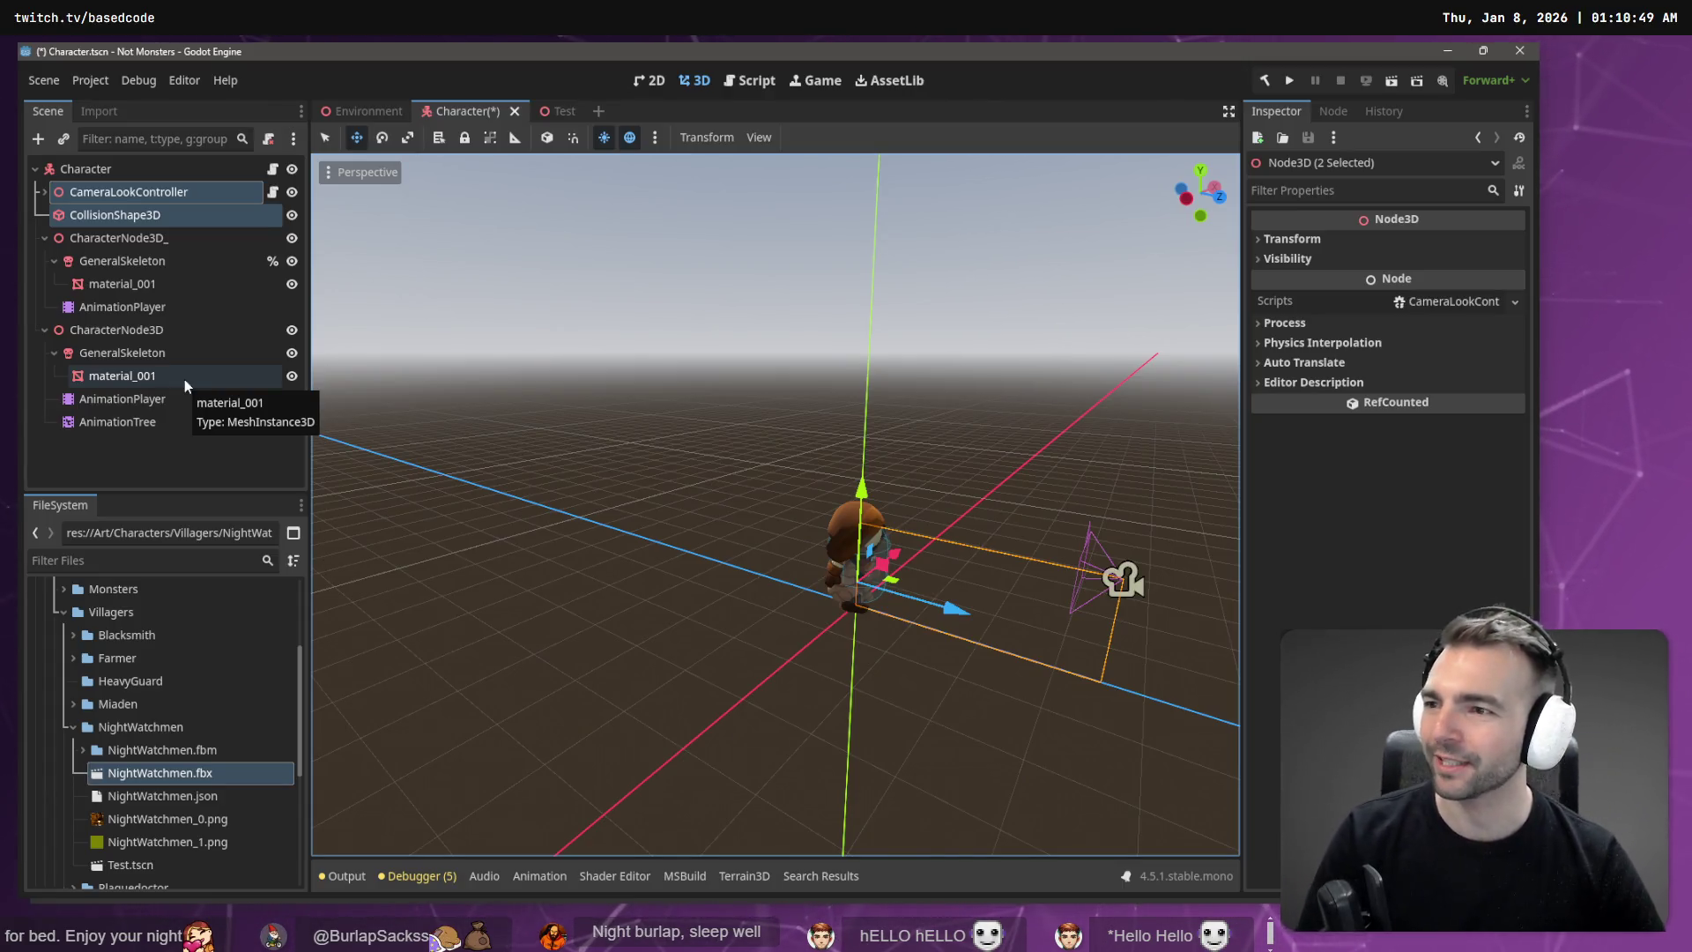
# Step: Hide the duplicate CharacterNode3D_ model and assign the AnimationPlayer to the AnimationTree's Anim Player
pyautogui.click(139, 422)
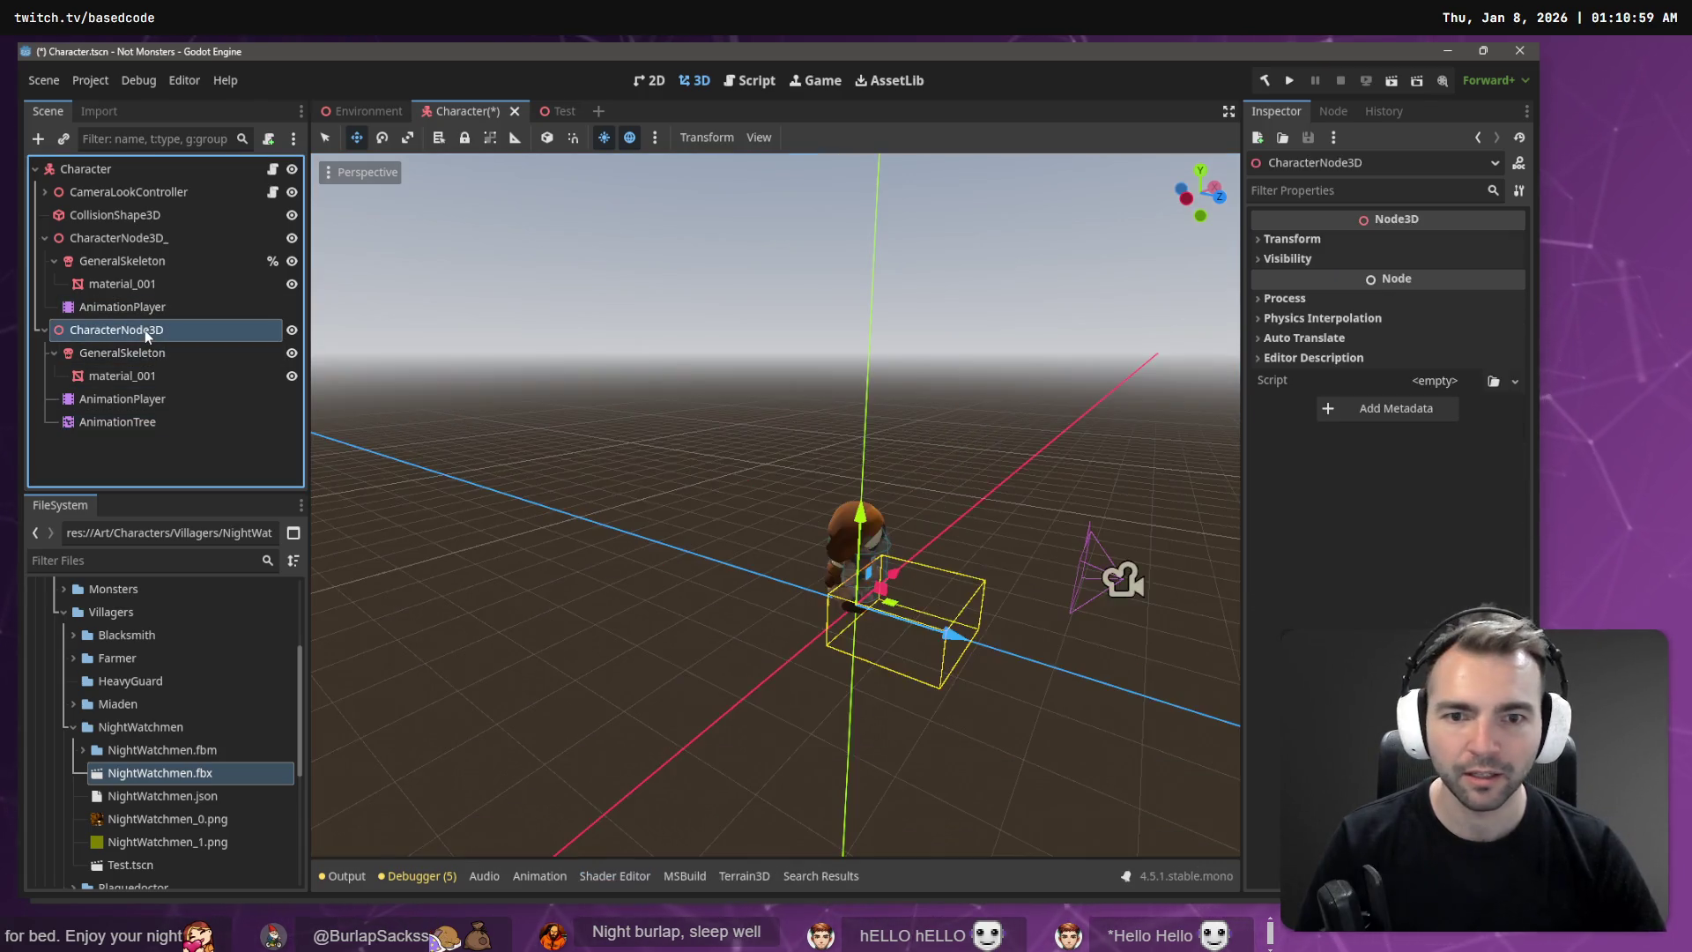
pyautogui.click(144, 330)
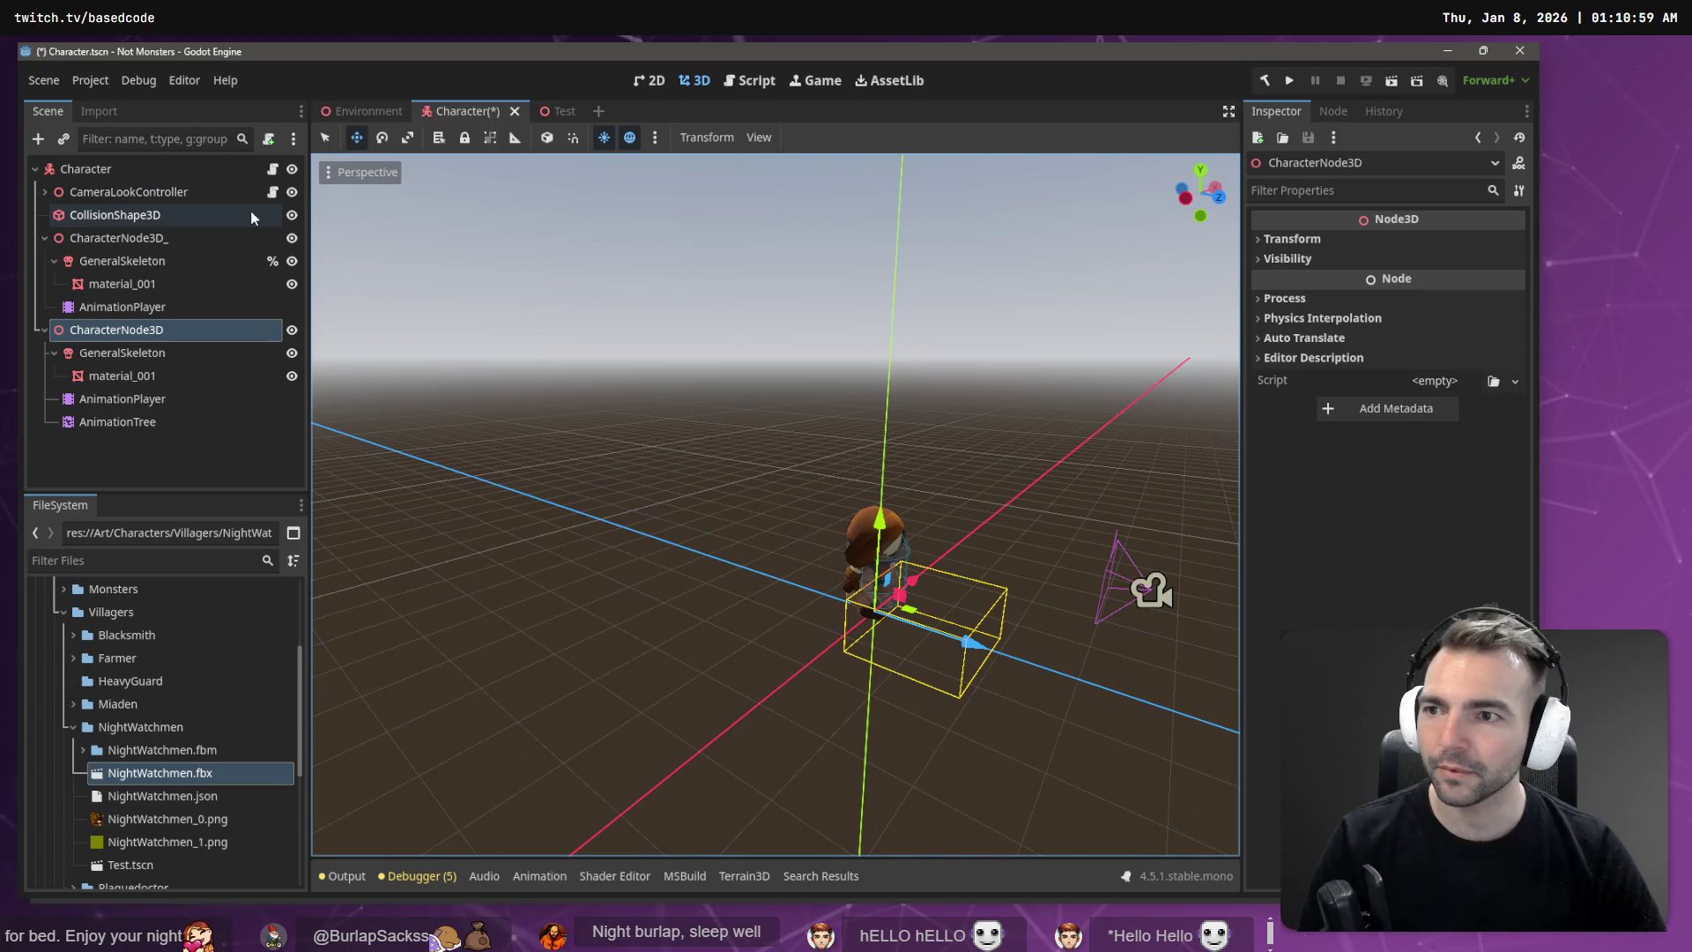
pyautogui.click(292, 240)
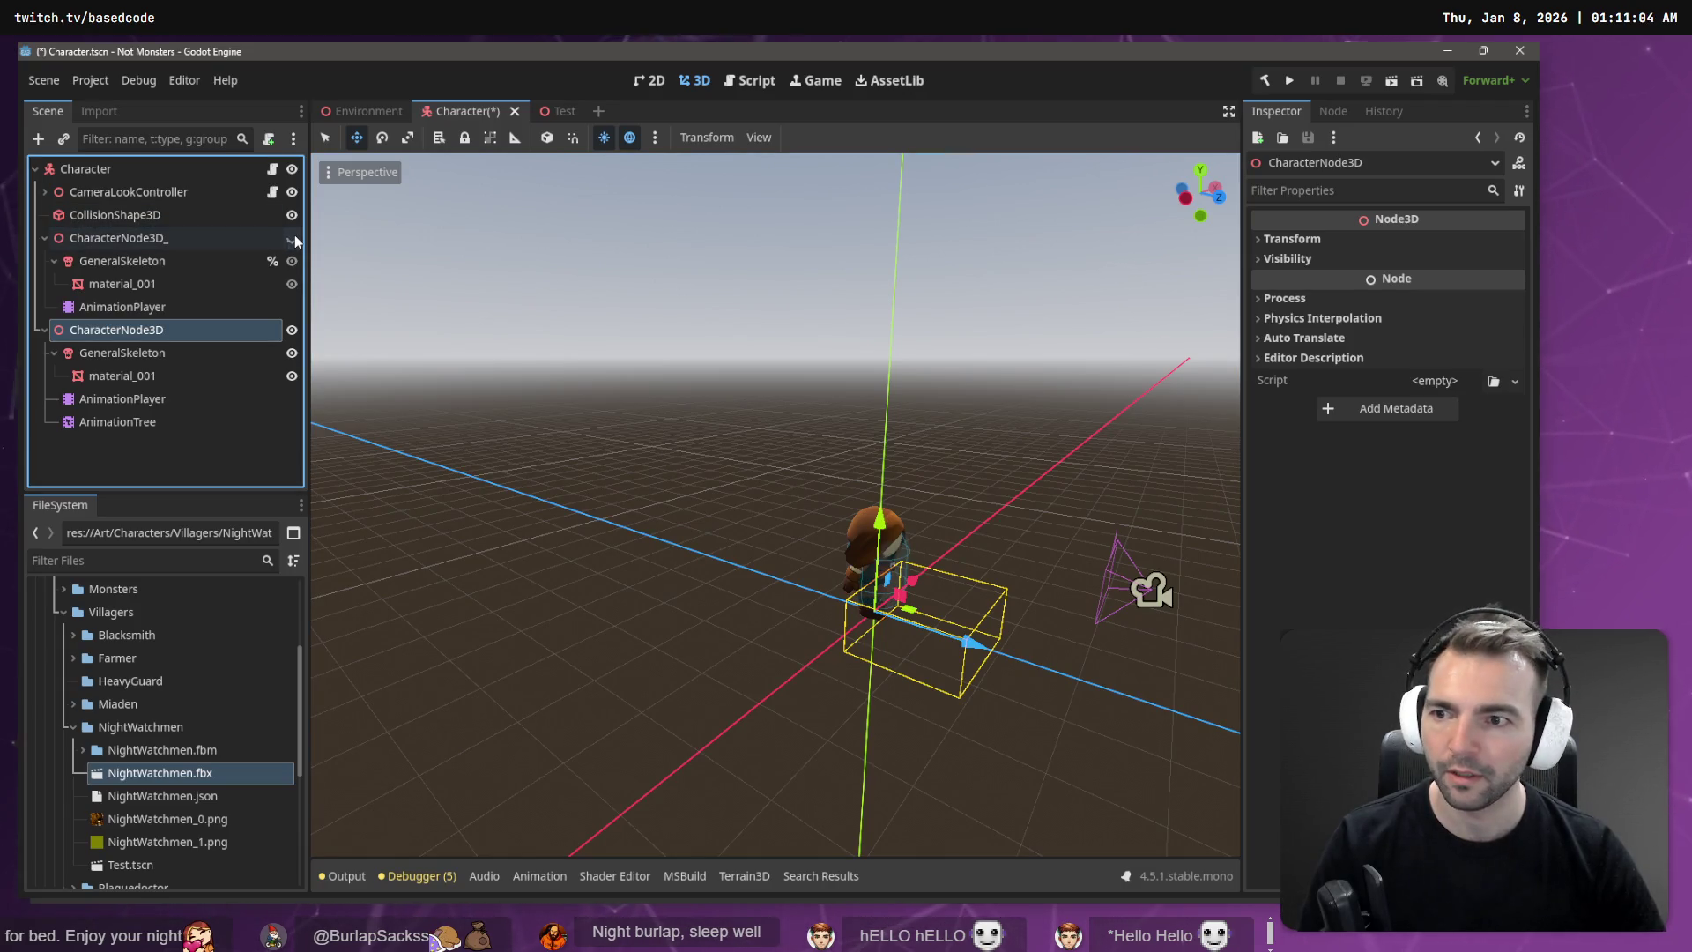
pyautogui.click(170, 423)
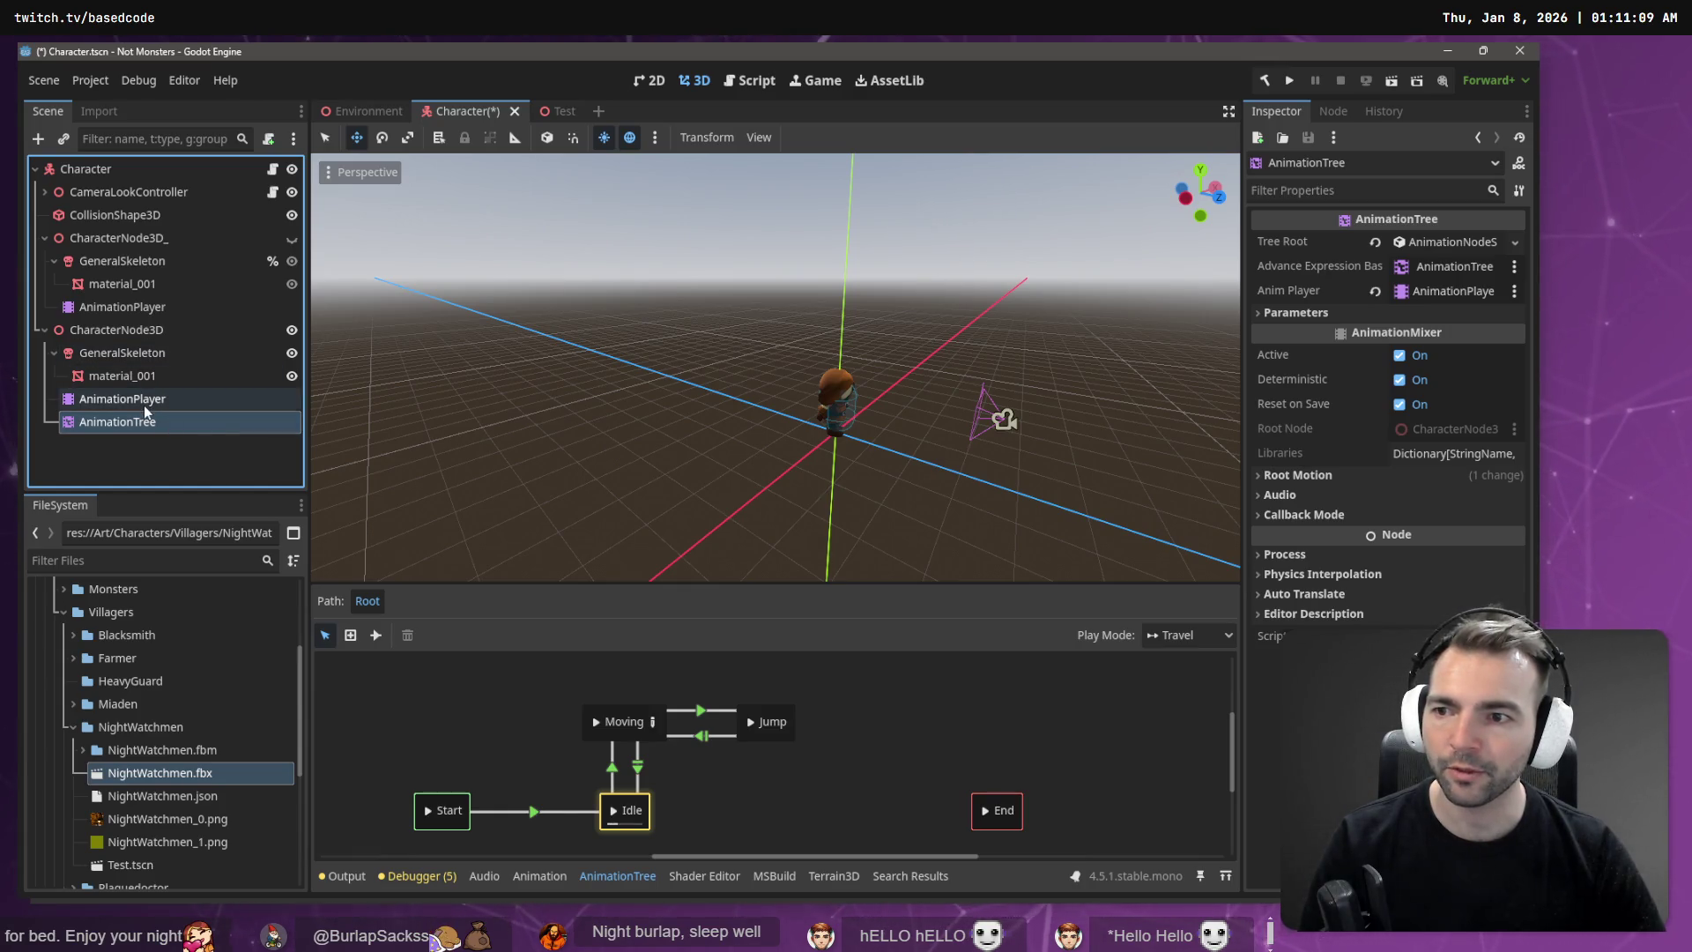
pyautogui.moveTo(145, 405)
pyautogui.mouseDown()
pyautogui.moveTo(794, 370)
pyautogui.moveTo(1456, 299)
pyautogui.mouseUp()
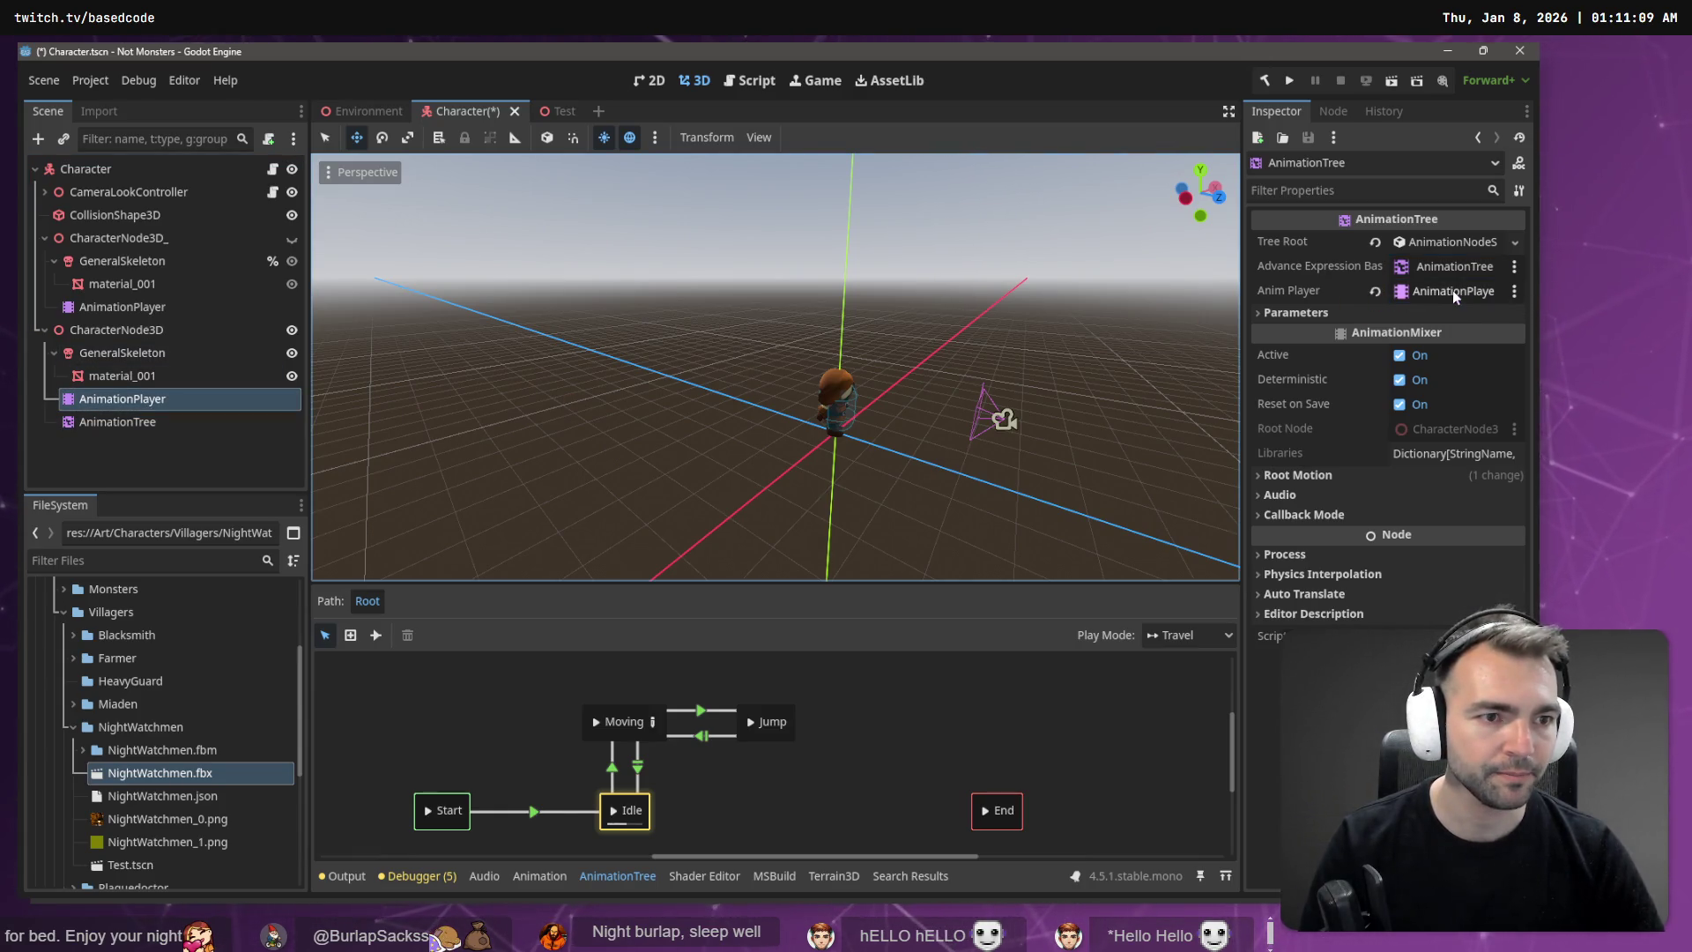
# Step: Set the AnimationTree's root motion track to the skeleton's Root bone, then switch to the Environment scene
pyautogui.click(136, 429)
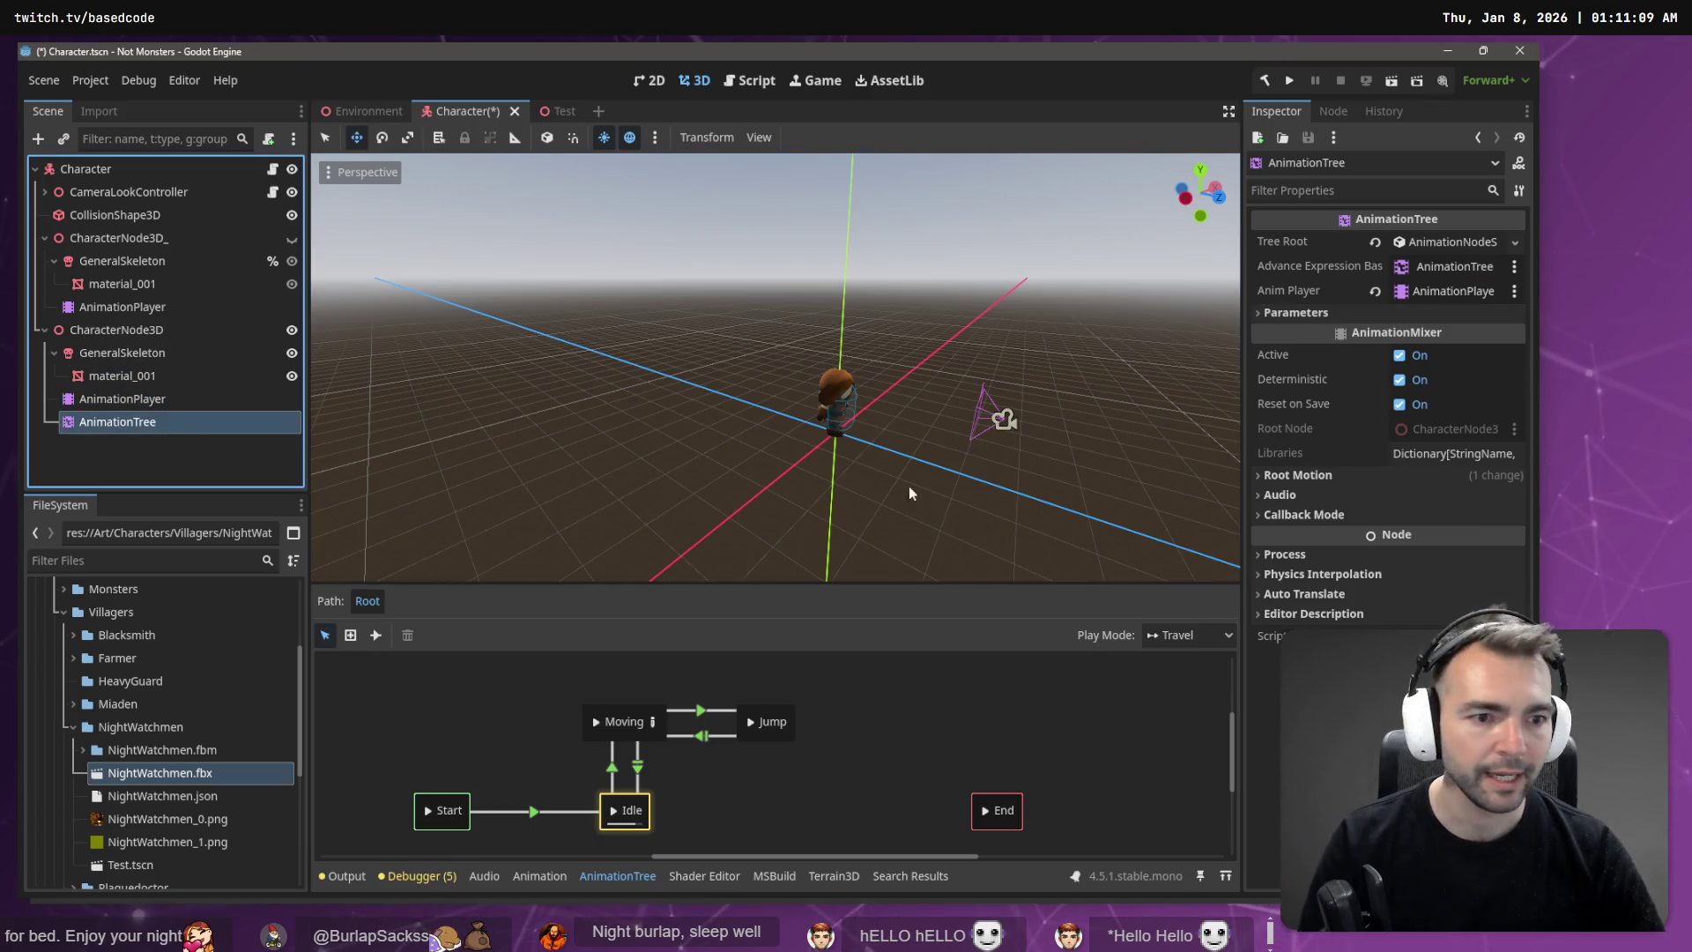
pyautogui.click(191, 407)
pyautogui.click(183, 421)
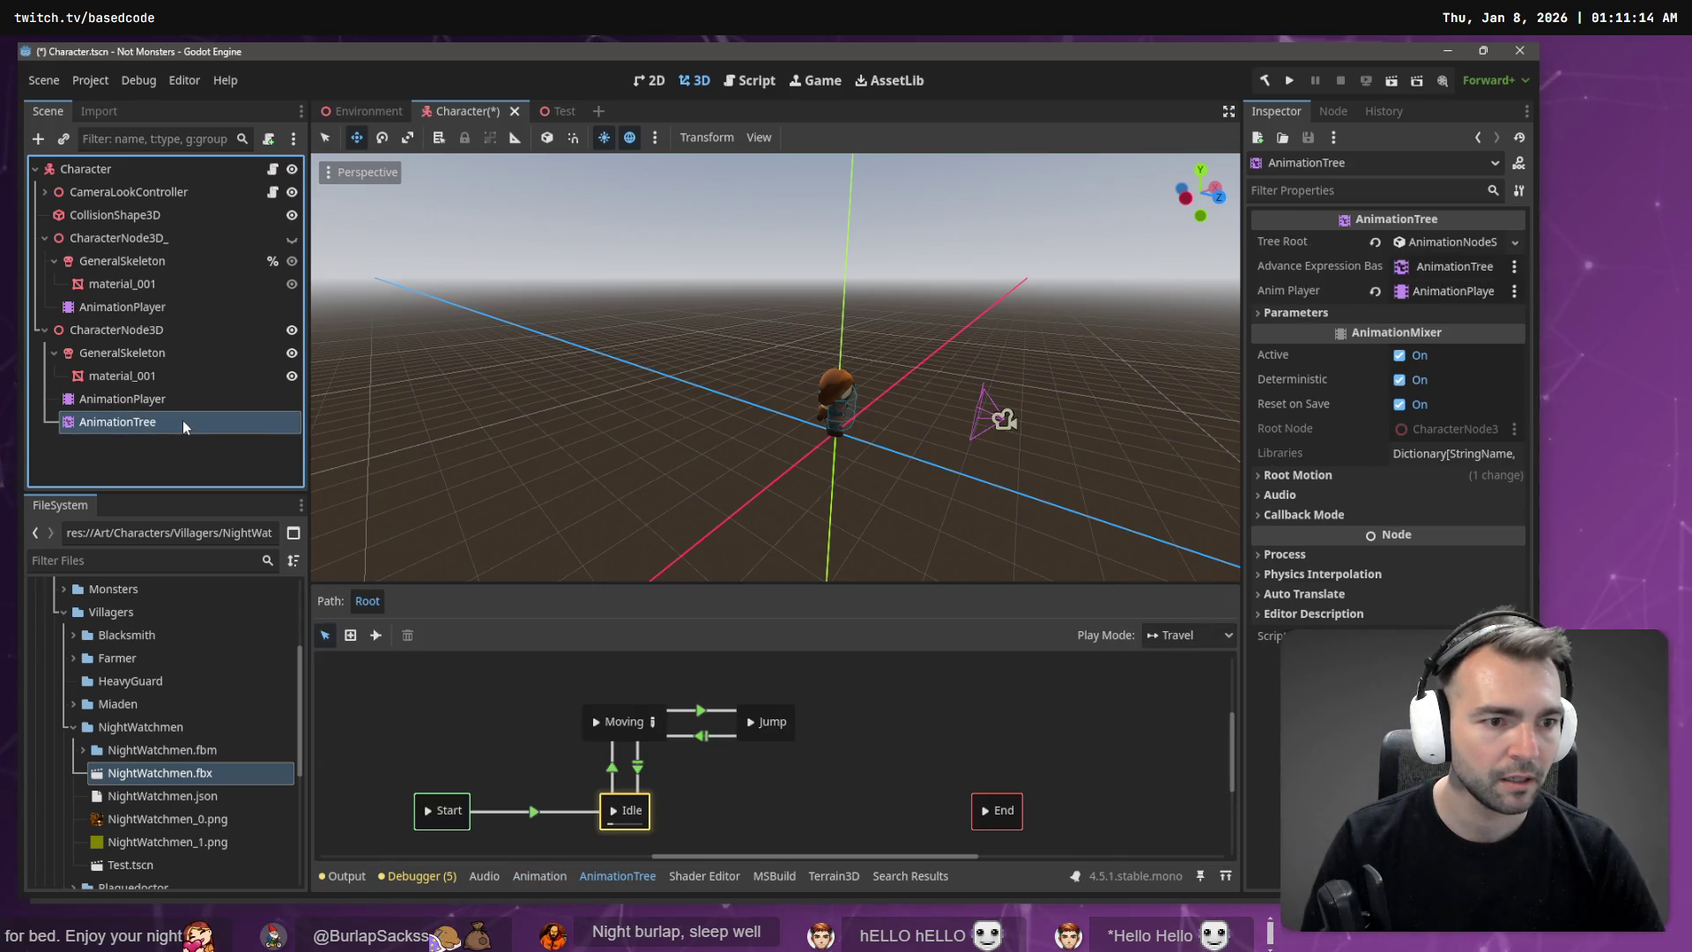
pyautogui.click(1445, 474)
pyautogui.click(1466, 499)
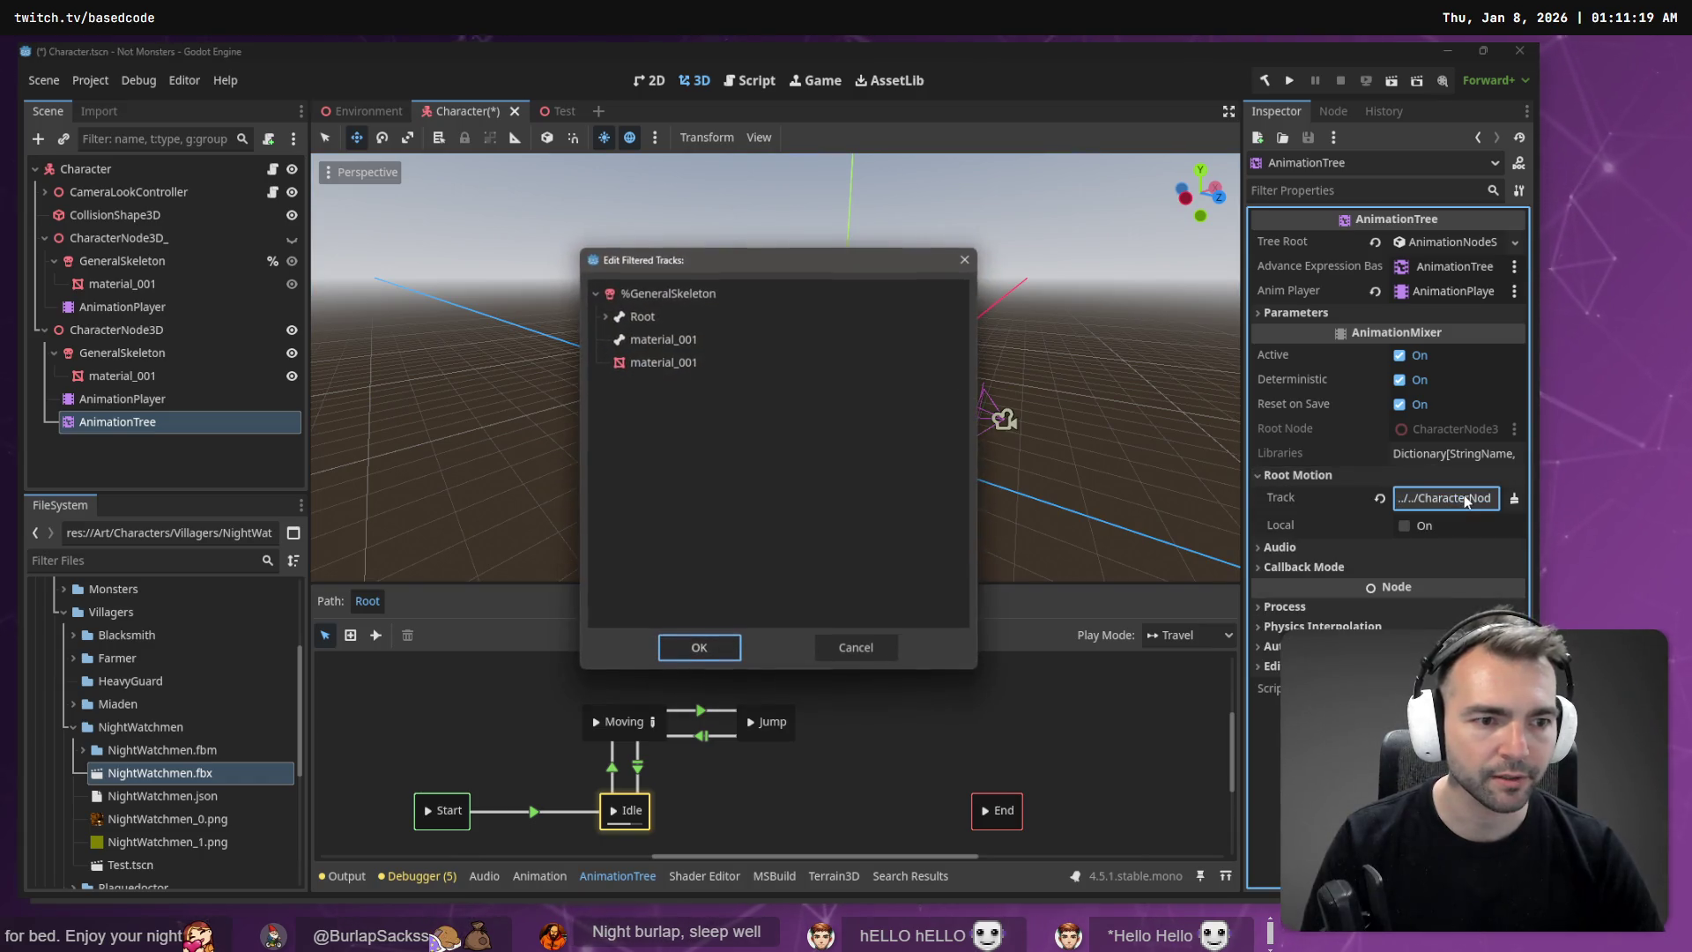
pyautogui.doubleClick(659, 317)
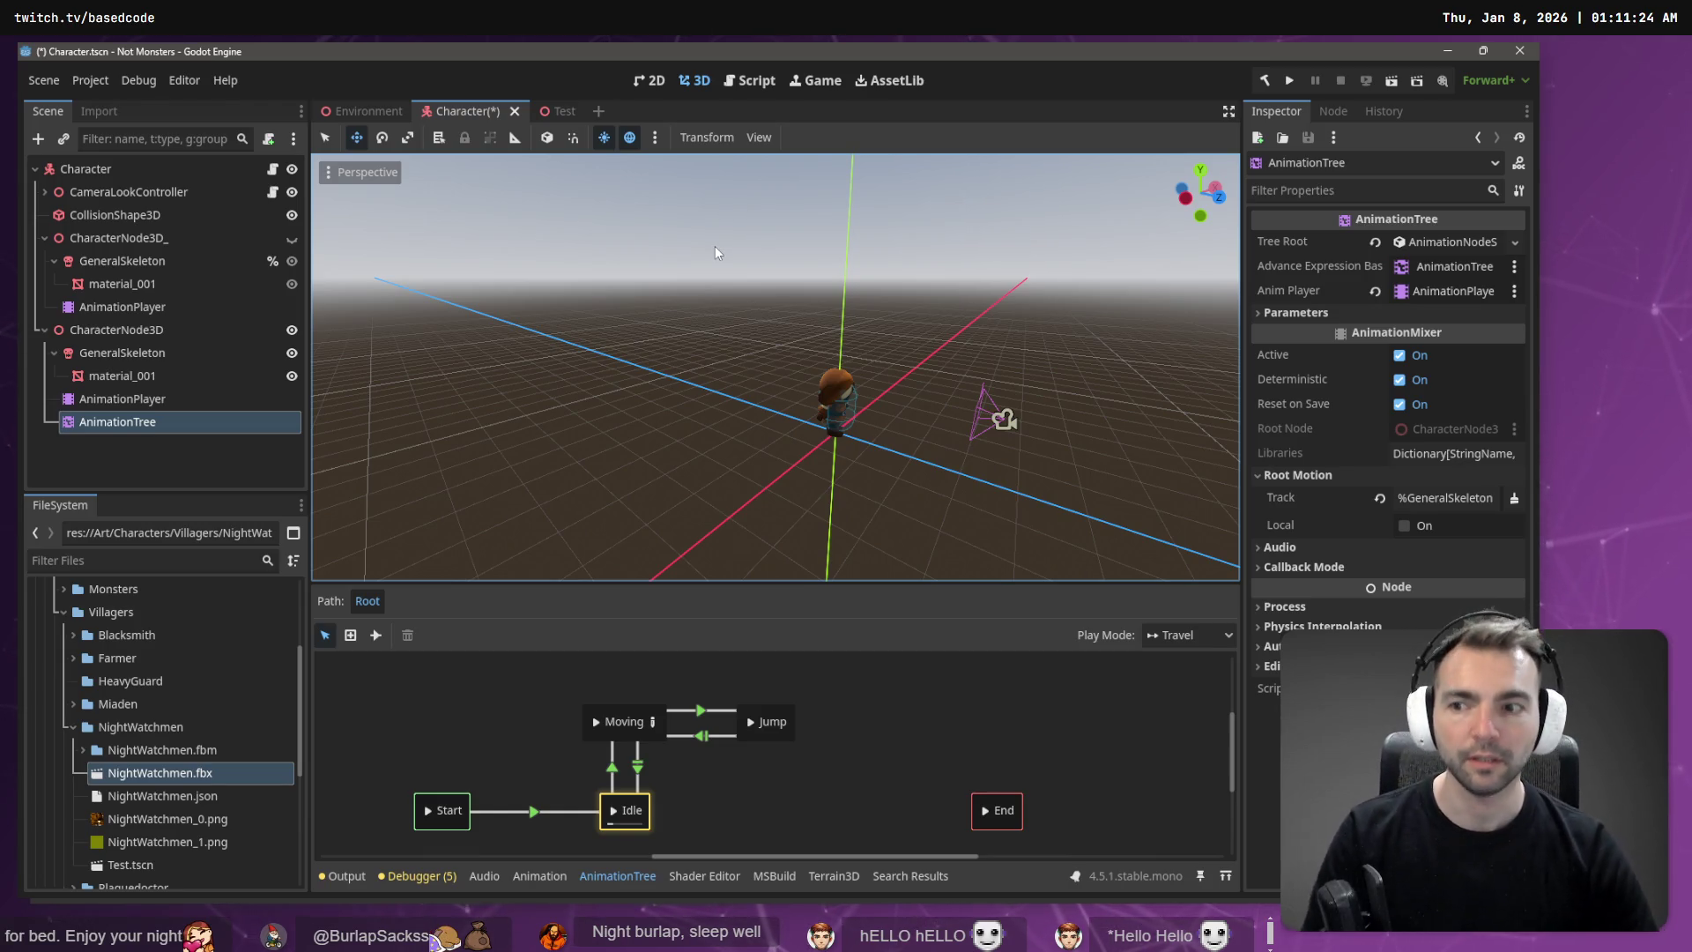
pyautogui.click(373, 114)
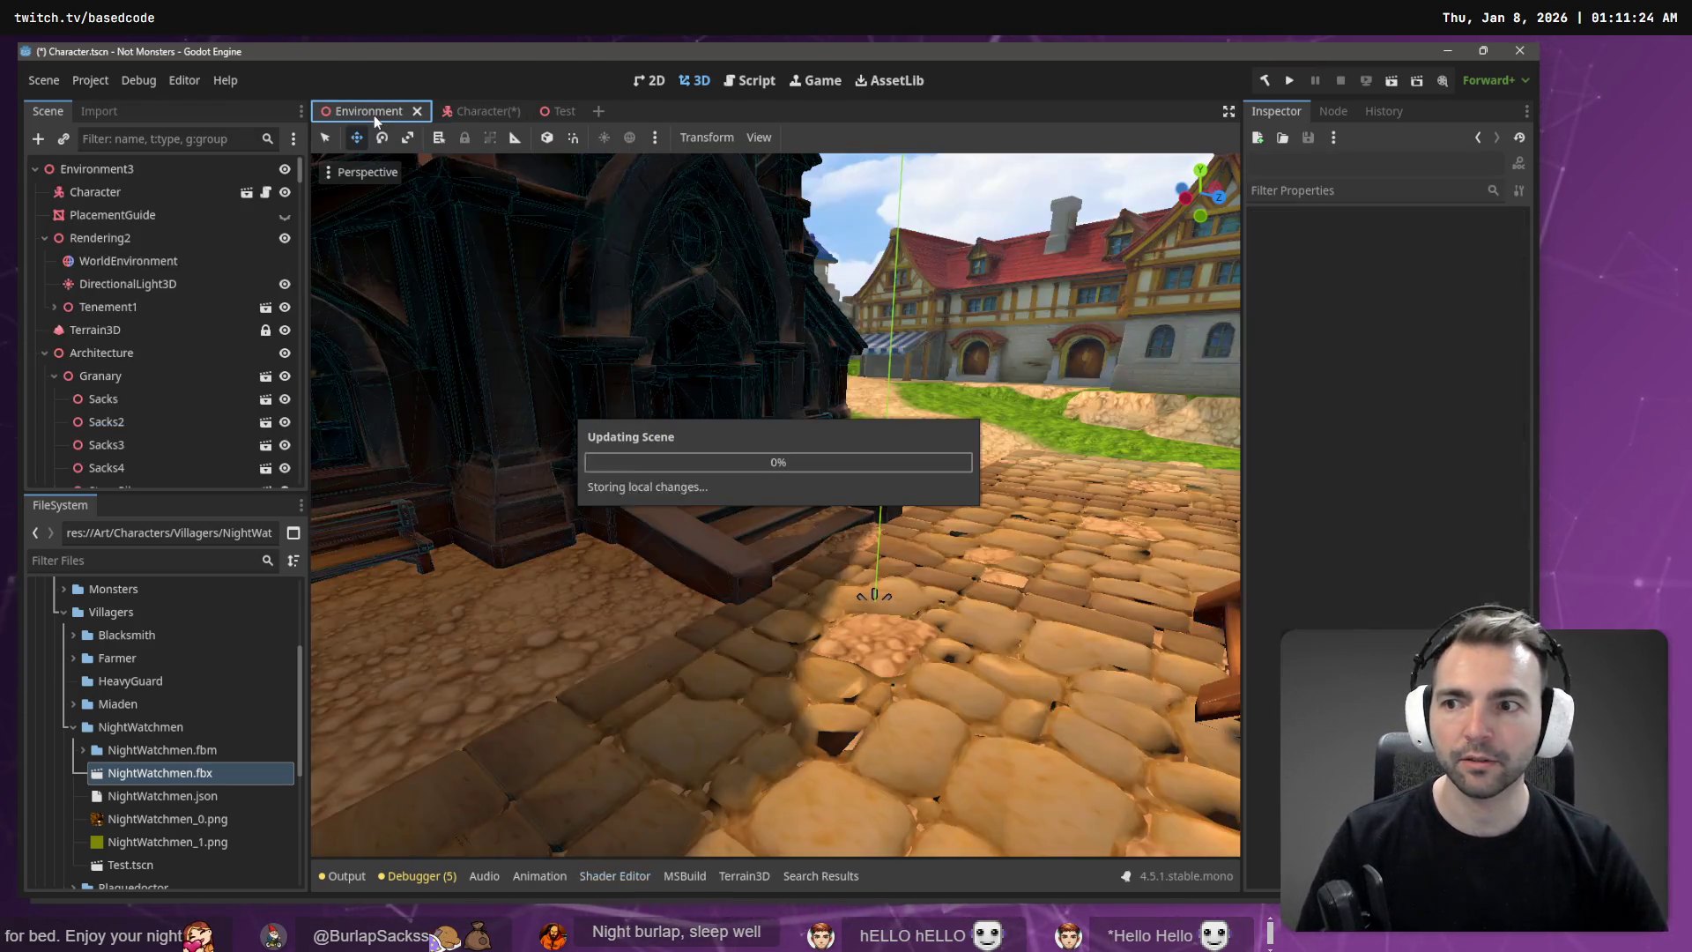
# Step: Run the game to watch the character walk the village, then stop the run
pyautogui.press('F5')
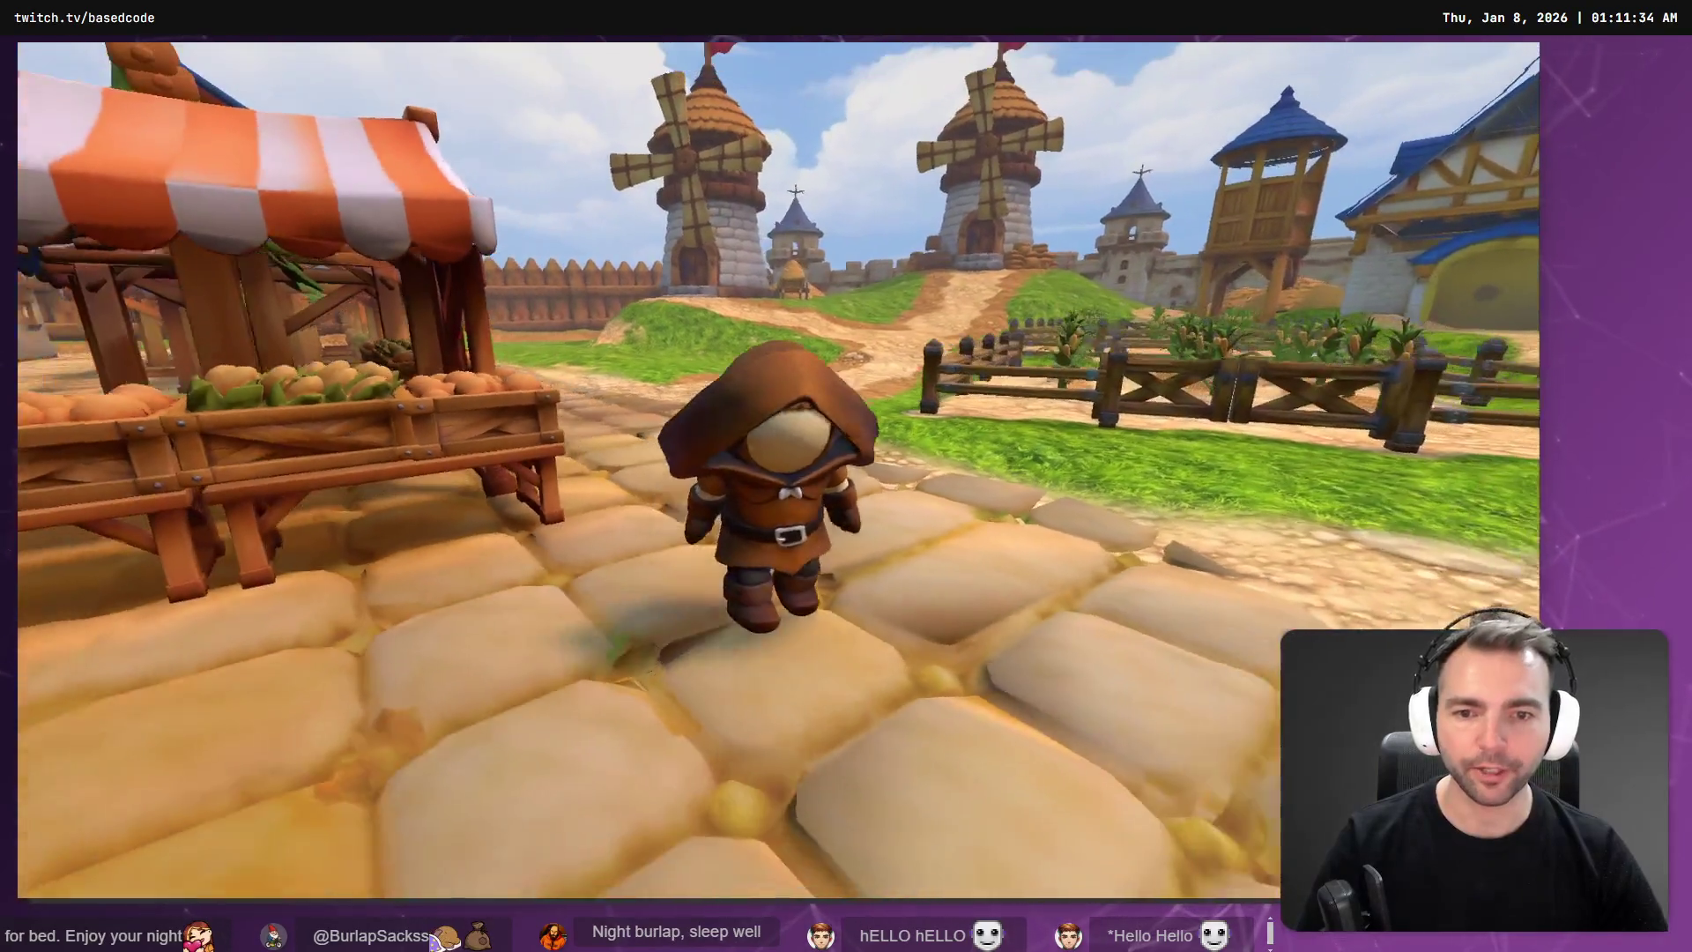
pyautogui.press('F8')
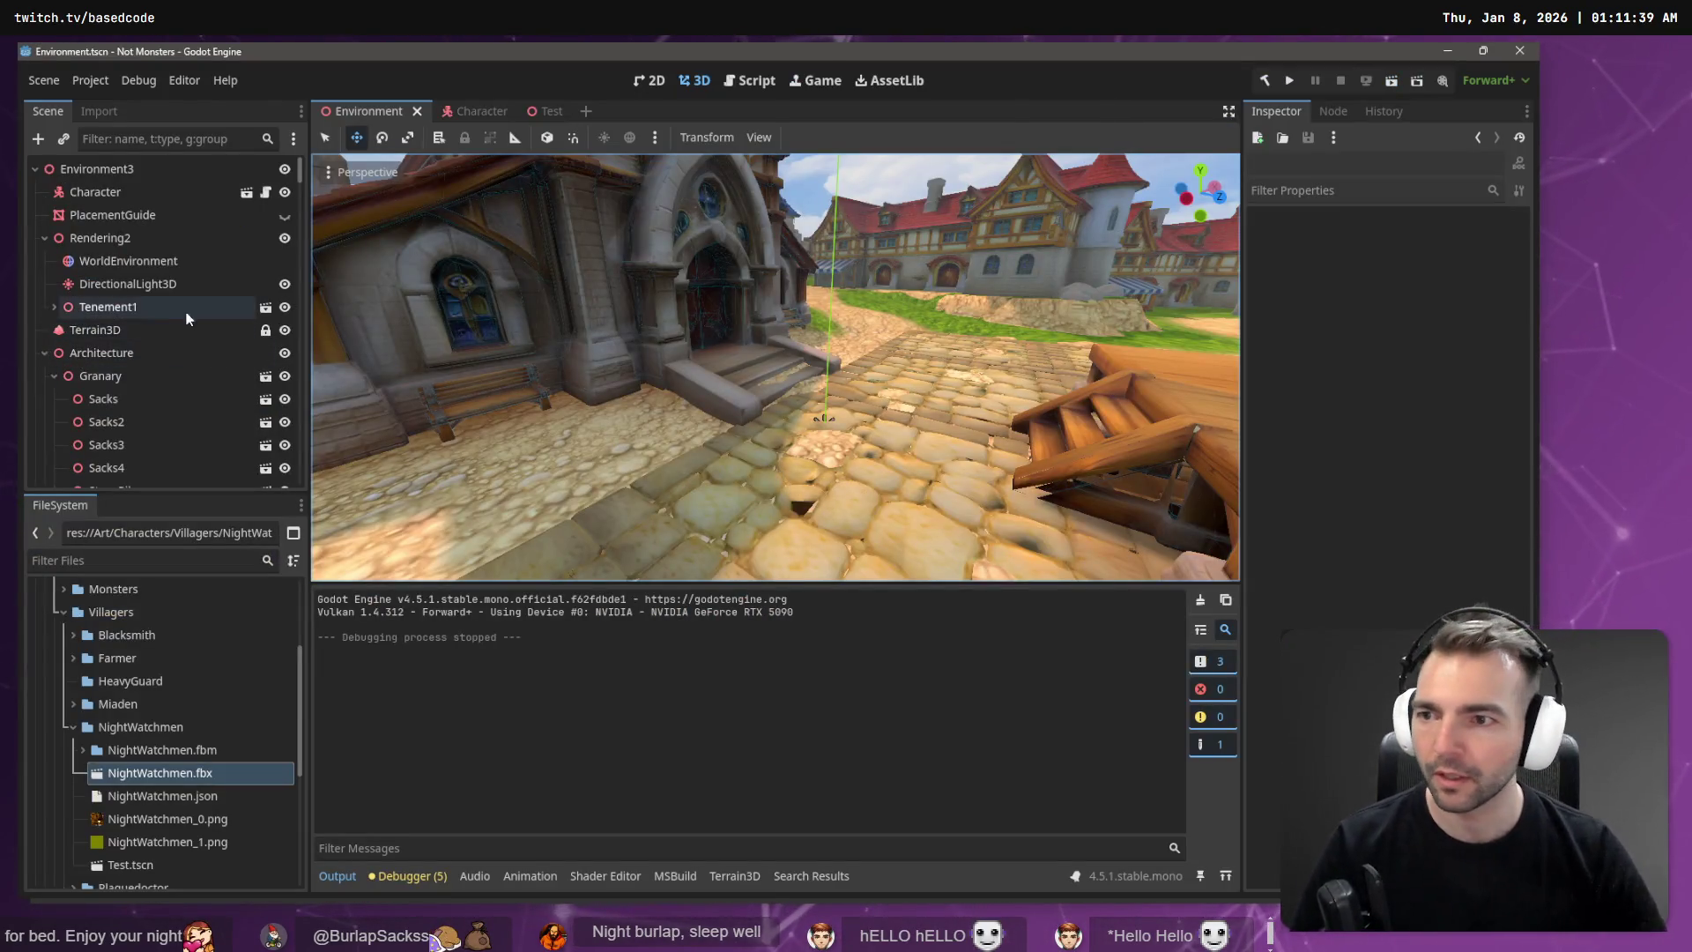
# Step: In the Character scene, set root motion back to the Root bone and show the AnimationPlayer timeline
pyautogui.click(467, 111)
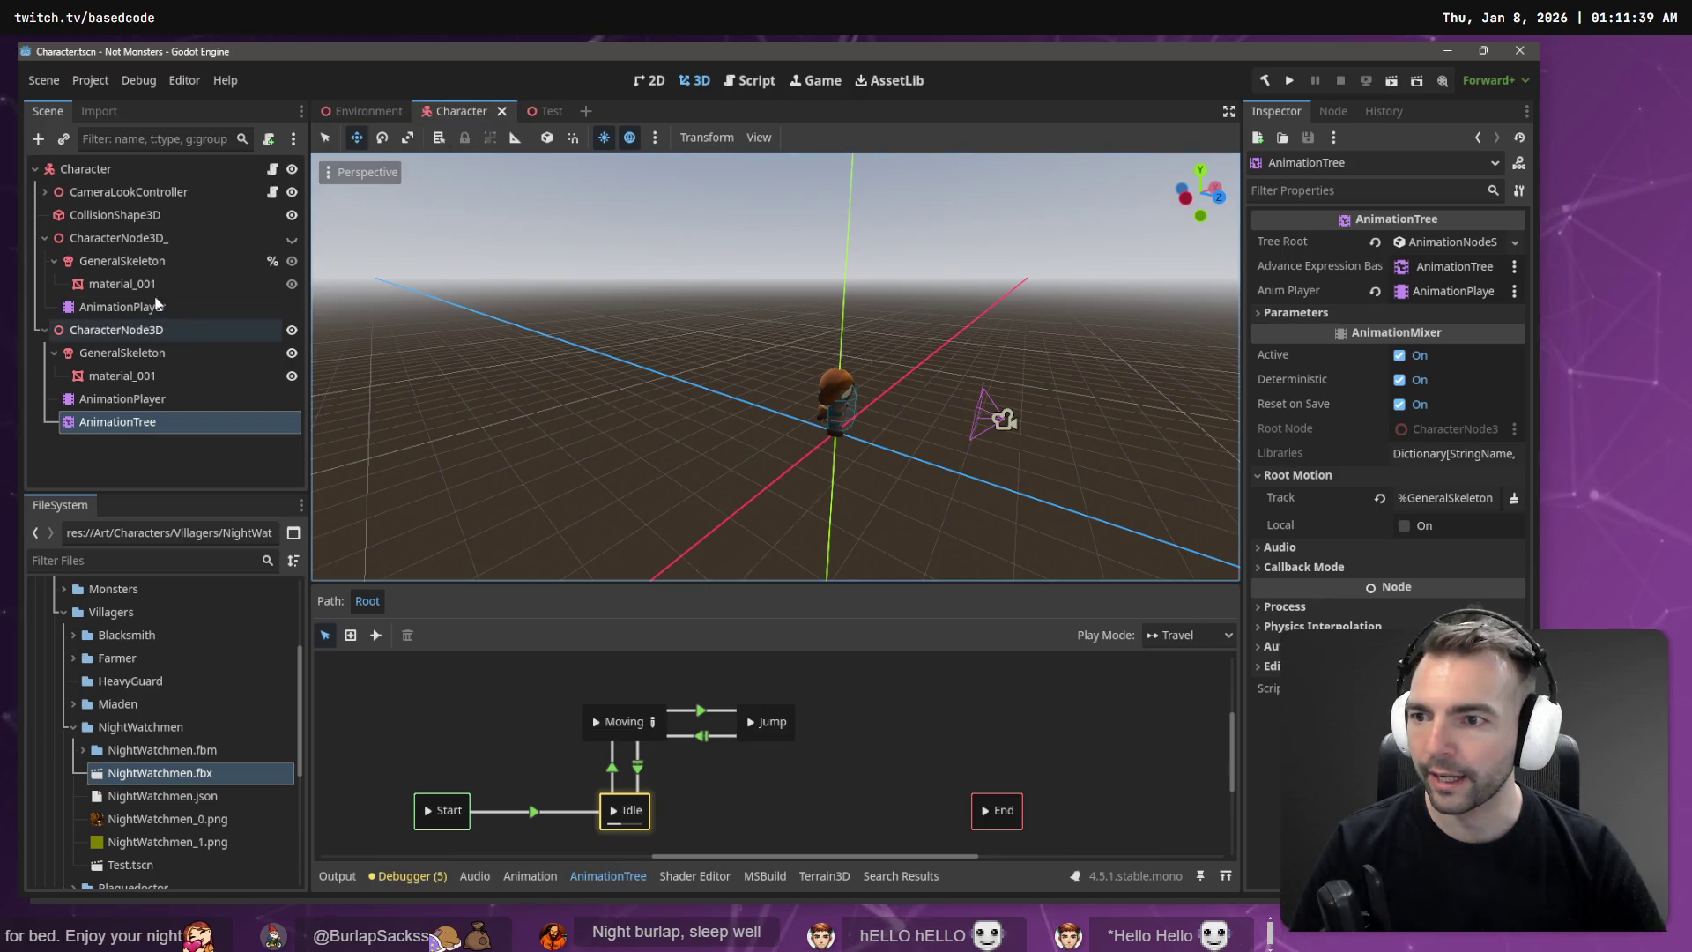
pyautogui.click(103, 399)
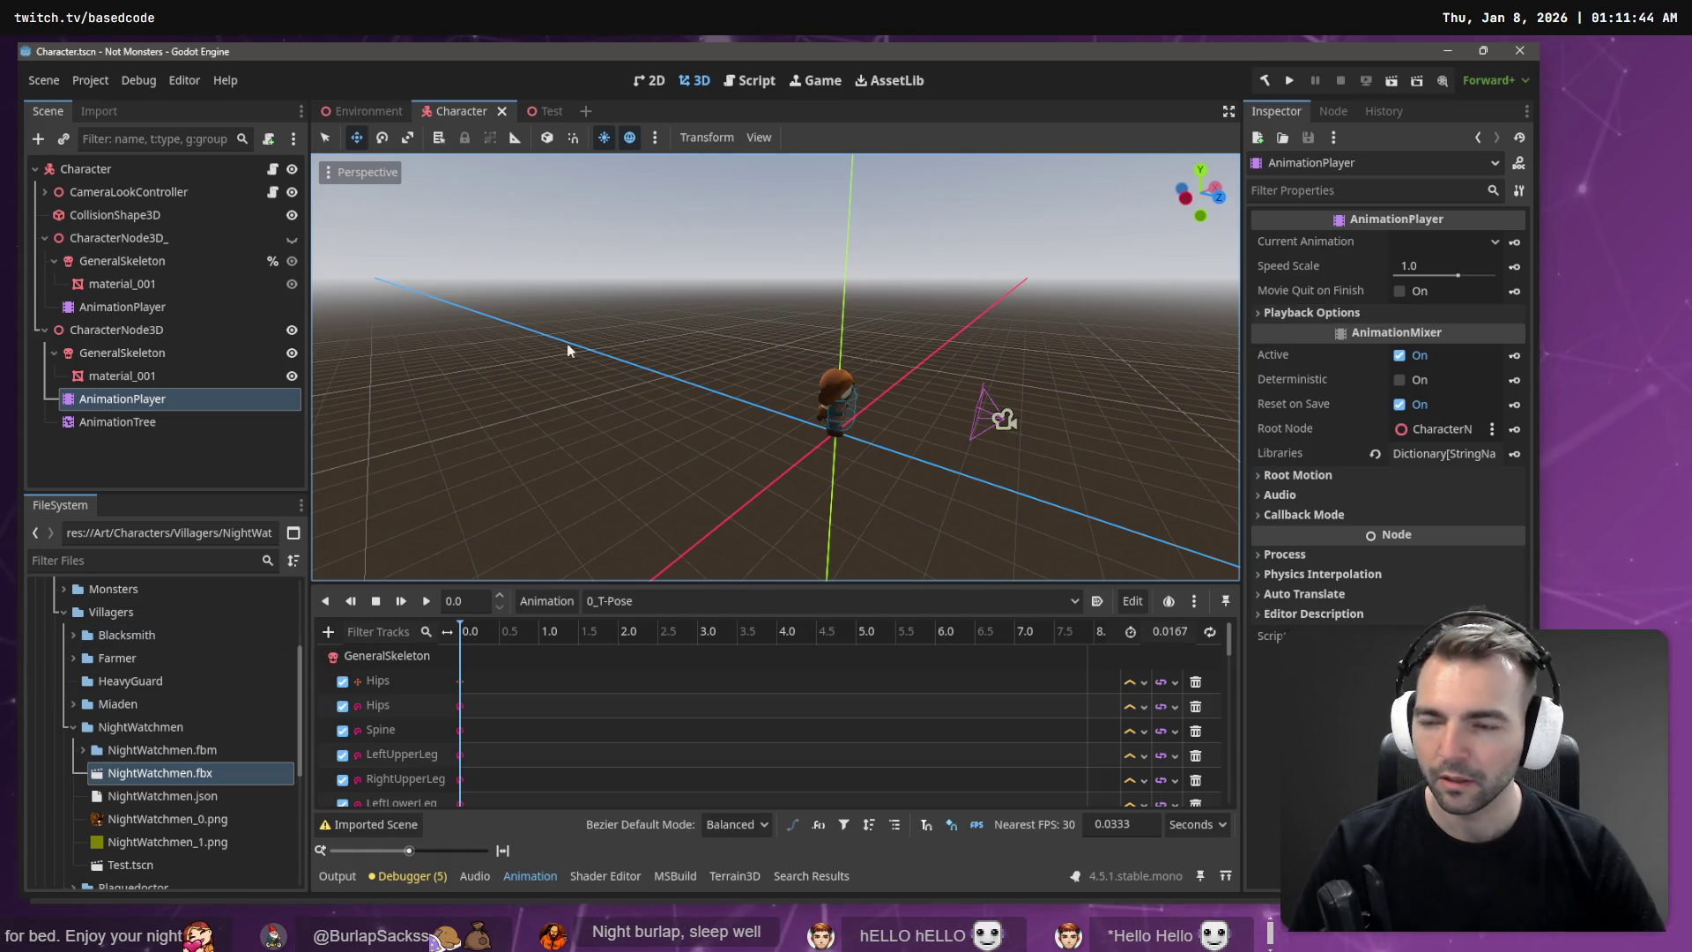
pyautogui.click(166, 240)
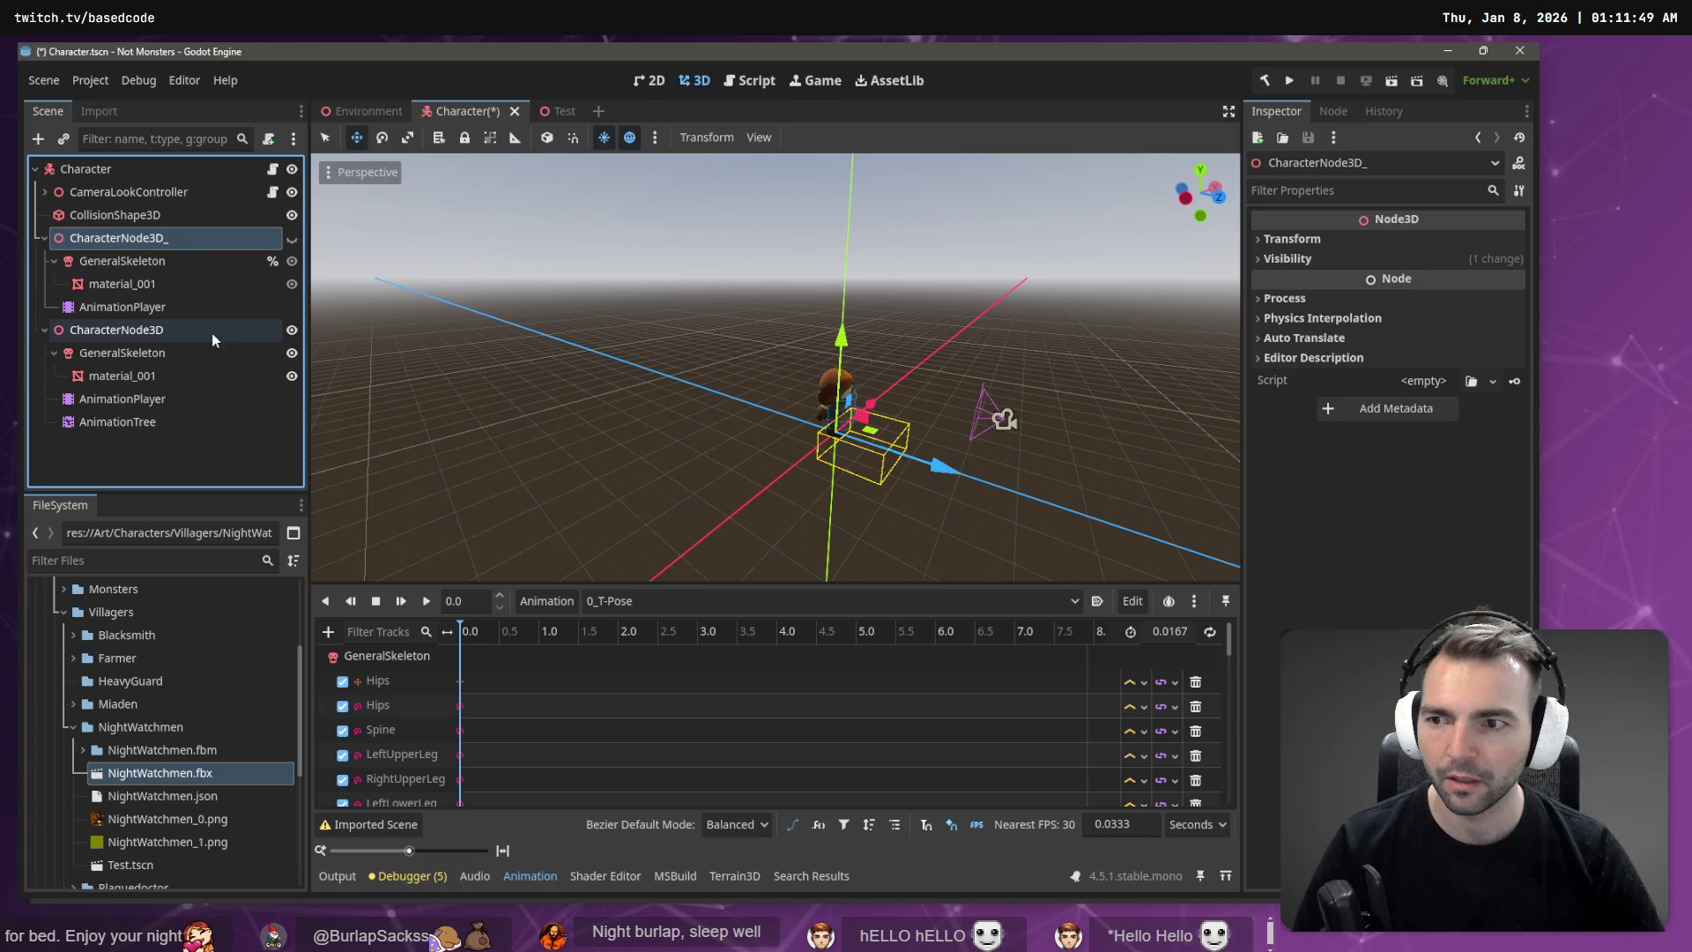
pyautogui.click(124, 423)
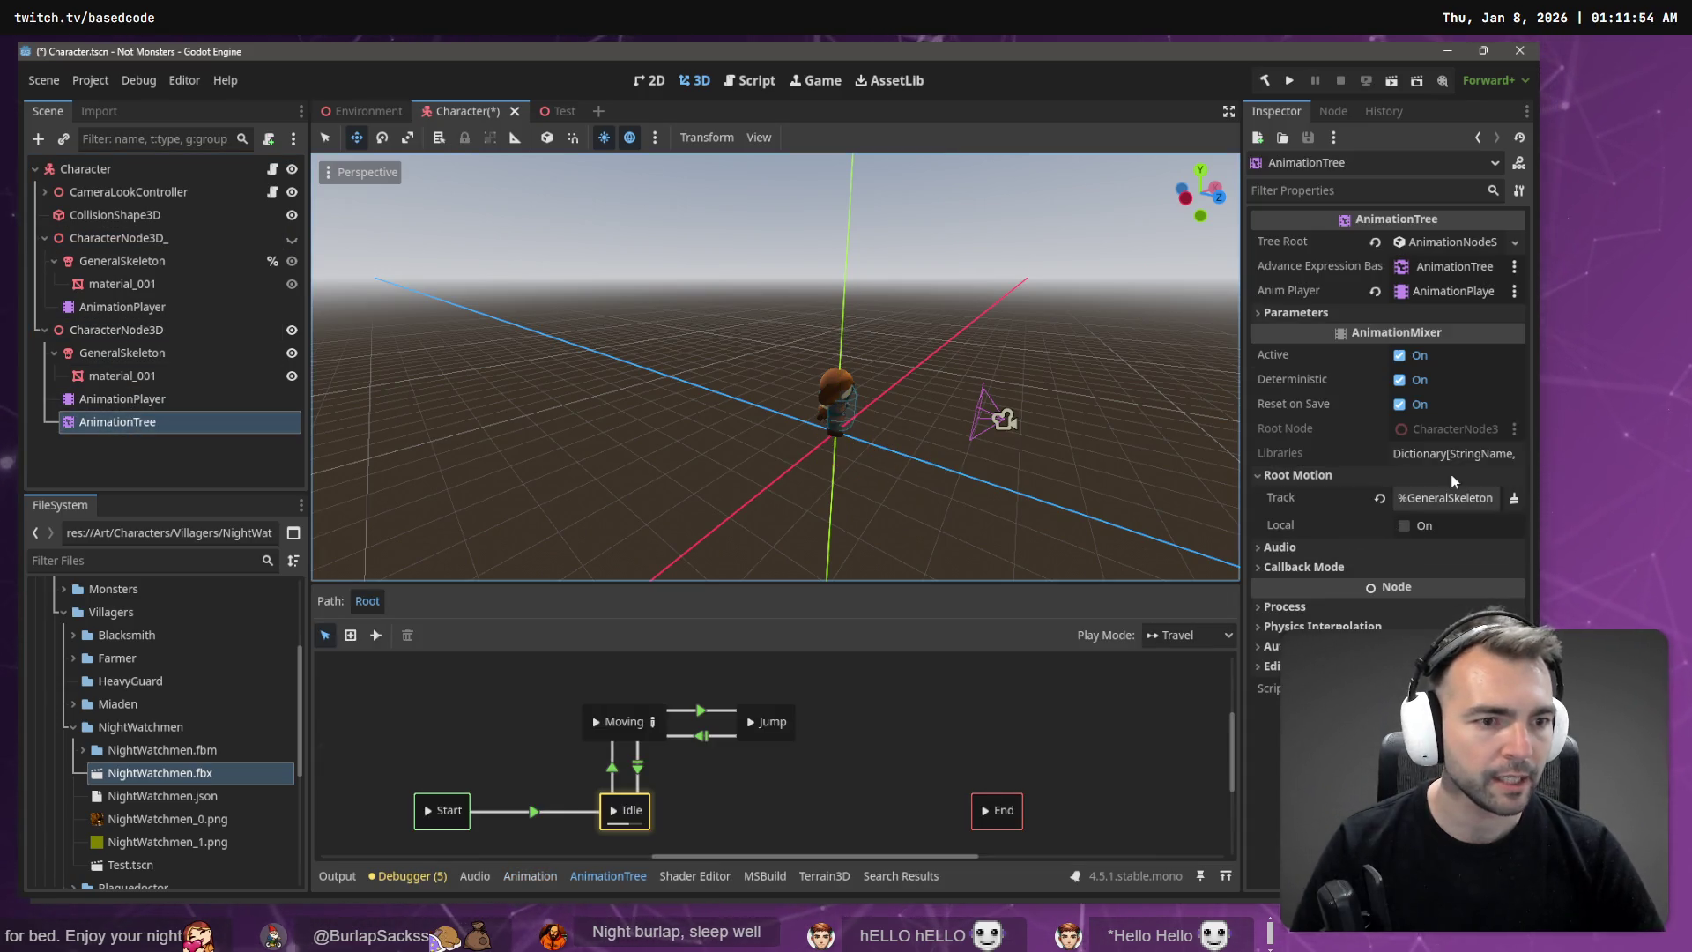
pyautogui.click(1453, 498)
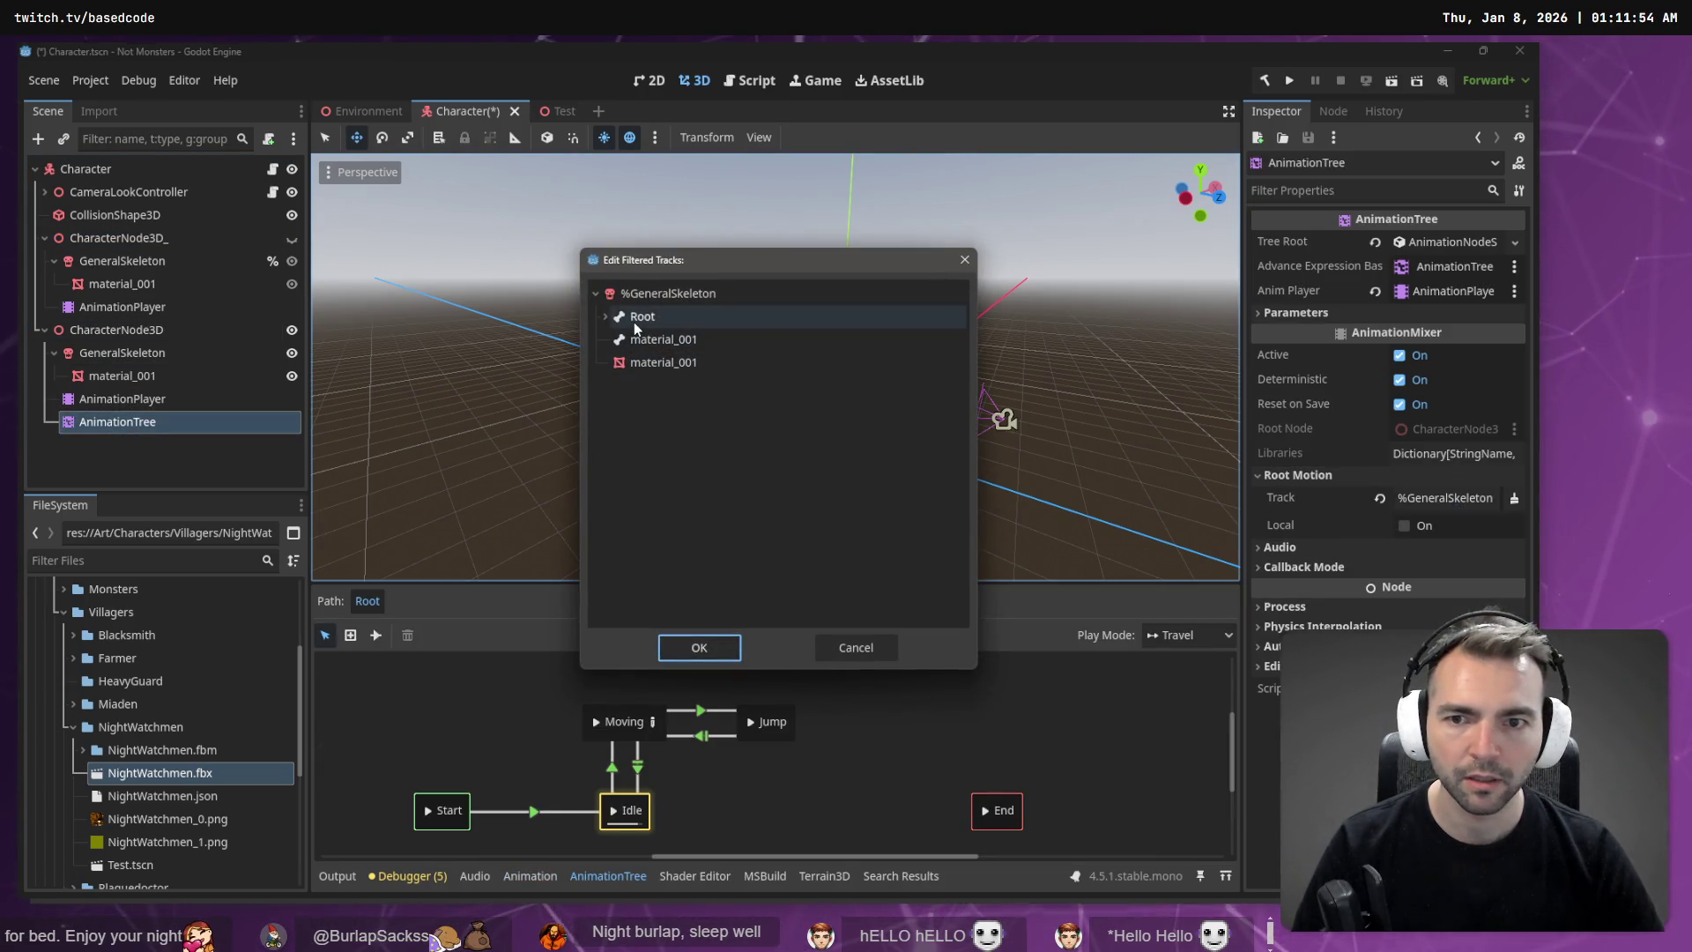
pyautogui.doubleClick(633, 320)
pyautogui.click(141, 401)
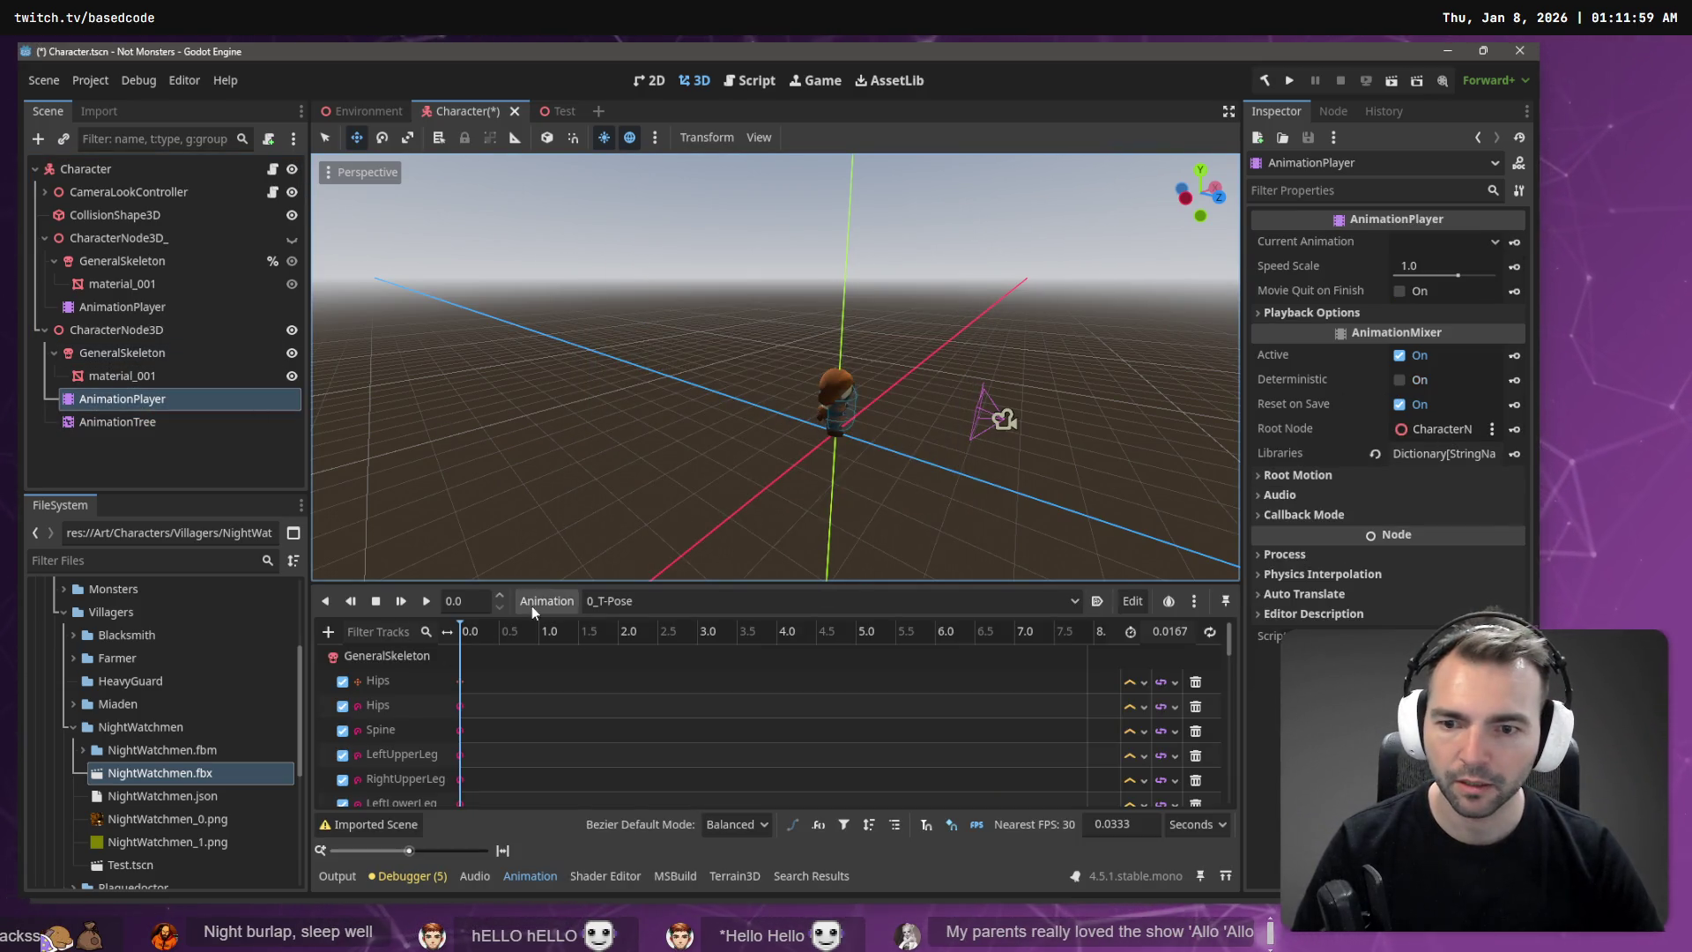
# Step: Preview the idle, walking and jump animations in the AnimationPlayer timeline
pyautogui.click(705, 601)
pyautogui.click(669, 687)
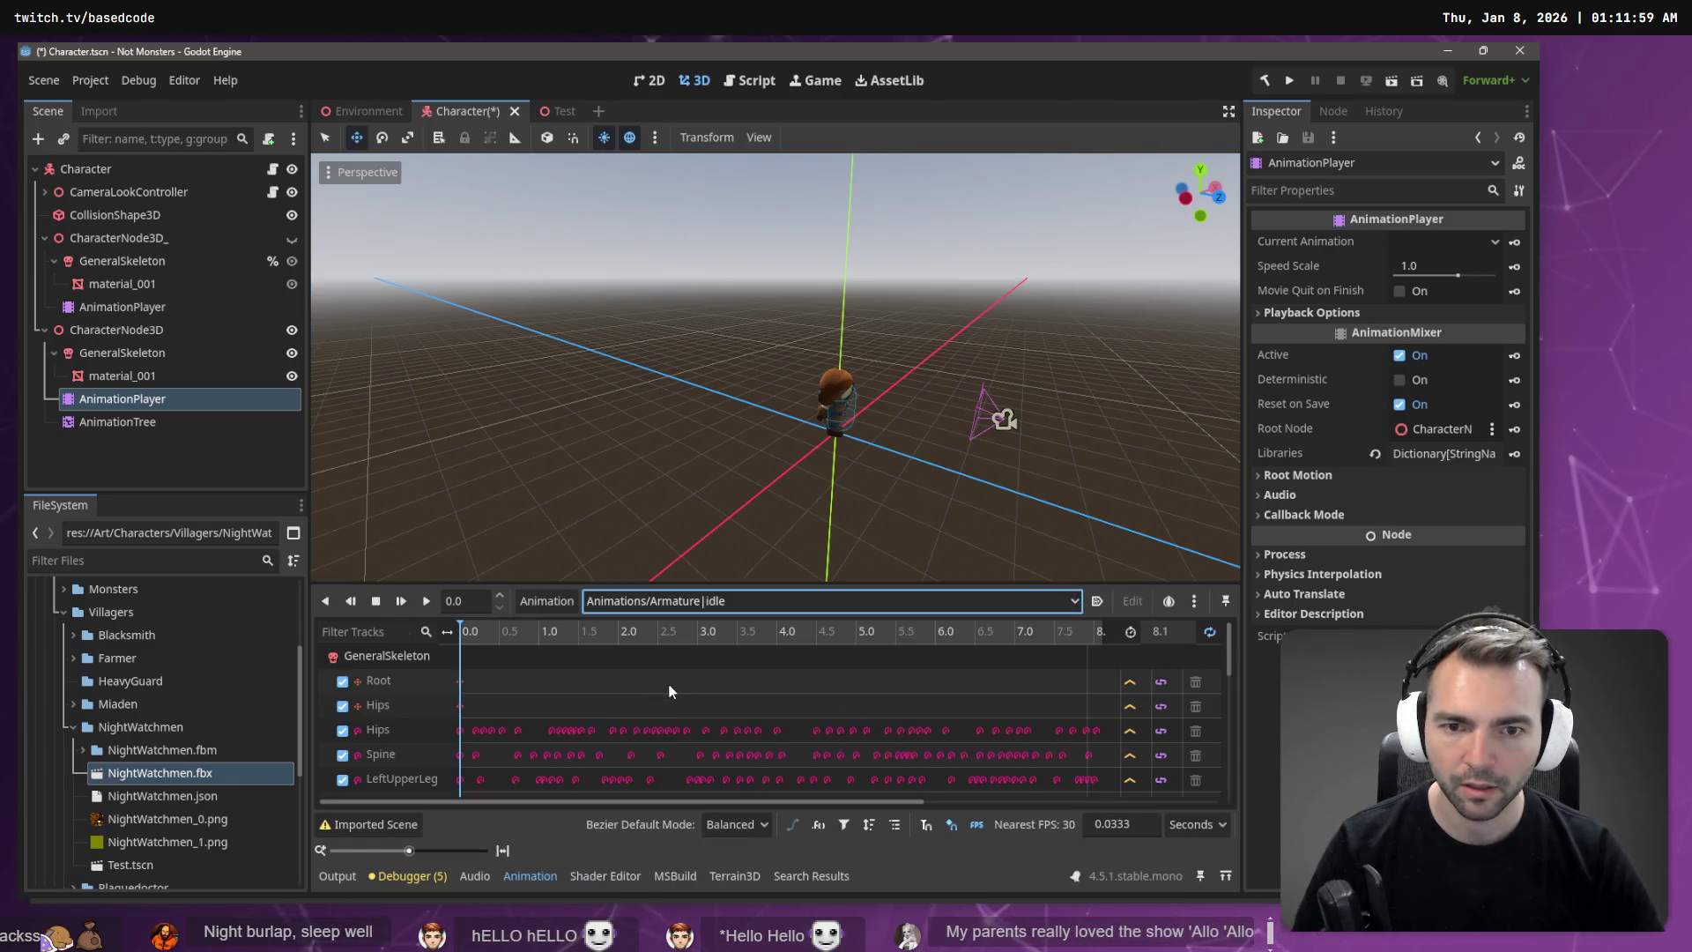
pyautogui.click(695, 602)
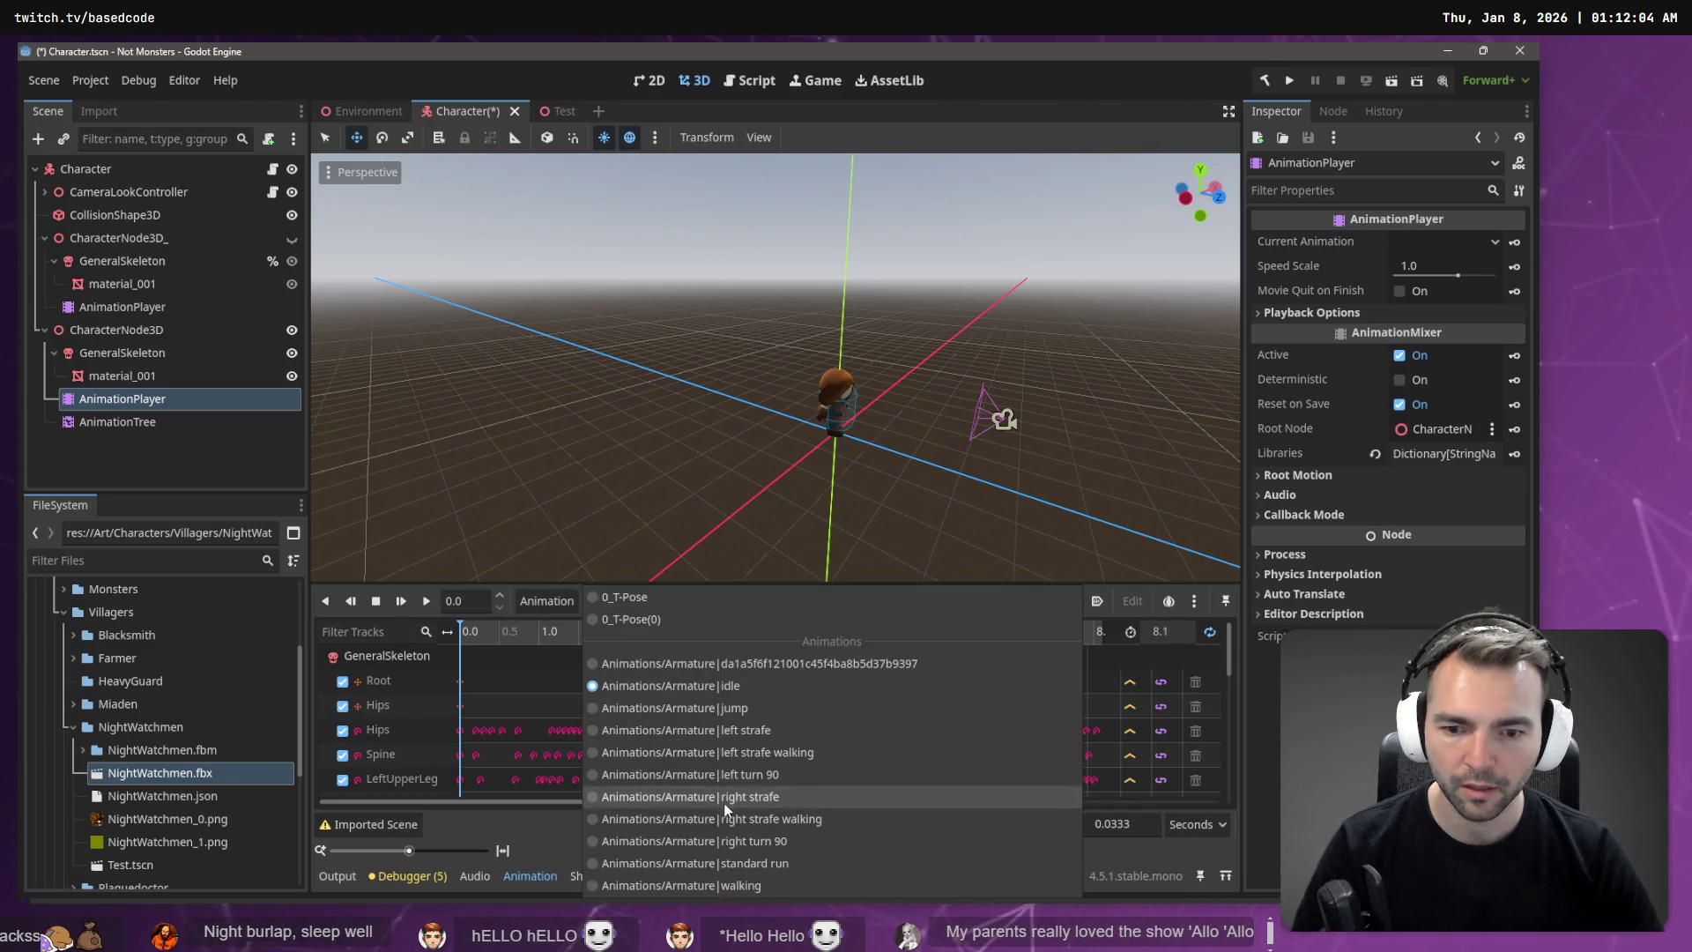
pyautogui.click(725, 886)
pyautogui.click(426, 602)
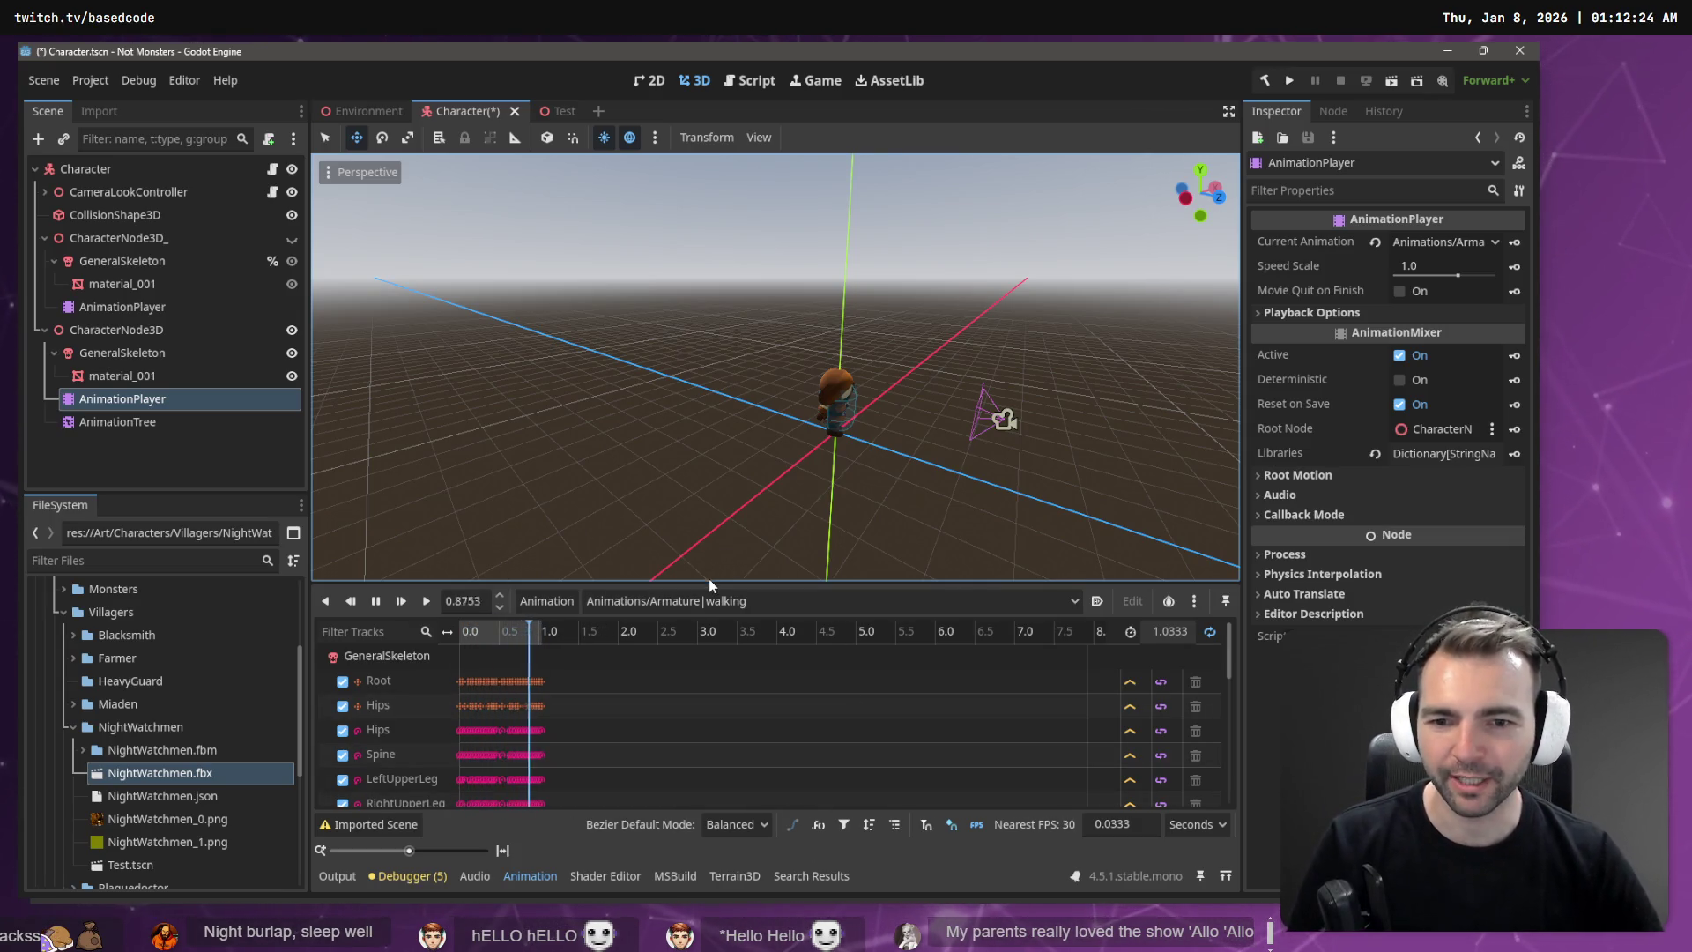
pyautogui.click(709, 601)
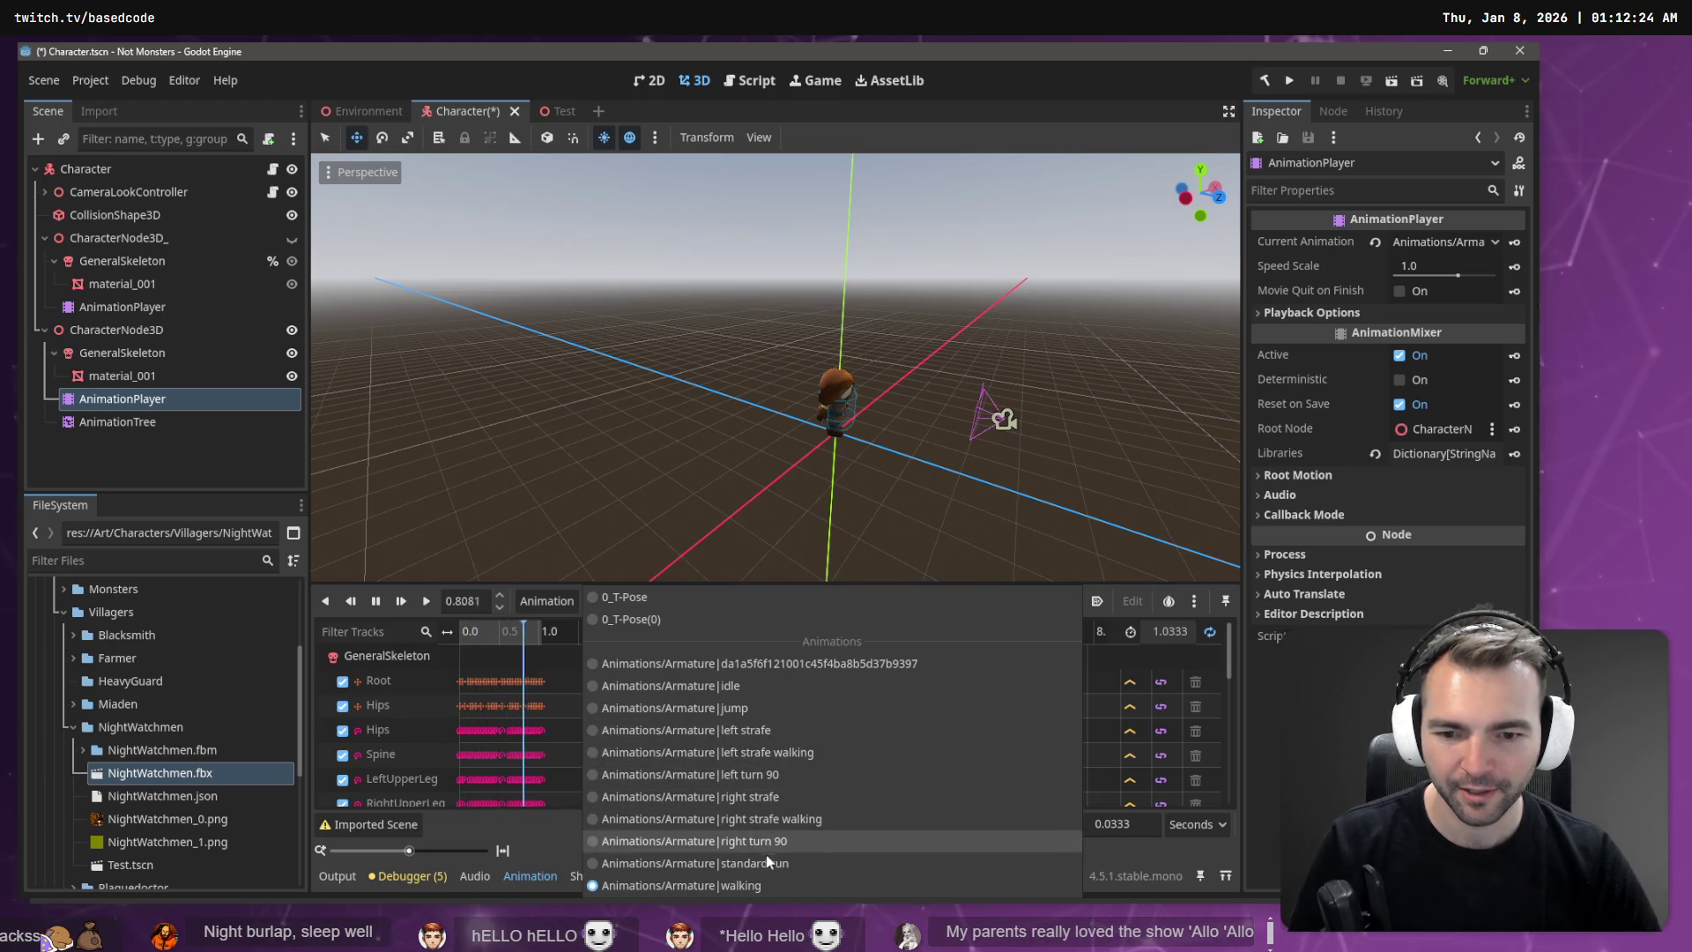
pyautogui.click(733, 704)
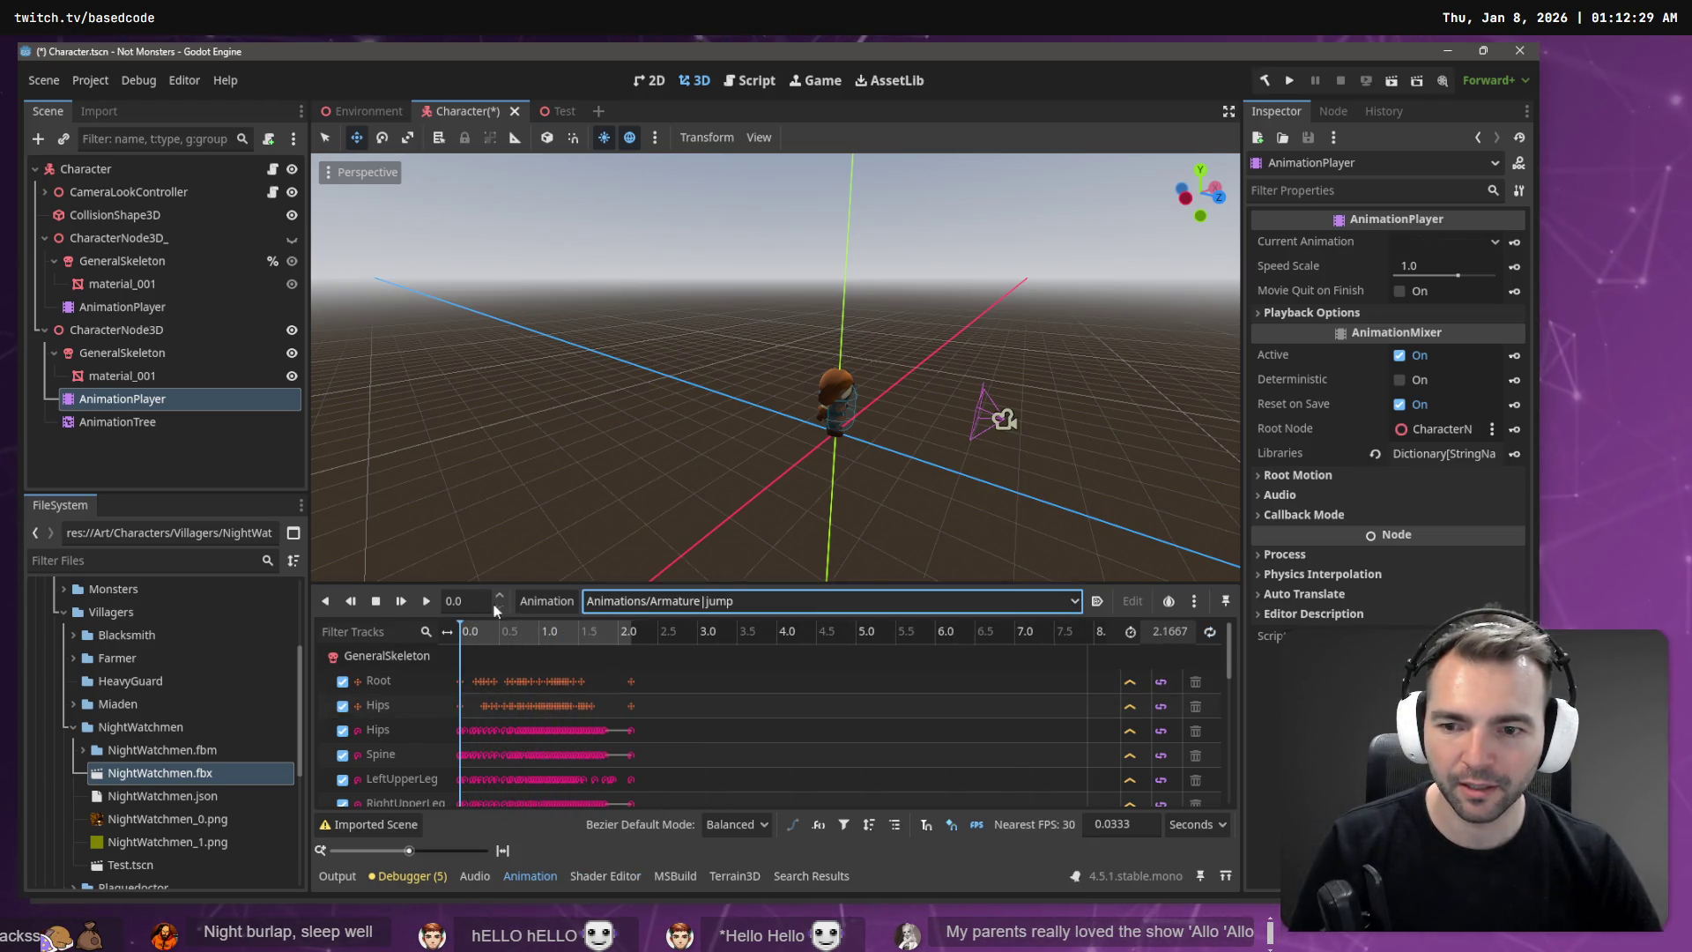
pyautogui.click(422, 600)
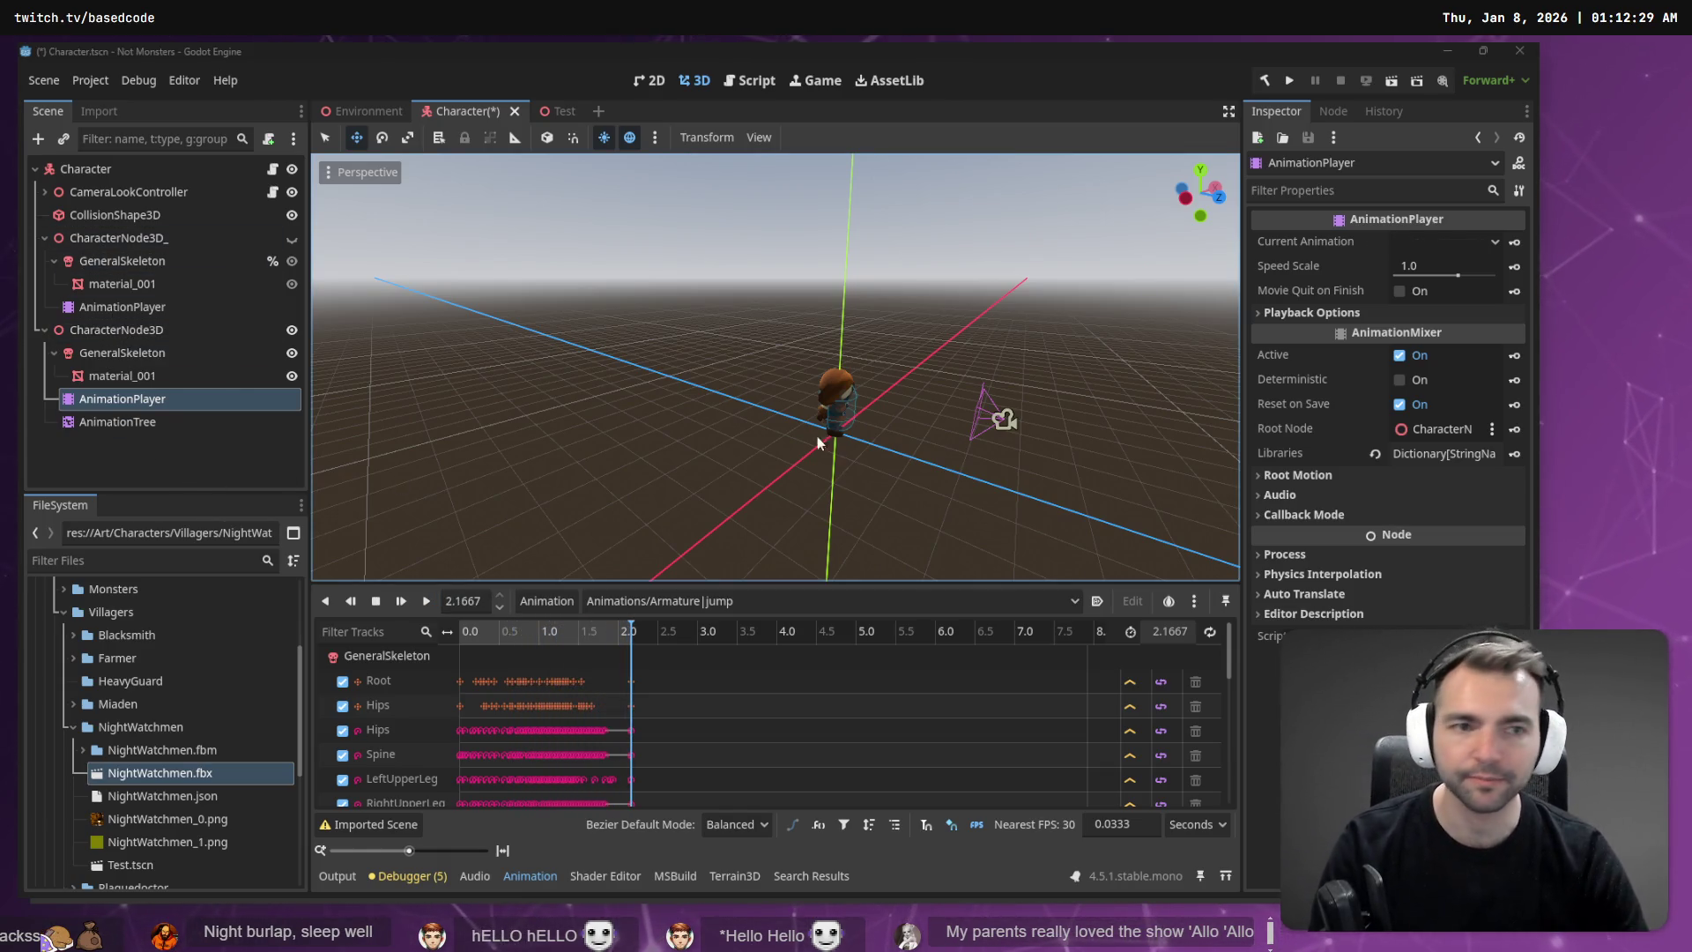
# Step: Discard Character.tscn's local changes in Fork and return to Godot
pyautogui.hotkey('alt', 'Tab')
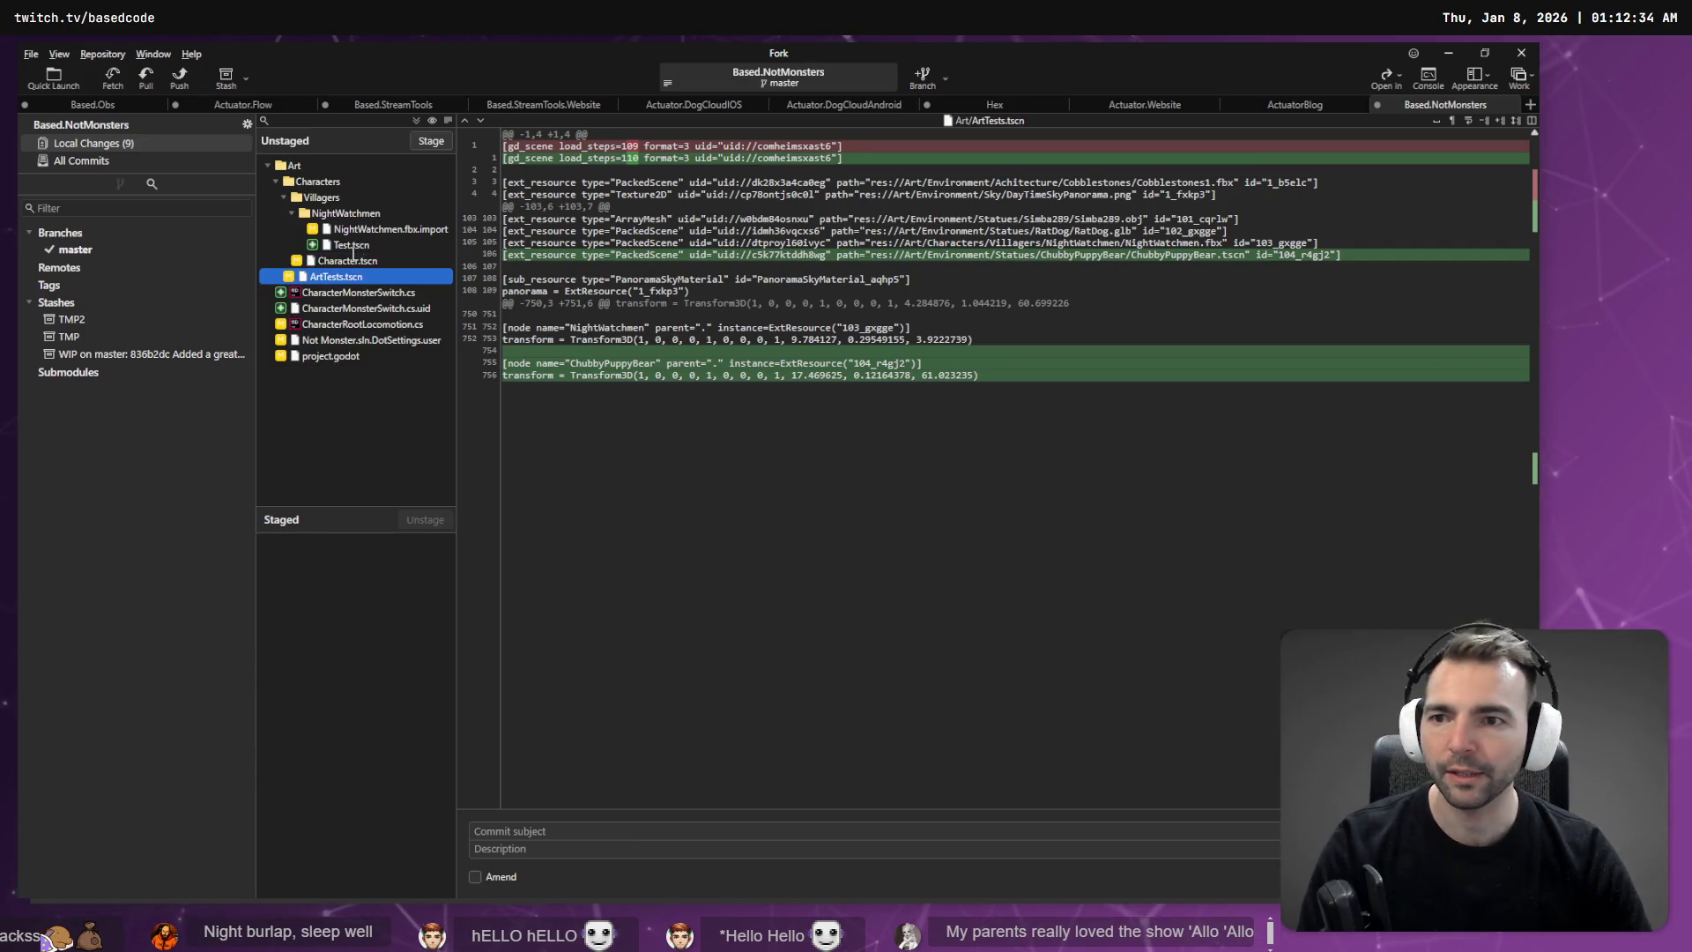
pyautogui.click(355, 260)
pyautogui.press('Delete')
pyautogui.click(899, 487)
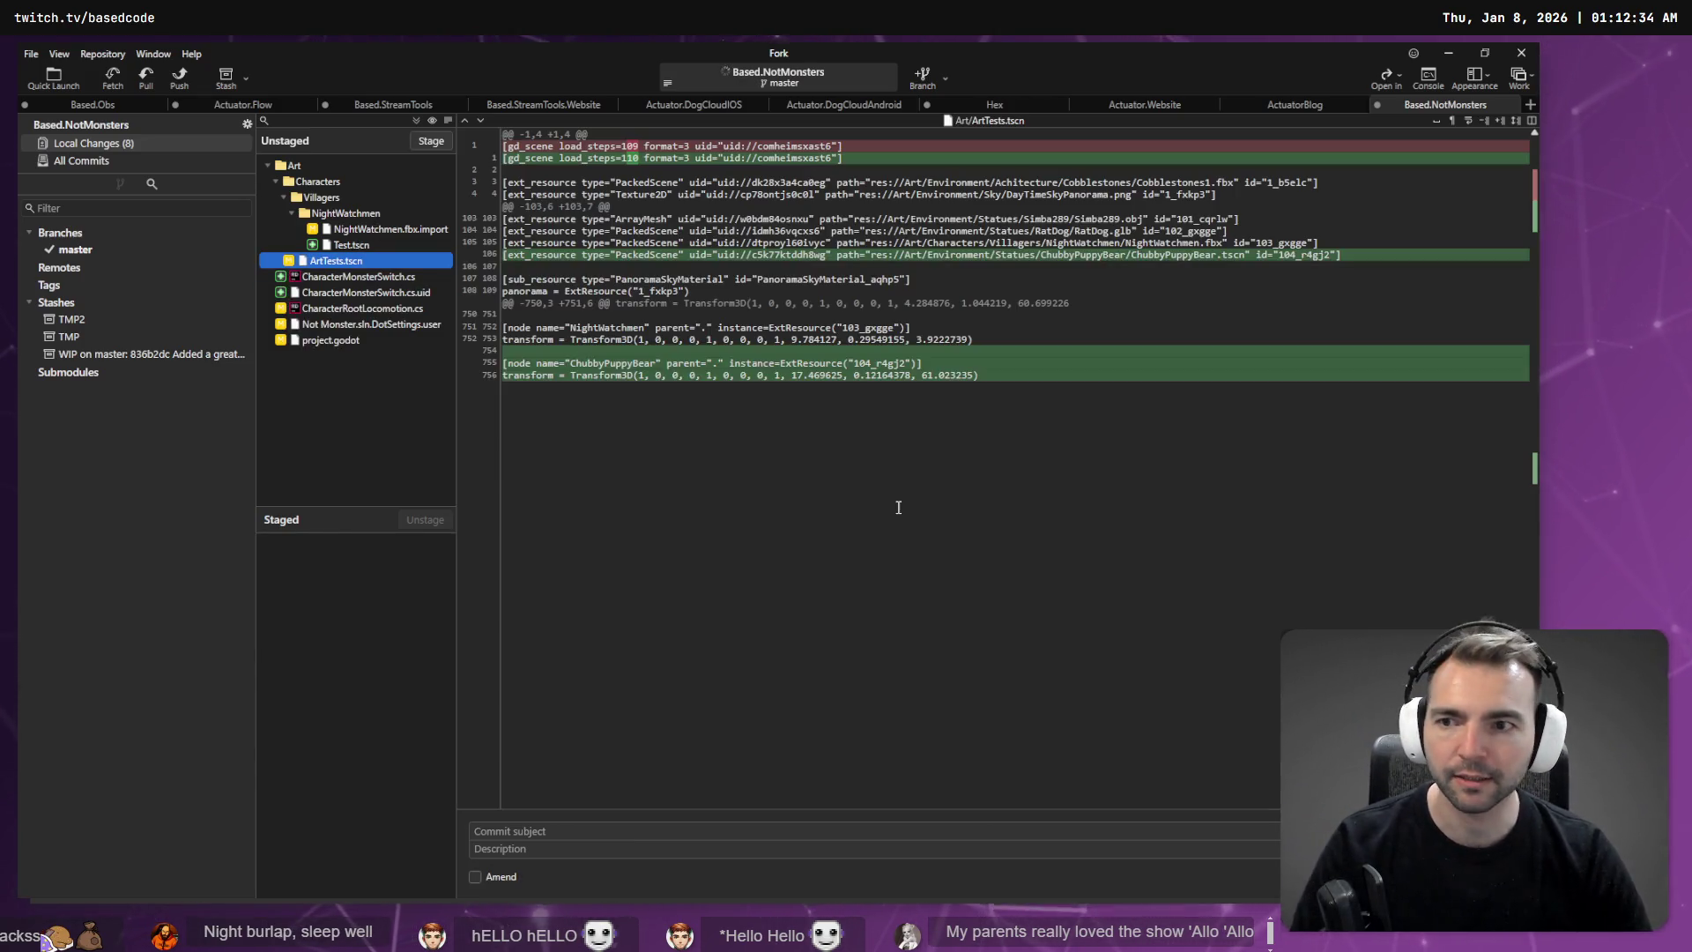
pyautogui.hotkey('alt', 'Tab')
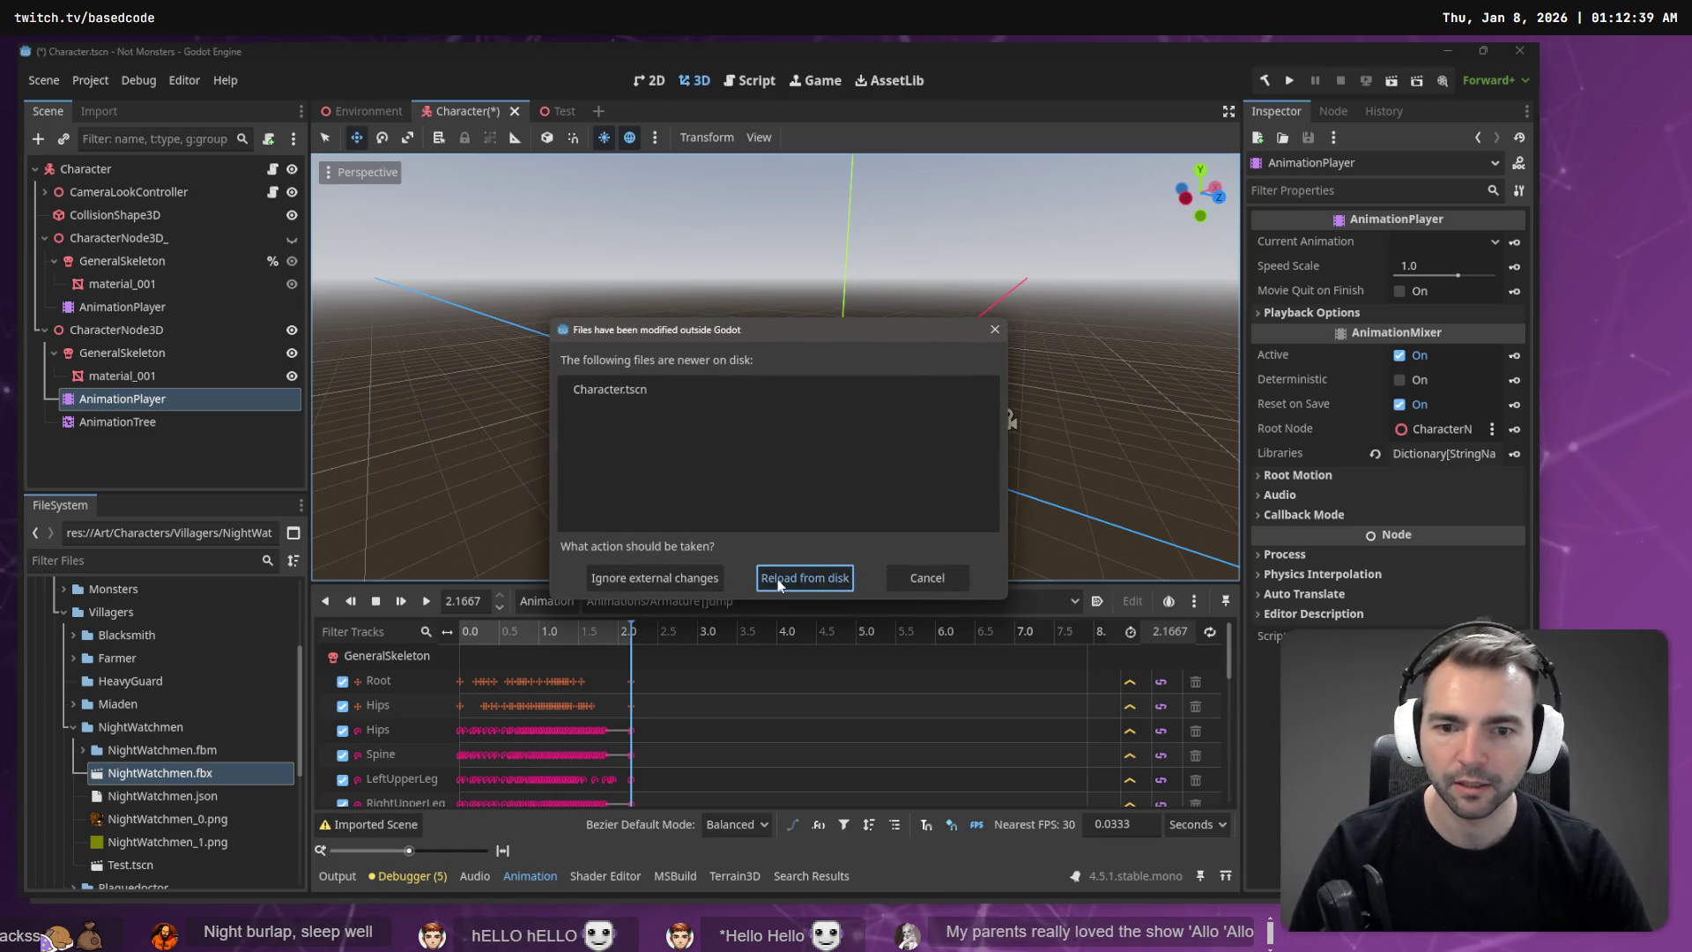
# Step: Reload the reverted Character.tscn from disk and check the Test scene's CharacterNode3D
pyautogui.click(777, 579)
pyautogui.click(533, 111)
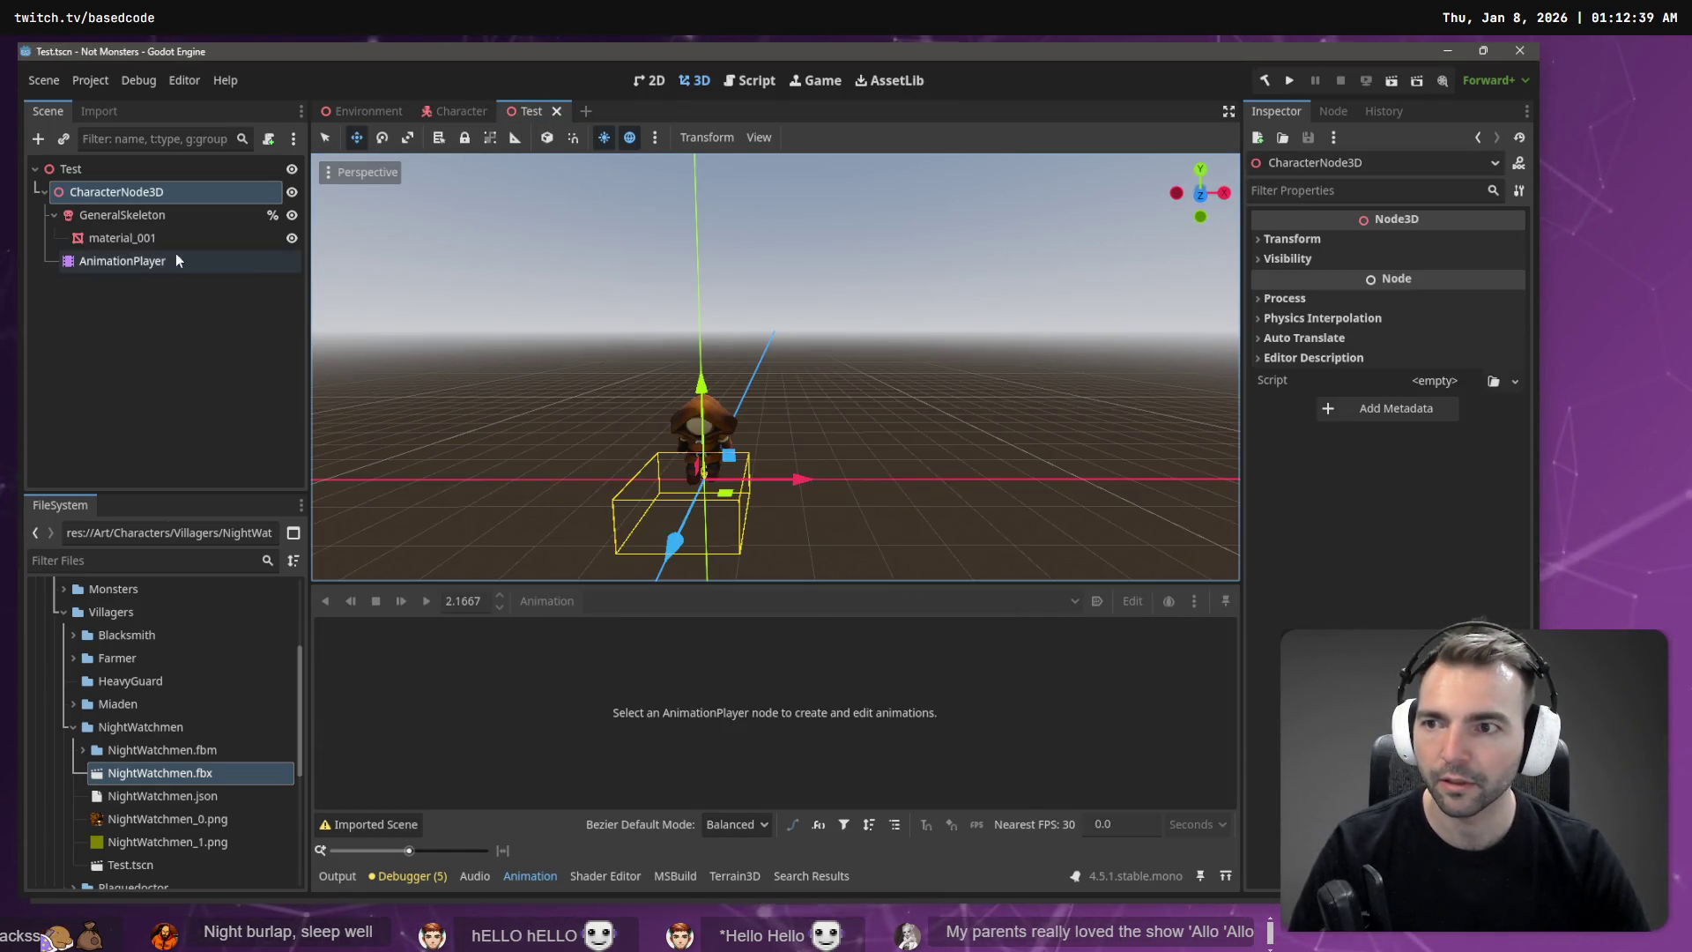
pyautogui.click(120, 189)
pyautogui.click(454, 111)
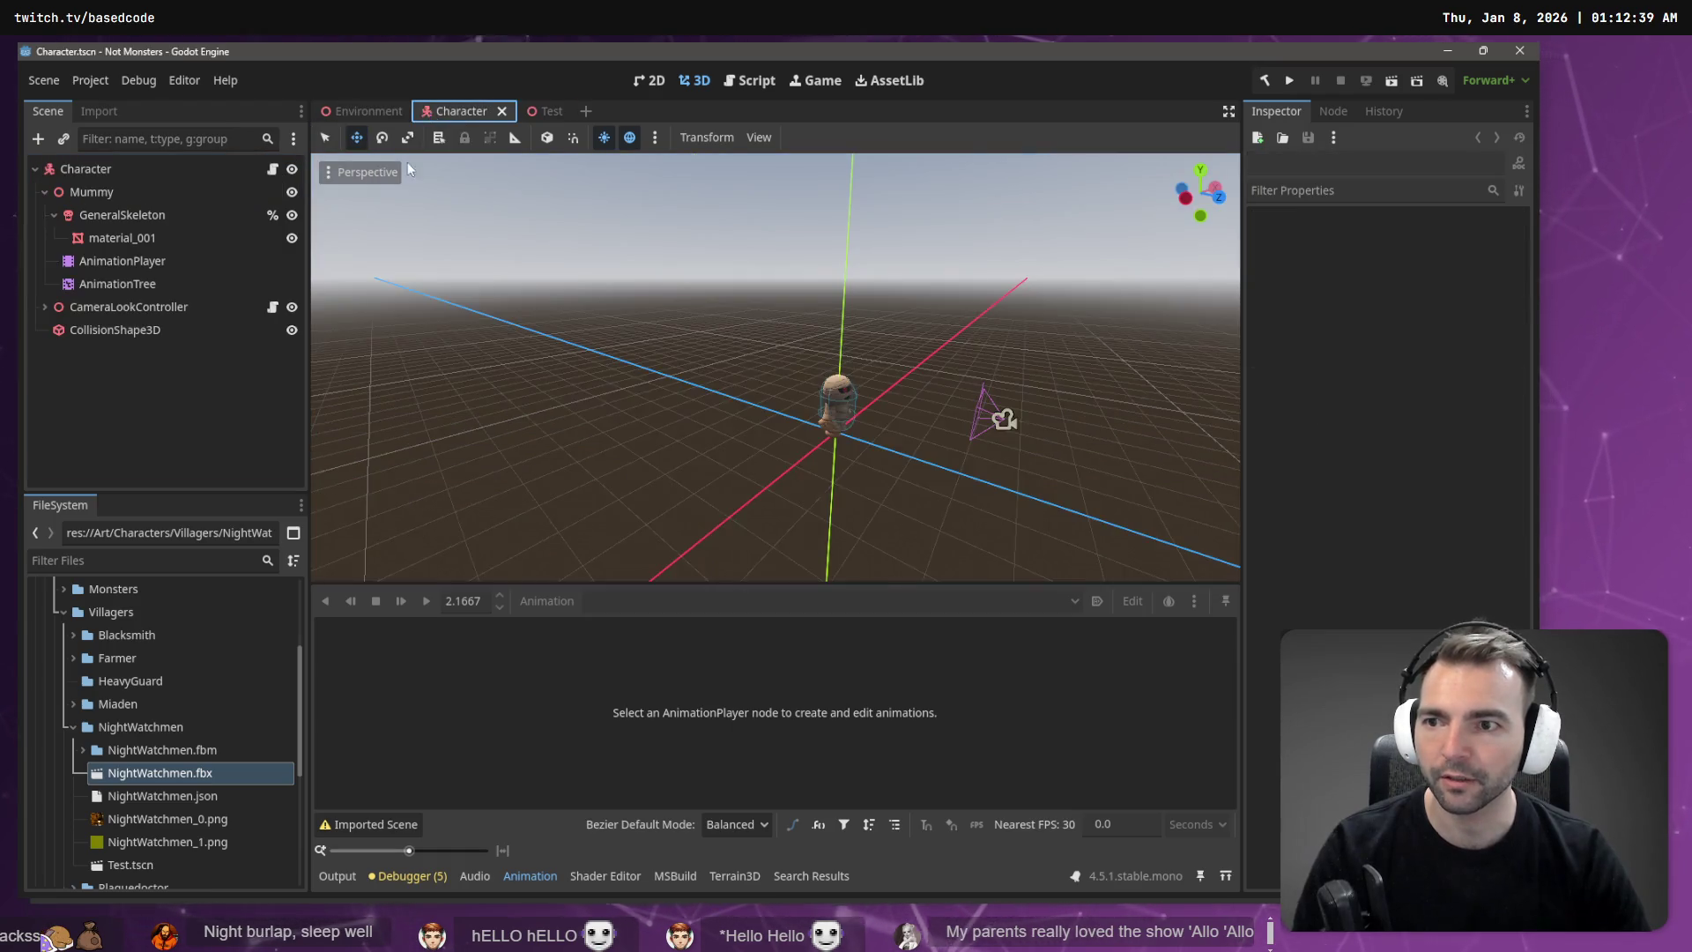
# Step: Rename the Mummy node to CharacterNode3D
pyautogui.click(150, 199)
pyautogui.click(150, 198)
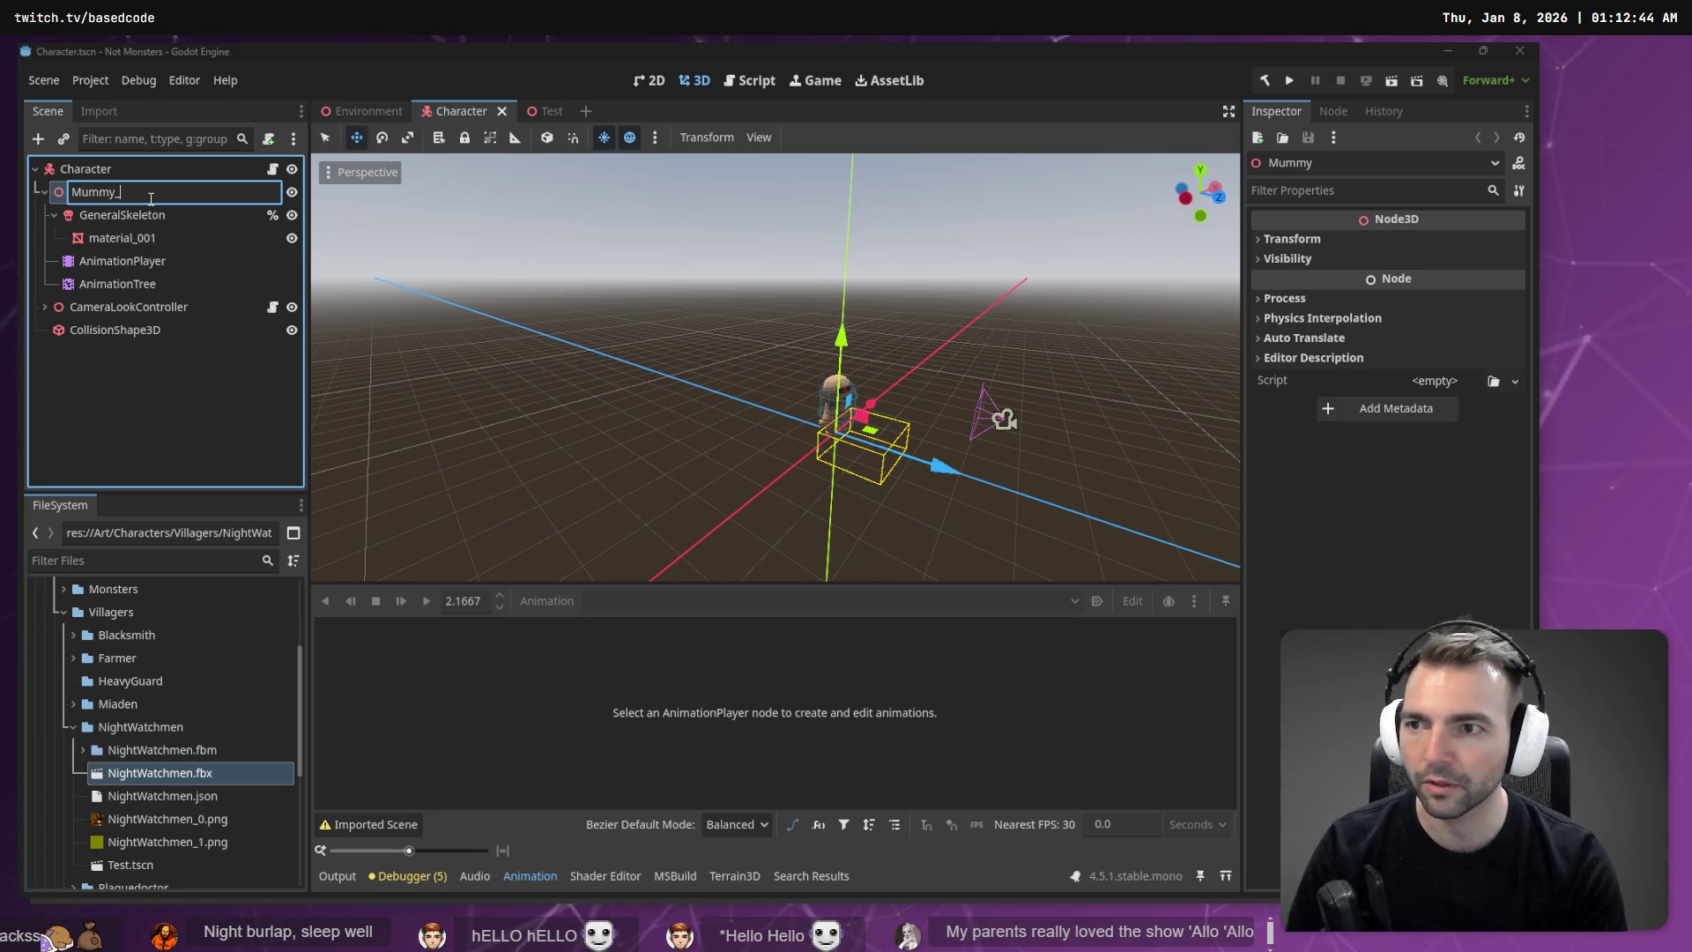
pyautogui.doubleClick(150, 199)
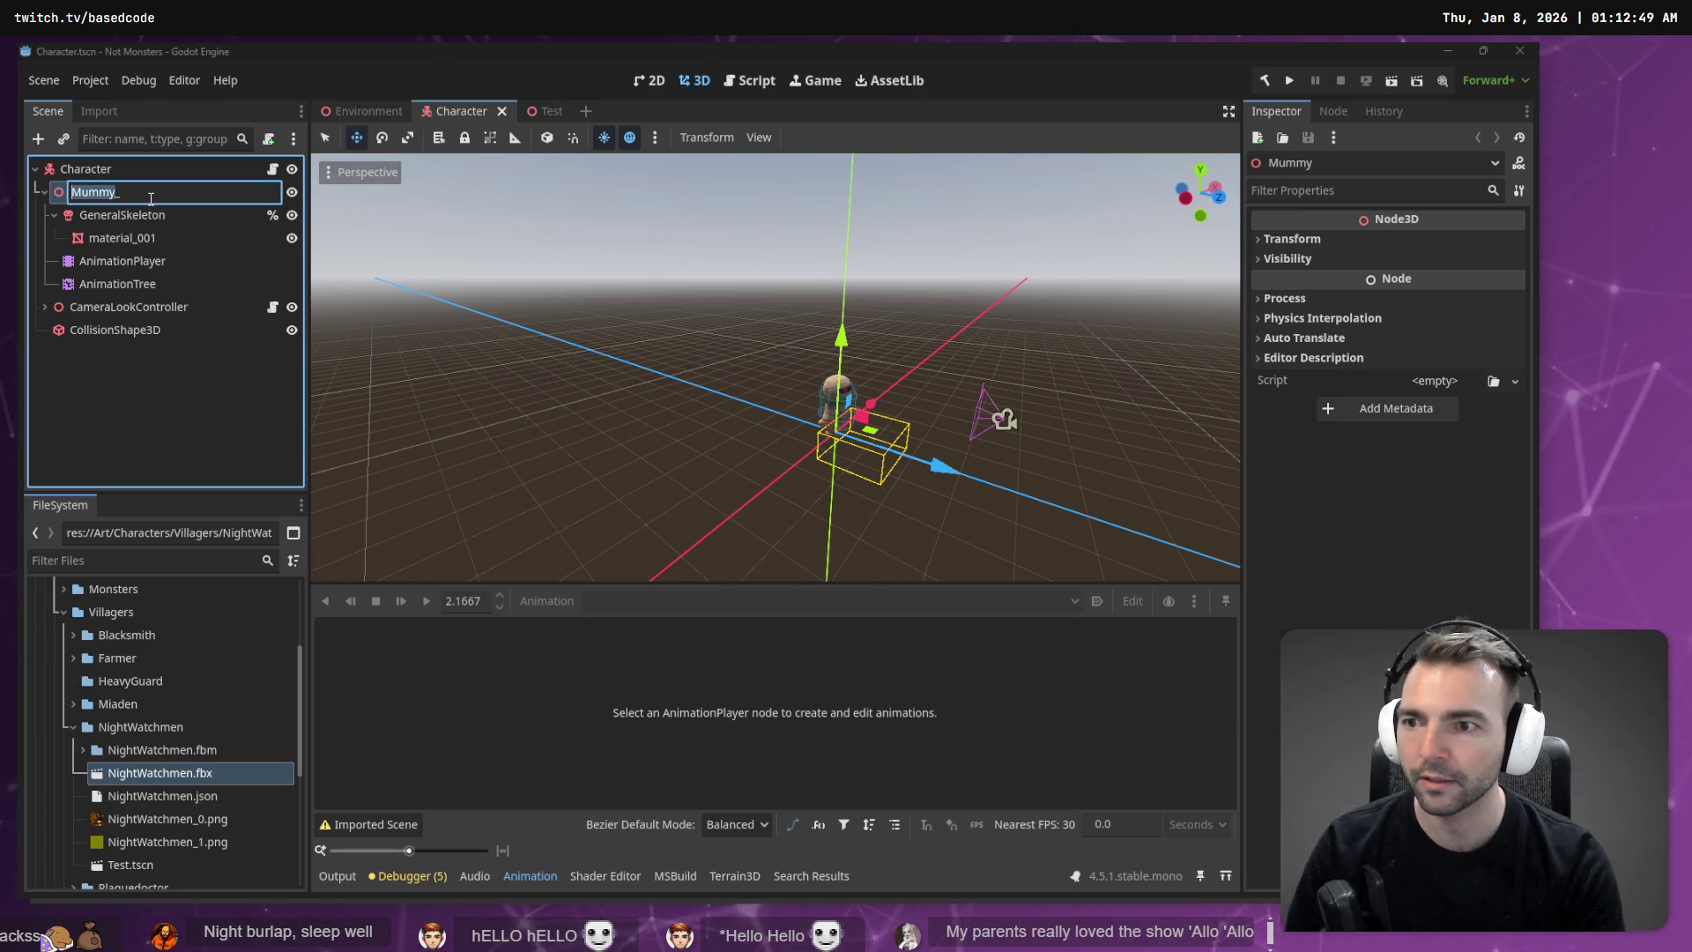
pyautogui.write('CharacterContro')
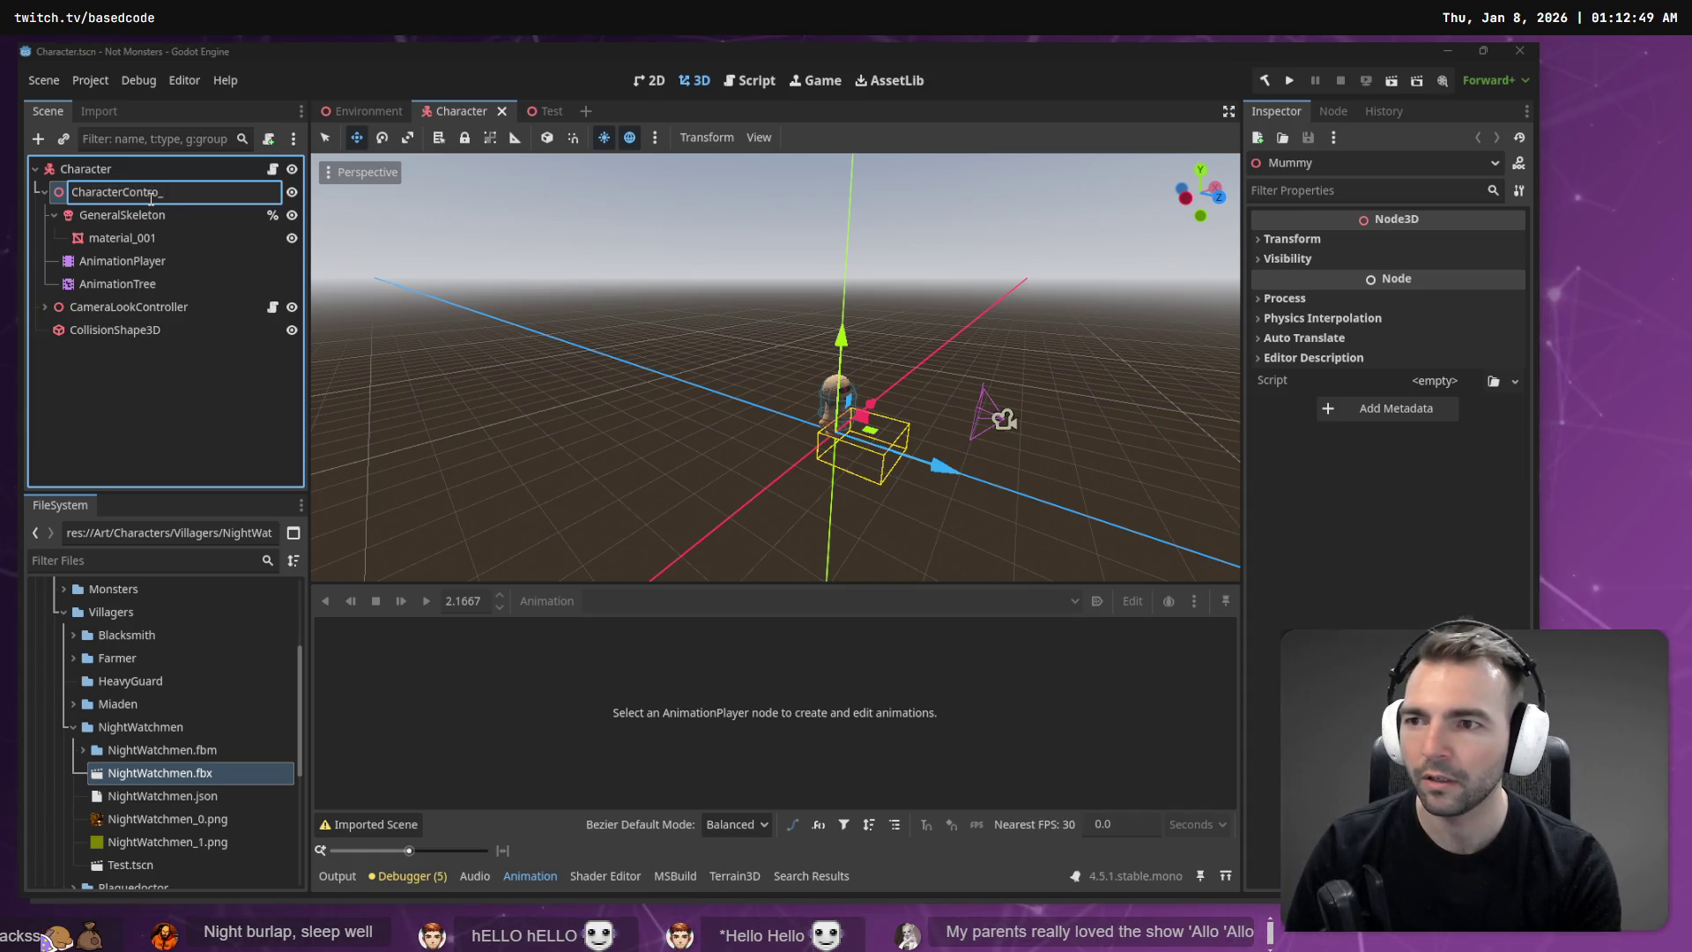
pyautogui.press('Escape')
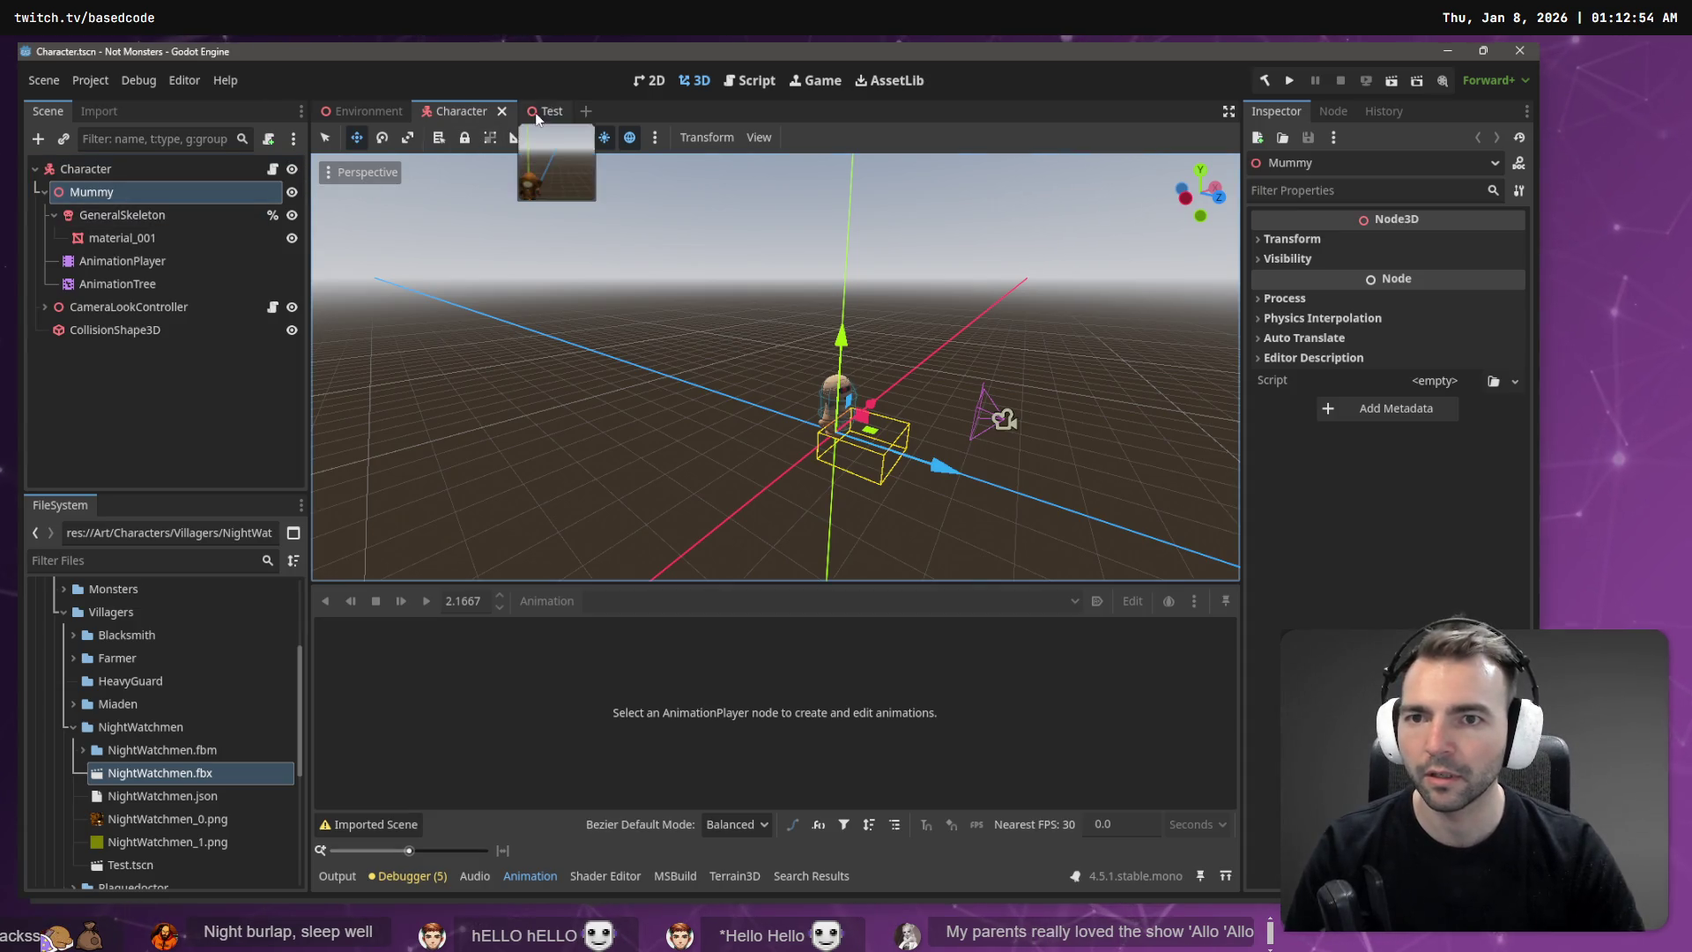
pyautogui.click(537, 112)
pyautogui.click(459, 111)
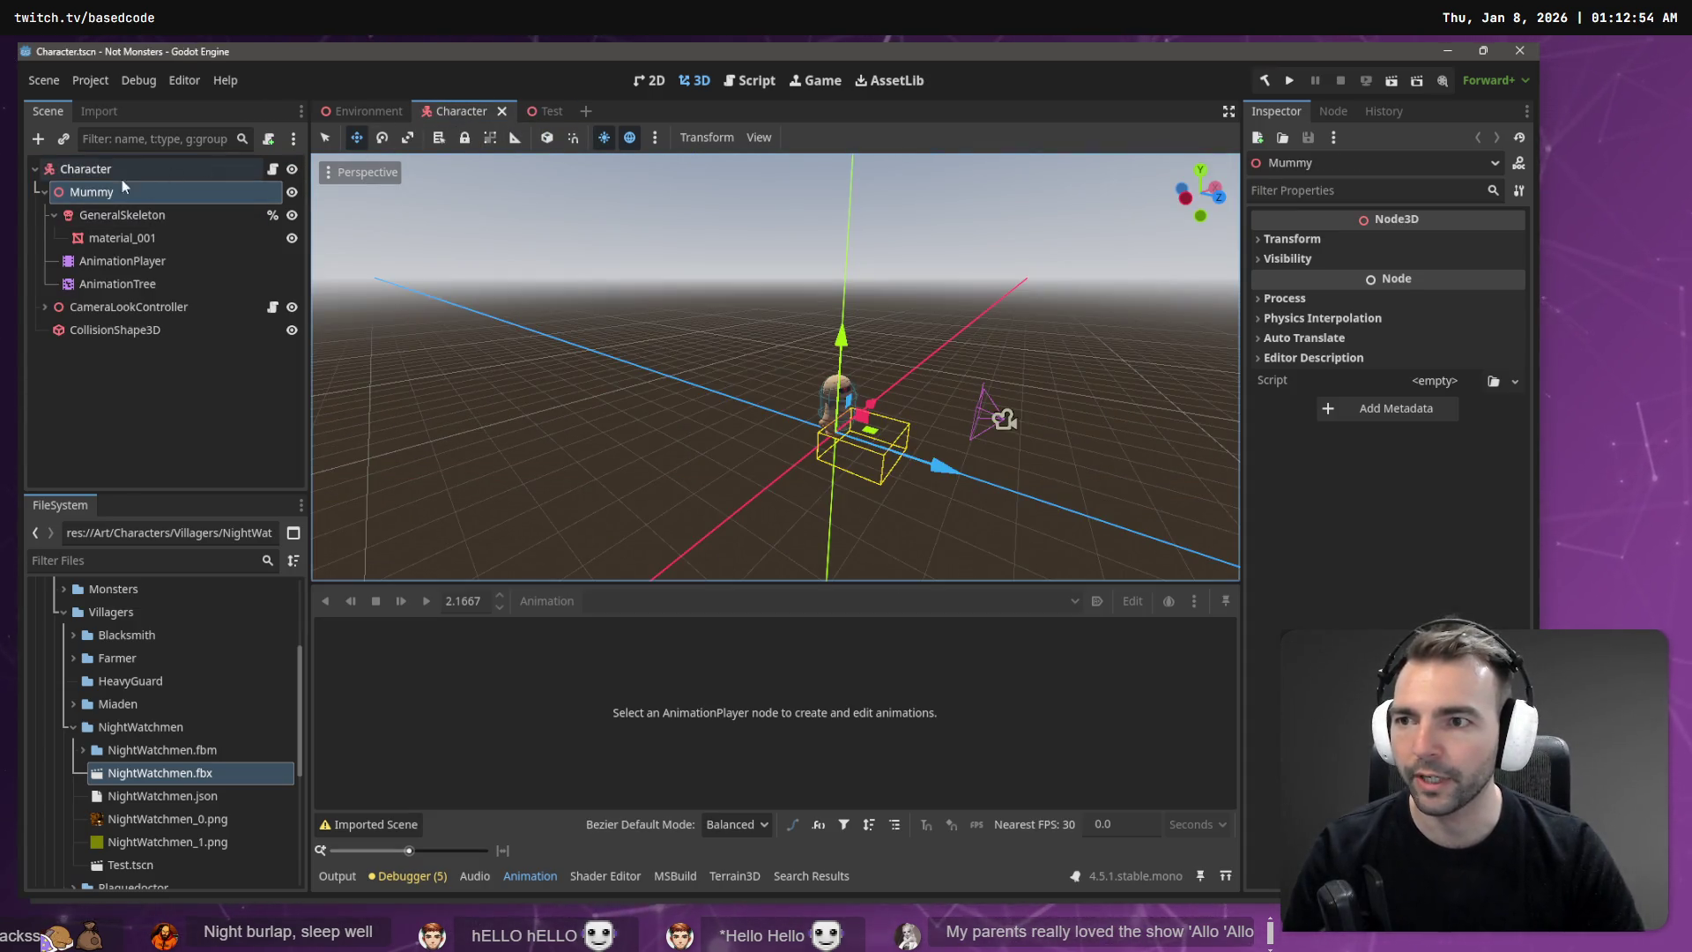
pyautogui.press('F2')
pyautogui.write('Characte')
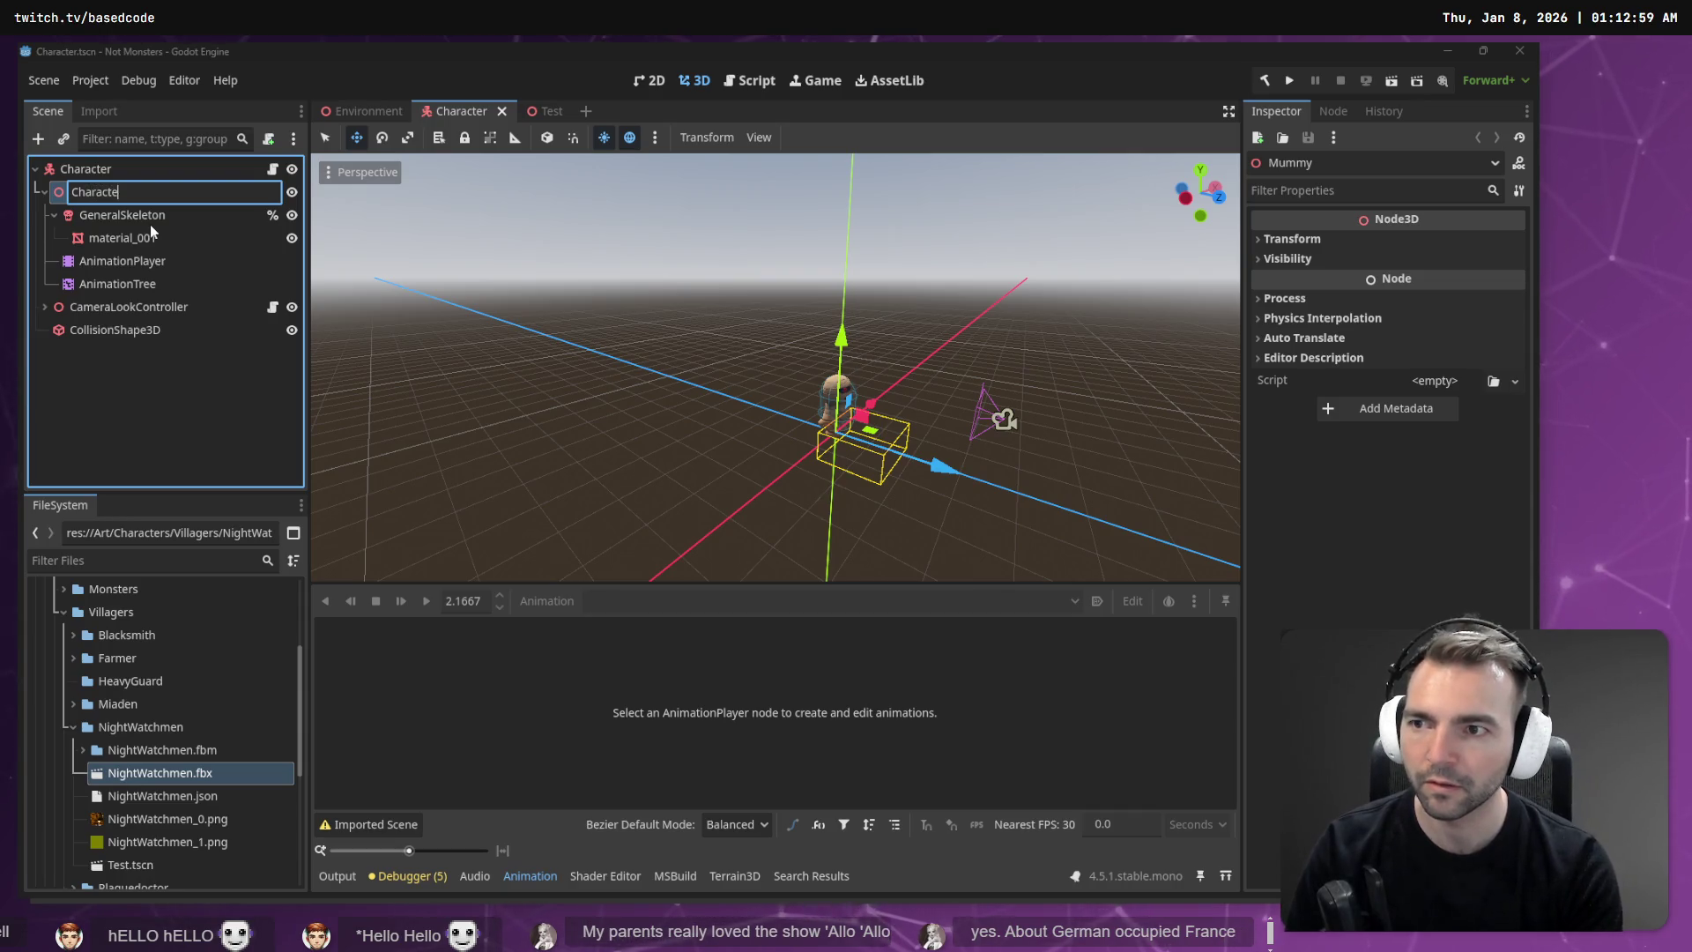
pyautogui.write('3D')
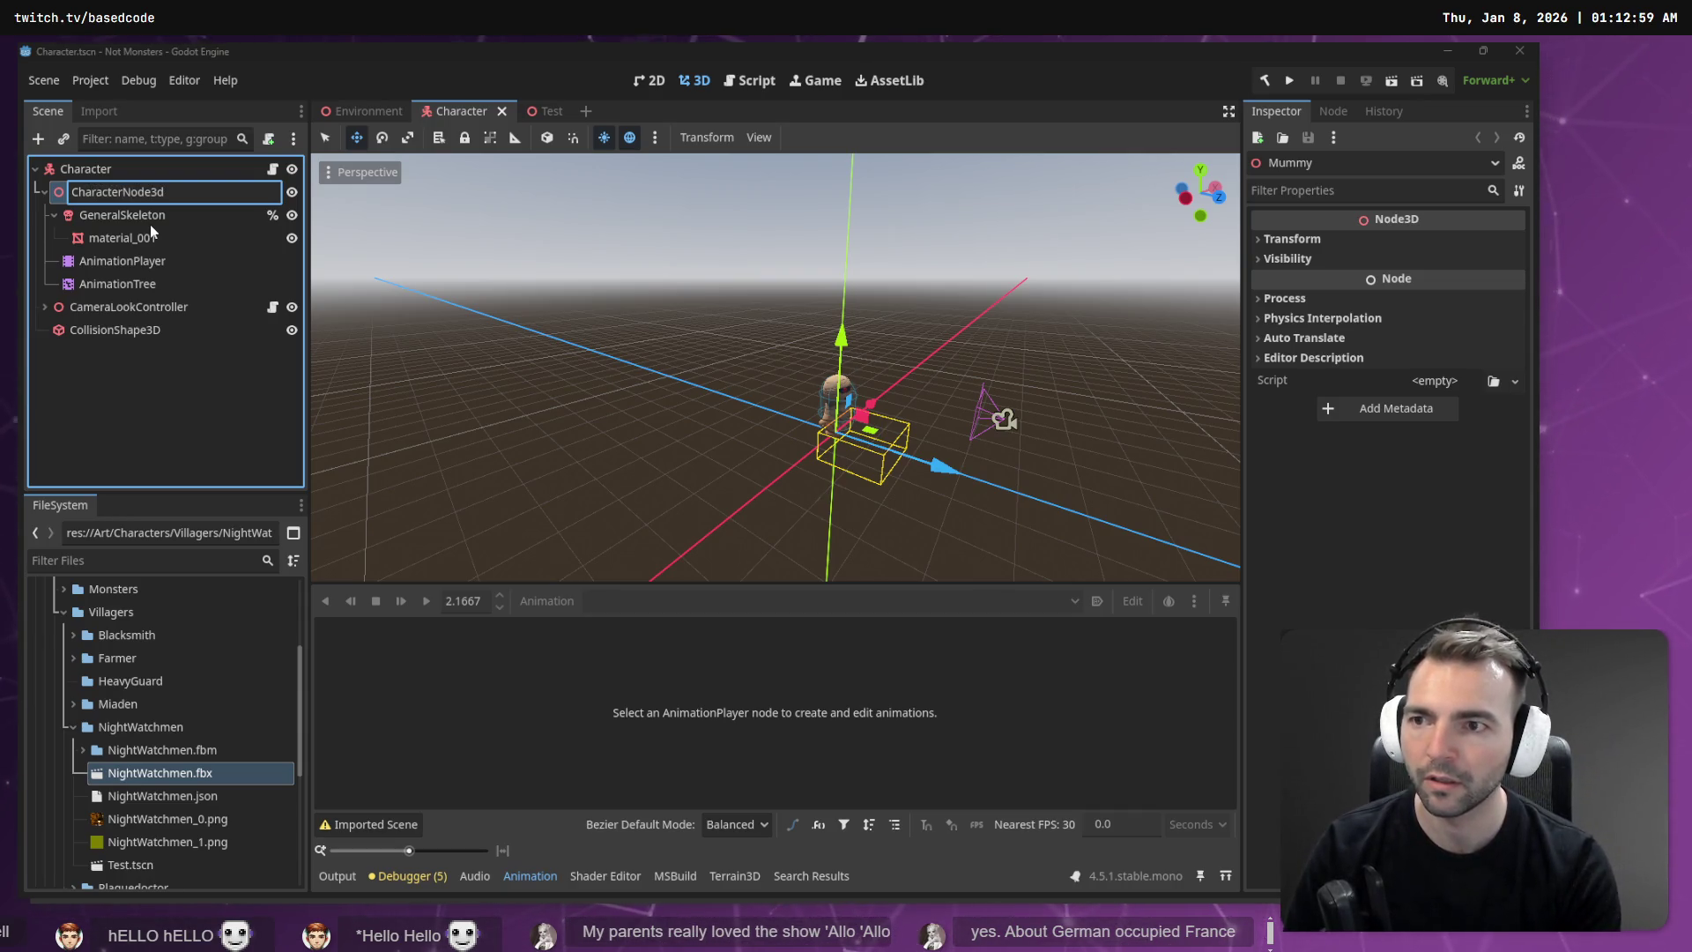
pyautogui.press('Return')
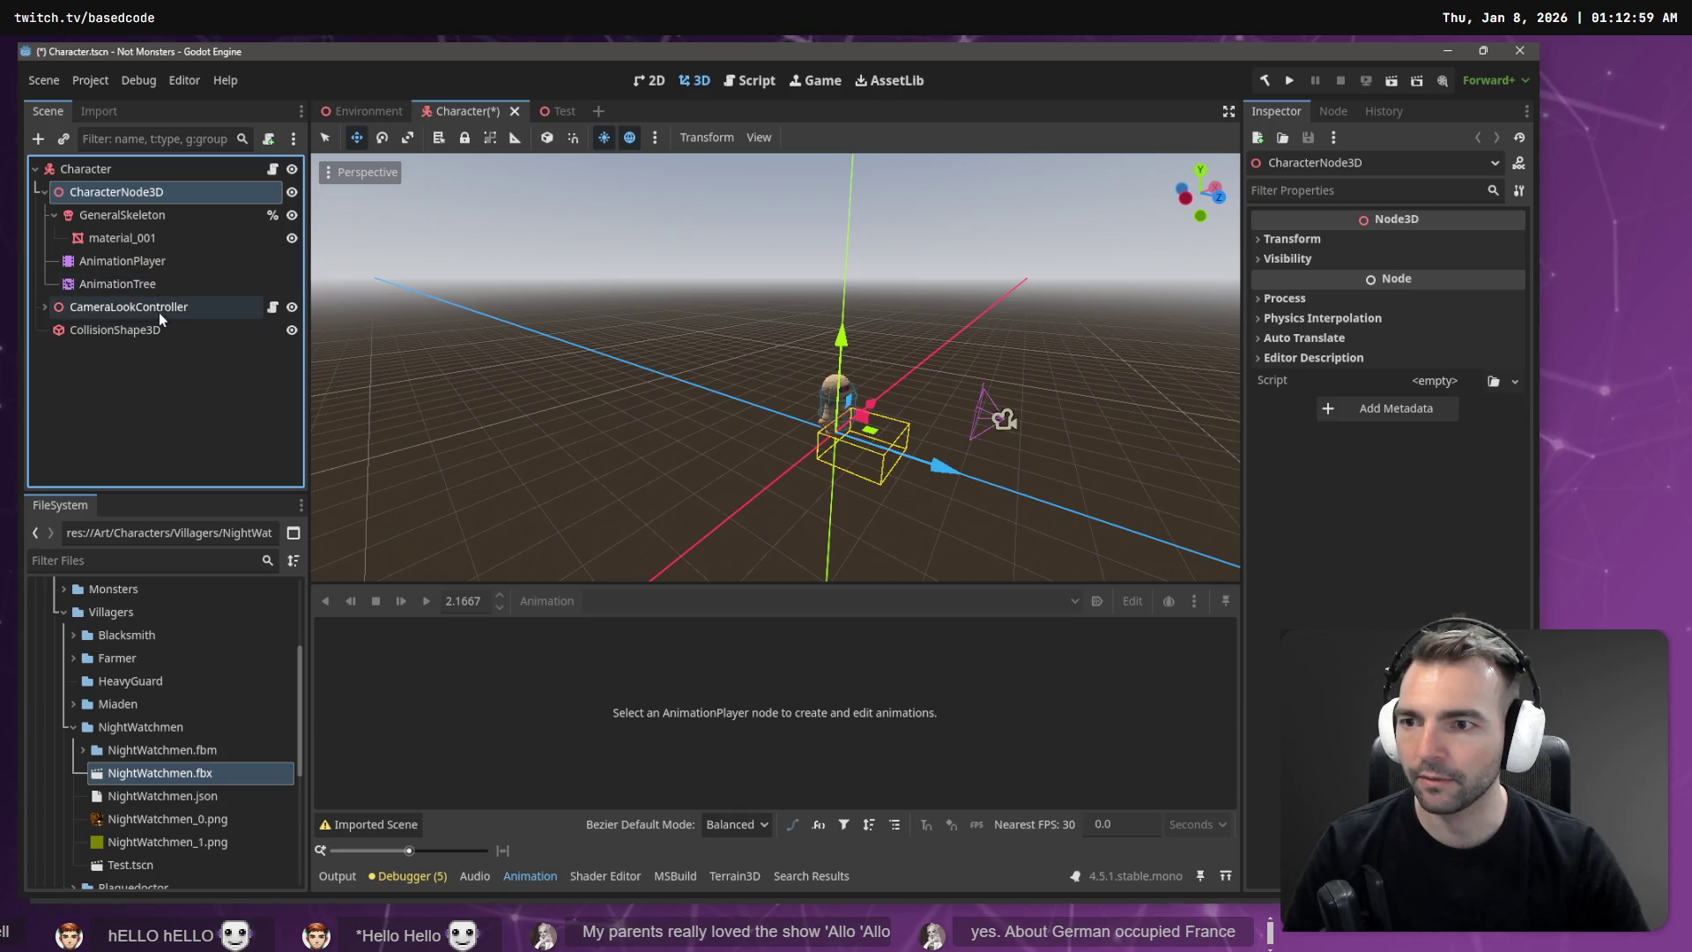
# Step: Append an underscore so the node is named CharacterNode3D_
pyautogui.click(181, 193)
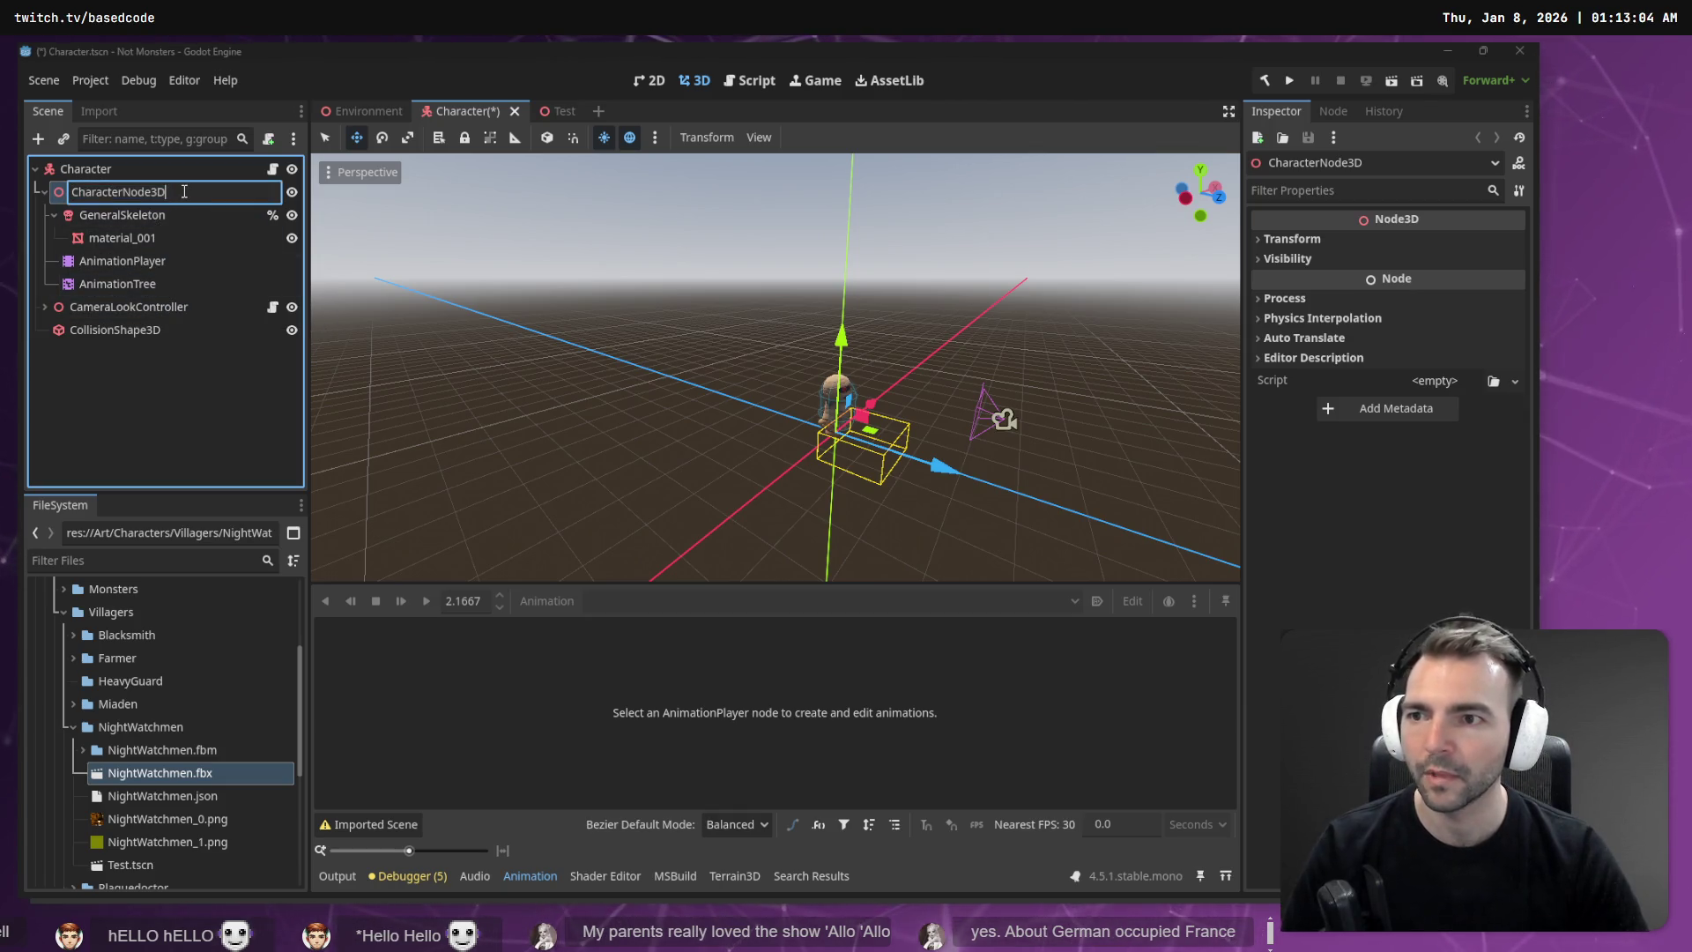
pyautogui.press('End')
pyautogui.write('_')
pyautogui.press('Return')
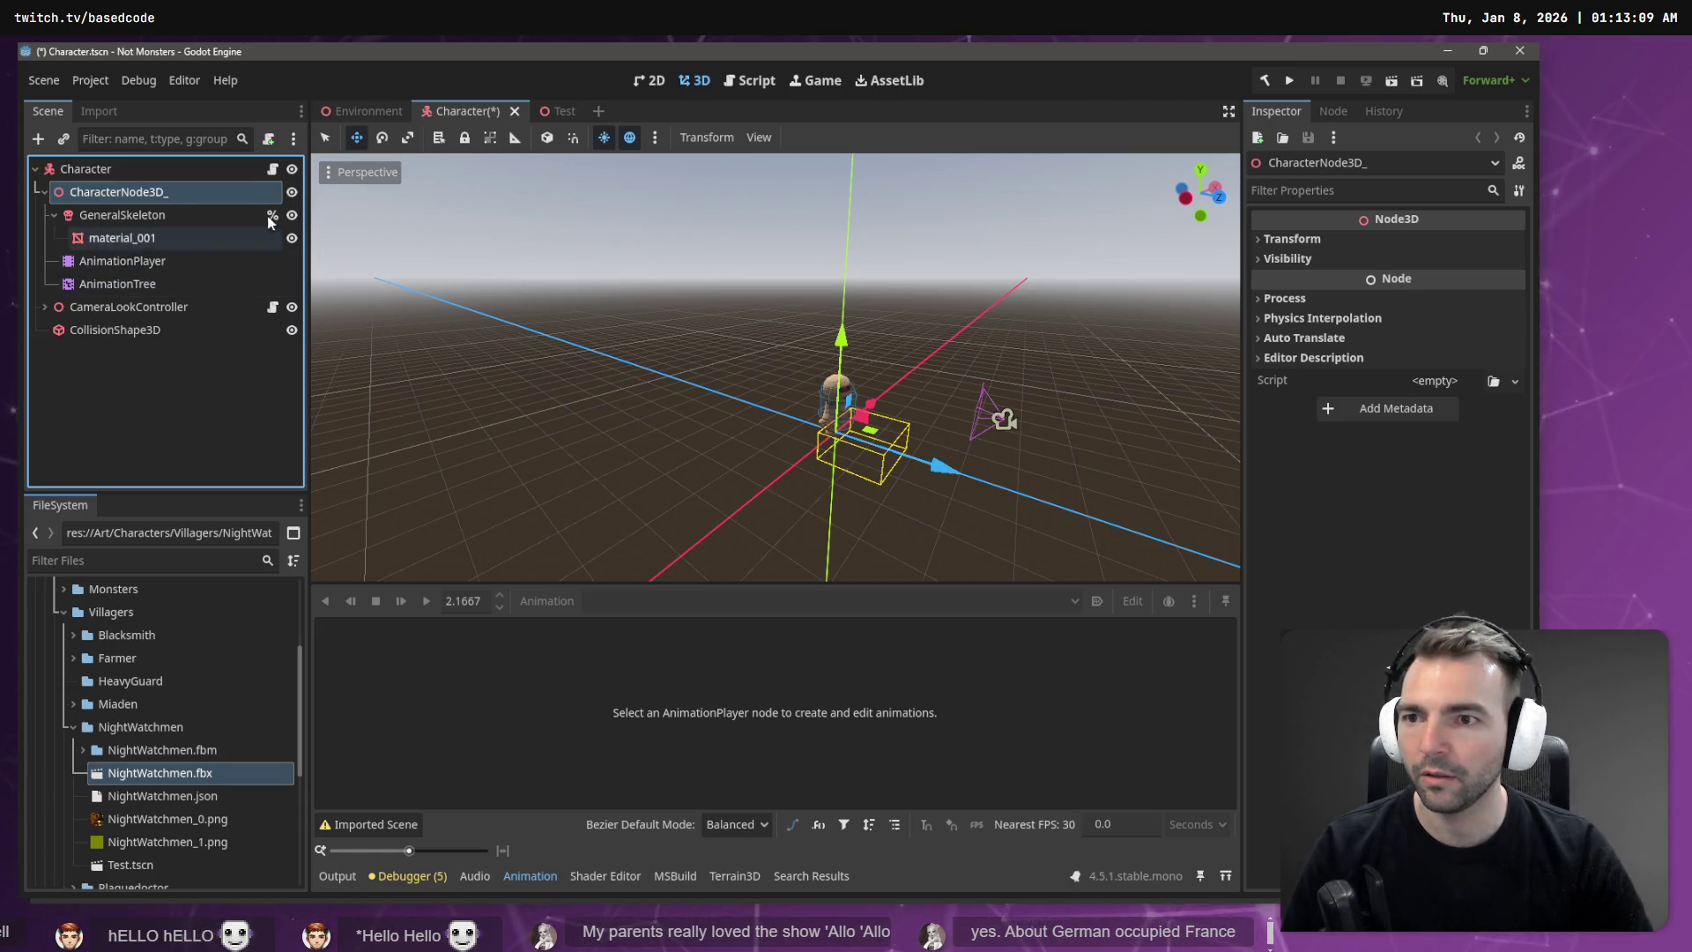
# Step: Paste the Test scene's CharacterNode3D under the Character root node
pyautogui.click(569, 113)
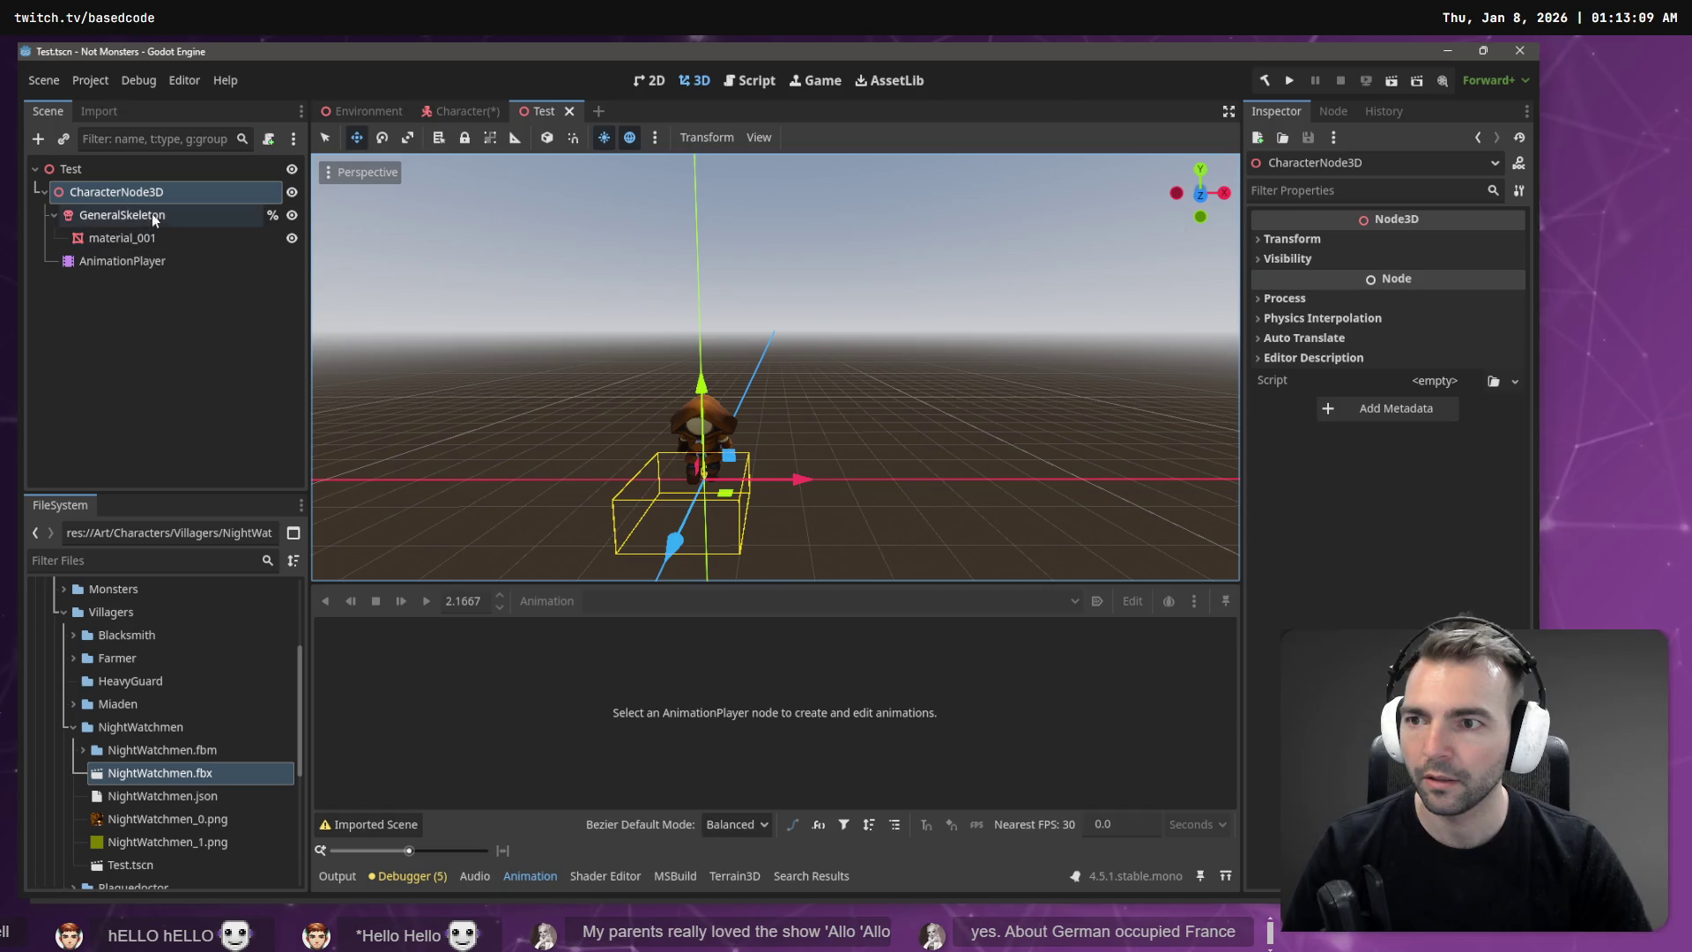
pyautogui.click(437, 112)
pyautogui.click(122, 172)
pyautogui.hotkey('ctrl', 'v')
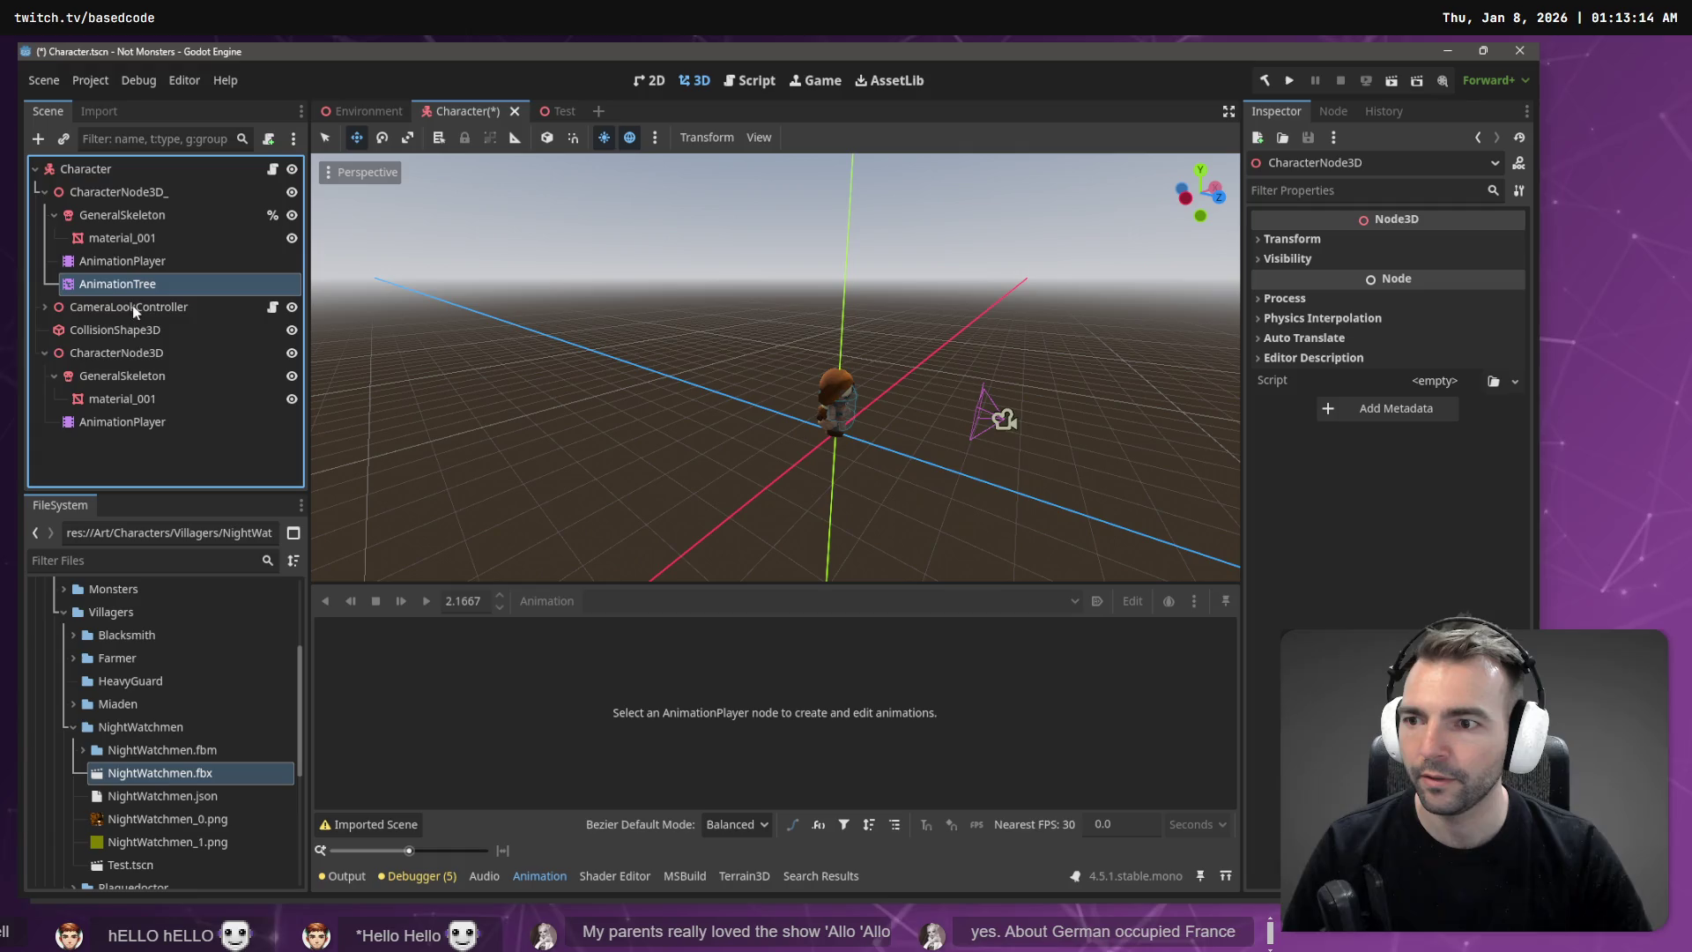
# Step: Move the AnimationTree under the new CharacterNode3D and check its and the AnimationPlayer's properties
pyautogui.moveTo(131, 358)
pyautogui.mouseDown()
pyautogui.moveTo(432, 401)
pyautogui.moveTo(1441, 291)
pyautogui.mouseUp()
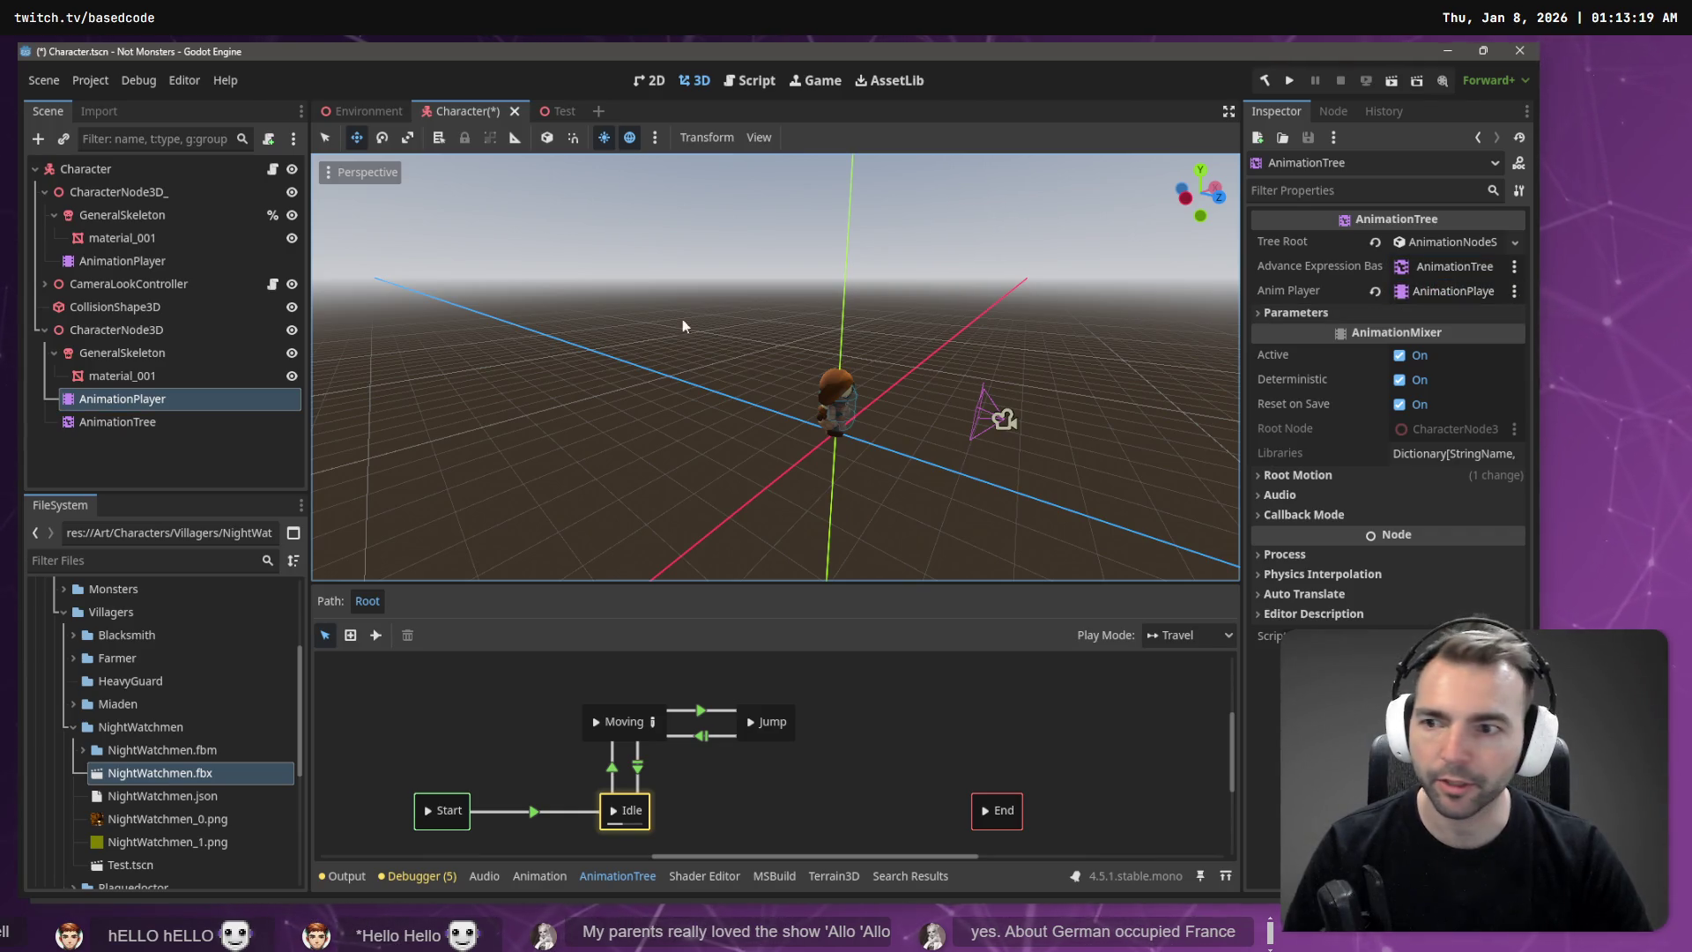
pyautogui.click(129, 420)
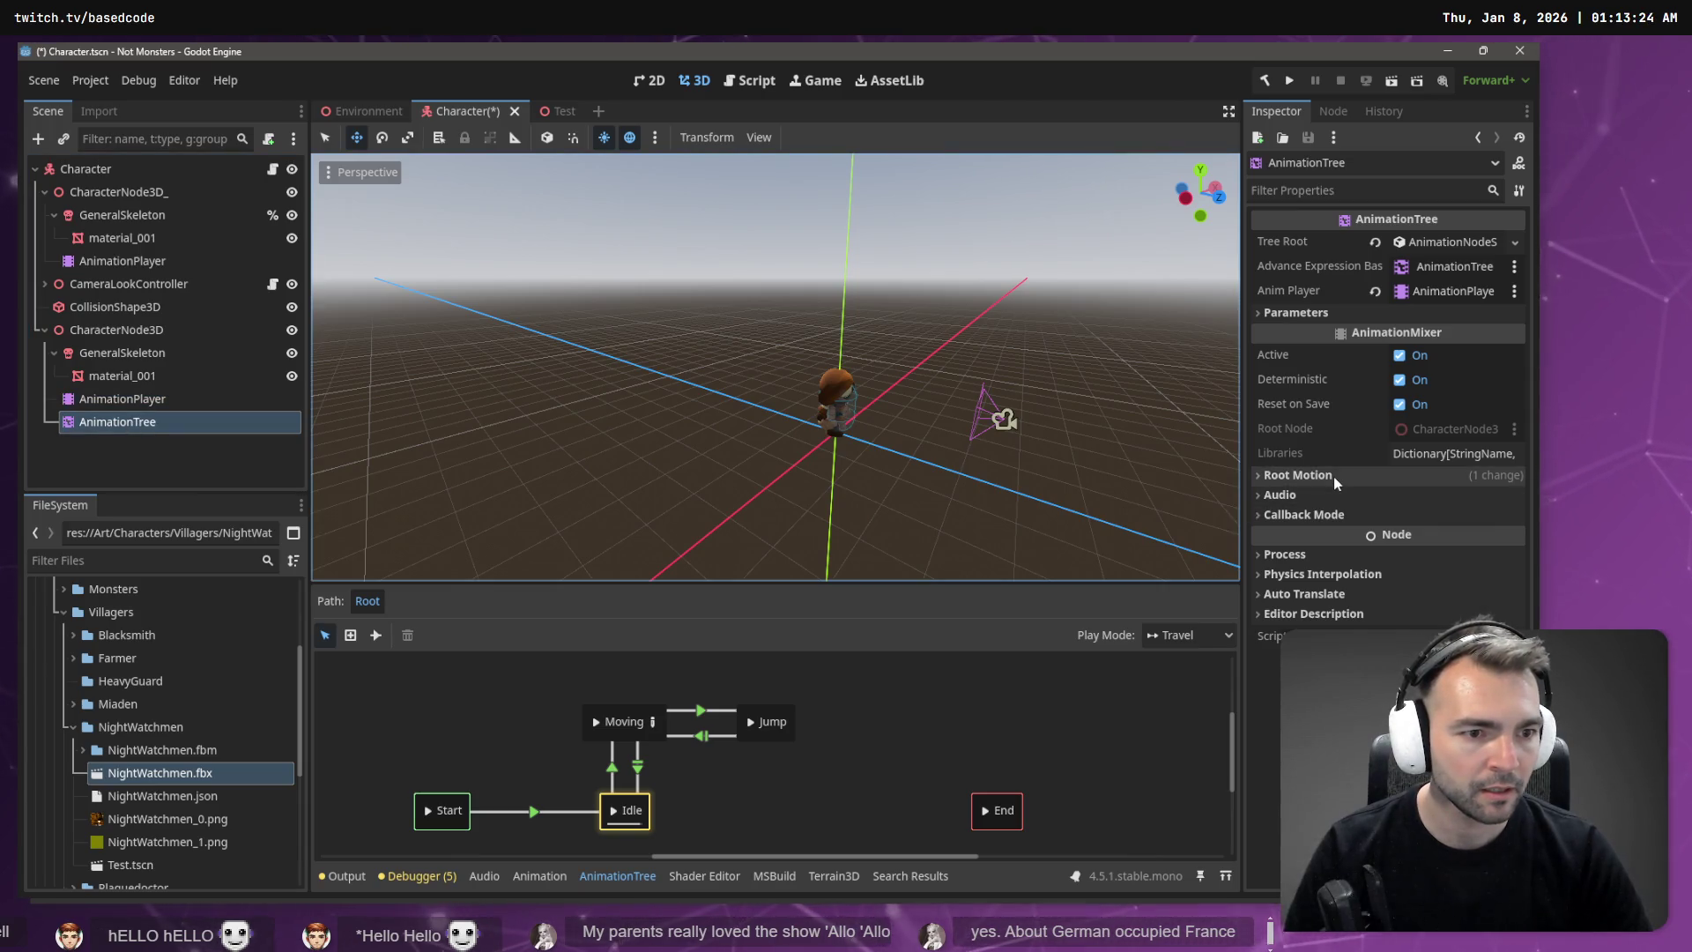
pyautogui.click(112, 401)
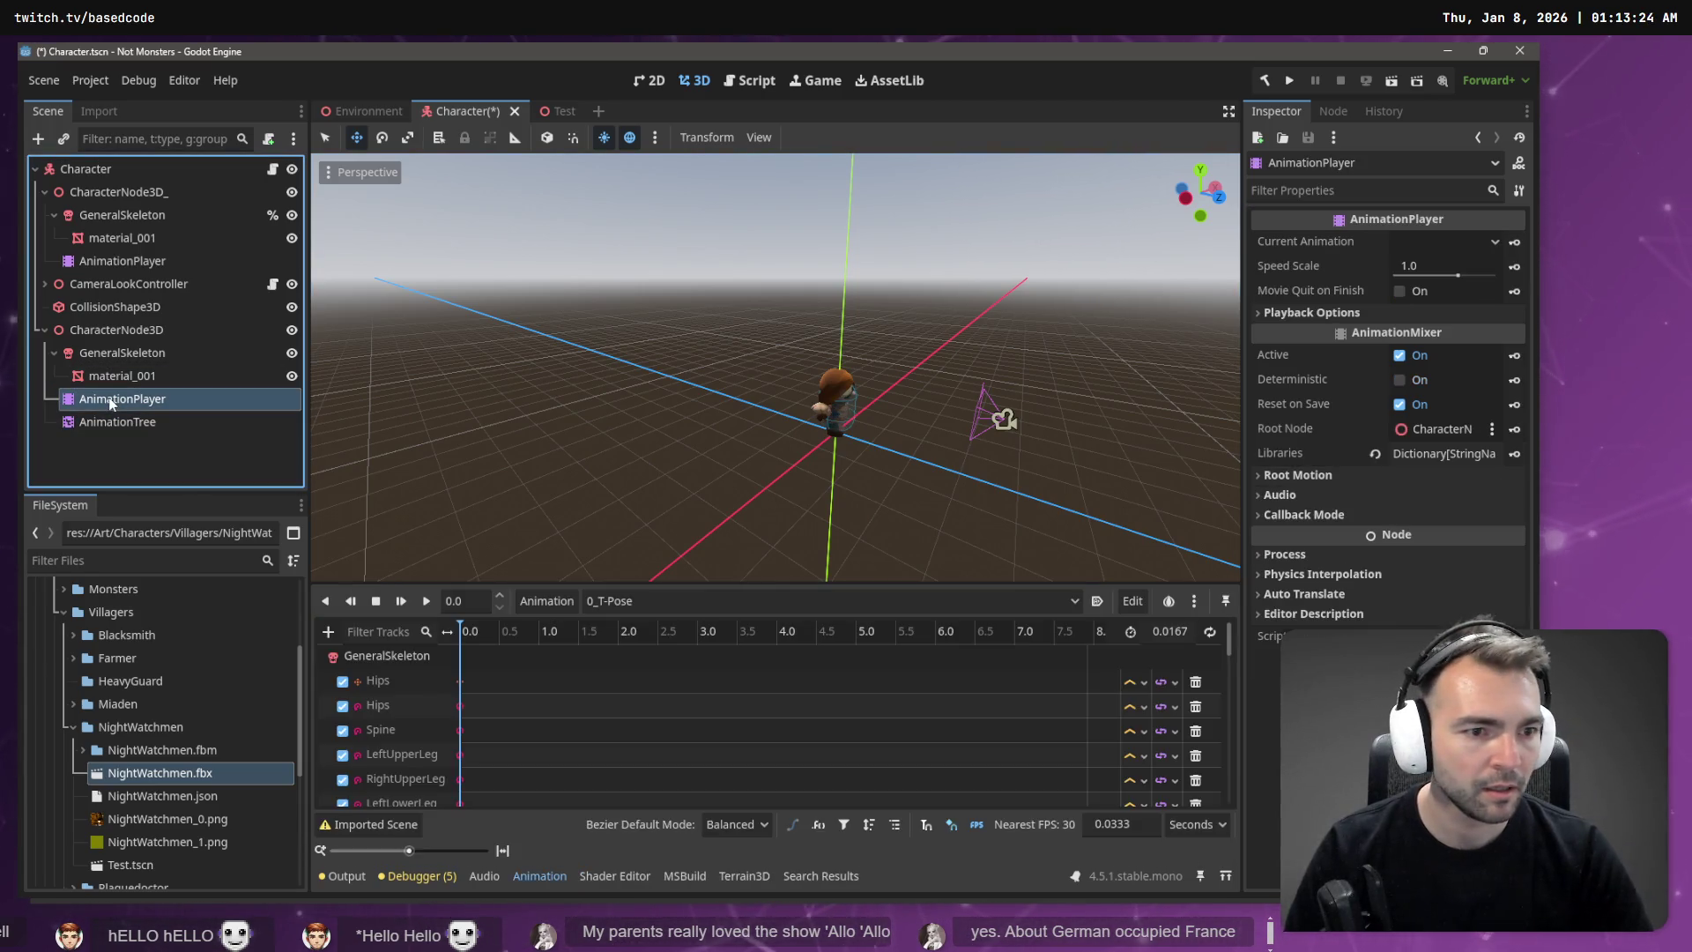
pyautogui.click(120, 423)
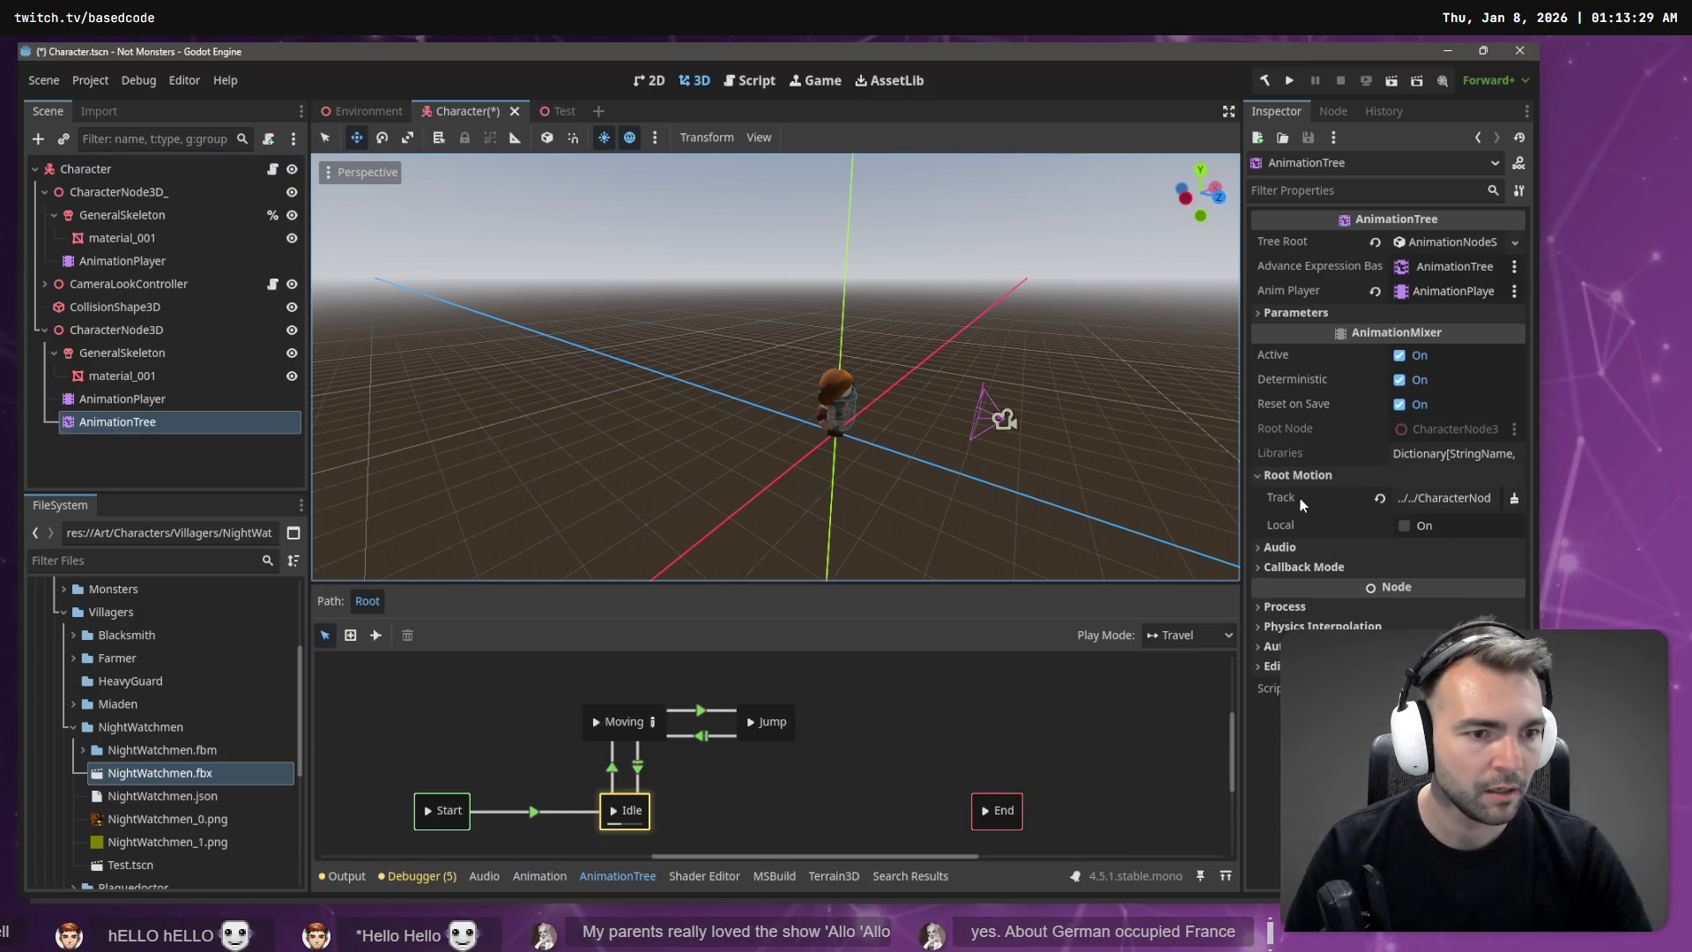
# Step: Set the AnimationTree's root motion track to %GeneralSkeleton
pyautogui.click(1446, 498)
pyautogui.click(657, 314)
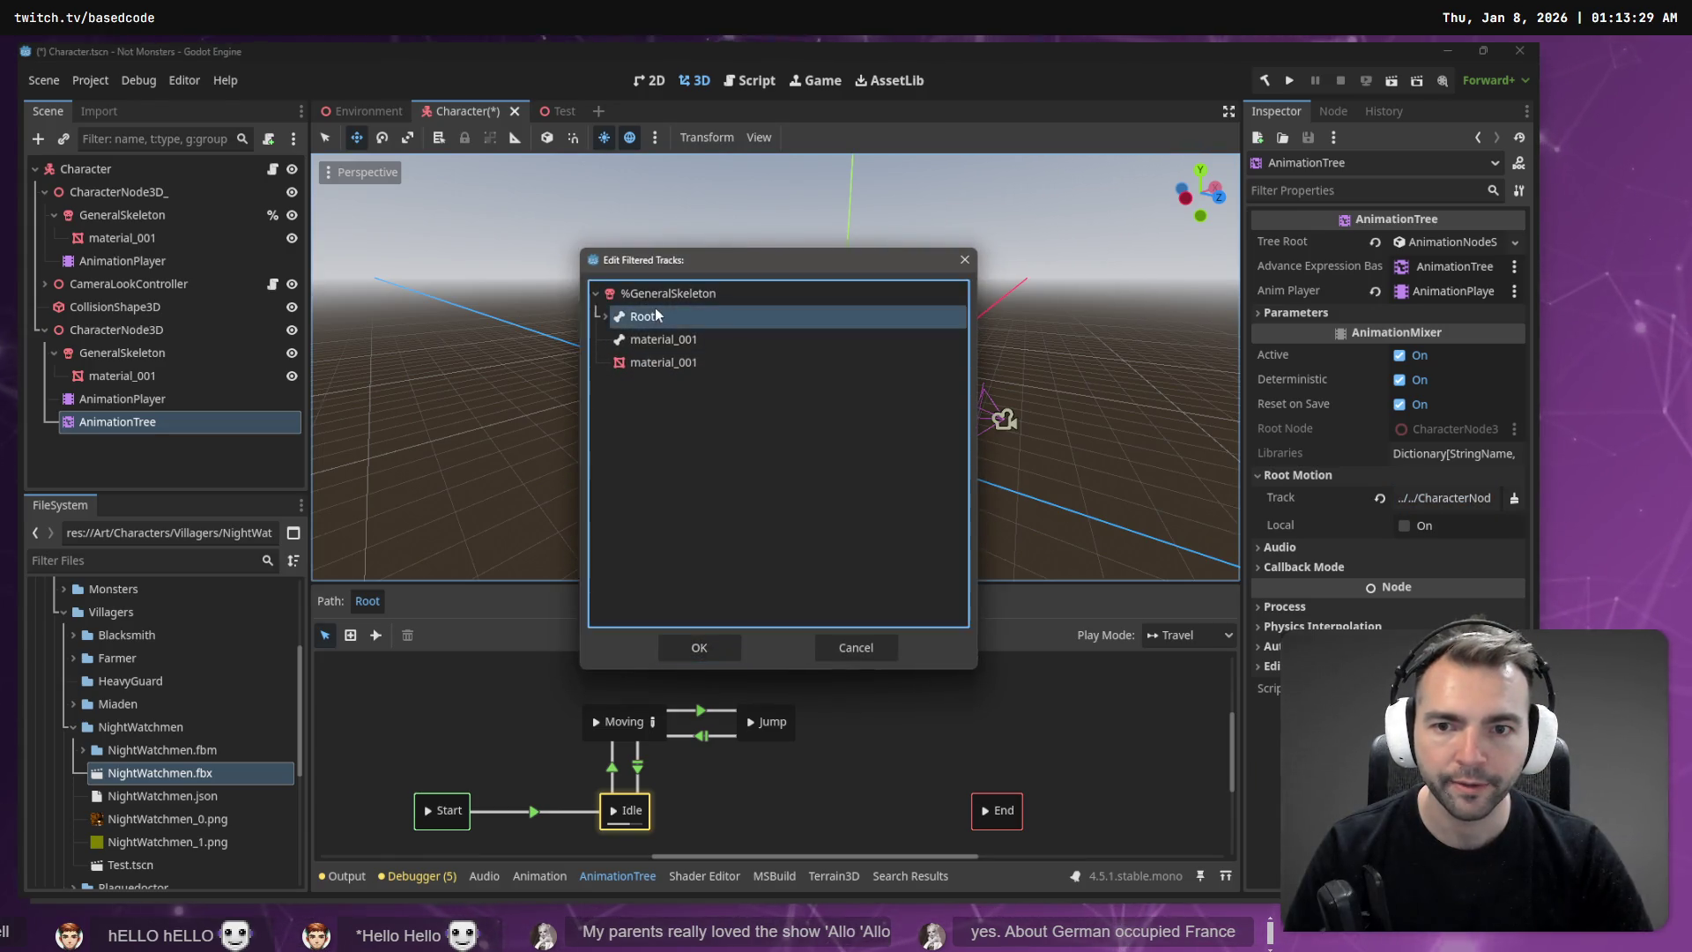
pyautogui.doubleClick(656, 315)
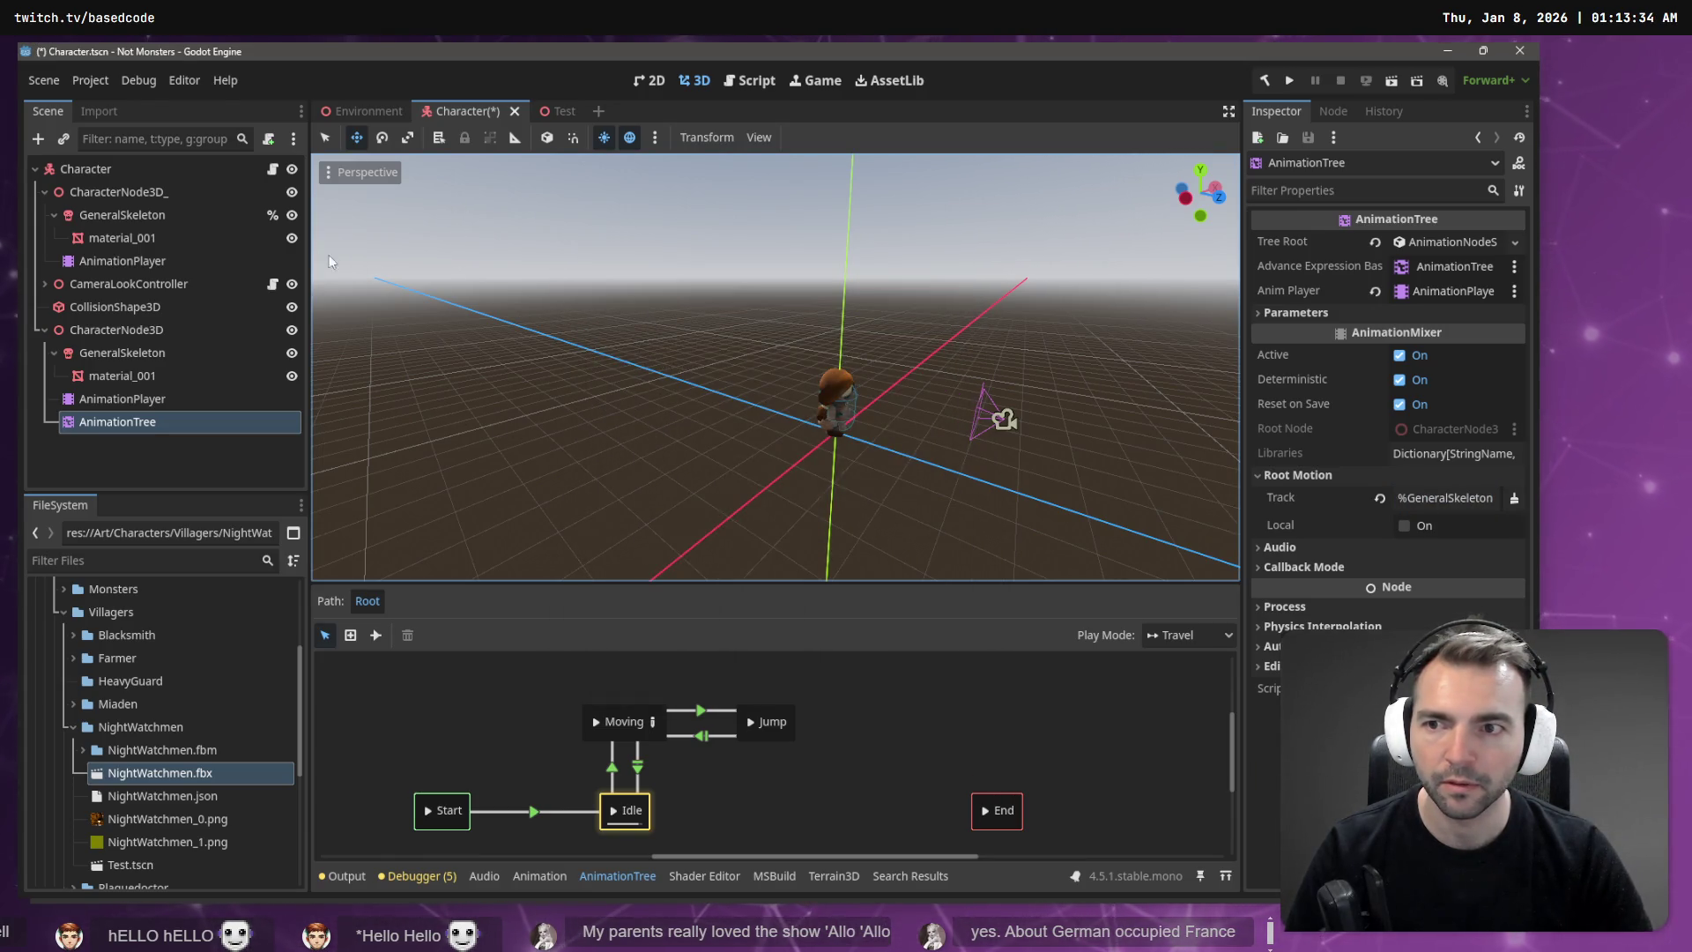
# Step: Save Character.tscn and run the game
pyautogui.hotkey('ctrl', 's')
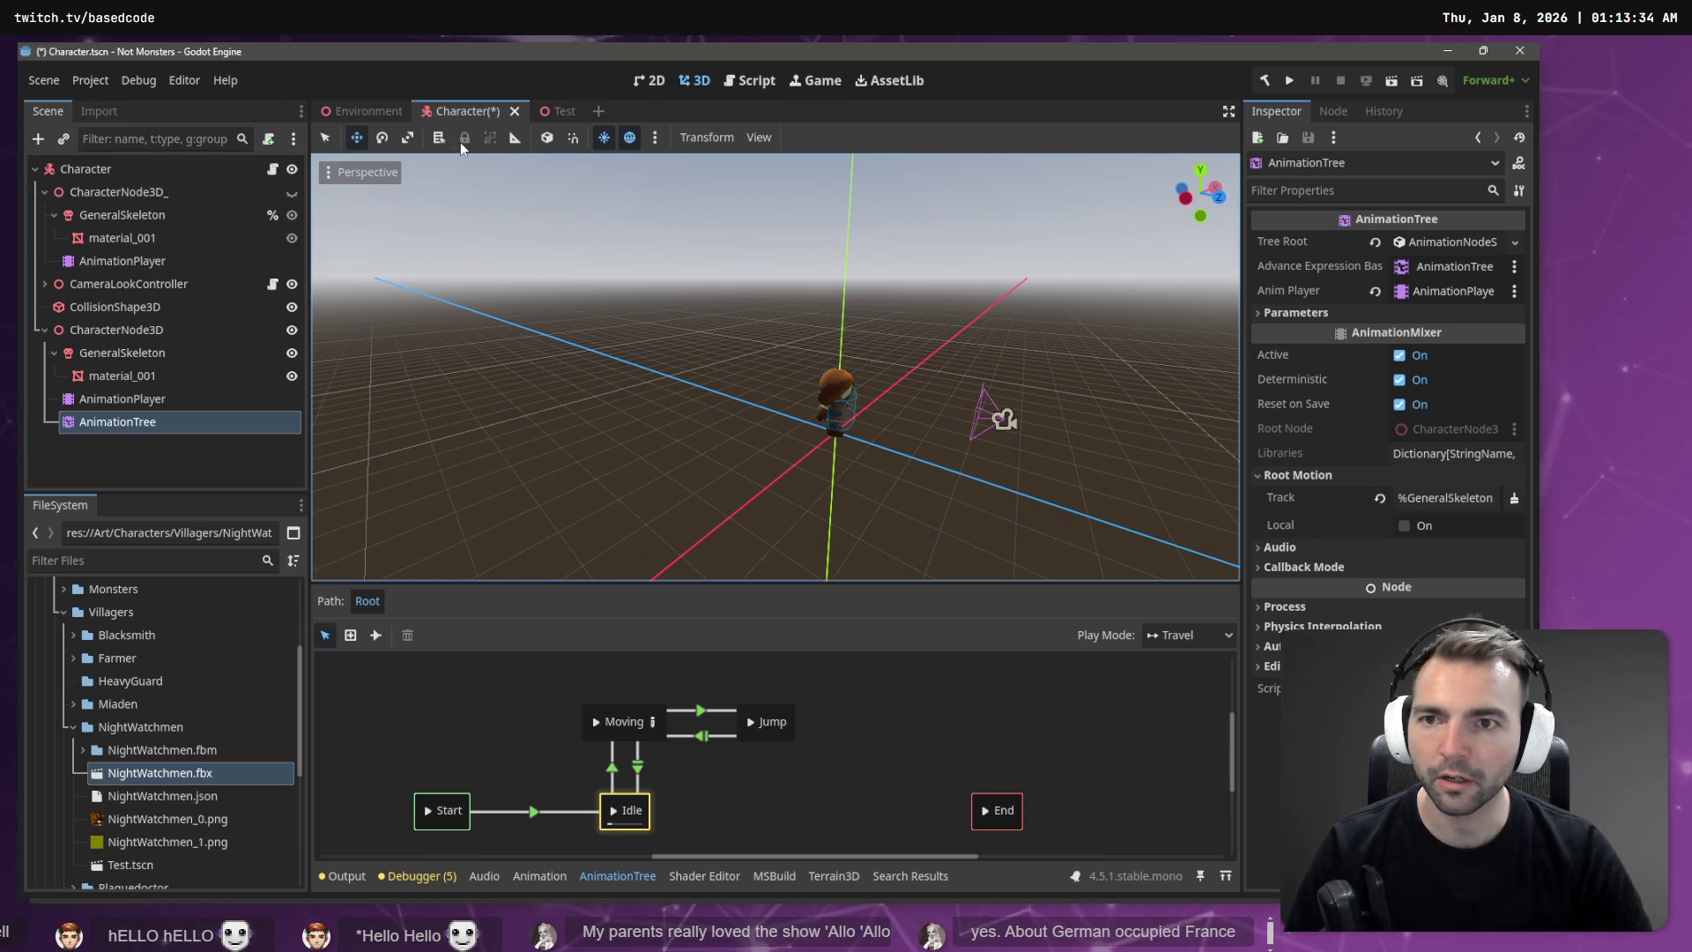
pyautogui.hotkey('ctrl', 's')
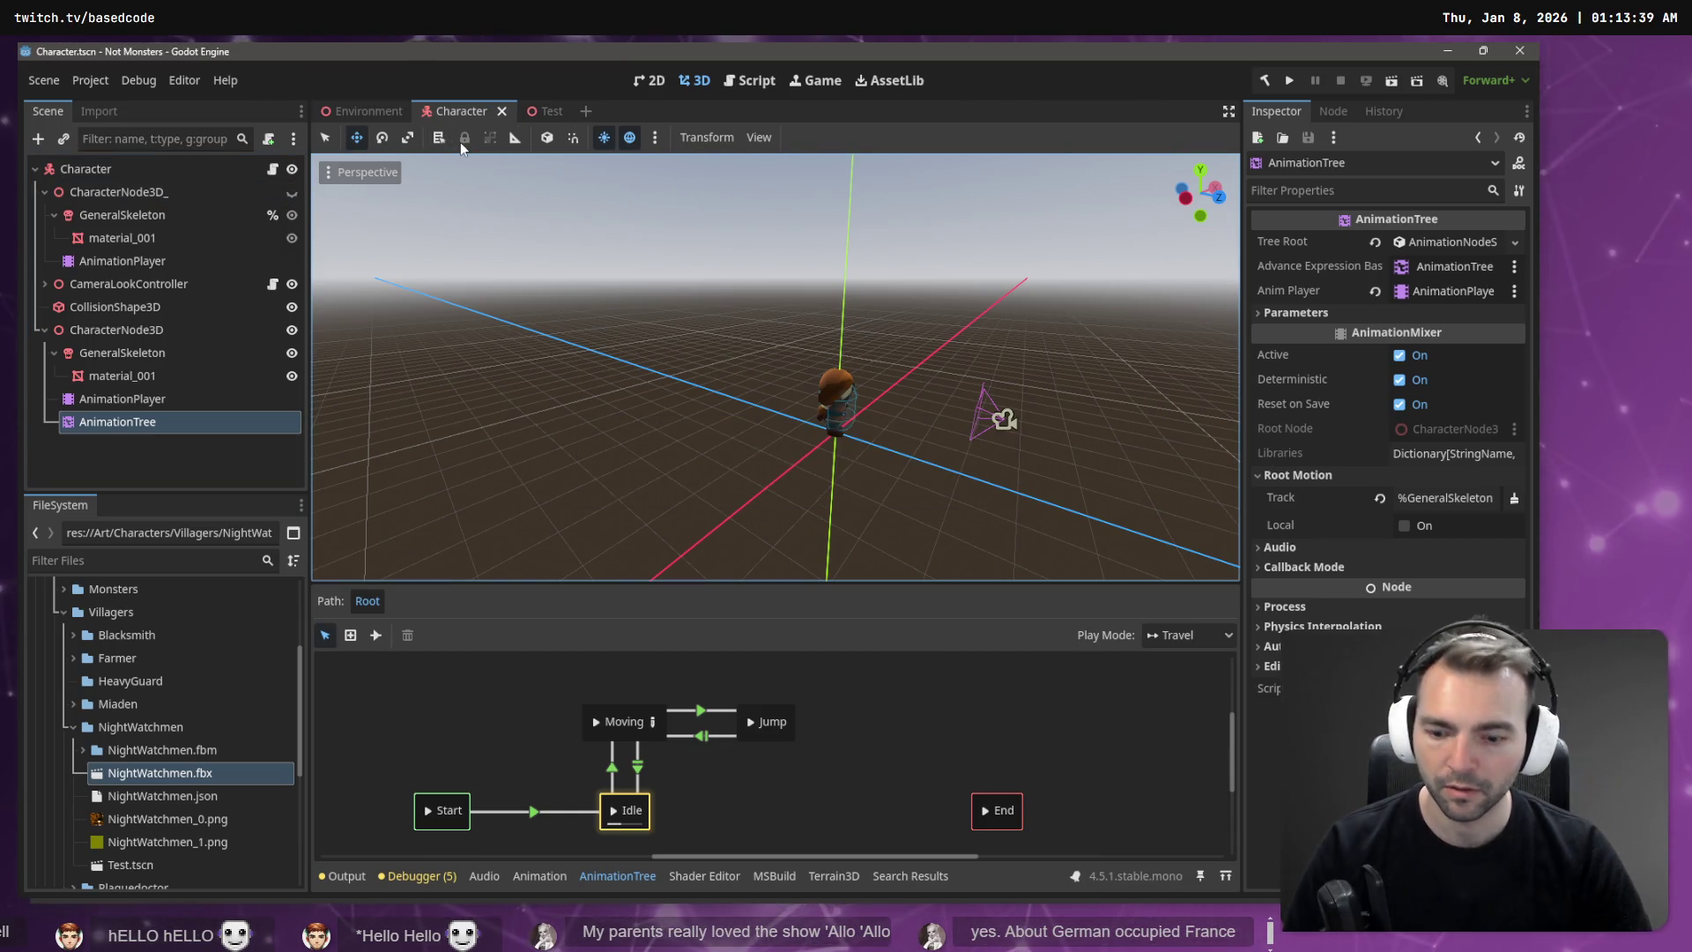
pyautogui.press('F5')
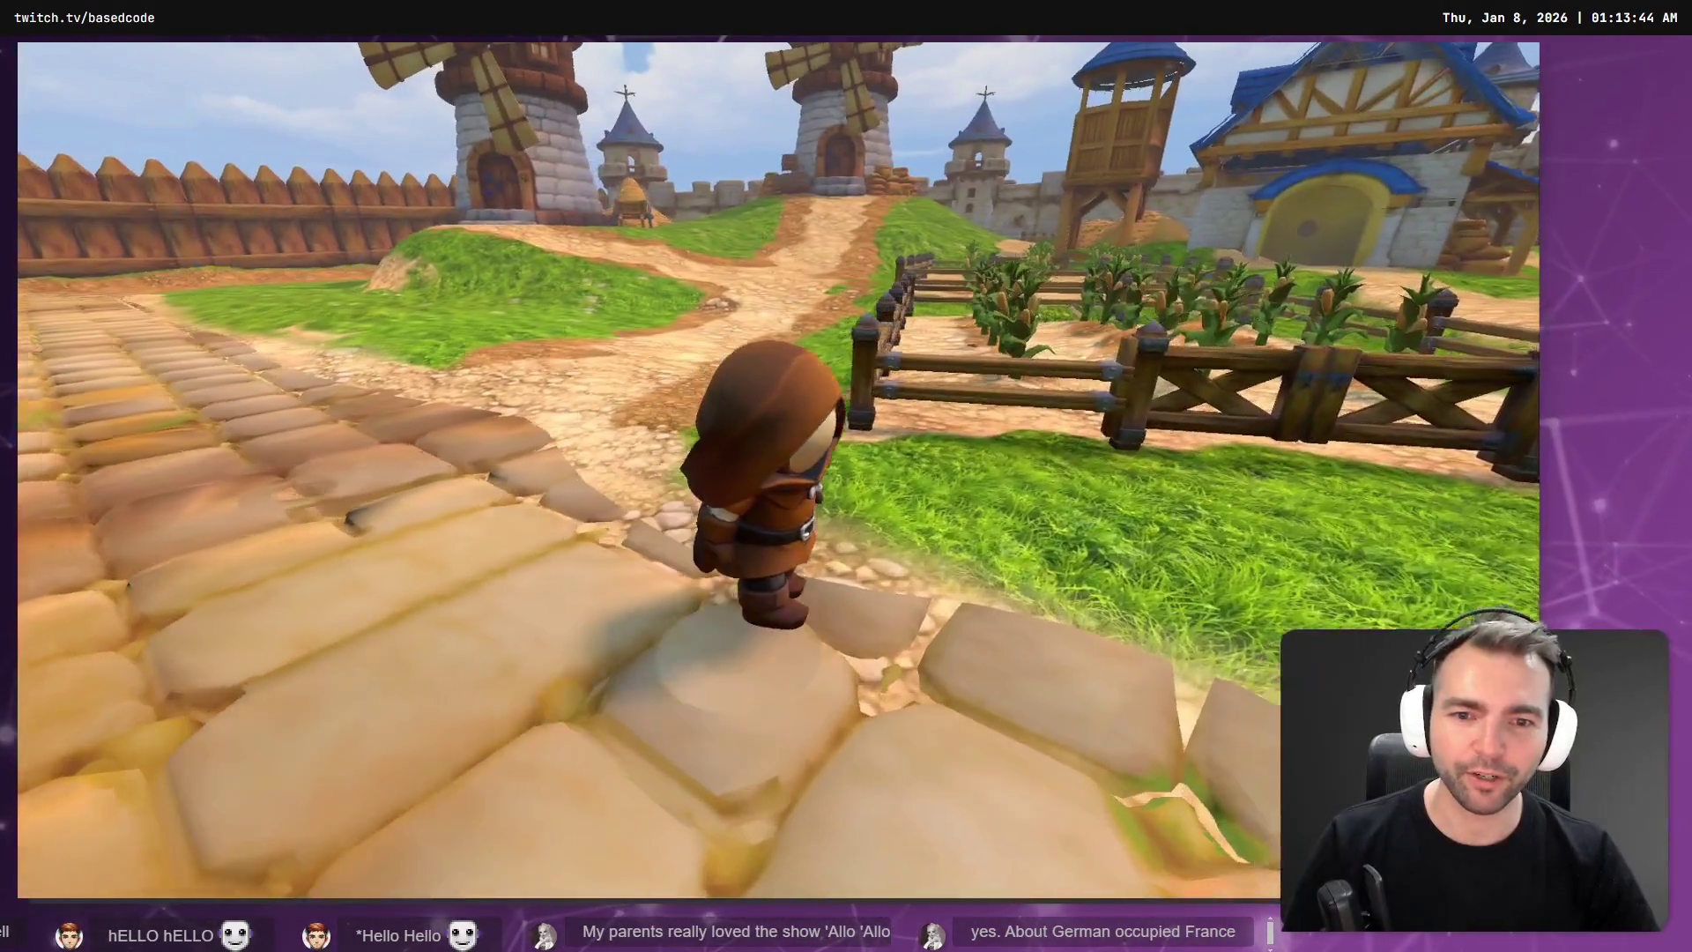
# Step: Walk the hooded character forward and left down the village street, then stop the game
pyautogui.press('w')
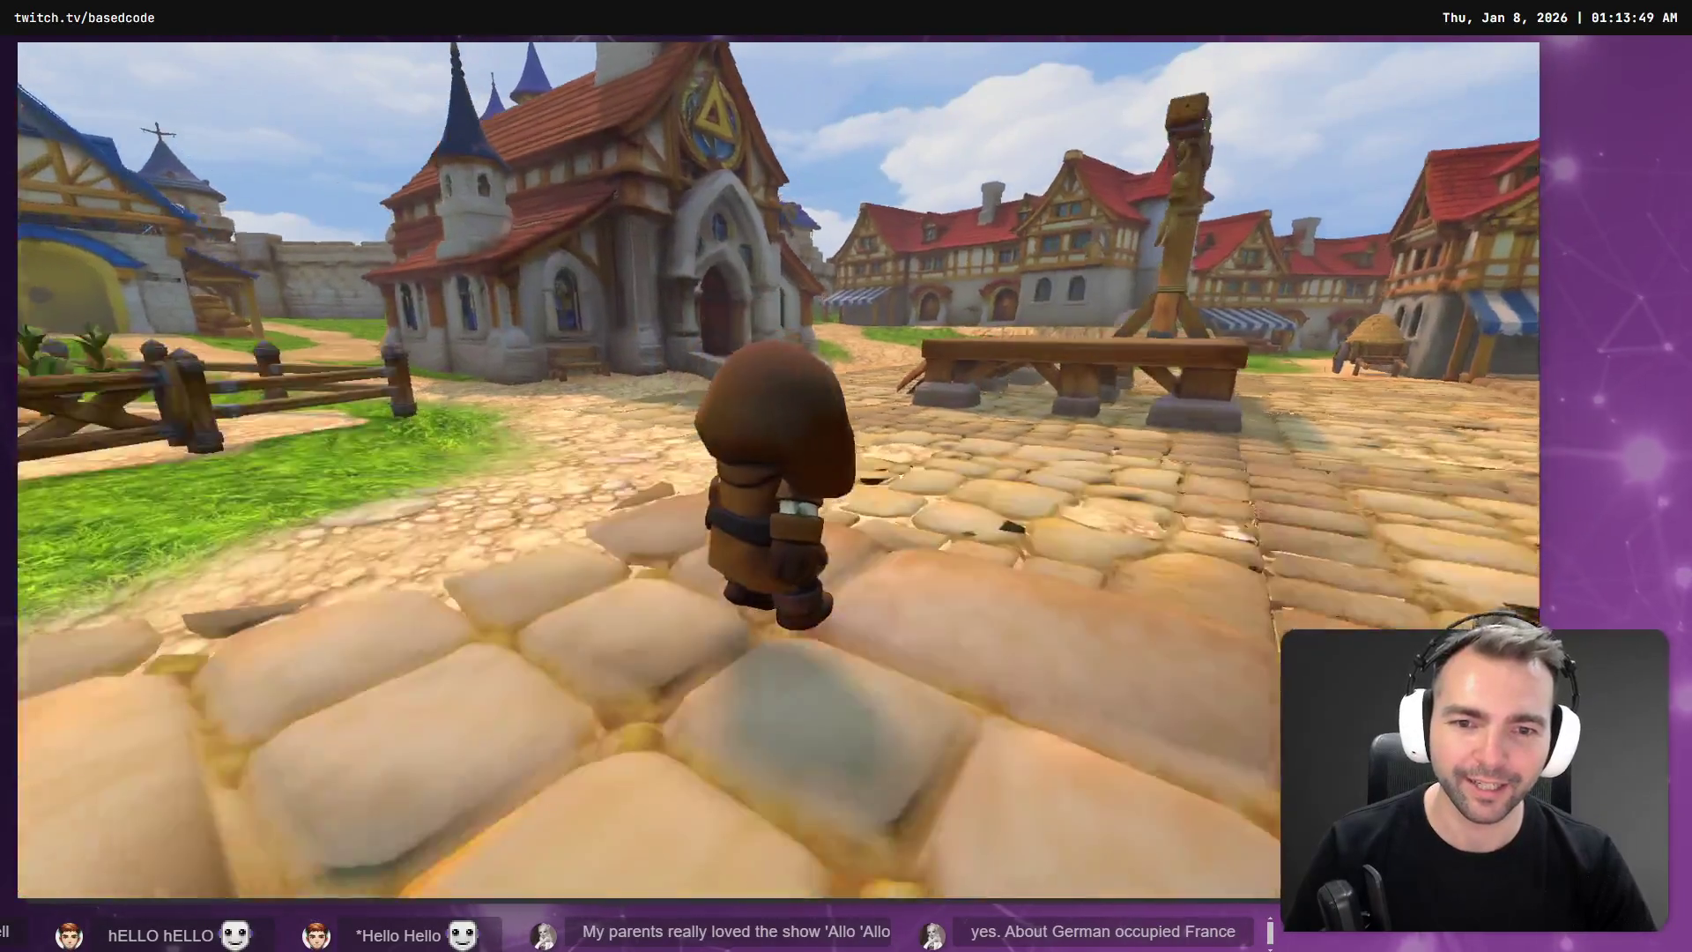
pyautogui.press('a')
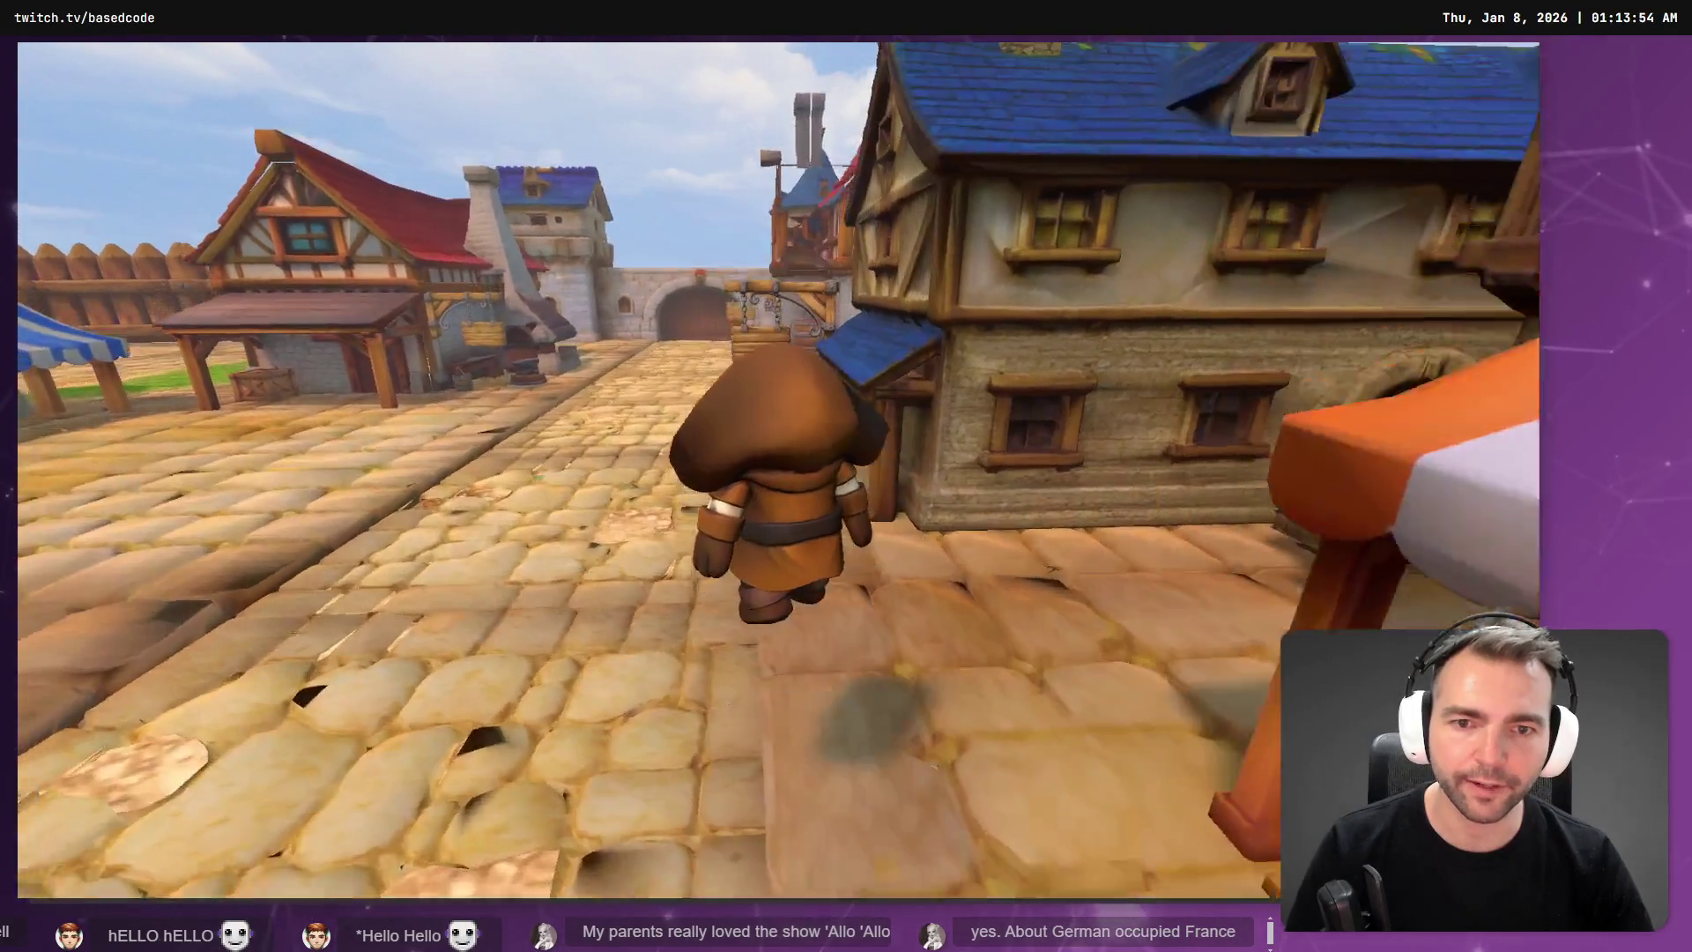
pyautogui.press('F8')
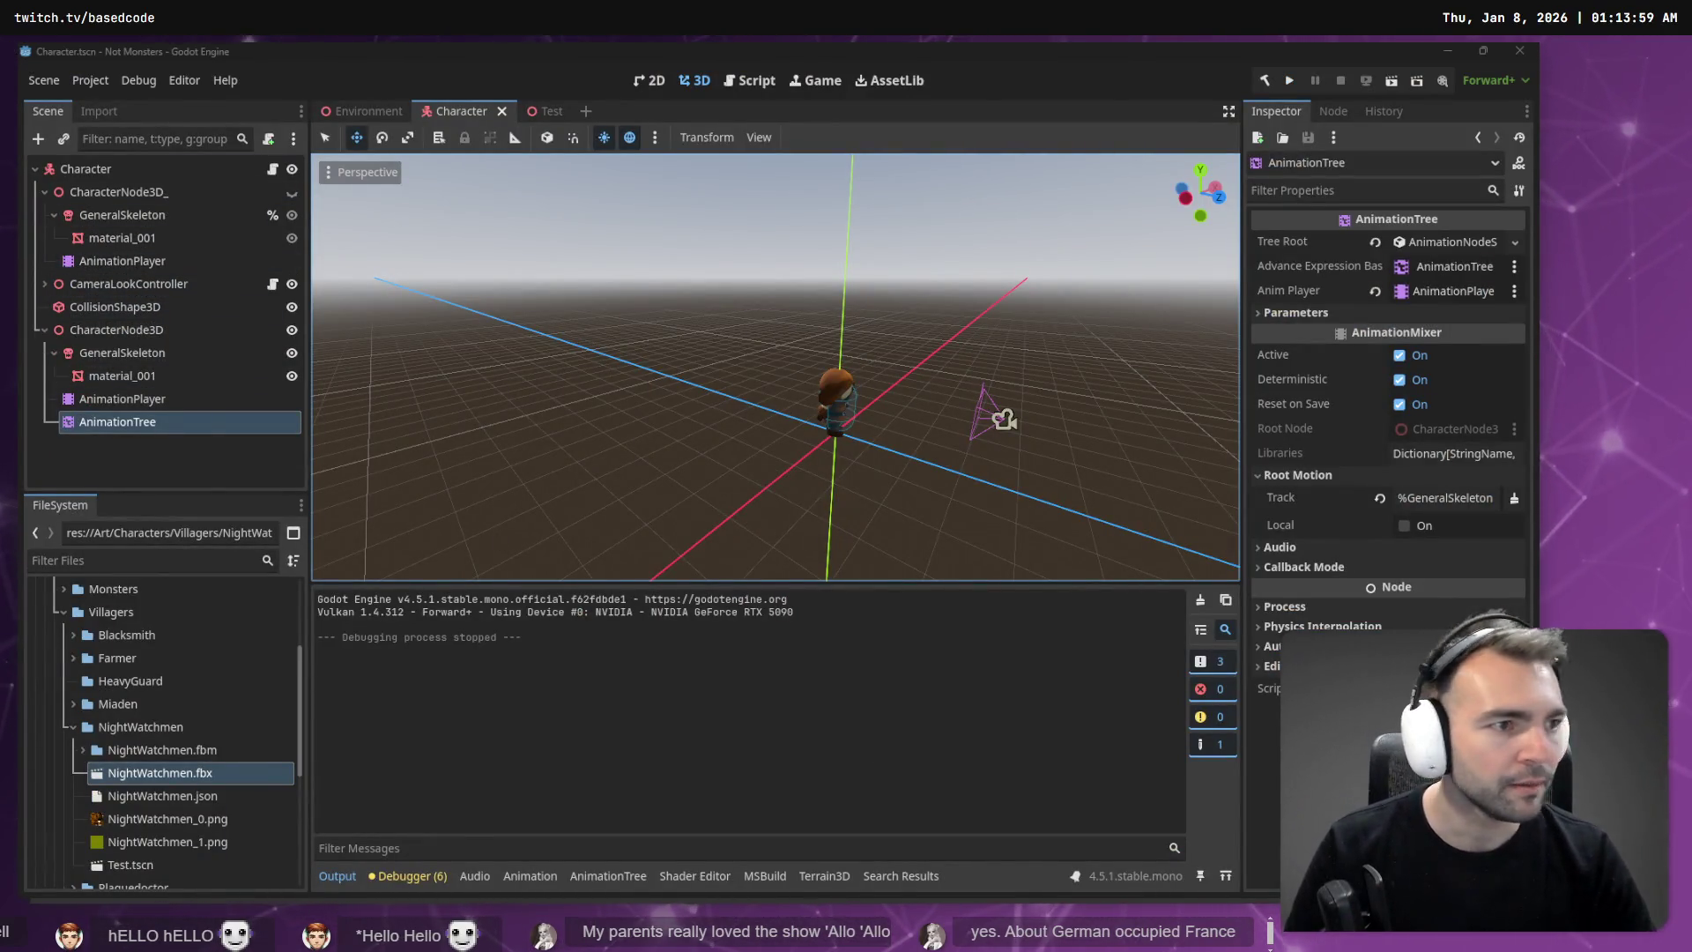
# Step: In Fork, review the diffs of Character.tscn, CharacterMonsterSwitch.cs and ArtTests.tscn
pyautogui.hotkey('alt', 'Tab')
pyautogui.click(372, 265)
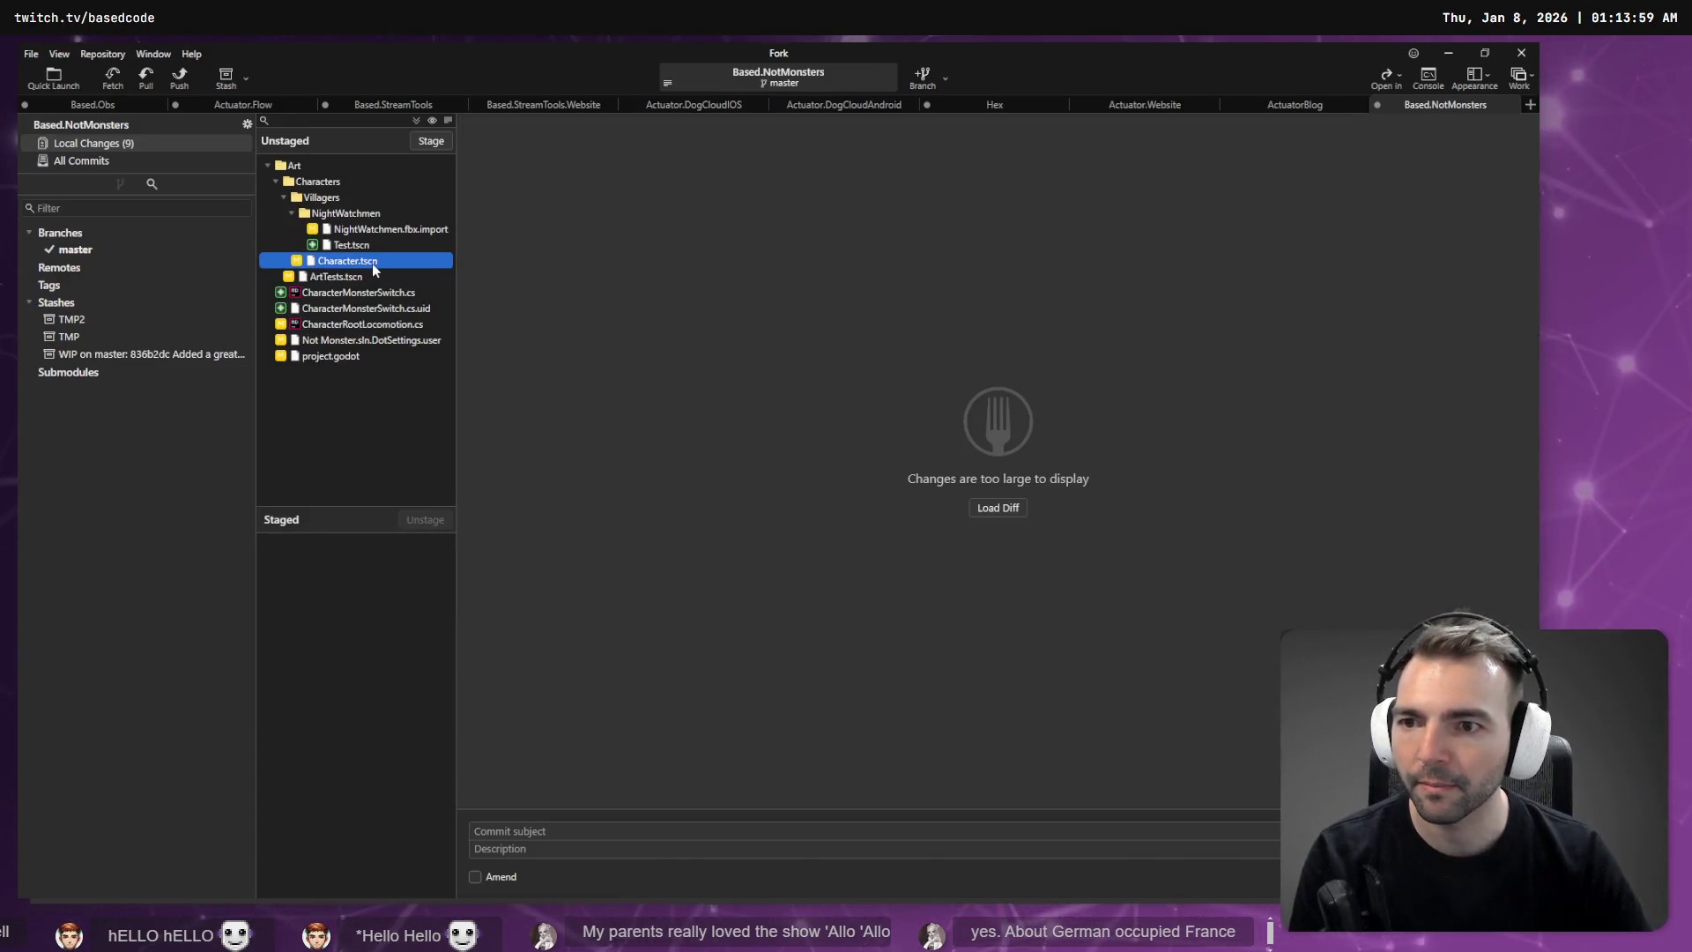
pyautogui.click(370, 291)
pyautogui.click(380, 279)
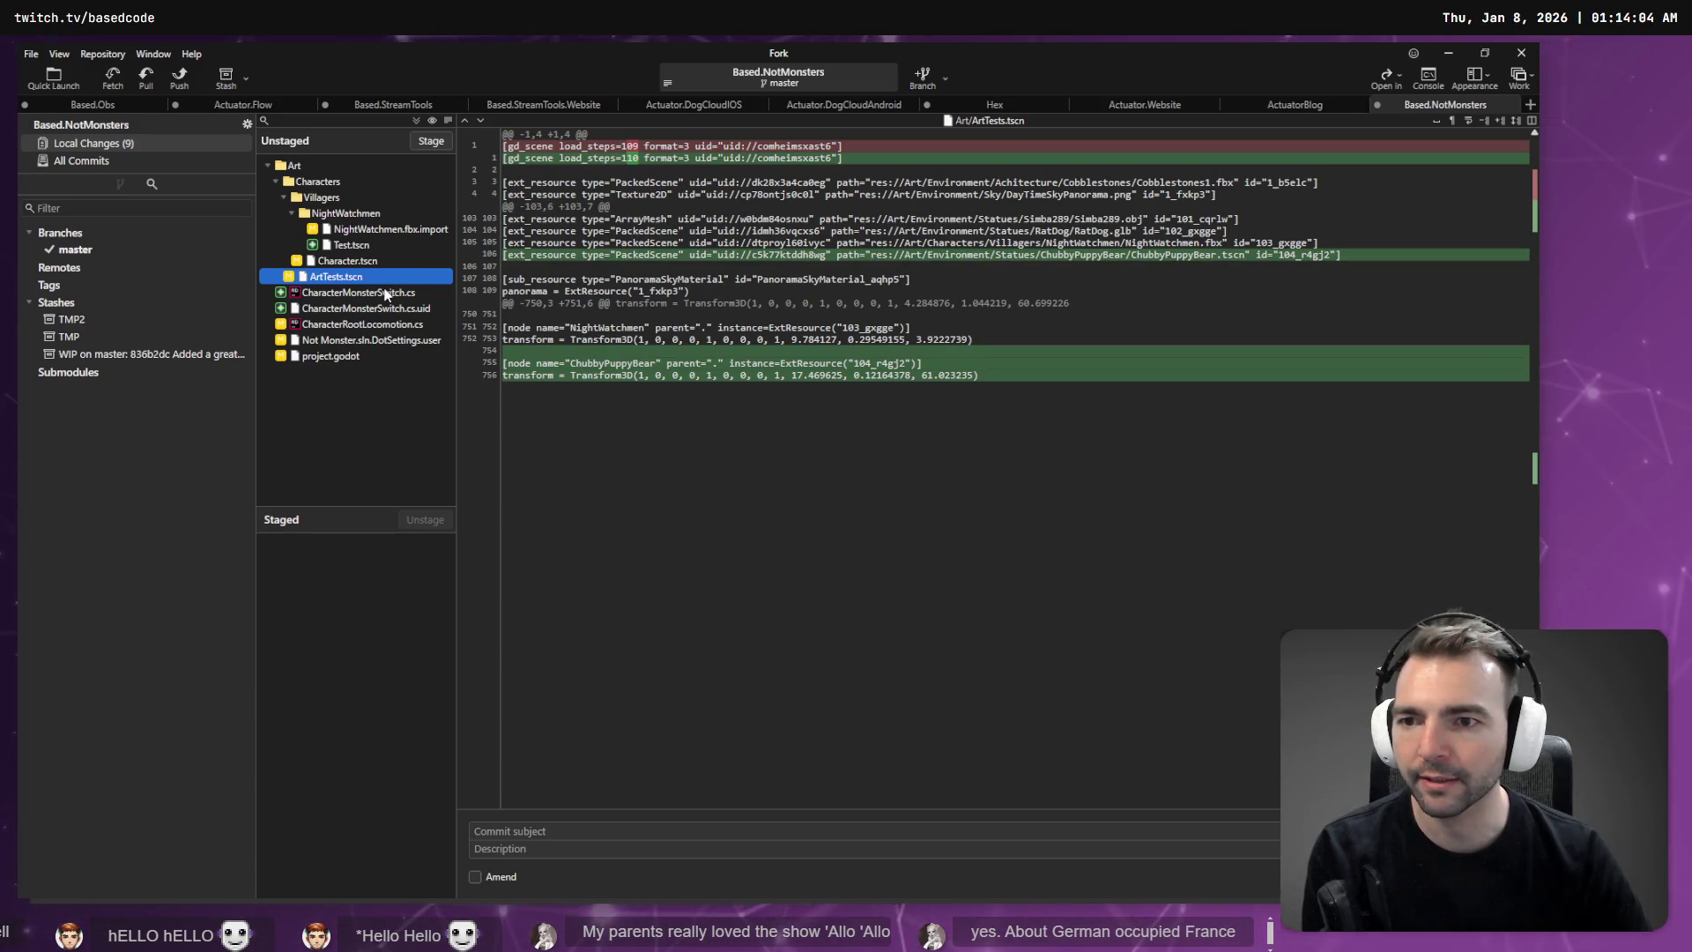
pyautogui.click(378, 264)
# Step: Discard Character.tscn's changes and reload the reverted scene in Godot
pyautogui.rightClick(379, 266)
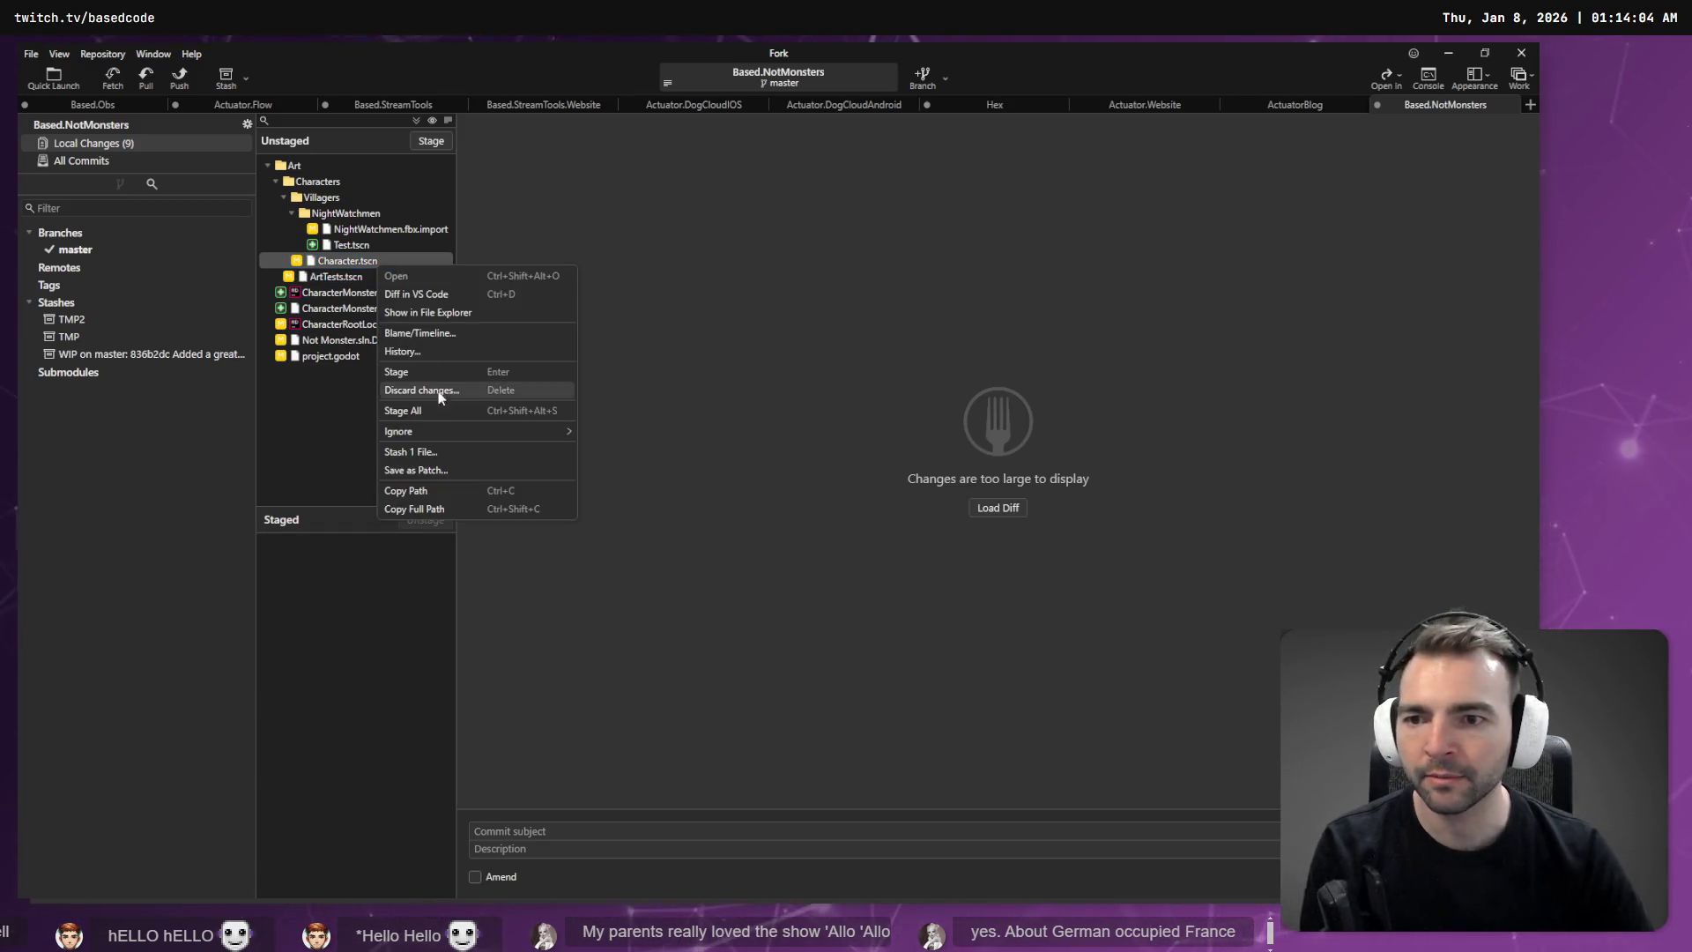
pyautogui.click(446, 395)
pyautogui.click(897, 491)
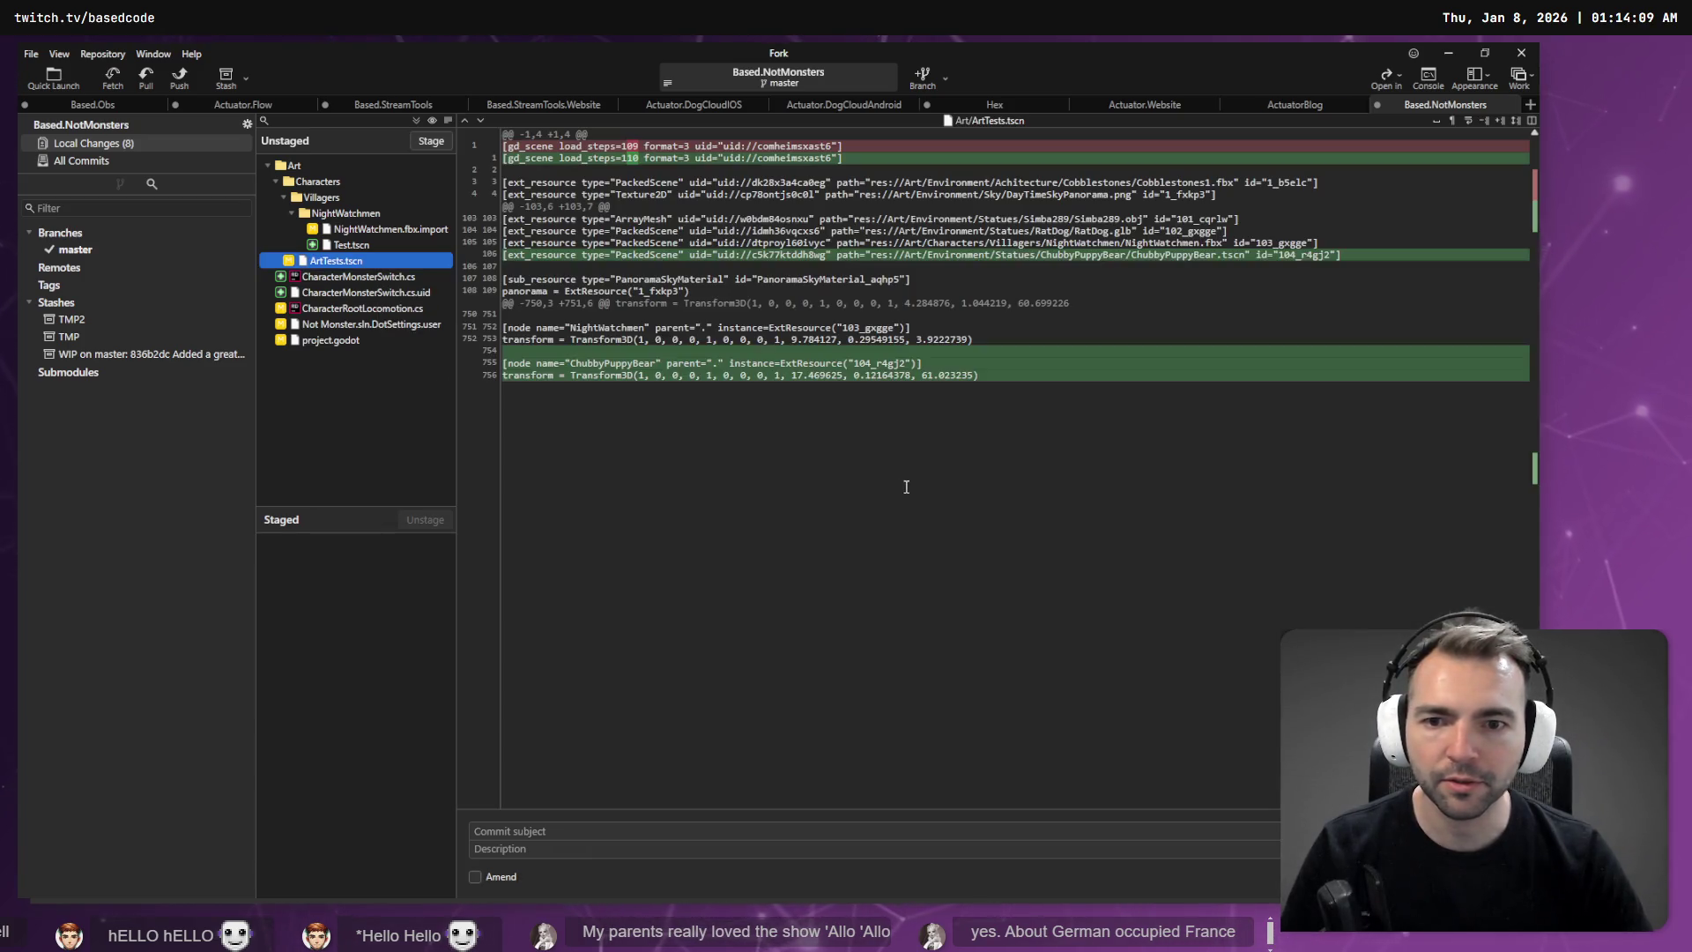
pyautogui.hotkey('alt', 'Tab')
pyautogui.click(794, 578)
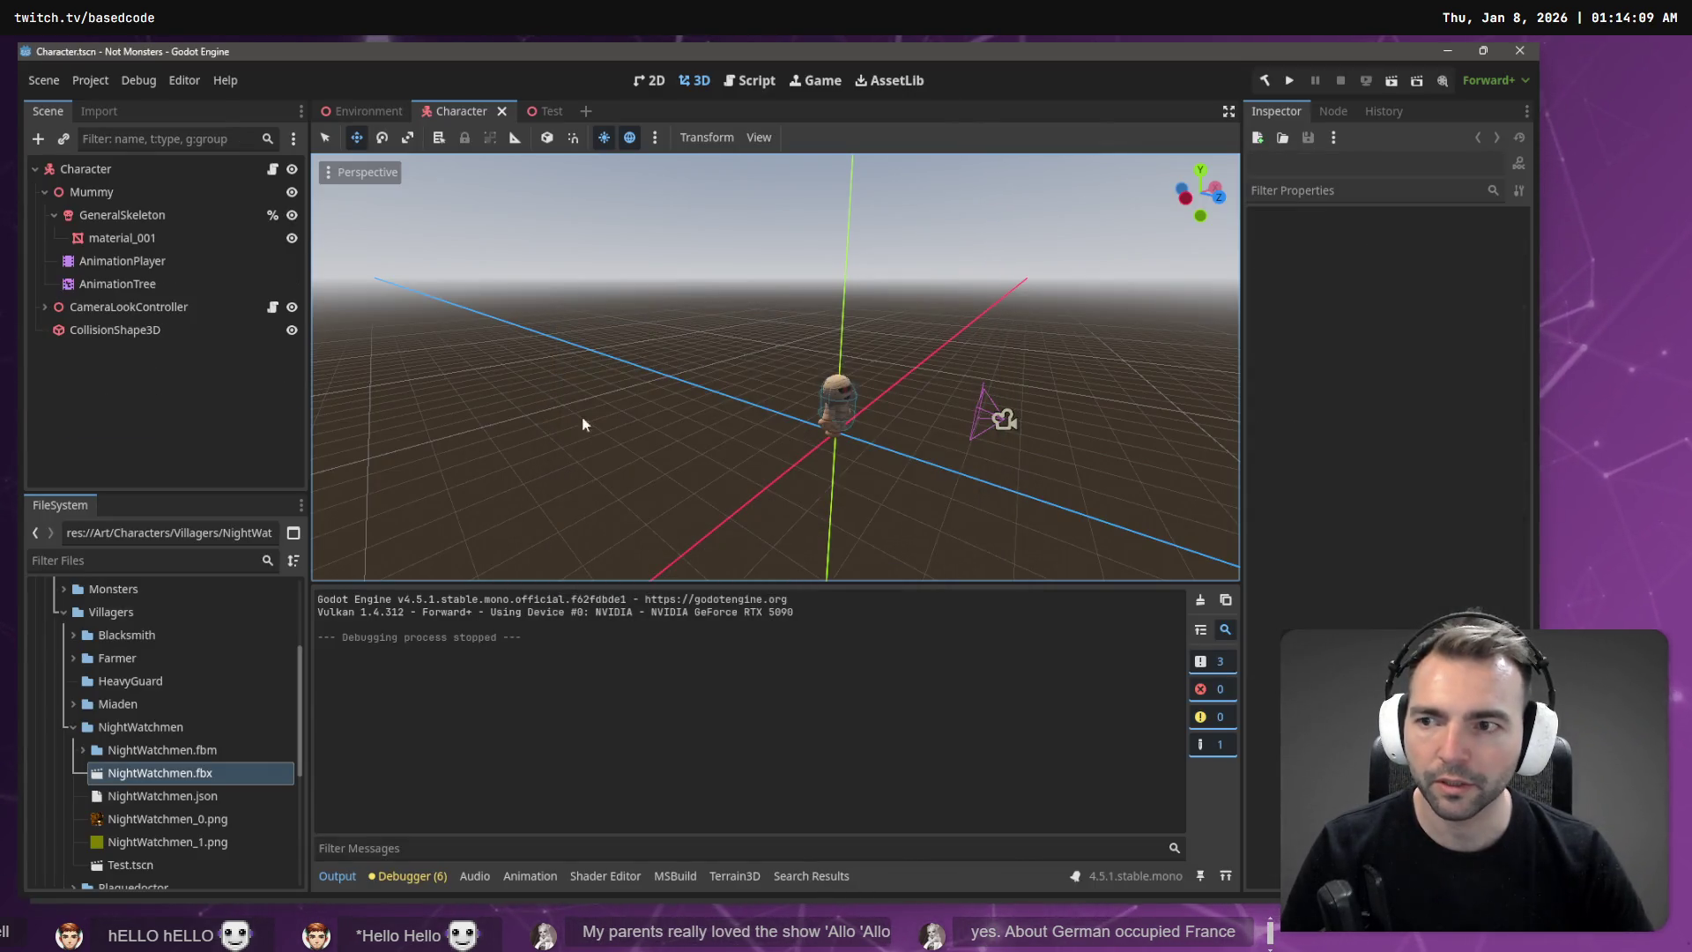
# Step: Move the AnimationTree onto the Character root and delete the Mummy node
pyautogui.click(123, 193)
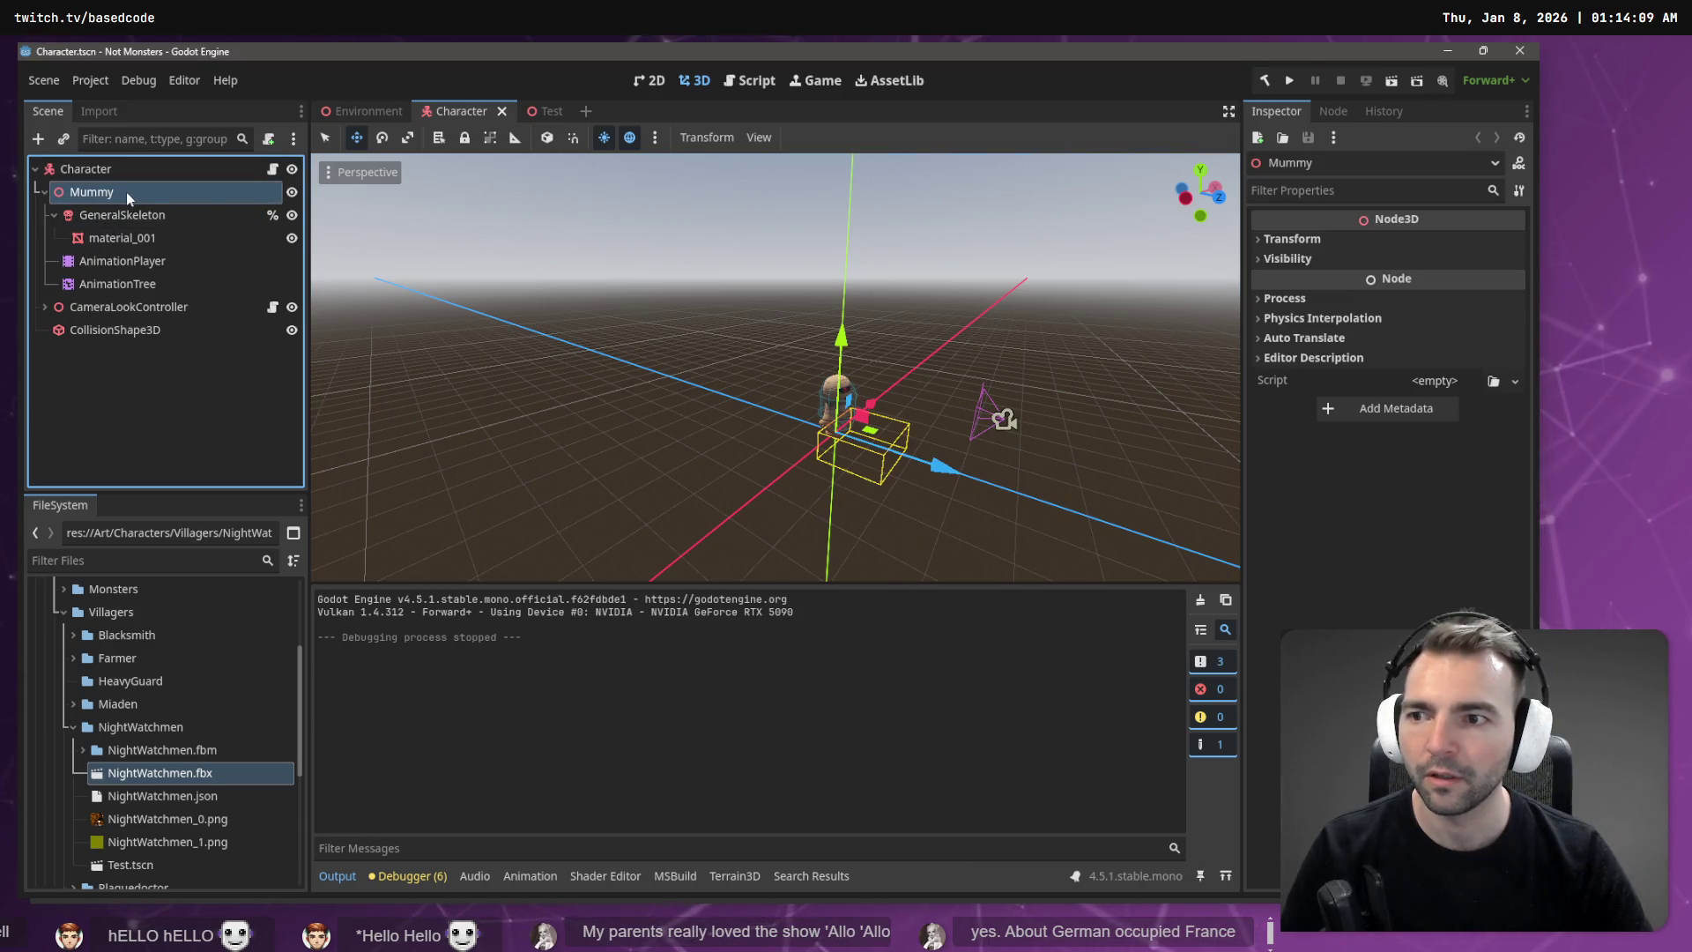
pyautogui.moveTo(132, 283); pyautogui.dragTo(126, 179)
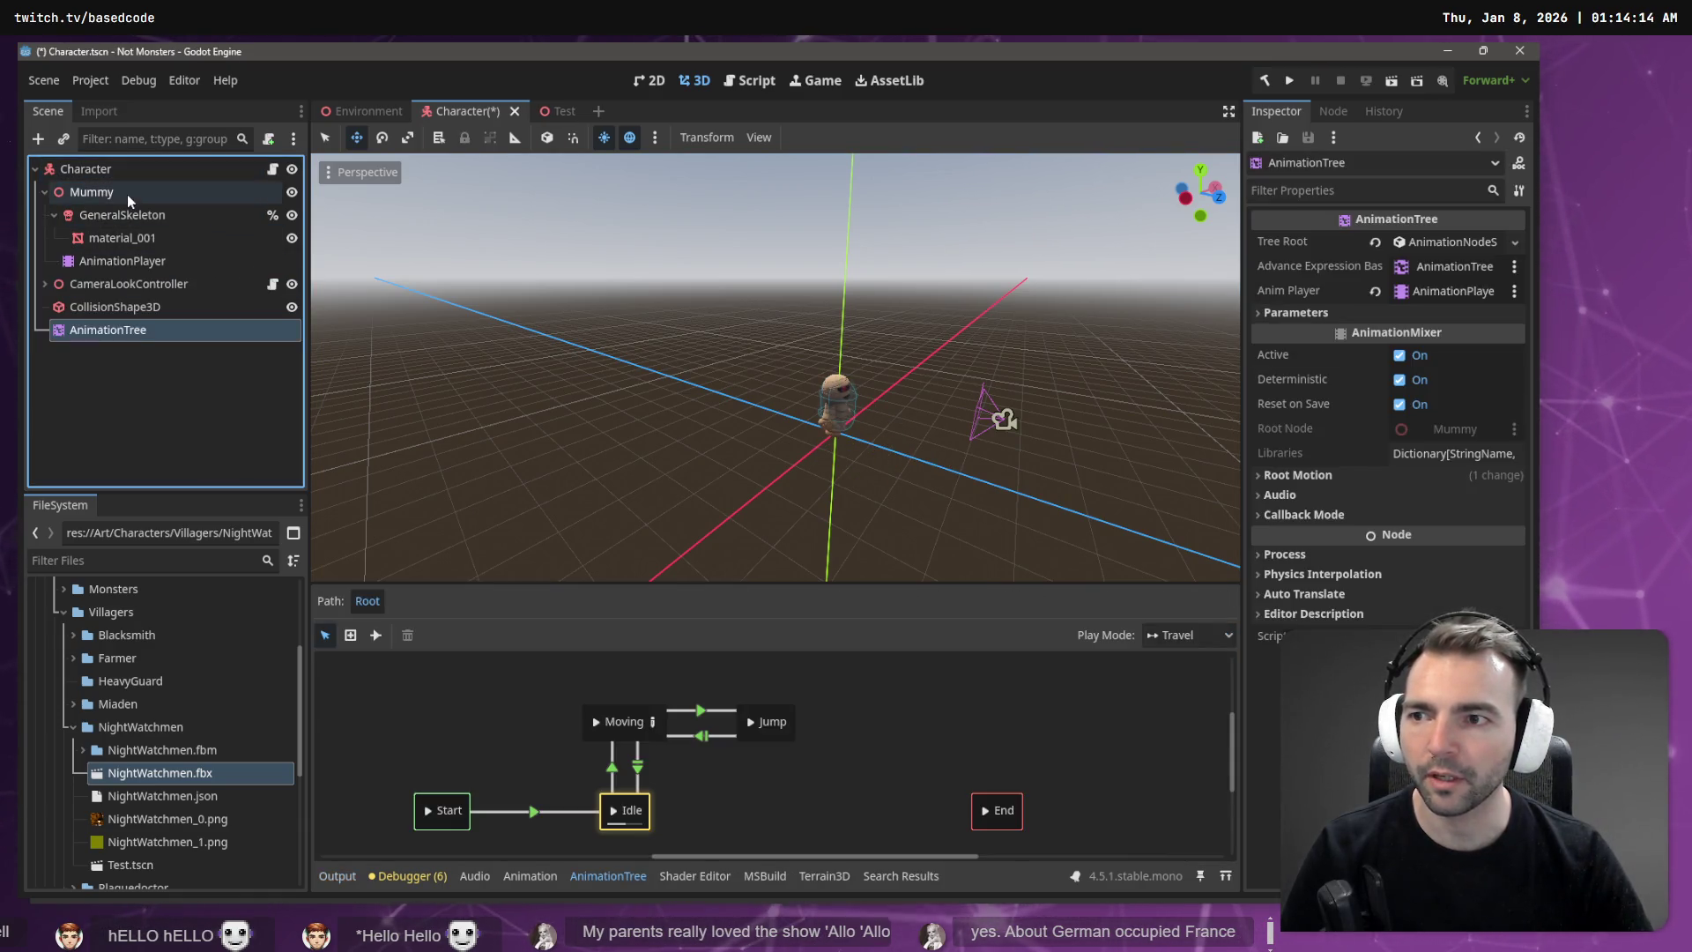
pyautogui.click(127, 194)
pyautogui.press('Delete')
pyautogui.click(727, 484)
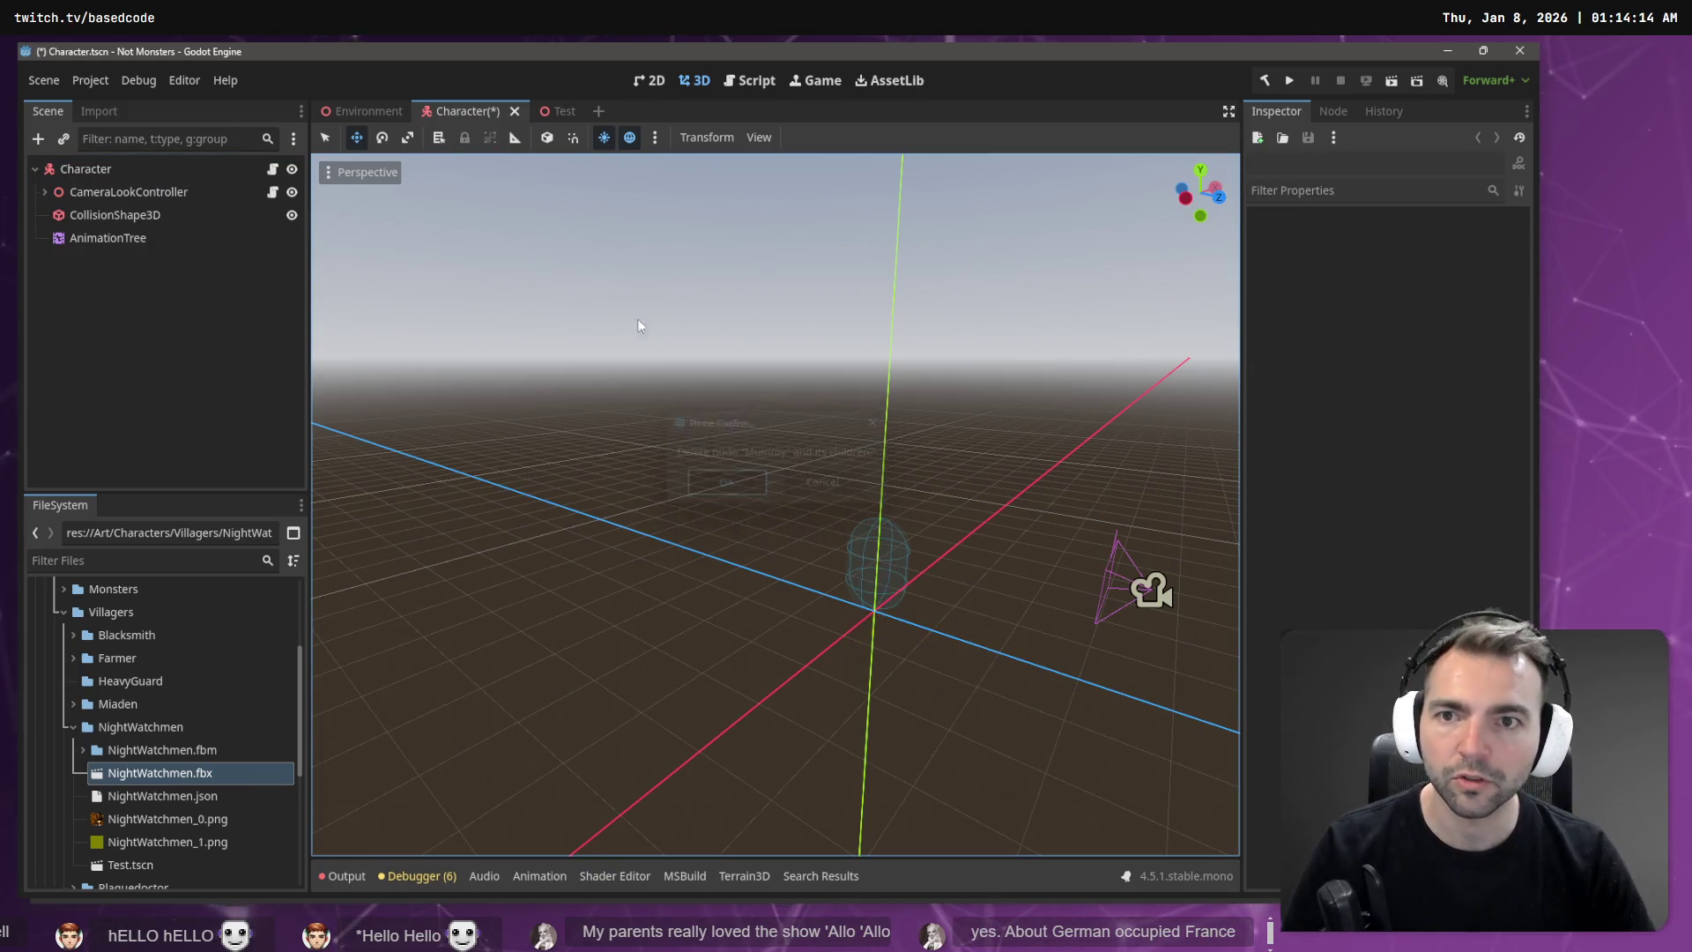
# Step: Copy the Test scene's CharacterNode3D into the Character scene, placed above the AnimationTree
pyautogui.click(554, 106)
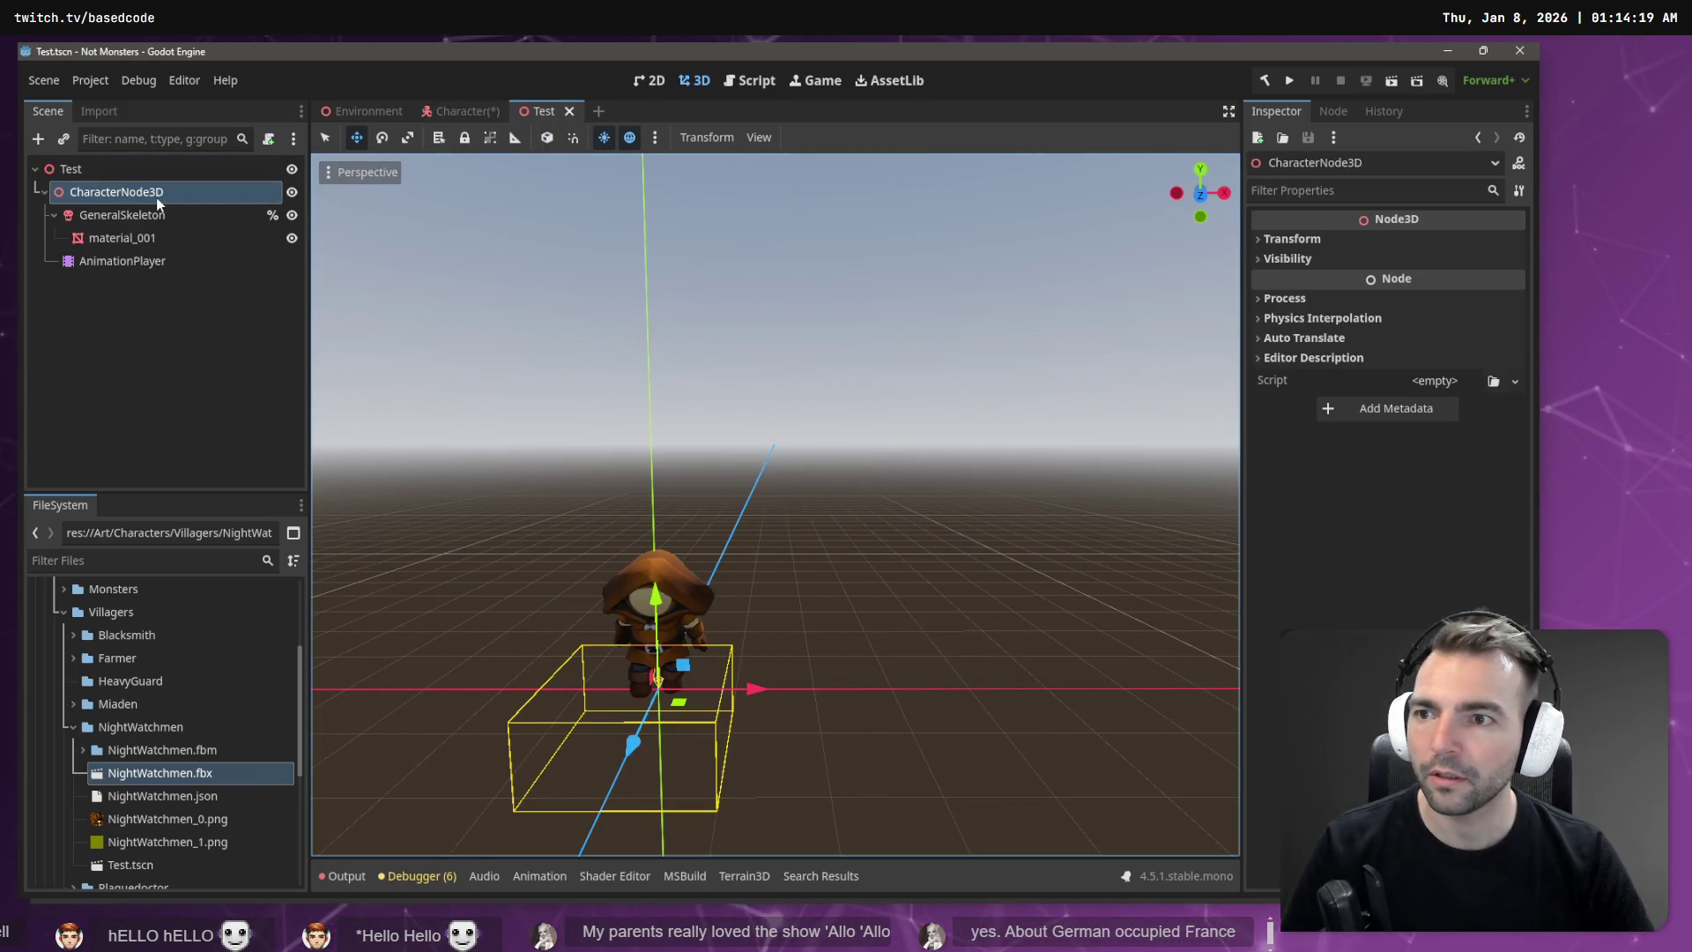
pyautogui.hotkey('ctrl', 'shift', 'Tab')
pyautogui.click(213, 277)
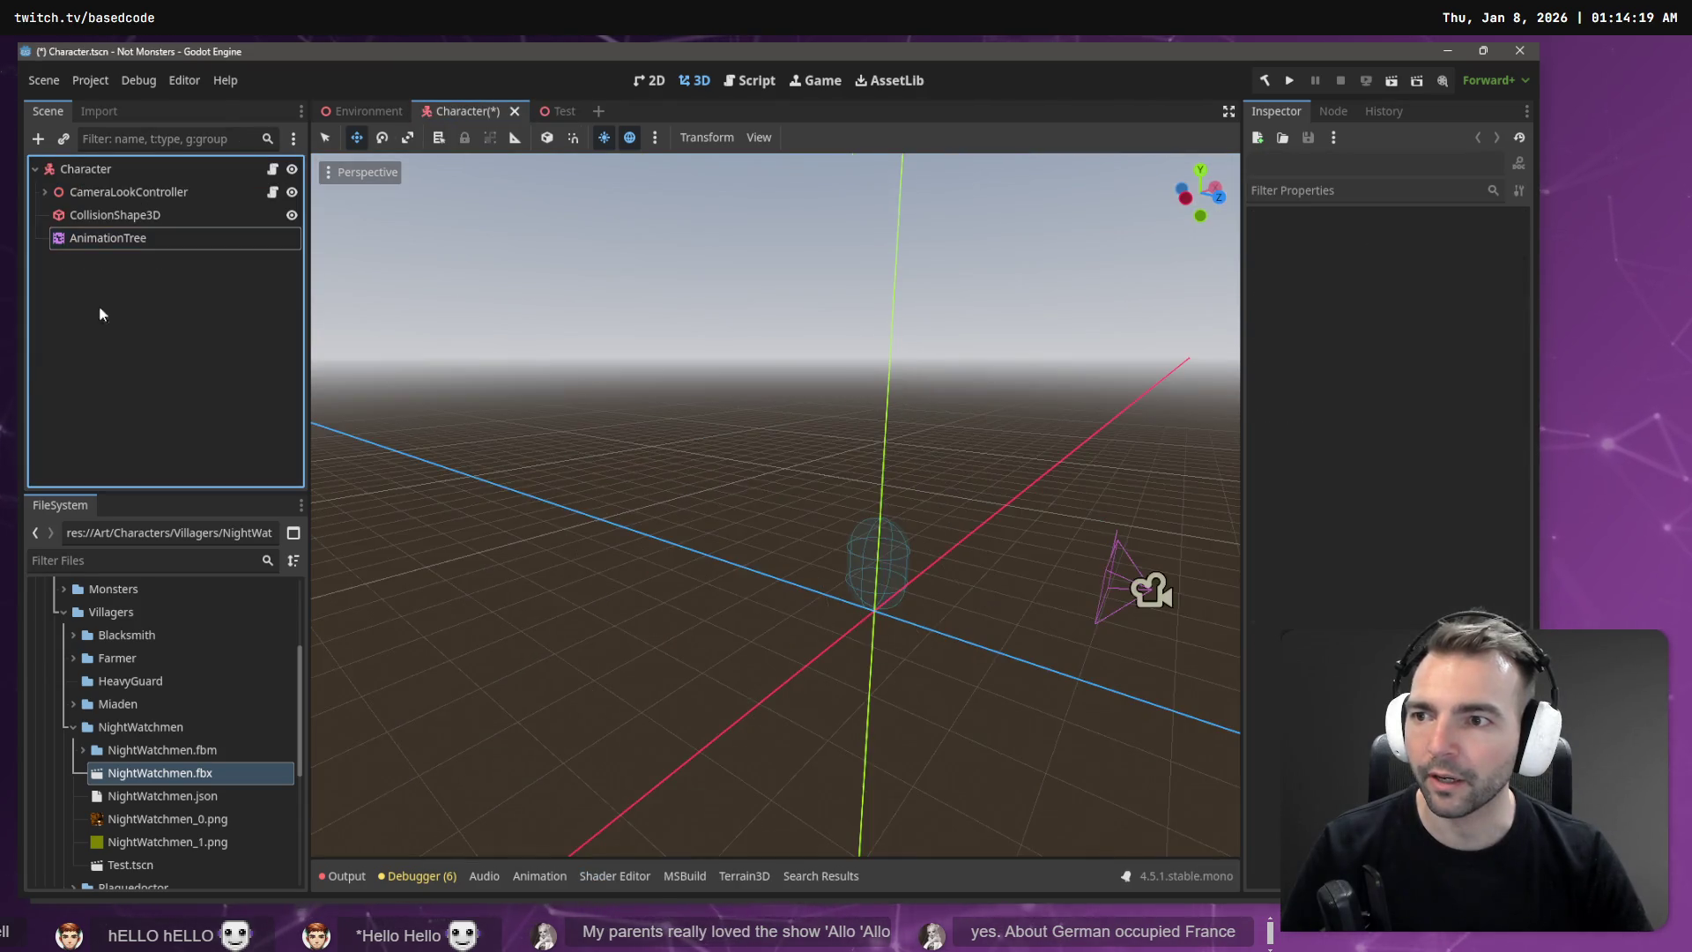
pyautogui.hotkey('ctrl', 'v')
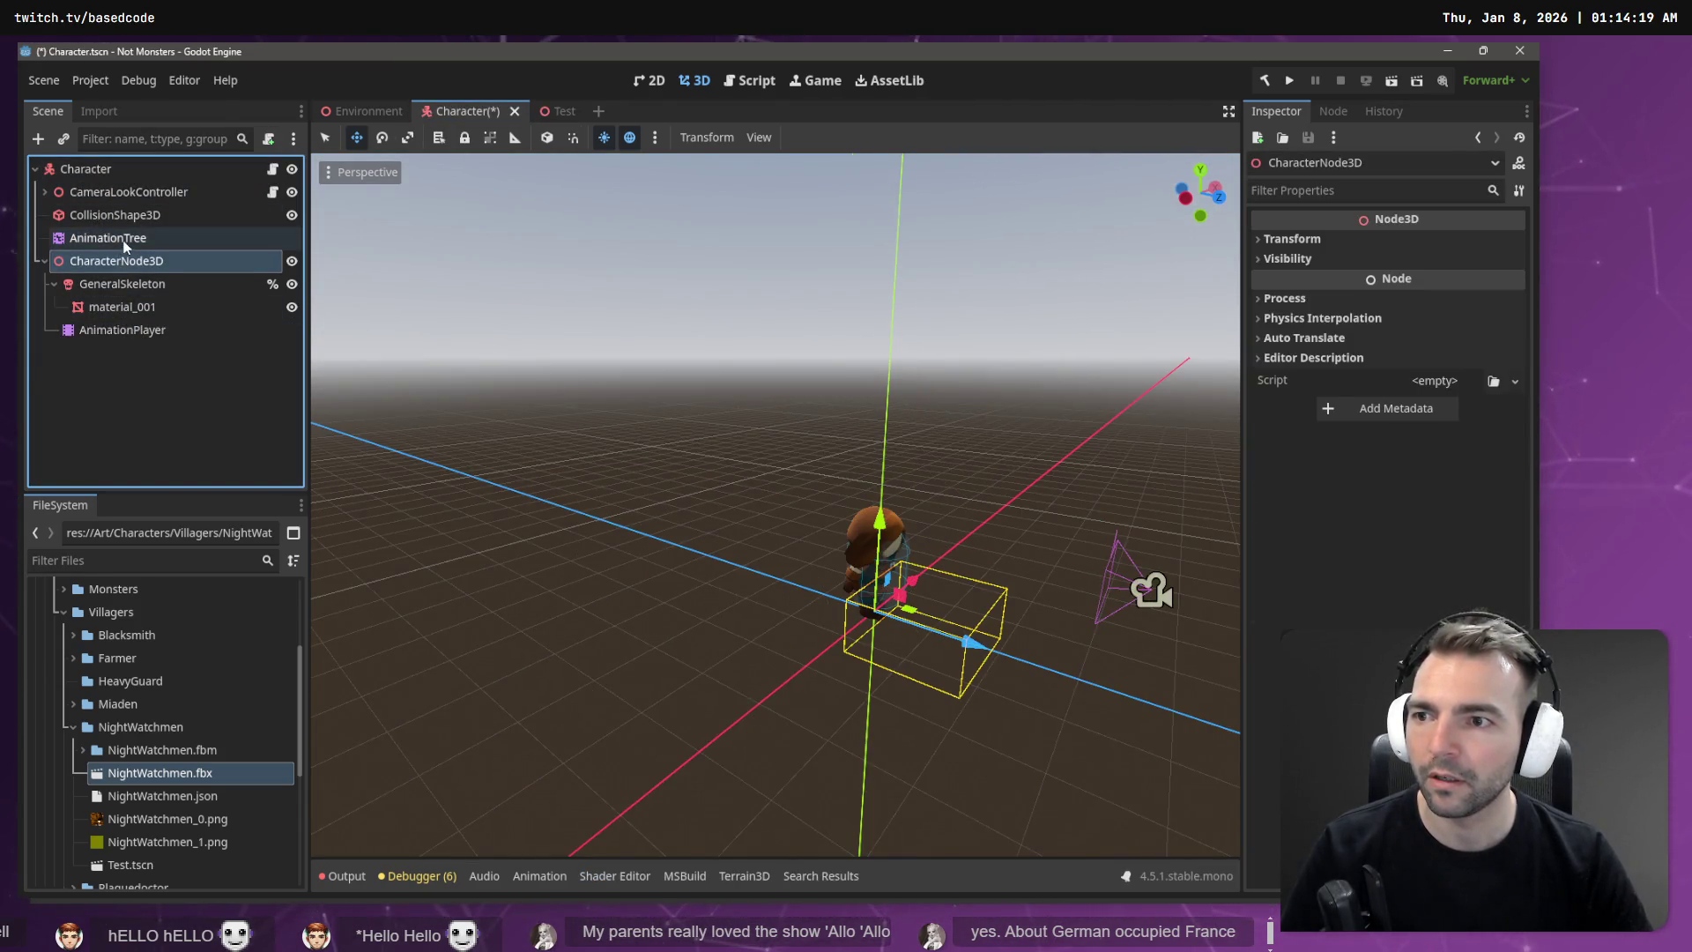
pyautogui.moveTo(116, 261); pyautogui.dragTo(123, 231)
# Step: Link the AnimationPlayer to the AnimationTree, set root motion to GeneralSkeleton, and run the game
pyautogui.click(132, 329)
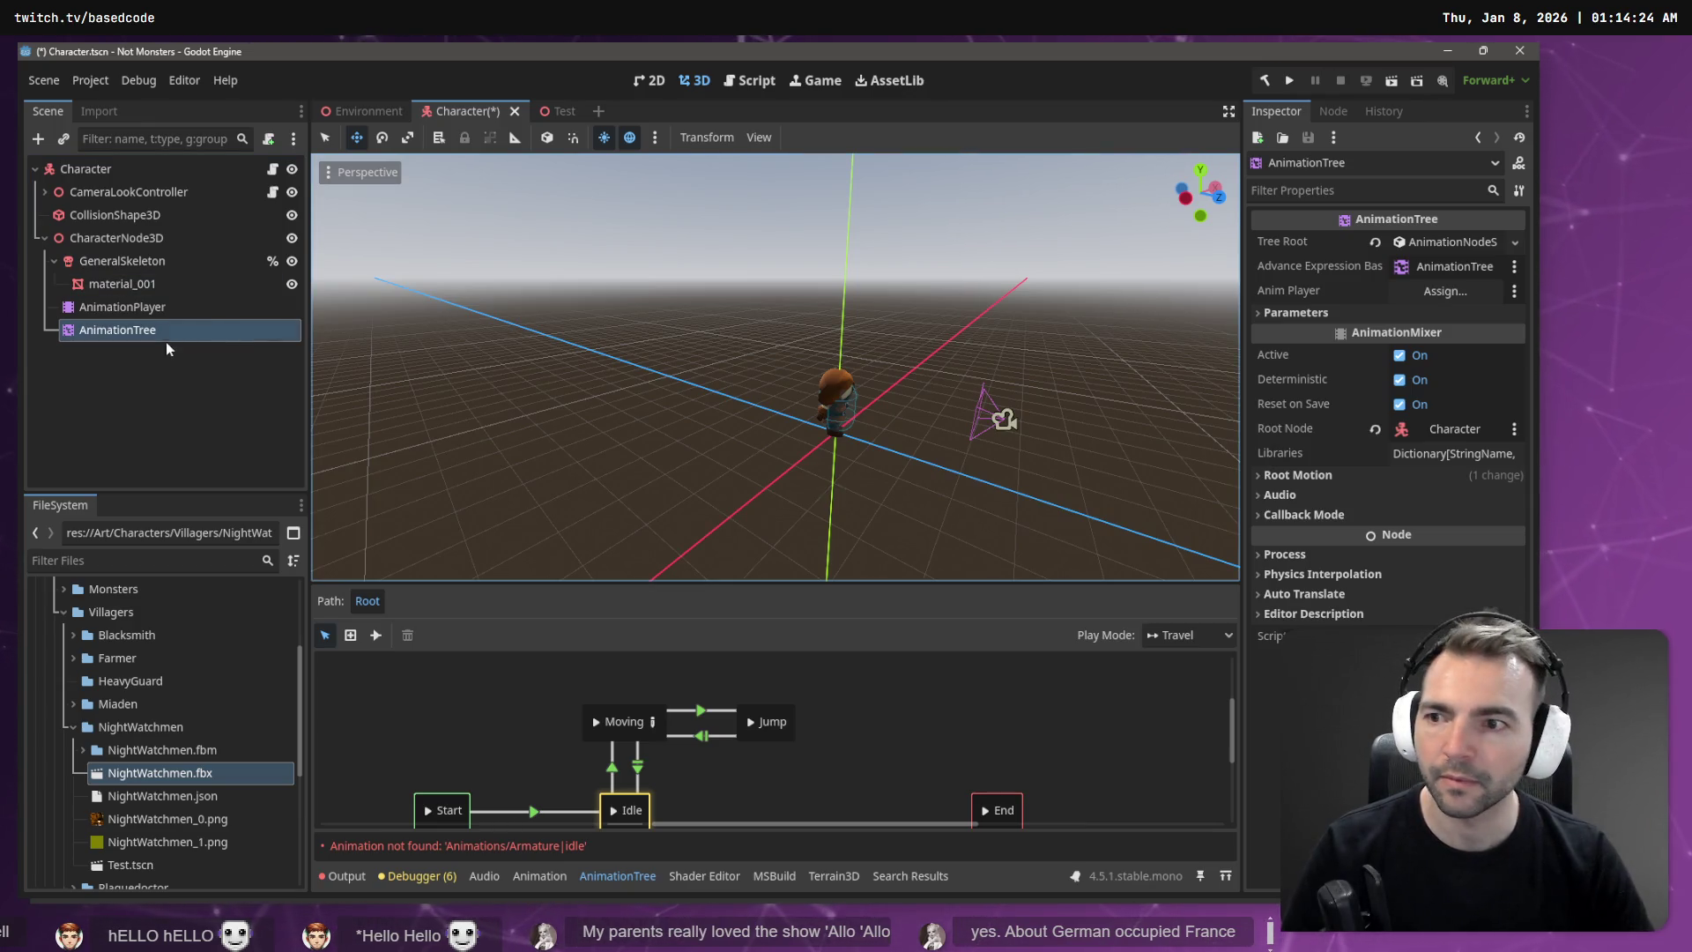
pyautogui.moveTo(150, 310)
pyautogui.mouseDown()
pyautogui.moveTo(476, 332)
pyautogui.moveTo(1445, 291)
pyautogui.mouseUp()
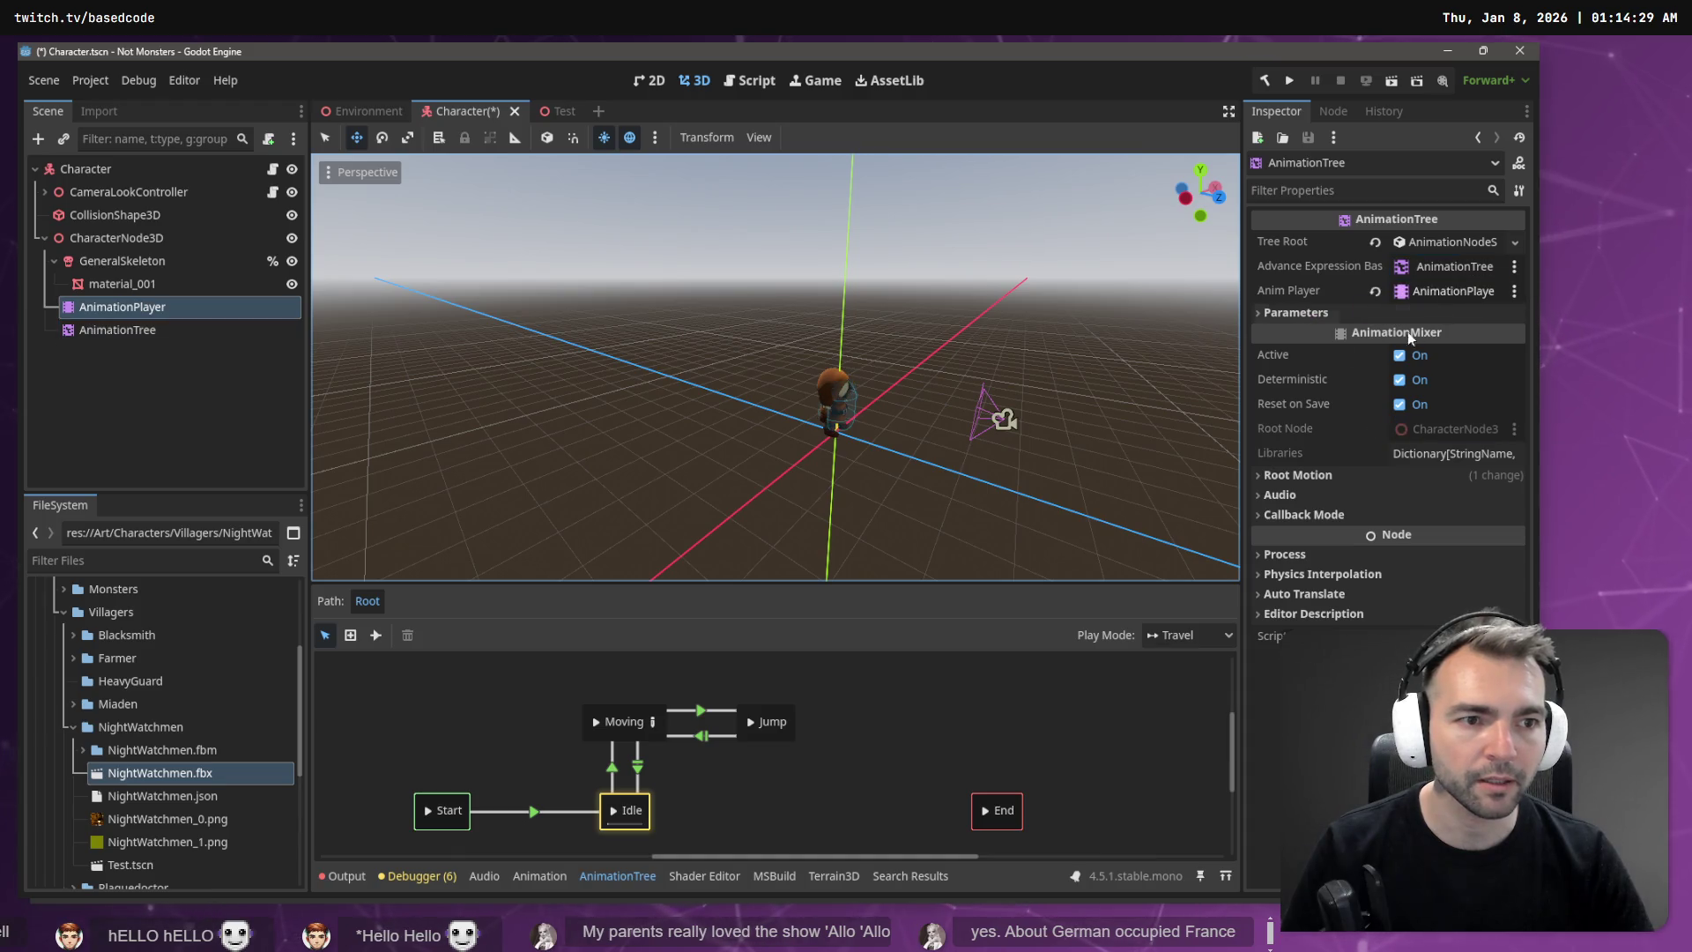
pyautogui.click(141, 331)
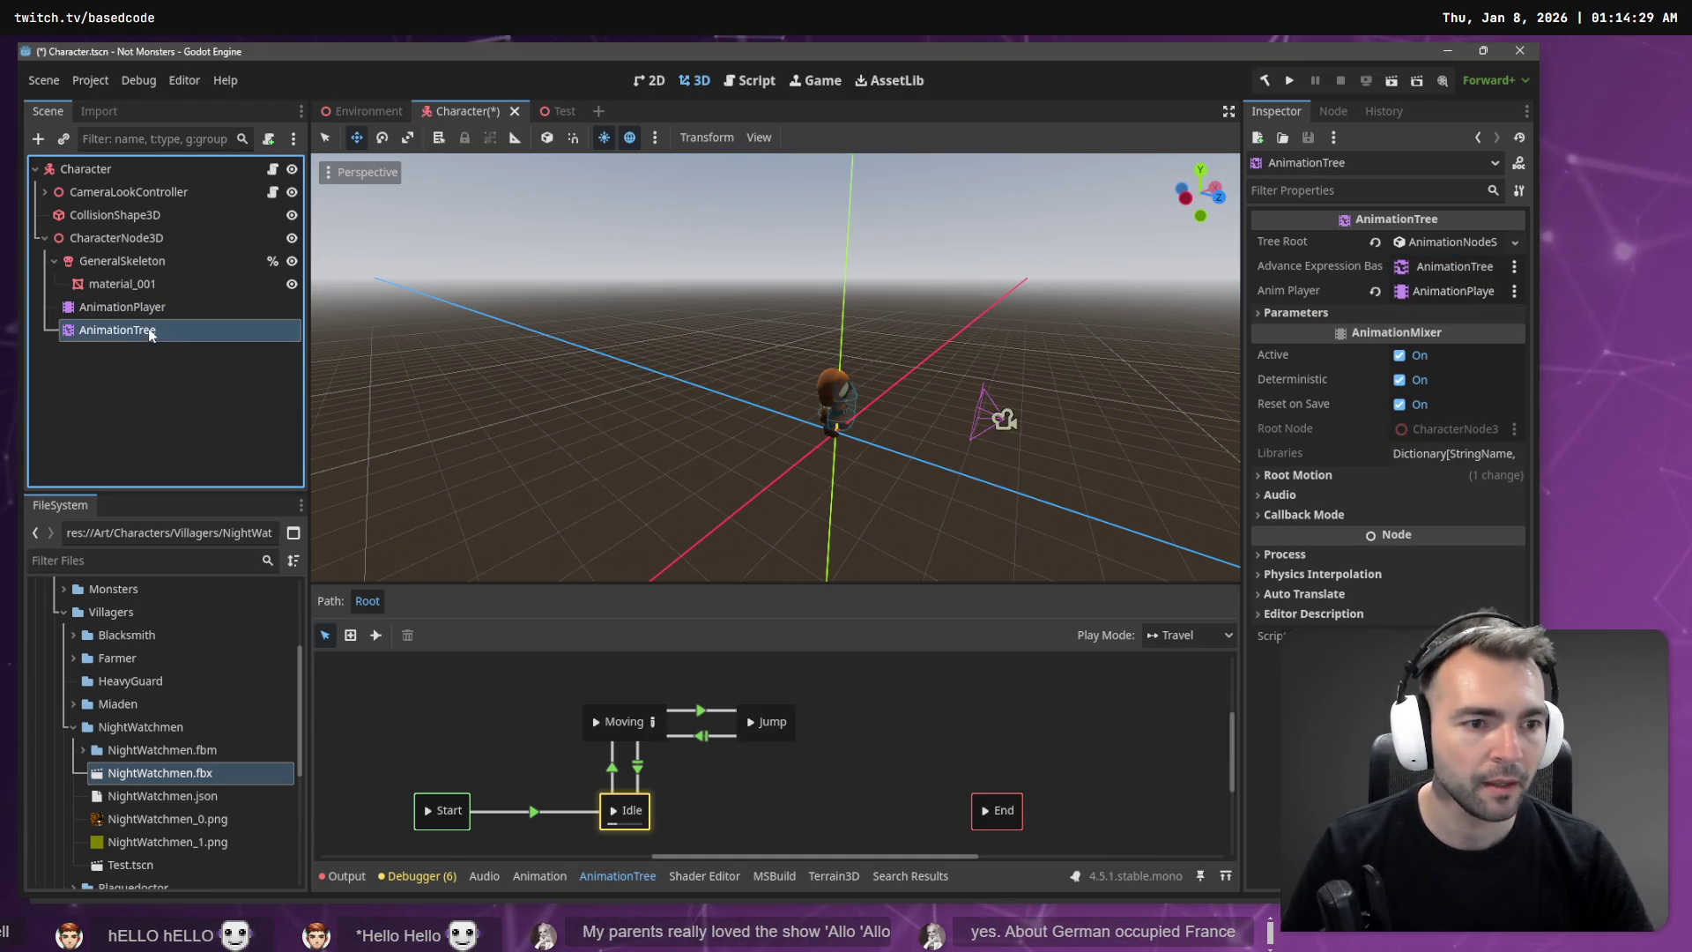
pyautogui.click(1308, 476)
pyautogui.click(1421, 498)
pyautogui.doubleClick(693, 328)
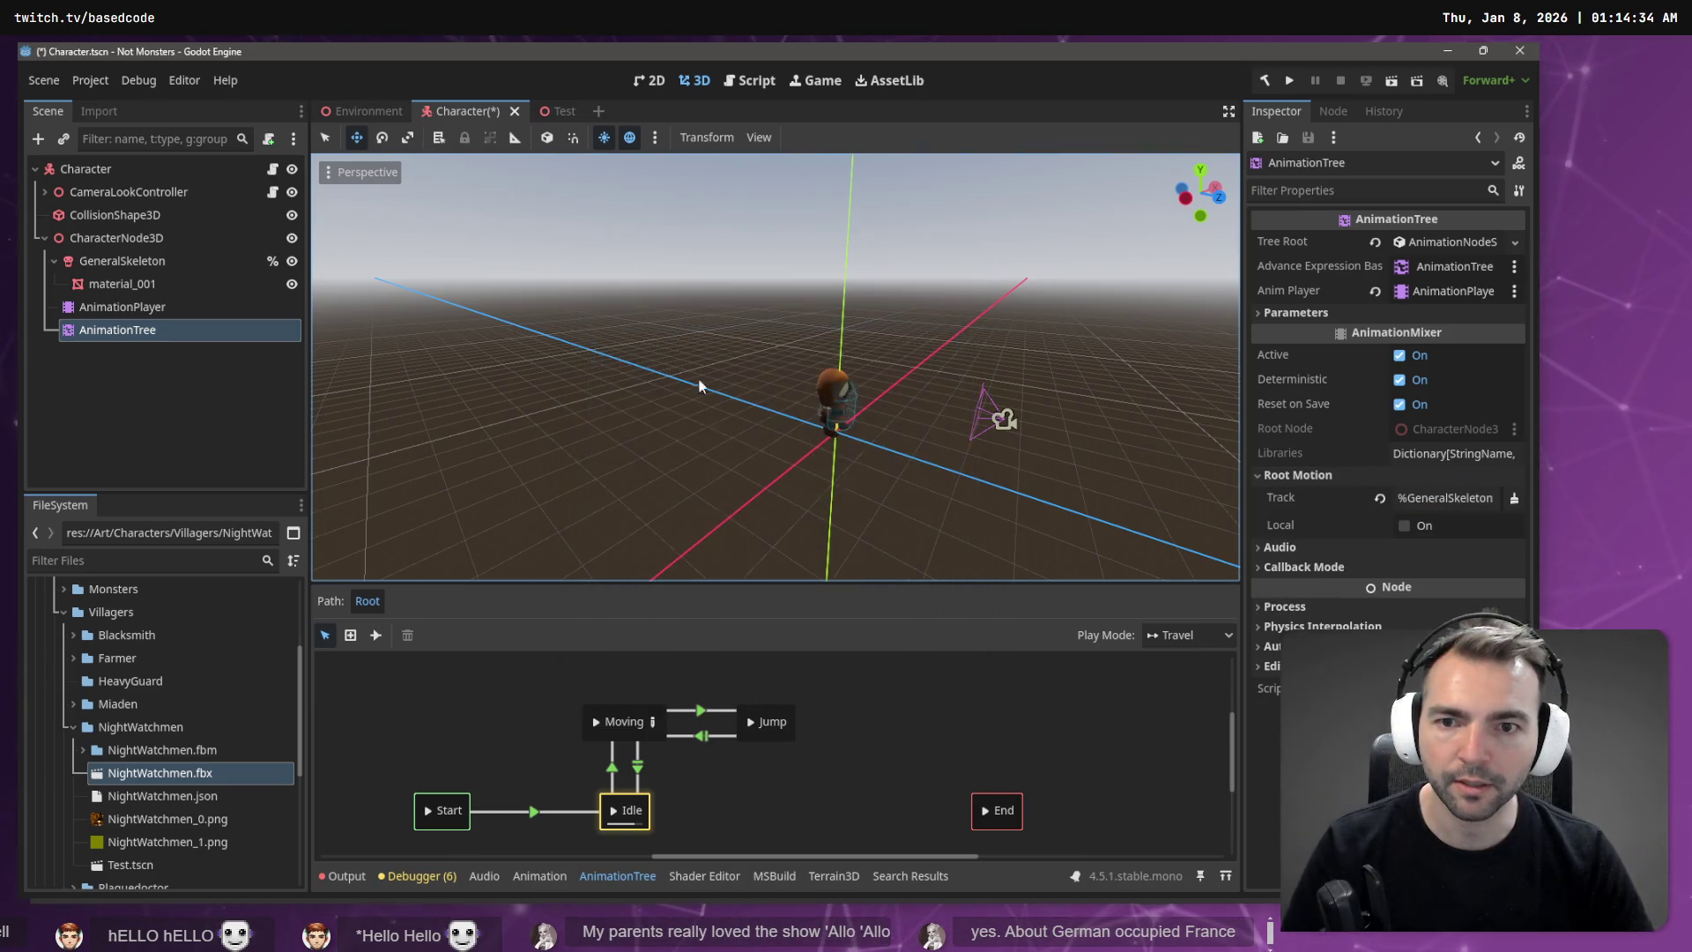
pyautogui.press('F5')
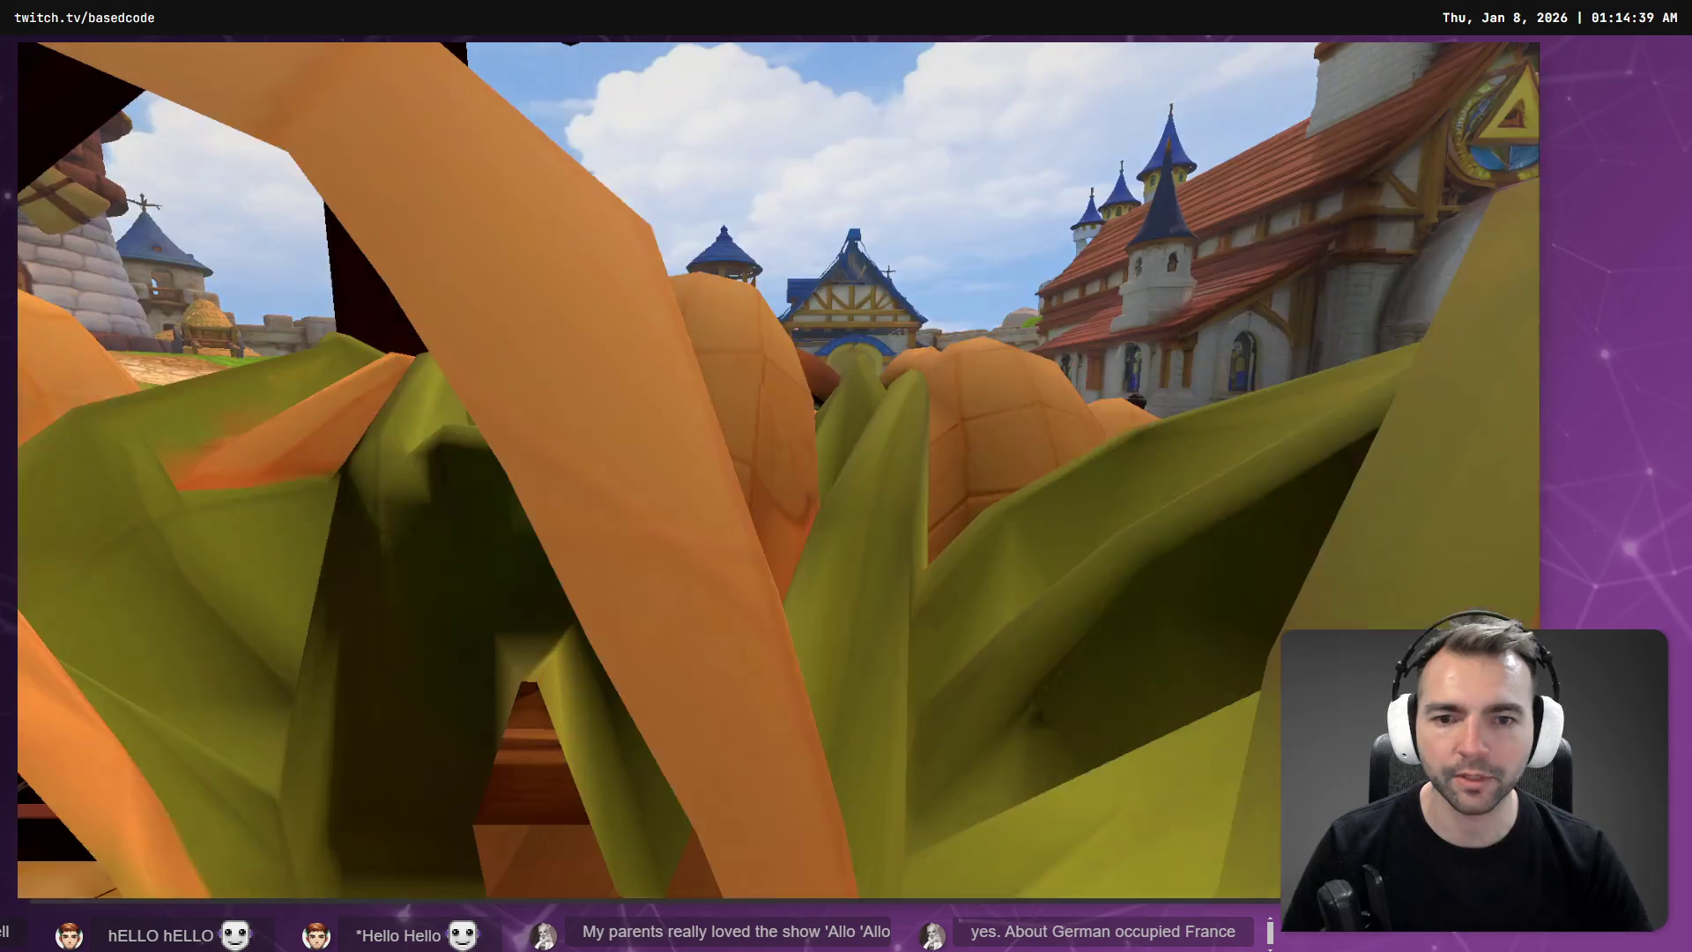
# Step: Run the NightWatchmen character left and down the cobblestone street, then stop the game
pyautogui.press('a')
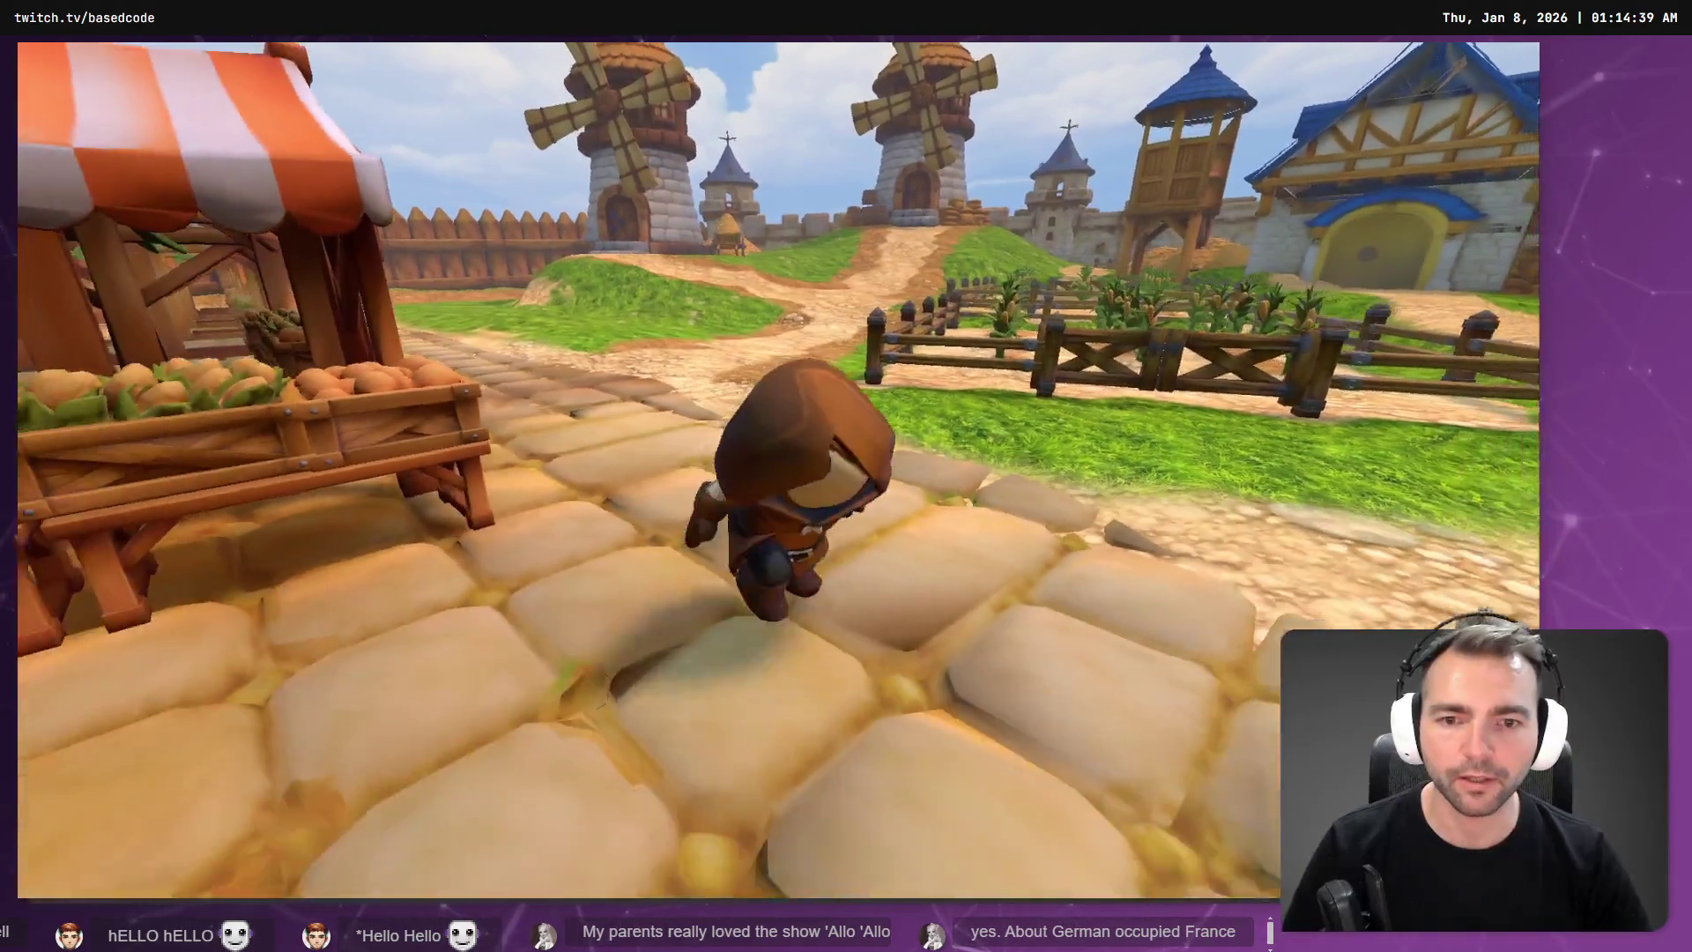
pyautogui.press('w')
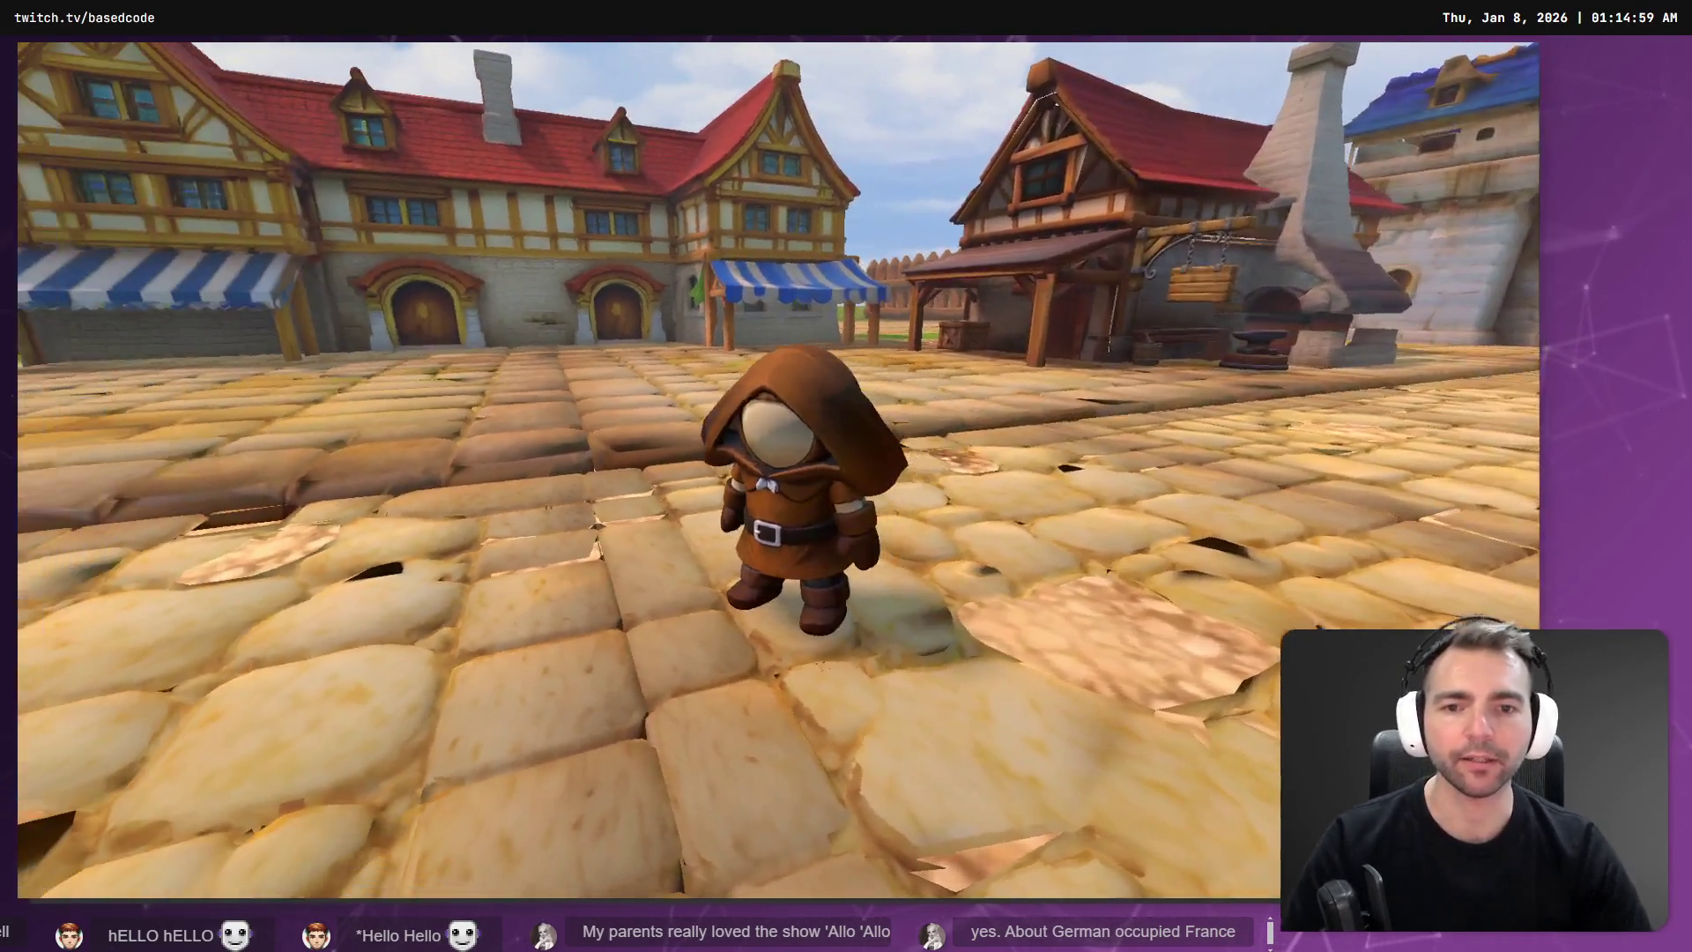
pyautogui.press('F8')
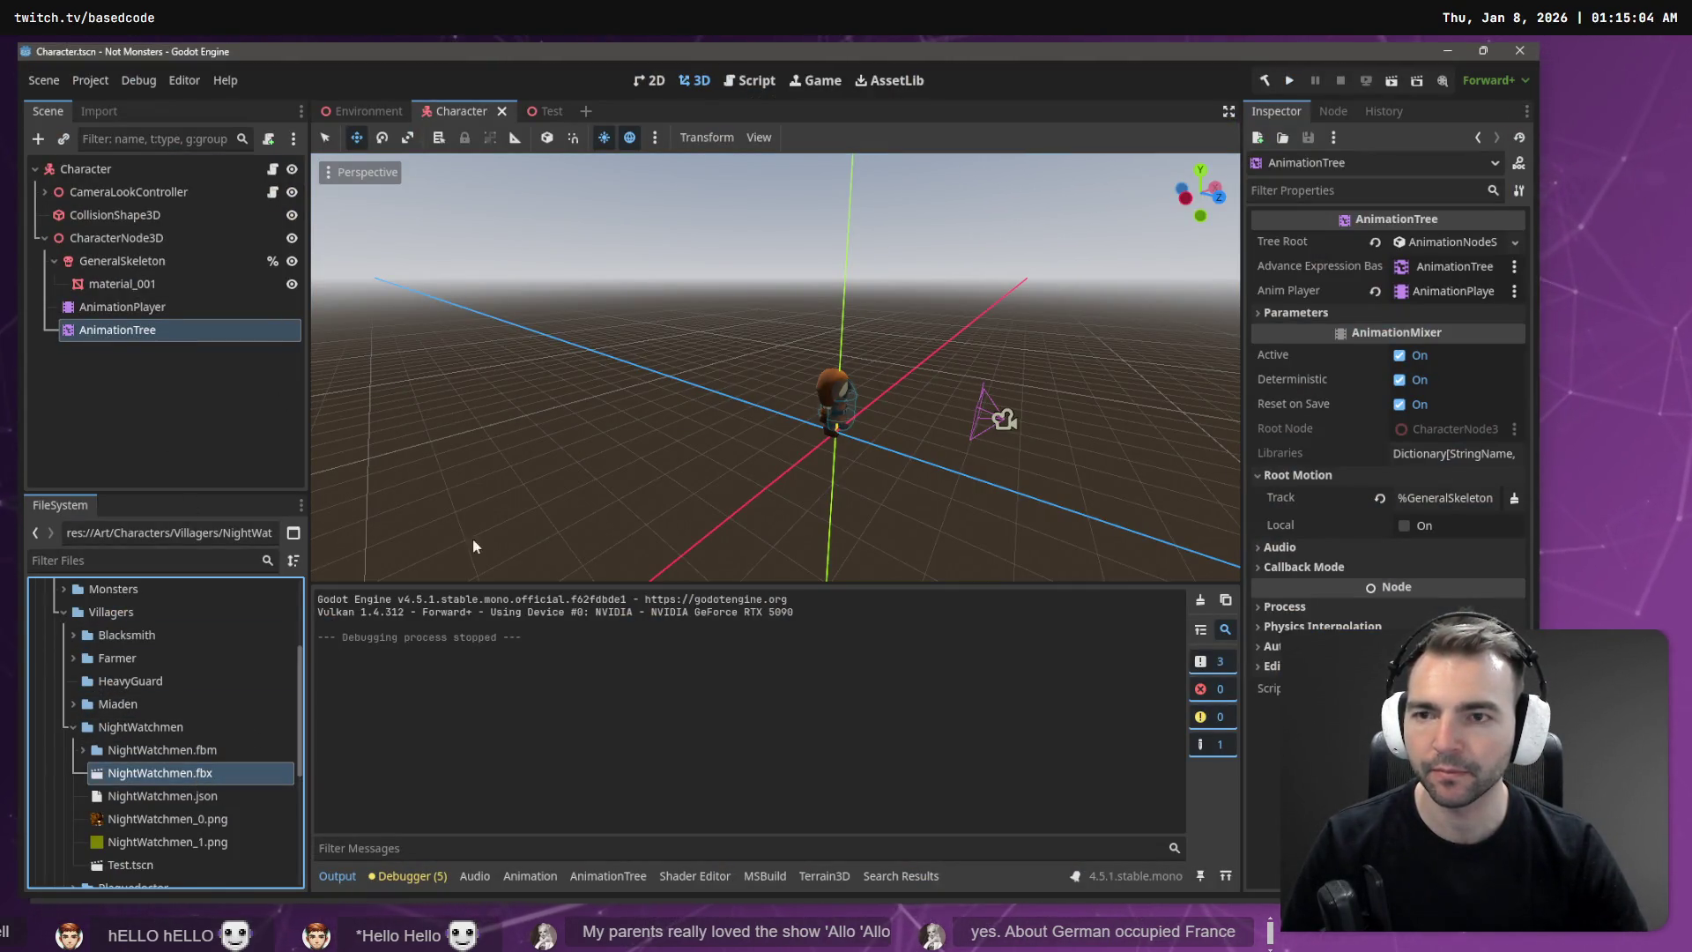
# Step: Close the Test scene and discard Character.tscn's uncommitted changes in Fork
pyautogui.click(539, 111)
pyautogui.middleClick(539, 112)
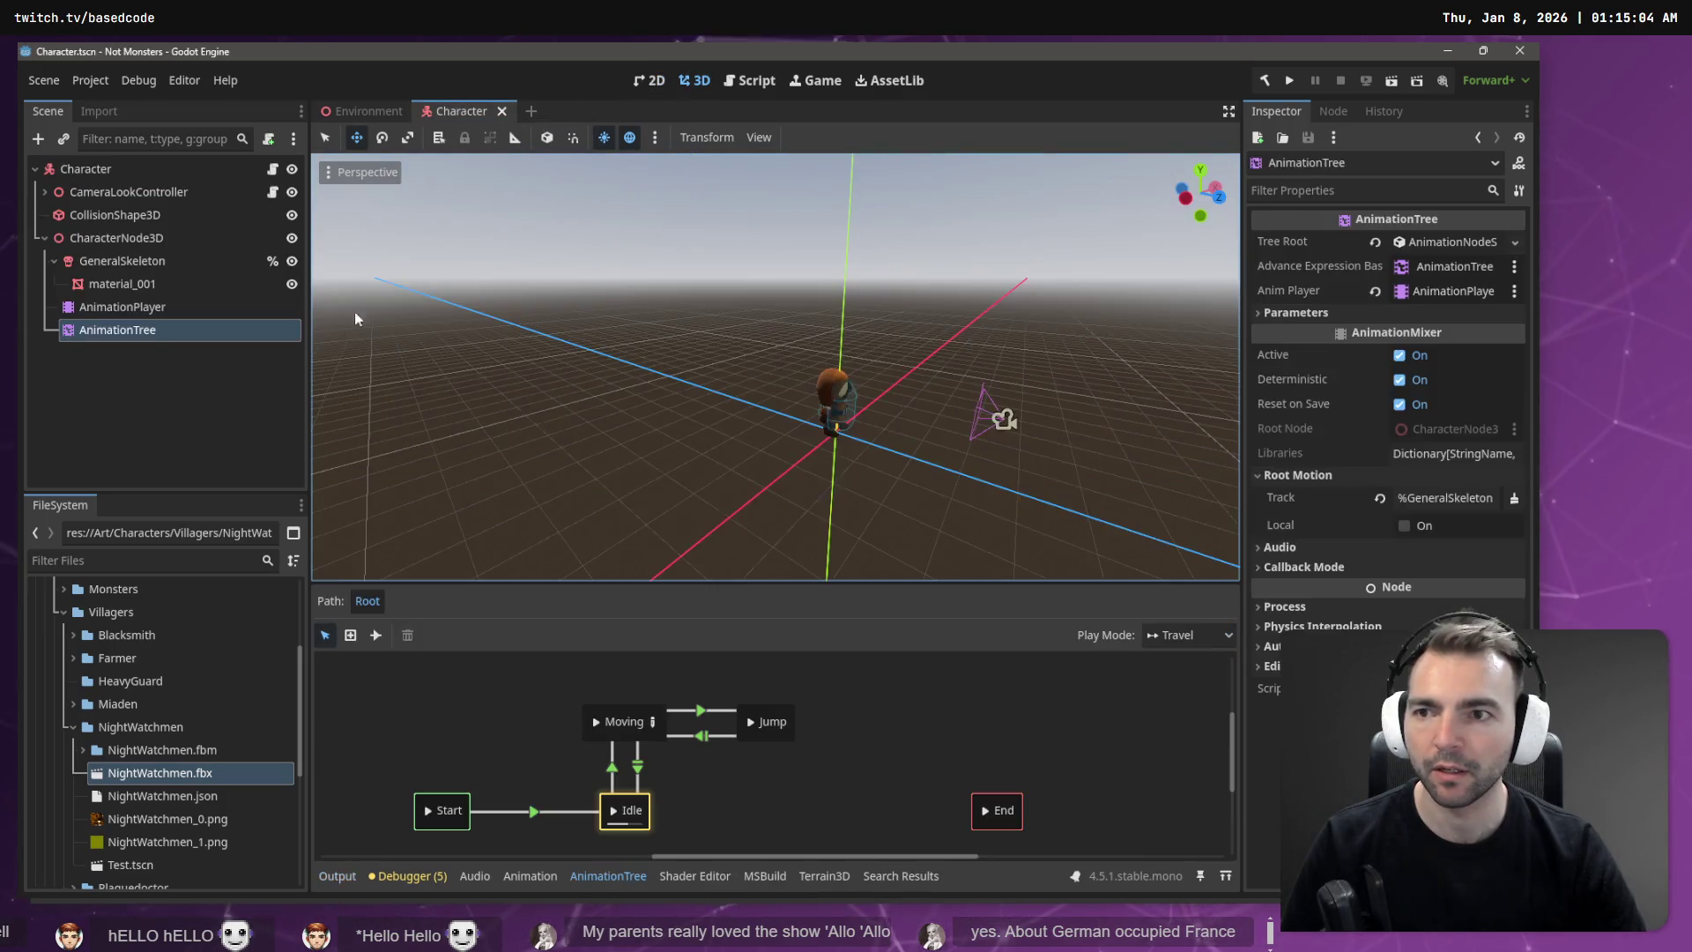
pyautogui.hotkey('alt', 'Tab')
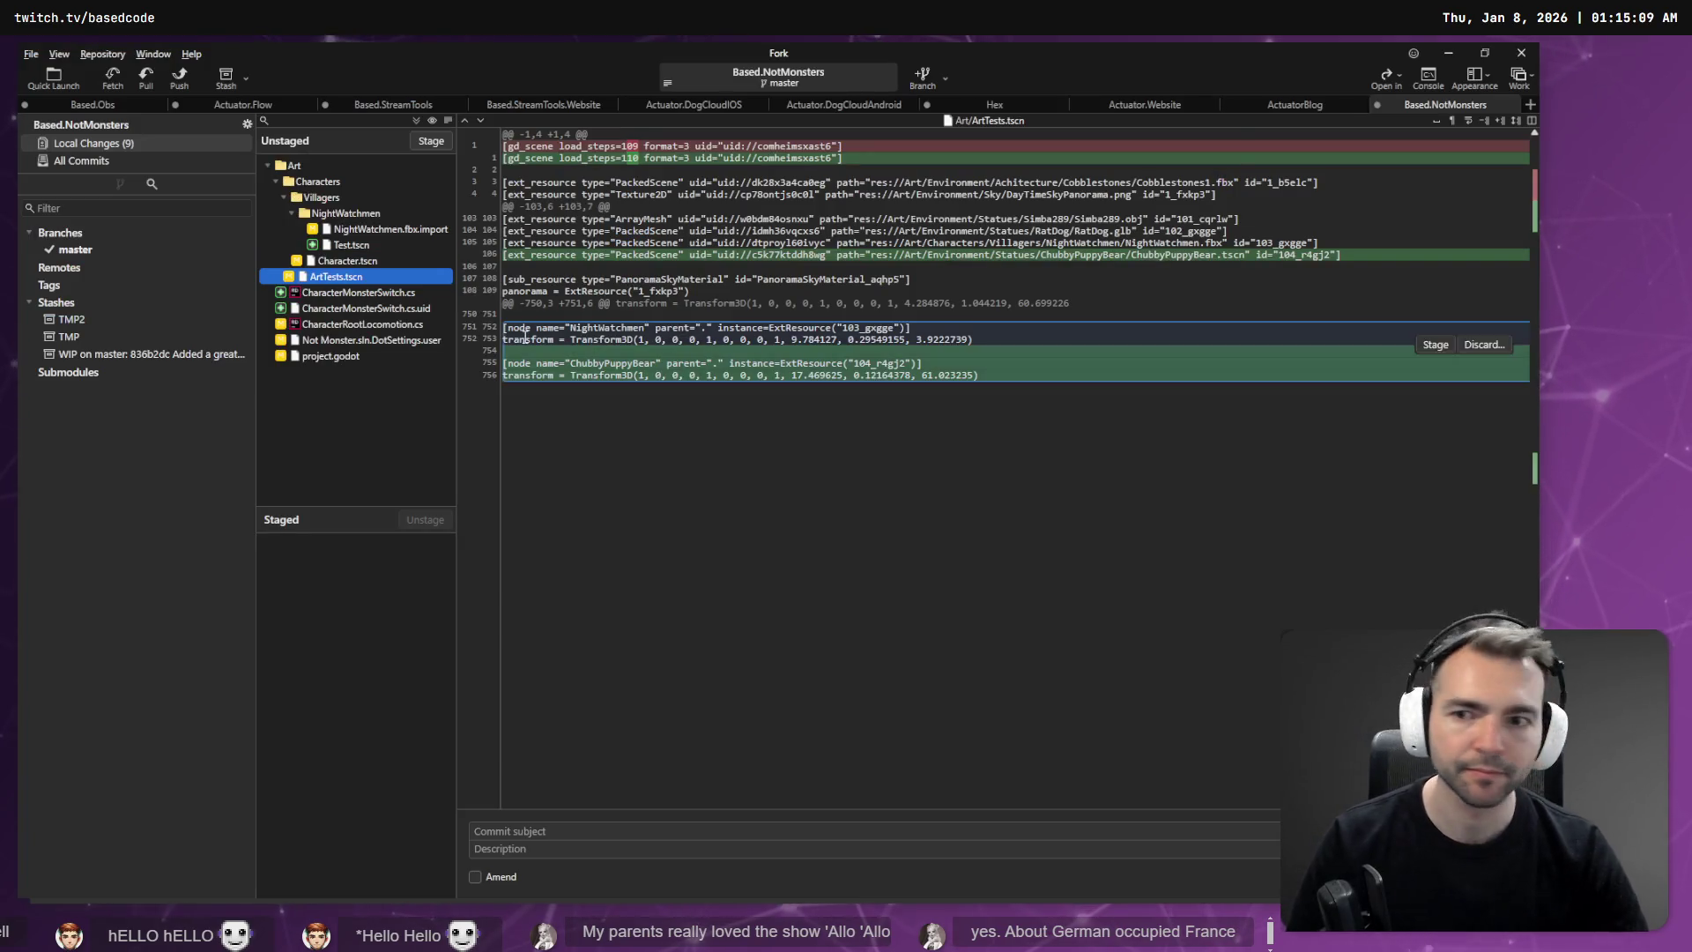
pyautogui.rightClick(347, 262)
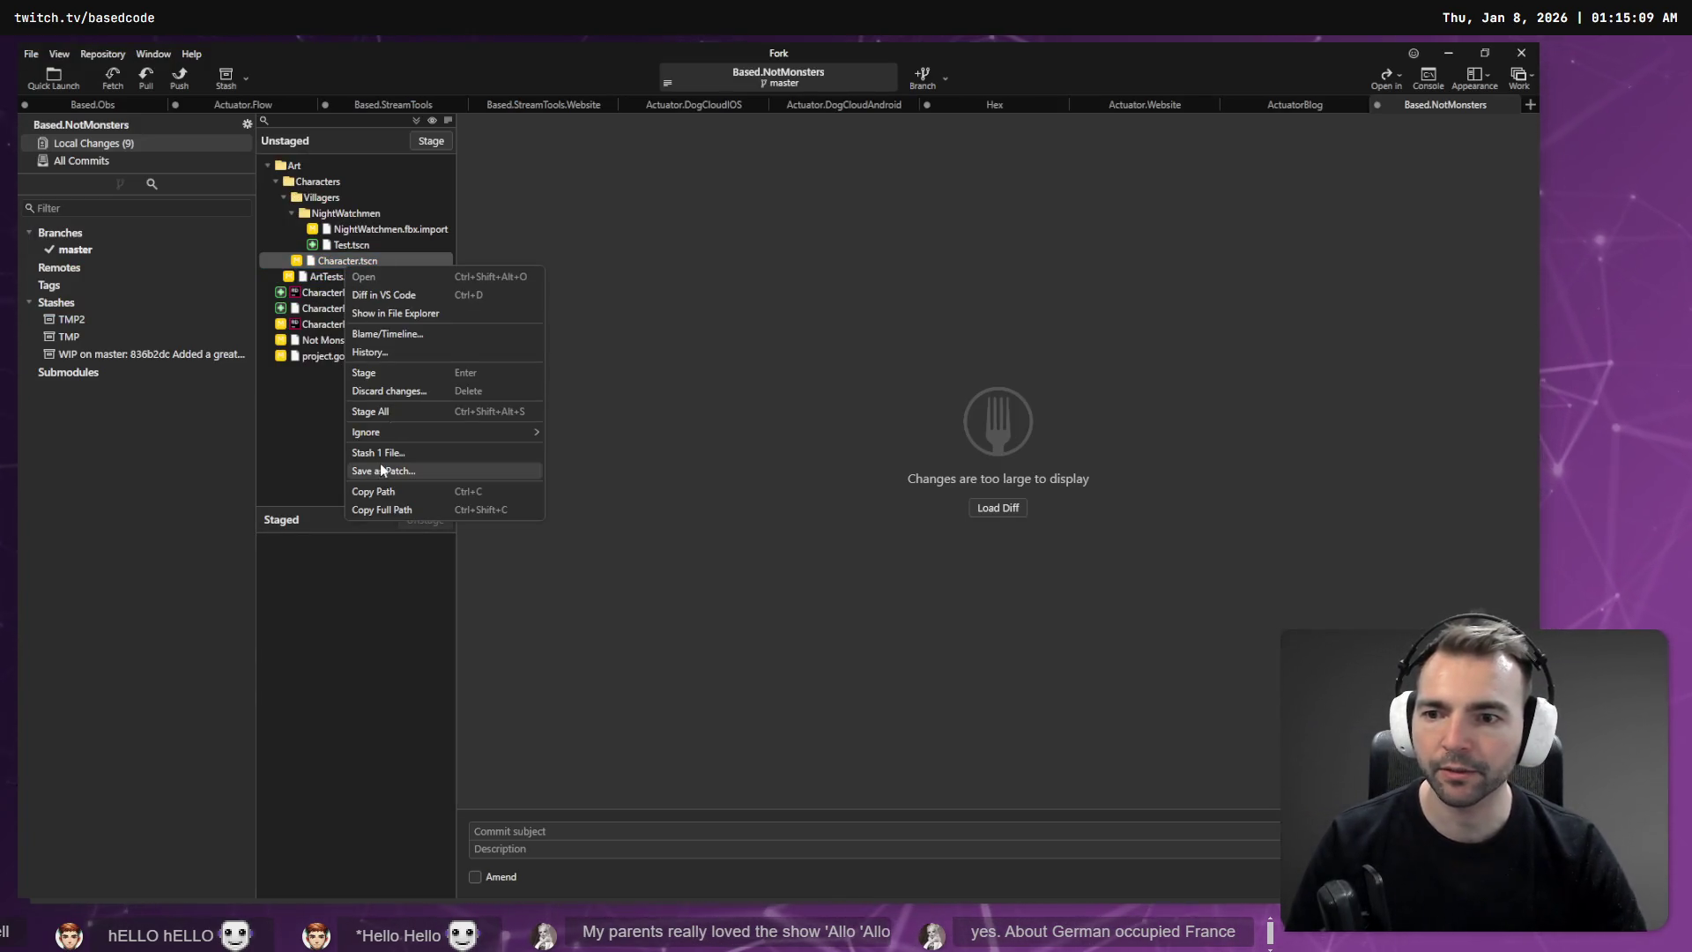
pyautogui.click(395, 390)
pyautogui.click(895, 492)
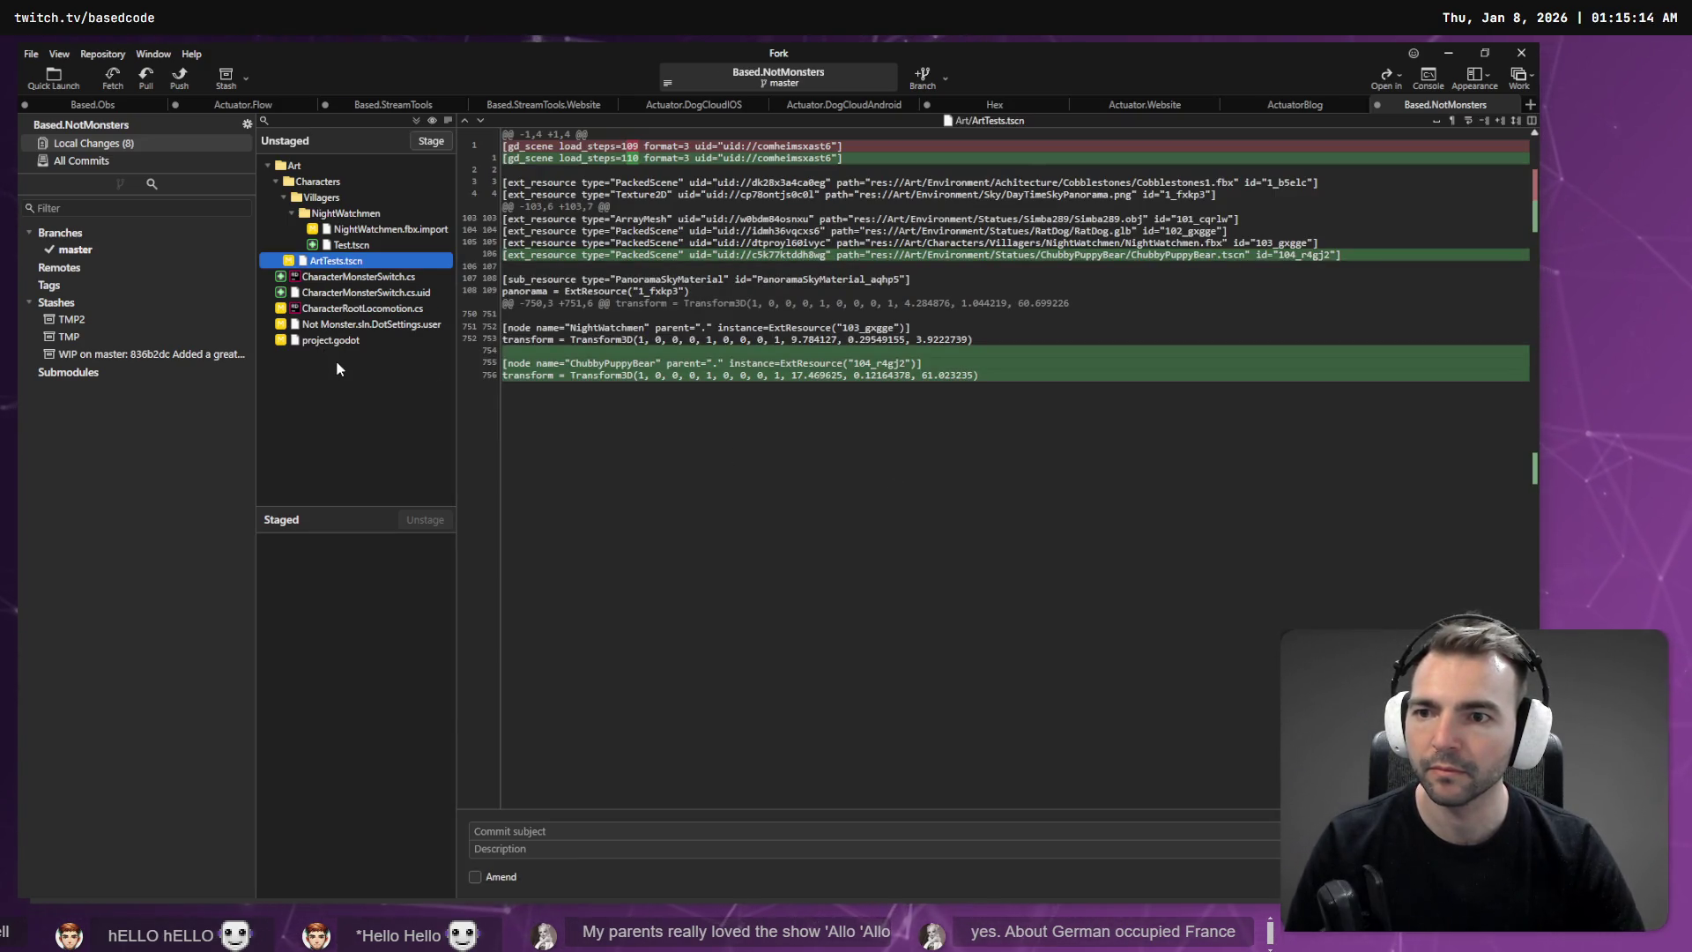
pyautogui.hotkey('alt', 'Tab')
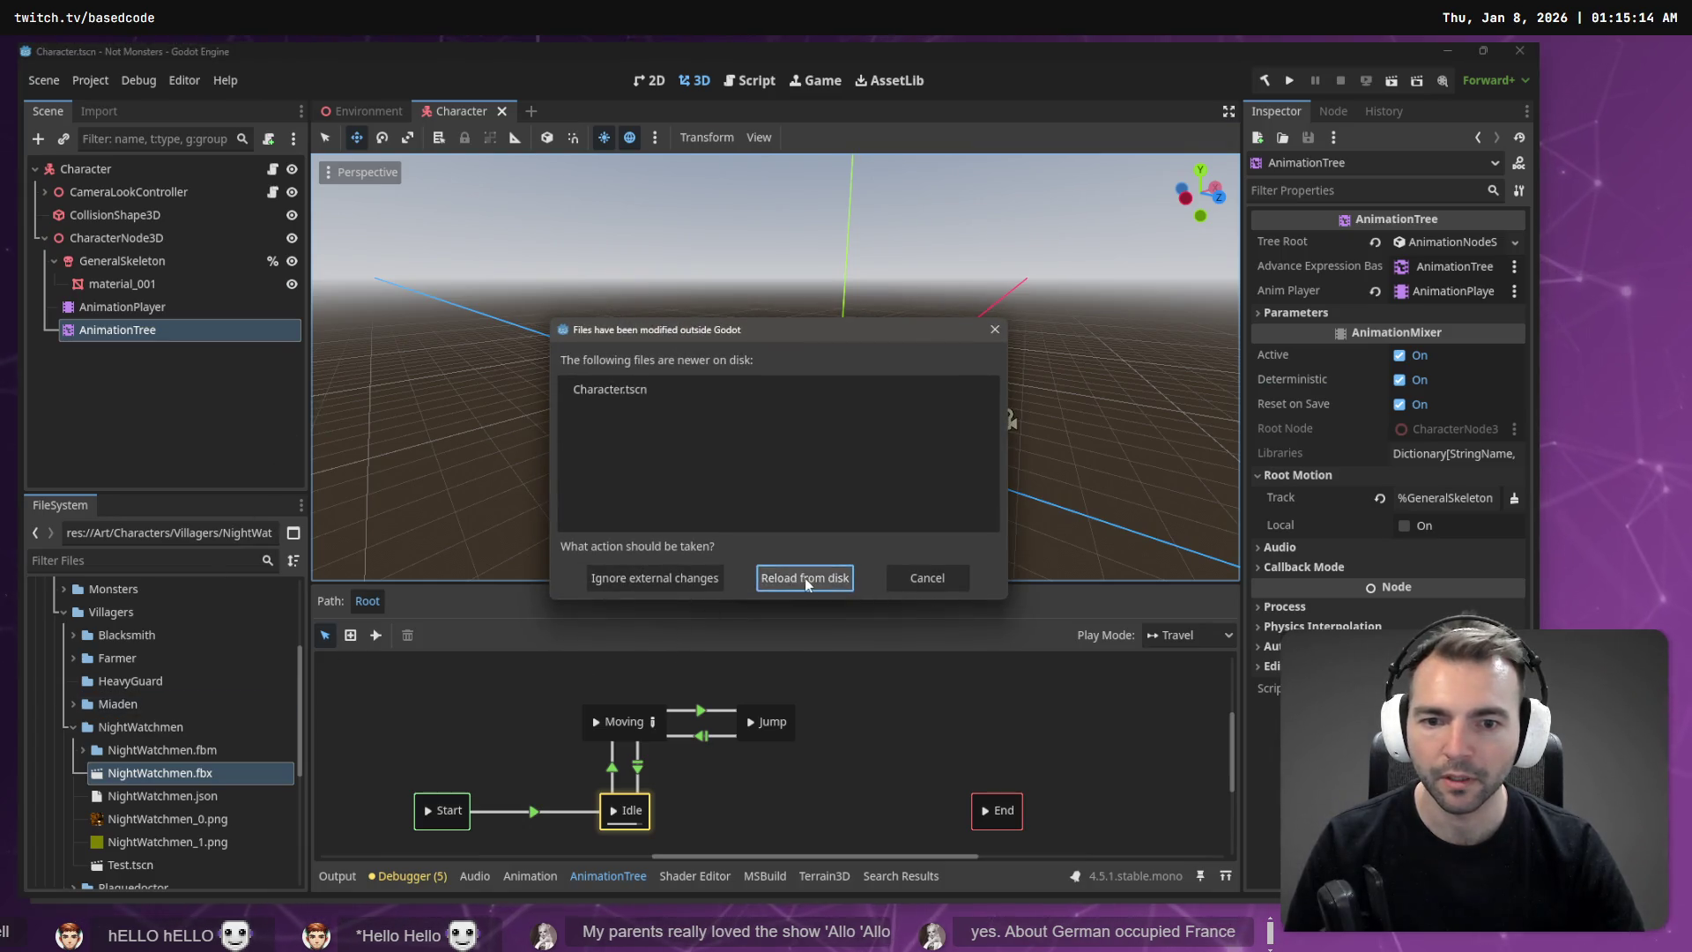
# Step: Reload Character.tscn from disk, delete the NightWatchmen.fbm-to-Test.tscn files, and import fresh ones
pyautogui.click(805, 578)
pyautogui.click(140, 754)
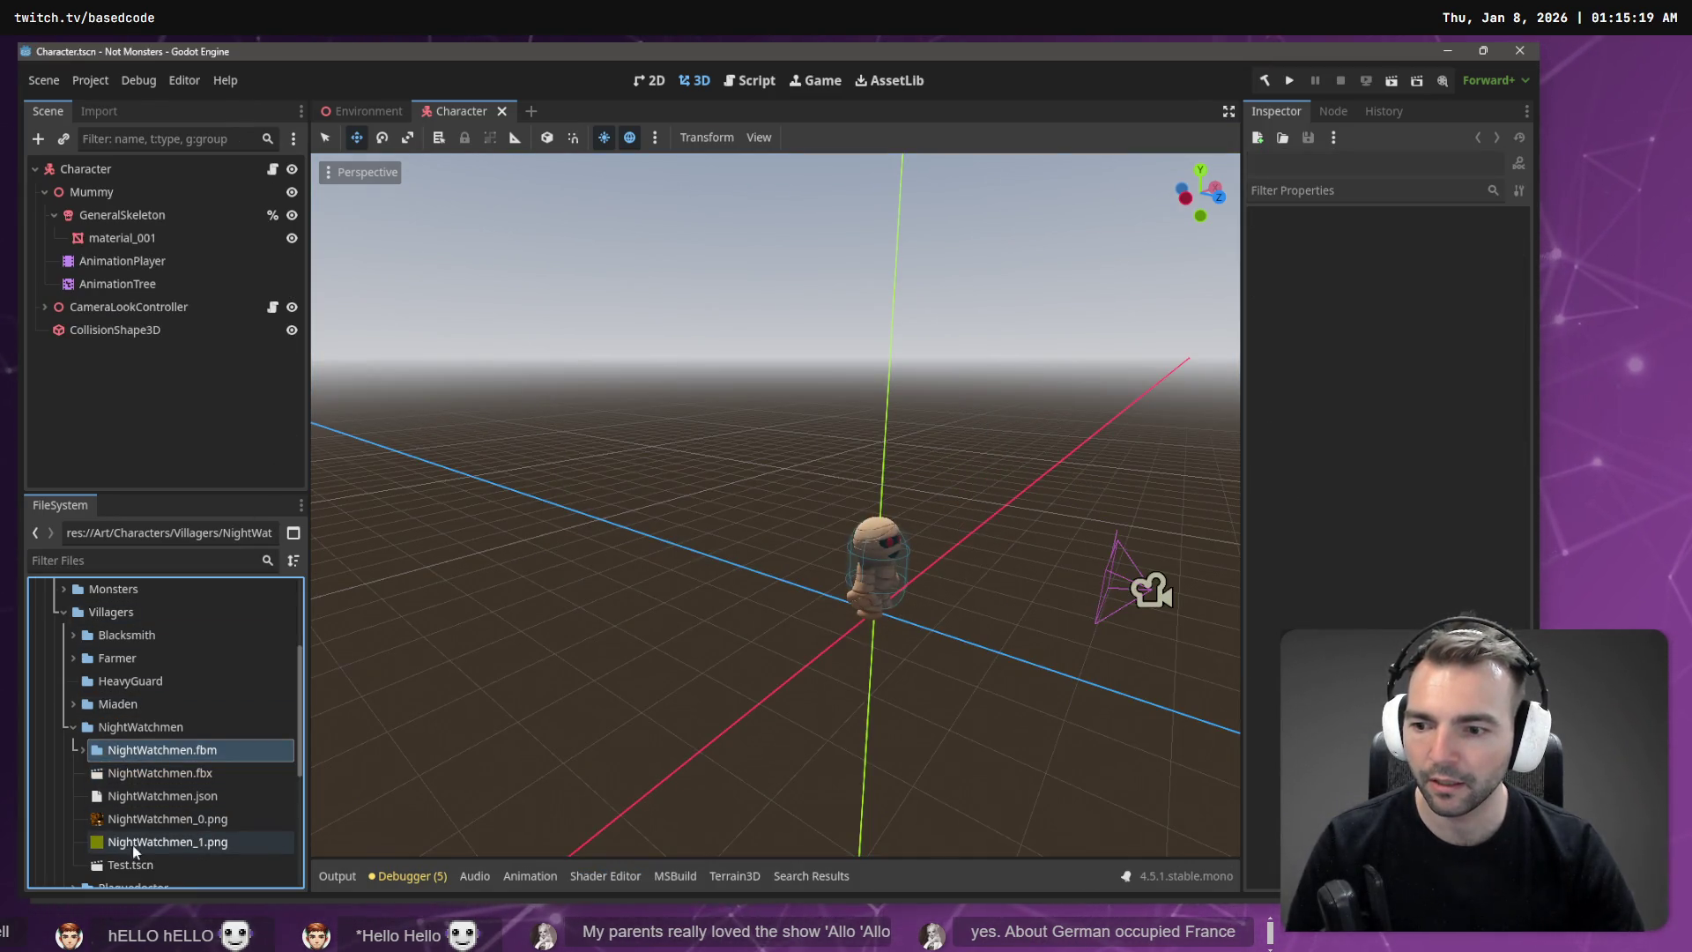
pyautogui.keyDown('shift'); pyautogui.click(134, 855); pyautogui.keyUp('shift')
pyautogui.press('Delete')
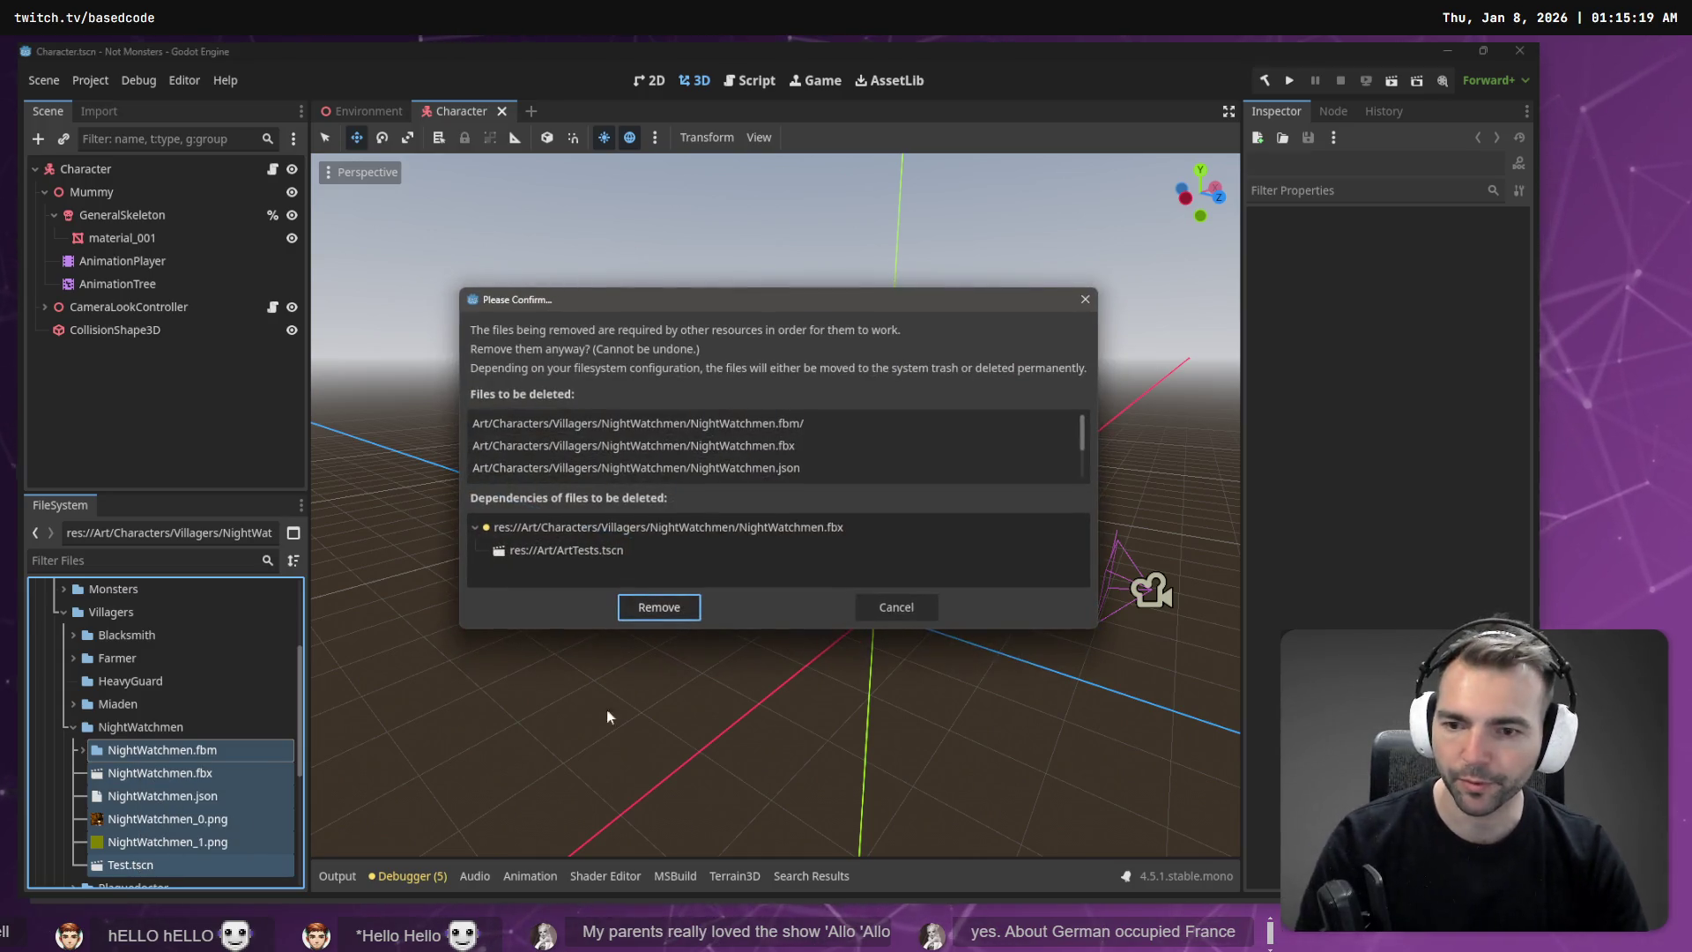
pyautogui.click(658, 603)
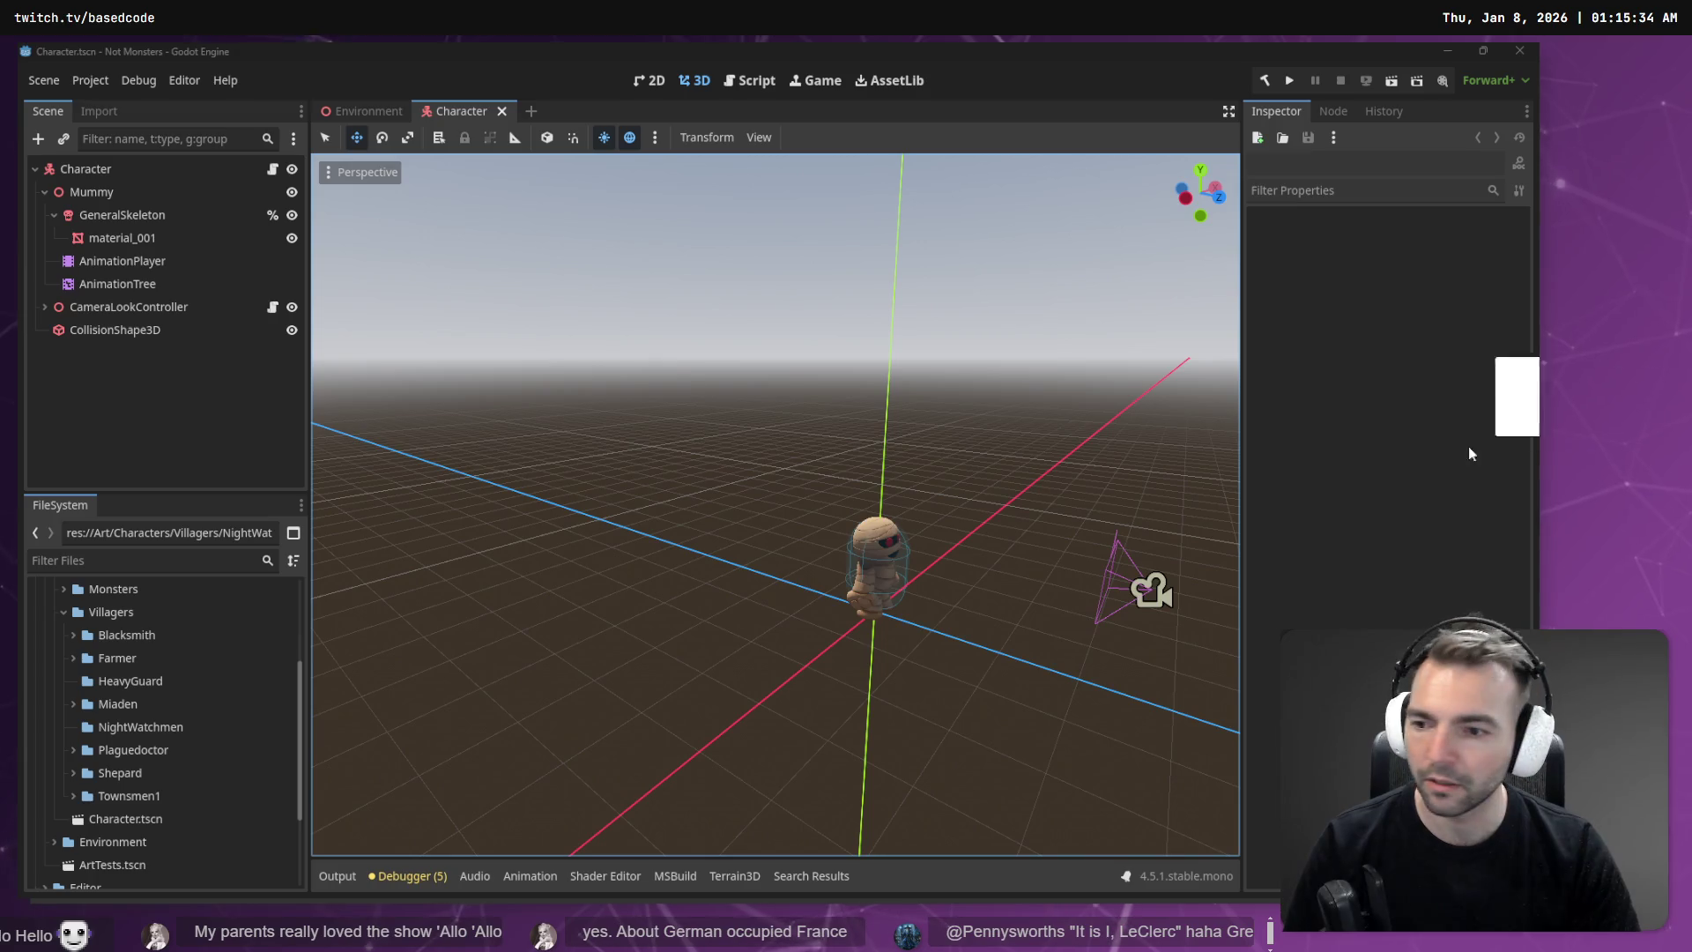
pyautogui.moveTo(156, 729); pyautogui.dragTo(153, 728)
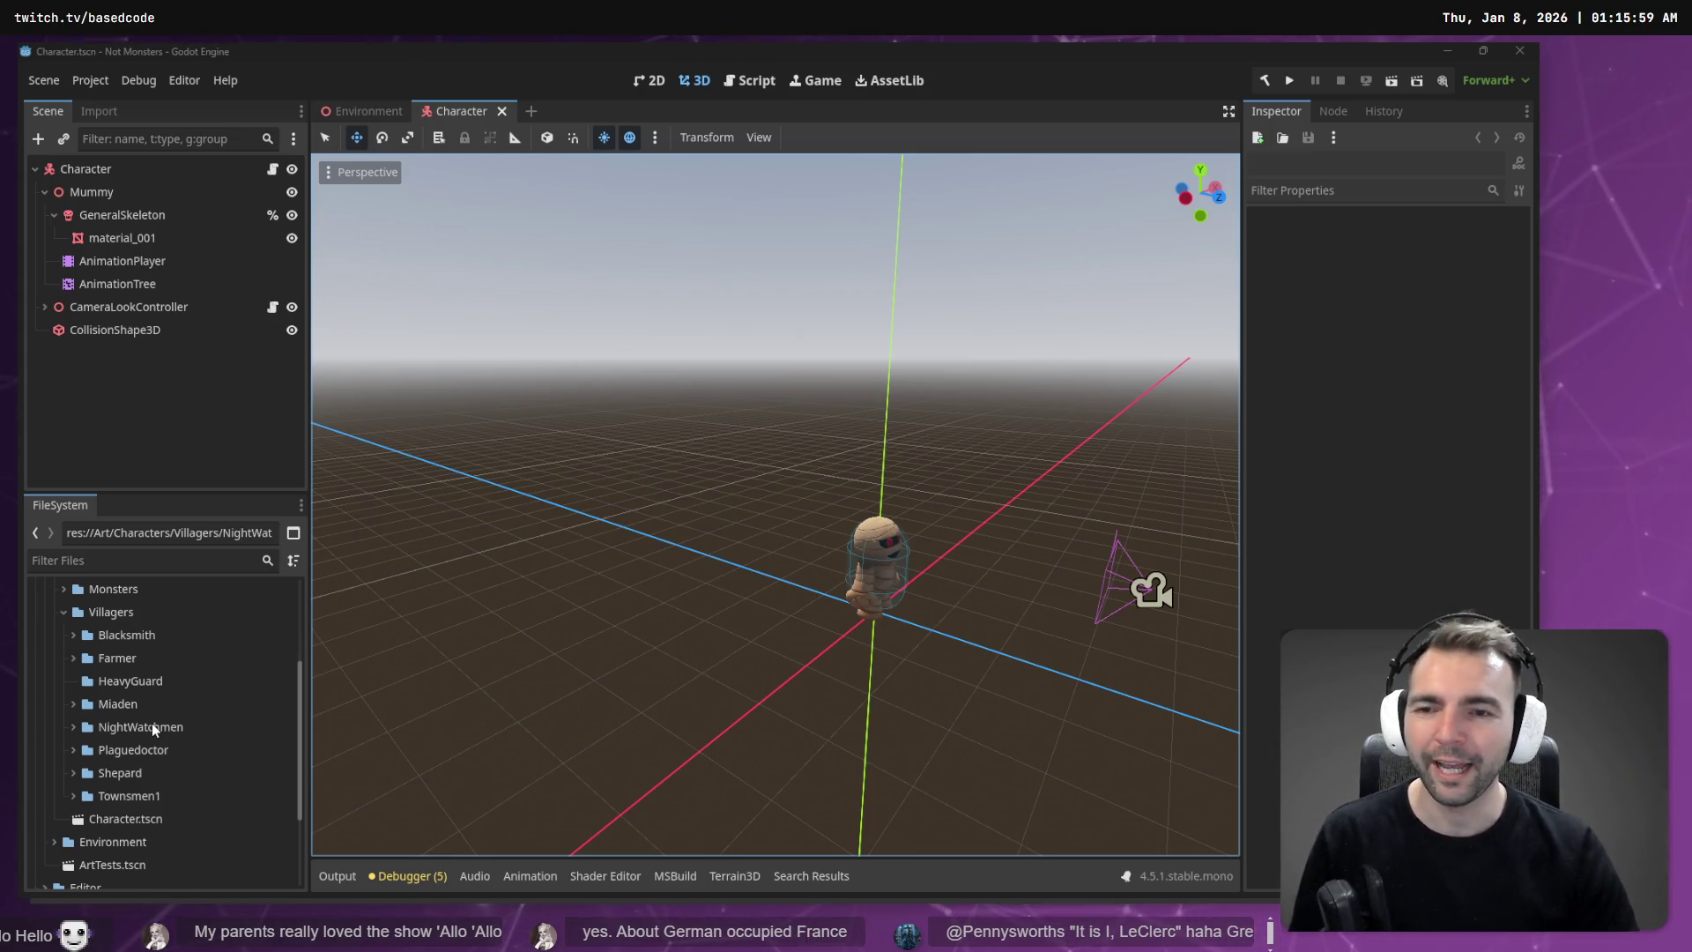
# Step: Open the Environment scene tab to show the village street
pyautogui.click(372, 109)
pyautogui.click(373, 109)
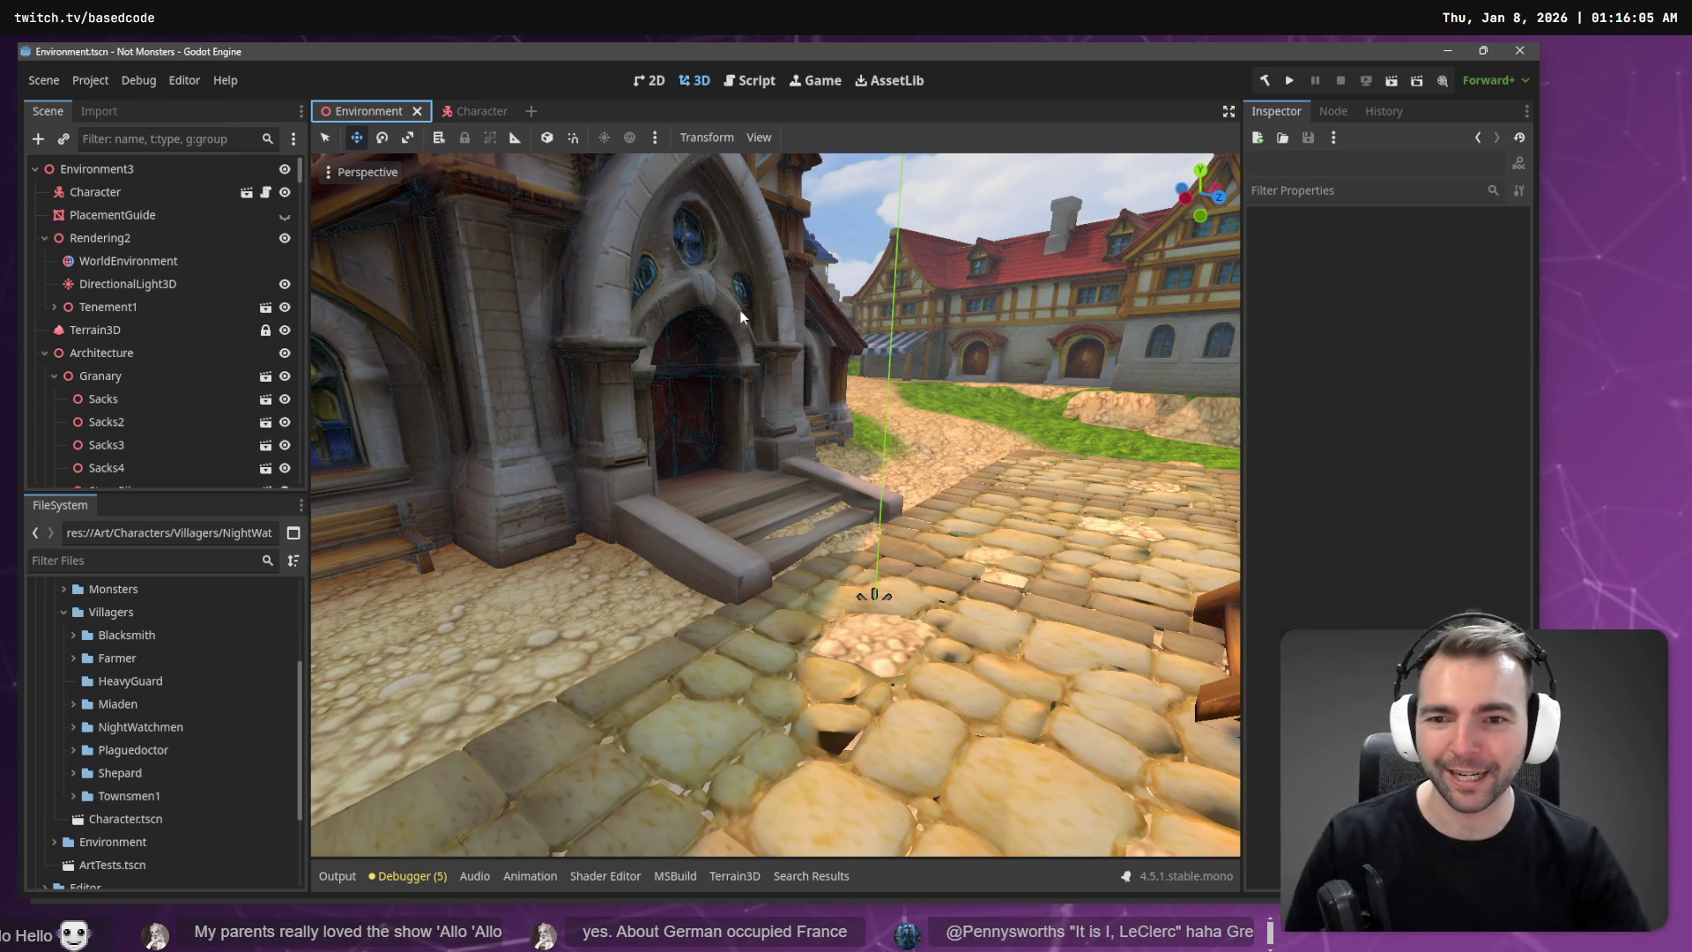
# Step: Fly the viewport through the town square to the market stall and expand the NightWatchmen folder
pyautogui.moveTo(684, 289)
pyautogui.mouseDown()
pyautogui.moveTo(714, 304)
pyautogui.moveTo(688, 308)
pyautogui.moveTo(723, 295)
pyautogui.mouseUp()
pyautogui.moveTo(860, 321); pyautogui.dragTo(860, 321)
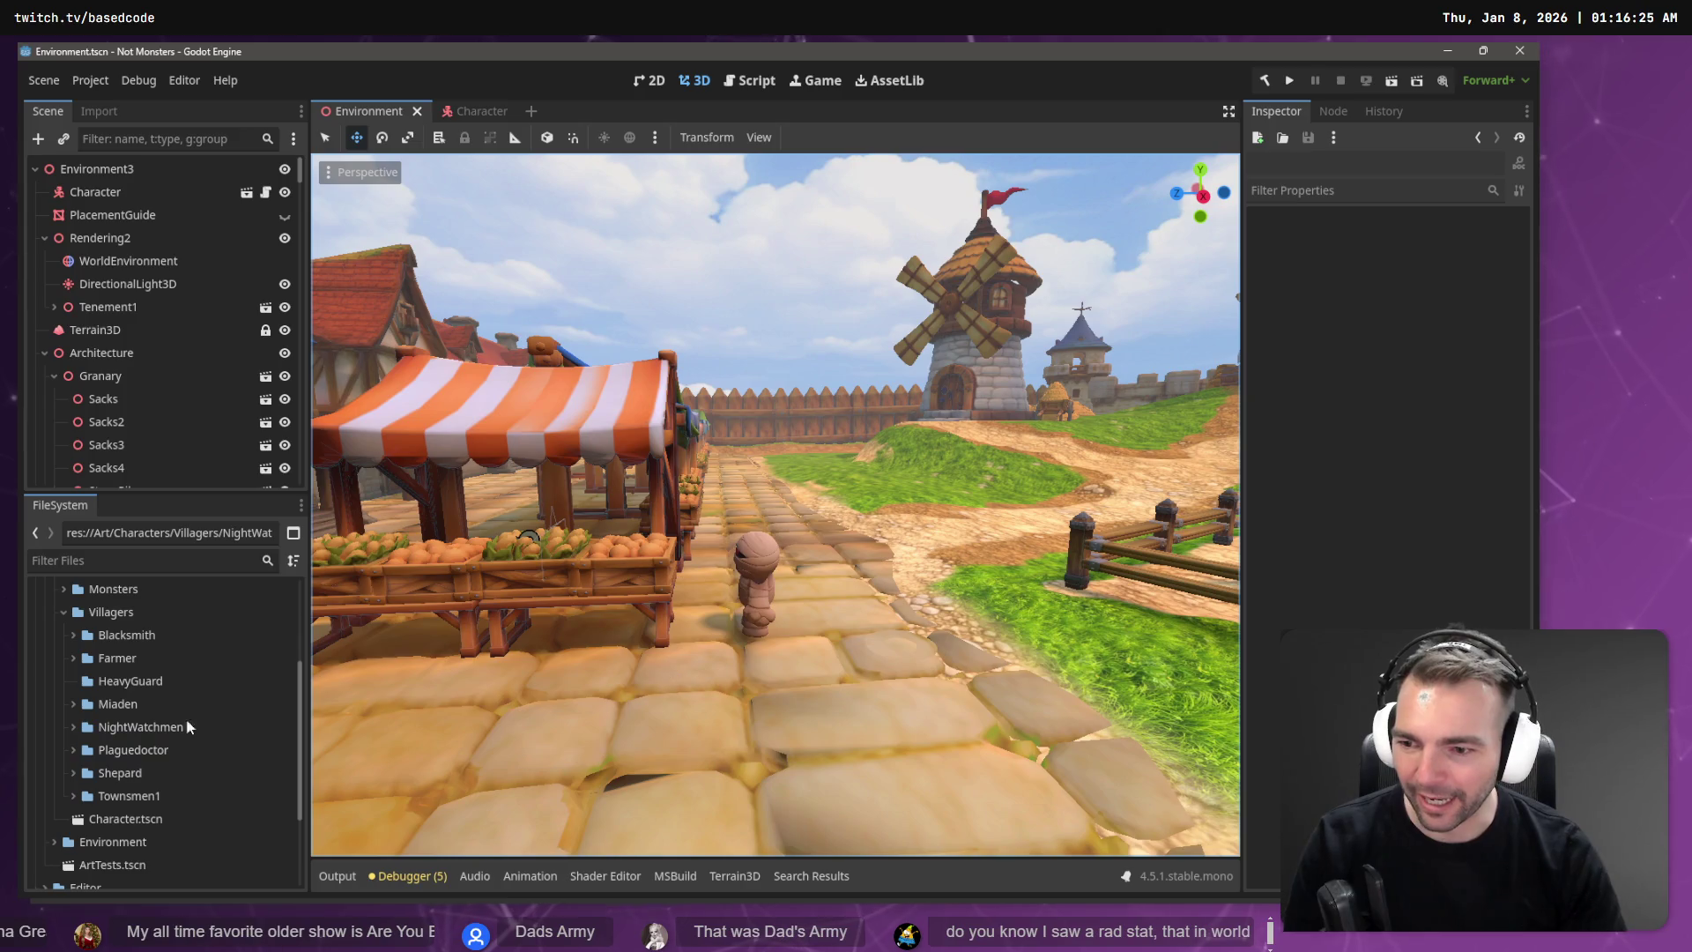
pyautogui.click(74, 727)
# Step: Open NightWatchmen.fbx's Advanced Import Settings and select its Skeleton3D
pyautogui.click(183, 749)
pyautogui.rightClick(183, 748)
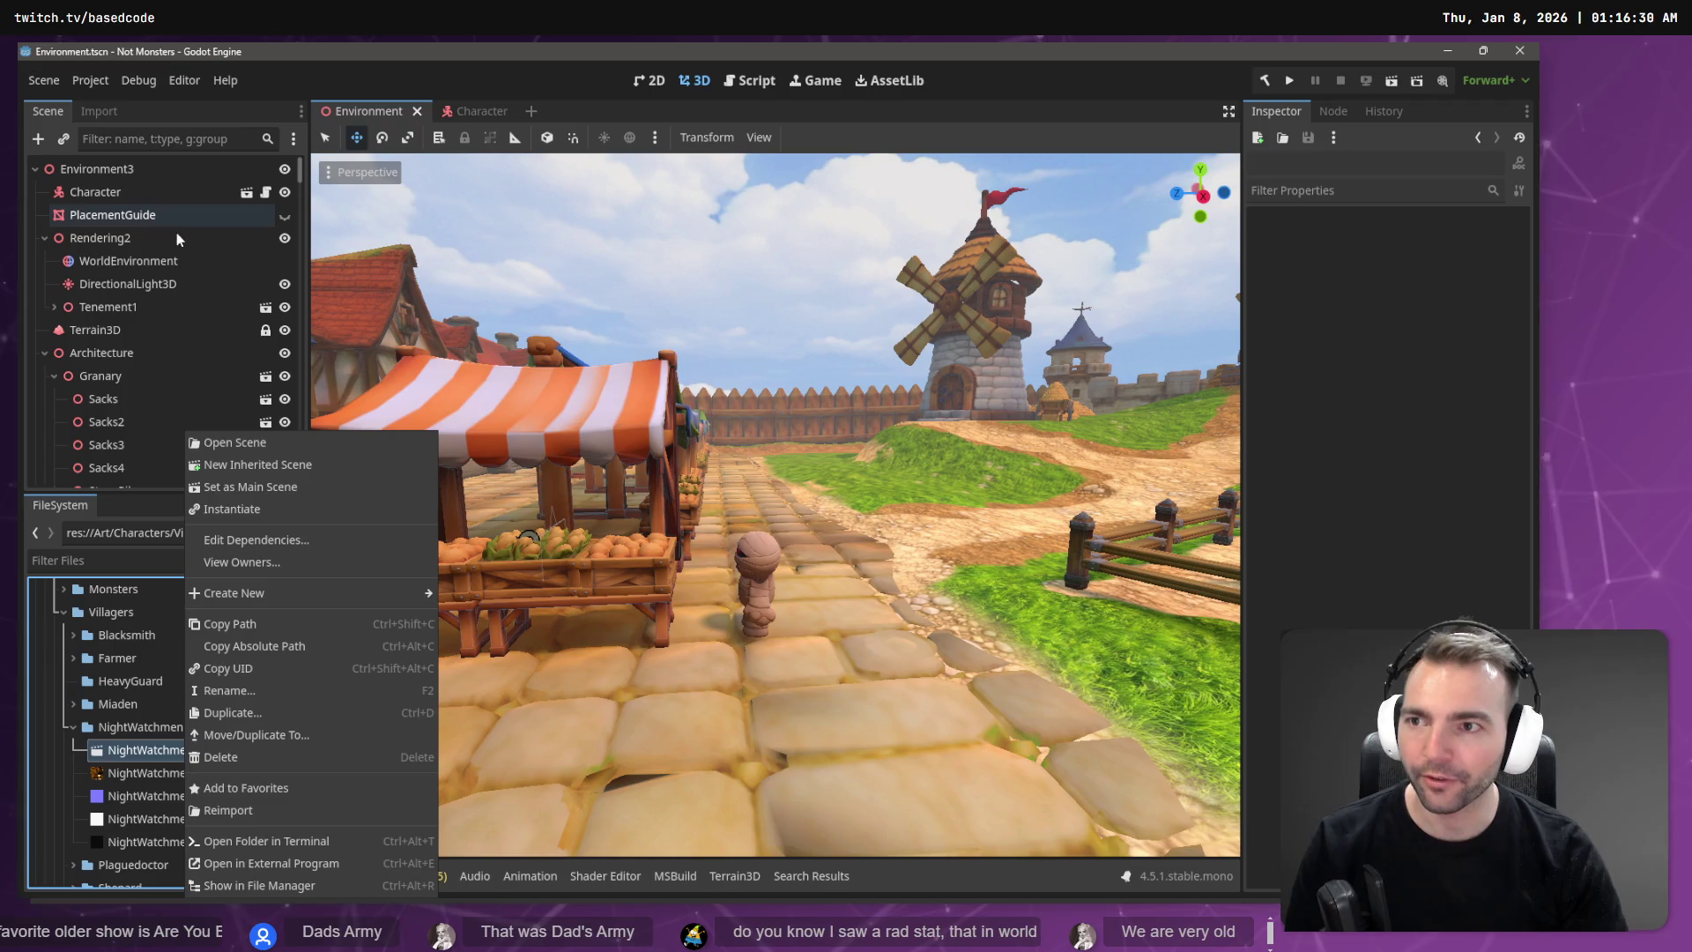
pyautogui.click(97, 111)
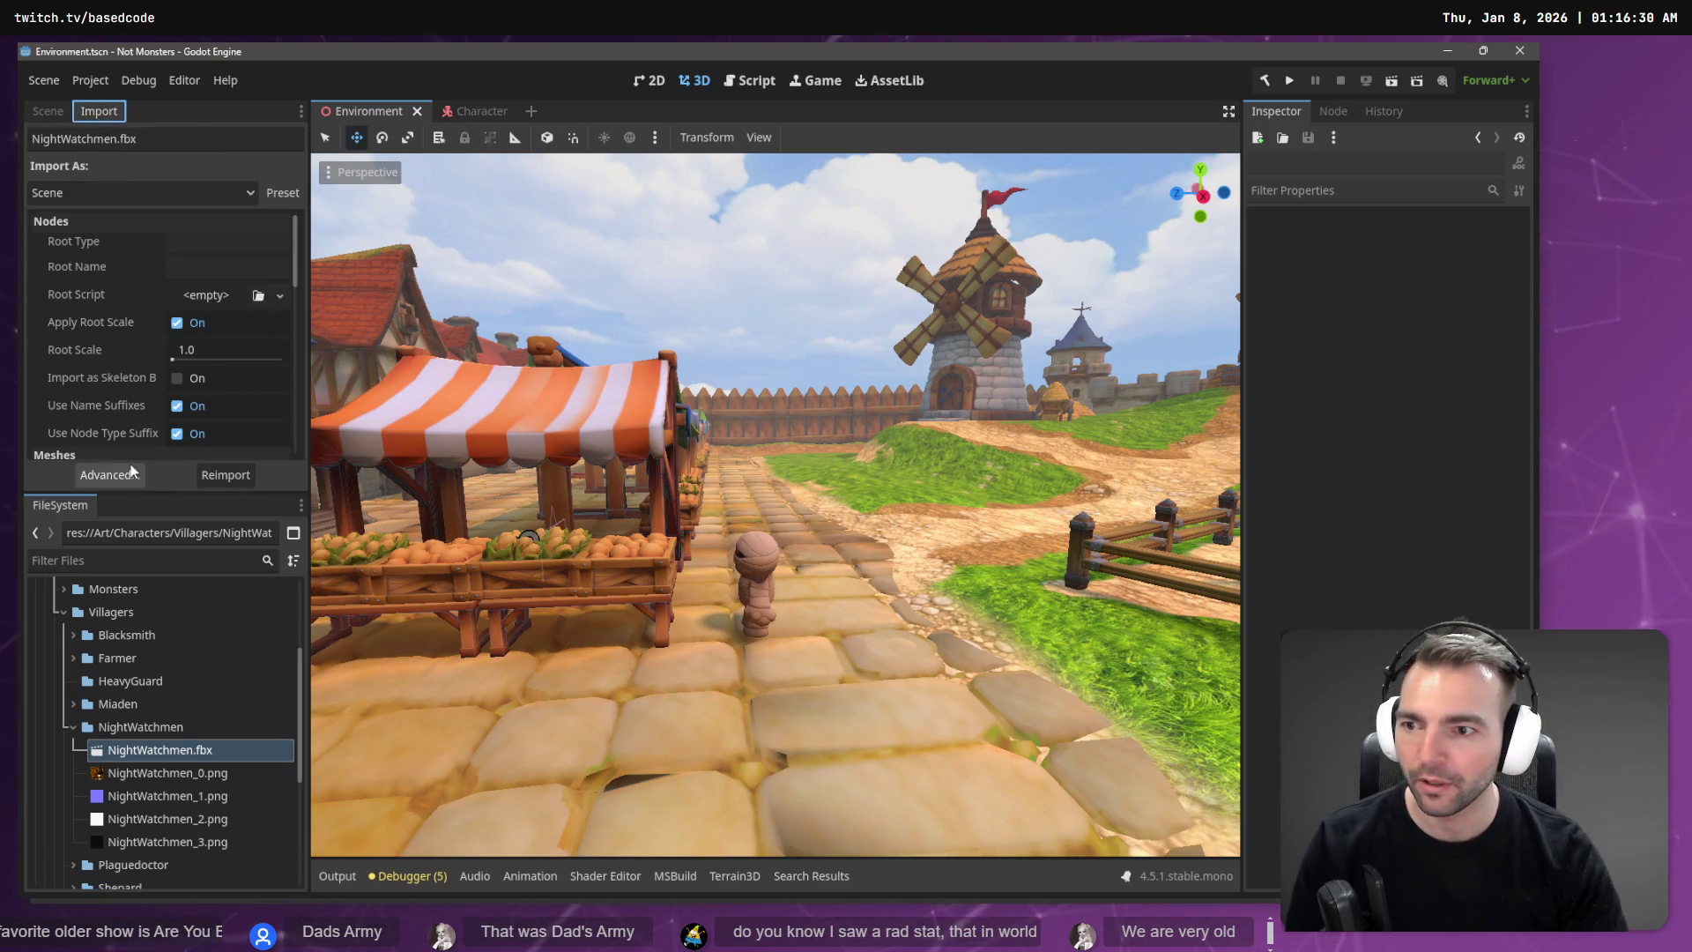
pyautogui.click(109, 475)
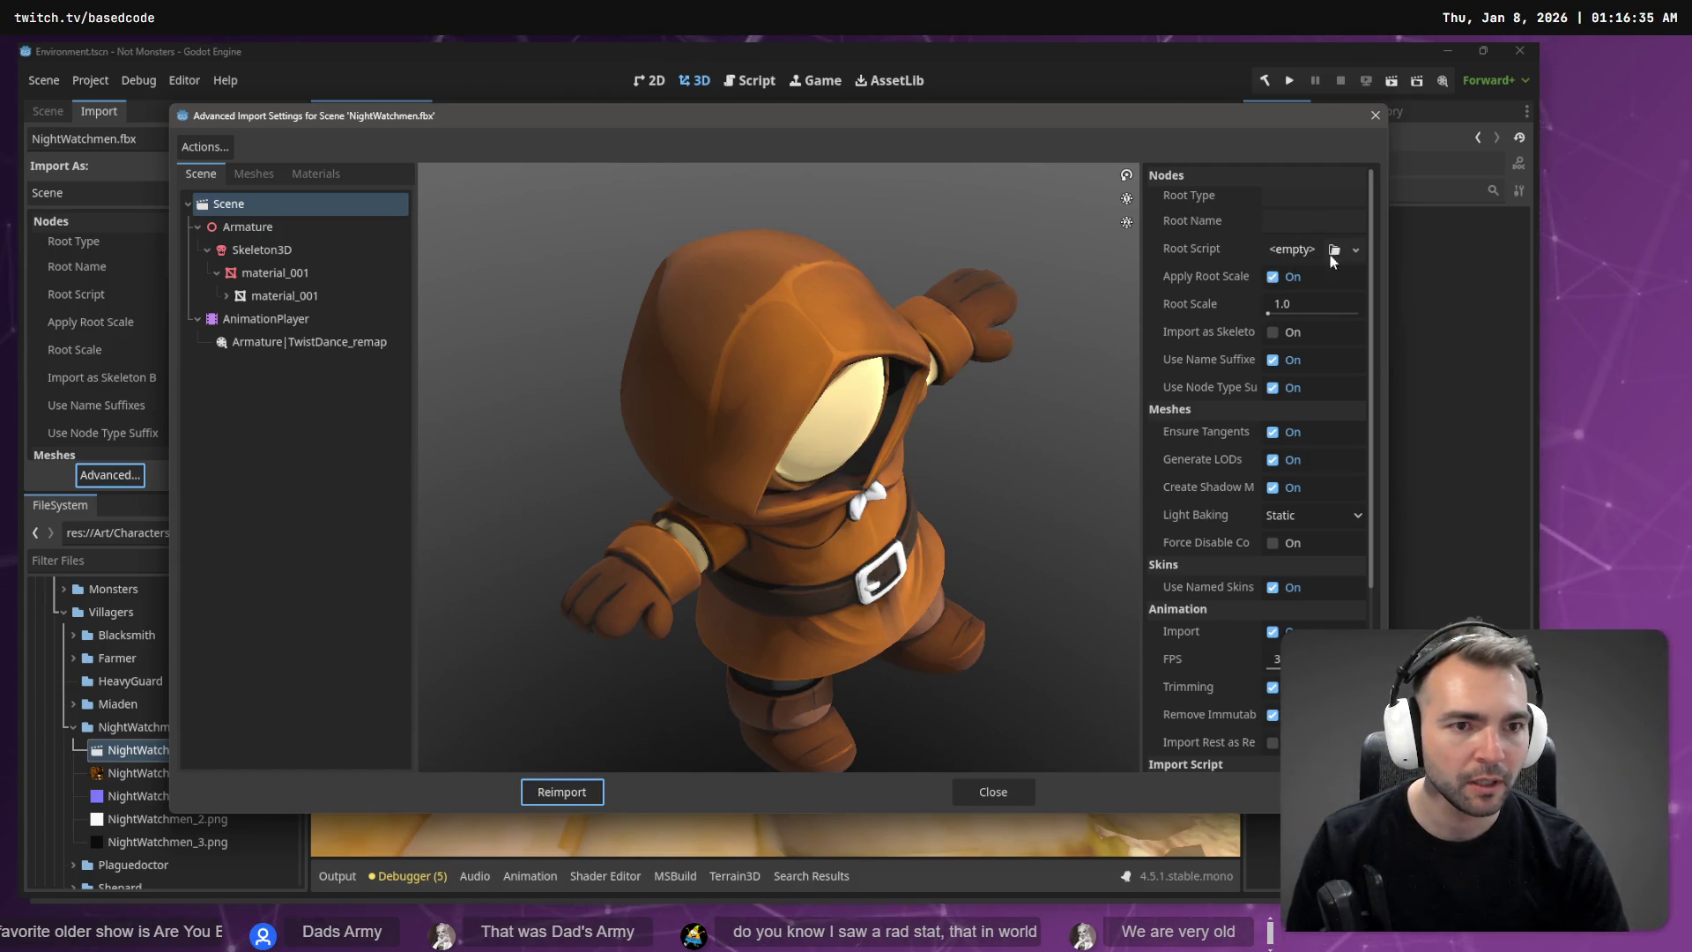
pyautogui.scroll(-5, 1333, 333)
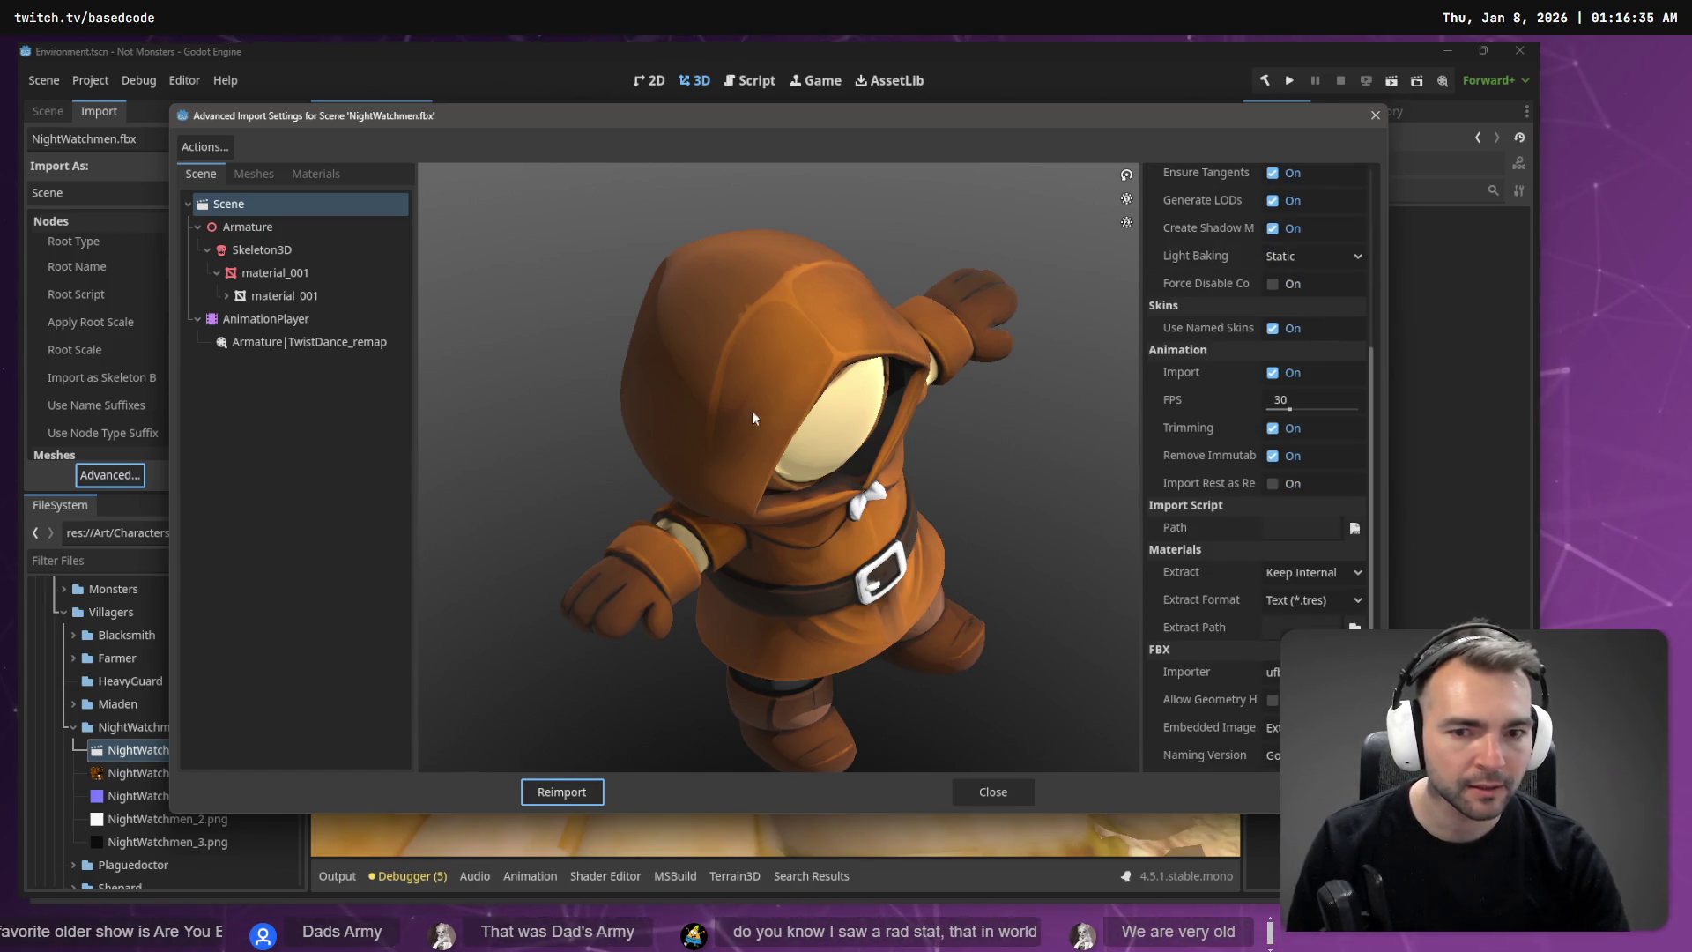
pyautogui.click(284, 251)
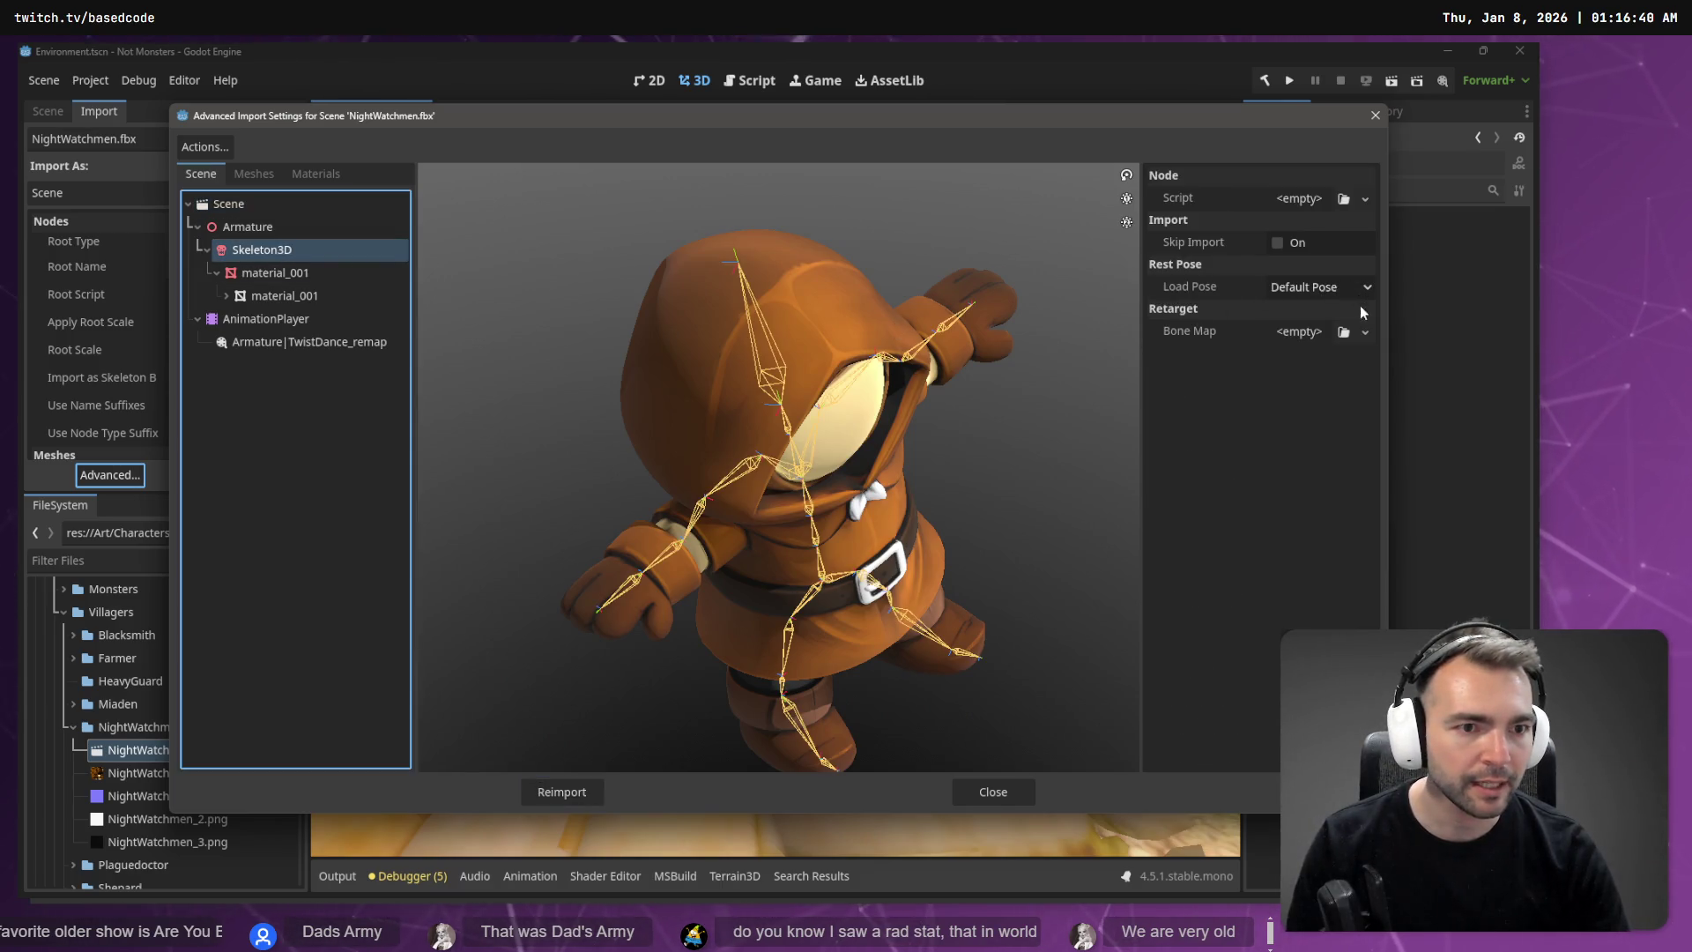
# Step: Give the skeleton a new BoneMap with a SkeletonProfileHumanoid profile and reimport
pyautogui.click(1365, 332)
pyautogui.click(1346, 378)
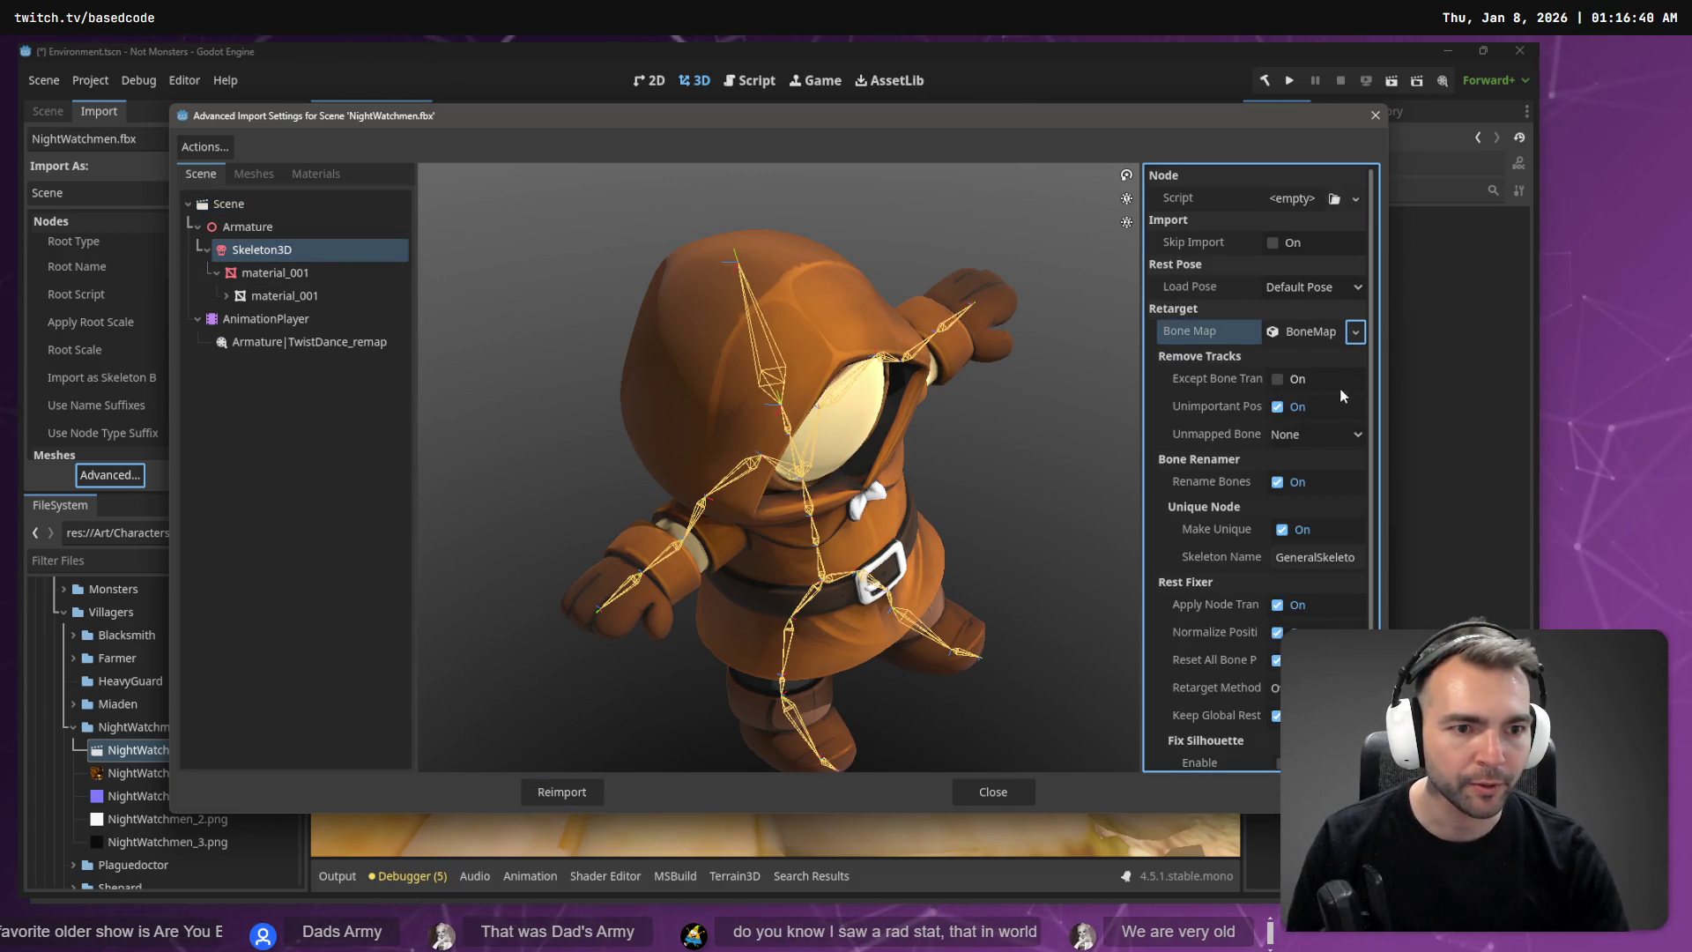
pyautogui.click(1311, 332)
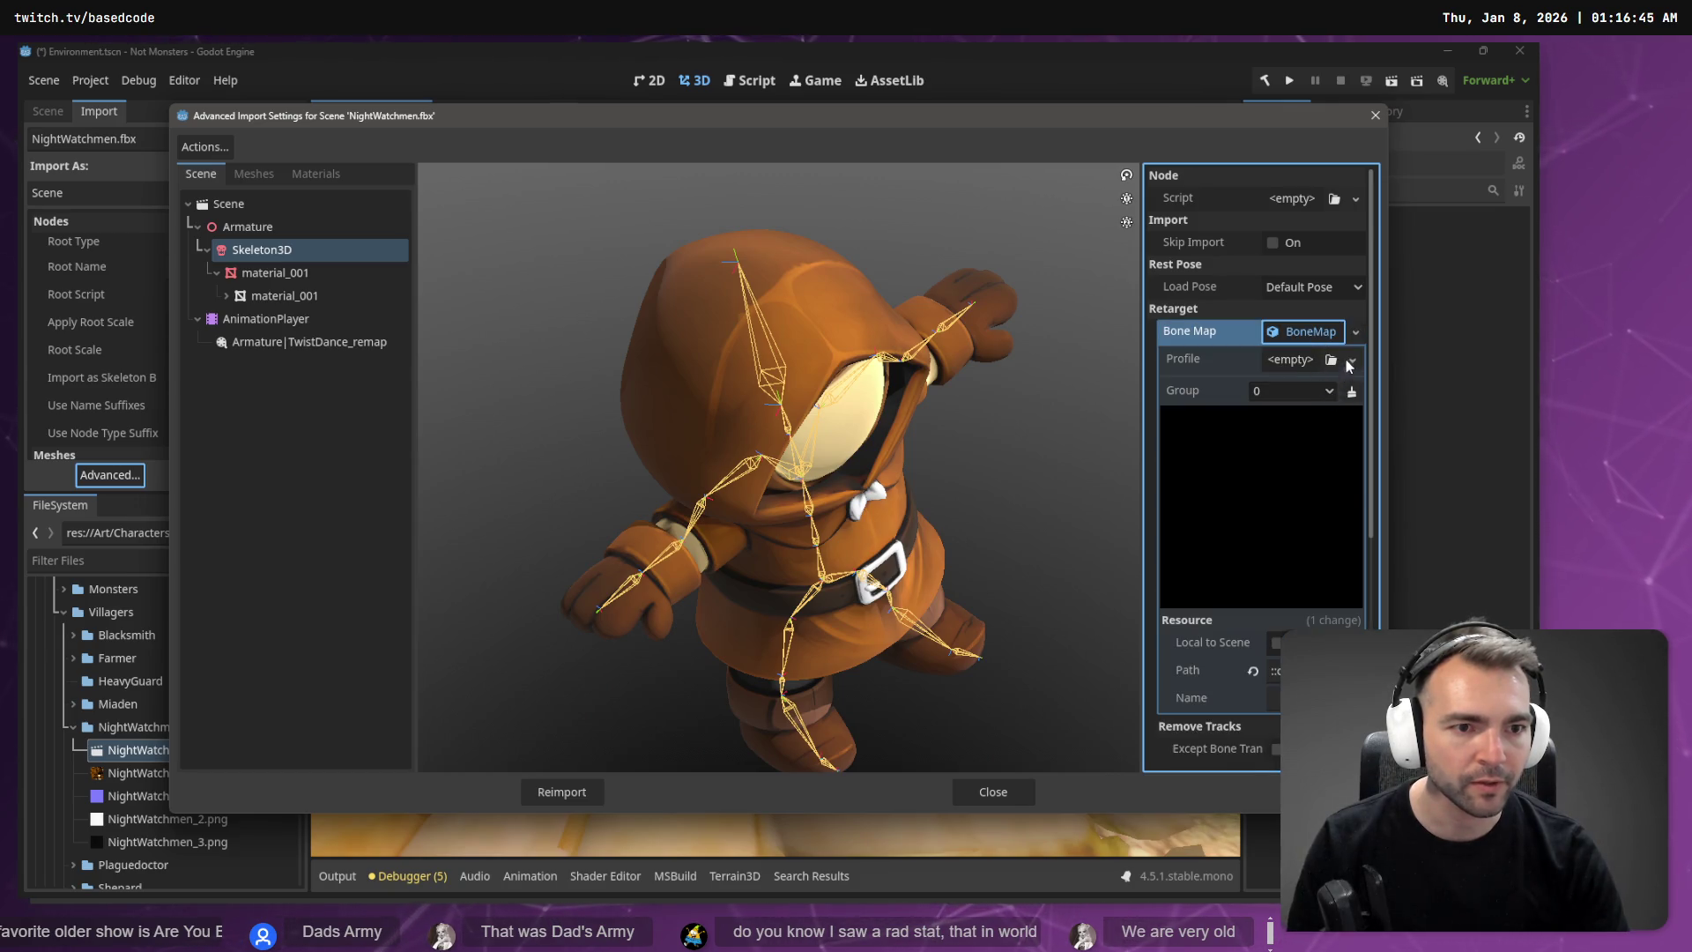
pyautogui.click(1347, 362)
pyautogui.click(1325, 429)
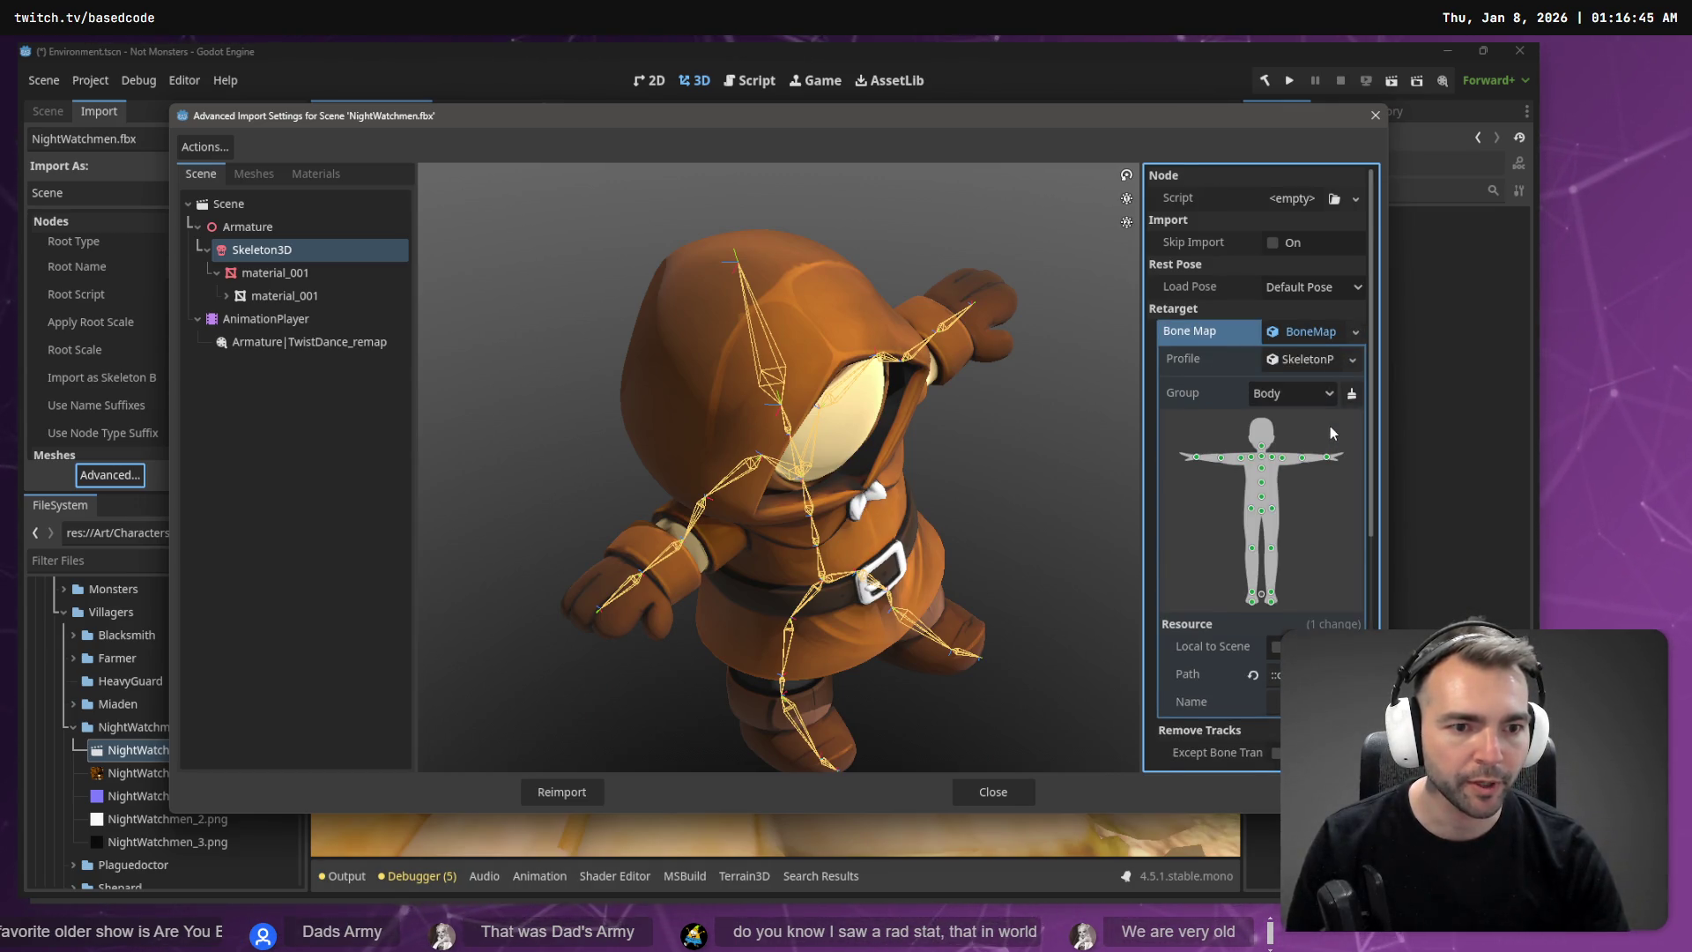
pyautogui.scroll(-5, 1330, 426)
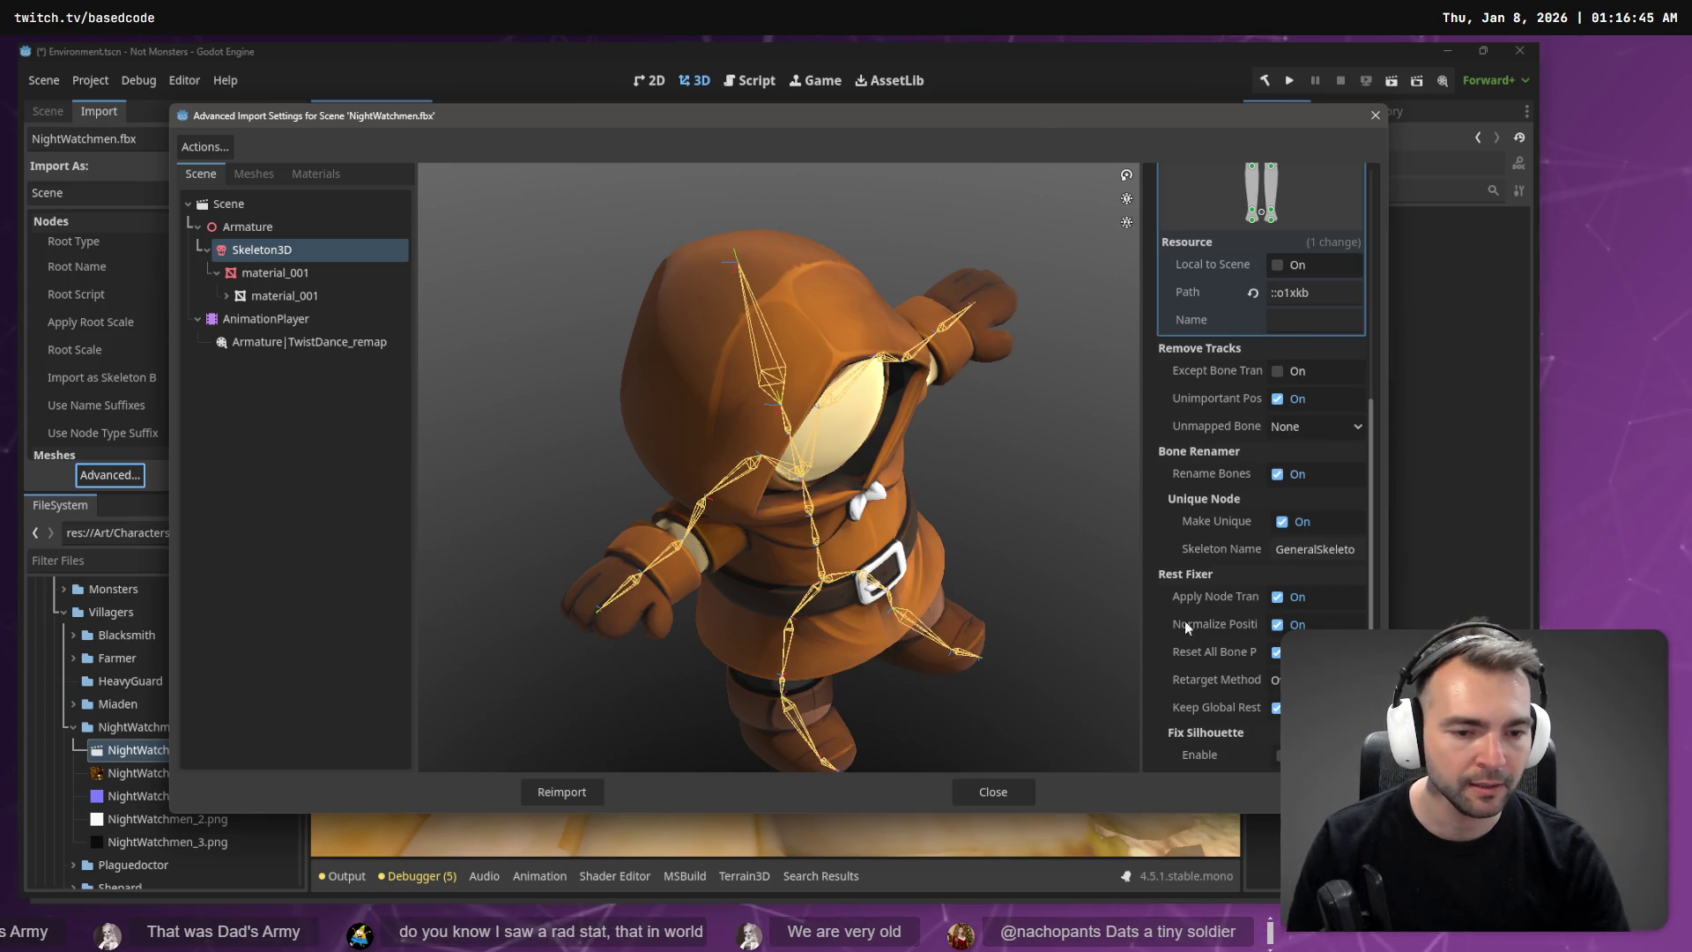
pyautogui.click(564, 793)
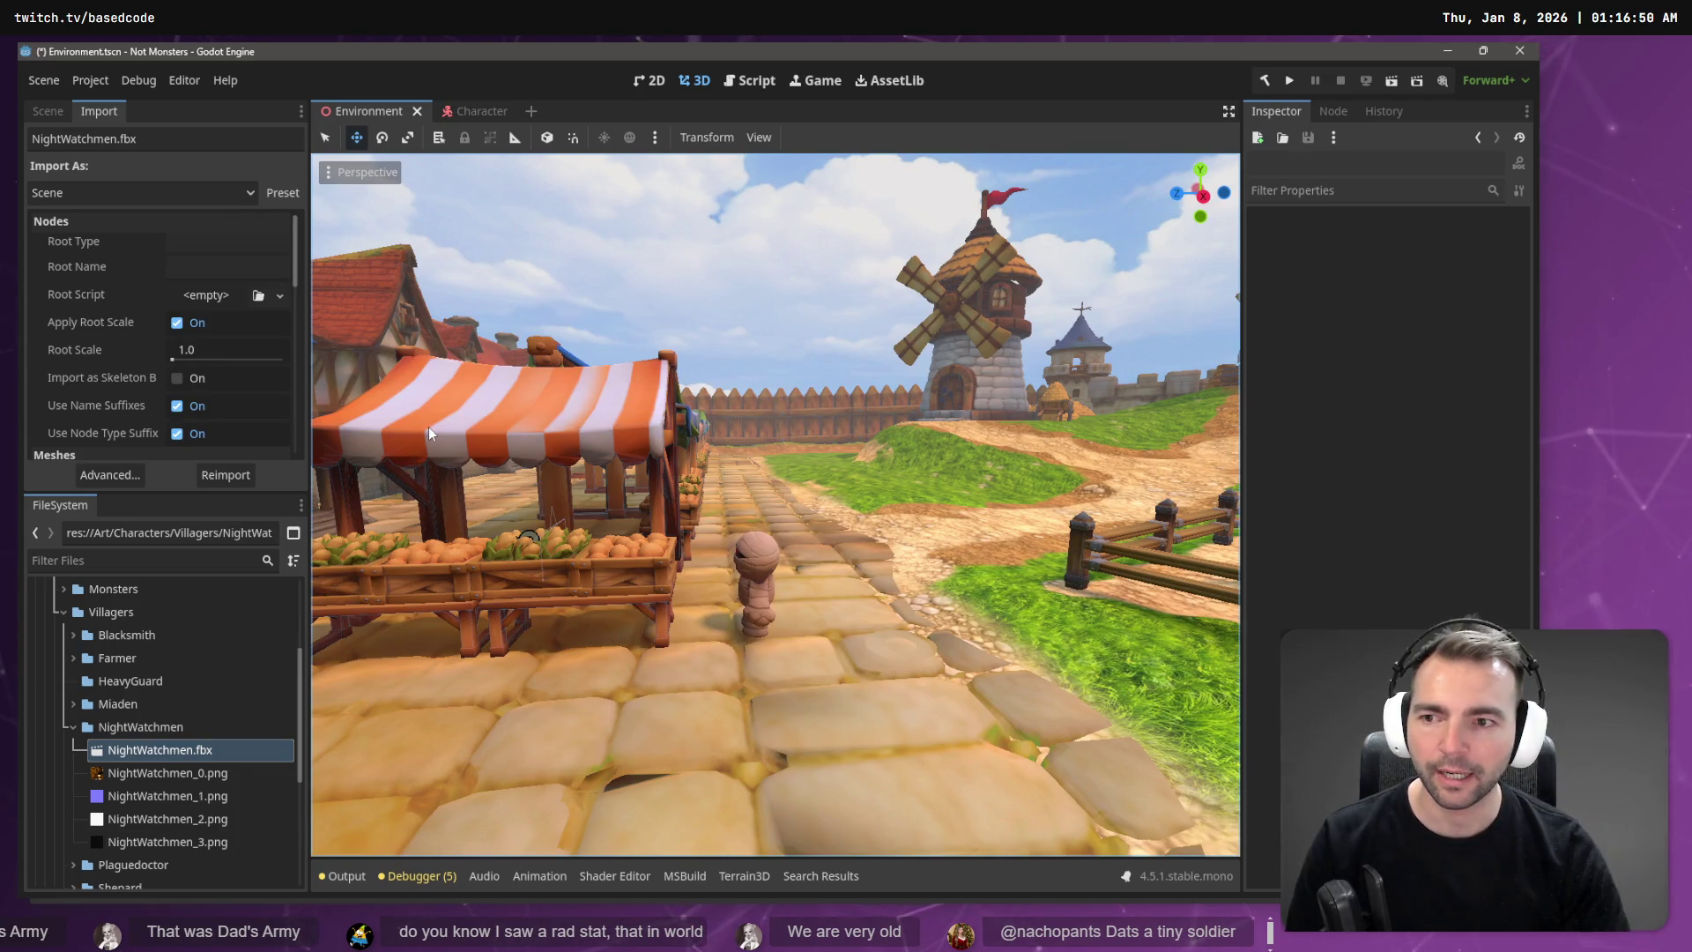
# Step: Switch the left dock from Import back to the Scene tree and show the Character scene
pyautogui.click(60, 111)
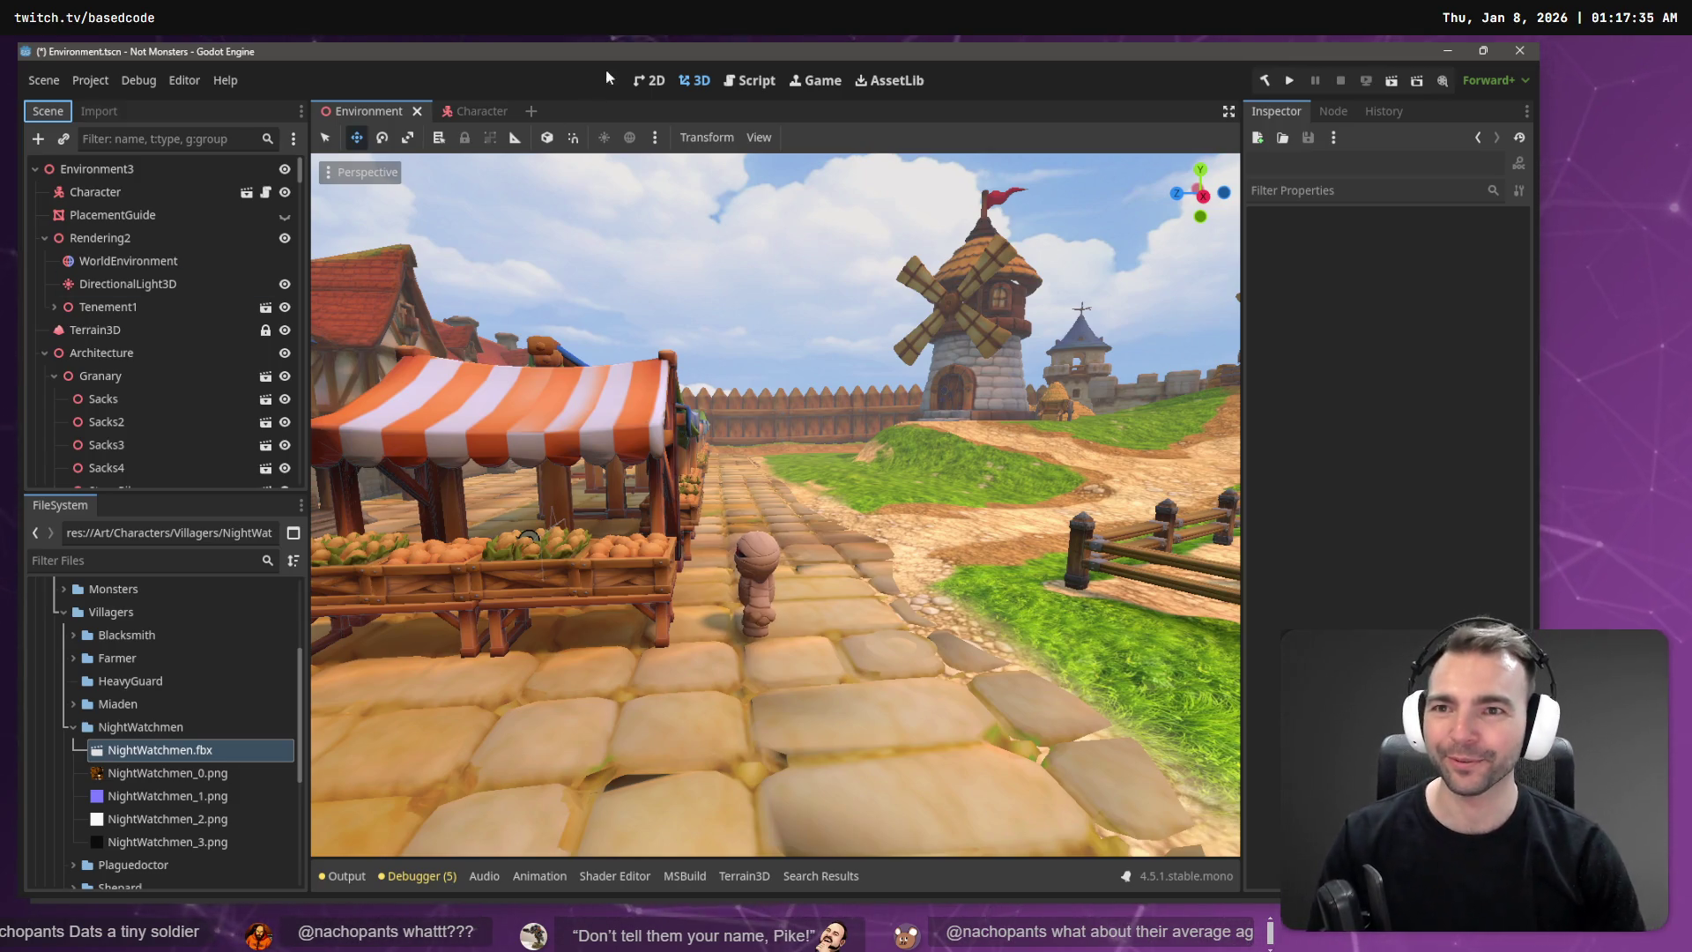
pyautogui.click(471, 111)
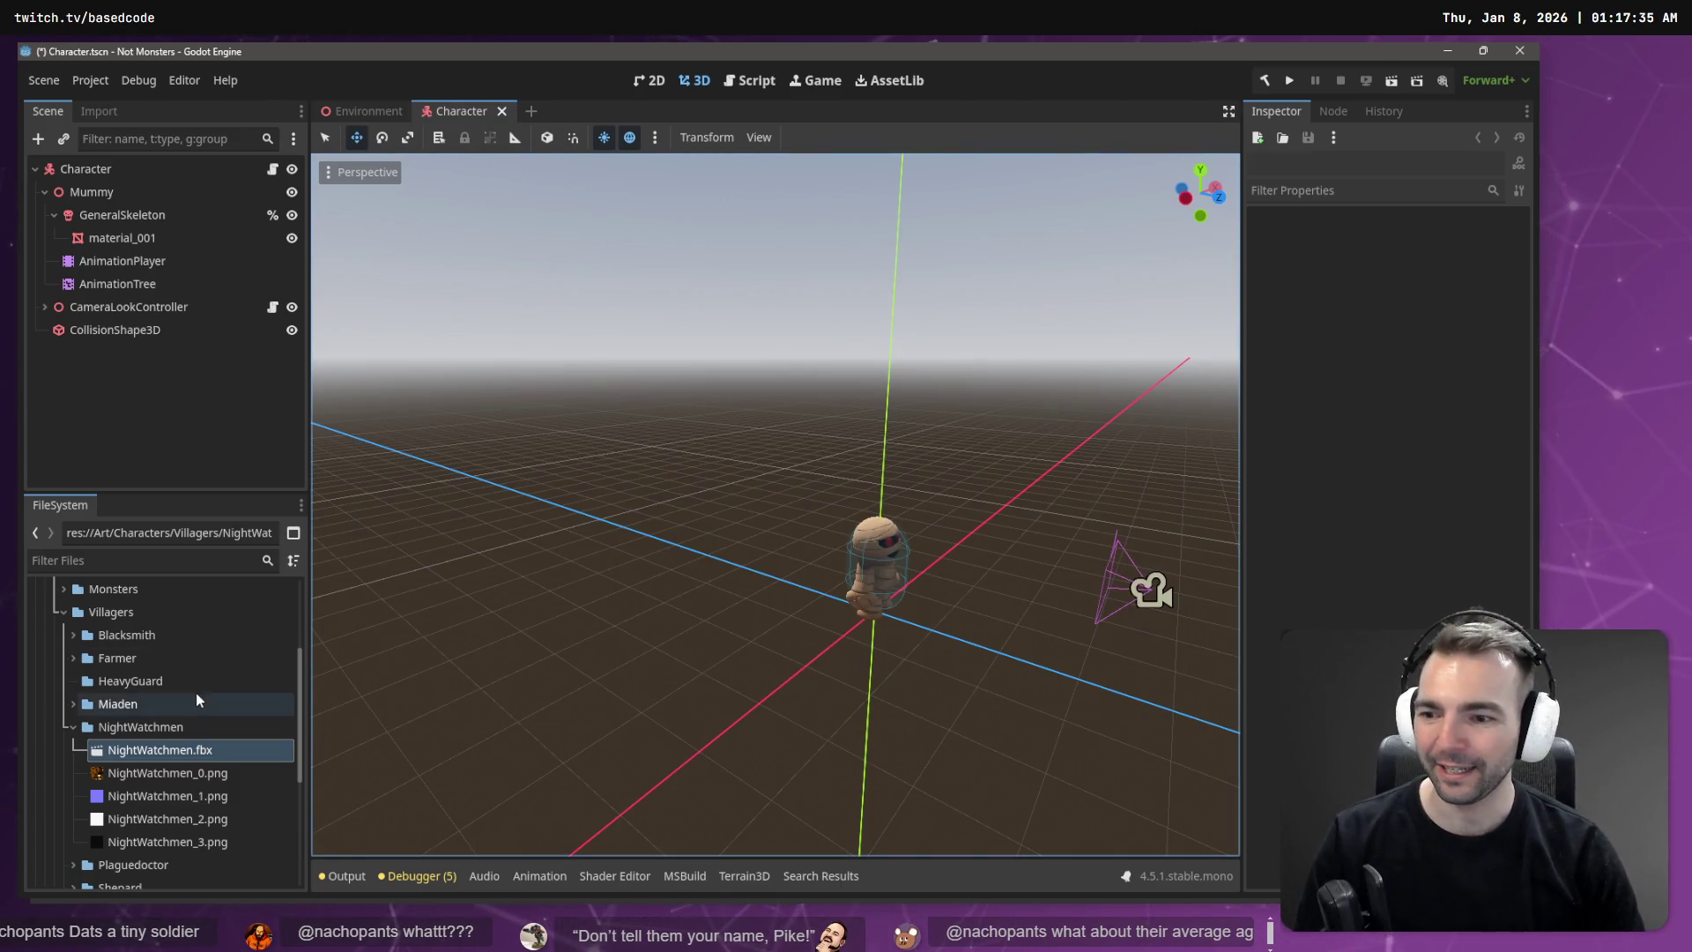
# Step: Create a NightWatchmen scene in the NightWatchmen folder and add the NightWatchmen.fbx model
pyautogui.rightClick(128, 730)
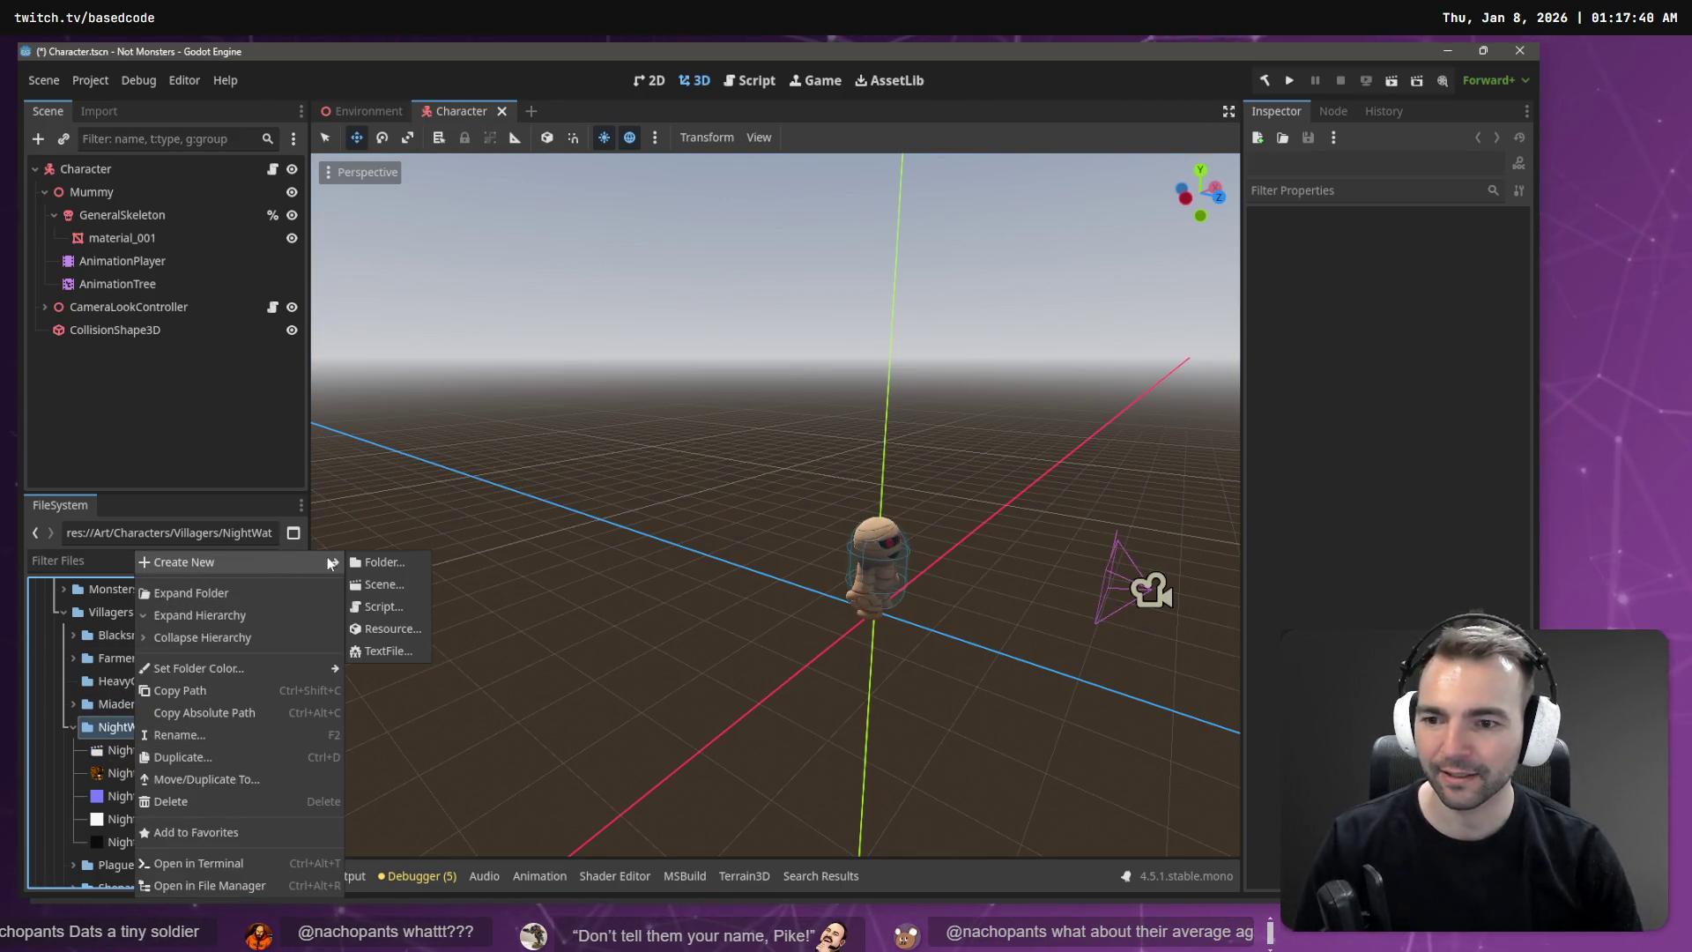
pyautogui.click(399, 583)
pyautogui.write('NightWatchmen')
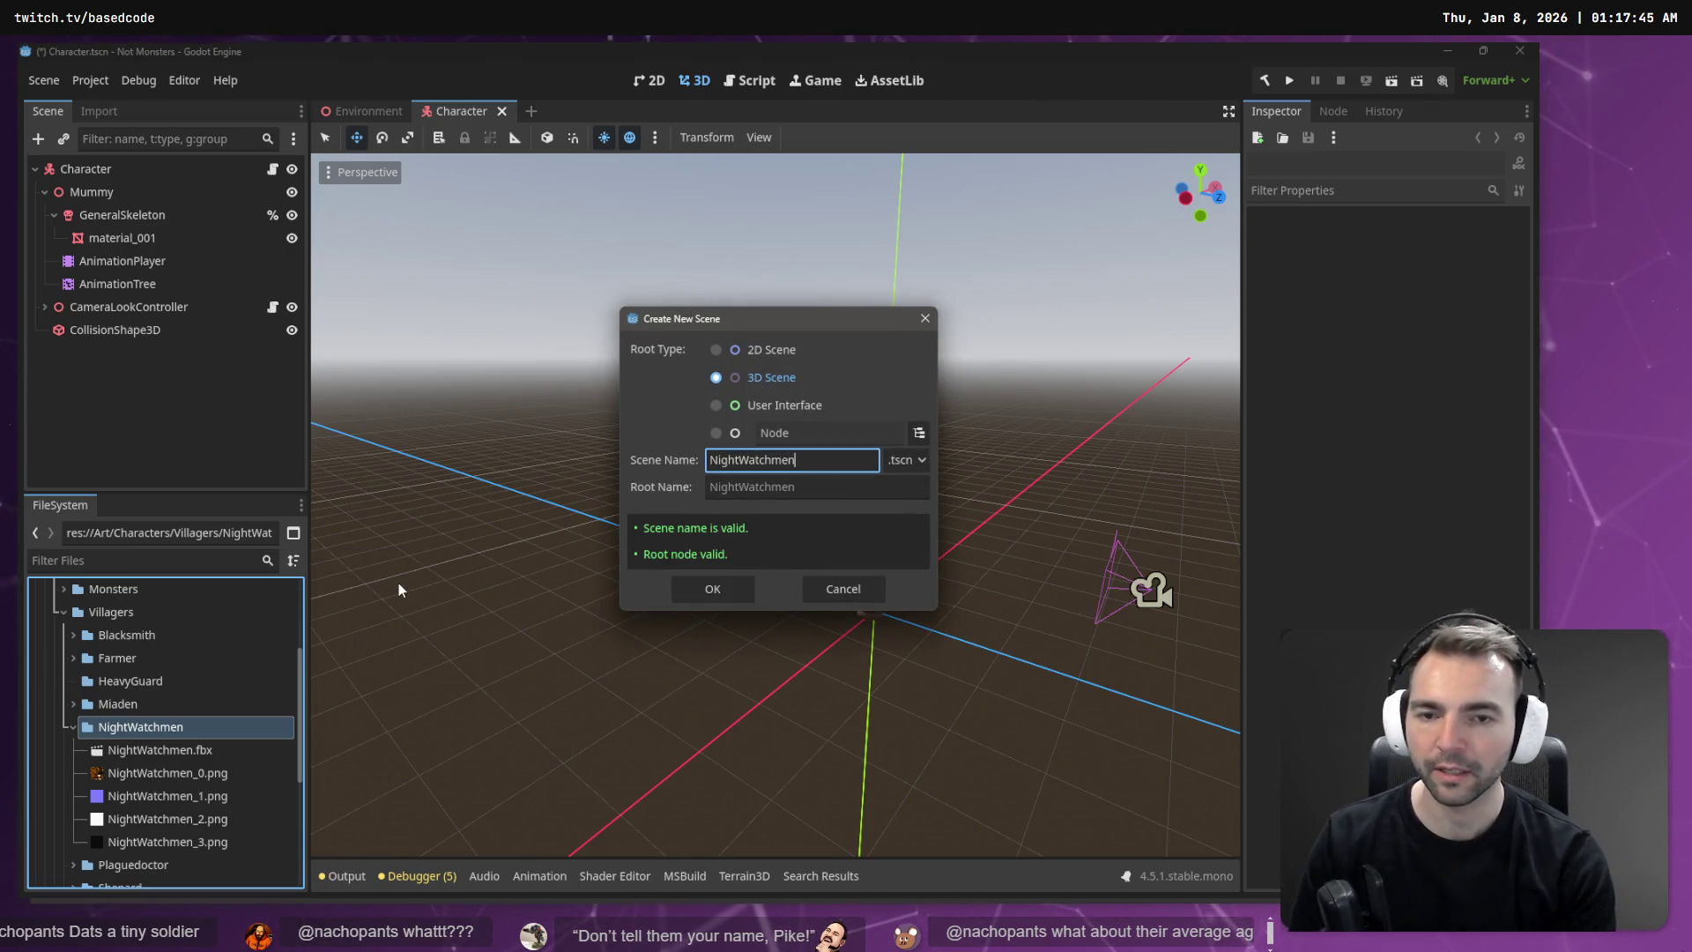
pyautogui.press('Return')
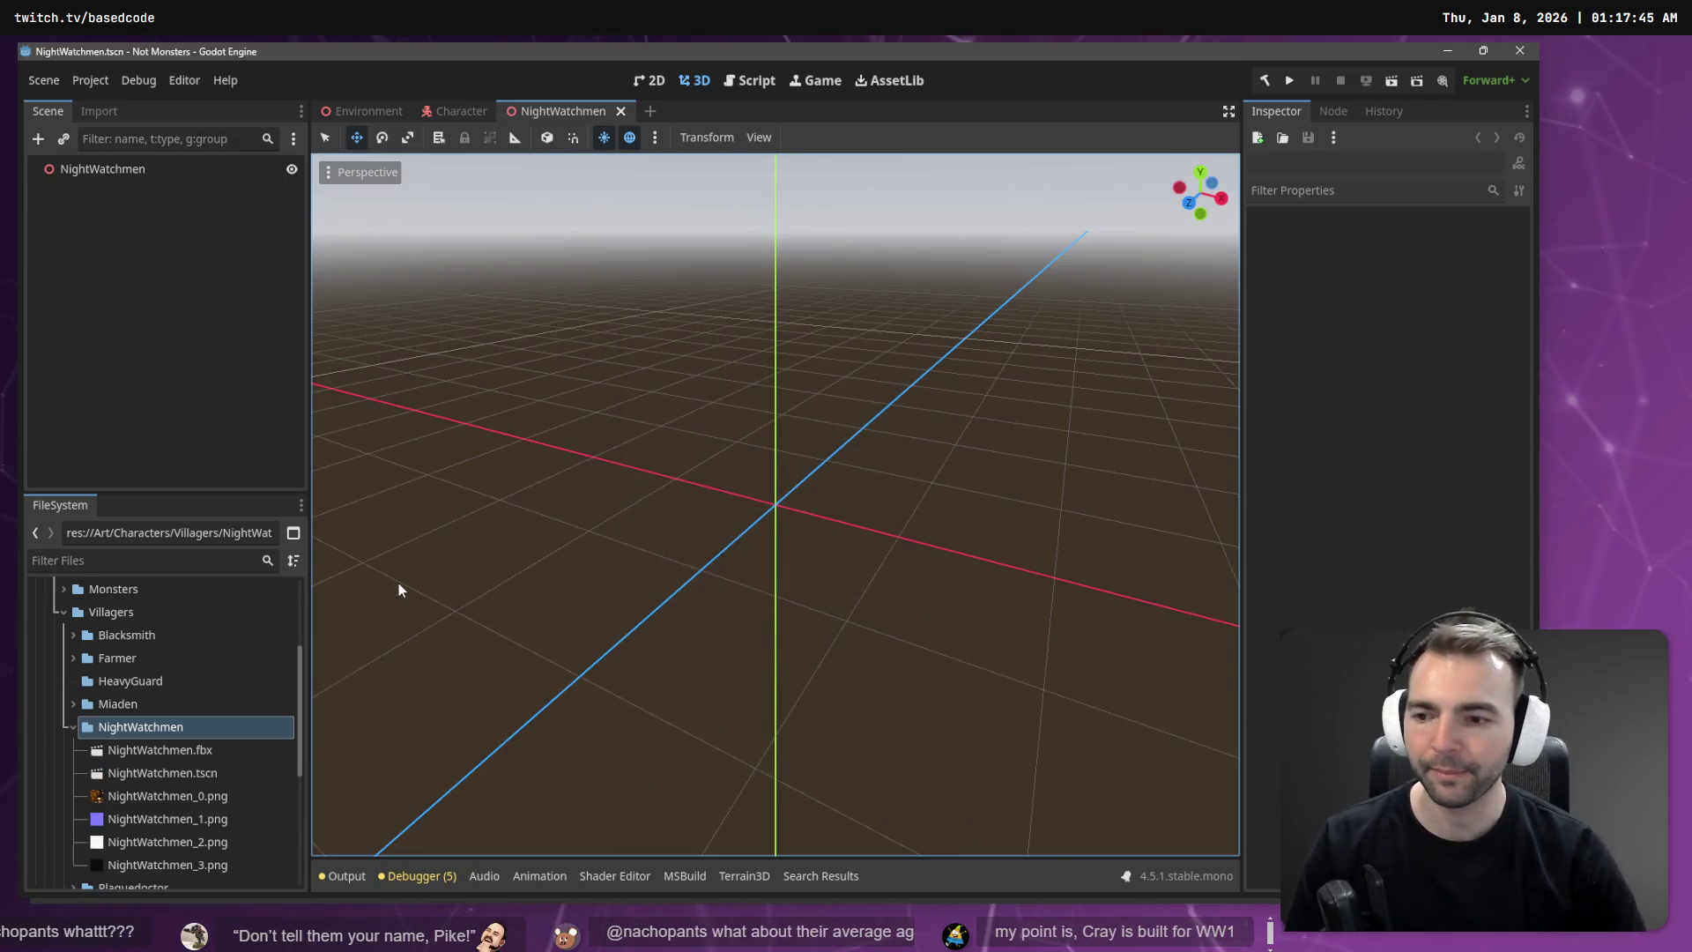
pyautogui.moveTo(187, 751)
pyautogui.mouseDown()
pyautogui.moveTo(185, 354)
pyautogui.moveTo(119, 171)
pyautogui.mouseUp()
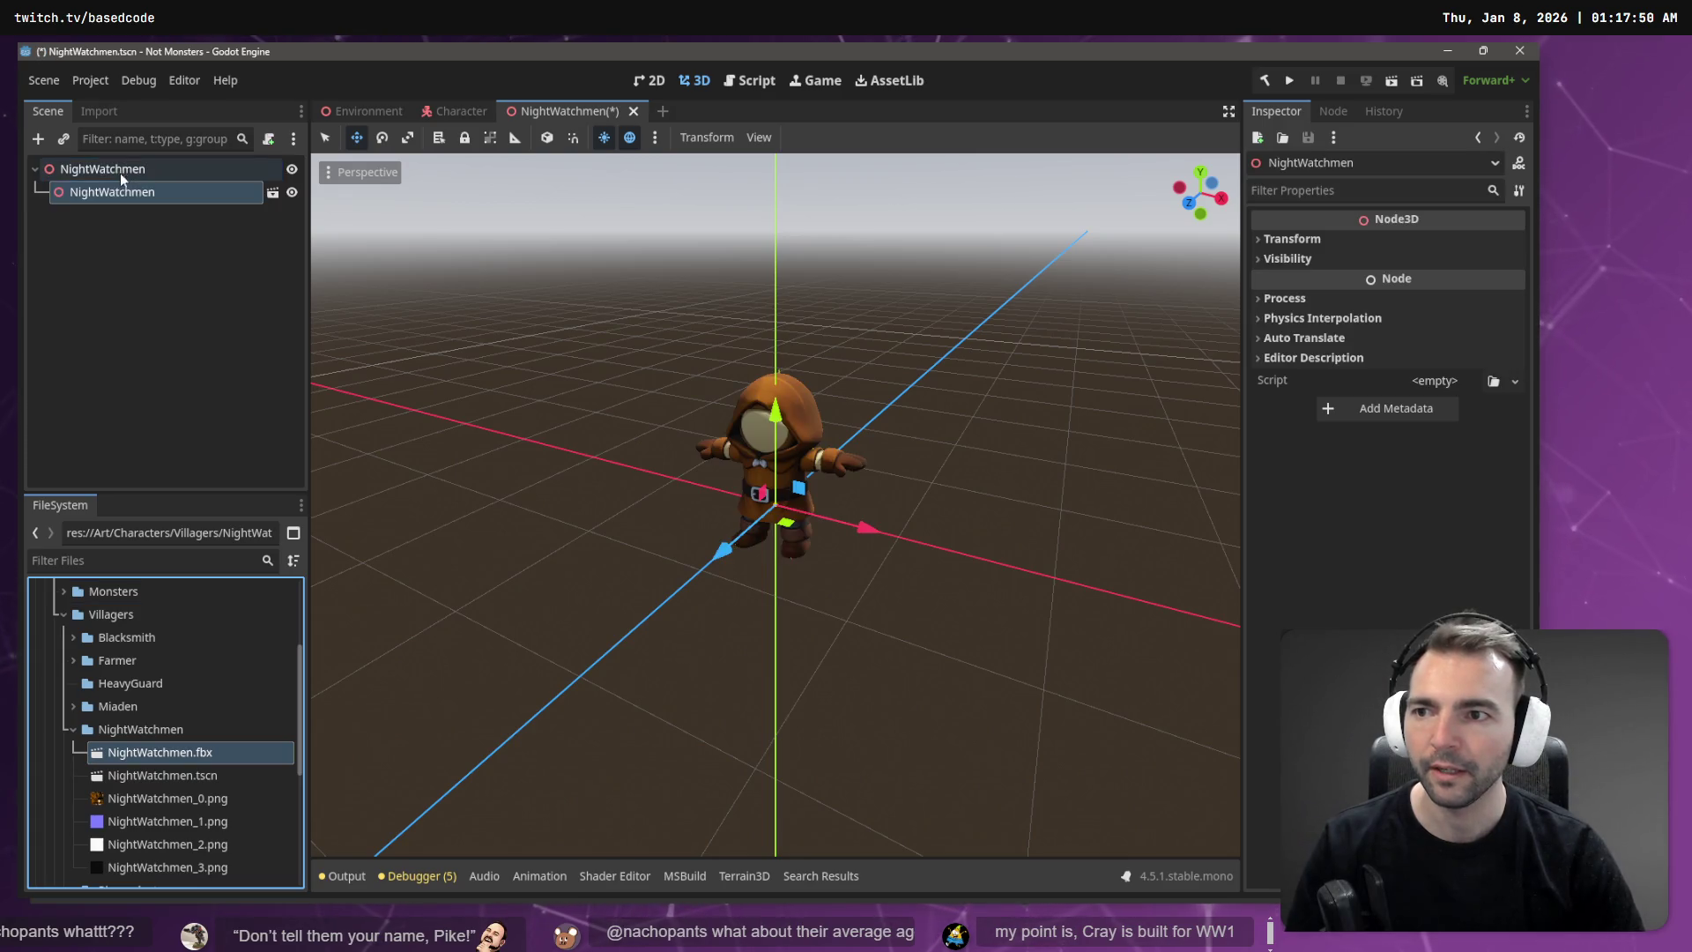
# Step: Make the model local, rename its child node CharacterNode3D, and return to Character
pyautogui.rightClick(132, 192)
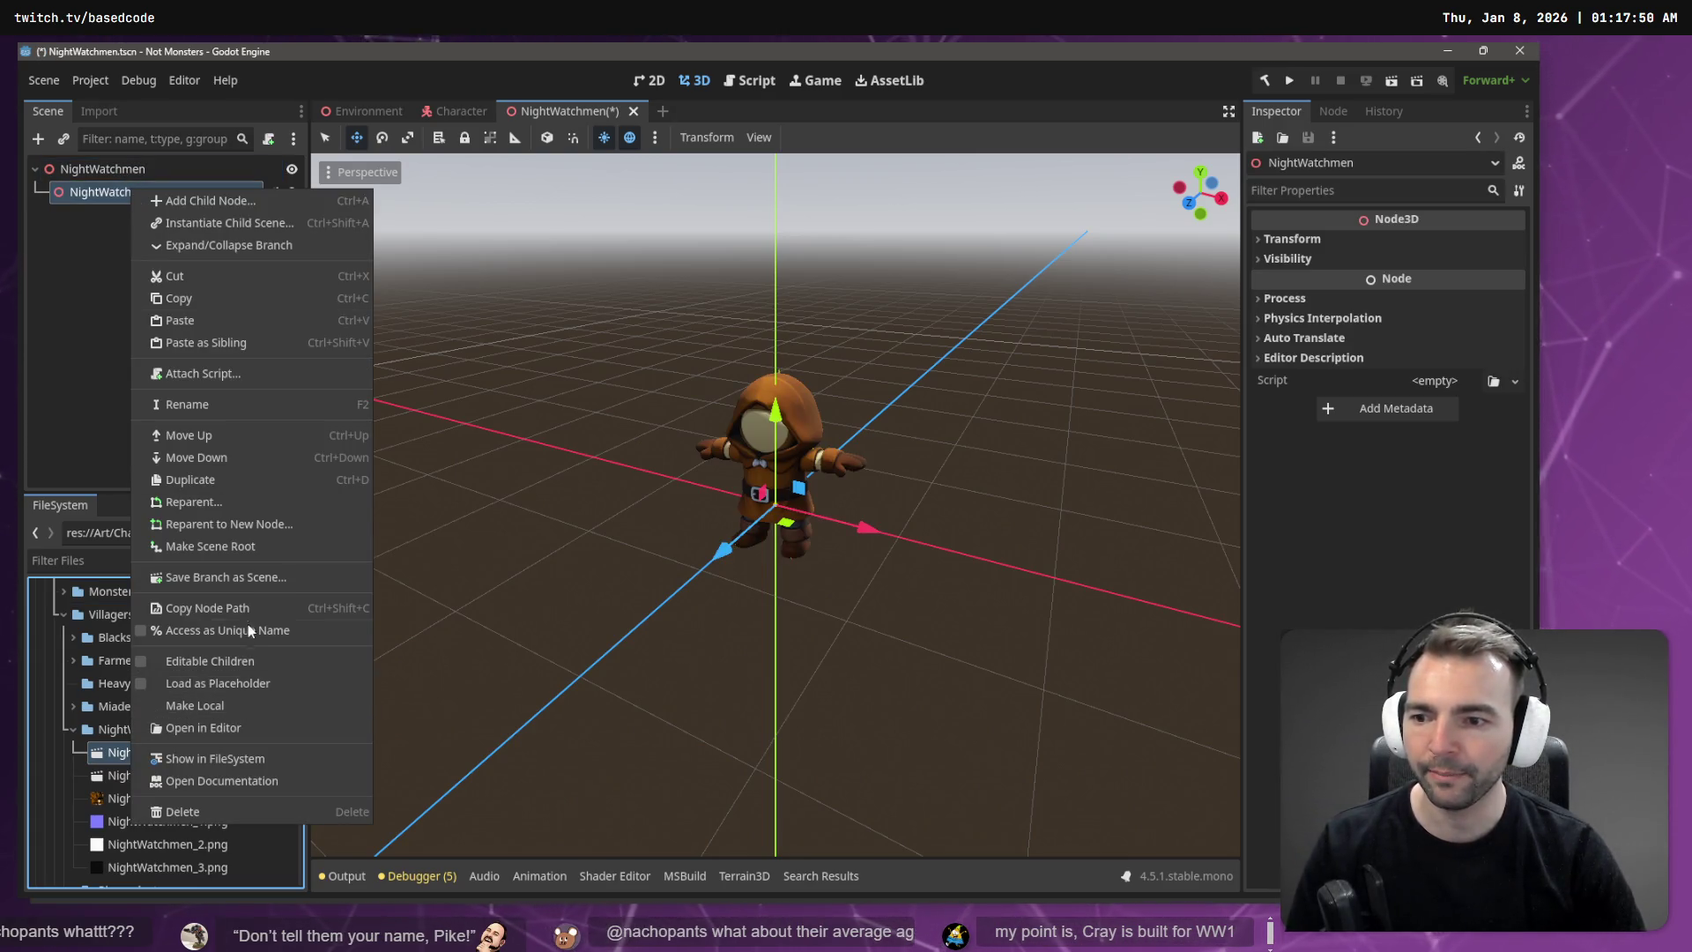
pyautogui.click(248, 716)
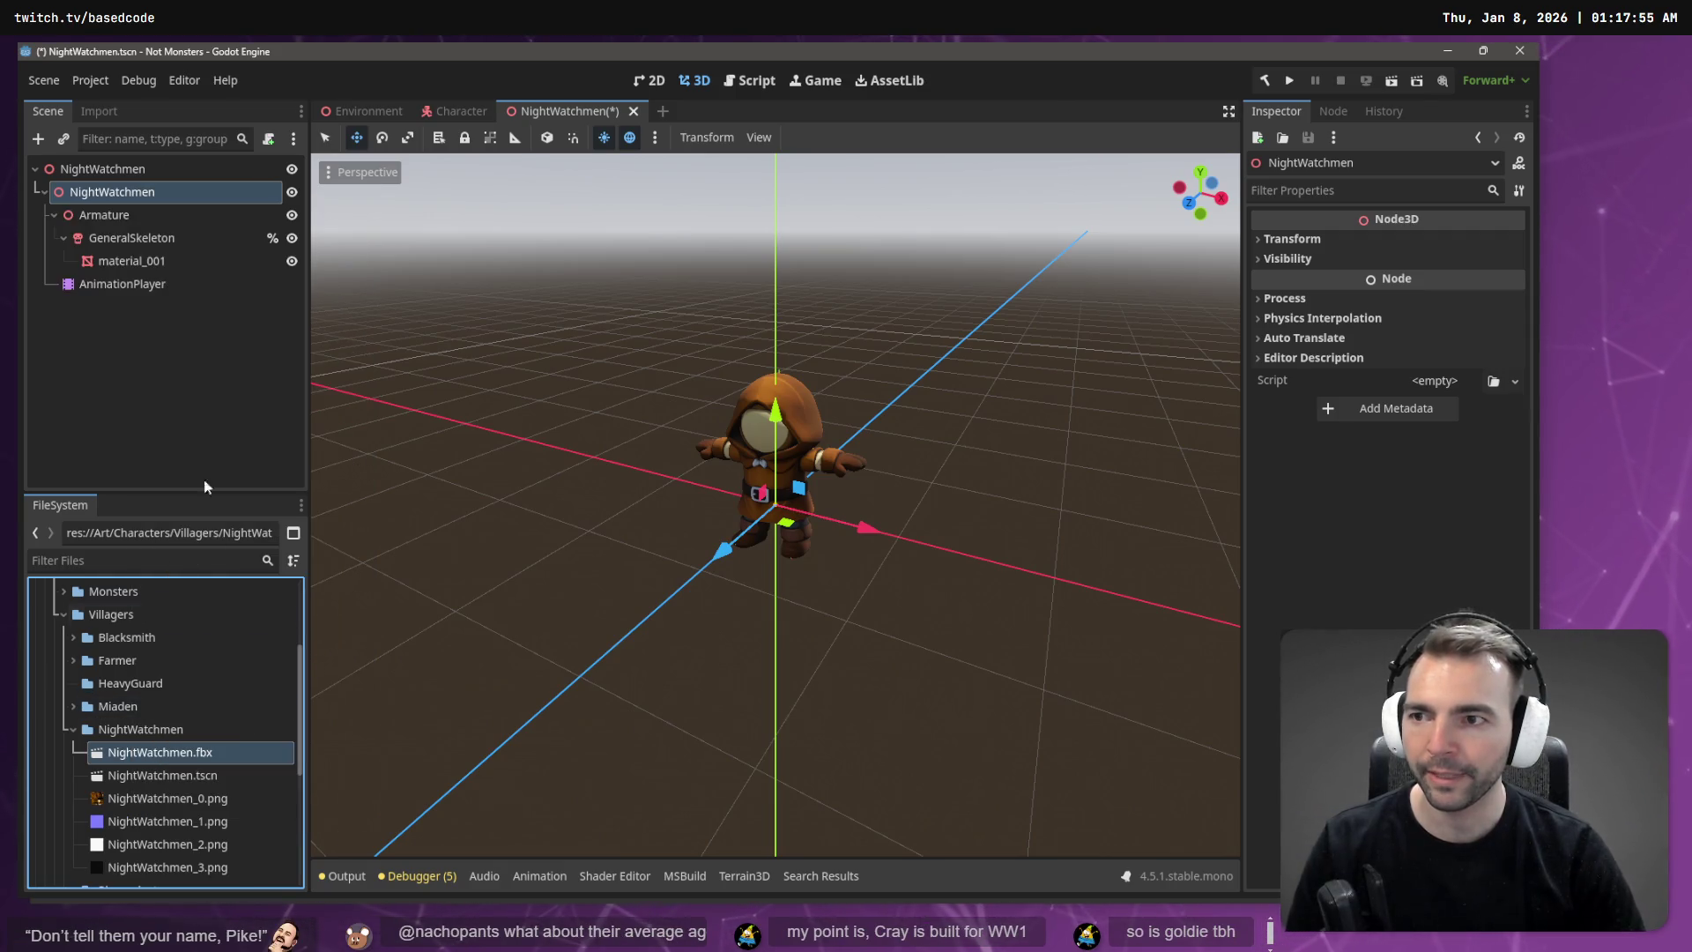
pyautogui.click(113, 194)
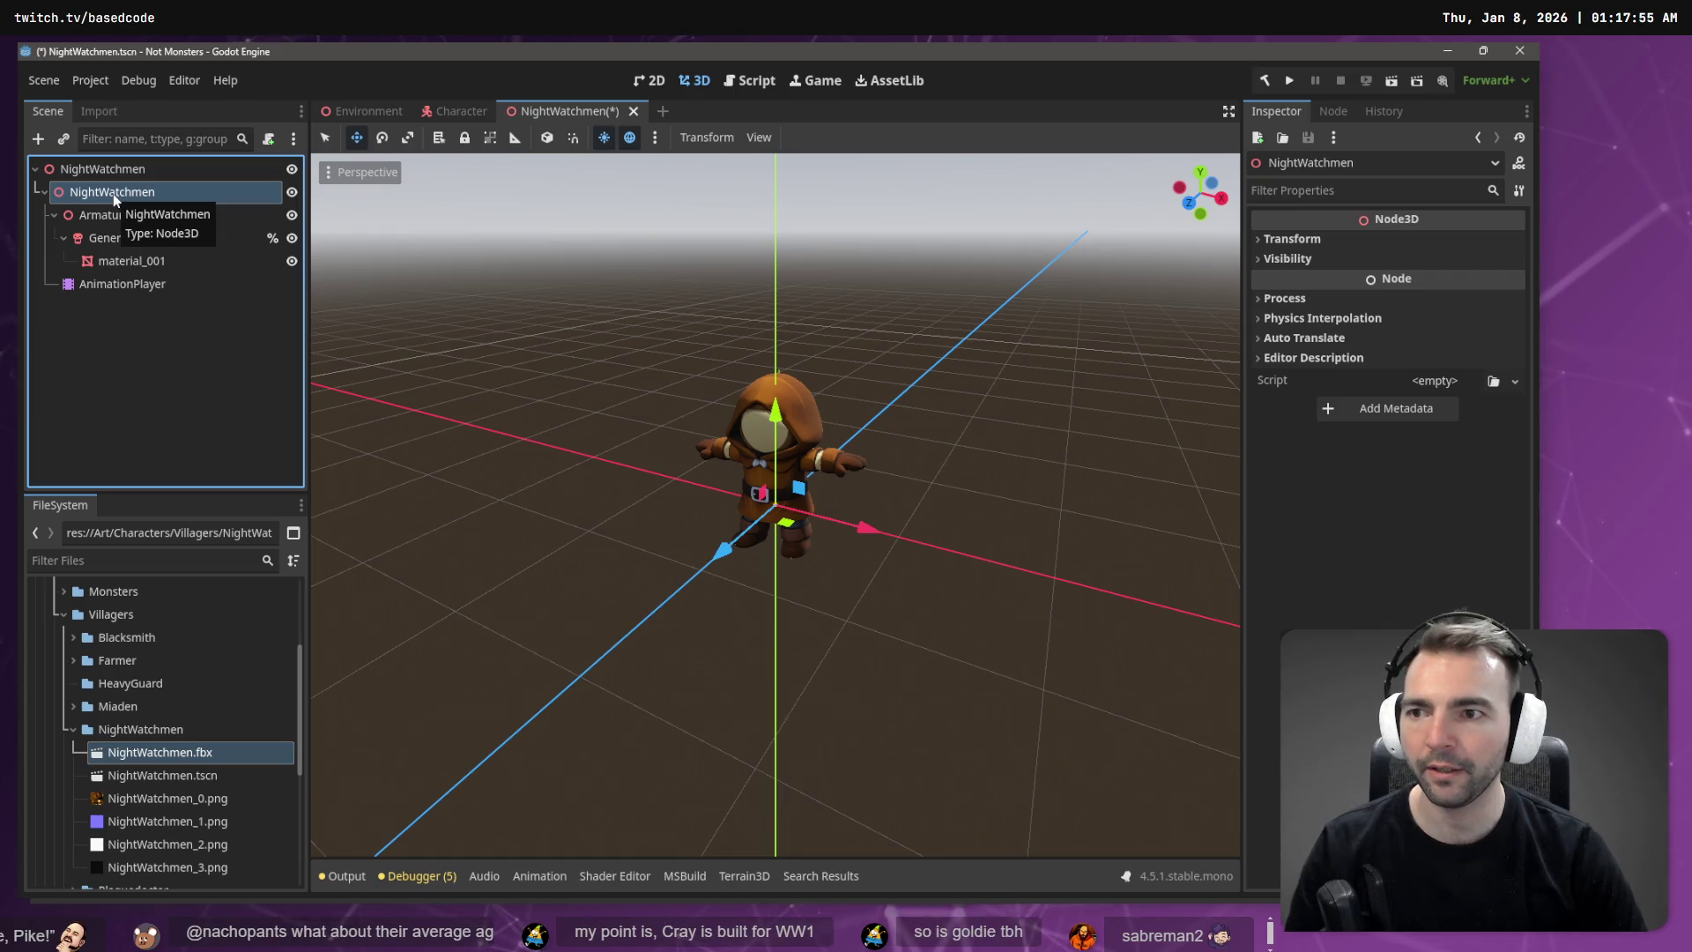
pyautogui.doubleClick(113, 194)
pyautogui.write('CharacterNode3d')
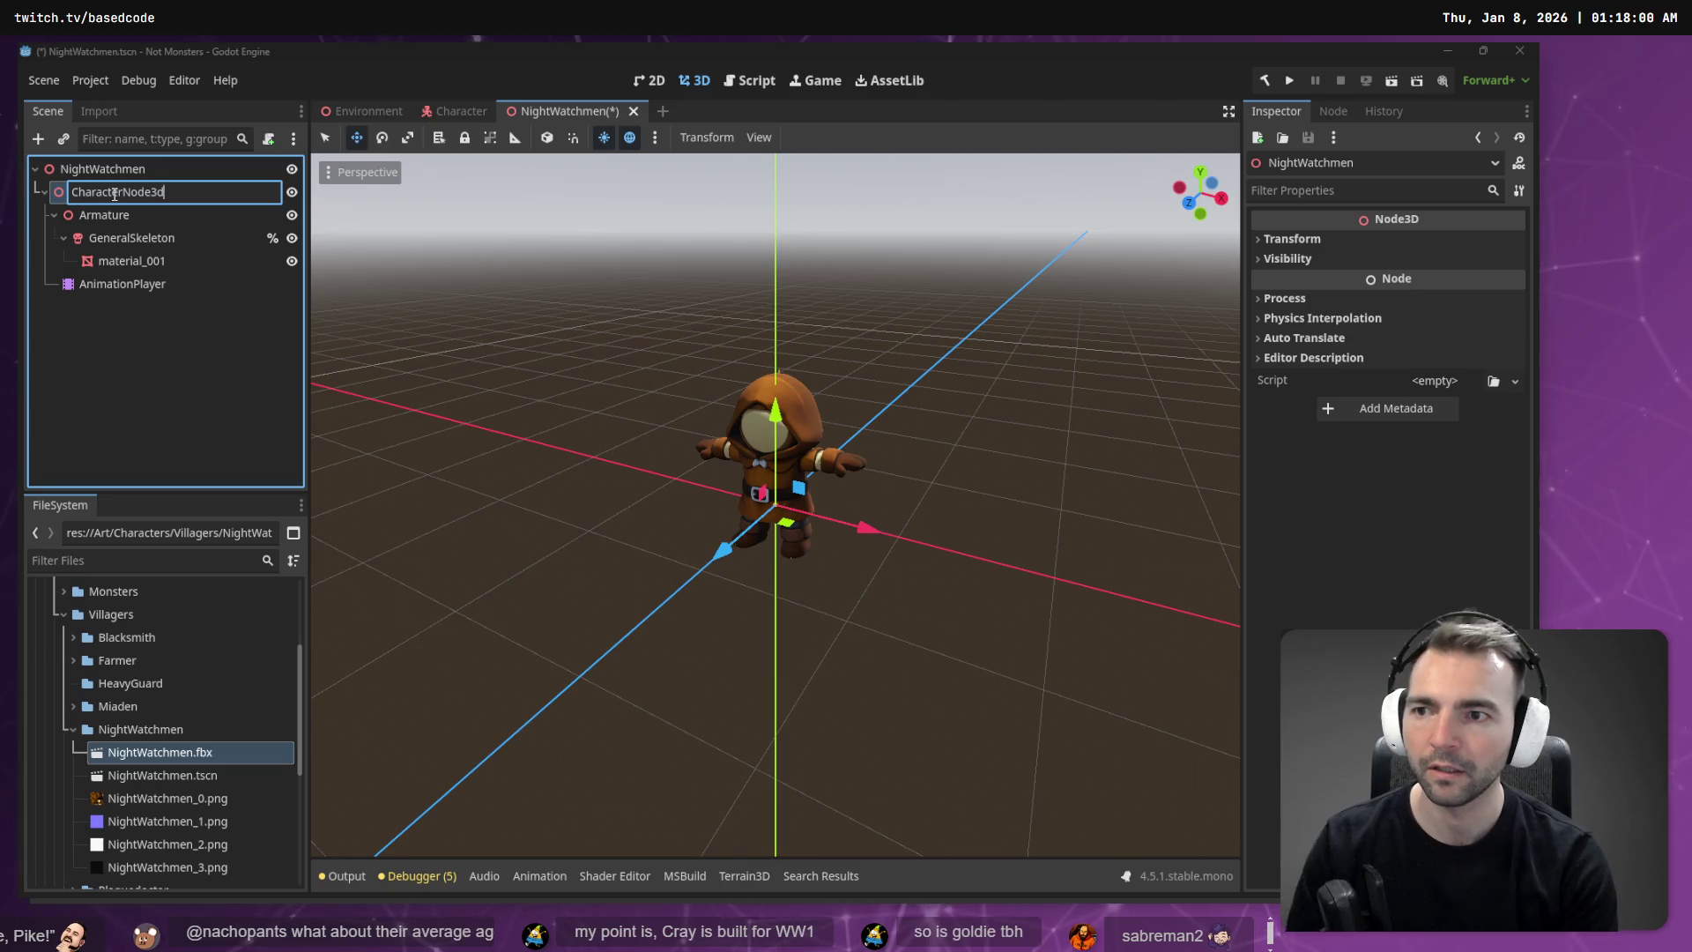
pyautogui.press('Return')
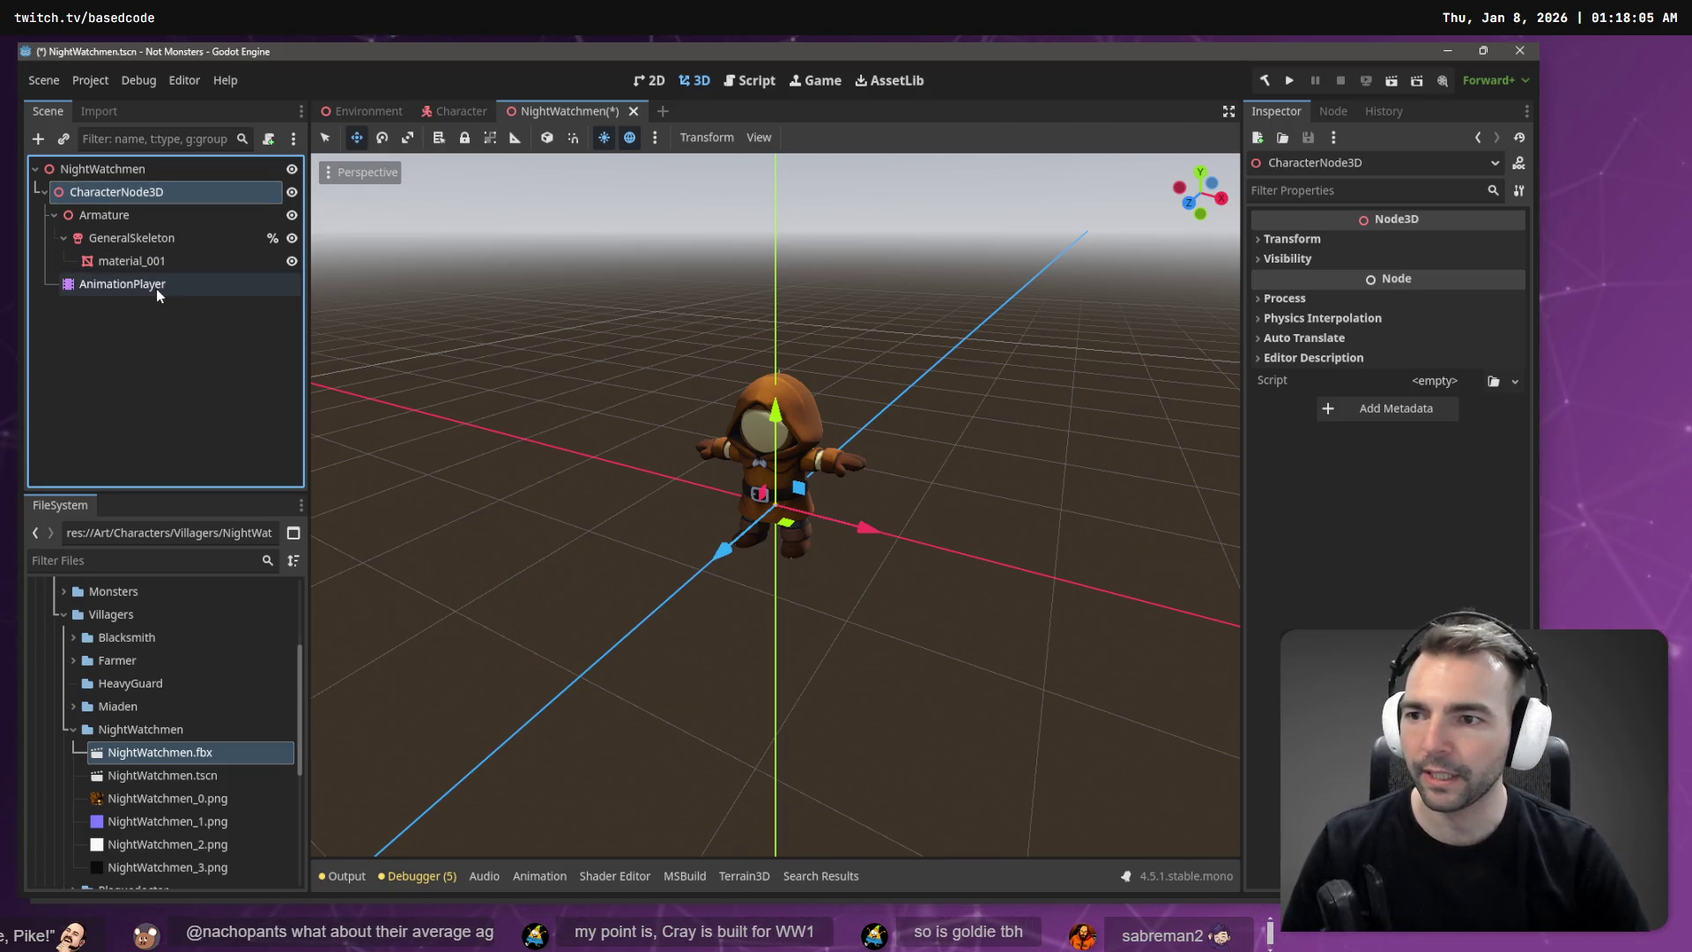
pyautogui.click(144, 288)
pyautogui.click(456, 109)
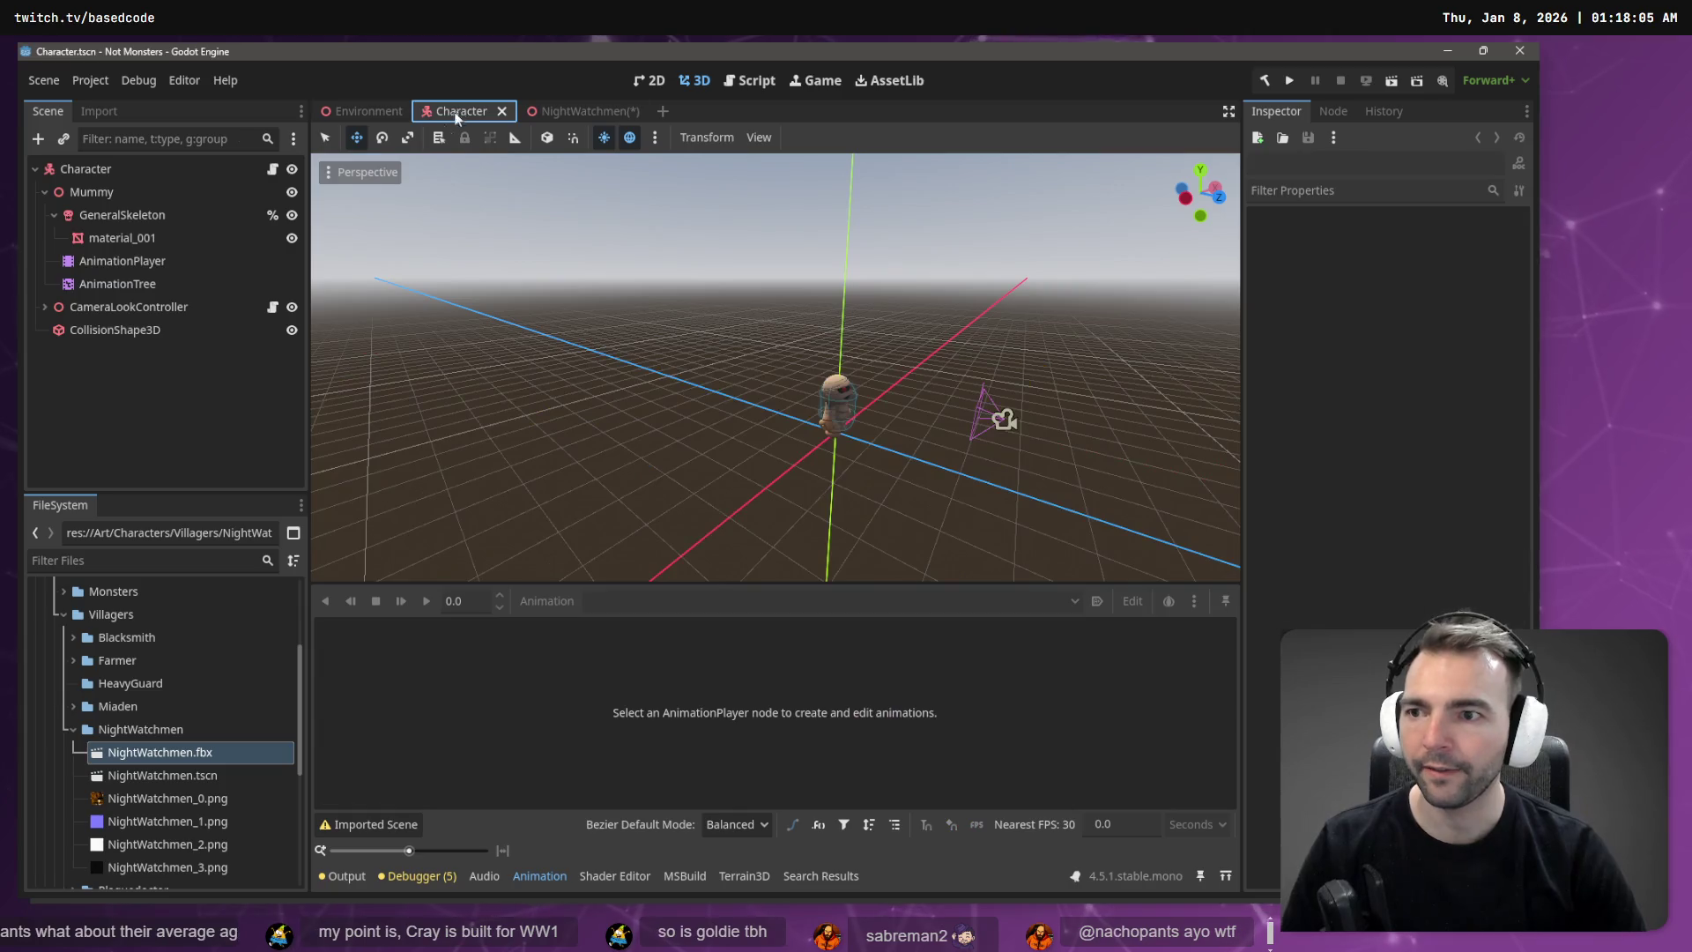
# Step: Paste AnimationTree through CollisionShape3D into NightWatchmen, moving AnimationTree under CharacterNode3D
pyautogui.click(179, 285)
pyautogui.keyDown('shift'); pyautogui.click(166, 326); pyautogui.keyUp('shift')
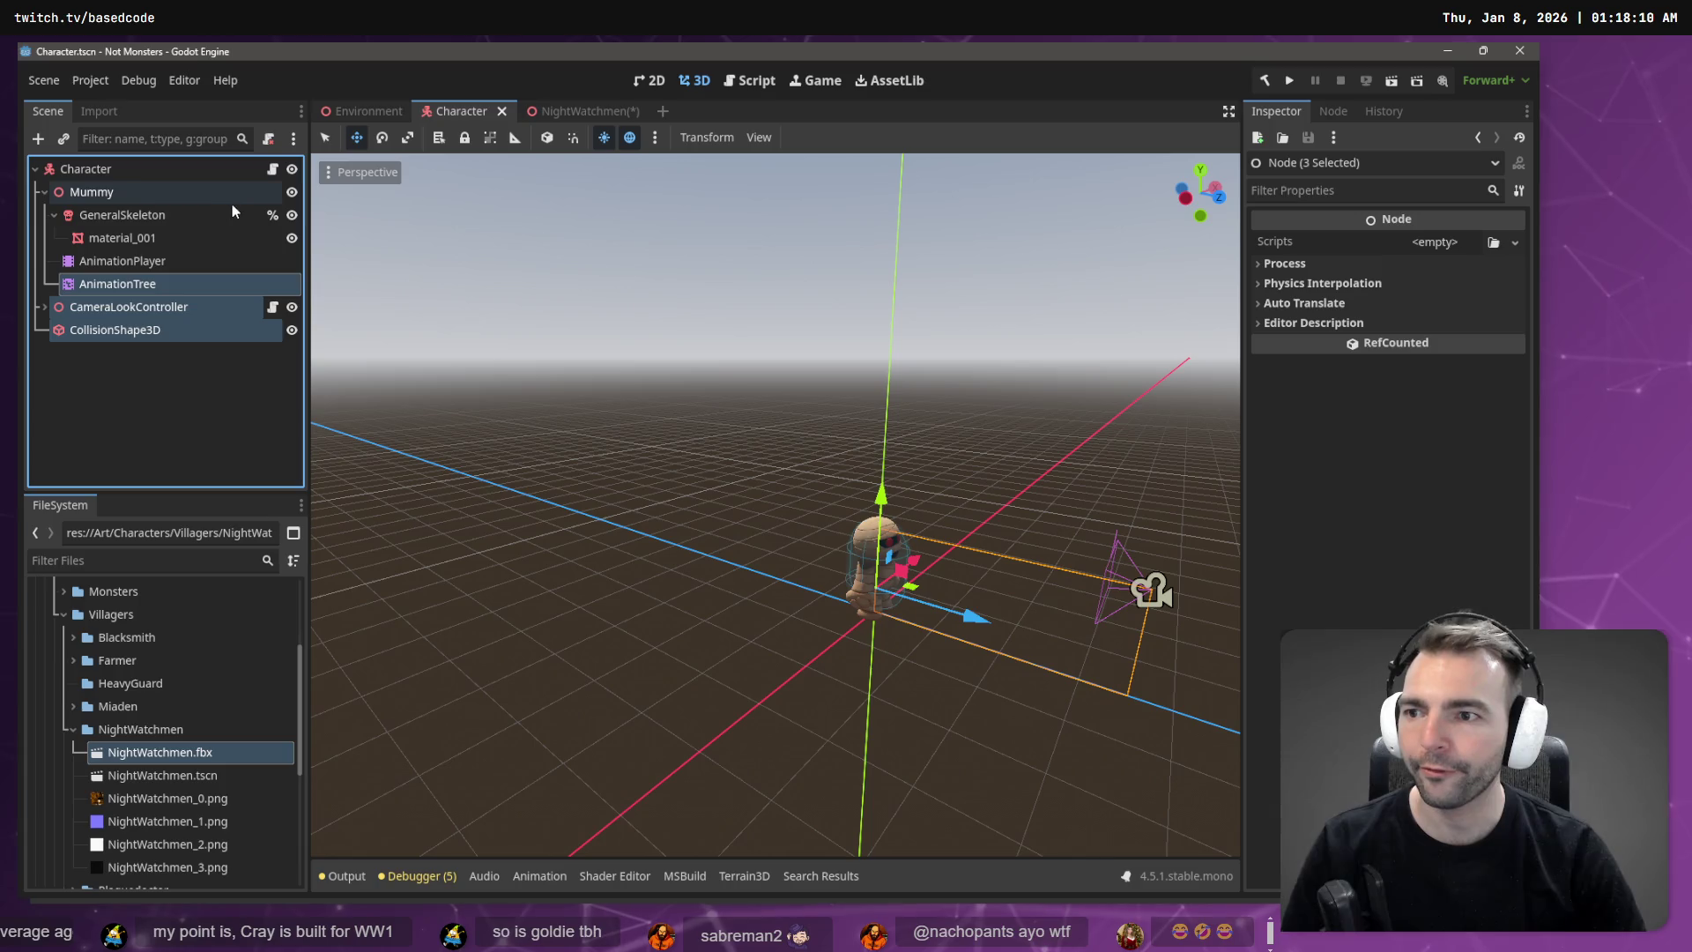
pyautogui.click(569, 111)
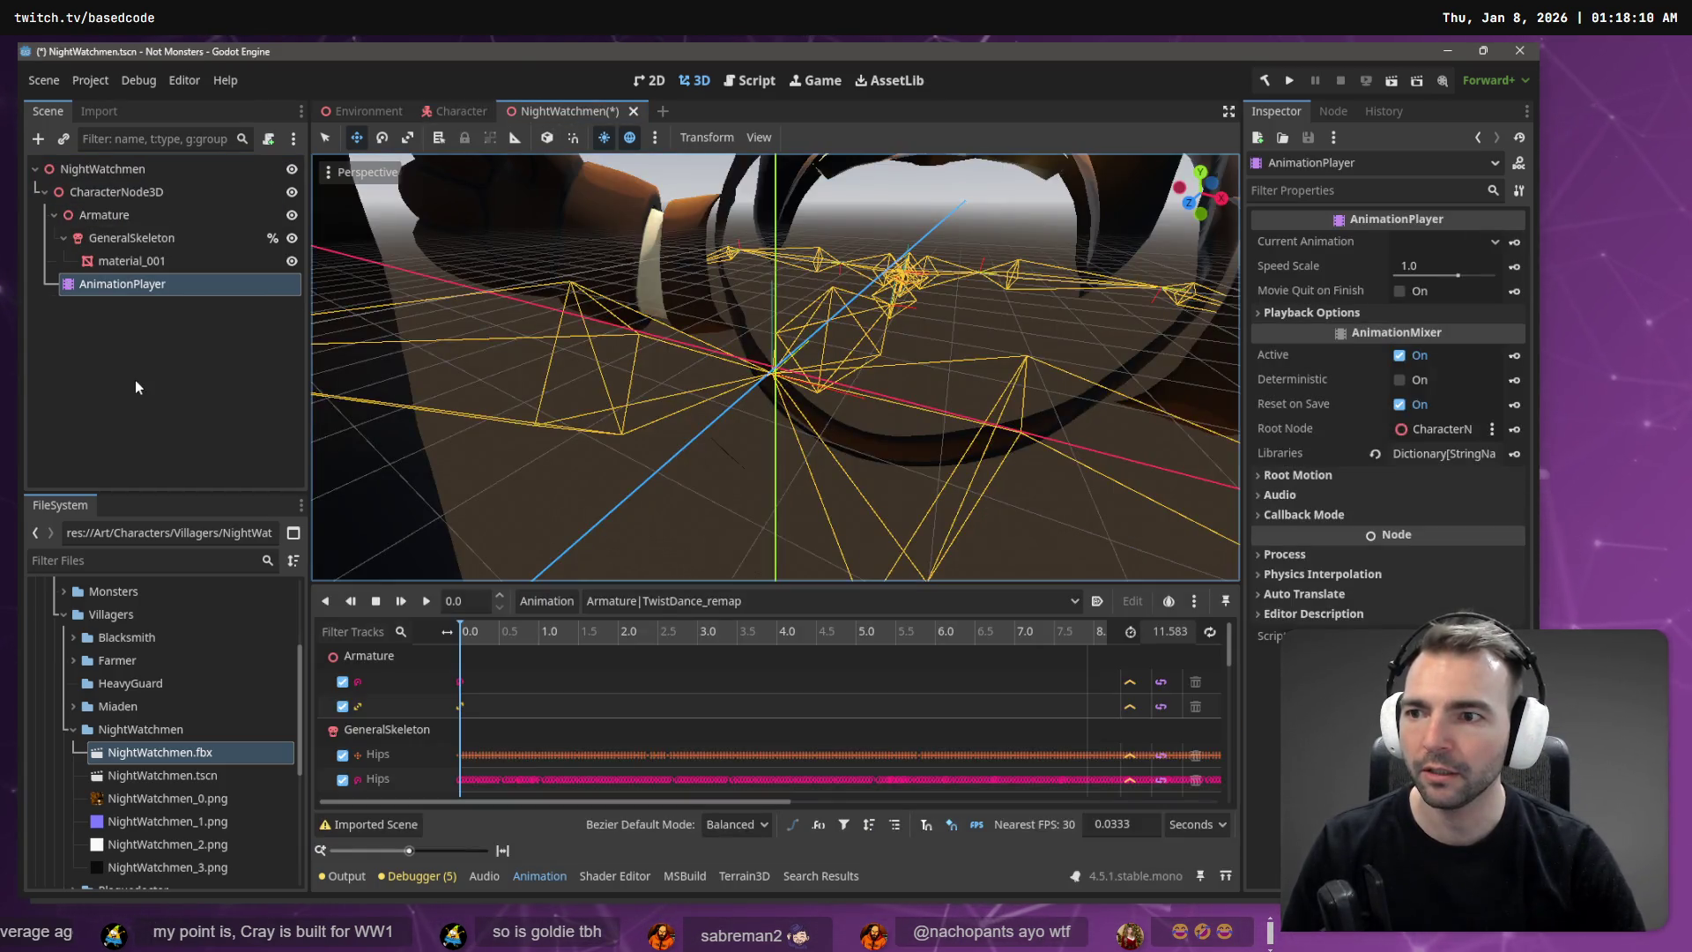
pyautogui.hotkey('ctrl', 'v')
pyautogui.doubleClick(125, 306)
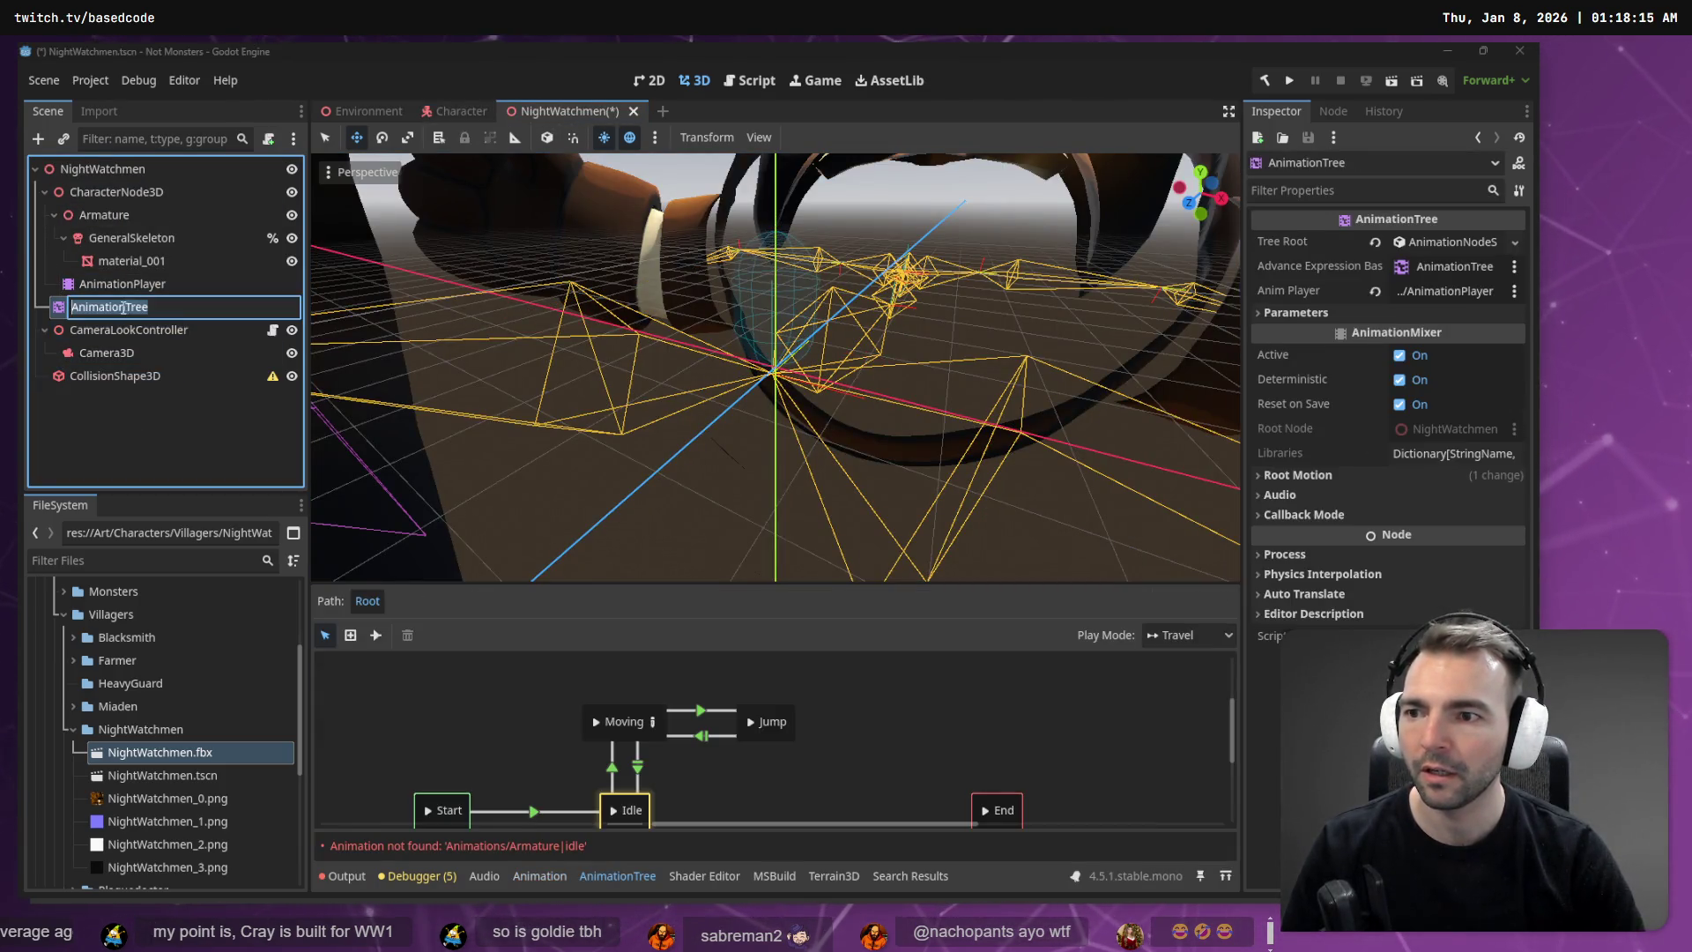
pyautogui.click(60, 309)
pyautogui.moveTo(58, 311); pyautogui.dragTo(113, 198)
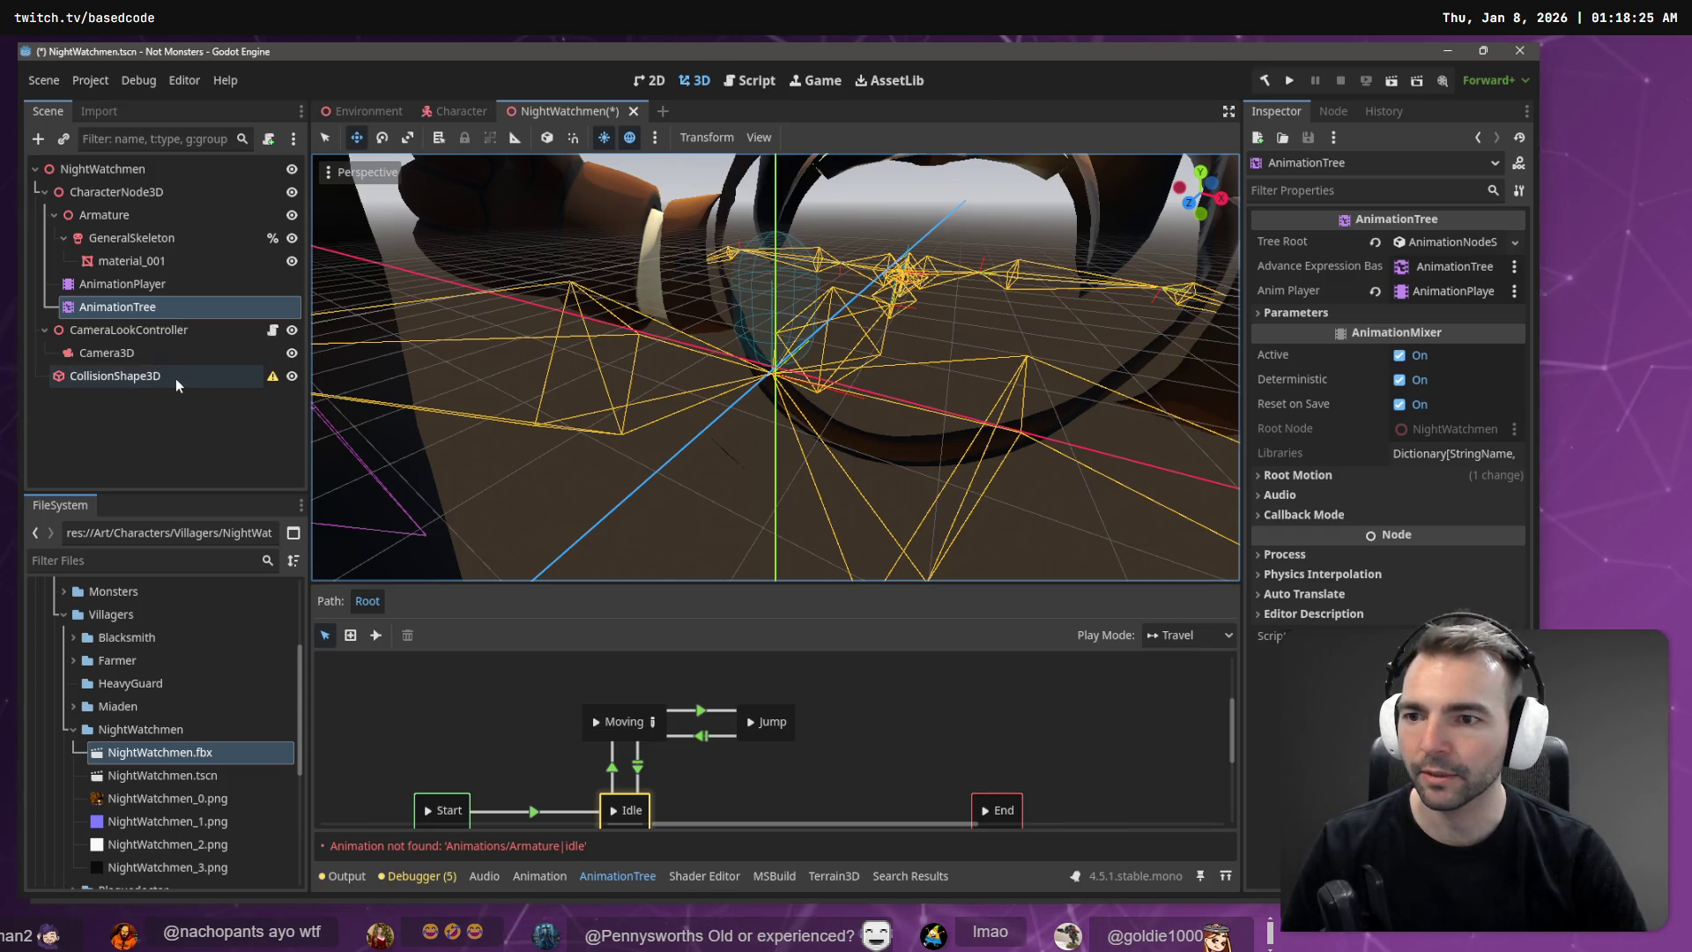
# Step: Check the pasted CameraLookController and CollisionShape3D, then select CollisionShape3D in Character
pyautogui.moveTo(271, 381)
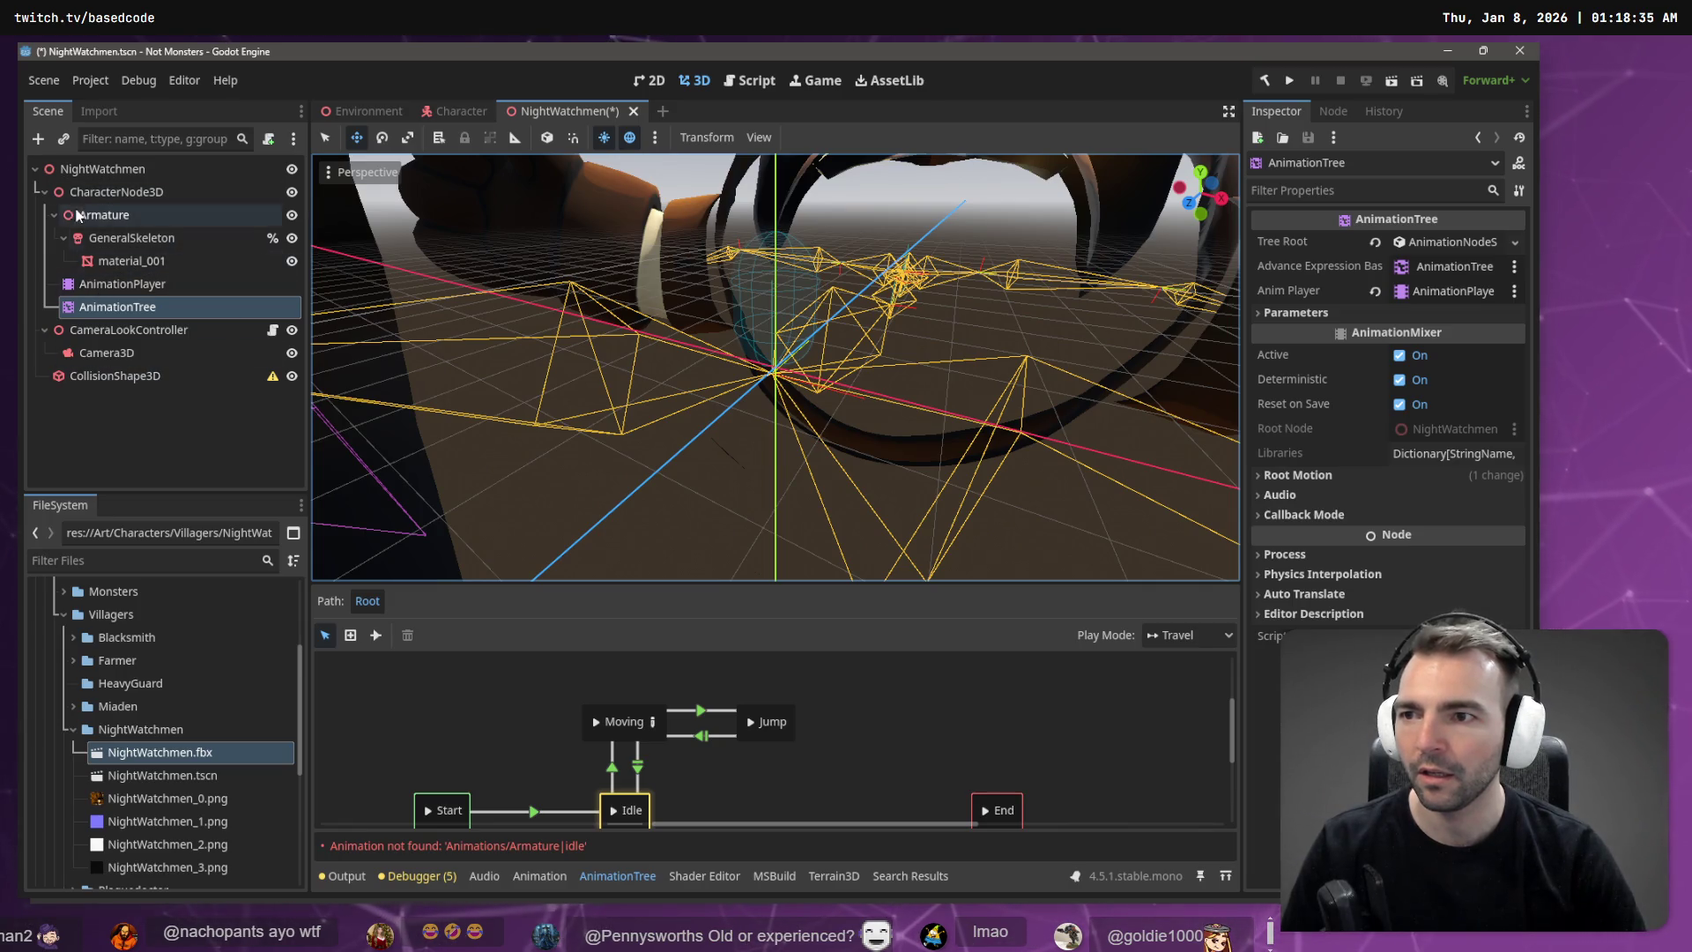
pyautogui.click(111, 328)
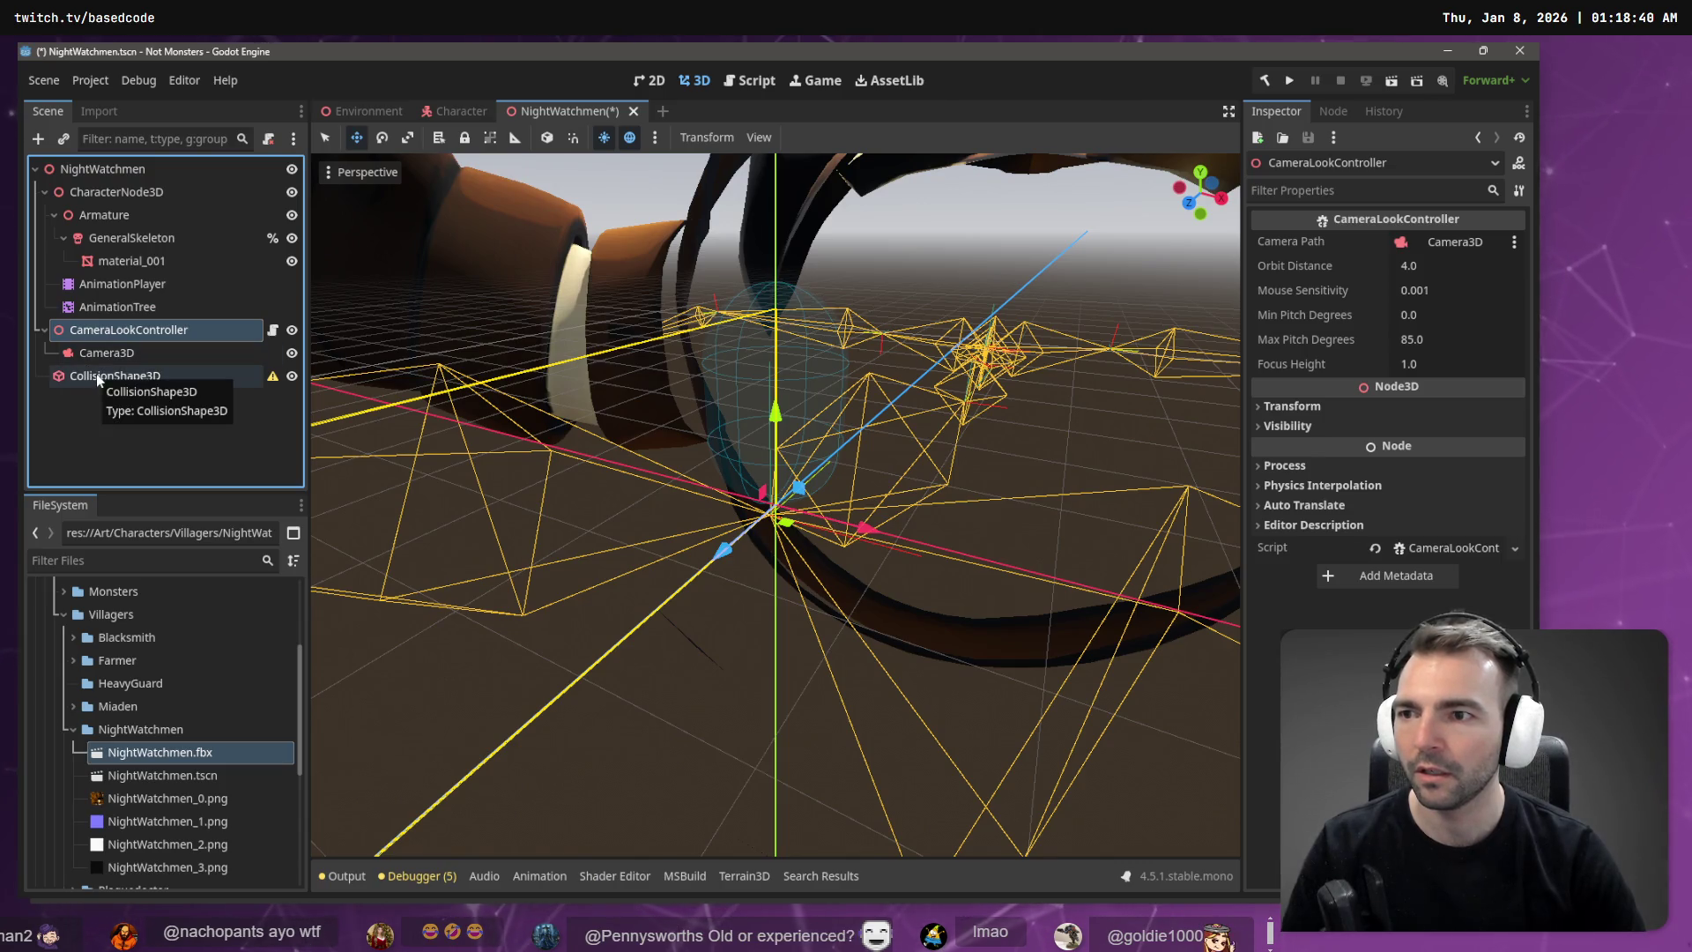
pyautogui.click(44, 191)
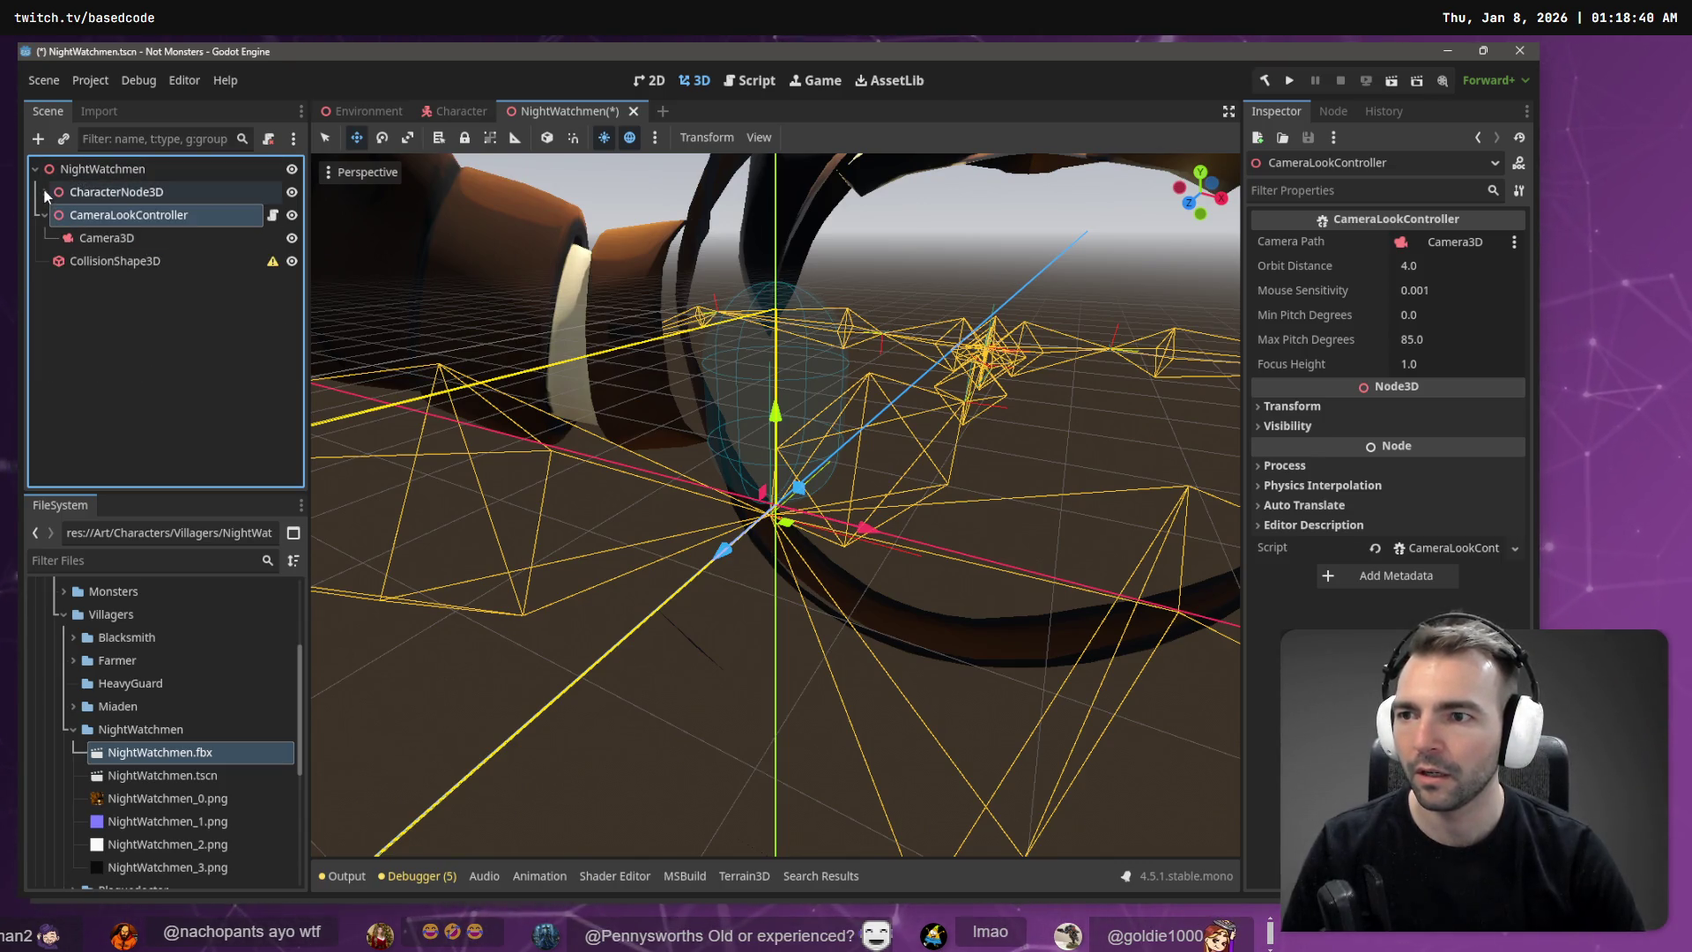
pyautogui.click(103, 261)
pyautogui.keyDown('ctrl'); pyautogui.click(133, 261); pyautogui.keyUp('ctrl')
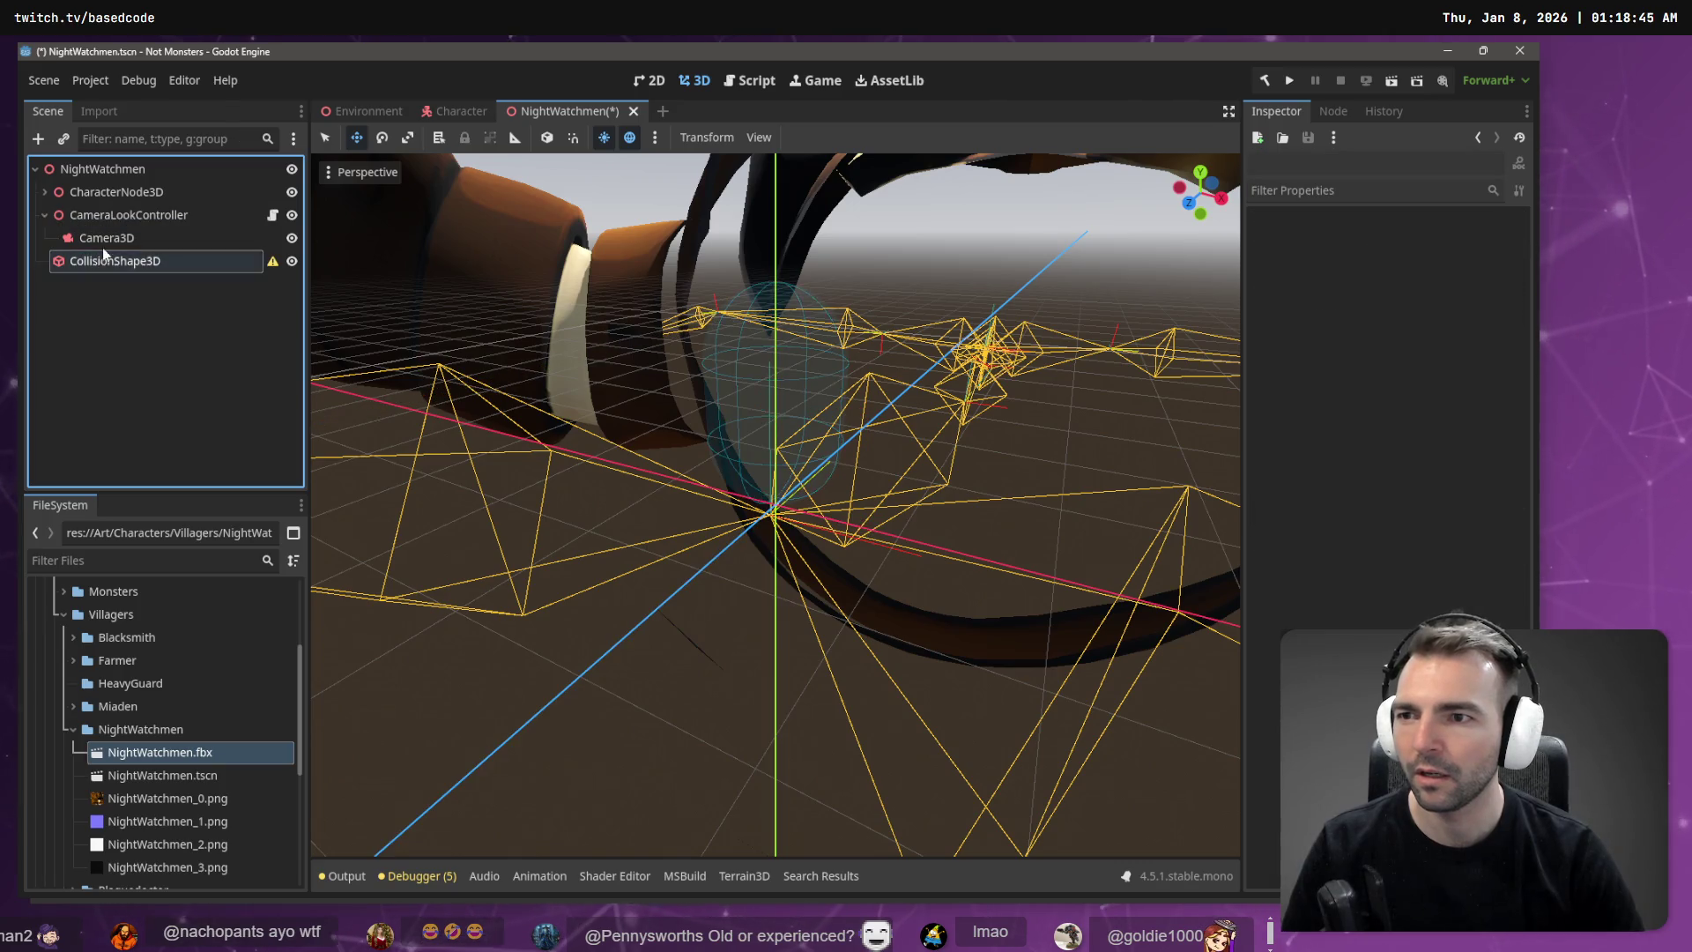
pyautogui.click(453, 115)
pyautogui.click(188, 330)
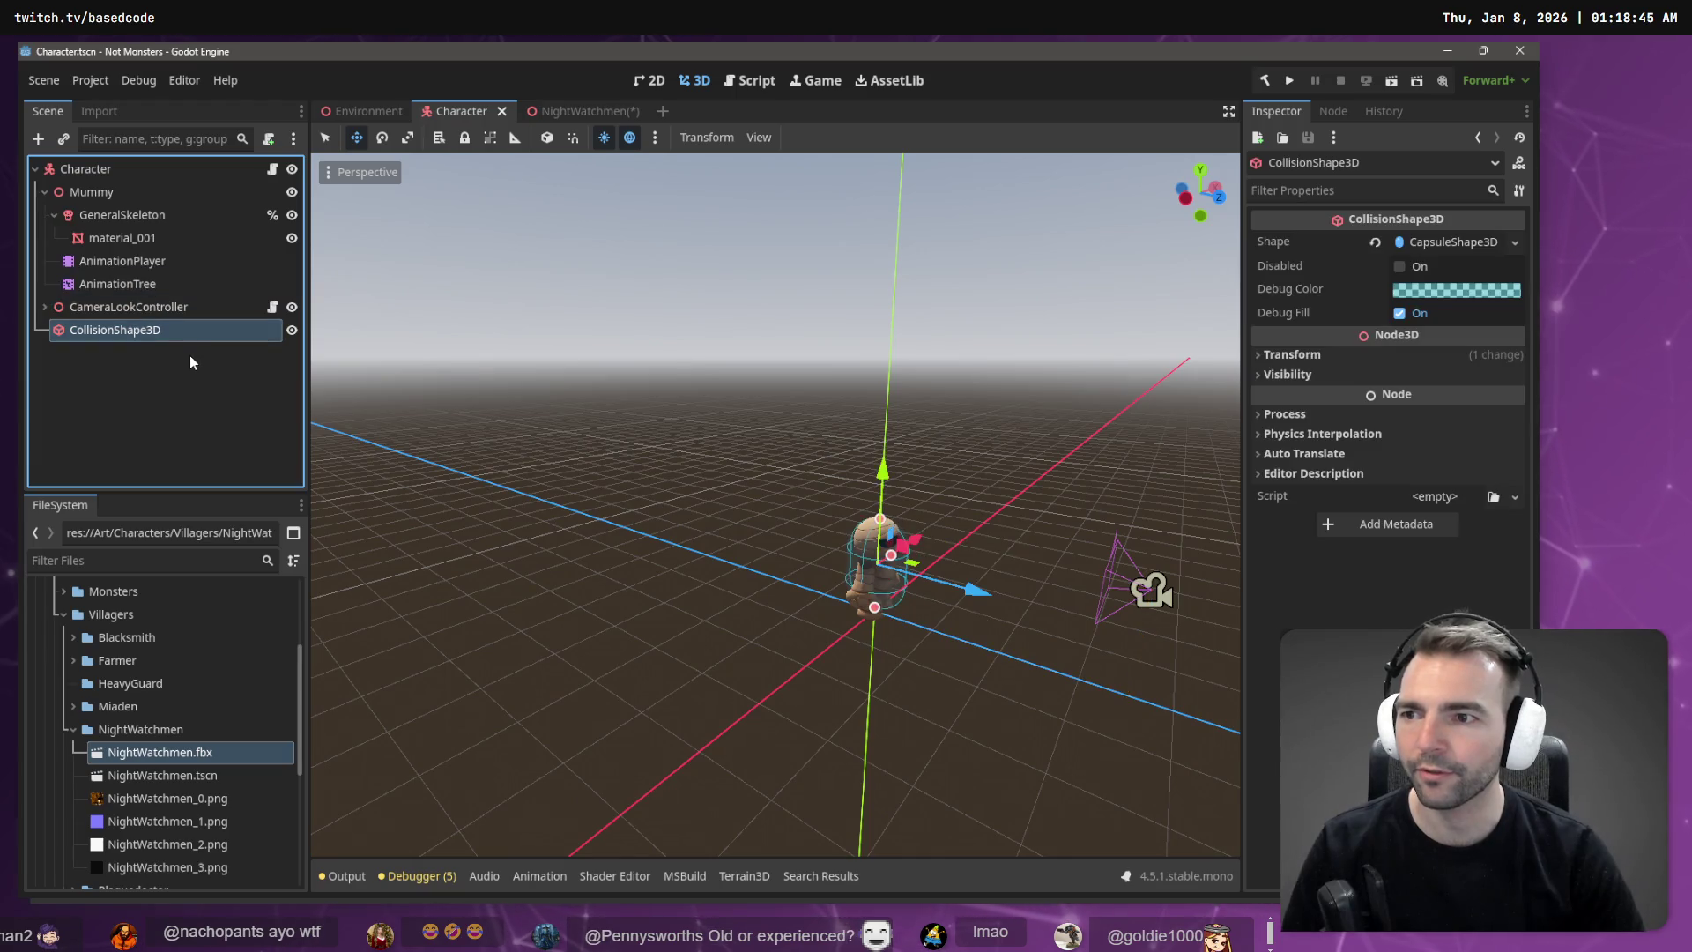
# Step: Inspect the NightWatchmen root node's sub-resources and context options
pyautogui.click(156, 166)
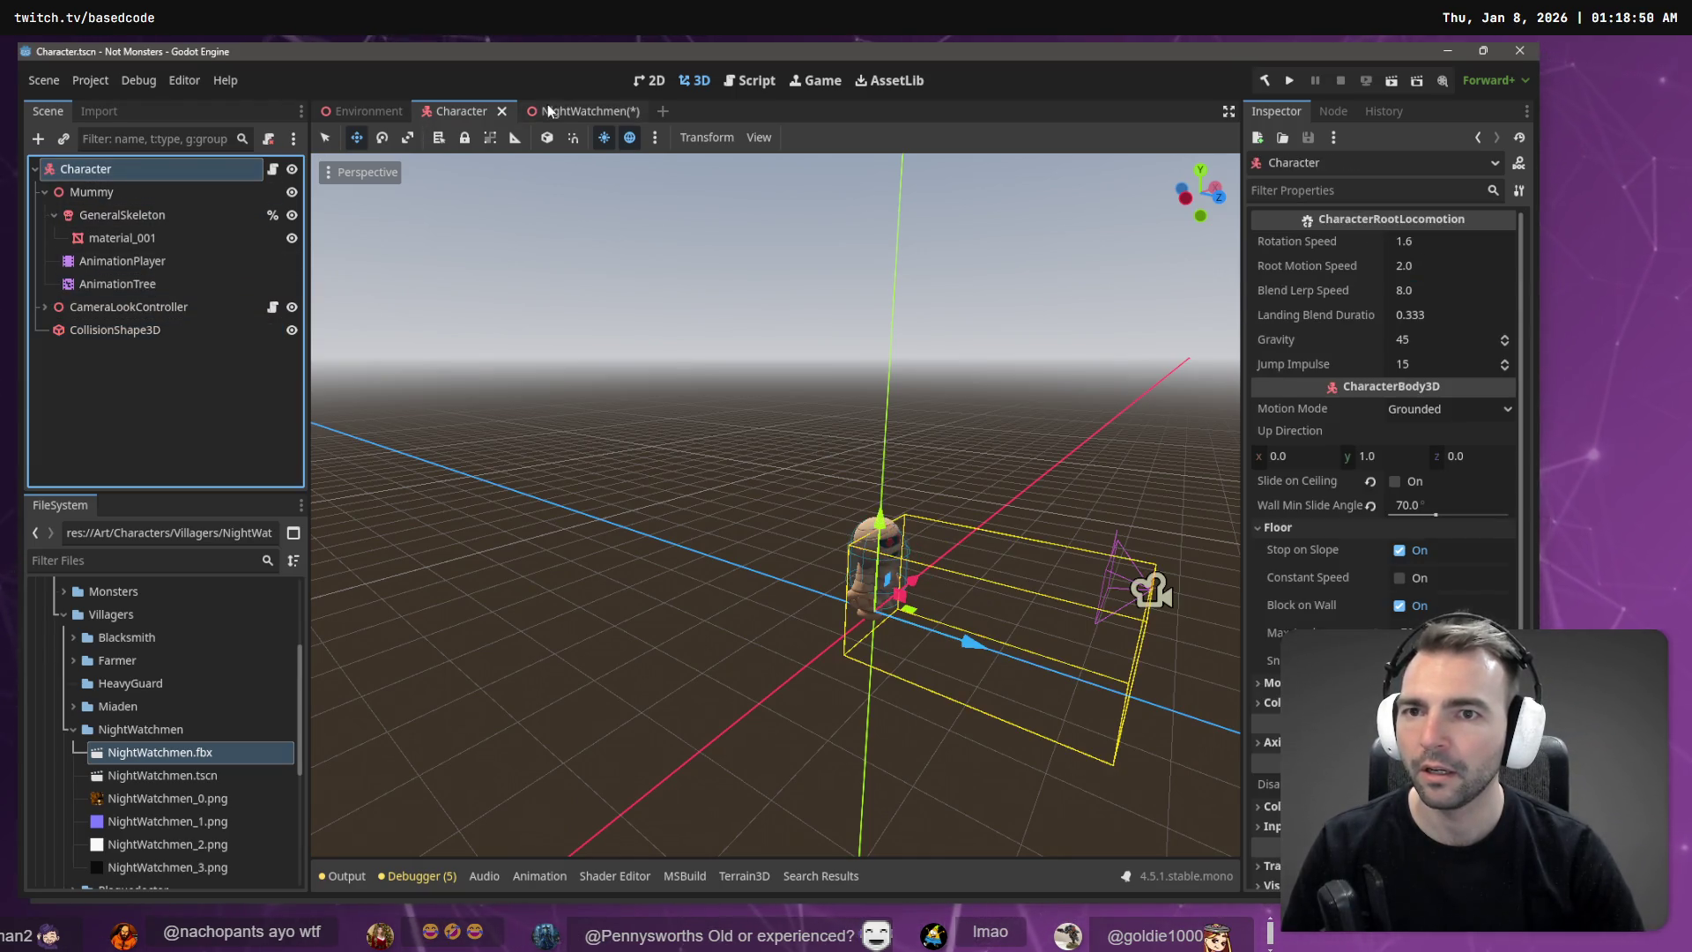
pyautogui.click(571, 112)
pyautogui.click(113, 164)
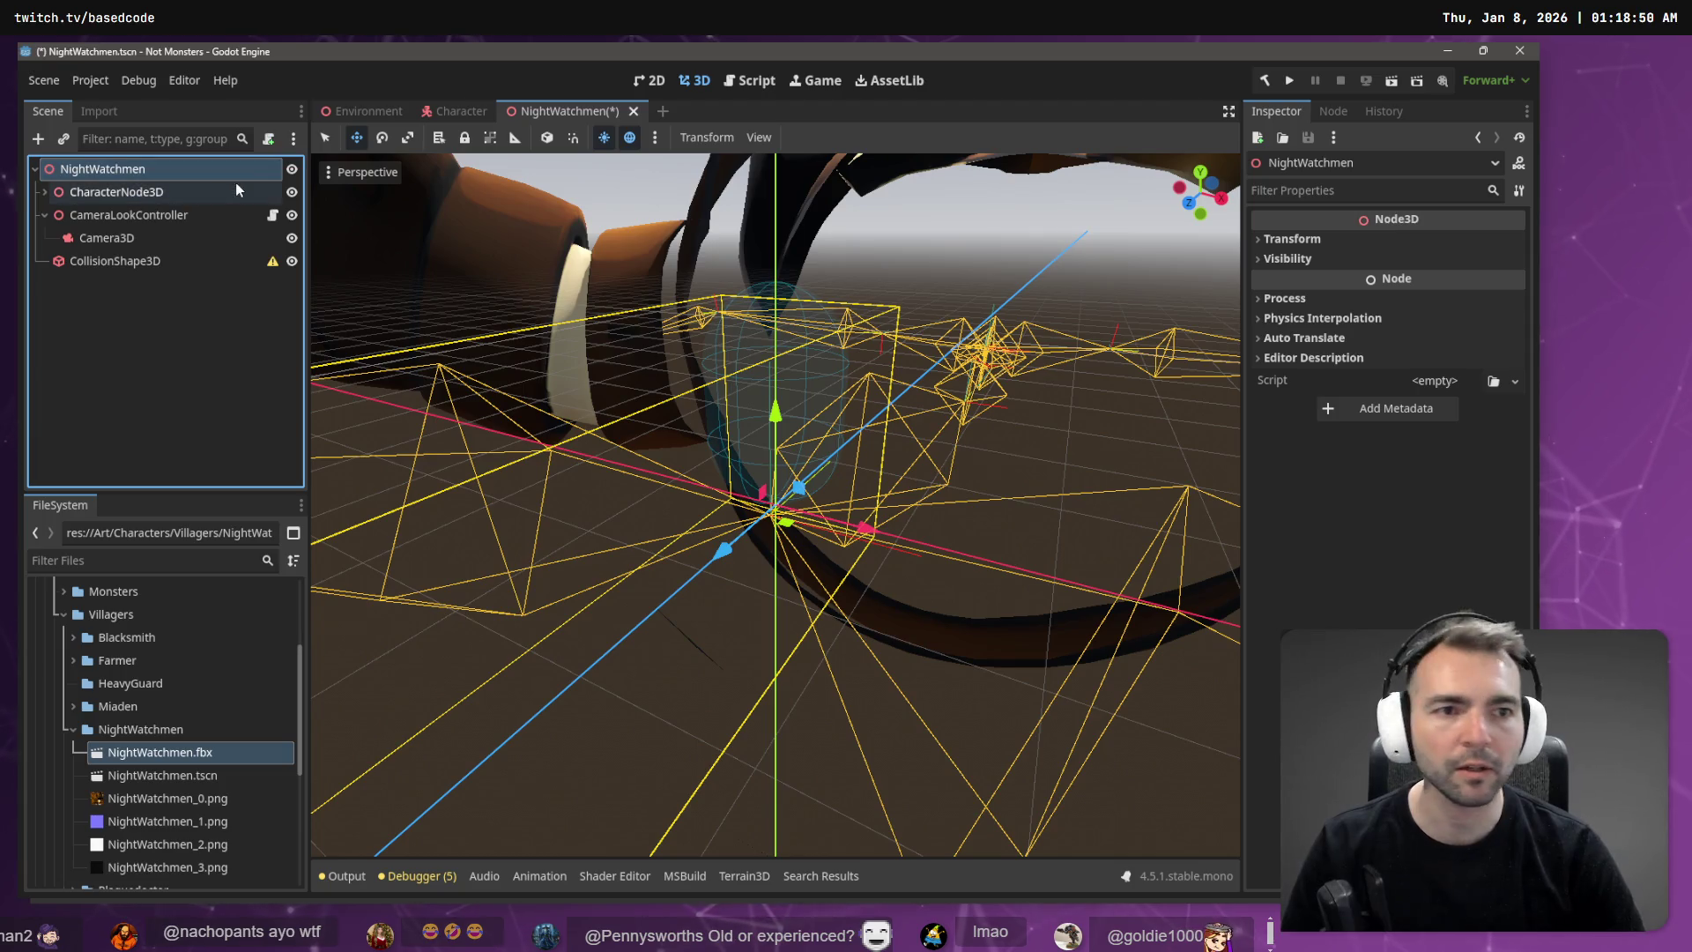
pyautogui.click(1492, 163)
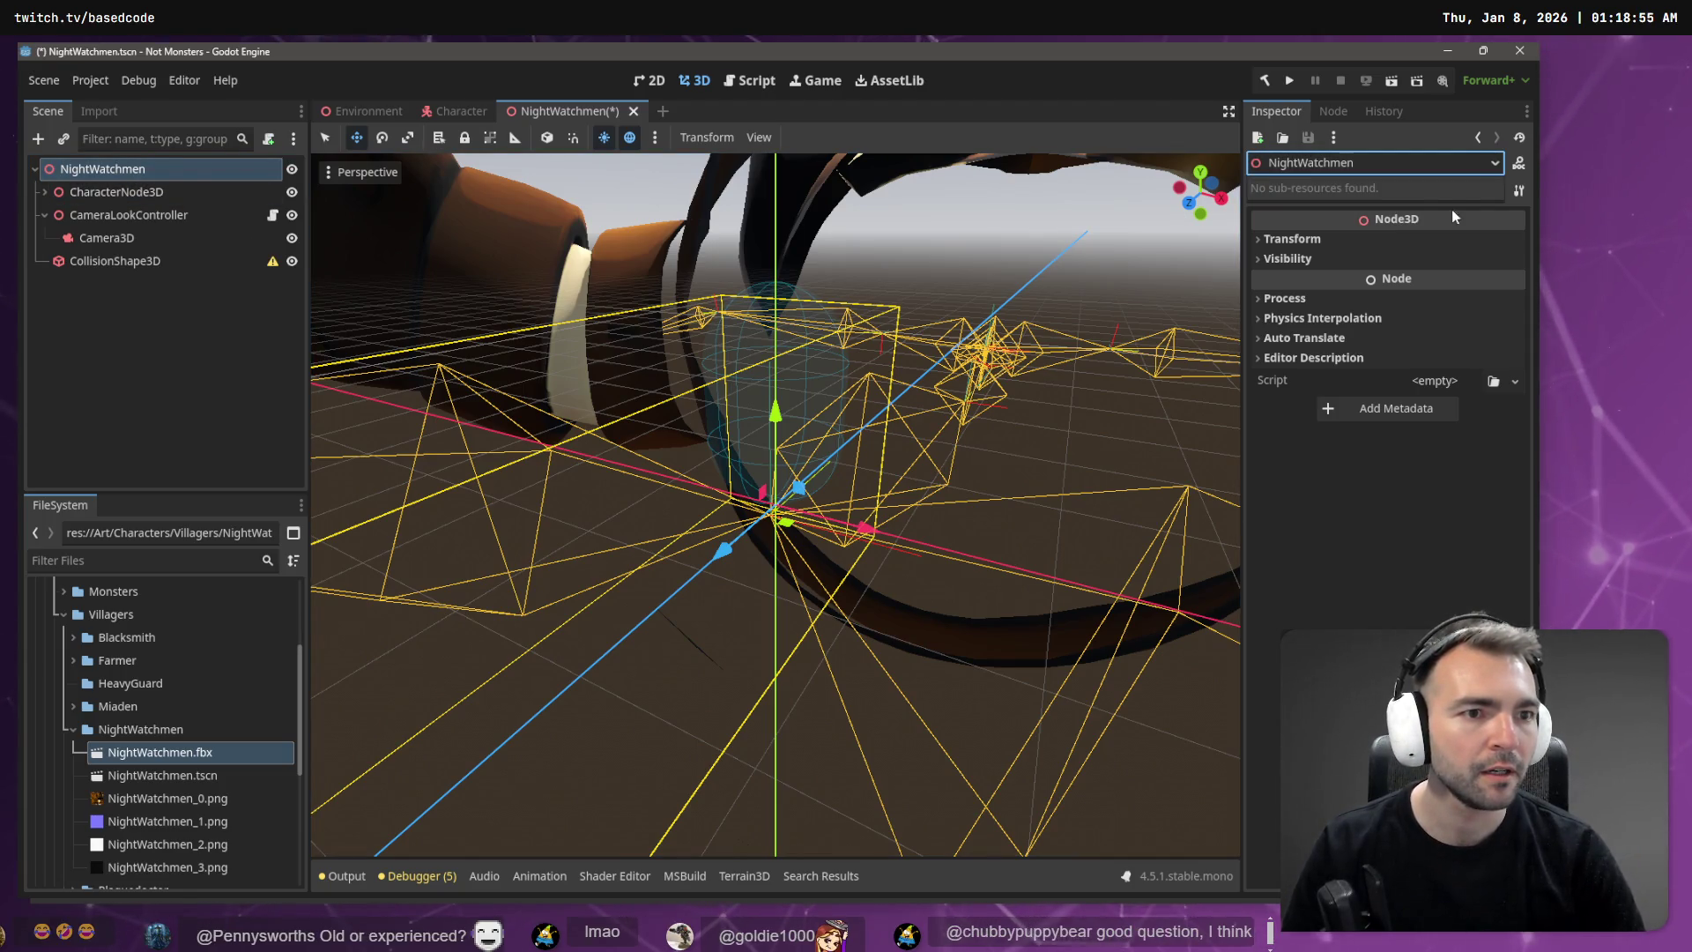
pyautogui.click(1491, 234)
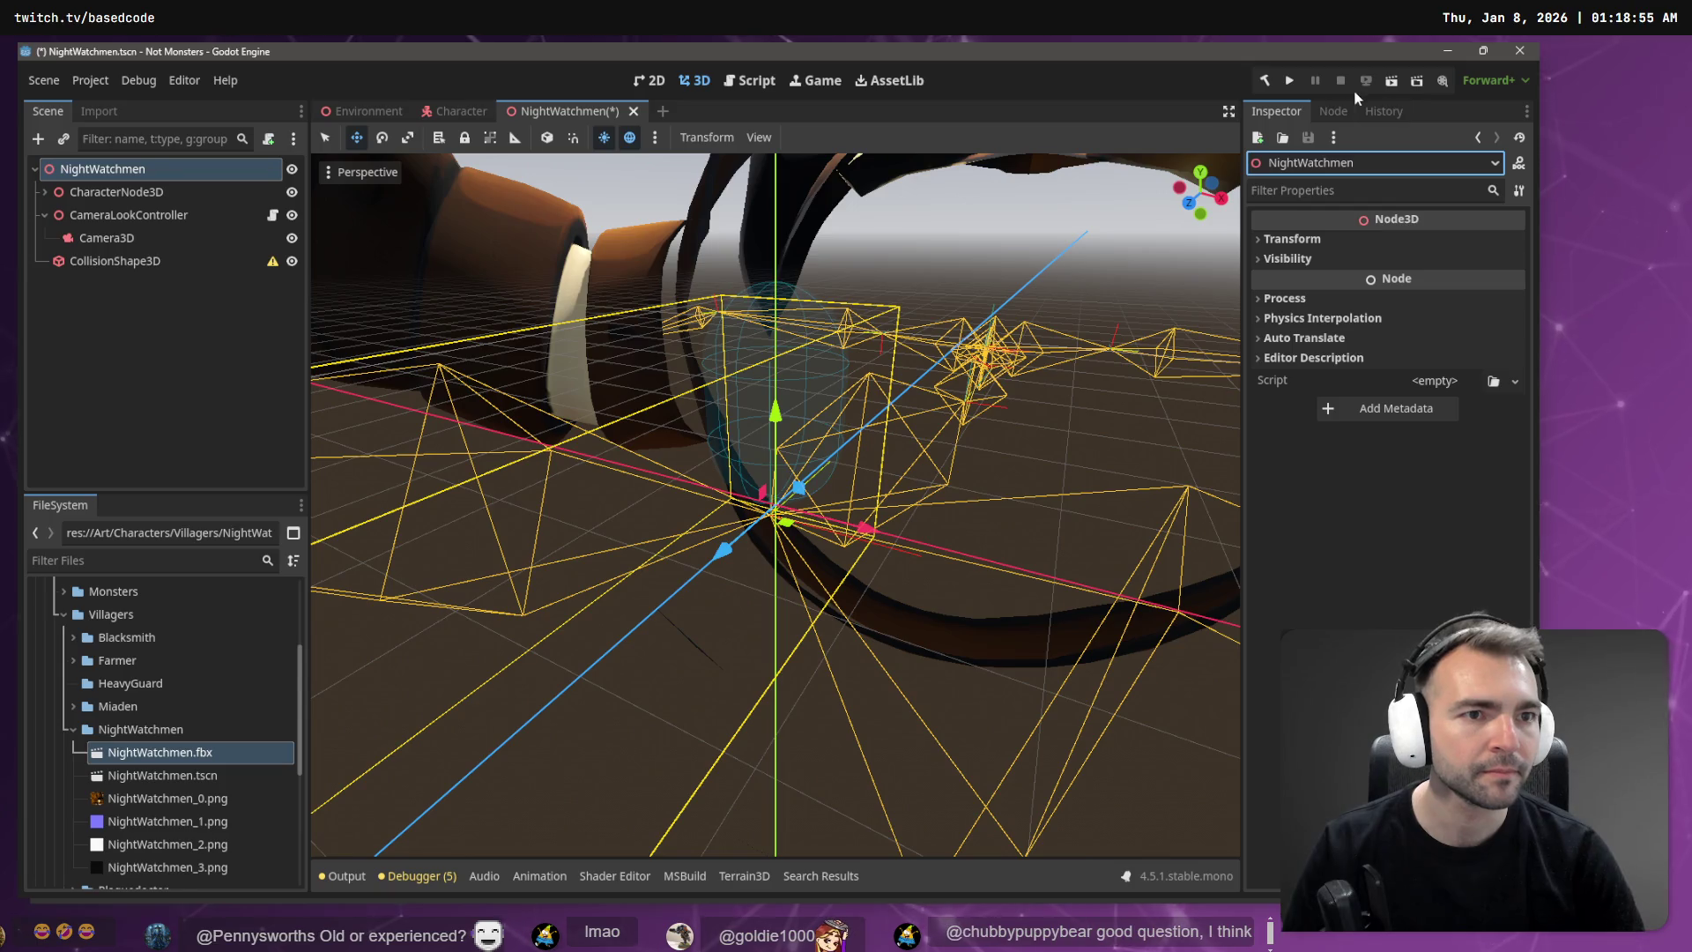
pyautogui.rightClick(93, 176)
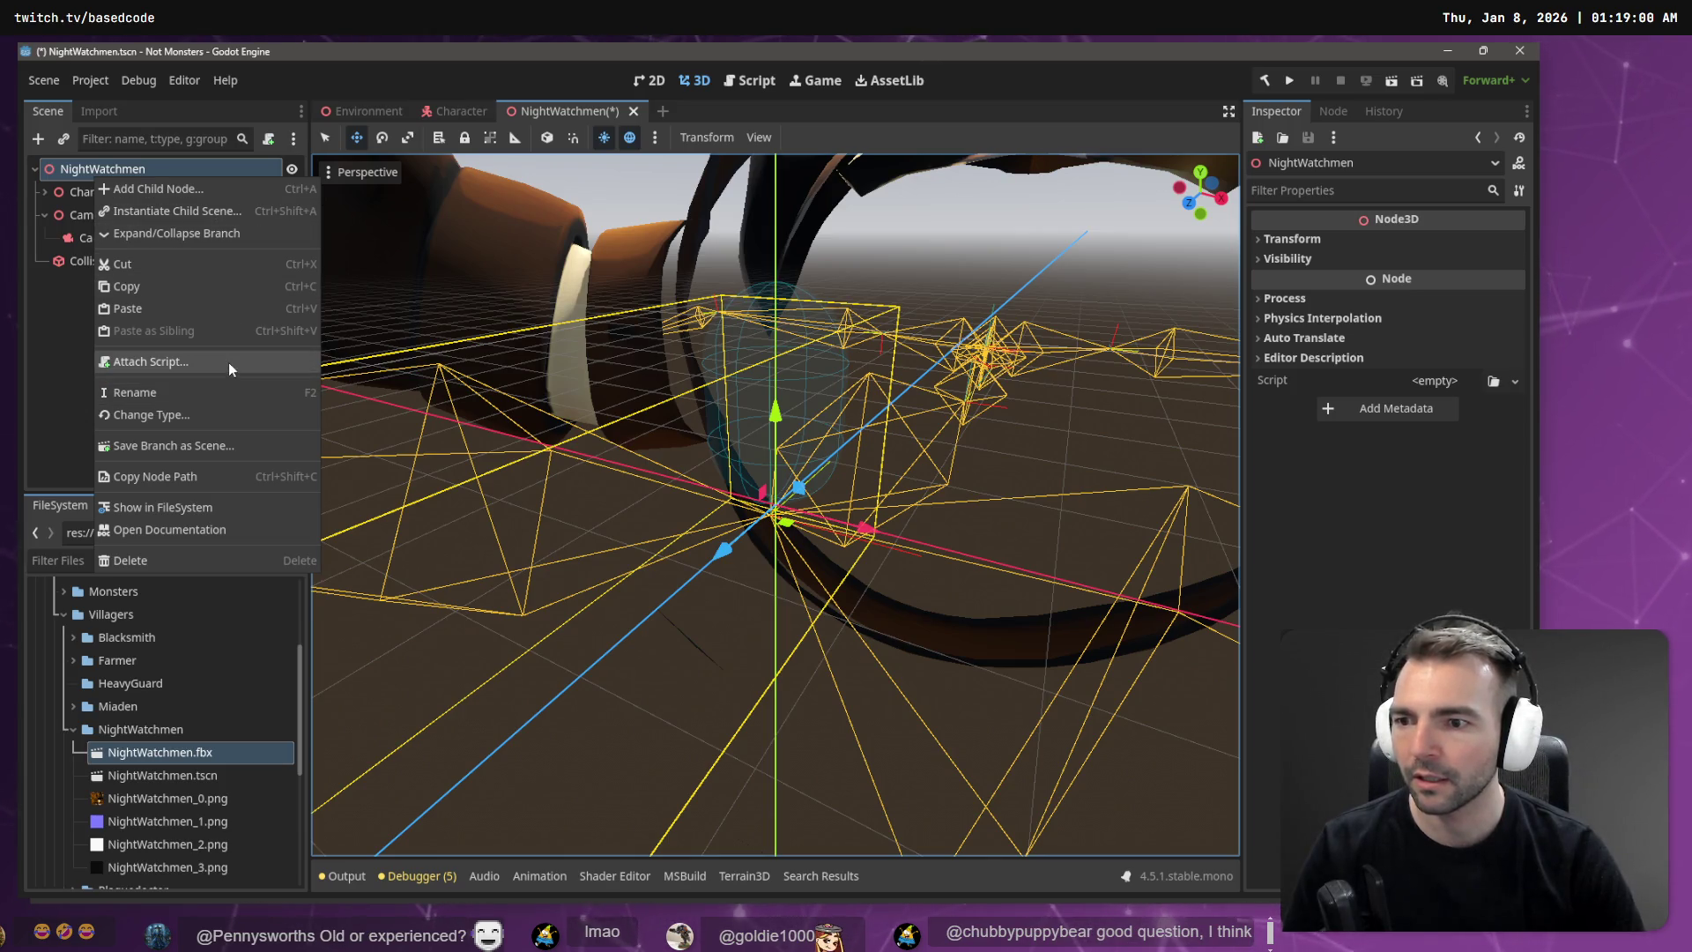
pyautogui.click(76, 167)
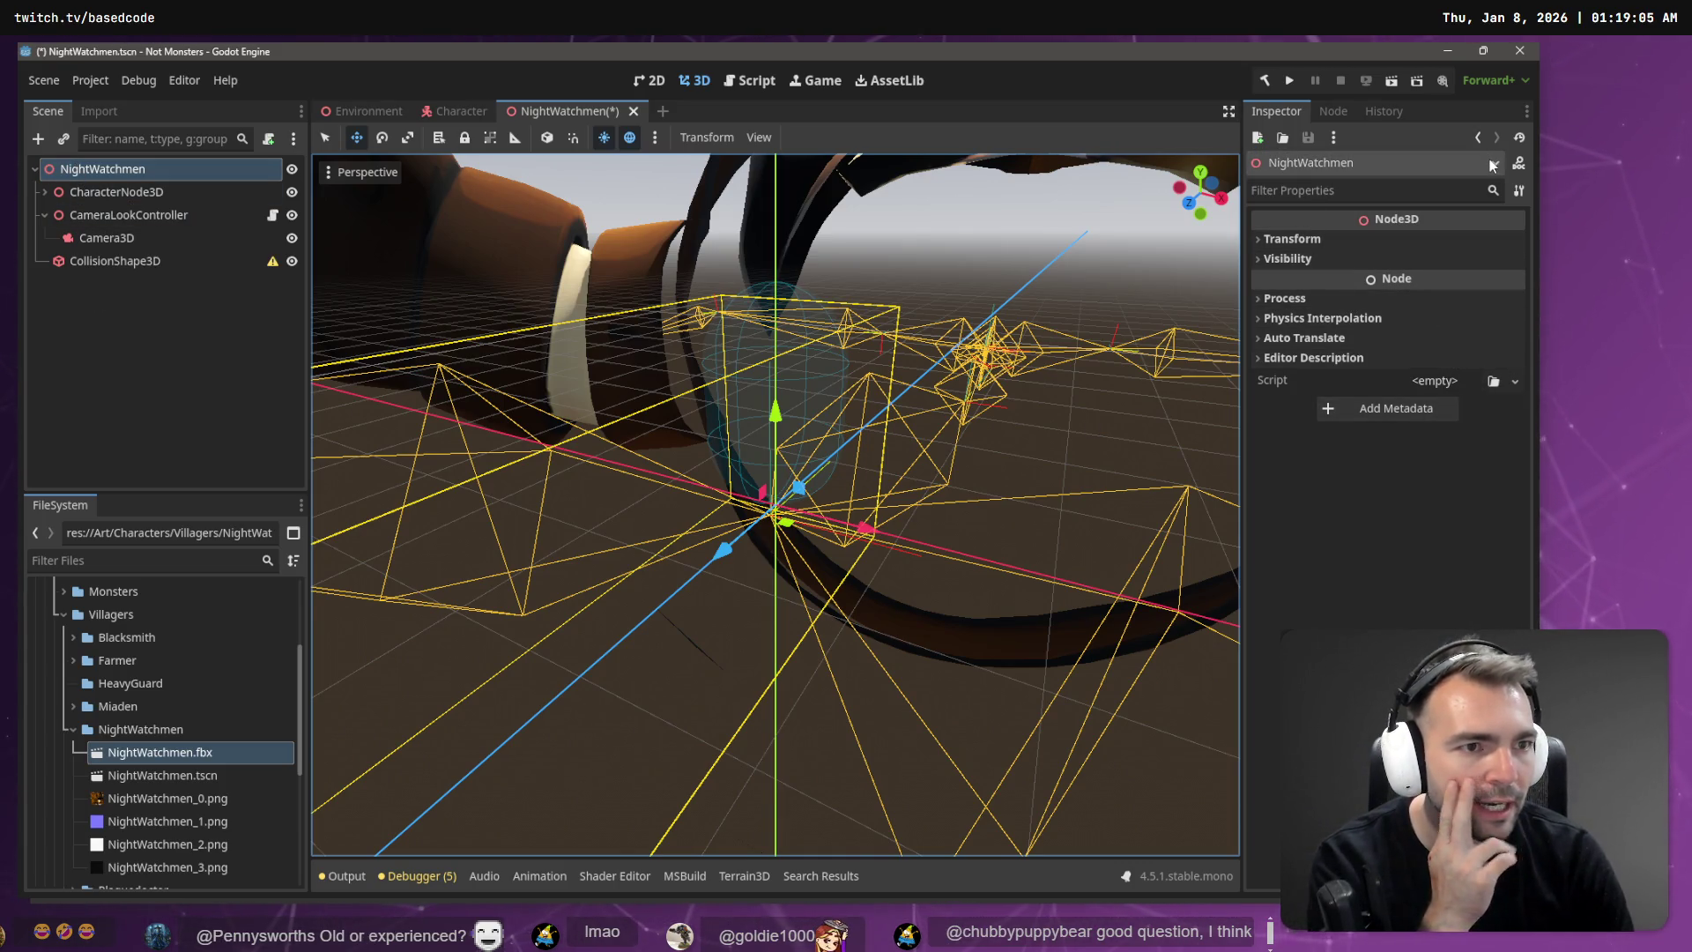
# Step: Review the node's signals and undo history, then revert NightWatchmen.tscn to its saved version
pyautogui.click(1339, 139)
pyautogui.click(1343, 108)
pyautogui.click(1334, 111)
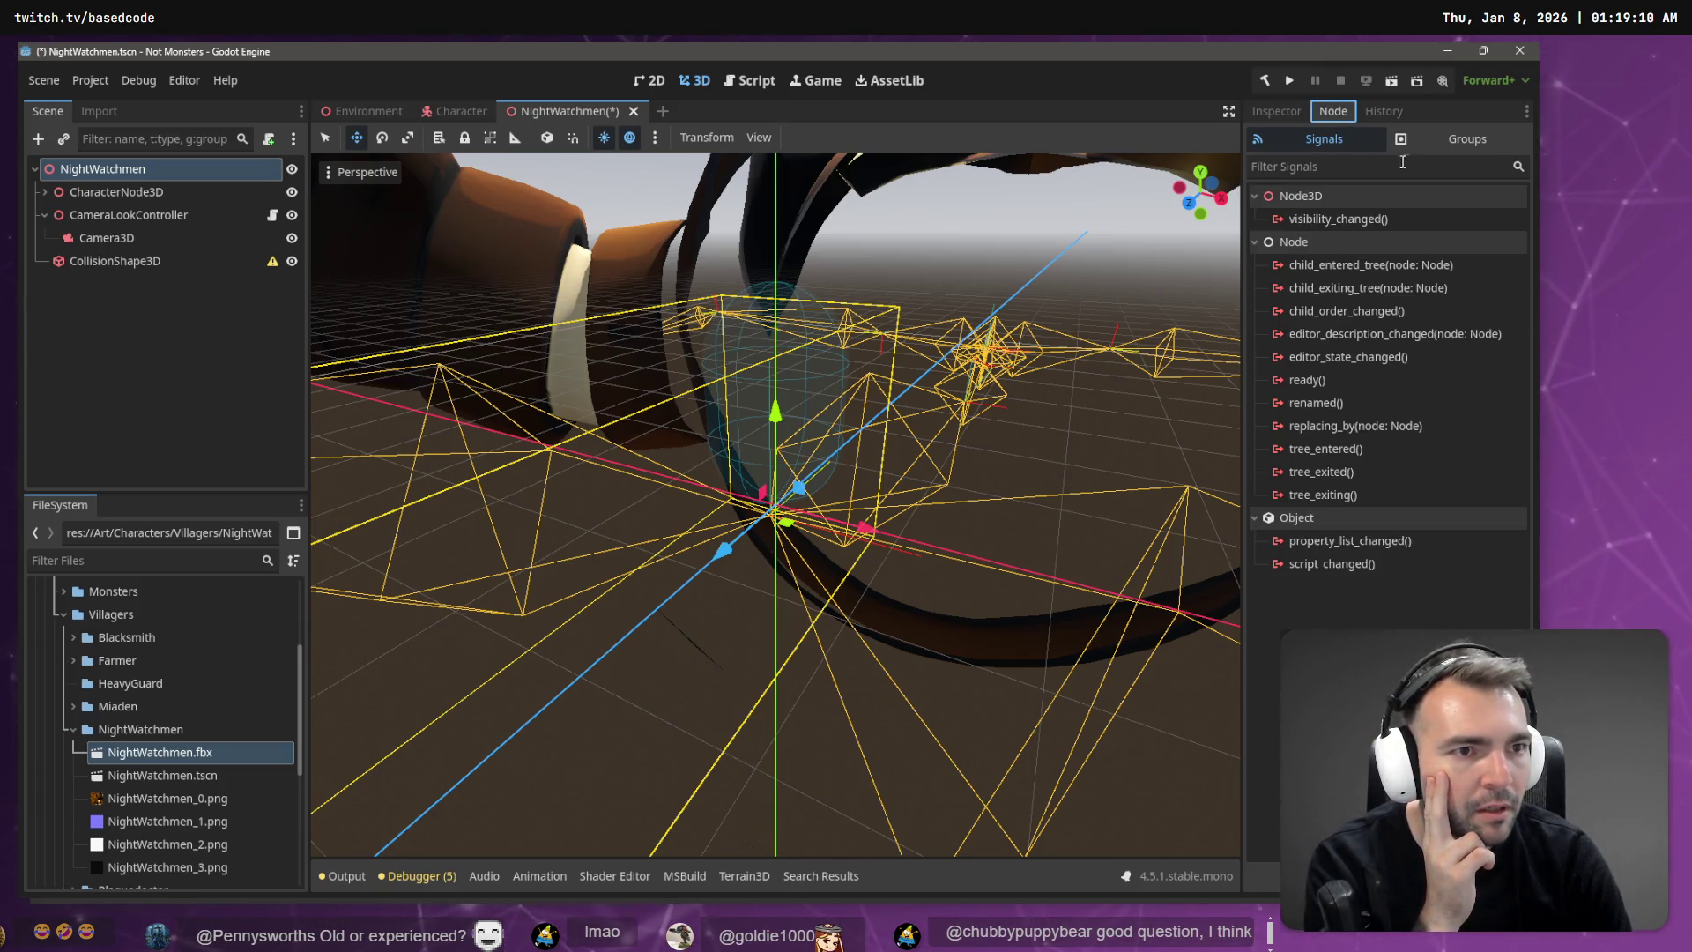
pyautogui.click(1397, 112)
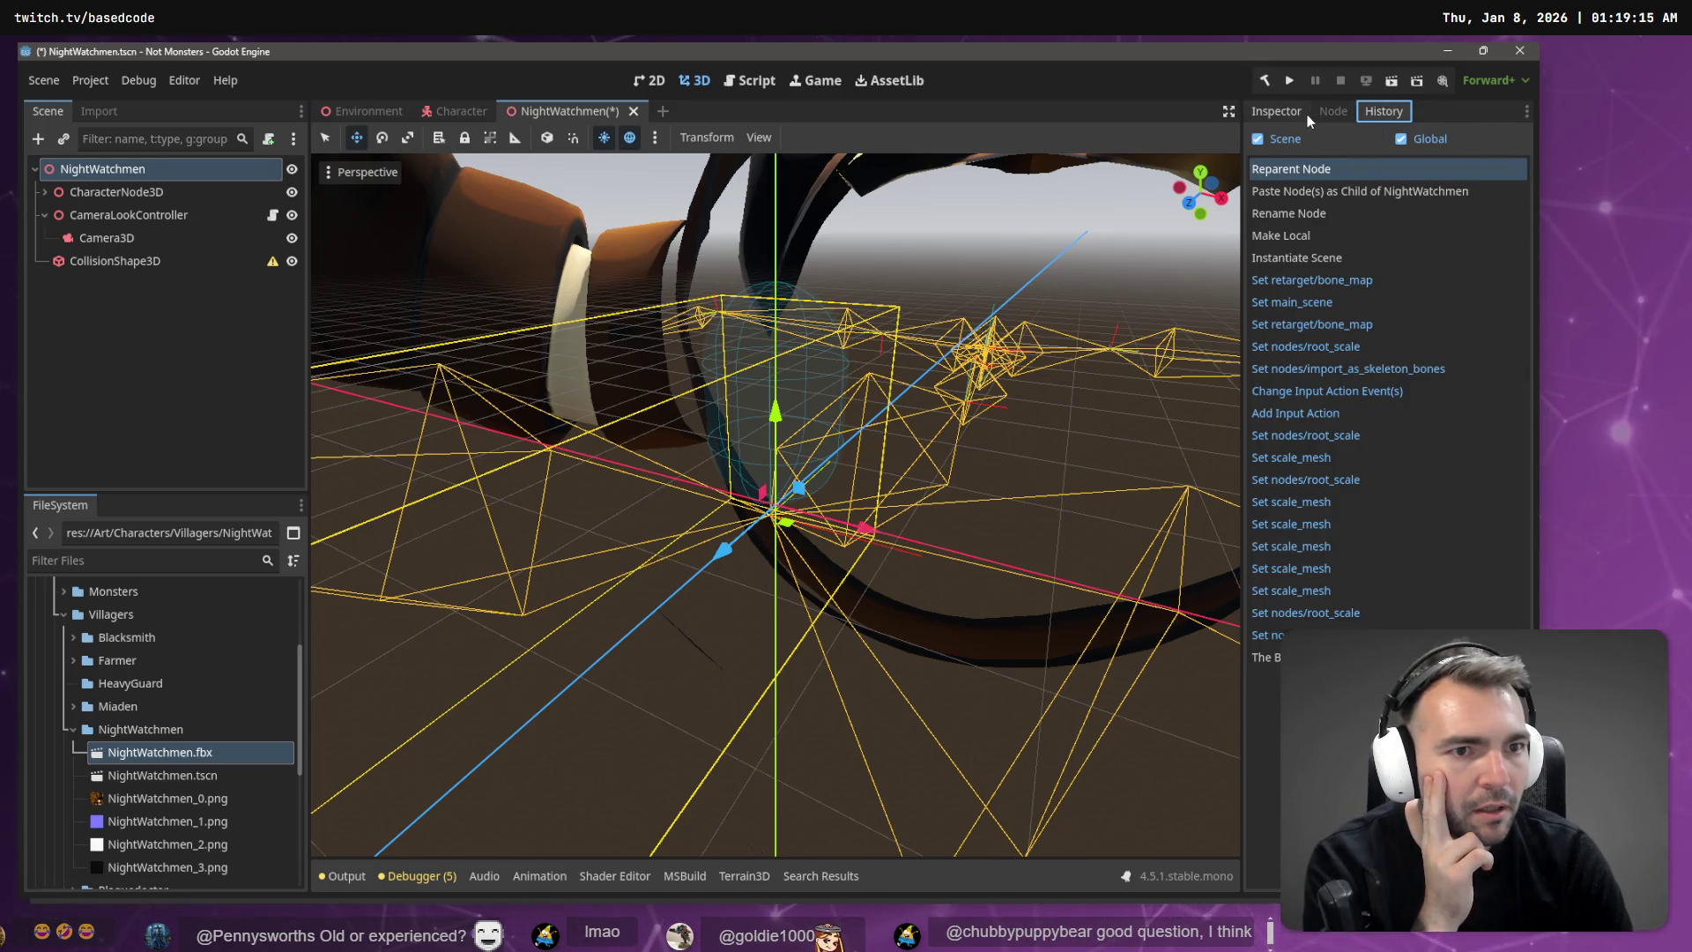
pyautogui.click(1301, 112)
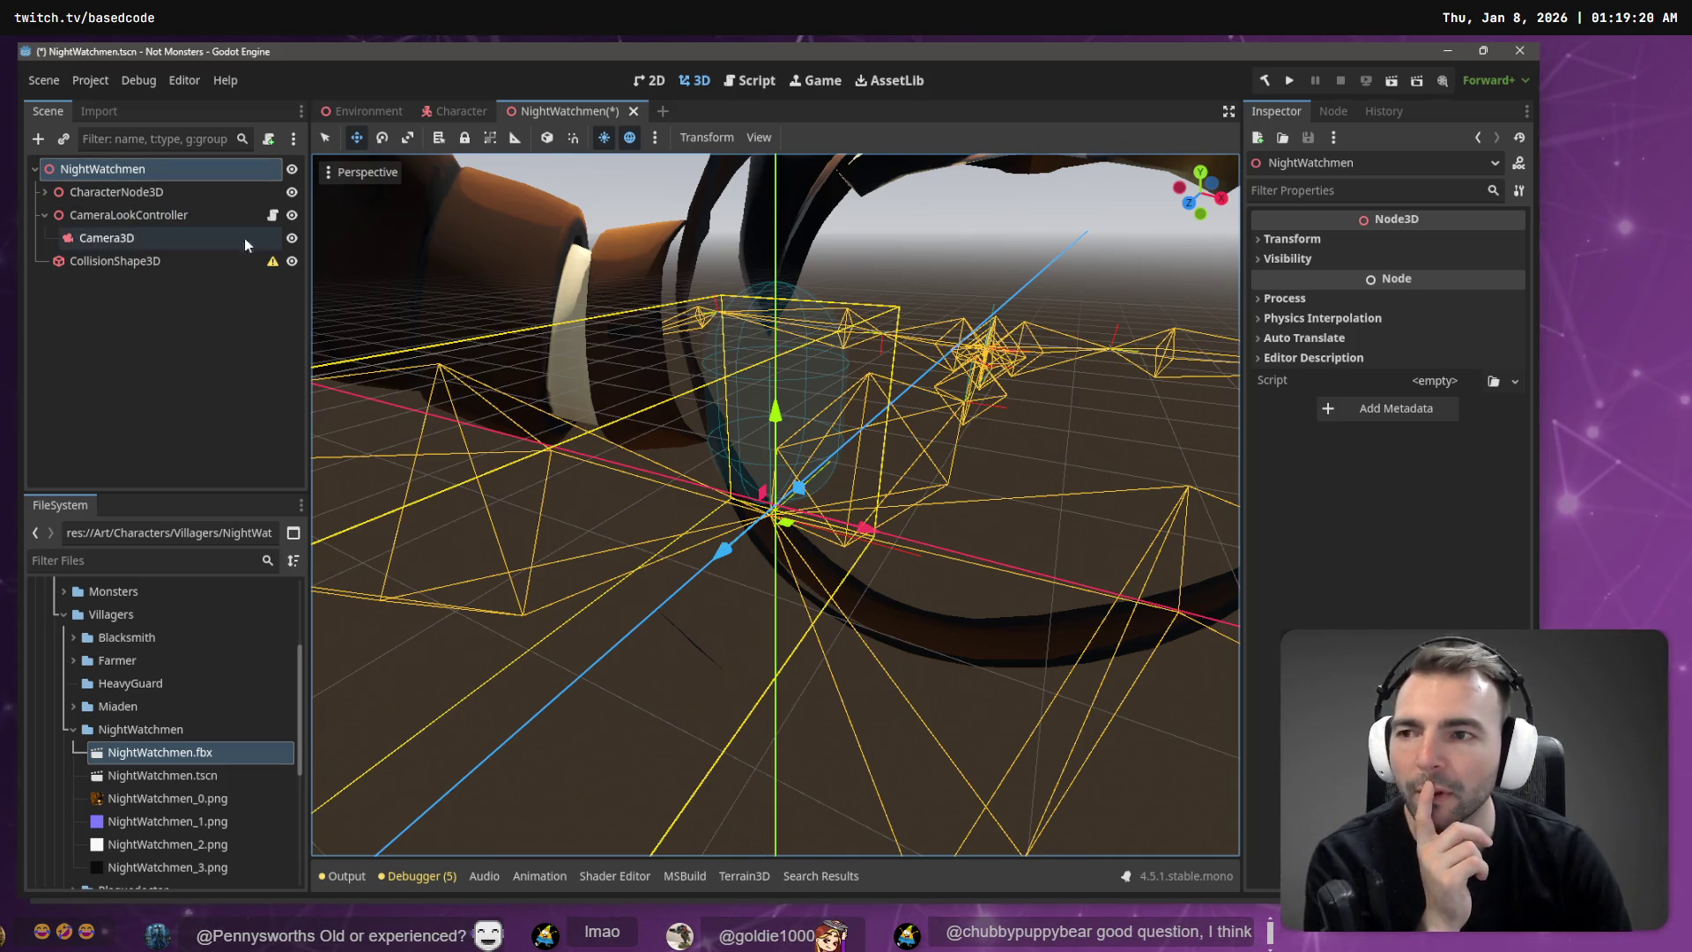
pyautogui.click(197, 319)
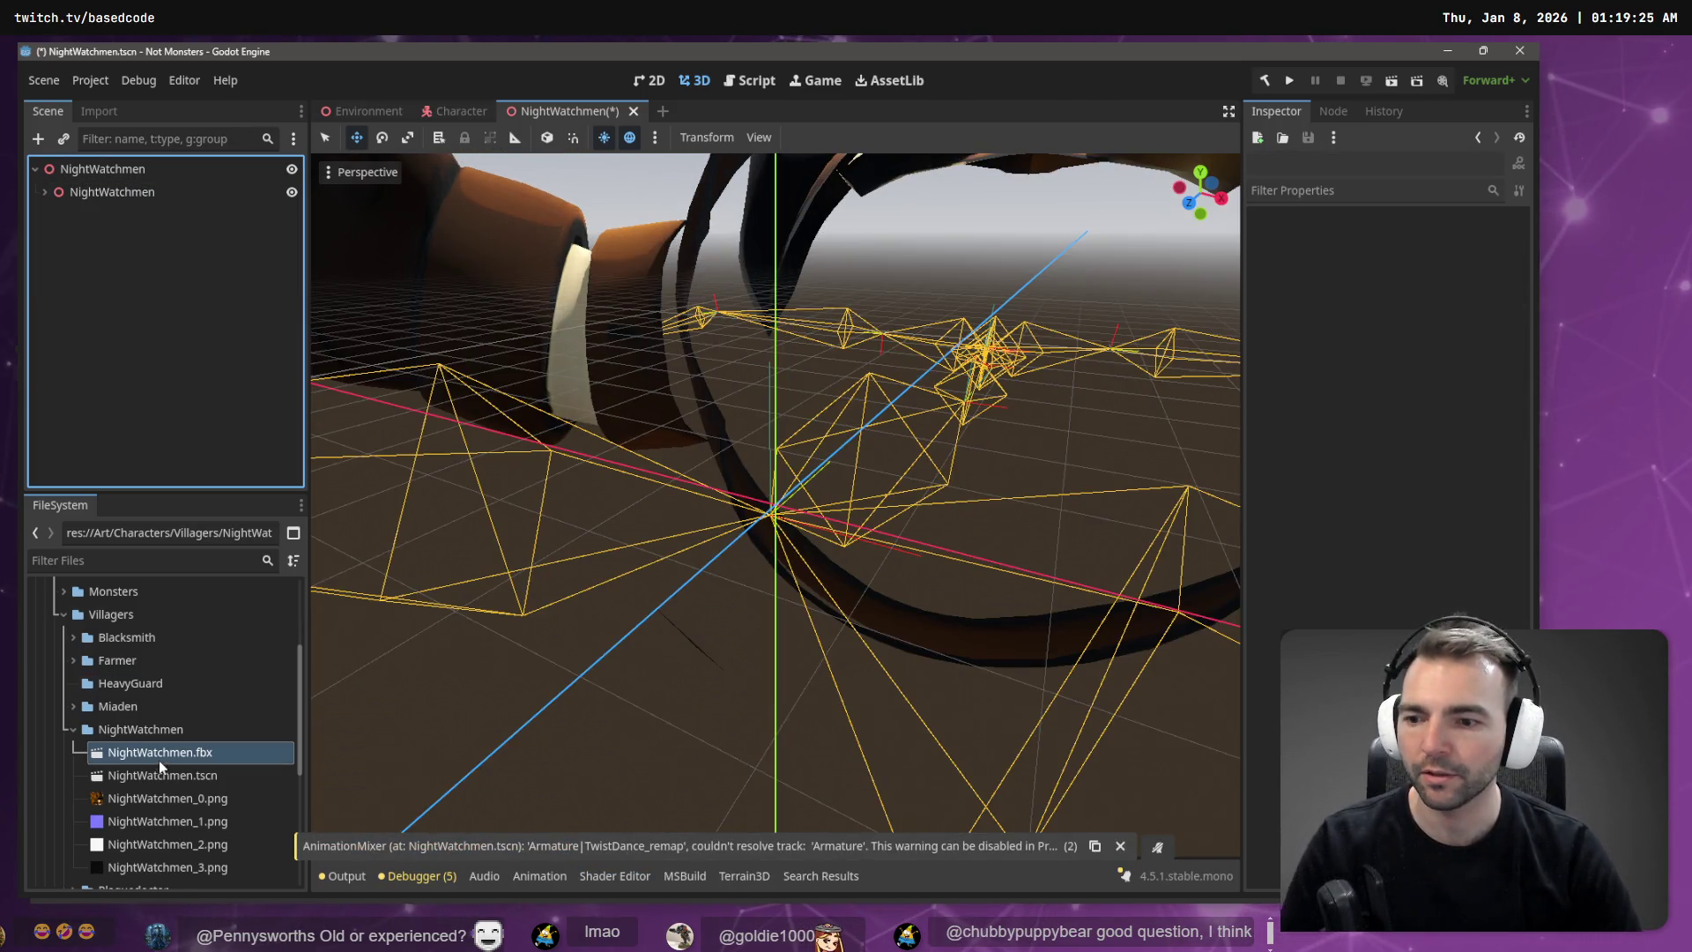
pyautogui.click(165, 775)
# Step: Remove NightWatchmen.tscn from the project and close its scene without saving
pyautogui.press('Delete')
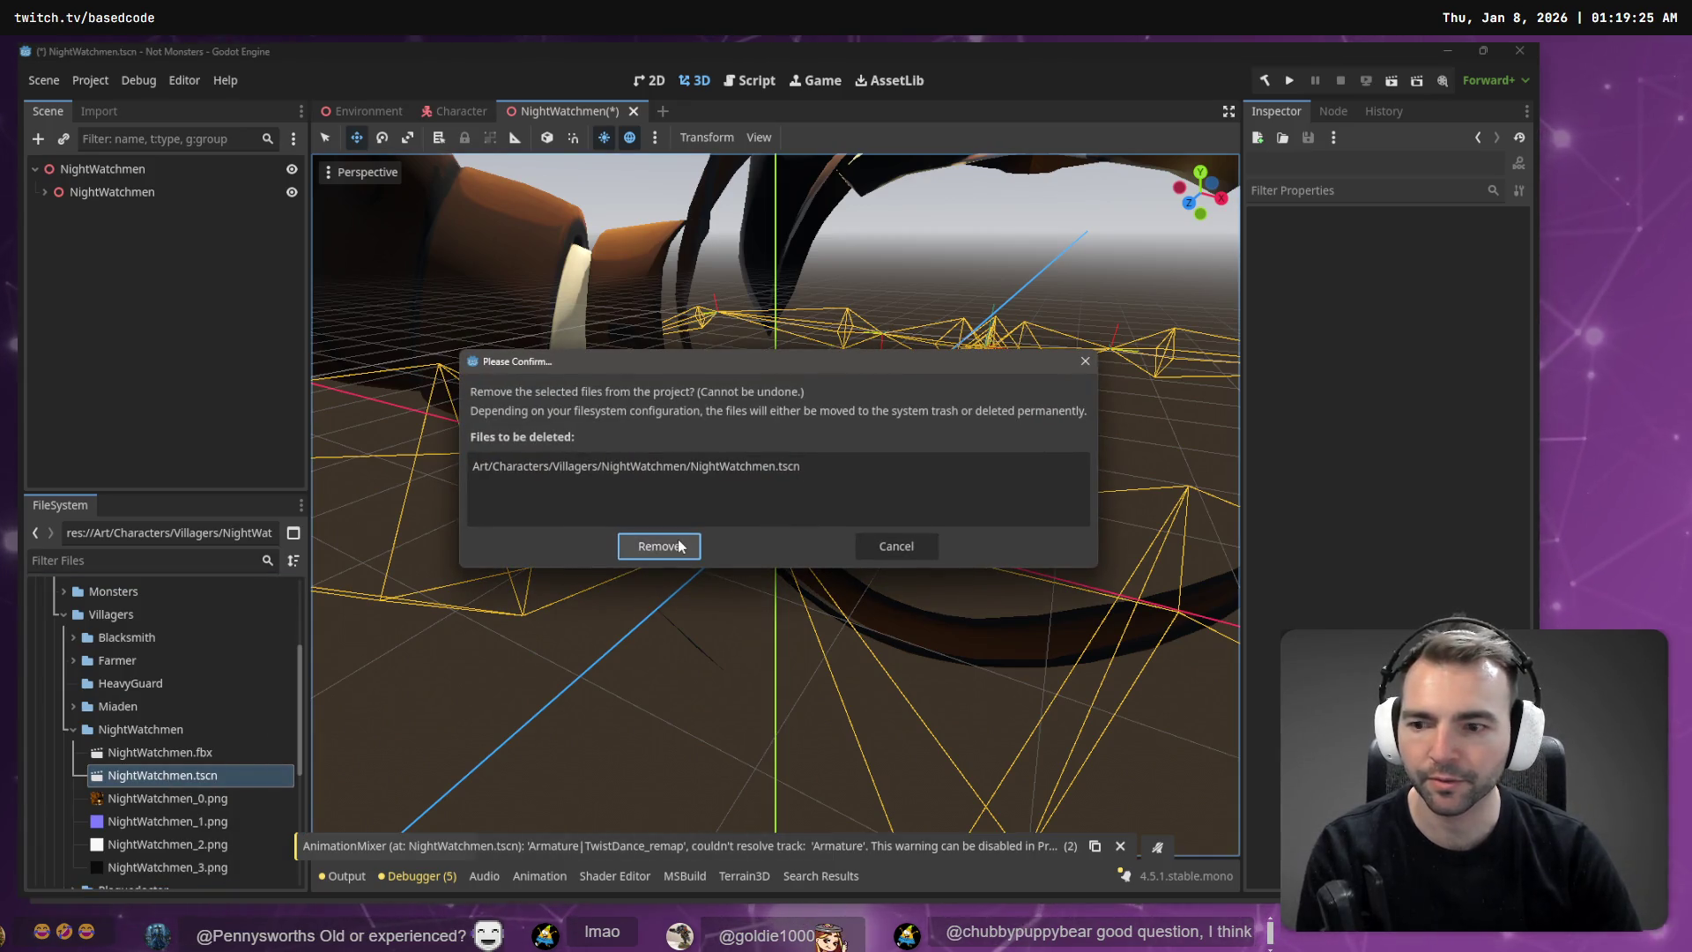
pyautogui.click(679, 547)
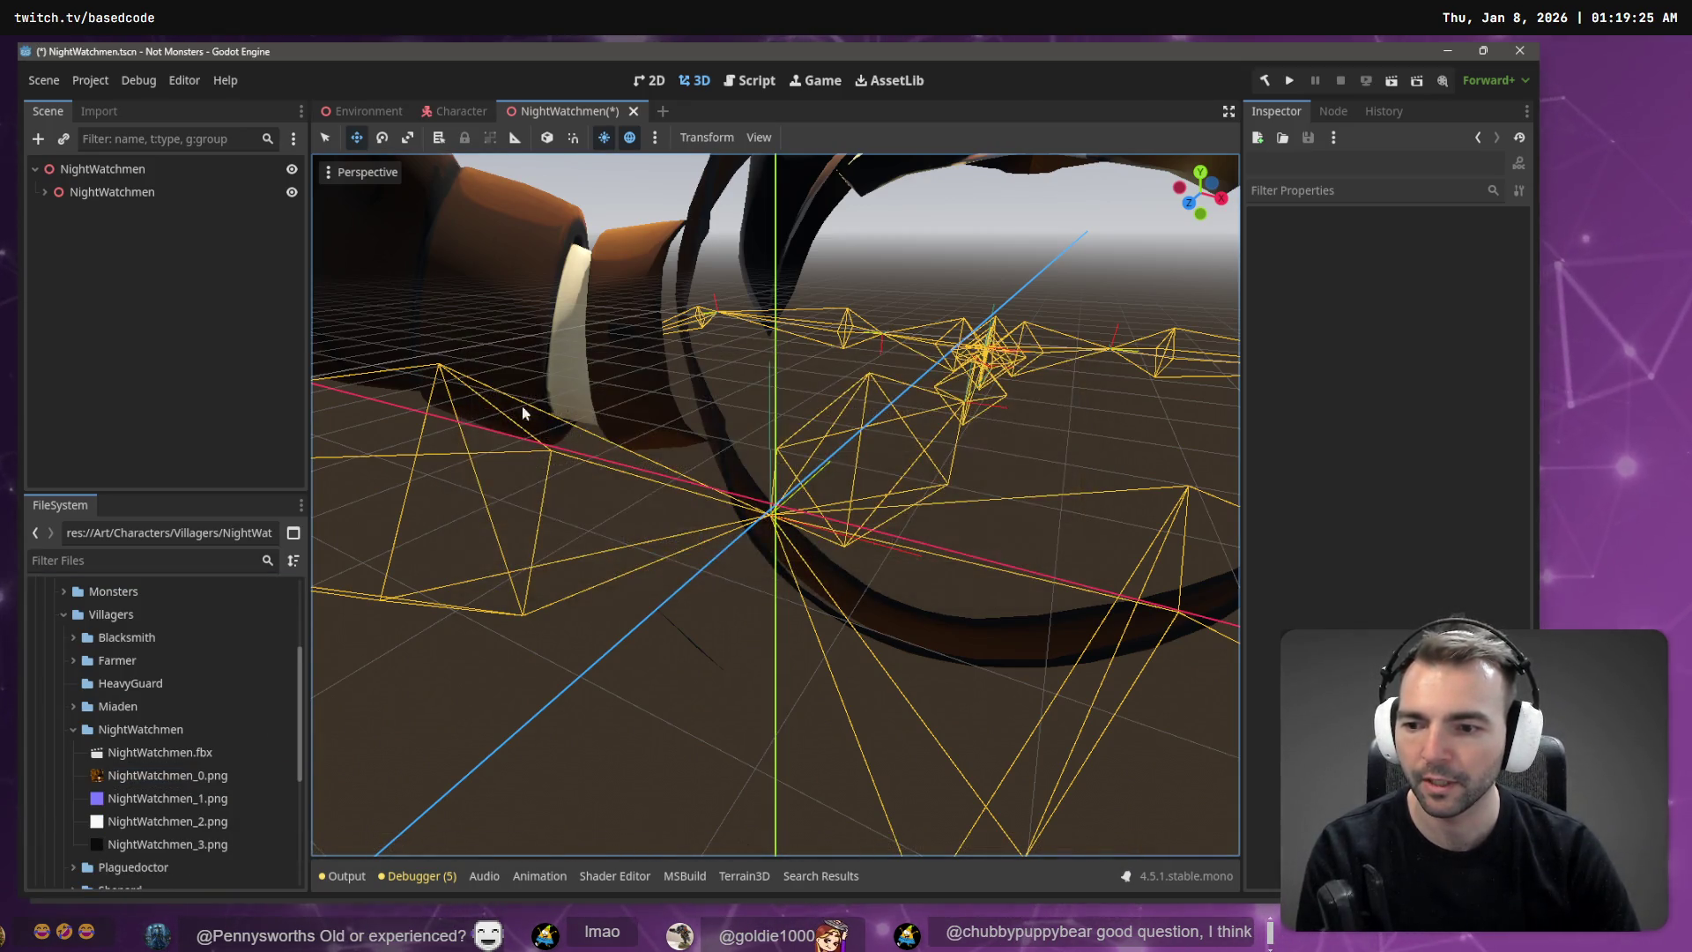
pyautogui.click(99, 169)
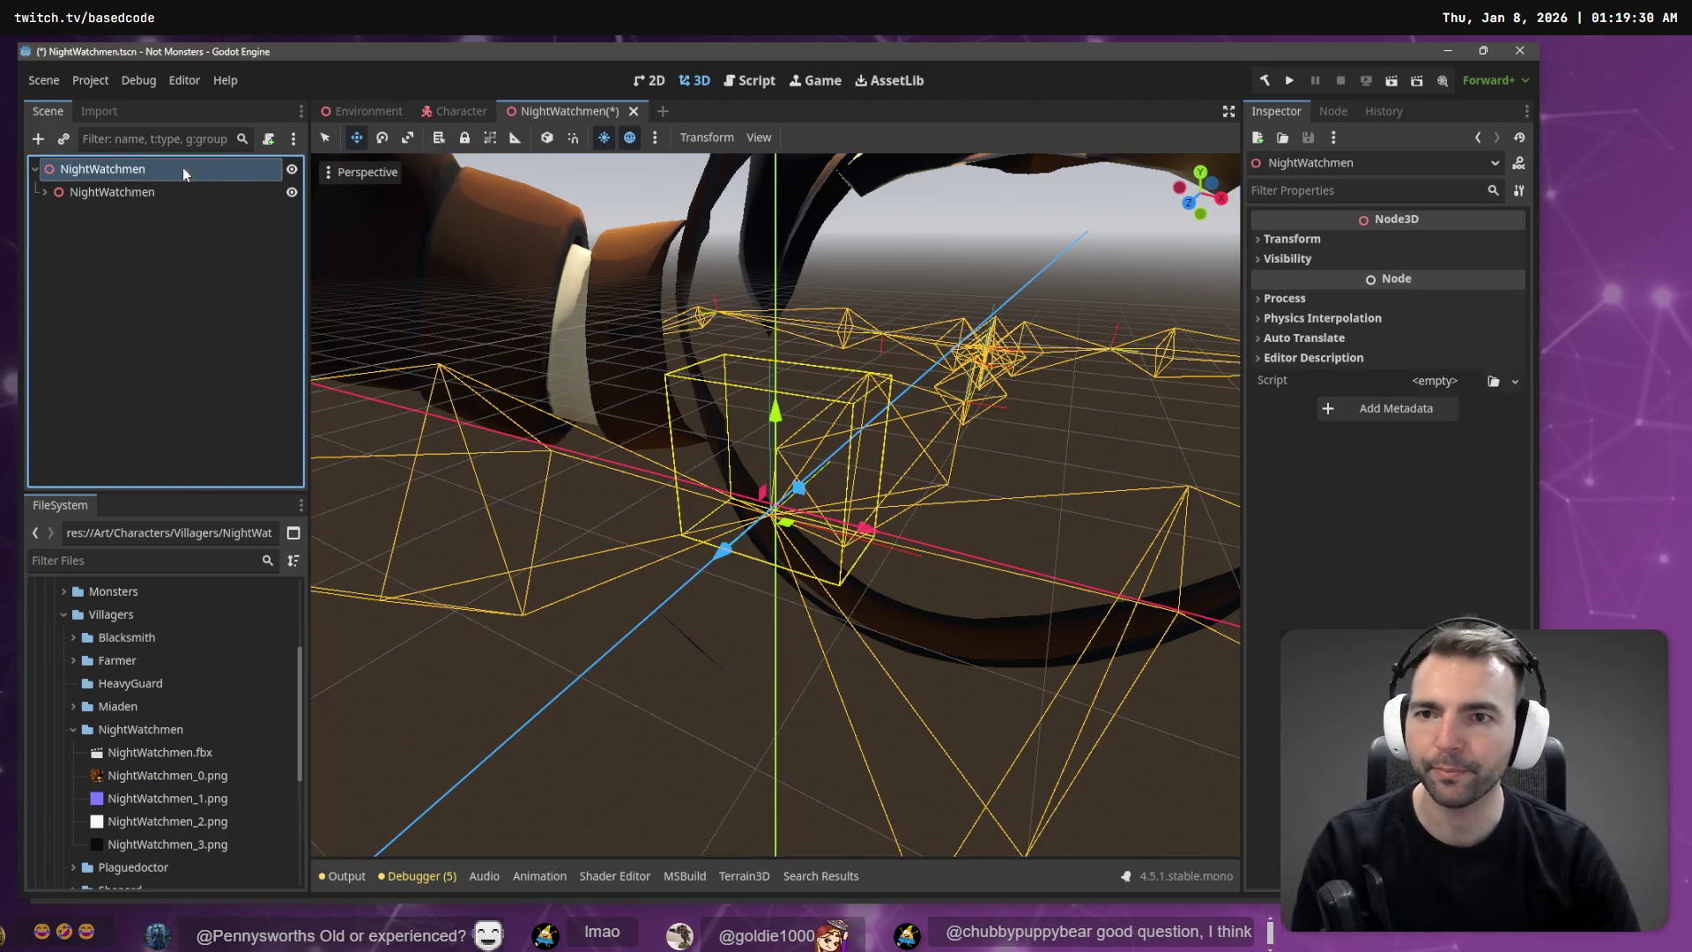
pyautogui.middleClick(595, 114)
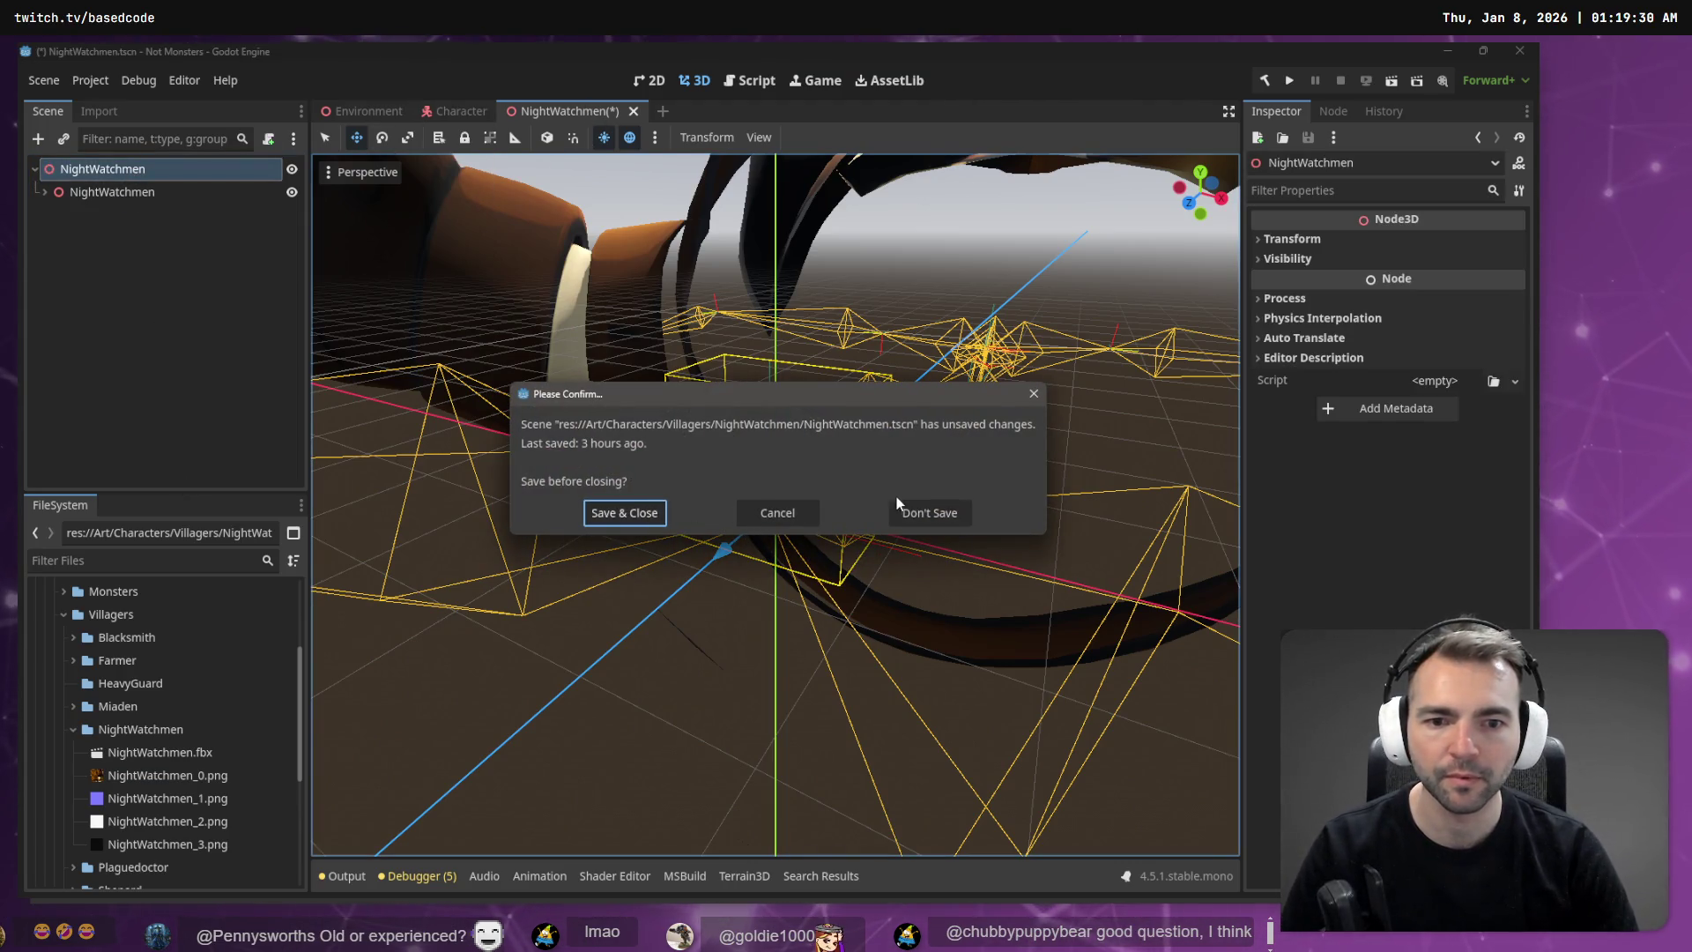
pyautogui.click(903, 510)
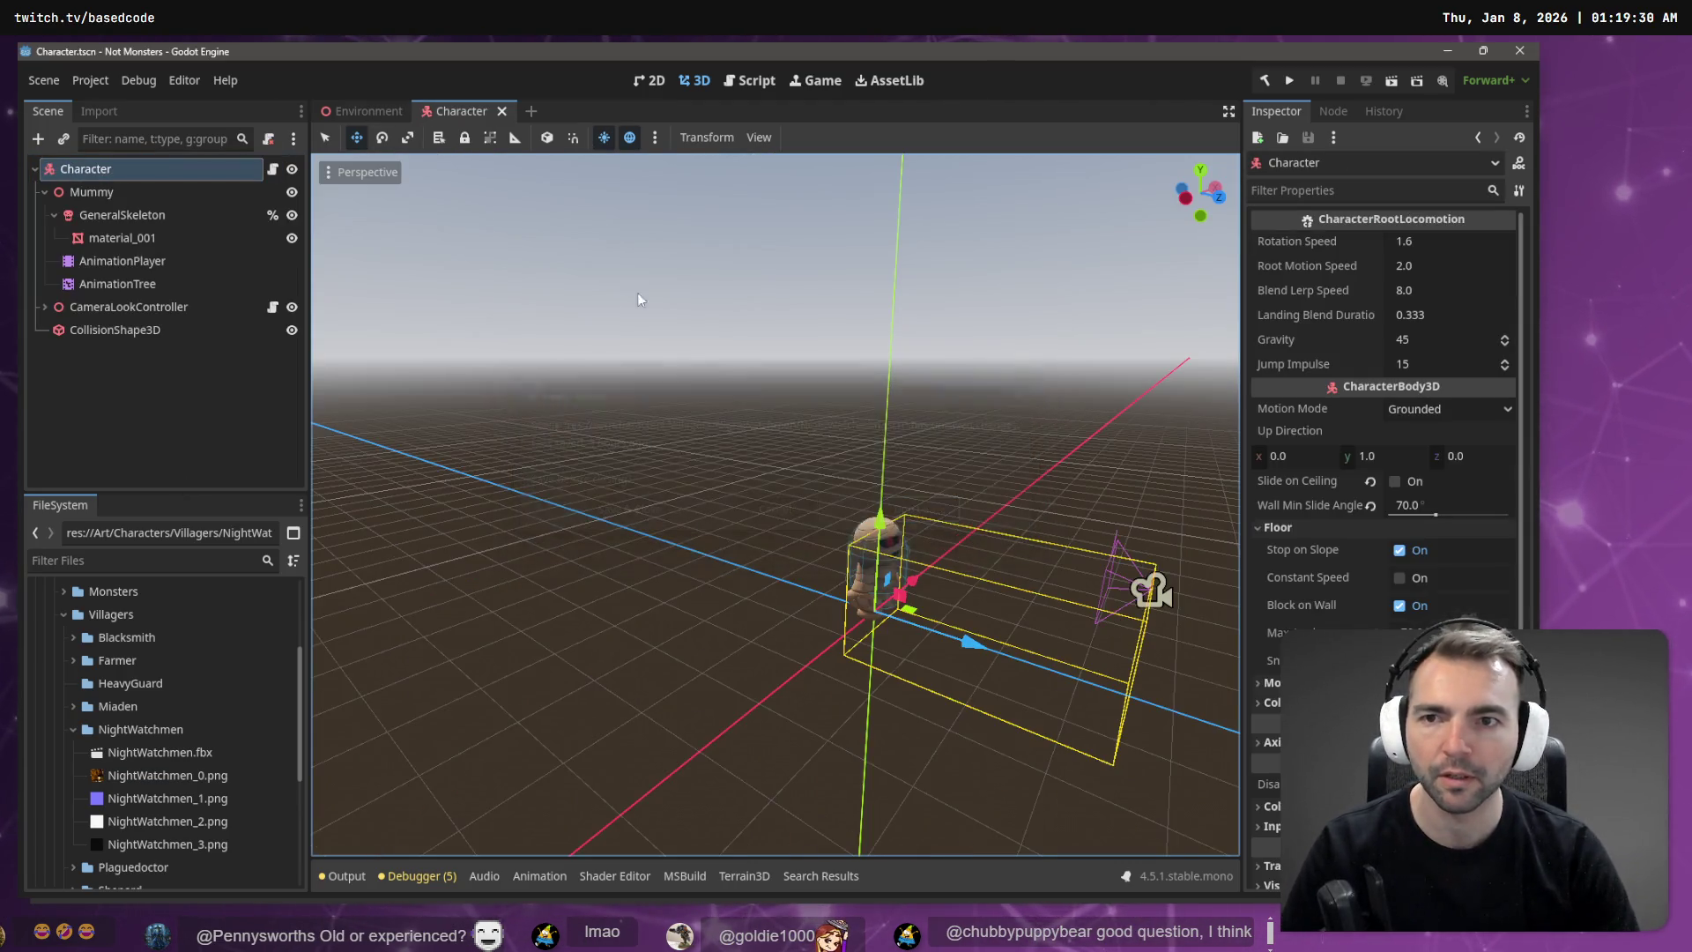
# Step: Rename the Character scene's Mummy node to CharacterNode3D
pyautogui.click(115, 191)
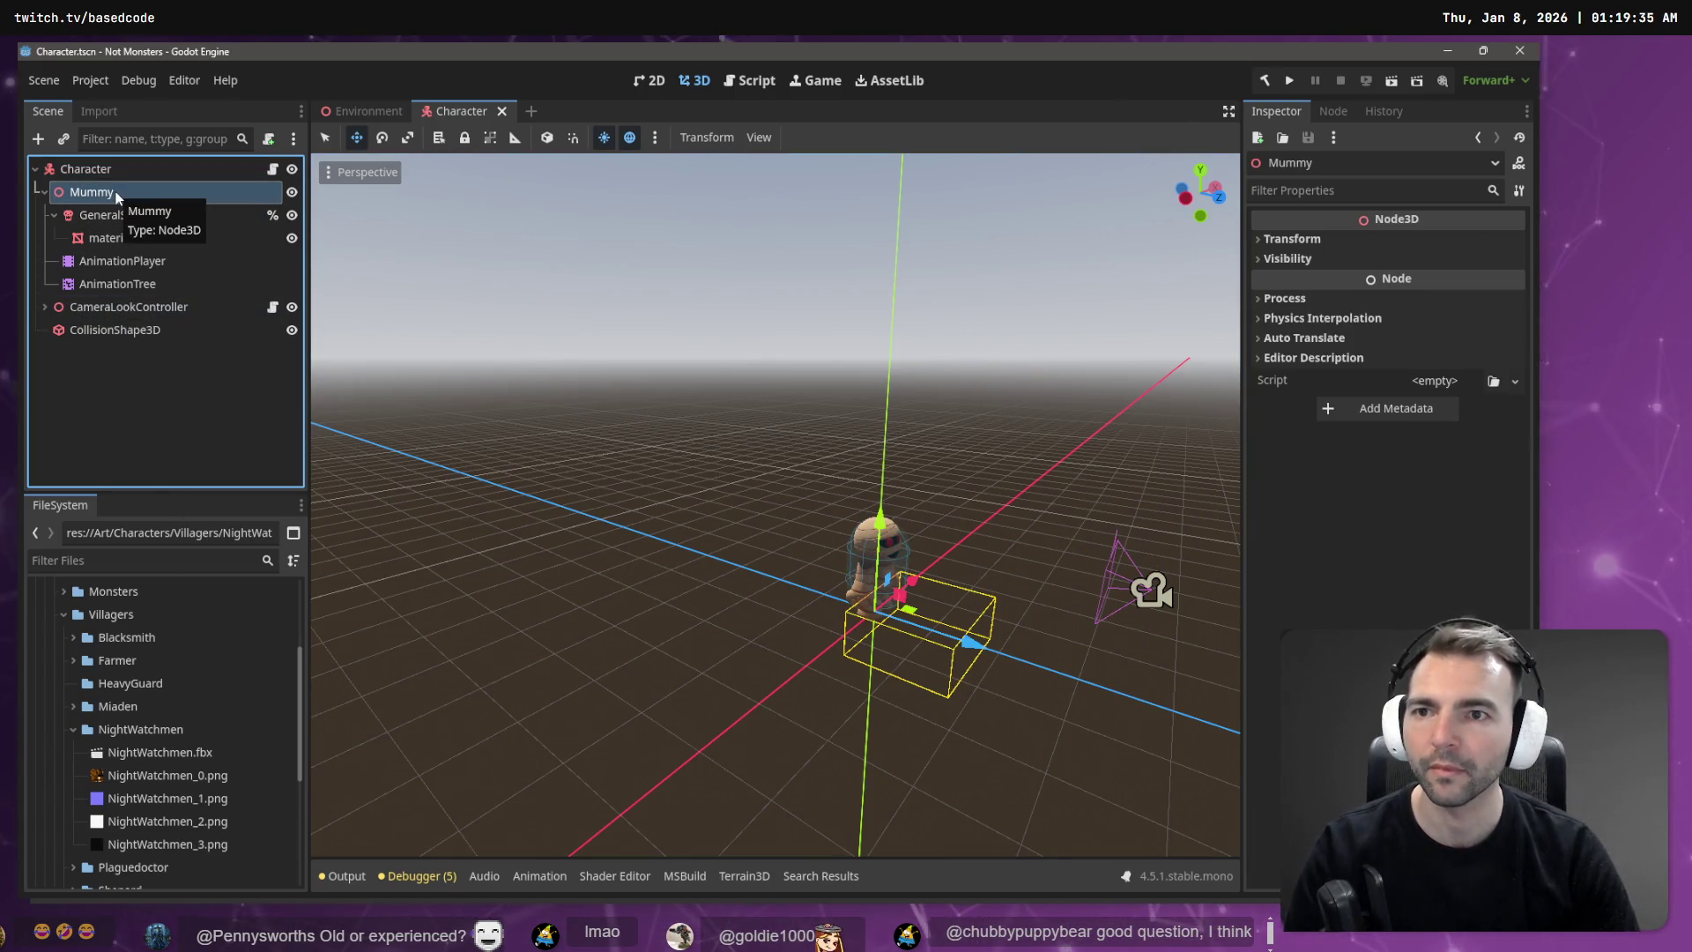
pyautogui.doubleClick(114, 193)
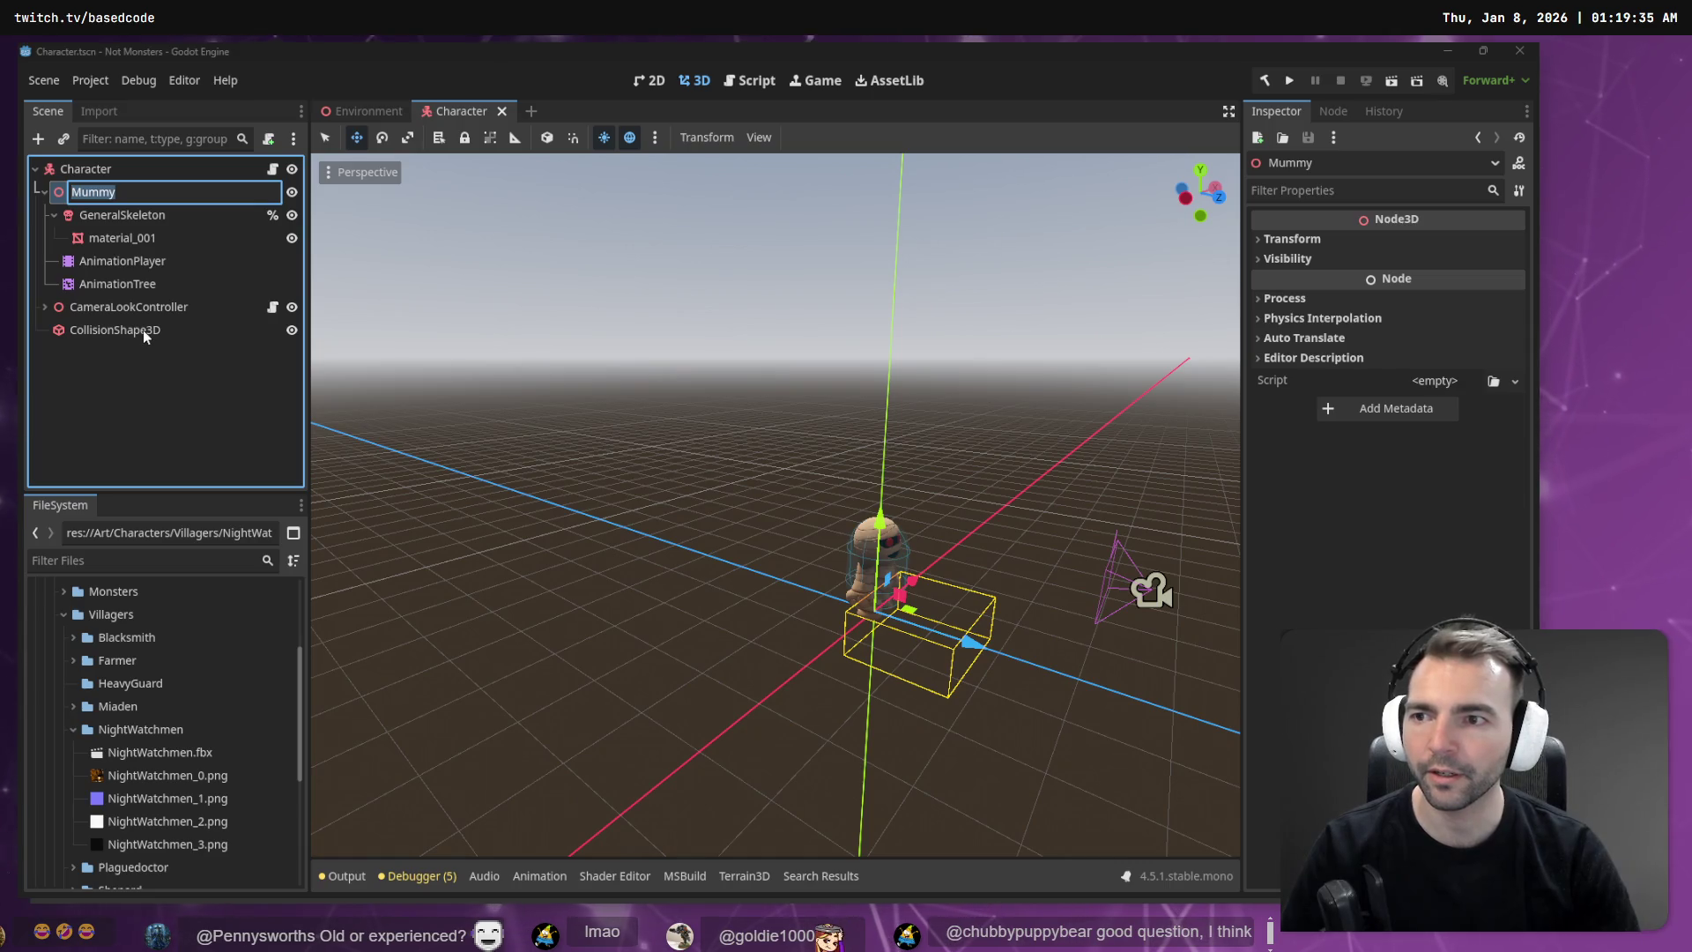
pyautogui.write('CharacterNode3D')
pyautogui.press('Return')
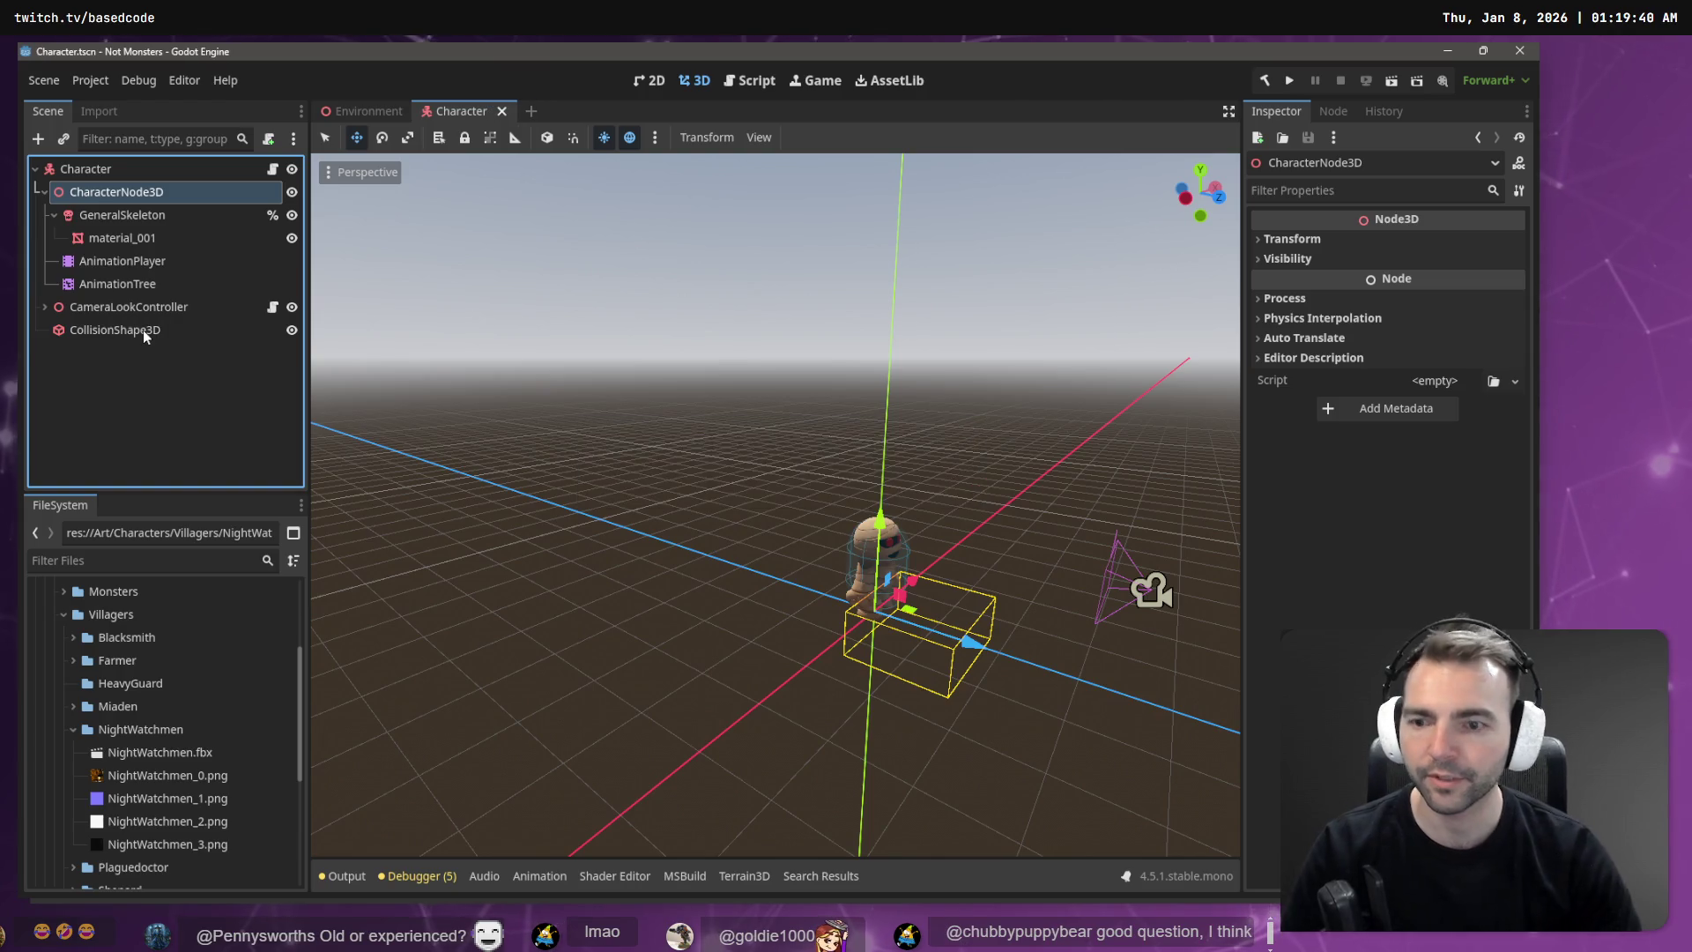
pyautogui.hotkey('alt', 'Tab')
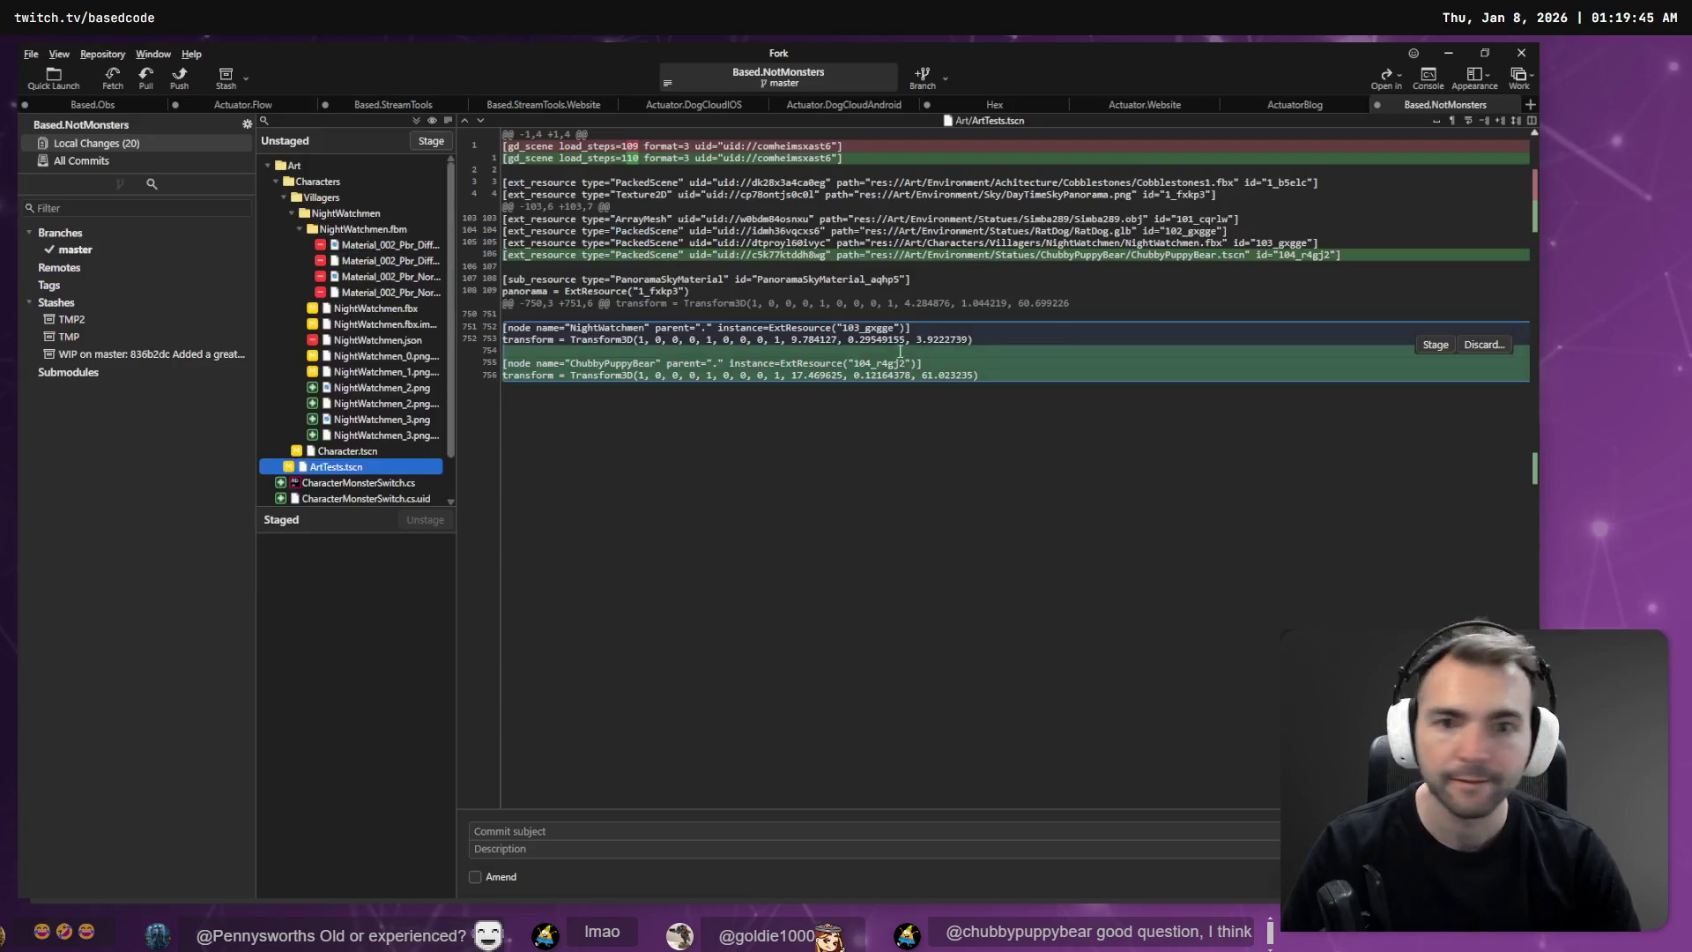
# Step: Stage Character.tscn in Fork and review its staged diff of renamed animation ids
pyautogui.click(284, 199)
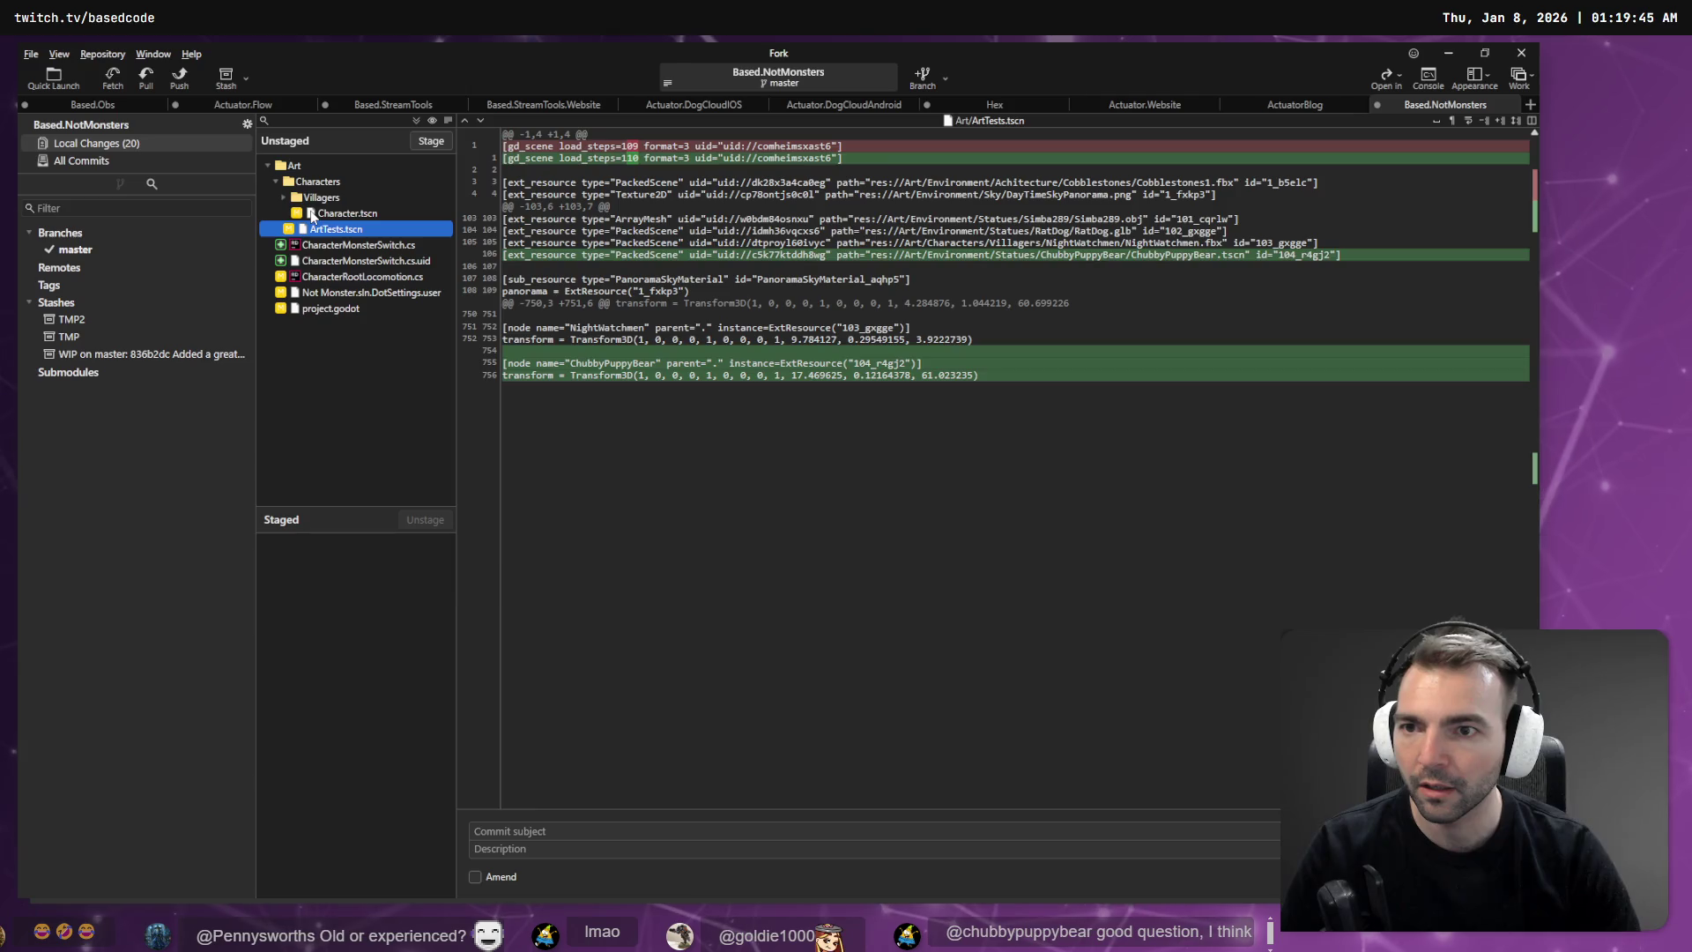
pyautogui.click(313, 214)
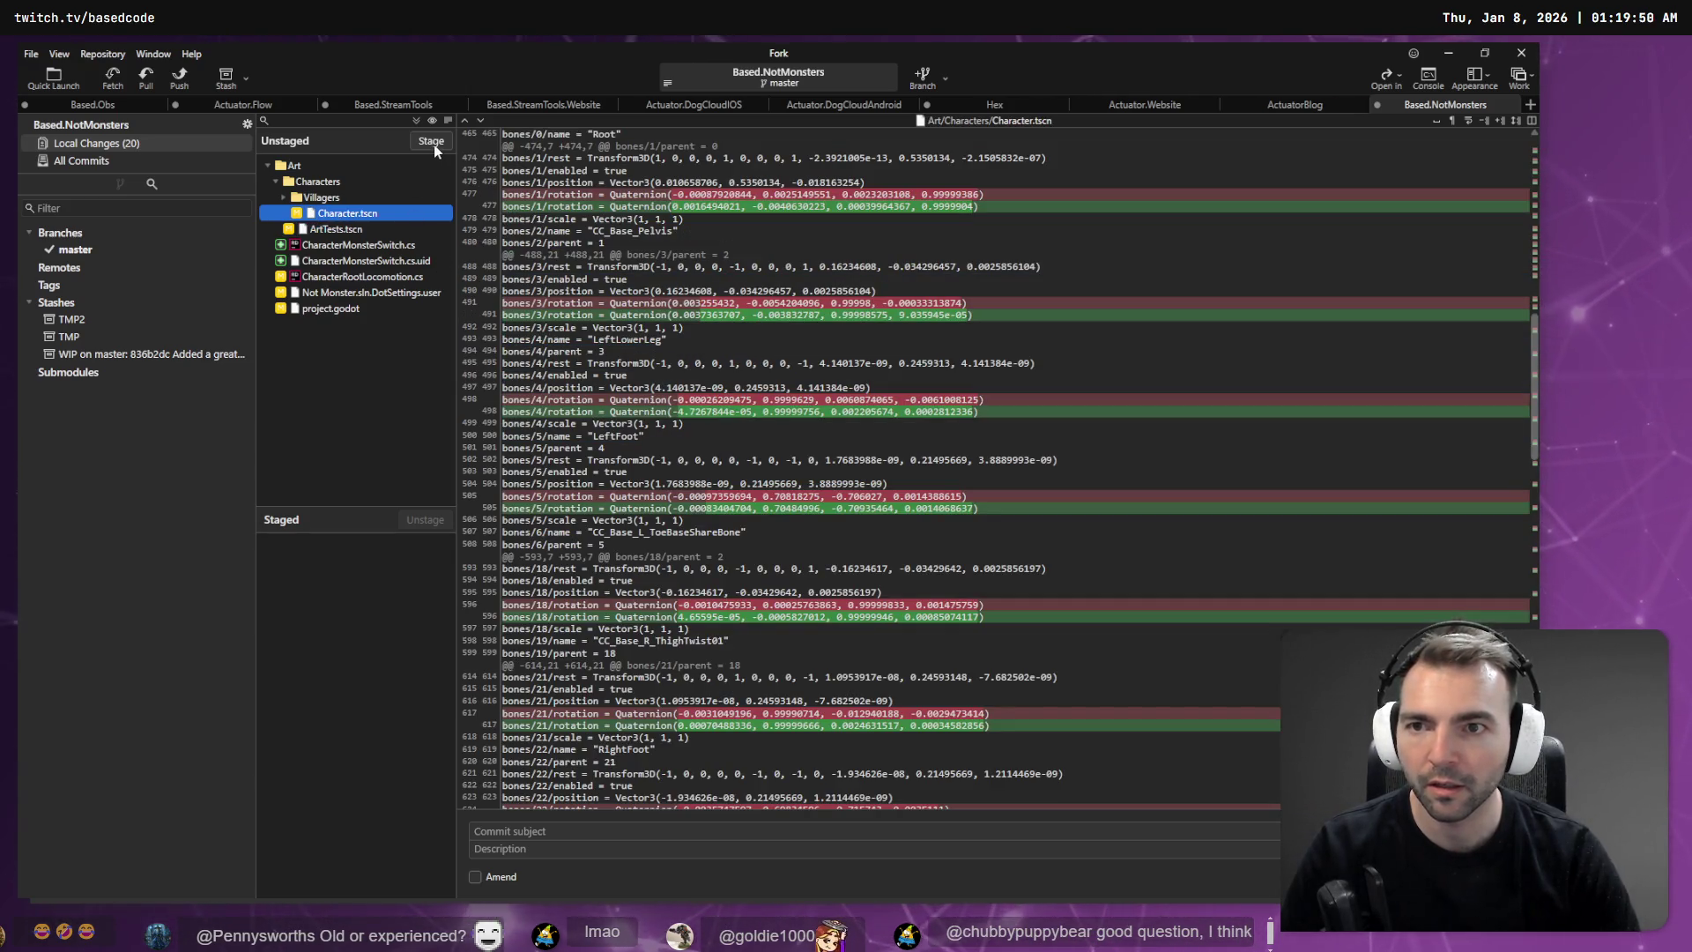
pyautogui.click(431, 146)
pyautogui.click(352, 577)
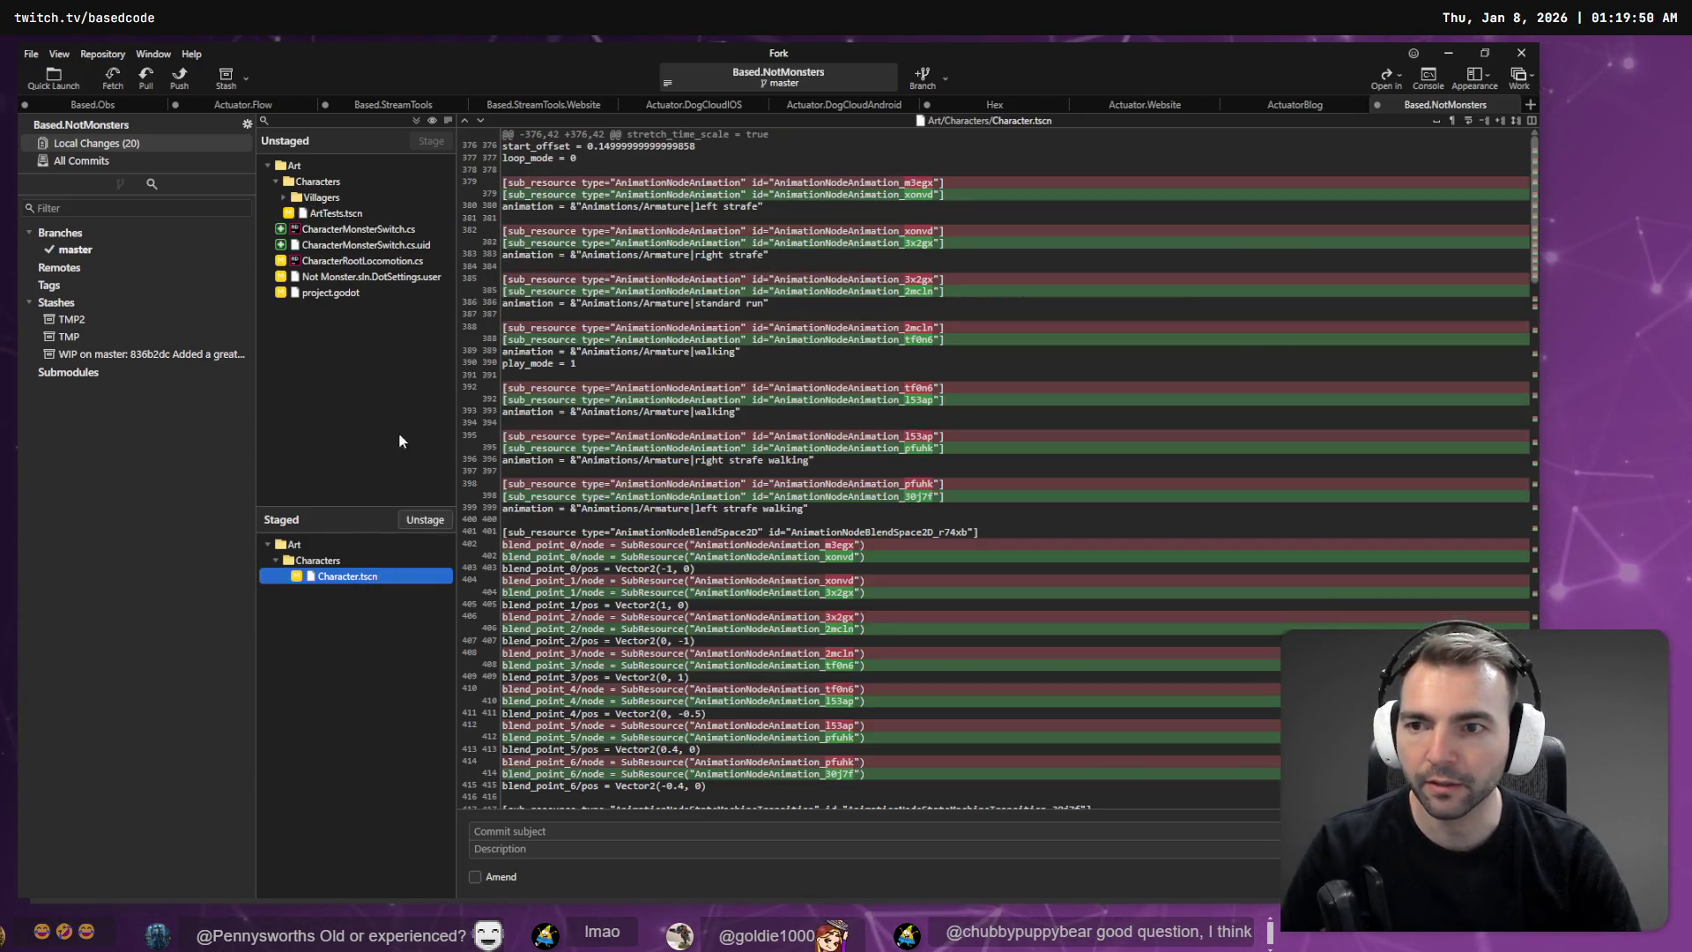
pyautogui.hotkey('alt', 'Tab')
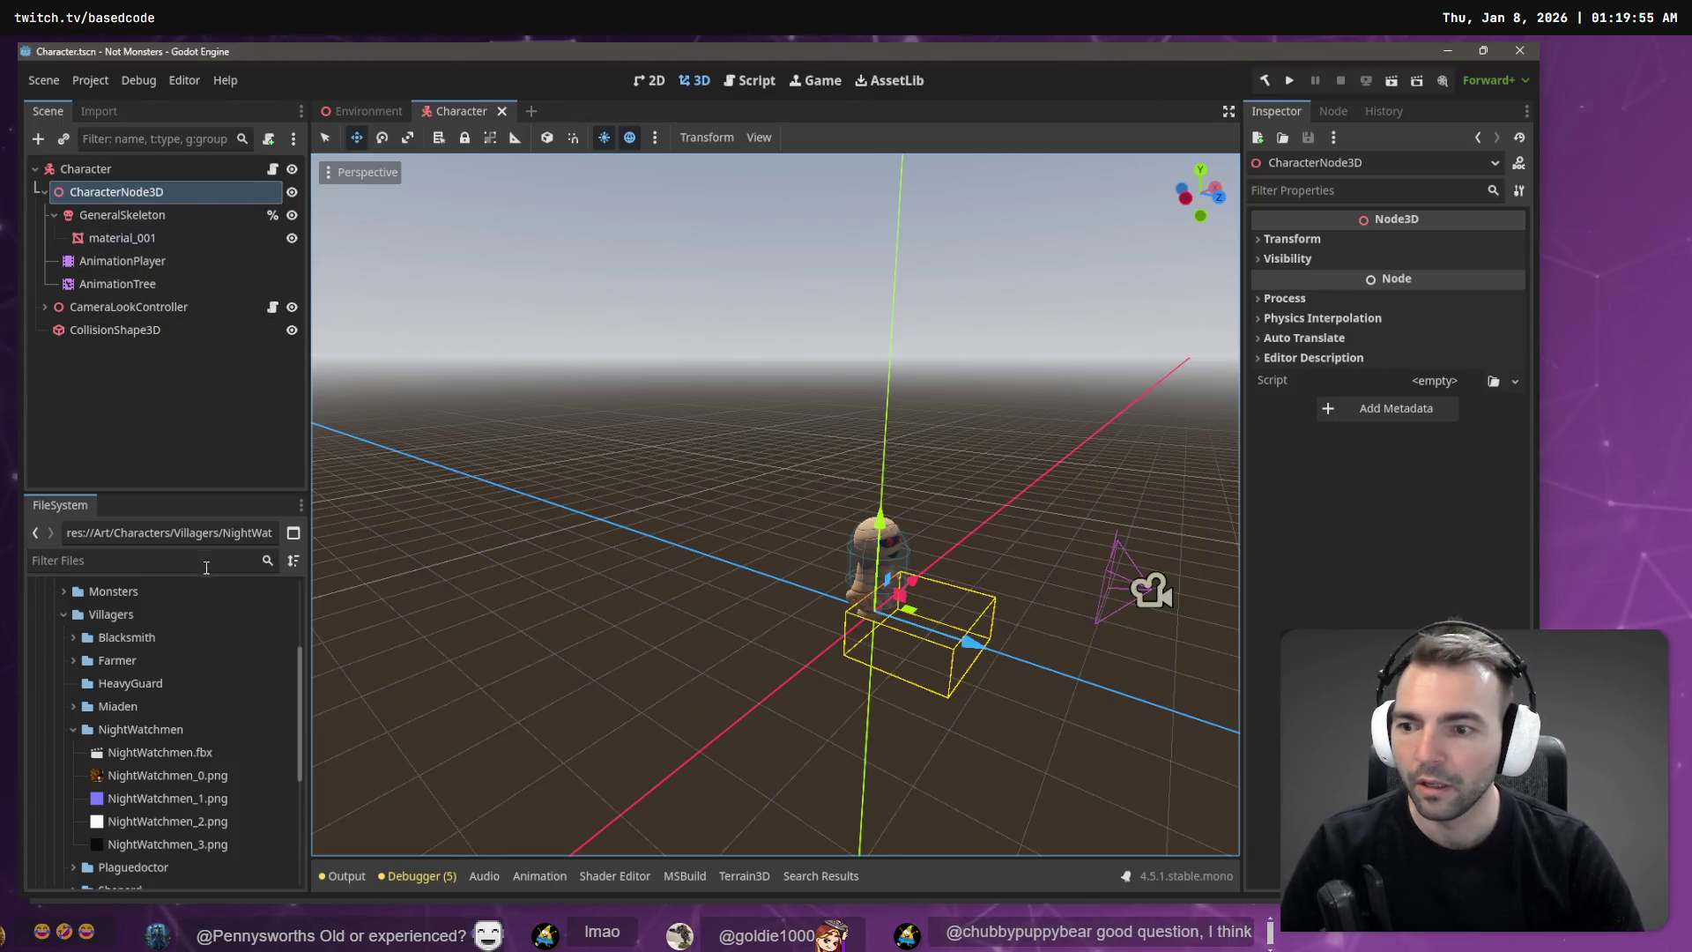
# Step: Create a new scene named 'Import' in the NightWatchmen folder
pyautogui.click(115, 730)
pyautogui.rightClick(115, 730)
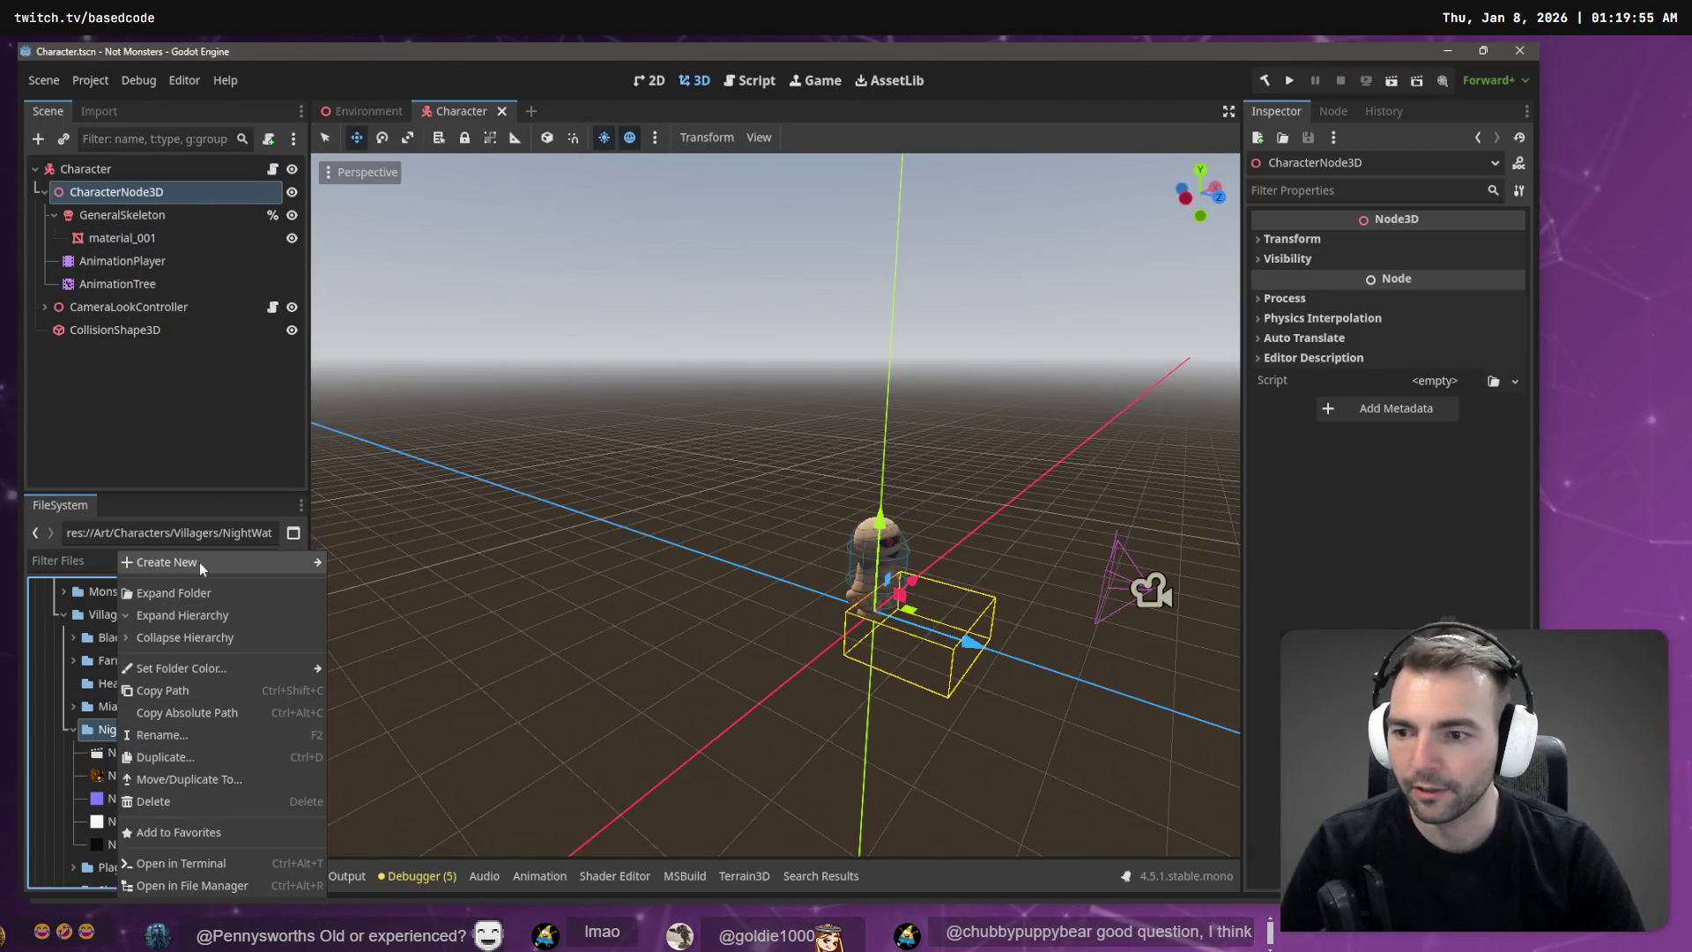
pyautogui.moveTo(199, 562)
pyautogui.click(382, 602)
pyautogui.write('Import')
pyautogui.press('Return')
# Step: Add NightWatchmen.fbx to Import, make its nodes local, and rename it CharacterNode3D
pyautogui.moveTo(165, 779); pyautogui.dragTo(81, 176)
pyautogui.rightClick(90, 191)
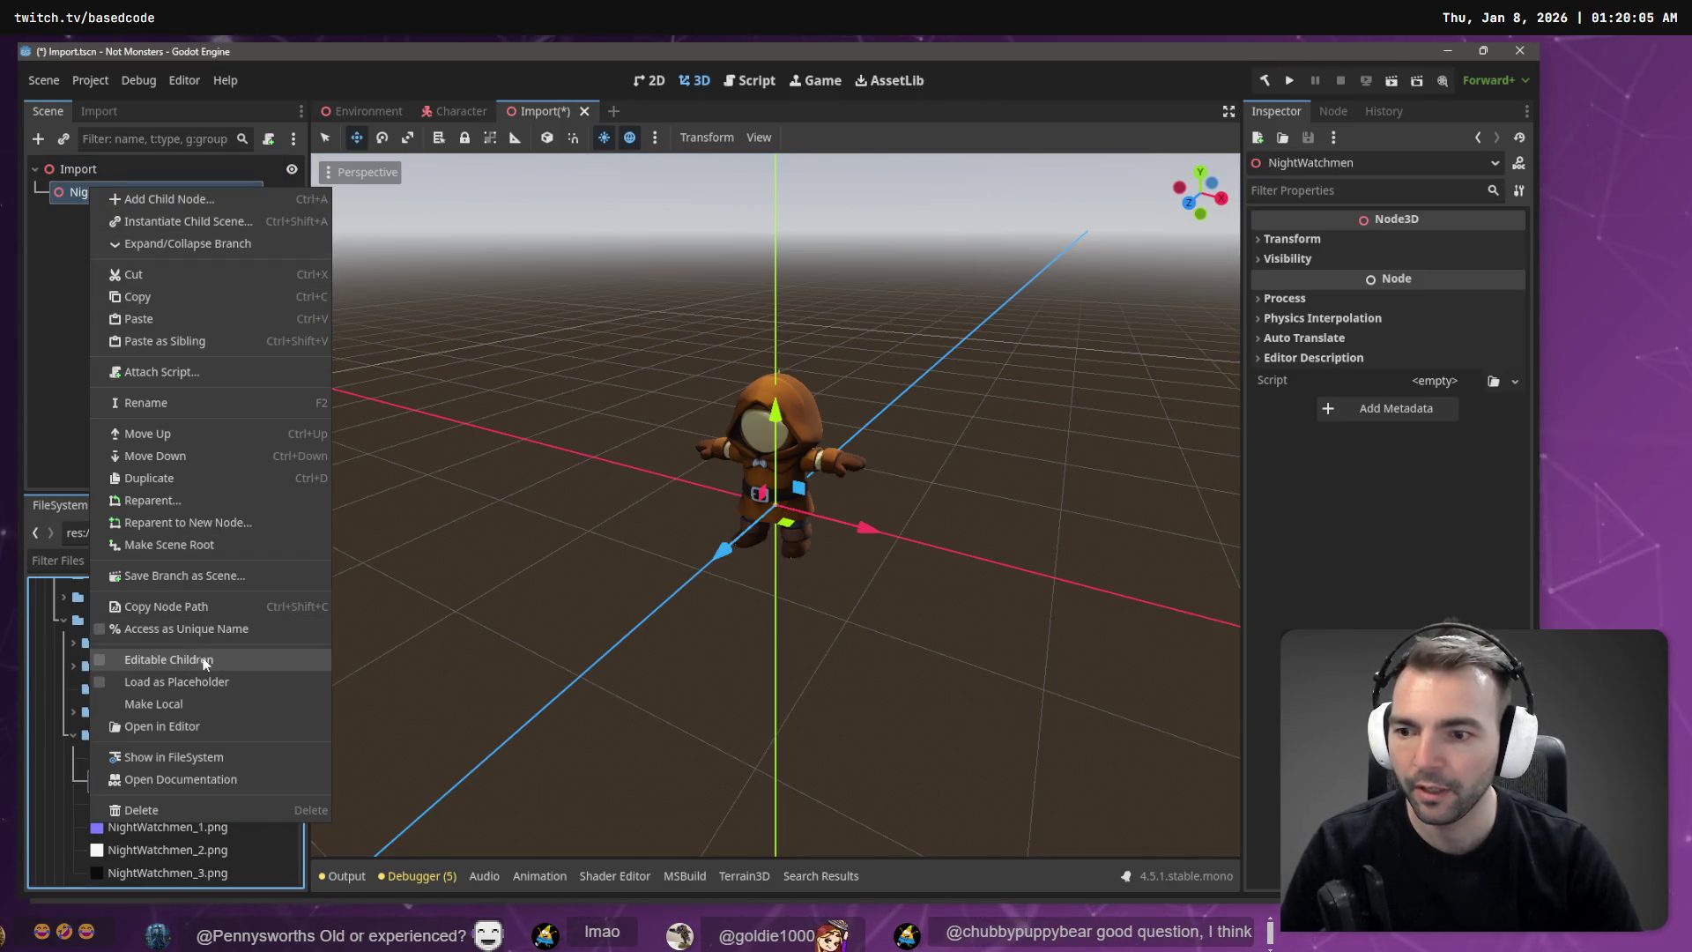
pyautogui.click(211, 704)
pyautogui.click(122, 284)
pyautogui.click(141, 192)
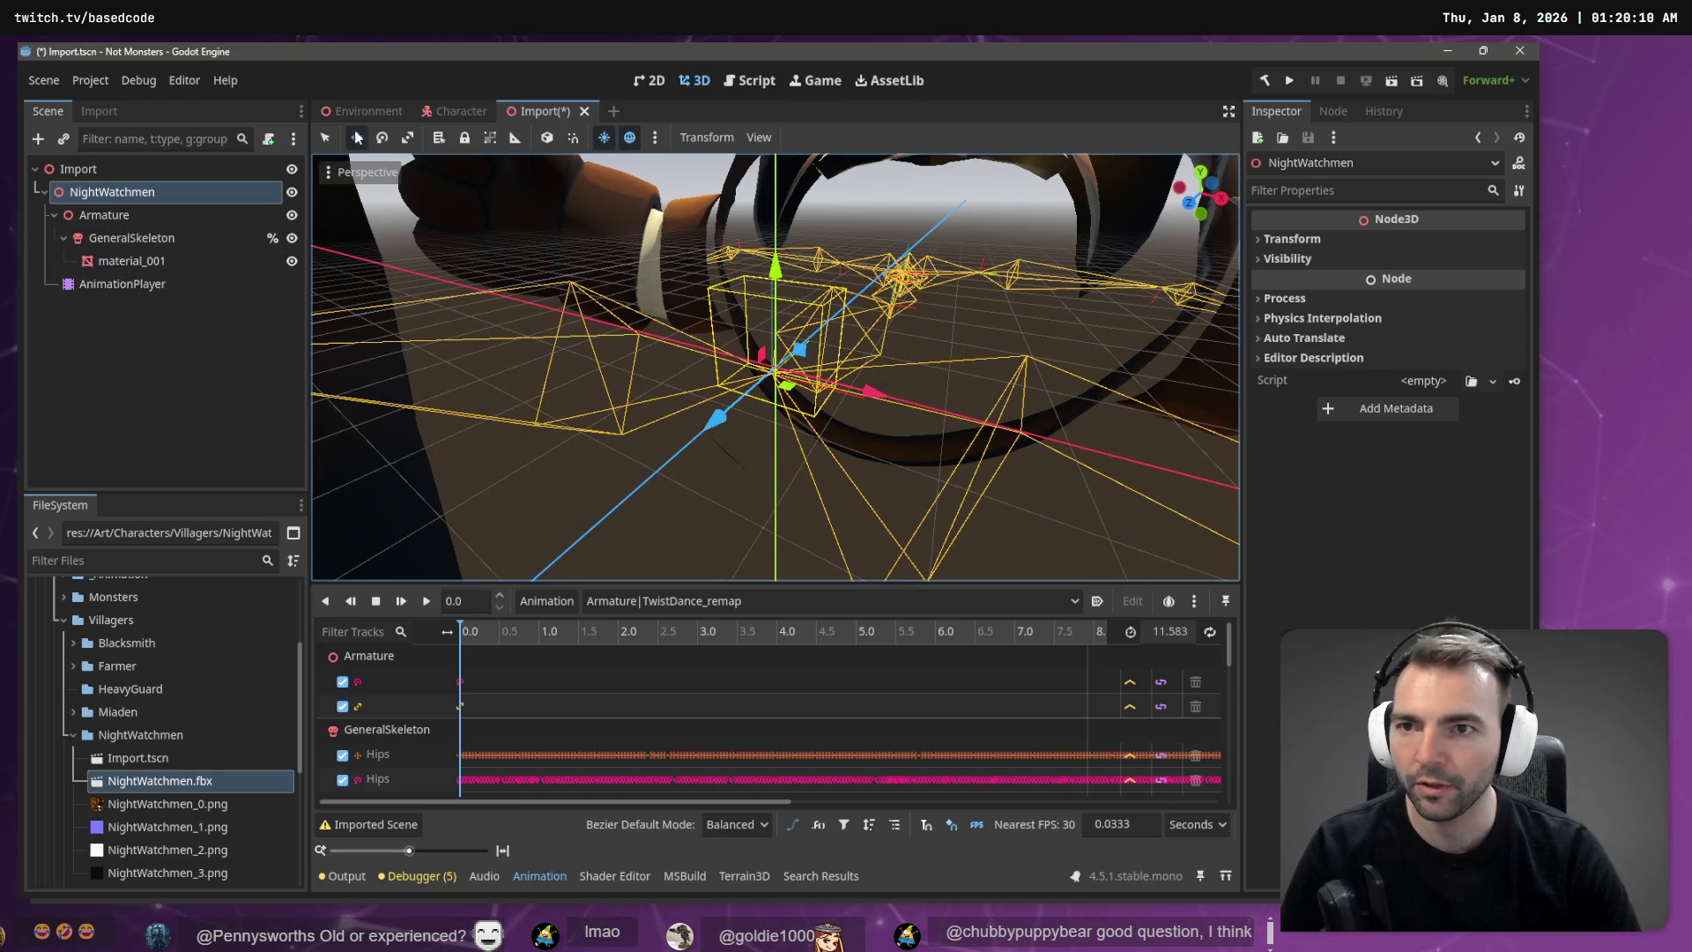
pyautogui.doubleClick(141, 192)
pyautogui.write('CharacterNode3D')
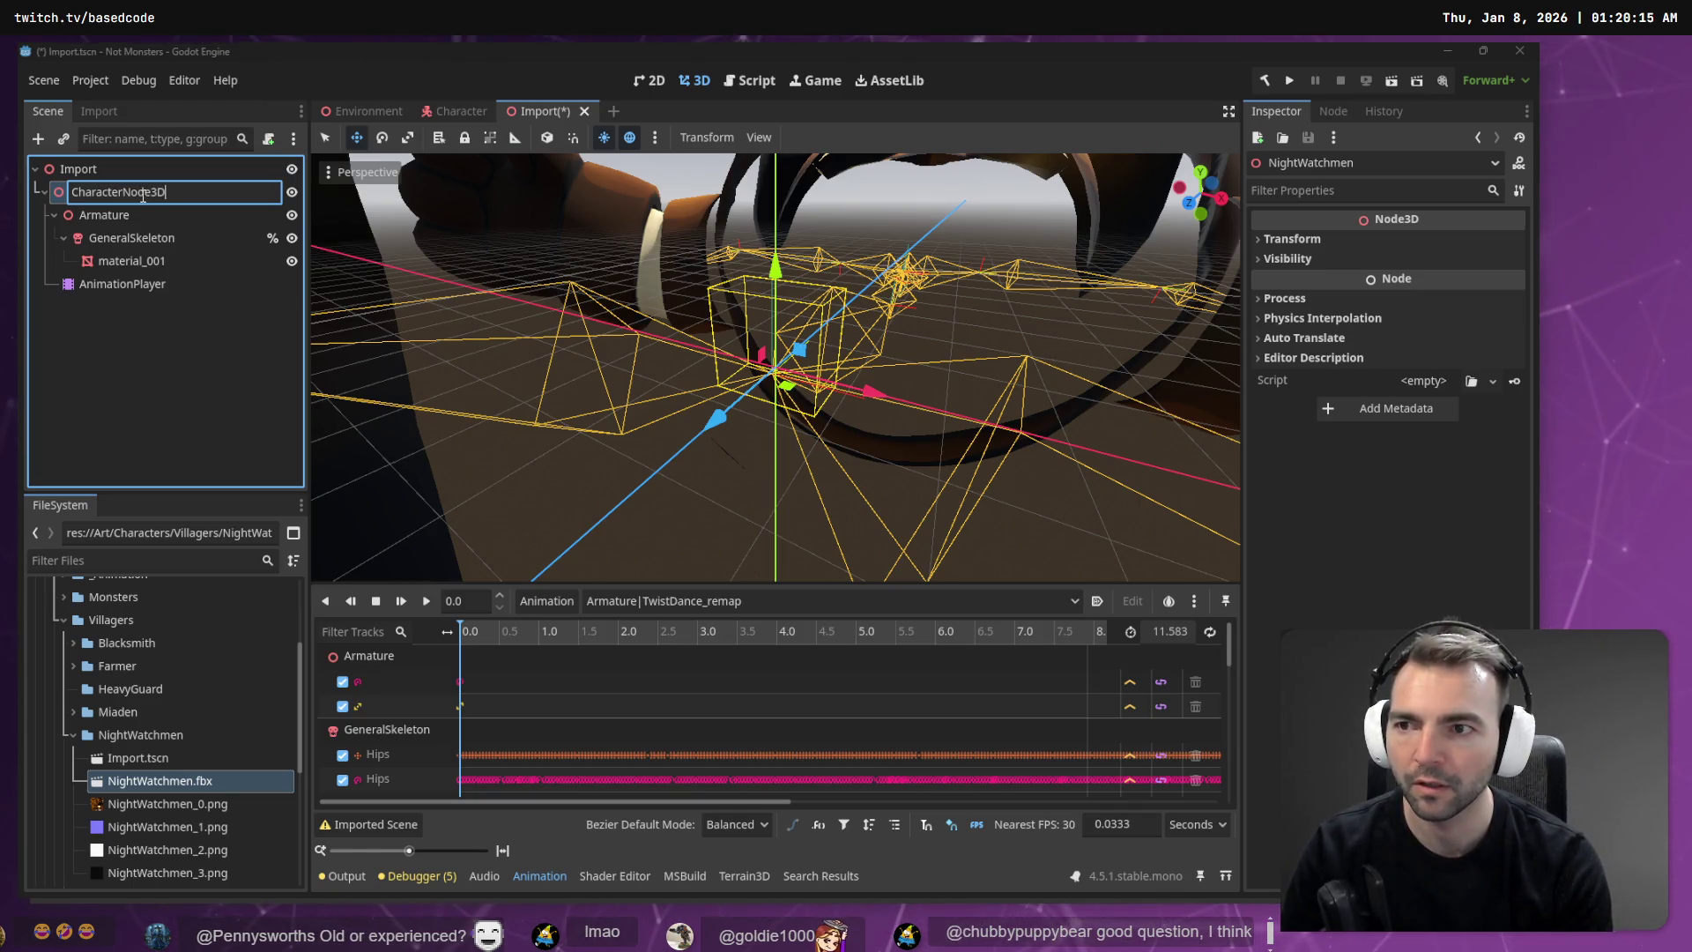
pyautogui.press('Return')
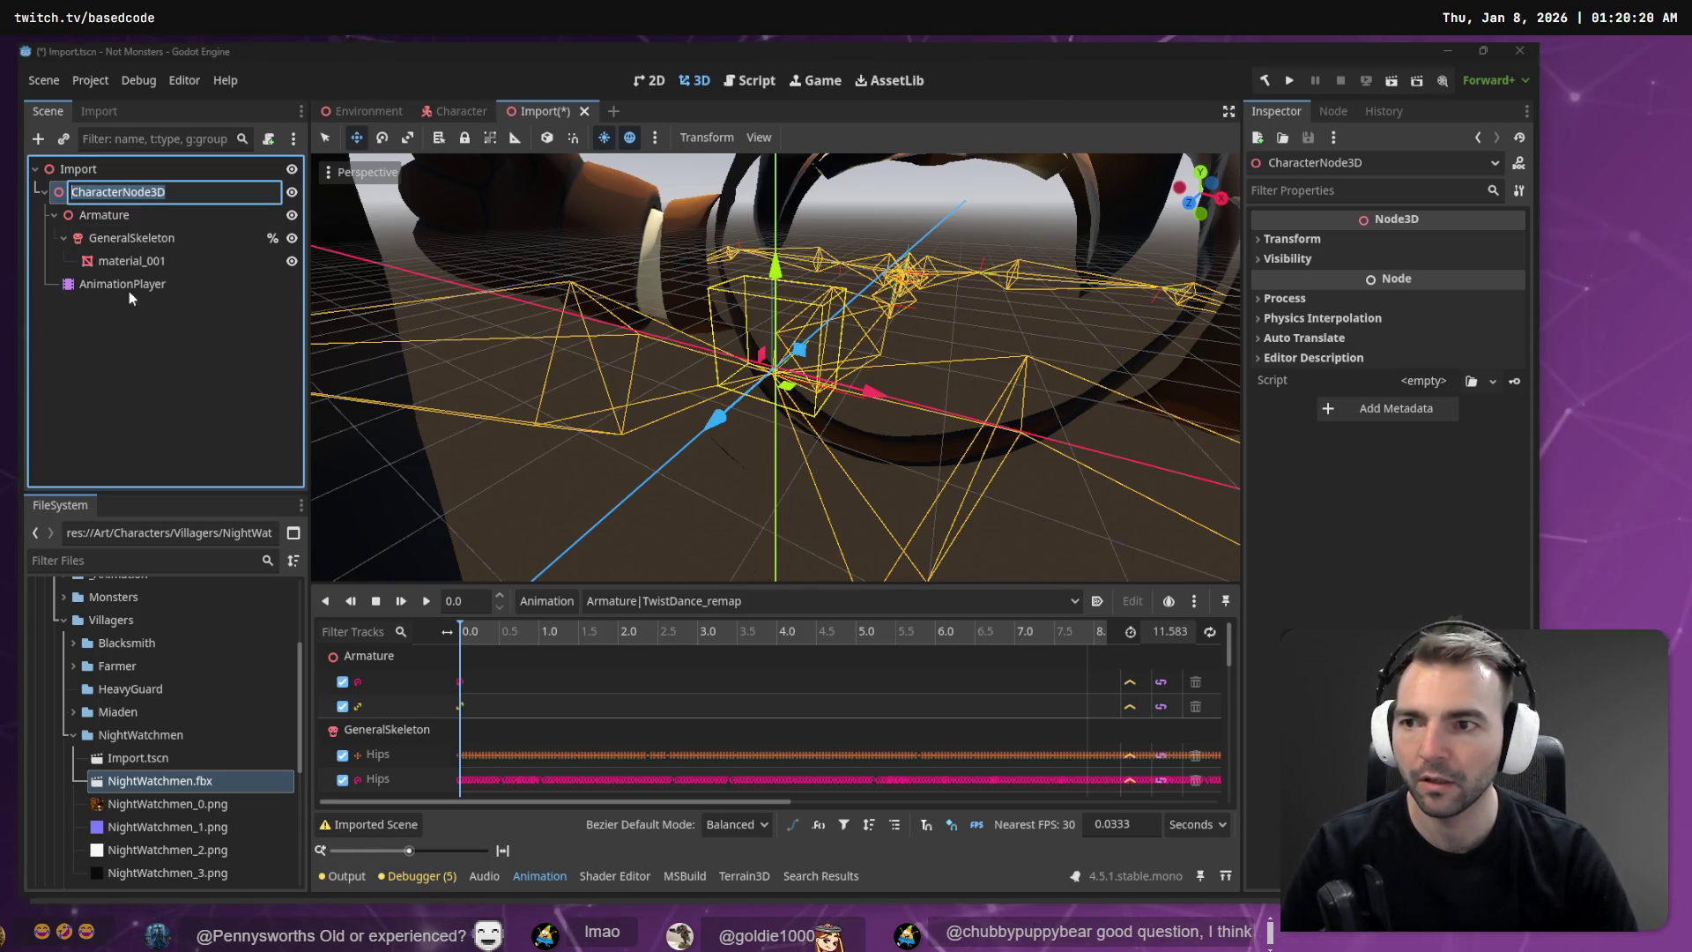
pyautogui.click(448, 113)
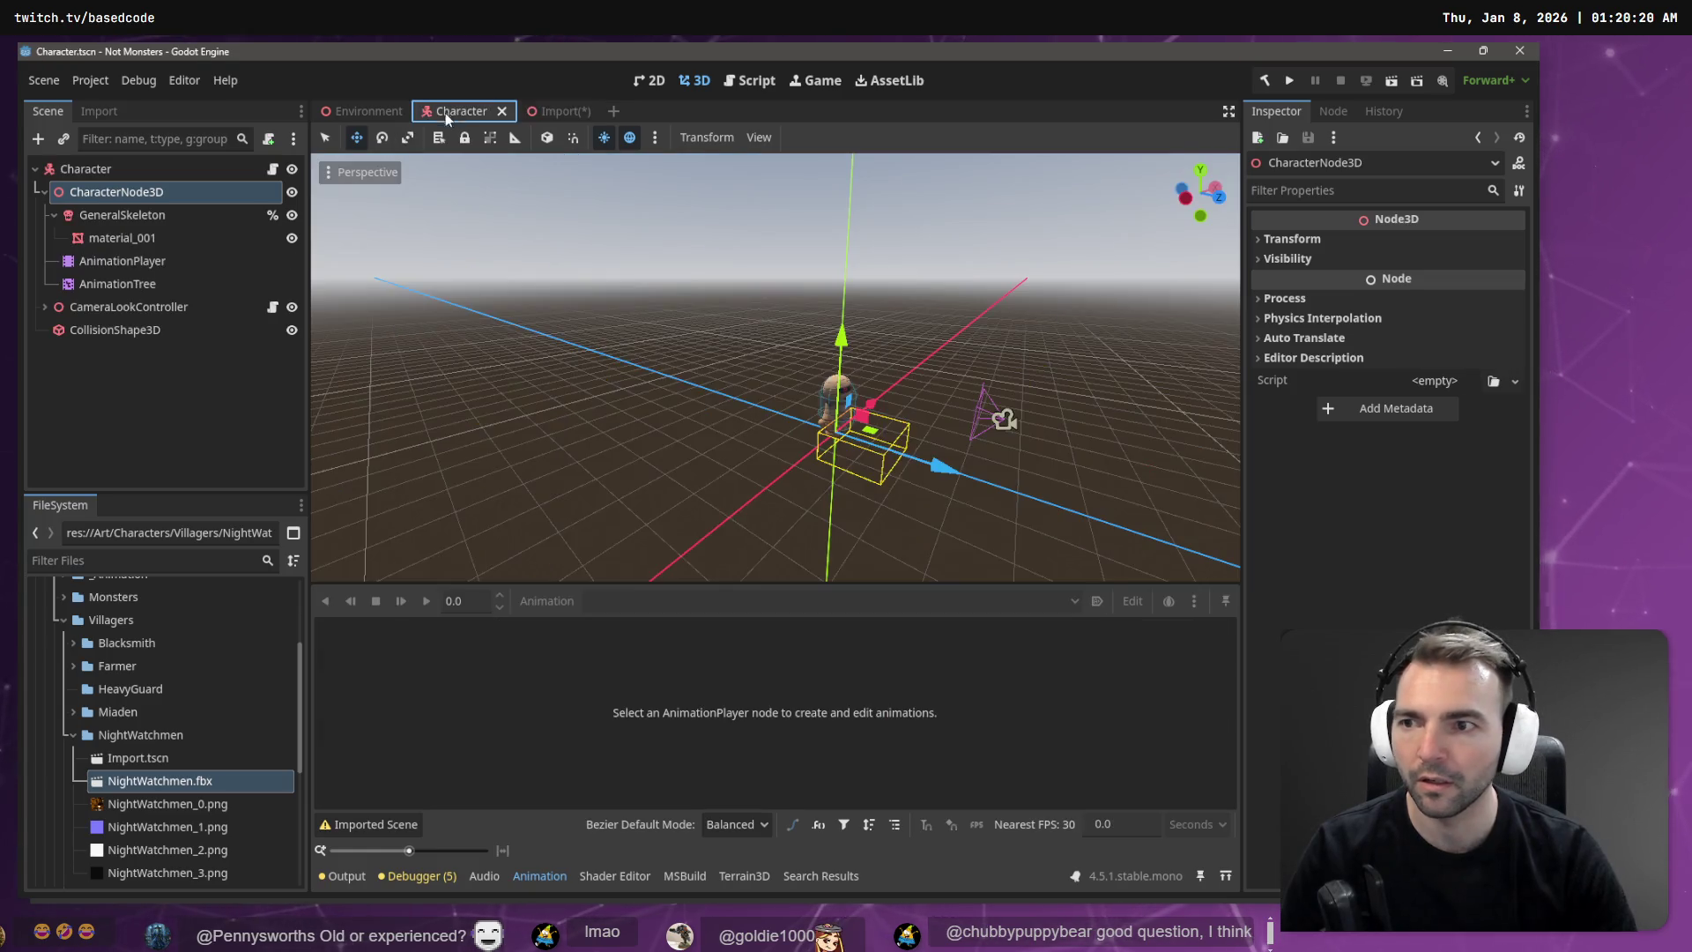
# Step: Rearrange the Character scene's nodes and assign the AnimationPlayer to the AnimationTree
pyautogui.moveTo(97, 284); pyautogui.dragTo(126, 180)
pyautogui.click(128, 189)
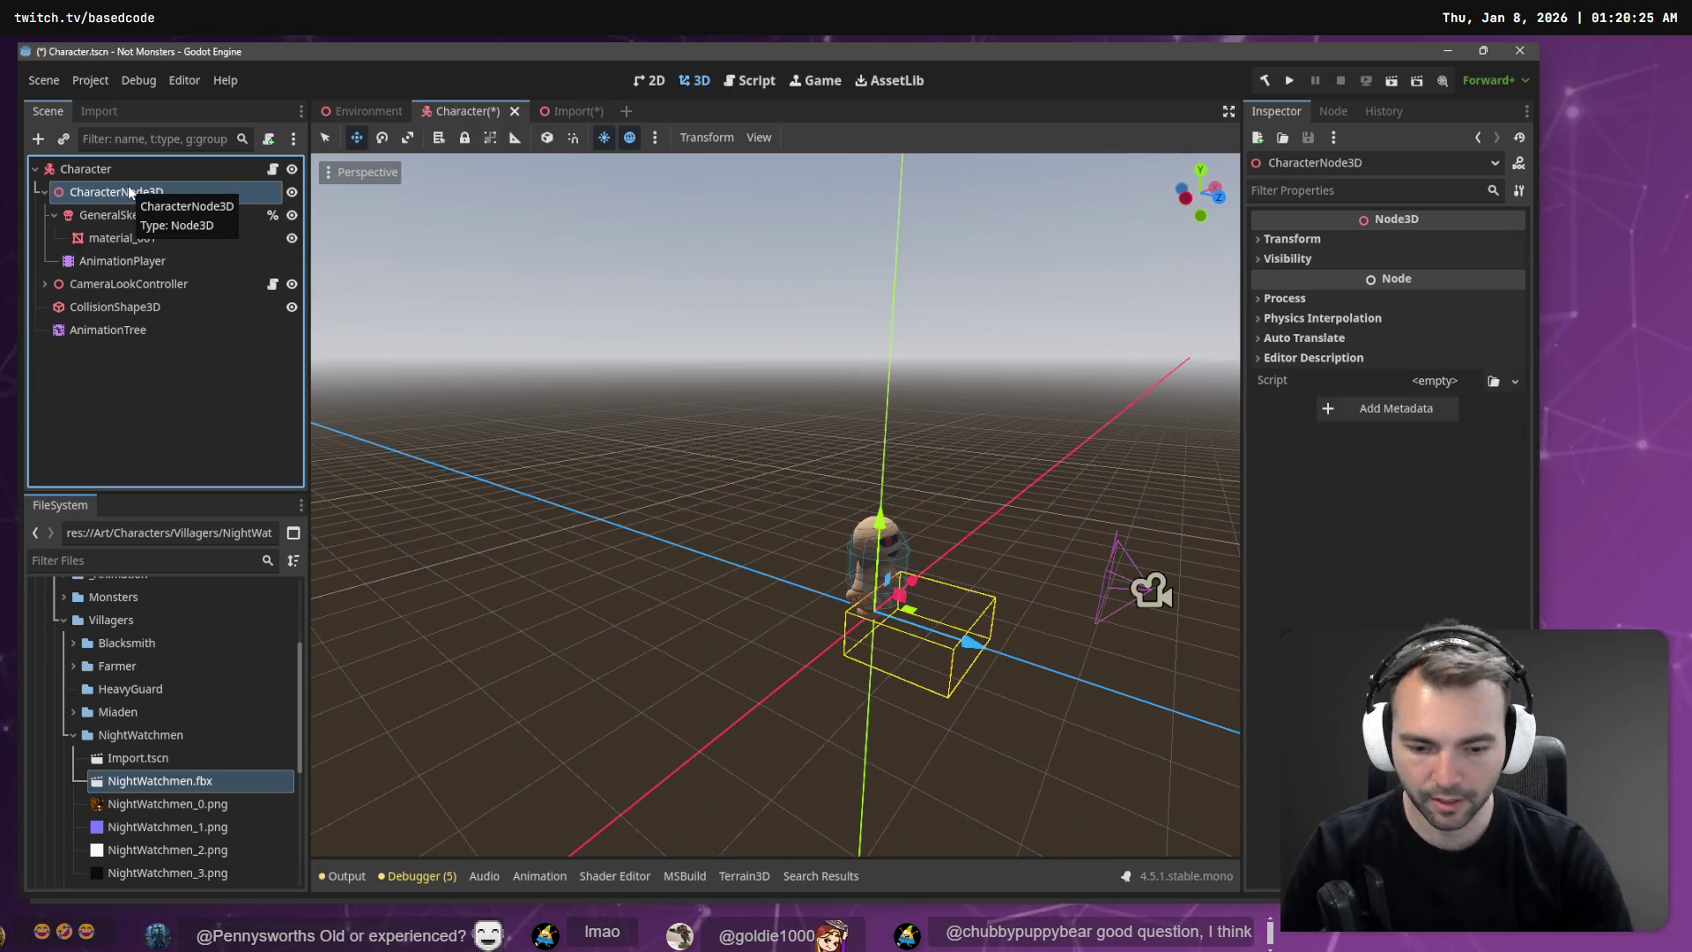
pyautogui.press('Delete')
pyautogui.press('Return')
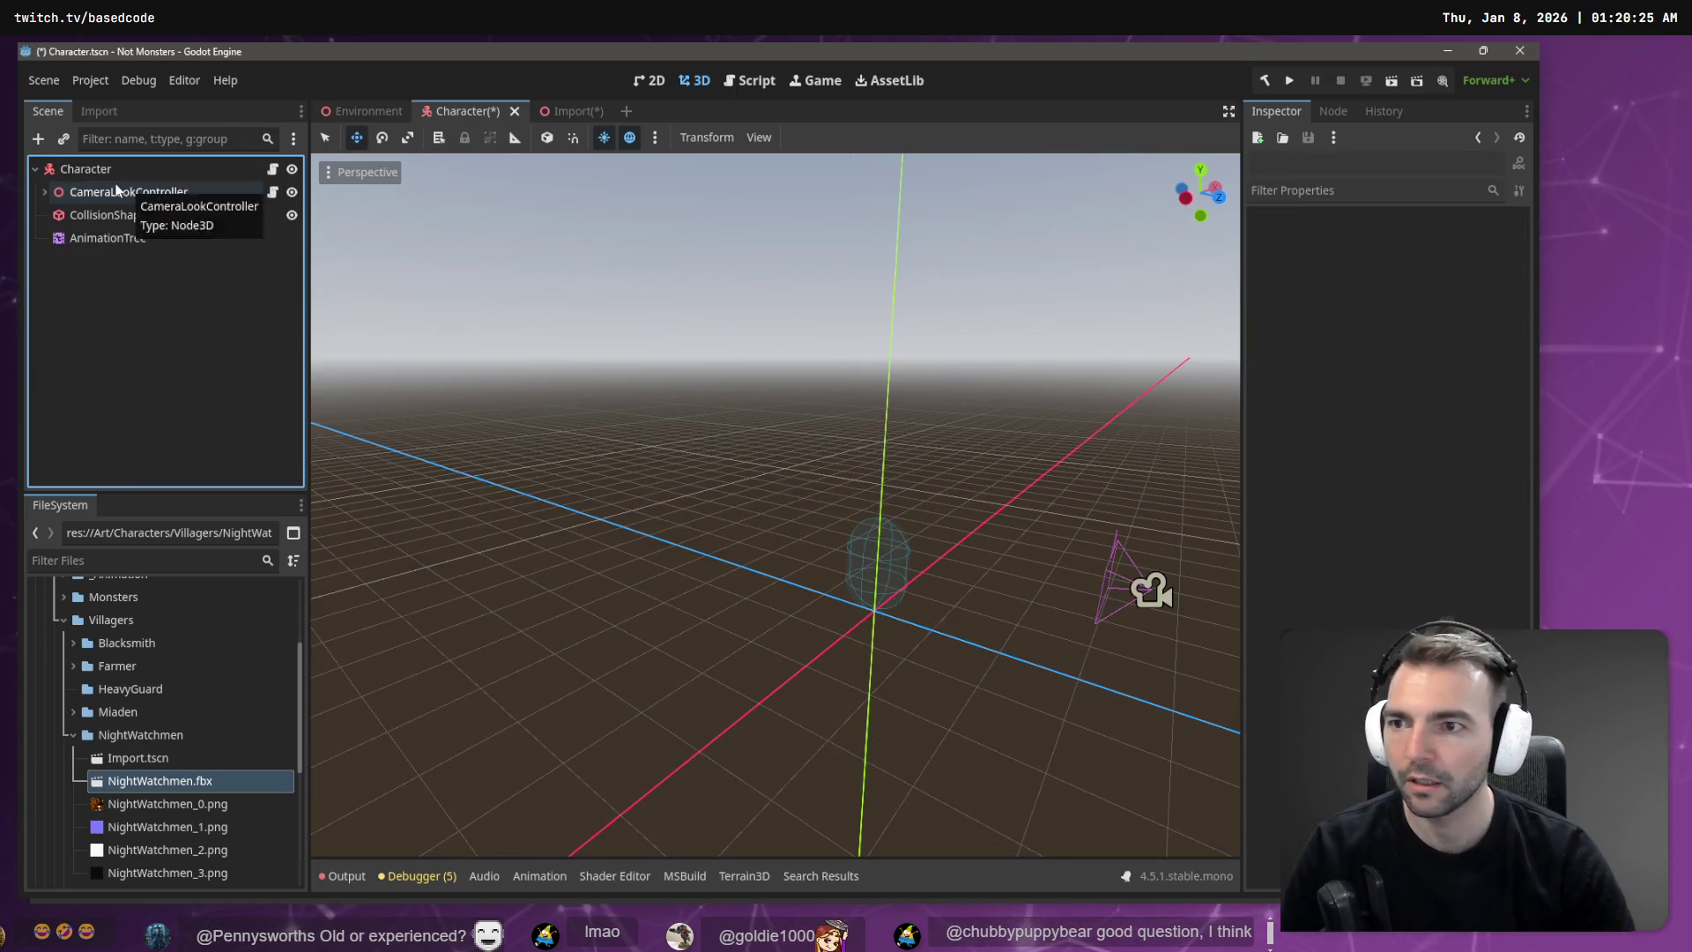
pyautogui.hotkey('ctrl', 'z')
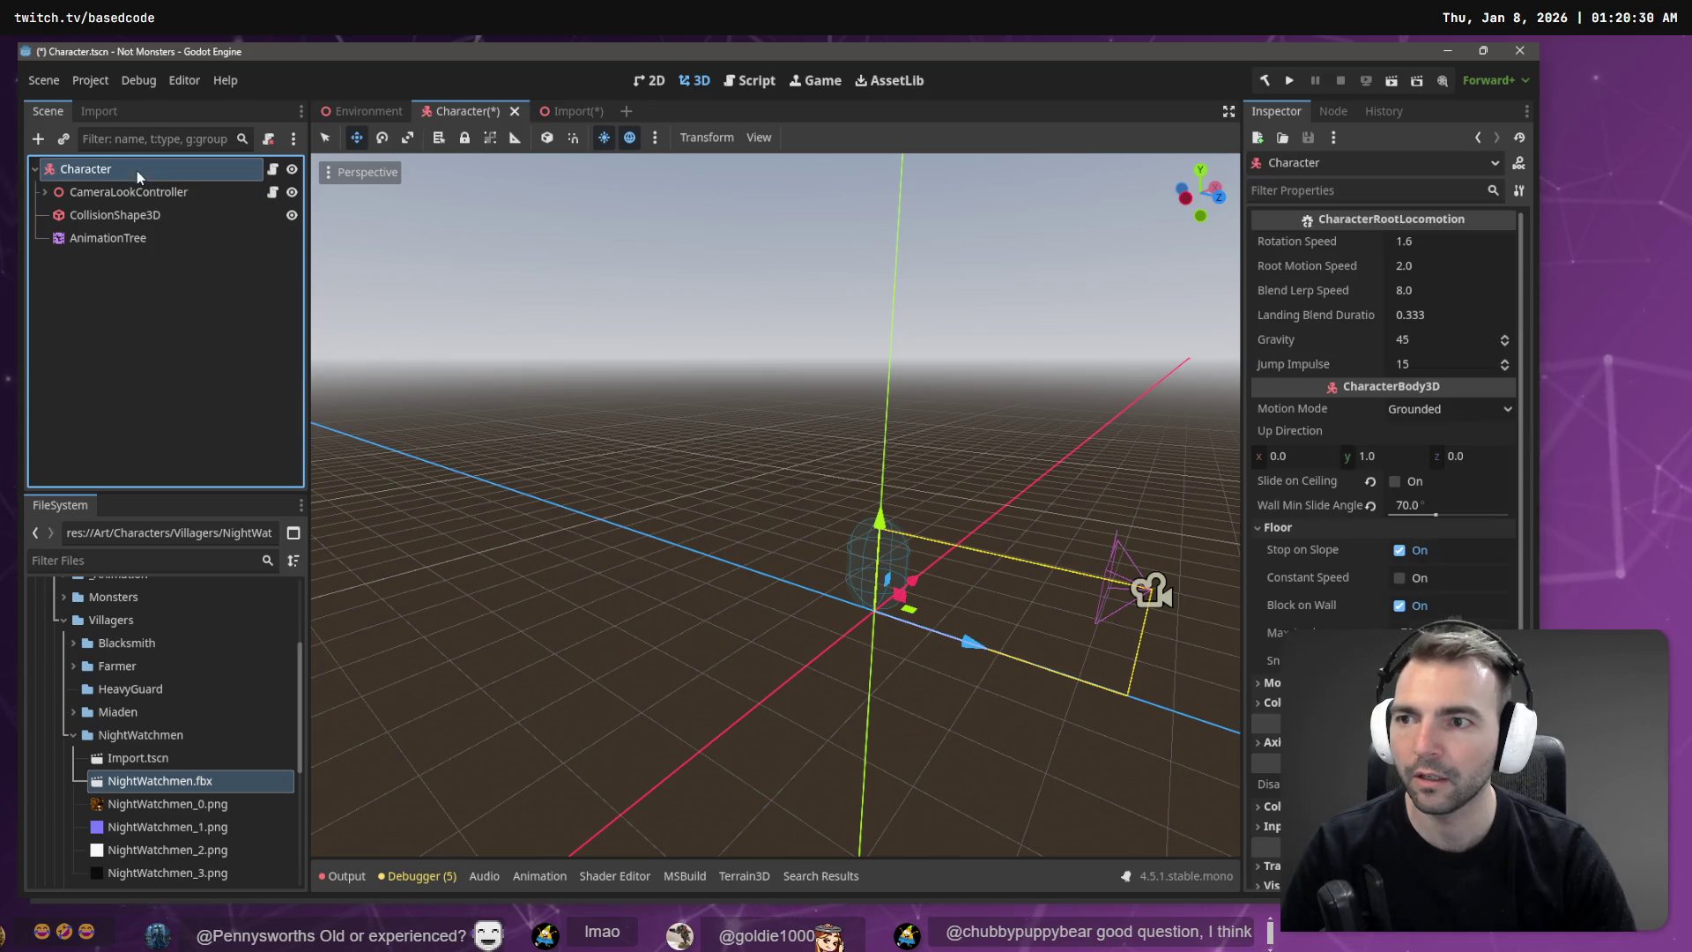
pyautogui.moveTo(119, 238); pyautogui.dragTo(126, 263)
pyautogui.click(145, 331)
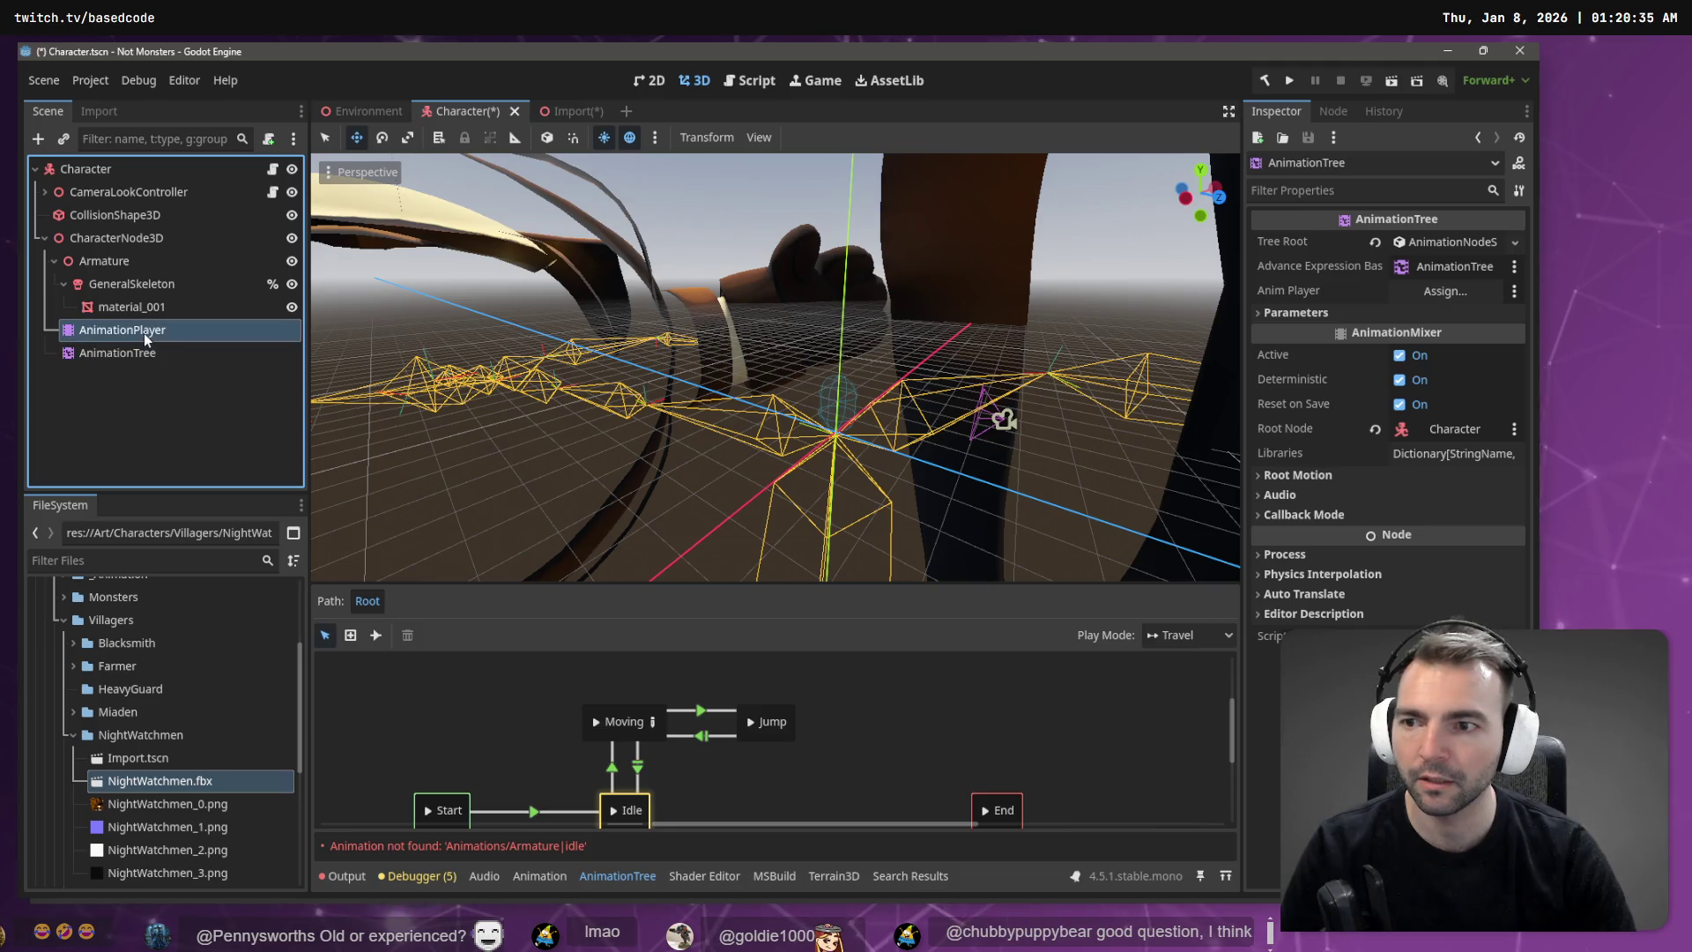
pyautogui.click(230, 363)
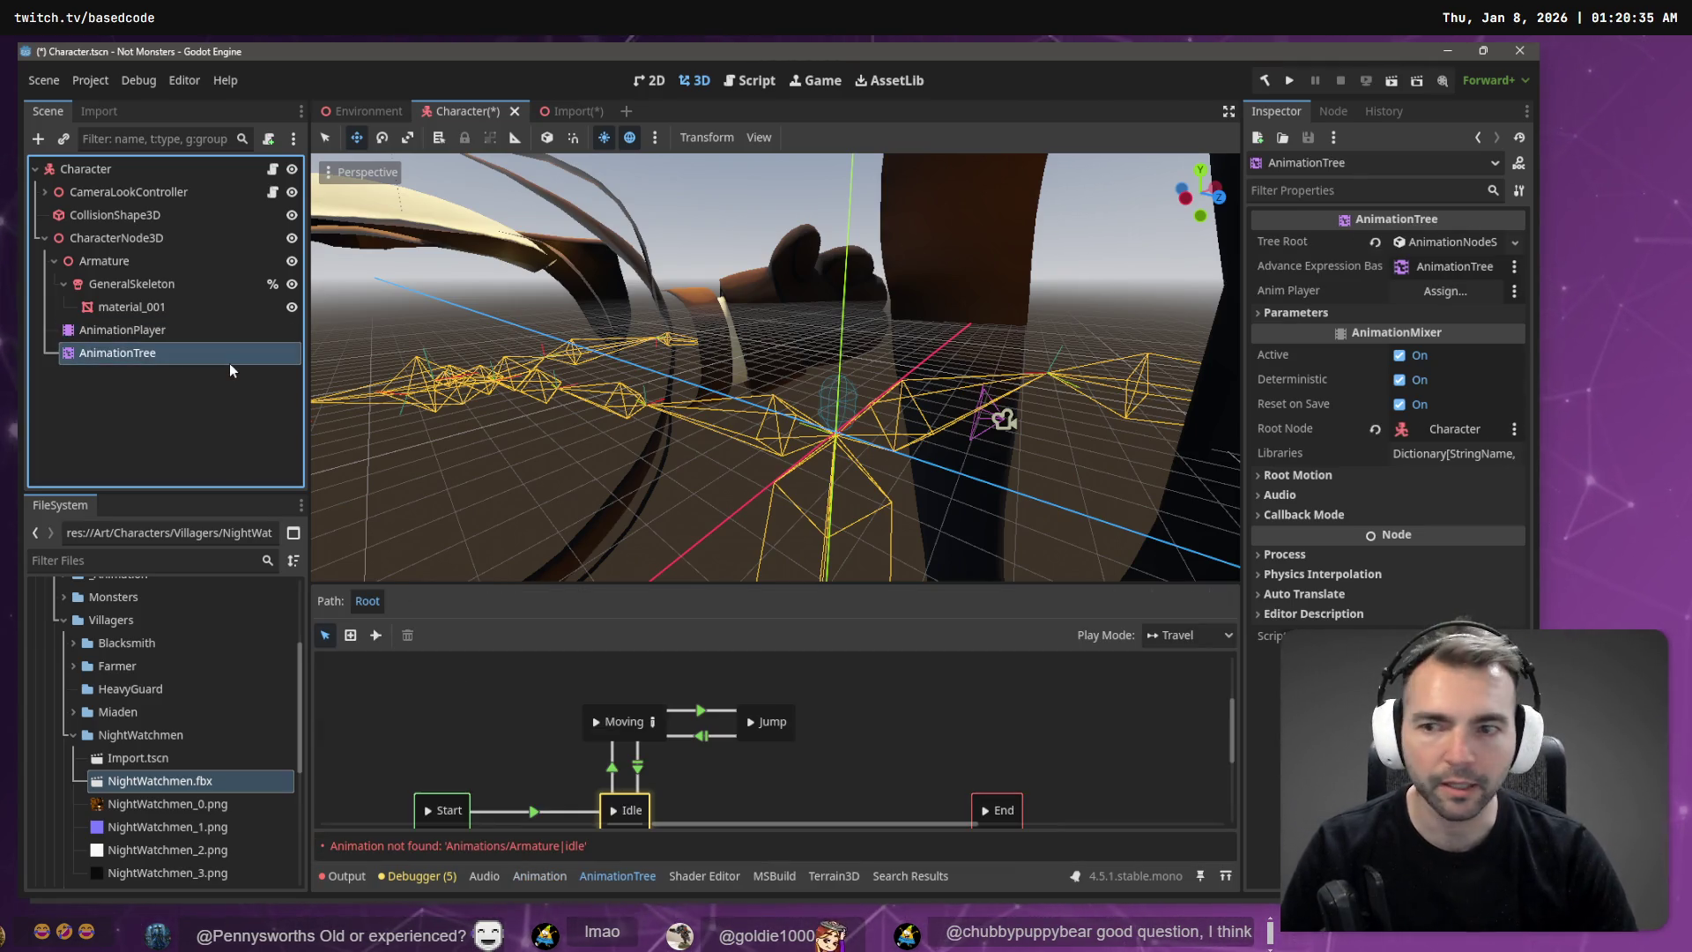
pyautogui.moveTo(168, 333)
pyautogui.mouseDown()
pyautogui.moveTo(1308, 348)
pyautogui.moveTo(1430, 292)
pyautogui.mouseUp()
# Step: Set the AnimationTree's root motion track to the Hips bone of %GeneralSkeleton
pyautogui.click(1456, 453)
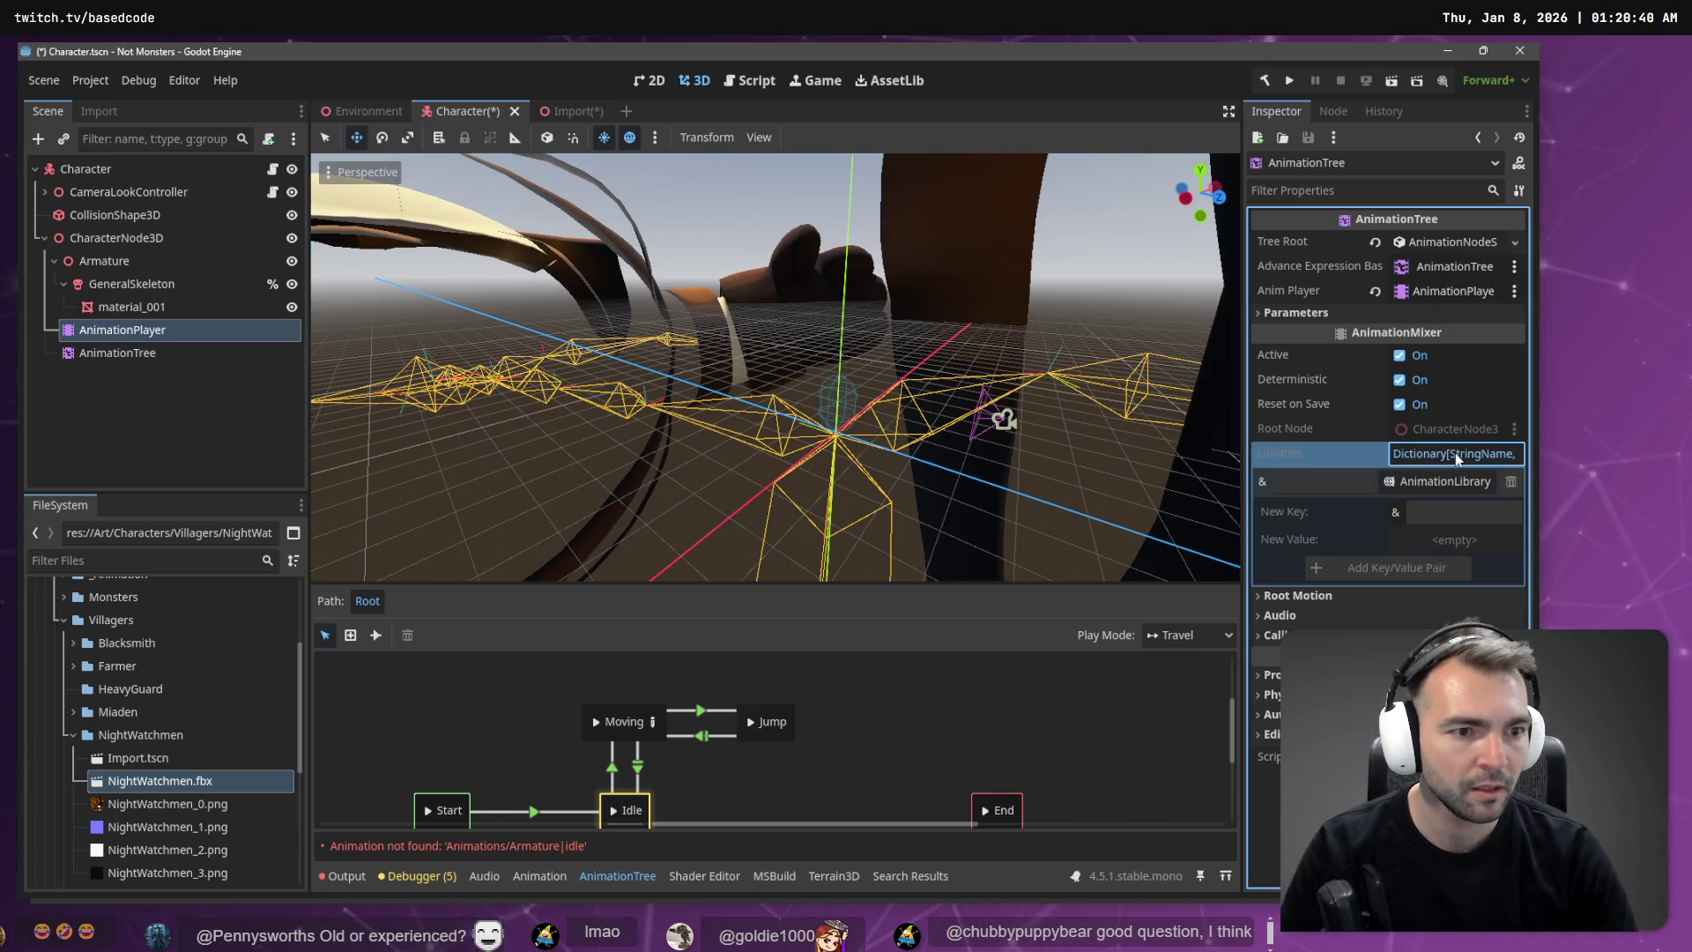
pyautogui.click(1313, 597)
pyautogui.click(1446, 617)
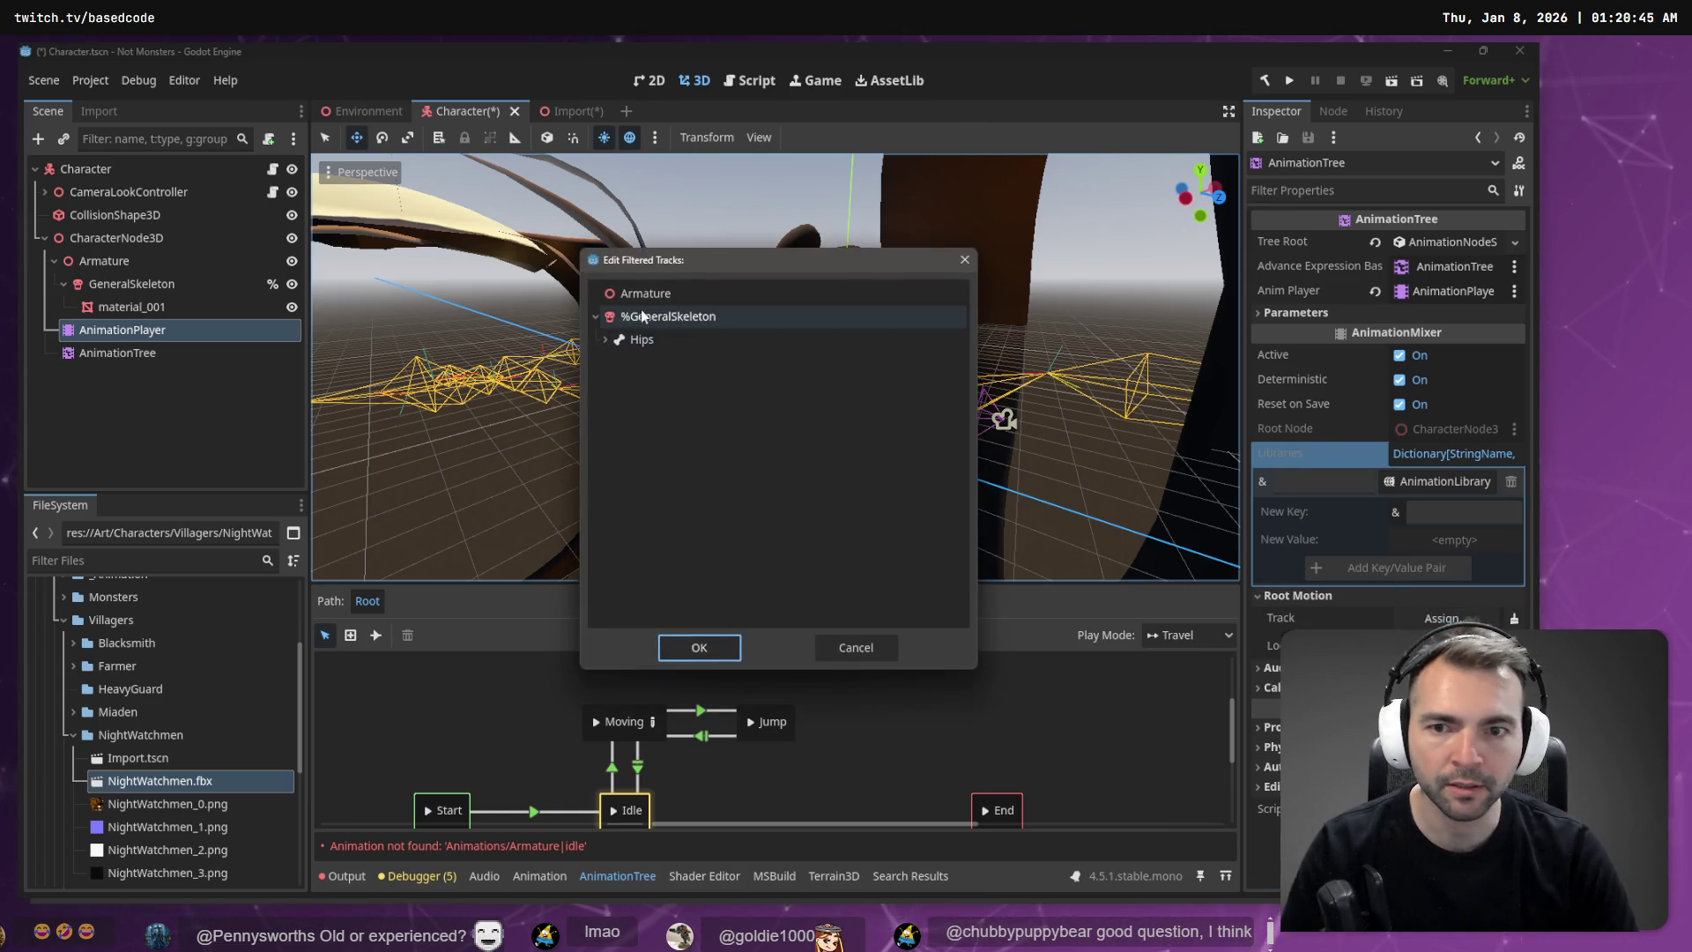
pyautogui.click(607, 339)
pyautogui.doubleClick(642, 345)
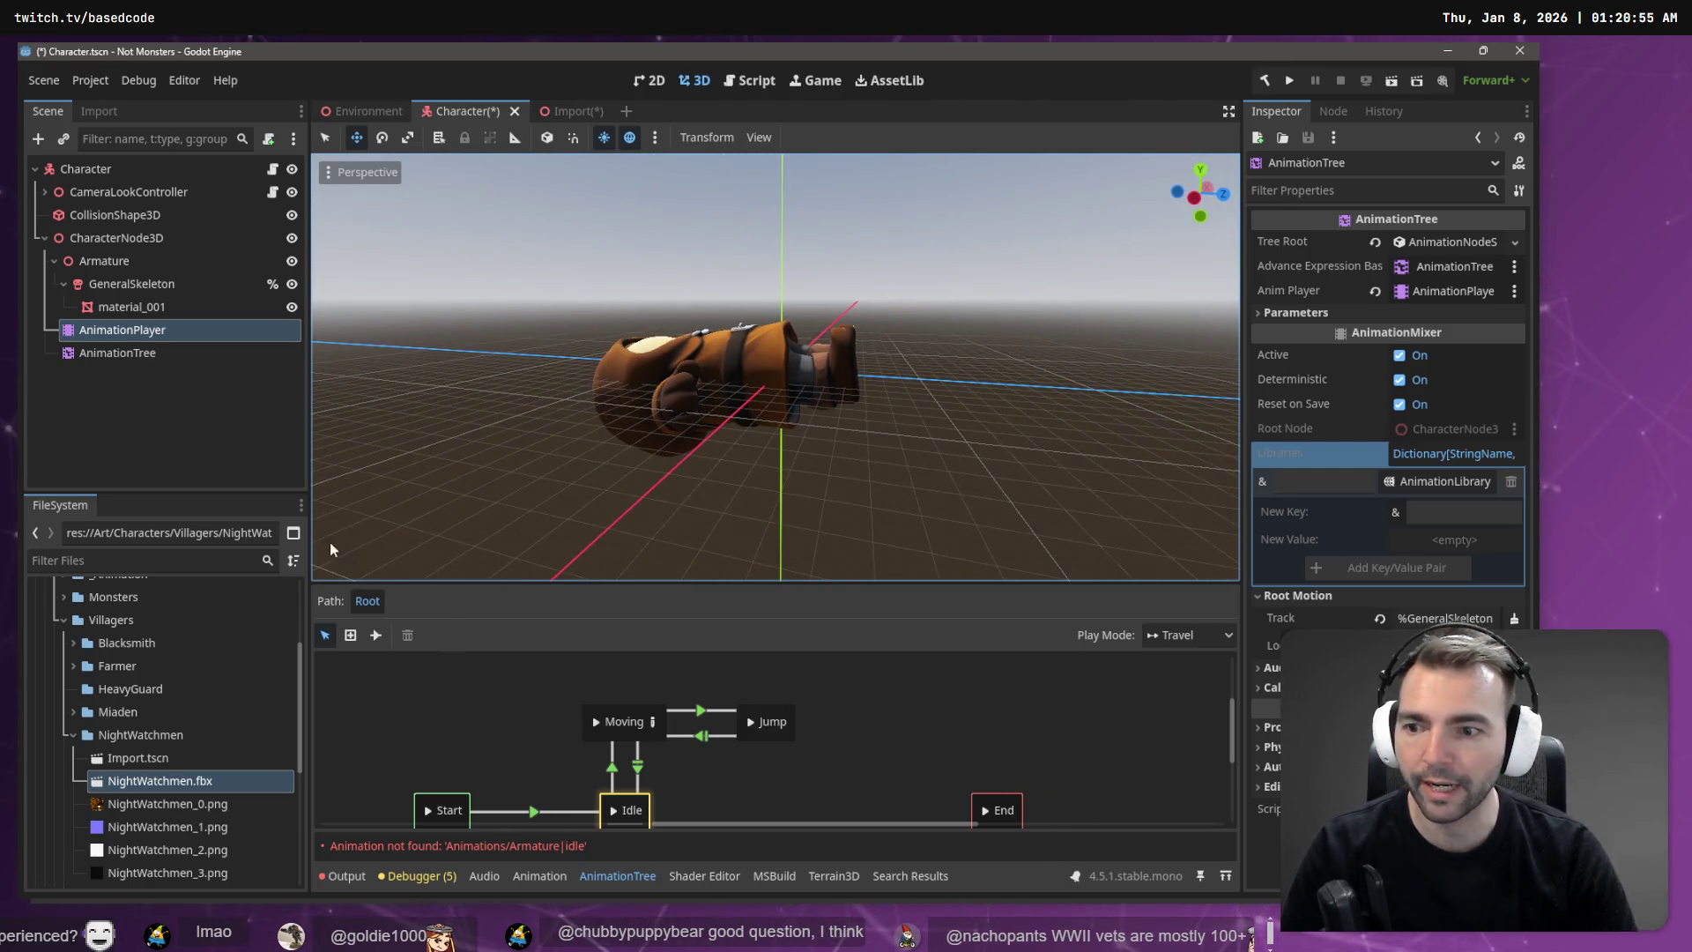
pyautogui.rightClick(164, 784)
# Step: Save the Character scene and toggle the character's visibility in the Environment scene
pyautogui.hotkey('ctrl', 's')
pyautogui.click(555, 106)
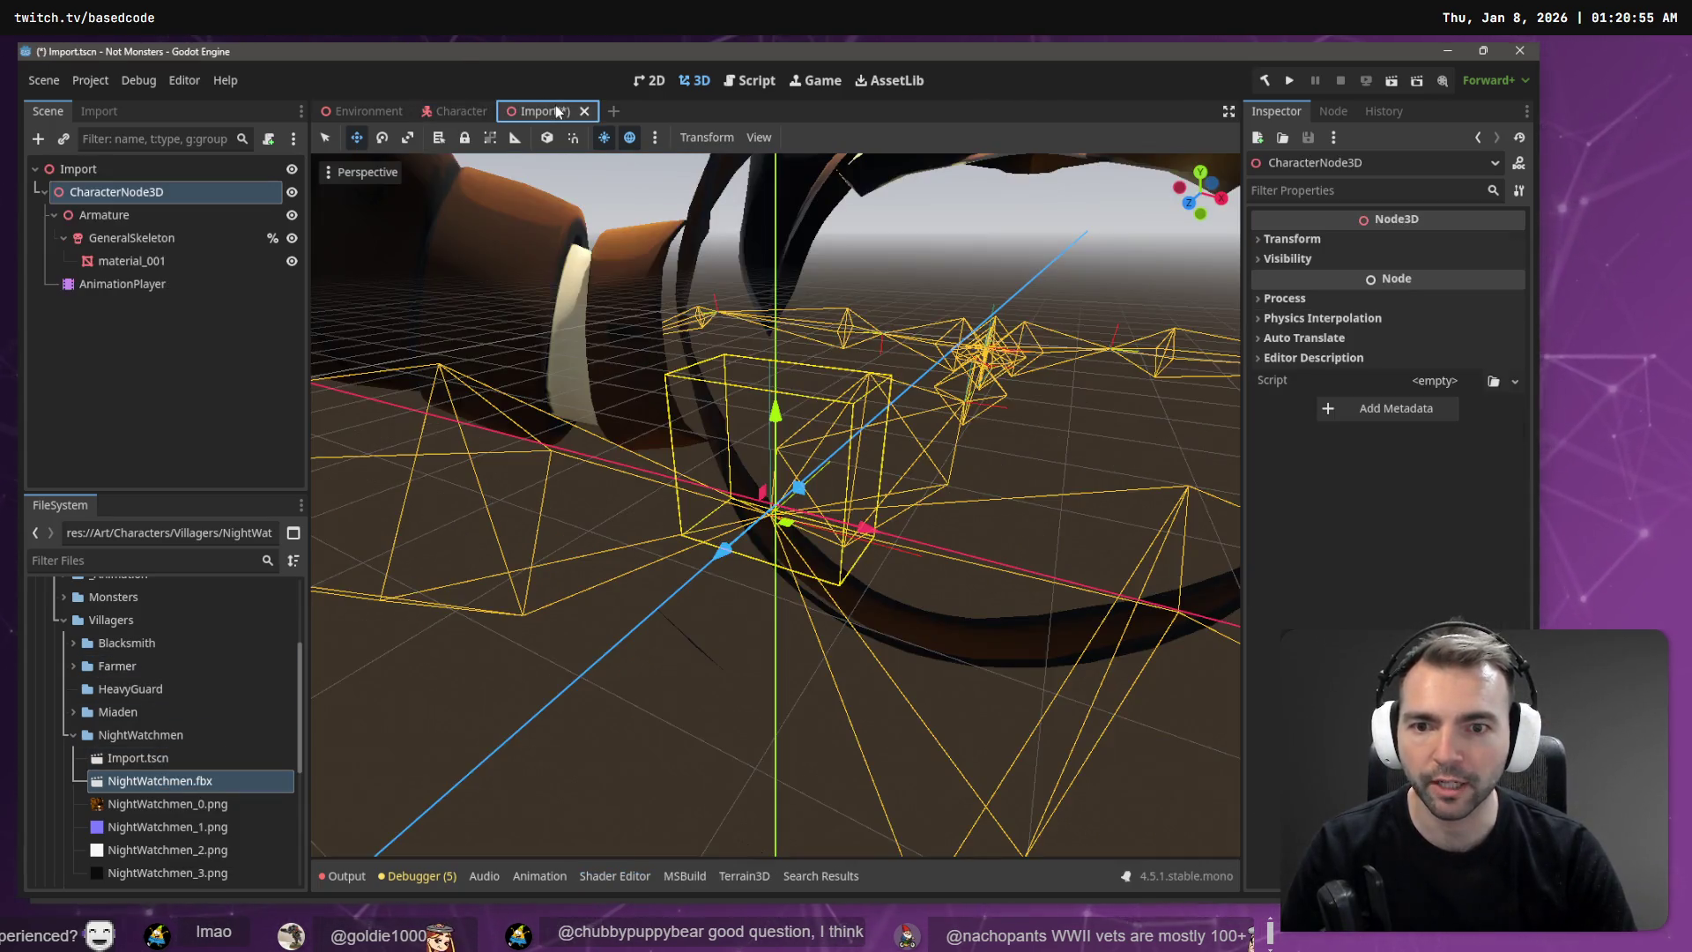
pyautogui.click(355, 112)
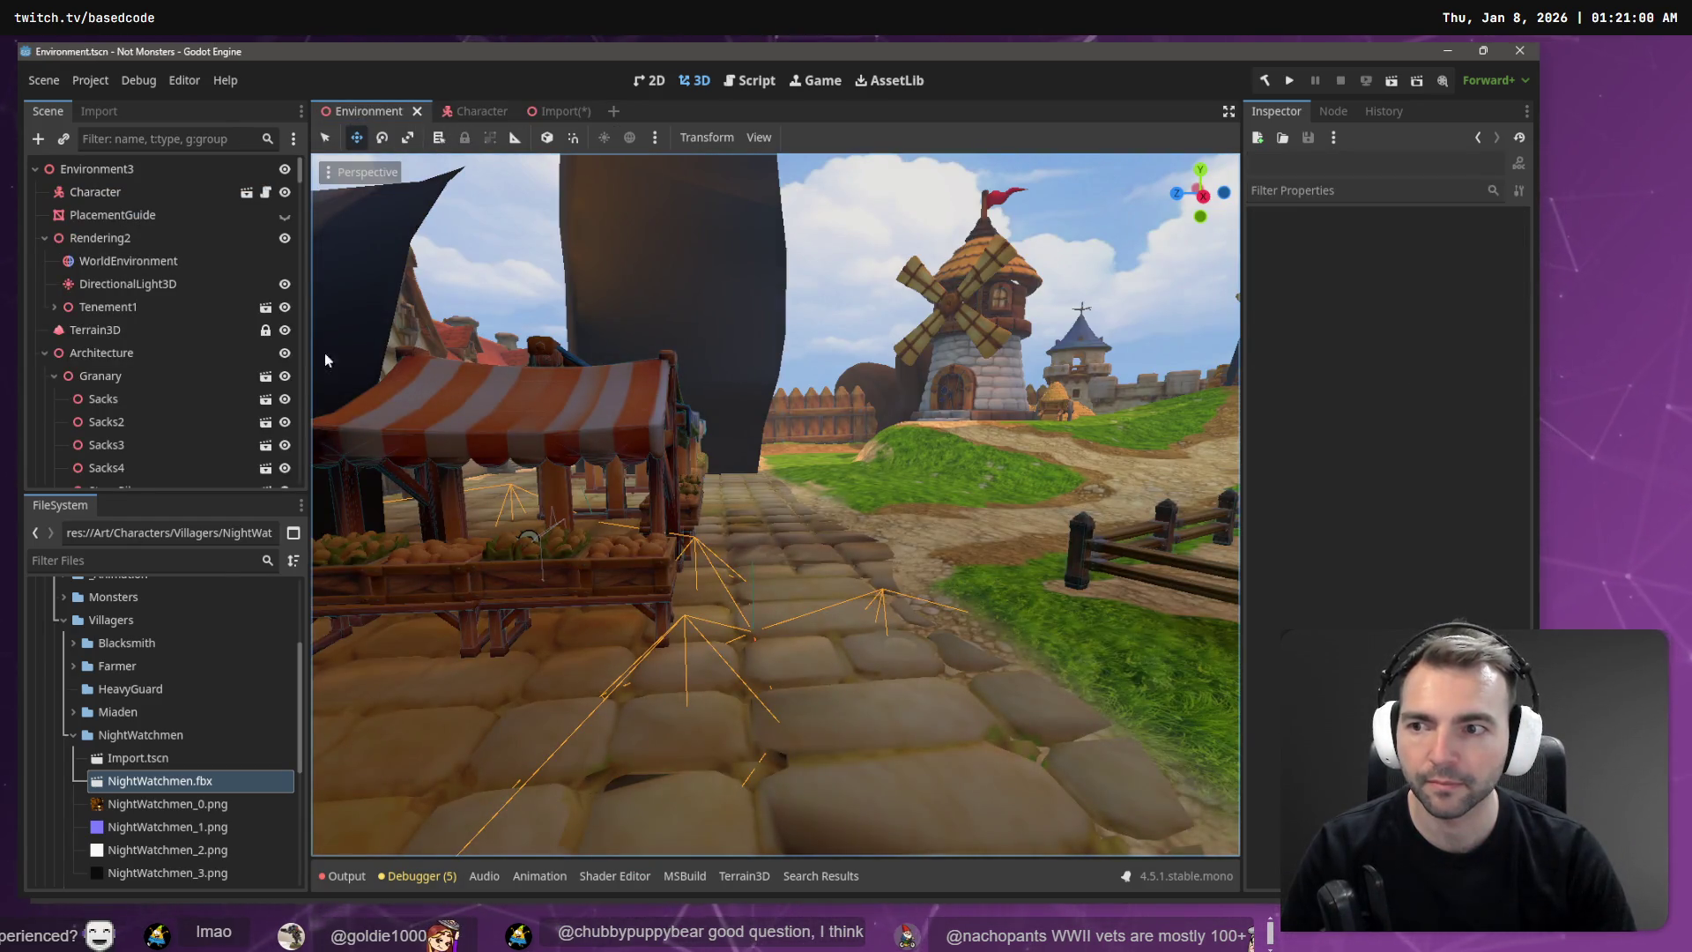
pyautogui.click(45, 352)
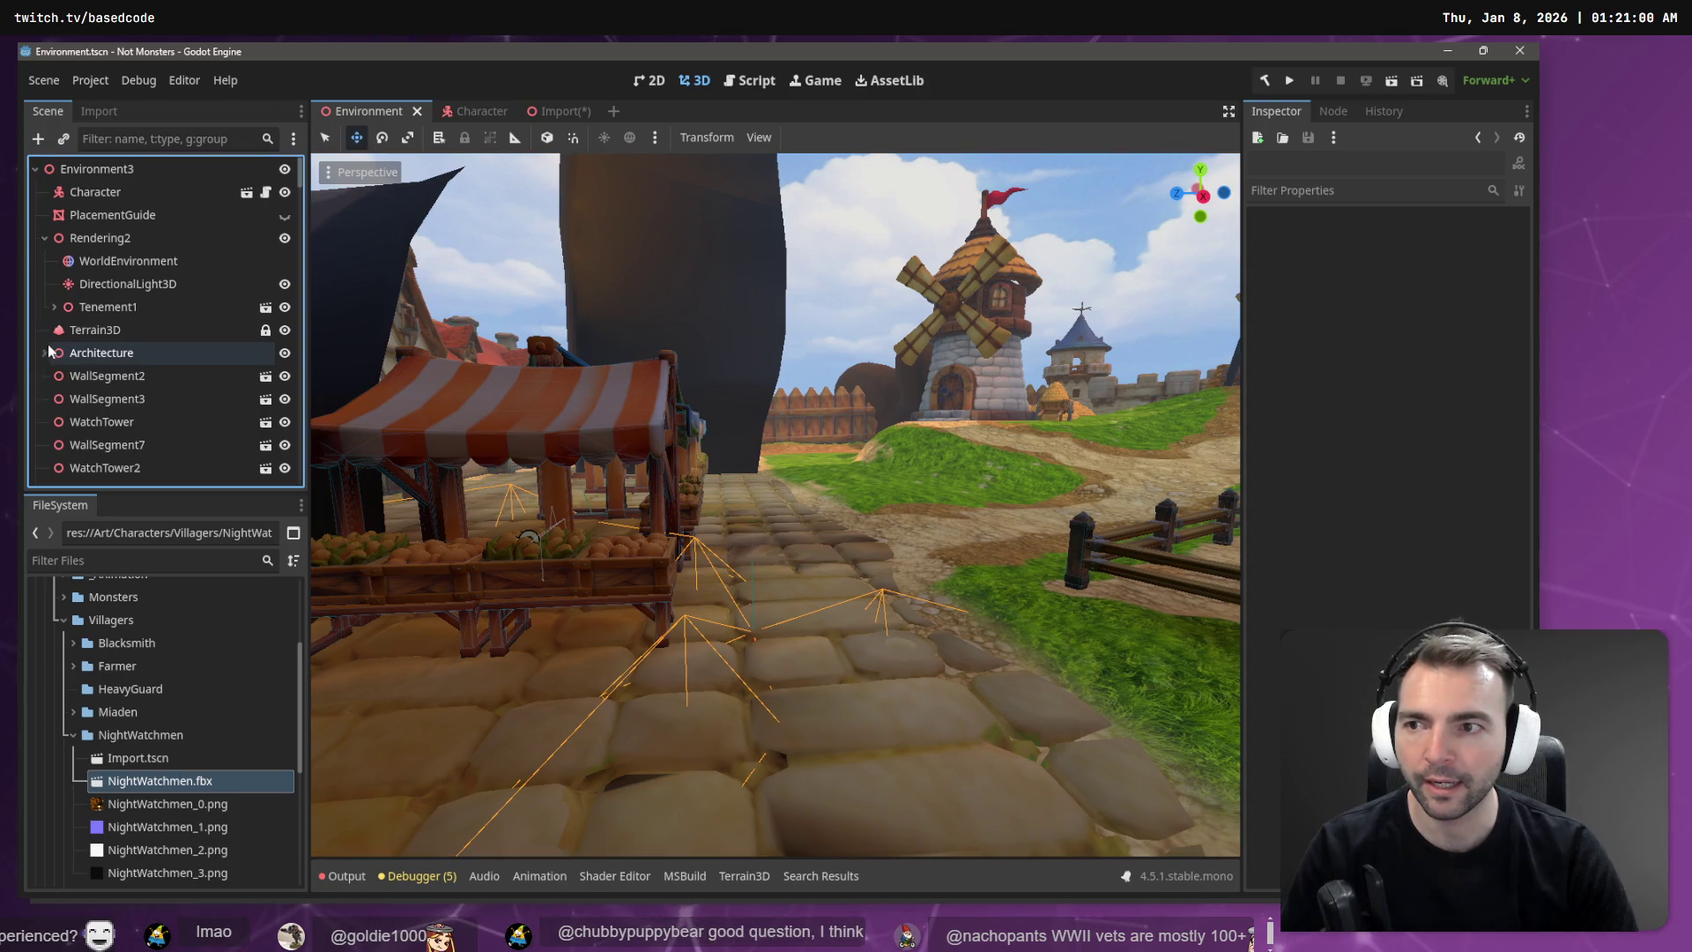
pyautogui.click(283, 193)
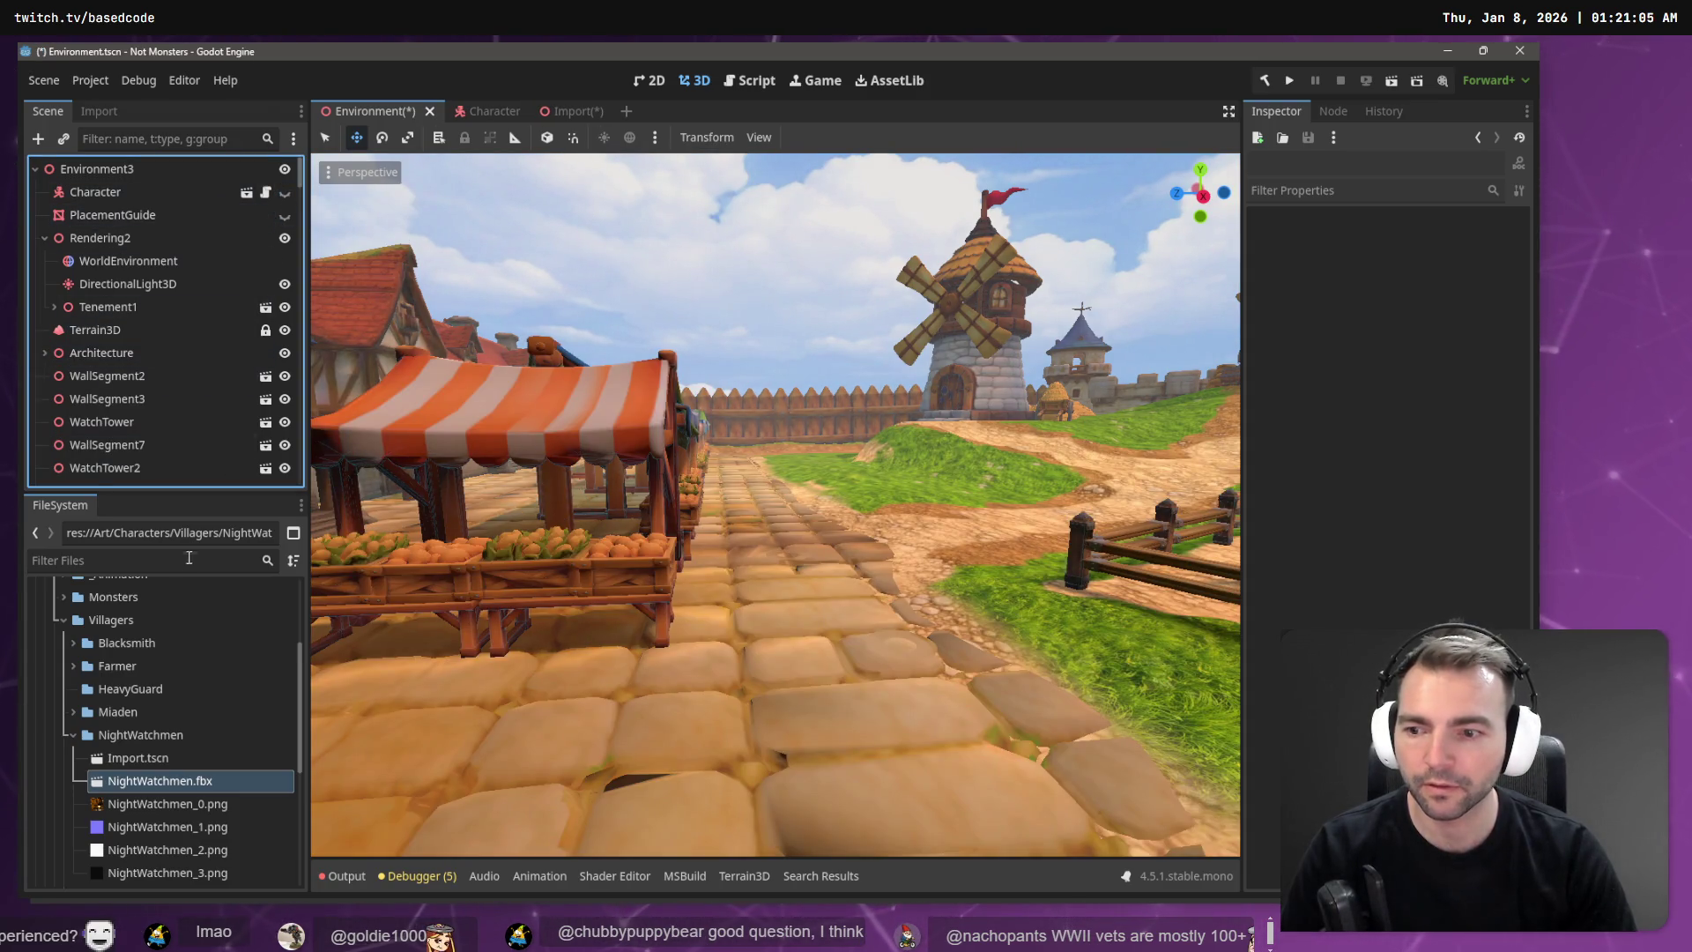
pyautogui.click(485, 111)
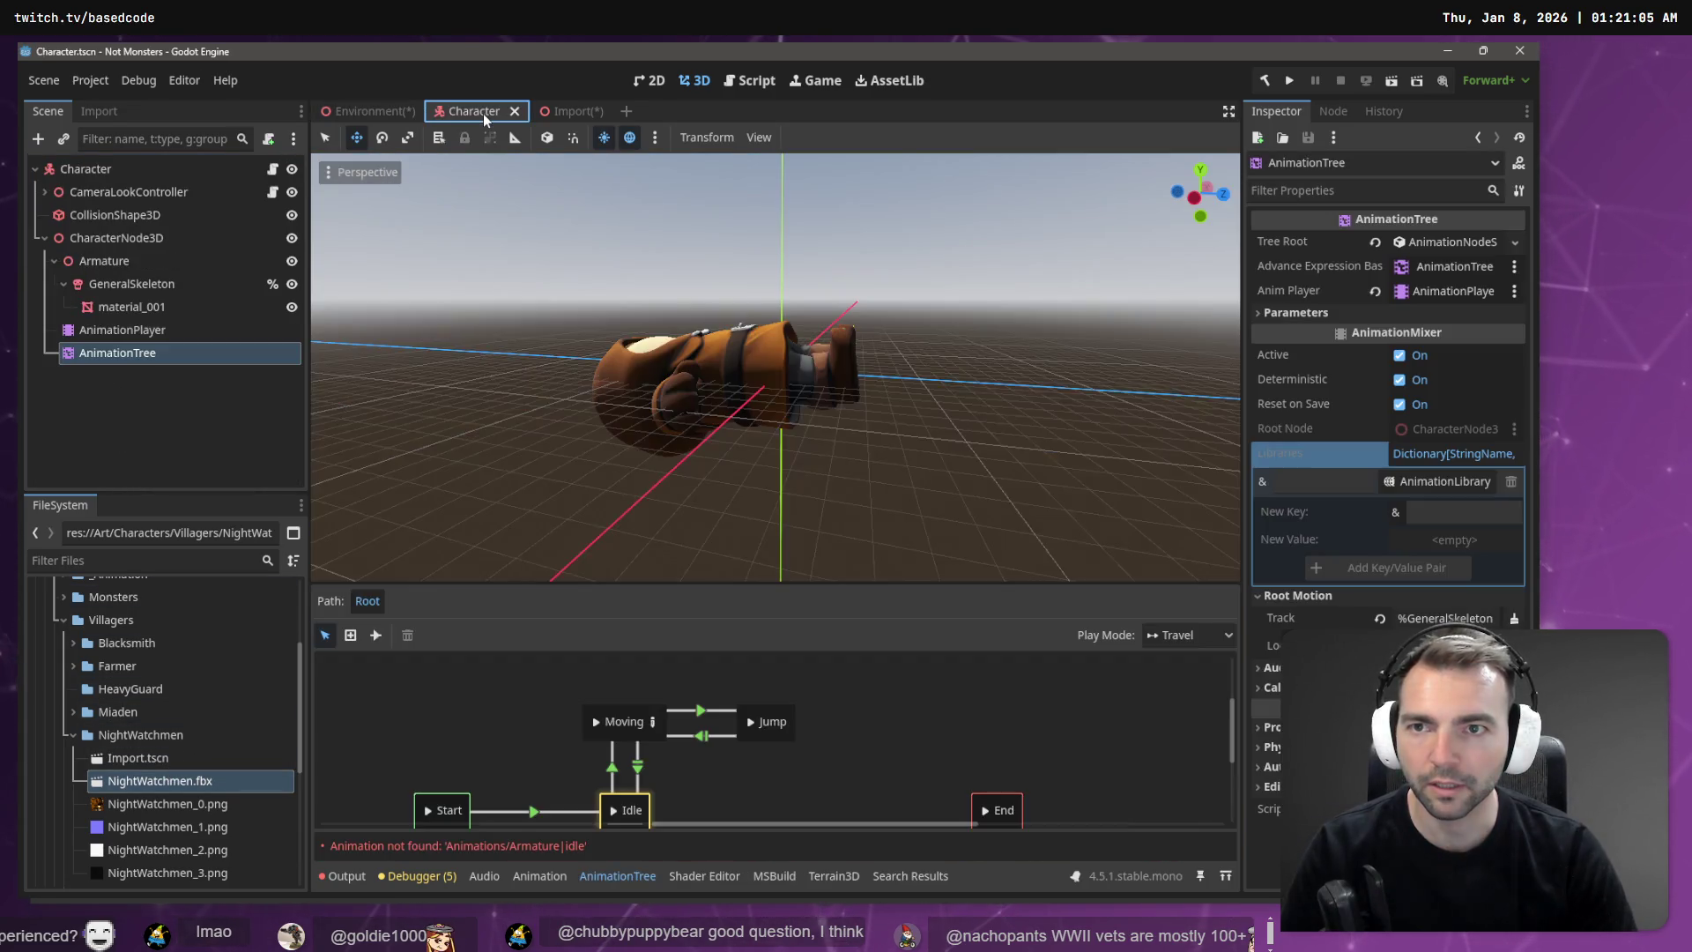
pyautogui.click(368, 111)
pyautogui.click(284, 193)
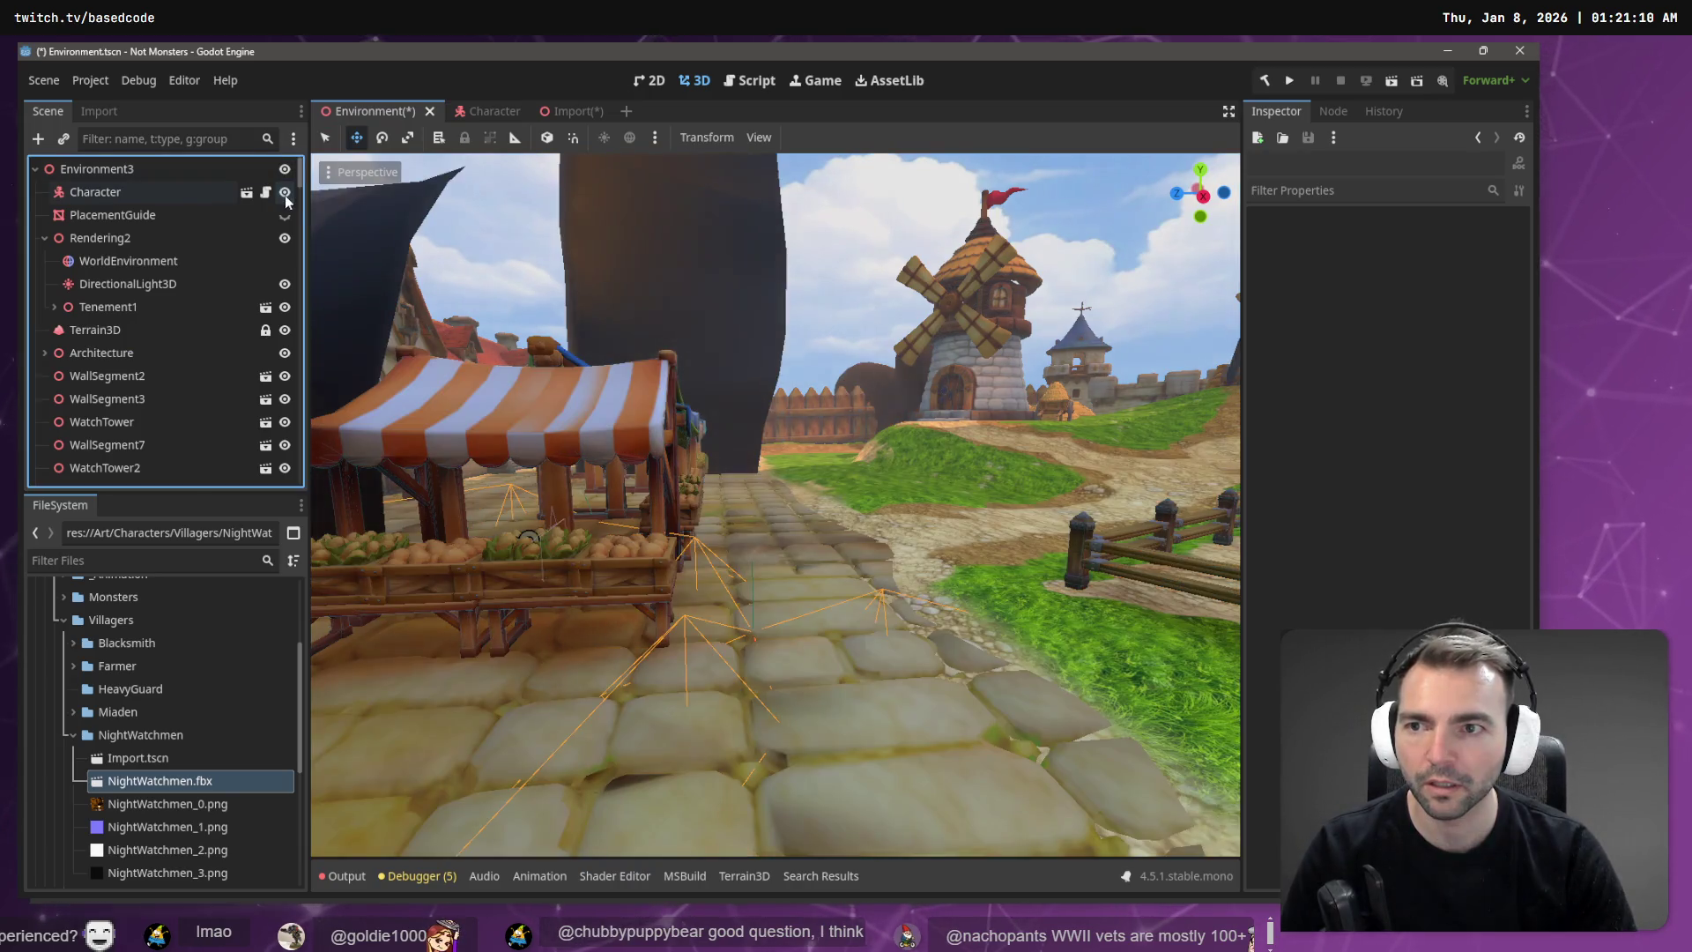
# Step: Play-test the game from the Environment scene, then stop the run
pyautogui.moveTo(776, 503)
pyautogui.mouseDown()
pyautogui.moveTo(740, 476)
pyautogui.moveTo(784, 397)
pyautogui.moveTo(692, 306)
pyautogui.mouseUp()
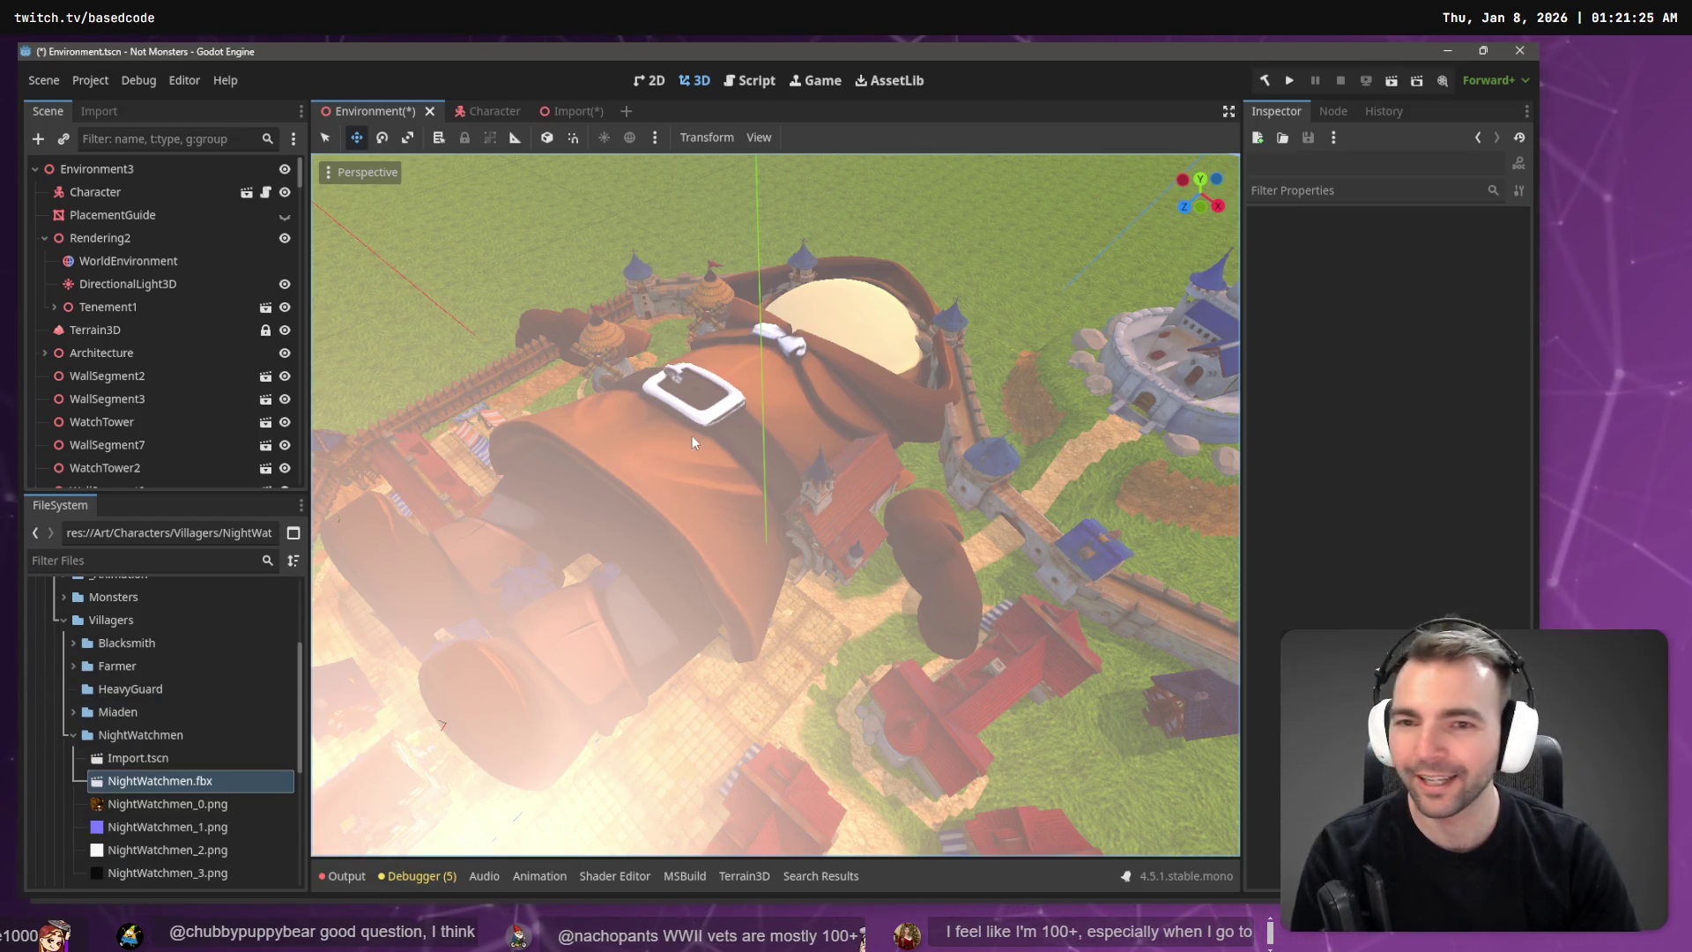
pyautogui.press('F5')
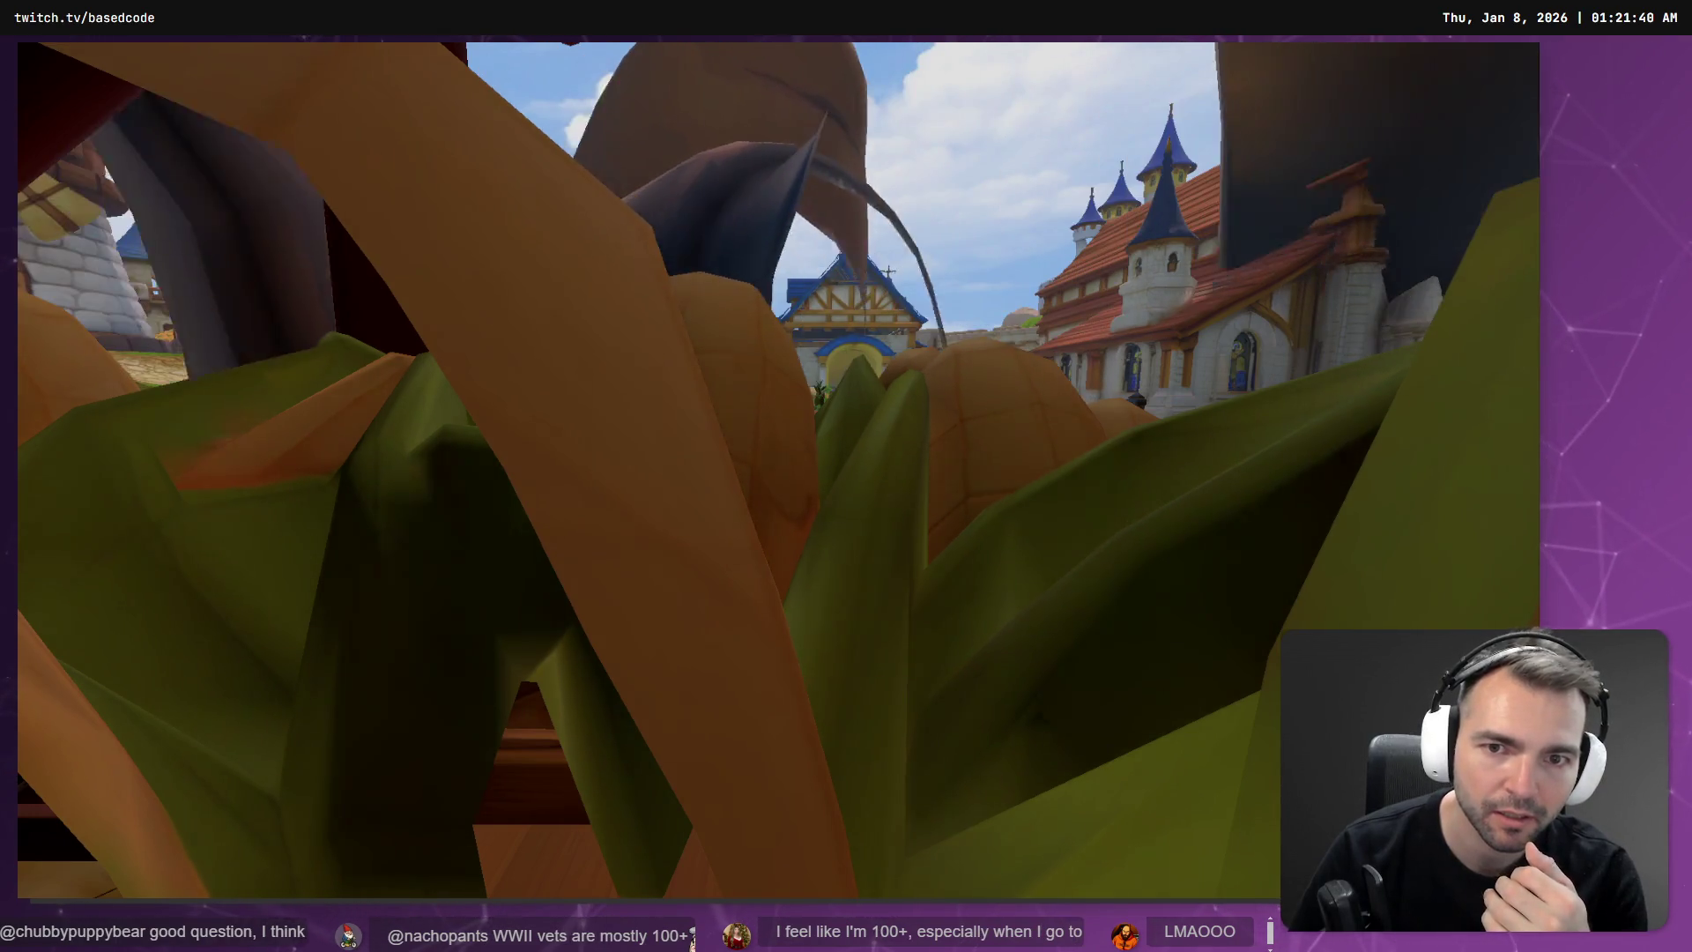
pyautogui.hotkey('alt', 'F4')
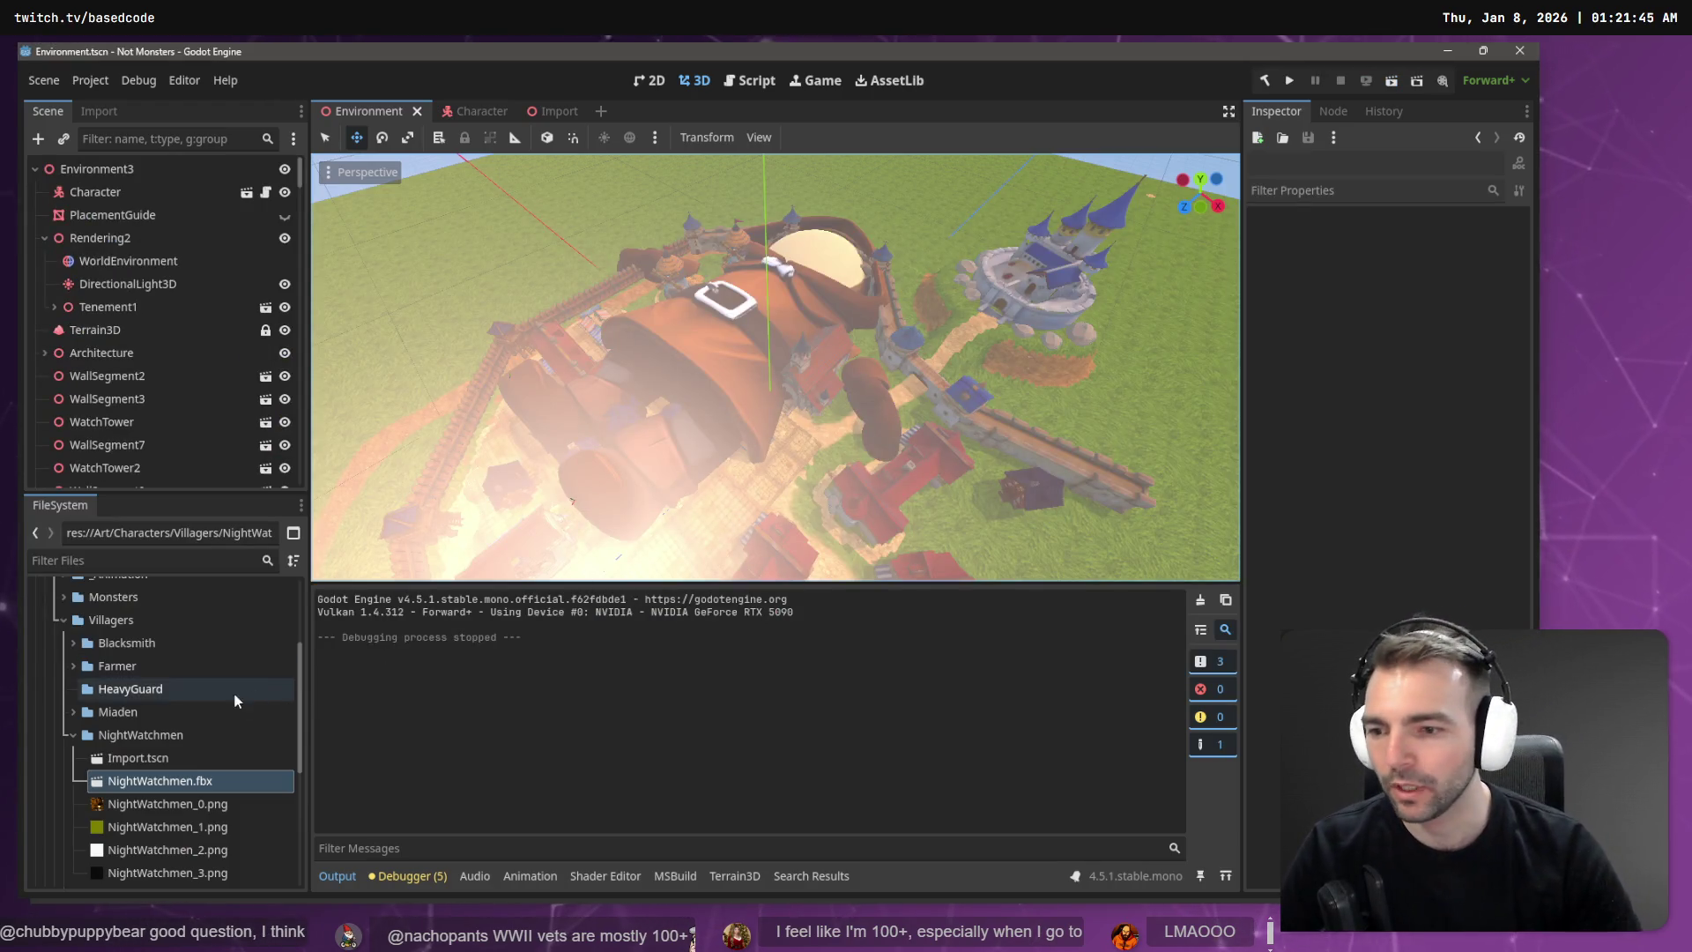
# Step: Check NightWatchmen.fbx import settings and GeneralSkeleton's bones, then open Advanced import settings
pyautogui.click(87, 119)
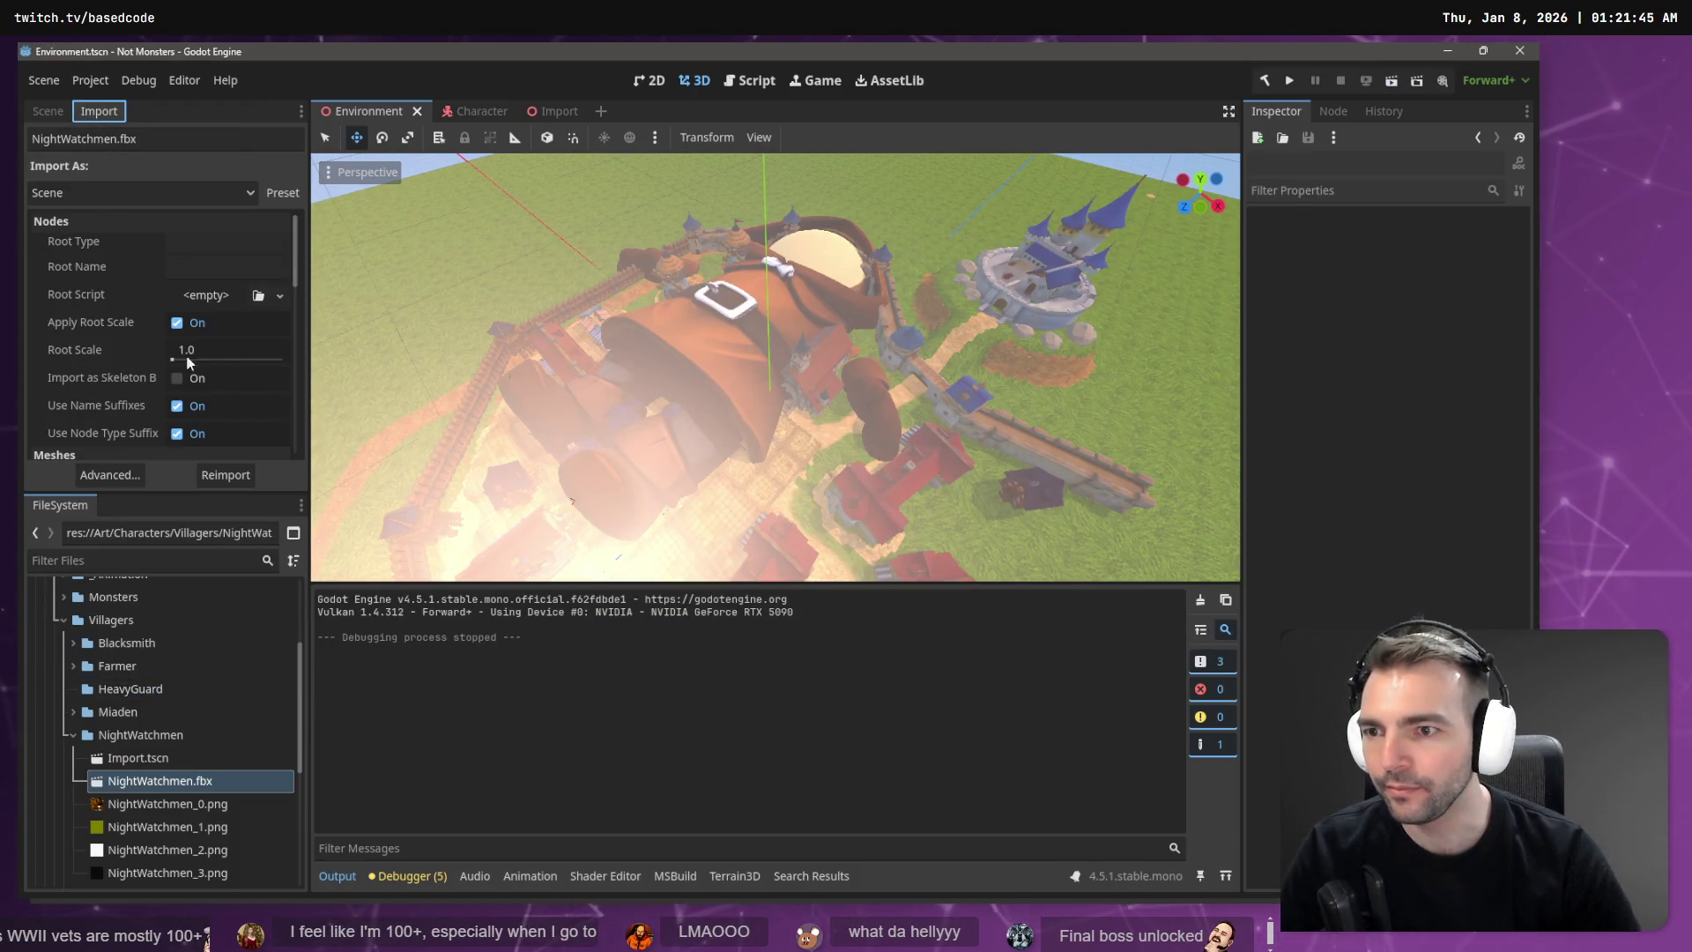
pyautogui.scroll(-10, 124, 305)
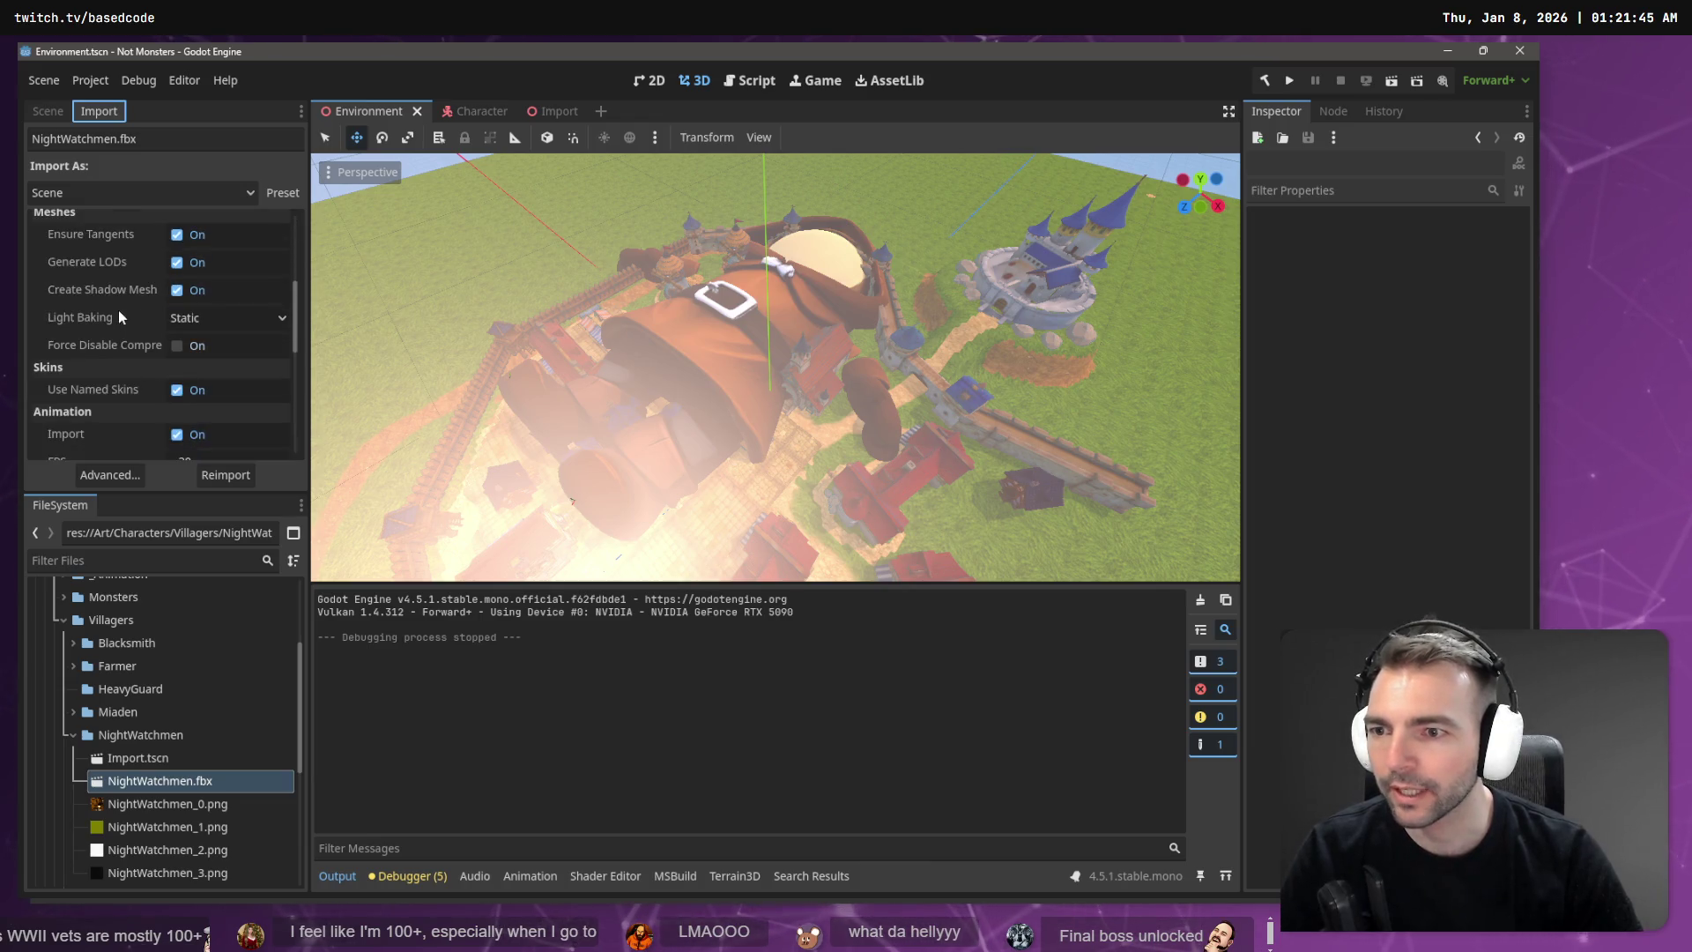
pyautogui.scroll(-3, 119, 330)
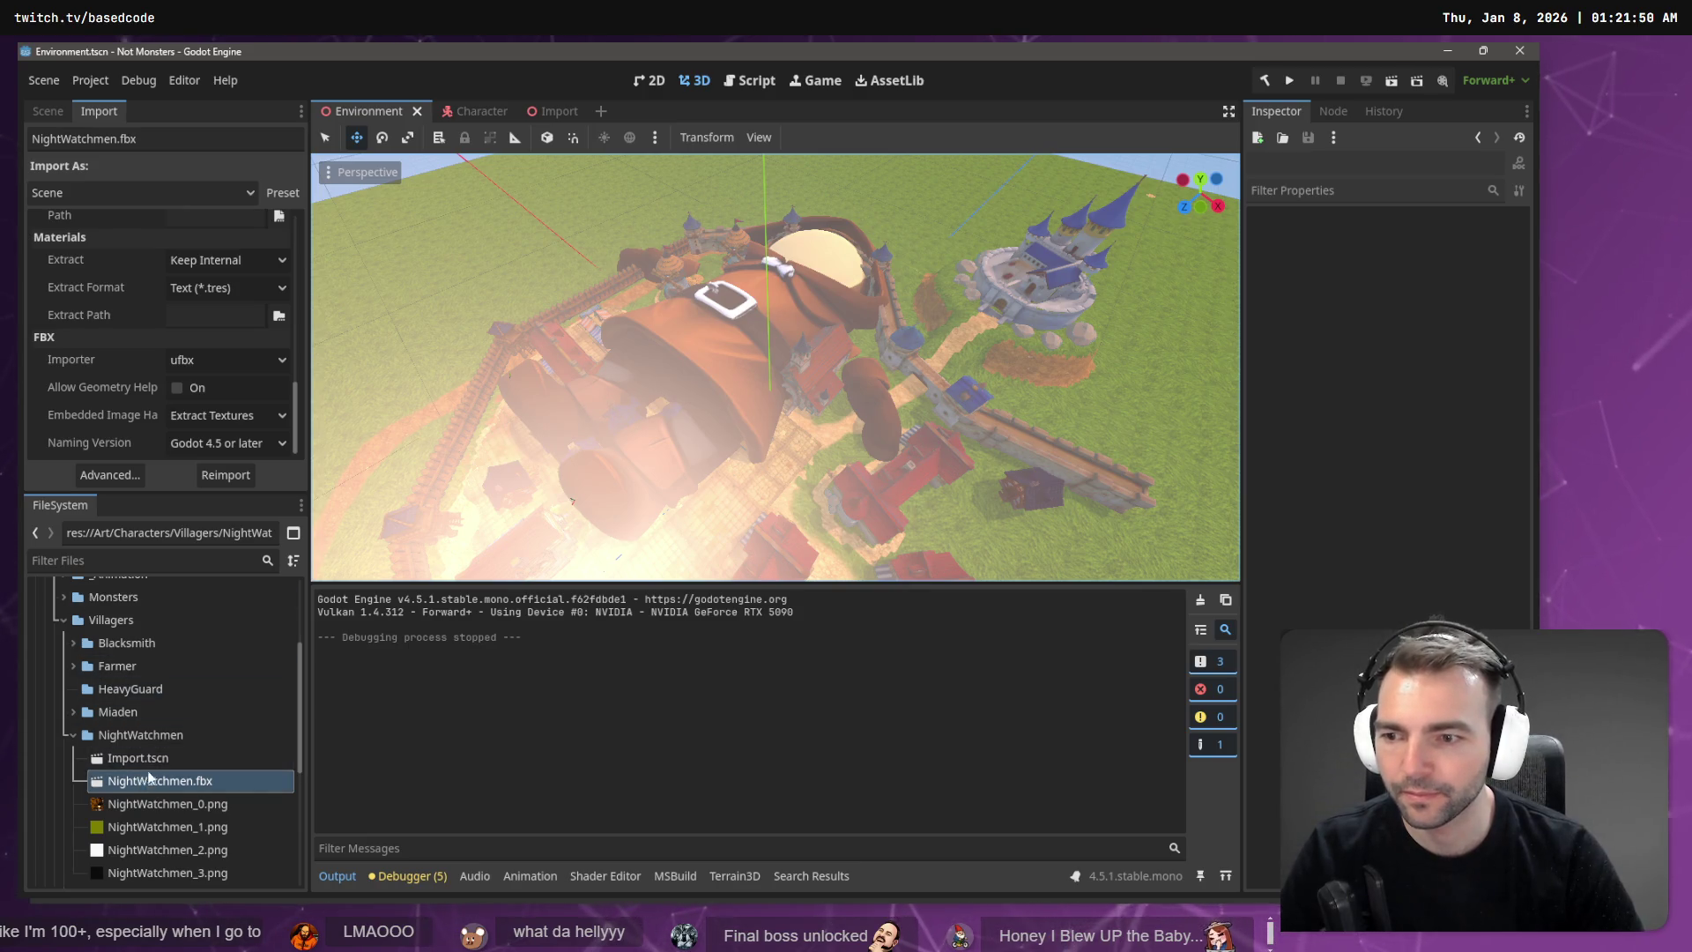
pyautogui.click(533, 113)
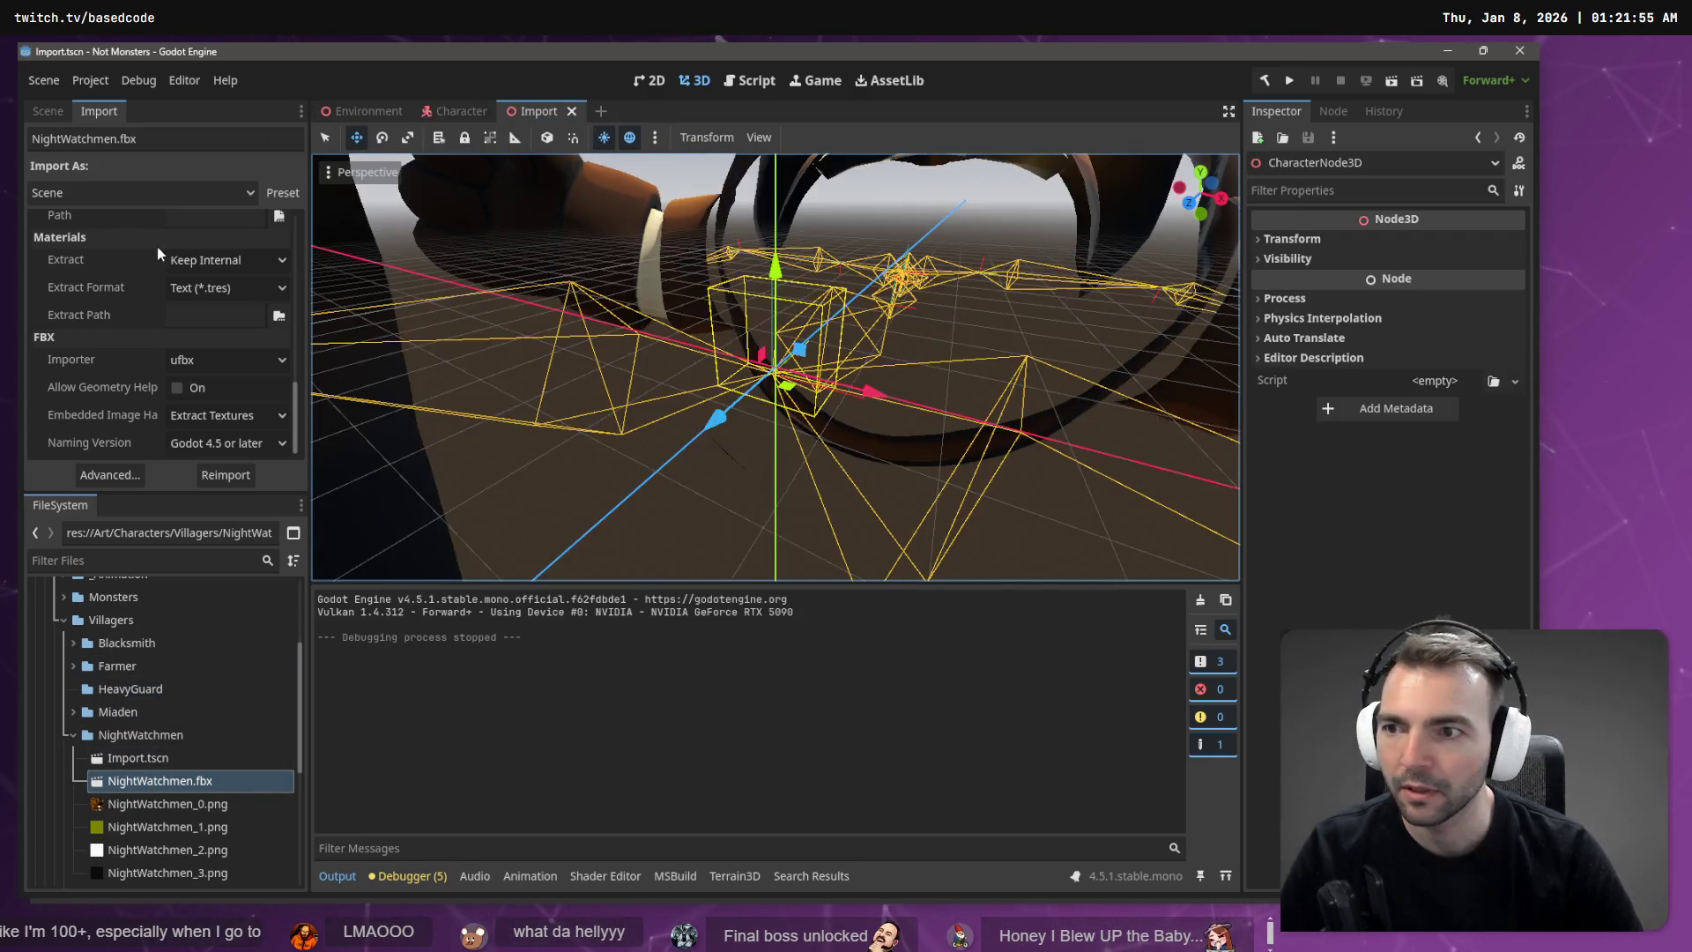
pyautogui.click(51, 112)
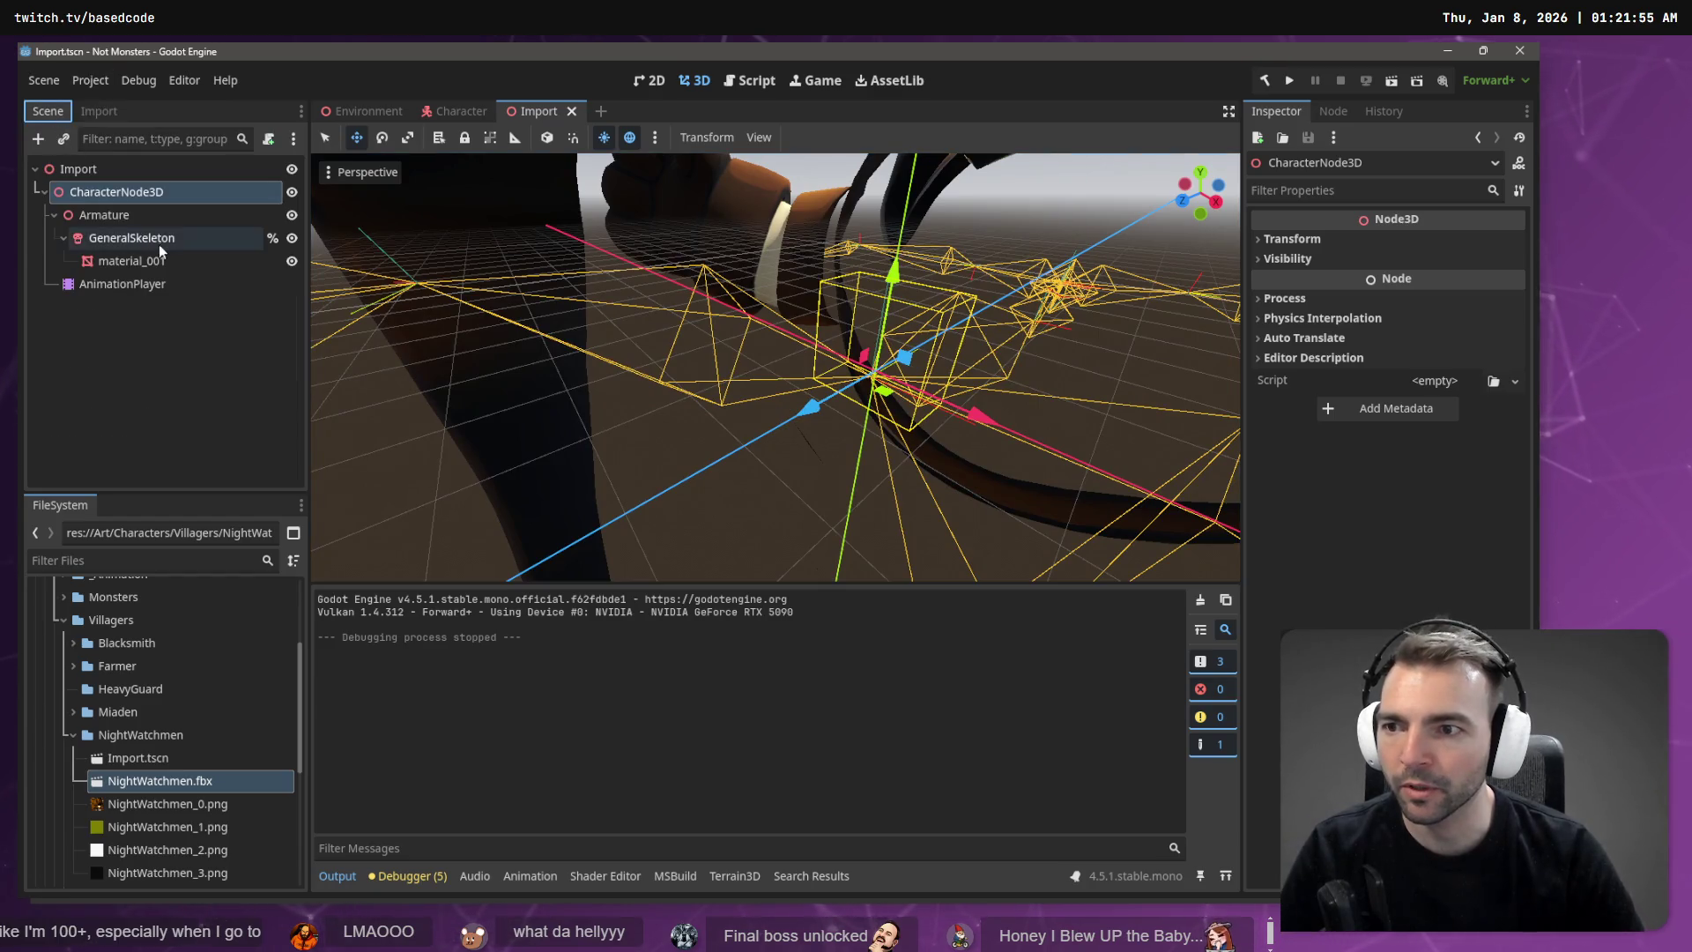
pyautogui.click(162, 236)
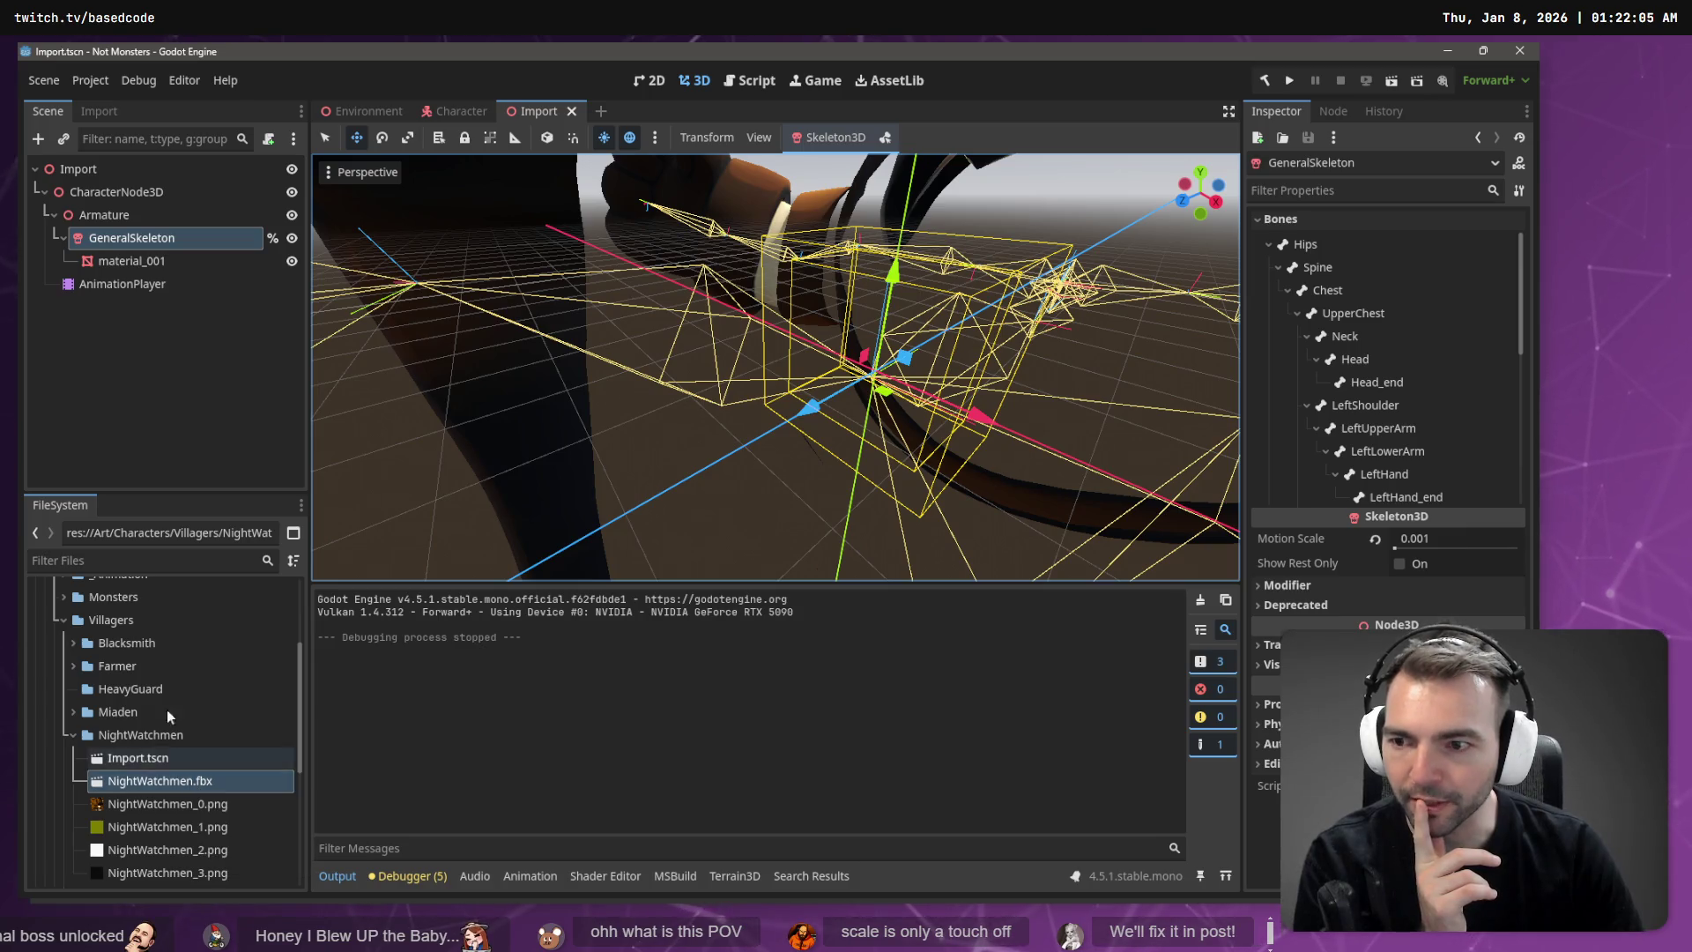
pyautogui.click(98, 111)
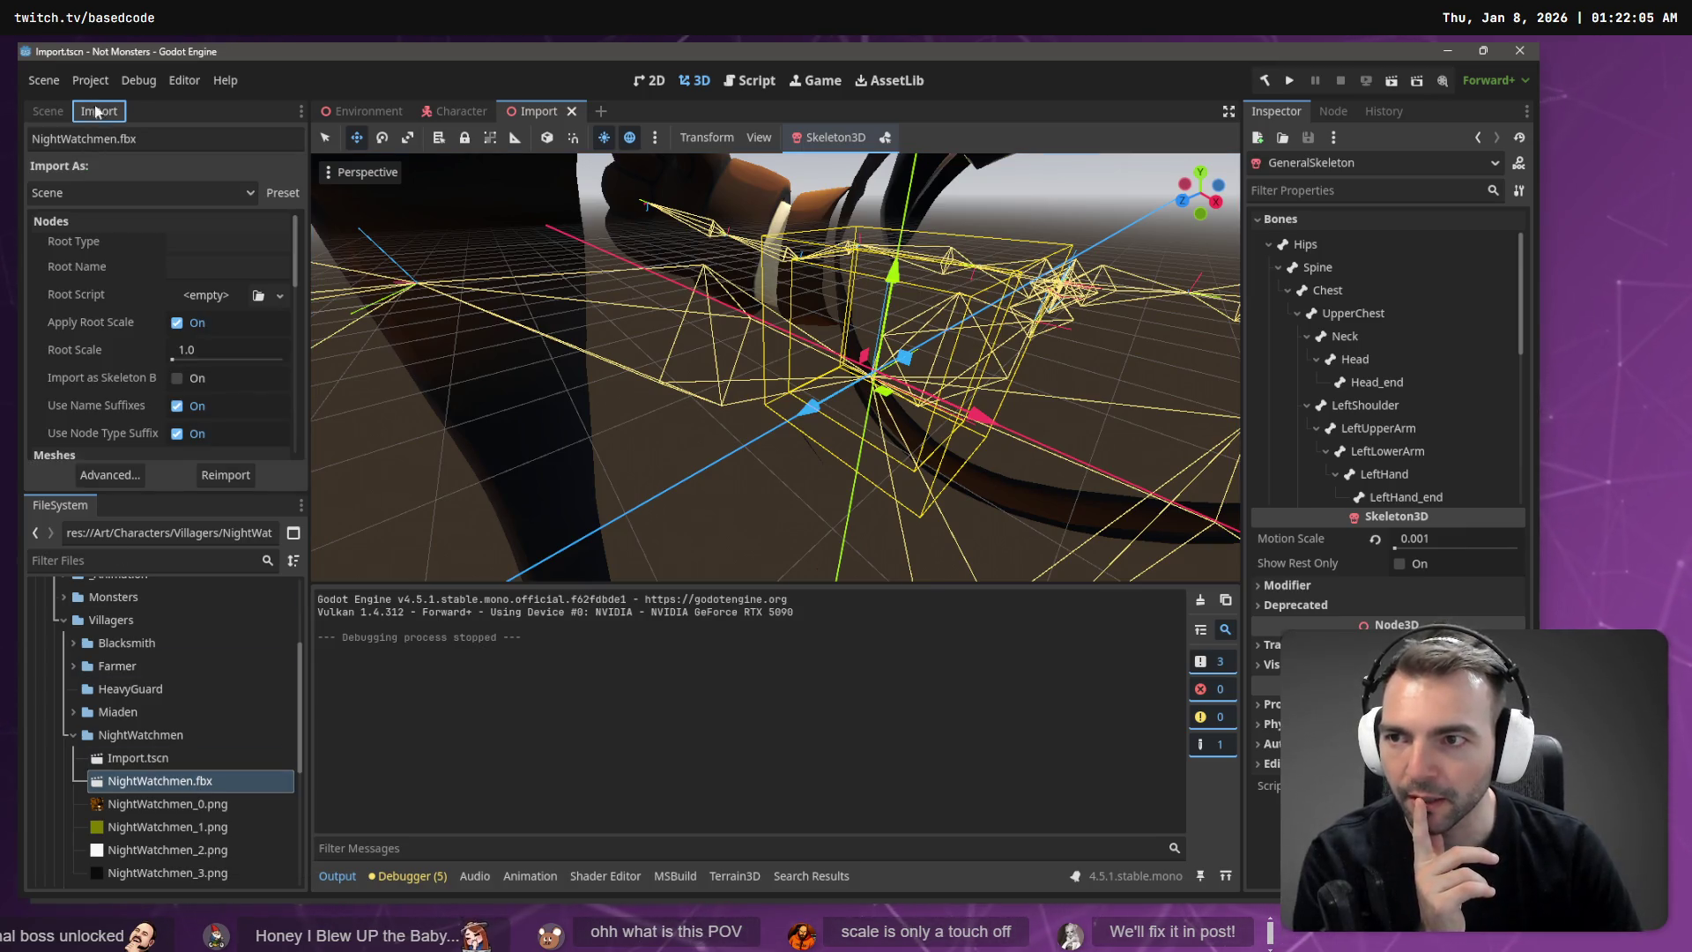
pyautogui.click(109, 475)
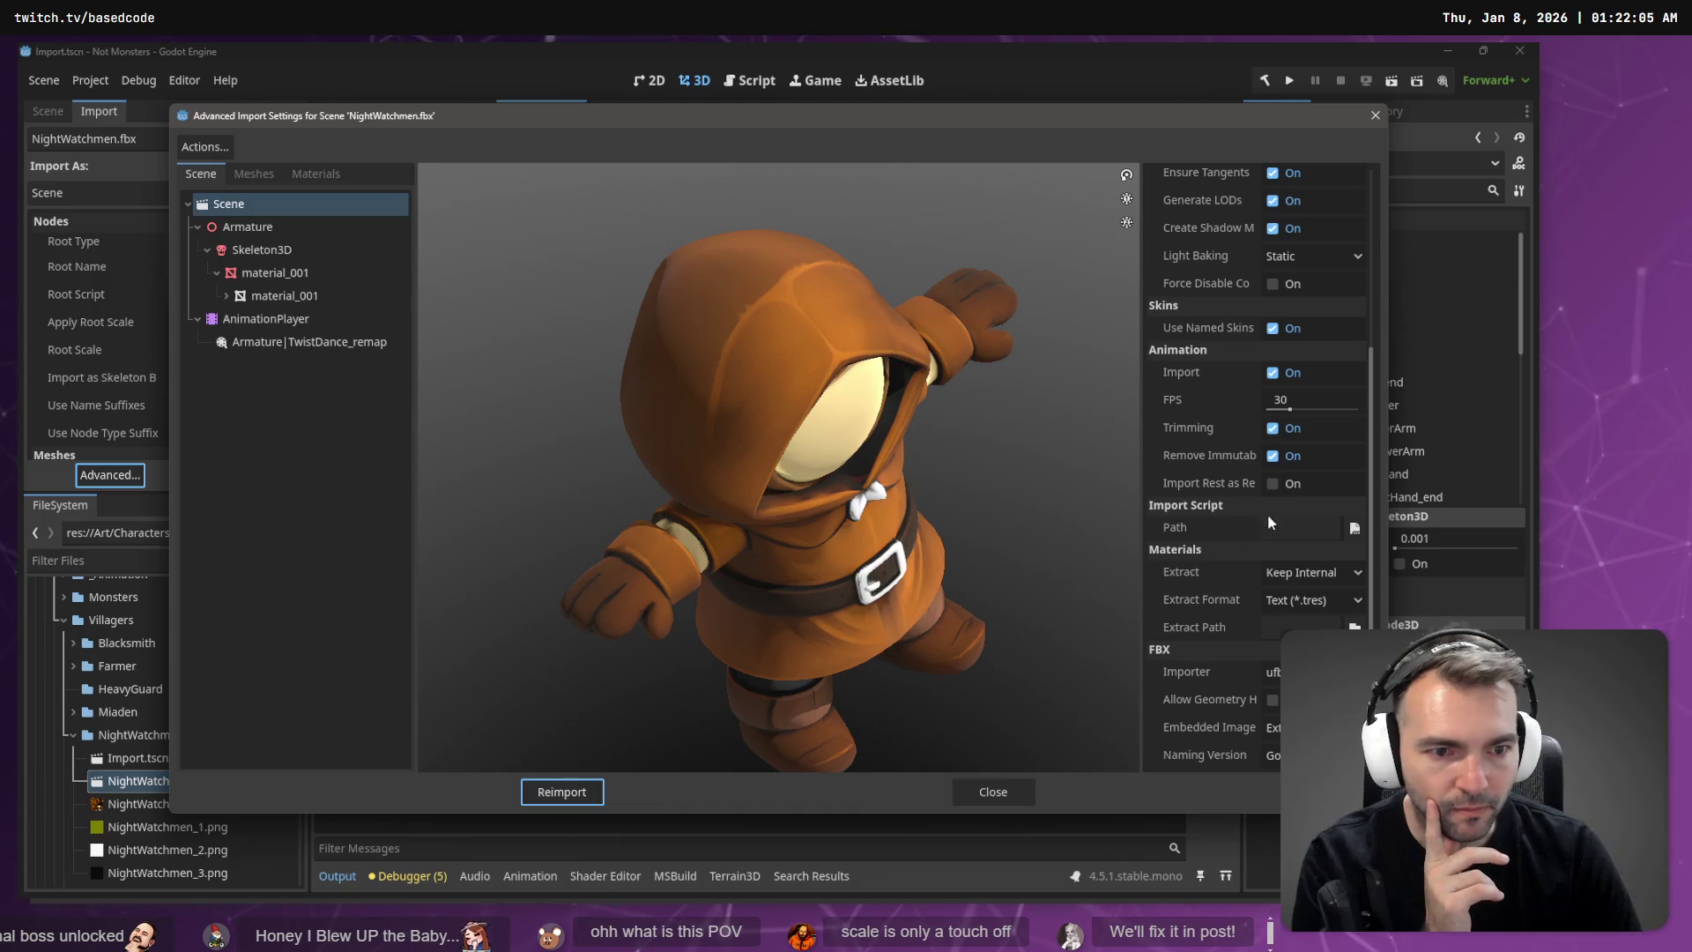
# Step: Give the Skeleton3D a new BoneMap using the SkeletonProfileHumanoid profile
pyautogui.scroll(5, 1314, 493)
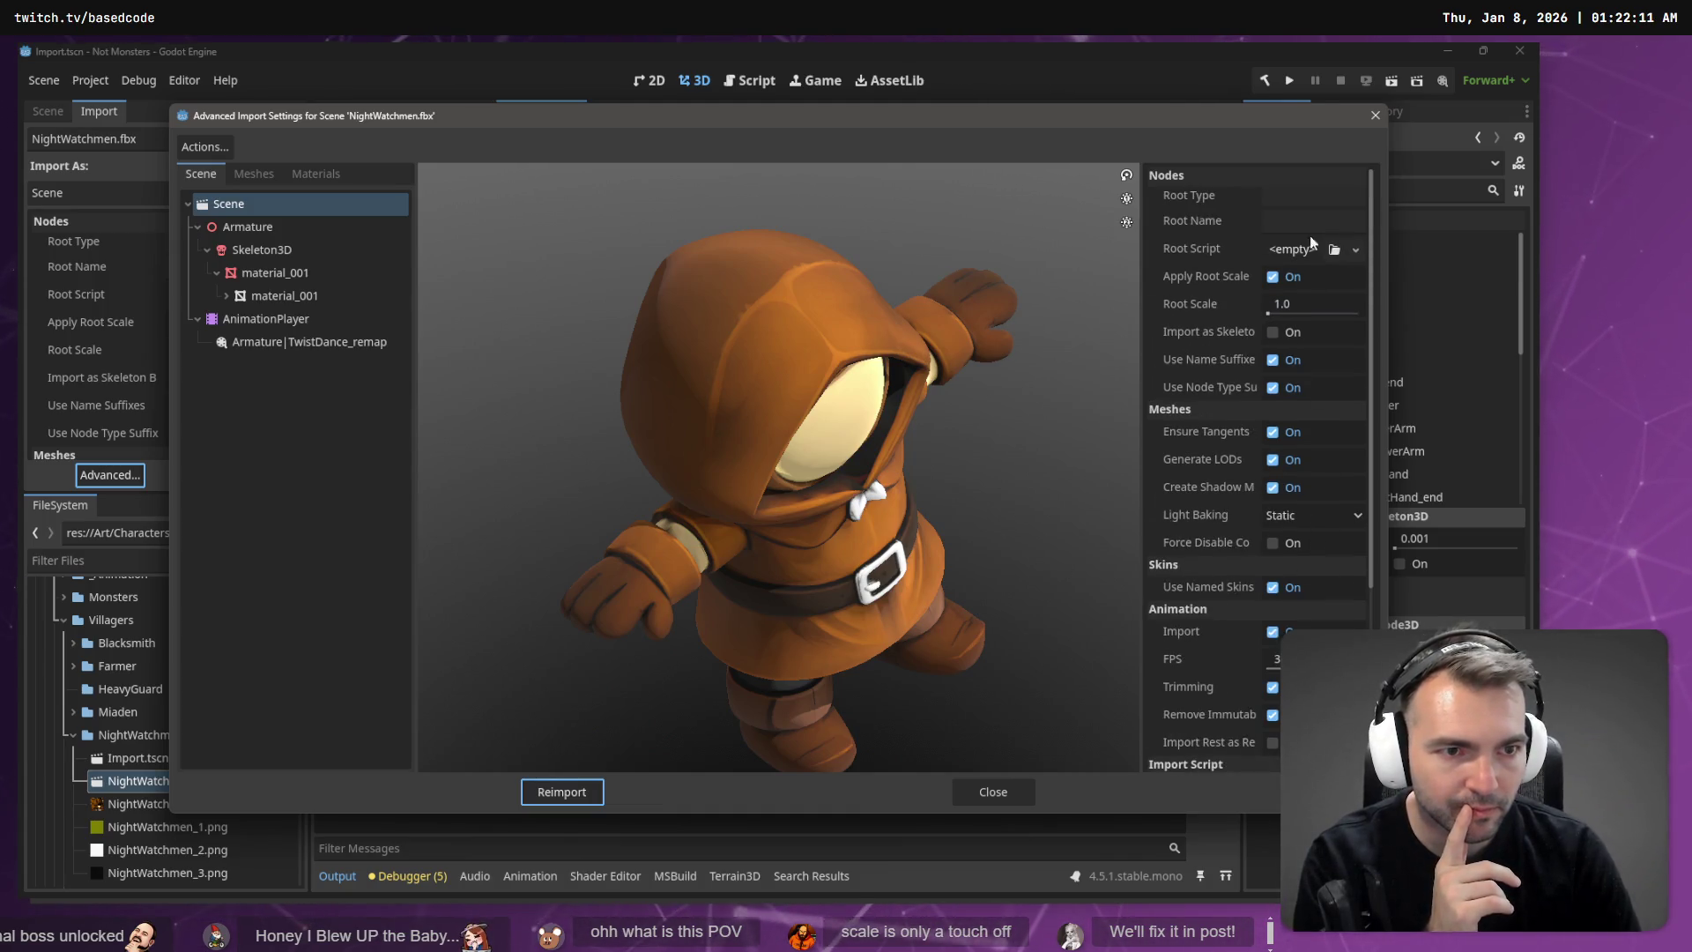
pyautogui.scroll(-5, 1309, 273)
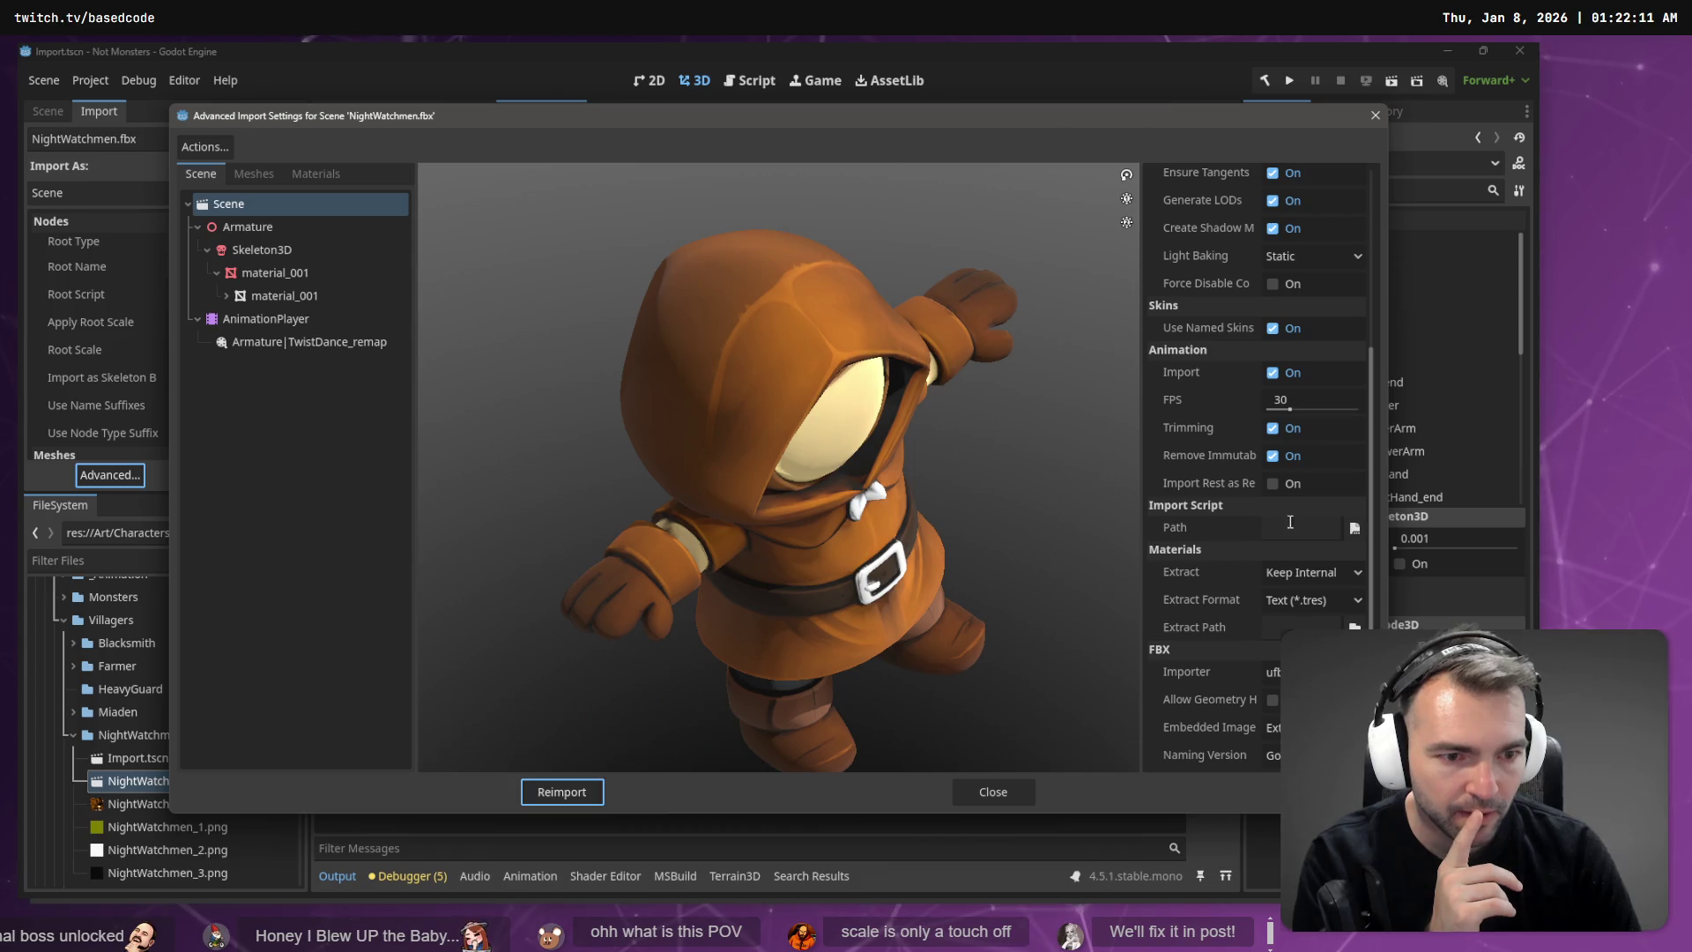
pyautogui.click(251, 227)
pyautogui.click(269, 249)
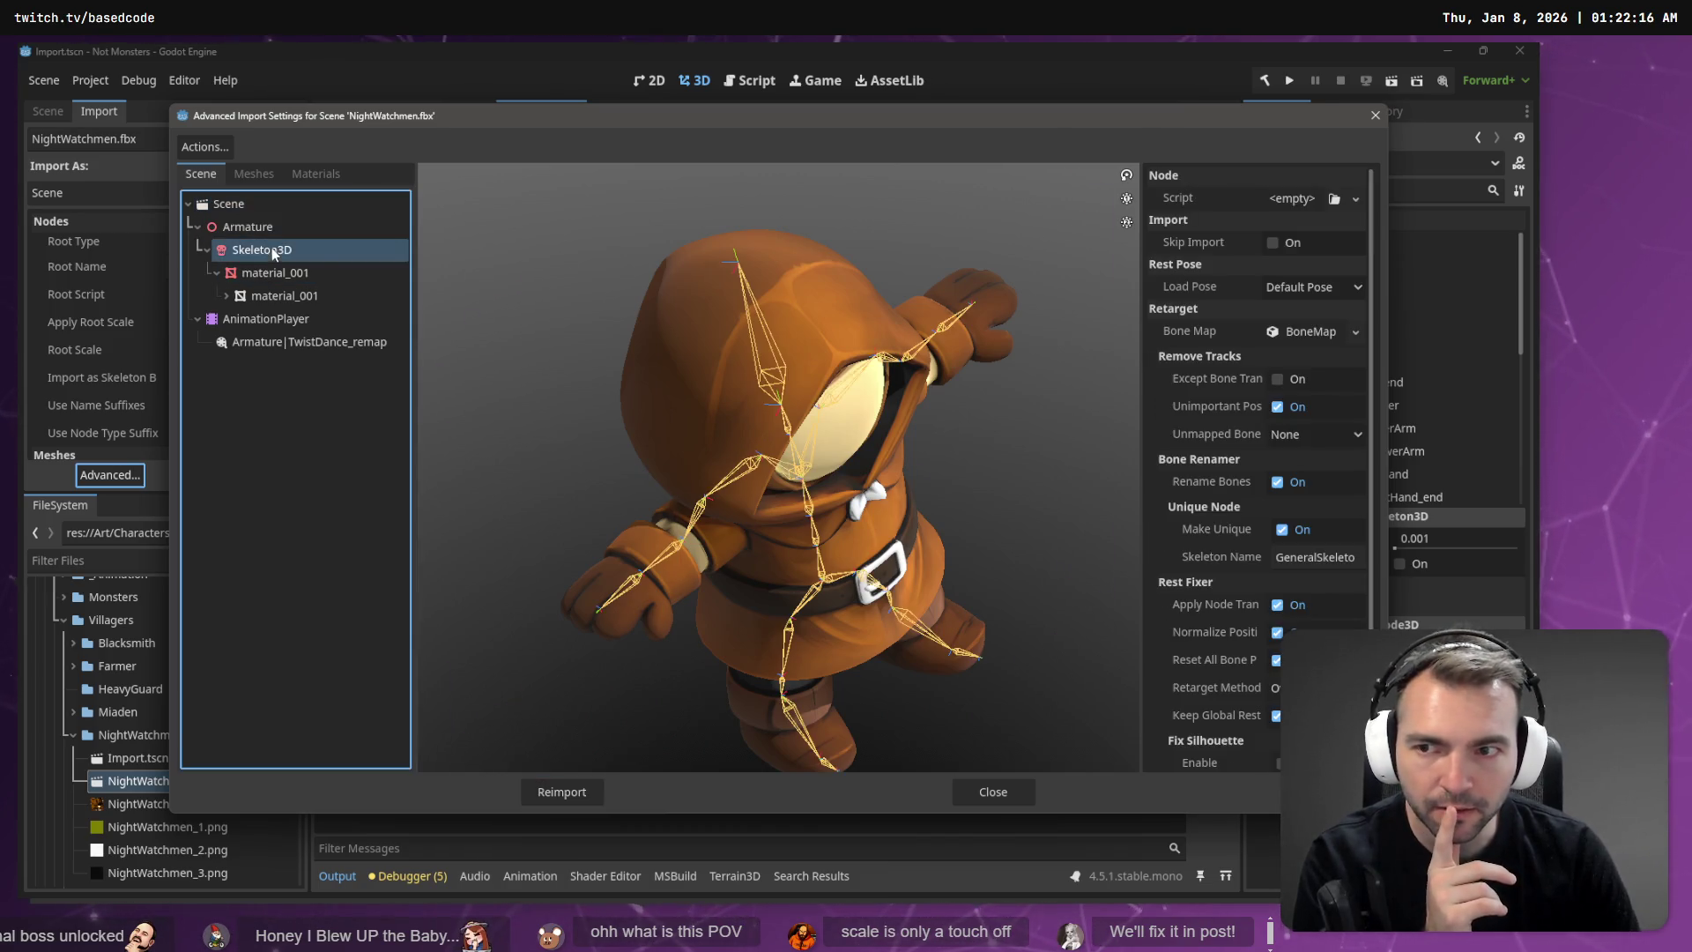
pyautogui.click(1346, 333)
pyautogui.click(1305, 379)
pyautogui.click(1310, 340)
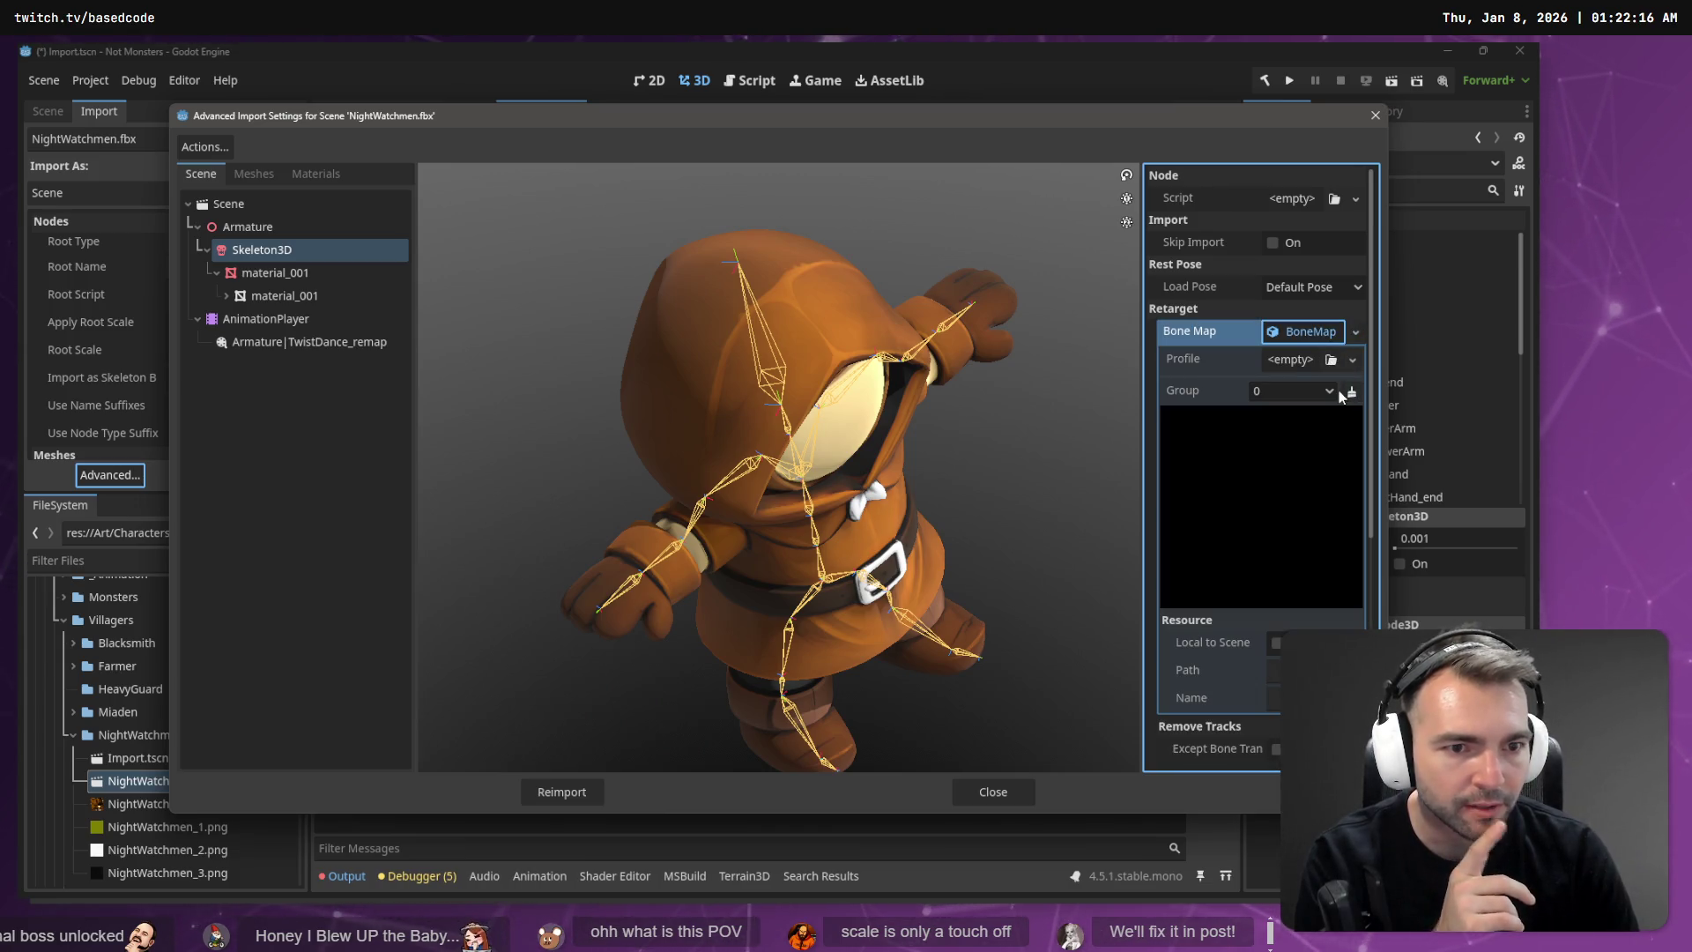
pyautogui.click(1353, 359)
pyautogui.click(1336, 427)
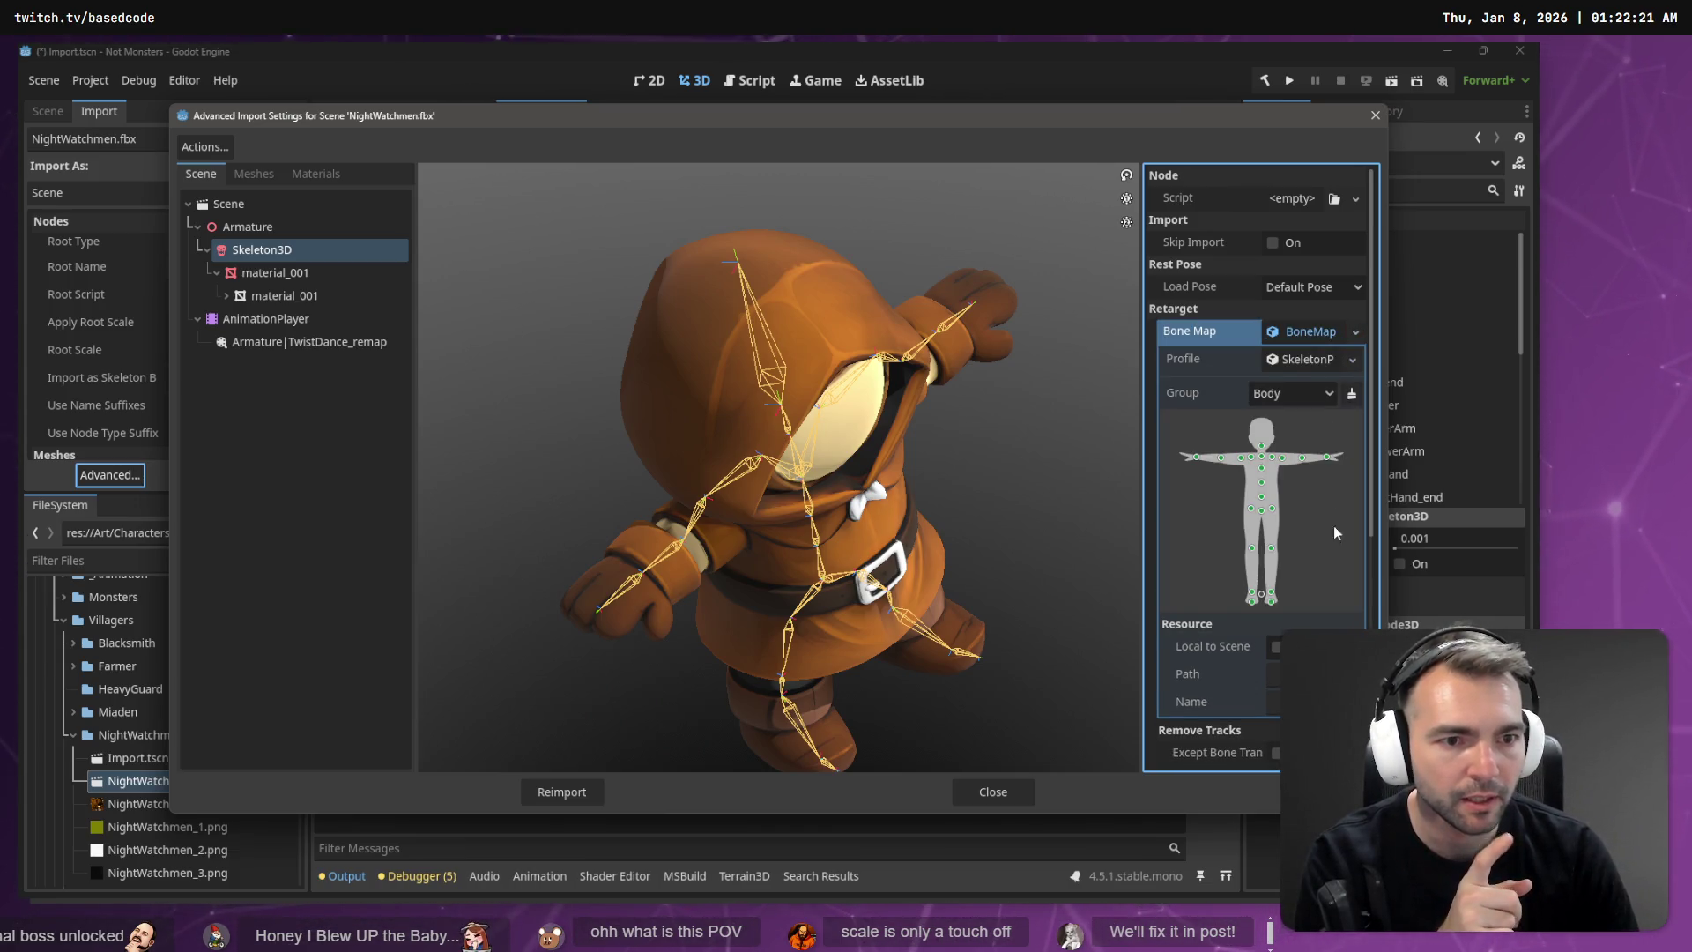
pyautogui.scroll(-5, 1329, 538)
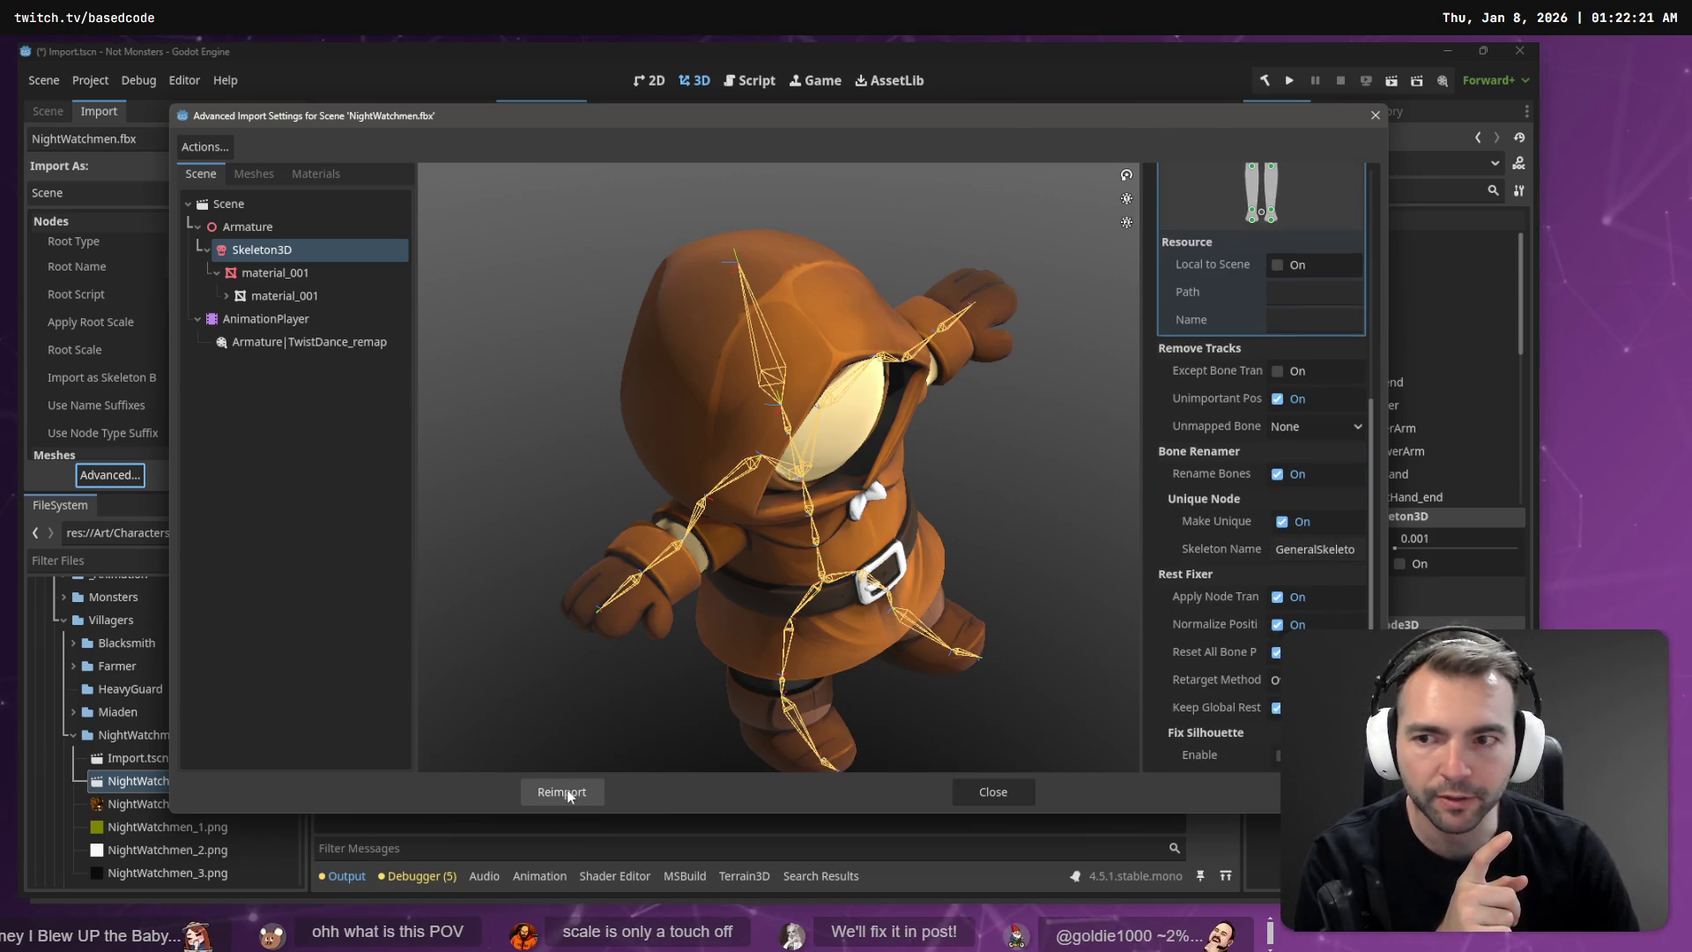
pyautogui.scroll(5, 1325, 425)
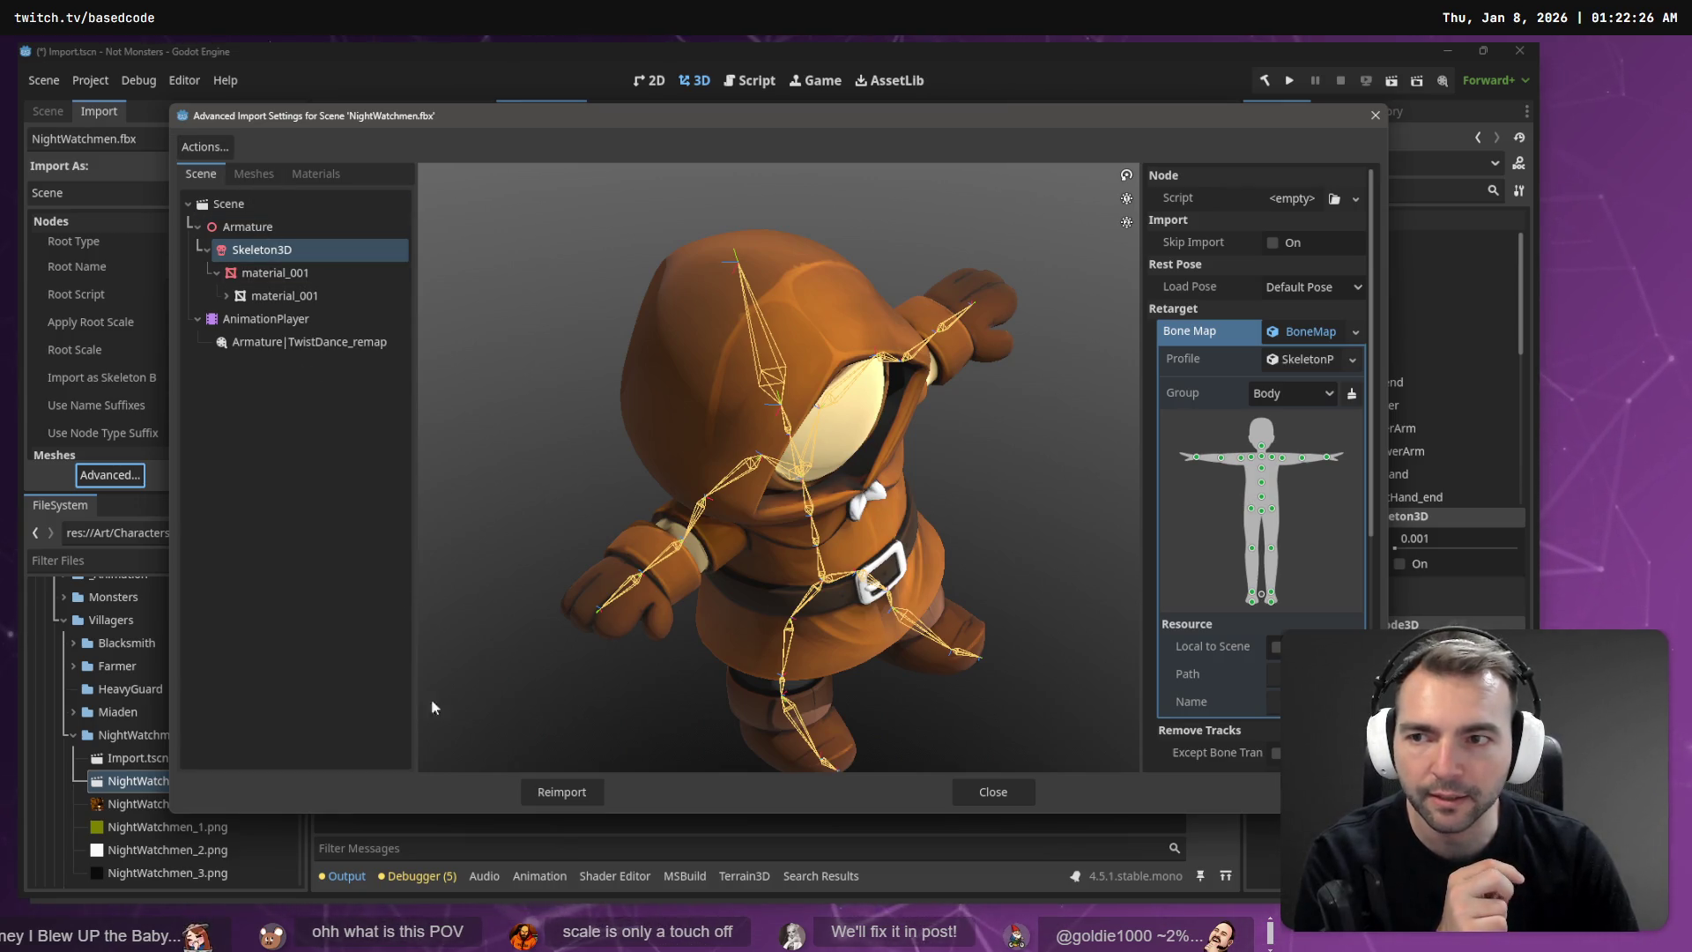
# Step: Set the scene Root Scale to 0.1 and reimport NightWatchmen.fbx
pyautogui.click(223, 204)
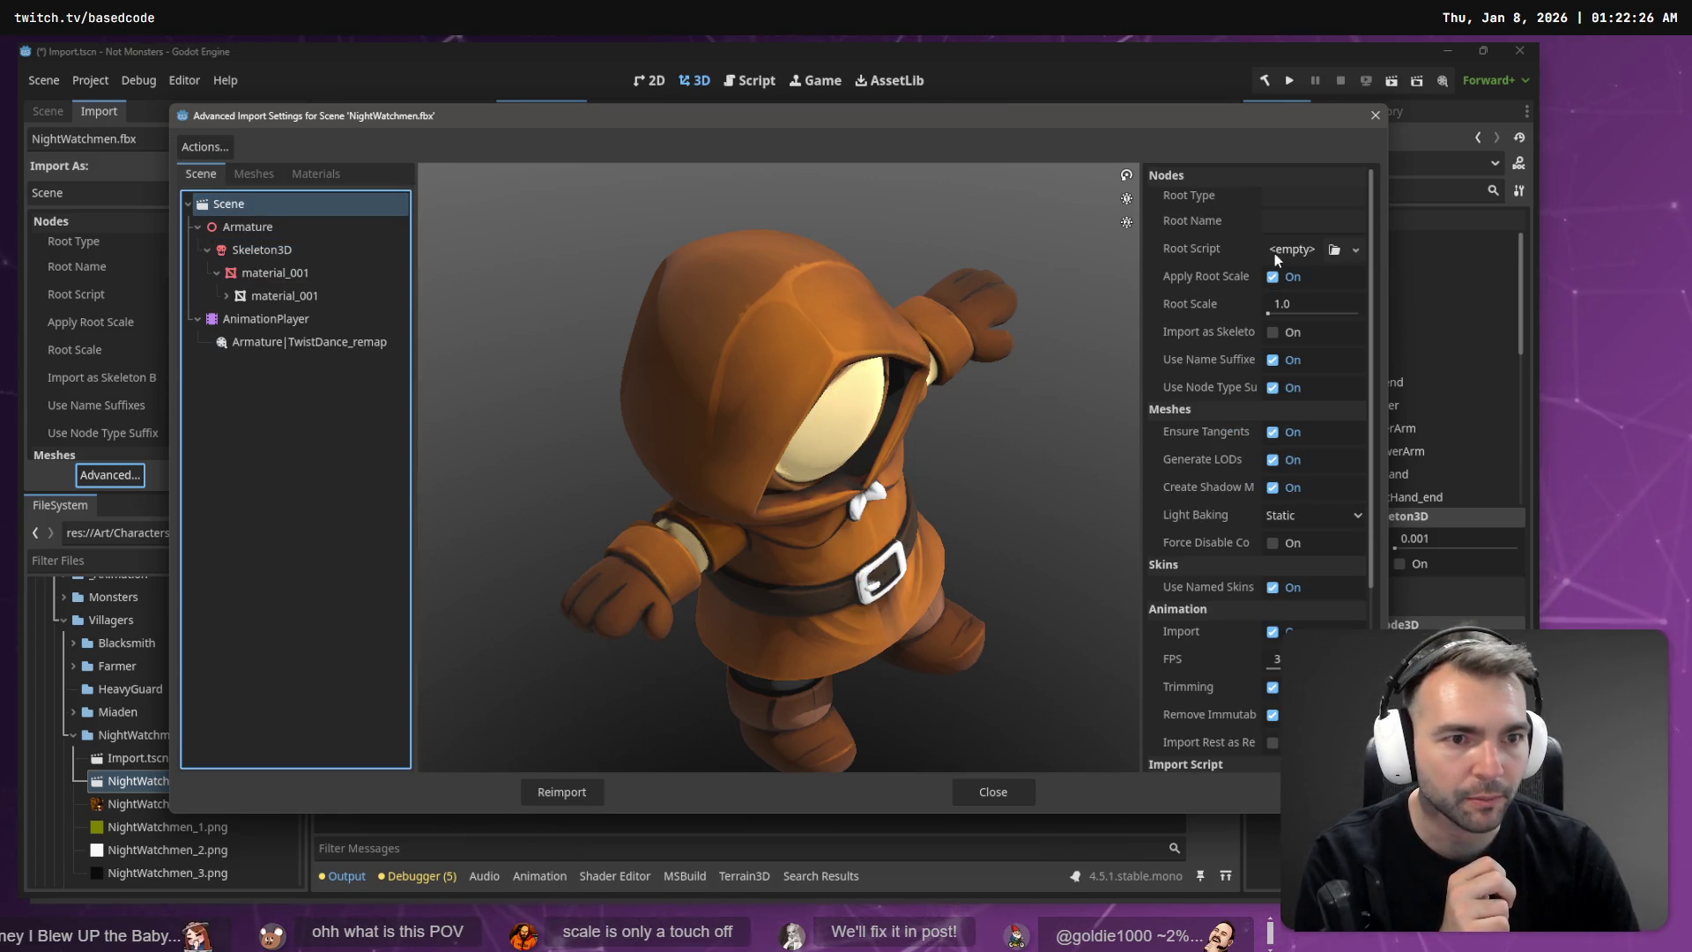
pyautogui.click(1325, 305)
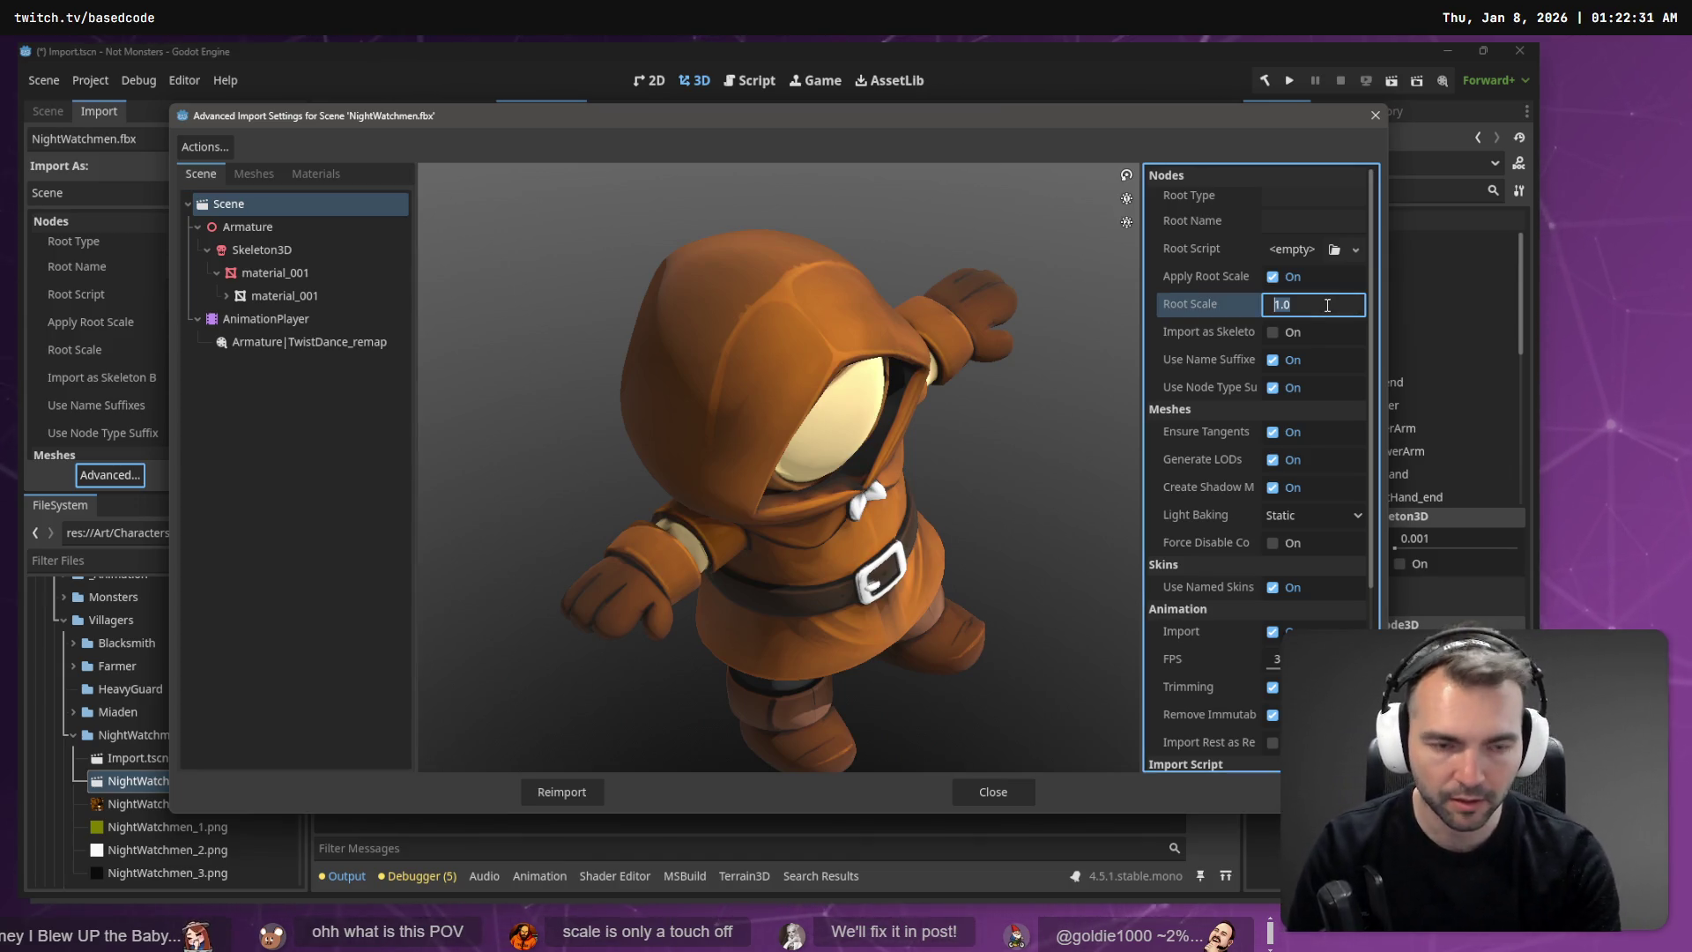
pyautogui.write('0.1')
pyautogui.press('Return')
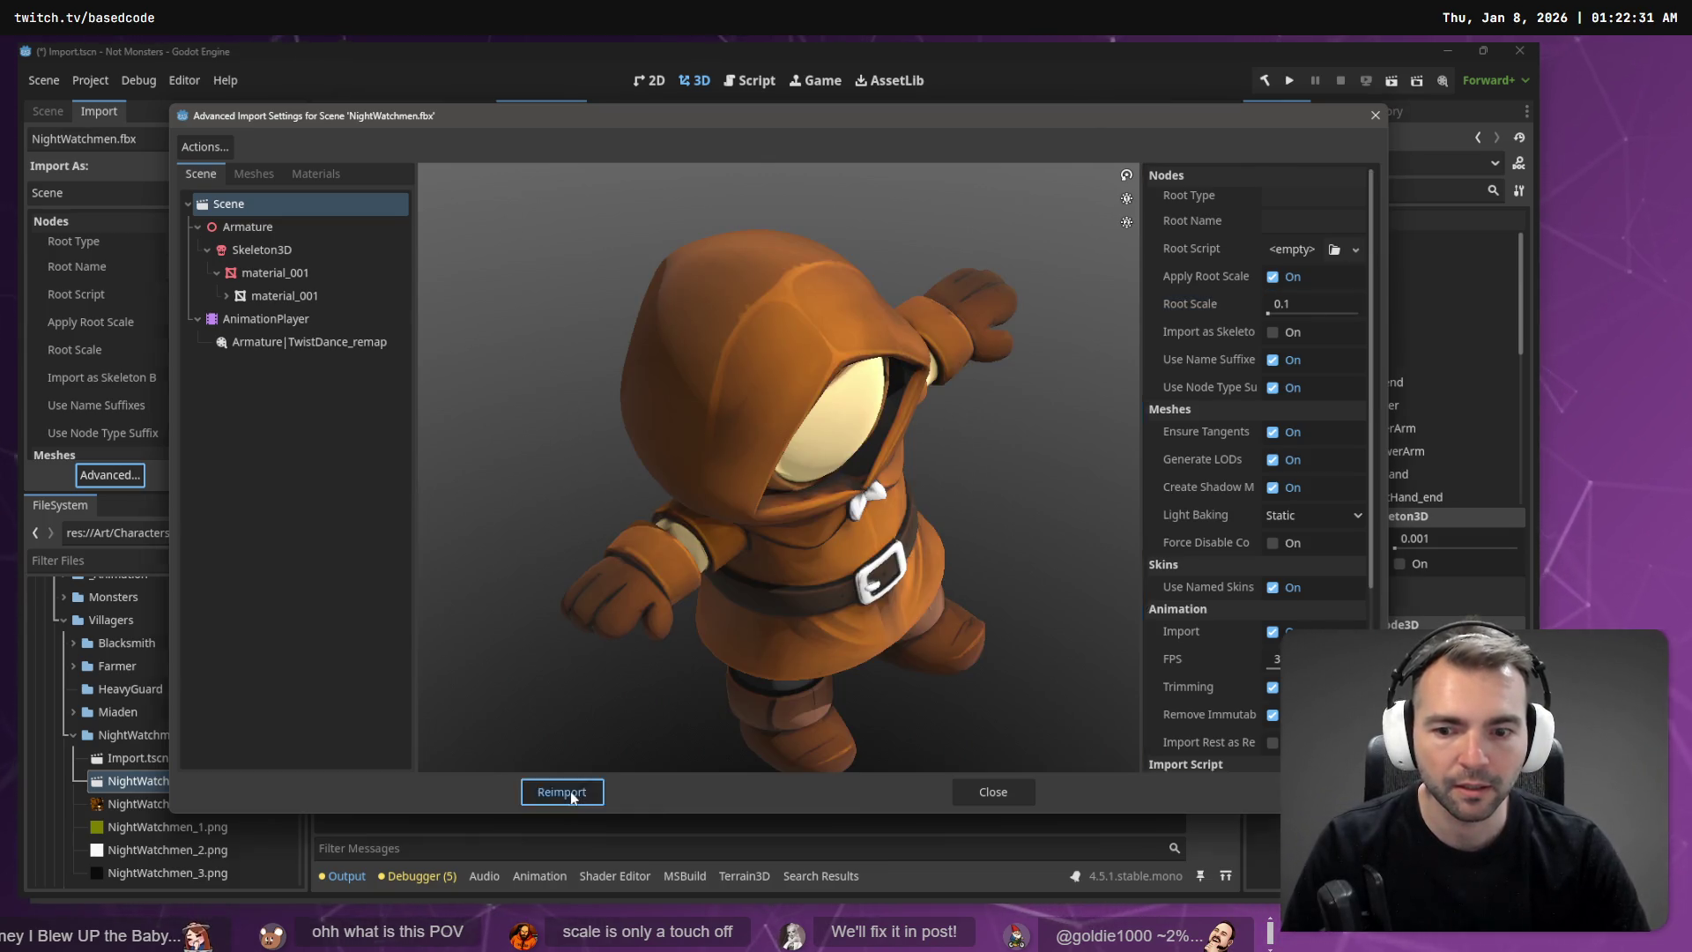
pyautogui.click(570, 790)
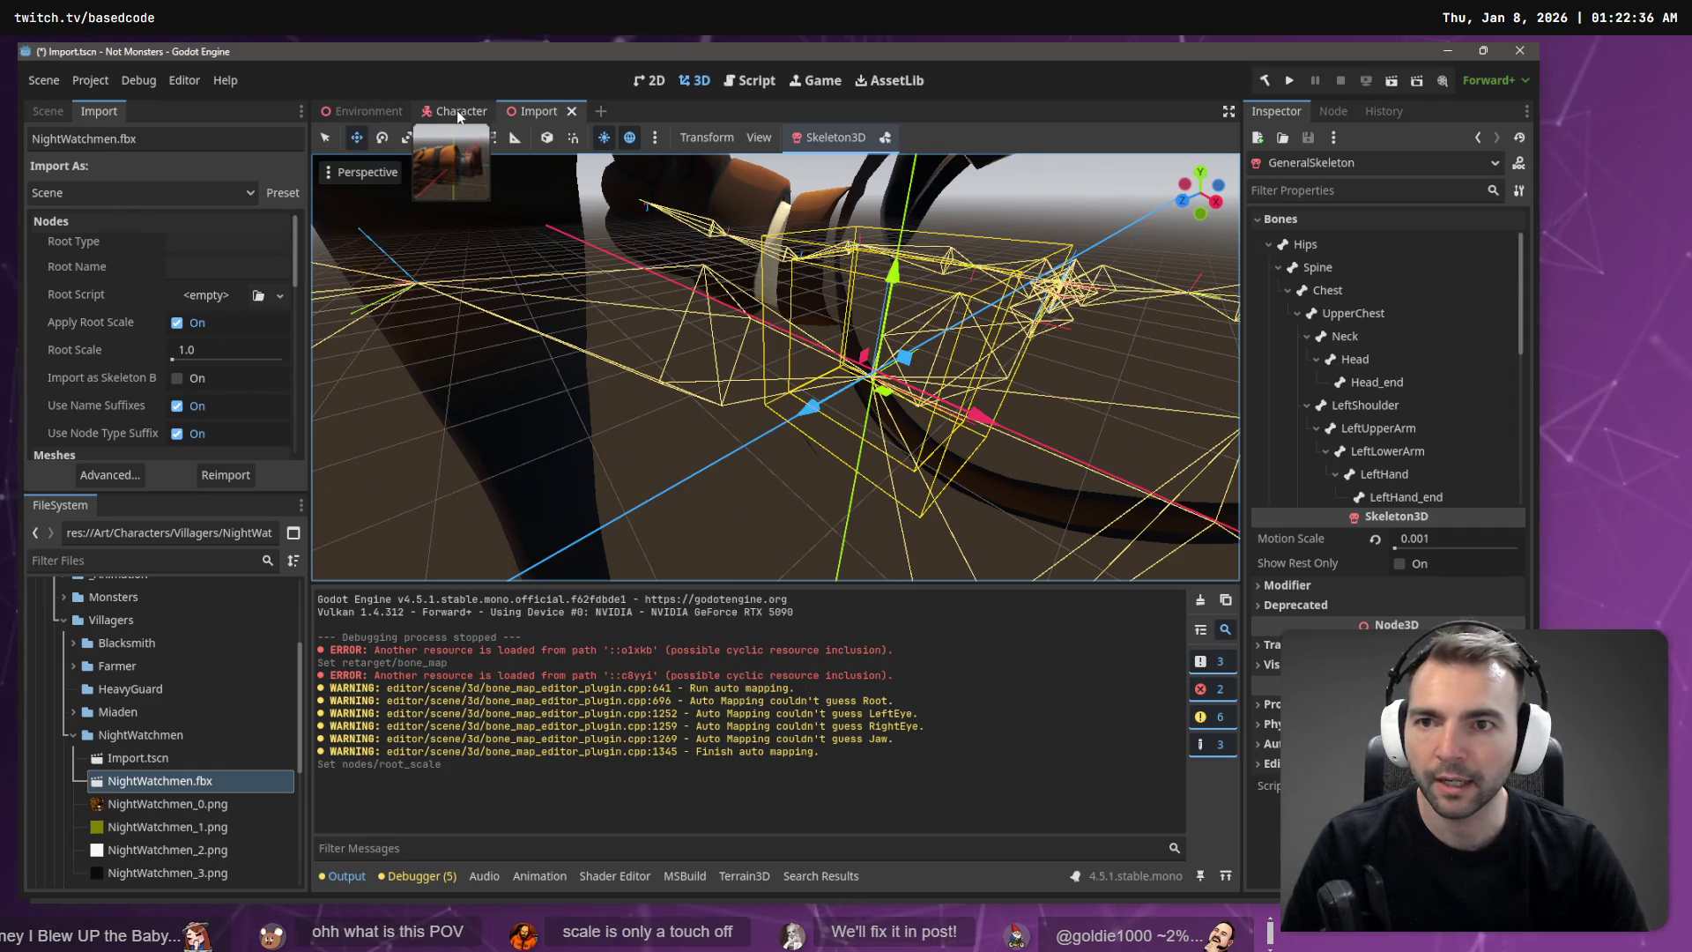
pyautogui.click(48, 111)
pyautogui.click(119, 166)
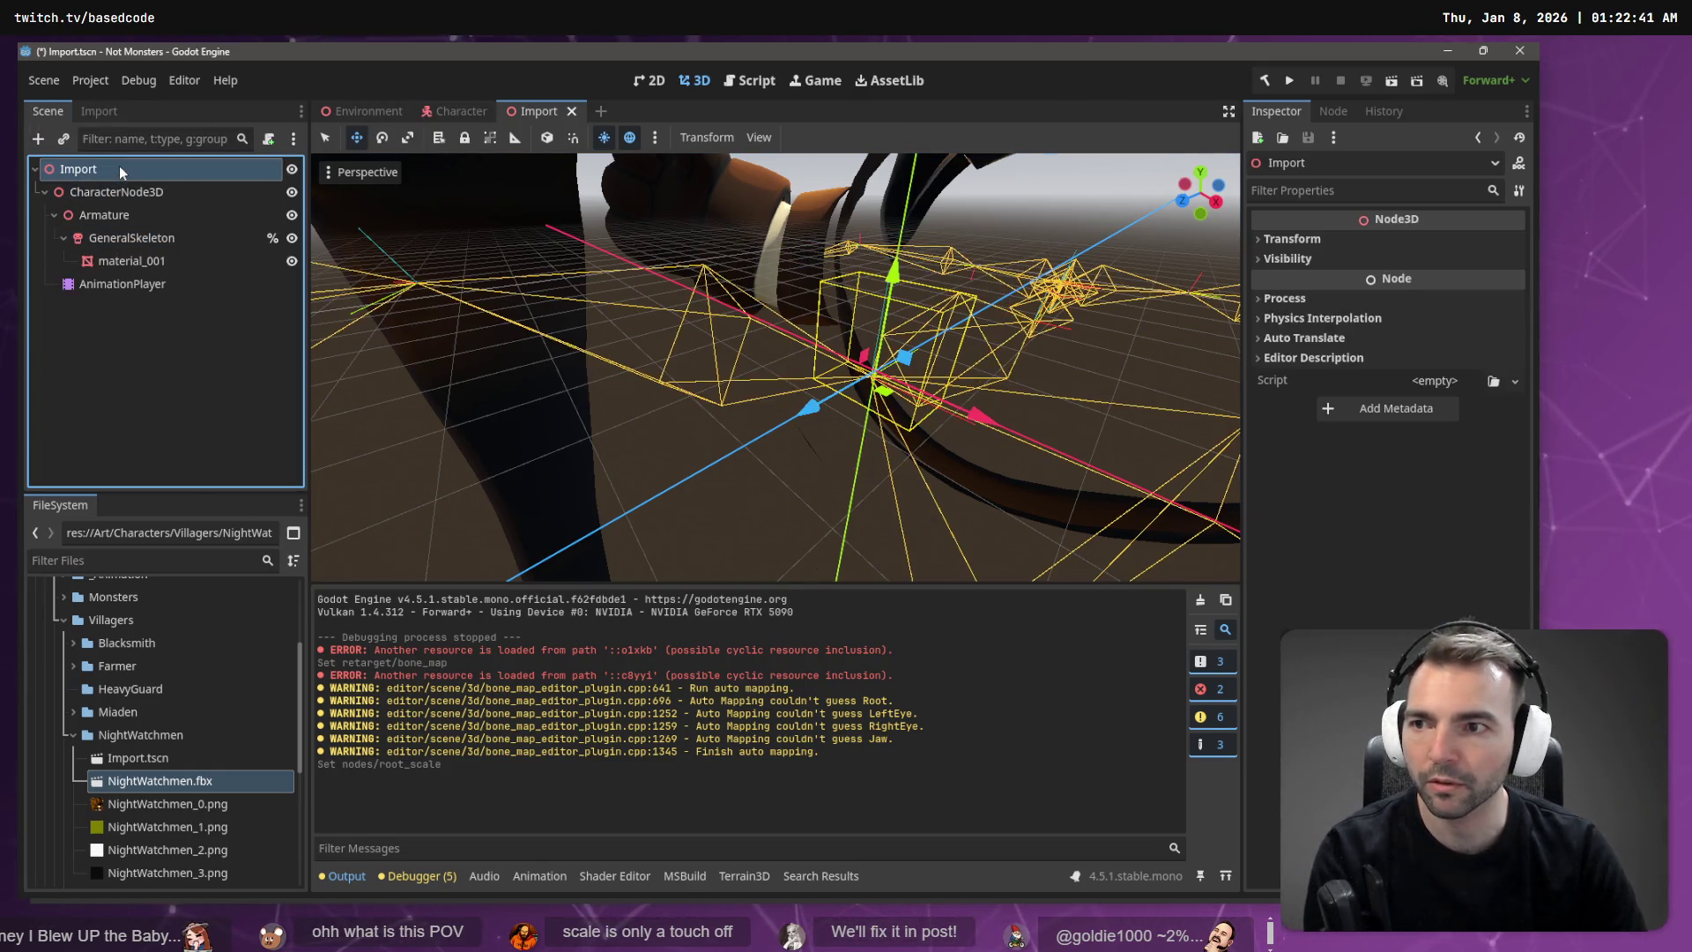
# Step: Delete CharacterNode3D from the Import scene and add NightWatchmen.fbx under Import
pyautogui.click(122, 193)
pyautogui.press('Delete')
pyautogui.press('Return')
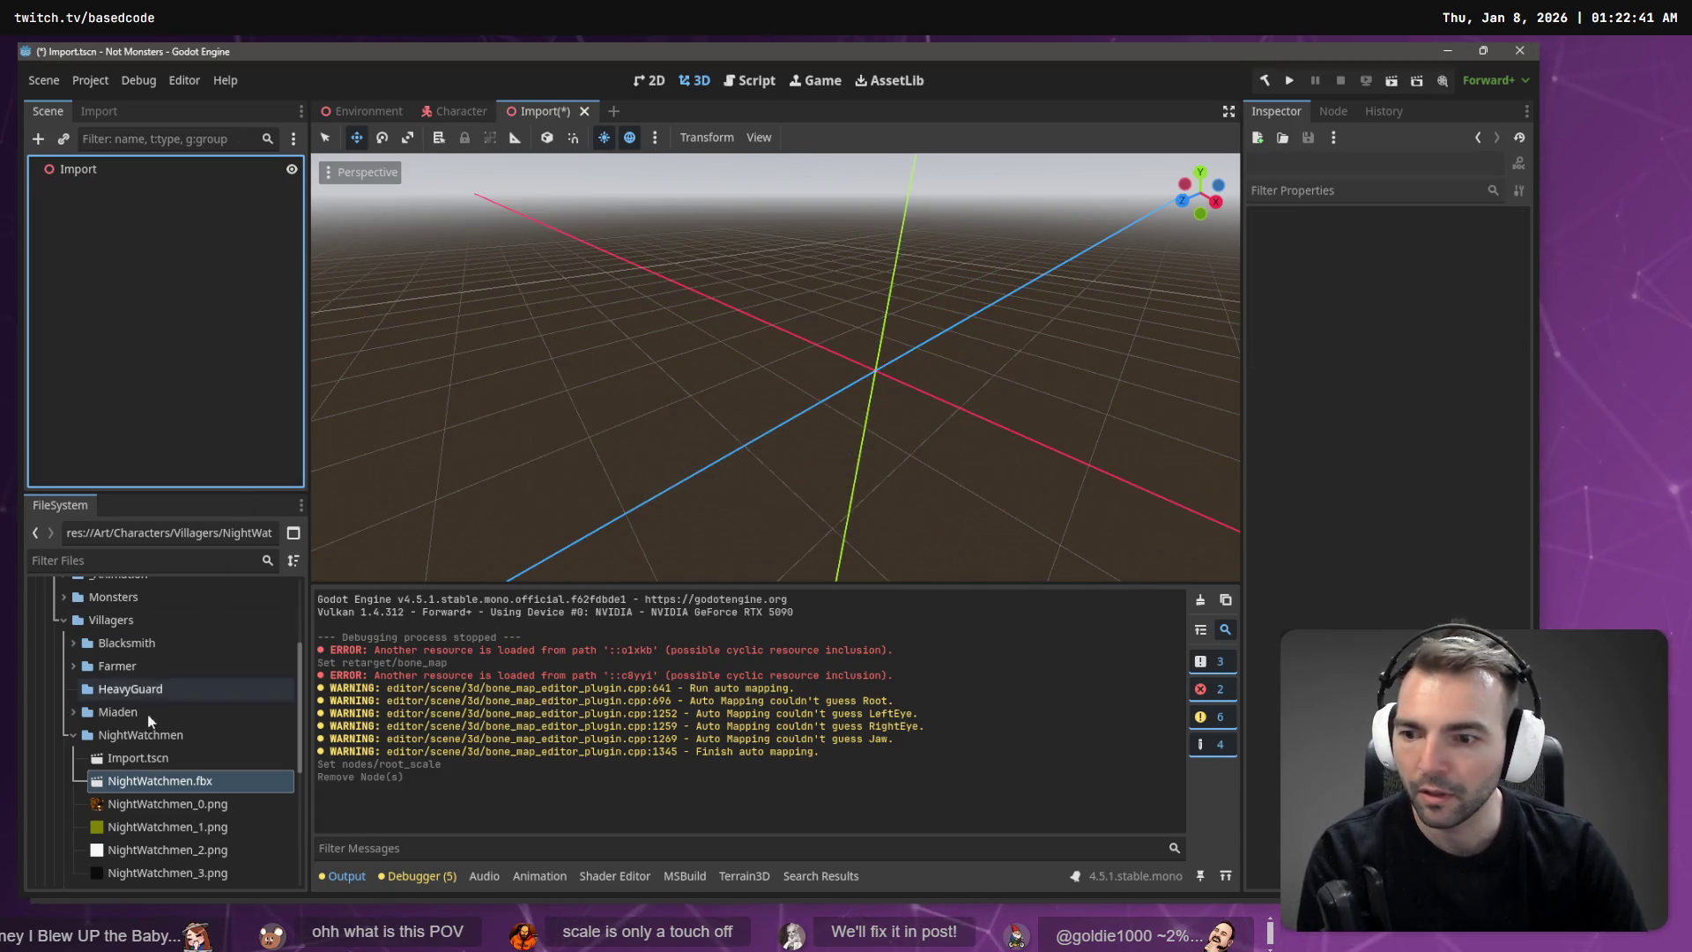
pyautogui.moveTo(140, 795); pyautogui.dragTo(118, 173)
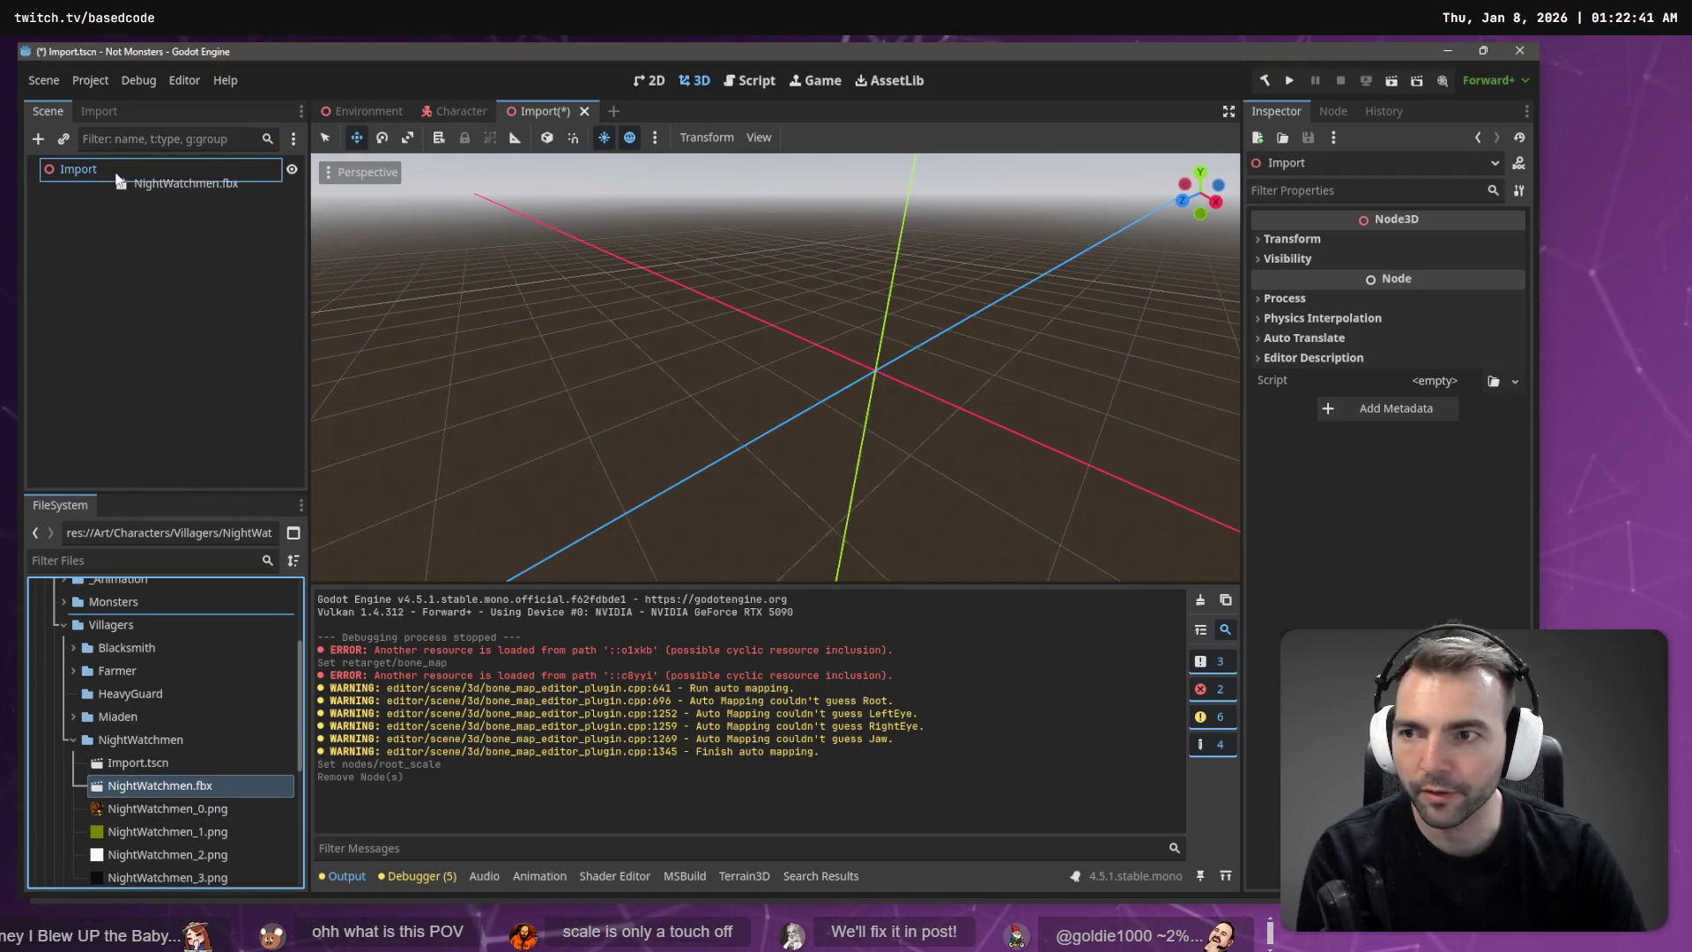
pyautogui.moveTo(797, 321)
pyautogui.mouseDown()
pyautogui.moveTo(796, 255)
pyautogui.moveTo(797, 352)
pyautogui.moveTo(730, 363)
pyautogui.mouseUp()
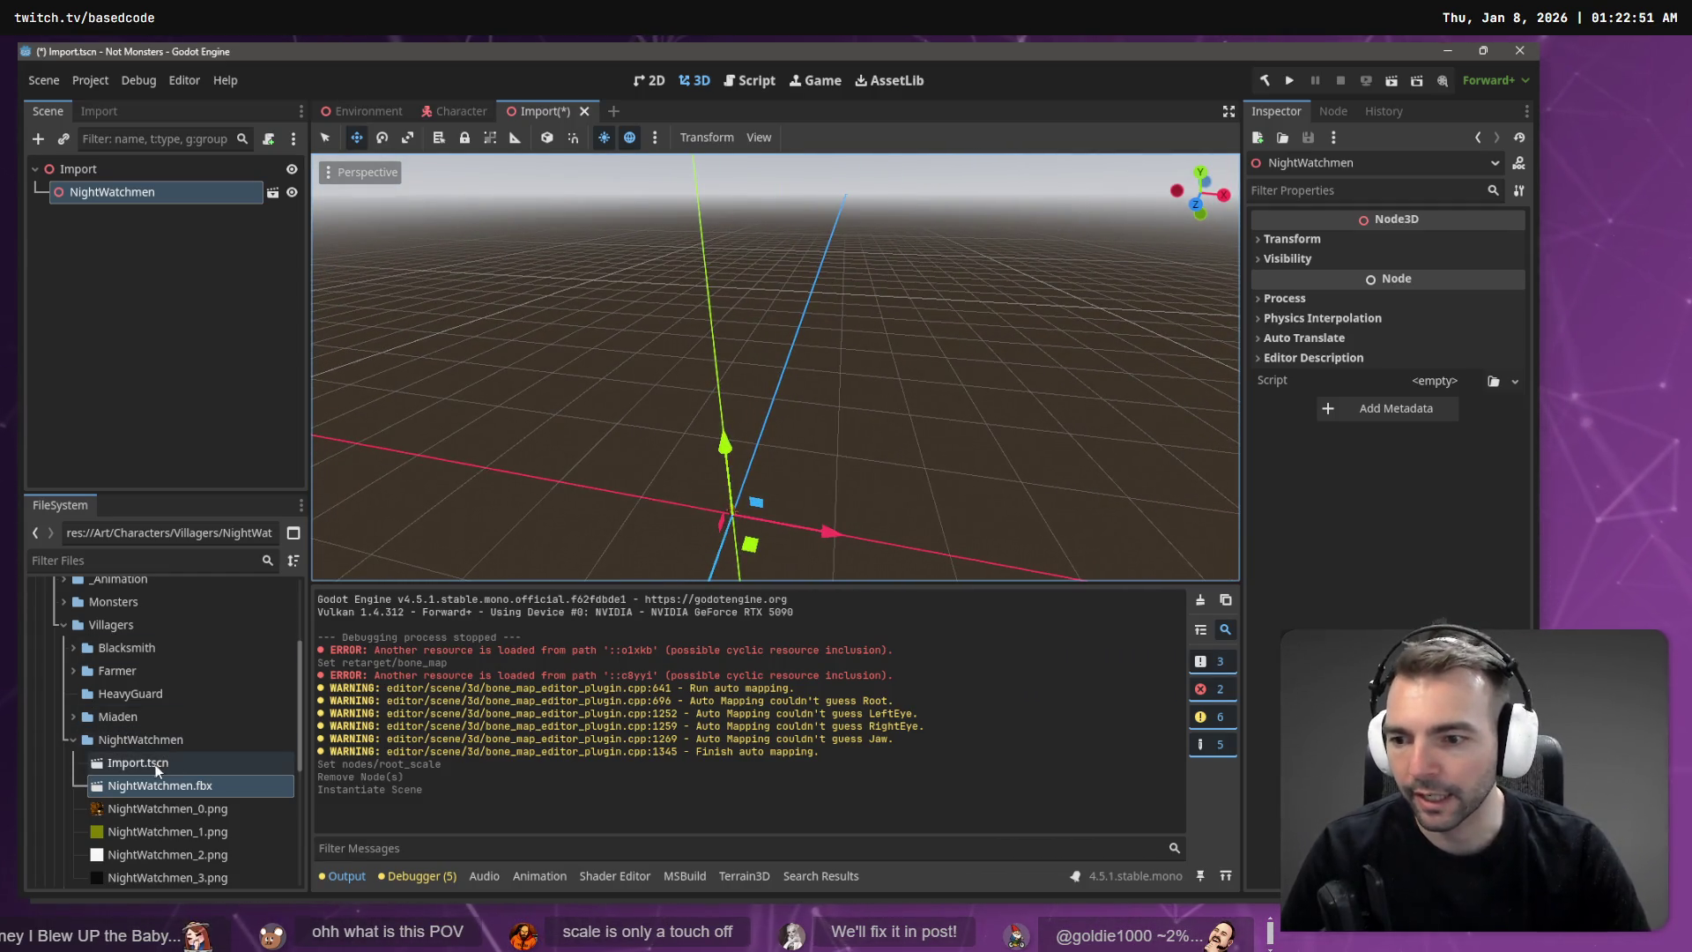
# Step: Check NightWatchmen.fbx's Root Scale in the Import dock, then start deleting the NightWatchmen node
pyautogui.click(97, 112)
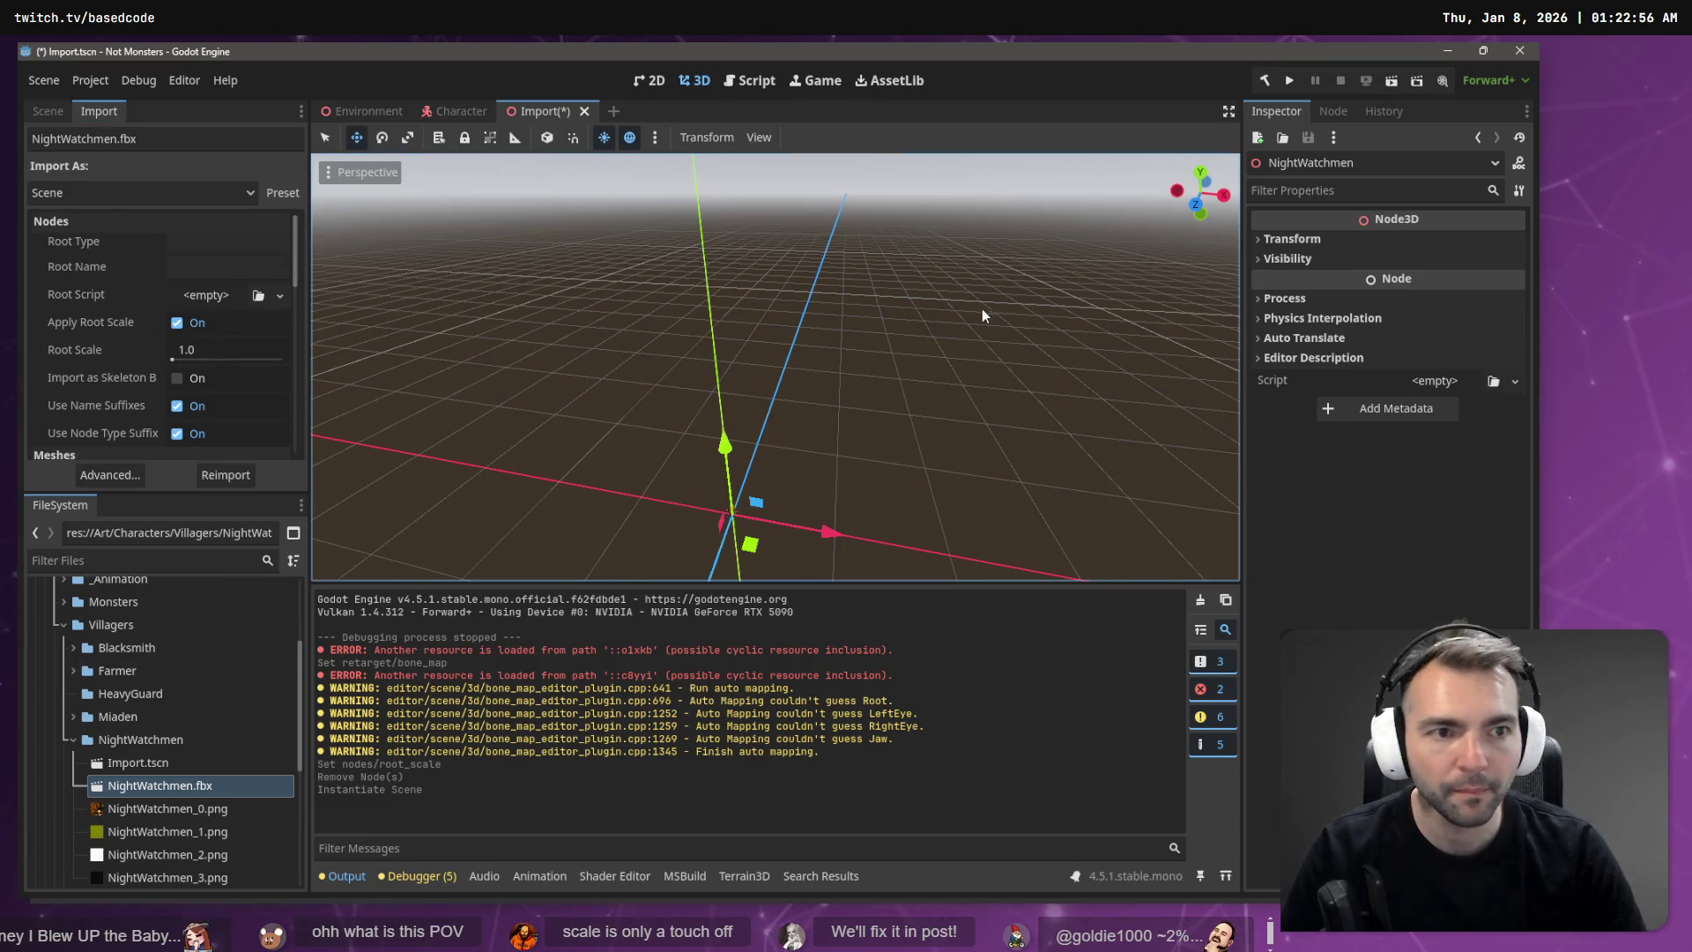
pyautogui.click(47, 112)
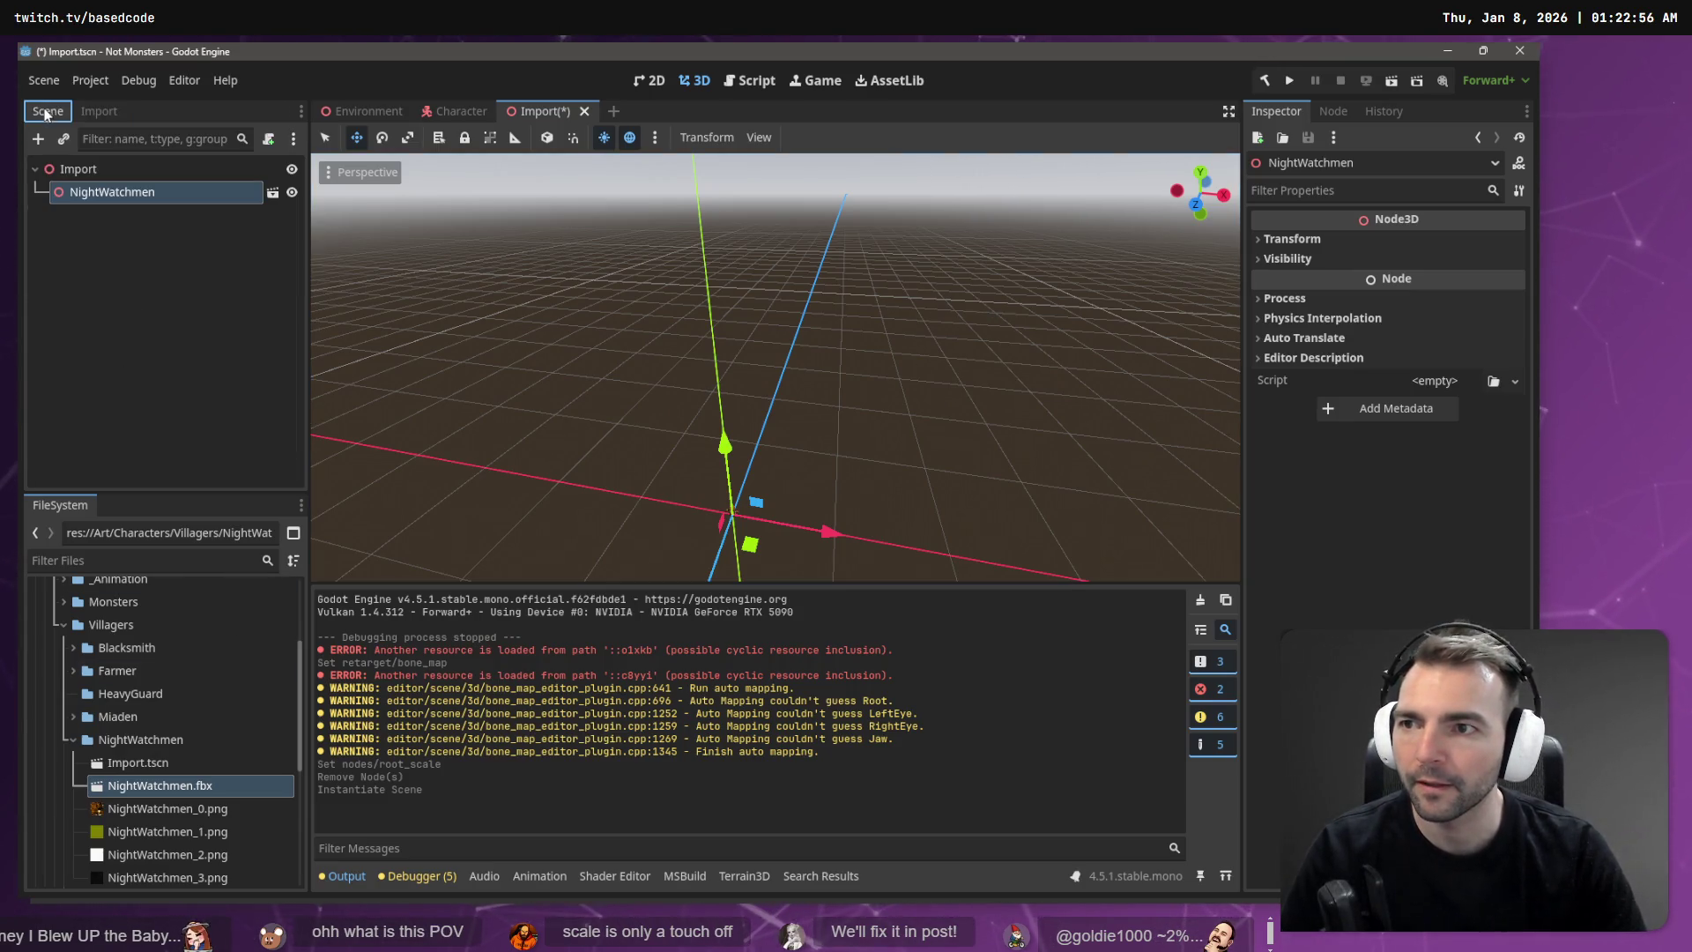
pyautogui.click(91, 110)
pyautogui.click(143, 787)
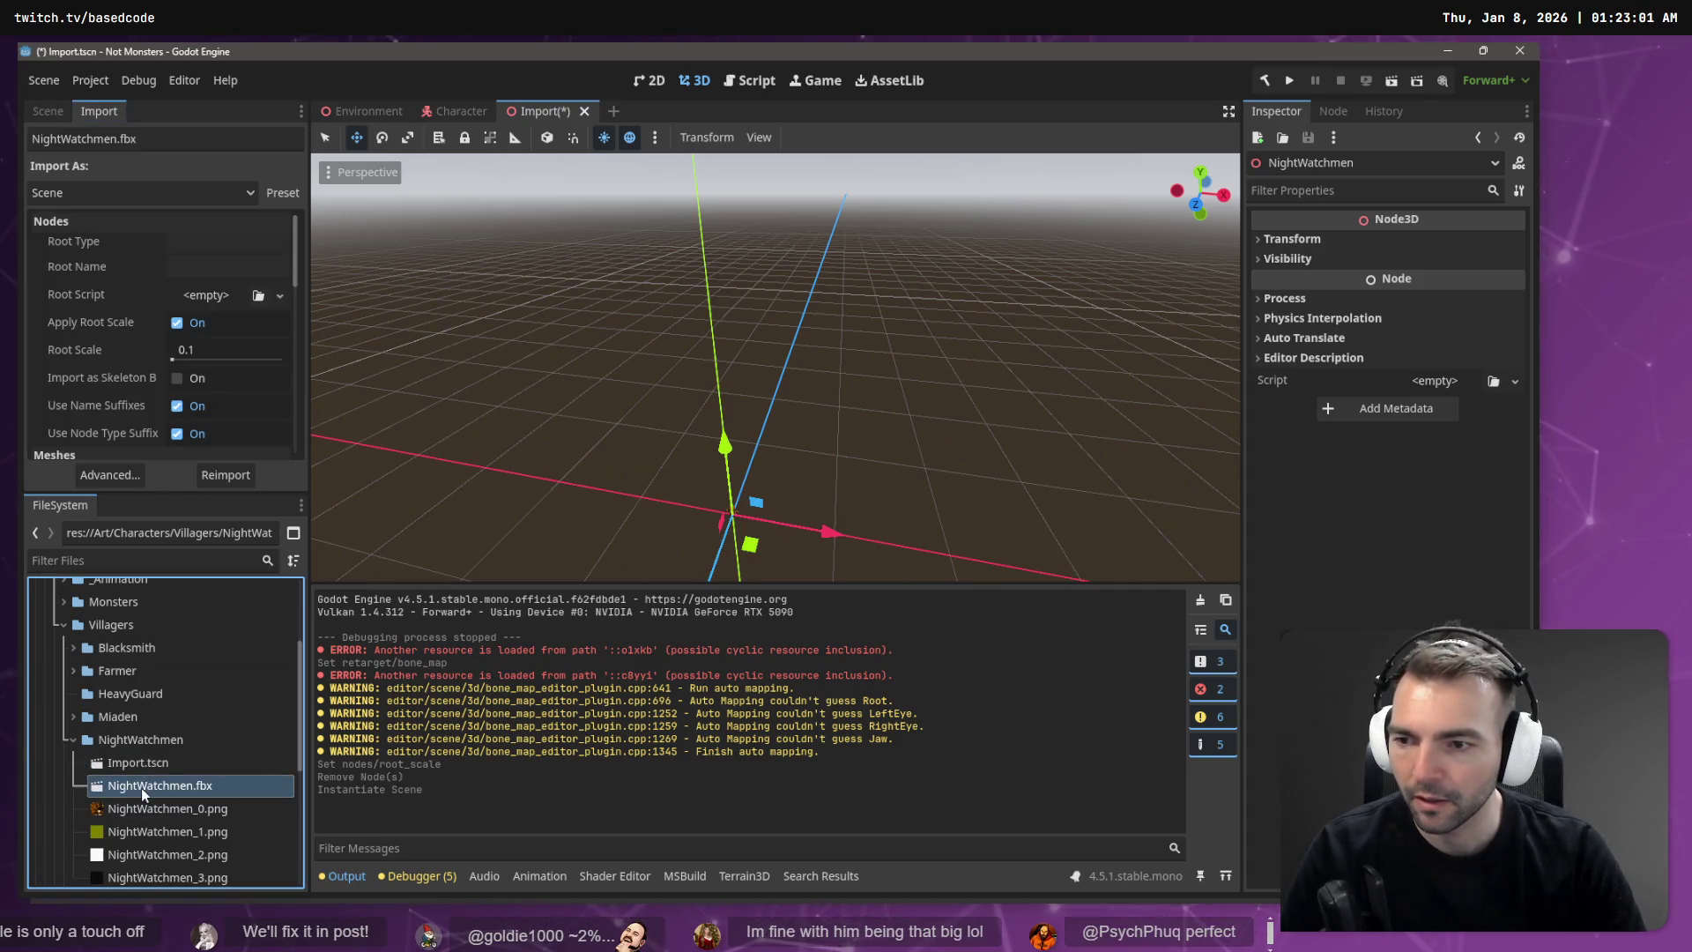
pyautogui.click(47, 111)
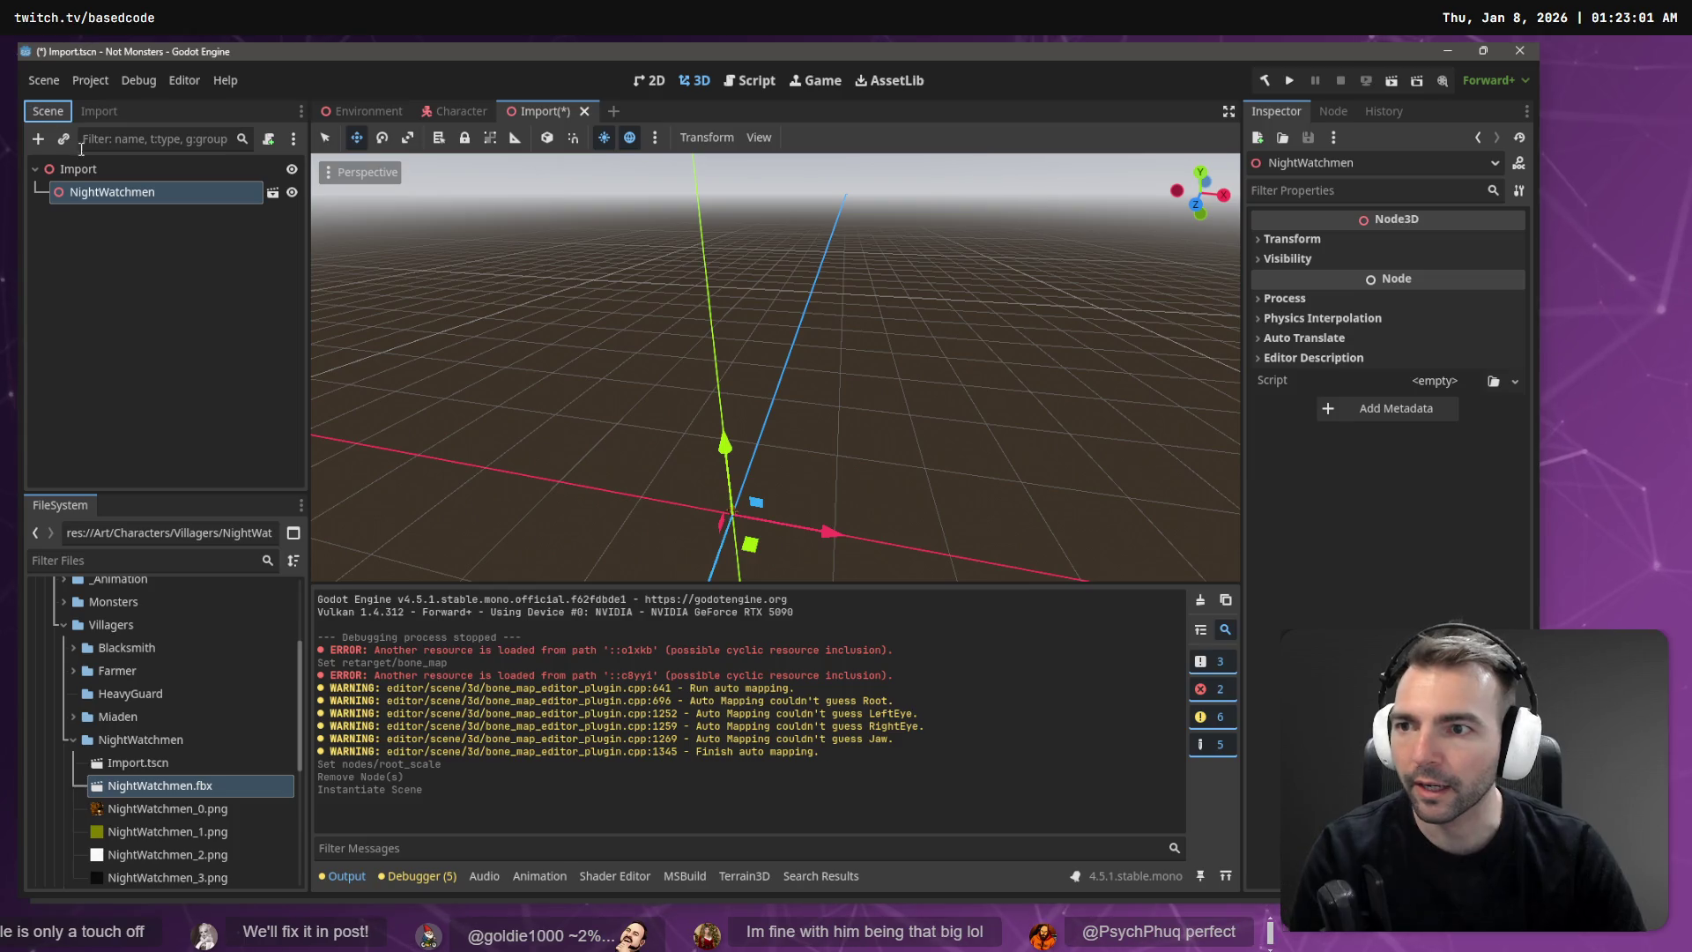
pyautogui.click(111, 192)
pyautogui.press('Delete')
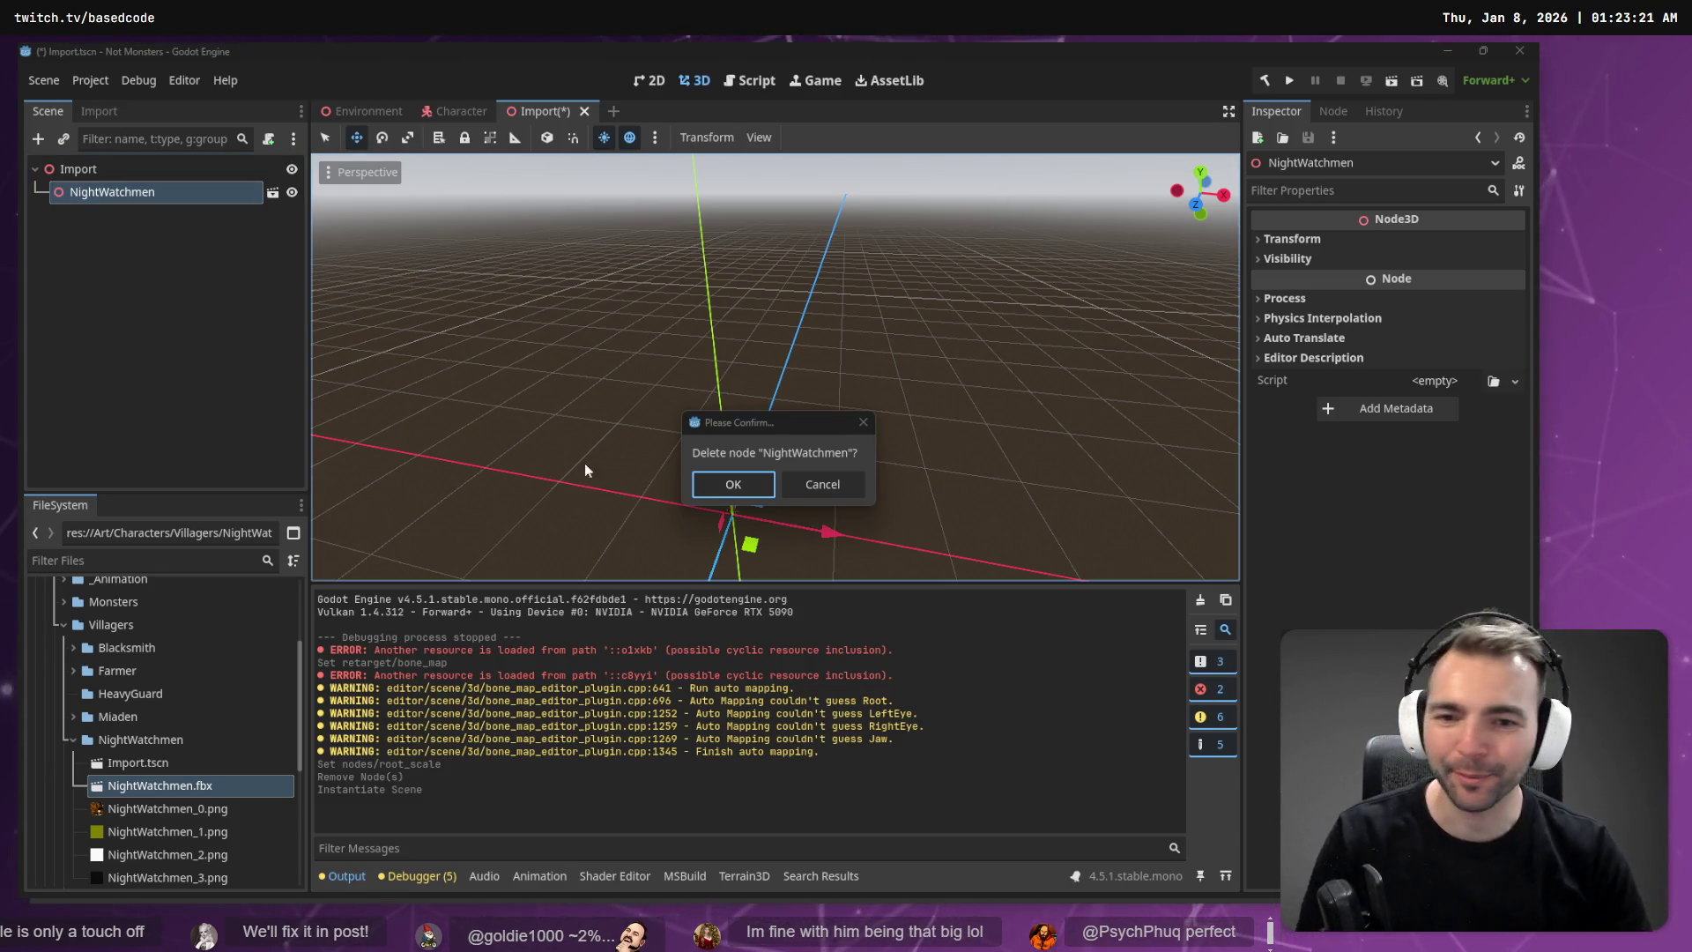
# Step: Delete the NightWatchmen node, re-add NightWatchmen.fbx under Import, and frame it in view
pyautogui.click(739, 484)
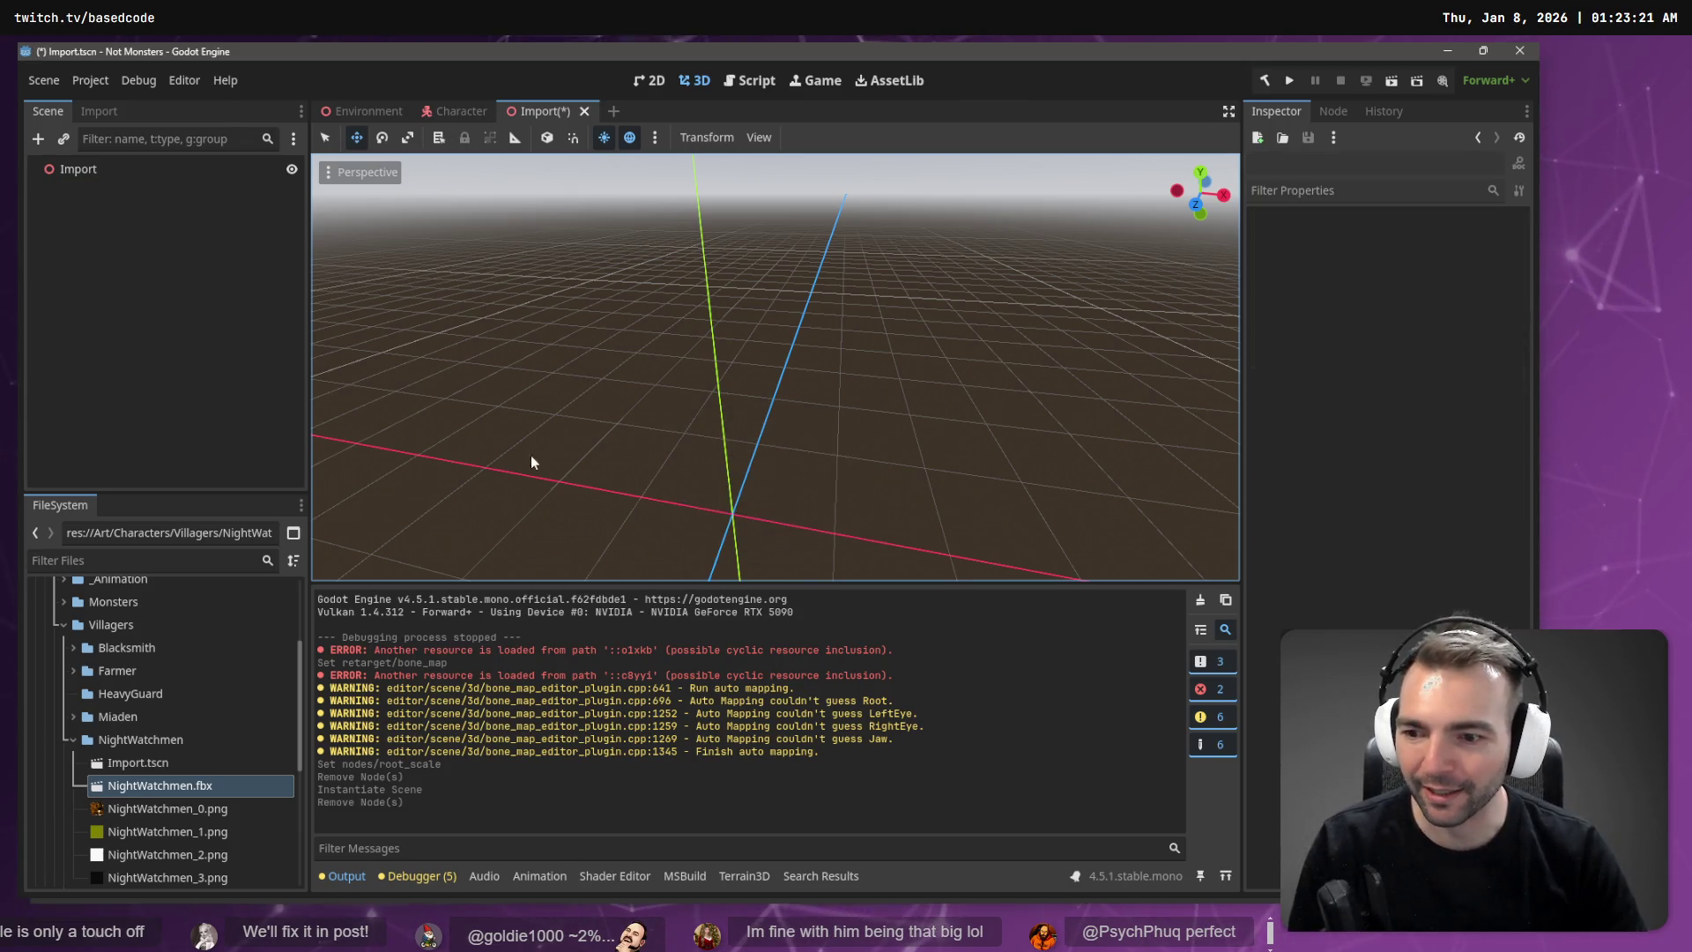
pyautogui.moveTo(160, 785); pyautogui.dragTo(156, 166)
pyautogui.press('f')
pyautogui.moveTo(820, 464); pyautogui.dragTo(779, 437)
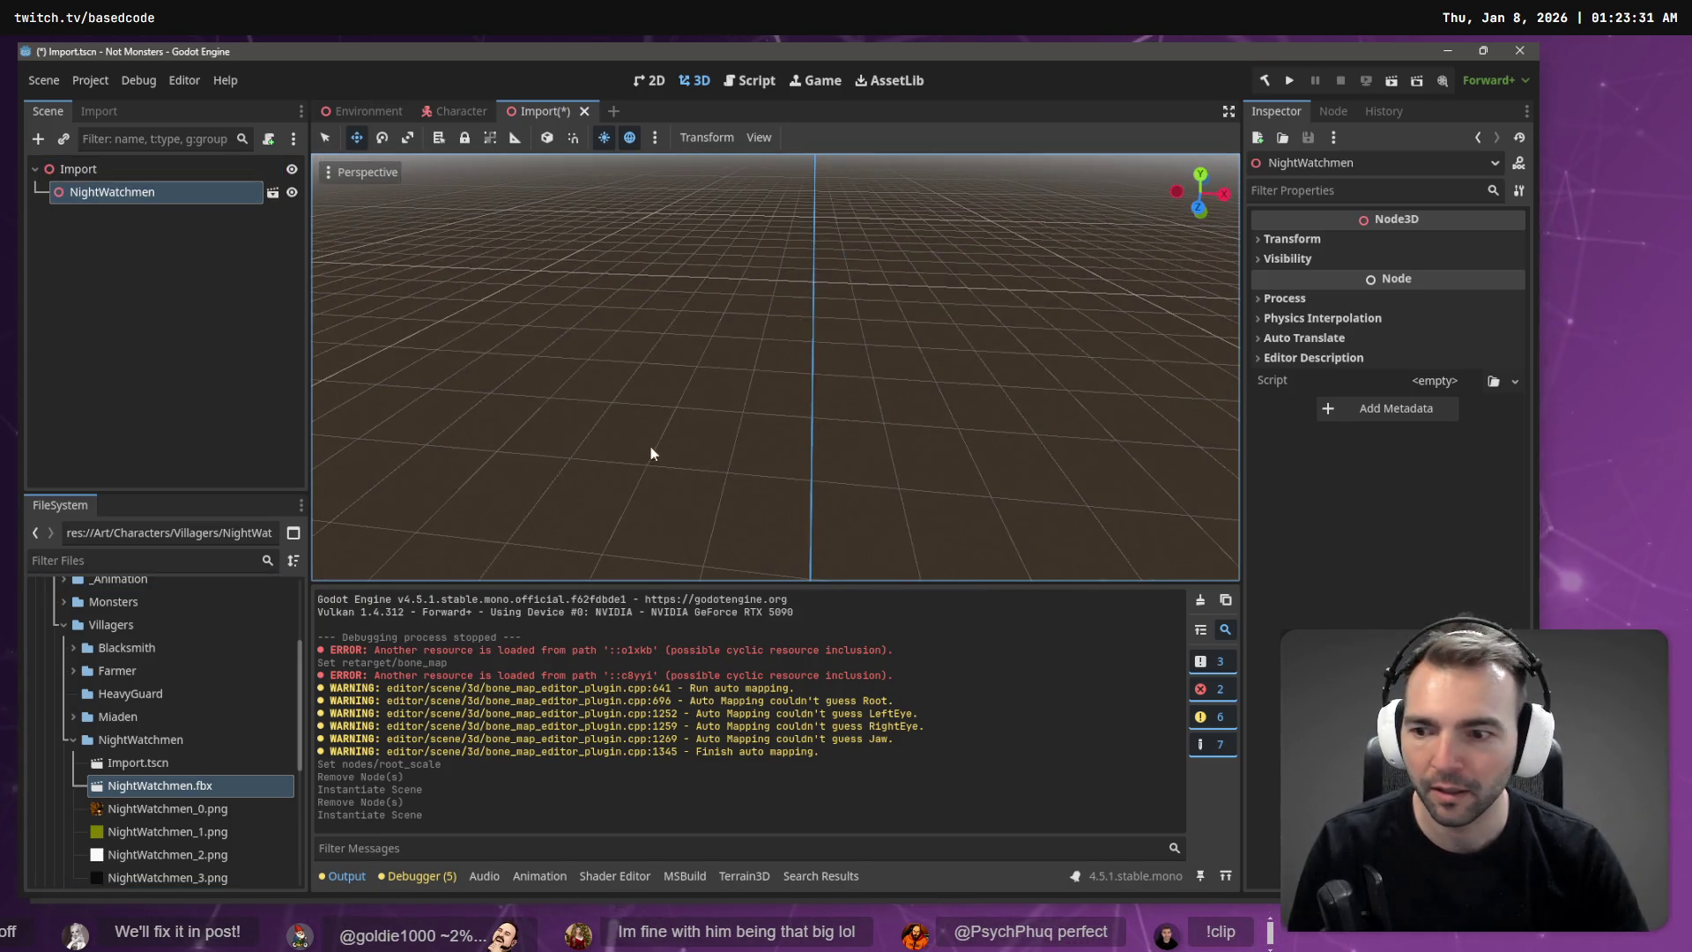
pyautogui.doubleClick(220, 192)
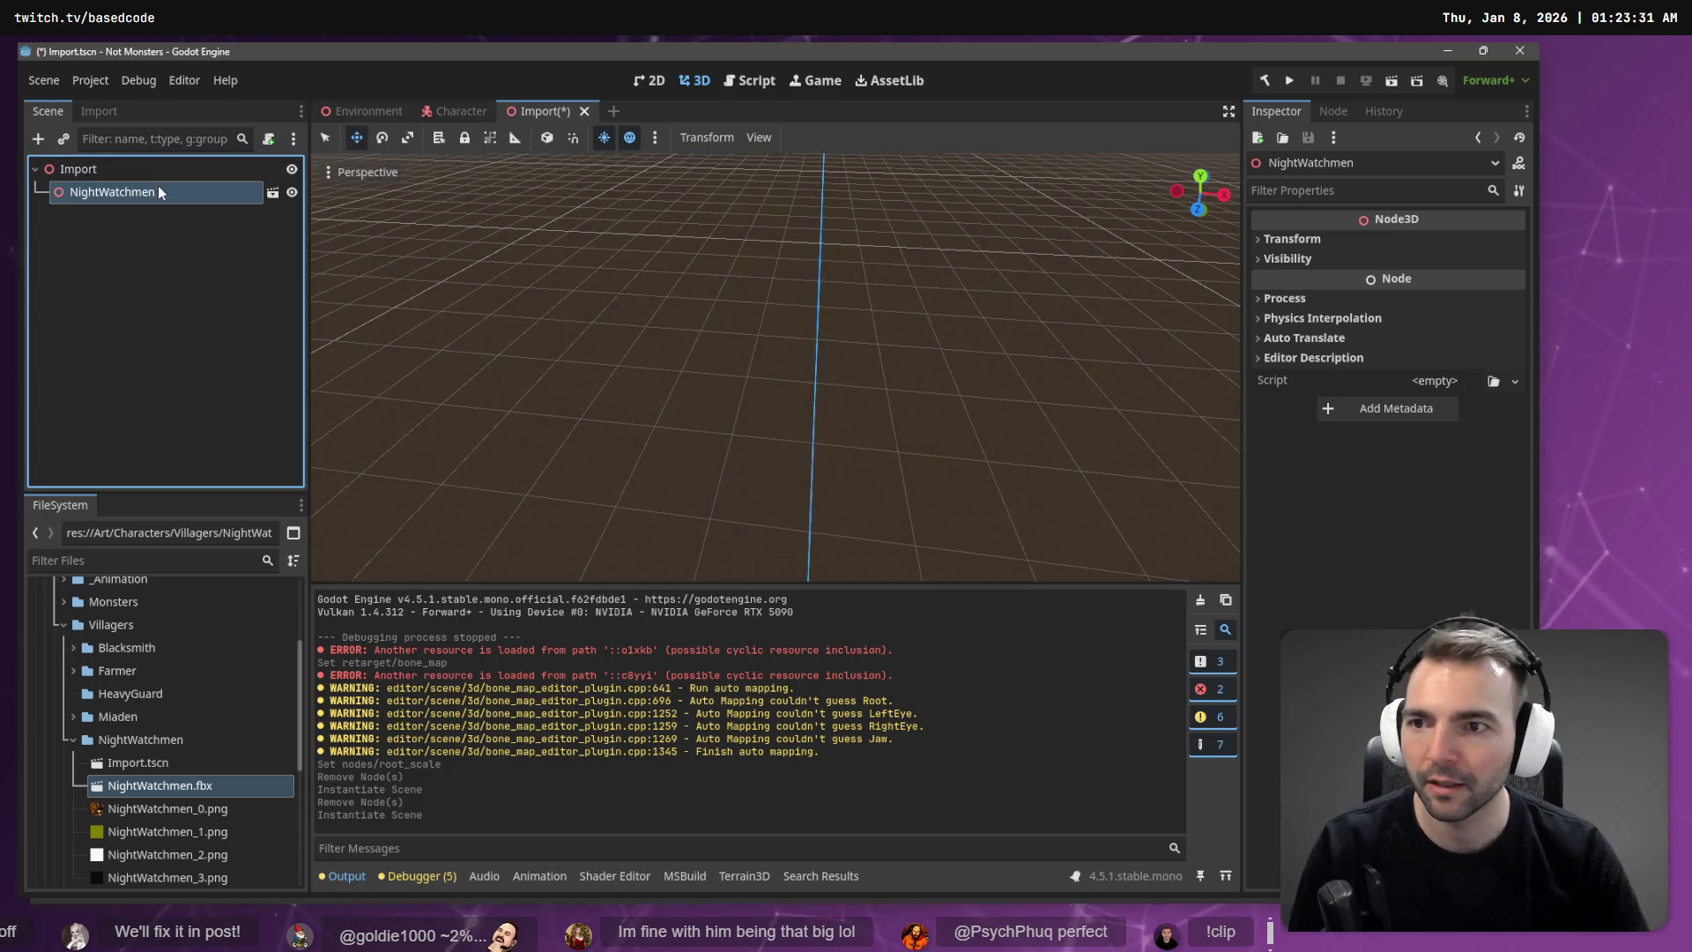
pyautogui.moveTo(775, 371)
pyautogui.mouseDown()
pyautogui.moveTo(705, 339)
pyautogui.moveTo(797, 423)
pyautogui.mouseUp()
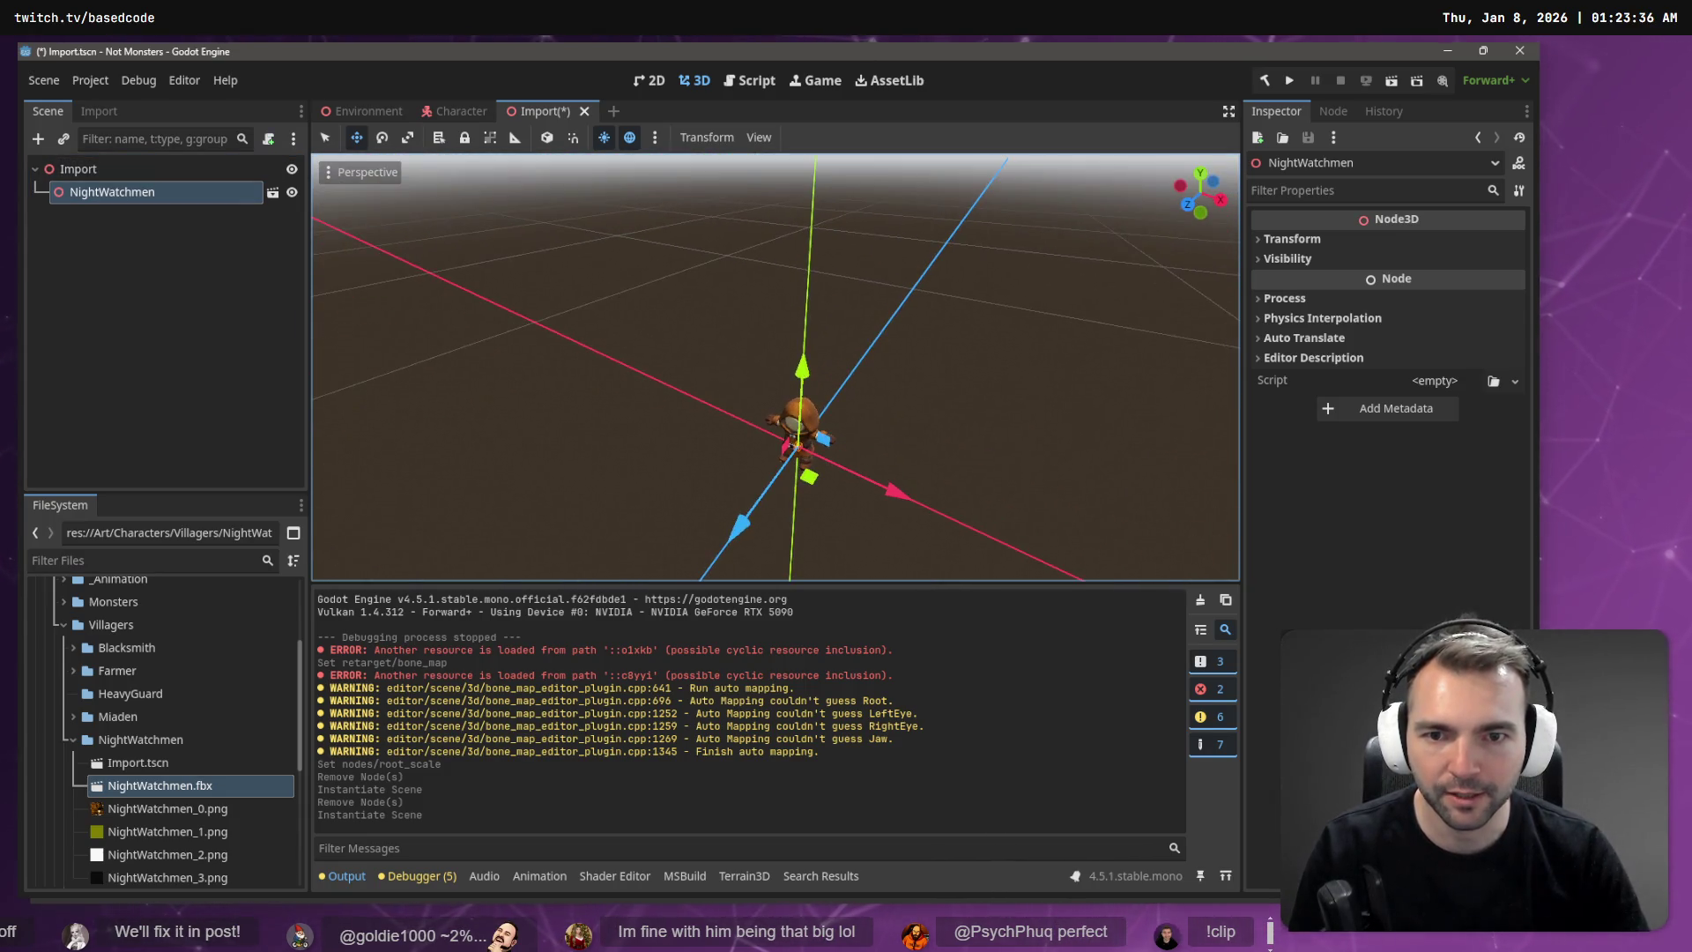
# Step: Add Blacksmith.obj for size comparison, undo it, and select NightWatchmen.fbx
pyautogui.click(74, 647)
pyautogui.moveTo(125, 668)
pyautogui.mouseDown()
pyautogui.moveTo(854, 431)
pyautogui.moveTo(855, 402)
pyautogui.mouseUp()
pyautogui.scroll(-3, 860, 389)
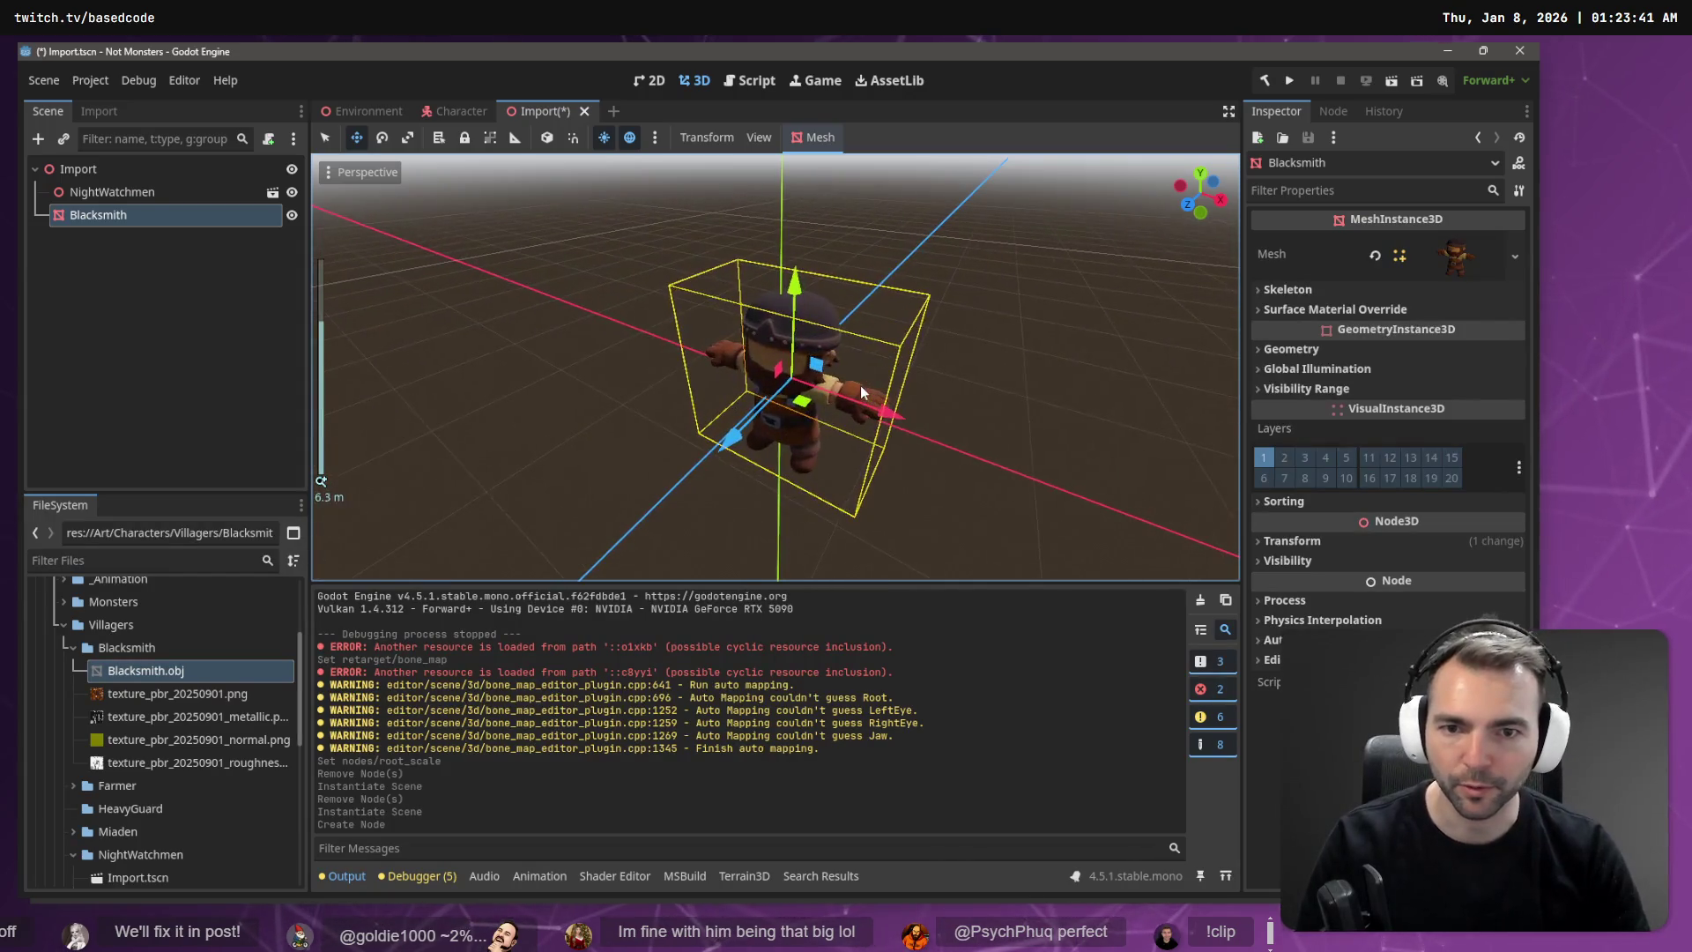
pyautogui.hotkey('ctrl', 'z')
pyautogui.scroll(-1, 79, 775)
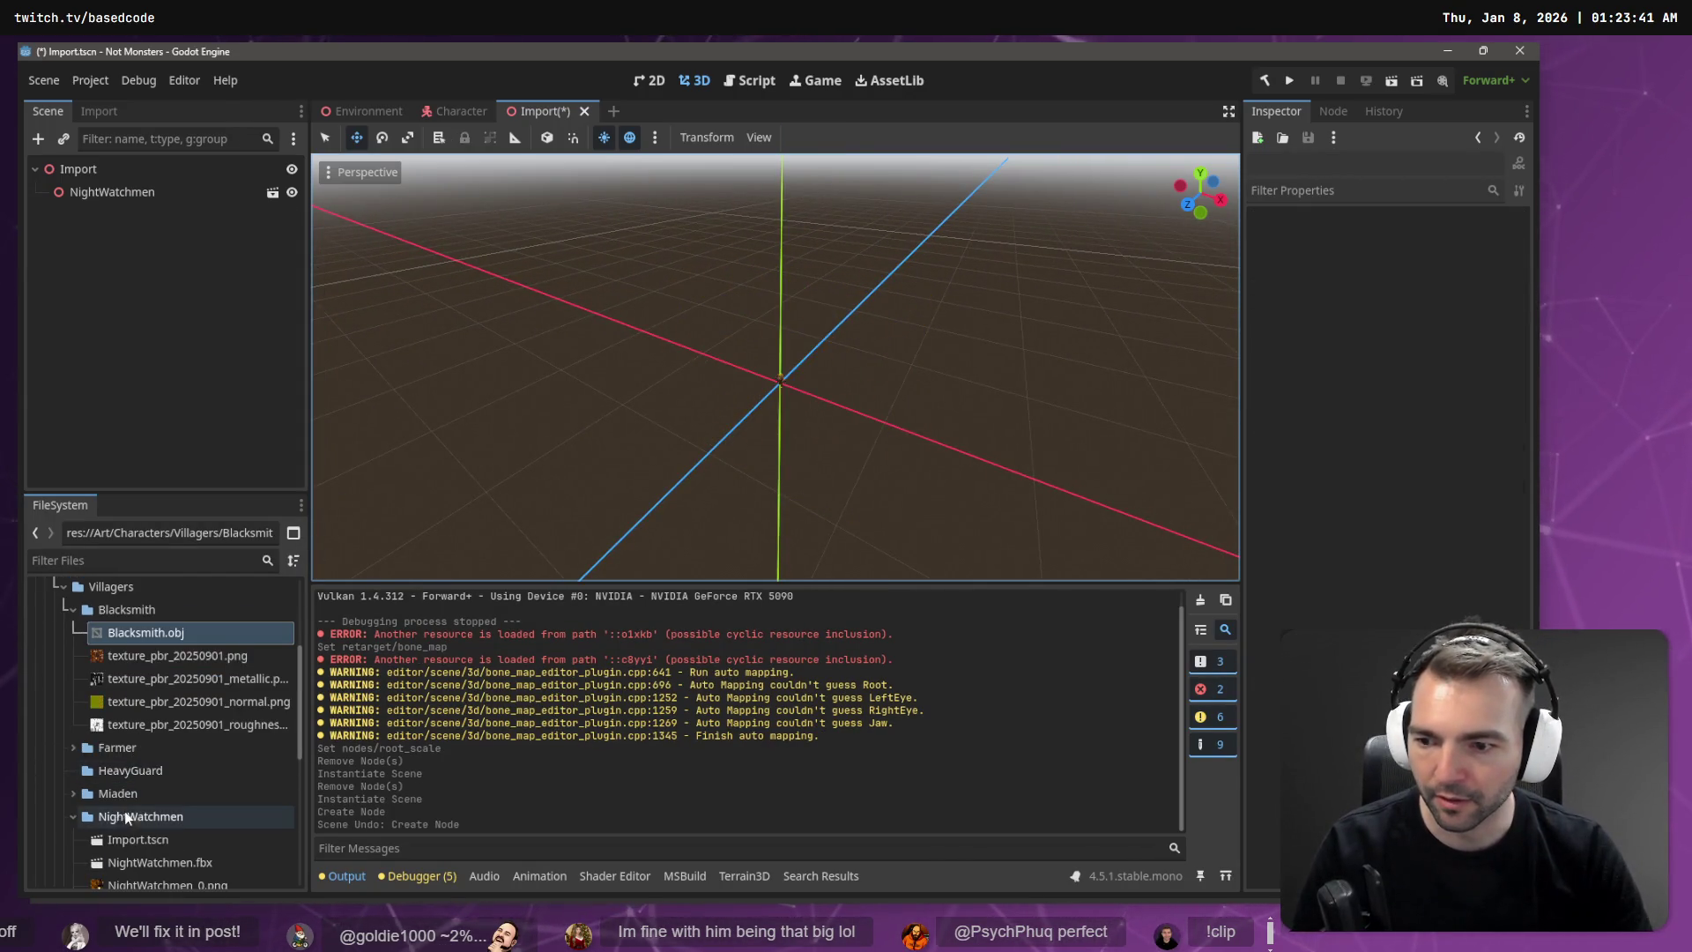
pyautogui.click(146, 840)
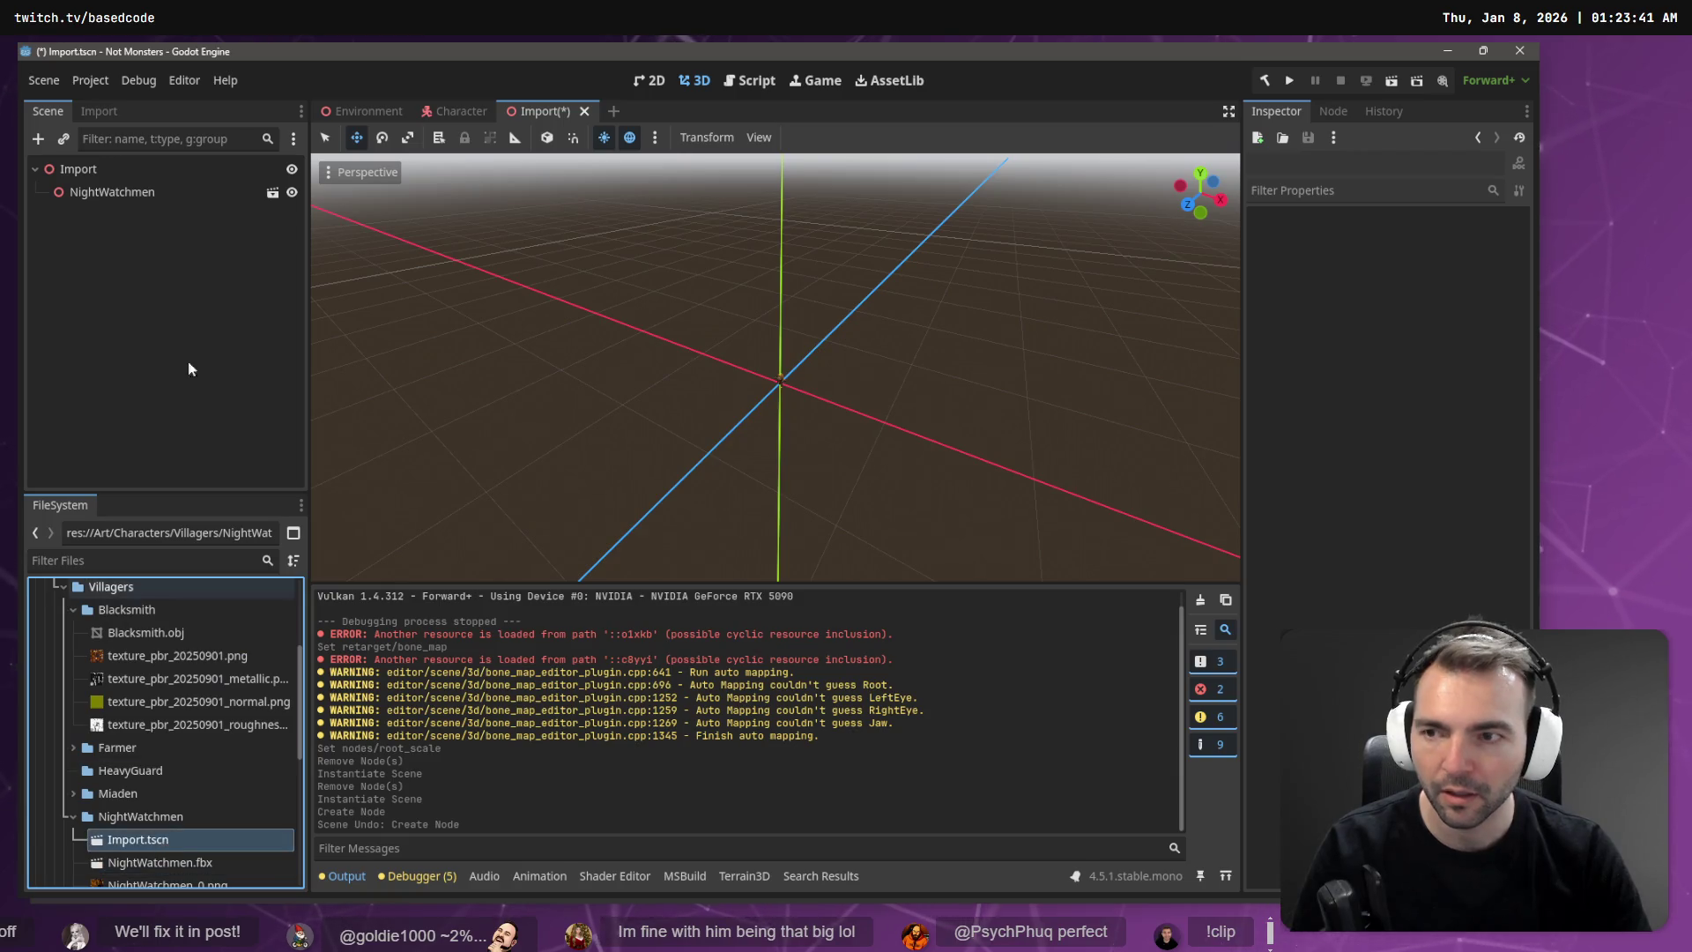
pyautogui.click(181, 863)
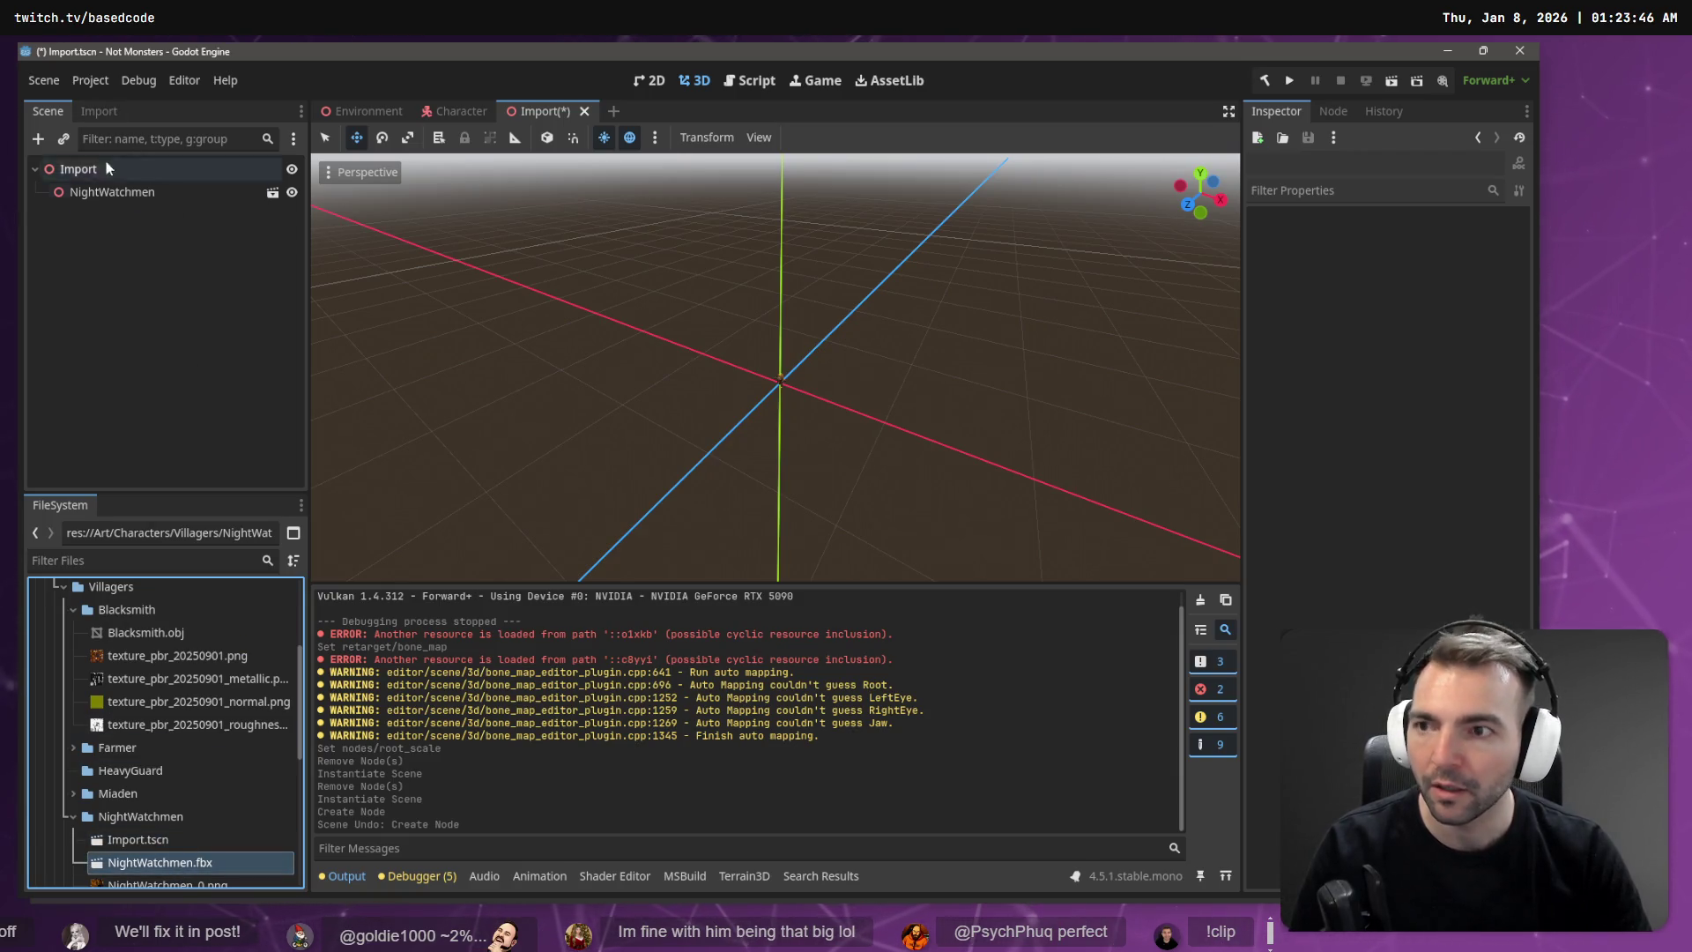
# Step: Reimport NightWatchmen.fbx with Root Scale 1.0 and inspect the NightWatchmen node
pyautogui.click(102, 112)
pyautogui.click(211, 351)
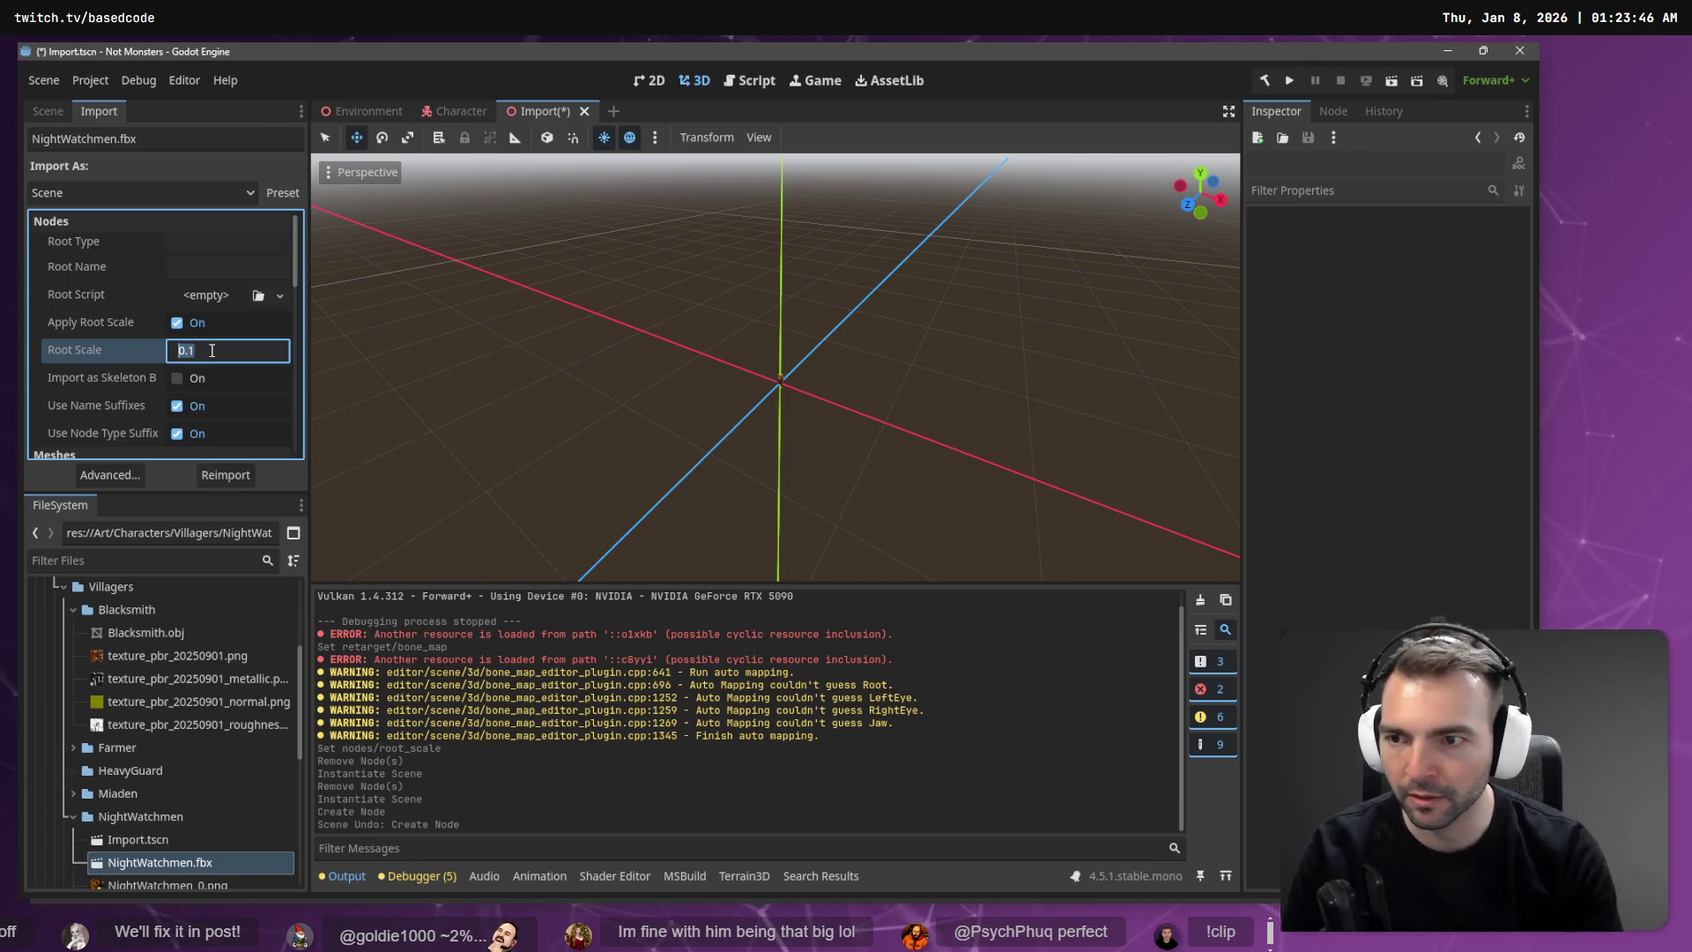
pyautogui.write('1')
pyautogui.press('Return')
pyautogui.click(225, 479)
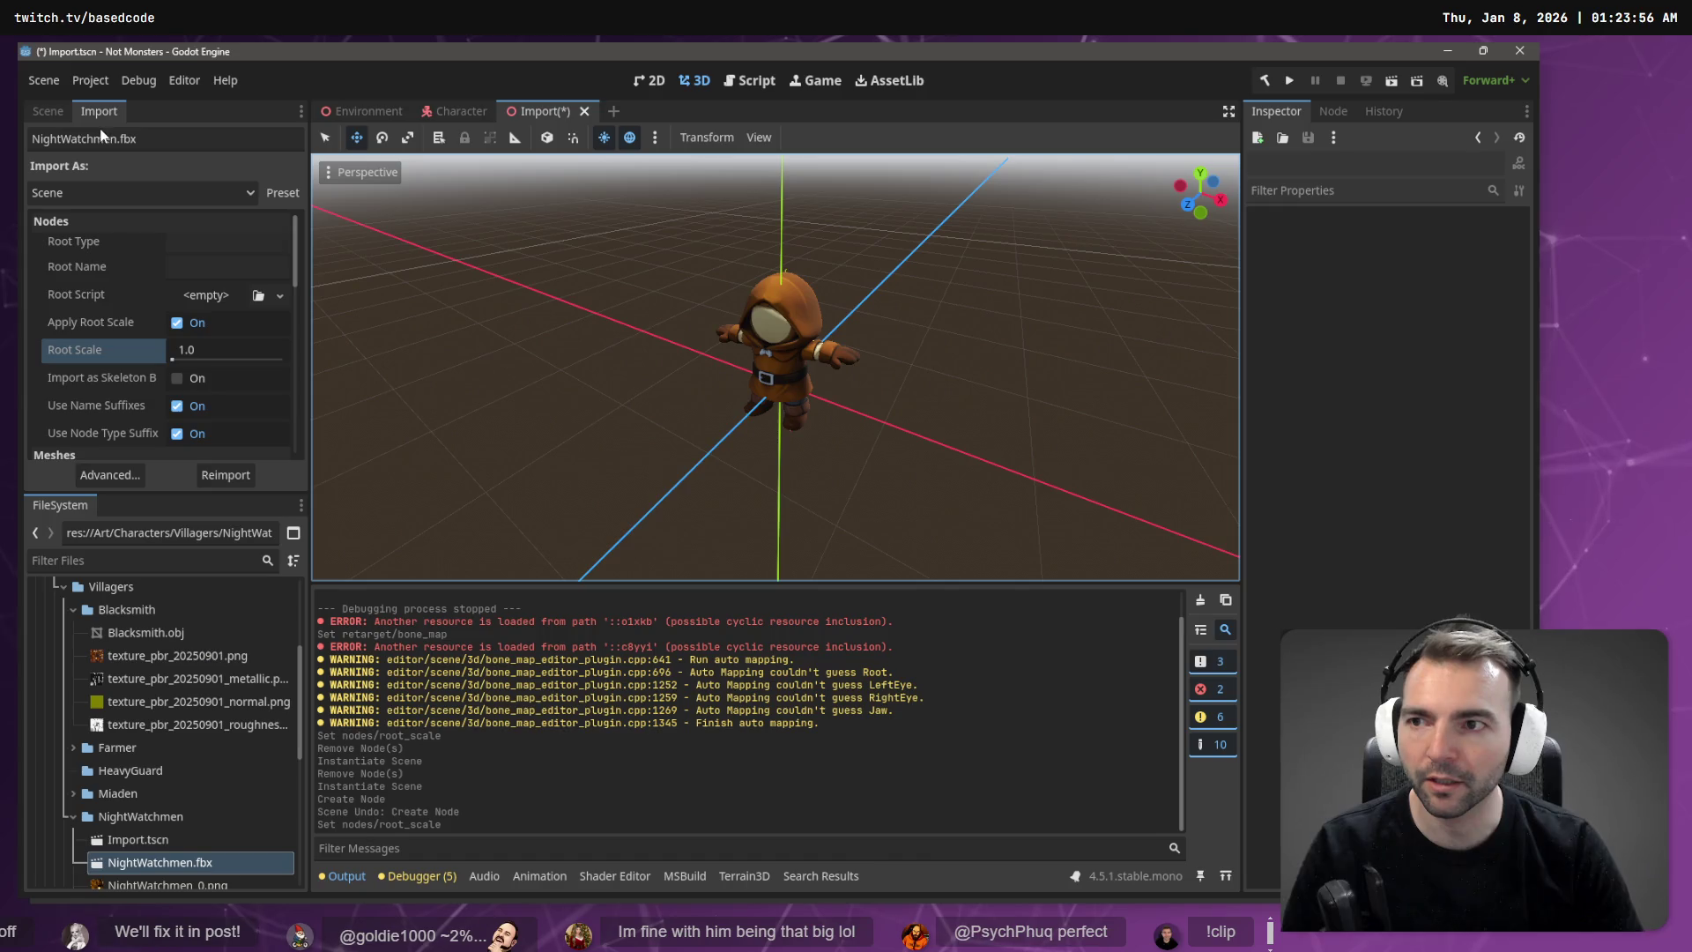
pyautogui.click(42, 113)
pyautogui.click(132, 194)
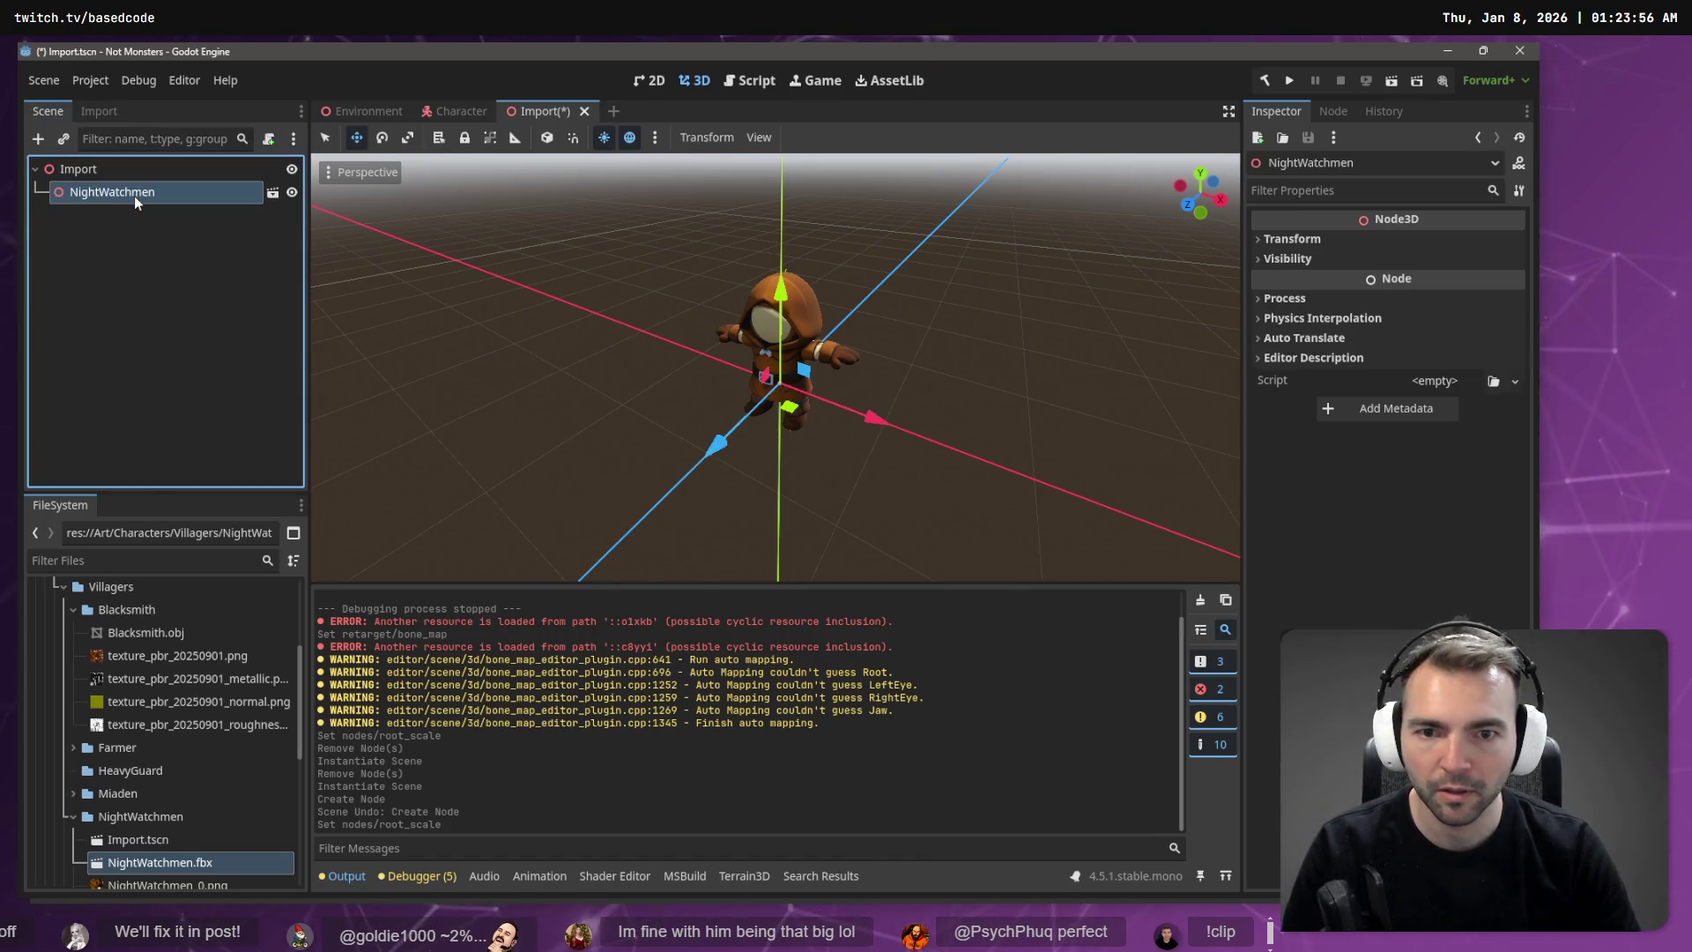
pyautogui.click(63, 169)
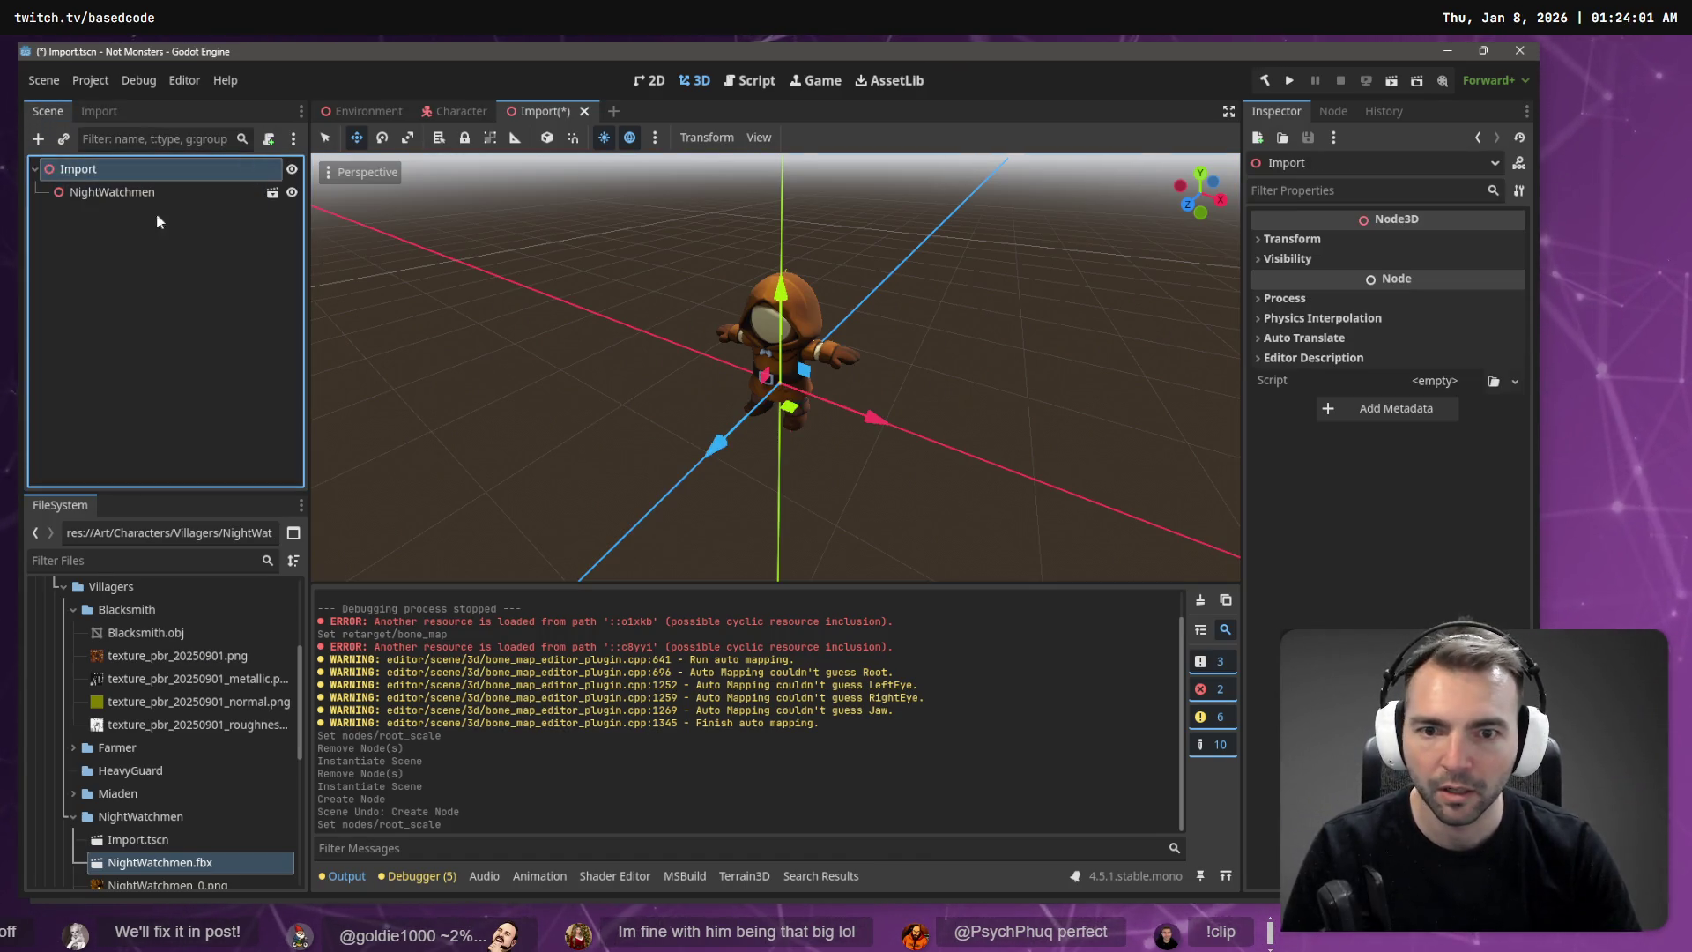
pyautogui.click(130, 192)
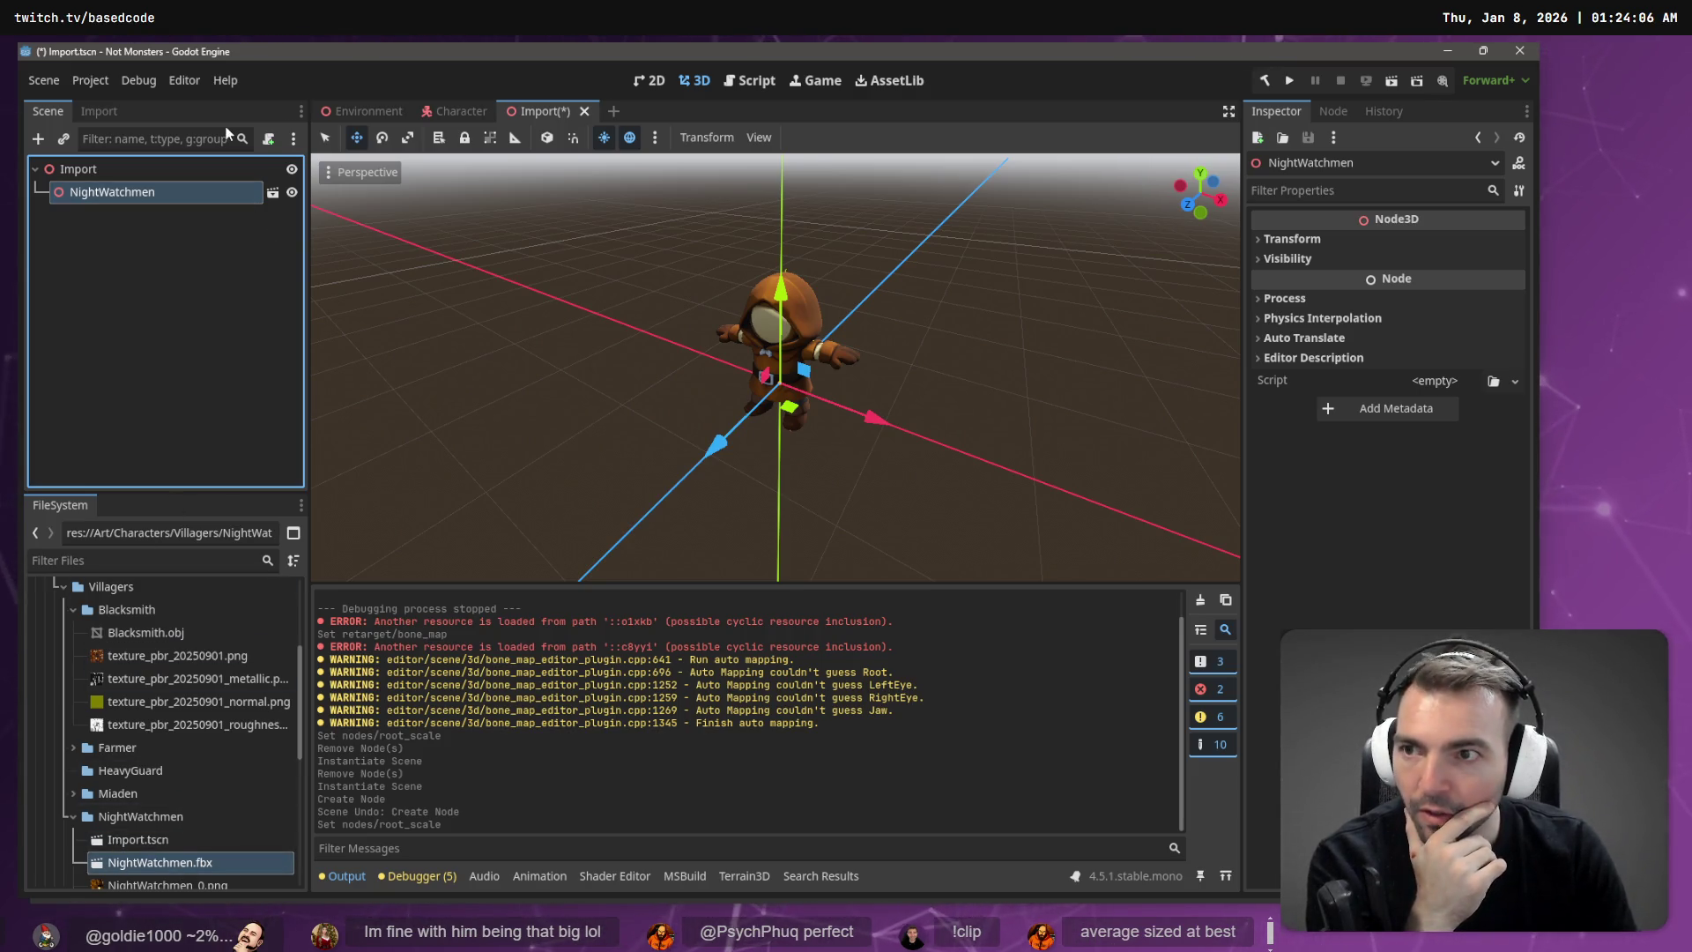
# Step: Review Skeleton3D's BoneMap in Advanced import settings, reimport, and return to the Character scene
pyautogui.click(99, 111)
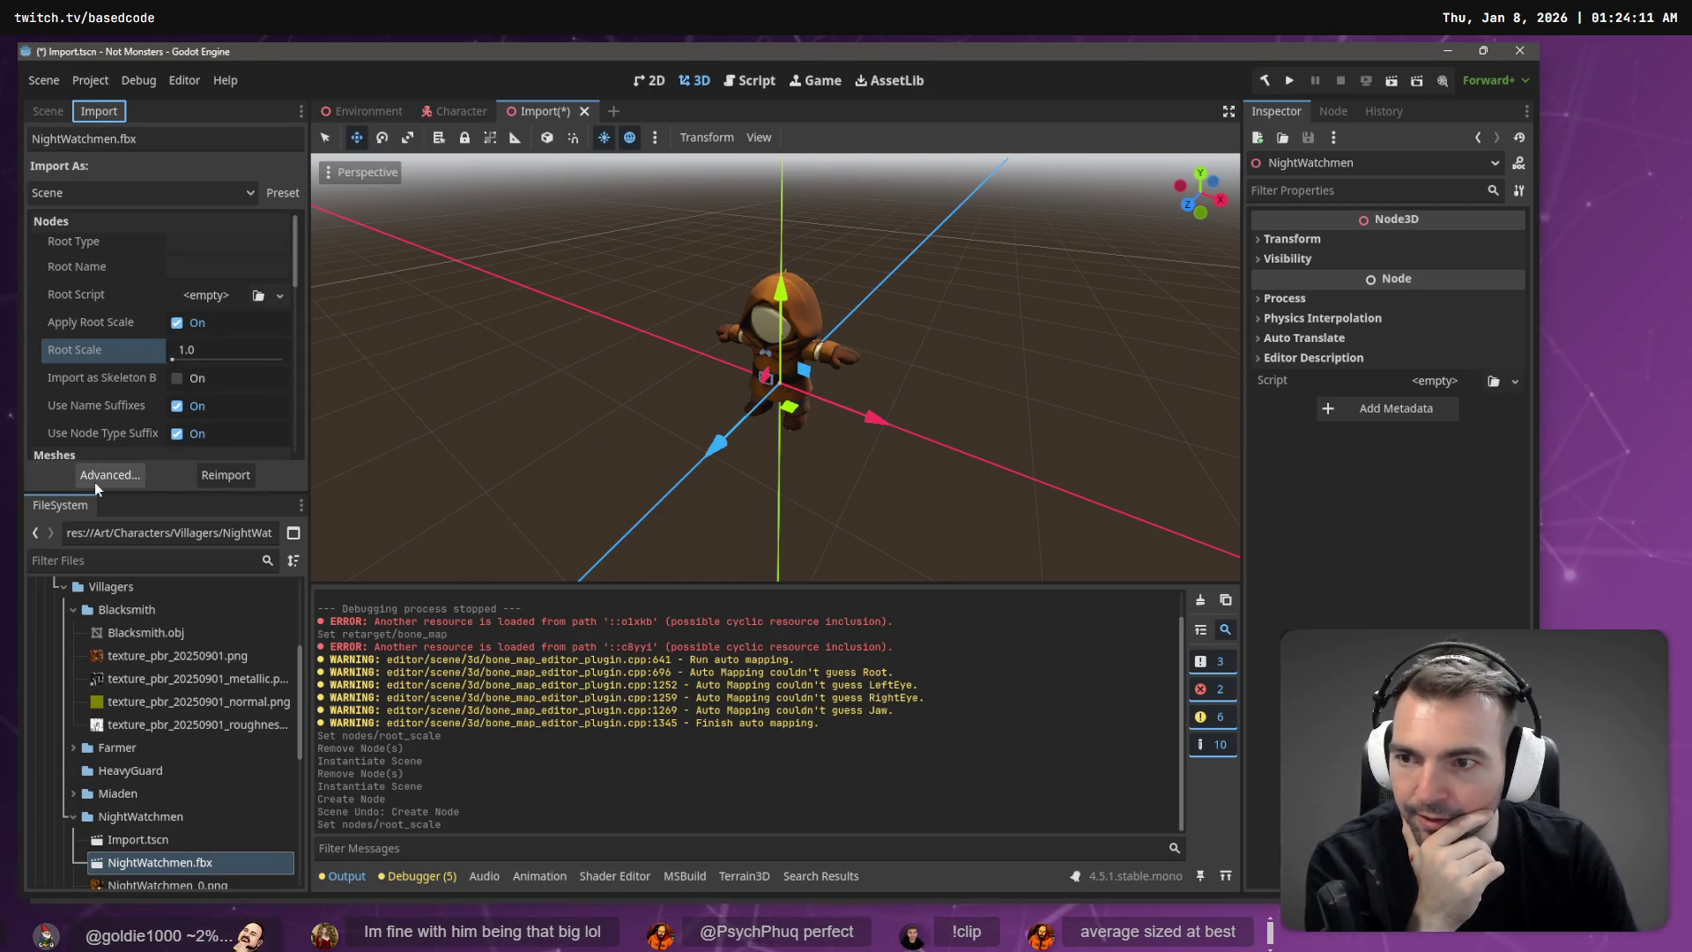
pyautogui.click(95, 481)
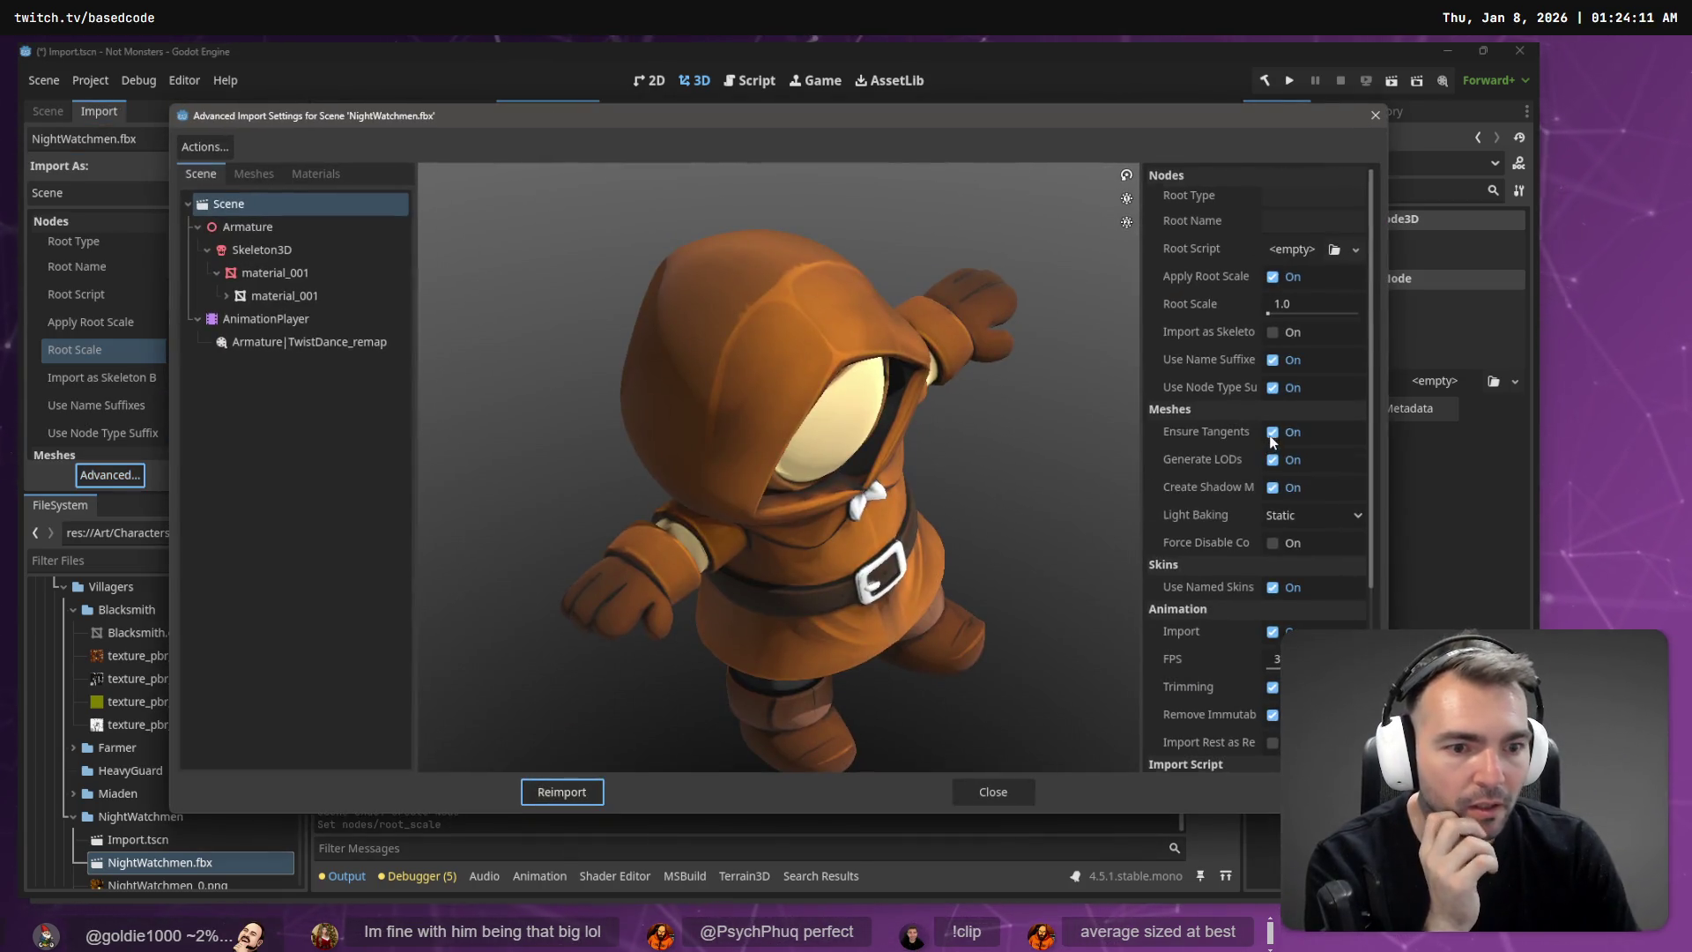
pyautogui.scroll(-5, 1273, 443)
pyautogui.click(262, 249)
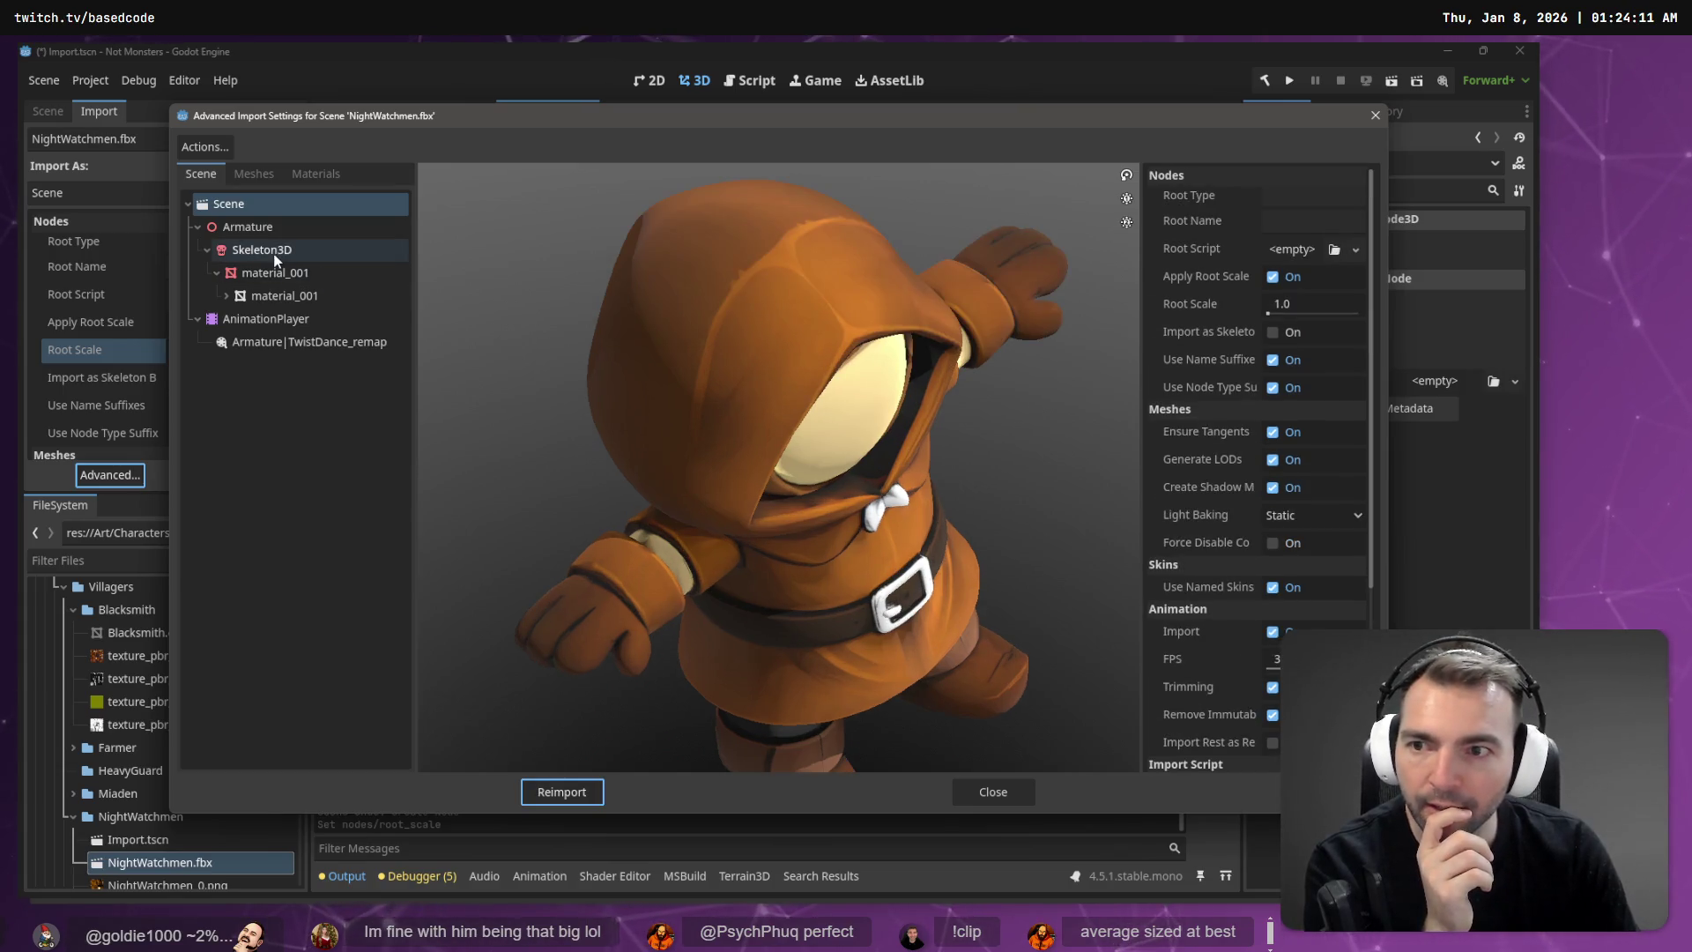
pyautogui.click(1354, 333)
pyautogui.click(1294, 331)
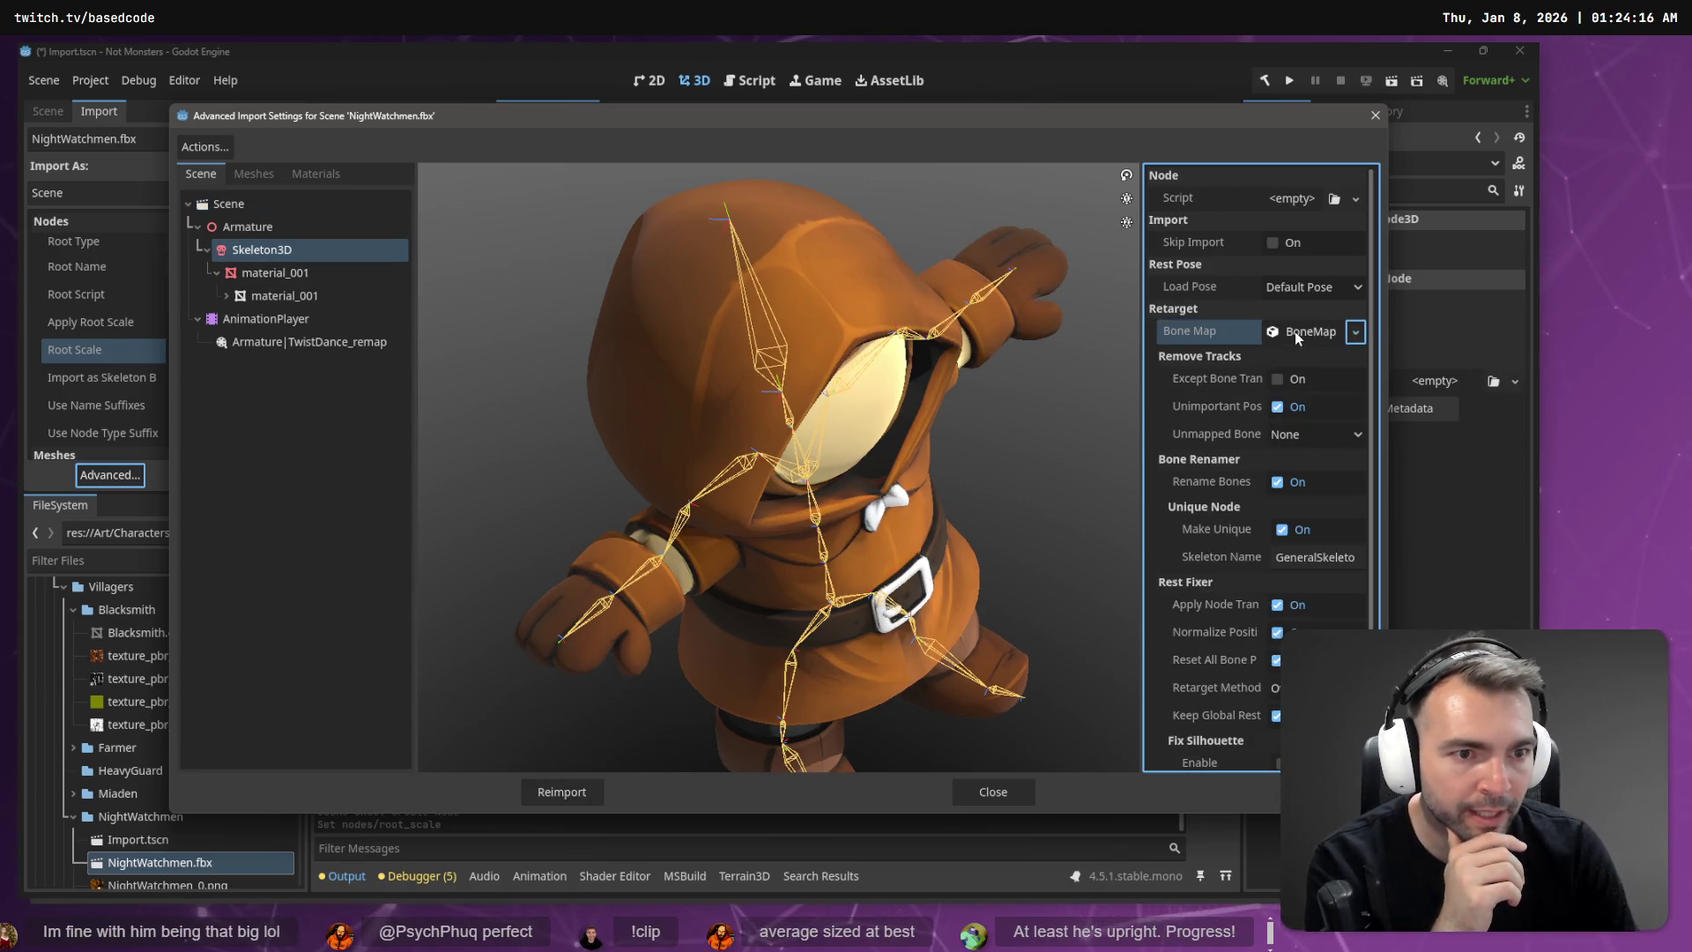
pyautogui.click(1303, 335)
pyautogui.scroll(-6, 1322, 414)
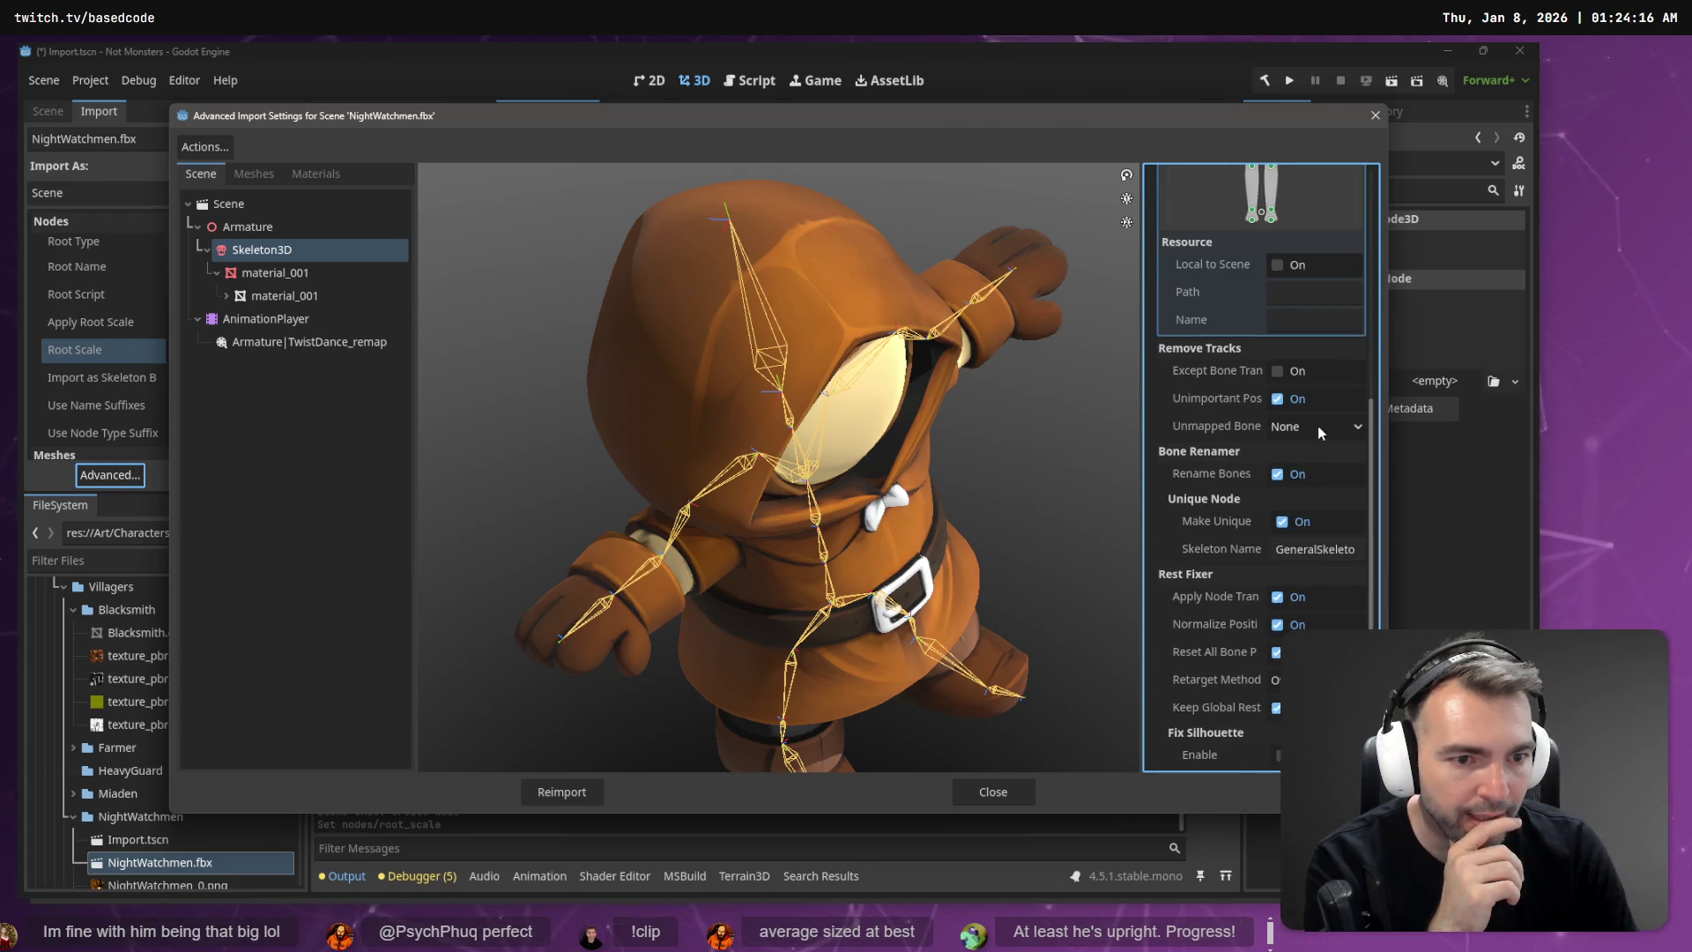
pyautogui.click(562, 793)
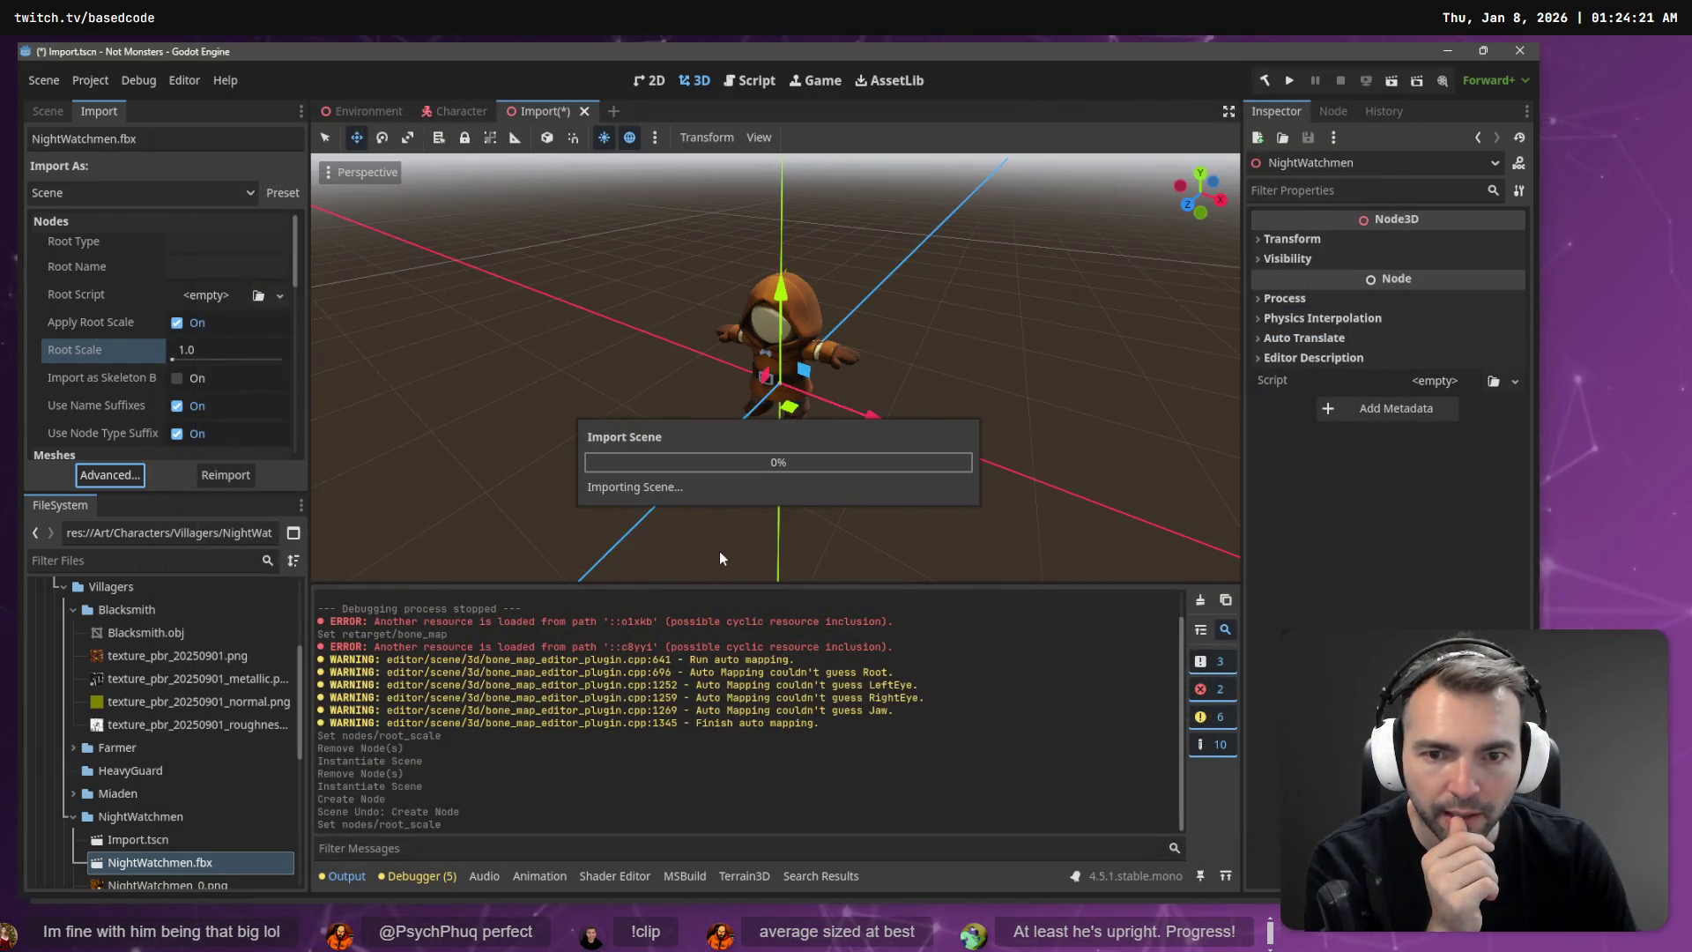
pyautogui.click(429, 114)
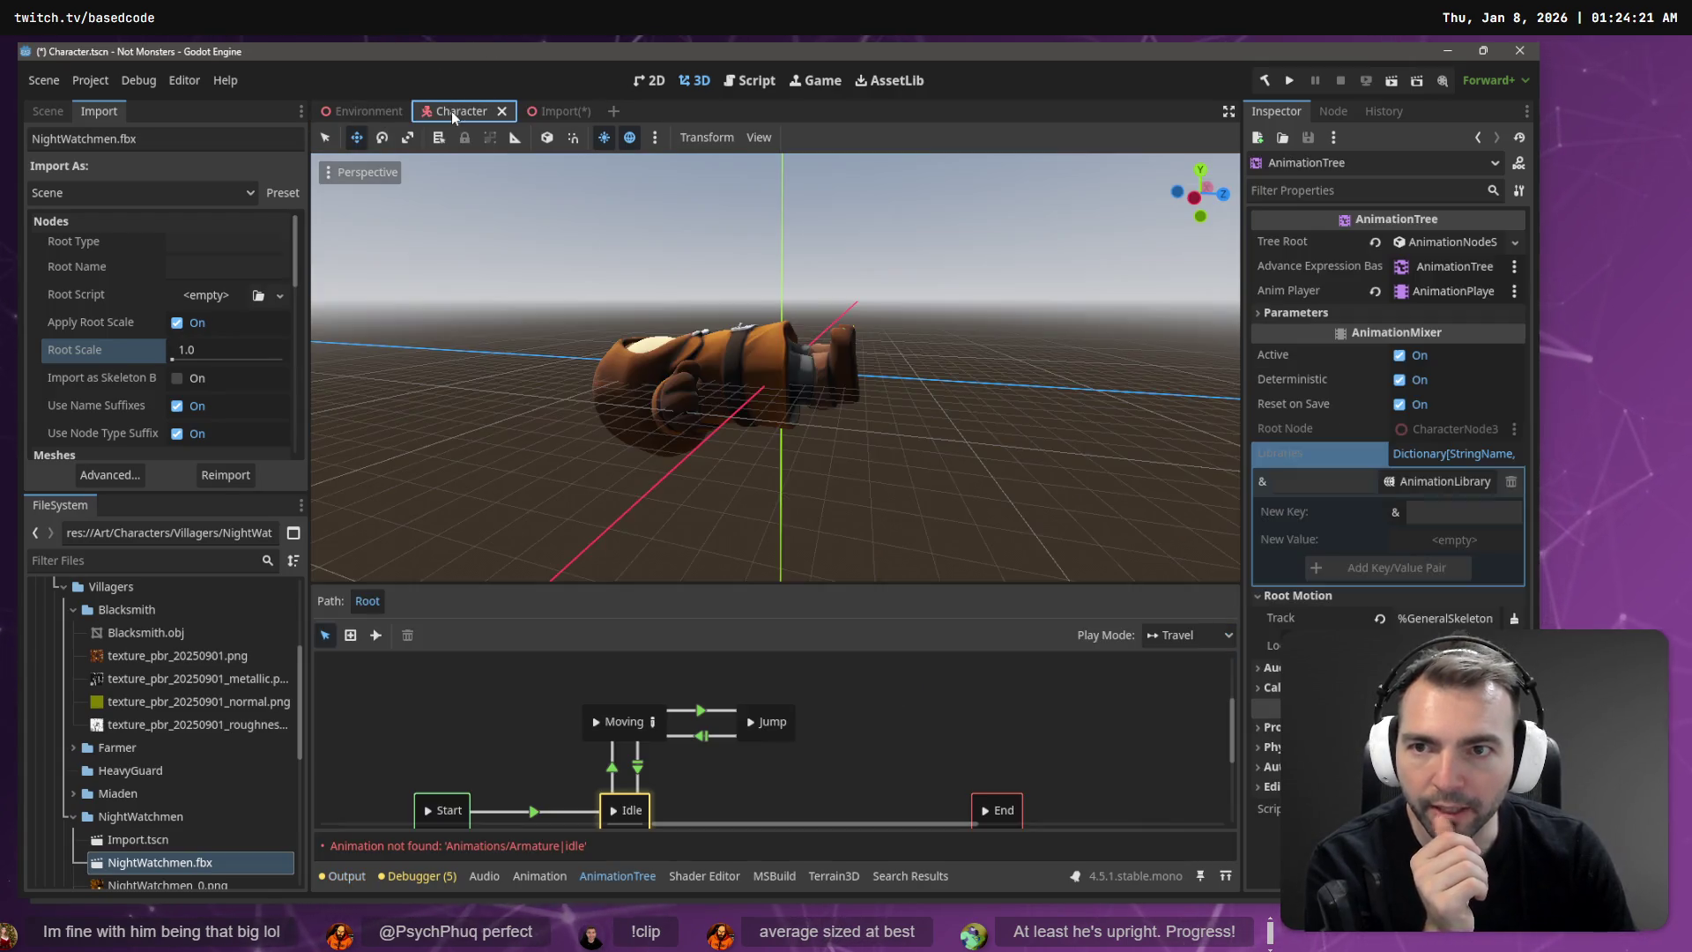
# Step: Move the AnimationTree directly under Character and delete the old CharacterNode3D
pyautogui.moveTo(793, 335); pyautogui.dragTo(847, 327)
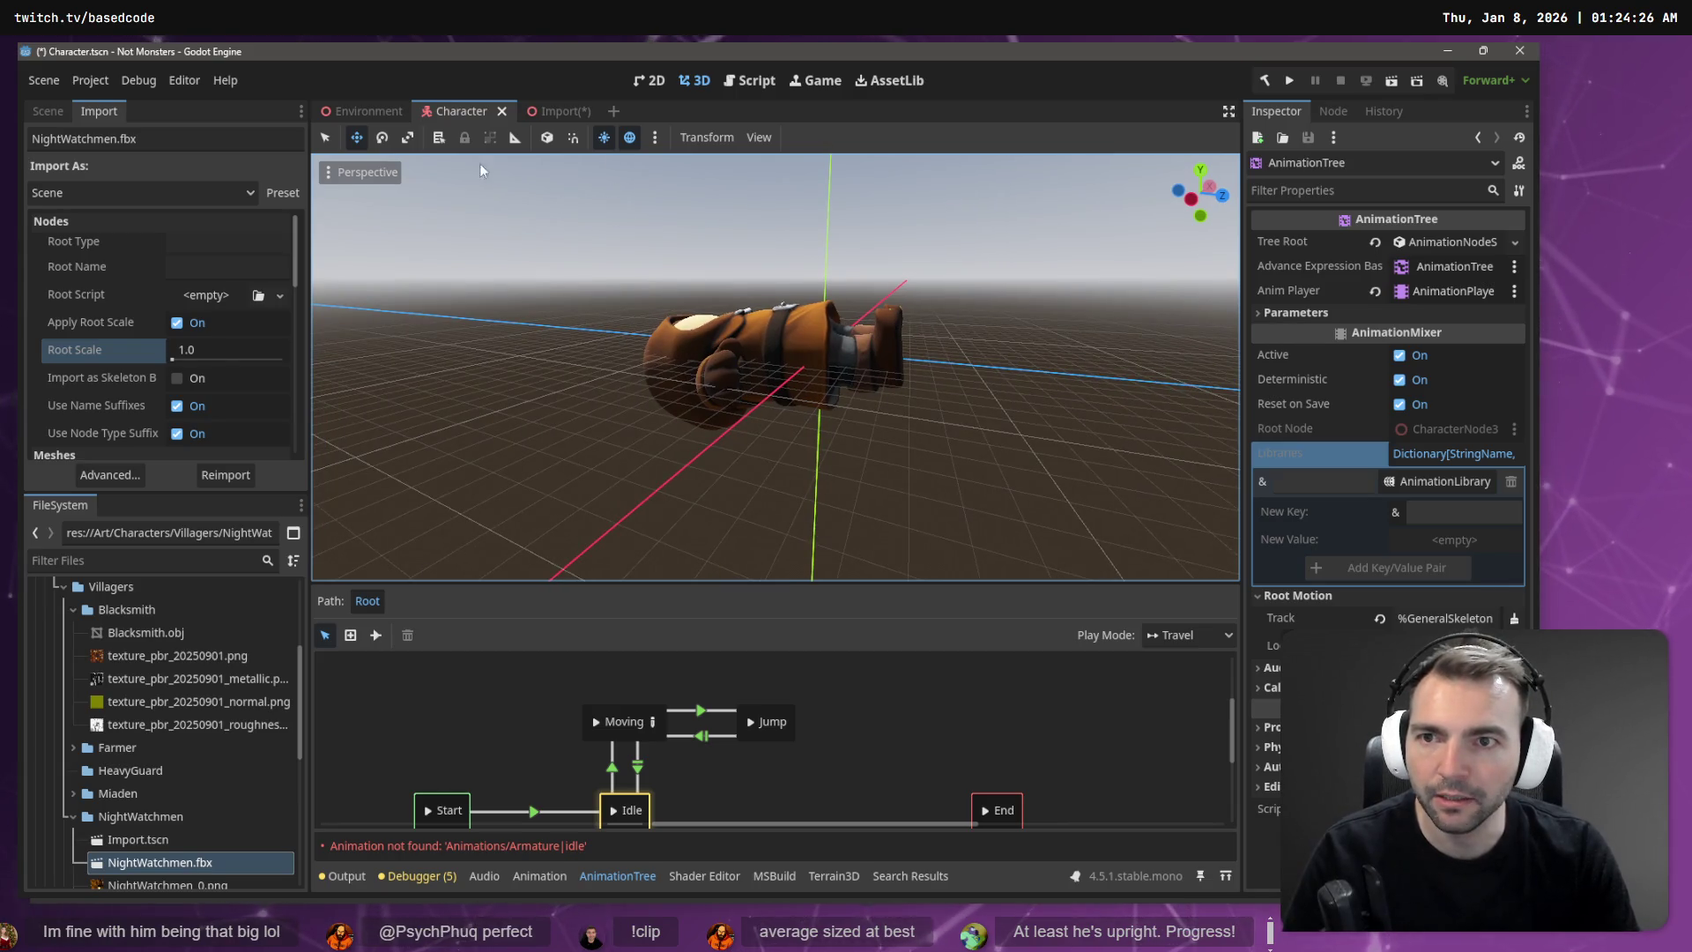
pyautogui.click(65, 114)
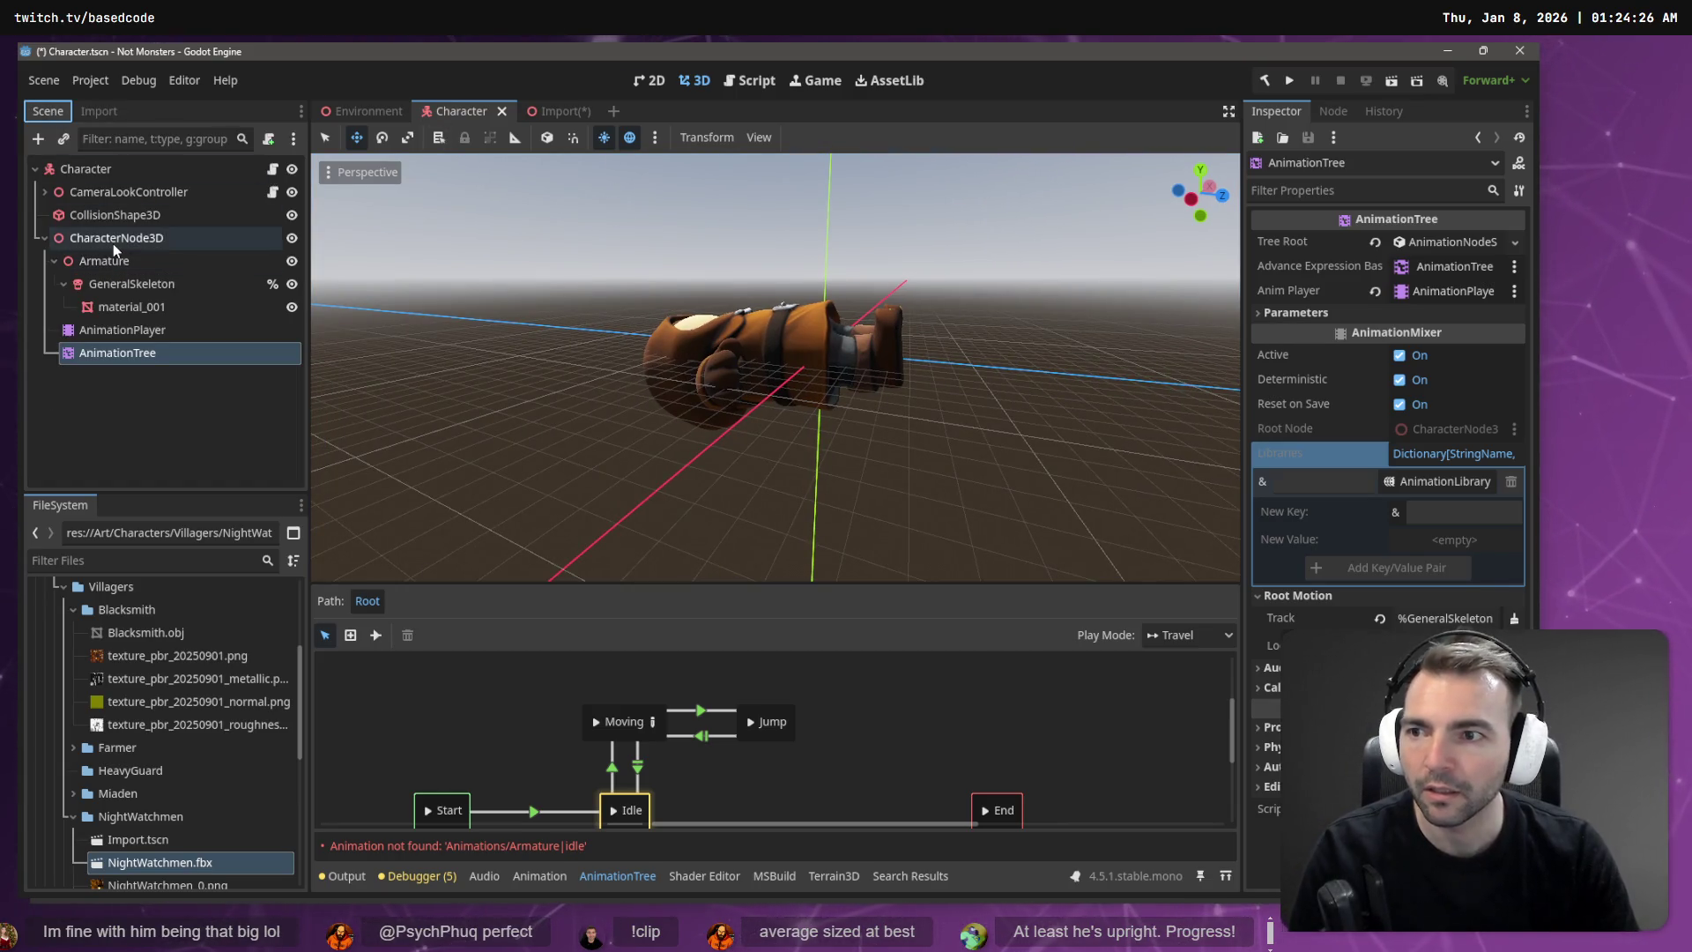
pyautogui.click(124, 344)
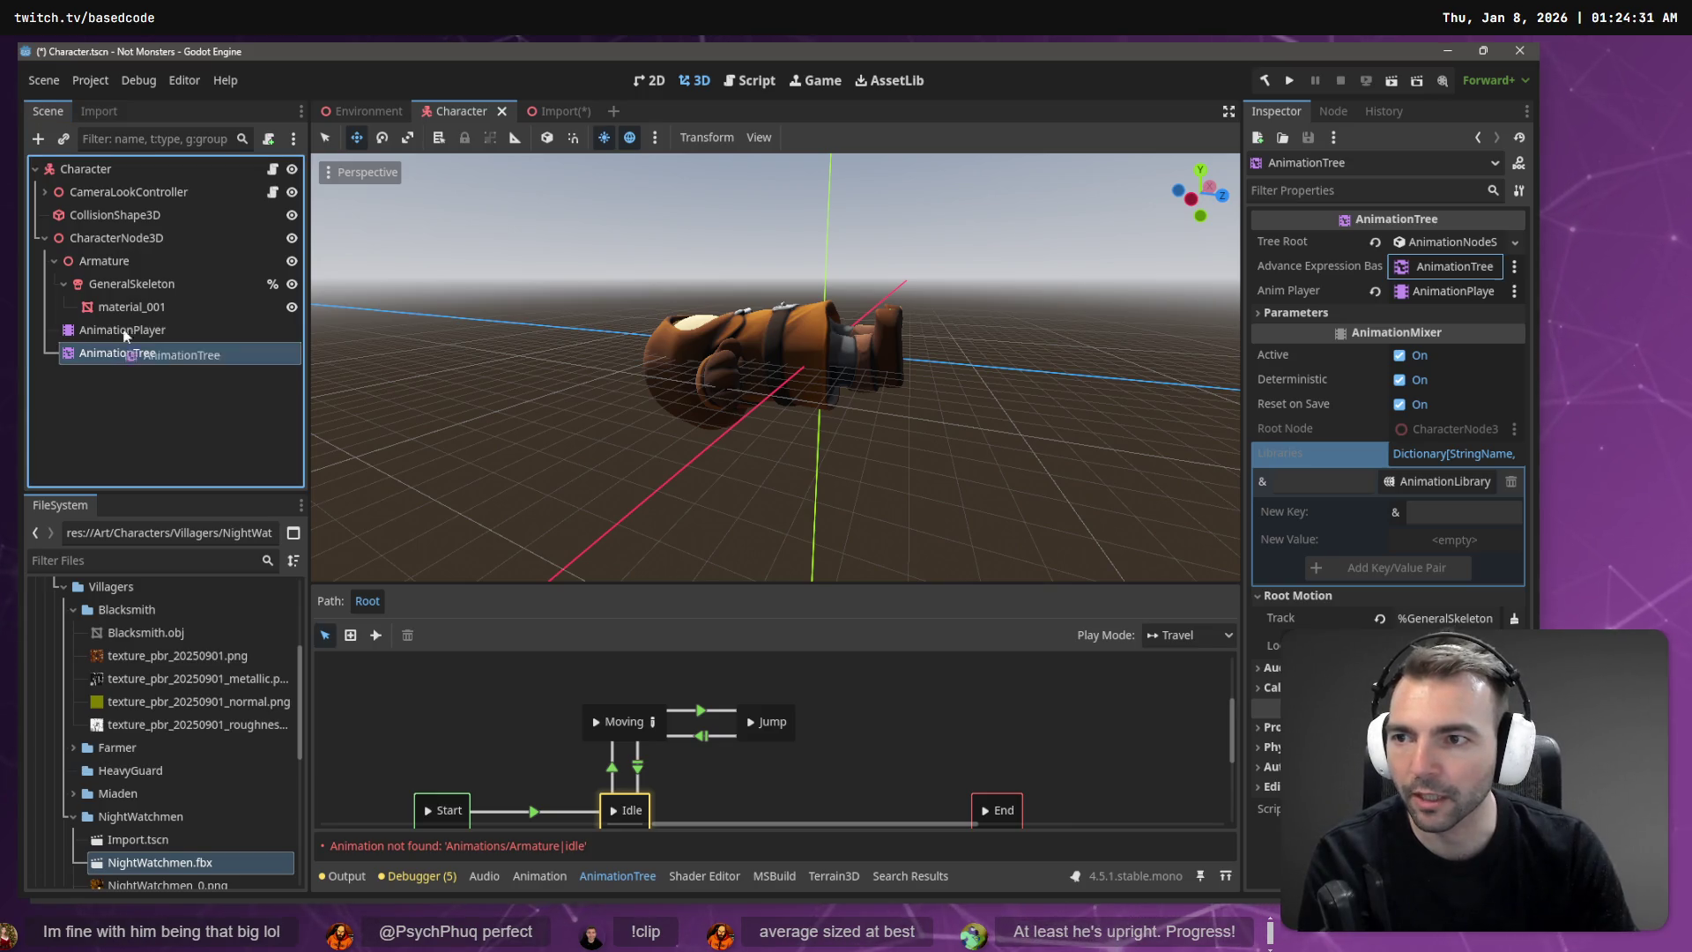
pyautogui.moveTo(86, 169); pyautogui.dragTo(87, 169)
pyautogui.click(110, 238)
pyautogui.press('Delete')
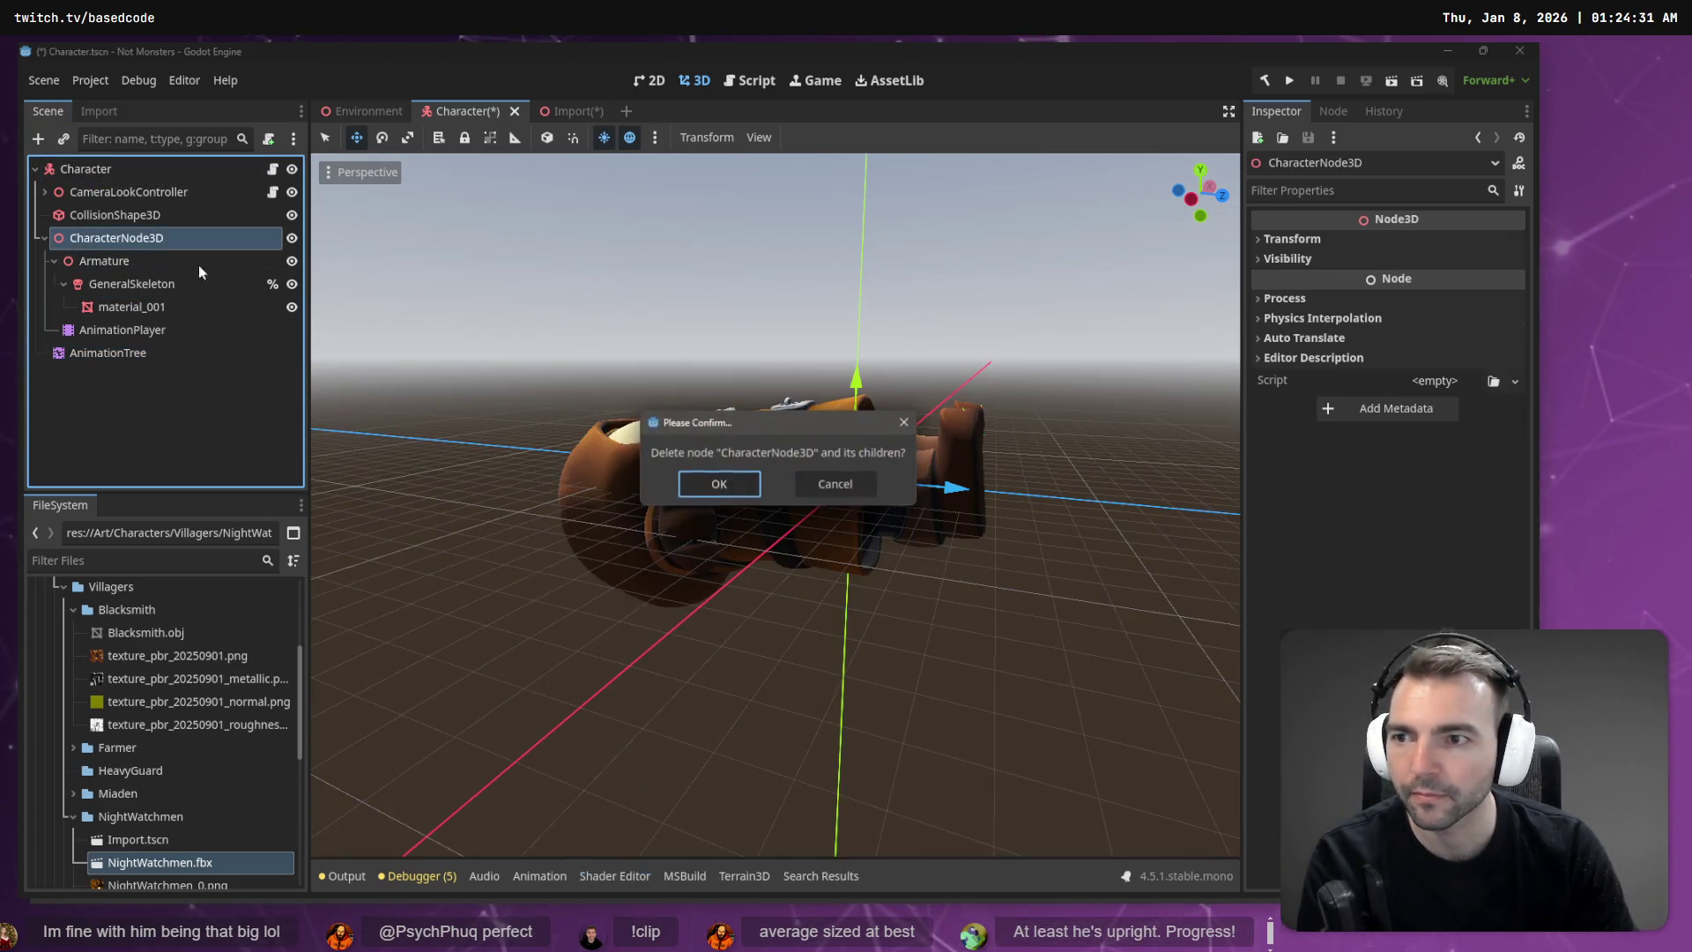
pyautogui.press('Return')
# Step: Paste NightWatchmen into Character, enable Editable Children, and reparent the AnimationTree under it
pyautogui.click(560, 111)
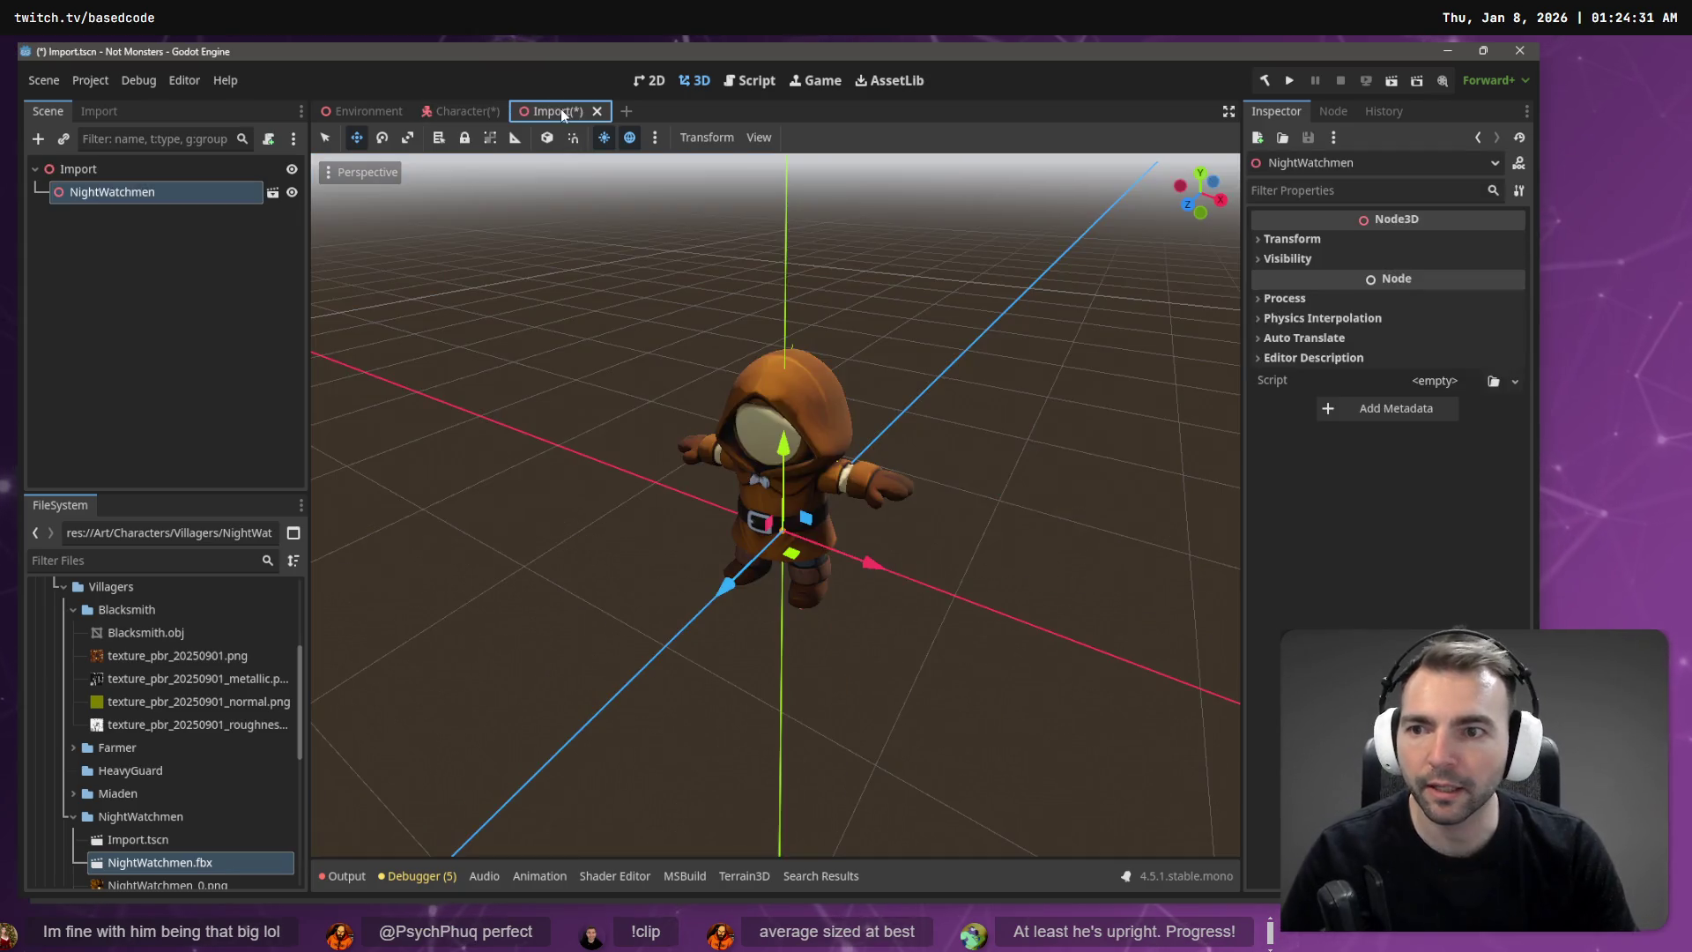
pyautogui.click(458, 111)
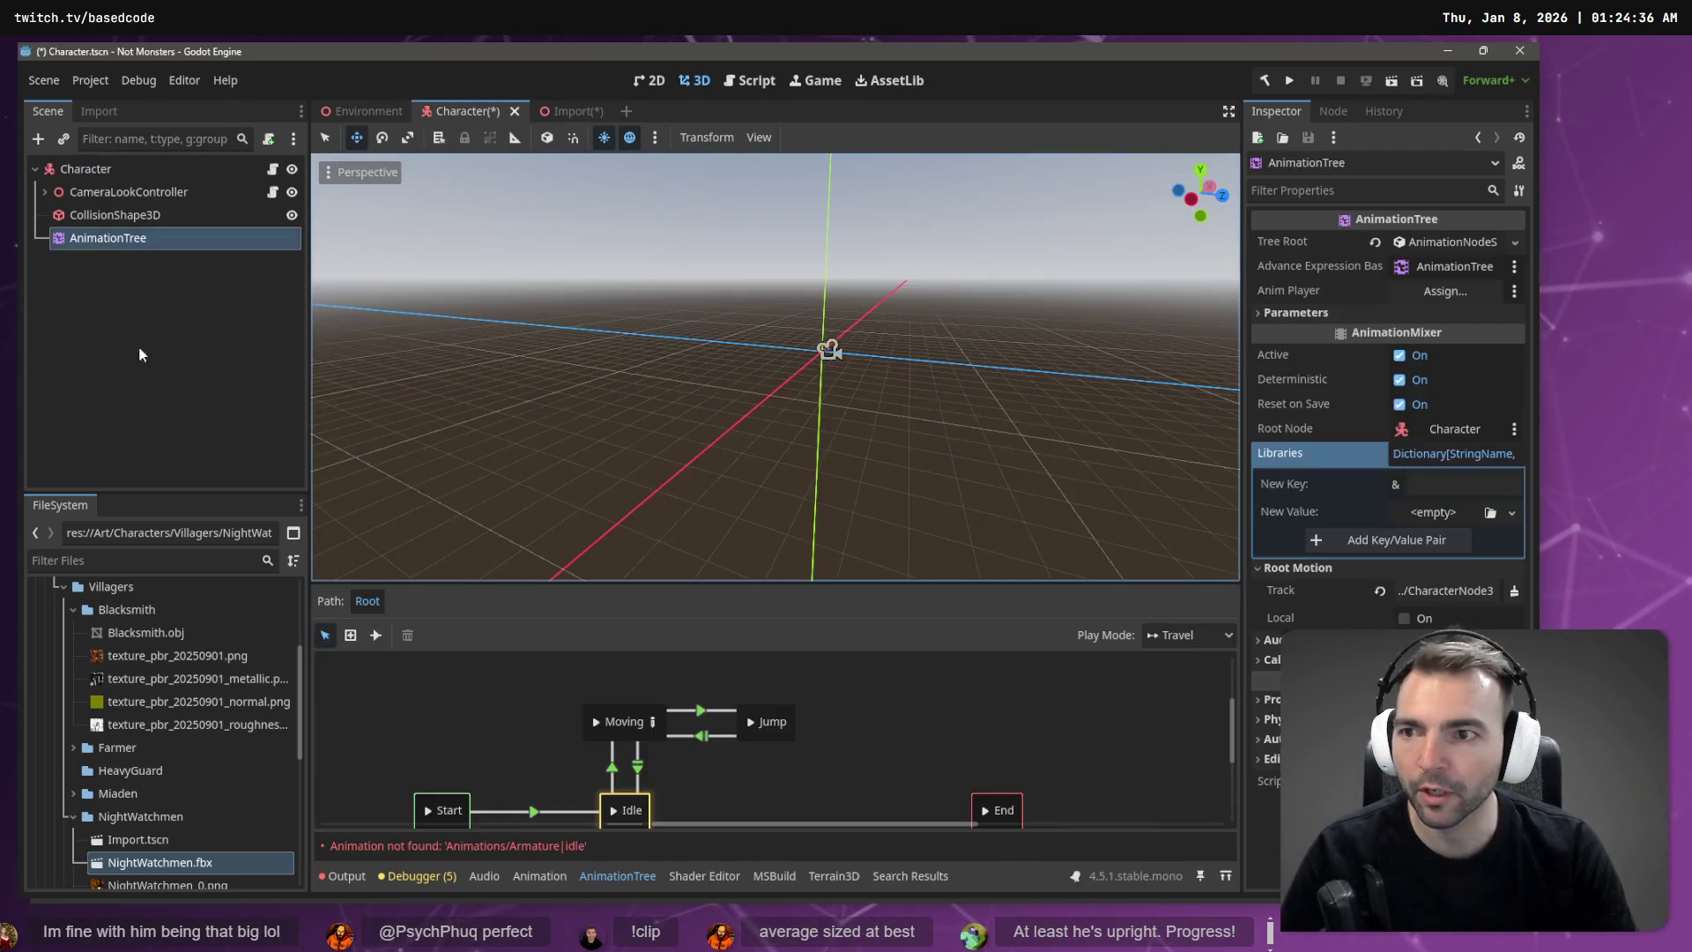
pyautogui.click(113, 270)
pyautogui.hotkey('ctrl', 'v')
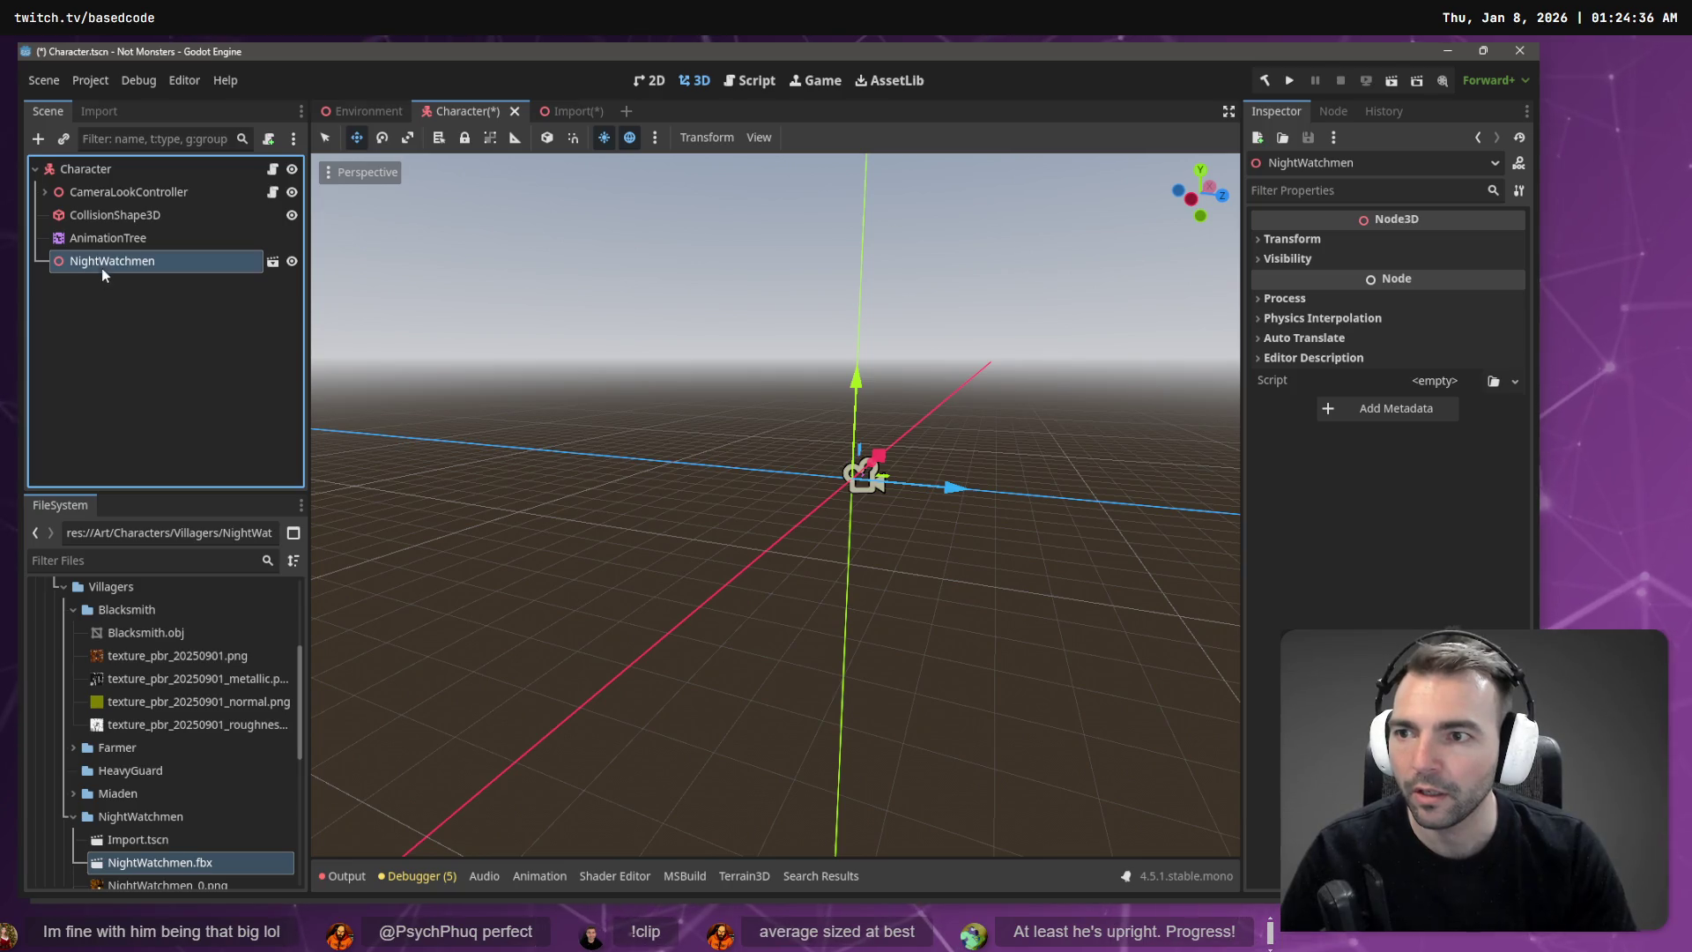
pyautogui.rightClick(182, 265)
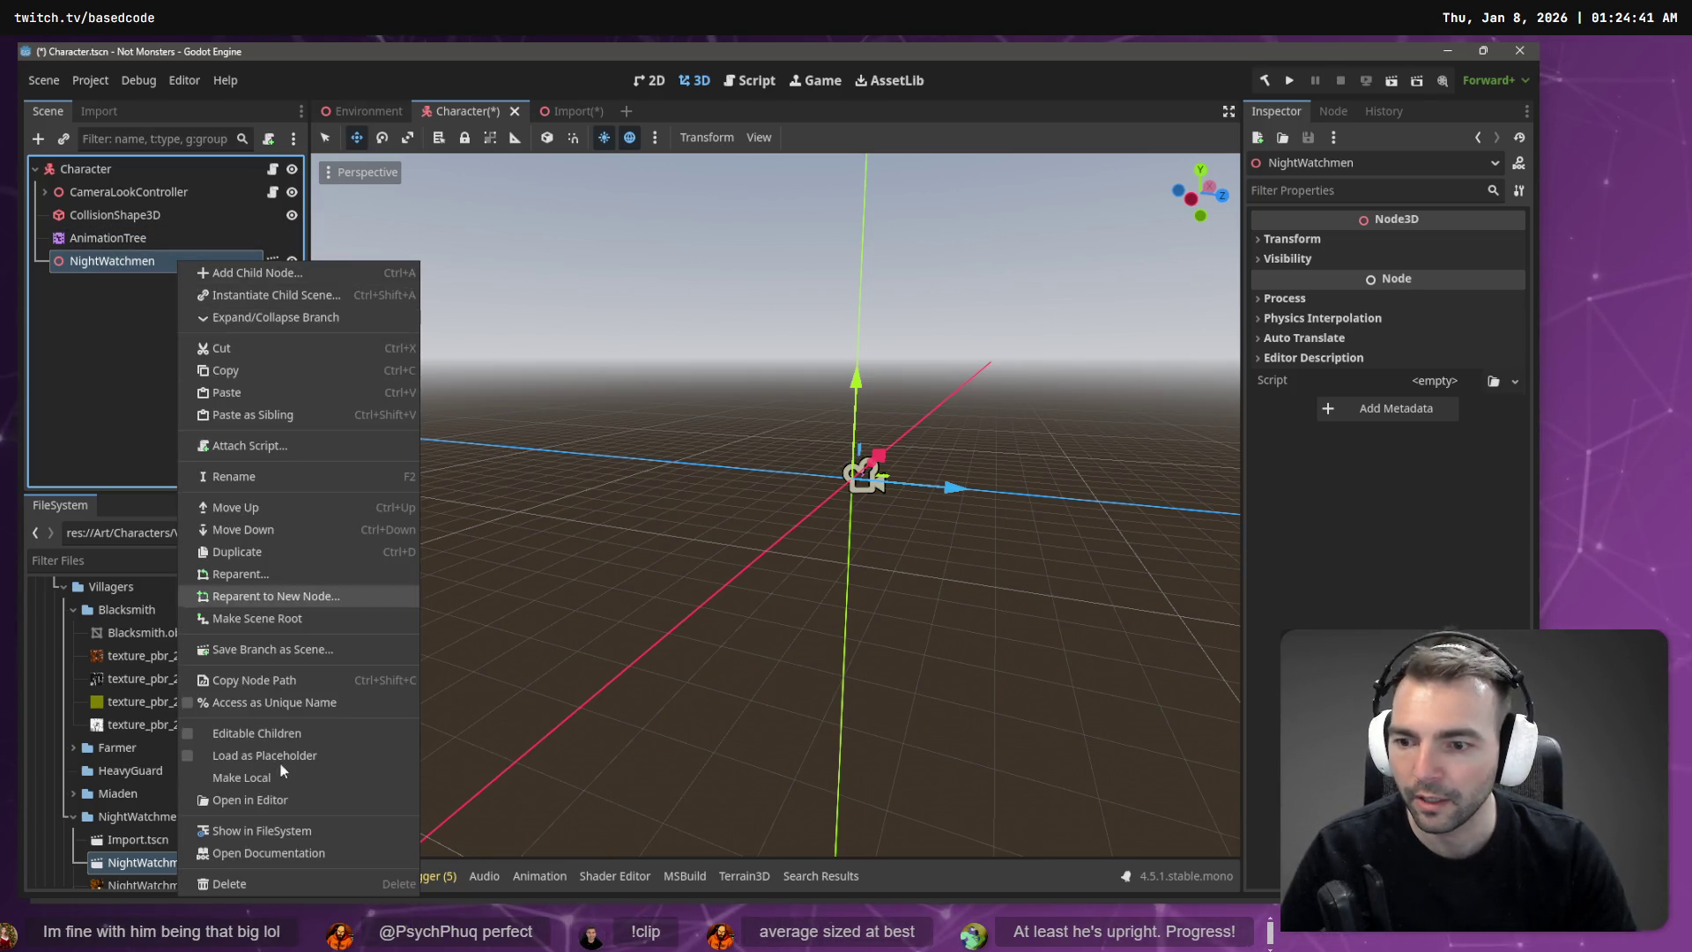
pyautogui.click(284, 777)
pyautogui.moveTo(130, 231); pyautogui.dragTo(145, 261)
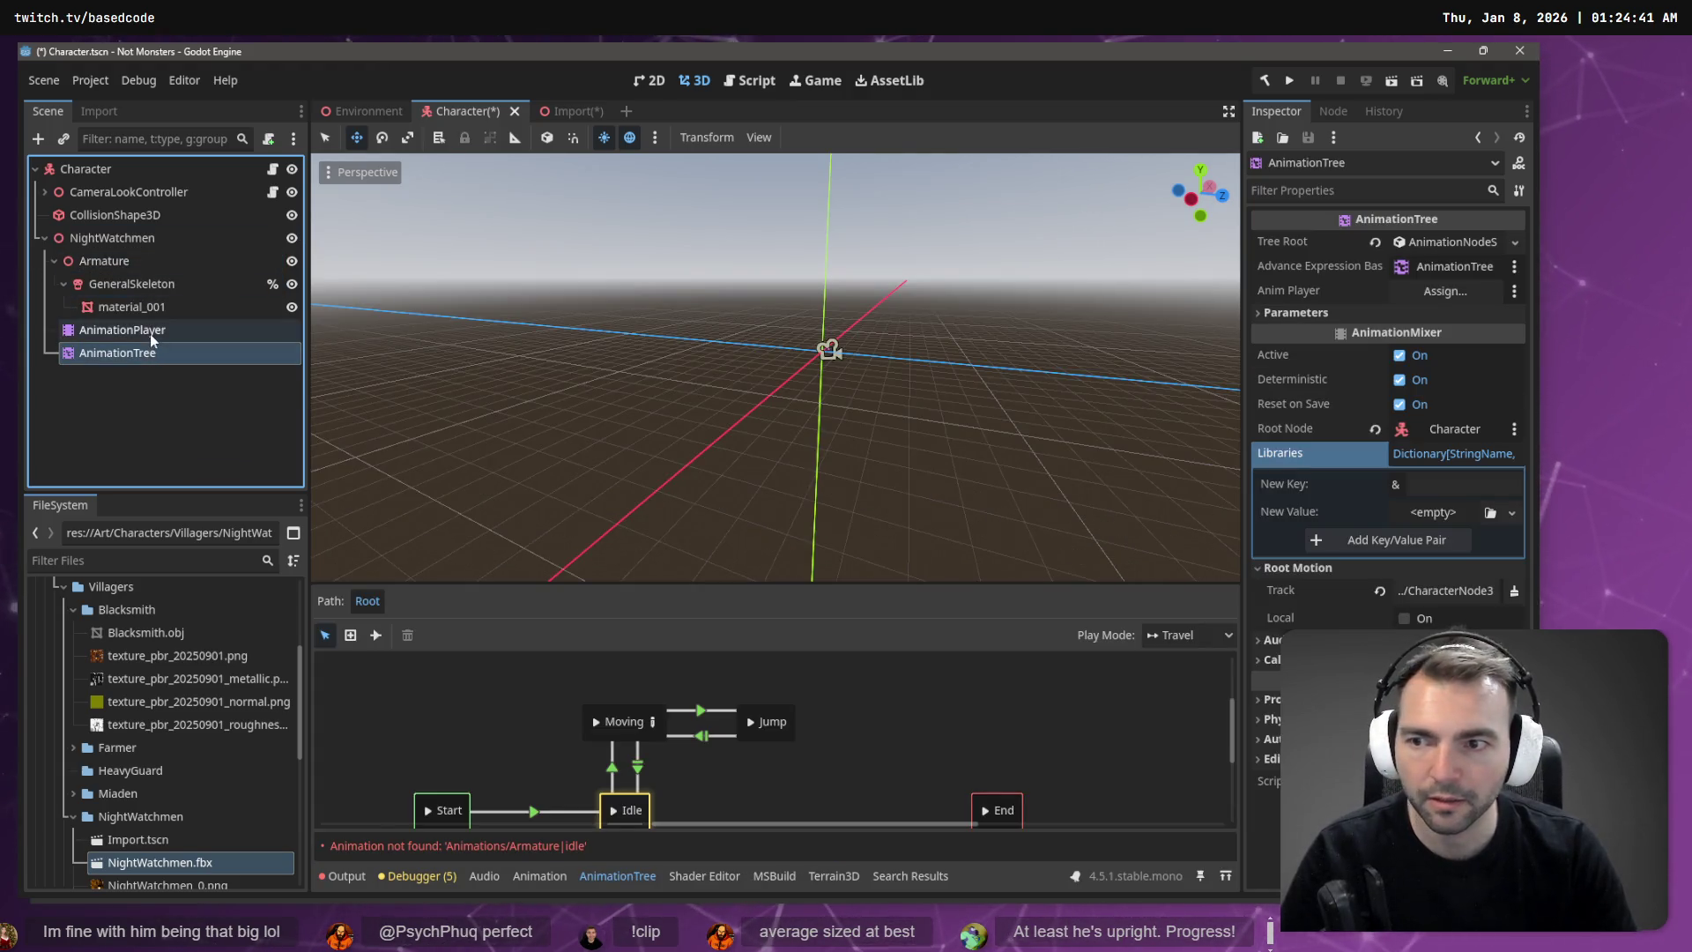
# Step: Assign AnimationPlayer as the AnimationTree's player and set its Root Motion Track to Hips
pyautogui.moveTo(150, 335); pyautogui.dragTo(1199, 362)
pyautogui.moveTo(1461, 311); pyautogui.dragTo(1463, 306)
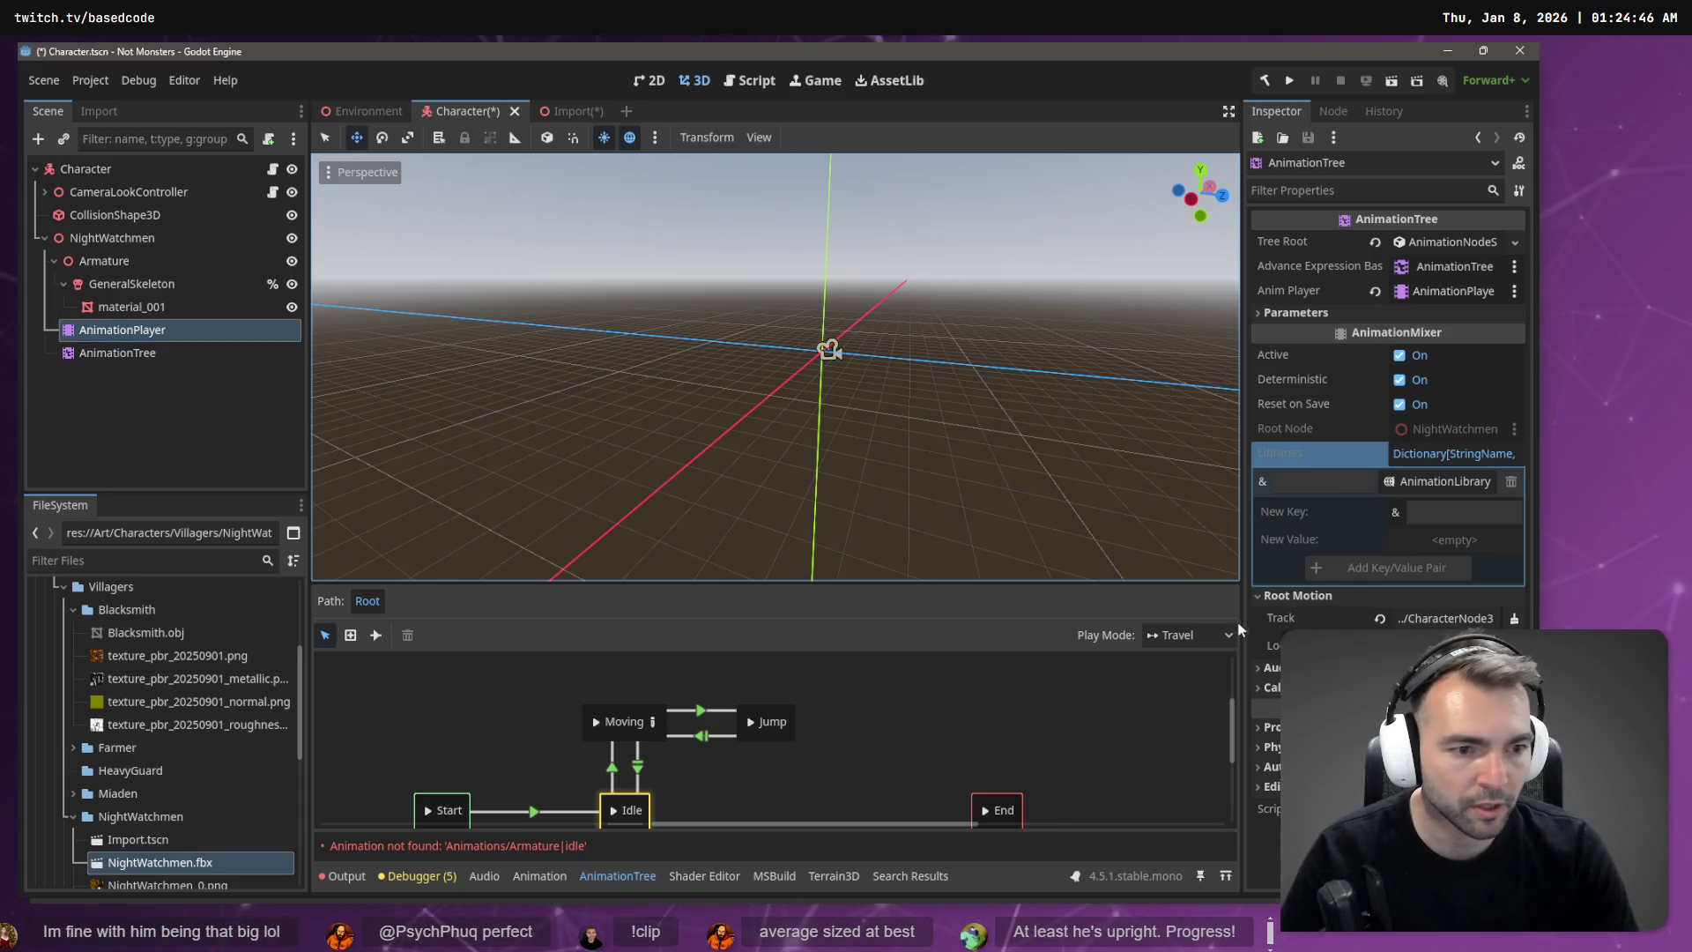
pyautogui.click(1445, 618)
pyautogui.click(639, 339)
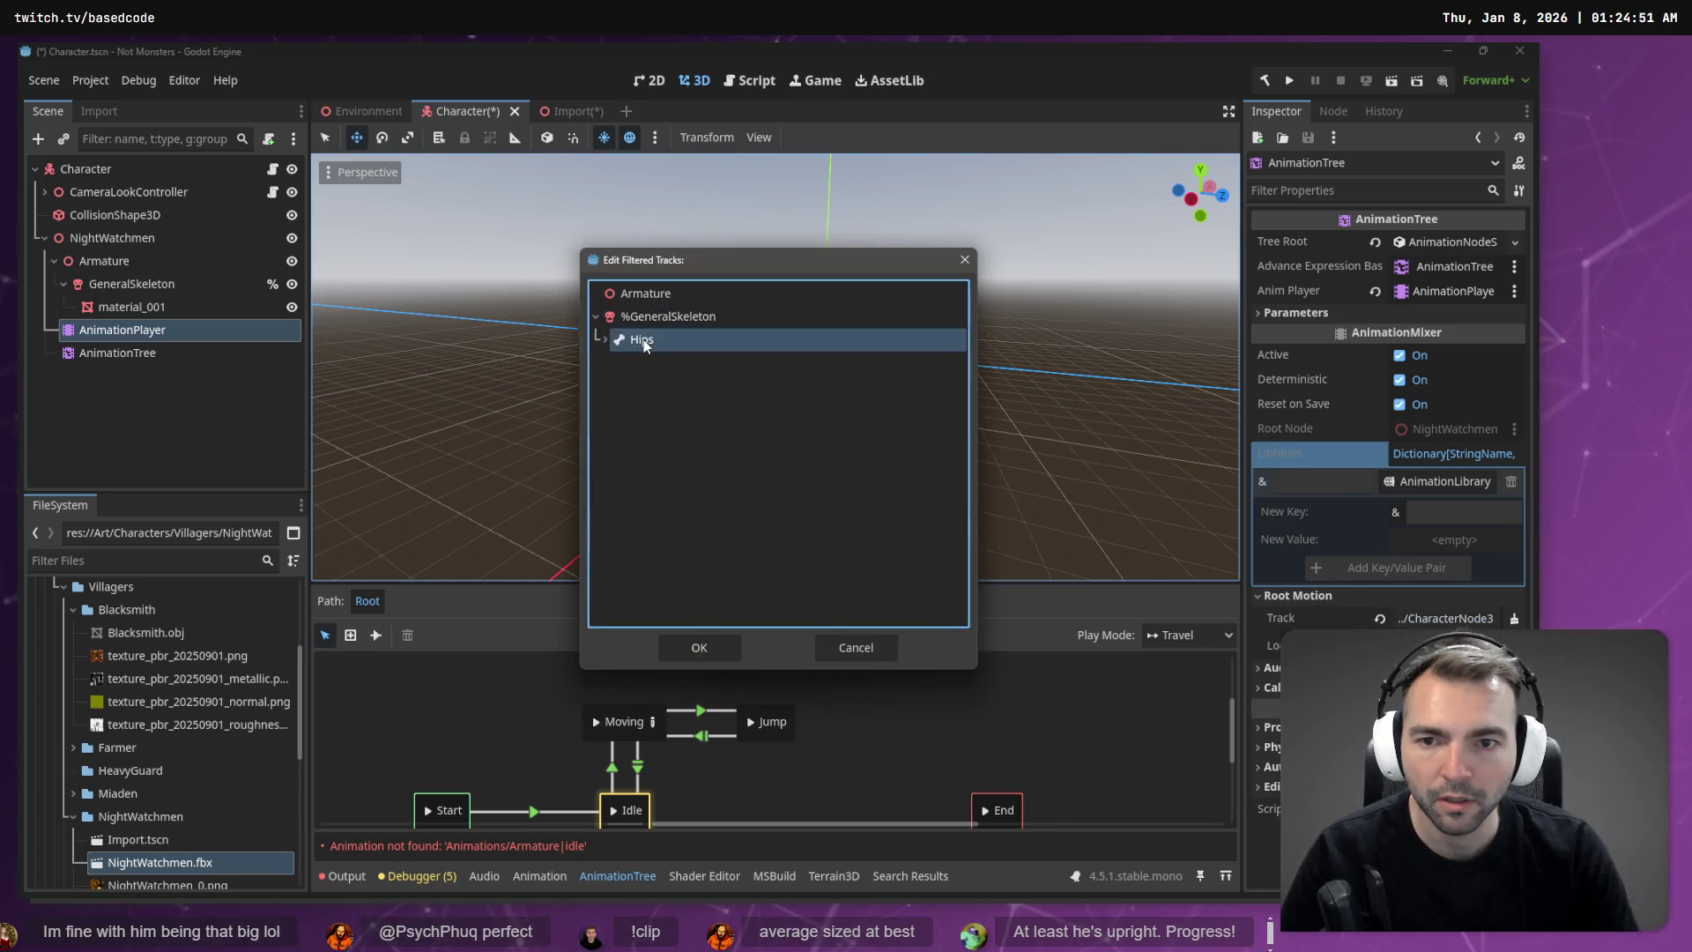
pyautogui.doubleClick(644, 340)
pyautogui.moveTo(892, 333)
pyautogui.mouseDown()
pyautogui.moveTo(952, 273)
pyautogui.moveTo(969, 344)
pyautogui.moveTo(951, 309)
pyautogui.mouseUp()
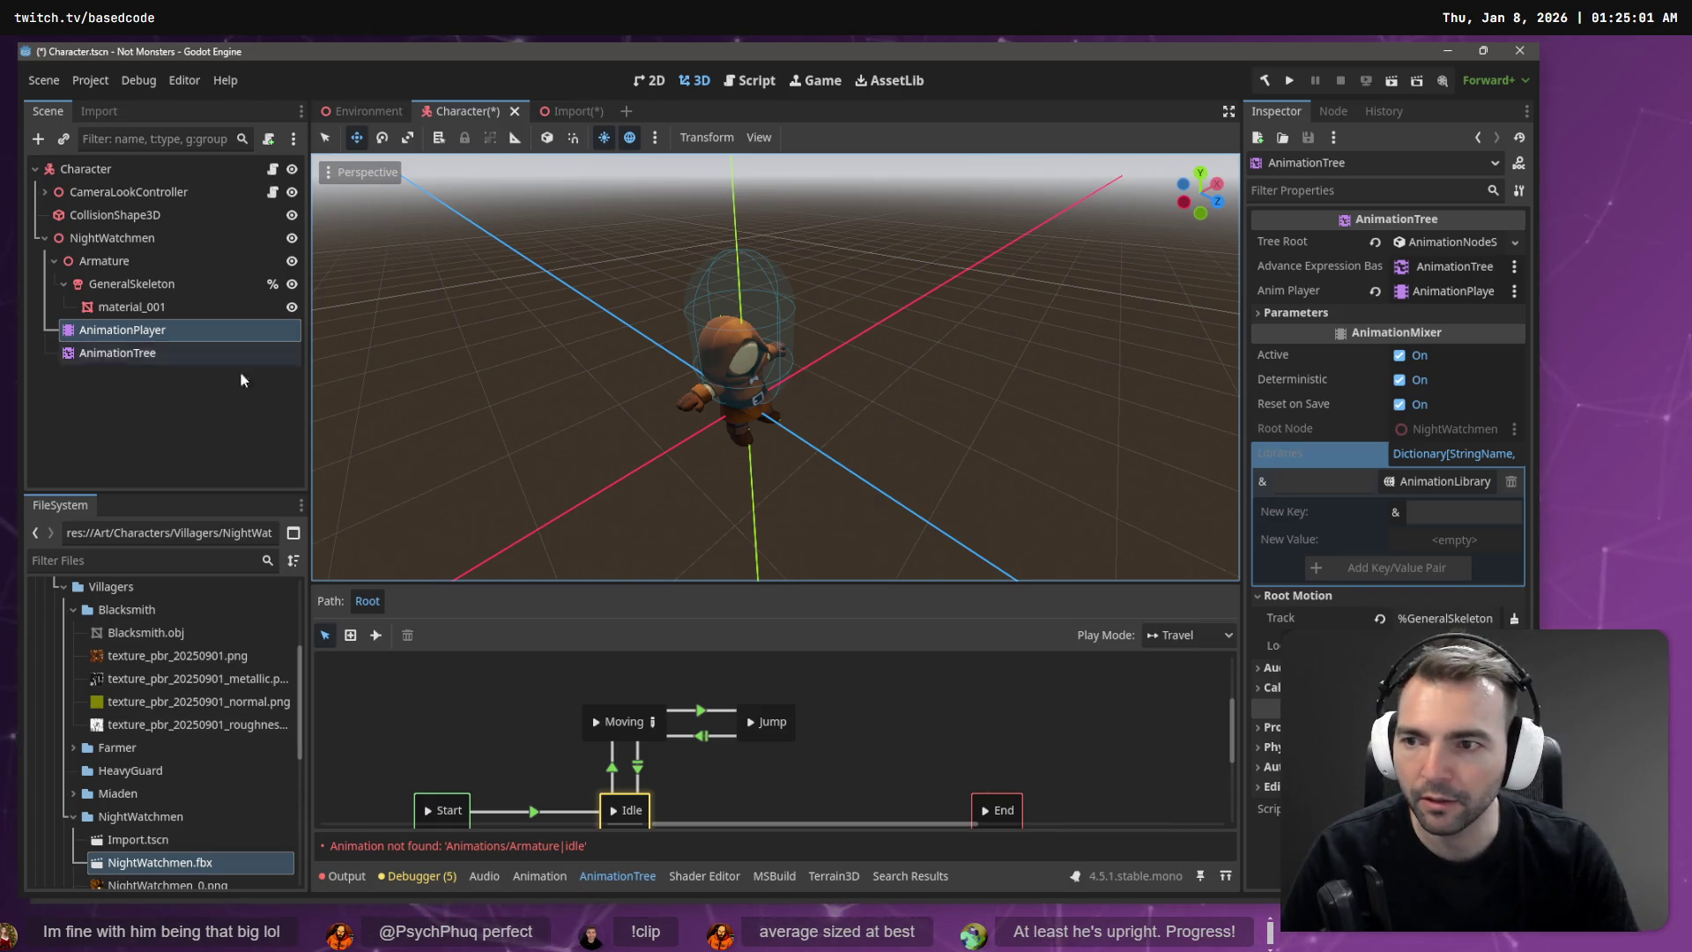
pyautogui.click(118, 418)
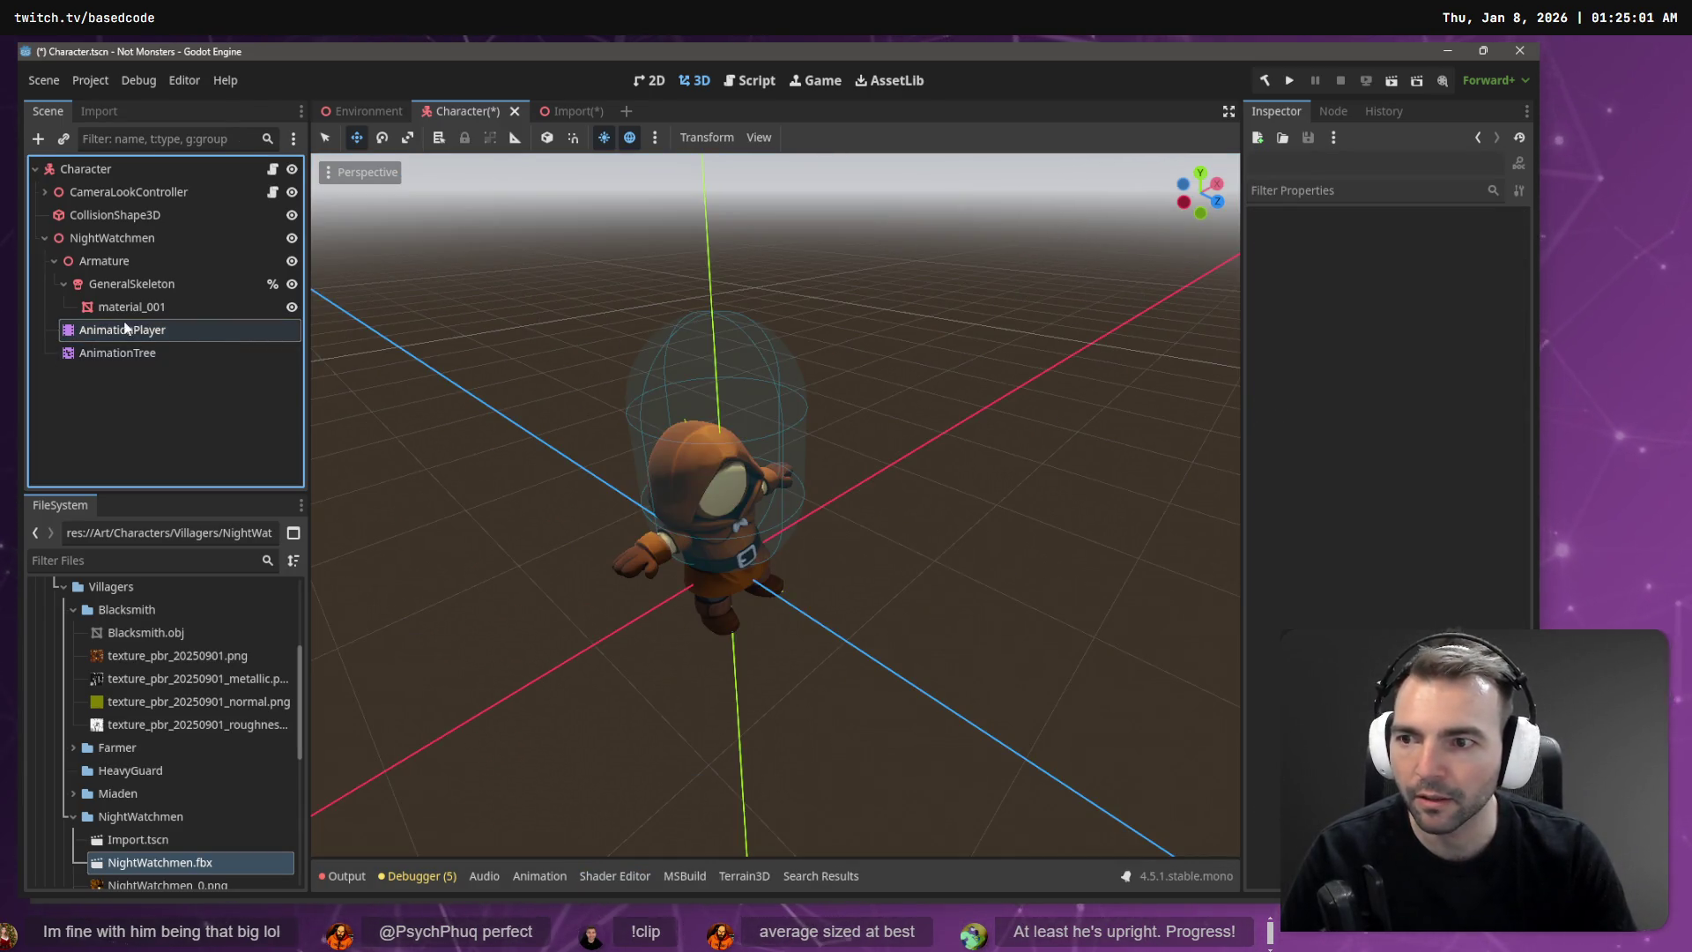
# Step: Load the Animations library into the NightWatchmen AnimationPlayer through Manage Animations
pyautogui.click(125, 327)
pyautogui.click(656, 603)
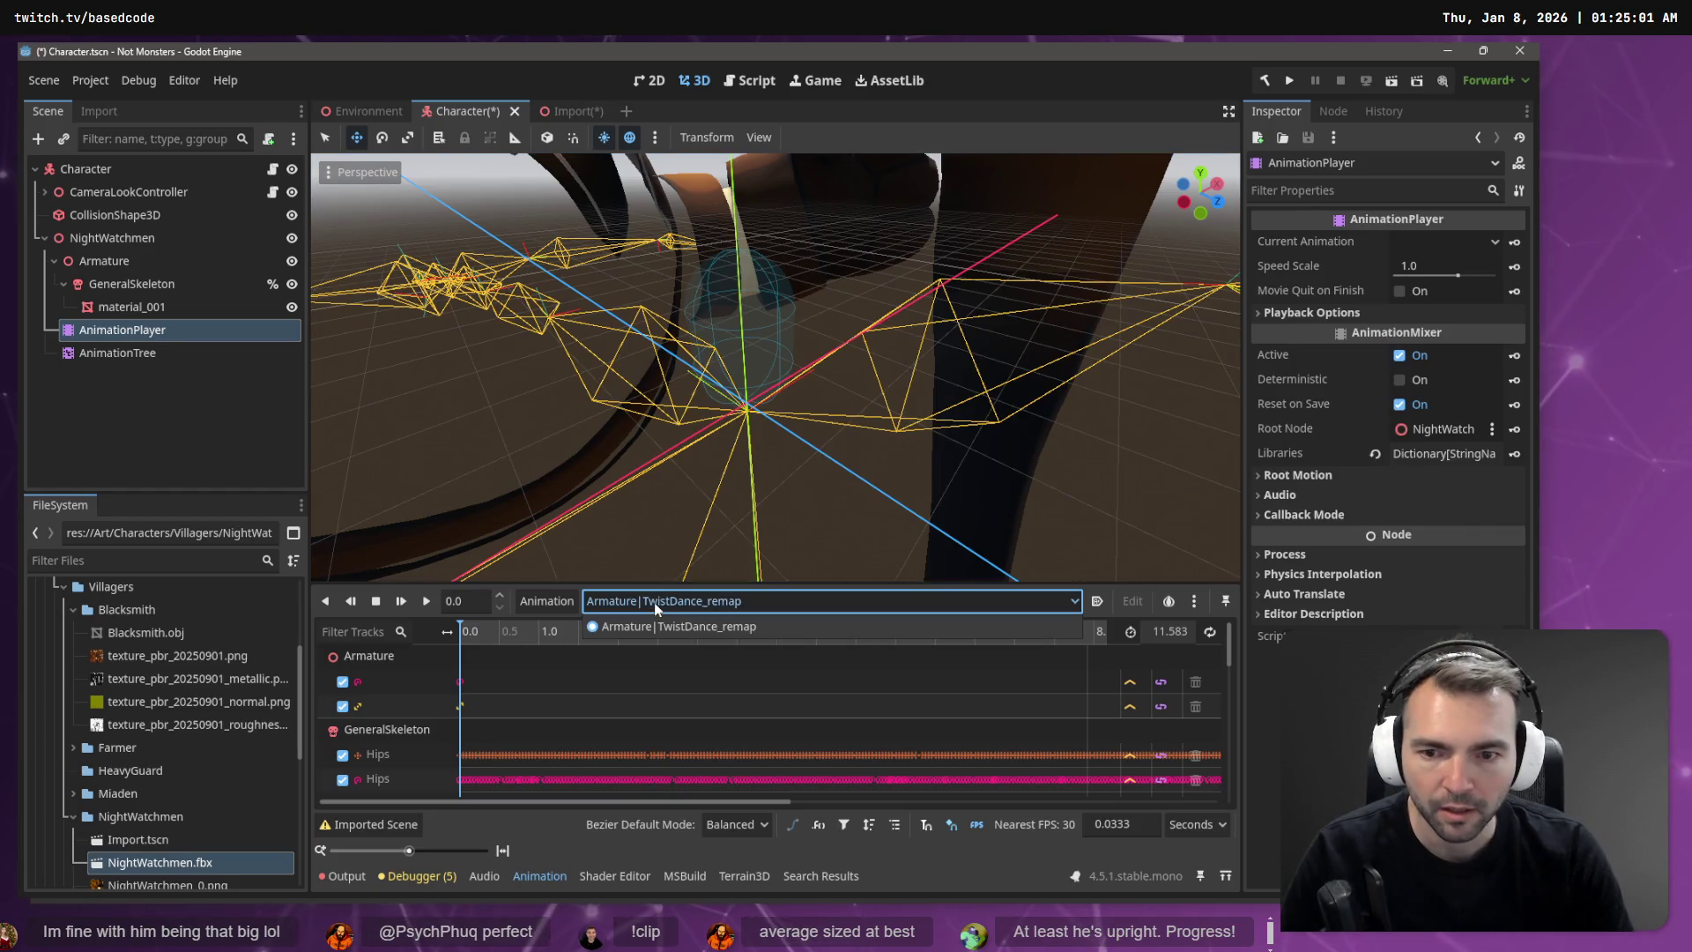
pyautogui.click(547, 600)
pyautogui.click(547, 600)
pyautogui.click(579, 661)
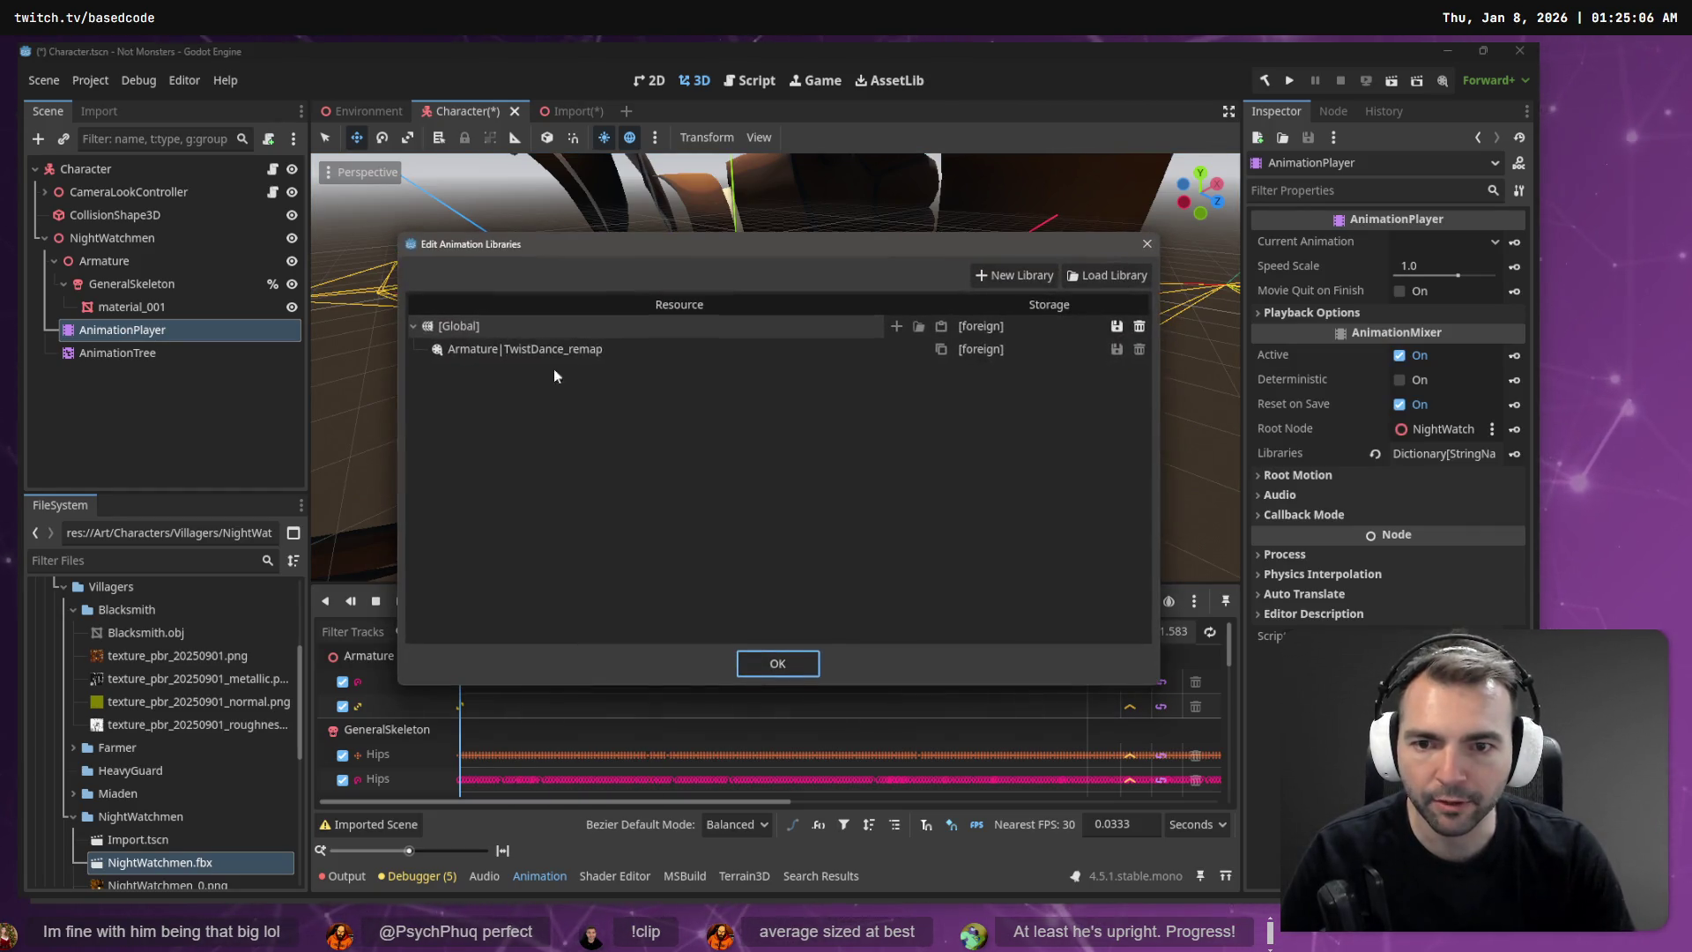
pyautogui.click(1106, 275)
pyautogui.doubleClick(340, 238)
pyautogui.click(777, 663)
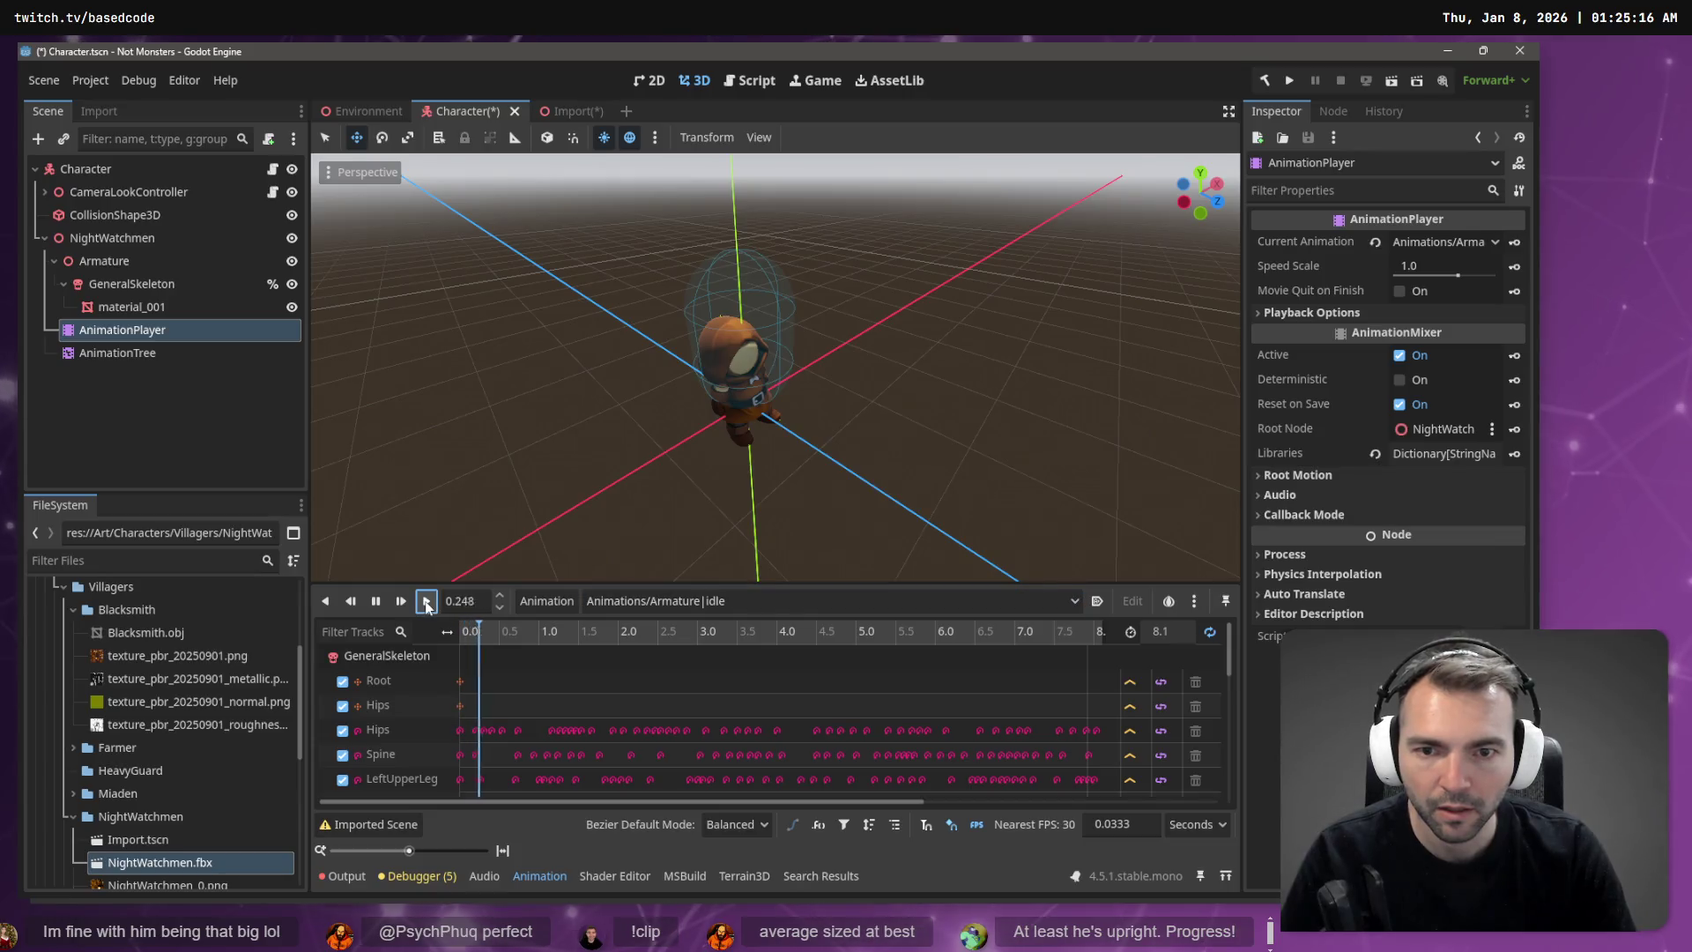
# Step: Play the Animations/Armature|walking animation and view the character from a level angle
pyautogui.click(642, 601)
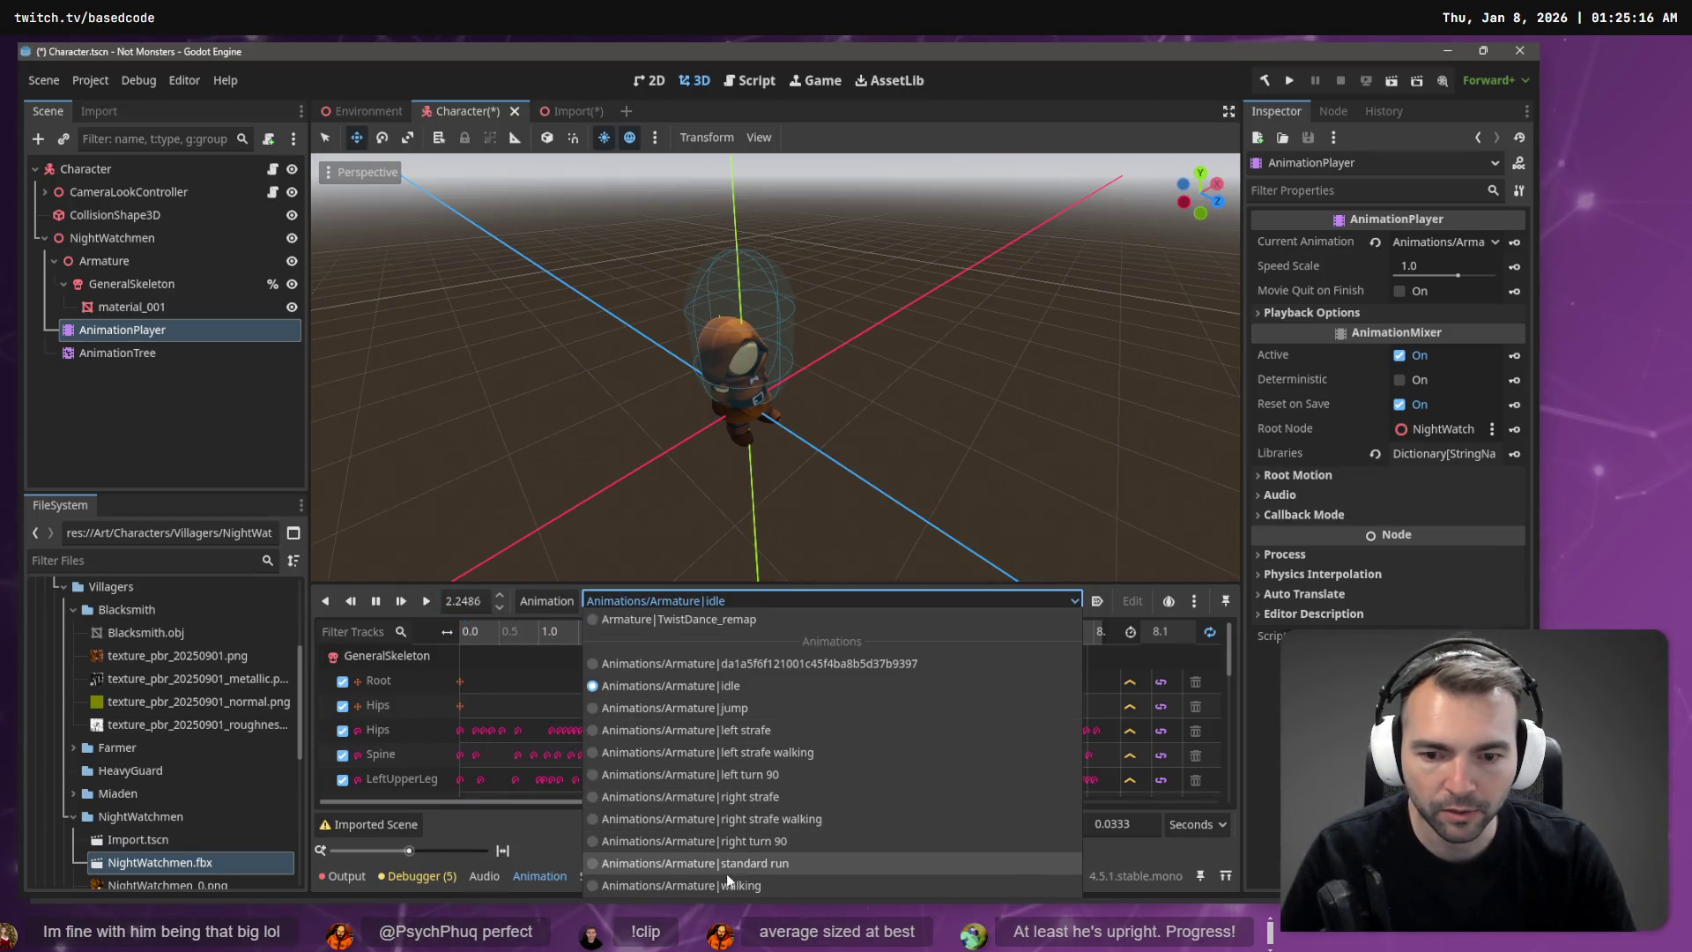
pyautogui.click(726, 879)
pyautogui.click(423, 601)
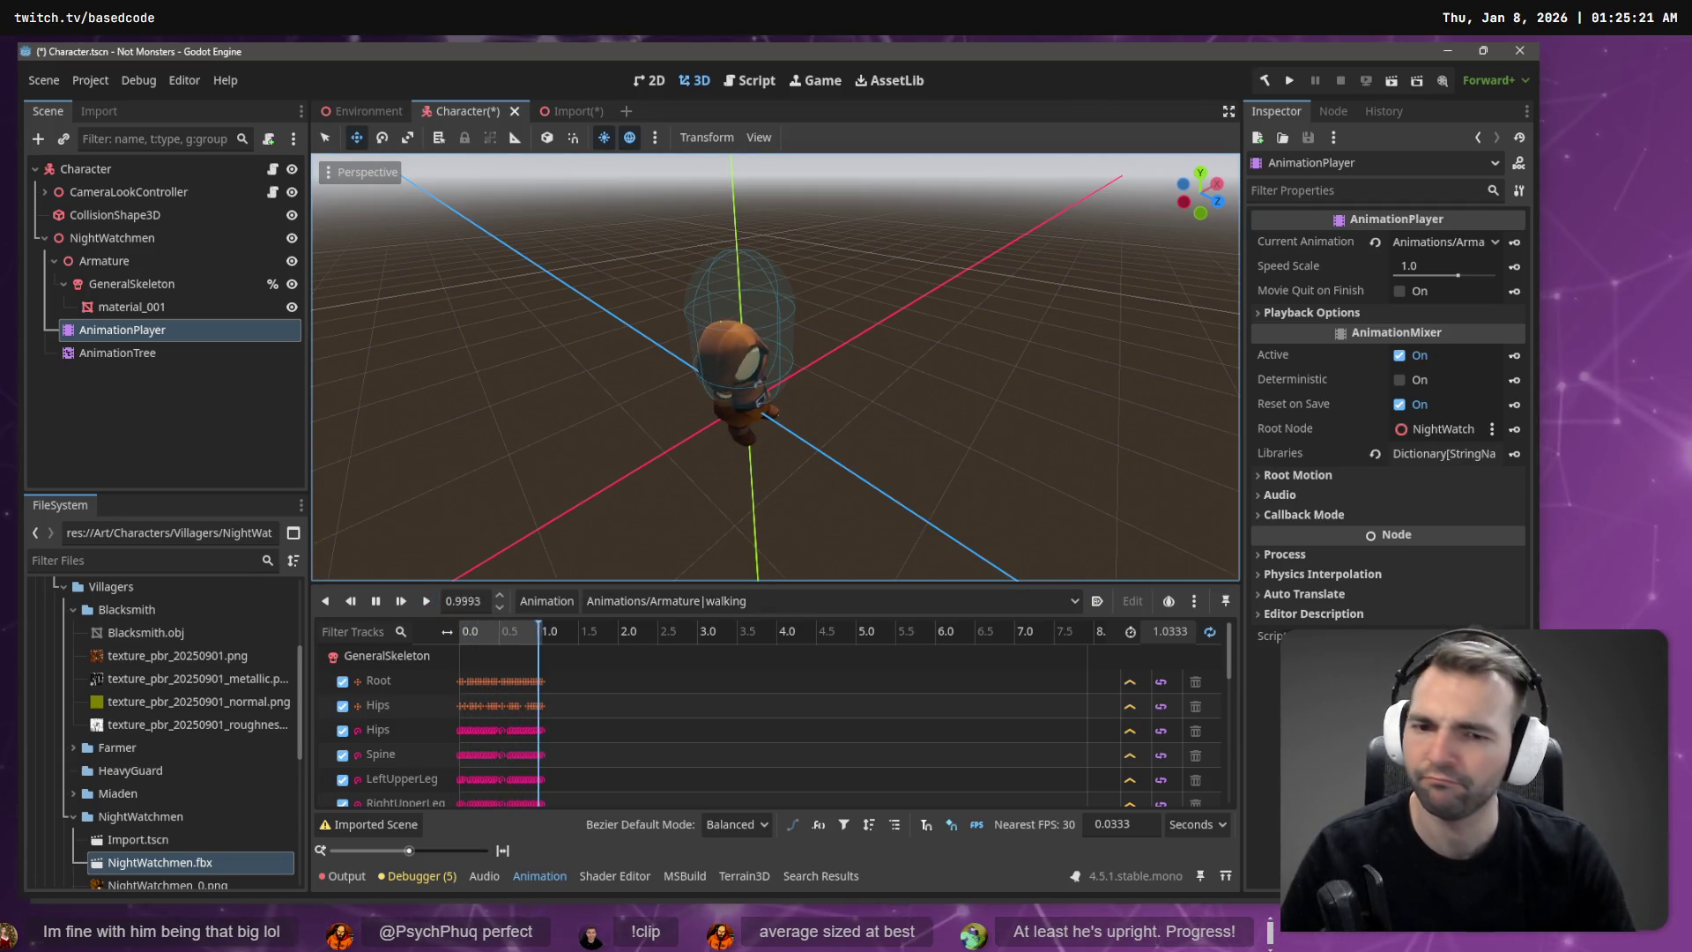
pyautogui.scroll(3, 839, 429)
pyautogui.moveTo(840, 429); pyautogui.dragTo(839, 353)
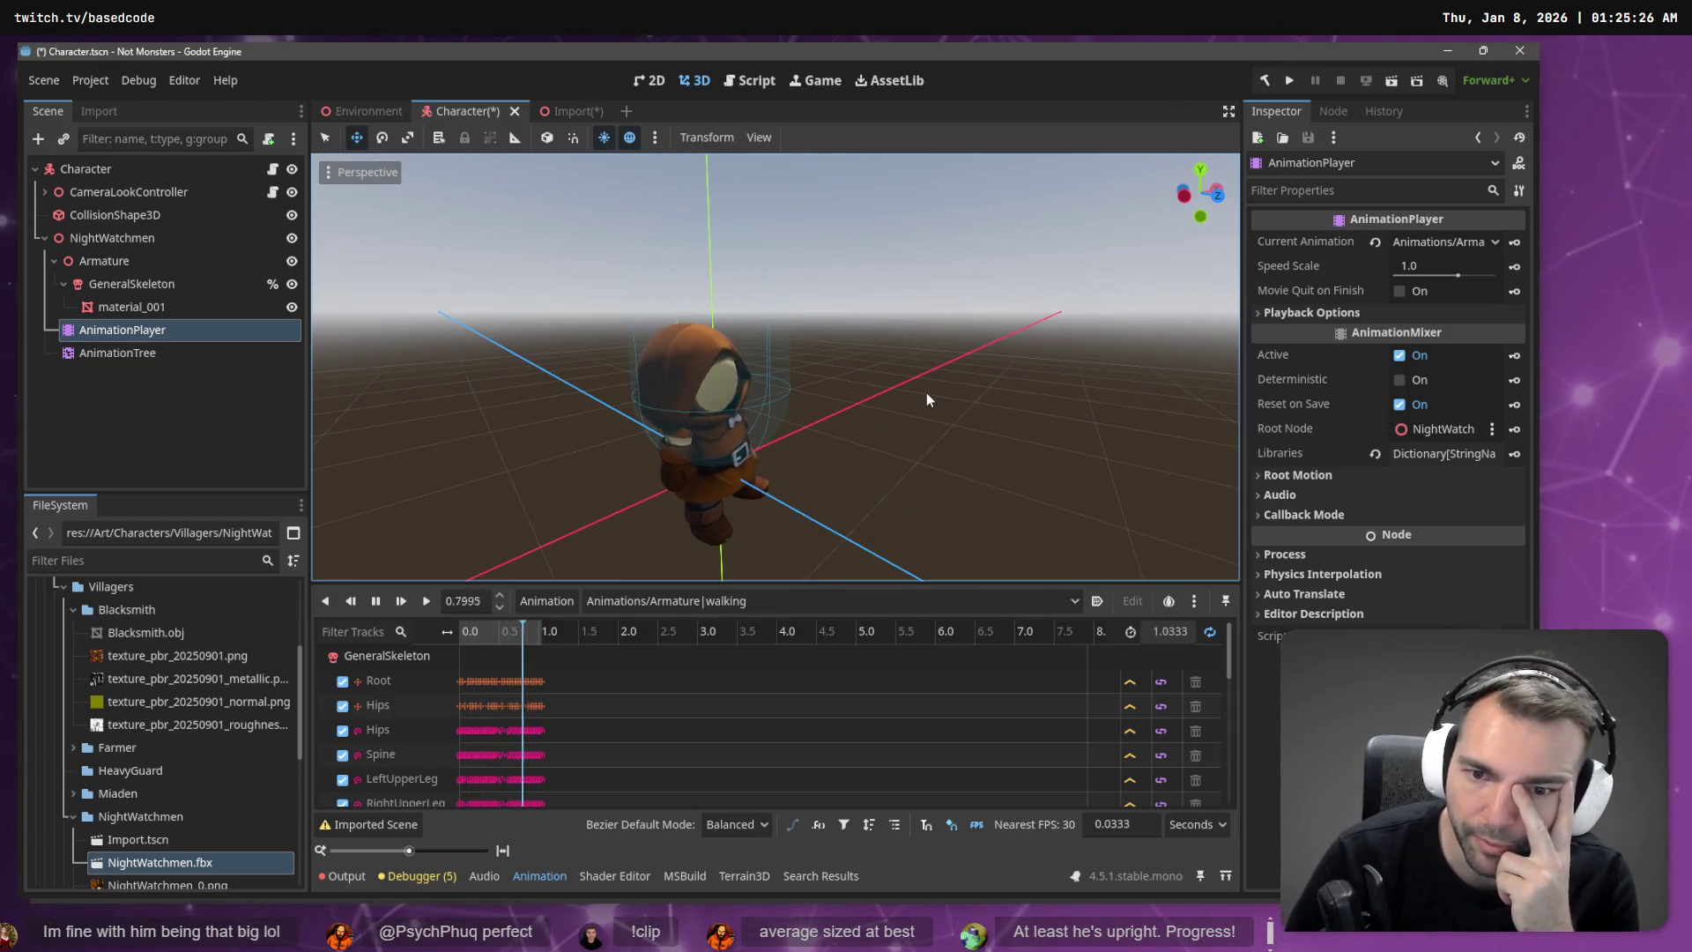
pyautogui.click(619, 600)
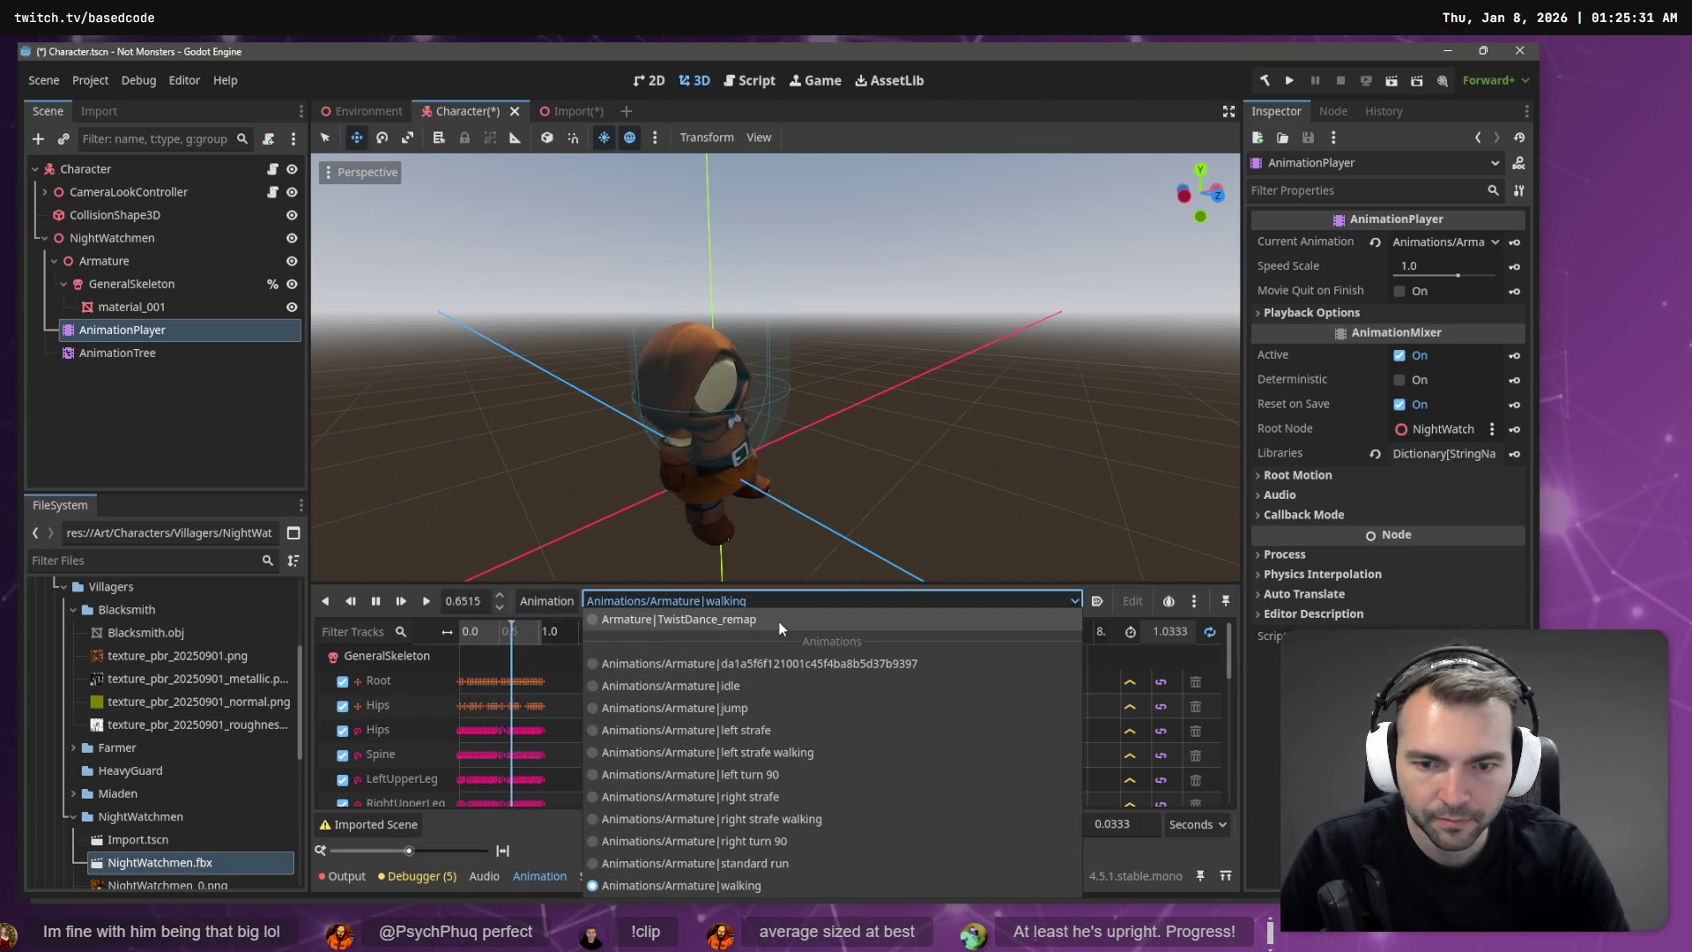
# Step: Play Armature|TwistDance_remap and expand the AnimationPlayer's Root Motion settings
pyautogui.click(768, 619)
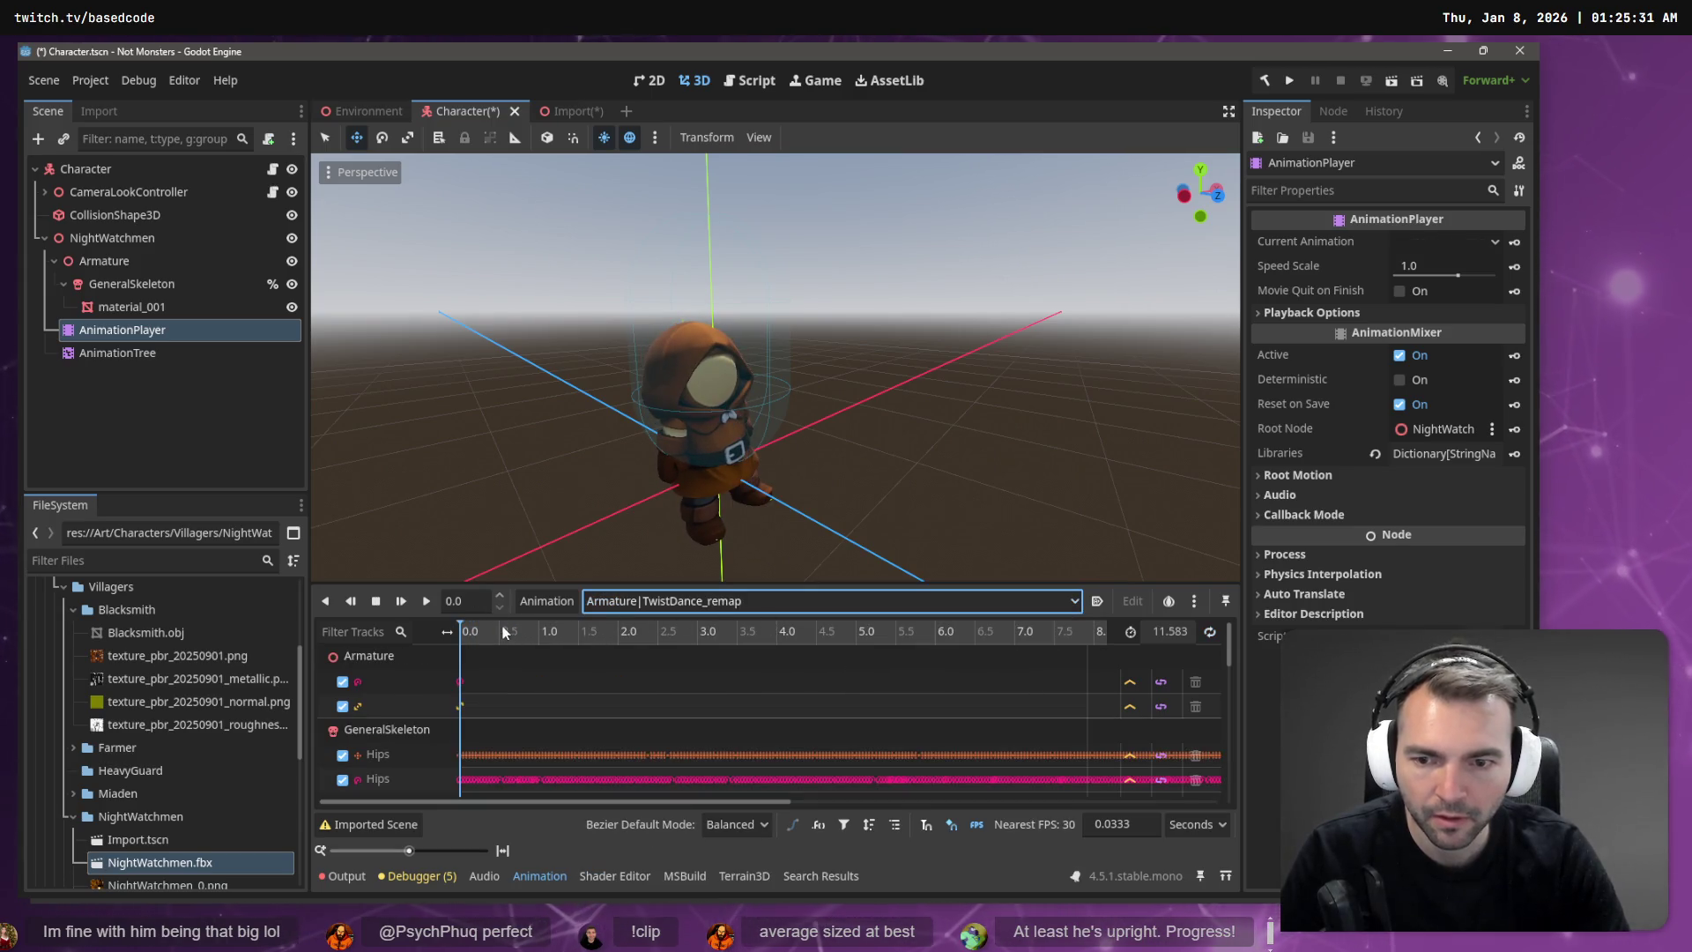
pyautogui.click(427, 602)
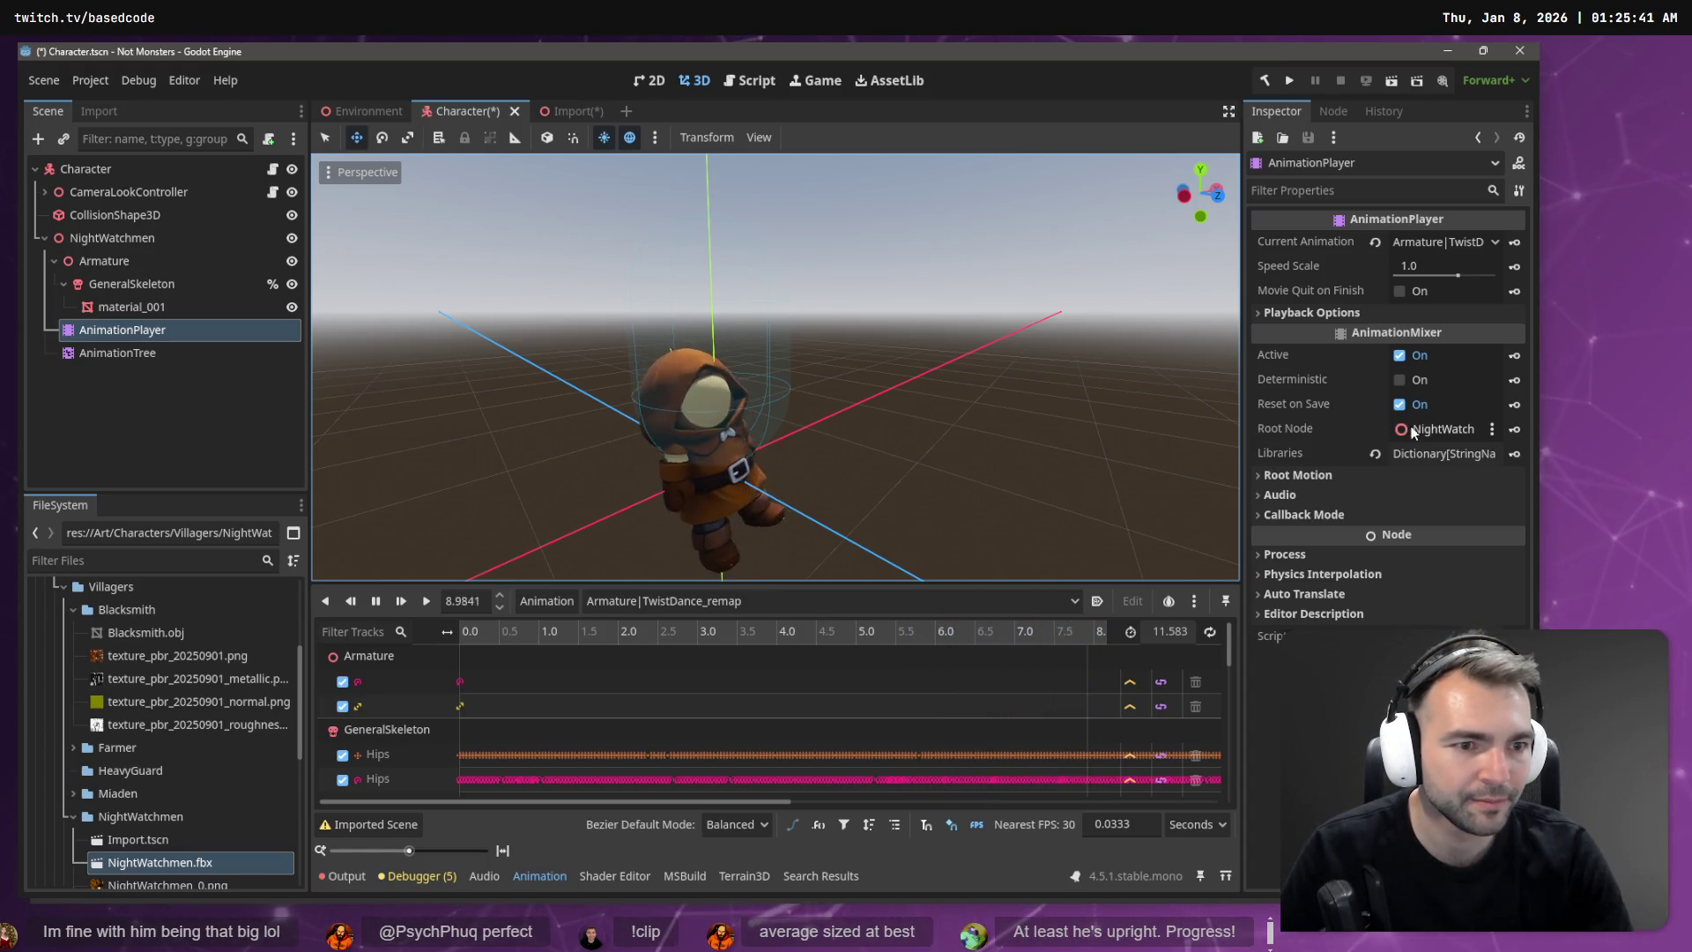
pyautogui.click(1323, 475)
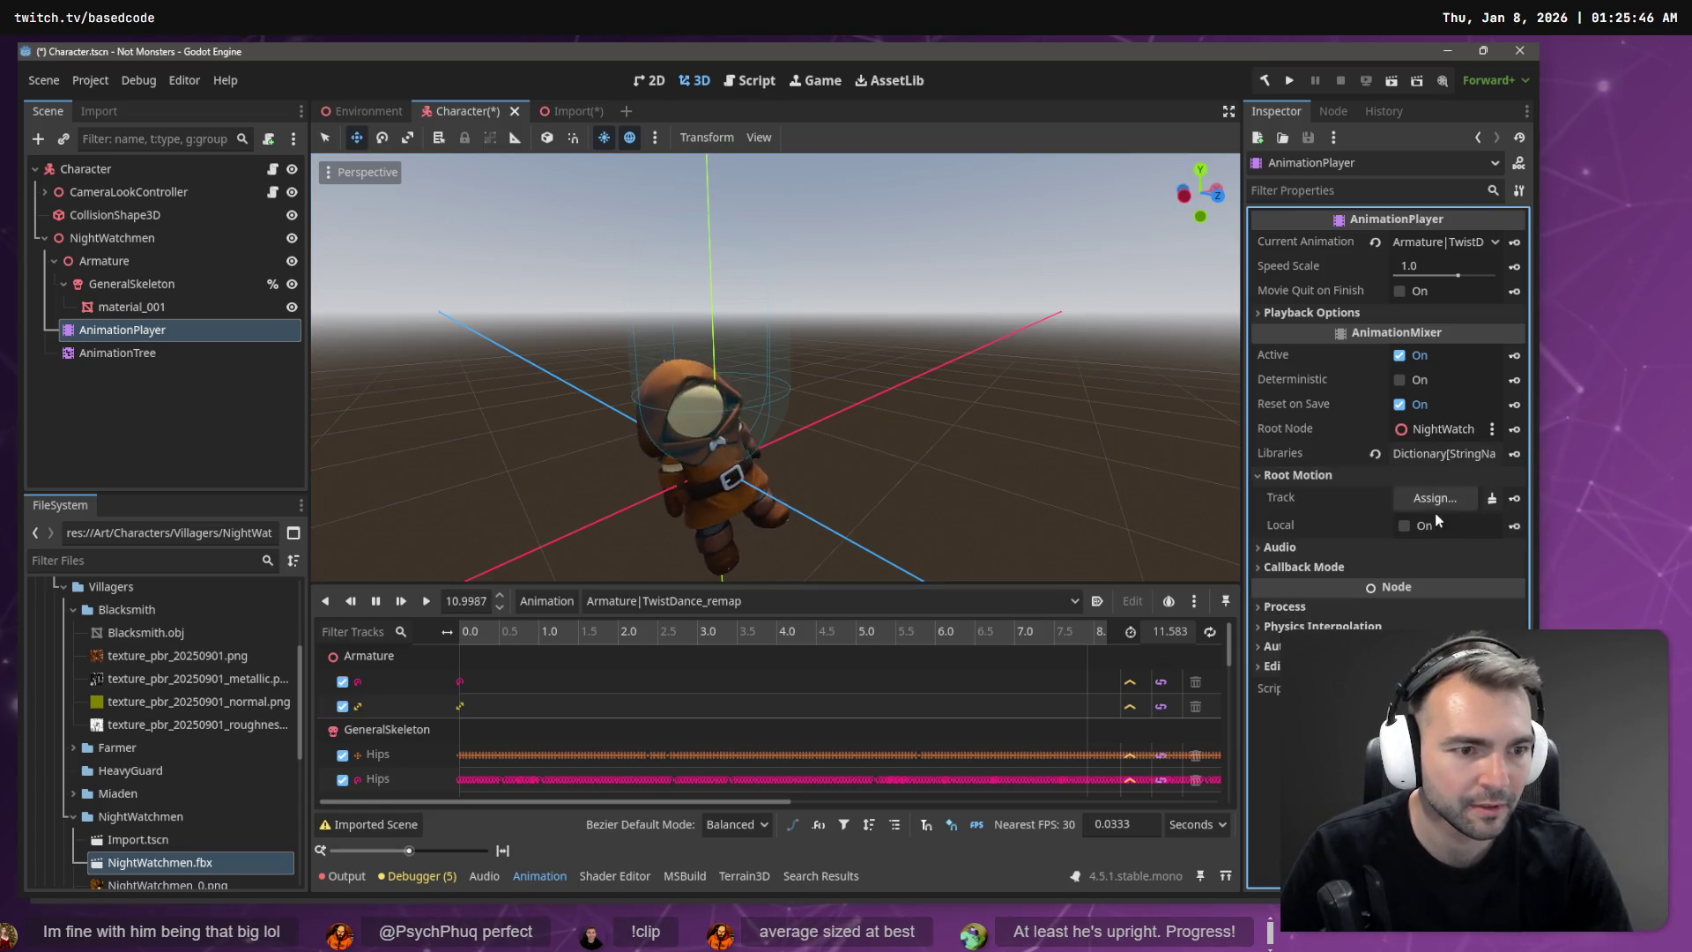
# Step: Browse the Root Motion Track bones under %GeneralSkeleton and Hips, then cancel
pyautogui.click(1432, 498)
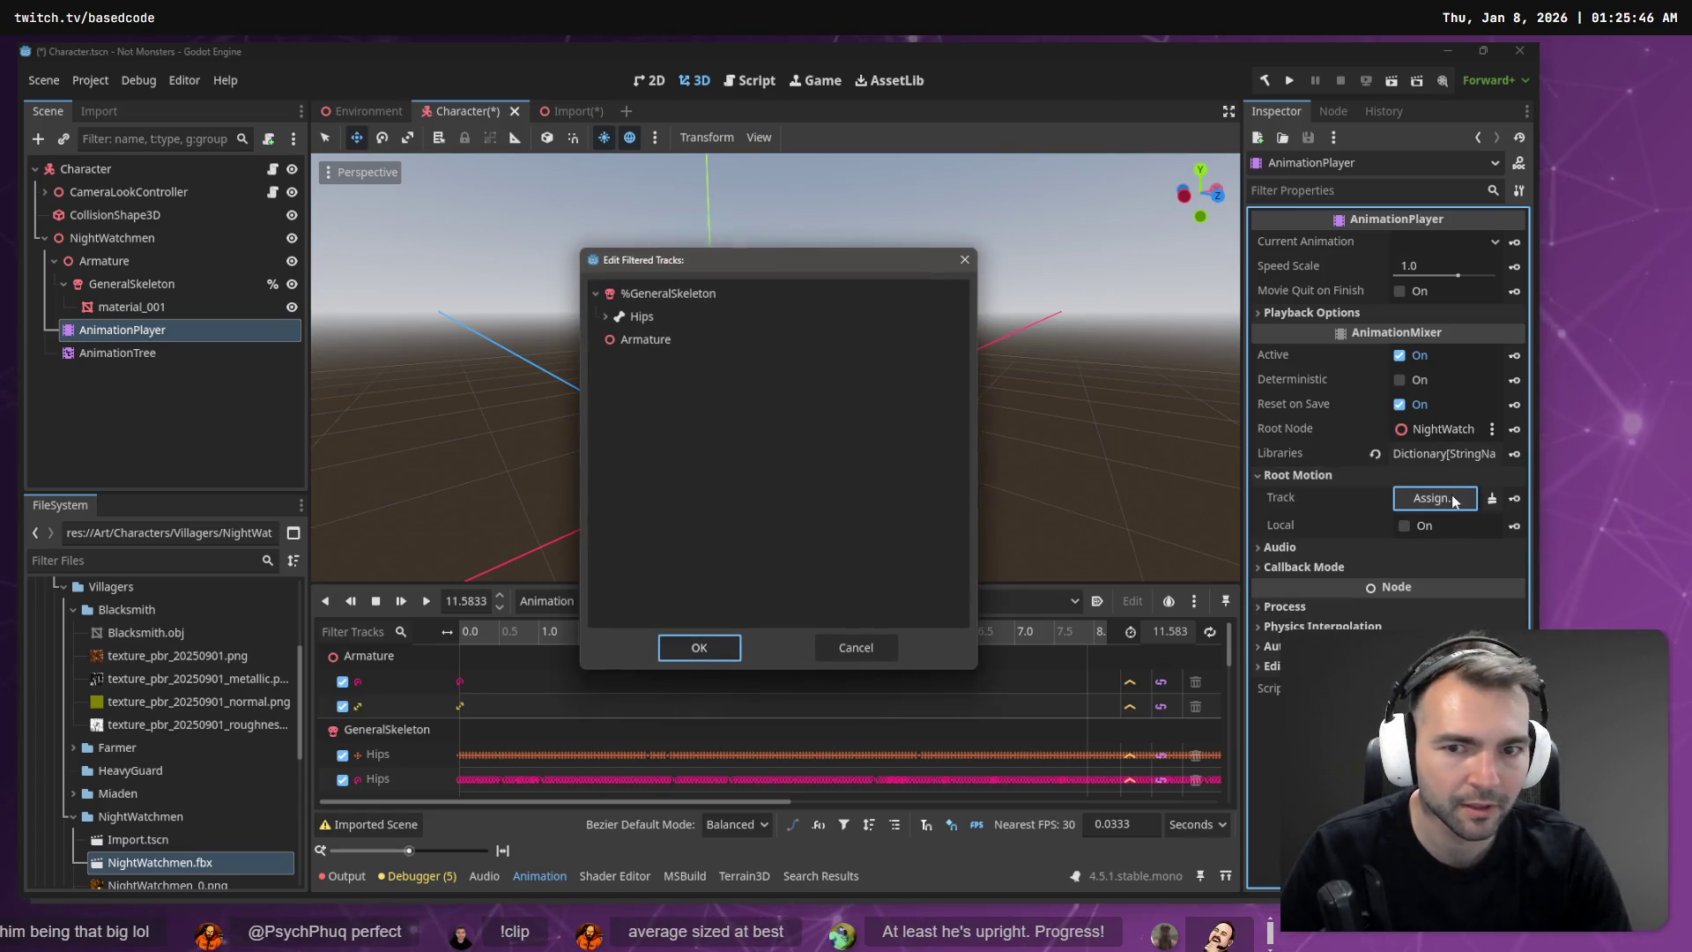
pyautogui.click(610, 298)
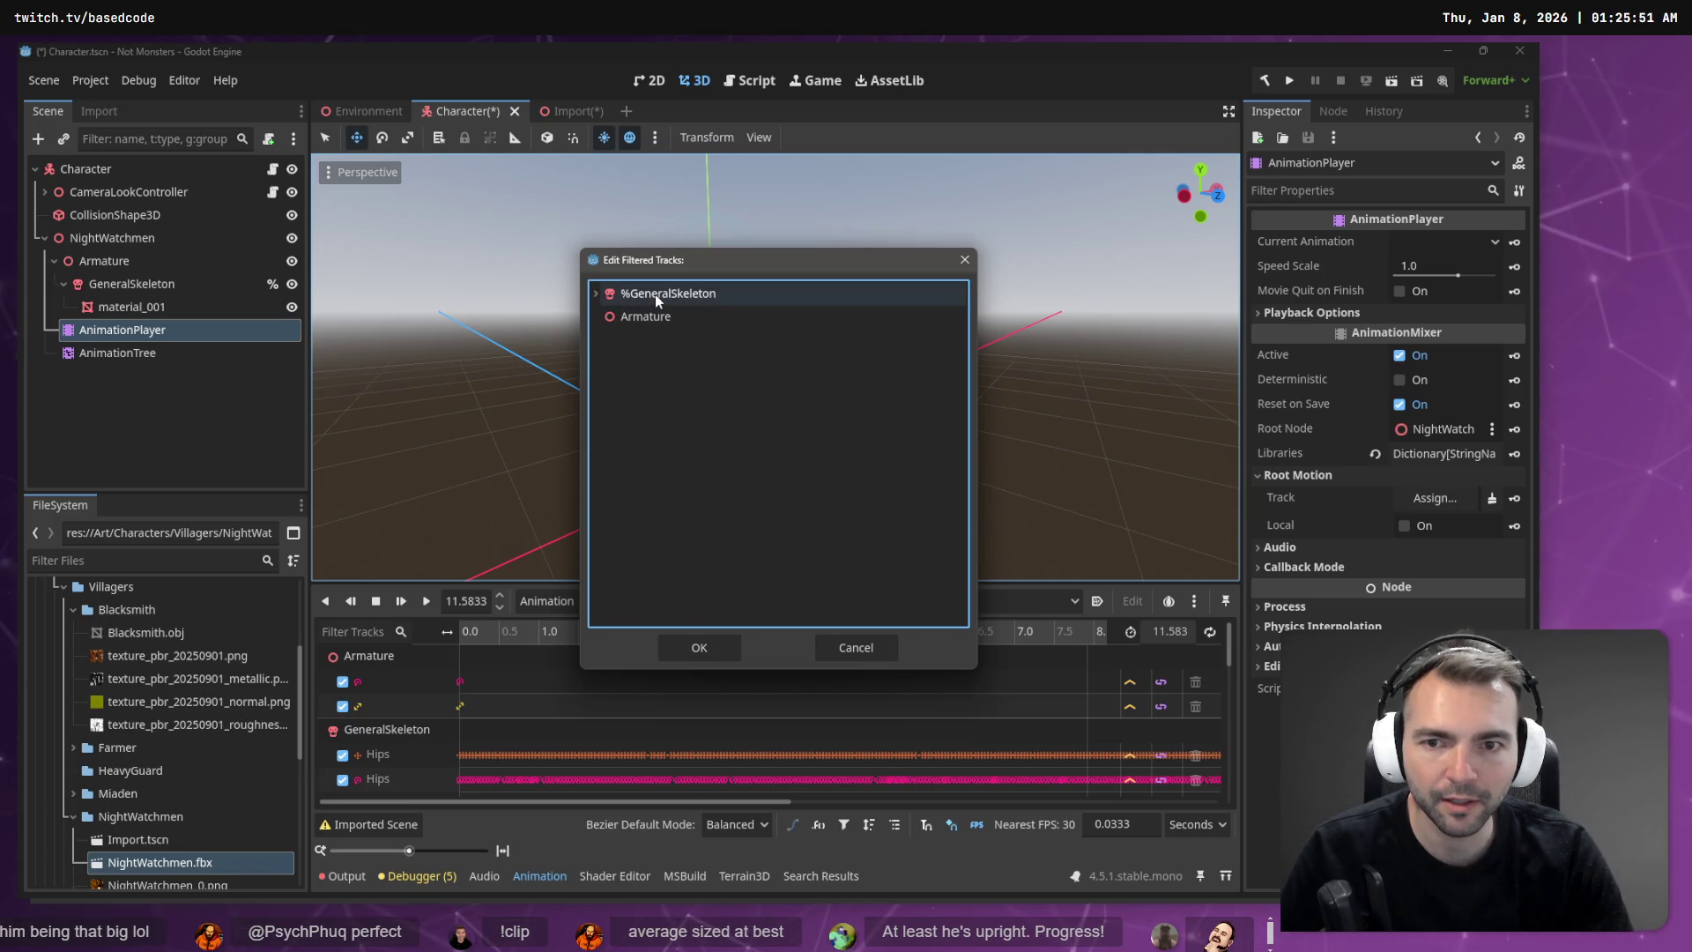
pyautogui.click(607, 316)
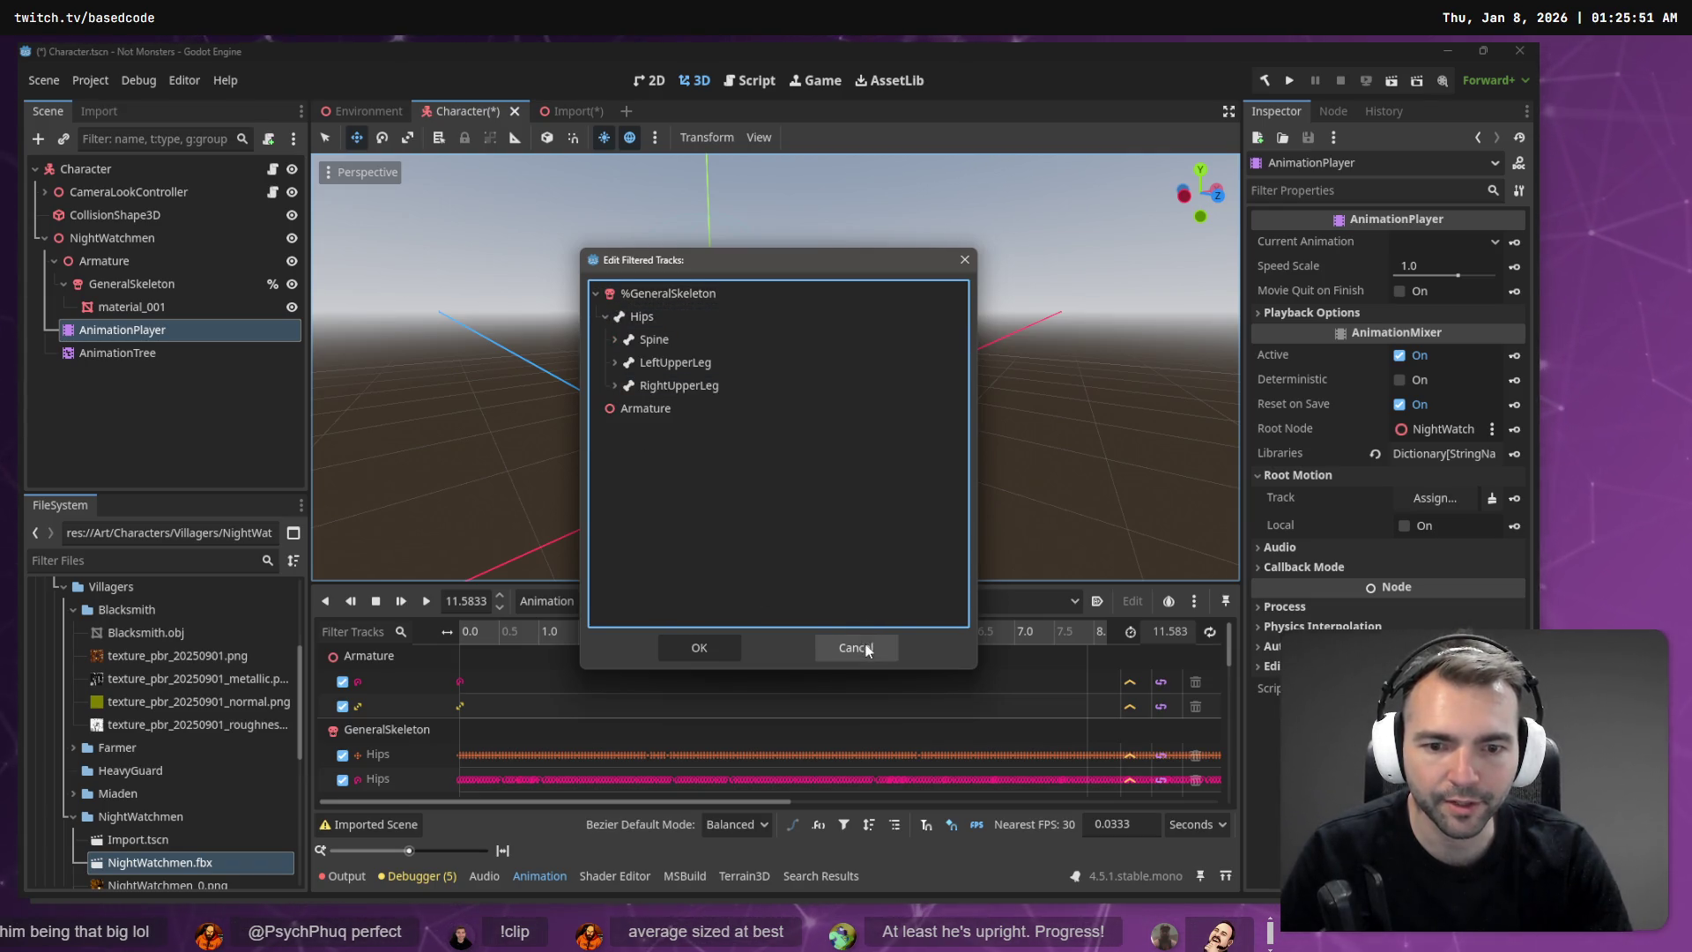
pyautogui.click(867, 650)
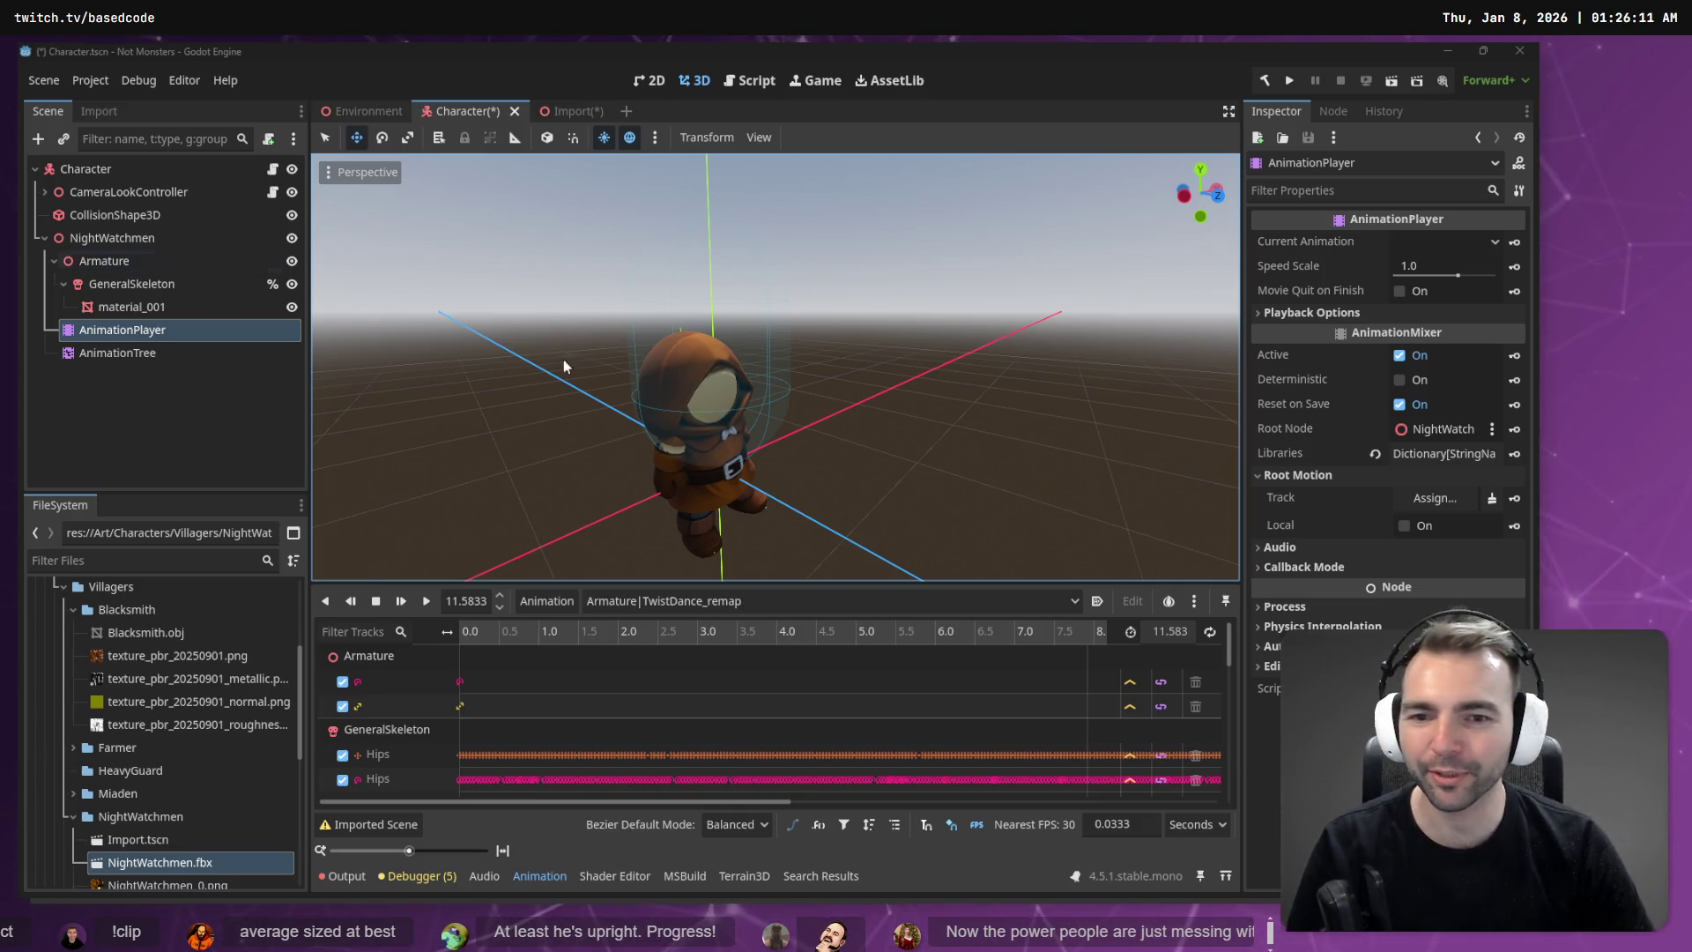
# Step: Select GeneralSkeleton in the Scene tree to inspect its bones, then switch to AccuRIG
pyautogui.click(63, 284)
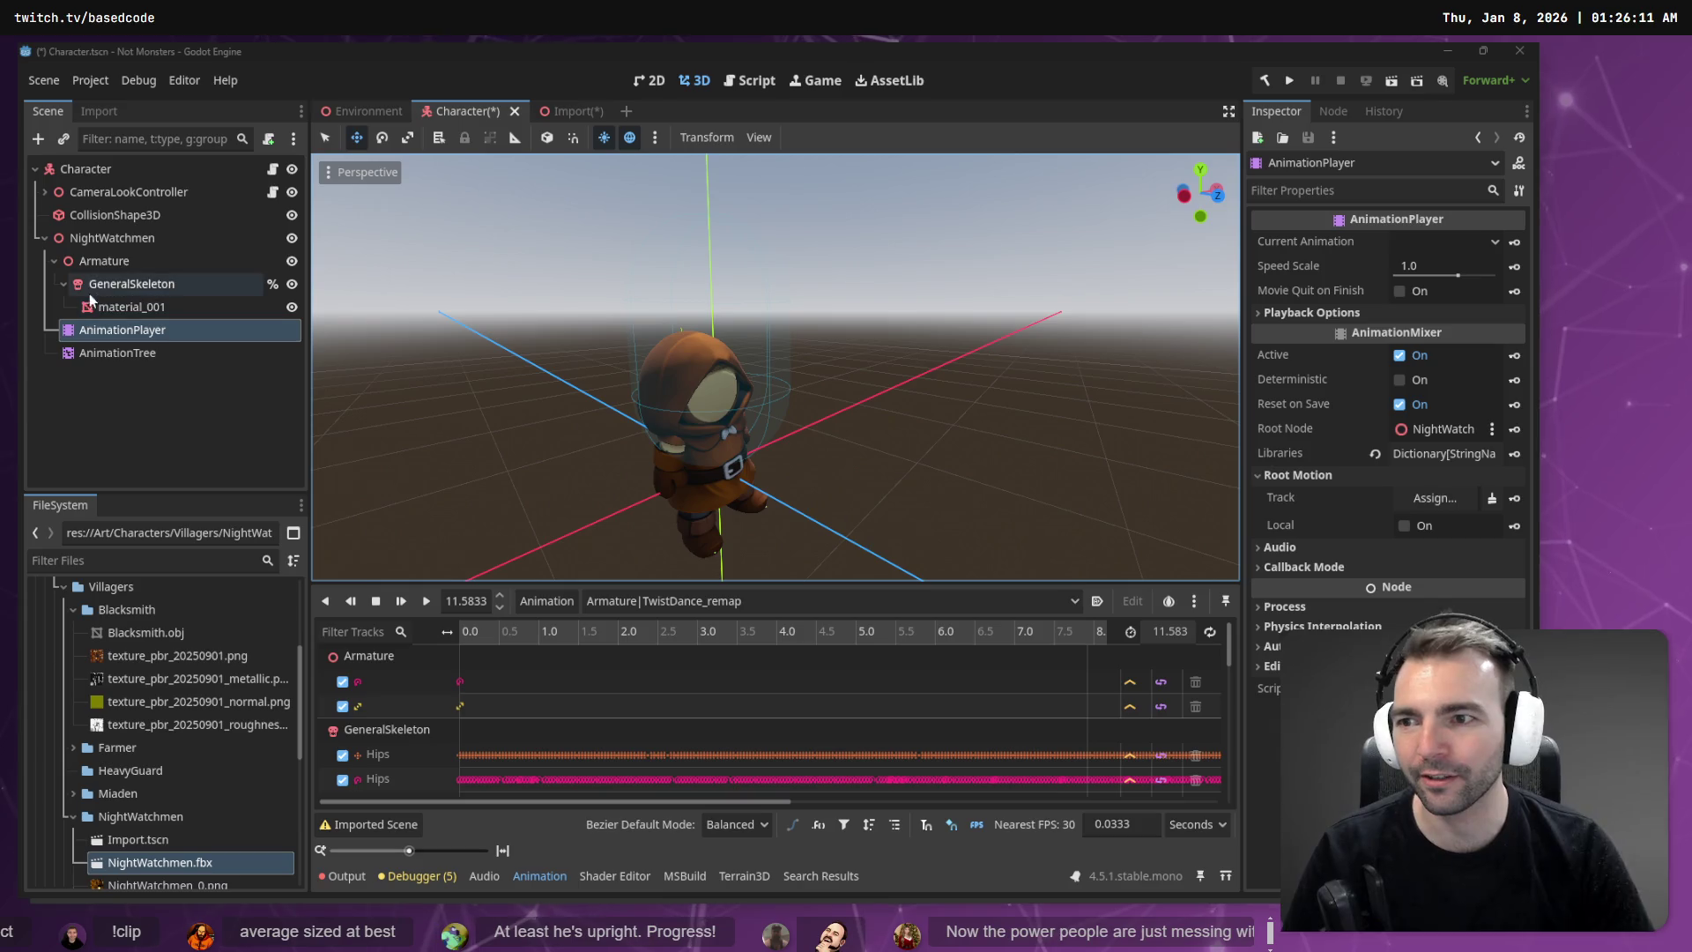
pyautogui.click(63, 283)
pyautogui.click(137, 284)
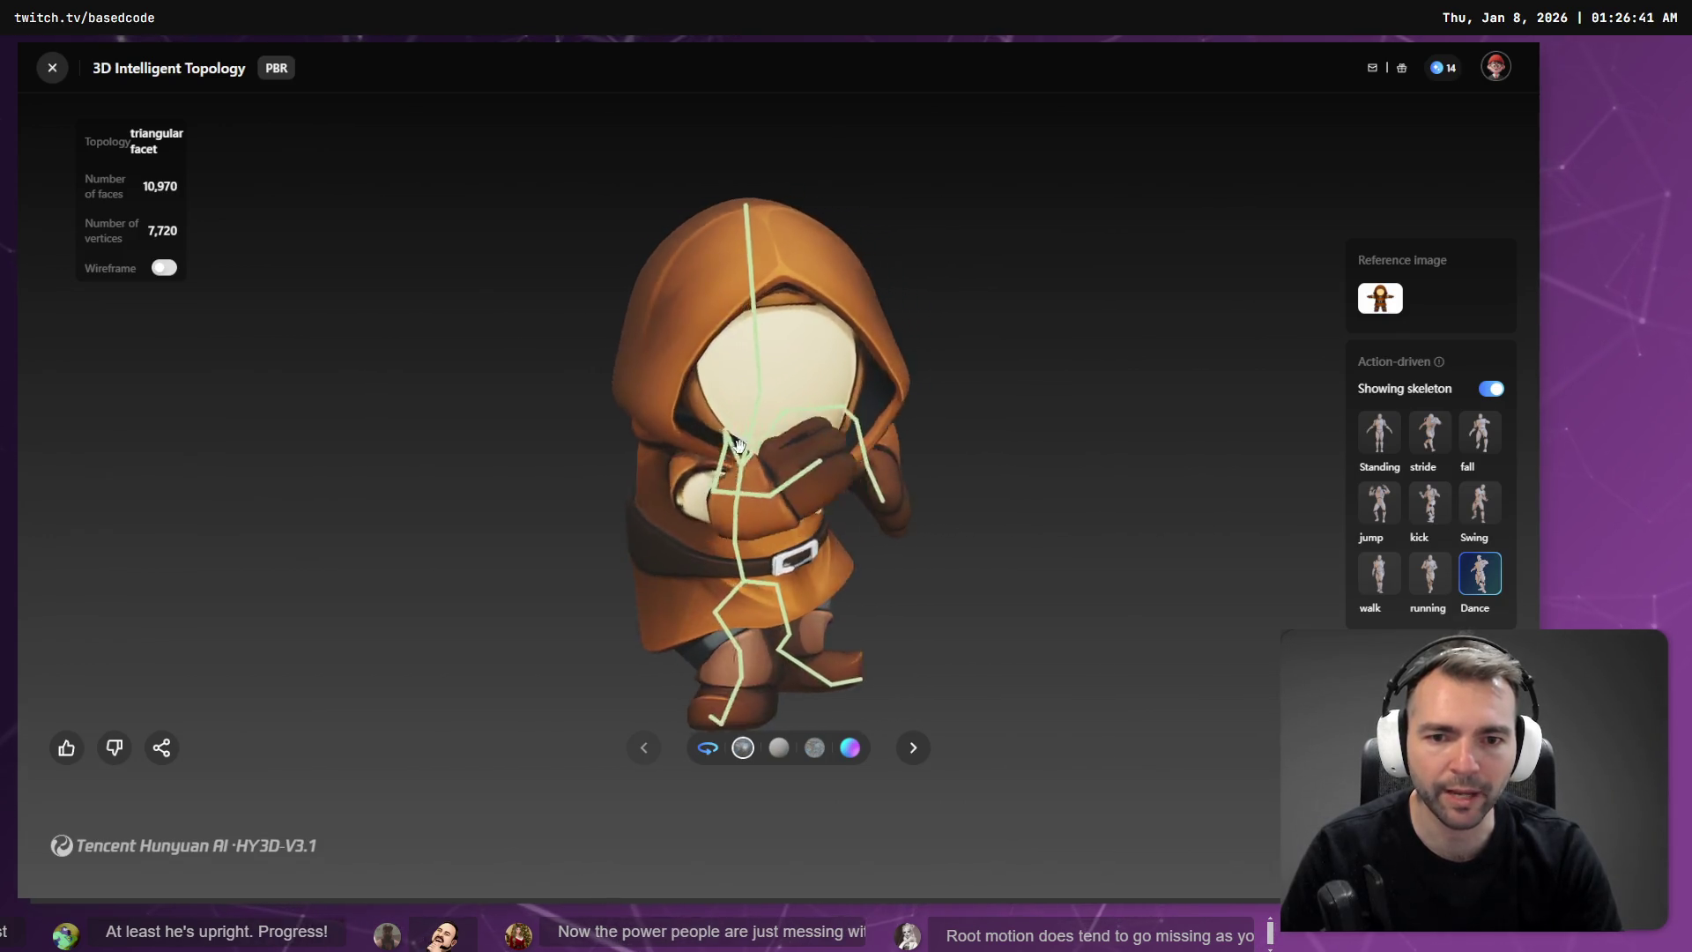
pyautogui.hotkey('alt', 'Tab')
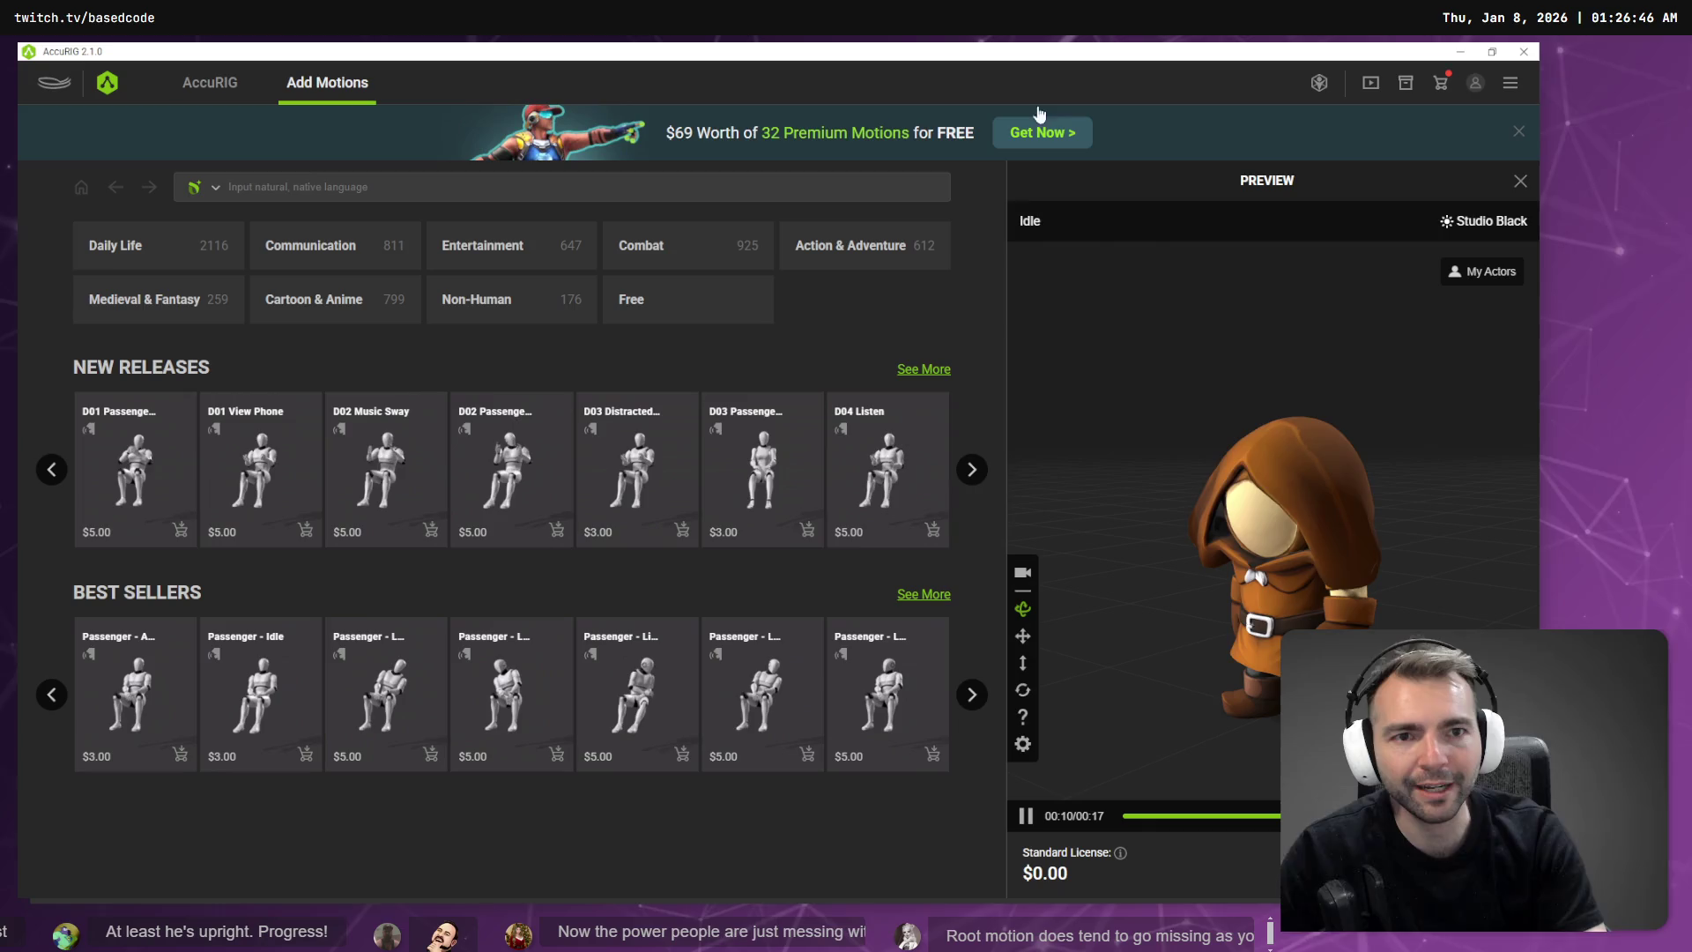
# Step: Return to AccuRIG's rigging steps and view the character's skeleton bones from the front
pyautogui.click(209, 83)
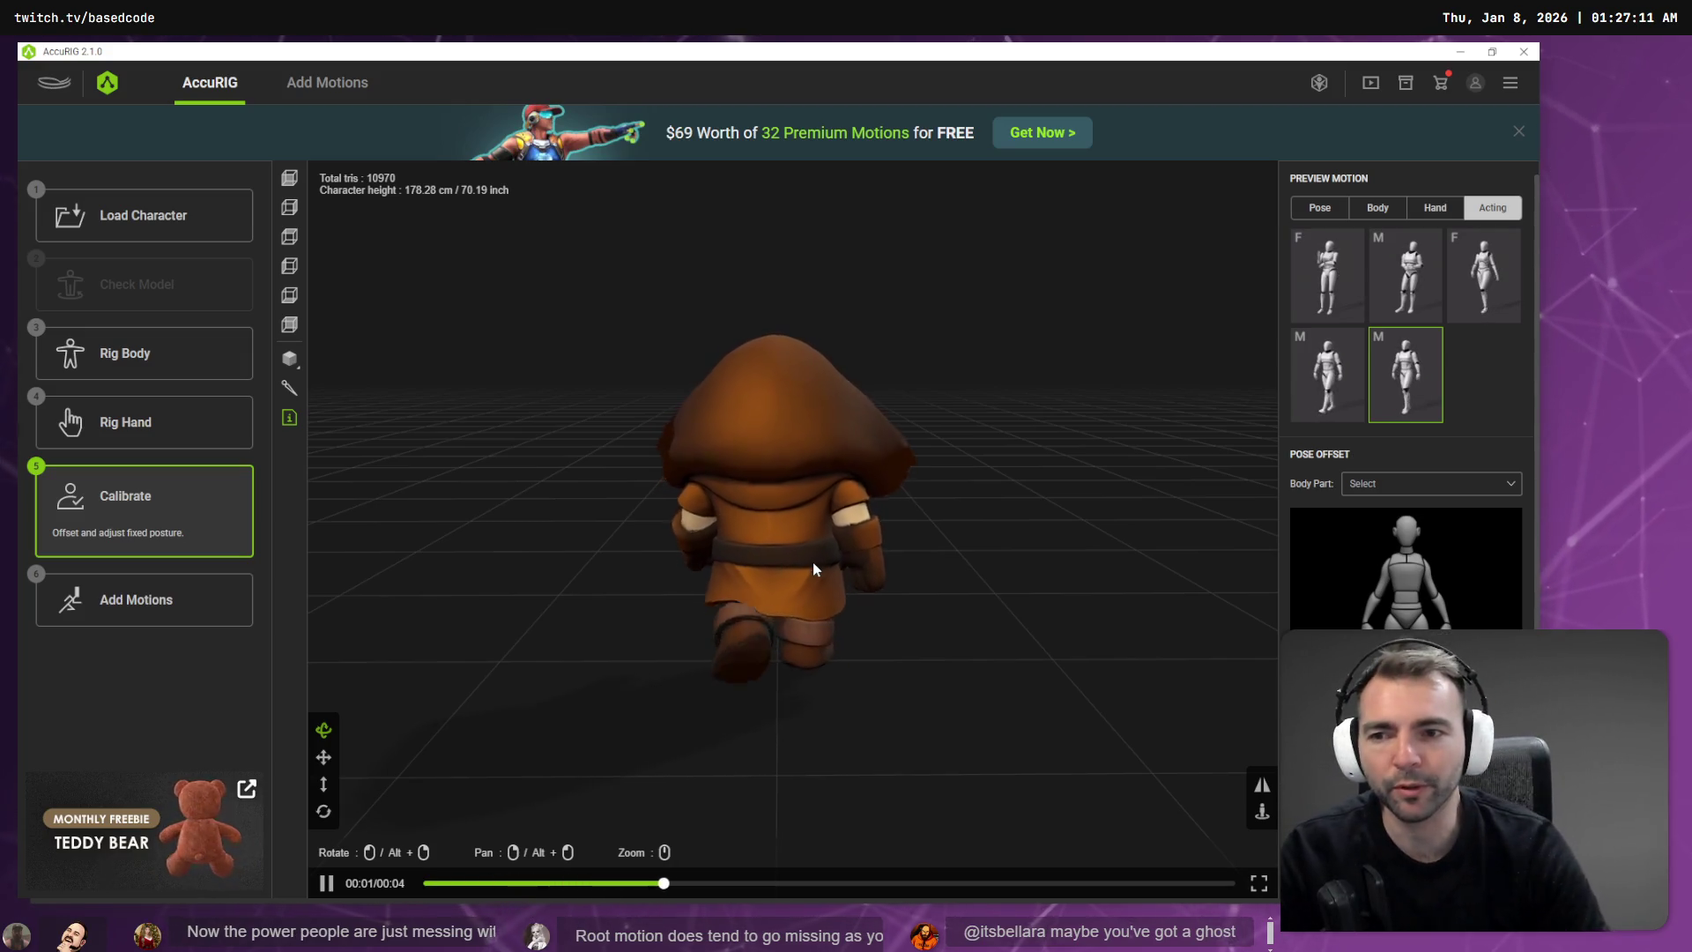
pyautogui.click(283, 388)
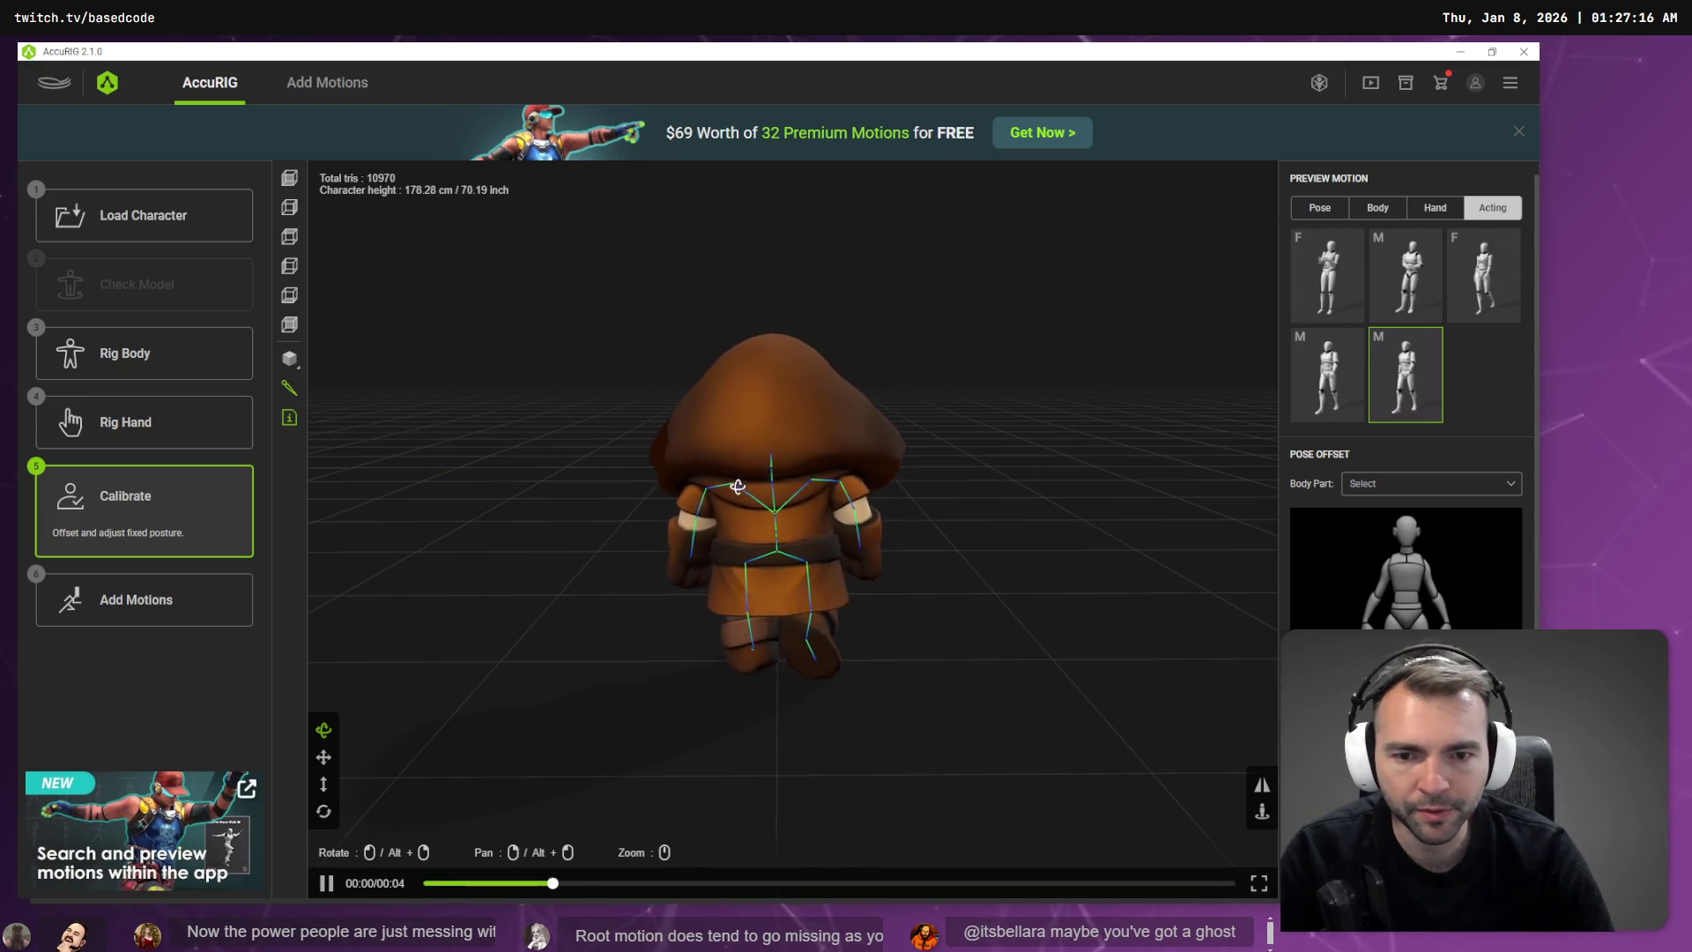
pyautogui.moveTo(744, 487); pyautogui.dragTo(1070, 479)
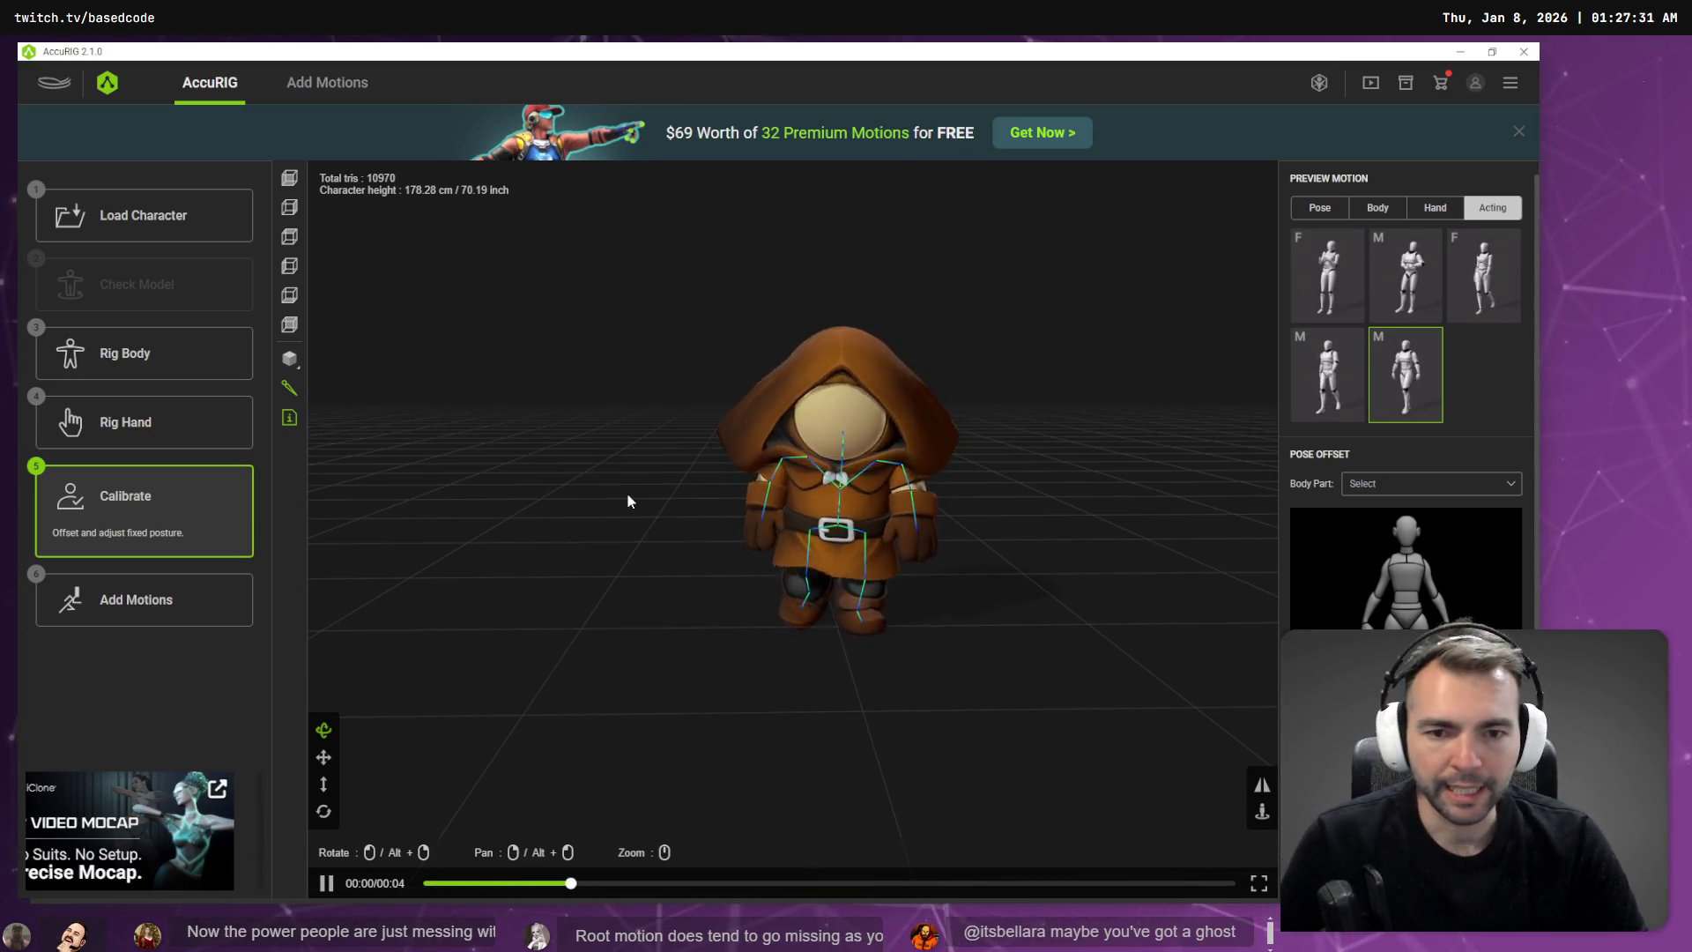
# Step: Cycle through the Hunyuan viewer and CharacterRootLocomotion.cs script to the ChatGPT browser chat
pyautogui.hotkey('alt', 'Tab')
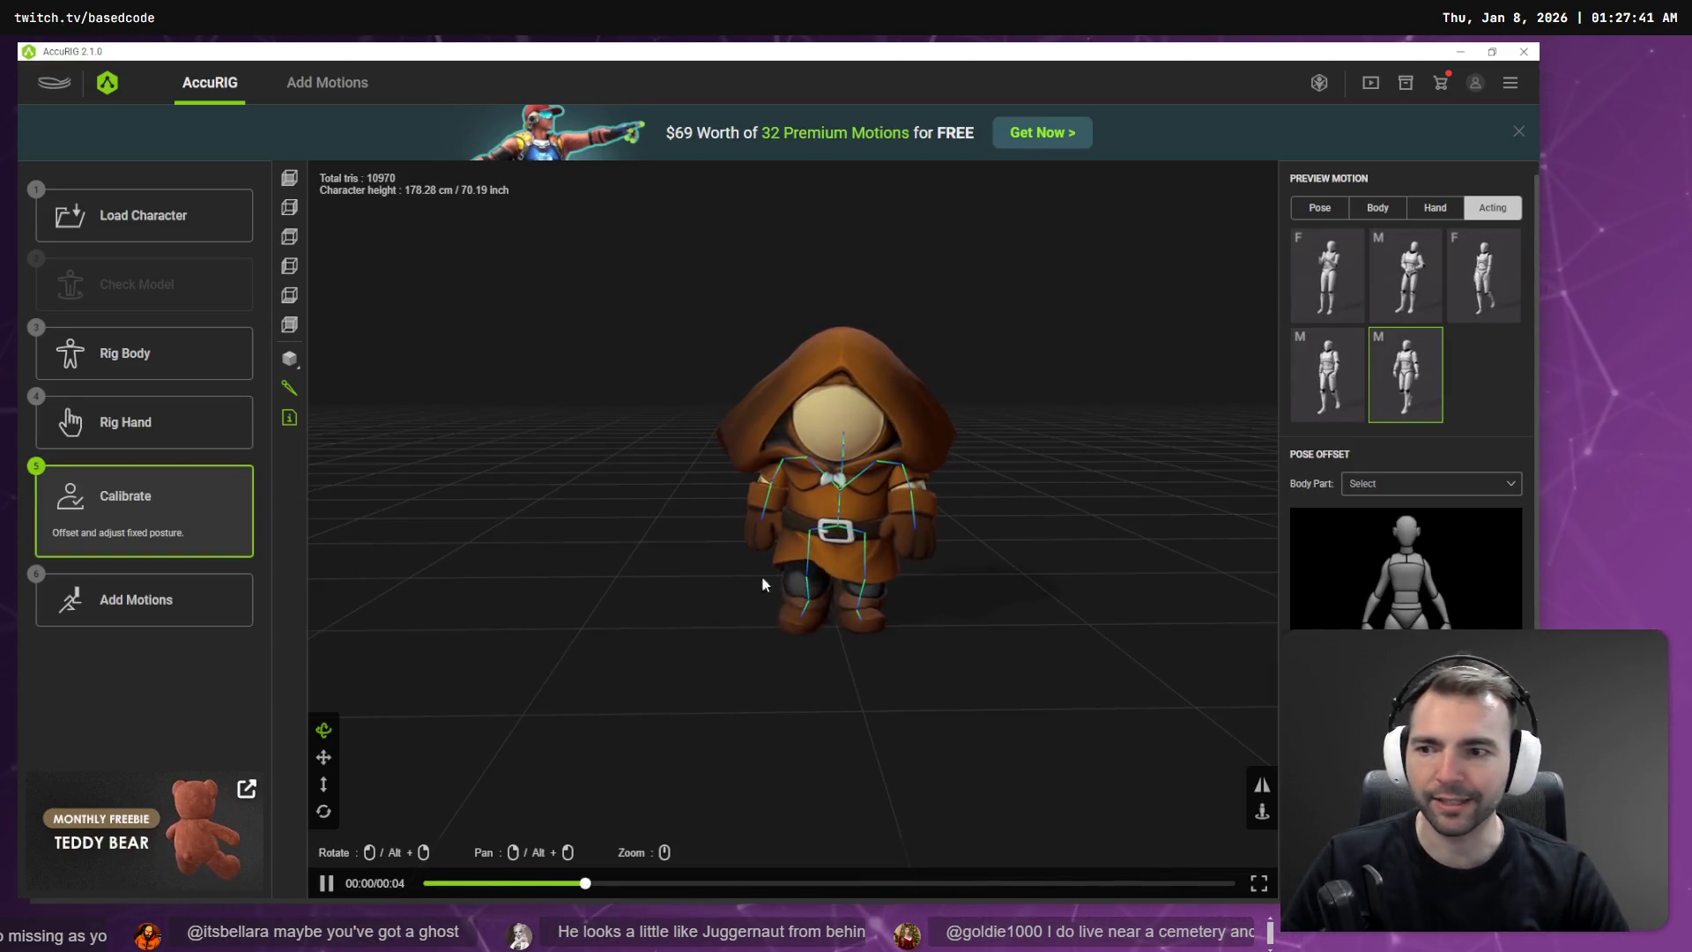
pyautogui.moveTo(286, 362)
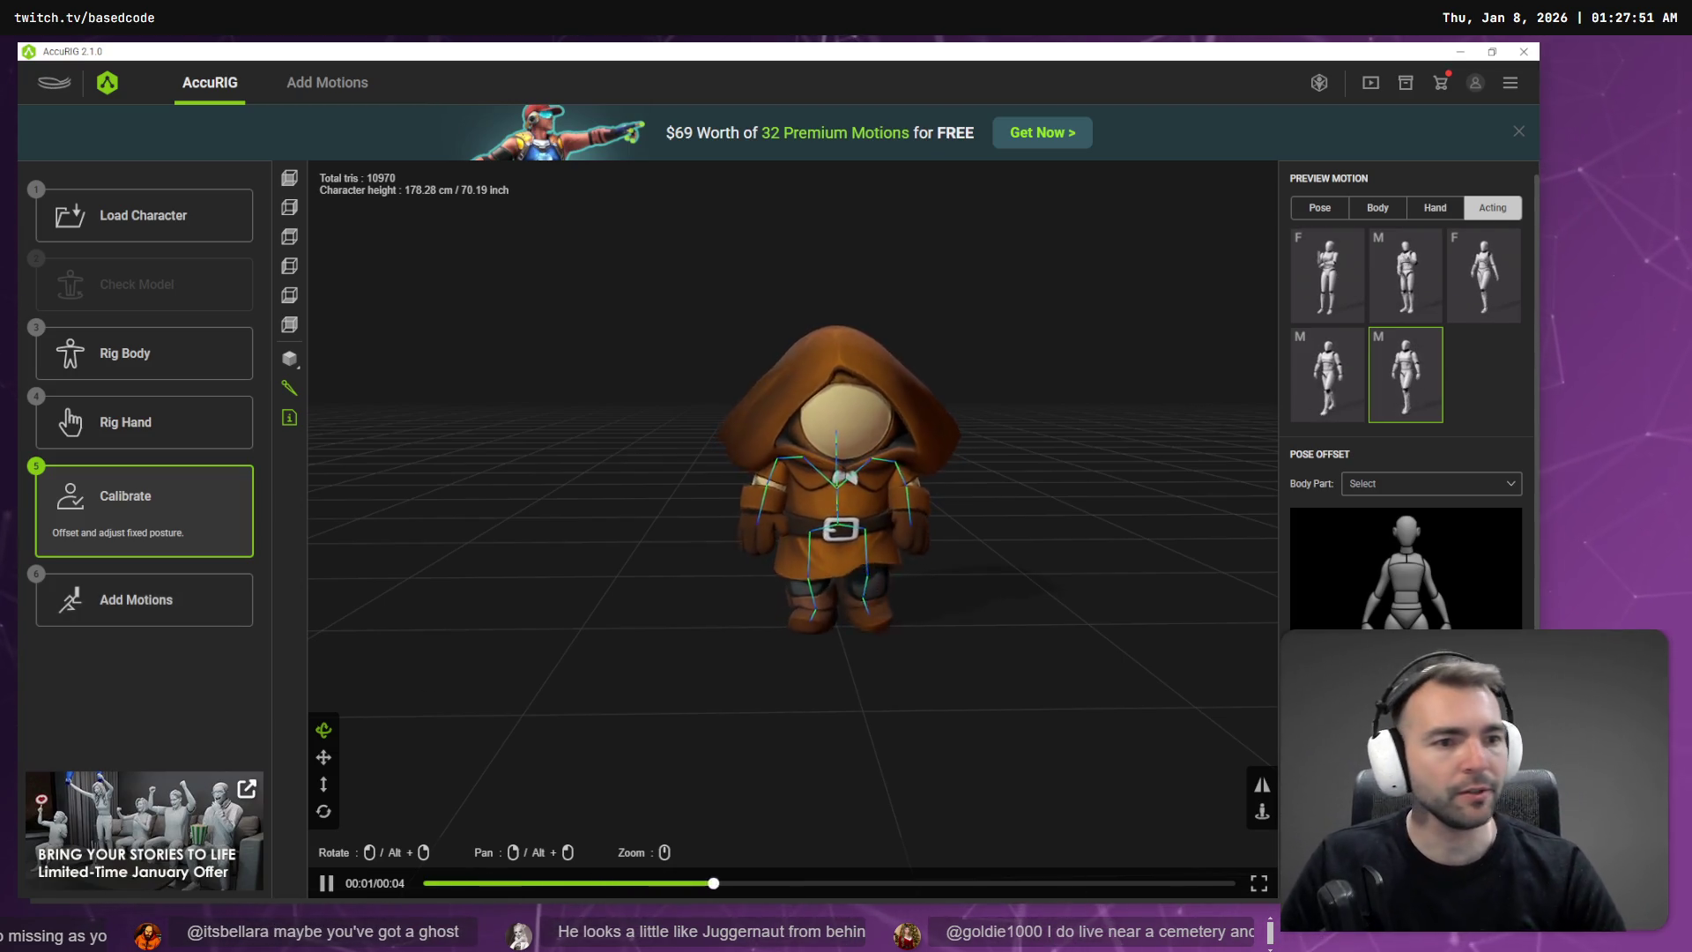
pyautogui.hotkey('alt', 'Tab')
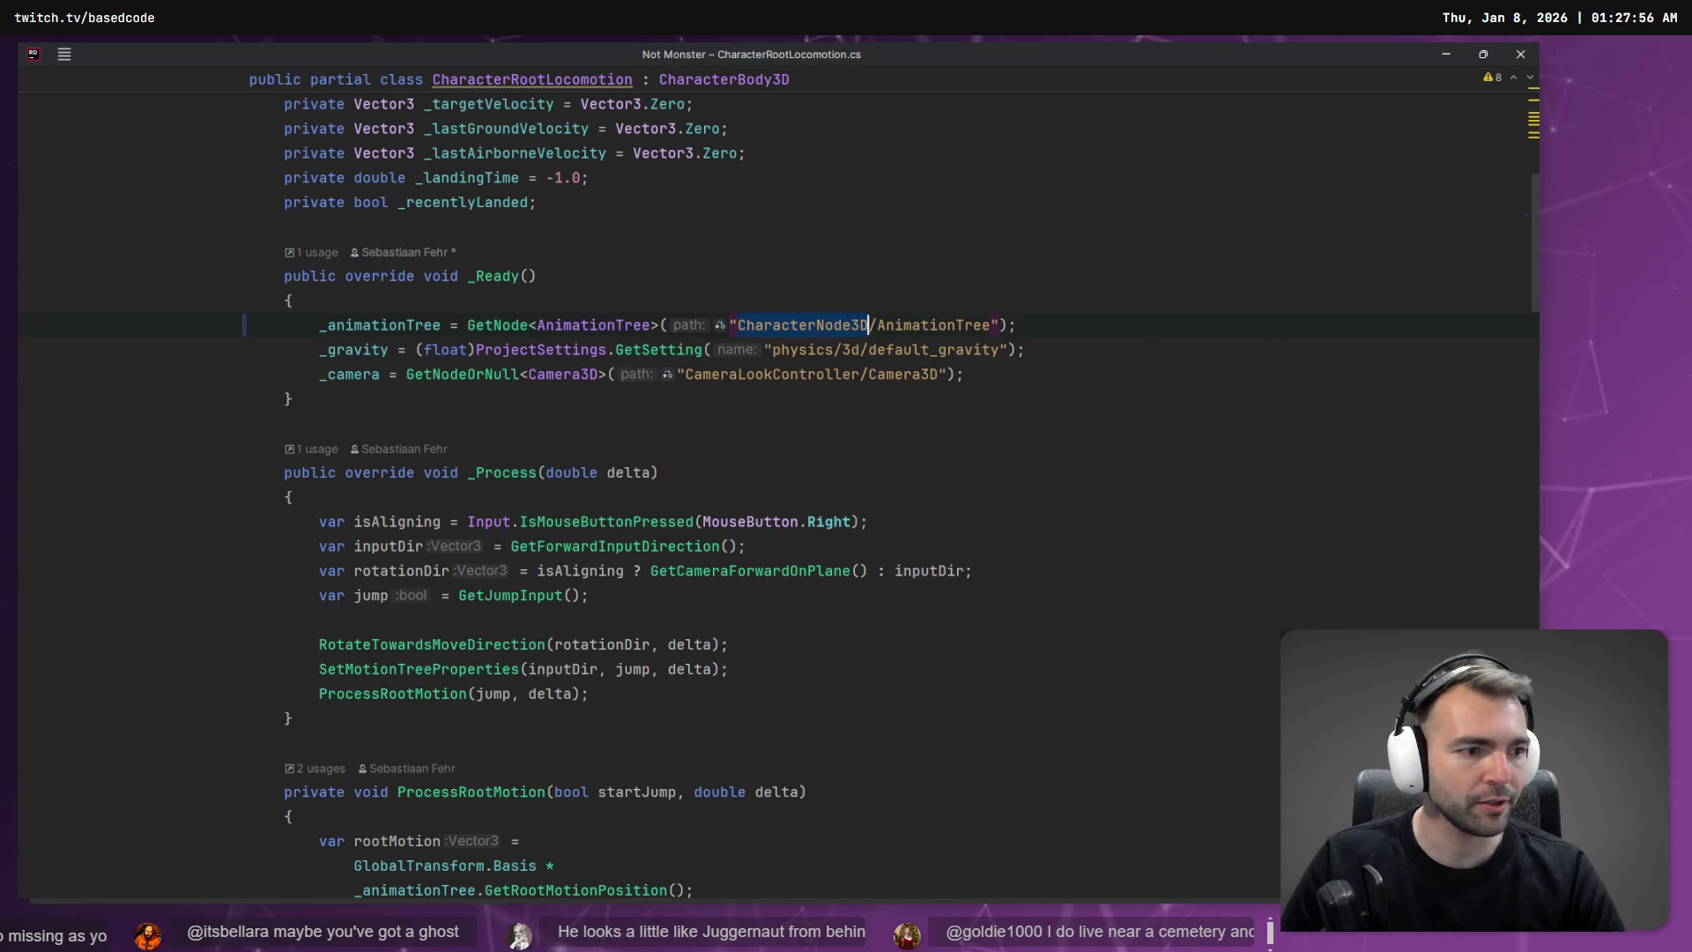
pyautogui.hotkey('alt', 'Tab')
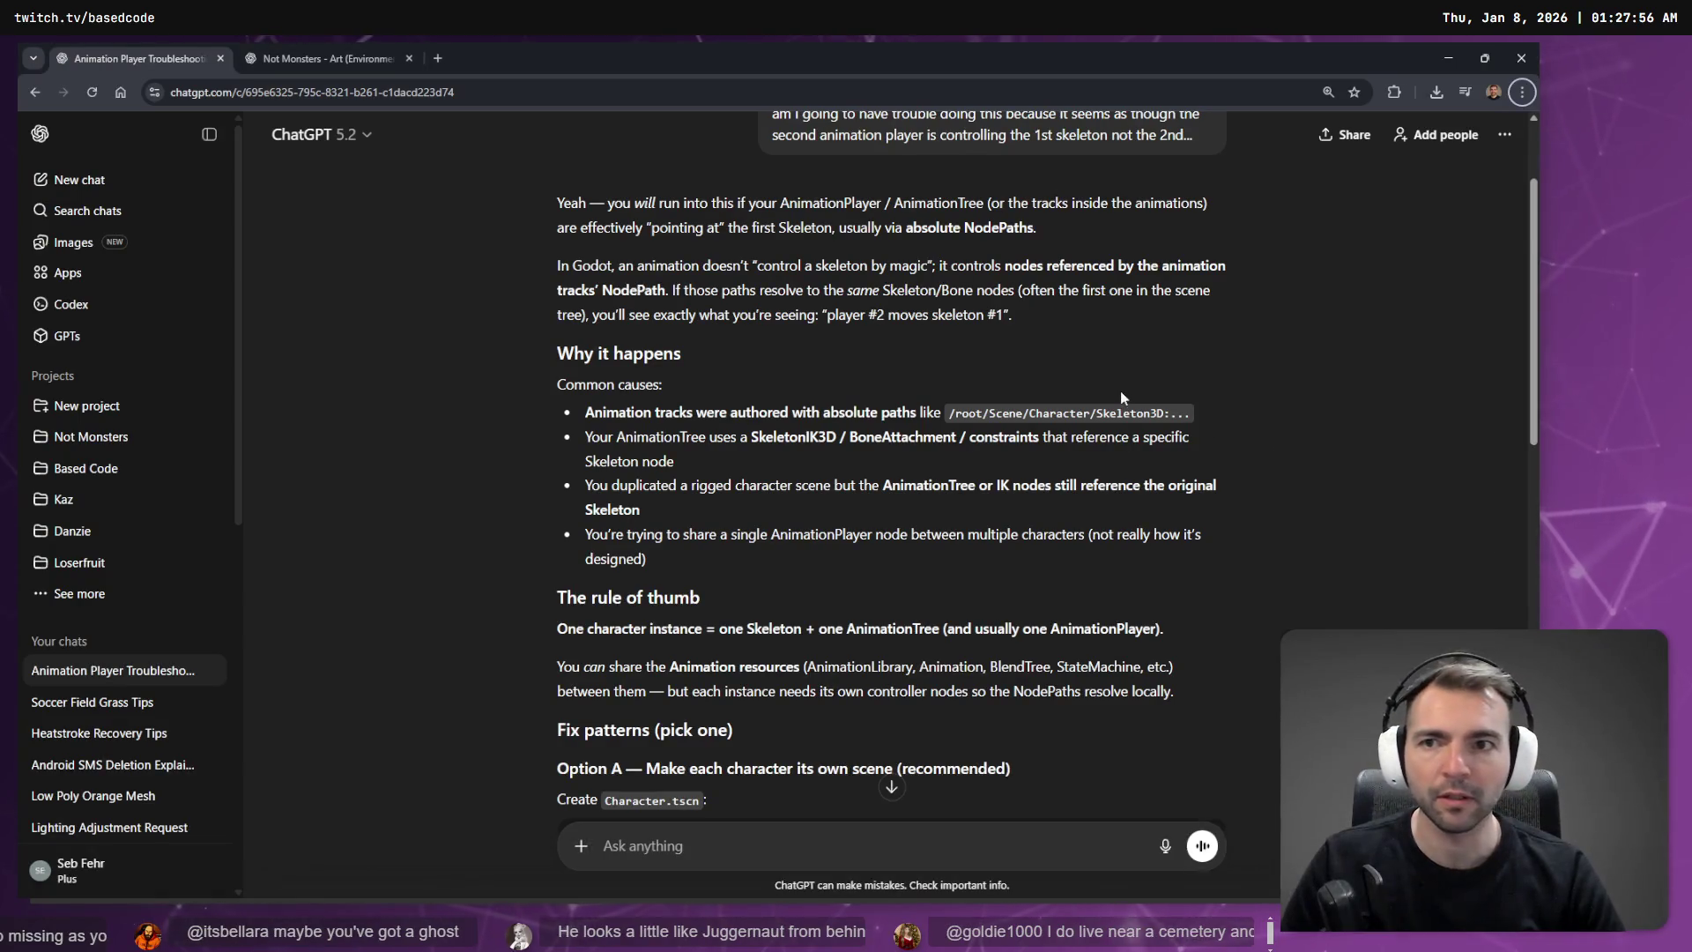
# Step: Open chatgpt.com in a new tab, then close that extra tab
pyautogui.hotkey('ctrl', 't')
pyautogui.write('chatgpt.com')
pyautogui.press('Return')
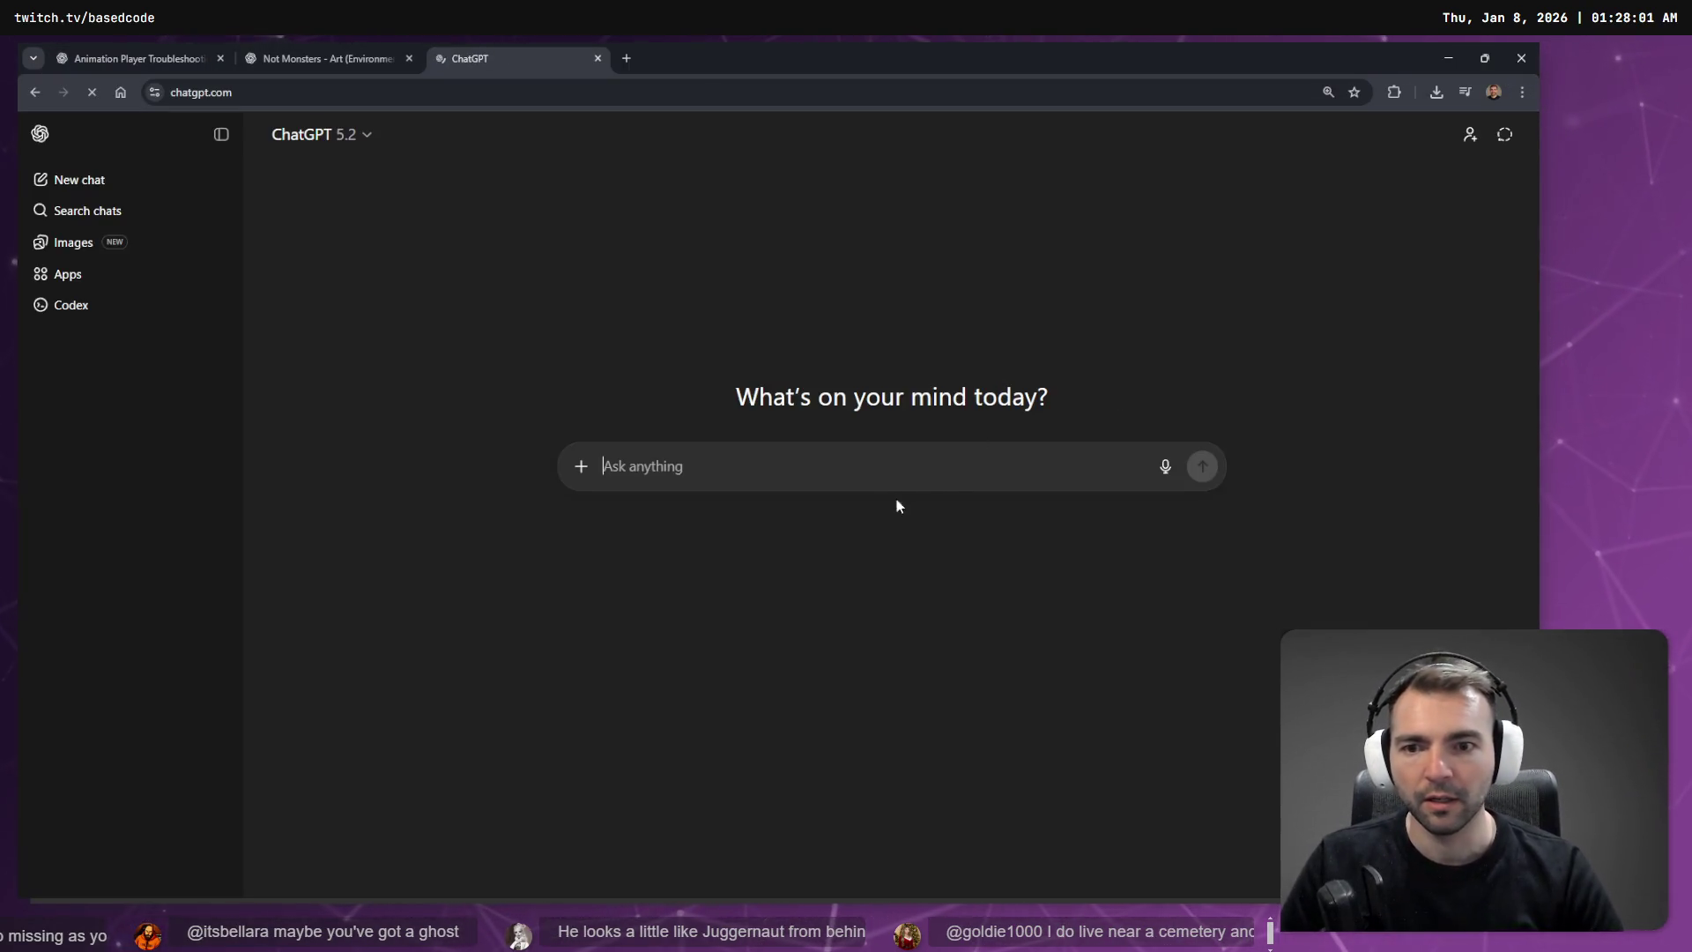
pyautogui.hotkey('ctrl', 'w')
# Step: Search Google for "add root bone to hunyuan 3d character rig" in a new tab
pyautogui.hotkey('ctrl', 't')
pyautogui.write('add')
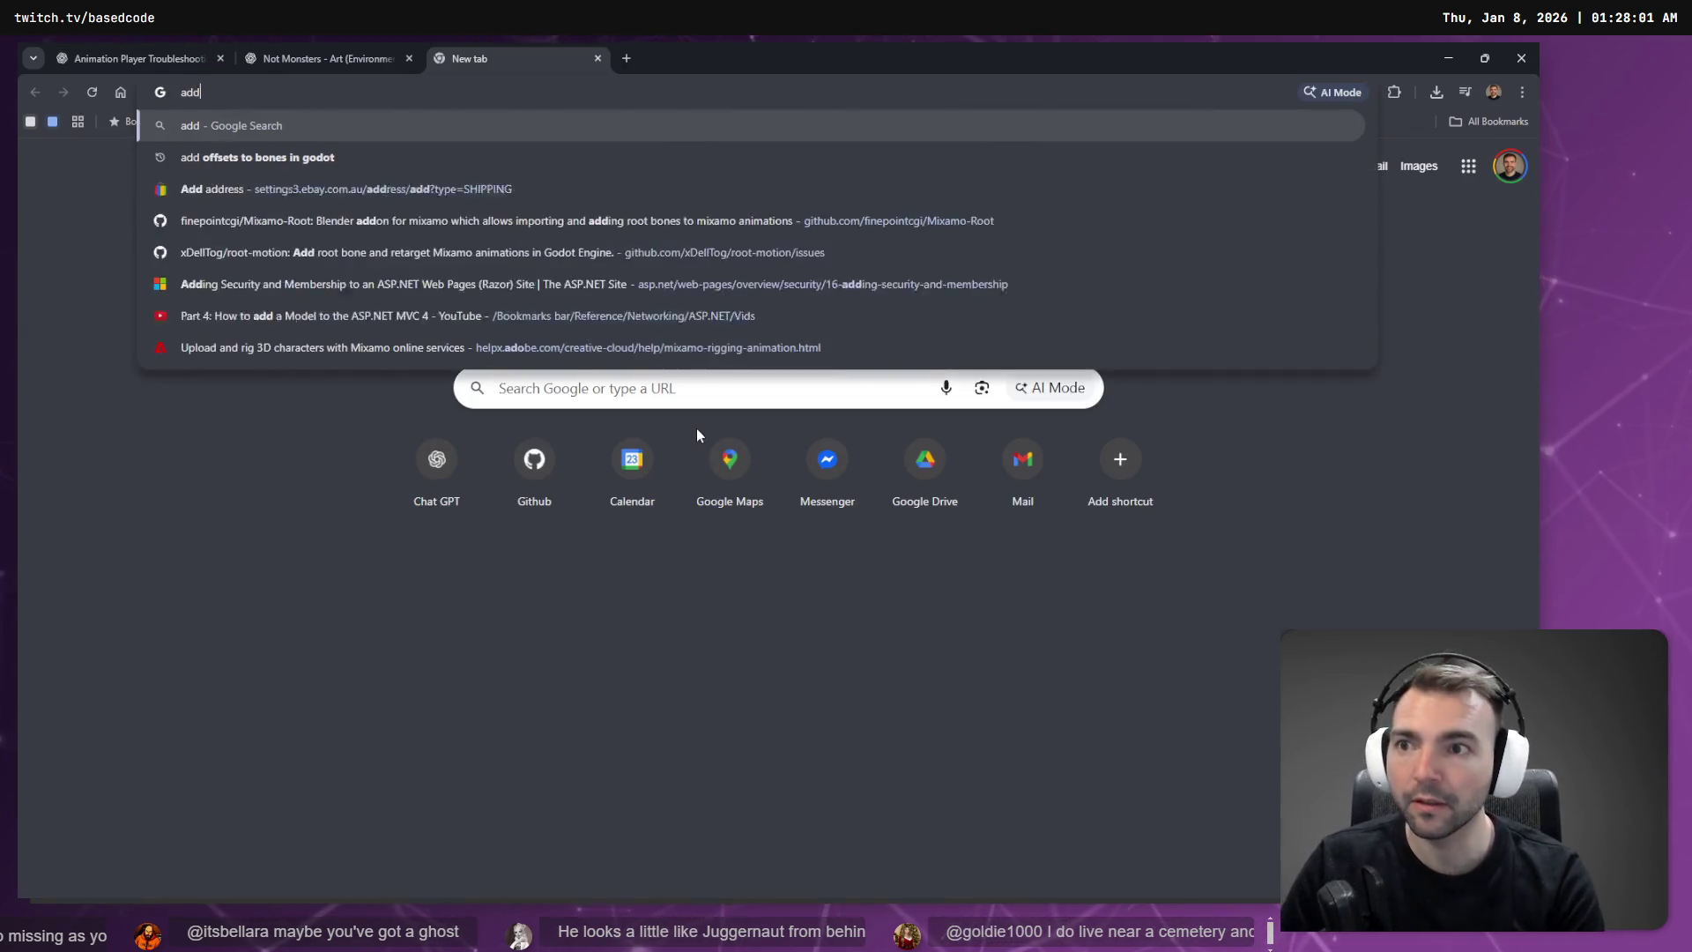
pyautogui.write(' root bone to')
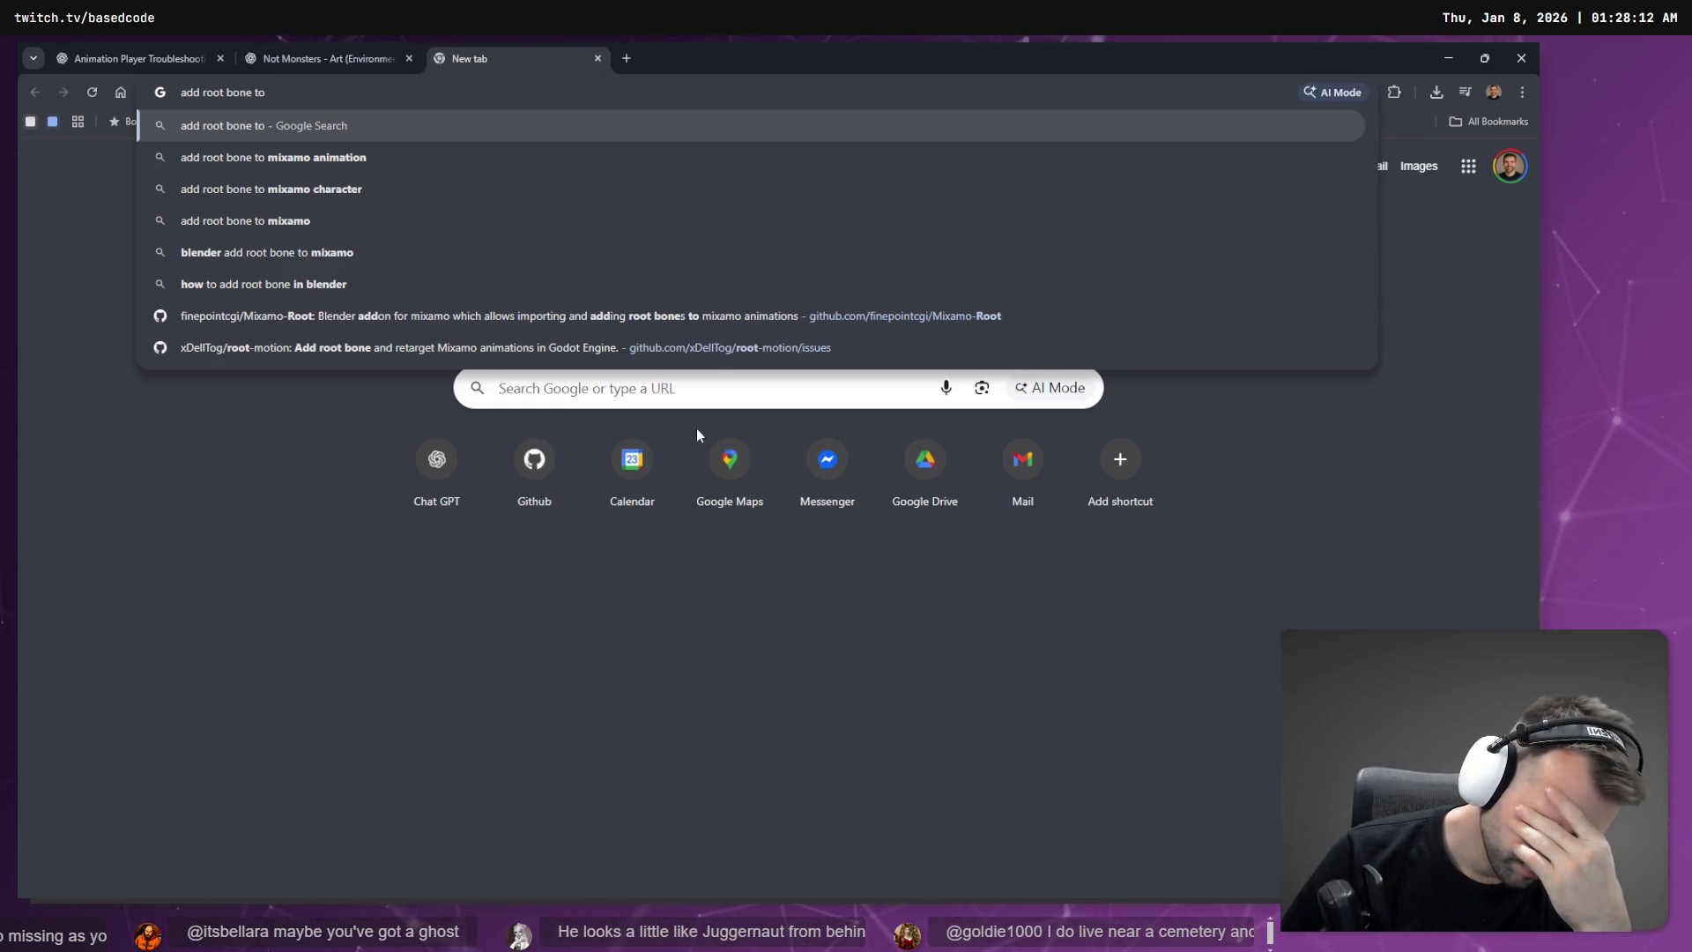
pyautogui.write(' hun')
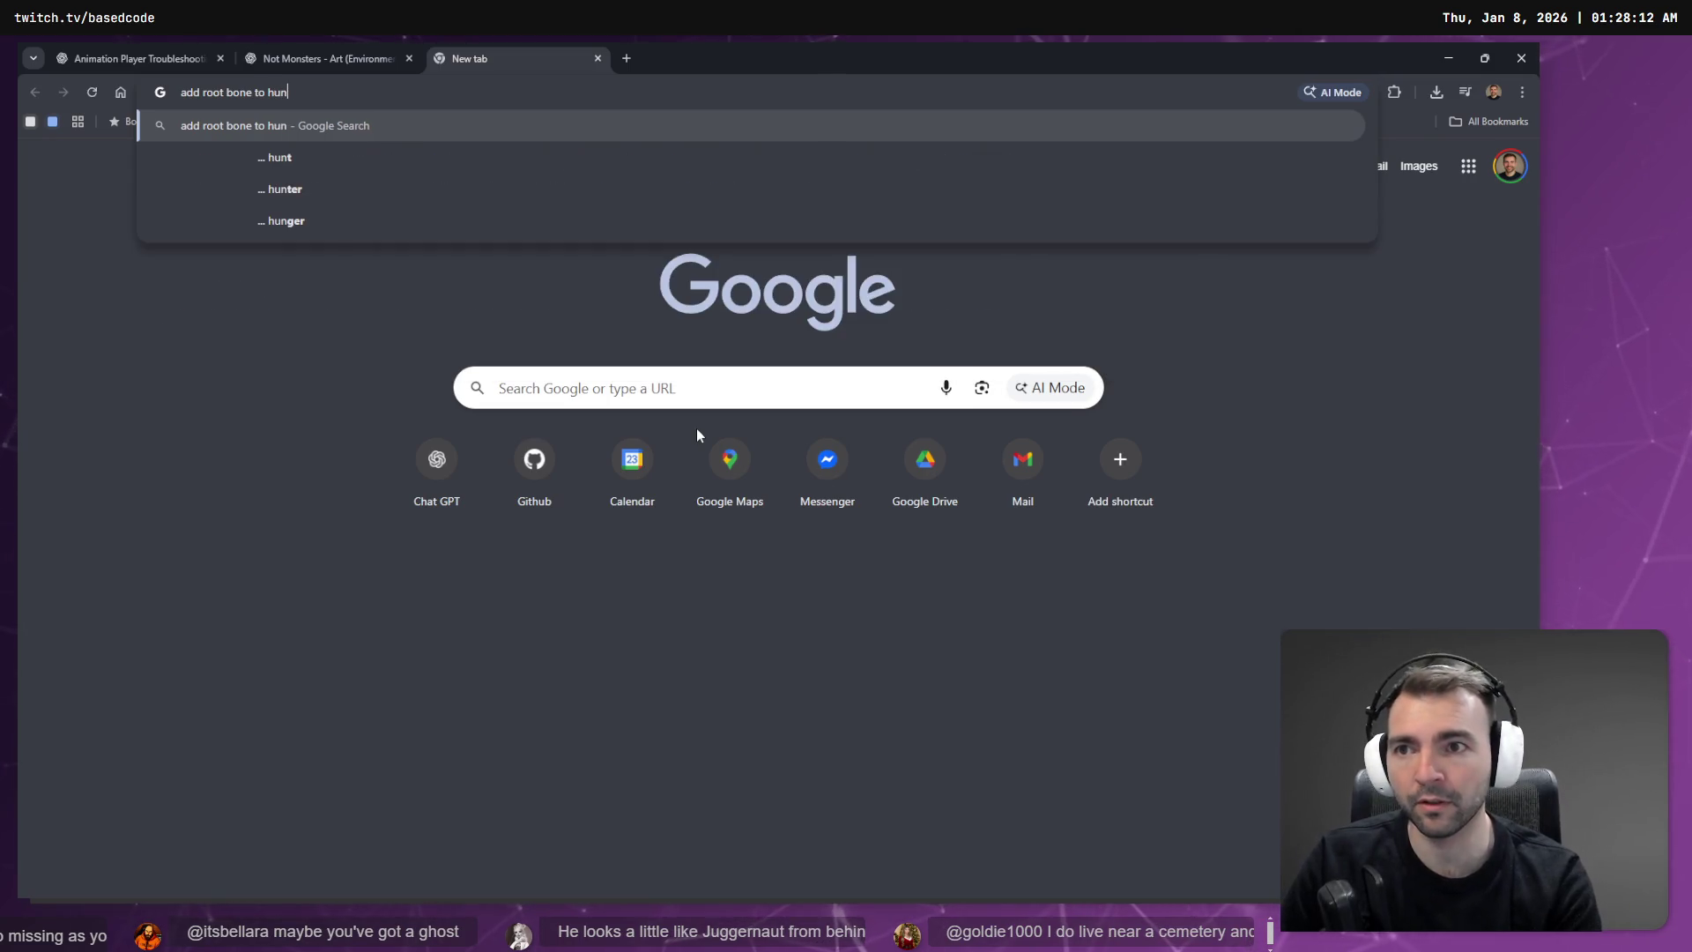
pyautogui.write('yuan 3d character')
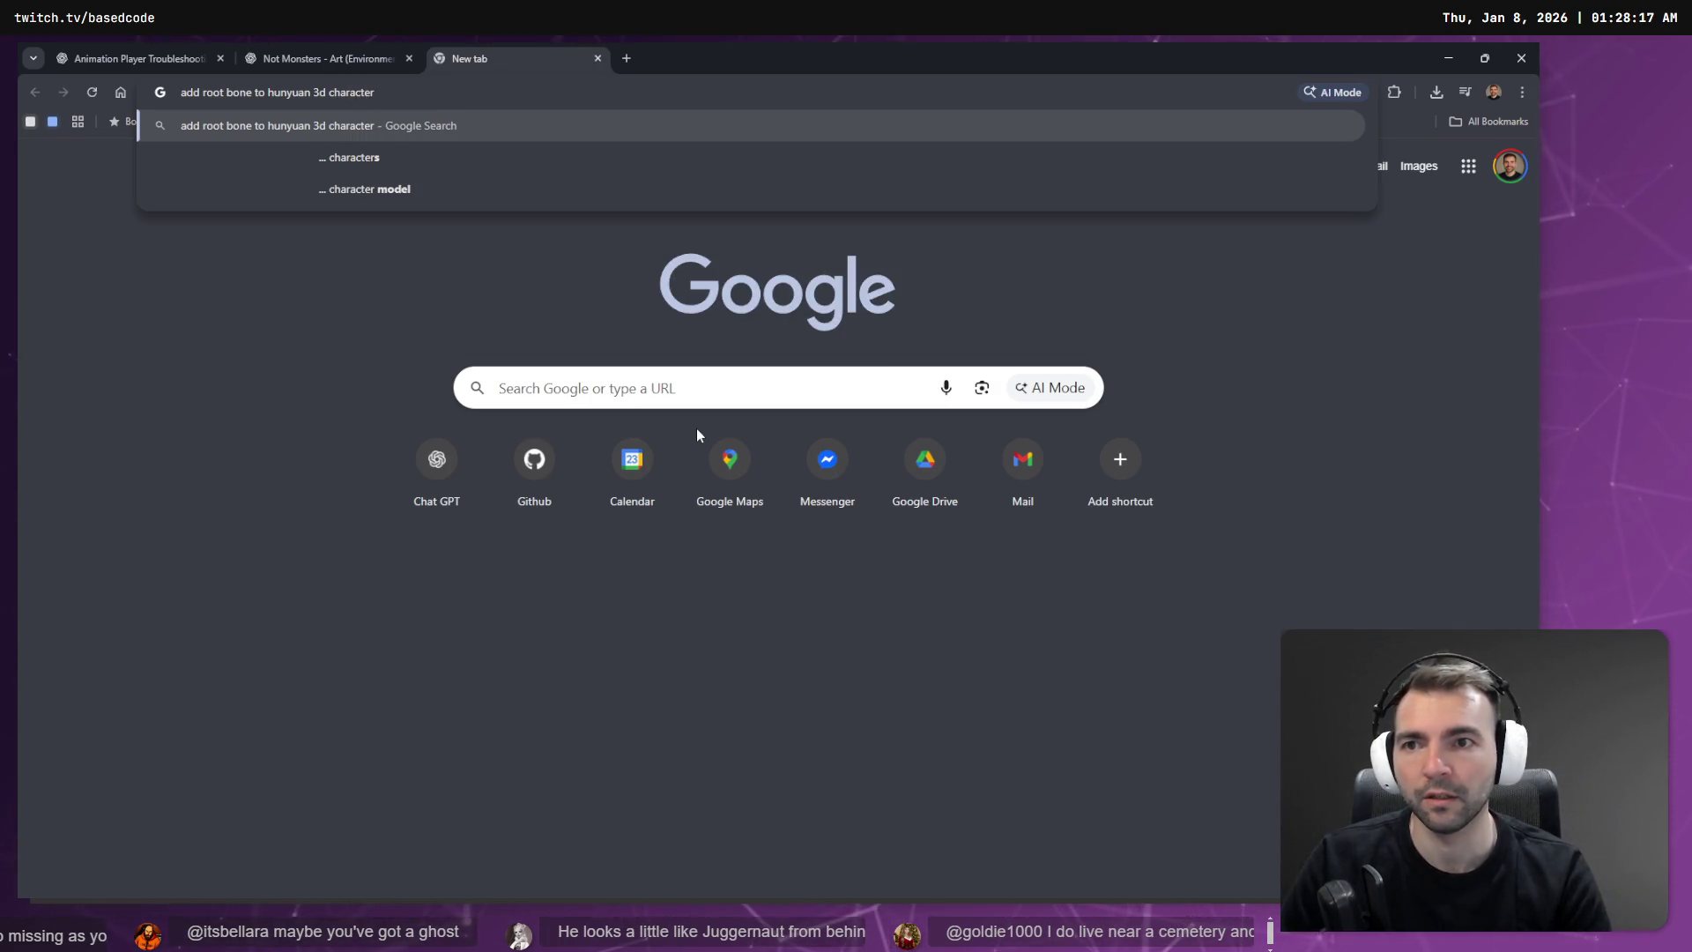
pyautogui.write(' rig')
pyautogui.press('Return')
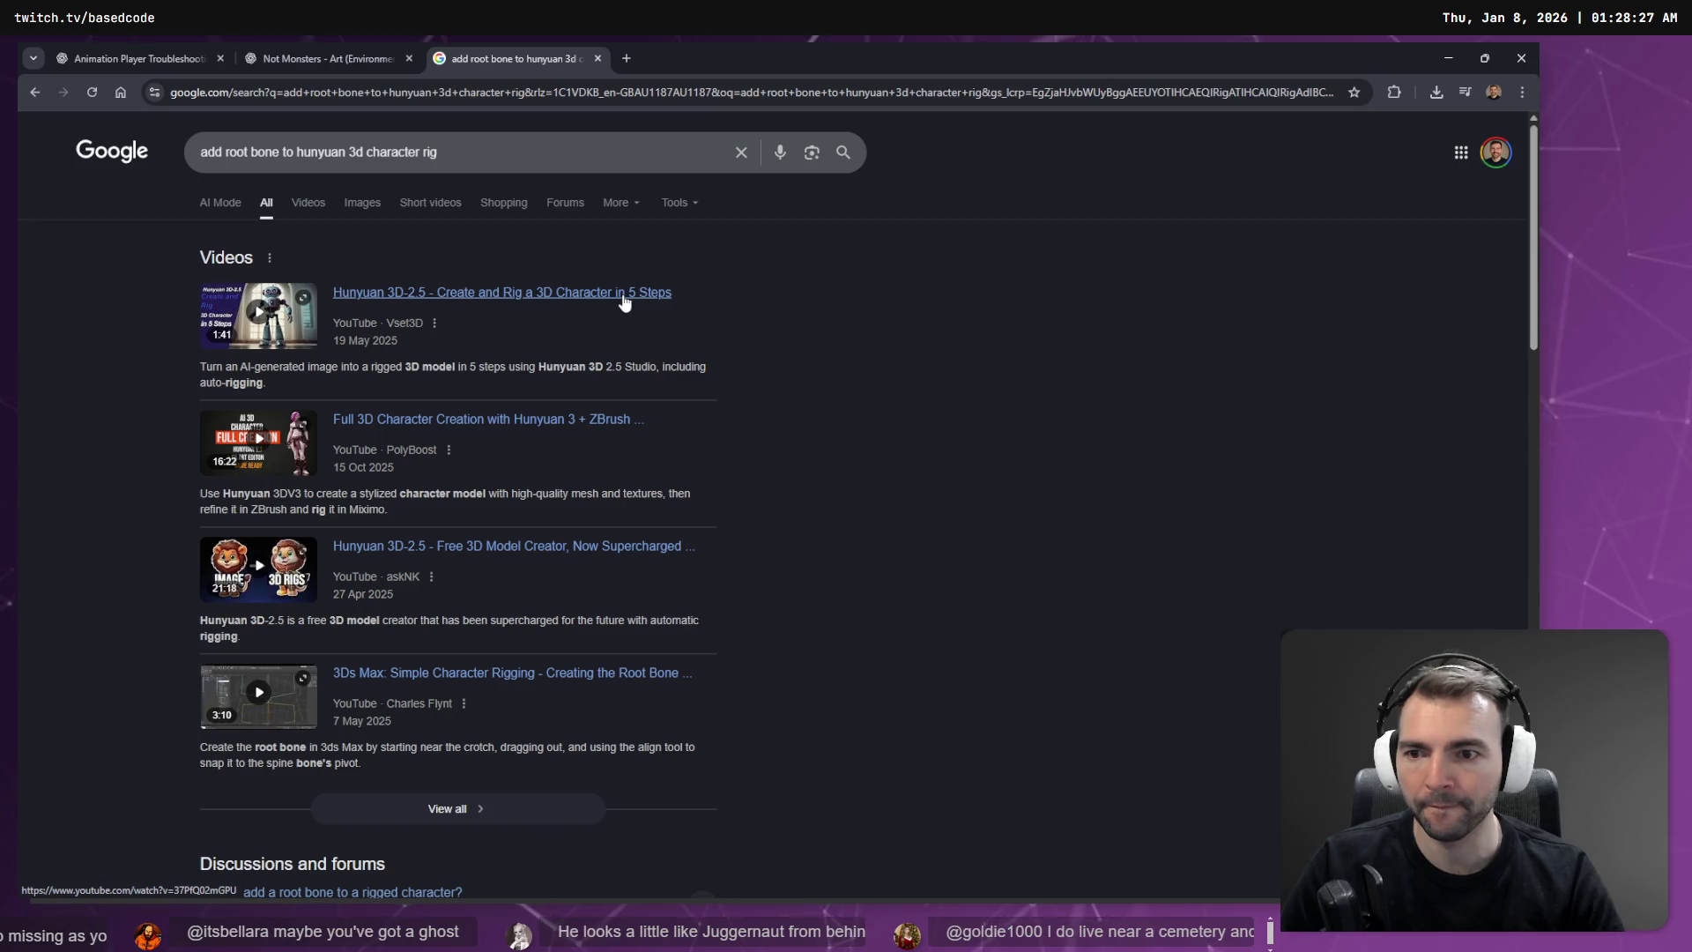
# Step: Open the Reddit and Unreal Engine forum root-bone results in background tabs and view the Unreal thread
pyautogui.scroll(-6, 632, 286)
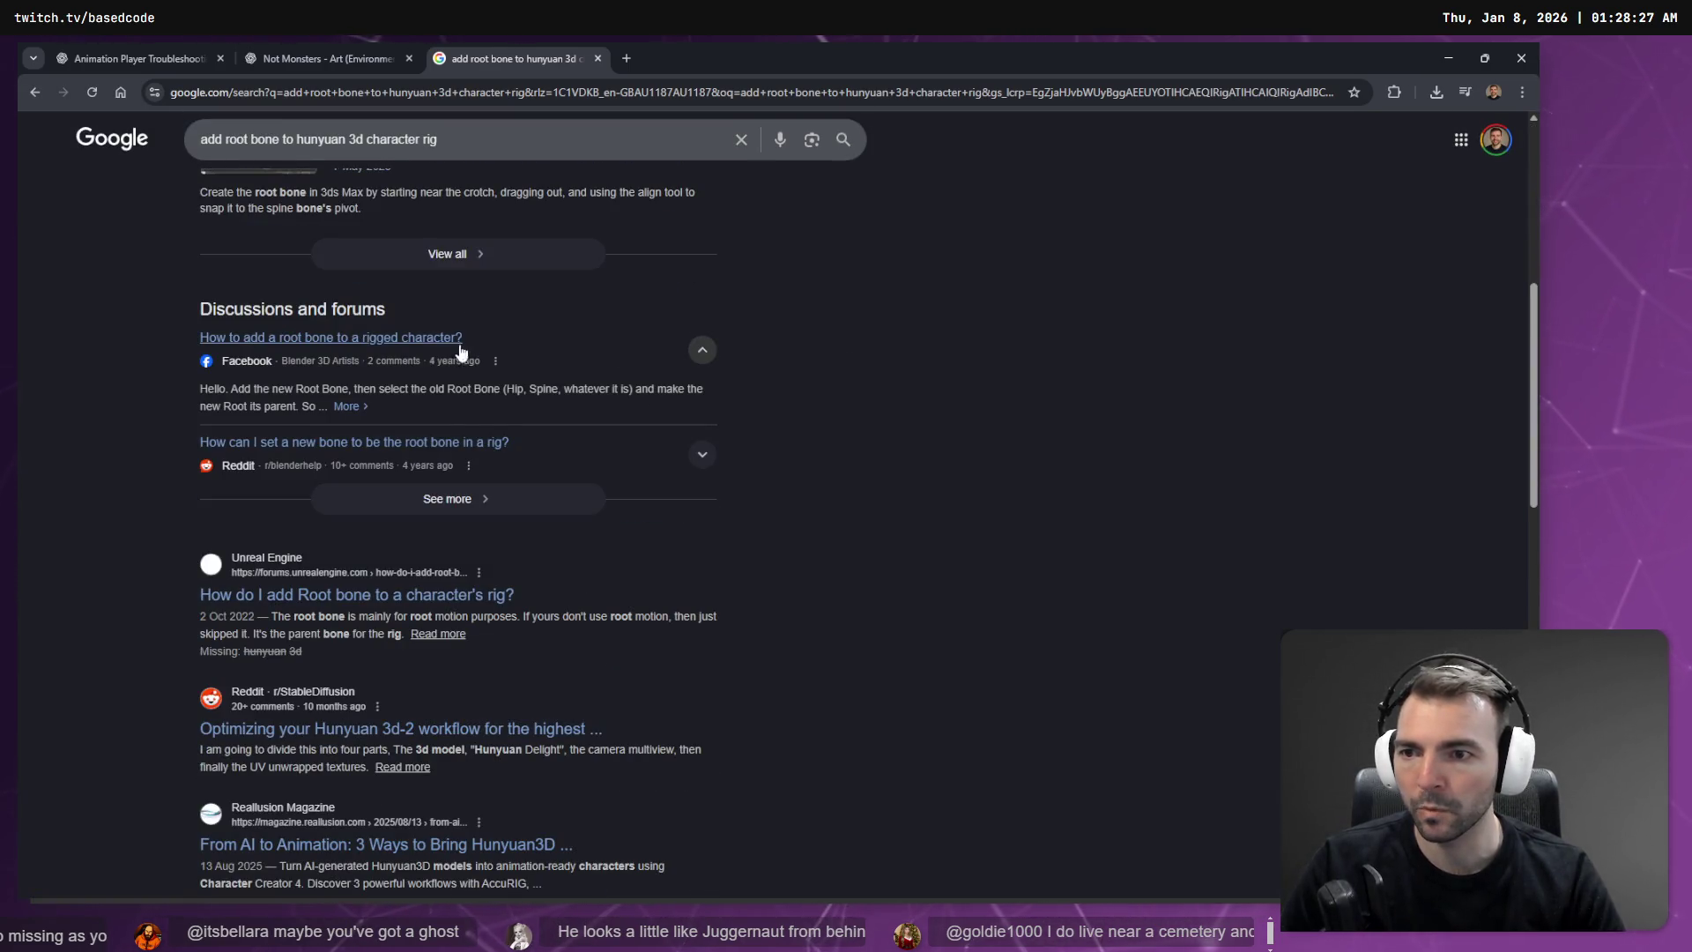
pyautogui.scroll(-1, 793, 375)
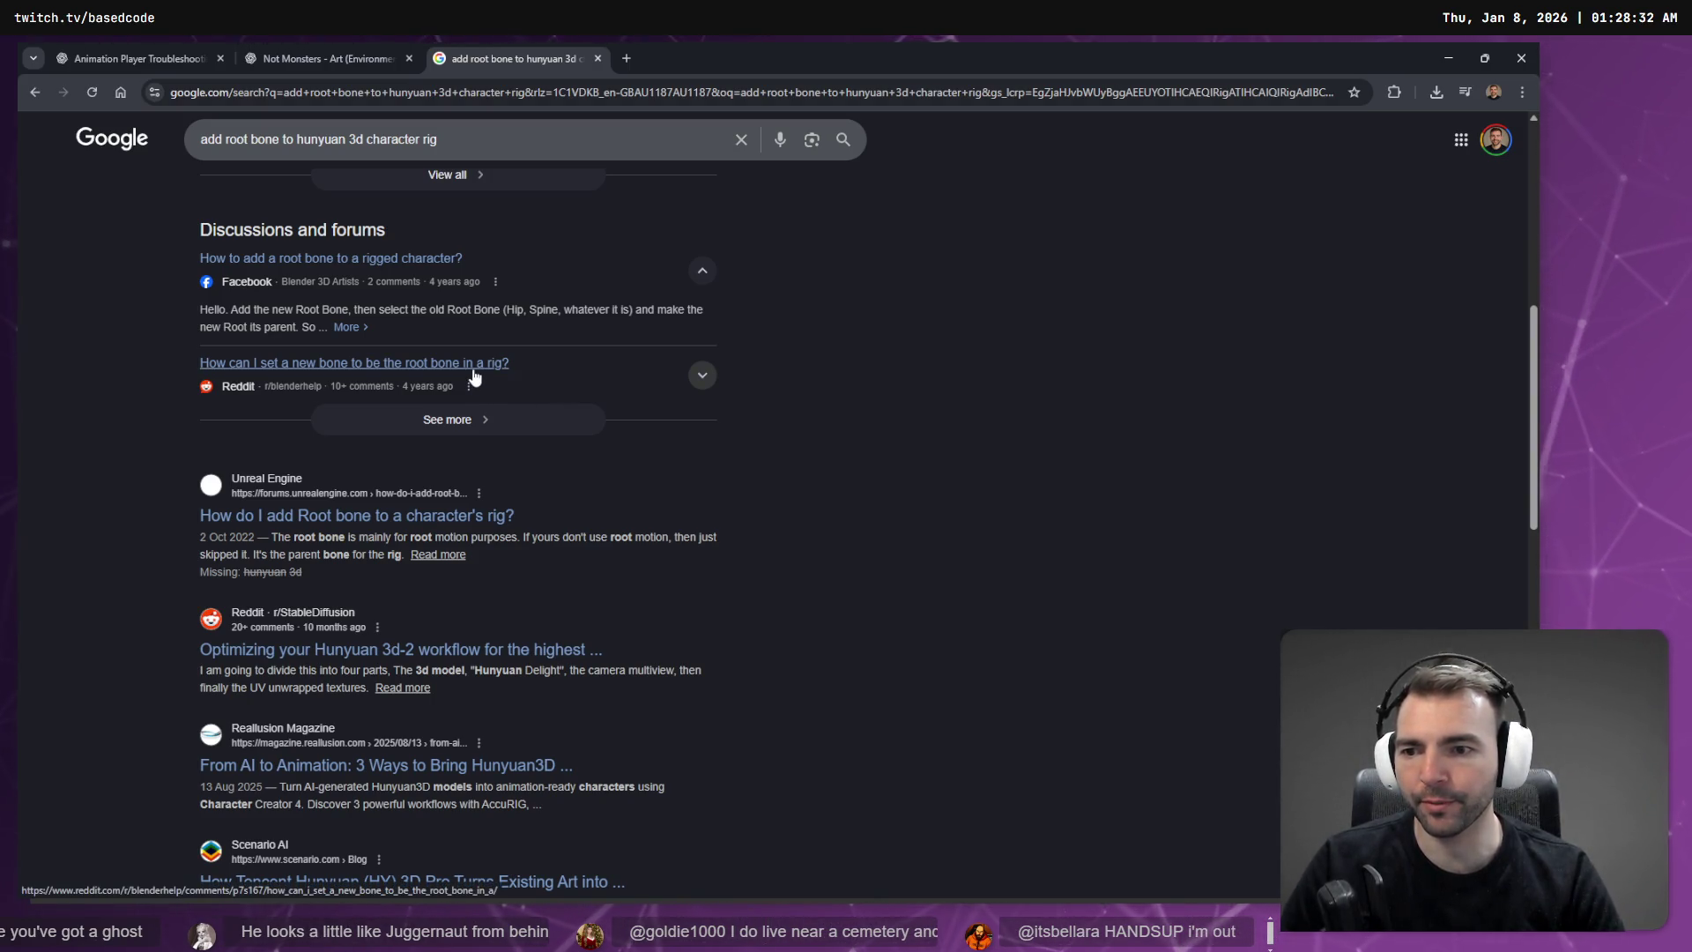
pyautogui.middleClick(474, 377)
pyautogui.scroll(-1, 939, 375)
pyautogui.middleClick(405, 437)
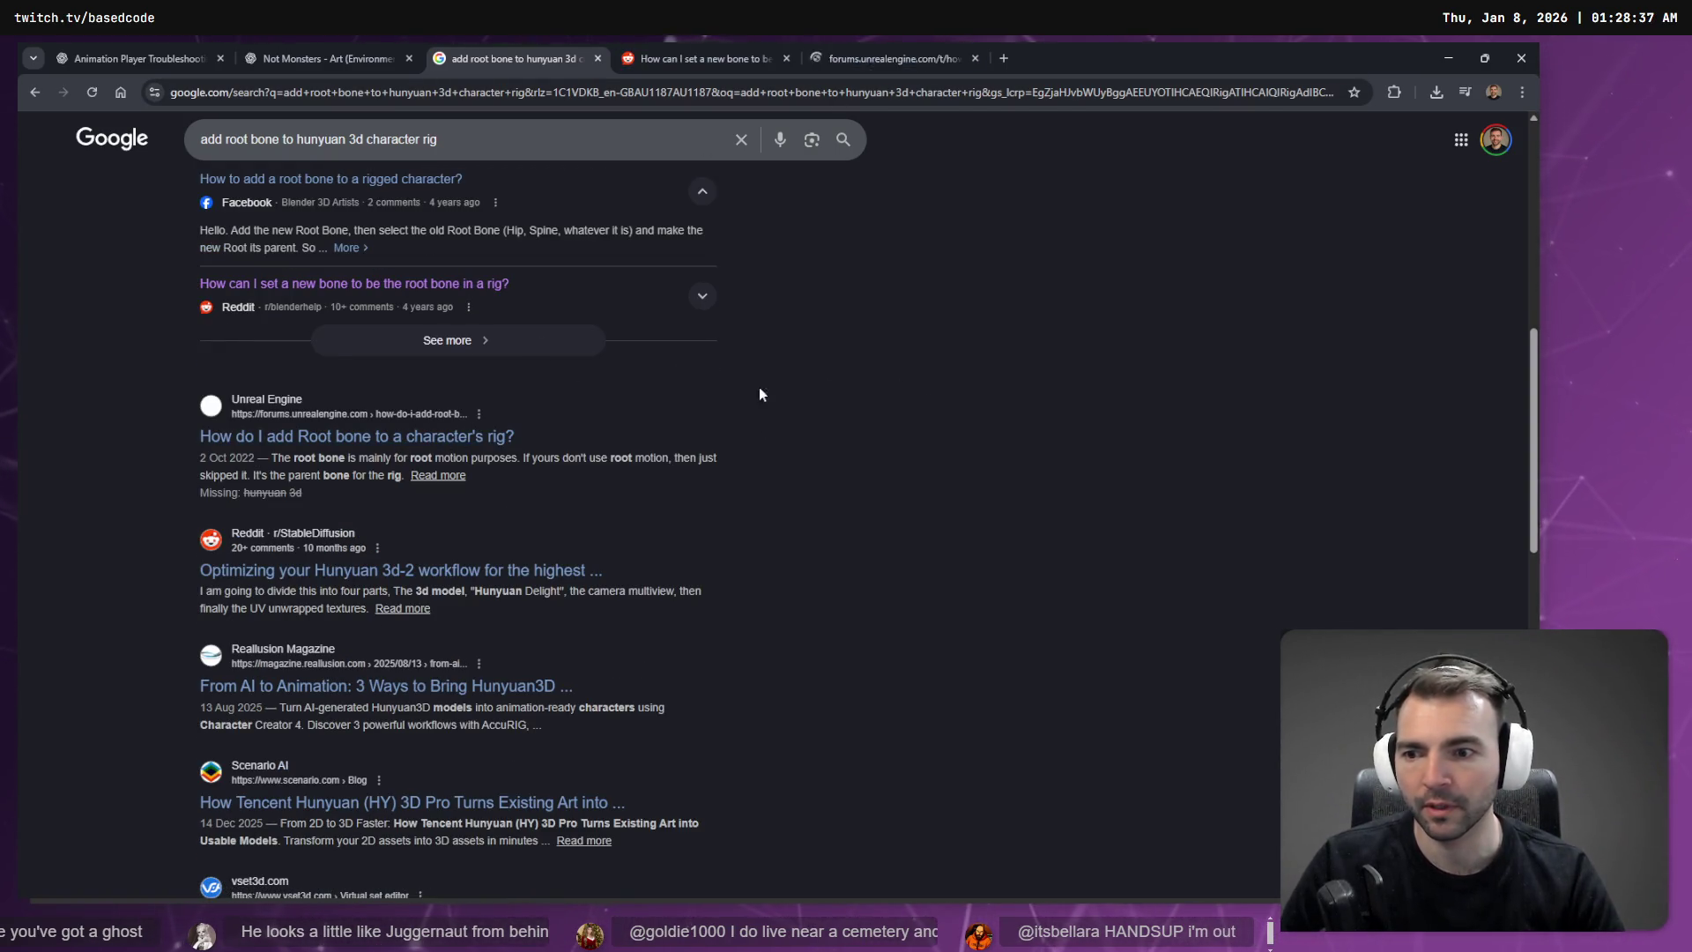
pyautogui.scroll(-1, 759, 388)
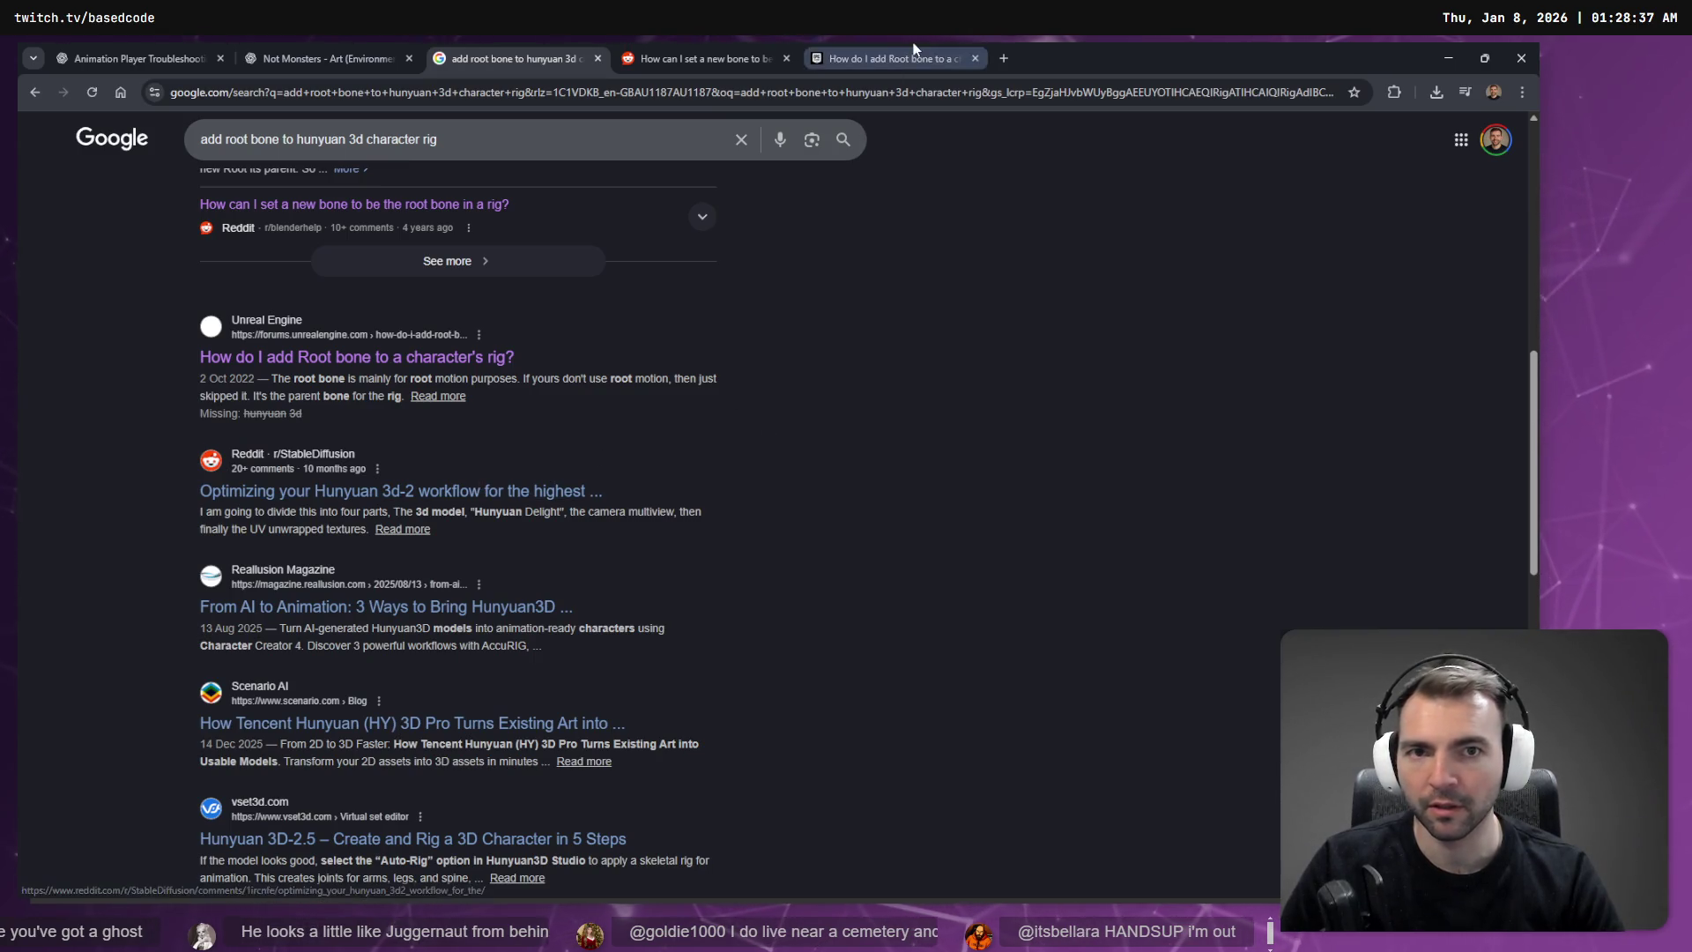
pyautogui.click(912, 59)
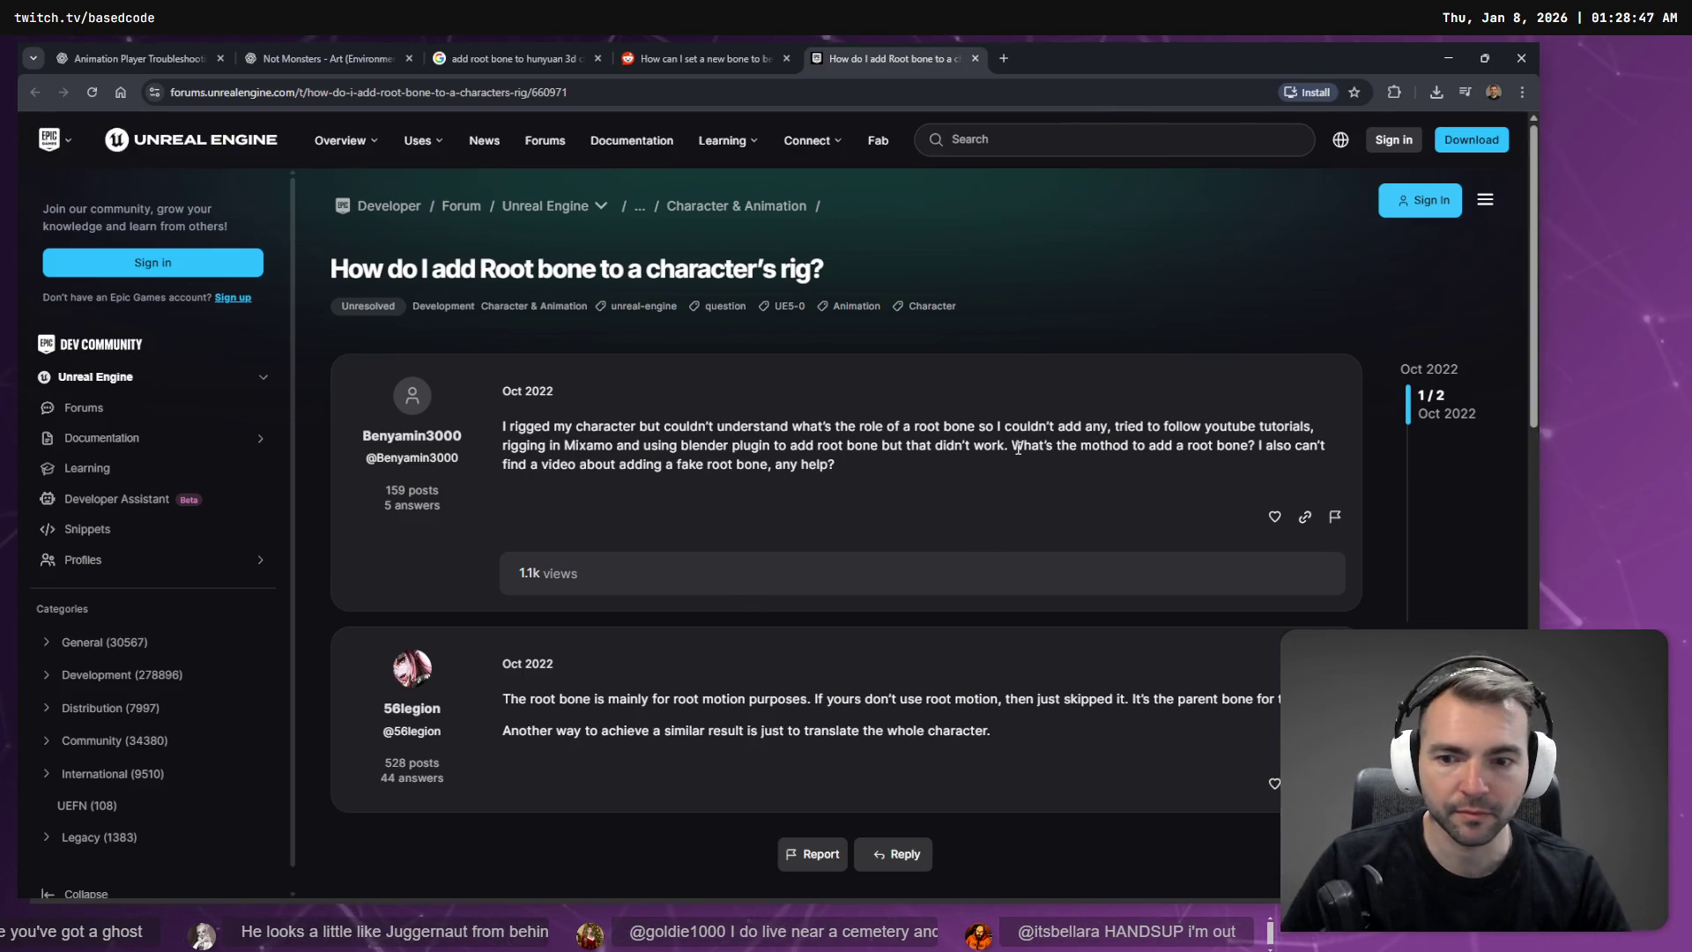
pyautogui.scroll(-1, 906, 500)
pyautogui.scroll(-2, 641, 638)
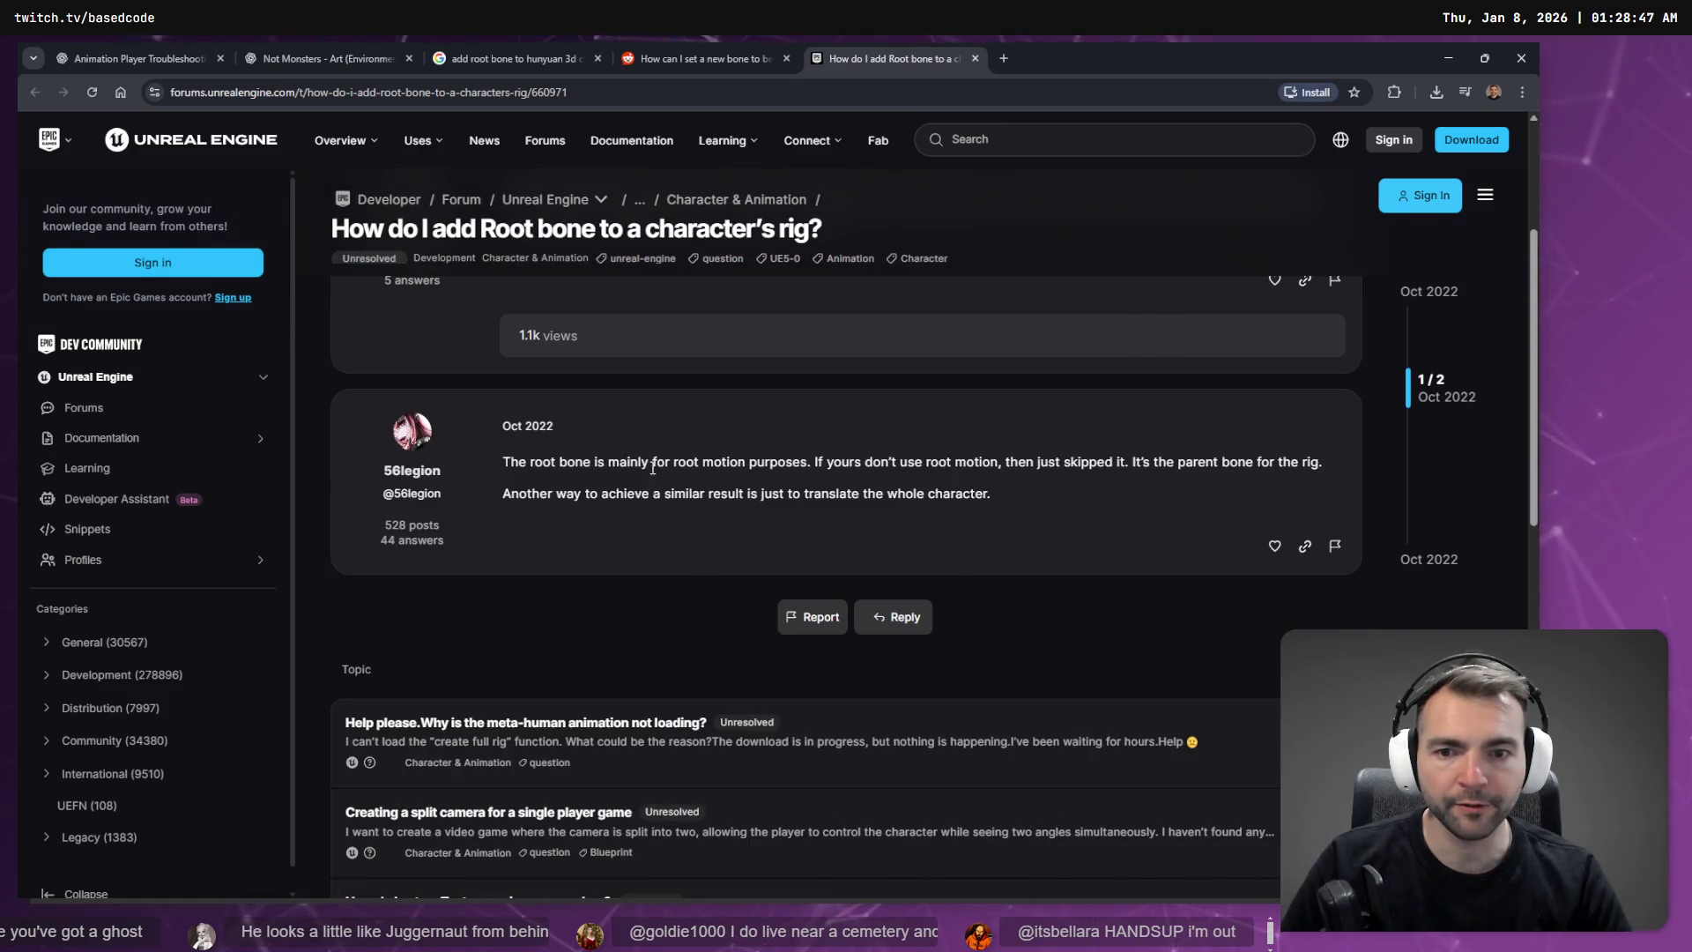
pyautogui.moveTo(809, 462); pyautogui.dragTo(997, 461)
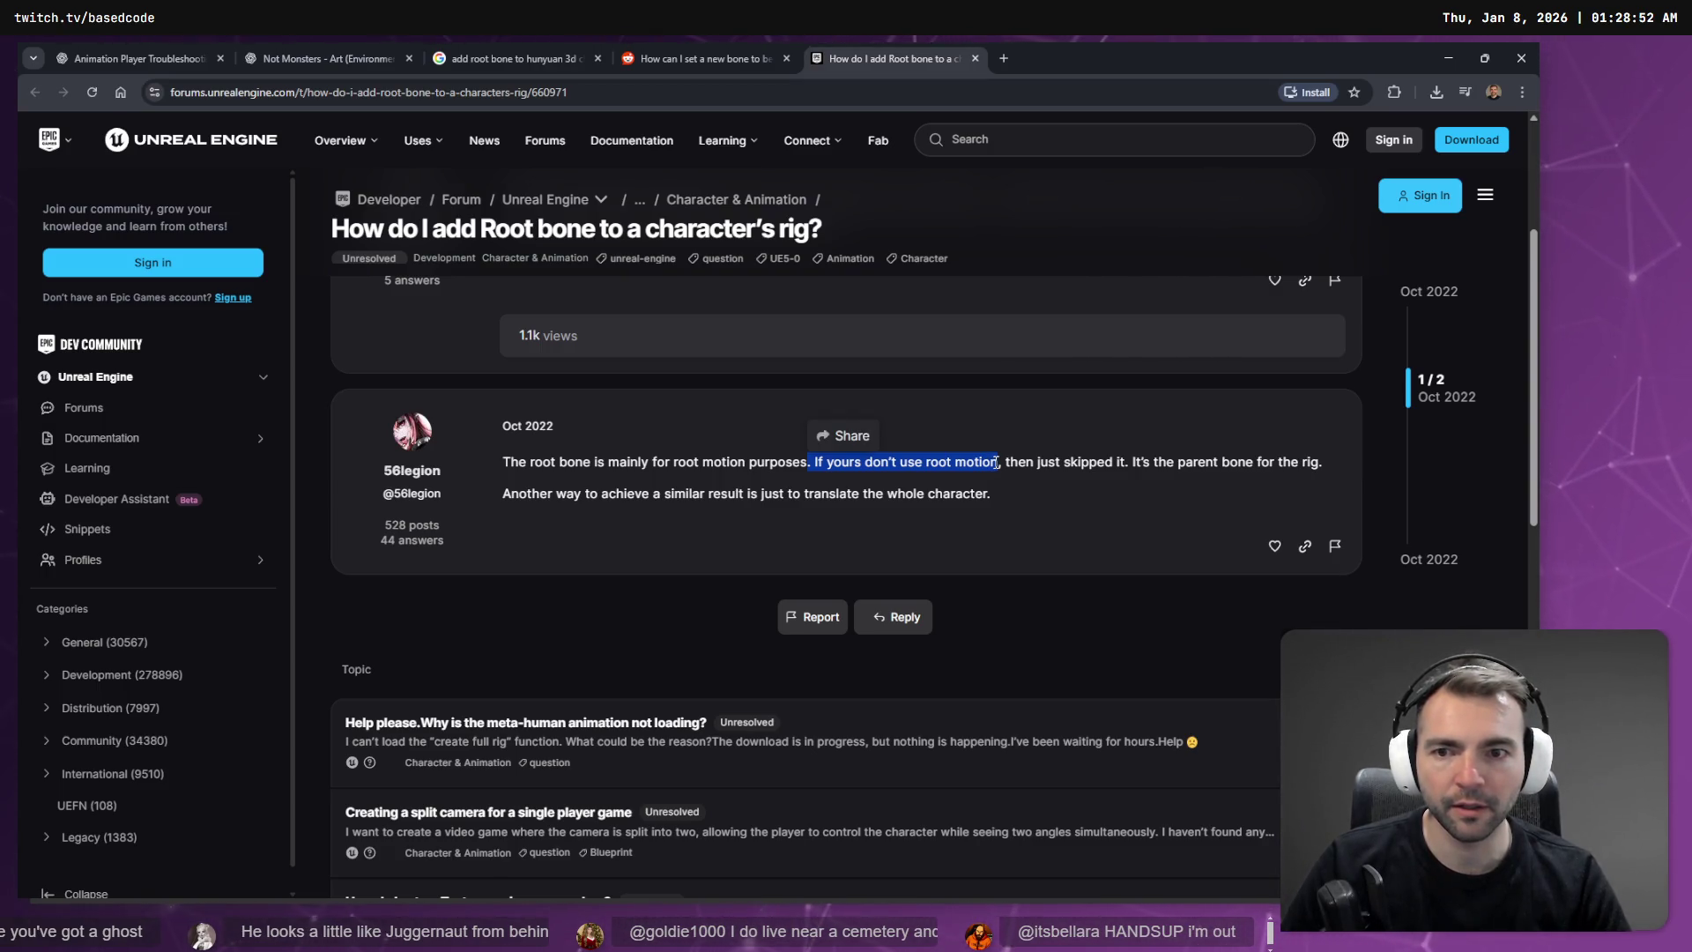
pyautogui.scroll(3, 769, 548)
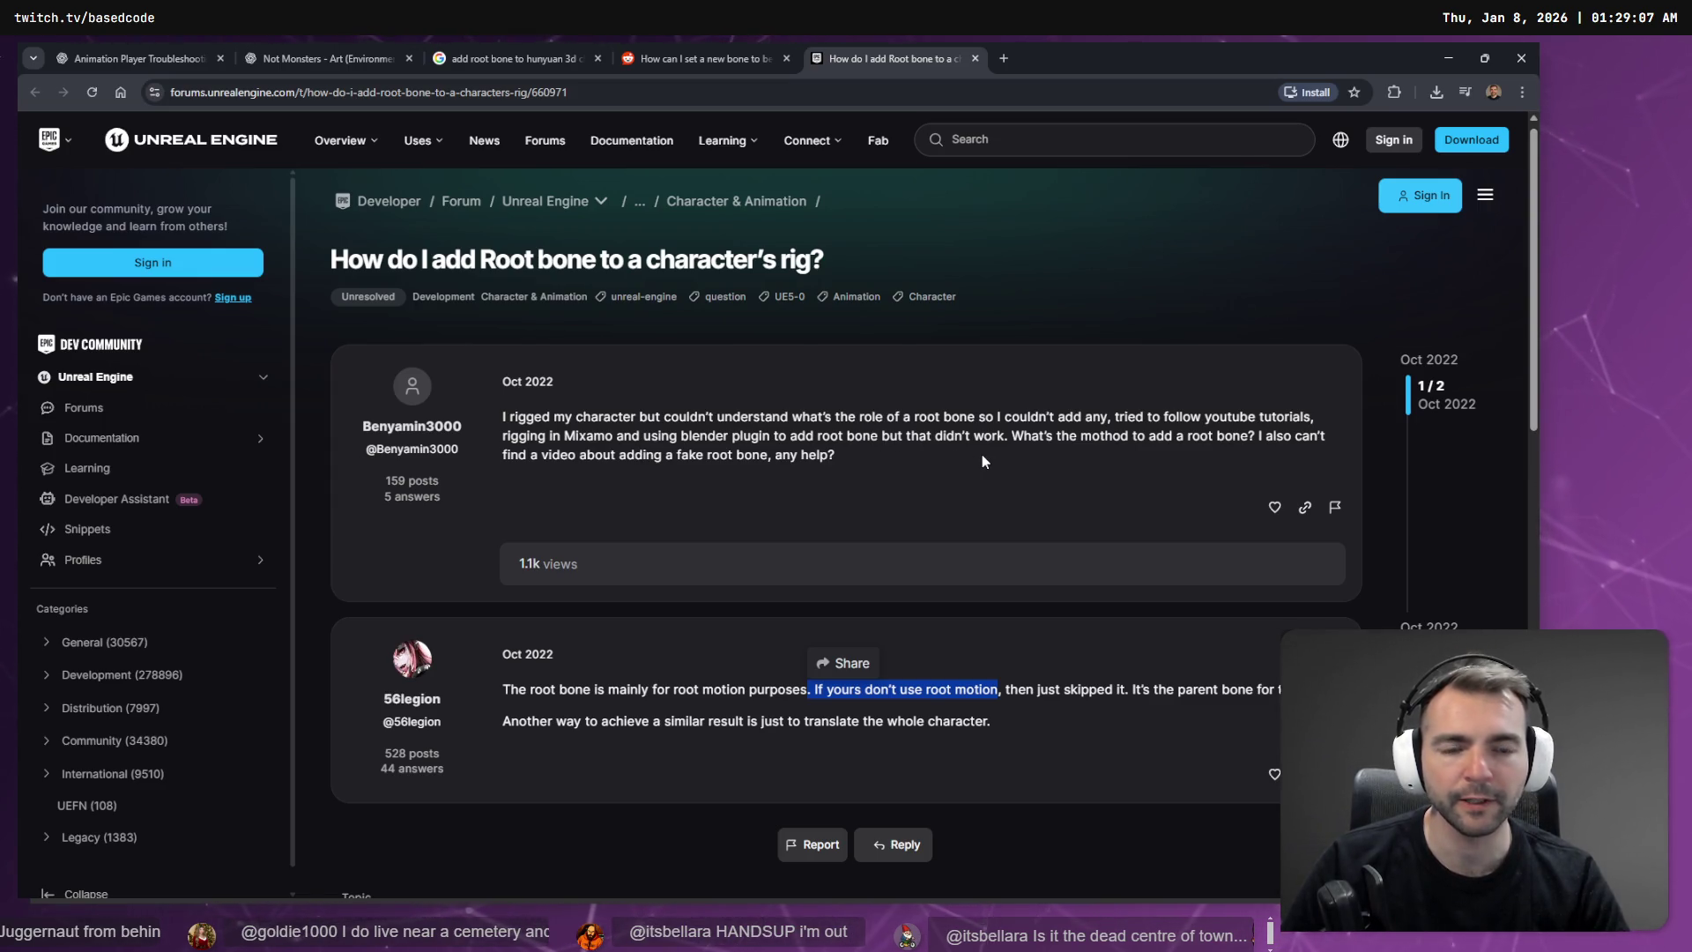
pyautogui.scroll(-5, 956, 439)
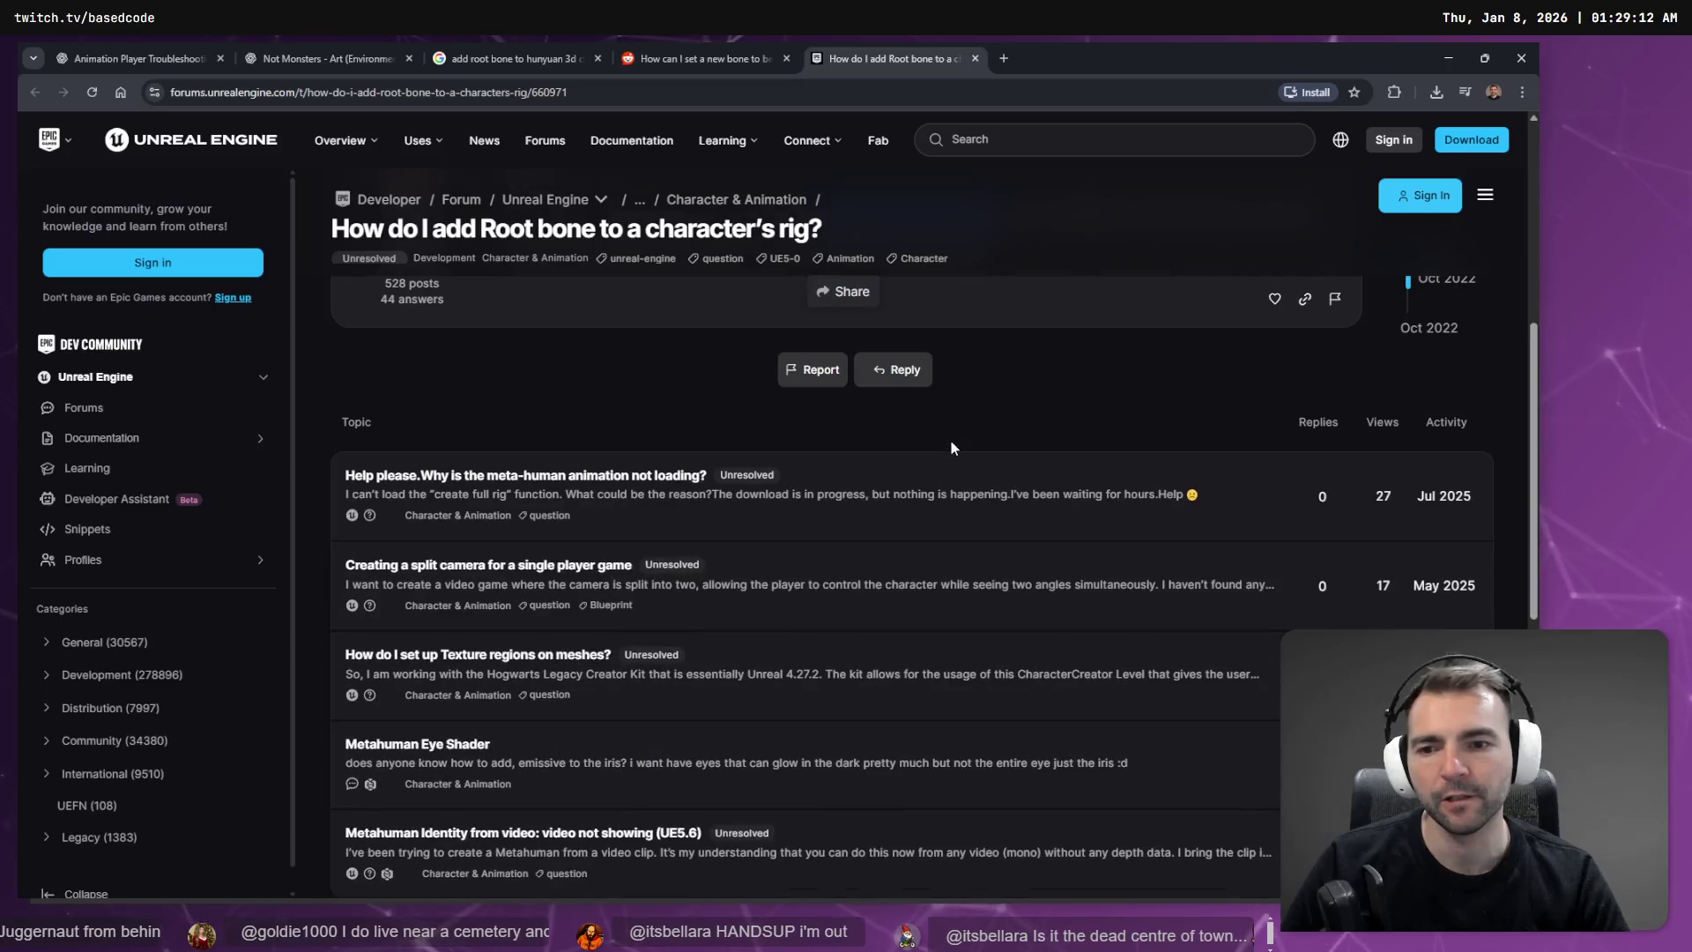
pyautogui.scroll(6, 970, 441)
pyautogui.scroll(-5, 970, 445)
pyautogui.scroll(5, 935, 208)
pyautogui.click(975, 58)
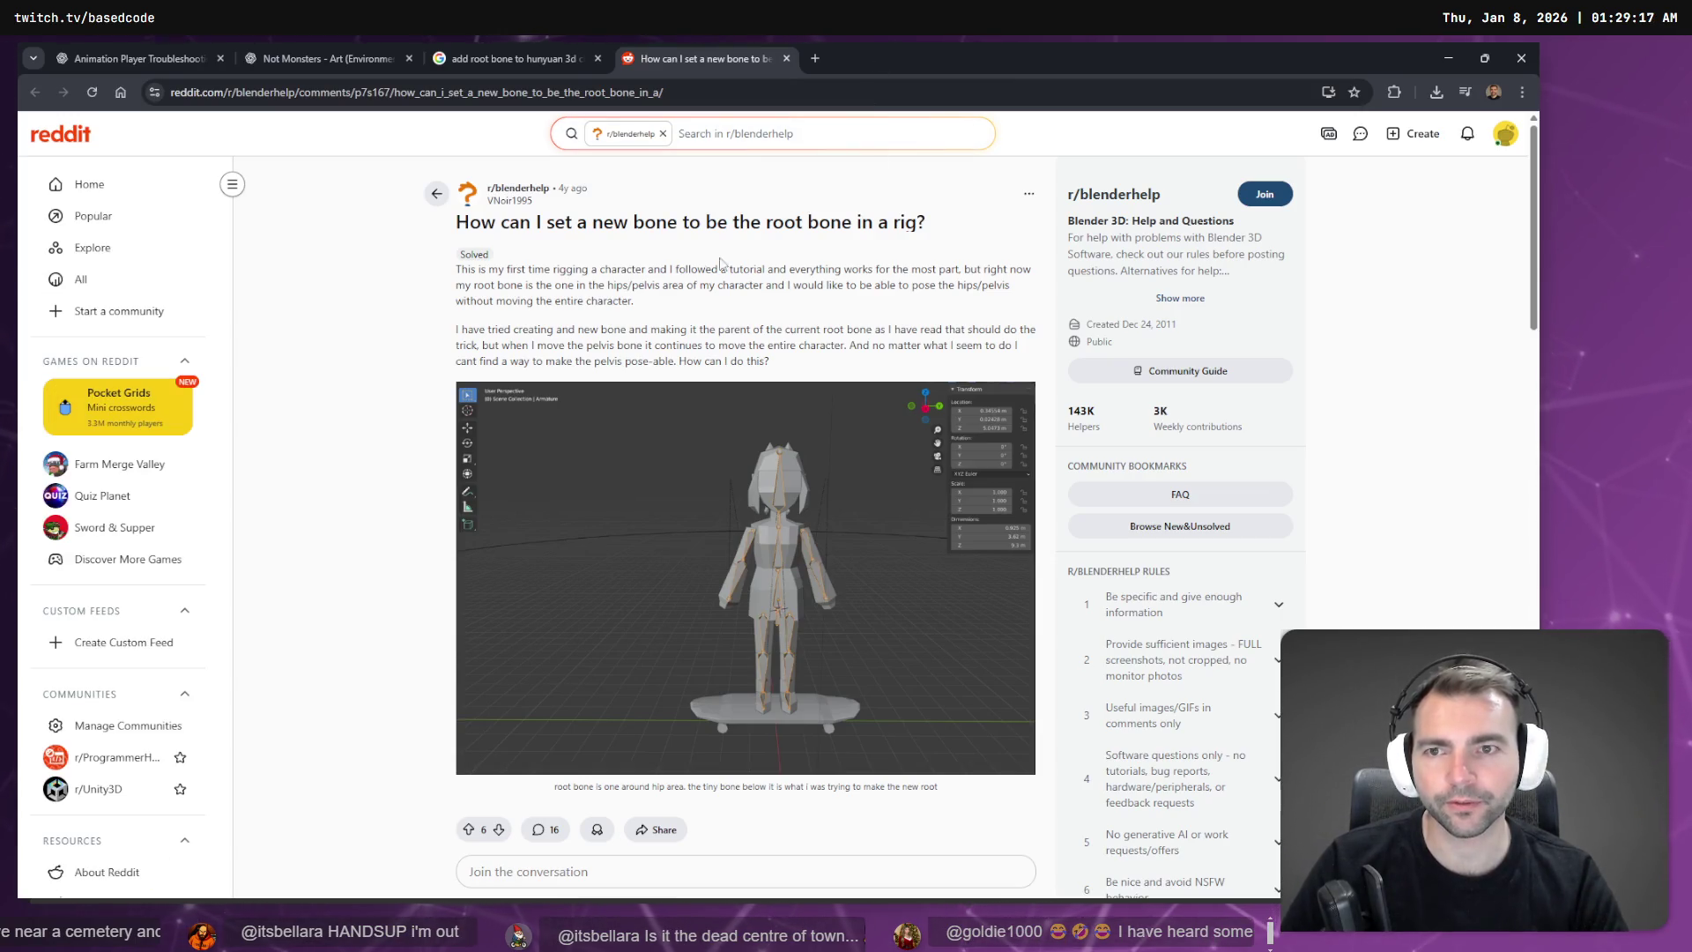
# Step: Read the r/blenderhelp replies on adding a new root bone and parenting hips with Keep Offset
pyautogui.scroll(-5, 821, 319)
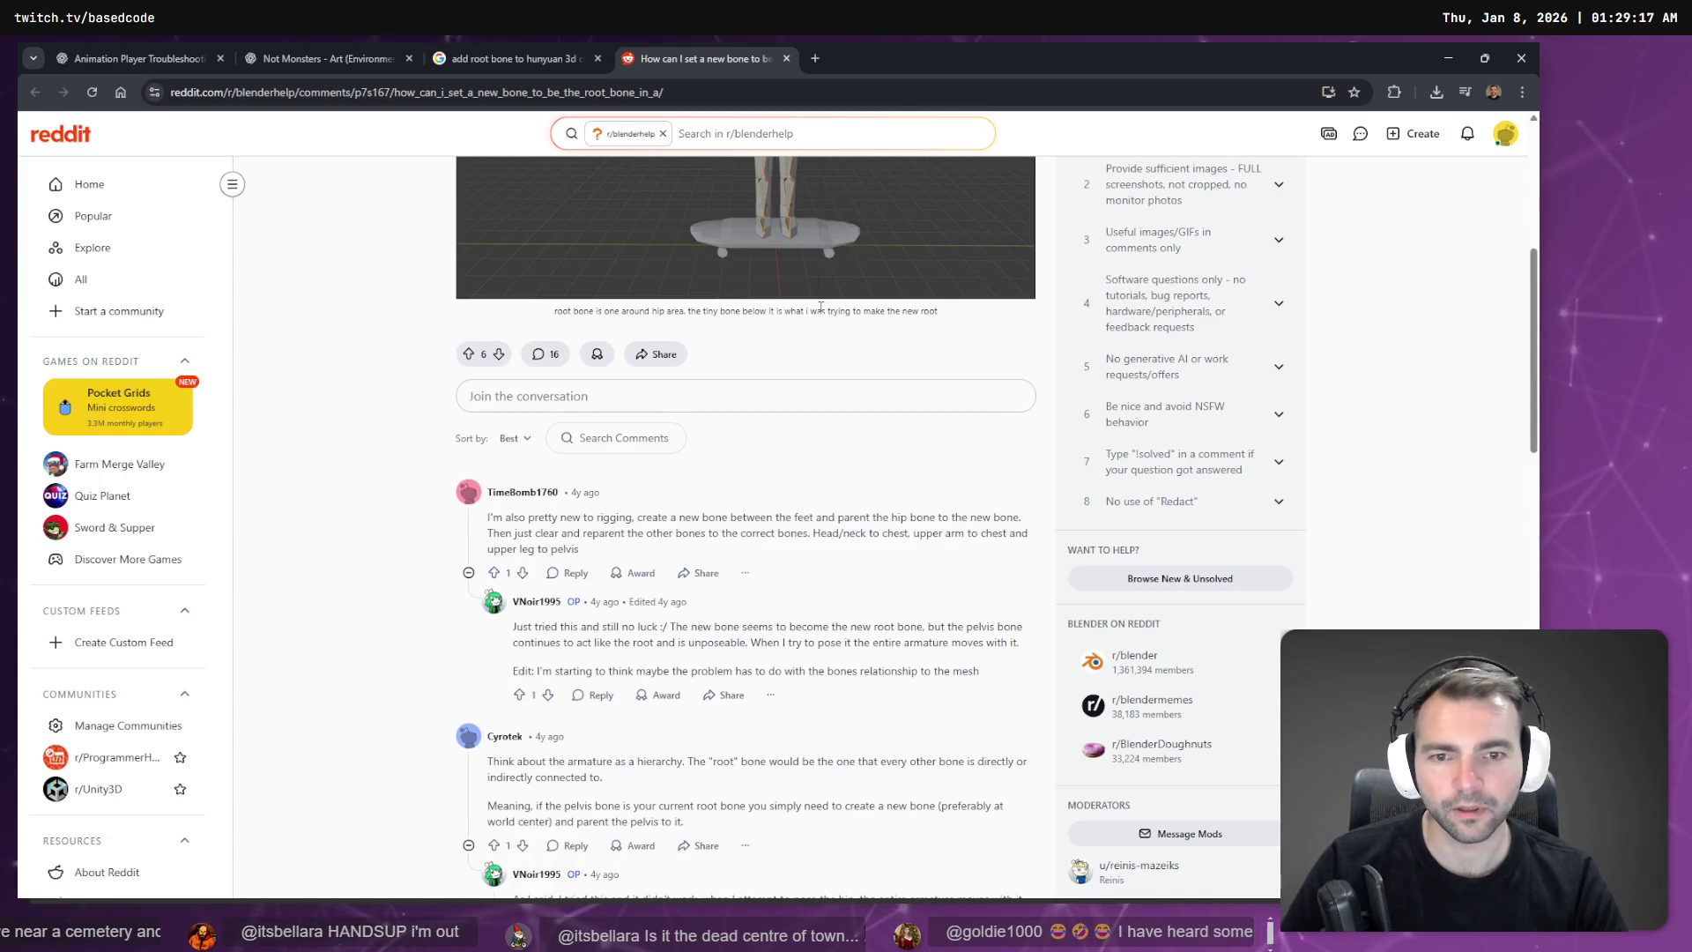
pyautogui.scroll(-2, 815, 326)
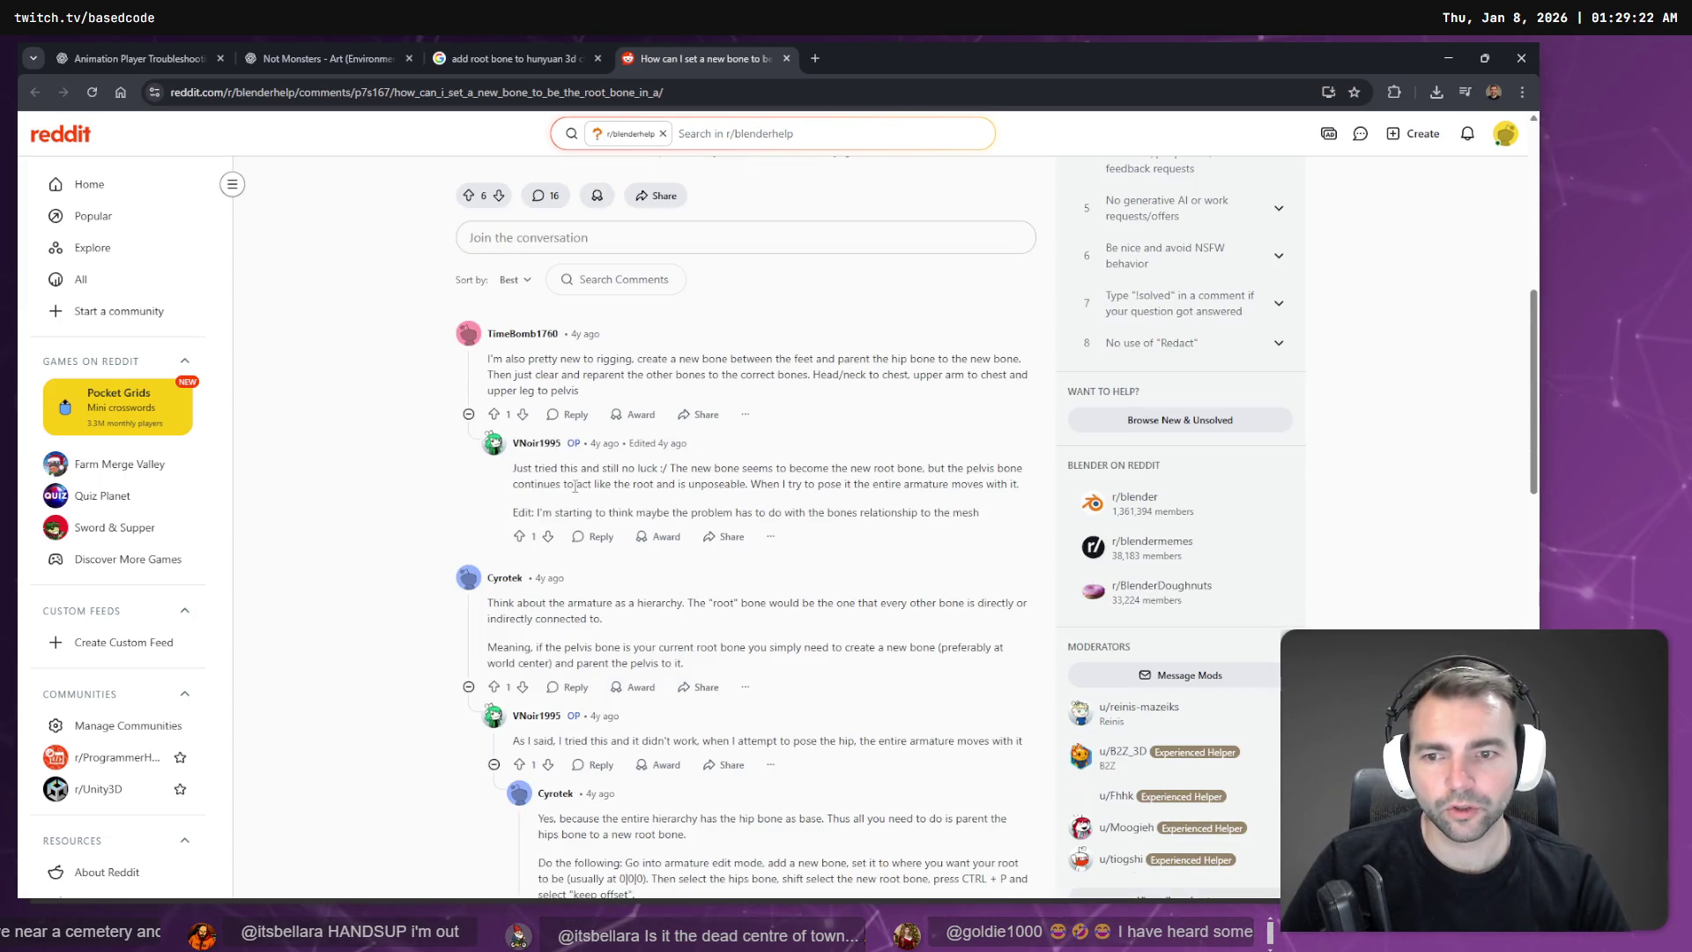
pyautogui.scroll(-1, 614, 501)
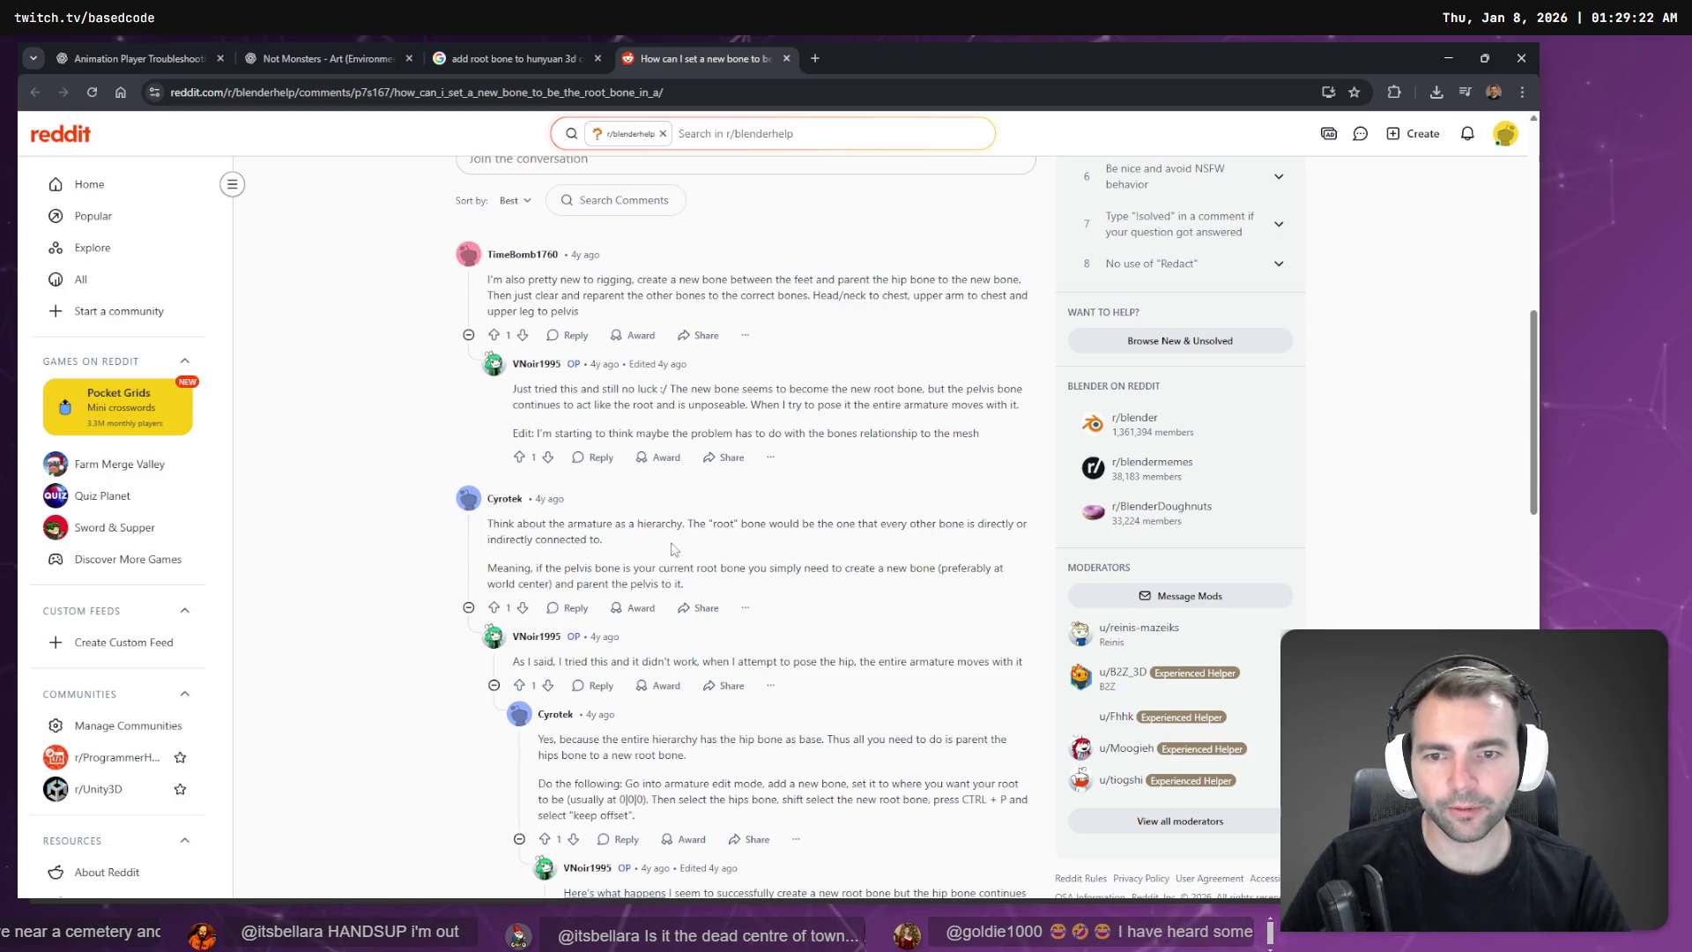
pyautogui.moveTo(688, 520); pyautogui.dragTo(844, 537)
pyautogui.click(861, 550)
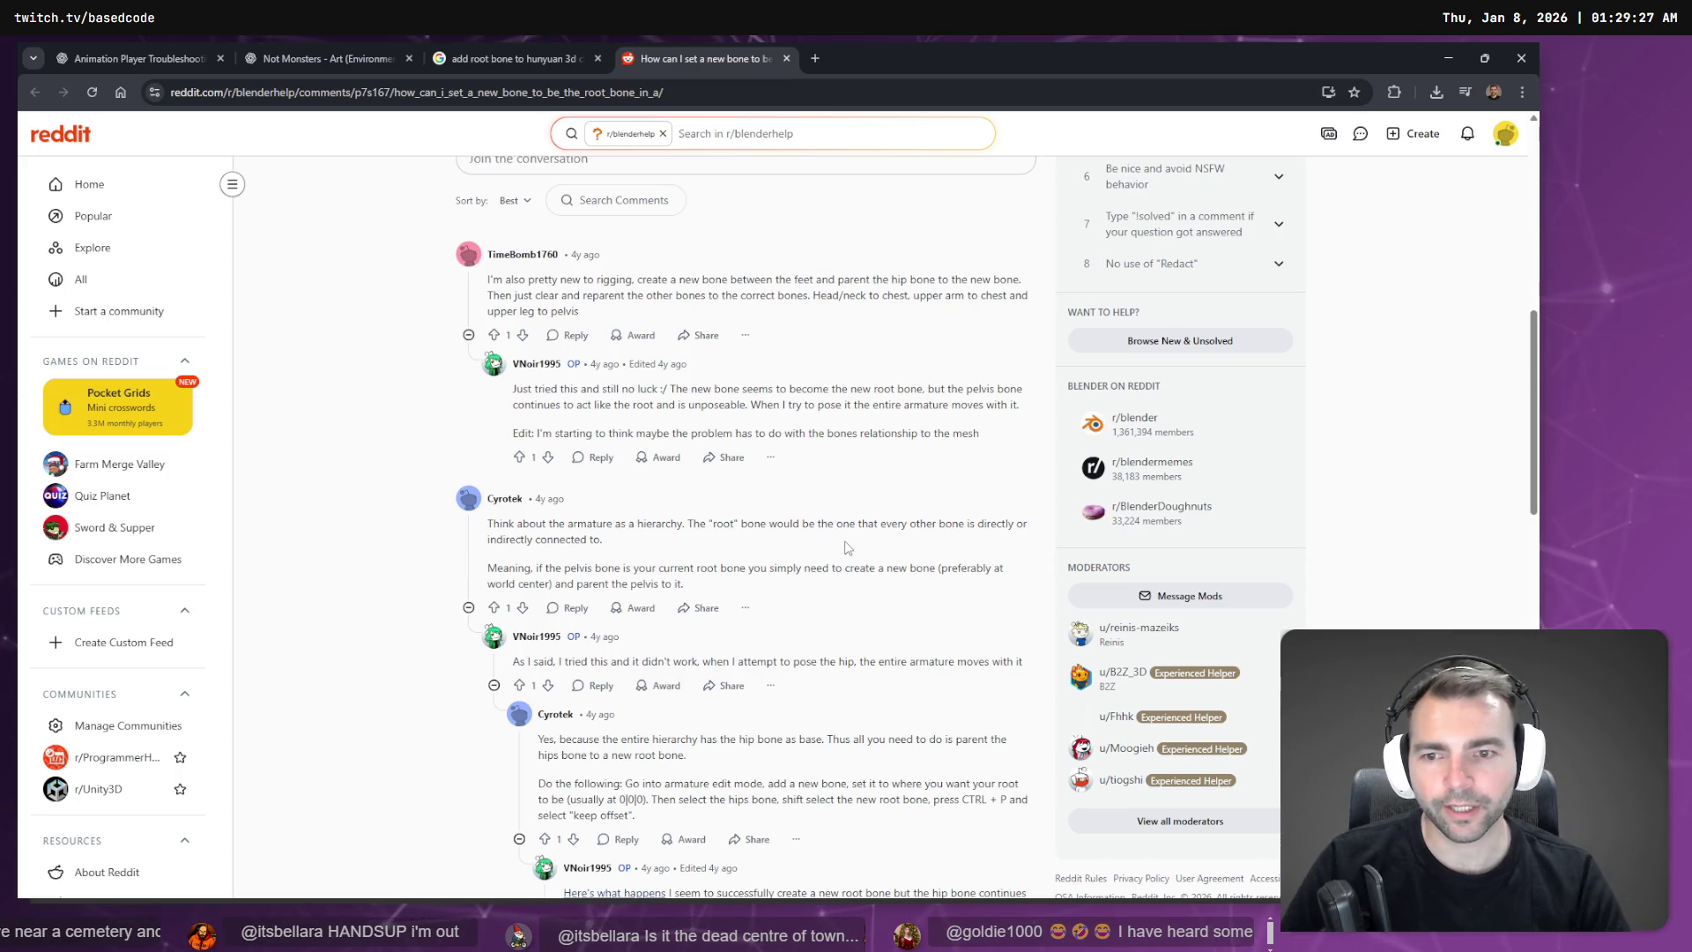
pyautogui.scroll(-2, 846, 548)
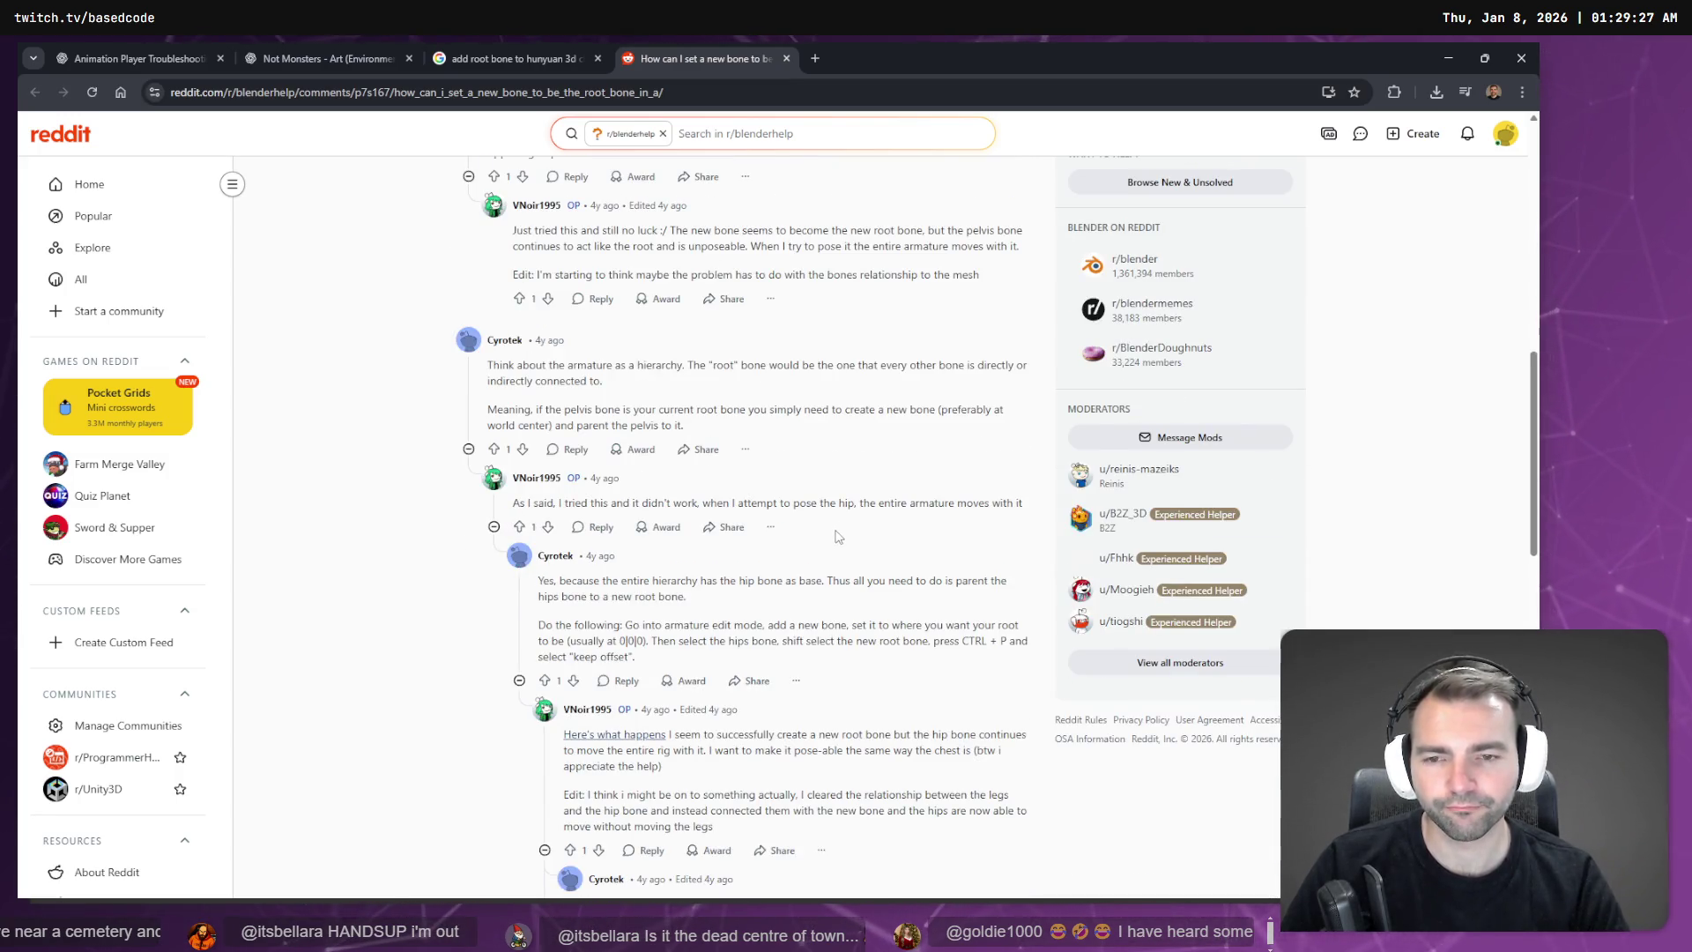
pyautogui.scroll(-1, 838, 537)
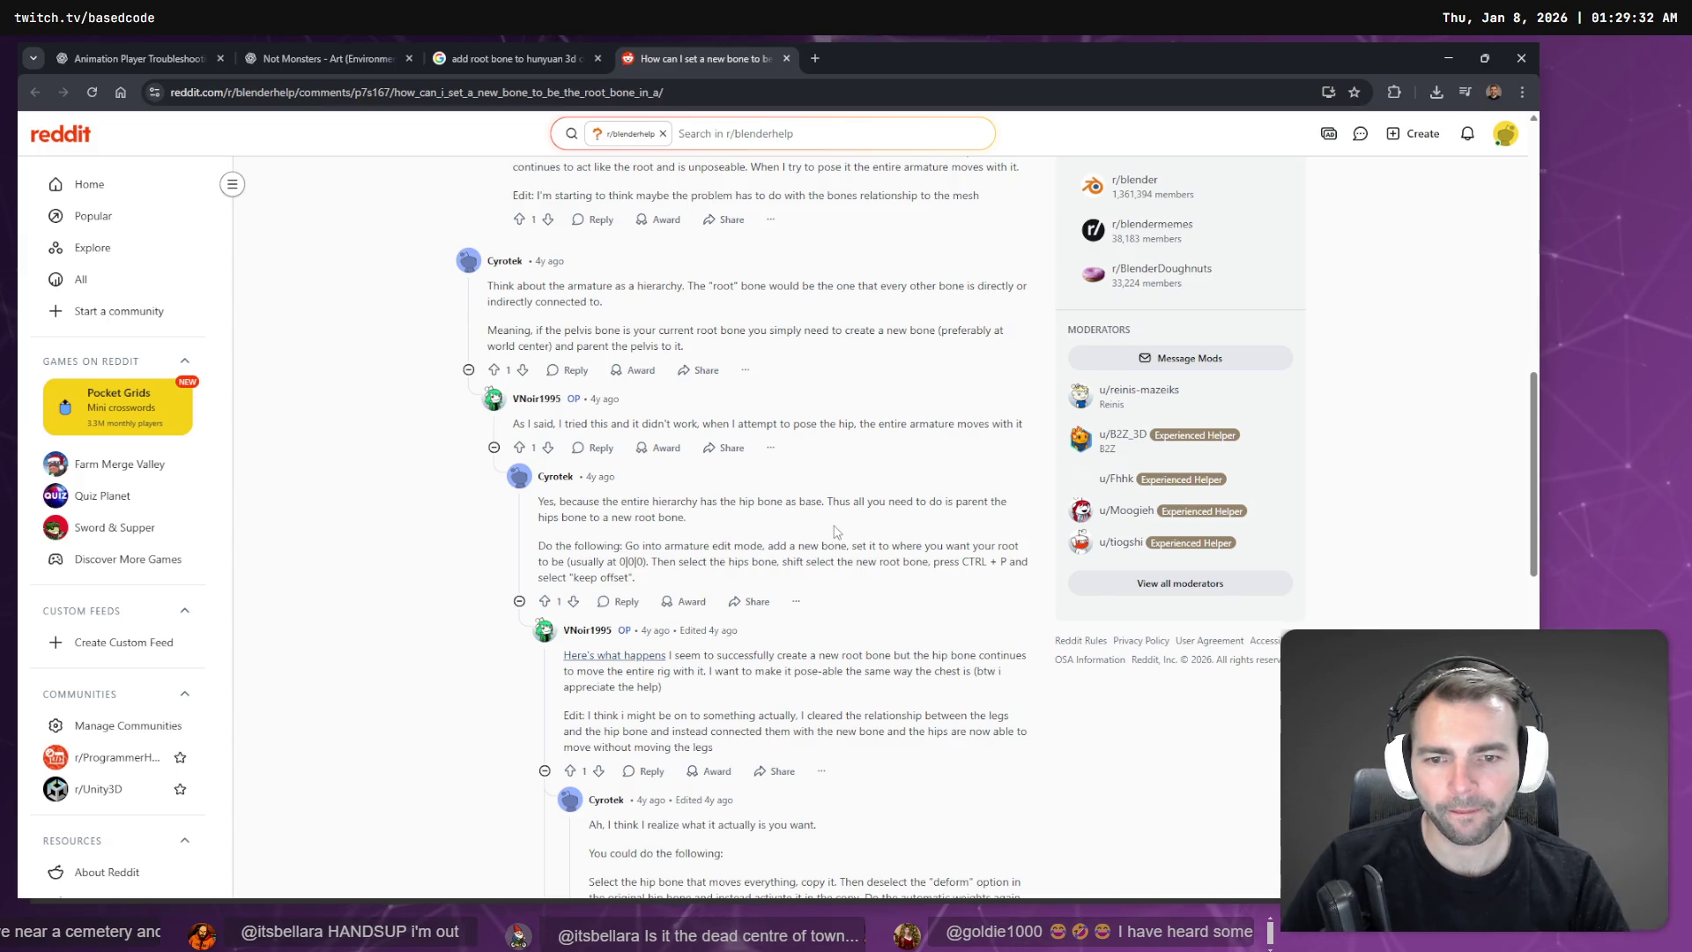
pyautogui.scroll(-4, 838, 531)
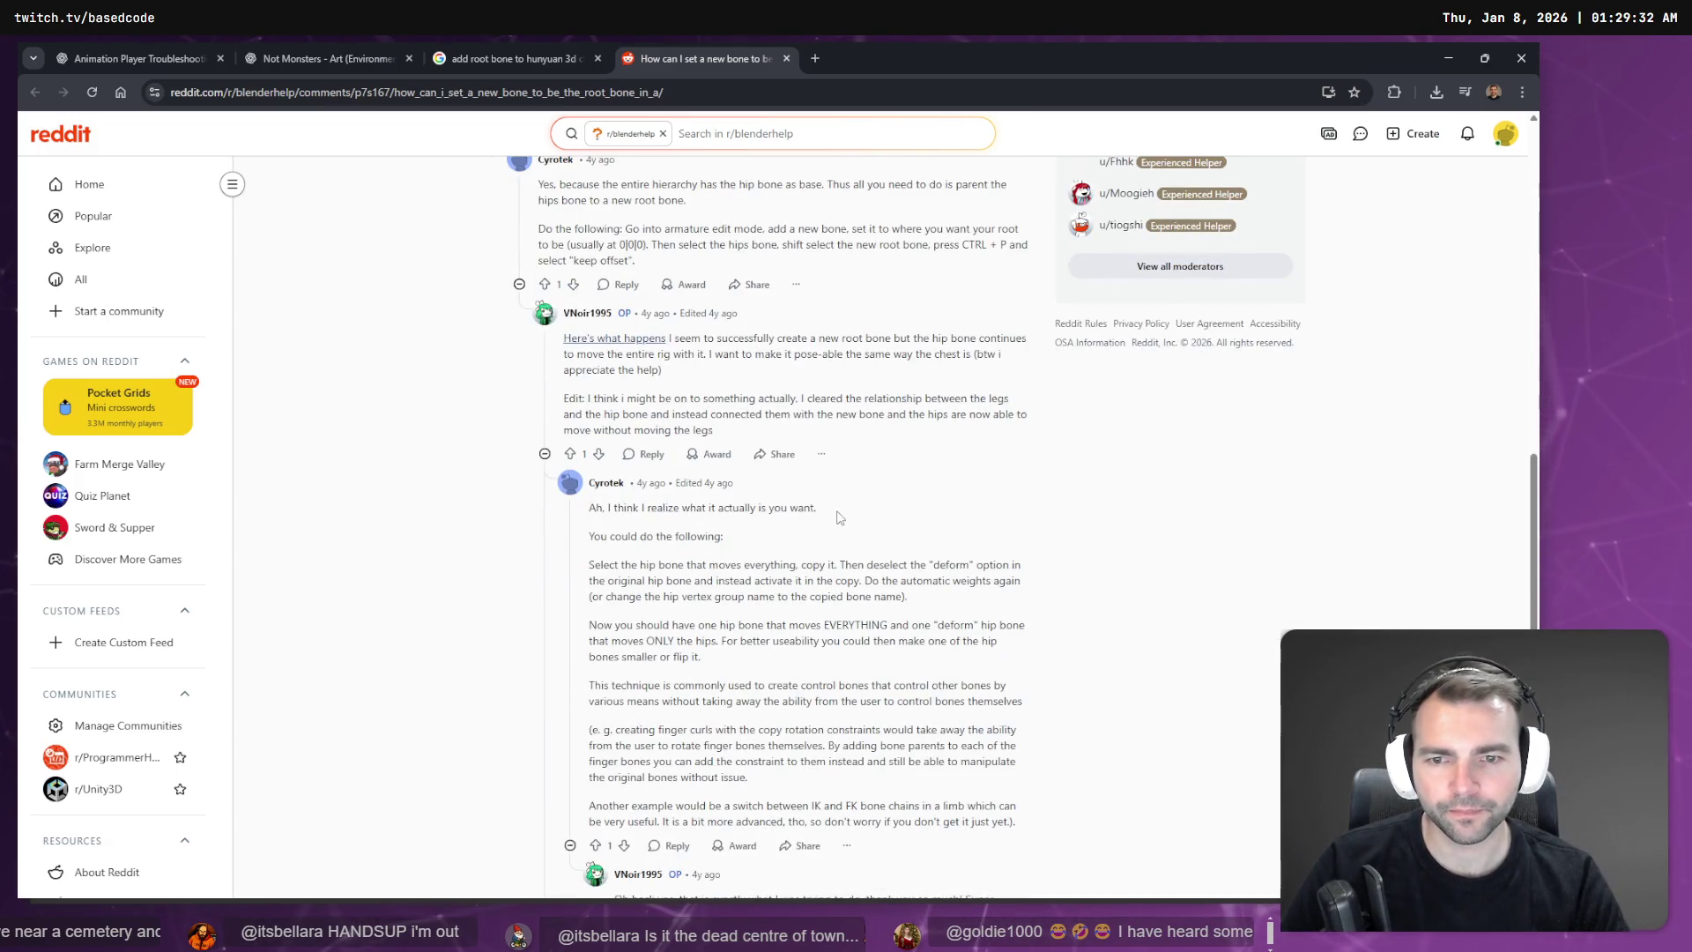
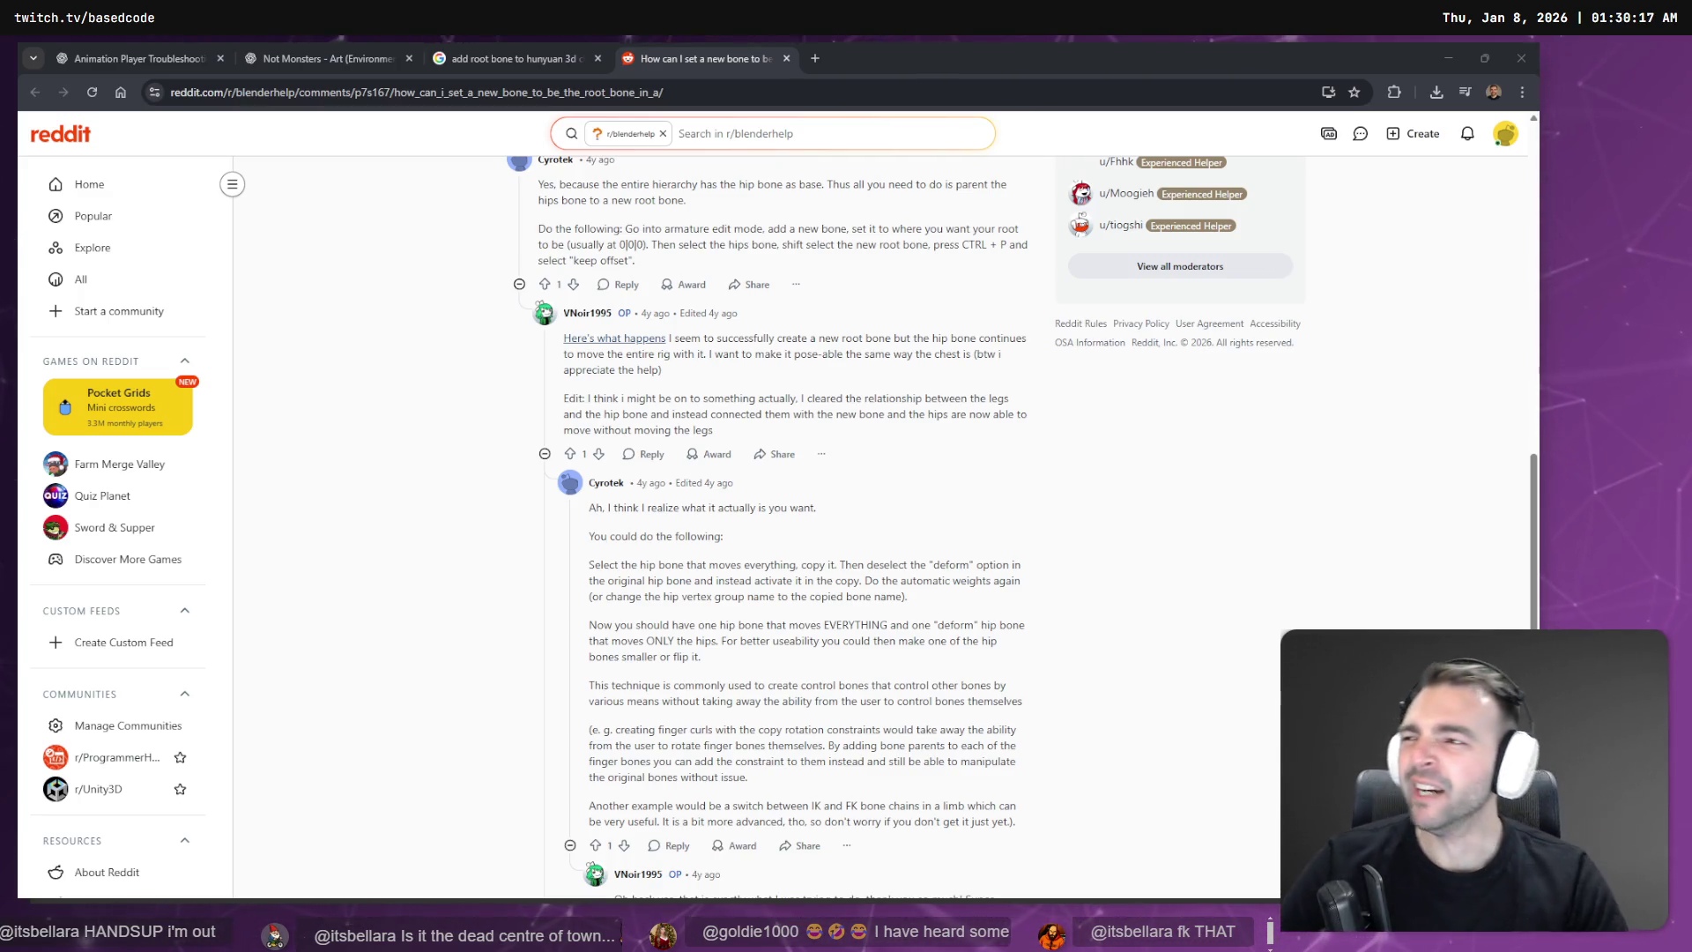
# Step: Finish reading the Reddit root-bone thread and close it to get back to the Google results
pyautogui.scroll(-5, 820, 348)
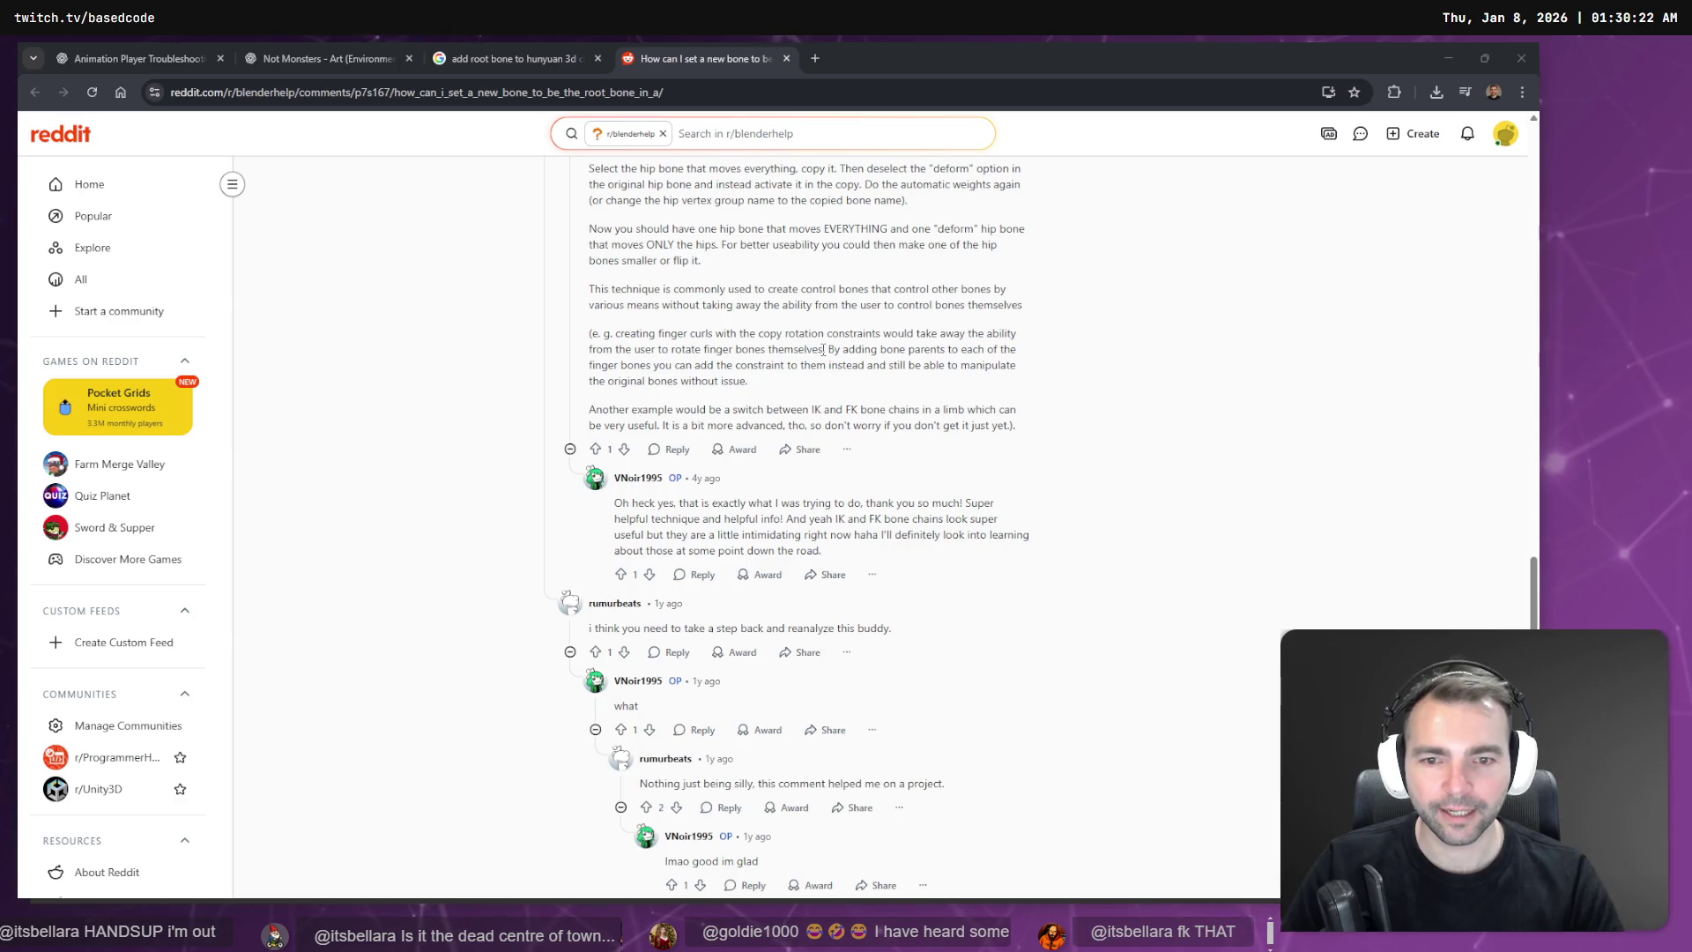
pyautogui.scroll(-5, 823, 350)
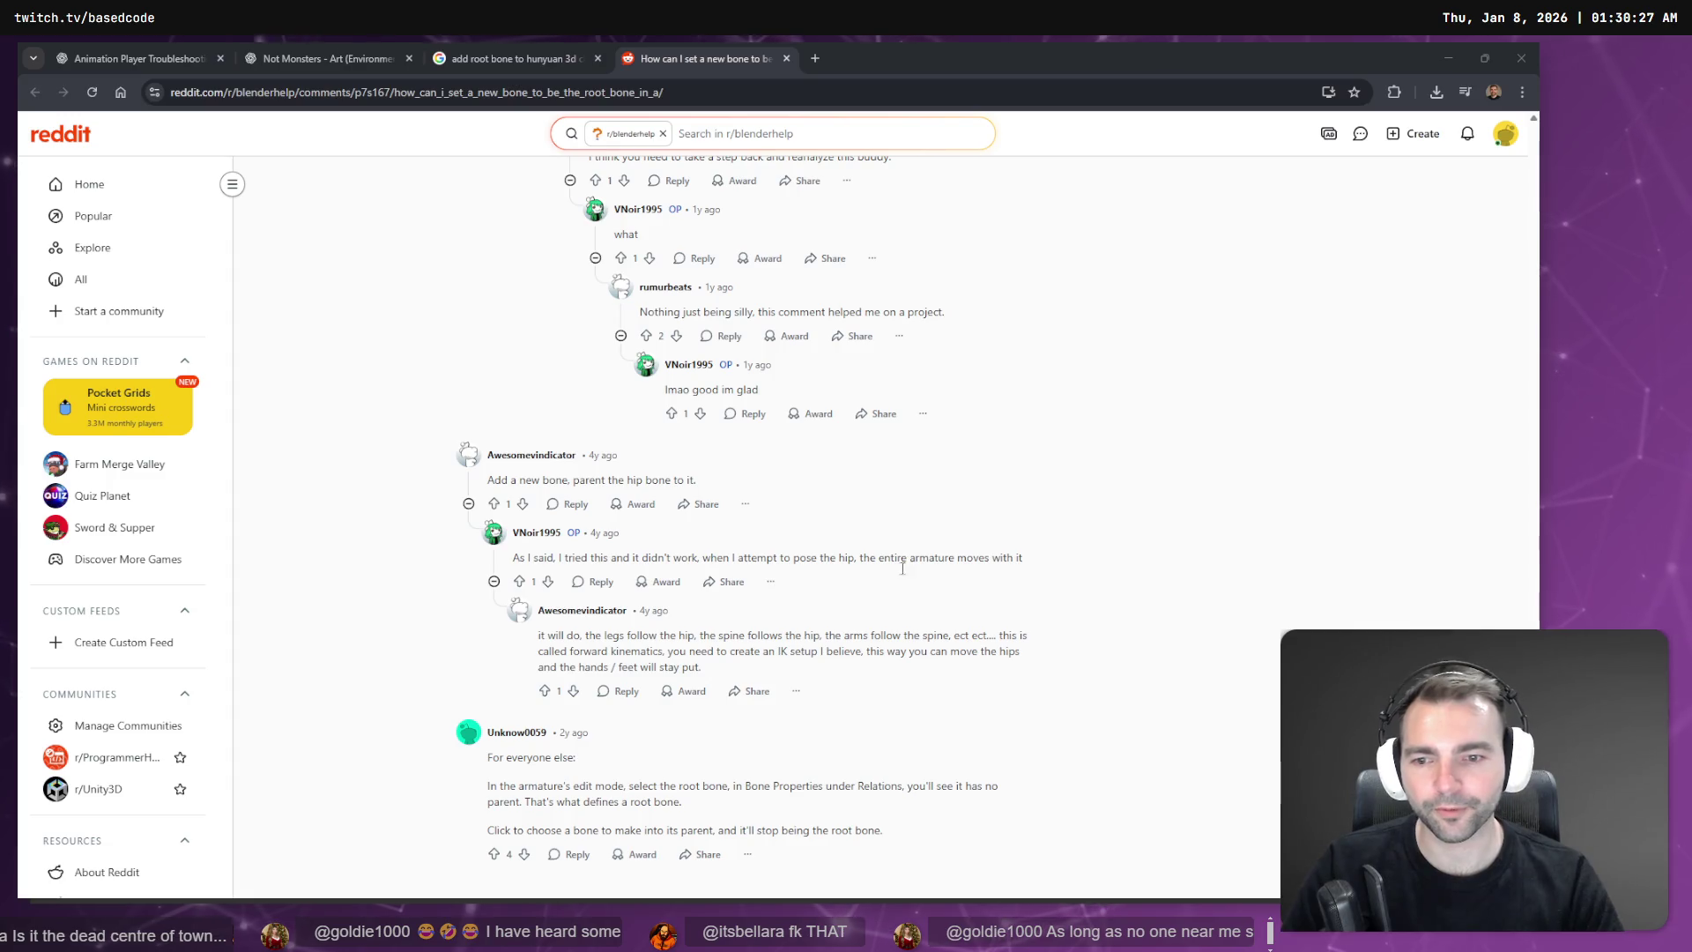
pyautogui.middleClick(672, 42)
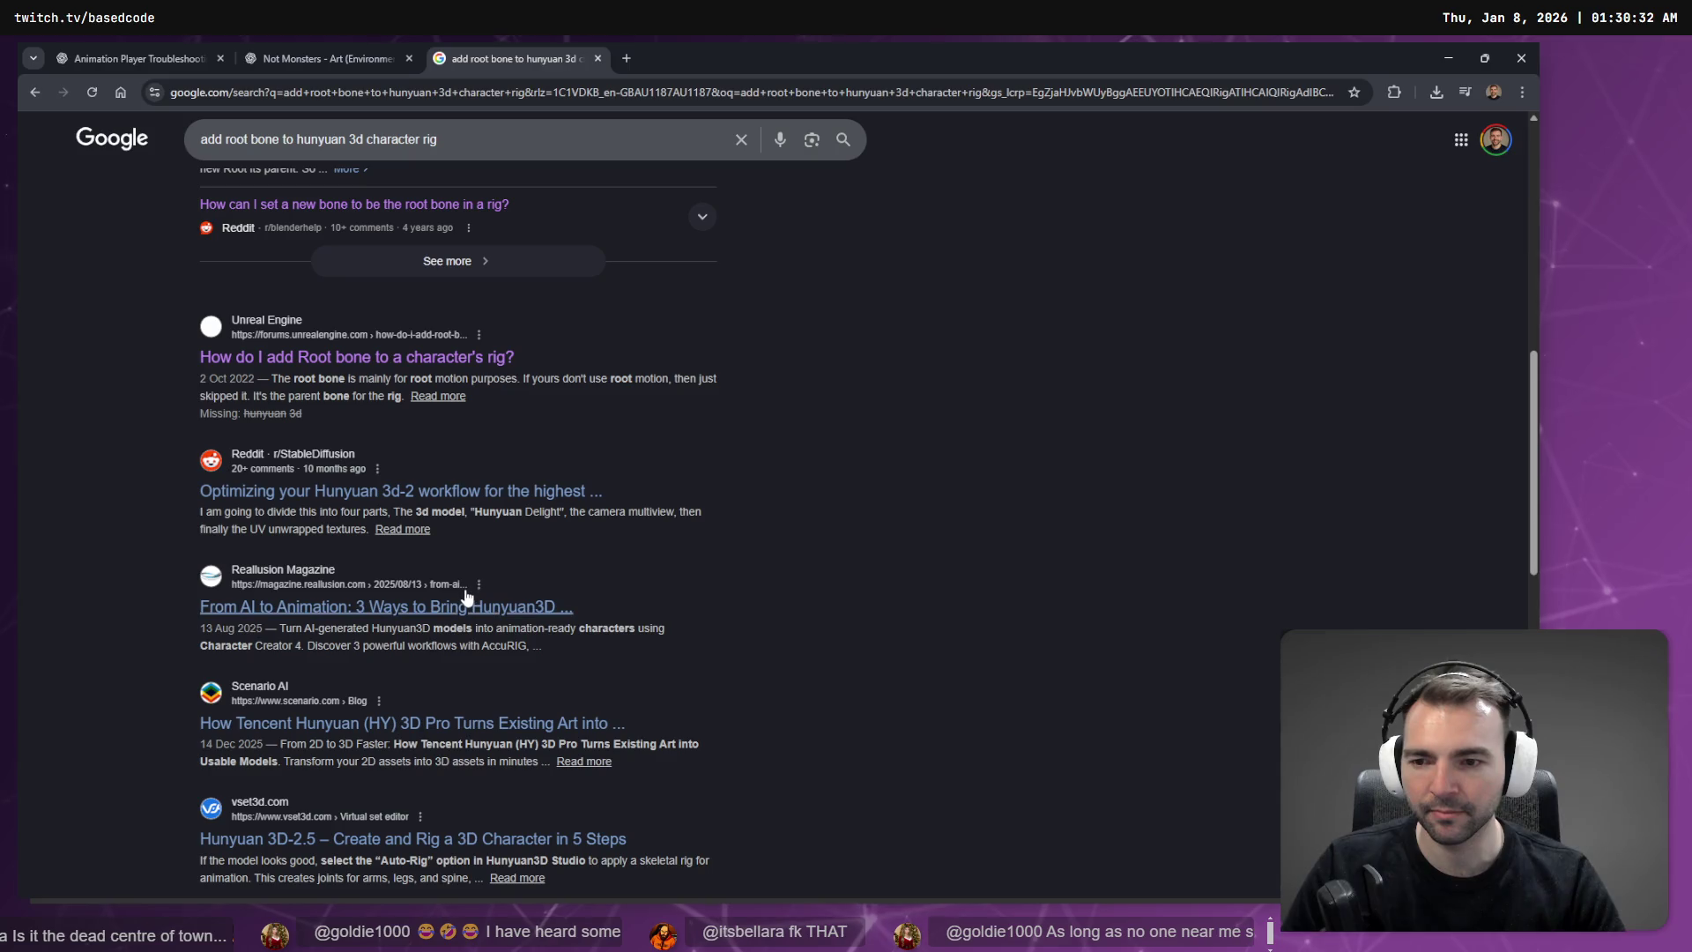
# Step: Scroll past the root-bone search results and bring up AccuRIG with the rigged hooded character
pyautogui.scroll(-2, 469, 582)
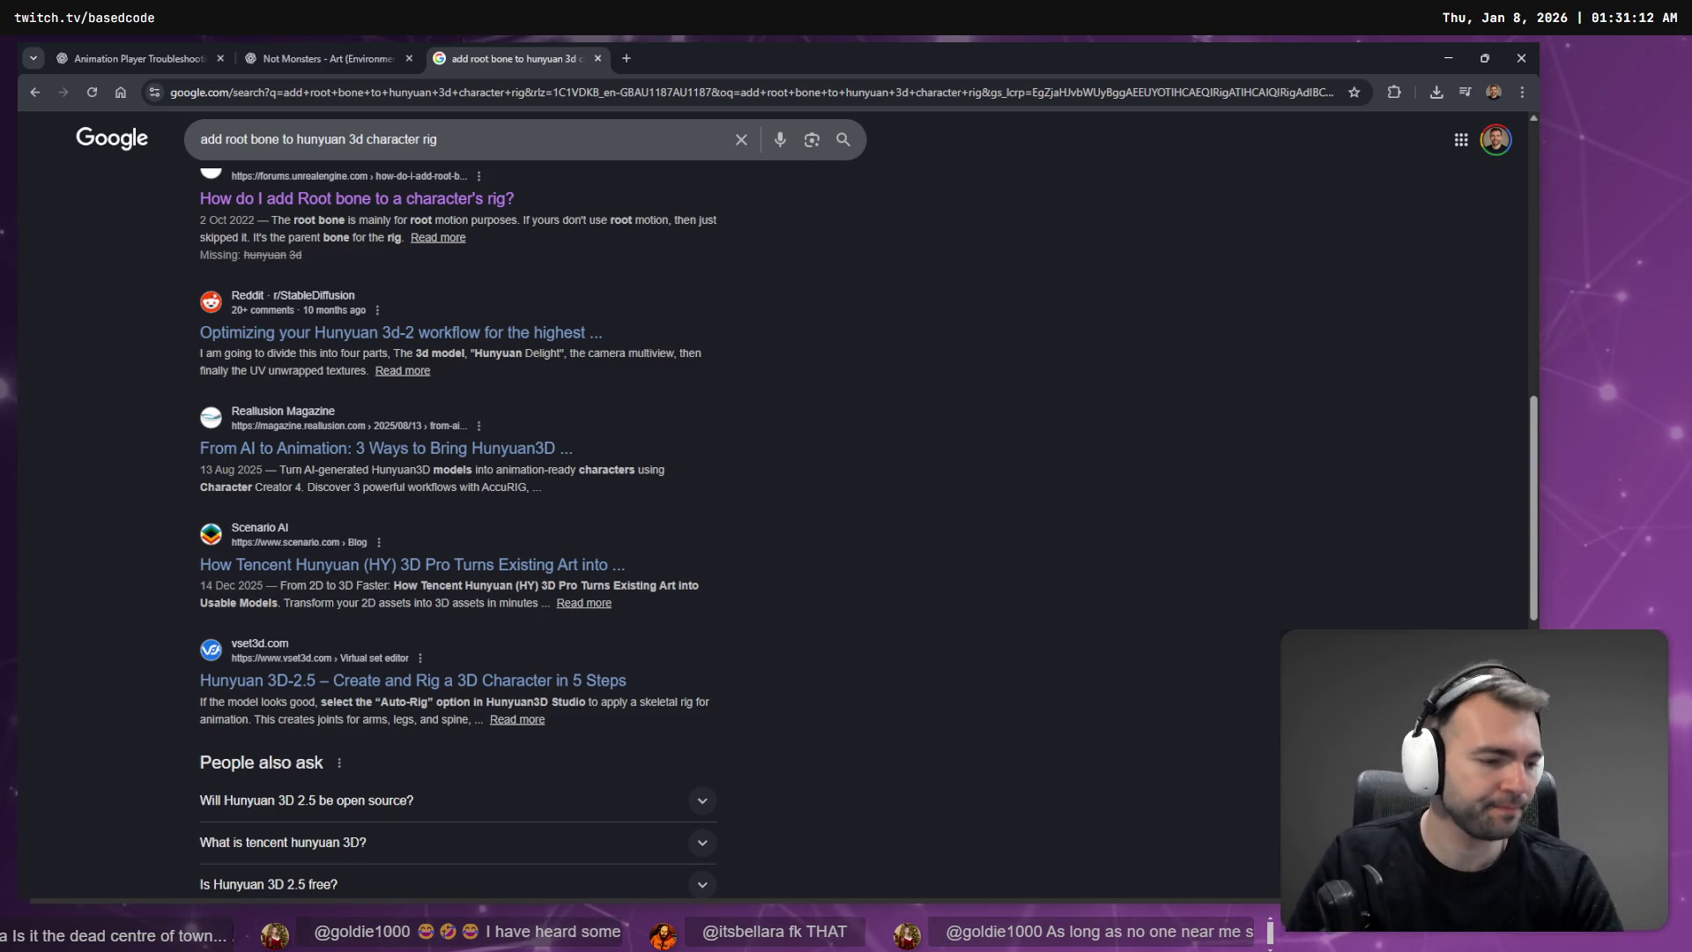
pyautogui.hotkey('alt', 'Tab')
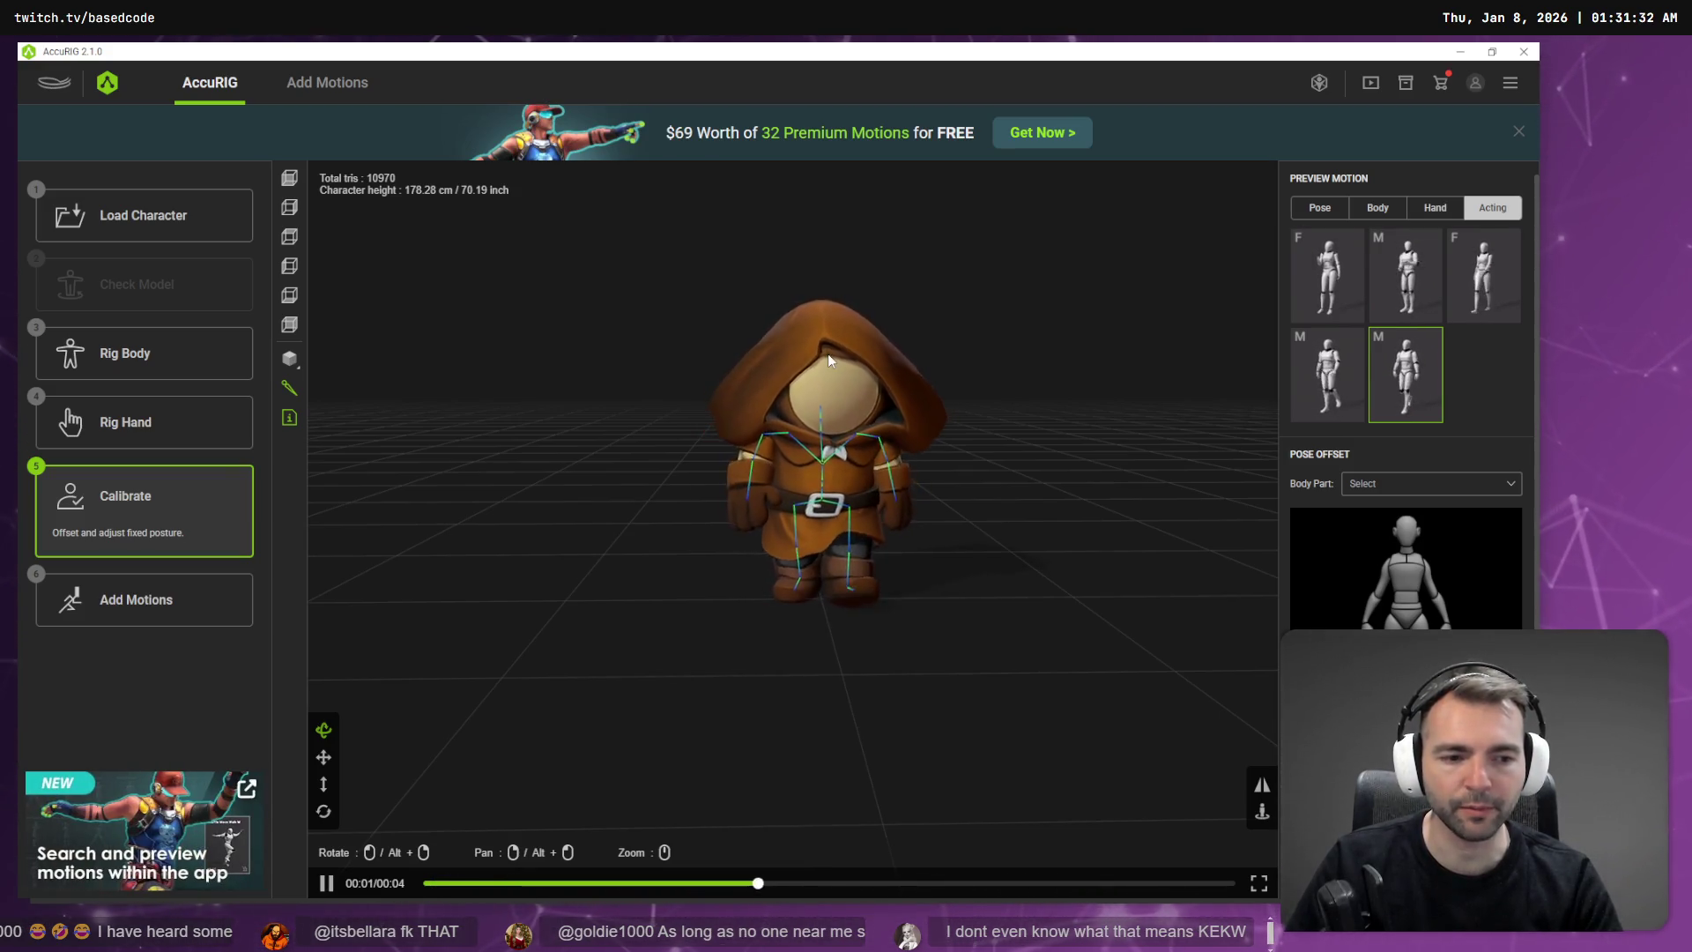
# Step: Go to AccuRIG's Add Motions page, choose Export FBX, and cancel the Export Settings dialog
pyautogui.click(157, 602)
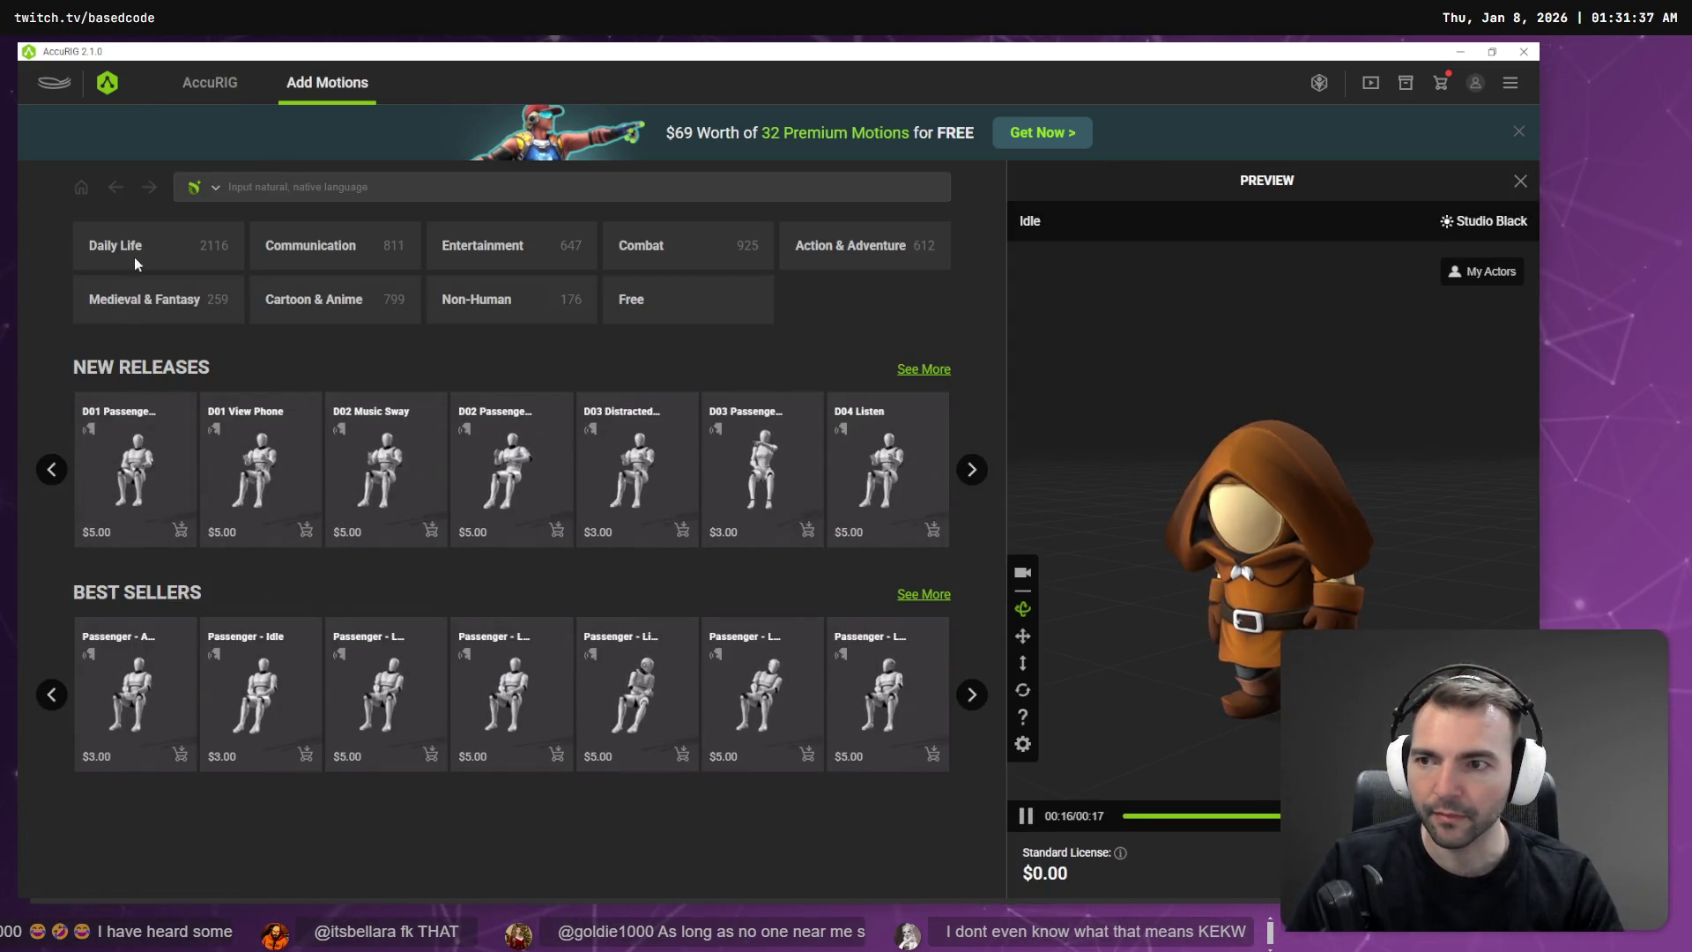
pyautogui.click(228, 85)
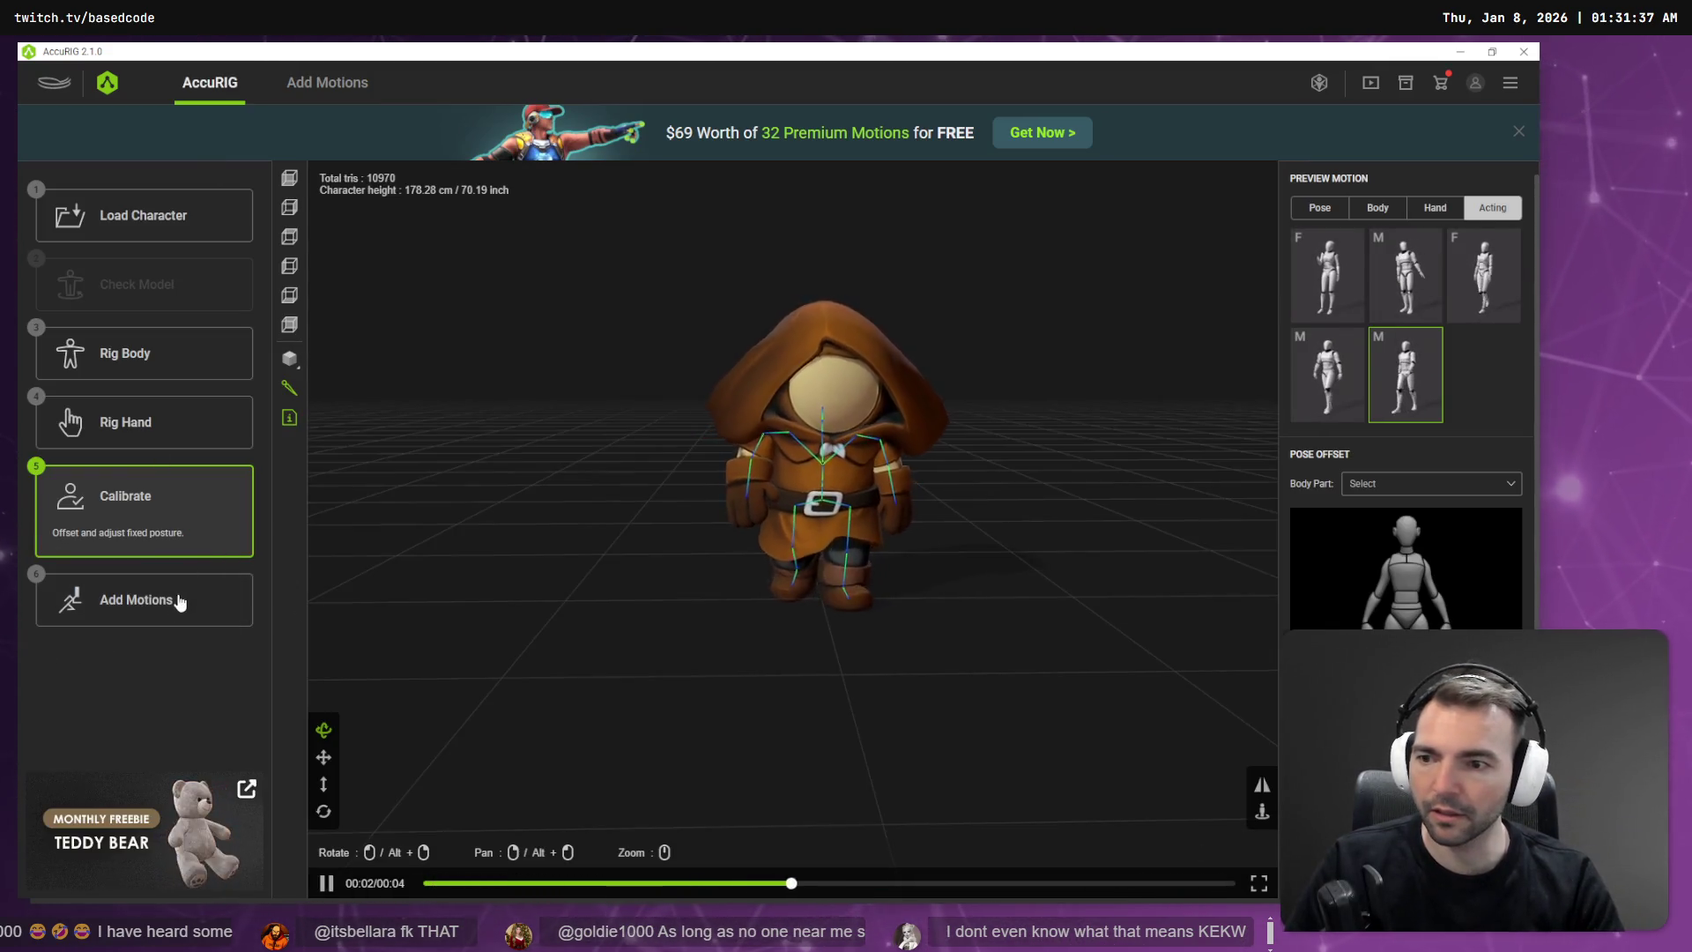
pyautogui.click(145, 600)
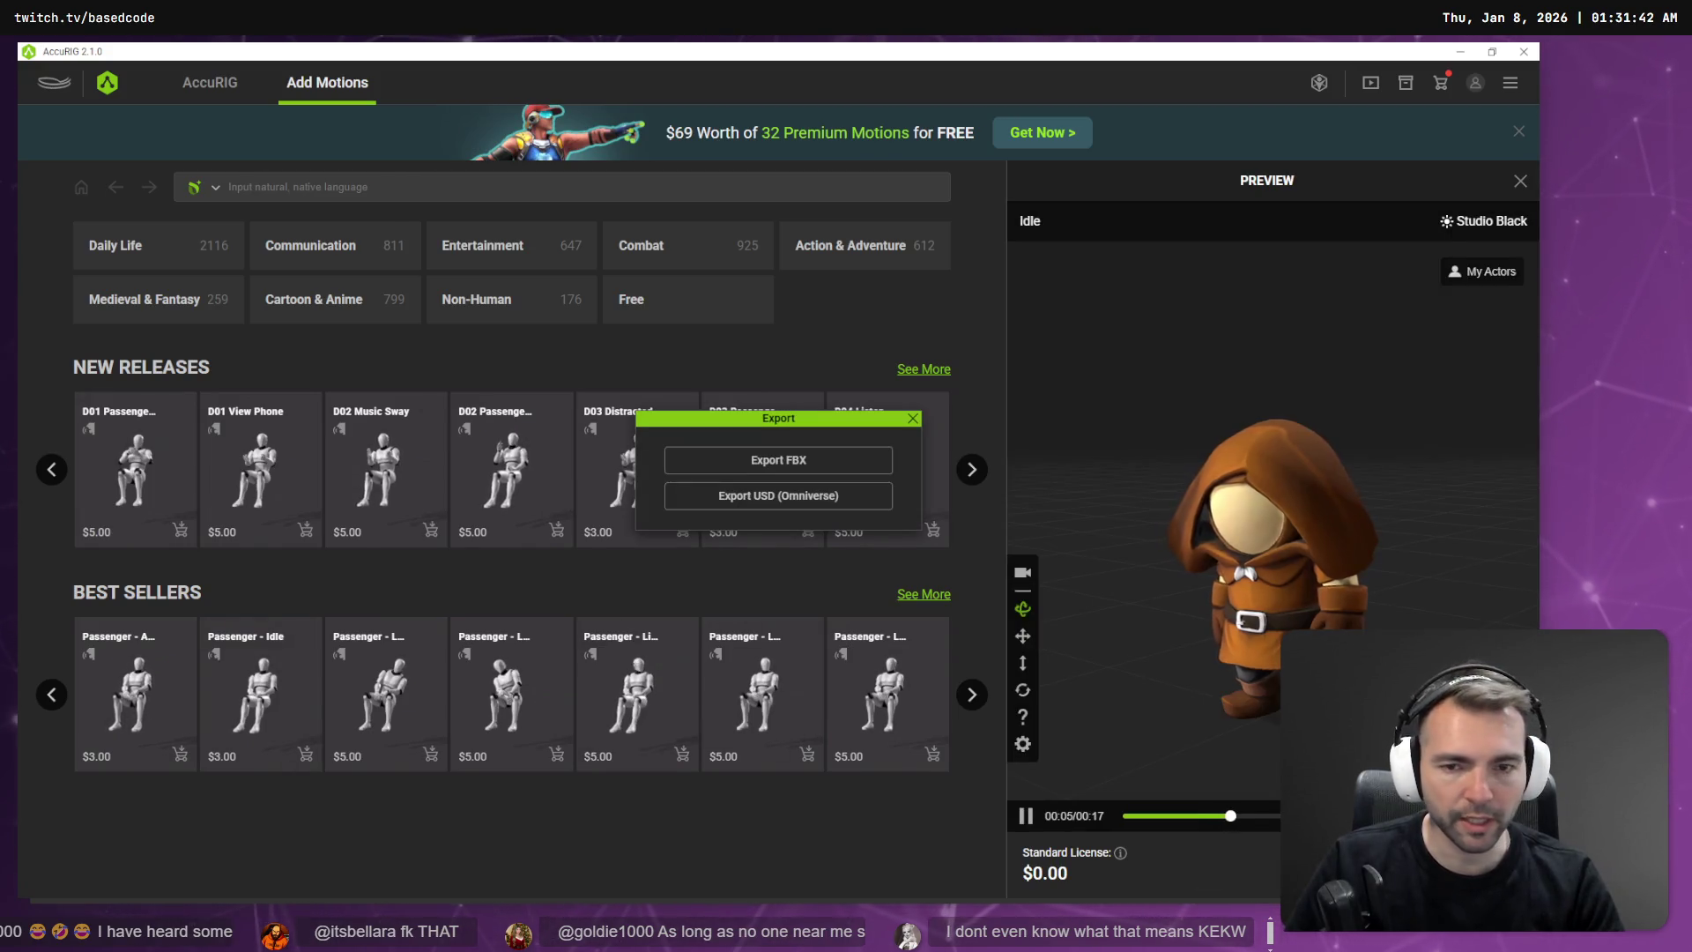
pyautogui.click(812, 452)
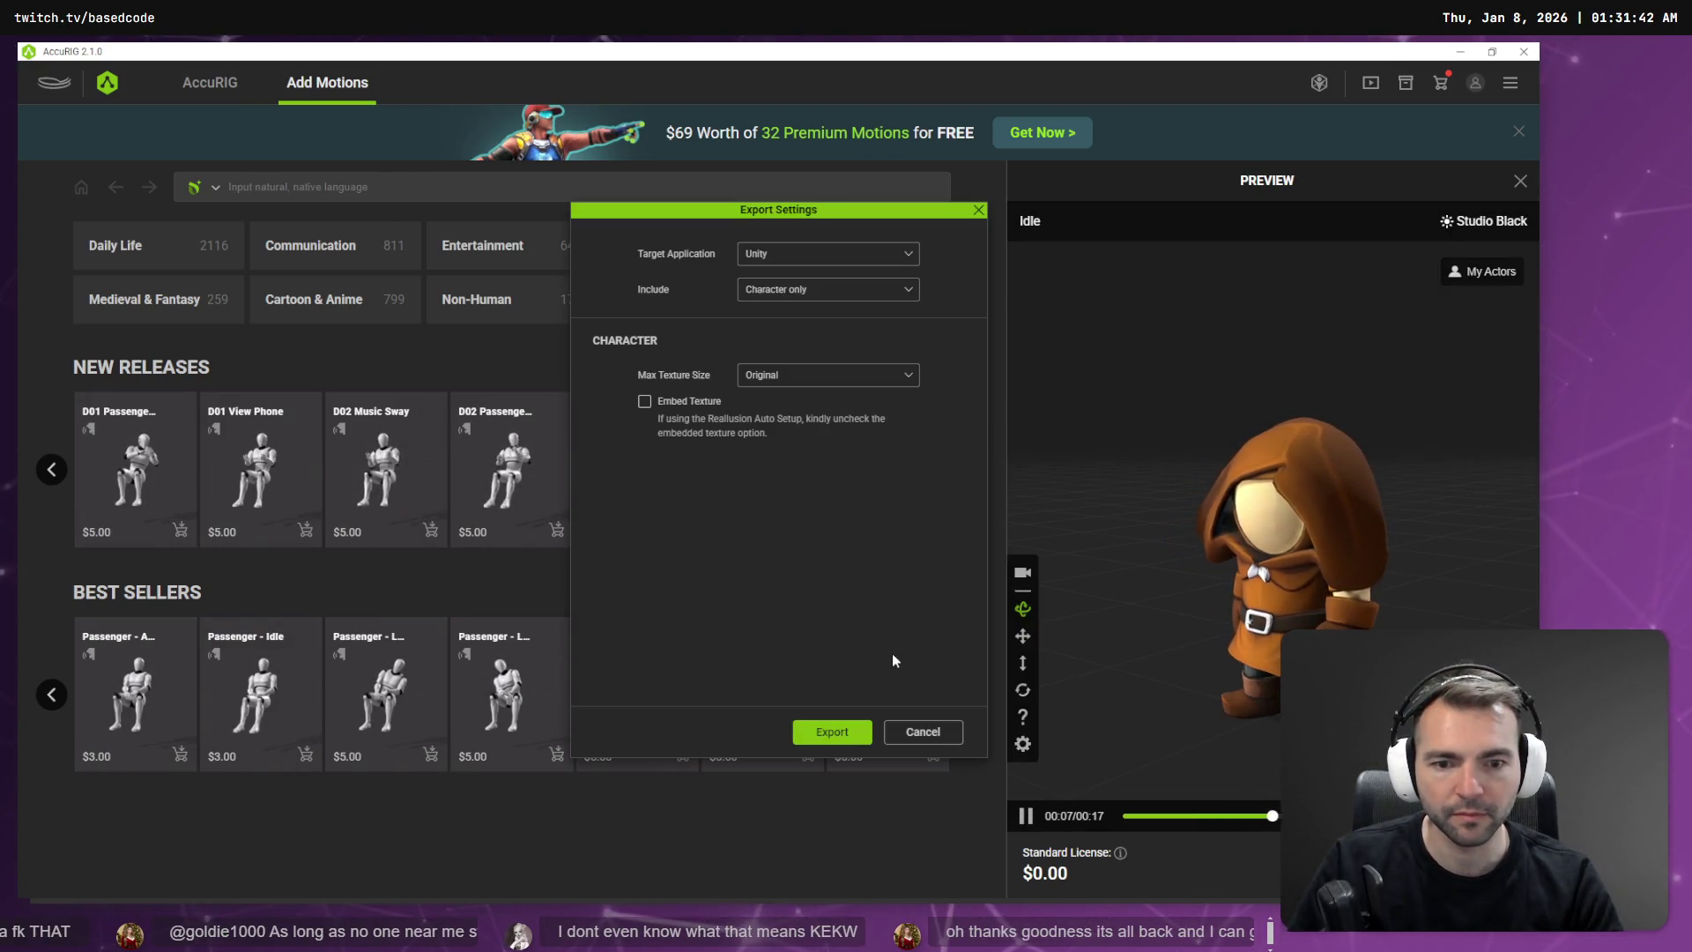
pyautogui.click(921, 731)
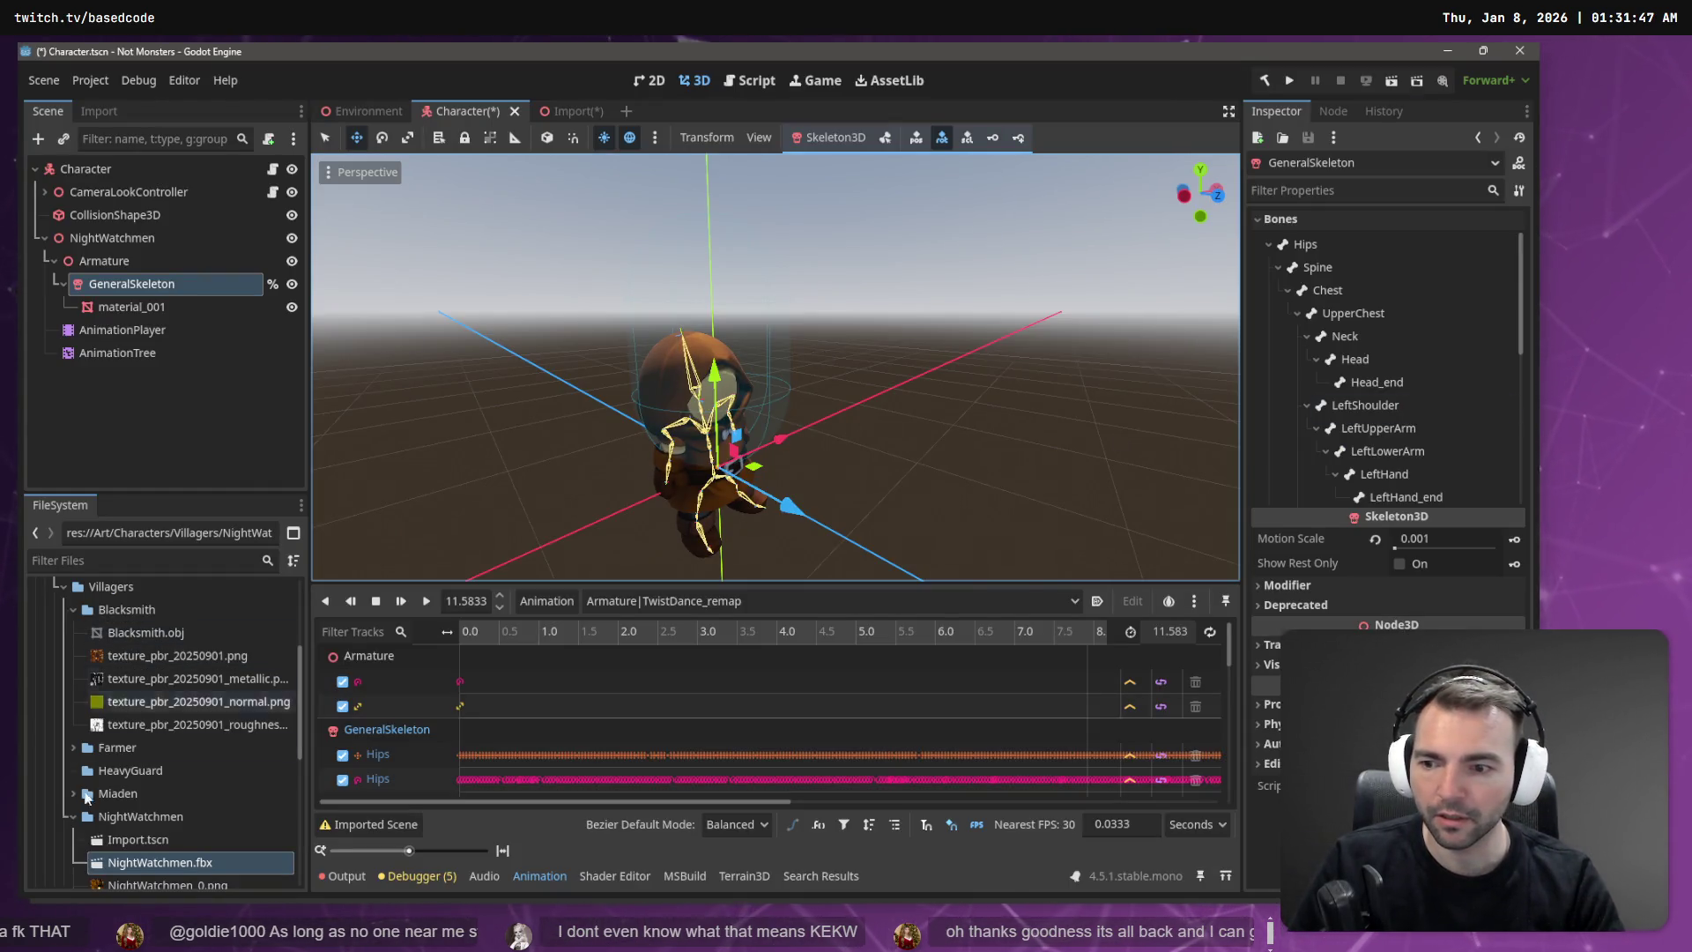
# Step: In Fork, discard the unstaged Character.tscn changes and return to Godot
pyautogui.scroll(-2, 168, 771)
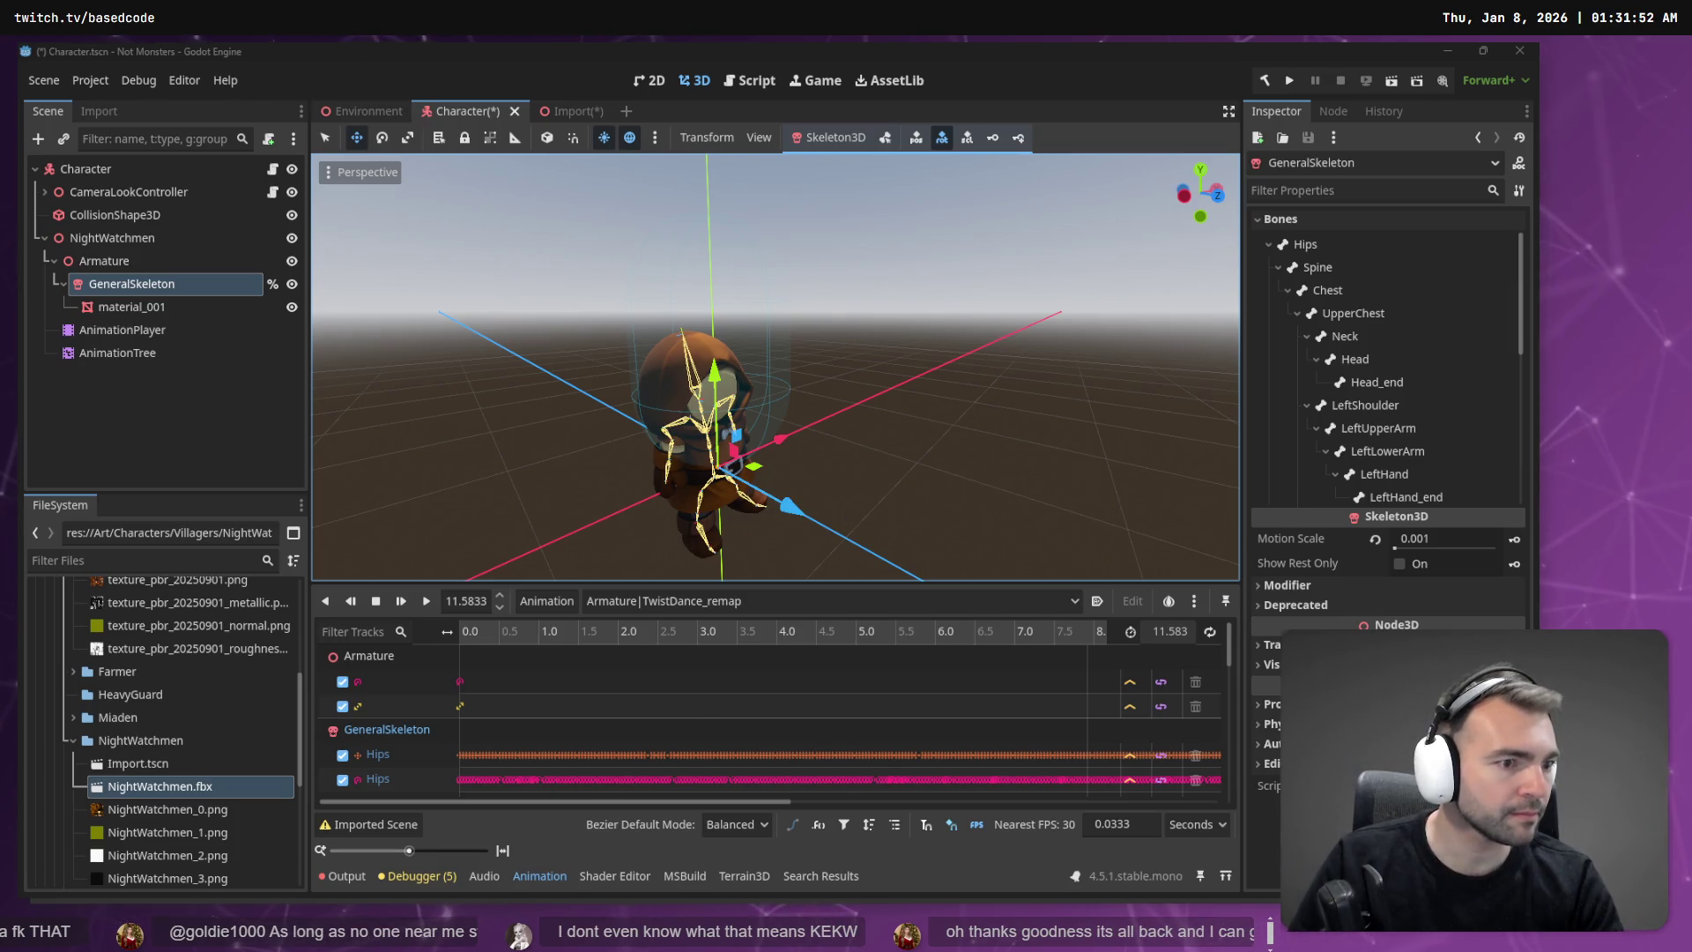
pyautogui.hotkey('alt', 'Tab')
pyautogui.click(335, 214)
pyautogui.rightClick(346, 215)
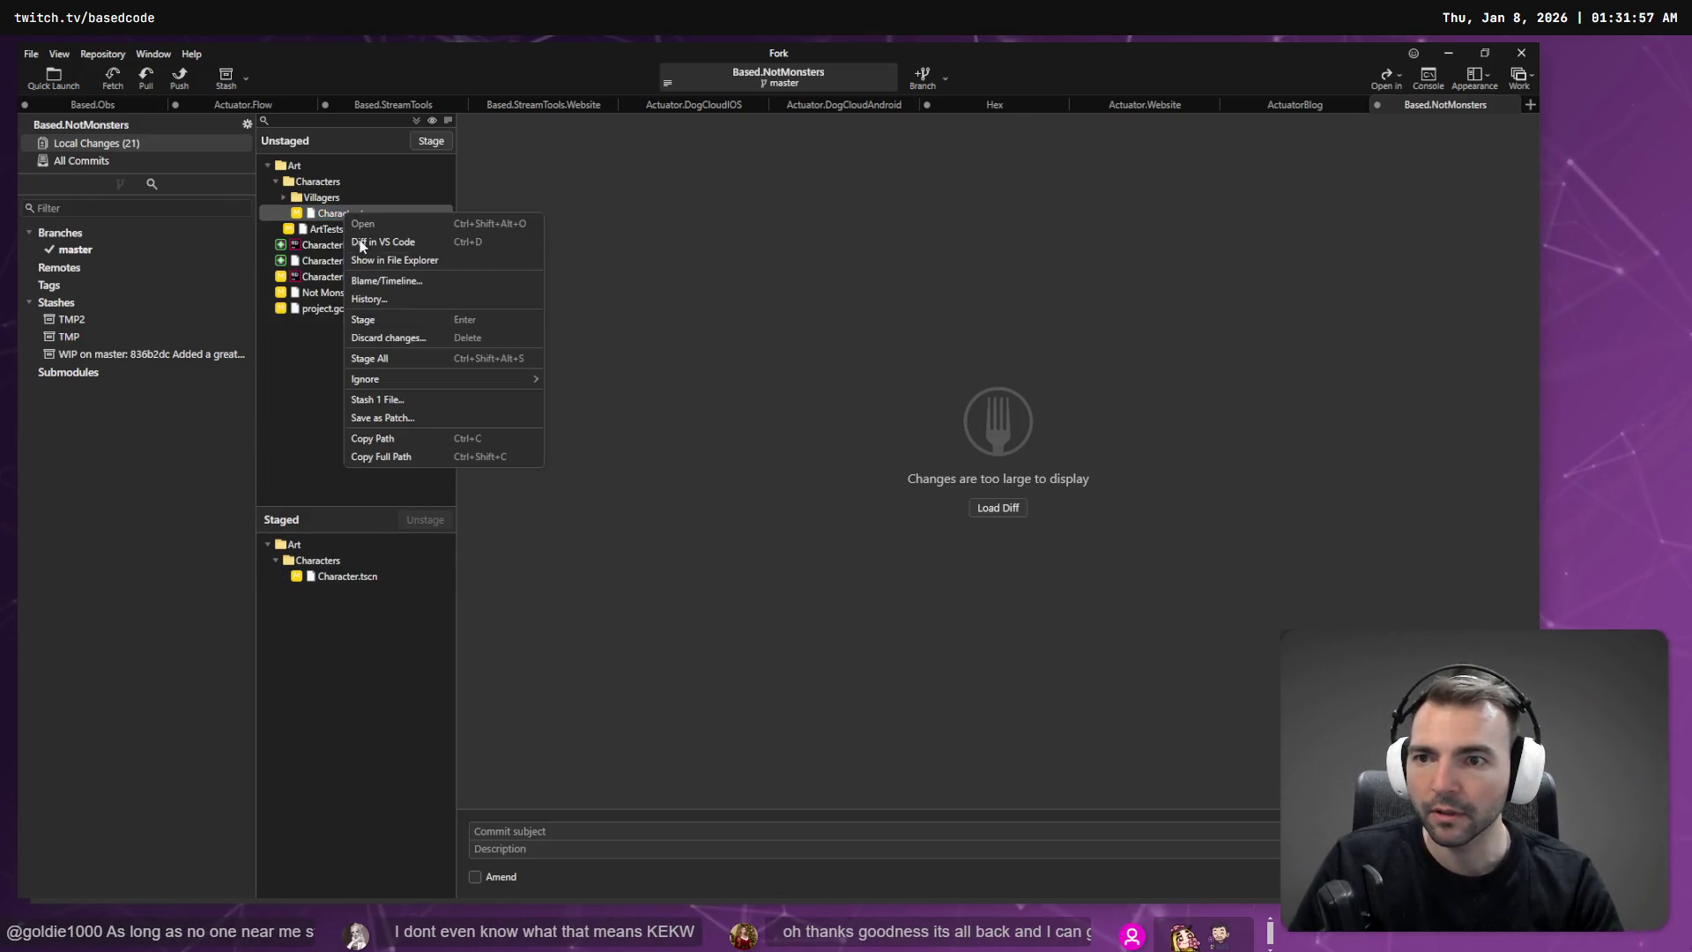
pyautogui.click(420, 338)
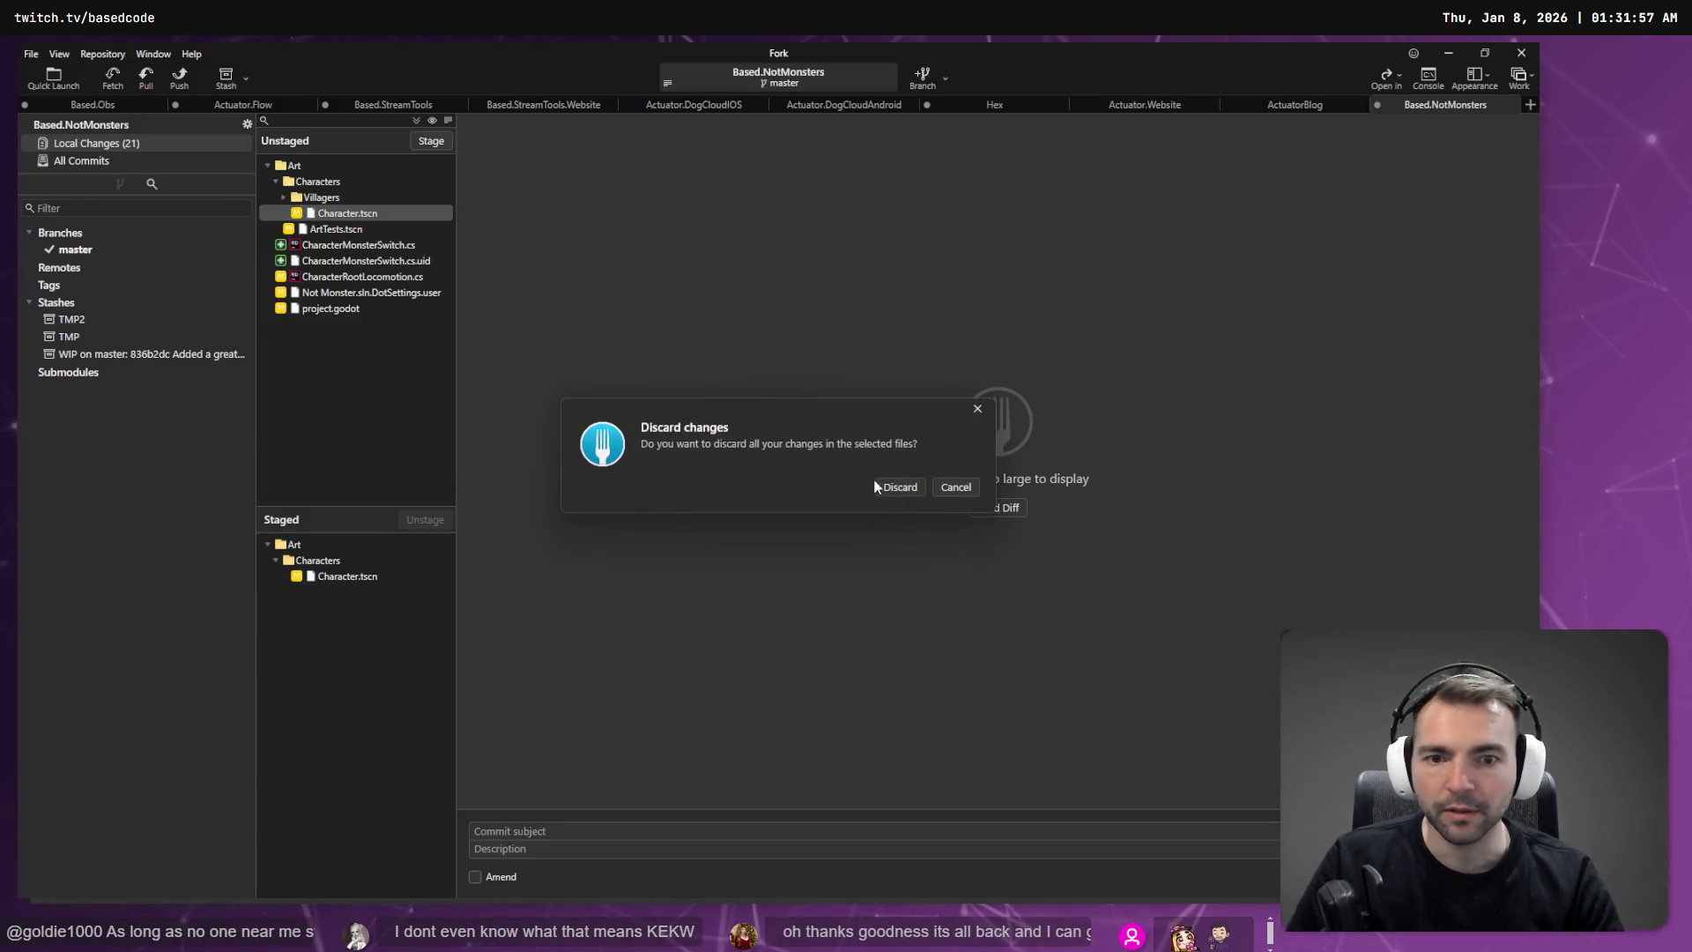
pyautogui.click(898, 490)
pyautogui.hotkey('alt', 'Tab')
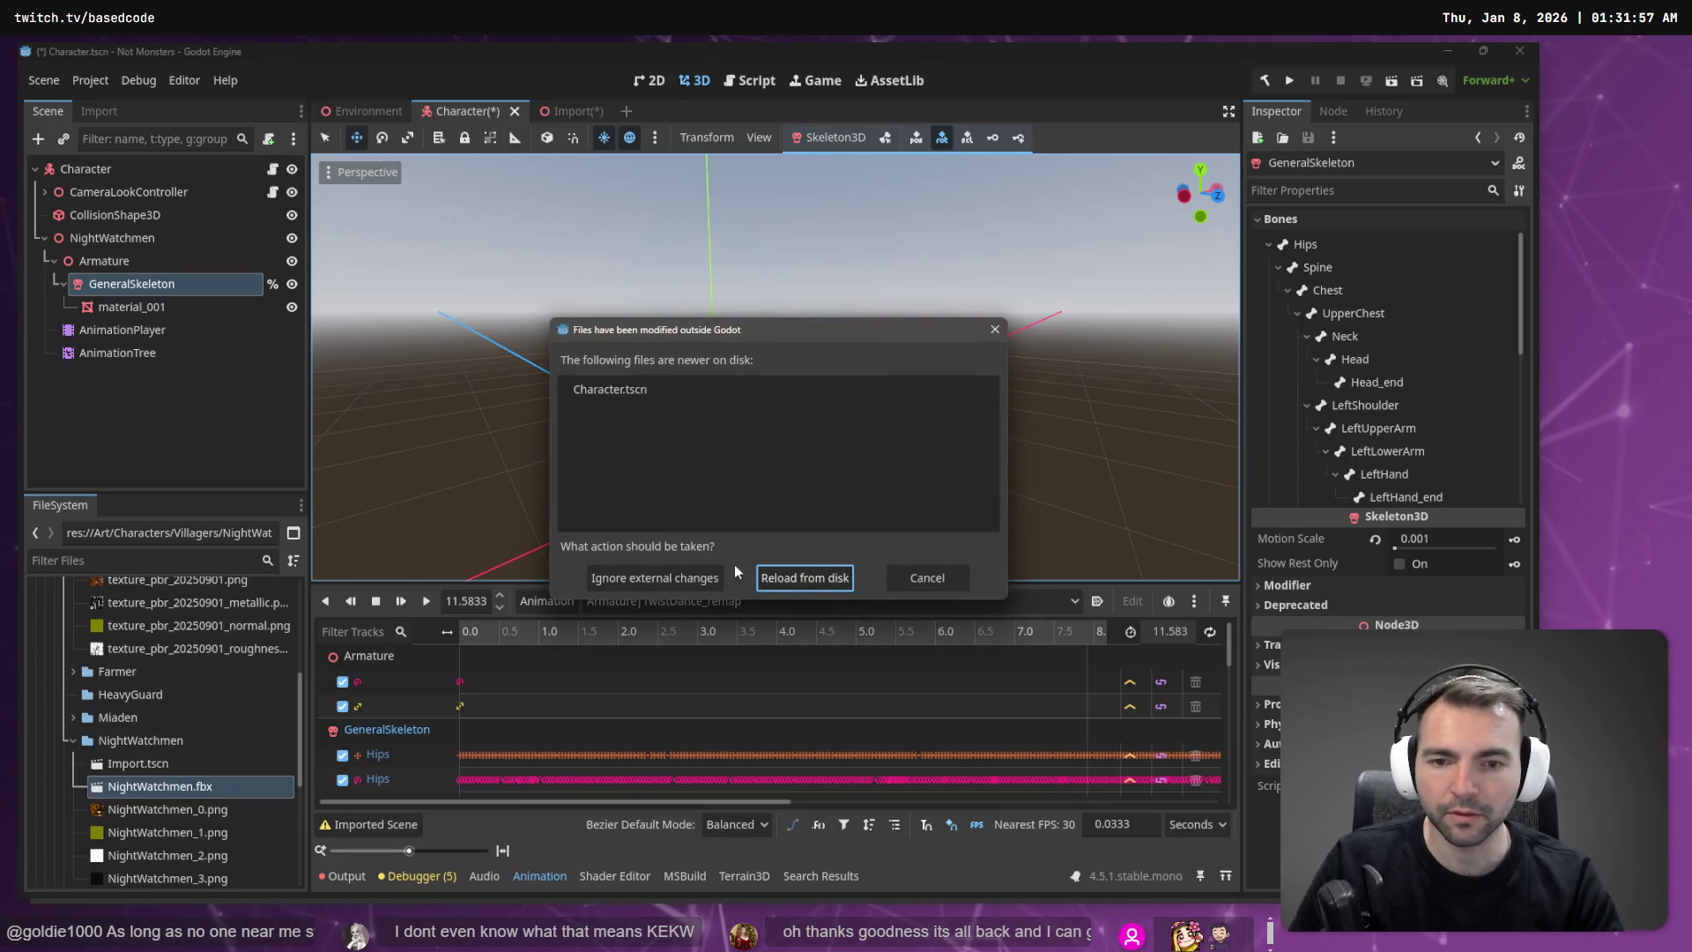
# Step: Reload the Character scene from disk and close the Import scene
pyautogui.click(806, 574)
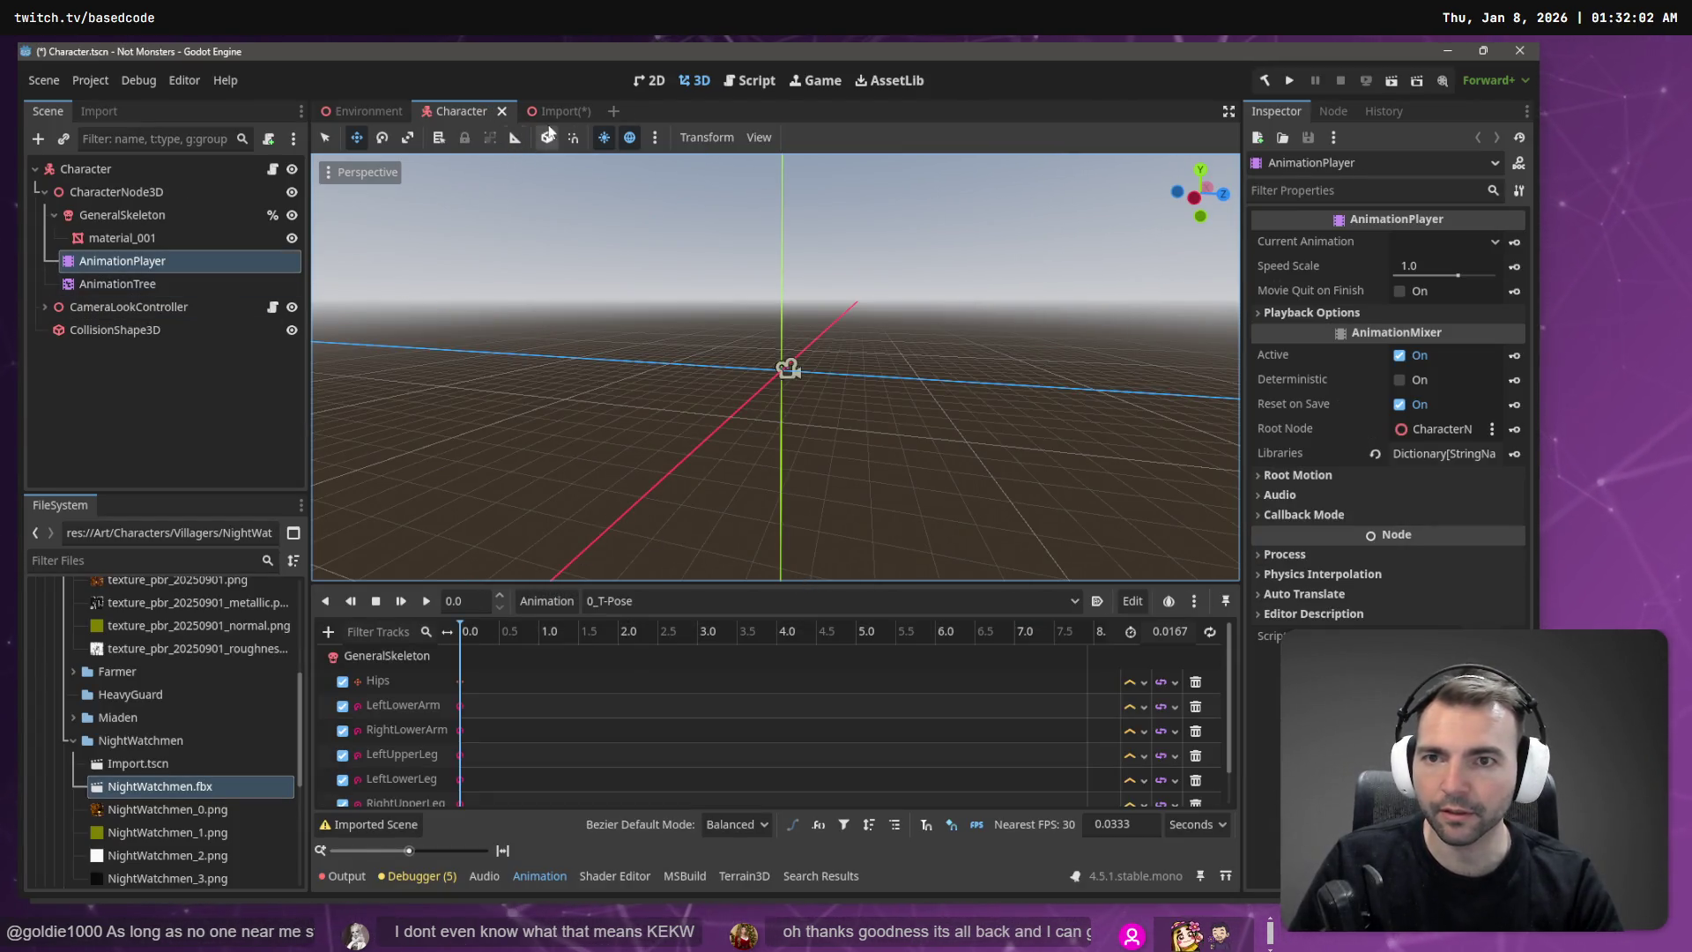
pyautogui.click(553, 109)
pyautogui.middleClick(553, 110)
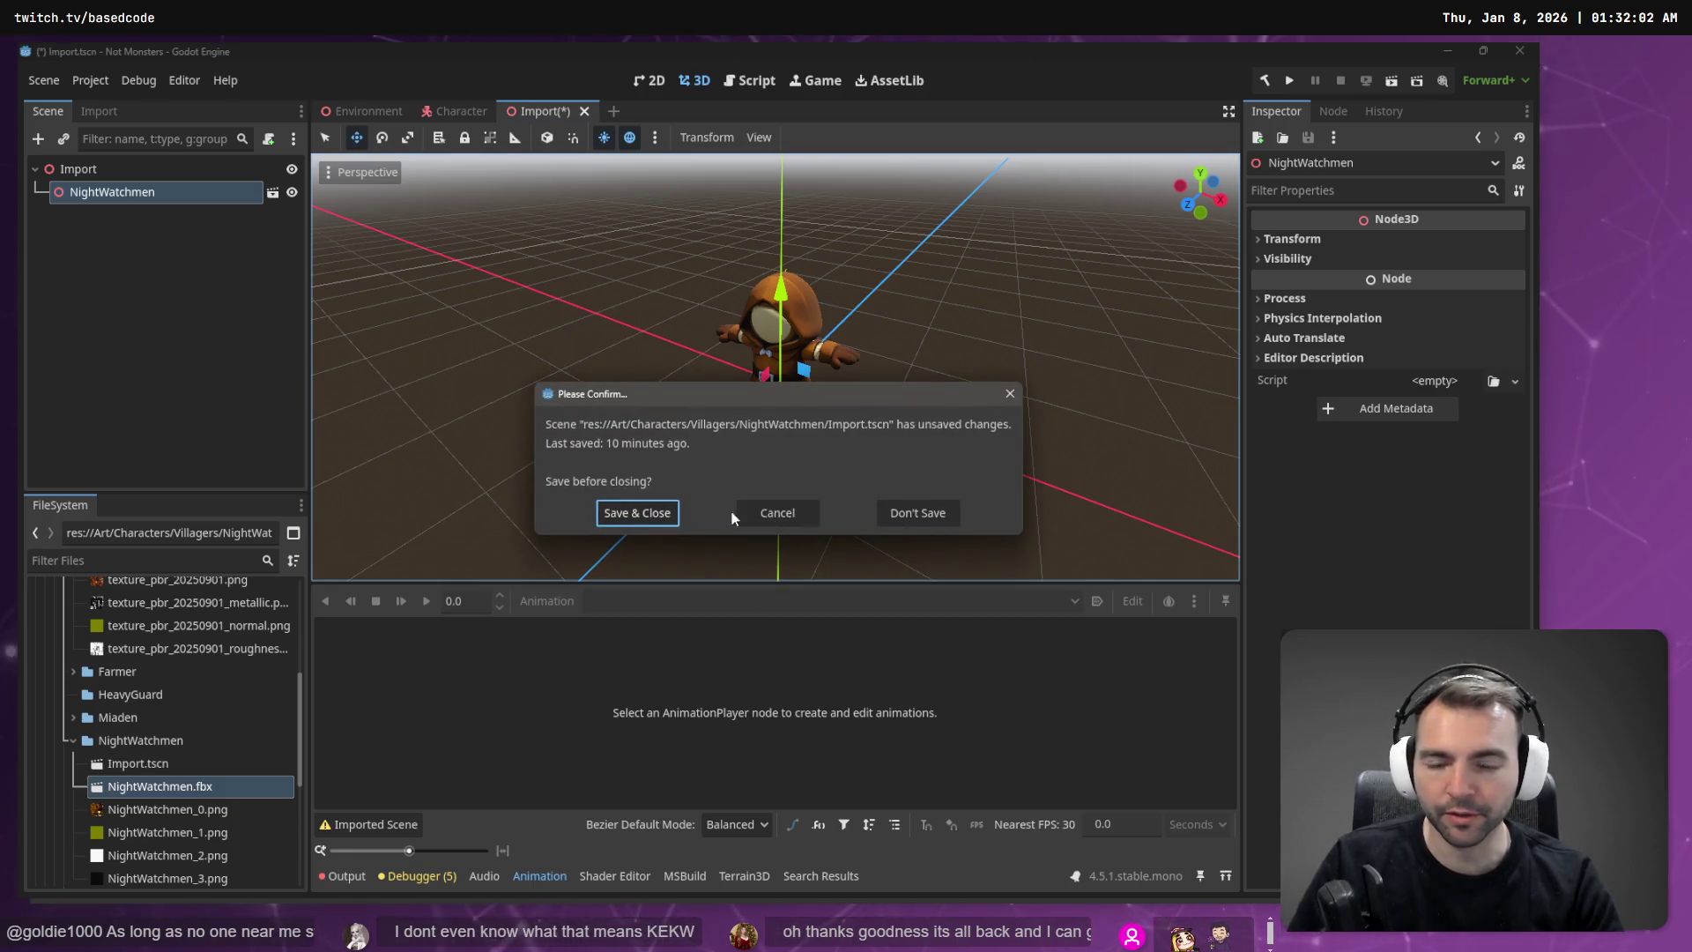
pyautogui.click(917, 514)
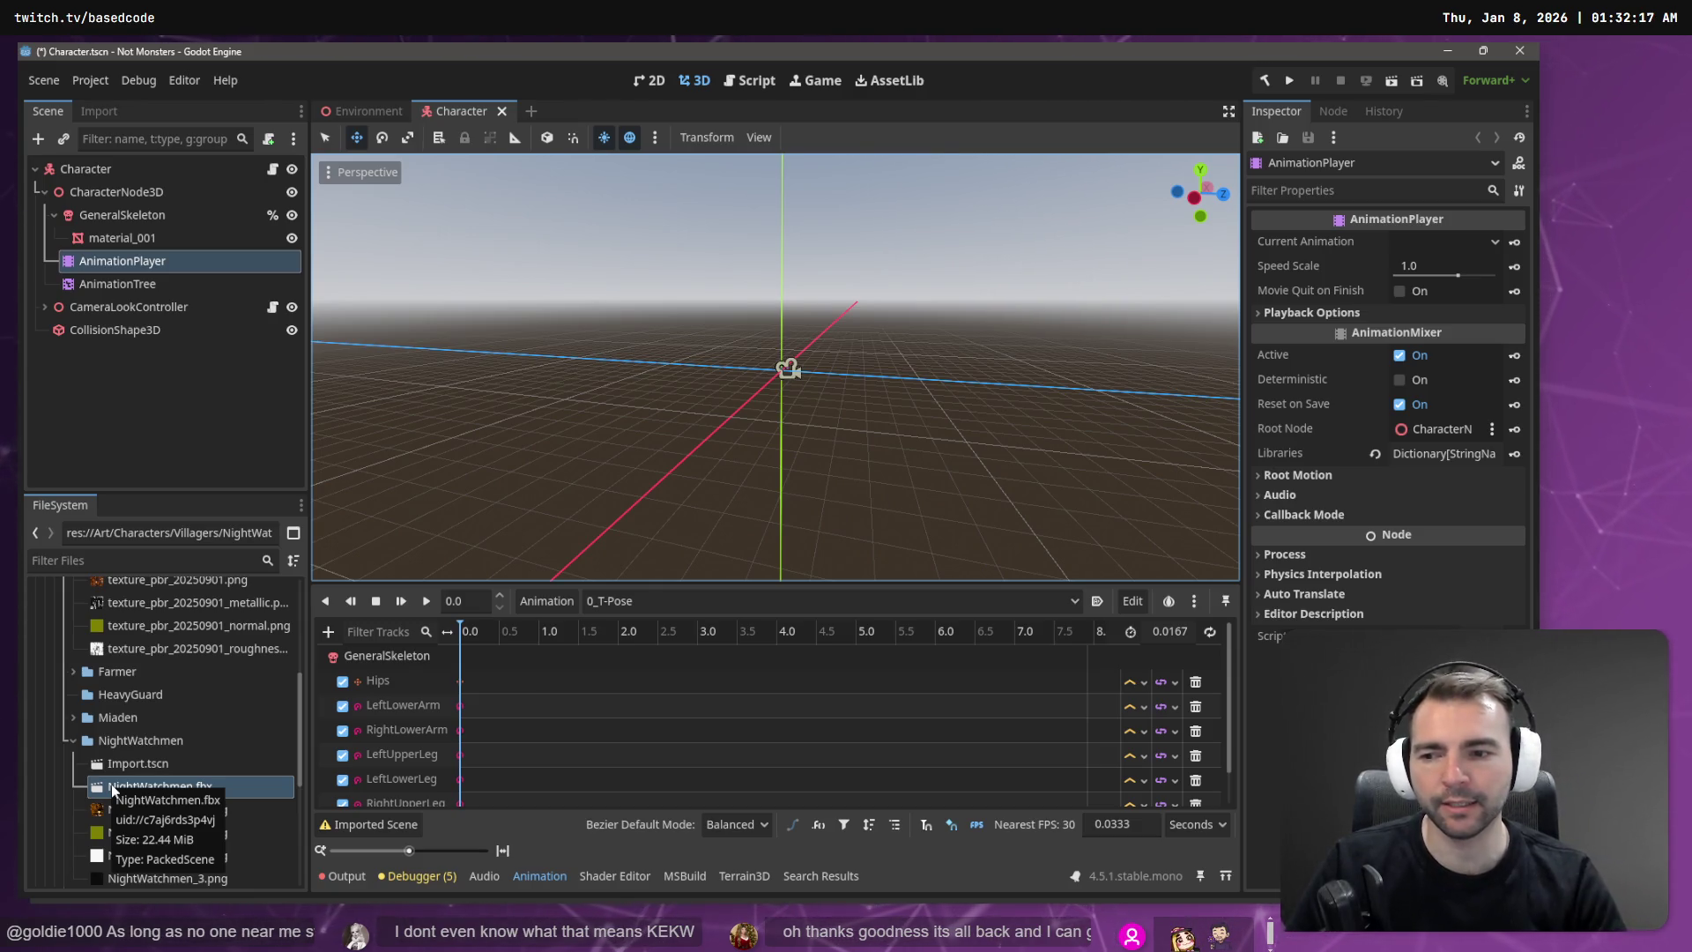
# Step: Delete the NightWatchmen files from Import.tscn through NightWatchmen_3.png in the FileSystem dock
pyautogui.scroll(-3, 134, 722)
pyautogui.click(171, 679)
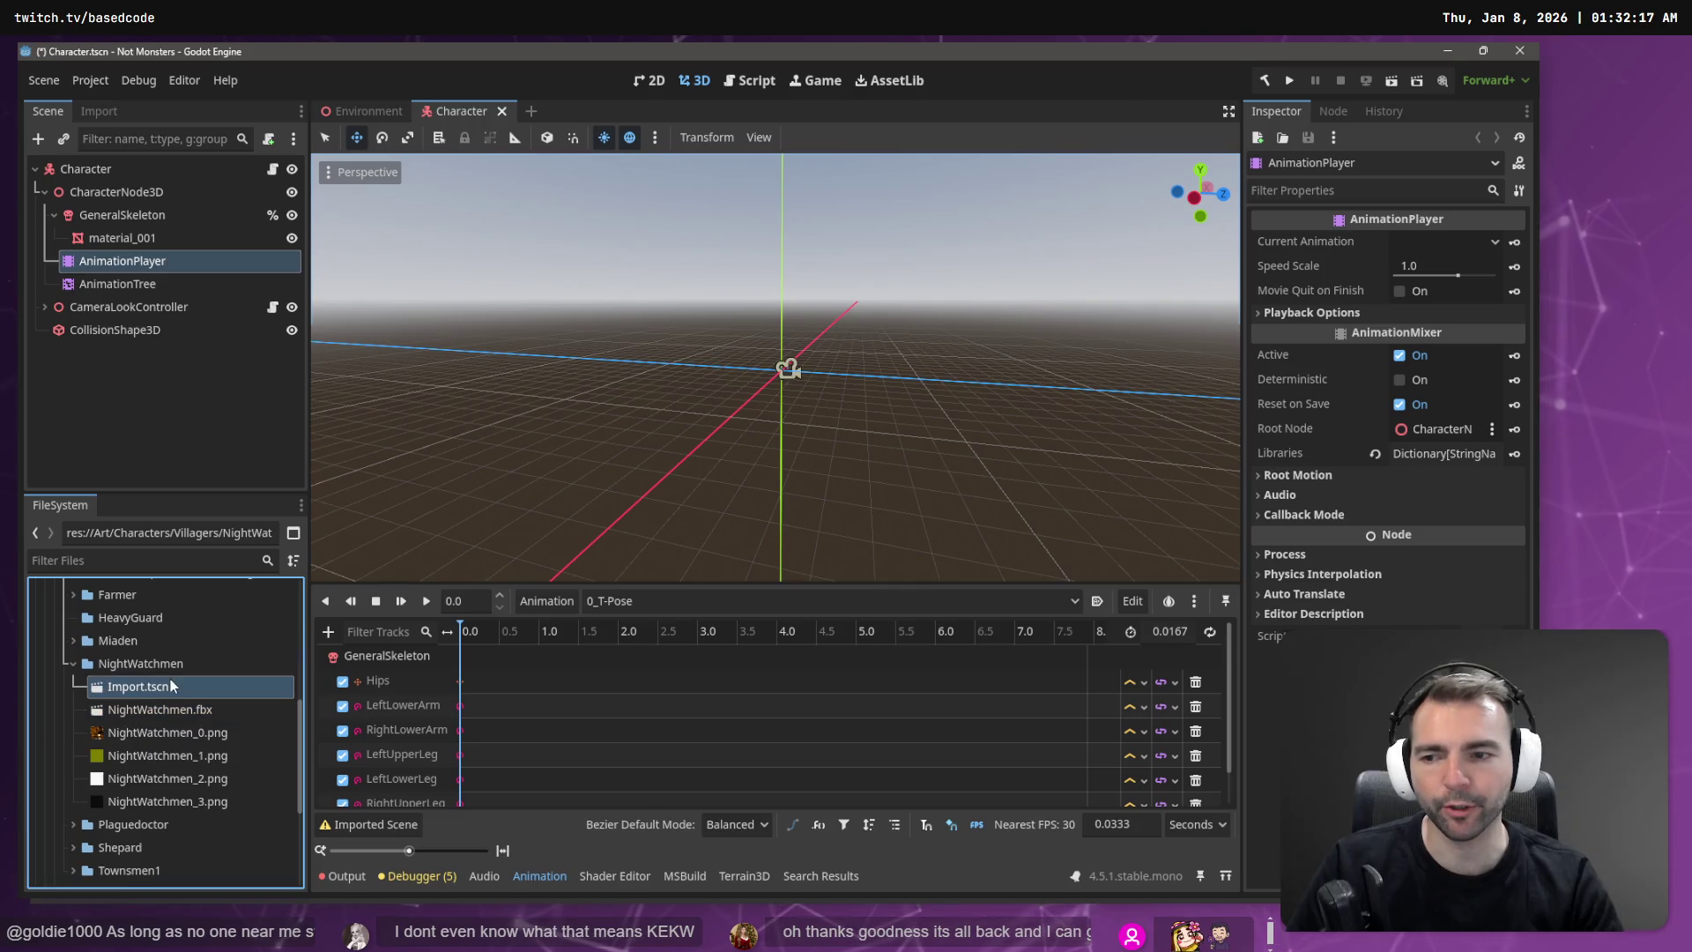
pyautogui.keyDown('shift'); pyautogui.click(190, 804); pyautogui.keyUp('shift')
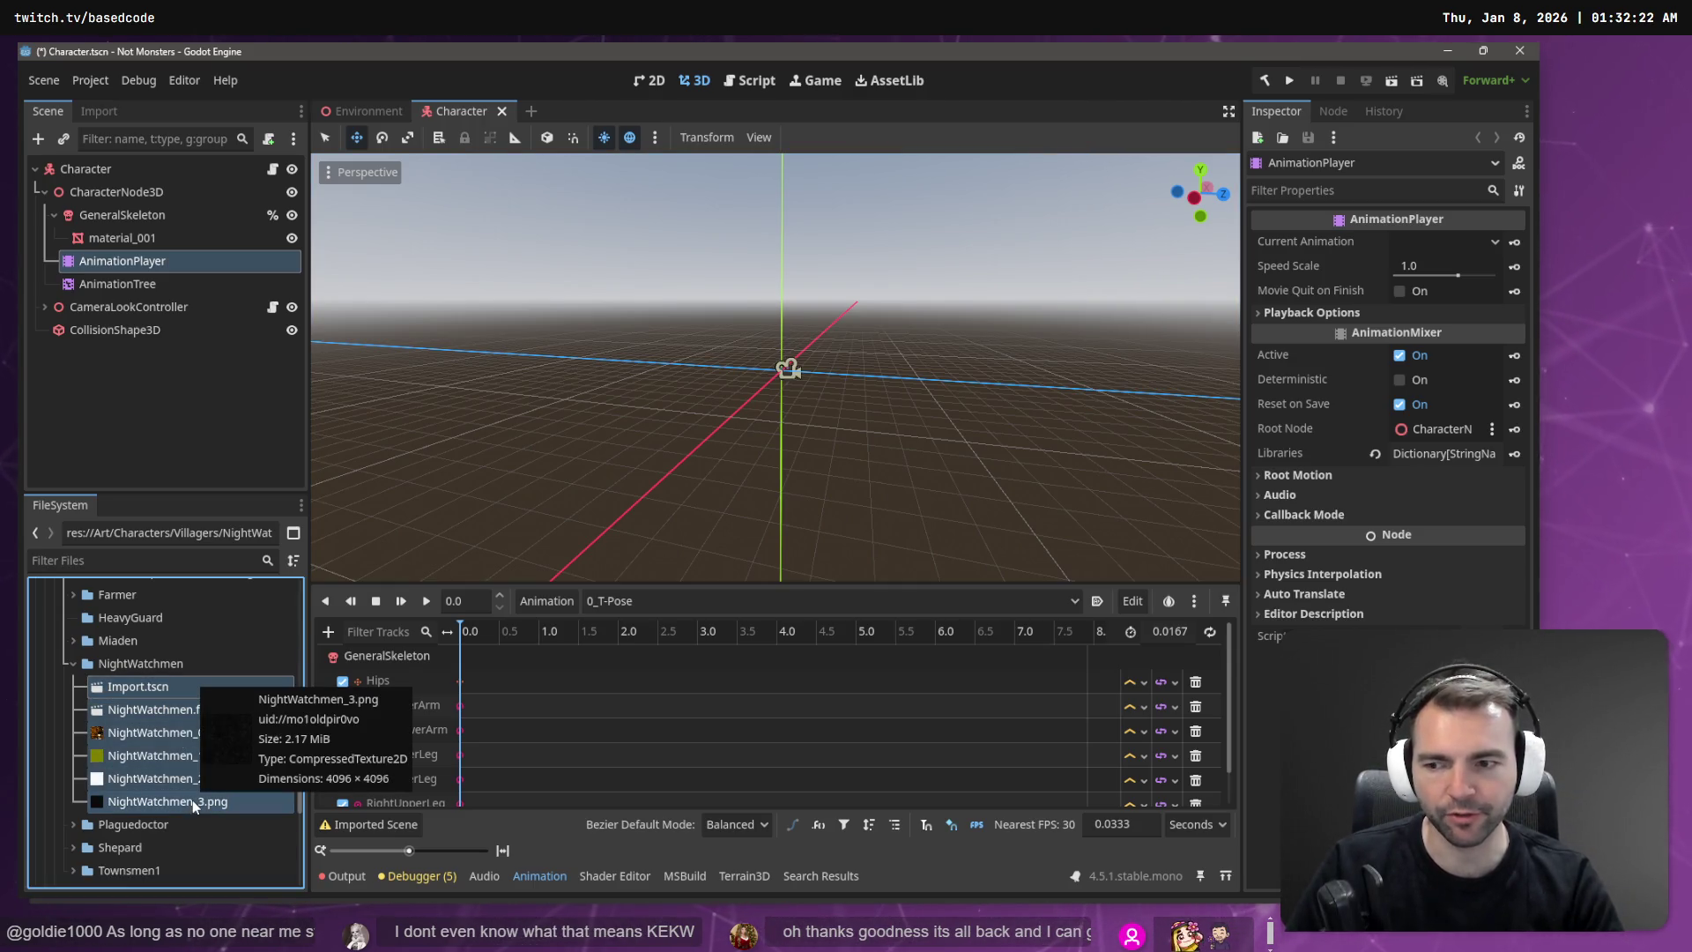
pyautogui.press('Delete')
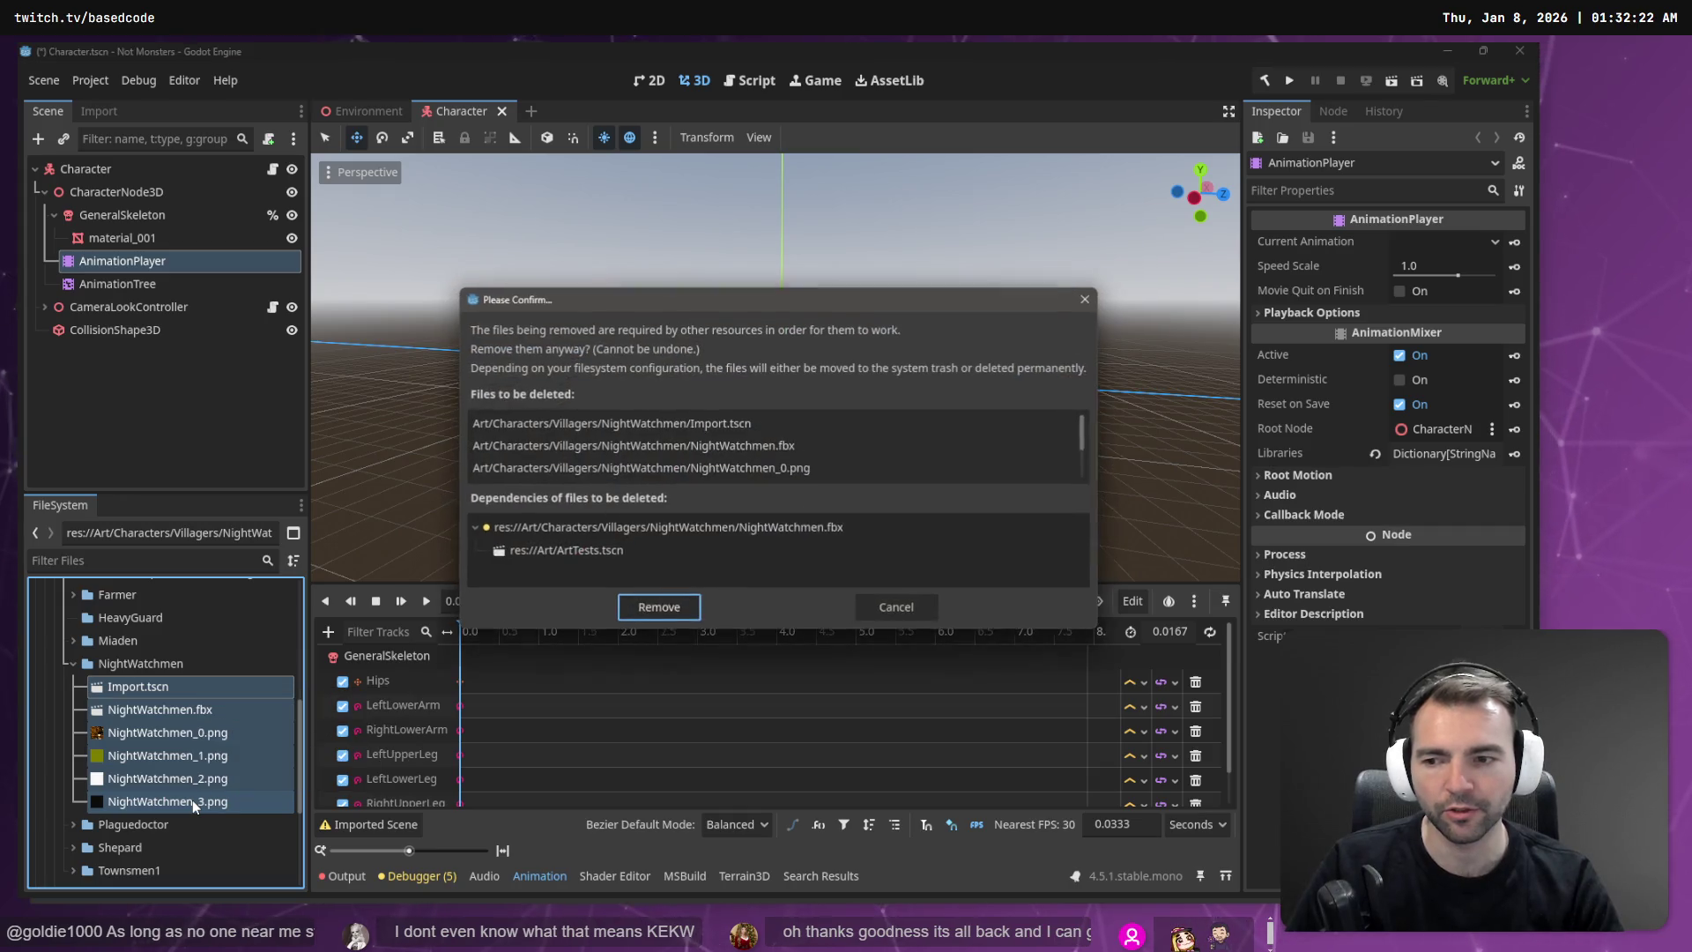
pyautogui.click(659, 607)
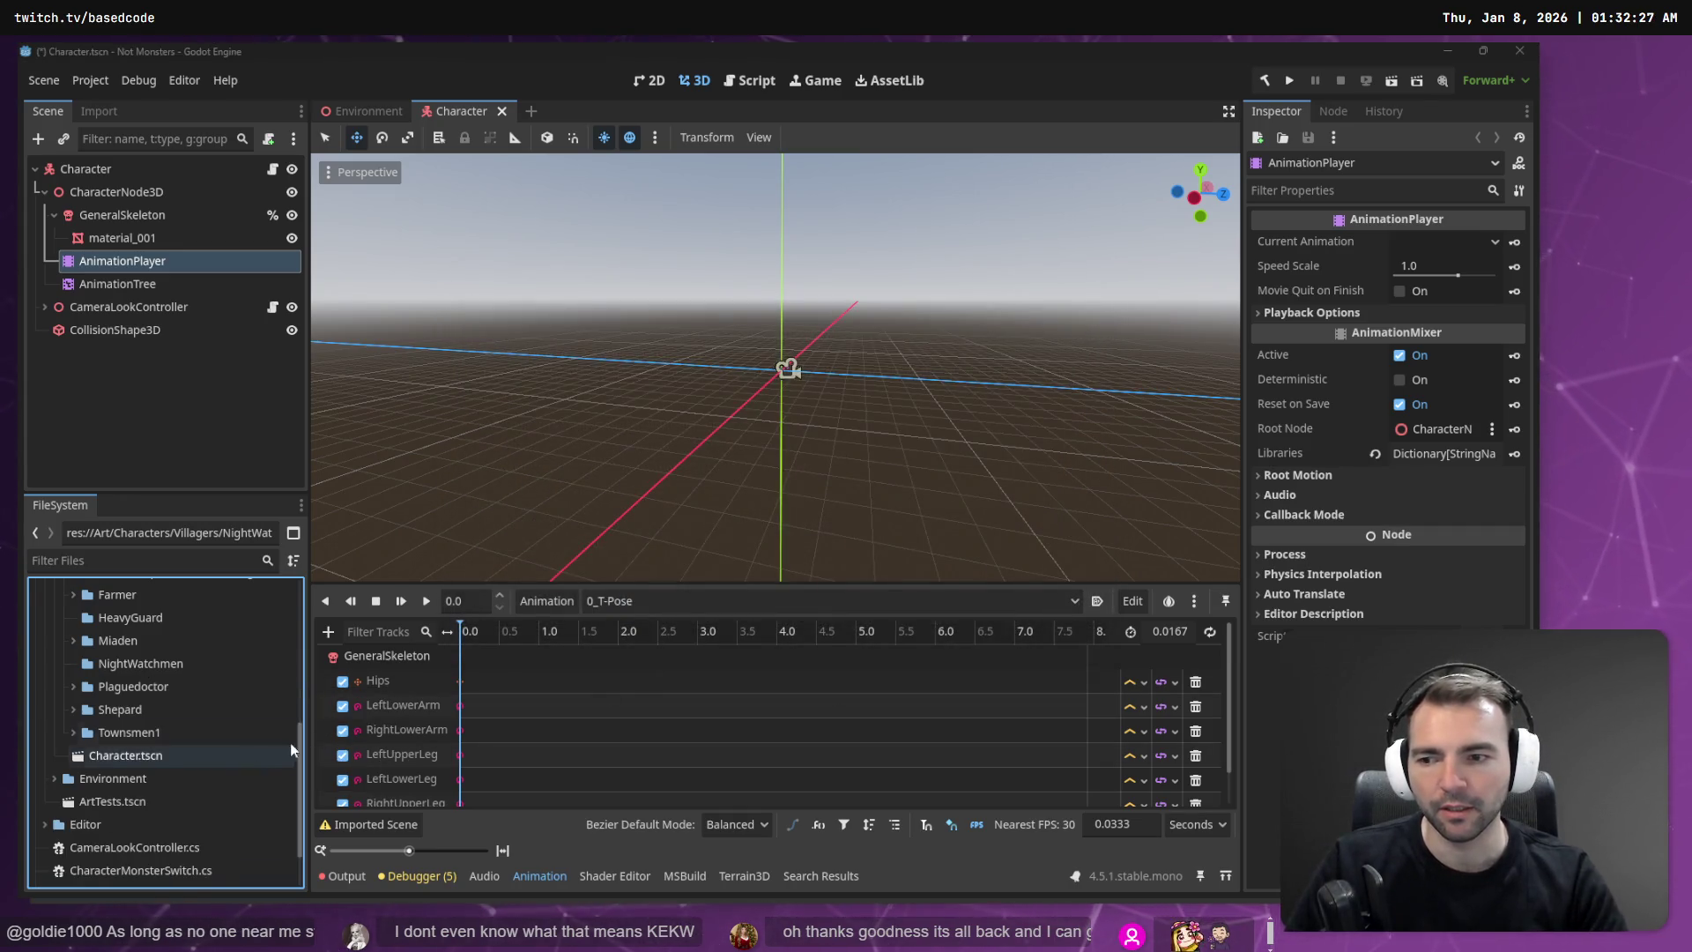
pyautogui.click(179, 664)
pyautogui.hotkey('alt', 'Tab')
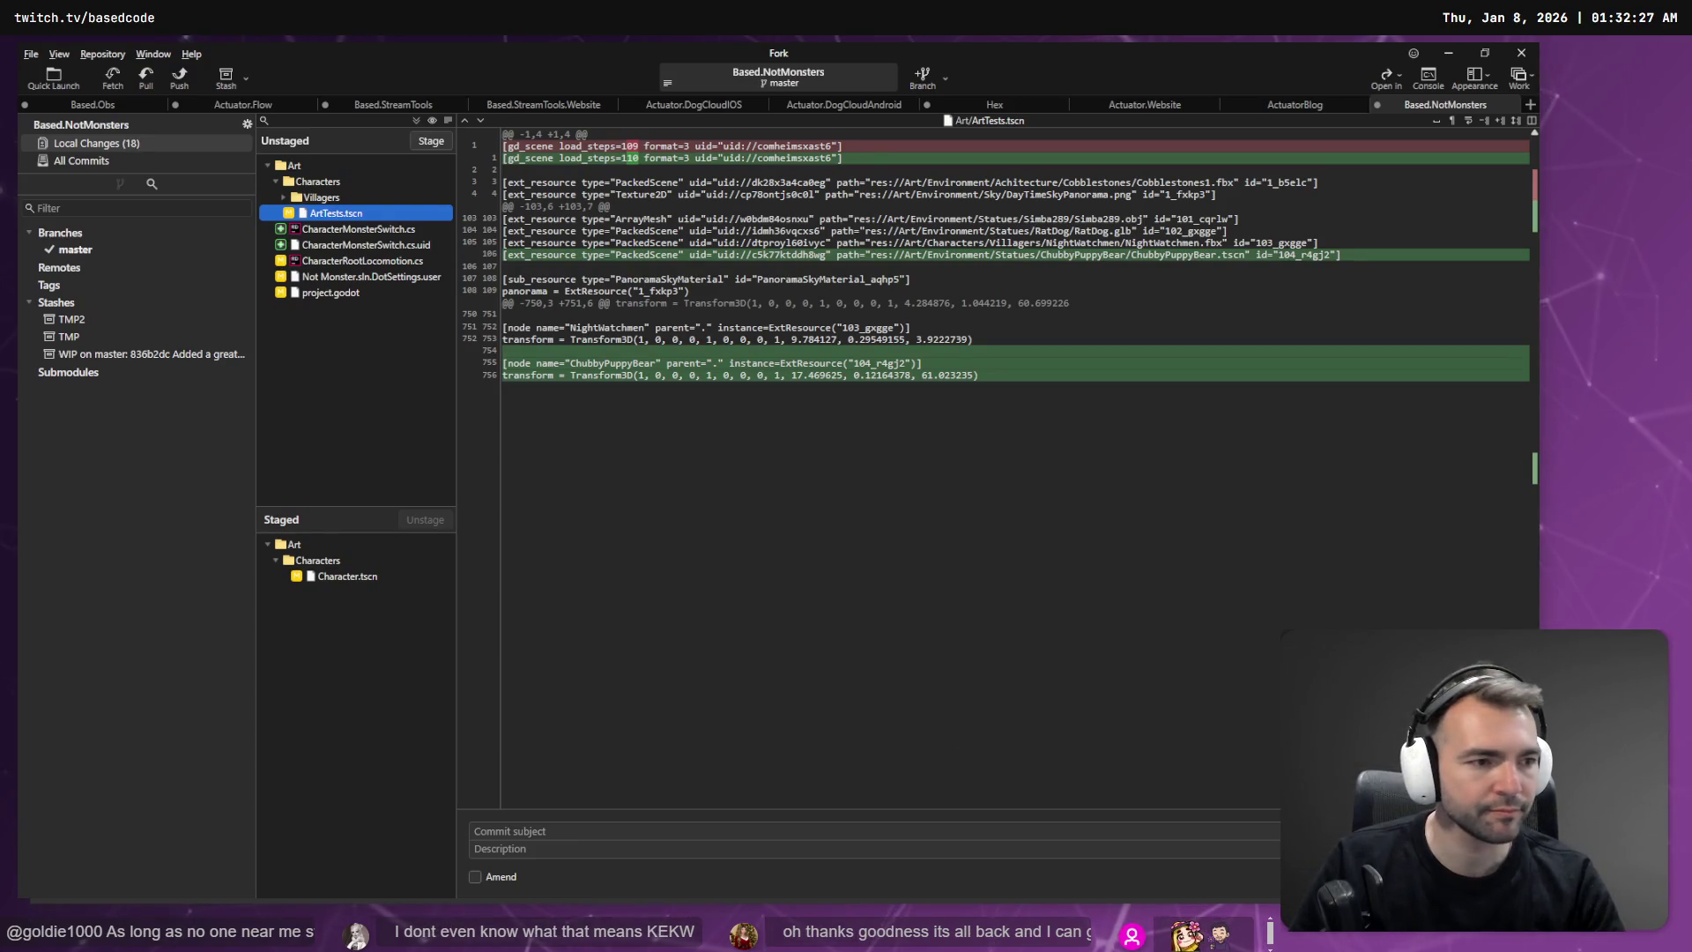
pyautogui.hotkey('alt', 'Tab')
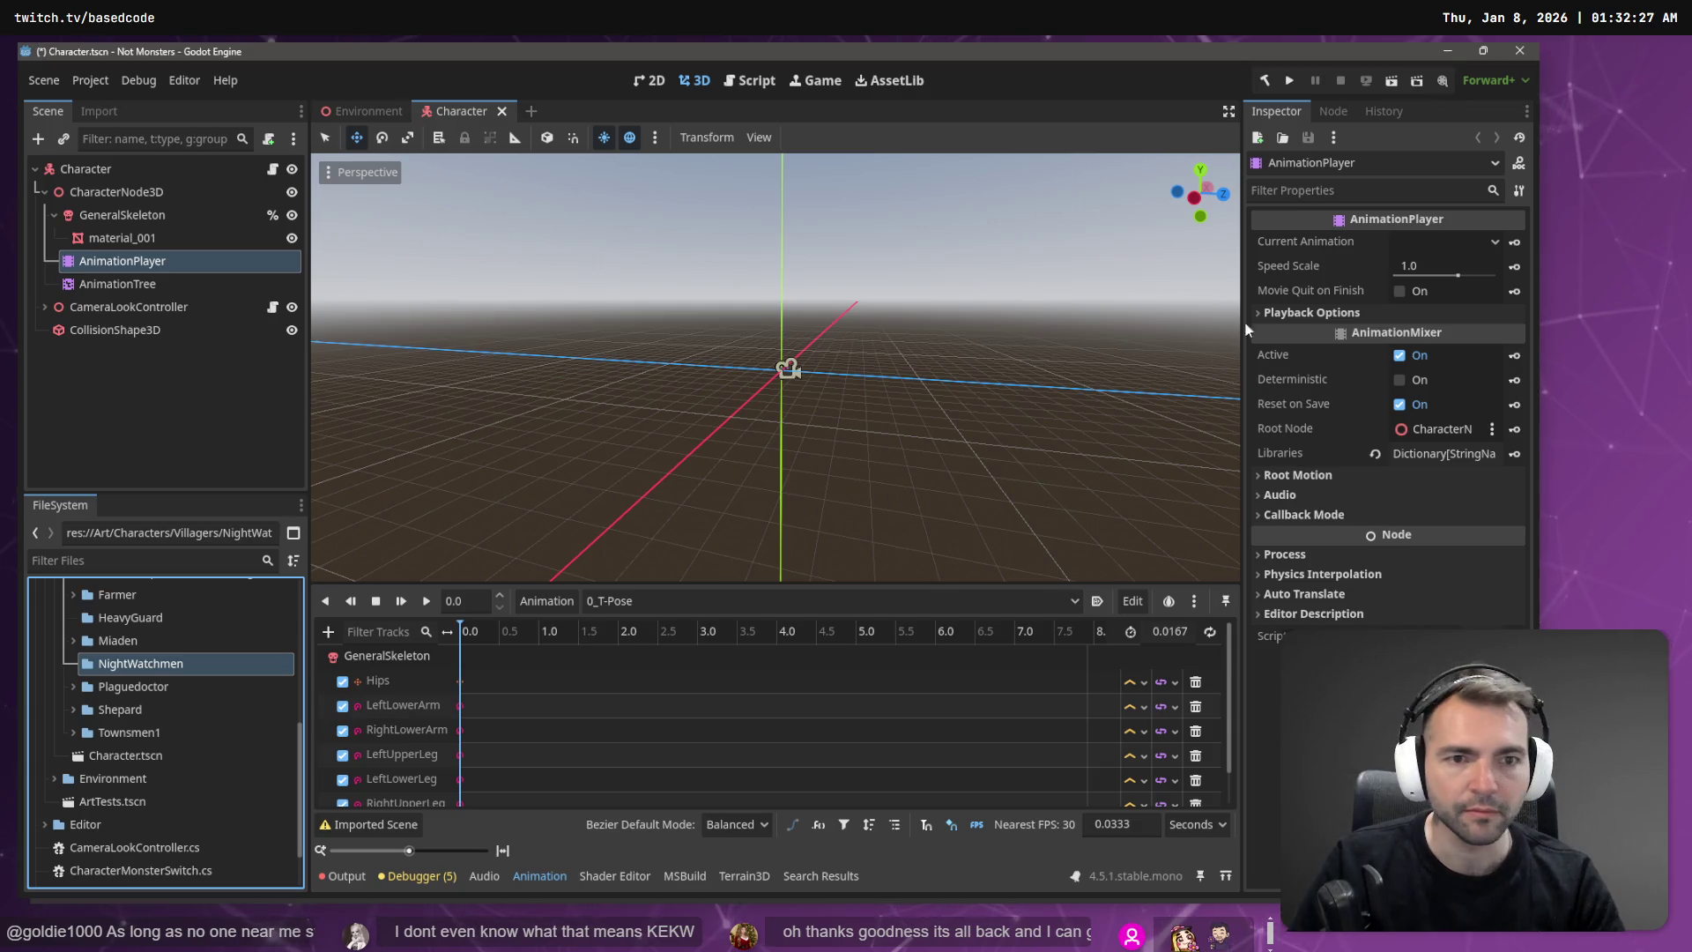
pyautogui.hotkey('alt', 'Tab')
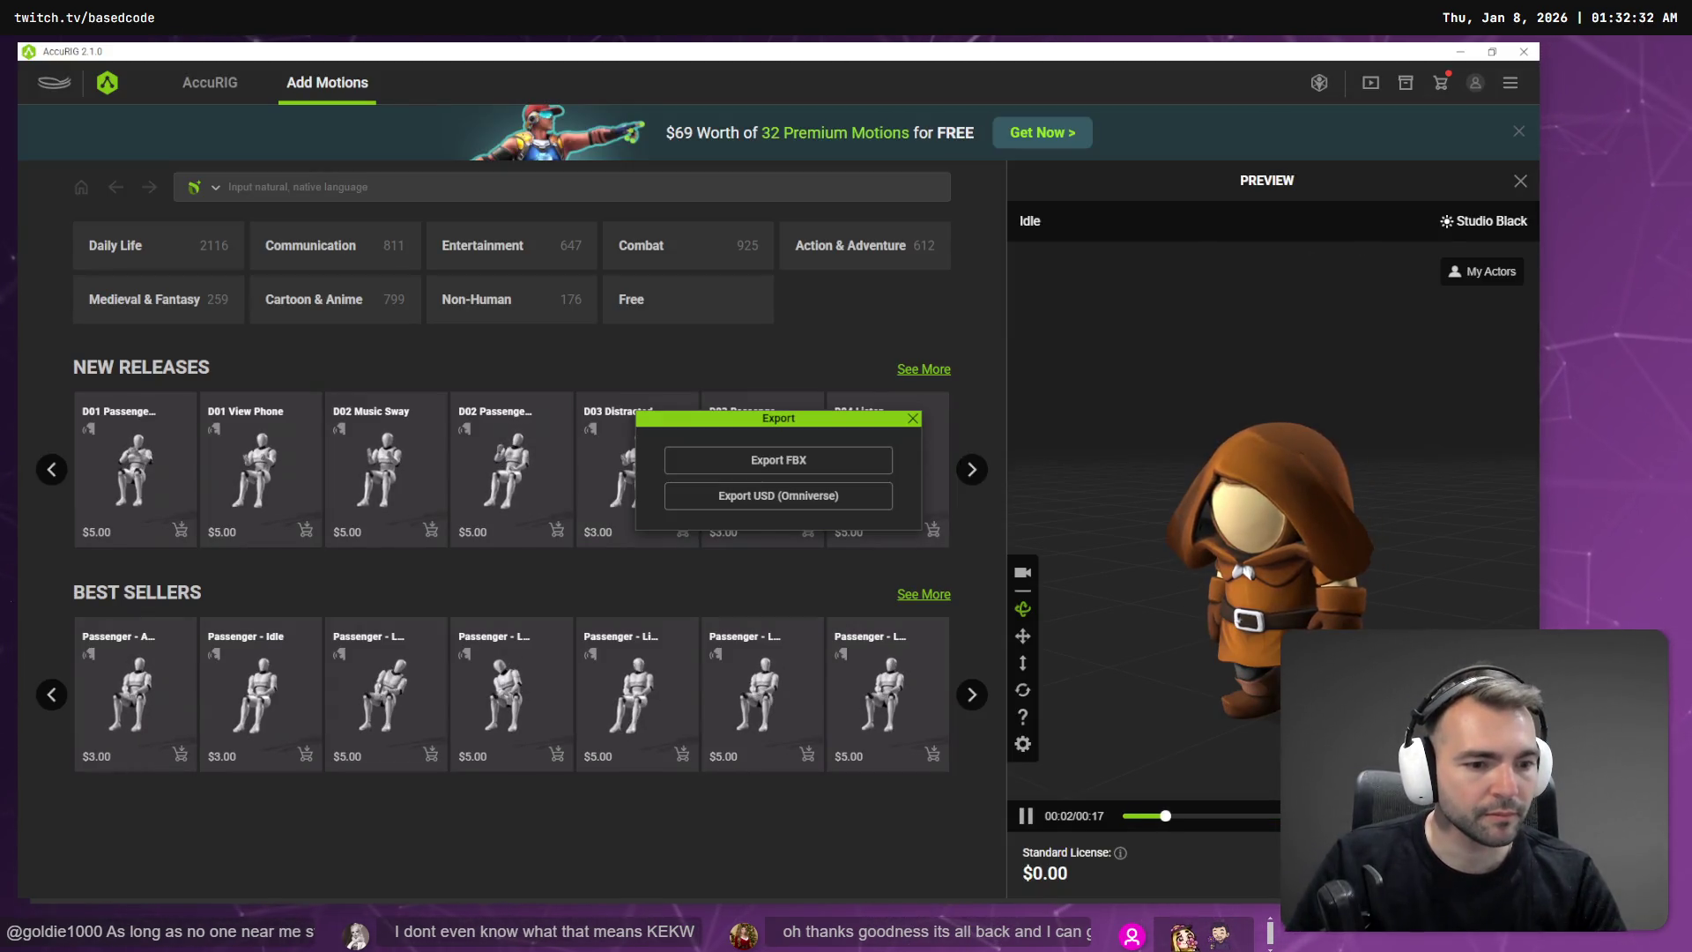
# Step: Export the rigged character from AccuRIG as NightWatchmen.fbx into the project's NightWatchmen folder
pyautogui.click(776, 460)
pyautogui.click(848, 732)
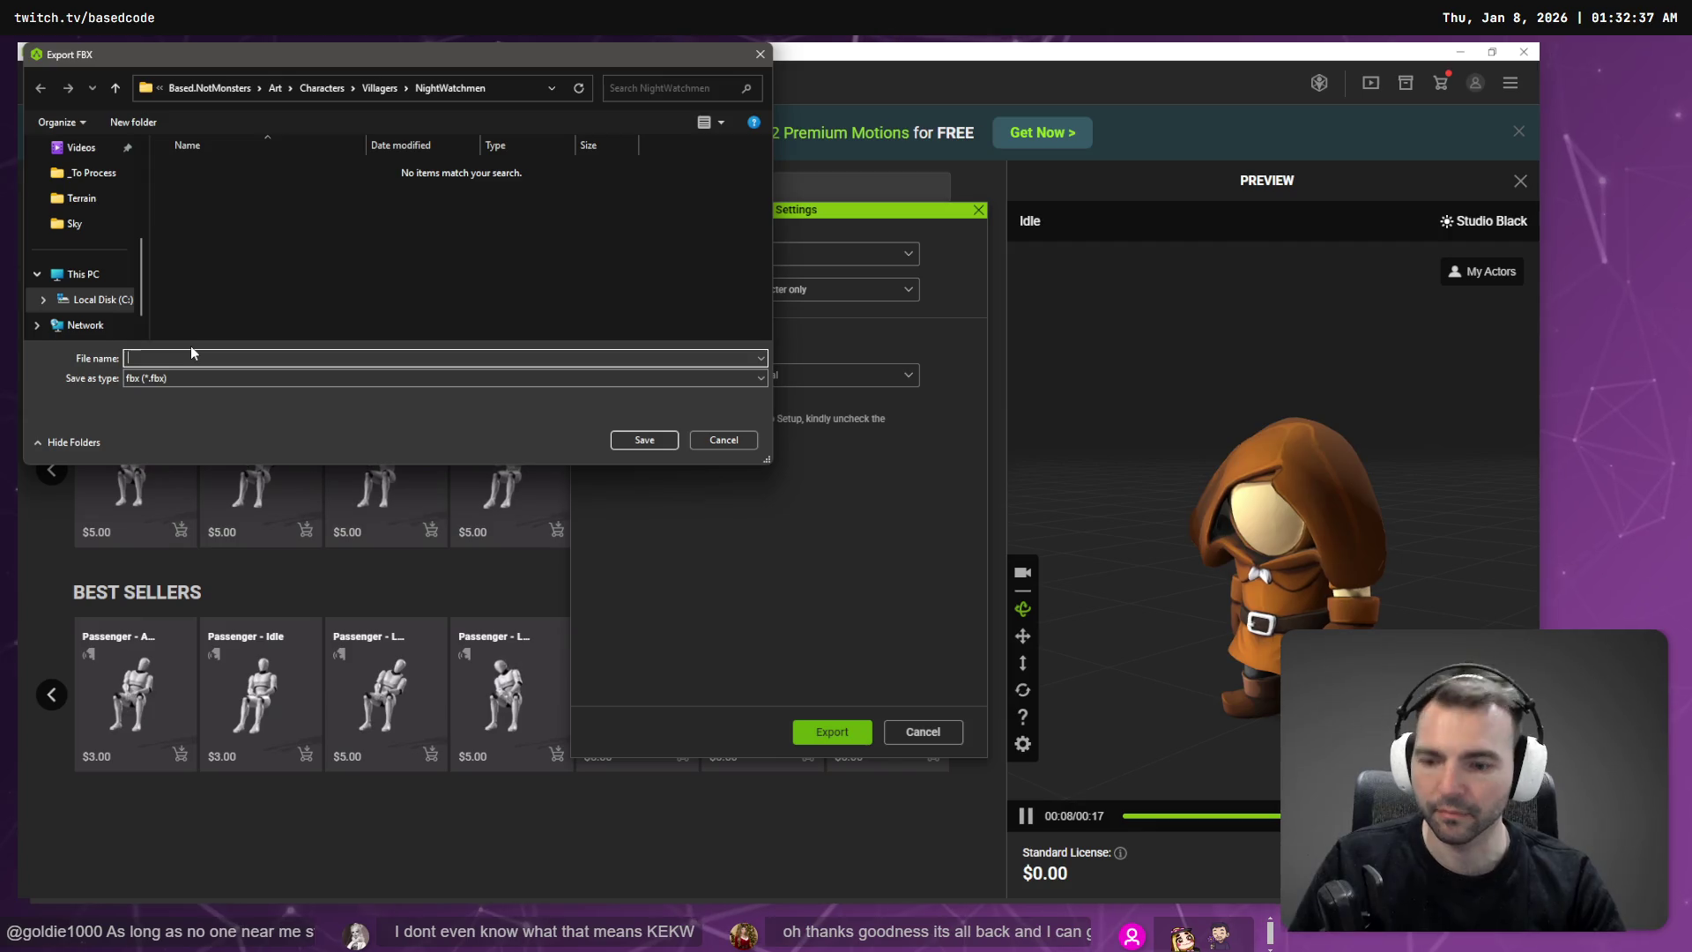
pyautogui.write('NightWatt')
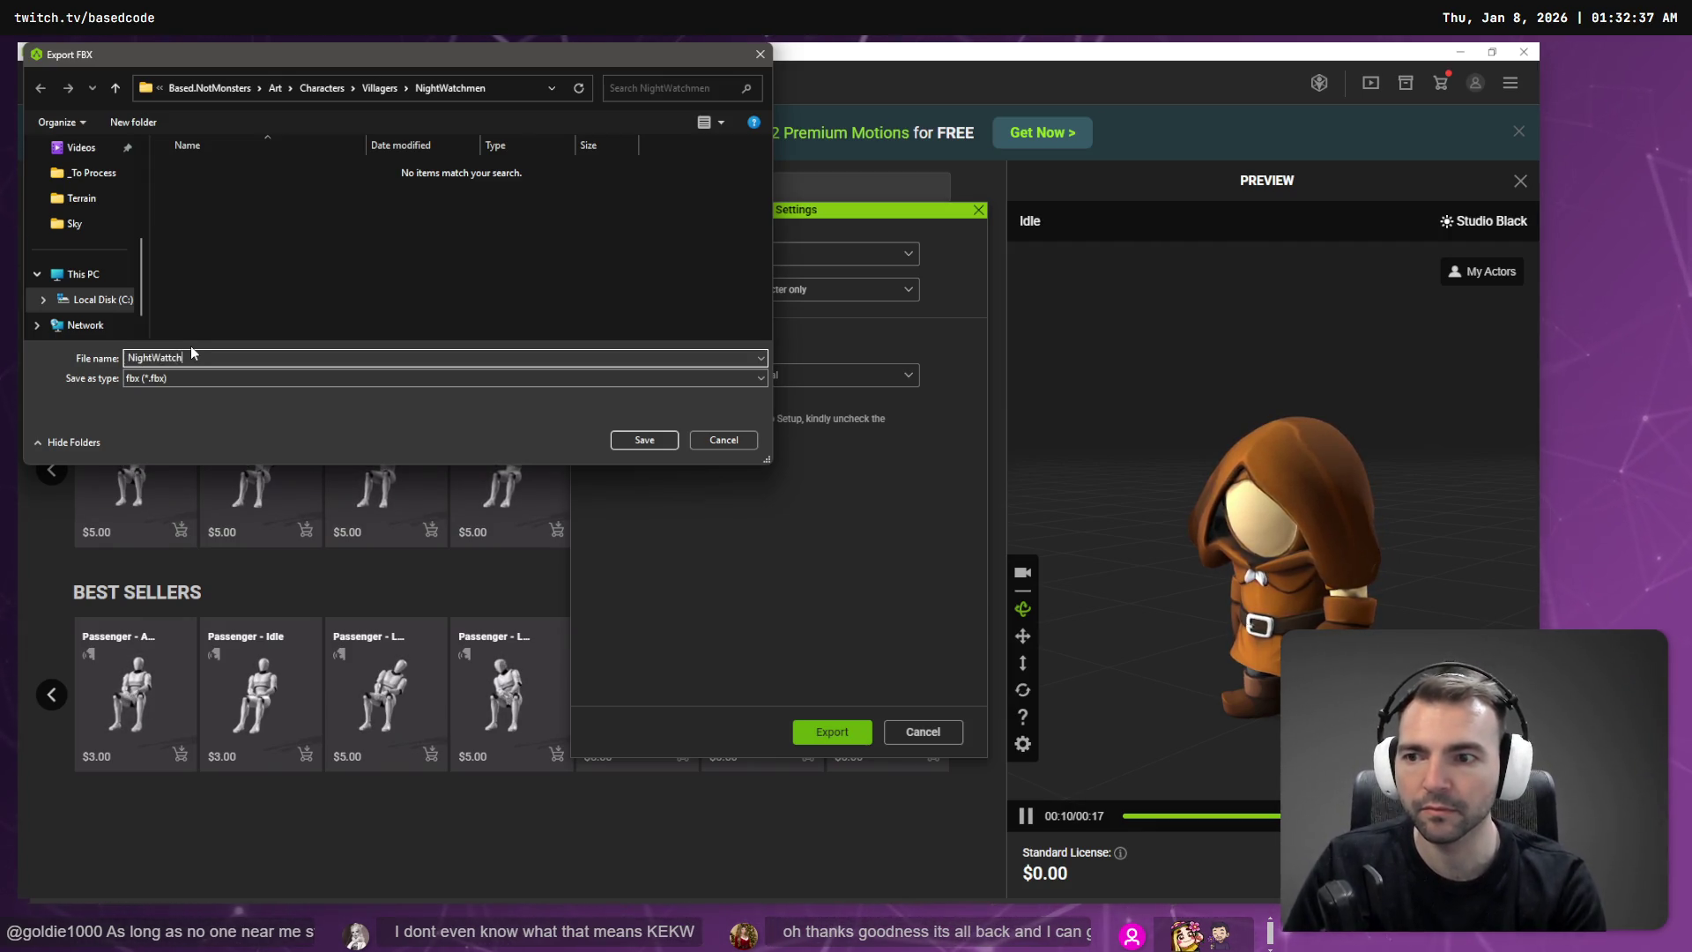
pyautogui.write('chman')
pyautogui.press('Return')
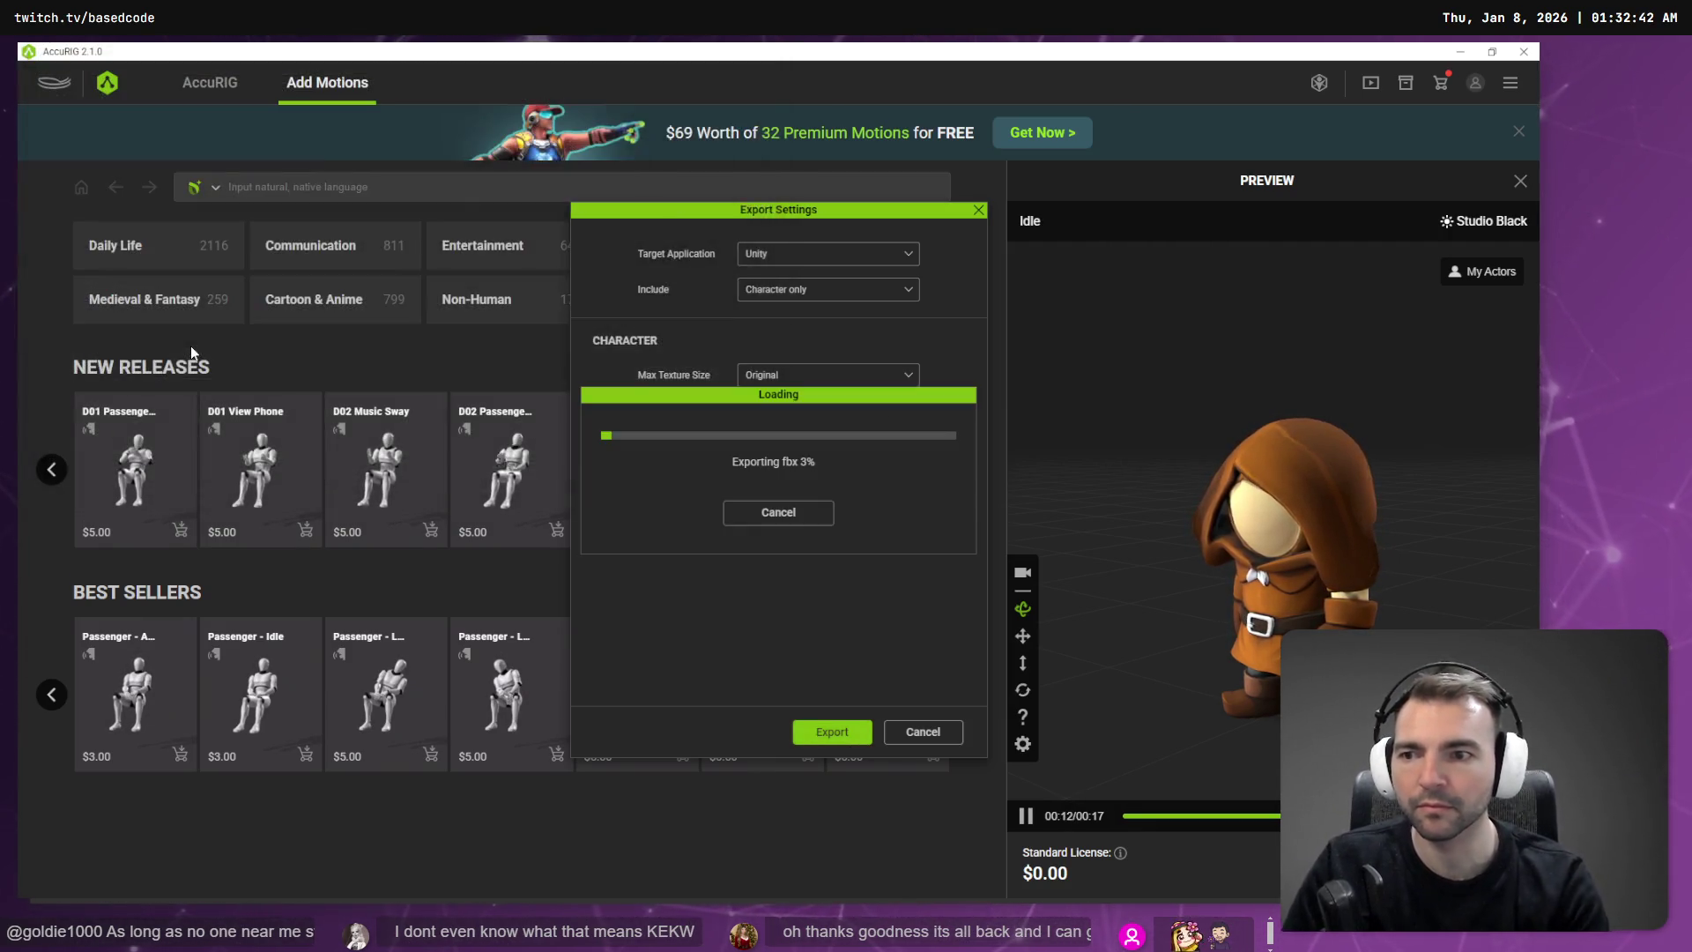
pyautogui.hotkey('alt', 'Tab')
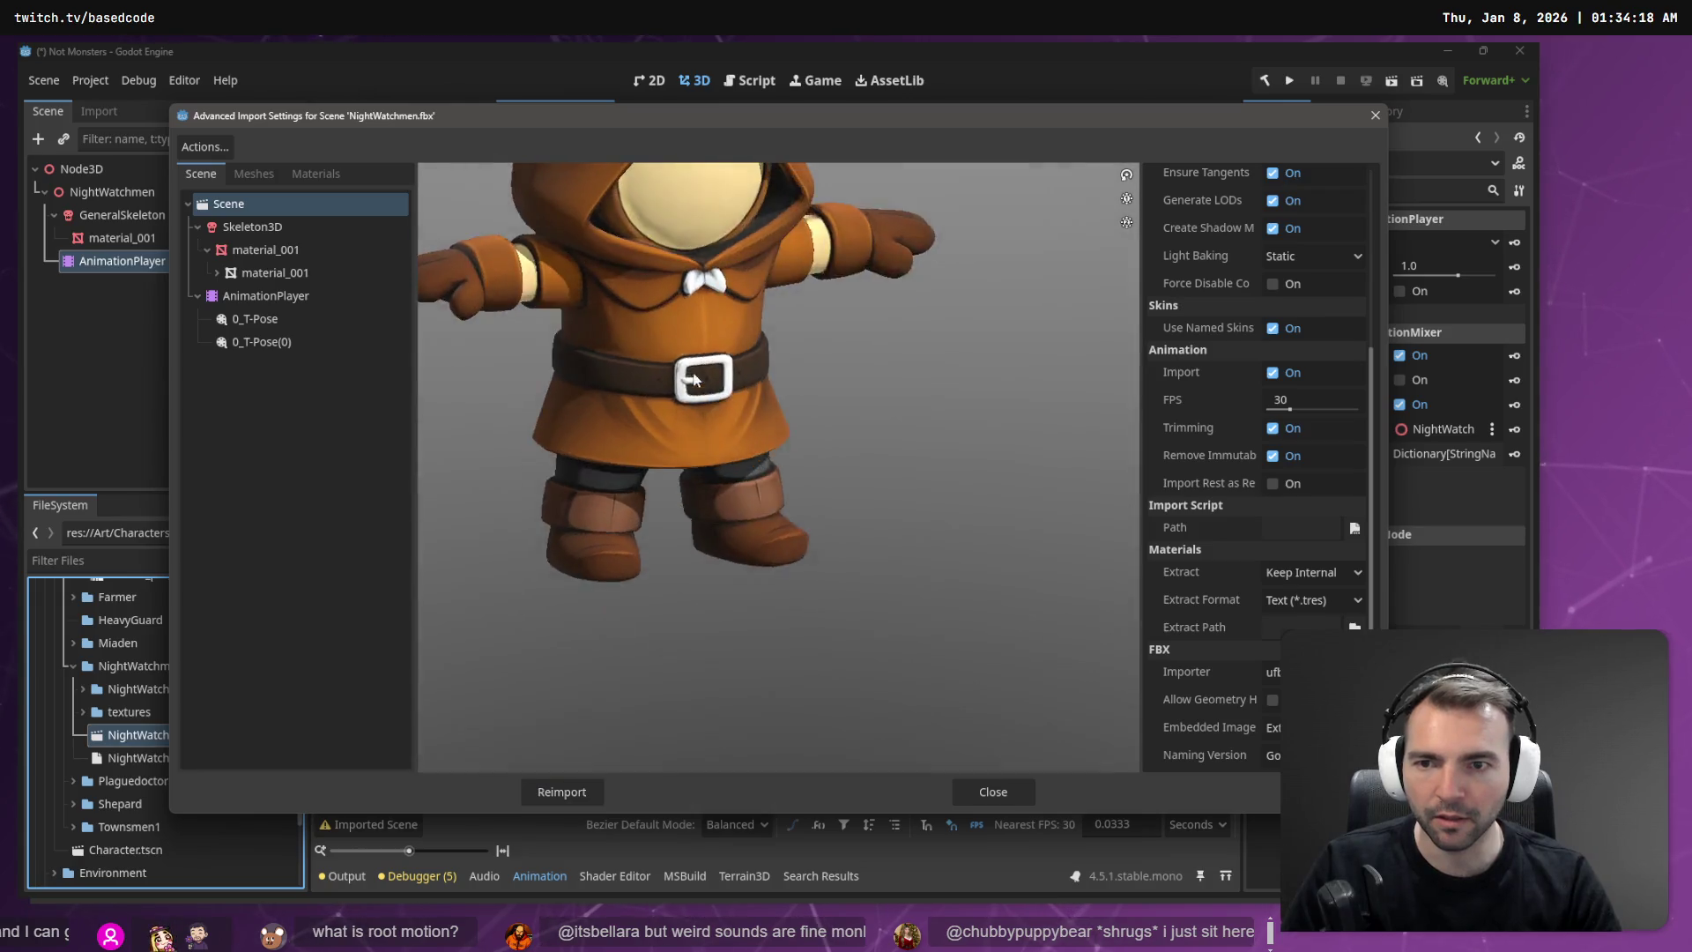
# Step: Give Skeleton3D a new BoneMap with the SkeletonProfileHumanoid profile and reimport the model
pyautogui.click(294, 252)
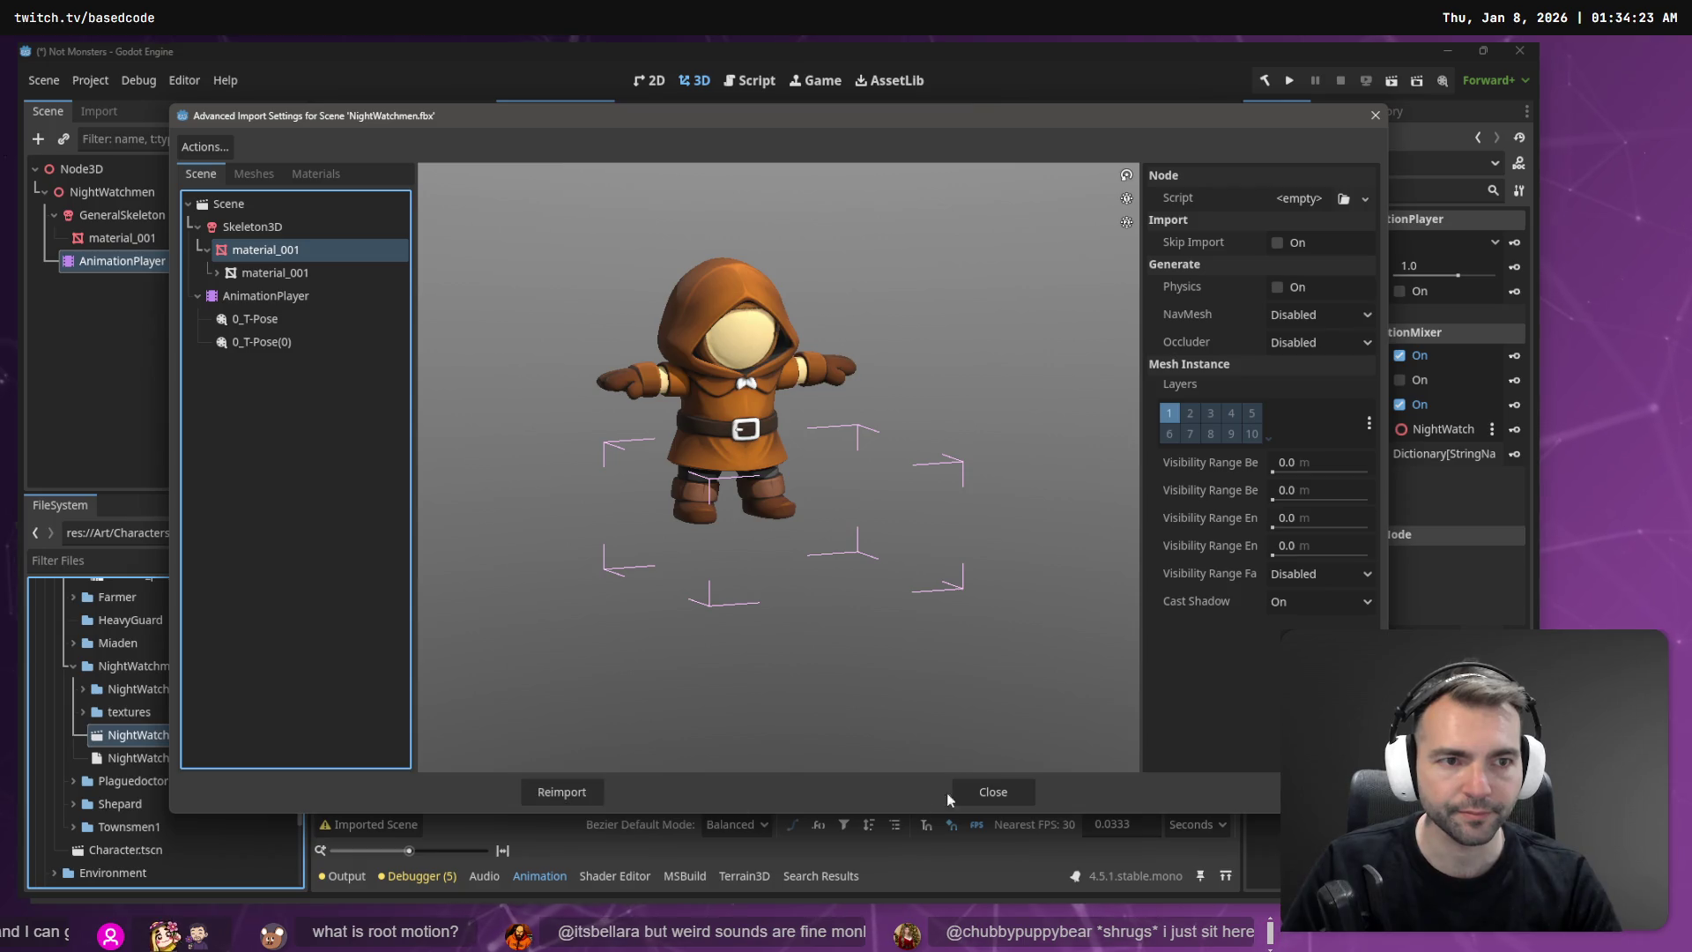
pyautogui.click(264, 234)
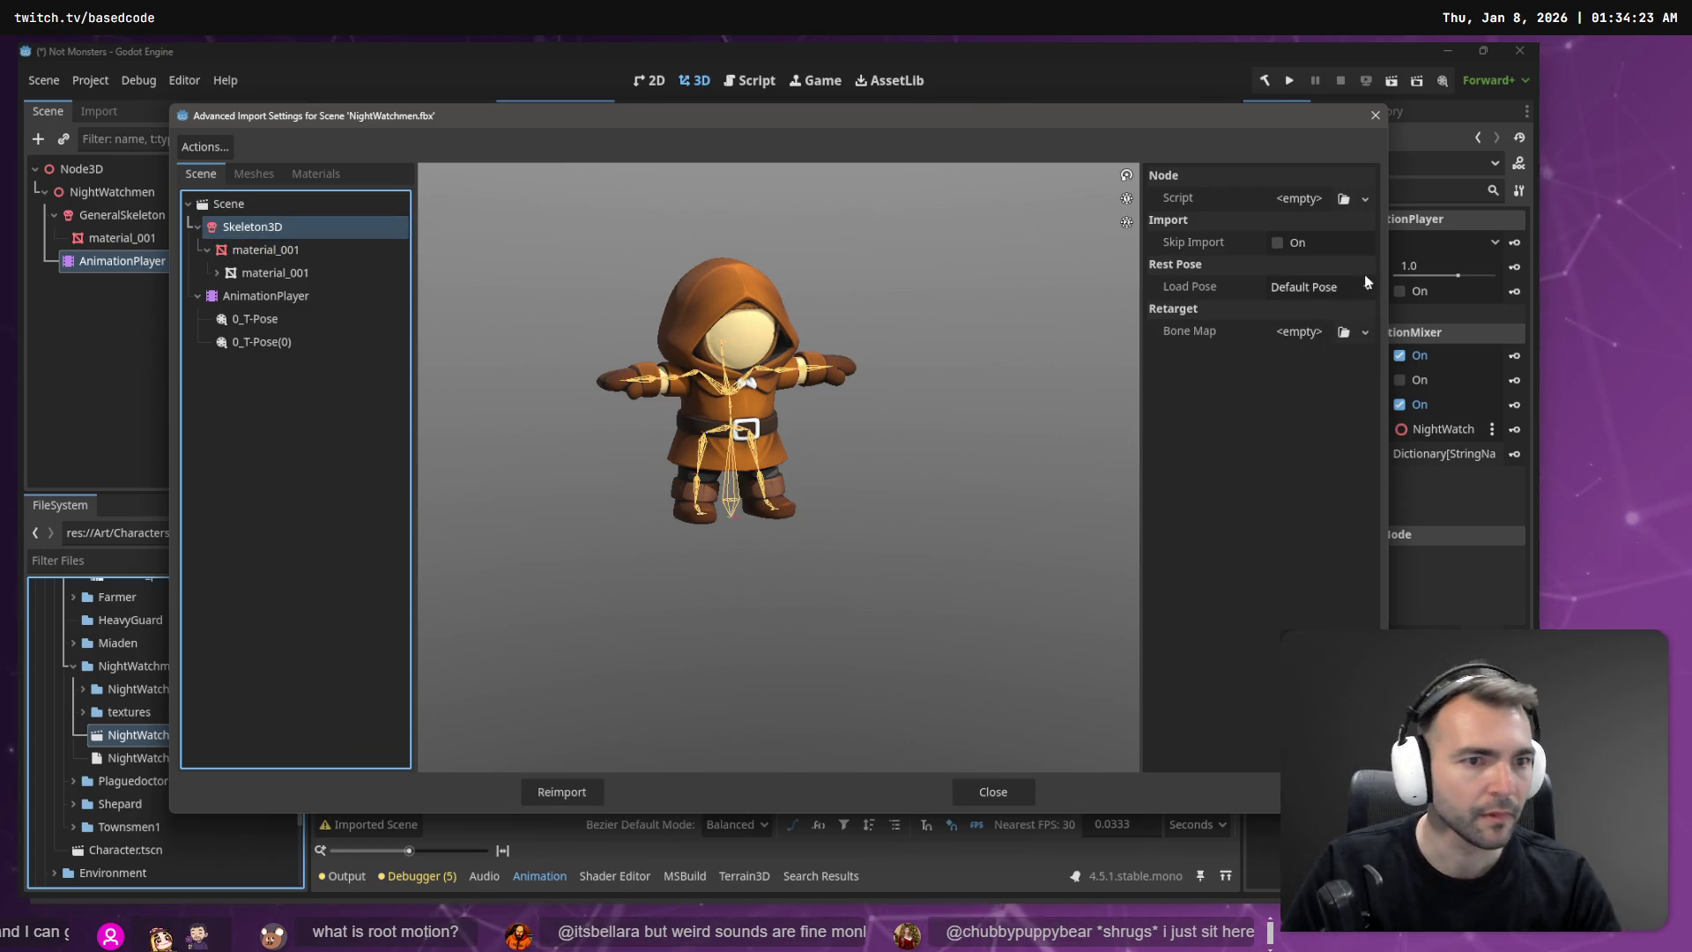
pyautogui.click(1363, 330)
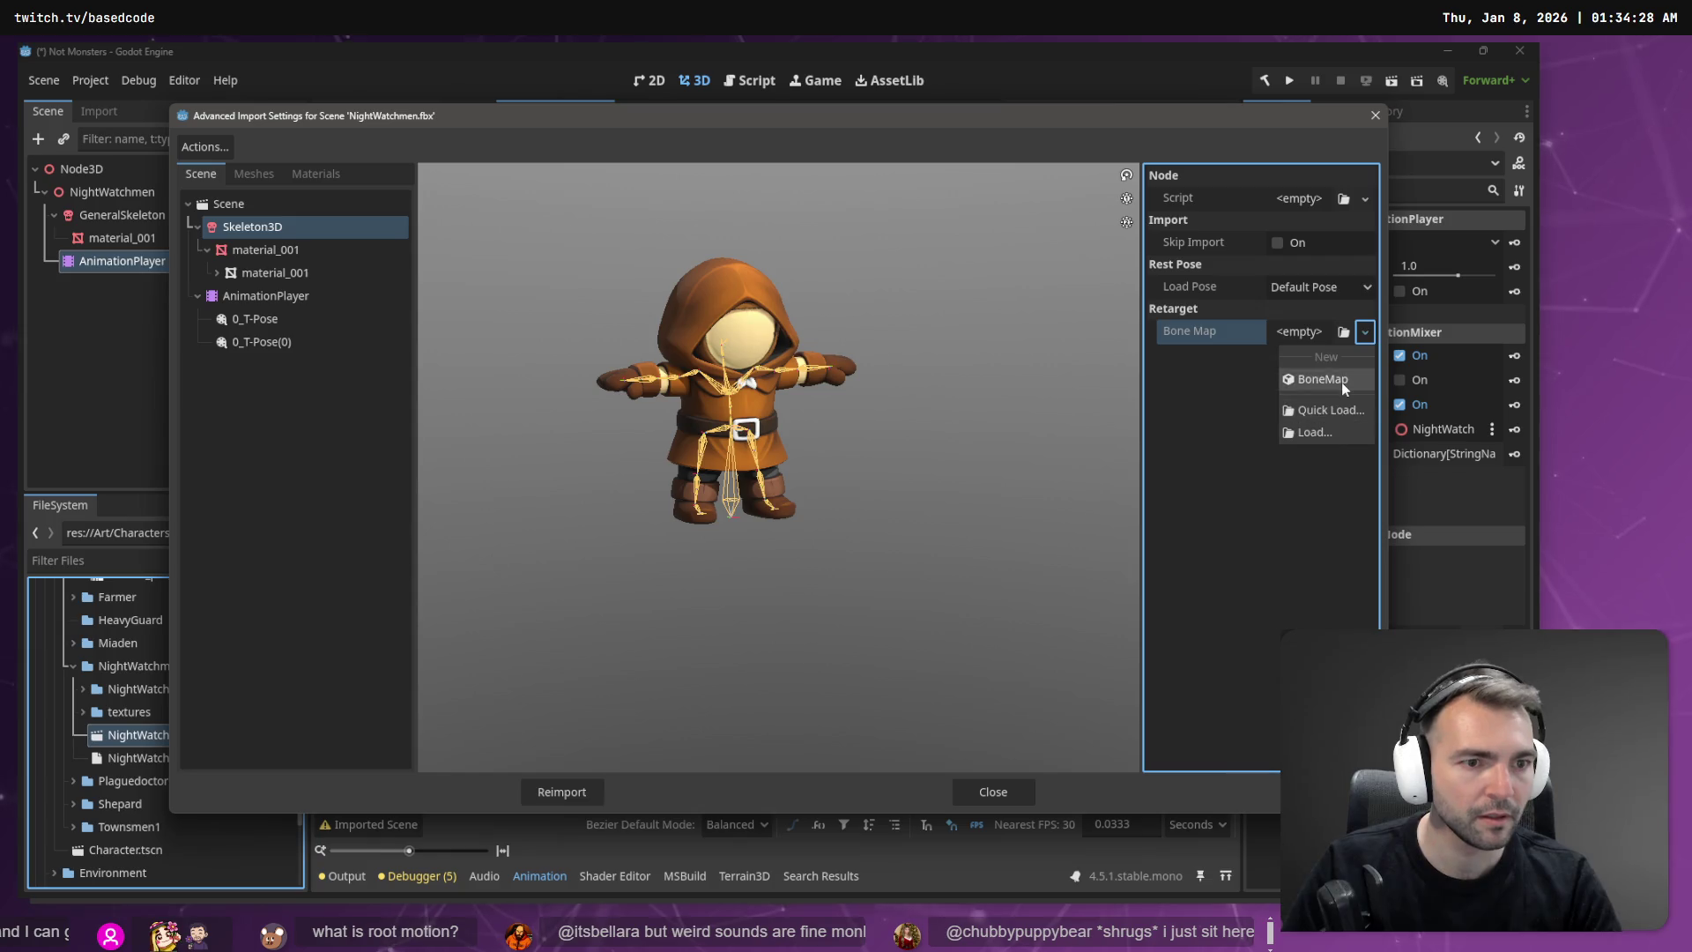
pyautogui.click(1344, 388)
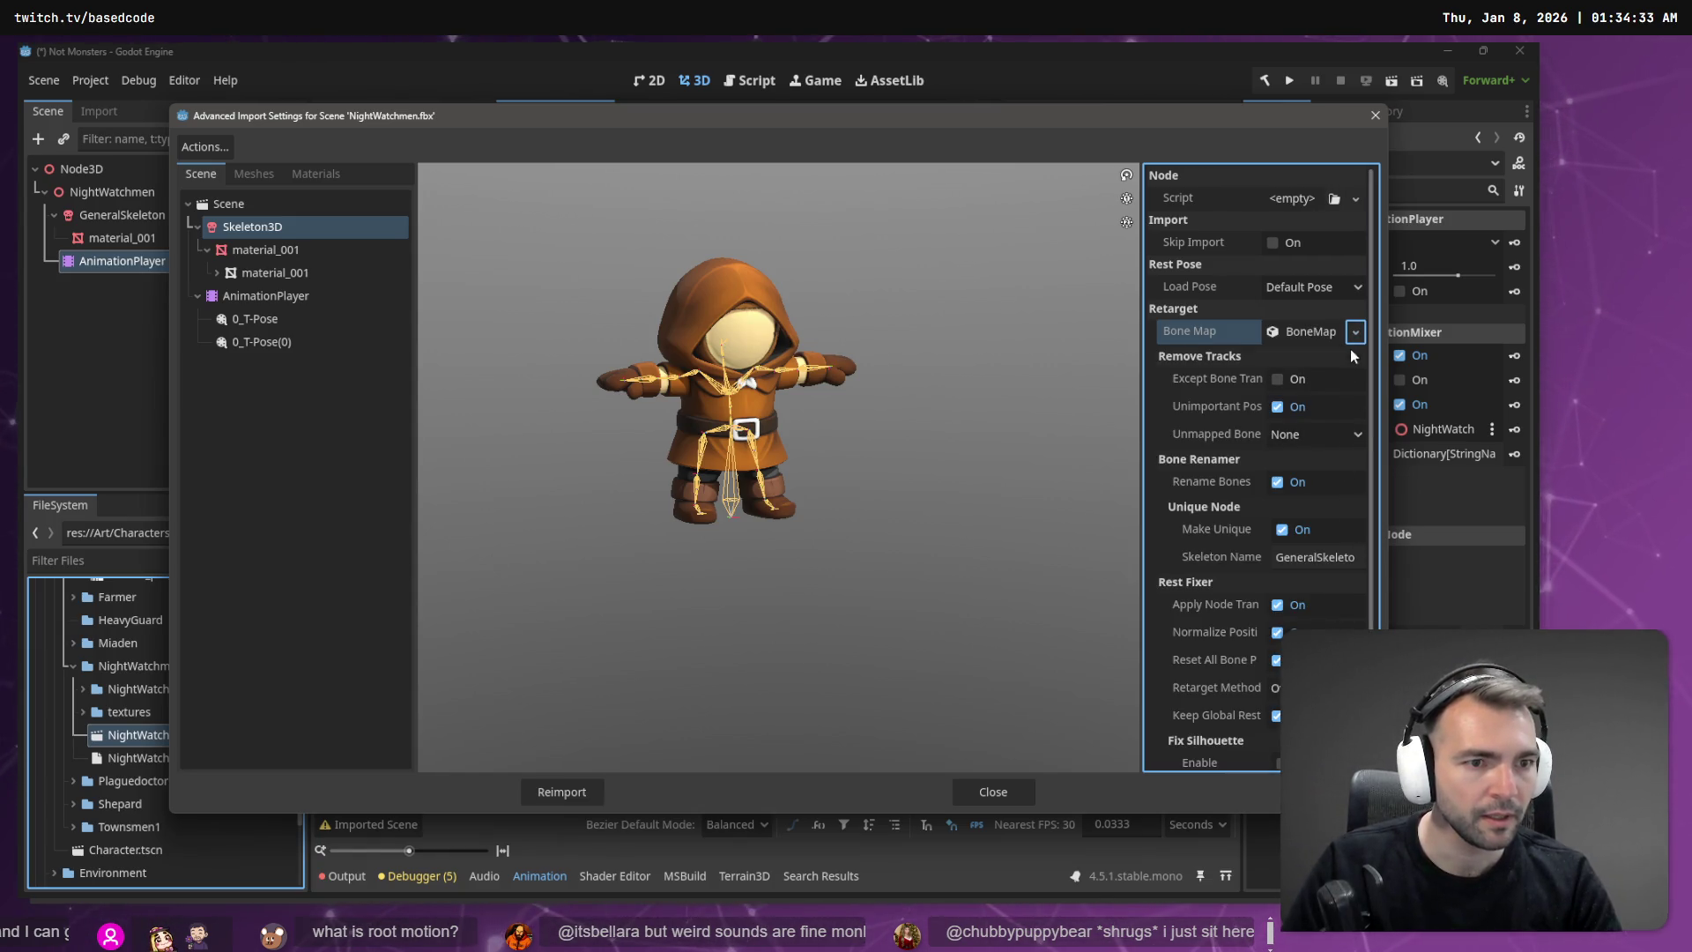
pyautogui.click(1309, 330)
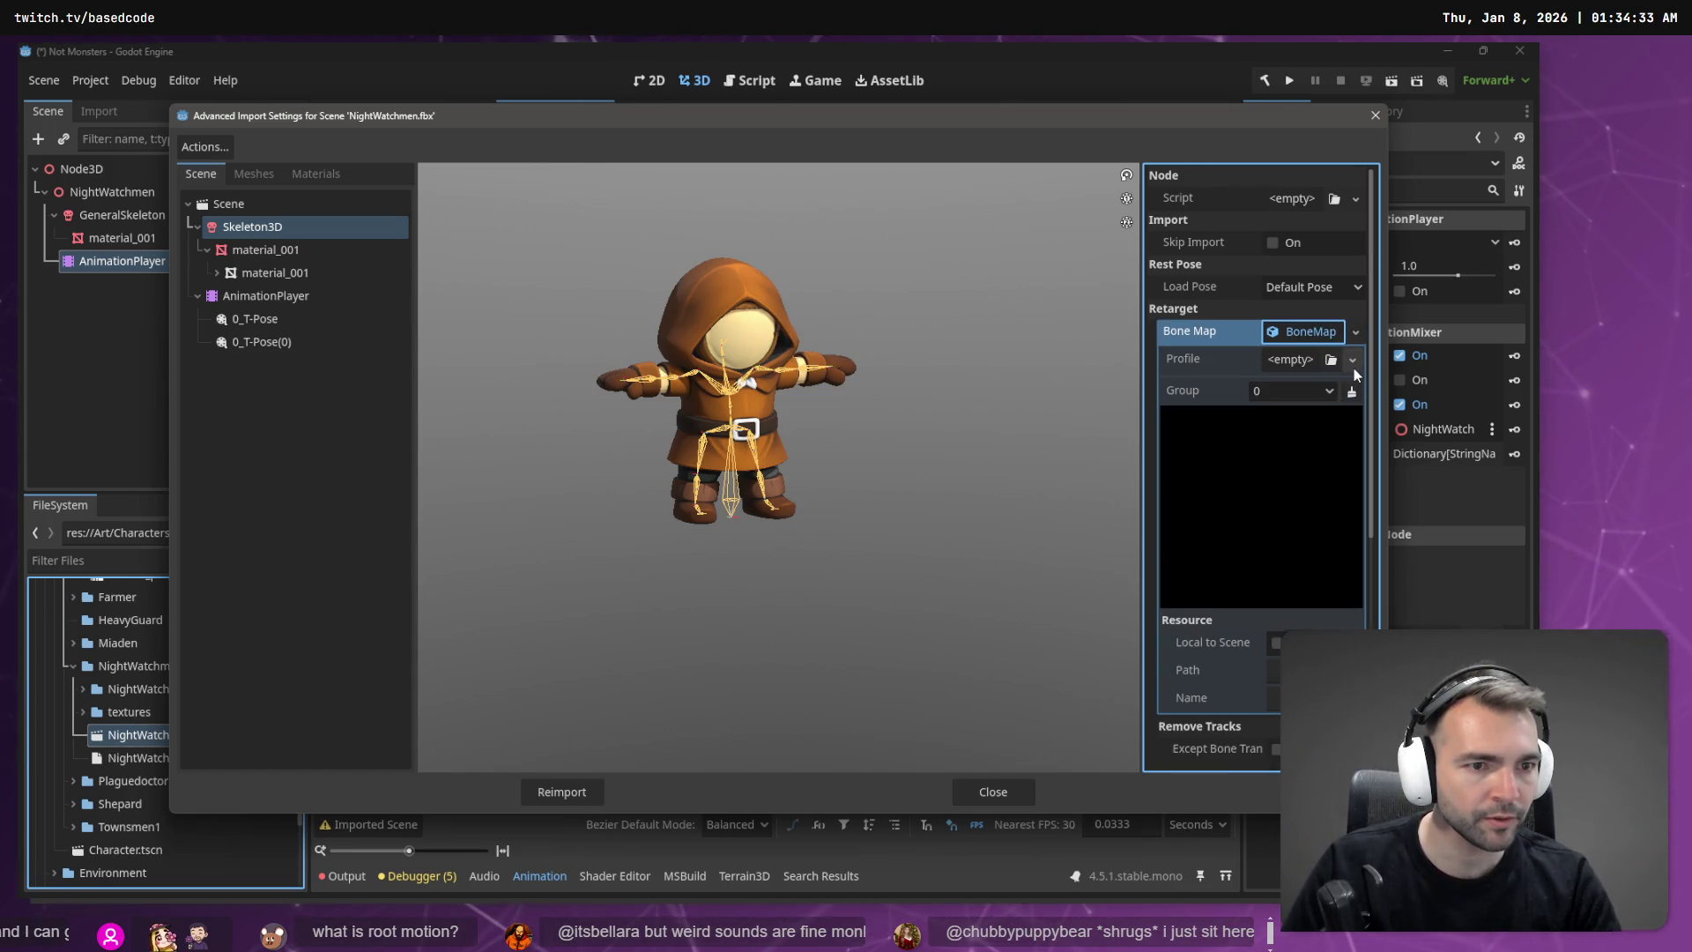
pyautogui.click(1354, 368)
pyautogui.click(1342, 429)
pyautogui.scroll(-5, 1297, 547)
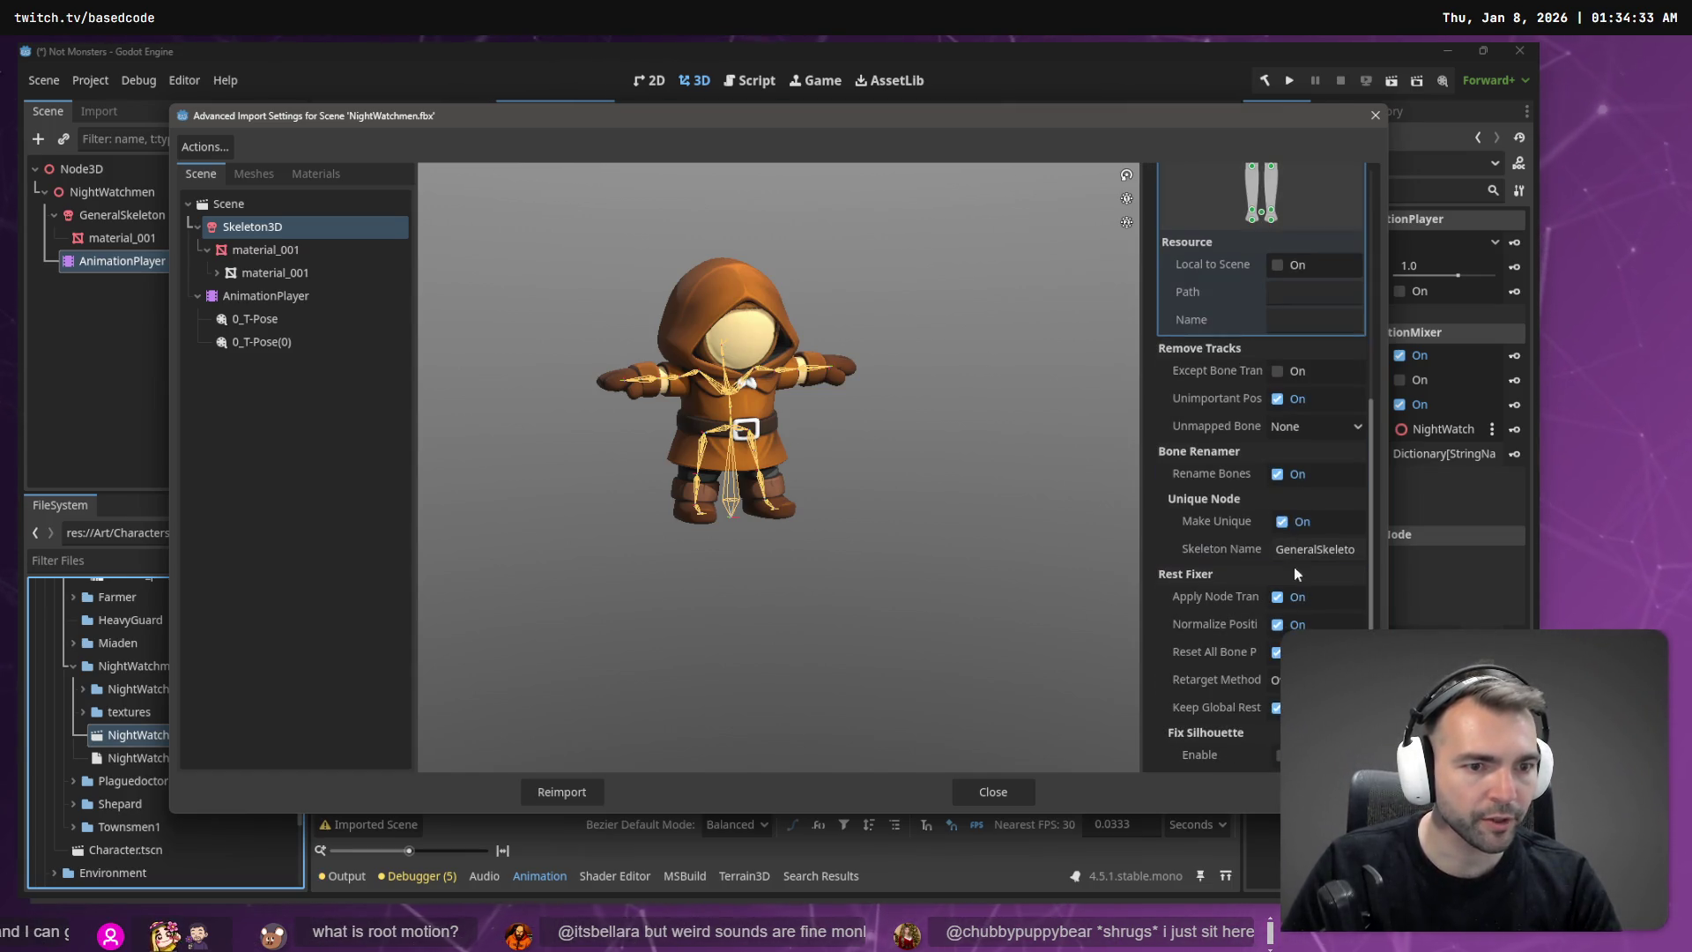
pyautogui.click(546, 791)
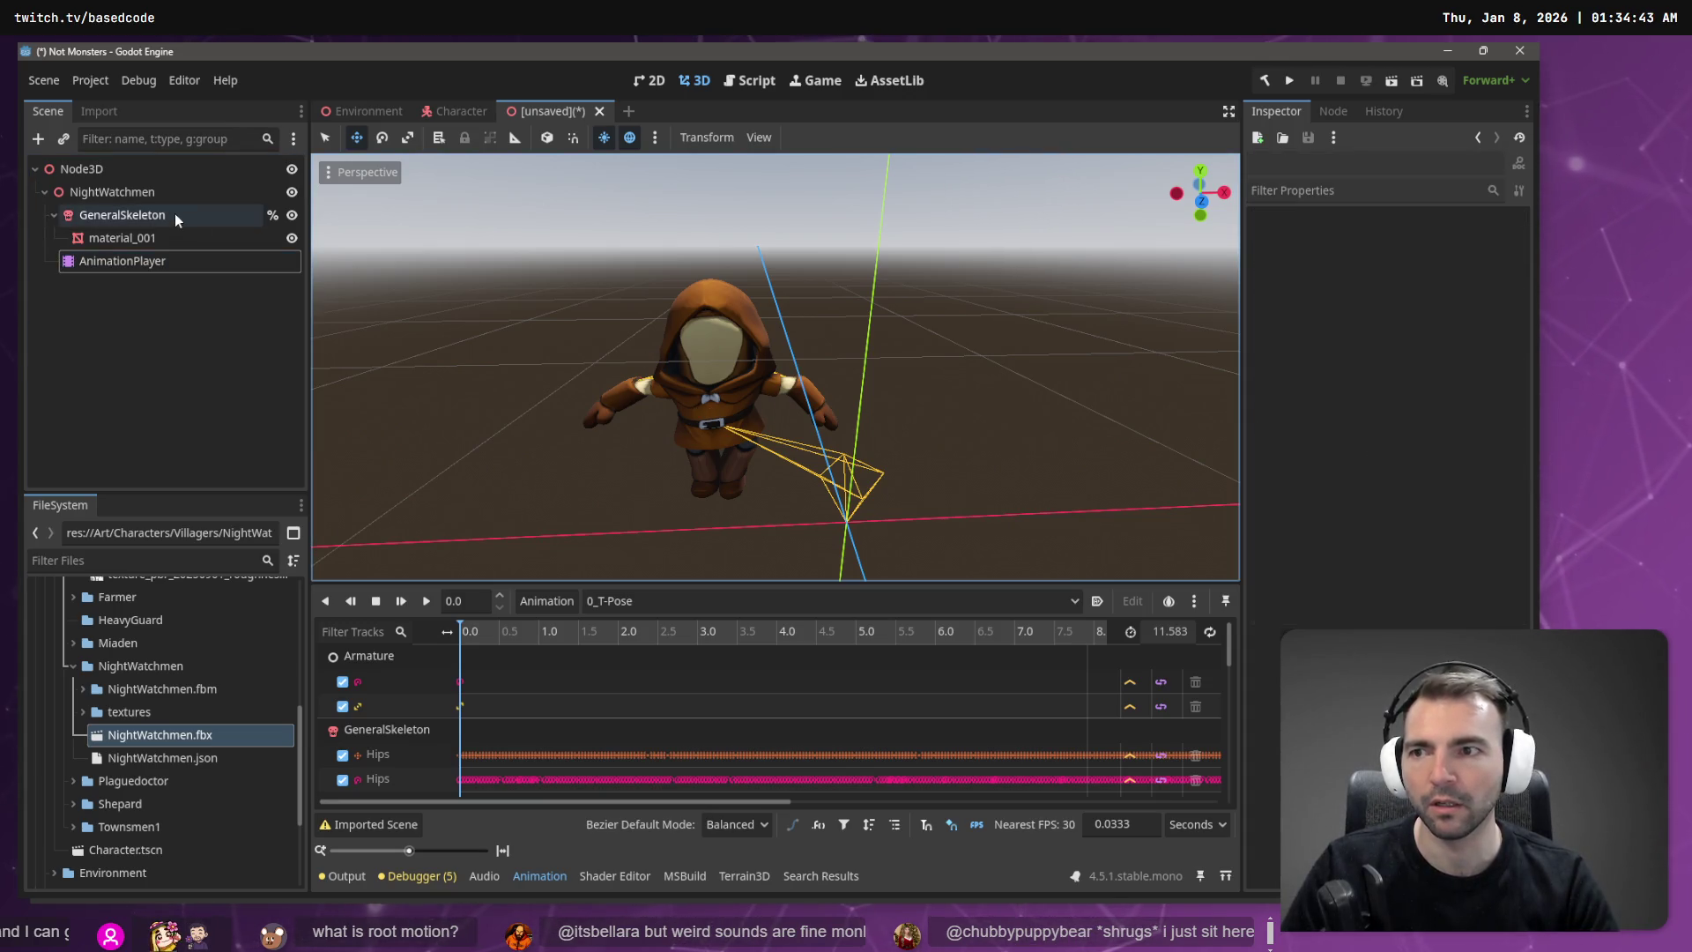
# Step: Replace the NightWatchmen node with a fresh NightWatchmen.fbx instance under Node3D, framed in the viewport
pyautogui.click(148, 192)
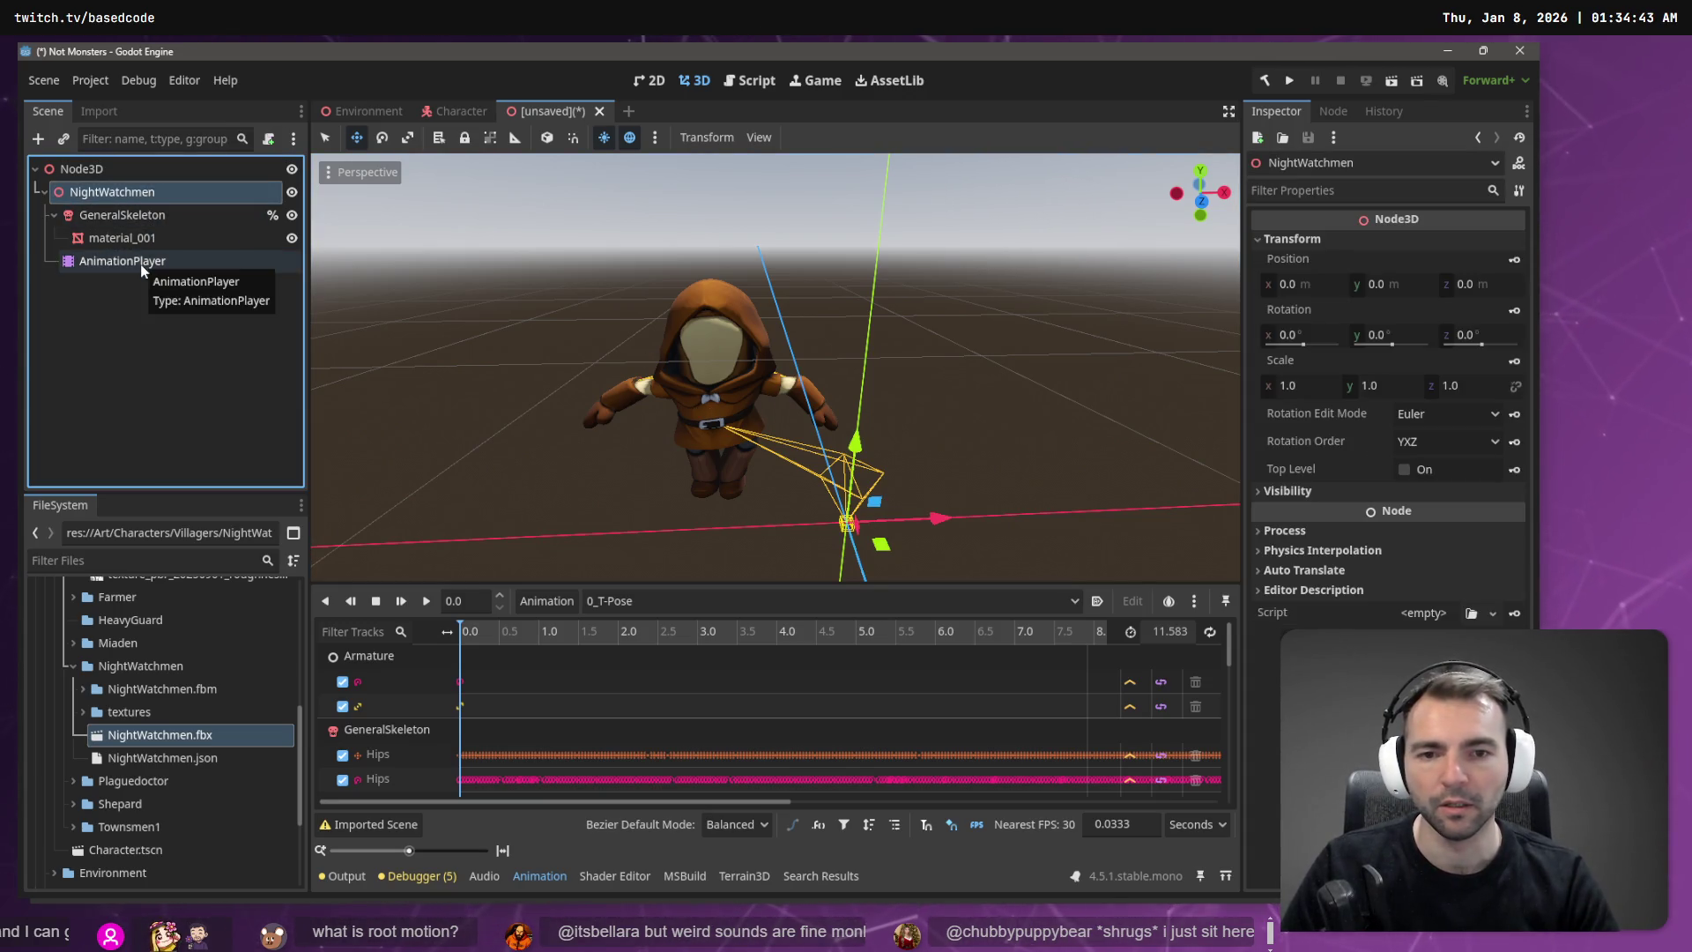
pyautogui.scroll(-5, 775, 367)
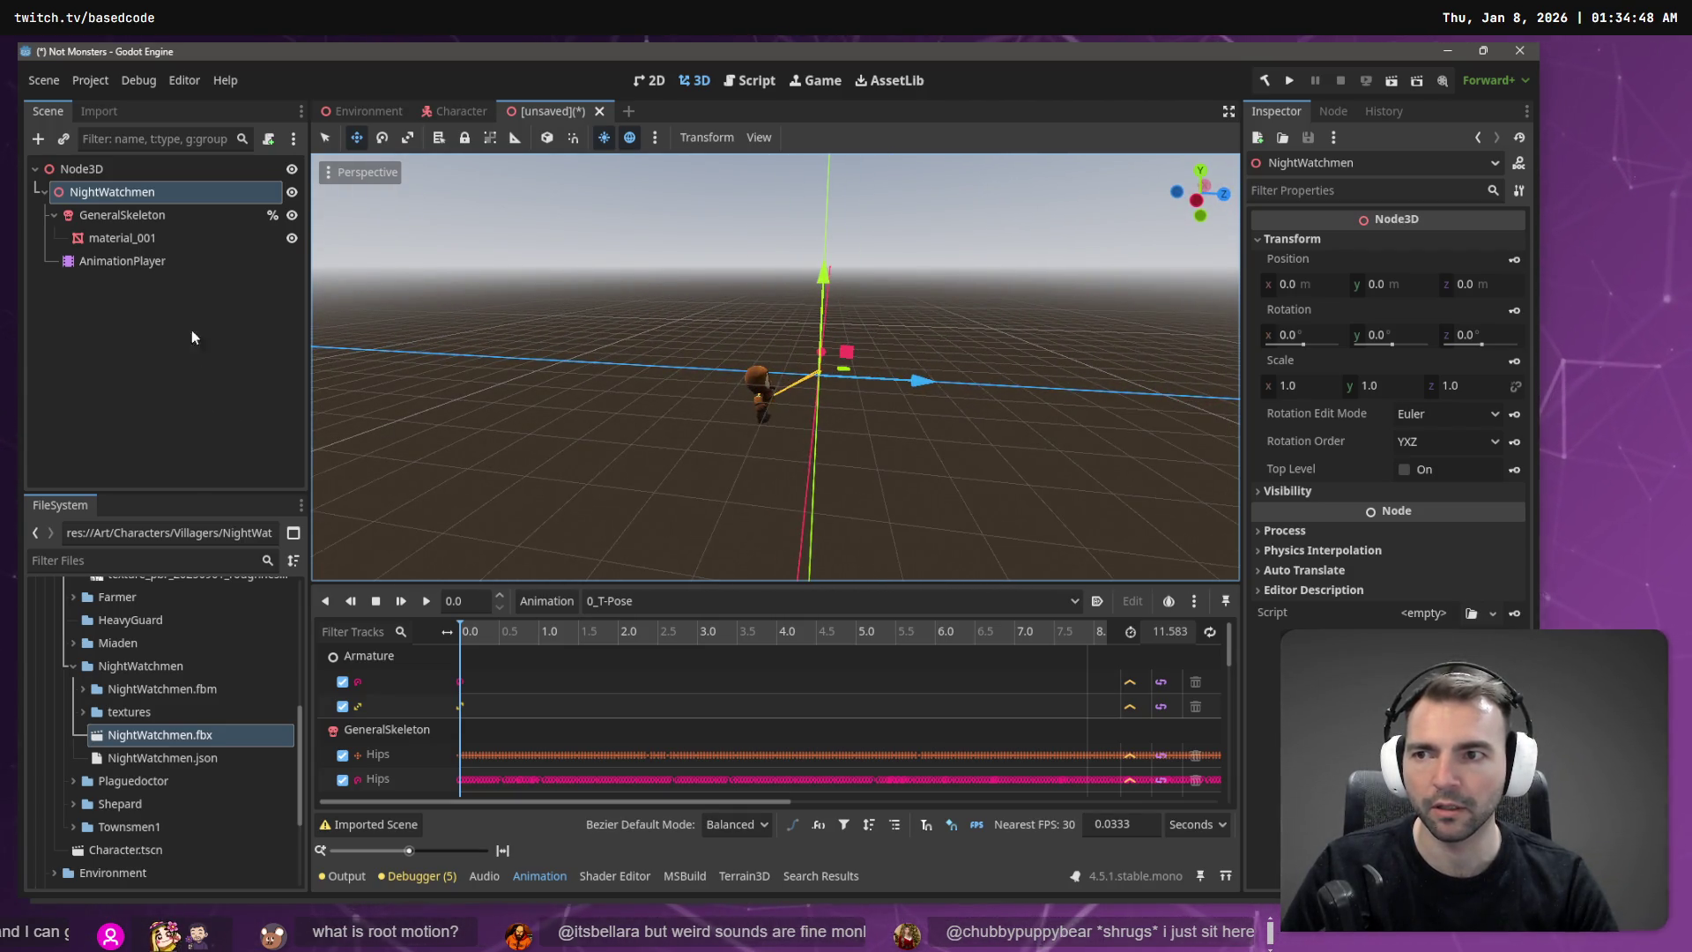
pyautogui.click(137, 195)
pyautogui.press('Delete')
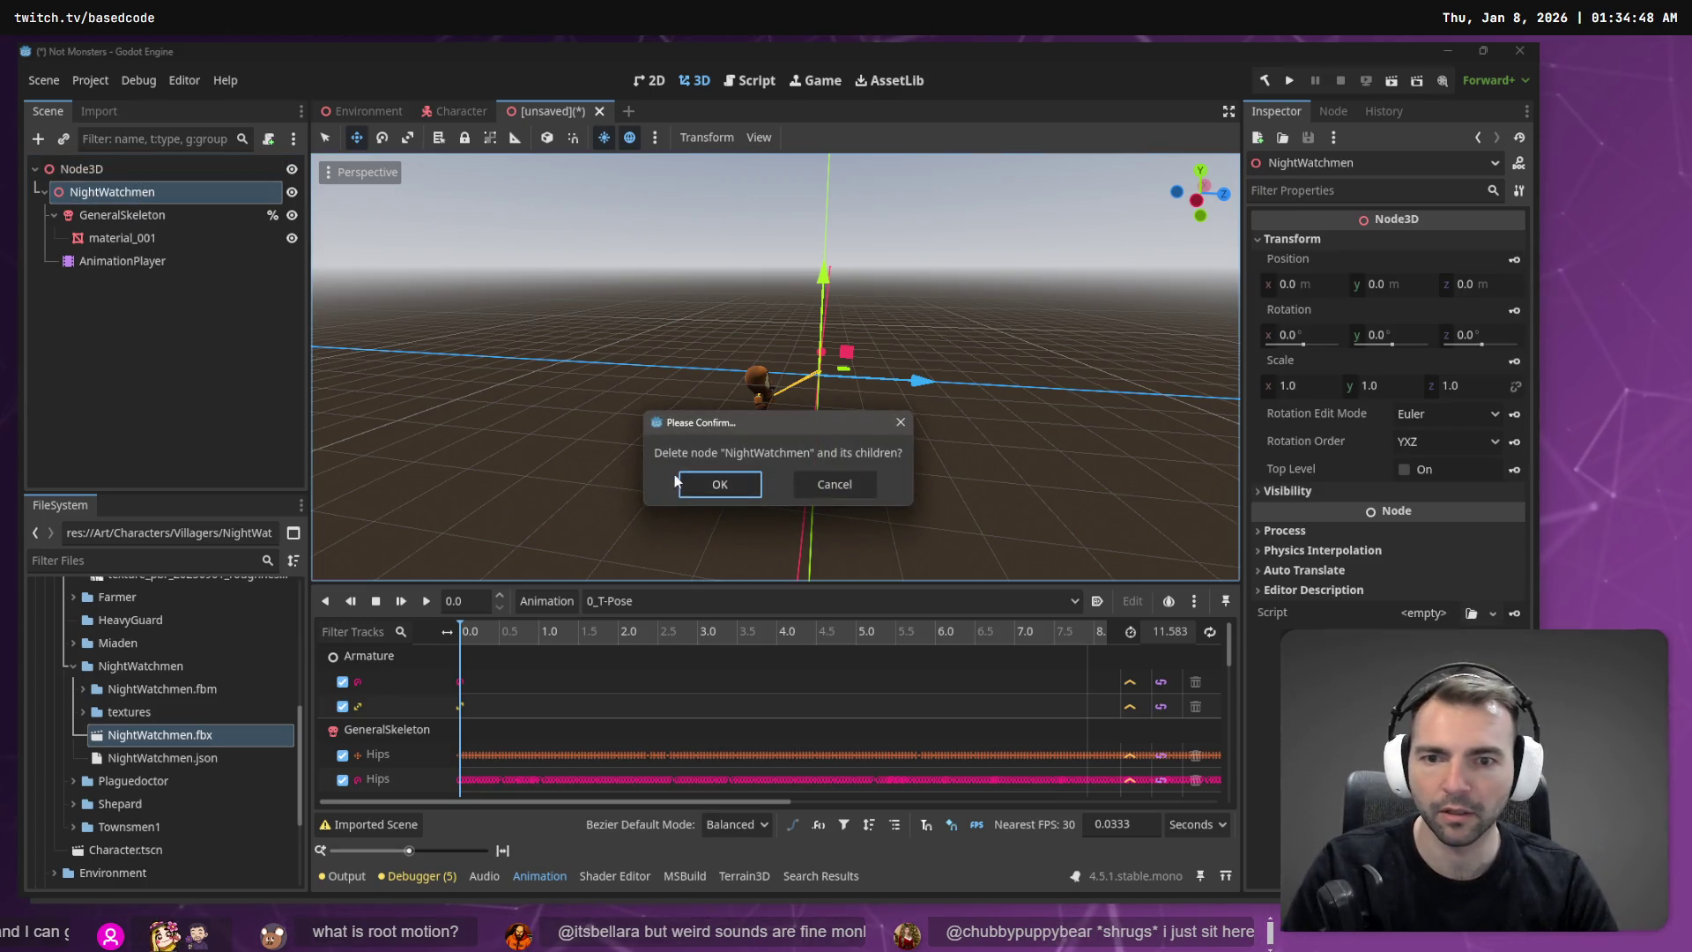
pyautogui.click(696, 484)
pyautogui.moveTo(220, 734); pyautogui.dragTo(176, 172)
pyautogui.press('f')
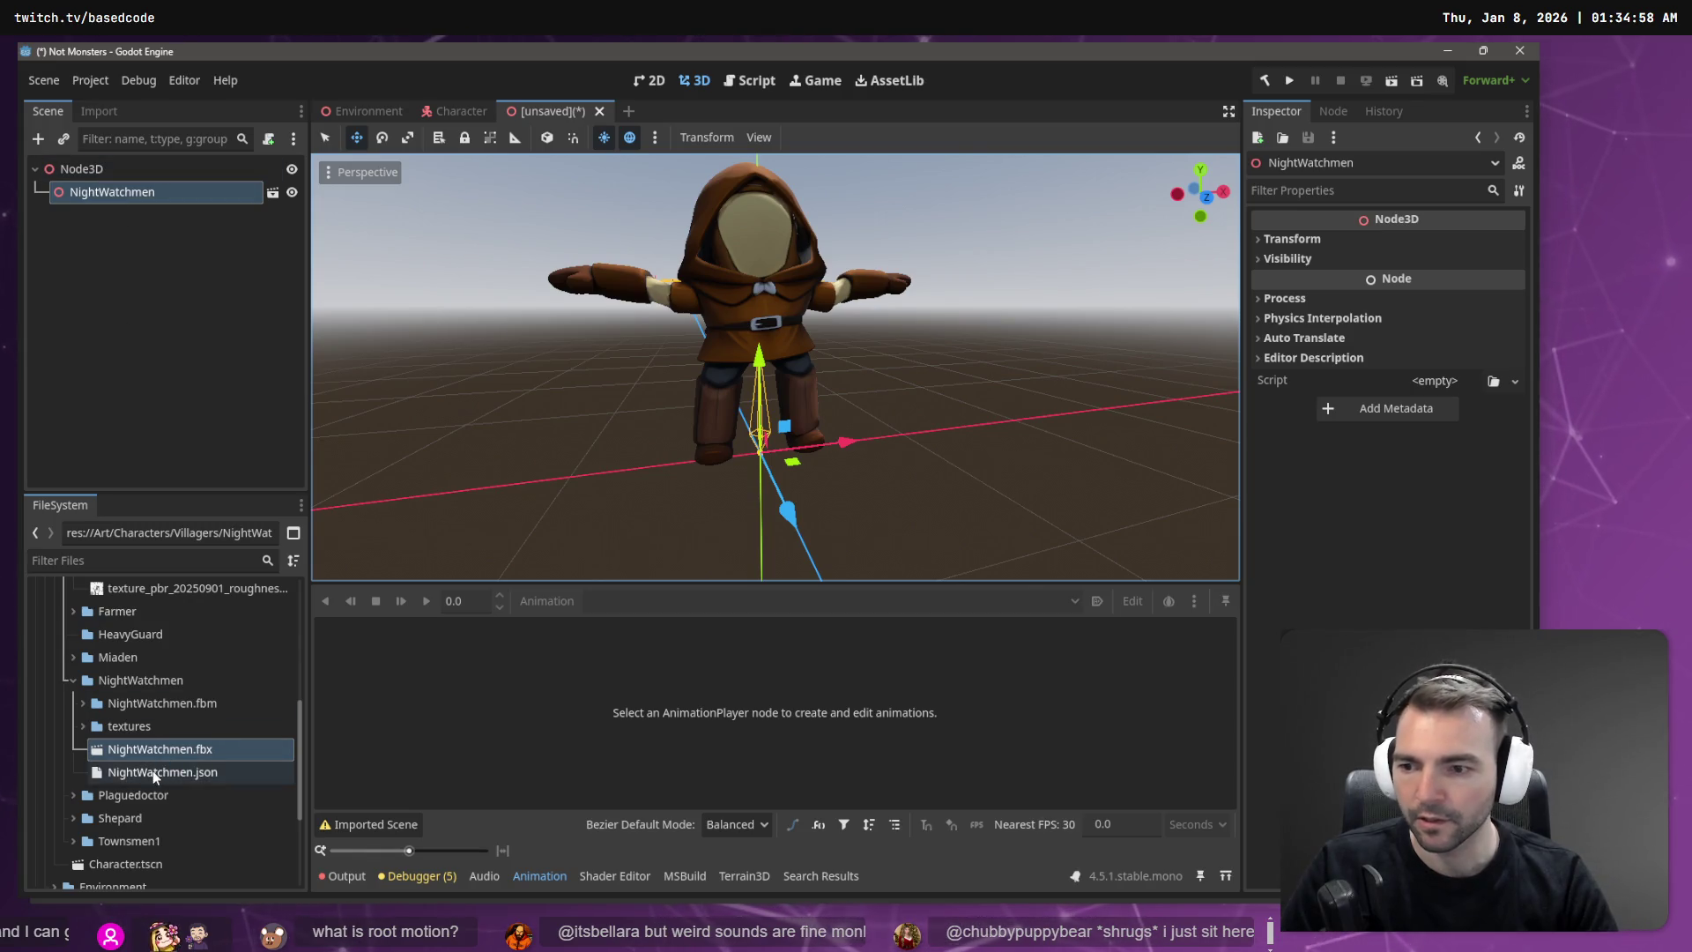
# Step: Delete the four NightWatchmen files from the FileSystem dock
pyautogui.click(158, 703)
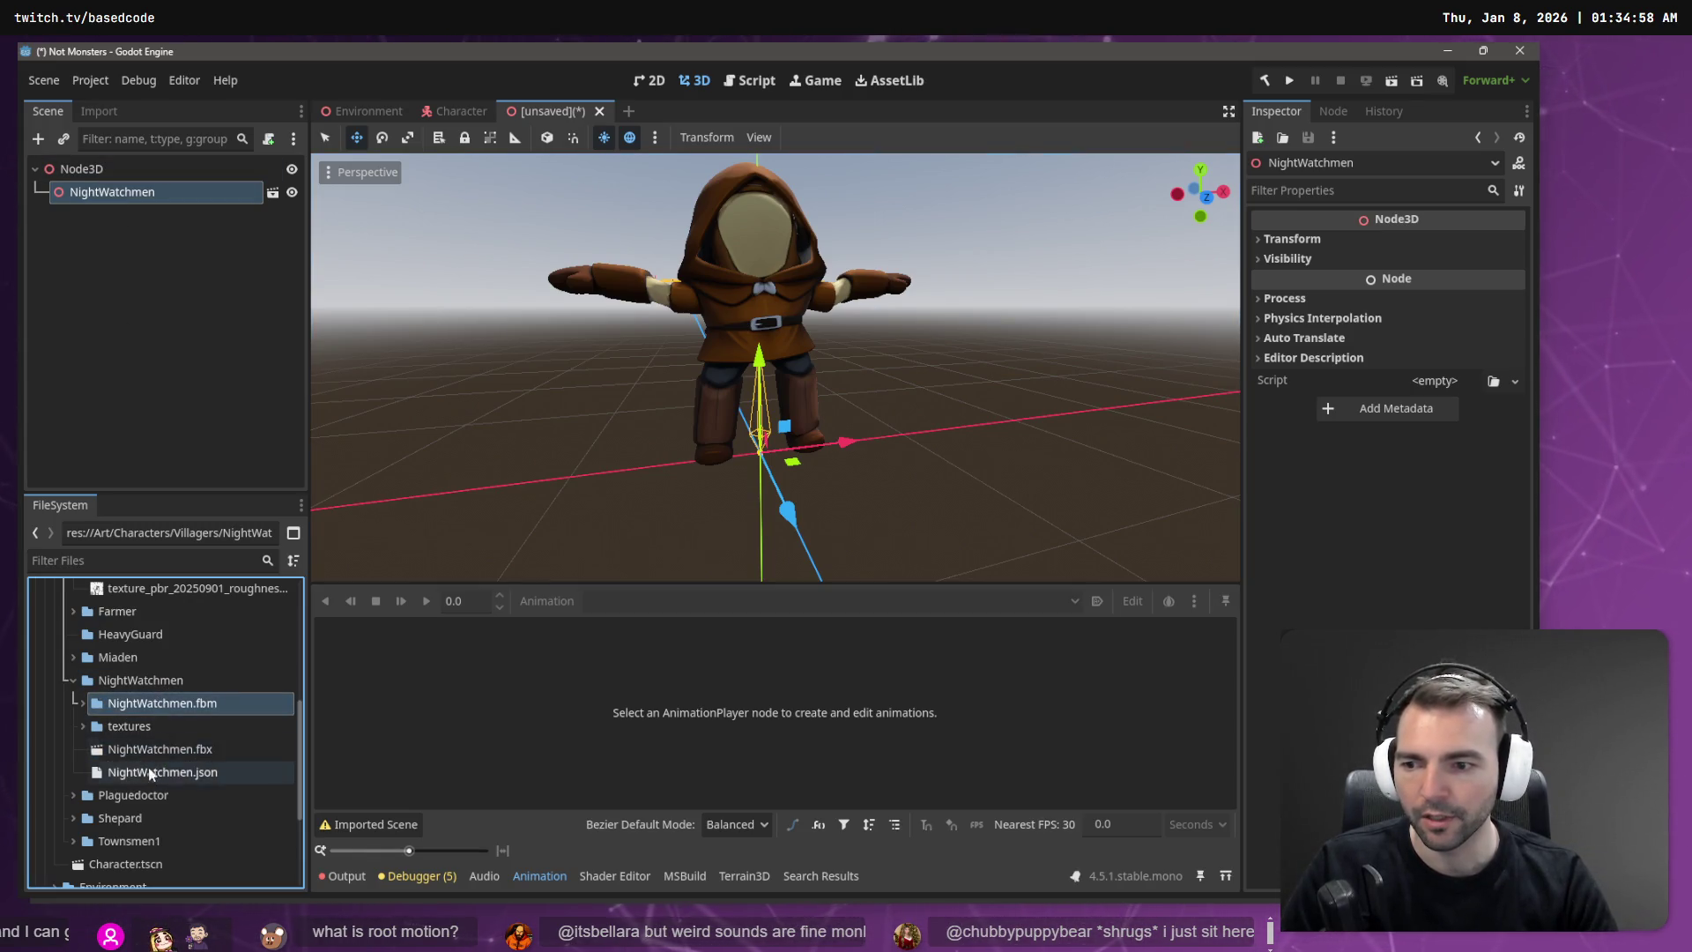
pyautogui.keyDown('shift'); pyautogui.click(152, 773); pyautogui.keyUp('shift')
pyautogui.press('Delete')
pyautogui.click(692, 612)
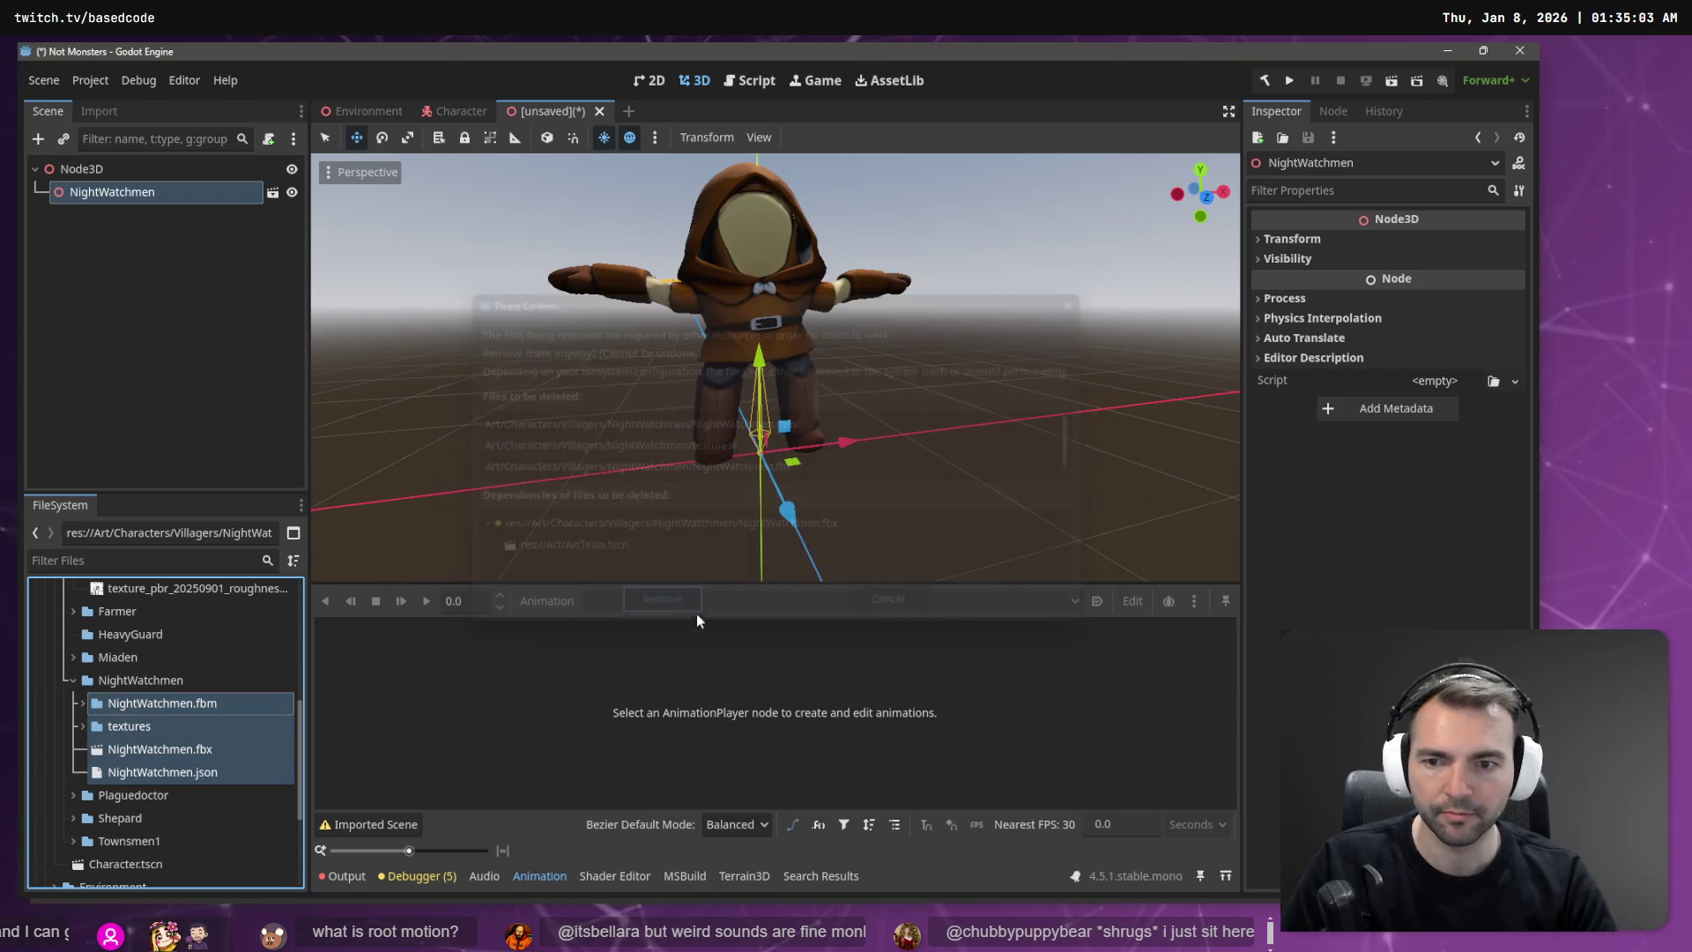
pyautogui.hotkey('alt', 'Tab')
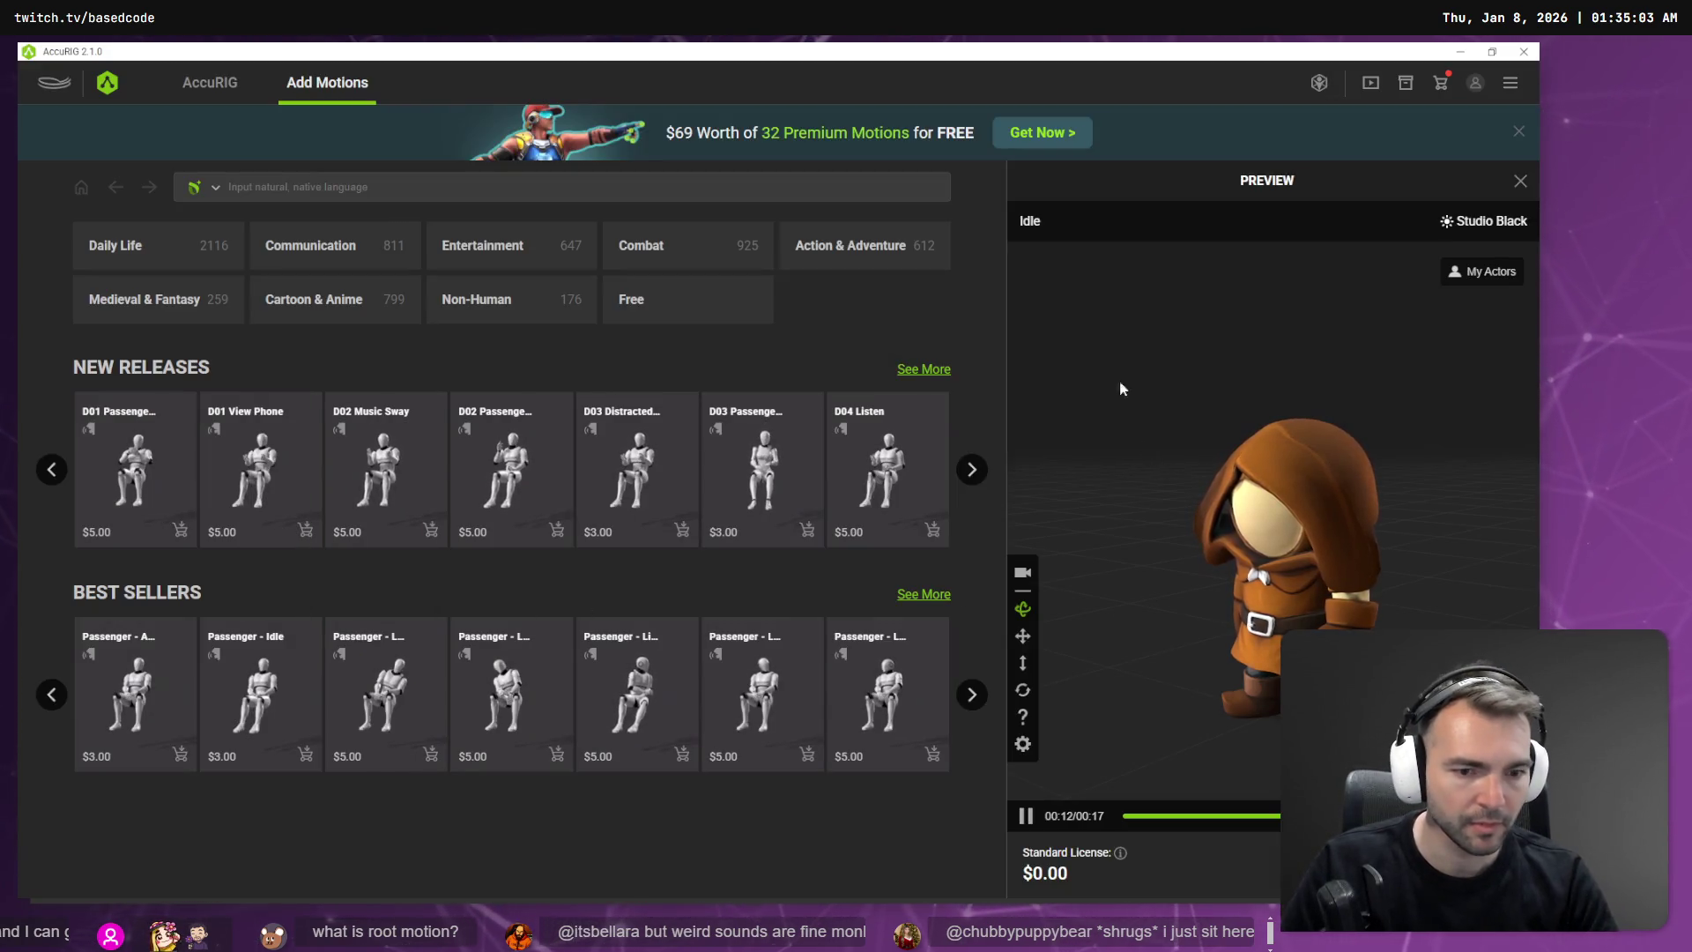
# Step: Export the hooded character as a Blender-targeted FBX named NightWatchmen
pyautogui.moveTo(1127, 423)
pyautogui.mouseDown()
pyautogui.moveTo(1140, 507)
pyautogui.moveTo(1269, 767)
pyautogui.mouseUp()
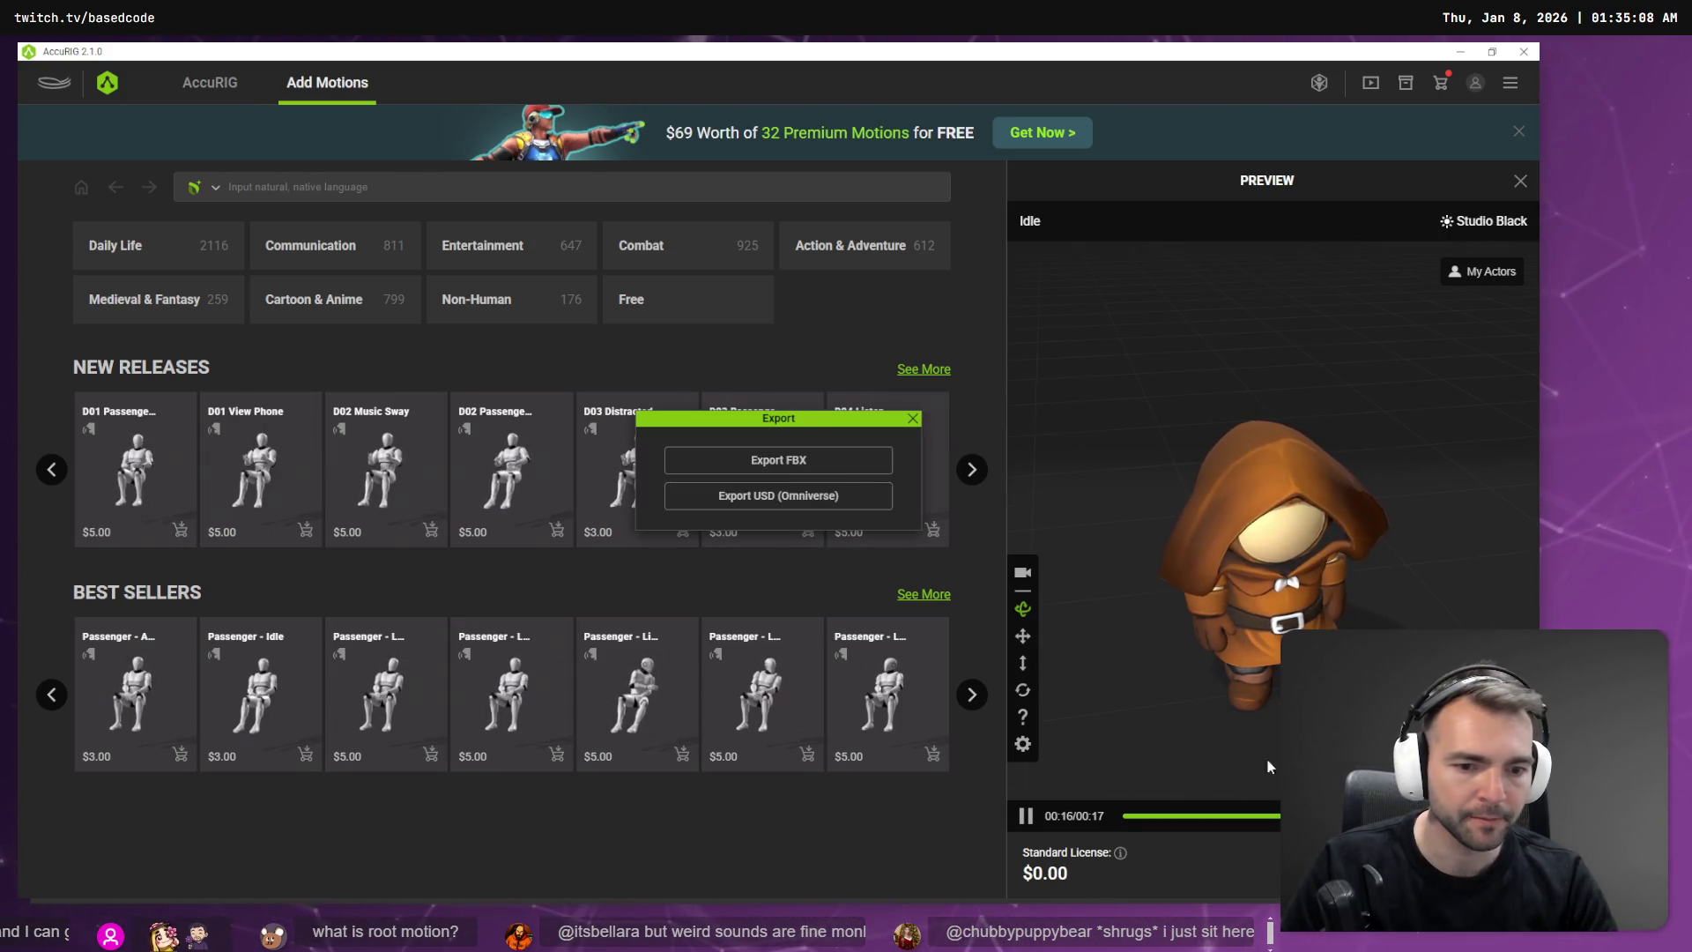
pyautogui.click(766, 460)
pyautogui.click(827, 255)
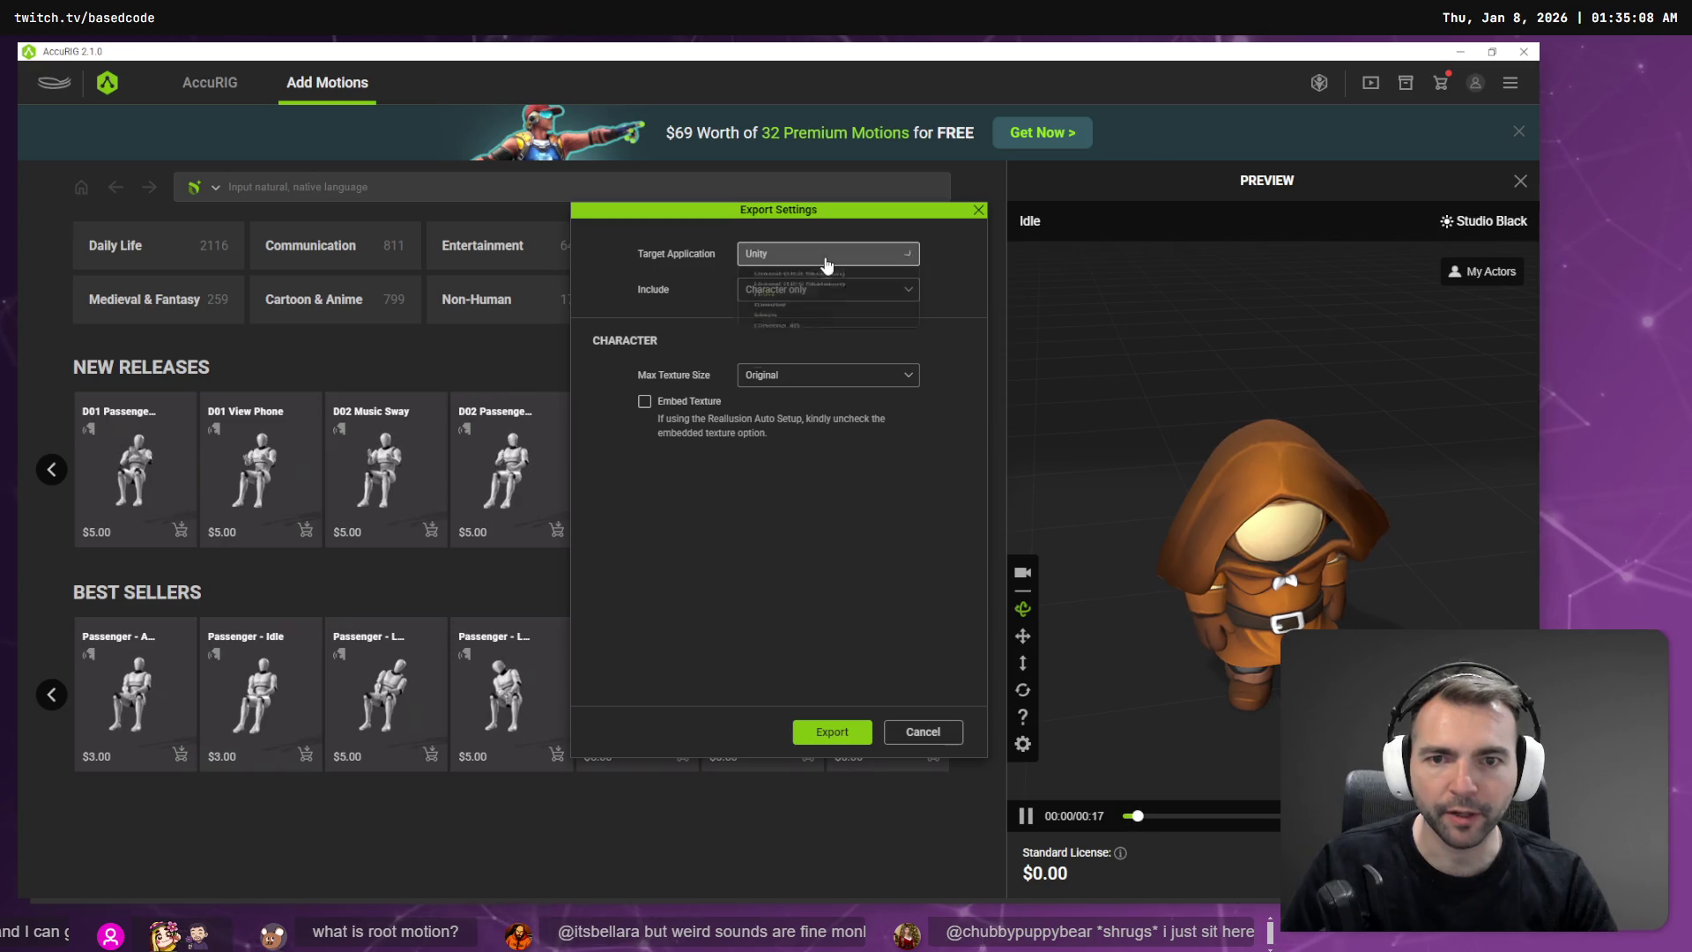
pyautogui.click(833, 351)
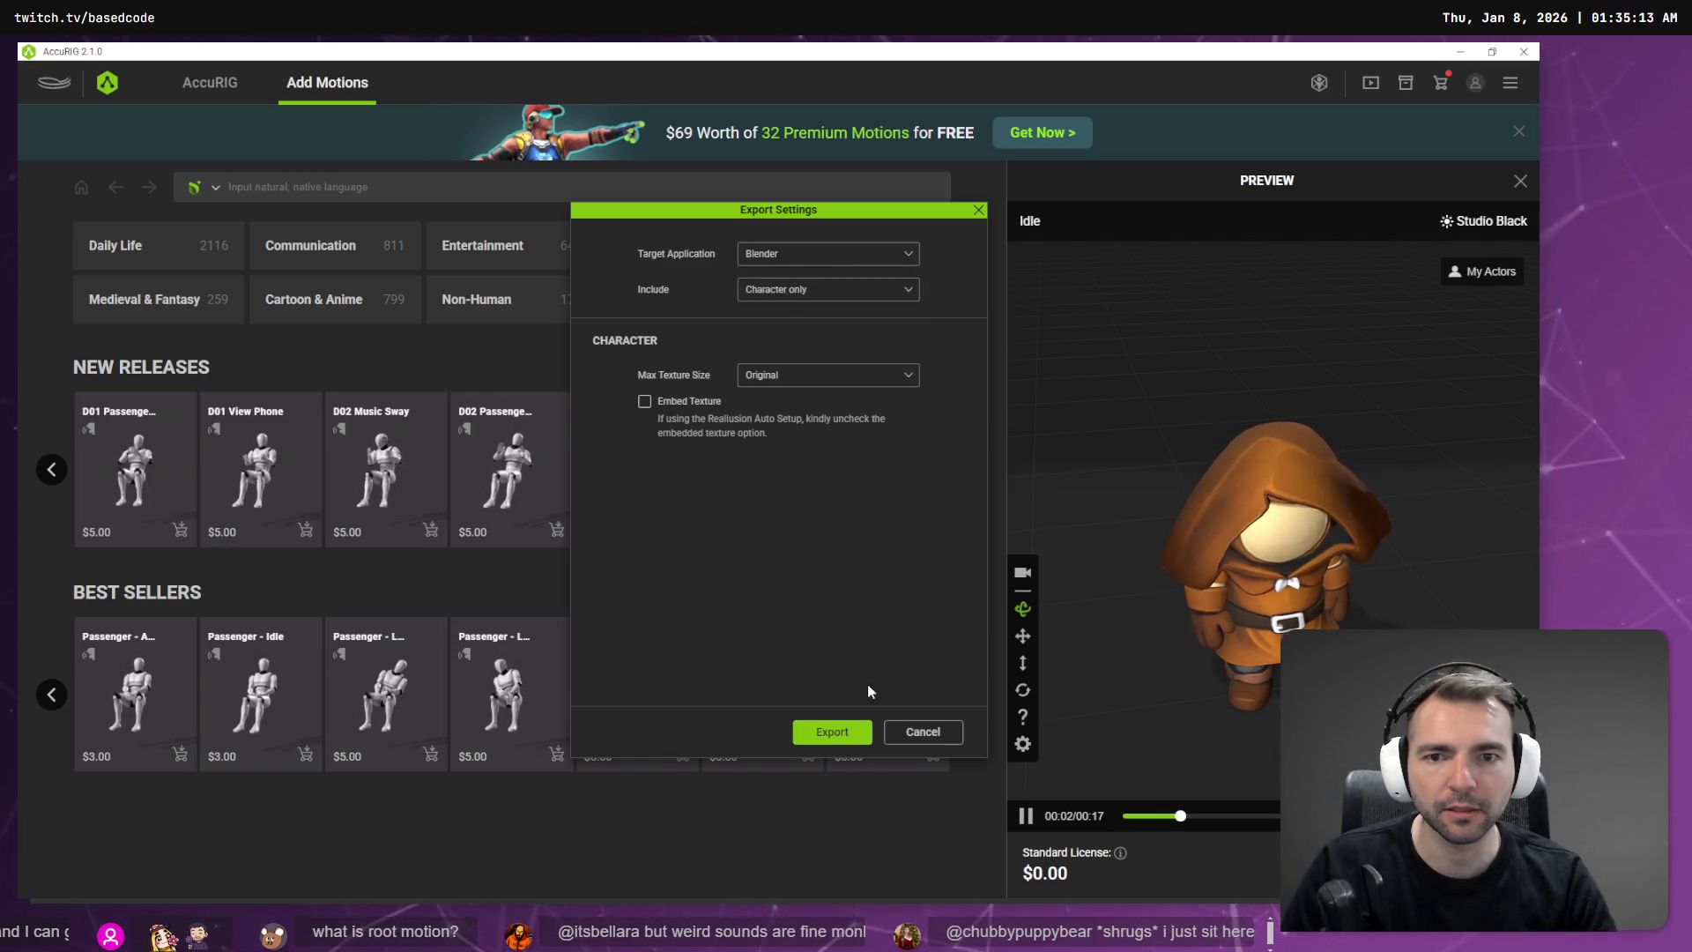
pyautogui.click(844, 748)
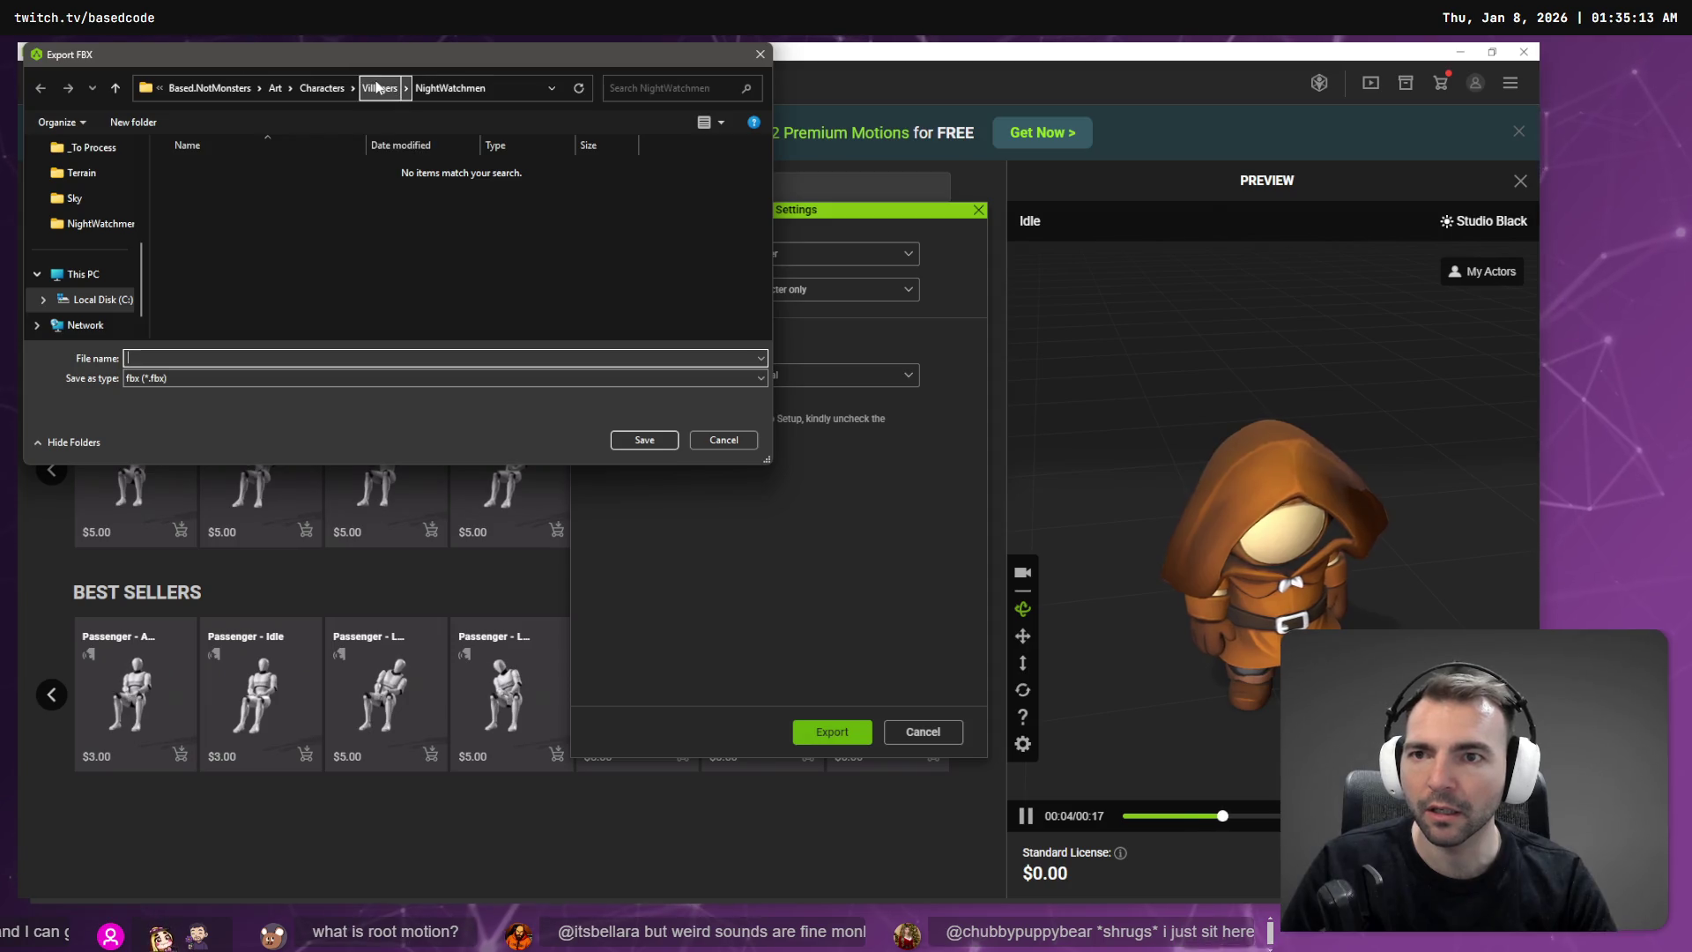
pyautogui.write('Nigh')
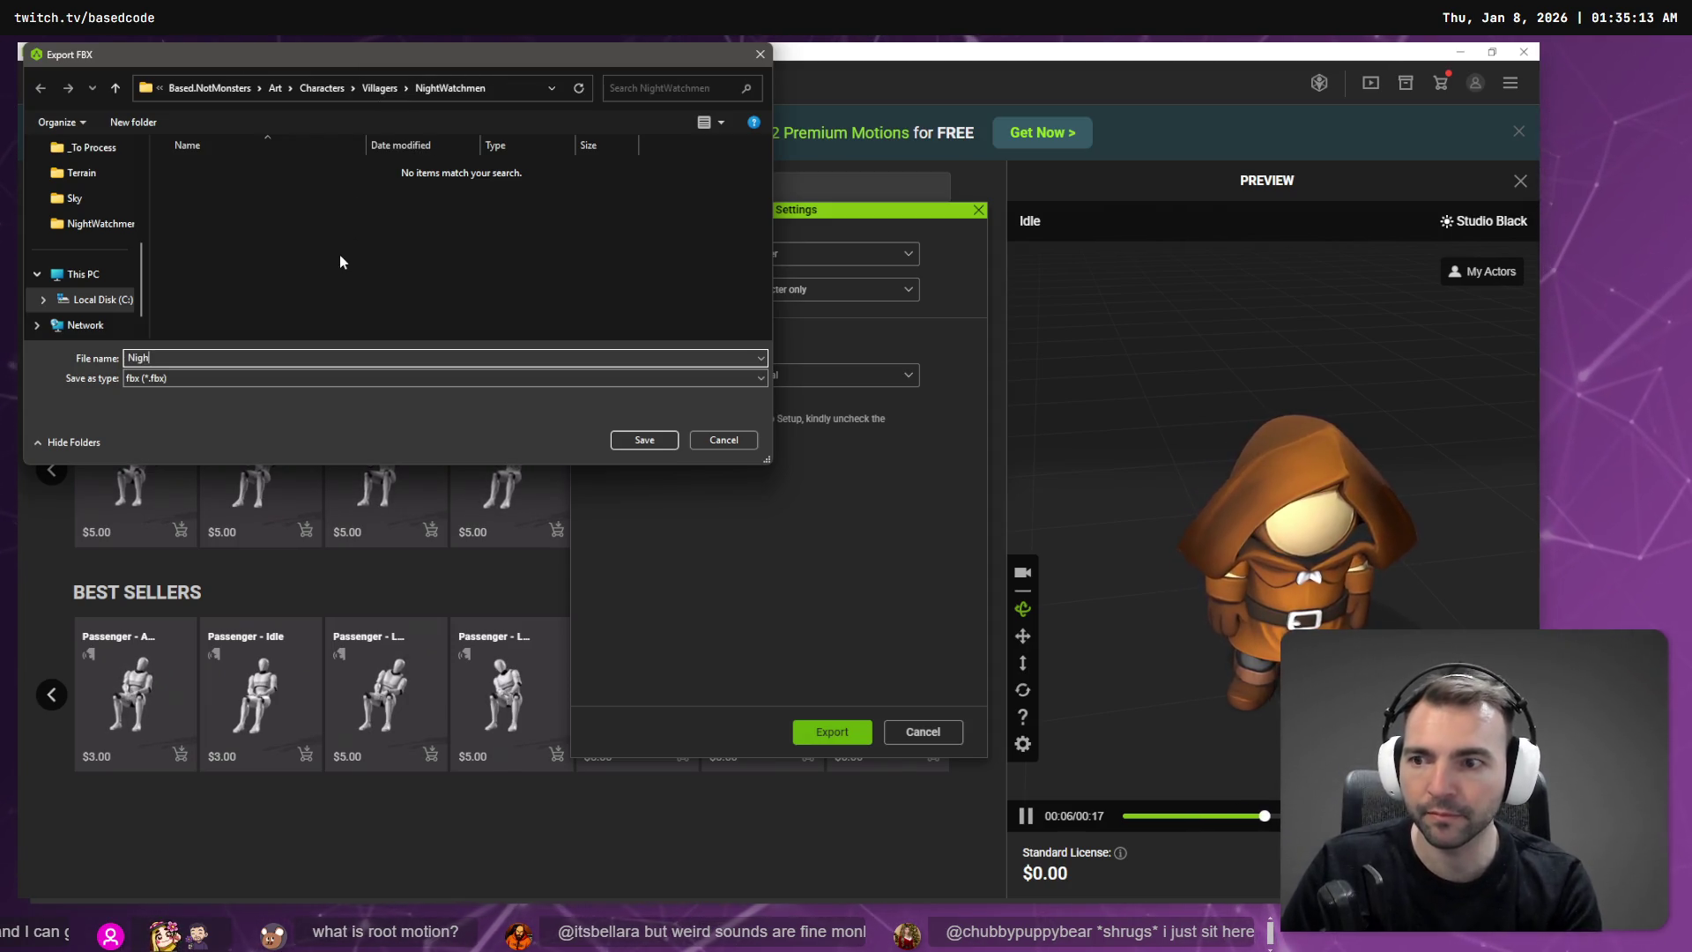
pyautogui.write('tWatchmen')
pyautogui.press('Return')
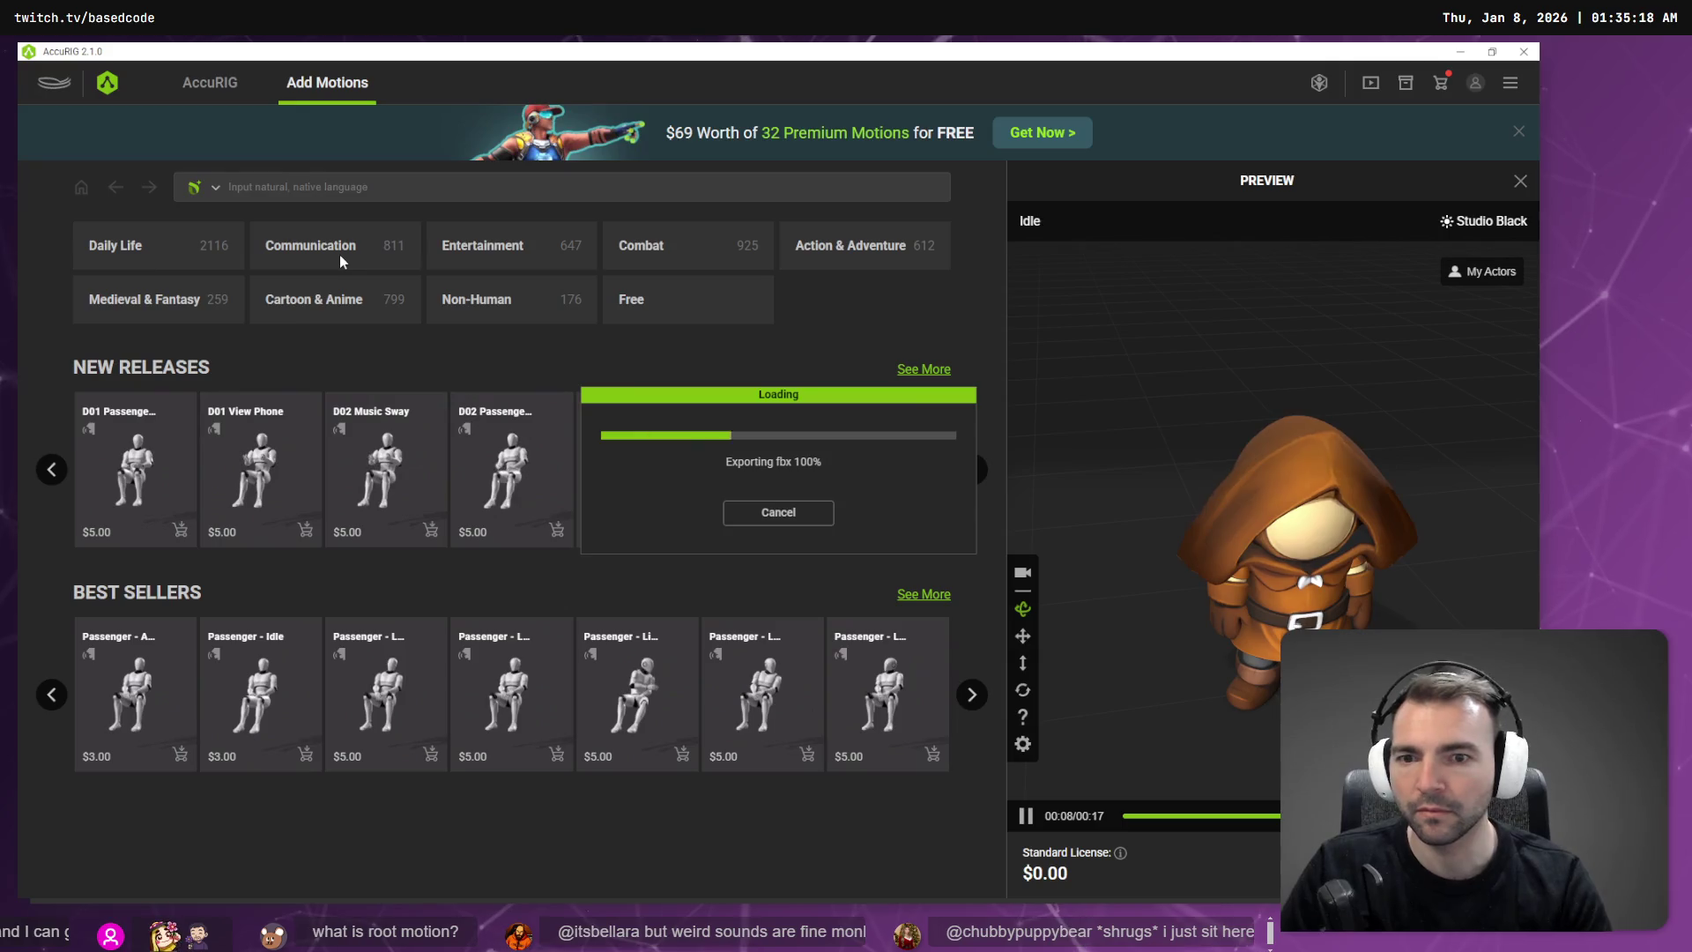
pyautogui.hotkey('alt', 'Tab')
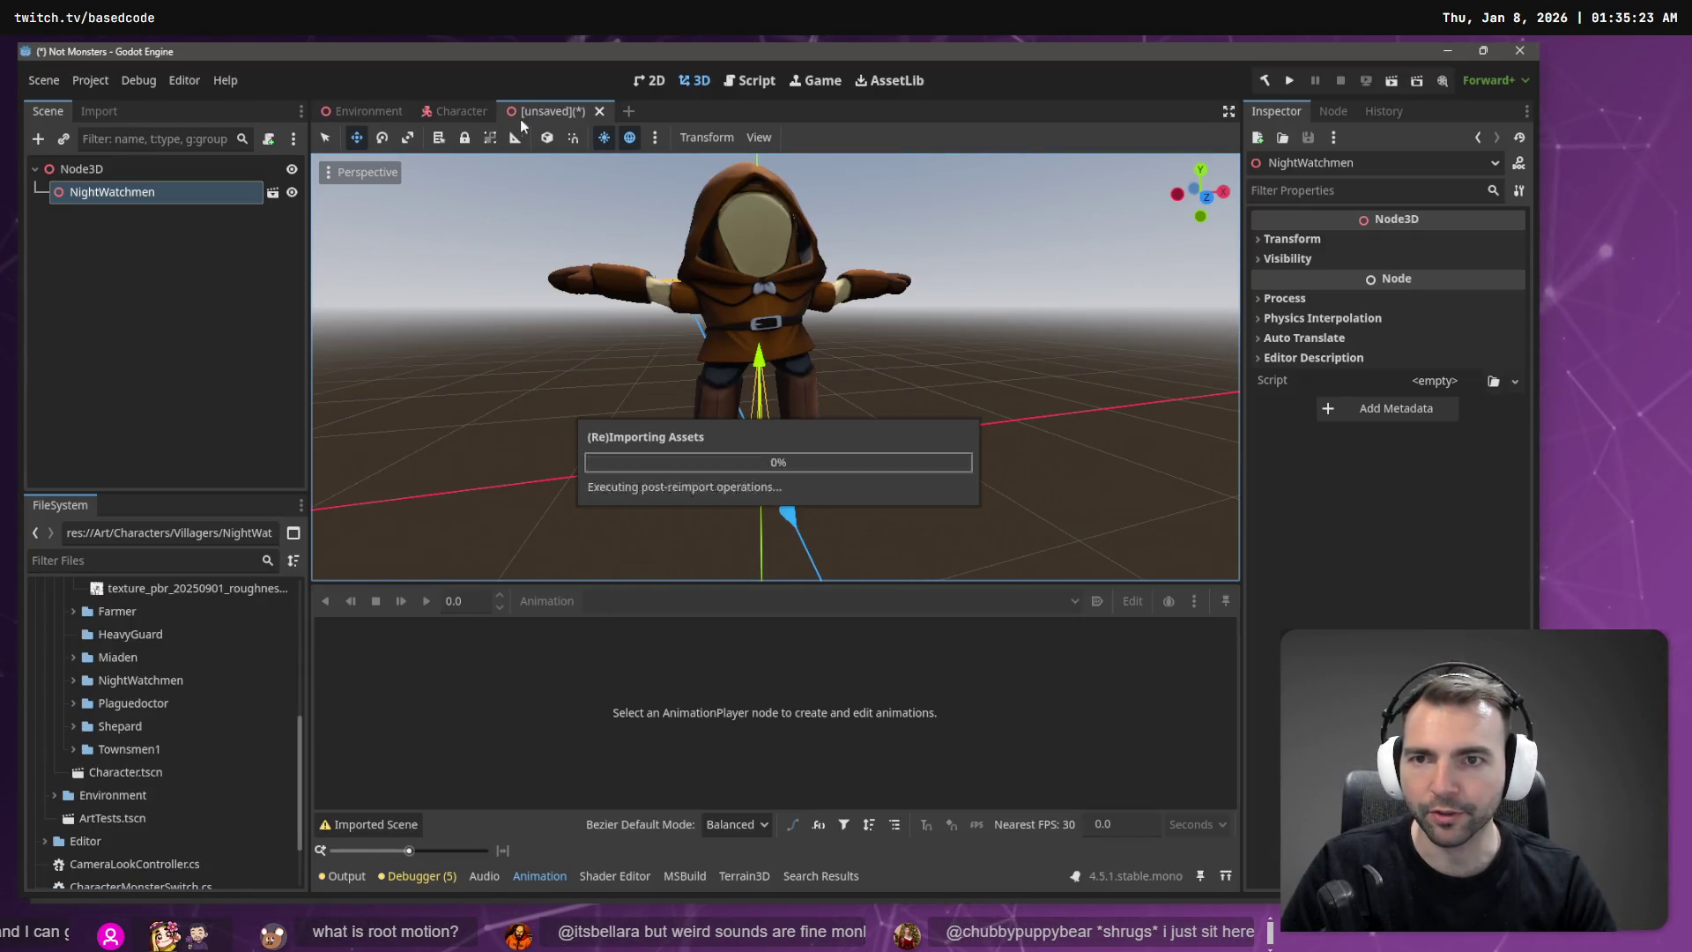
# Step: Close the unsaved scene without saving and expand the NightWatchmen folder
pyautogui.click(596, 113)
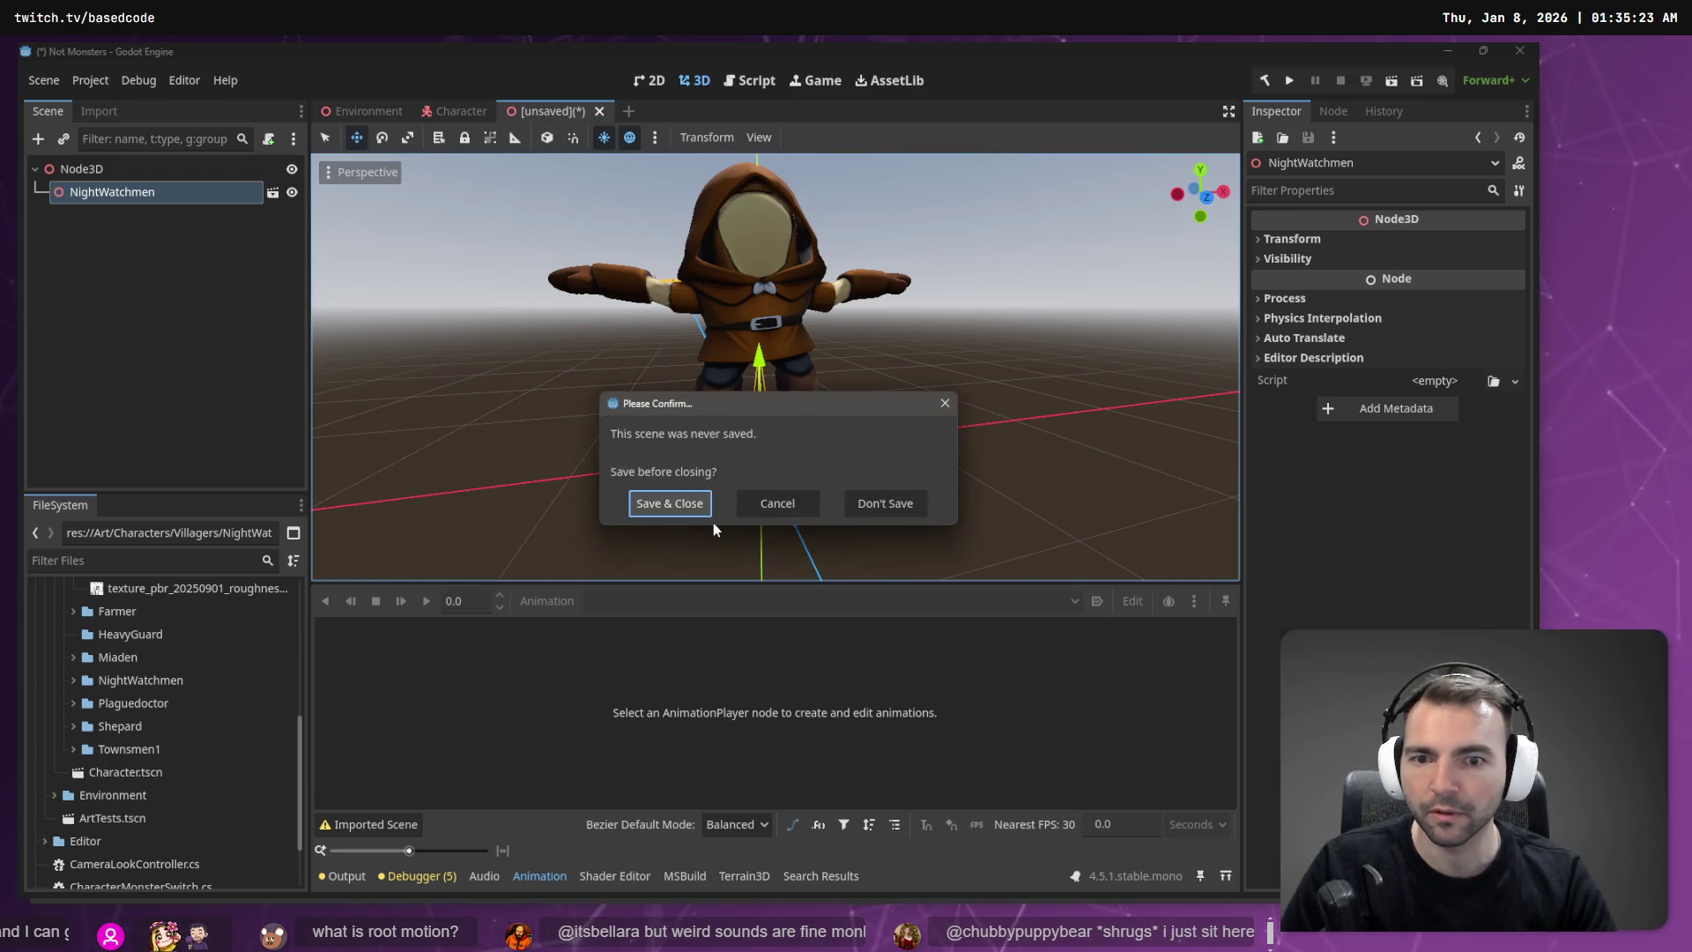
pyautogui.click(872, 514)
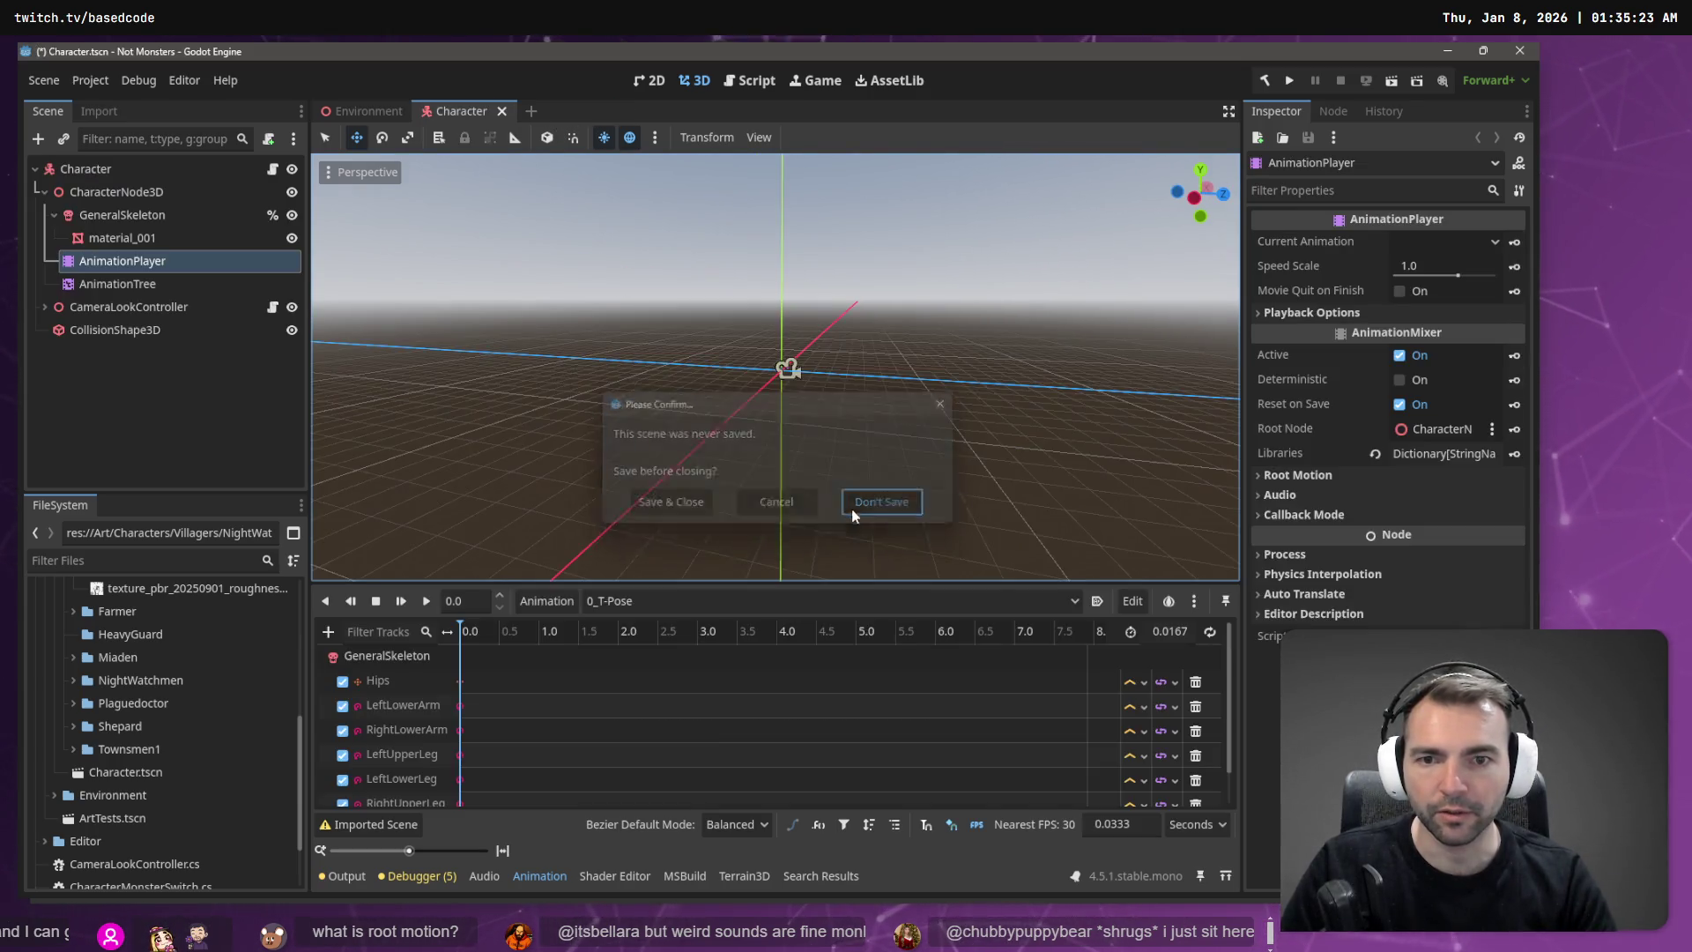
pyautogui.scroll(5, 141, 642)
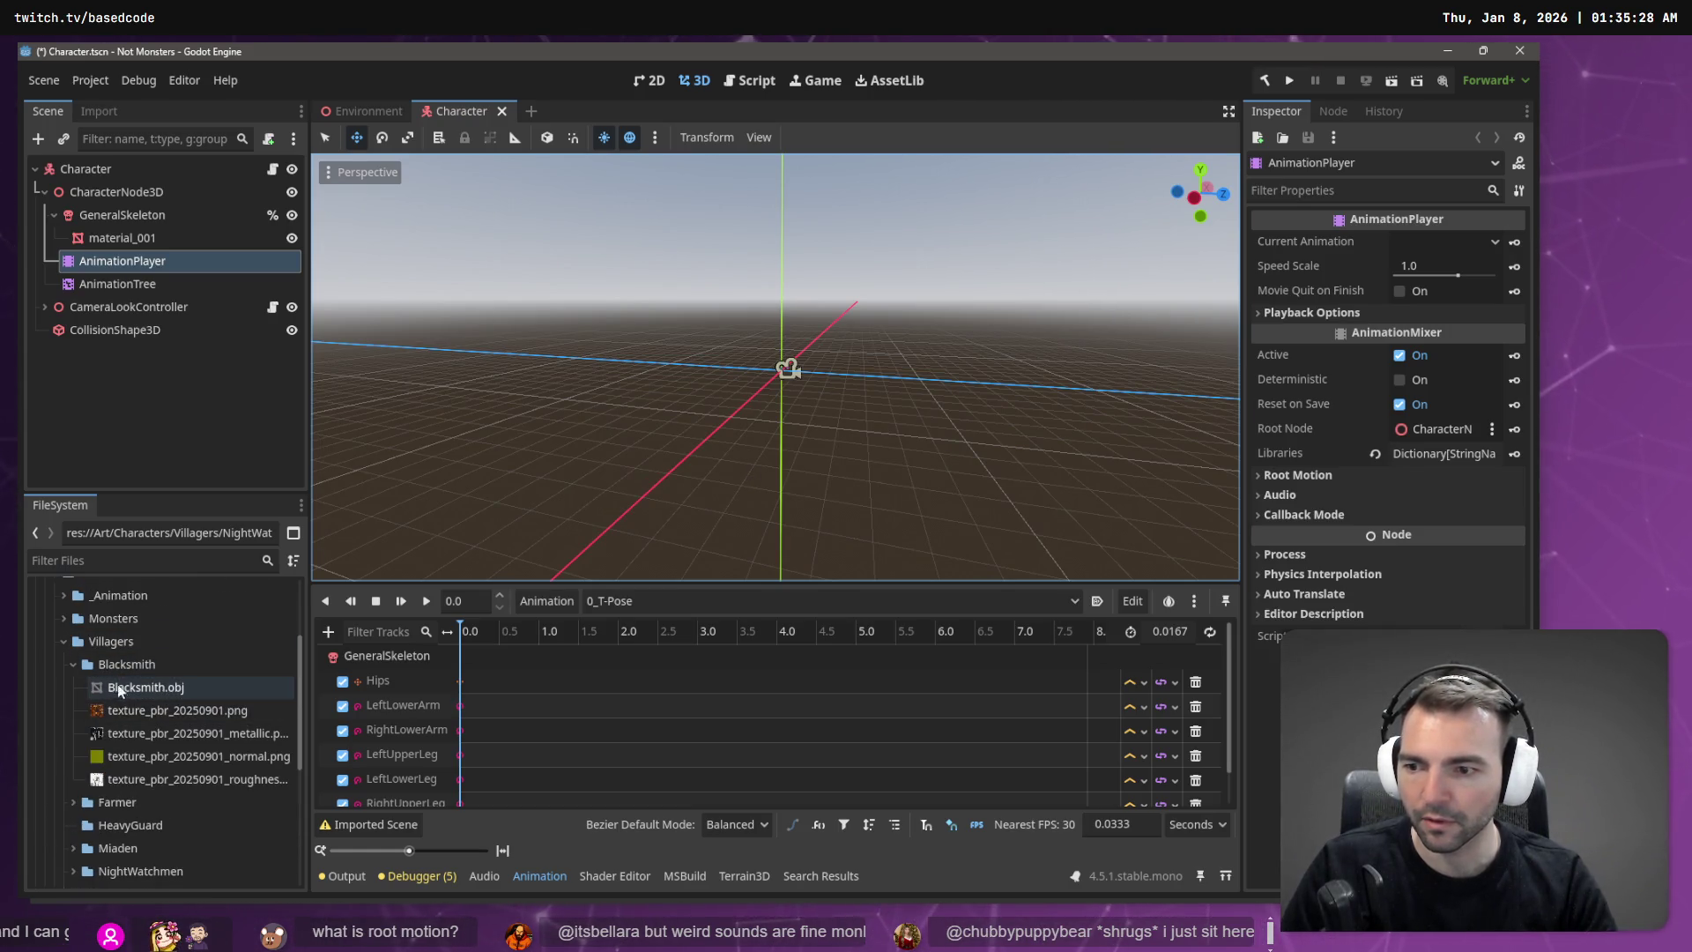
pyautogui.click(72, 663)
pyautogui.click(73, 755)
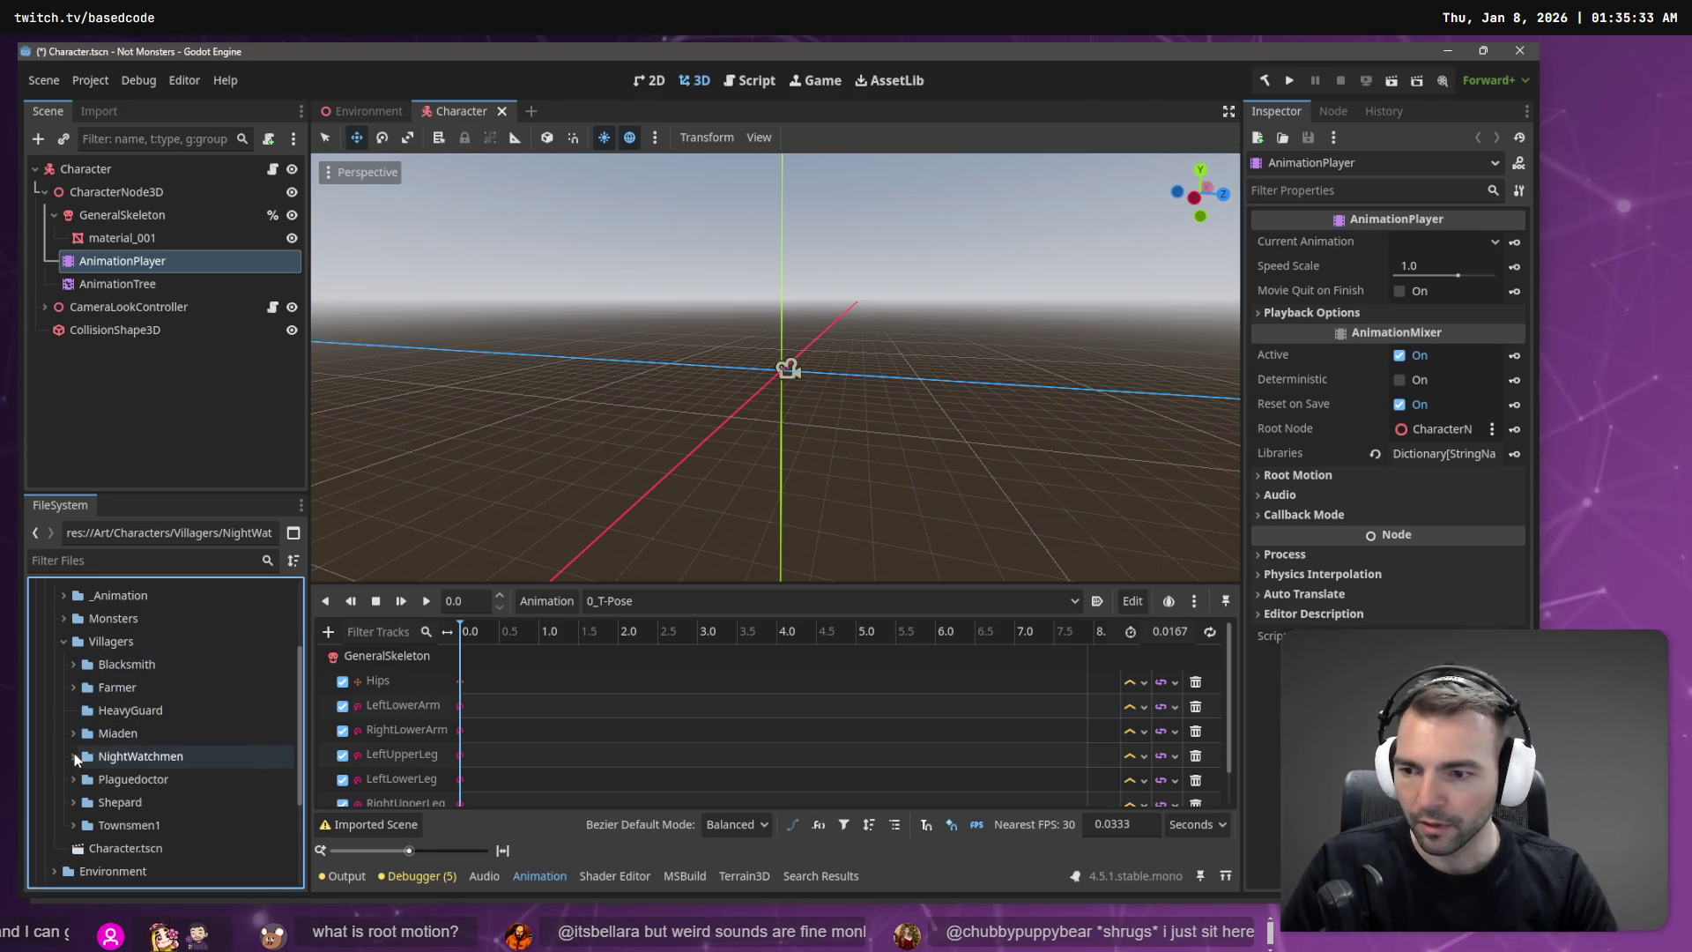
pyautogui.scroll(-1, 157, 829)
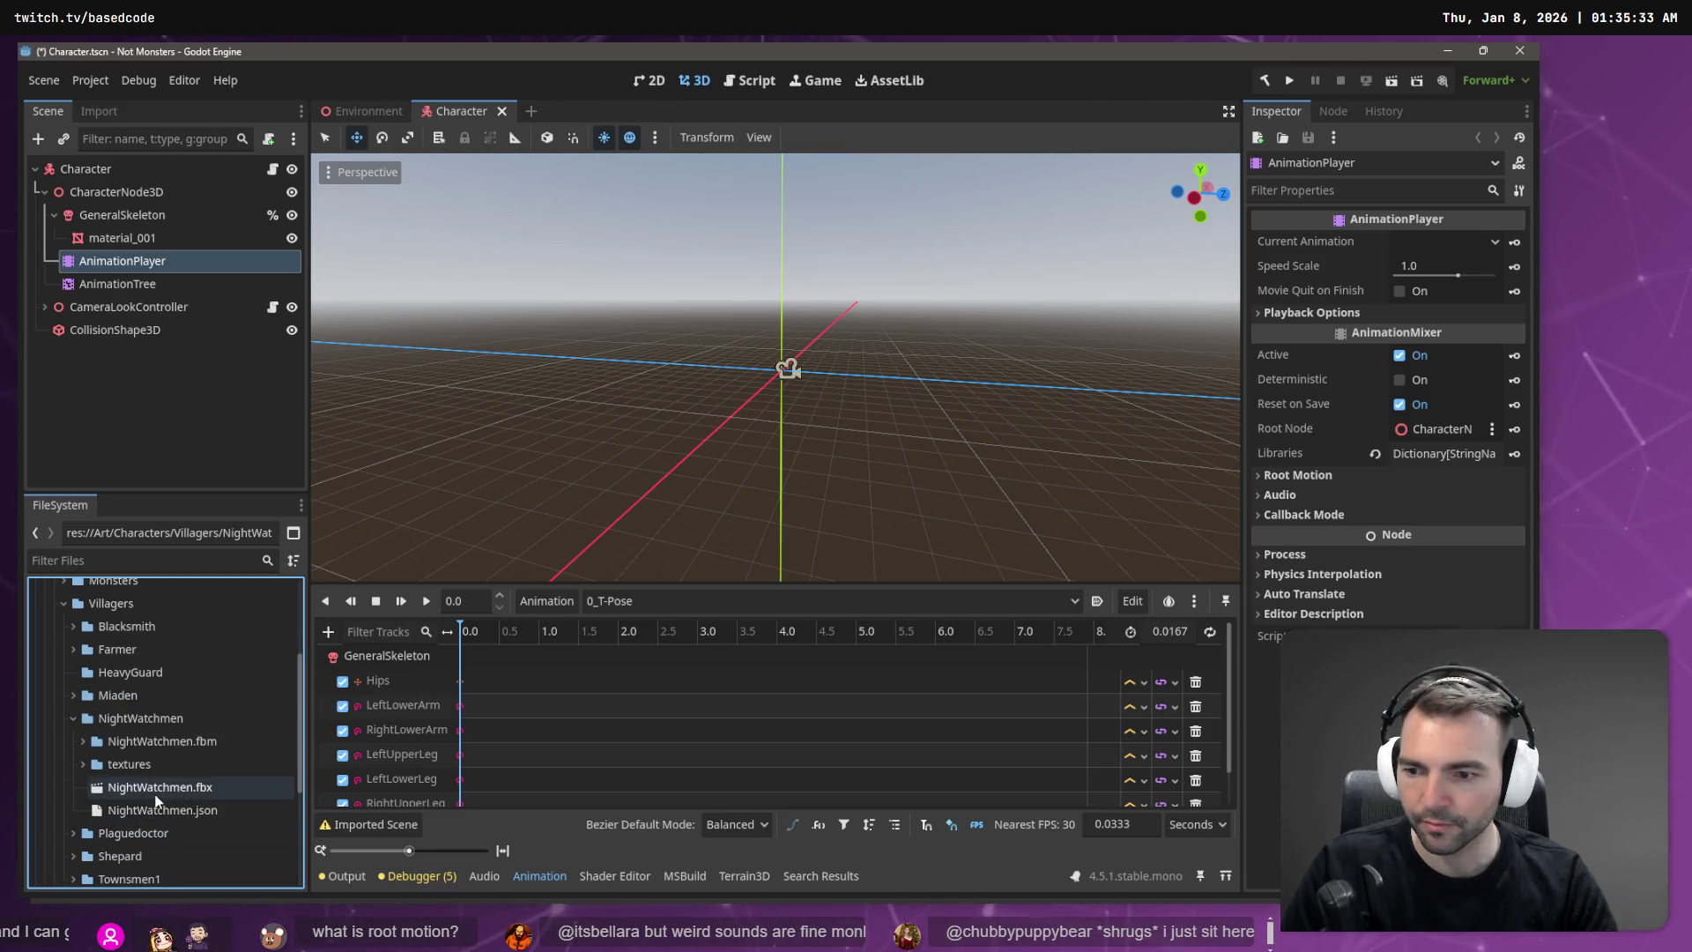
# Step: Place NightWatchmen.fbx in a new scene, view its import settings, then remove it
pyautogui.hotkey('ctrl', 'n')
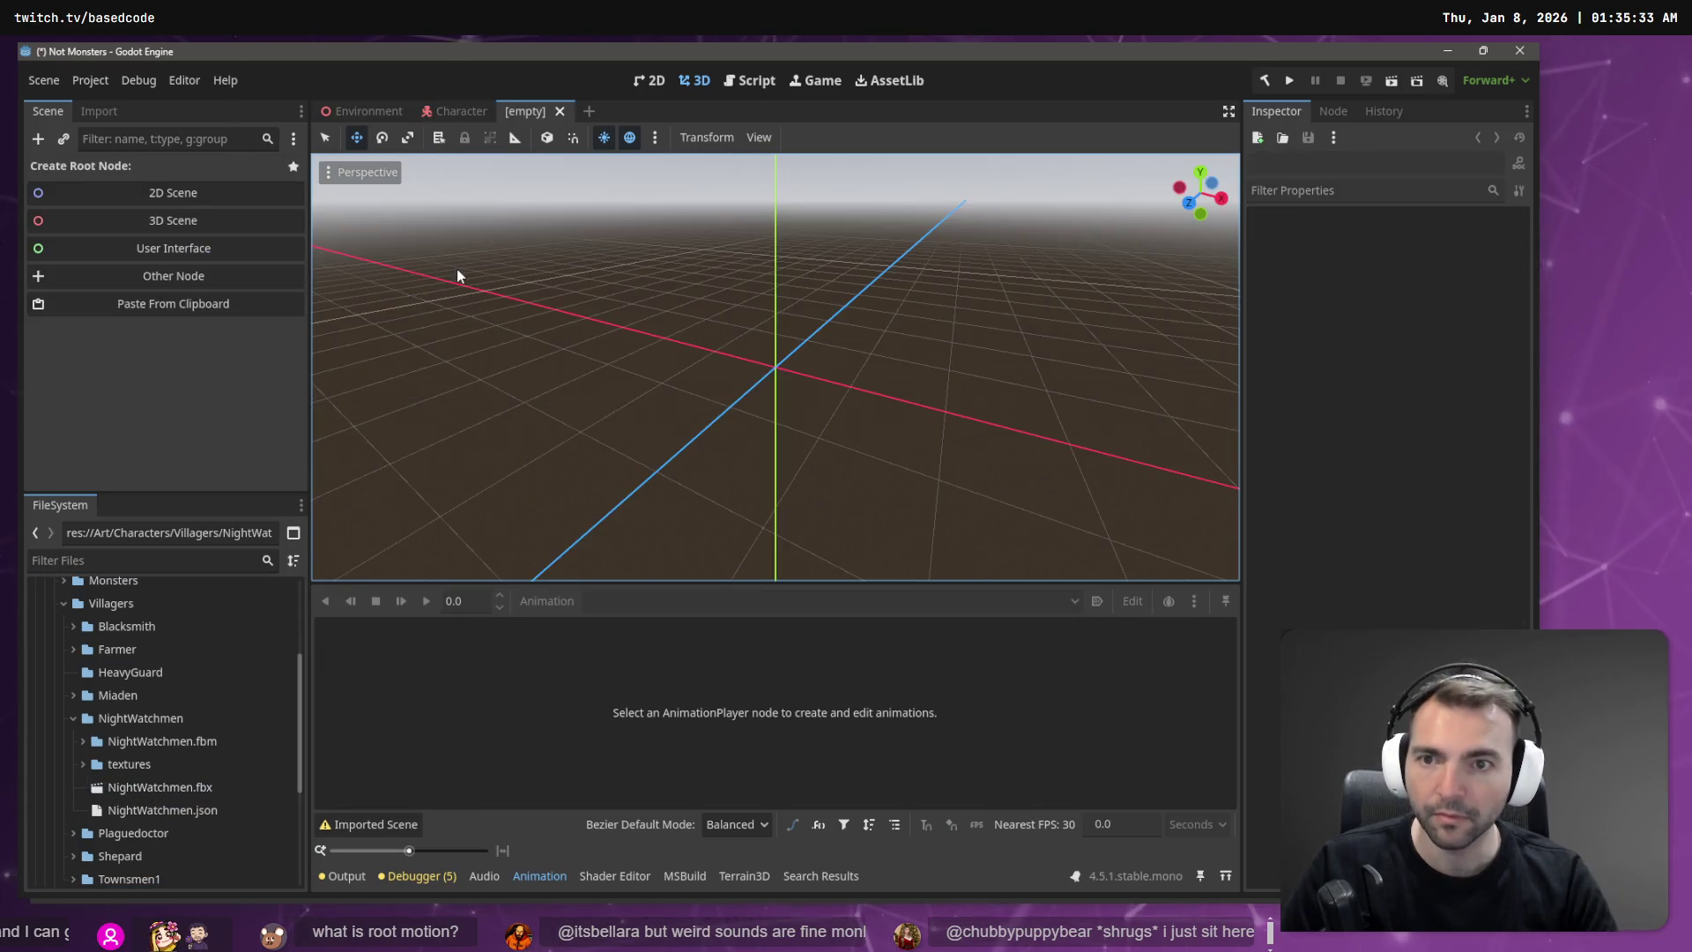
pyautogui.moveTo(154, 785)
pyautogui.mouseDown()
pyautogui.moveTo(582, 438)
pyautogui.moveTo(902, 332)
pyautogui.moveTo(774, 372)
pyautogui.mouseUp()
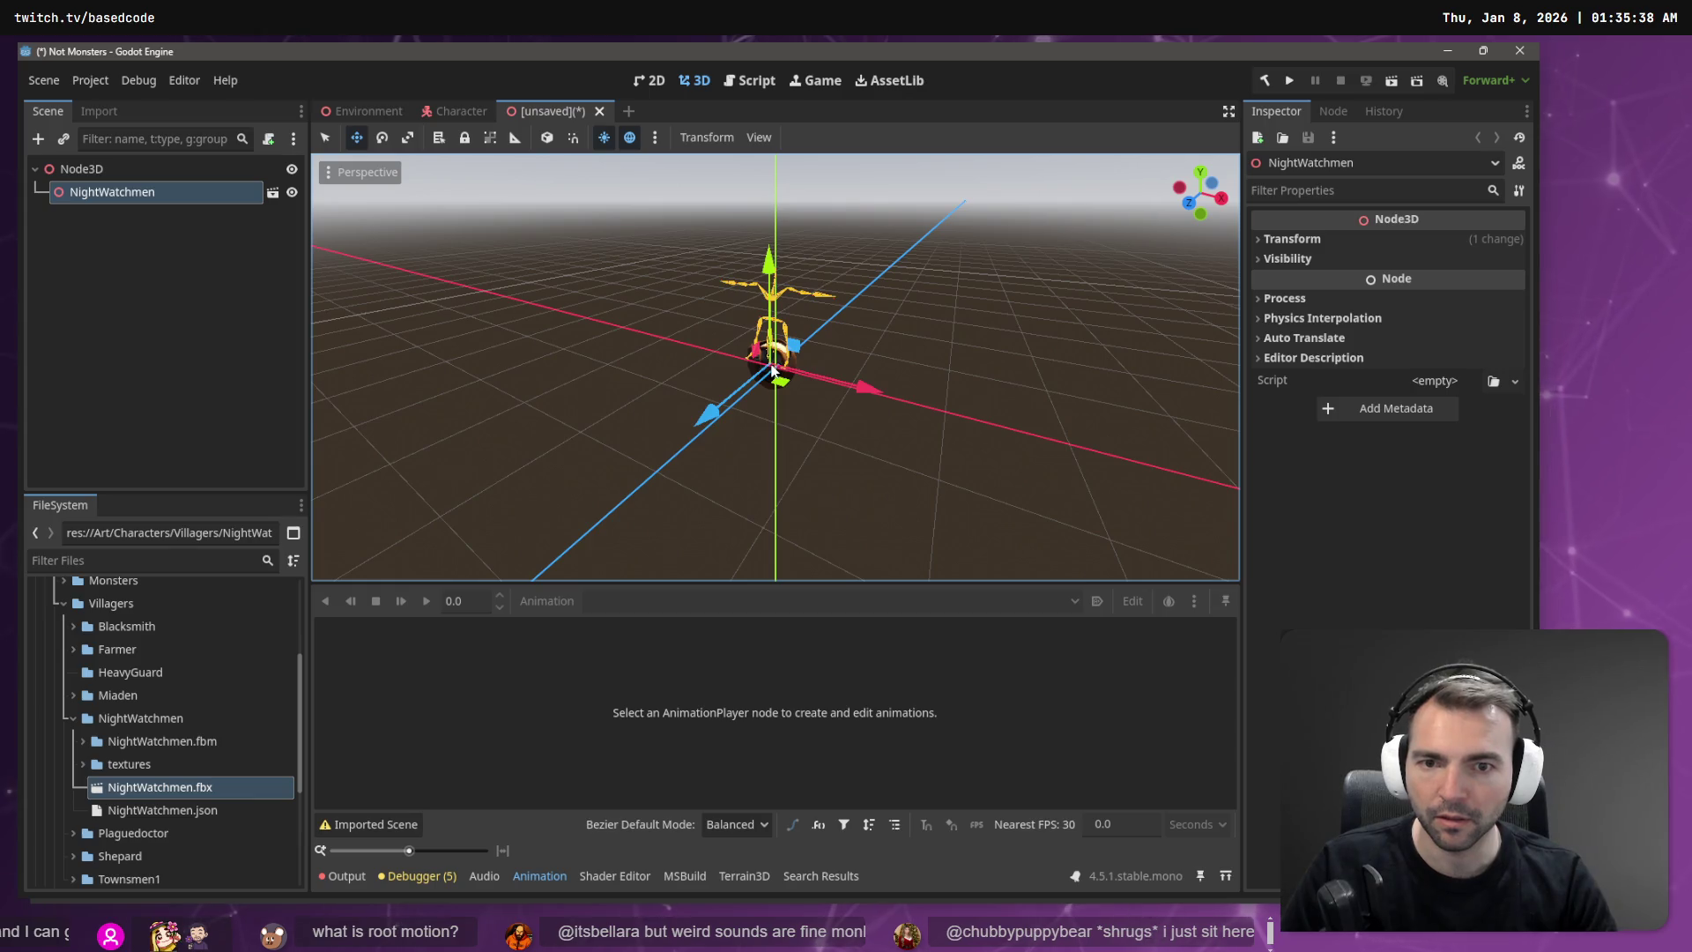
pyautogui.click(99, 111)
pyautogui.scroll(3, 776, 367)
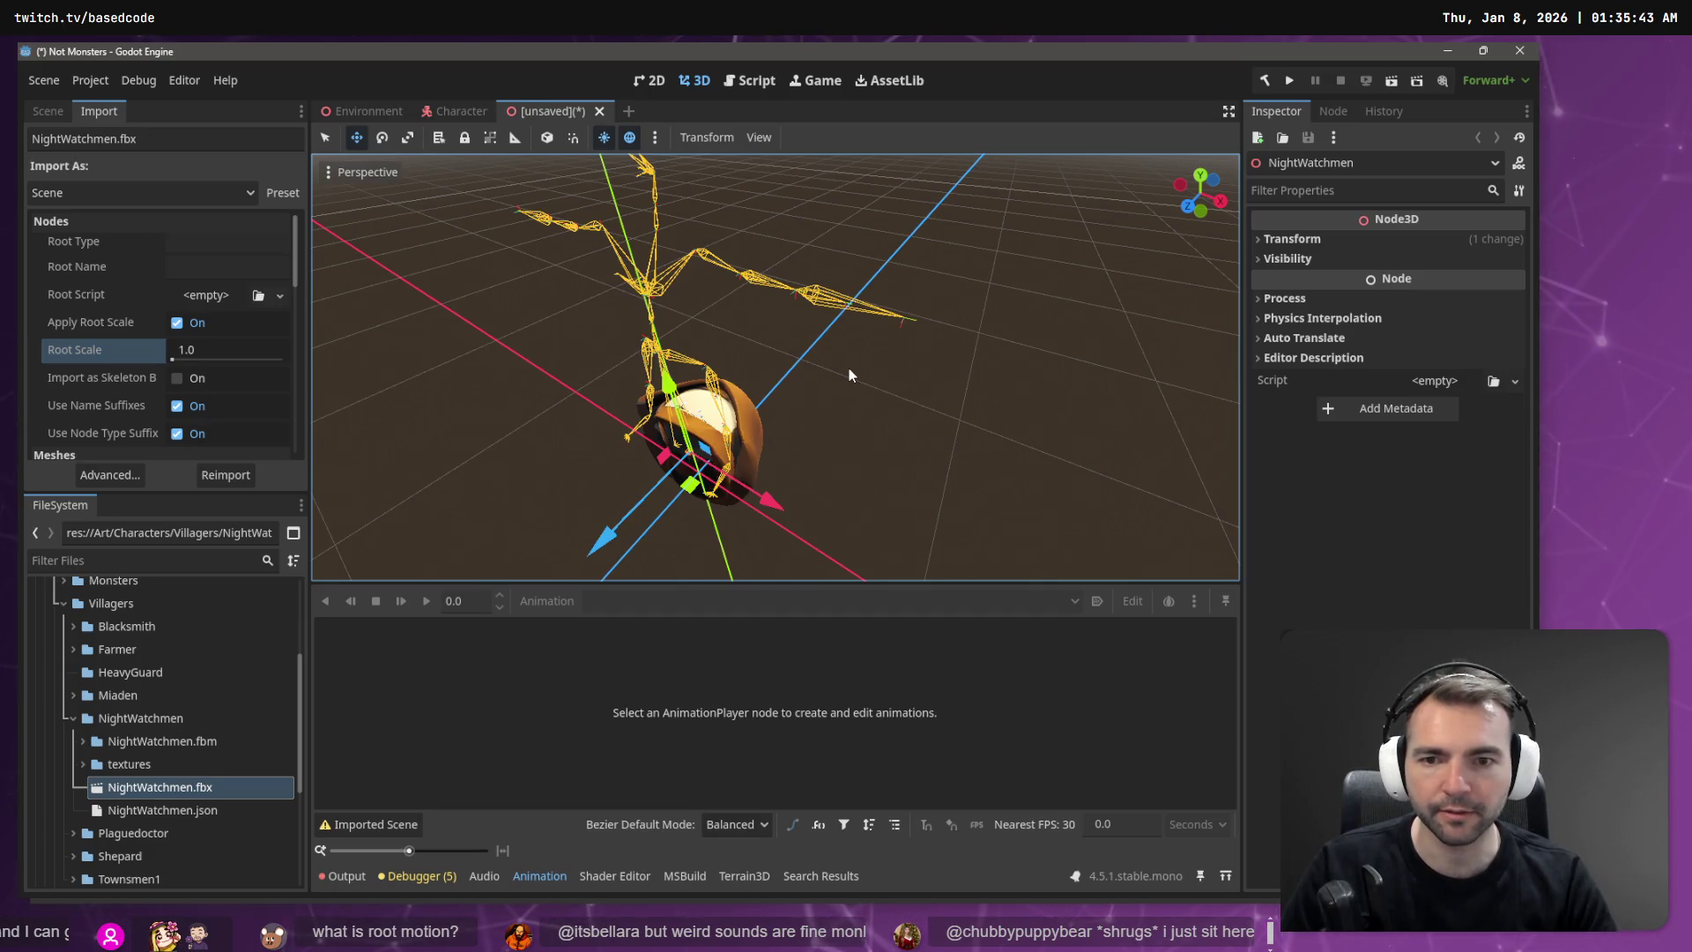
pyautogui.press('Delete')
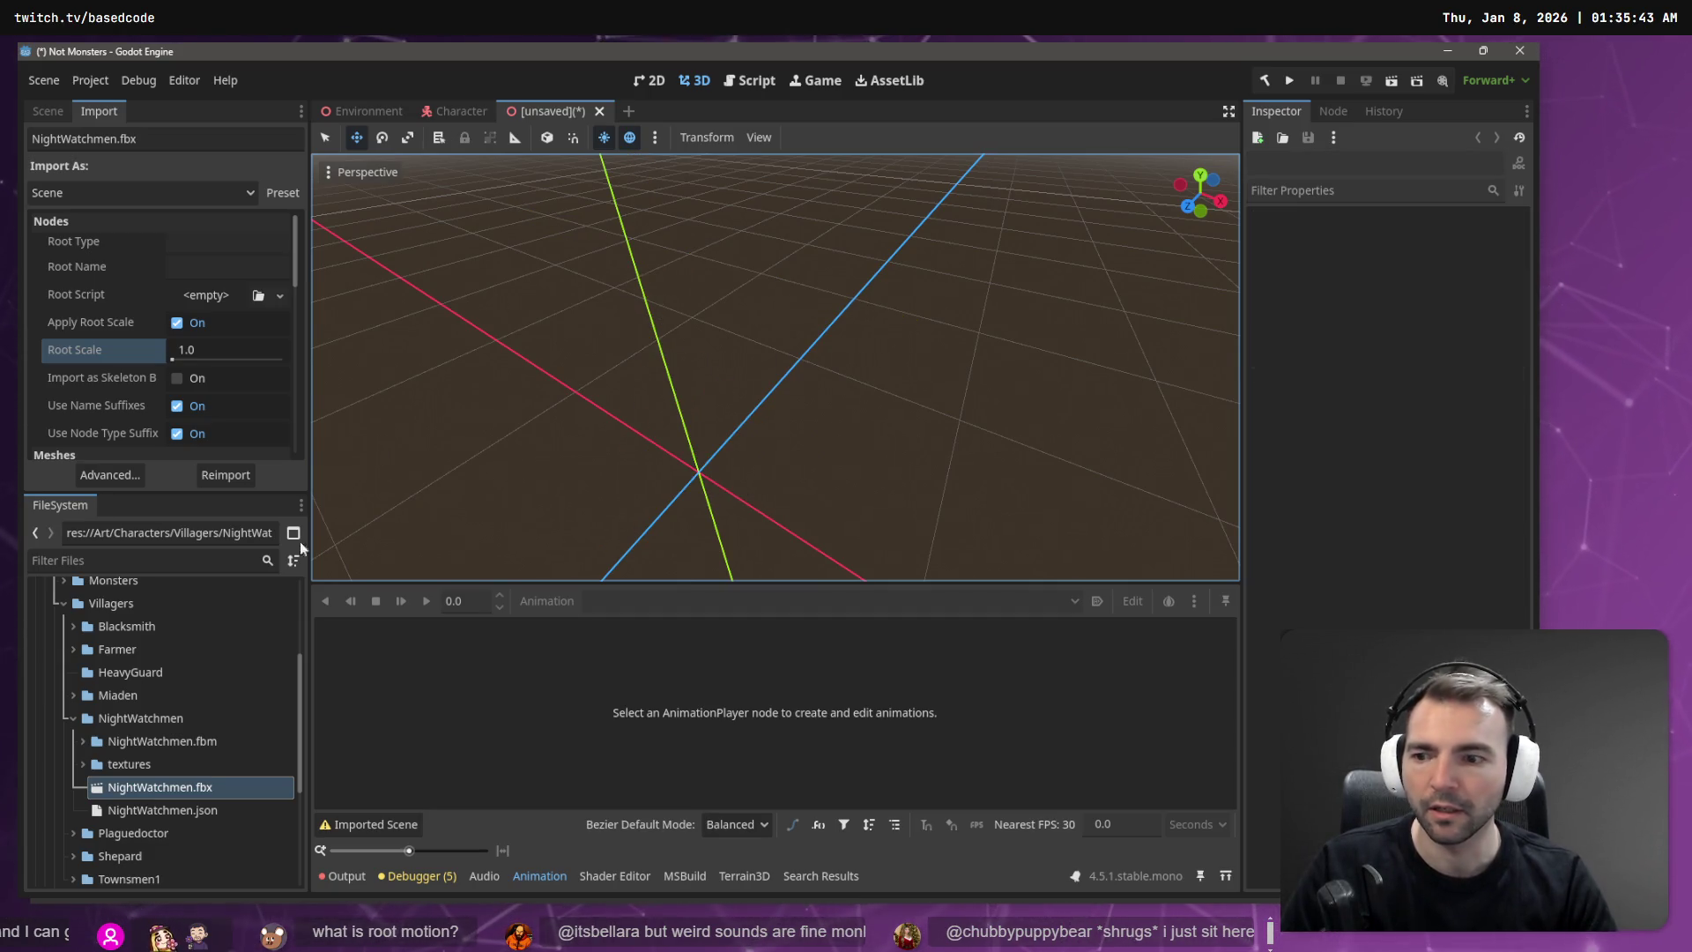
# Step: Delete the four NightWatchmen files and the leftover NightWatchmen folder
pyautogui.keyDown('shift'); pyautogui.click(163, 804); pyautogui.keyUp('shift')
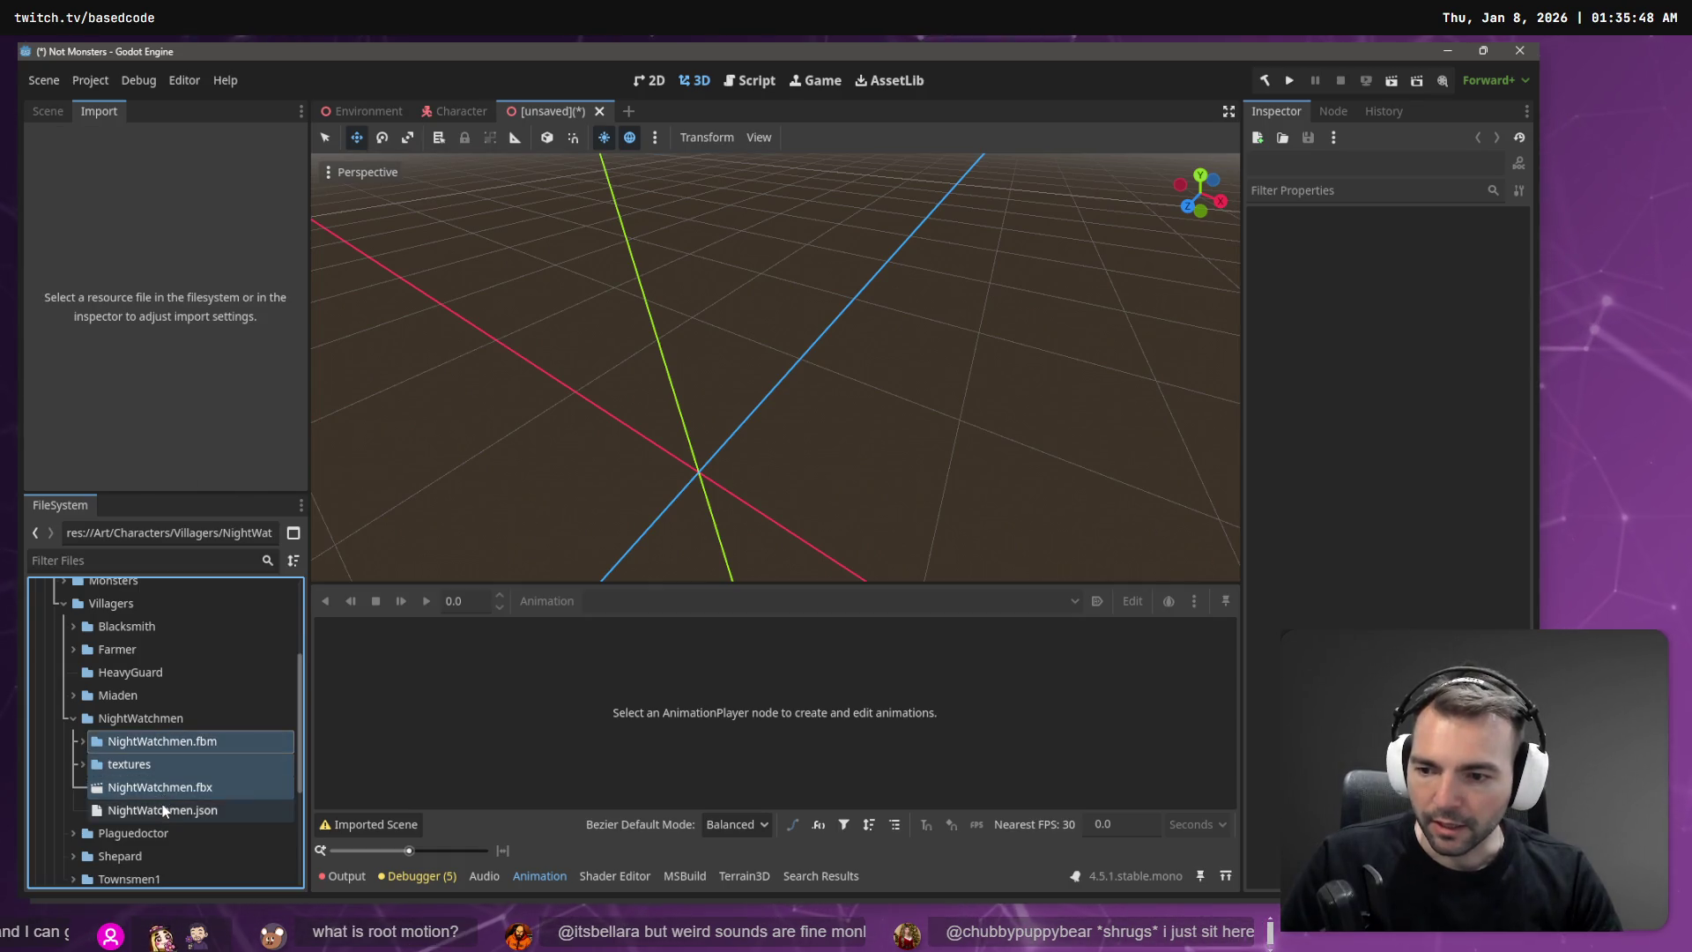
pyautogui.press('Delete')
pyautogui.click(656, 609)
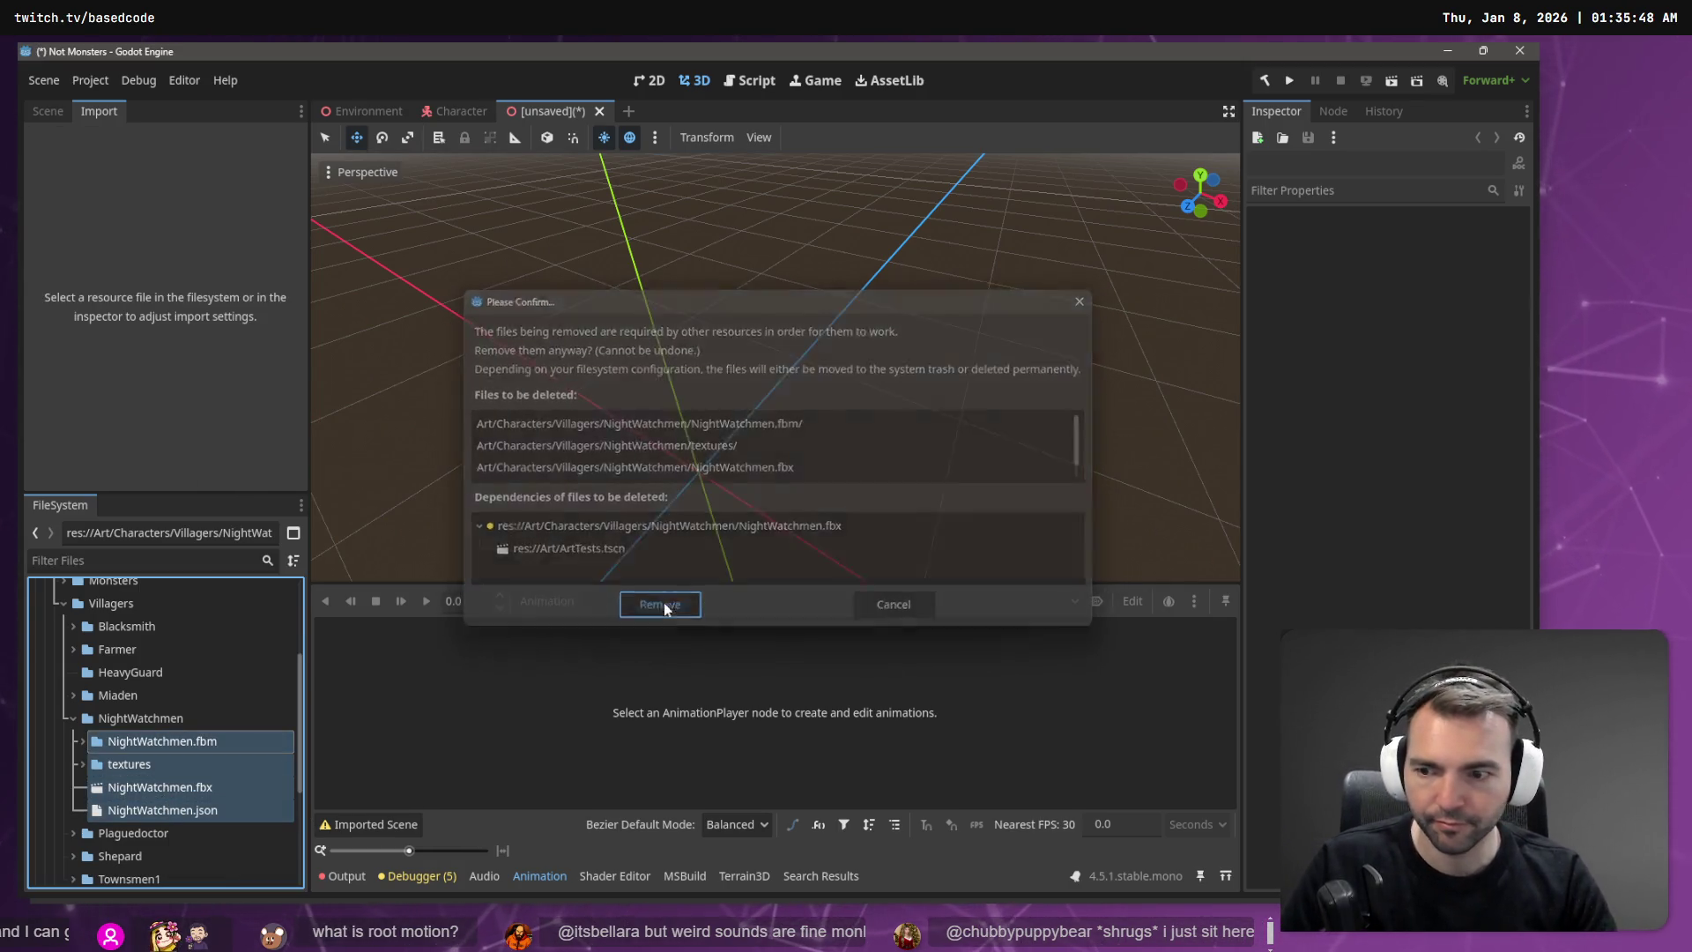
pyautogui.click(160, 716)
pyautogui.press('Delete')
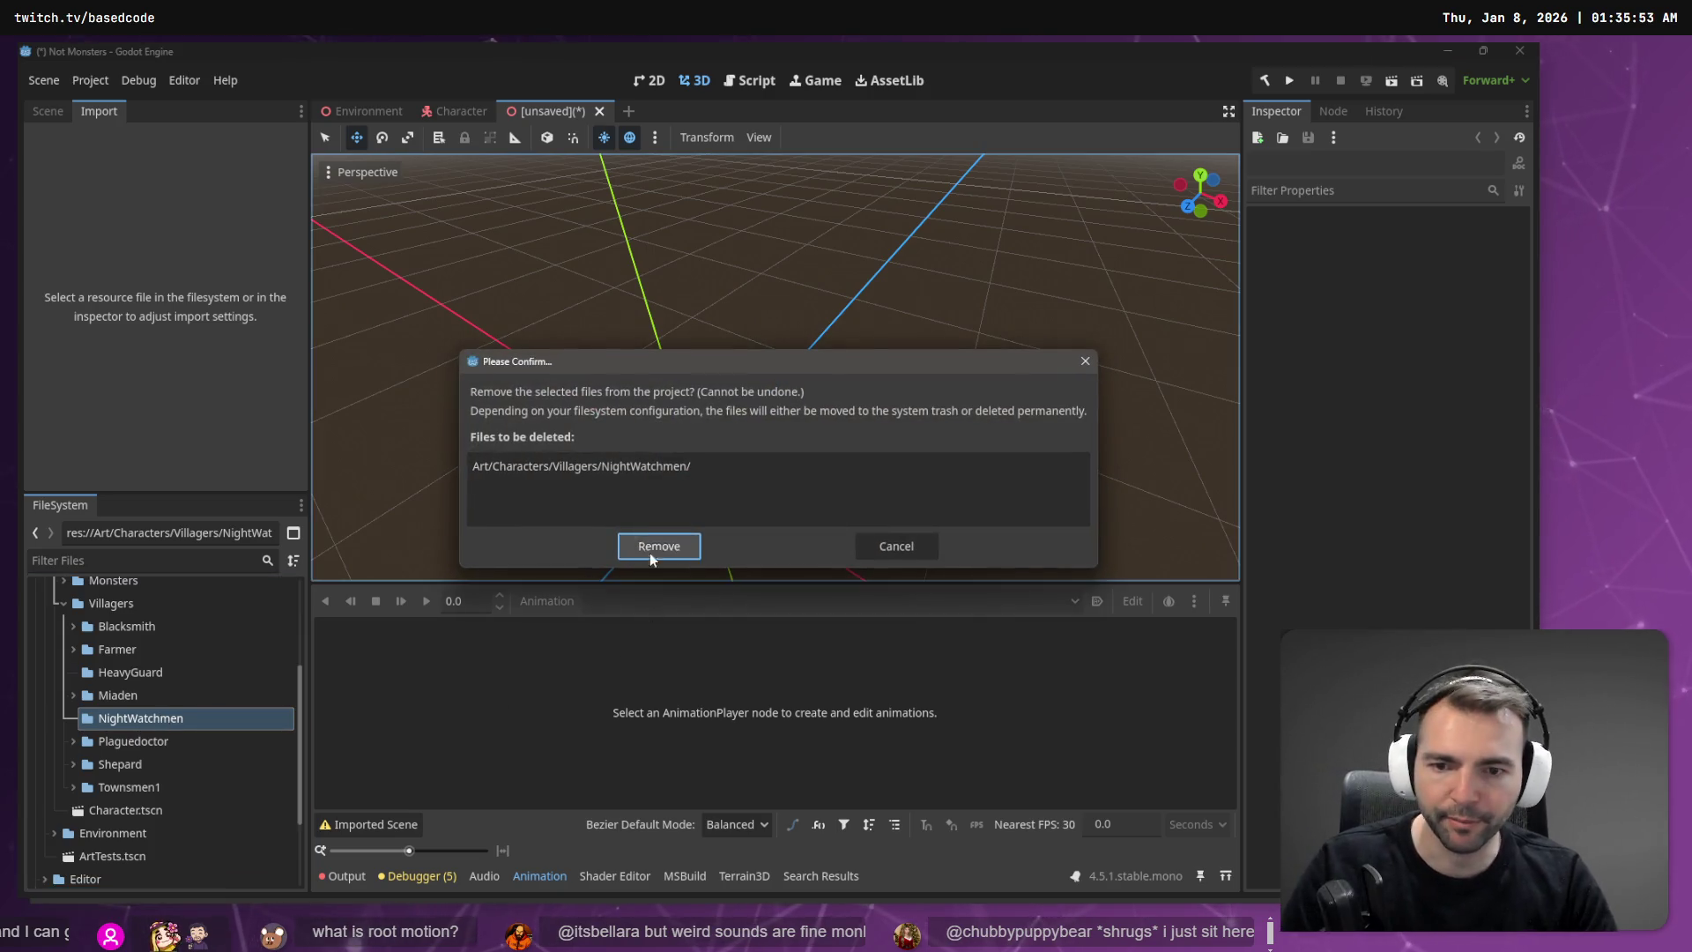
pyautogui.click(650, 540)
# Step: Create a new empty NightWatchmen folder inside Villagers
pyautogui.click(127, 607)
pyautogui.rightClick(127, 607)
pyautogui.moveTo(264, 562)
pyautogui.click(374, 562)
pyautogui.write('Ni')
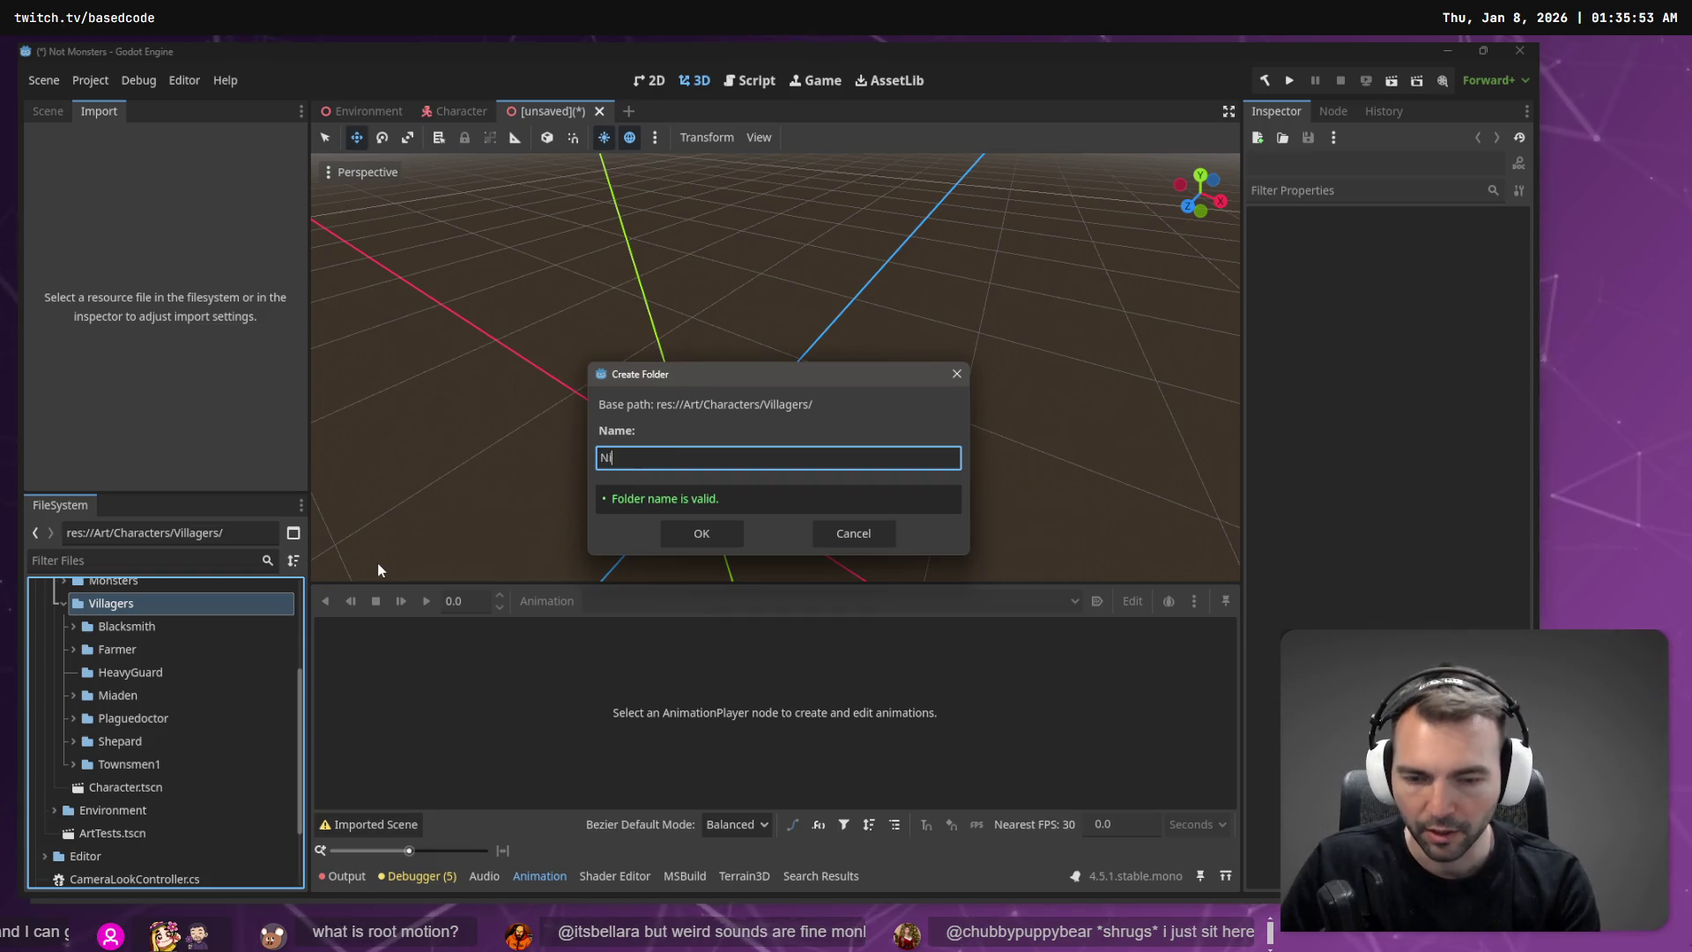
pyautogui.write('ghtWatchmen')
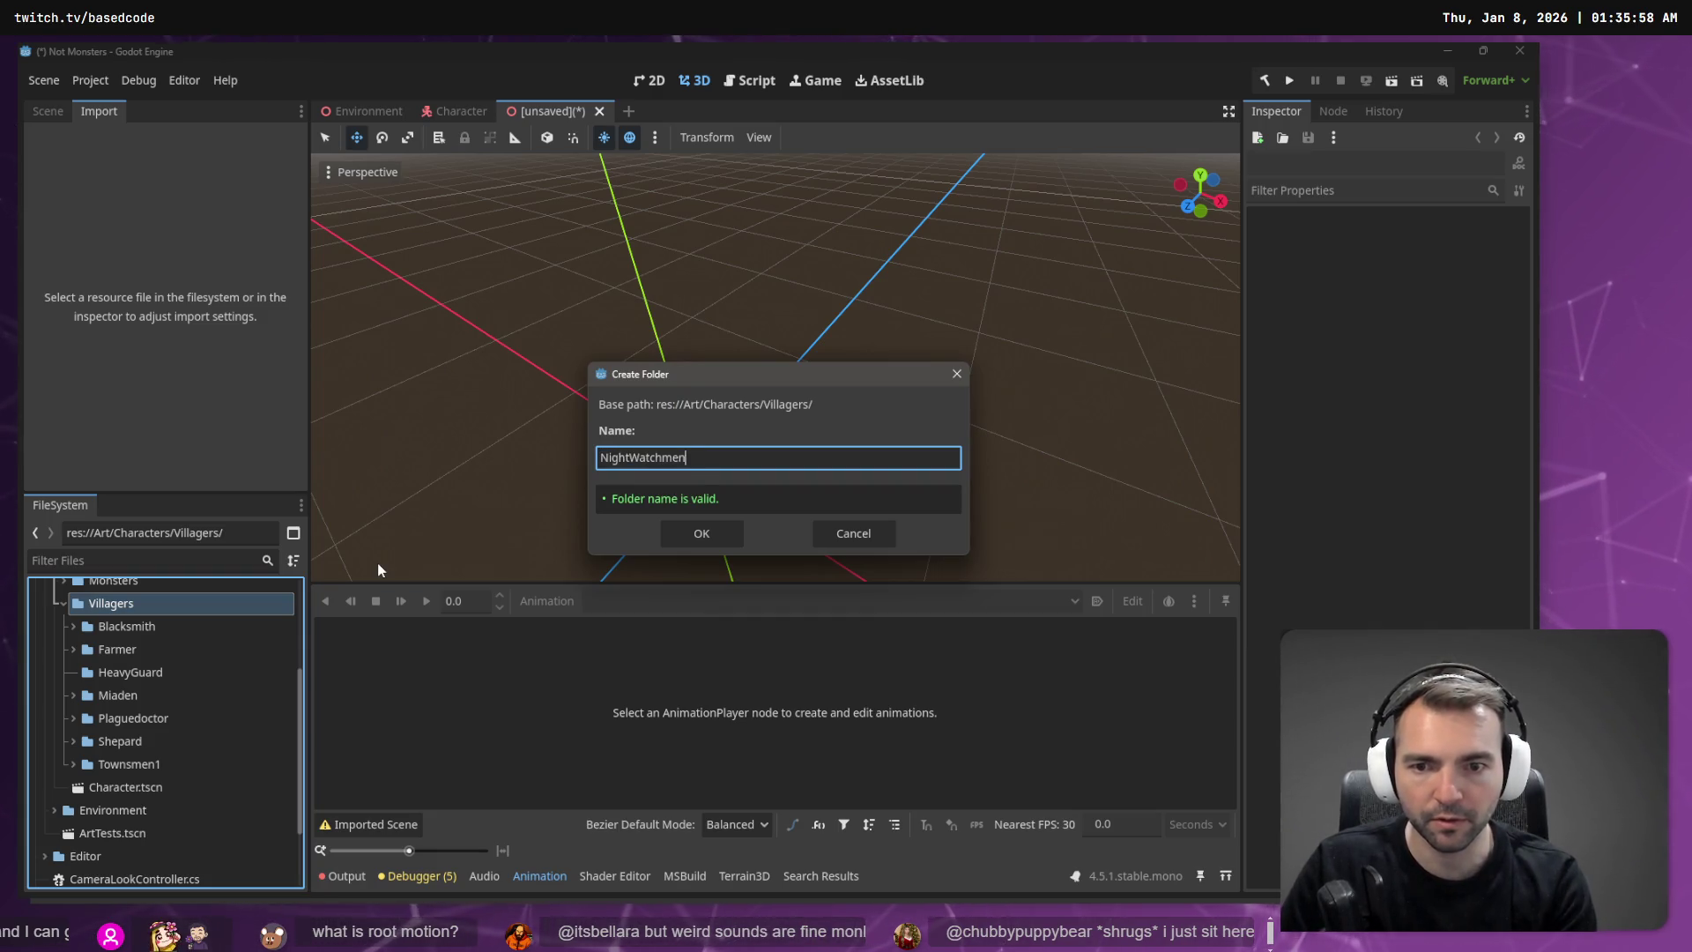
pyautogui.press('Return')
pyautogui.hotkey('alt', 'Tab')
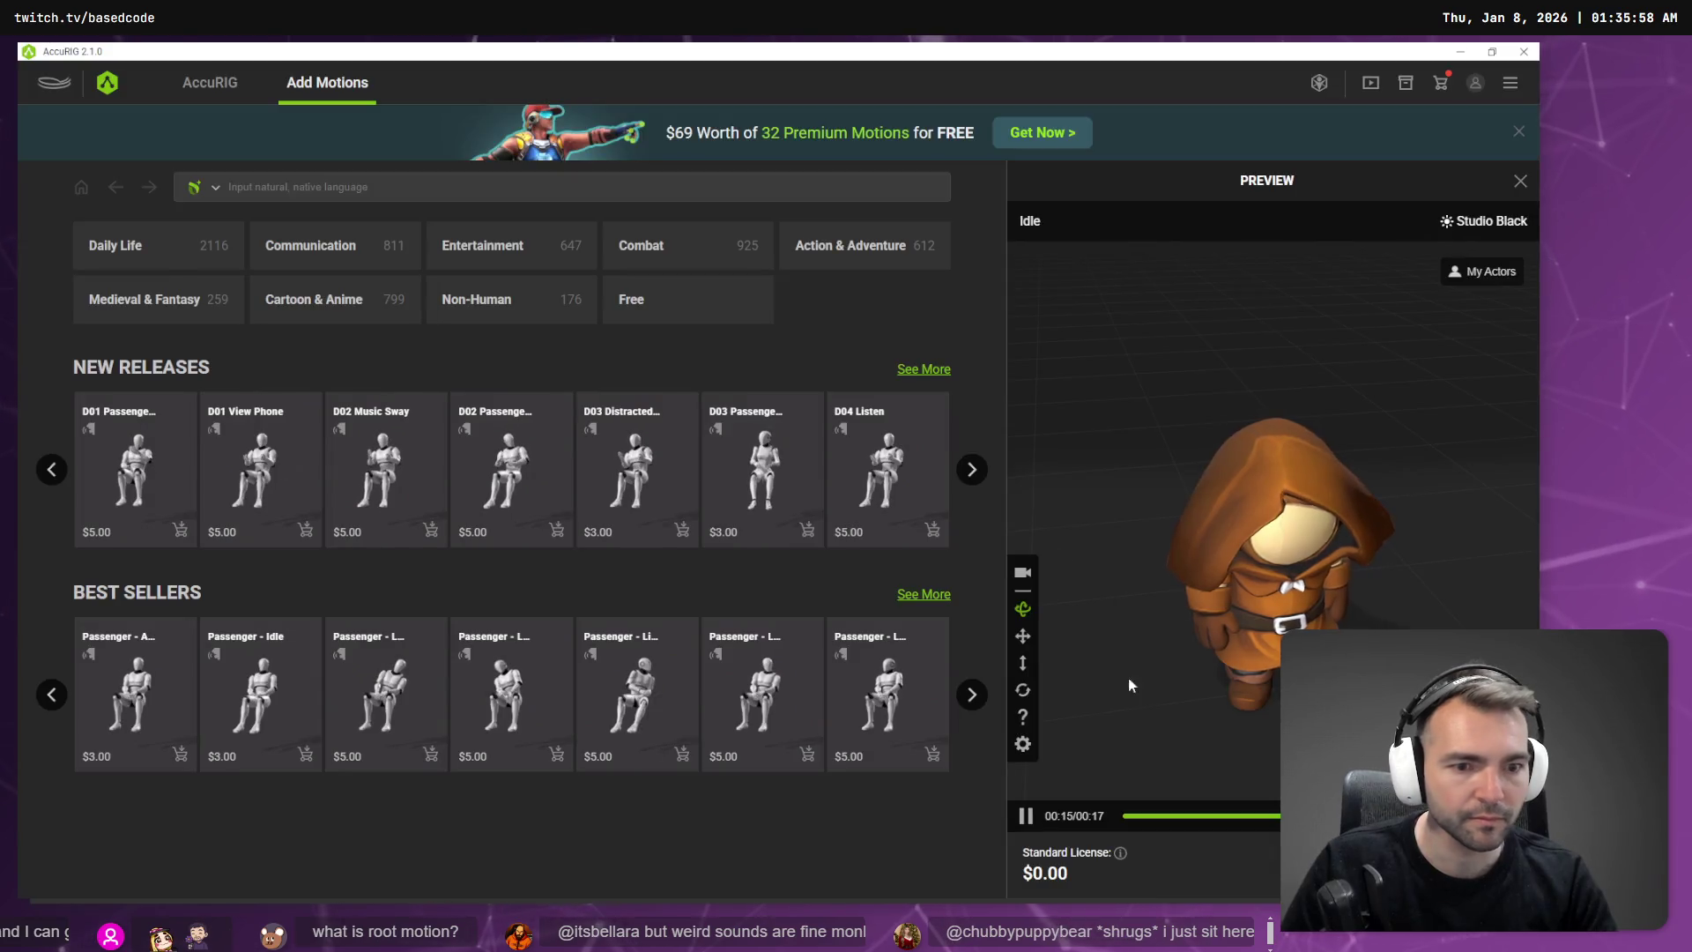
# Step: Export the character as a Blender-targeted FBX into the NightWatchmen folder
pyautogui.rightClick(762, 440)
pyautogui.click(756, 458)
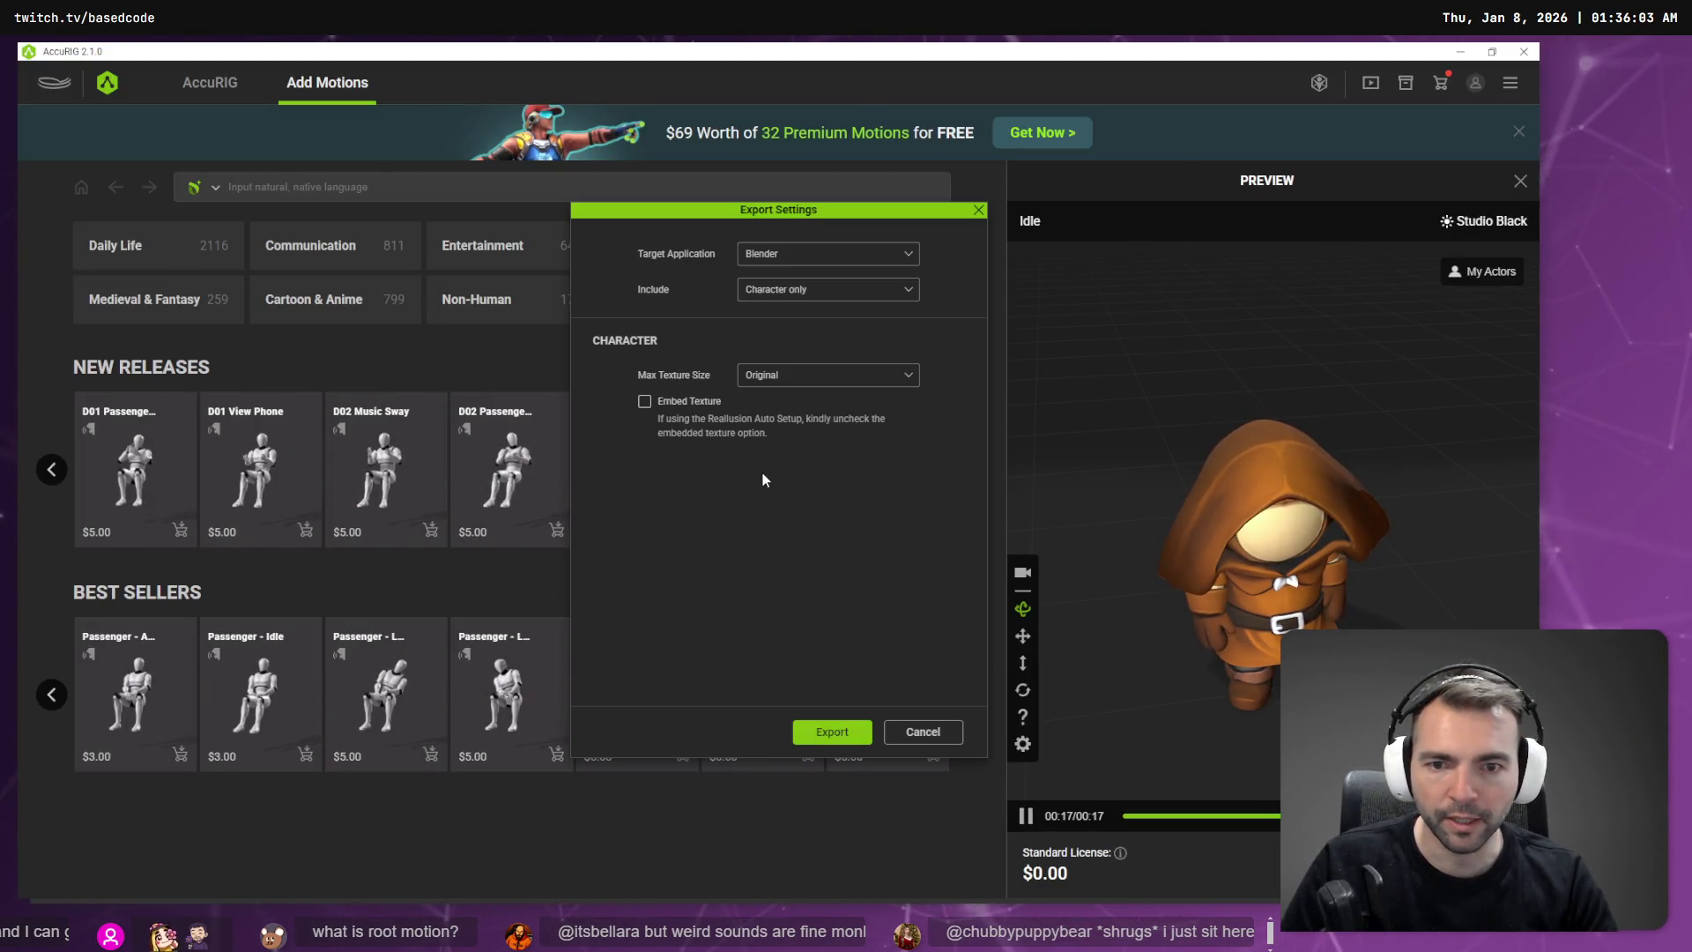
pyautogui.click(846, 737)
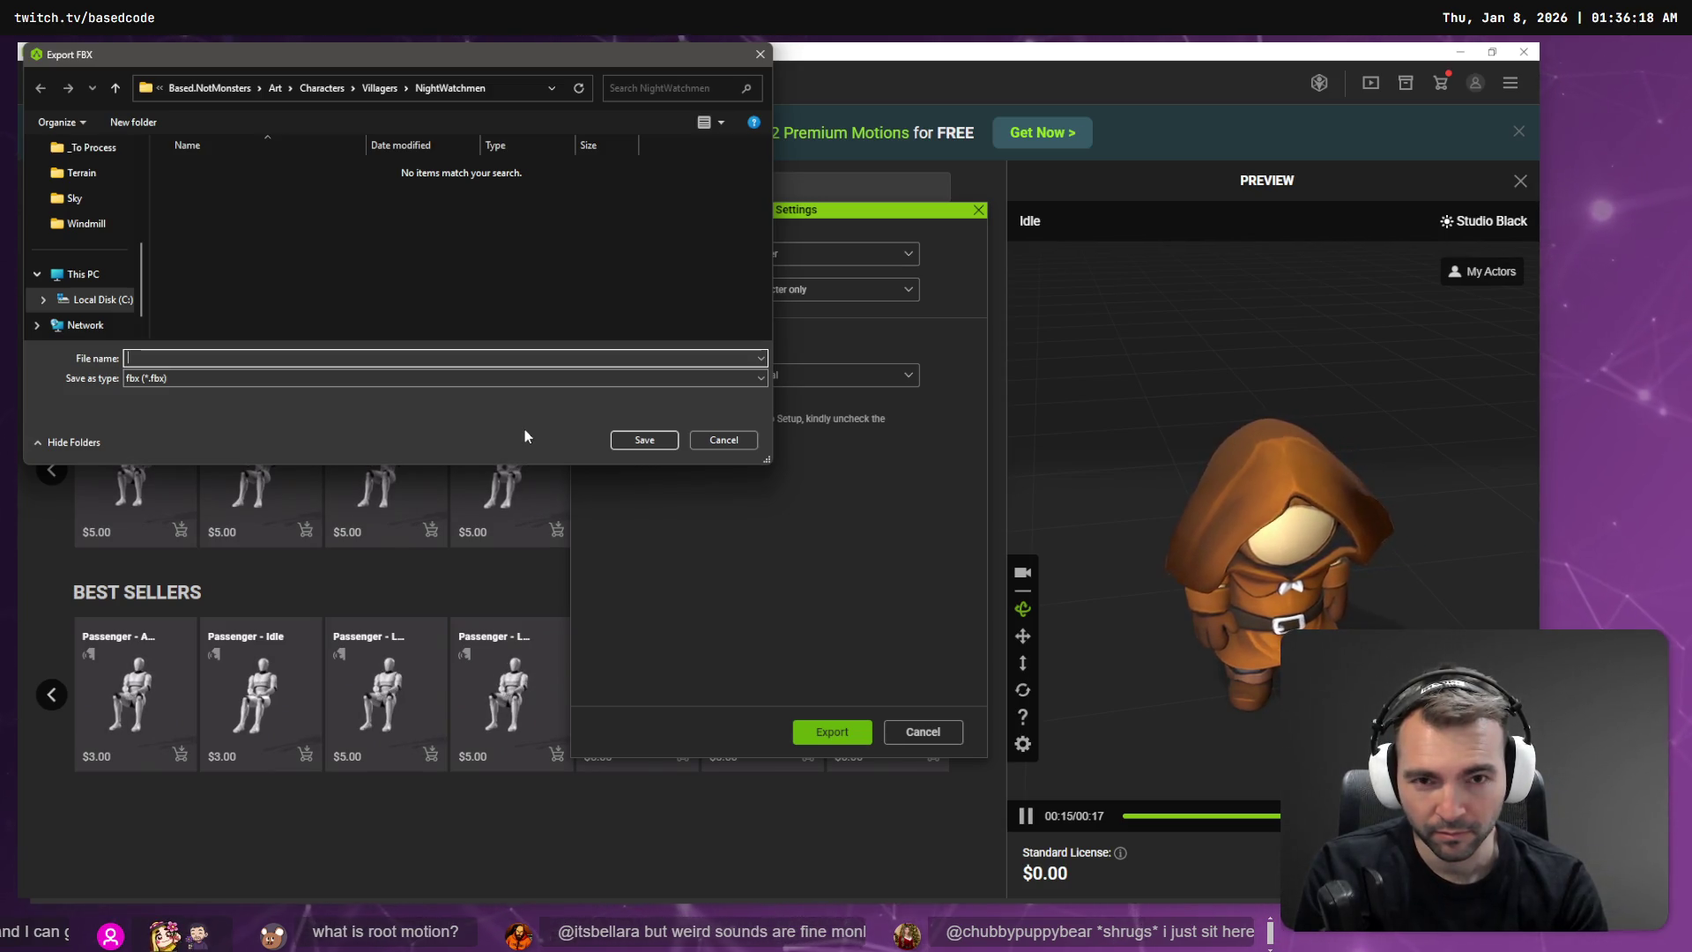
pyautogui.click(723, 439)
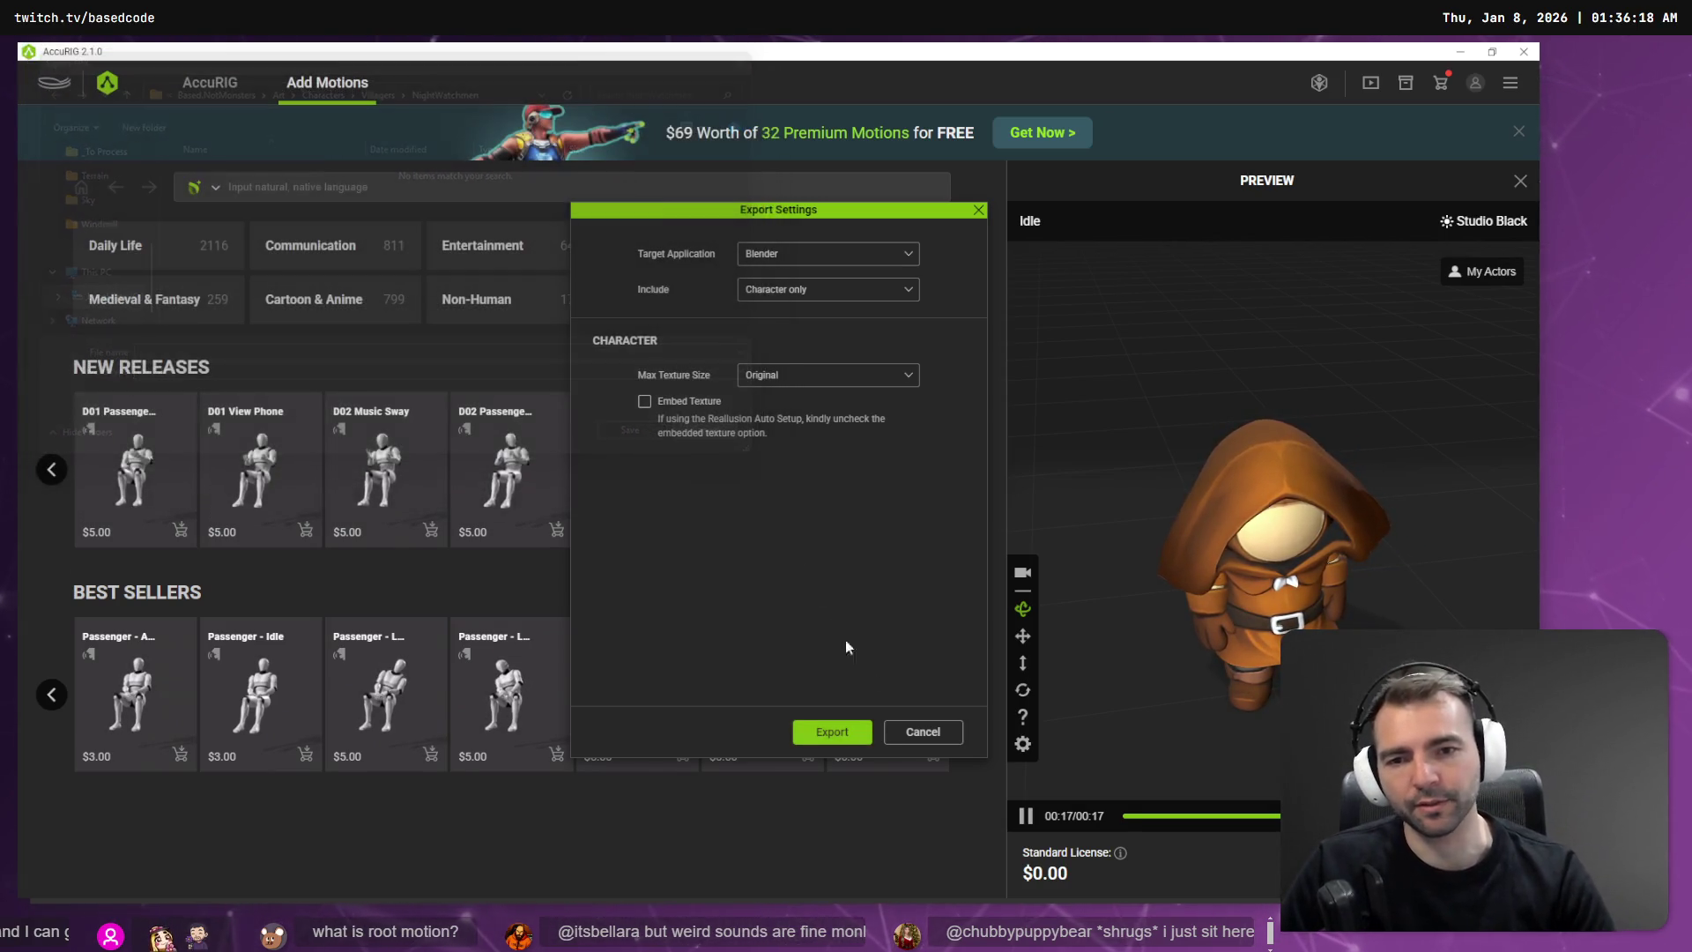
pyautogui.click(924, 733)
# Step: Dismiss the export choices, minimize AccuRIG and switch to Visual Studio Code
pyautogui.click(913, 417)
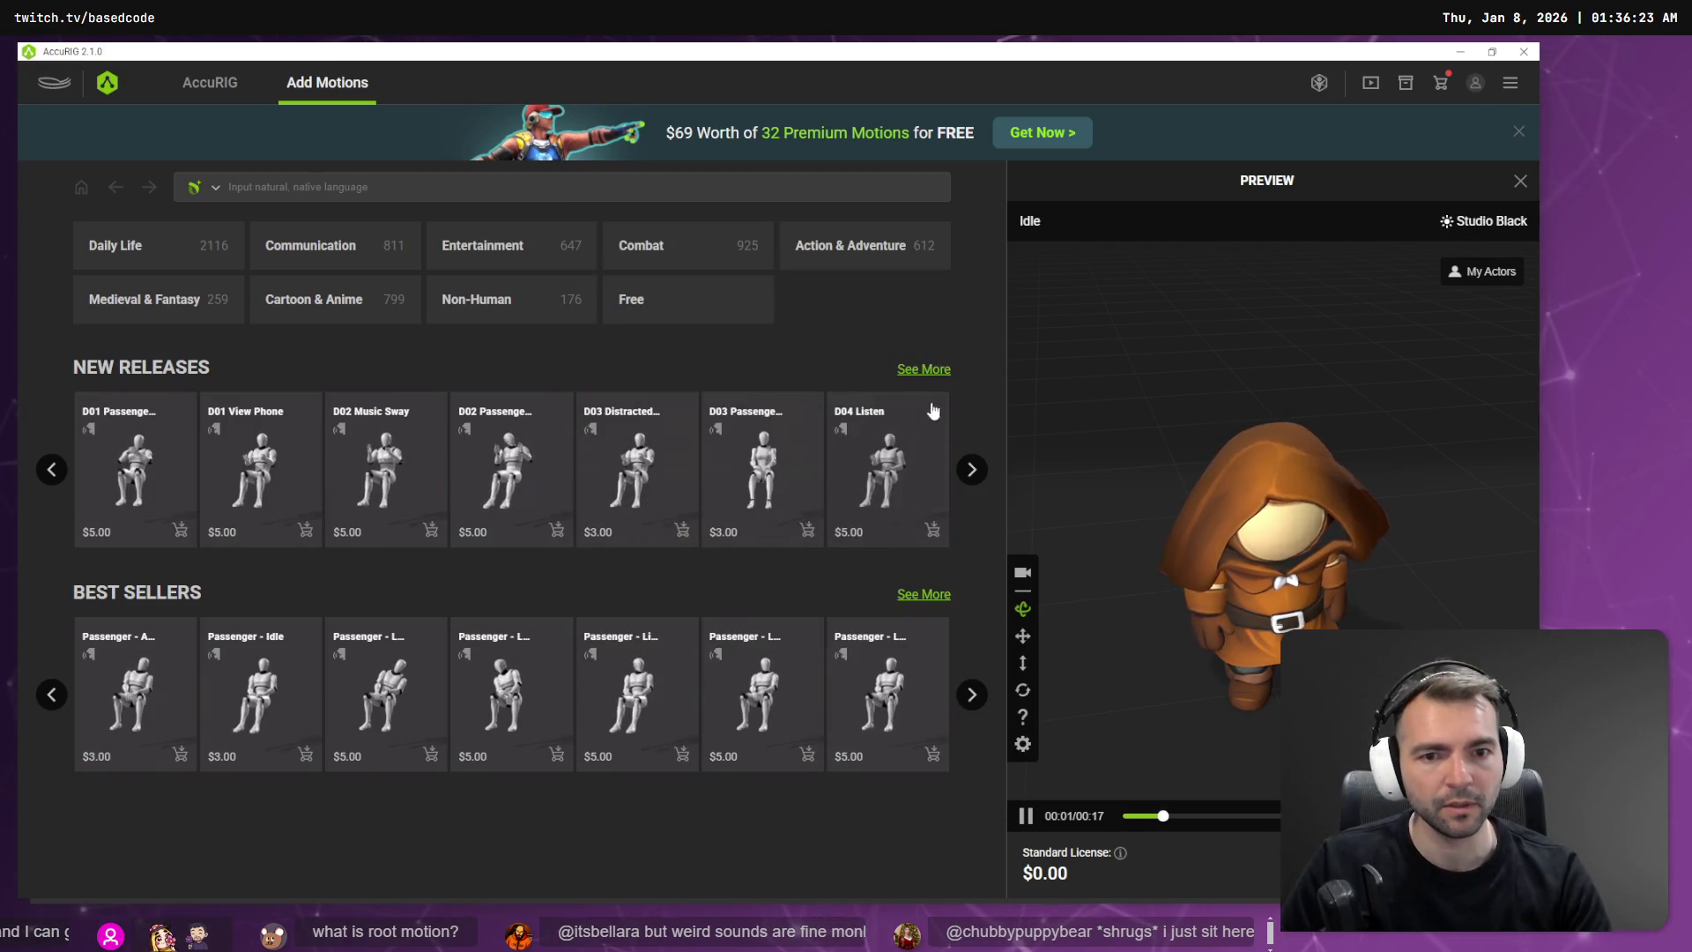
pyautogui.click(1462, 53)
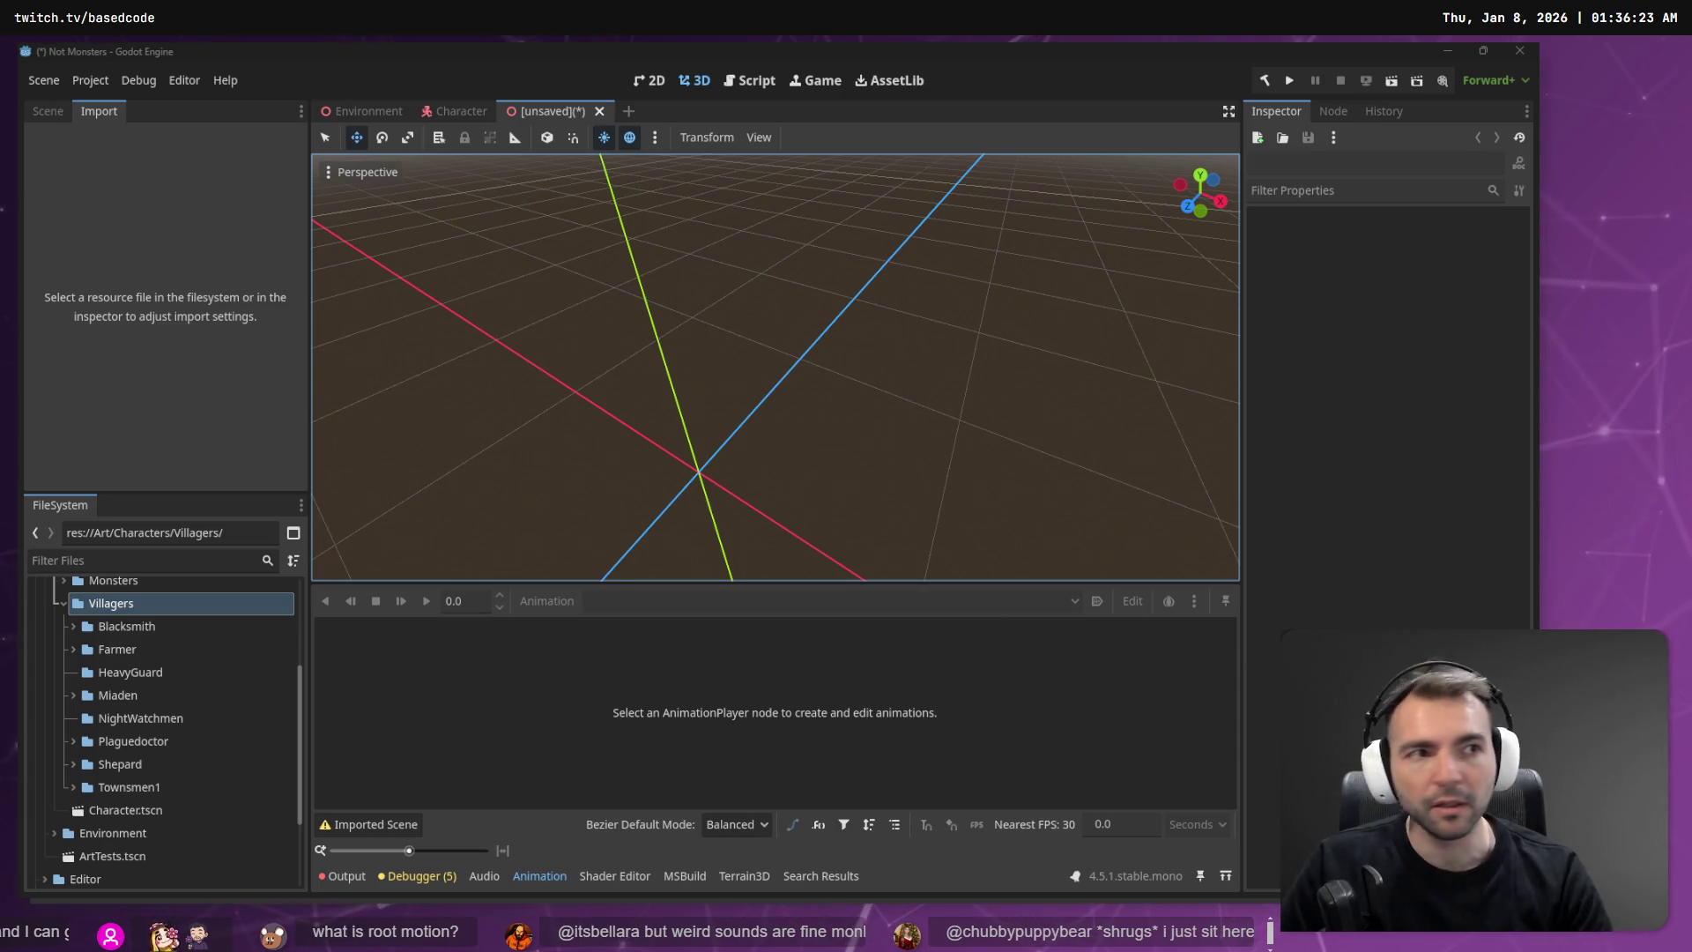
pyautogui.hotkey('alt', 'Tab')
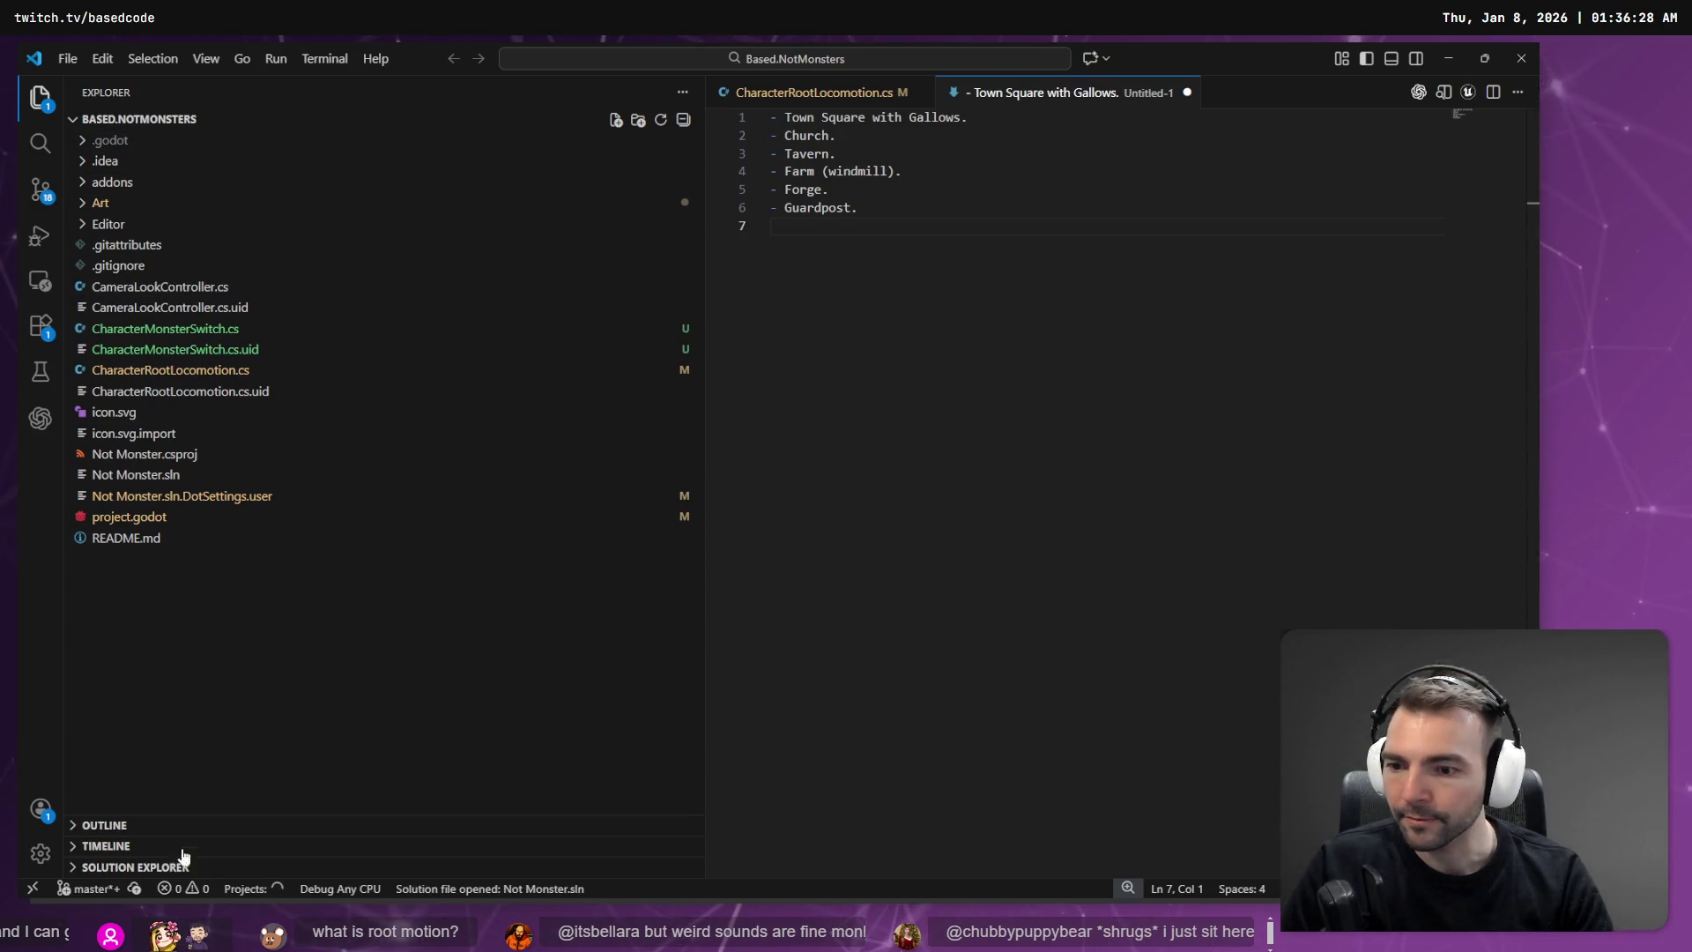
# Step: Delete CharacterMonsterSwitch.cs from the project to the Recycle Bin
pyautogui.rightClick(208, 329)
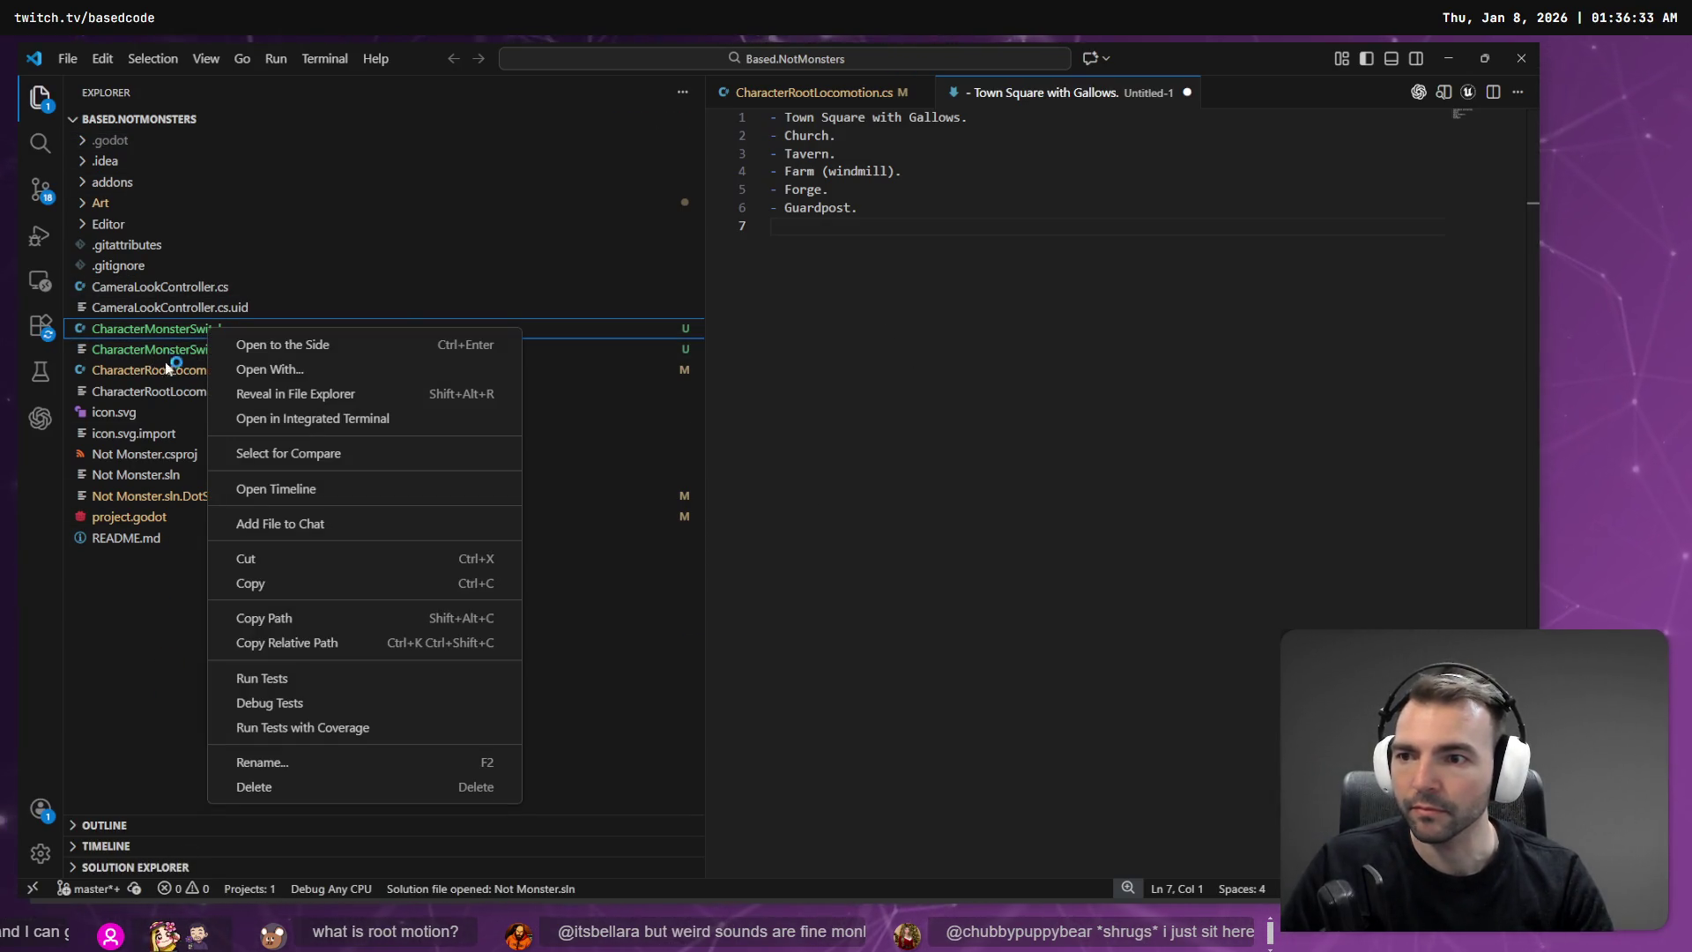
pyautogui.press('Escape')
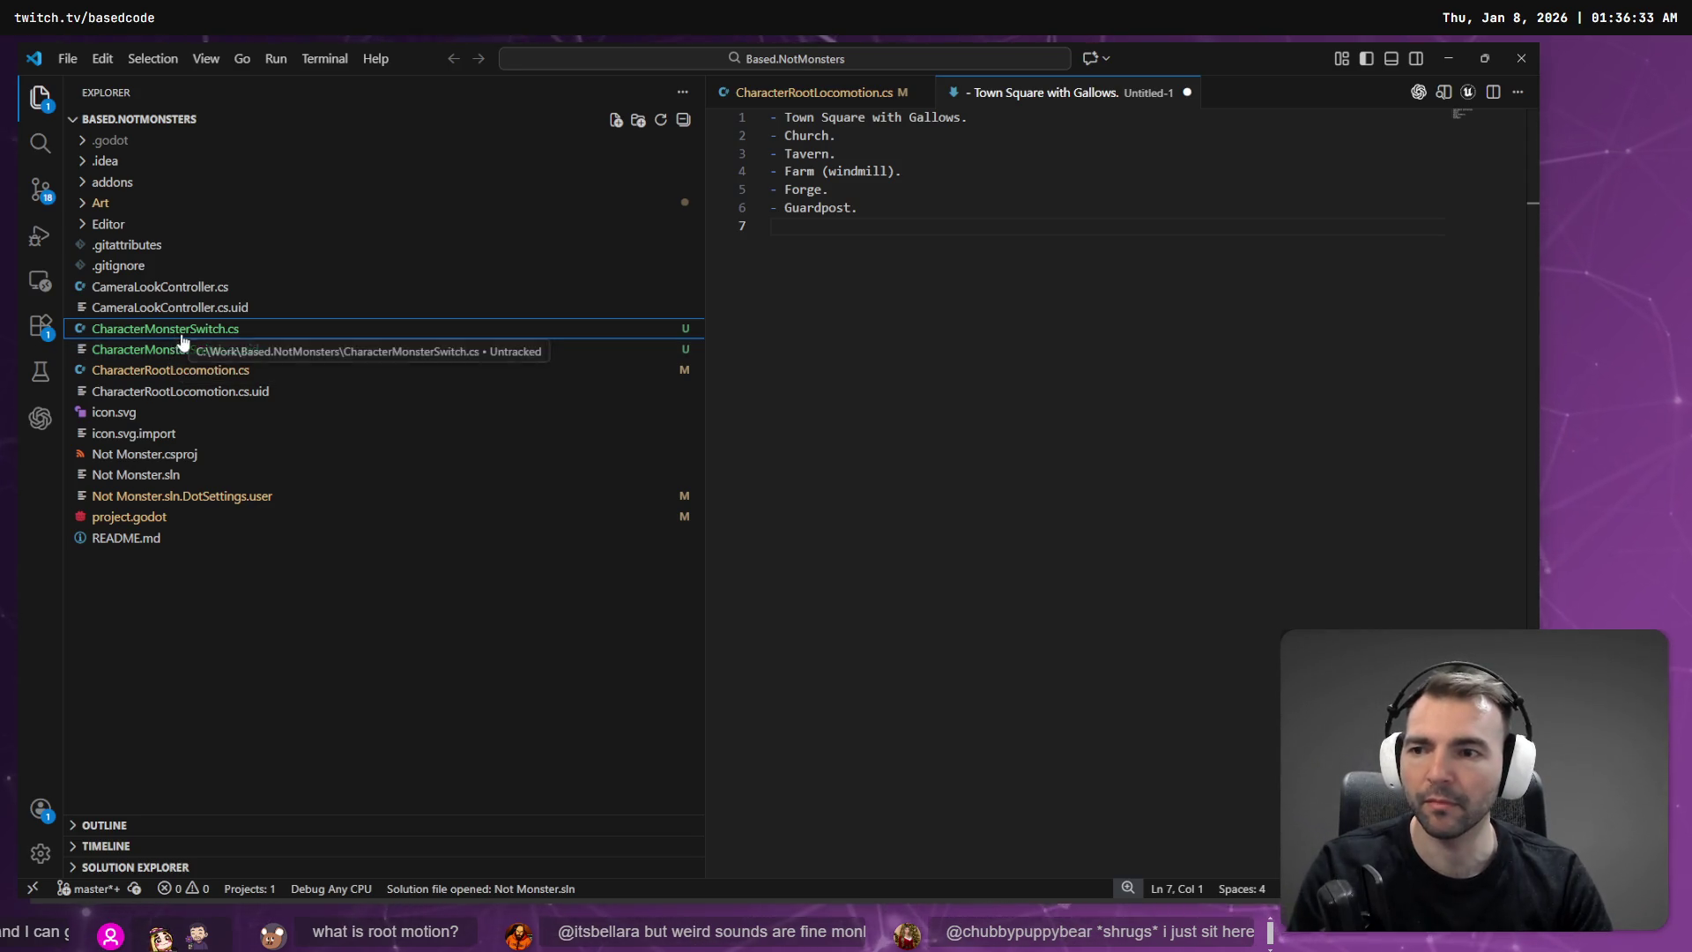
pyautogui.rightClick(183, 331)
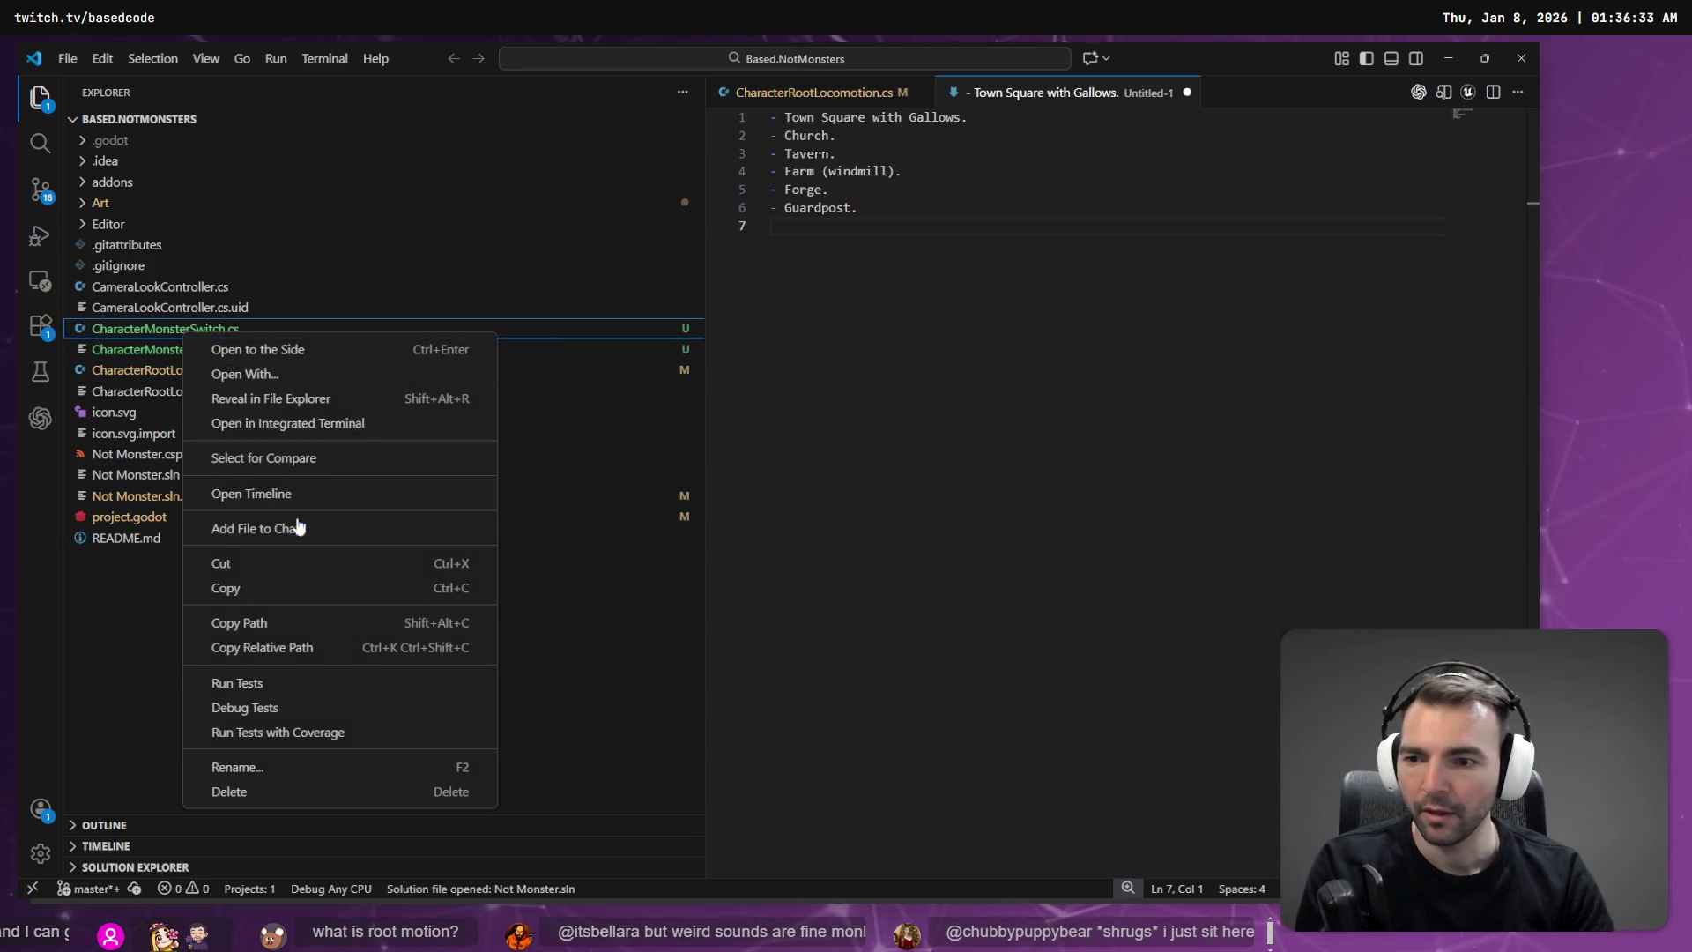
pyautogui.click(271, 798)
pyautogui.click(802, 490)
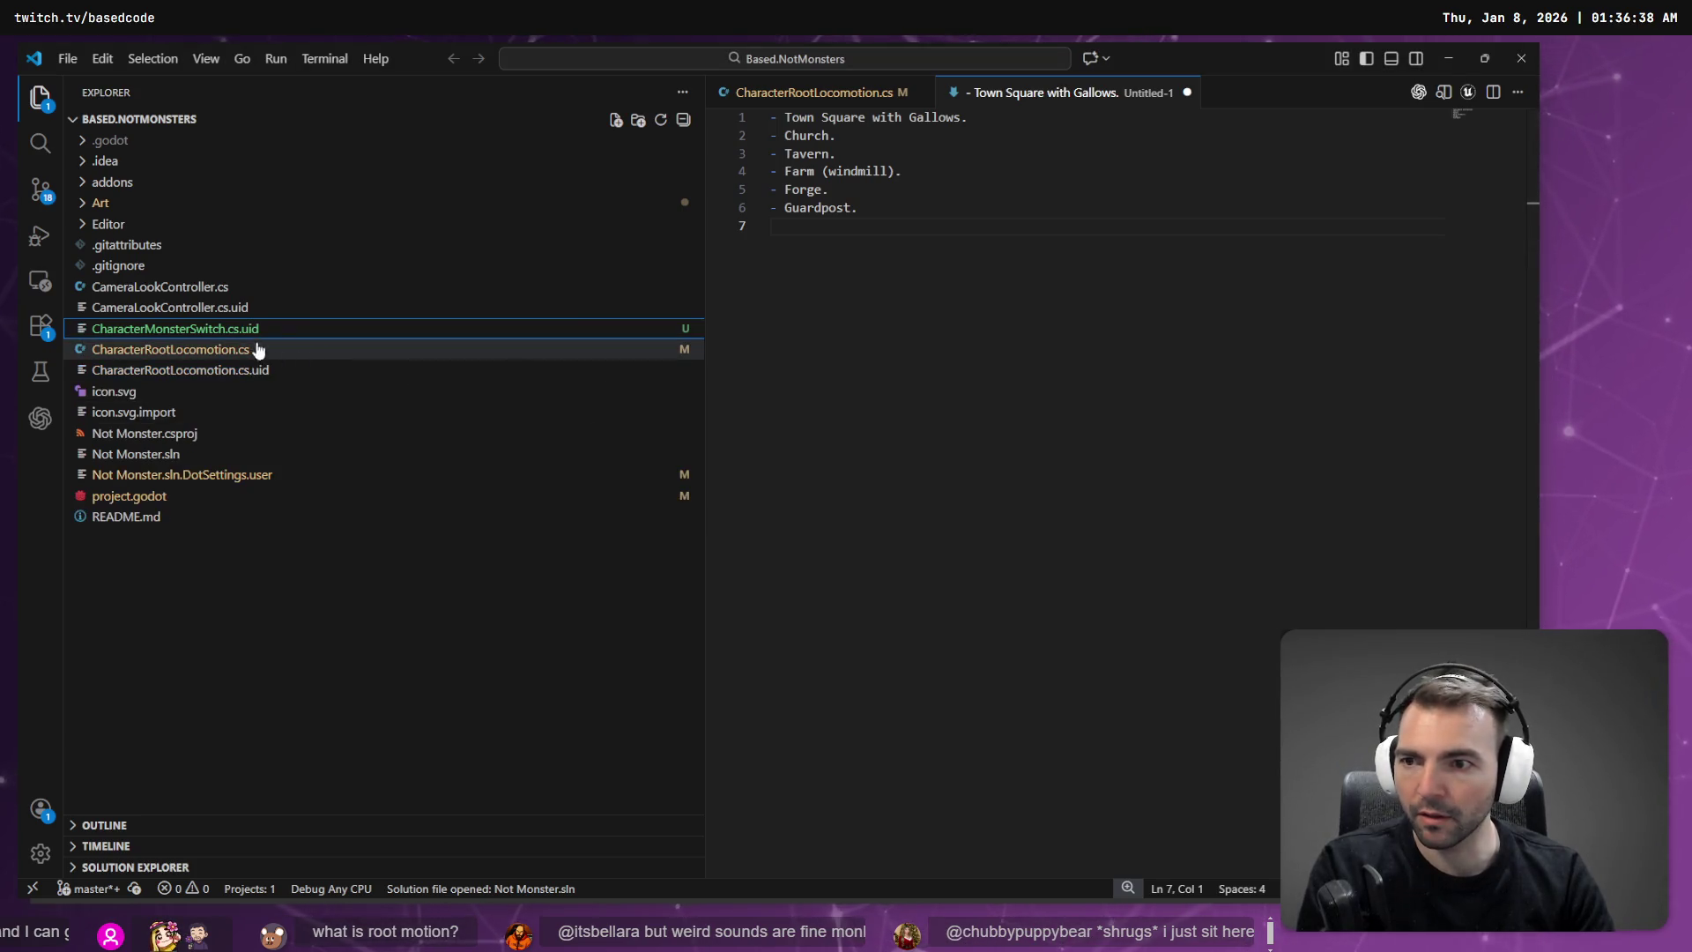
# Step: Delete CharacterMonsterSwitch.cs.uid too, then bring up the Codex assistant
pyautogui.rightClick(229, 330)
pyautogui.click(332, 791)
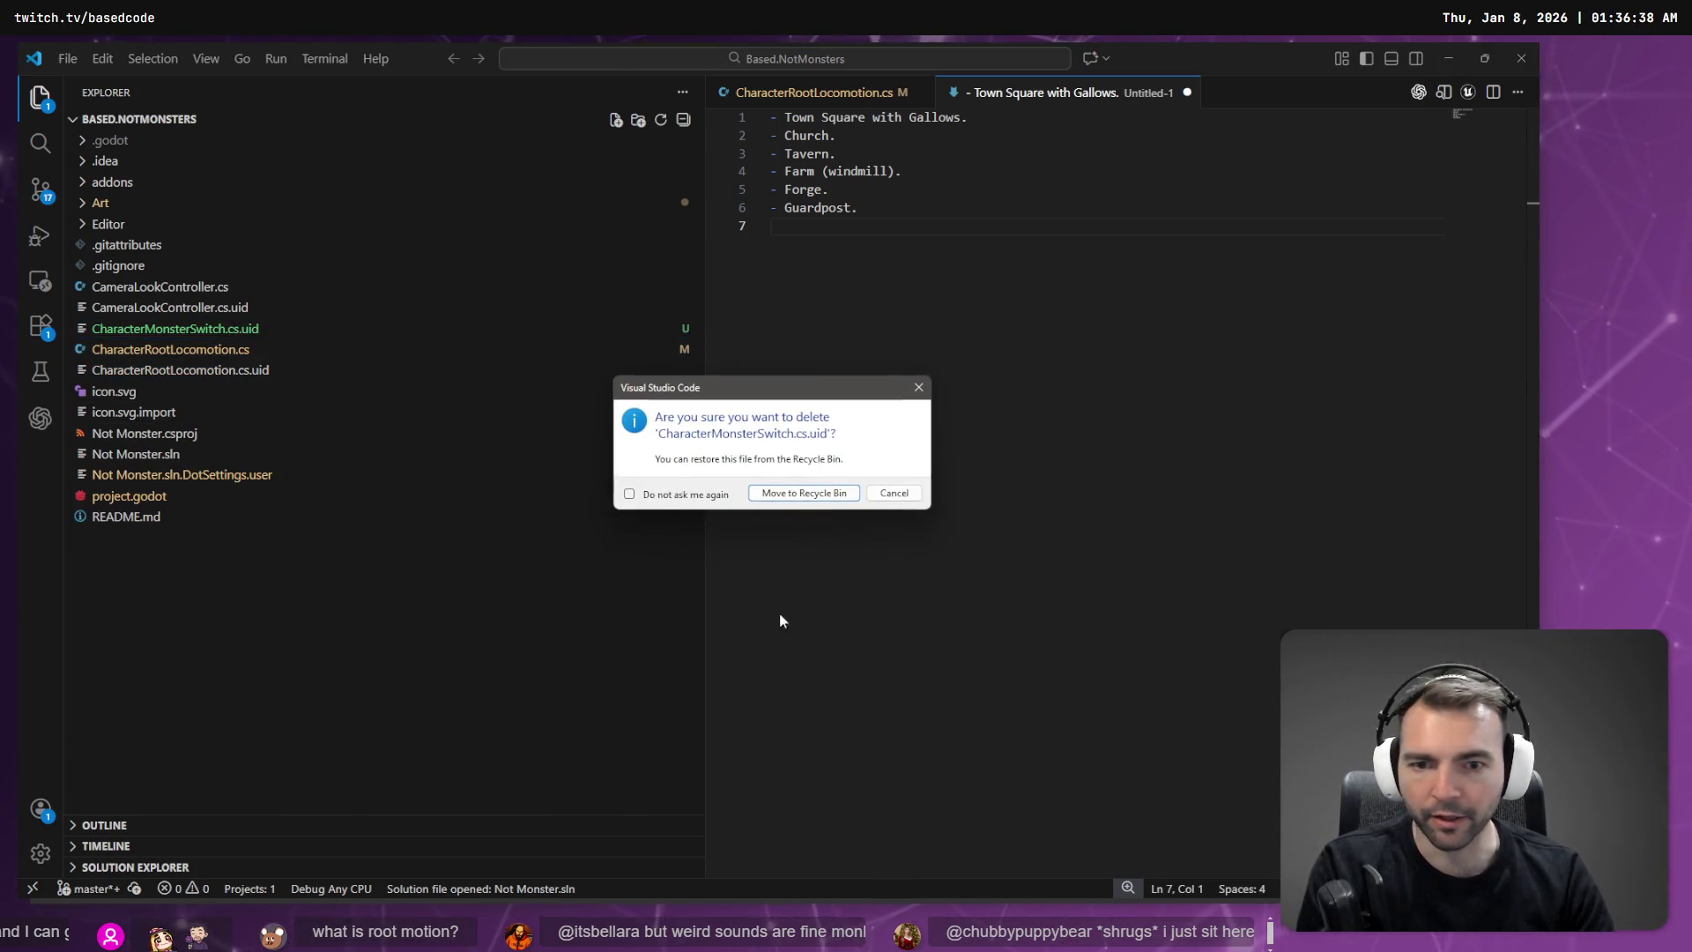
pyautogui.click(802, 493)
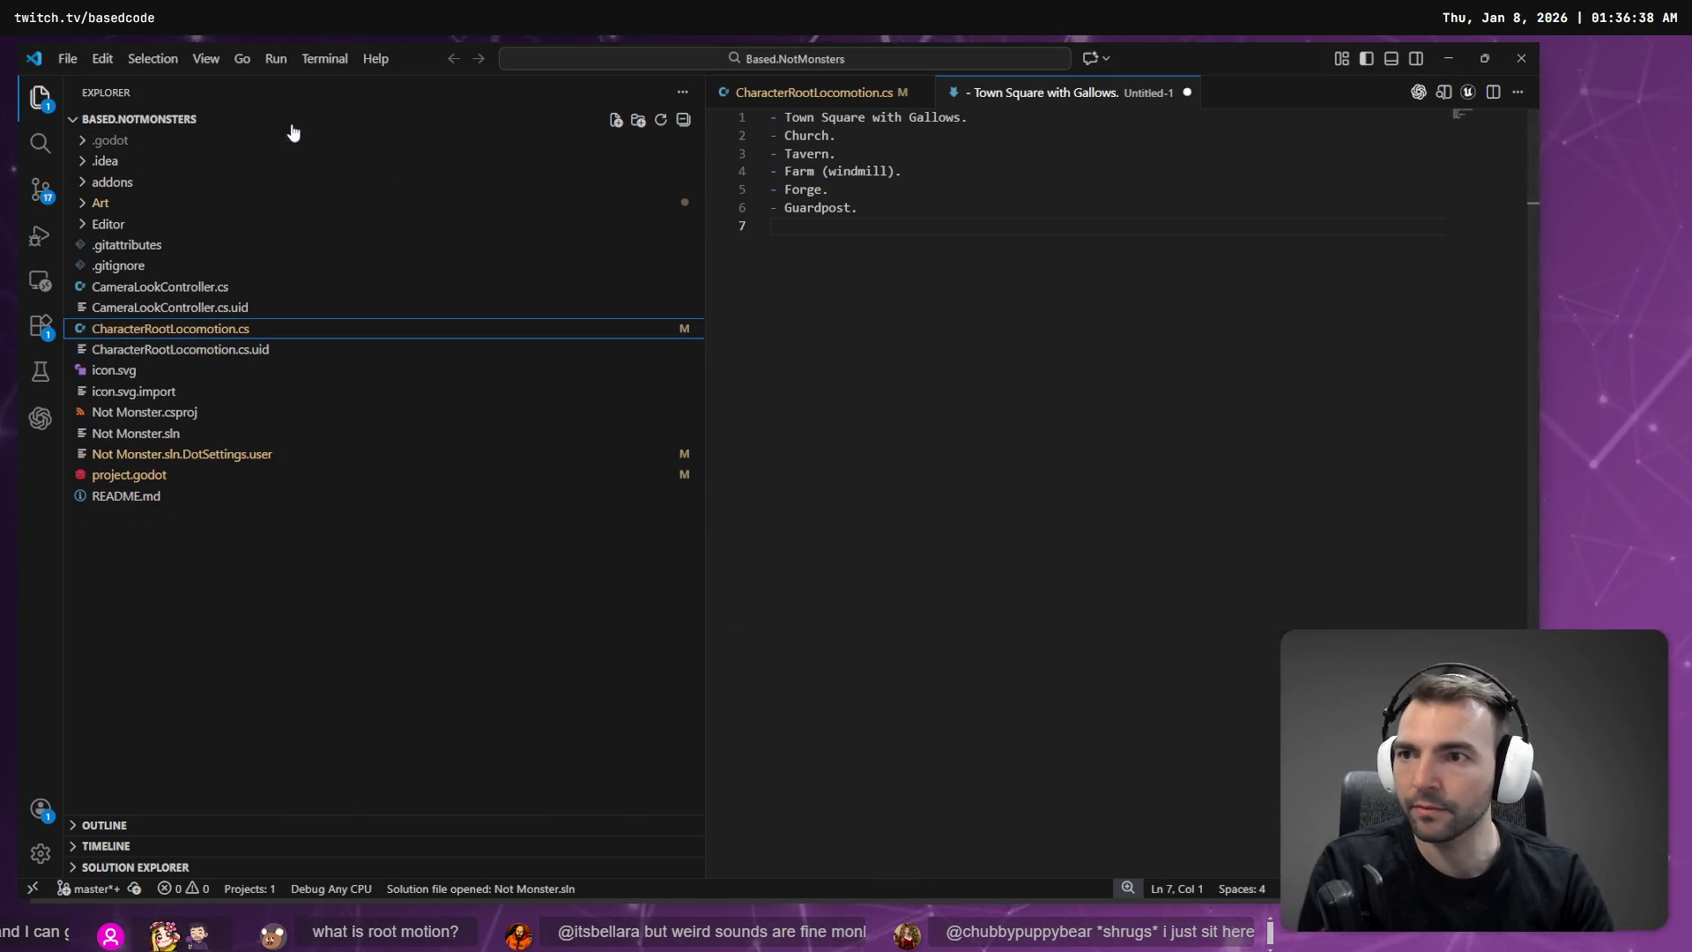
pyautogui.click(39, 423)
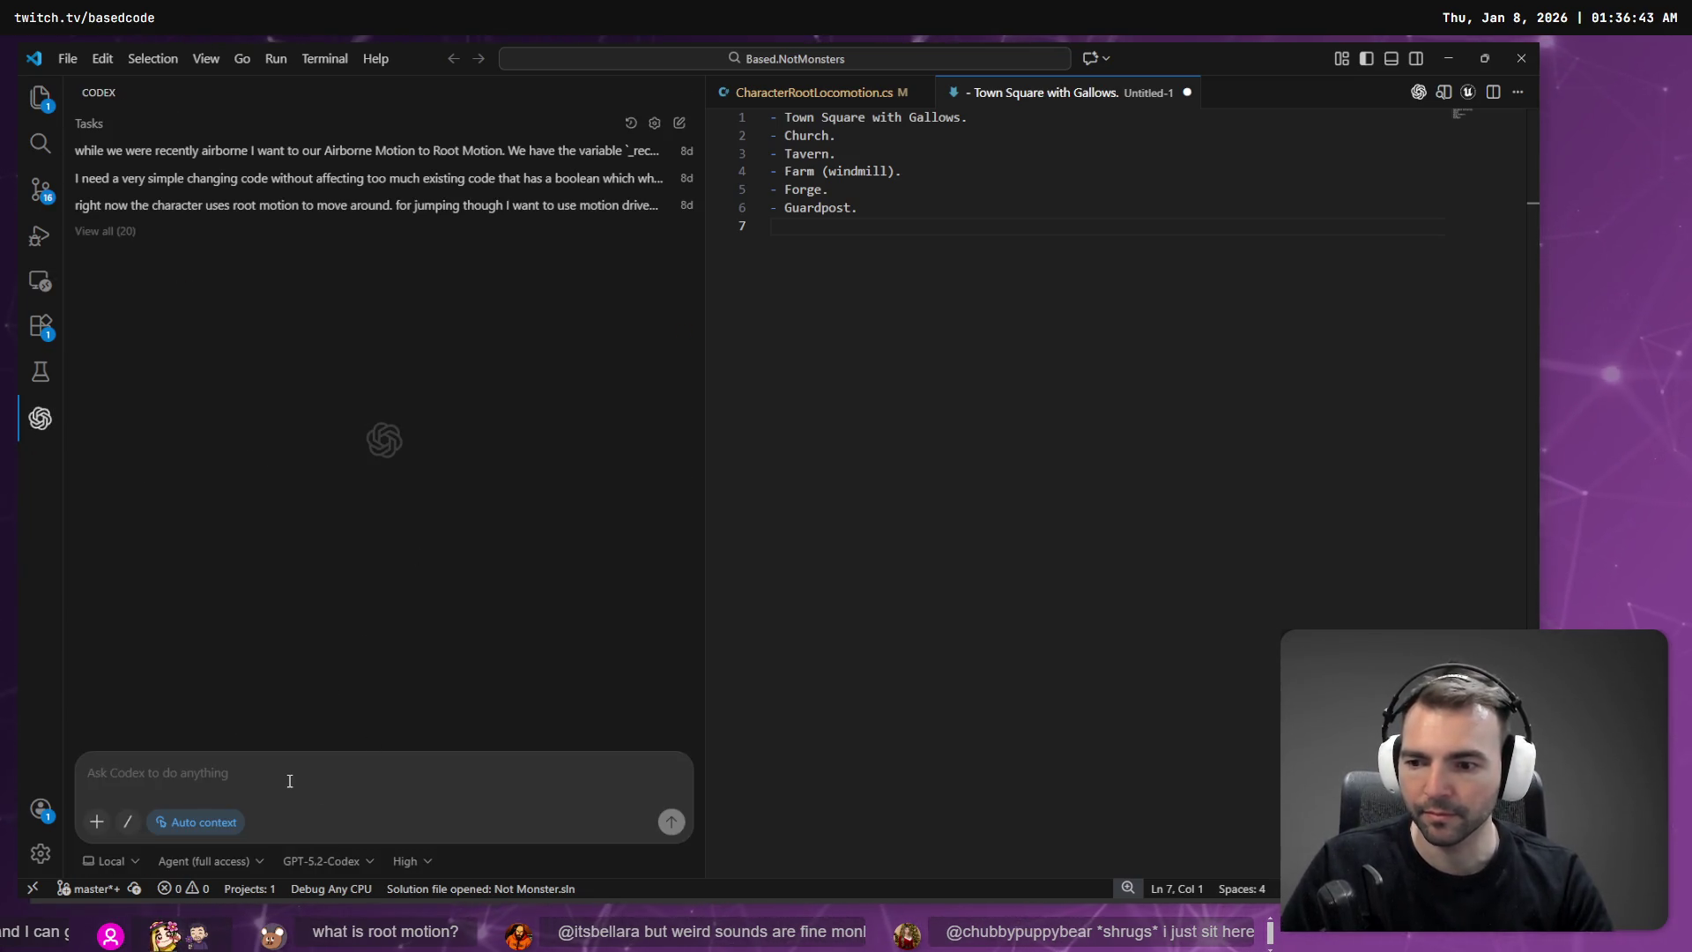
# Step: Dictate and send a Codex request for a non-root-motion controller based on CharacterRootLocomotion
pyautogui.press('super+h')
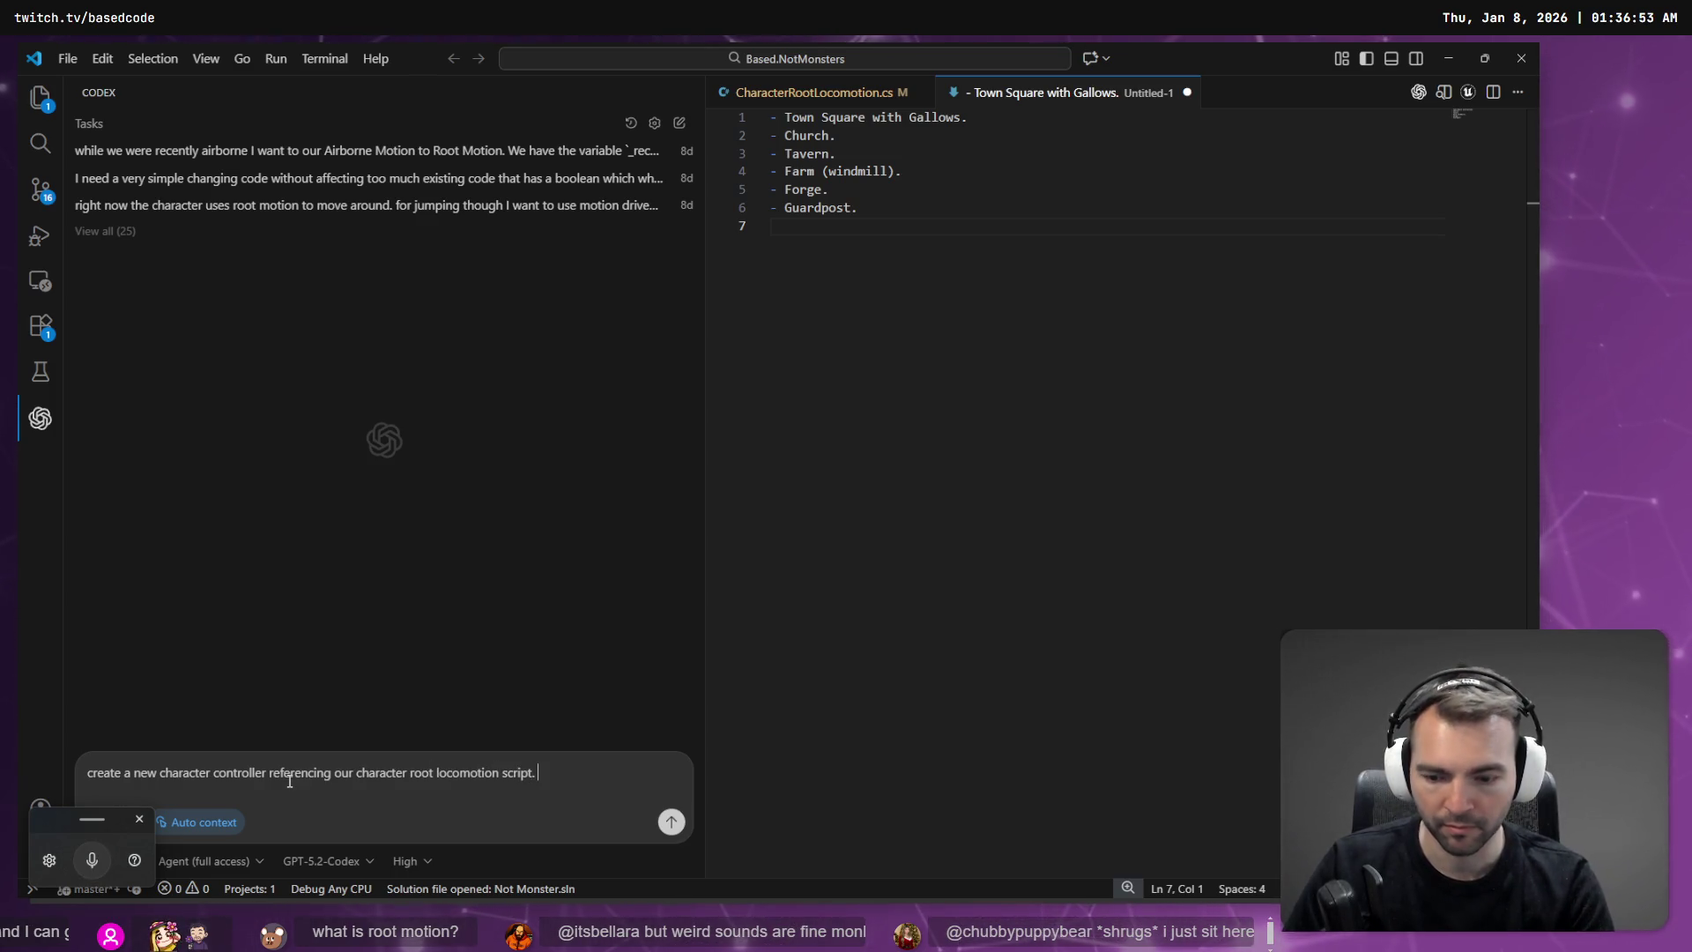
pyautogui.press('super+h')
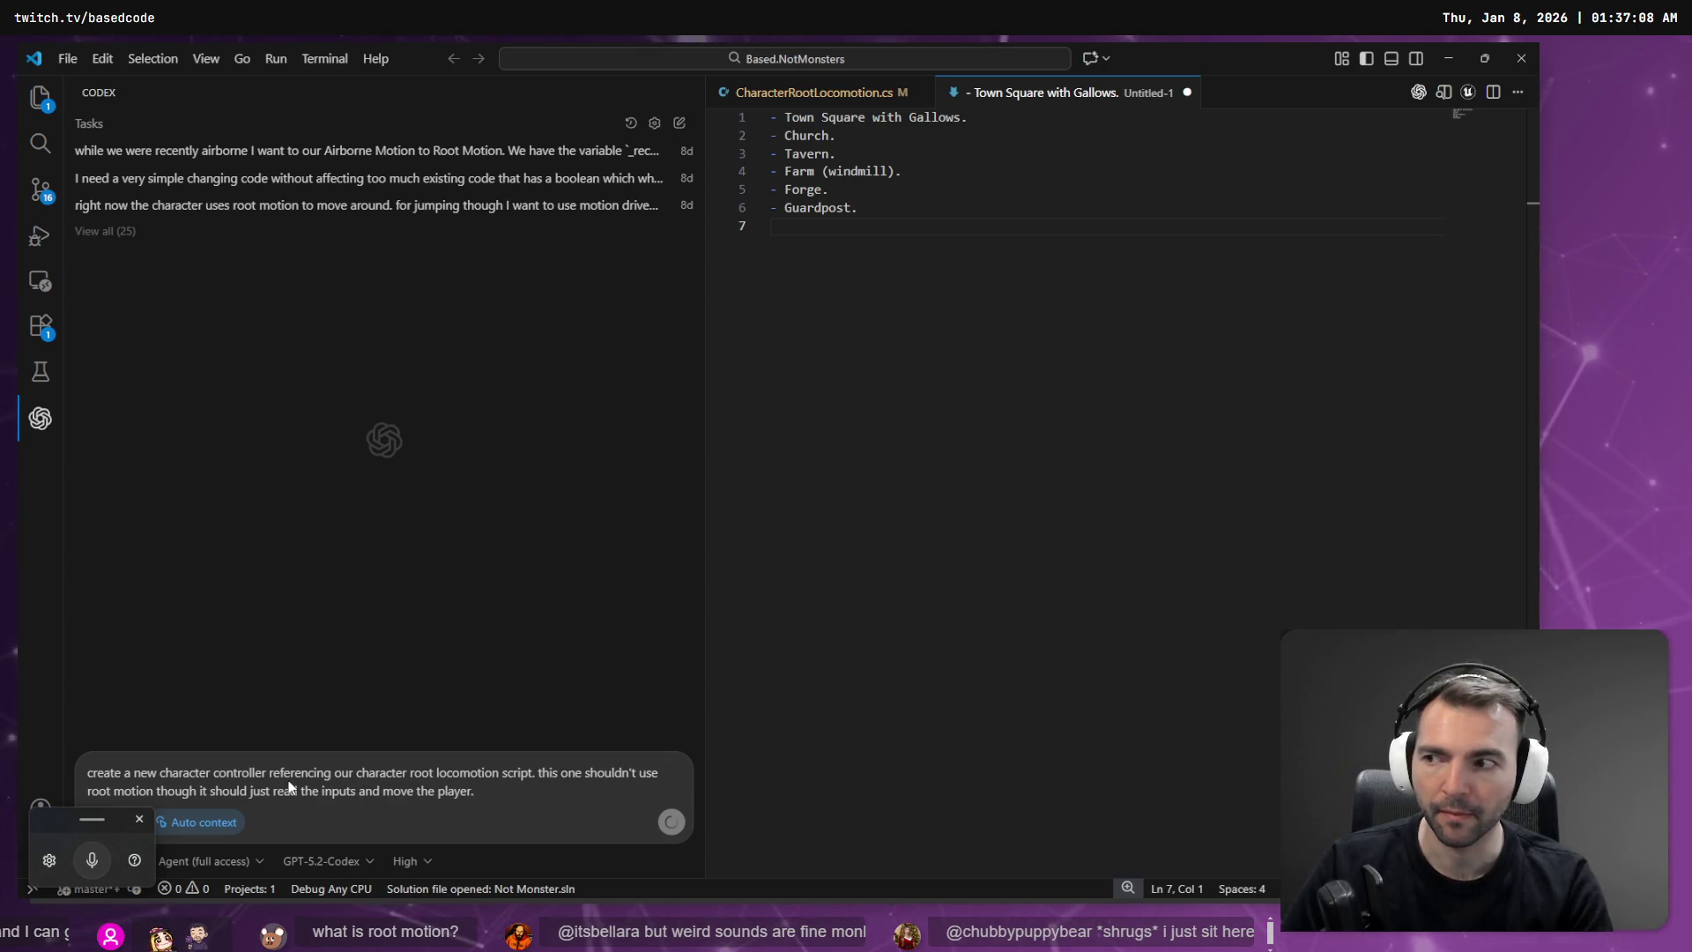
pyautogui.press('Return')
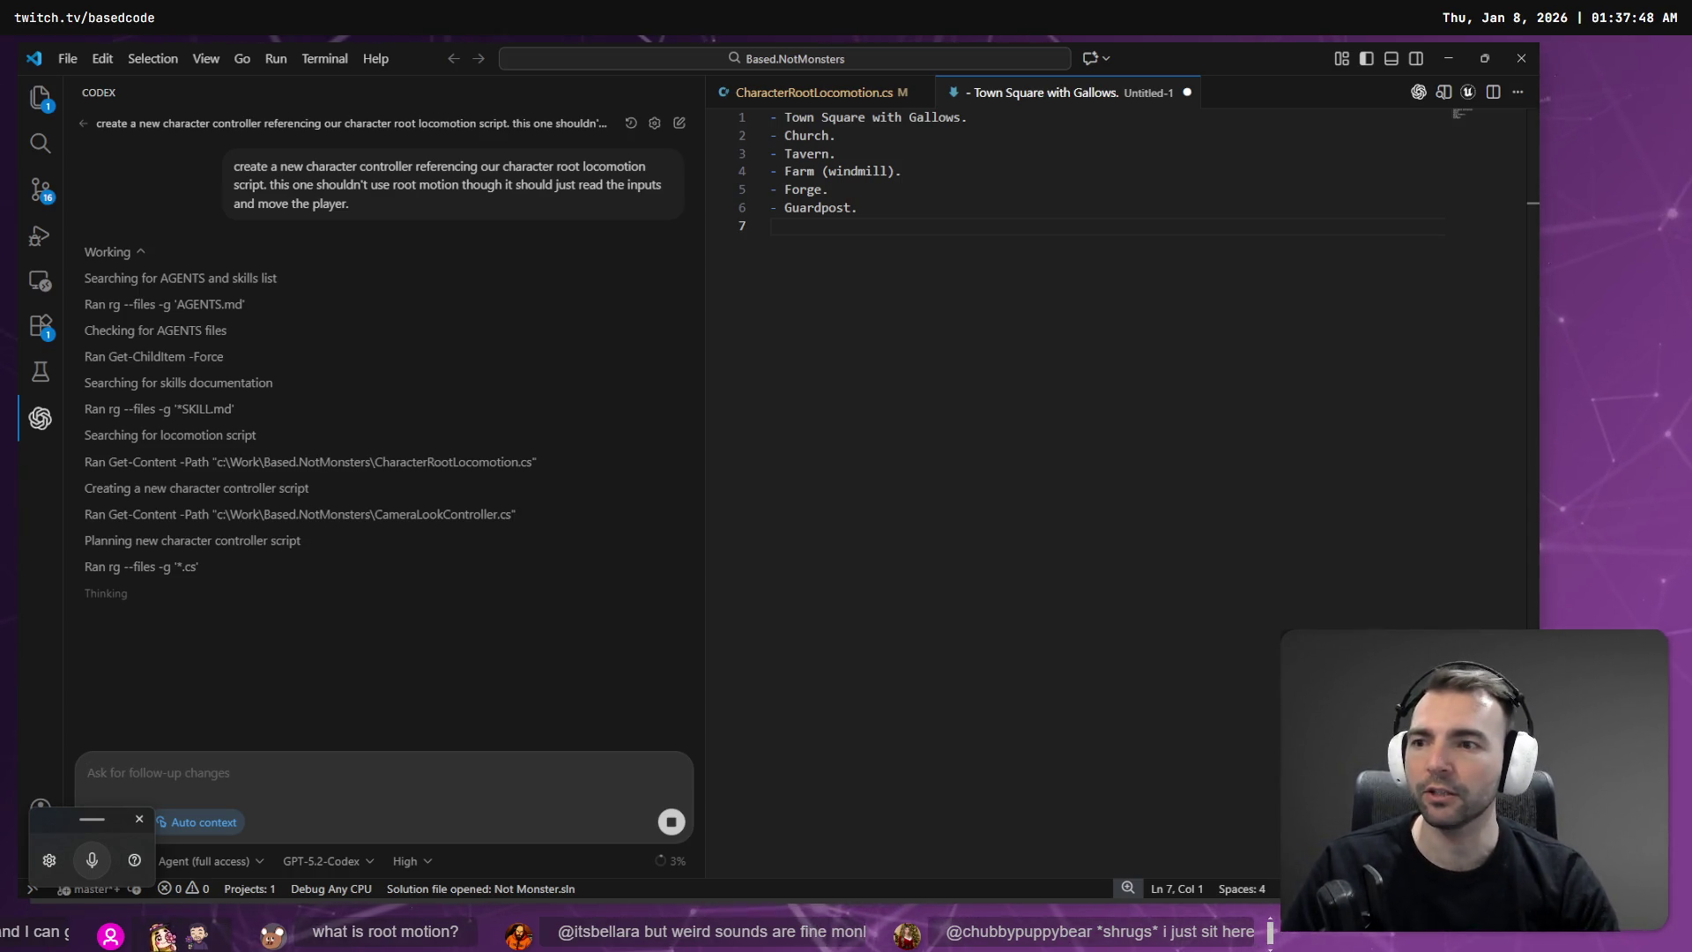
pyautogui.click(39, 97)
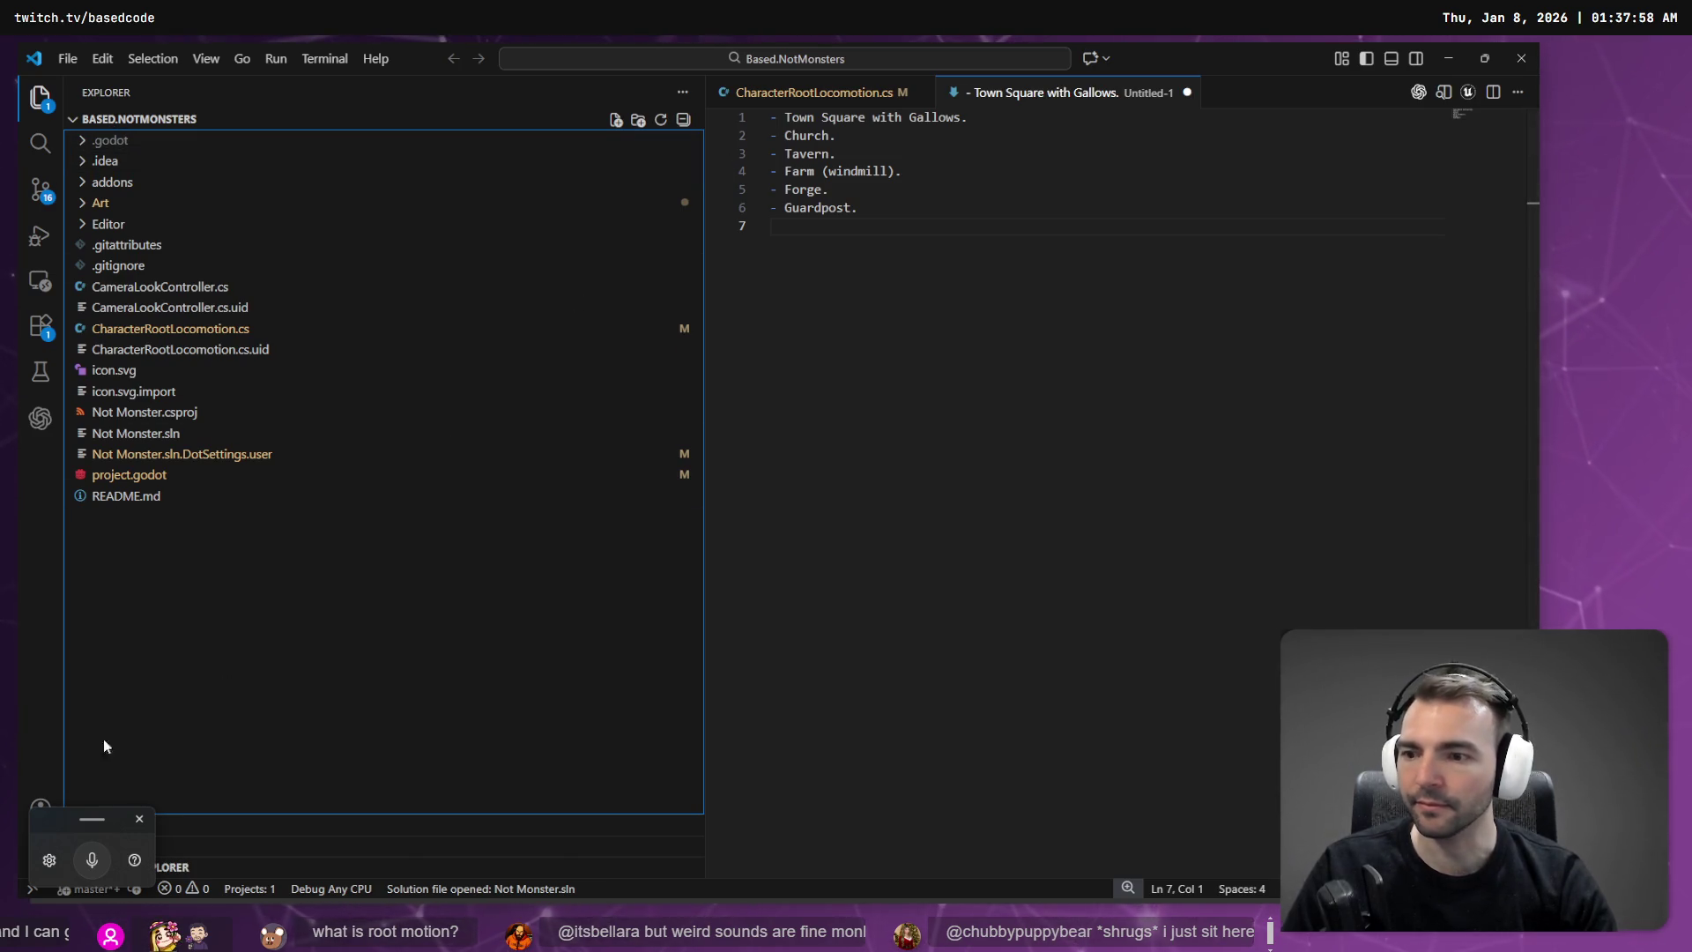
# Step: Review Codex's newly created 140-line CharacterInputLocomotion.cs, then switch to Godot Engine
pyautogui.click(129, 824)
pyautogui.click(44, 423)
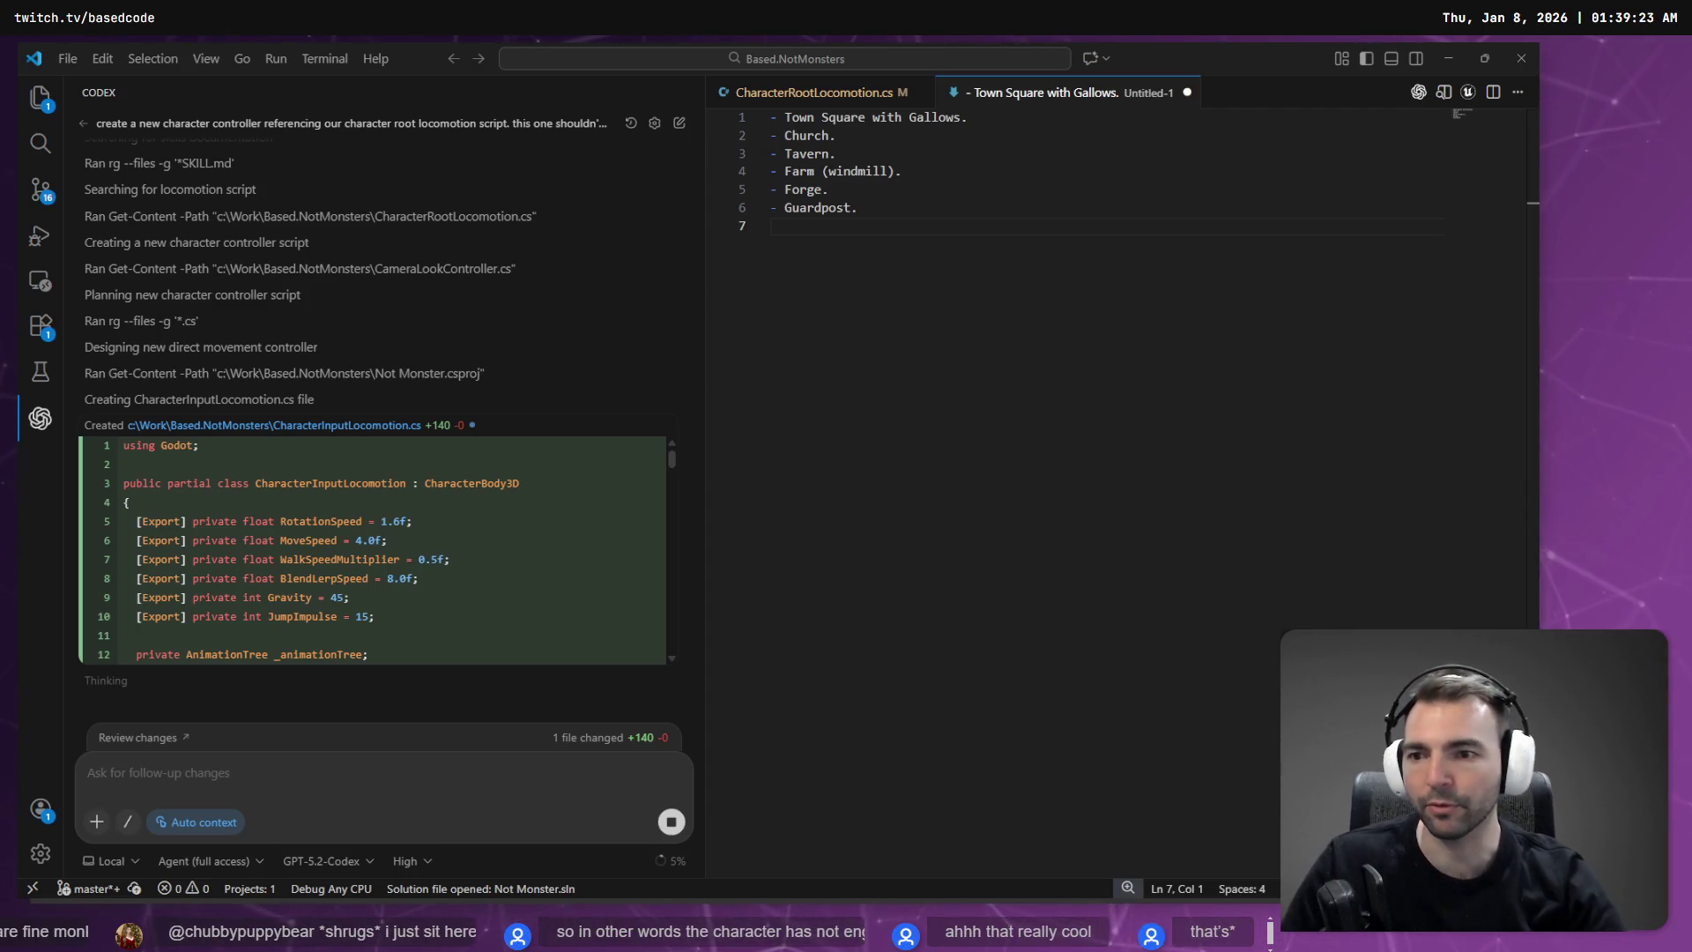
pyautogui.scroll(-20, 382, 548)
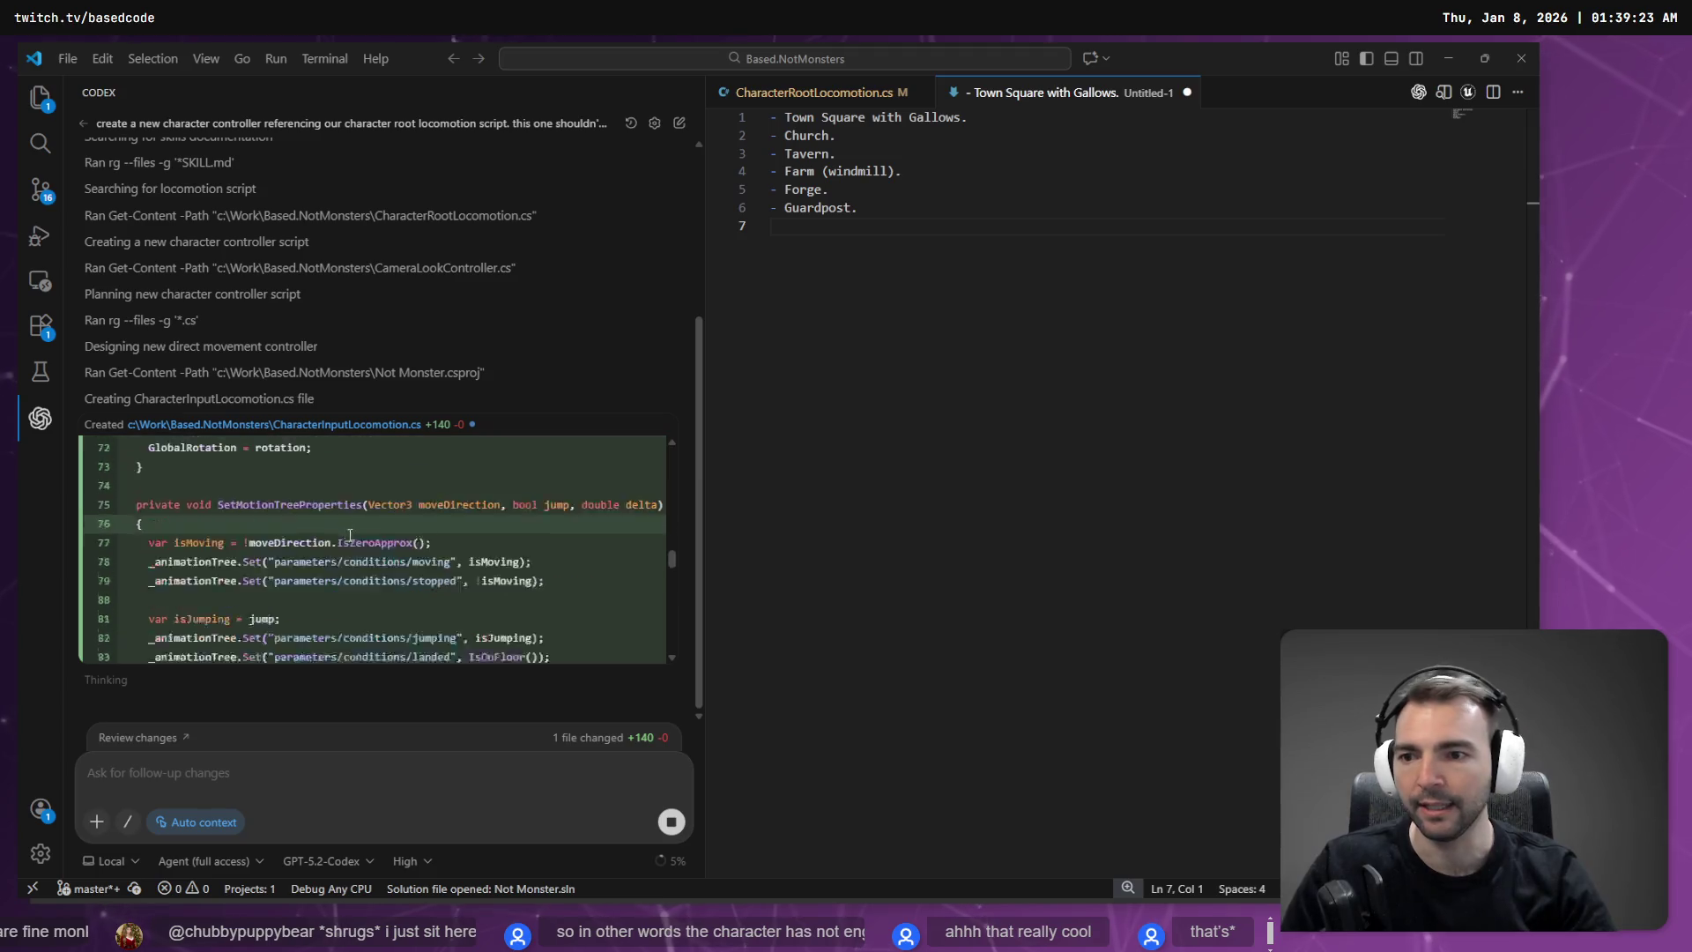
pyautogui.scroll(-3, 382, 548)
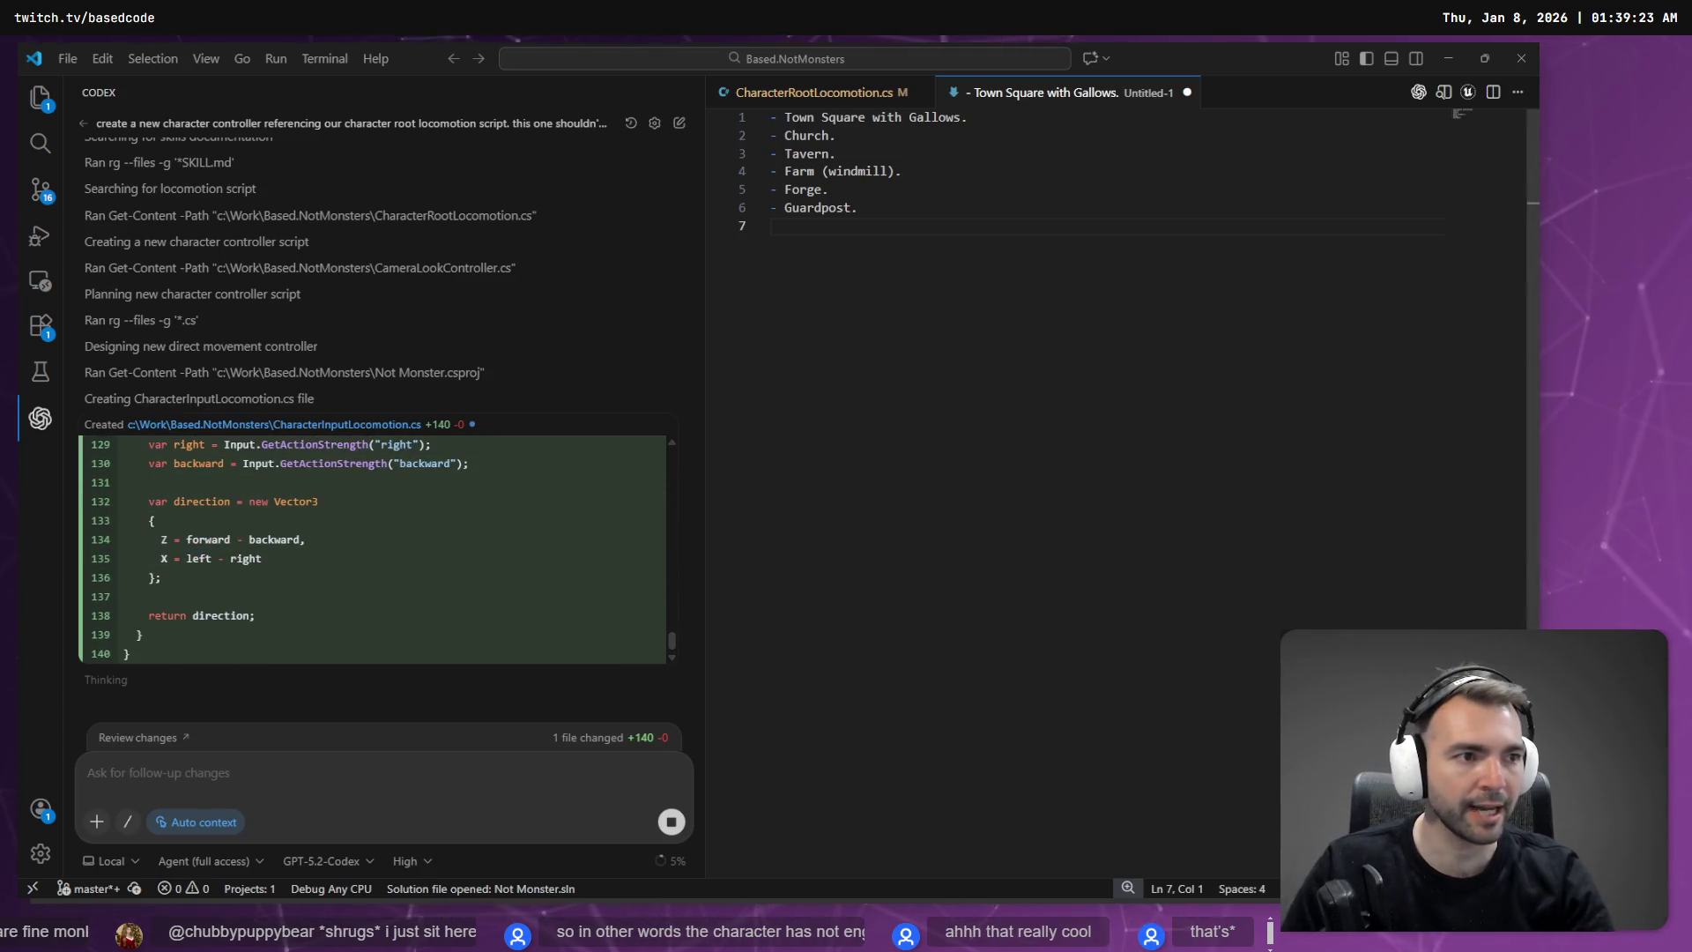
pyautogui.hotkey('alt', 'Tab')
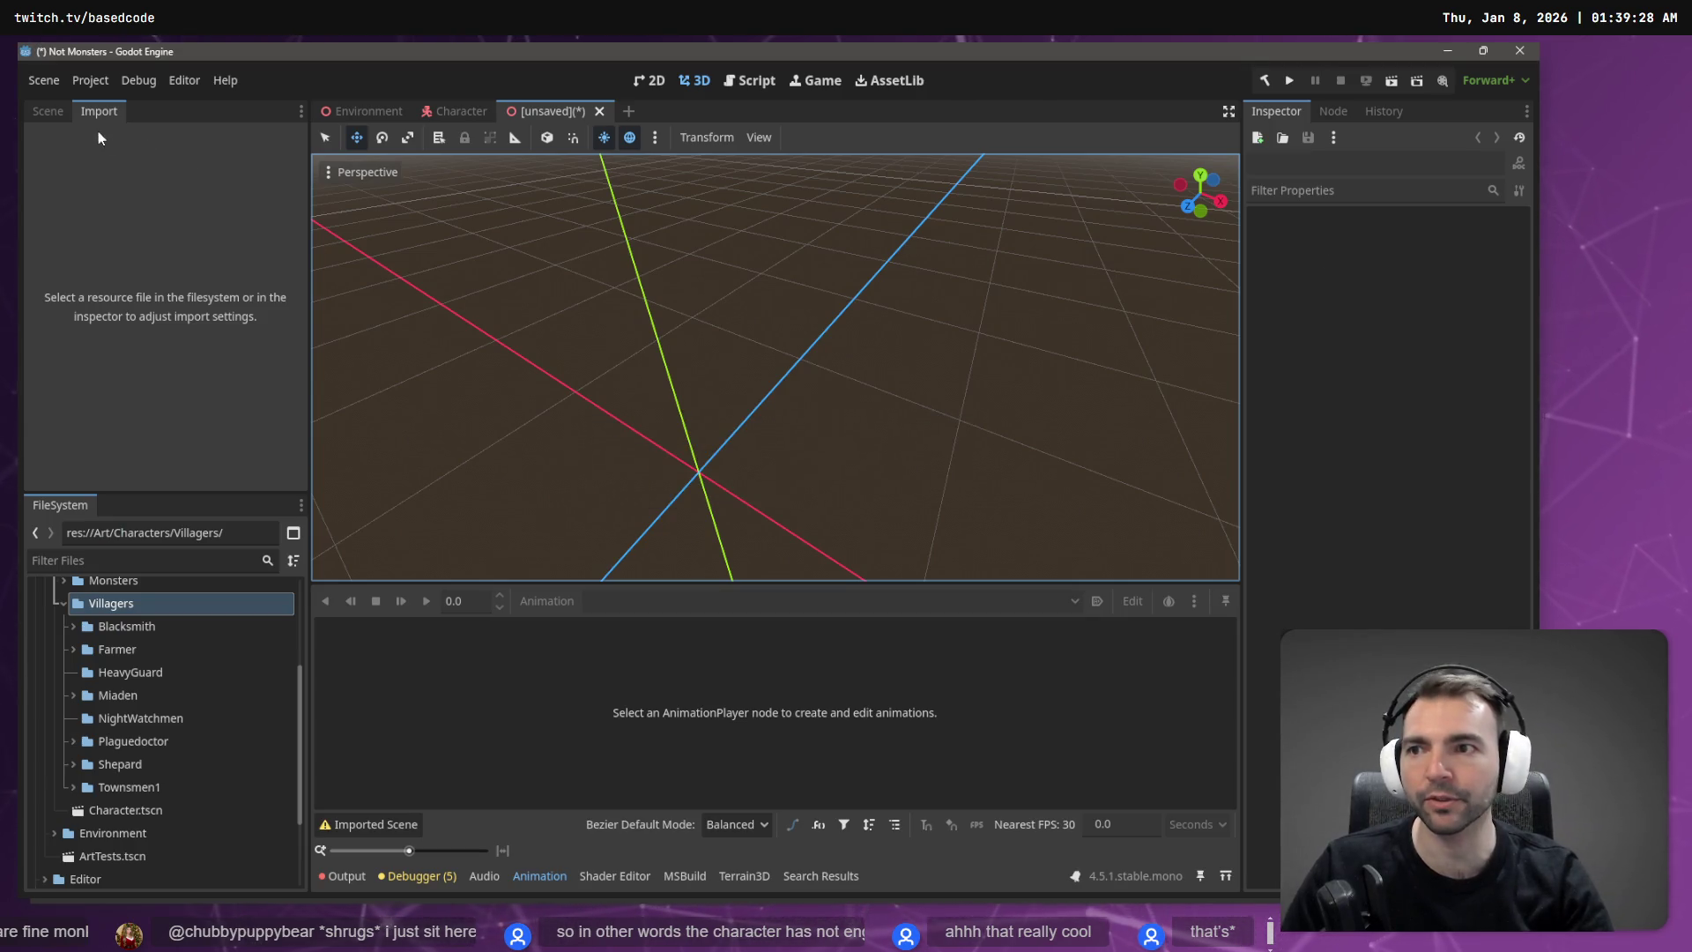
# Step: Open the Character scene and inspect its root node's CharacterRootLocomotion script
pyautogui.click(48, 112)
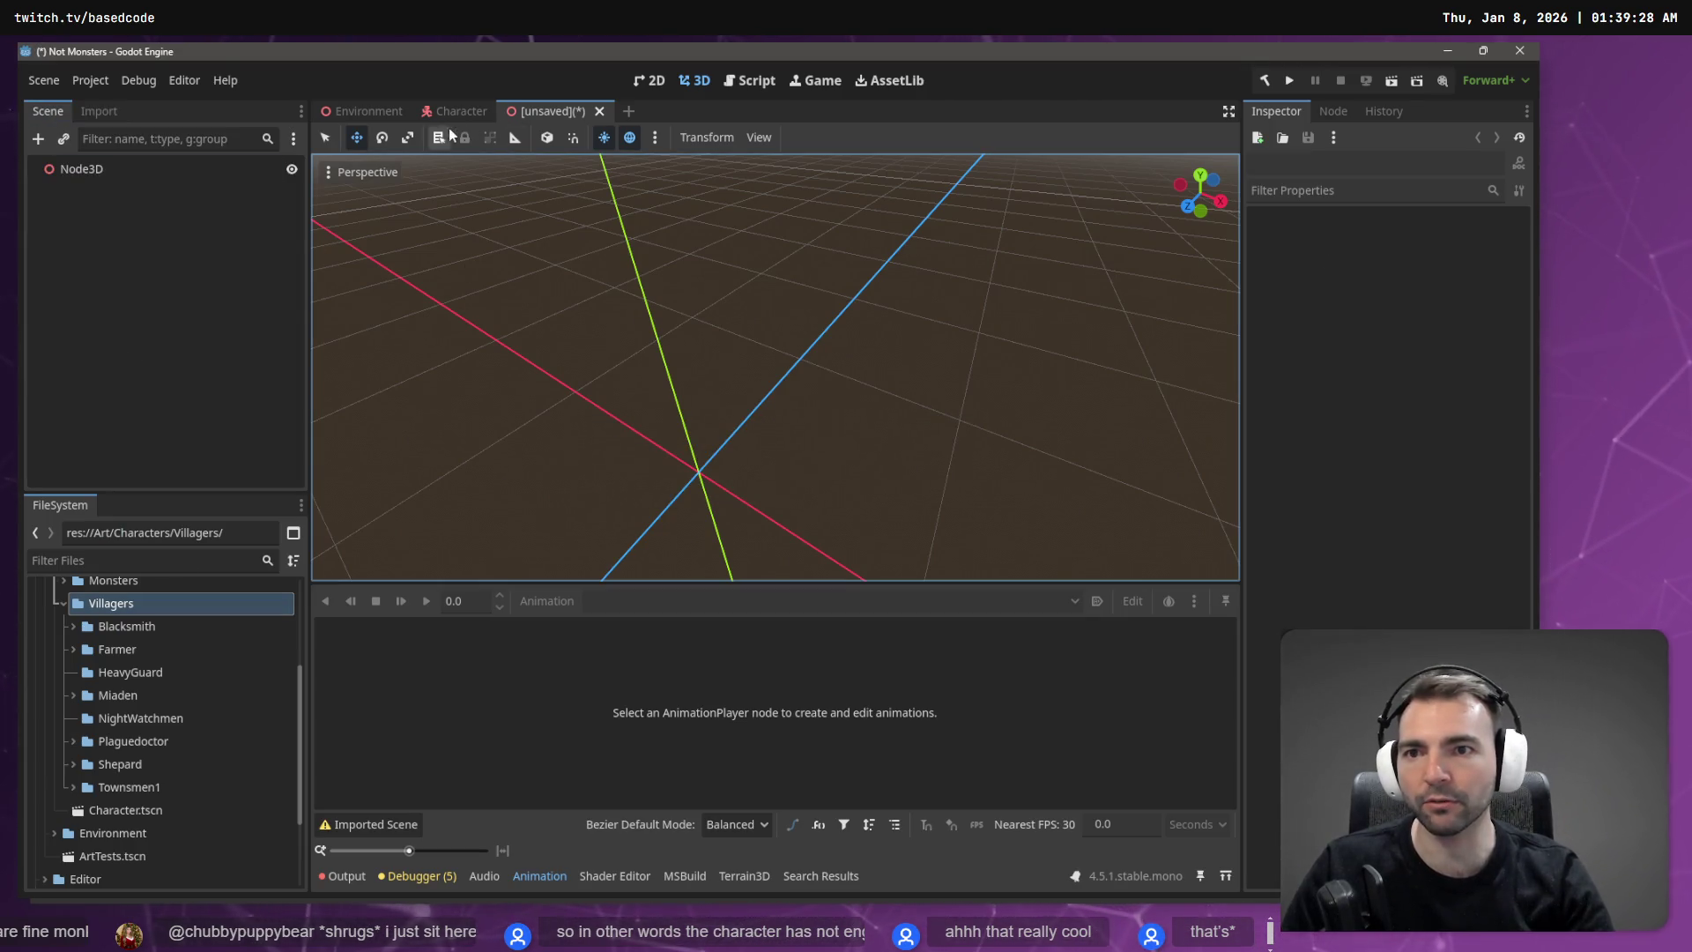
pyautogui.click(459, 111)
pyautogui.click(167, 169)
pyautogui.click(273, 169)
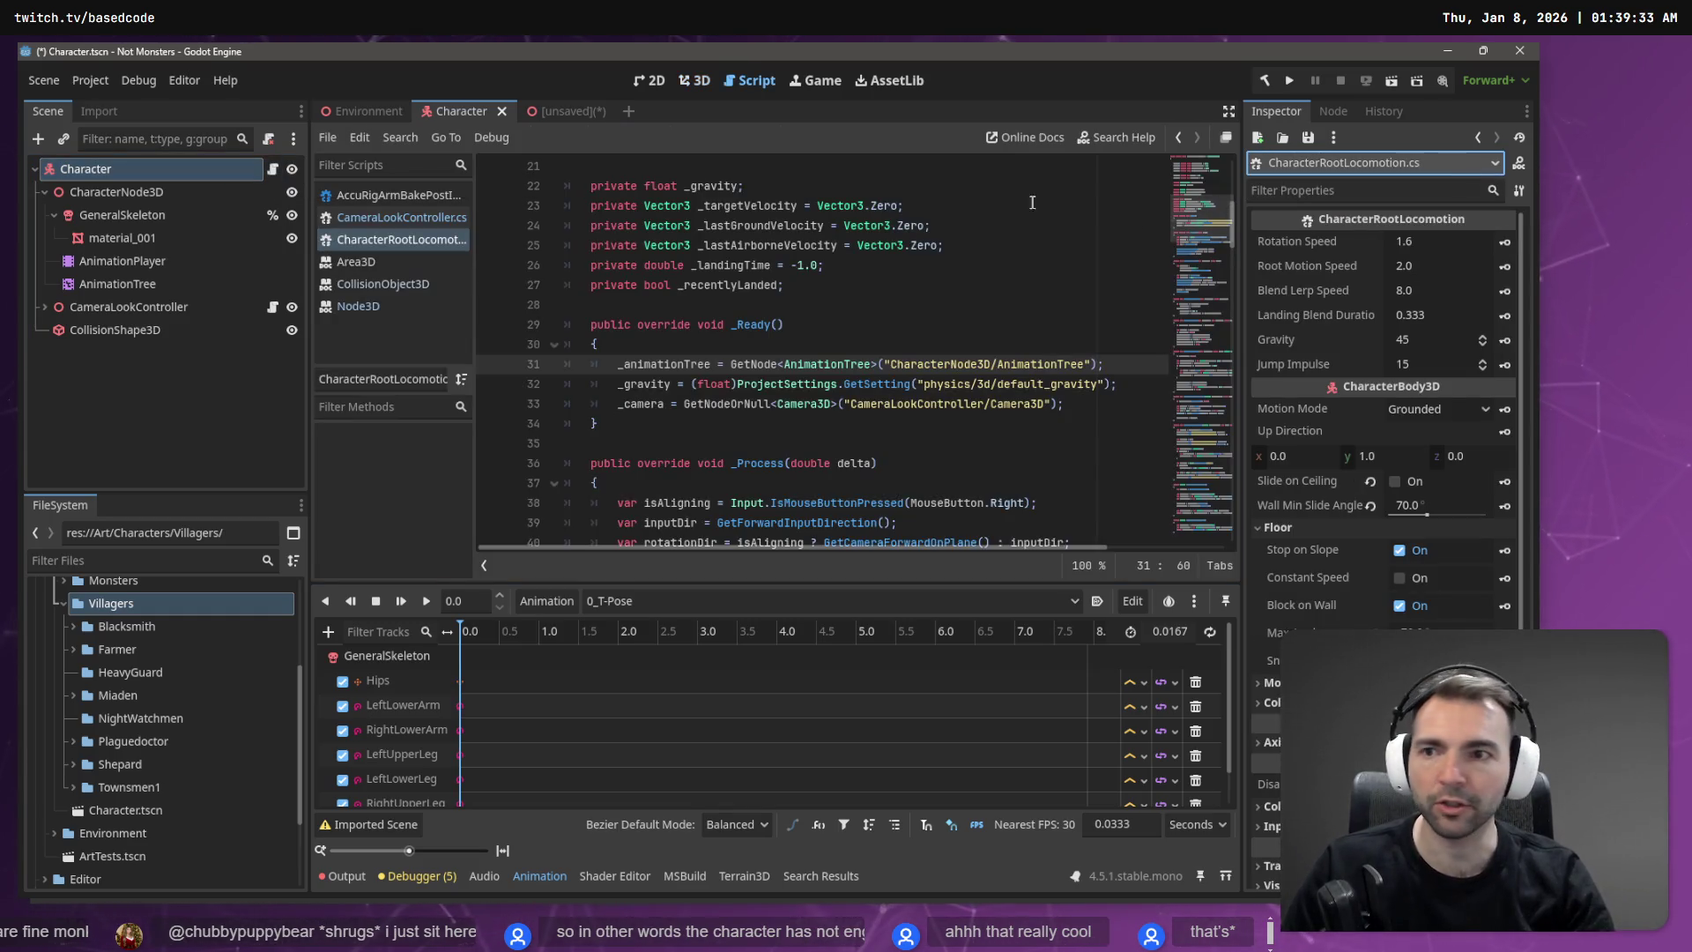
pyautogui.click(108, 187)
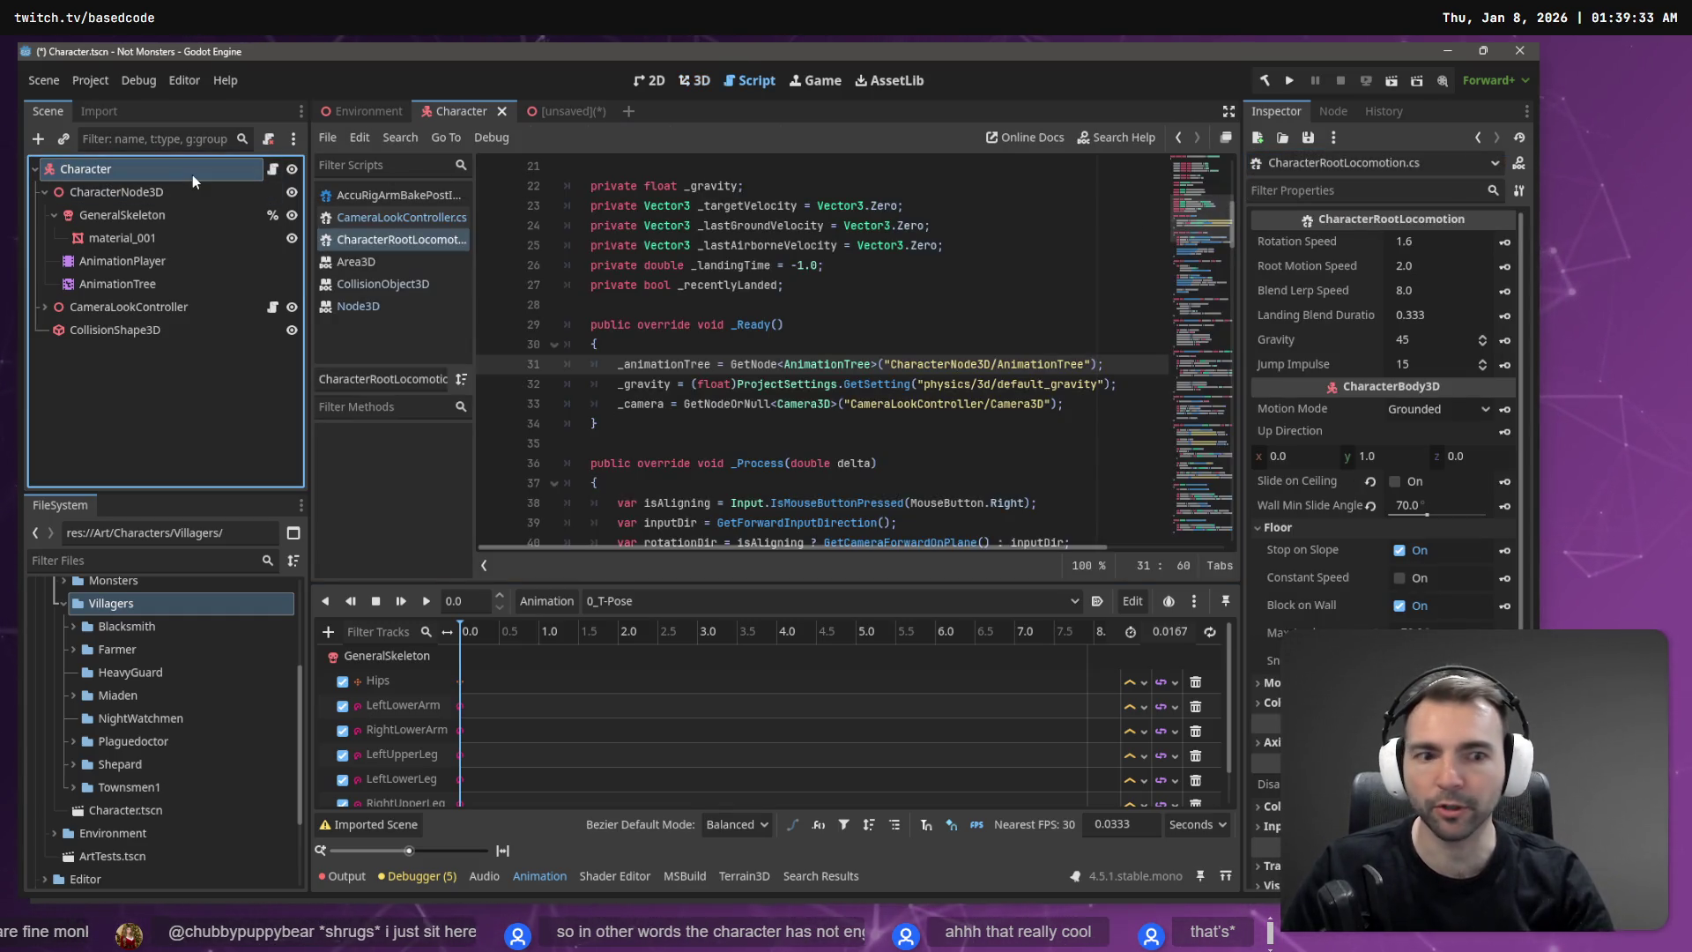
pyautogui.click(1514, 164)
pyautogui.scroll(-3, 1436, 553)
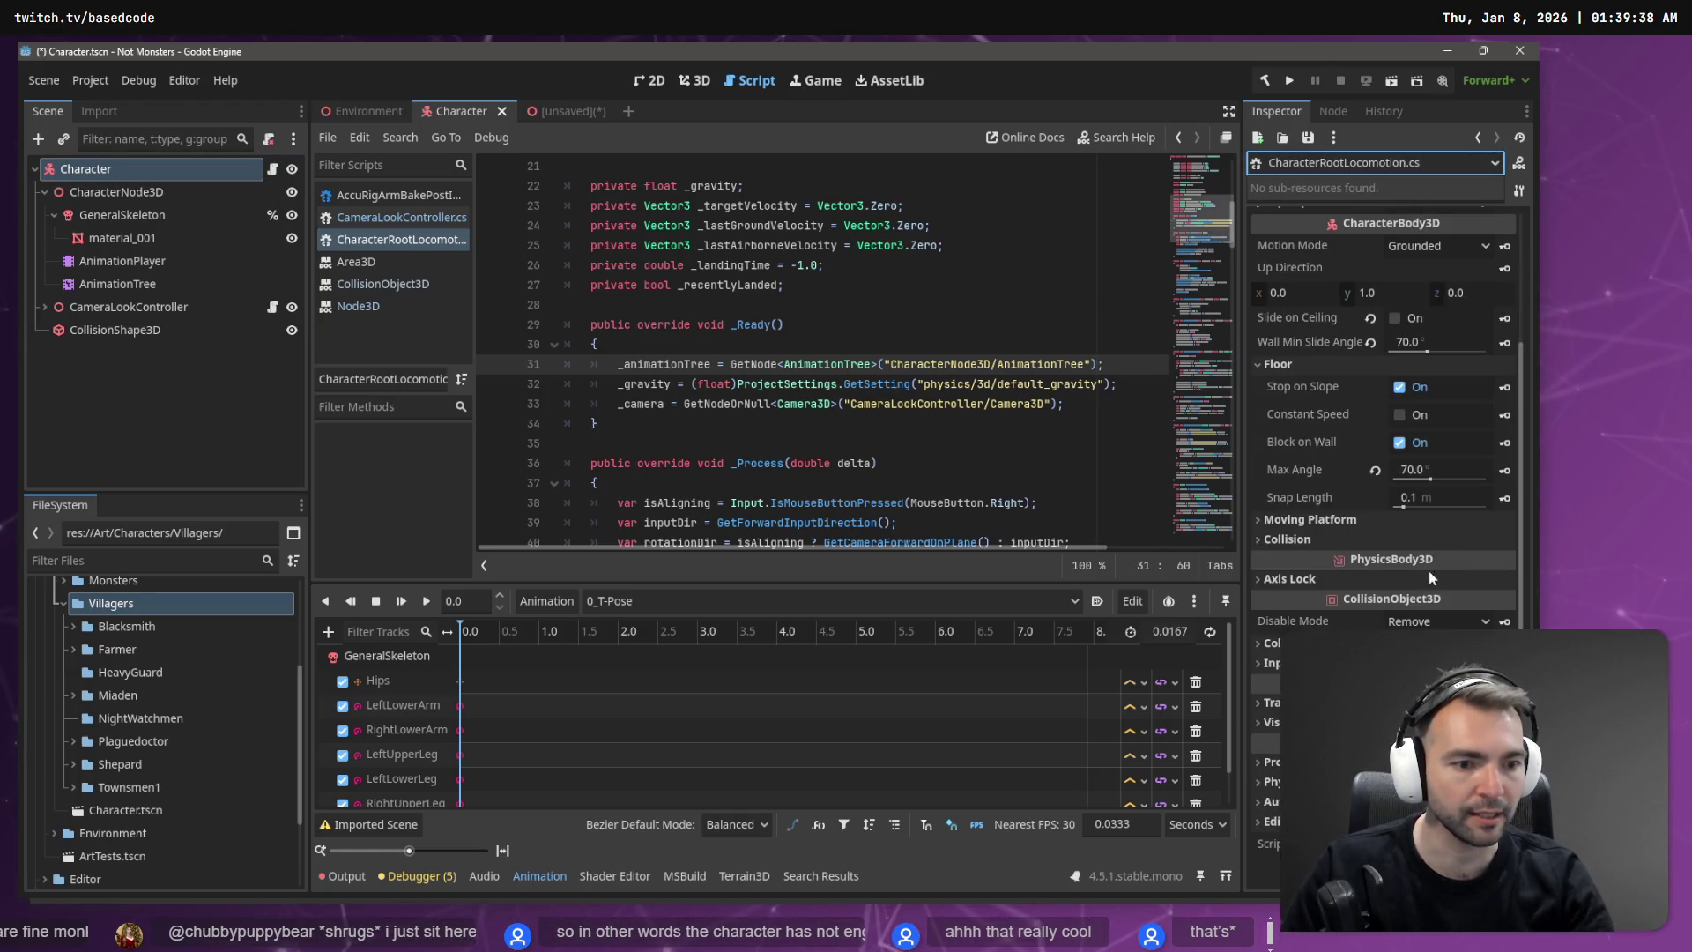
pyautogui.click(1380, 162)
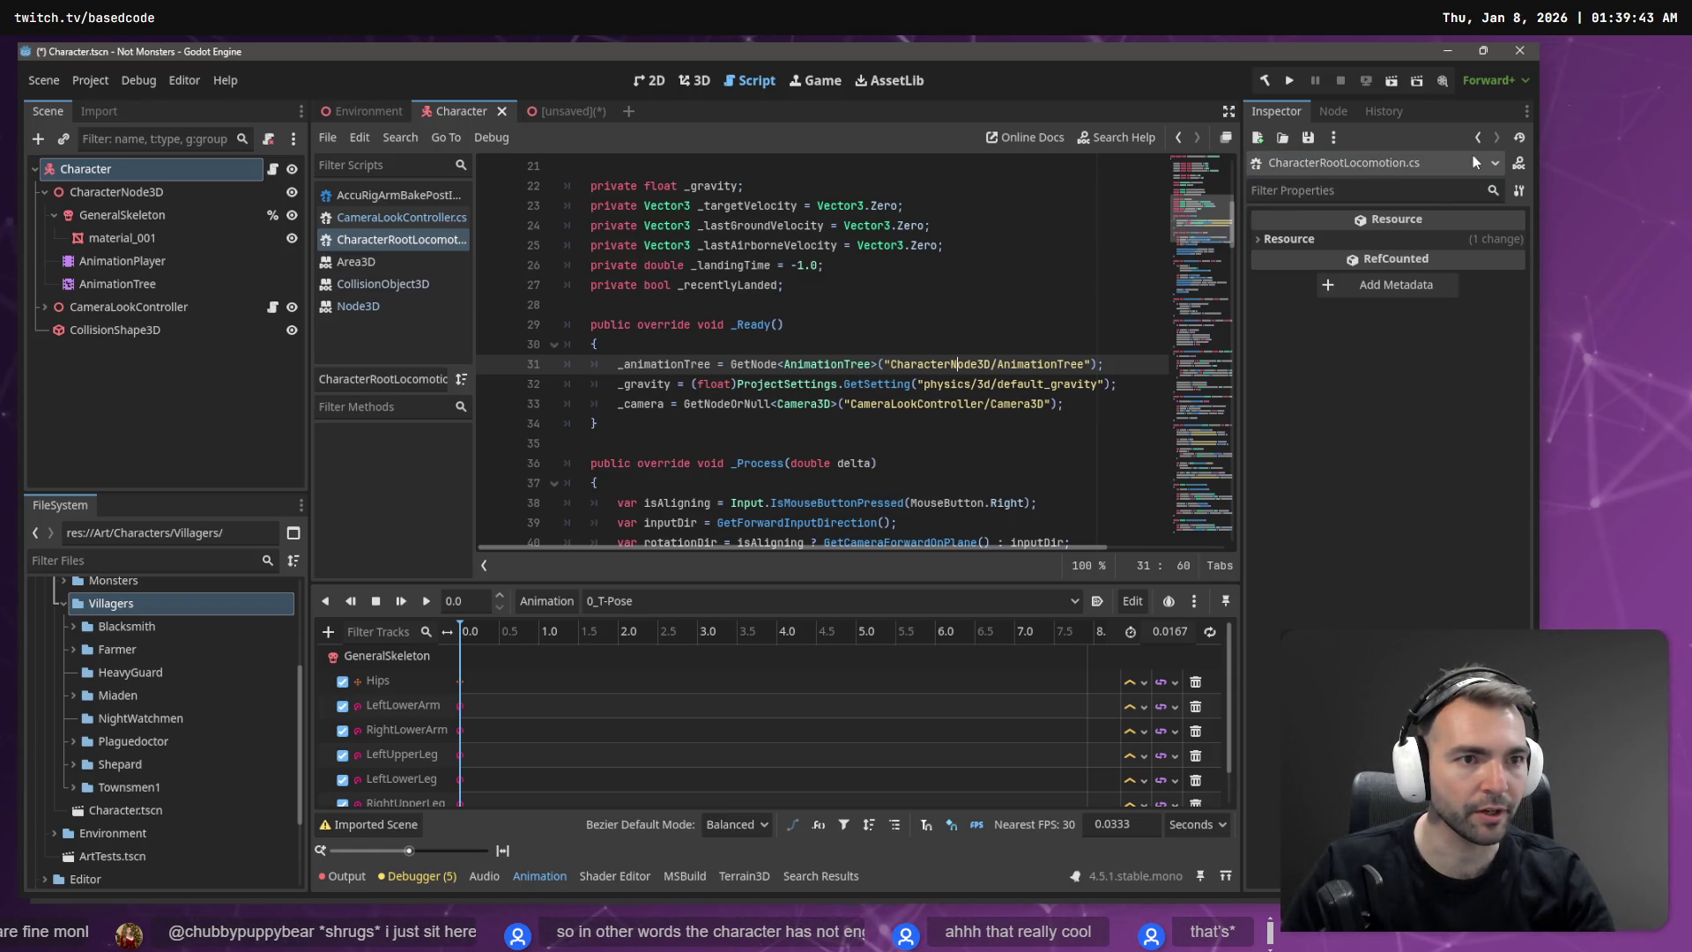
# Step: Attach CharacterInputLocomotion.cs to the Character node, save the scene and run the game
pyautogui.click(174, 174)
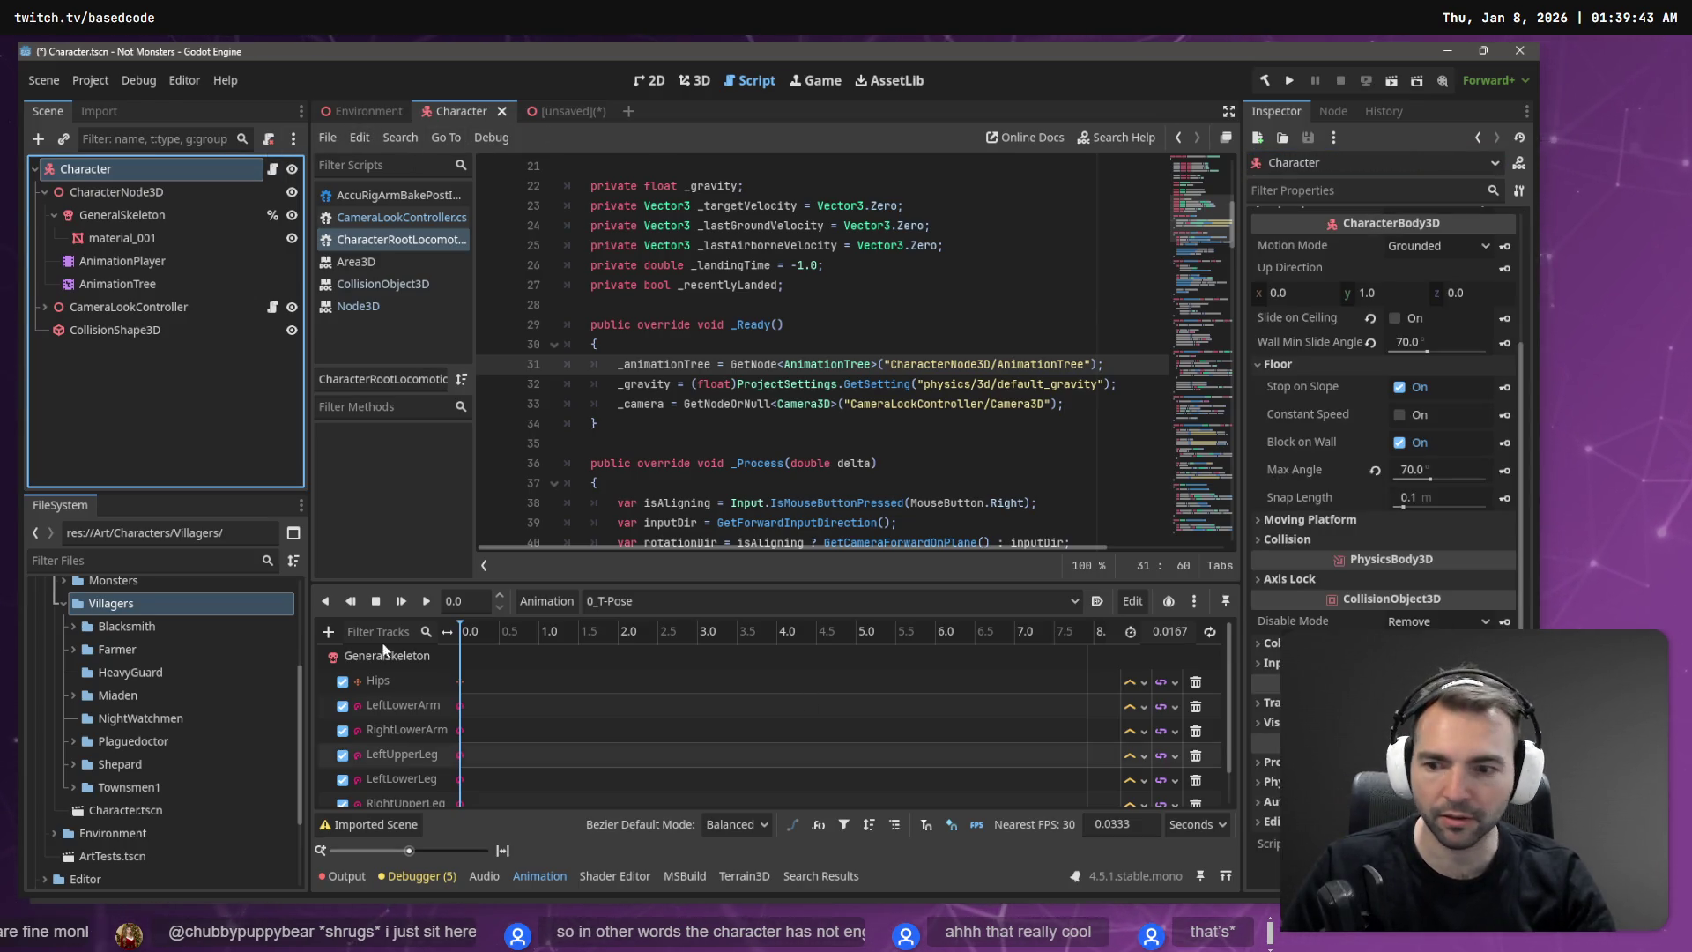
pyautogui.scroll(-3, 150, 738)
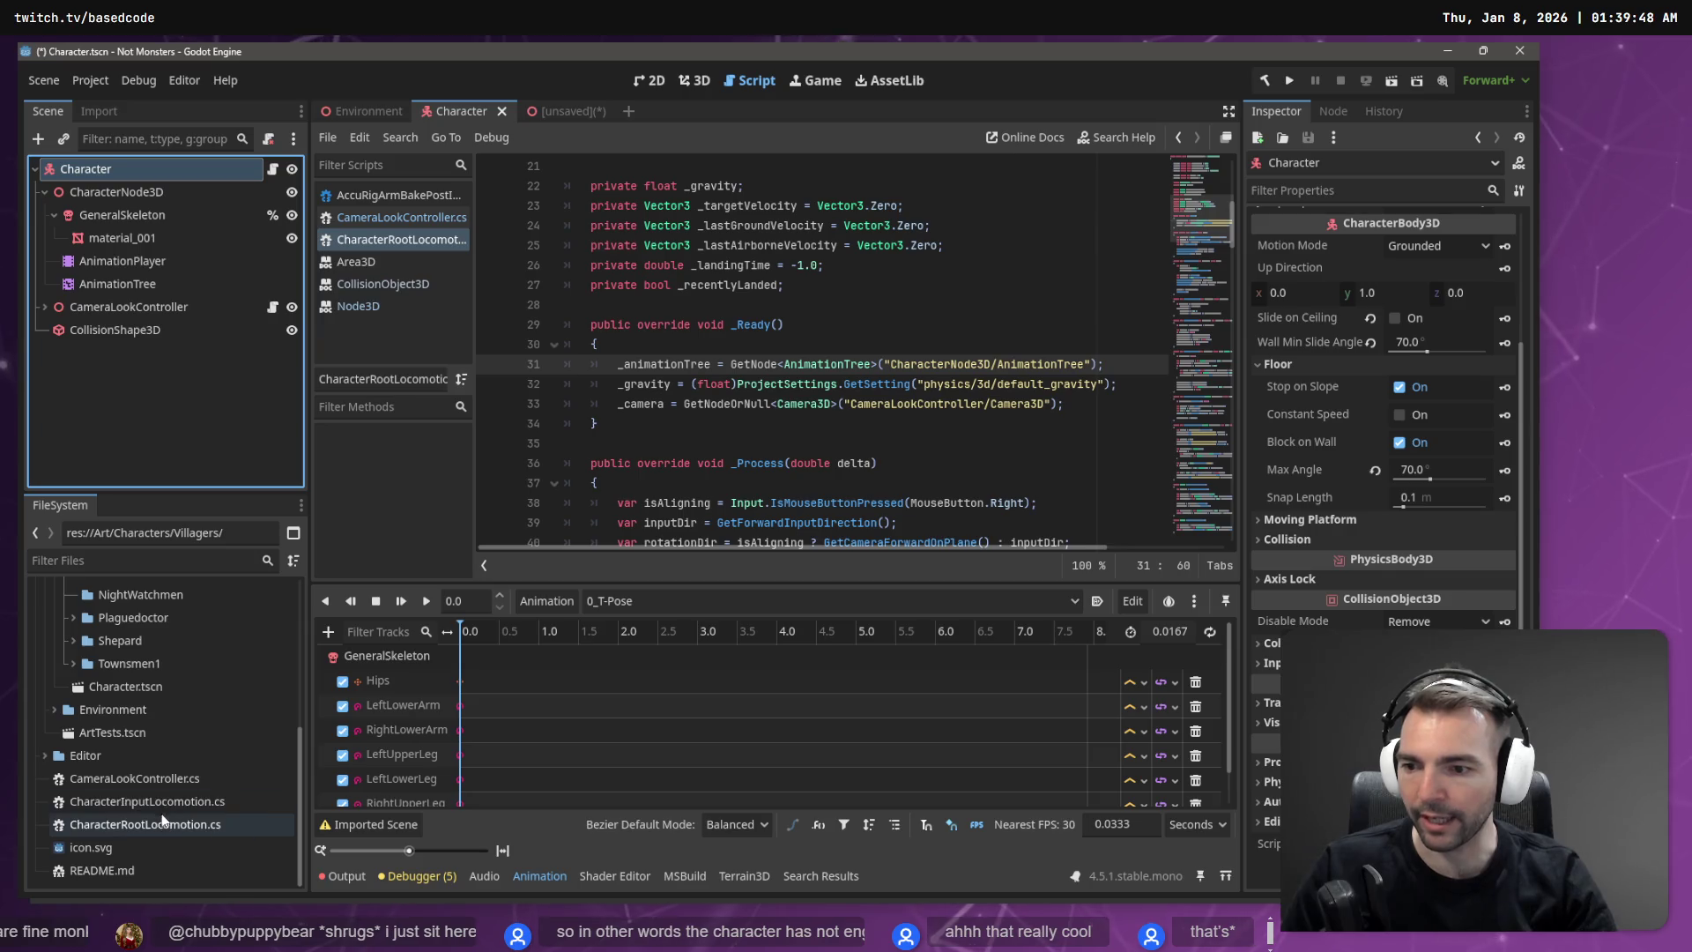
pyautogui.moveTo(162, 804)
pyautogui.mouseDown()
pyautogui.moveTo(203, 237)
pyautogui.moveTo(274, 173)
pyautogui.mouseUp()
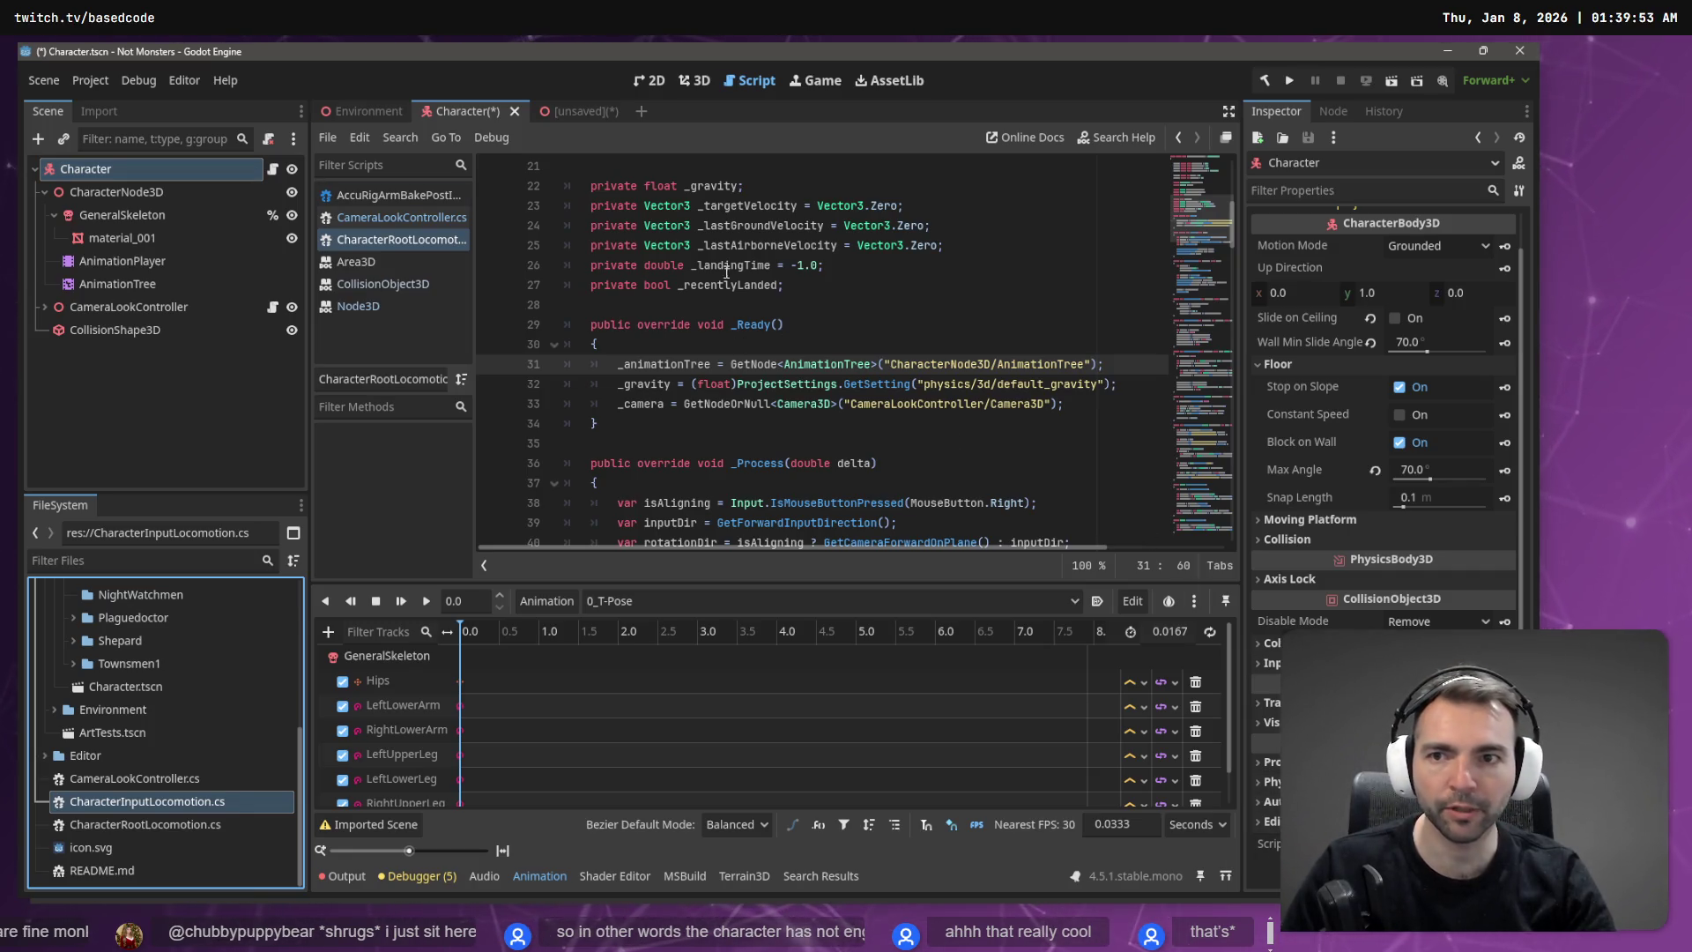
pyautogui.scroll(7, 726, 273)
pyautogui.click(721, 199)
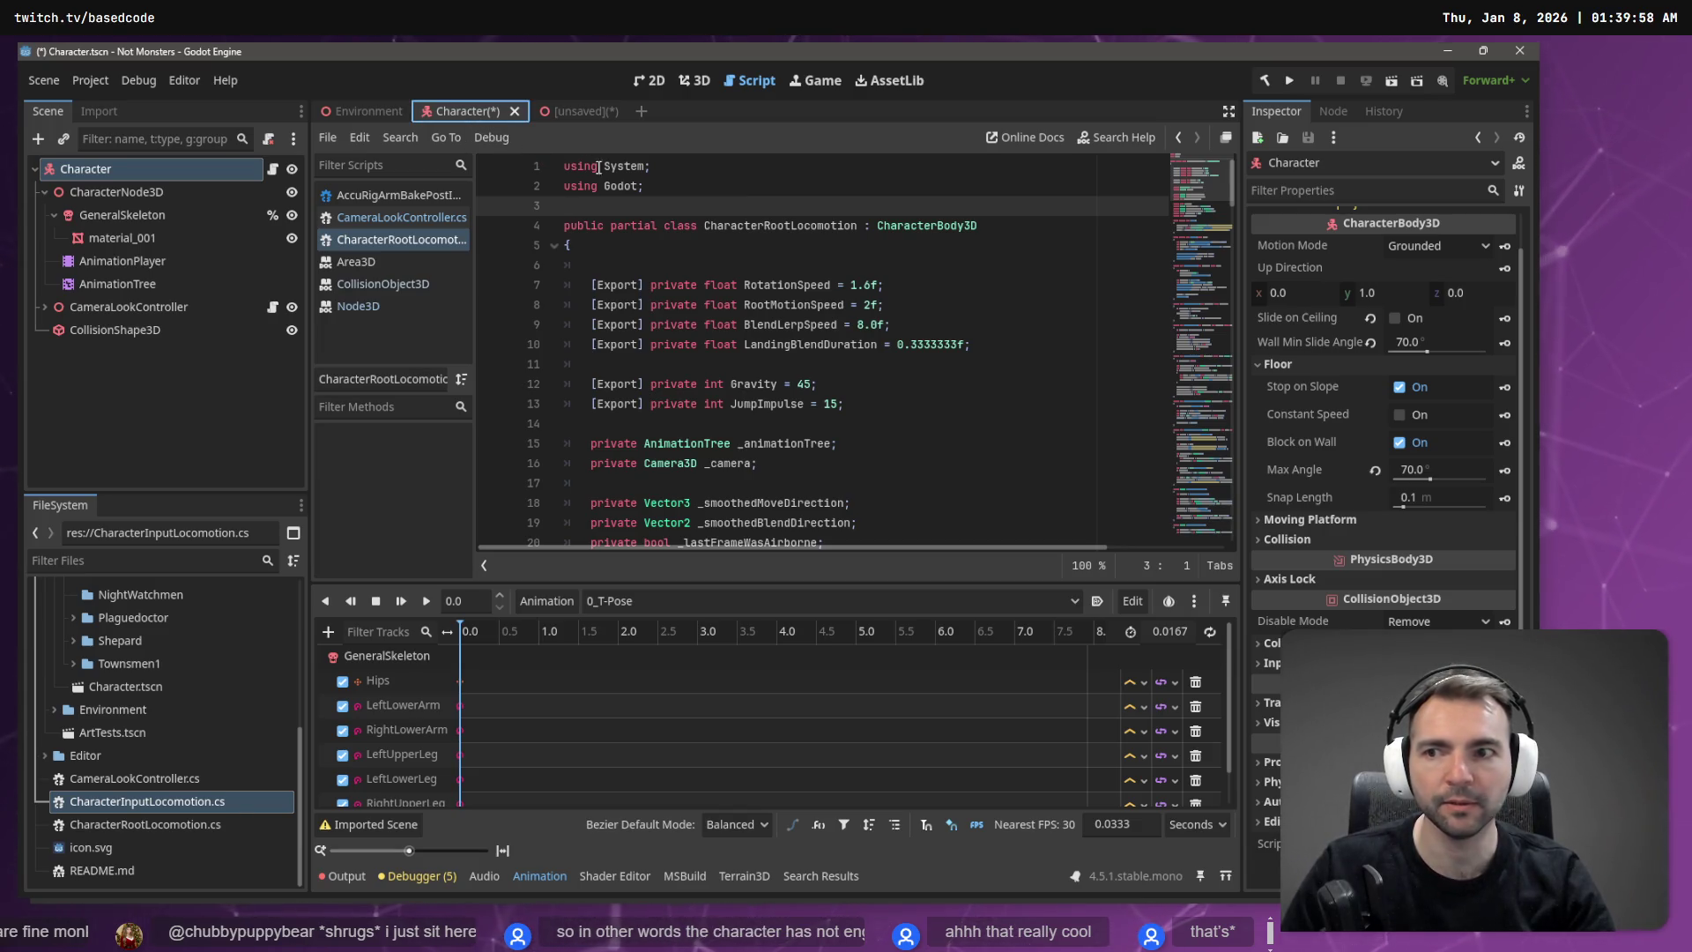
pyautogui.click(657, 167)
pyautogui.hotkey('ctrl', 's')
pyautogui.press('F5')
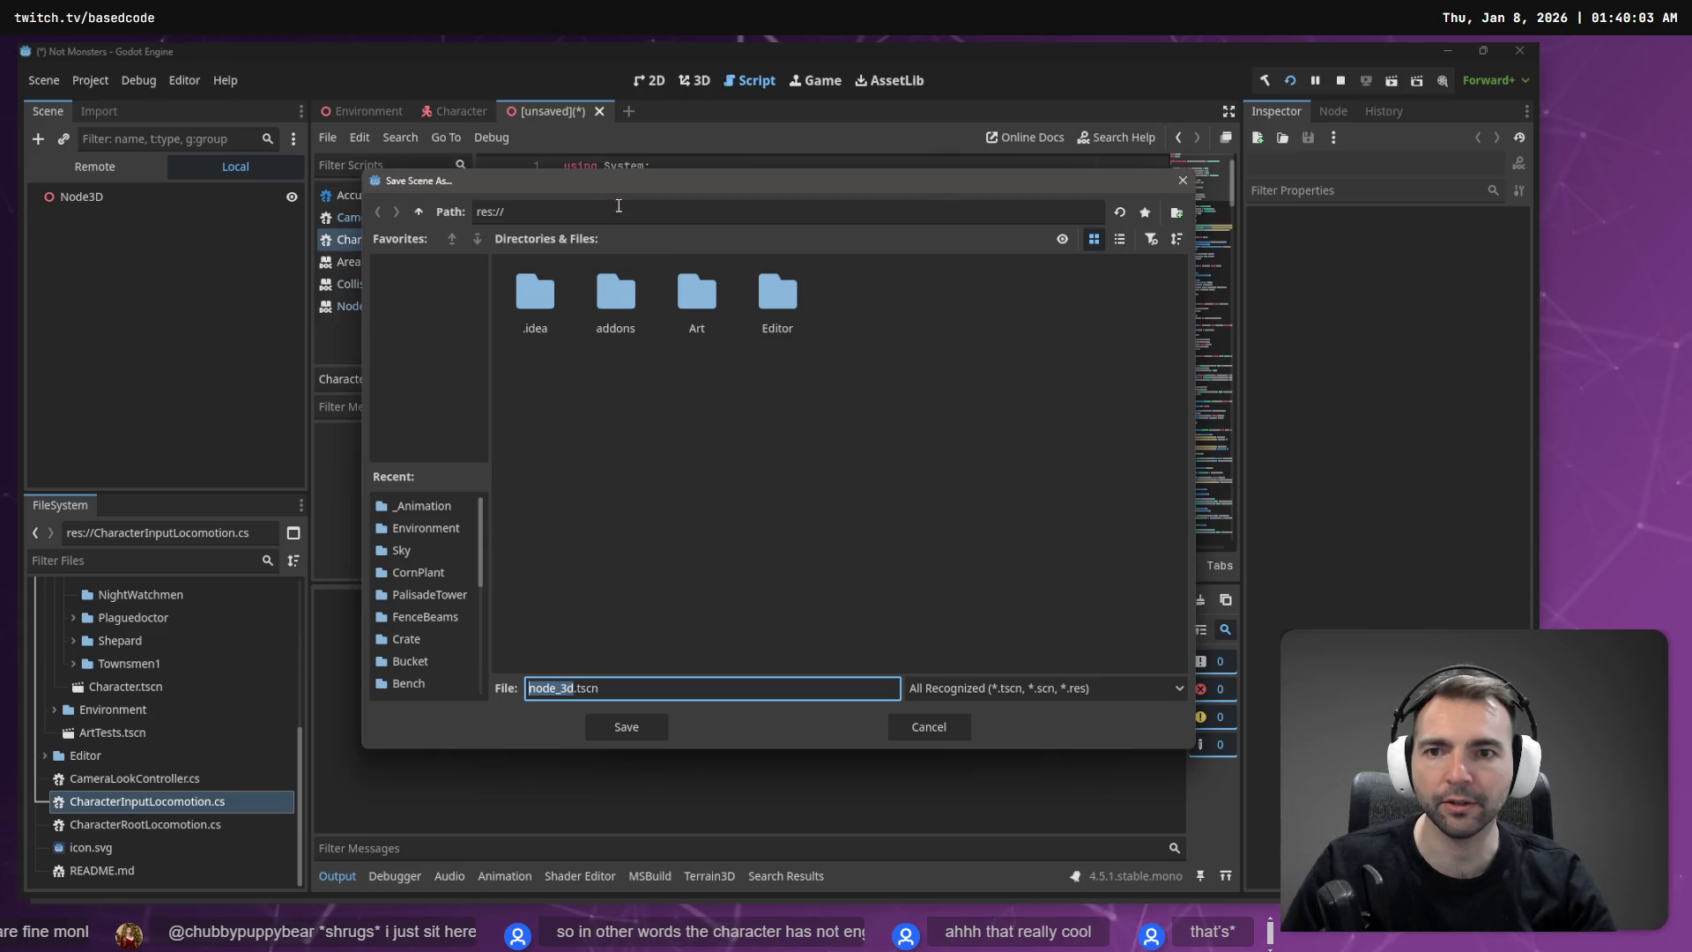
# Step: Close the untitled Node3D scene without saving it
pyautogui.press('Escape')
pyautogui.middleClick(578, 113)
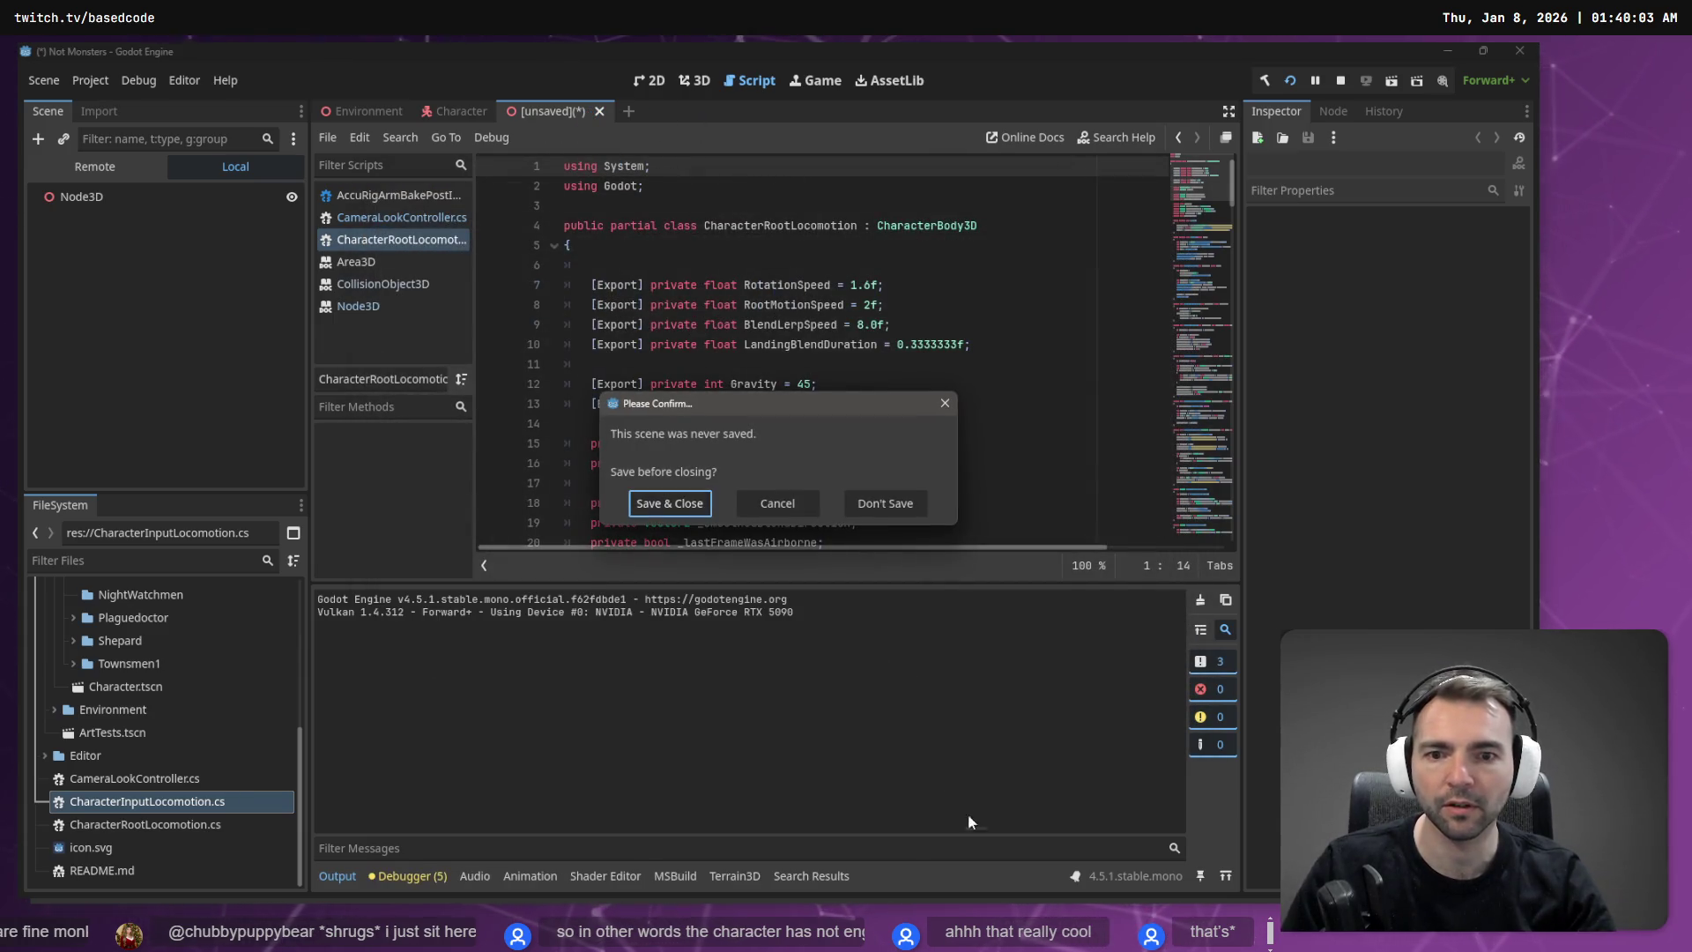
pyautogui.click(873, 520)
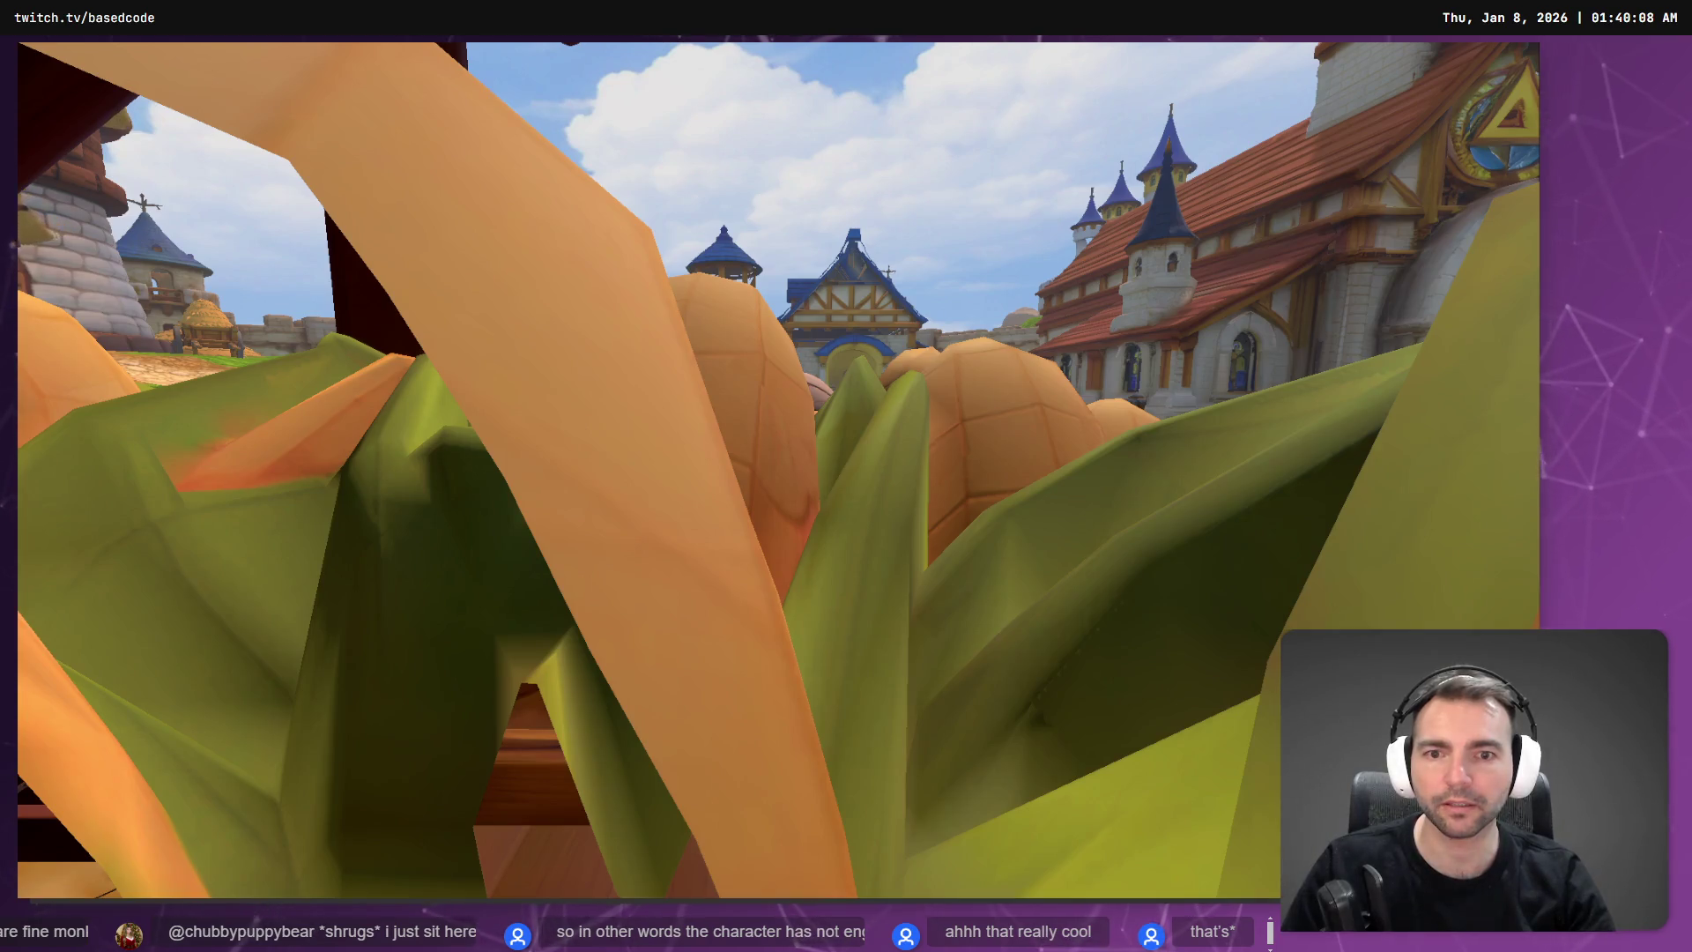
# Step: Run the character around the town square with WASD, then stop the game
pyautogui.press('w')
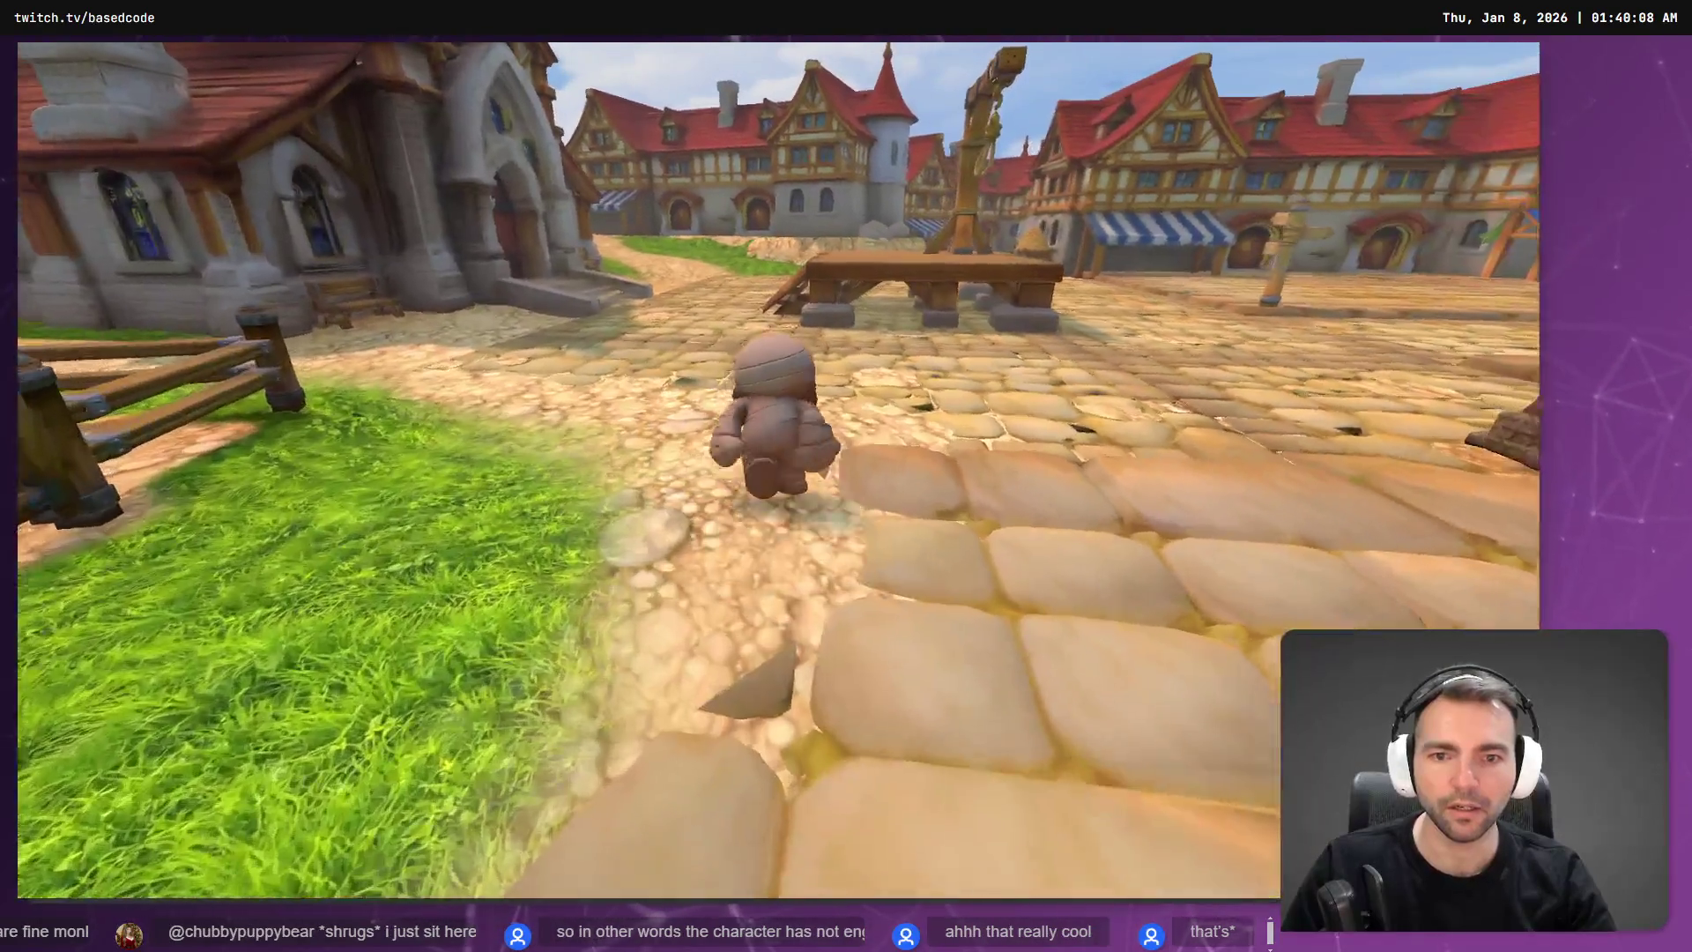
pyautogui.press('d')
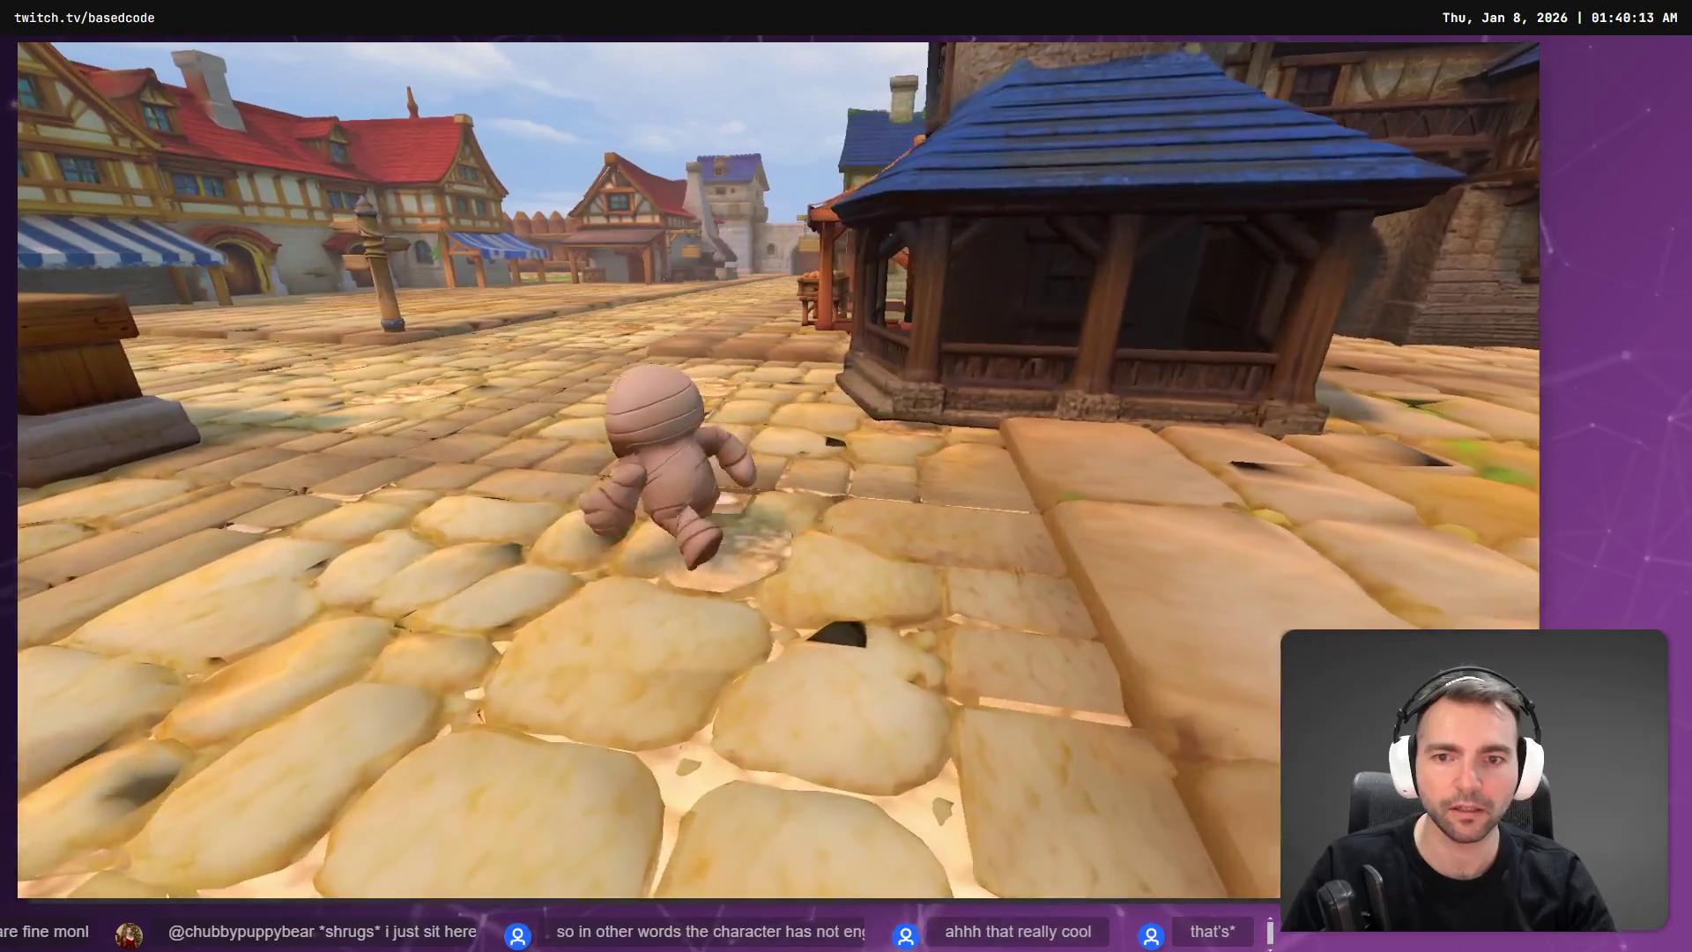
pyautogui.press('s')
pyautogui.press('w')
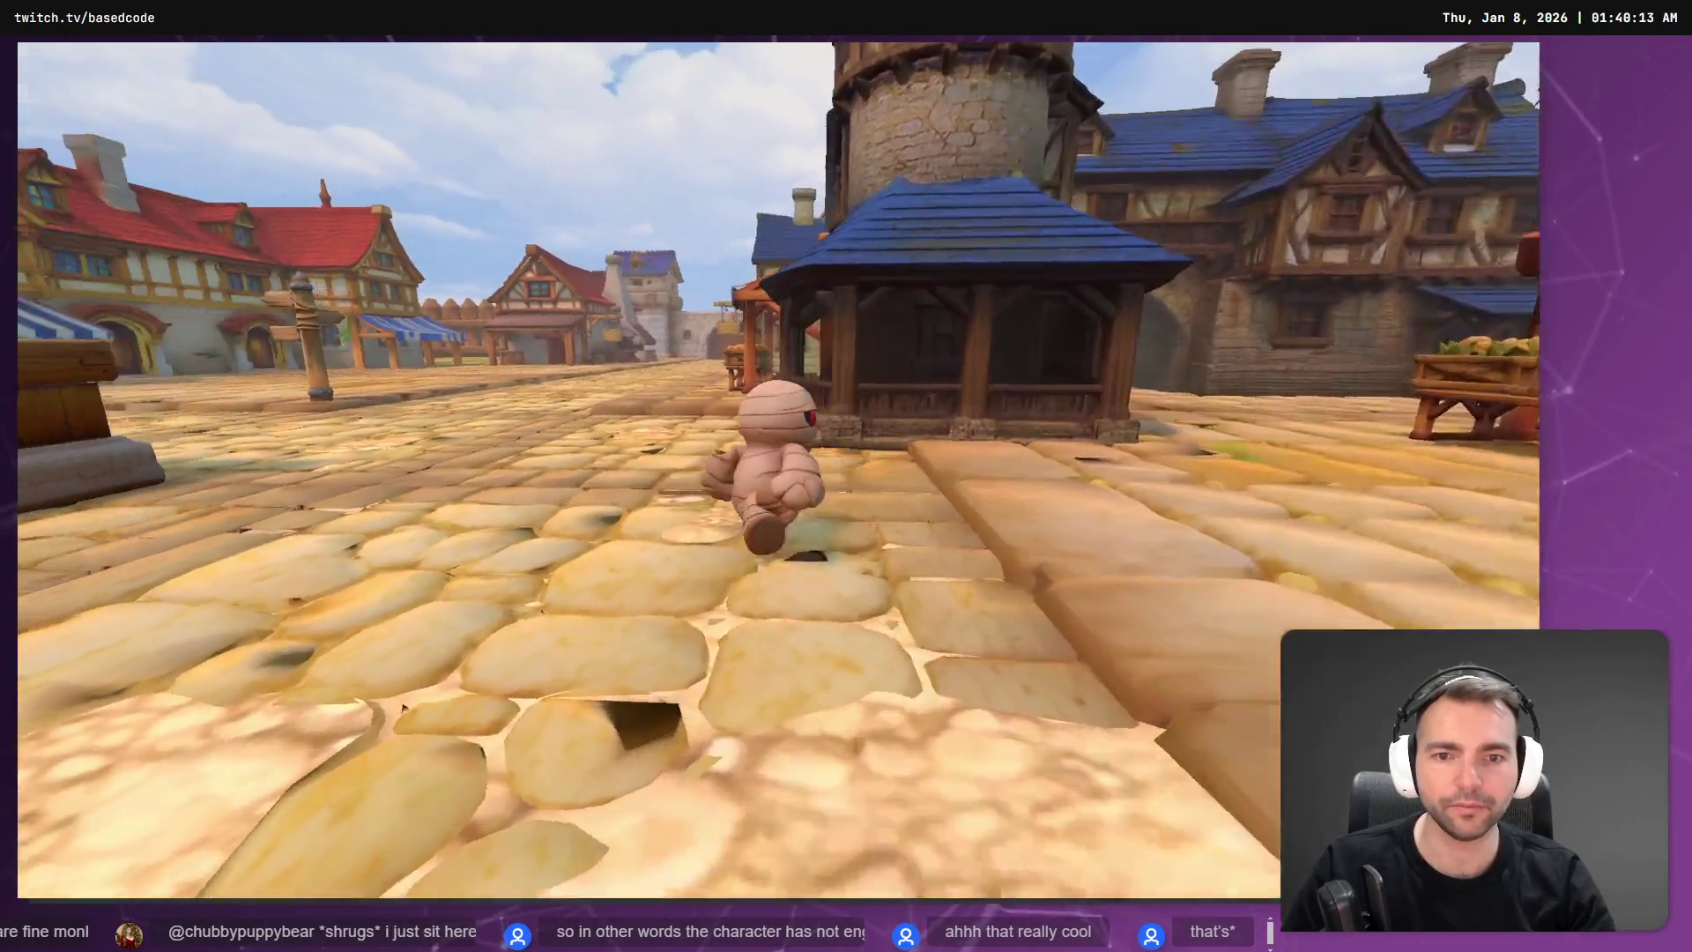
pyautogui.press('a')
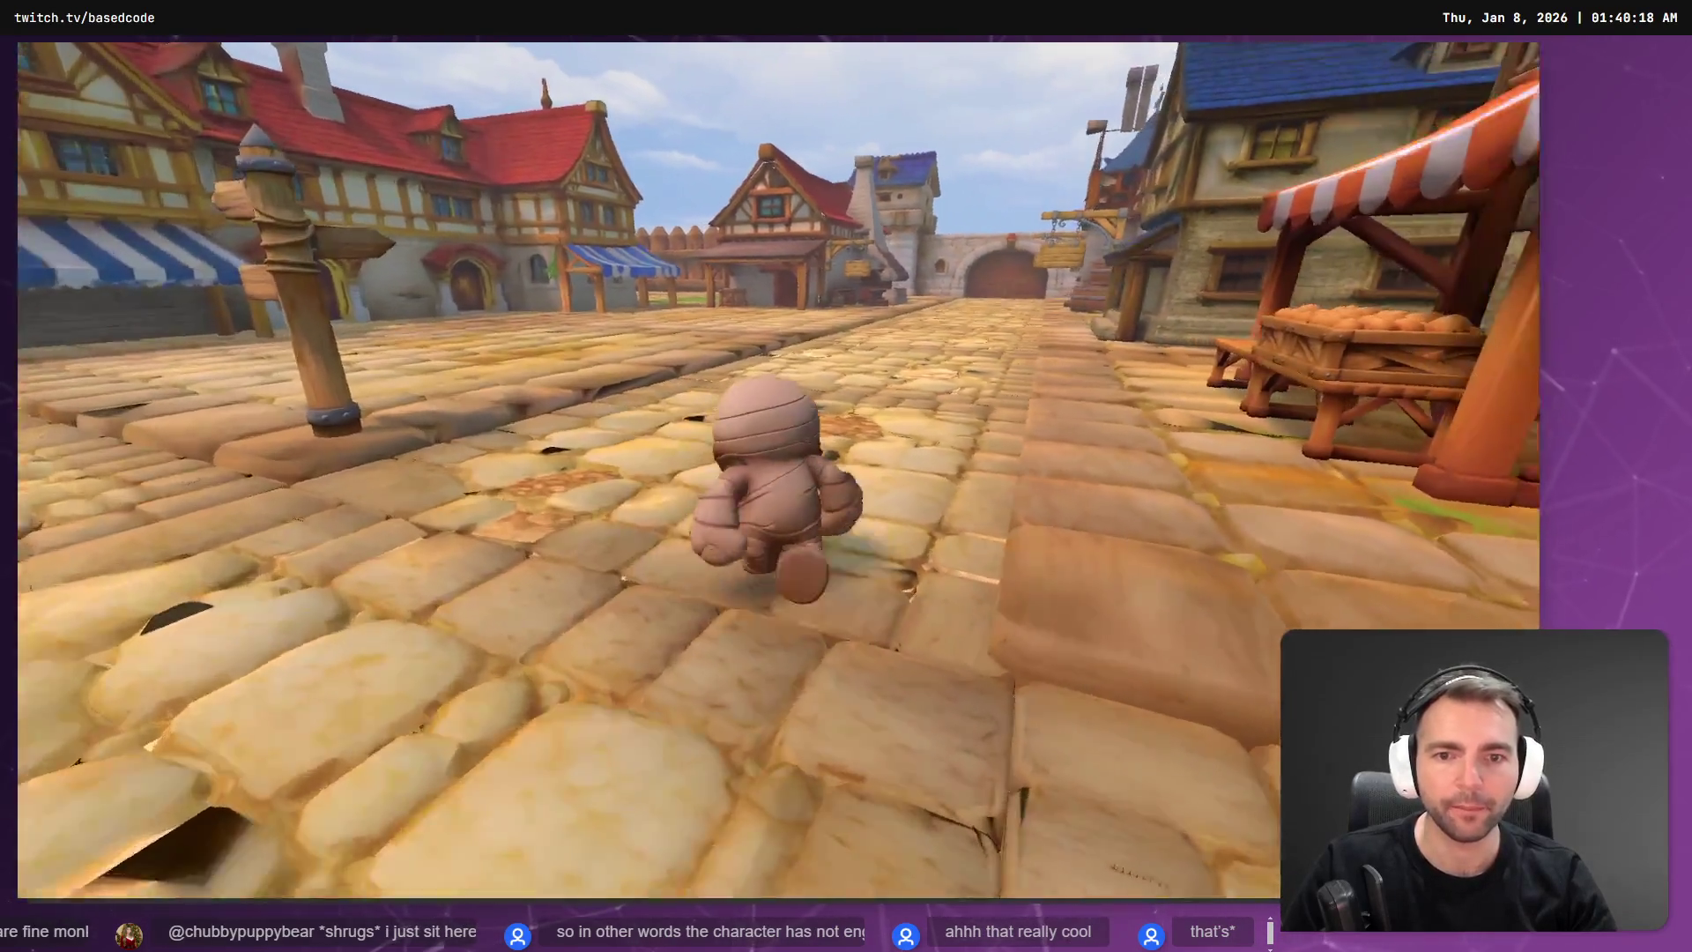
pyautogui.press('F8')
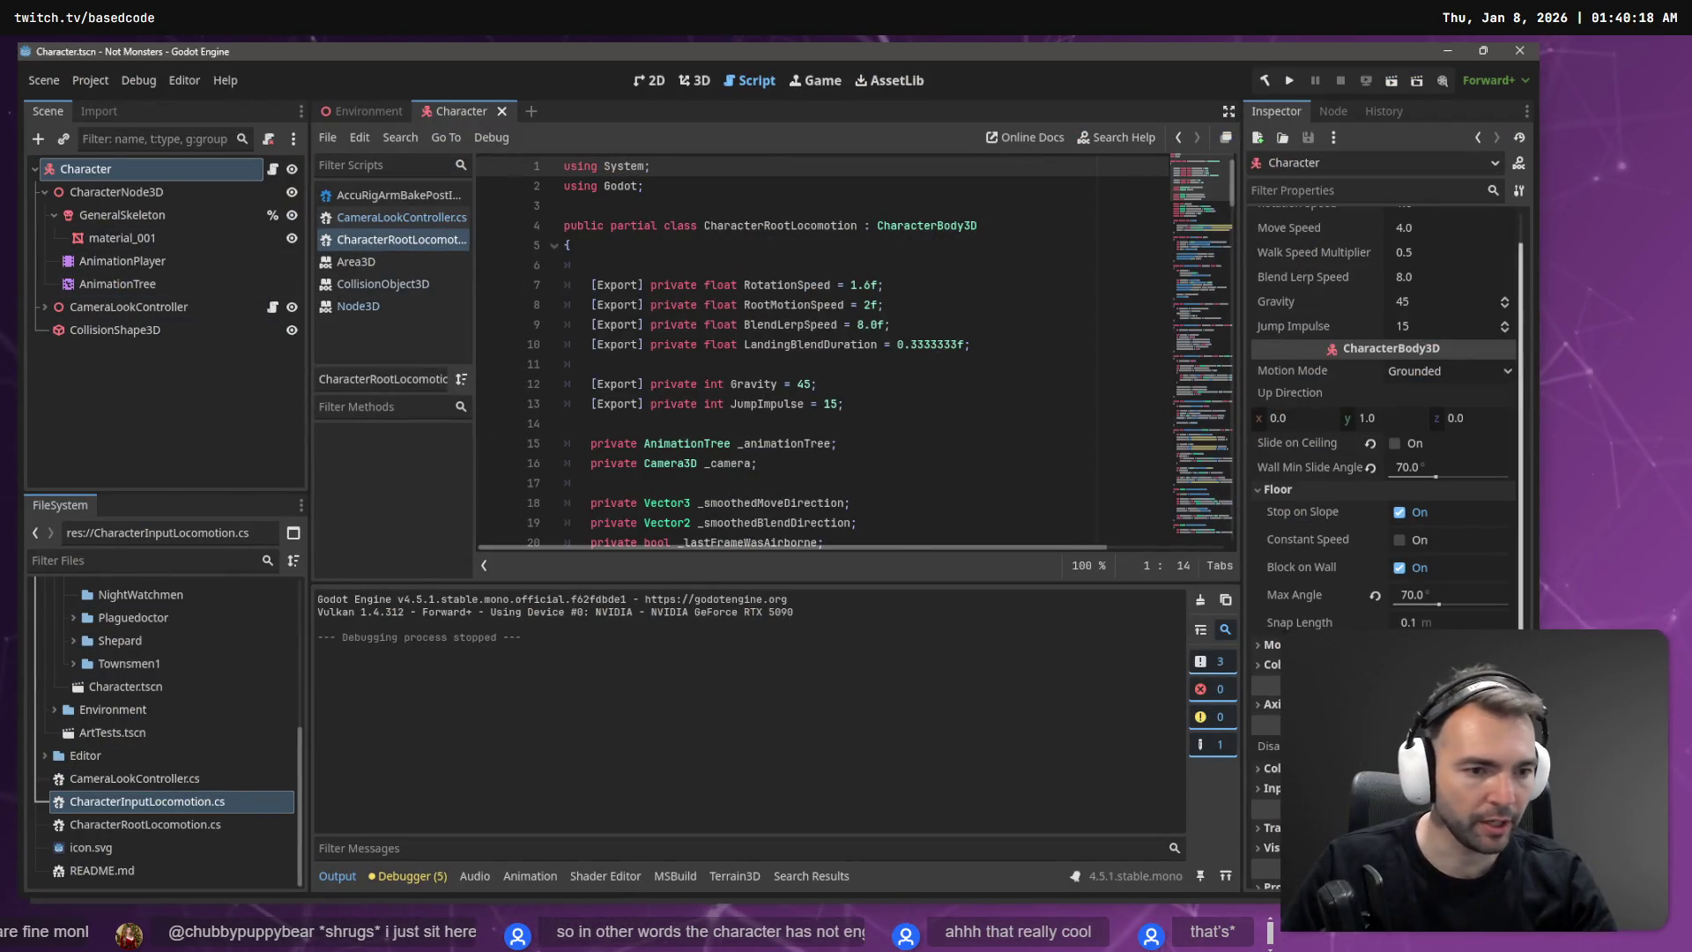
# Step: Check the AnimationTree's Root Motion settings and play-test the game again
pyautogui.click(132, 285)
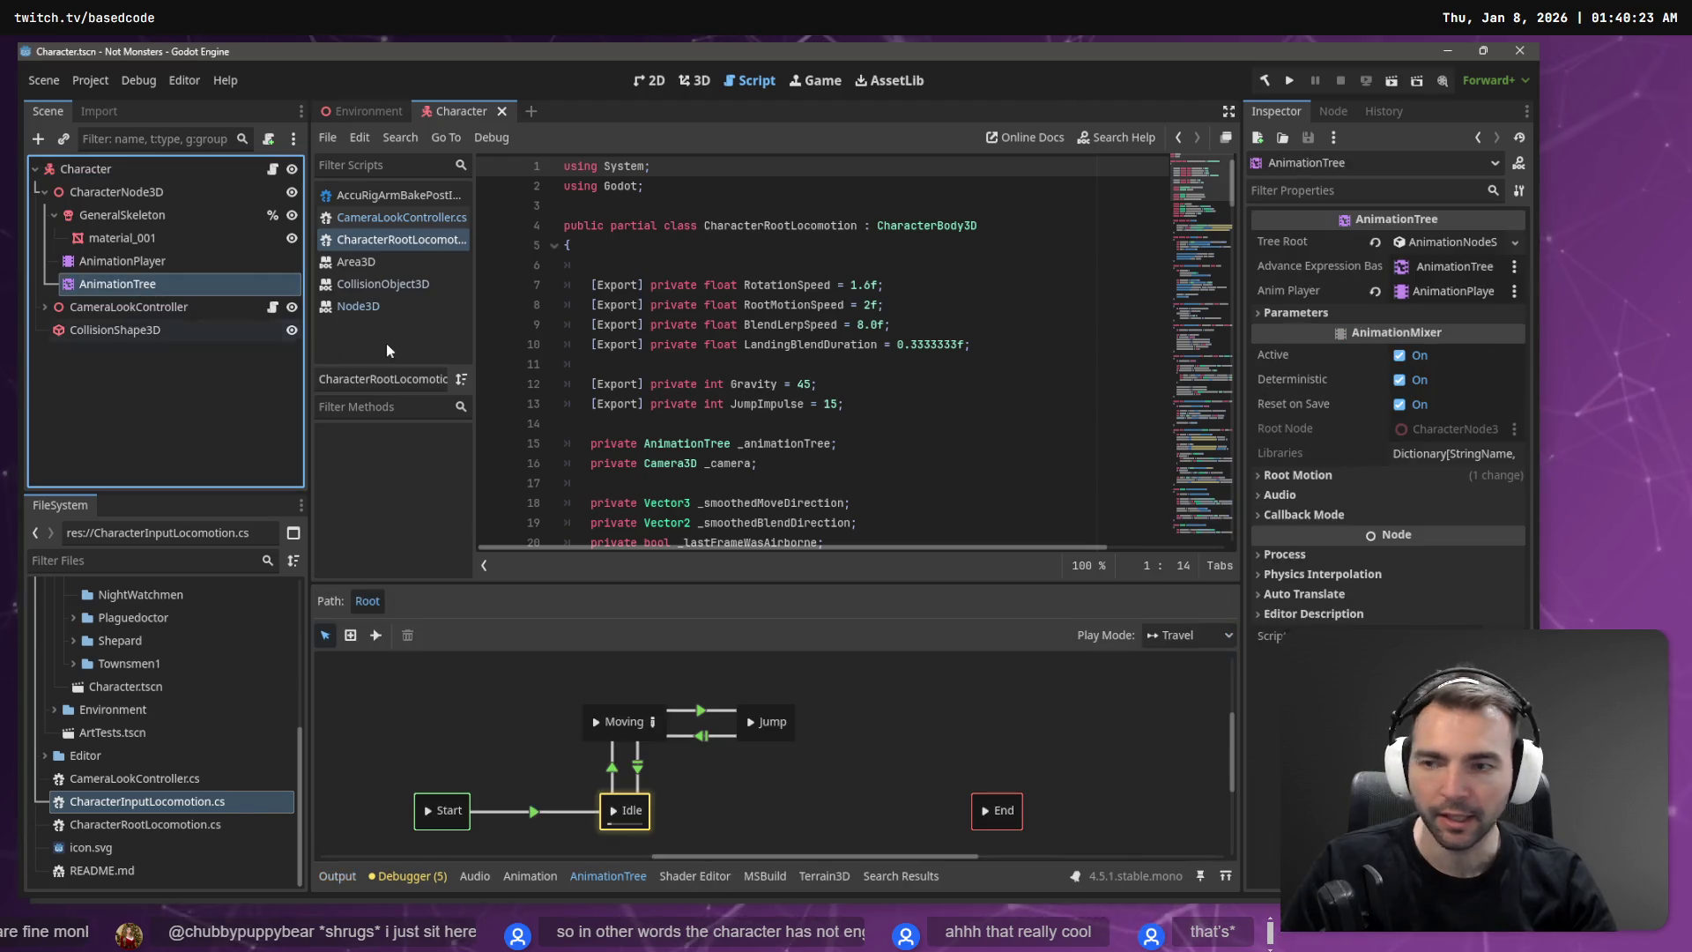
pyautogui.click(1303, 475)
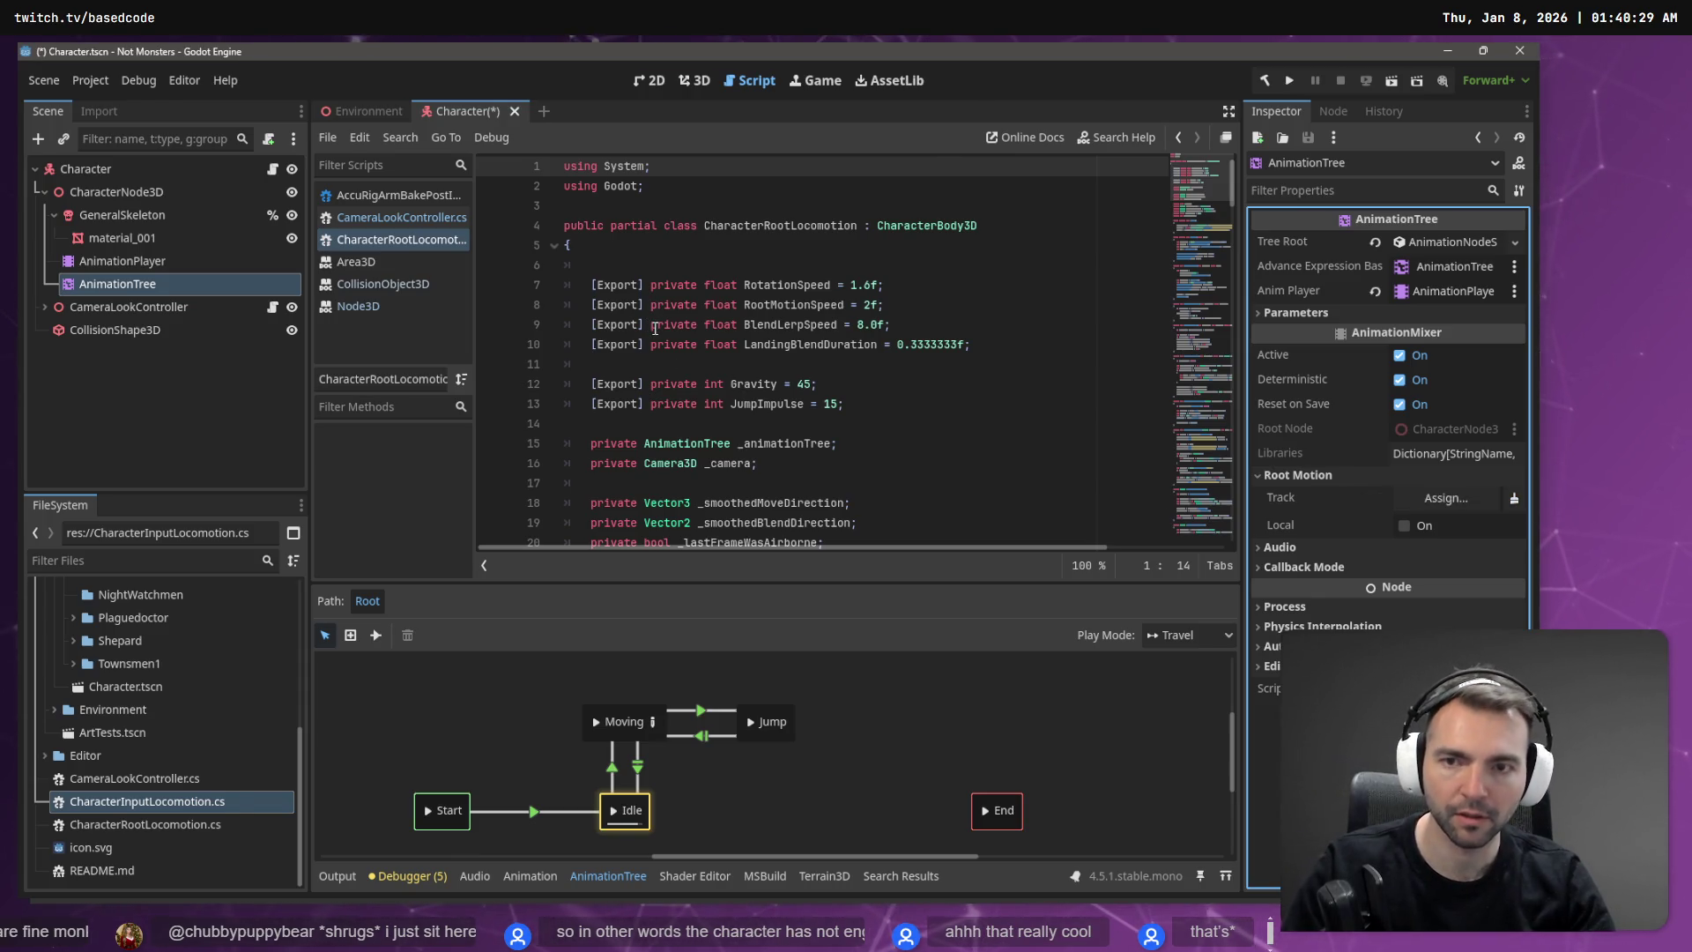
pyautogui.press('F5')
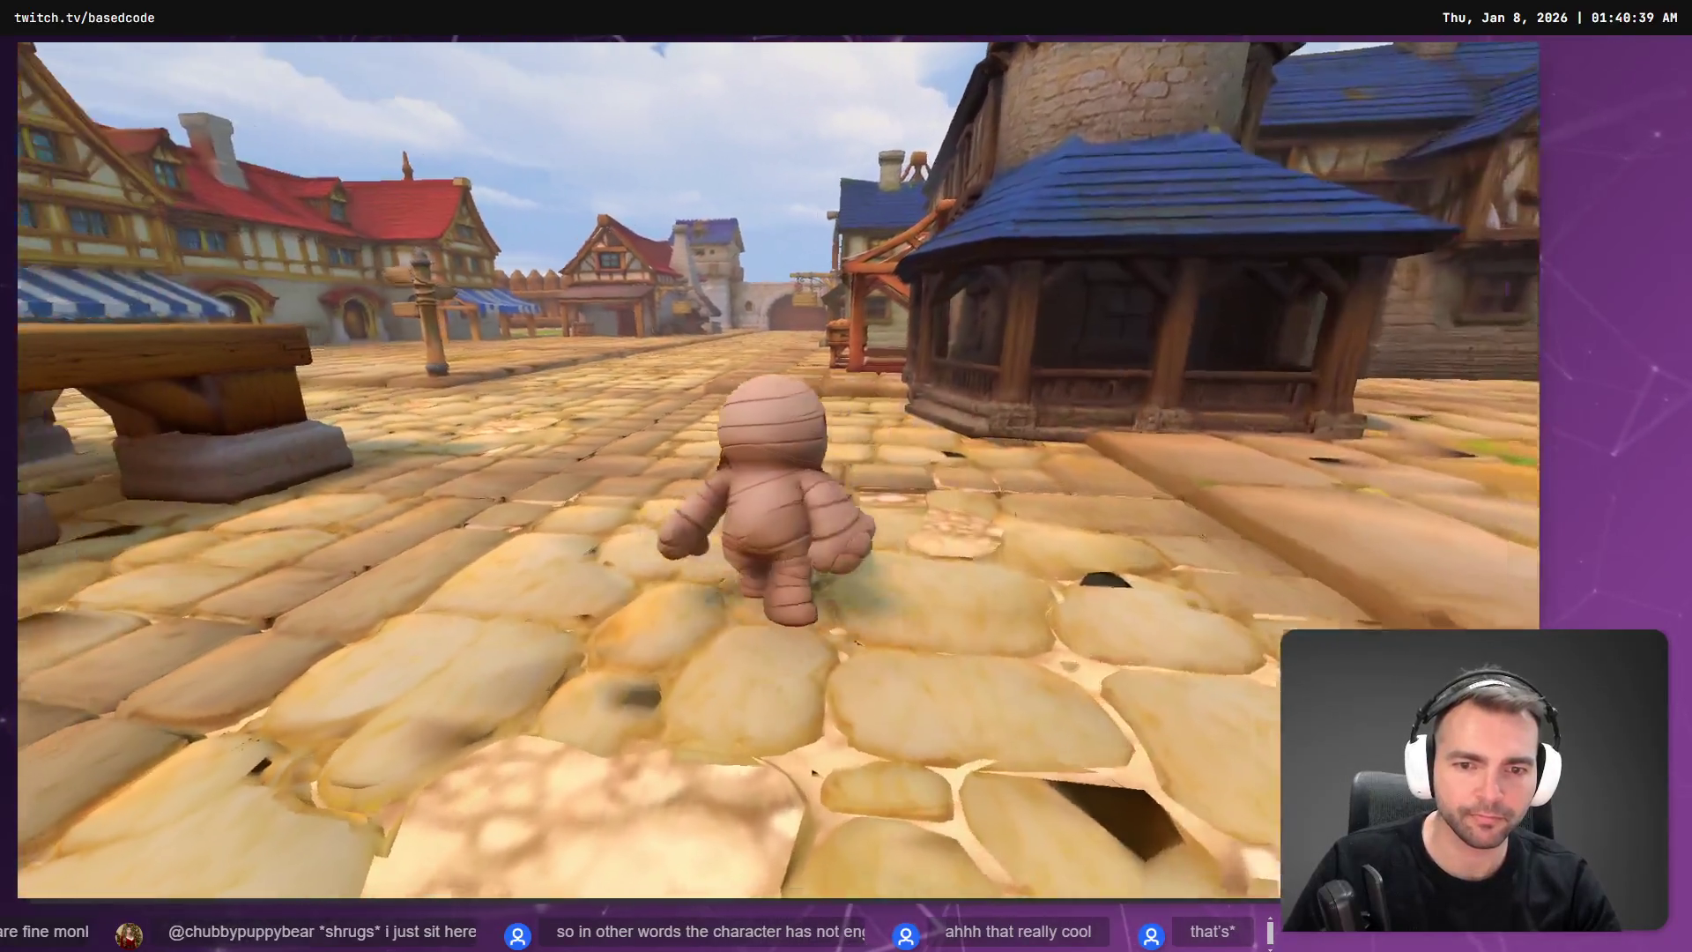
pyautogui.press('F8')
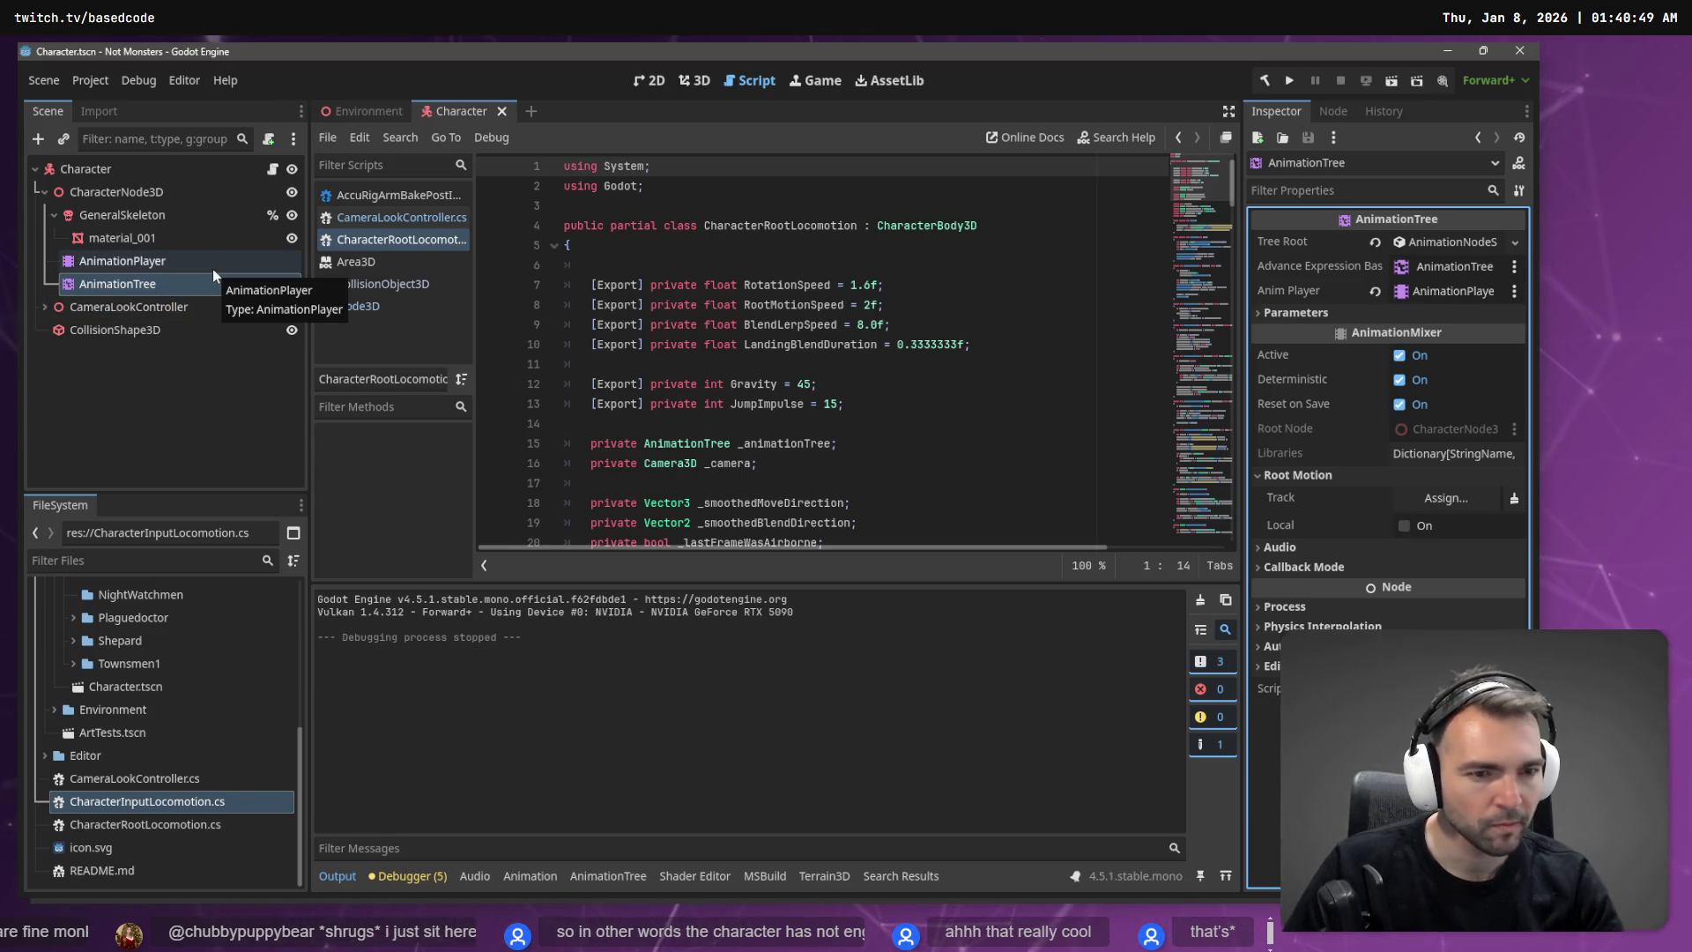
# Step: Look over material_001 and AnimationPlayer, then return to the AnimationTree state machine
pyautogui.click(135, 283)
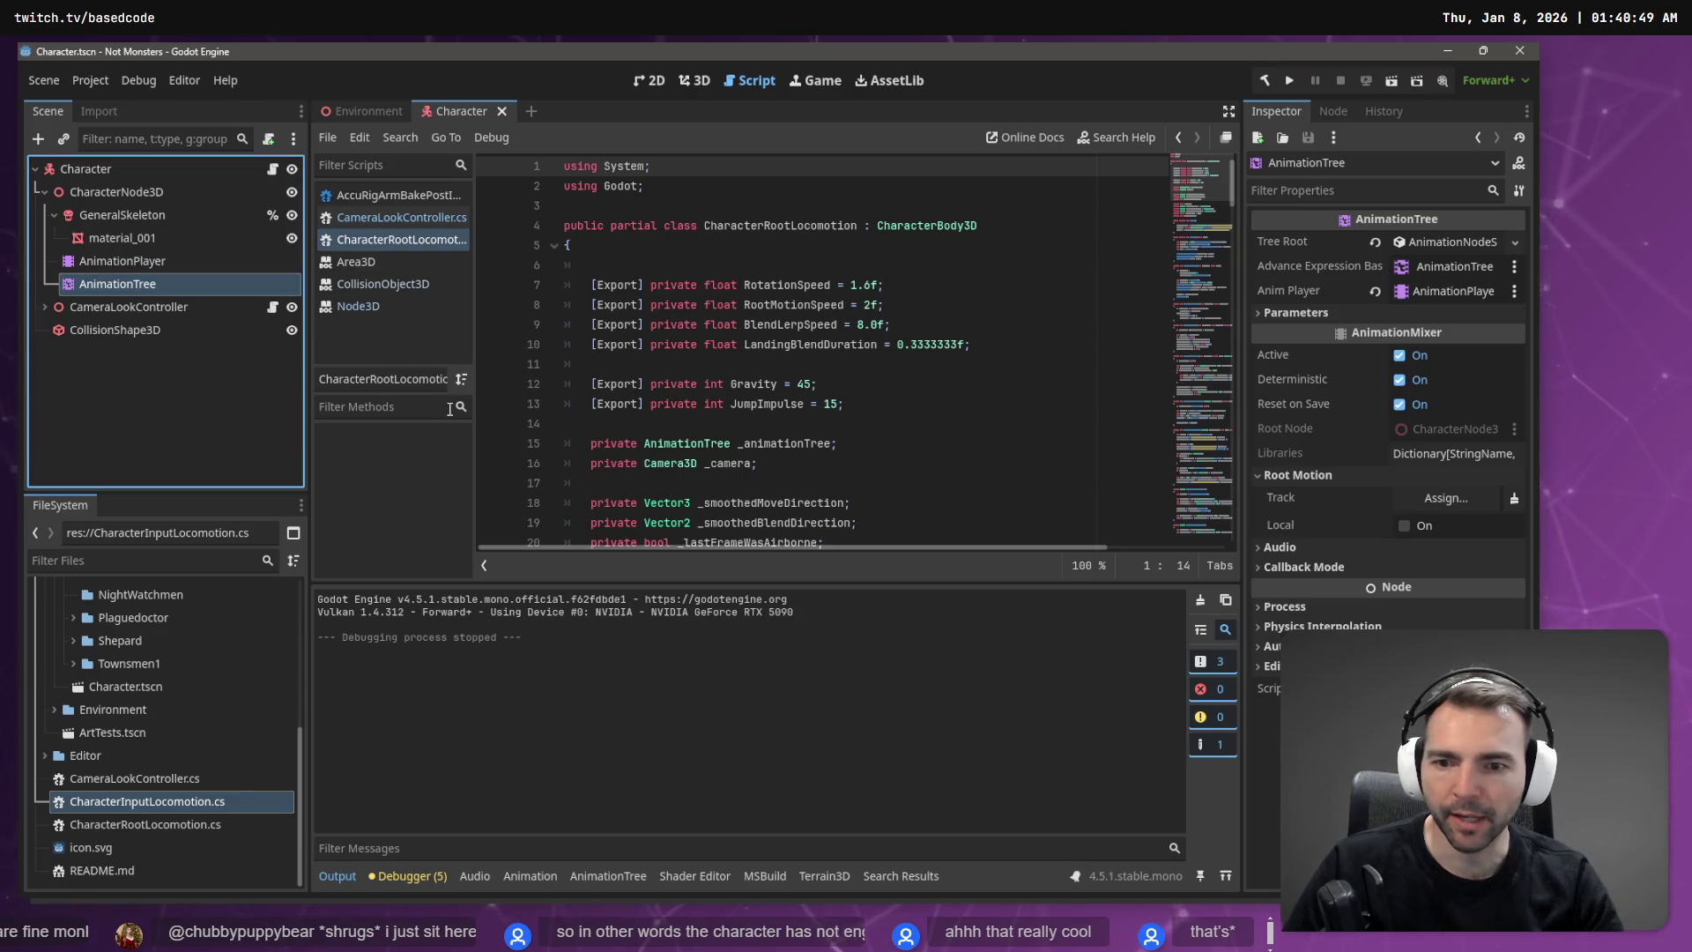
pyautogui.click(150, 241)
pyautogui.click(141, 261)
pyautogui.click(135, 283)
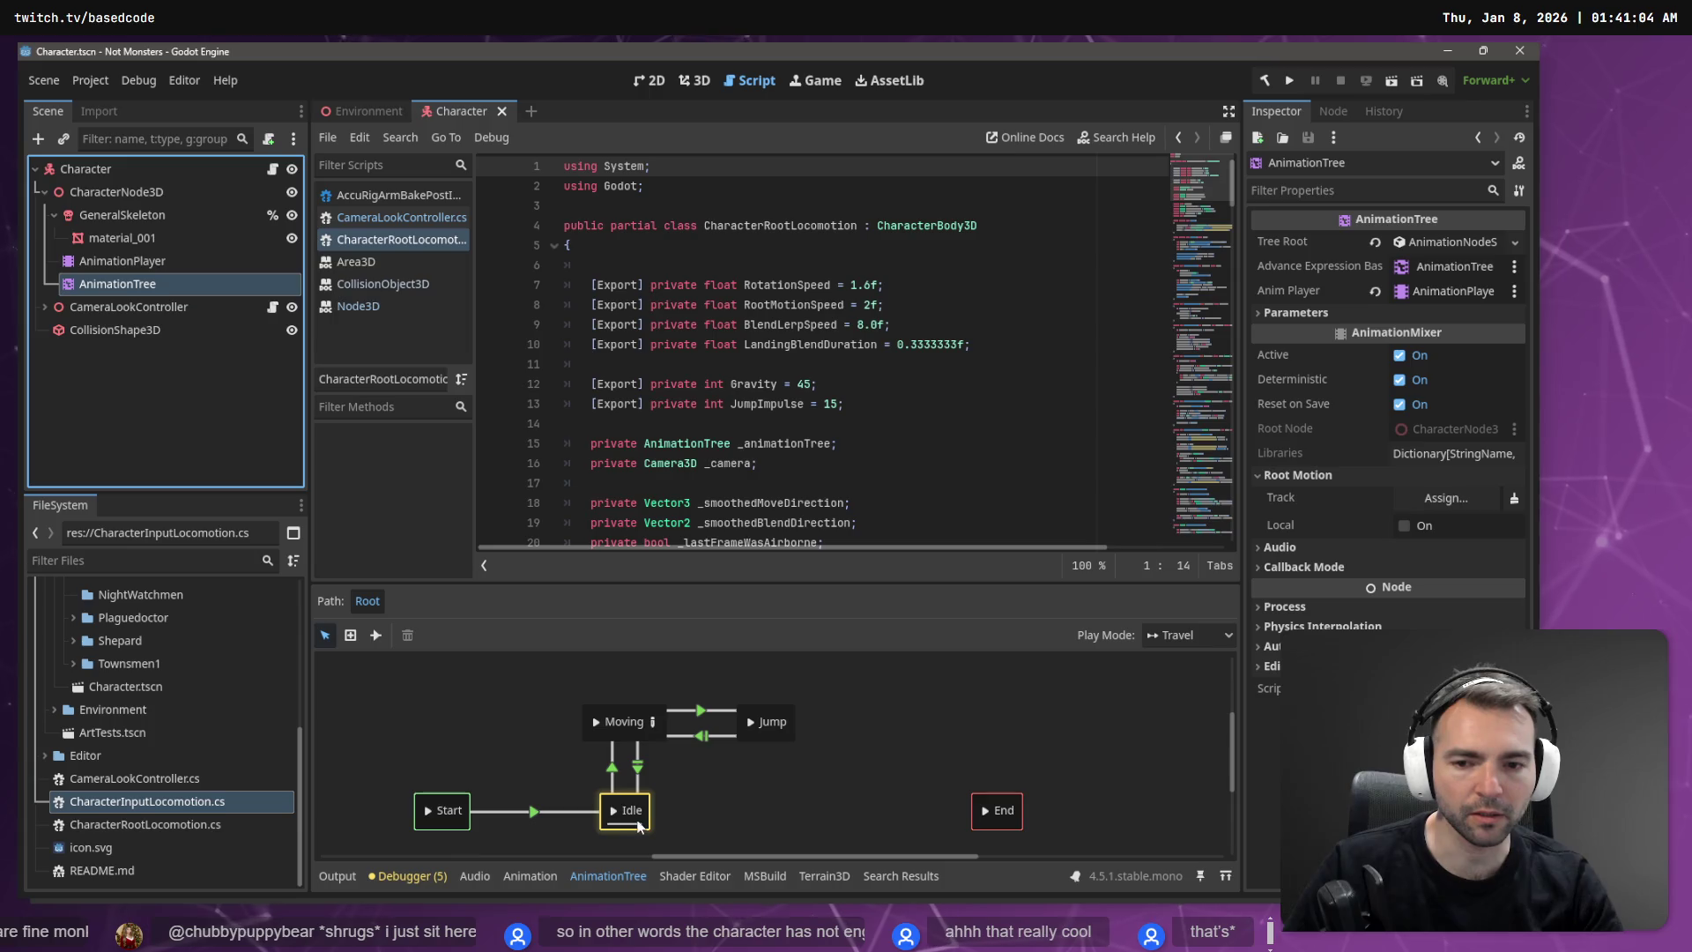
# Step: Show the character in the 3D view, keeping AnimationPlayer as the tree's Anim Player
pyautogui.click(694, 80)
pyautogui.moveTo(808, 475)
pyautogui.mouseDown()
pyautogui.moveTo(749, 481)
pyautogui.moveTo(1061, 446)
pyautogui.mouseUp()
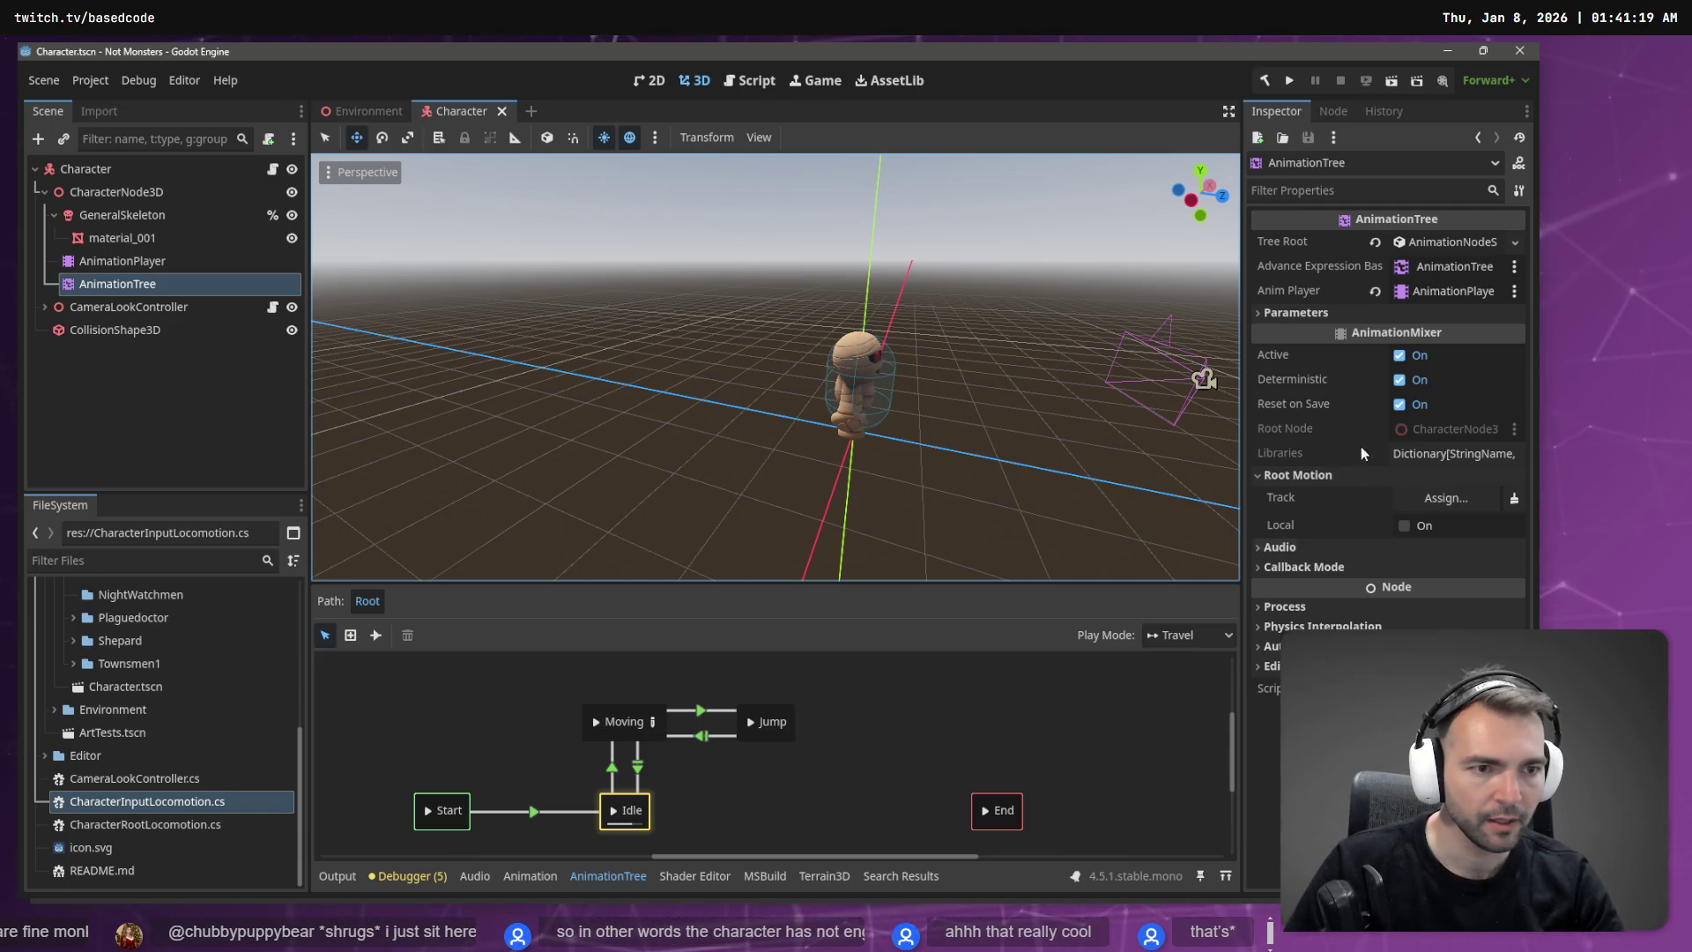
pyautogui.click(1456, 291)
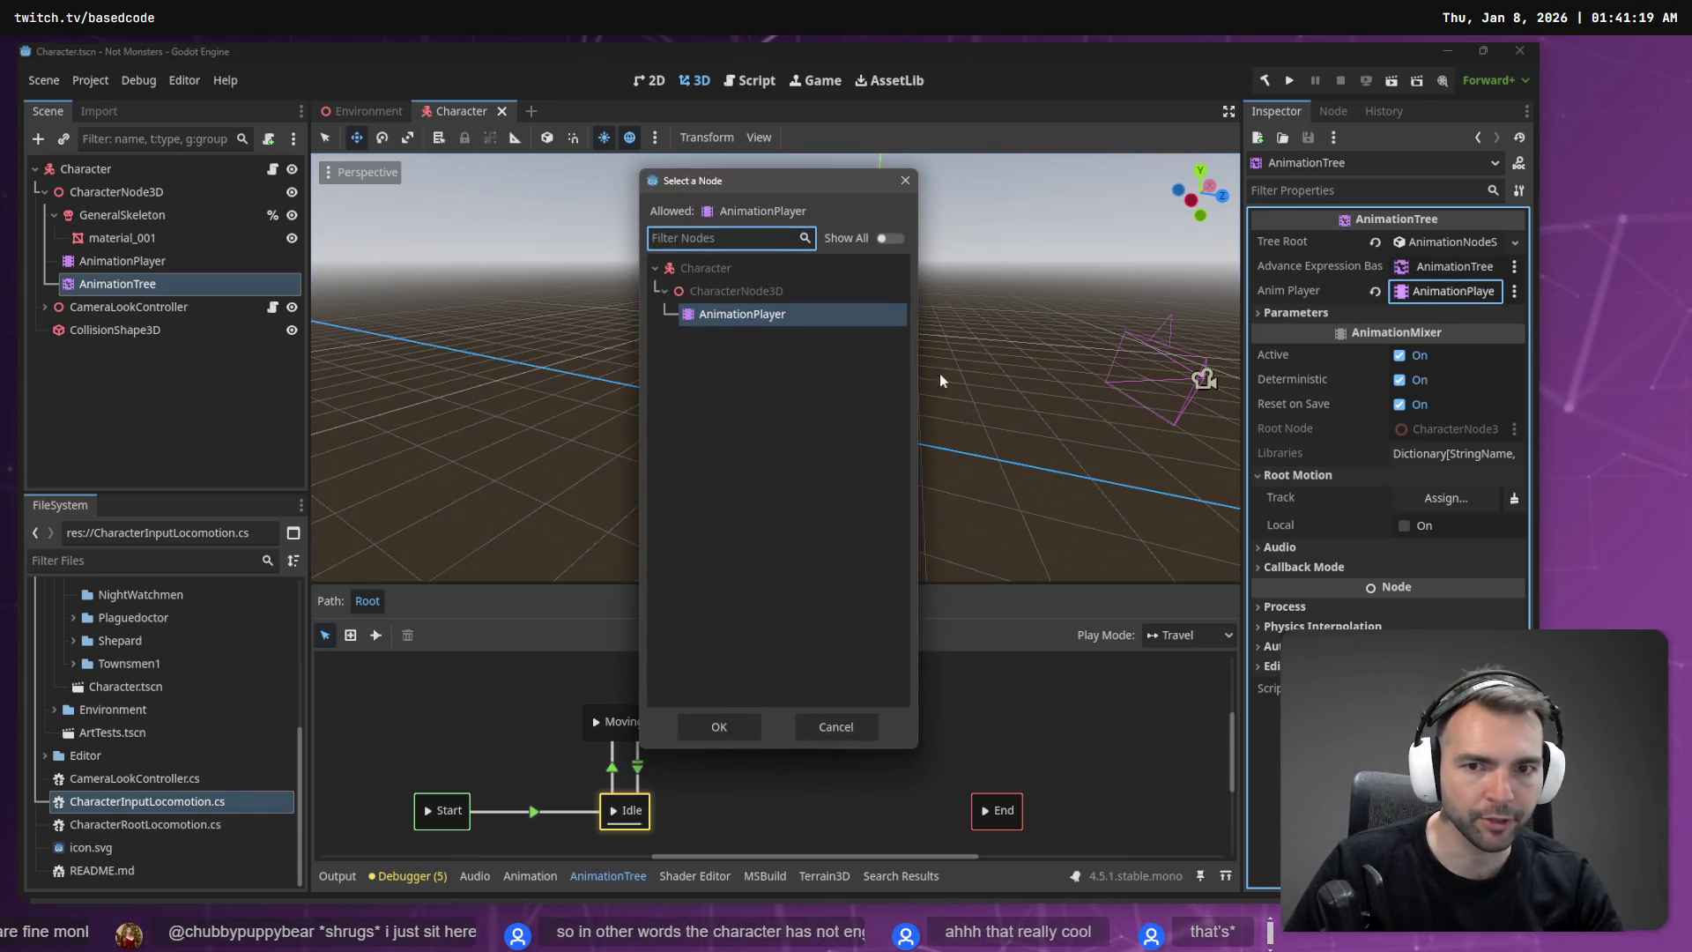
pyautogui.press('Escape')
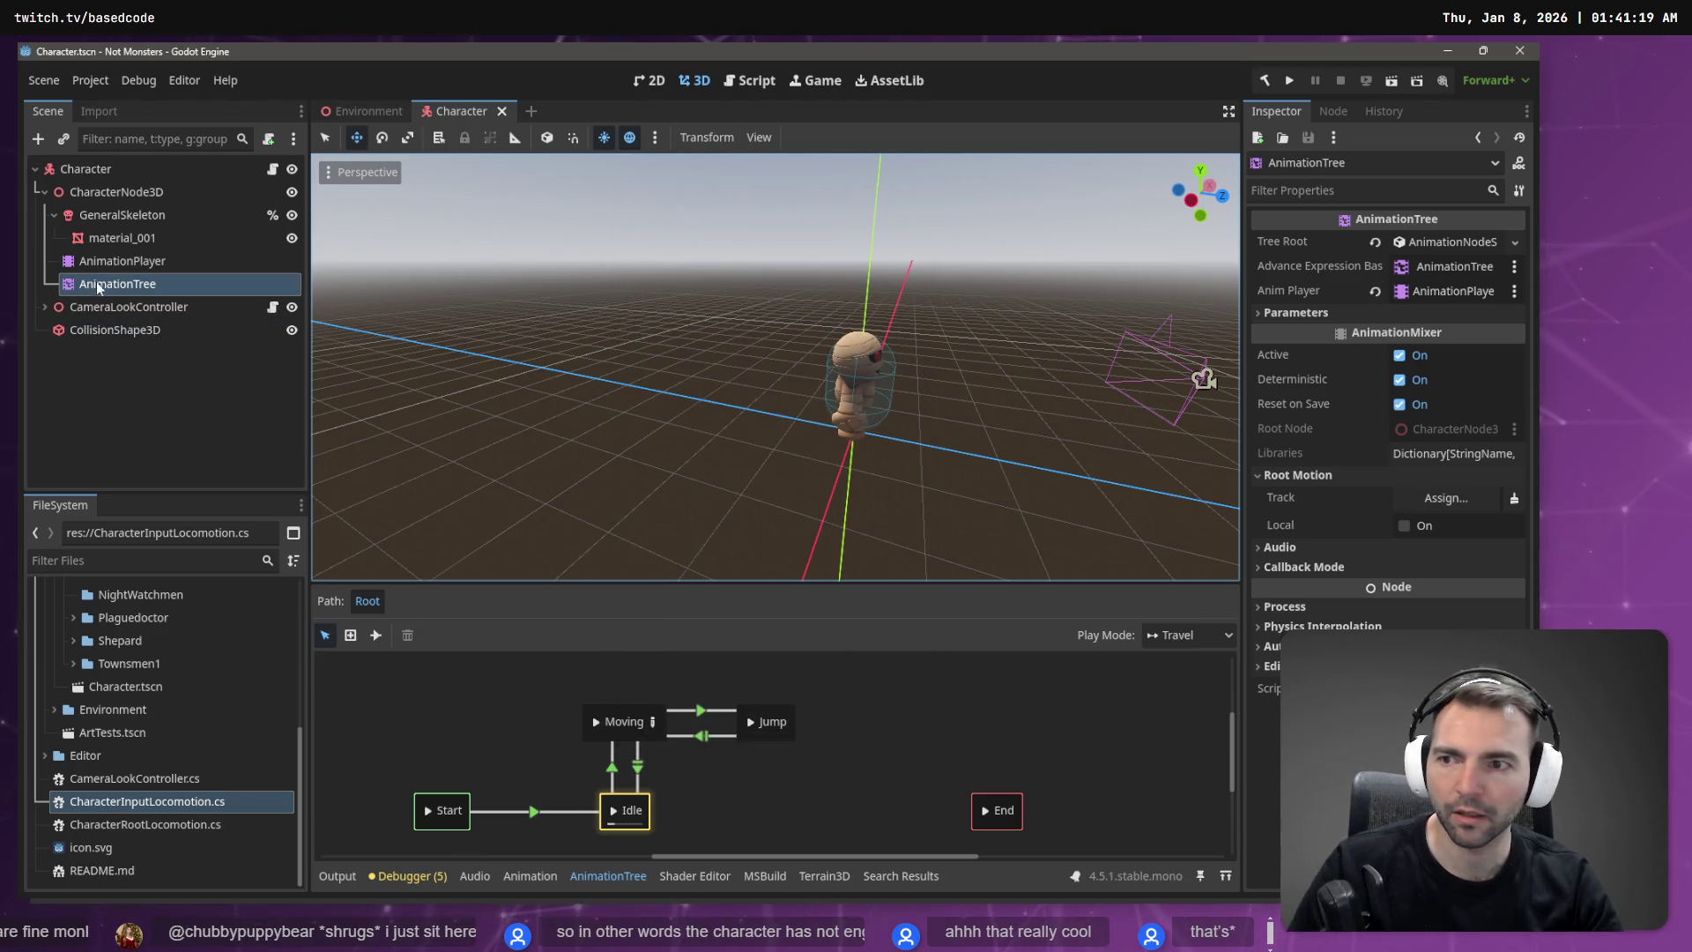
# Step: Expand the Tree Root state machine settings, leaving the type at Root
pyautogui.click(1478, 240)
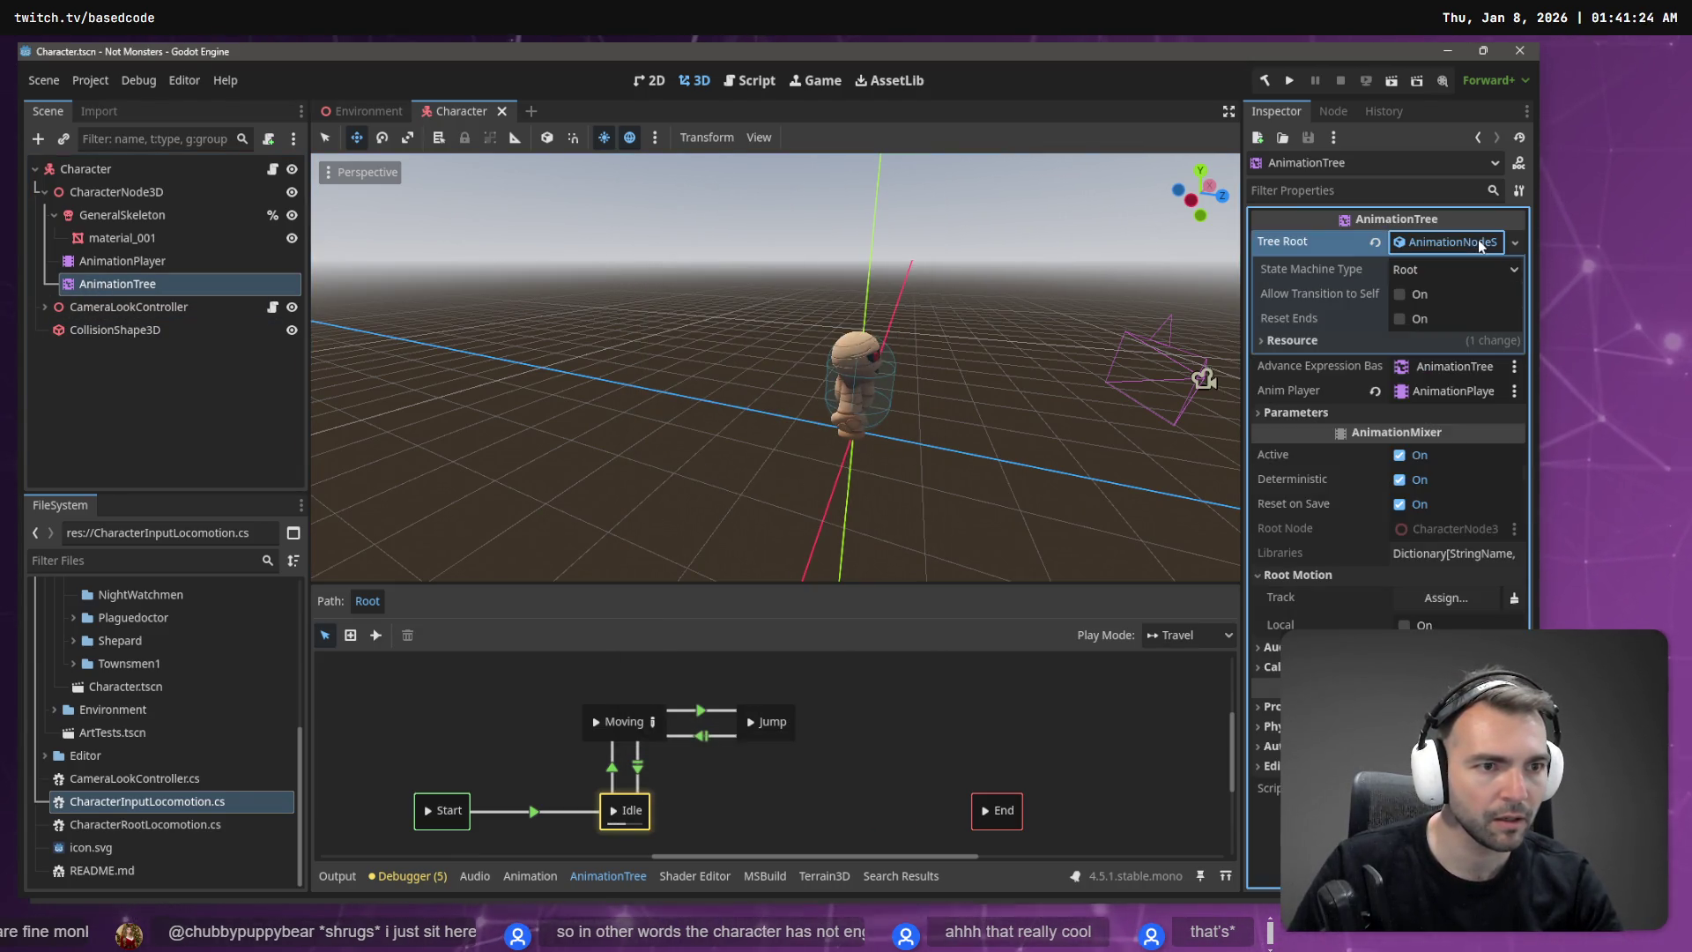
pyautogui.click(1289, 340)
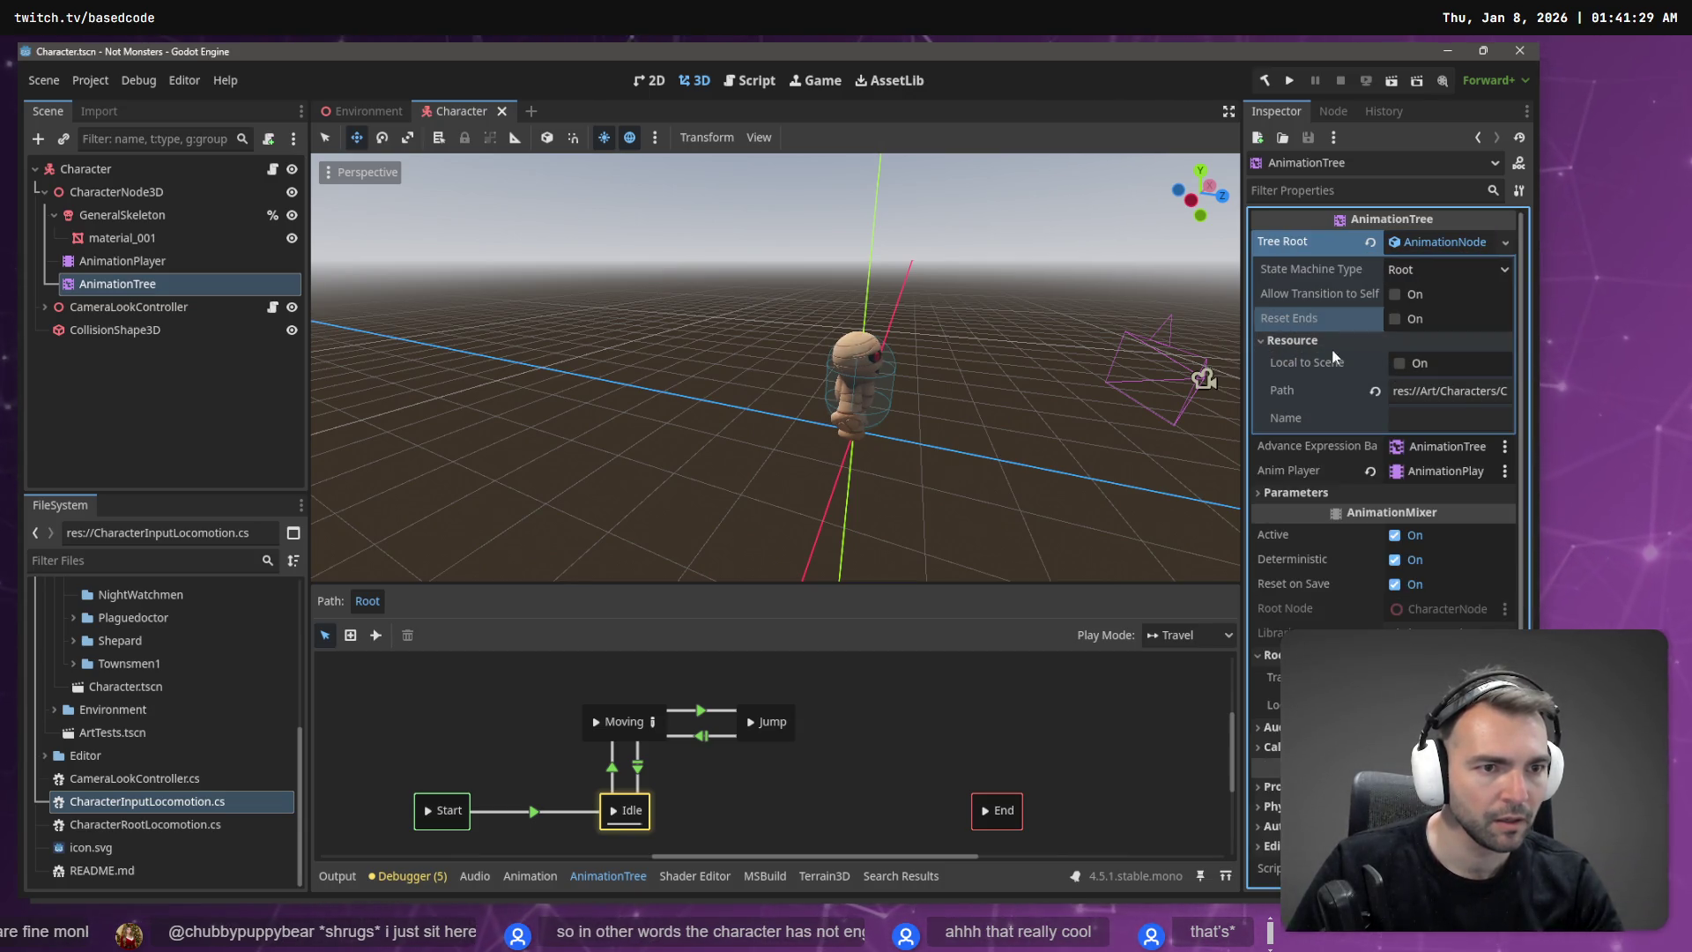
pyautogui.click(1452, 270)
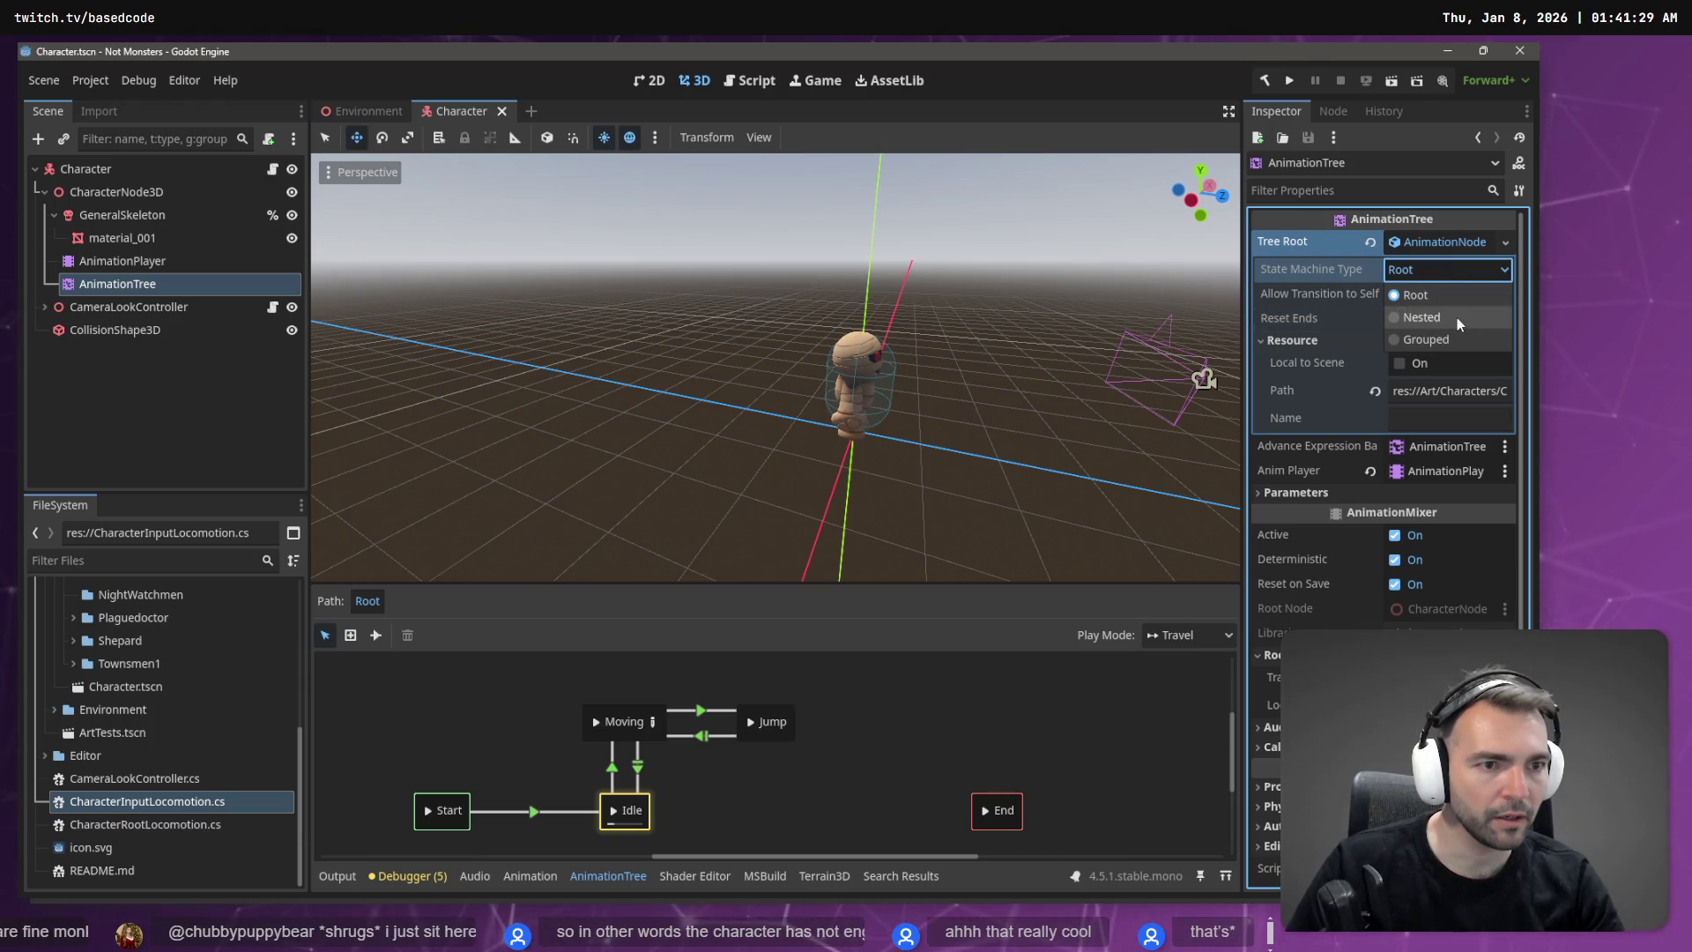
pyautogui.click(1348, 296)
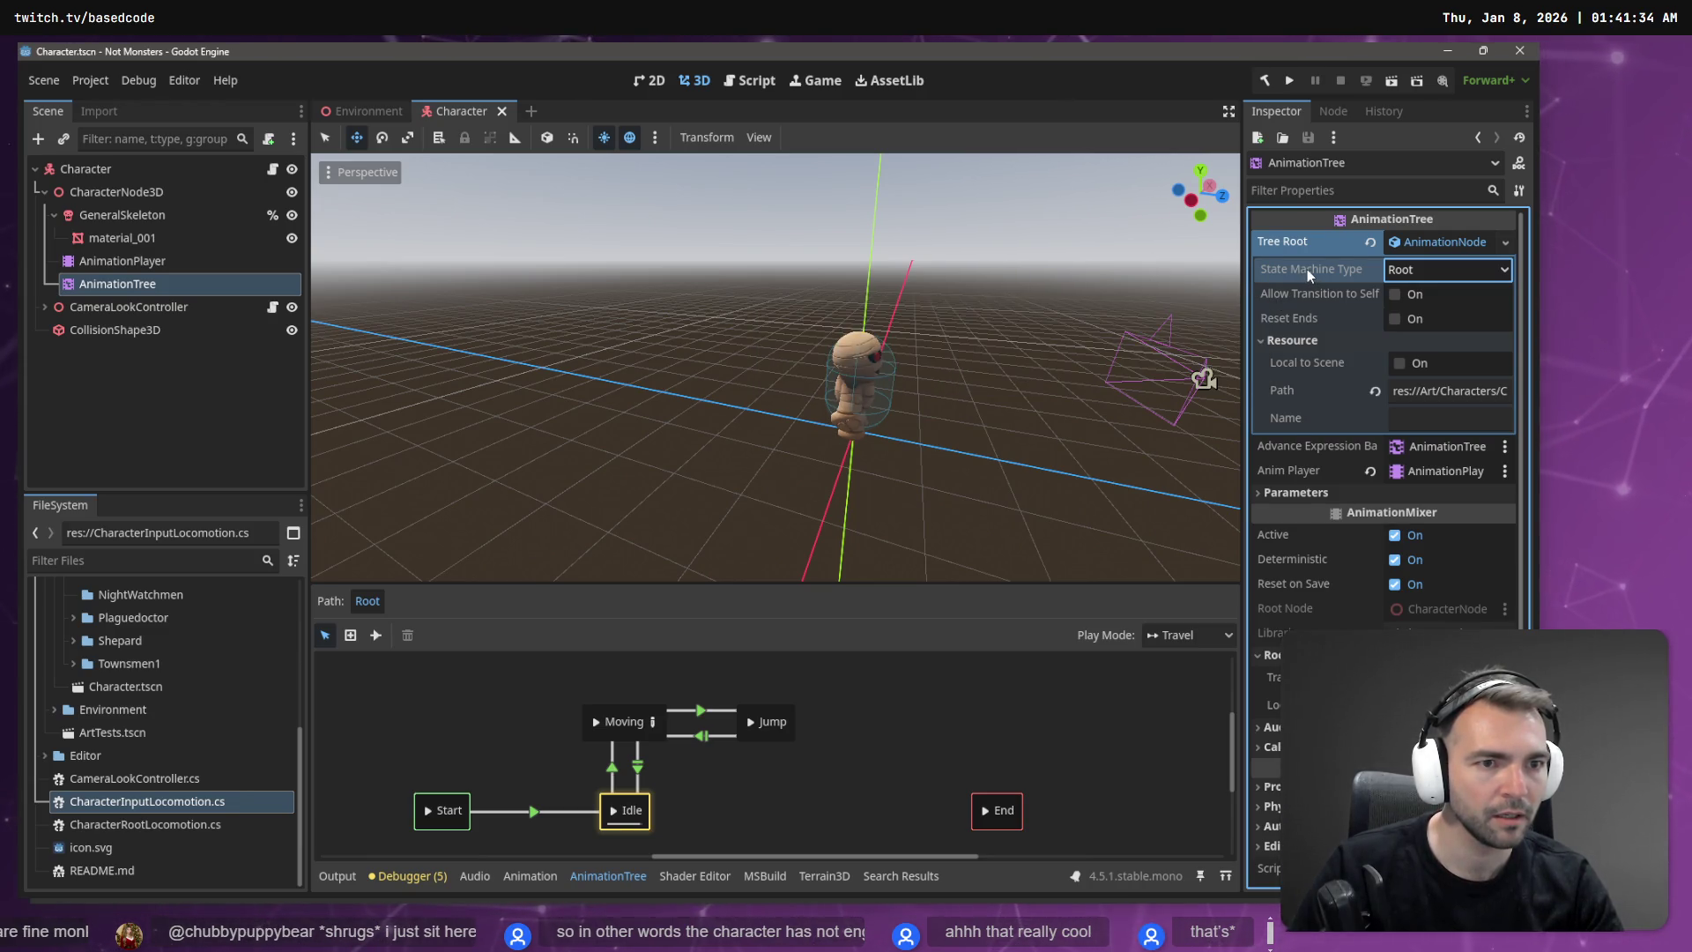
pyautogui.moveTo(1309, 272)
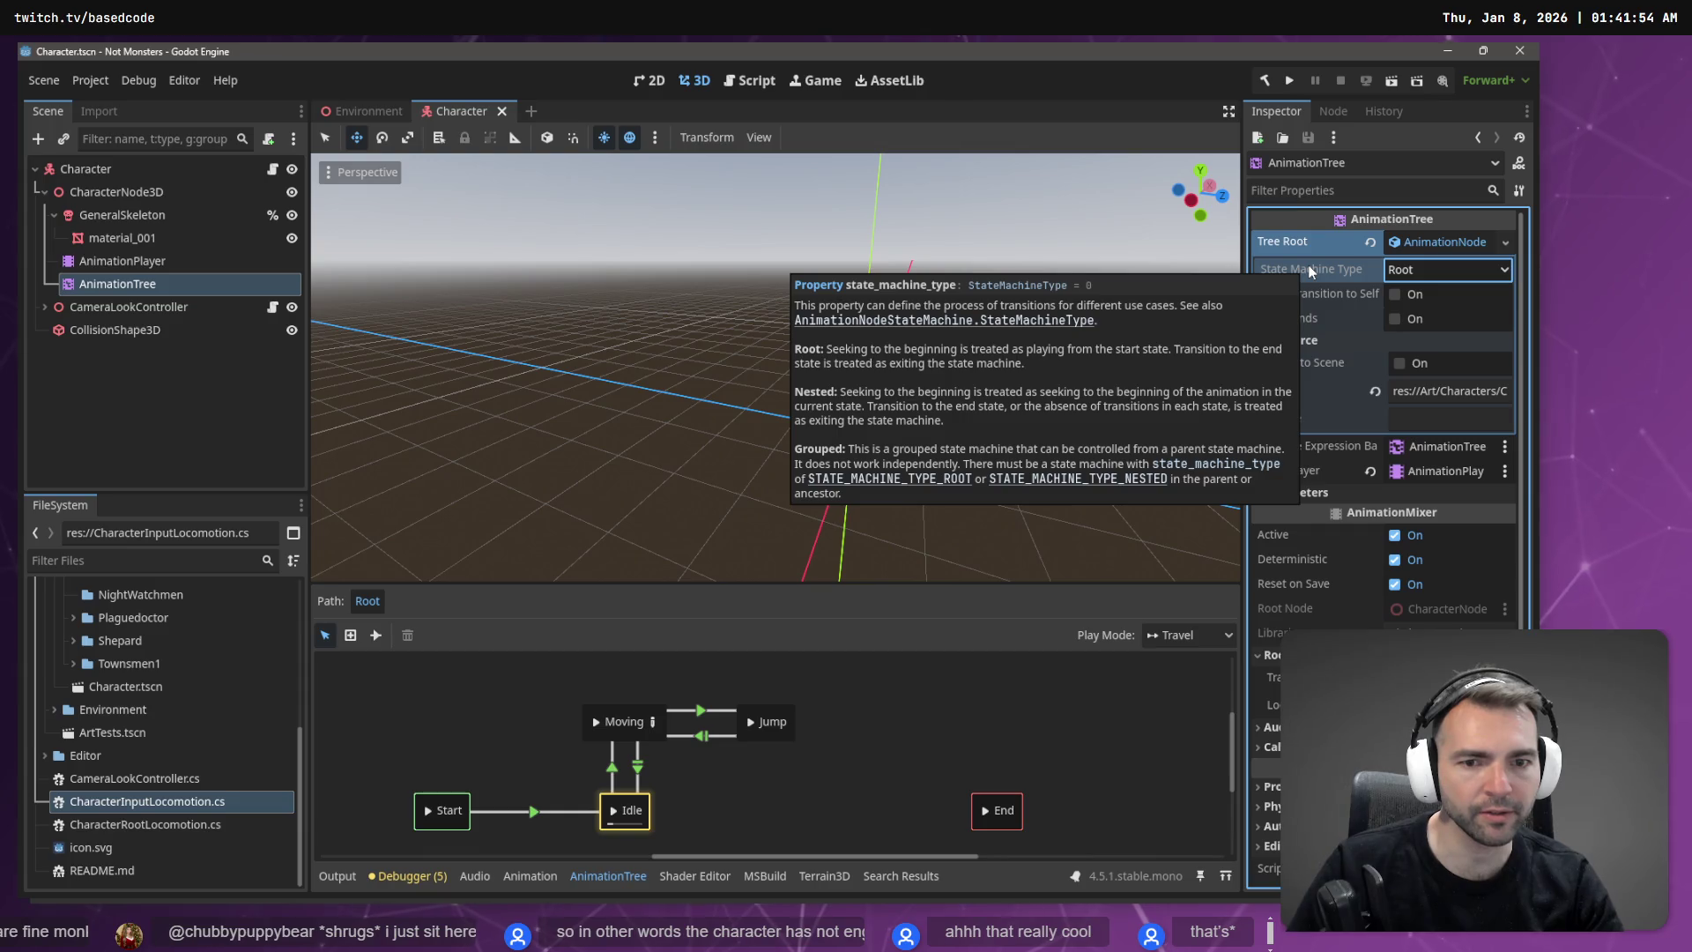
# Step: Try Nested type, preview Moving, revert to Root, and open Moving's blend space
pyautogui.click(1401, 267)
pyautogui.click(1414, 309)
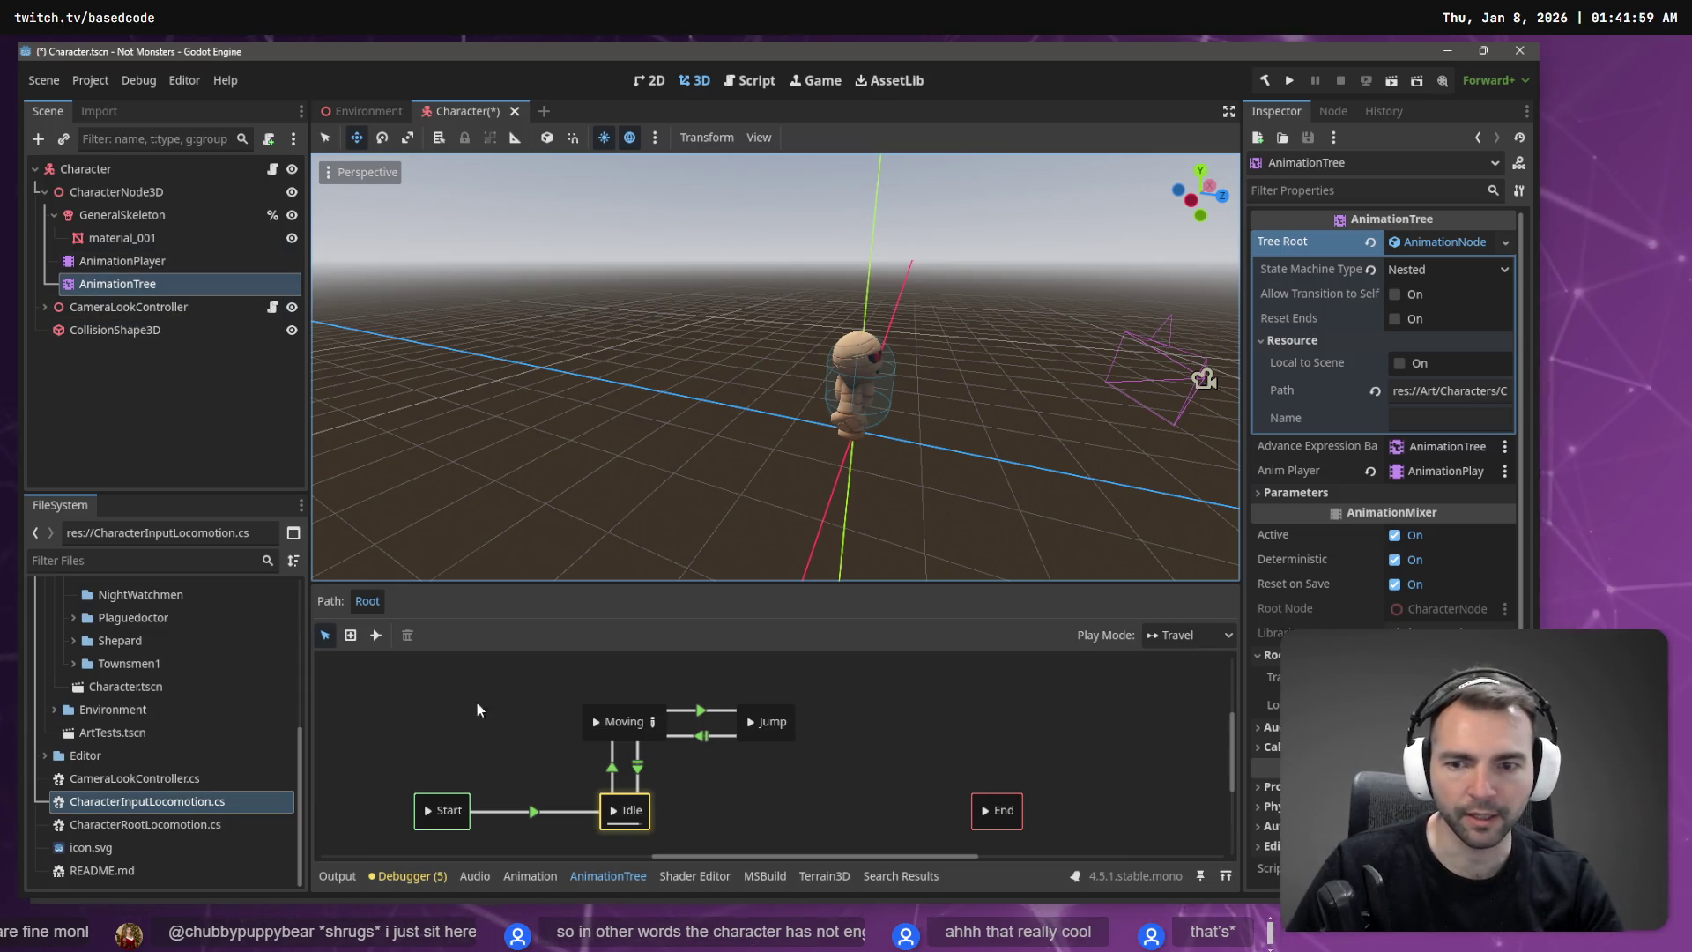
pyautogui.click(599, 724)
pyautogui.click(599, 723)
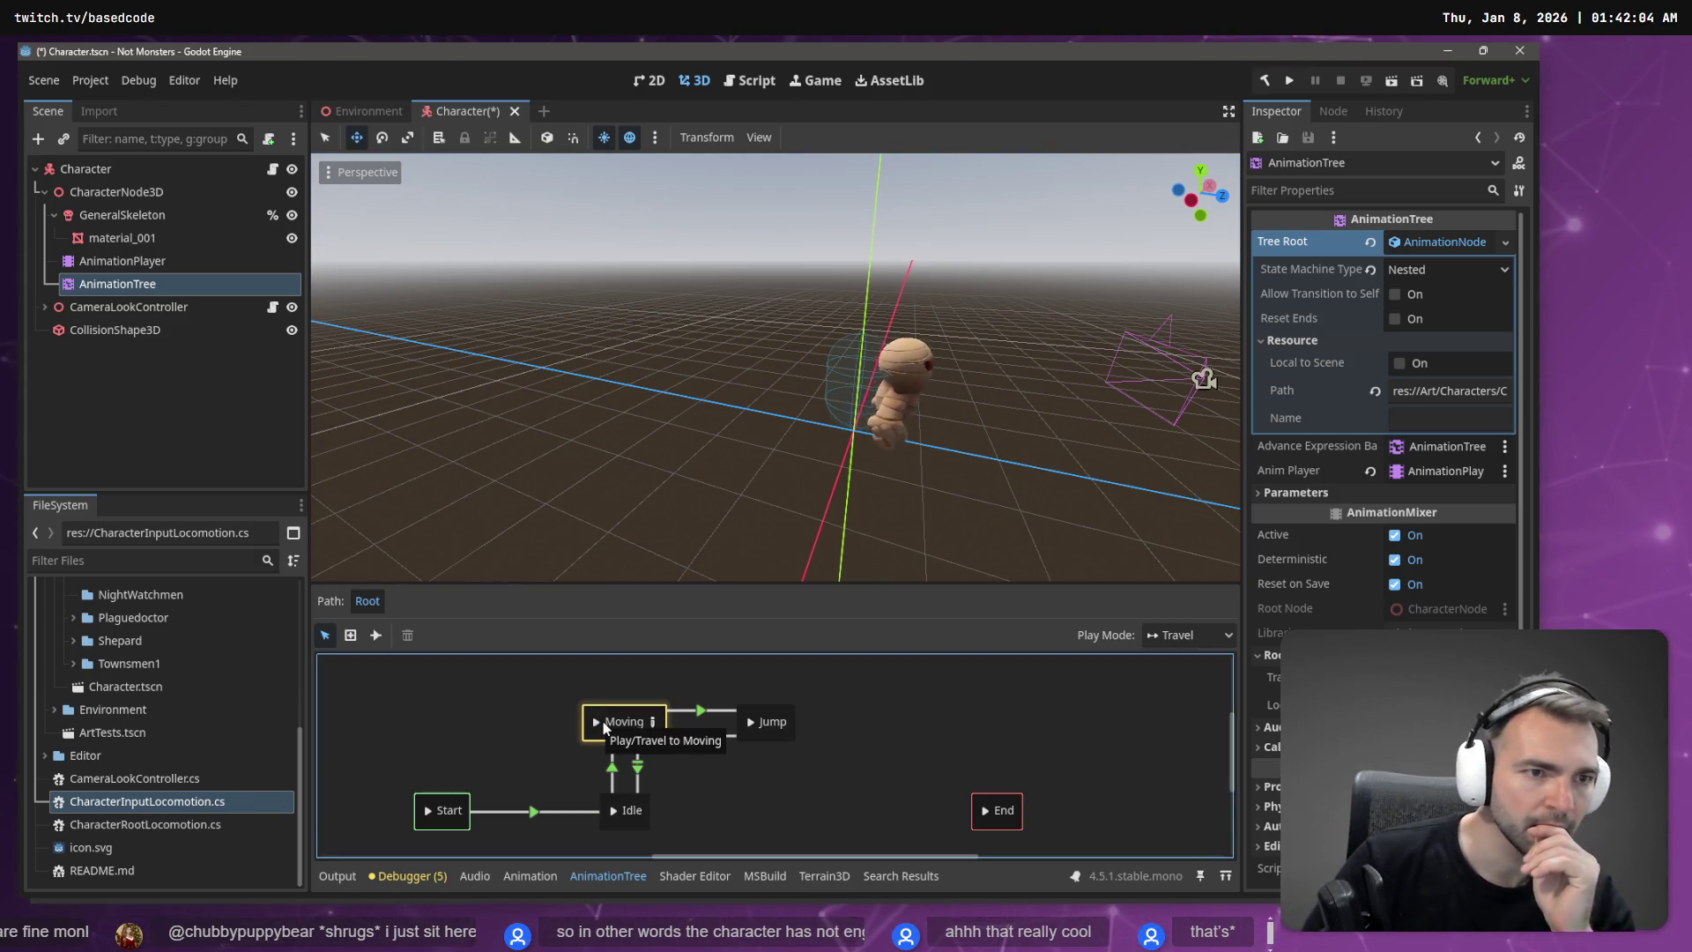
pyautogui.hotkey('ctrl', 'z')
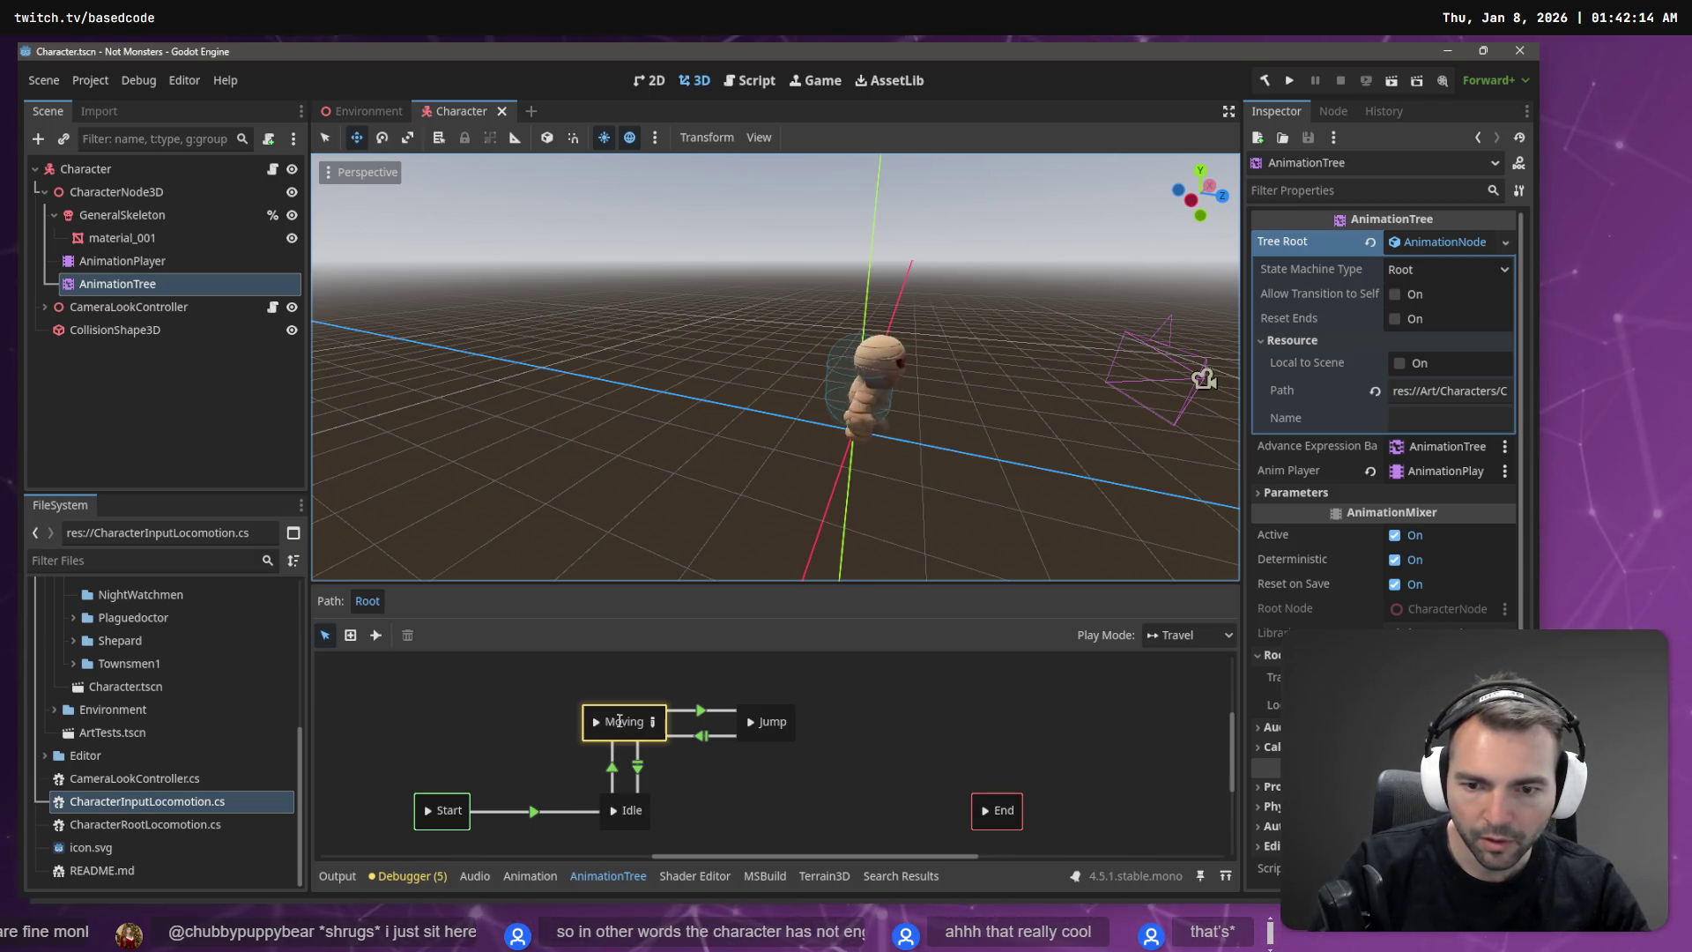
pyautogui.click(653, 722)
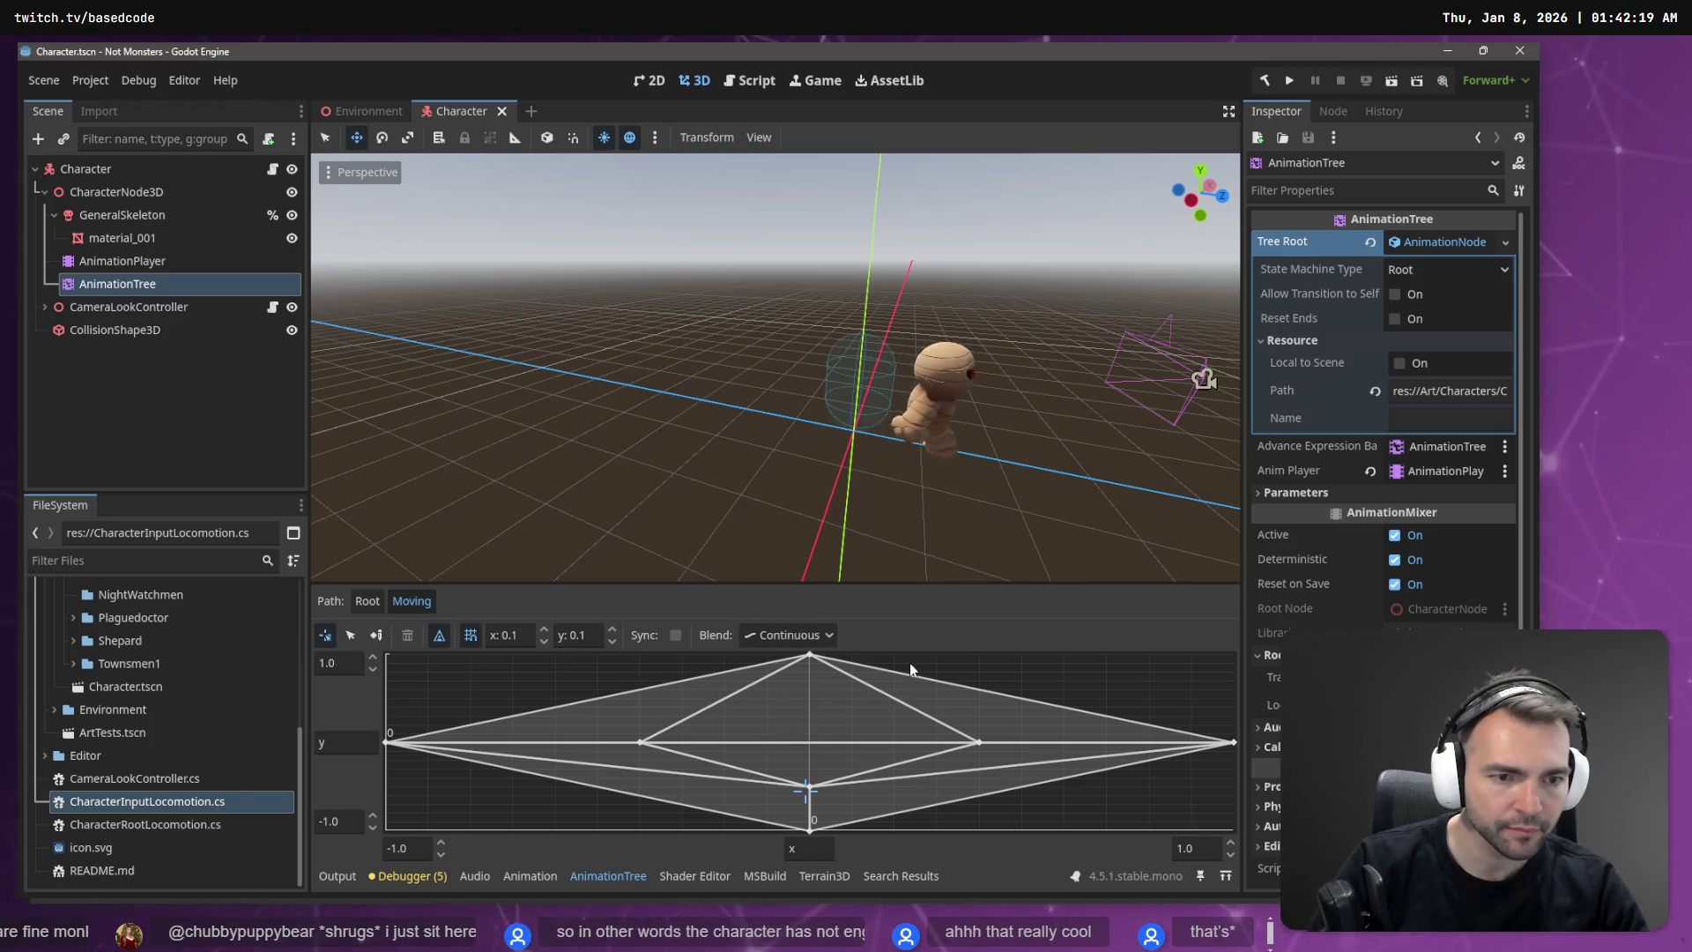
# Step: Expand the AnimationPlayer's Root Motion settings, toggle Local, then switch to the whiteboard
pyautogui.click(128, 220)
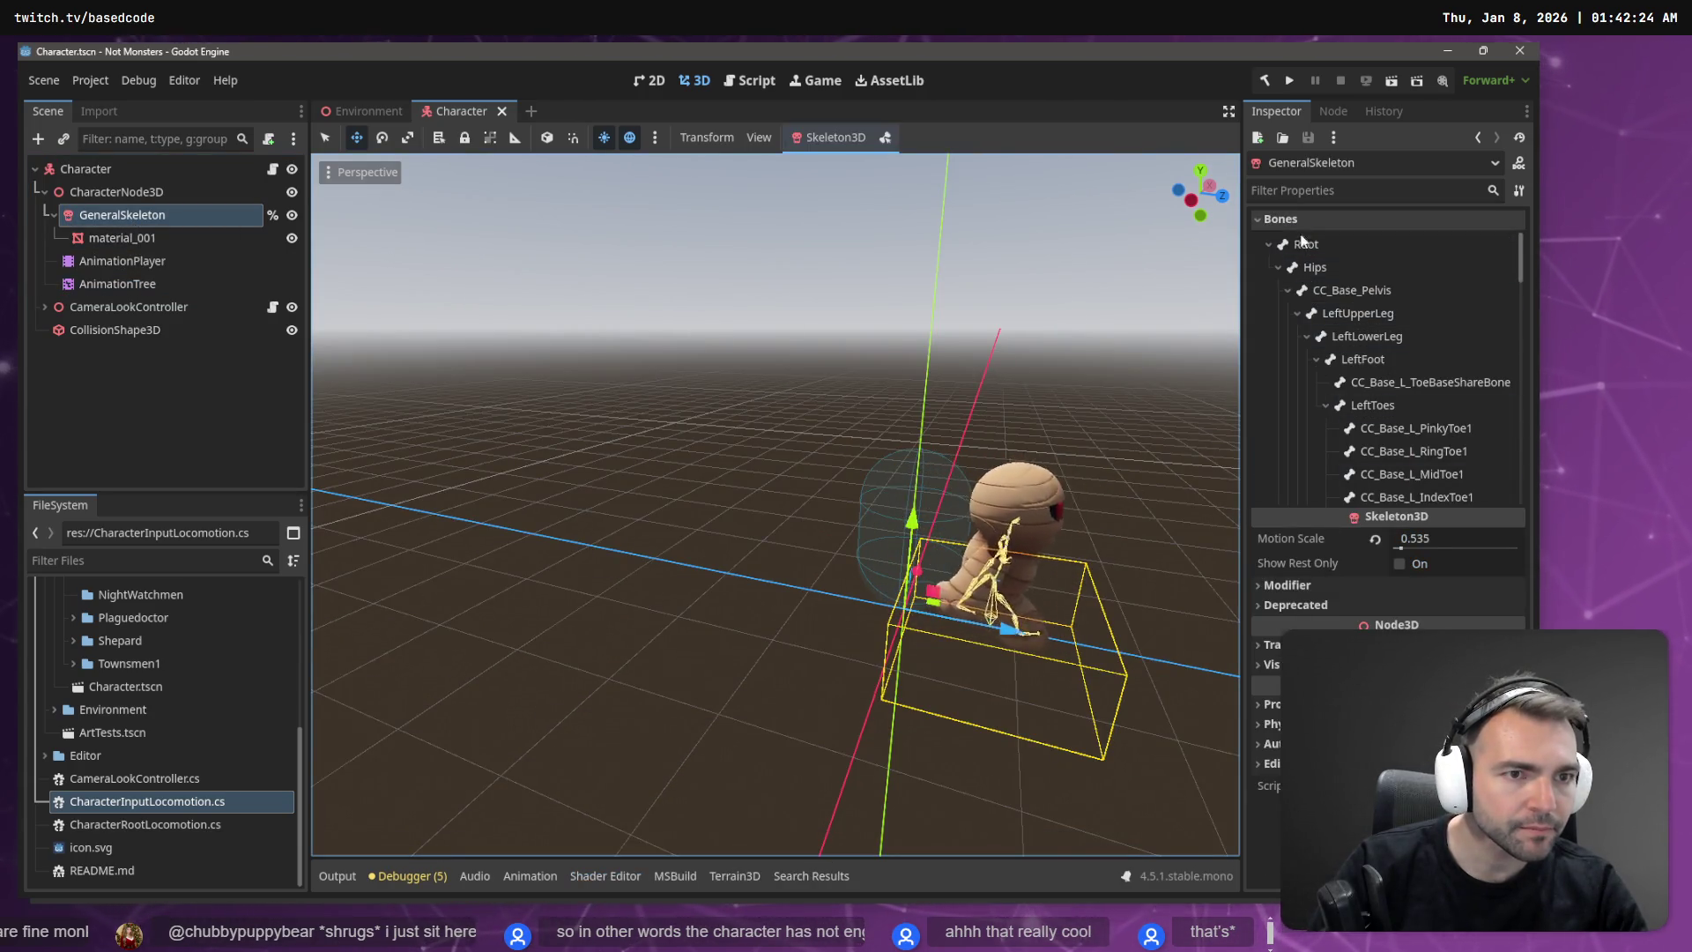
pyautogui.click(126, 260)
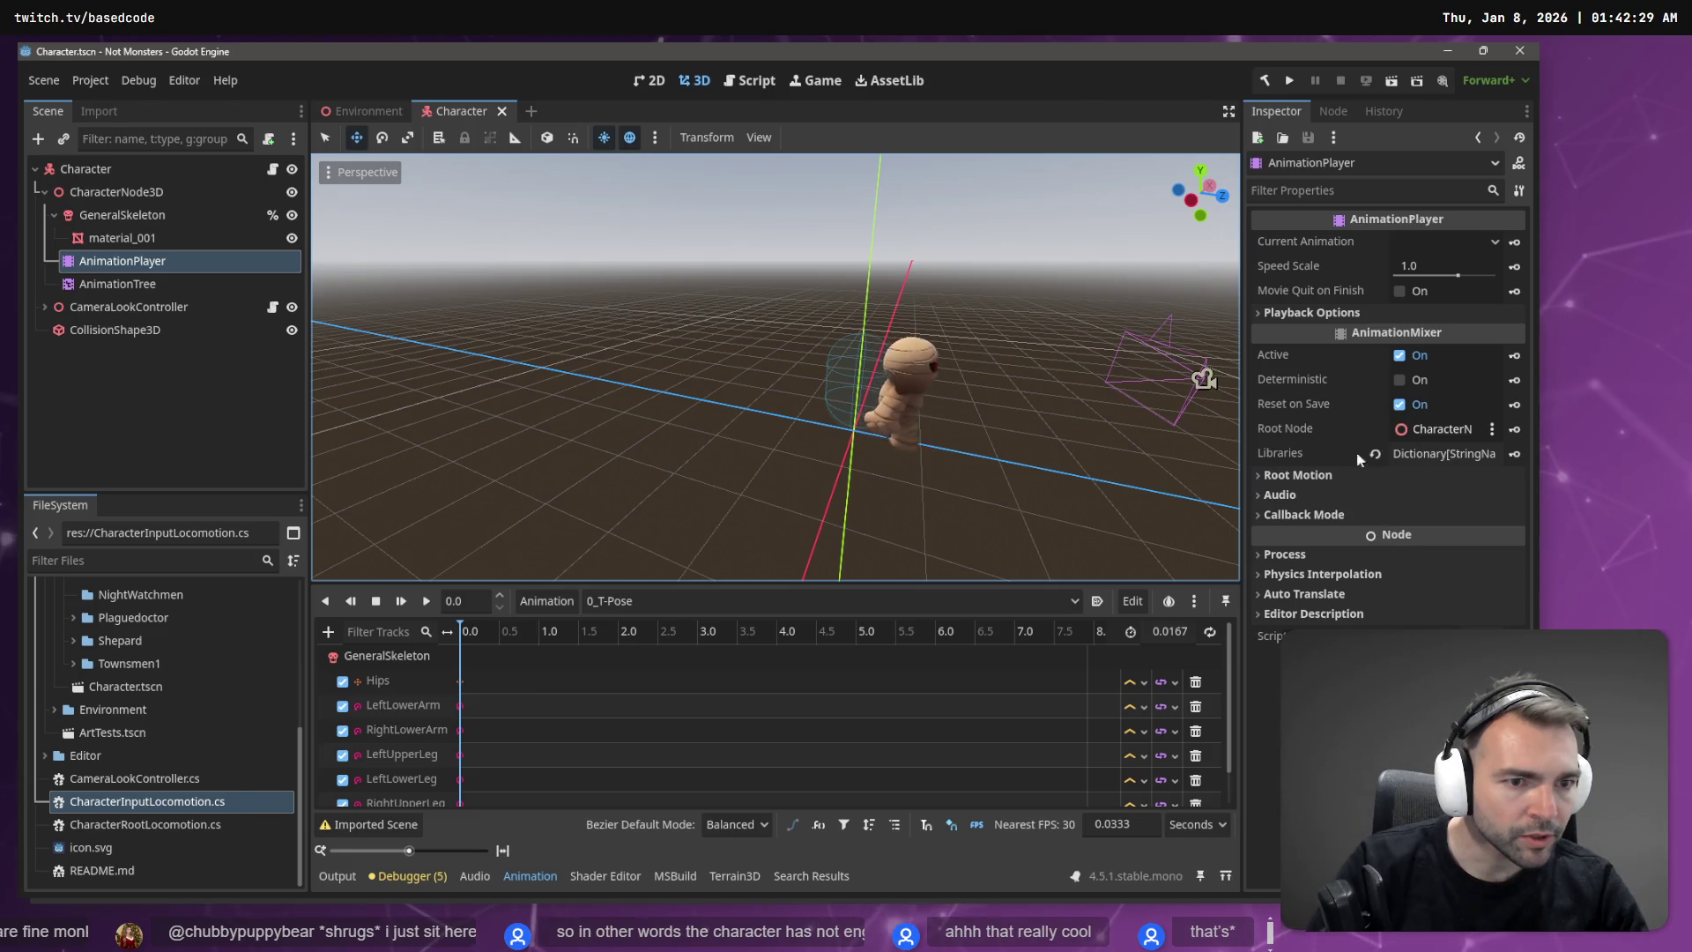
pyautogui.click(1310, 476)
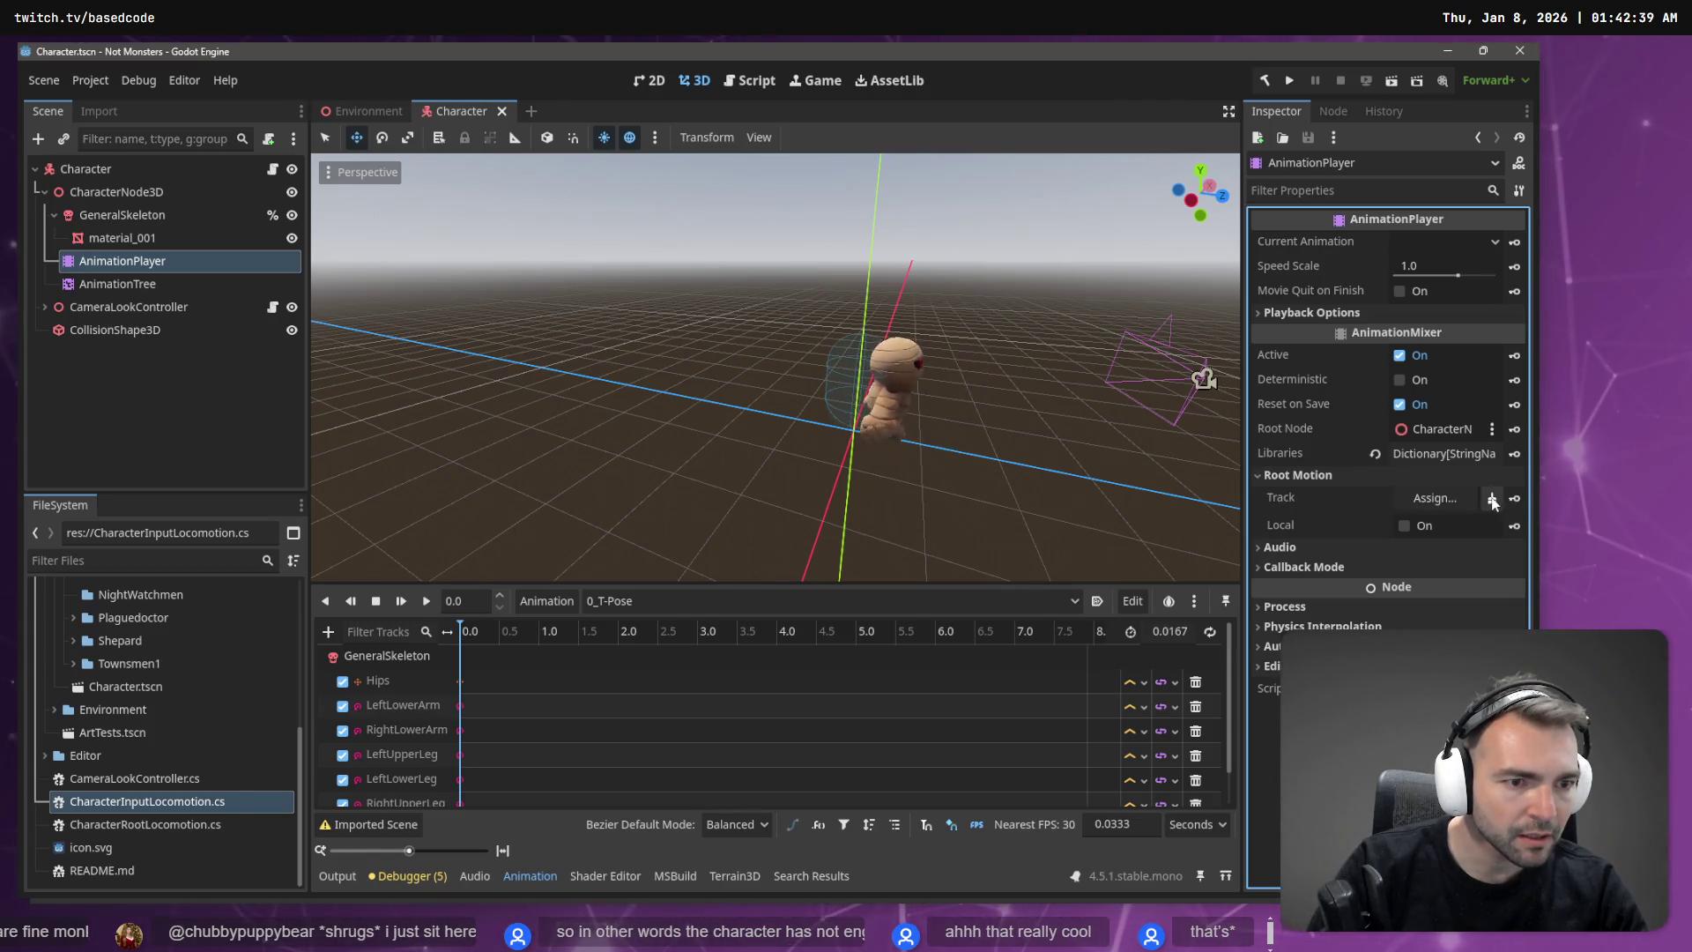
pyautogui.click(1405, 526)
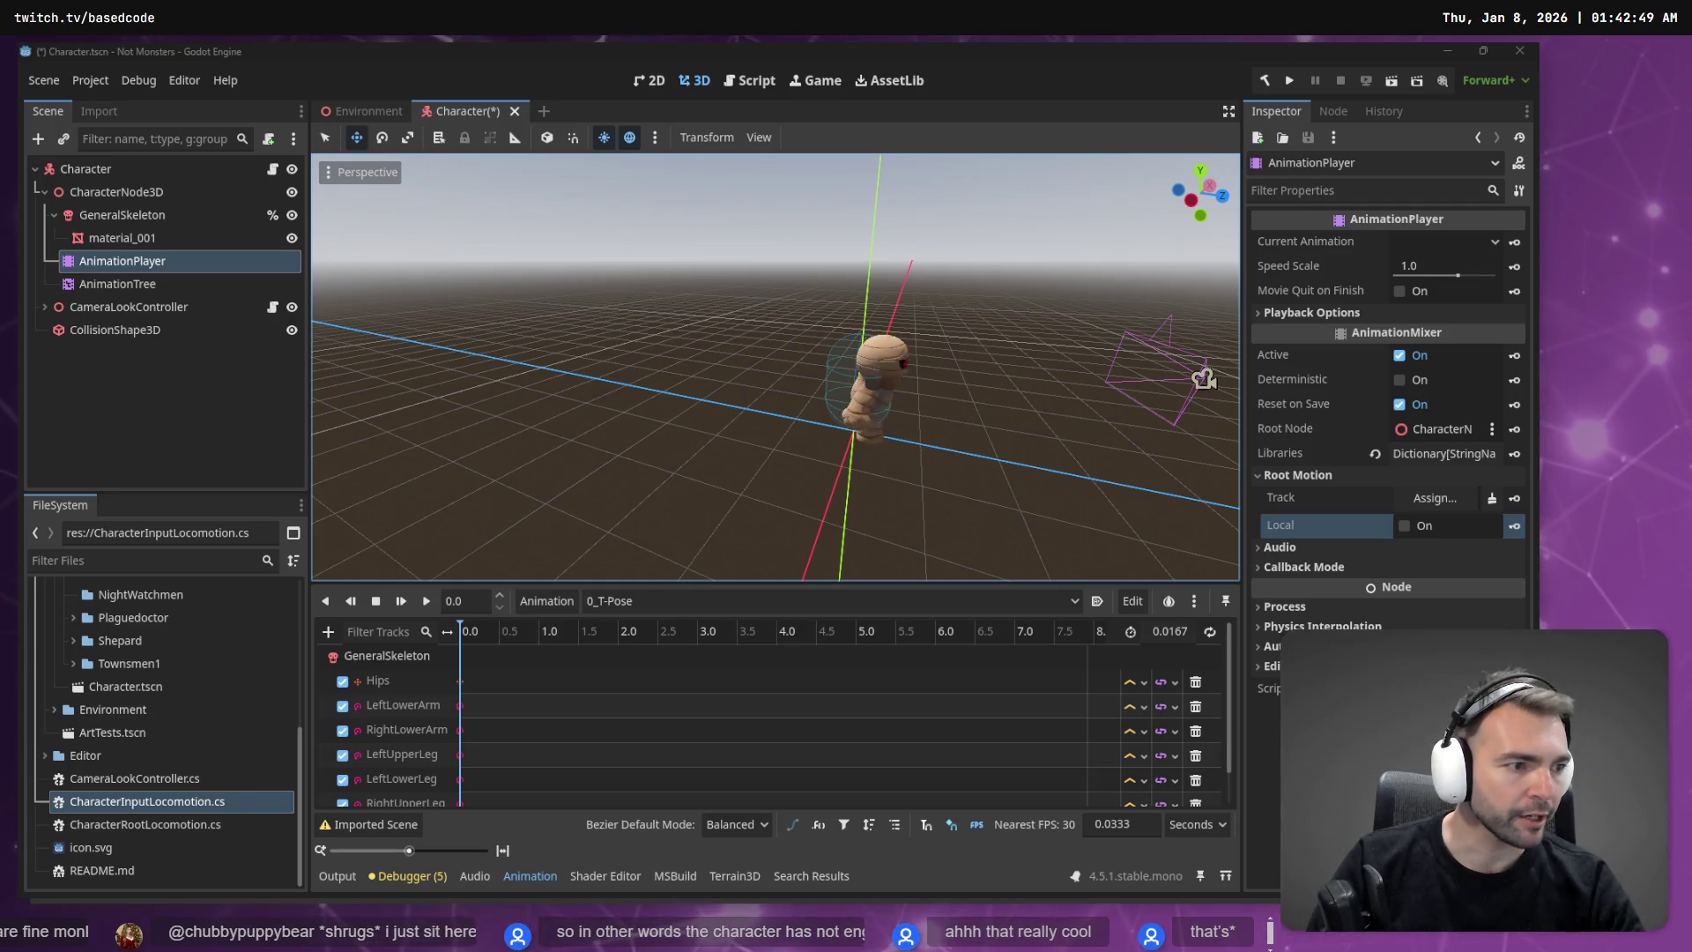
pyautogui.hotkey('alt', 'Tab')
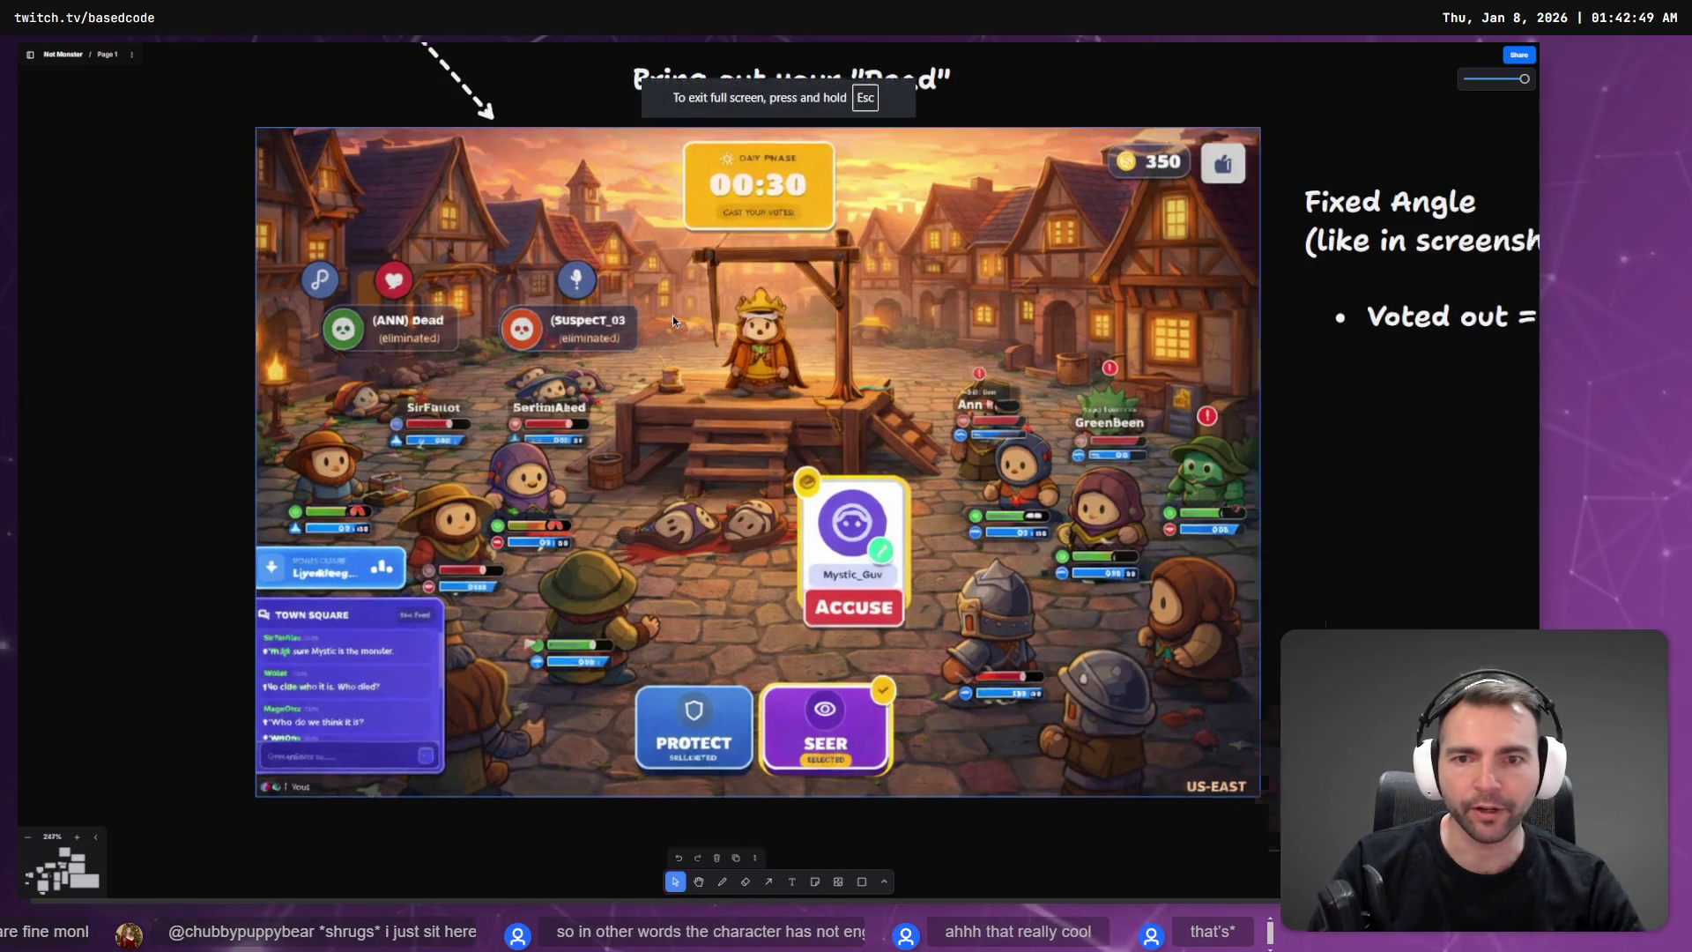
# Step: Scroll around the Not Monster board to locate the Animation resources frame
pyautogui.scroll(-5, 673, 316)
pyautogui.scroll(15, 645, 378)
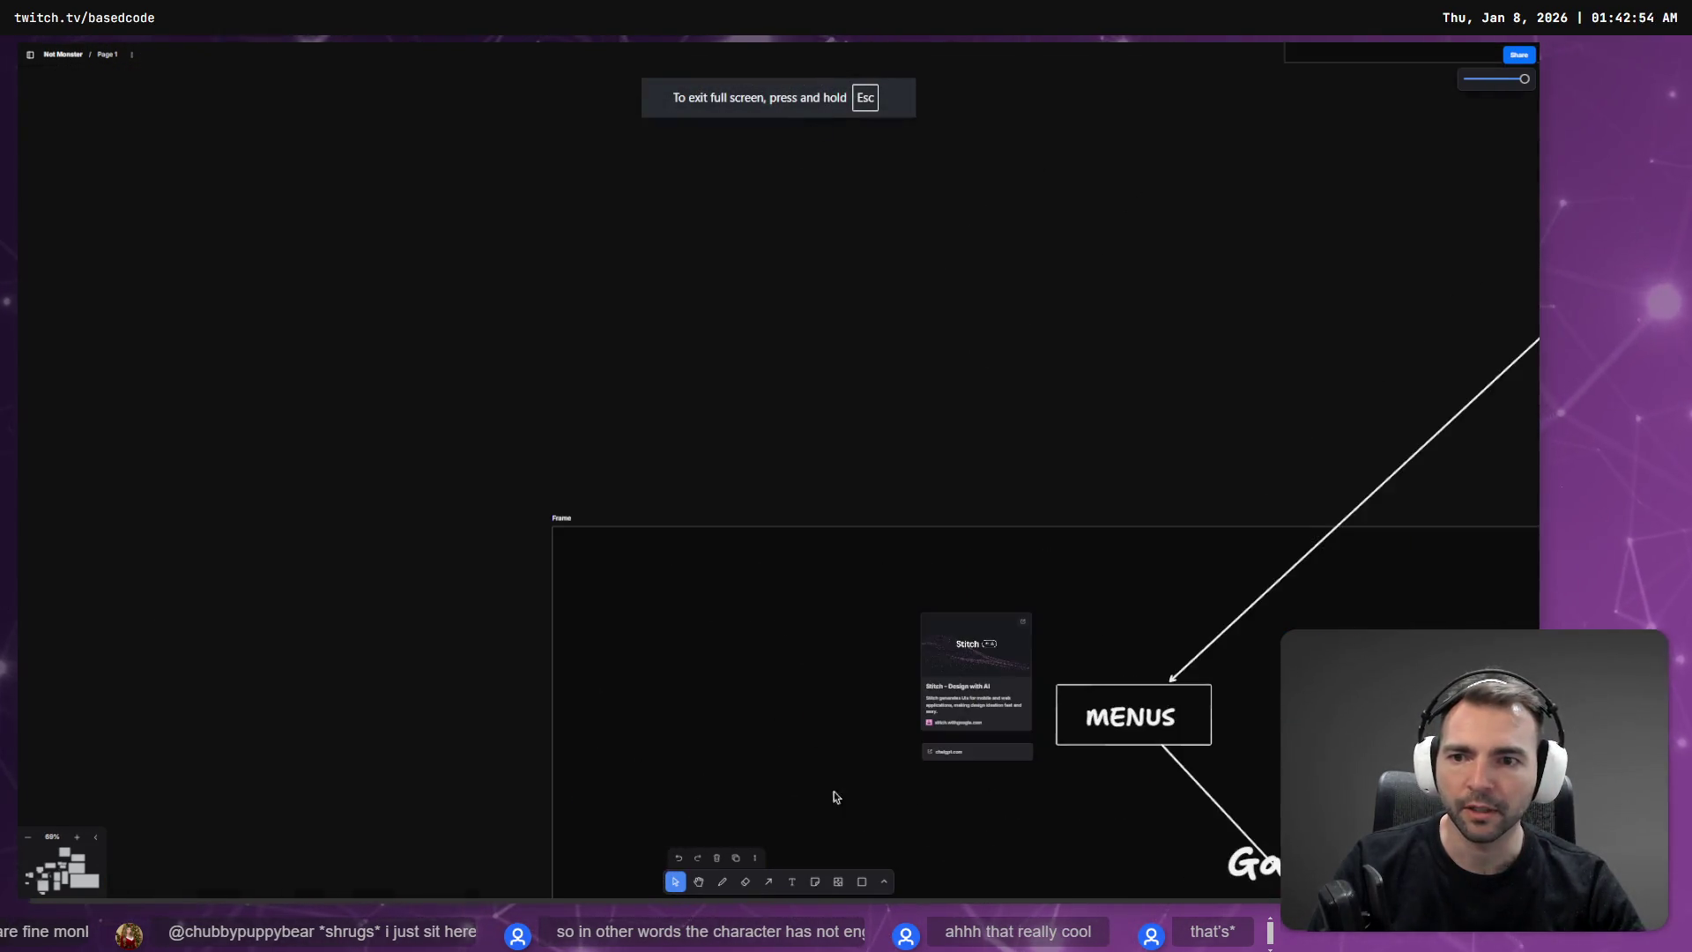
pyautogui.scroll(15, 887, 518)
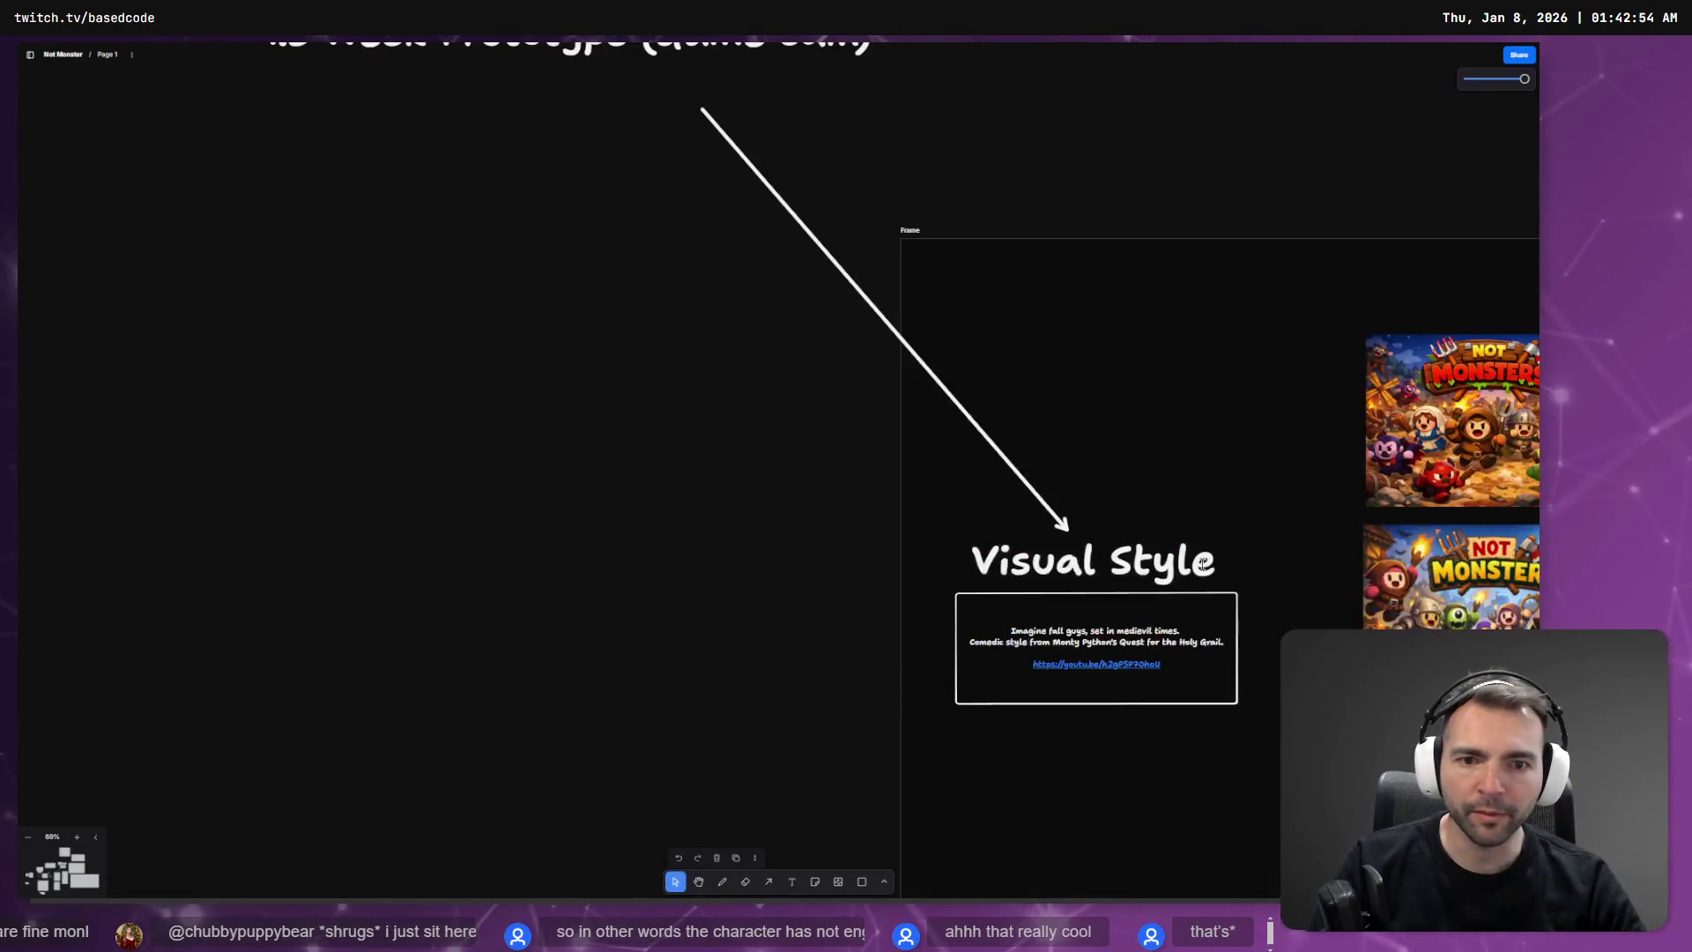
pyautogui.scroll(3, 803, 582)
pyautogui.scroll(-10, 955, 589)
pyautogui.scroll(-5, 698, 340)
pyautogui.scroll(-10, 716, 544)
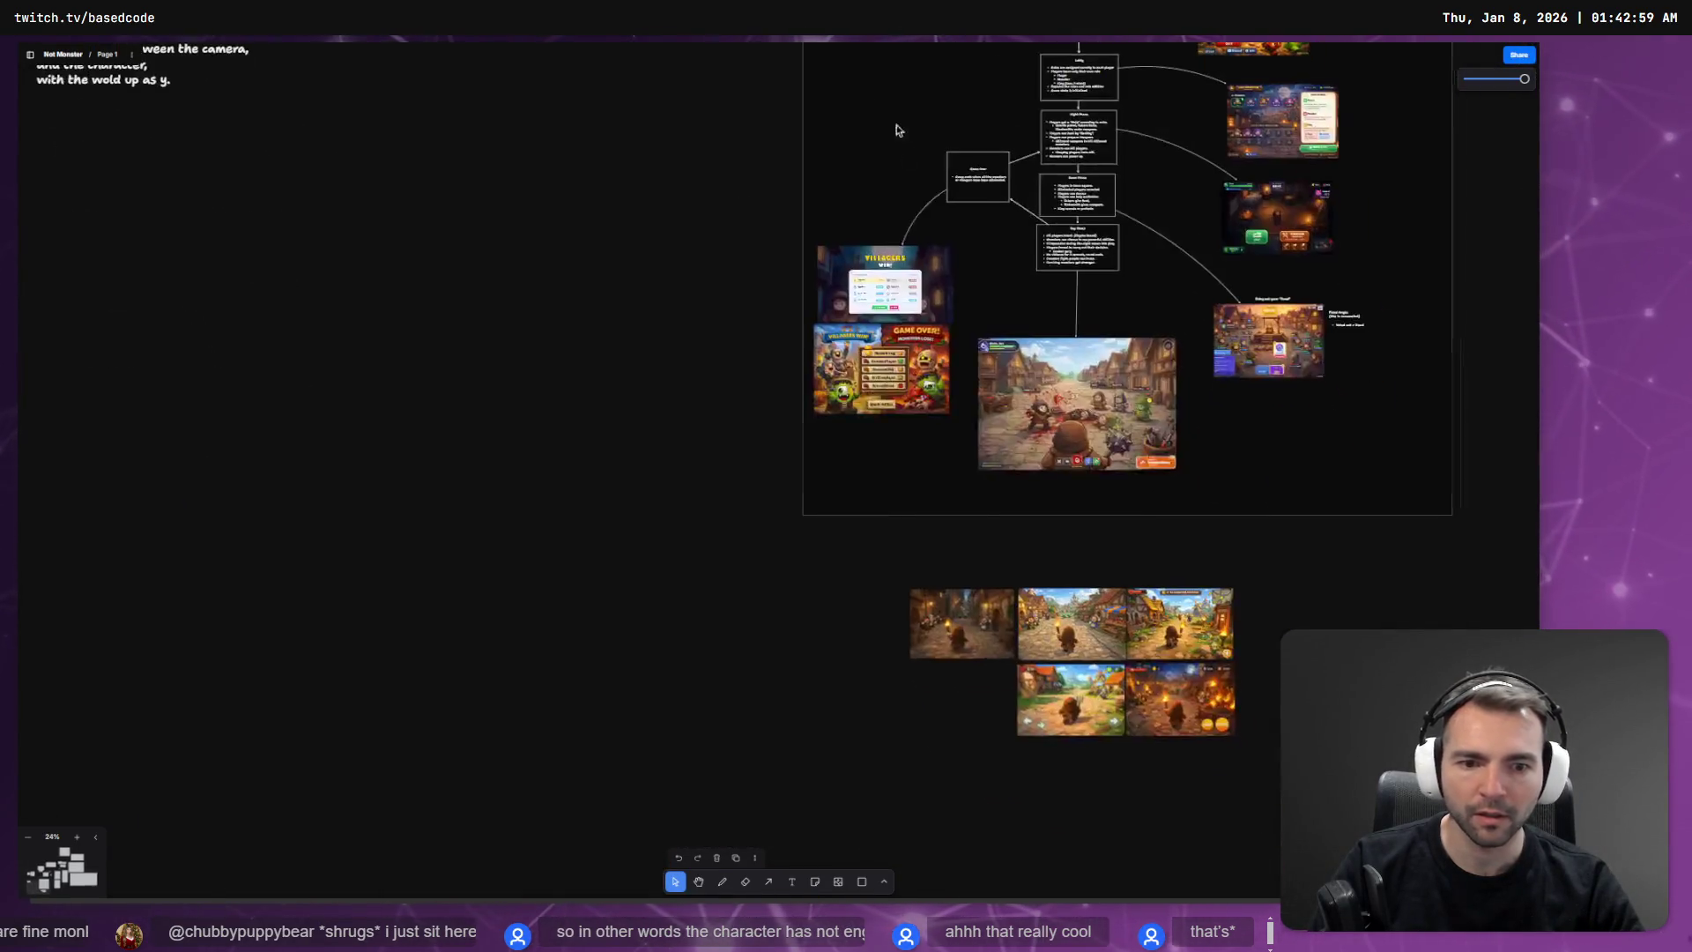
pyautogui.scroll(10, 723, 235)
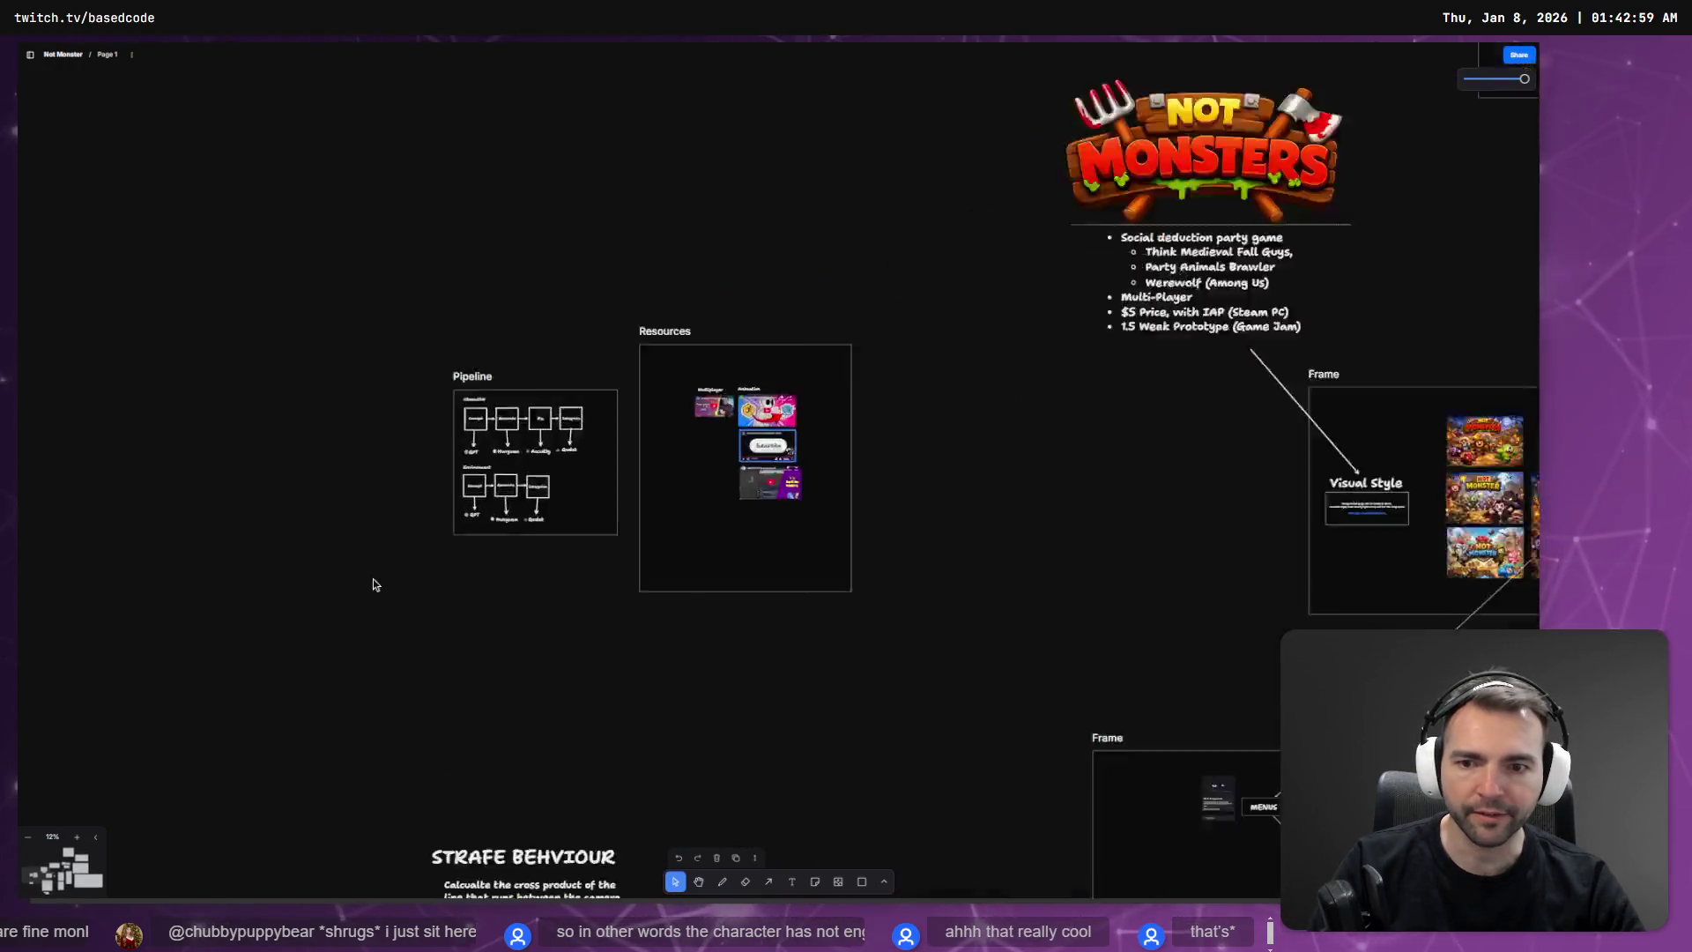
# Step: Set the page back to 100% zoom and open the 'Using Root Motion in Godot 4 C#' video on YouTube
pyautogui.hotkey('ctrl', '0')
pyautogui.hscroll(5, 1039, 484)
pyautogui.scroll(-2, 1092, 476)
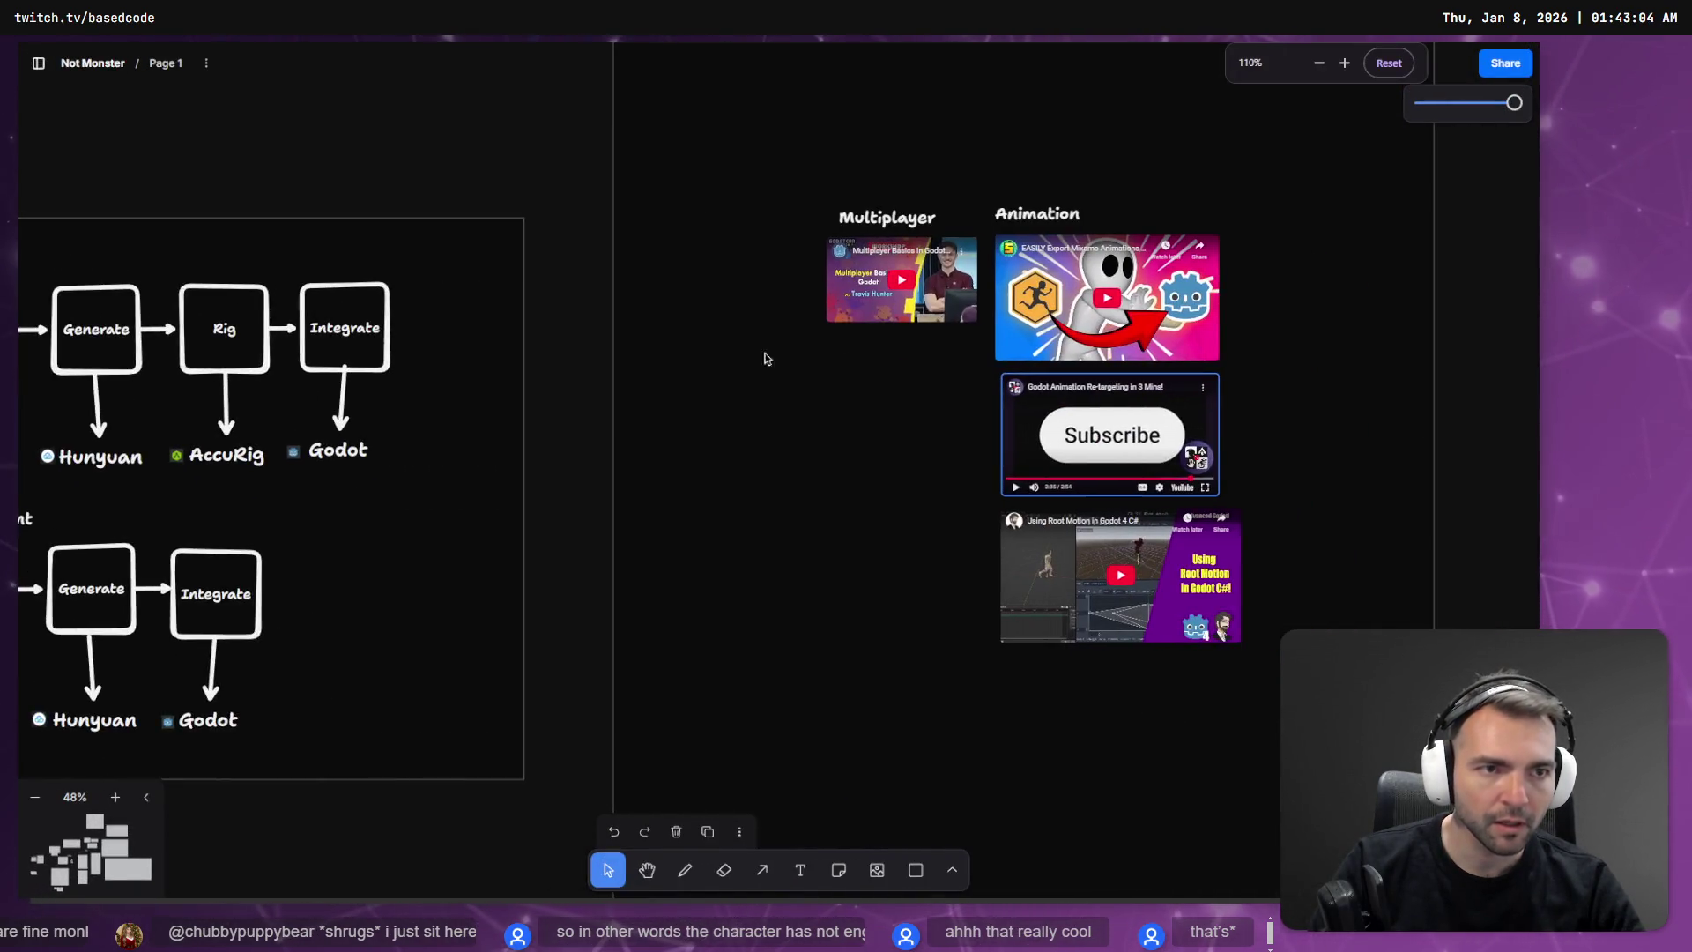
pyautogui.hotkey('ctrl', '-')
pyautogui.hotkey('ctrl', '+')
pyautogui.hotkey('ctrl', '-')
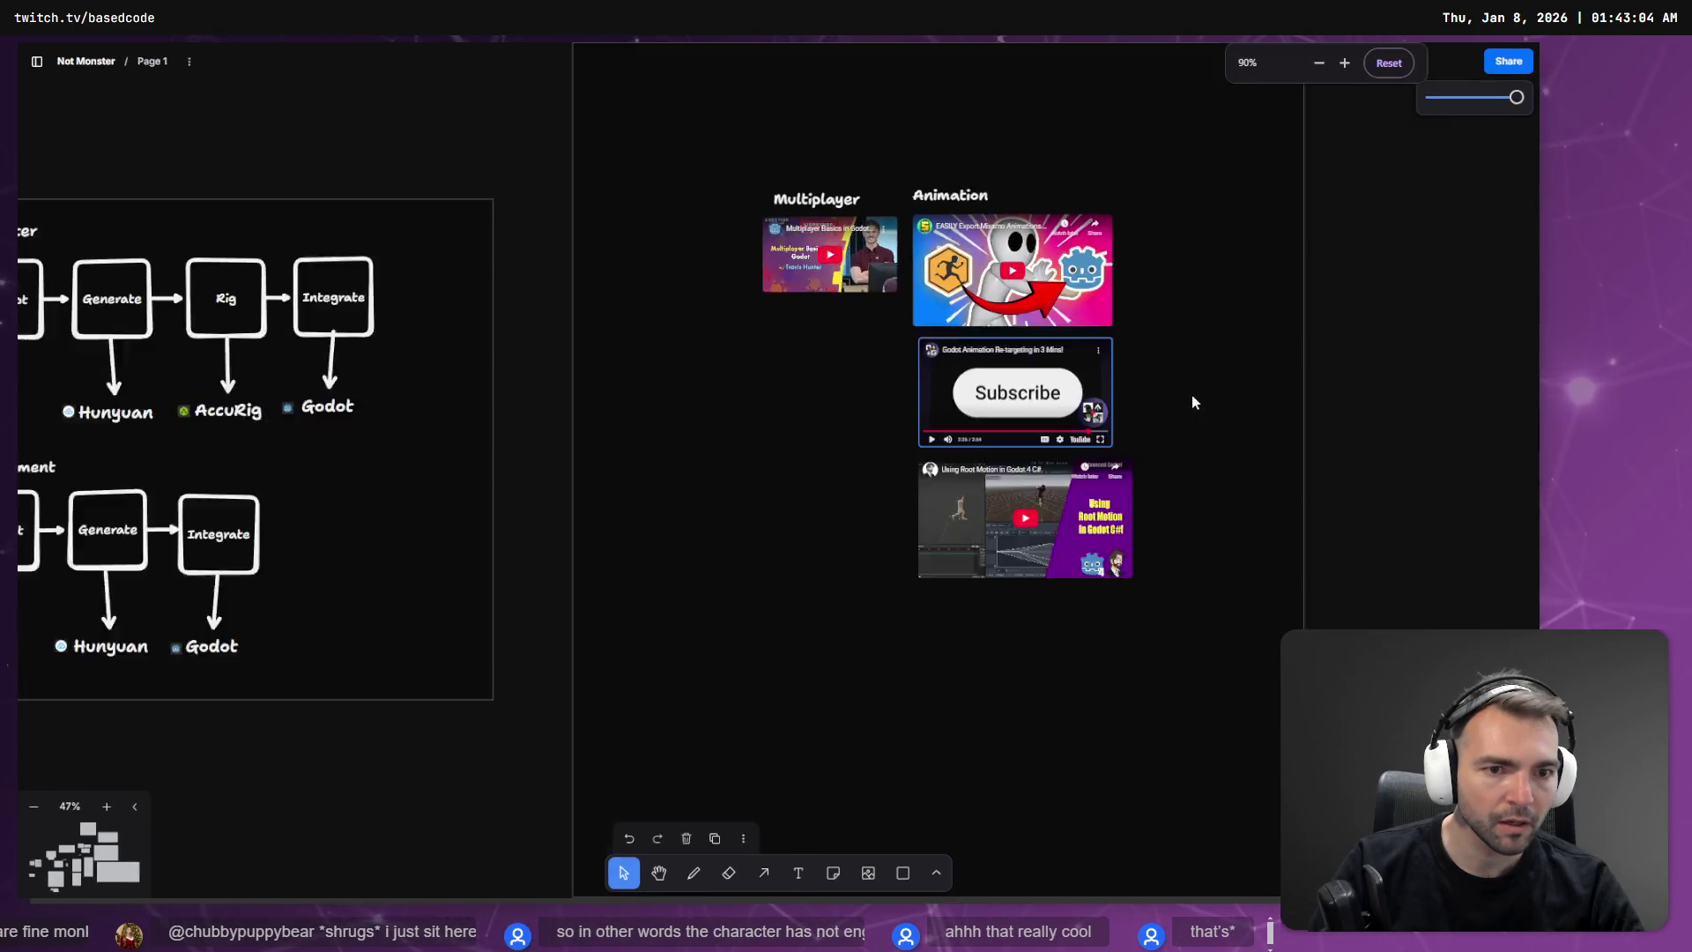
pyautogui.hotkey('ctrl', '+')
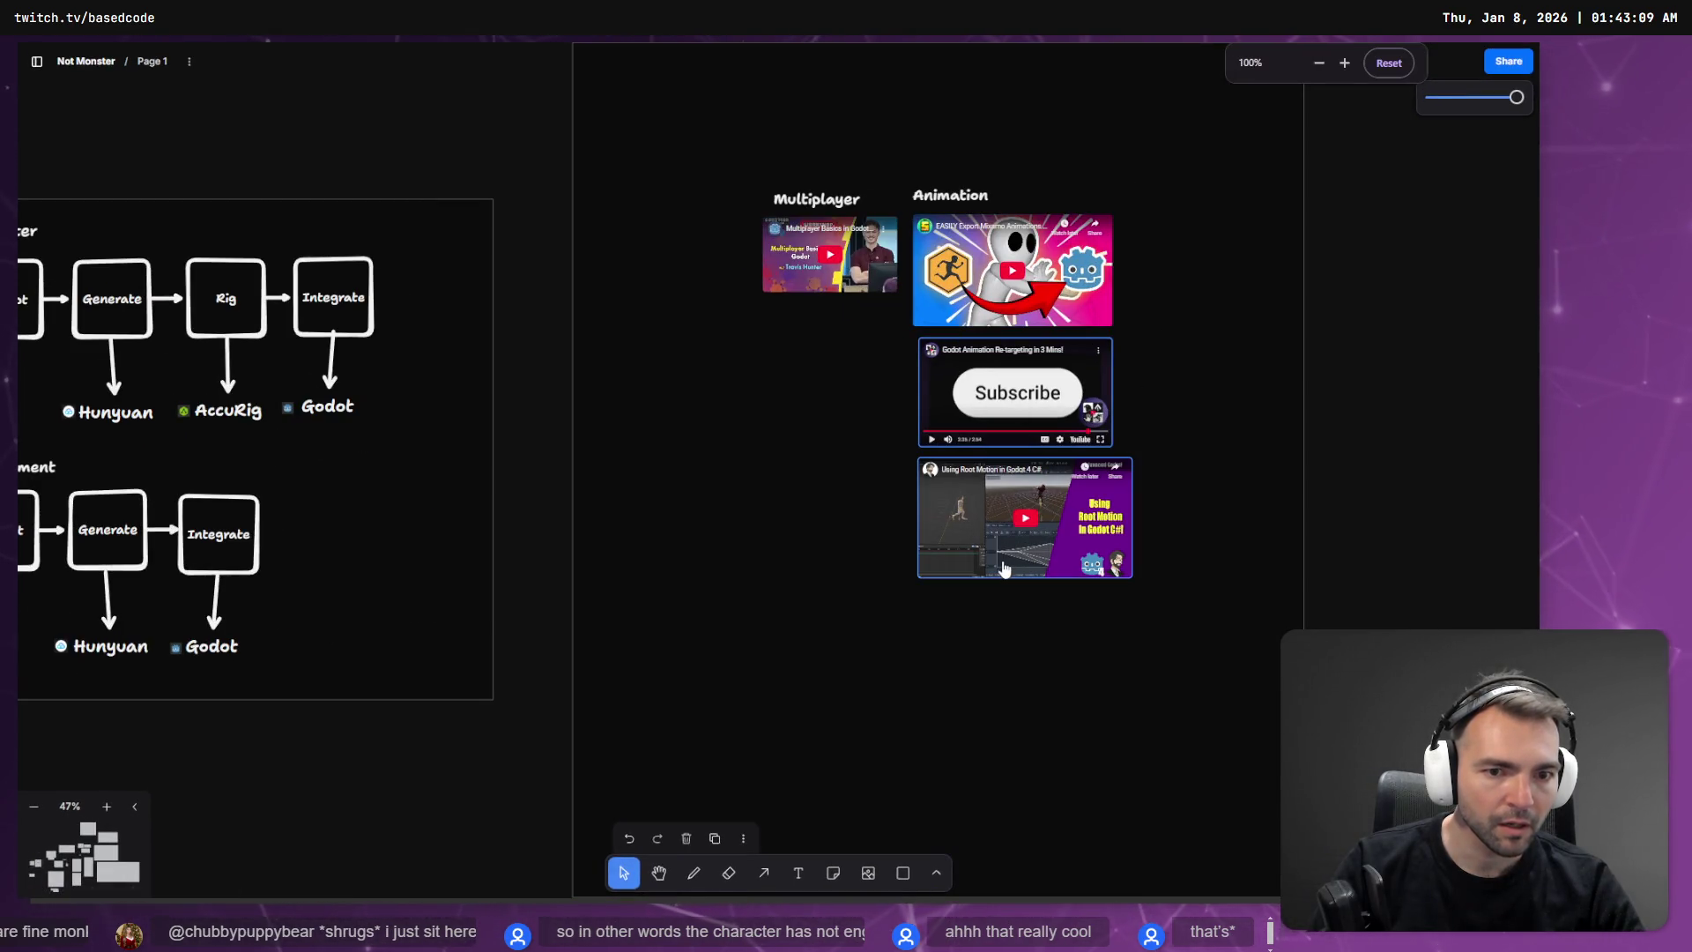
pyautogui.click(1013, 512)
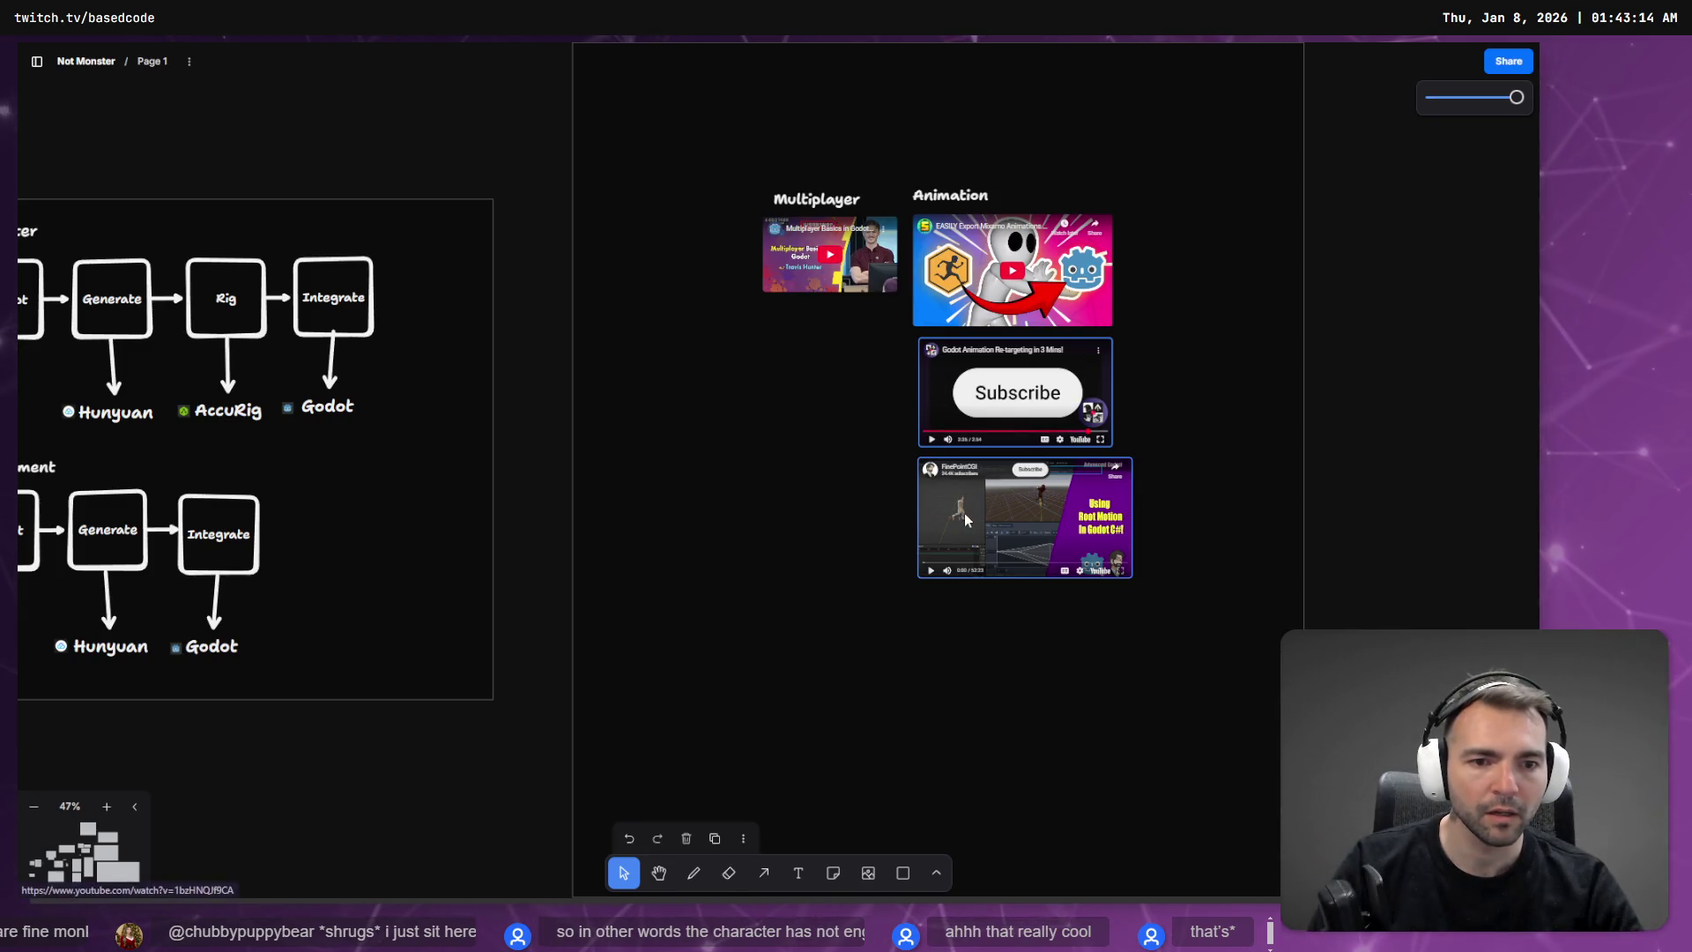
pyautogui.click(967, 520)
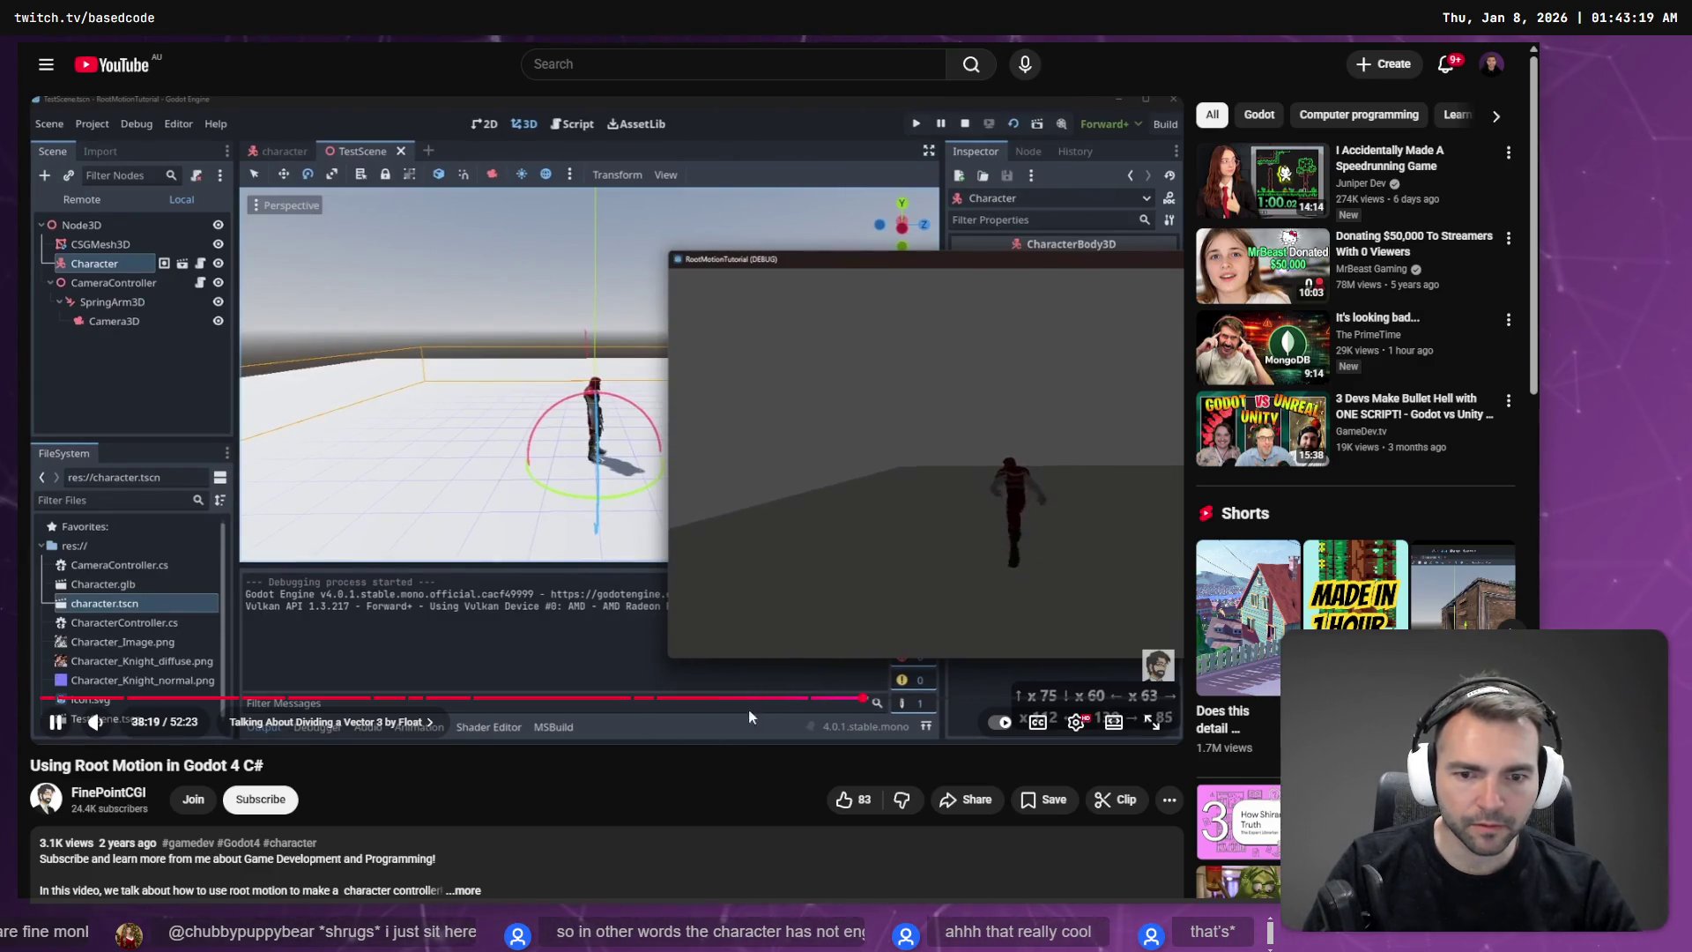
# Step: Jump the tutorial to its 11:40 animation tree chapter and play it at 1.5x speed
pyautogui.moveTo(832, 699); pyautogui.dragTo(829, 701)
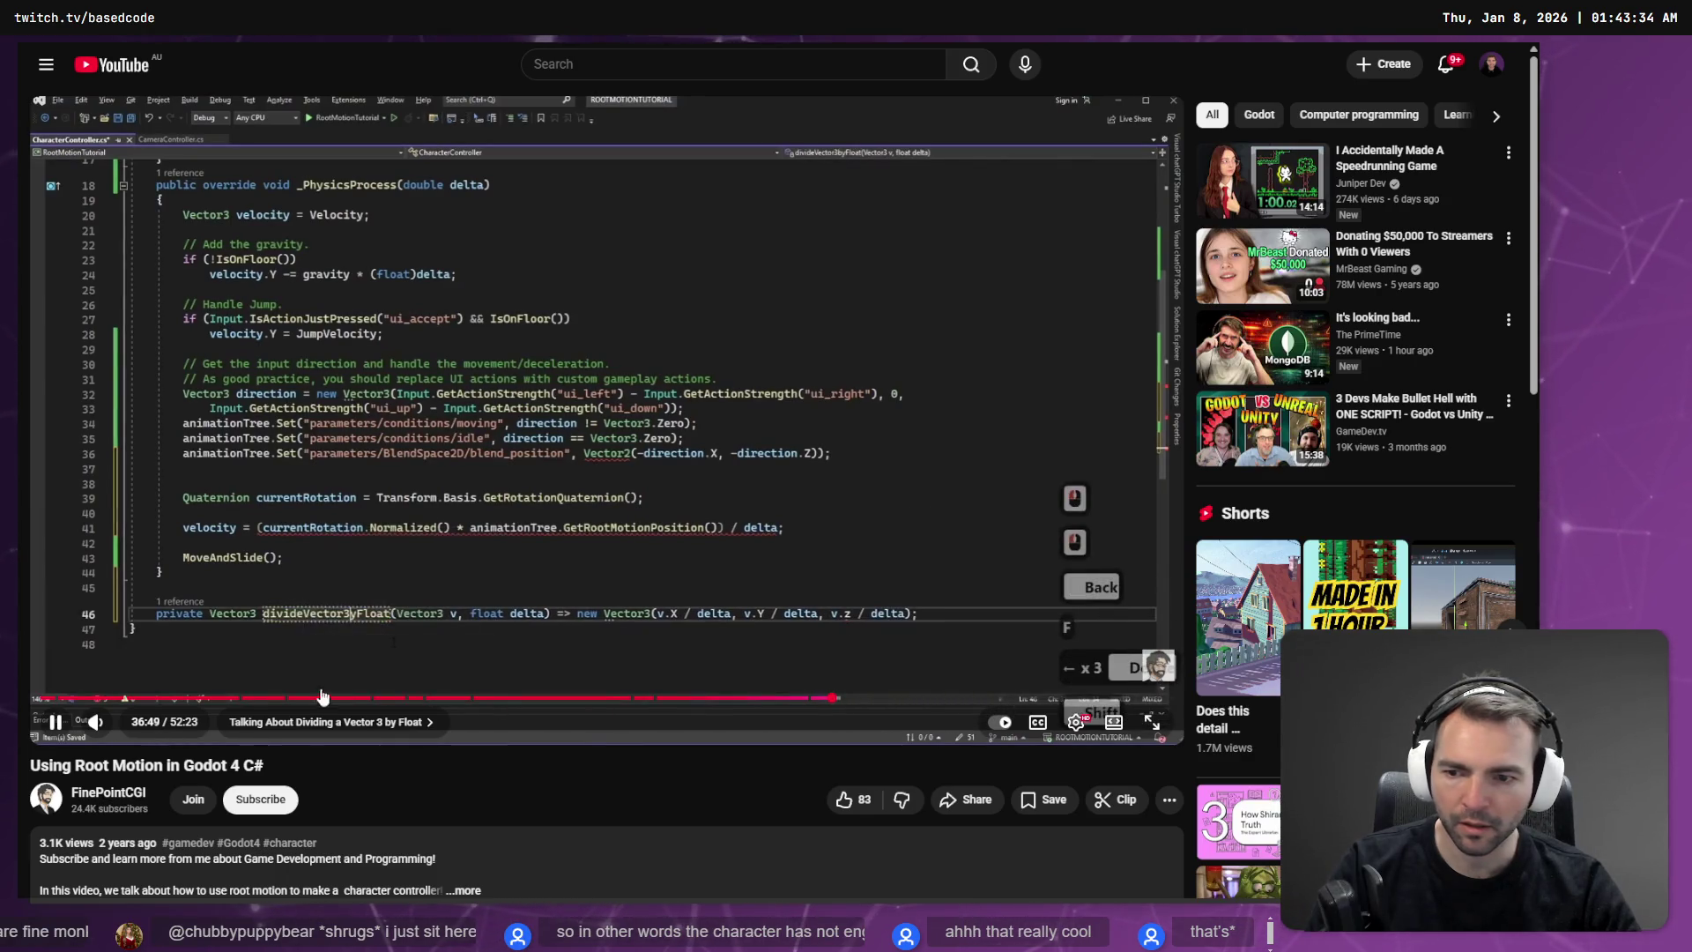
pyautogui.press('space')
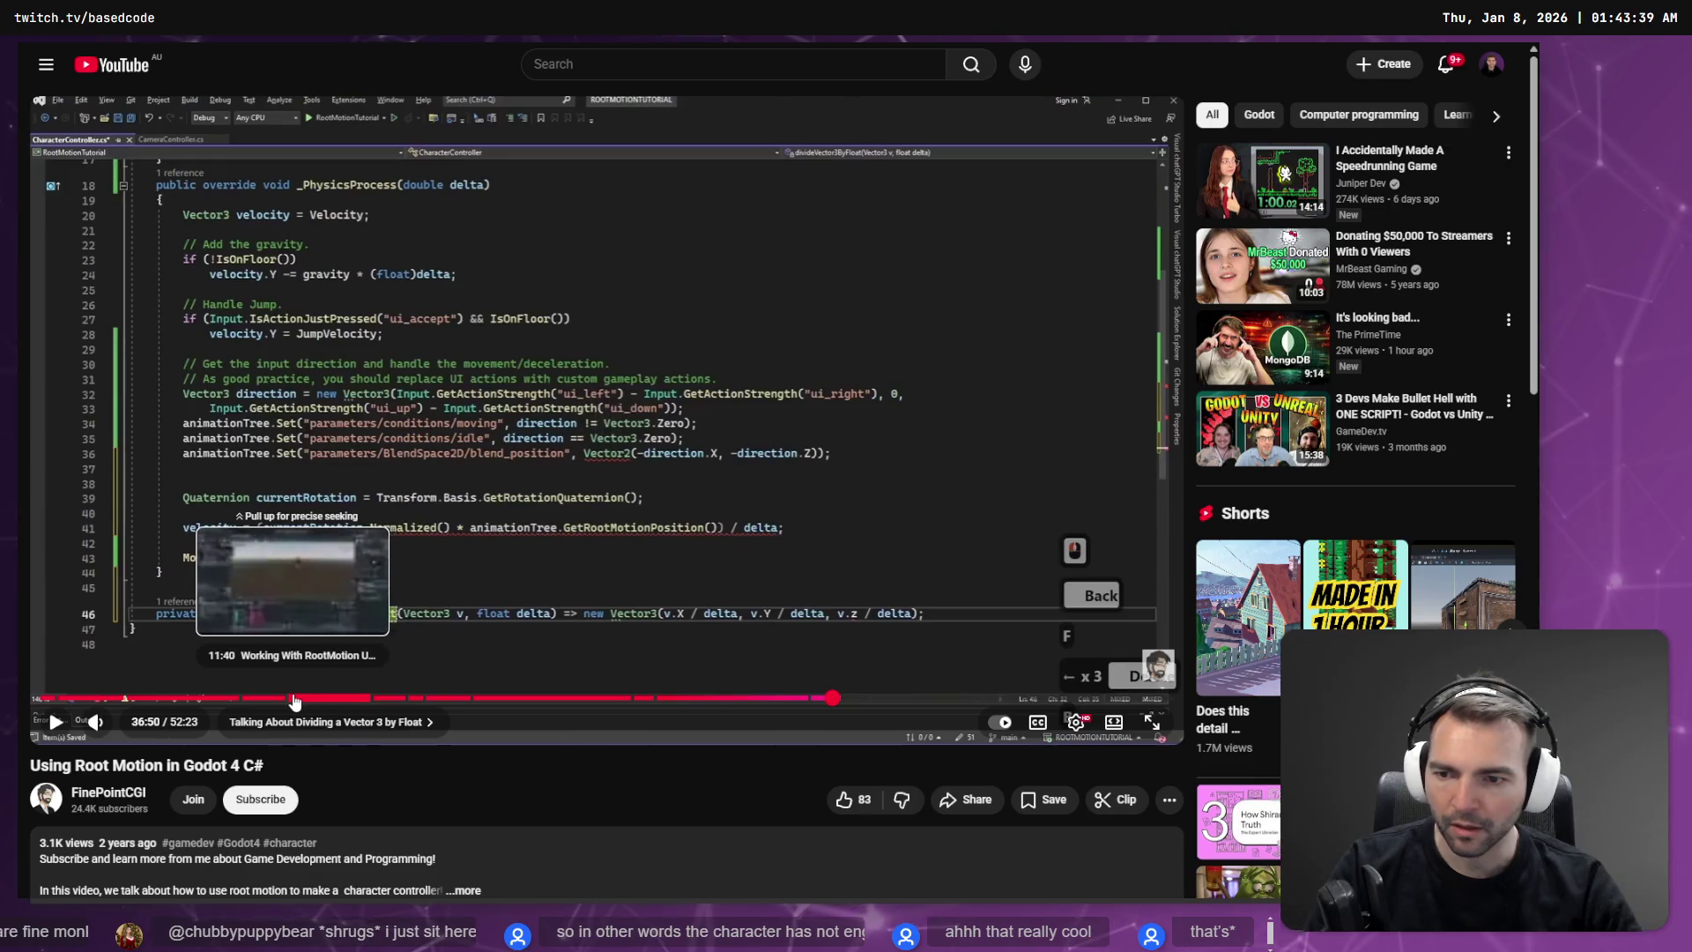
pyautogui.click(296, 698)
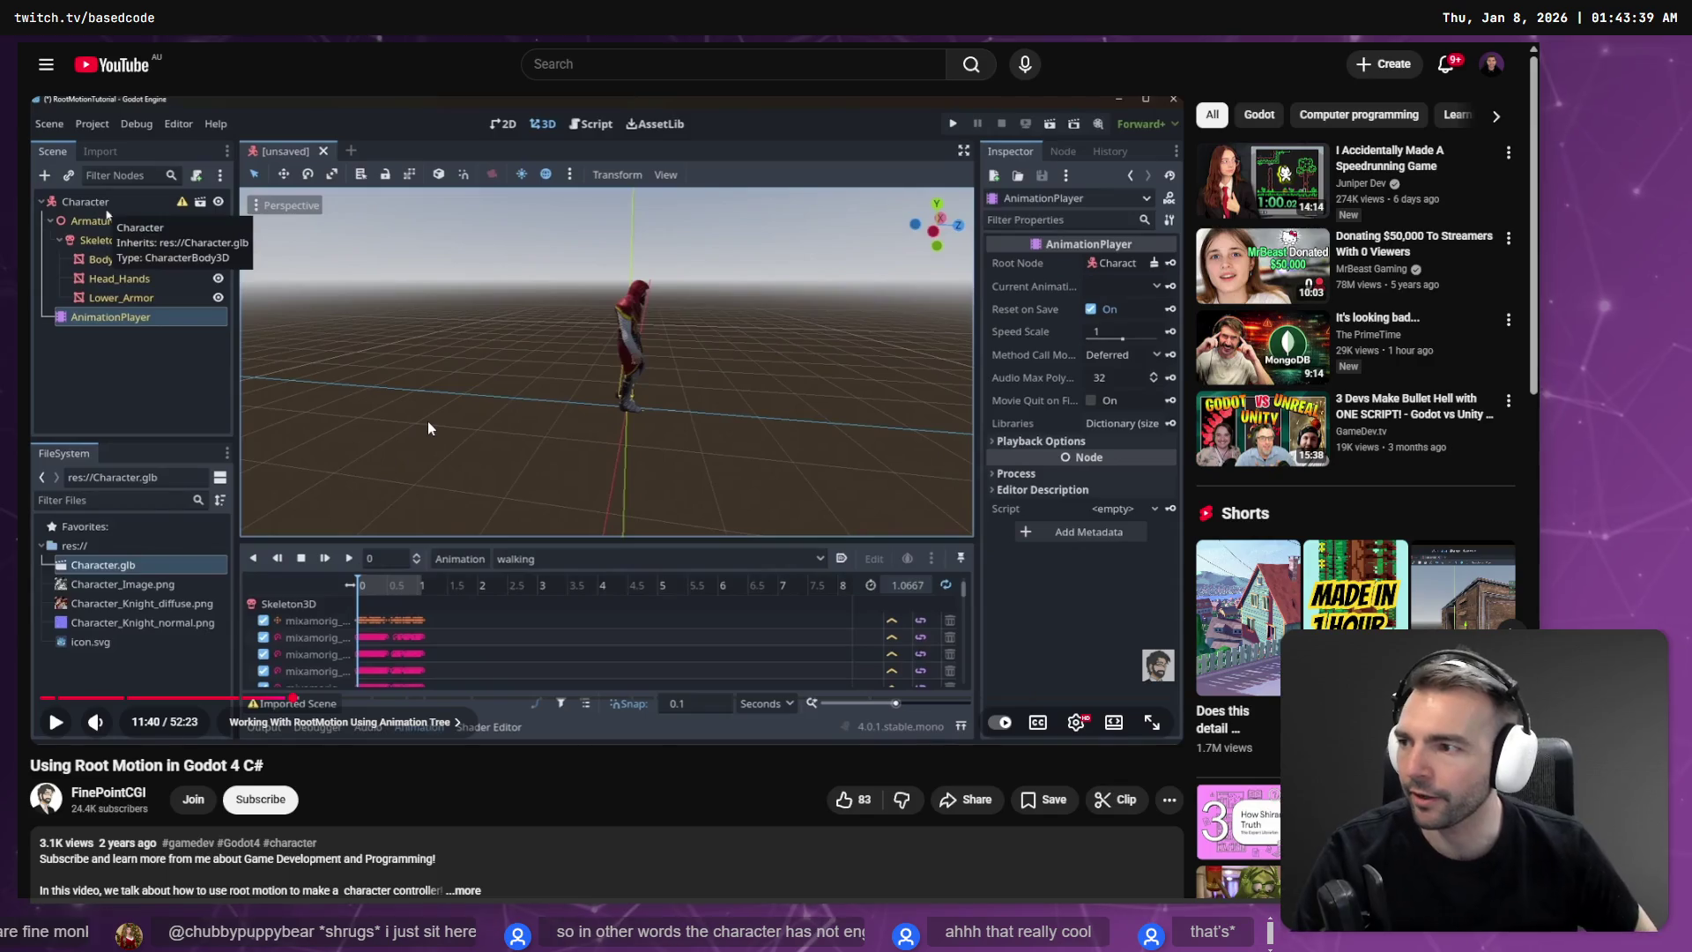
pyautogui.press('space')
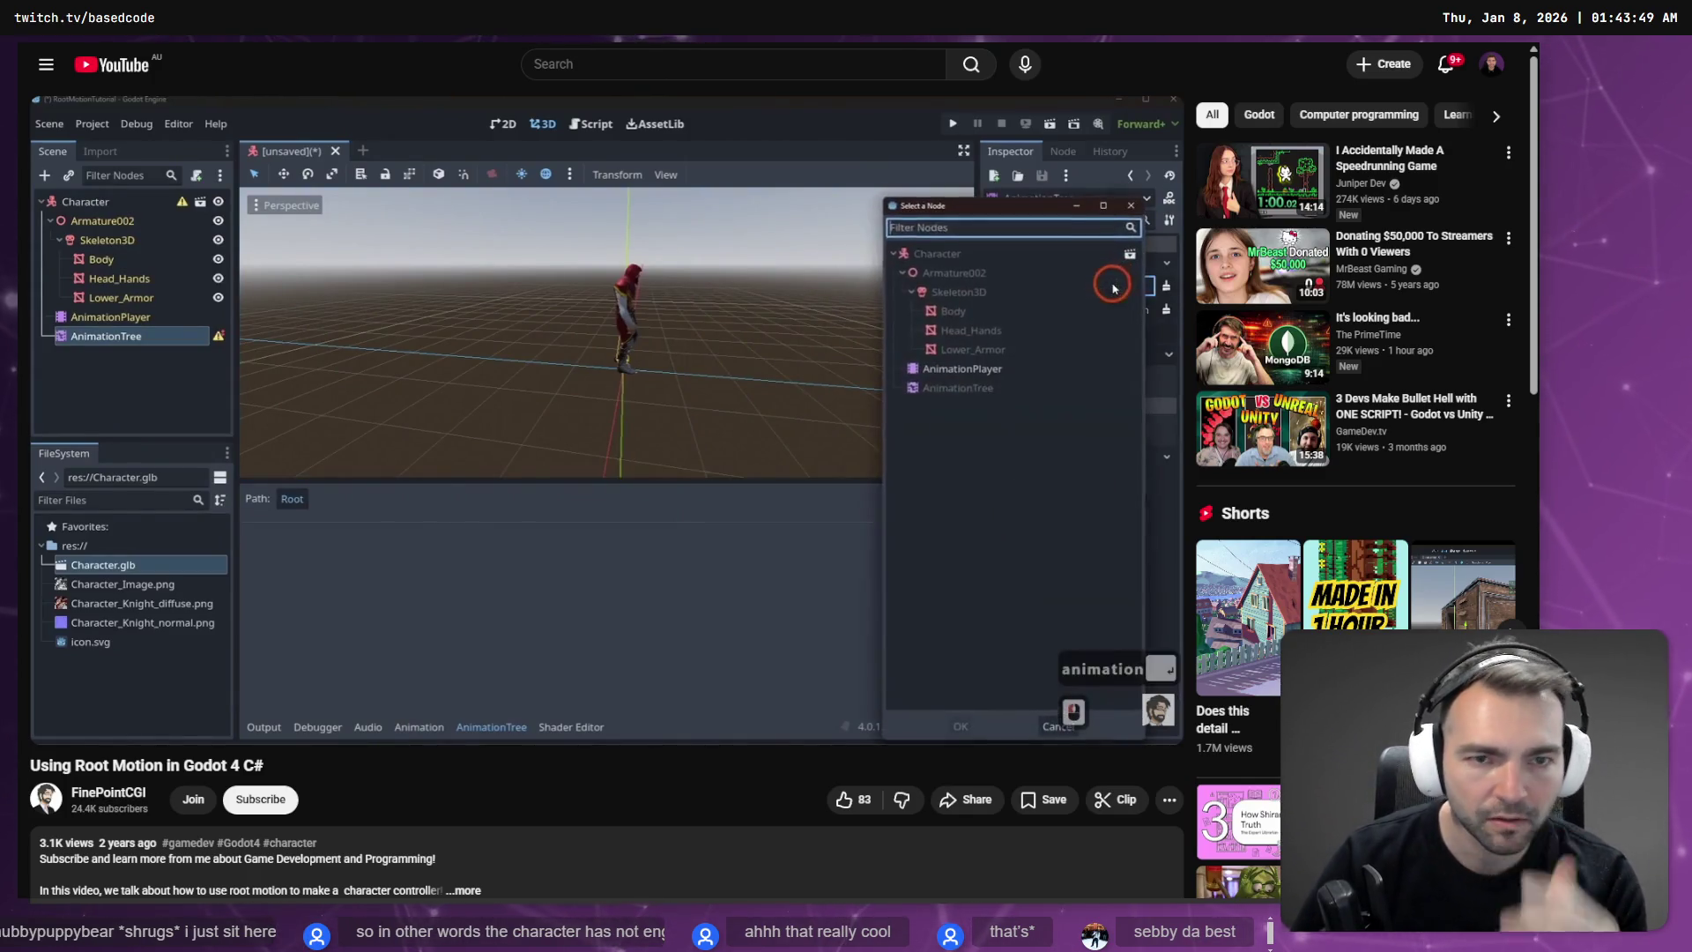
pyautogui.hotkey('shift', '.')
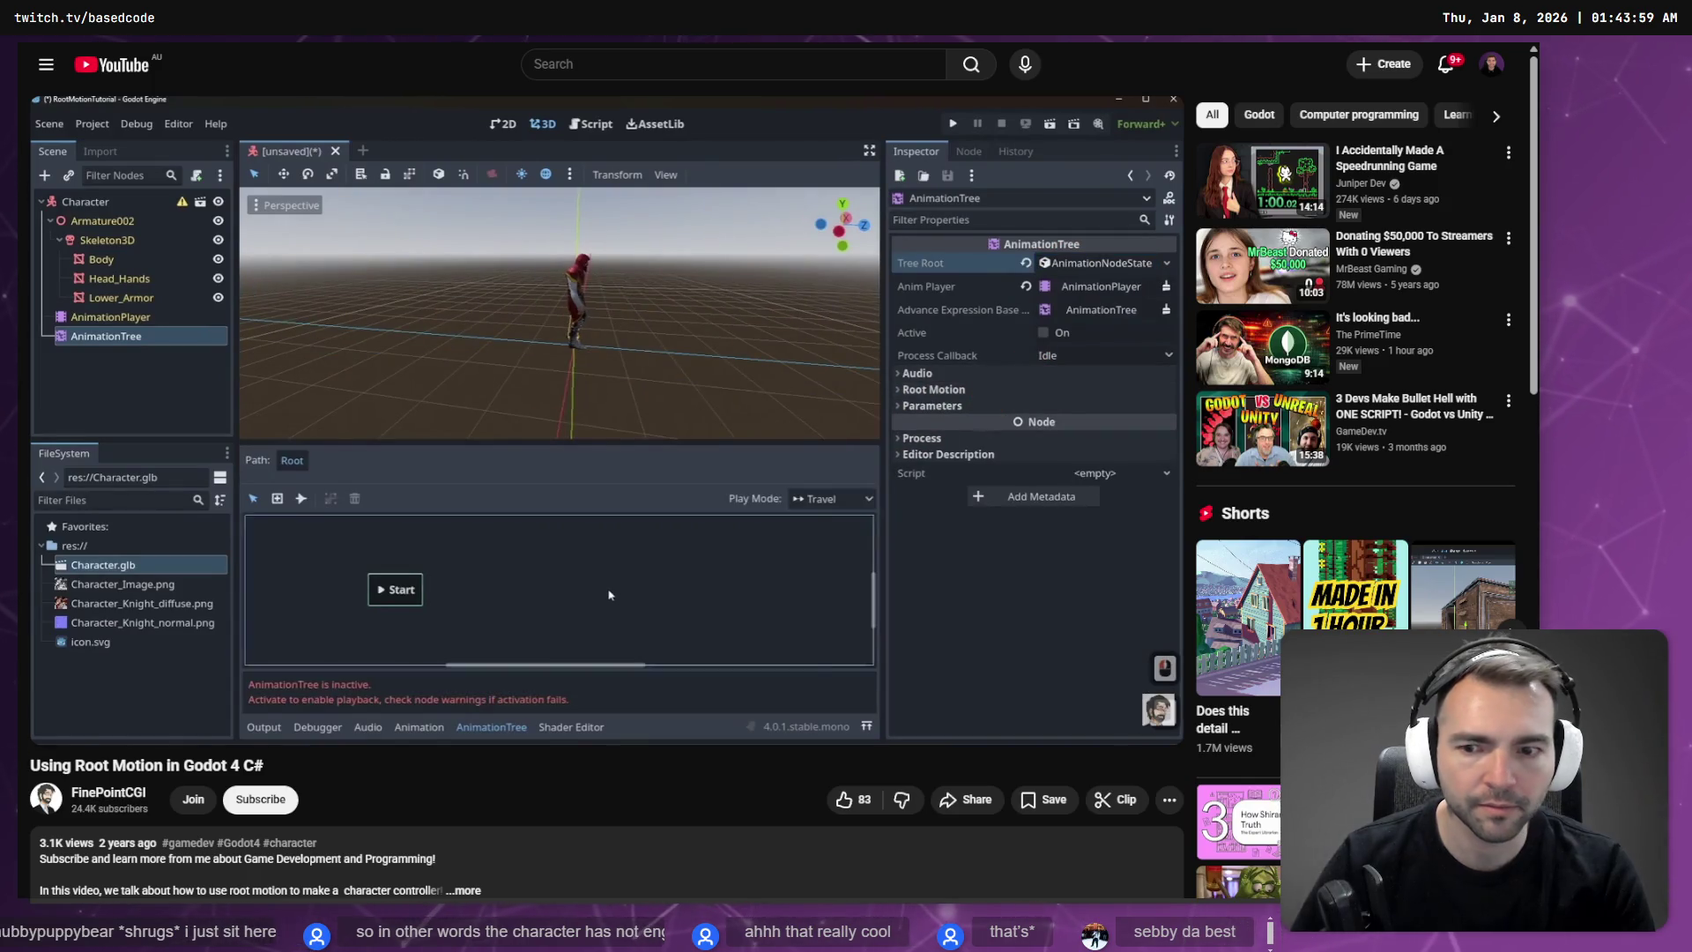
# Step: Pause the tutorial at 12:25 and select the AnimationTree node in Godot
pyautogui.moveTo(428, 428)
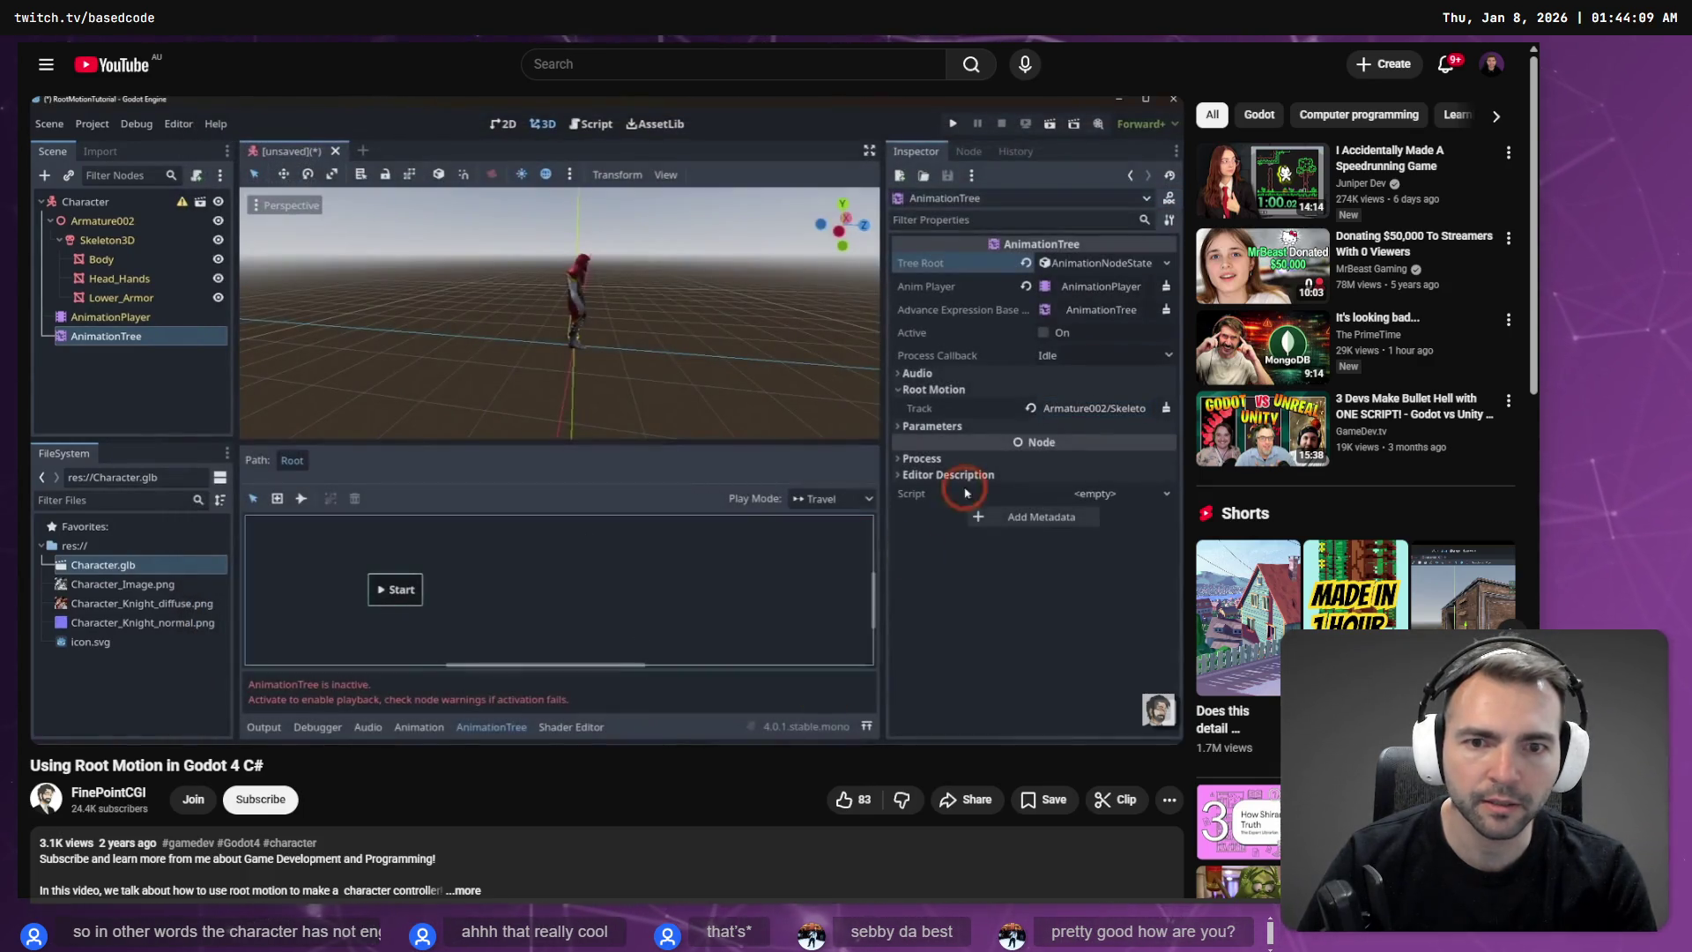
pyautogui.click(428, 424)
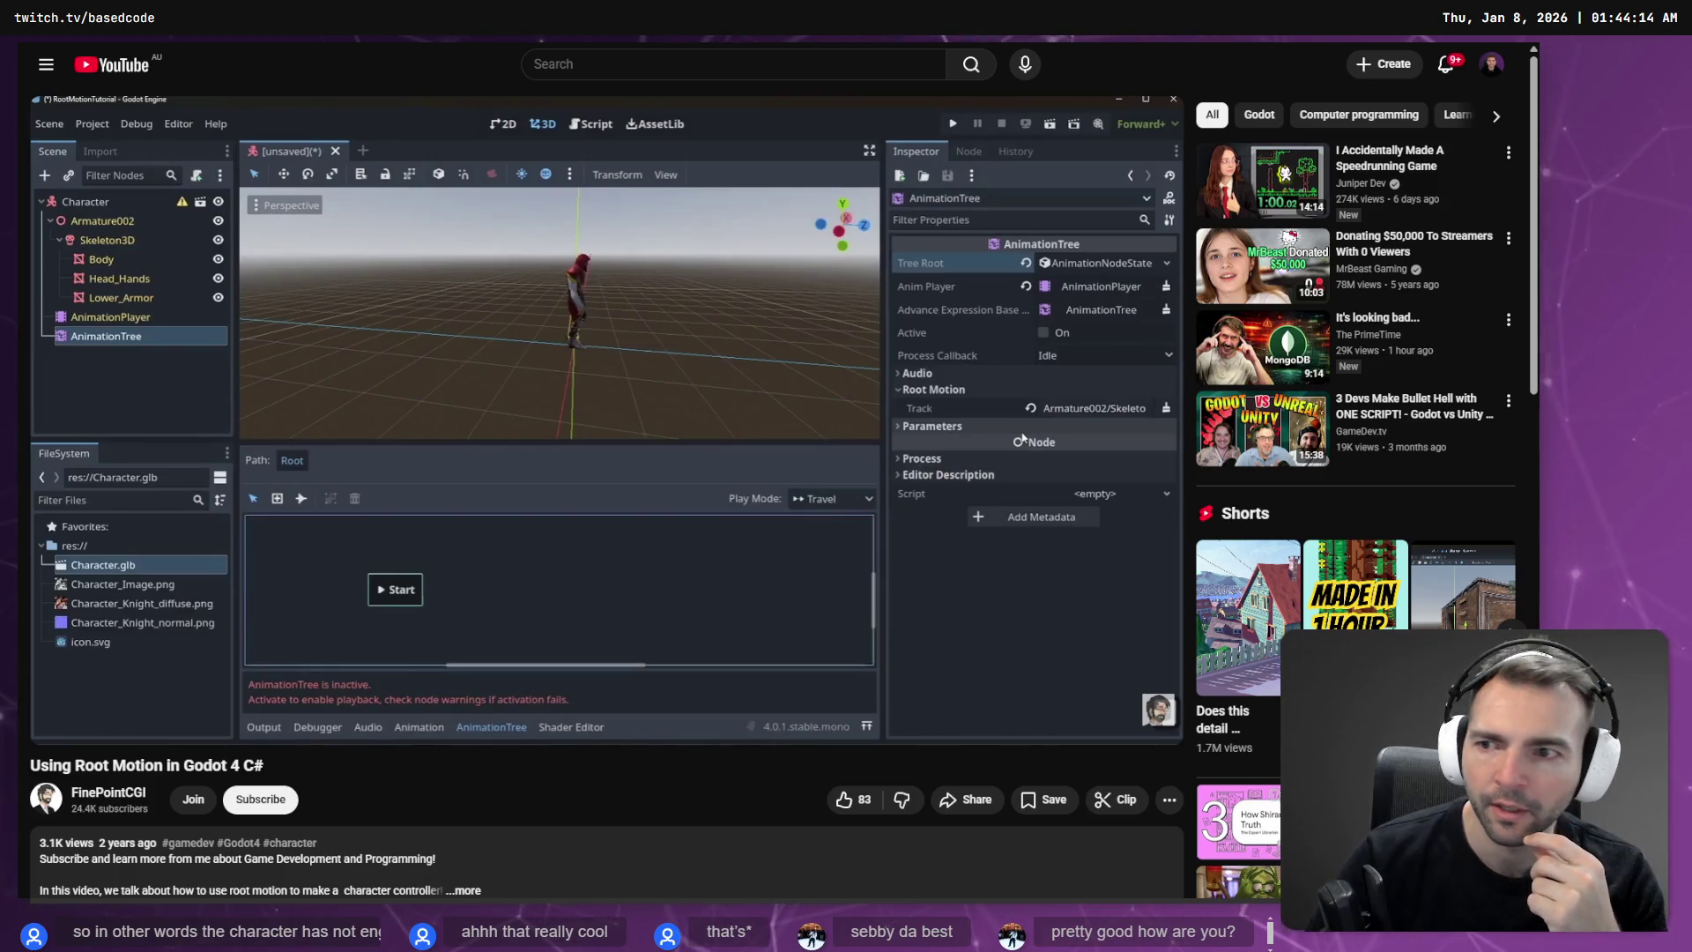
pyautogui.hotkey('alt', 'Tab')
pyautogui.click(124, 284)
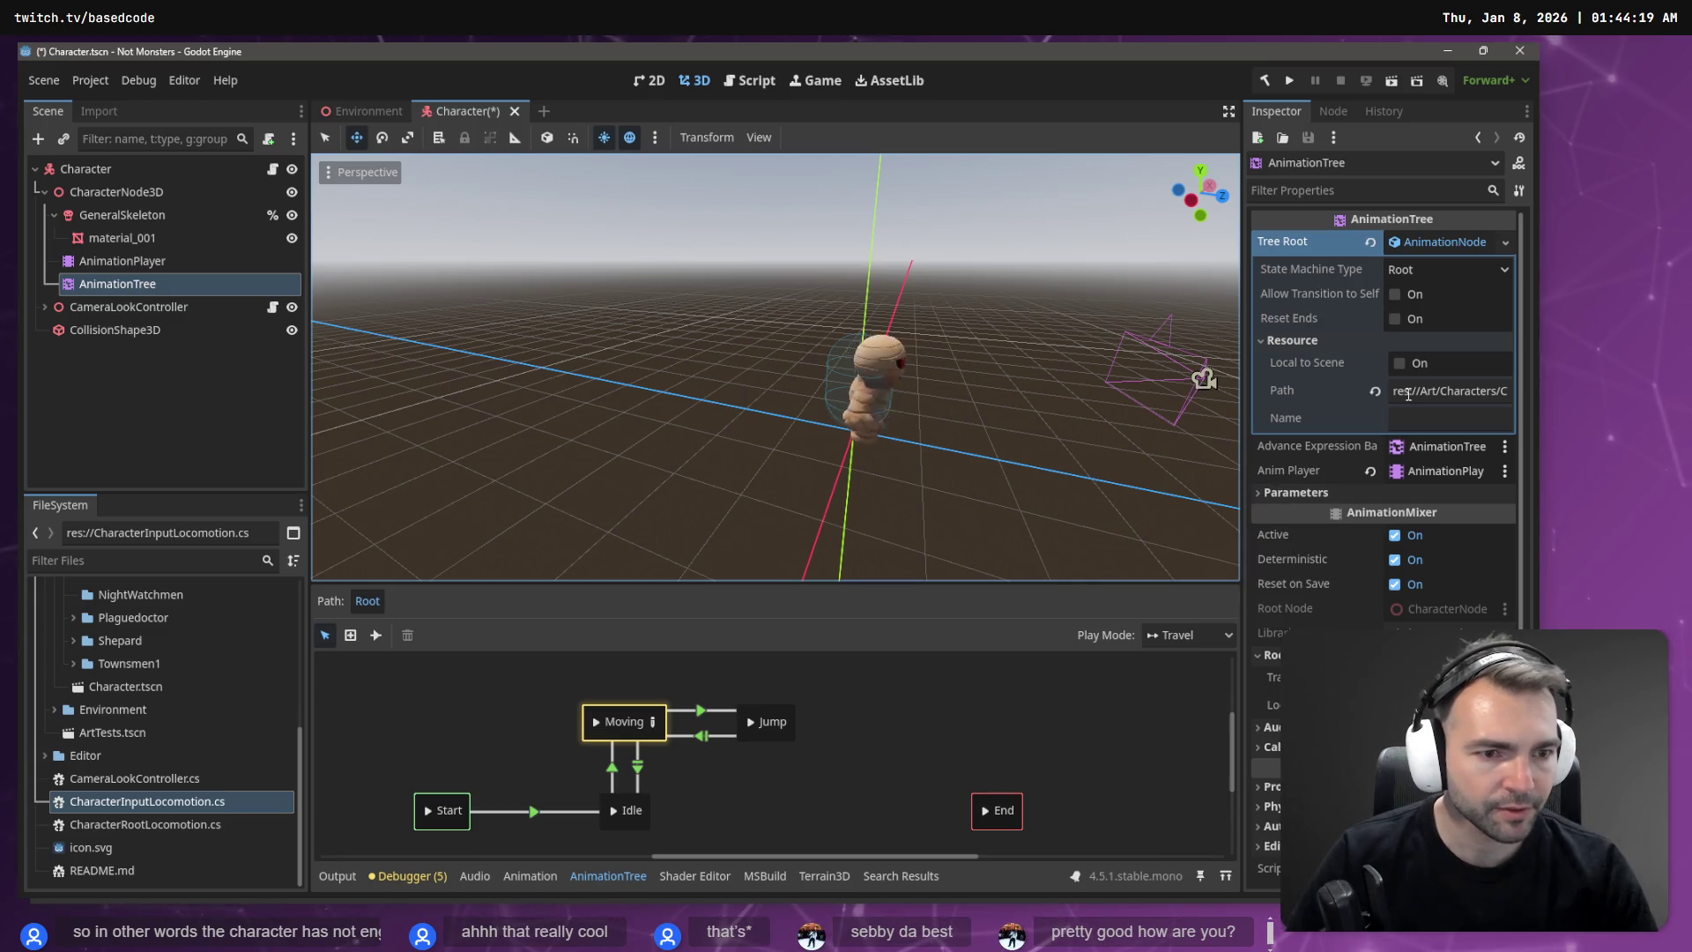
# Step: Rewind the tutorial ten seconds to 12:14, comparing it with the Godot AnimationTree
pyautogui.hotkey('alt', 'Tab')
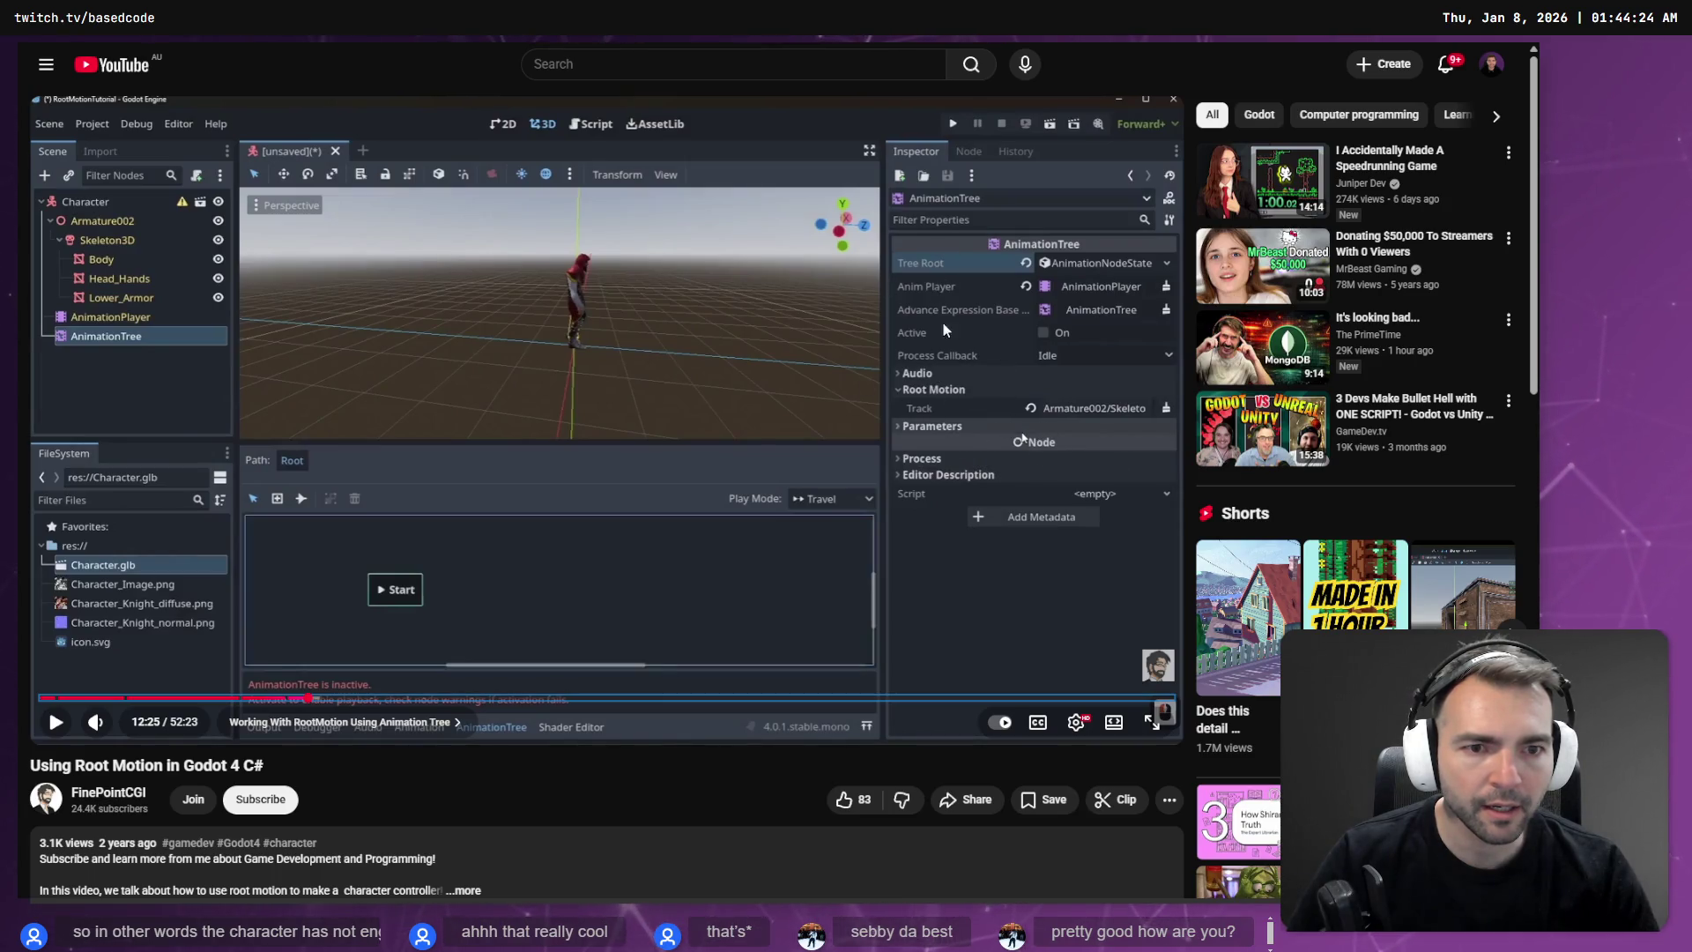
pyautogui.press('j')
pyautogui.press('k')
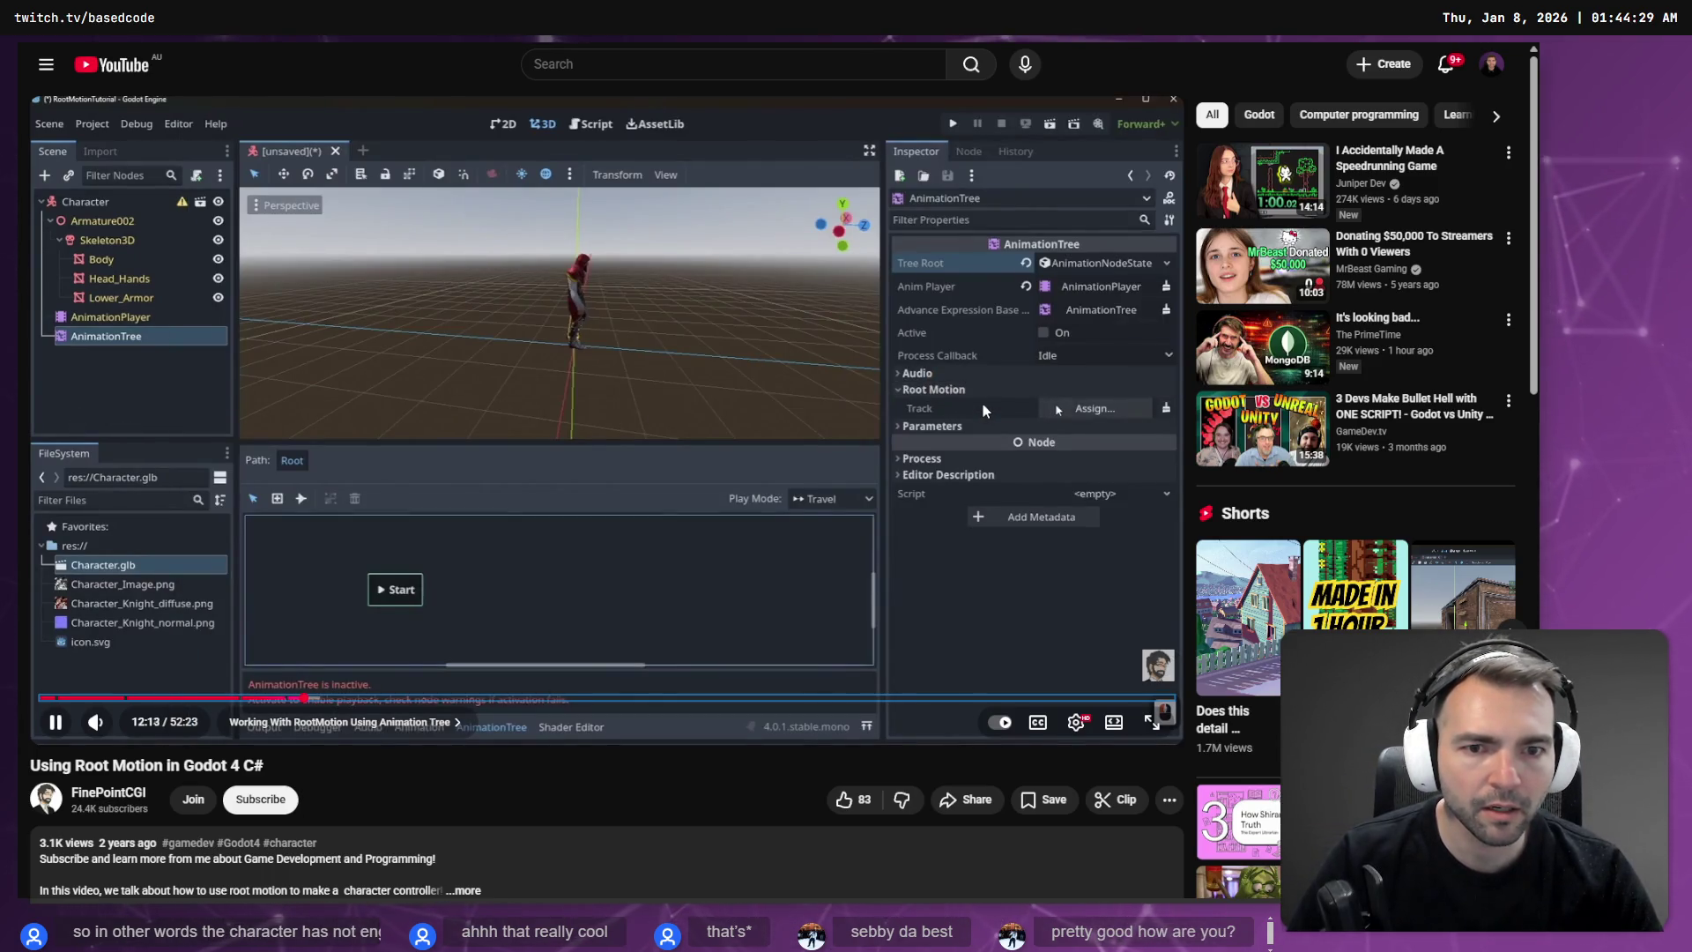
pyautogui.hotkey('alt', 'Tab')
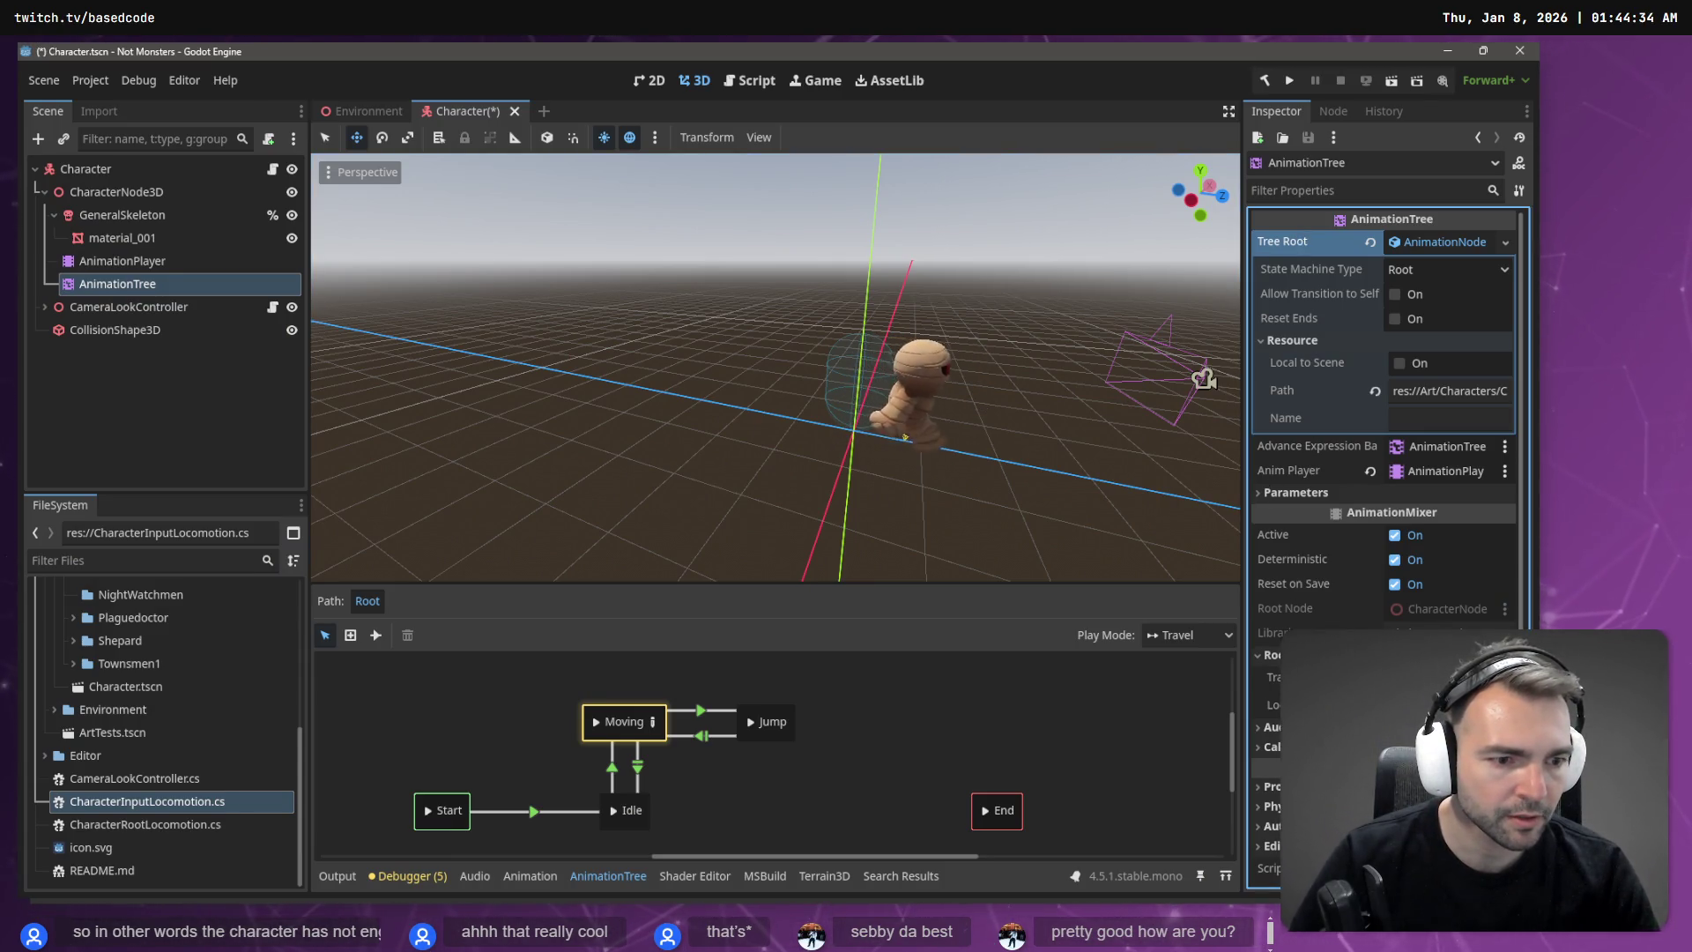
pyautogui.hotkey('alt', 'Tab')
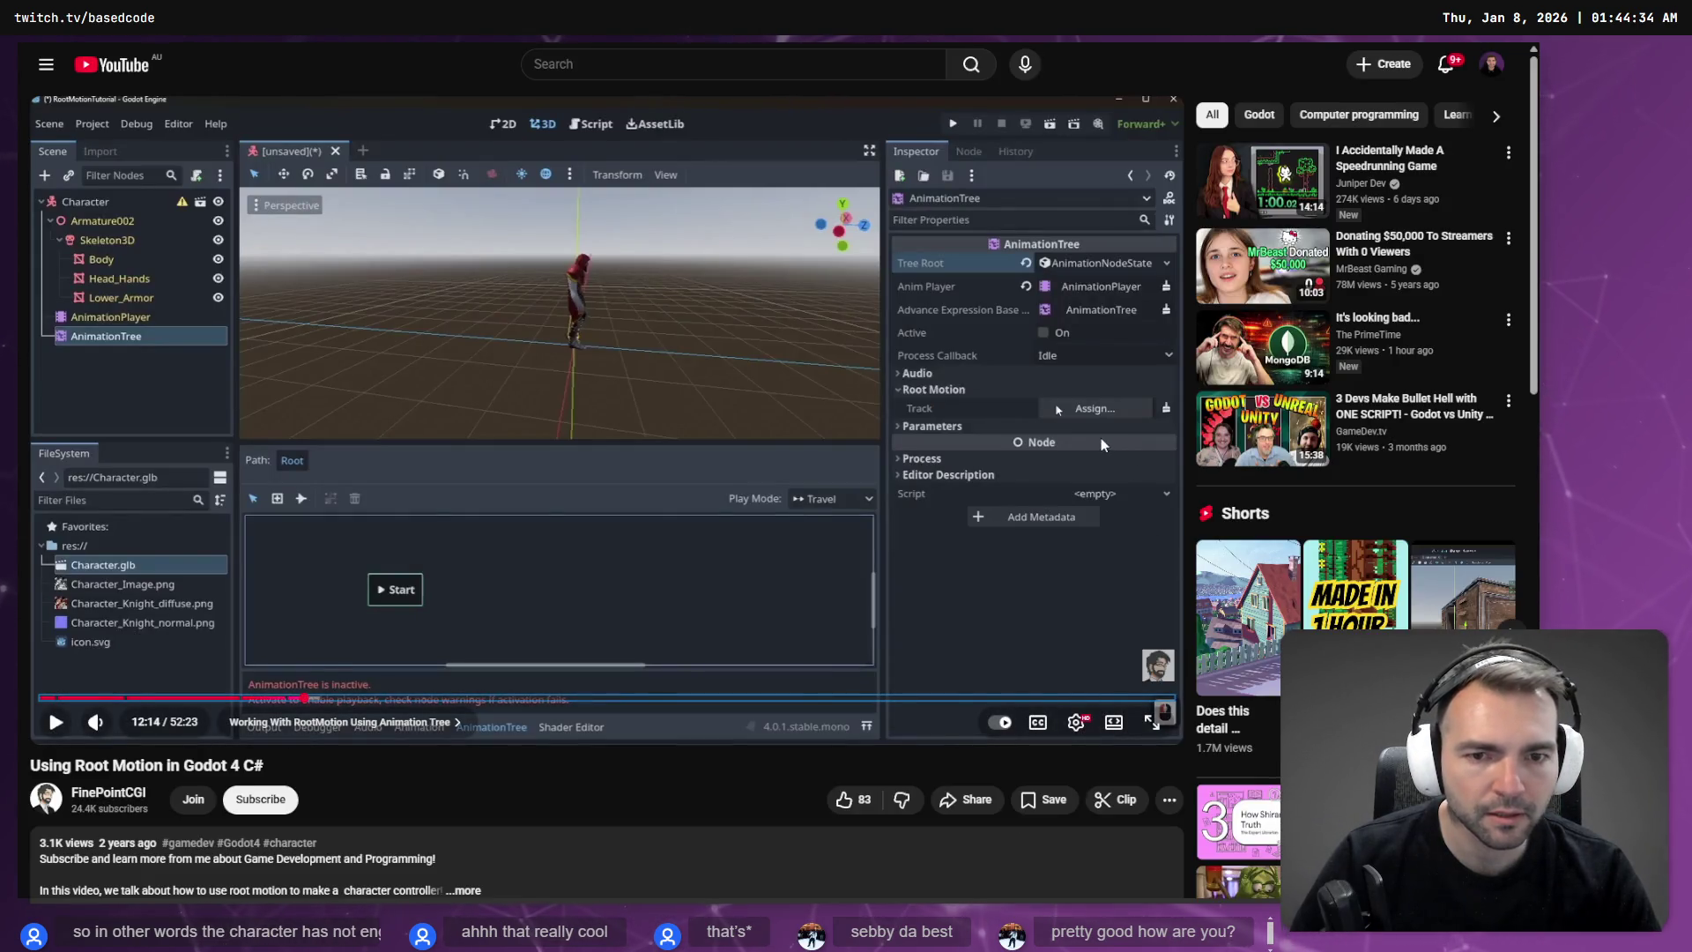
pyautogui.click(959, 388)
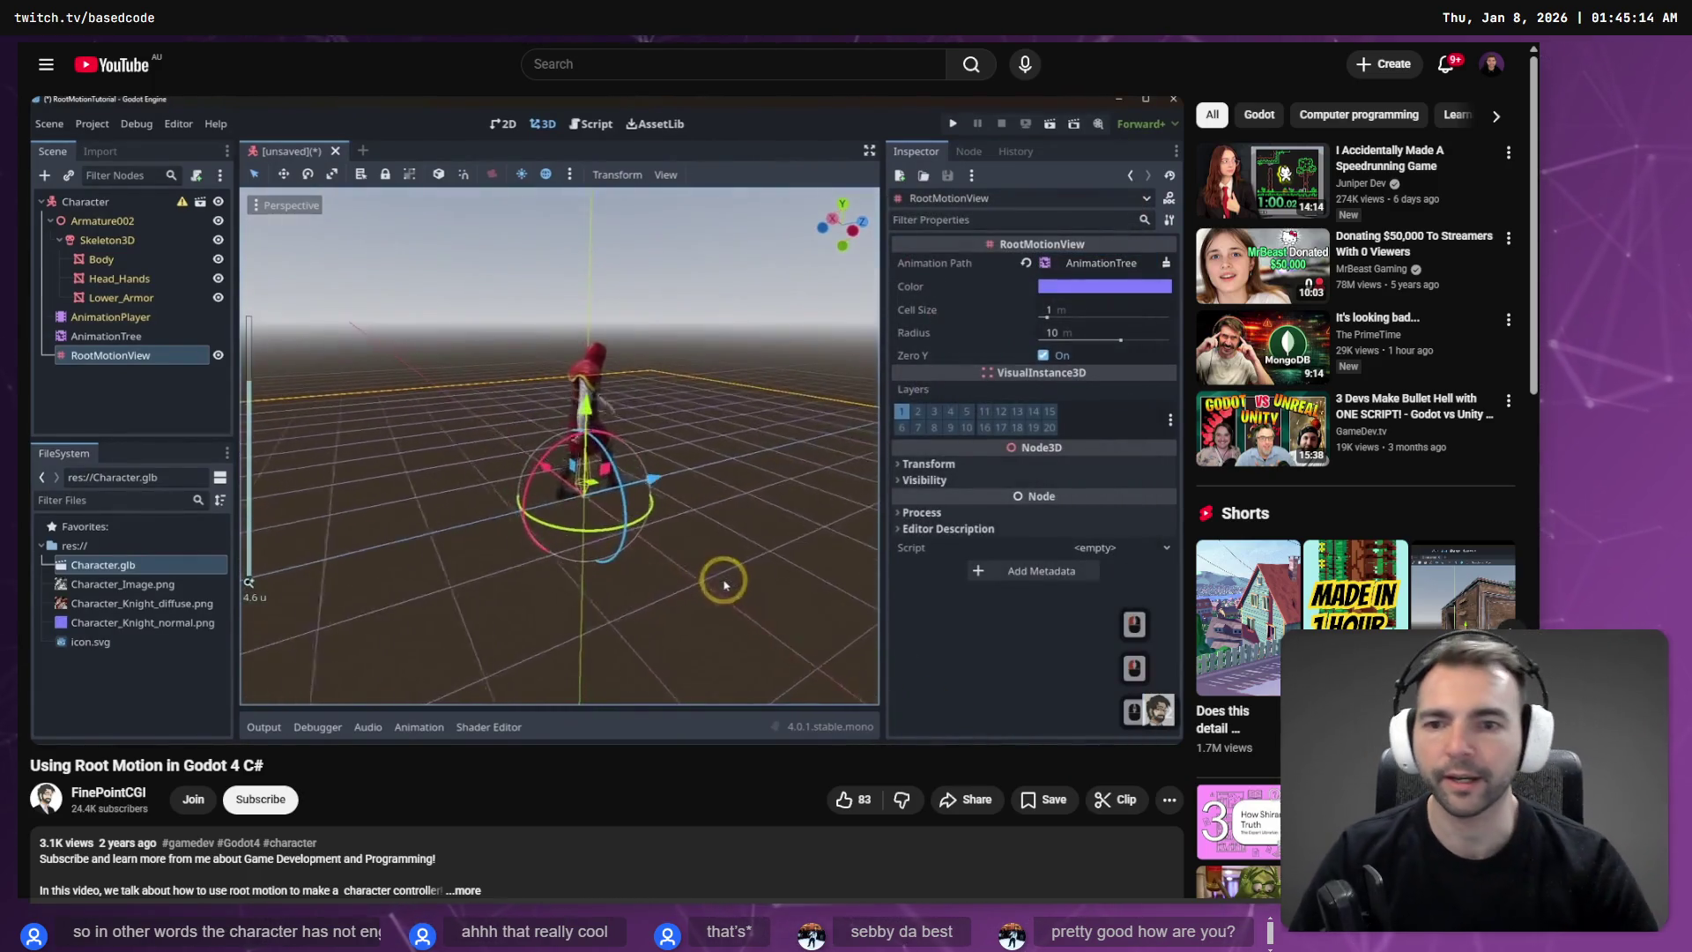
# Step: Seek the tutorial along its progress bar to about 10:34
pyautogui.moveTo(186, 694)
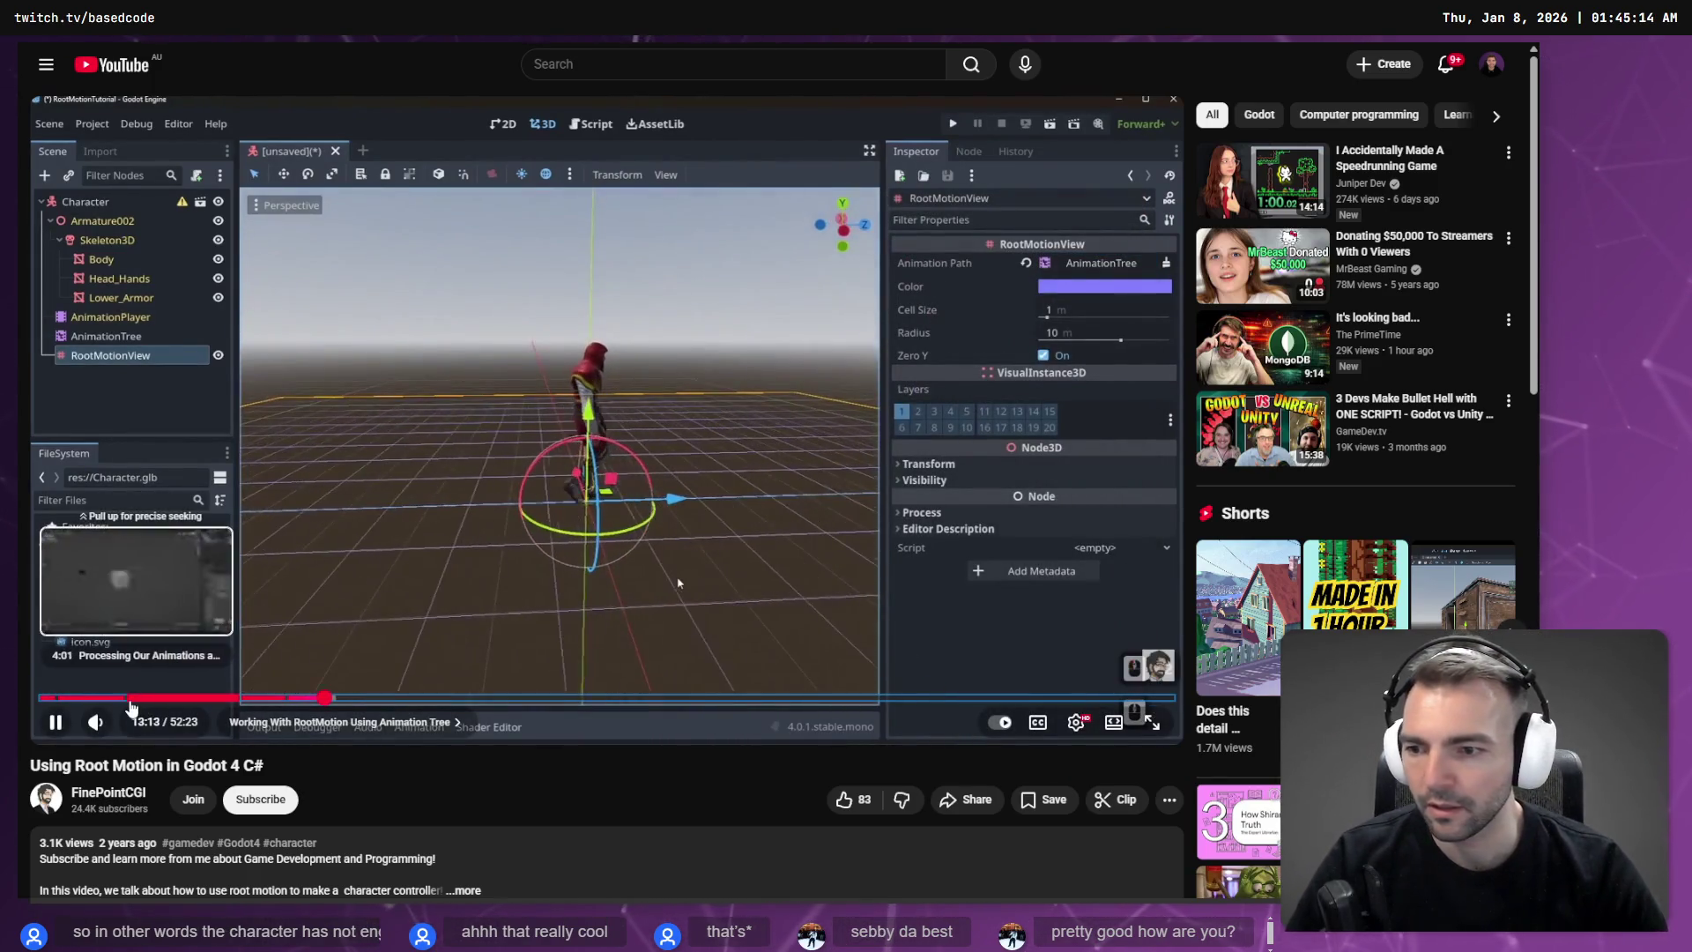
pyautogui.click(124, 698)
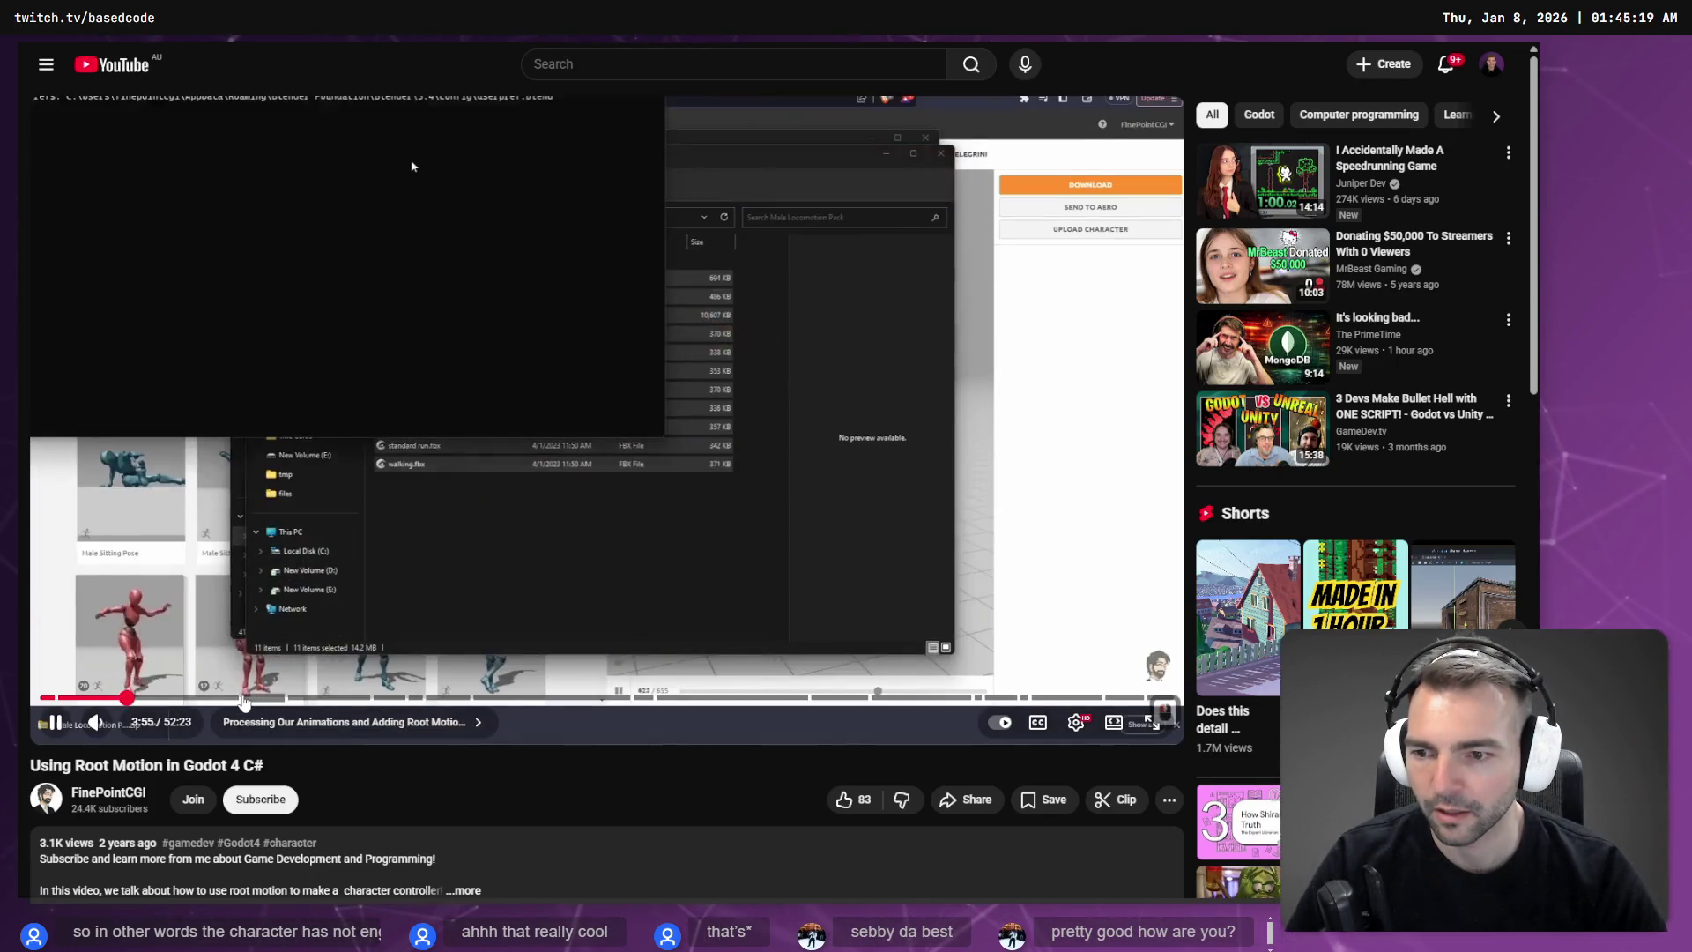
pyautogui.click(243, 701)
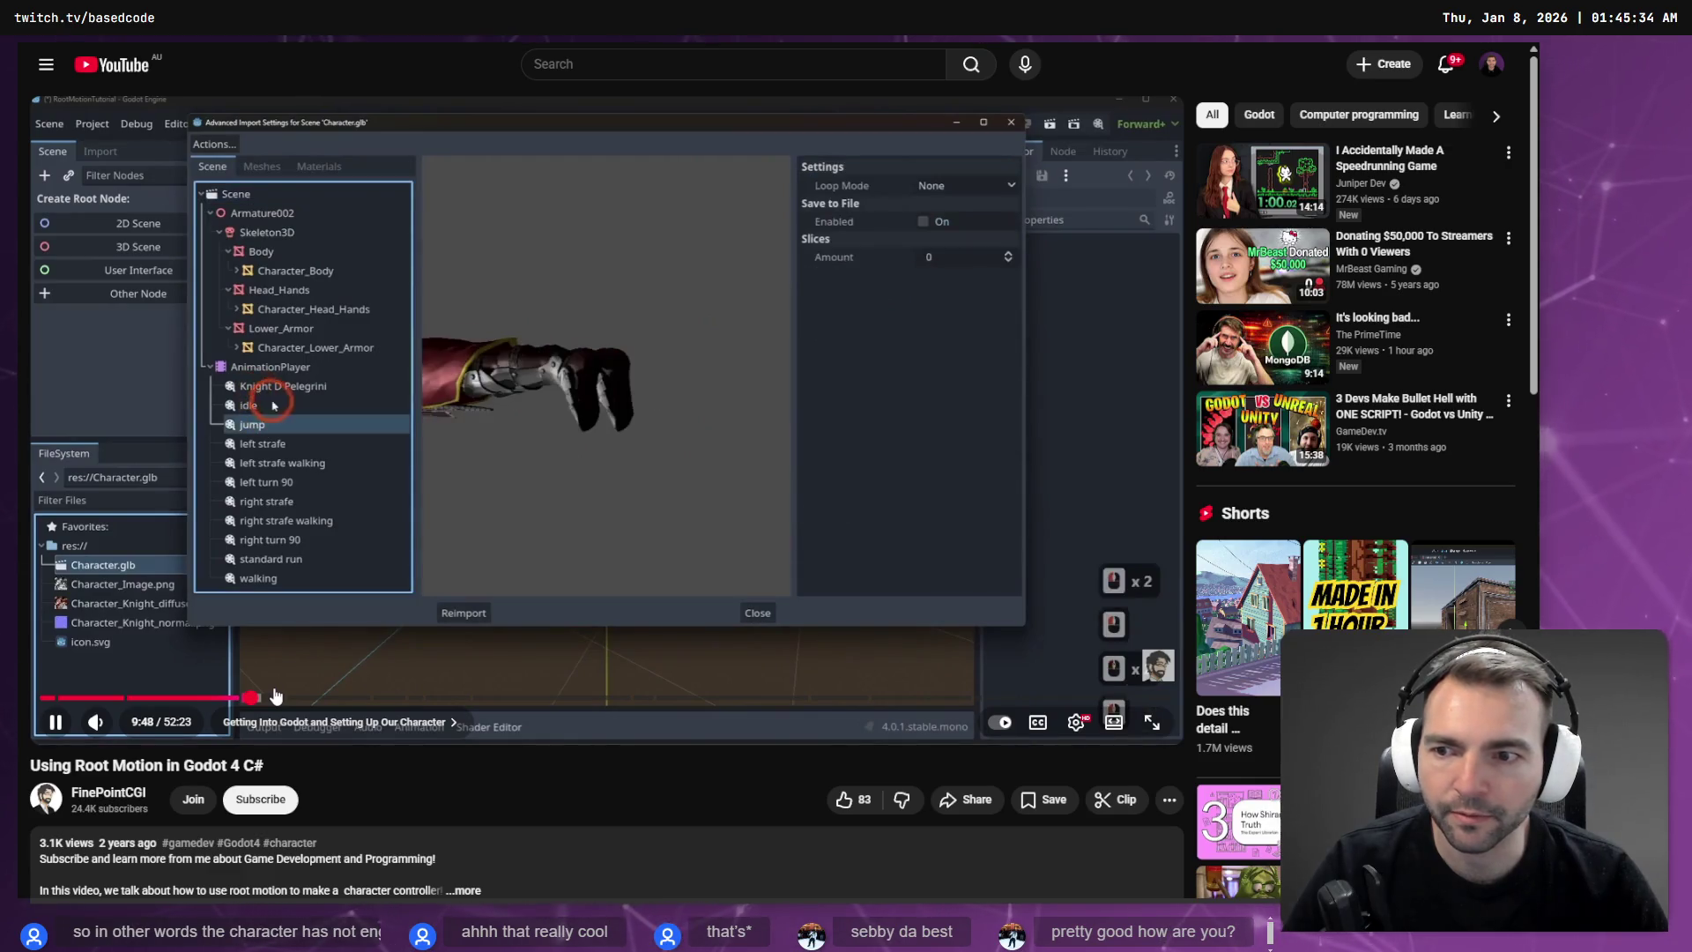
pyautogui.click(266, 699)
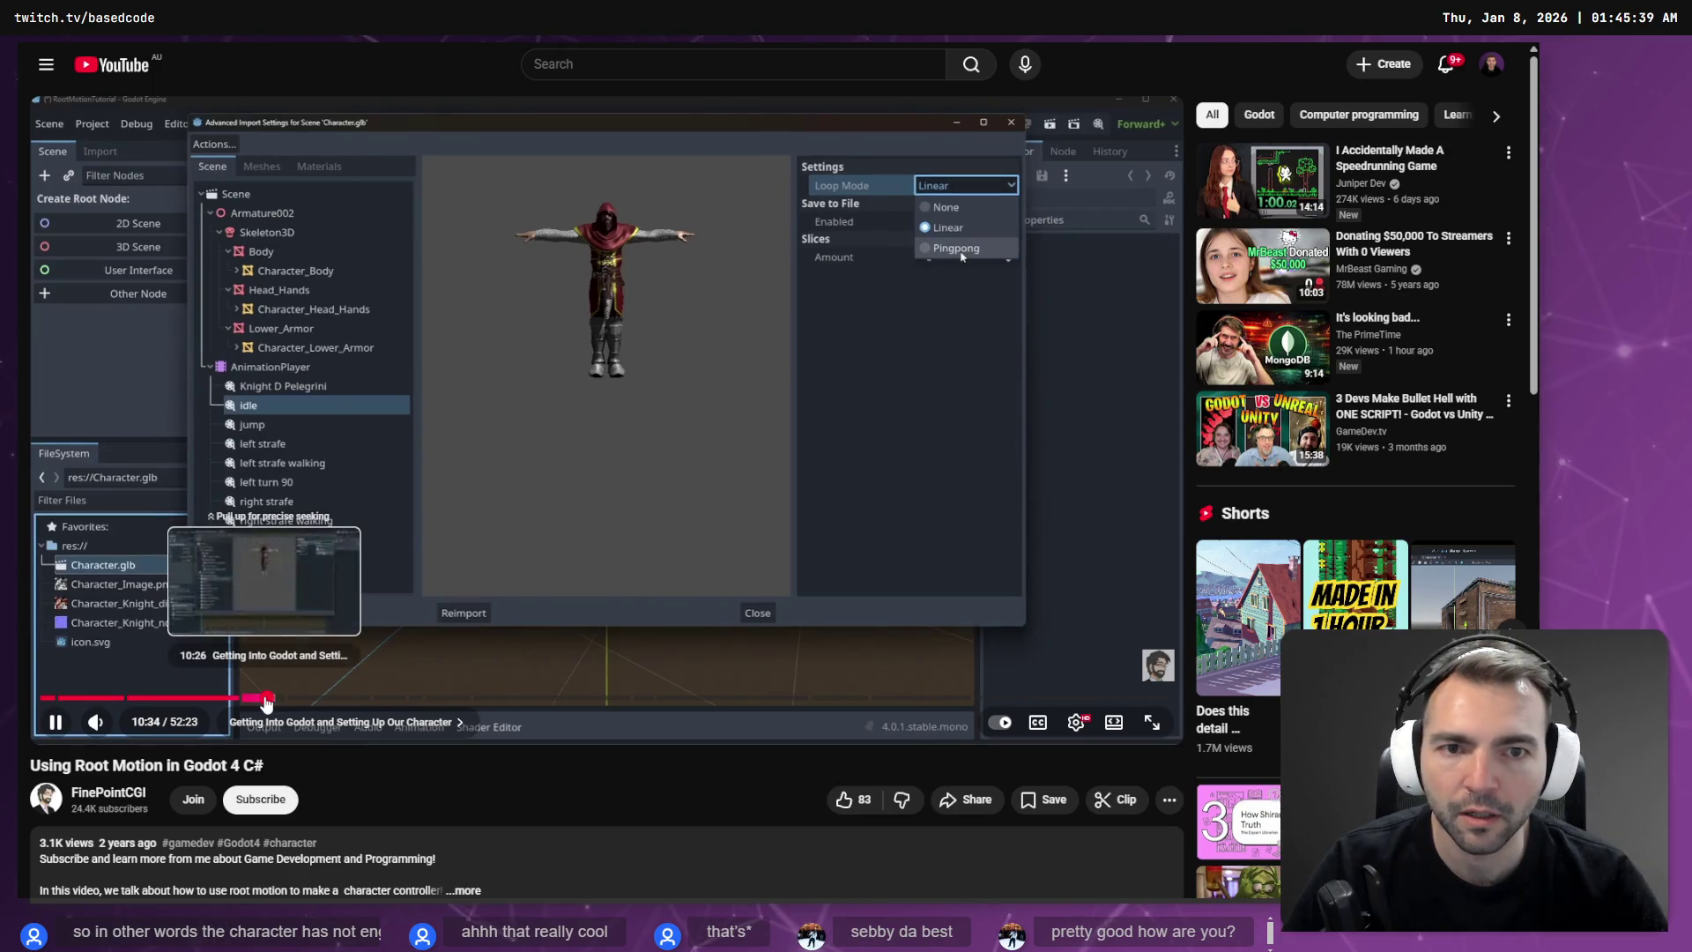
# Step: Fine-tune the tutorial with skip keys to 11:46, where the AnimationTree is added, then return to Godot
pyautogui.press('l')
pyautogui.press('l')
pyautogui.press('l')
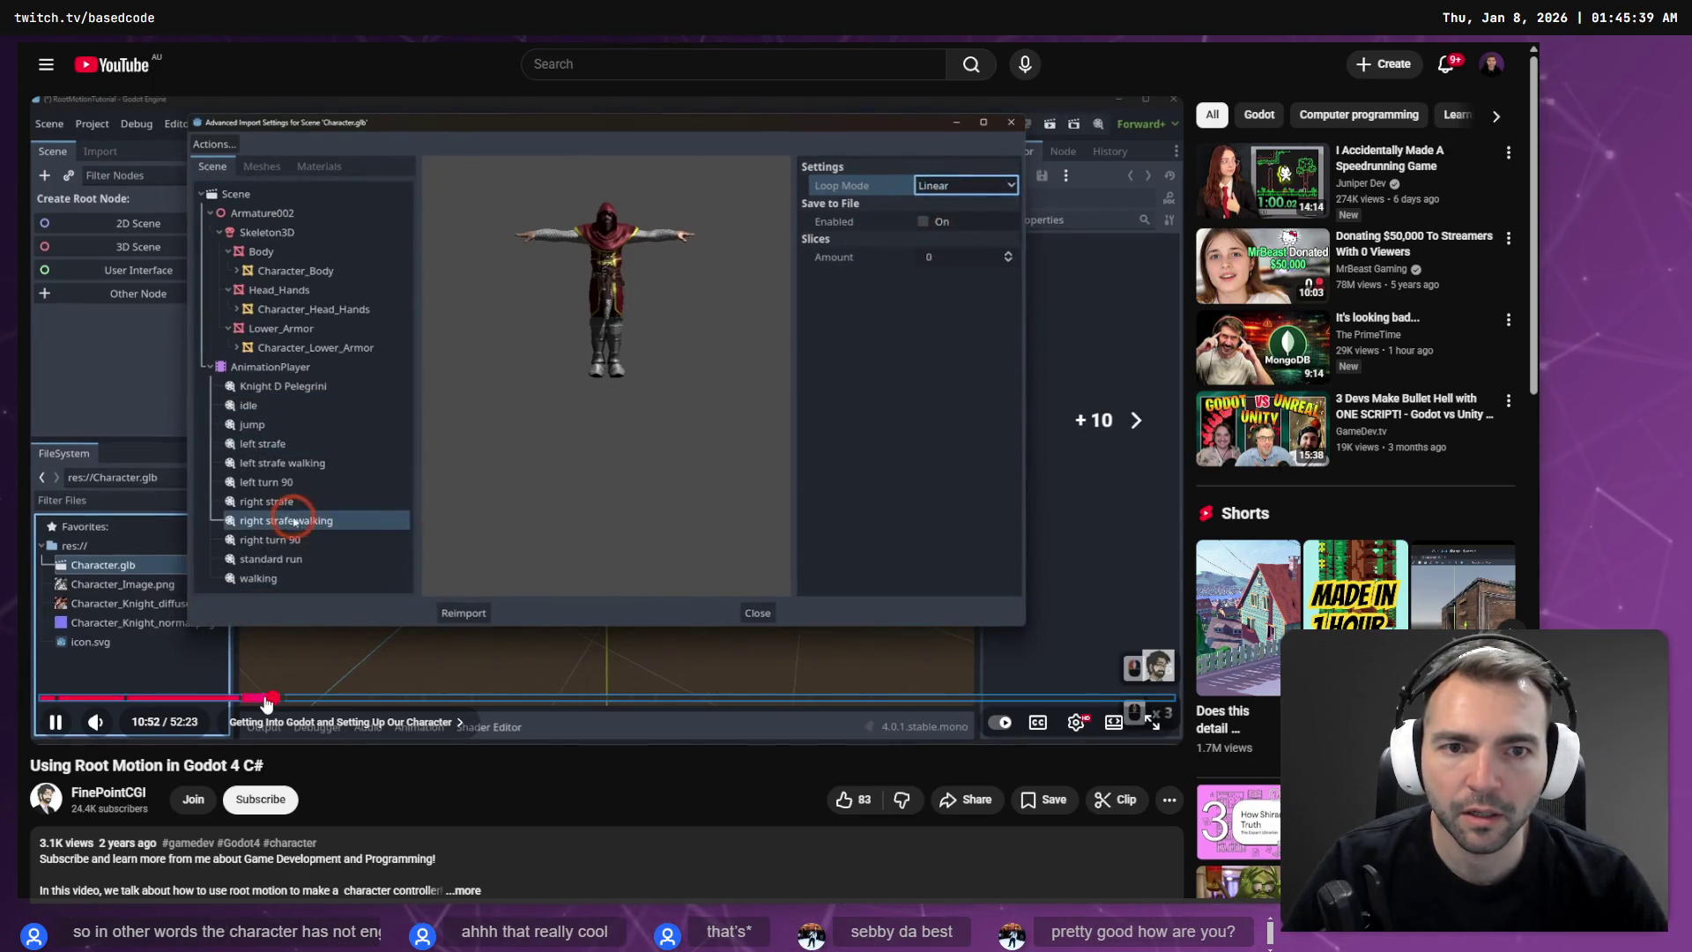
pyautogui.press('Right')
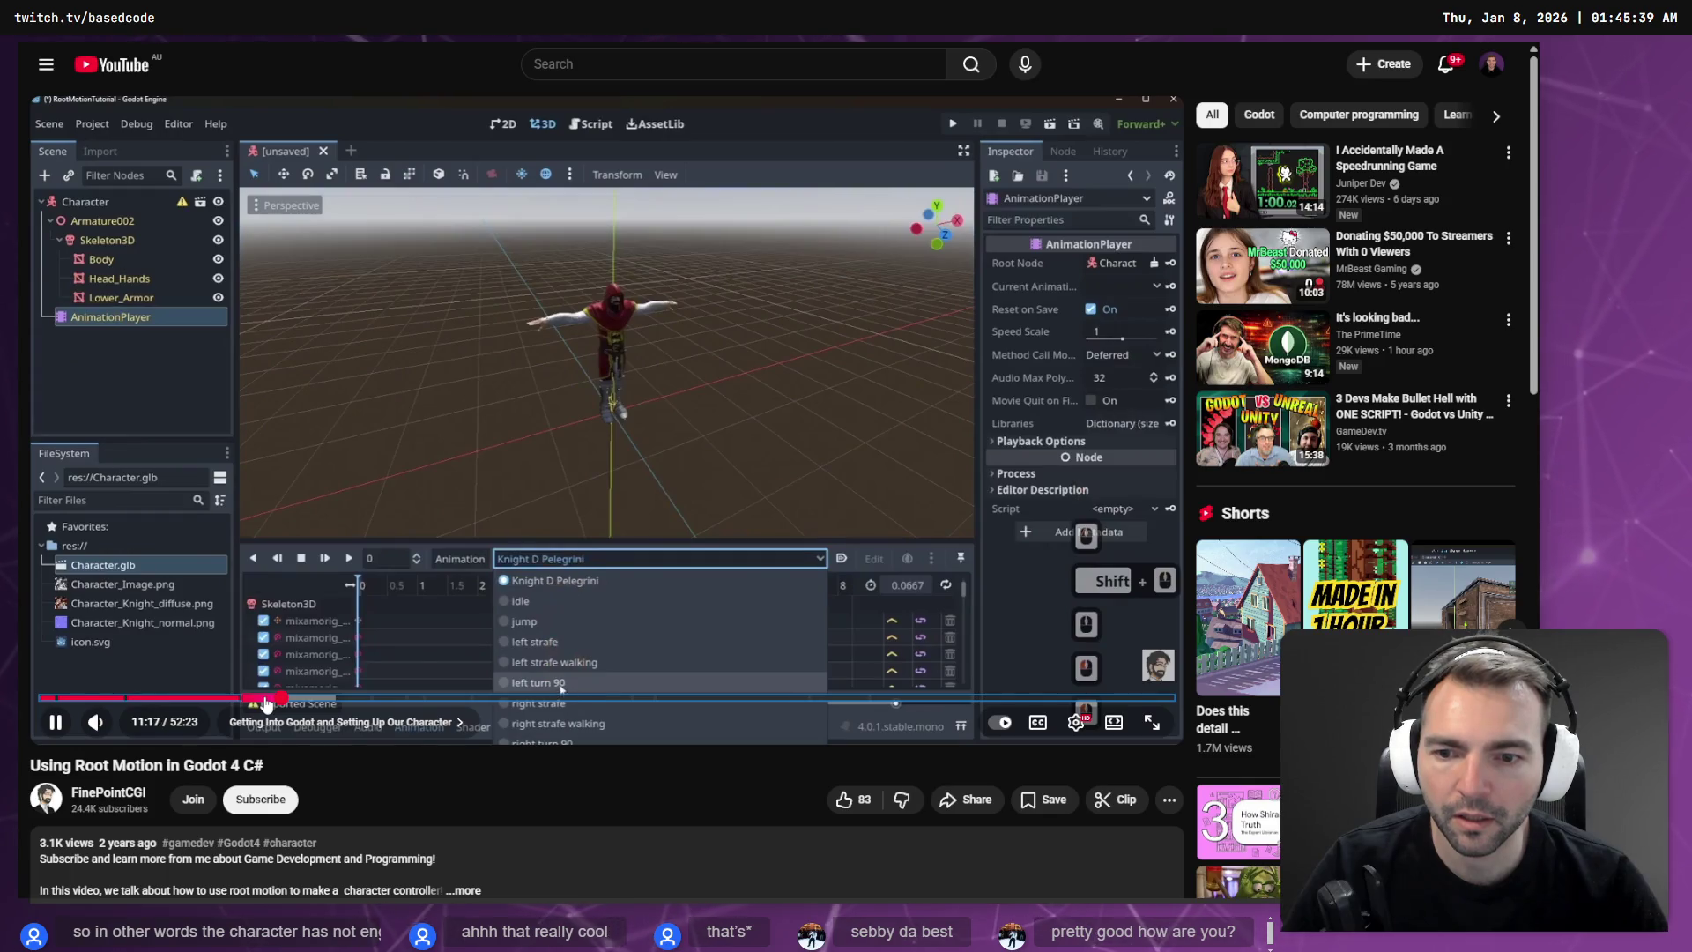
pyautogui.press('l')
pyautogui.press('l')
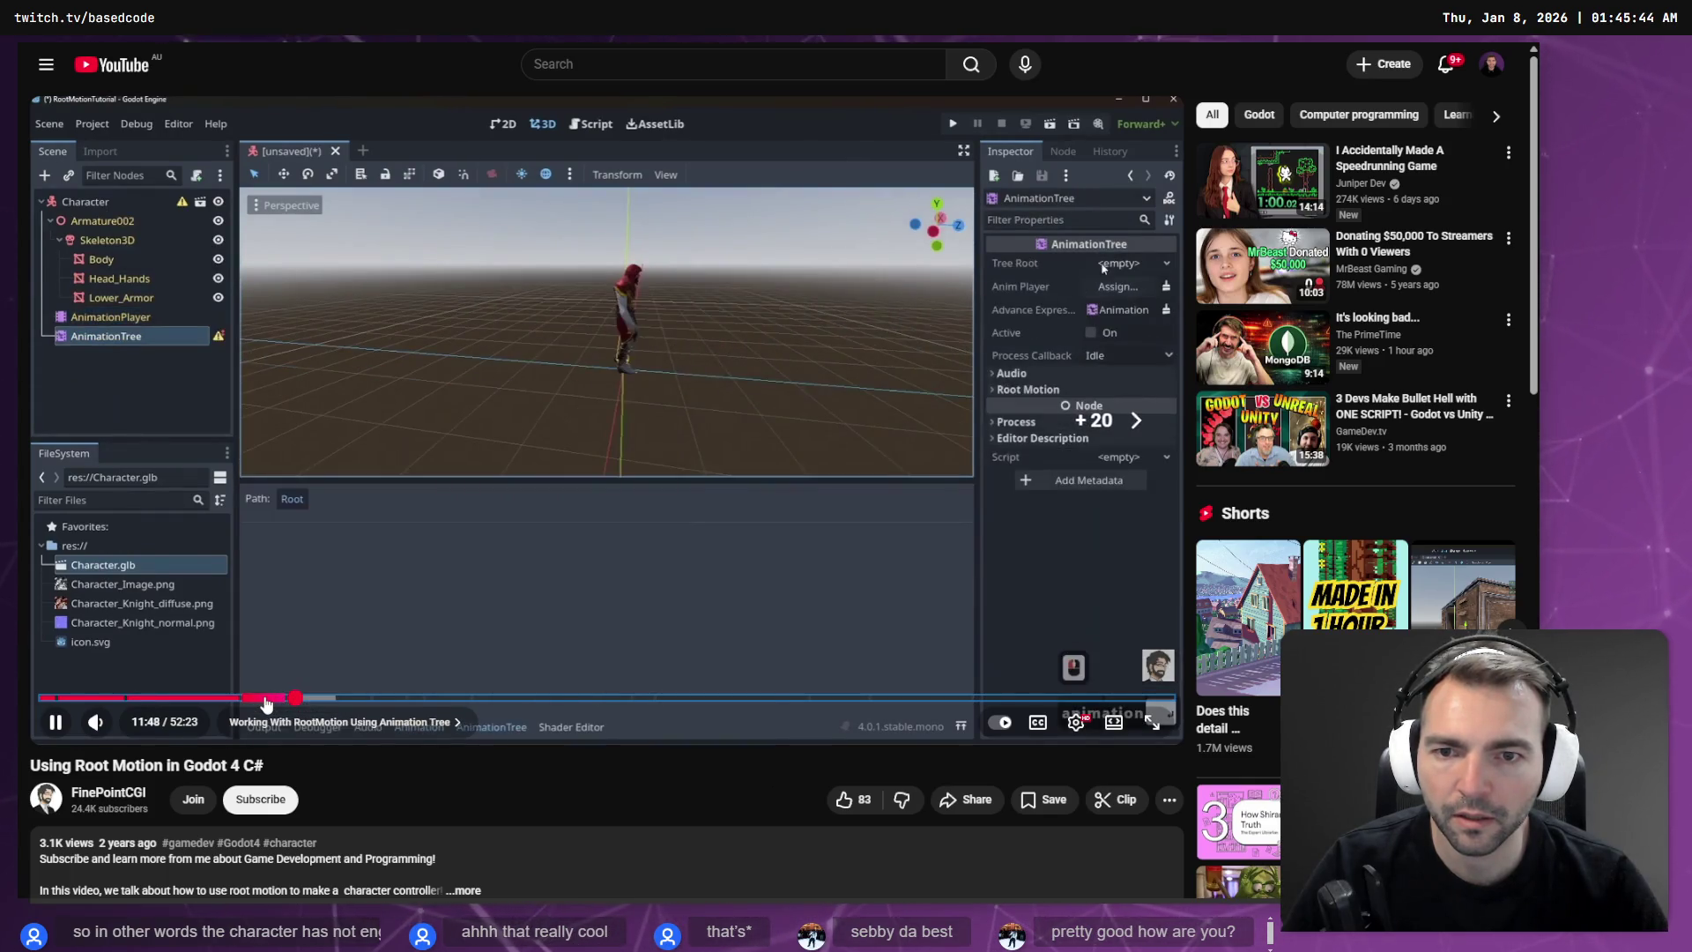
pyautogui.press('j')
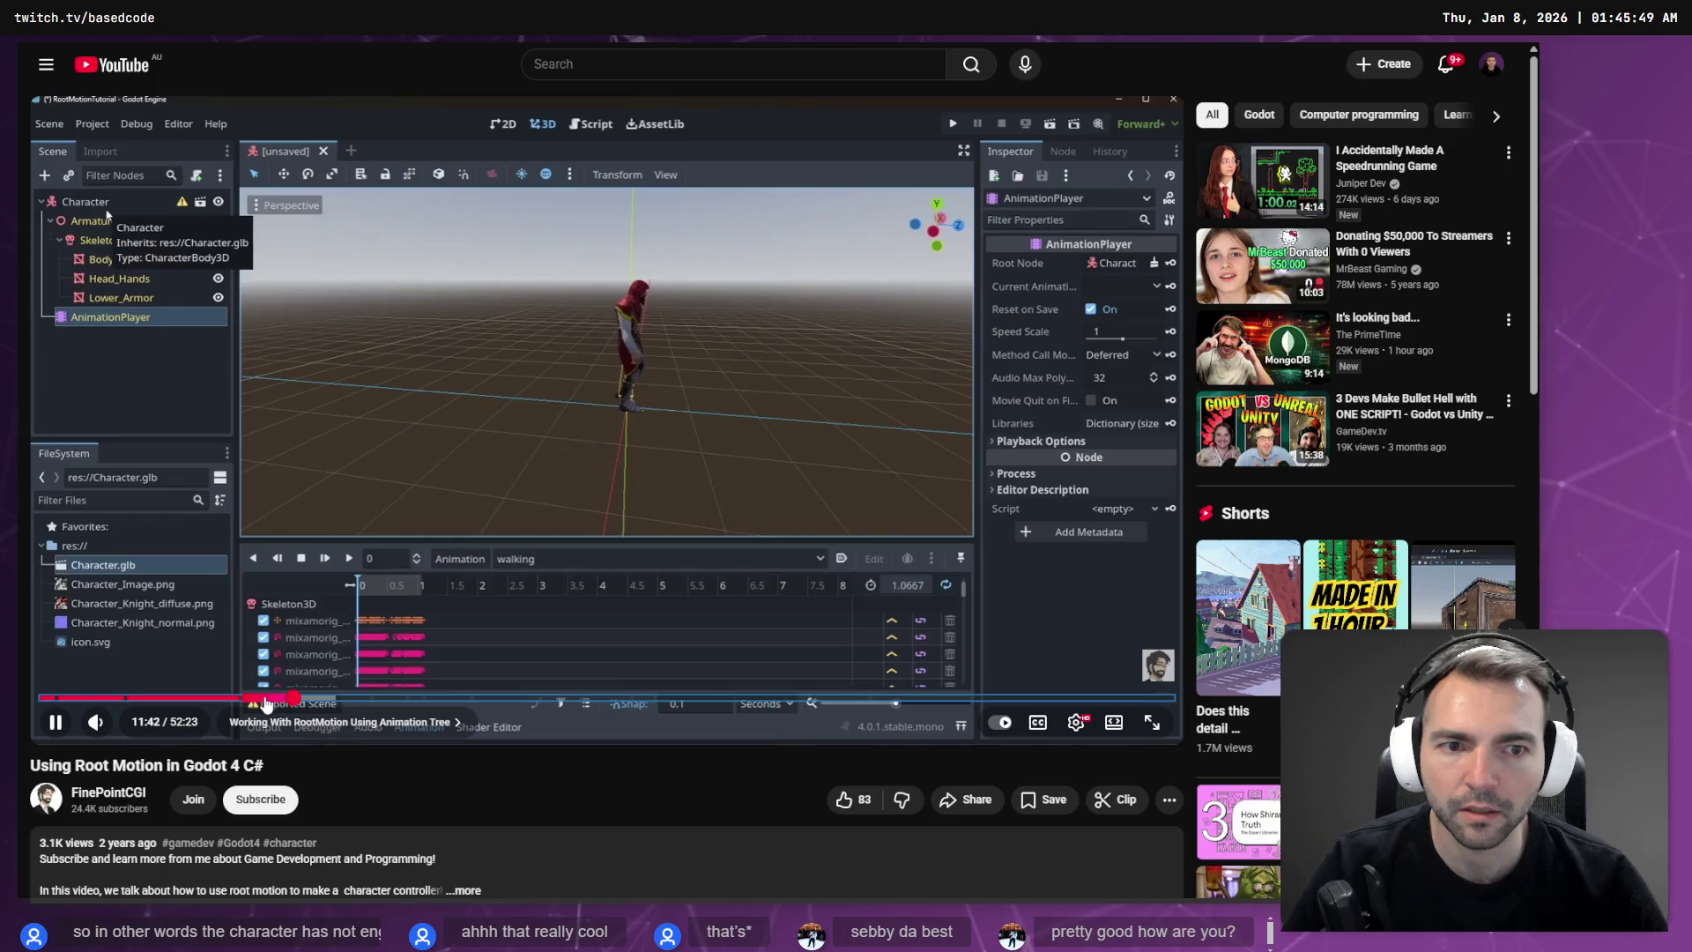
pyautogui.press('Left')
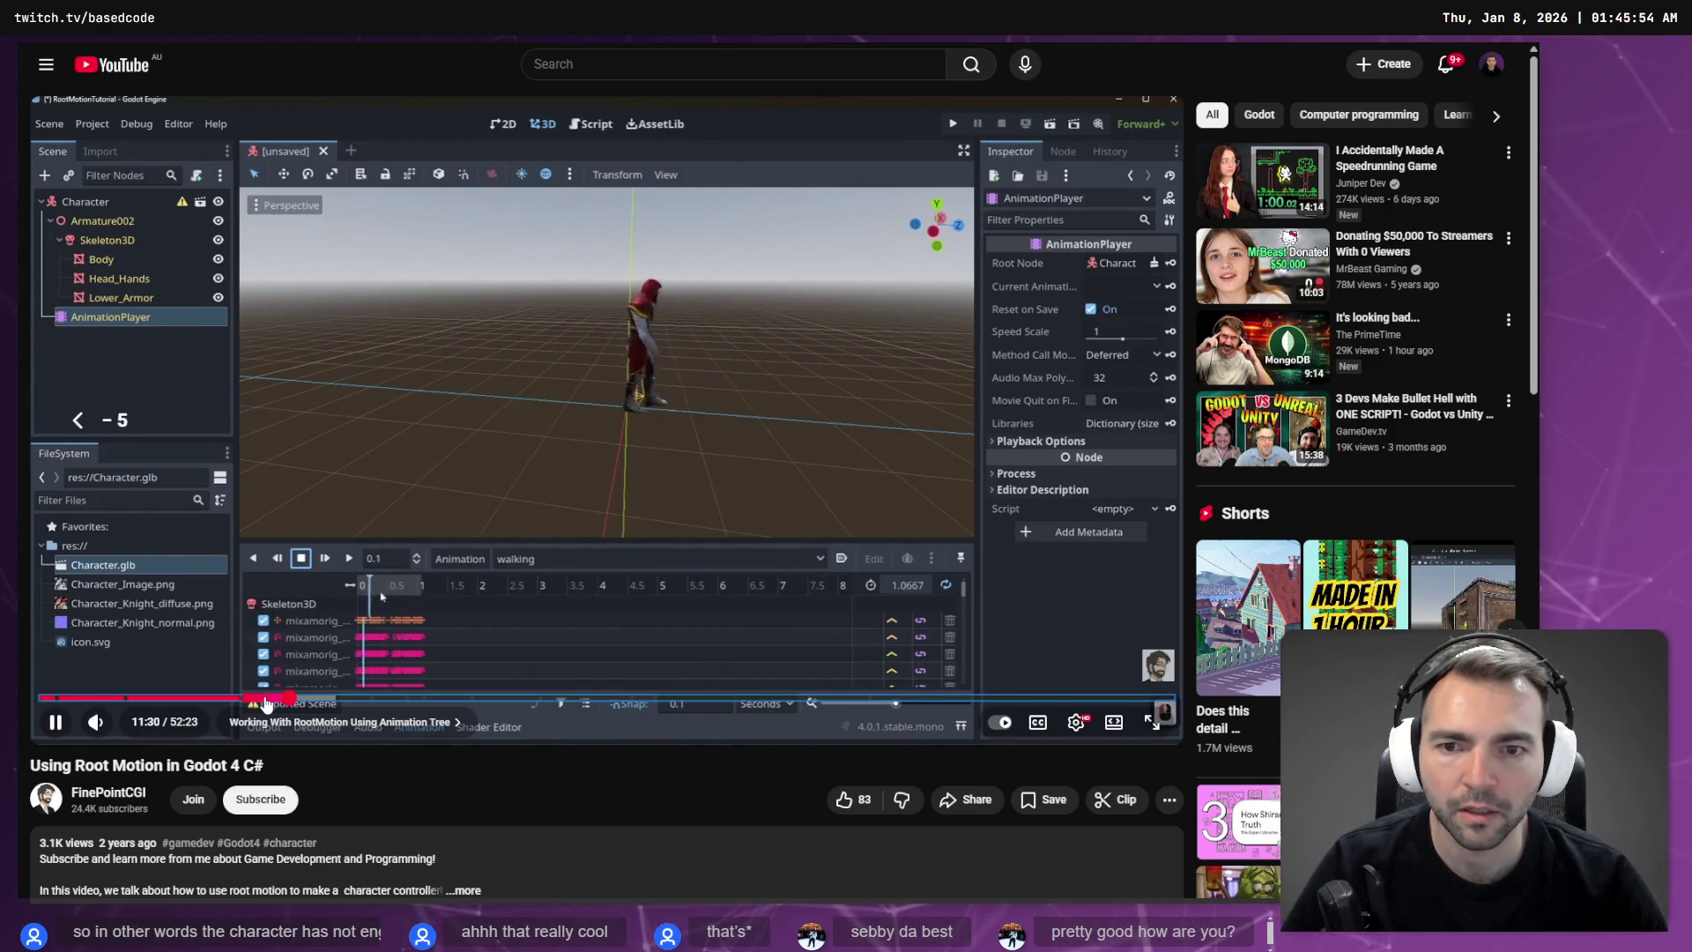
pyautogui.press('Left')
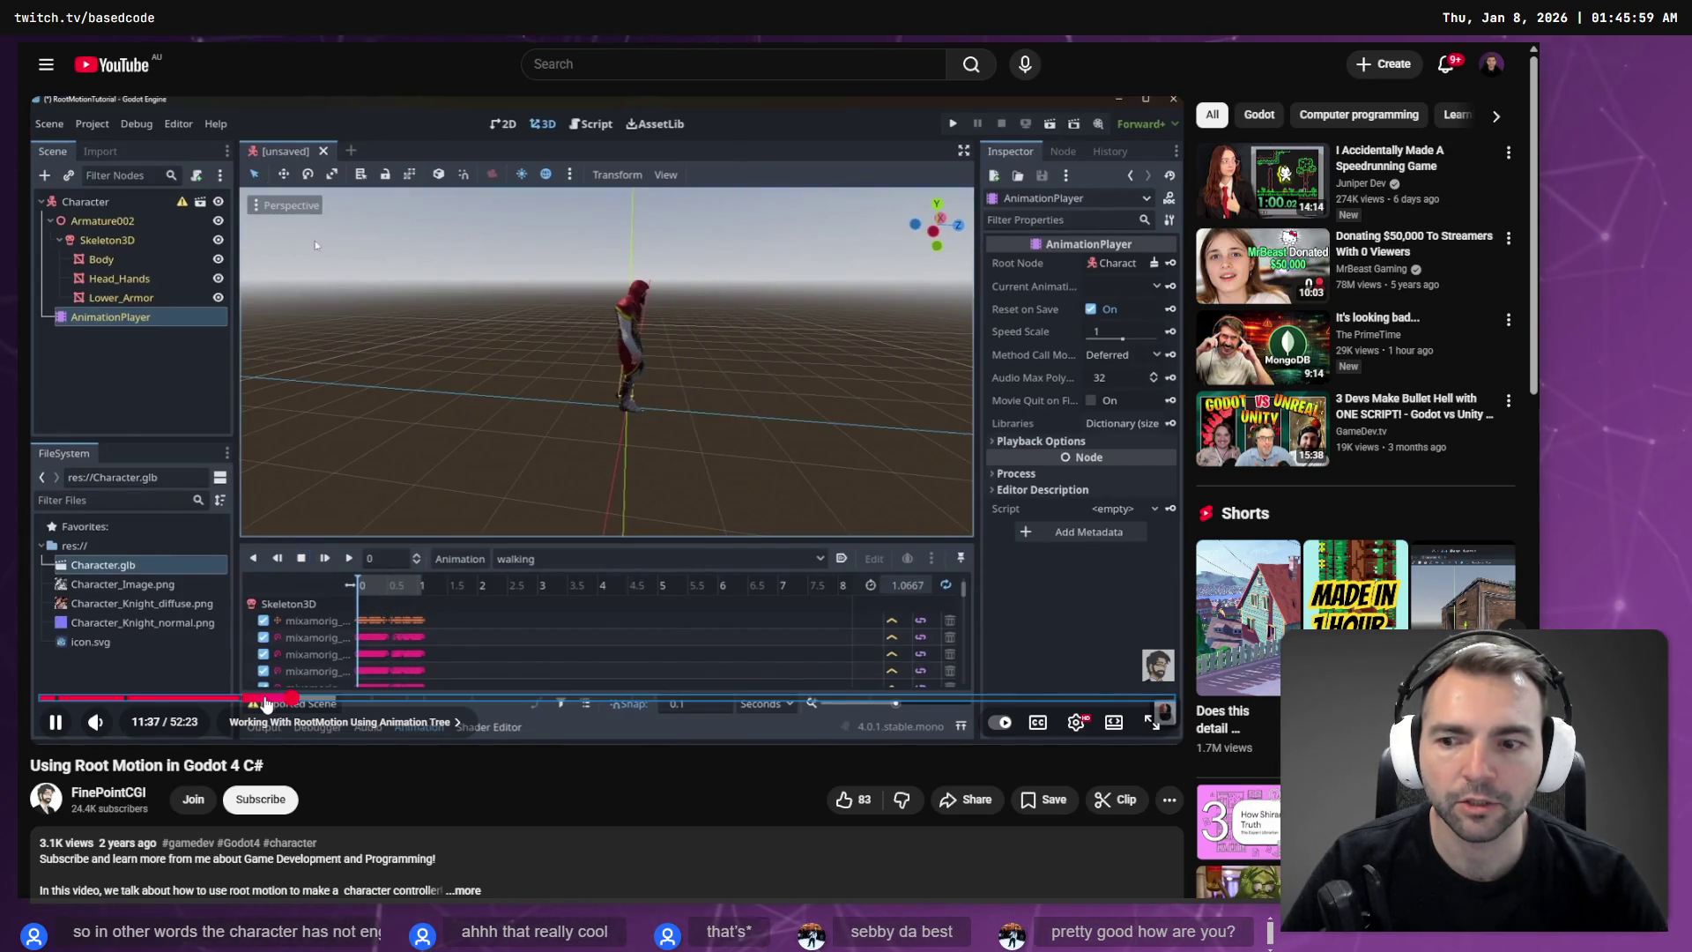
pyautogui.press('Left')
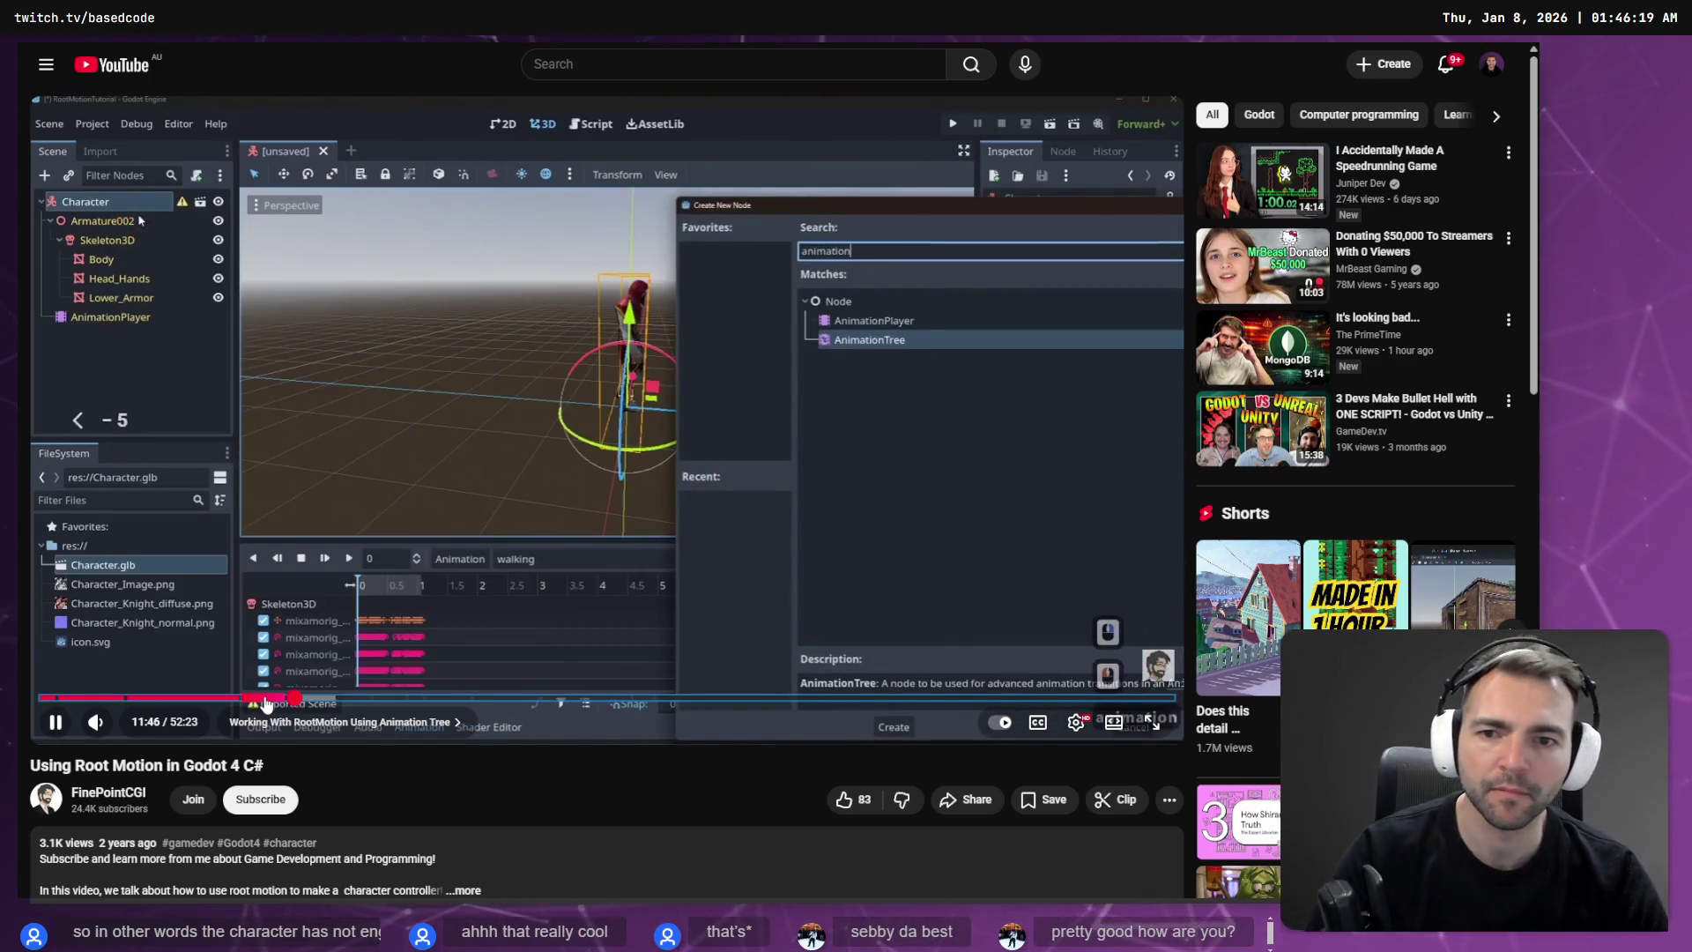
pyautogui.hotkey('alt', 'Tab')
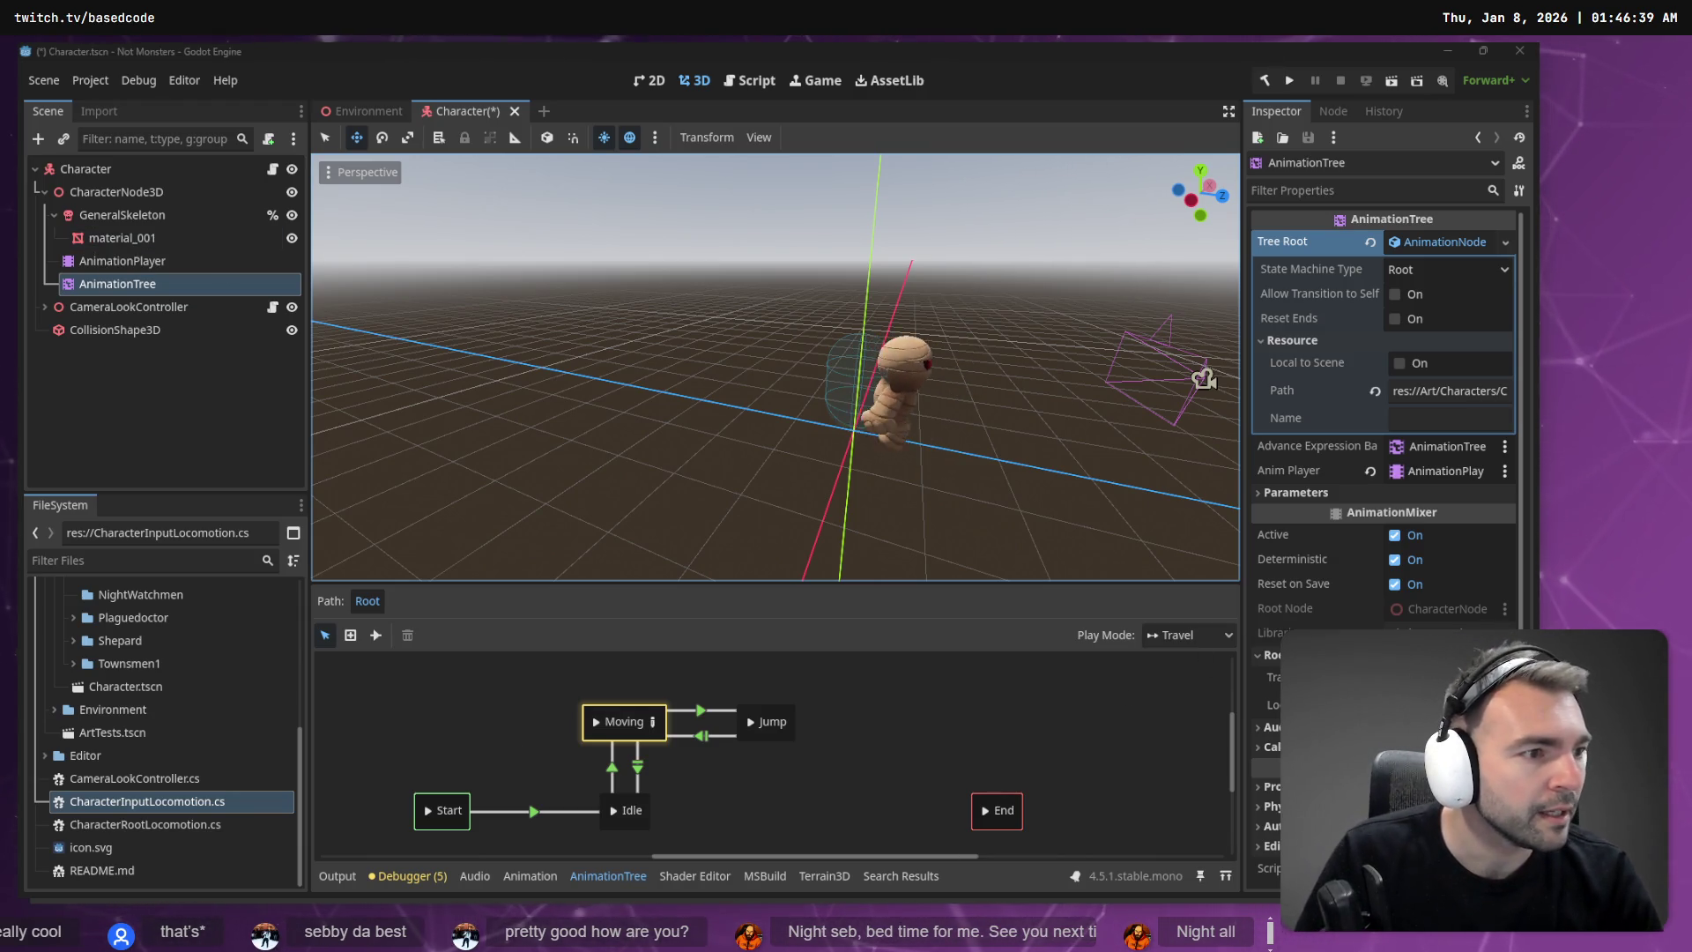
# Step: In a new Chrome tab, go to the Mixamo site by entering 'mixamo' in the address bar
pyautogui.hotkey('alt', 'Tab')
pyautogui.hotkey('ctrl', 't')
pyautogui.write('mixamop')
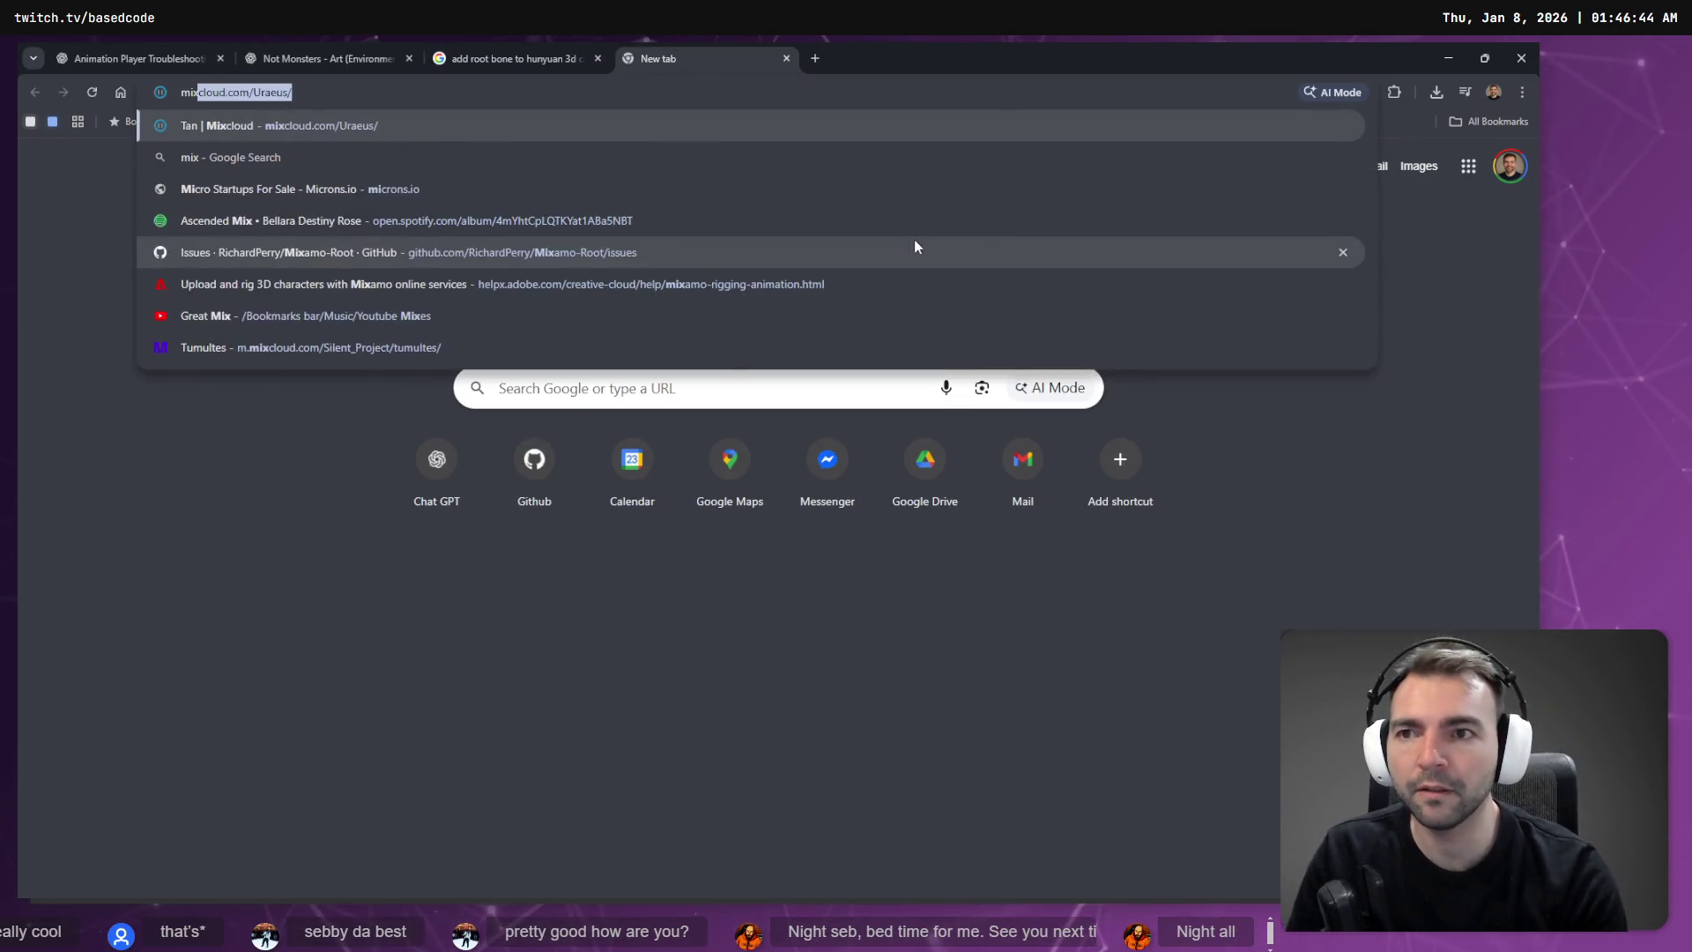
pyautogui.press('BackSpace')
pyautogui.press('Return')
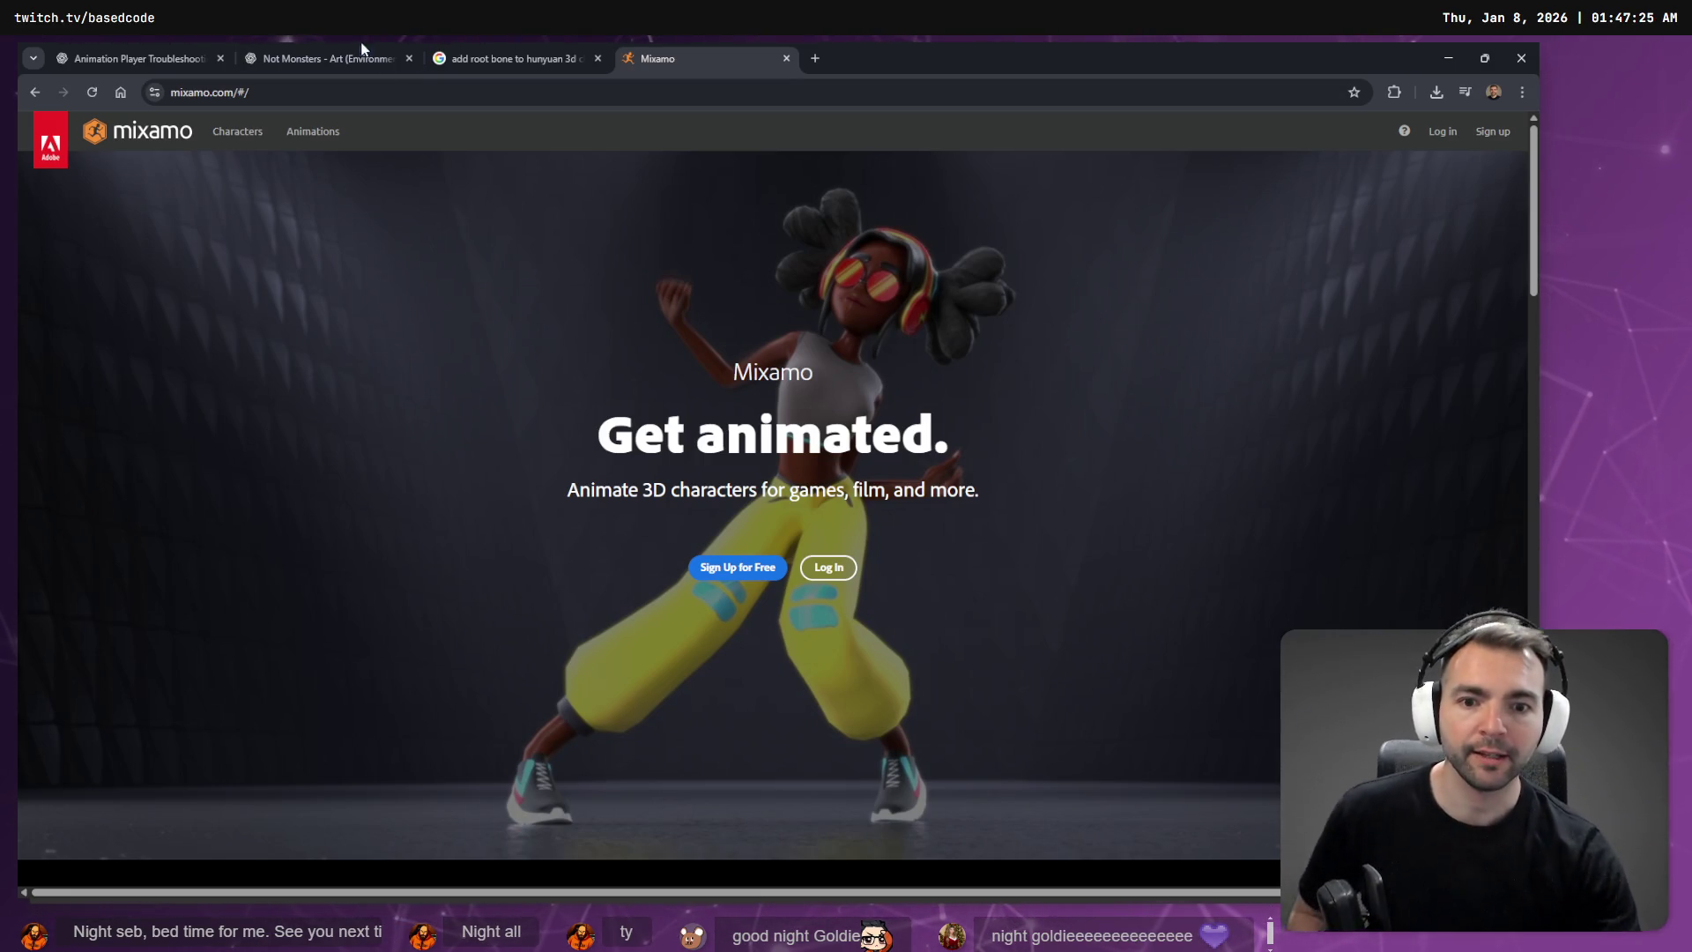
# Step: Start the Mixamo log-in, then close the Mixamo tab to reveal the root bone search results
pyautogui.click(829, 575)
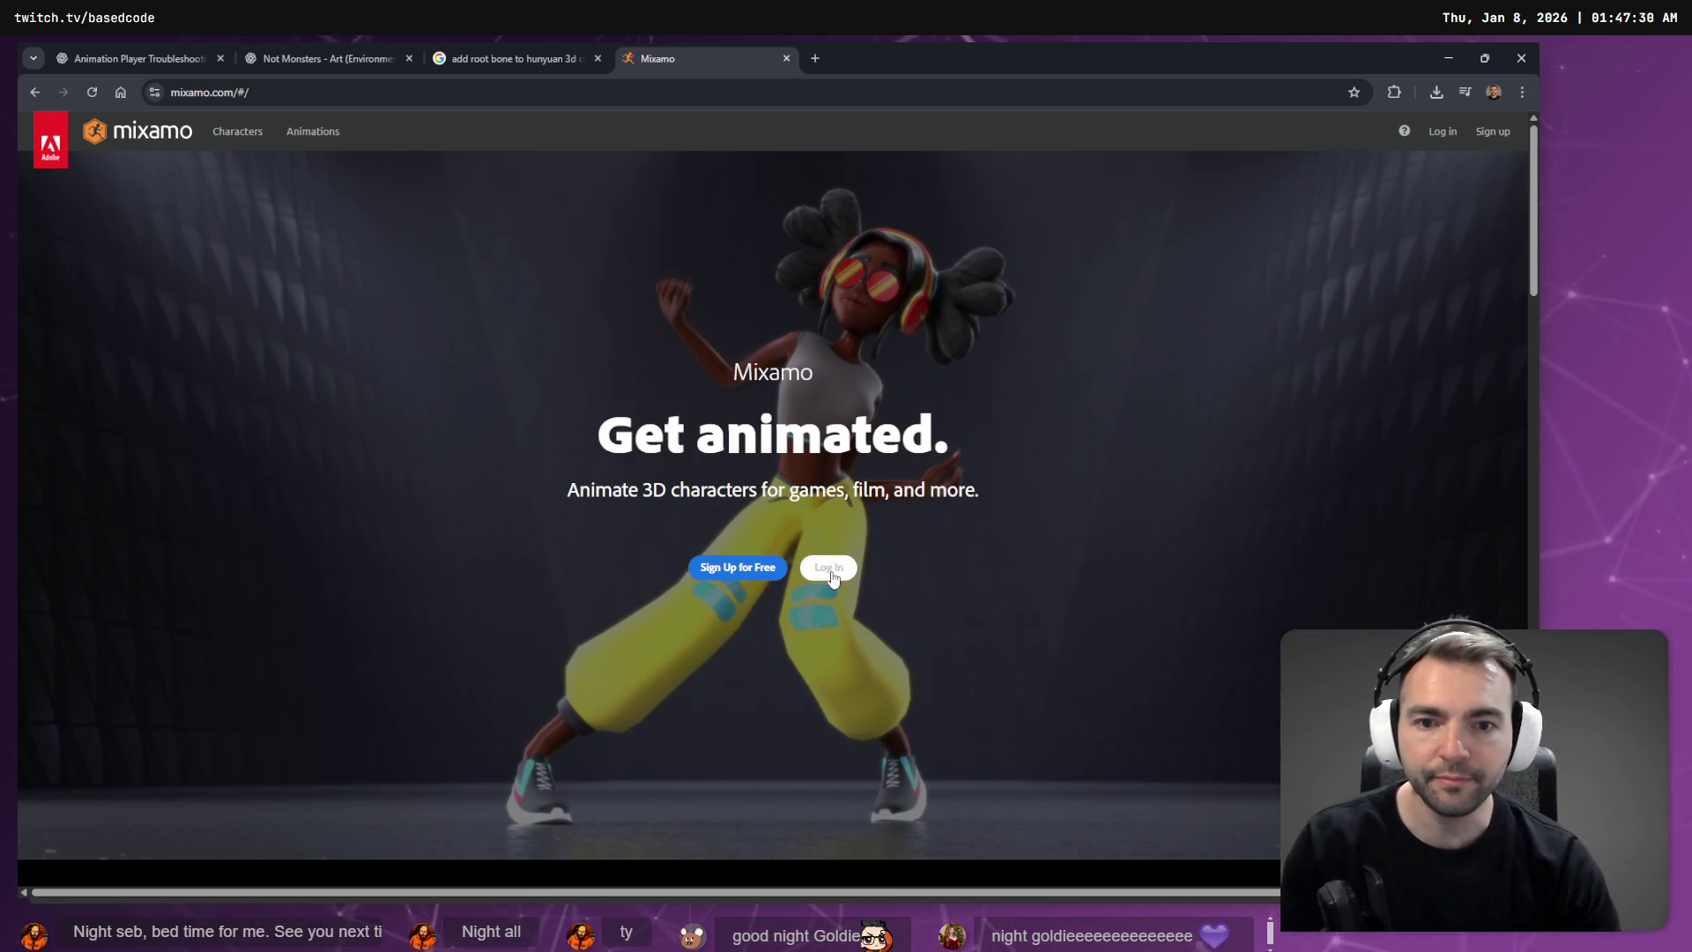
pyautogui.hotkey('ctrl', 'w')
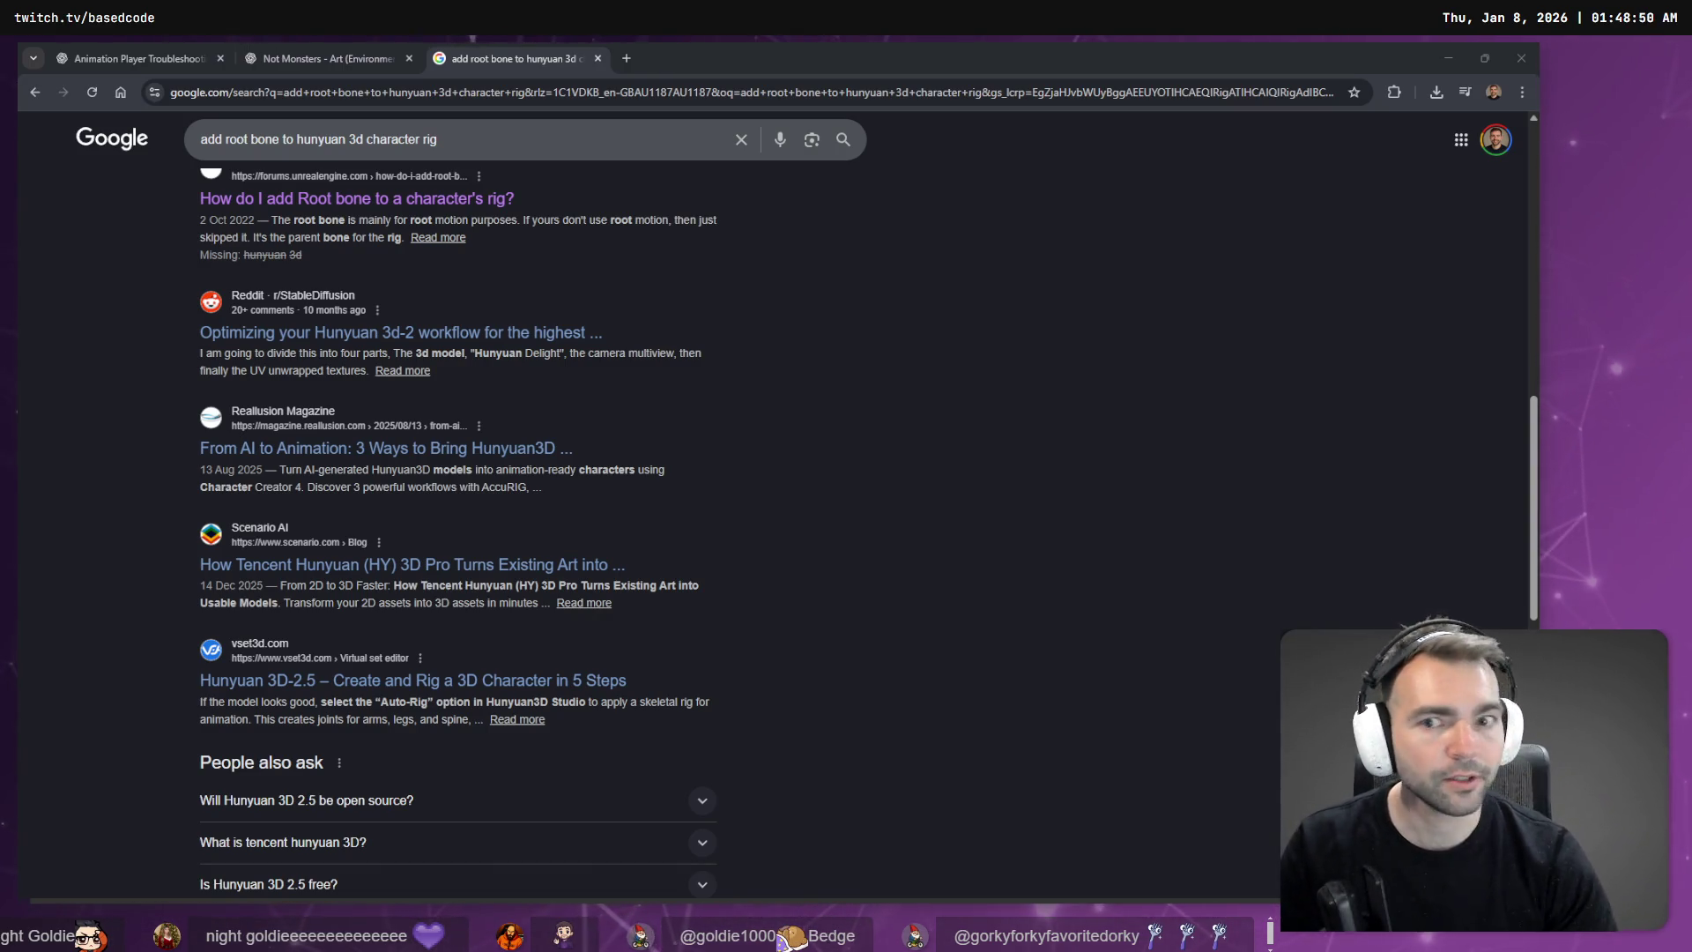
# Step: Close the root bone search tab and open the weathered tombstone image full size in ChatGPT
pyautogui.hotkey('ctrl', 'w')
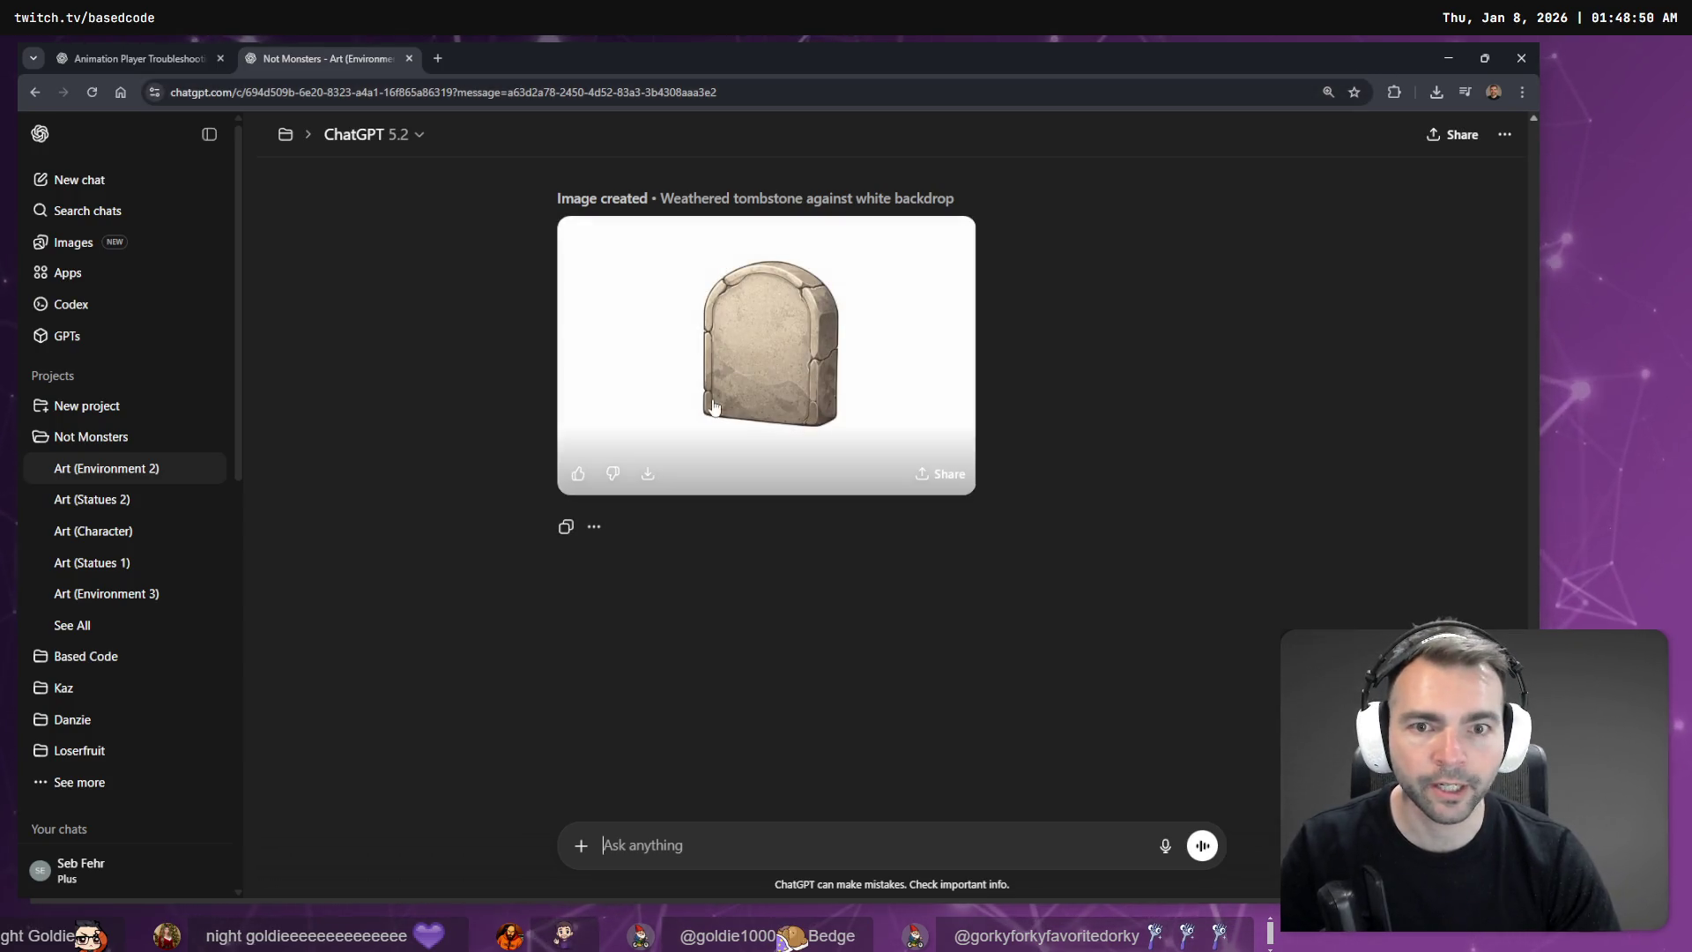
pyautogui.hotkey('alt', 'Tab')
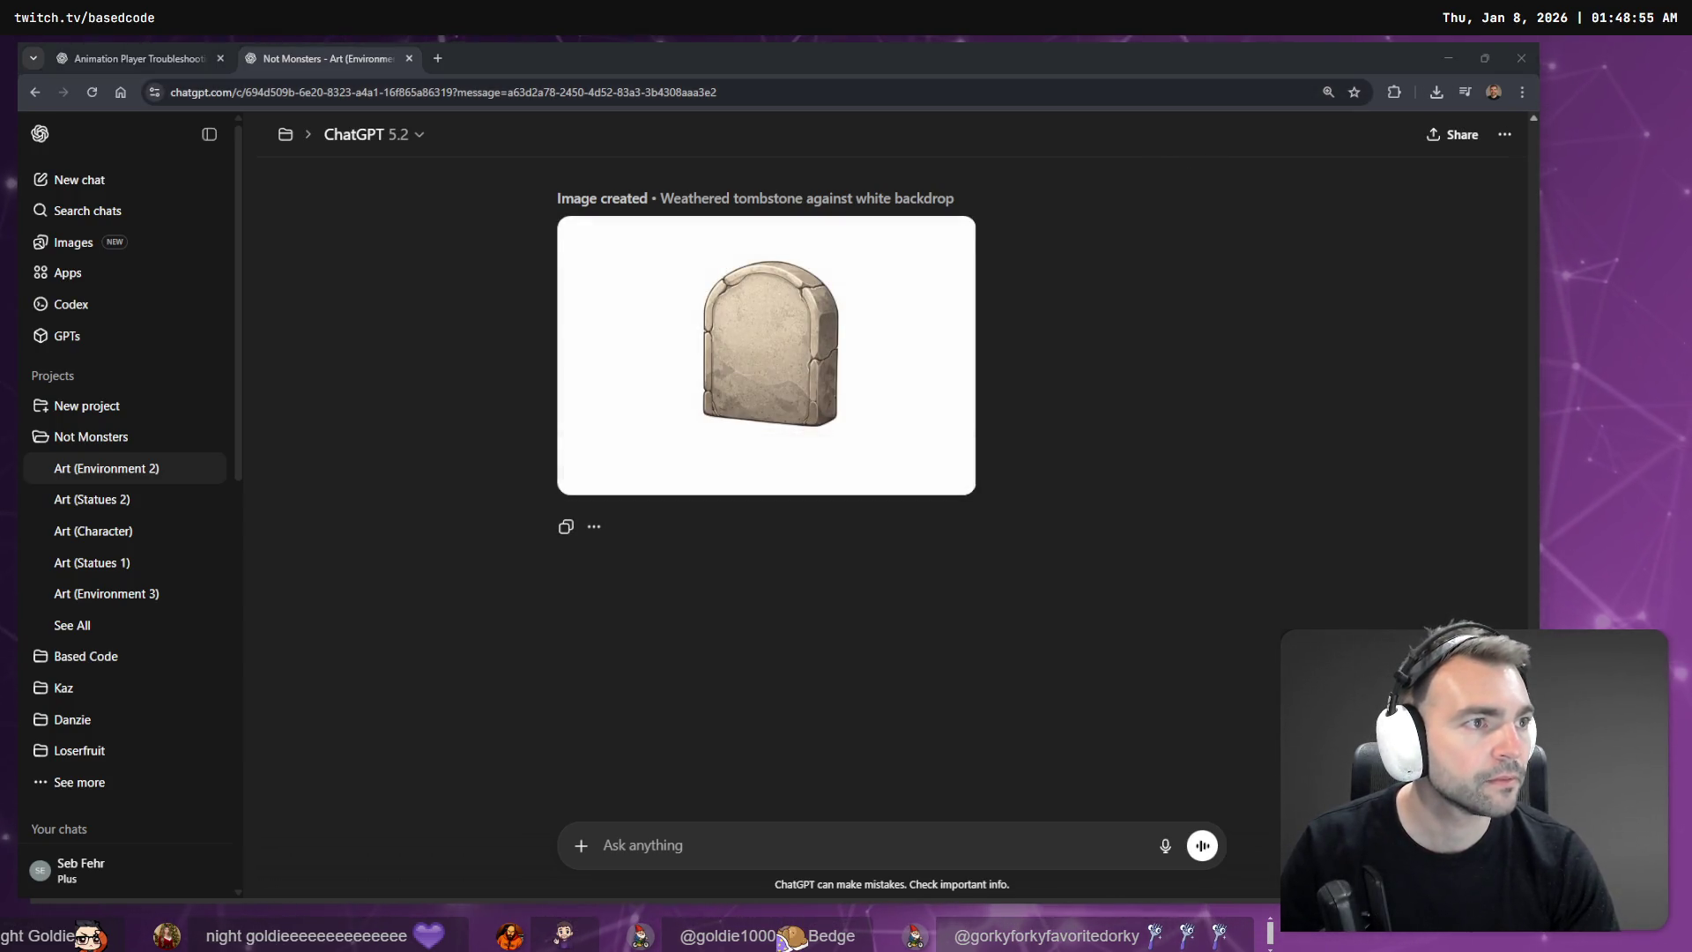
pyautogui.click(766, 355)
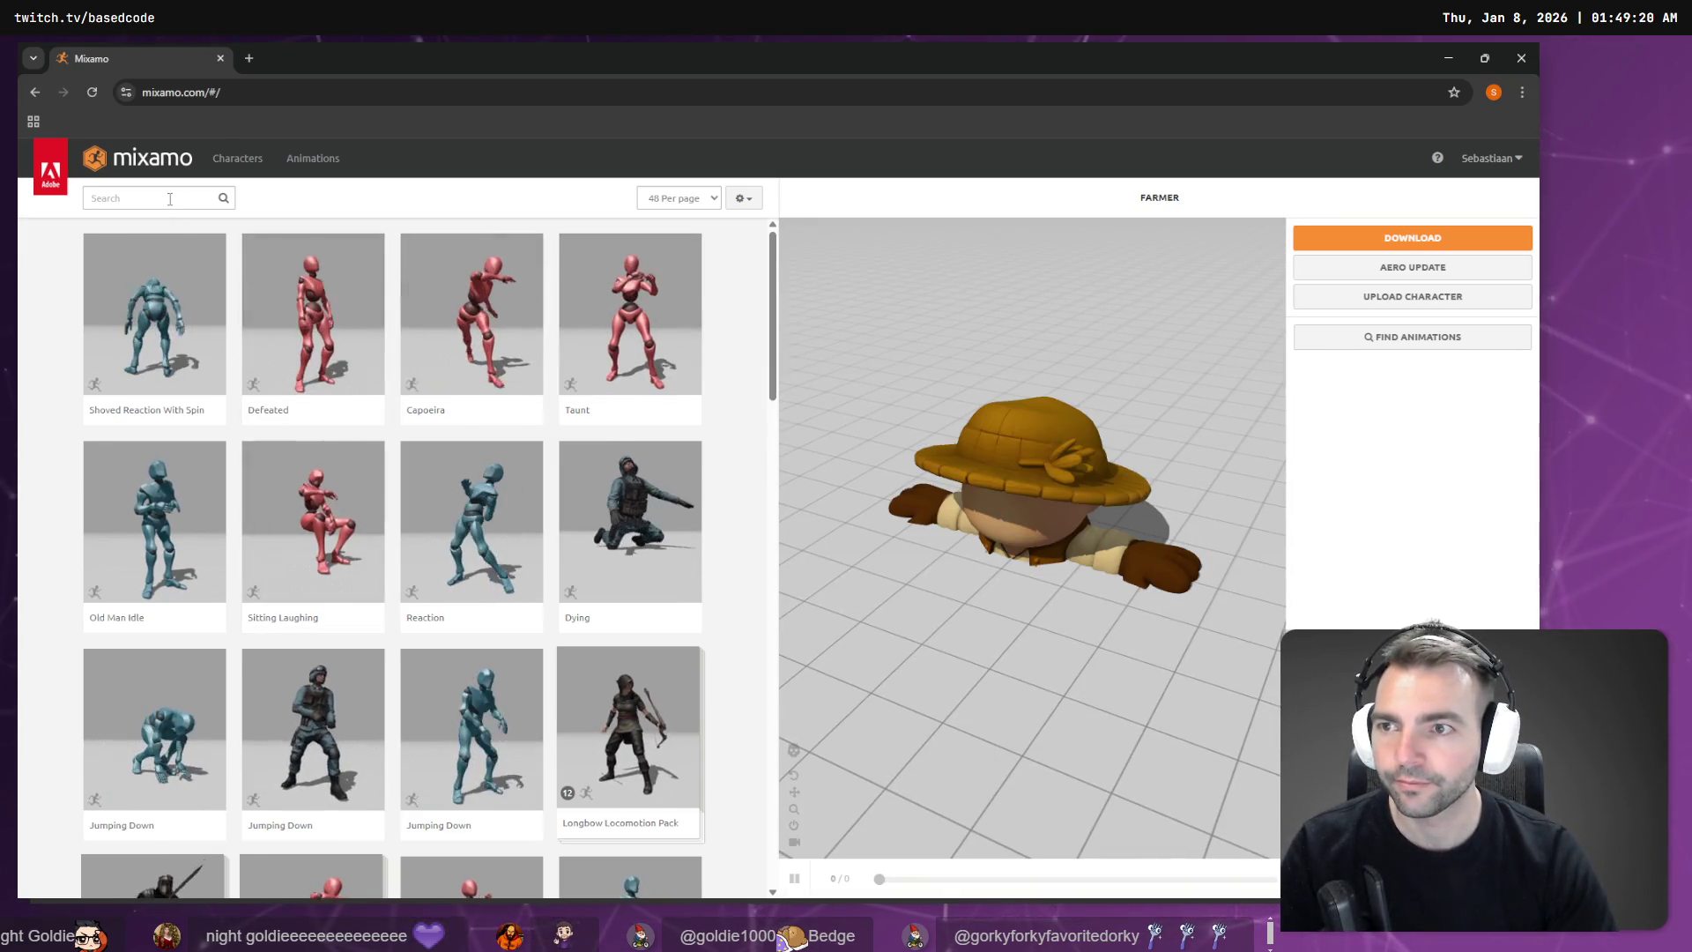
# Step: Go from the Characters list back to the Animations library and orbit to face the Farmer's front
pyautogui.click(240, 162)
pyautogui.click(313, 159)
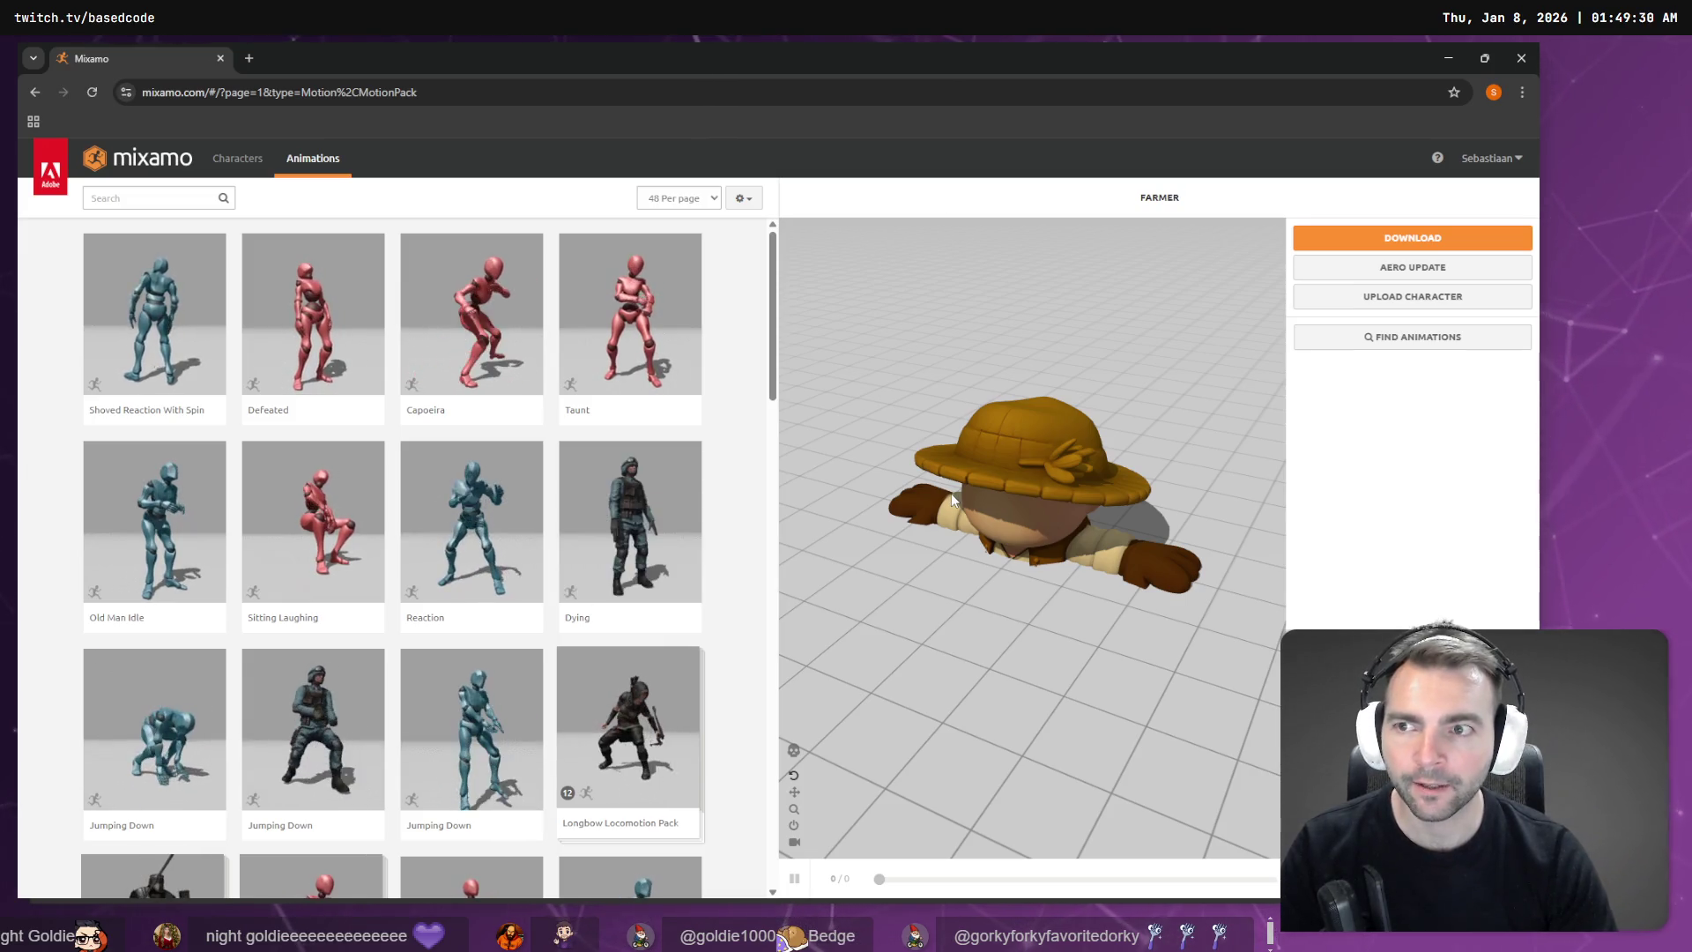
pyautogui.moveTo(1024, 443); pyautogui.dragTo(1104, 482)
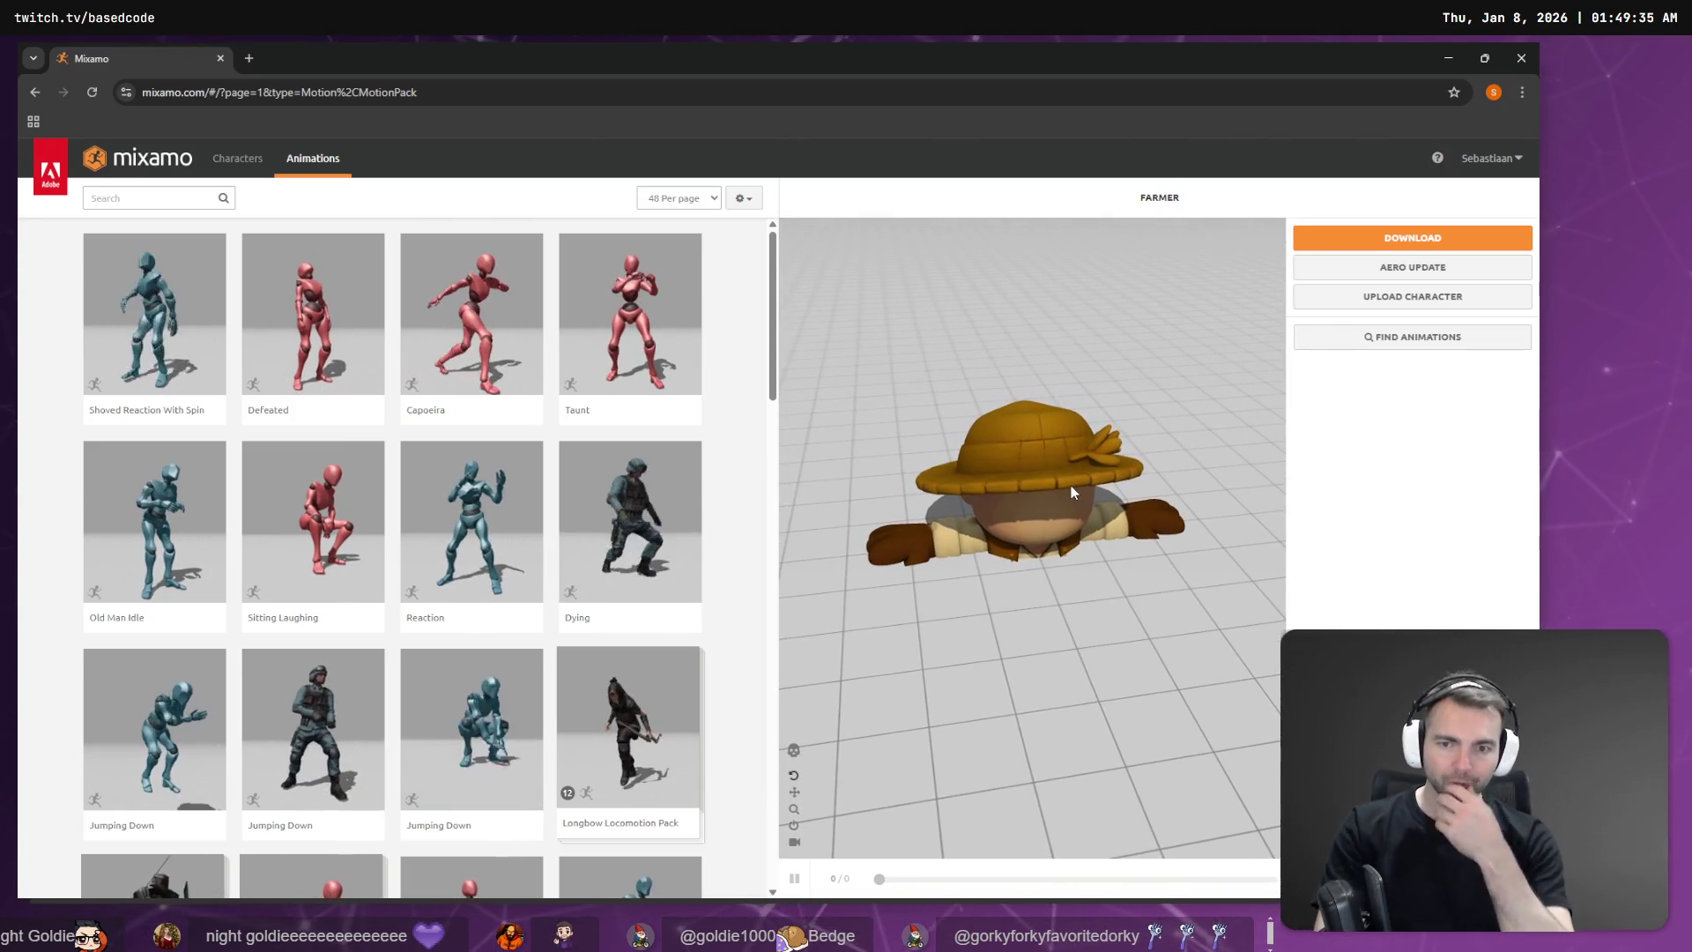
# Step: Search the animations for 'motion' and scroll through the 668 matching packs
pyautogui.click(125, 196)
pyautogui.write('on')
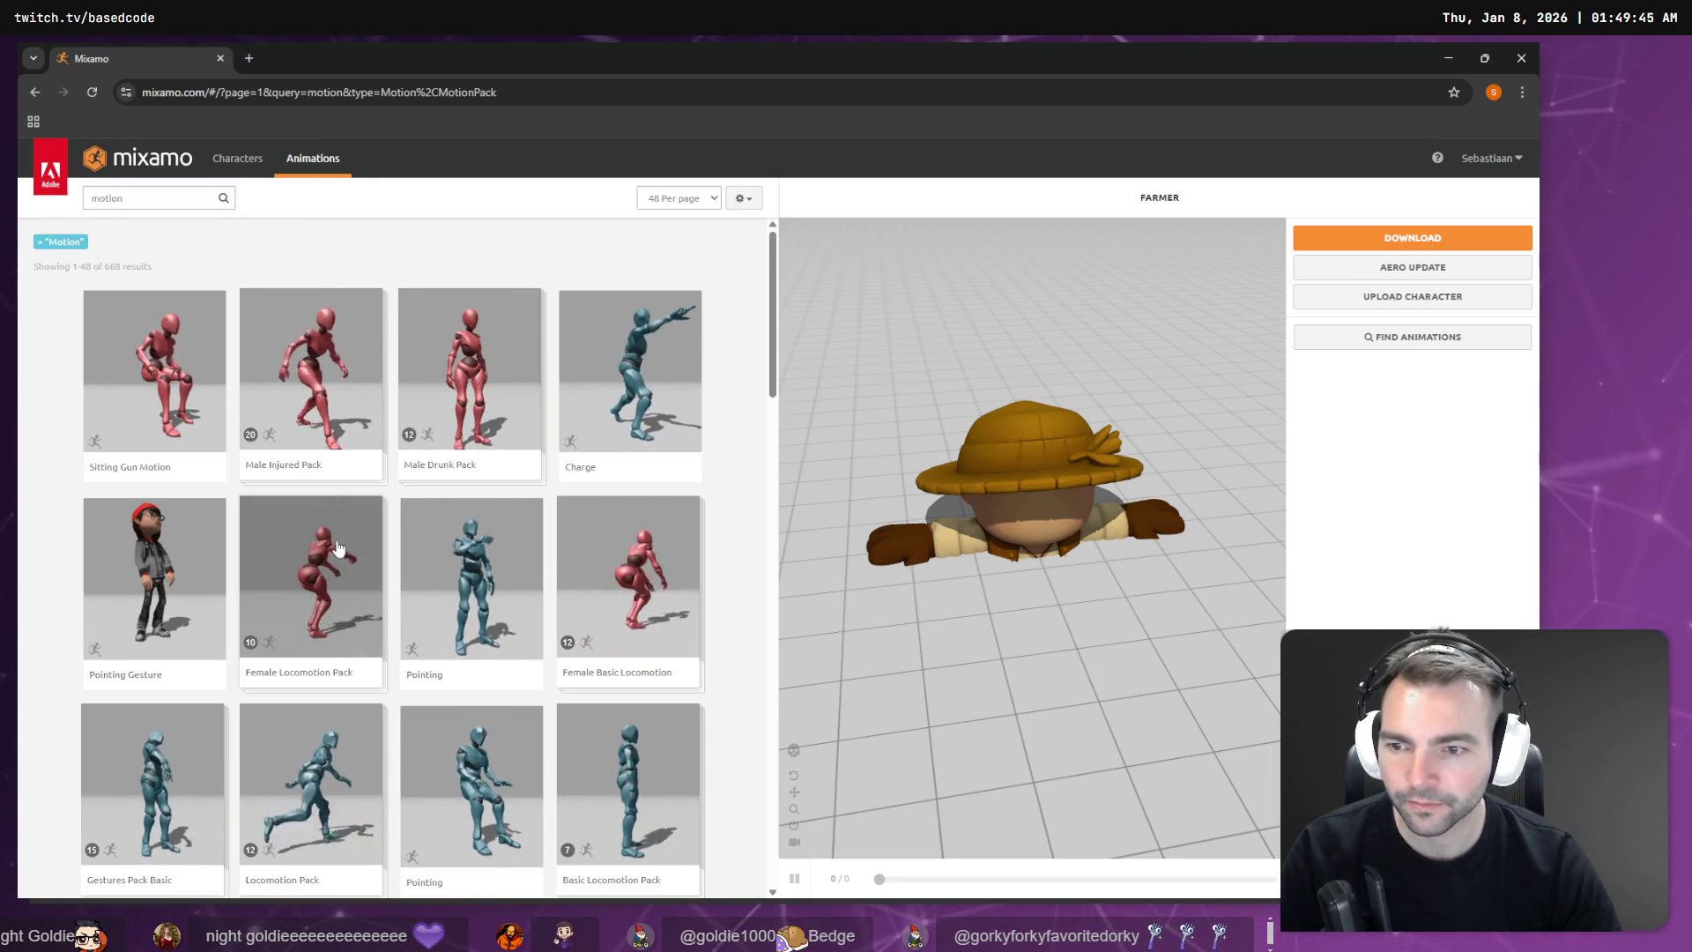
pyautogui.scroll(-1, 336, 533)
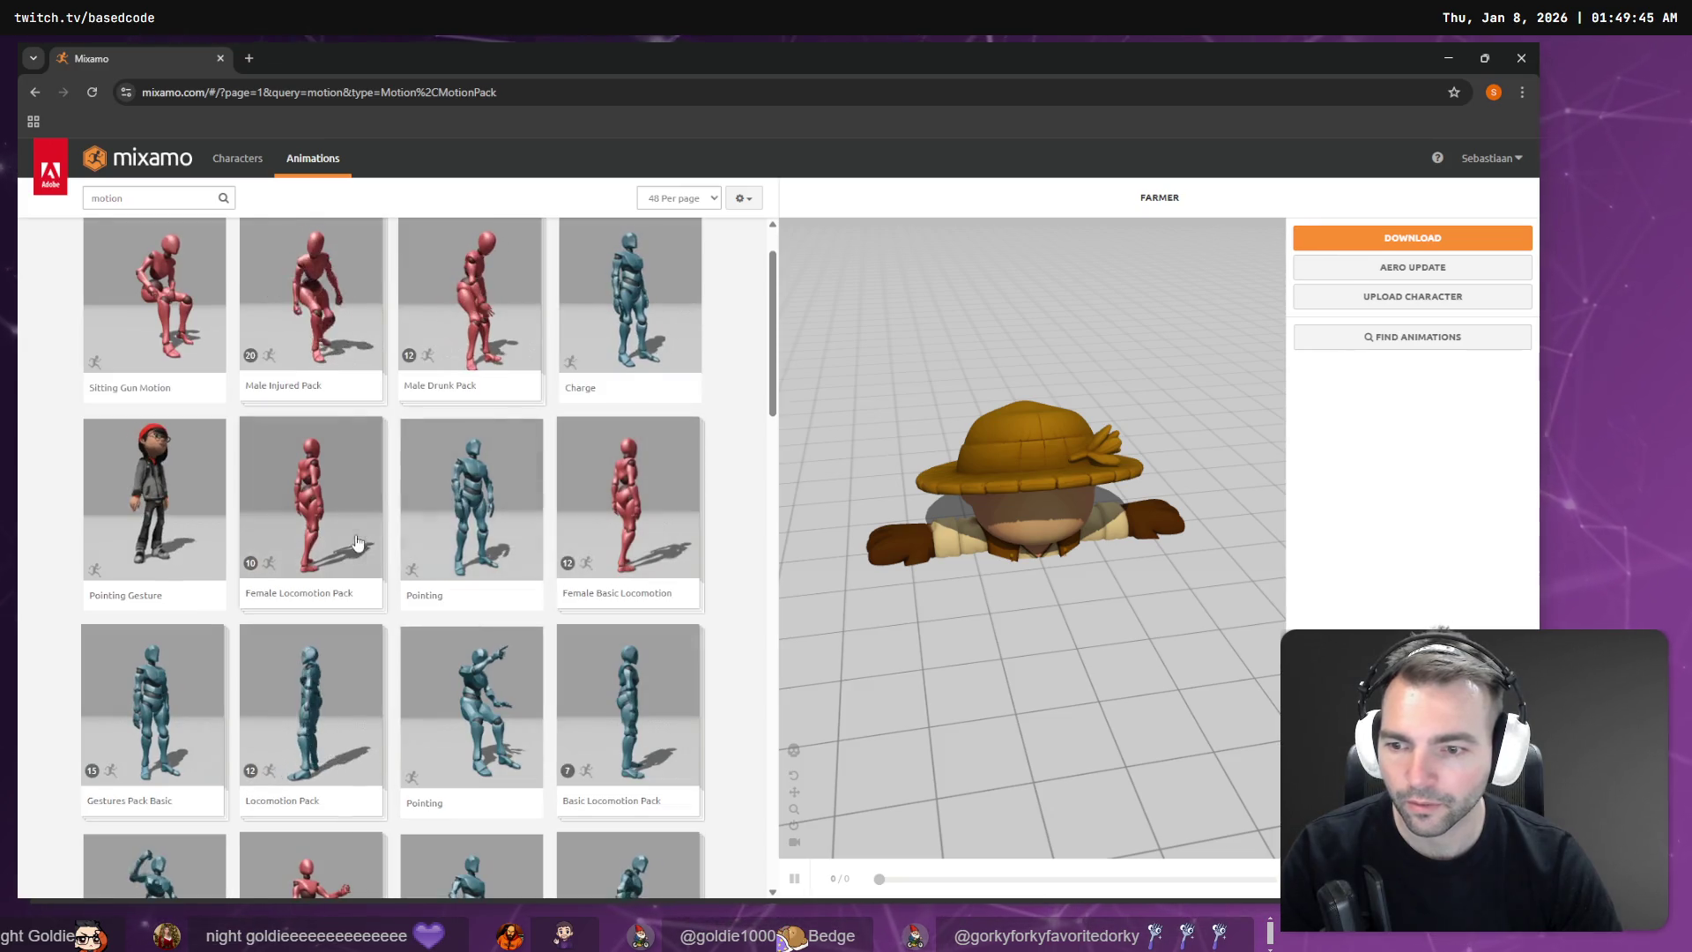
pyautogui.scroll(-1, 336, 524)
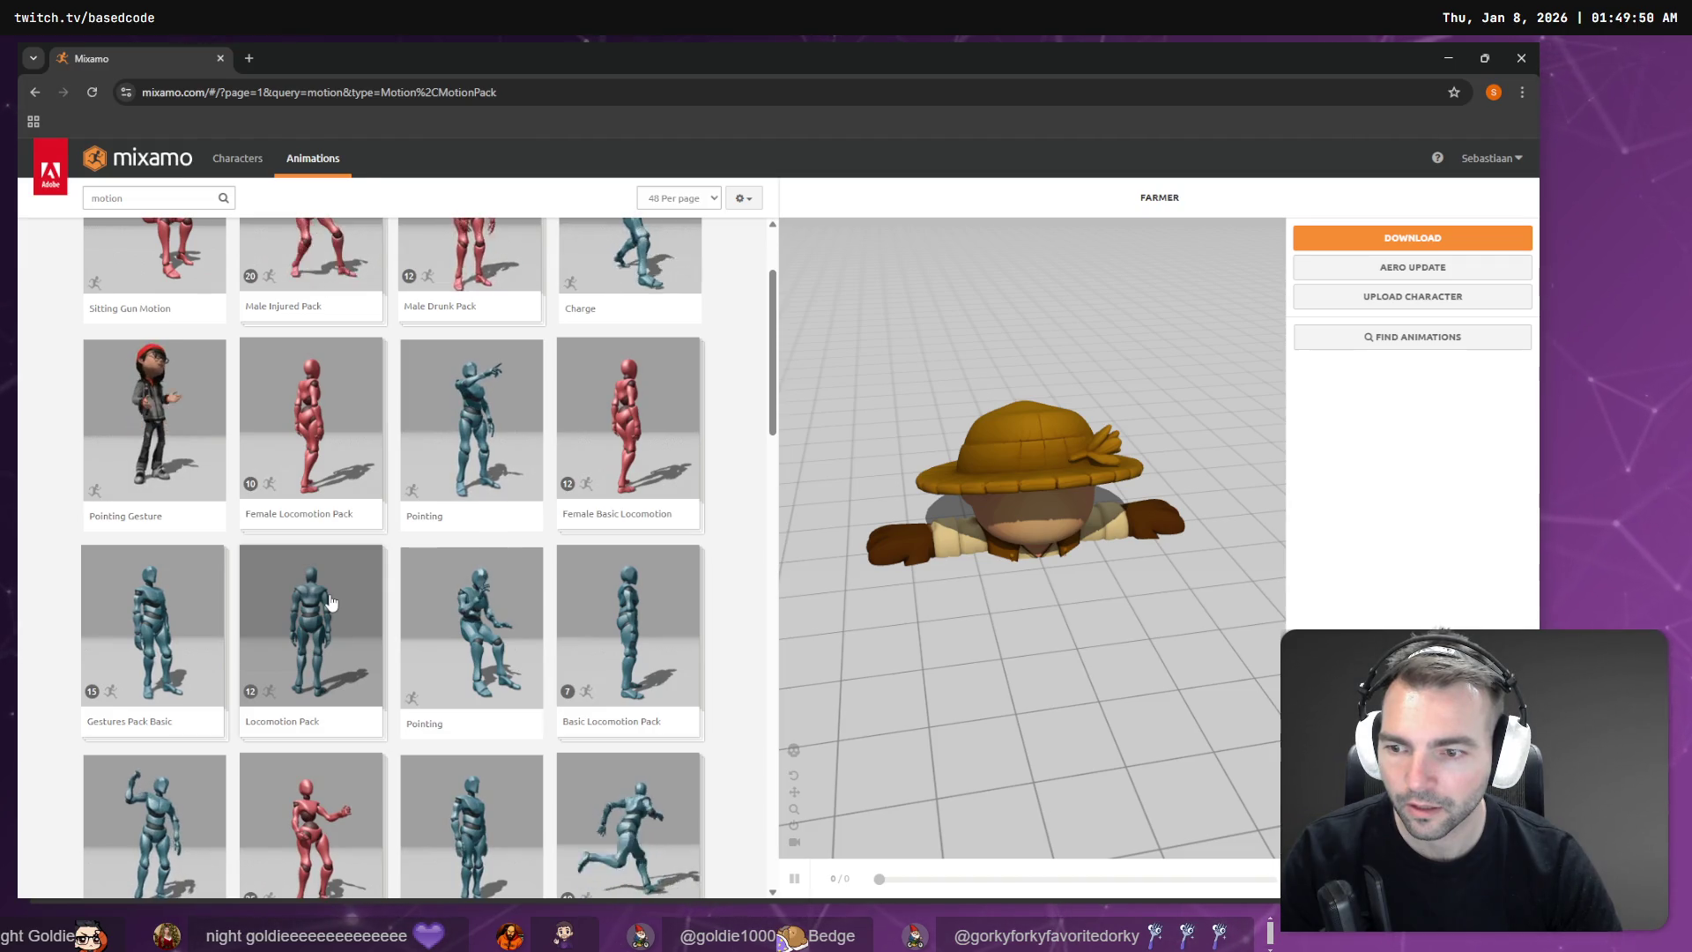
pyautogui.scroll(-1, 331, 602)
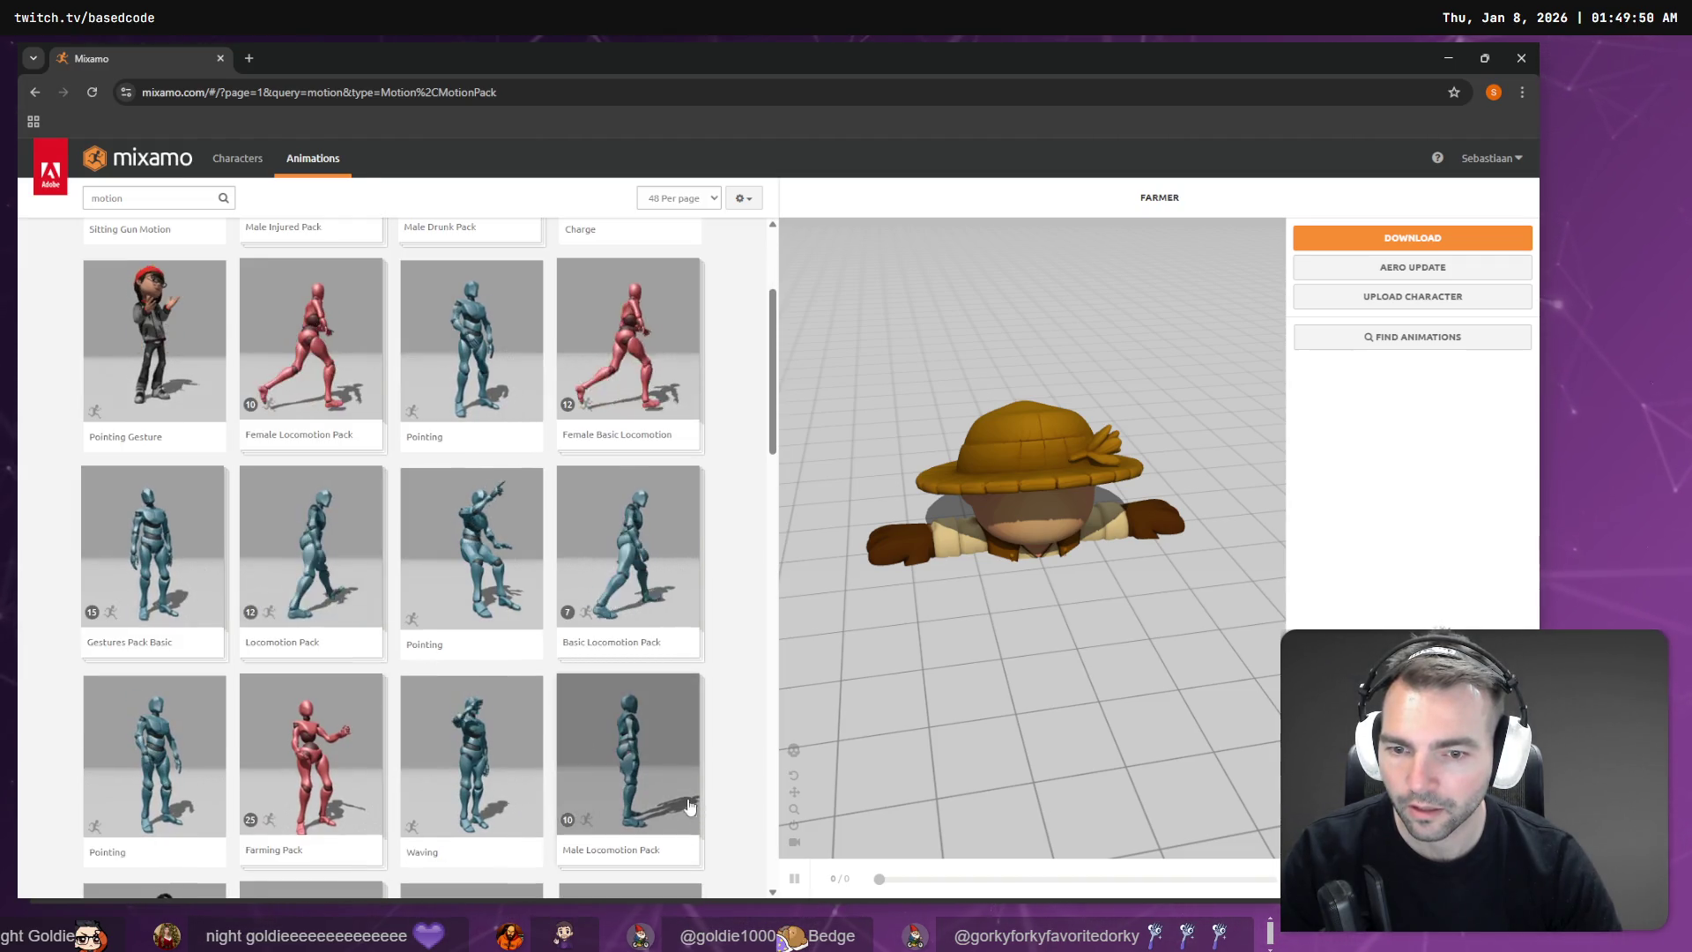
# Step: Preview the Basic Locomotion Pack on the Farmer, reframe the view and browse the results
pyautogui.click(324, 608)
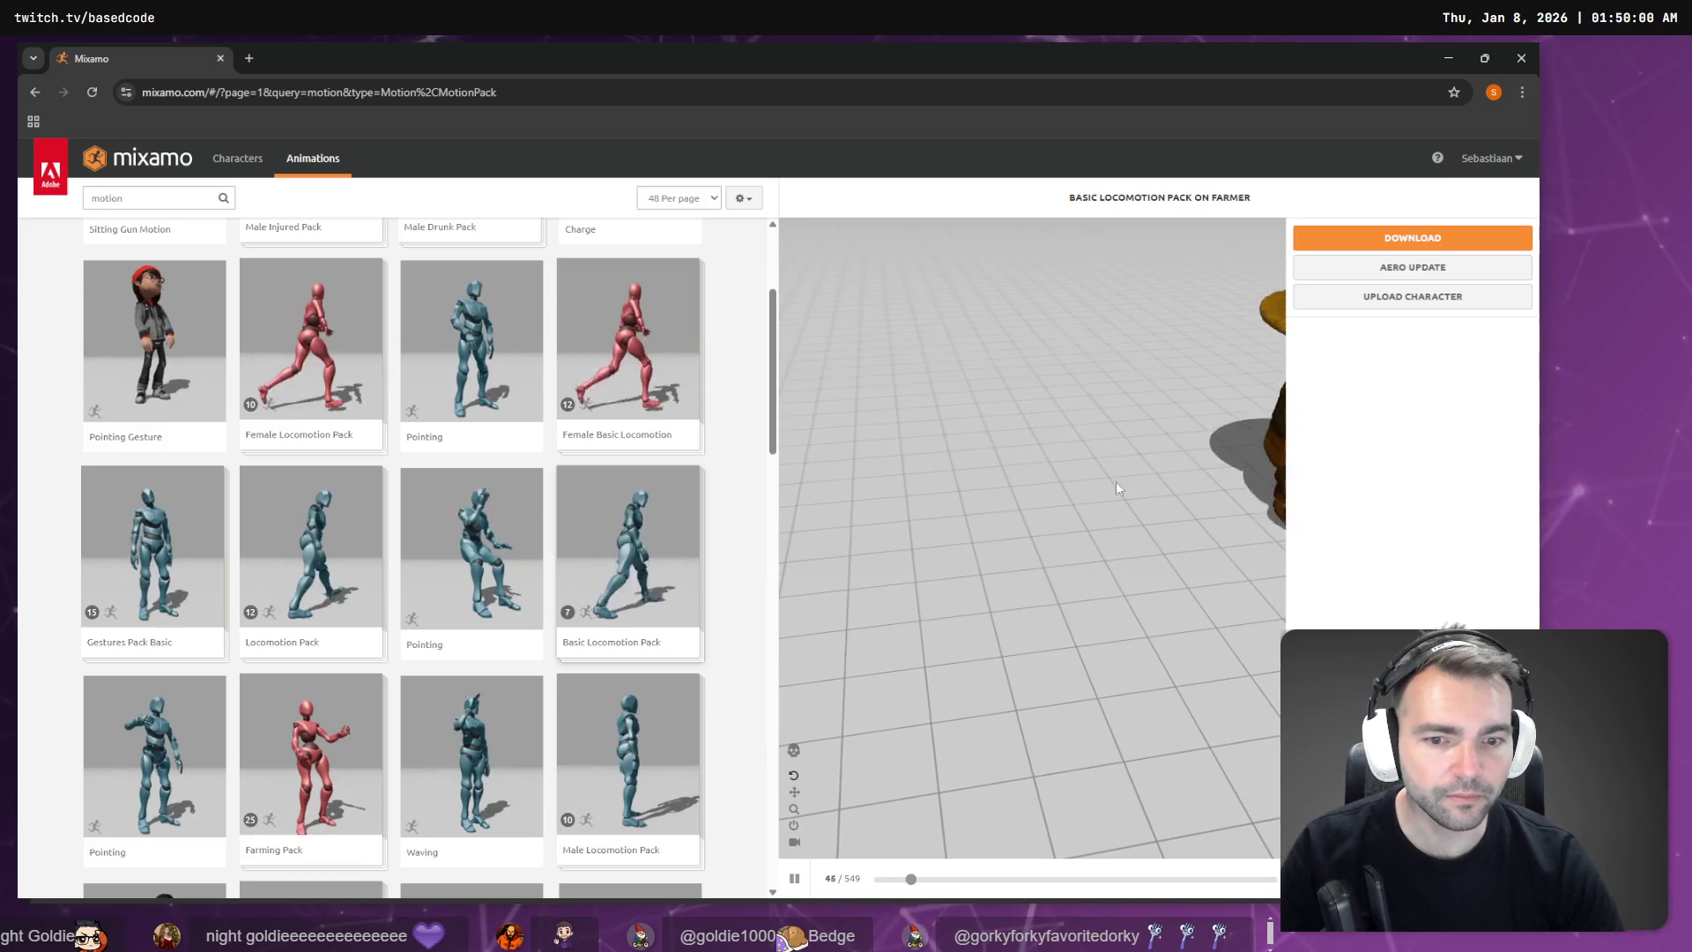
pyautogui.moveTo(1078, 520); pyautogui.dragTo(1186, 493)
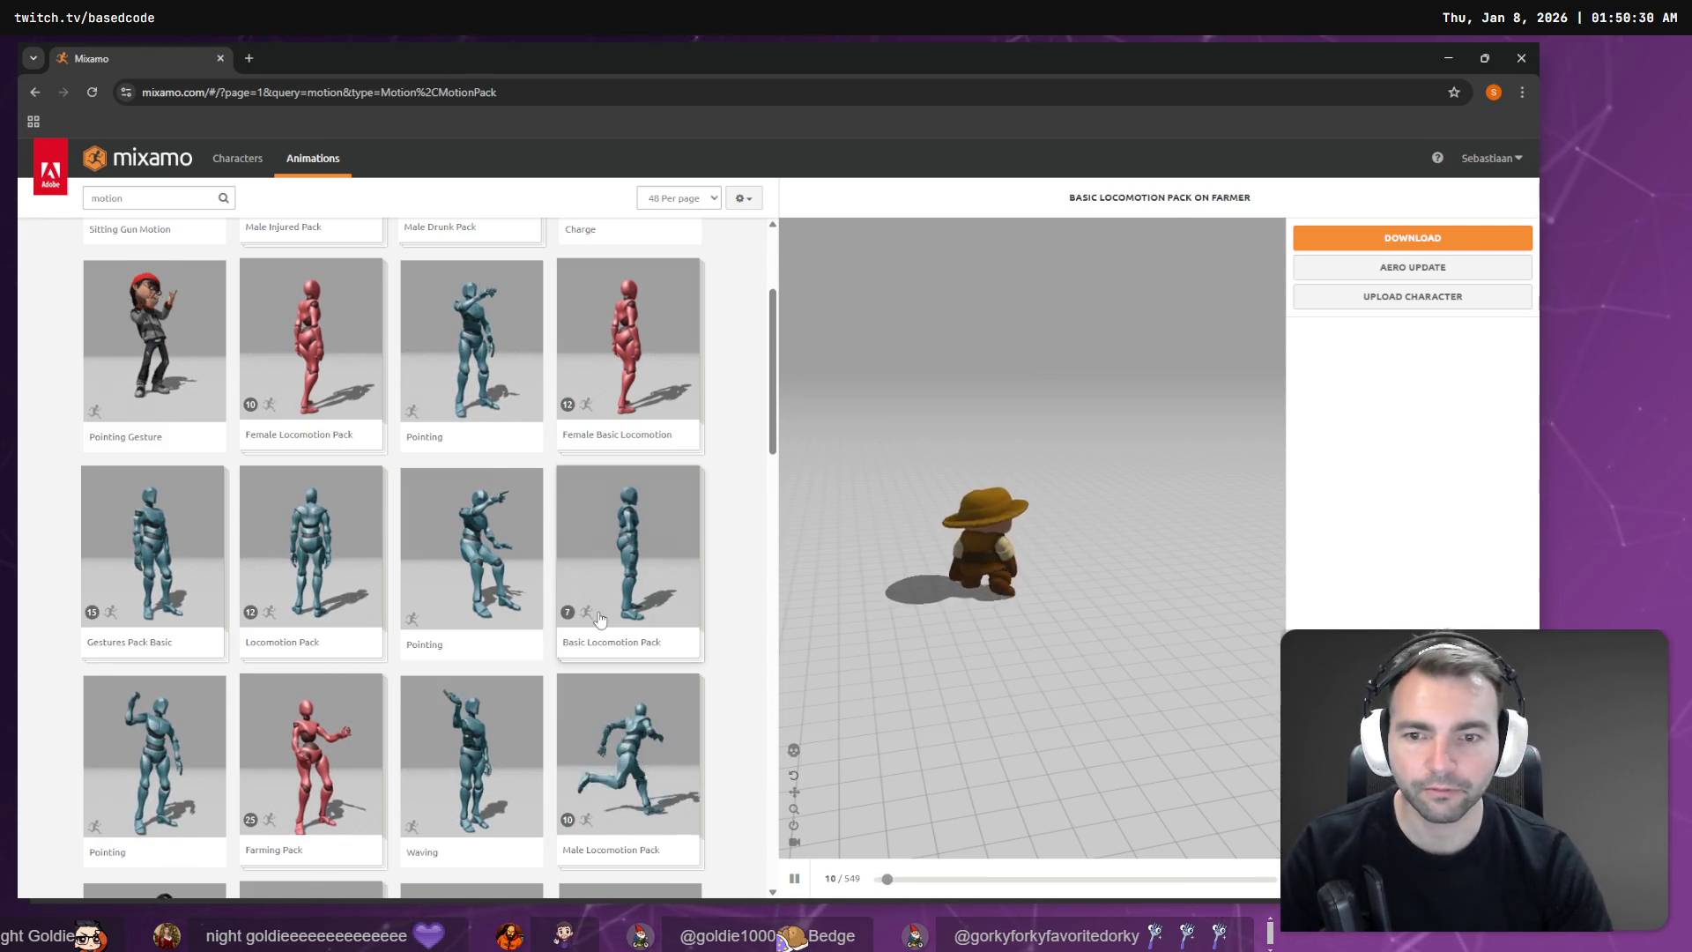
pyautogui.scroll(-2, 600, 608)
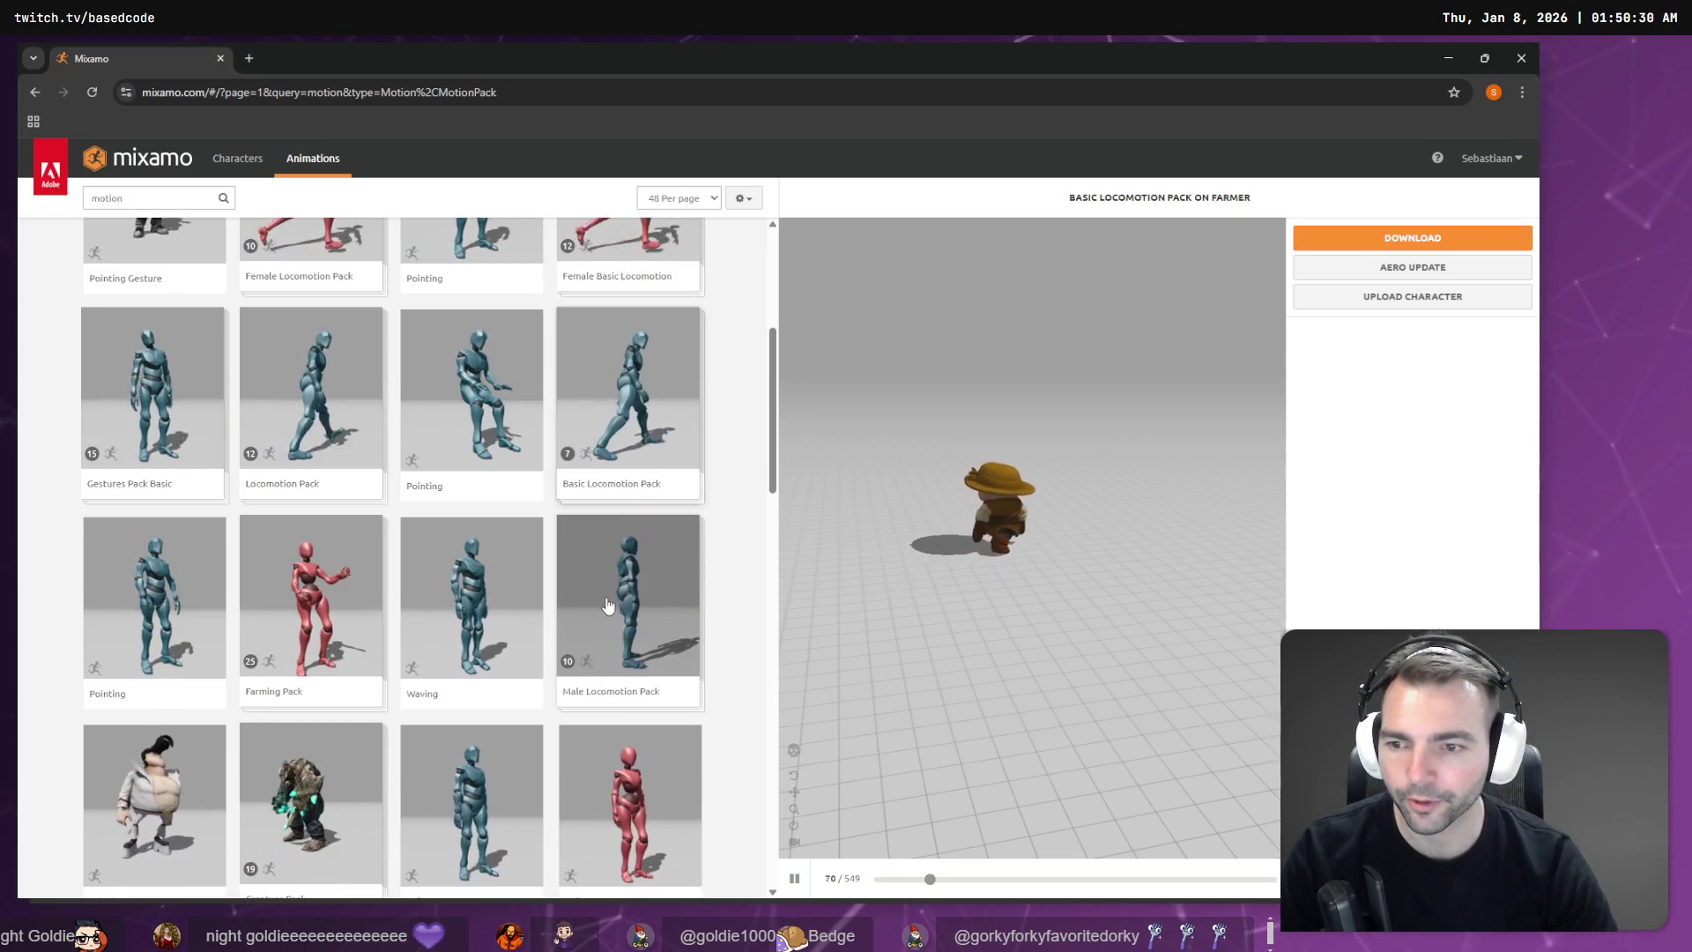
pyautogui.scroll(-3, 608, 606)
pyautogui.scroll(-2, 603, 557)
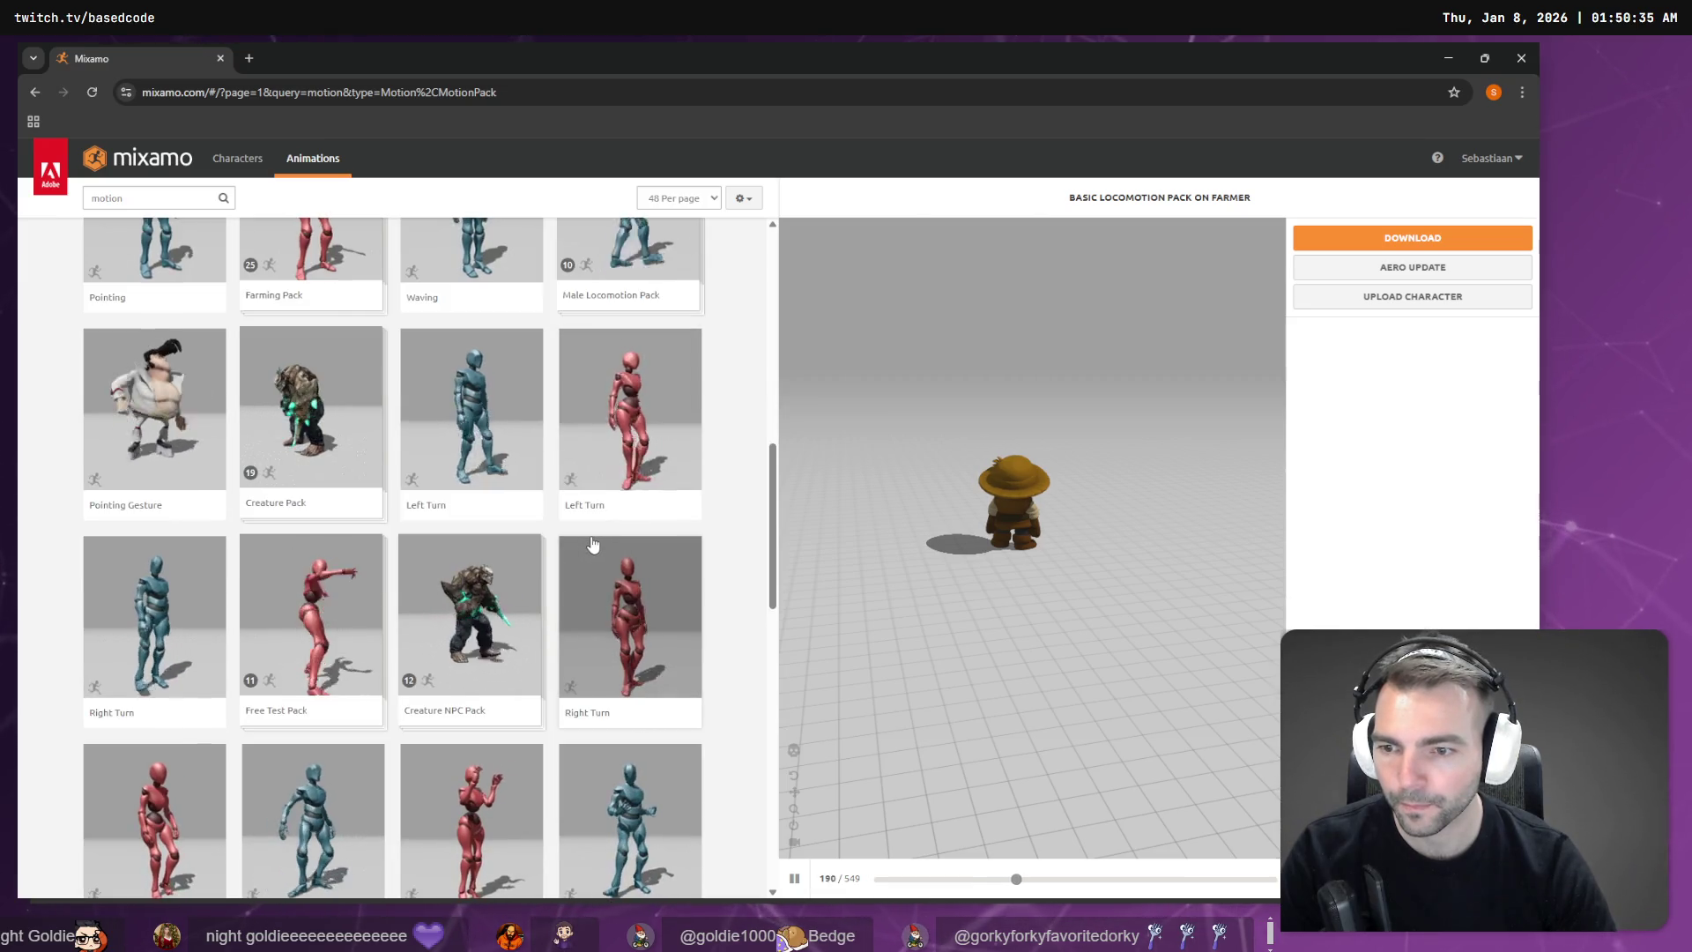
pyautogui.scroll(-3, 593, 545)
pyautogui.scroll(-3, 595, 539)
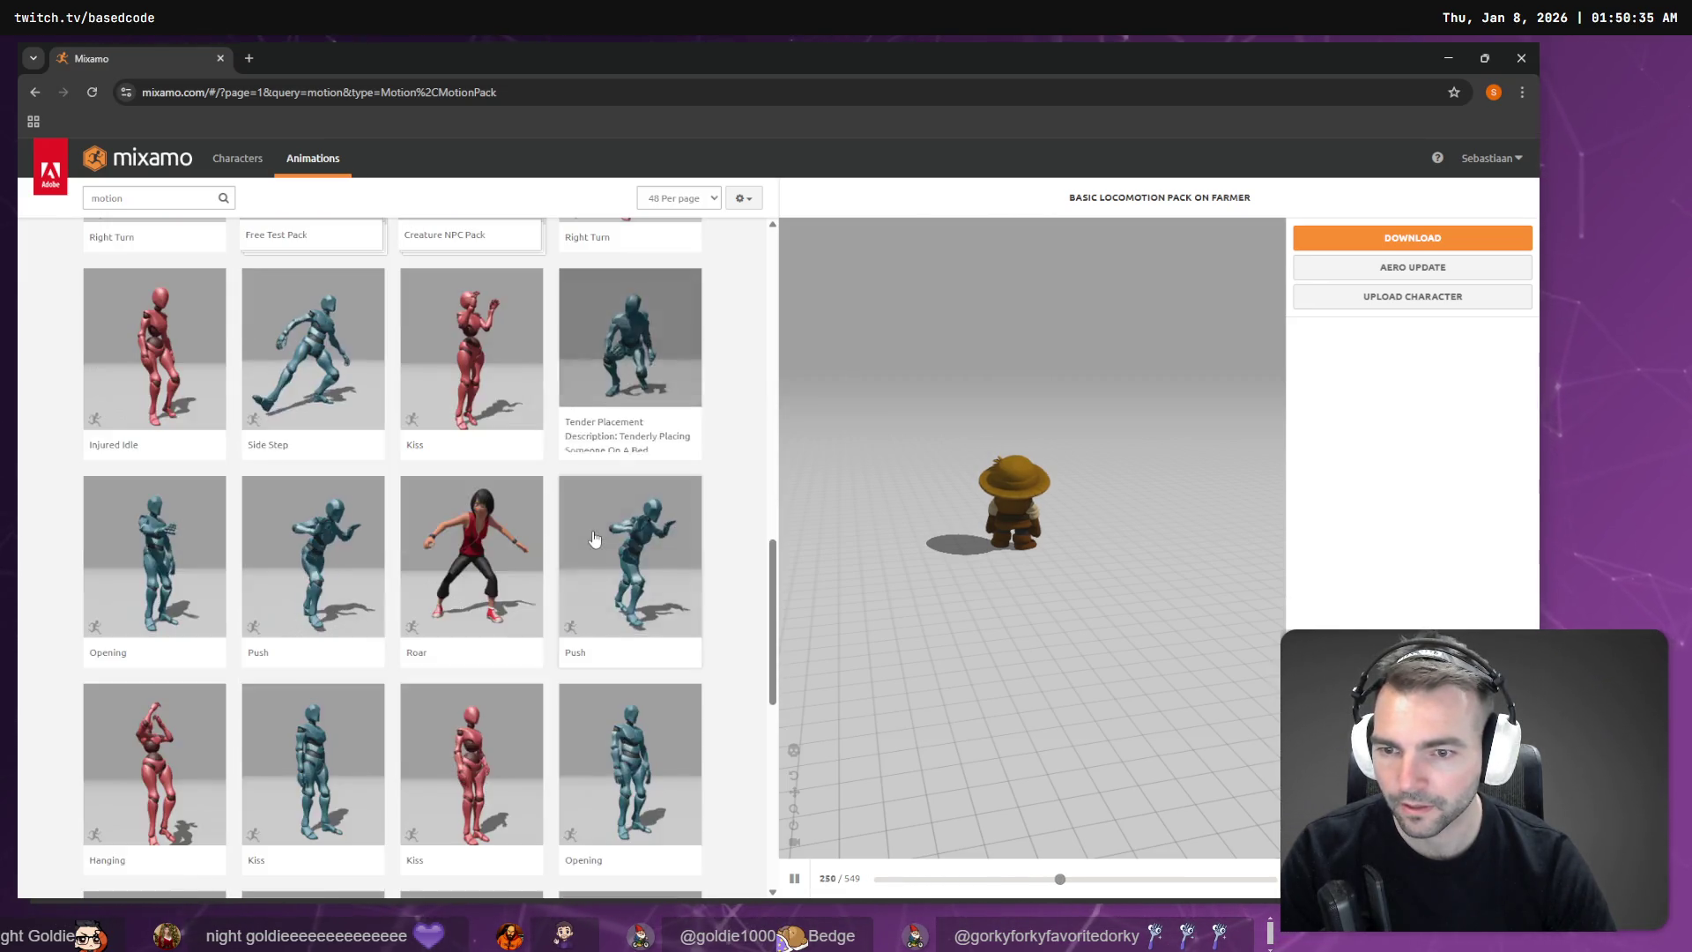
pyautogui.scroll(10, 586, 547)
# Step: Change the animation search to 'locomotion' and scroll through the first page of results
pyautogui.click(150, 198)
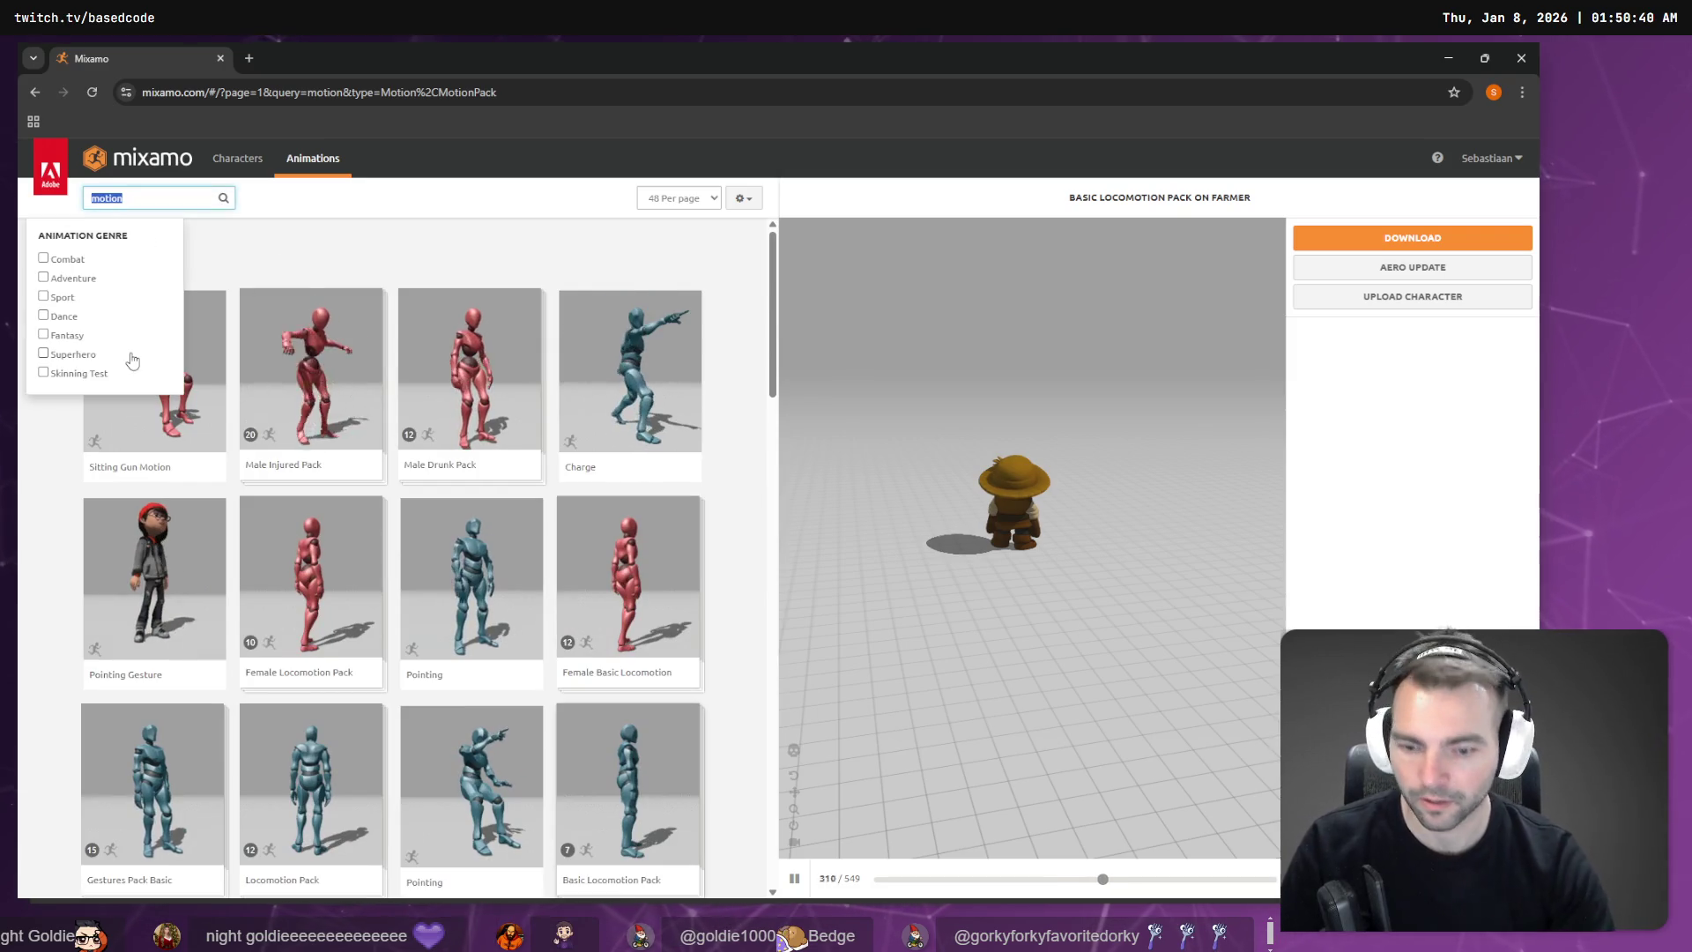
pyautogui.write('locomotion')
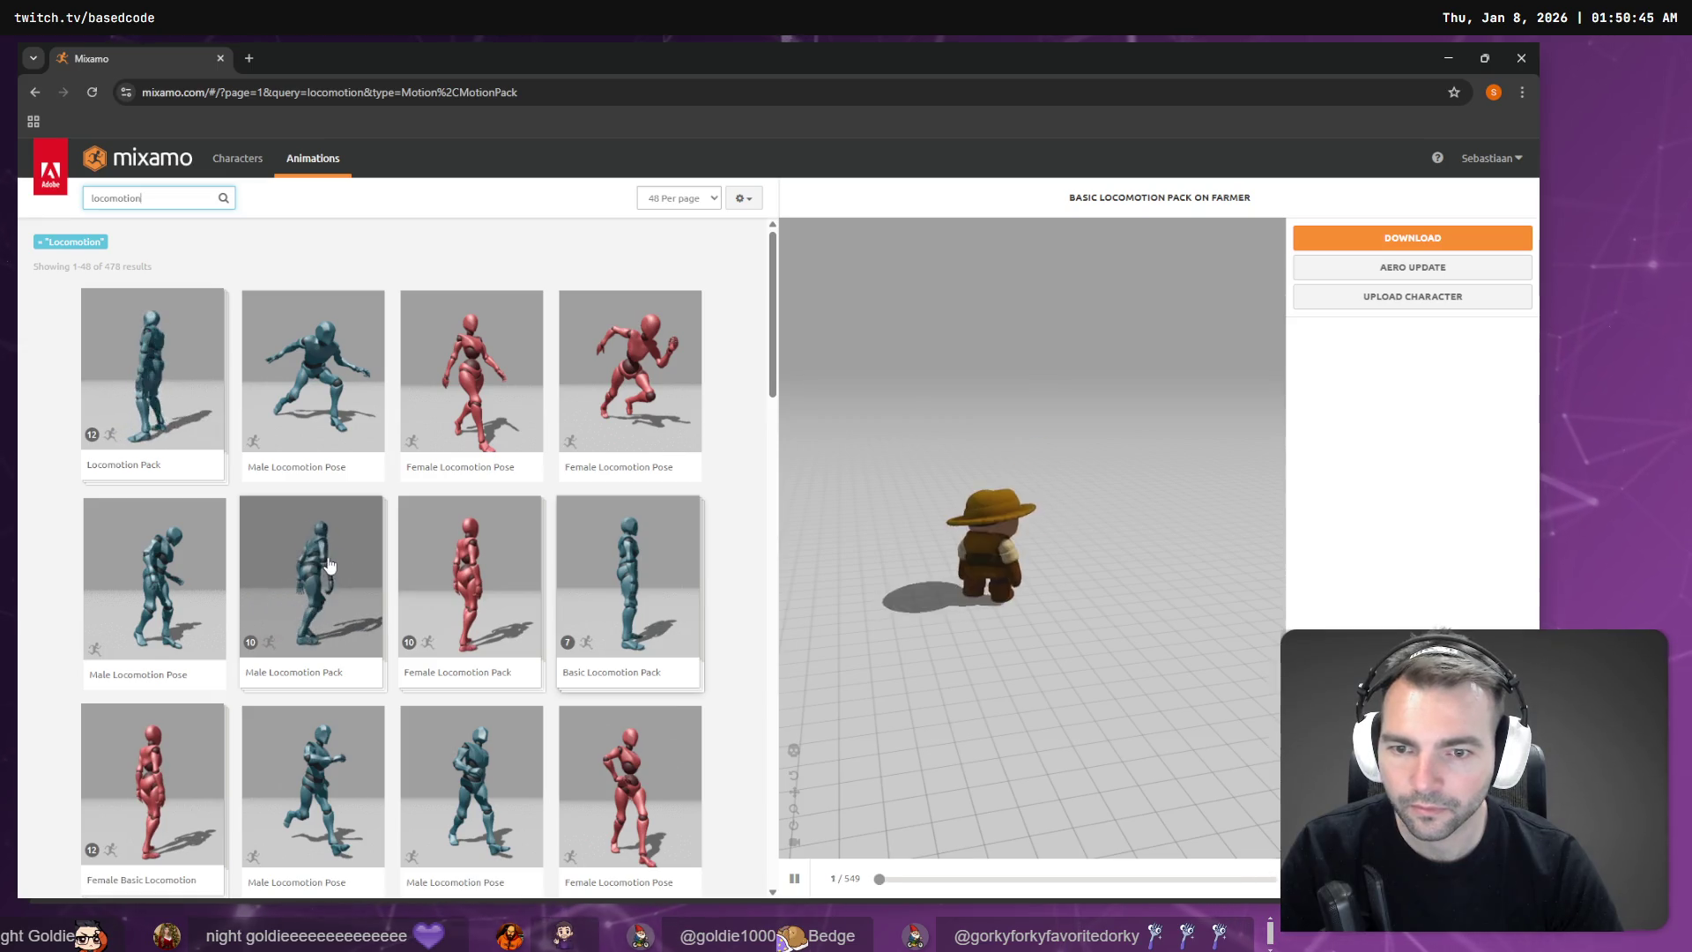
pyautogui.scroll(-2, 352, 599)
pyautogui.scroll(-1, 333, 590)
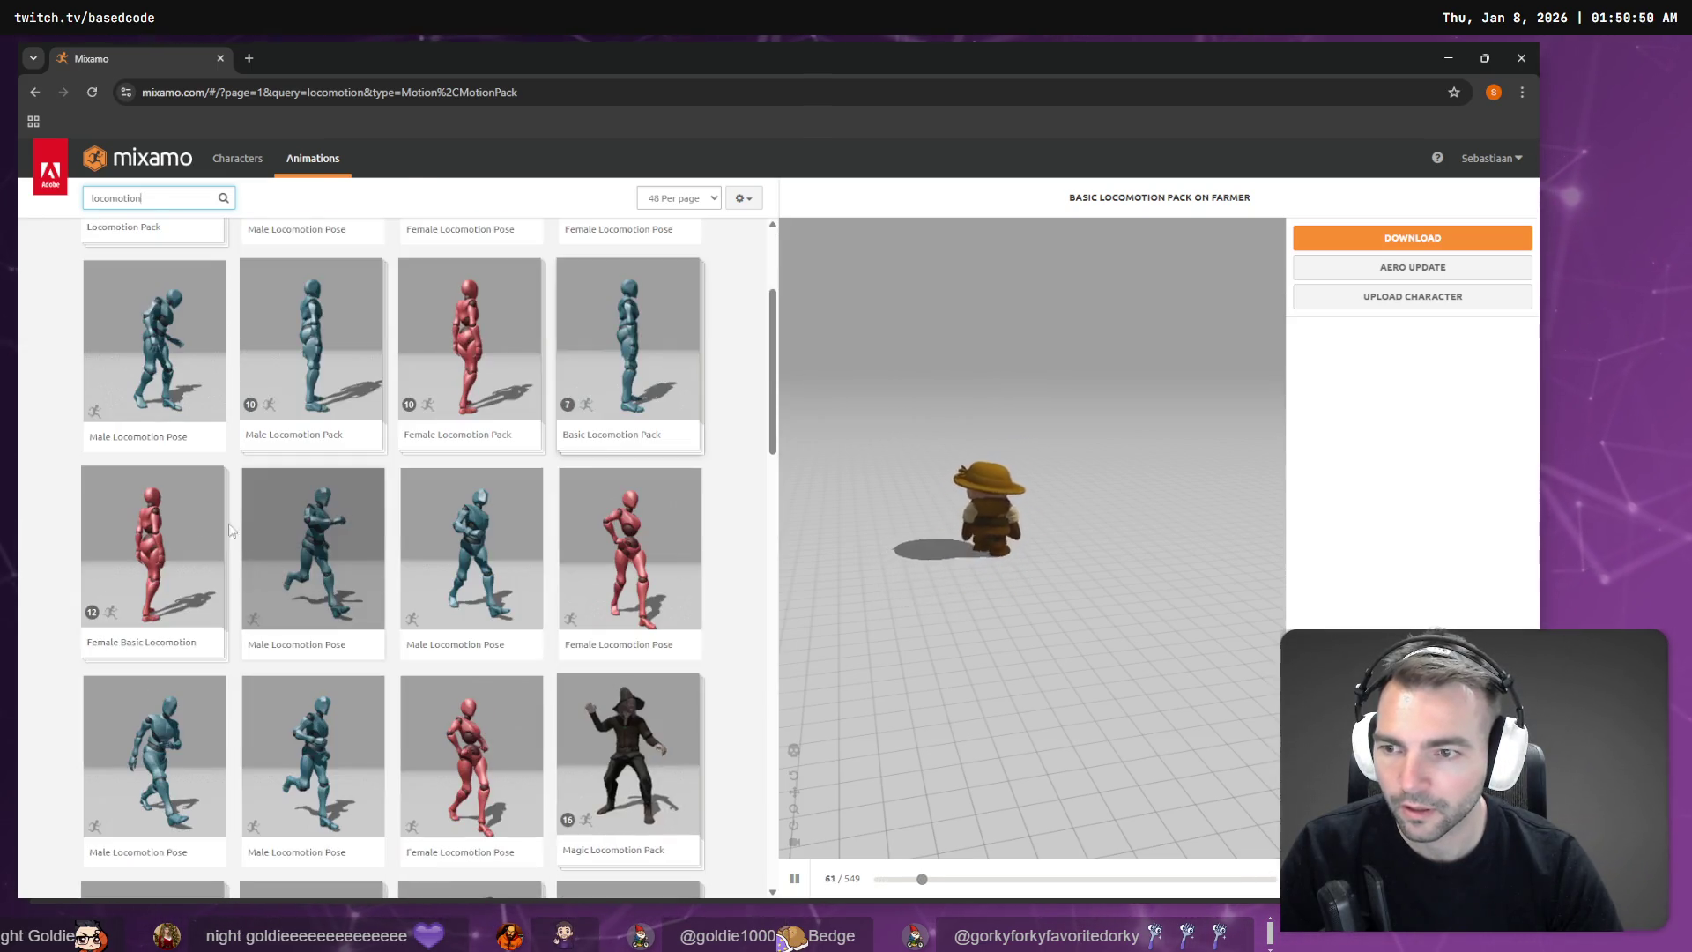
pyautogui.scroll(-4, 622, 354)
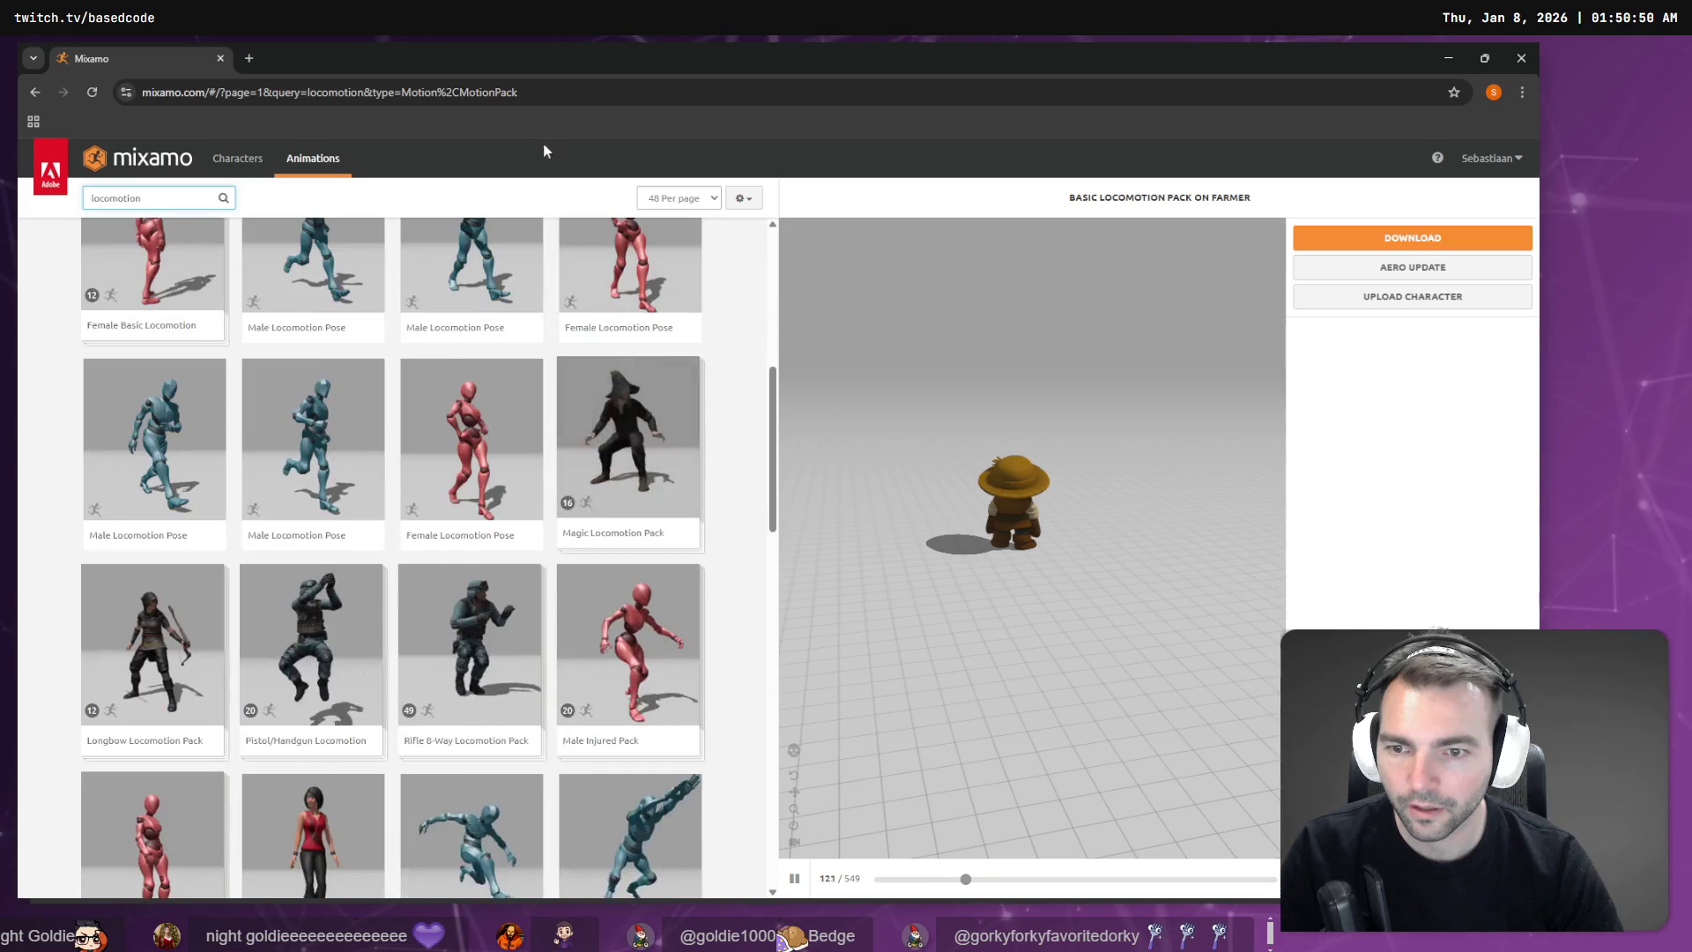
pyautogui.scroll(-2, 335, 310)
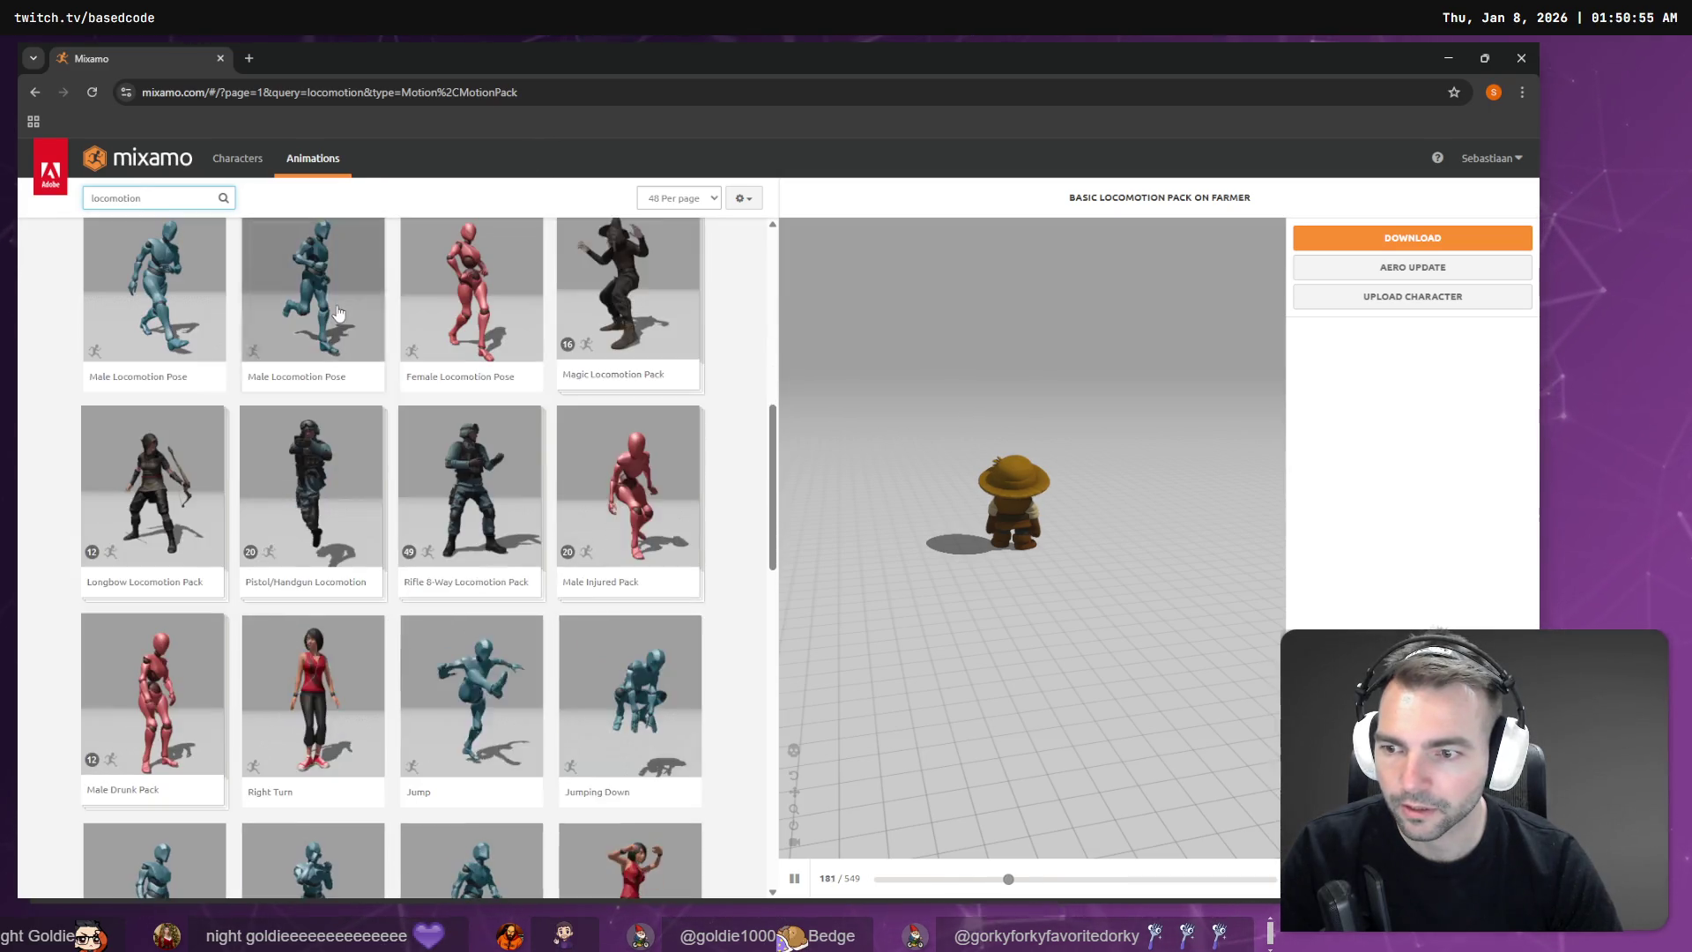
pyautogui.scroll(-3, 170, 461)
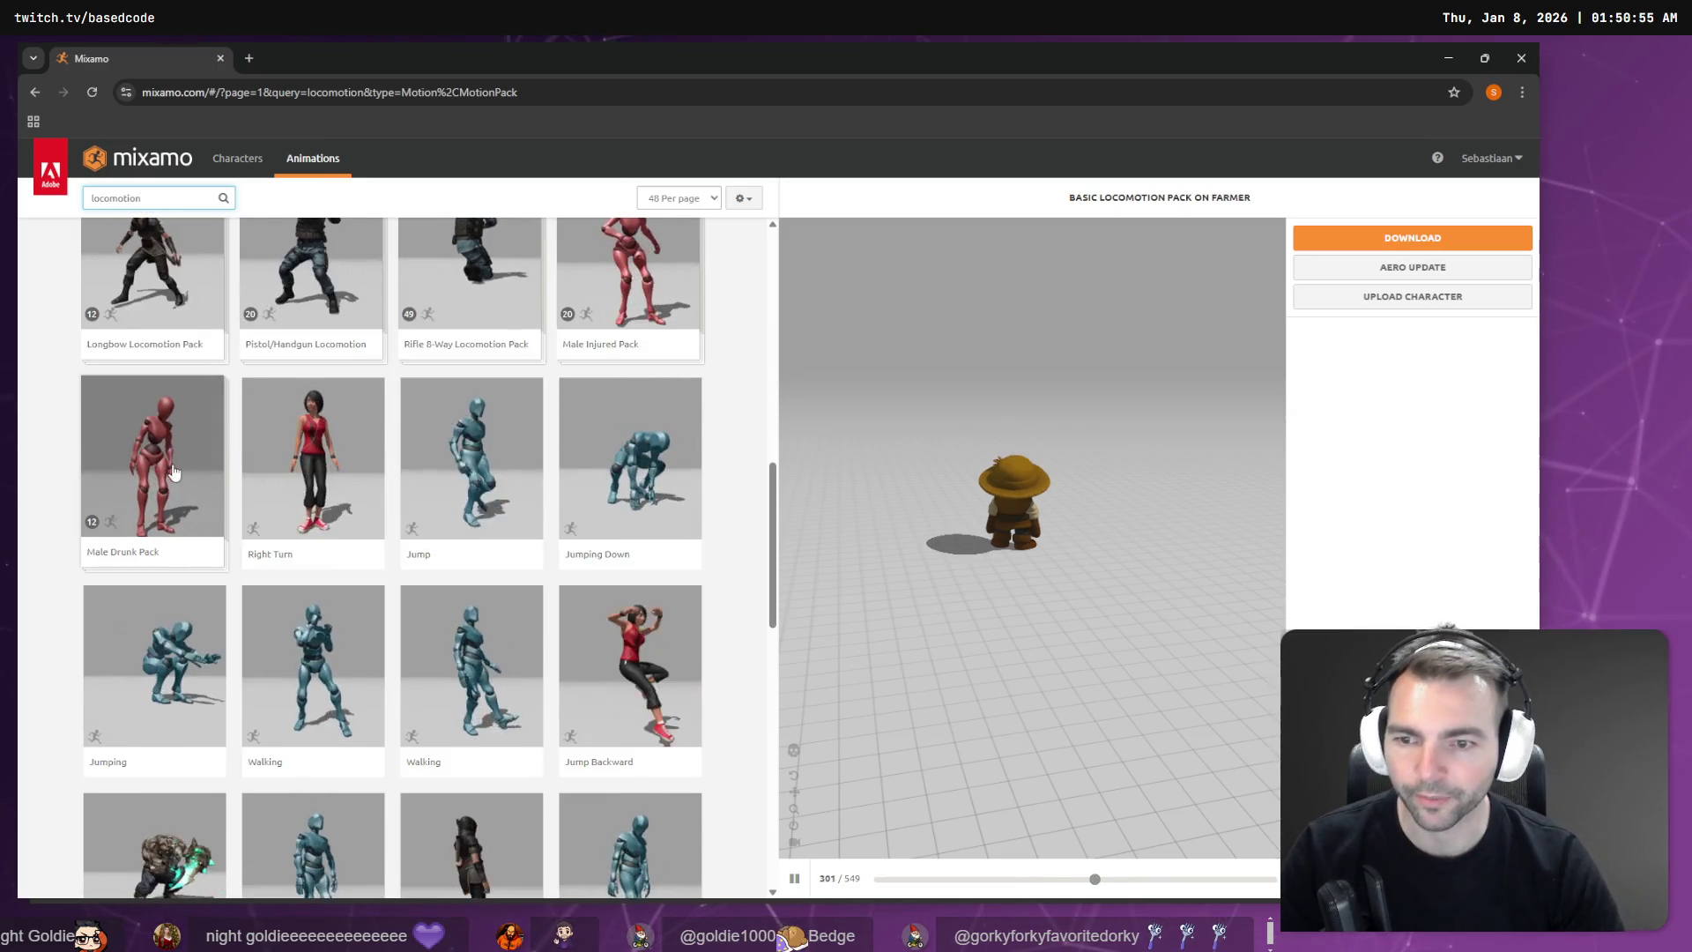
pyautogui.scroll(-7, 172, 462)
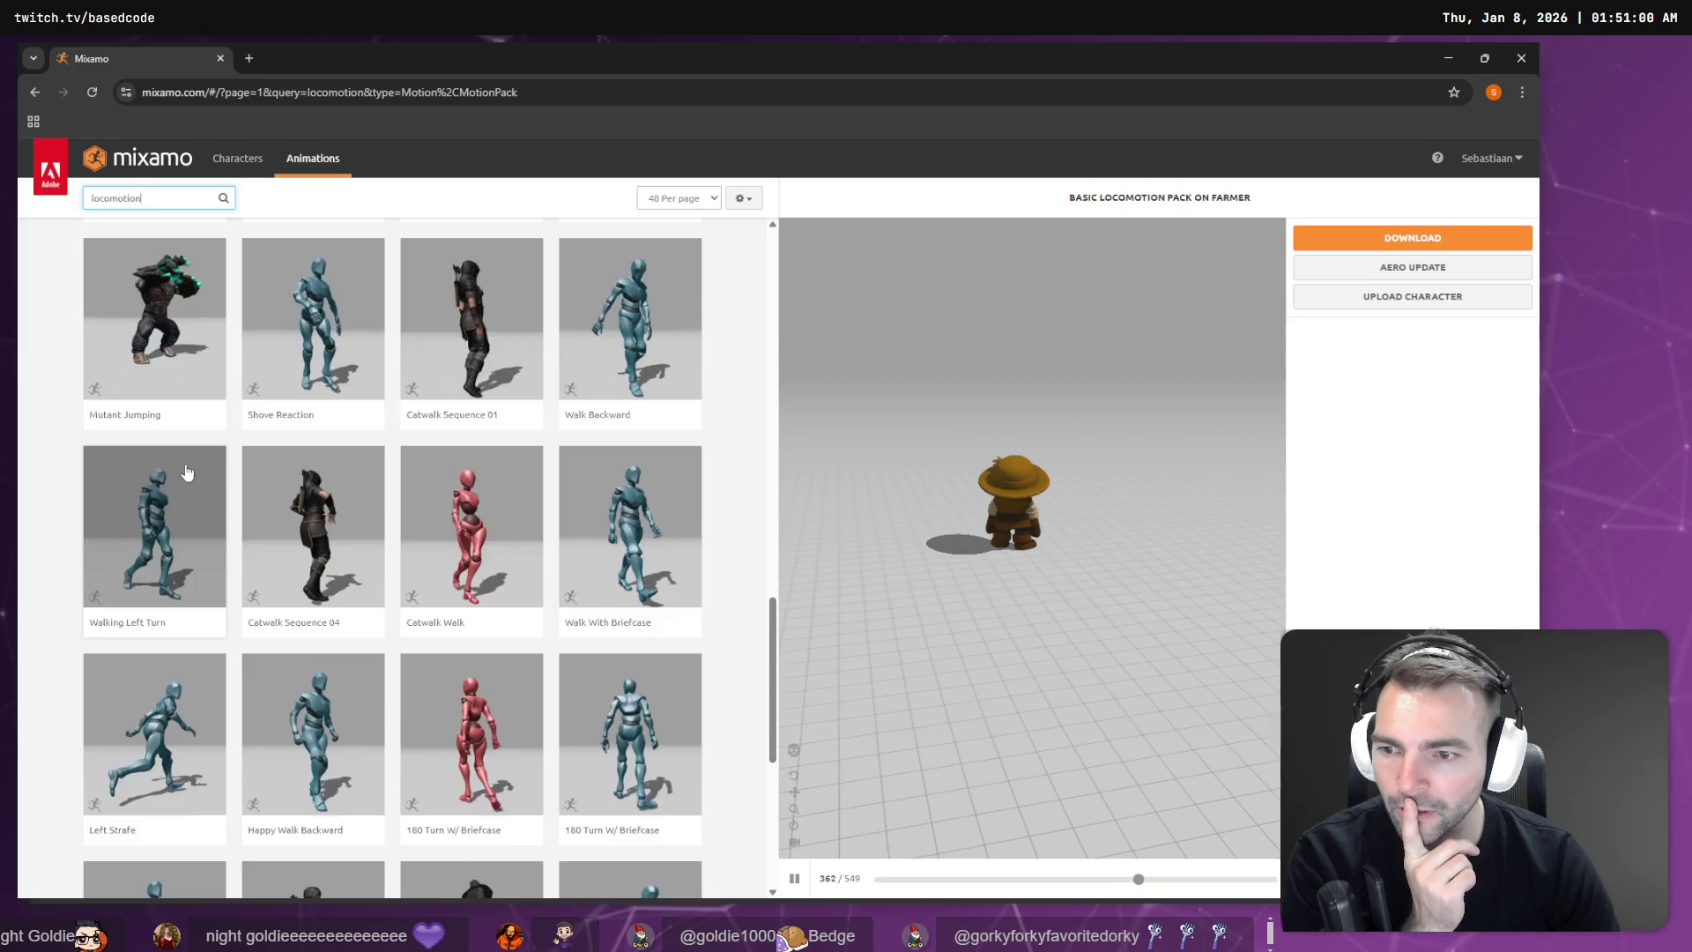
pyautogui.scroll(-5, 185, 473)
pyautogui.scroll(-1, 190, 469)
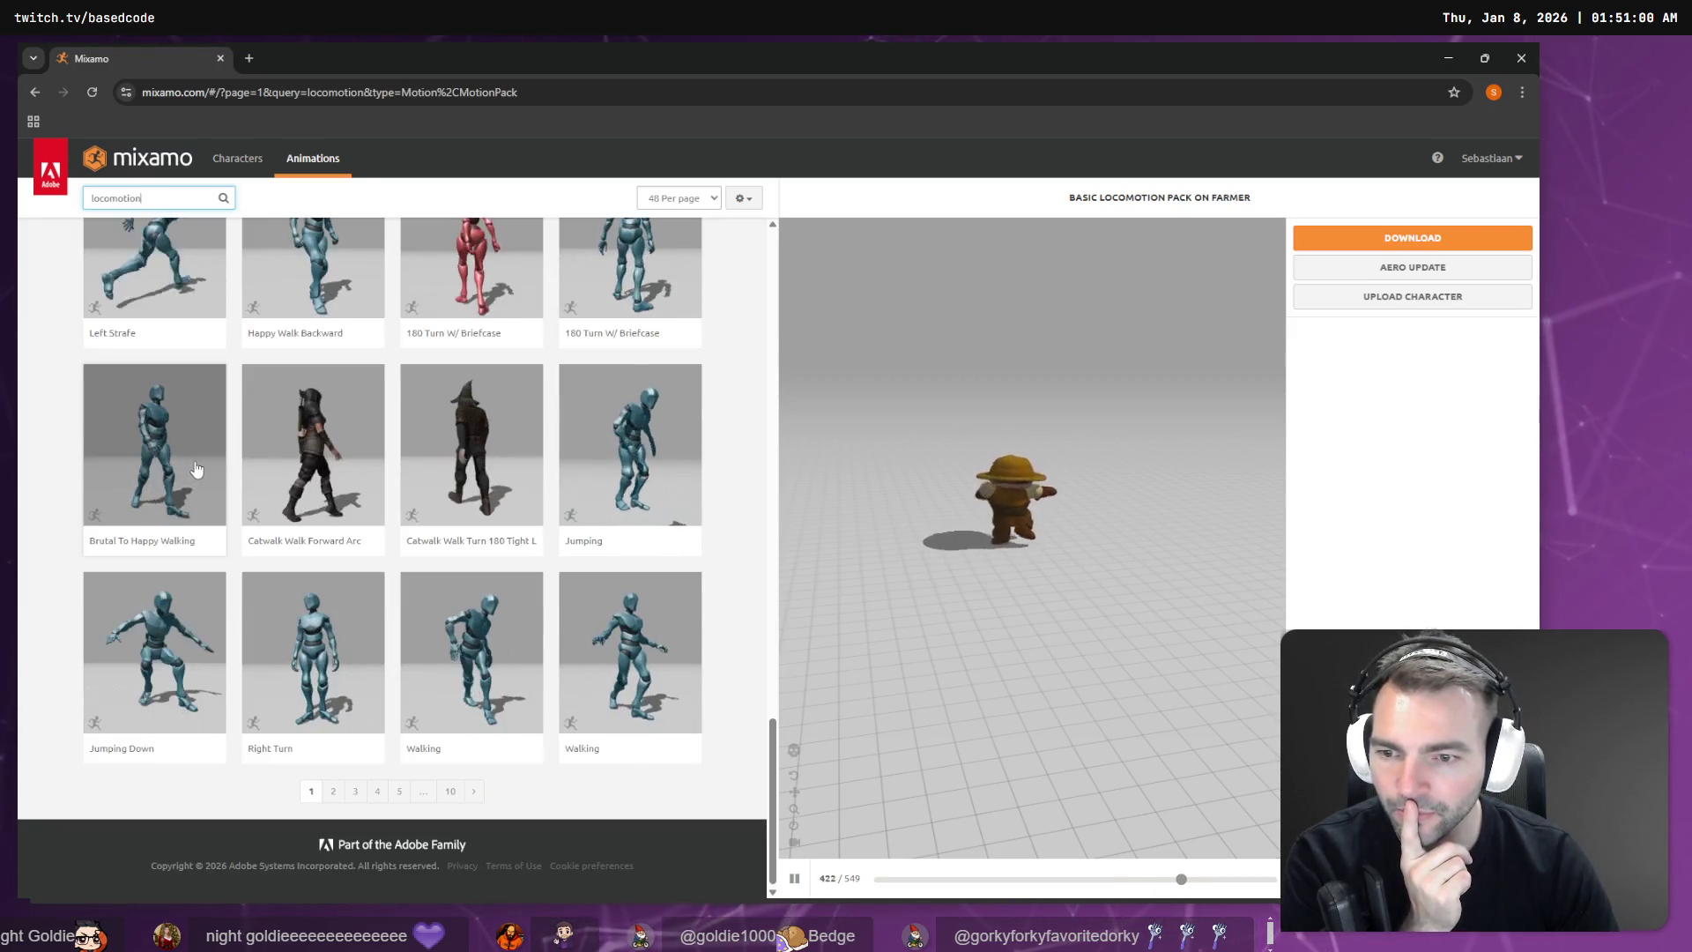
# Step: Open page 2 of the locomotion results and browse it before editing the search query
pyautogui.click(473, 786)
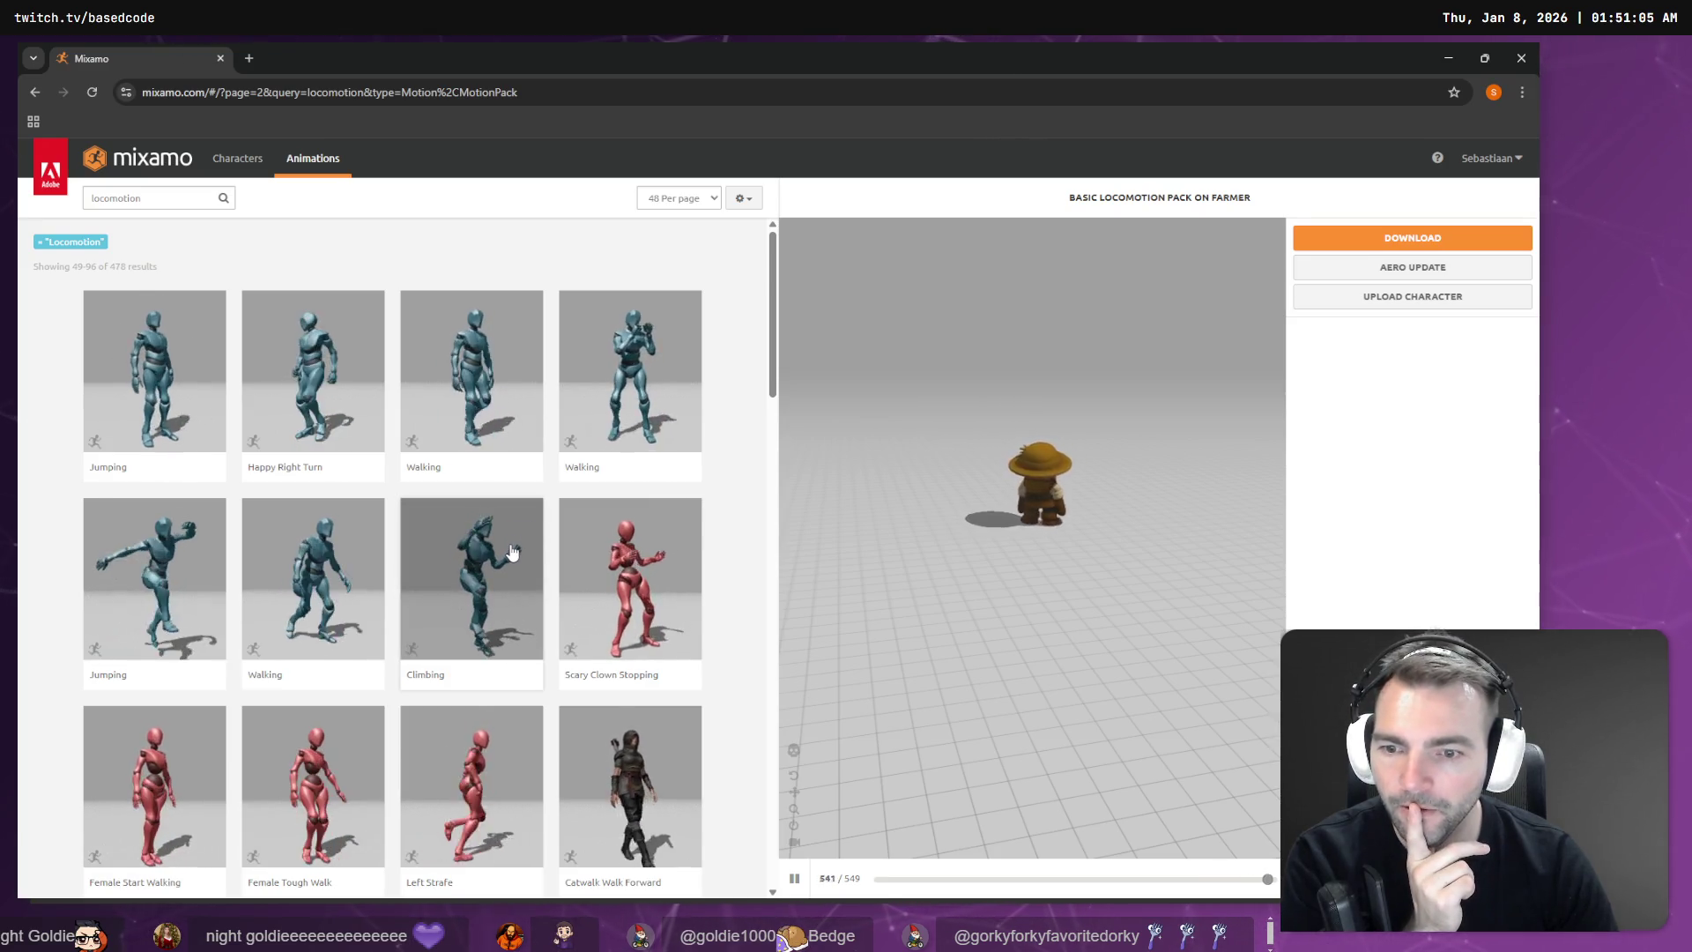
pyautogui.scroll(-12, 511, 546)
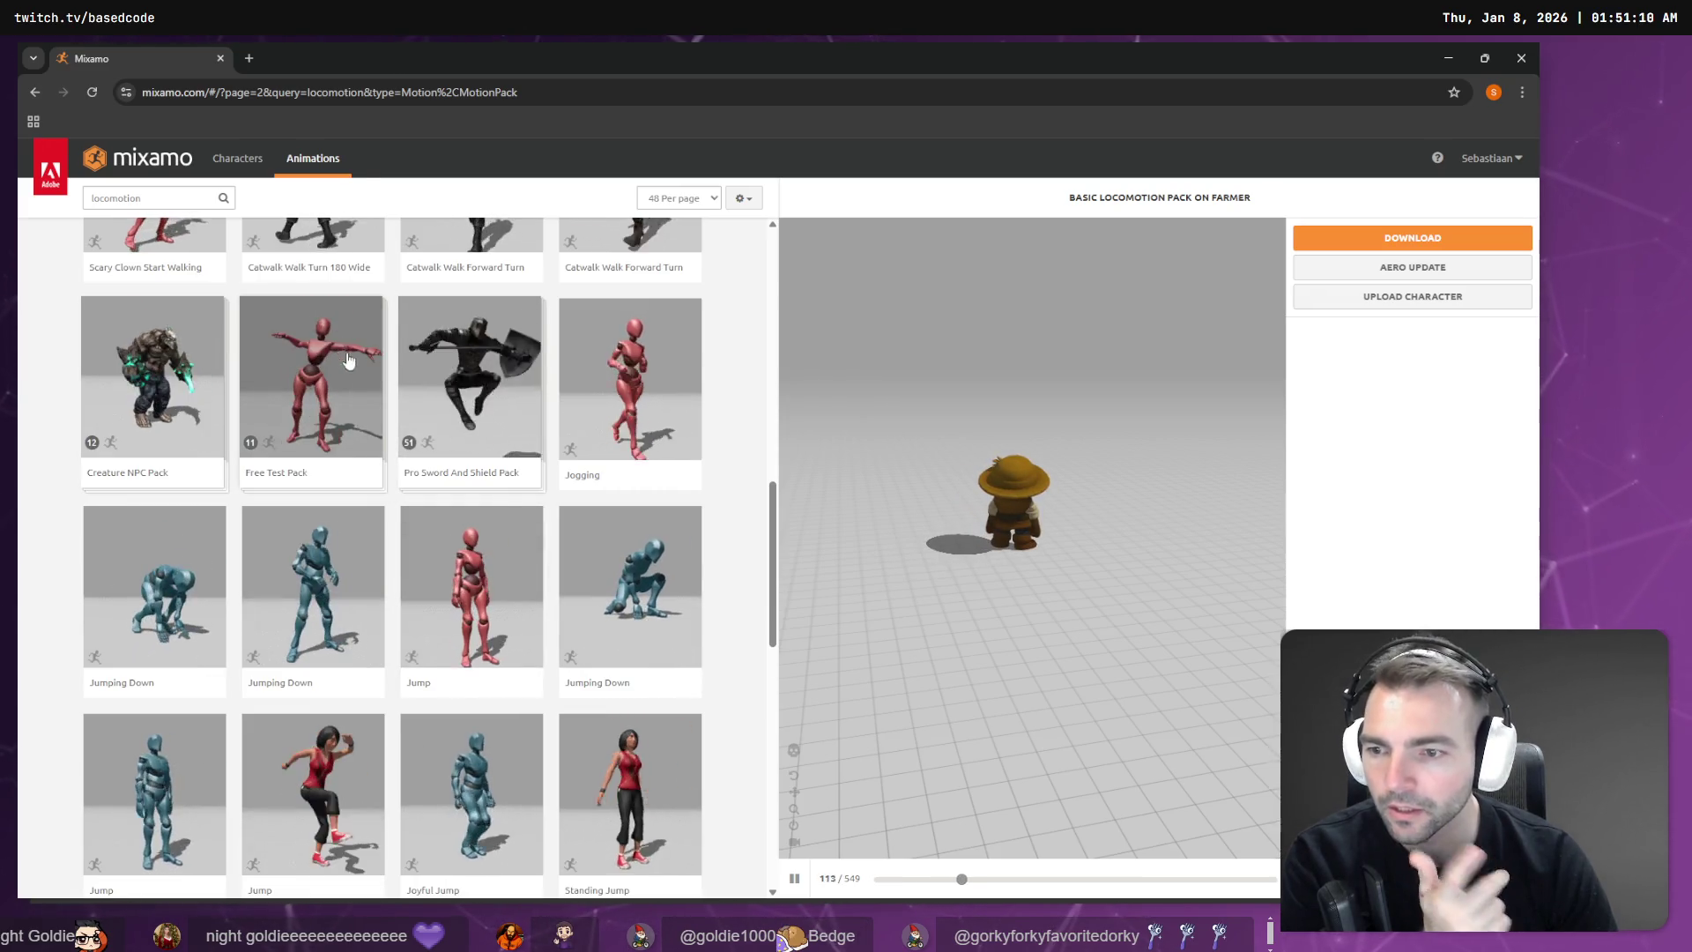
pyautogui.scroll(-10, 348, 360)
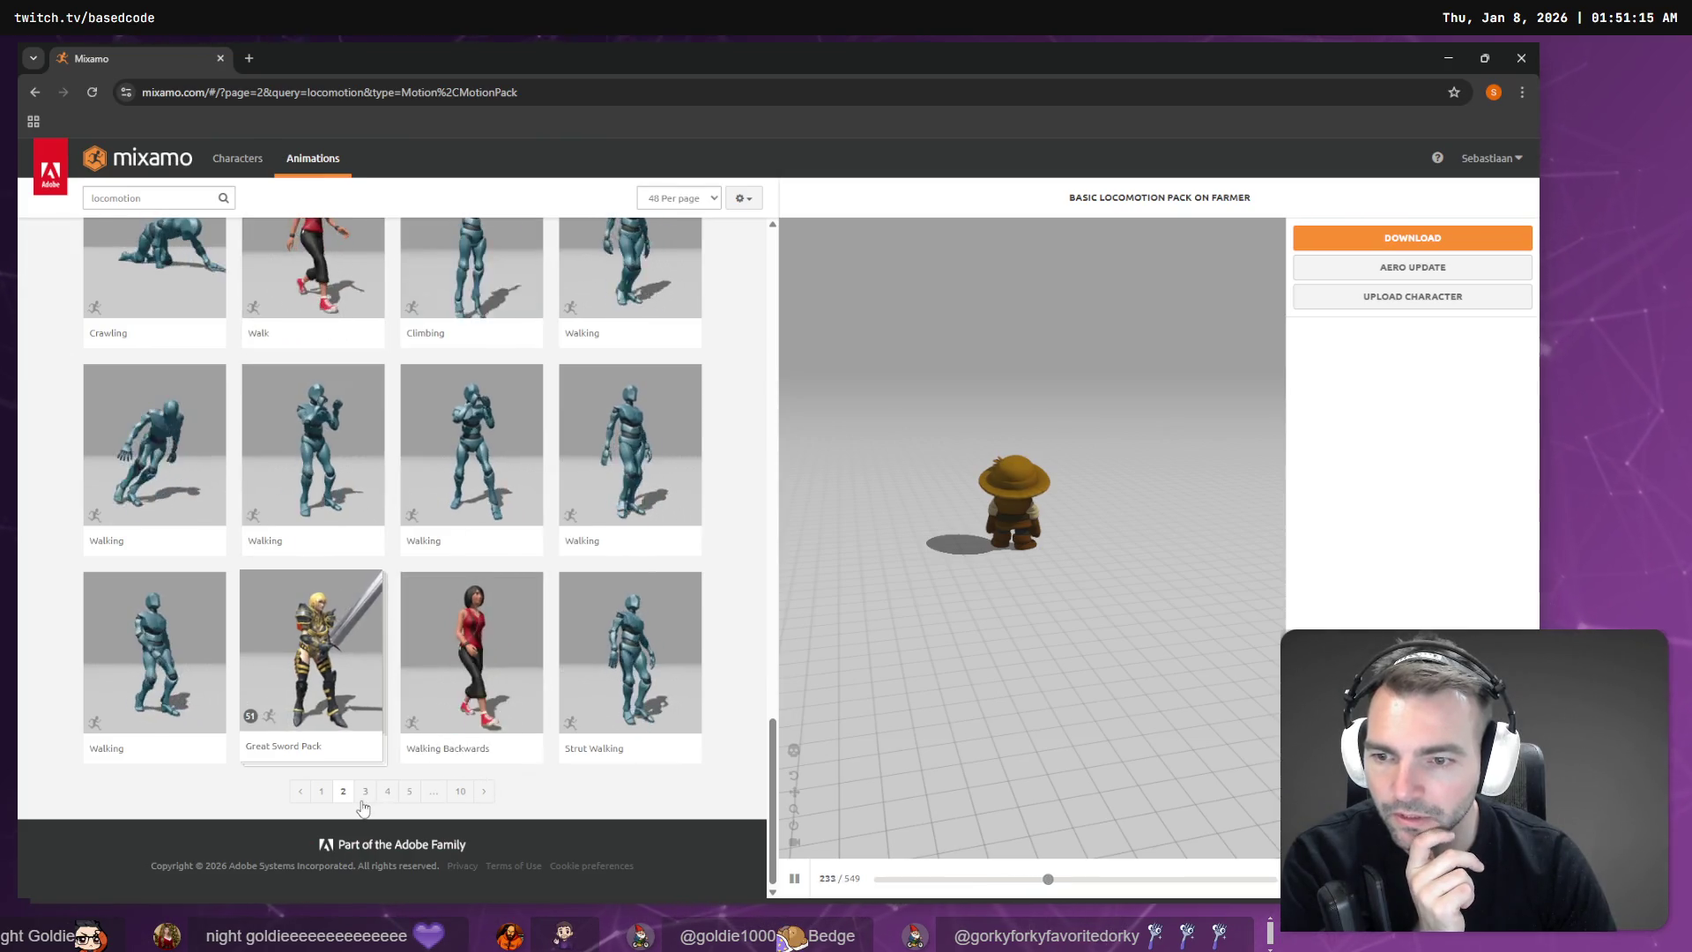
pyautogui.scroll(15, 344, 706)
pyautogui.click(181, 199)
# Step: Search the animations for 'Movement', then replace the query with 'Pack'
pyautogui.hotkey('ctrl', 'a')
pyautogui.press('Return')
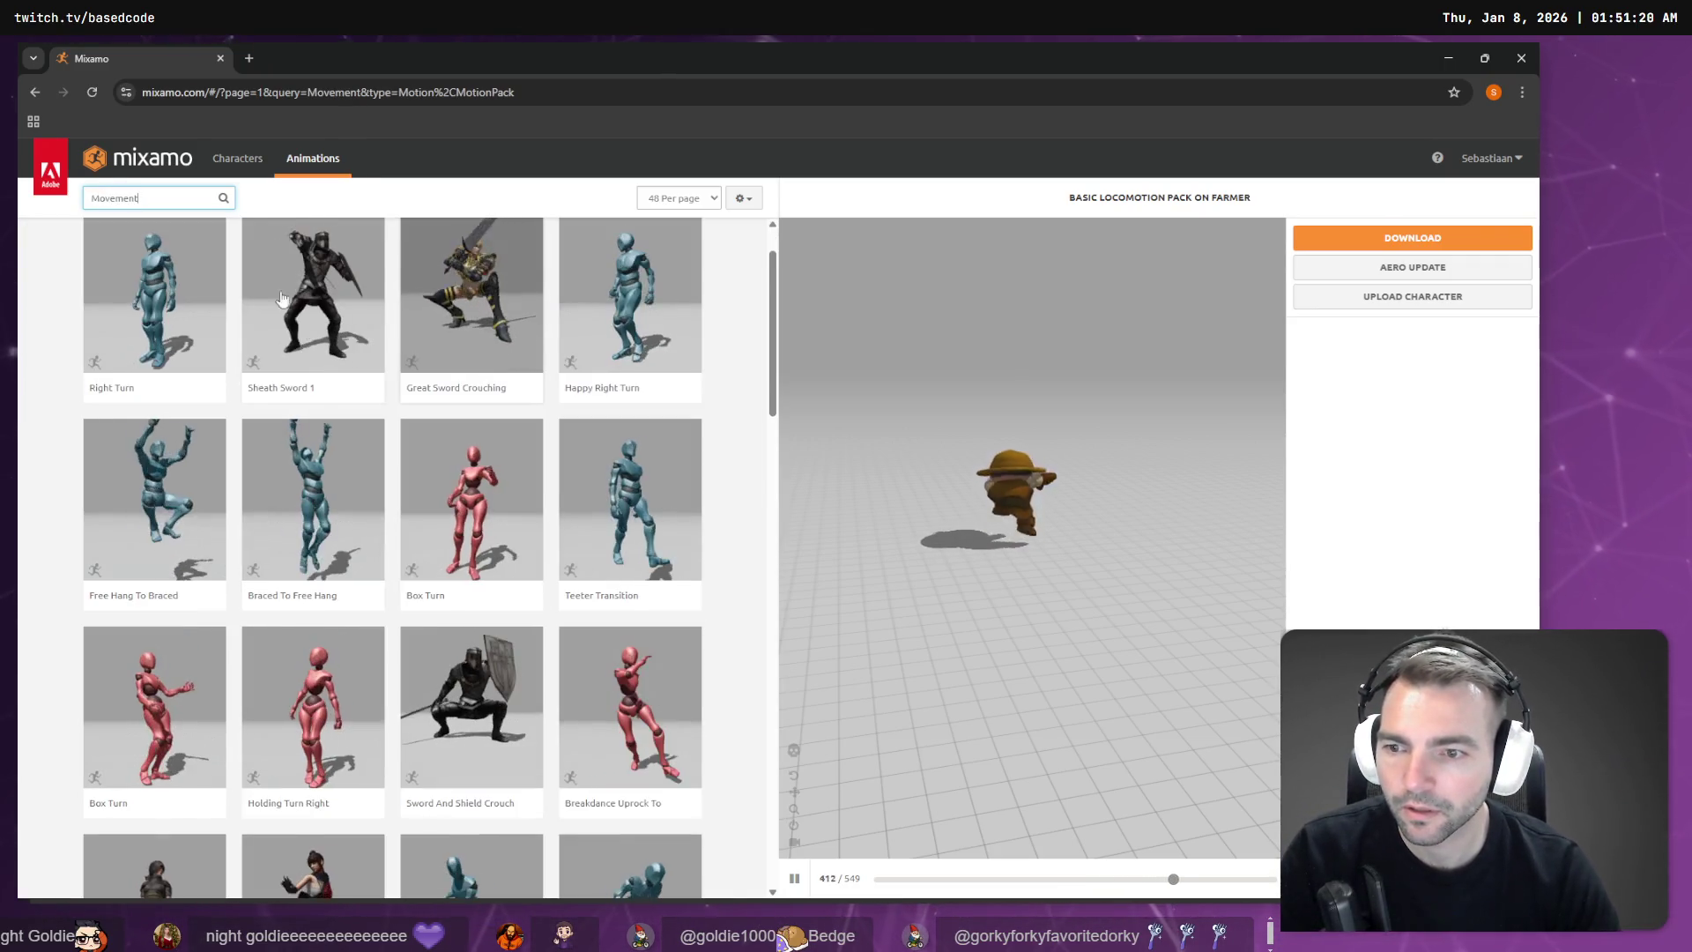
pyautogui.doubleClick(141, 193)
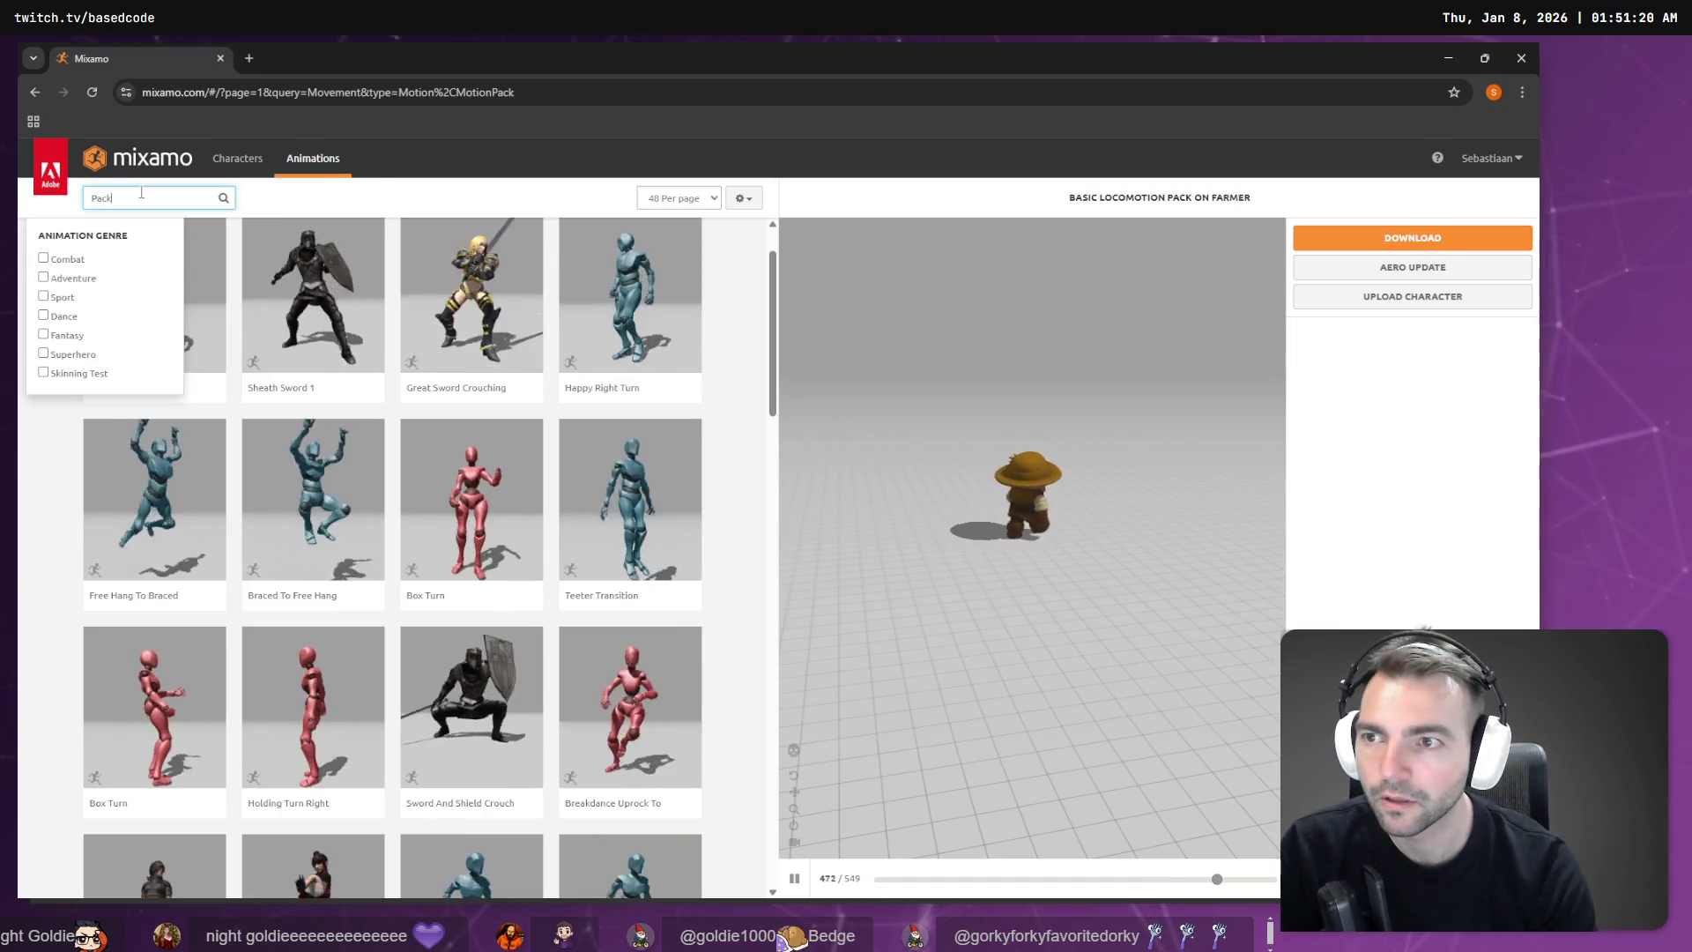
pyautogui.press('Return')
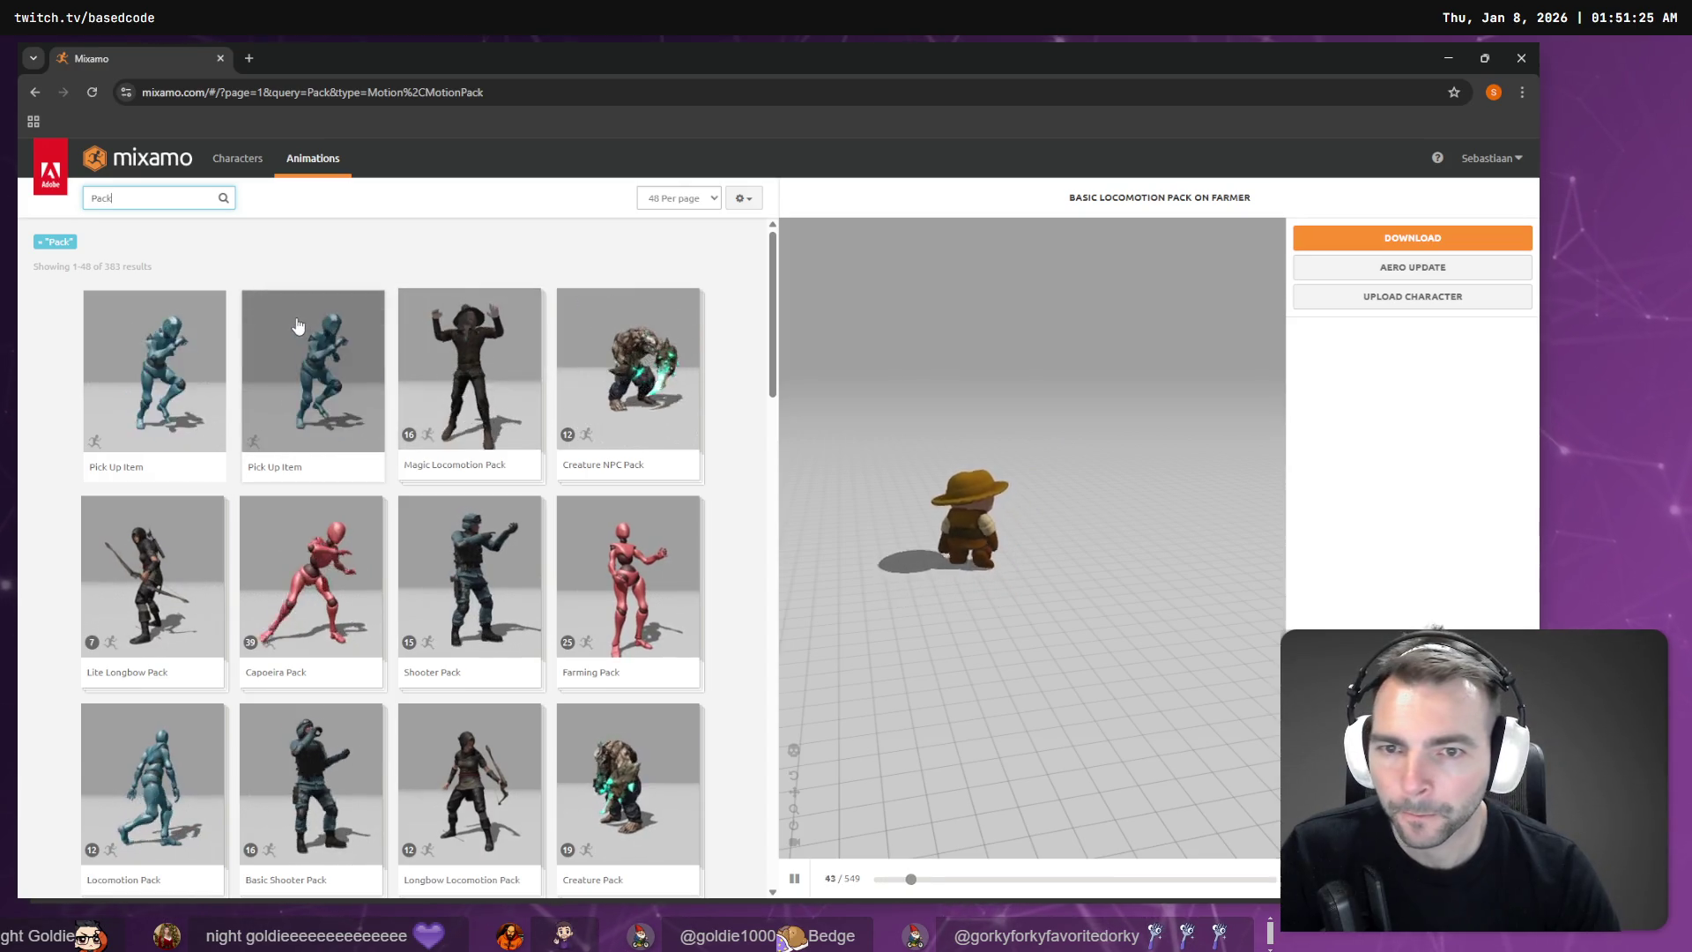
# Step: Scroll through the Pack results and go to page 2 of 383
pyautogui.scroll(-1, 298, 326)
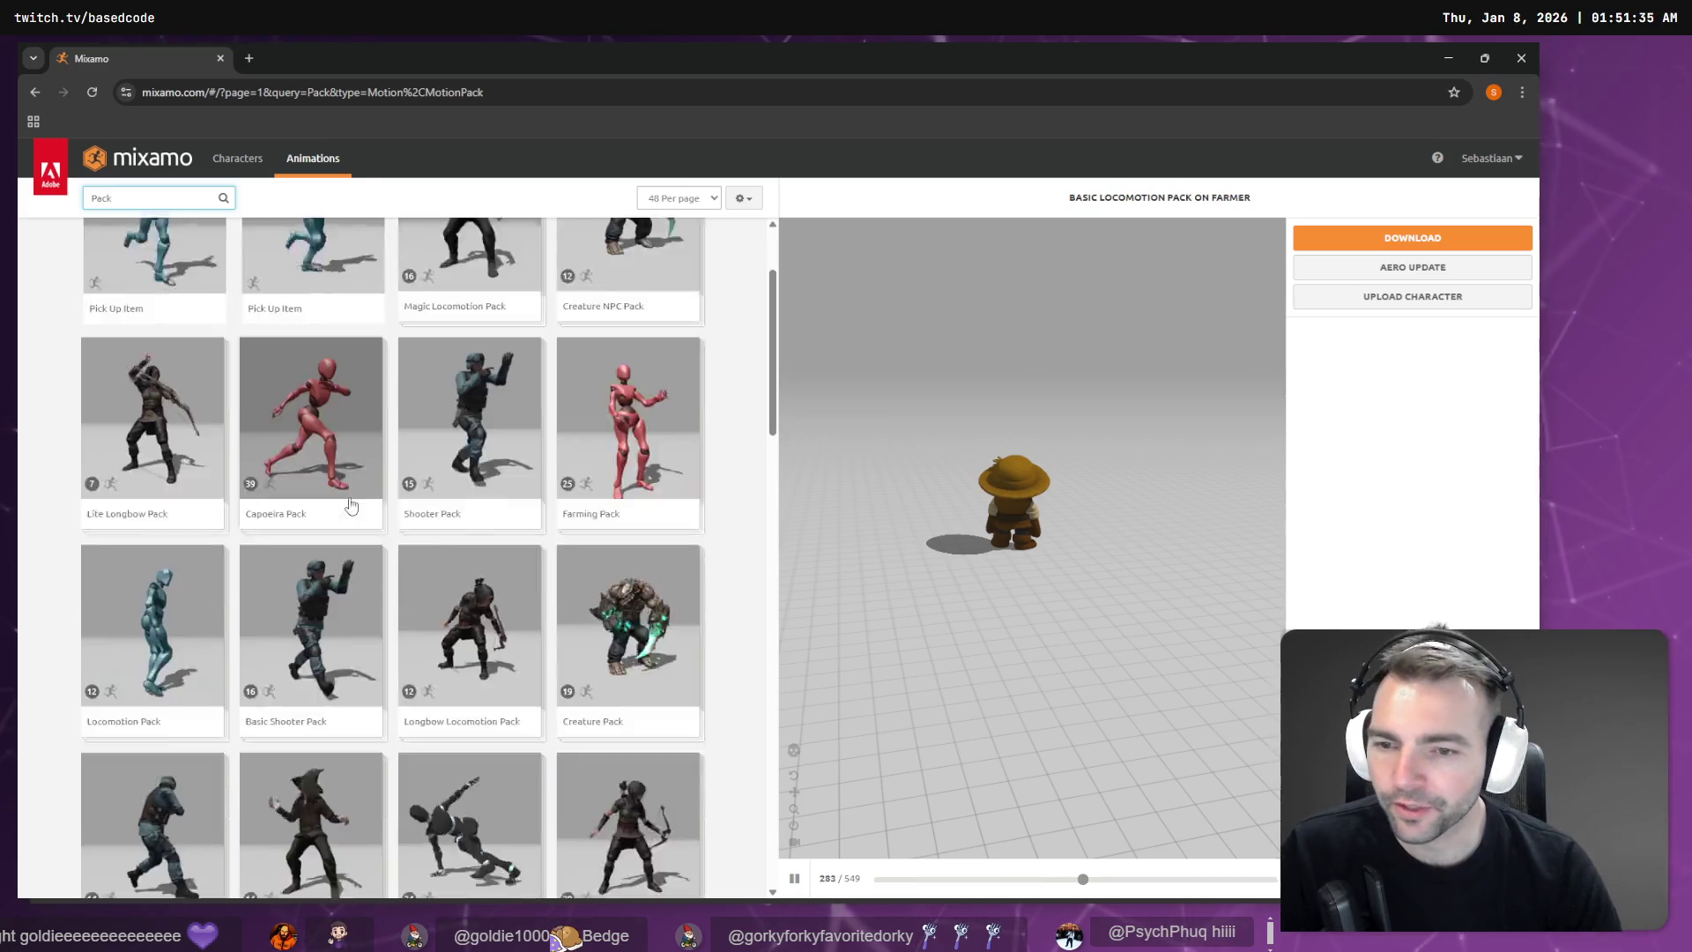
pyautogui.scroll(-1, 356, 504)
pyautogui.scroll(-2, 356, 504)
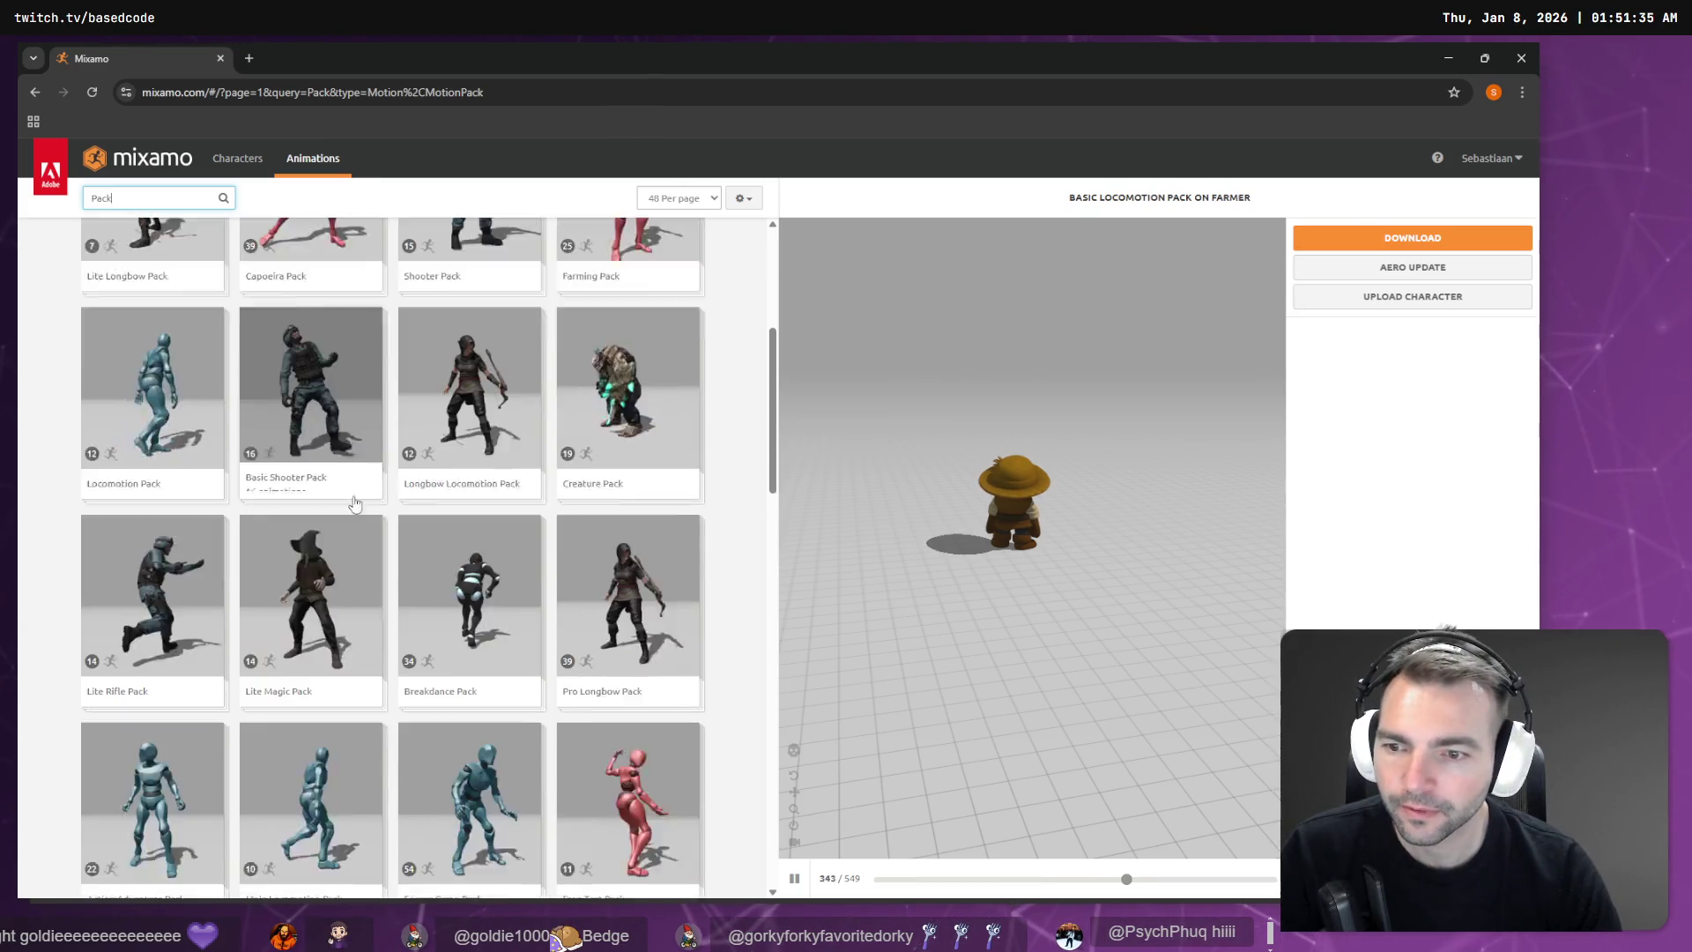
pyautogui.scroll(-2, 354, 505)
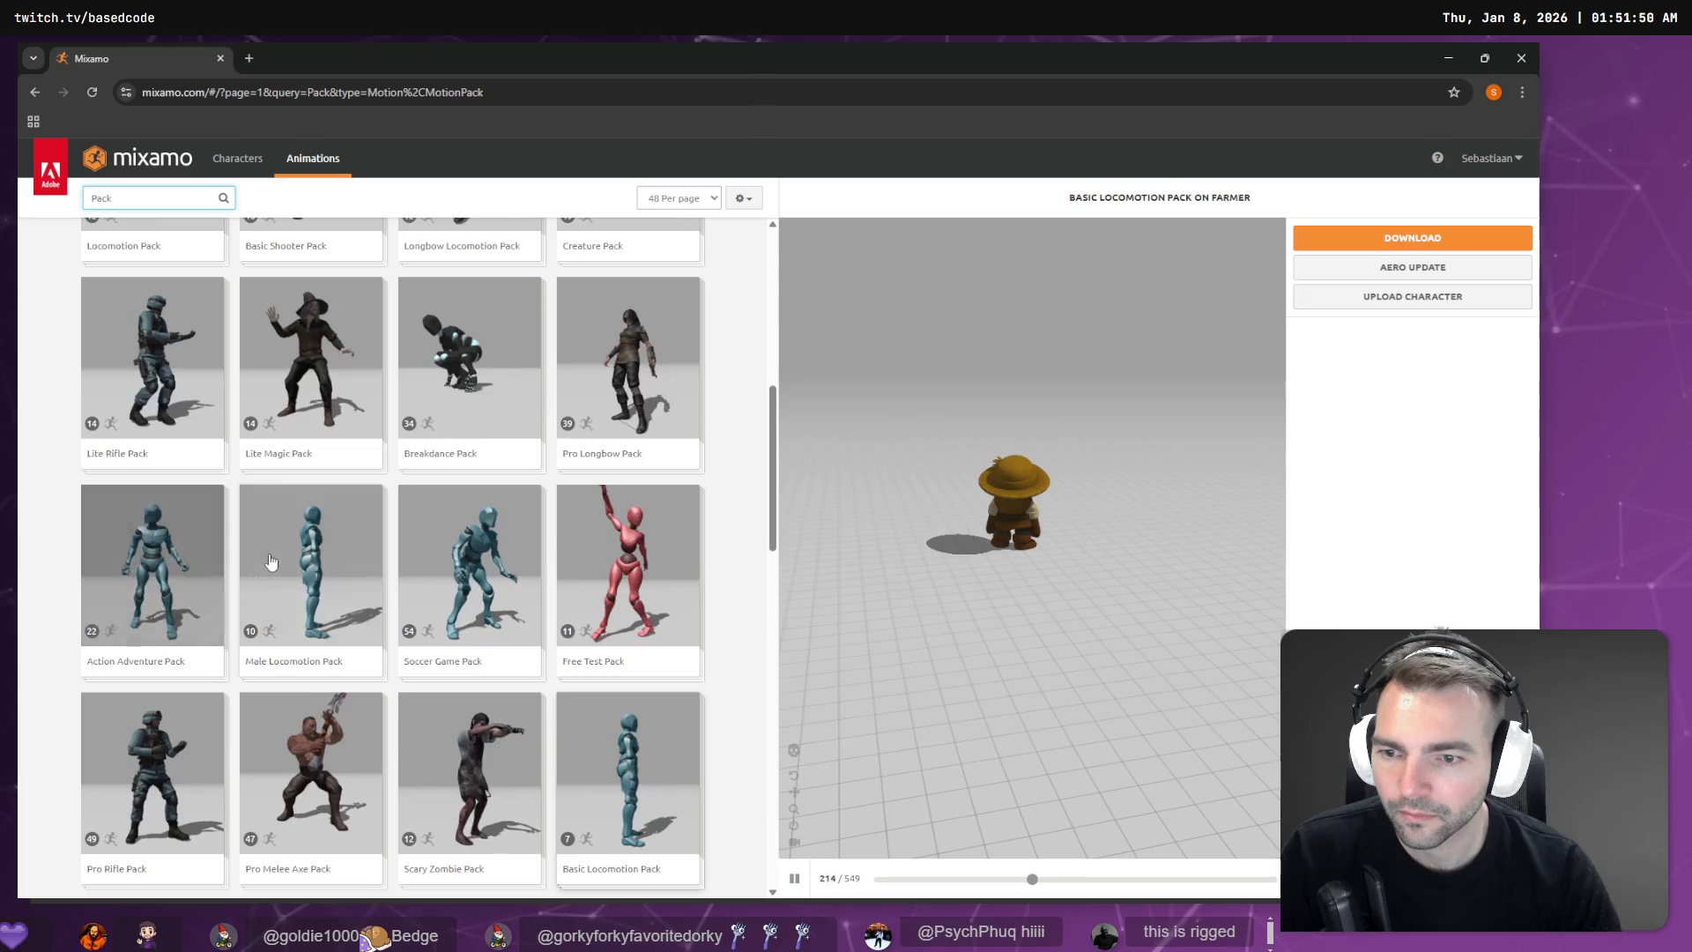
pyautogui.scroll(-3, 291, 555)
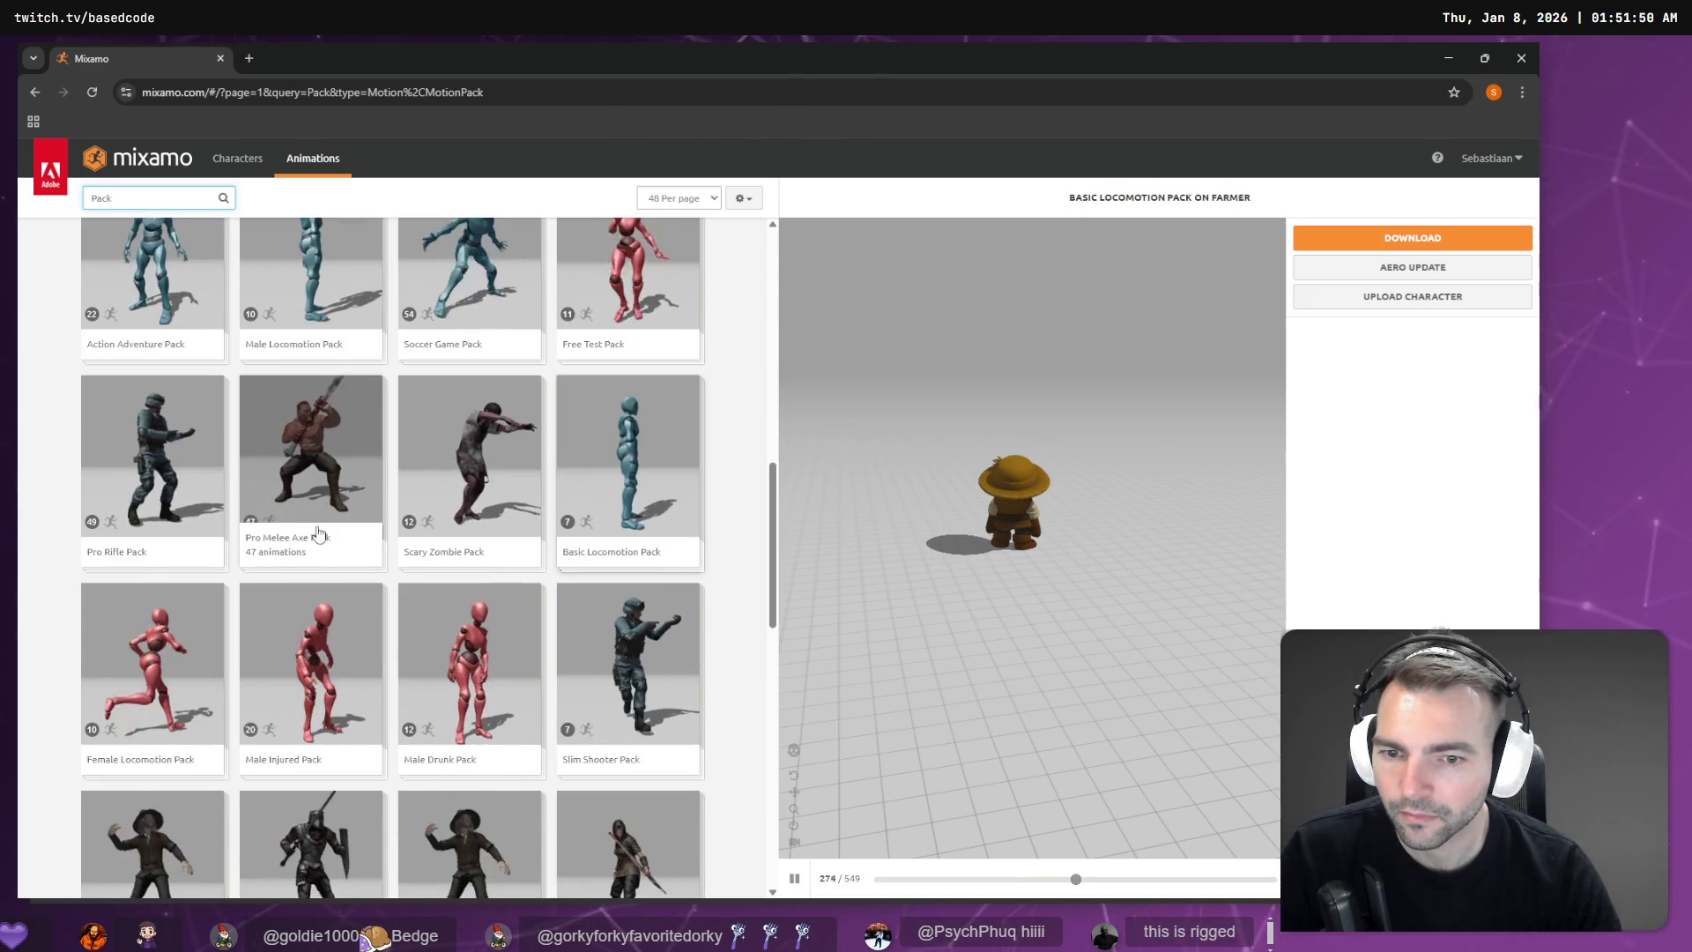
pyautogui.scroll(-5, 319, 529)
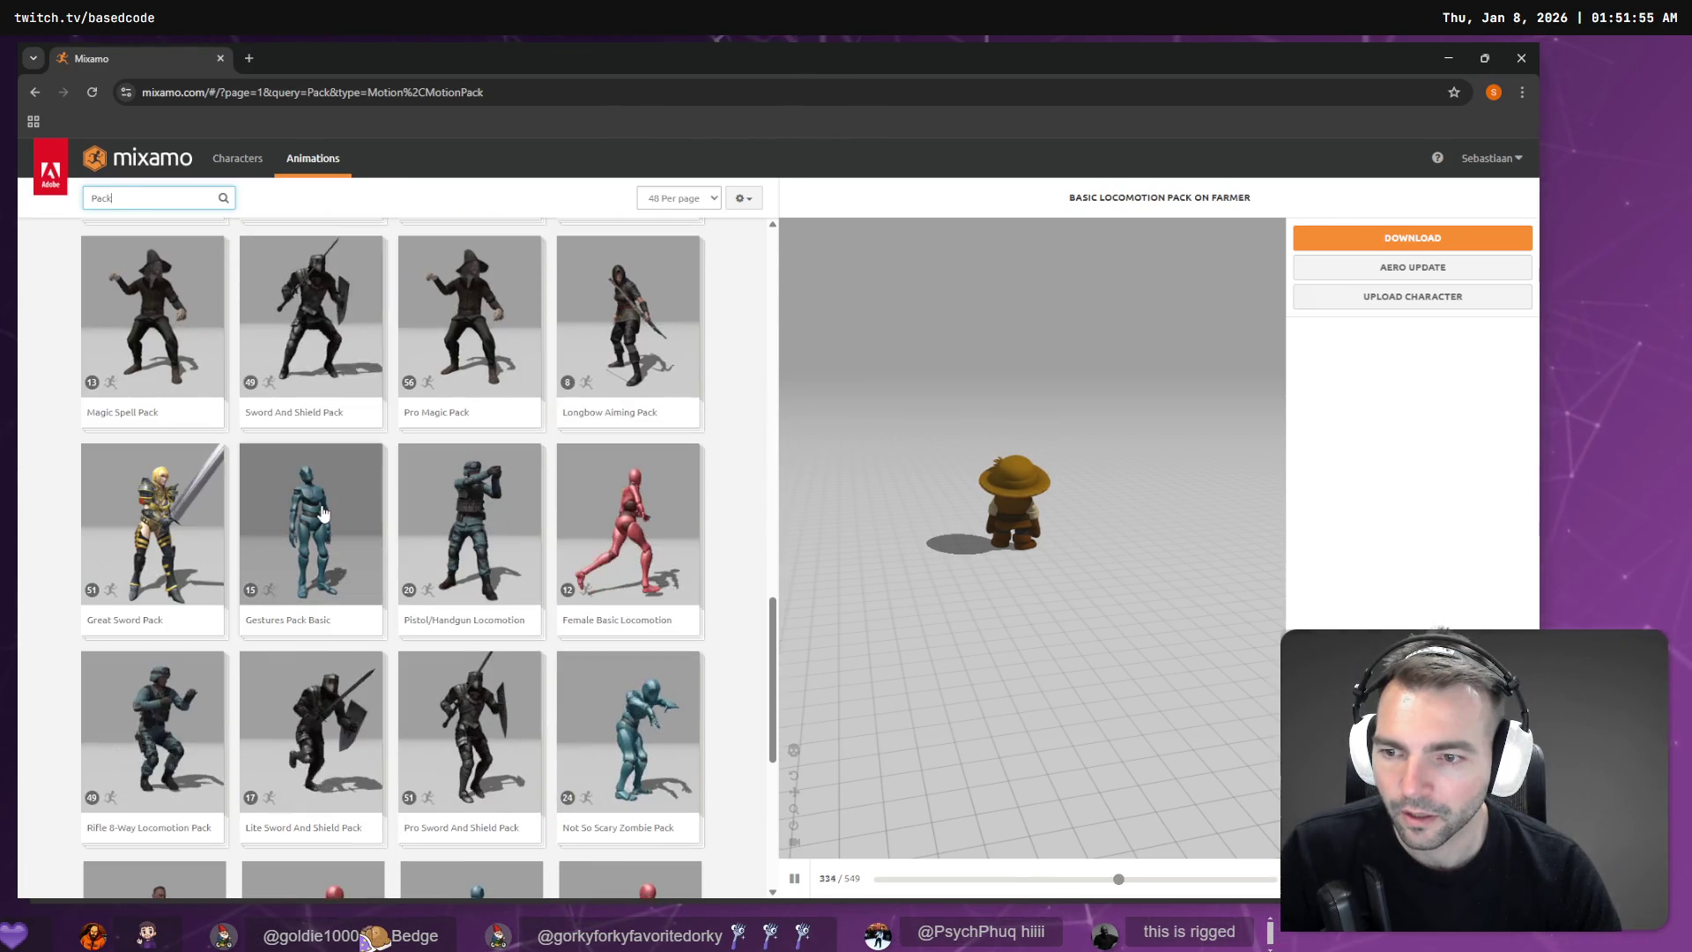
pyautogui.scroll(-3, 323, 514)
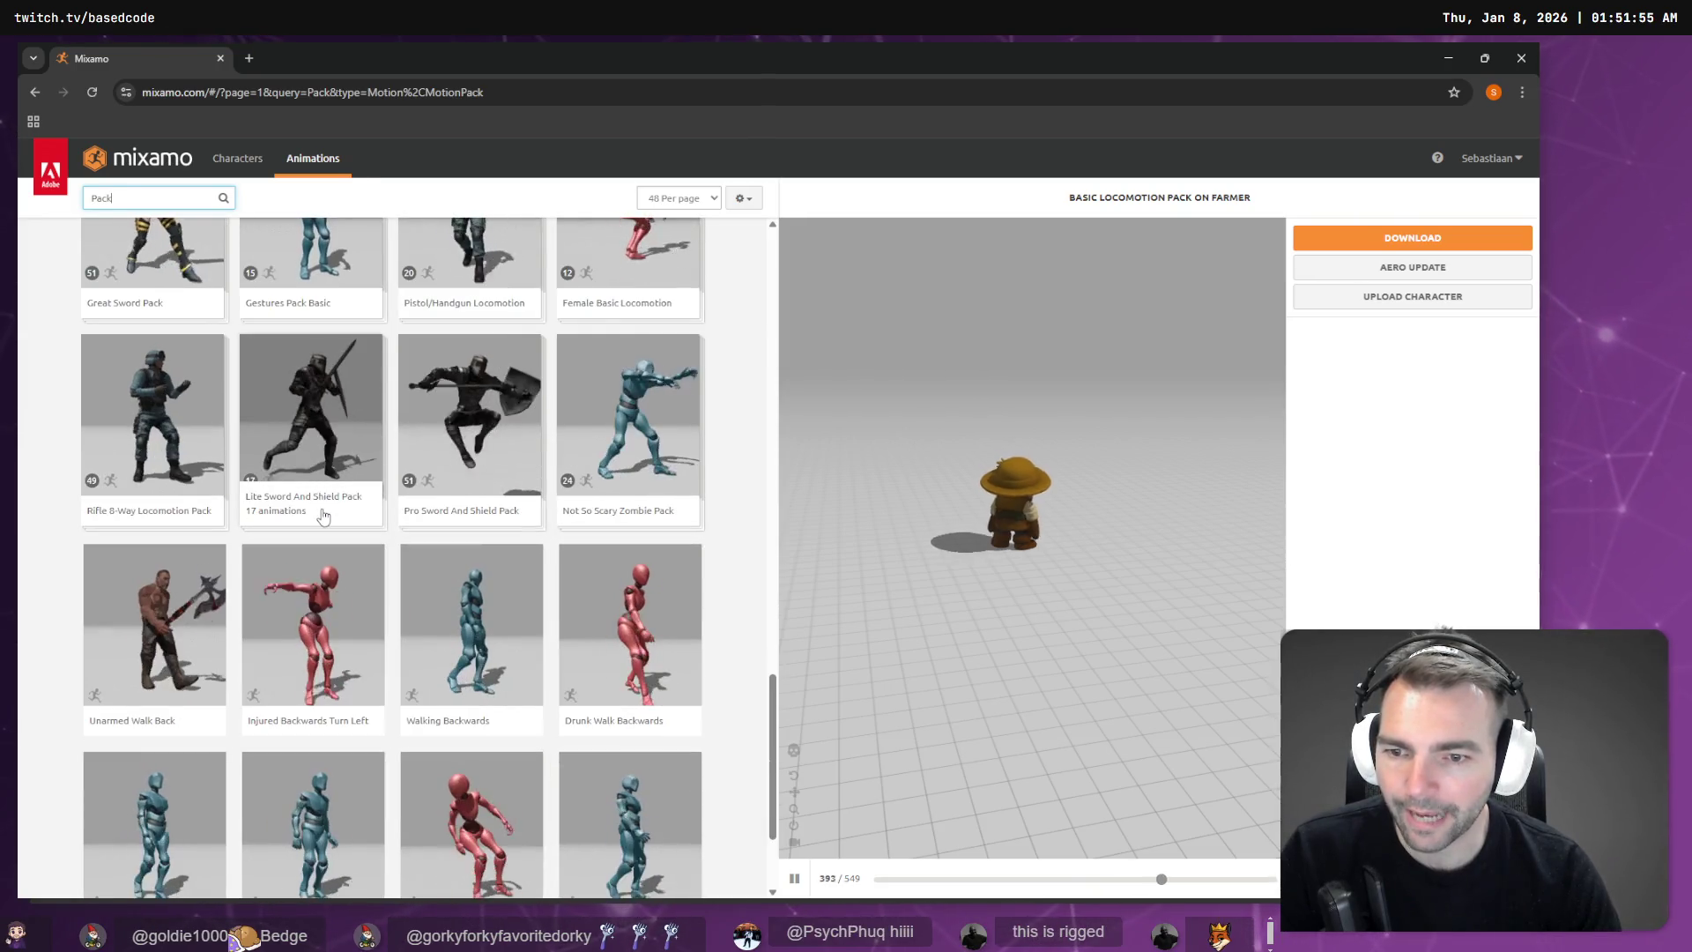
pyautogui.scroll(-2, 322, 515)
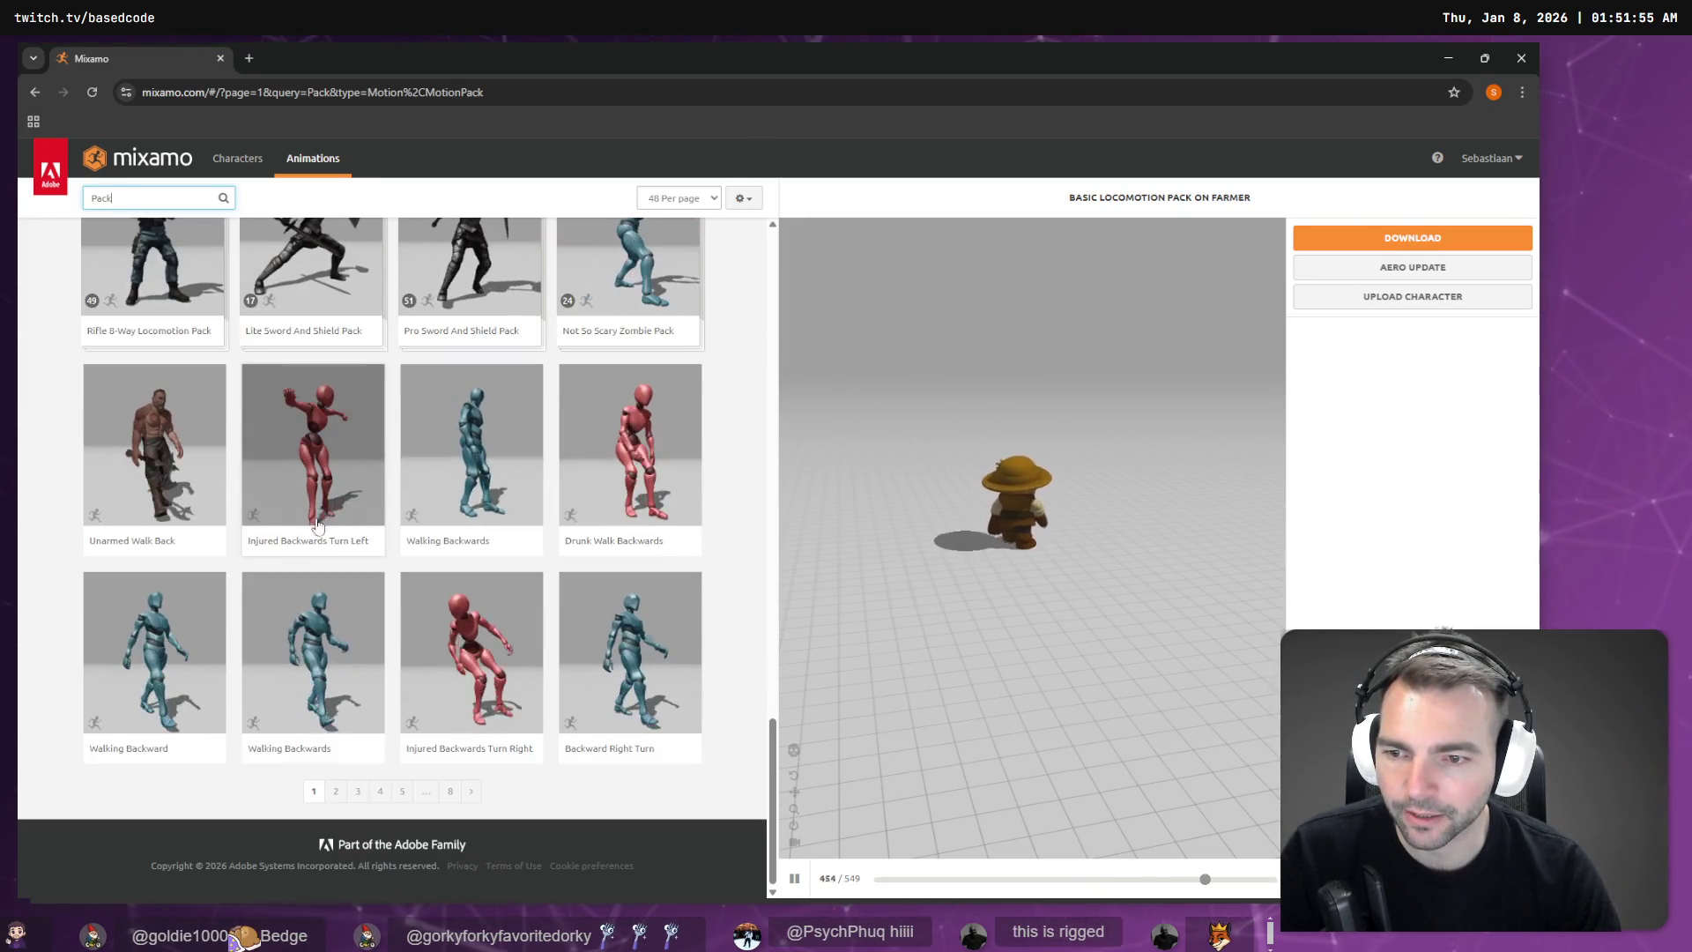
pyautogui.click(337, 792)
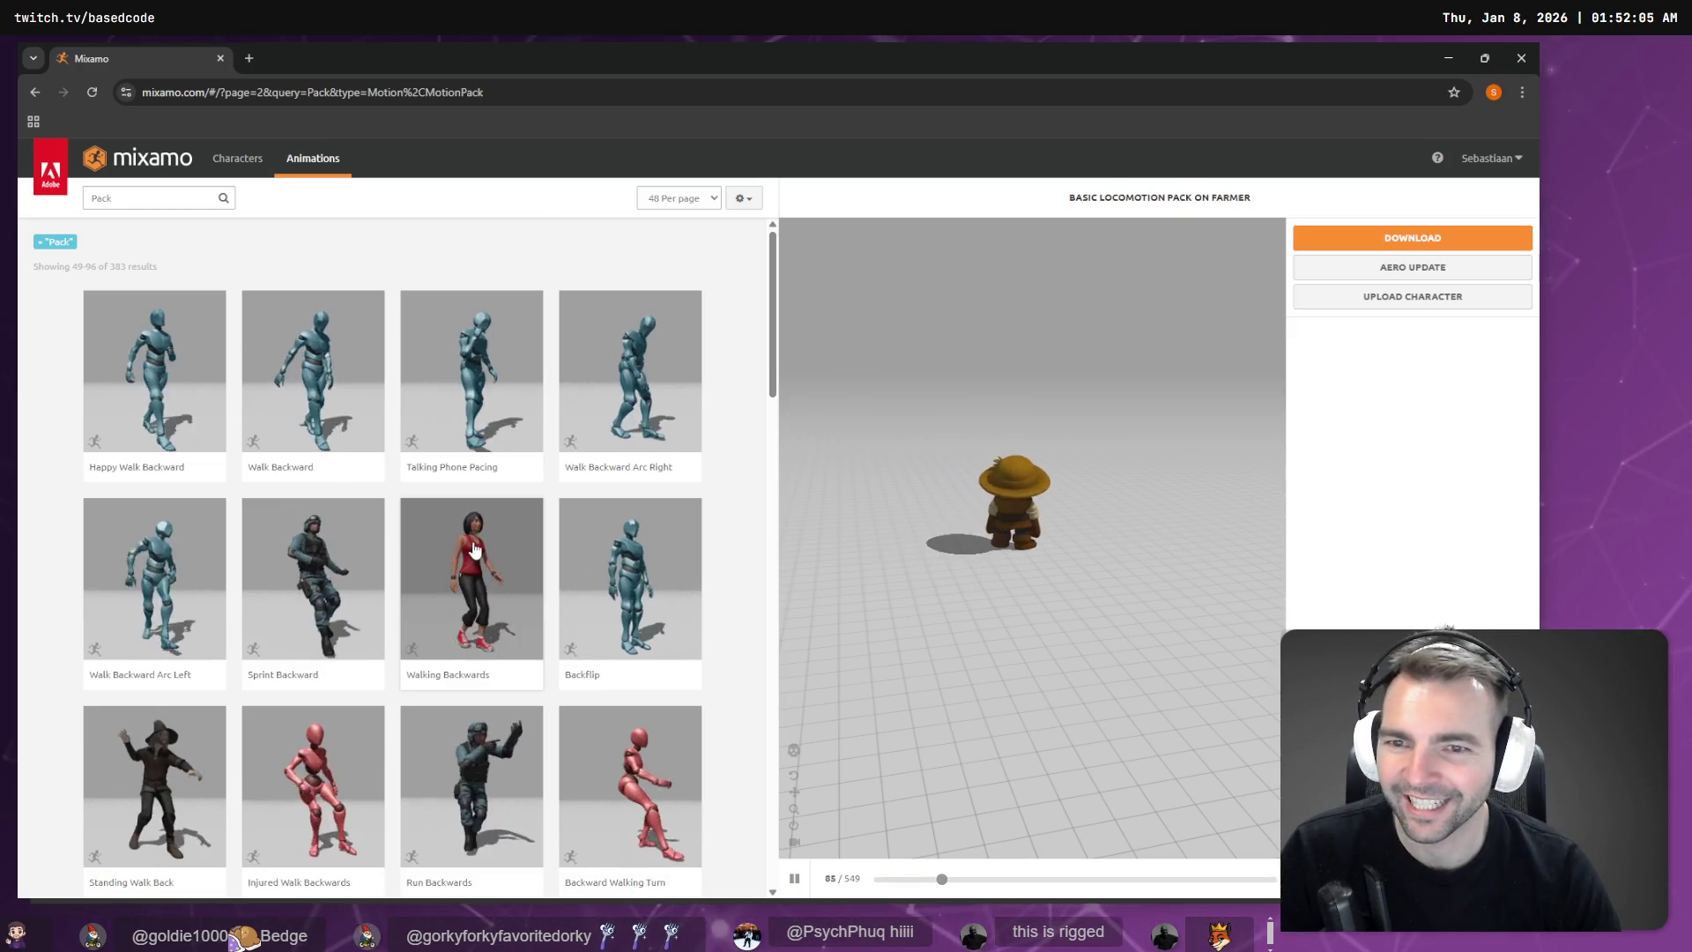
pyautogui.scroll(-6, 599, 467)
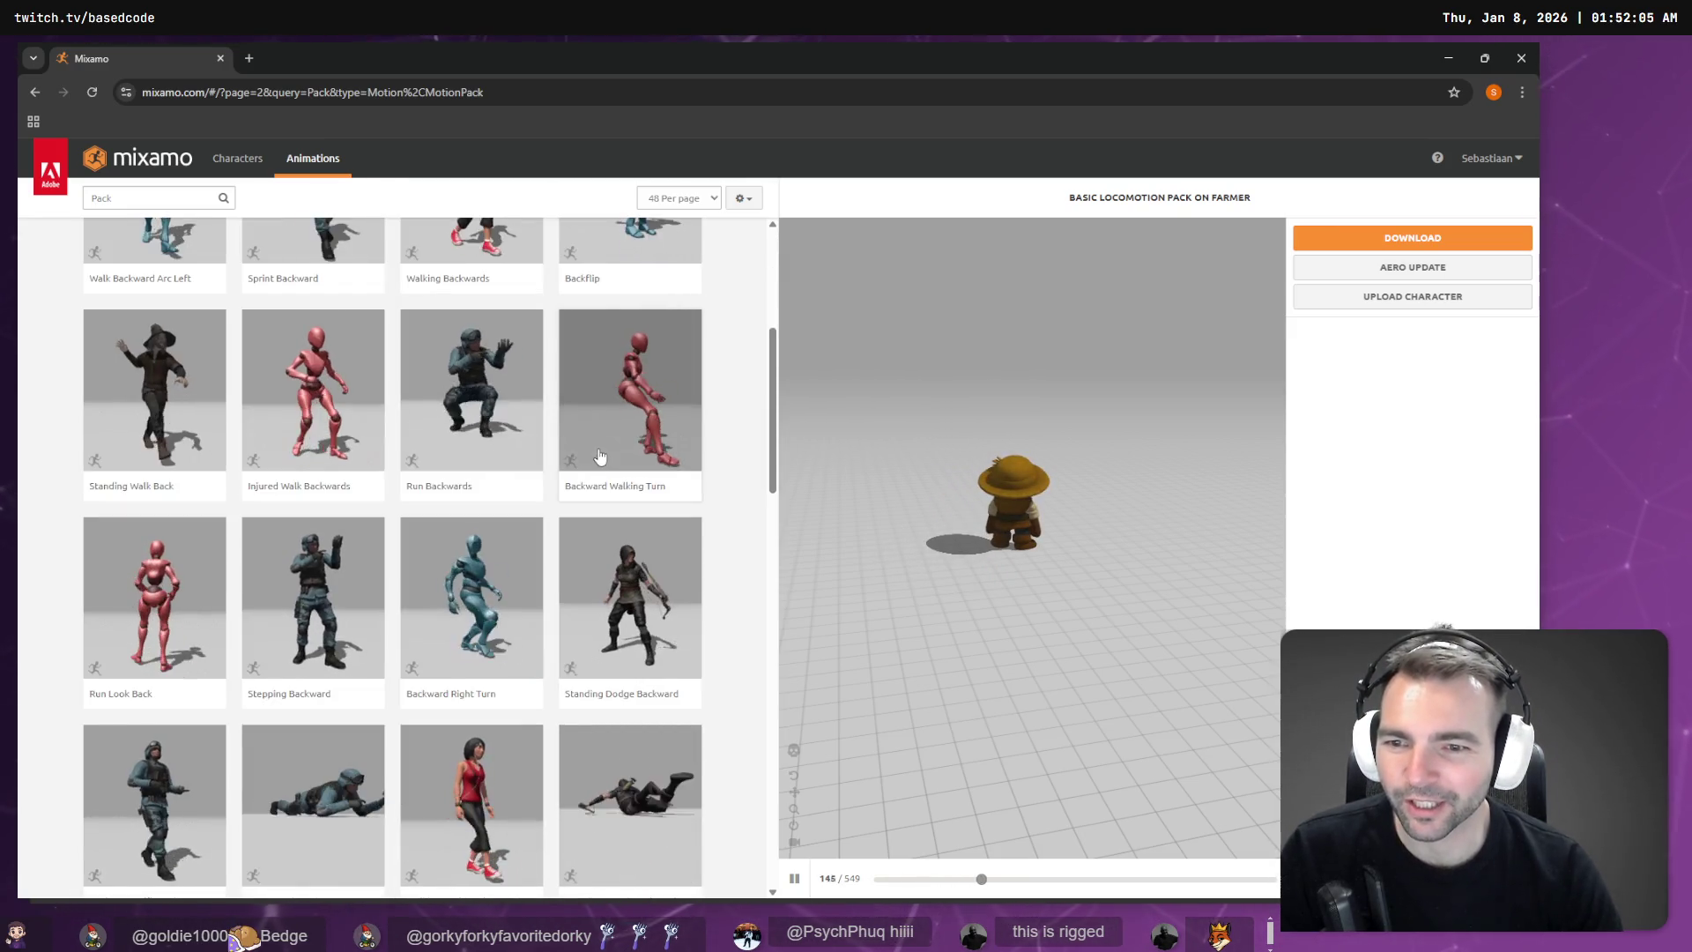
pyautogui.scroll(-8, 599, 452)
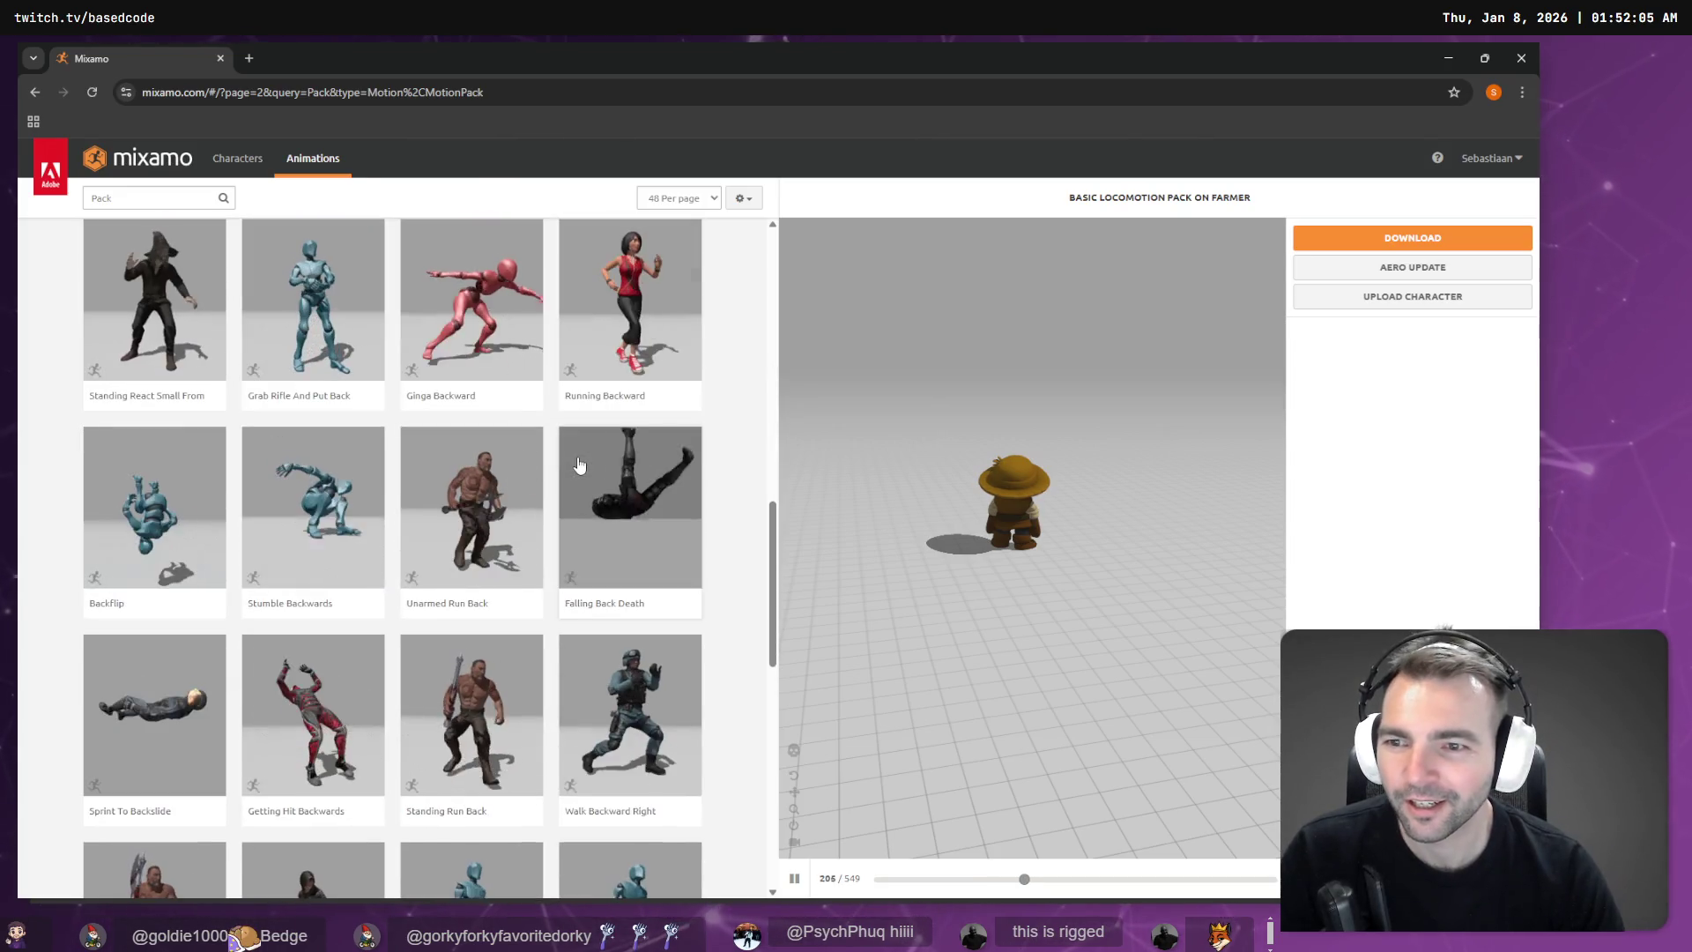
pyautogui.scroll(-6, 575, 465)
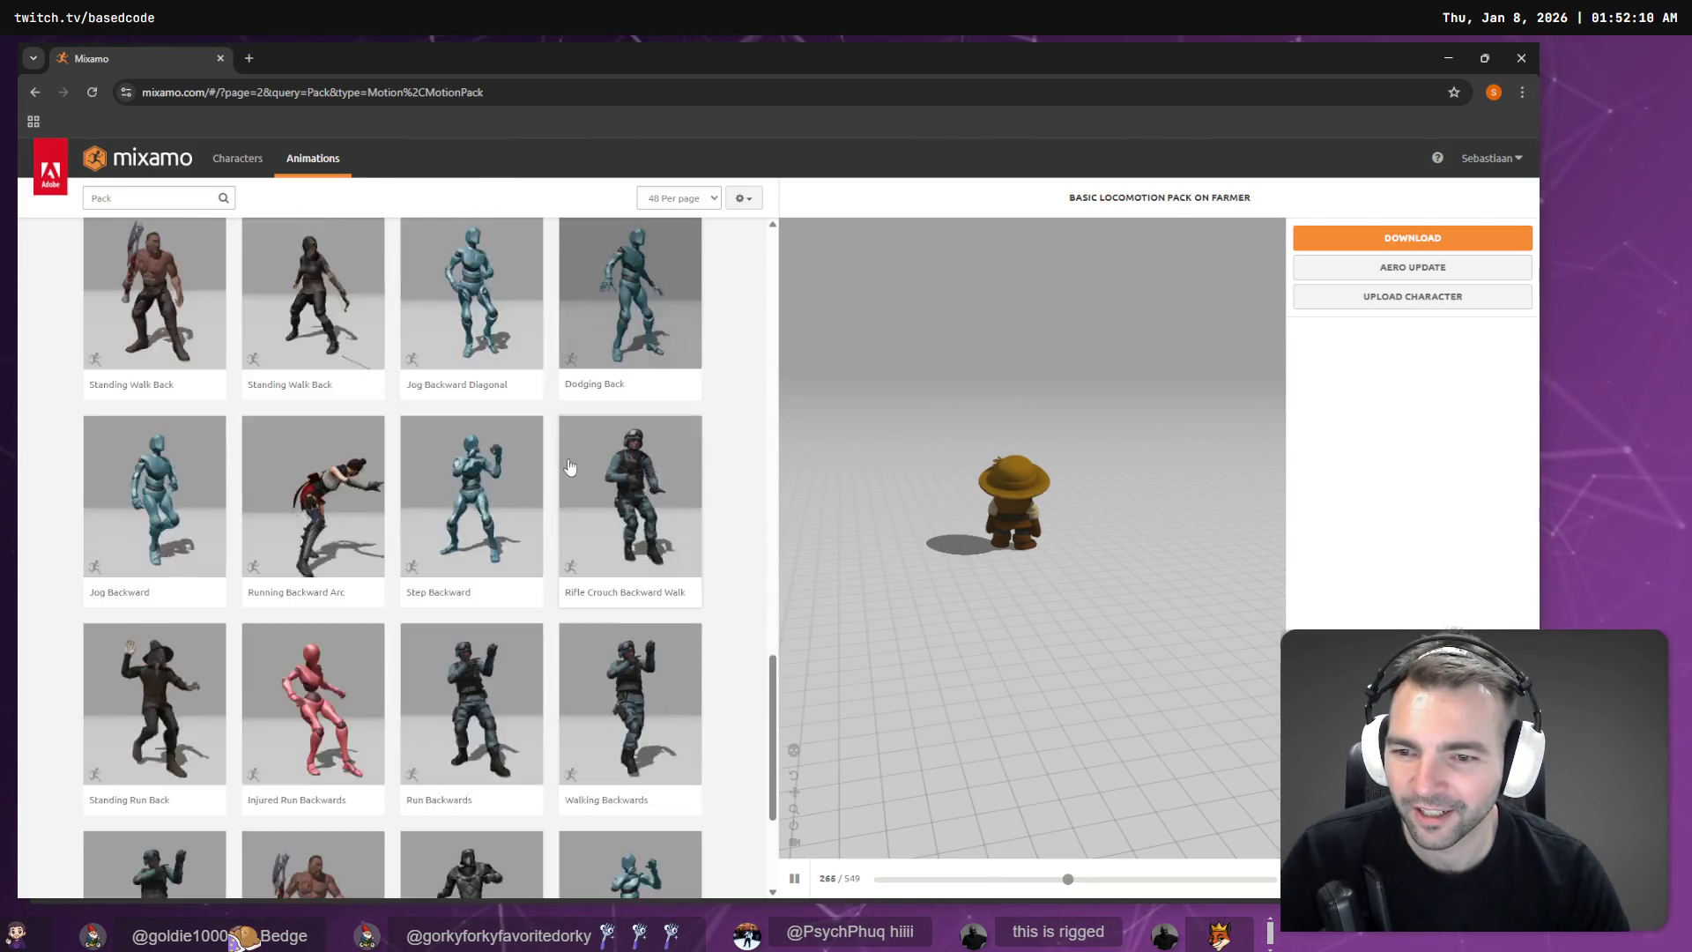
pyautogui.scroll(-2, 570, 465)
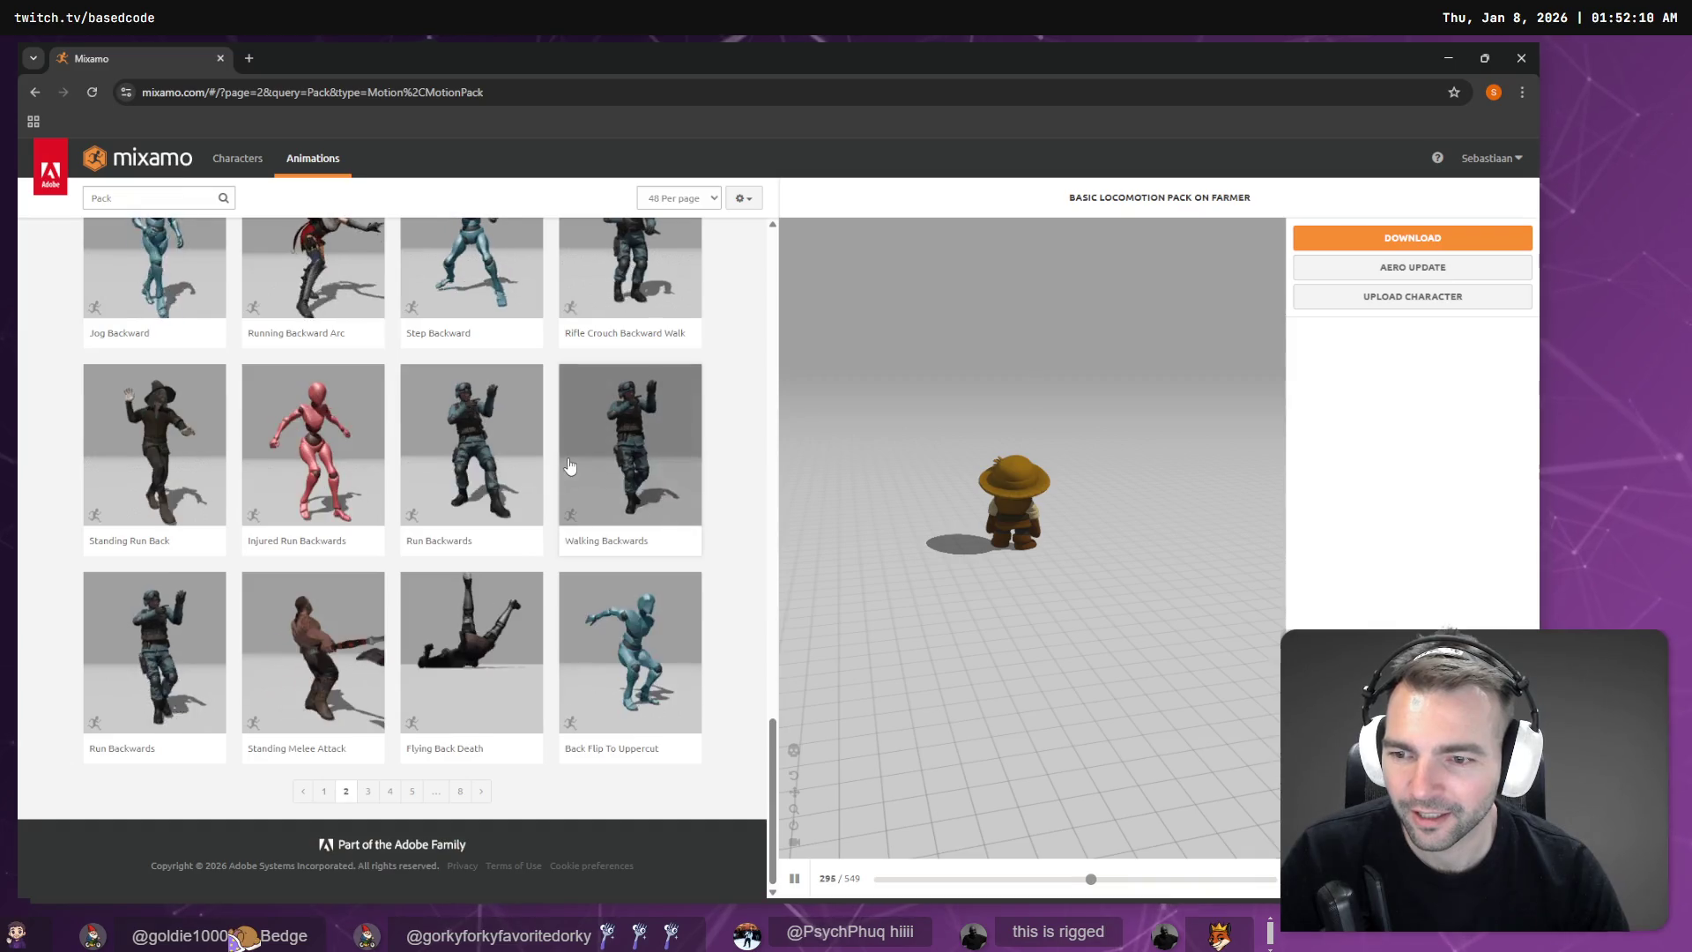
pyautogui.click(368, 793)
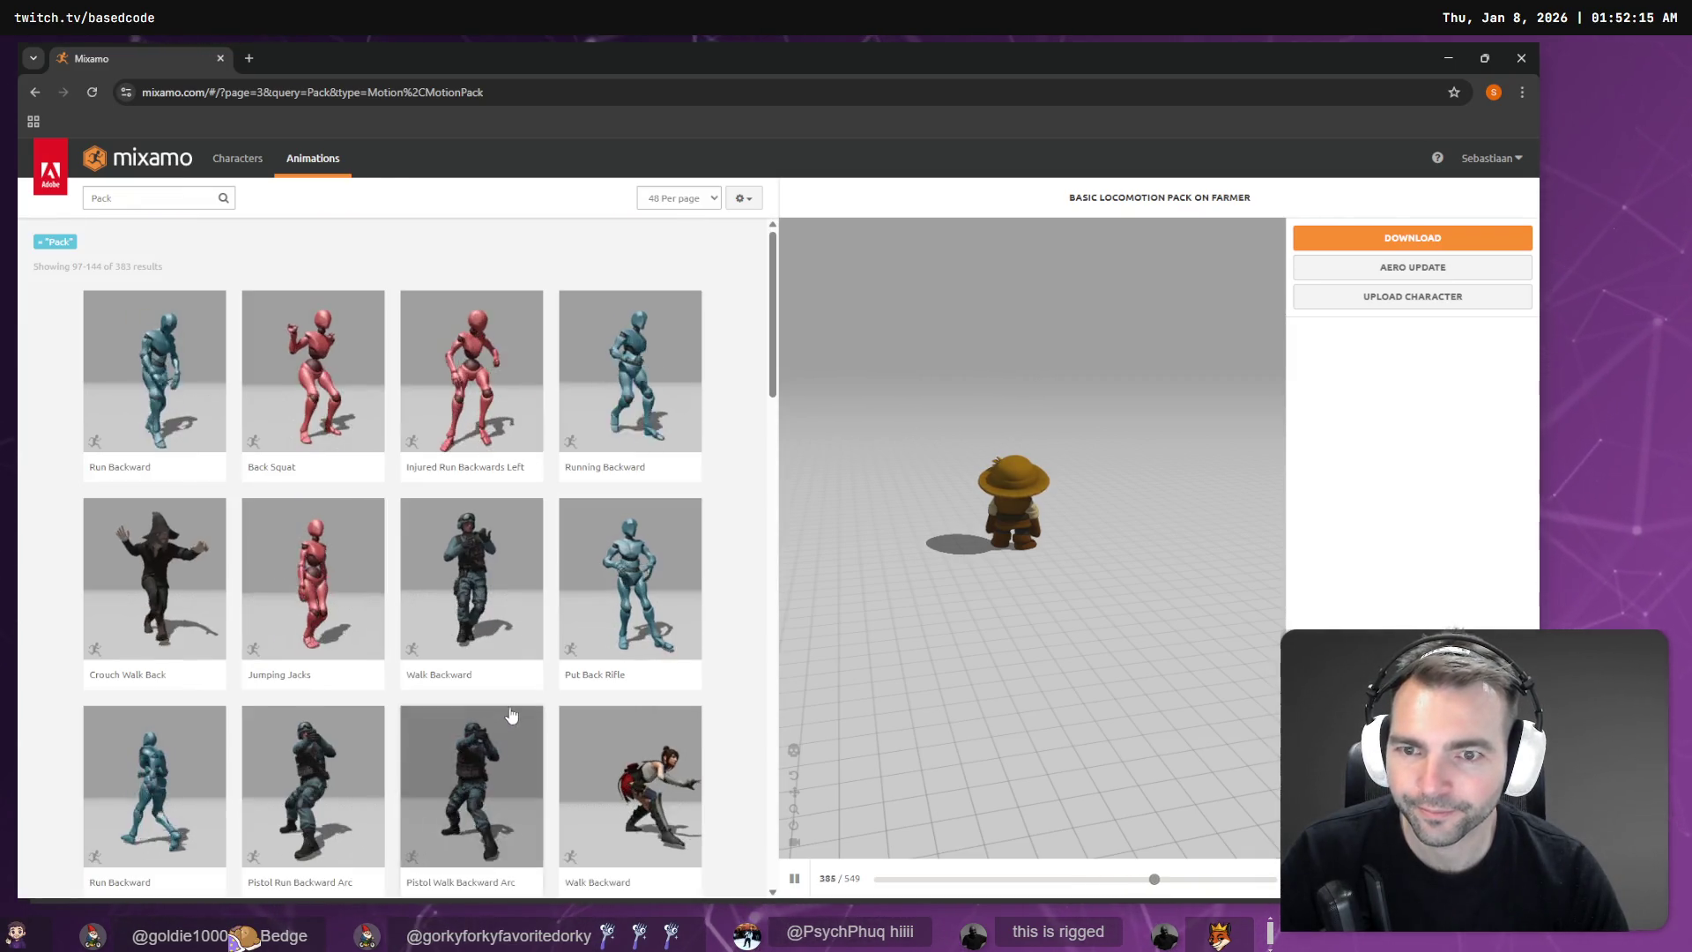
pyautogui.scroll(-5, 515, 695)
pyautogui.scroll(-10, 516, 690)
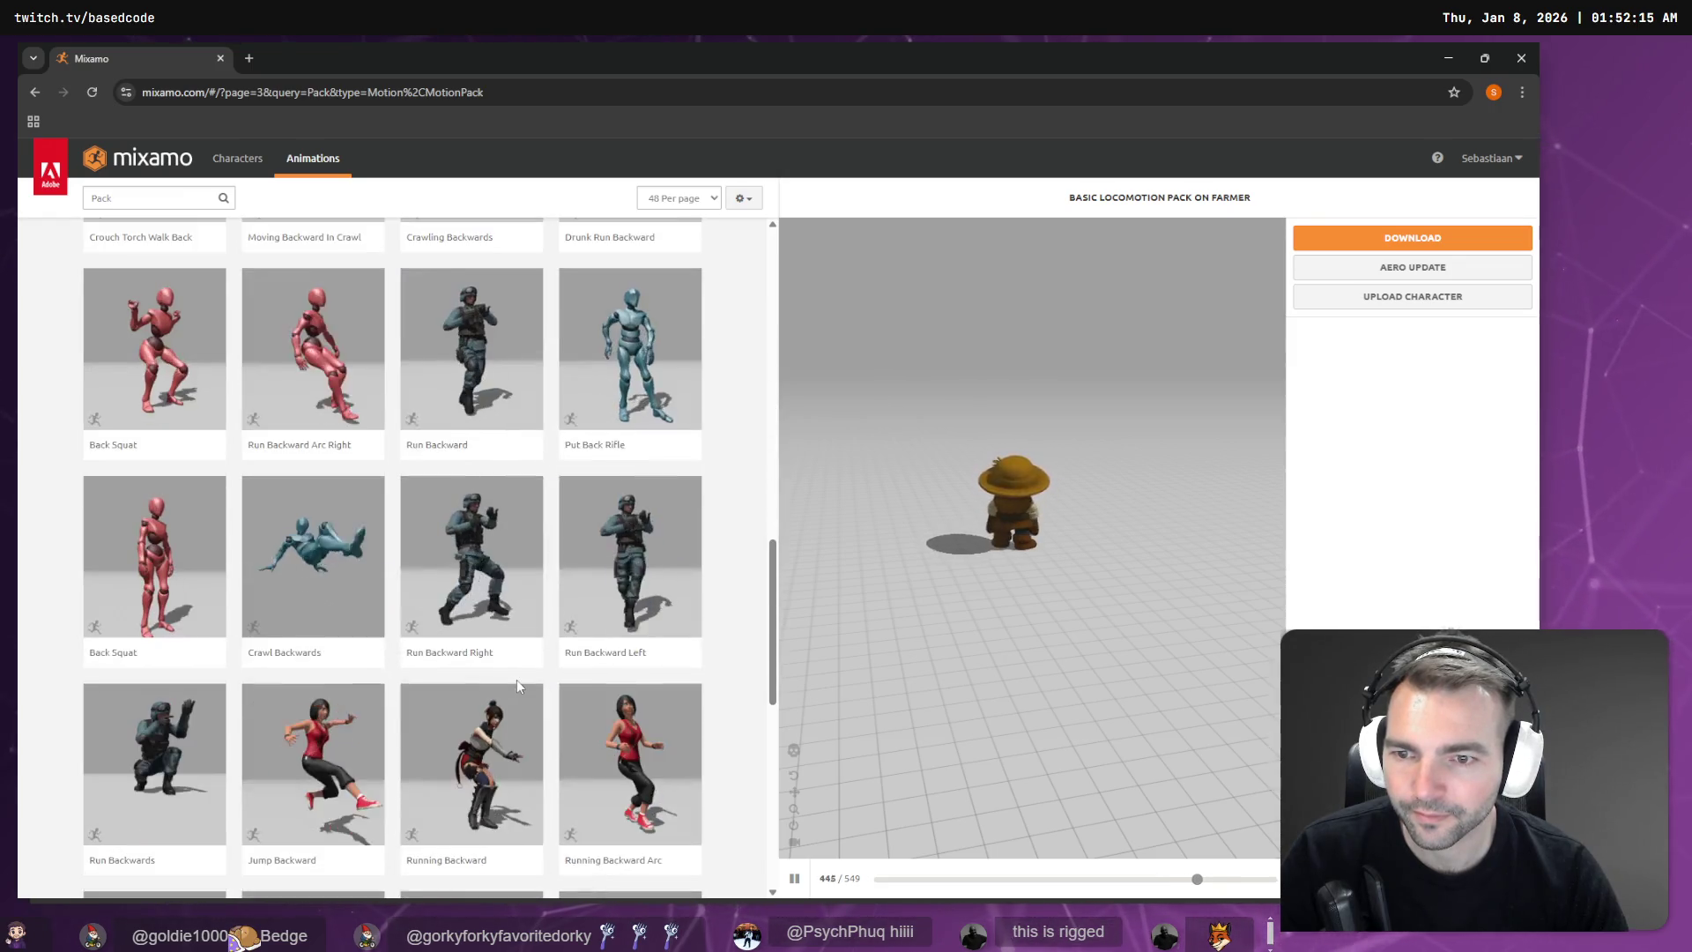
pyautogui.scroll(20, 518, 687)
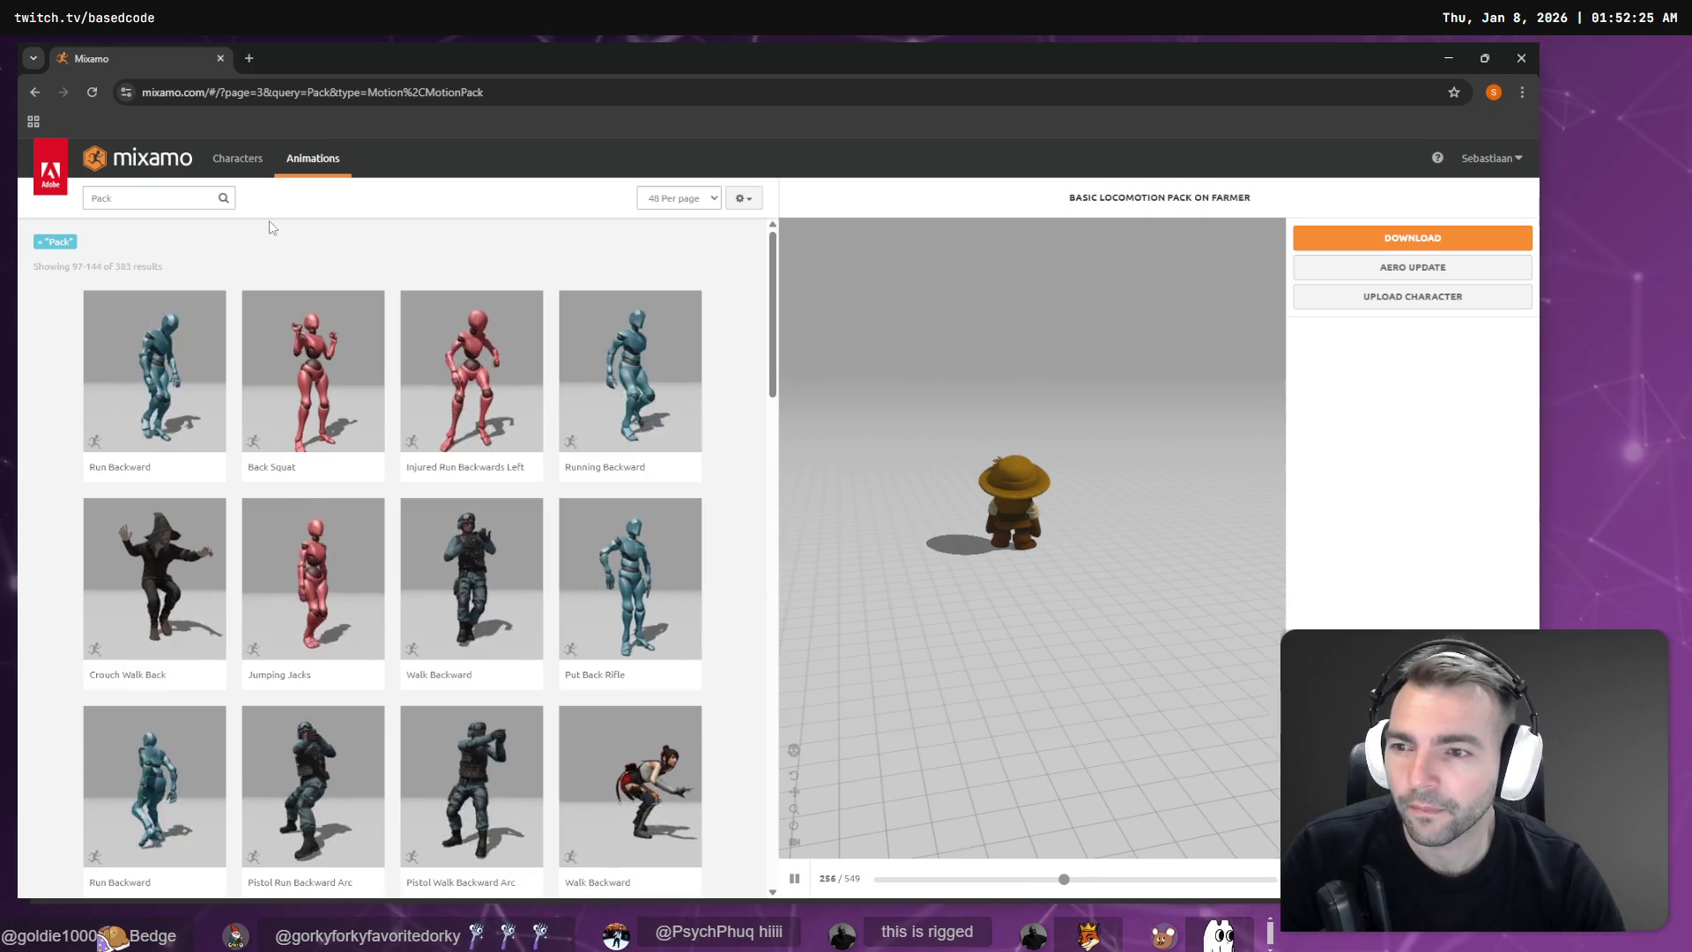
pyautogui.scroll(-6, 336, 319)
pyautogui.scroll(-7, 336, 319)
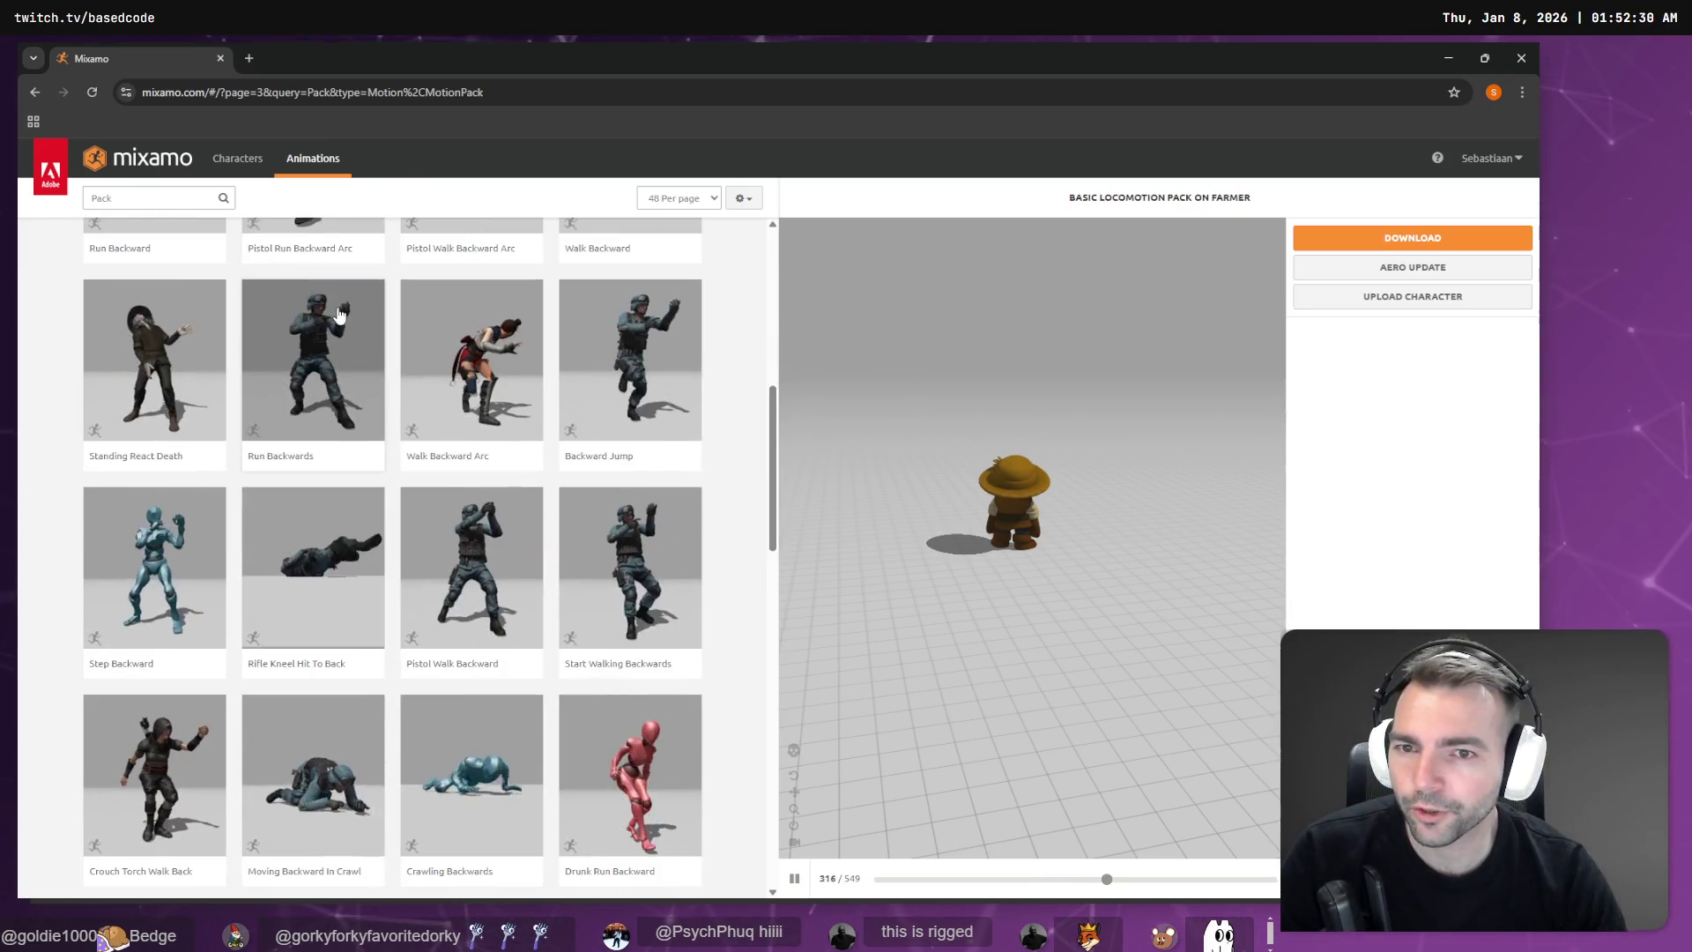
pyautogui.scroll(-4, 351, 347)
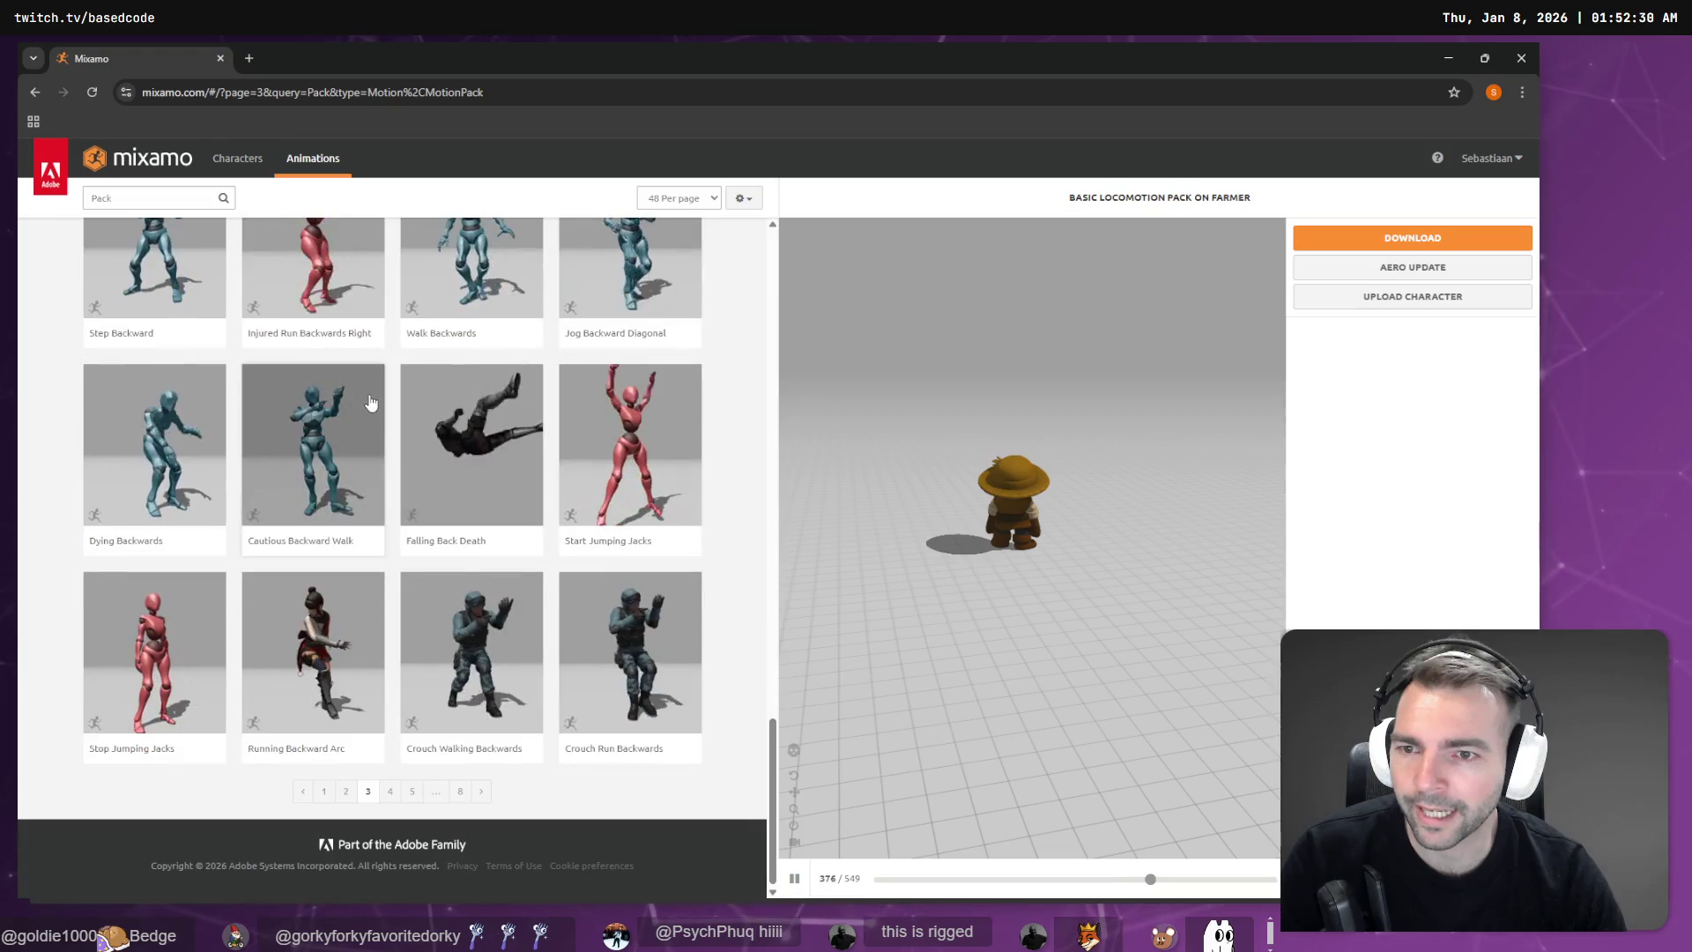
pyautogui.click(326, 798)
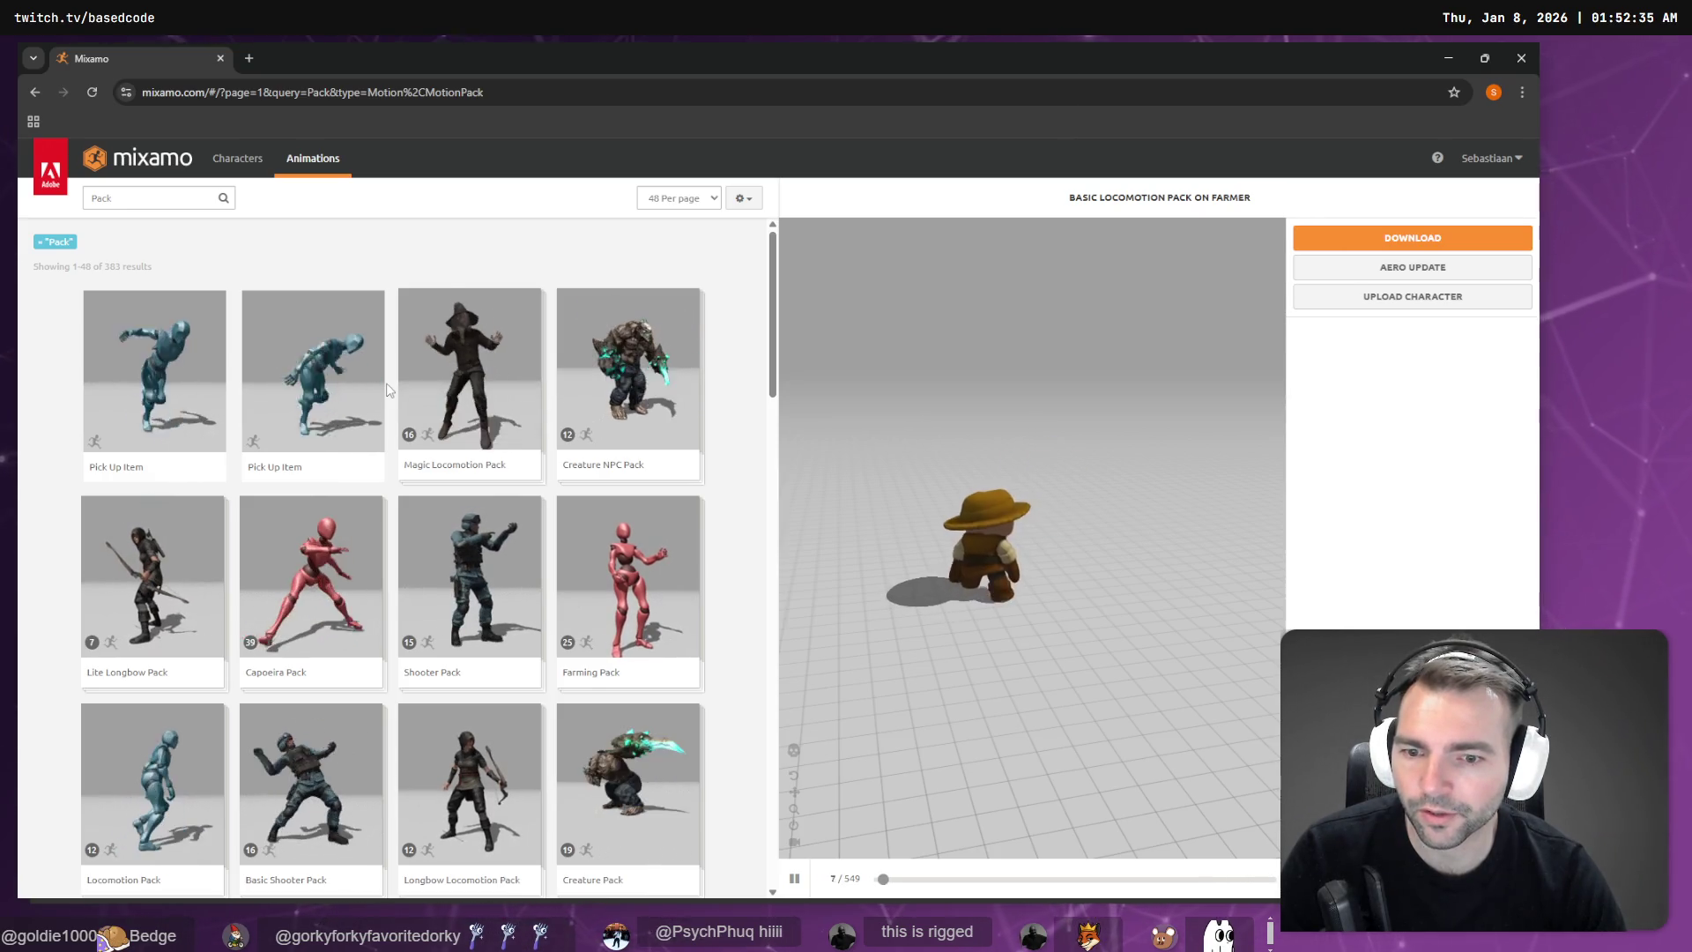
pyautogui.click(140, 205)
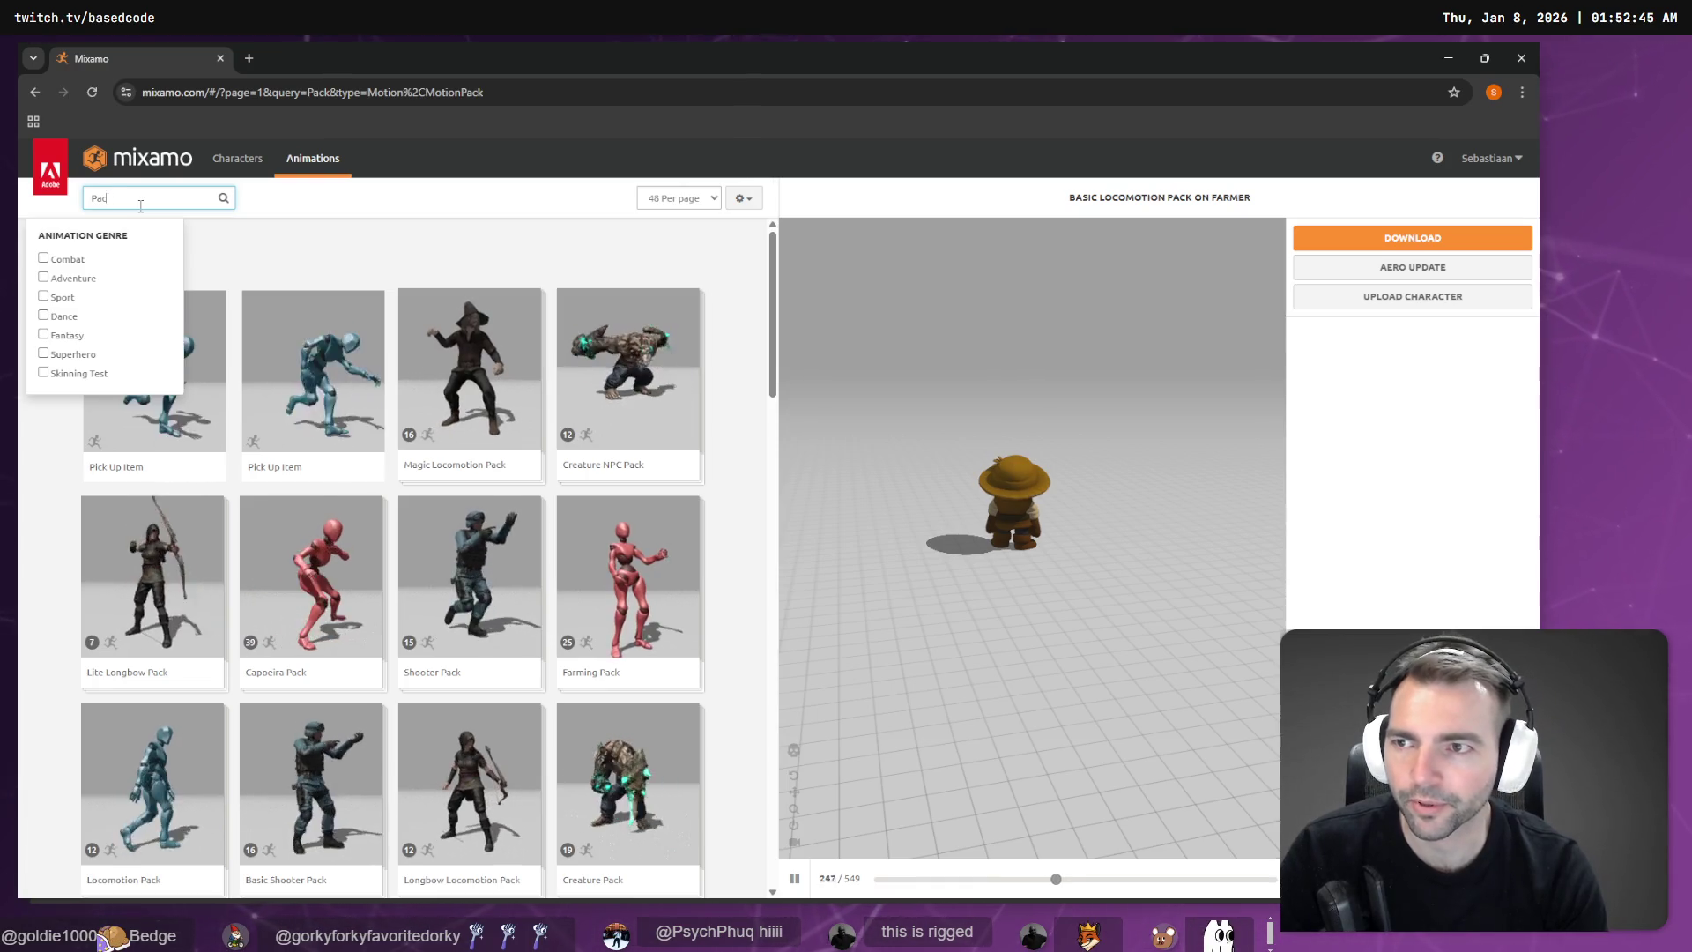
# Step: Search the animations for 'Run' and scroll the results
pyautogui.press('BackSpace')
pyautogui.press('BackSpace')
pyautogui.press('BackSpace')
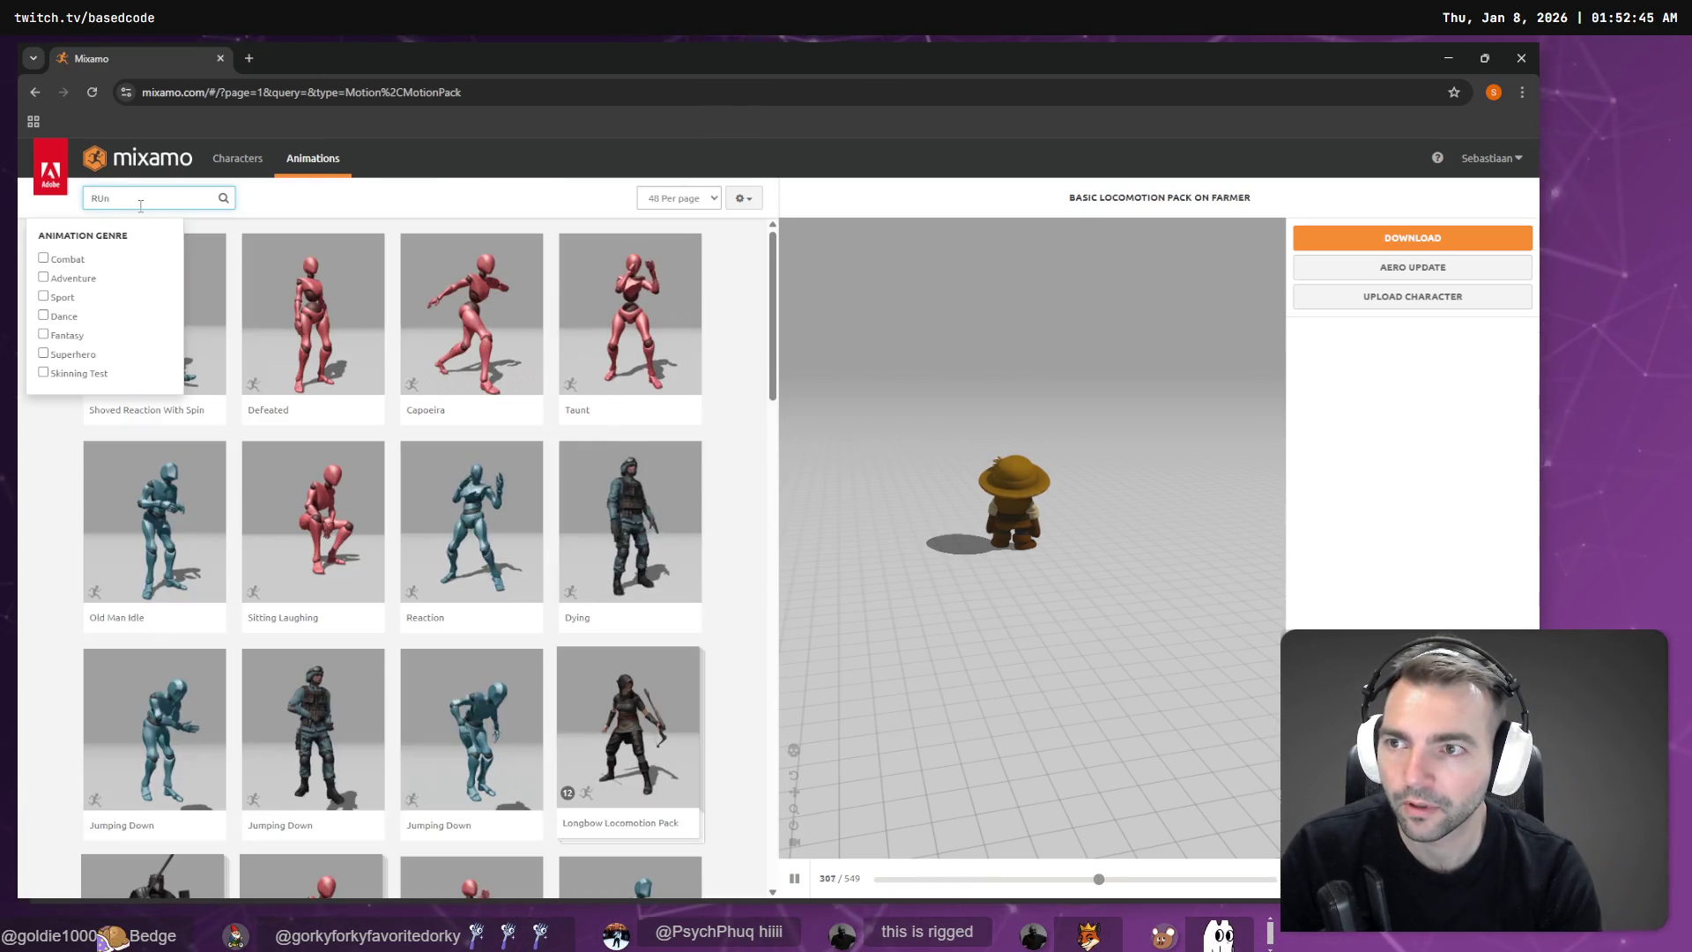
pyautogui.write('un')
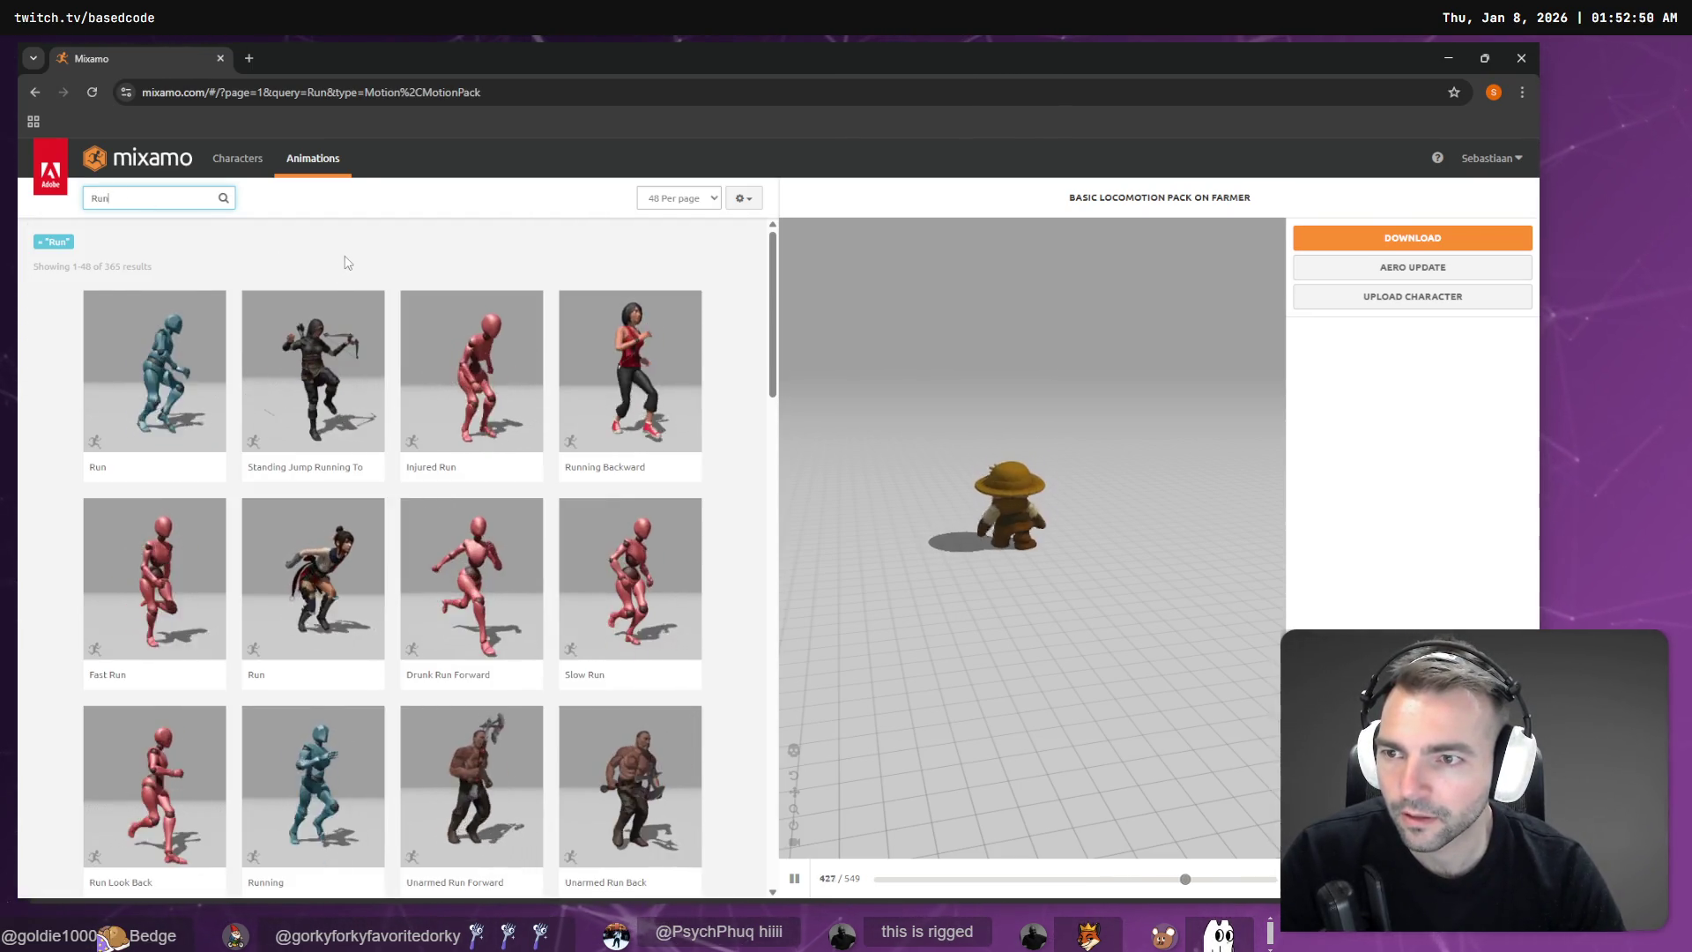
pyautogui.scroll(-1, 313, 683)
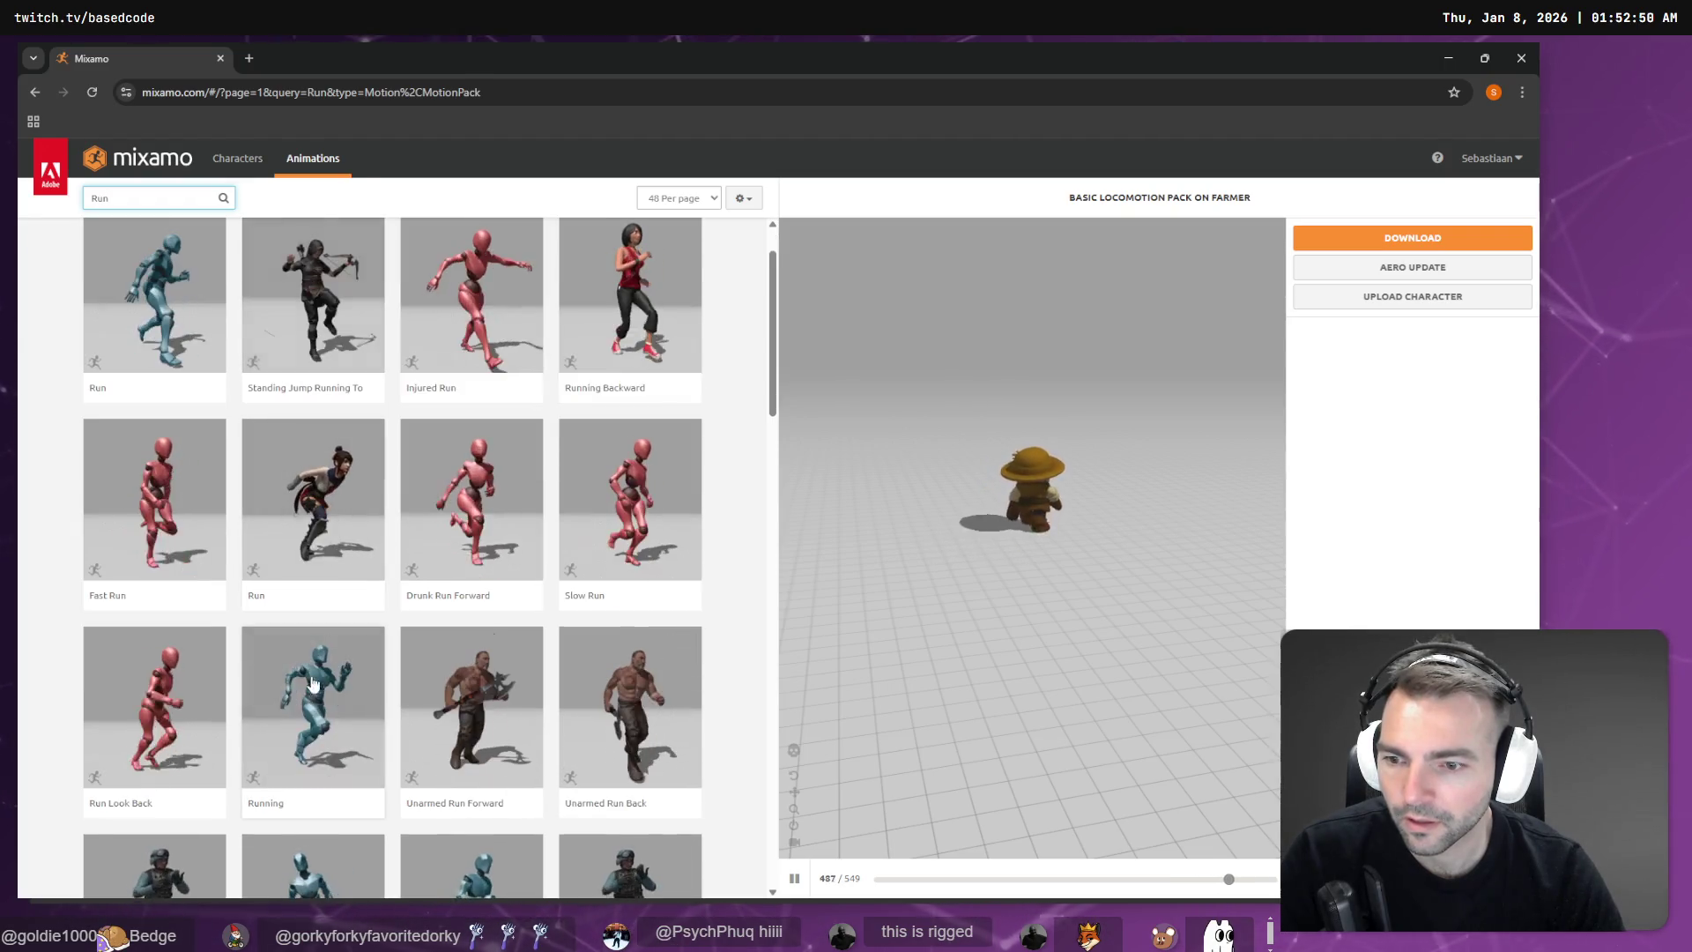
pyautogui.scroll(-2, 294, 696)
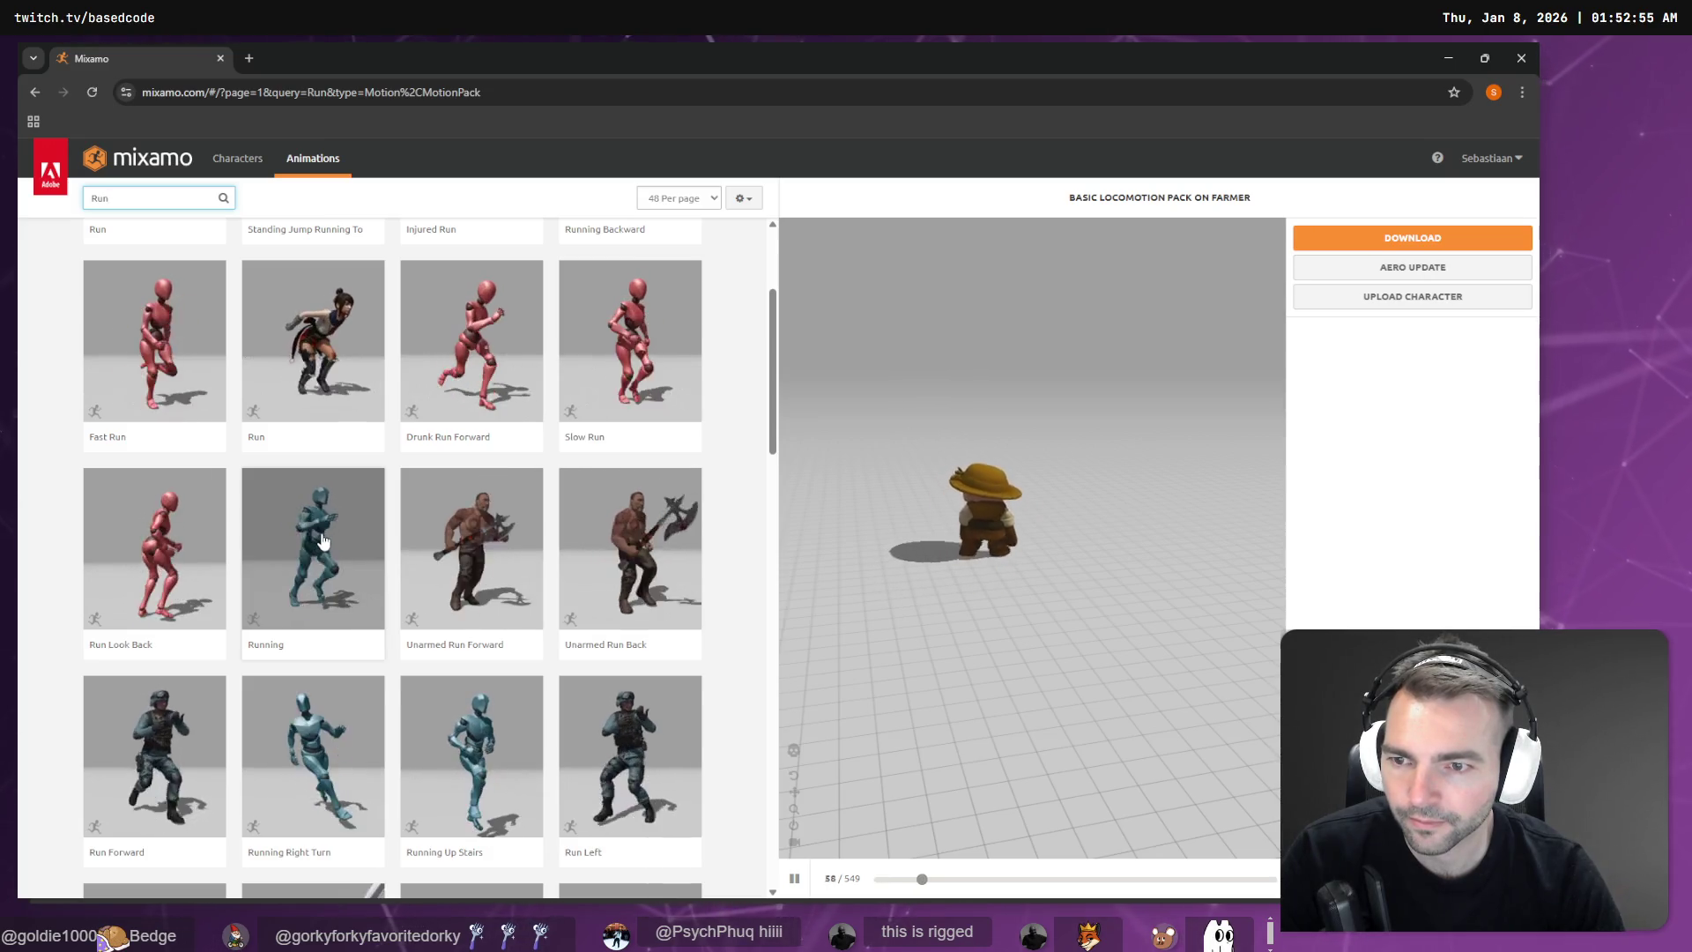
# Step: Preview the Running animation on the Farmer, orbiting to see it from behind
pyautogui.click(324, 541)
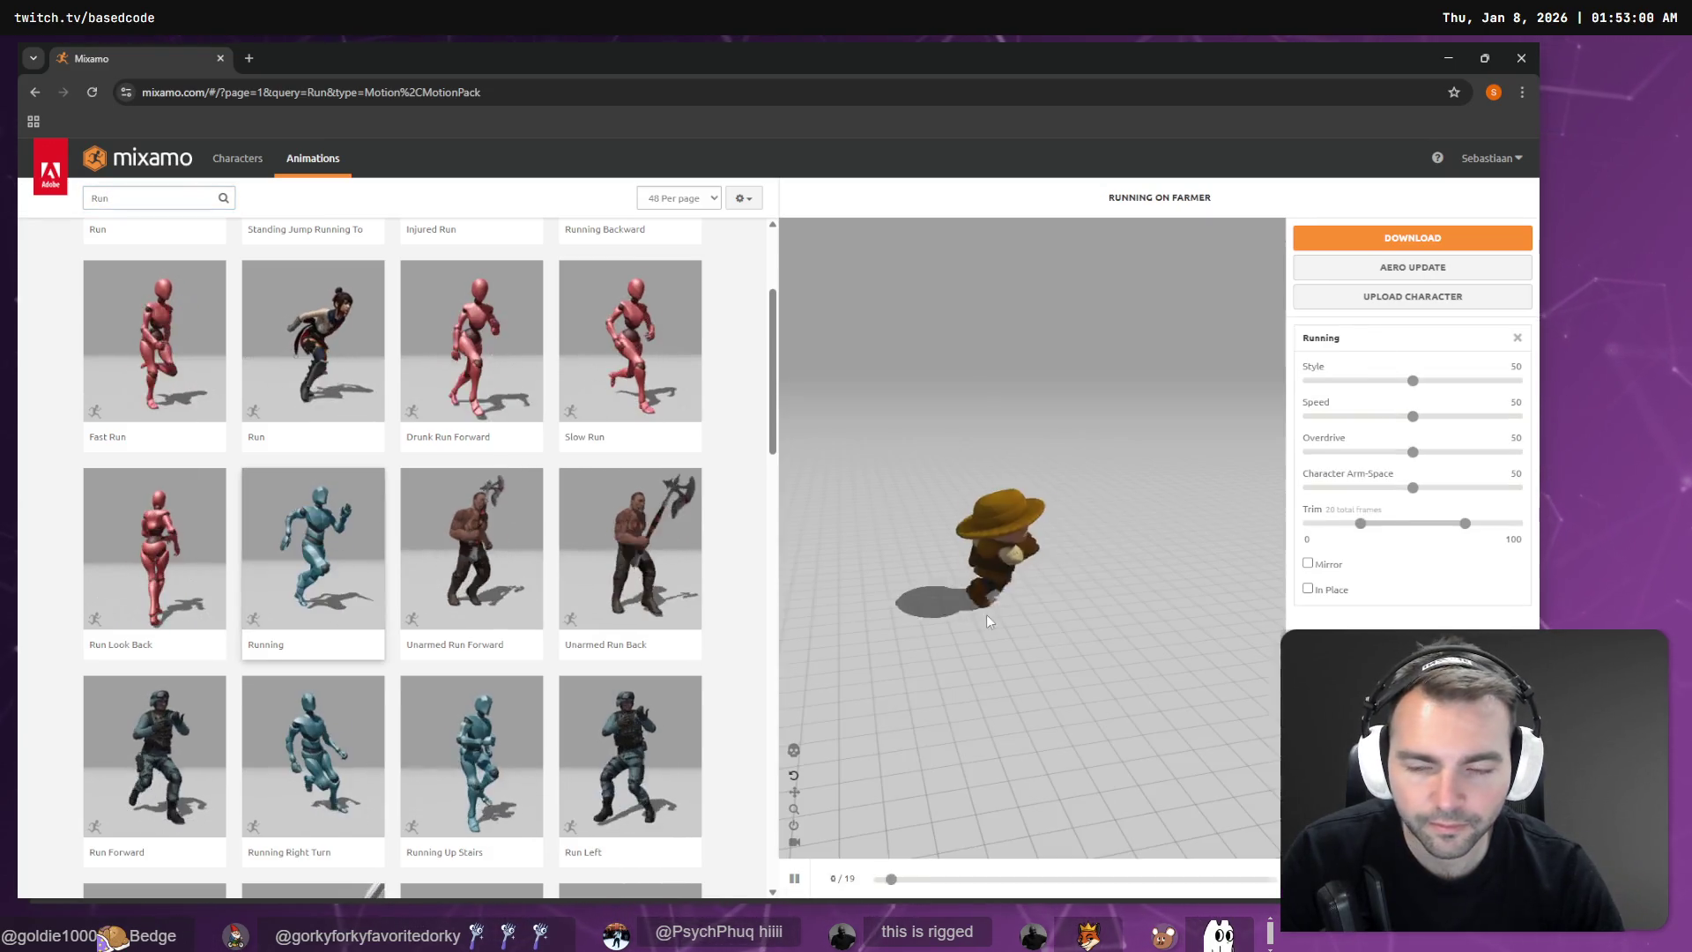
pyautogui.moveTo(996, 611)
pyautogui.mouseDown()
pyautogui.moveTo(1178, 608)
pyautogui.moveTo(1133, 599)
pyautogui.mouseUp()
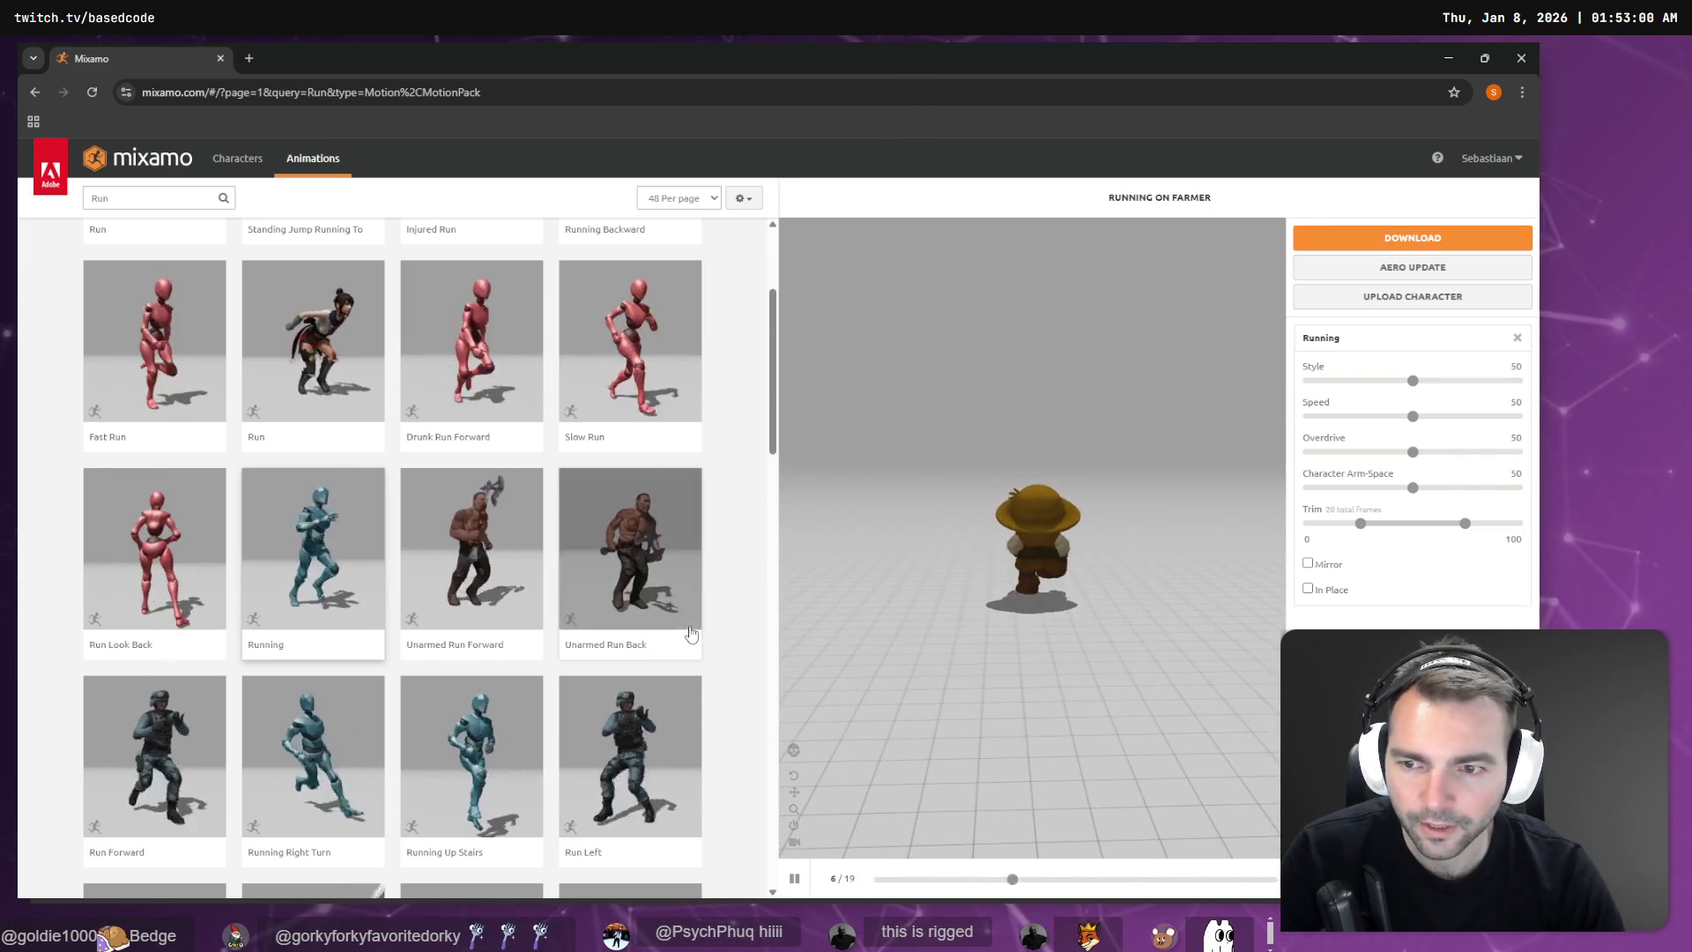
pyautogui.scroll(-3, 691, 633)
pyautogui.scroll(5, 691, 632)
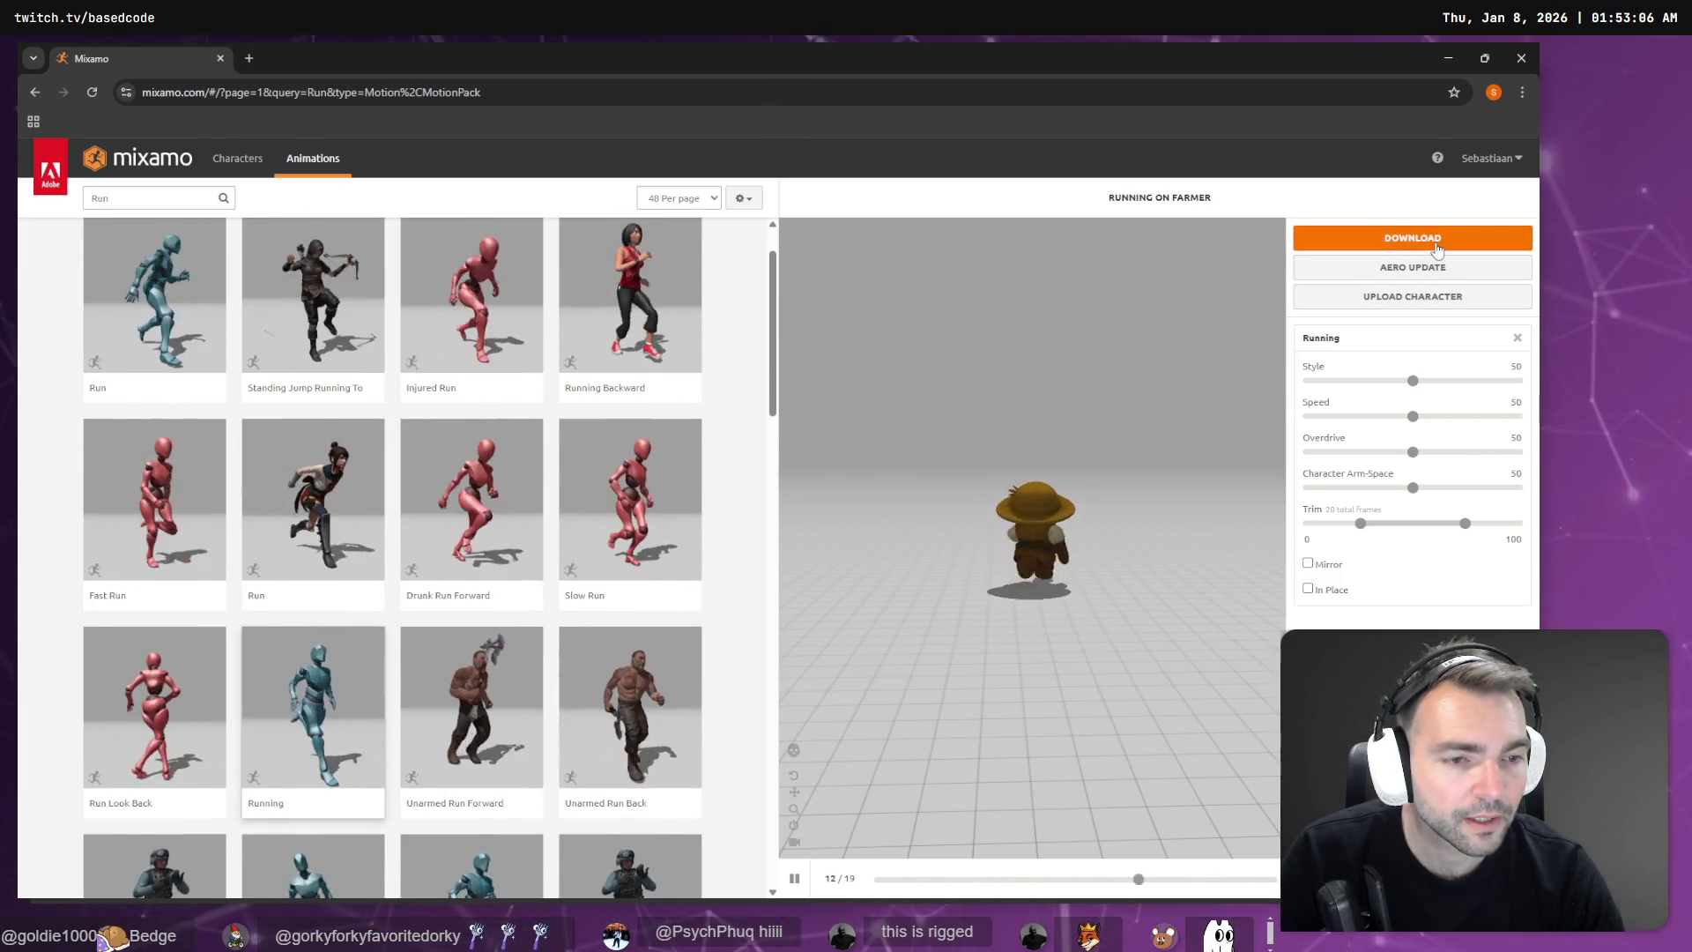
# Step: Download Running as FBX Binary, Without Skin, 30 FPS, with no keyframe reduction
pyautogui.click(1413, 245)
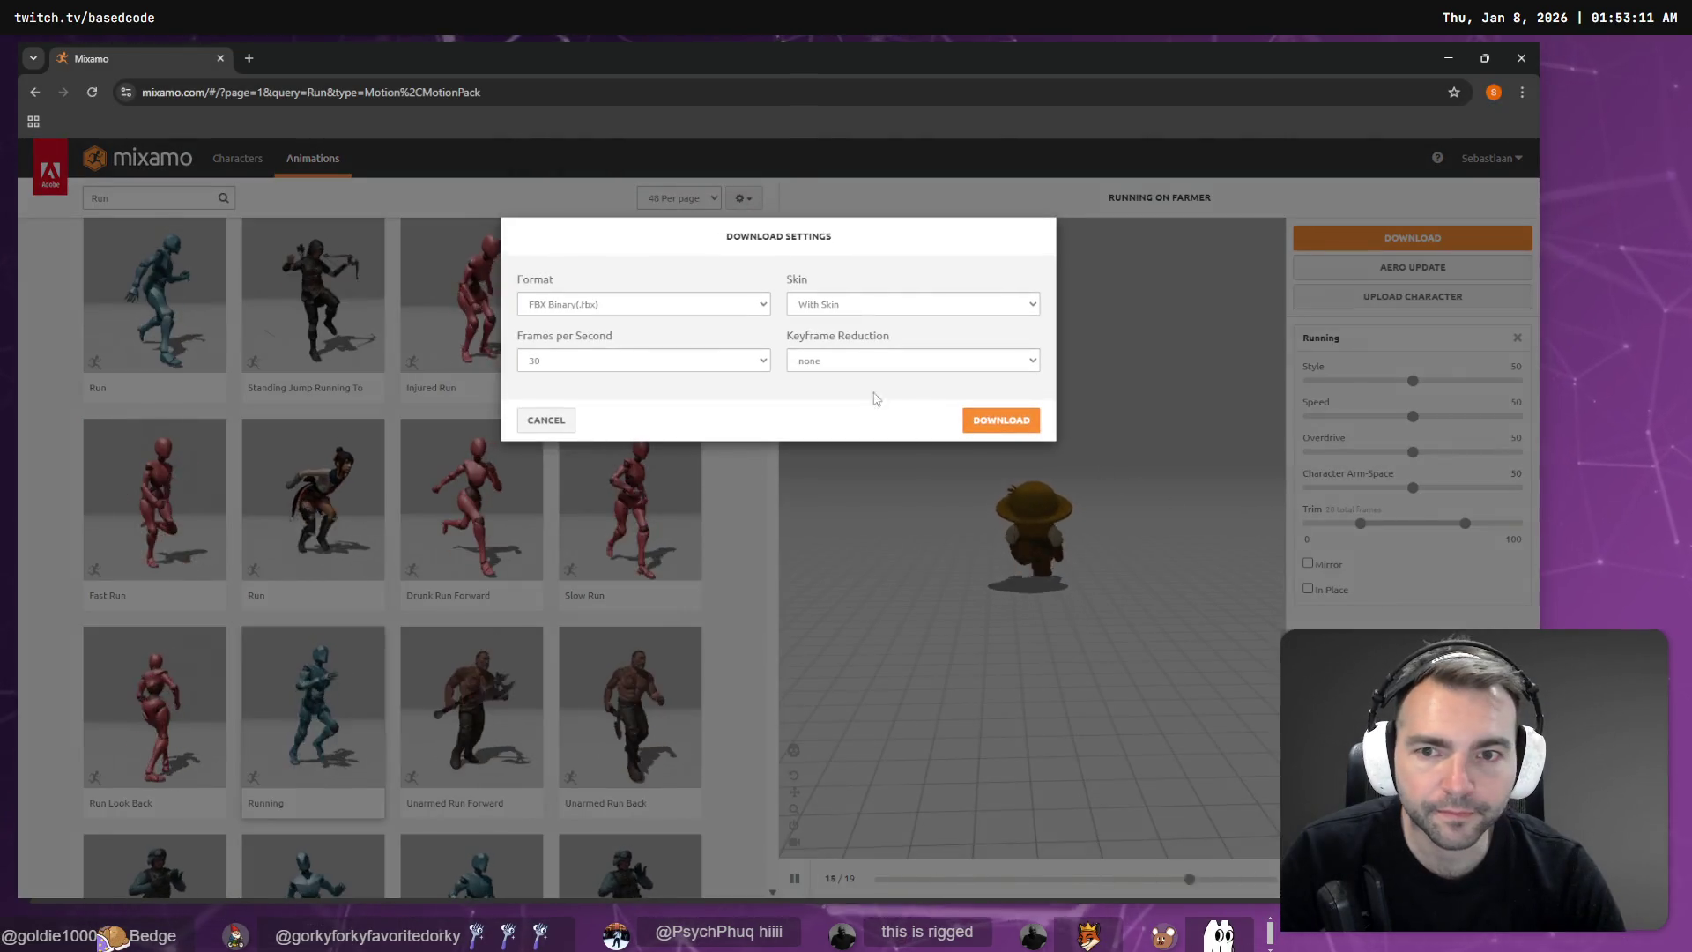
pyautogui.click(916, 303)
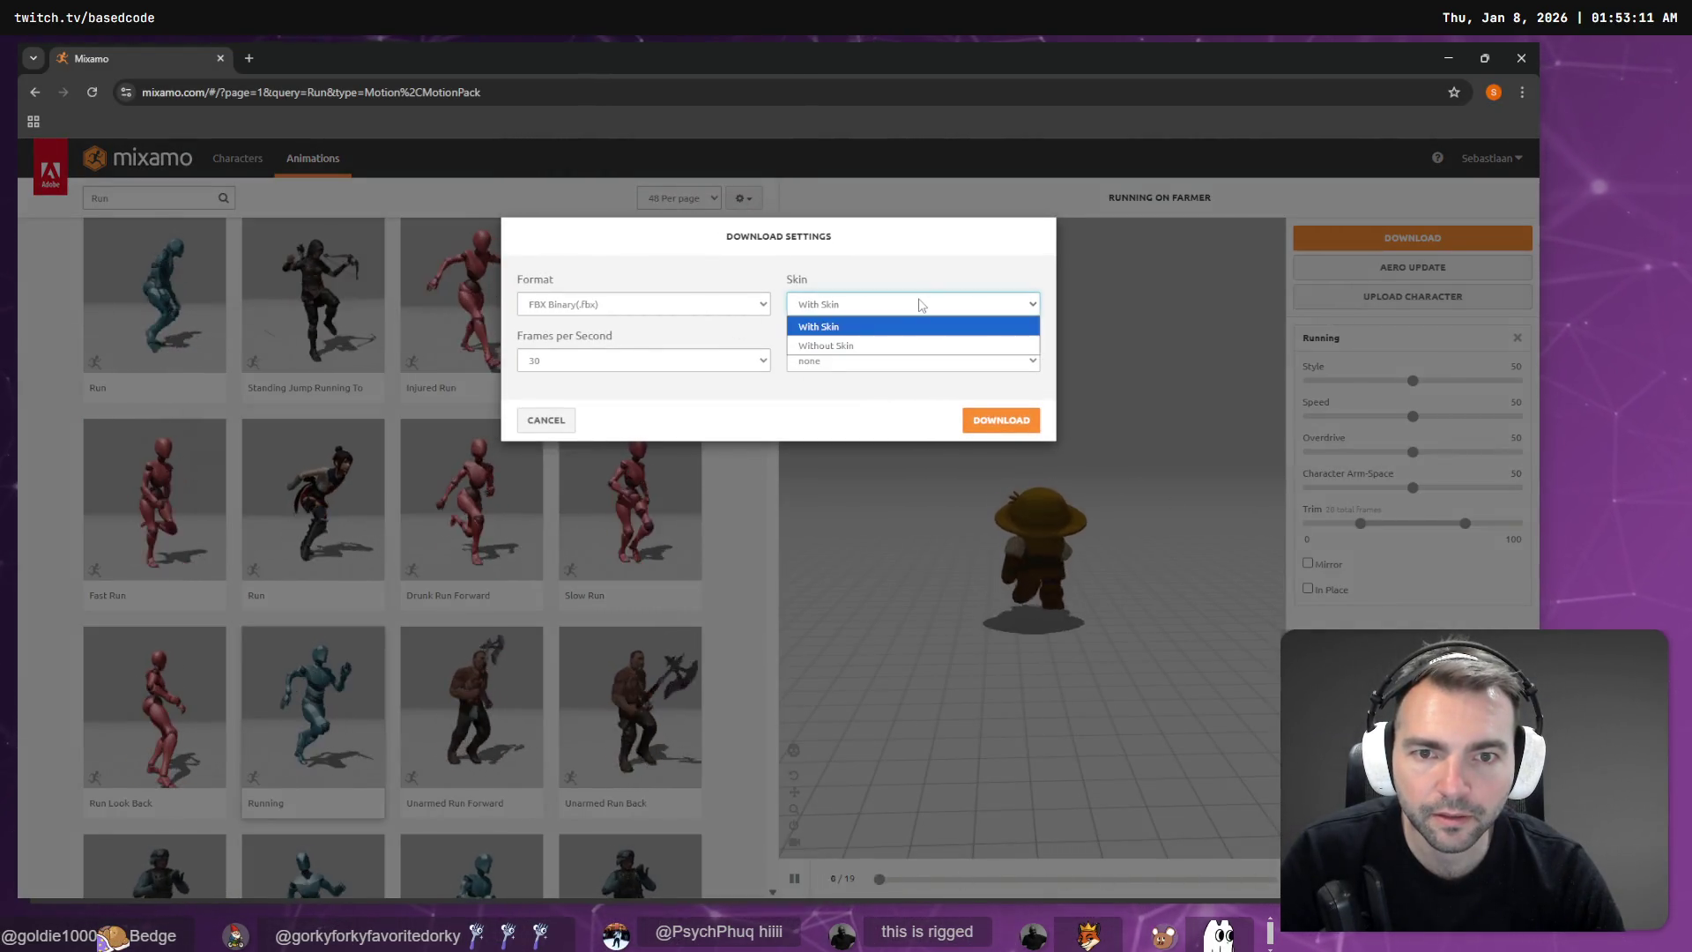
pyautogui.click(884, 349)
pyautogui.click(718, 366)
pyautogui.click(718, 366)
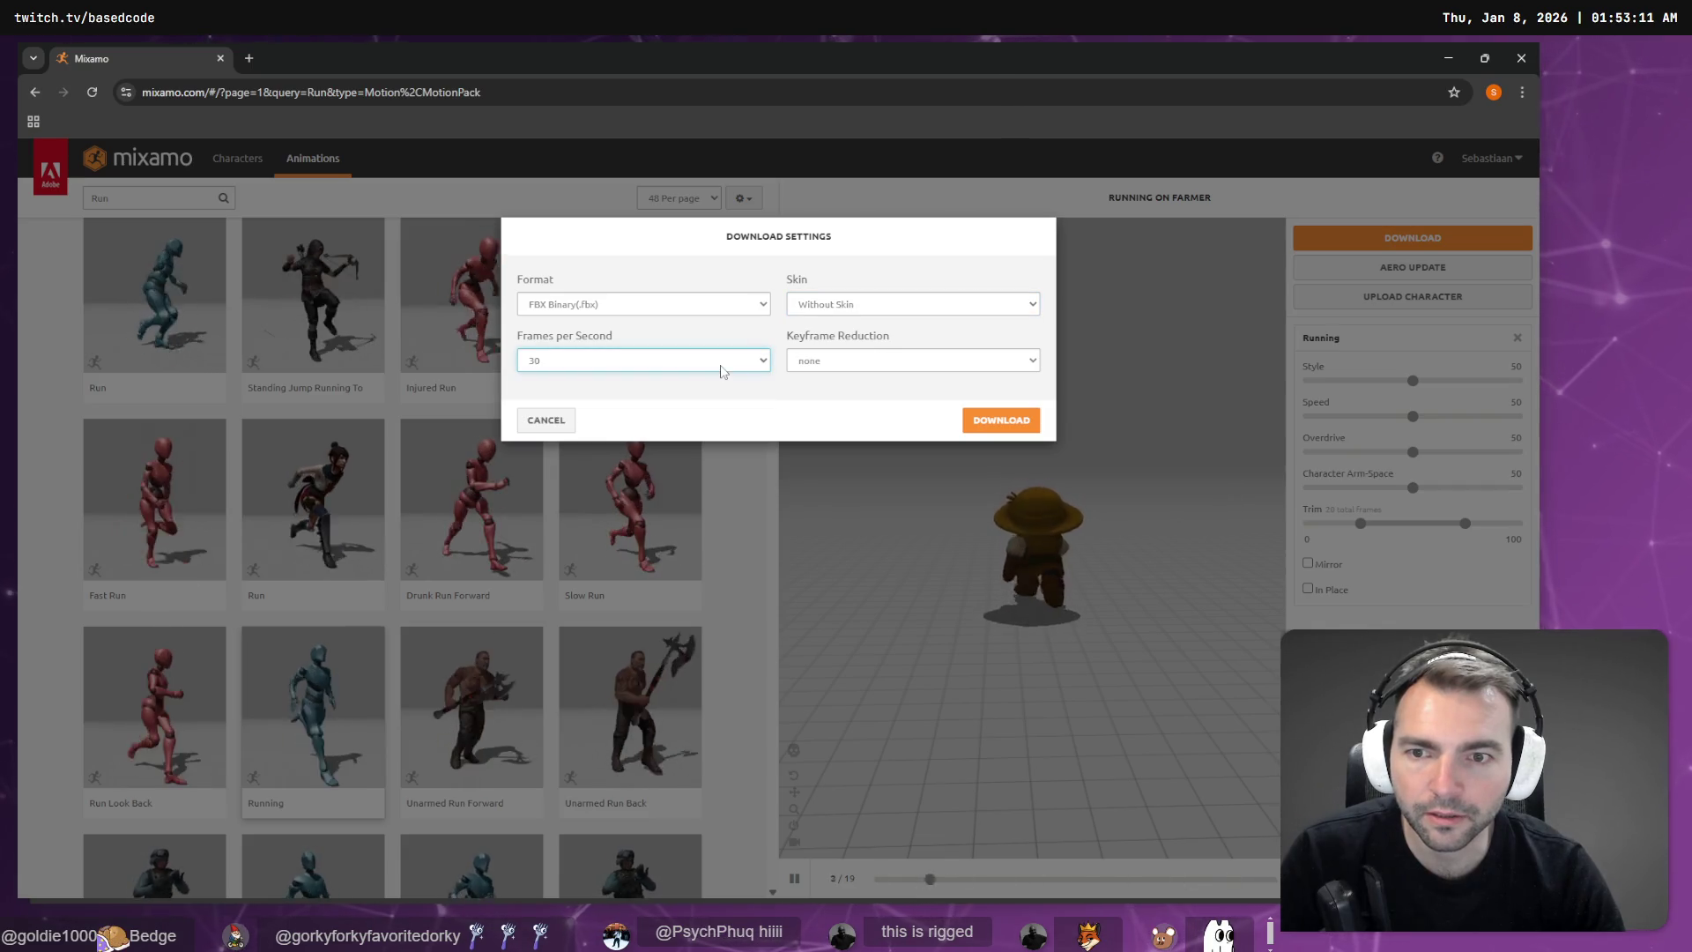
pyautogui.click(792, 360)
pyautogui.click(809, 378)
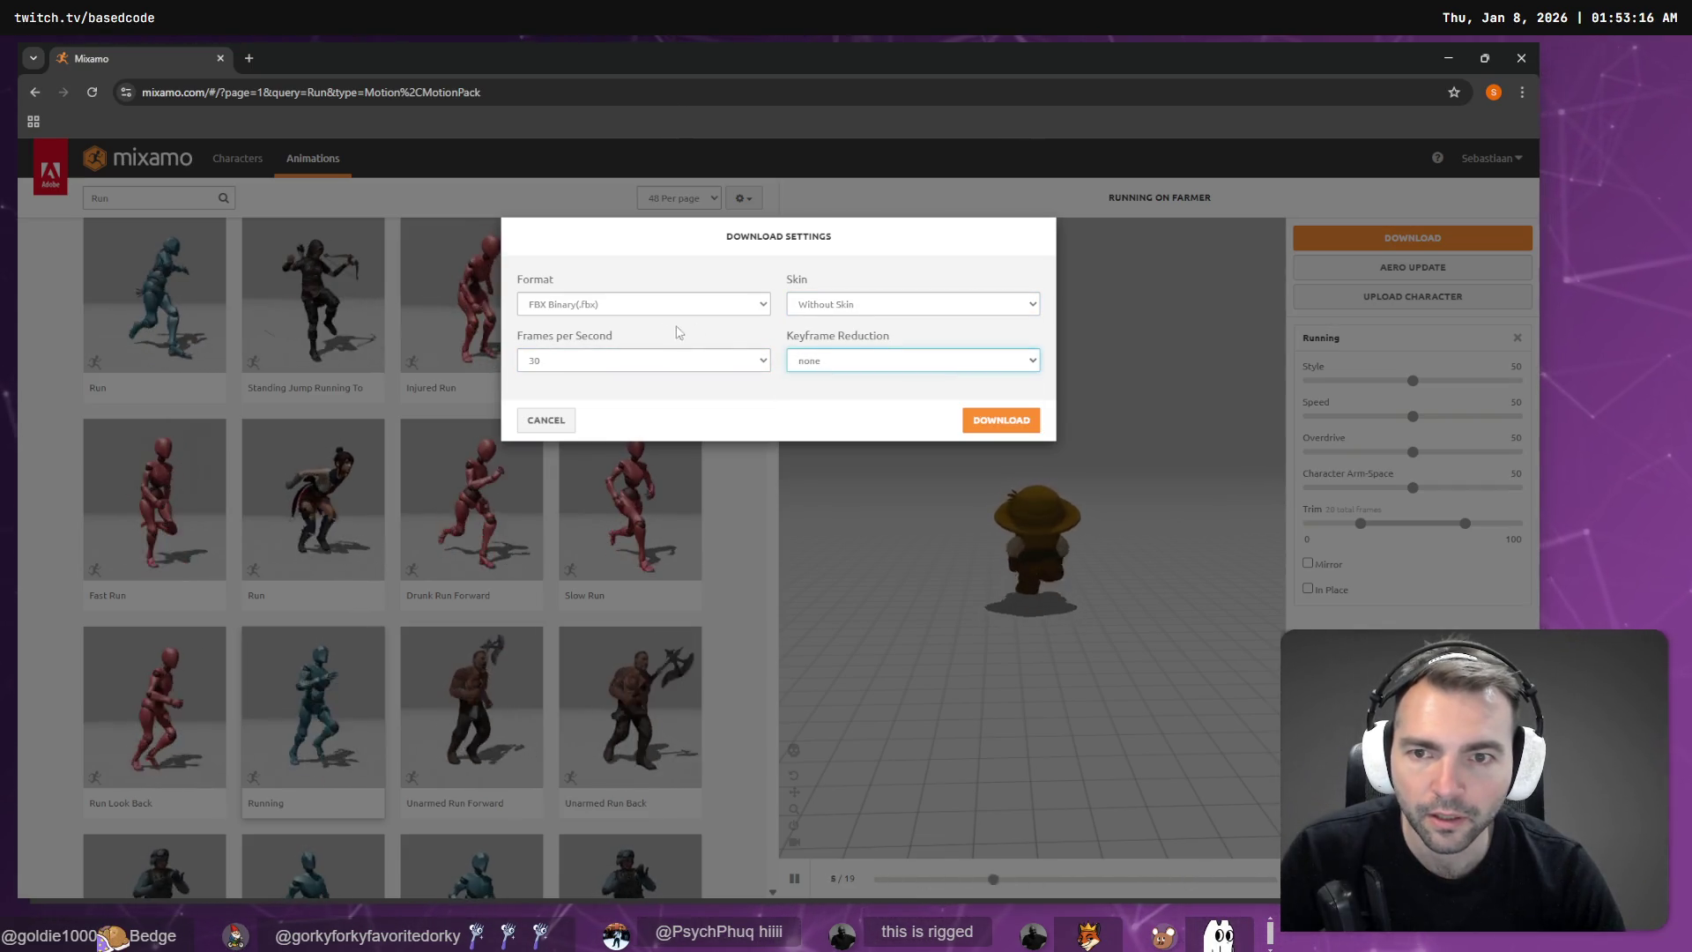
pyautogui.click(677, 311)
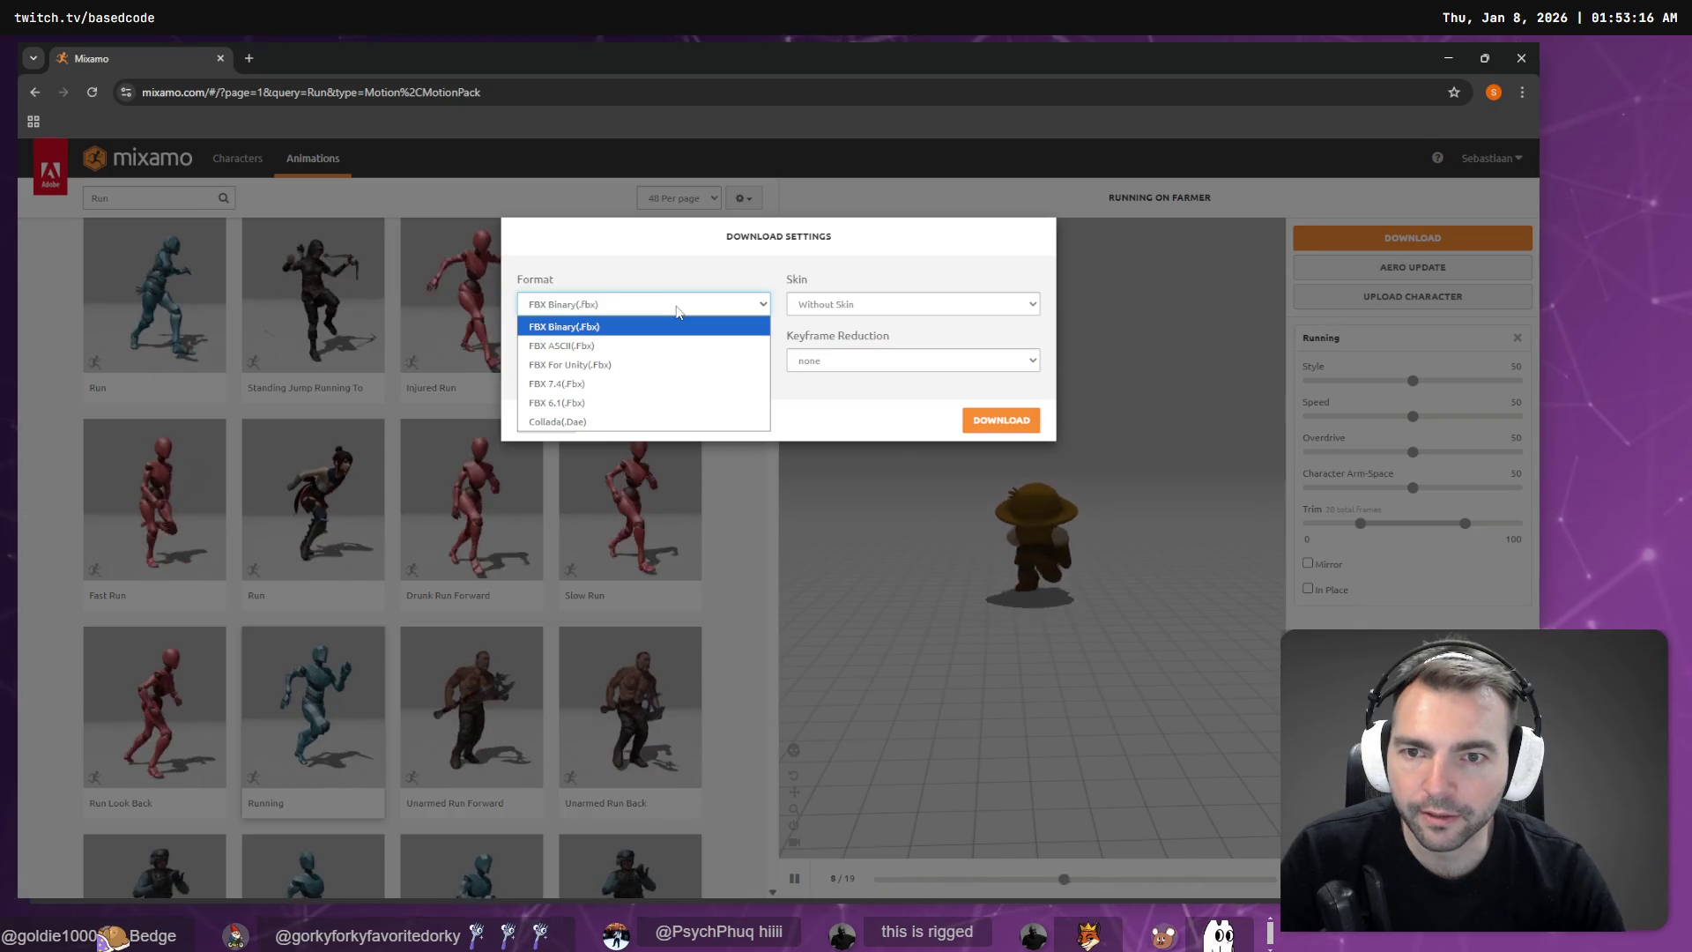
pyautogui.click(677, 311)
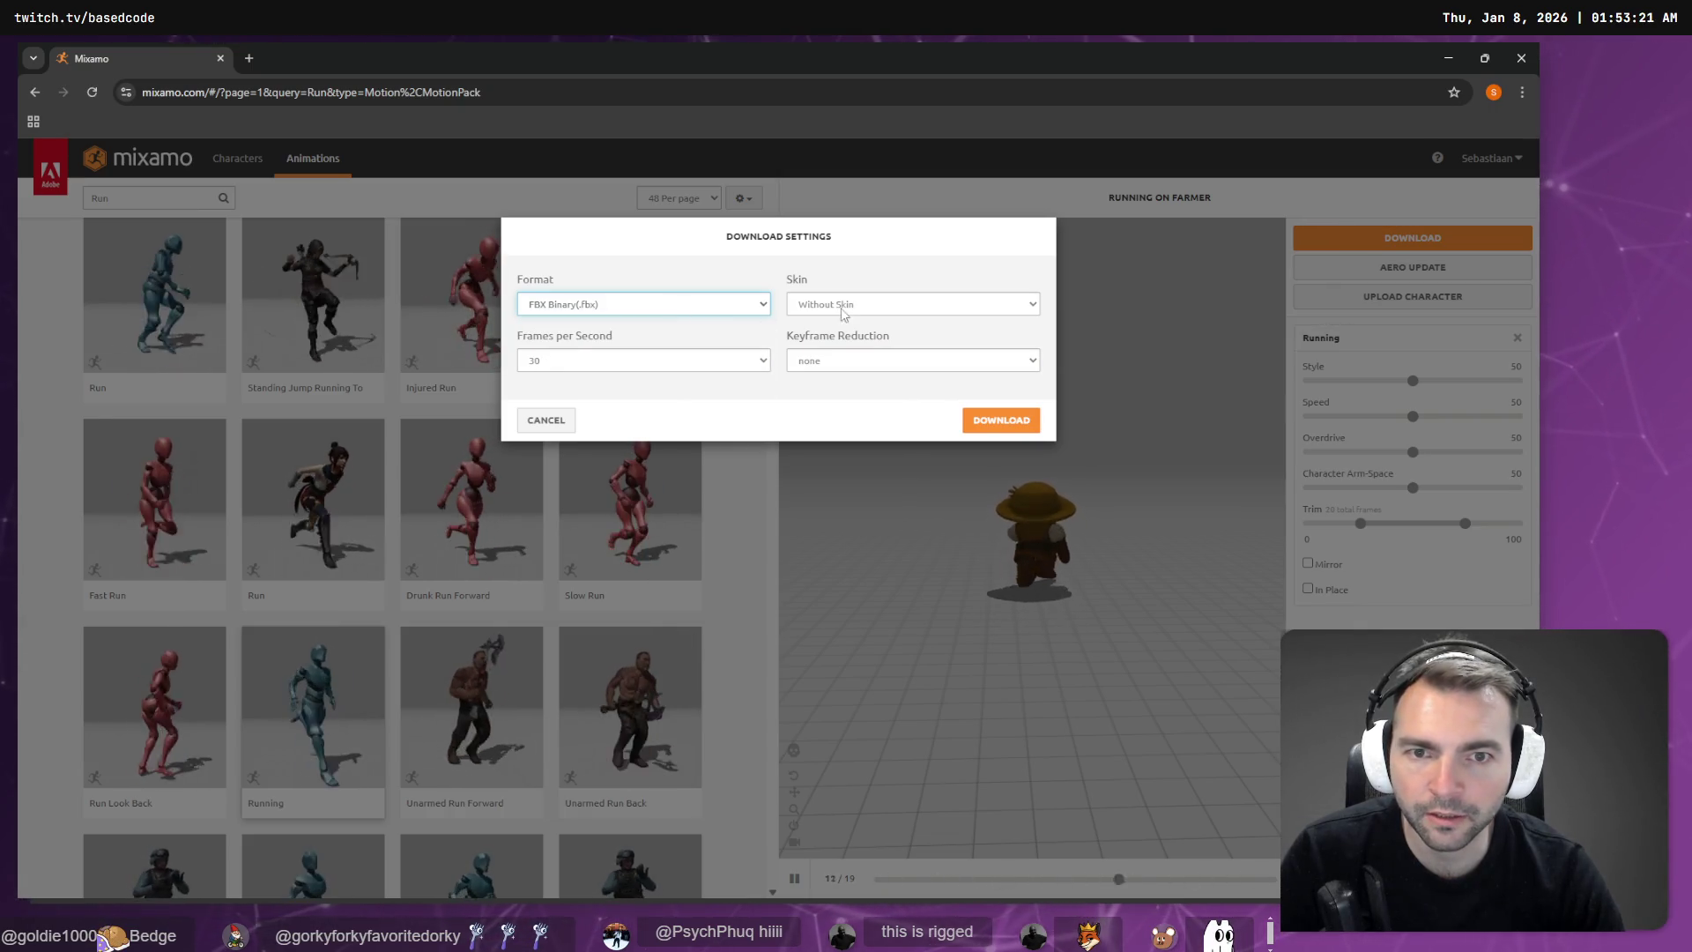
pyautogui.click(1000, 421)
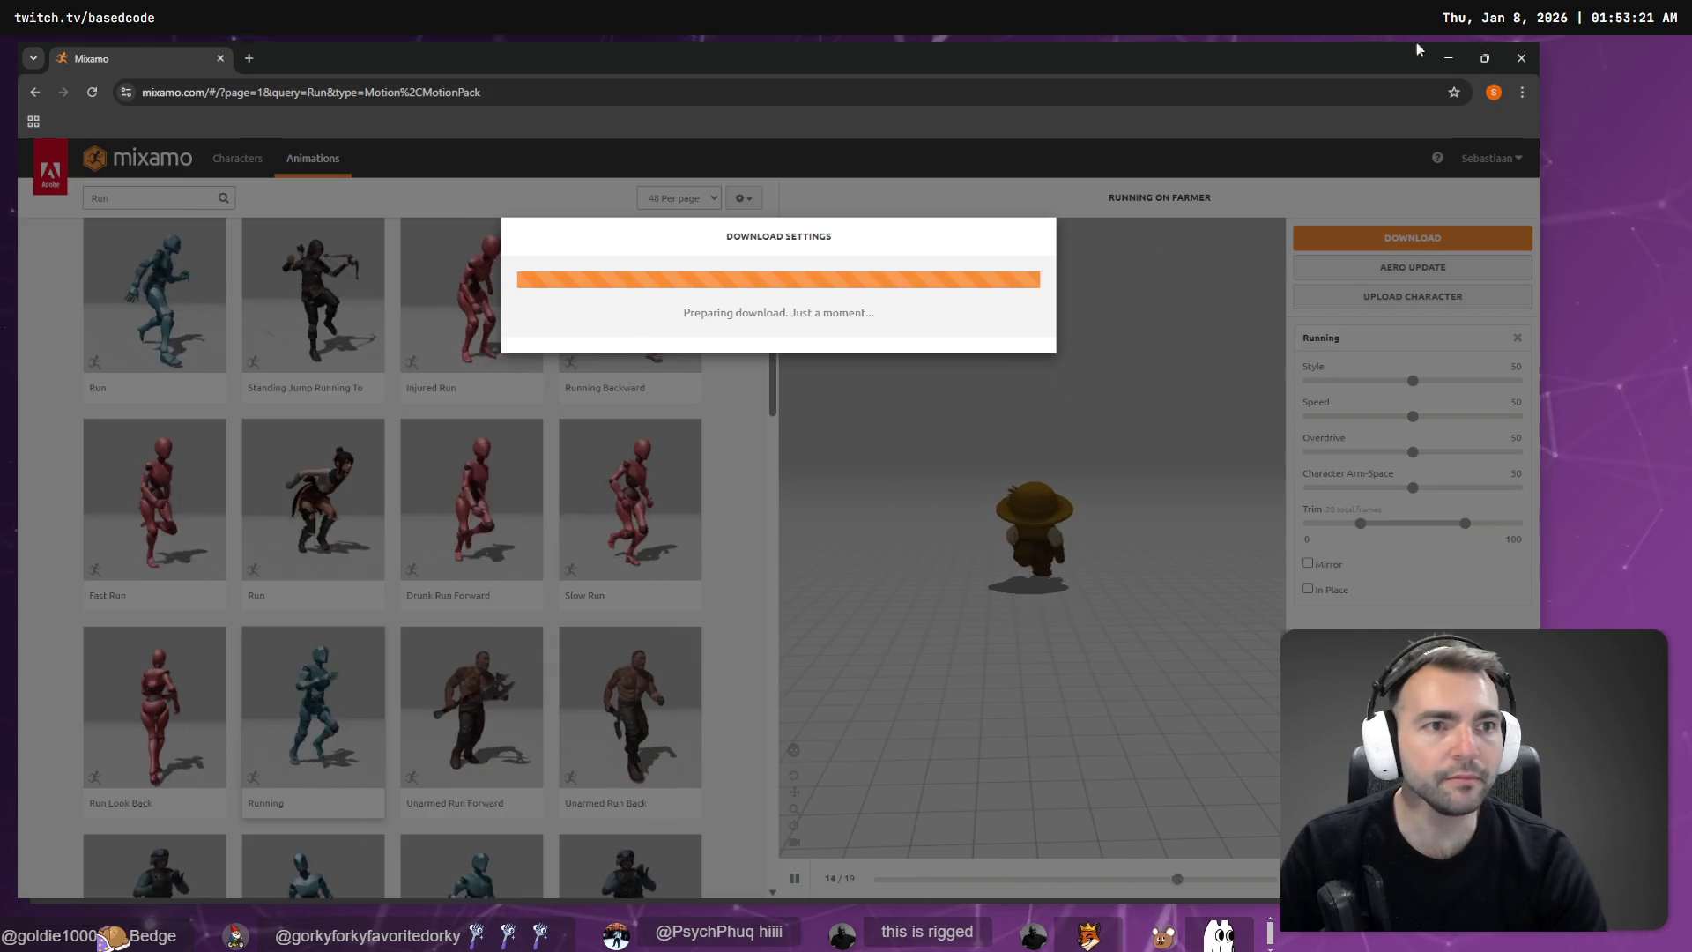
pyautogui.hotkey('alt', 'Tab')
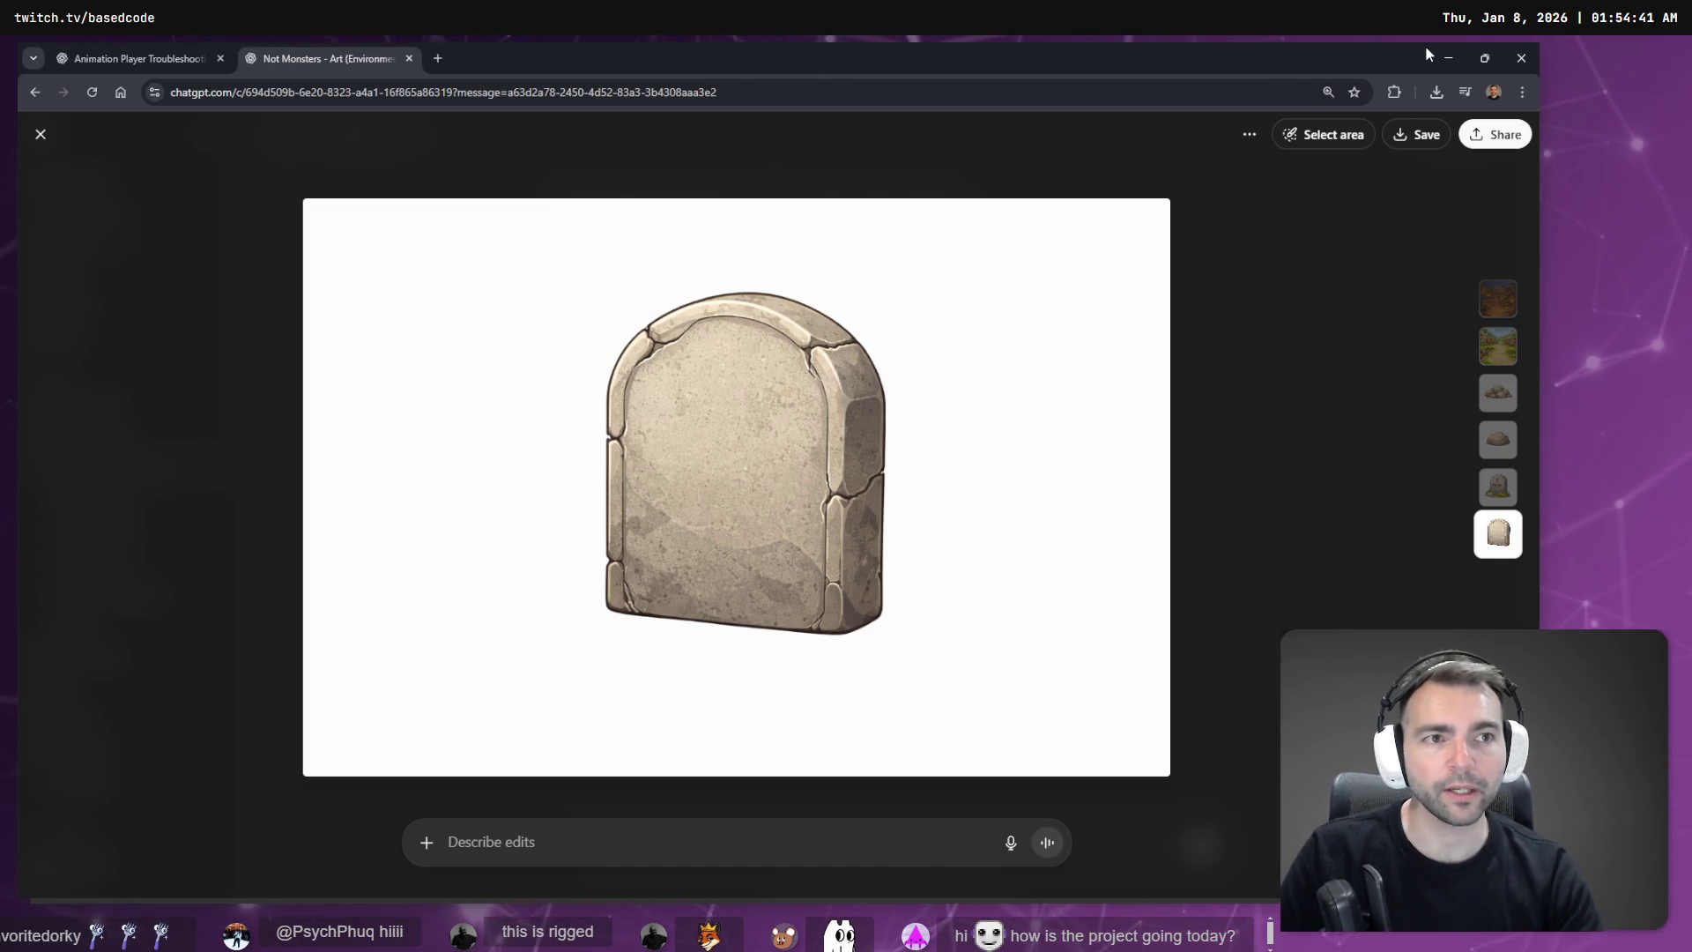
# Step: Fly and orbit around the mummy in Godot's 3D viewport, then return to Mixamo
pyautogui.click(1446, 57)
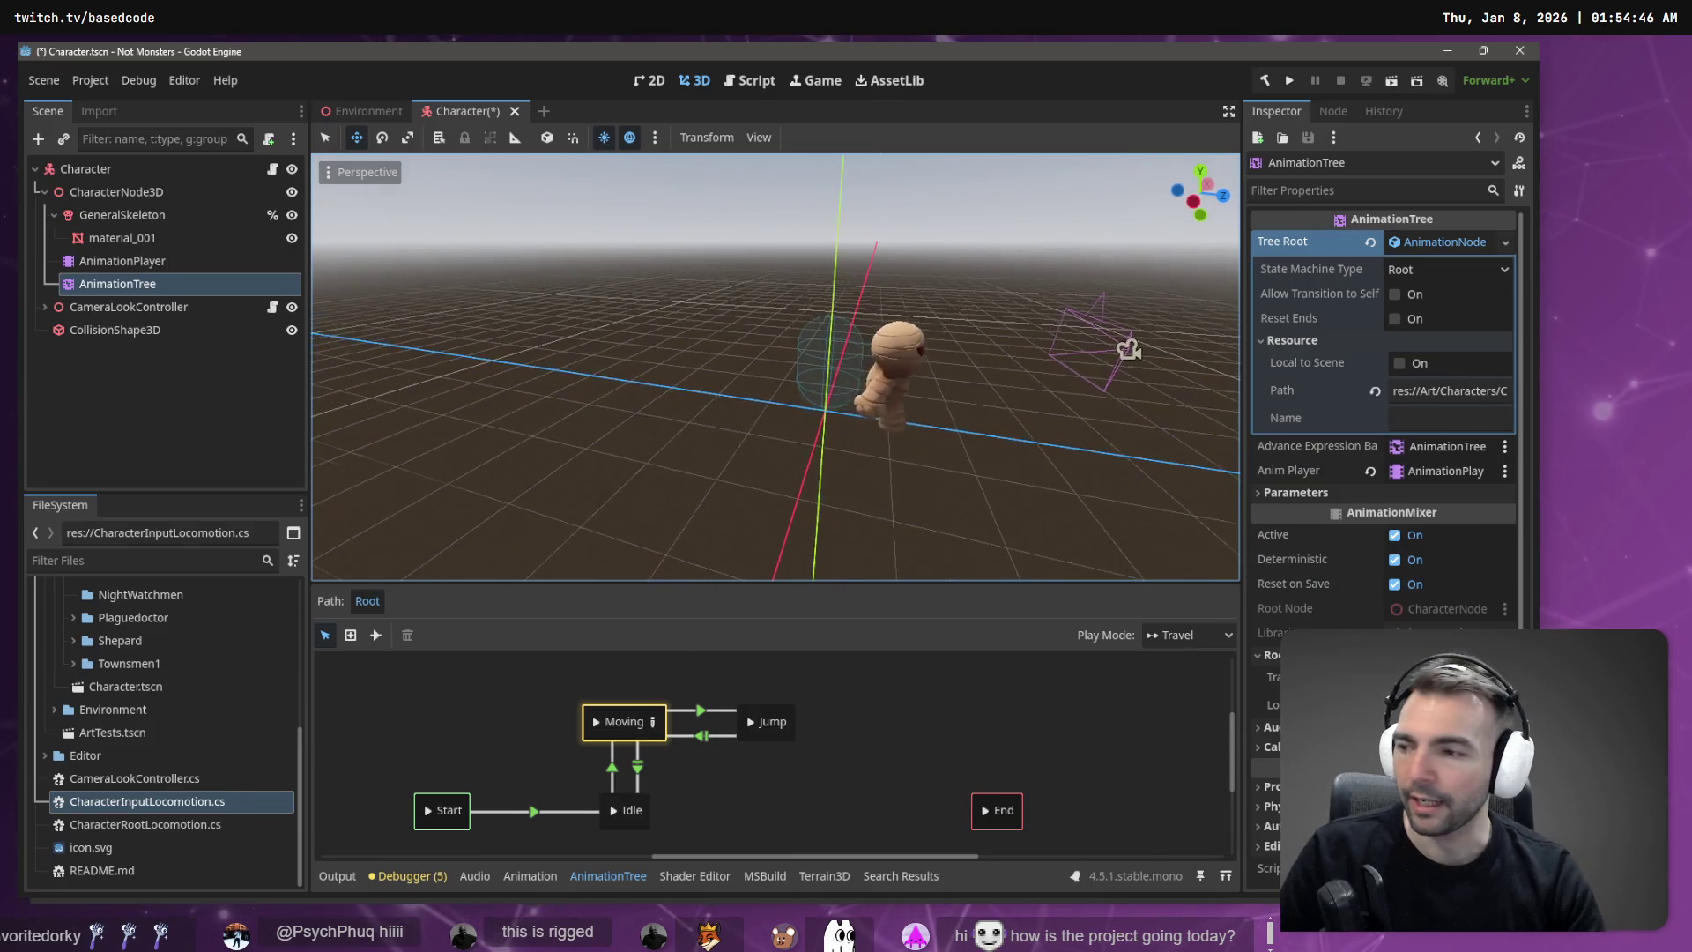
pyautogui.press('w')
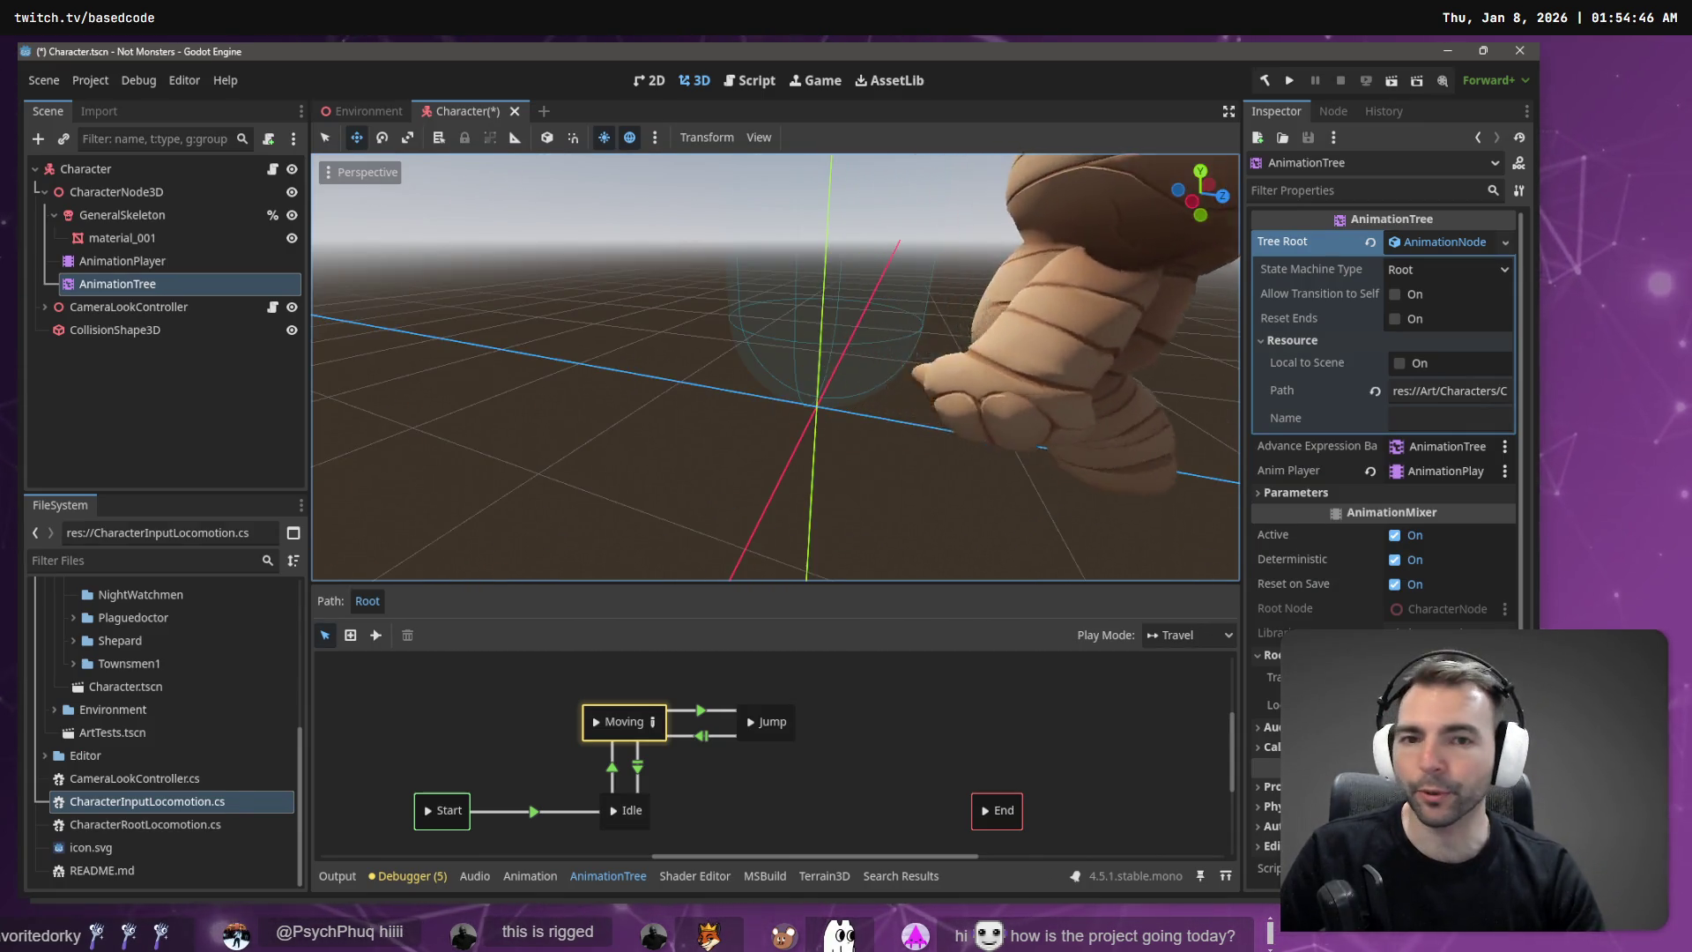
pyautogui.press('s')
pyautogui.press('w')
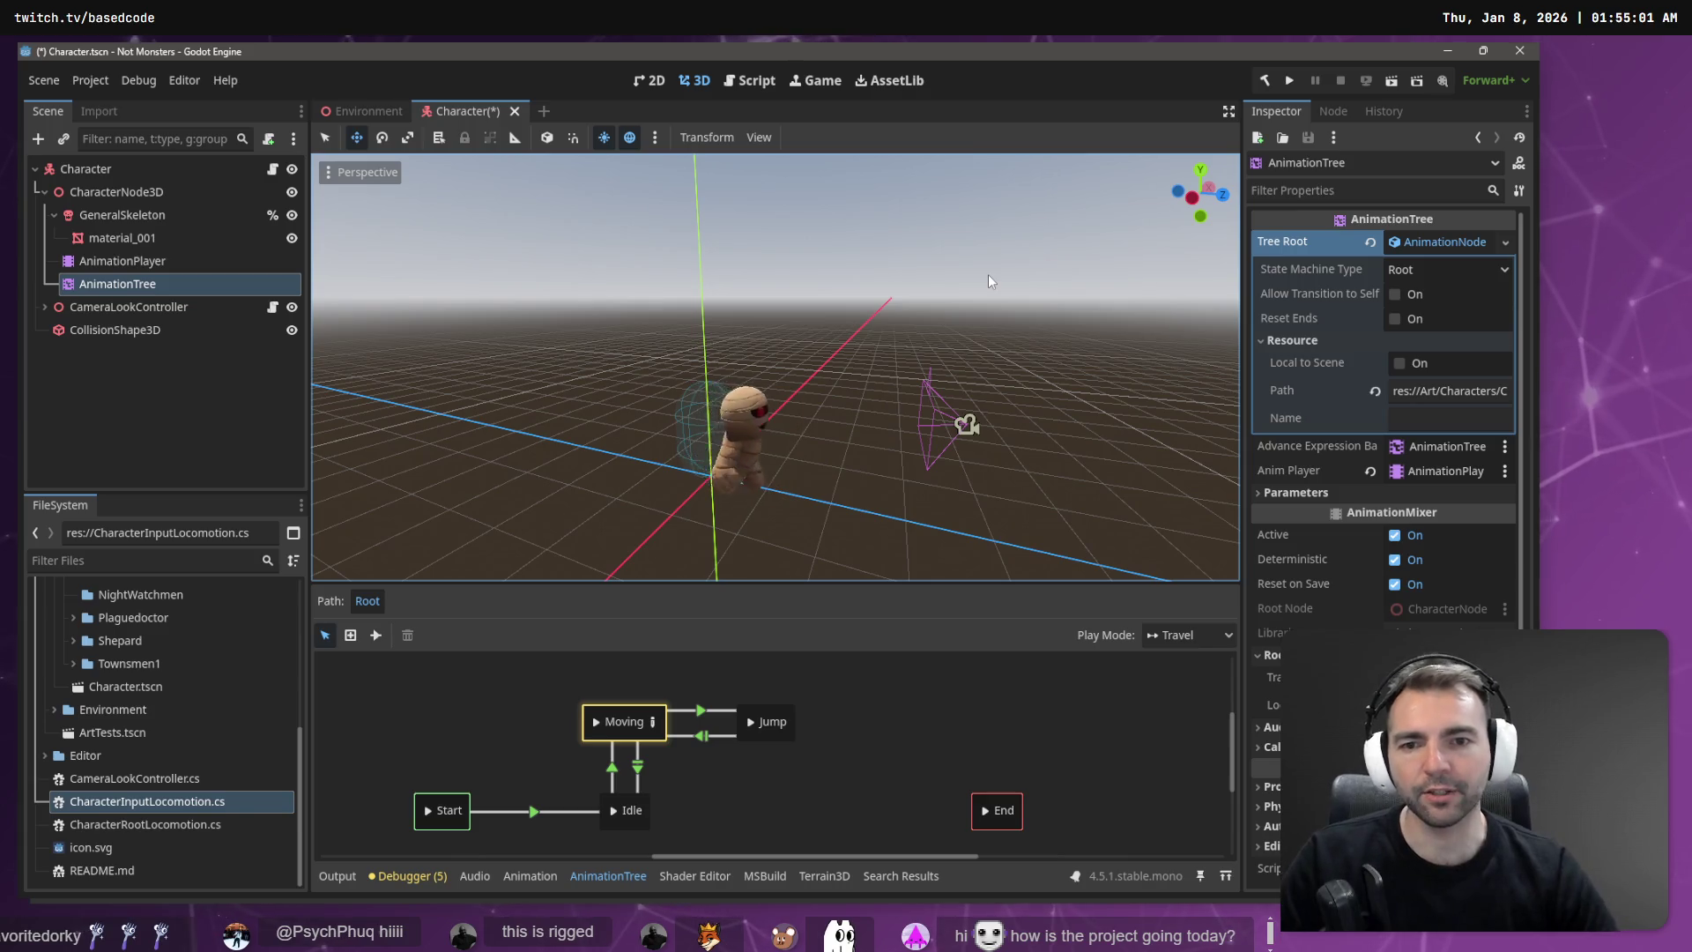
pyautogui.moveTo(927, 364); pyautogui.dragTo(793, 377)
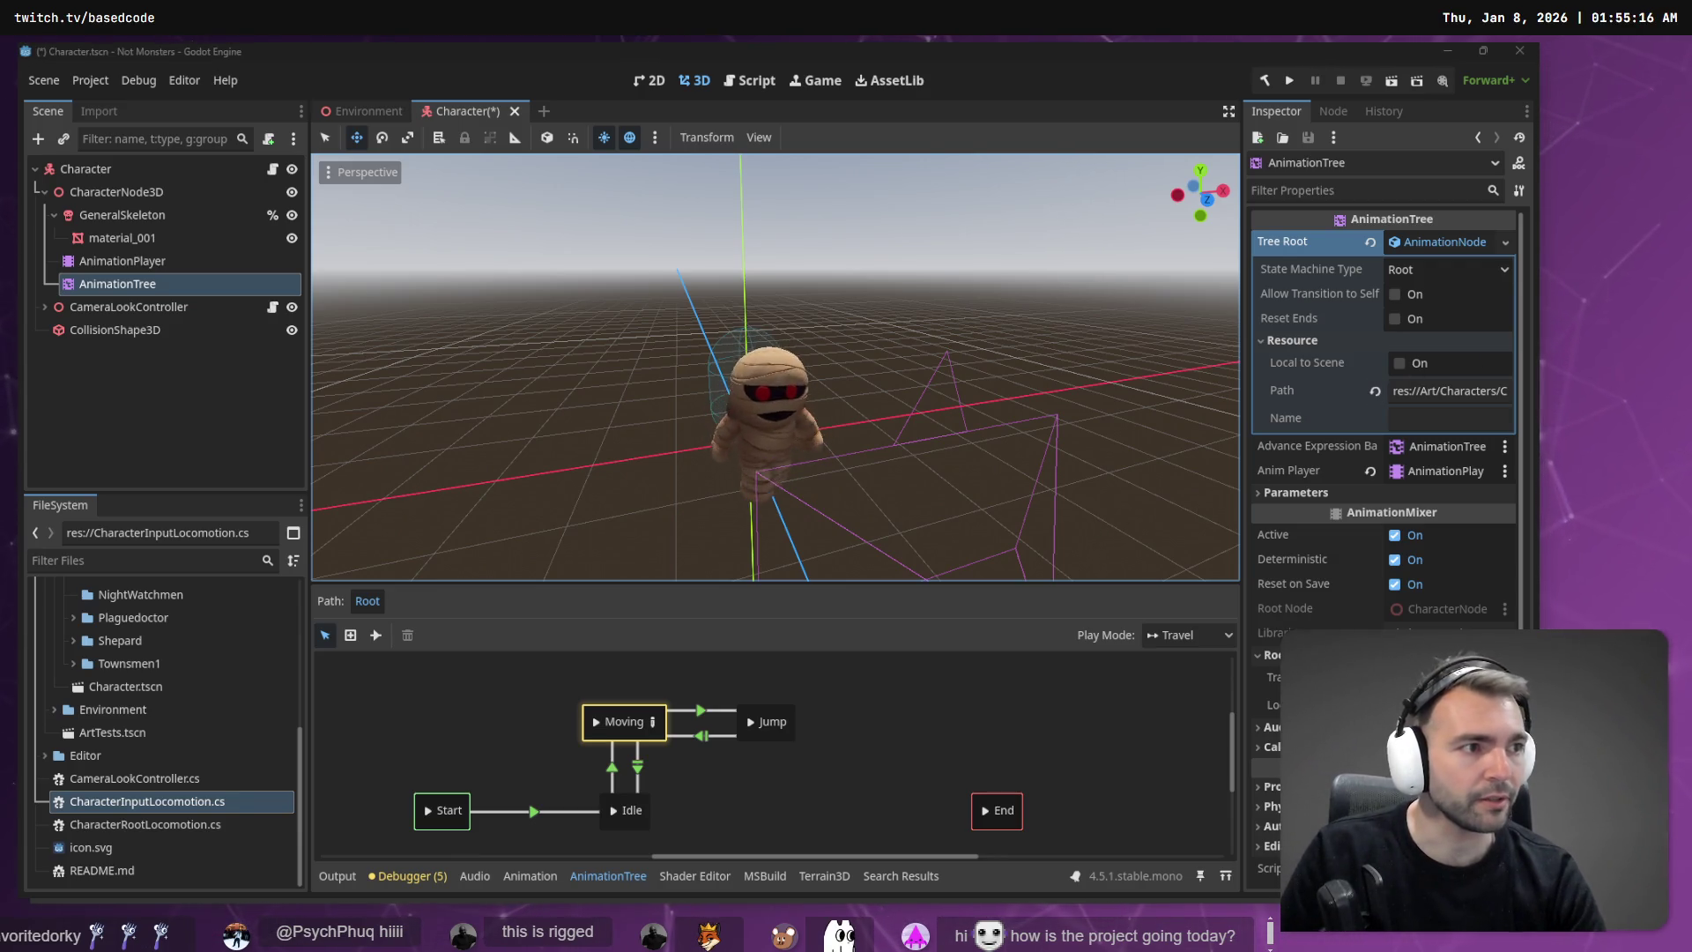
pyautogui.hotkey('alt', 'Tab')
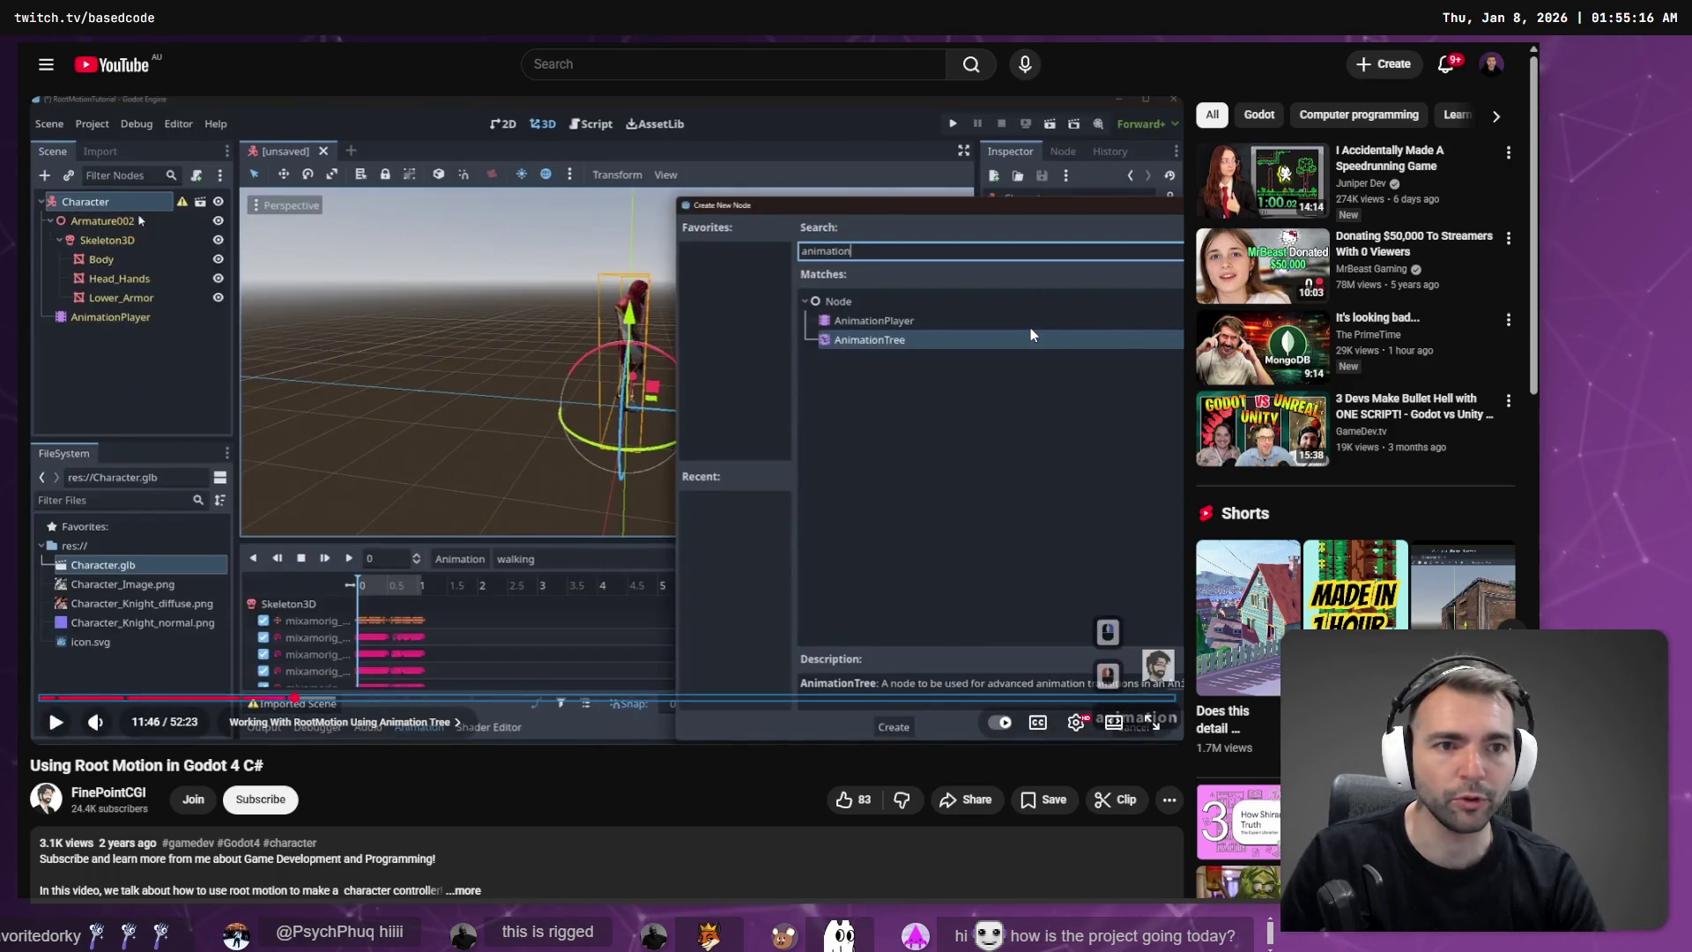
pyautogui.hotkey('alt', 'Tab')
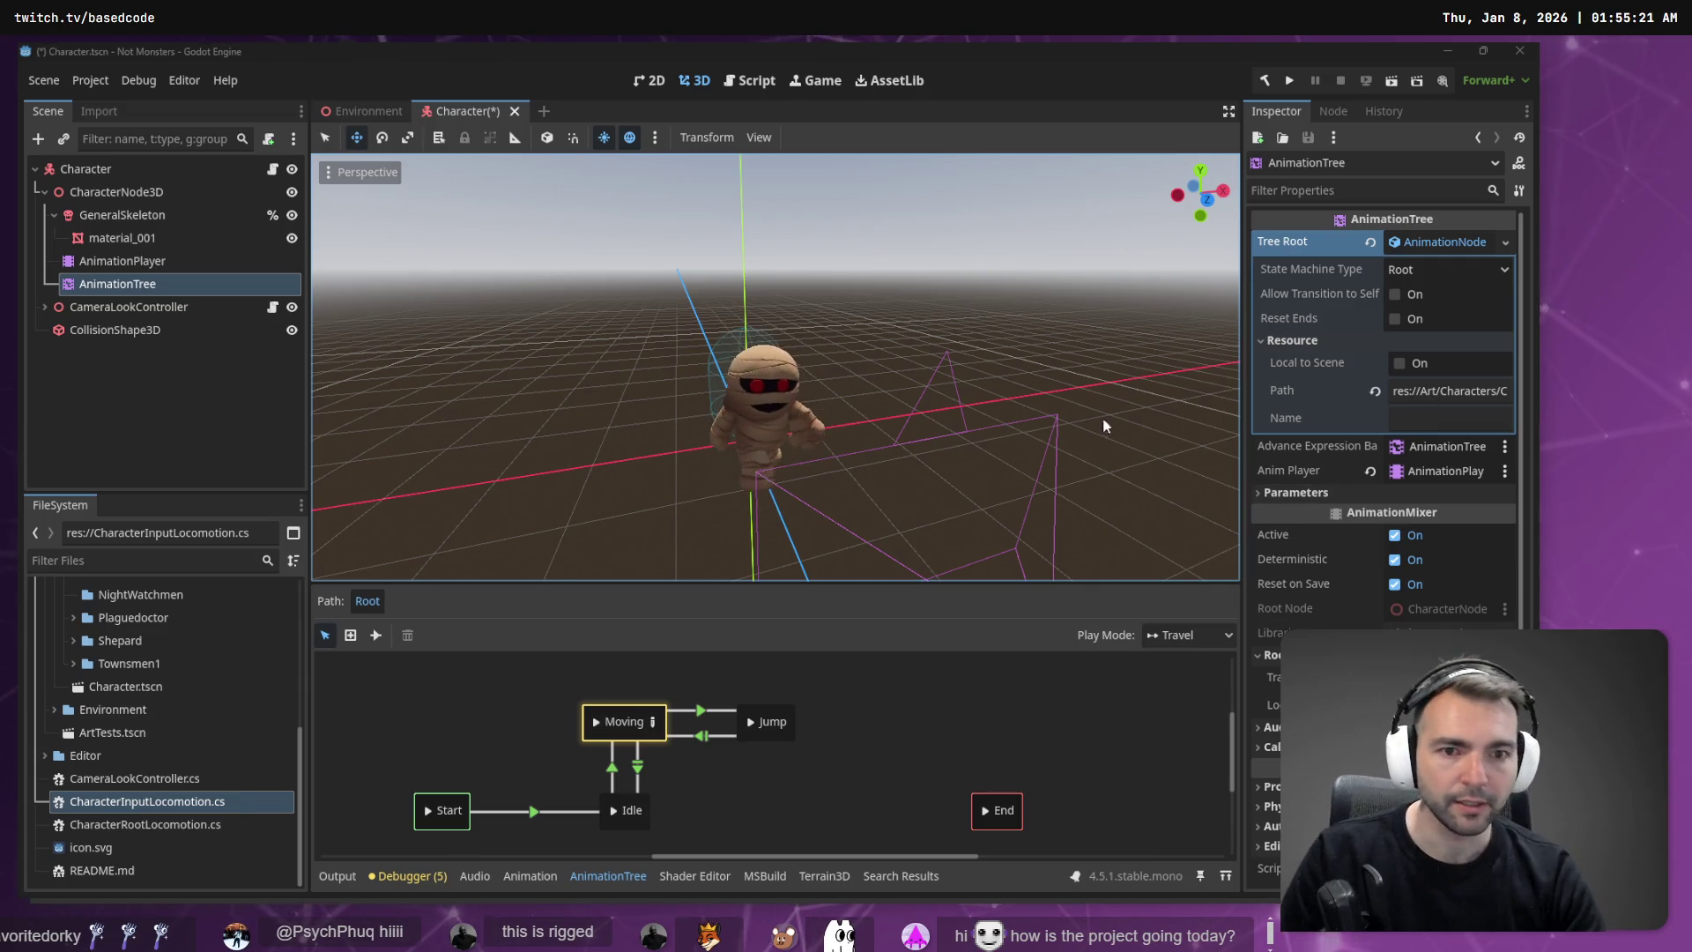
pyautogui.hotkey('alt', 'Tab')
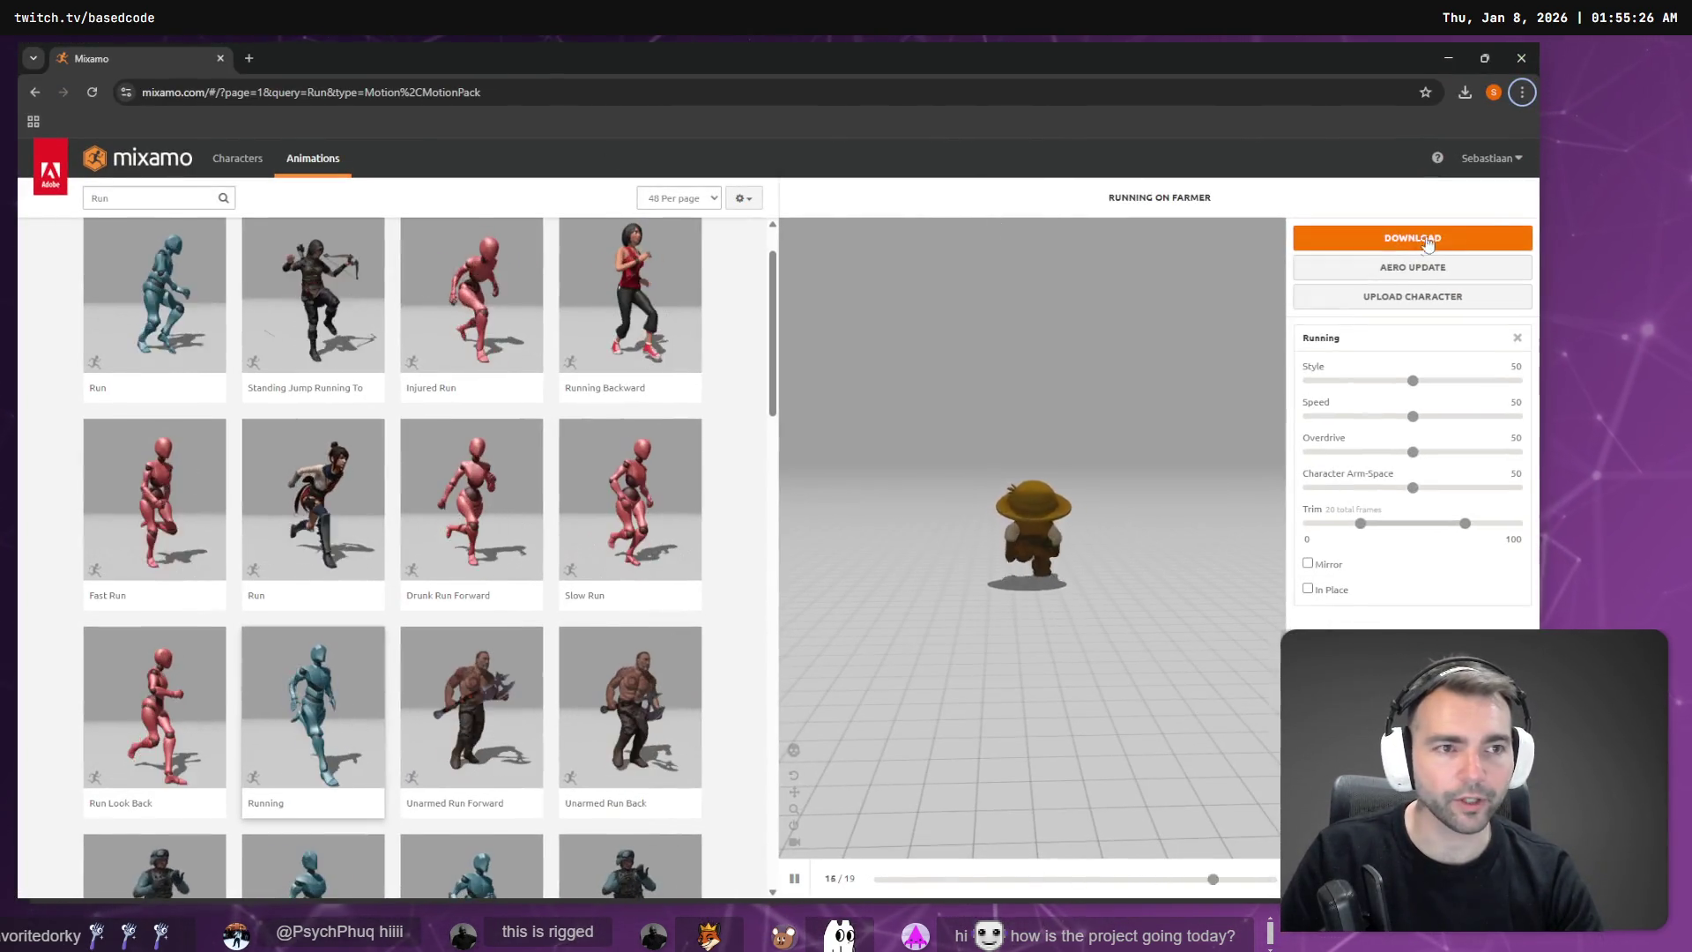
# Step: Confirm Running (2).fbx finished downloading, then maximize the Blender window
pyautogui.click(1460, 94)
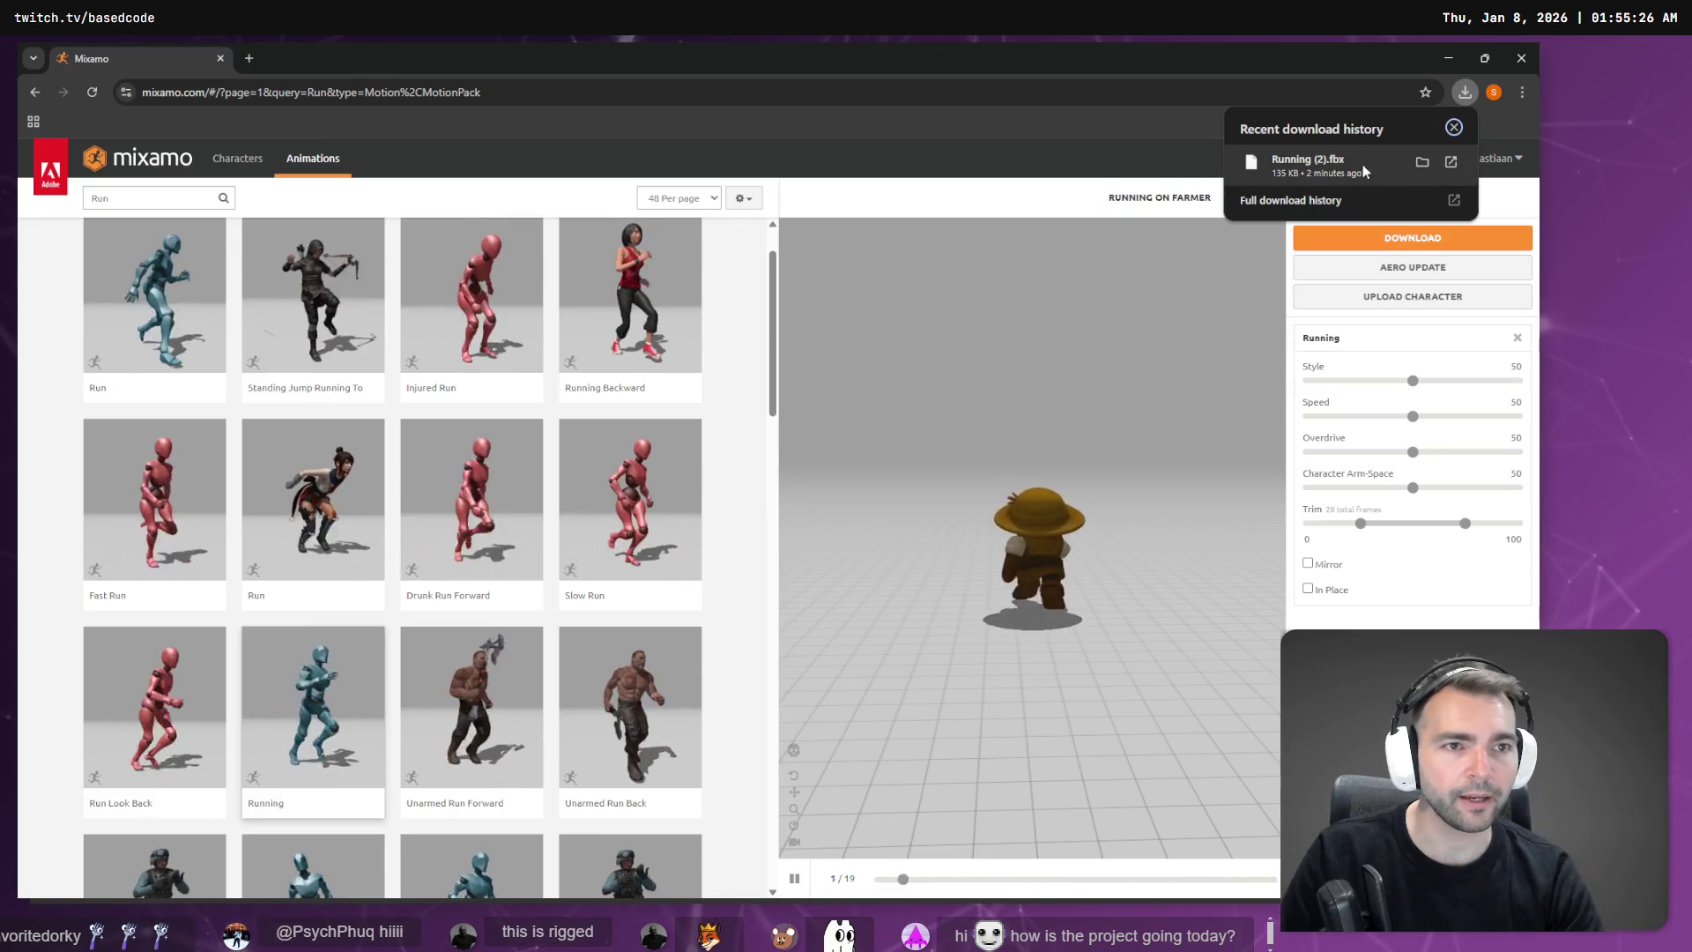
pyautogui.click(1423, 162)
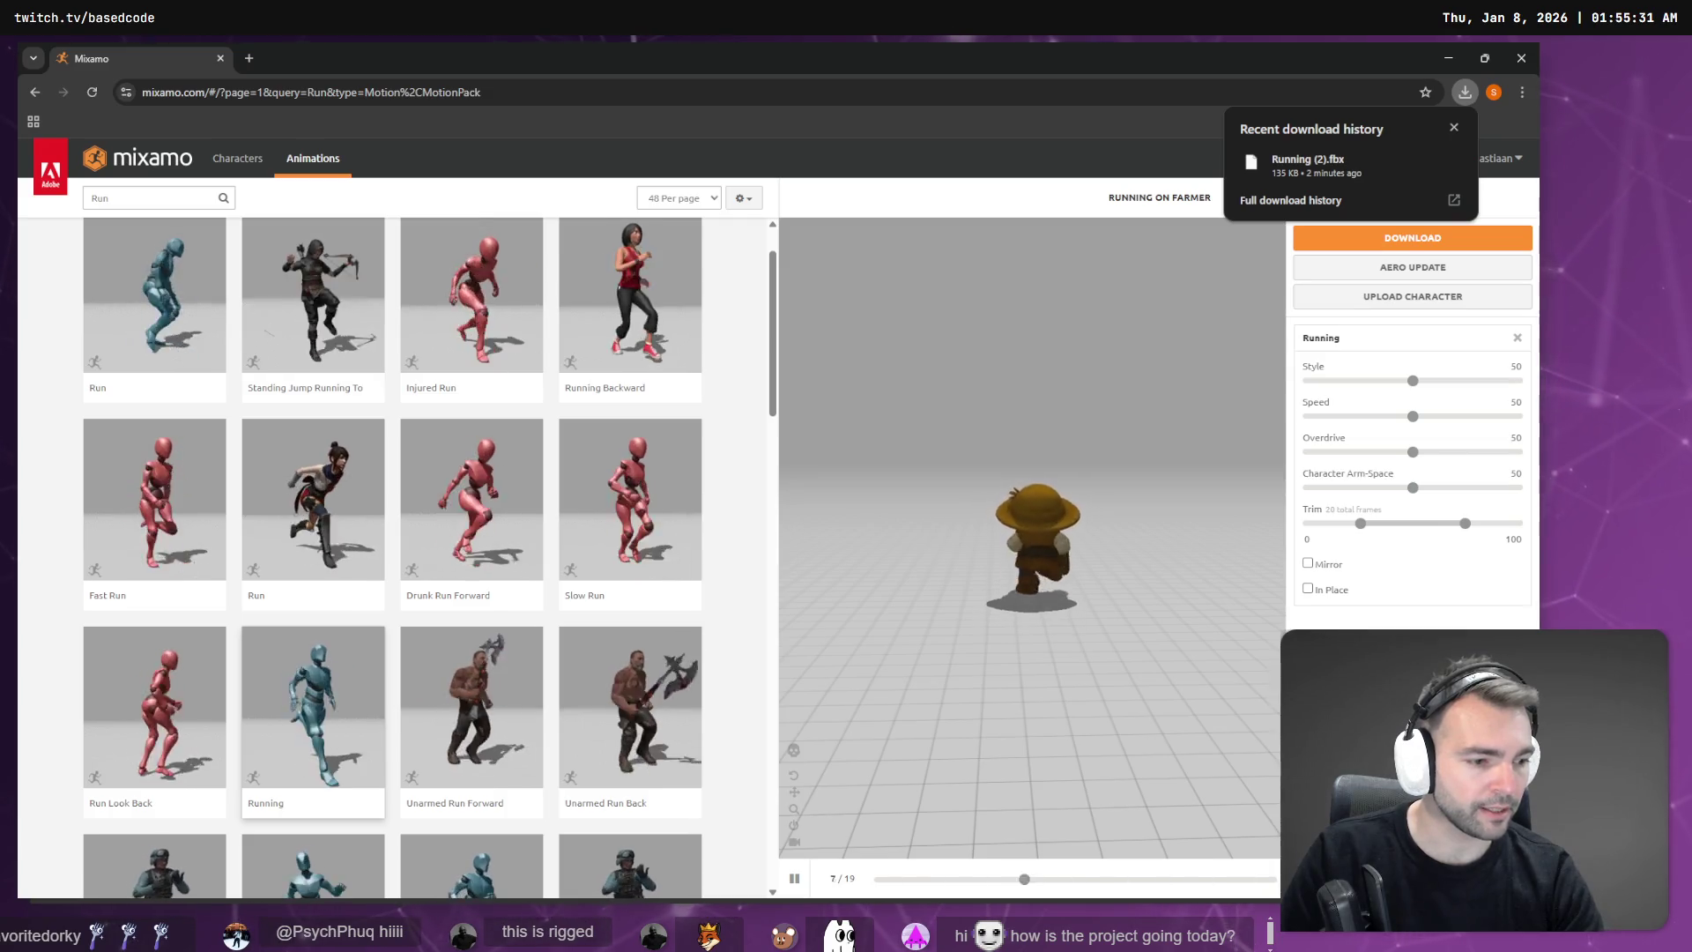
pyautogui.click(1211, 680)
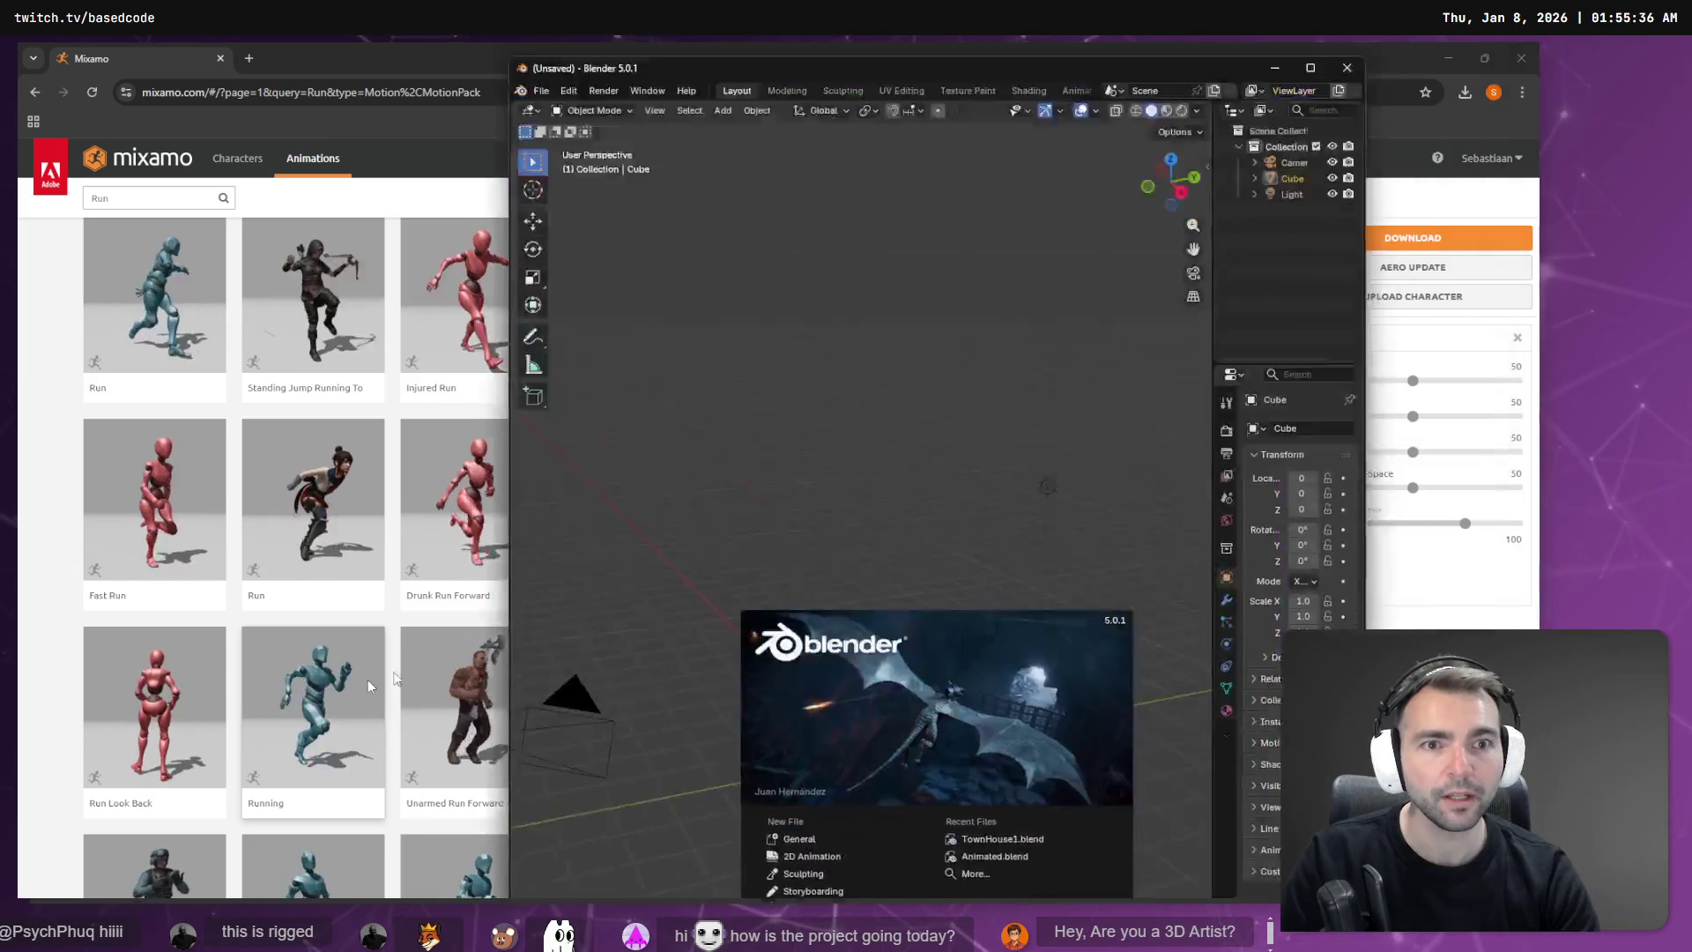
pyautogui.moveTo(569, 67); pyautogui.dragTo(378, 37)
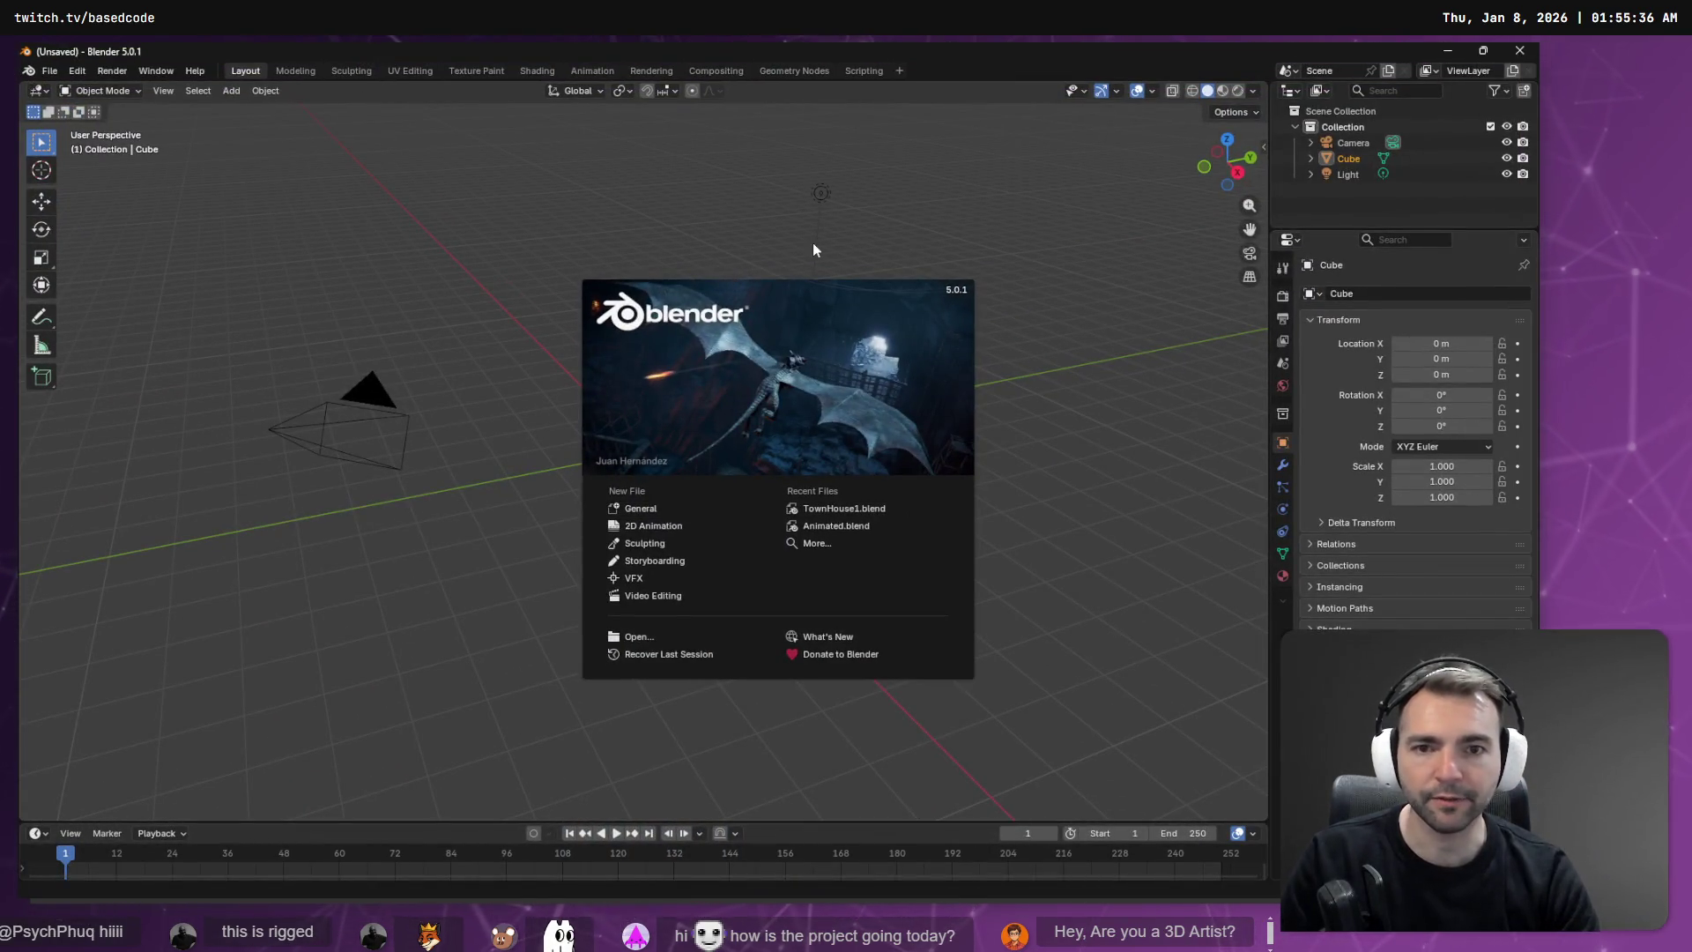
# Step: Delete Blender's default camera, cube, light and Collection
pyautogui.click(813, 249)
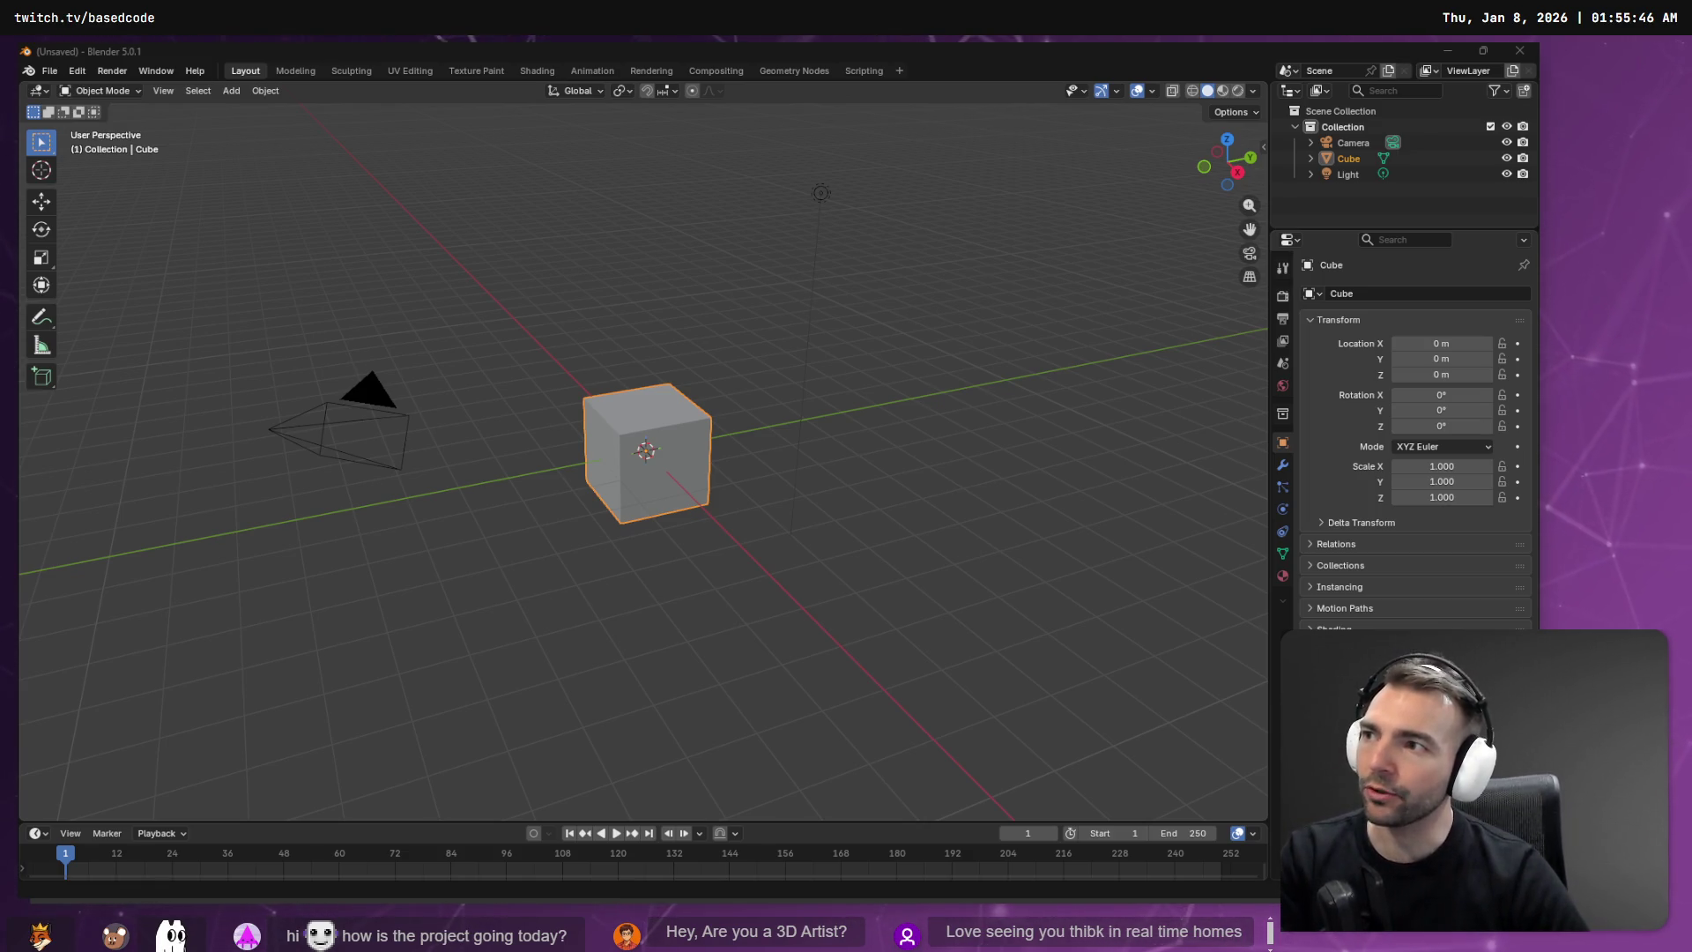
pyautogui.click(1352, 141)
pyautogui.keyDown('shift'); pyautogui.click(1346, 173); pyautogui.keyUp('shift')
pyautogui.press('Delete')
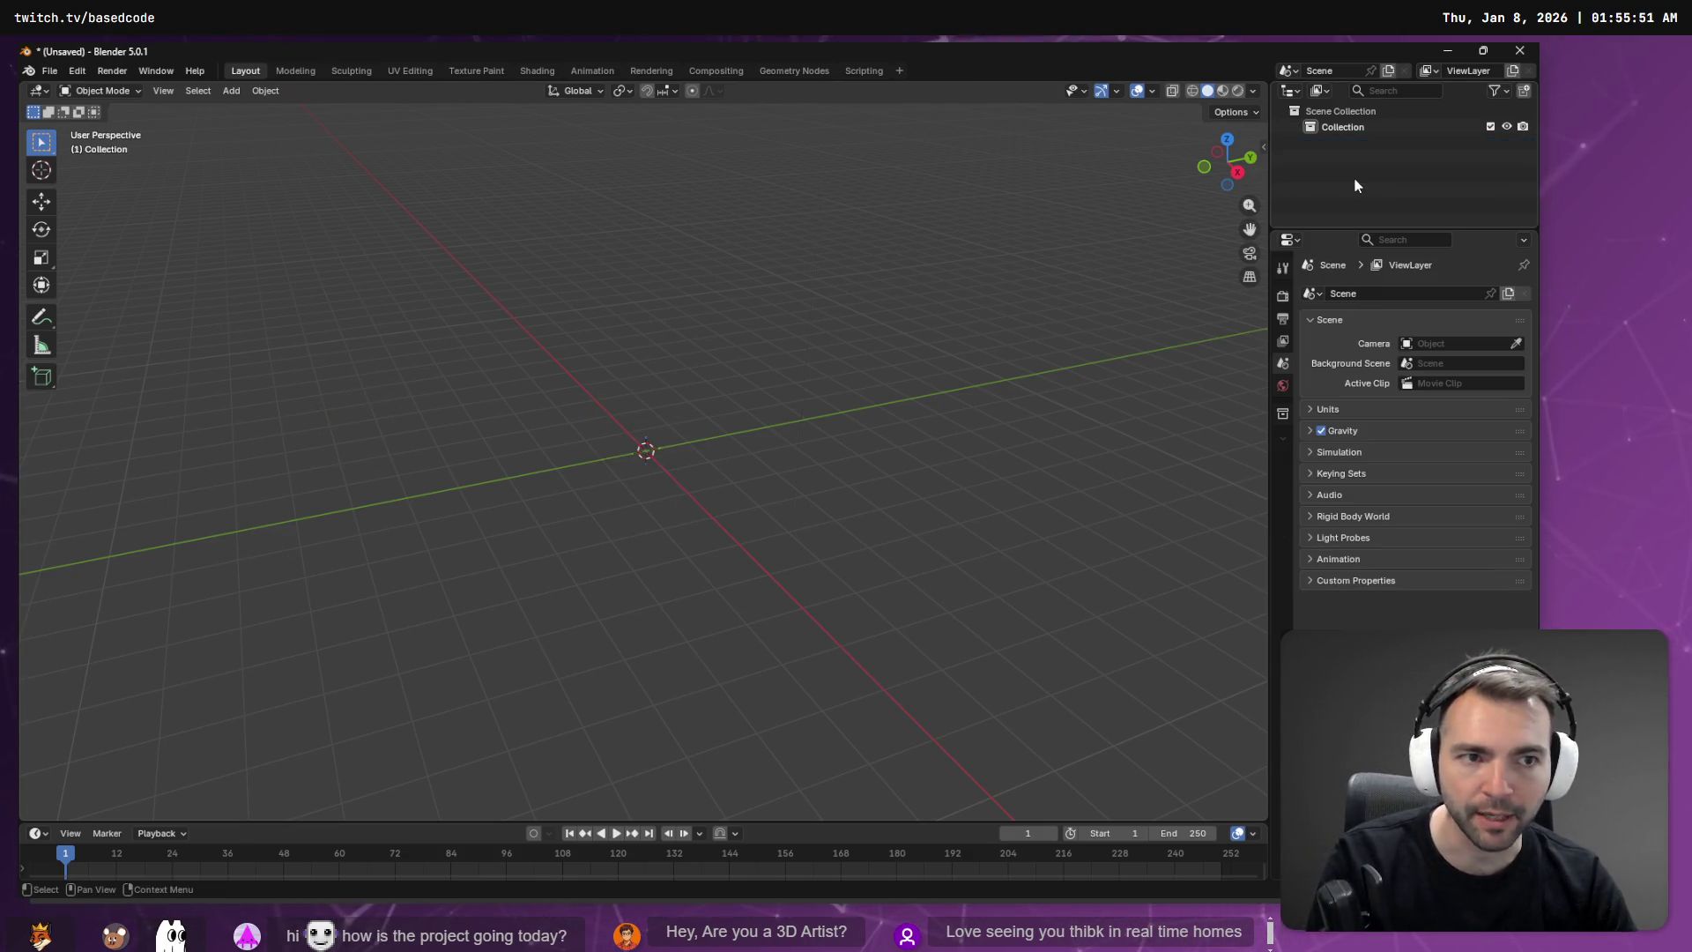
pyautogui.click(1375, 123)
pyautogui.press('x')
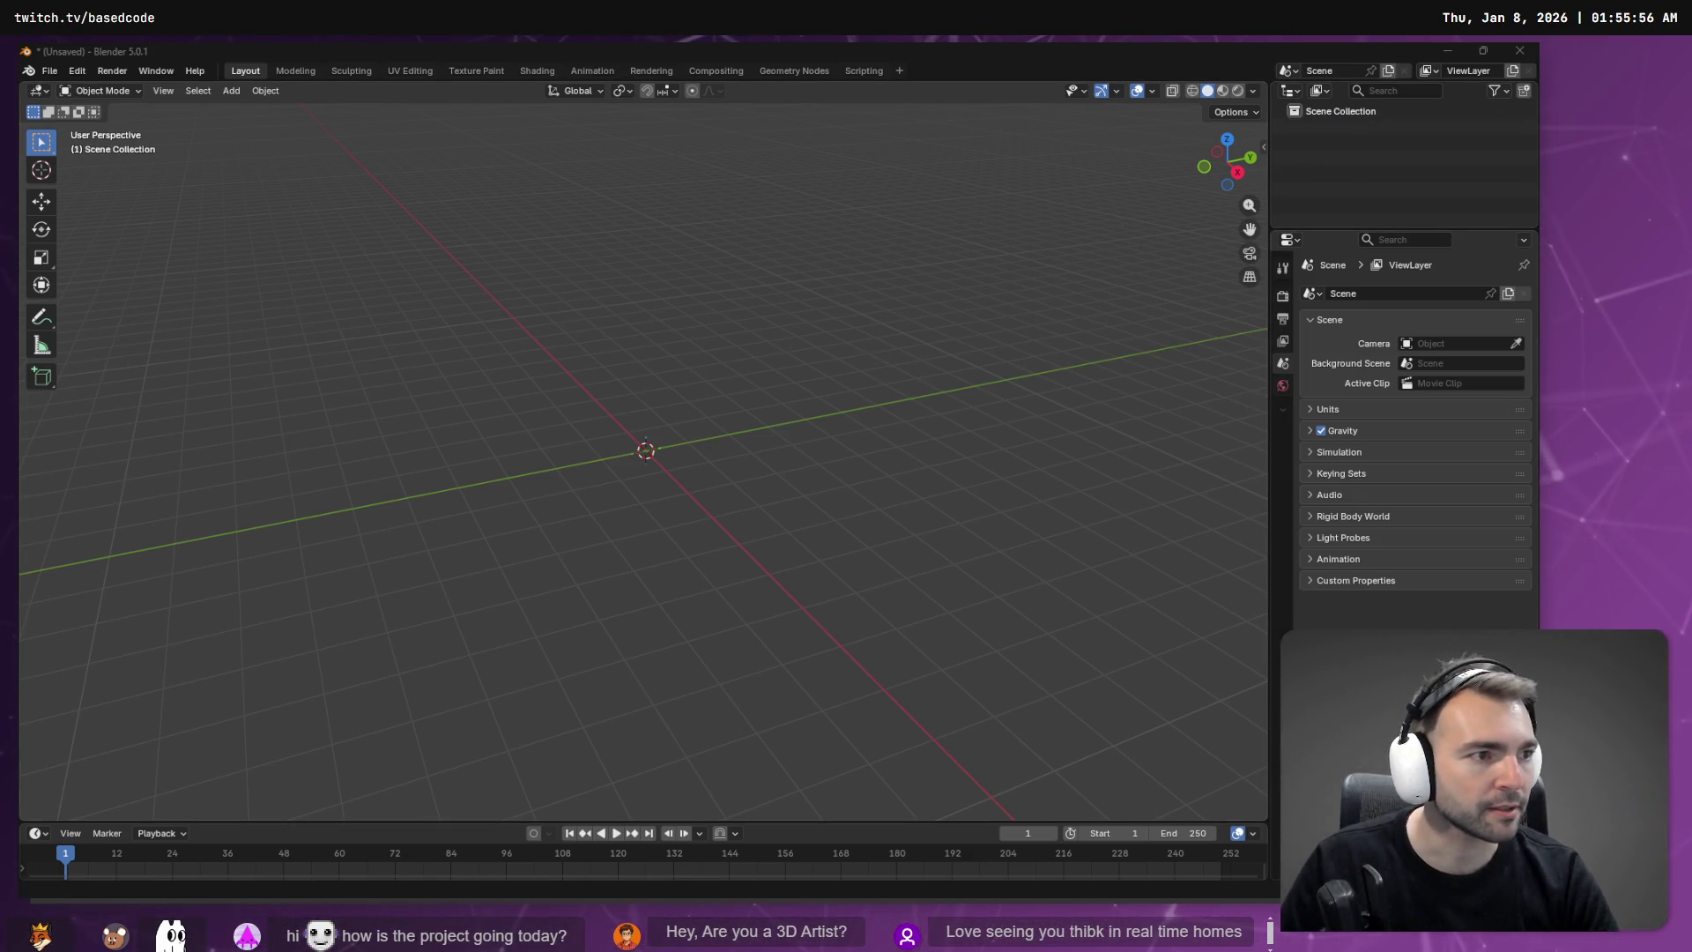
# Step: Drag Running (2).fbx from Chrome's downloads into Blender's viewport
pyautogui.hotkey('alt', 'Tab')
pyautogui.click(1465, 91)
pyautogui.moveTo(1308, 165)
pyautogui.mouseDown()
pyautogui.moveTo(1245, 262)
pyautogui.moveTo(1212, 273)
pyautogui.moveTo(784, 338)
pyautogui.mouseUp()
pyautogui.hotkey('alt', 'Tab')
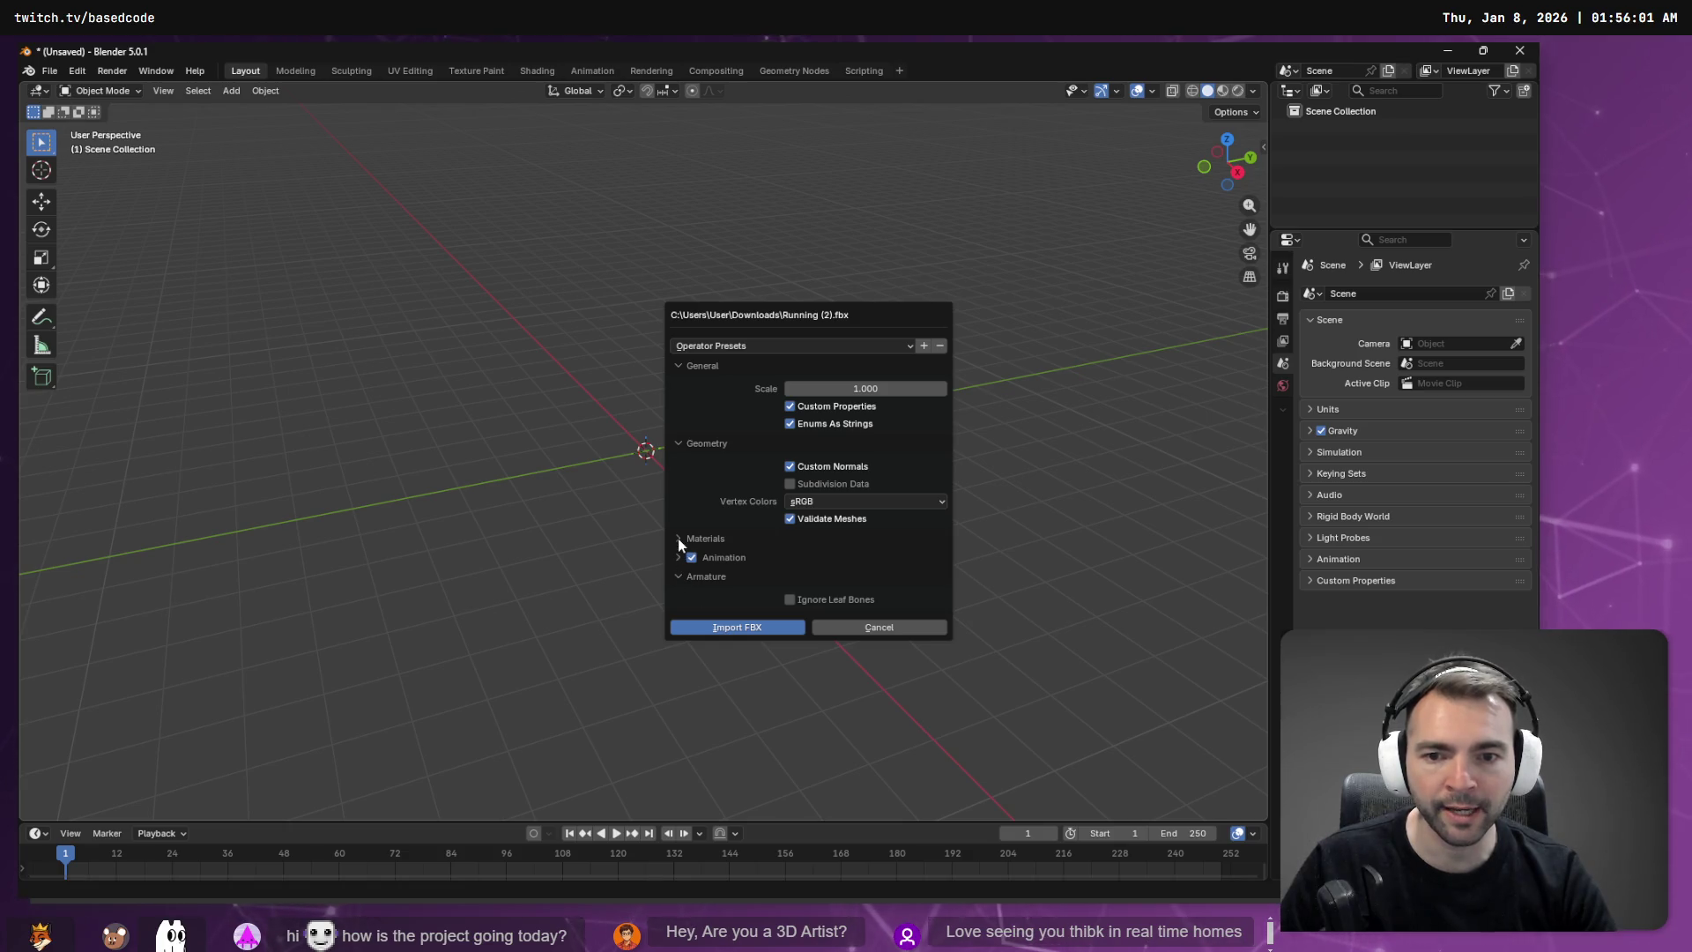
# Step: Import the FBX as an armature, expand its hierarchy and zoom in to find it
pyautogui.click(705, 626)
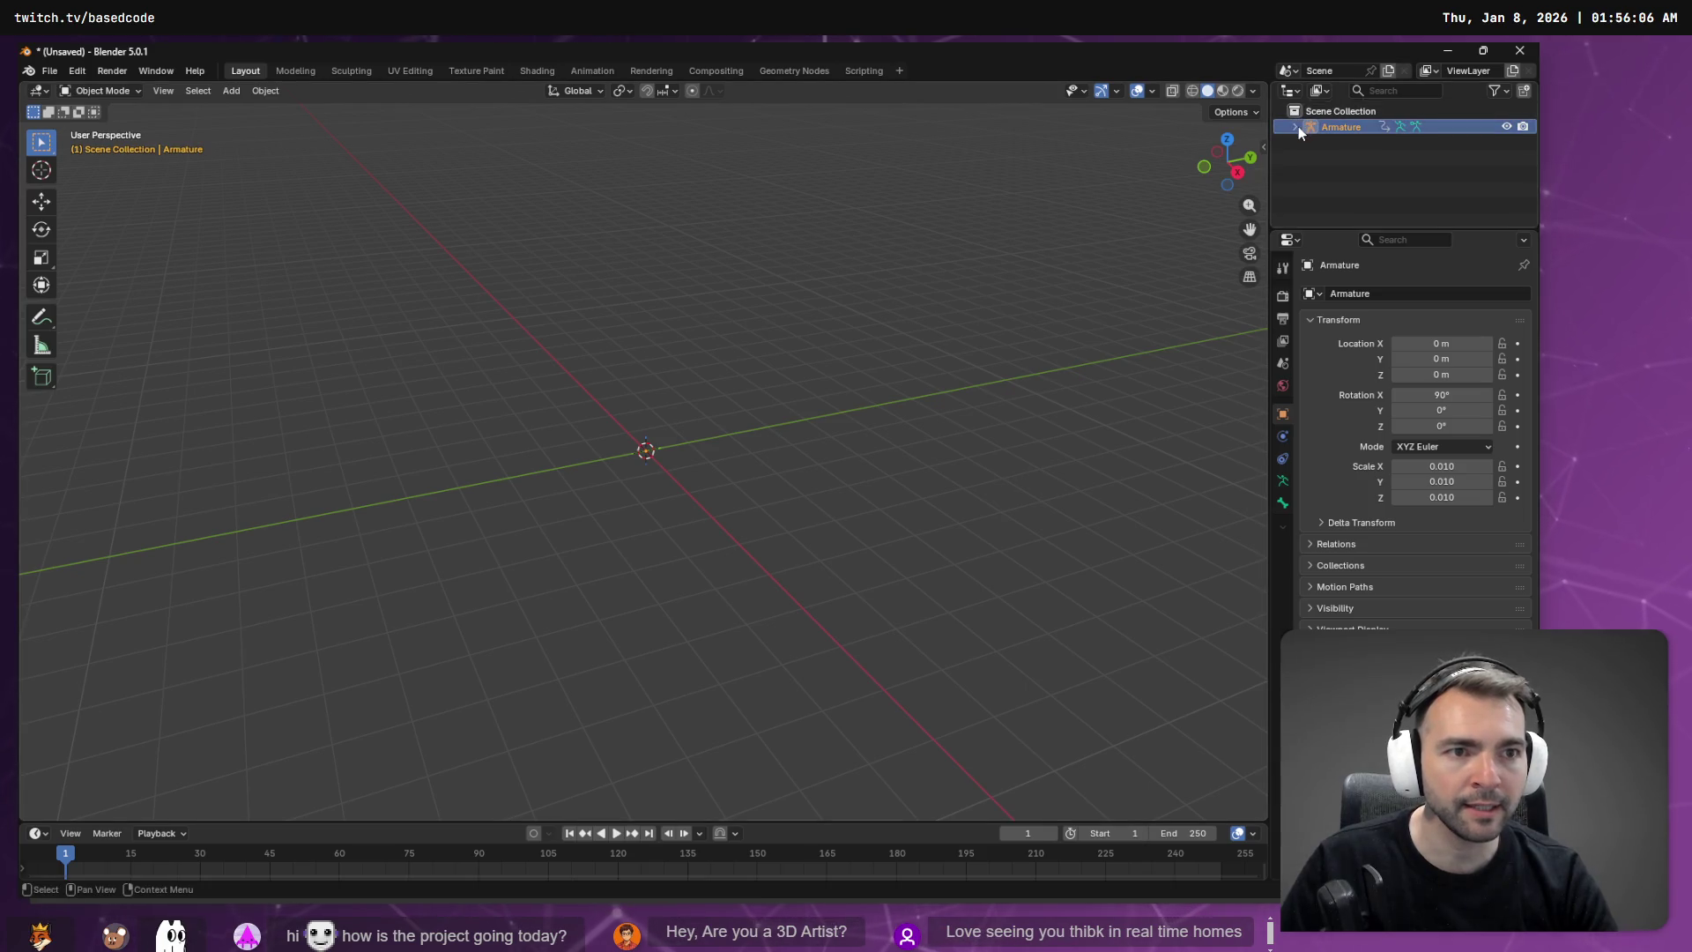
pyautogui.click(1297, 126)
pyautogui.click(1362, 173)
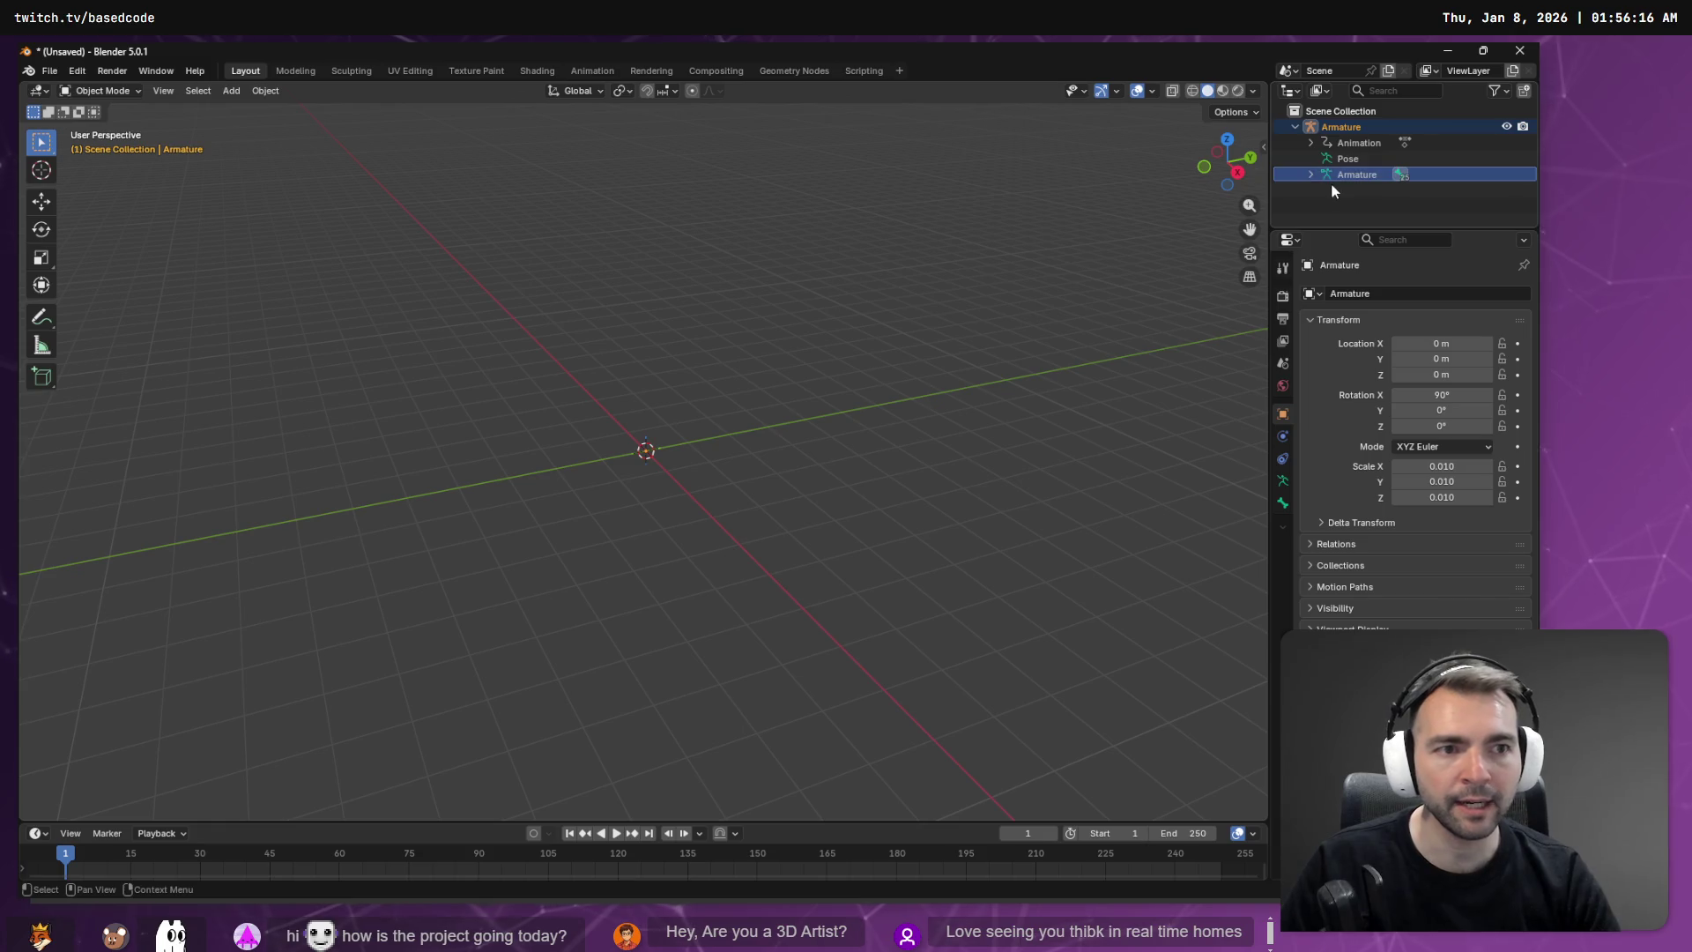
pyautogui.rightClick(795, 355)
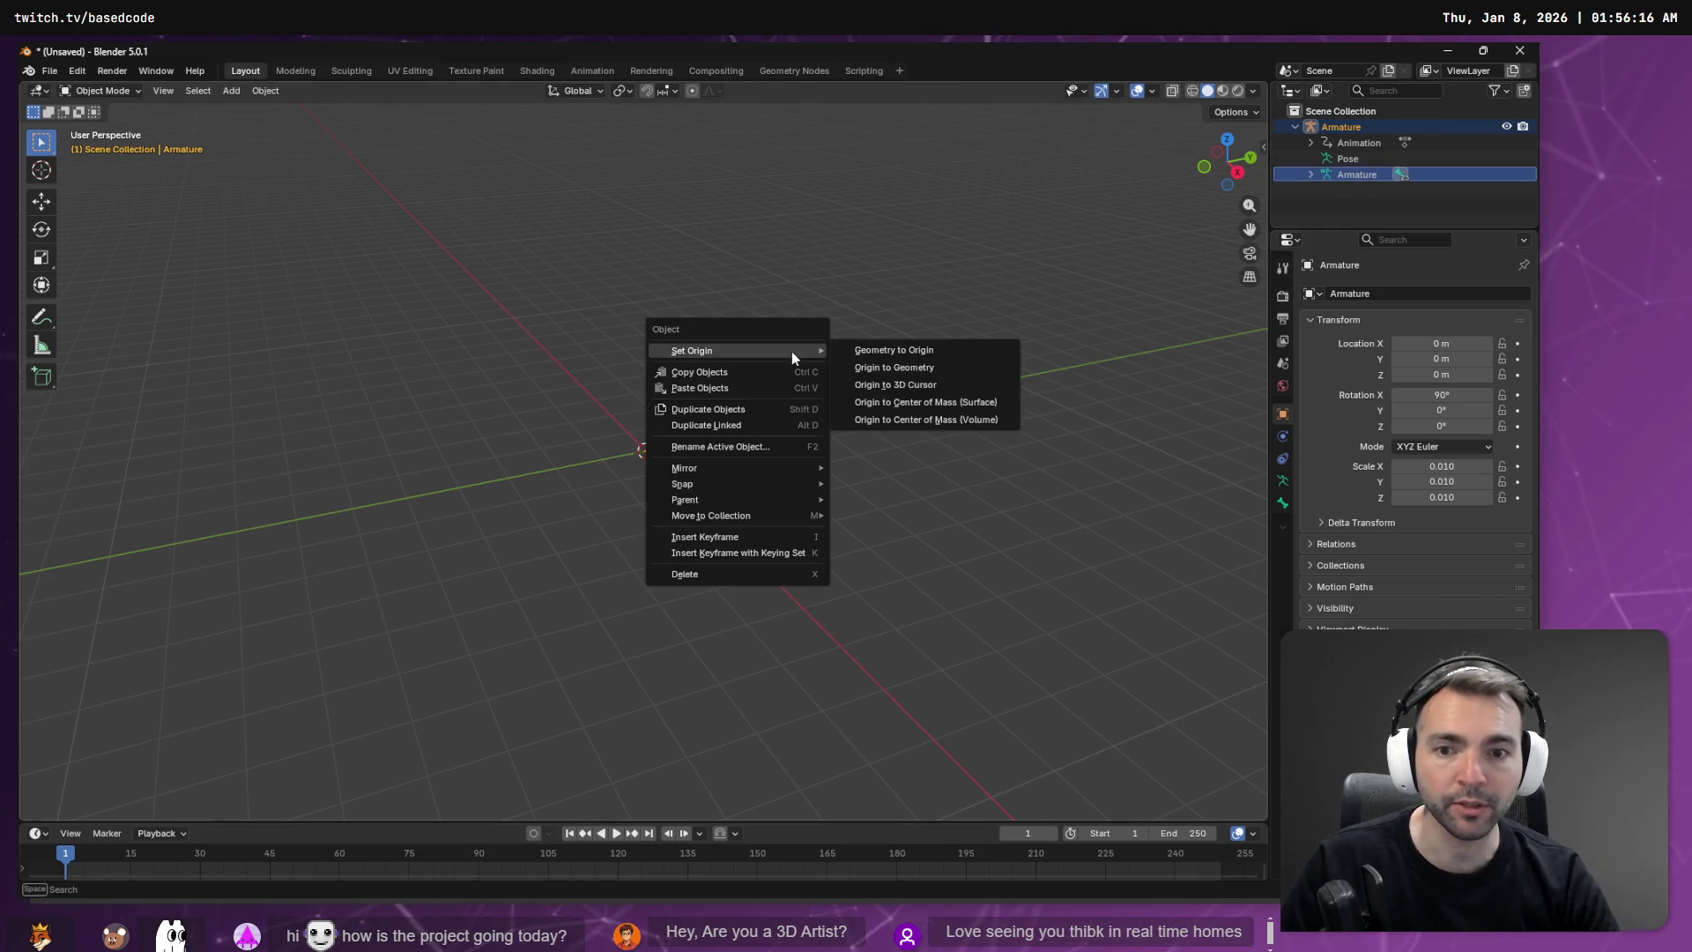
pyautogui.rightClick(839, 287)
pyautogui.moveTo(793, 294)
pyautogui.mouseDown()
pyautogui.moveTo(763, 295)
pyautogui.moveTo(789, 304)
pyautogui.mouseUp()
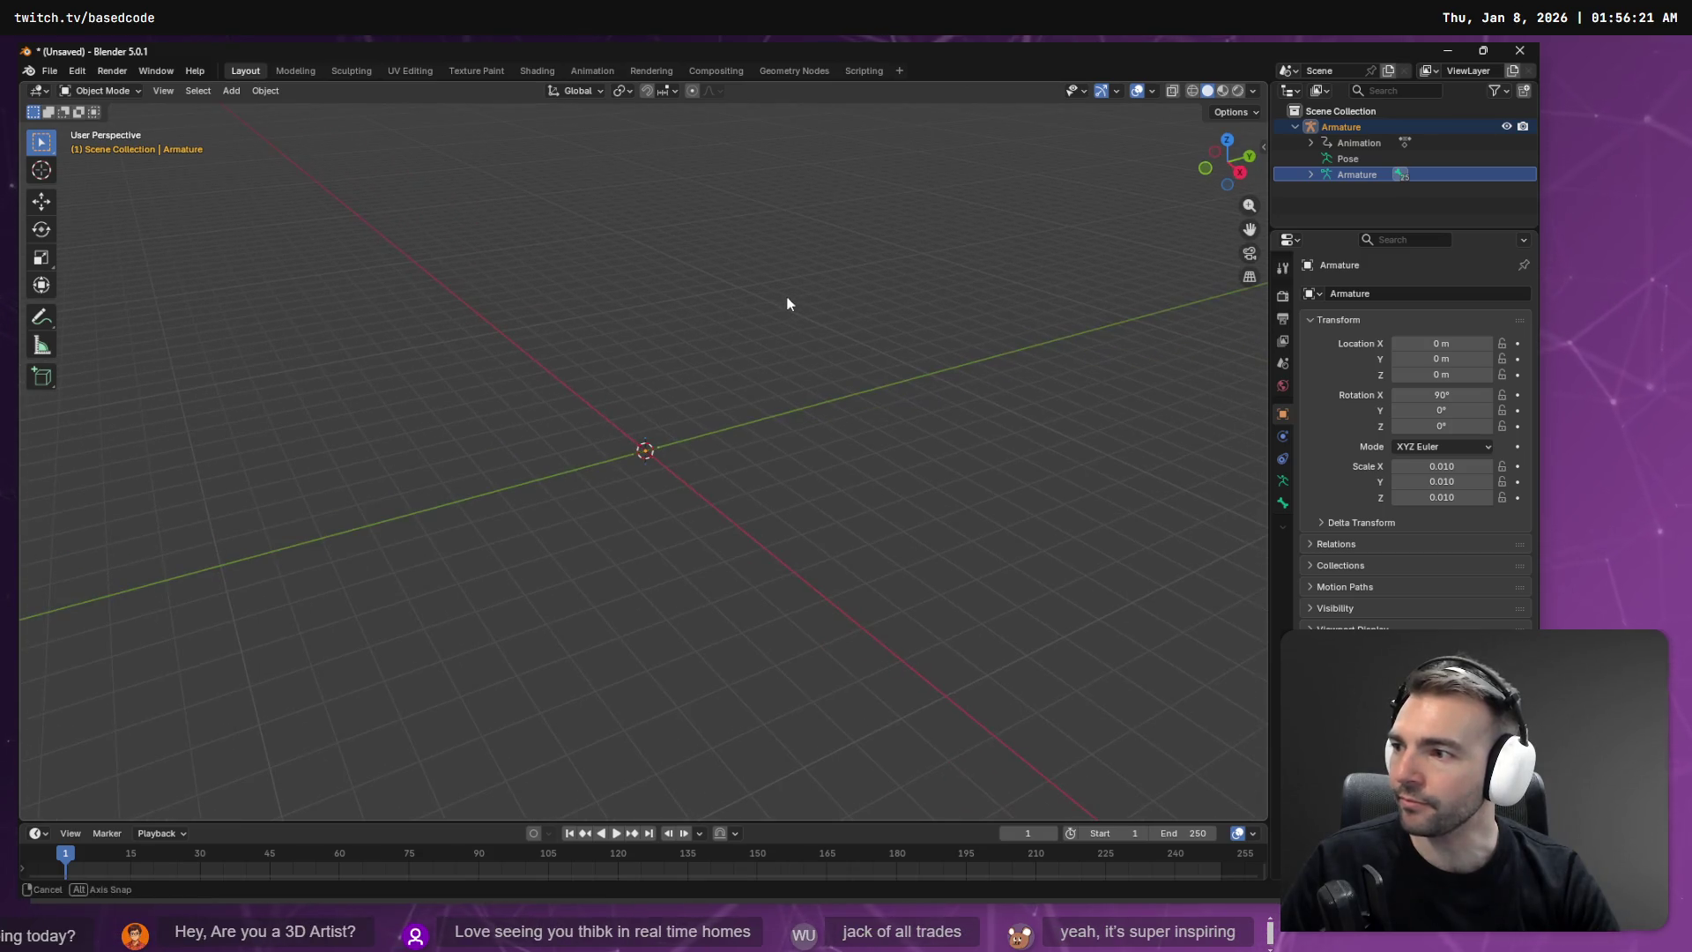
pyautogui.rightClick(764, 432)
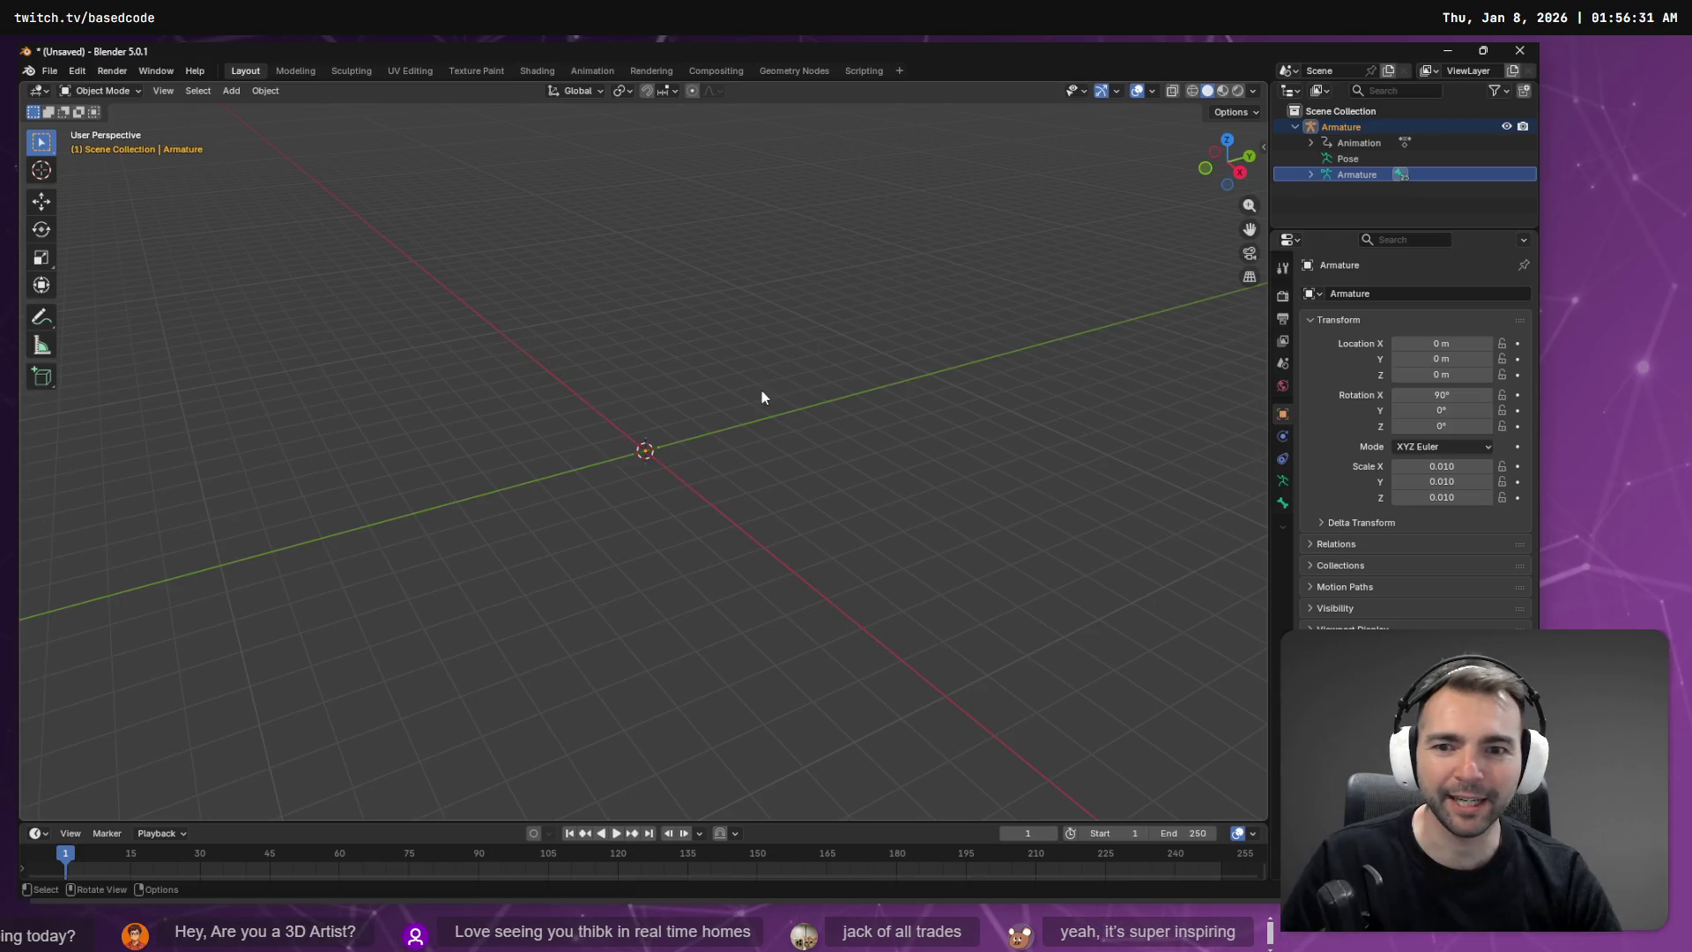
pyautogui.moveTo(697, 443)
pyautogui.mouseDown()
pyautogui.moveTo(759, 456)
pyautogui.moveTo(699, 431)
pyautogui.moveTo(897, 391)
pyautogui.mouseUp()
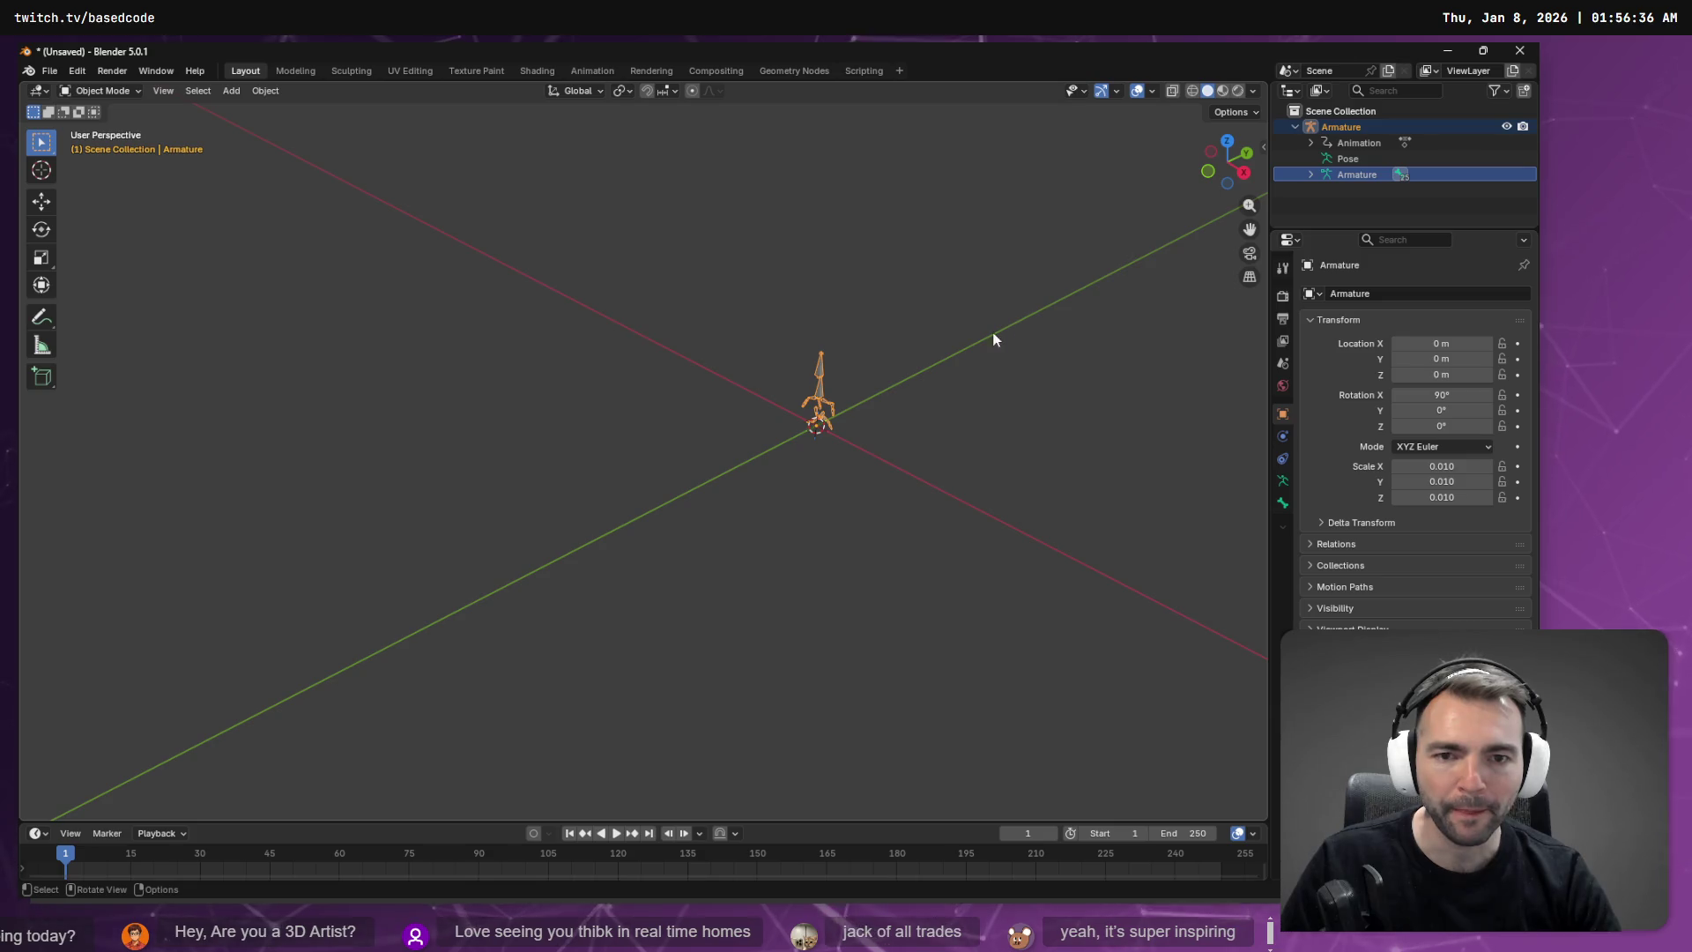
pyautogui.moveTo(994, 339); pyautogui.dragTo(782, 533)
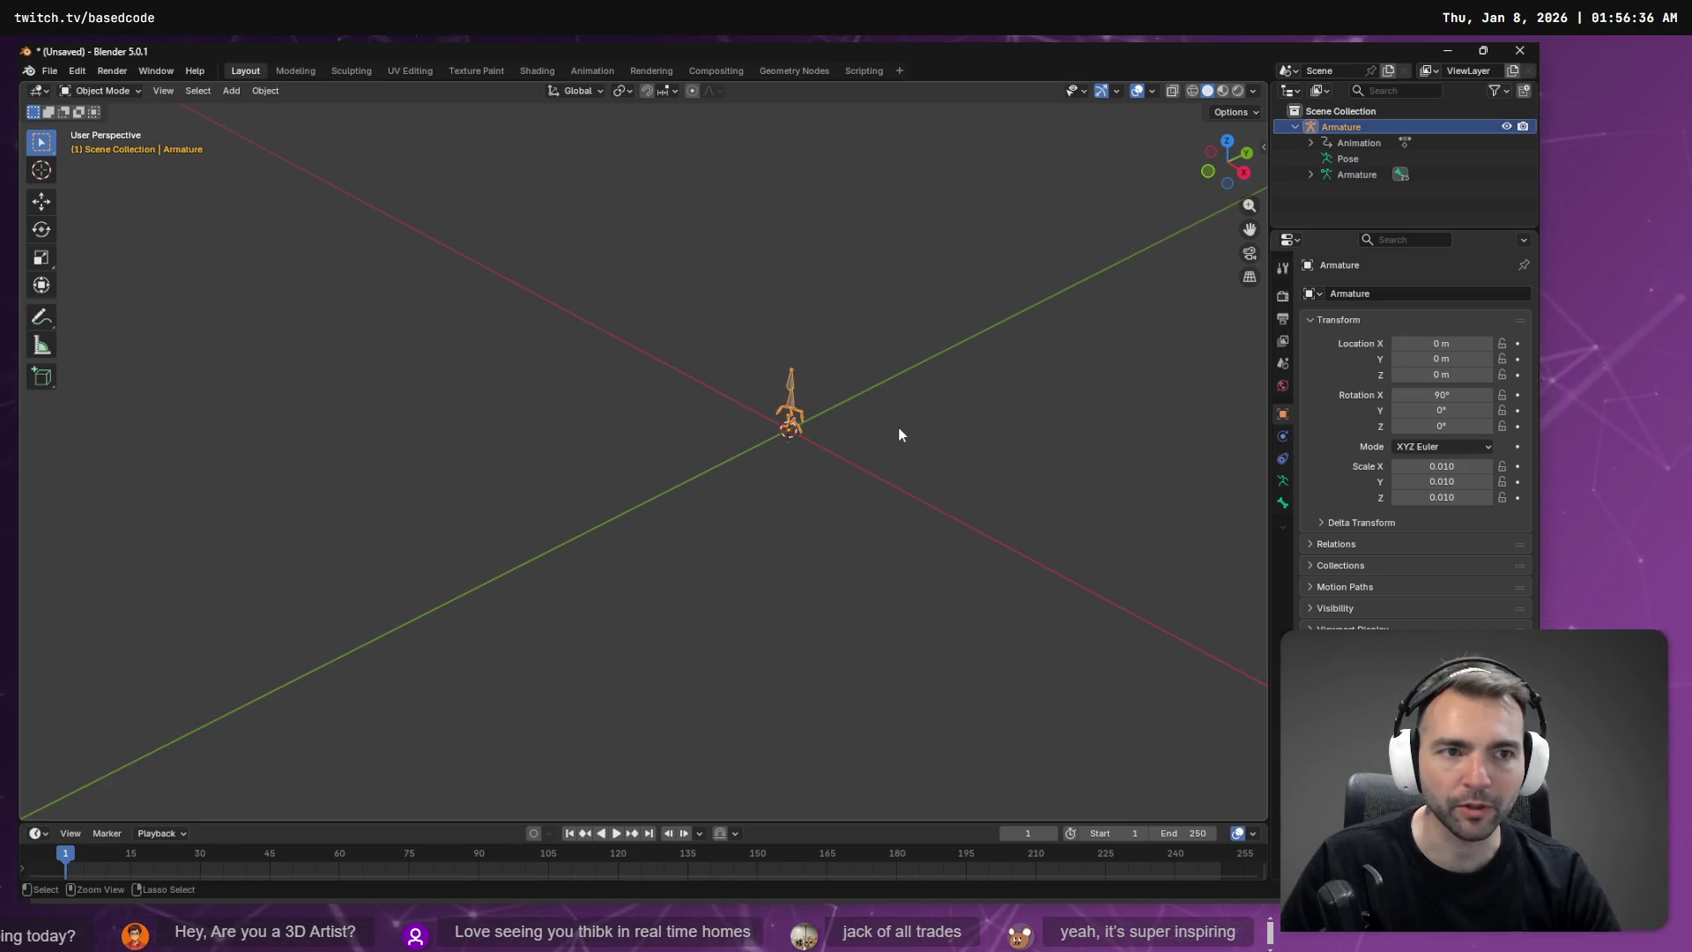
# Step: Select the whole armature hierarchy in the Outliner
pyautogui.click(1350, 142)
pyautogui.click(1355, 175)
pyautogui.keyDown('shift'); pyautogui.click(1339, 142); pyautogui.keyUp('shift')
pyautogui.click(1340, 128)
# Step: Delete the old armature and re-import Running (2).fbx at scale 100
pyautogui.press('x')
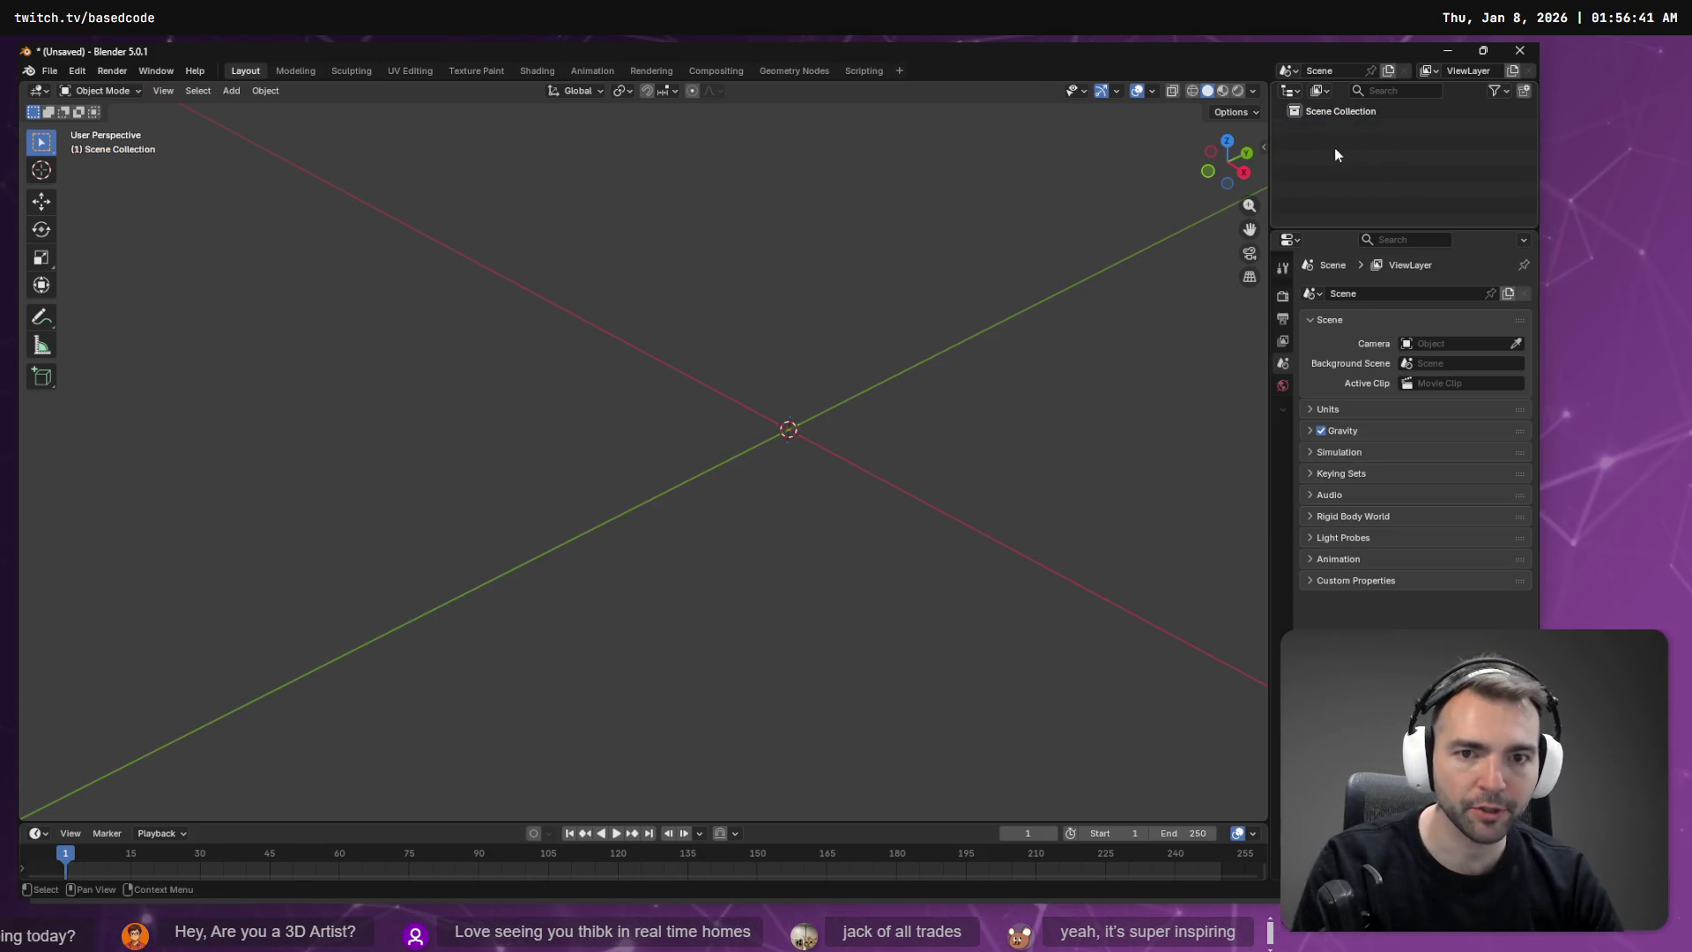
pyautogui.hotkey('alt', 'Tab')
pyautogui.hotkey('alt', 'Tab')
pyautogui.moveTo(1288, 171)
pyautogui.mouseDown()
pyautogui.moveTo(977, 257)
pyautogui.moveTo(920, 346)
pyautogui.mouseUp()
pyautogui.click(999, 379)
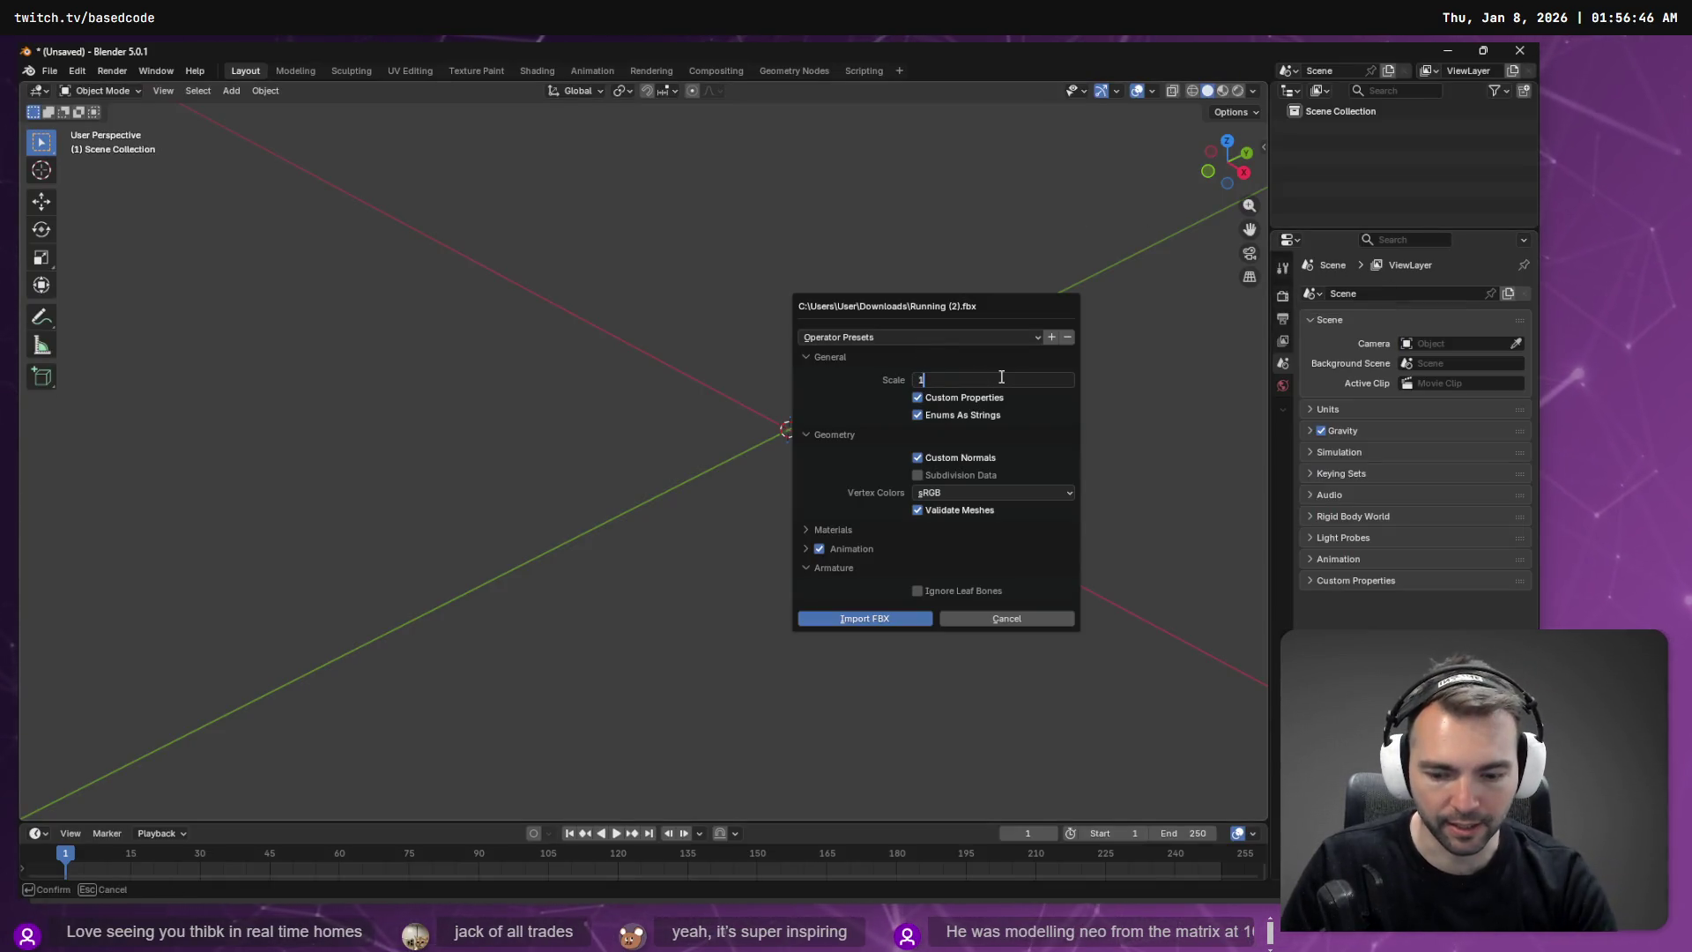
pyautogui.write('00.000')
pyautogui.press('Return')
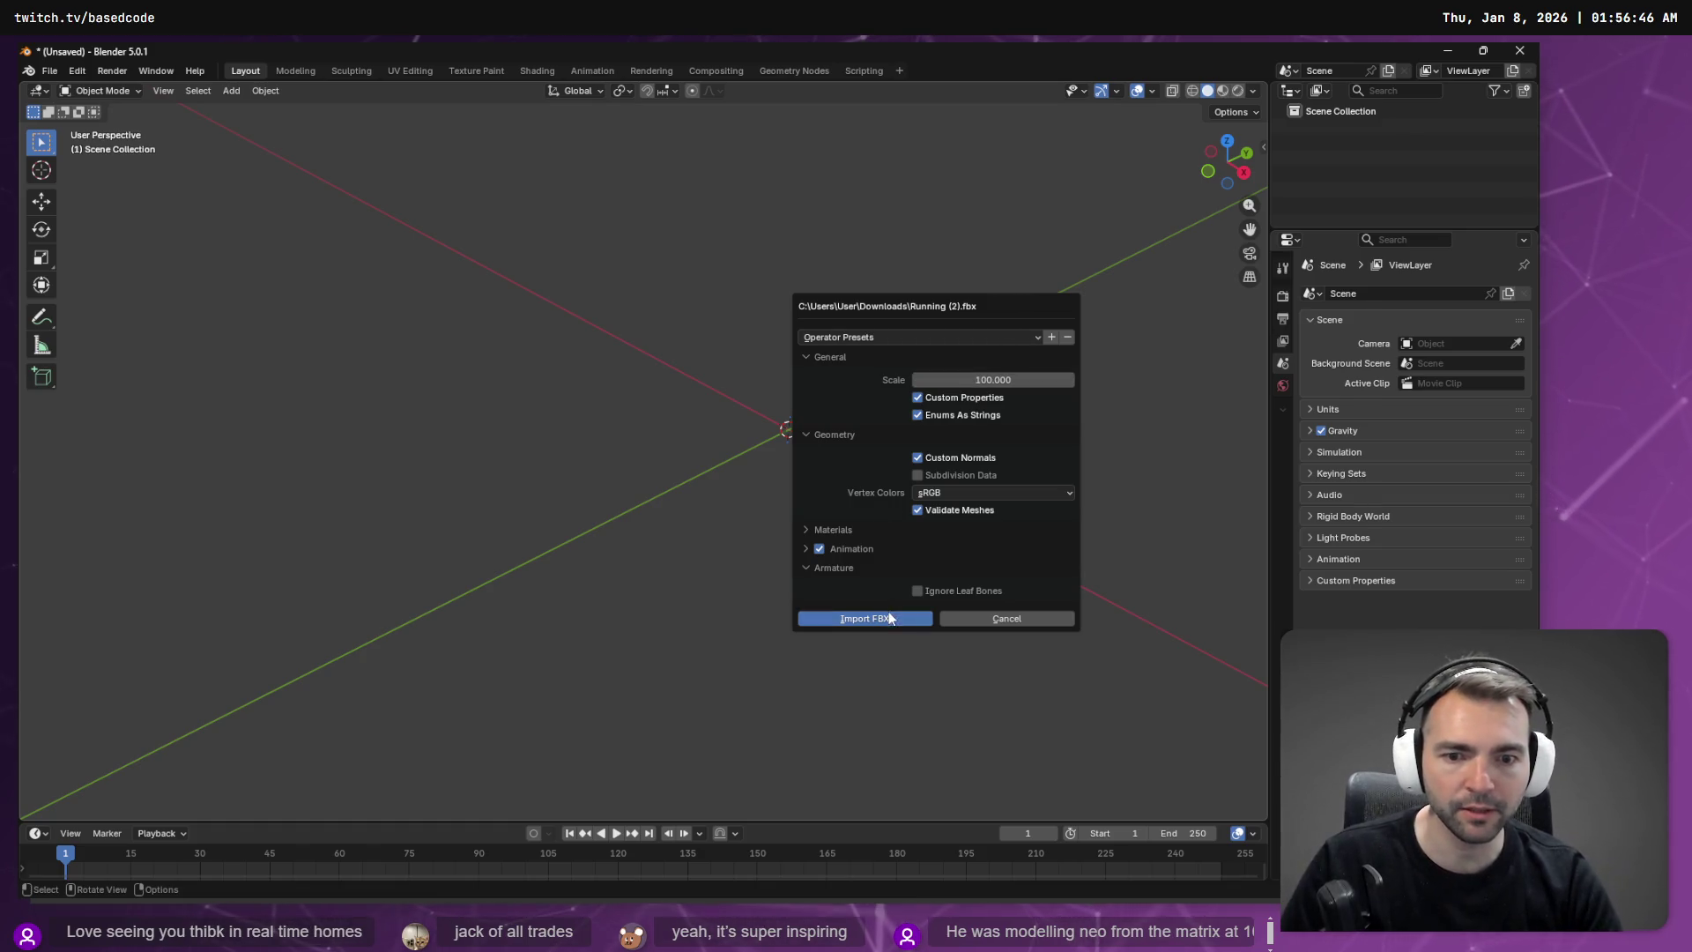
pyautogui.click(890, 618)
# Step: Check the re-imported armature's object options, deselect it, and return to Mixamo
pyautogui.rightClick(907, 495)
pyautogui.rightClick(961, 342)
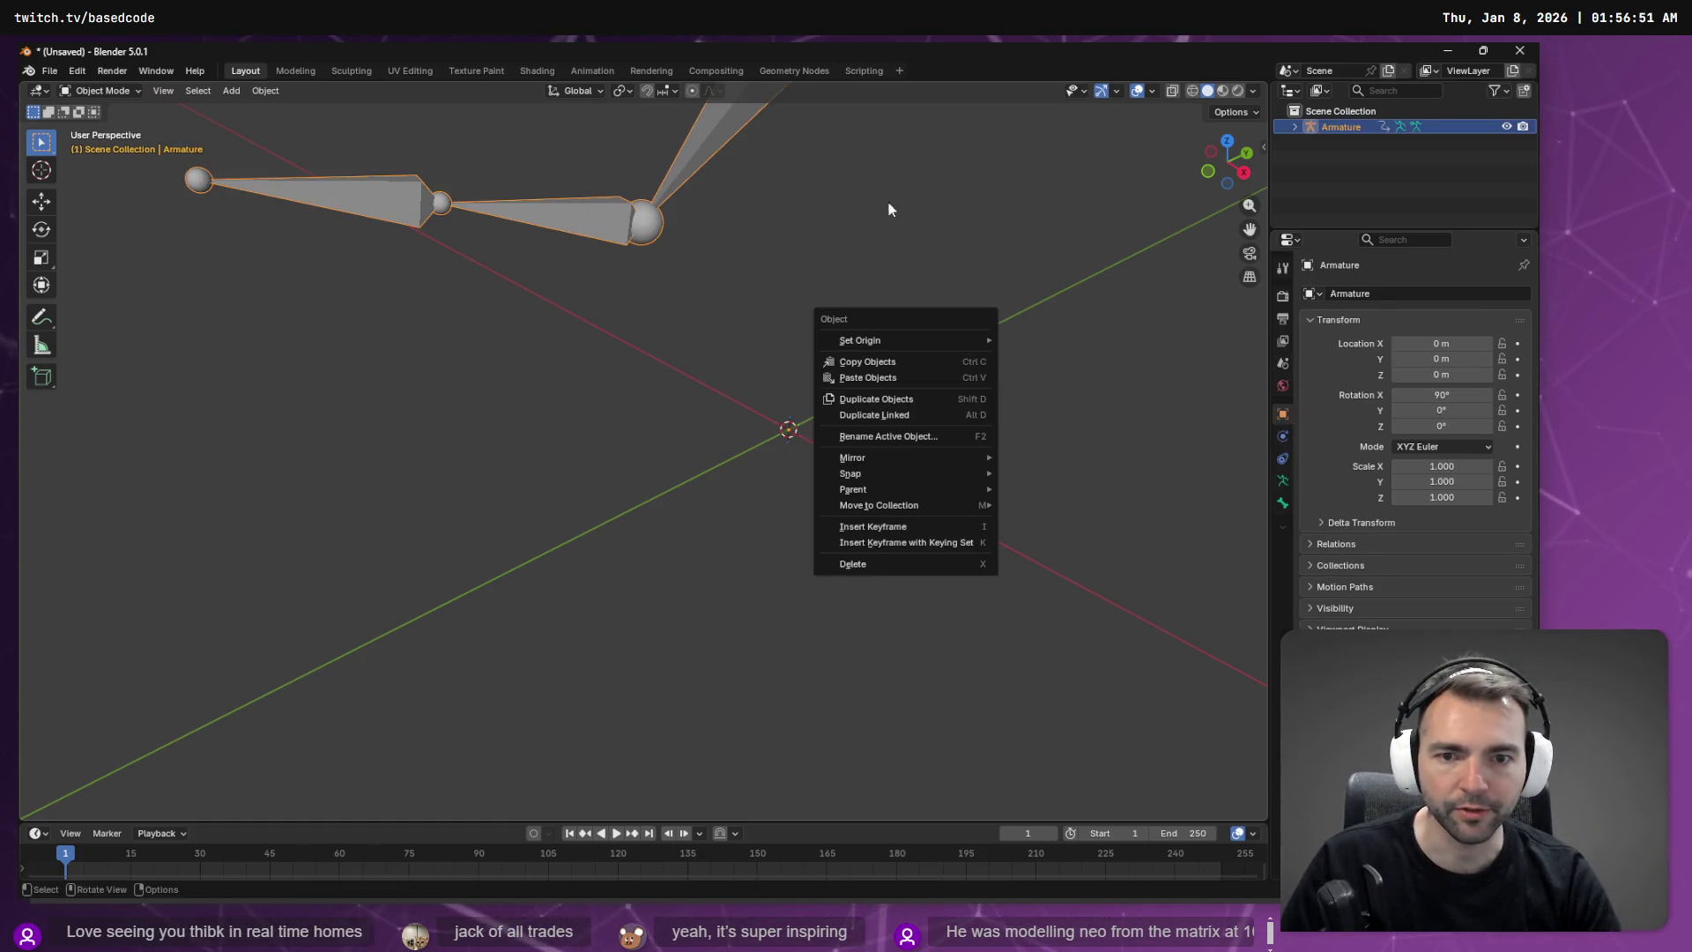
pyautogui.scroll(-10, 887, 256)
pyautogui.rightClick(884, 298)
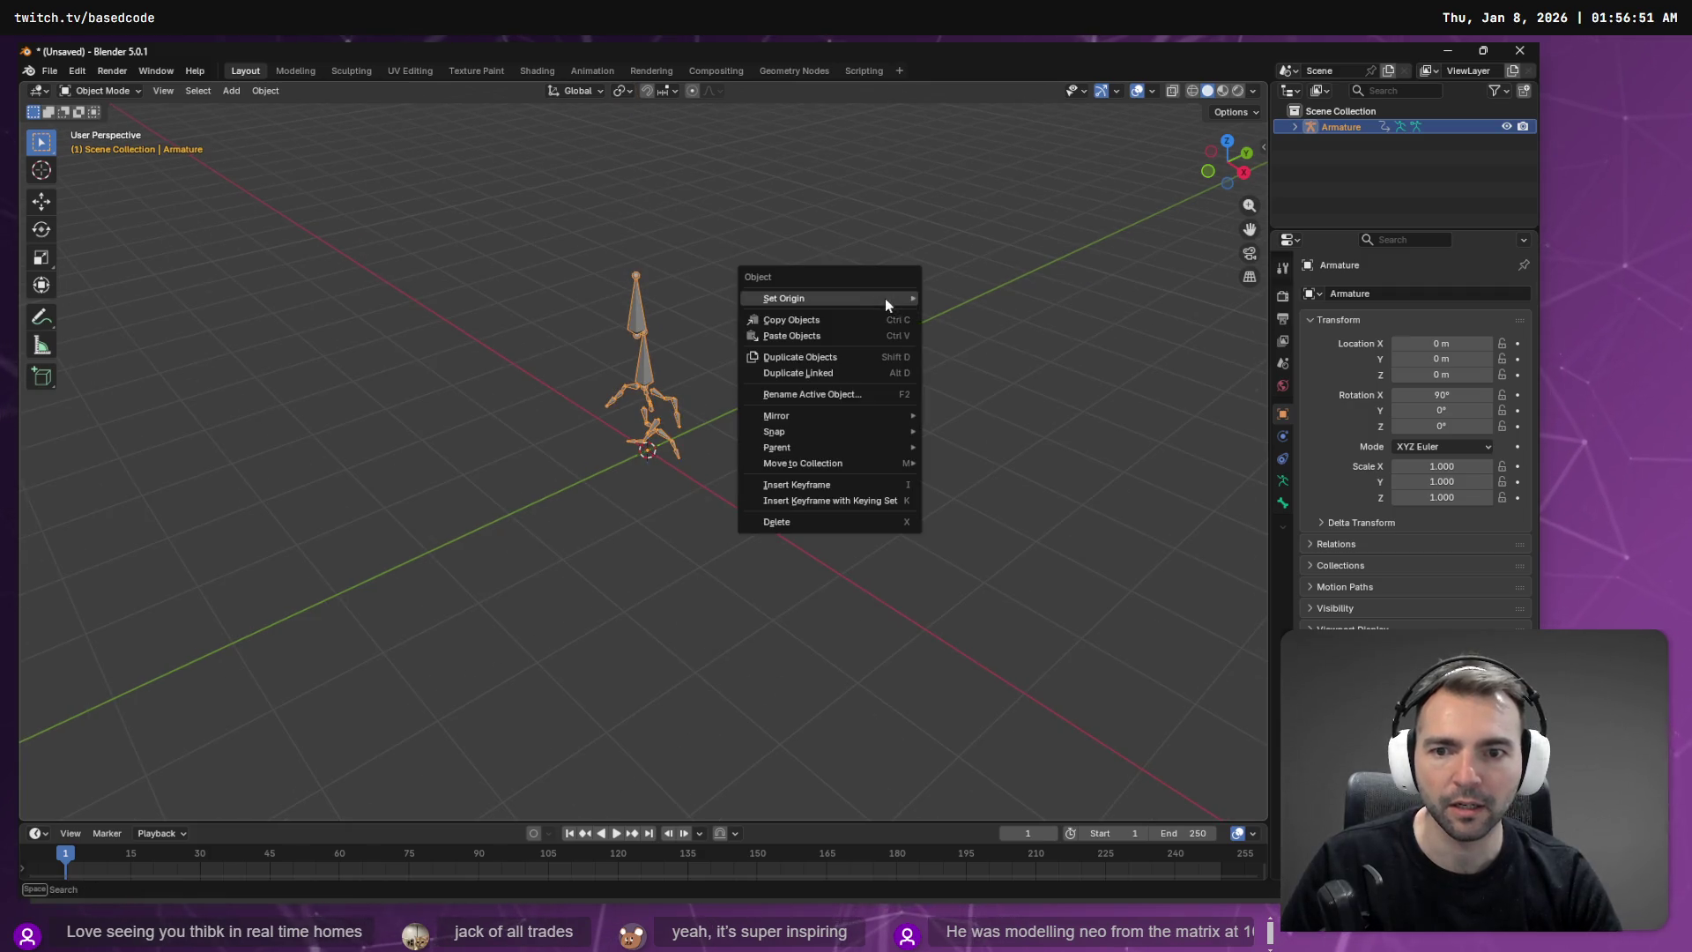
pyautogui.click(733, 247)
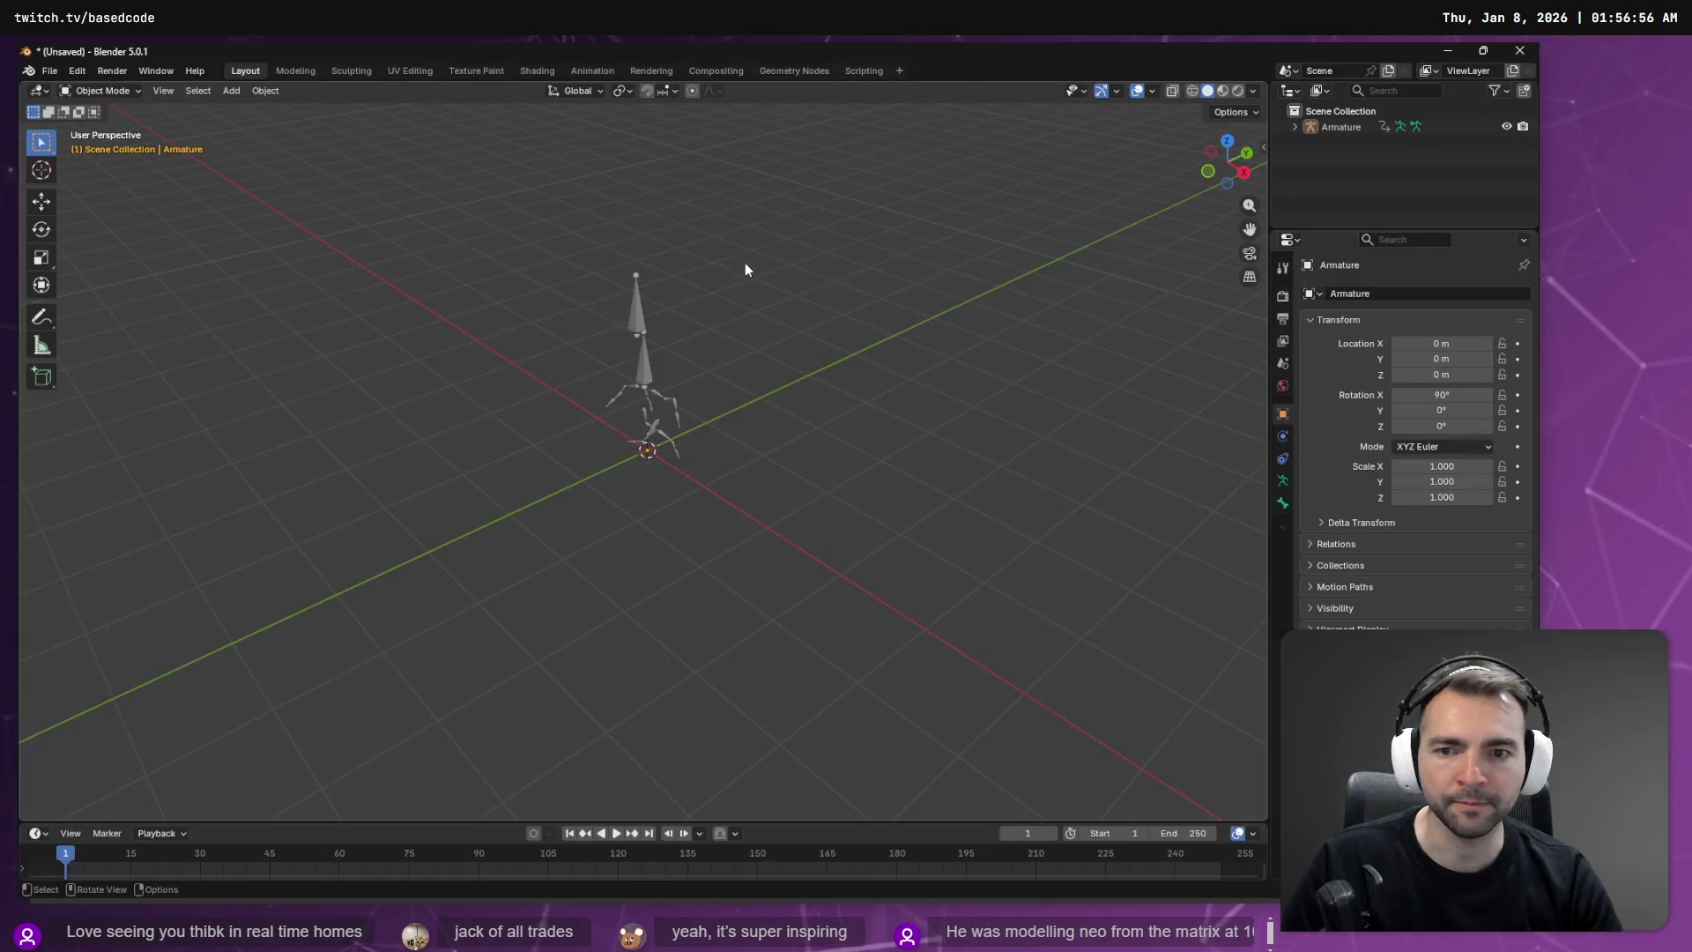
pyautogui.hotkey('alt', 'Tab')
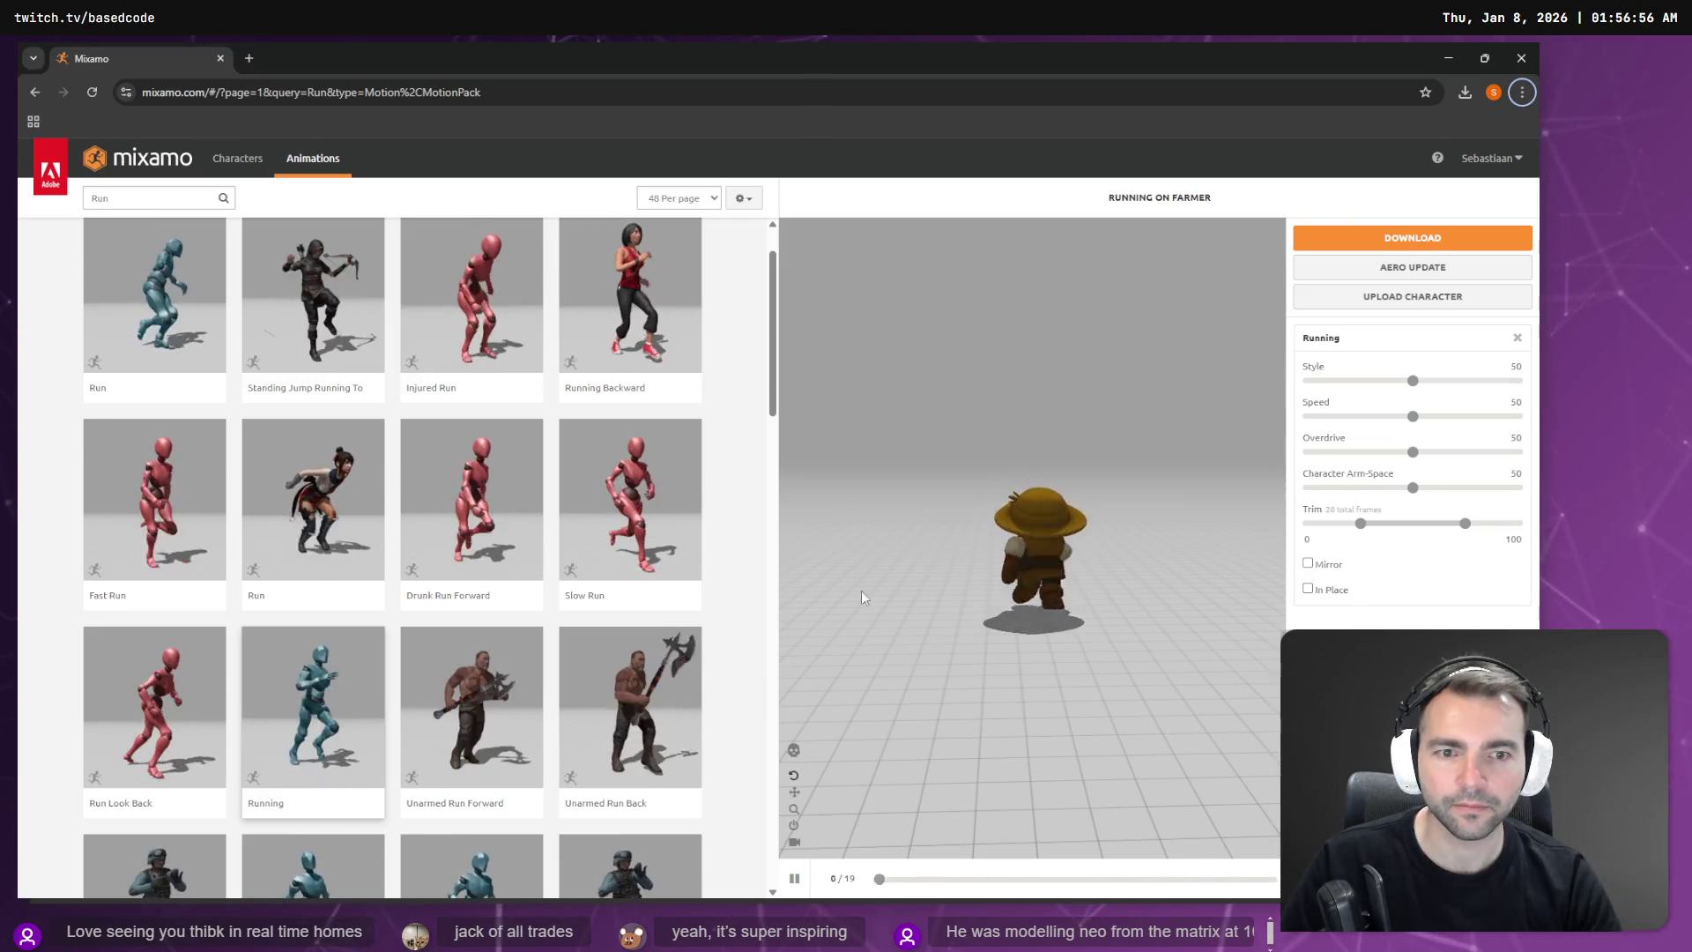
# Step: Close the Running animation settings and dismiss the character upload dialog
pyautogui.hotkey('alt', 'Tab')
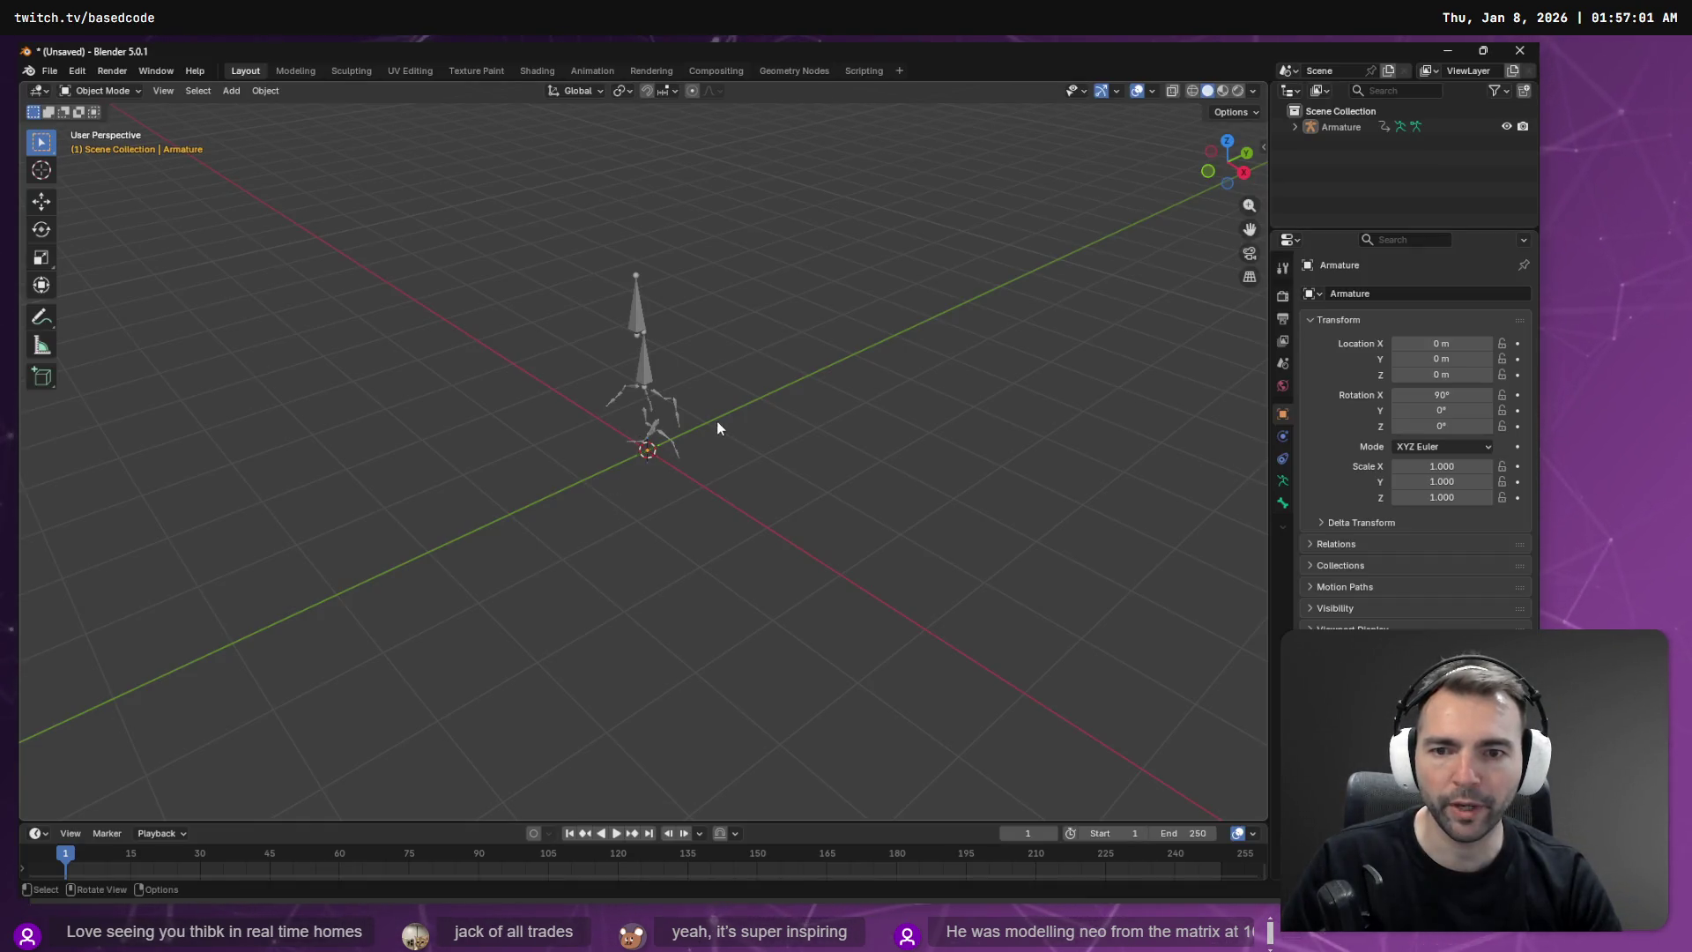
pyautogui.hotkey('alt', 'Tab')
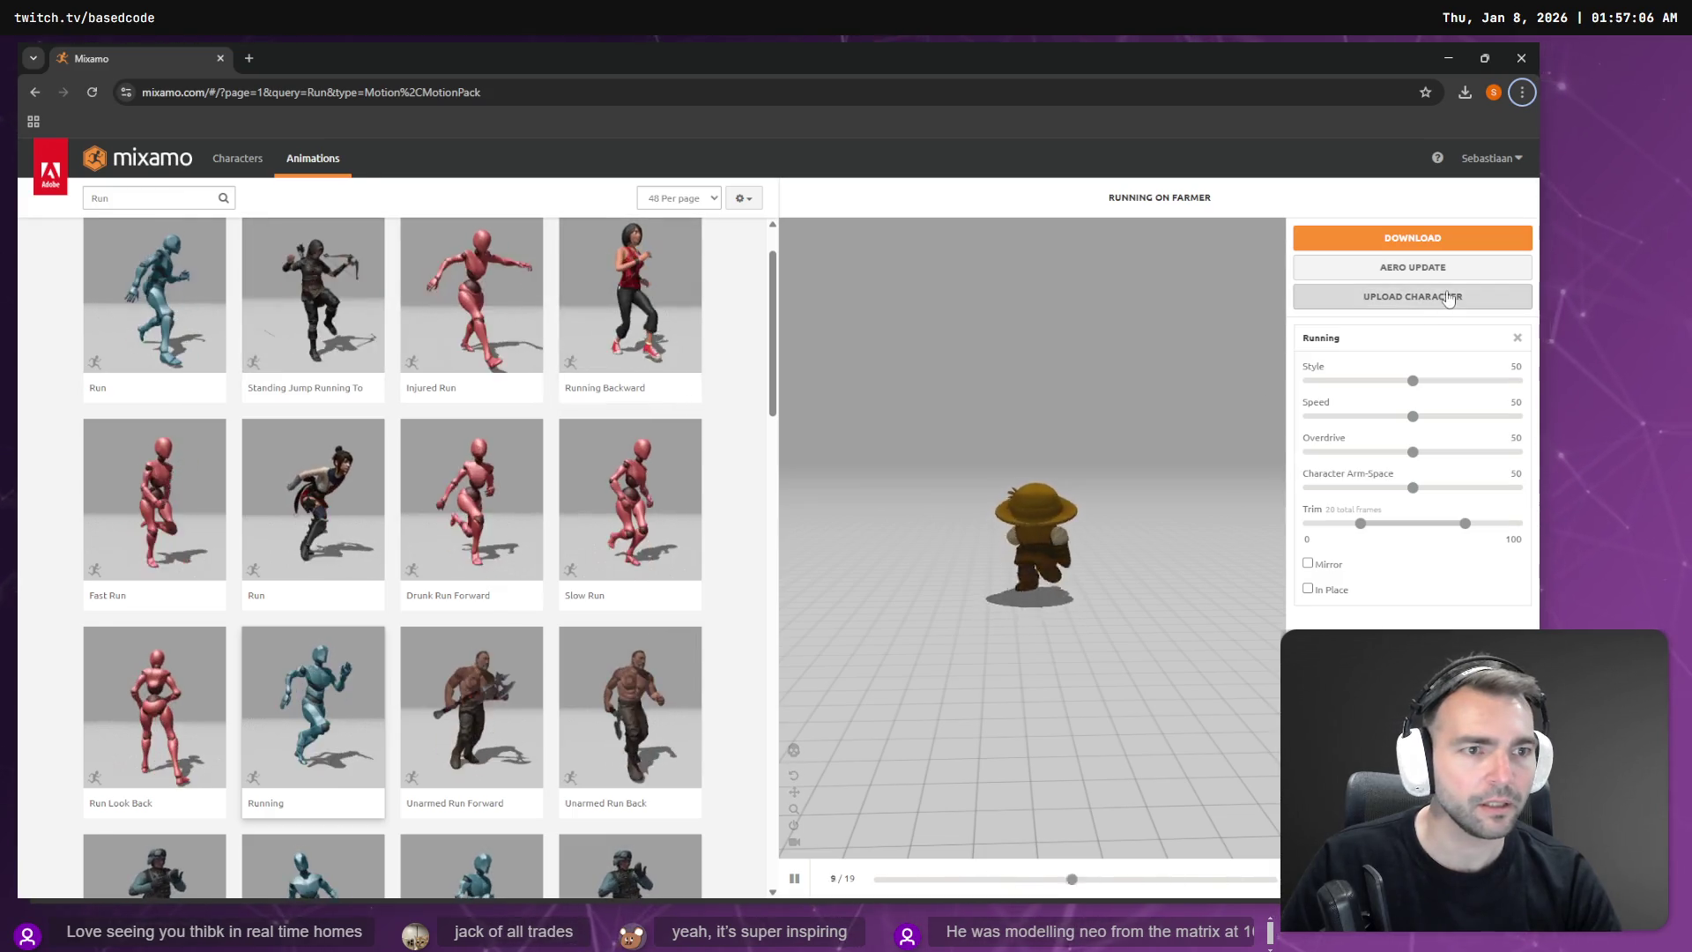
pyautogui.click(1518, 337)
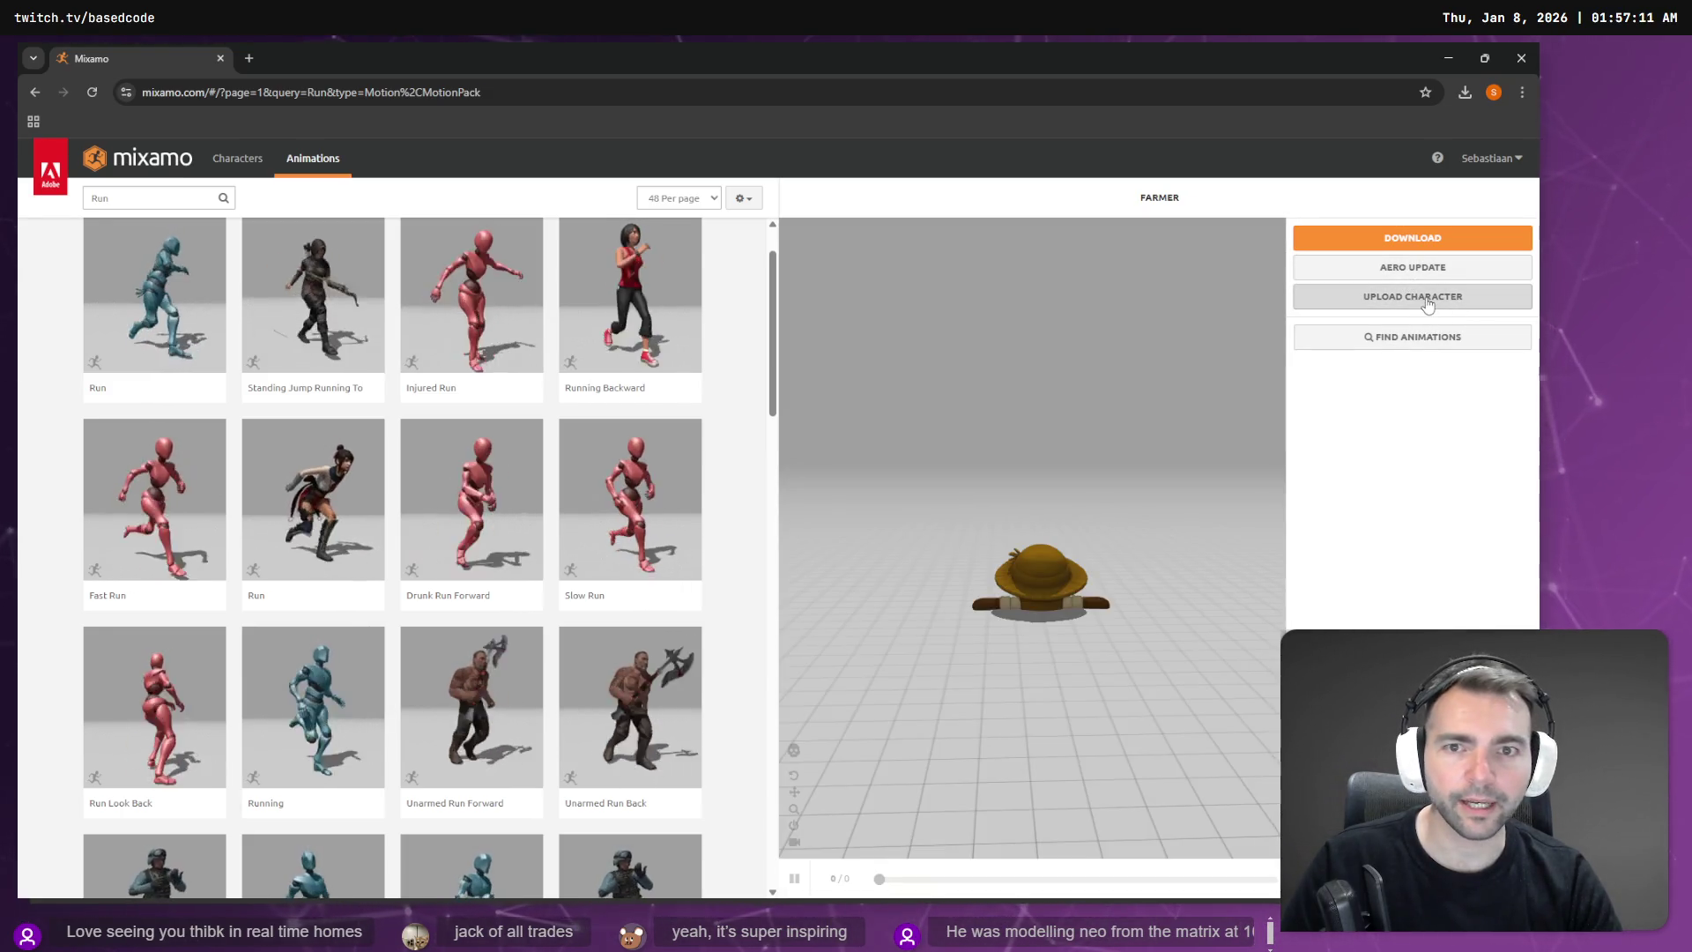
pyautogui.click(1429, 299)
pyautogui.press('Escape')
# Step: Browse all characters without the Run filter, moving to page 2 of 108
pyautogui.click(237, 158)
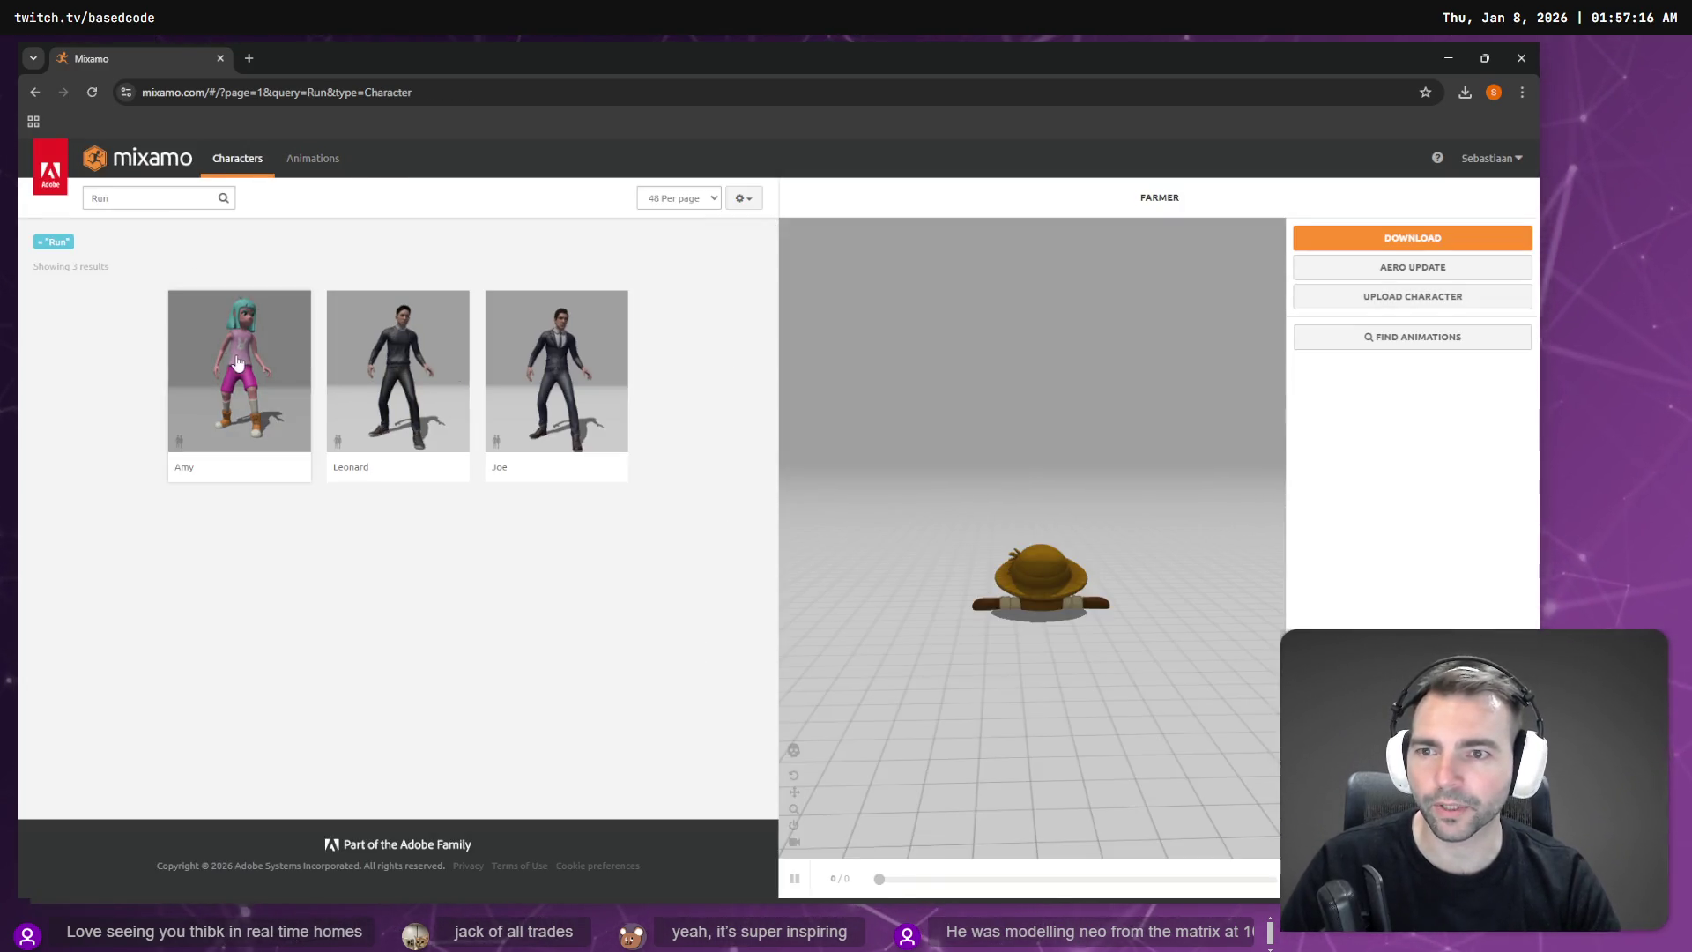
pyautogui.click(39, 244)
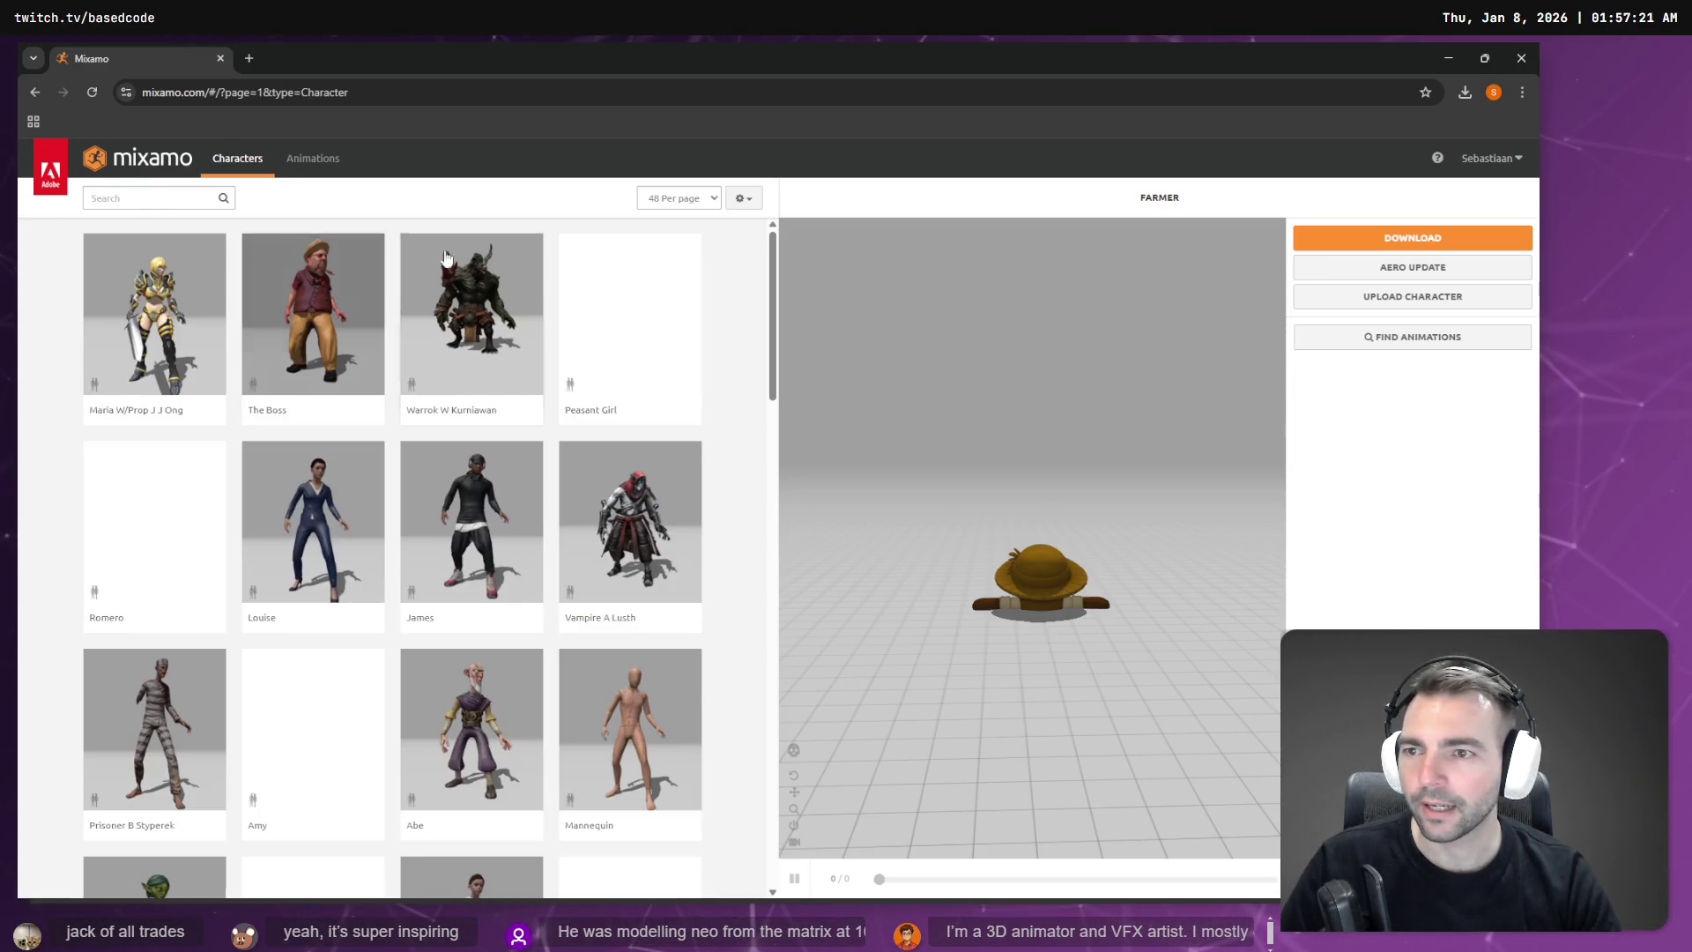
pyautogui.scroll(-9, 450, 352)
pyautogui.scroll(-13, 450, 379)
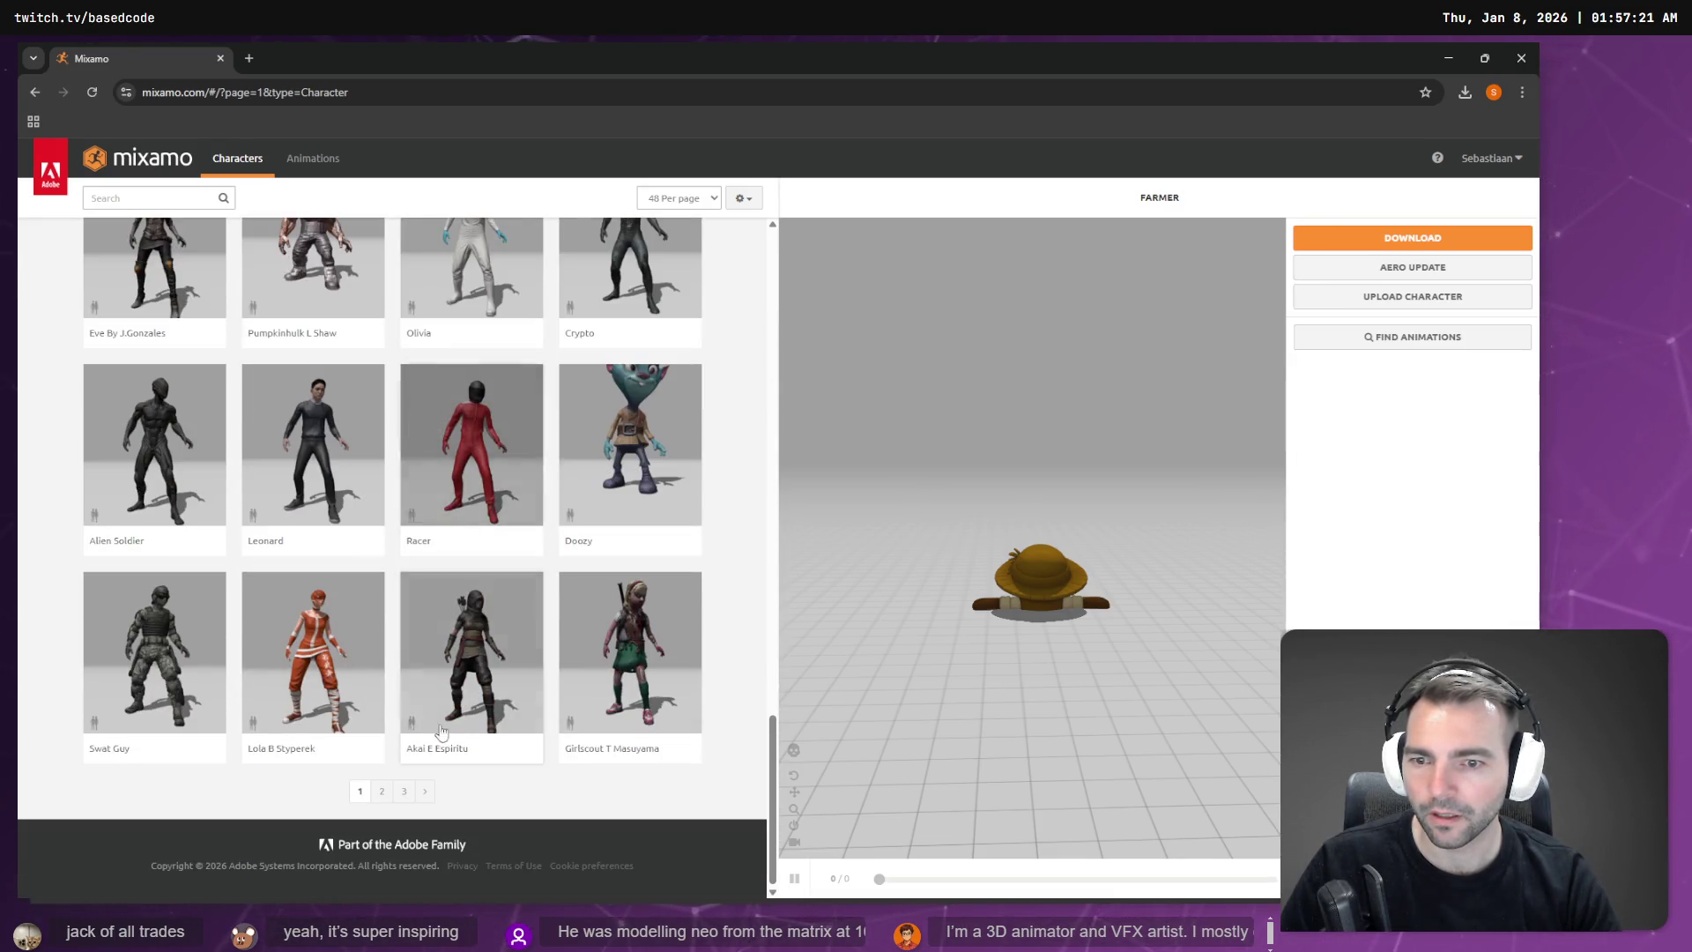
pyautogui.click(382, 791)
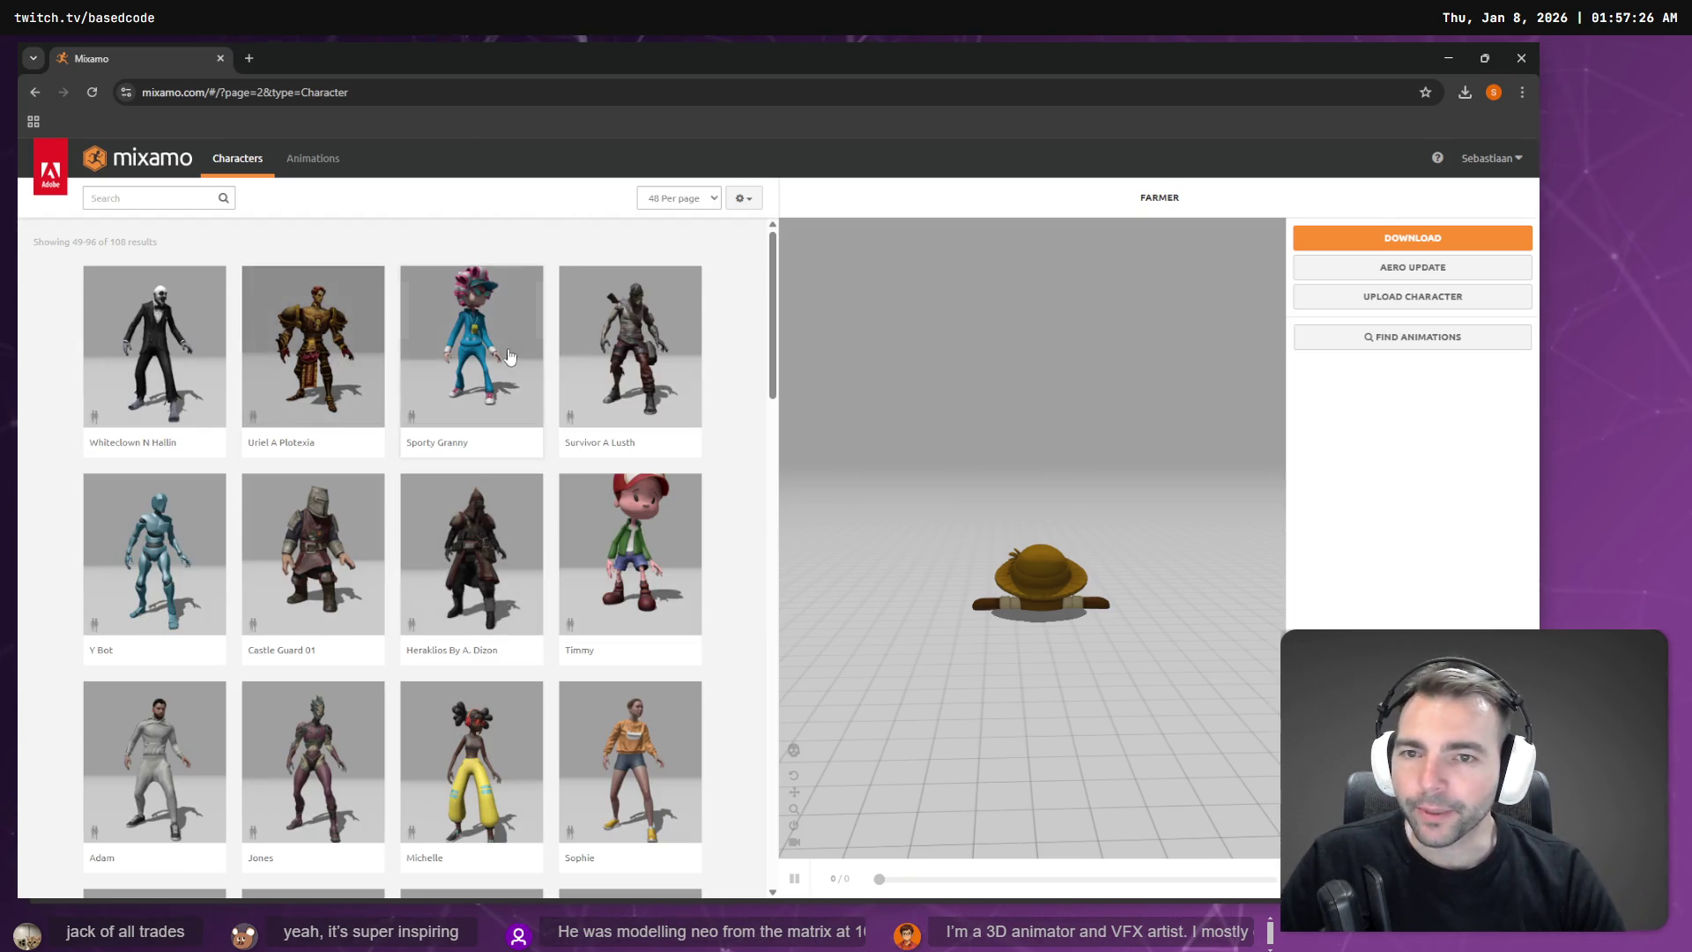
pyautogui.scroll(-3, 515, 357)
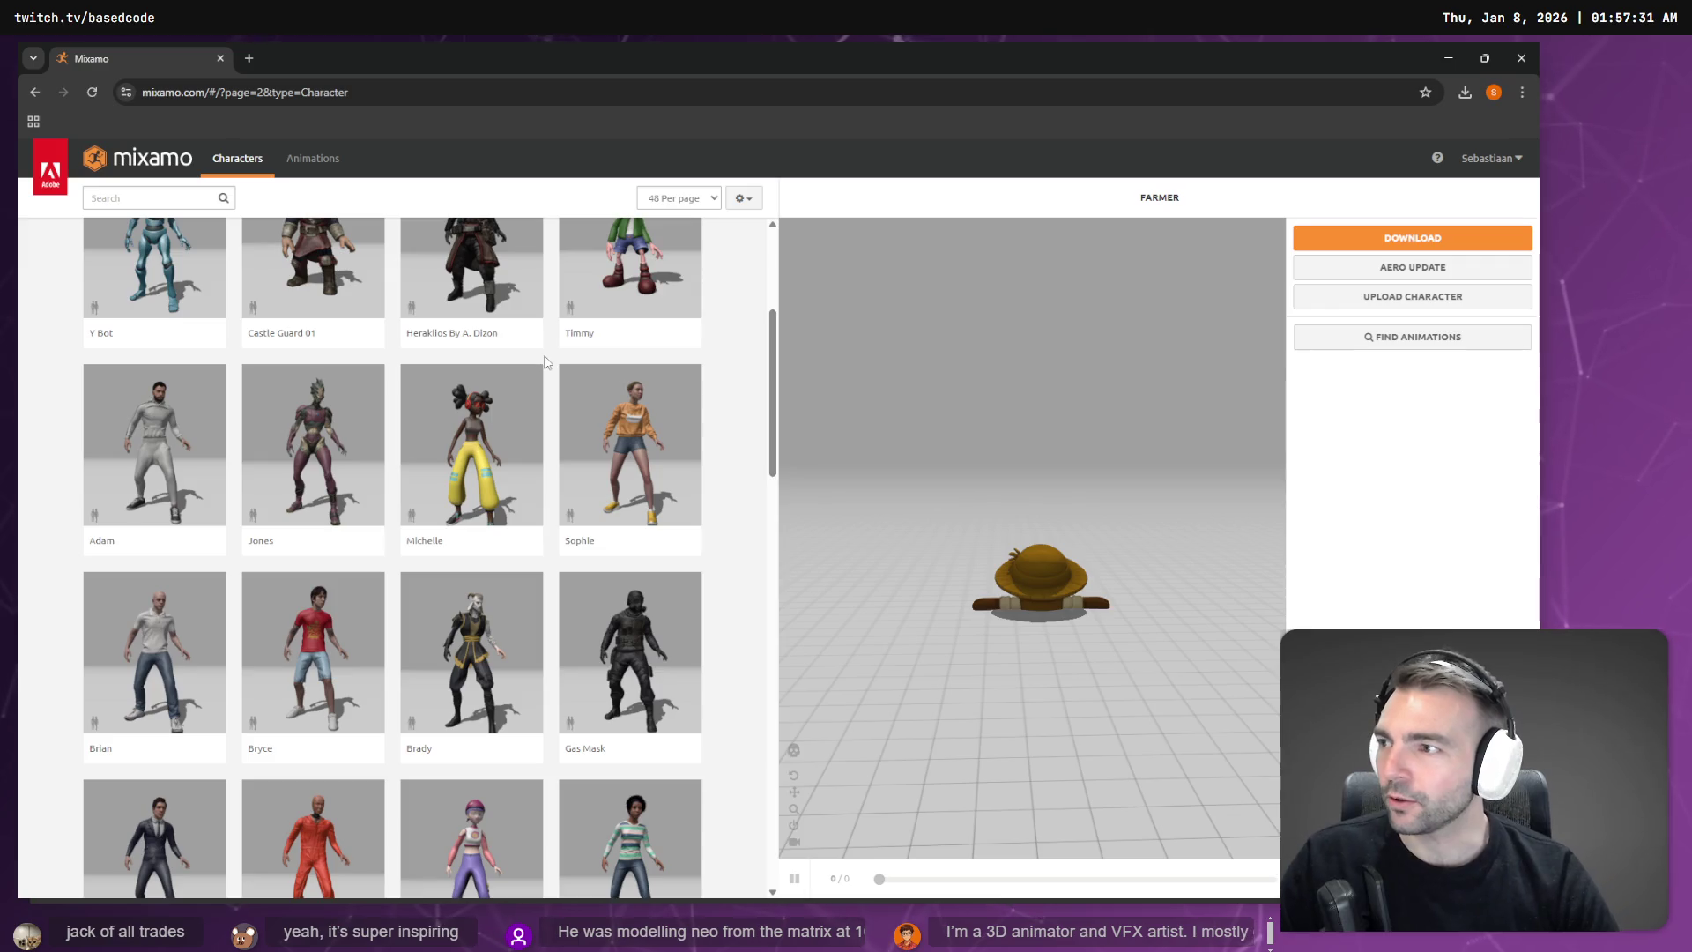
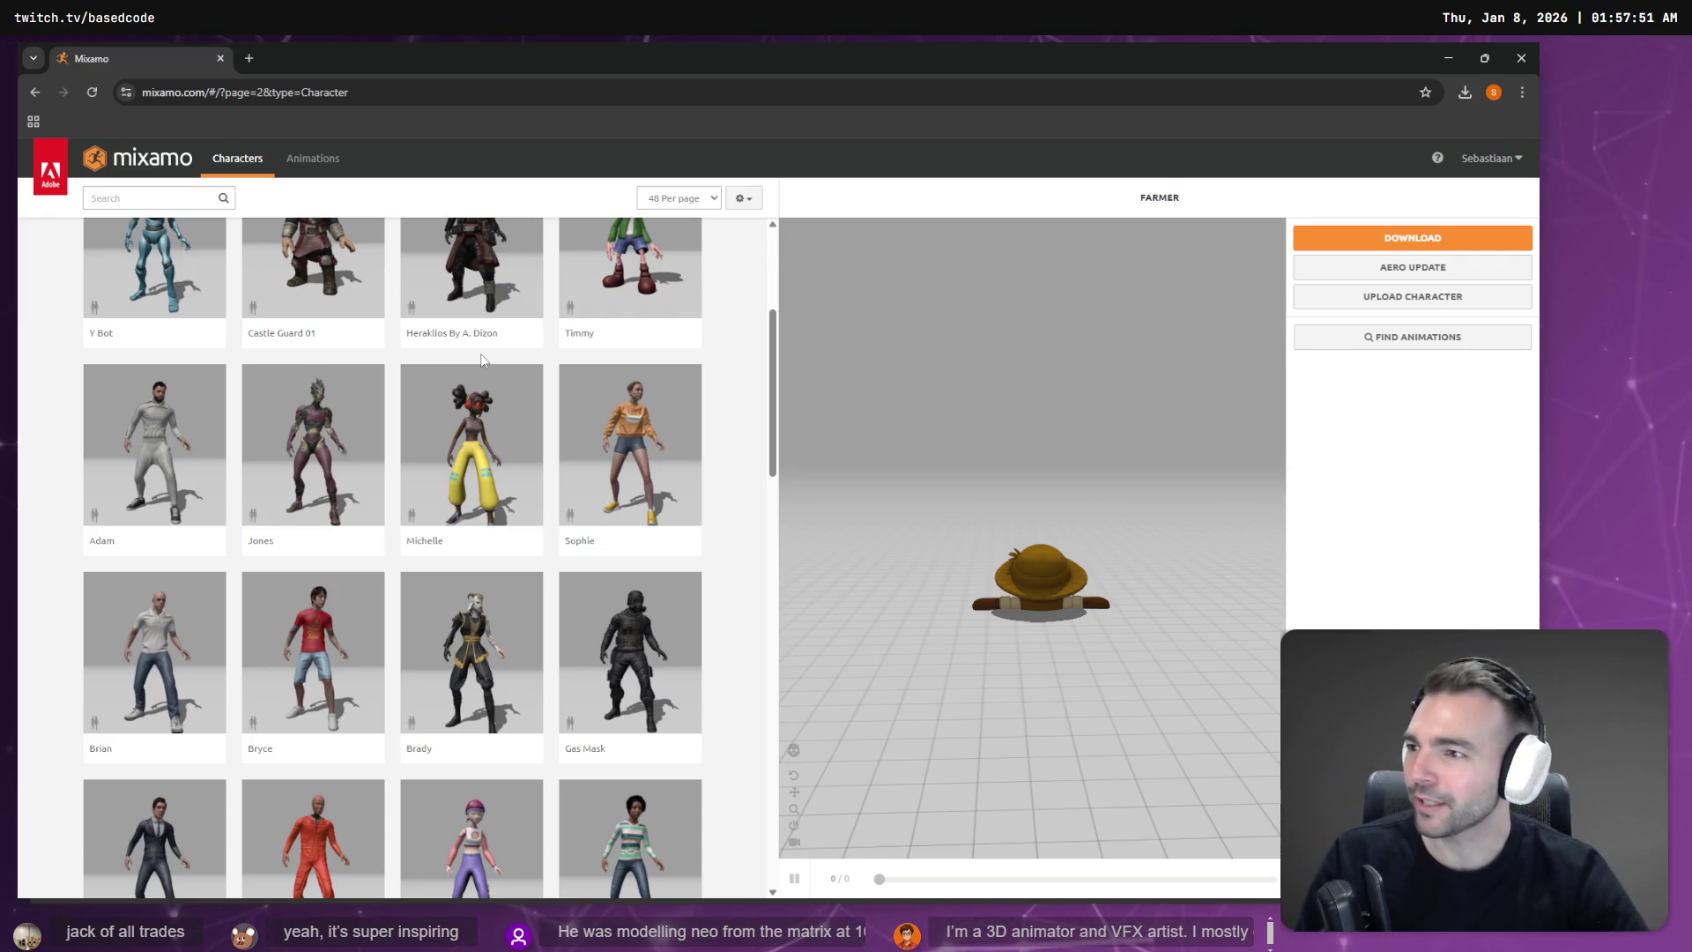
# Step: Search the characters for Dummy and make the Mannequin the active character
pyautogui.scroll(-12, 679, 429)
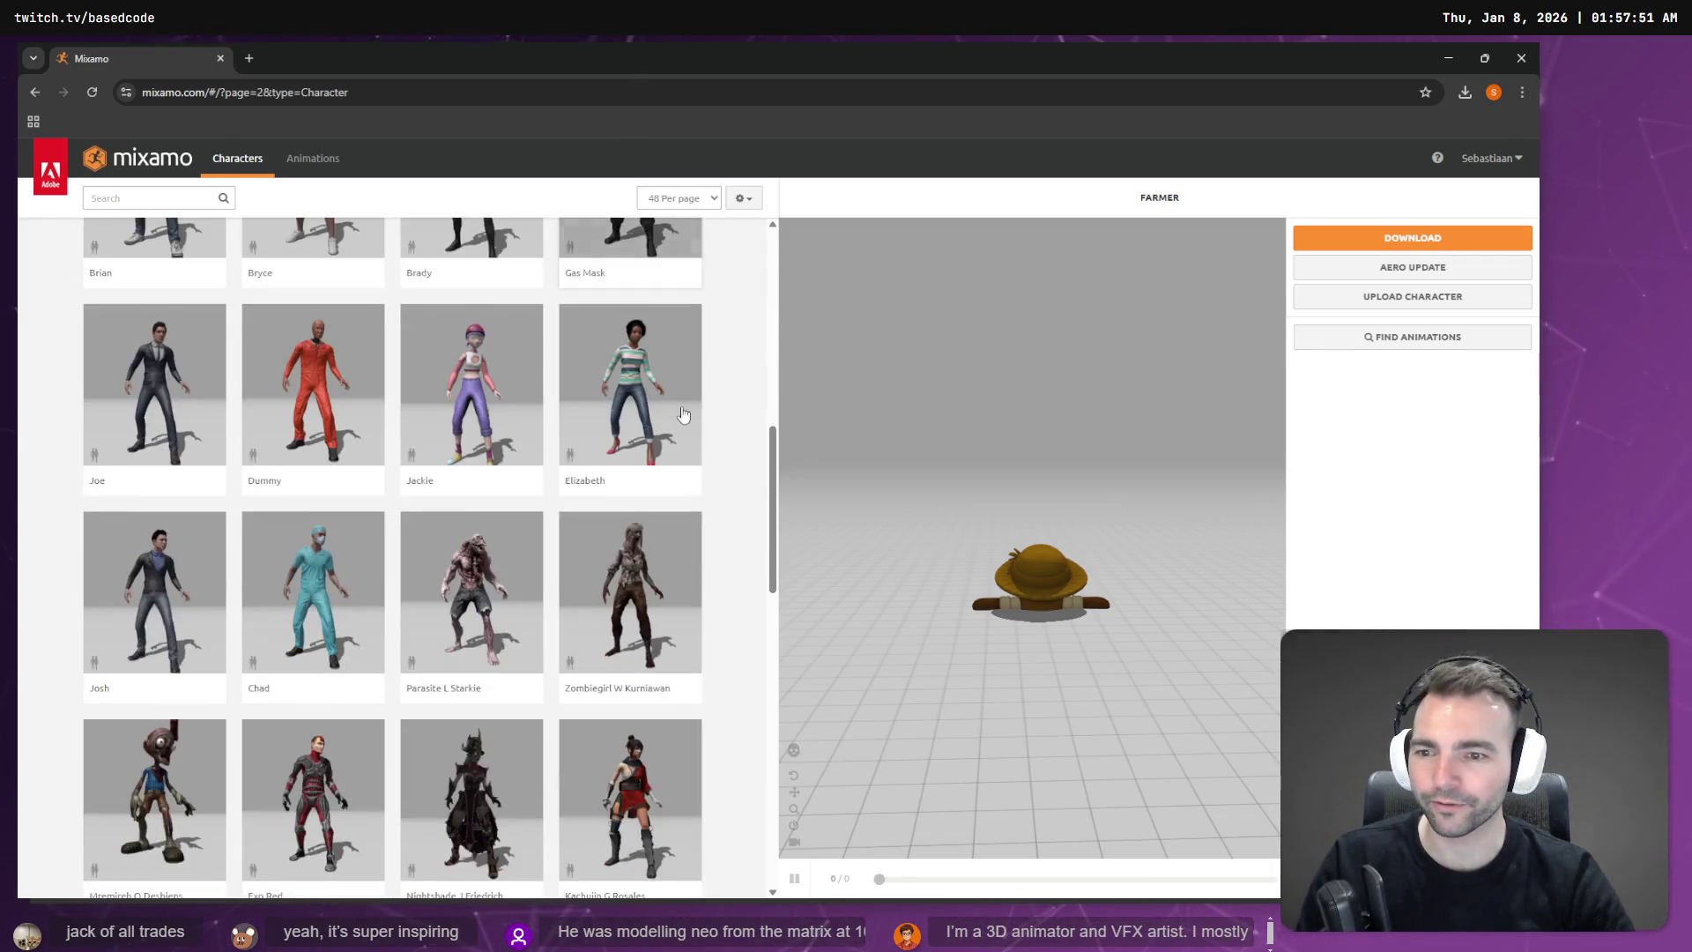
pyautogui.scroll(-3, 680, 445)
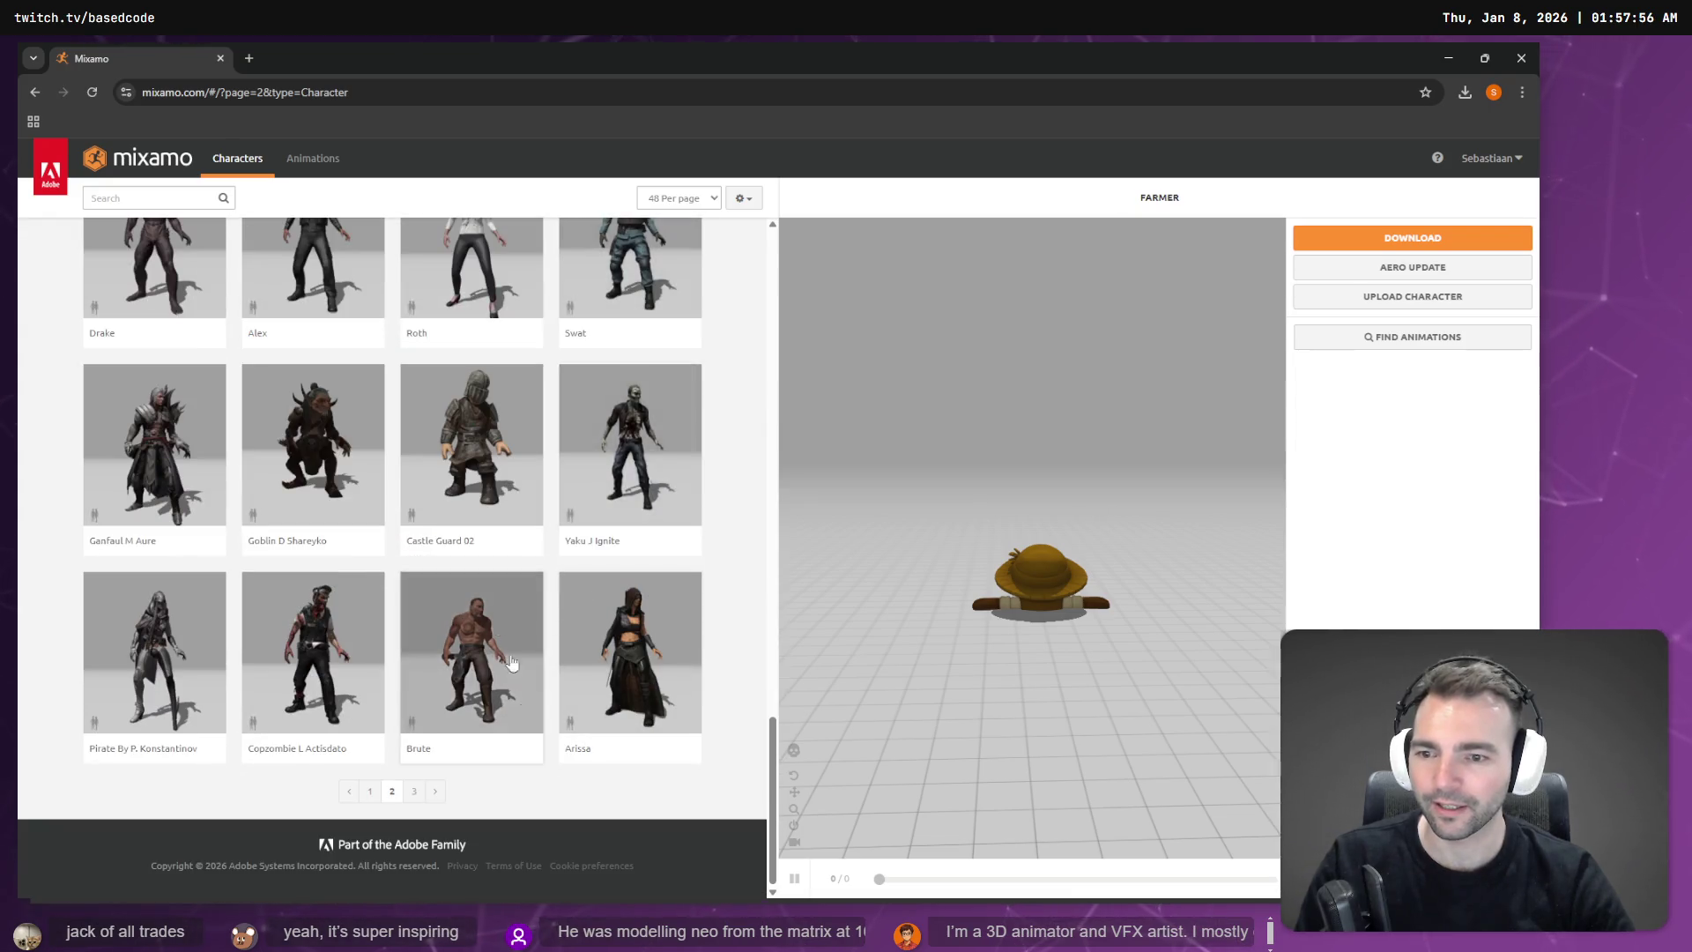
pyautogui.scroll(15, 502, 653)
pyautogui.click(182, 201)
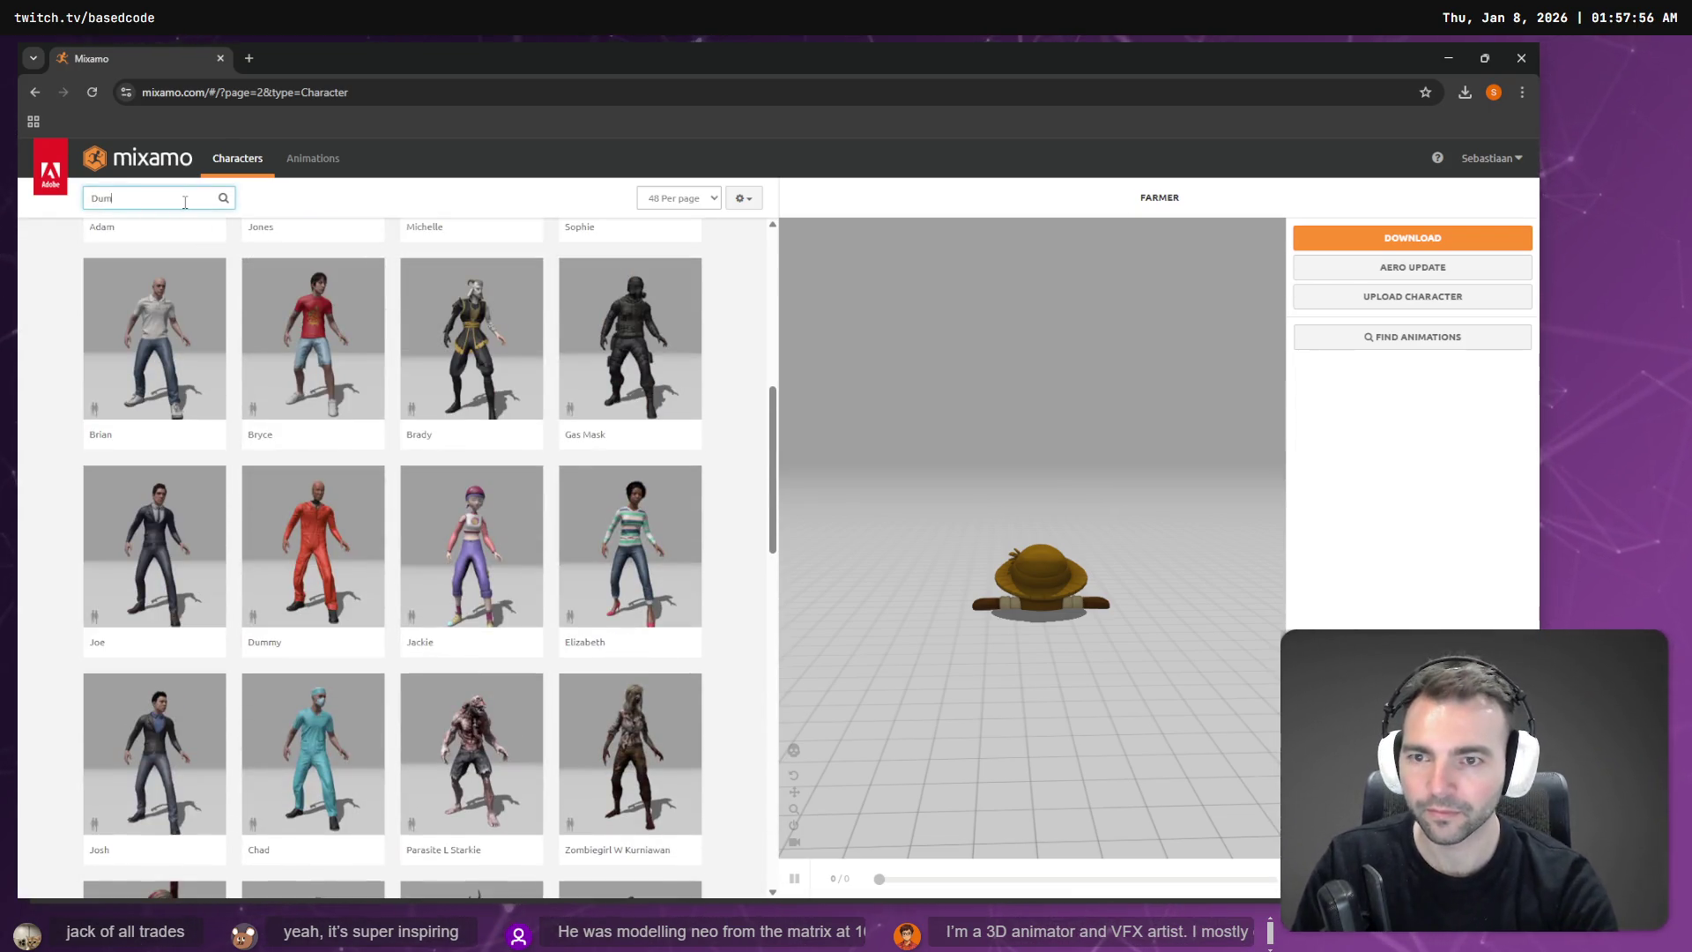
pyautogui.write('my')
pyautogui.press('Return')
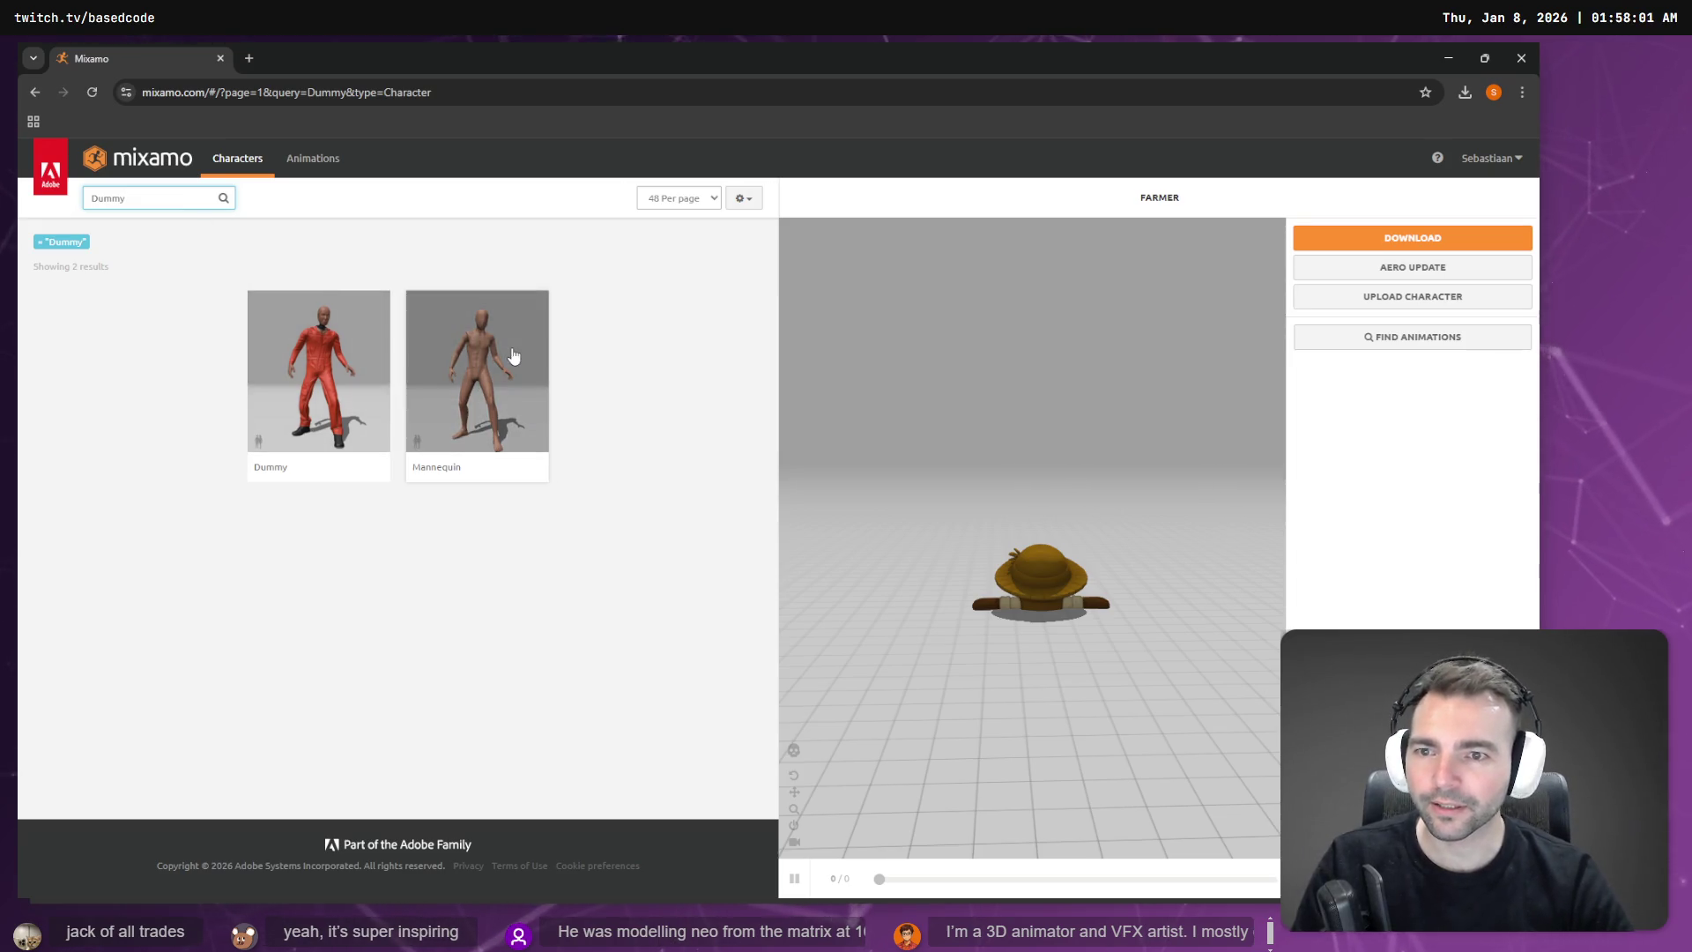
pyautogui.click(505, 388)
pyautogui.click(1075, 378)
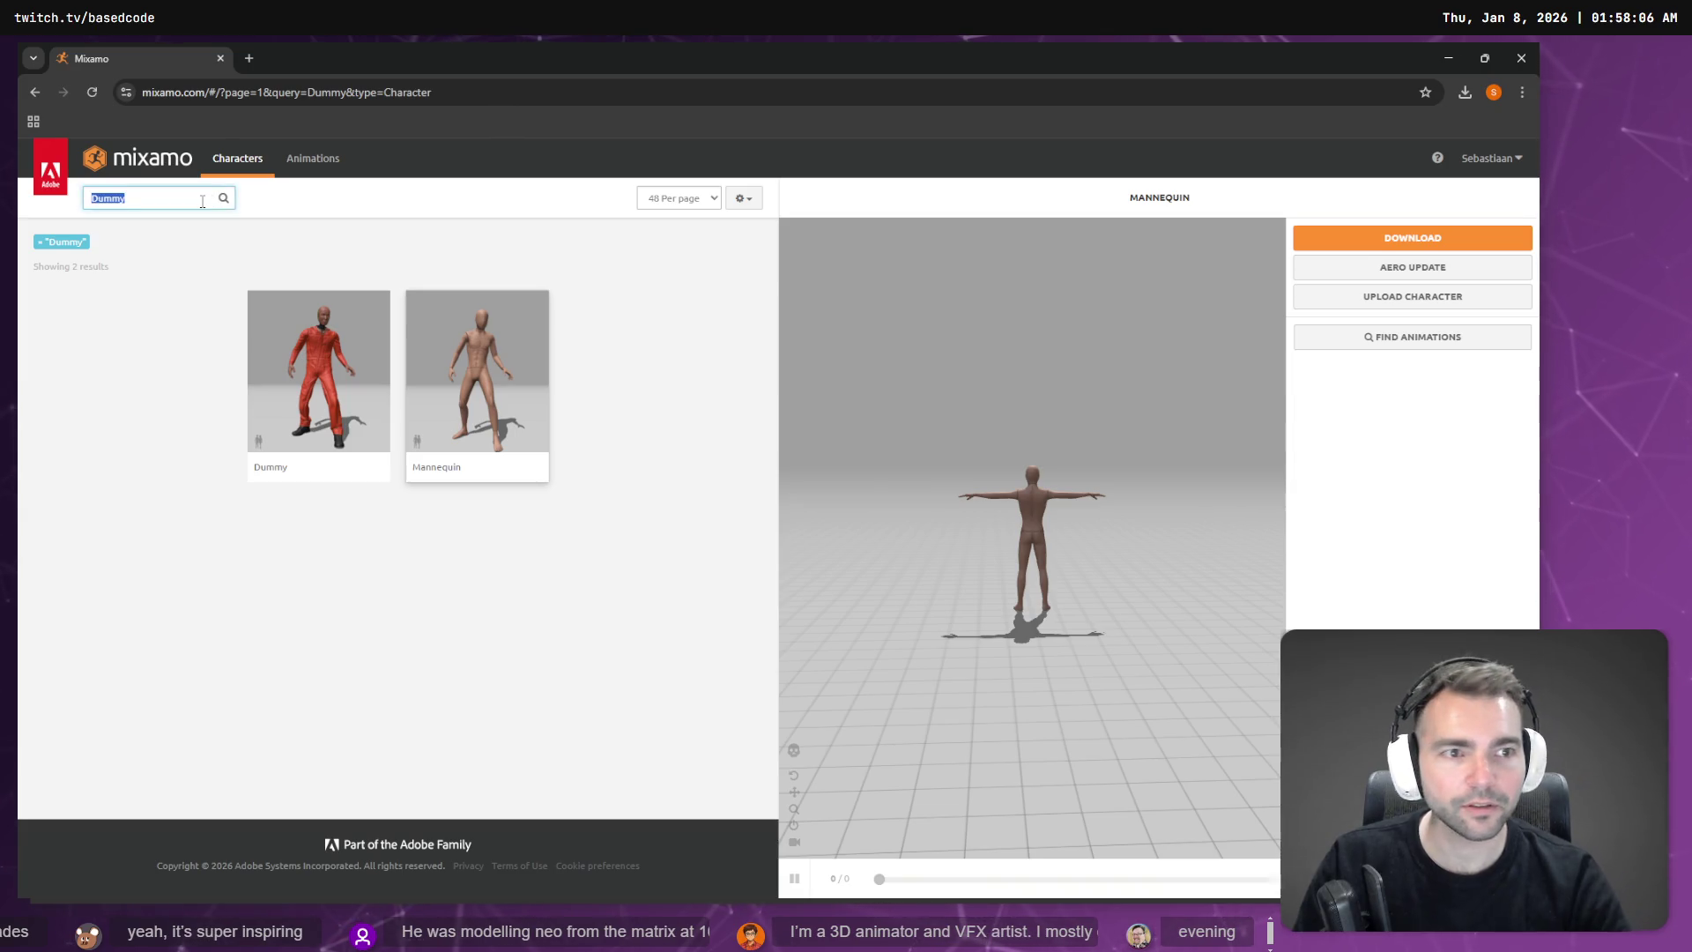
# Step: Search the Animations library for Running
pyautogui.press('BackSpace')
pyautogui.click(313, 158)
pyautogui.click(162, 194)
pyautogui.write('ng')
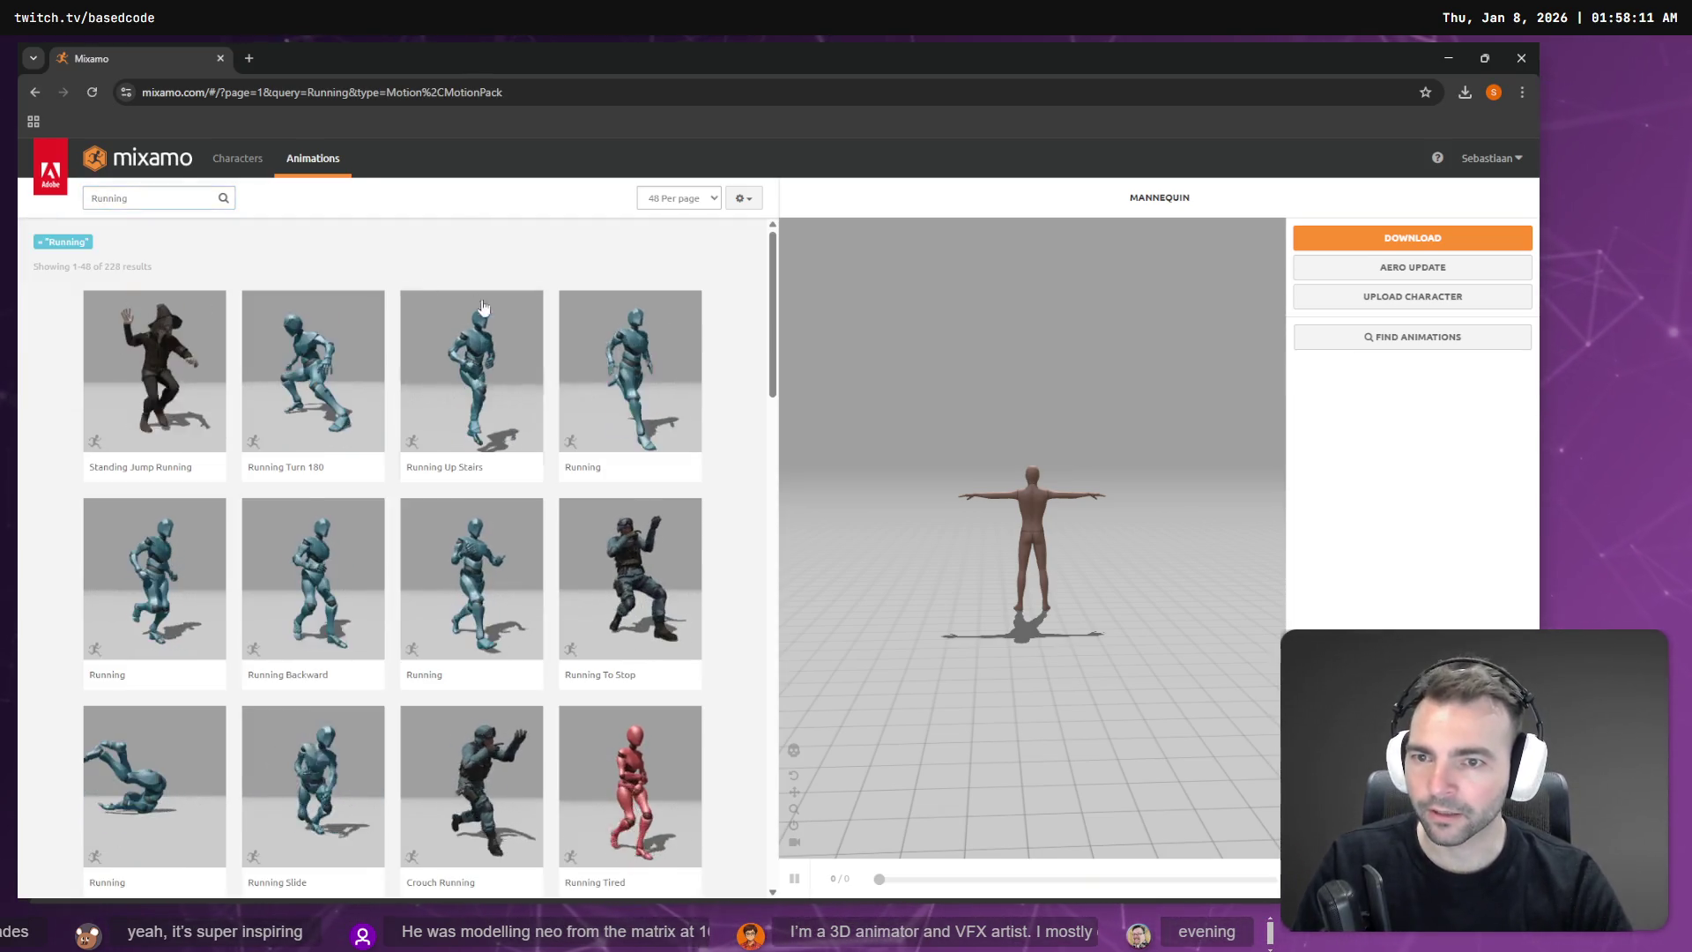
# Step: Preview Running clips on the Mannequin and download one as FBX Binary, without skin, 30 fps
pyautogui.click(197, 585)
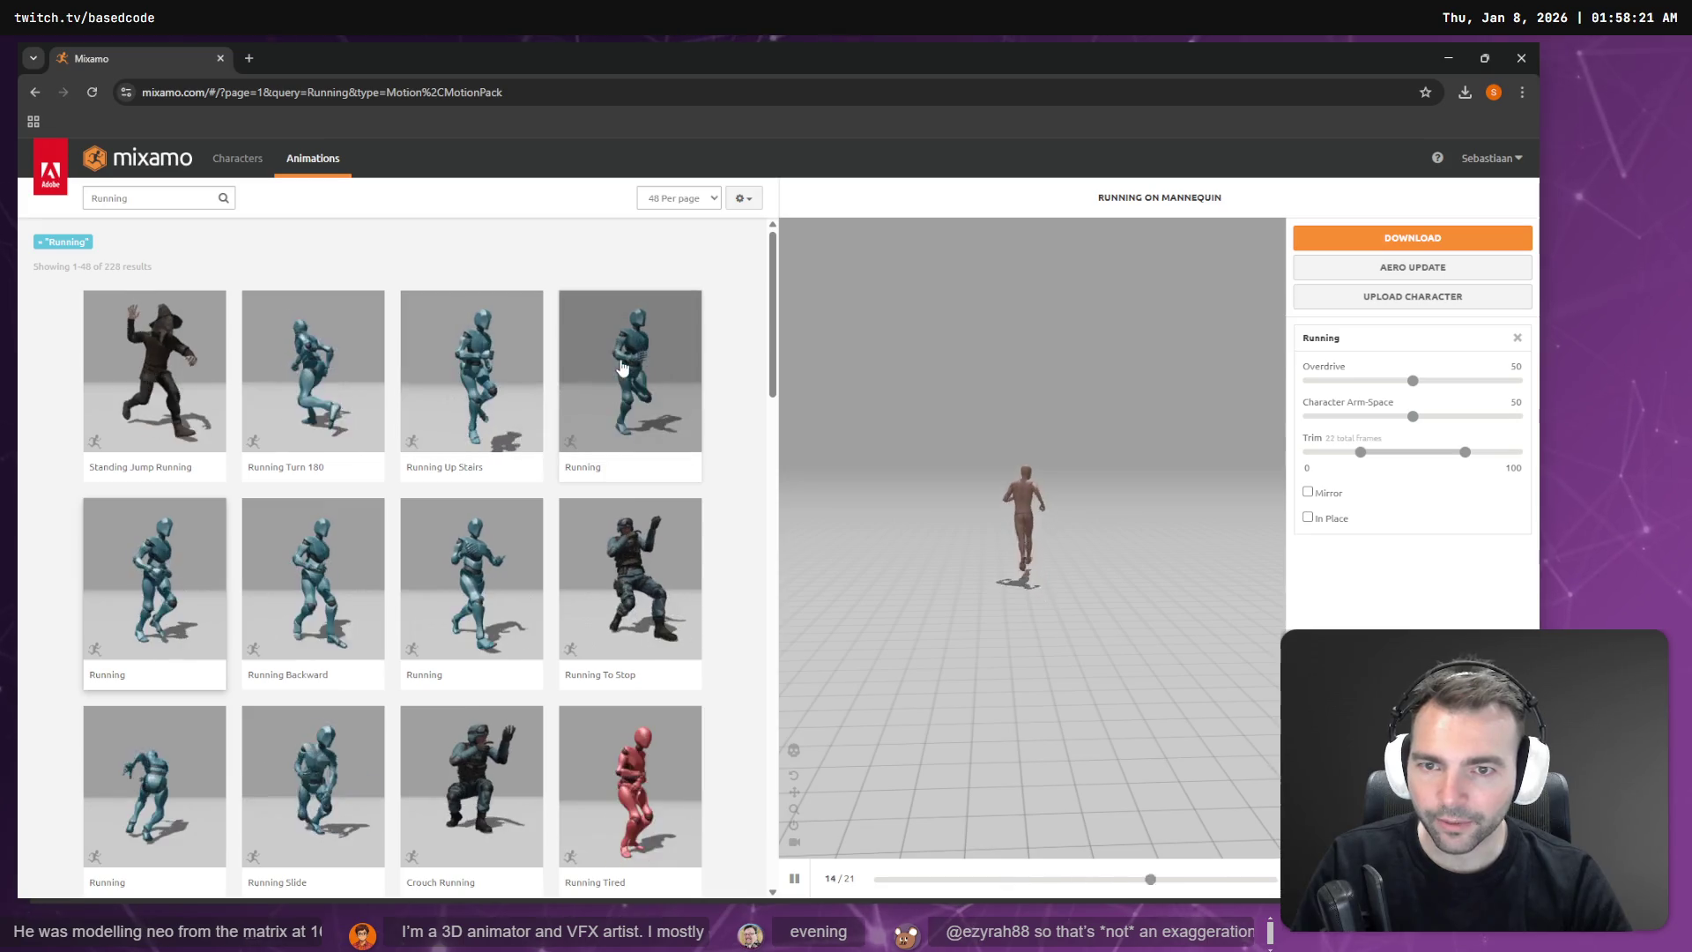
pyautogui.click(643, 401)
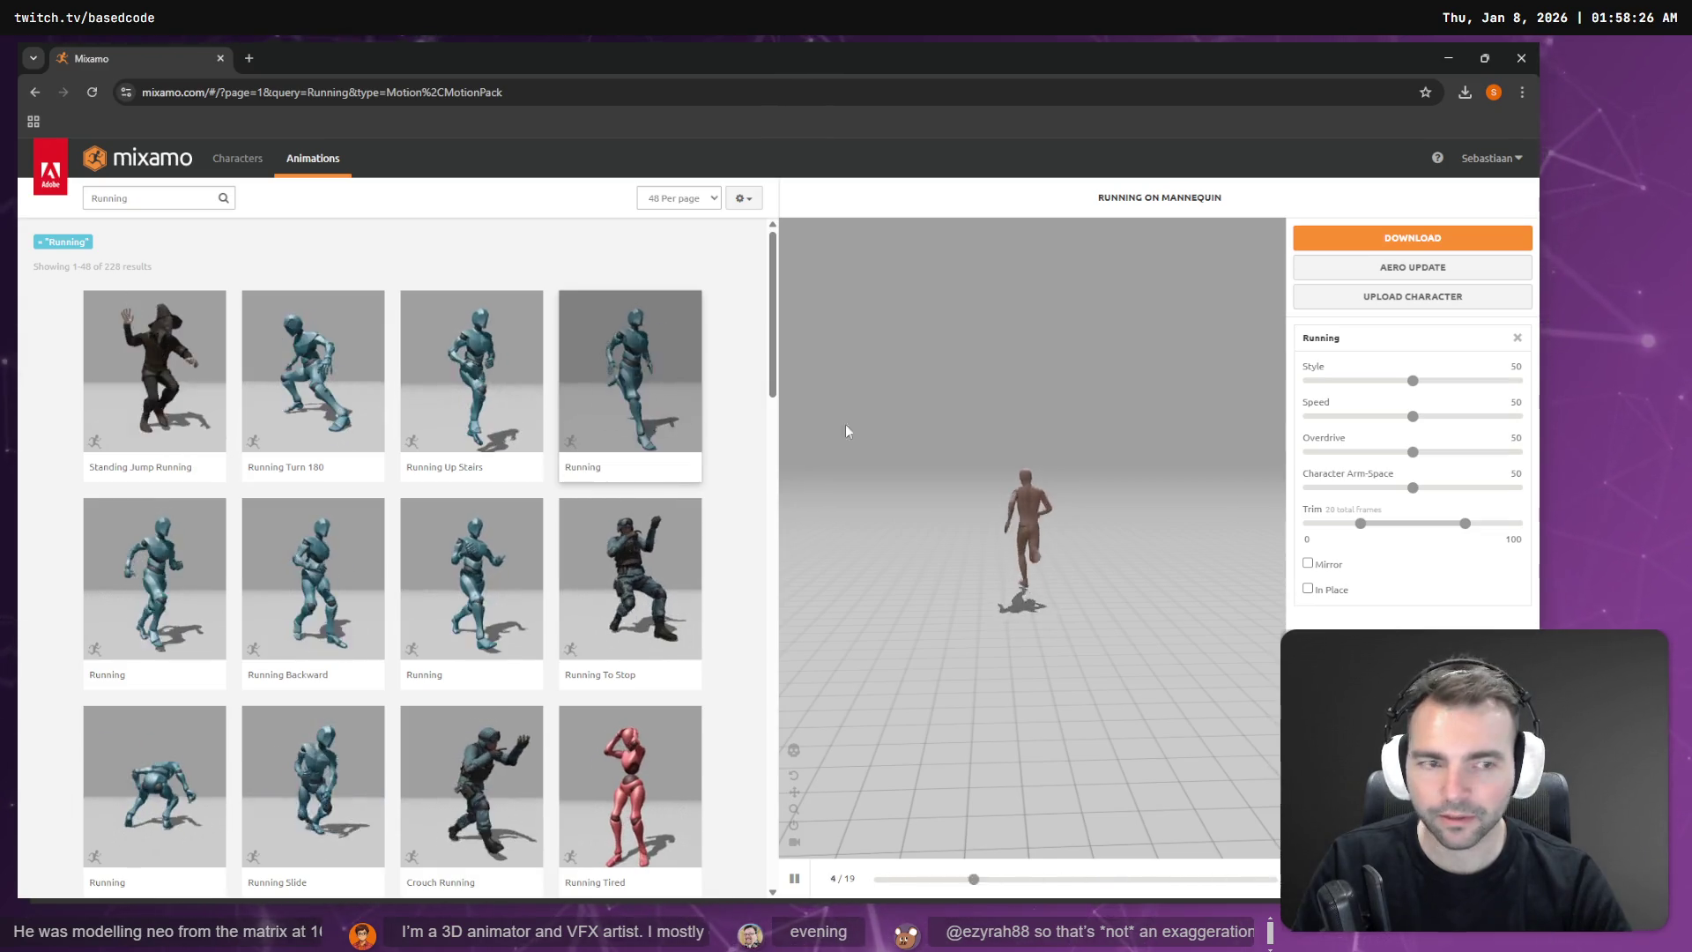
pyautogui.click(1412, 238)
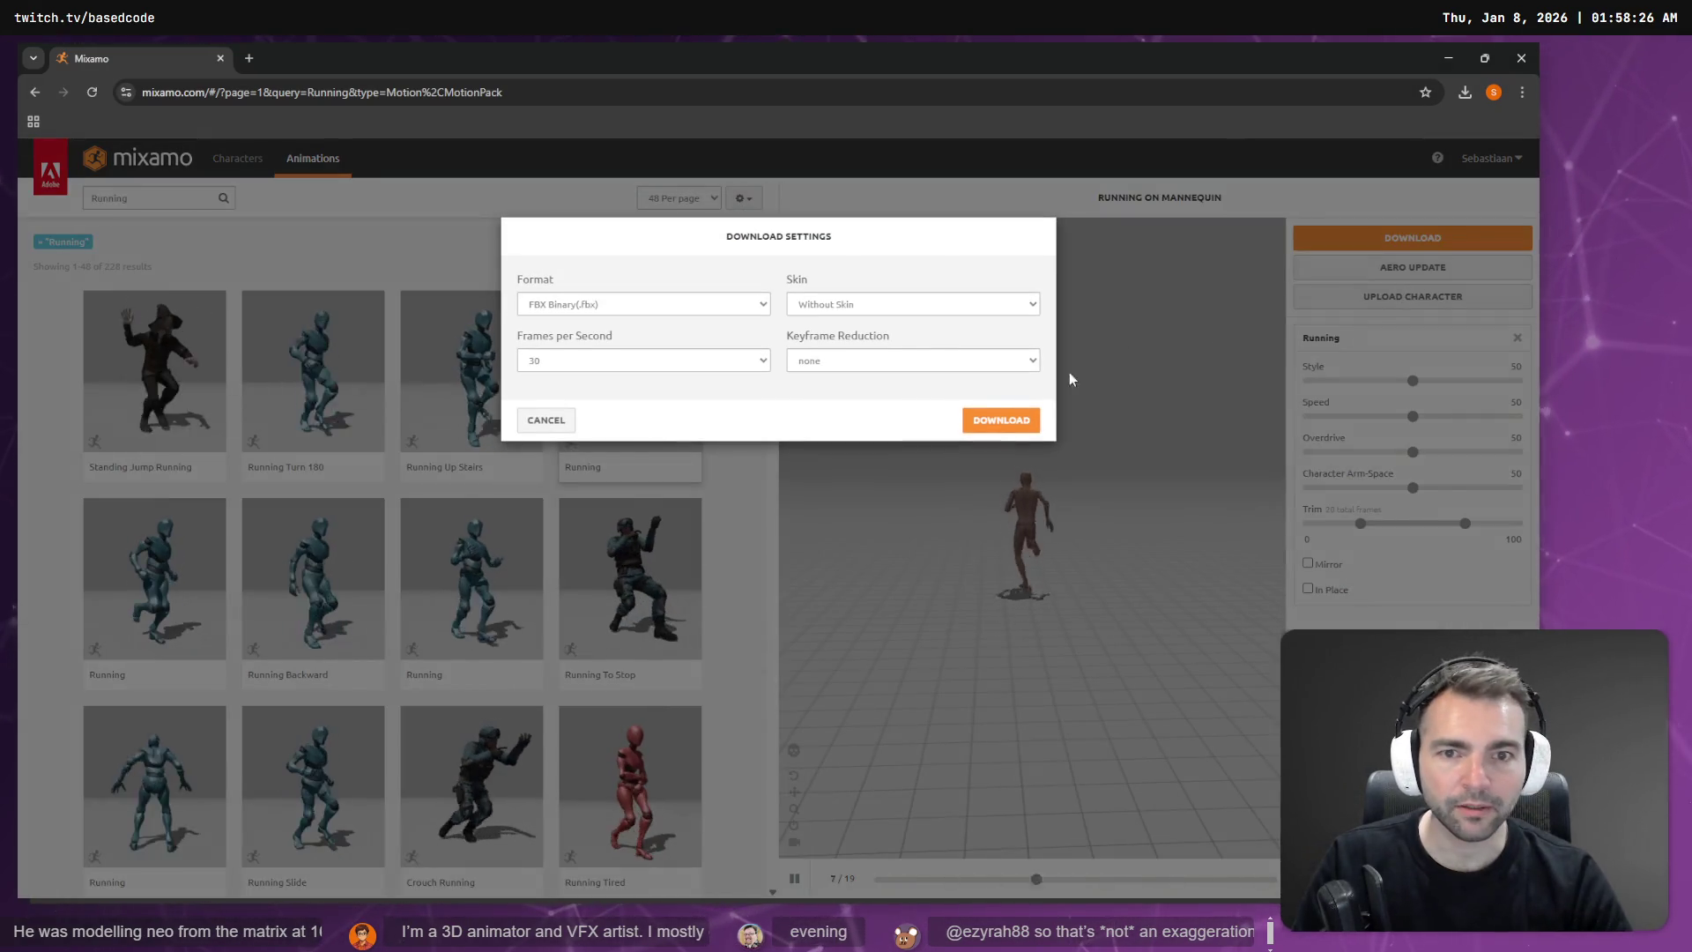
pyautogui.click(1027, 420)
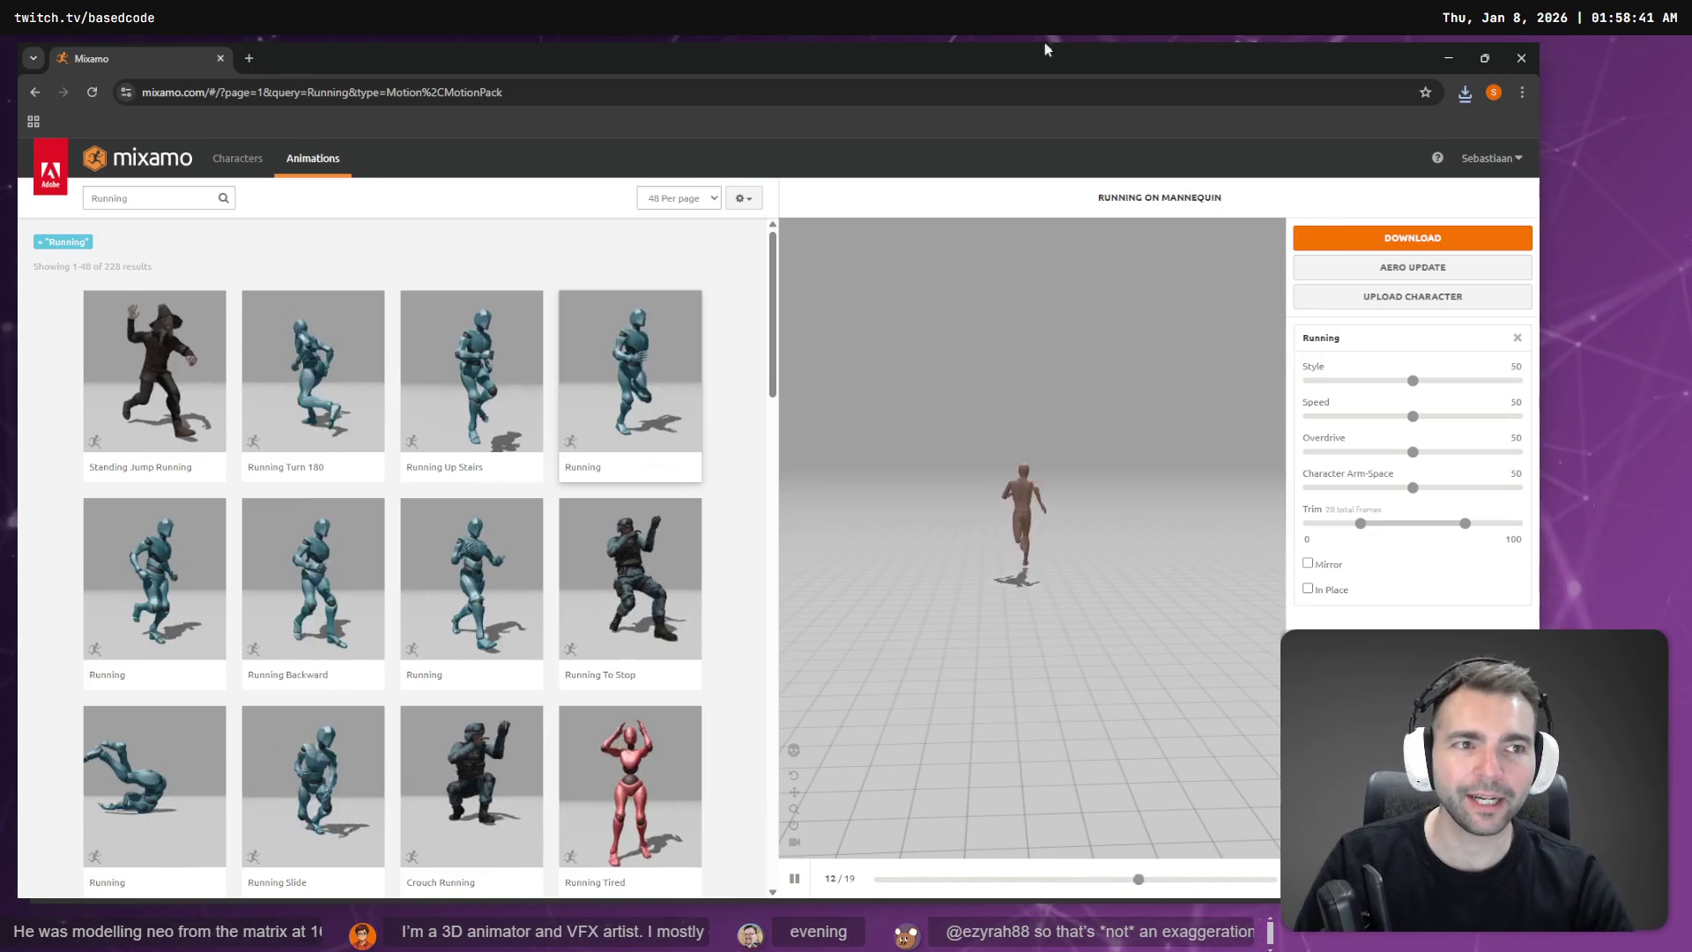
pyautogui.click(1465, 92)
# Step: Delete the old Blender armature and import Running (3).fbx in its place
pyautogui.moveTo(1354, 166)
pyautogui.mouseDown()
pyautogui.moveTo(1314, 171)
pyautogui.moveTo(1061, 407)
pyautogui.mouseUp()
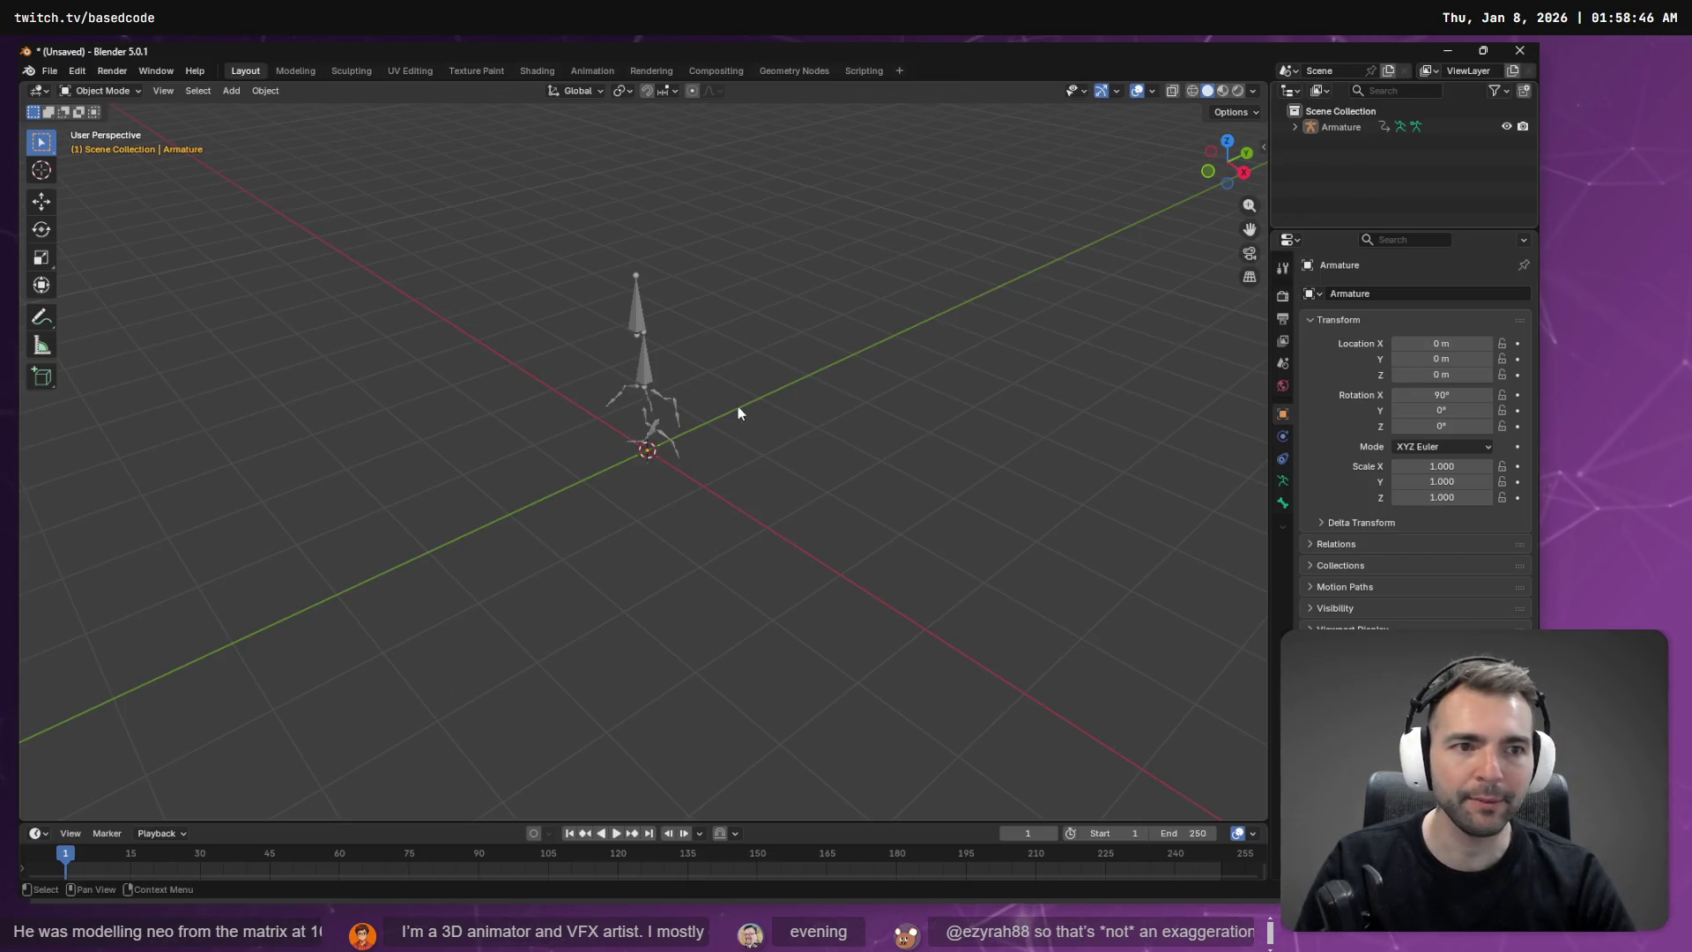
pyautogui.click(1346, 129)
pyautogui.press('Delete')
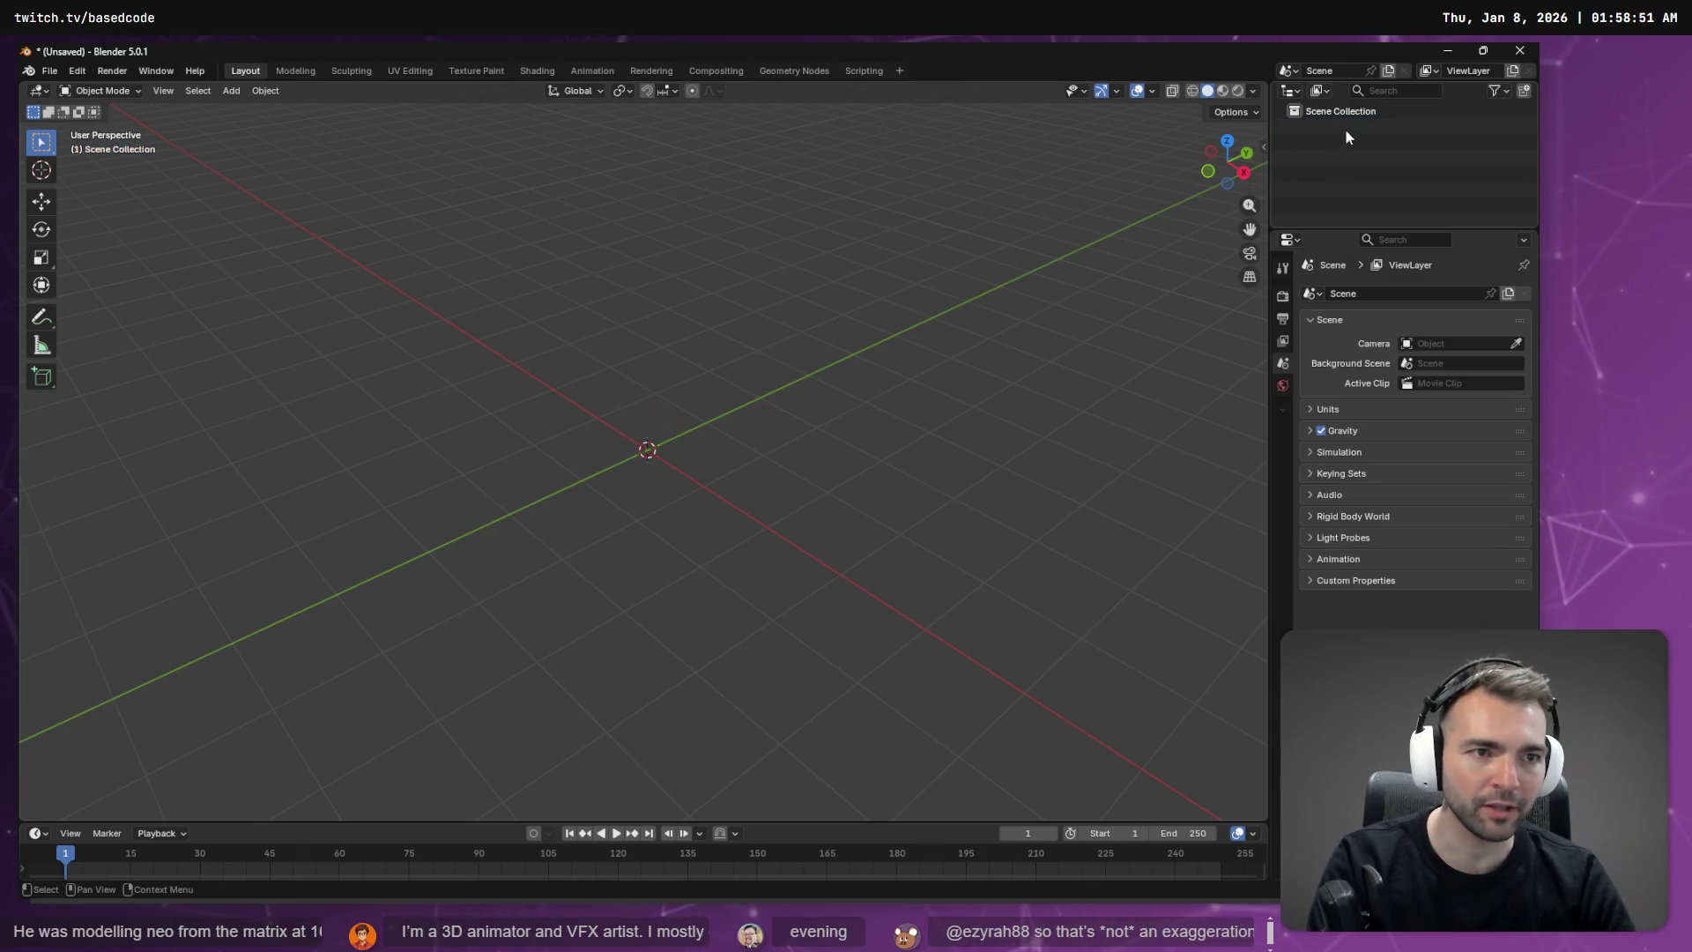
pyautogui.hotkey('alt', 'Tab')
pyautogui.moveTo(1313, 227); pyautogui.dragTo(1288, 245)
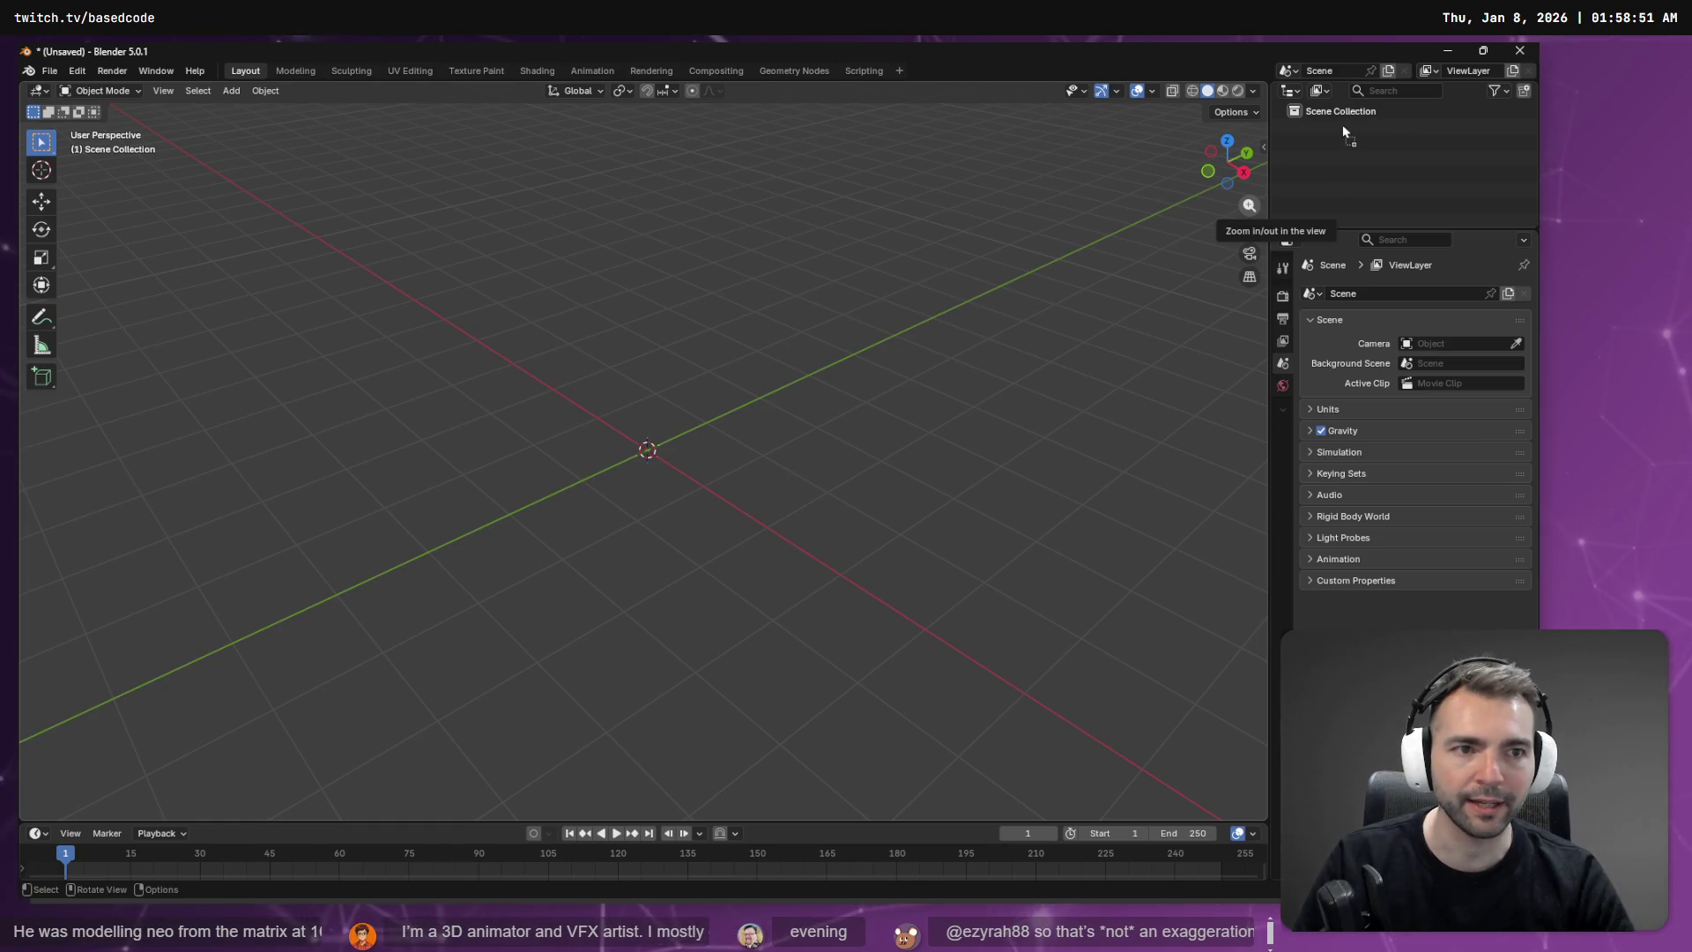
pyautogui.moveTo(1341, 124); pyautogui.dragTo(1342, 126)
pyautogui.click(1296, 408)
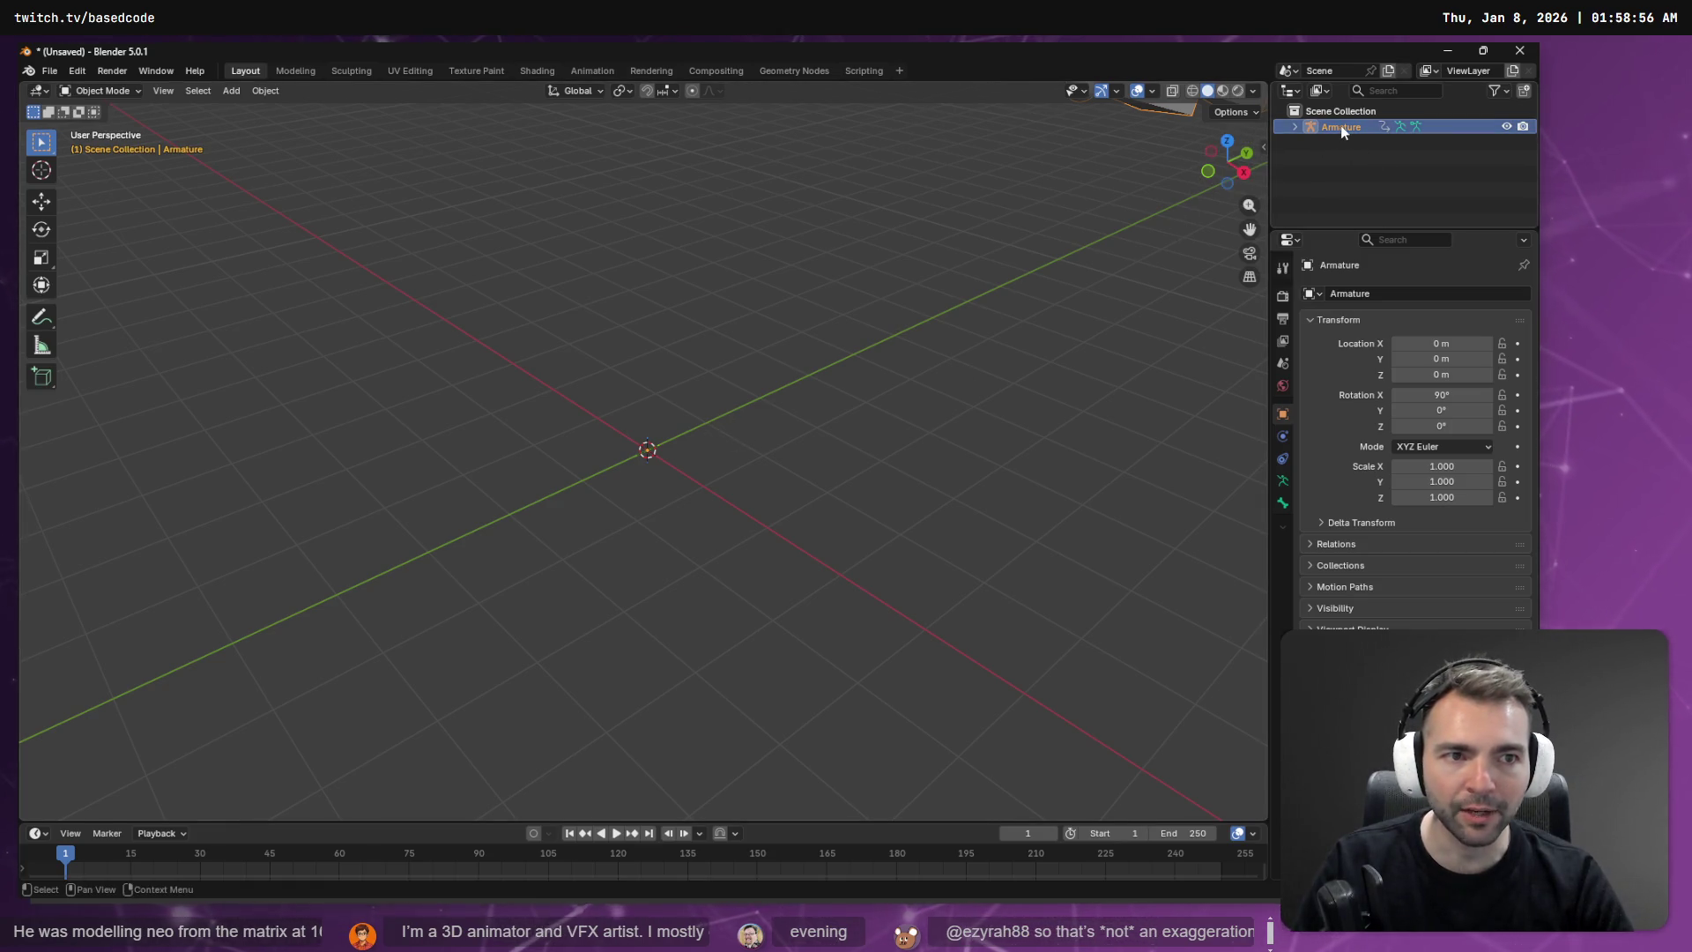
# Step: Delete that armature and re-import Running (3).fbx at FBX scale 100
pyautogui.press('Delete')
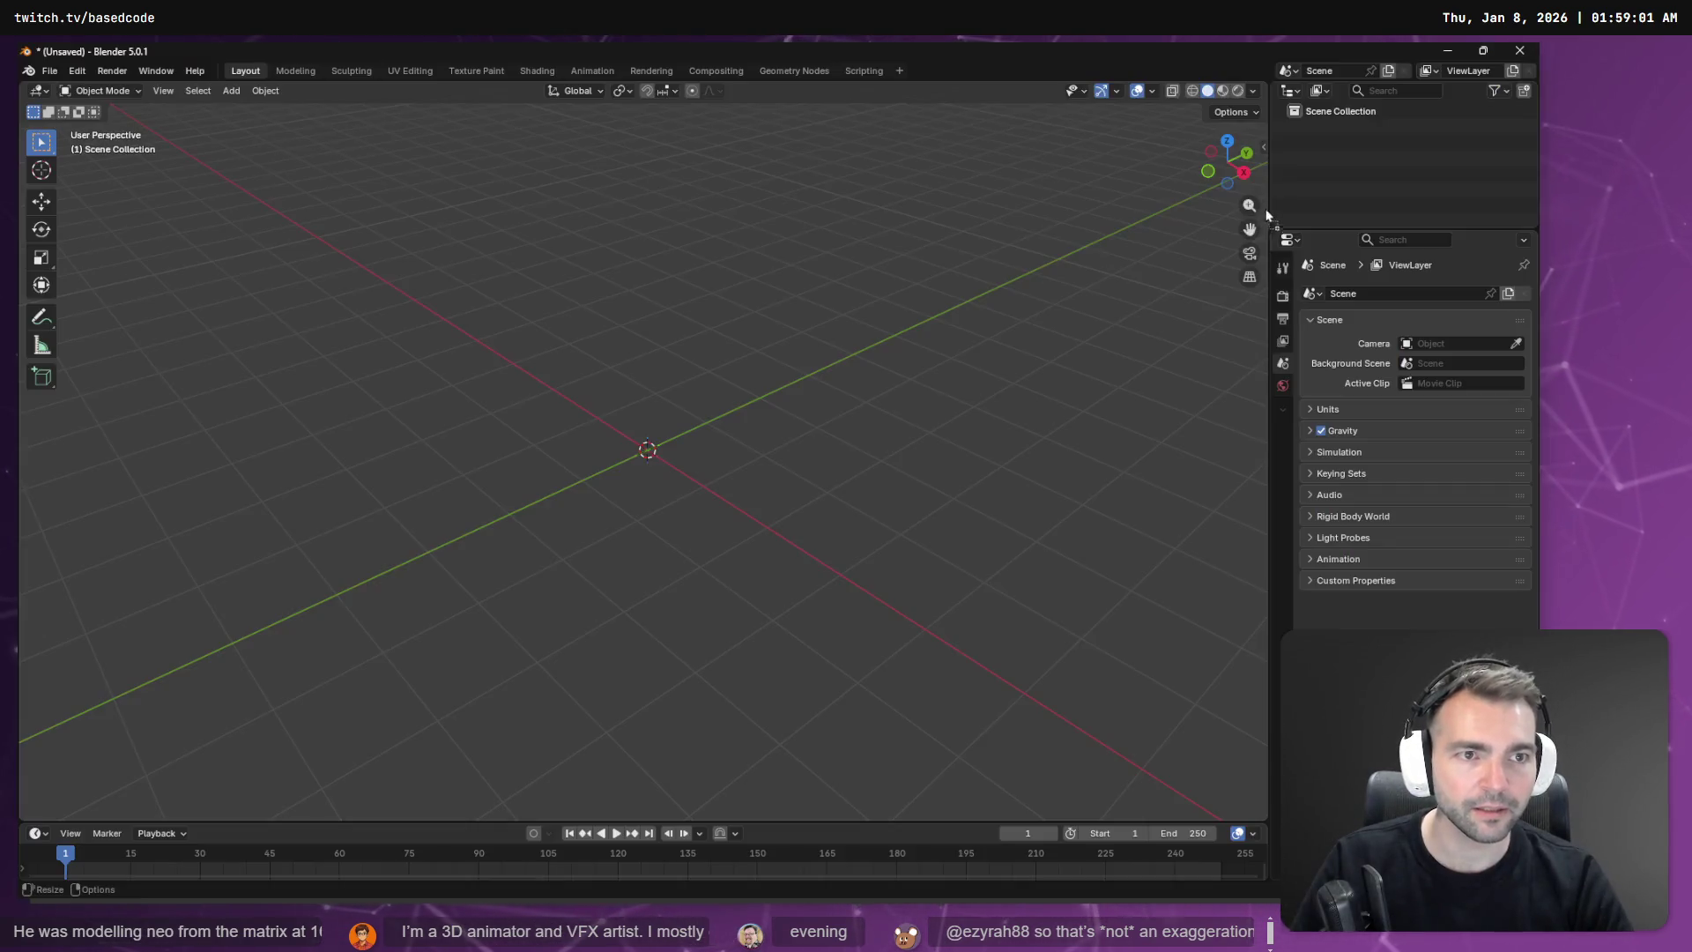
pyautogui.moveTo(1266, 214)
pyautogui.mouseDown()
pyautogui.moveTo(1320, 163)
pyautogui.moveTo(496, 269)
pyautogui.mouseUp()
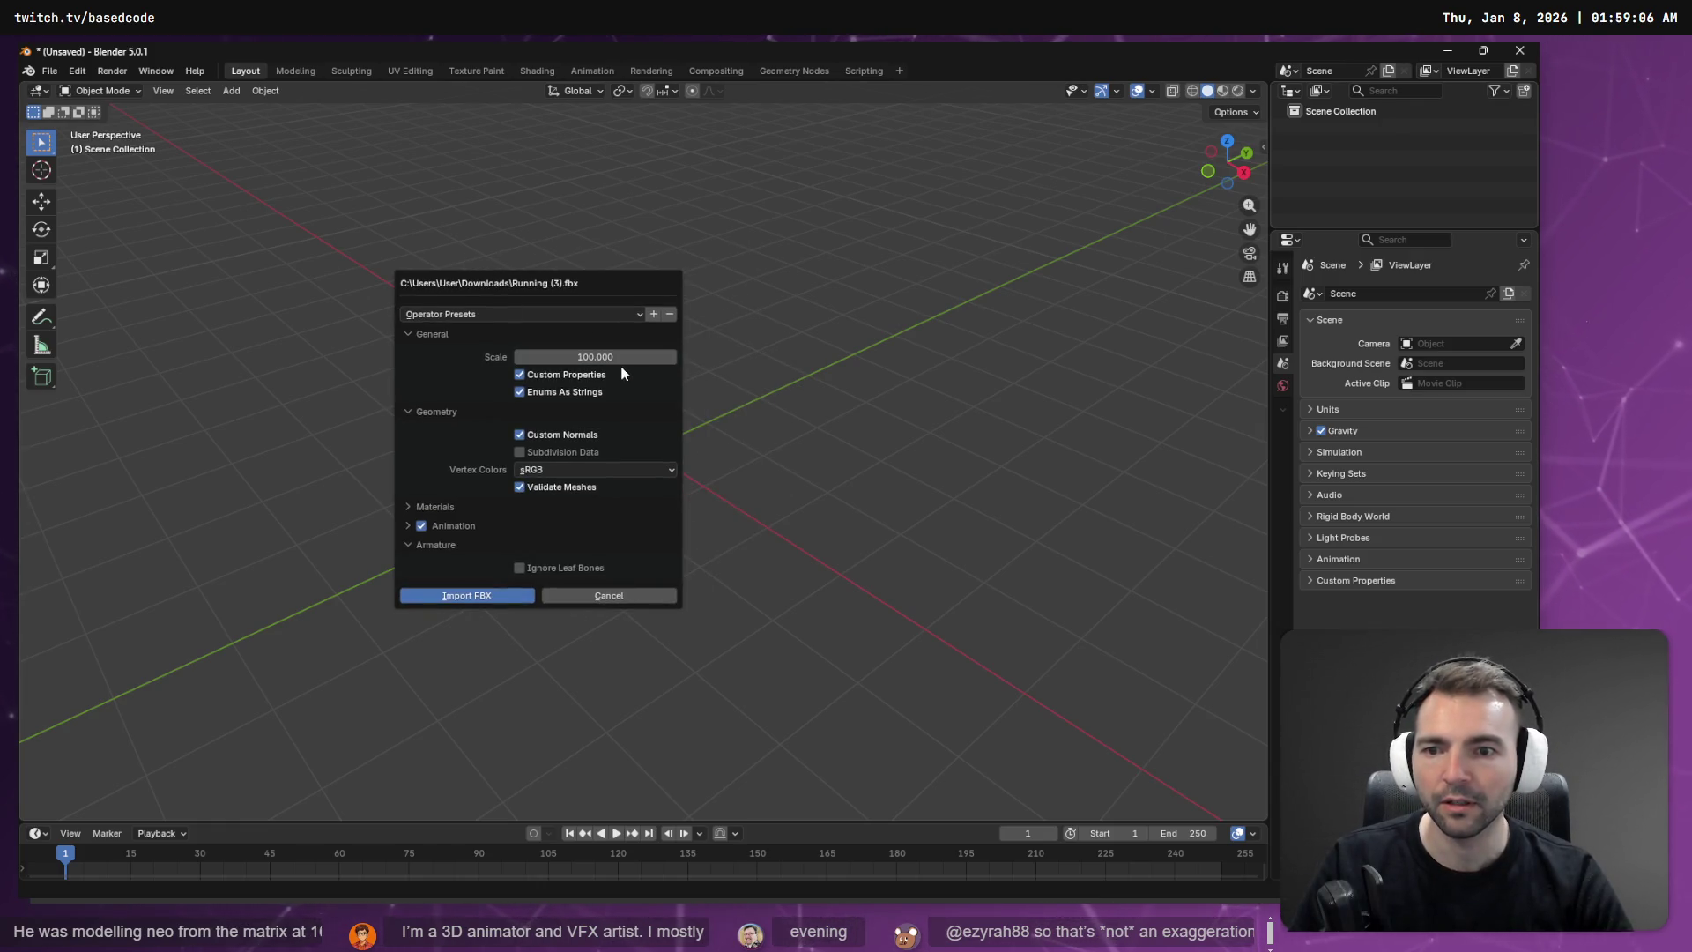
pyautogui.click(489, 597)
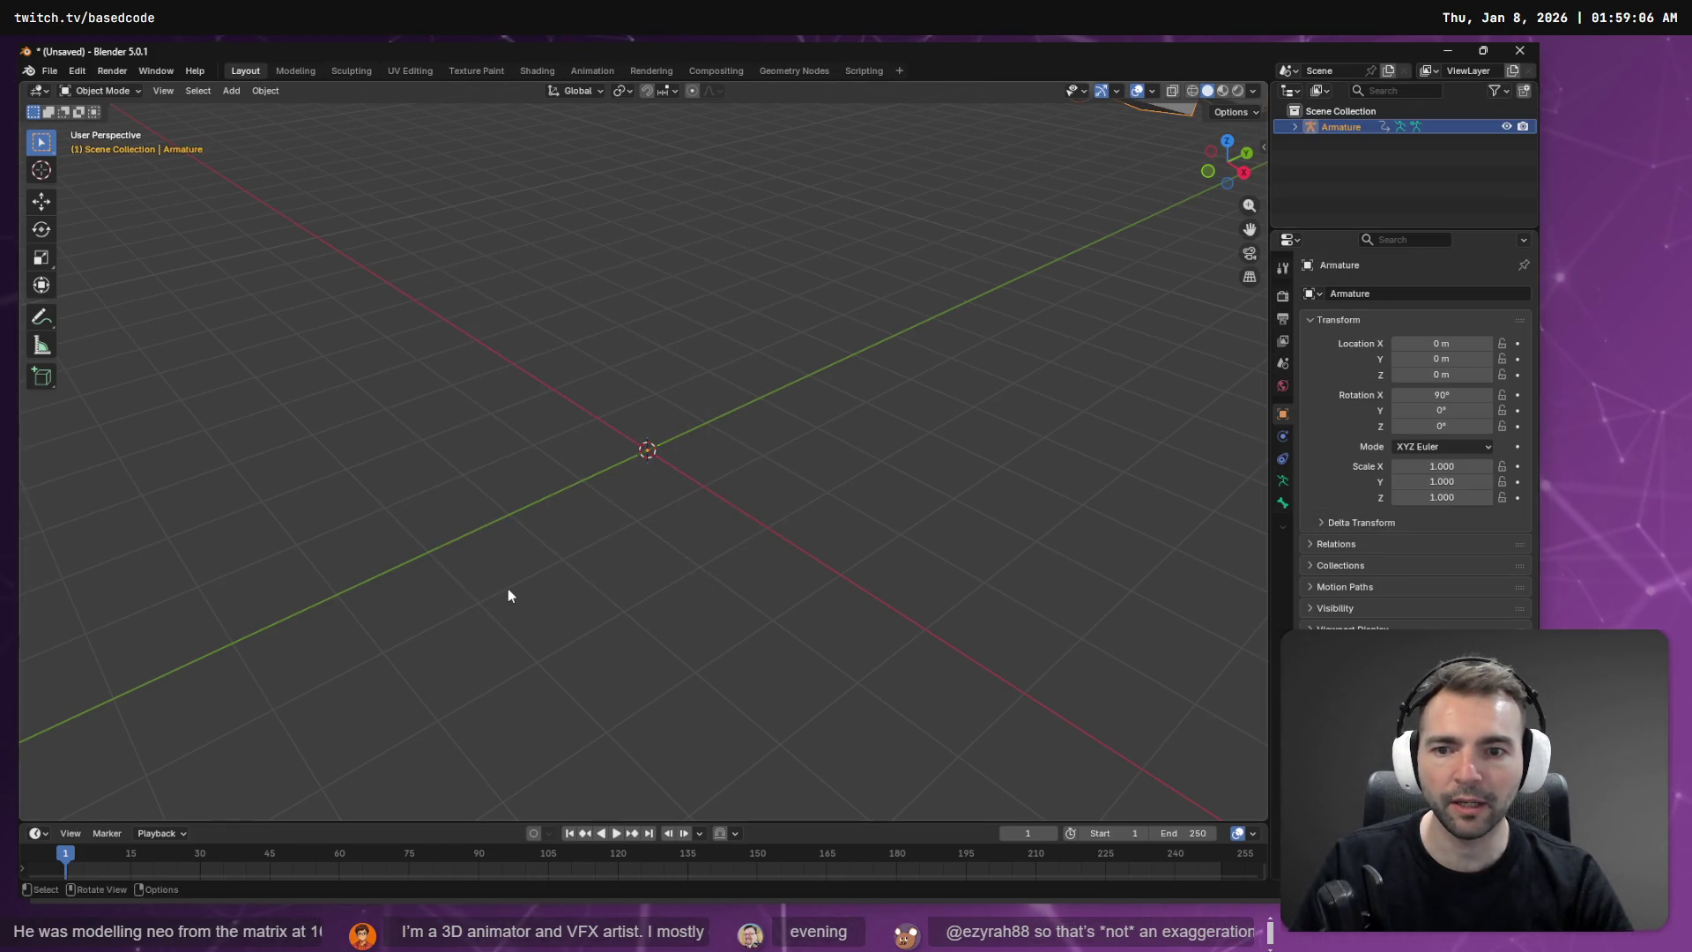
pyautogui.click(198, 90)
pyautogui.moveTo(255, 108)
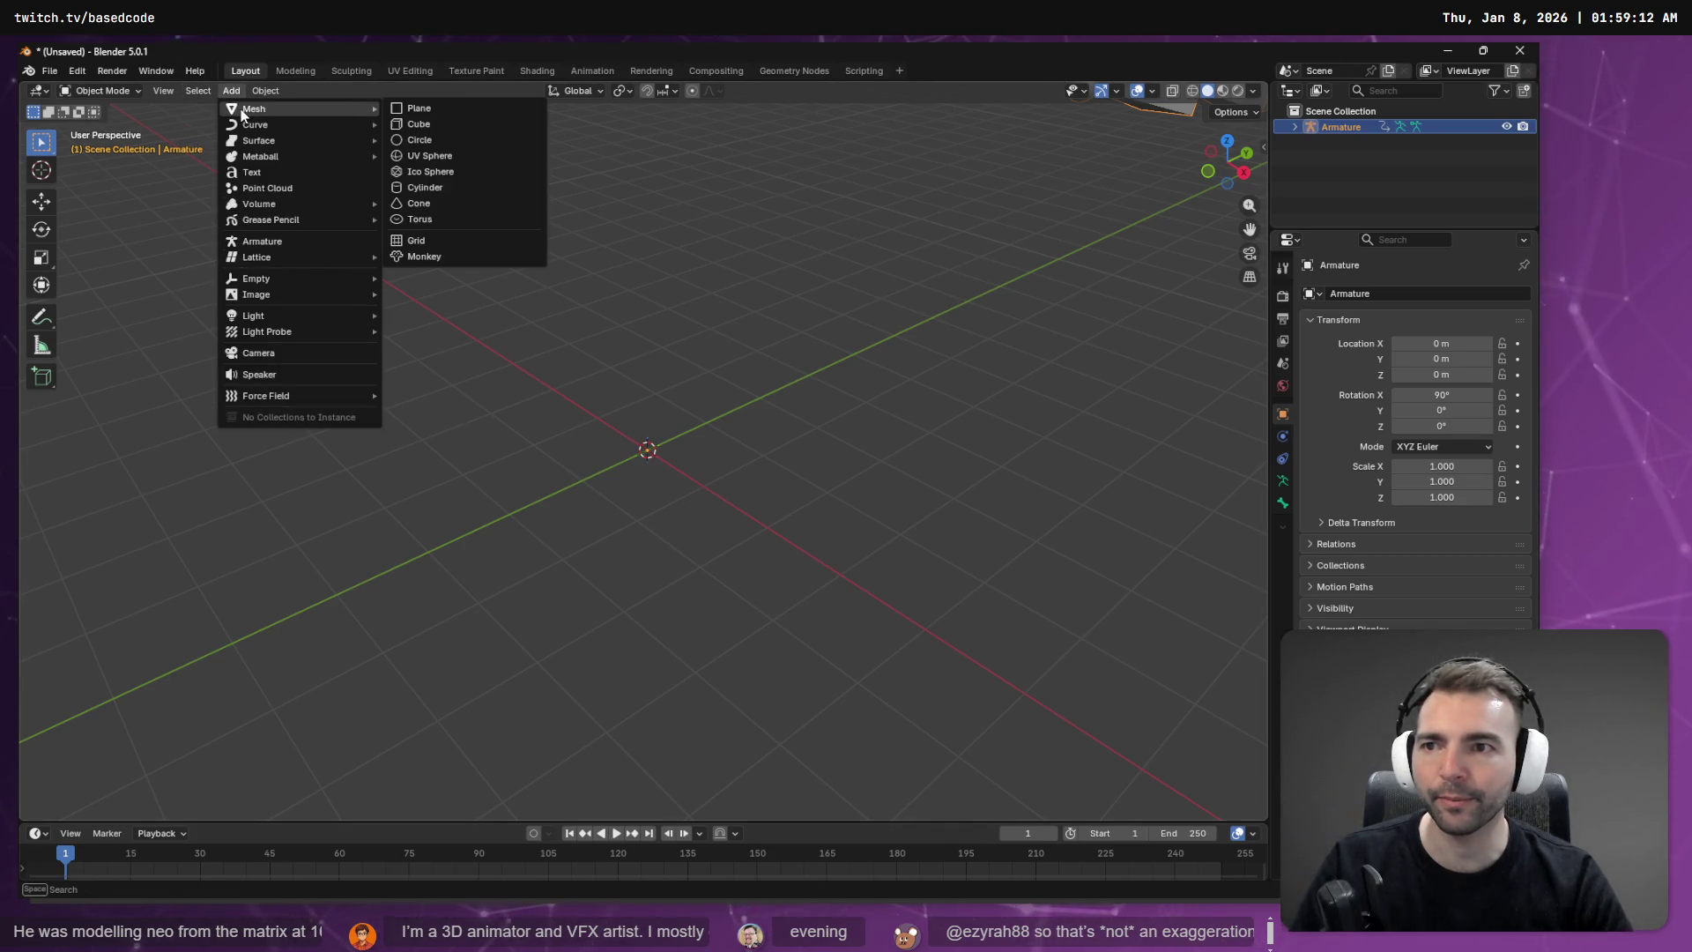
pyautogui.hotkey('alt', 'Tab')
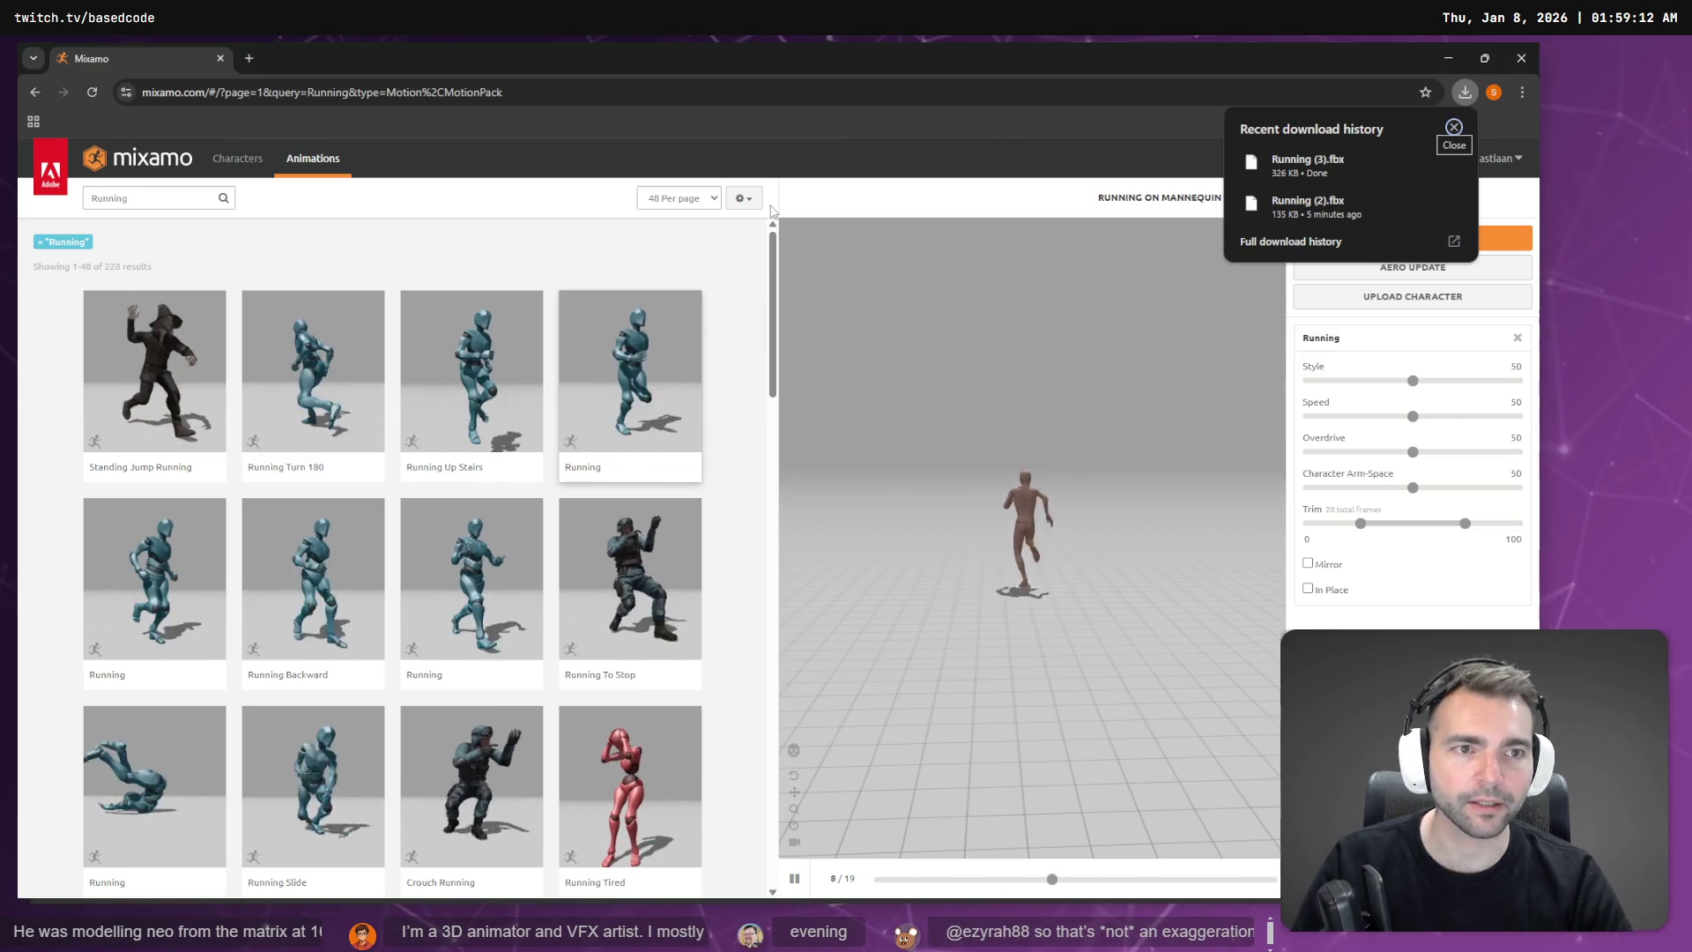
# Step: Reopen the Running download settings: FBX Binary, Without Skin, 30 fps, no keyframe reduction
pyautogui.click(1455, 127)
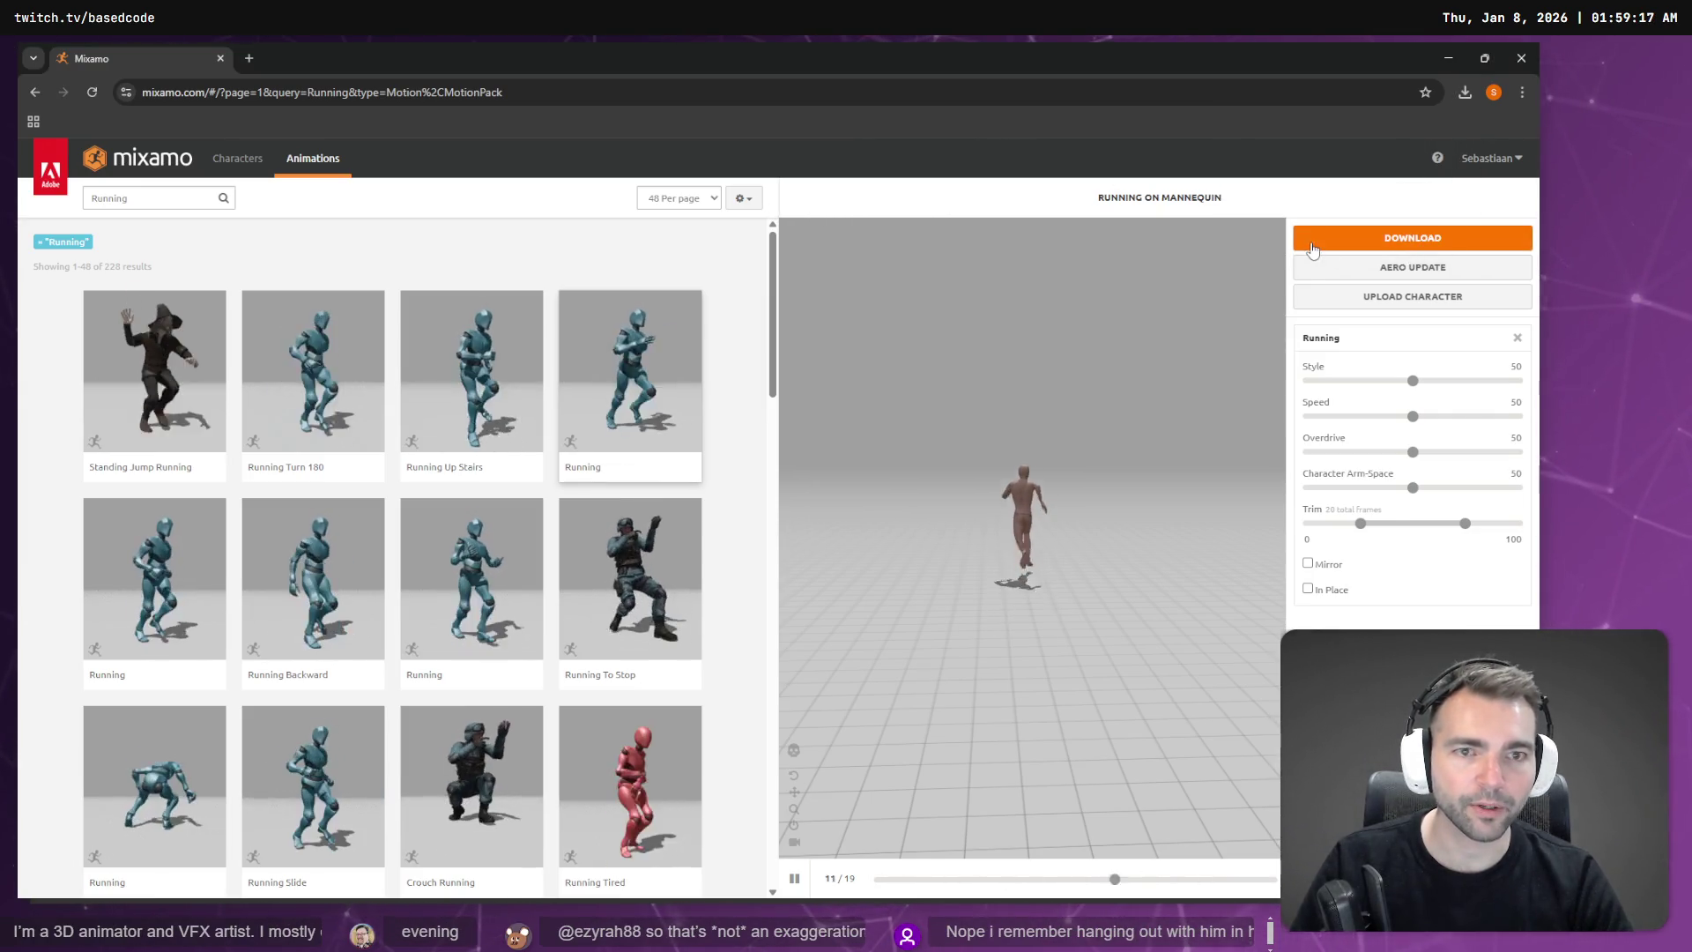
pyautogui.click(1320, 240)
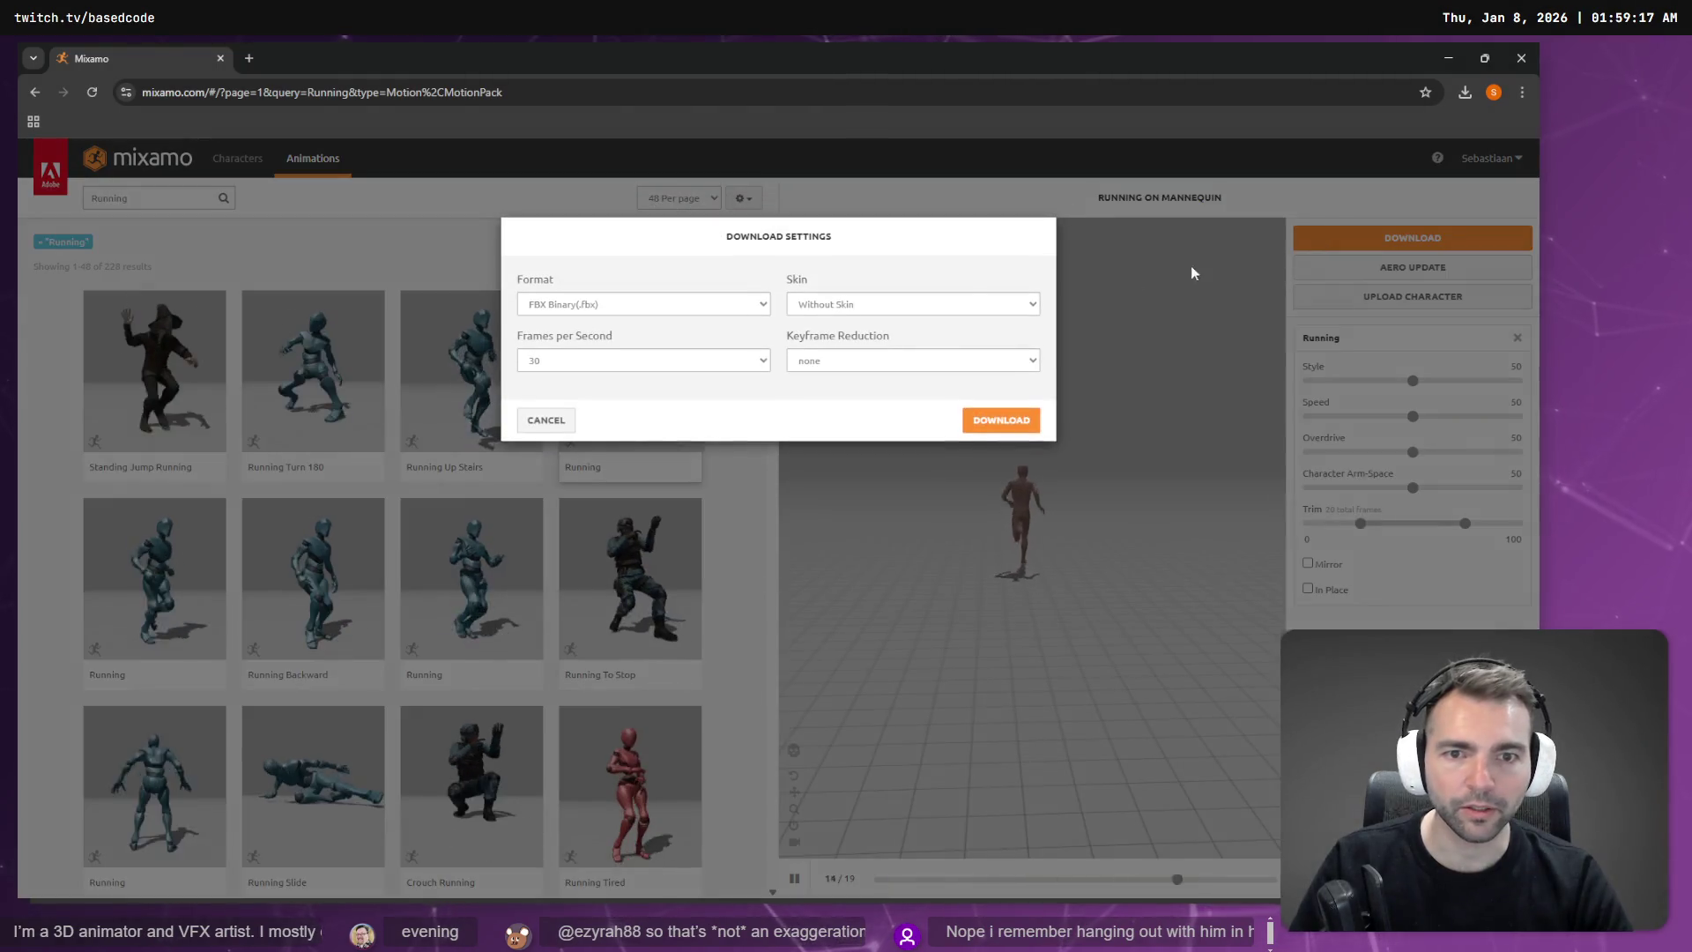
pyautogui.click(642, 304)
pyautogui.click(634, 329)
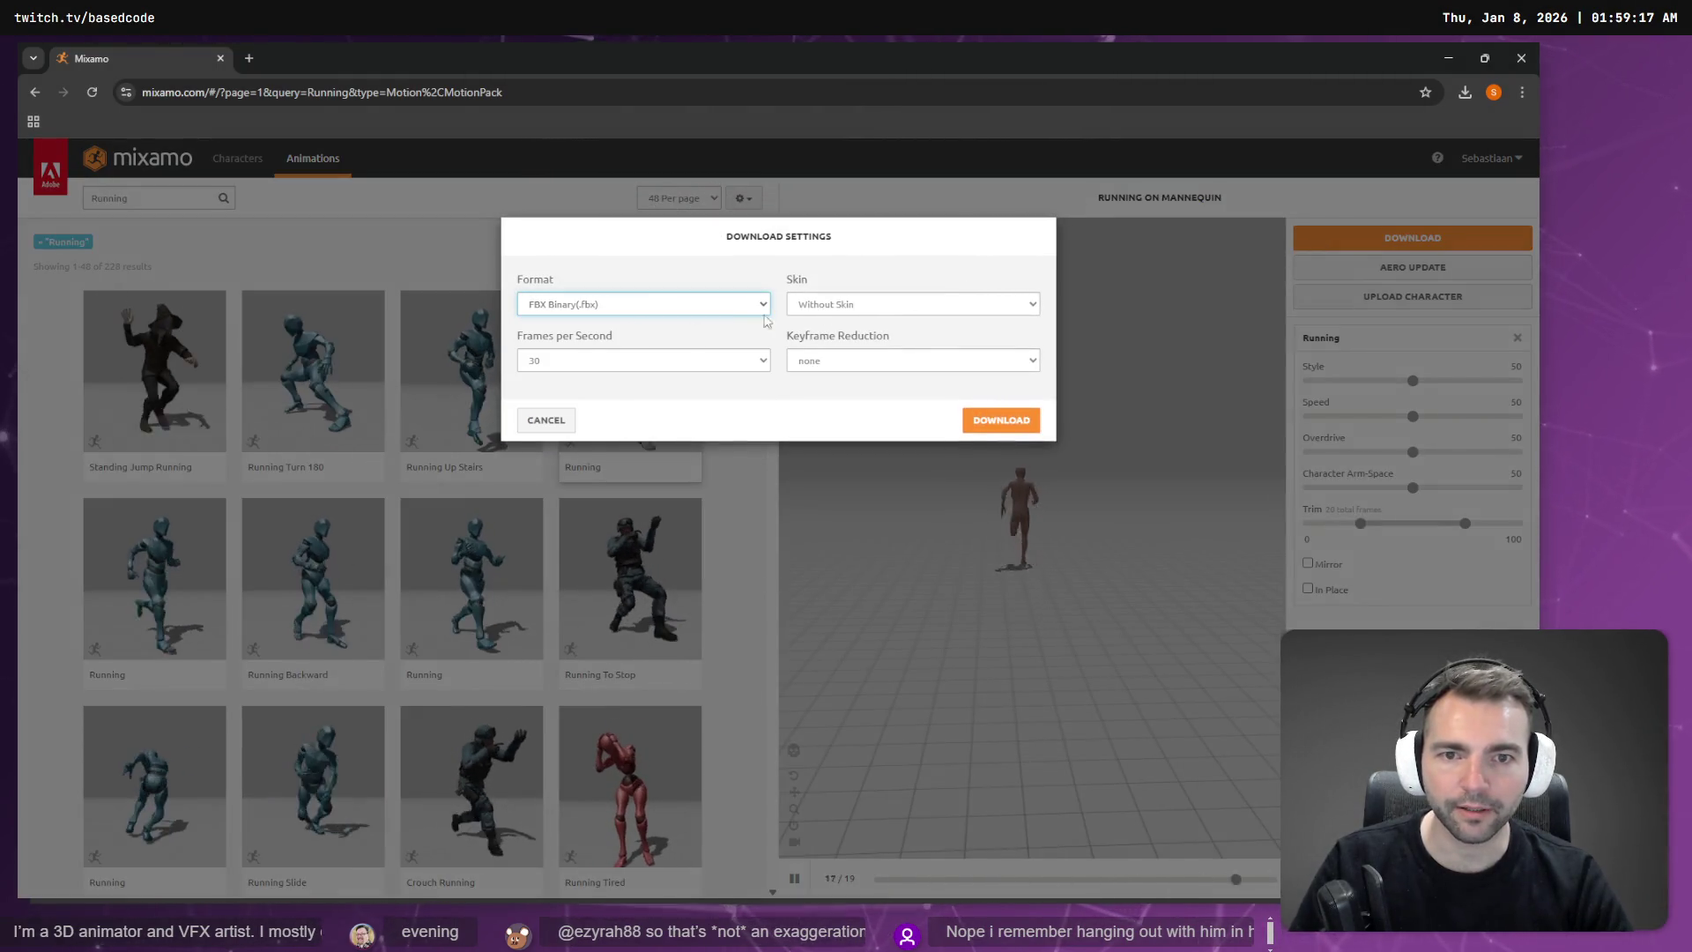
pyautogui.click(834, 308)
pyautogui.click(826, 346)
pyautogui.click(652, 361)
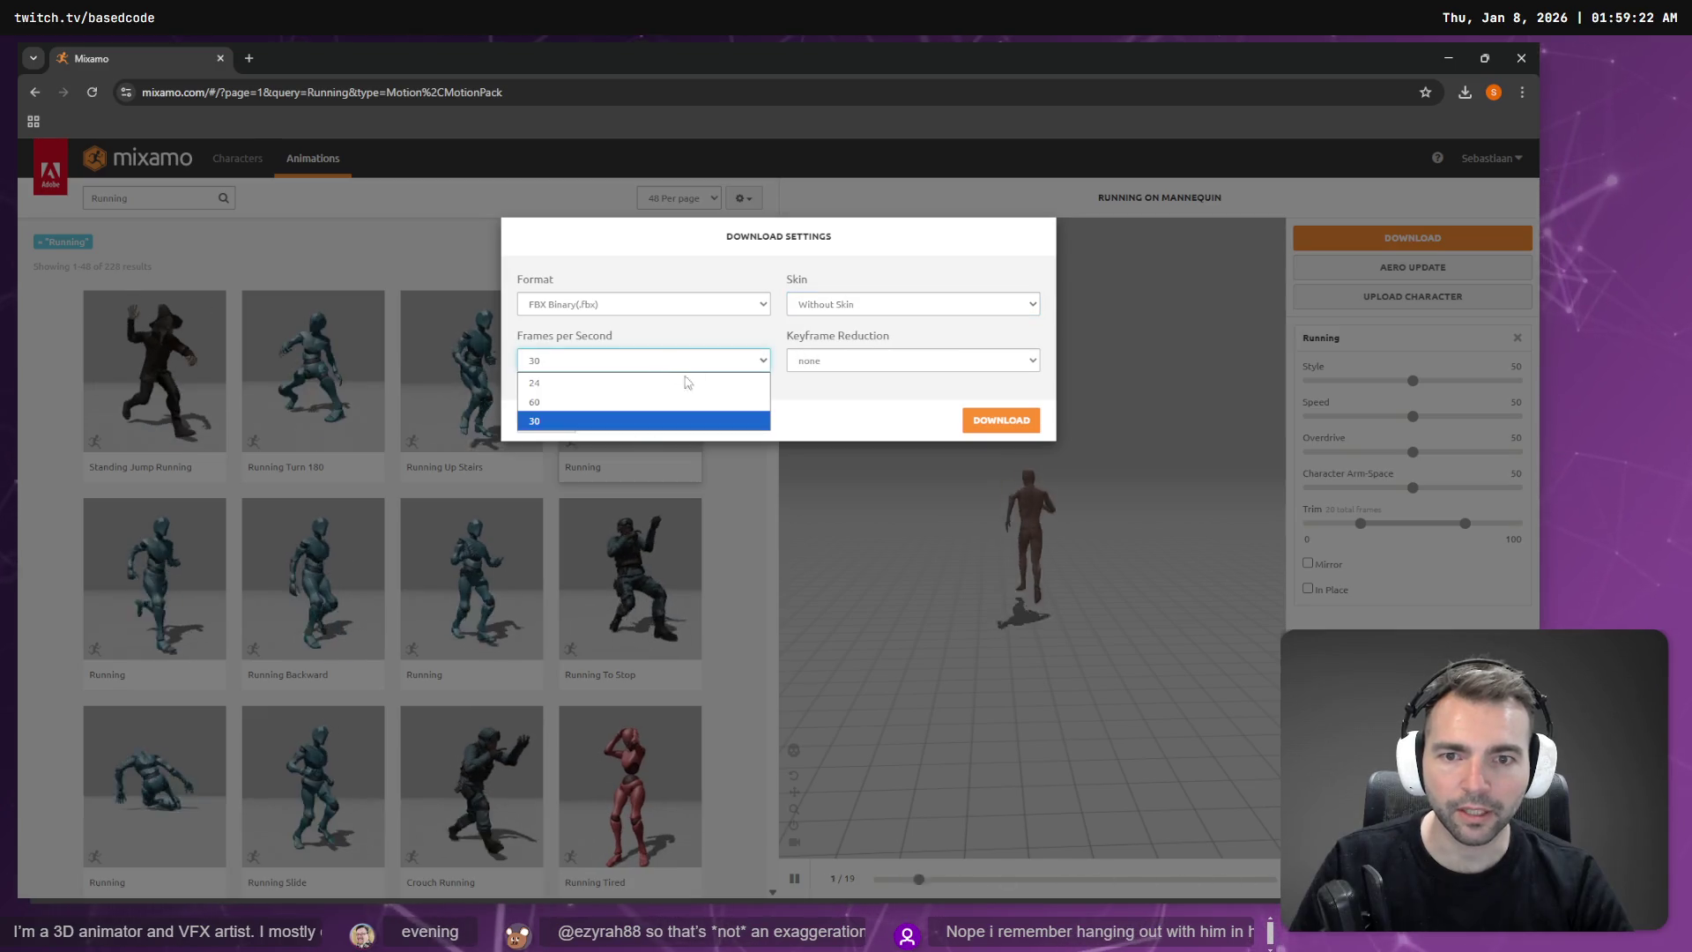
pyautogui.click(612, 422)
pyautogui.click(881, 361)
pyautogui.click(881, 381)
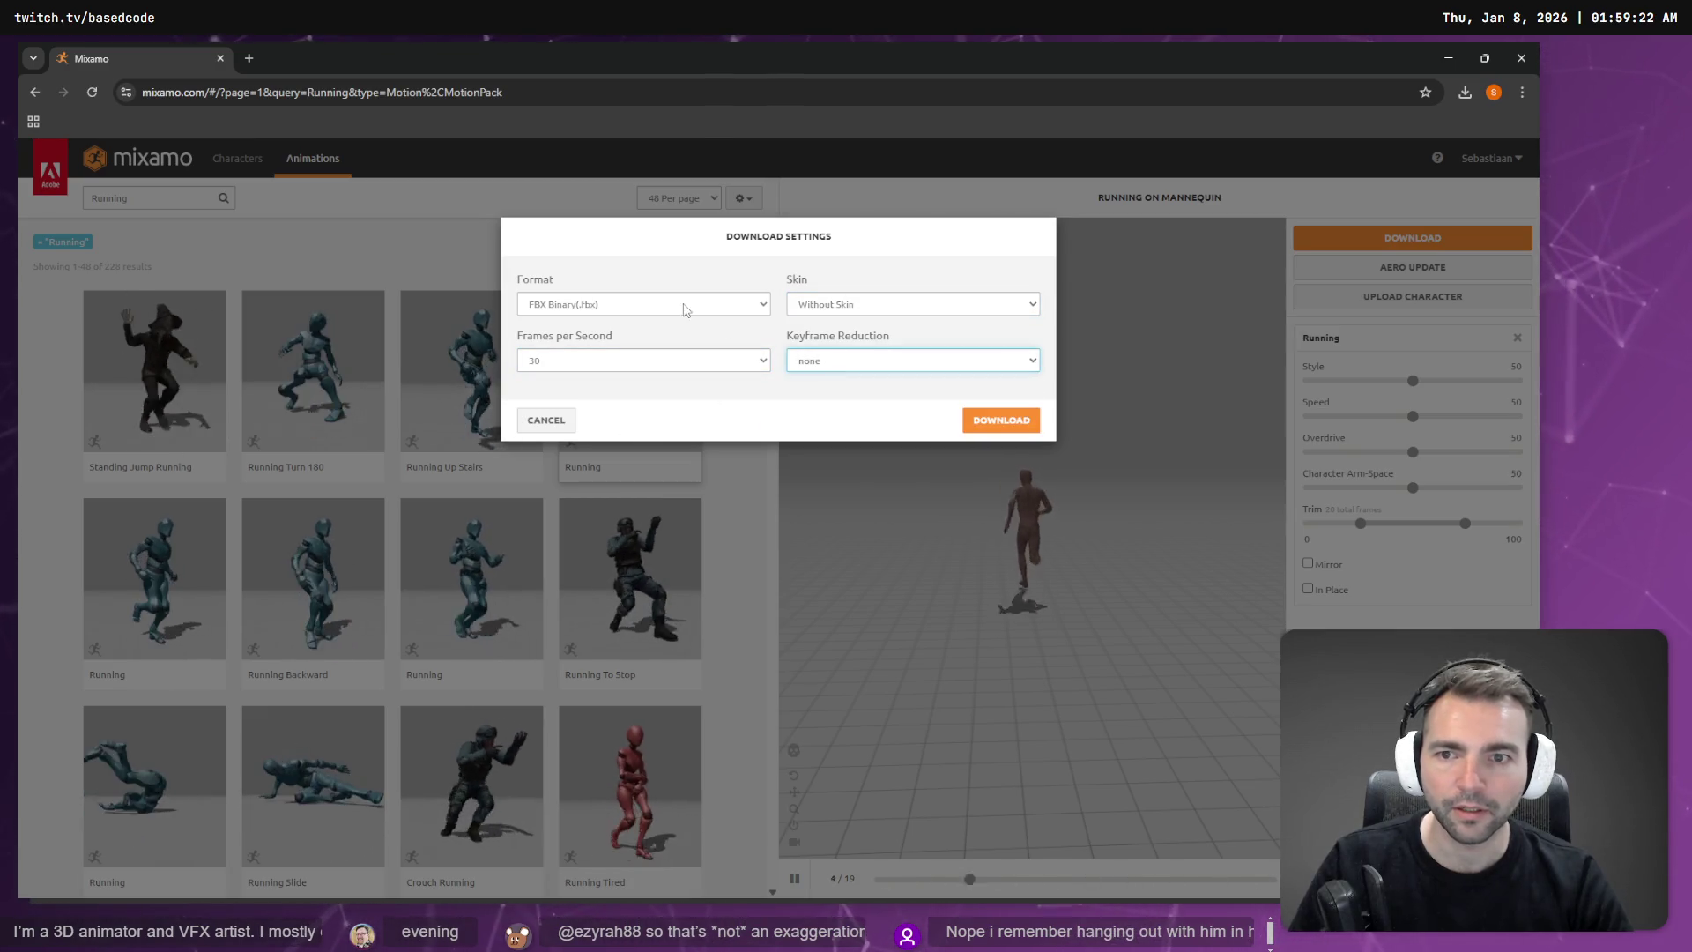
# Step: Switch the format to FBX For Unity (.fbx) and download the Running animation again
pyautogui.click(687, 304)
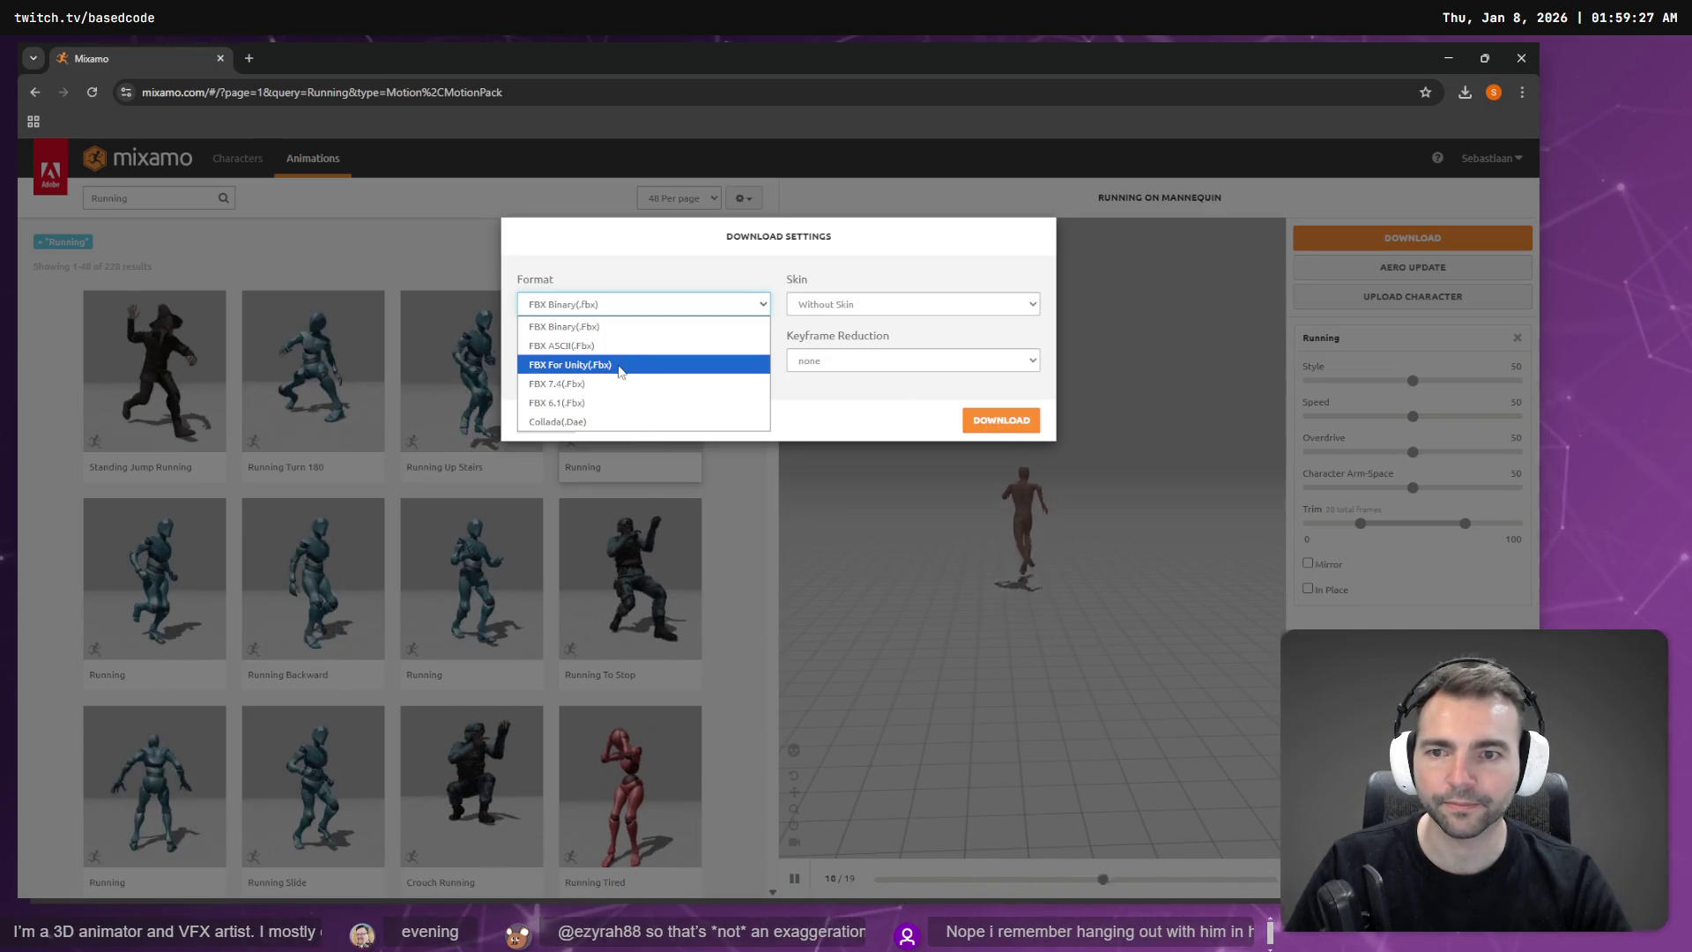
pyautogui.click(618, 365)
pyautogui.click(1023, 420)
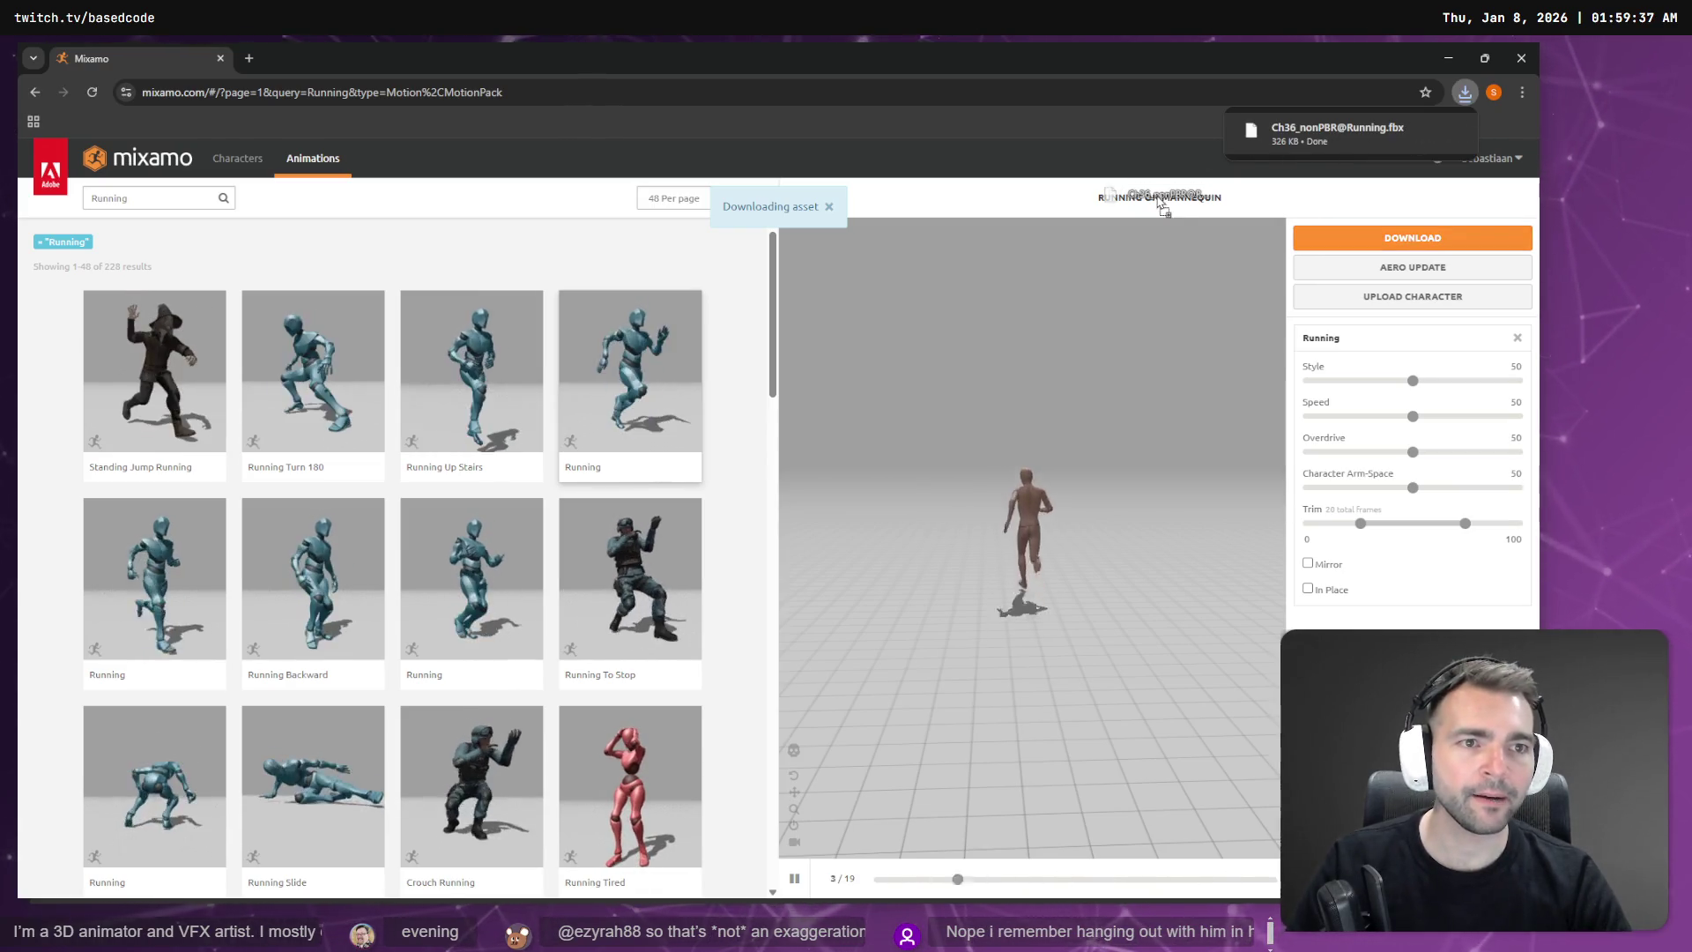
# Step: Delete the current armature from the Blender scene
pyautogui.moveTo(1335, 130); pyautogui.dragTo(1155, 208)
pyautogui.hotkey('alt', 'Tab')
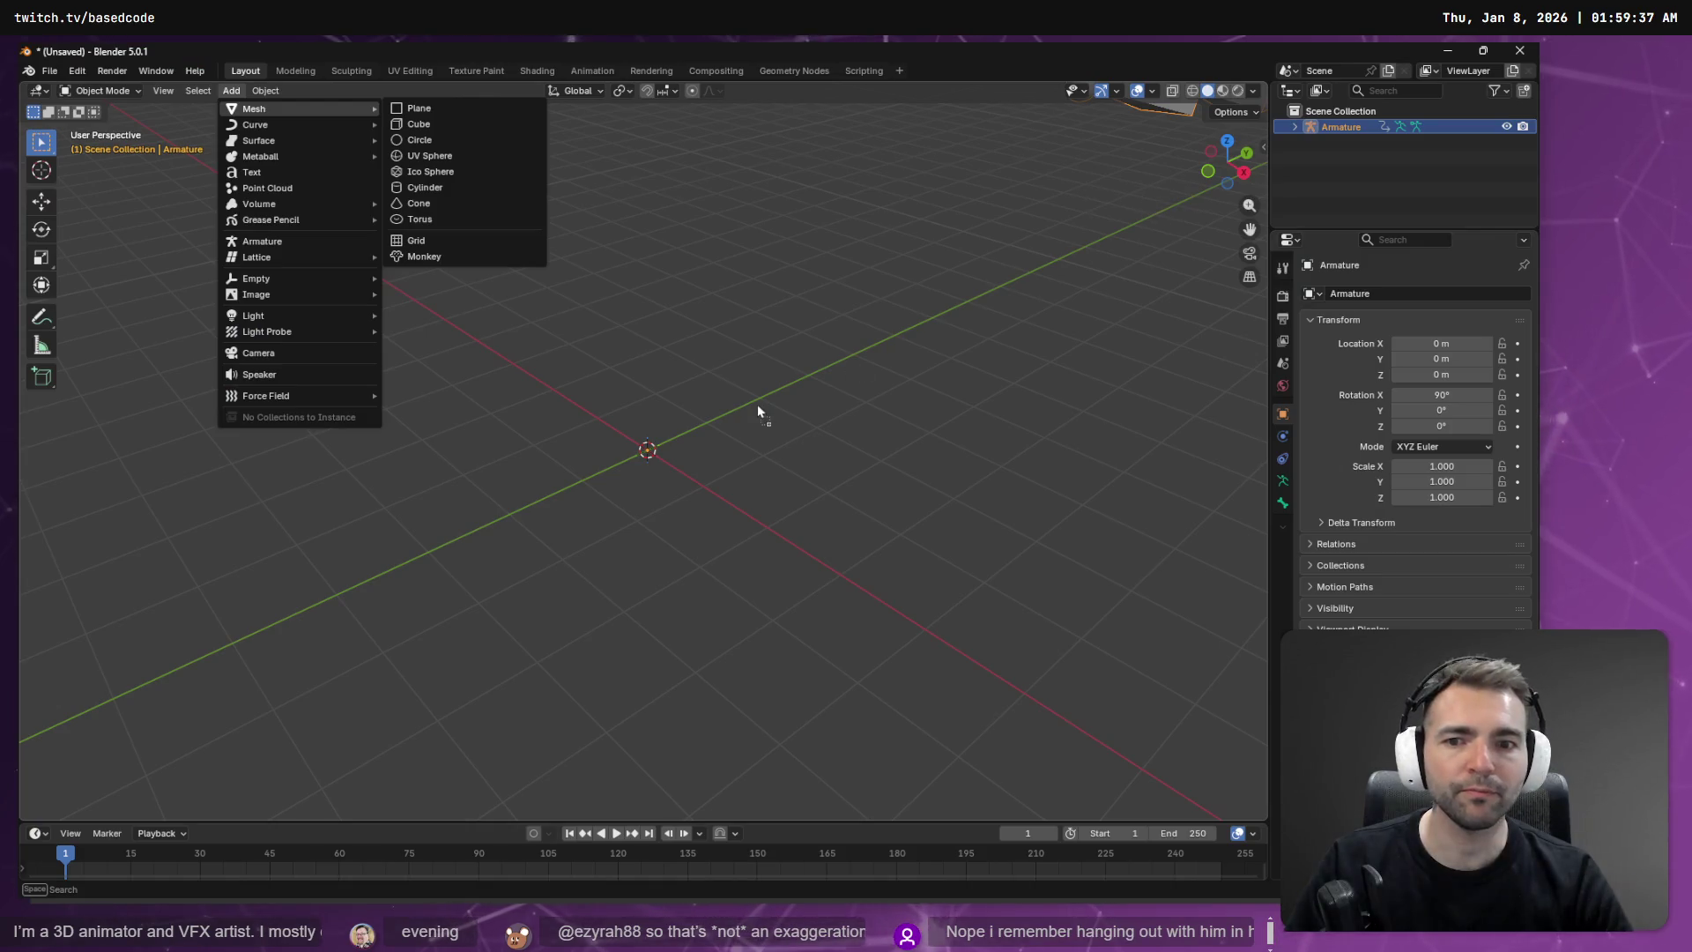
pyautogui.press('Escape')
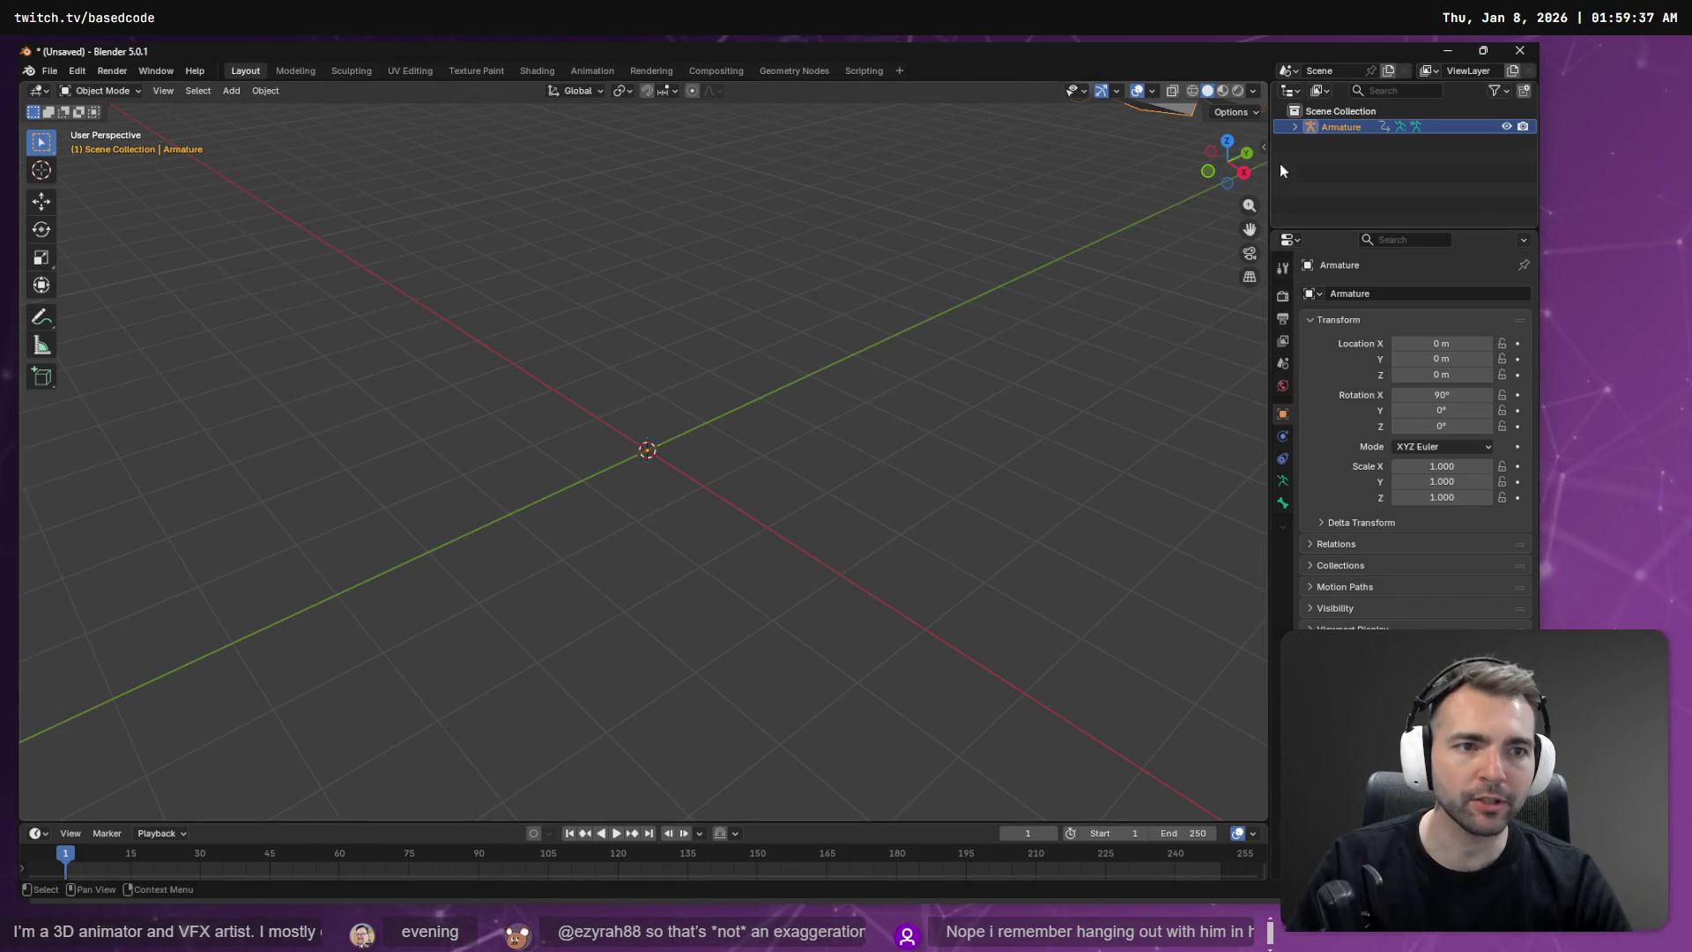
pyautogui.press('Delete')
pyautogui.hotkey('alt', 'Tab')
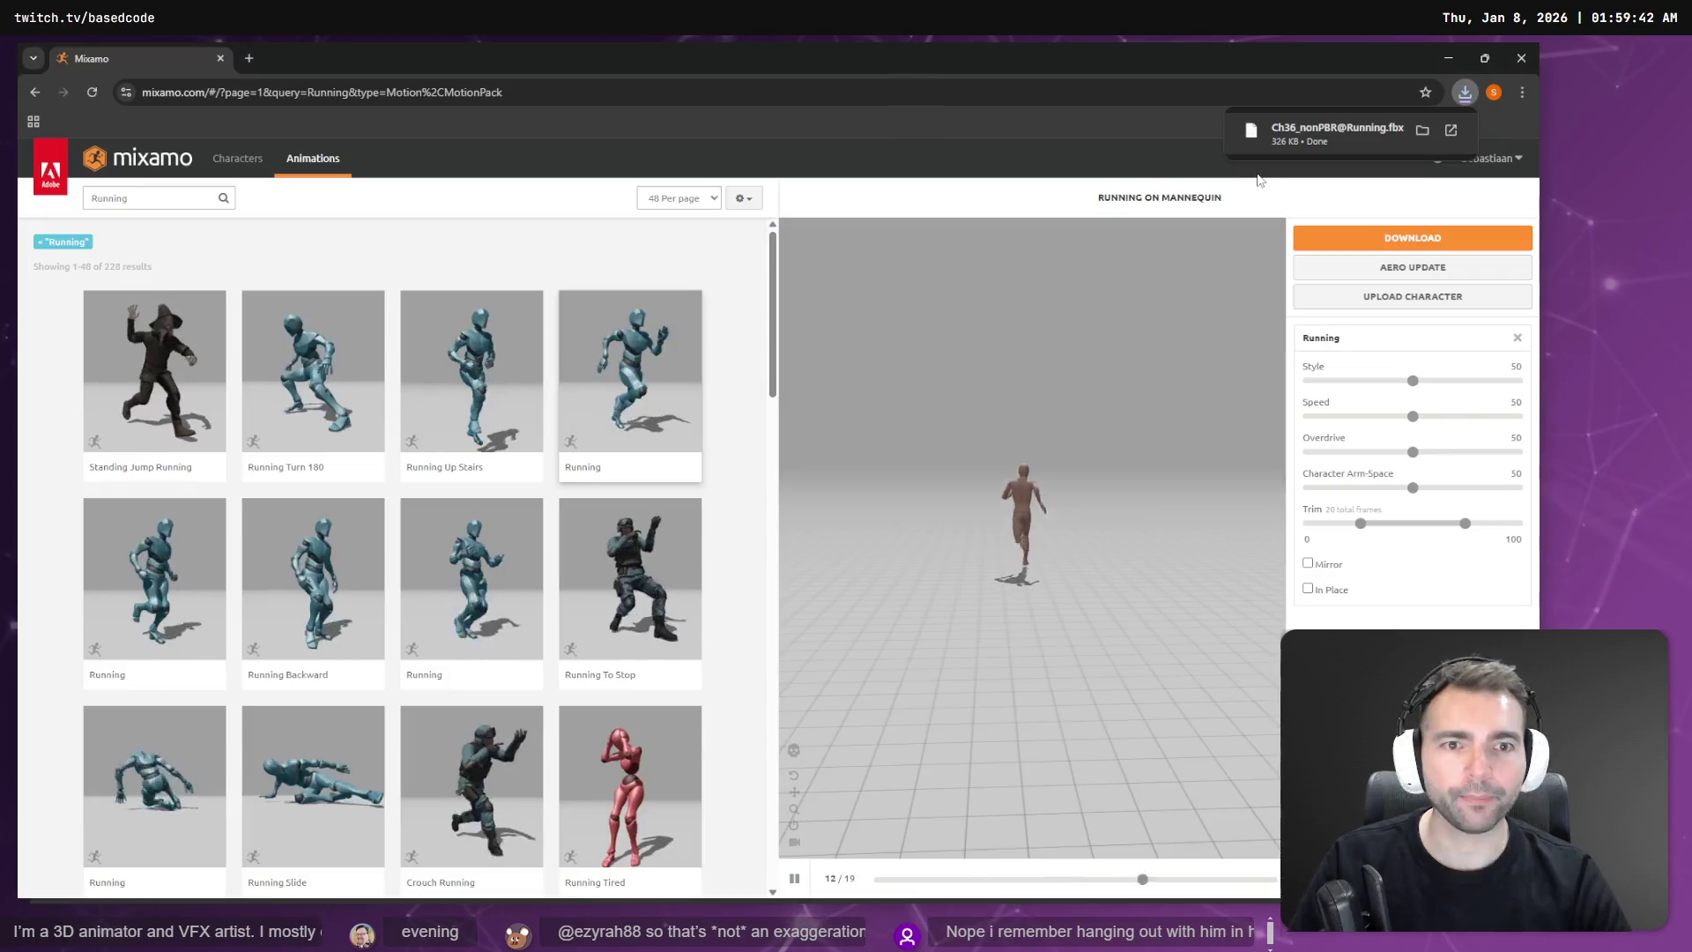
pyautogui.moveTo(1356, 146); pyautogui.dragTo(1126, 238)
pyautogui.hotkey('alt', 'Tab')
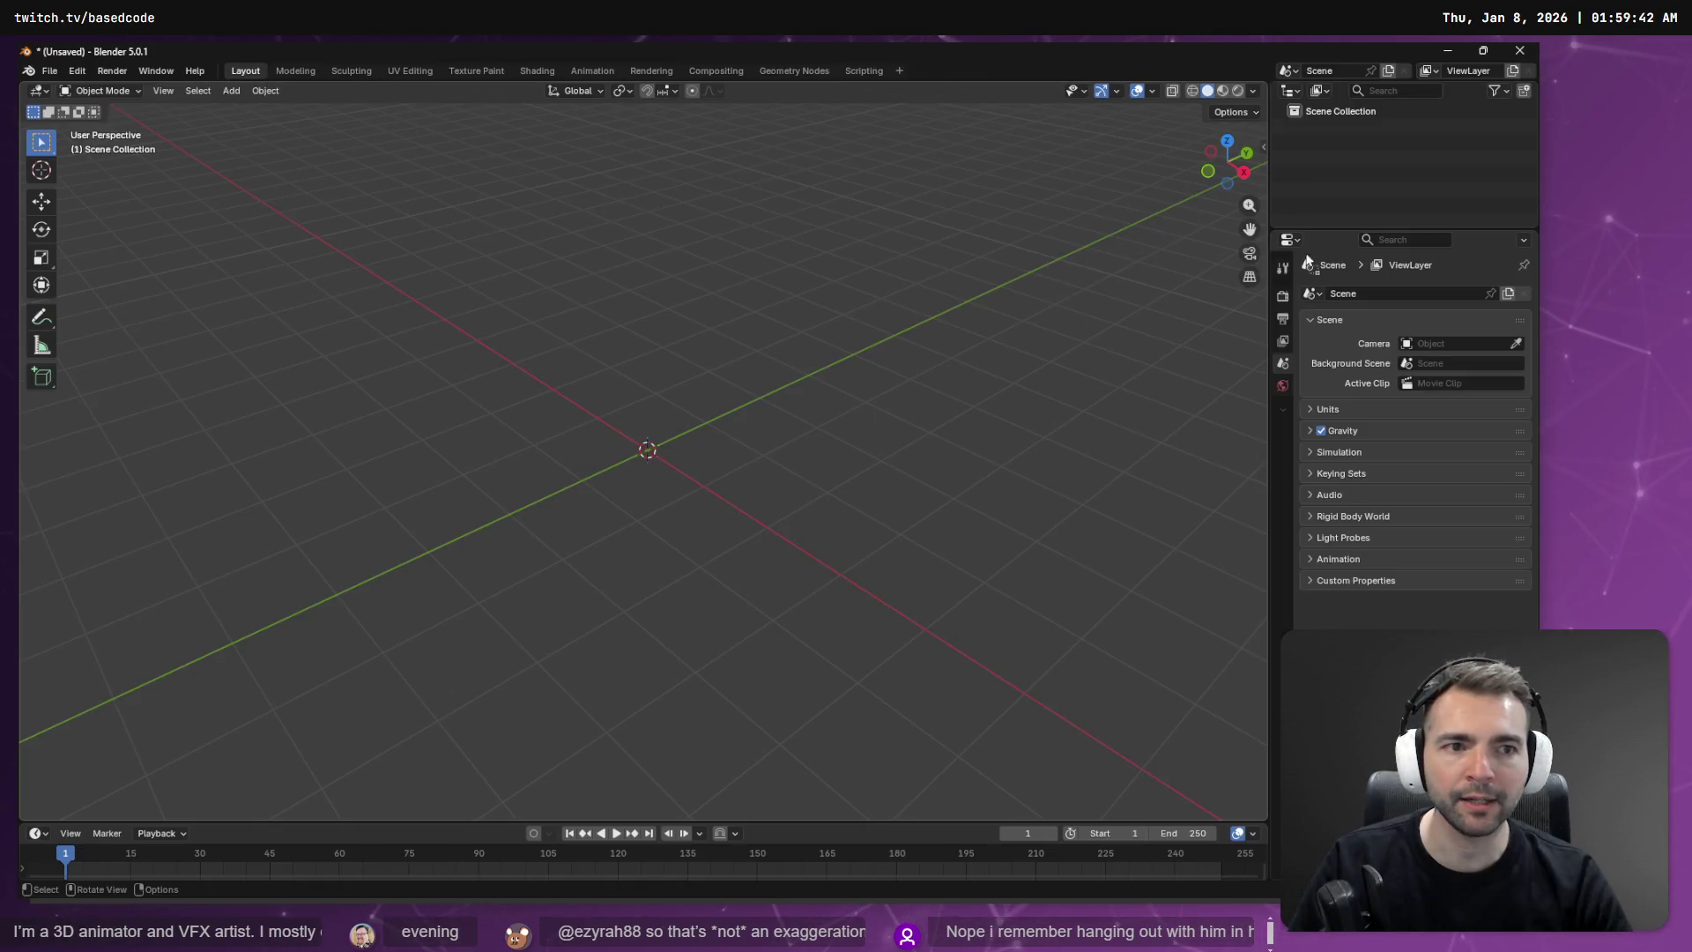
pyautogui.moveTo(1307, 261); pyautogui.dragTo(1419, 170)
pyautogui.click(1415, 212)
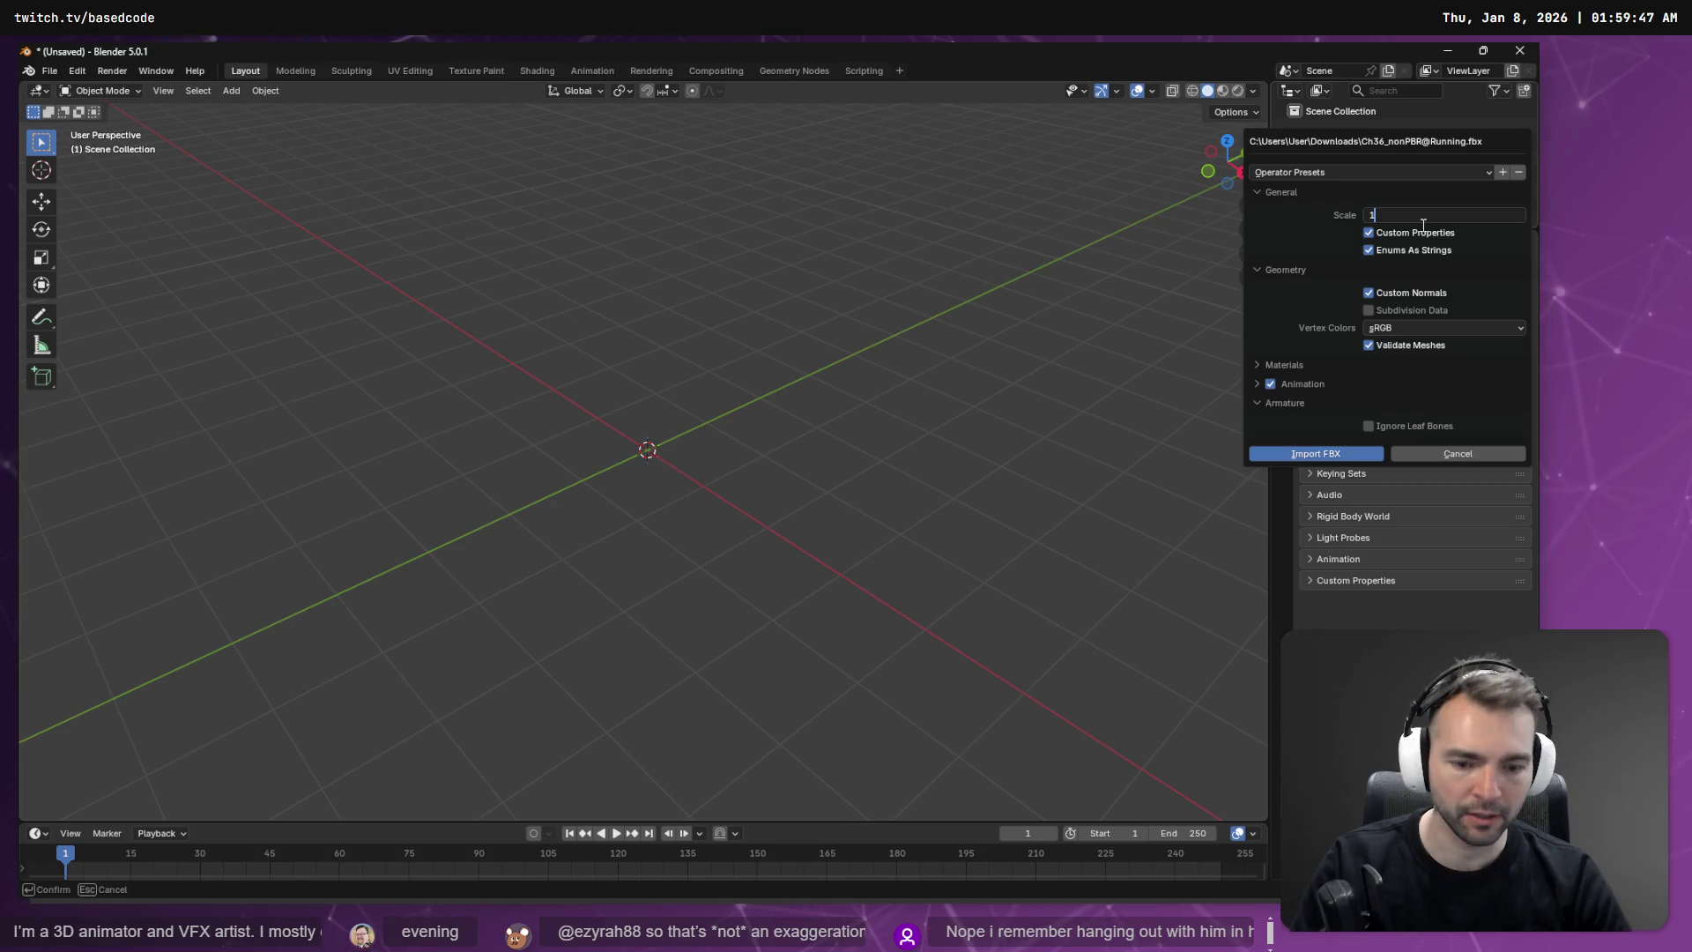
pyautogui.click(1285, 459)
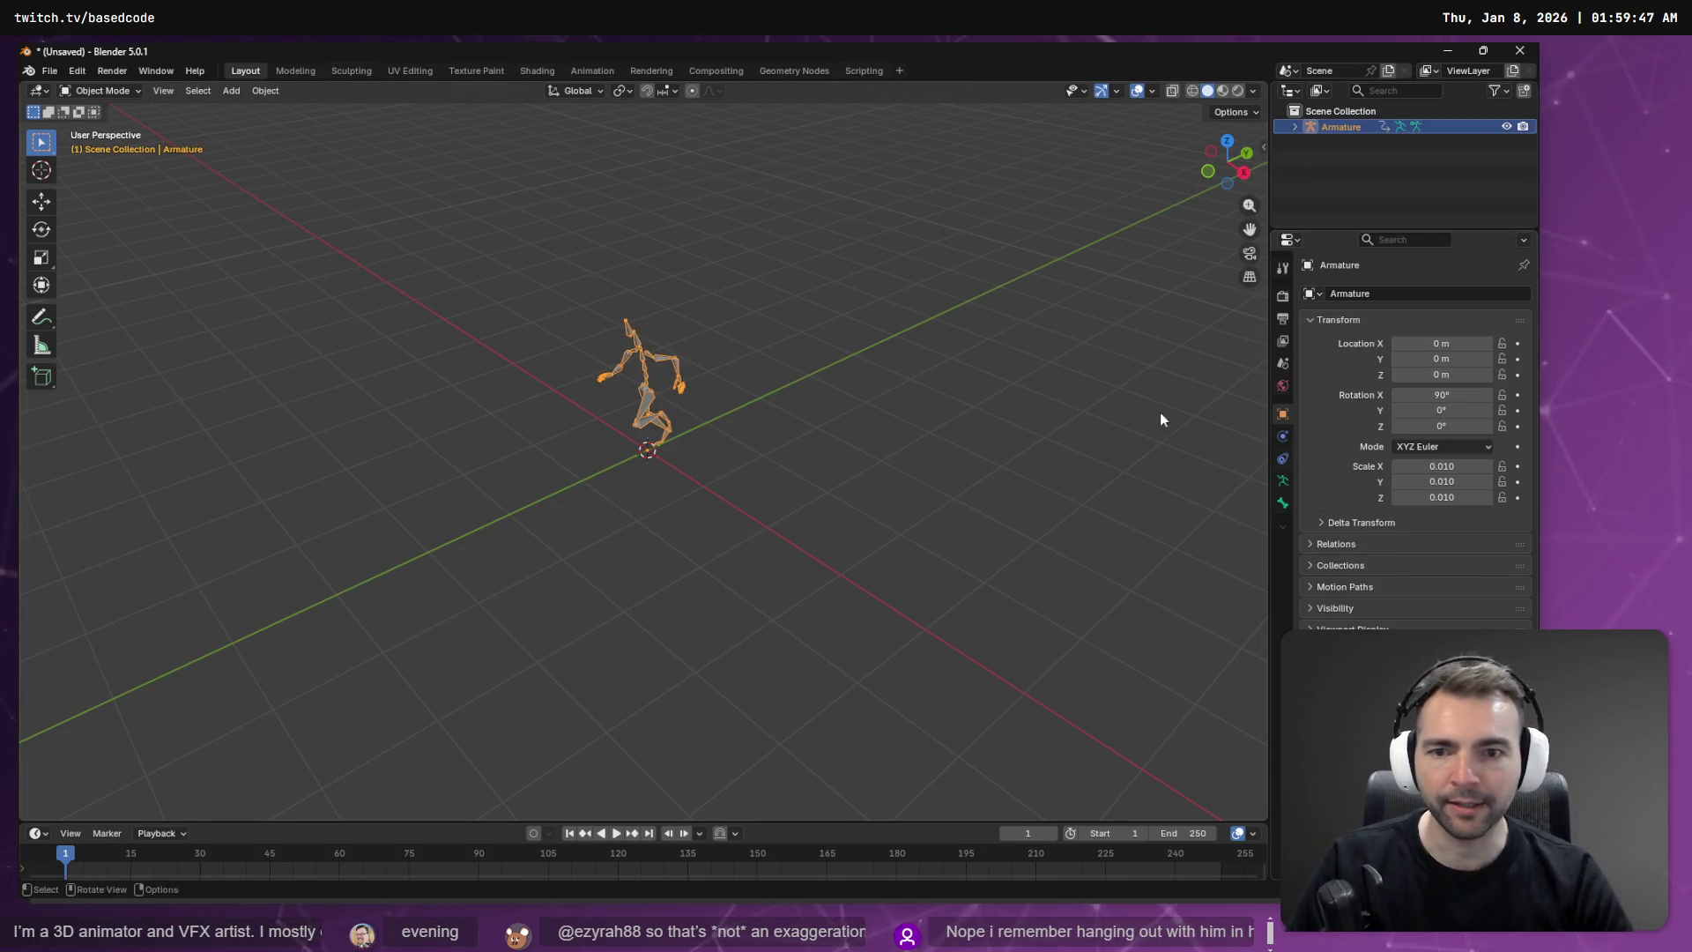
pyautogui.rightClick(803, 323)
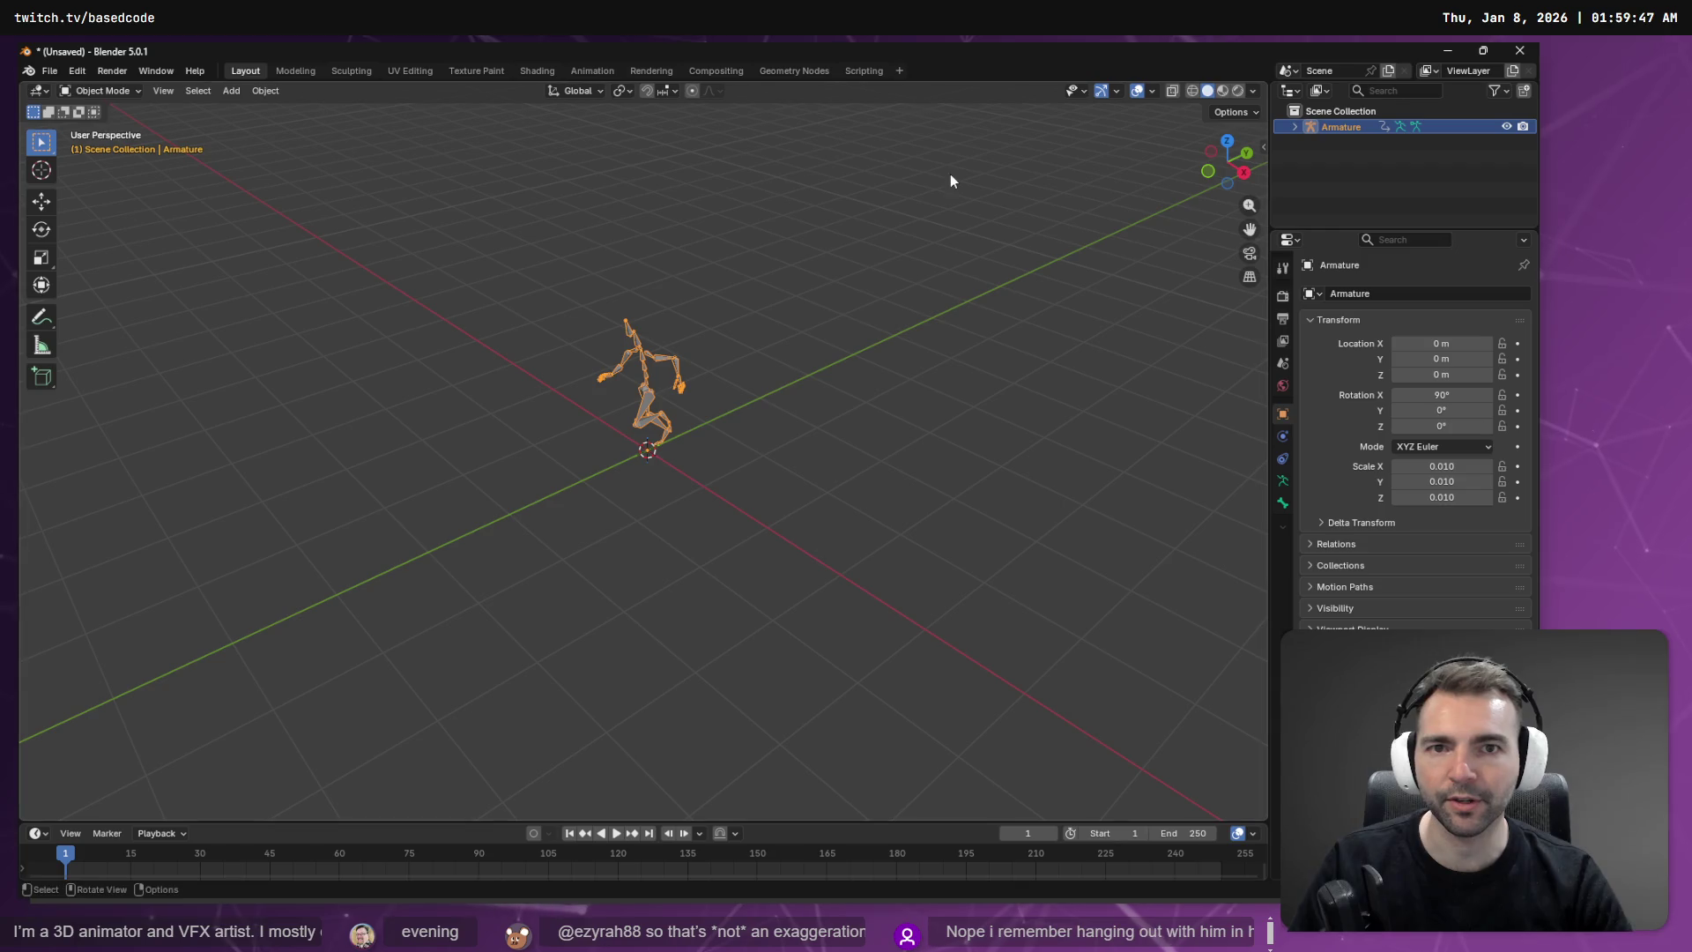
pyautogui.moveTo(982, 242)
pyautogui.mouseDown()
pyautogui.moveTo(891, 253)
pyautogui.moveTo(623, 230)
pyautogui.moveTo(973, 230)
pyautogui.moveTo(864, 250)
pyautogui.moveTo(880, 253)
pyautogui.mouseUp()
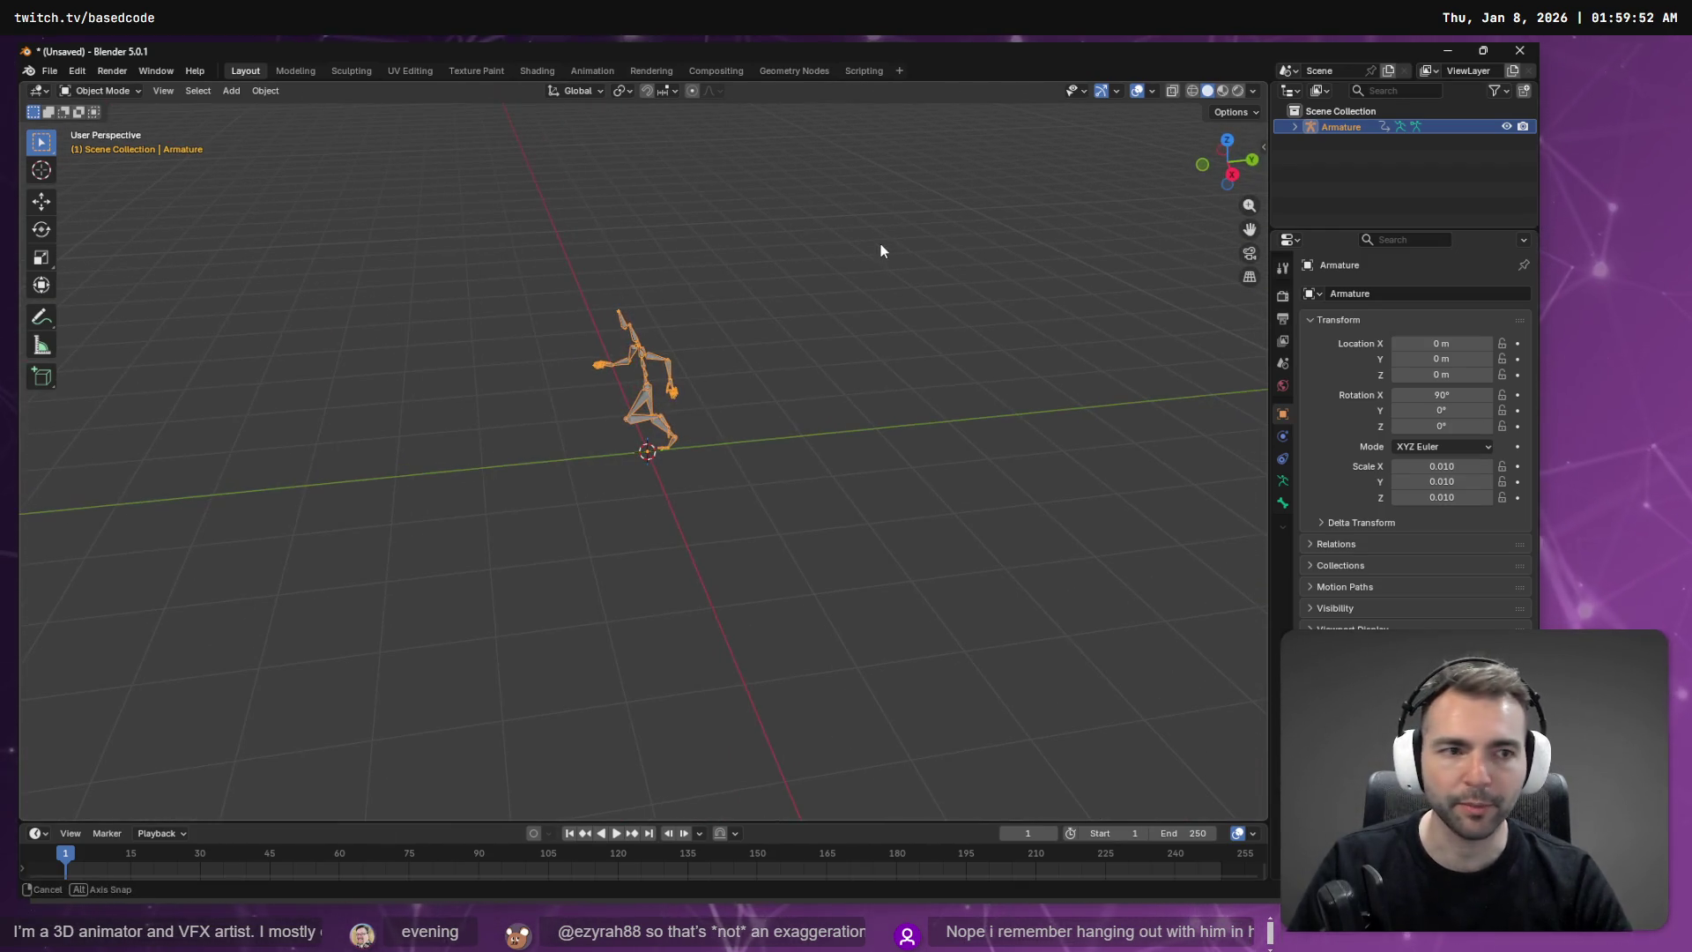
# Step: Expand the Armature in the Outliner and turn the enlarged timeline into a Nonlinear Animation editor
pyautogui.click(1295, 127)
pyautogui.click(1311, 175)
pyautogui.click(1310, 174)
pyautogui.moveTo(220, 820)
pyautogui.mouseDown()
pyautogui.moveTo(235, 642)
pyautogui.moveTo(132, 522)
pyautogui.mouseUp()
pyautogui.click(36, 533)
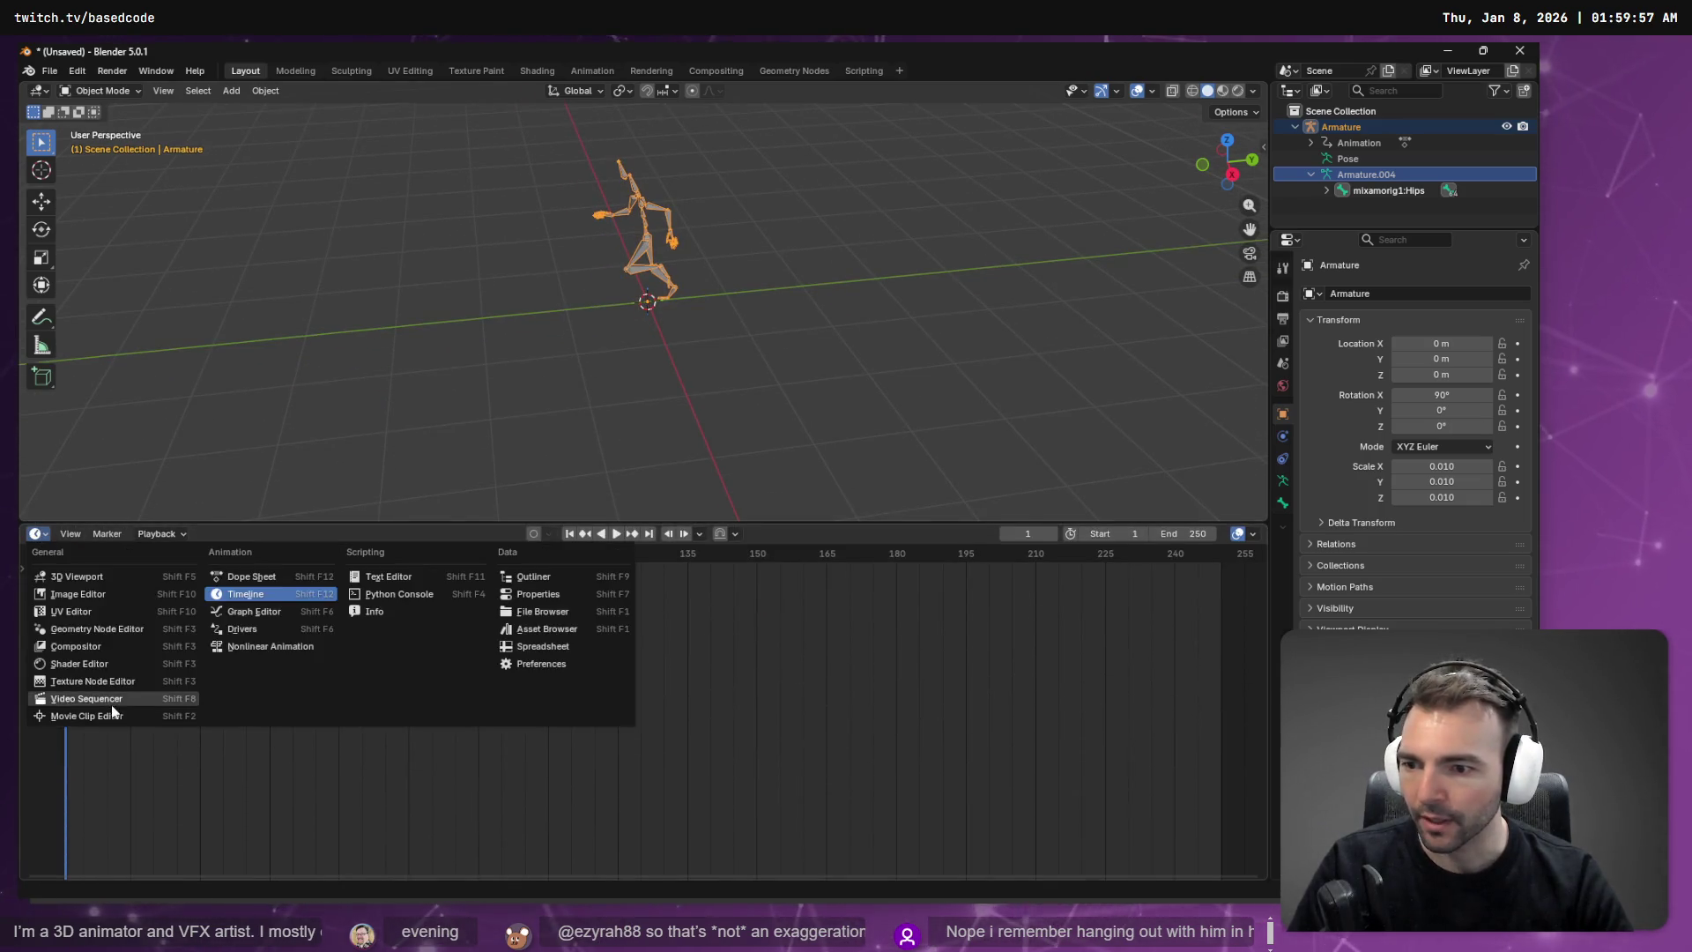
pyautogui.click(281, 646)
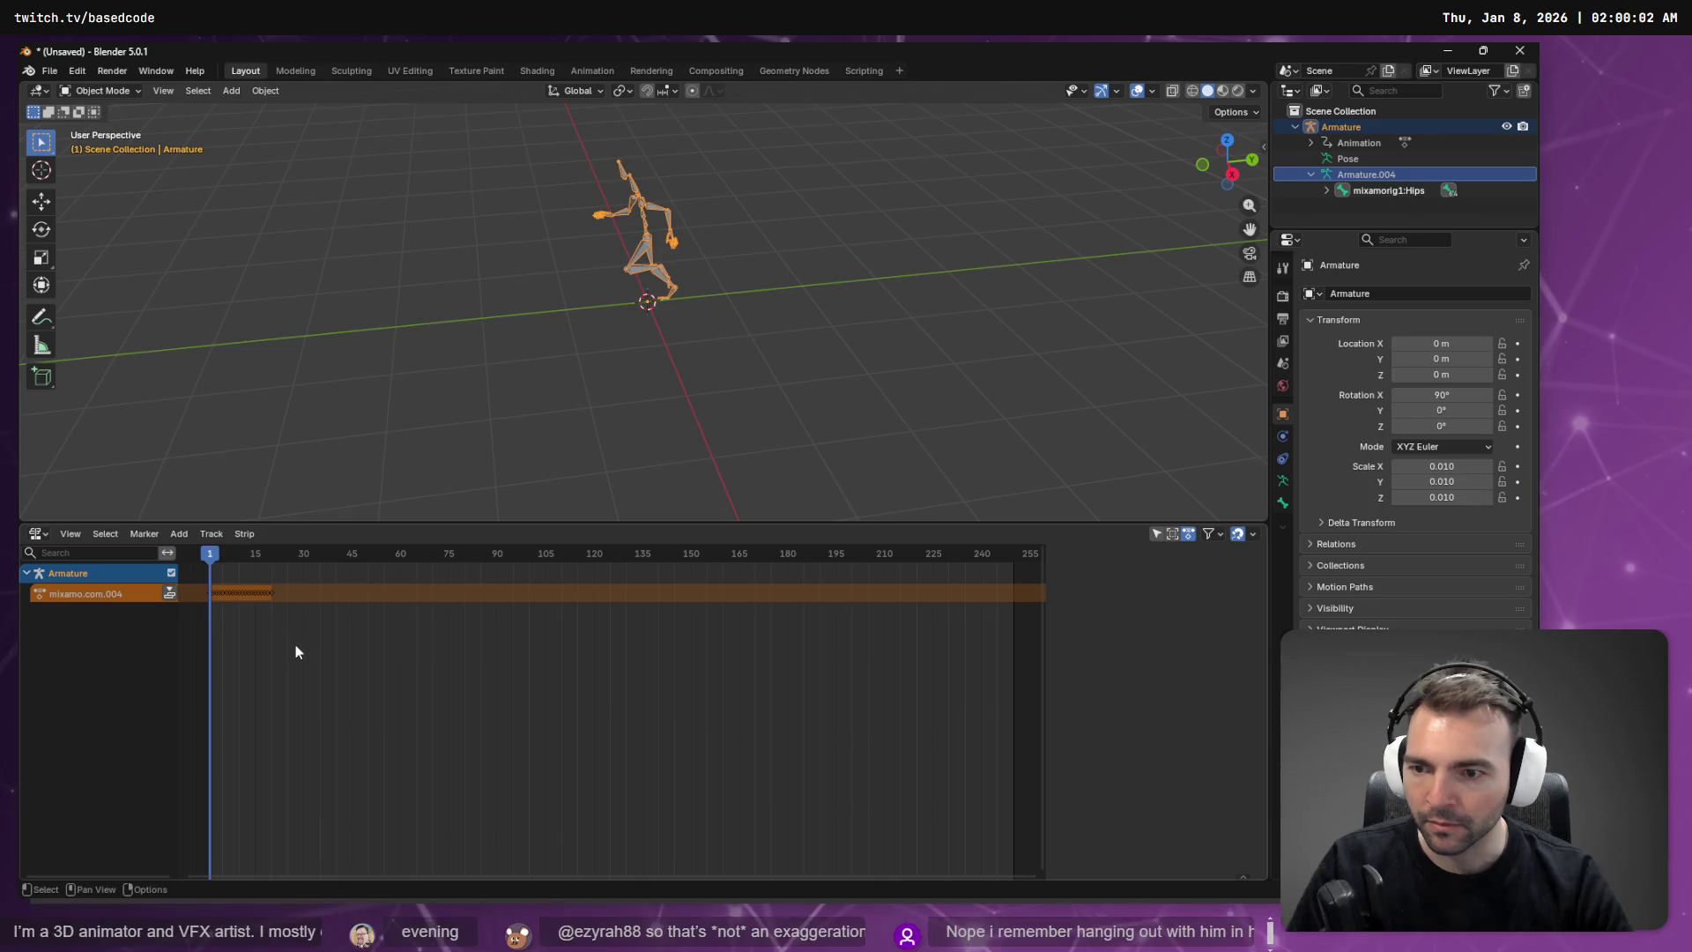
# Step: Select the mixamo.com.004 track and show its animation data in the N sidebar
pyautogui.click(85, 593)
pyautogui.press('n')
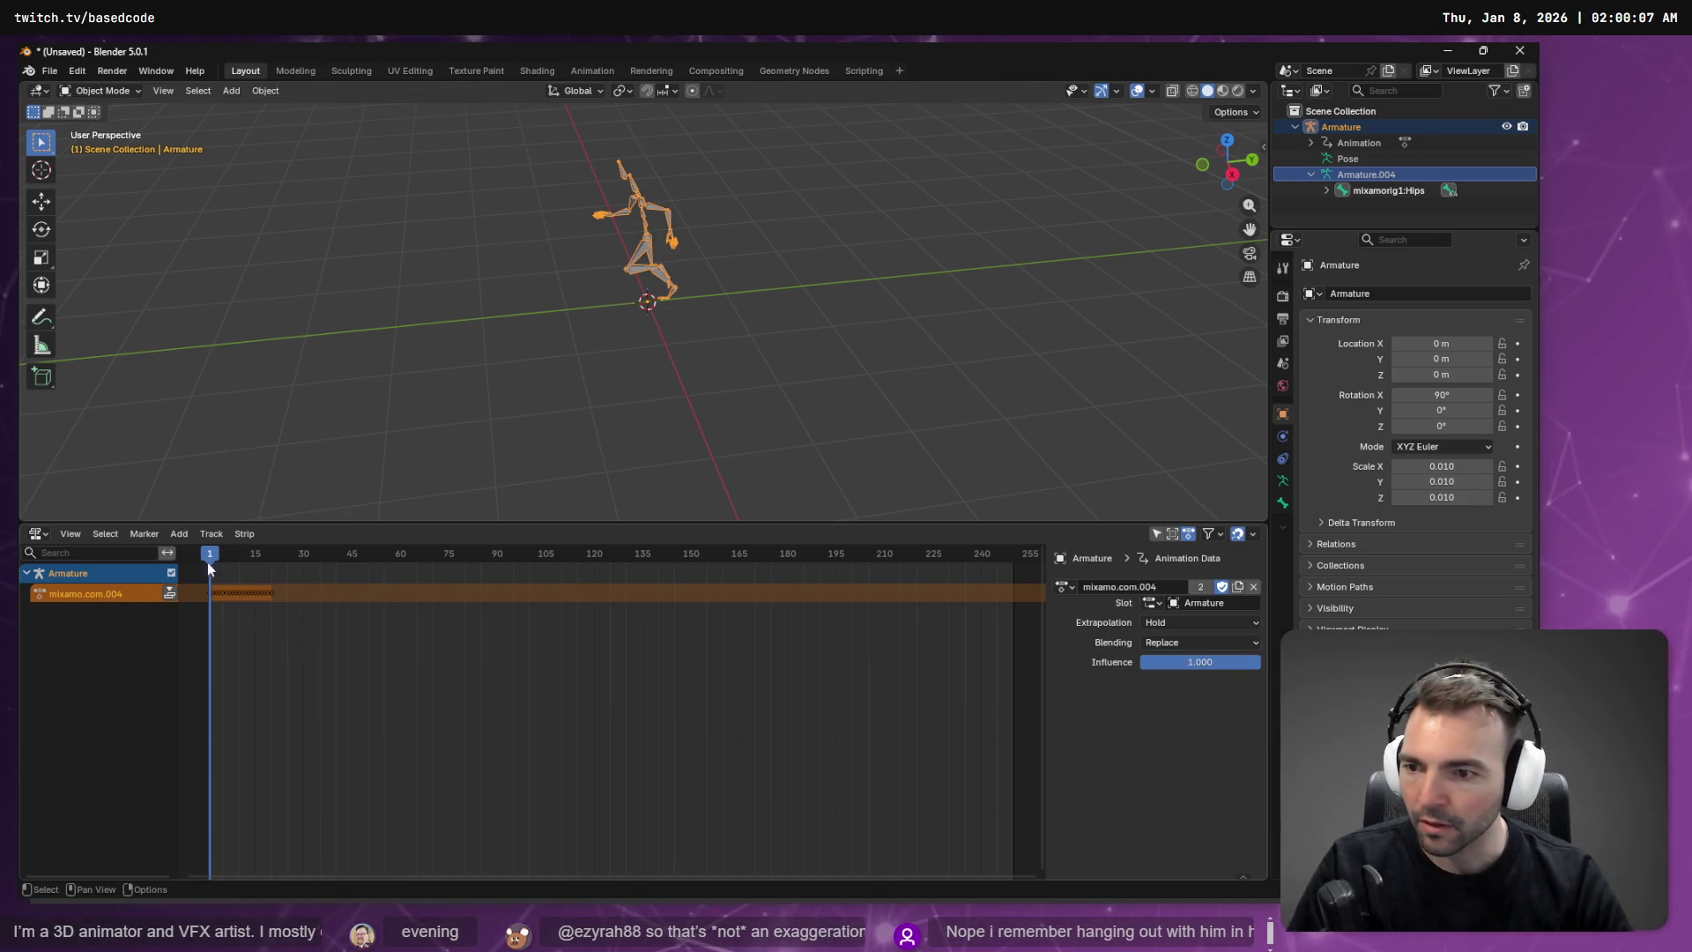
pyautogui.click(145, 534)
pyautogui.click(104, 535)
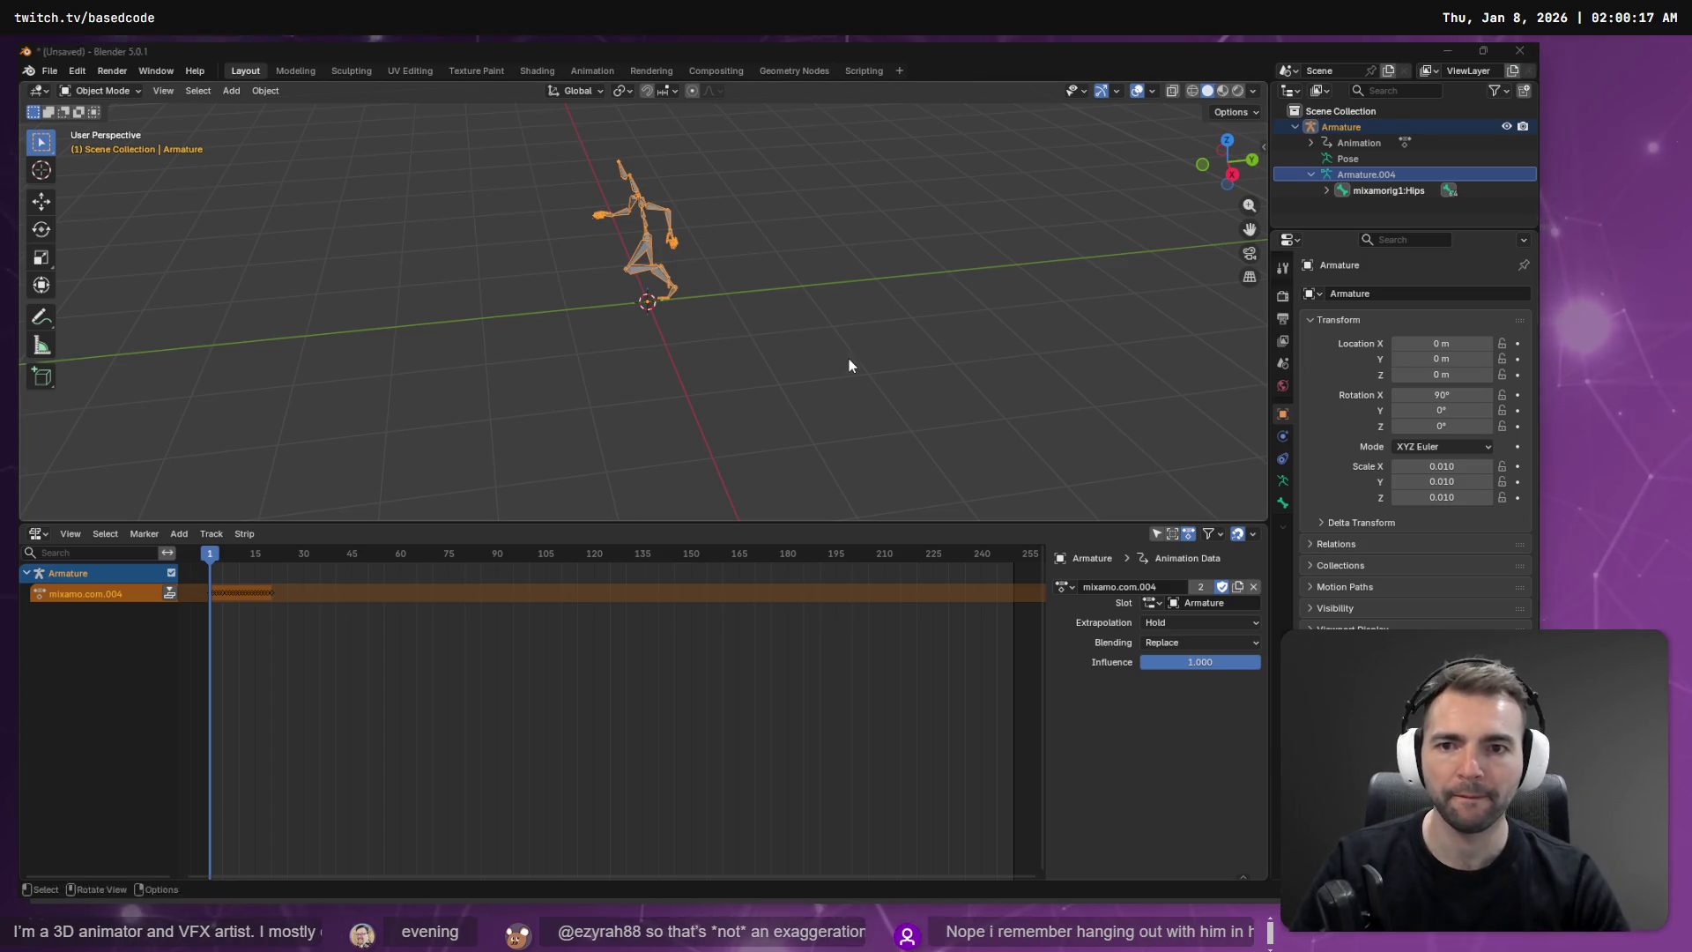
pyautogui.hotkey('alt', 'Tab')
pyautogui.doubleClick(137, 199)
# Step: Search for walk, preview several clips including Happy Walk Backward, then pick the top-row Walking
pyautogui.write('walk')
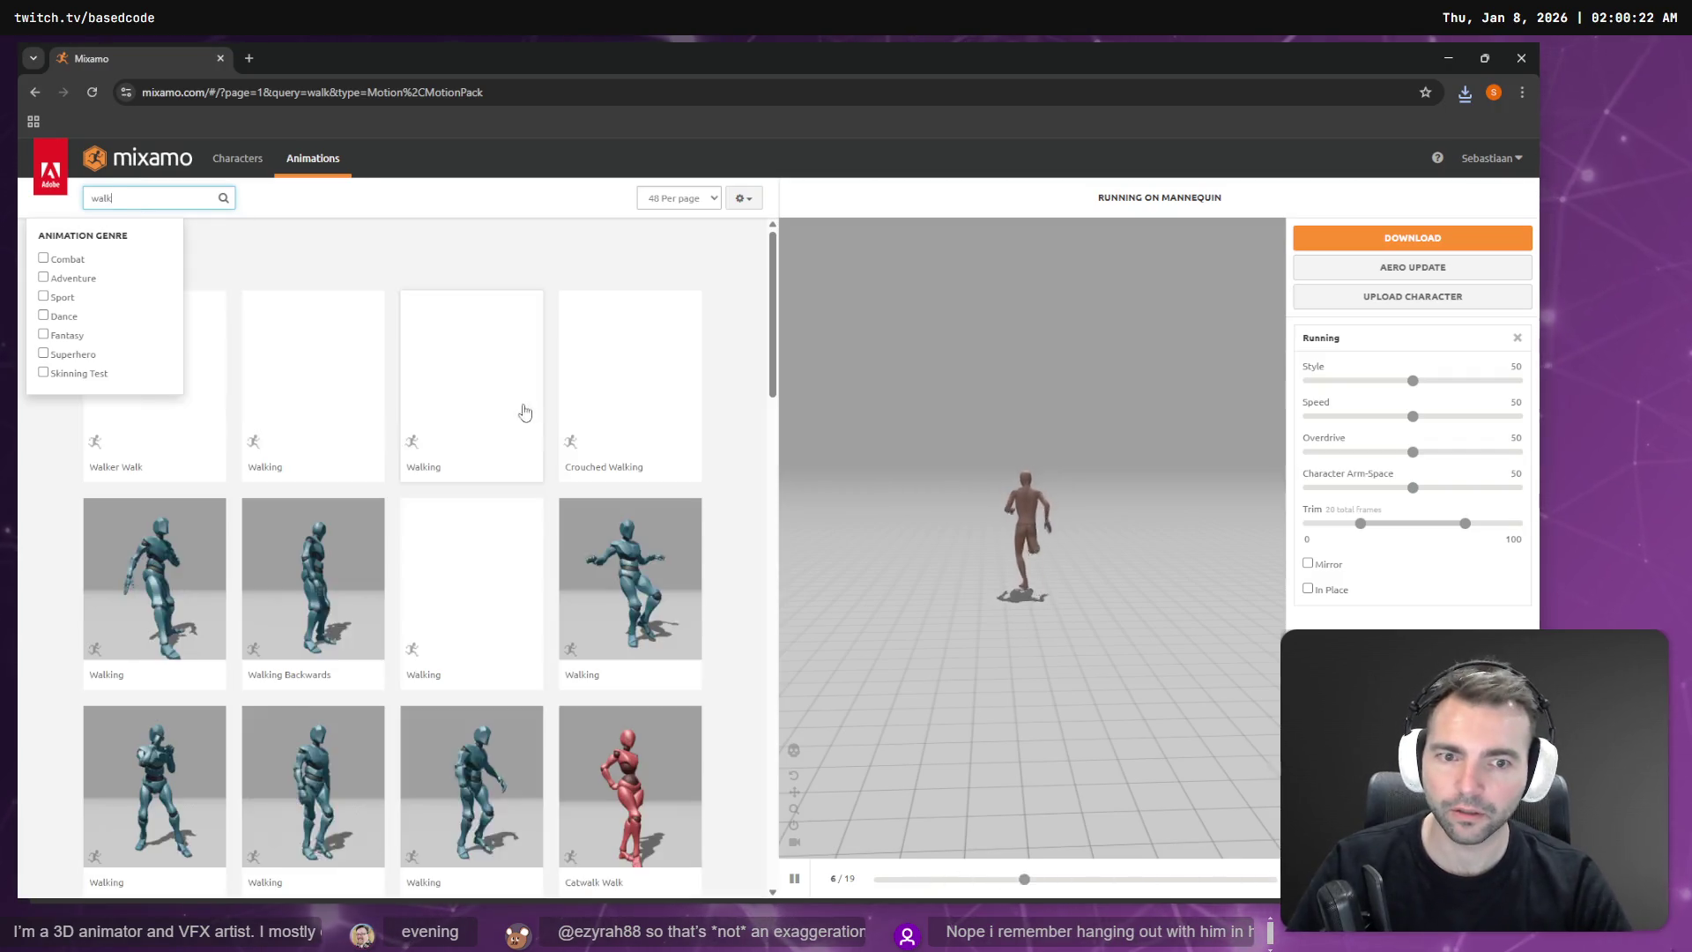
pyautogui.click(500, 250)
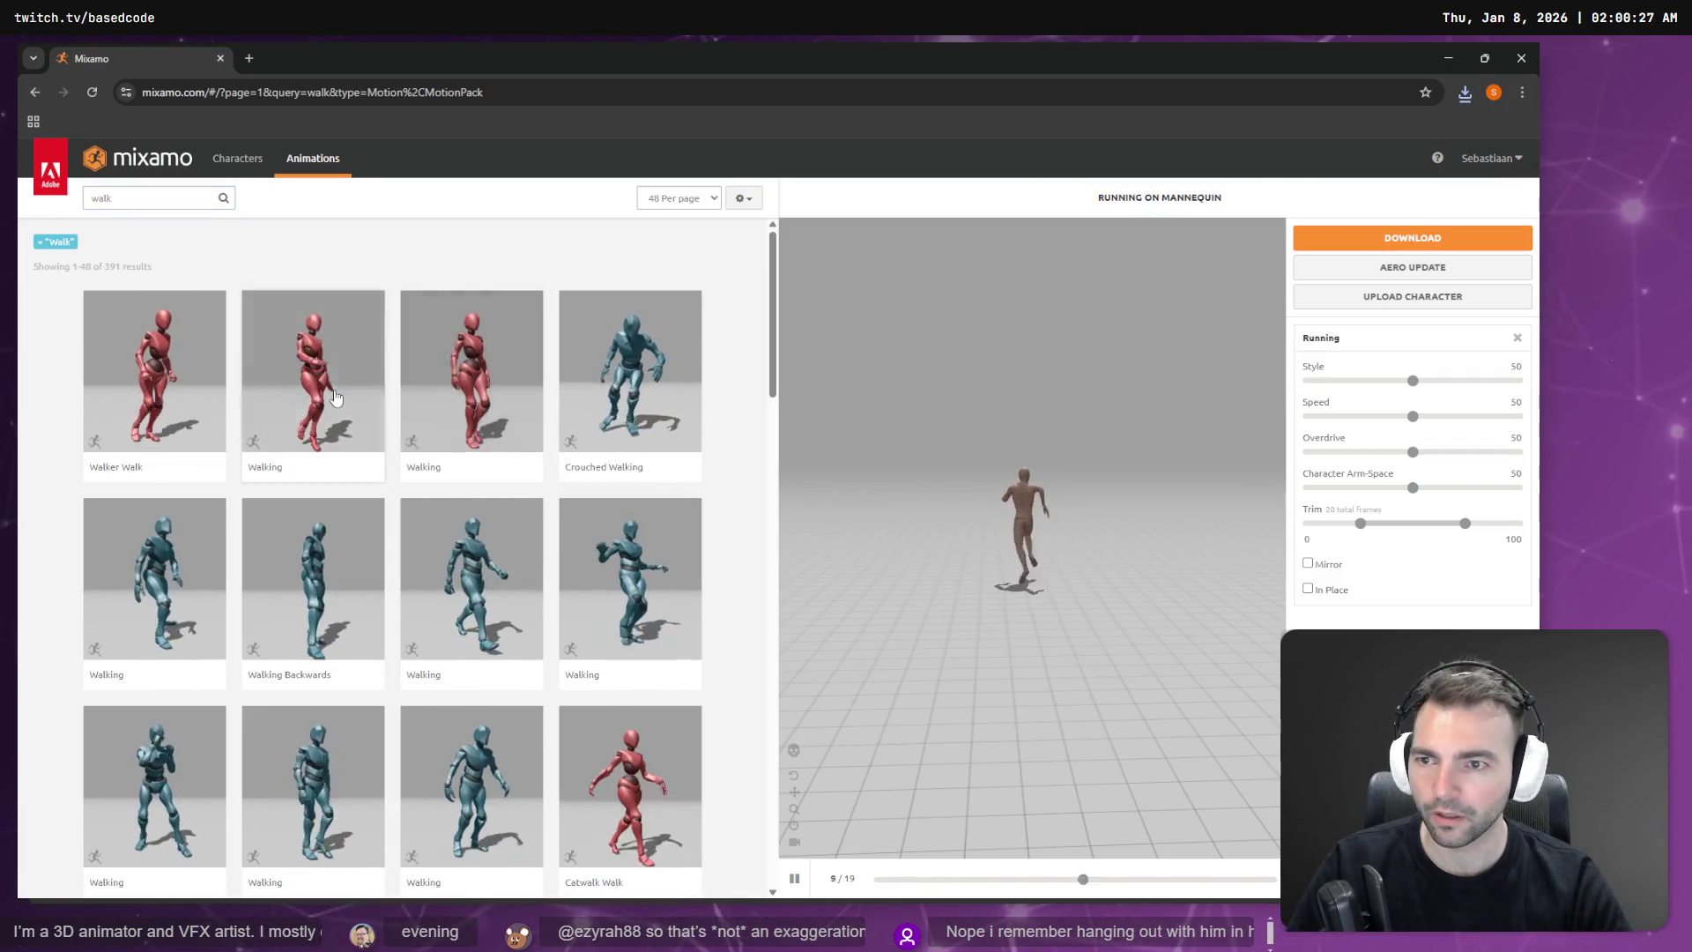
pyautogui.click(451, 376)
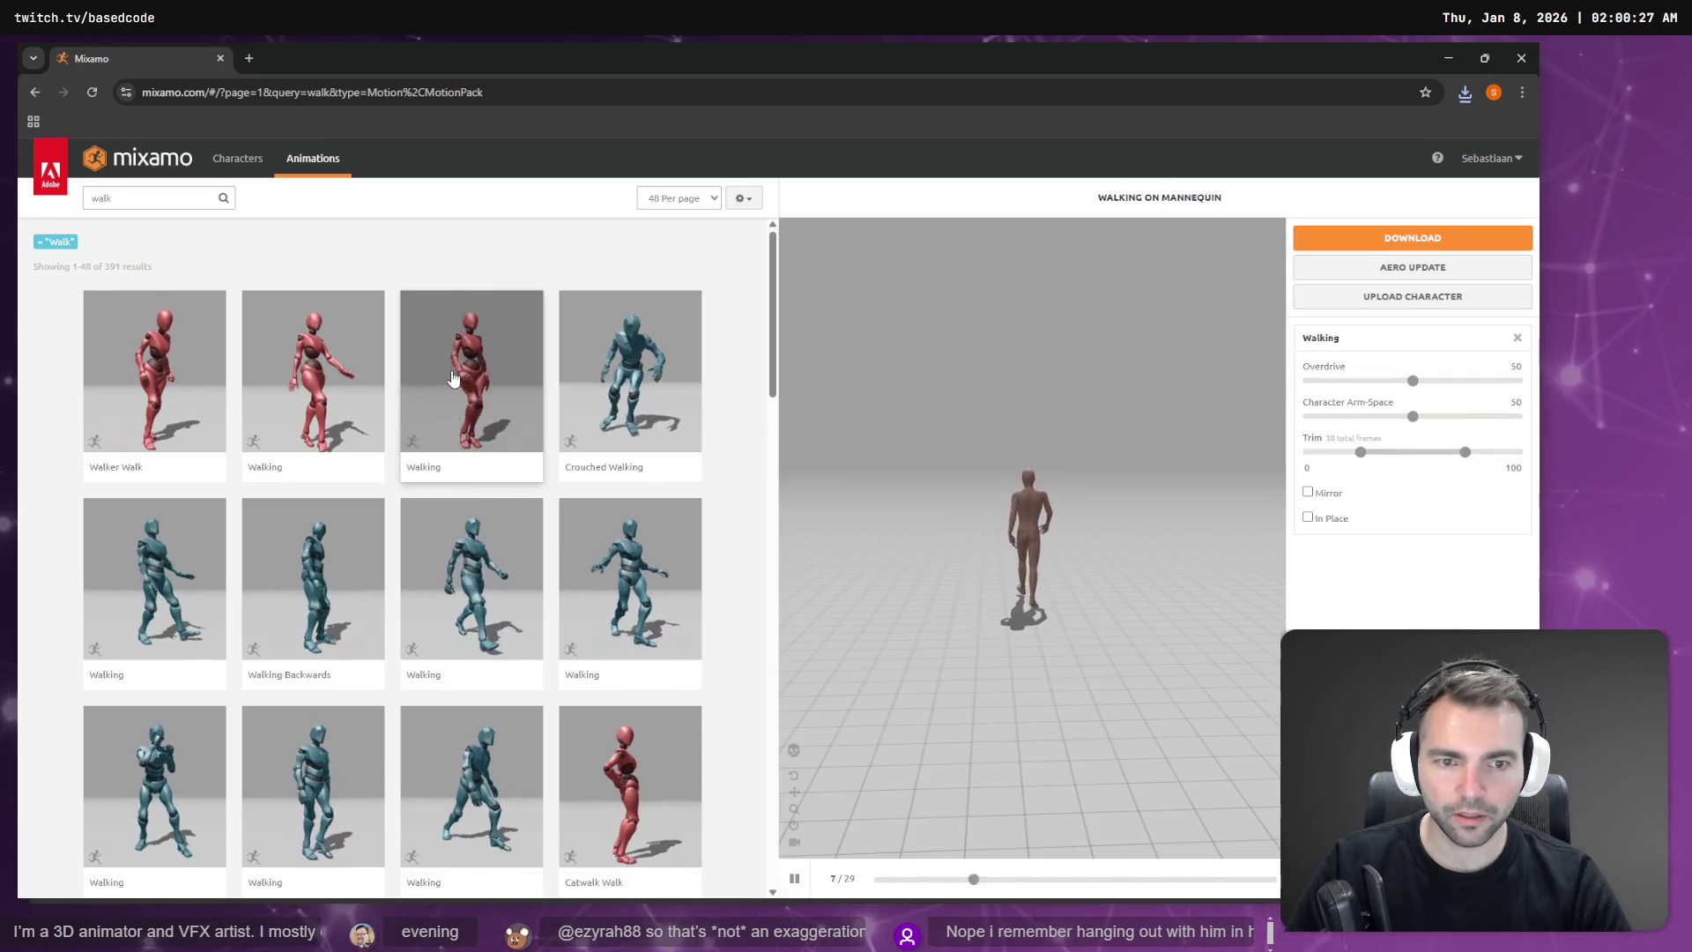
pyautogui.click(472, 529)
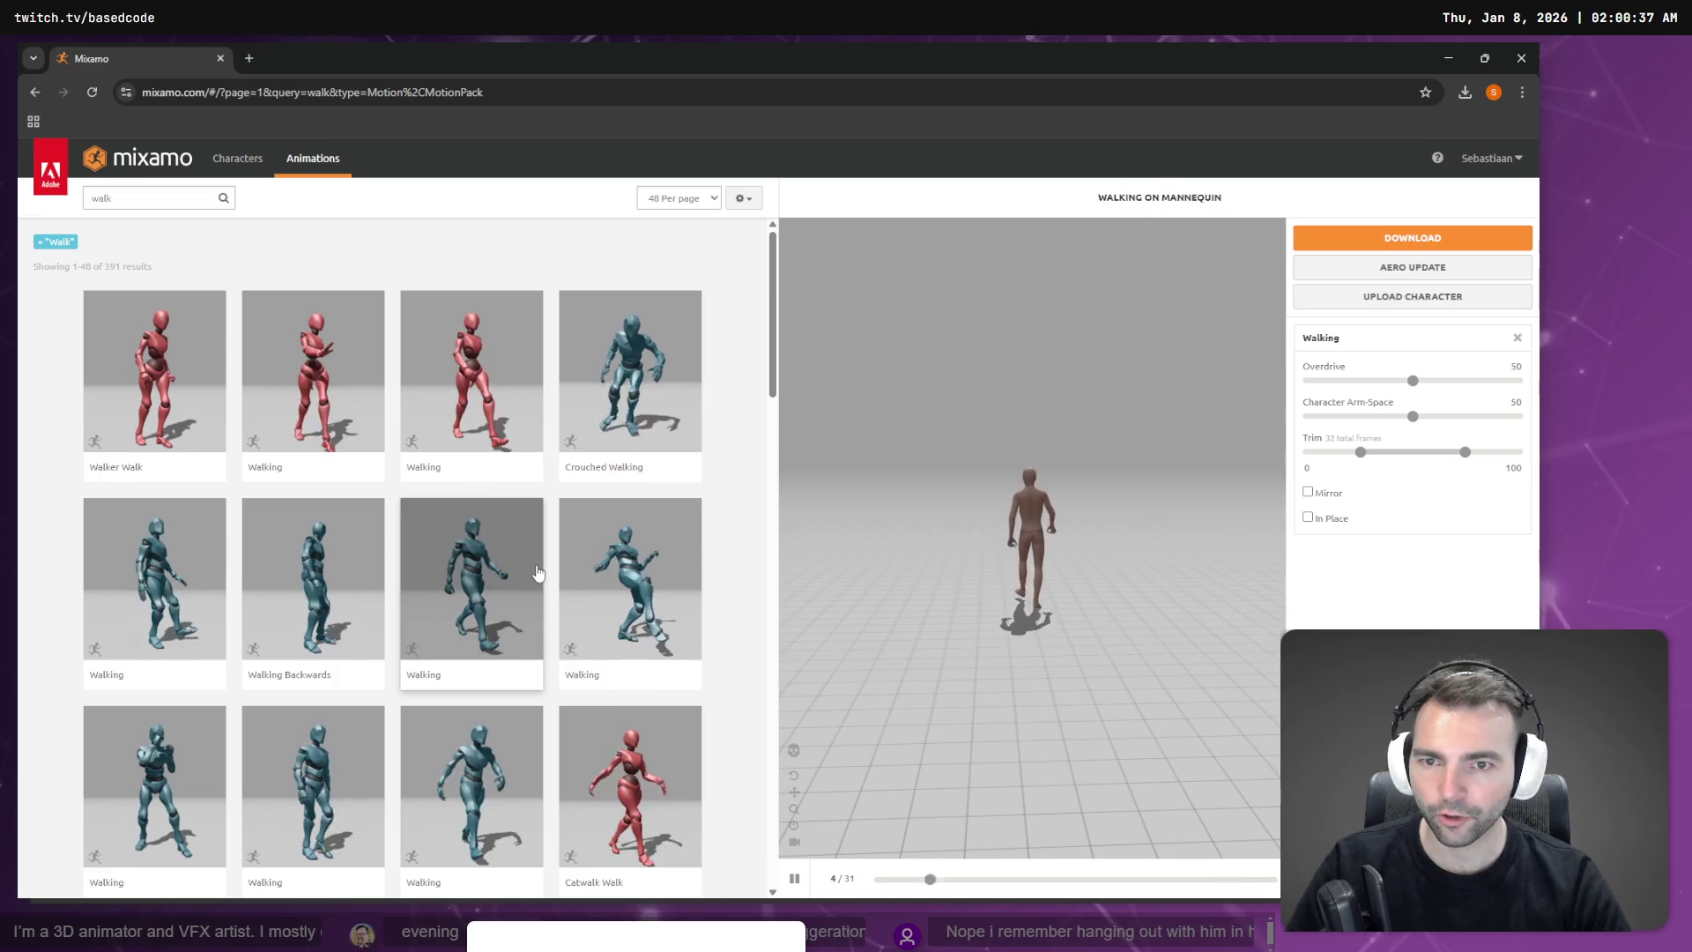
pyautogui.scroll(-1, 539, 574)
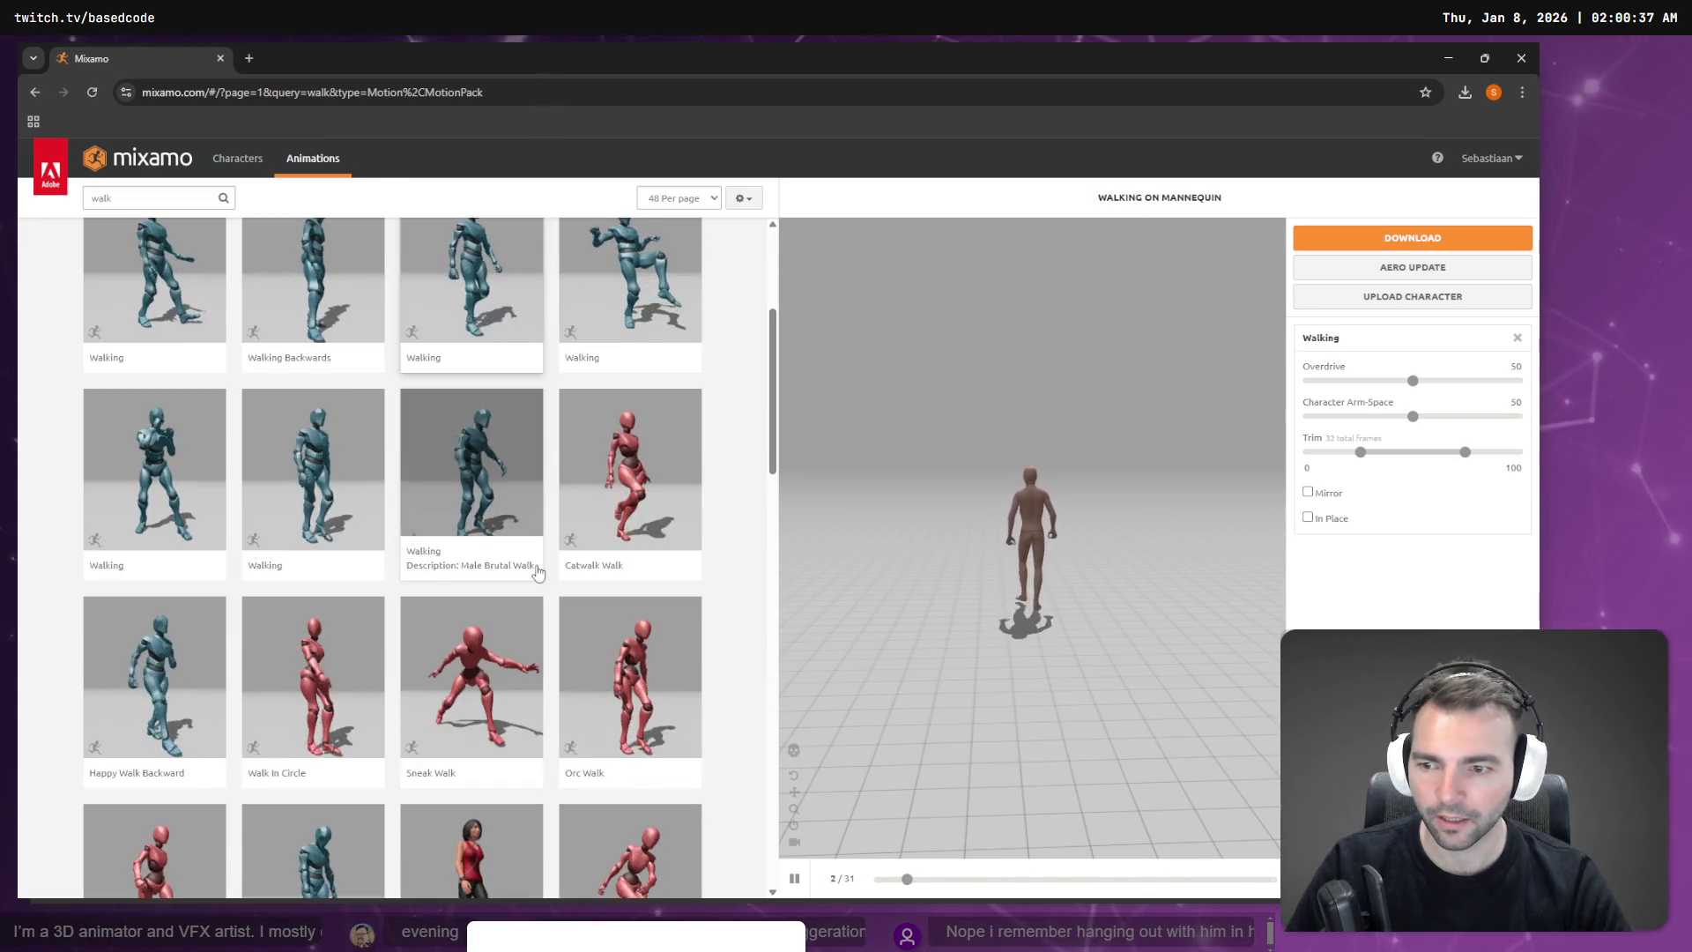
pyautogui.click(158, 675)
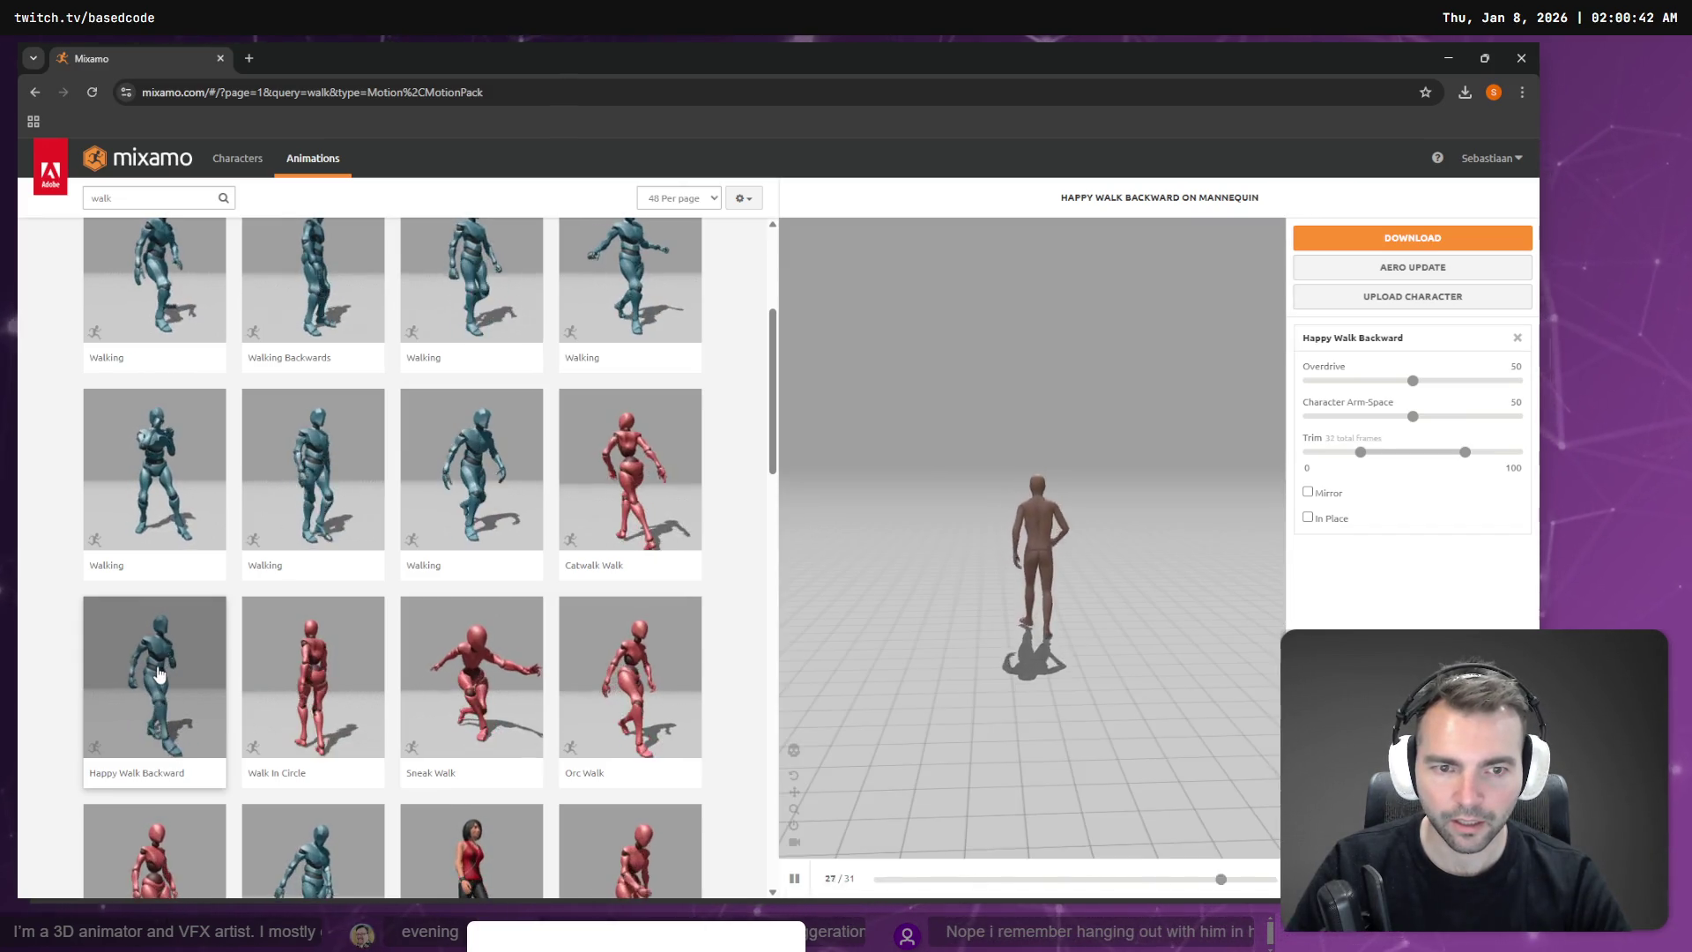
pyautogui.scroll(3, 342, 640)
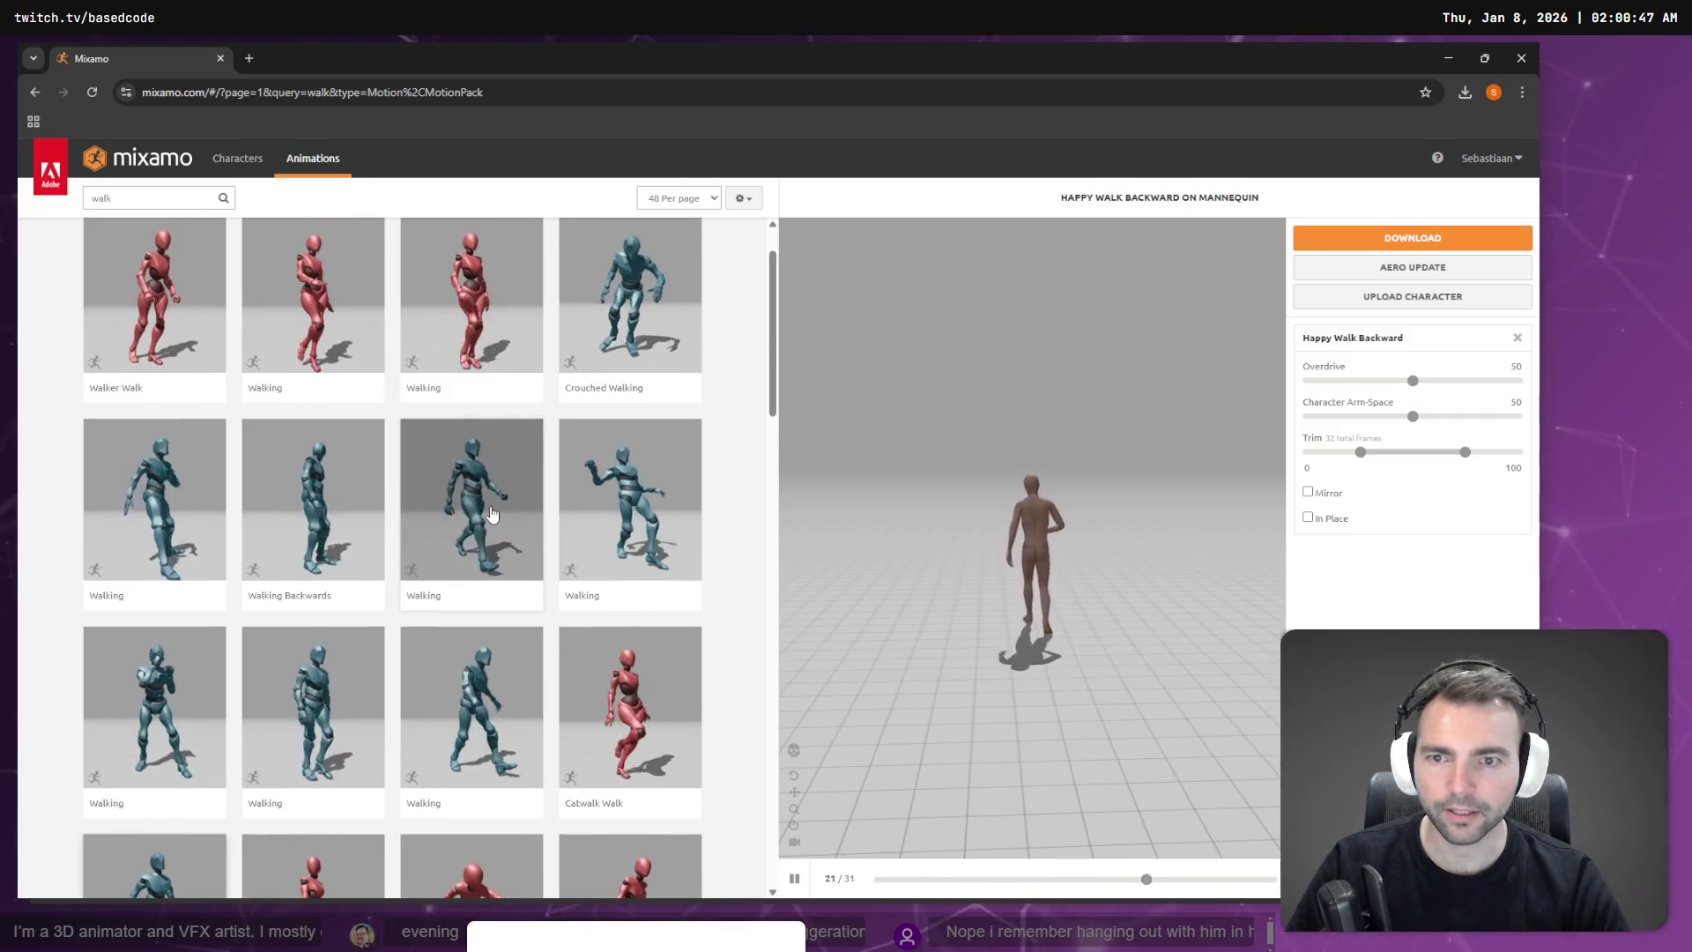
pyautogui.scroll(-5, 492, 514)
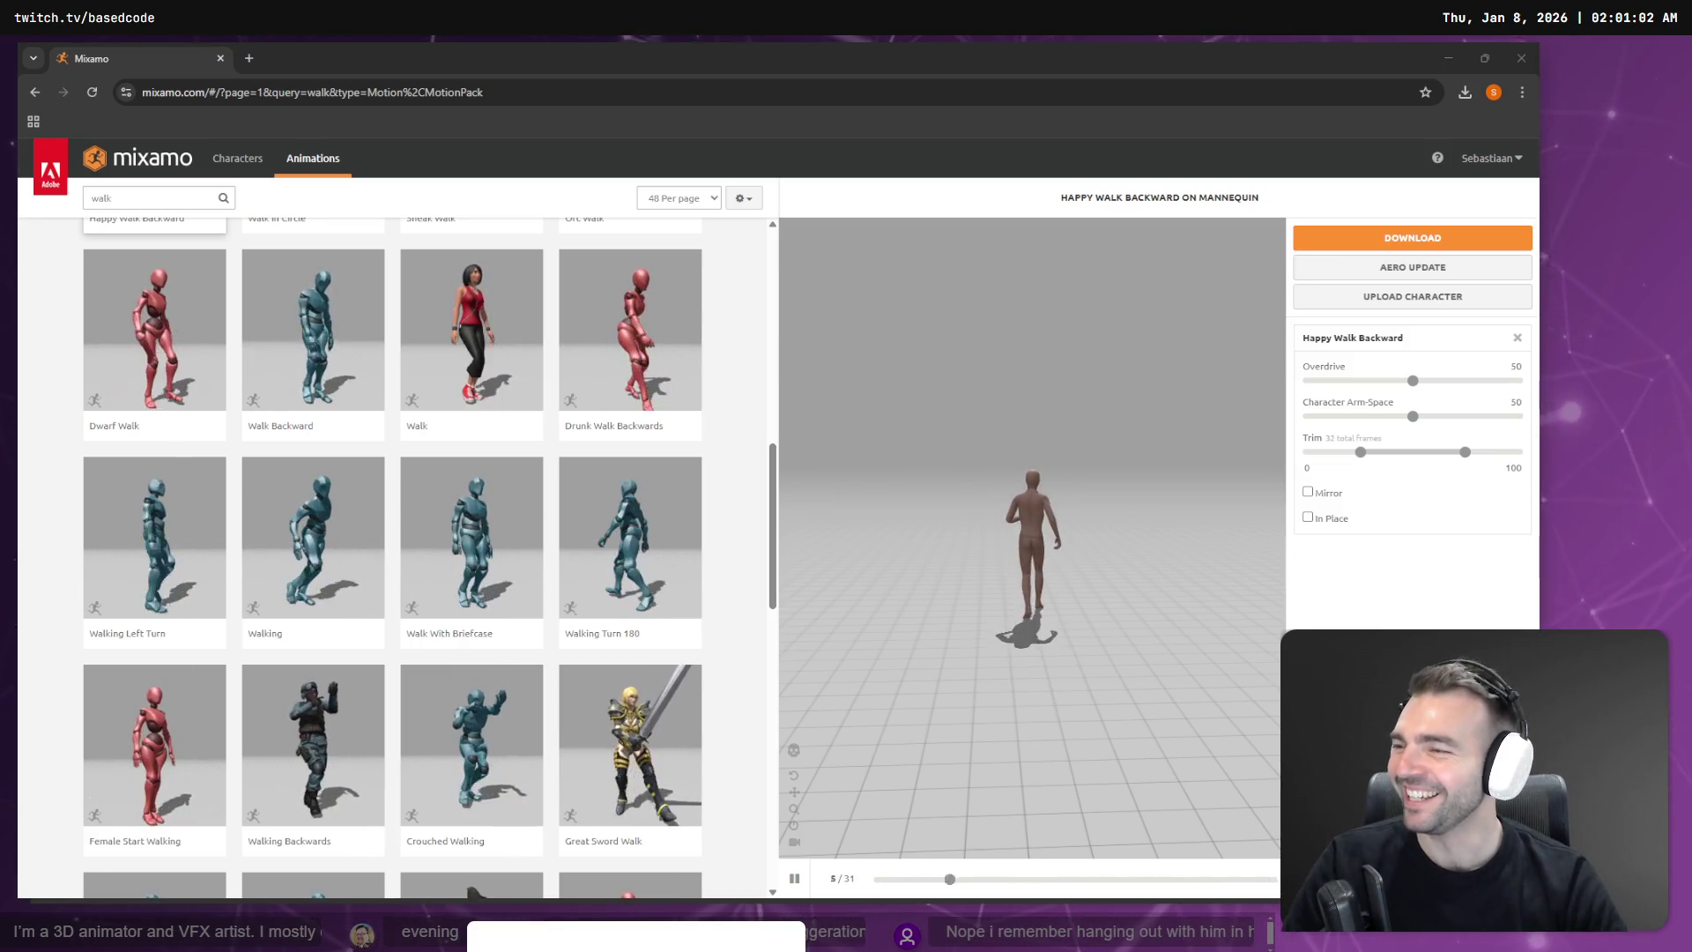
pyautogui.scroll(5, 435, 338)
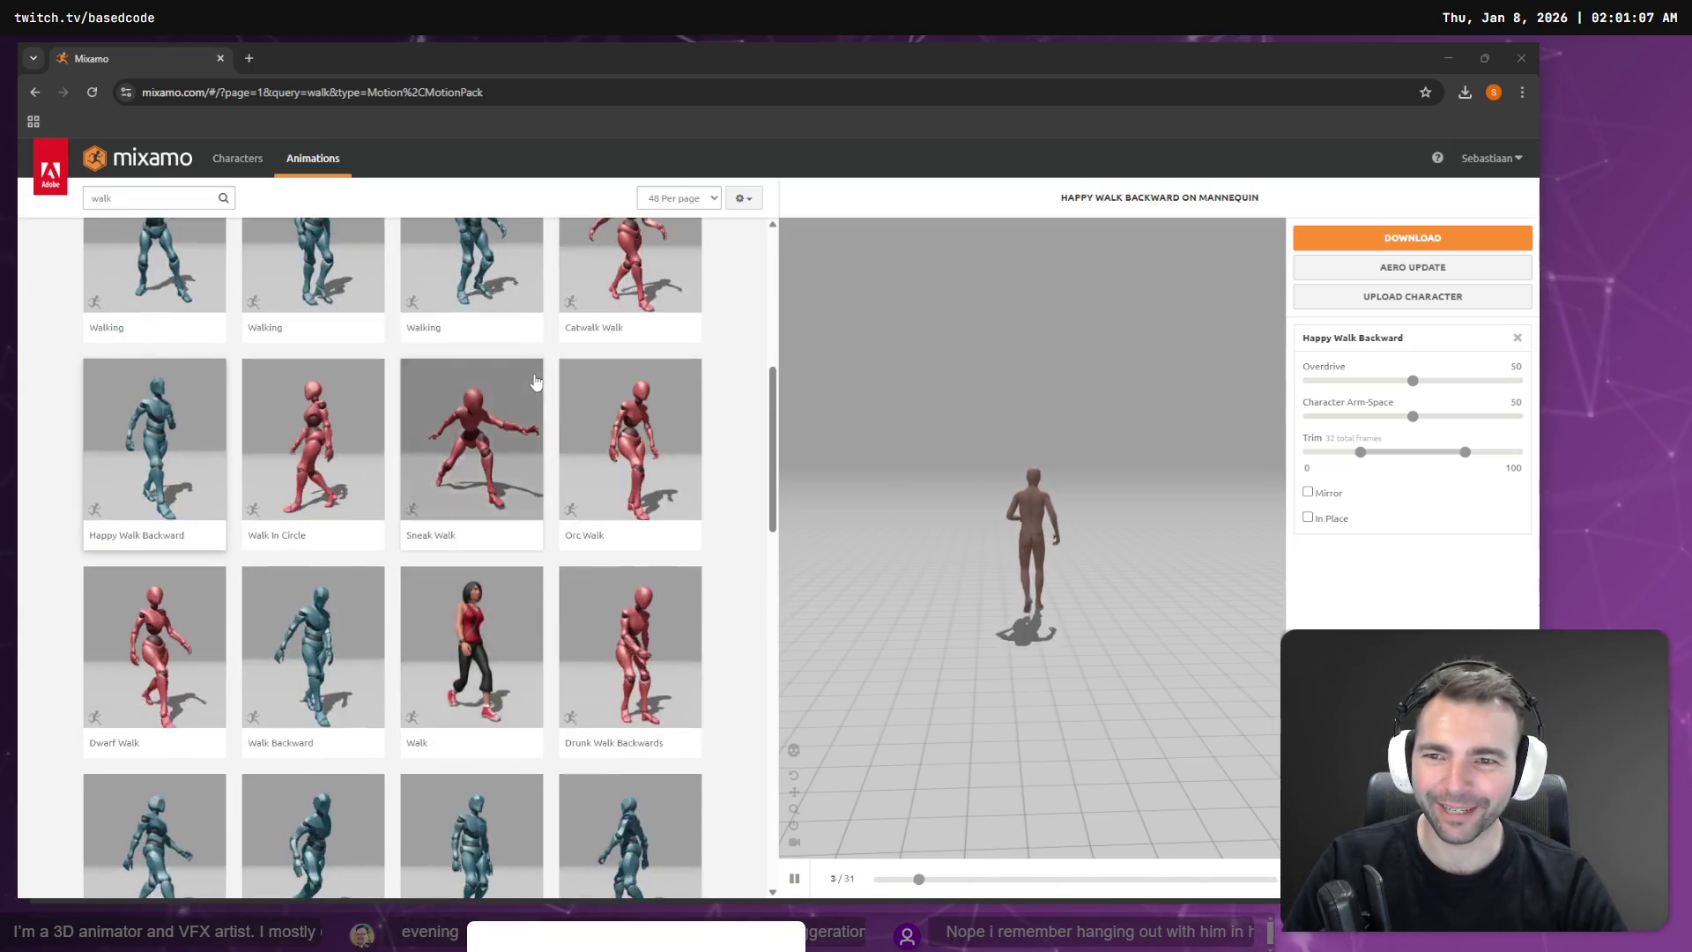
pyautogui.scroll(1, 515, 469)
pyautogui.click(455, 392)
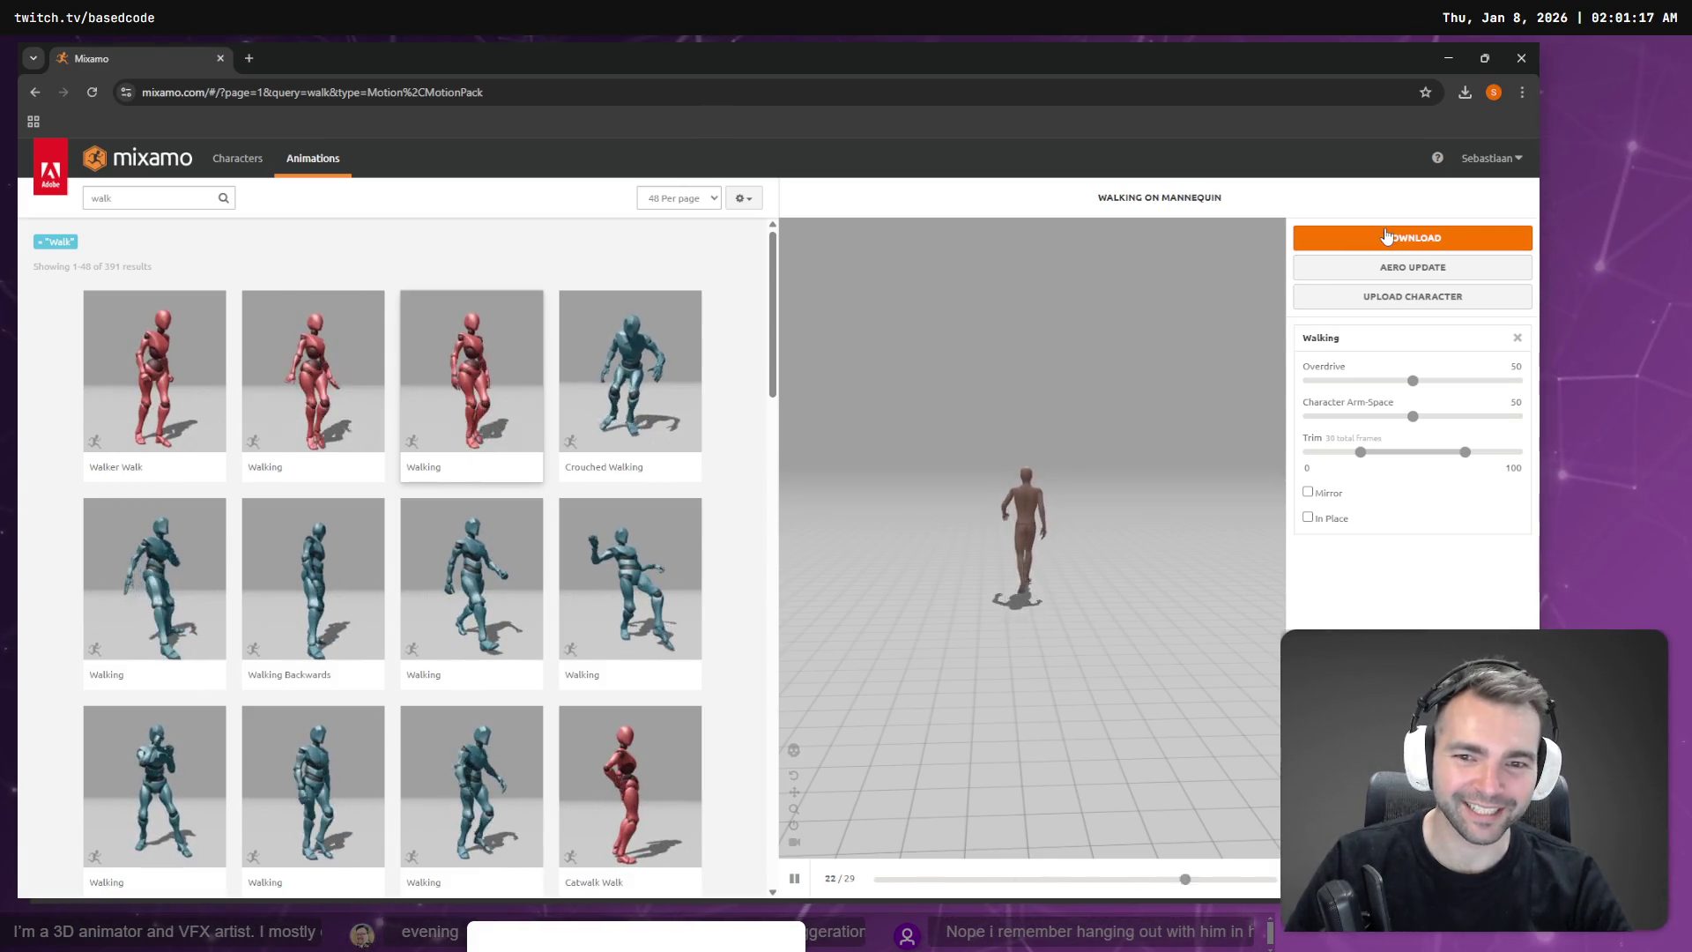
# Step: Download the Walking clip as FBX for Unity, without skin, at 30 fps
pyautogui.click(1386, 236)
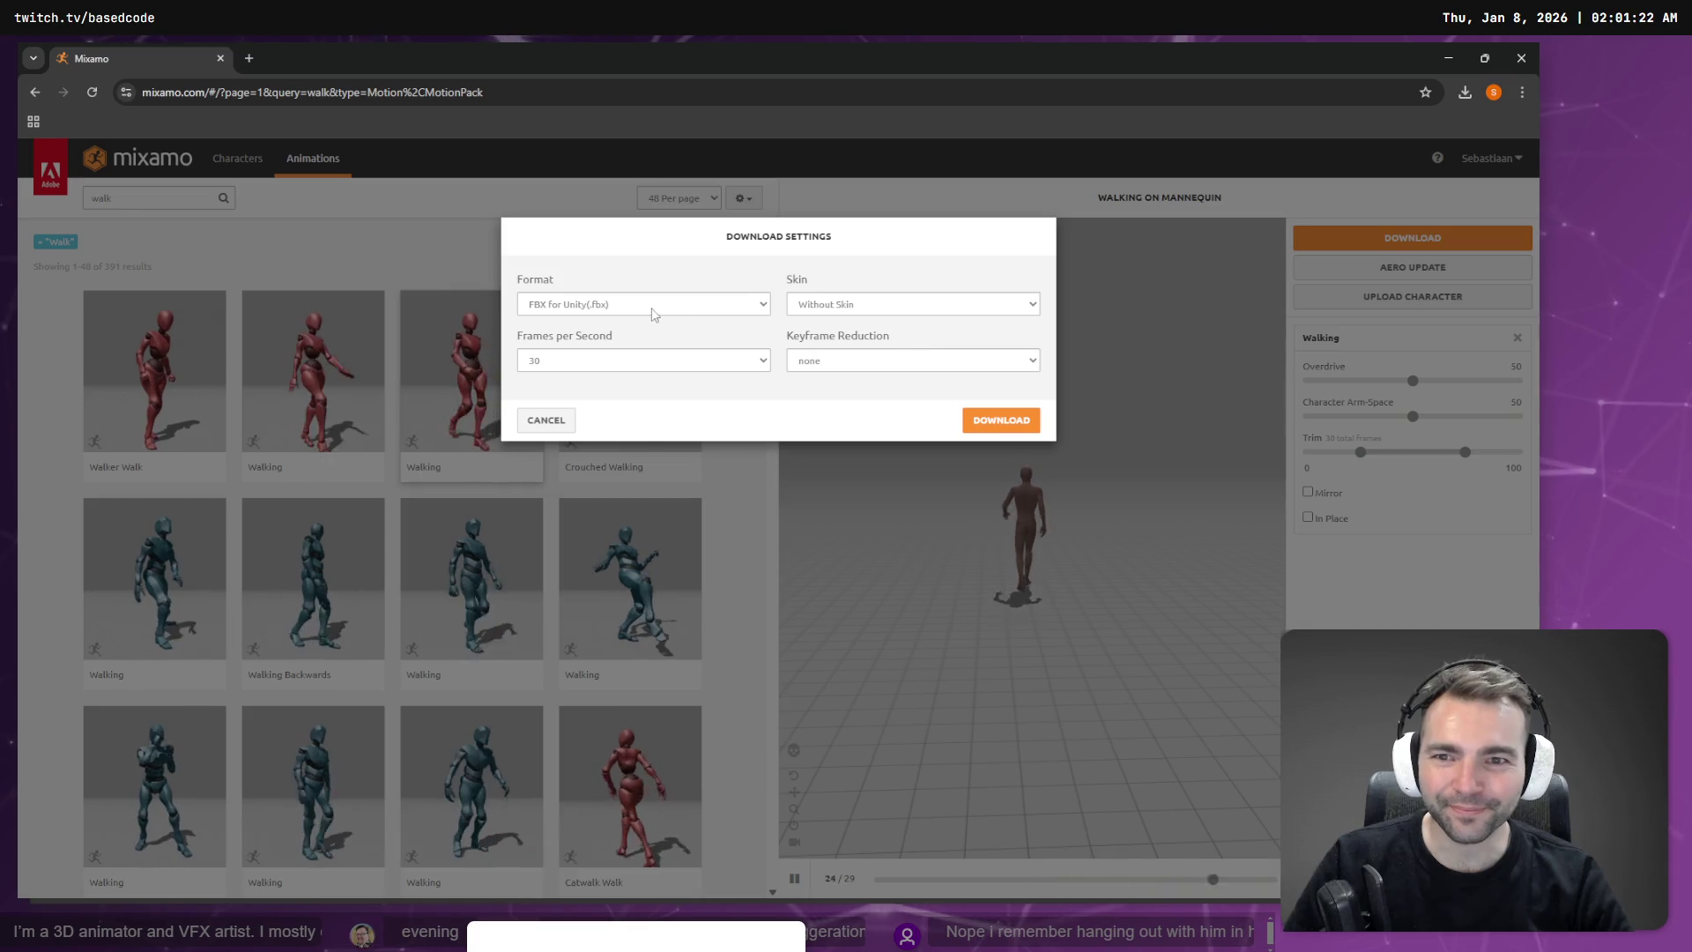
pyautogui.click(987, 419)
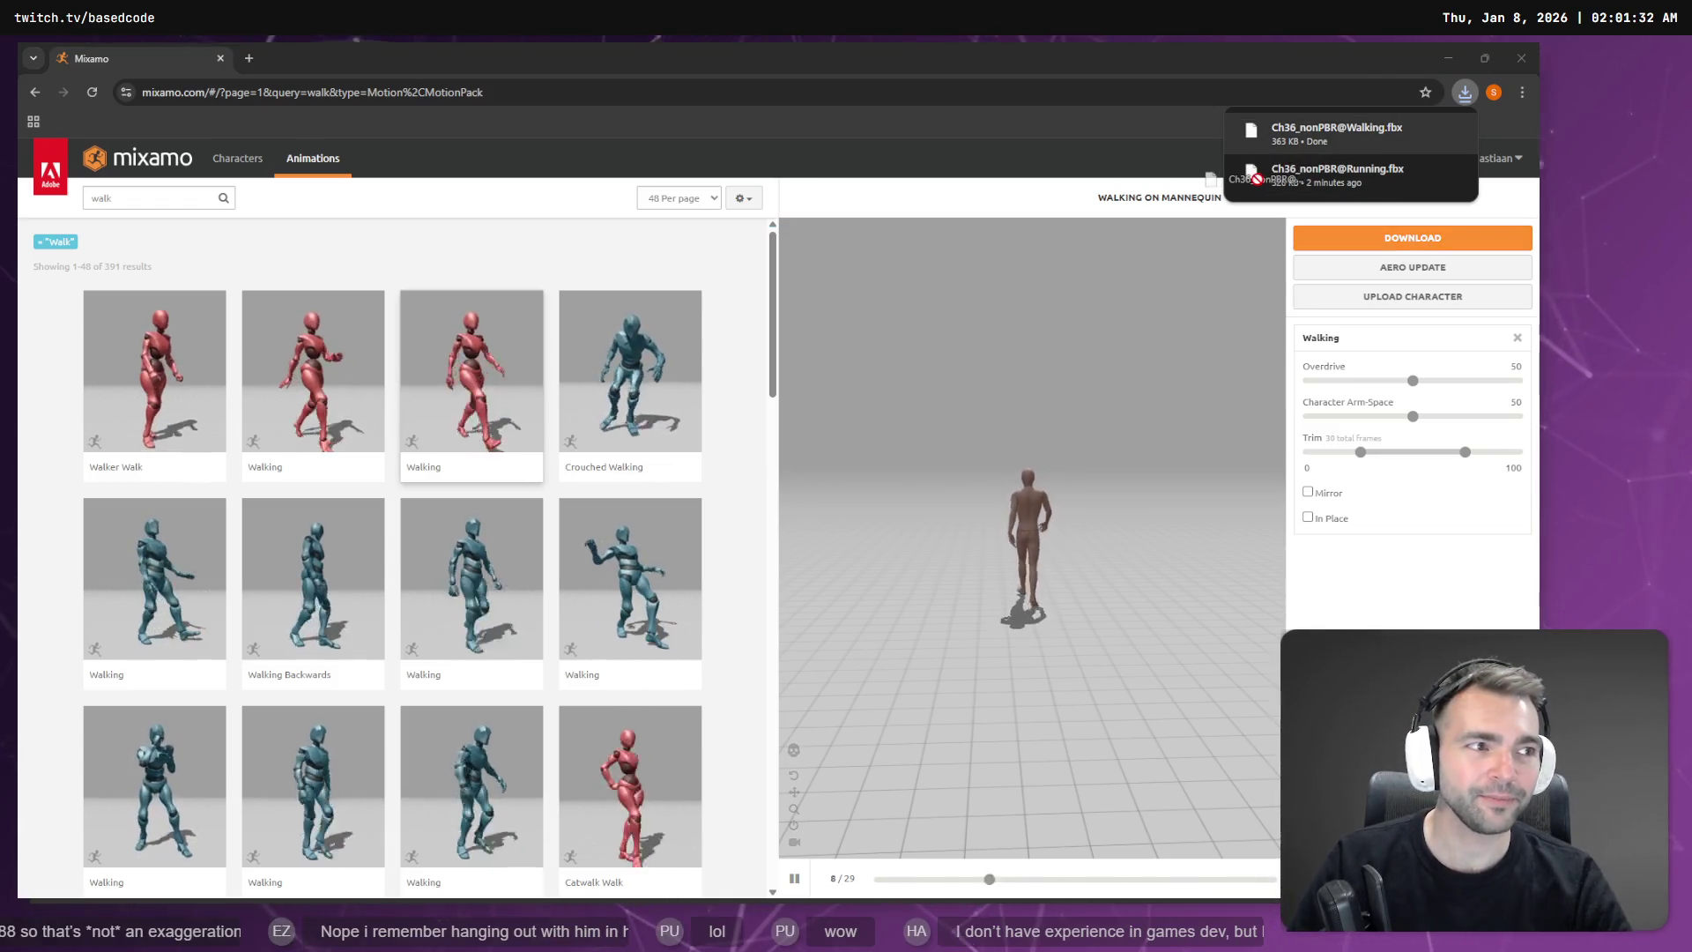
pyautogui.hotkey('alt', 'Tab')
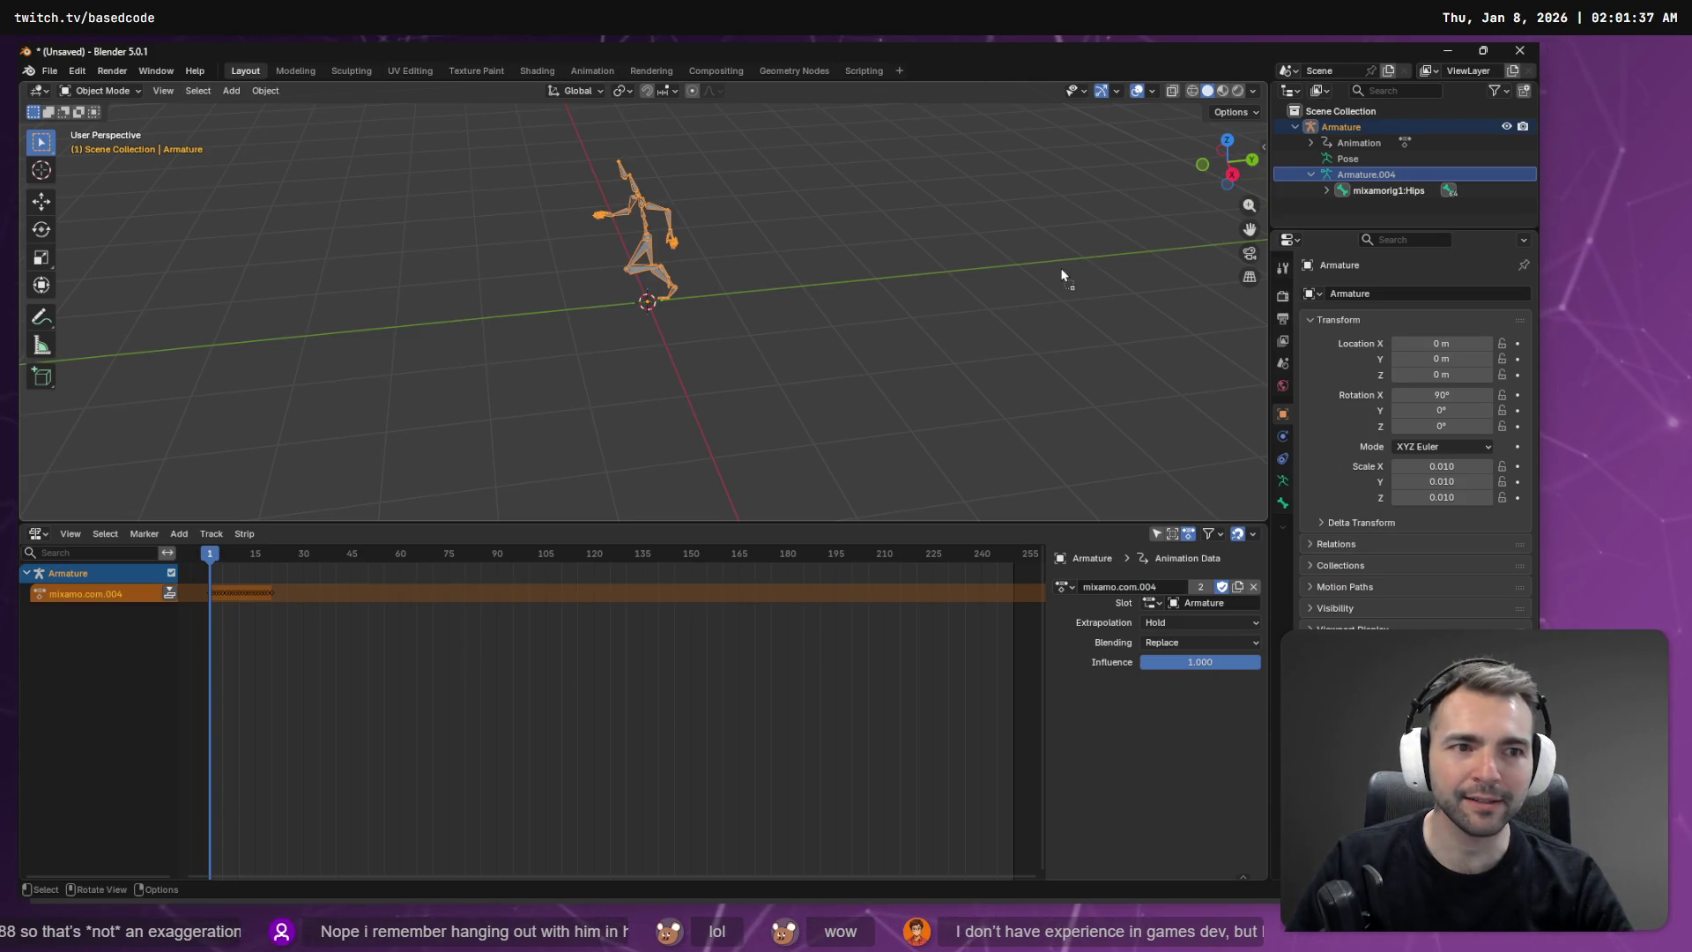
pyautogui.moveTo(1062, 275); pyautogui.dragTo(1062, 275)
pyautogui.click(993, 555)
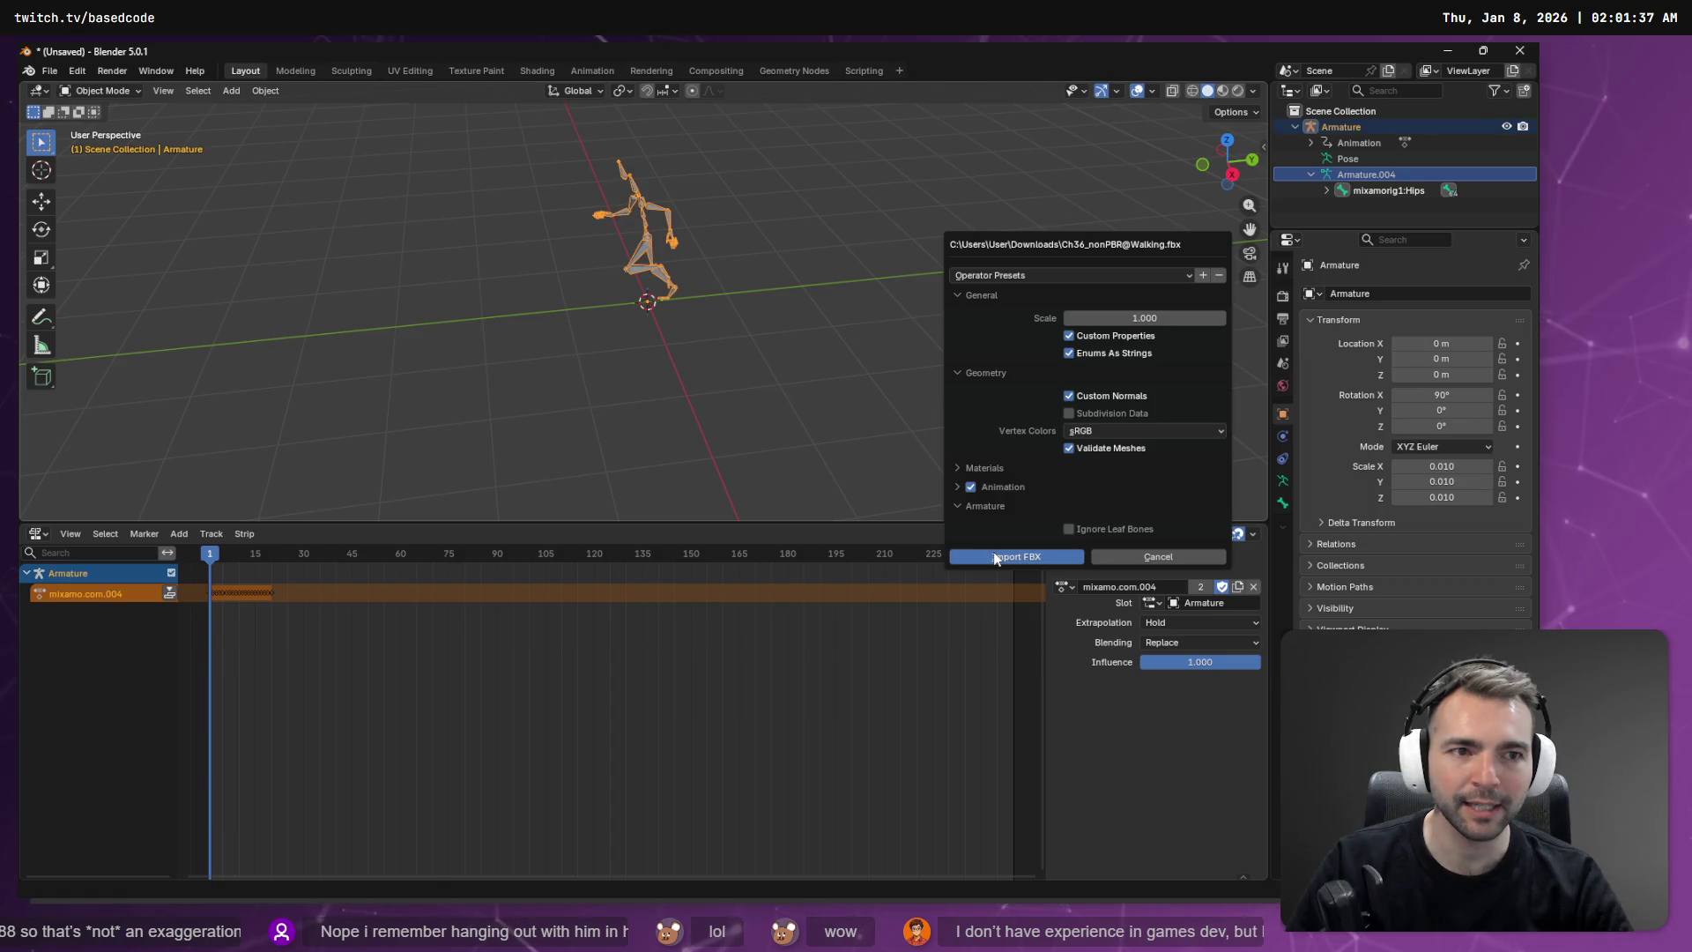
pyautogui.click(1295, 126)
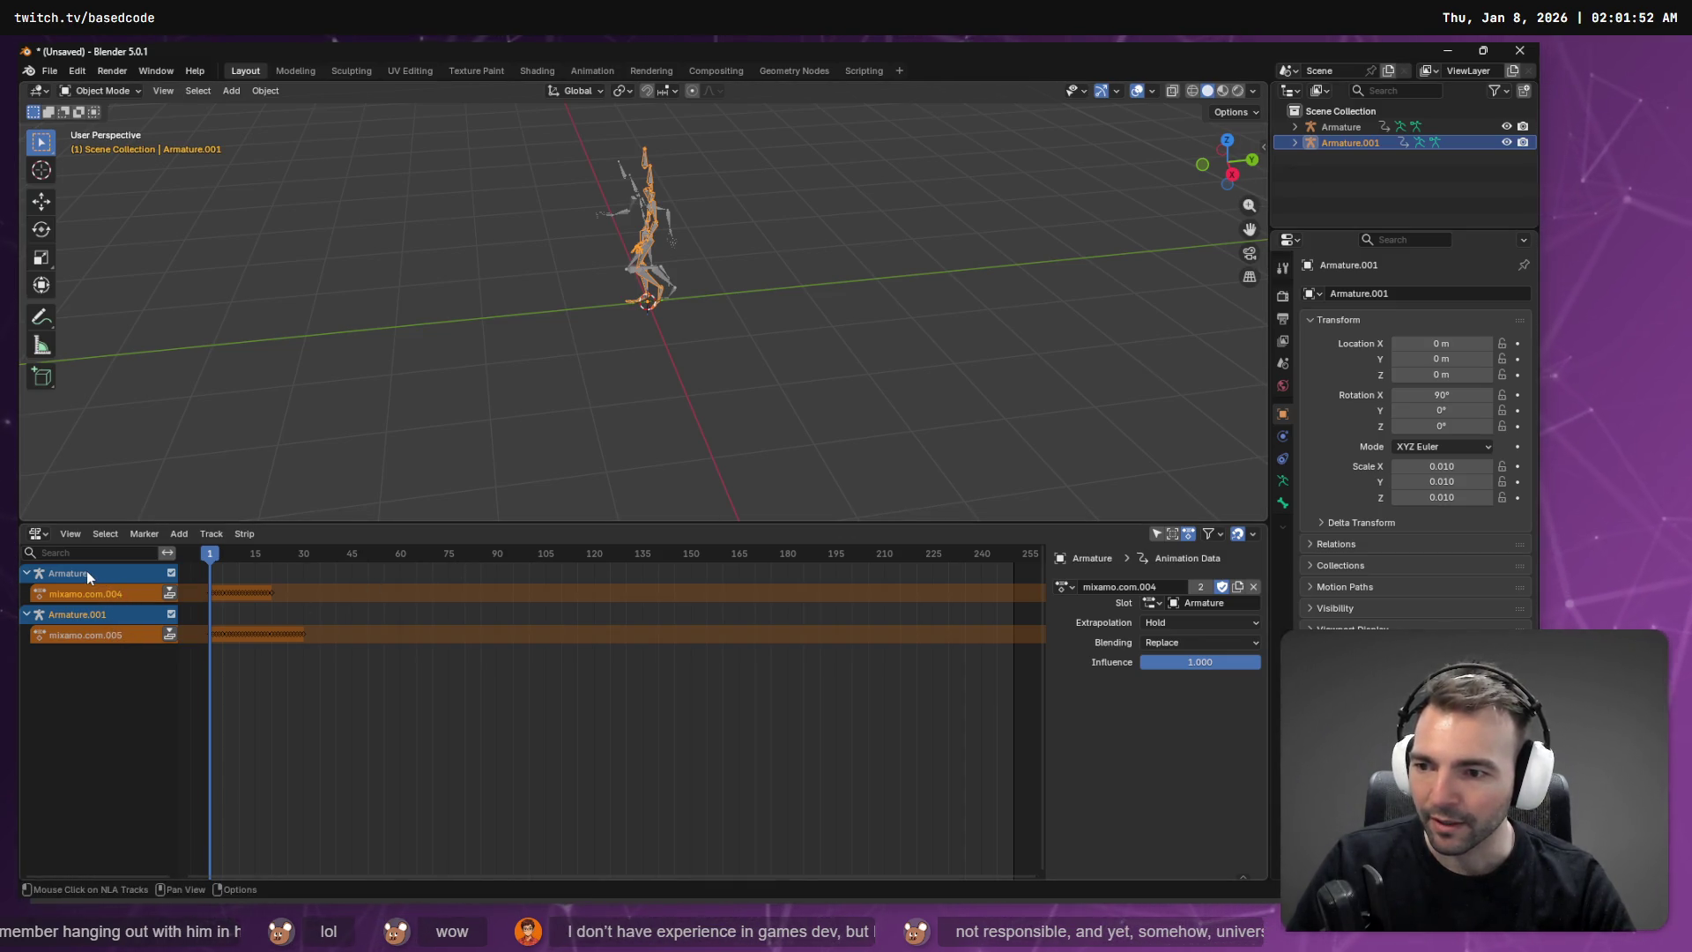
pyautogui.click(1361, 126)
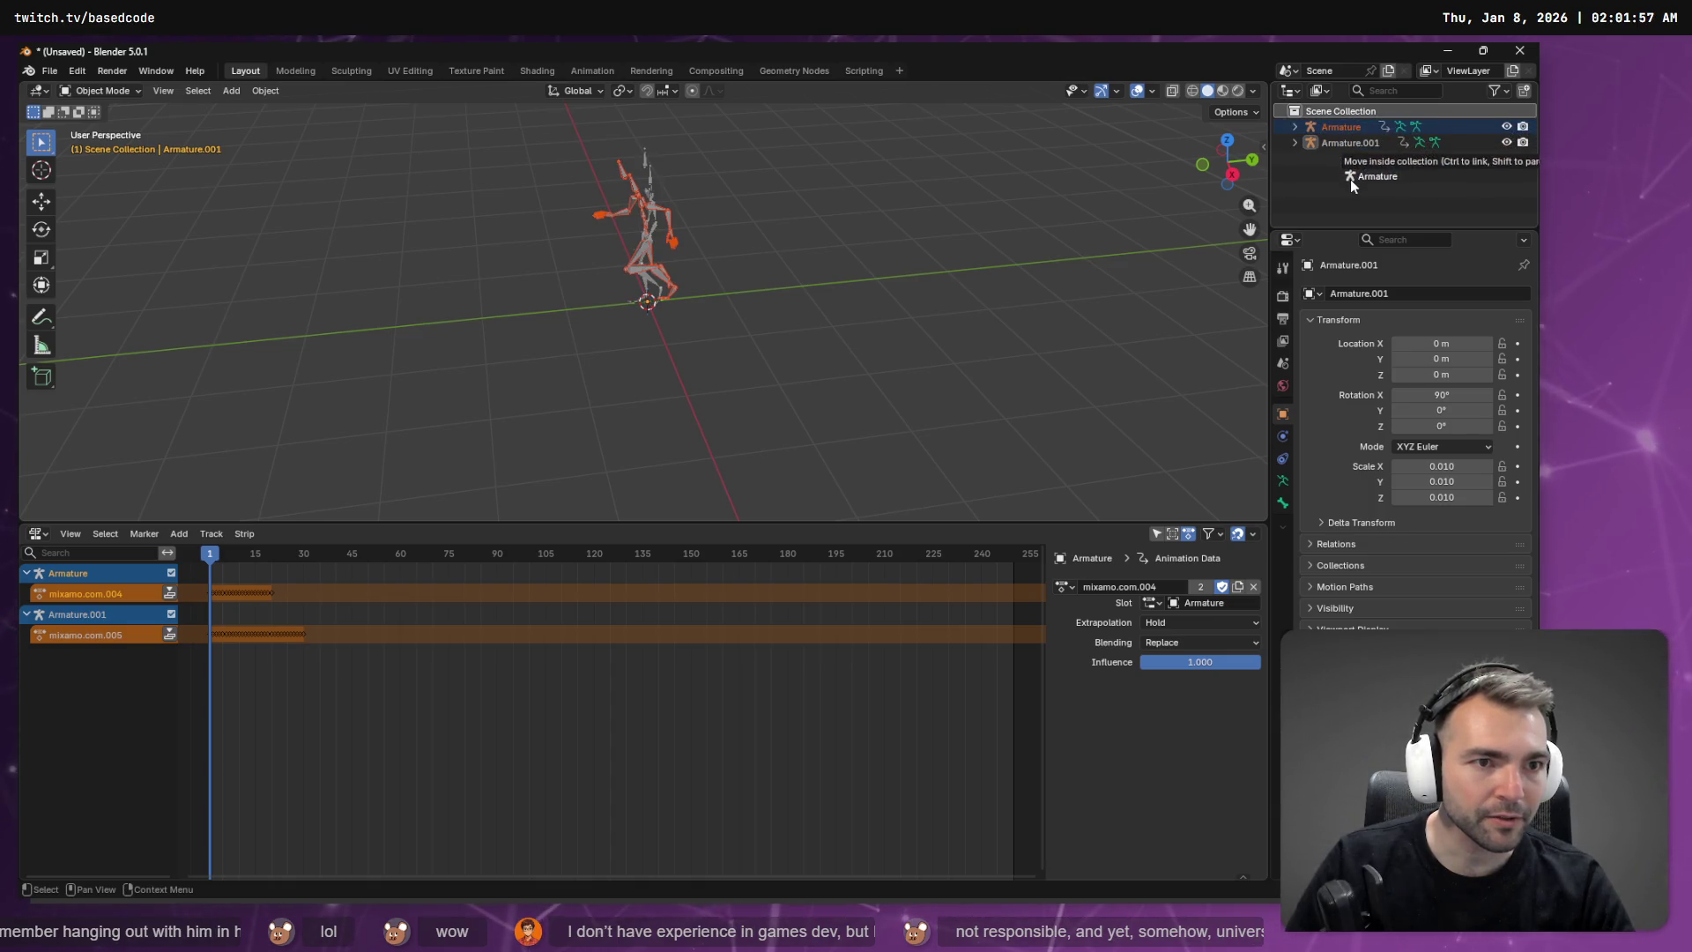
pyautogui.moveTo(1351, 144); pyautogui.dragTo(1337, 118)
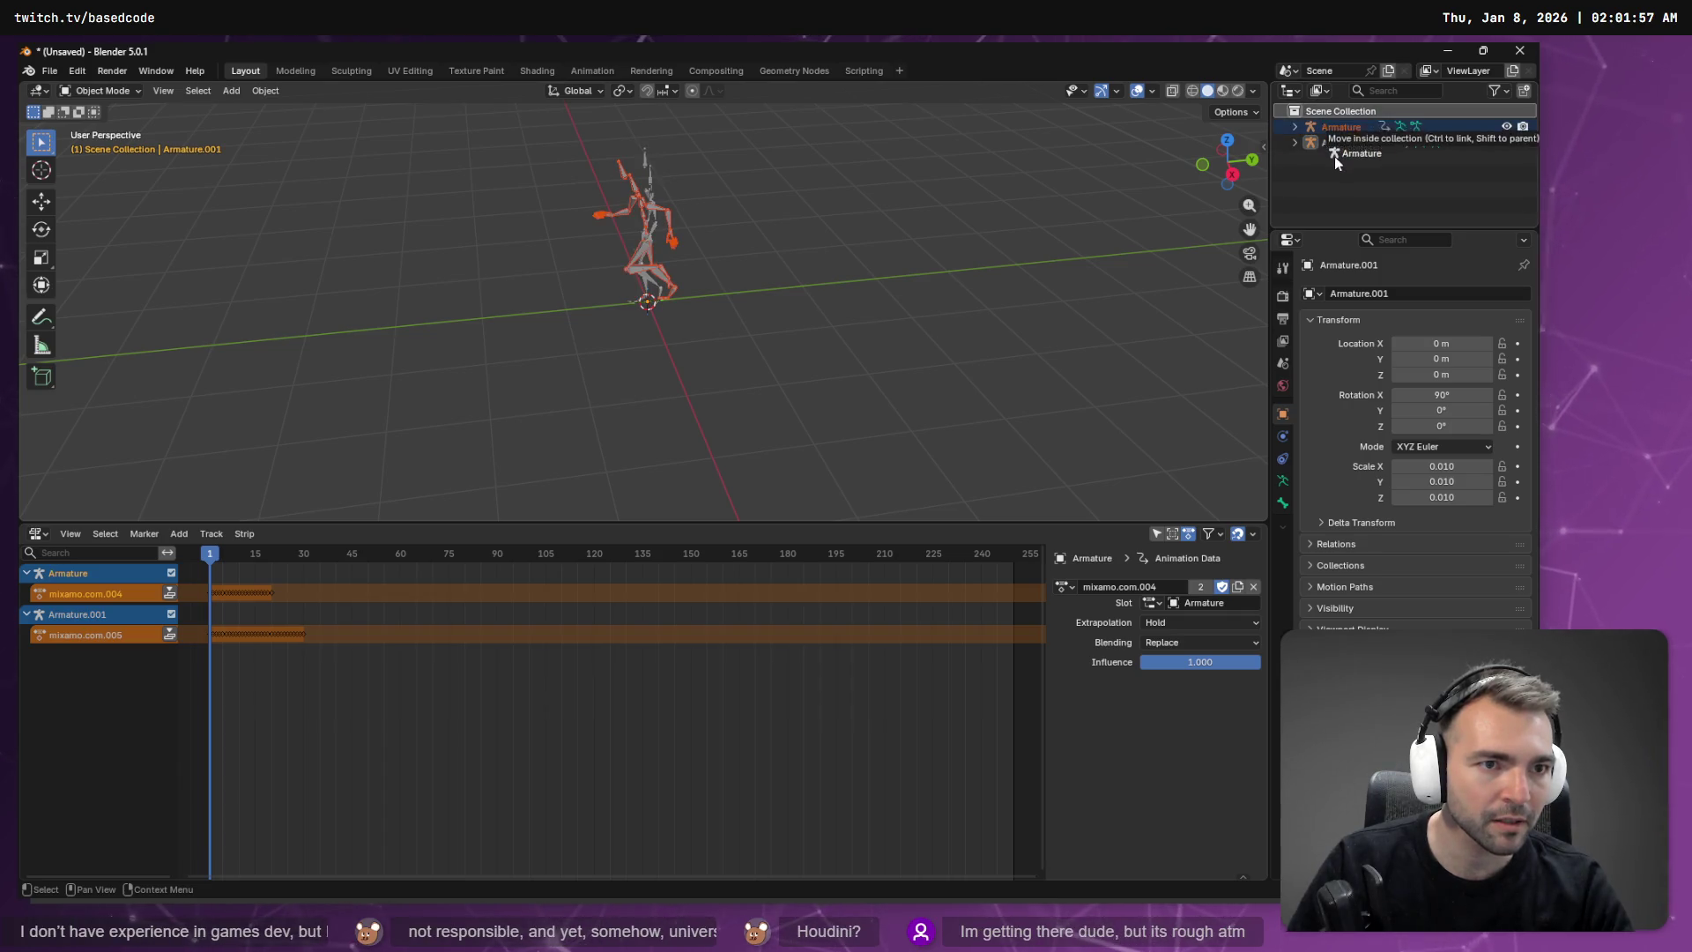
# Step: Rename the walking armature Armature.001 to Target
pyautogui.click(54, 620)
pyautogui.click(74, 571)
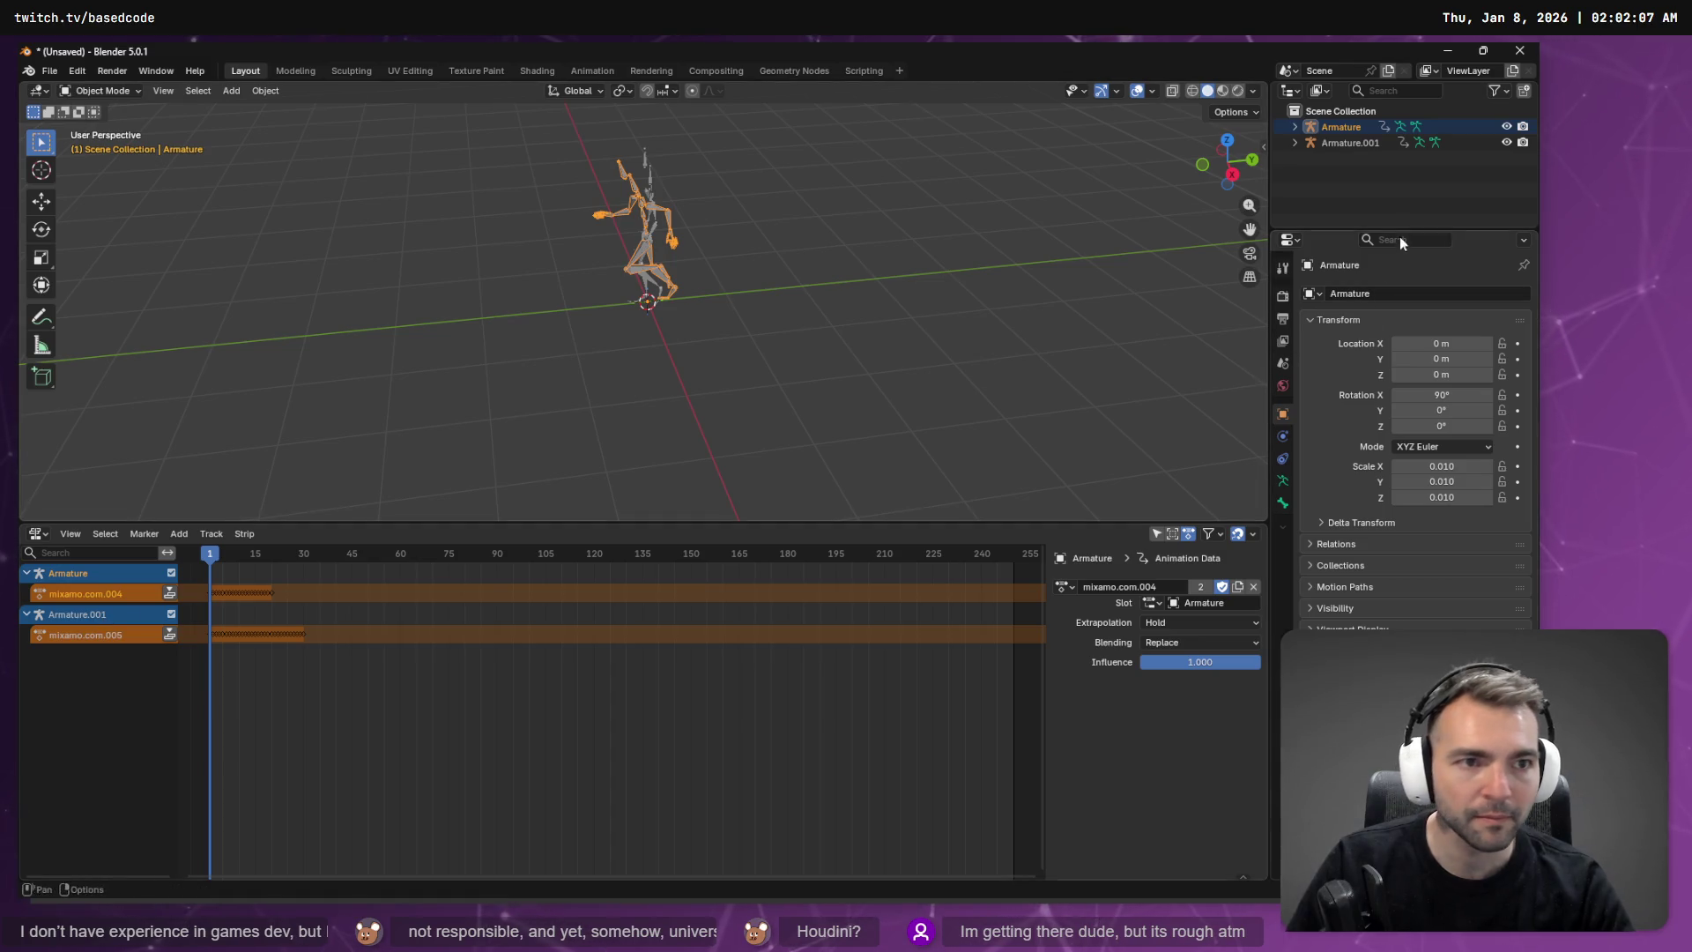
pyautogui.doubleClick(1351, 142)
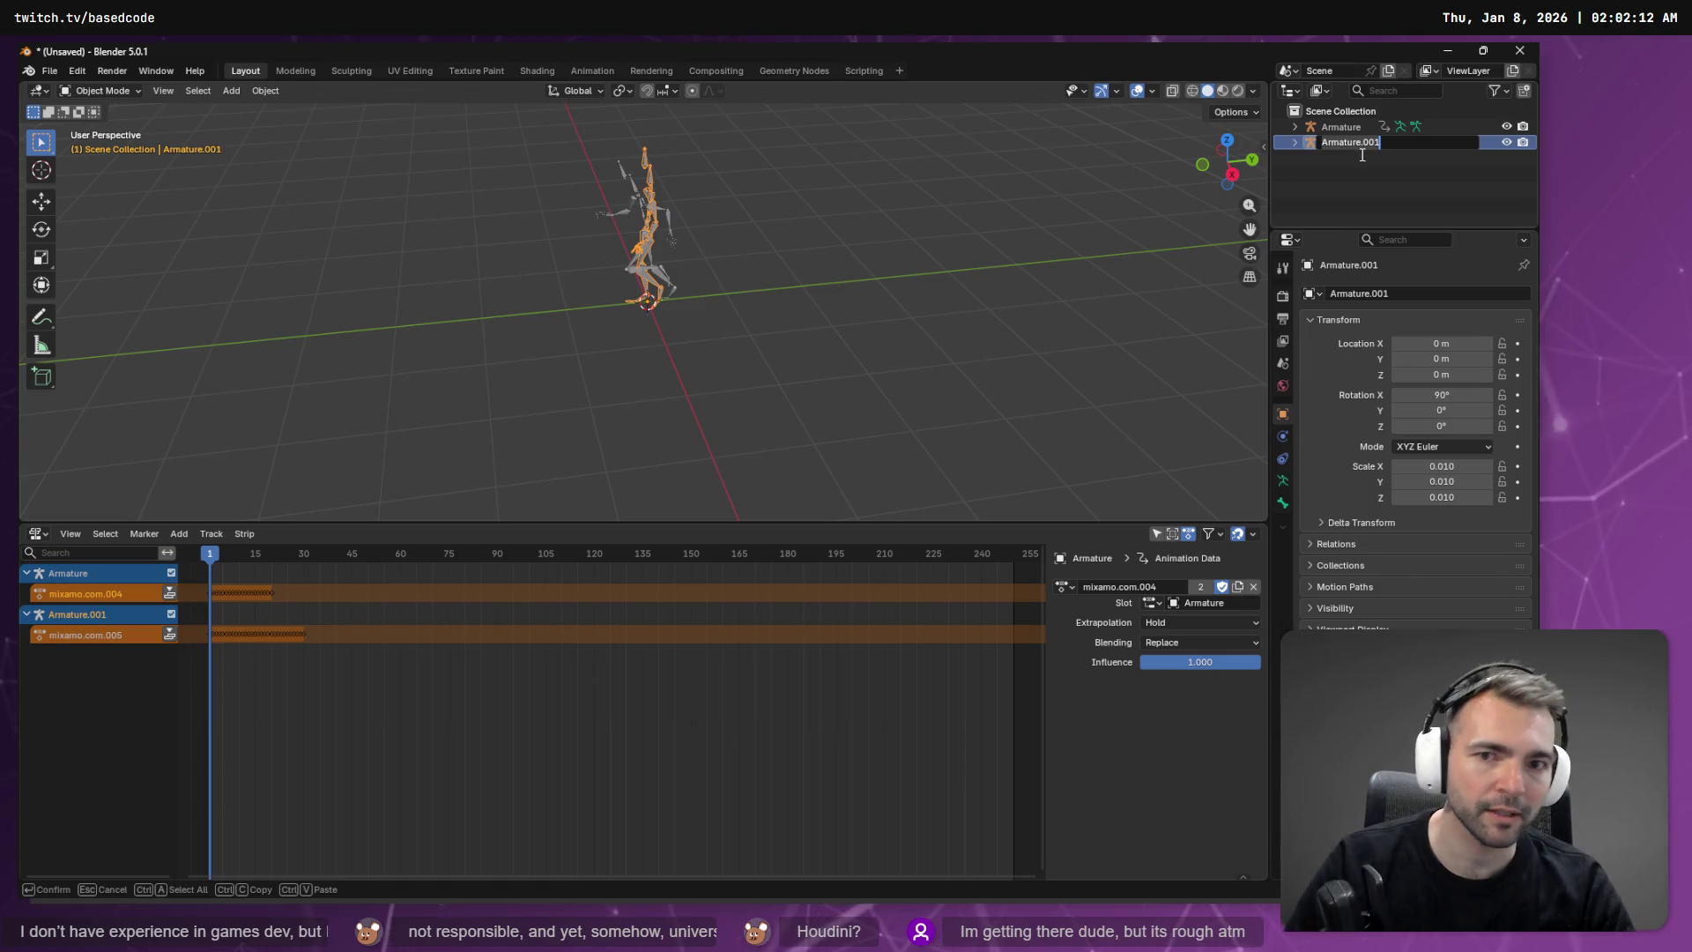
pyautogui.write('Target')
pyautogui.press('Return')
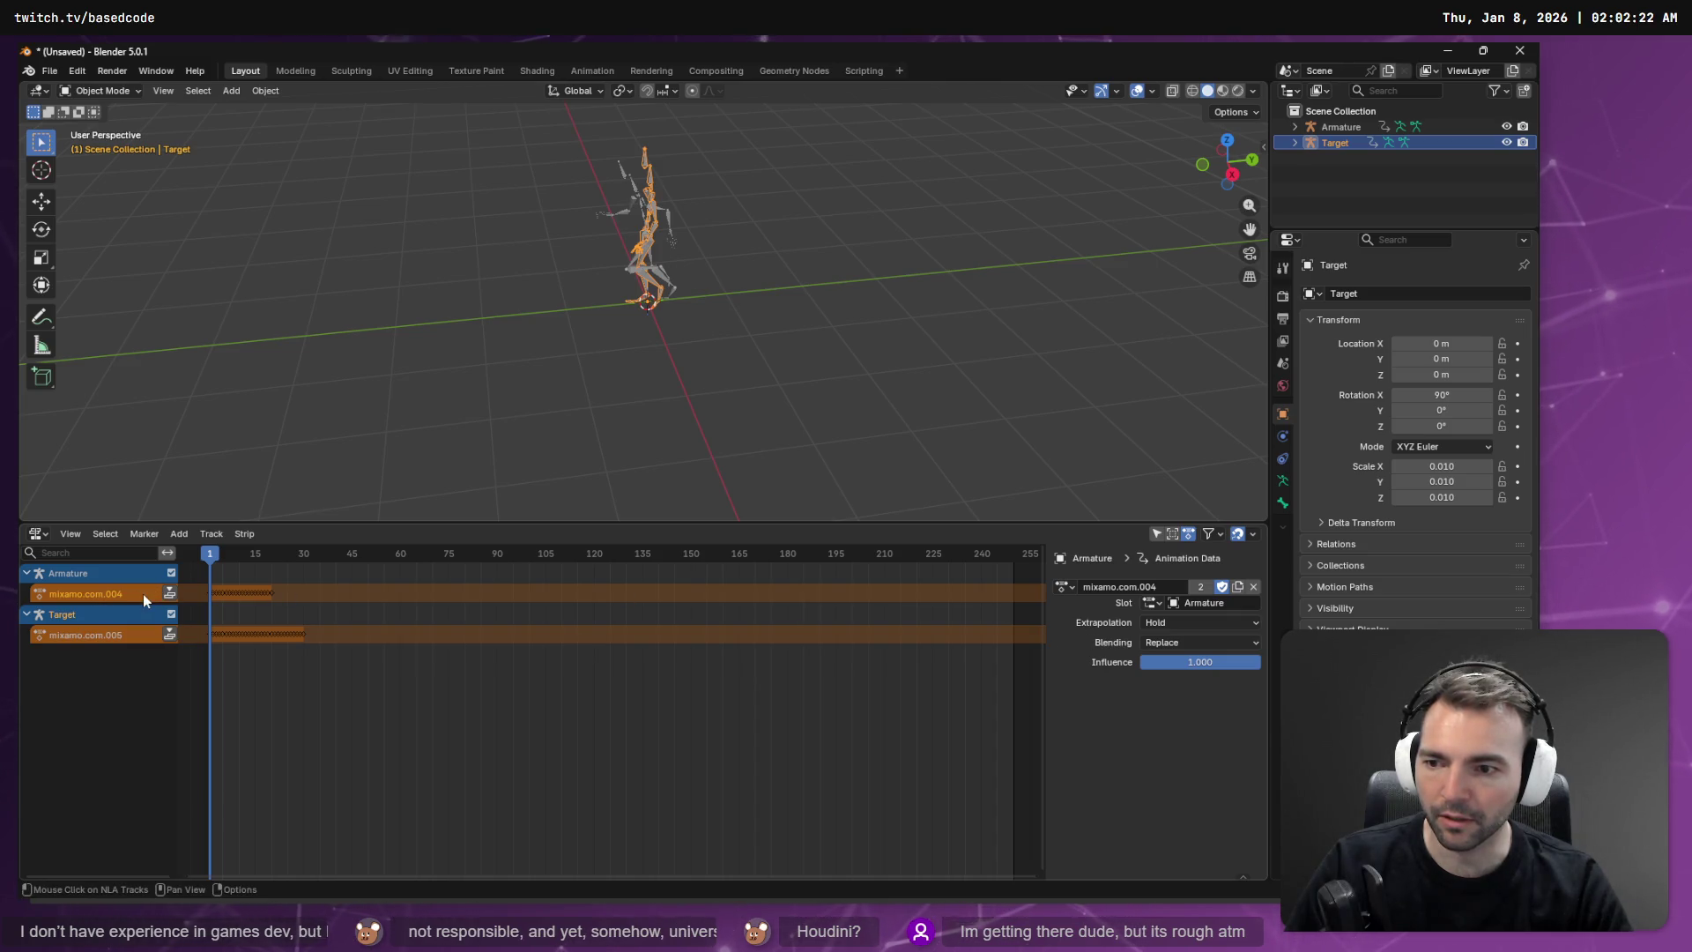
# Step: Scrub the animation and rename the mixamo.com.004 action to run
pyautogui.moveTo(211, 557)
pyautogui.mouseDown()
pyautogui.moveTo(300, 553)
pyautogui.moveTo(206, 553)
pyautogui.mouseUp()
pyautogui.click(1156, 587)
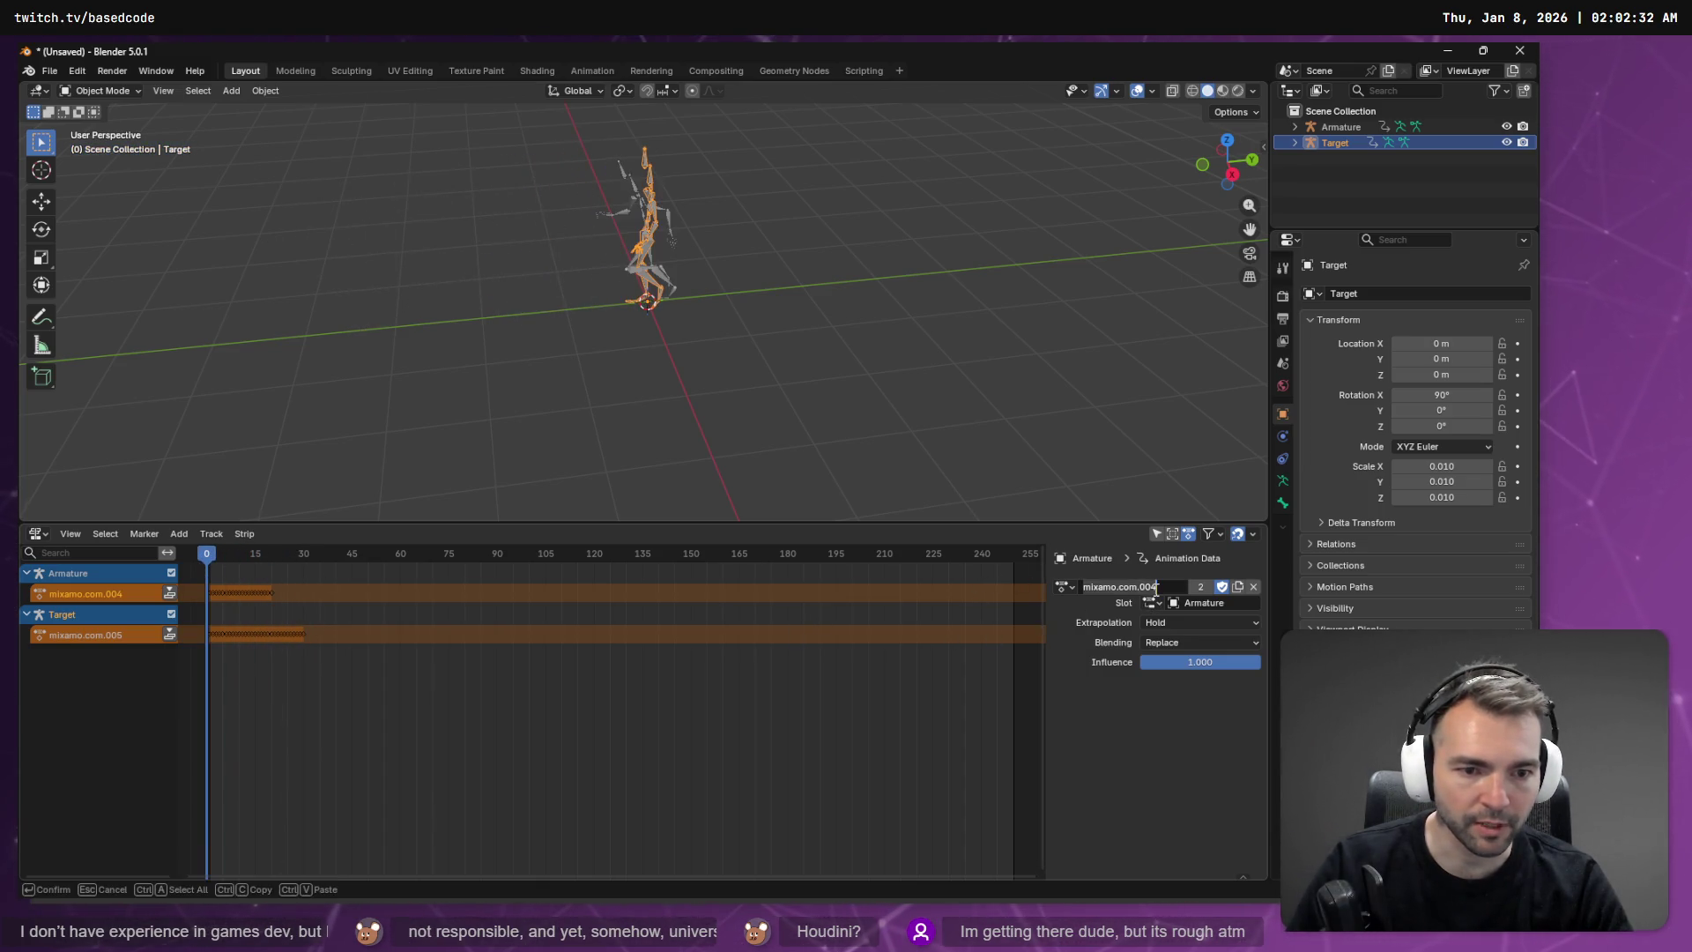
pyautogui.write('run')
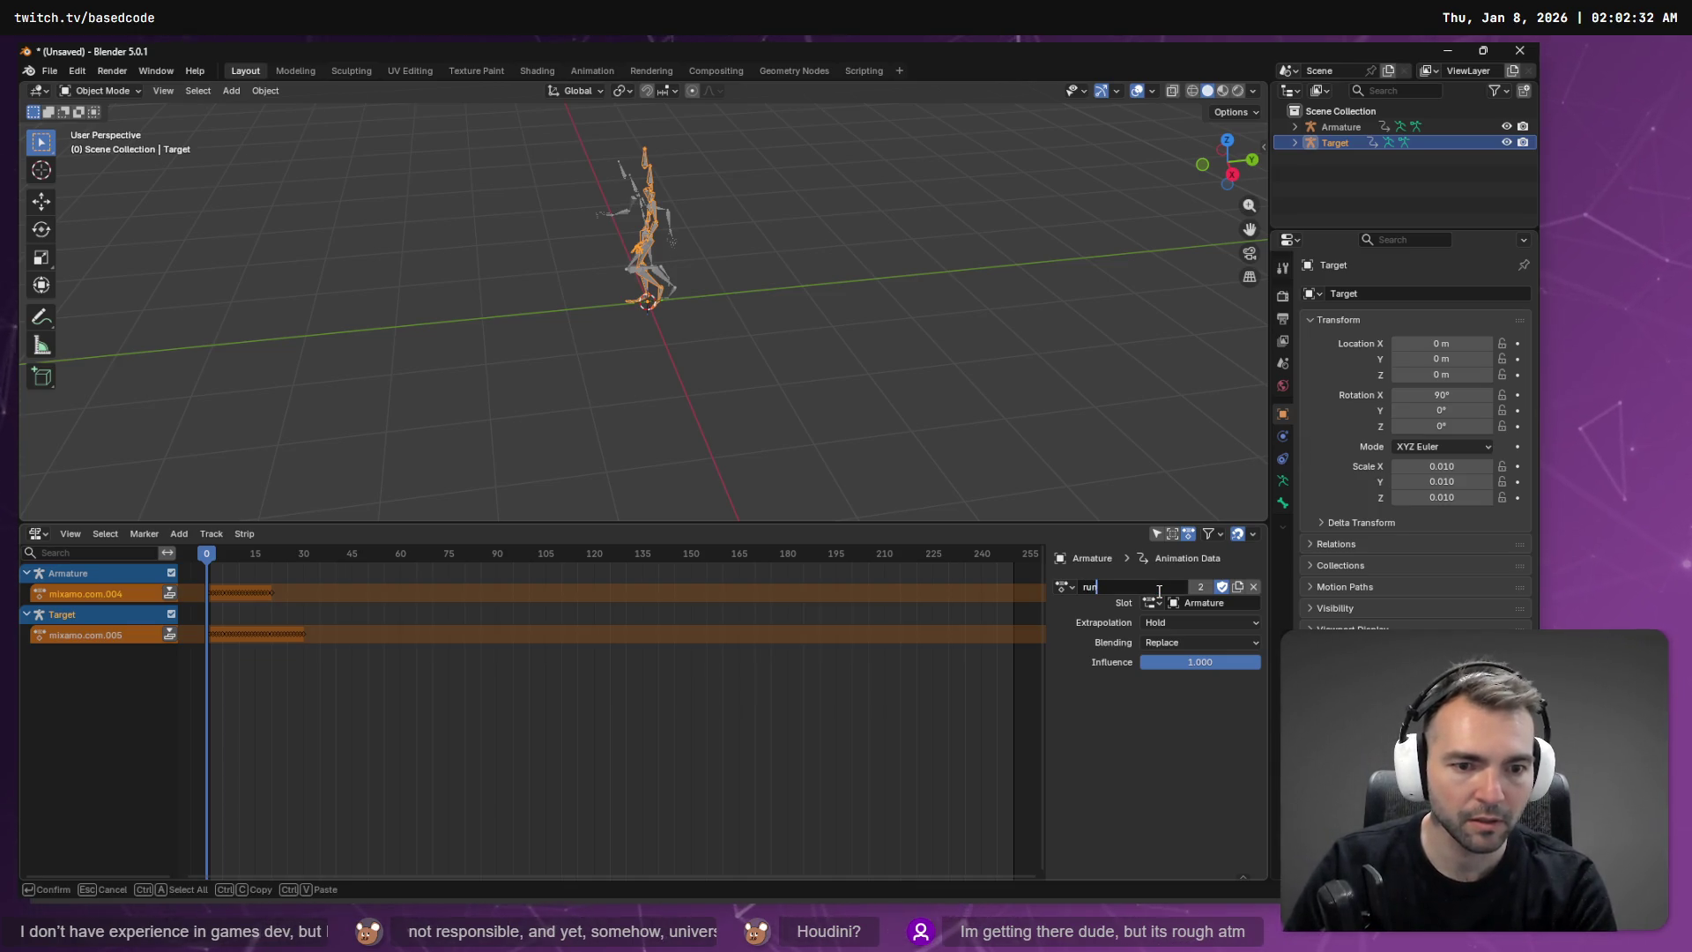
pyautogui.press('Return')
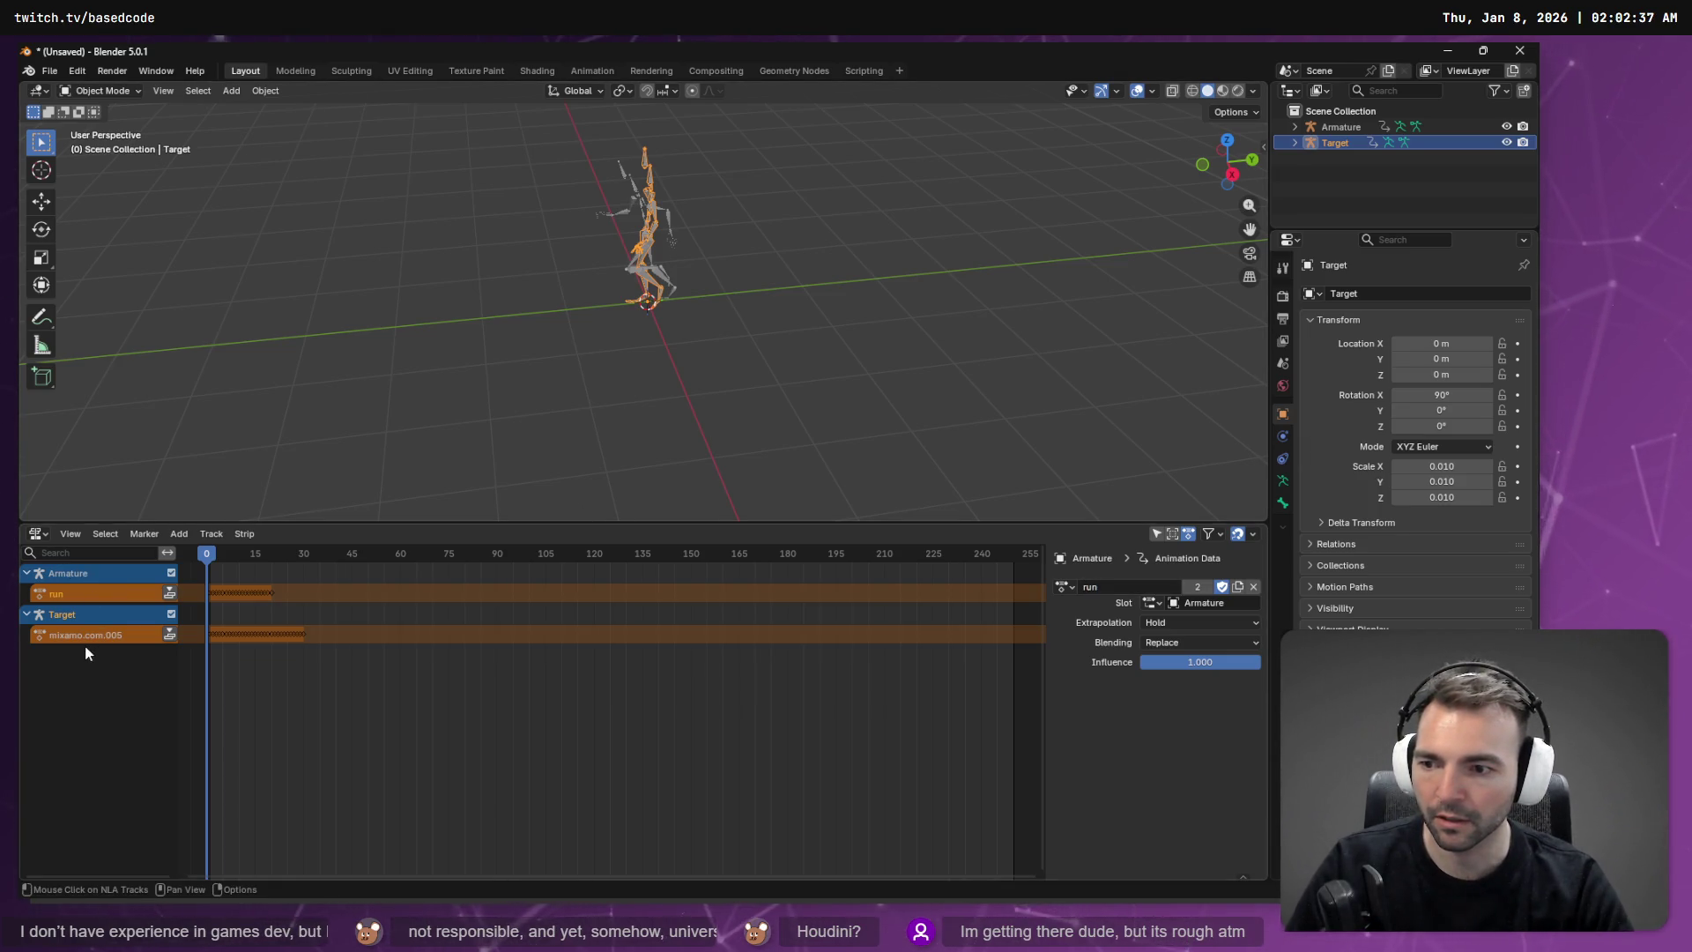
pyautogui.click(88, 635)
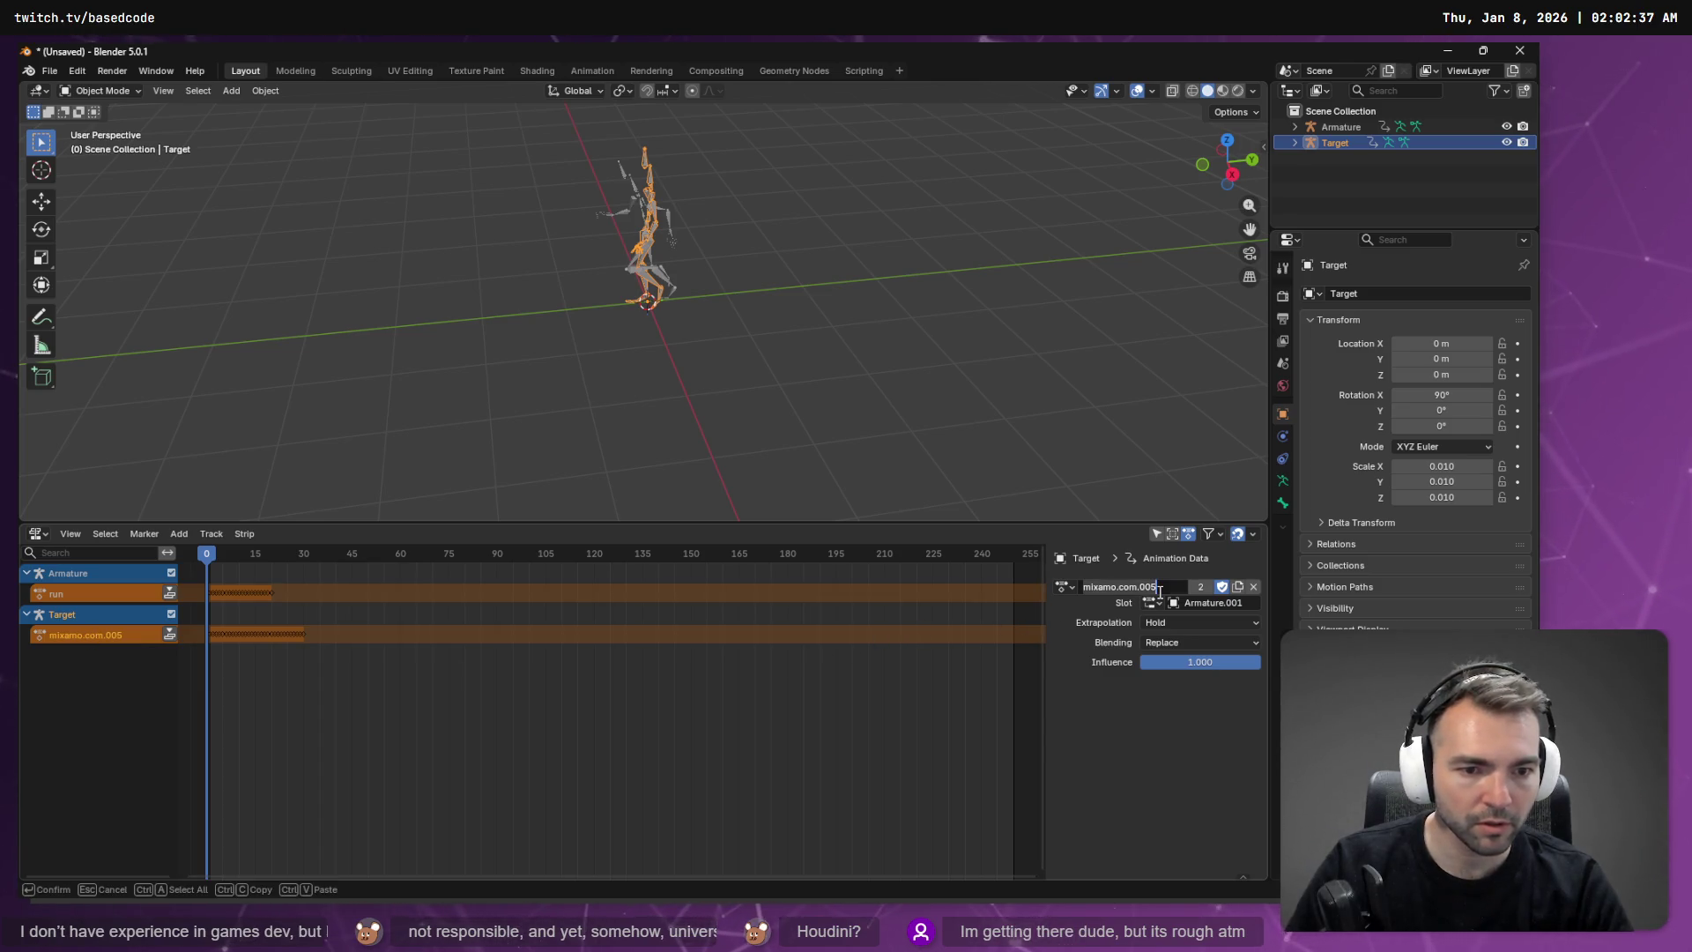
pyautogui.hotkey('alt', 'Tab')
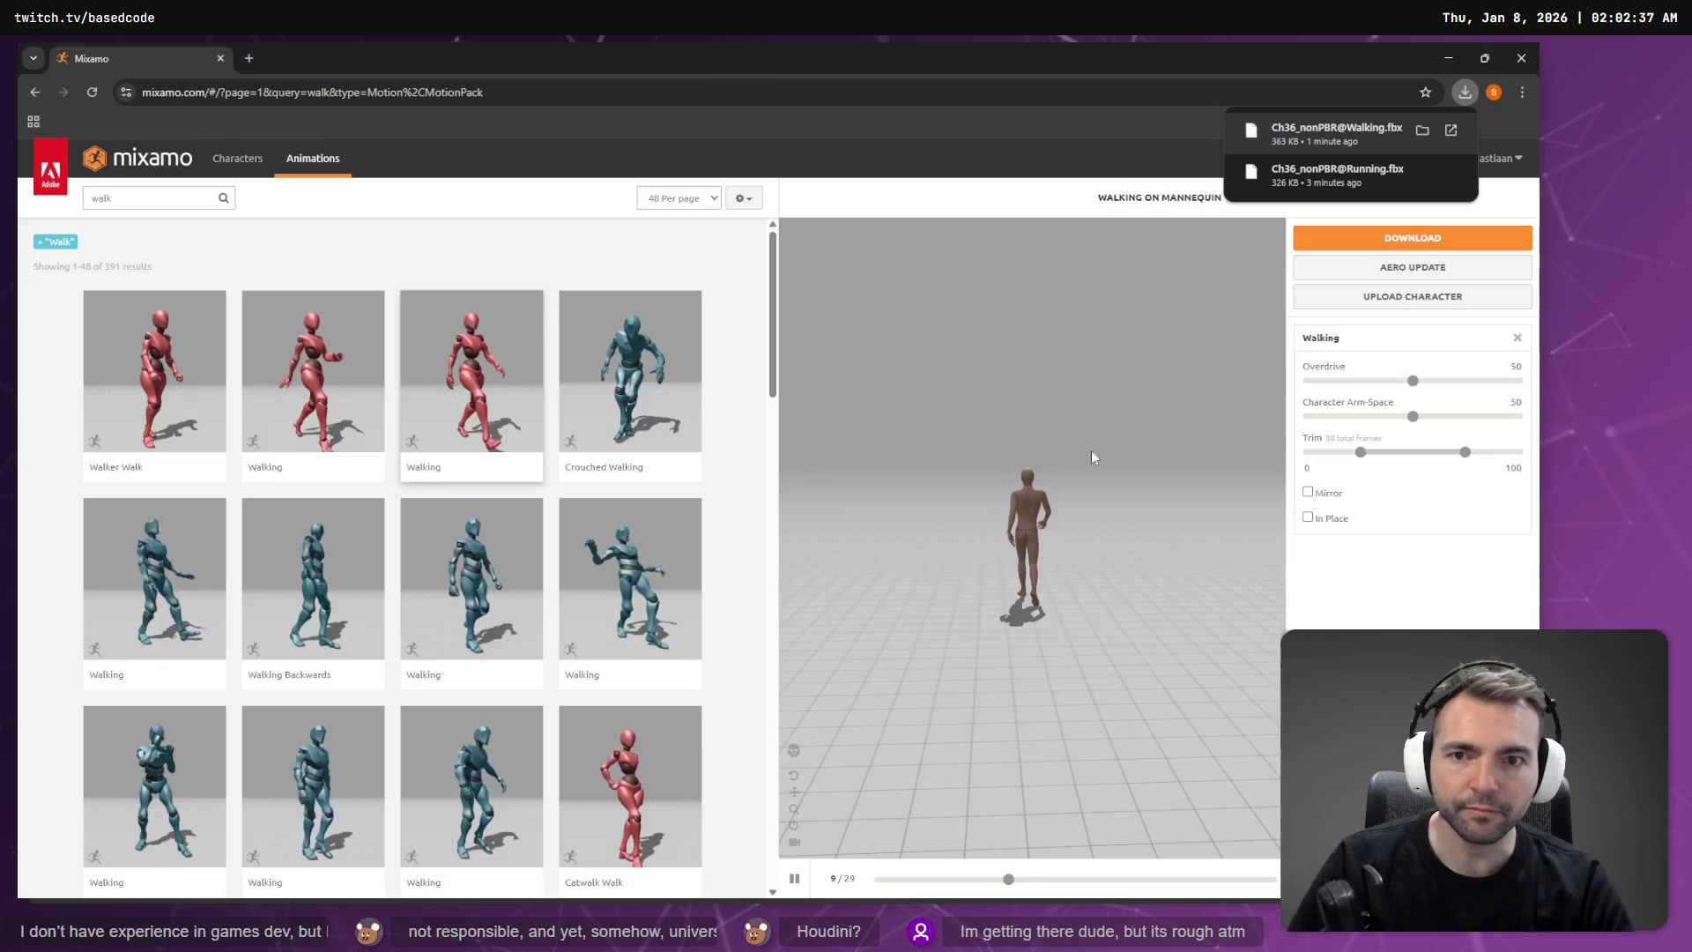
# Step: Search Mixamo for 'jump' animations in place of the walk query
pyautogui.click(195, 196)
pyautogui.press('BackSpace')
pyautogui.press('BackSpace')
pyautogui.press('BackSpace')
pyautogui.write('jump')
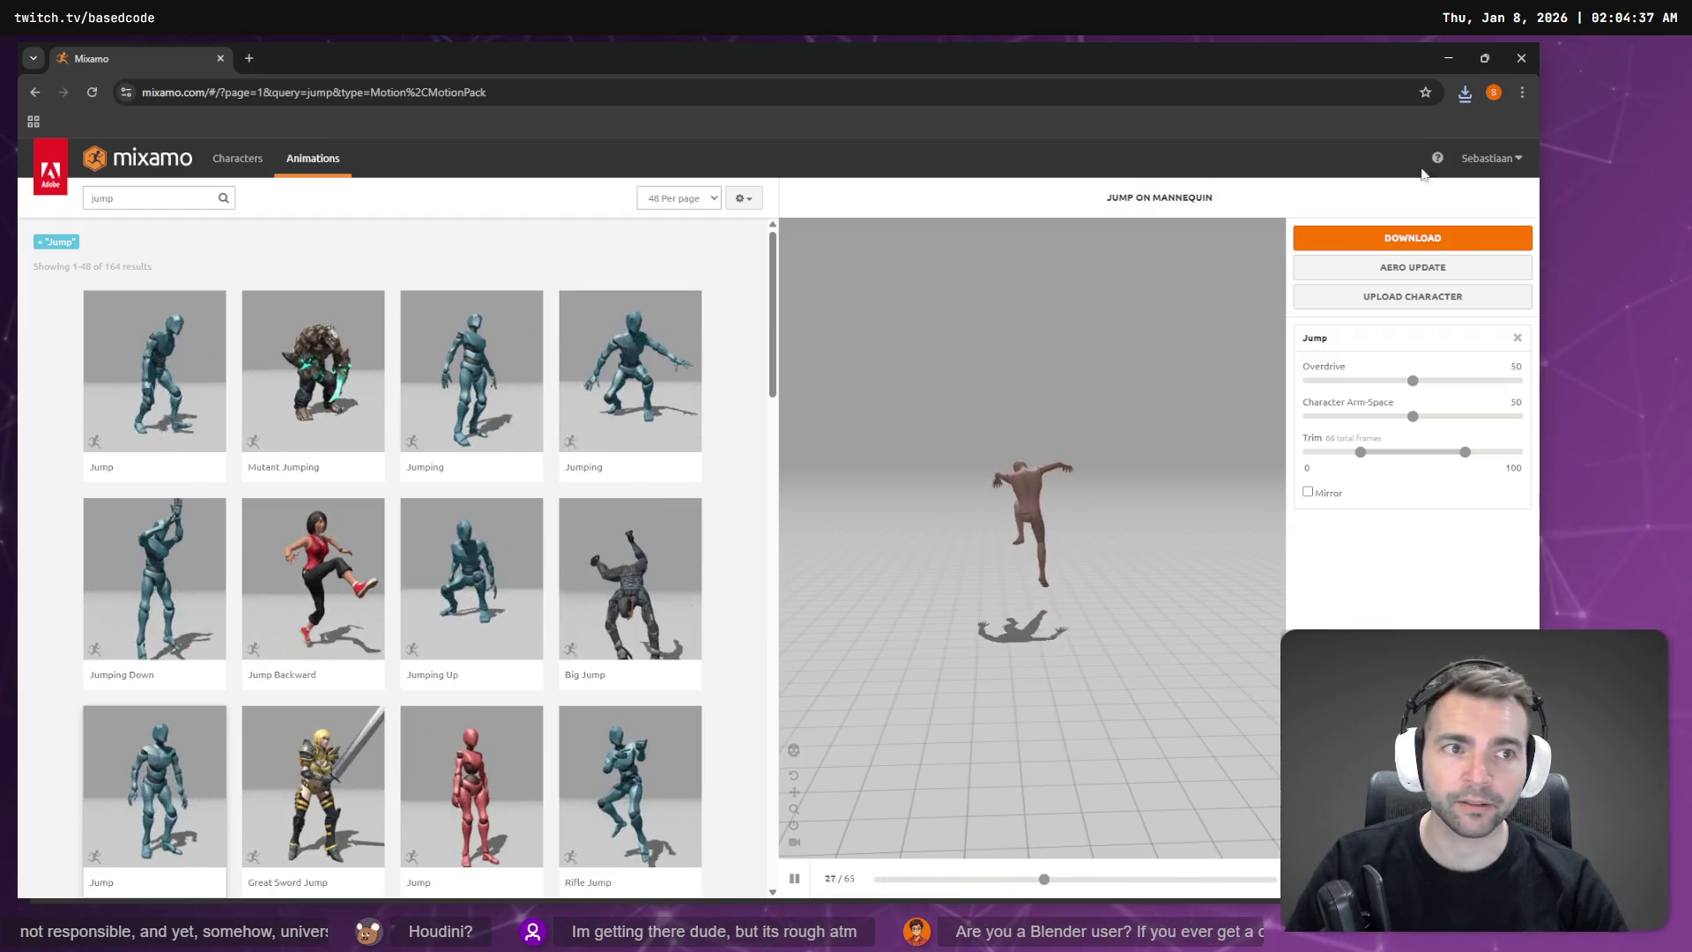
pyautogui.click(1464, 92)
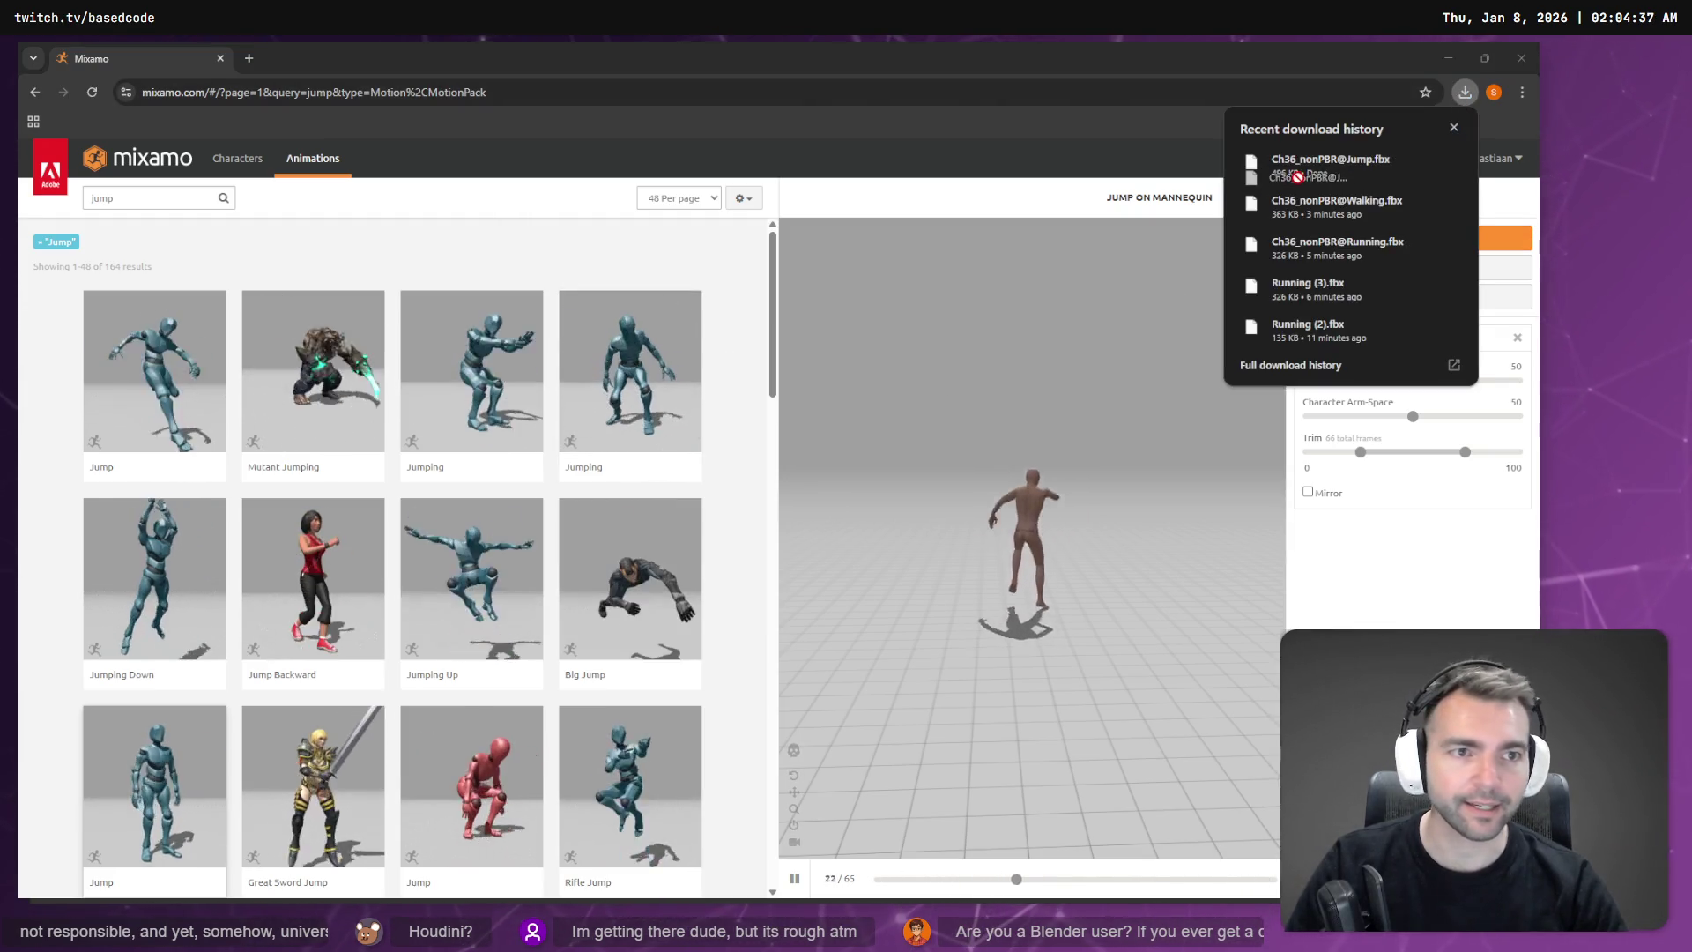
pyautogui.hotkey('alt', 'Tab')
pyautogui.moveTo(1079, 262); pyautogui.dragTo(1339, 157)
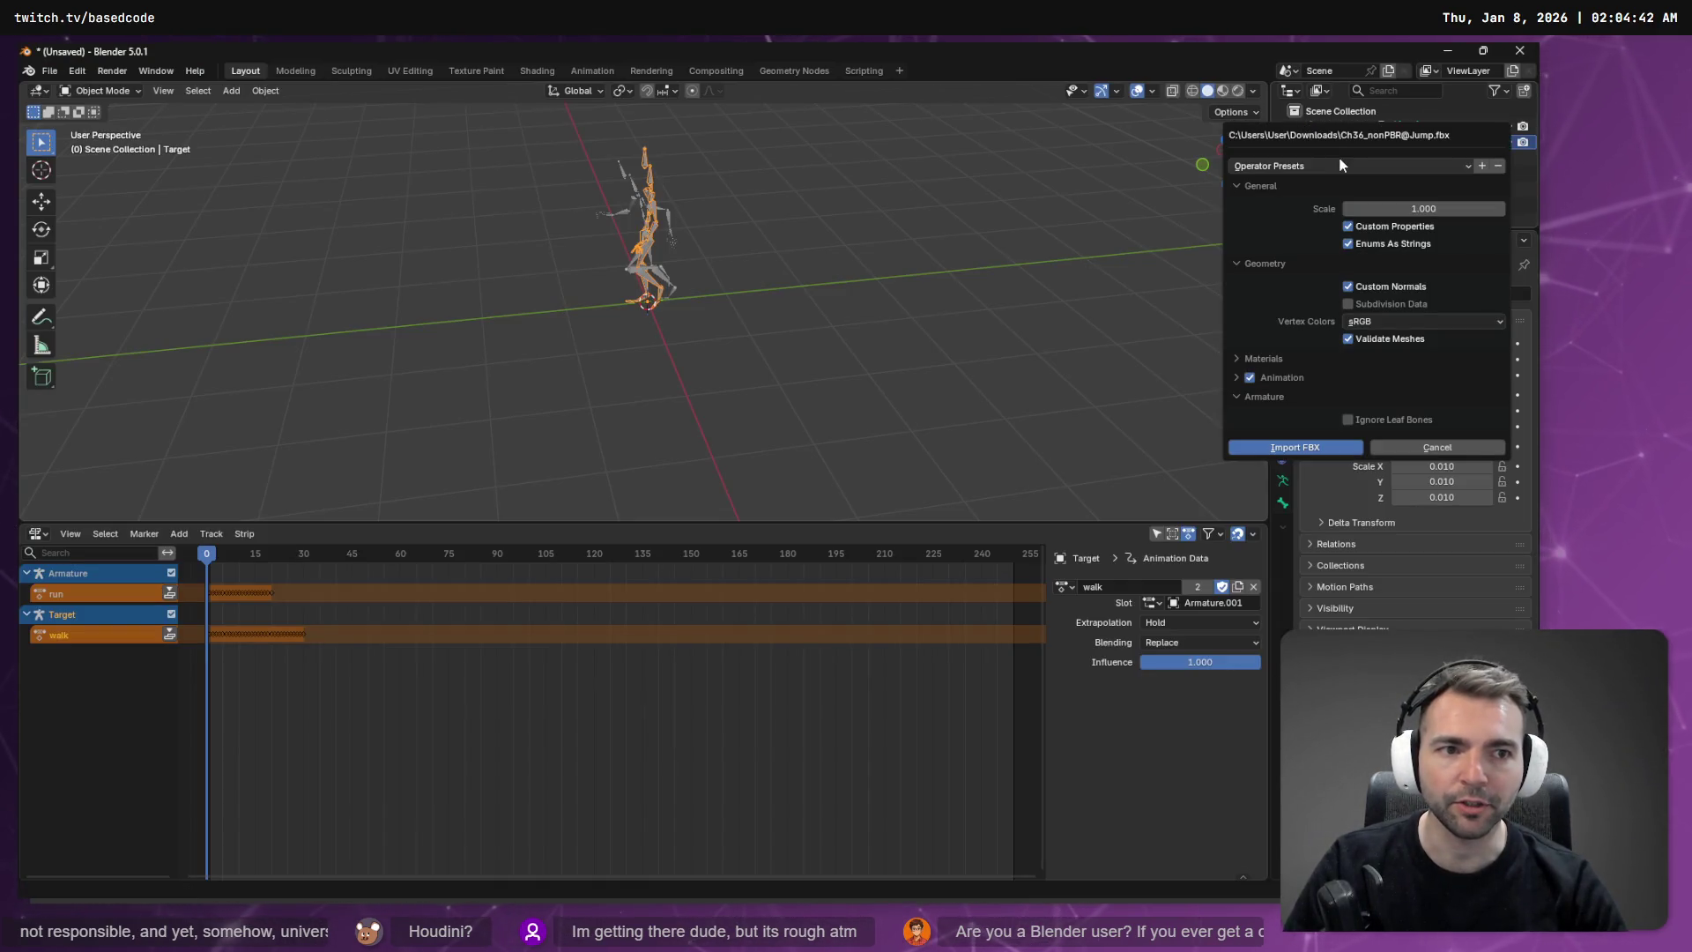
# Step: Import the Jump FBX as Armature.001, preview its frames, then remove it again
pyautogui.click(1270, 450)
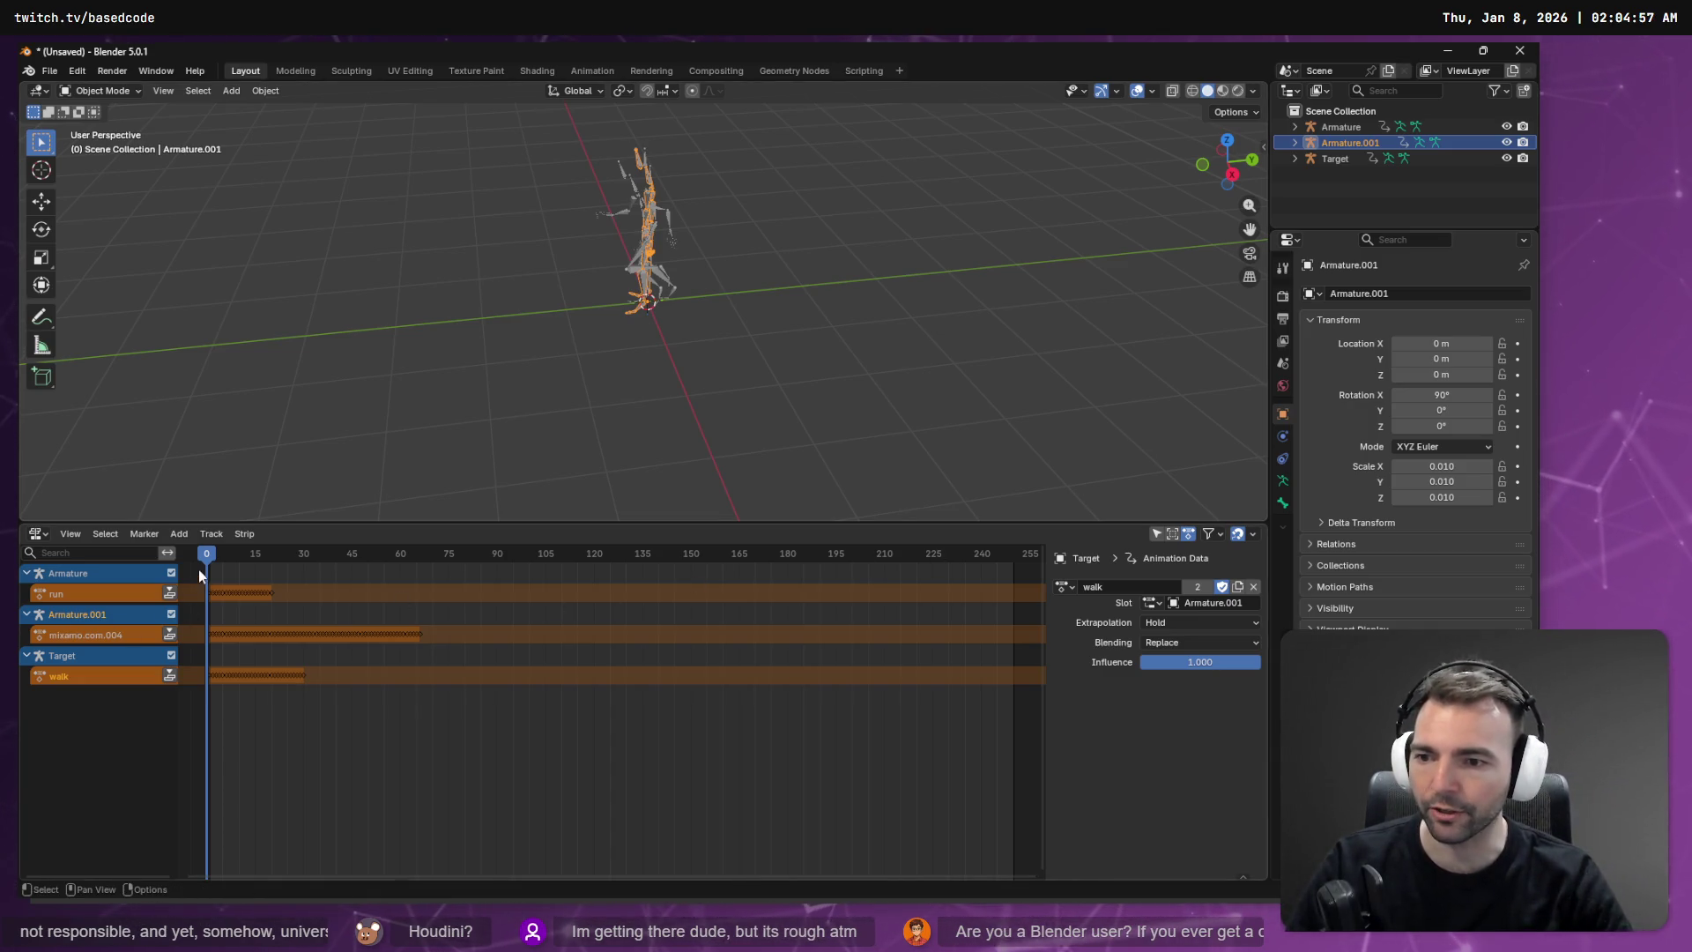
pyautogui.moveTo(208, 561)
pyautogui.mouseDown()
pyautogui.moveTo(1001, 568)
pyautogui.moveTo(331, 569)
pyautogui.moveTo(412, 569)
pyautogui.moveTo(254, 560)
pyautogui.moveTo(991, 557)
pyautogui.moveTo(249, 560)
pyautogui.moveTo(347, 536)
pyautogui.moveTo(207, 542)
pyautogui.mouseUp()
pyautogui.hotkey('ctrl', 'z')
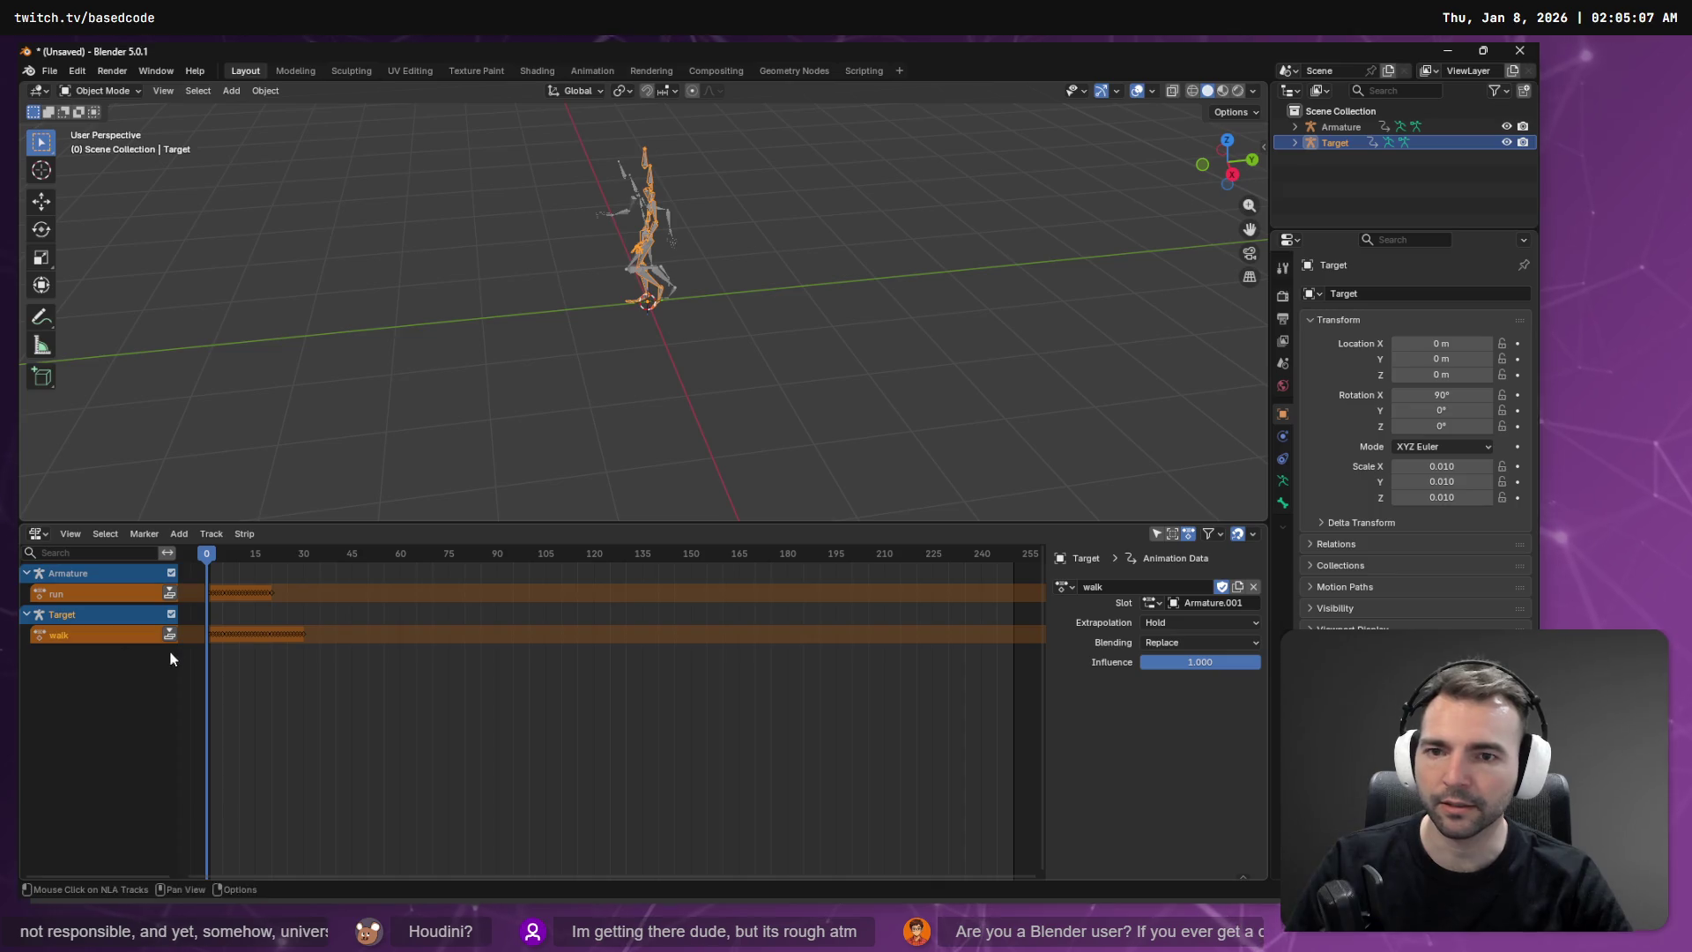
pyautogui.hotkey('alt', 'Tab')
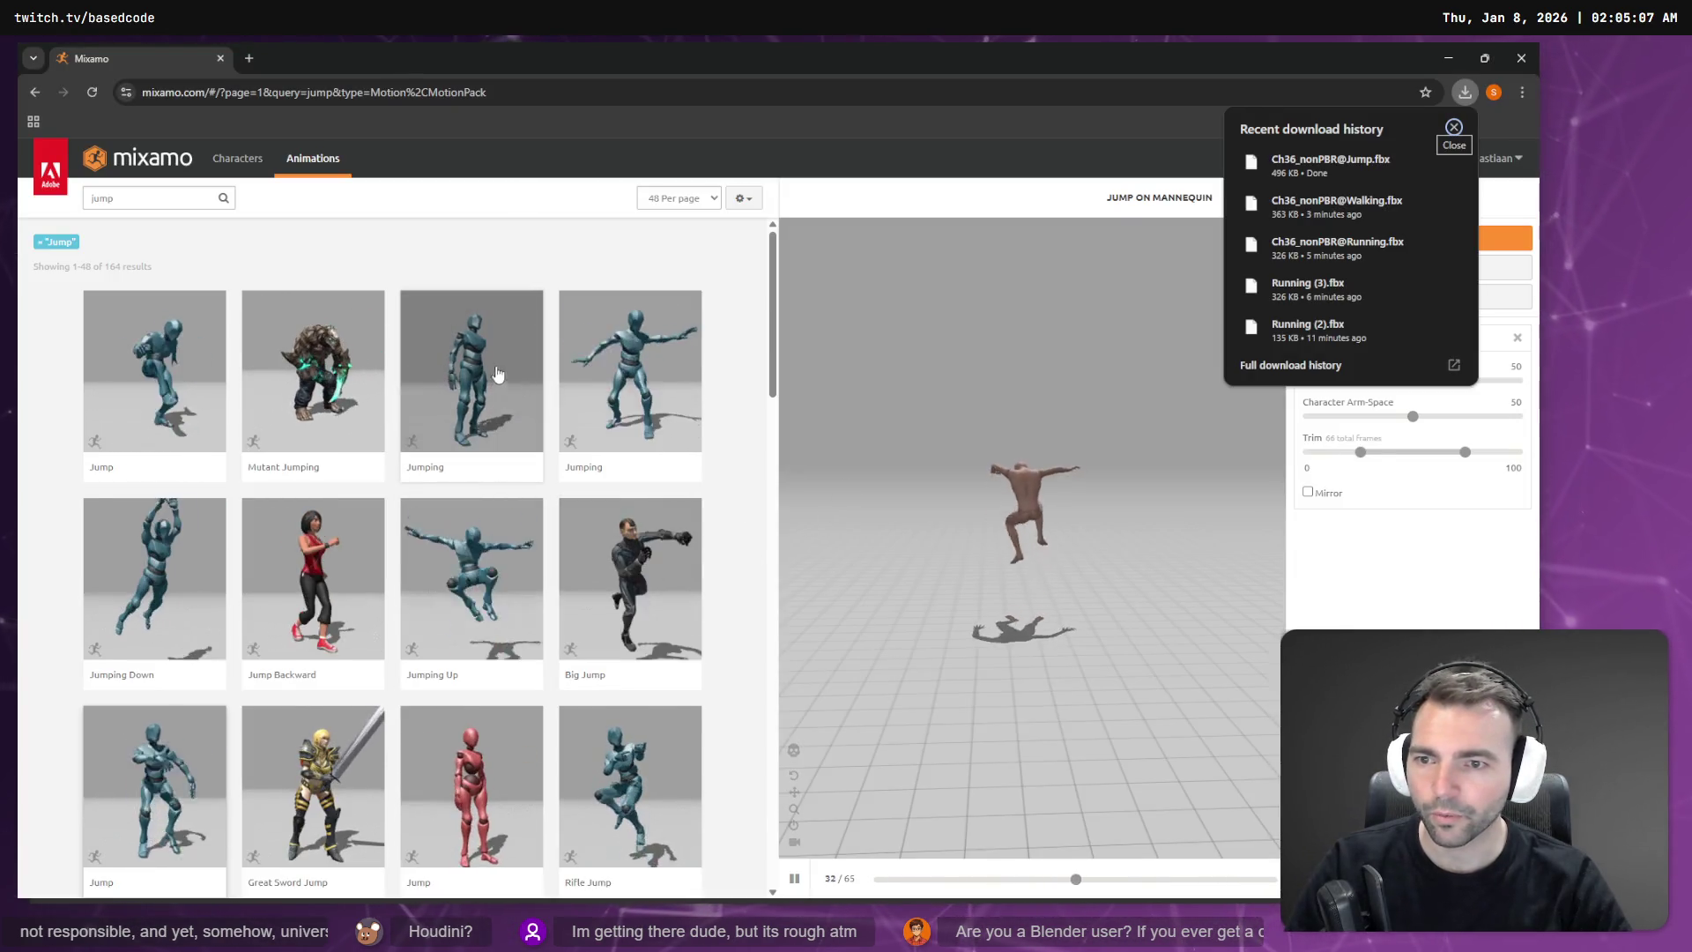
# Step: Preview Mixamo's Jump animation, trying and reverting its Mirror and In Place options
pyautogui.click(152, 364)
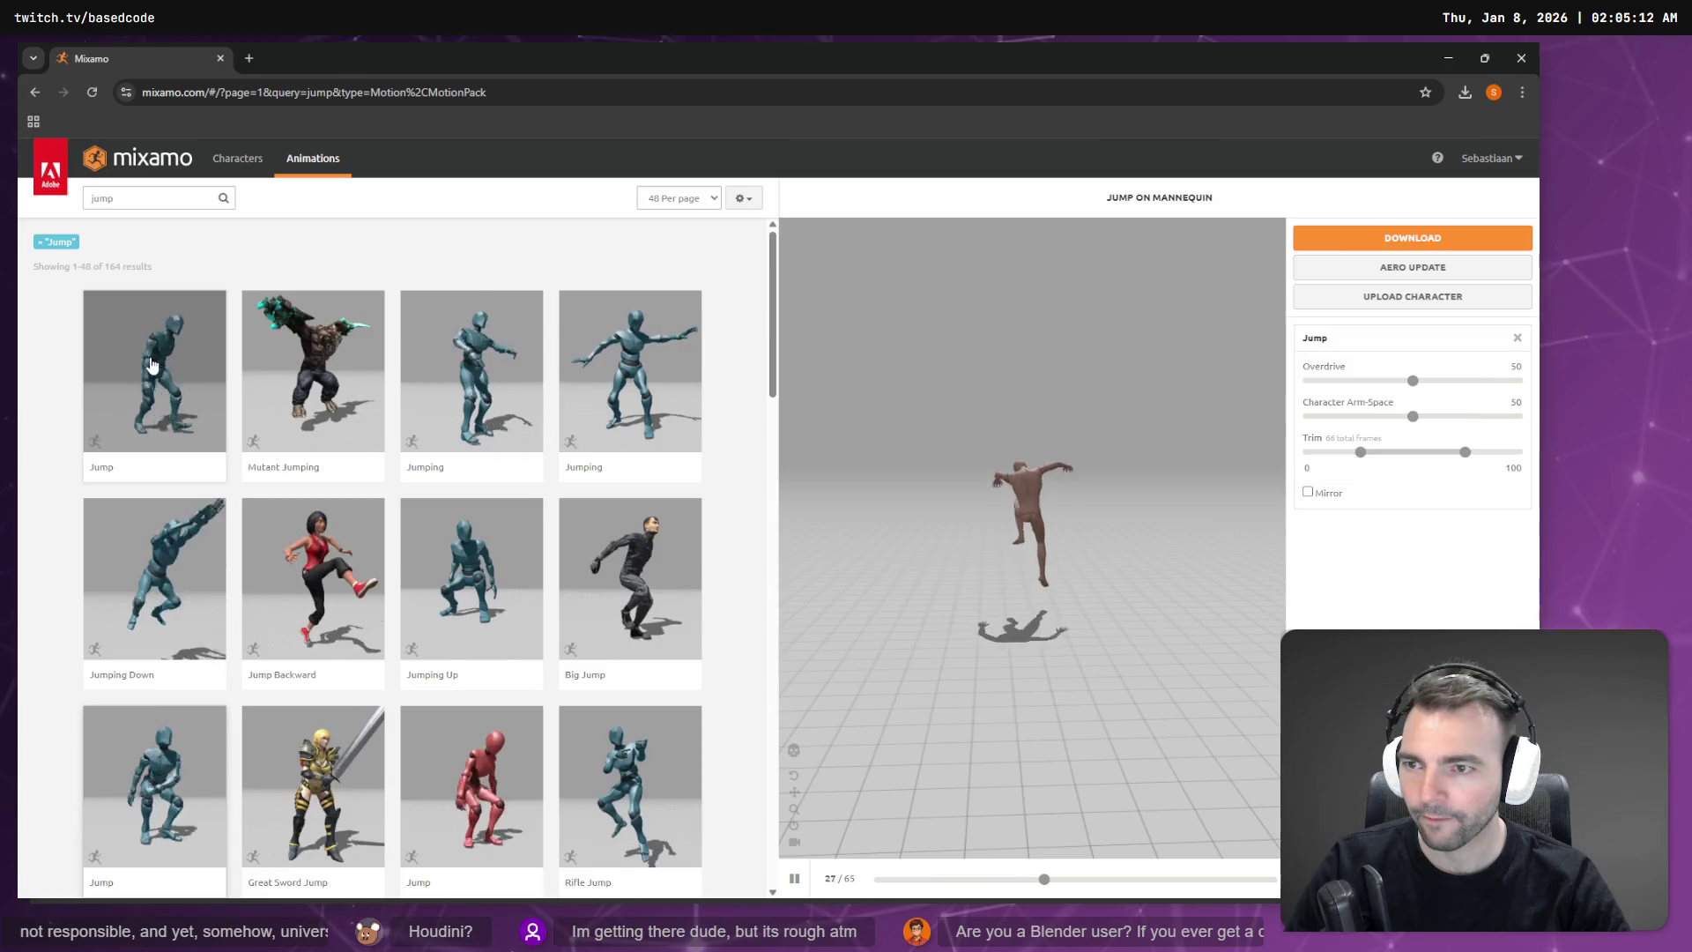
pyautogui.click(151, 364)
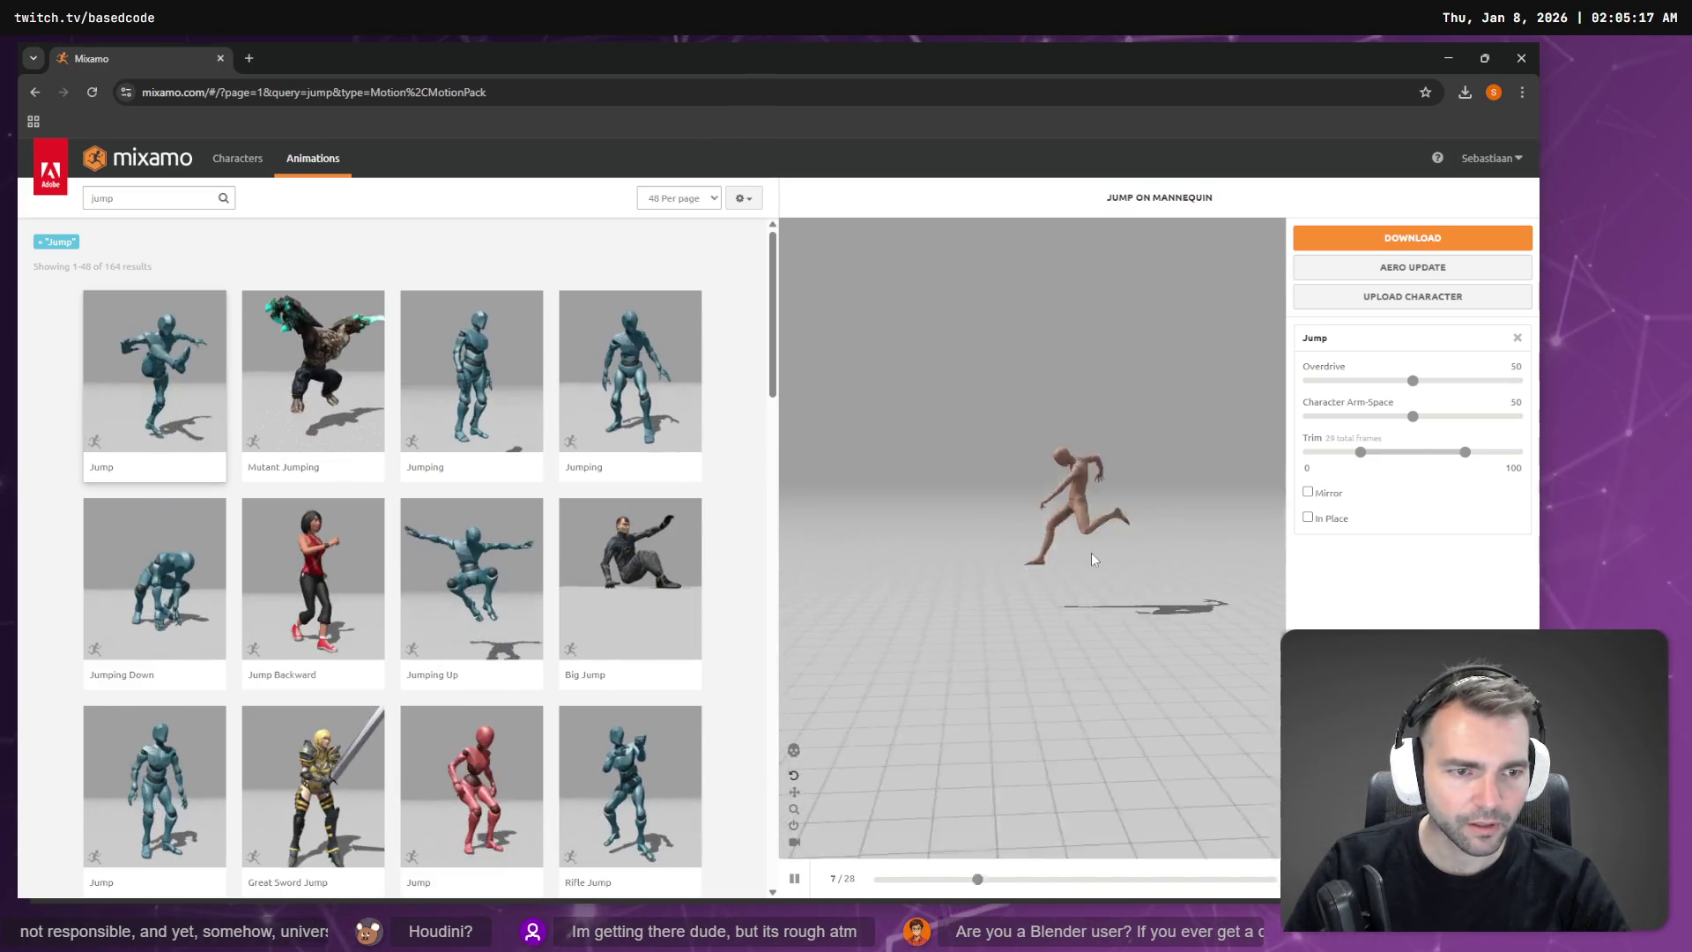
pyautogui.click(1322, 494)
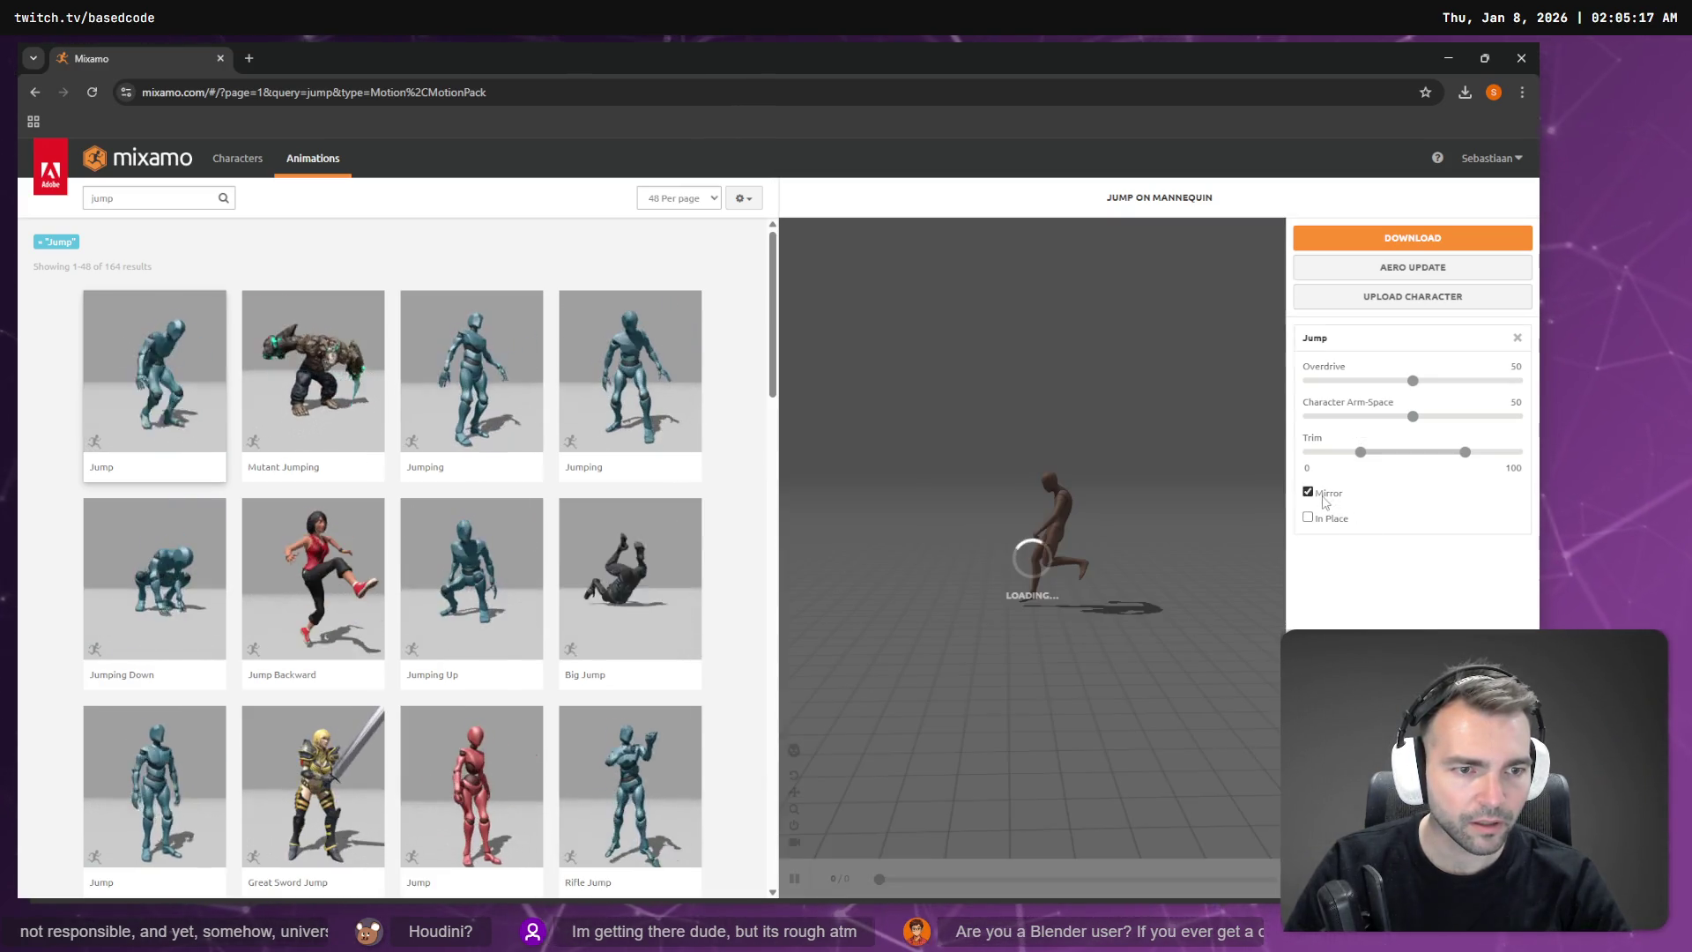
pyautogui.click(1324, 497)
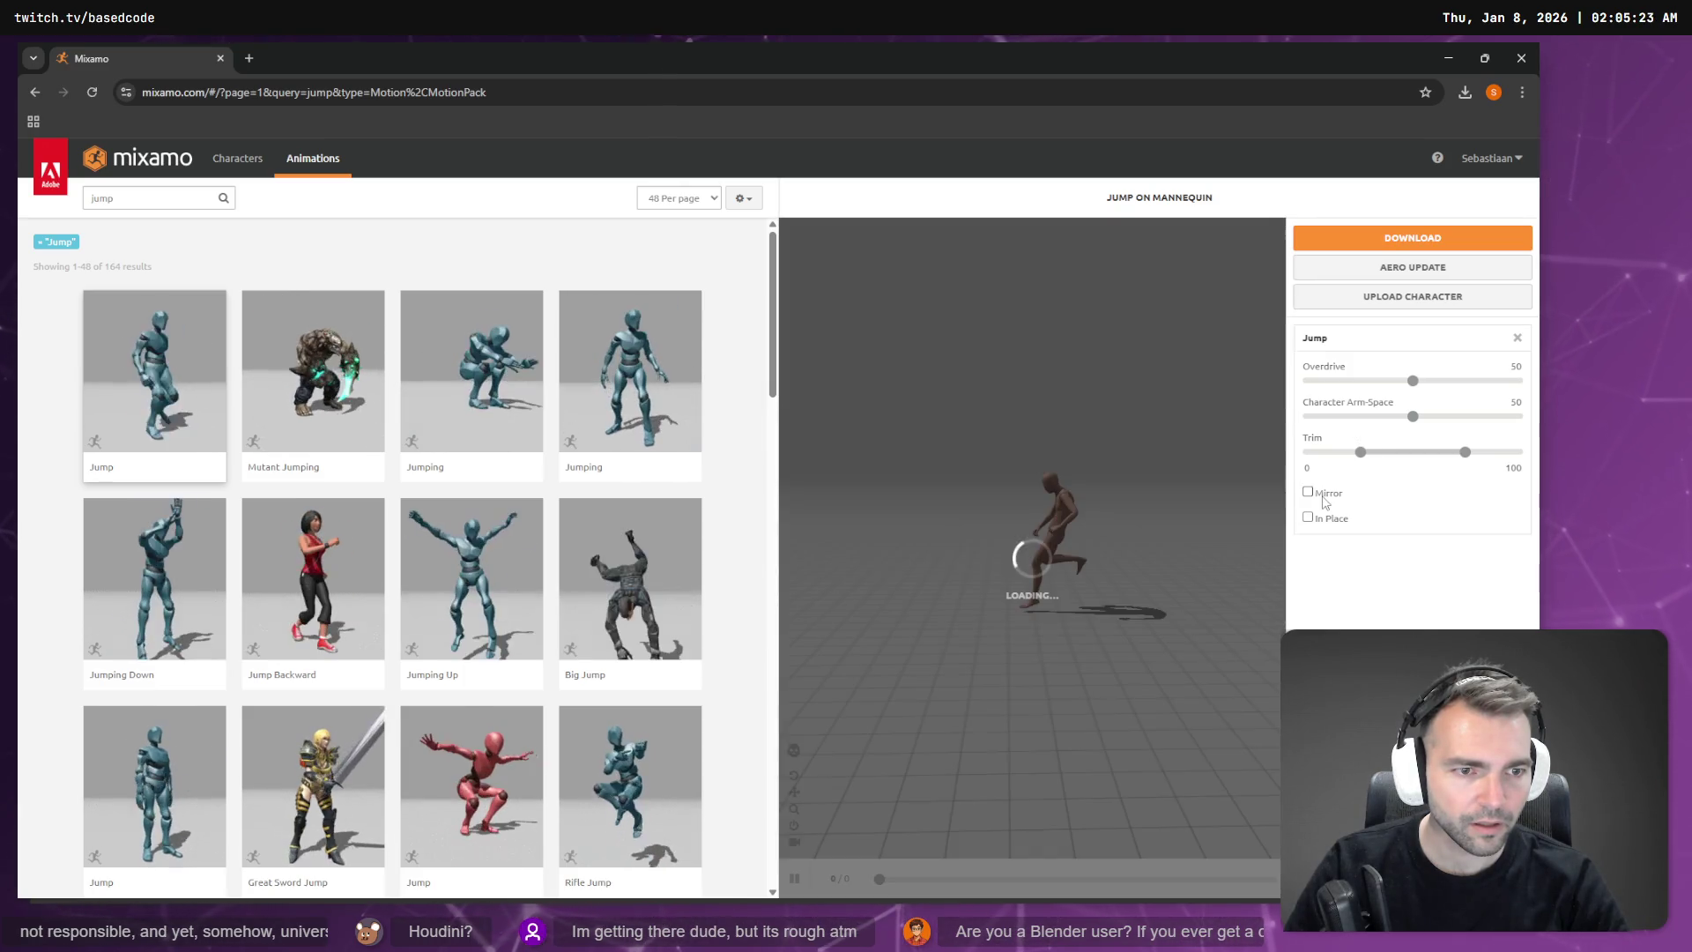
pyautogui.click(1311, 520)
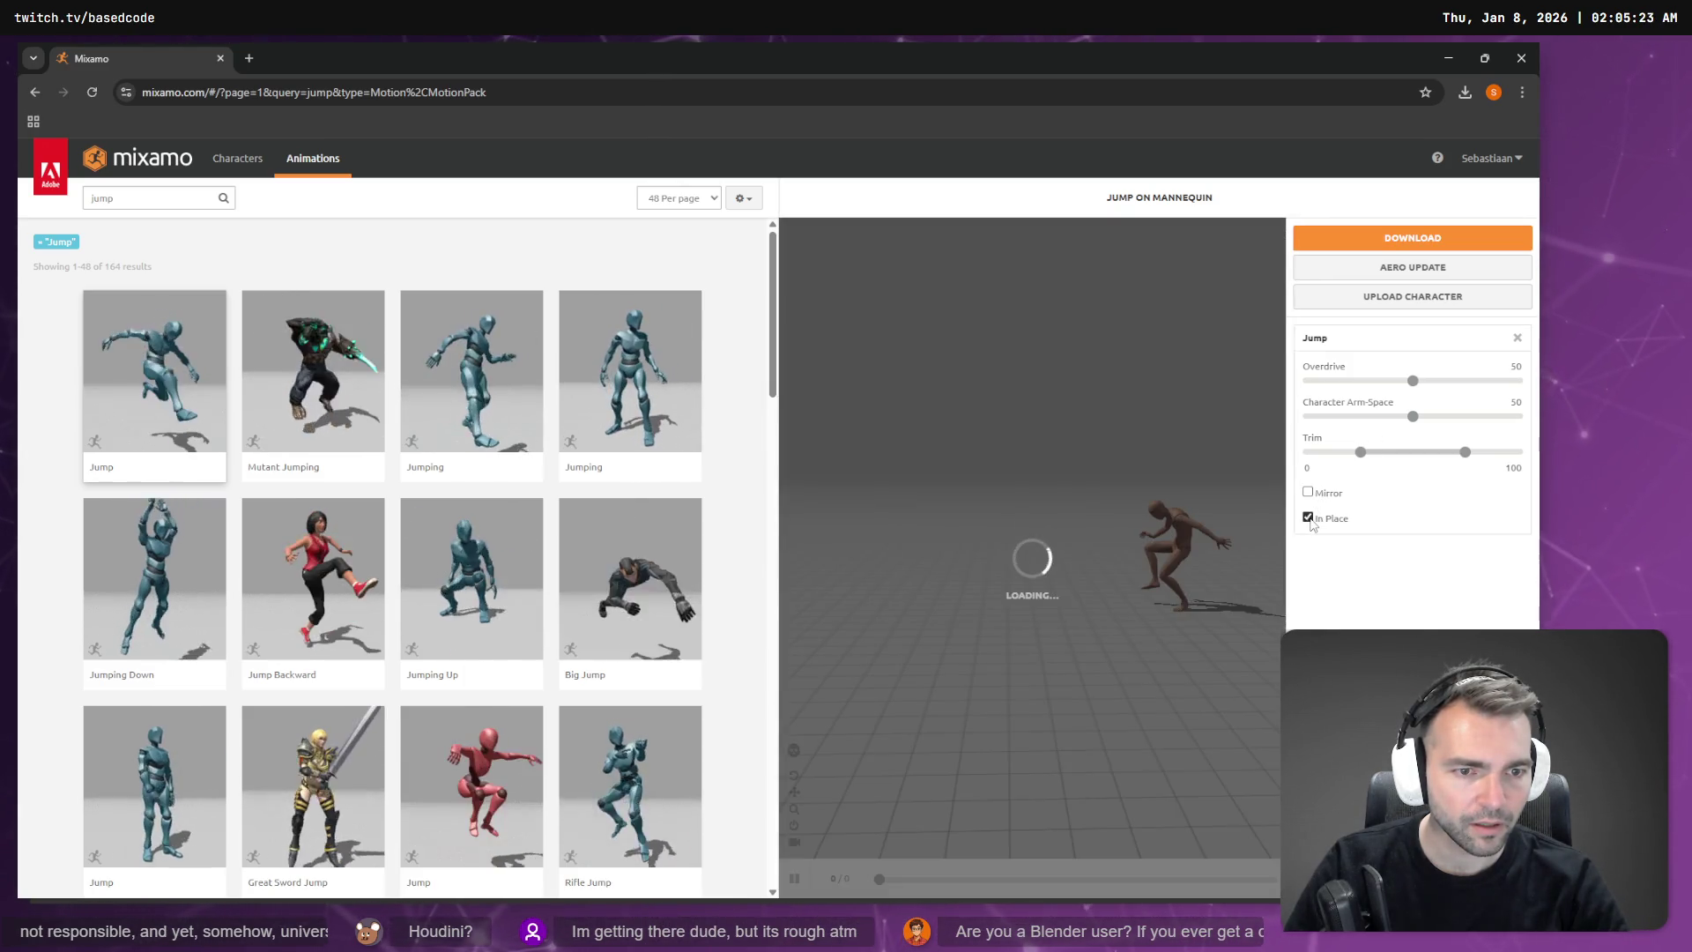
pyautogui.click(1309, 520)
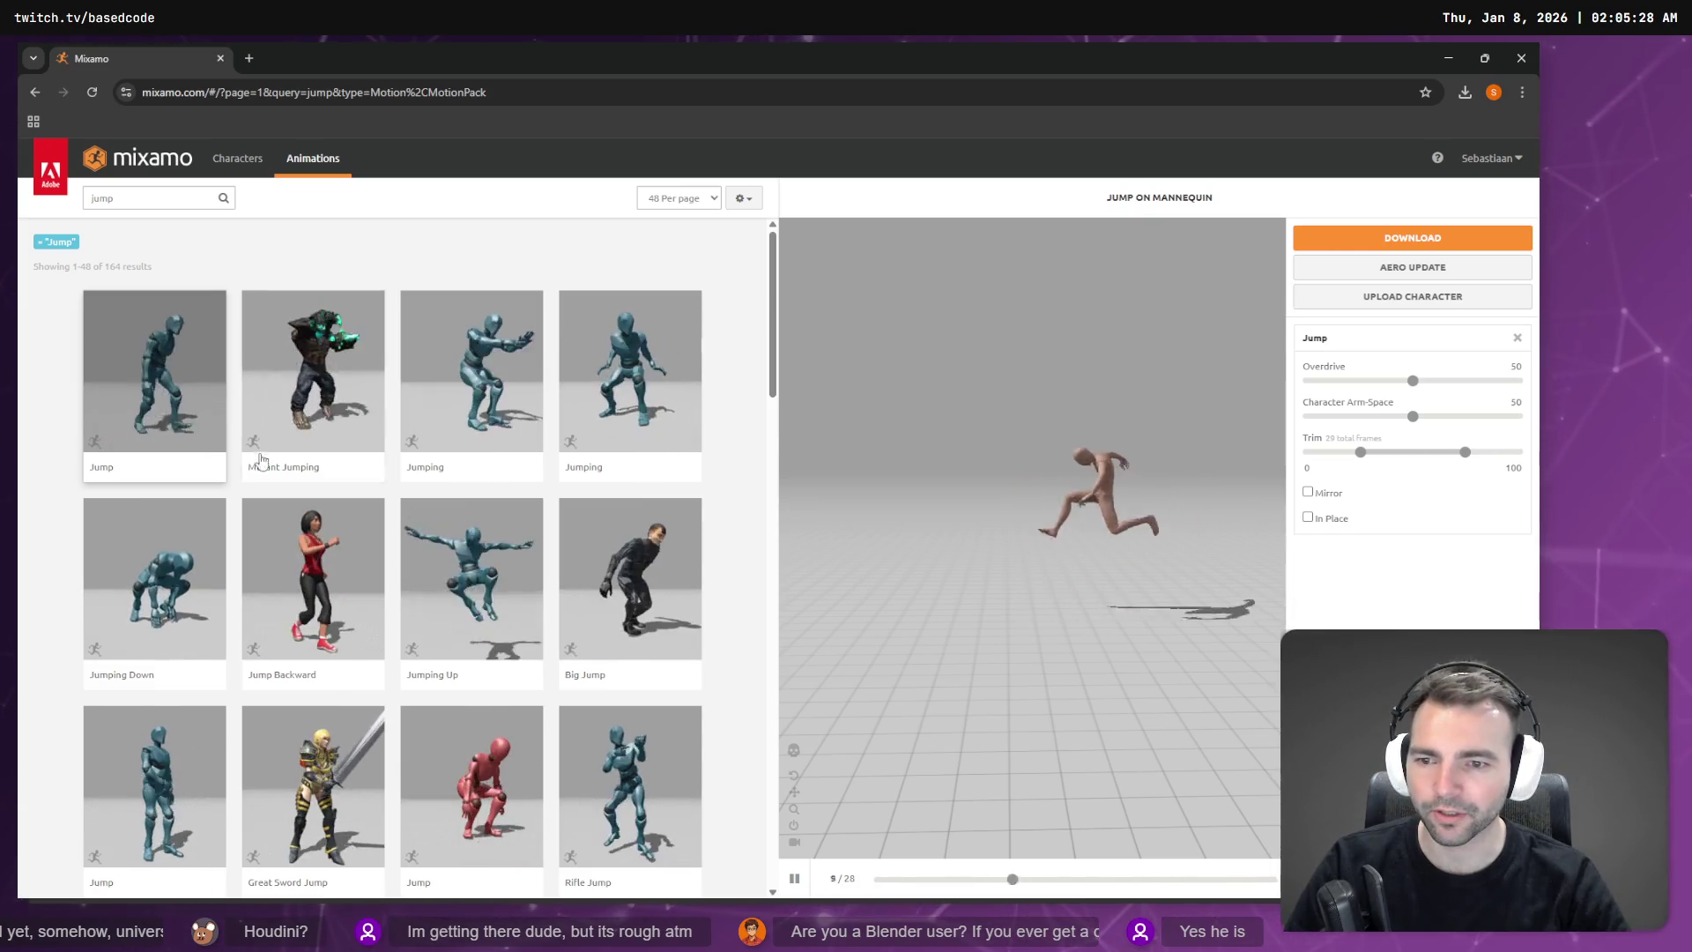
# Step: Download Jumping Up as FBX for Unity, without skin, at 30 fps
pyautogui.click(470, 556)
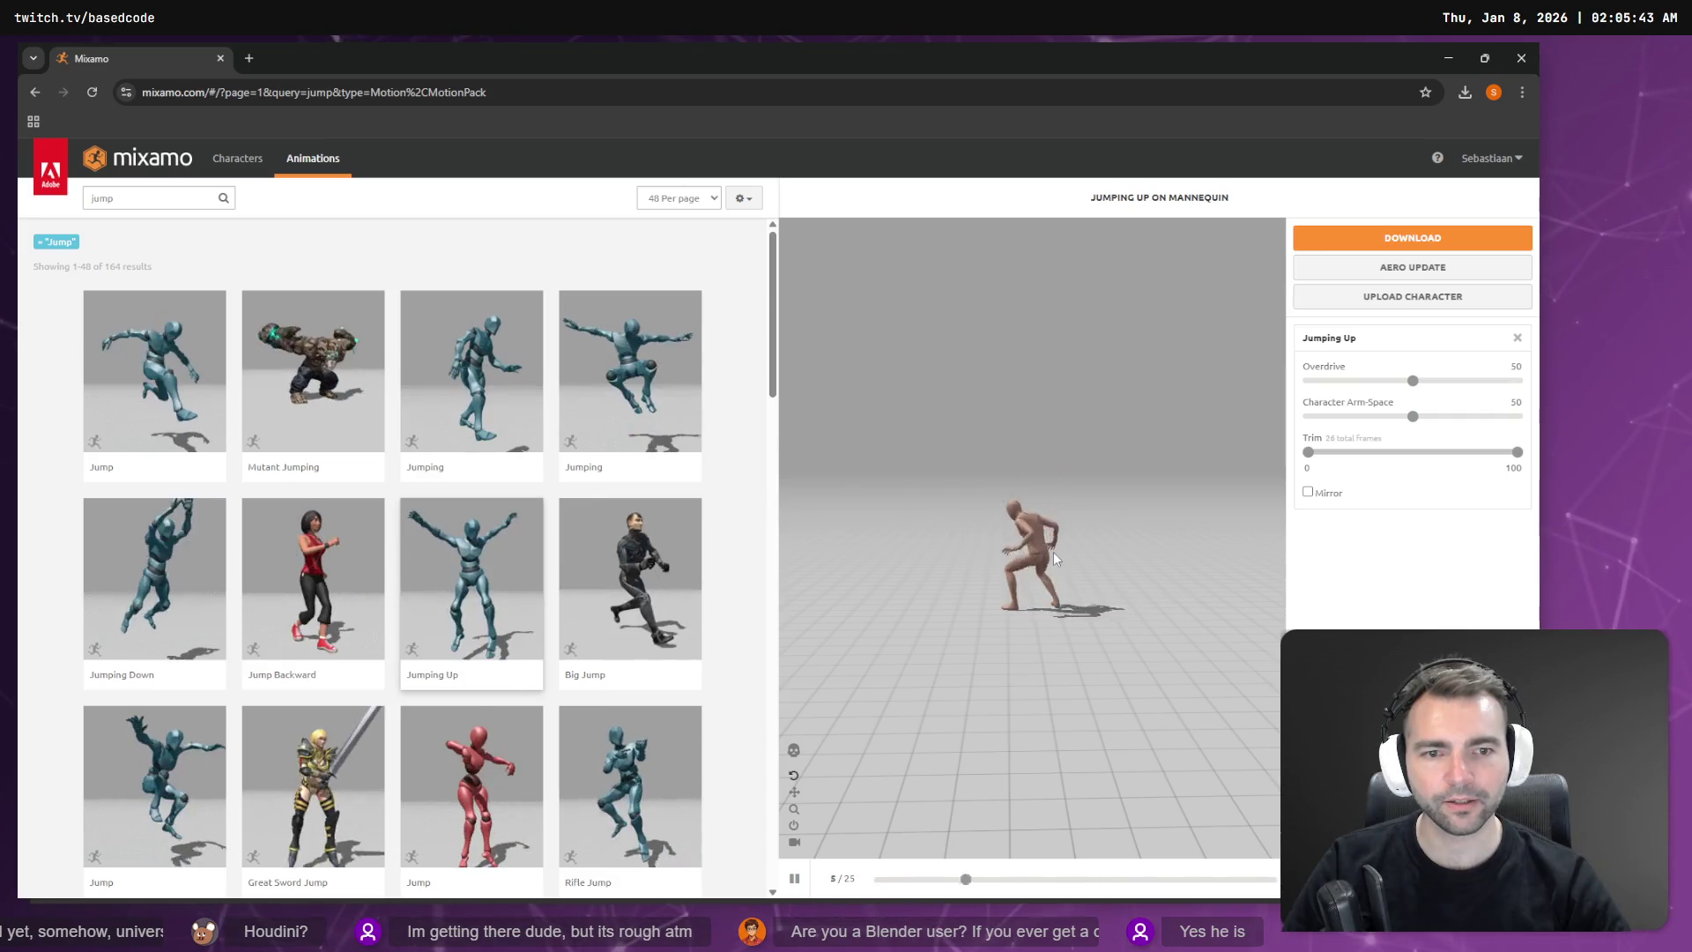
pyautogui.click(1373, 251)
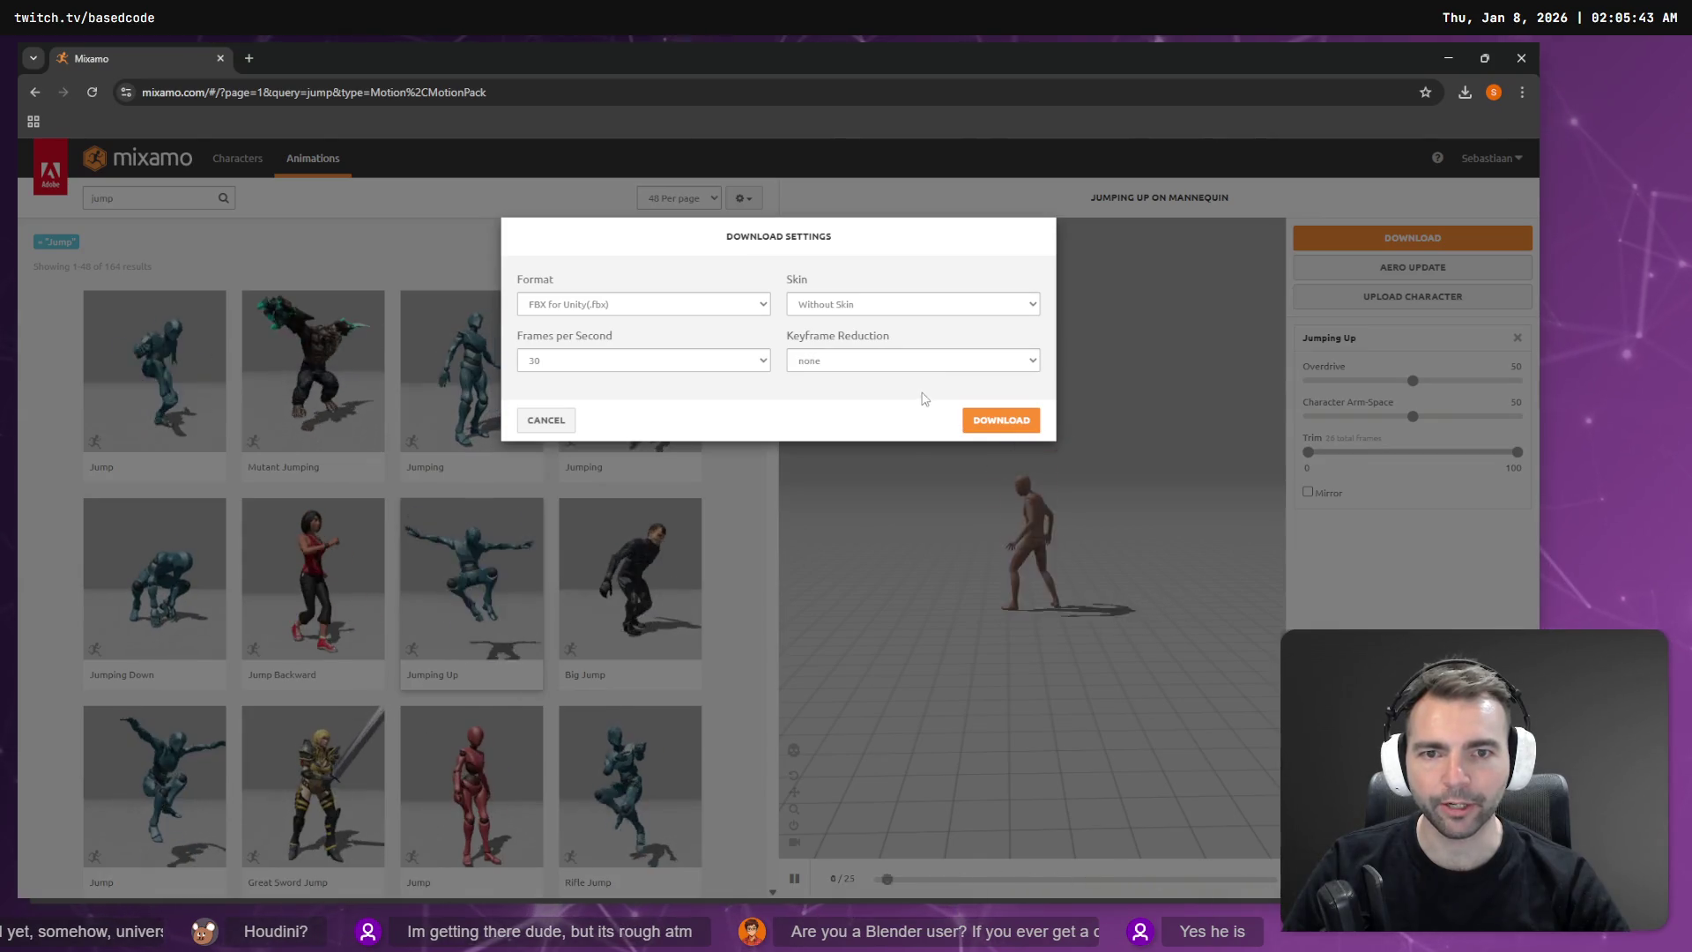
pyautogui.click(1003, 422)
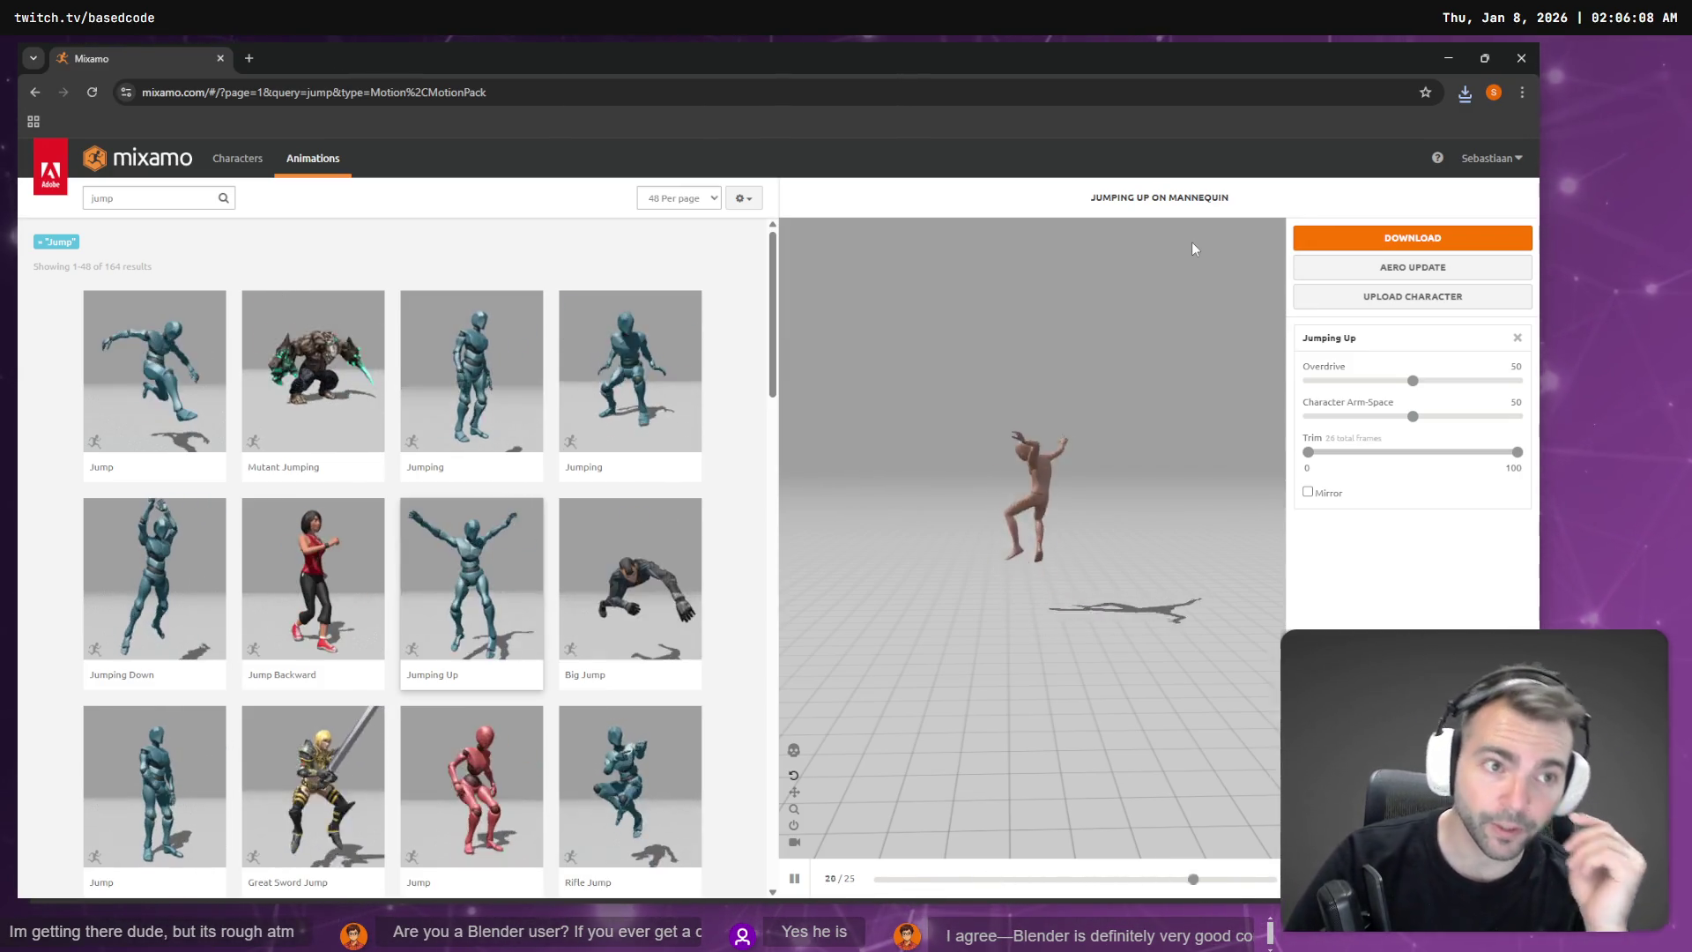
# Step: Import the downloaded Jumping Up FBX into Blender from Chrome's downloads list
pyautogui.click(1466, 95)
pyautogui.moveTo(1340, 166)
pyautogui.mouseDown()
pyautogui.moveTo(917, 245)
pyautogui.moveTo(913, 228)
pyautogui.mouseUp()
pyautogui.hotkey('alt', 'Tab')
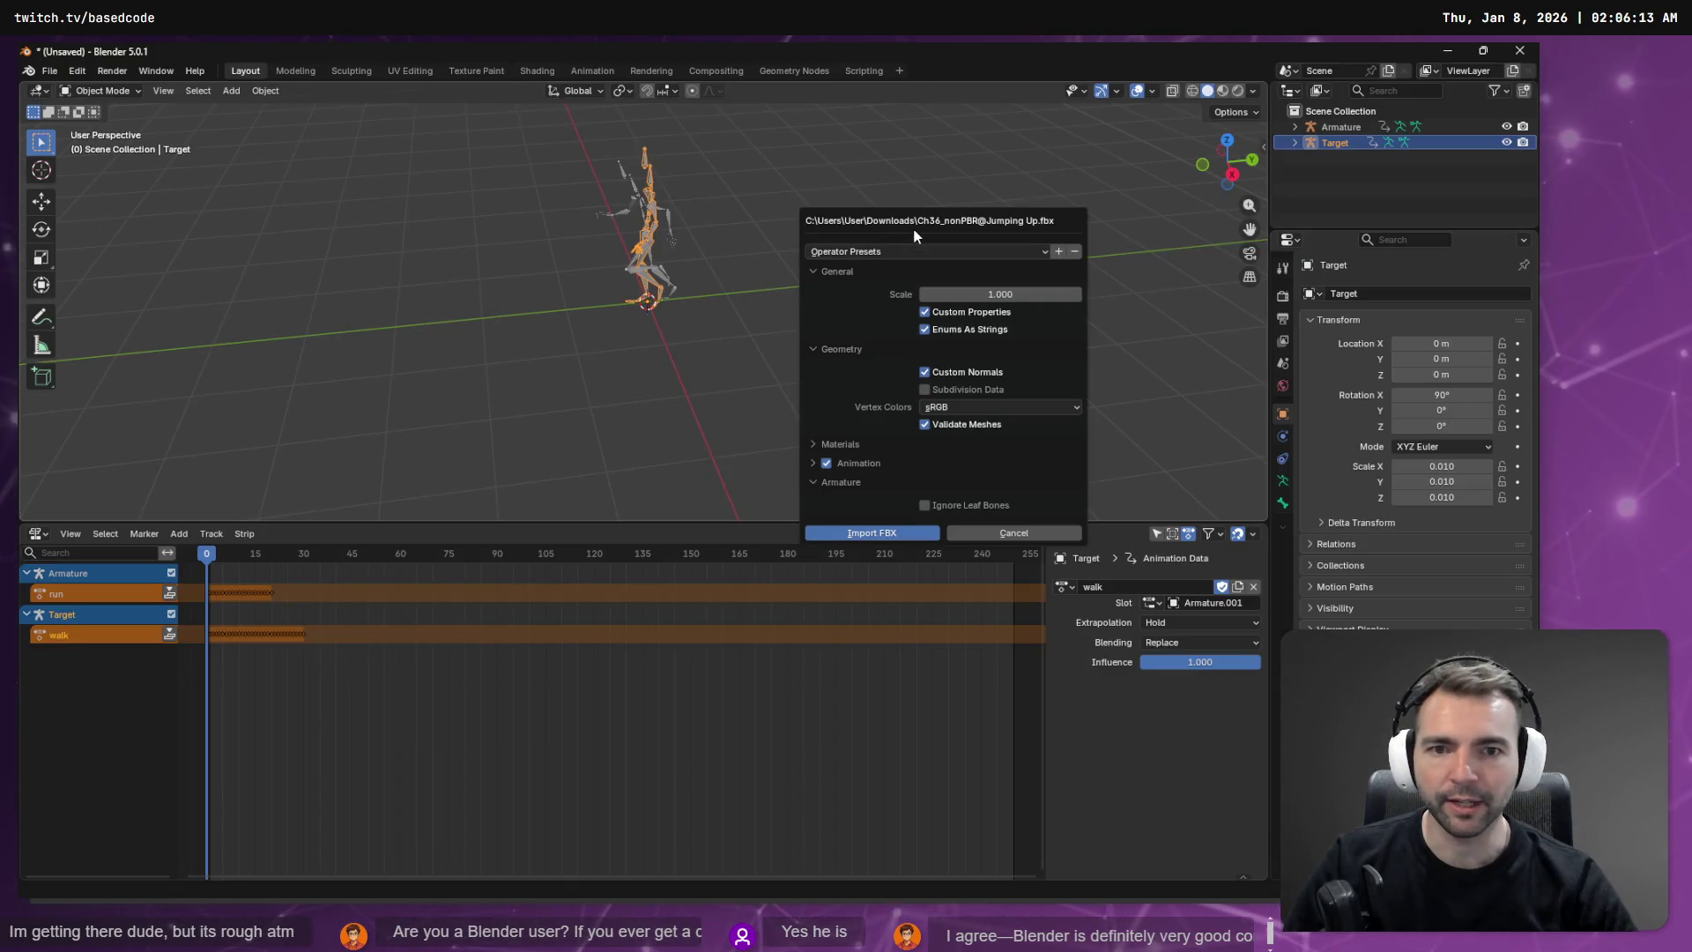
pyautogui.click(872, 532)
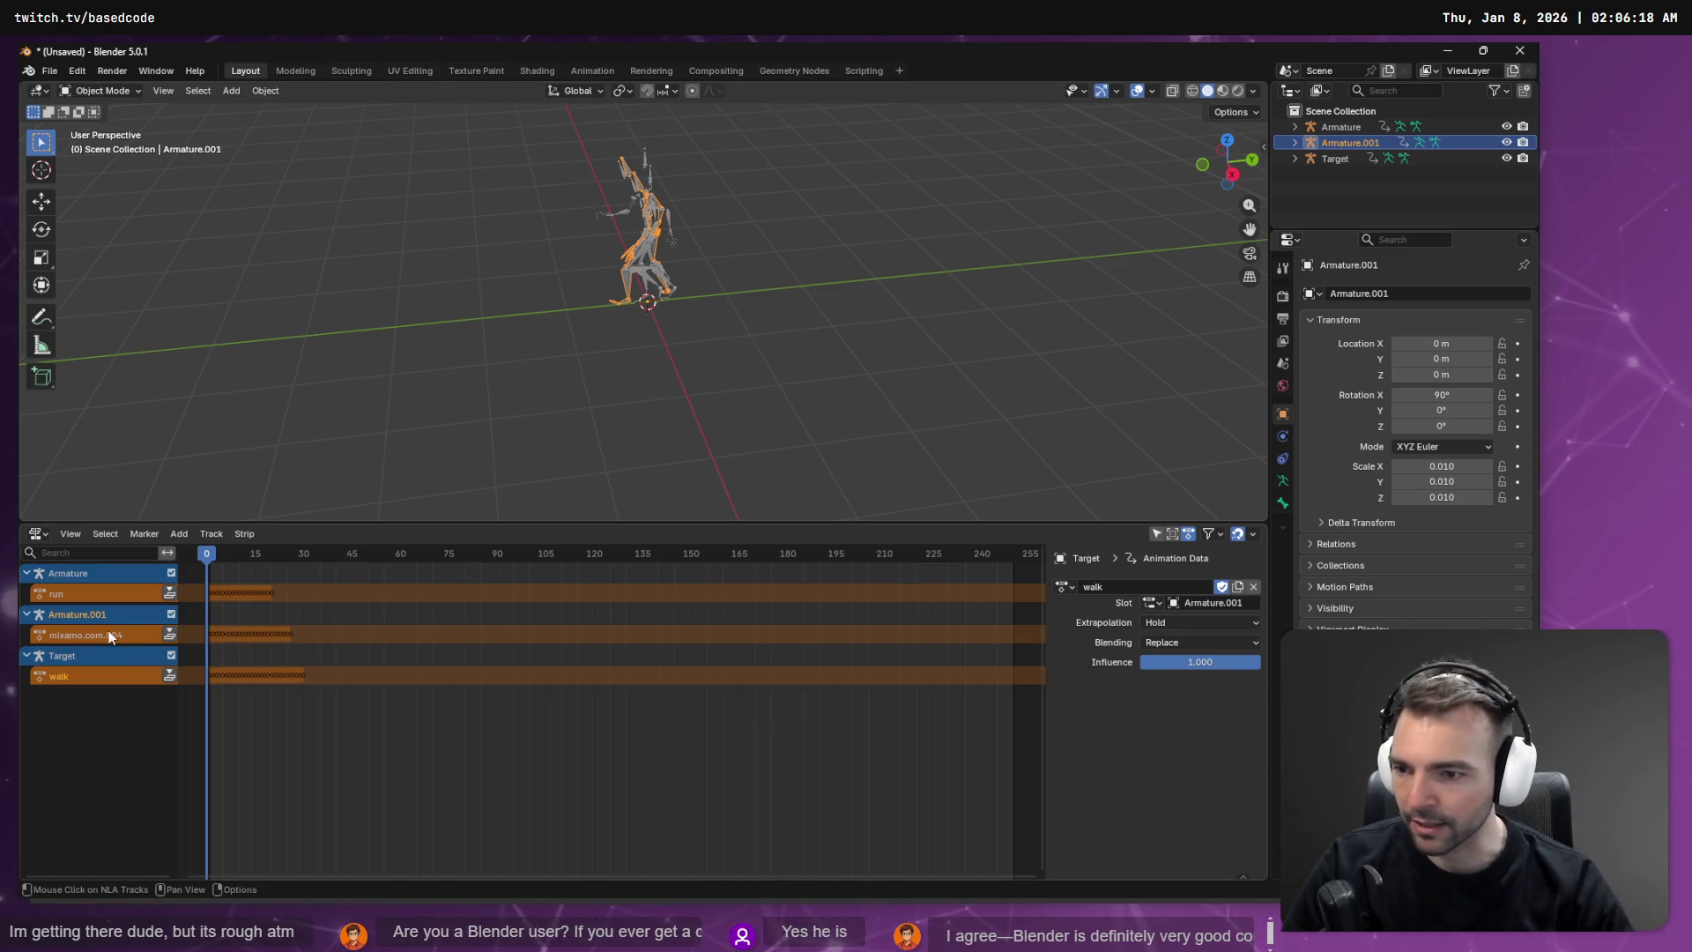
# Step: Rename the mixamo.com.004 action to 'jump' and the rigs to Jump and Run
pyautogui.click(86, 632)
pyautogui.doubleClick(1141, 586)
pyautogui.write('jump')
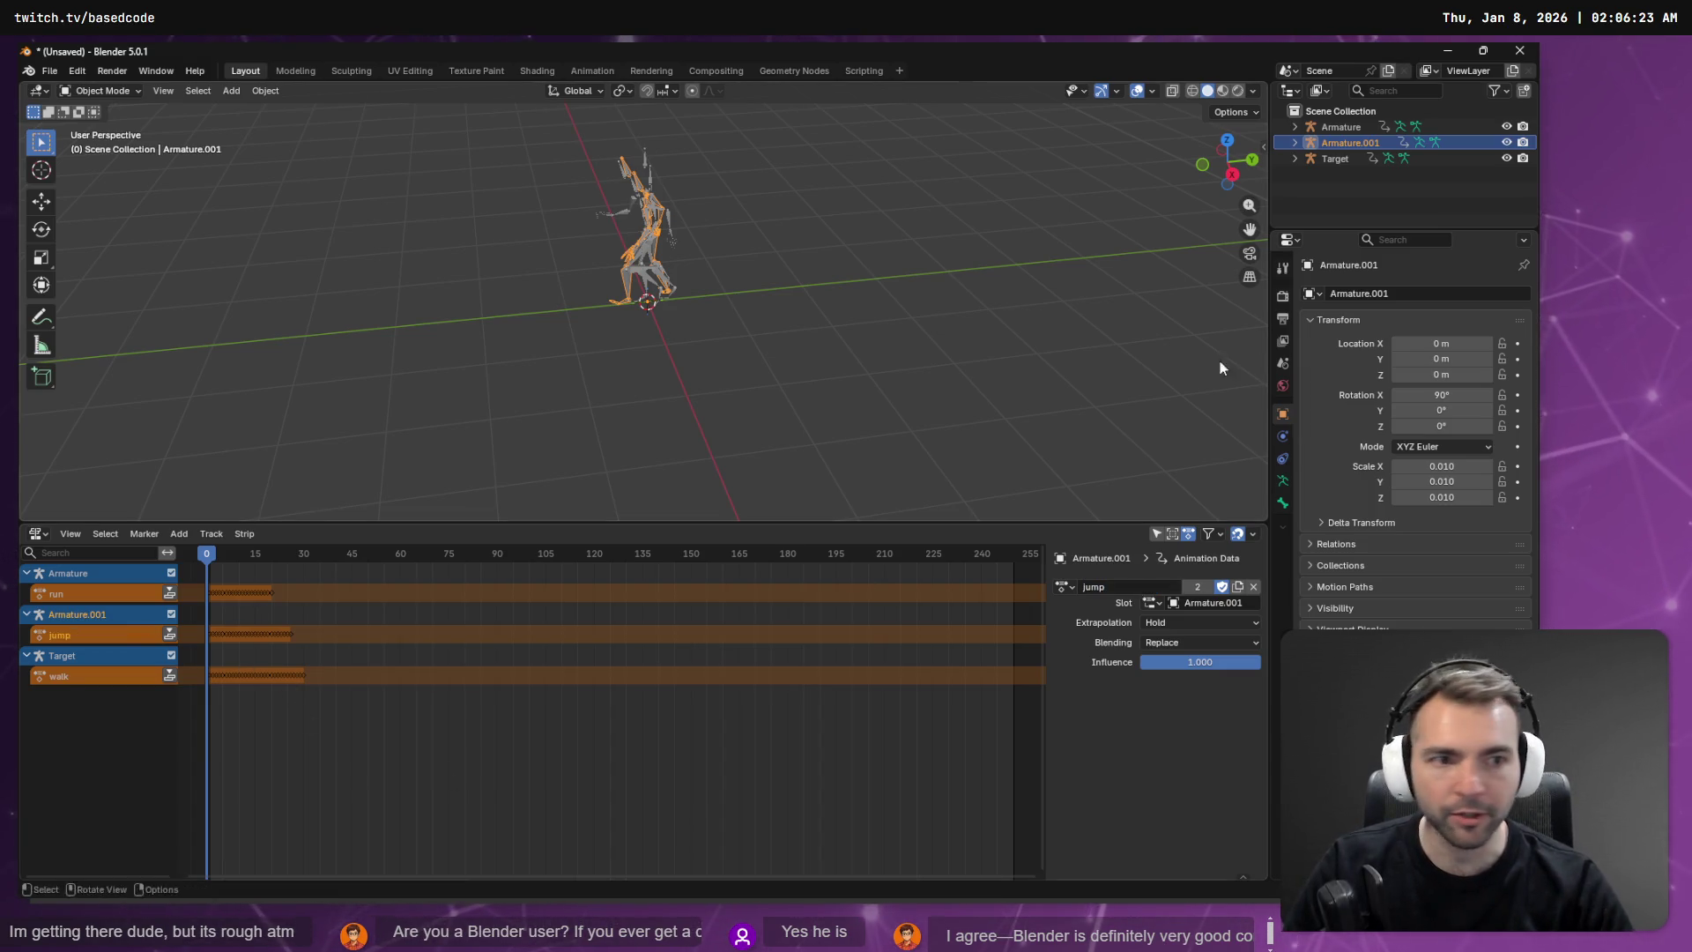
pyautogui.doubleClick(1347, 144)
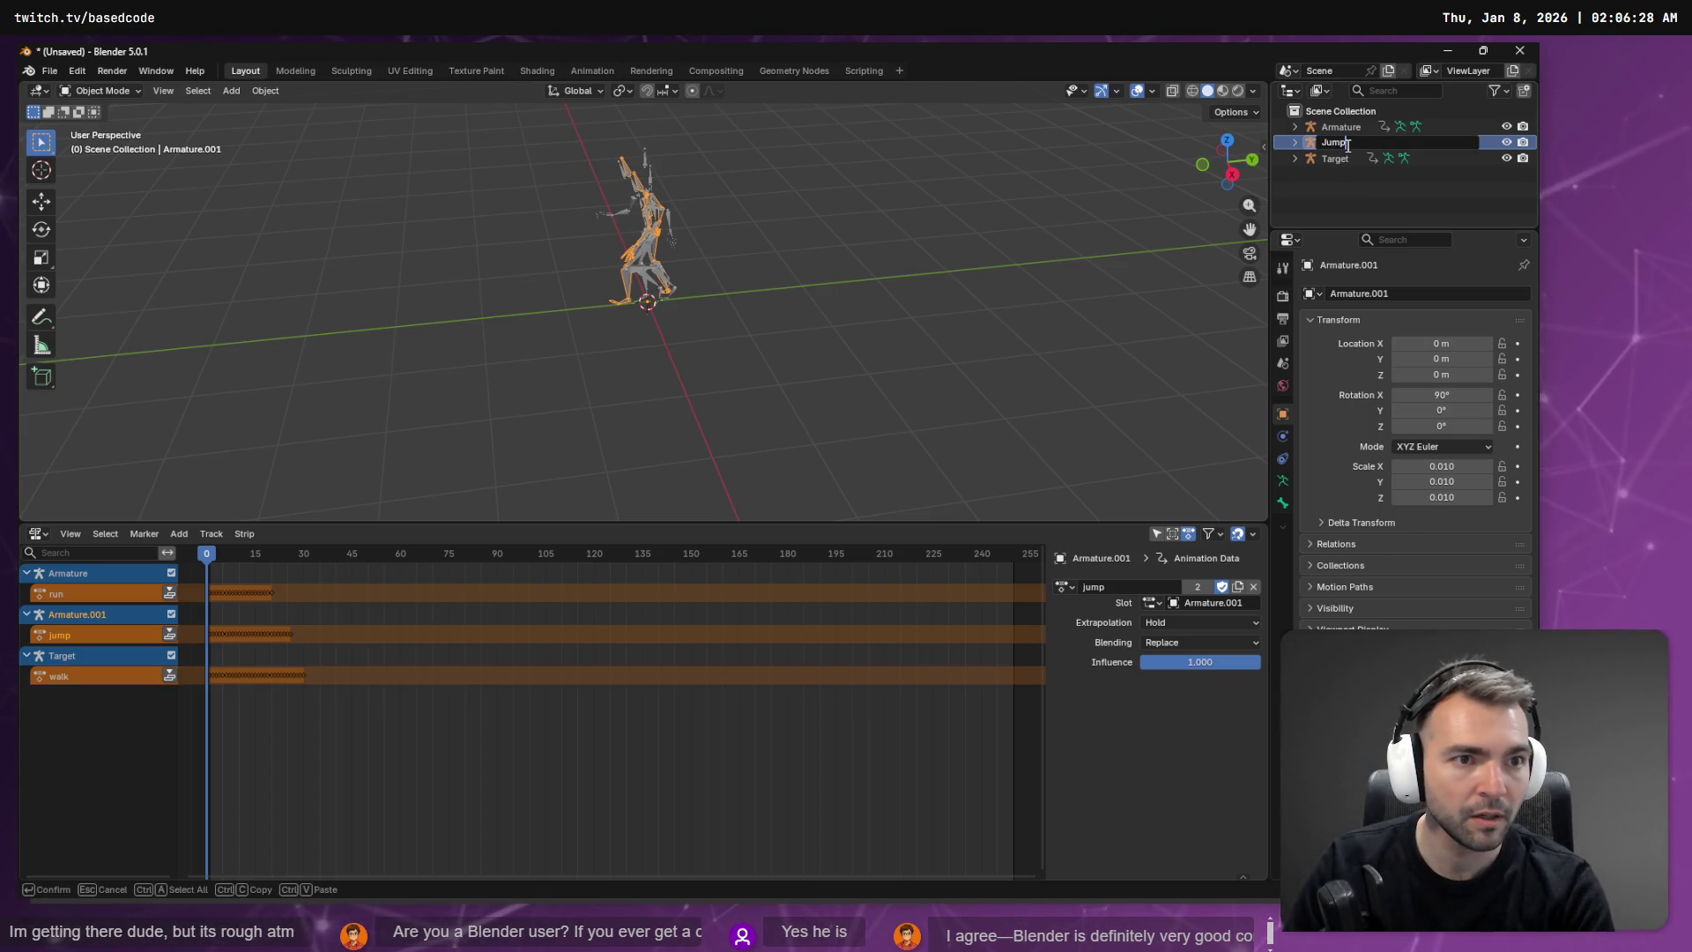
pyautogui.press('Return')
pyautogui.doubleClick(1350, 126)
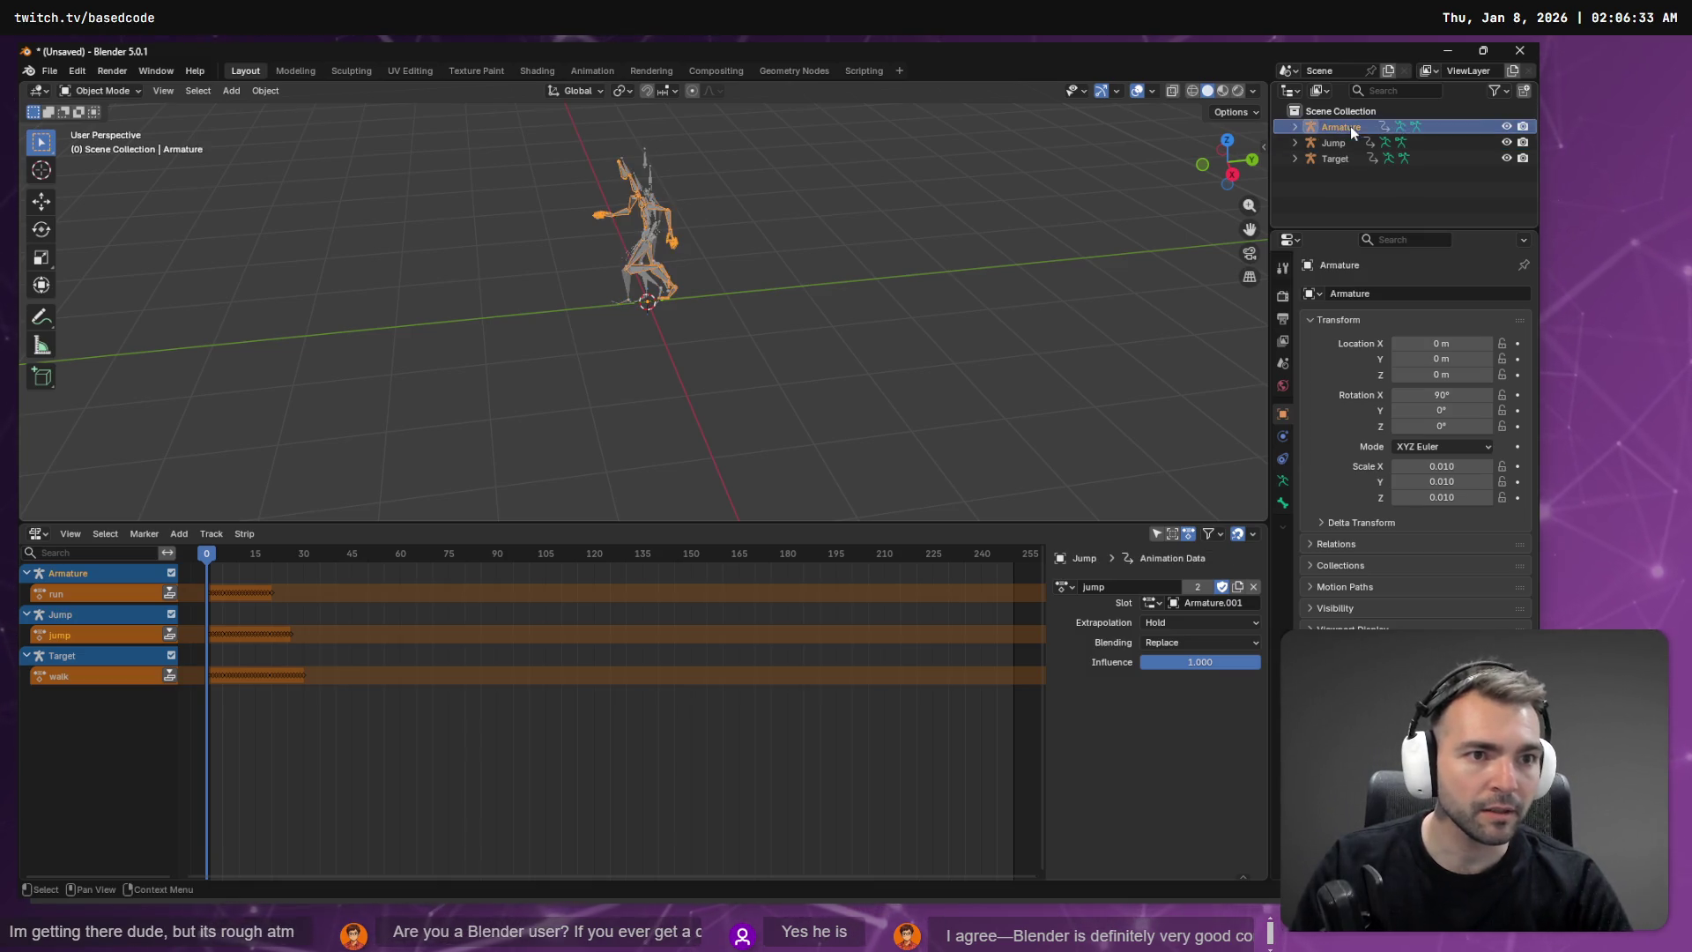
pyautogui.write('Run')
pyautogui.press('Return')
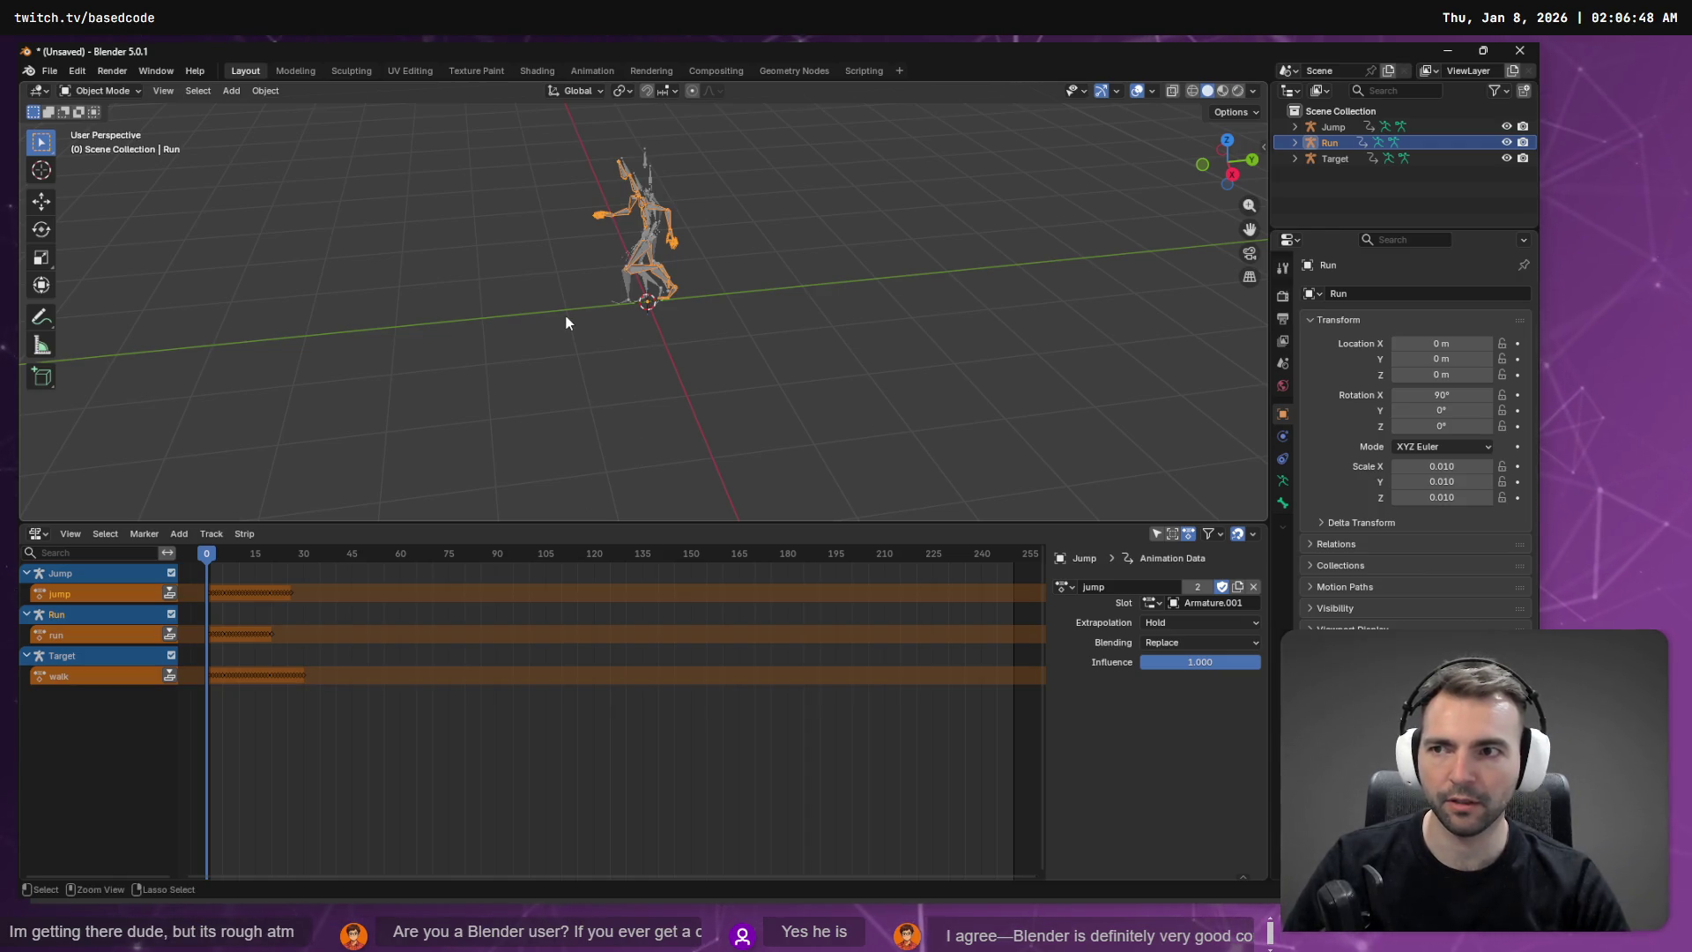
pyautogui.hotkey('ctrl', 's')
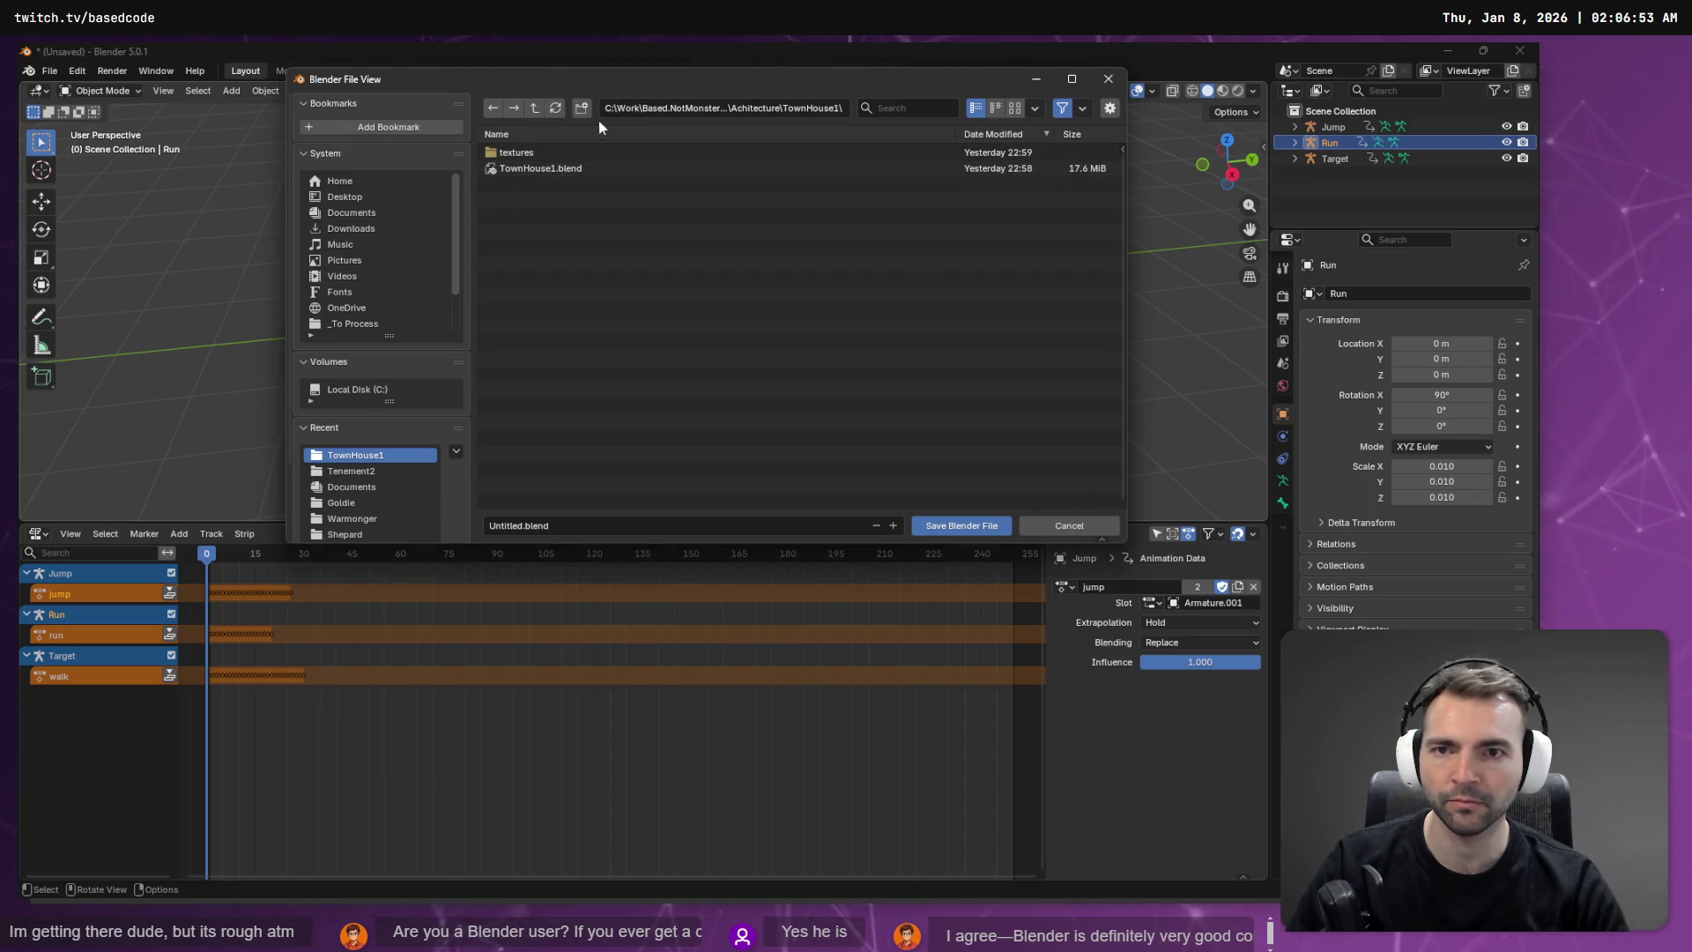
# Step: Save the scene as AnimationLibrary.blend in the Downloads folder
pyautogui.click(350, 229)
pyautogui.write('AnimationLibrary')
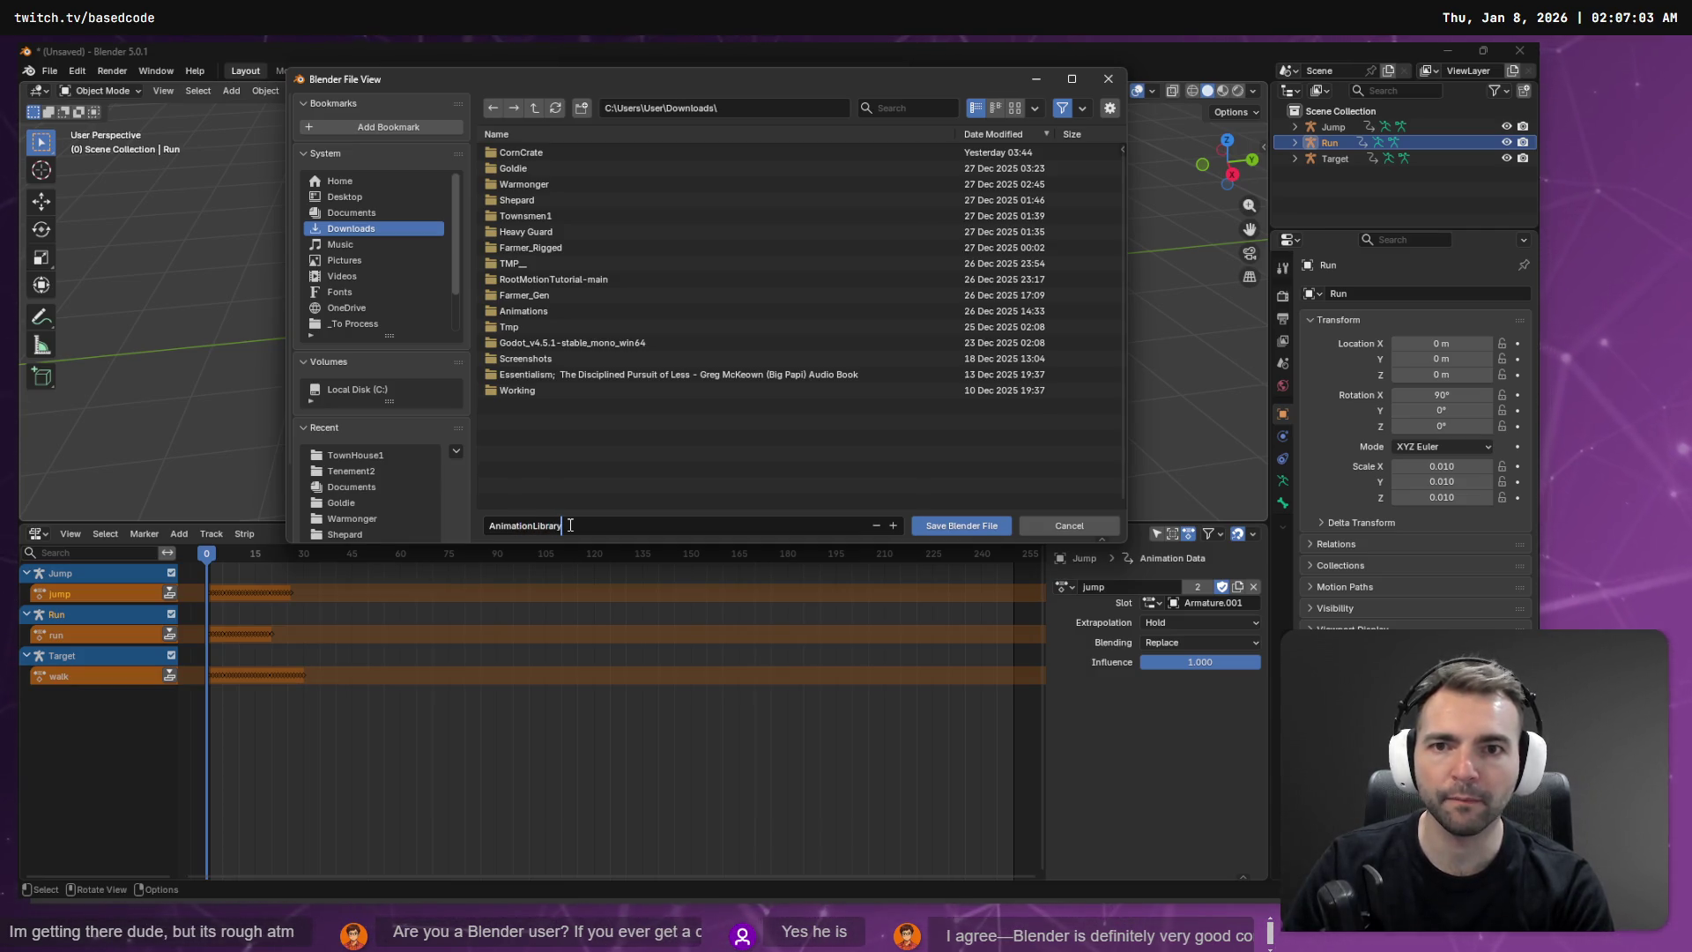
pyautogui.press('Return')
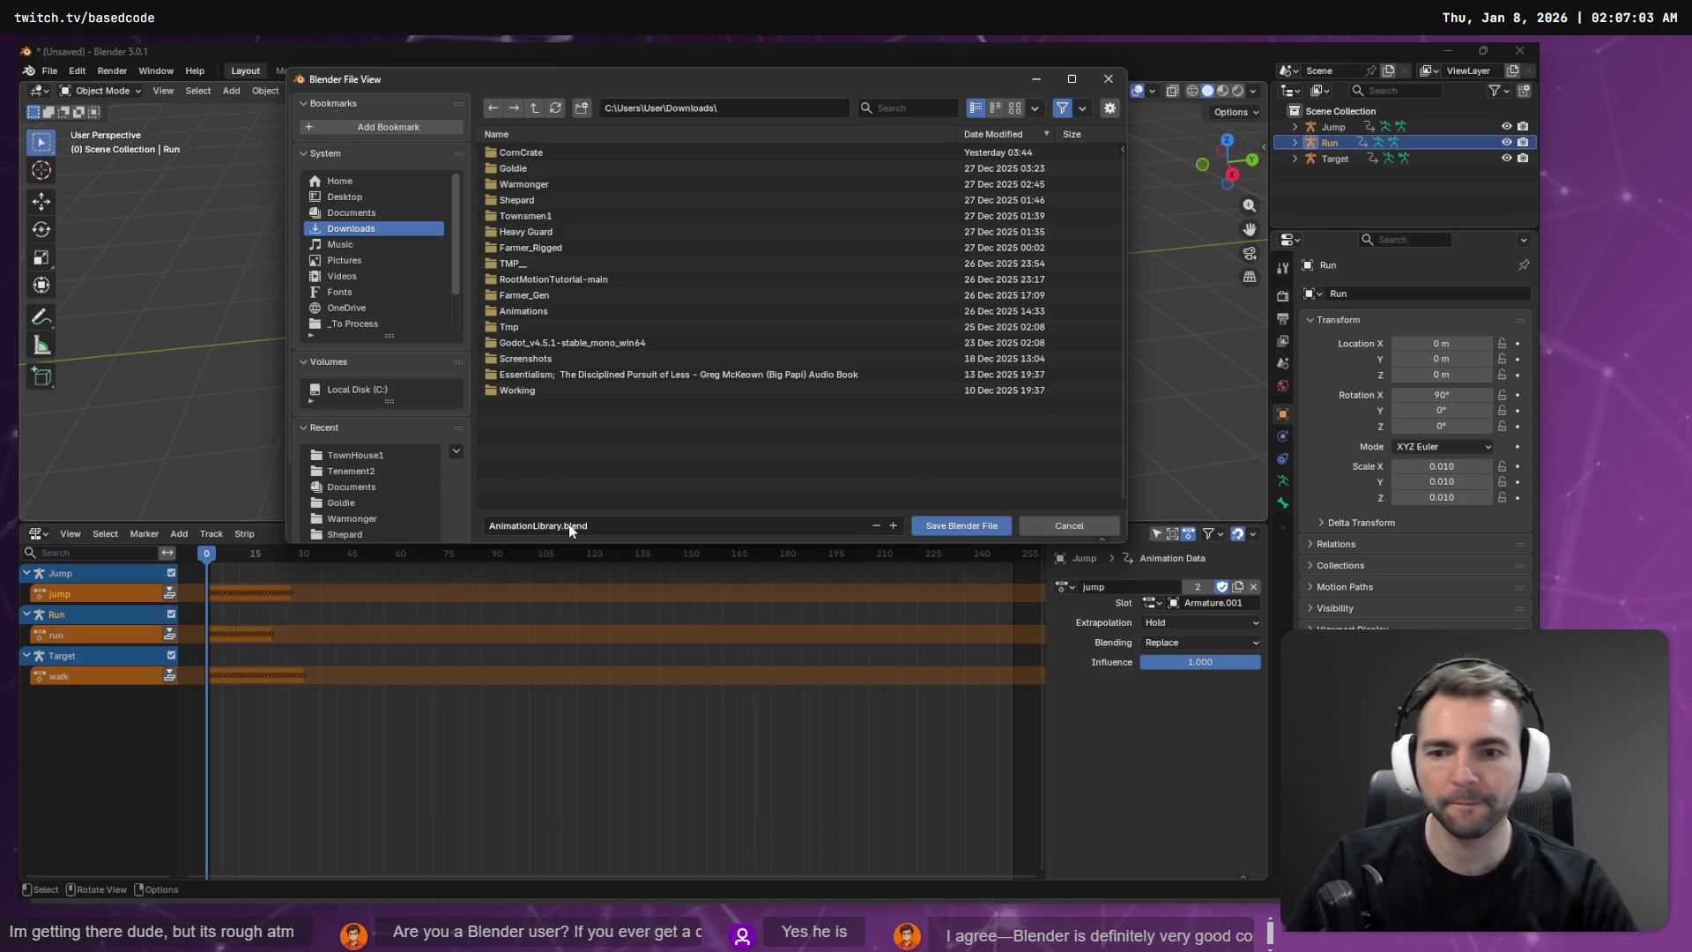
pyautogui.click(992, 525)
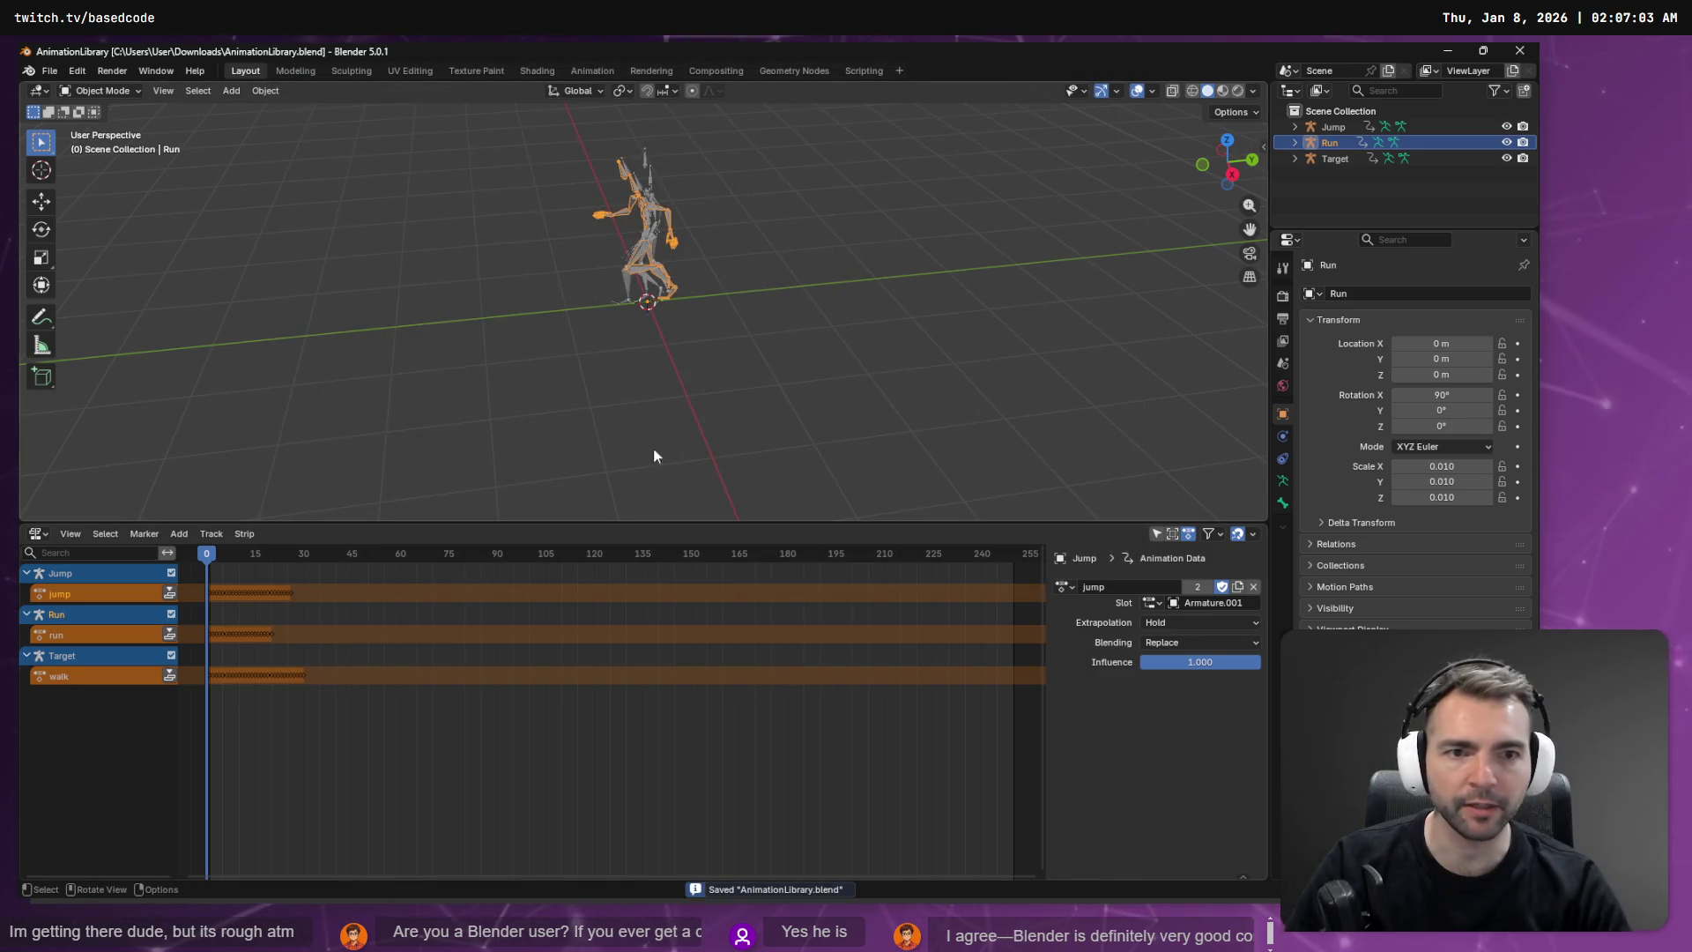
# Step: Rename the Target rig to AnimationLibrary, then prefix it to zAnimationLibrary
pyautogui.click(61, 658)
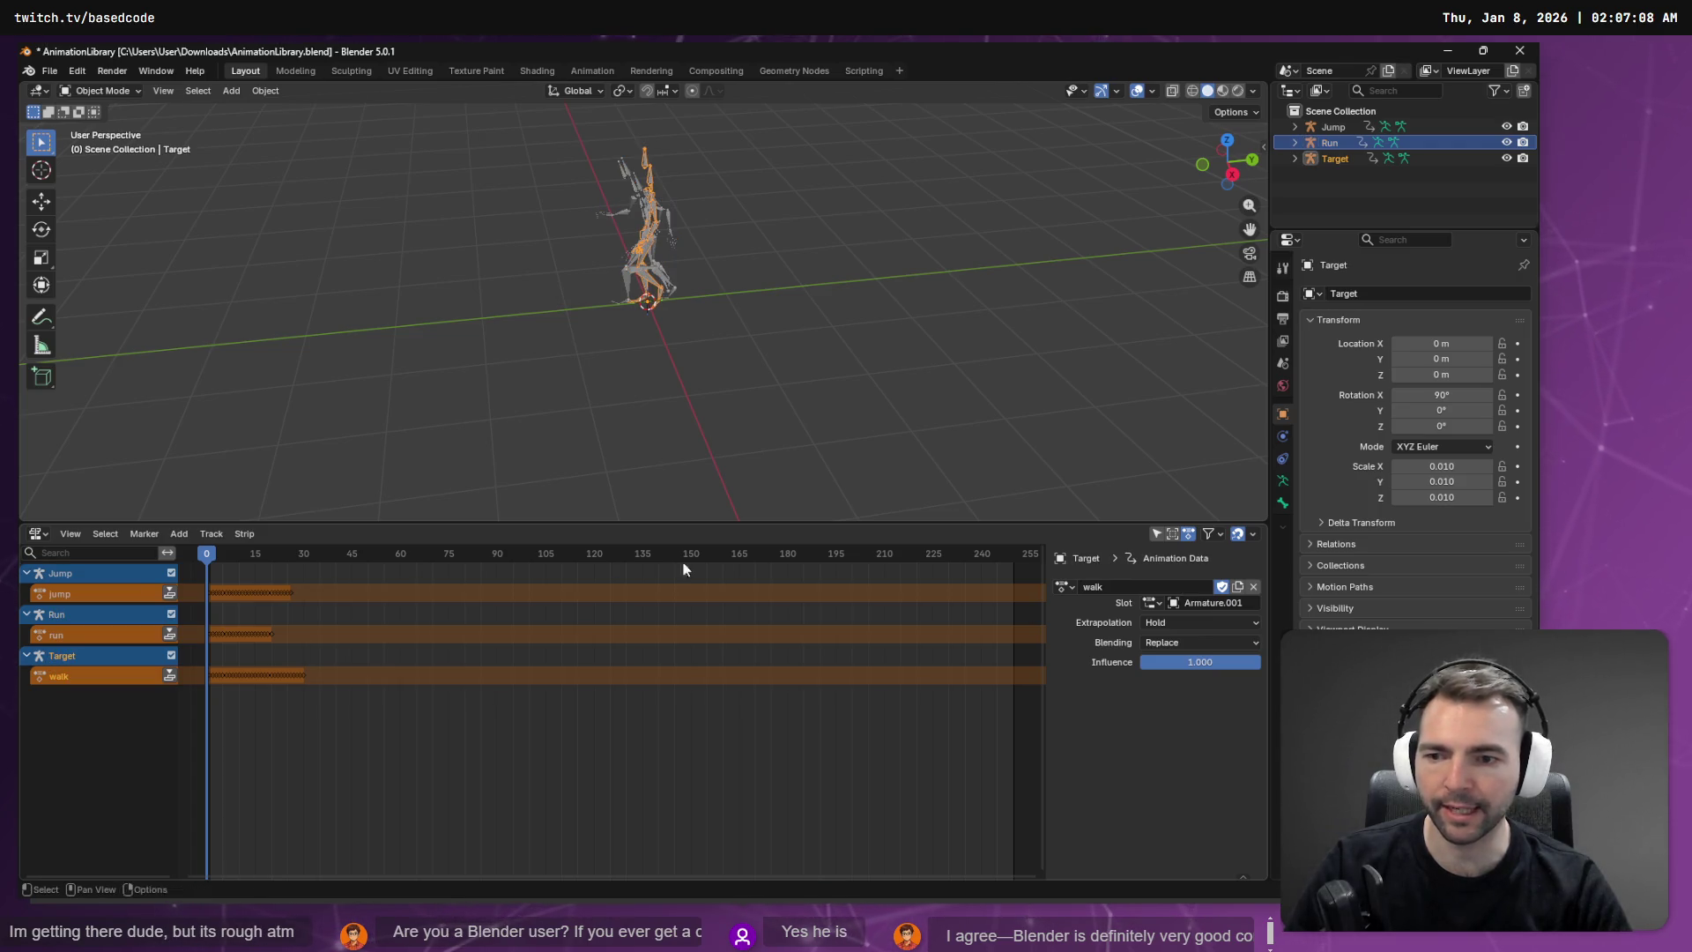
pyautogui.doubleClick(1336, 159)
pyautogui.write('AnimationLibrar')
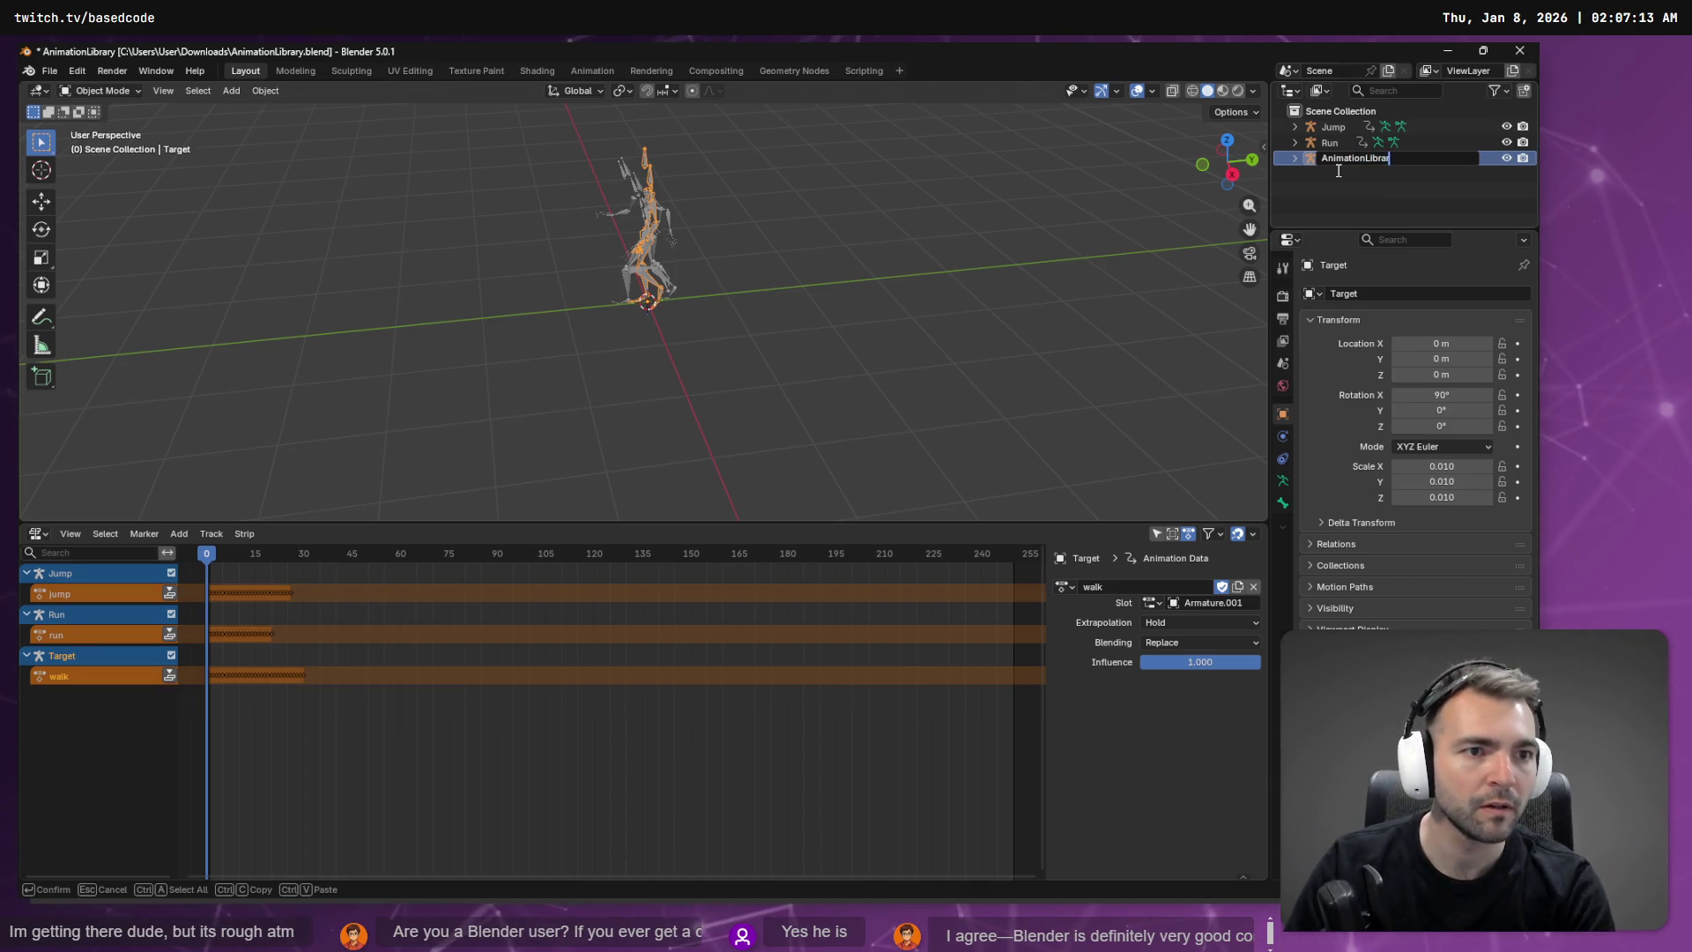
pyautogui.write('ty')
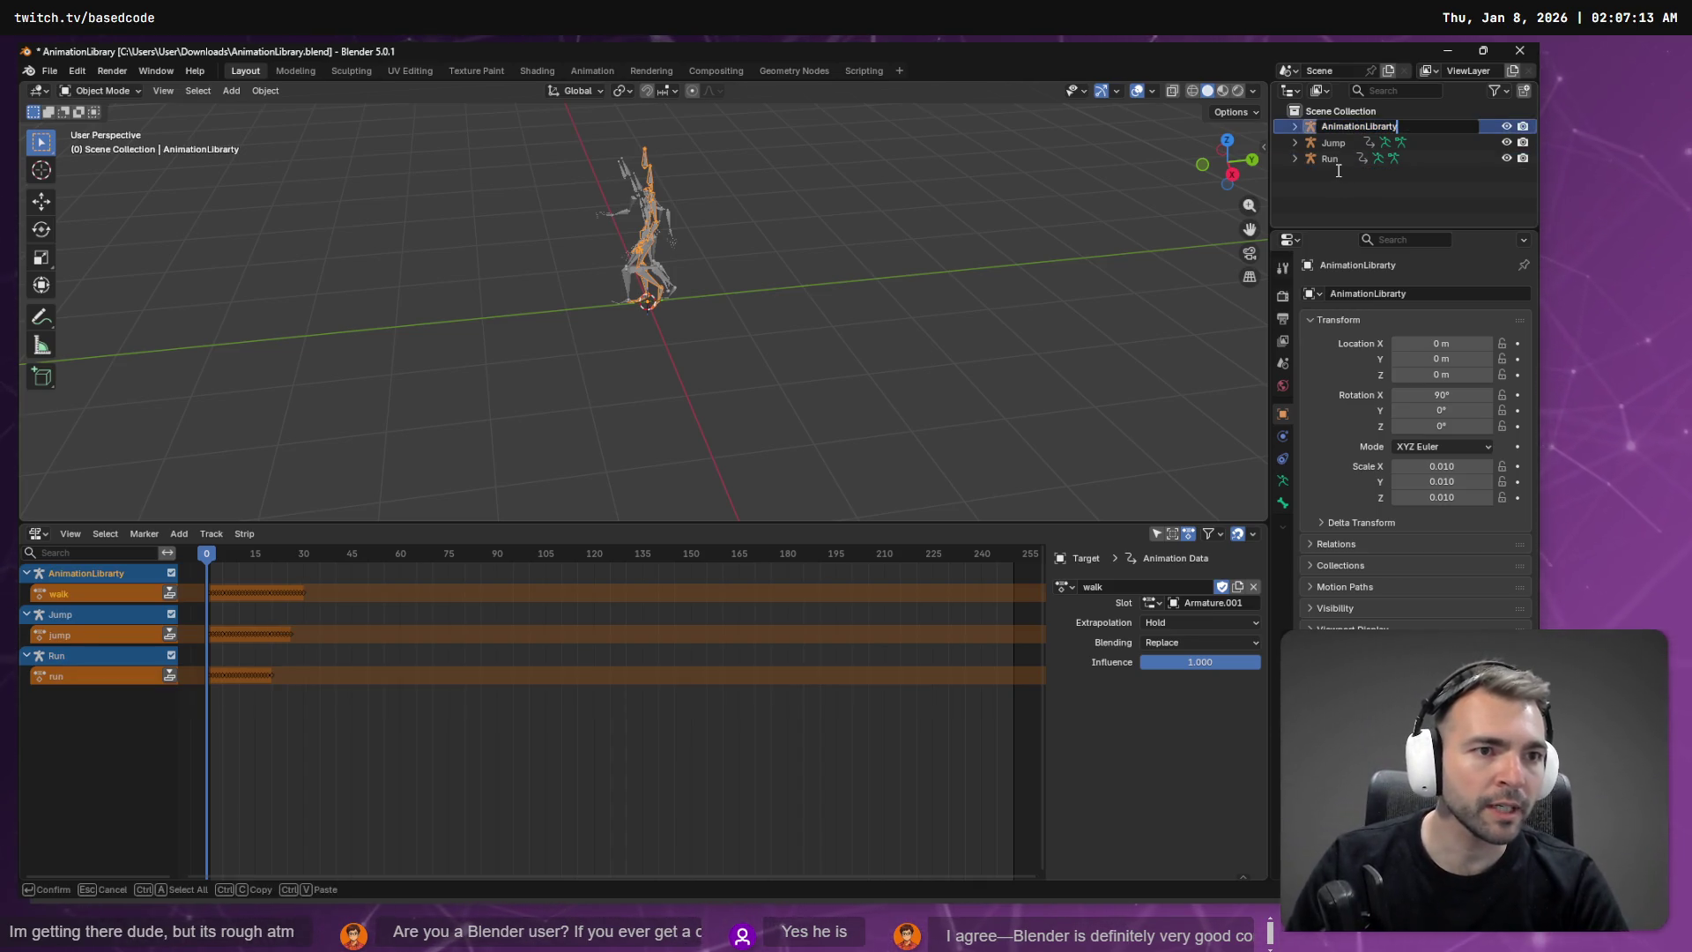
pyautogui.press('Return')
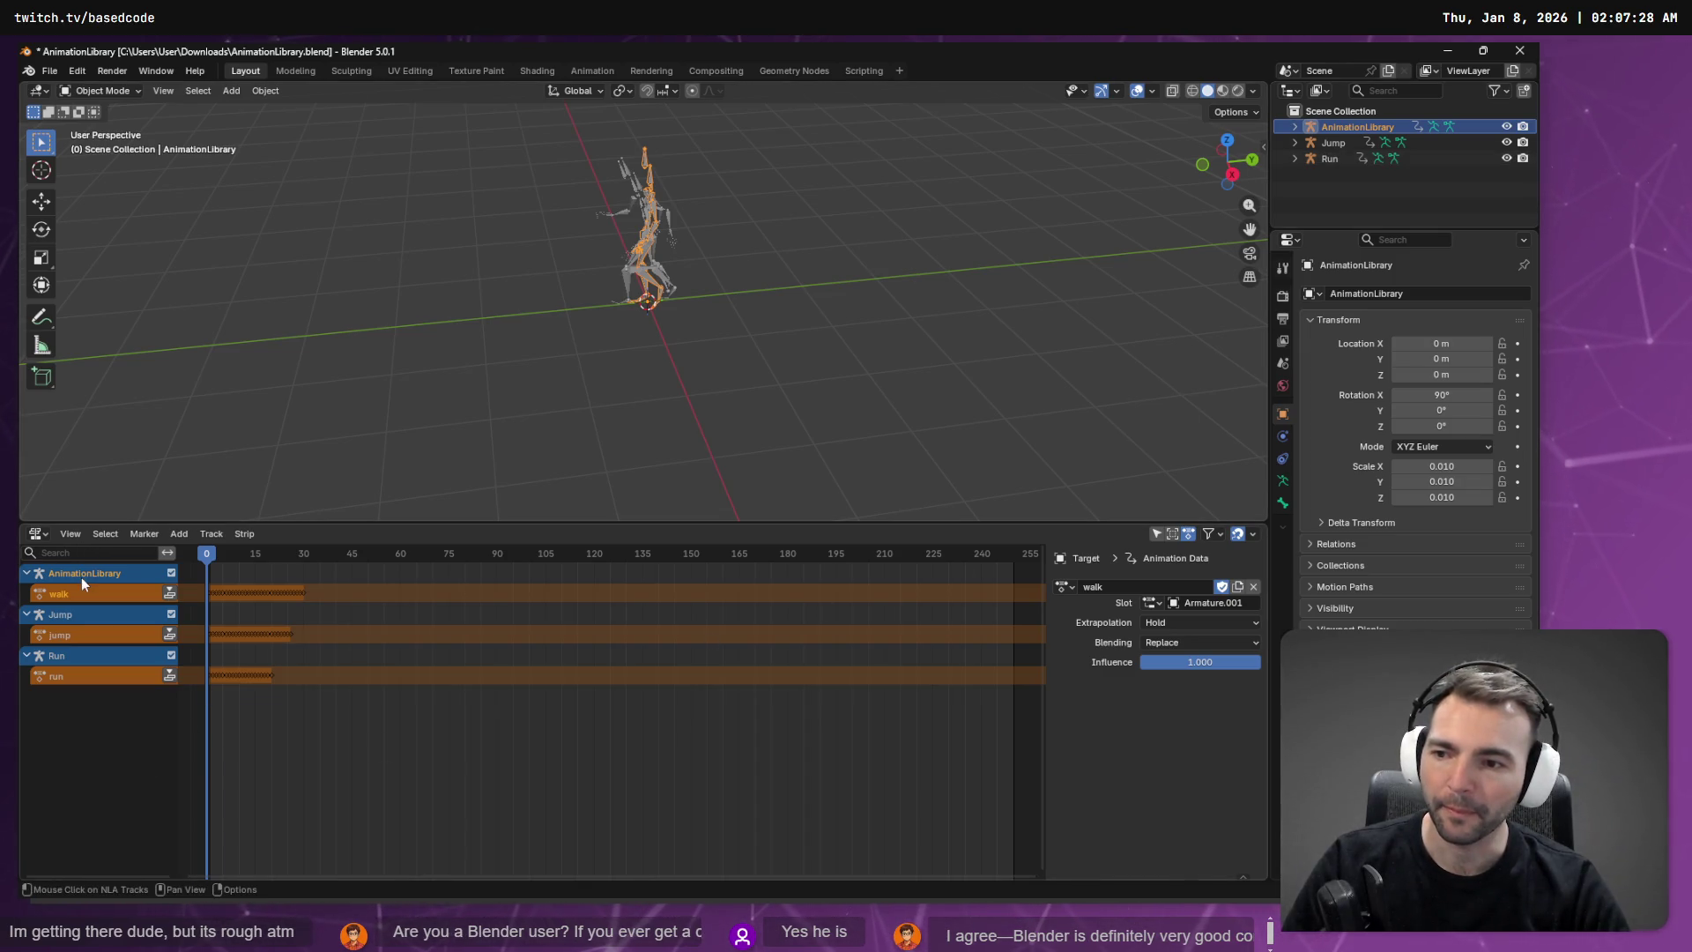
pyautogui.doubleClick(1355, 128)
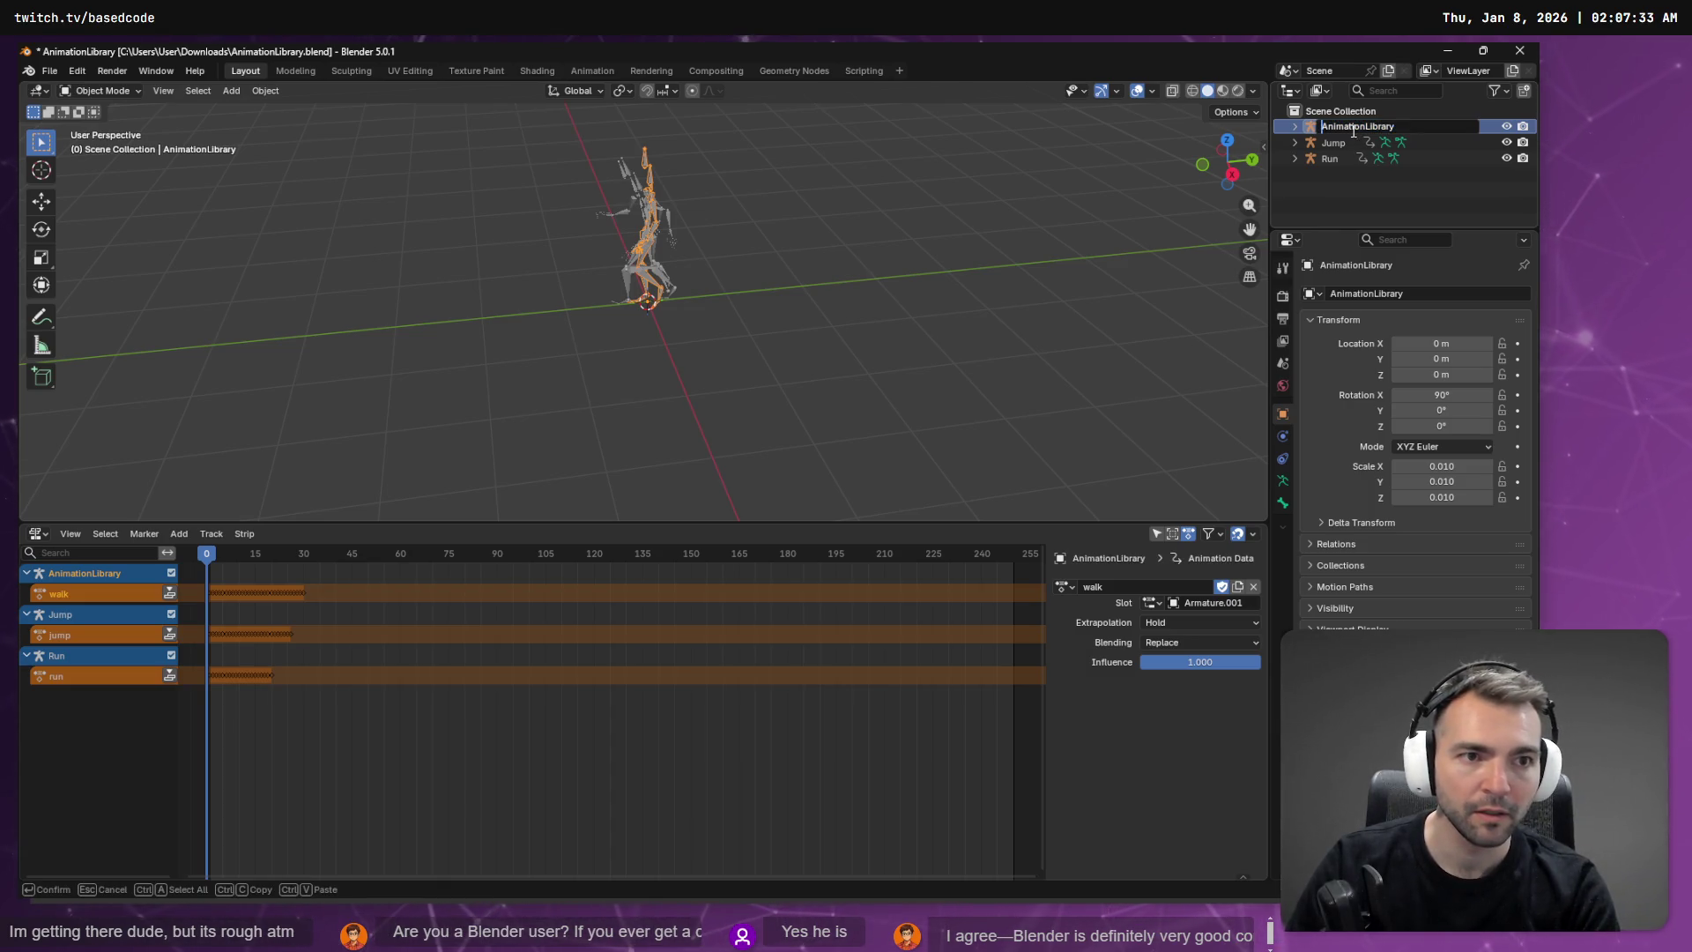
pyautogui.write('_')
pyautogui.press('Return')
pyautogui.doubleClick(1352, 130)
pyautogui.press('Home')
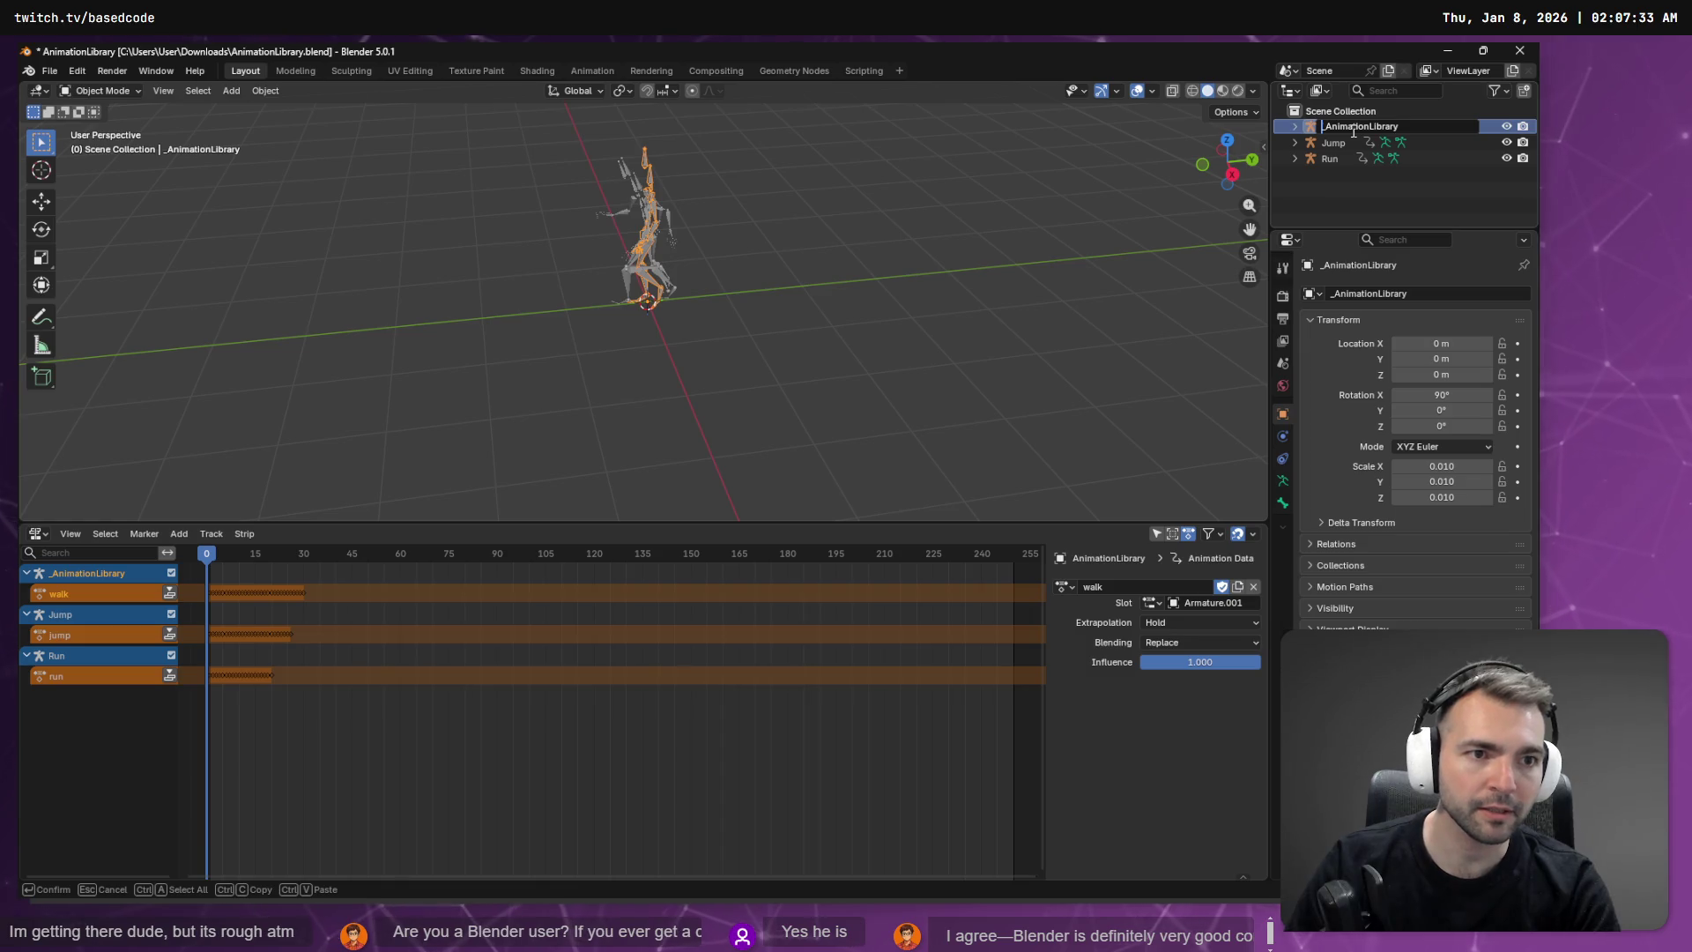
pyautogui.write('z')
pyautogui.press('Return')
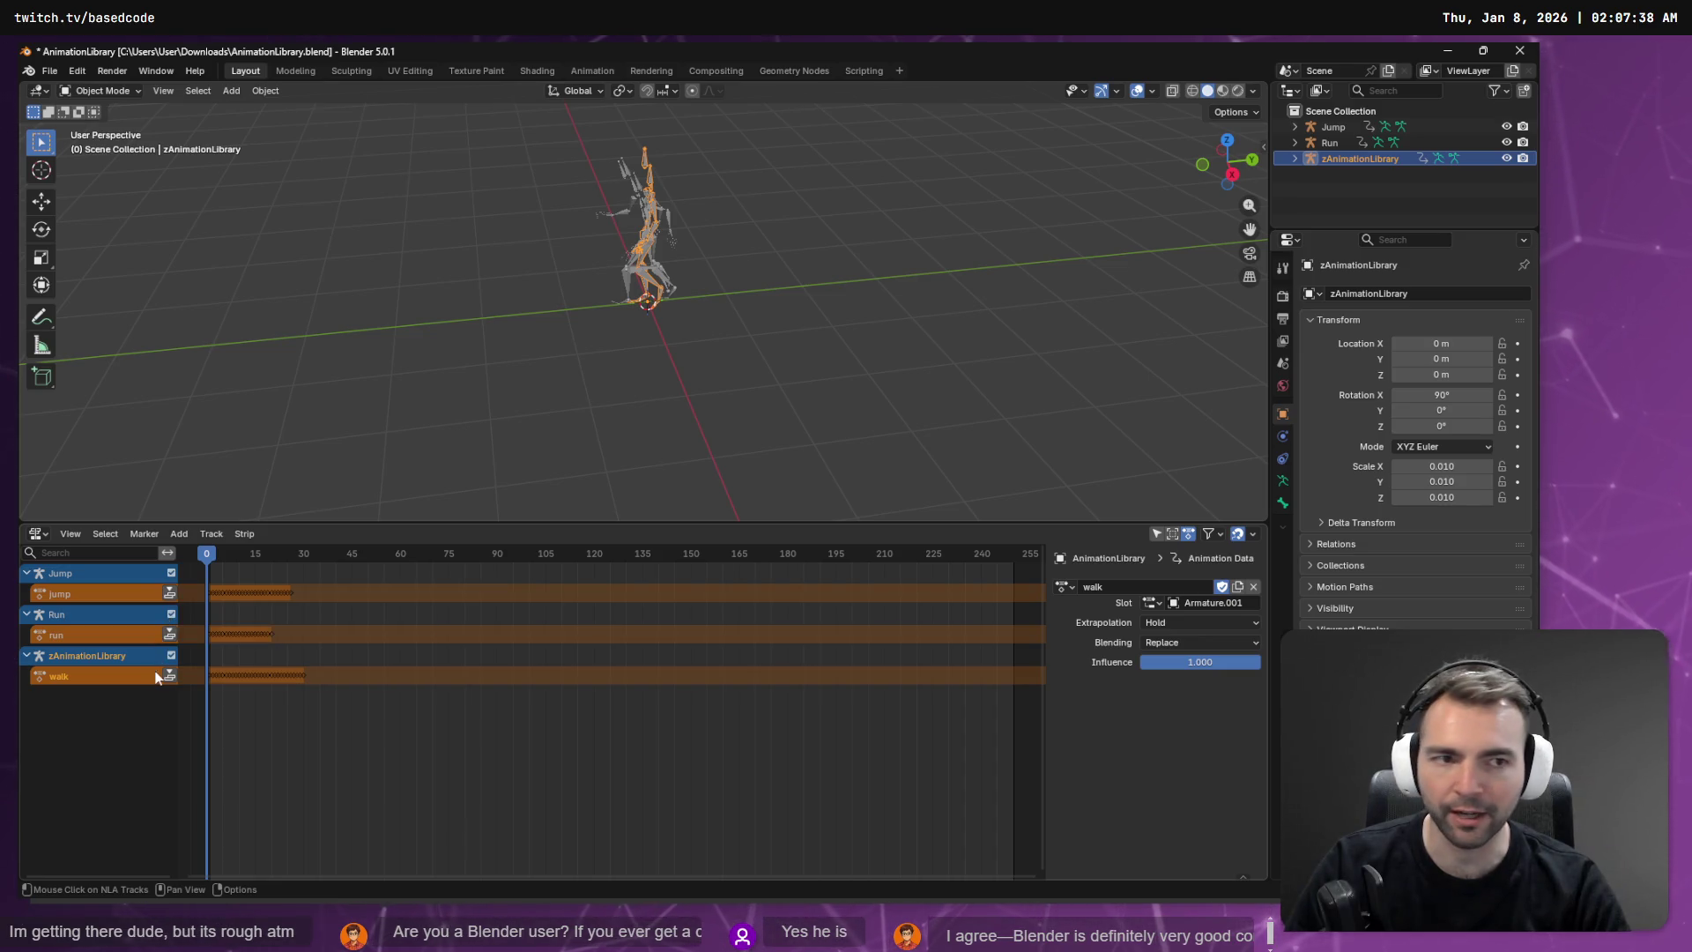
pyautogui.moveTo(1320, 168)
pyautogui.mouseDown()
pyautogui.moveTo(1336, 136)
pyautogui.moveTo(1345, 182)
pyautogui.moveTo(1336, 113)
pyautogui.mouseUp()
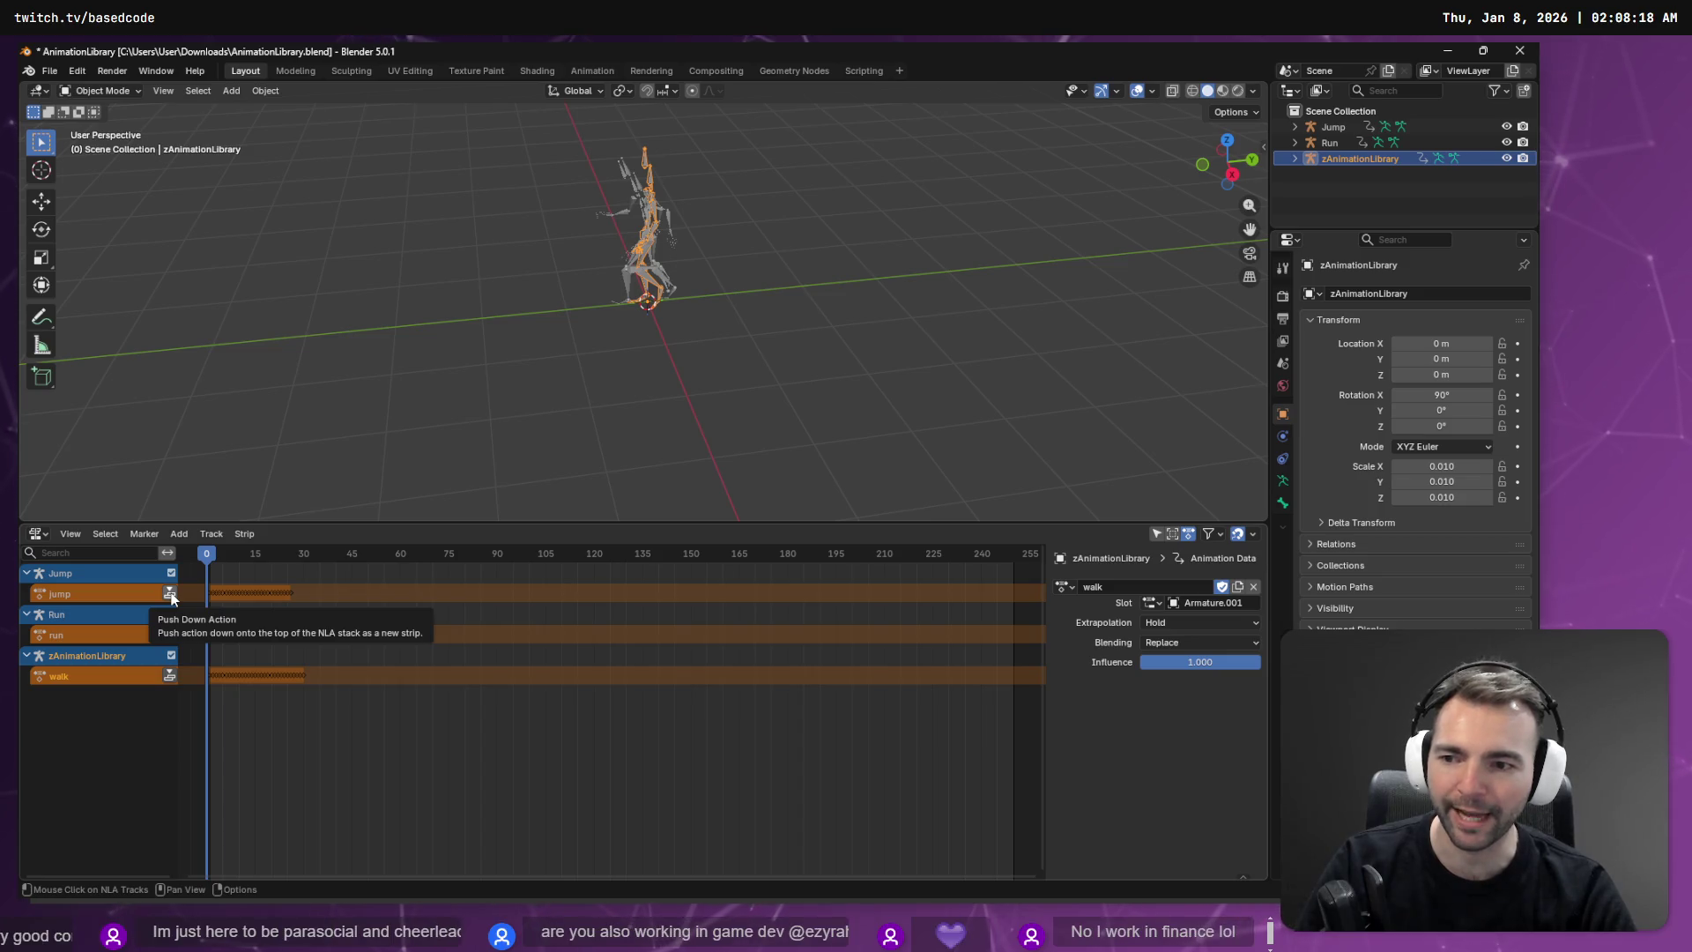
# Step: Push the jump and run actions down into NLA strips, undoing the run push
pyautogui.click(170, 594)
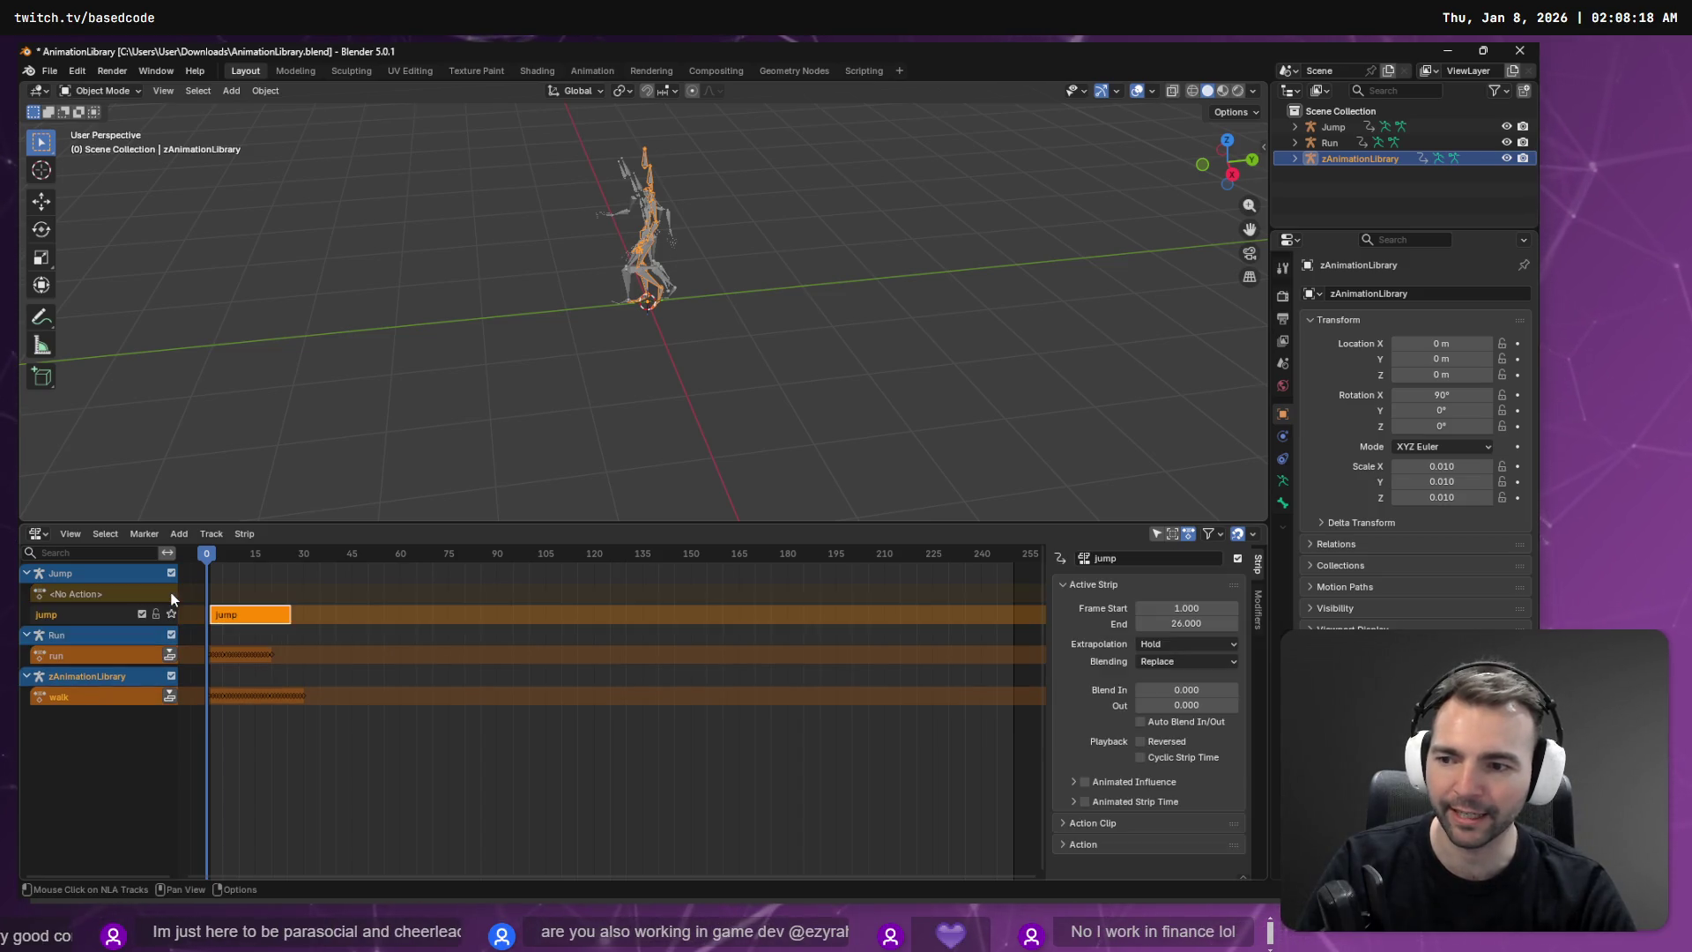
pyautogui.click(170, 657)
pyautogui.hotkey('ctrl', 'z')
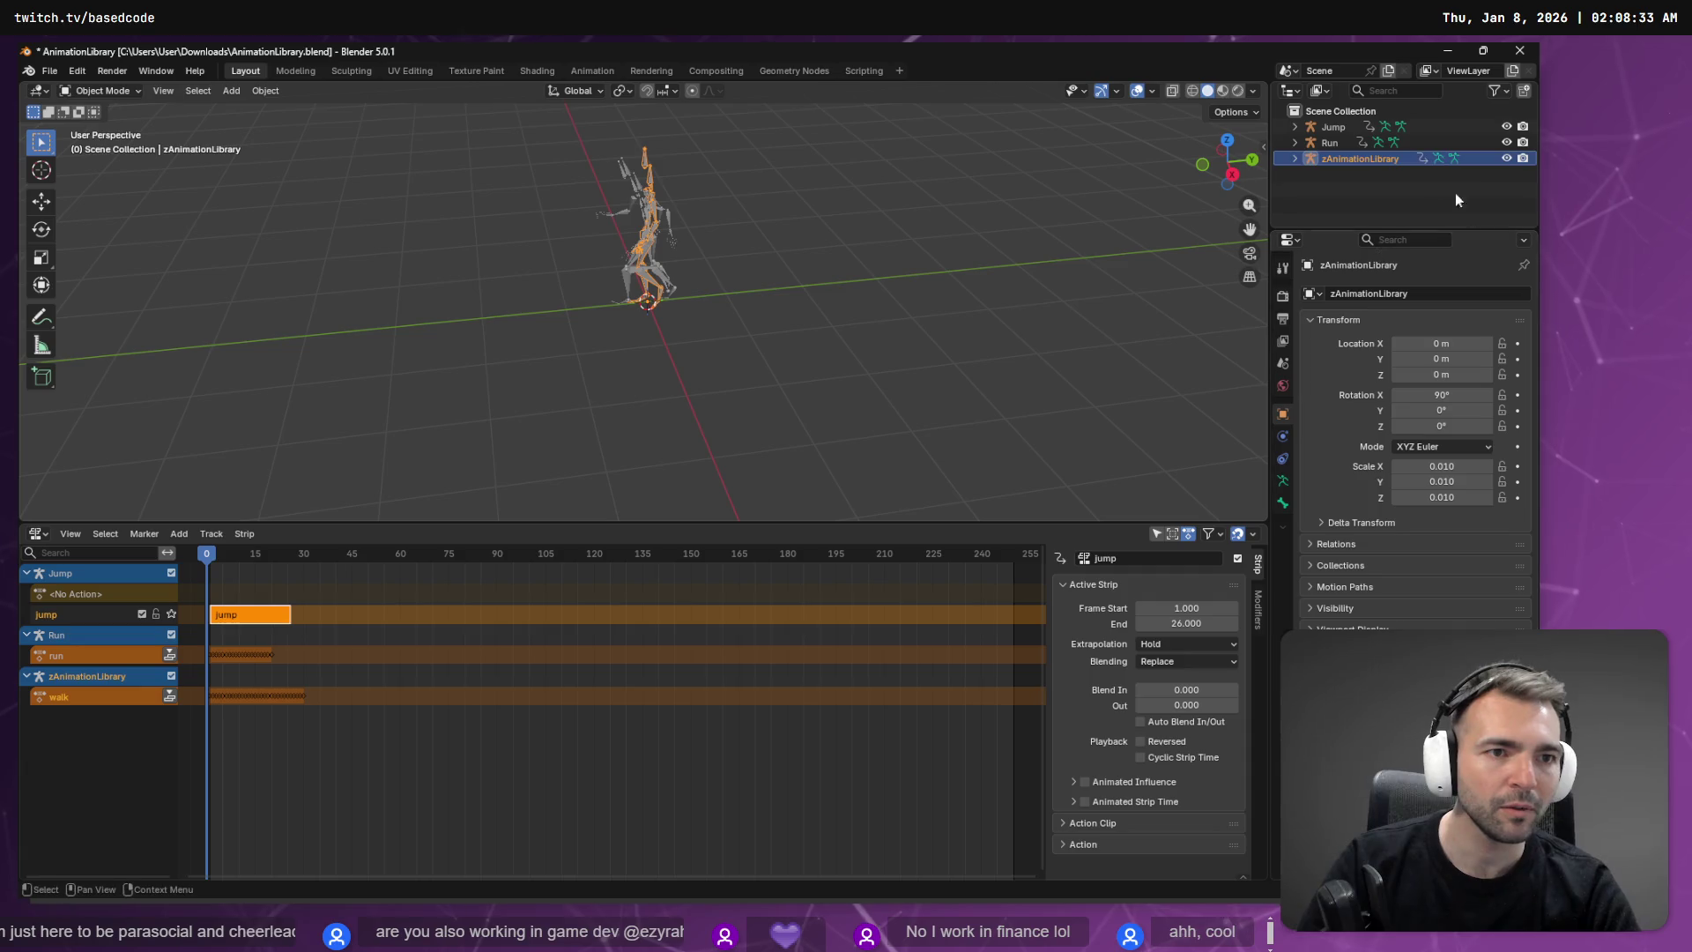
# Step: Expand zAnimationLibrary to show its walk action and undo the jump push-down
pyautogui.click(1295, 158)
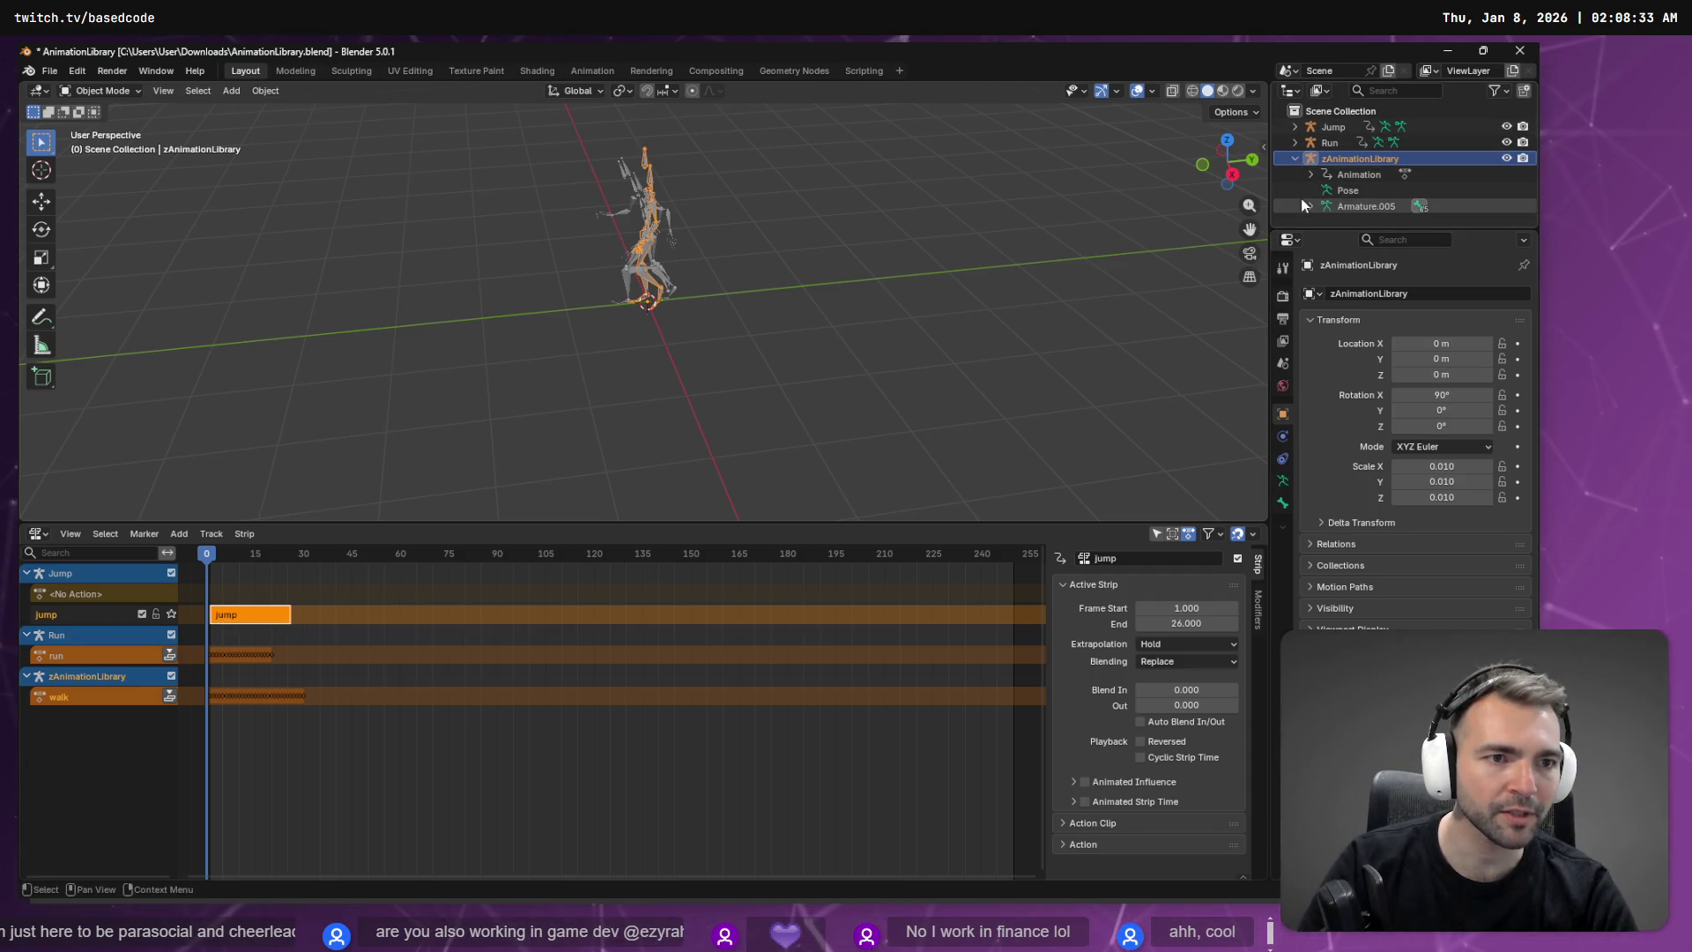
pyautogui.click(1311, 174)
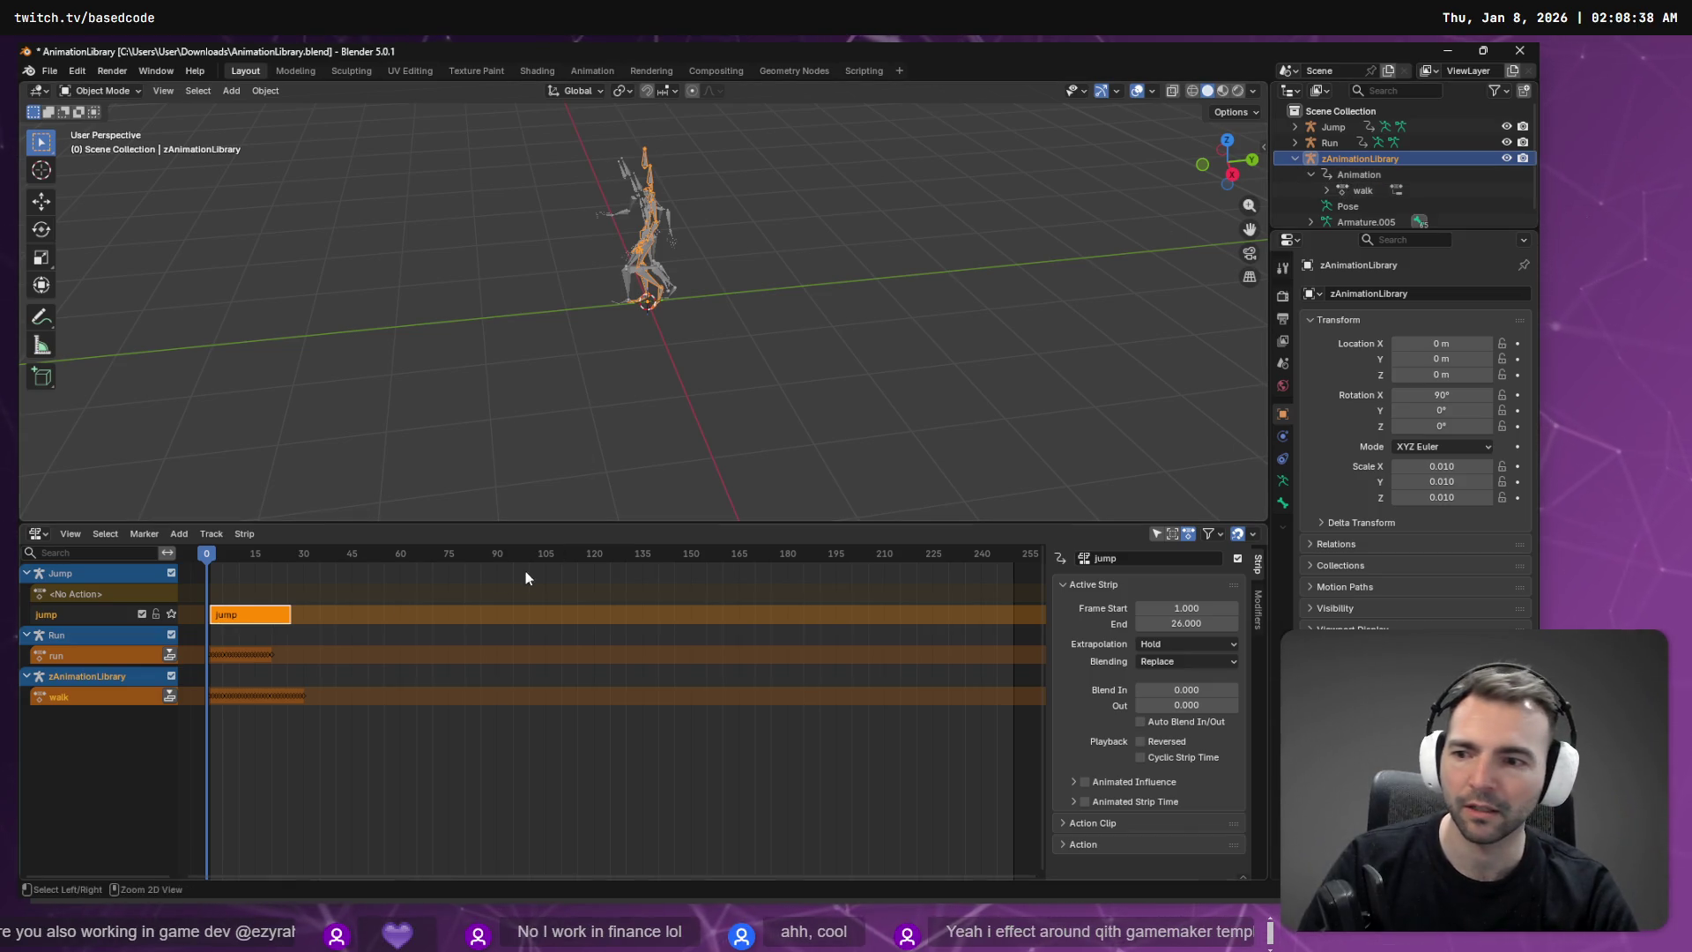
pyautogui.hotkey('ctrl', 'z')
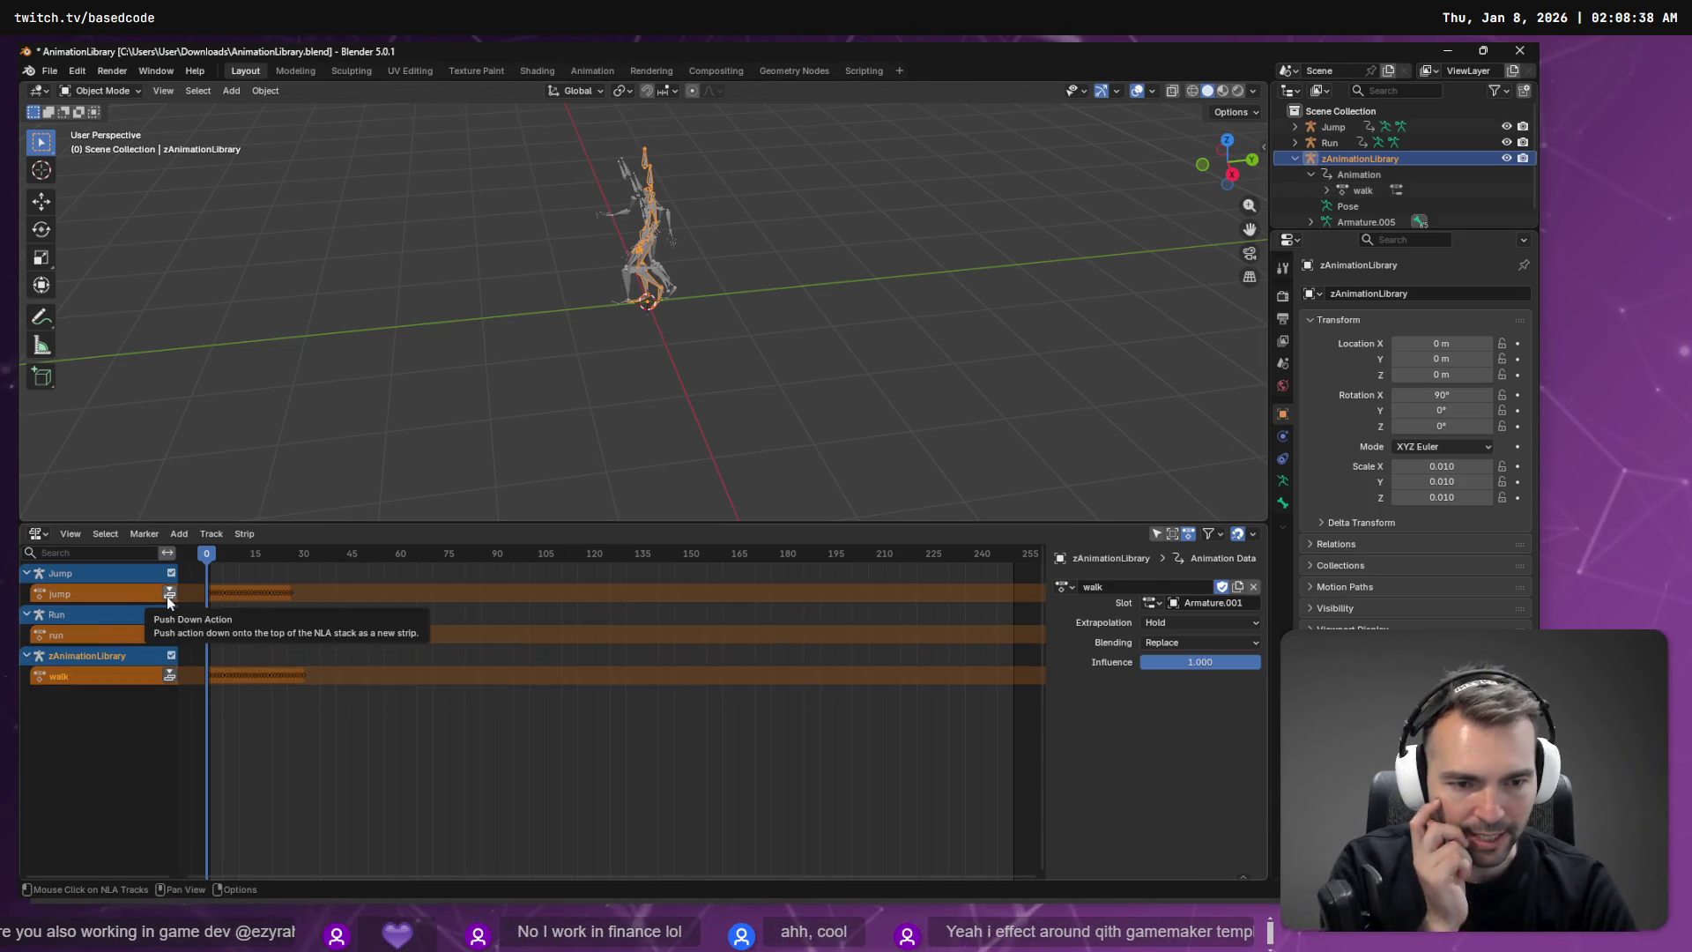
pyautogui.click(1153, 603)
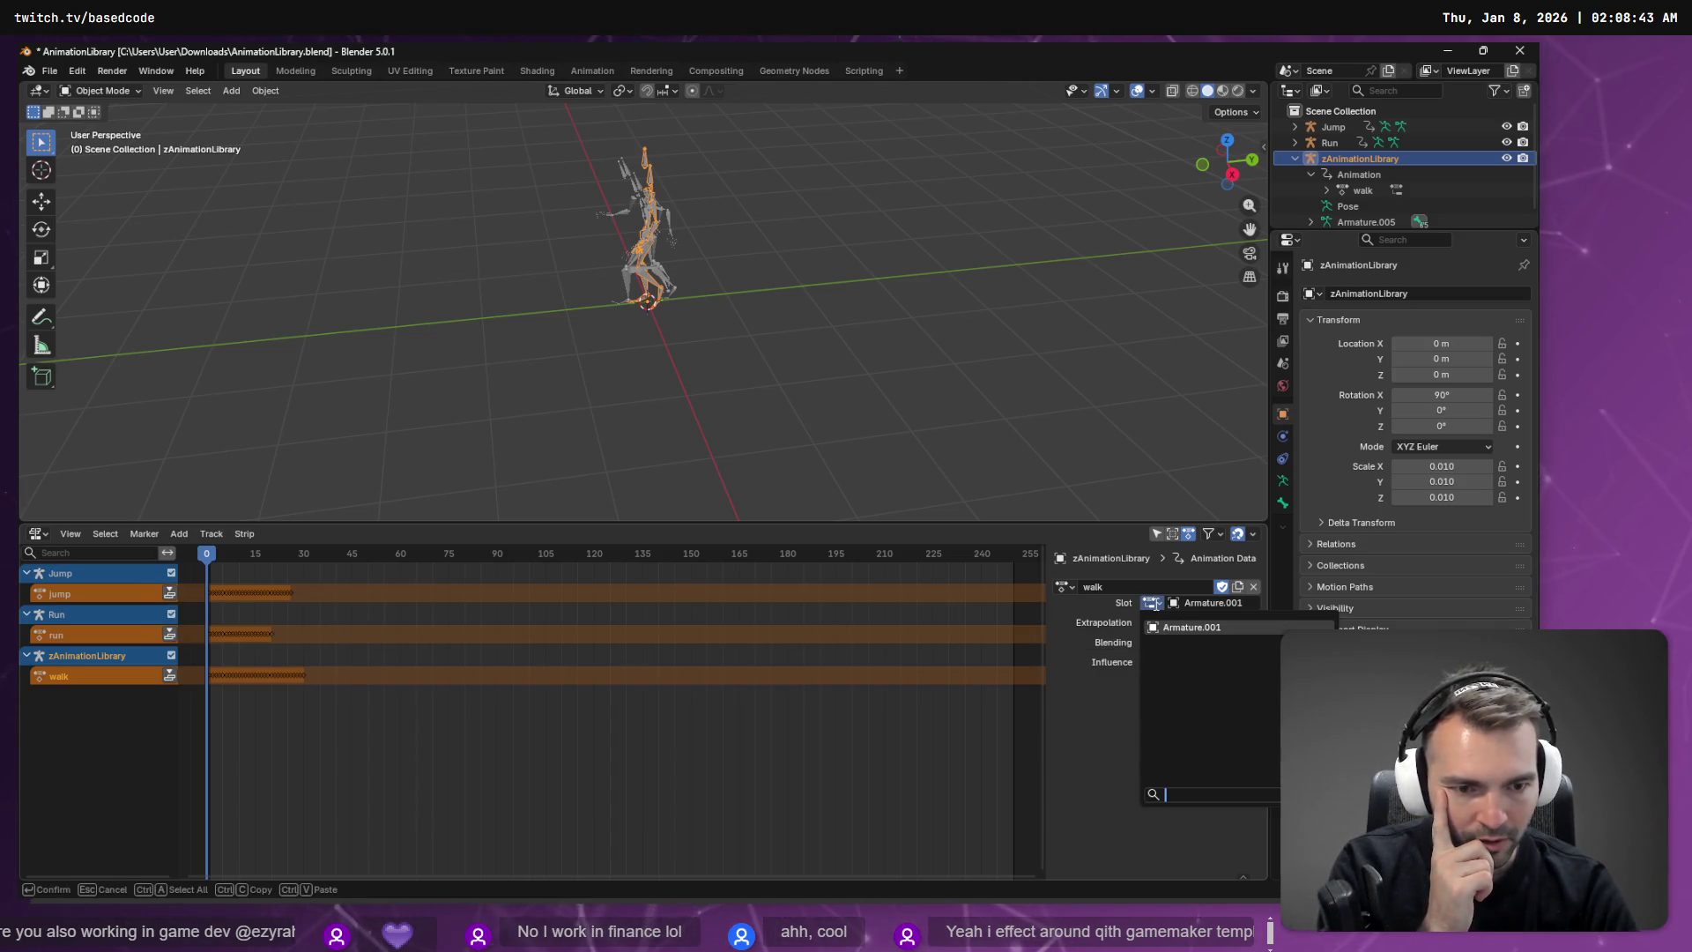
pyautogui.press('Escape')
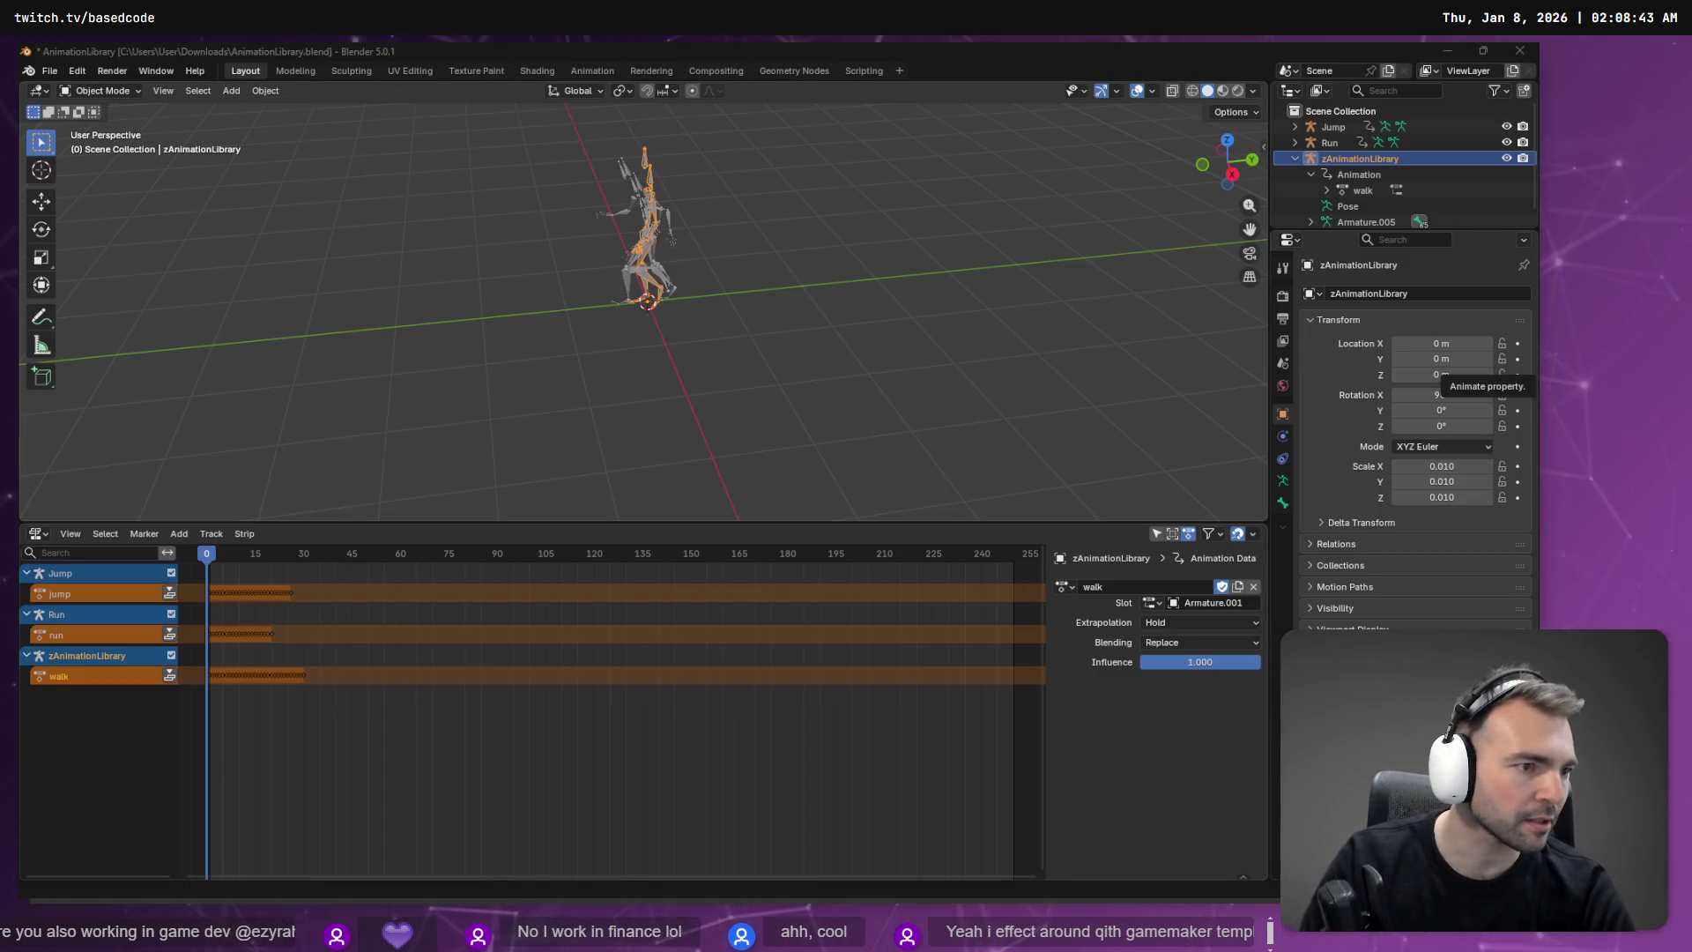
pyautogui.hotkey('alt', 'Tab')
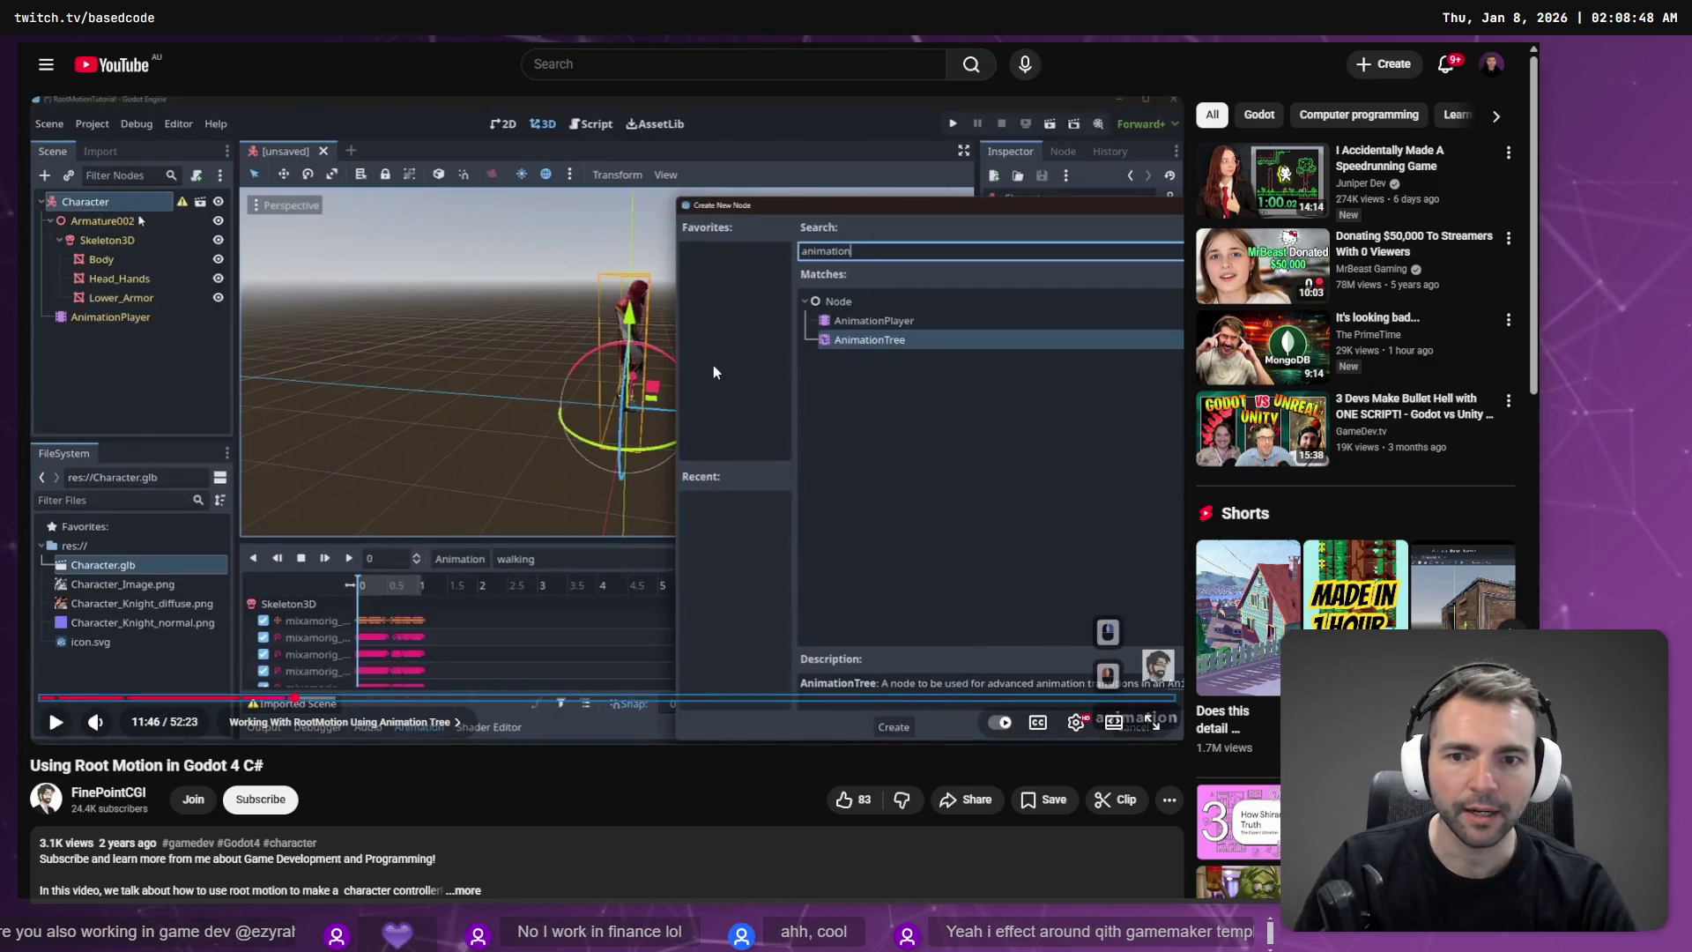
# Step: Open 'EASILY Export Mixamo Animations to Godot' on YouTube from tldraw's Animation section
pyautogui.hotkey('alt', 'Tab')
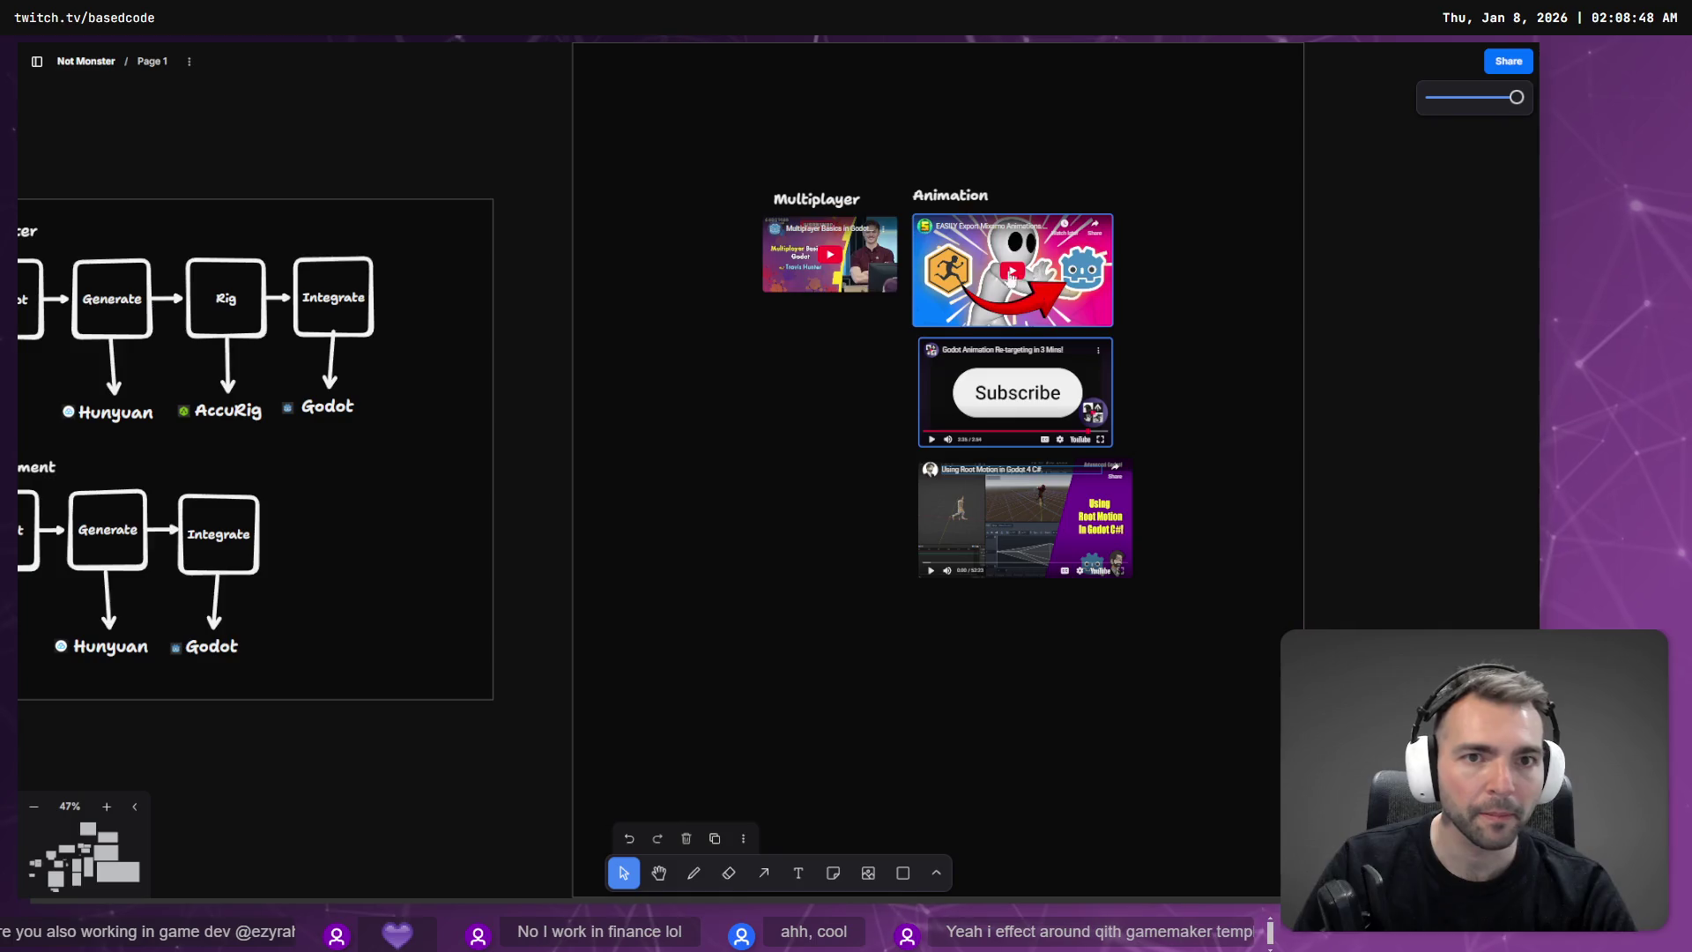
pyautogui.moveTo(1012, 268)
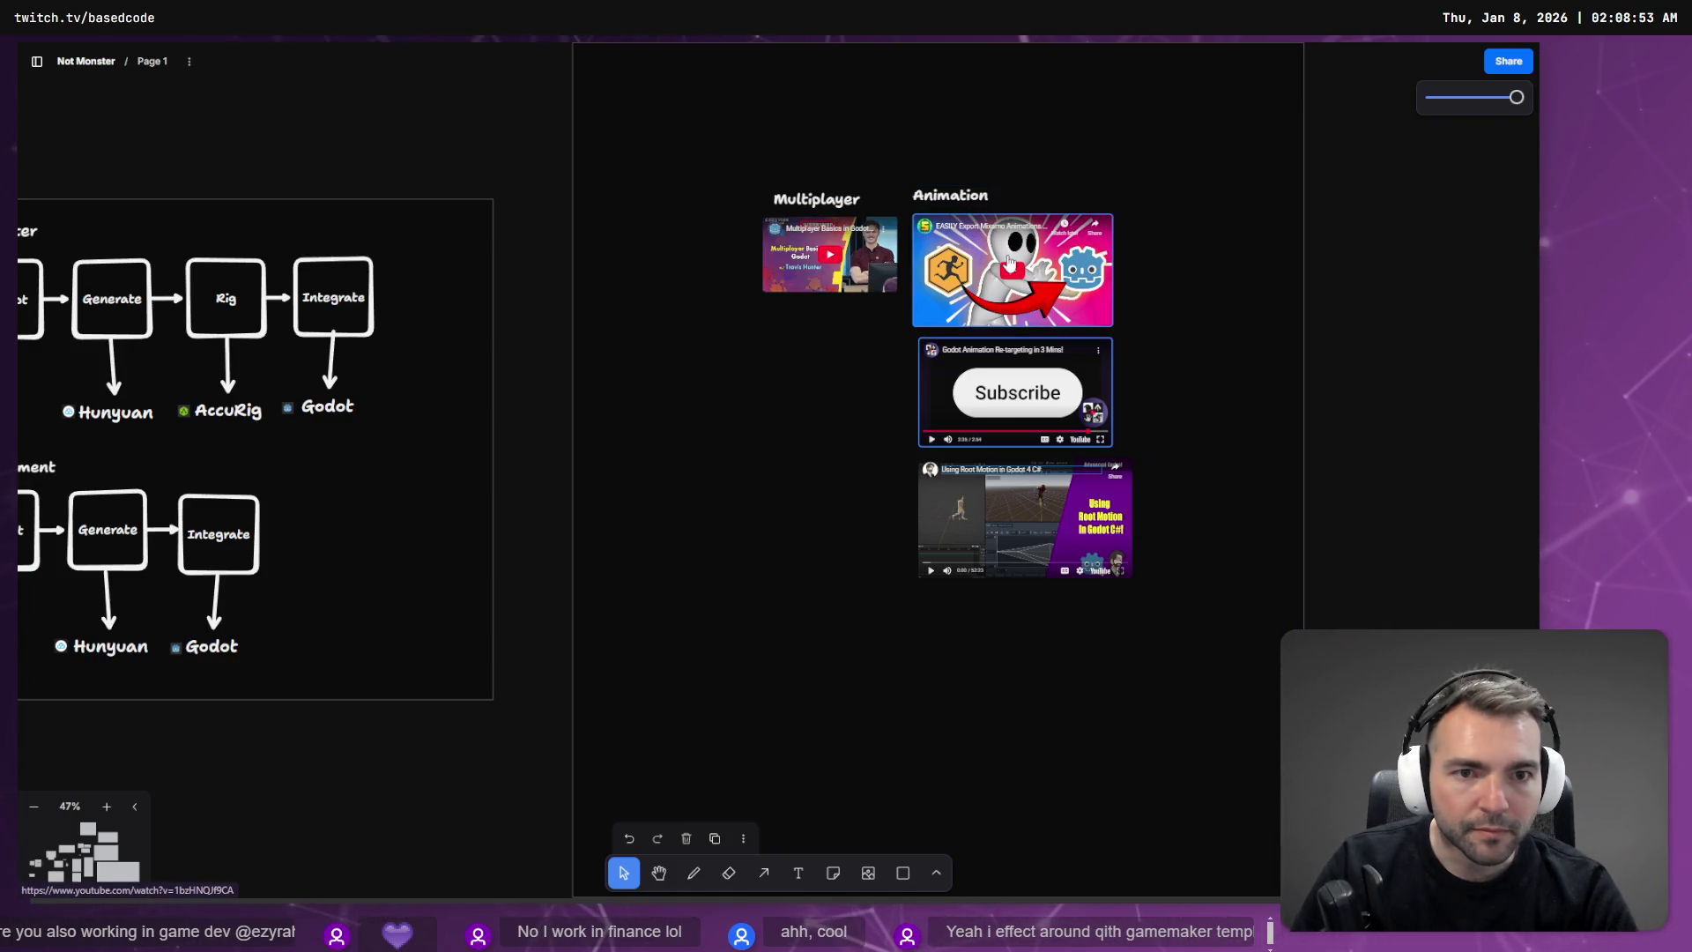
pyautogui.click(1013, 264)
pyautogui.click(1003, 231)
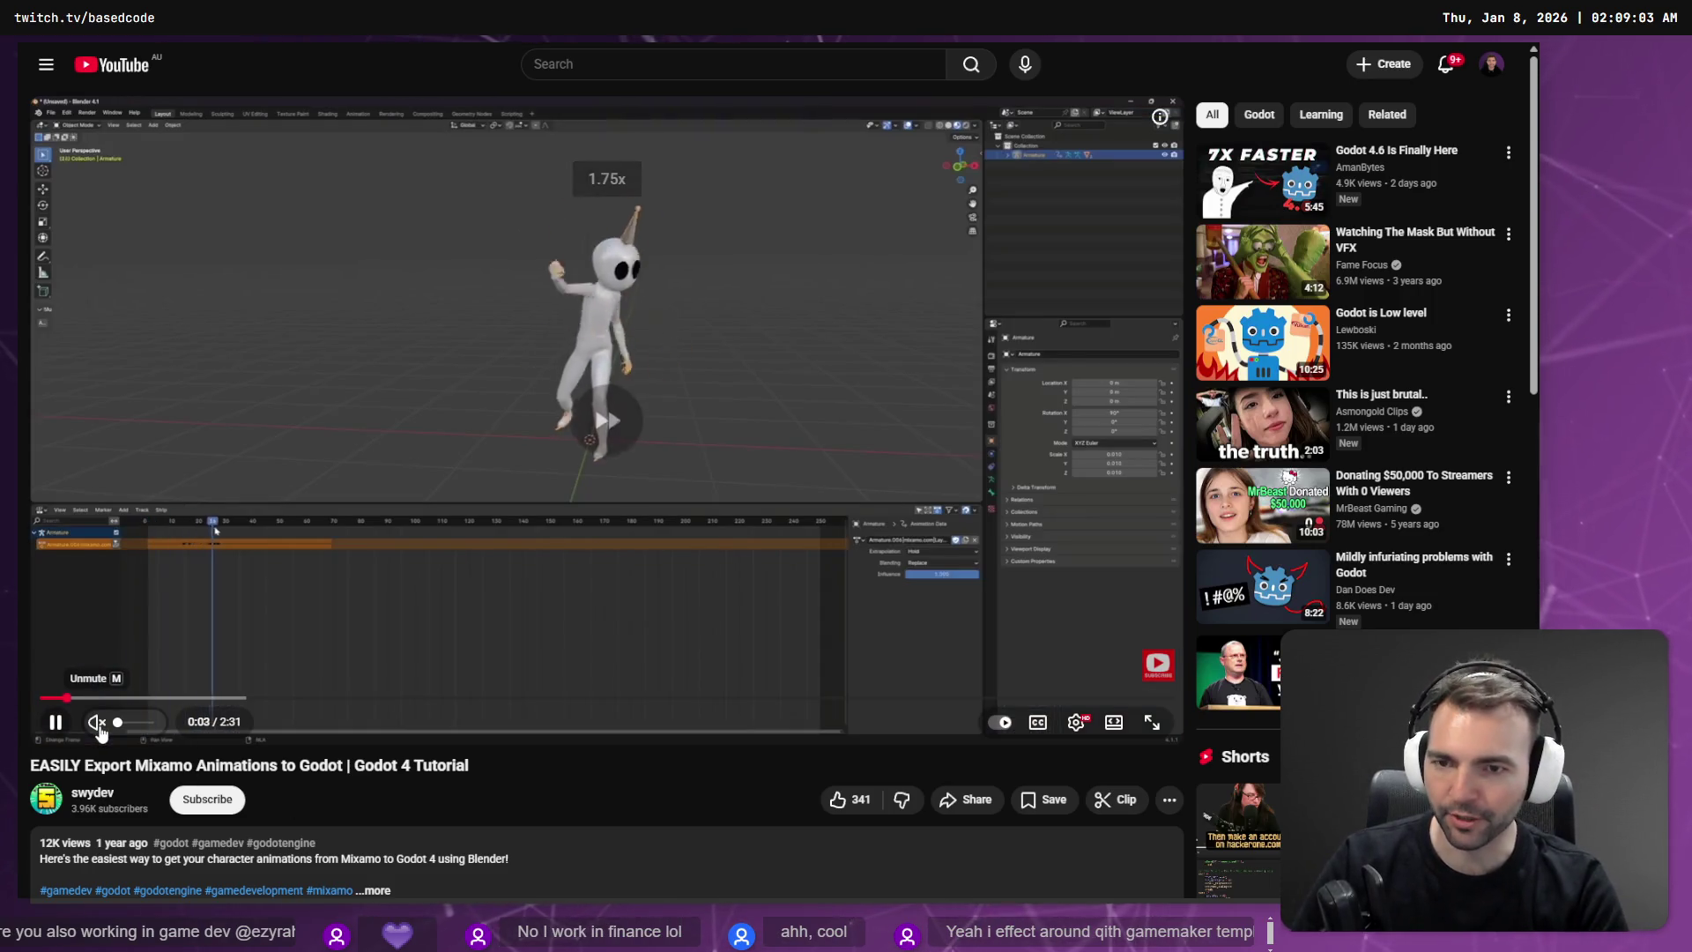
# Step: Skip the Mixamo-to-Godot tutorial ahead to 1:16, then return to Blender
pyautogui.hotkey('shift', '.')
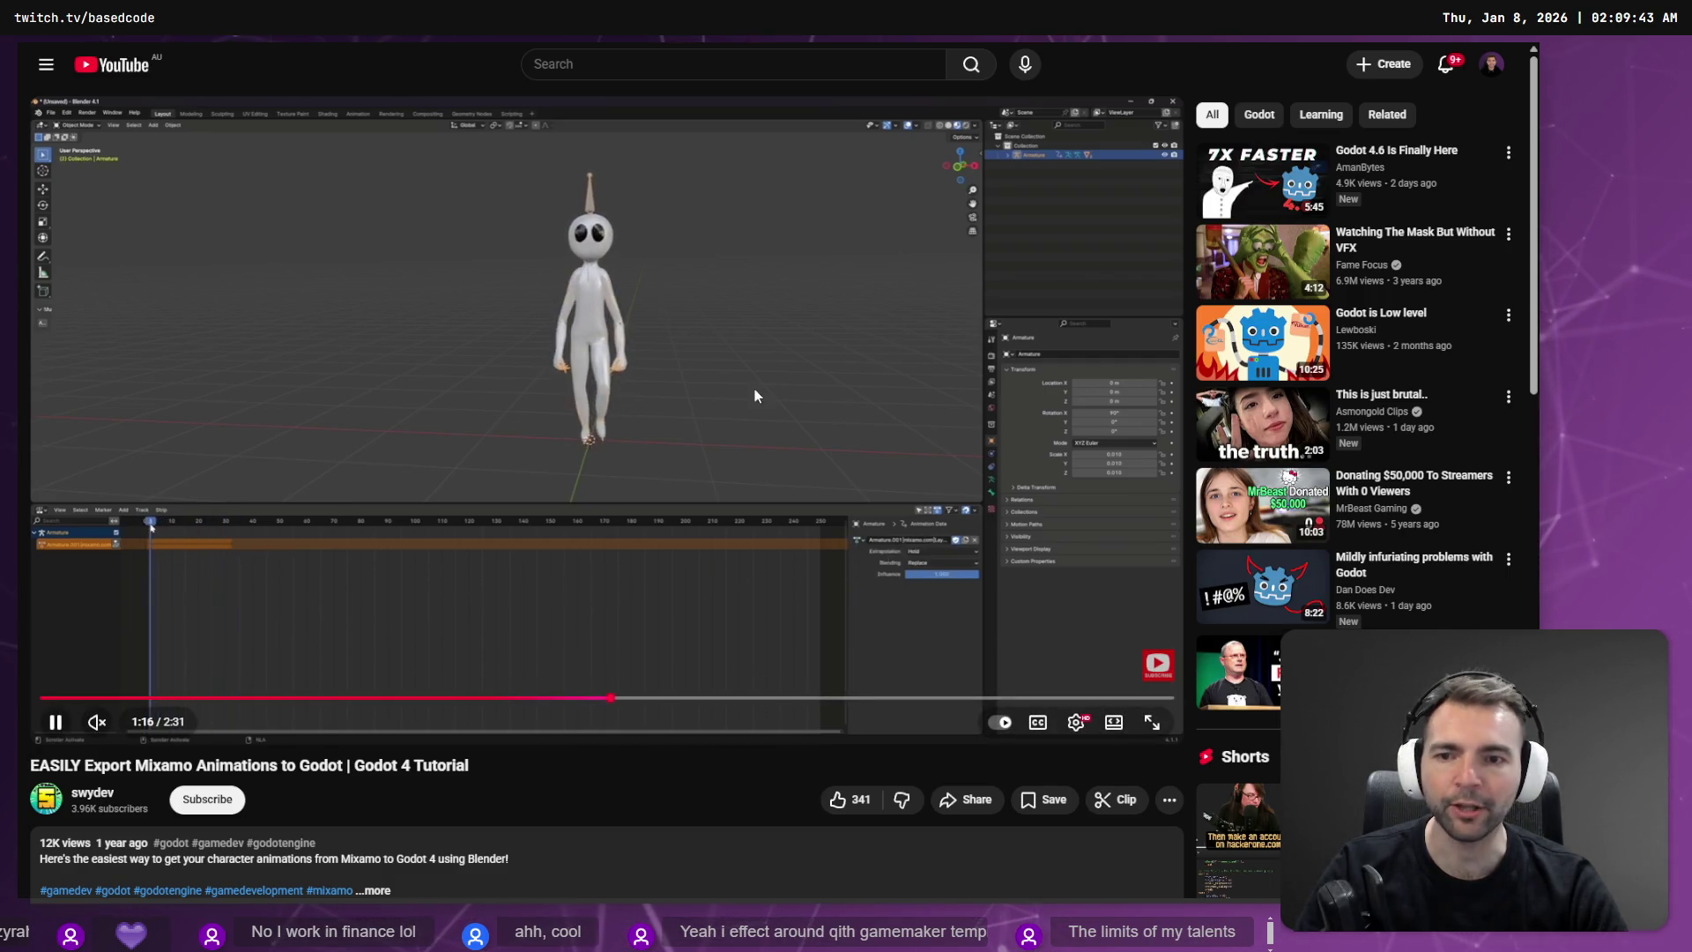
pyautogui.hotkey('alt', 'Tab')
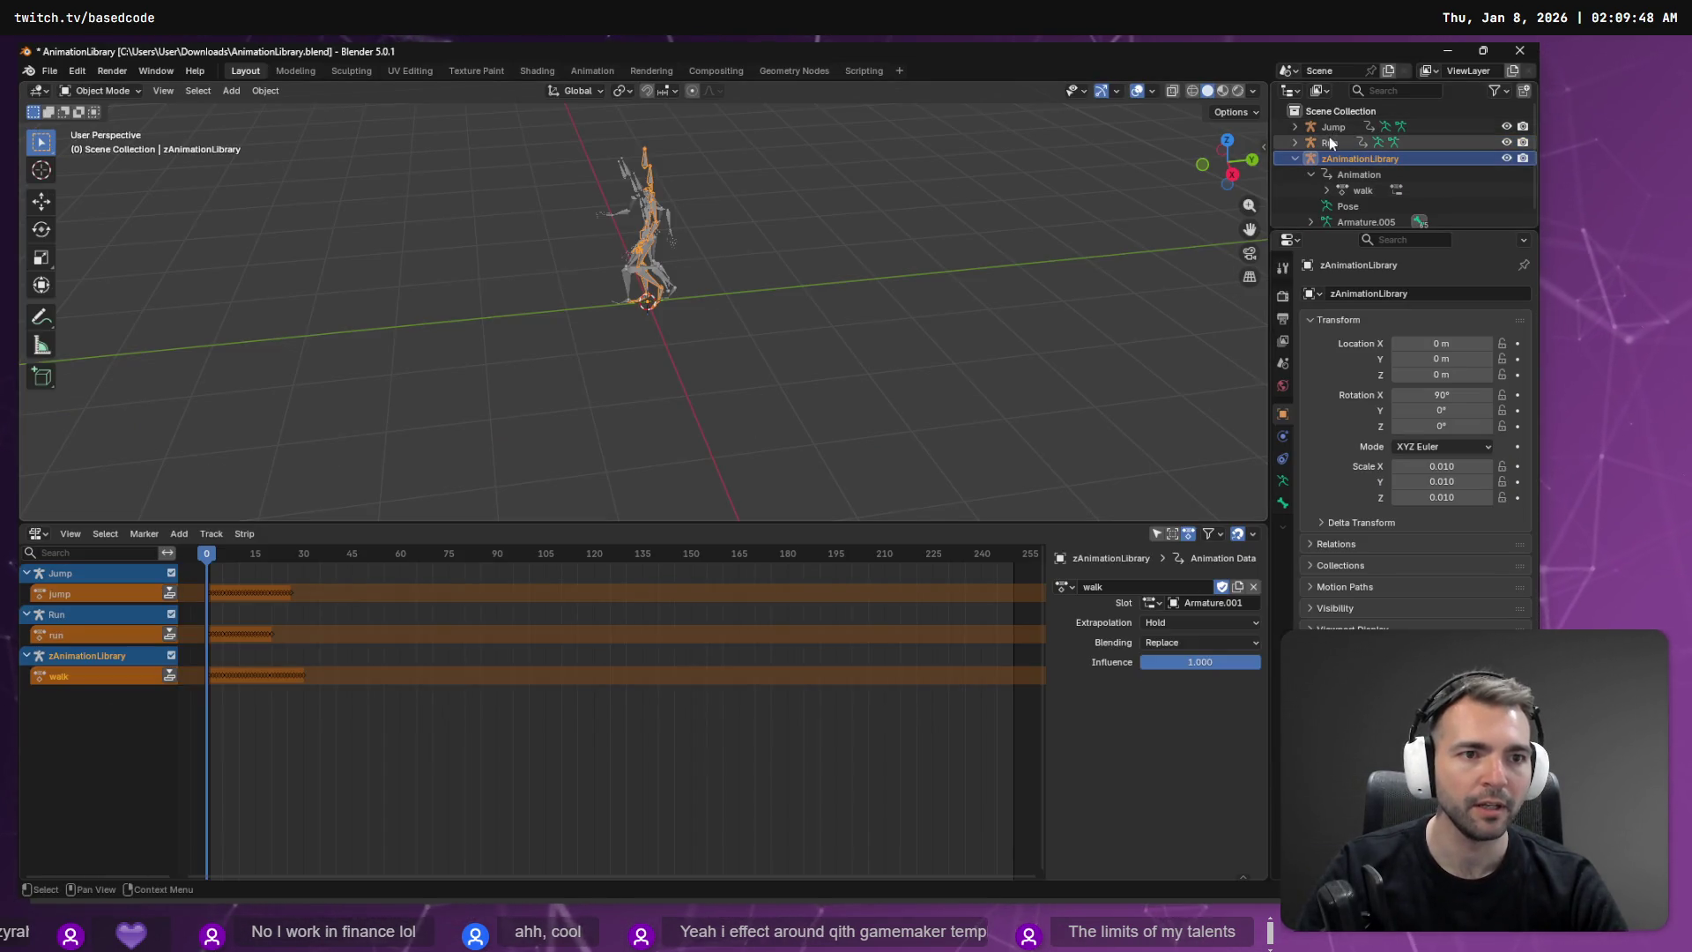
# Step: Delete the Jump and Run objects and rename zAnimationLibrary to AnimationLibrary
pyautogui.click(1334, 141)
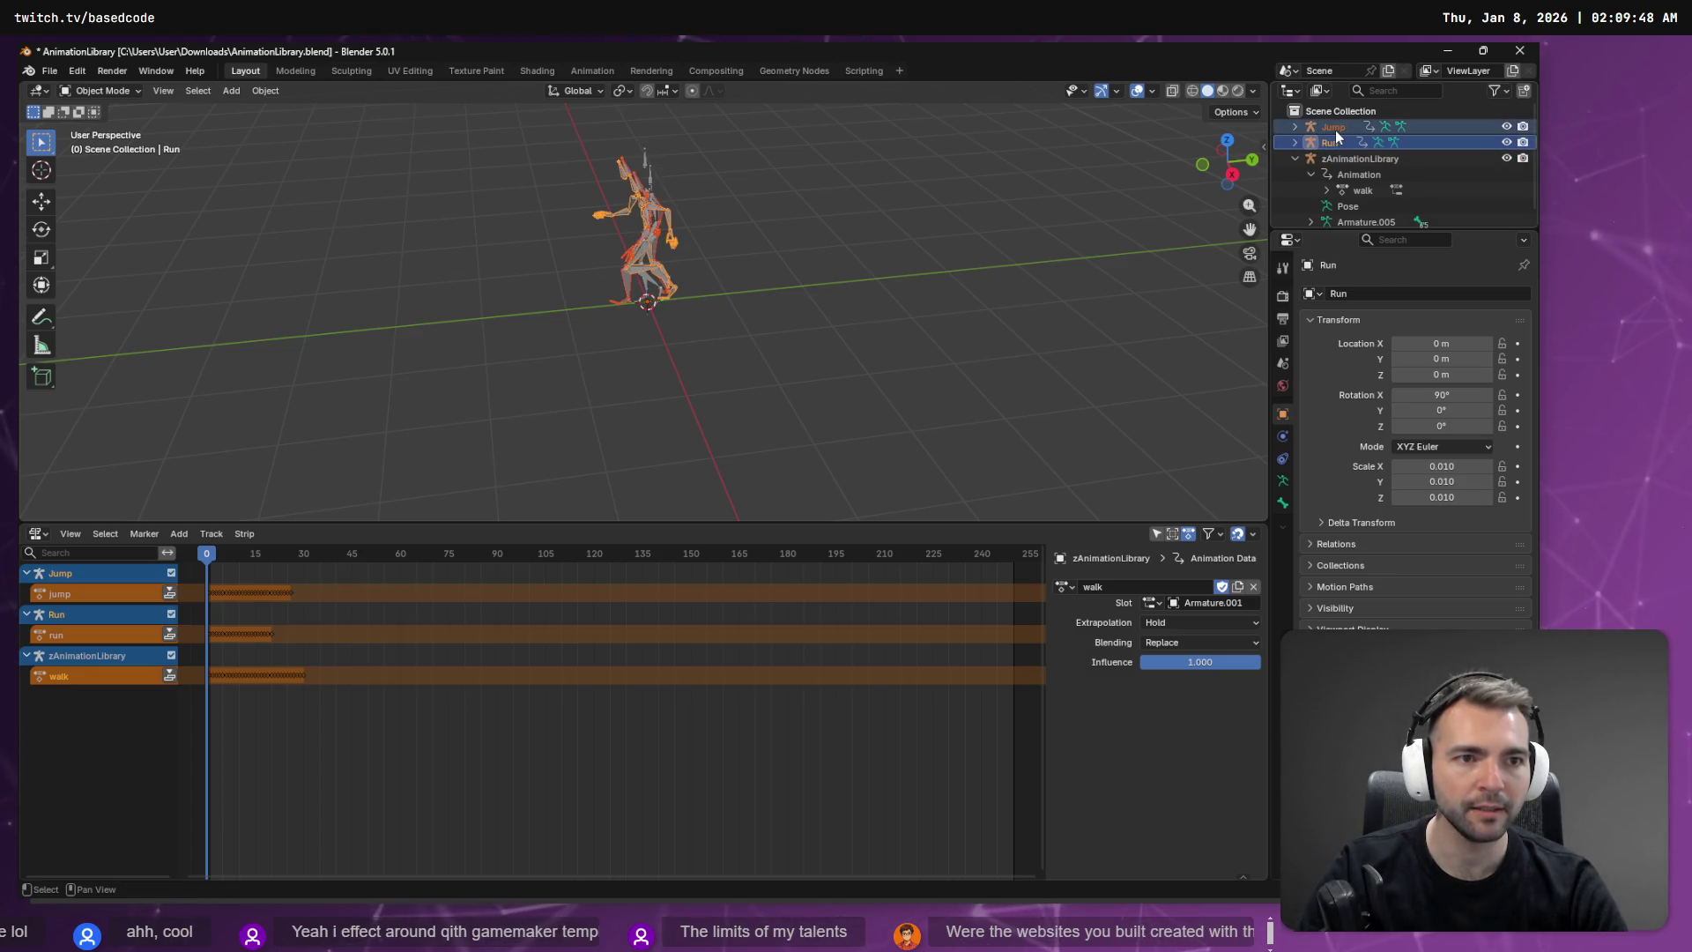
pyautogui.press('Delete')
pyautogui.doubleClick(1335, 130)
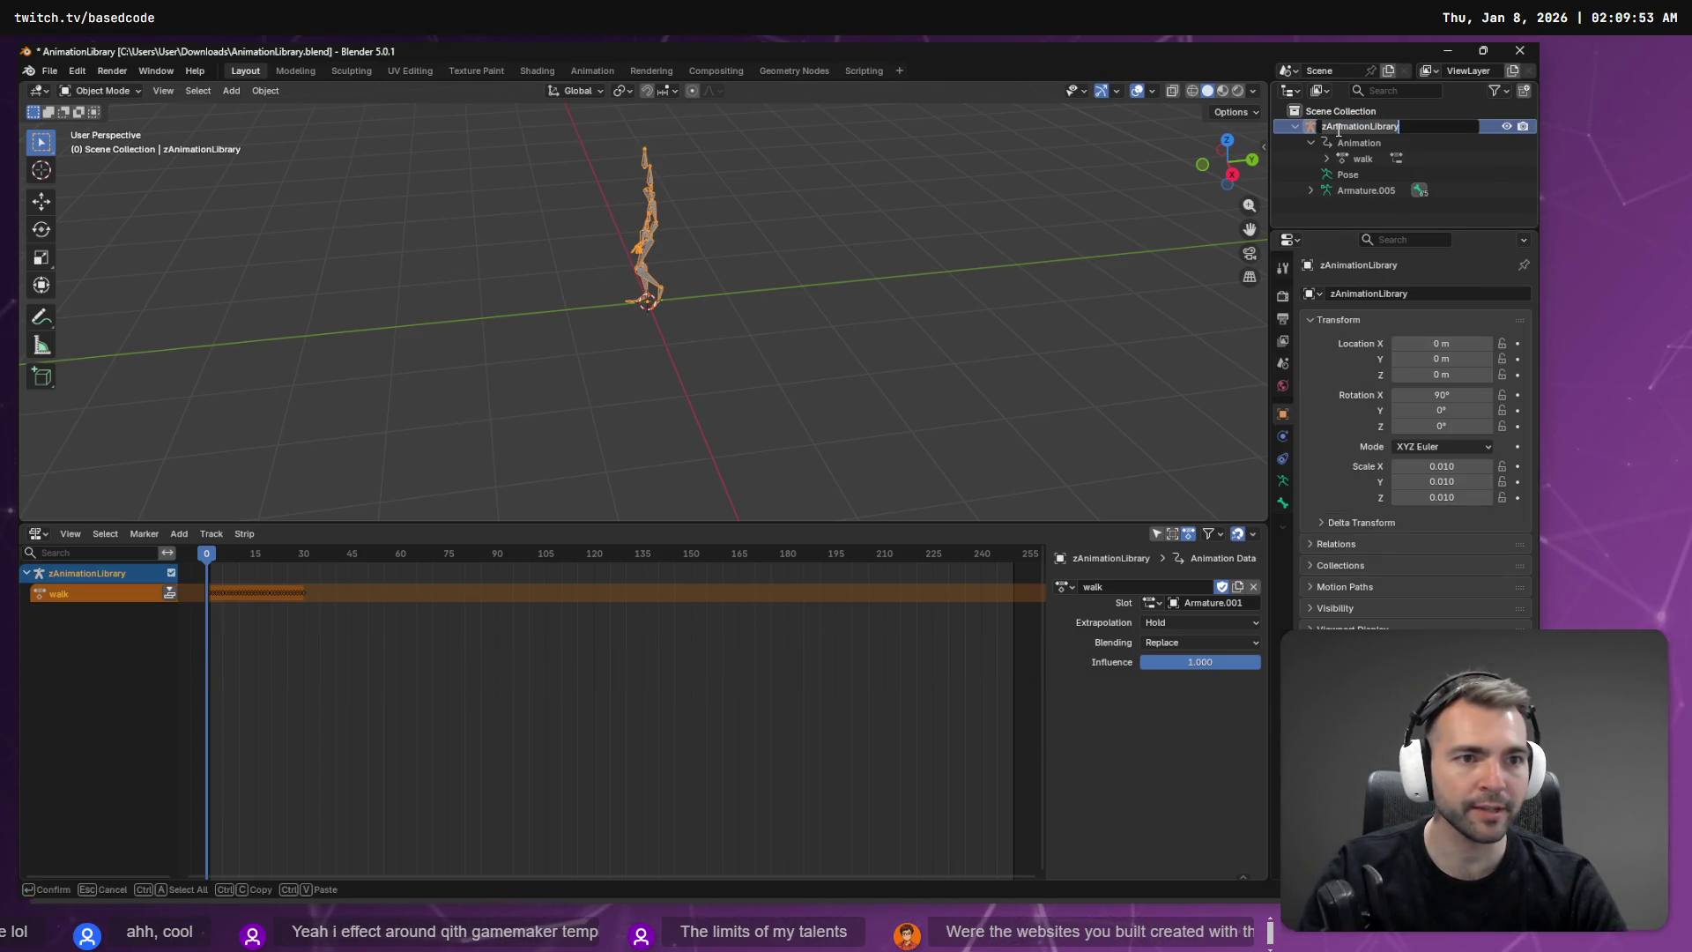
pyautogui.press('Return')
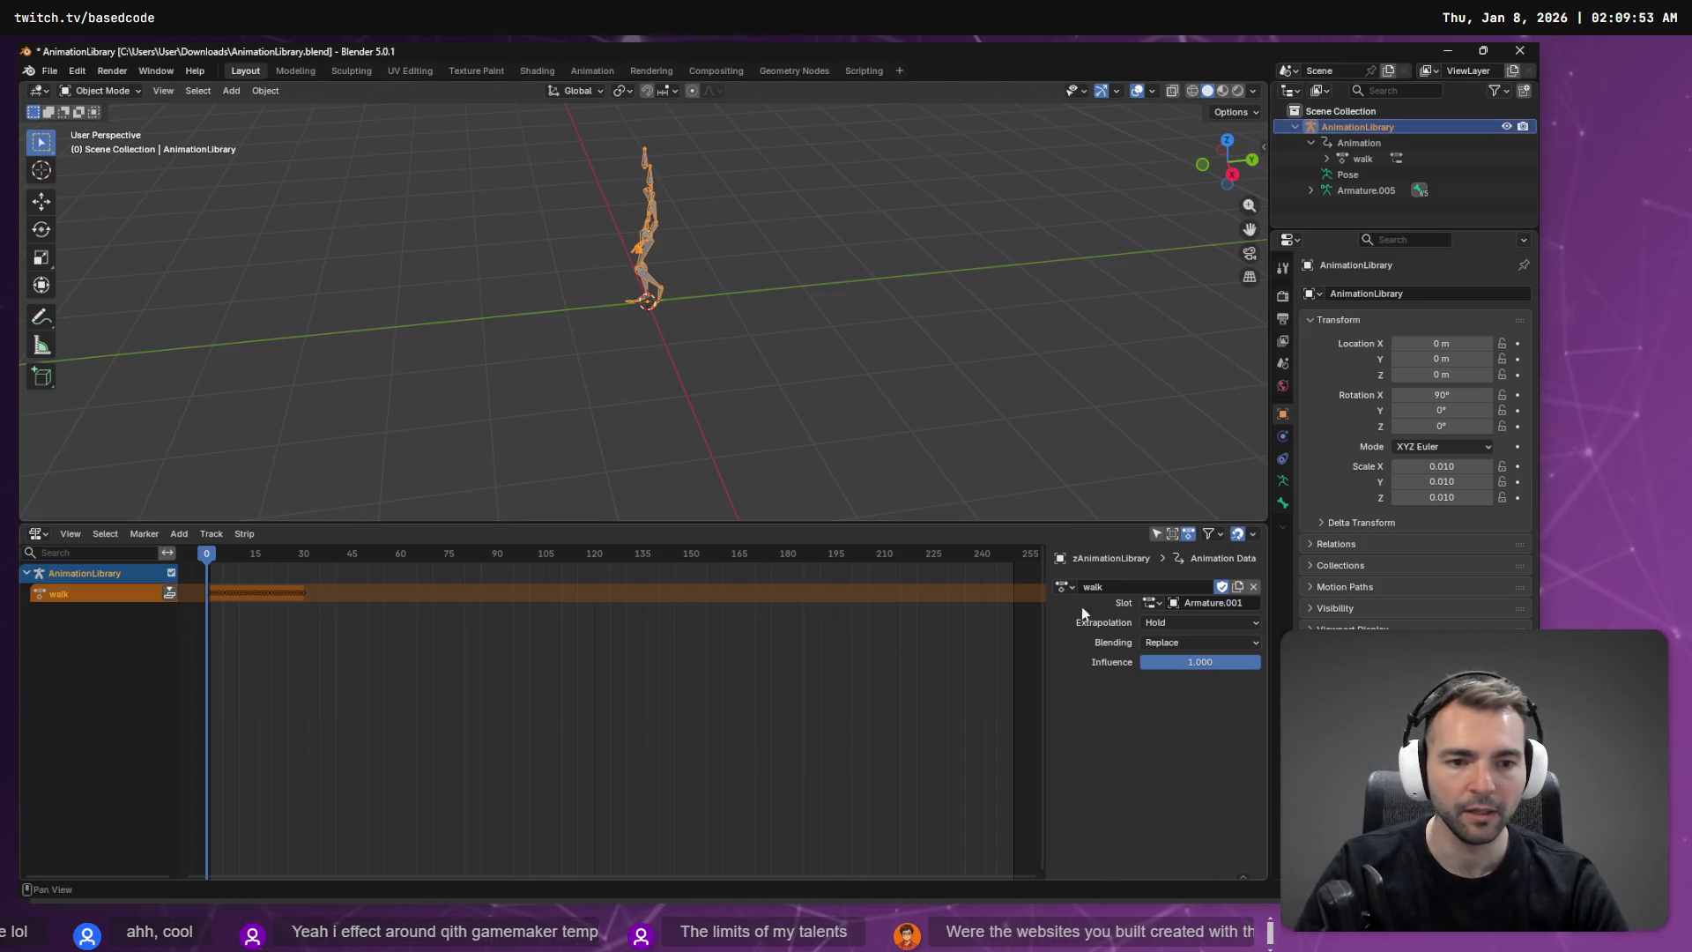
# Step: Push the walk action into an NLA strip and assign the run action to AnimationLibrary
pyautogui.click(170, 592)
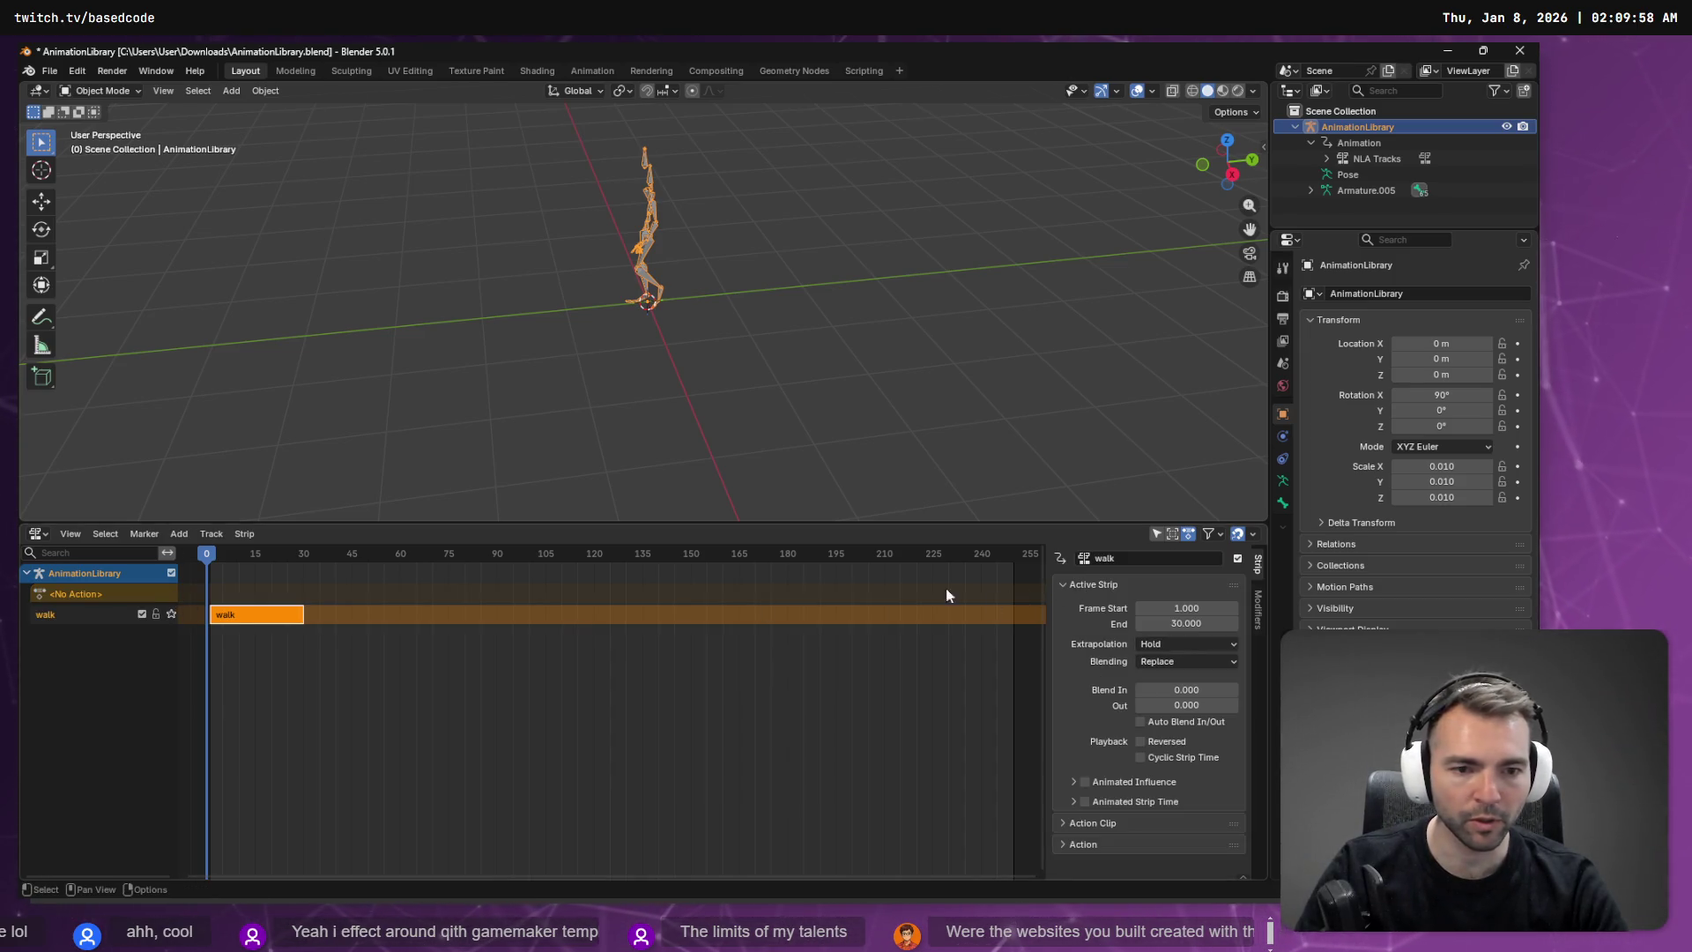
pyautogui.click(79, 593)
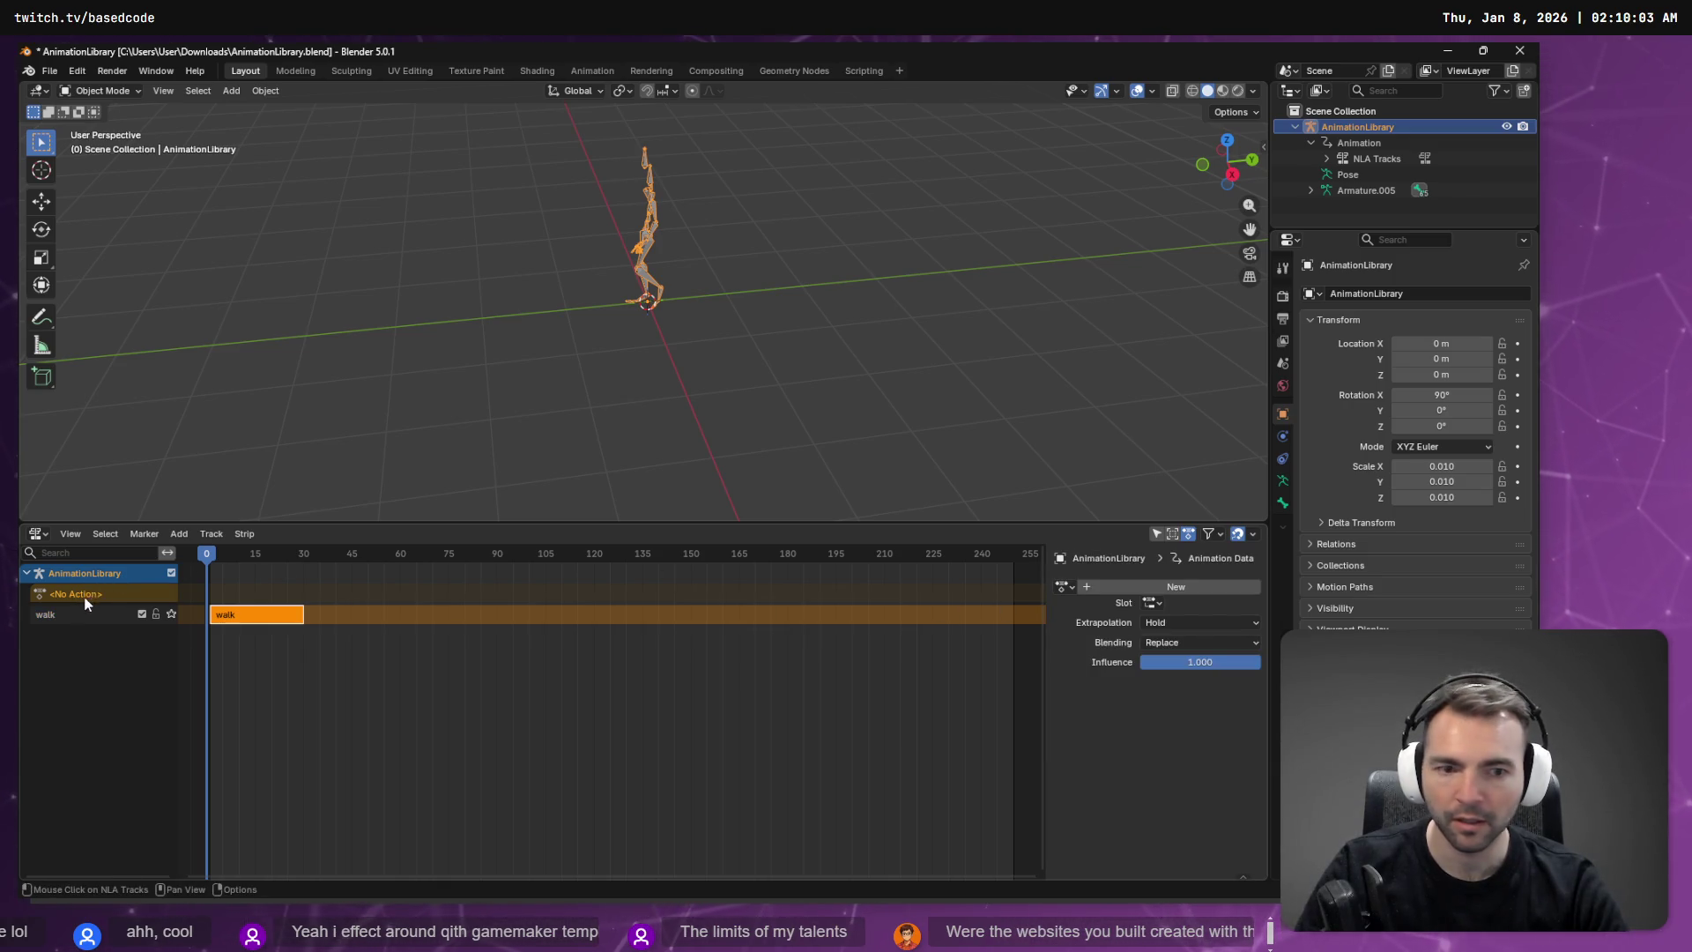
pyautogui.click(1067, 587)
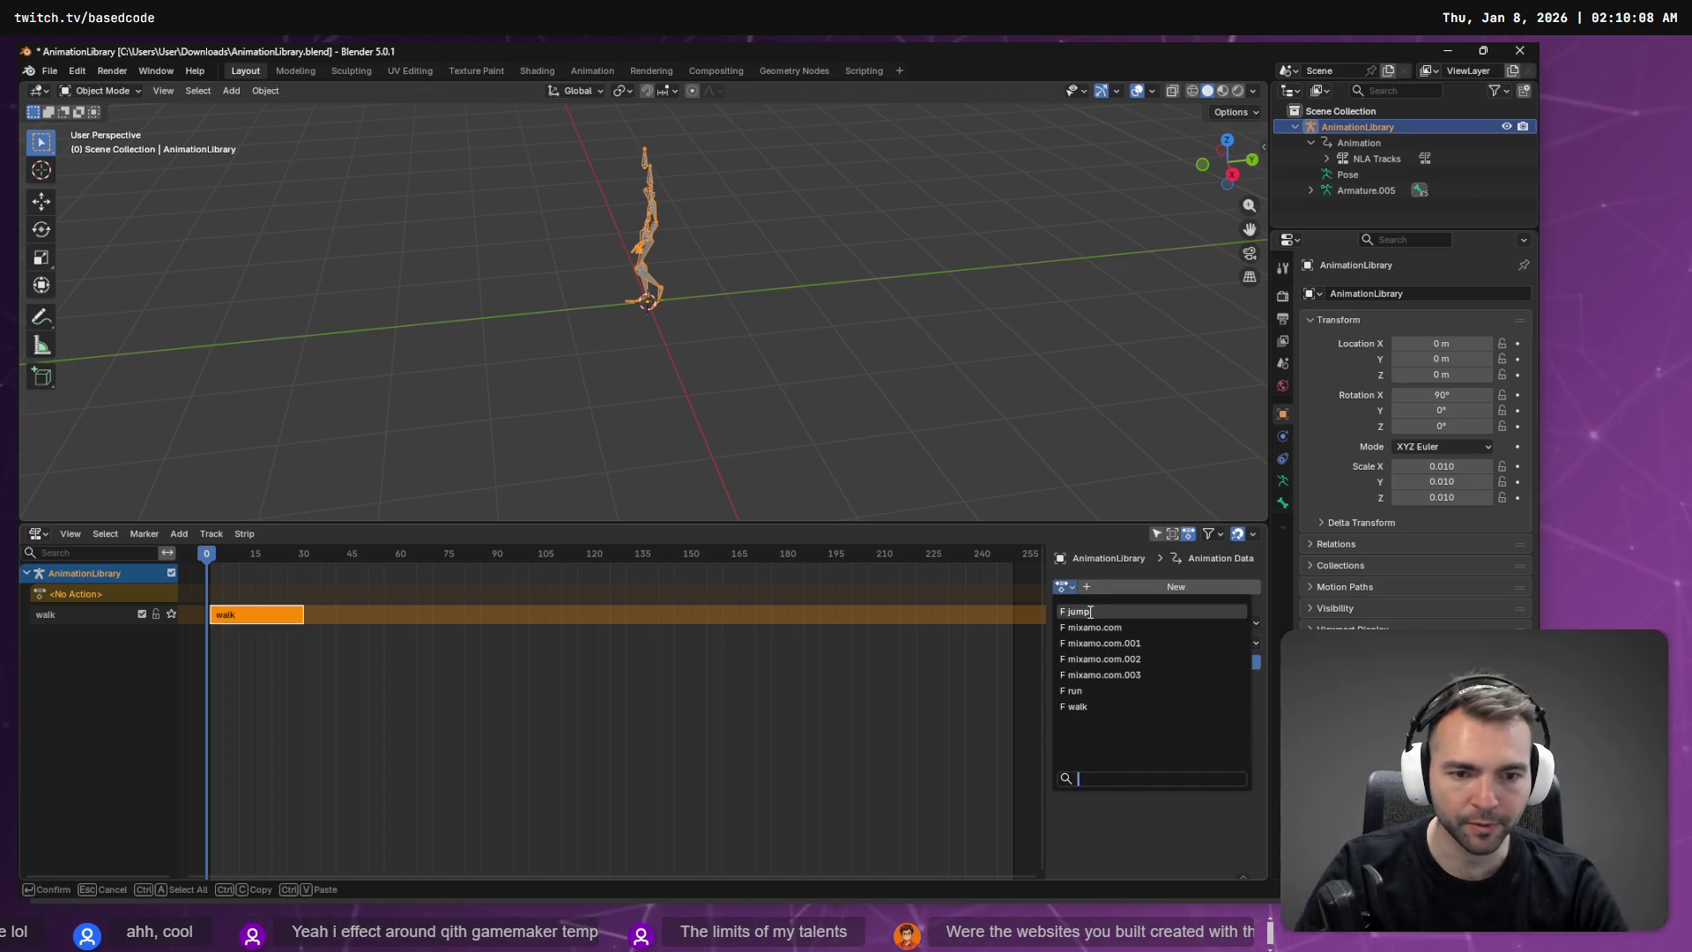
pyautogui.click(1082, 690)
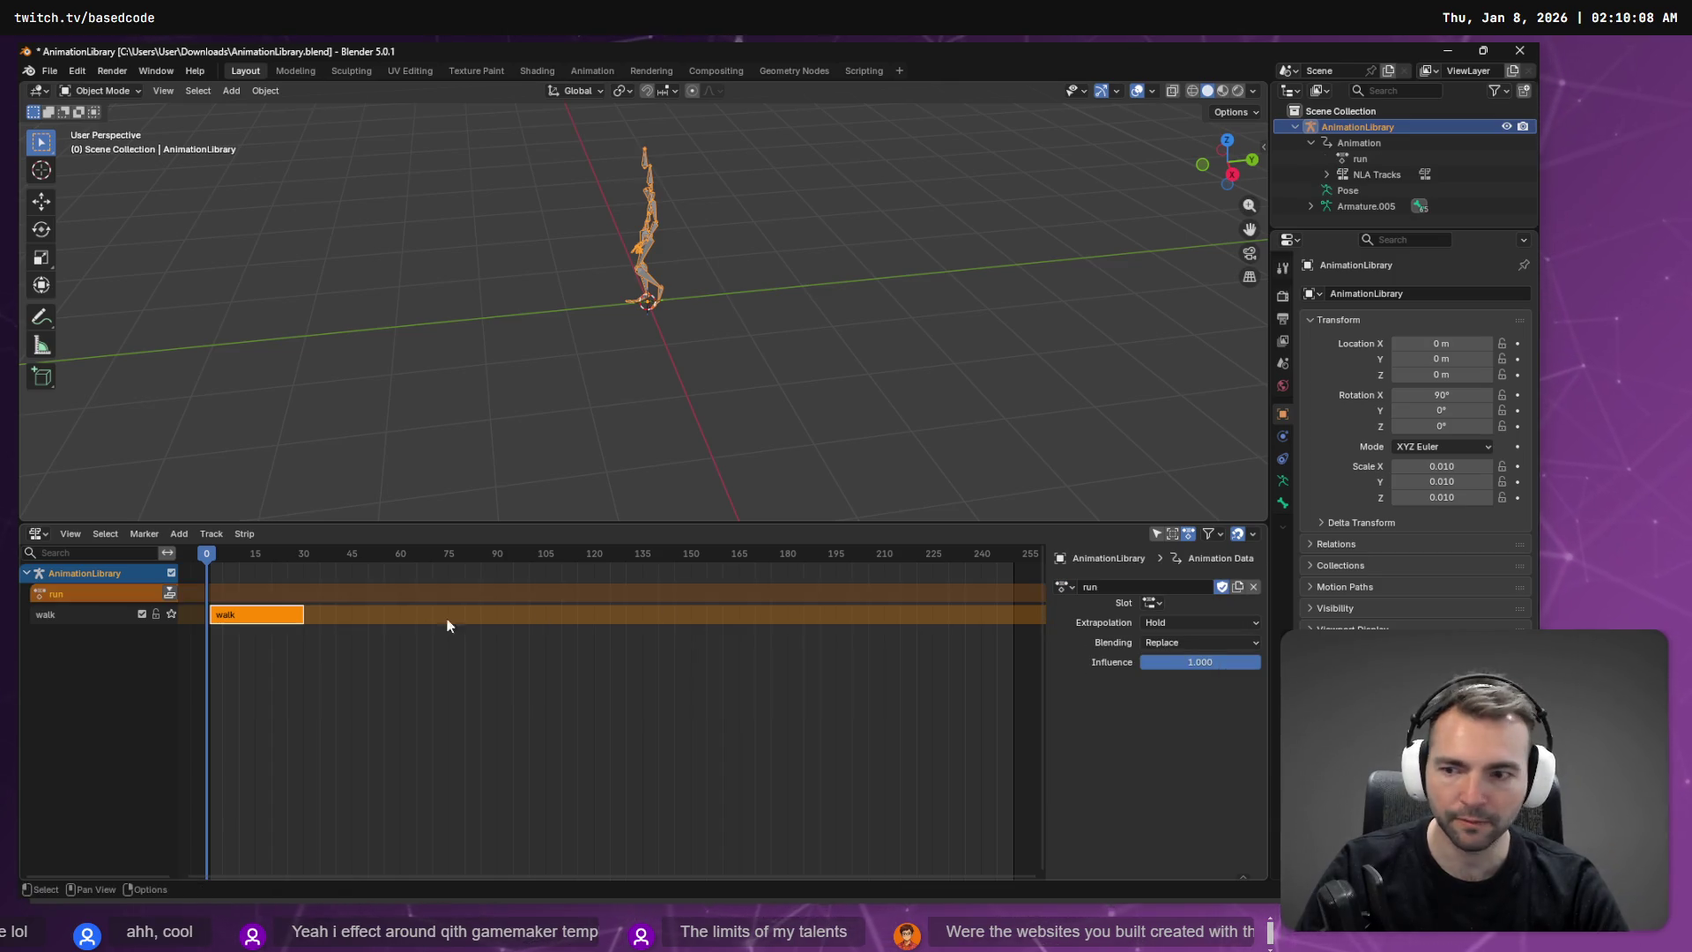
pyautogui.click(169, 594)
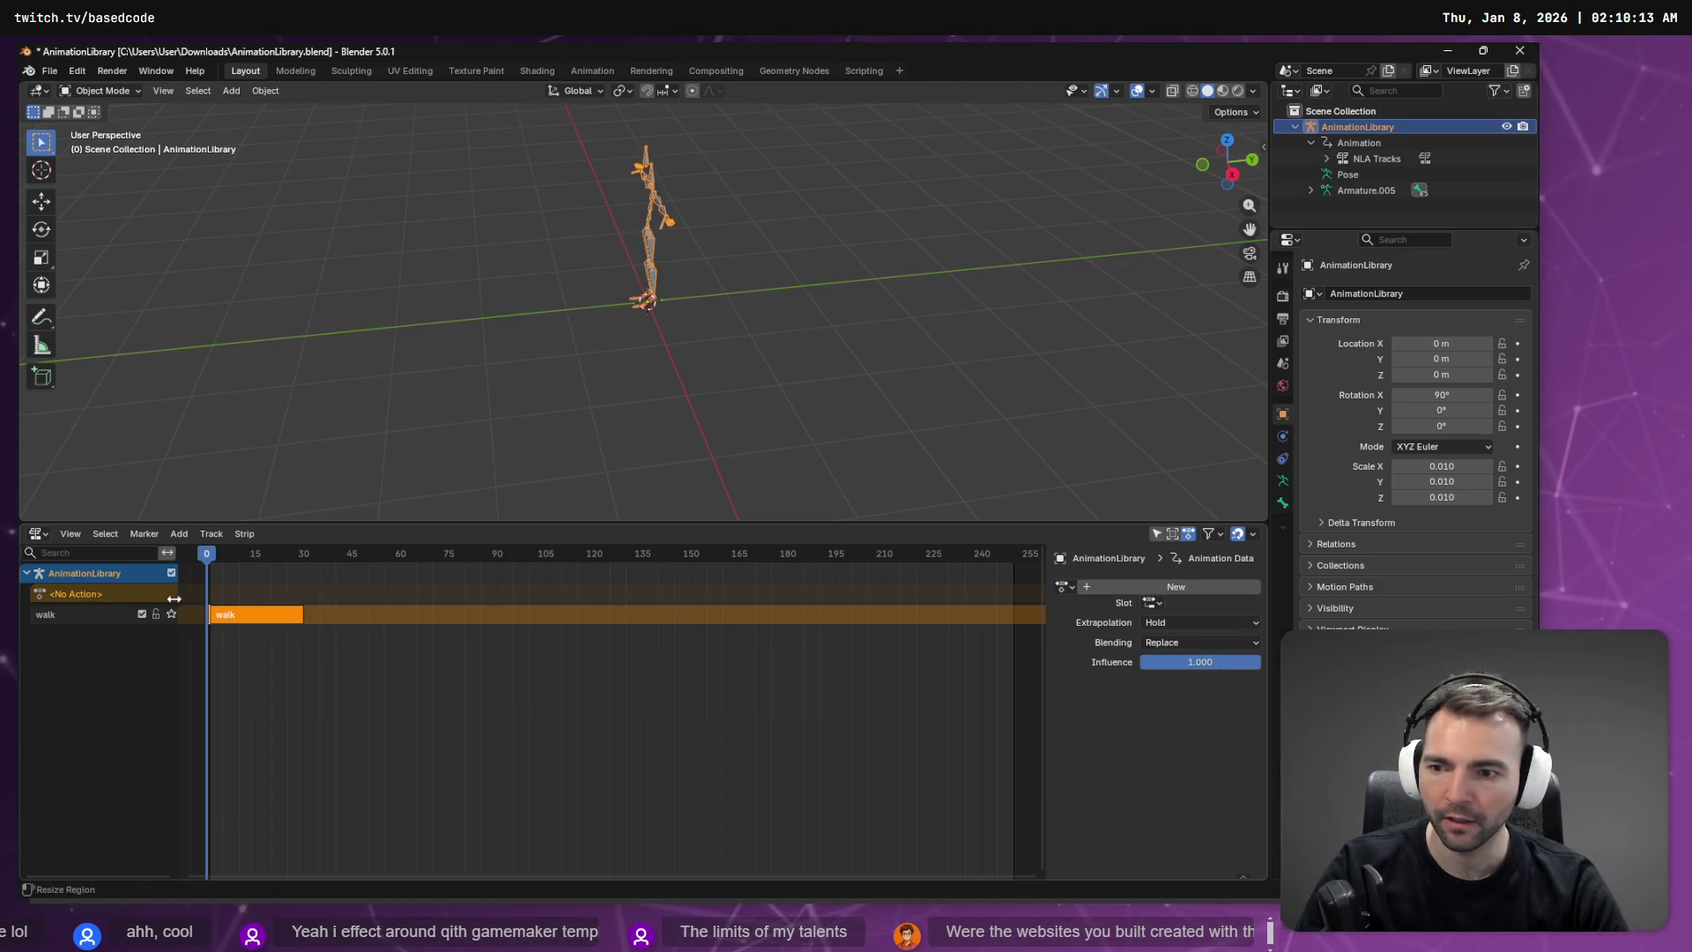
pyautogui.hotkey('ctrl', 'z')
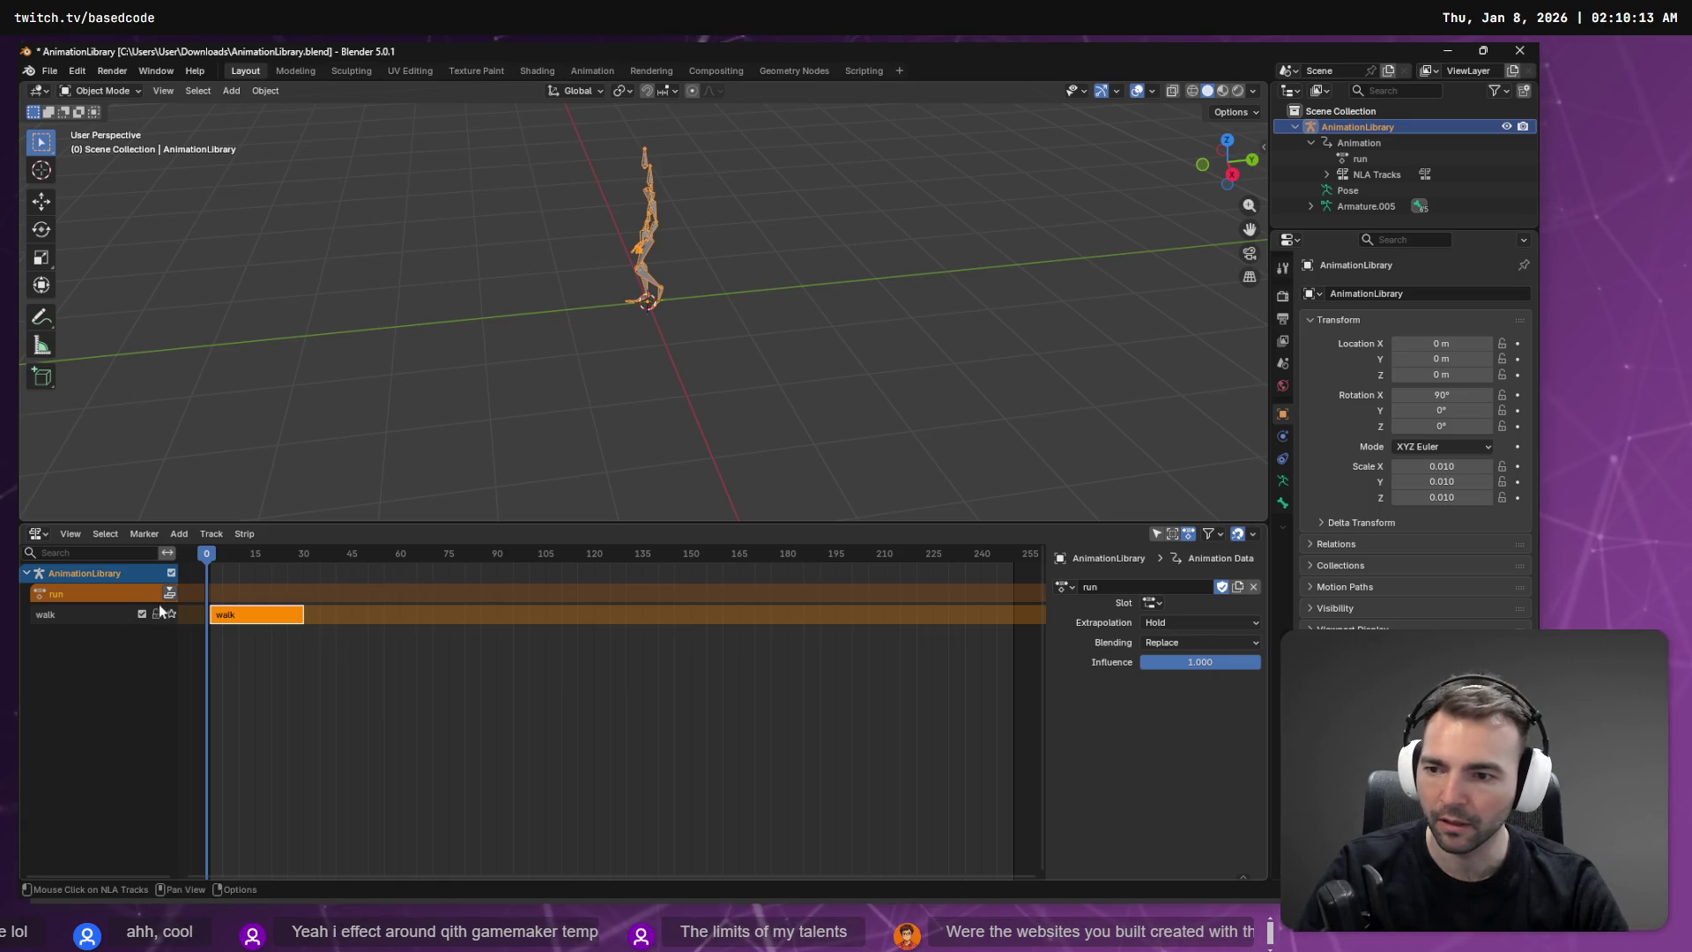
pyautogui.rightClick(93, 626)
pyautogui.click(72, 633)
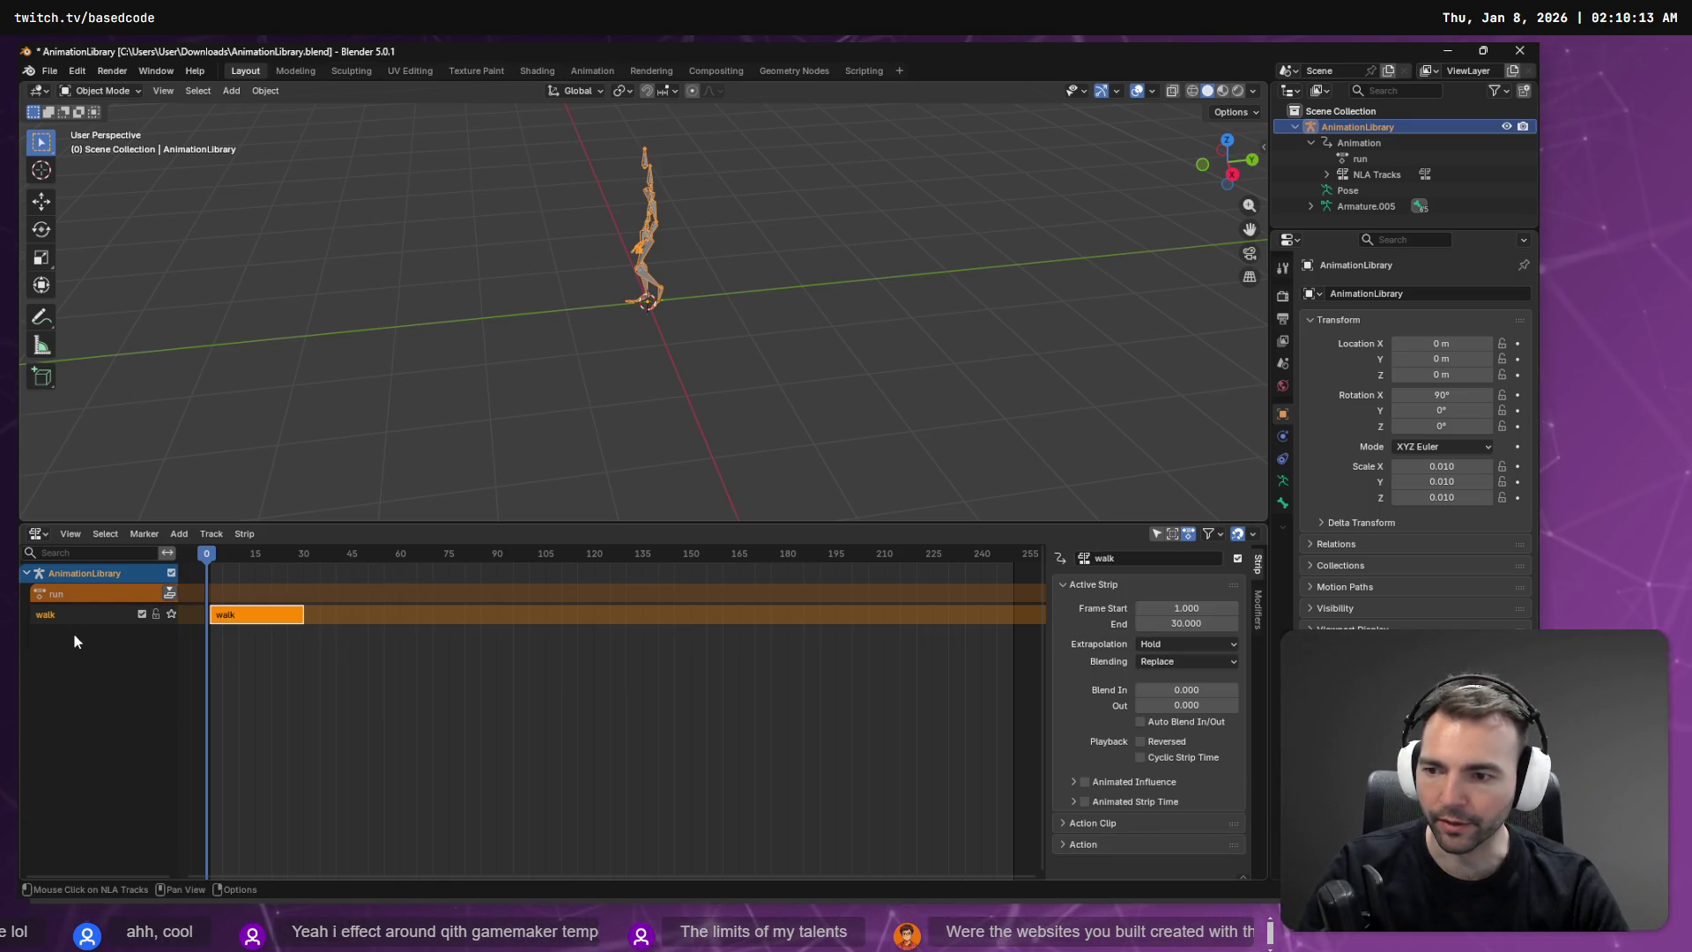
# Step: Give the run action the Armature slot and push it down into its own NLA strip
pyautogui.click(88, 591)
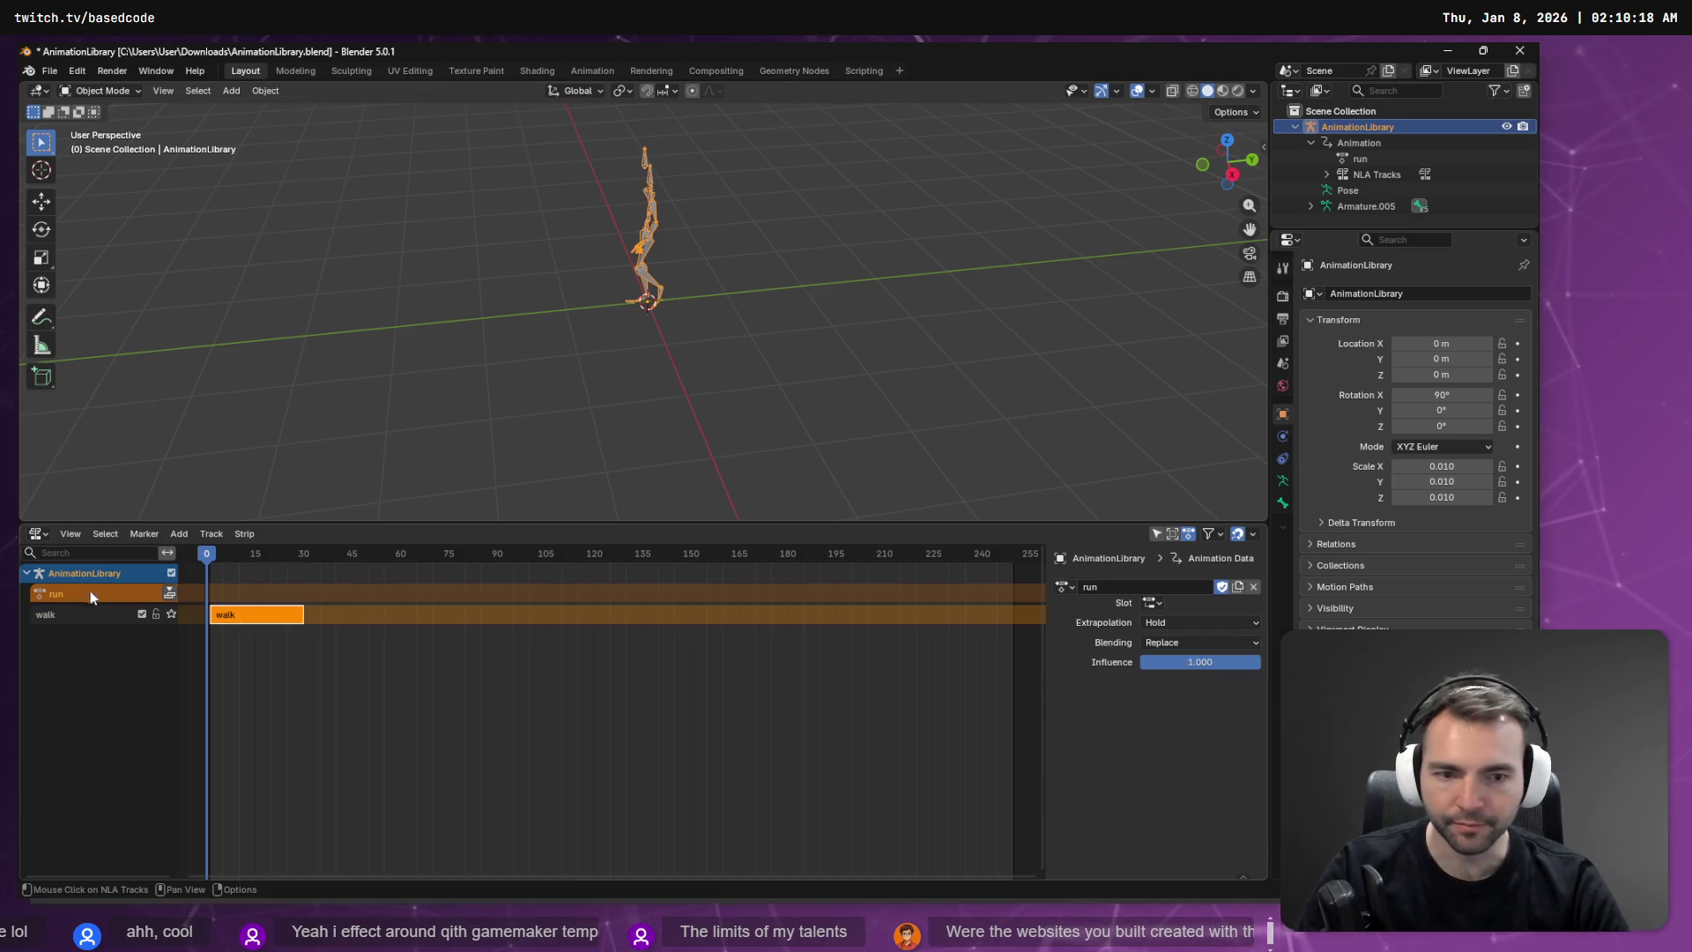
pyautogui.click(1072, 589)
pyautogui.click(1074, 589)
pyautogui.click(1161, 605)
pyautogui.click(1178, 631)
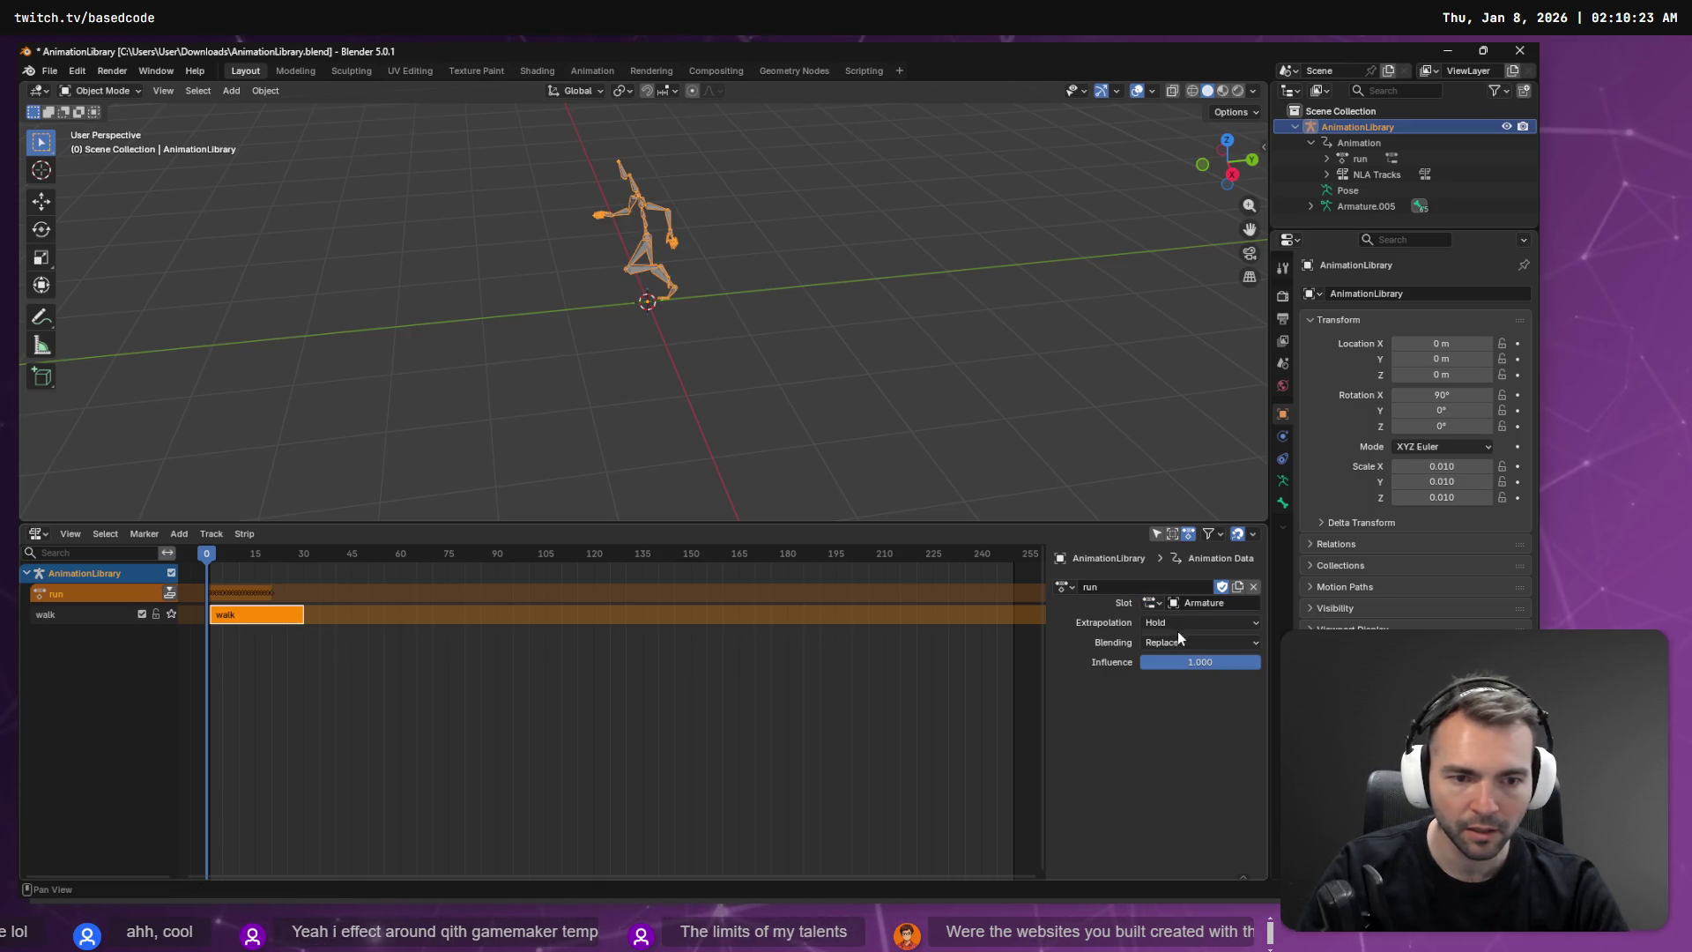
pyautogui.click(168, 593)
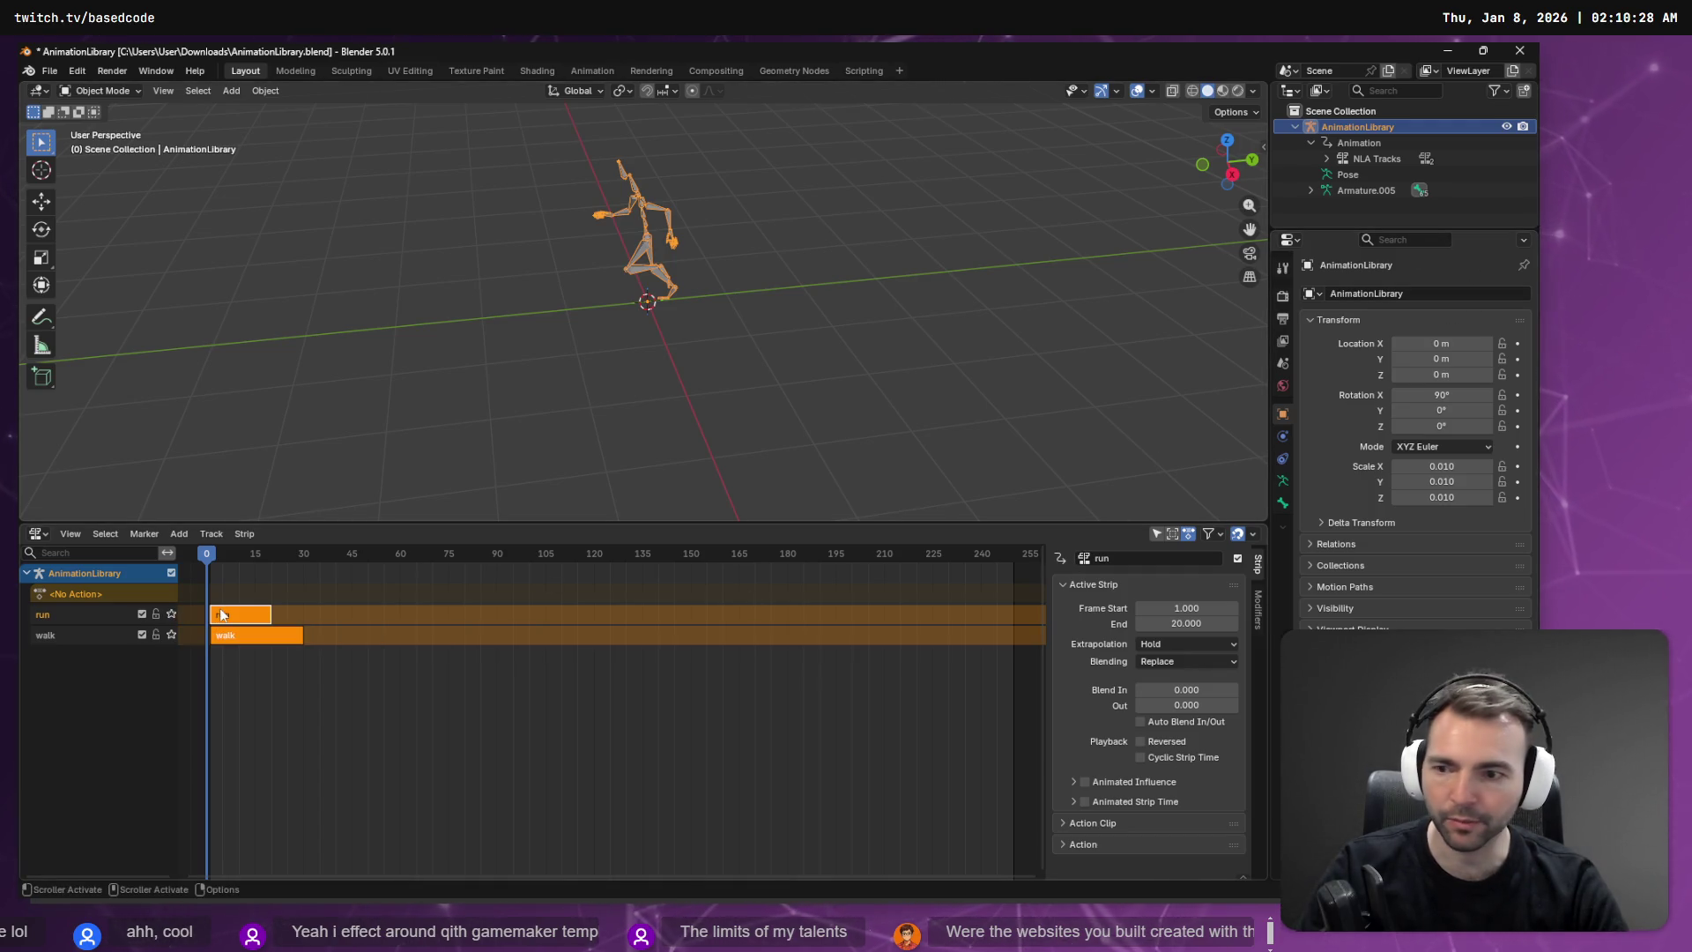
# Step: Assign the jump action with an armature slot and push it into its own NLA strip
pyautogui.click(67, 597)
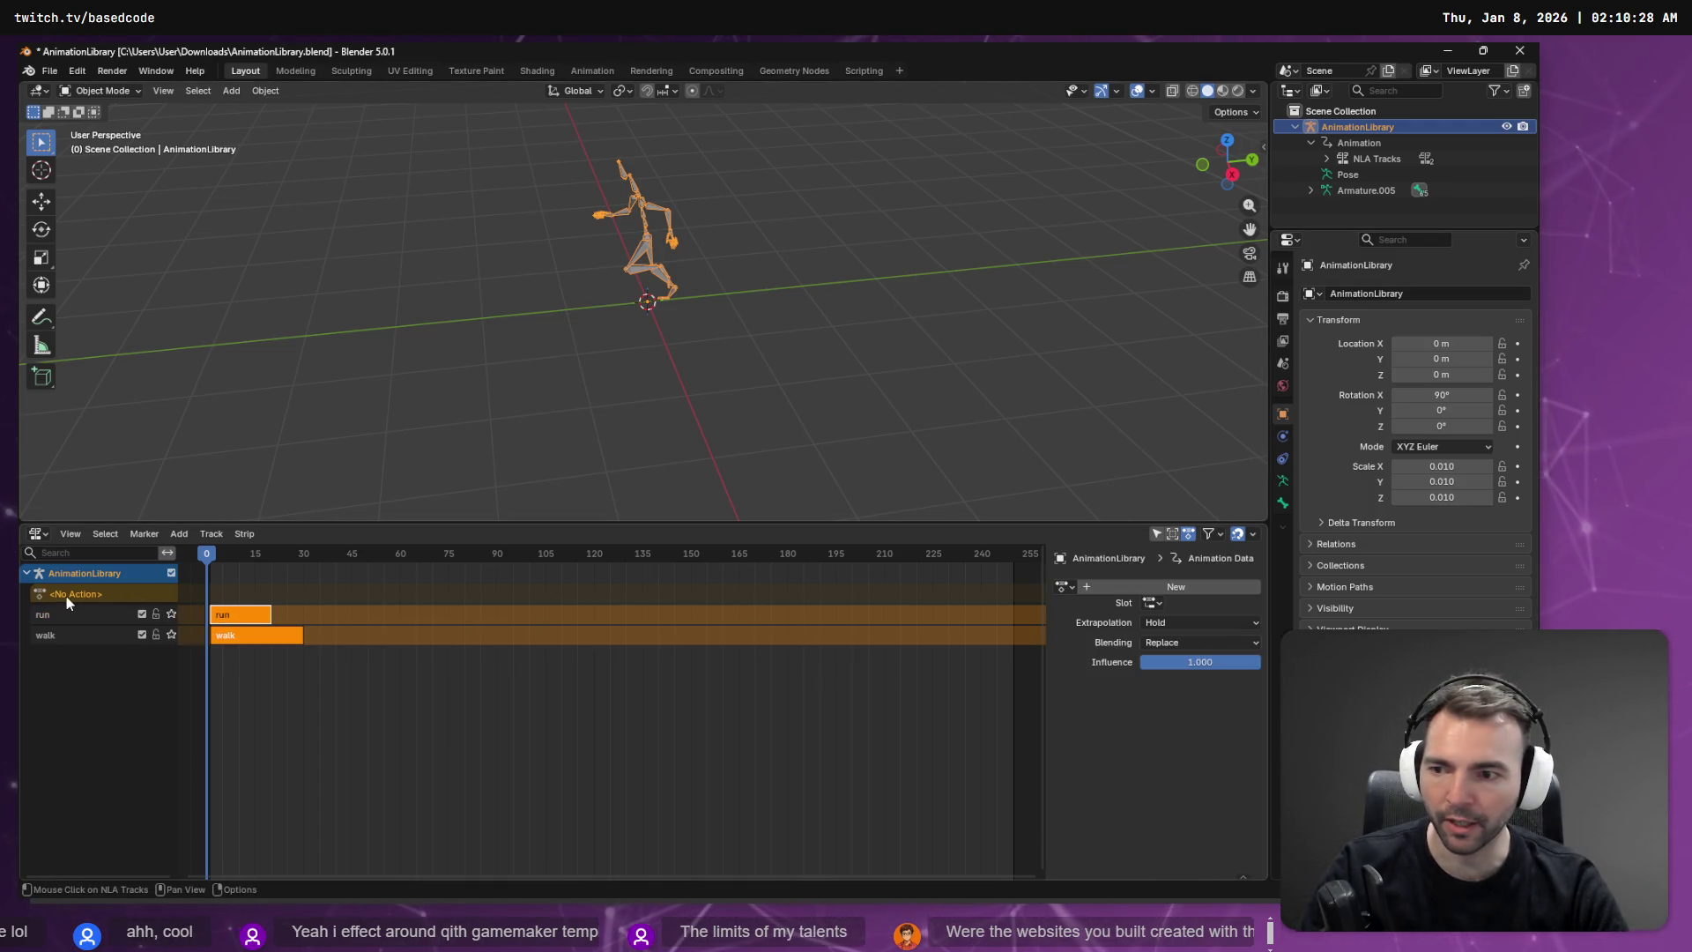
pyautogui.click(1073, 588)
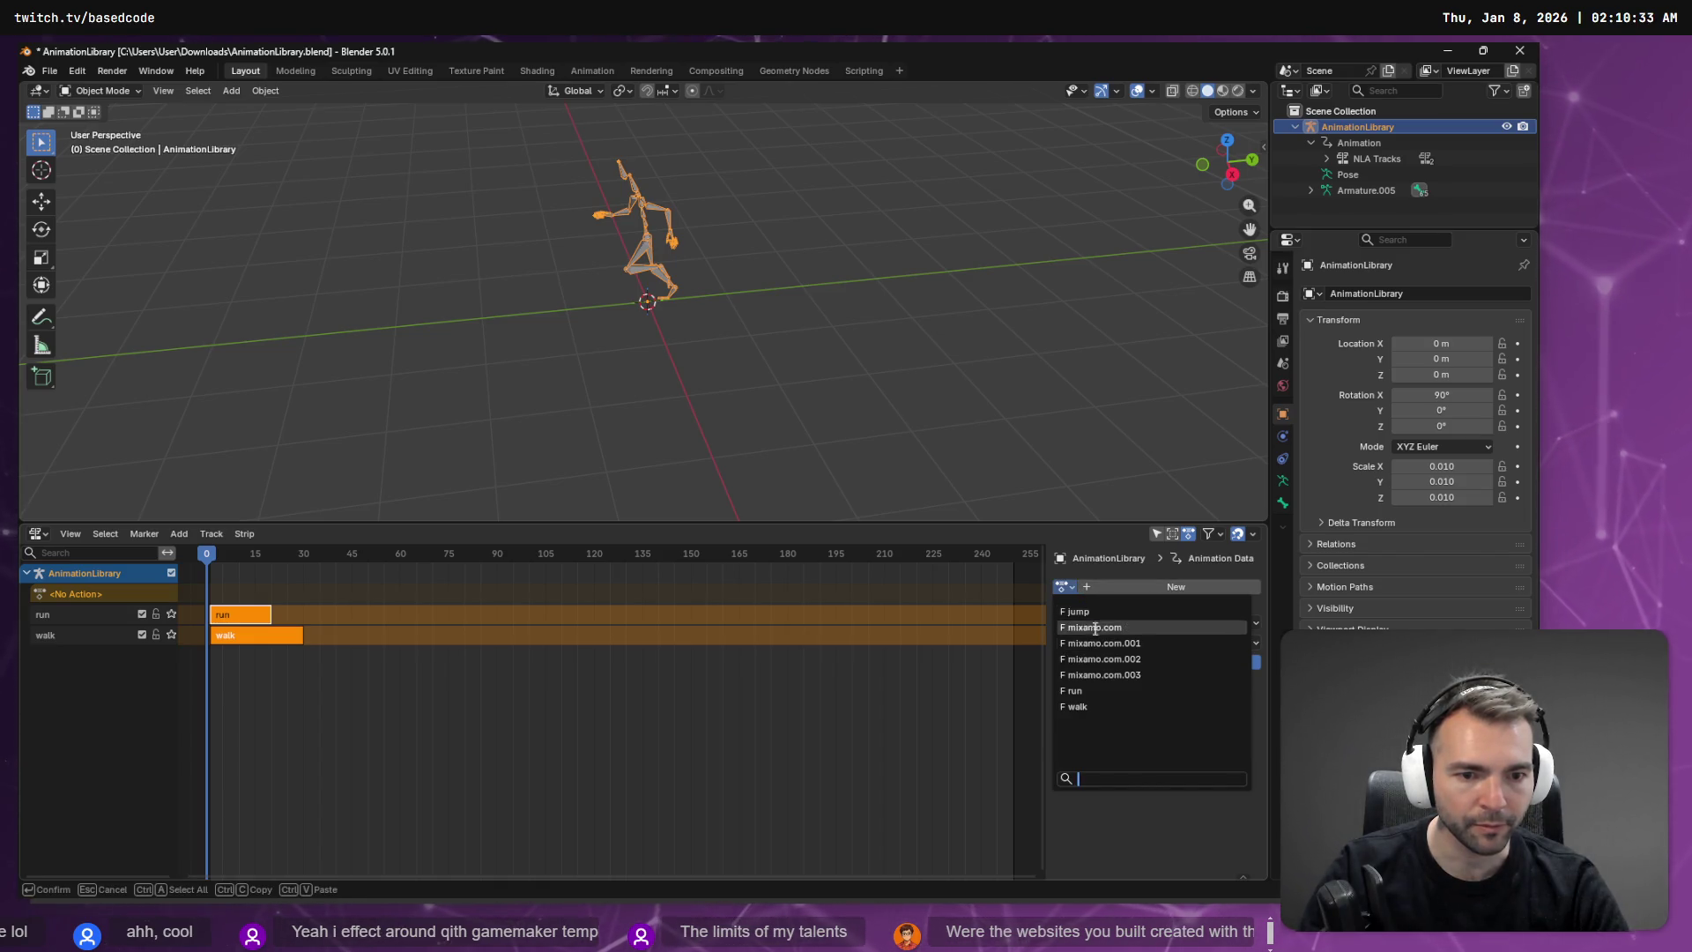
pyautogui.click(1093, 614)
pyautogui.click(1151, 602)
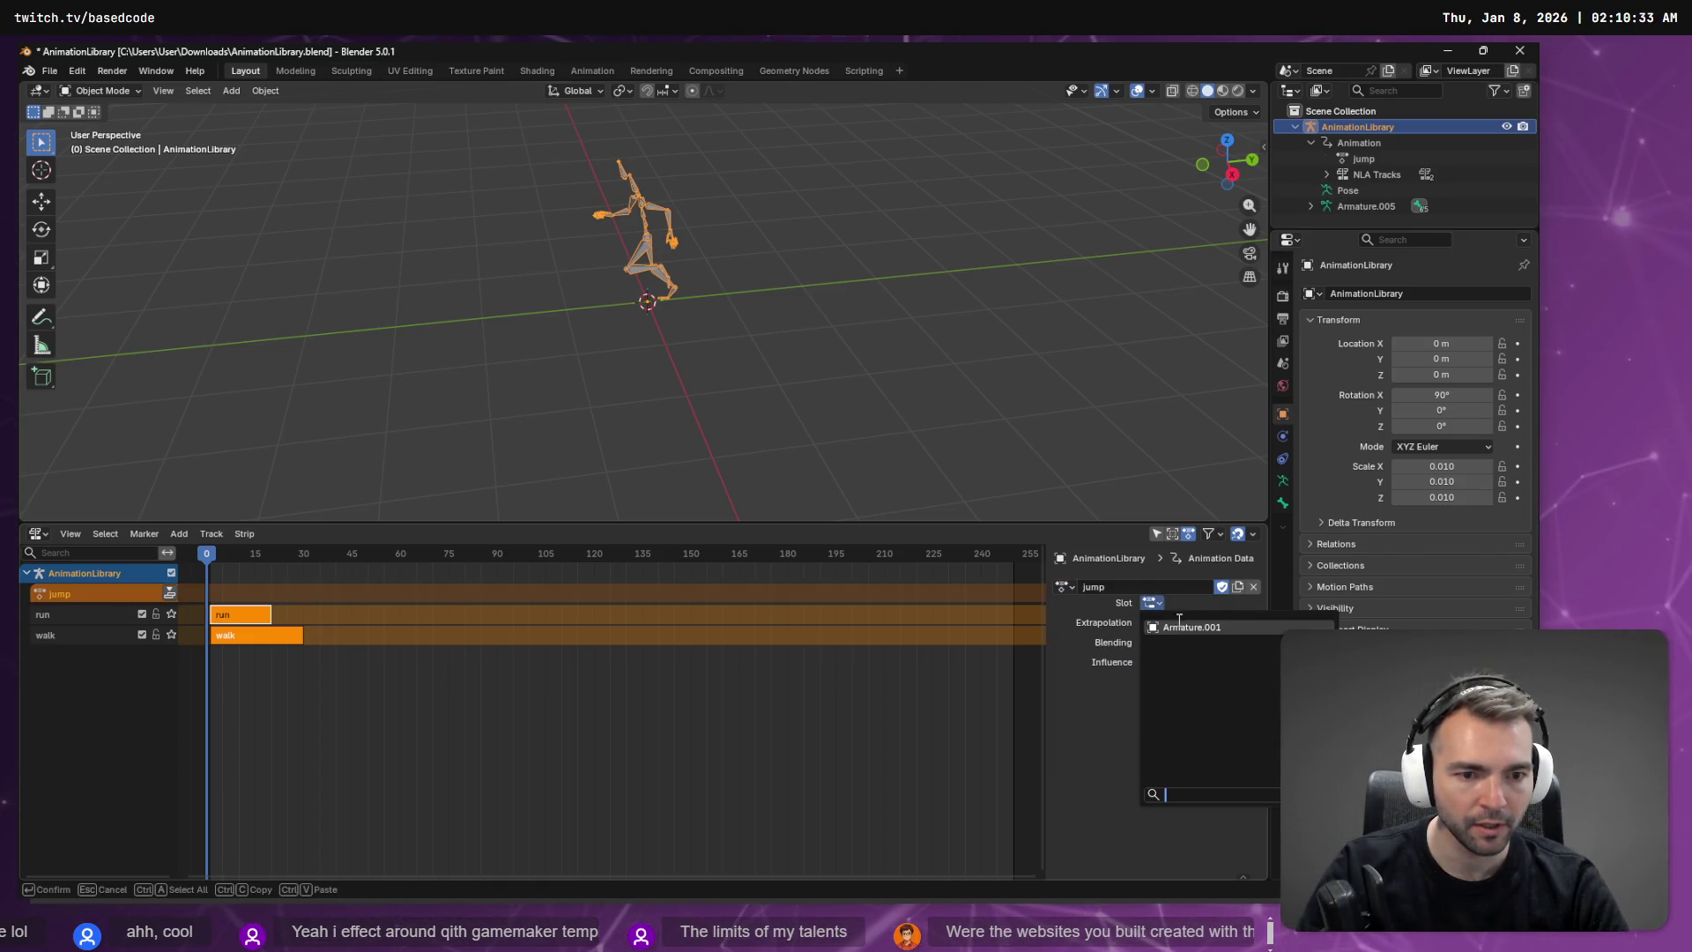
pyautogui.click(170, 592)
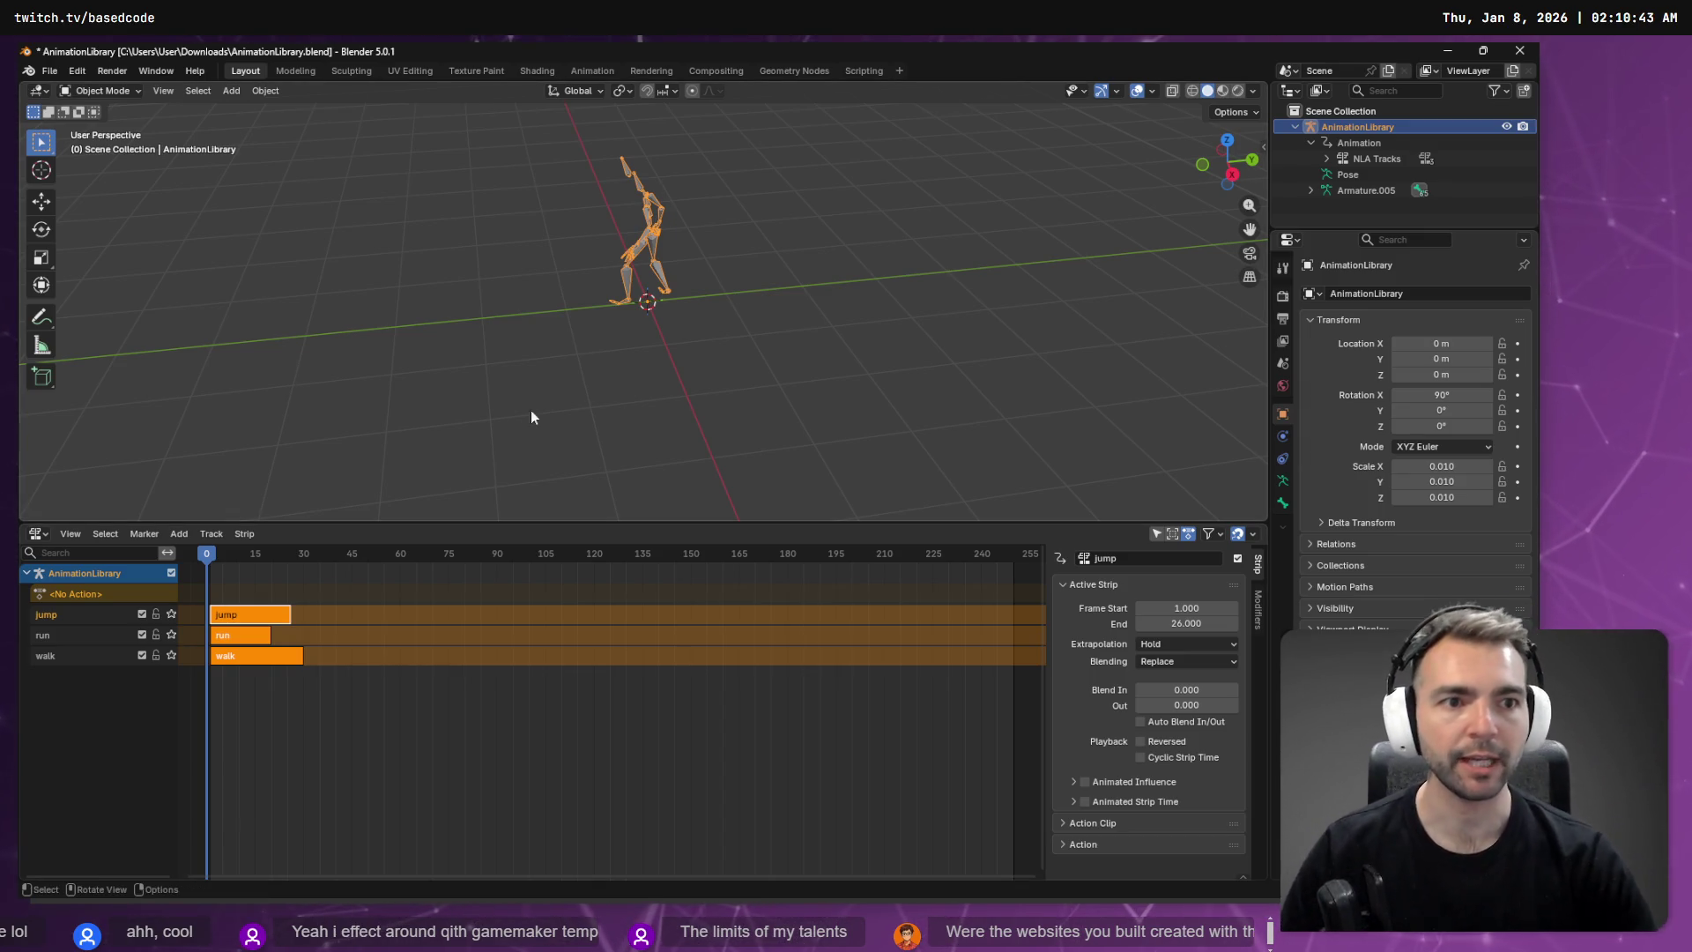
pyautogui.rightClick(1339, 134)
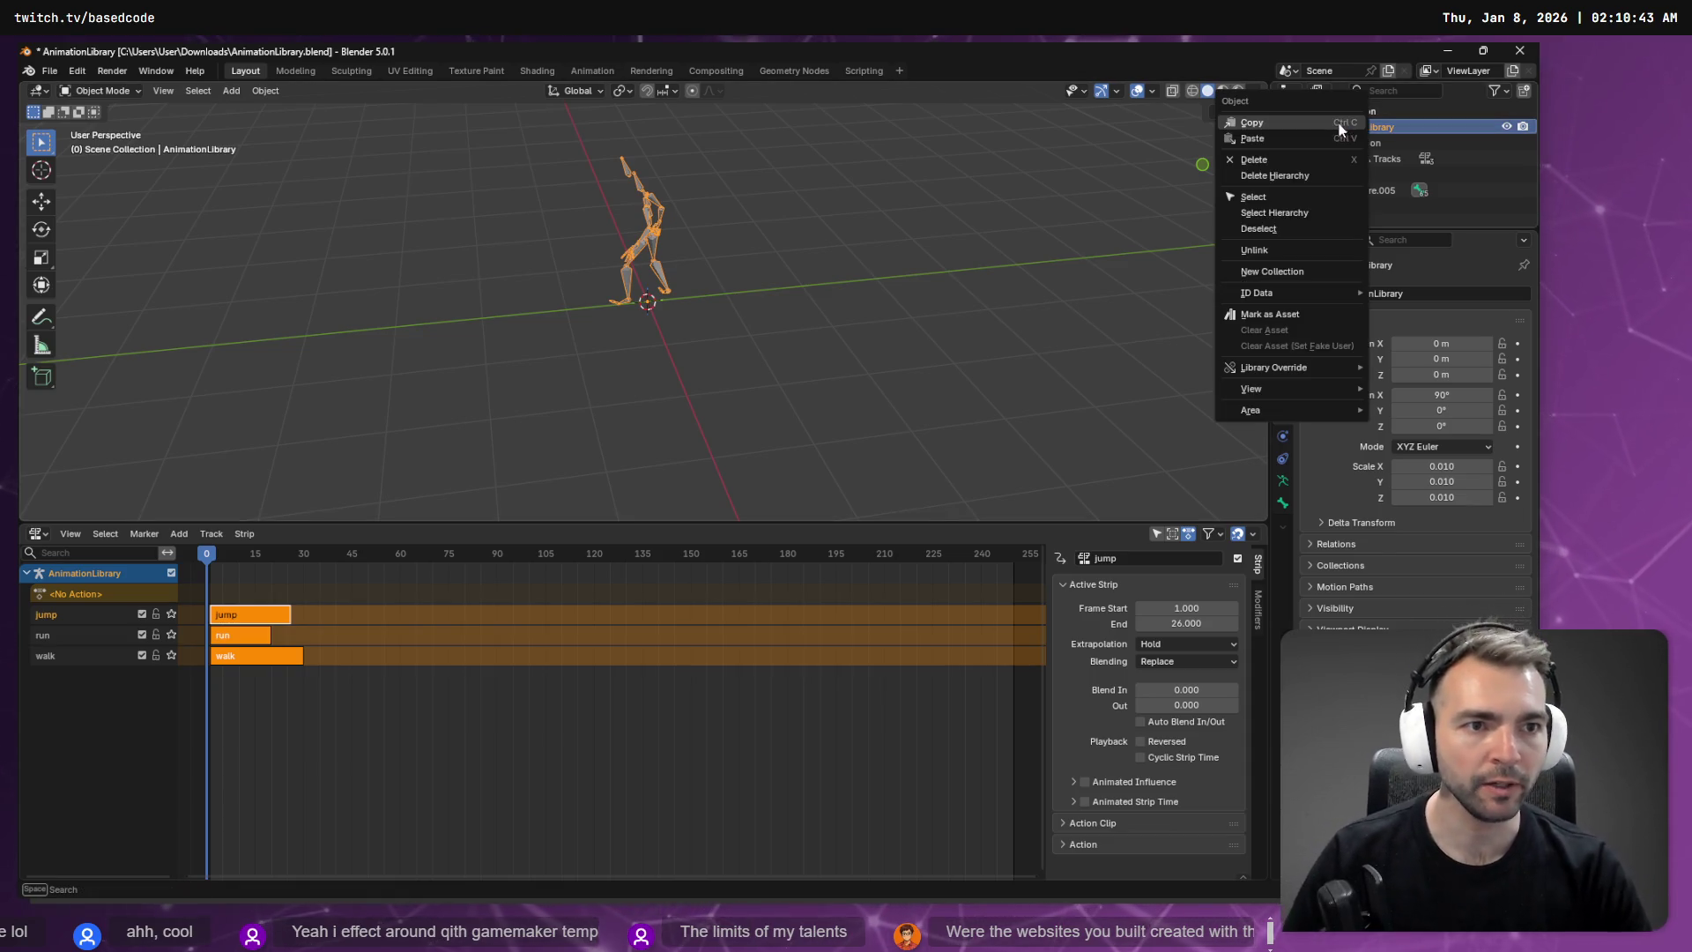
# Step: Start an FBX export in Blender, then switch to the Godot editor's FileSystem dock
pyautogui.click(50, 71)
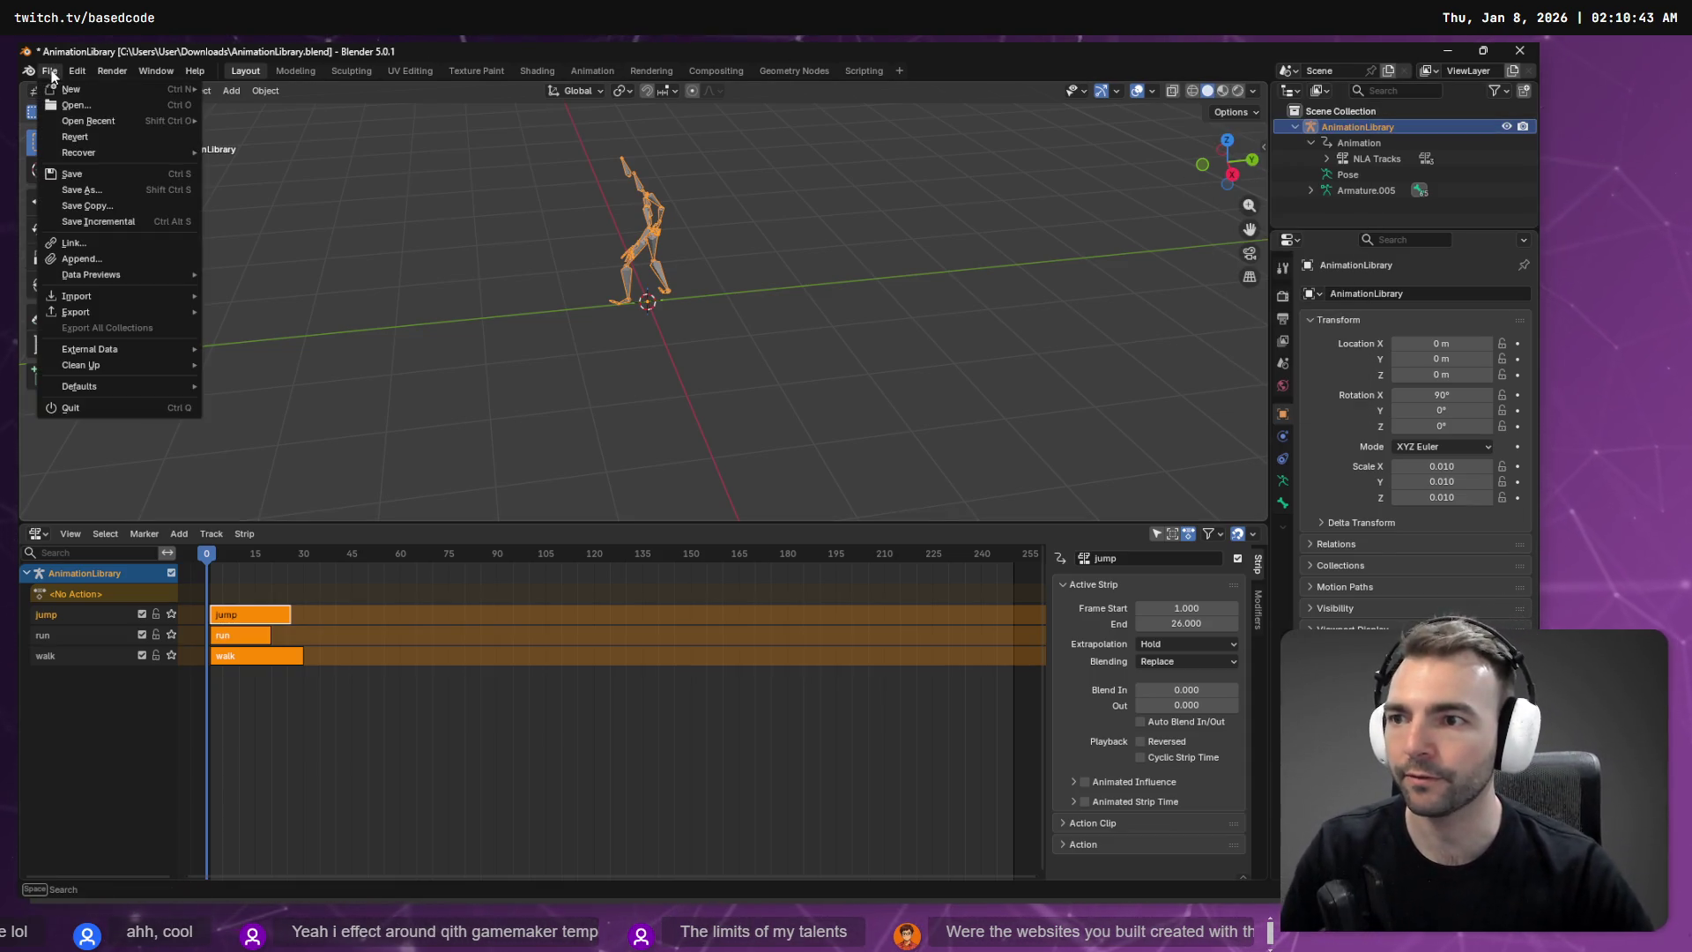
pyautogui.moveTo(123, 351)
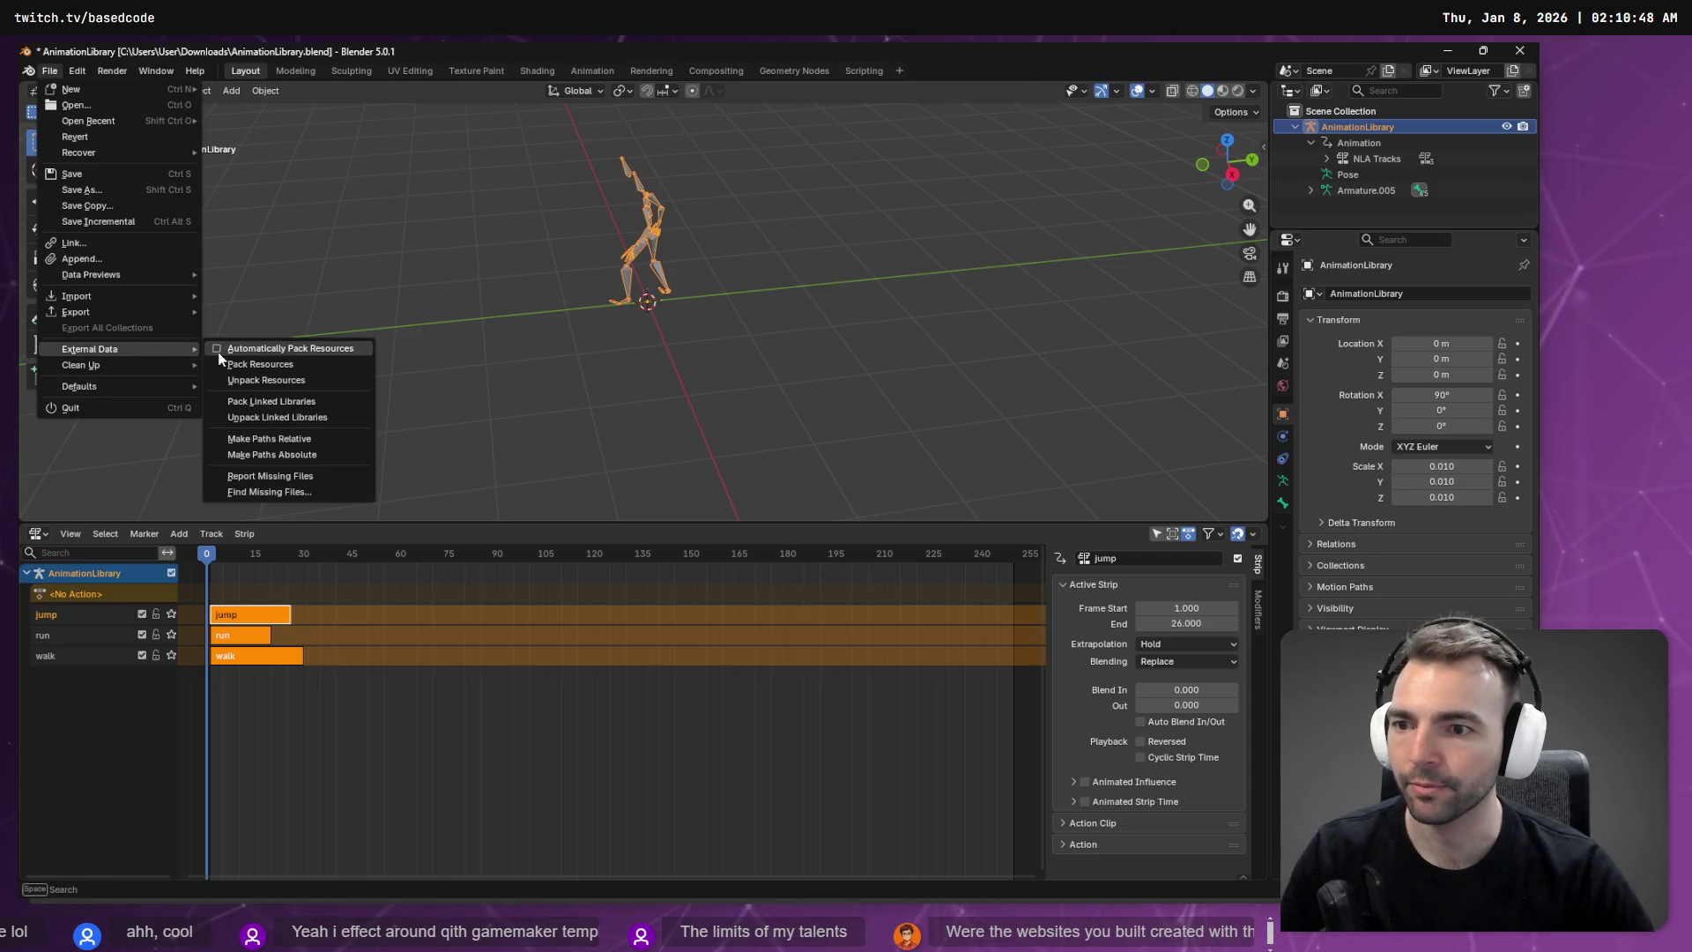
pyautogui.moveTo(89, 308)
pyautogui.click(271, 439)
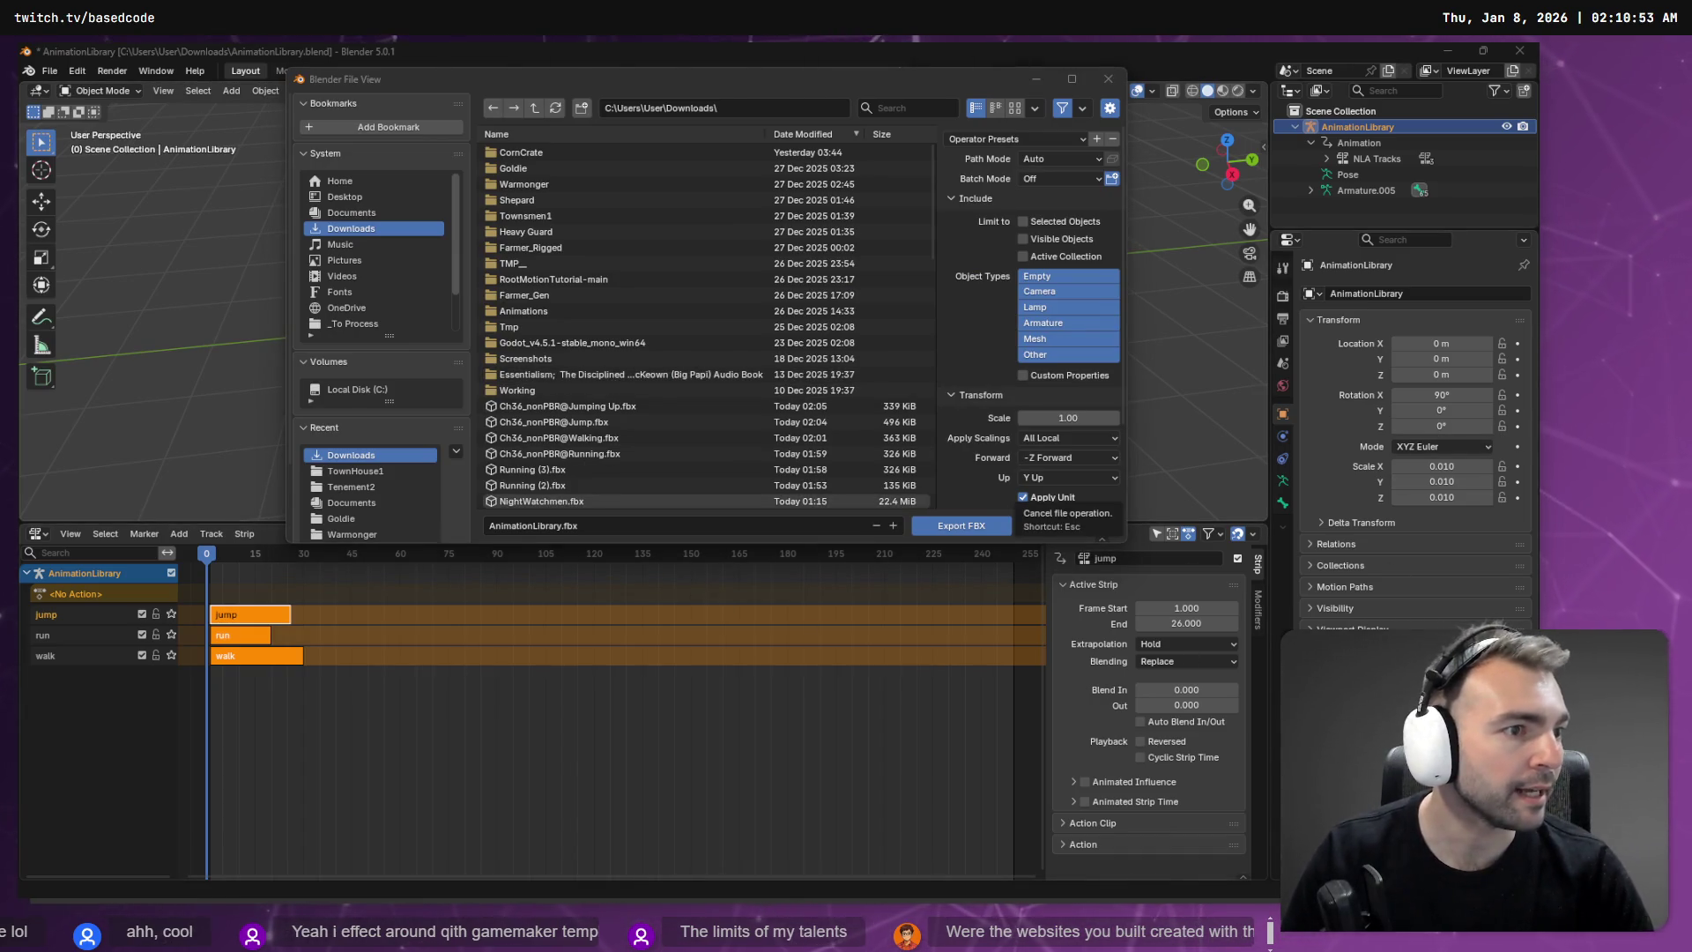
pyautogui.hotkey('alt', 'Tab')
pyautogui.click(220, 681)
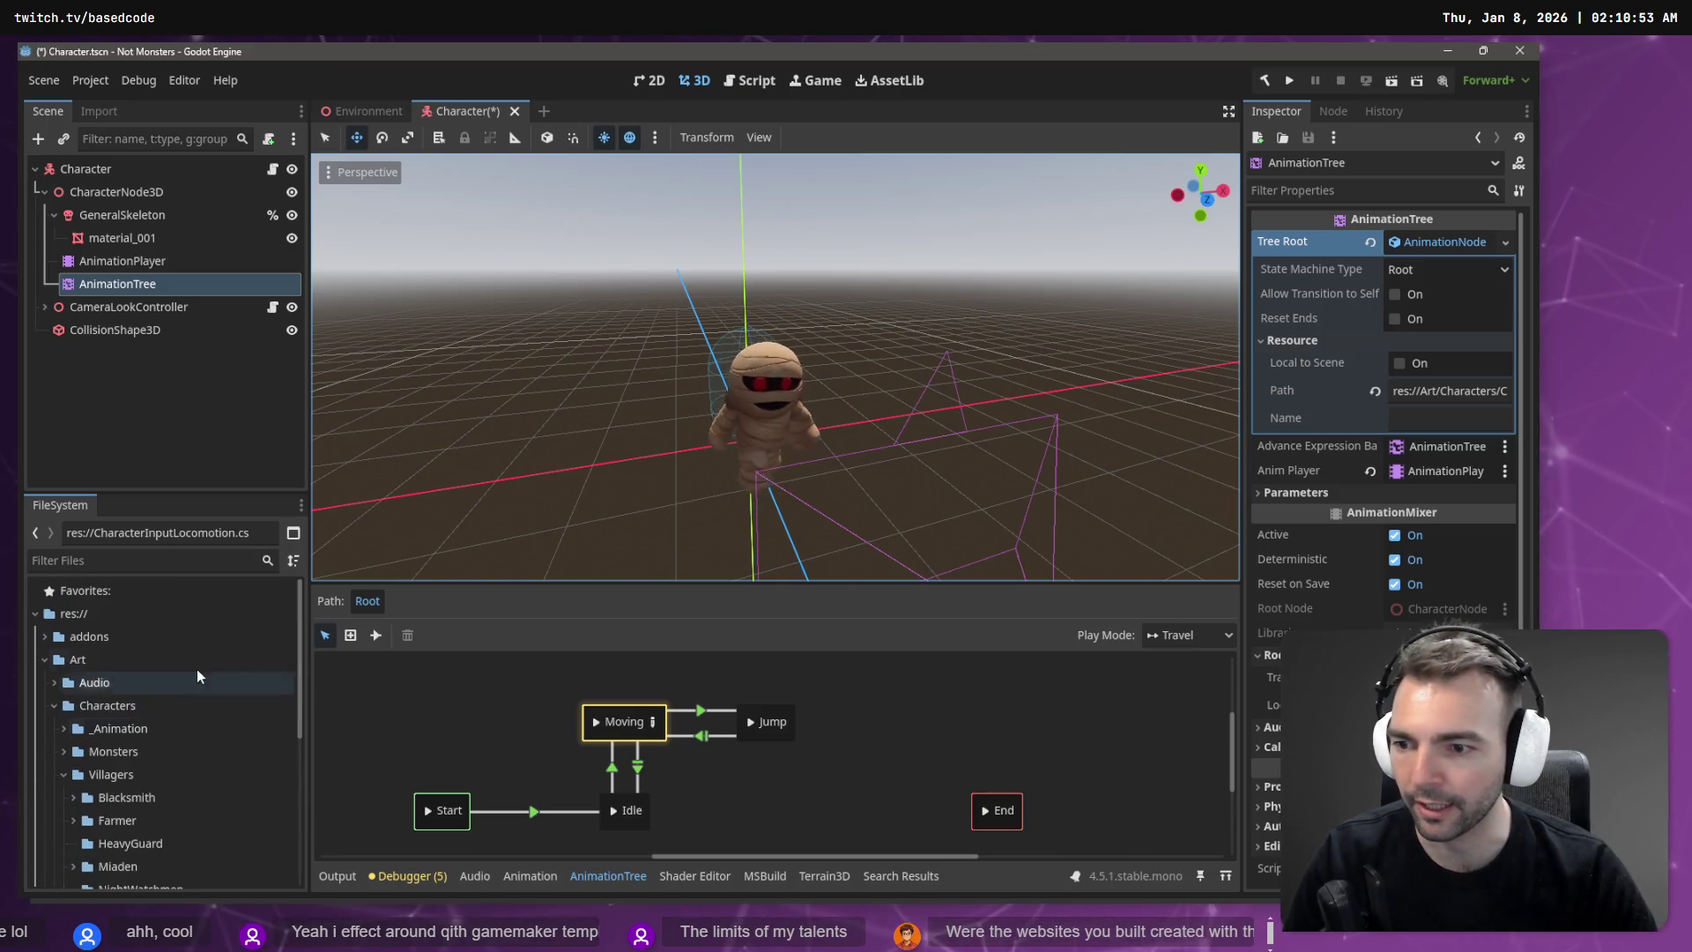
# Step: Expand Art > Characters > _Animation and open that folder in the system file manager
pyautogui.click(51, 706)
pyautogui.click(53, 705)
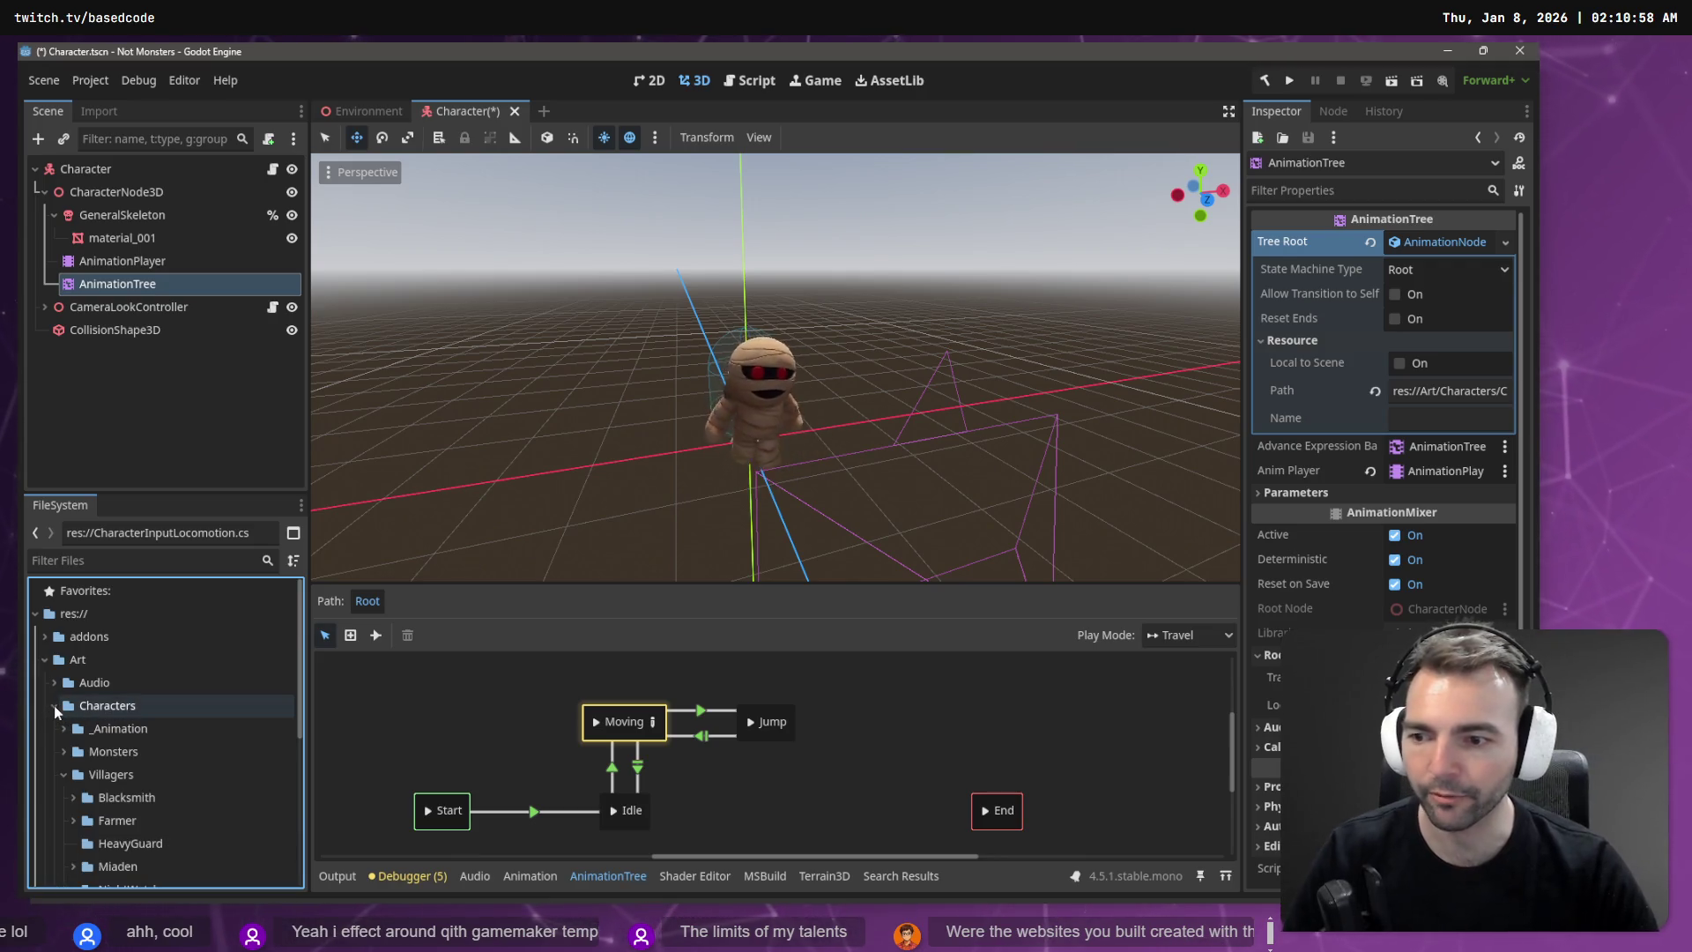
pyautogui.click(64, 728)
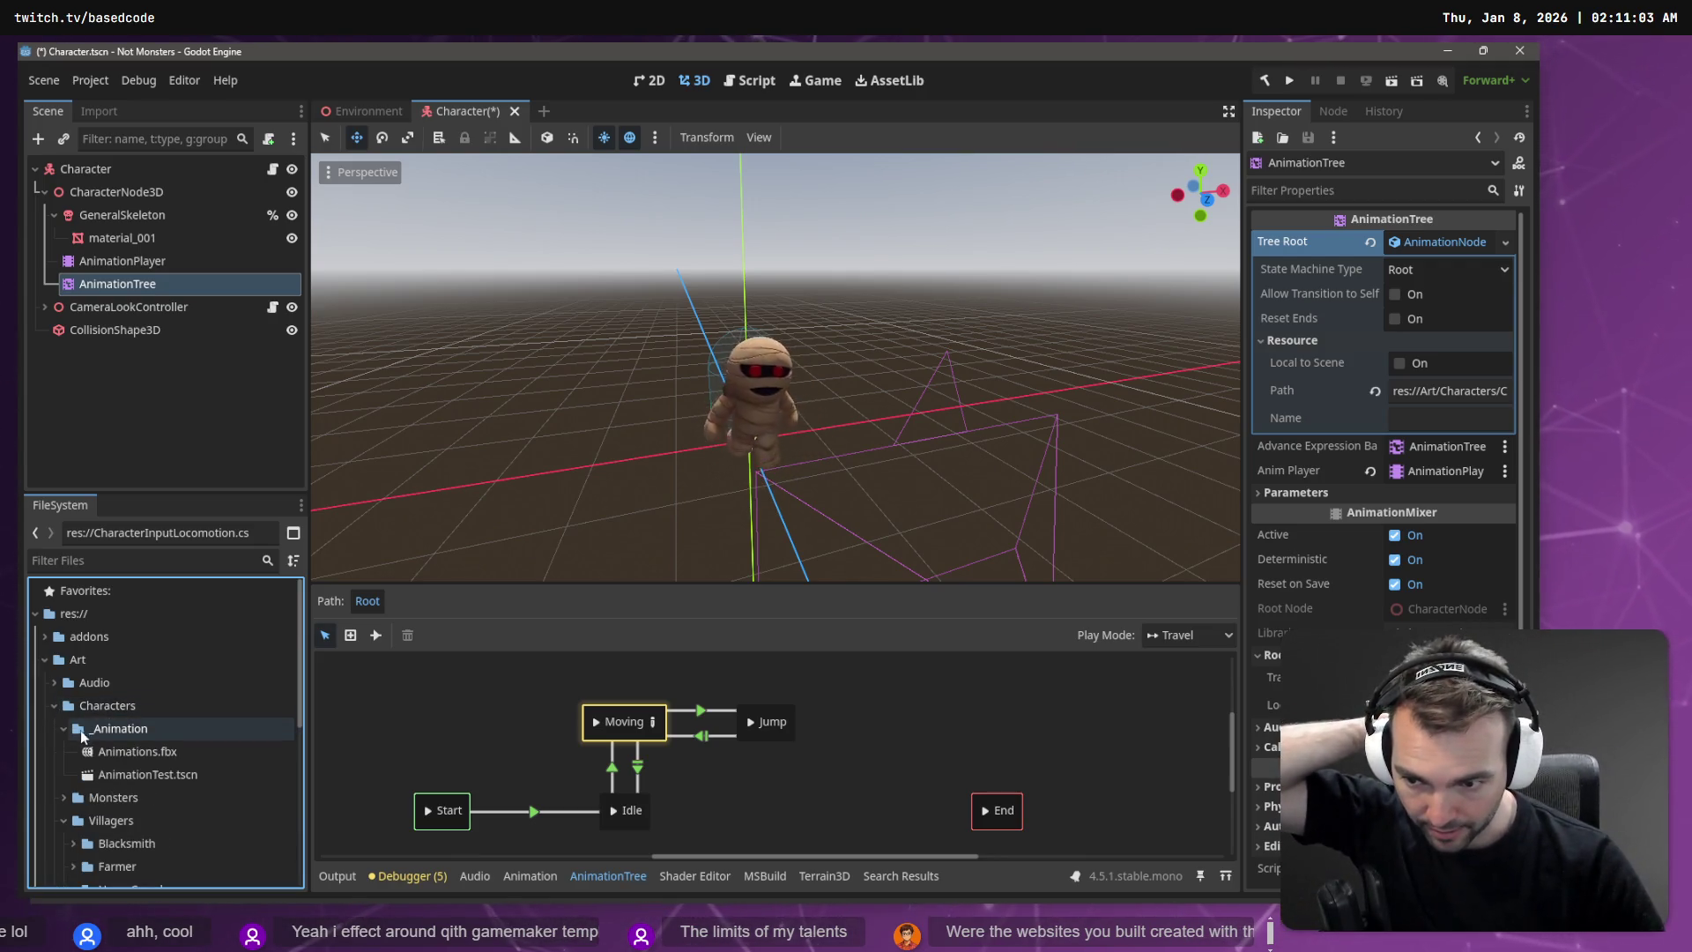
pyautogui.rightClick(148, 730)
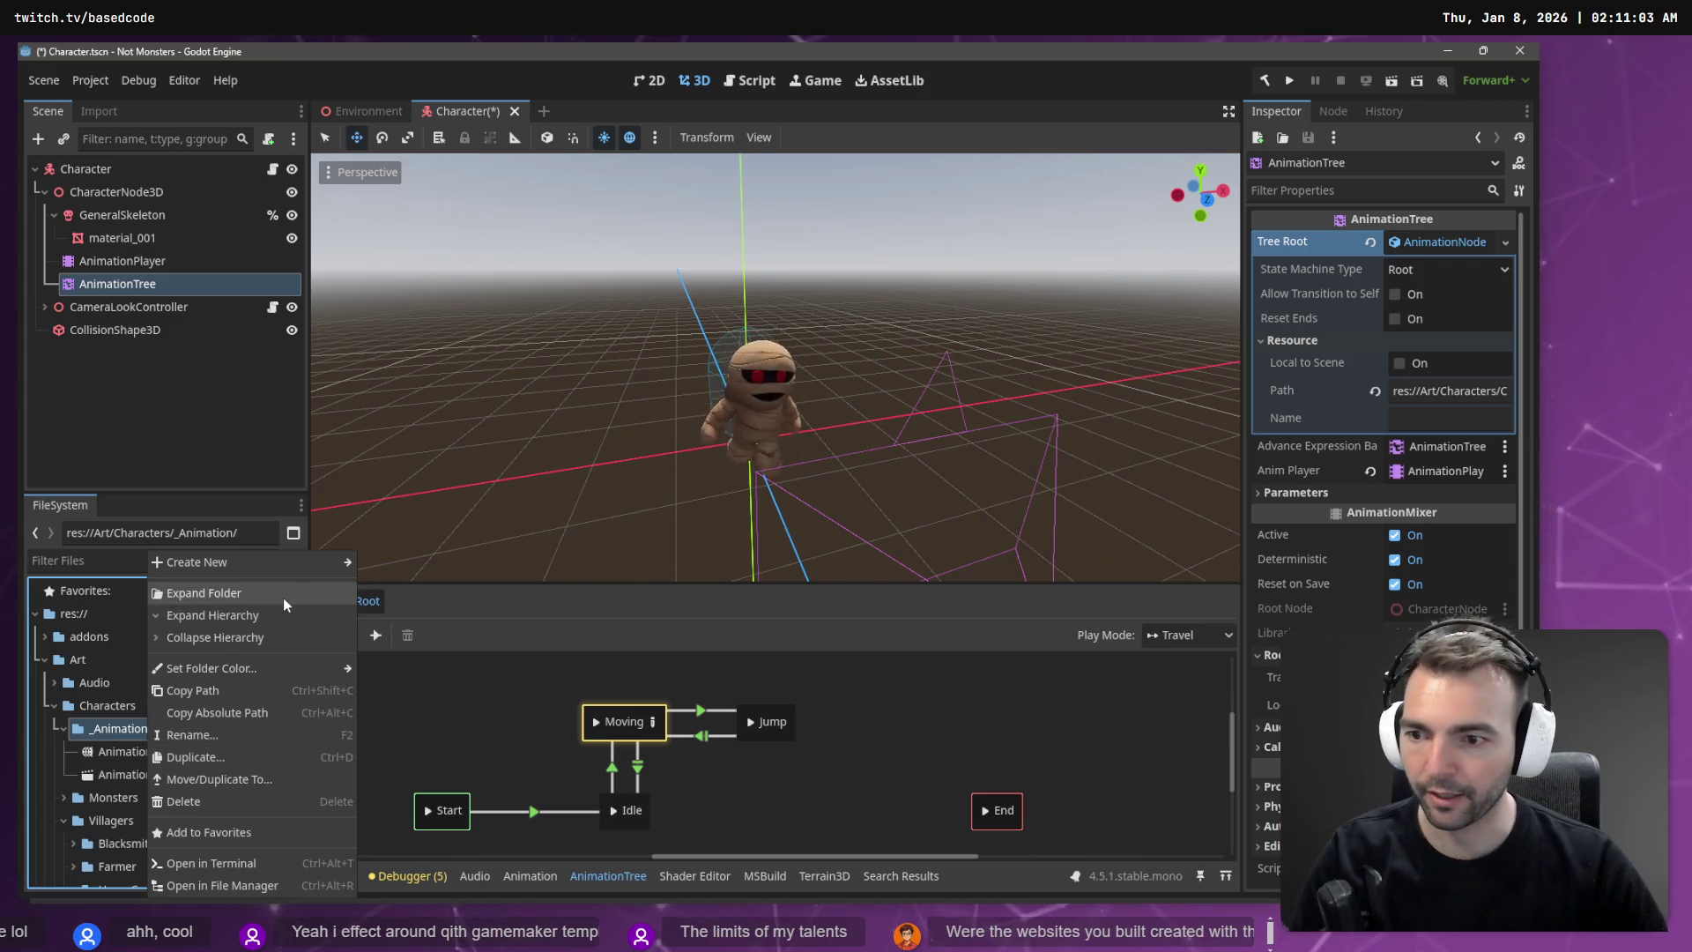
pyautogui.click(283, 597)
pyautogui.rightClick(131, 730)
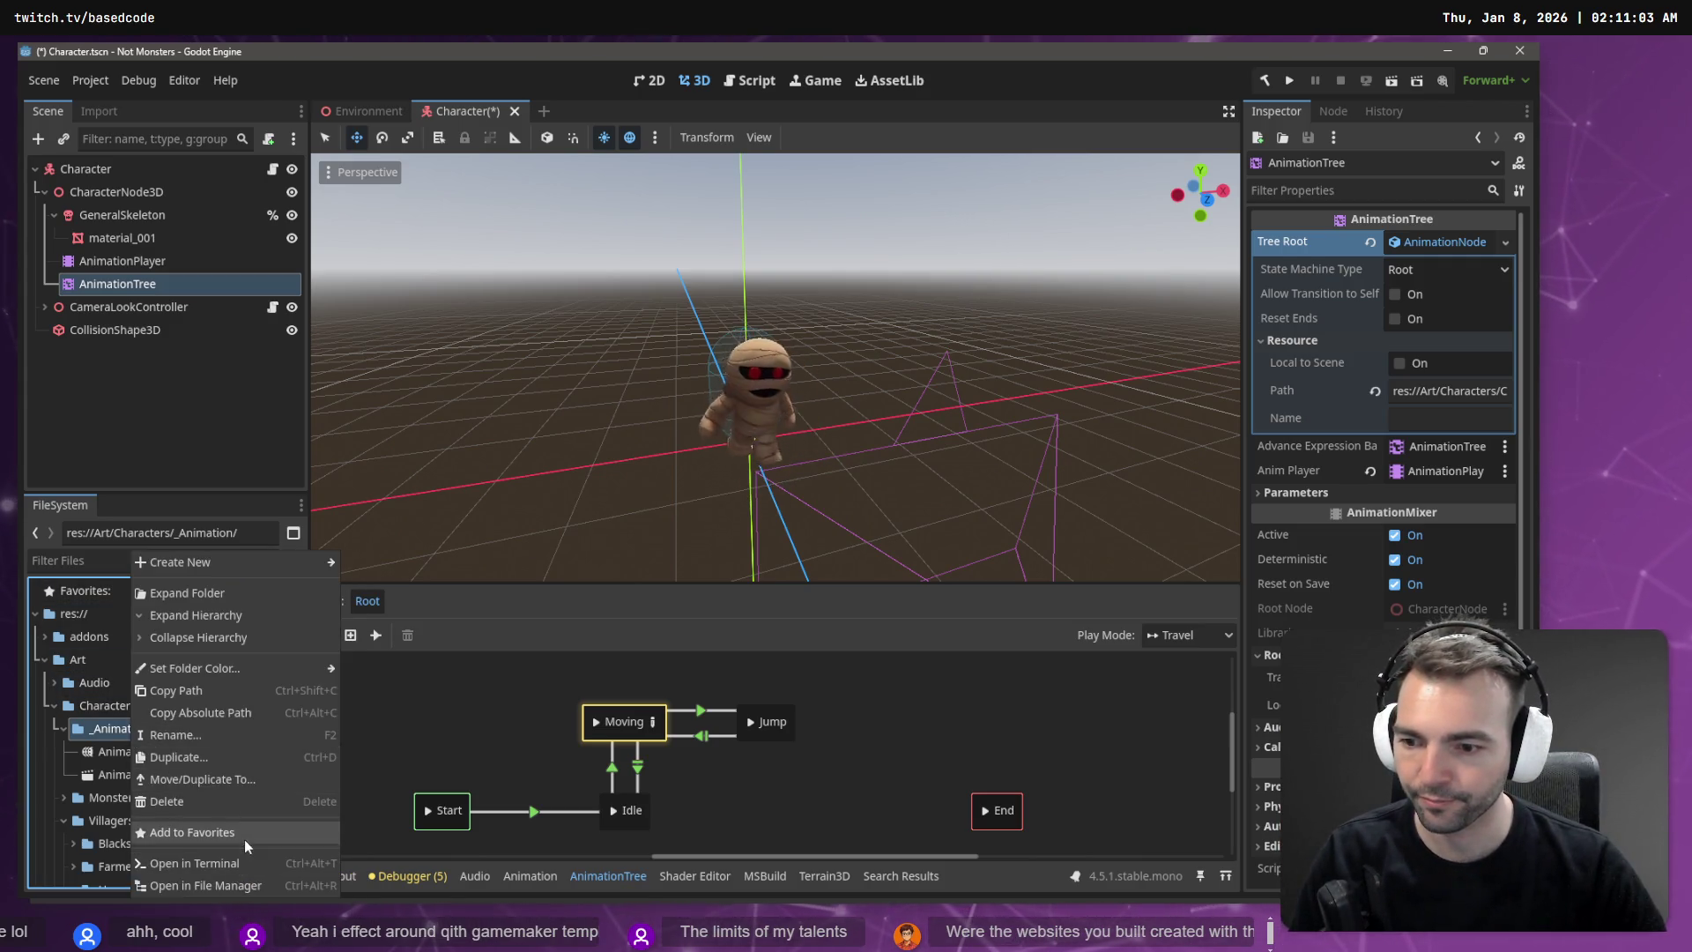
pyautogui.click(244, 885)
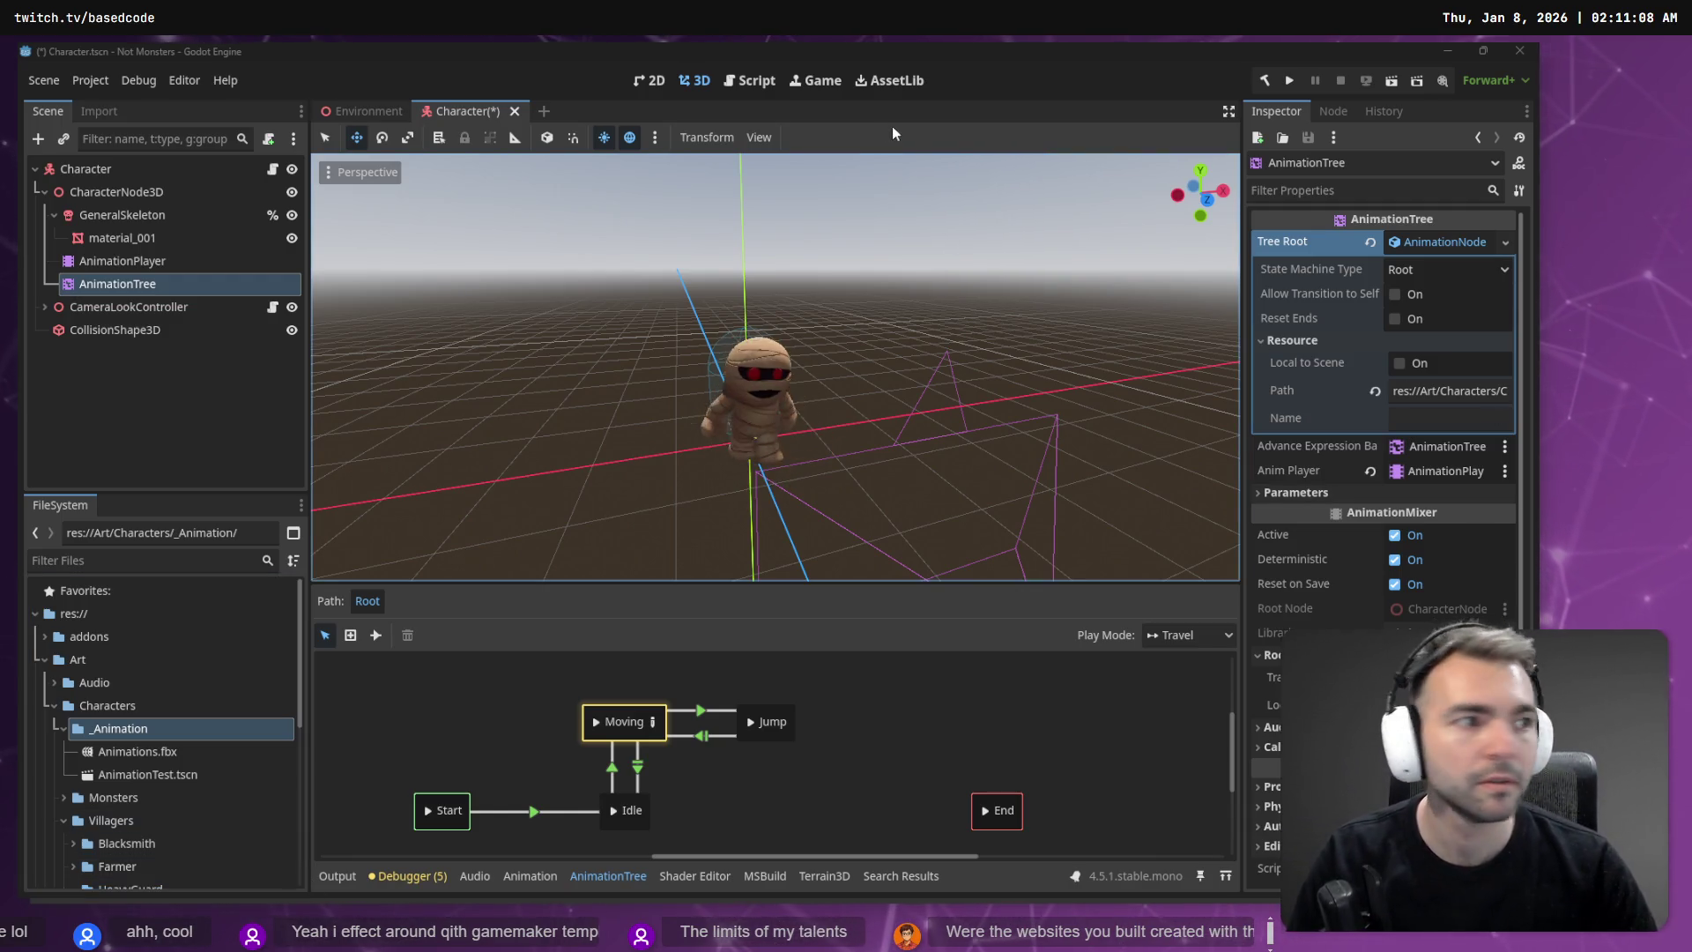
pyautogui.hotkey('alt', 'Tab')
pyautogui.click(610, 521)
# Step: Point Blender's FBX export at the pasted _Animation folder path and edit the file name
pyautogui.press('Home')
pyautogui.write('C:\\Work\\Based.NotMonsters\\Art\\Characters\\_Animation\\')
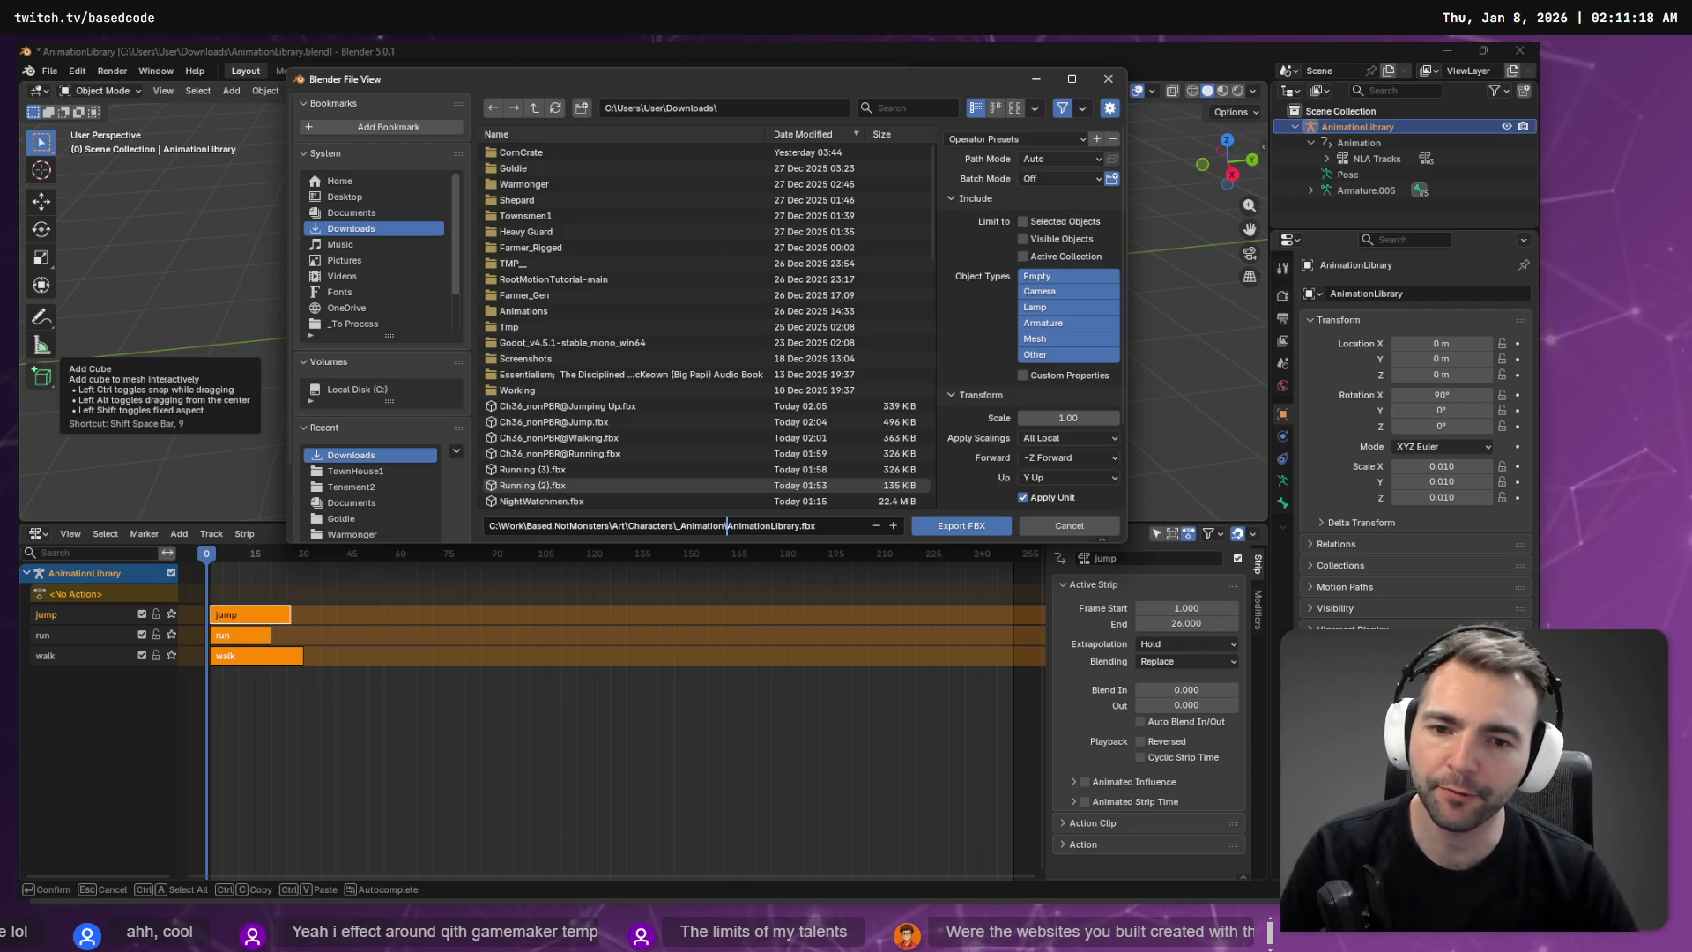
pyautogui.press('Return')
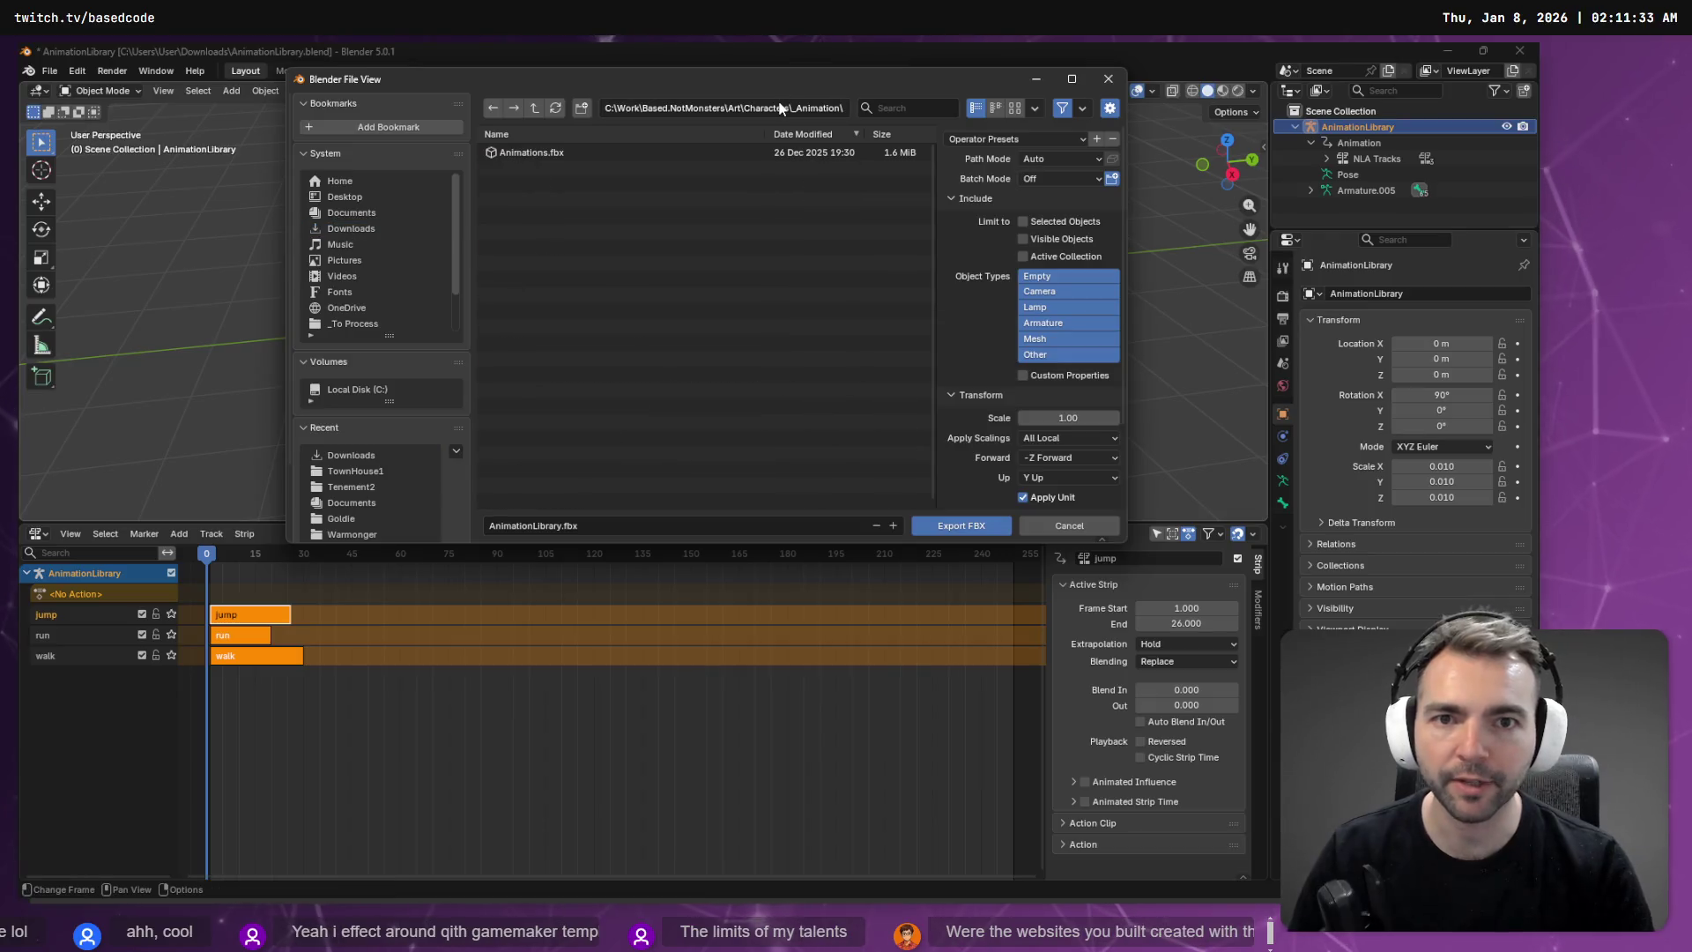
pyautogui.click(784, 528)
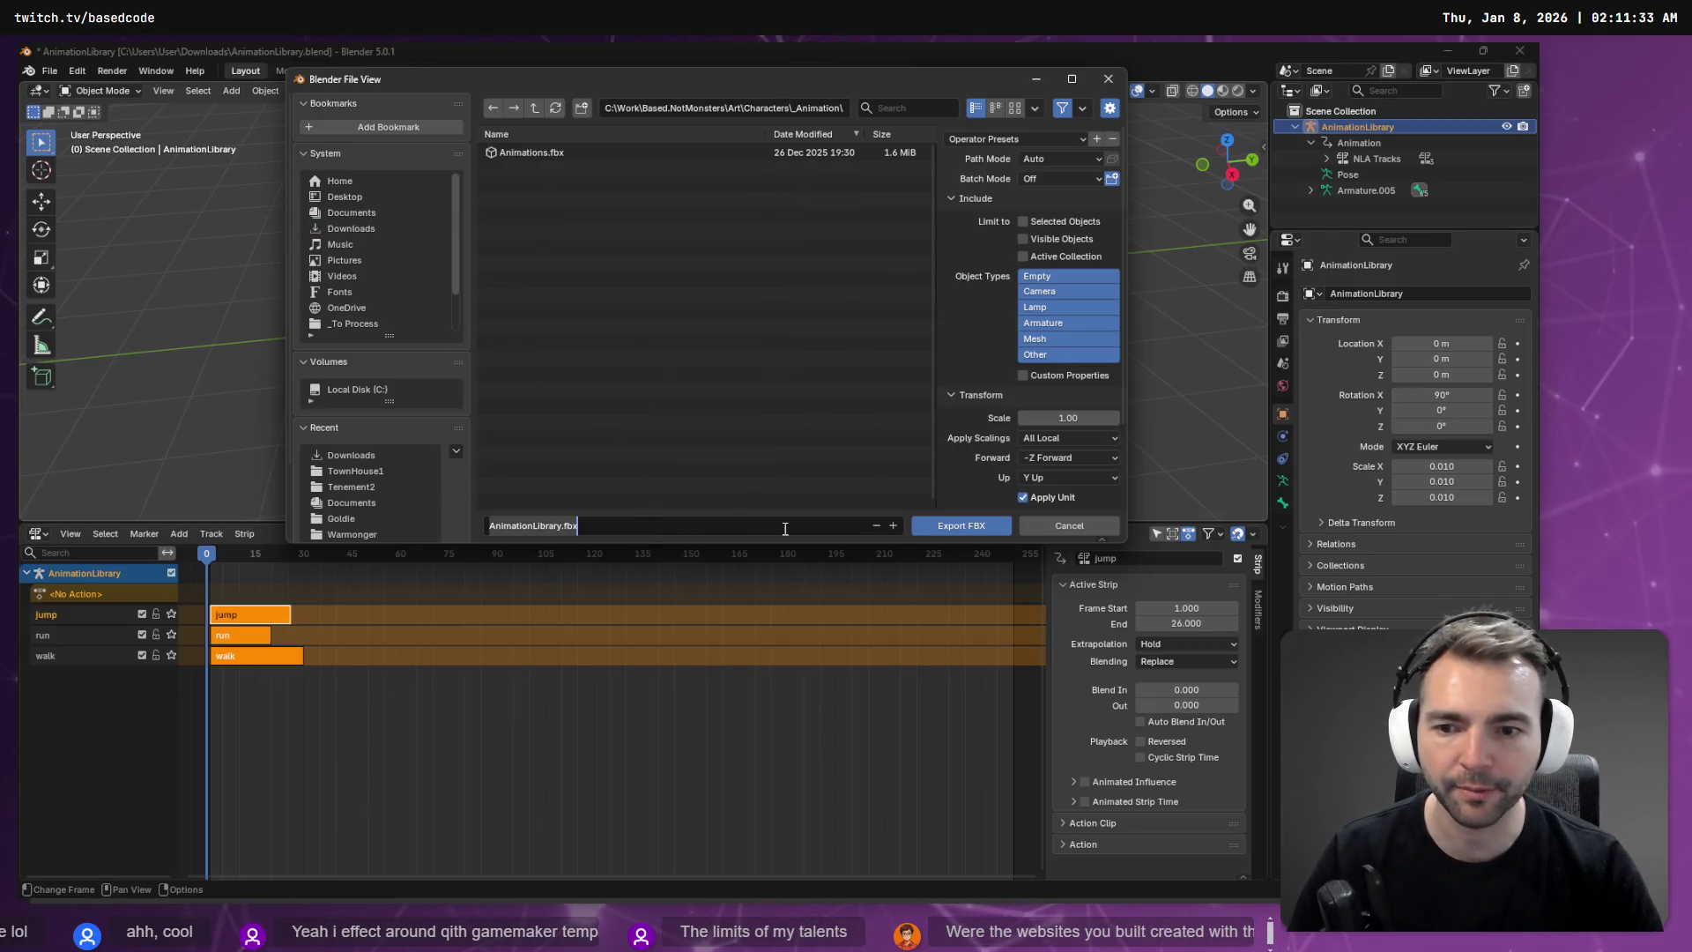
pyautogui.click(714, 524)
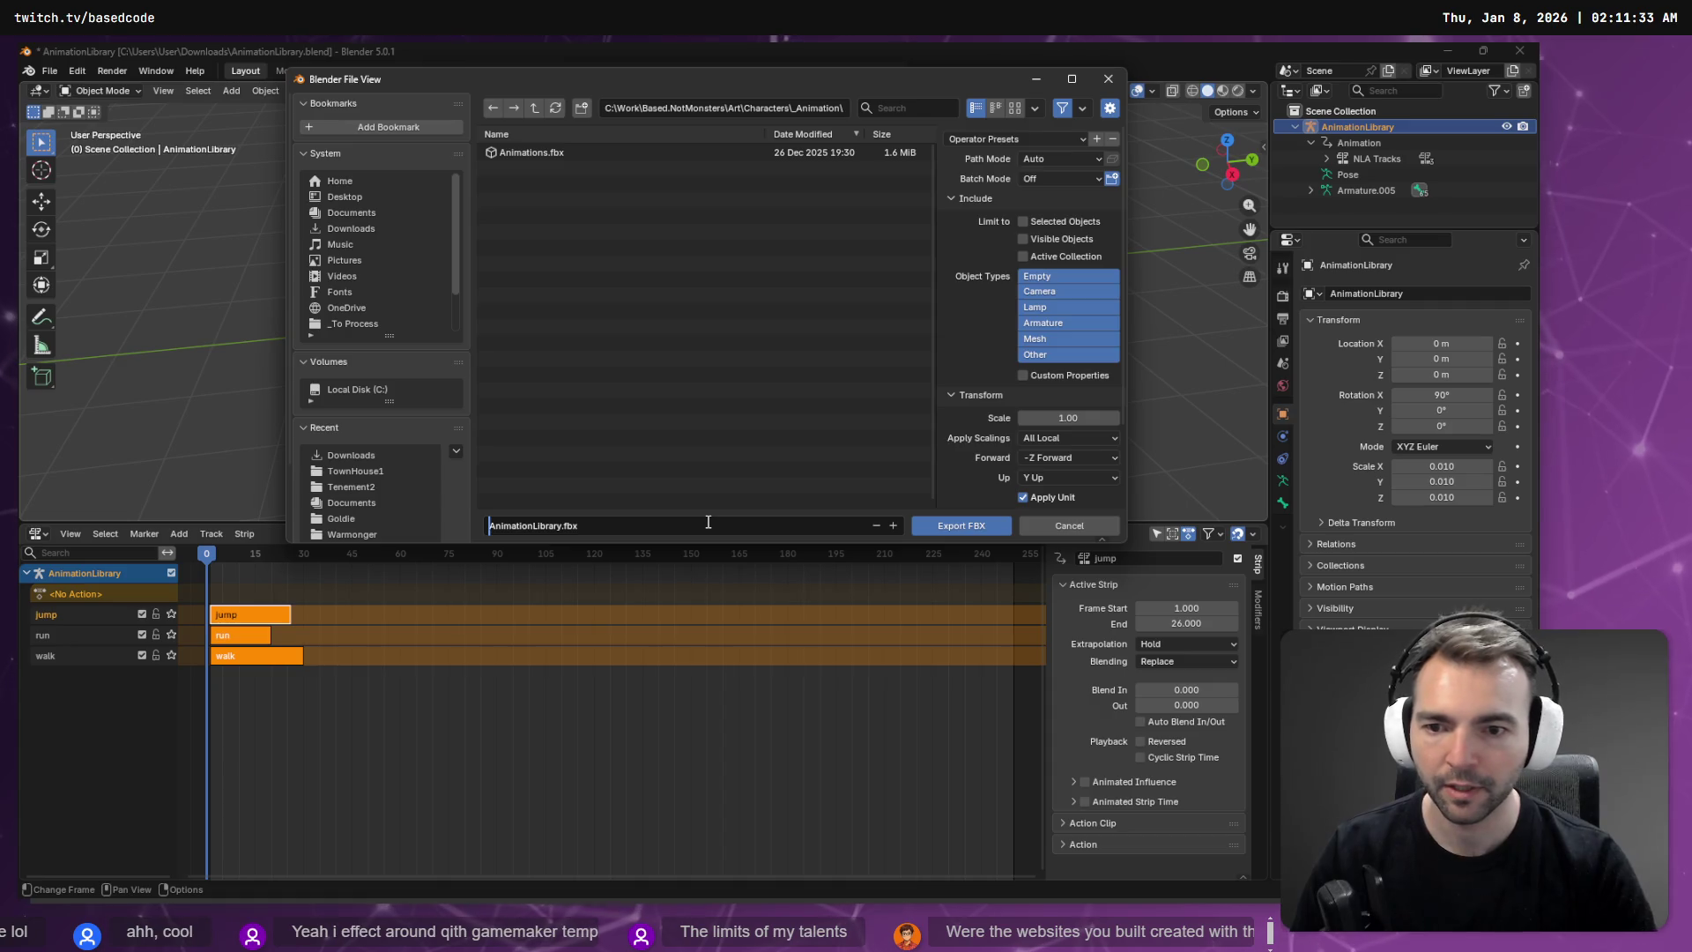
pyautogui.hotkey('ctrl', 'shift', 'Right')
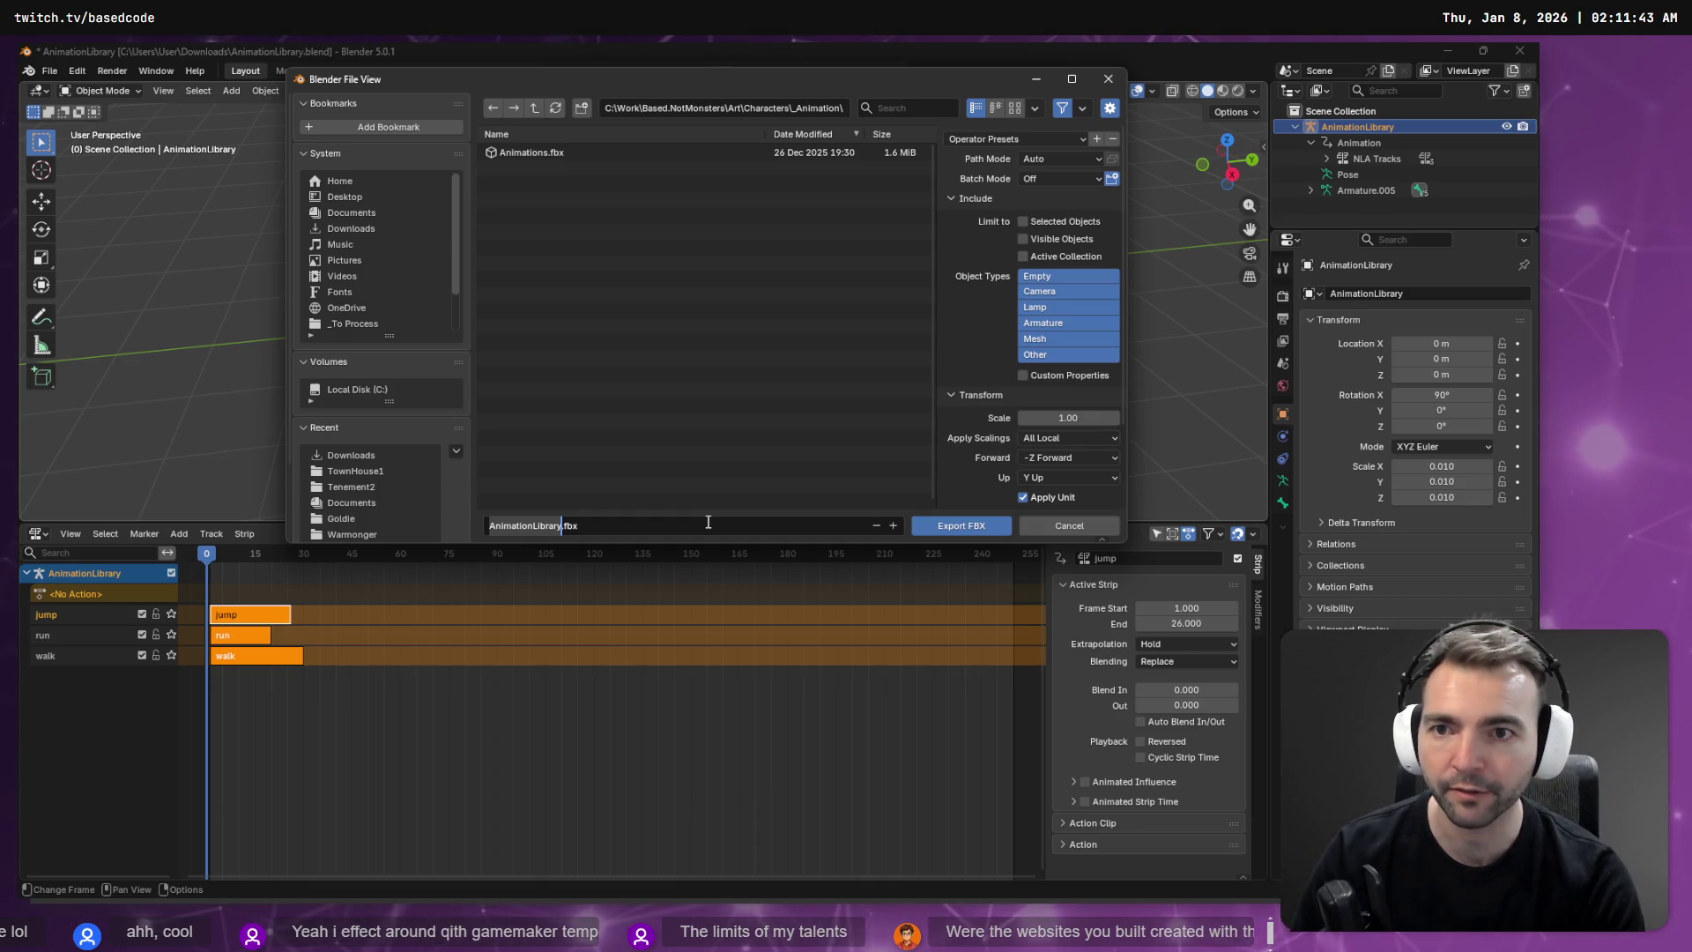
pyautogui.write('Cha')
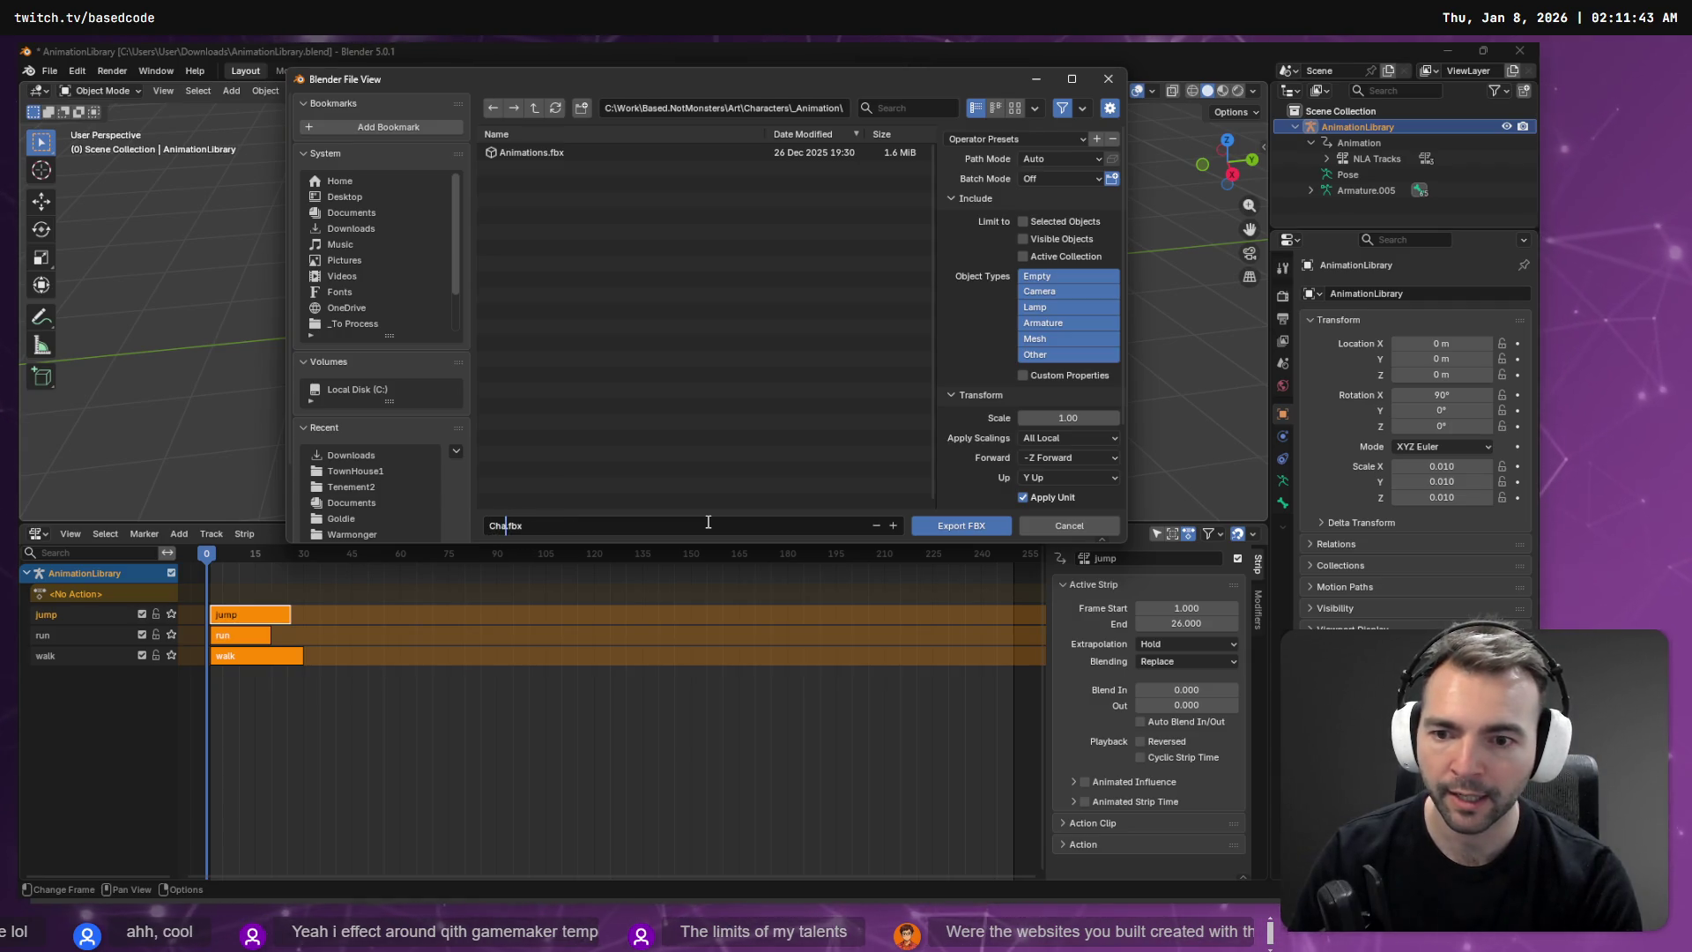
pyautogui.press('BackSpace')
pyautogui.press('BackSpace')
pyautogui.press('BackSpace')
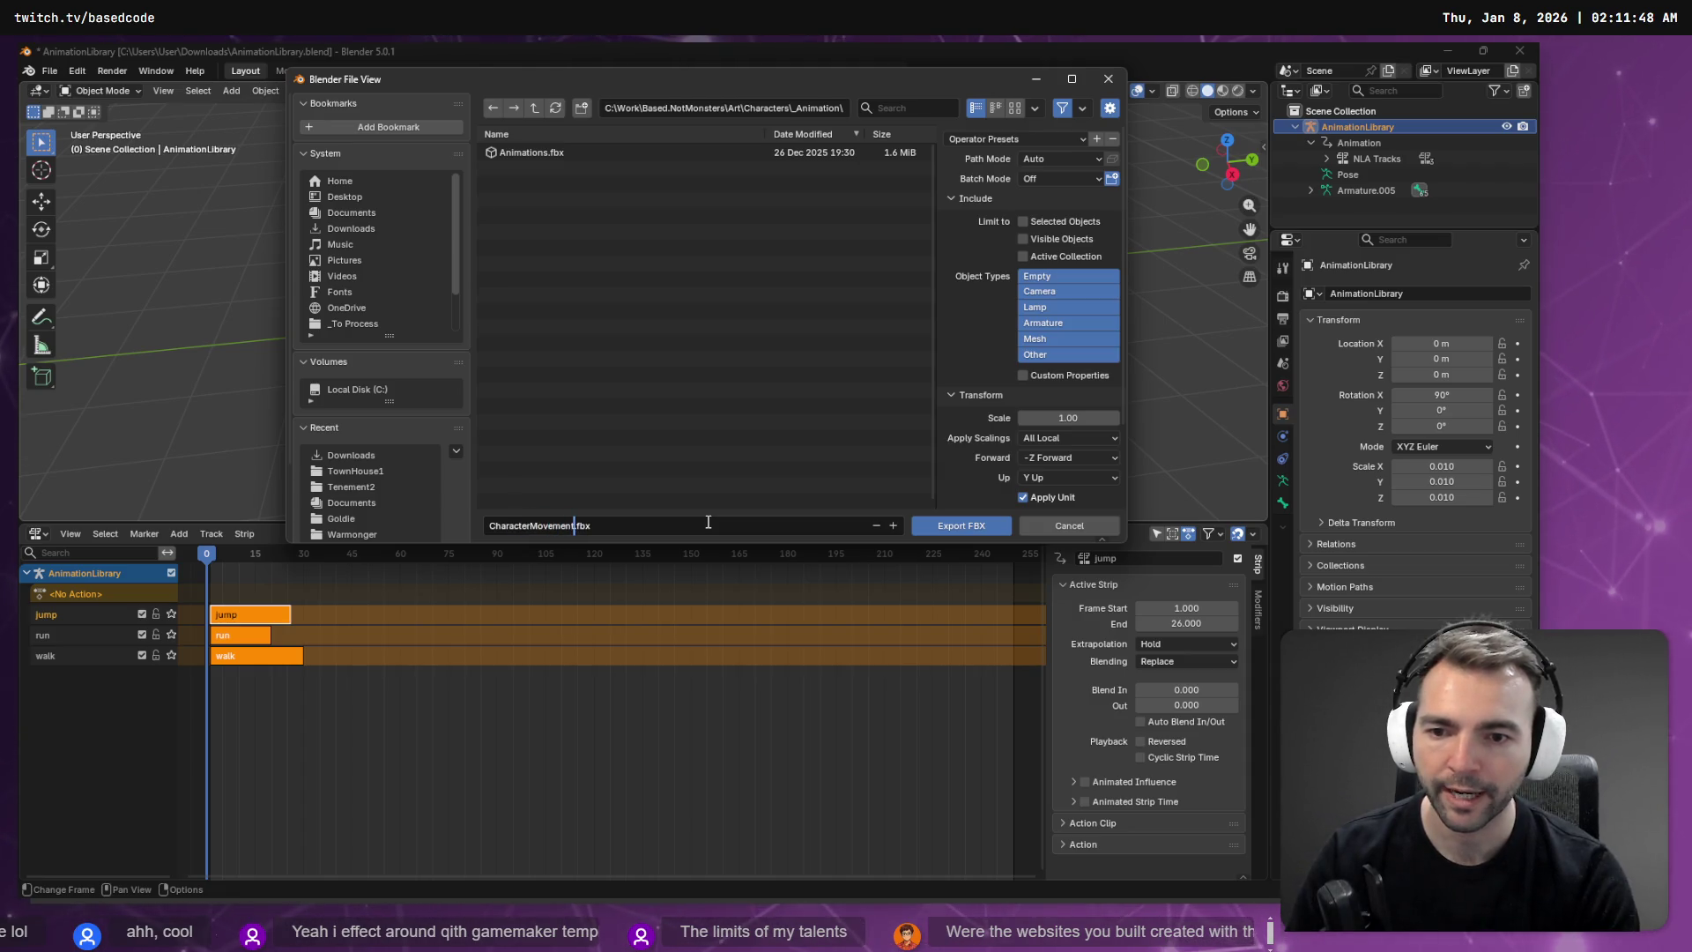
pyautogui.write('racterMovement')
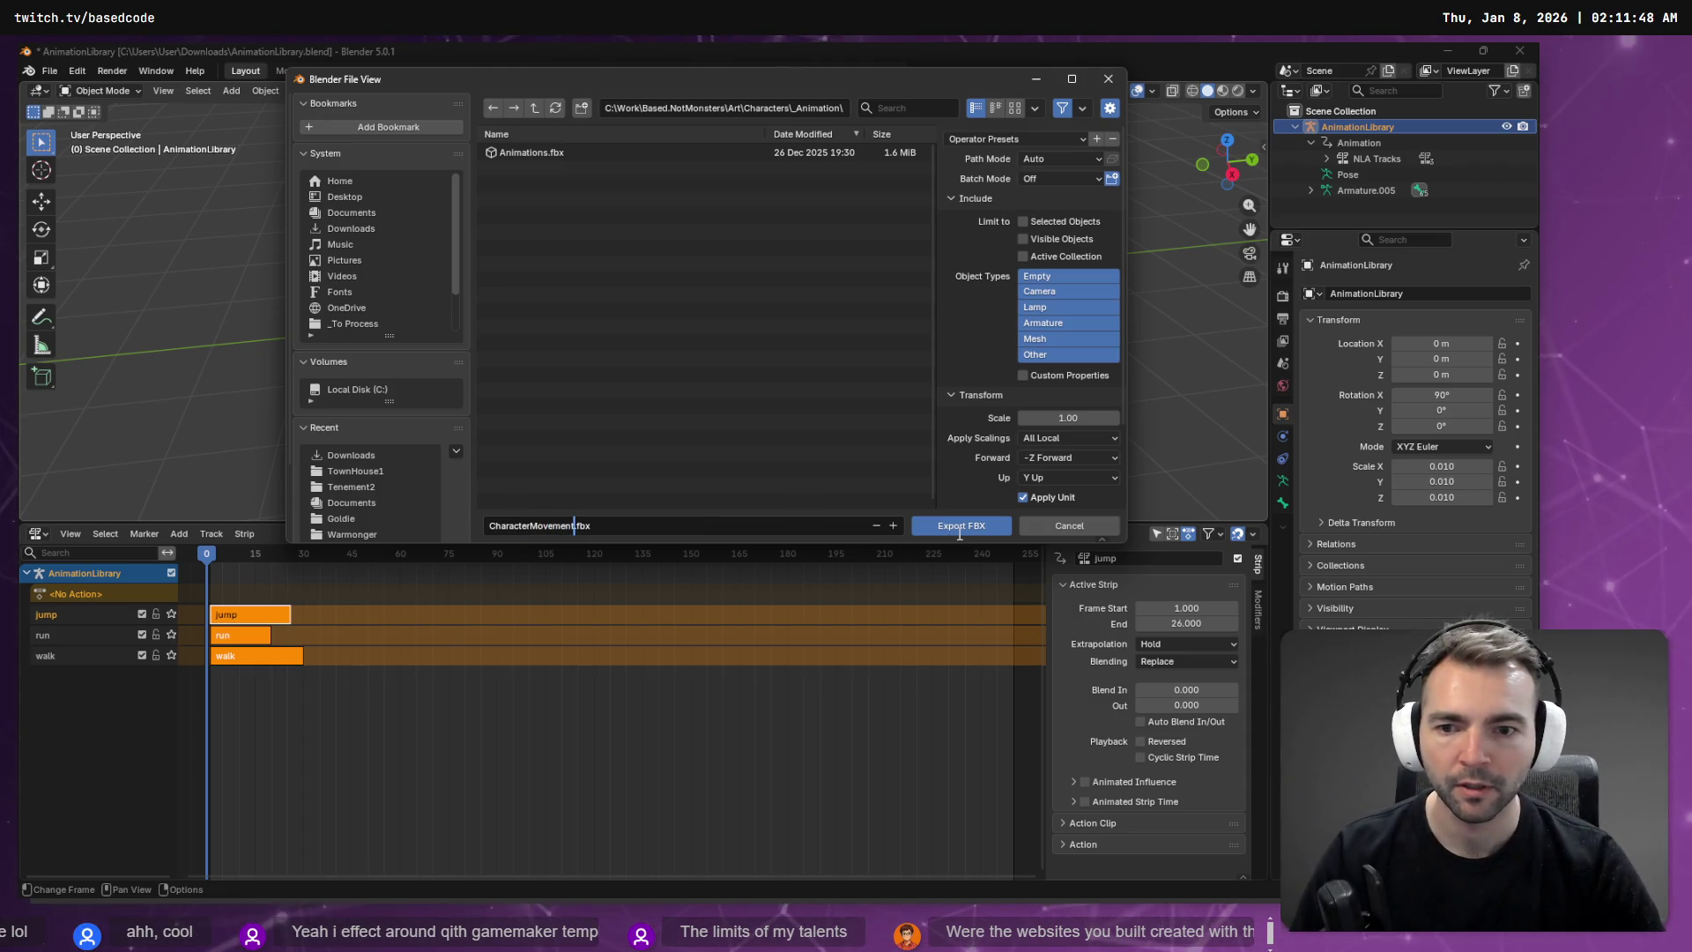
pyautogui.click(961, 526)
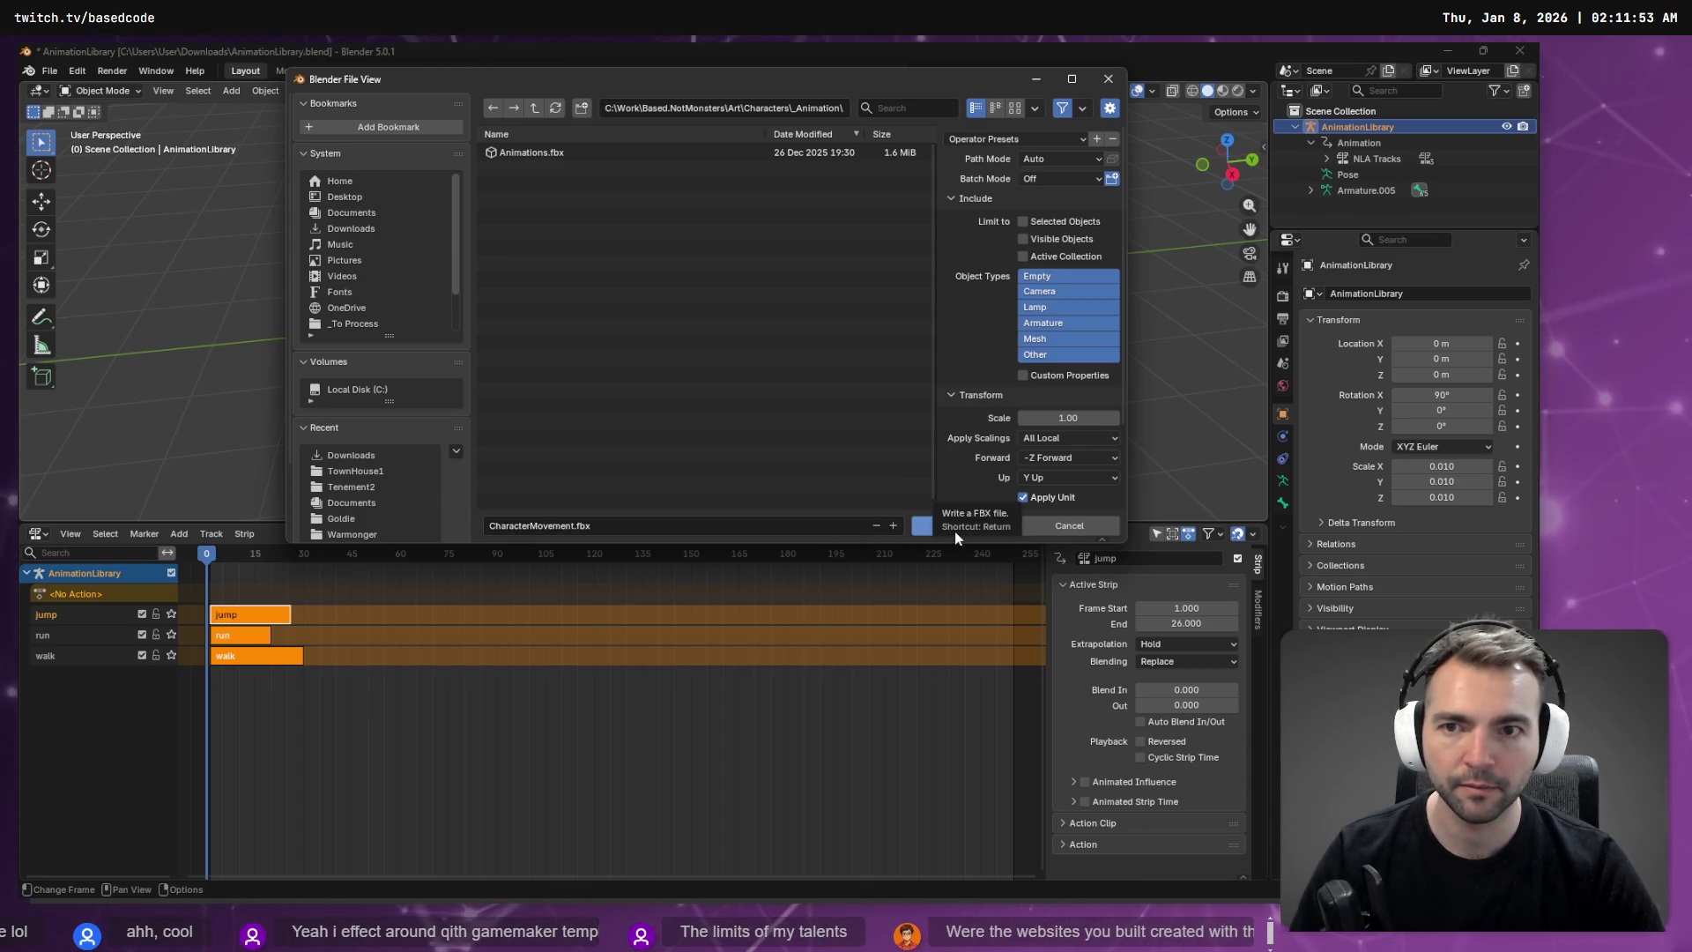
# Step: Select the existing Animations.fbx and export over it
pyautogui.click(545, 155)
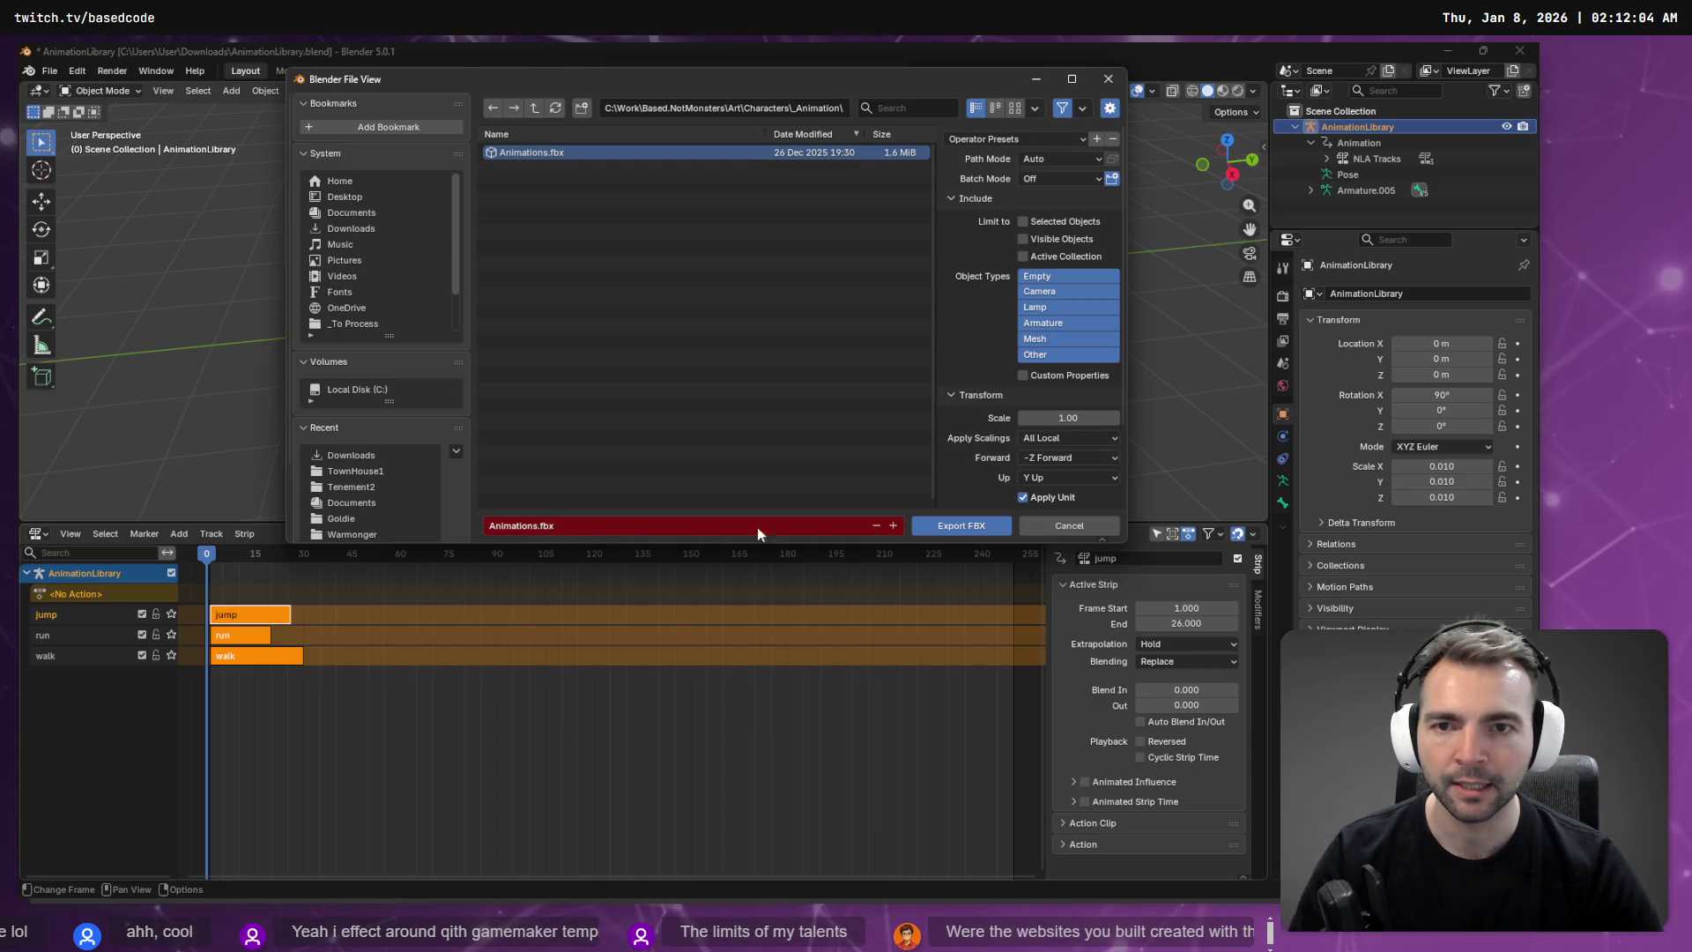
pyautogui.click(987, 529)
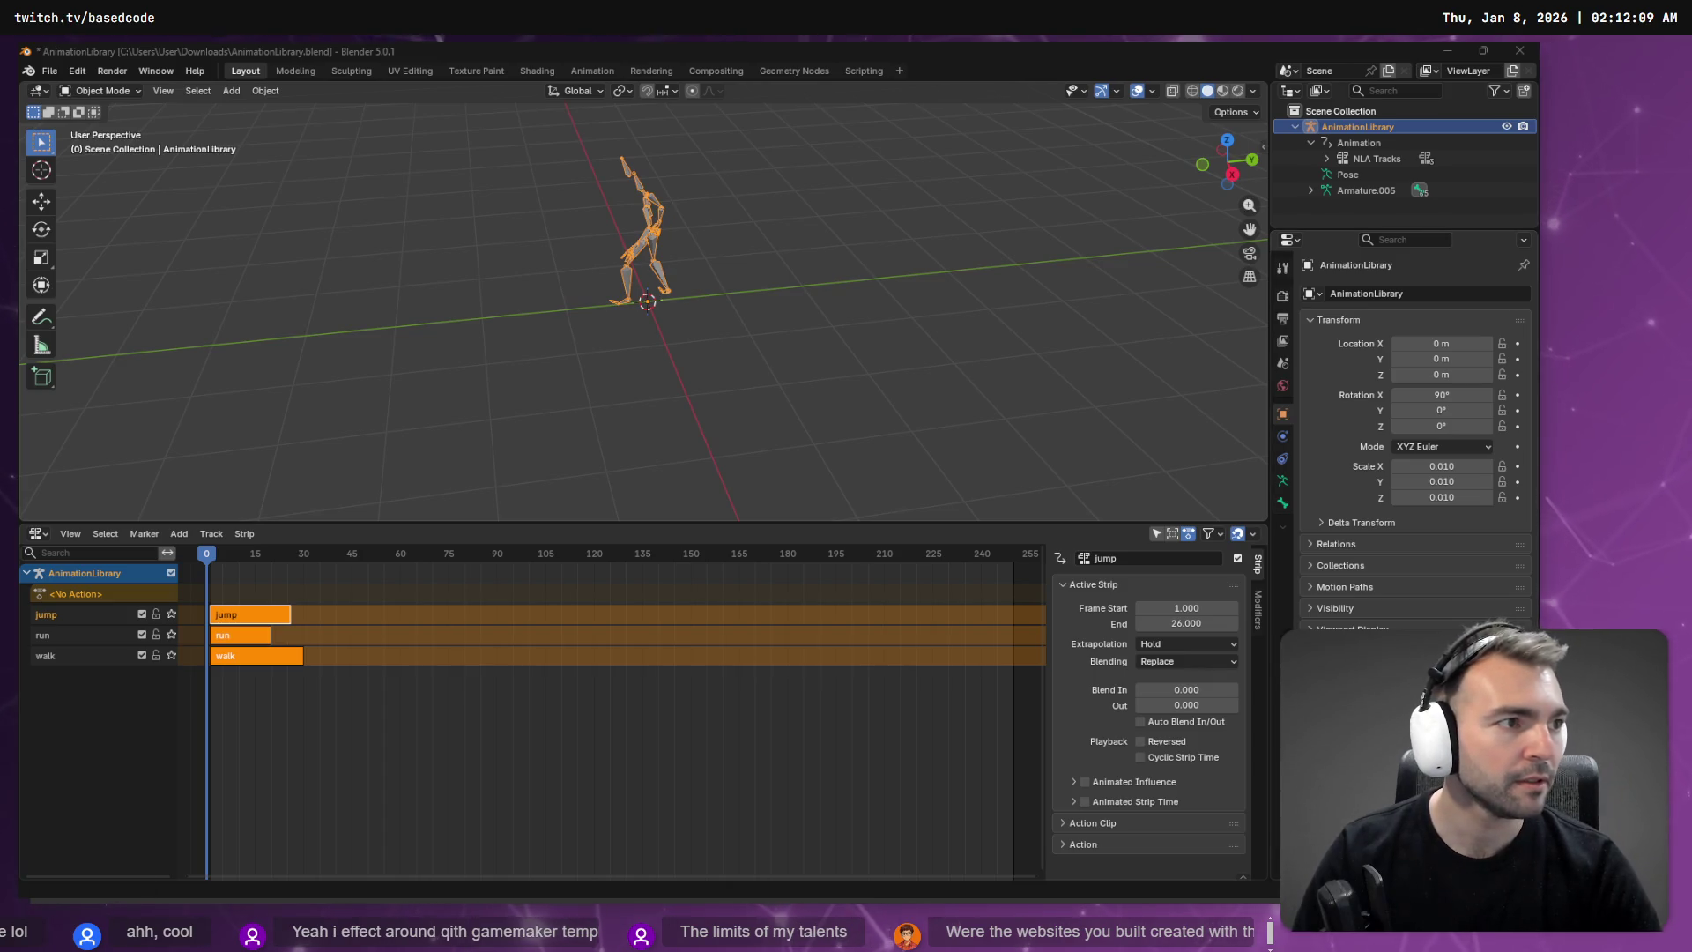
pyautogui.hotkey('alt', 'Tab')
# Step: Reimport Animations.fbx from its Import settings to pick up the new export
pyautogui.click(193, 751)
pyautogui.rightClick(108, 754)
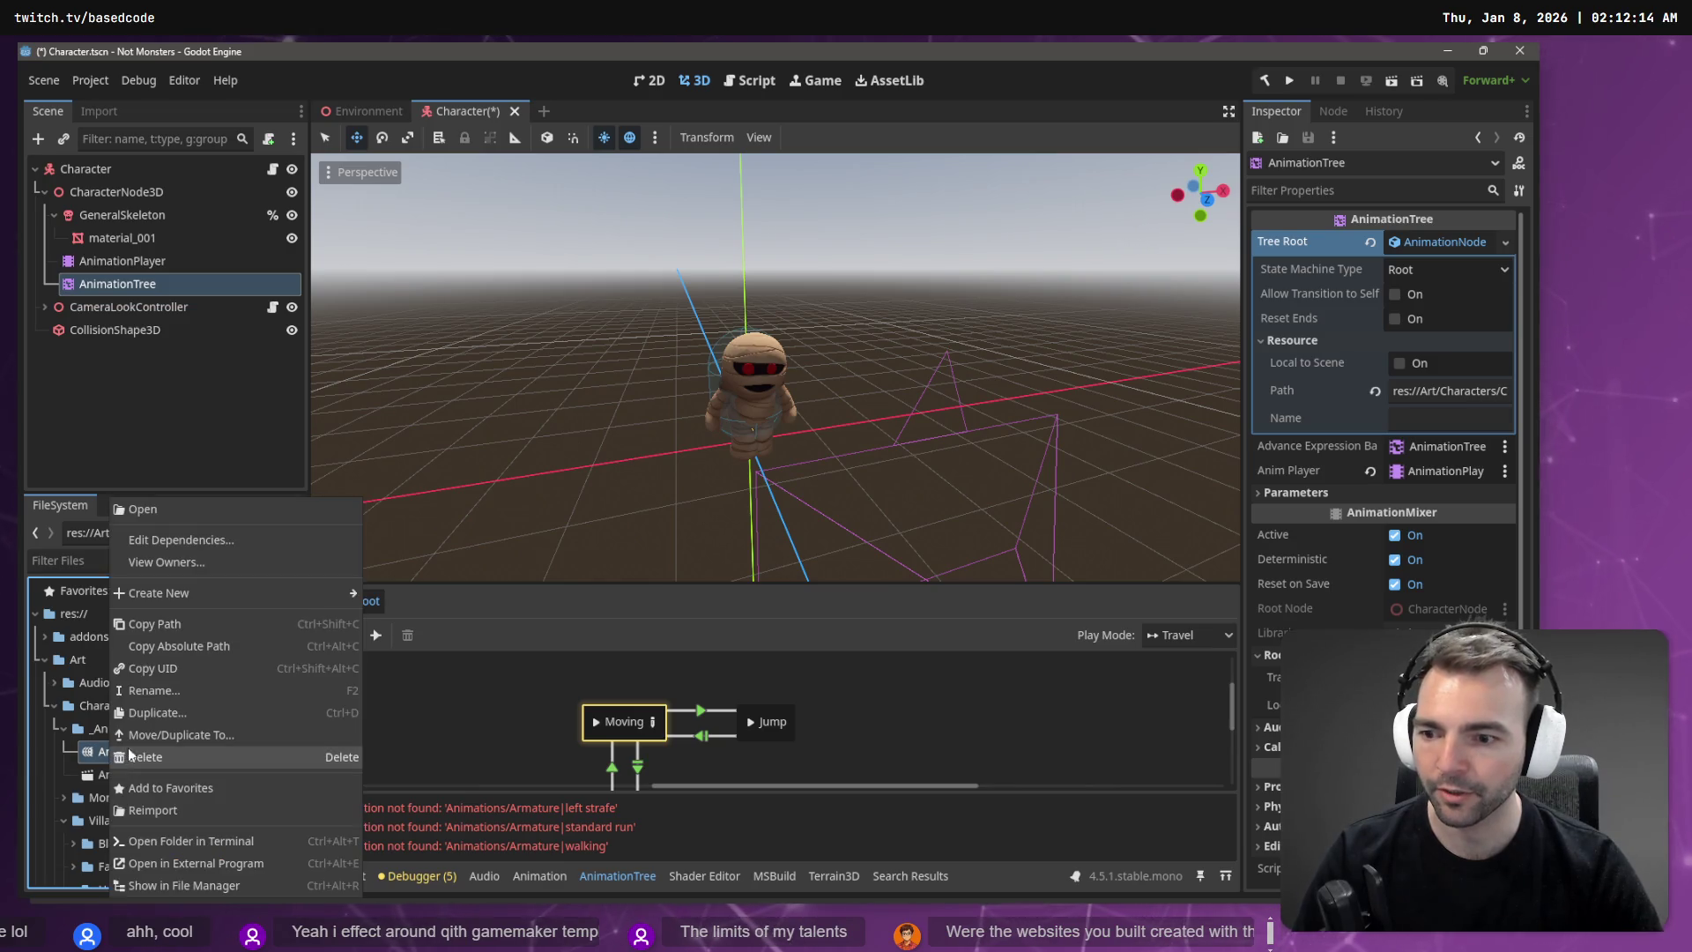
pyautogui.click(96, 753)
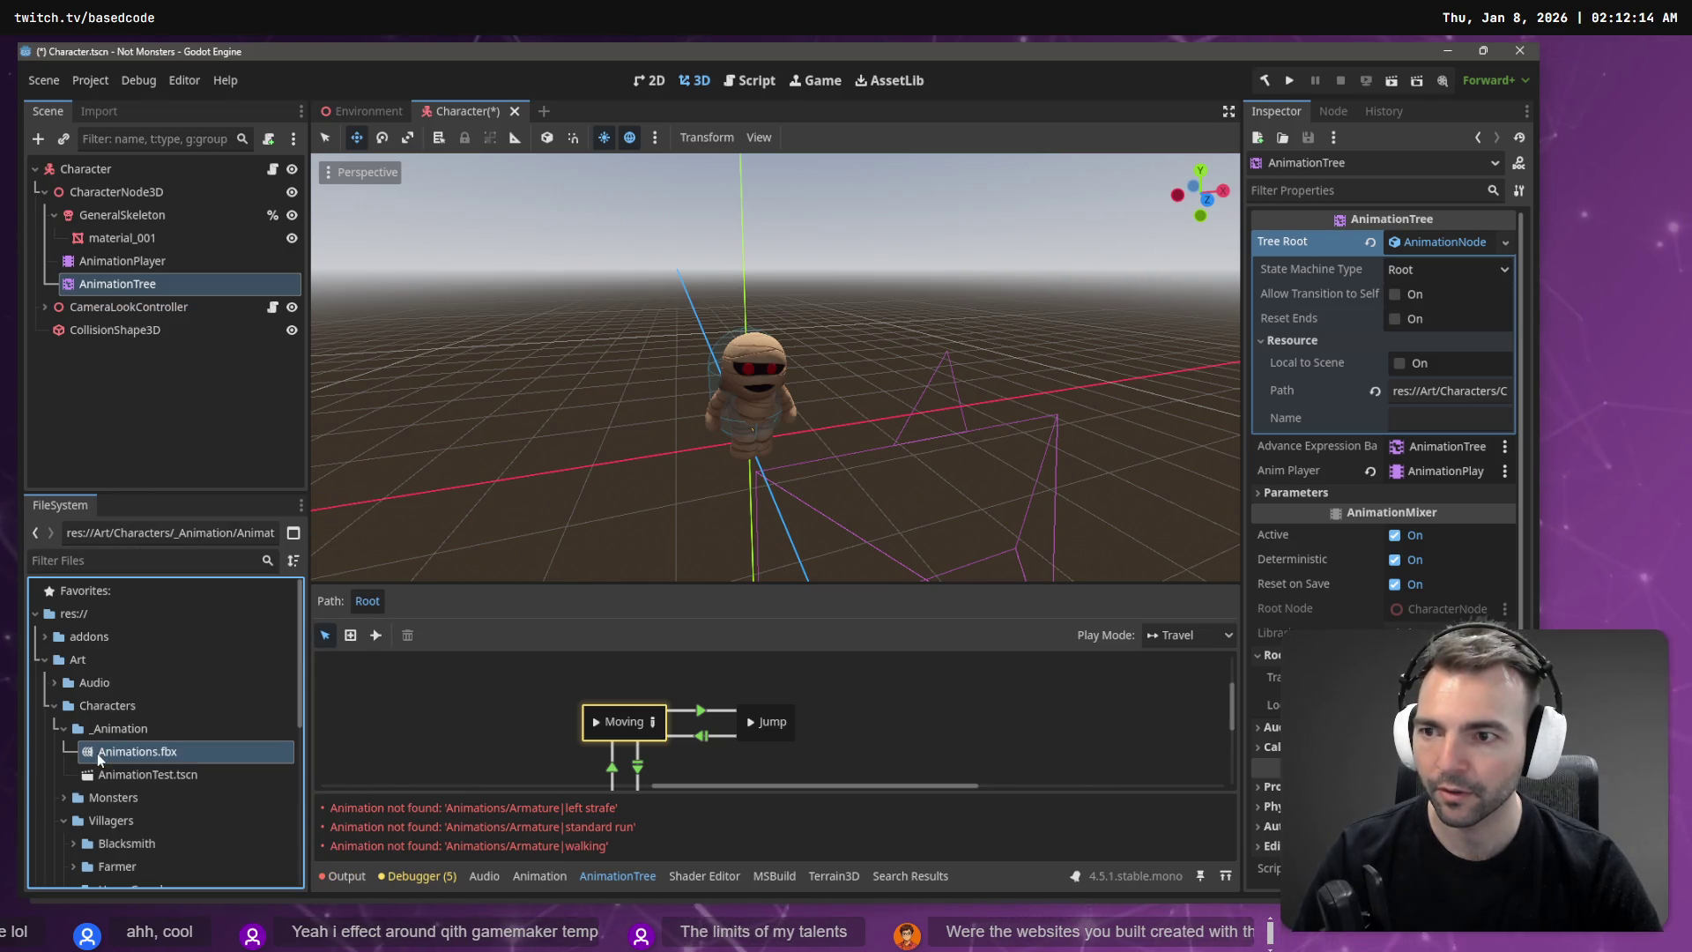
pyautogui.click(99, 110)
pyautogui.click(204, 474)
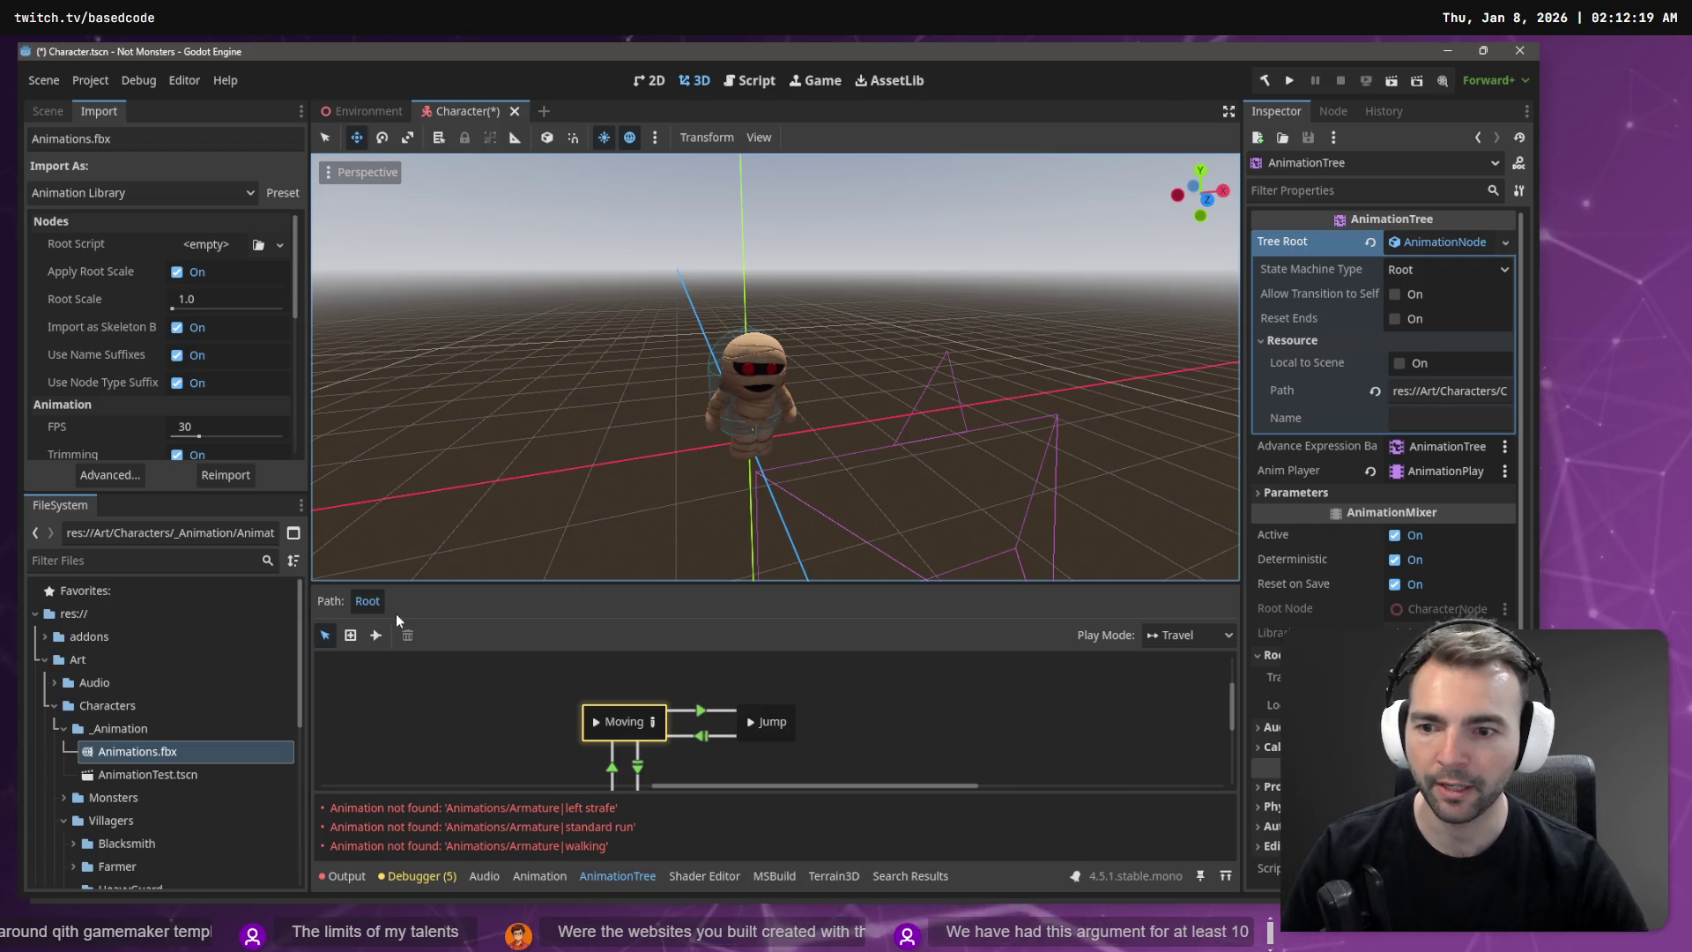
# Step: Check the Moving blend space, return to Root, and select the Character's AnimationPlayer
pyautogui.moveTo(589, 289)
pyautogui.mouseDown()
pyautogui.moveTo(749, 299)
pyautogui.moveTo(667, 319)
pyautogui.mouseUp()
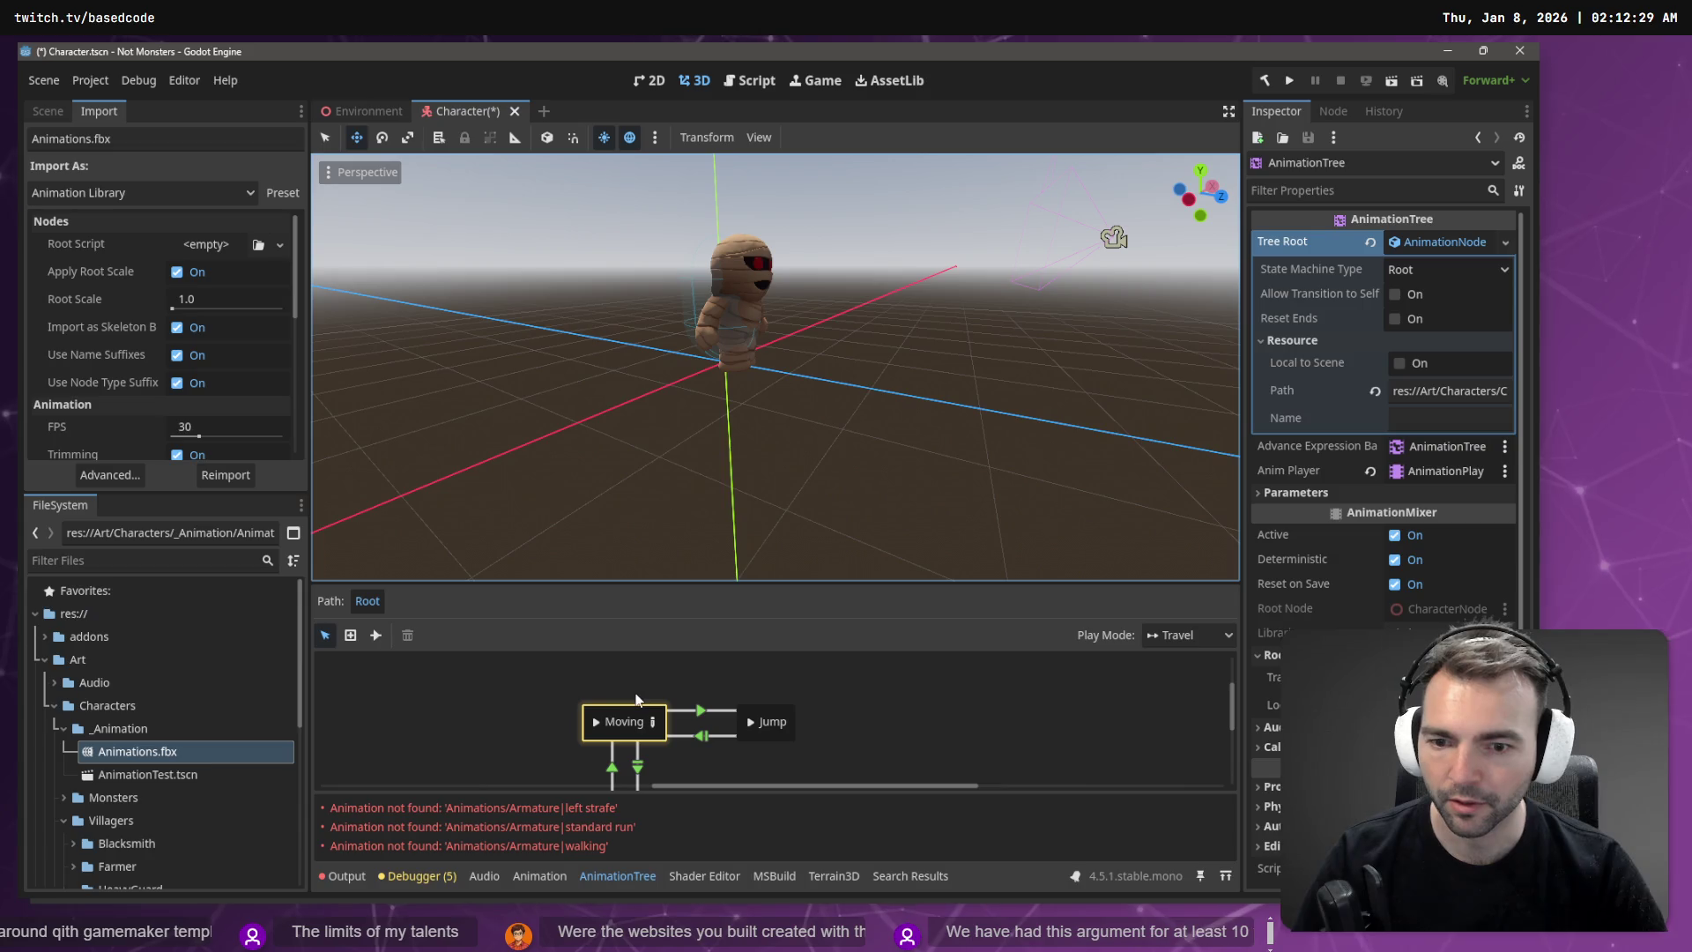
pyautogui.click(653, 722)
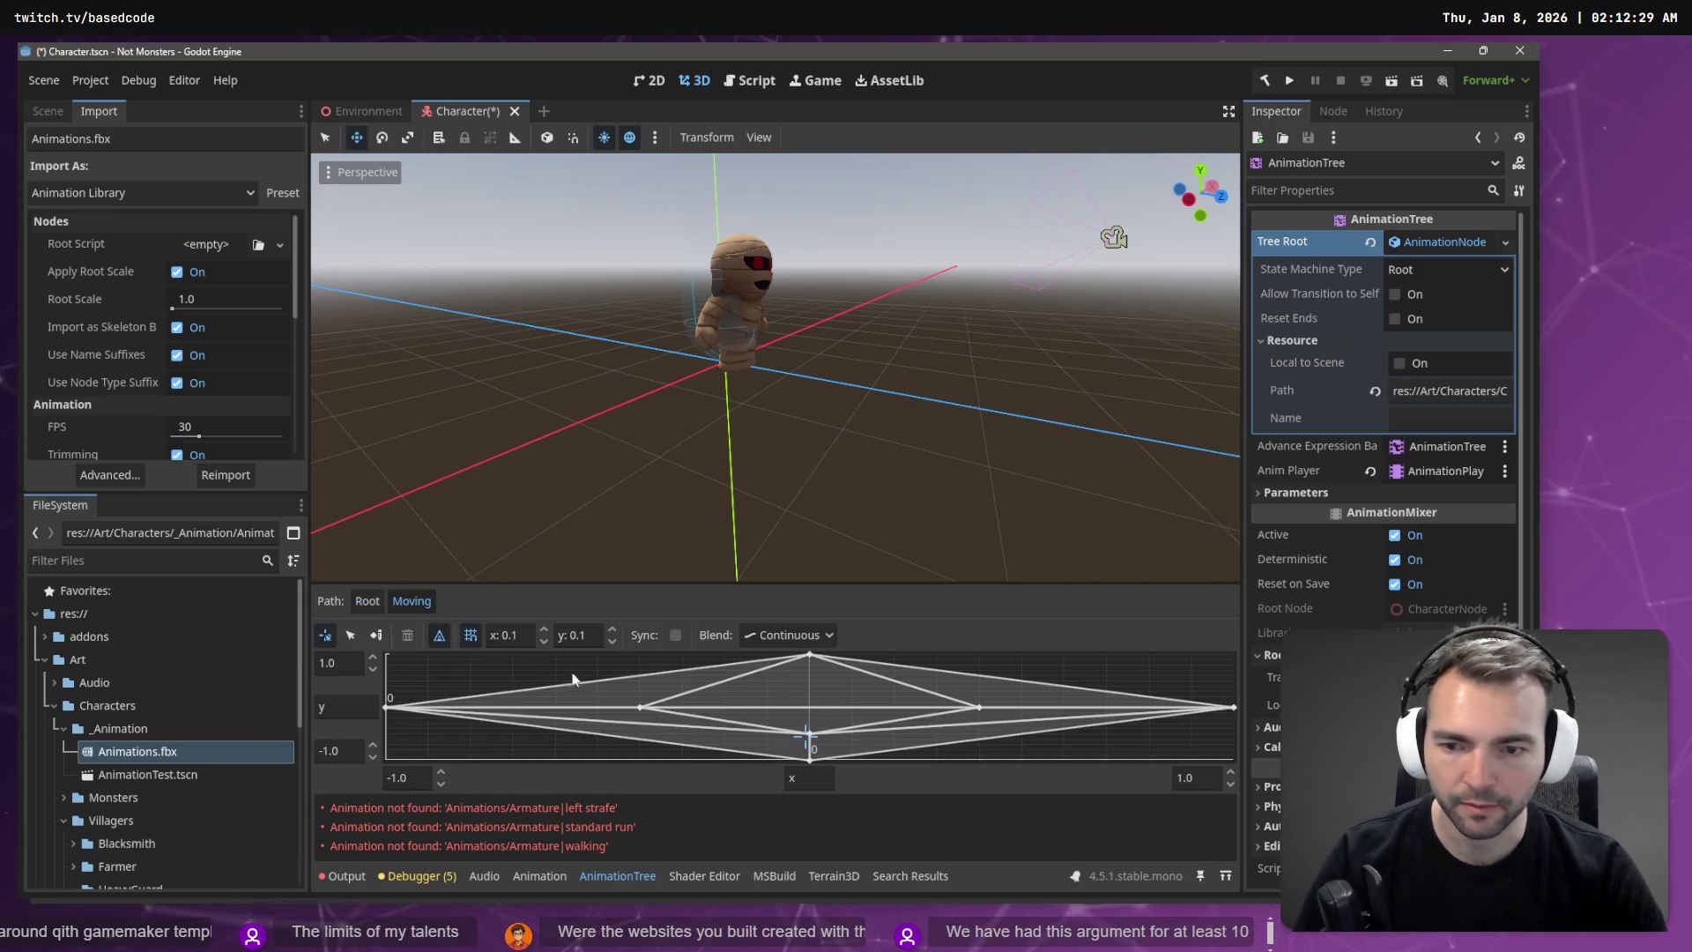
pyautogui.click(365, 603)
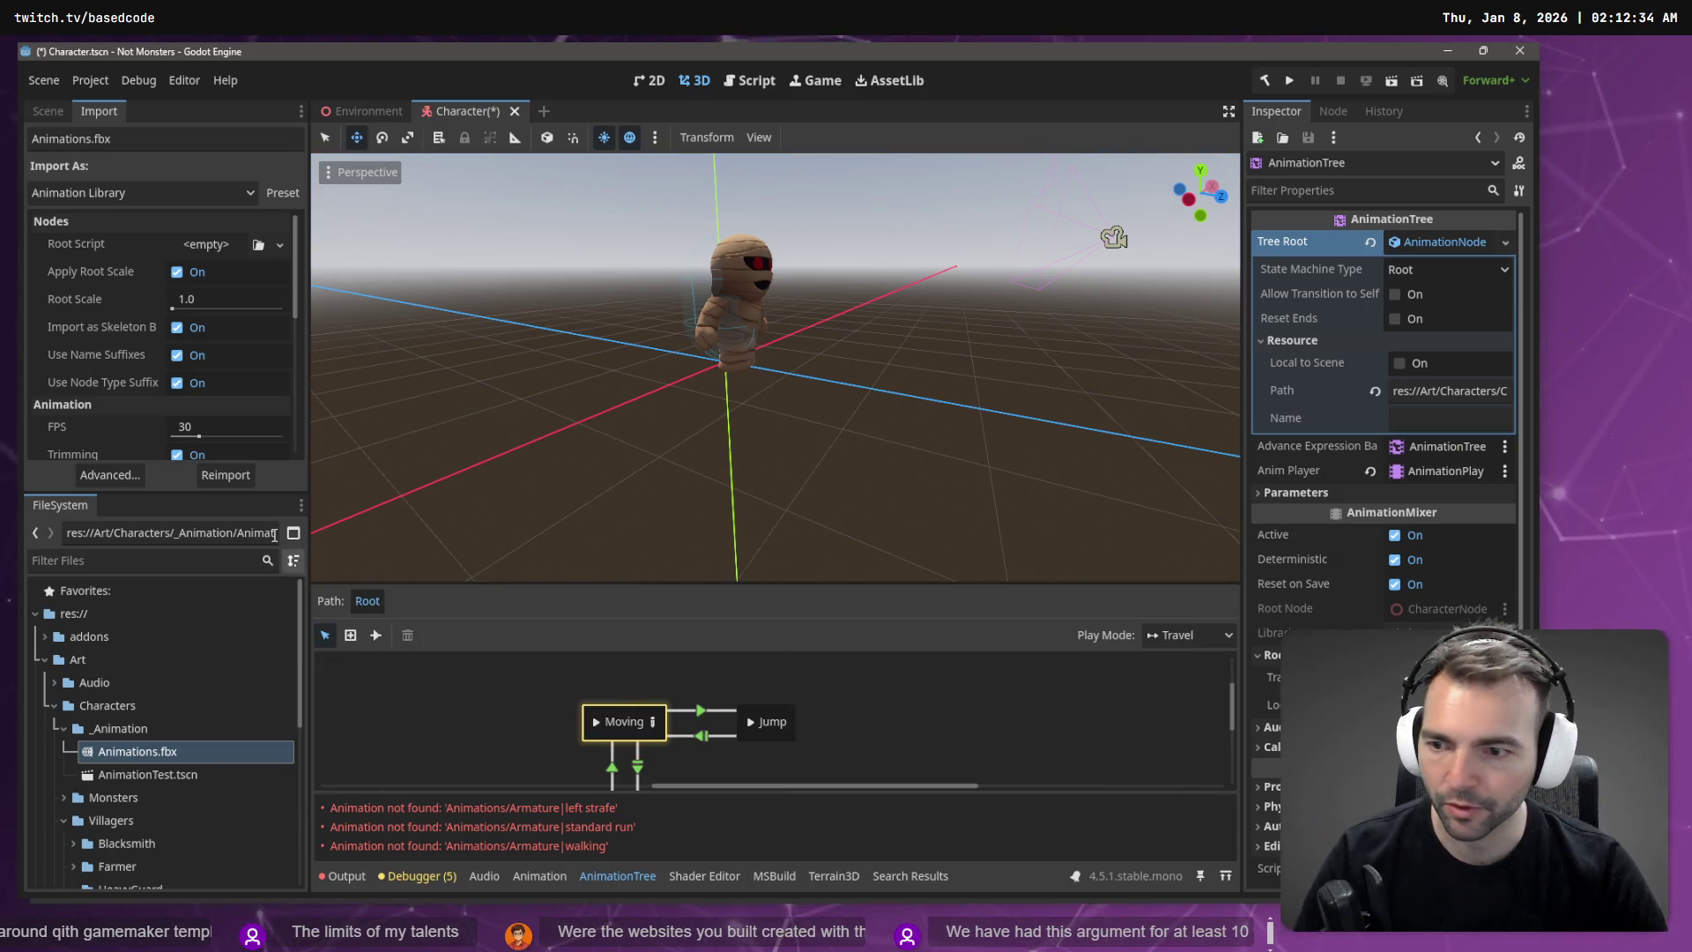
pyautogui.click(35, 111)
pyautogui.click(121, 260)
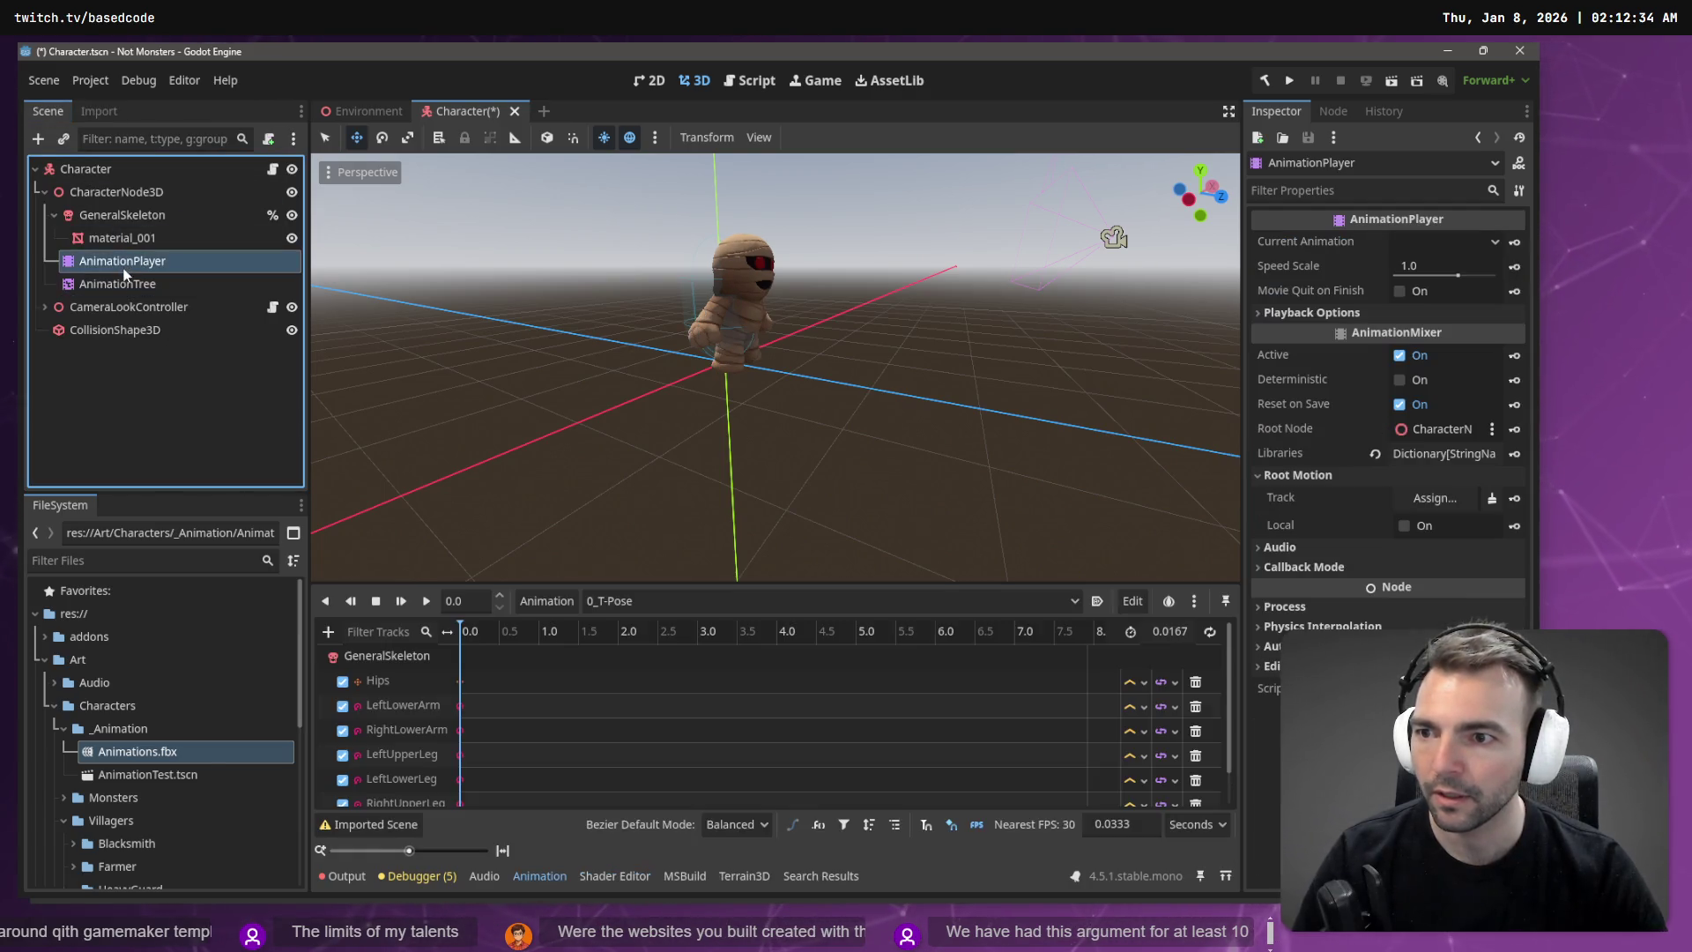
# Step: Select the Villagers/NightWatchmen folder and close the Character scene without saving
pyautogui.moveTo(870, 390); pyautogui.dragTo(775, 388)
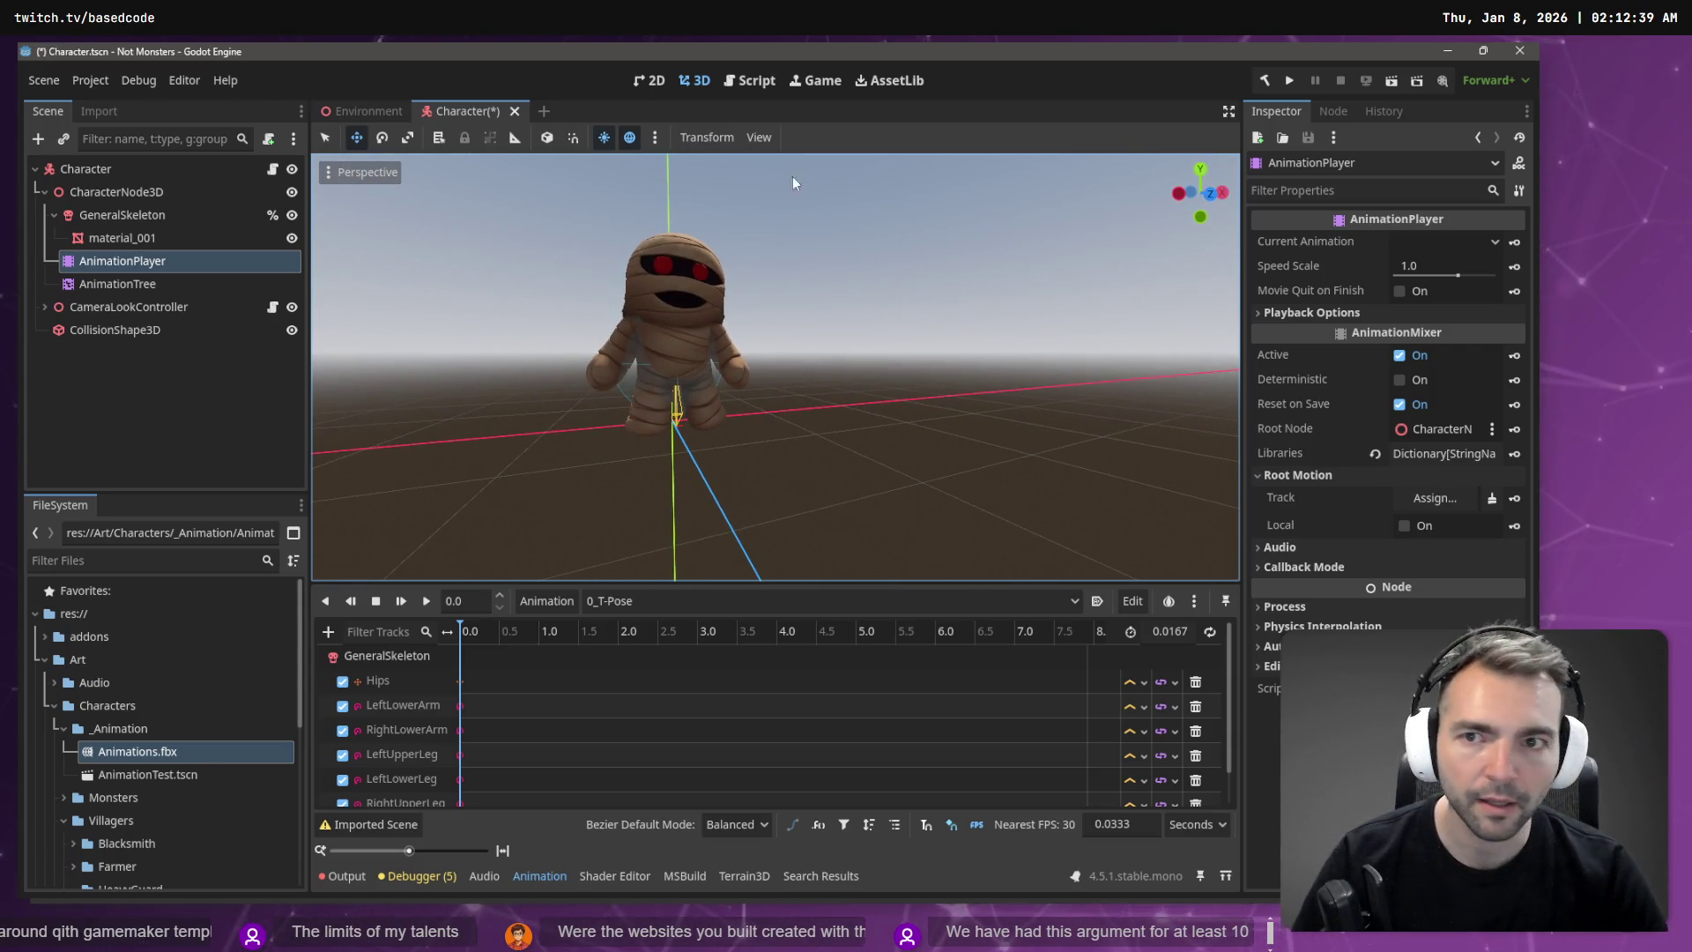
pyautogui.scroll(-3, 119, 810)
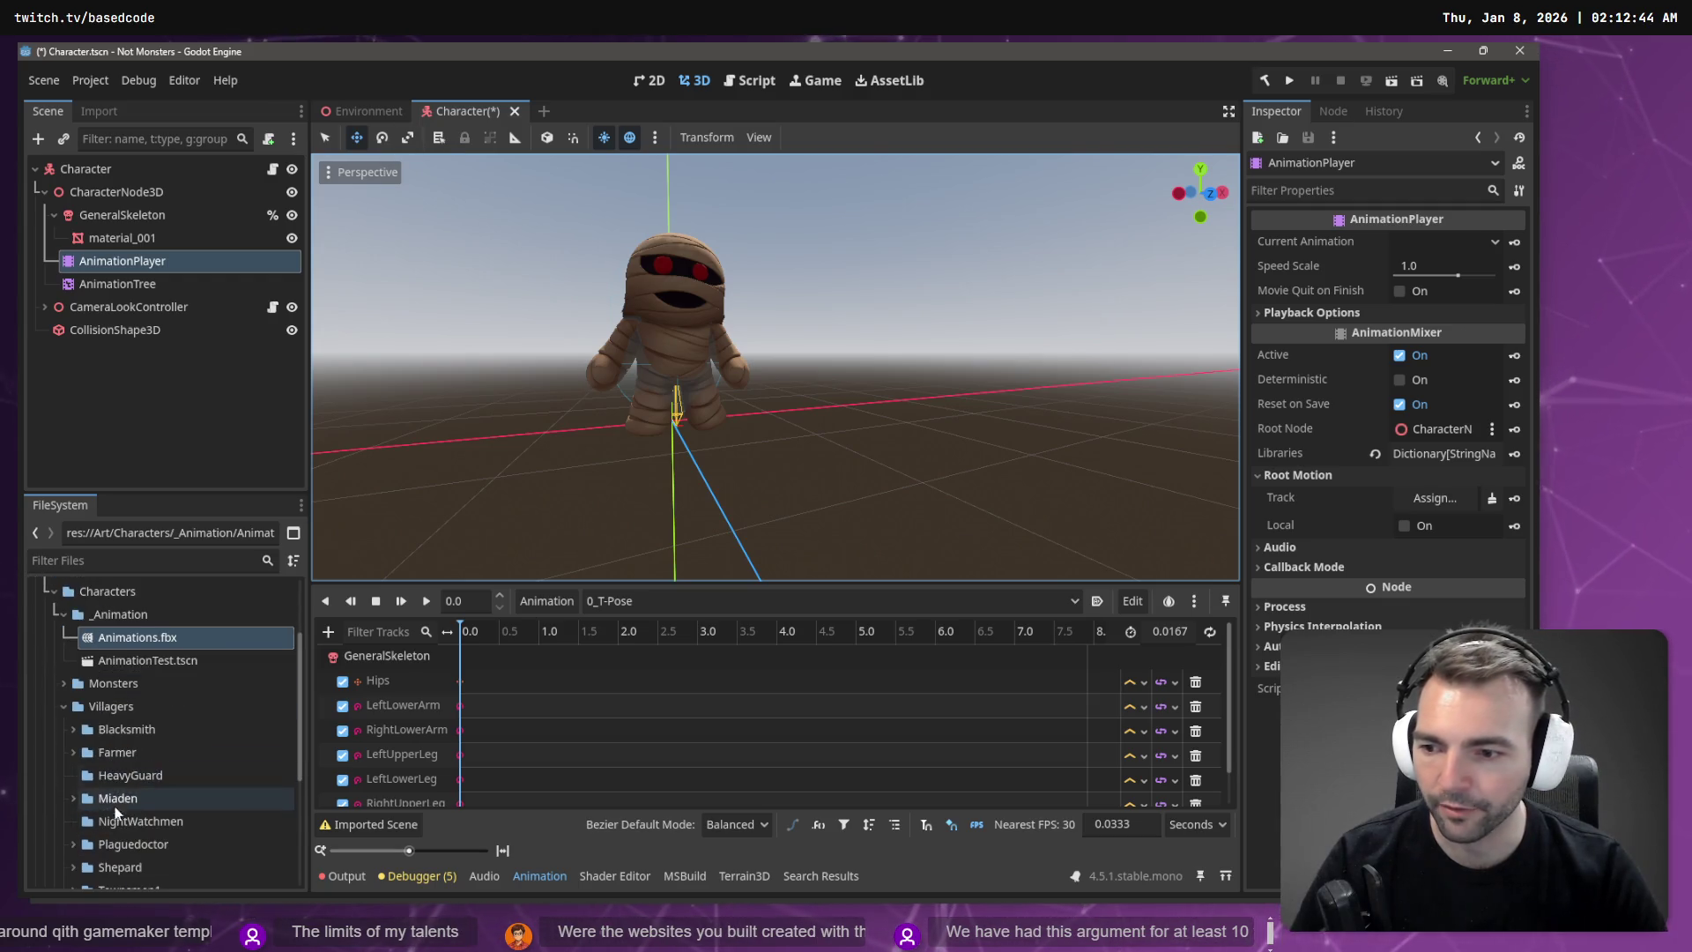
pyautogui.scroll(-1, 80, 739)
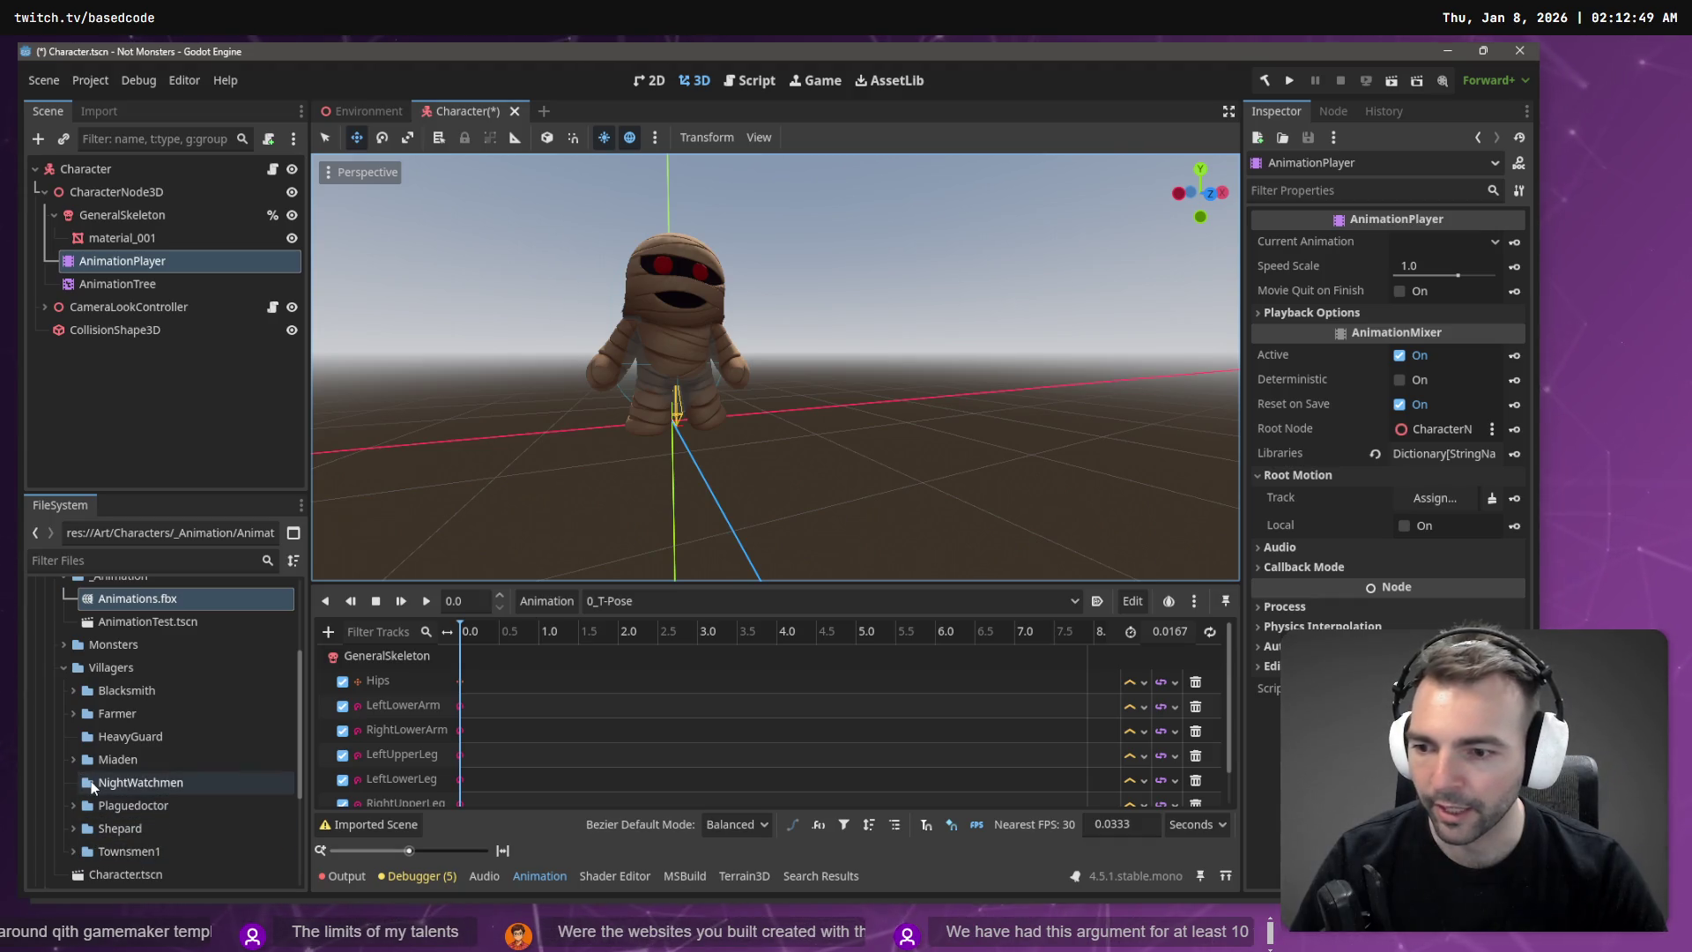
pyautogui.click(91, 782)
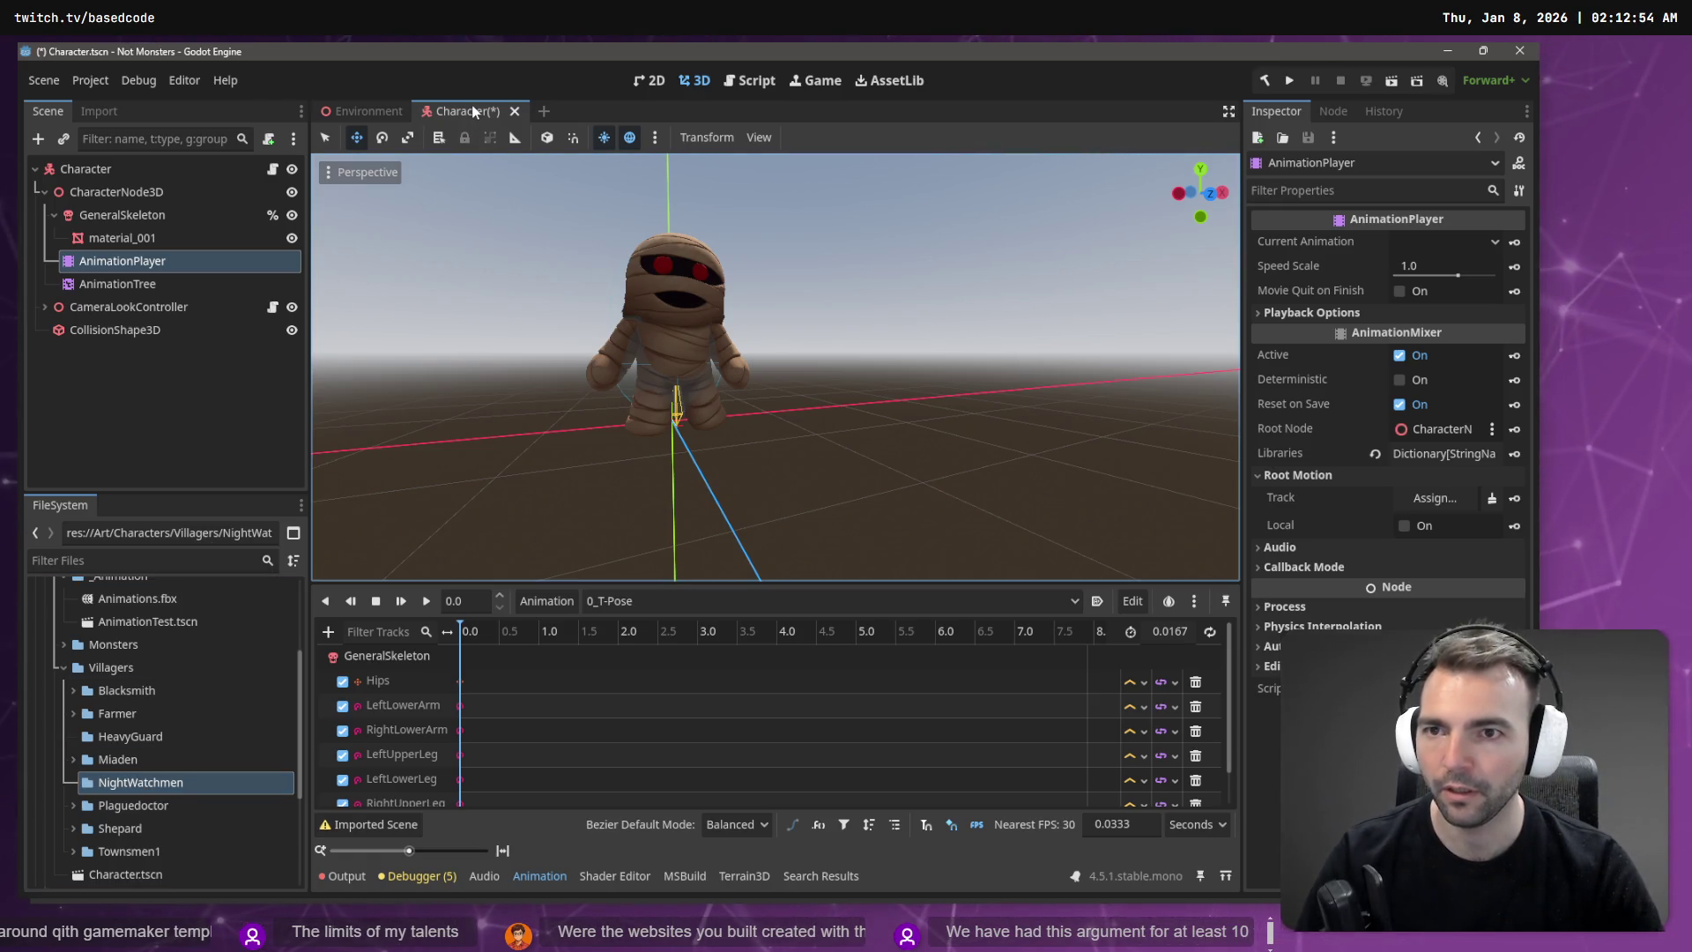
pyautogui.click(516, 112)
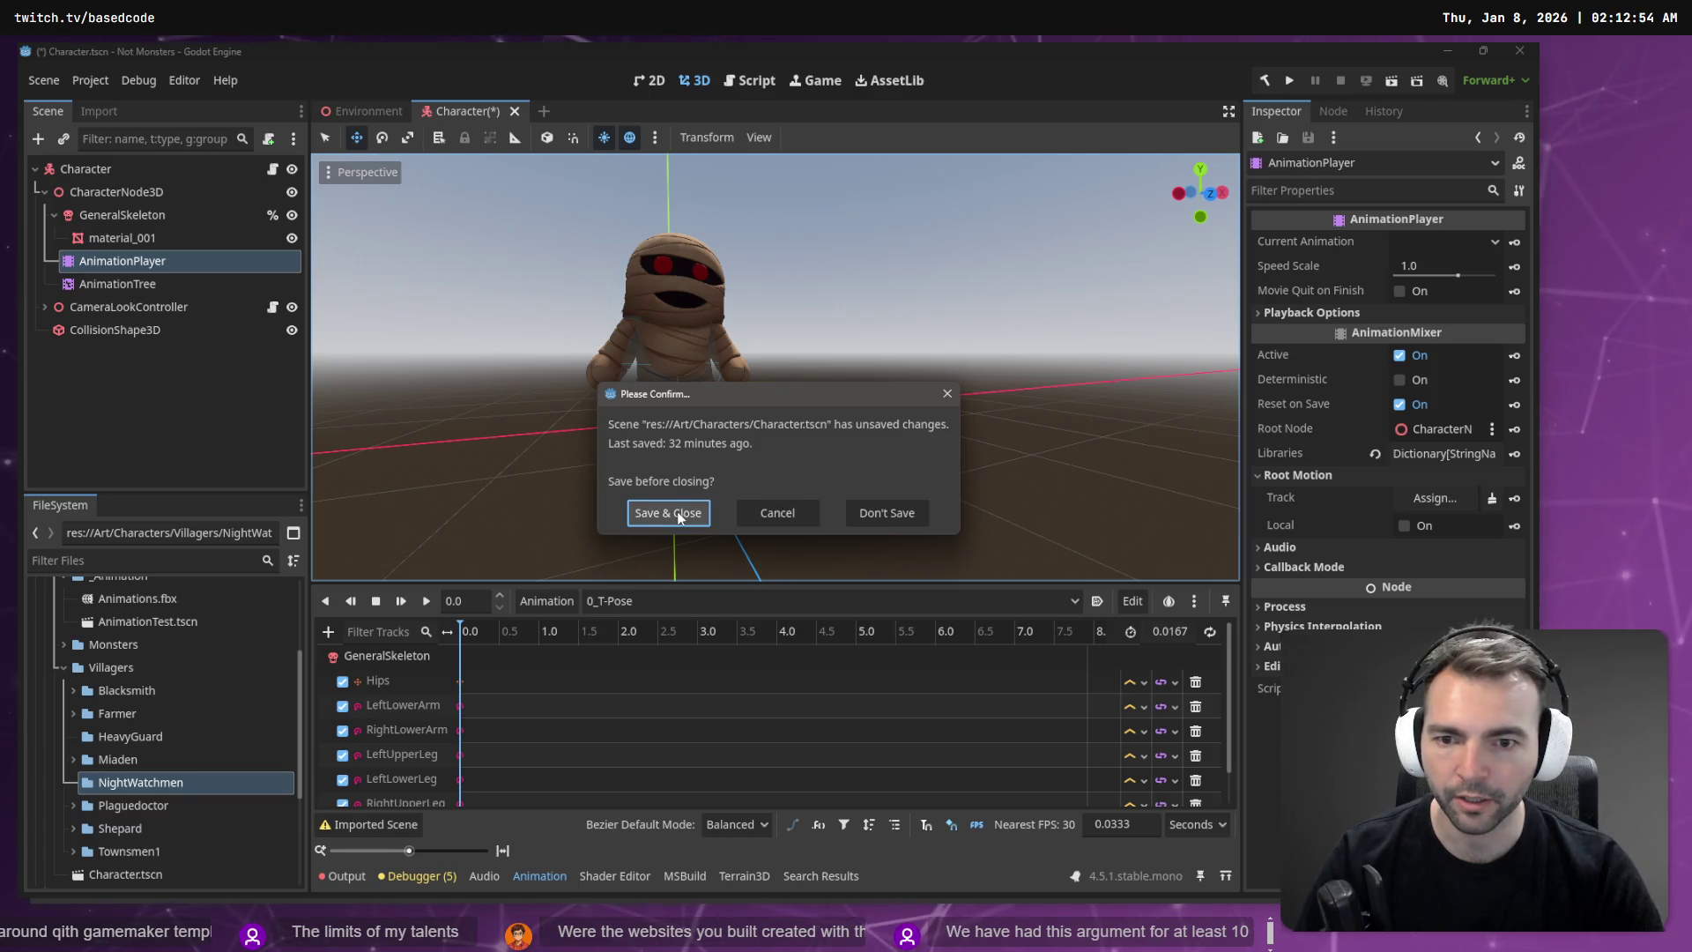
pyautogui.click(876, 520)
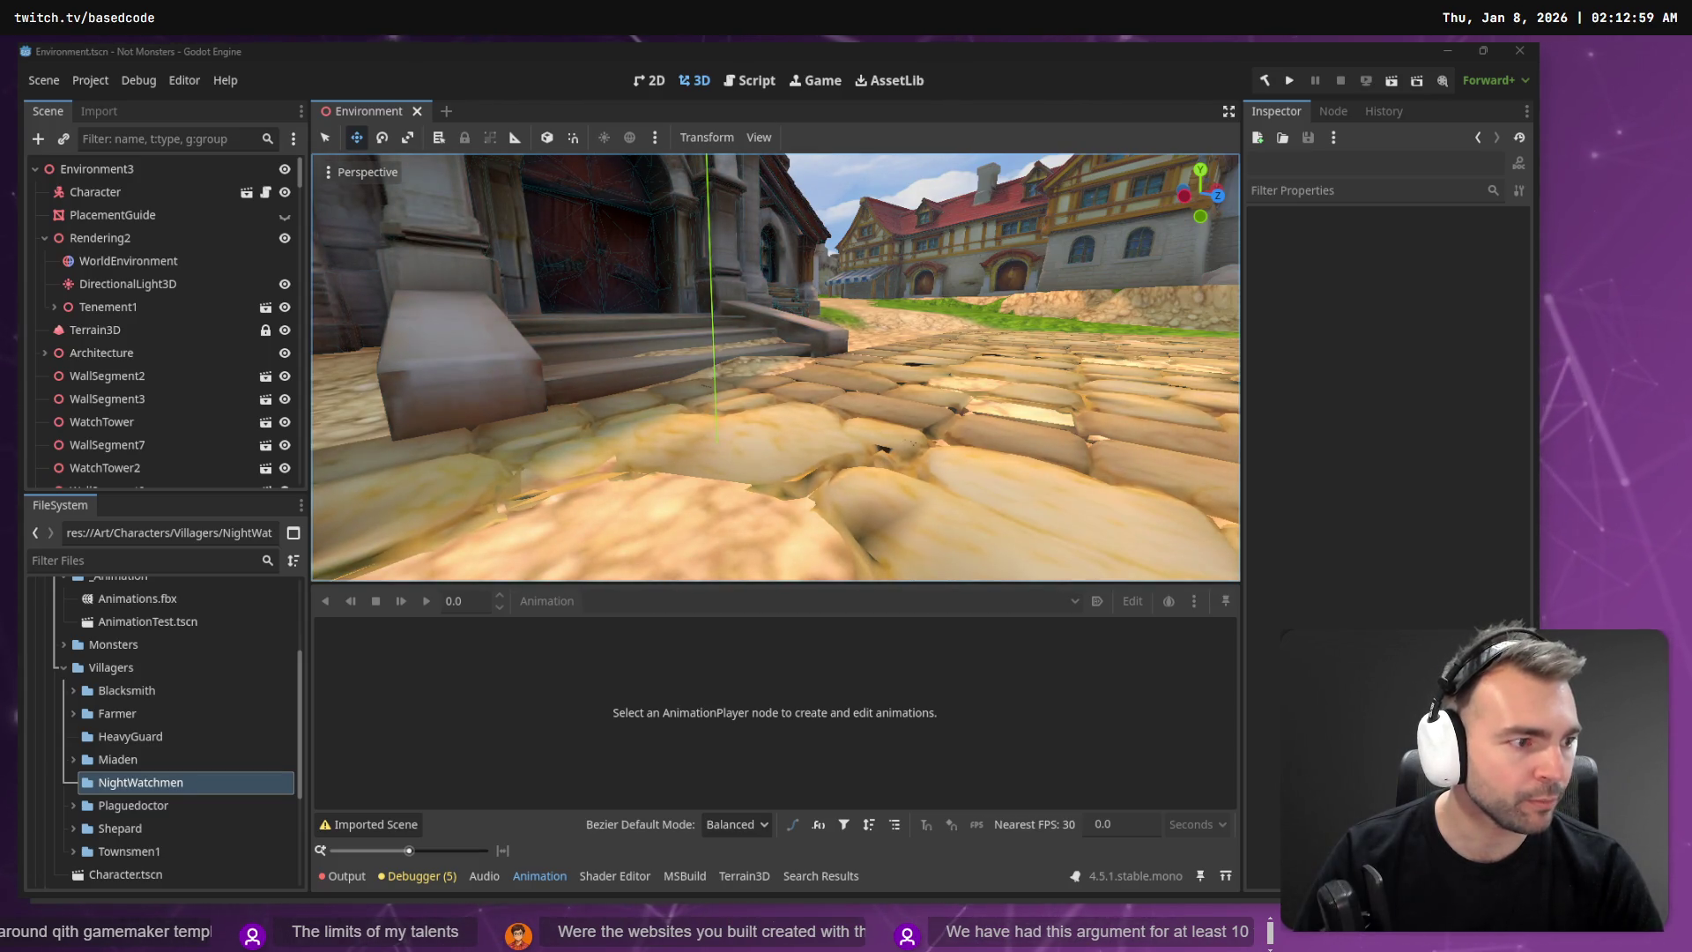
# Step: Close the AccuRIG application and move to the browser's 3D model viewer
pyautogui.hotkey('alt', 'Tab')
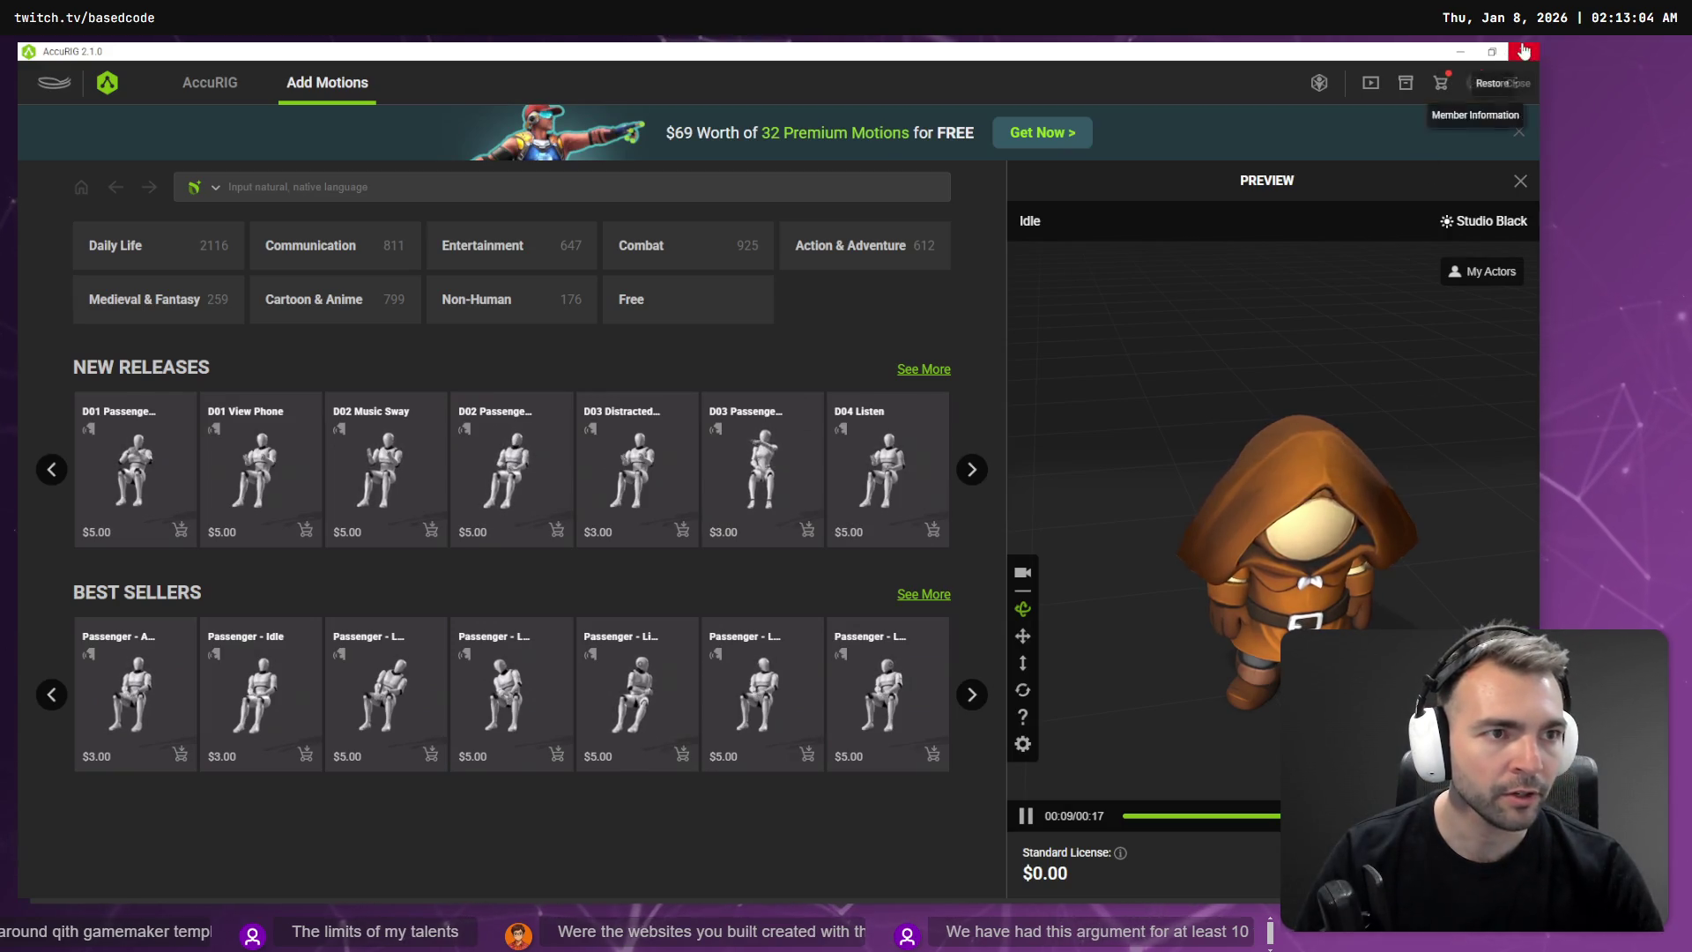
pyautogui.click(1523, 51)
pyautogui.click(706, 502)
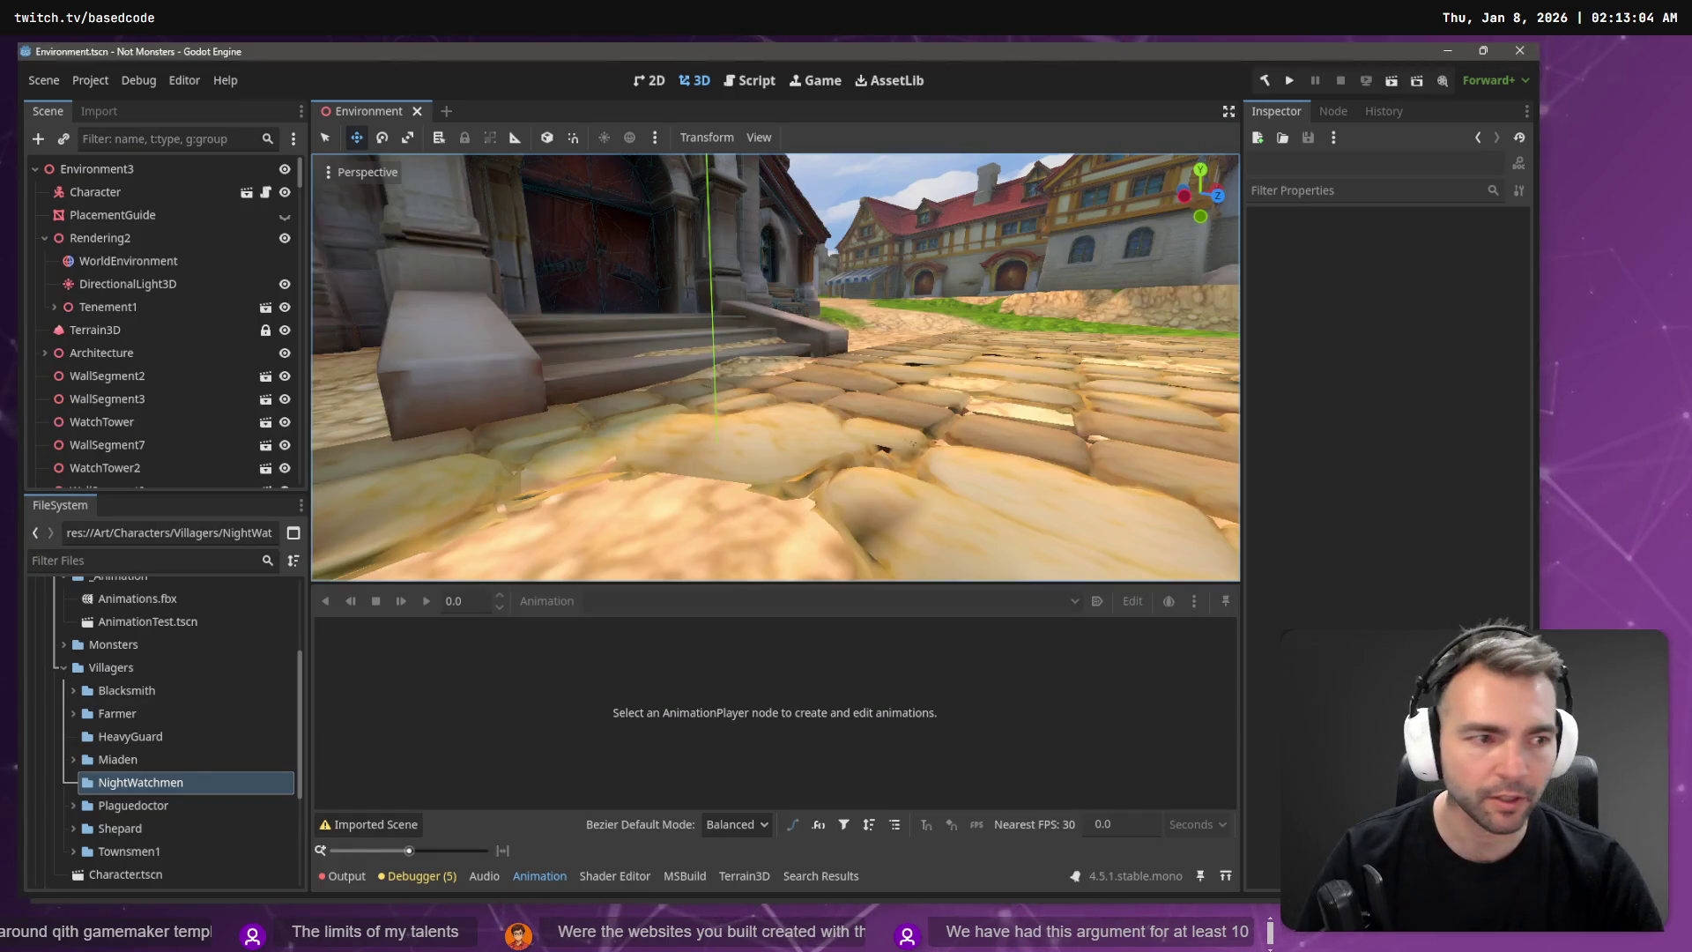
pyautogui.hotkey('alt', 'Tab')
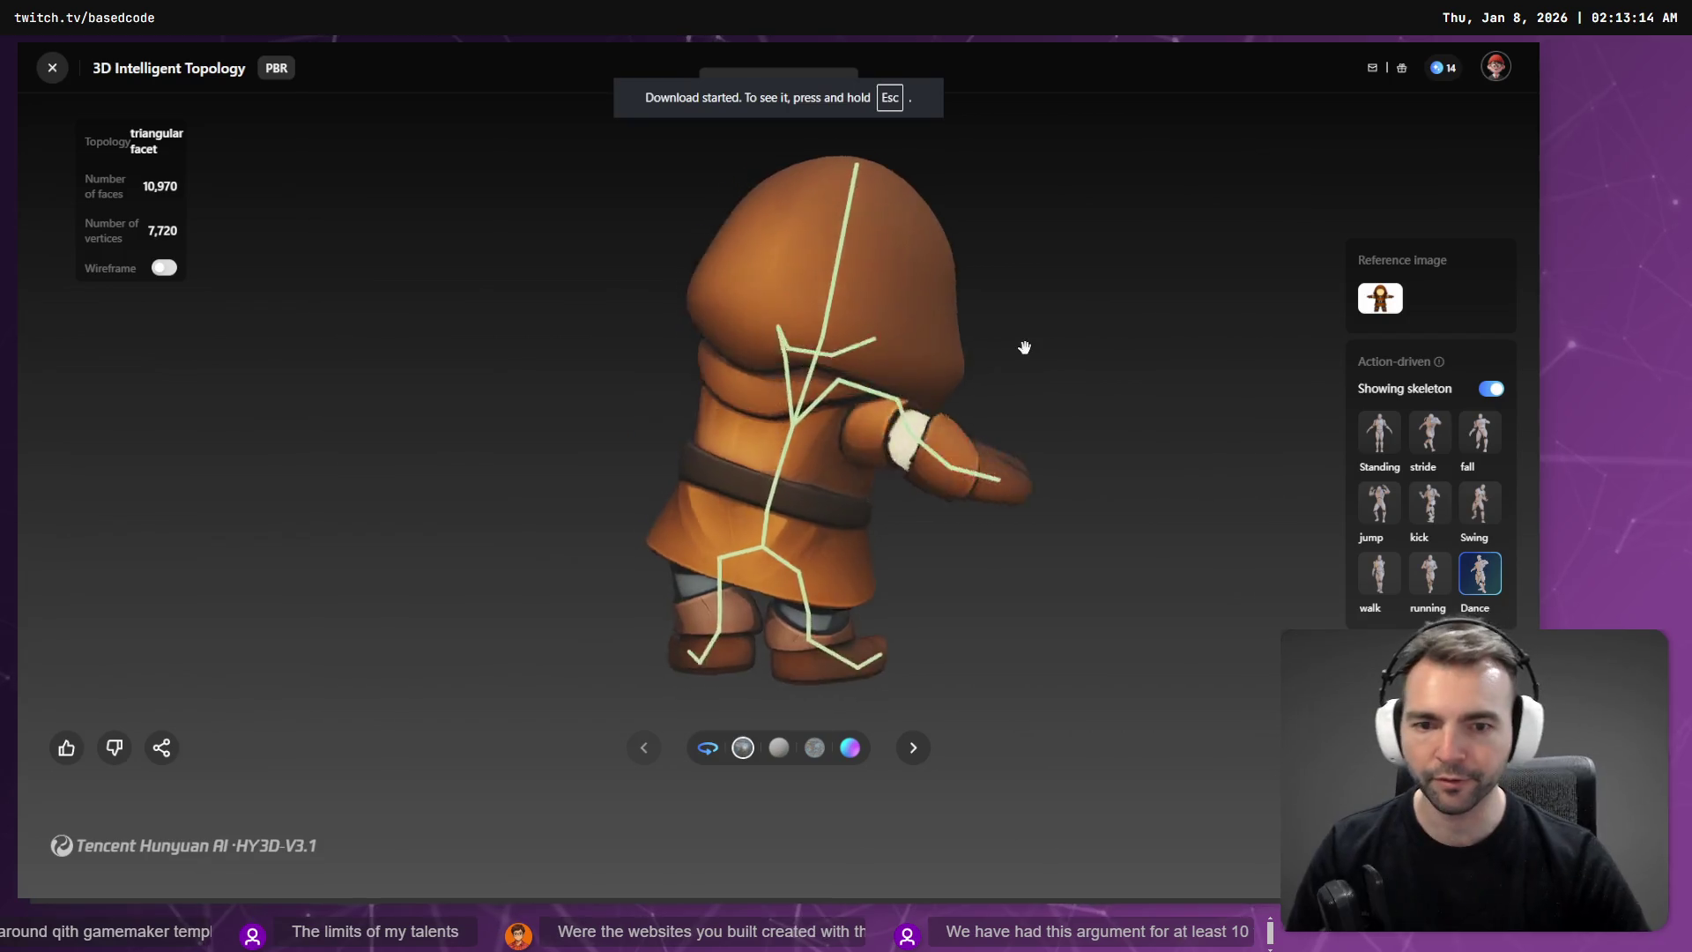
# Step: Back in Godot, expand NightWatchmen to show NightWatchmen.glb and its textures
pyautogui.hotkey('alt', 'Tab')
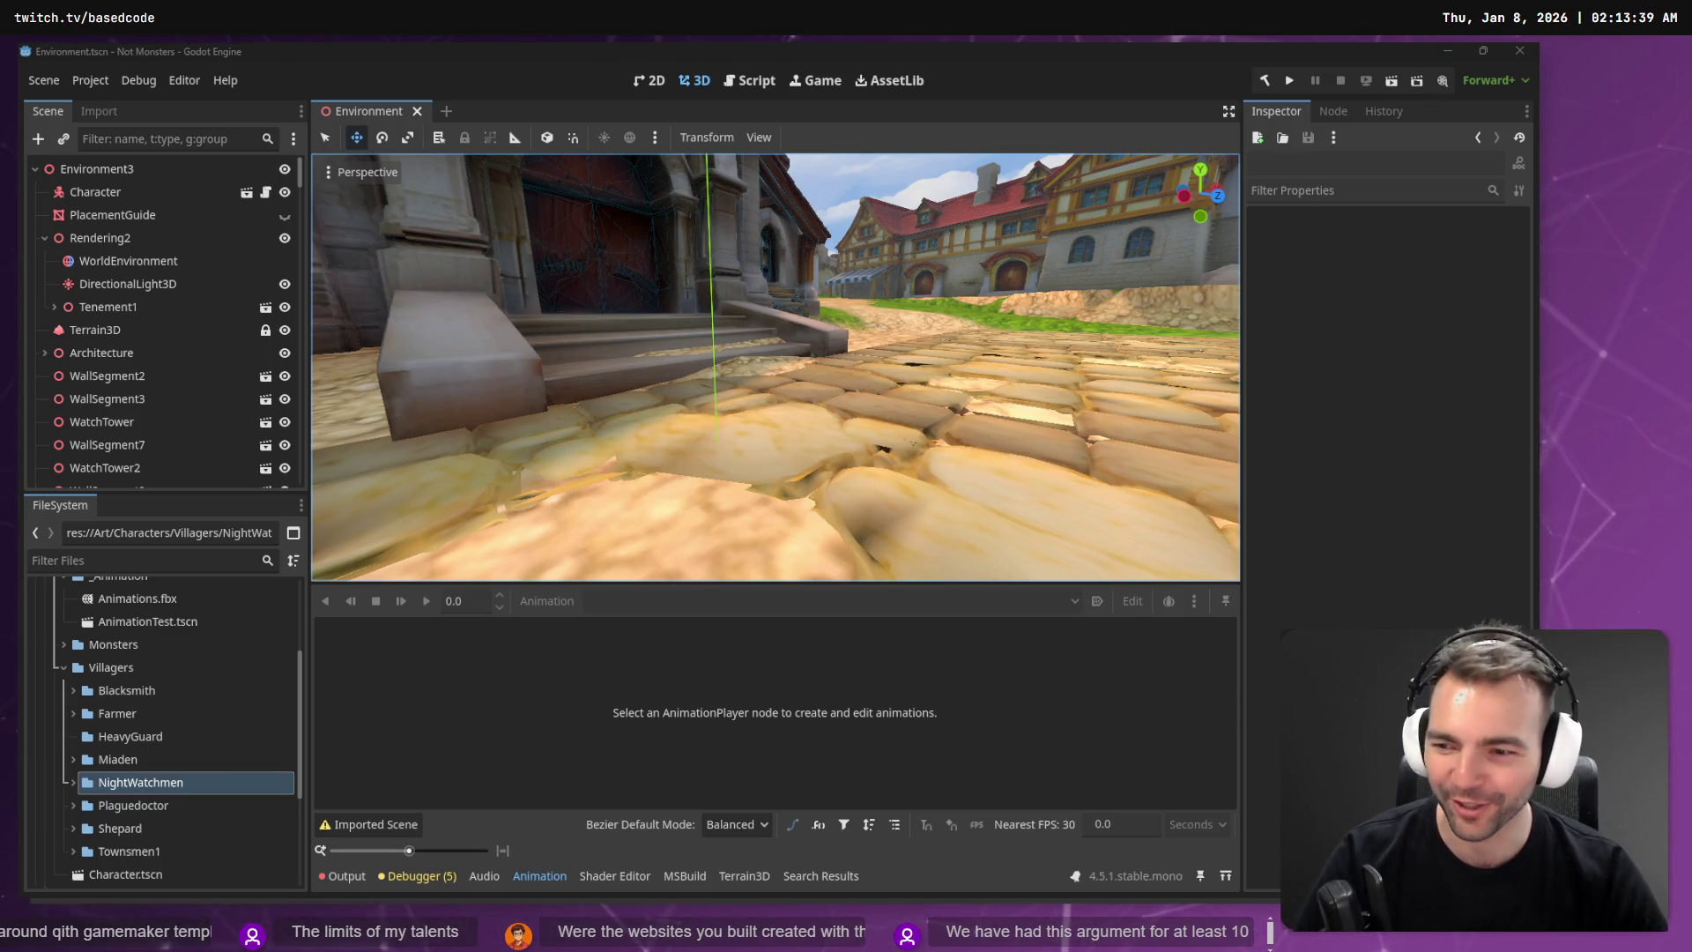
pyautogui.click(73, 782)
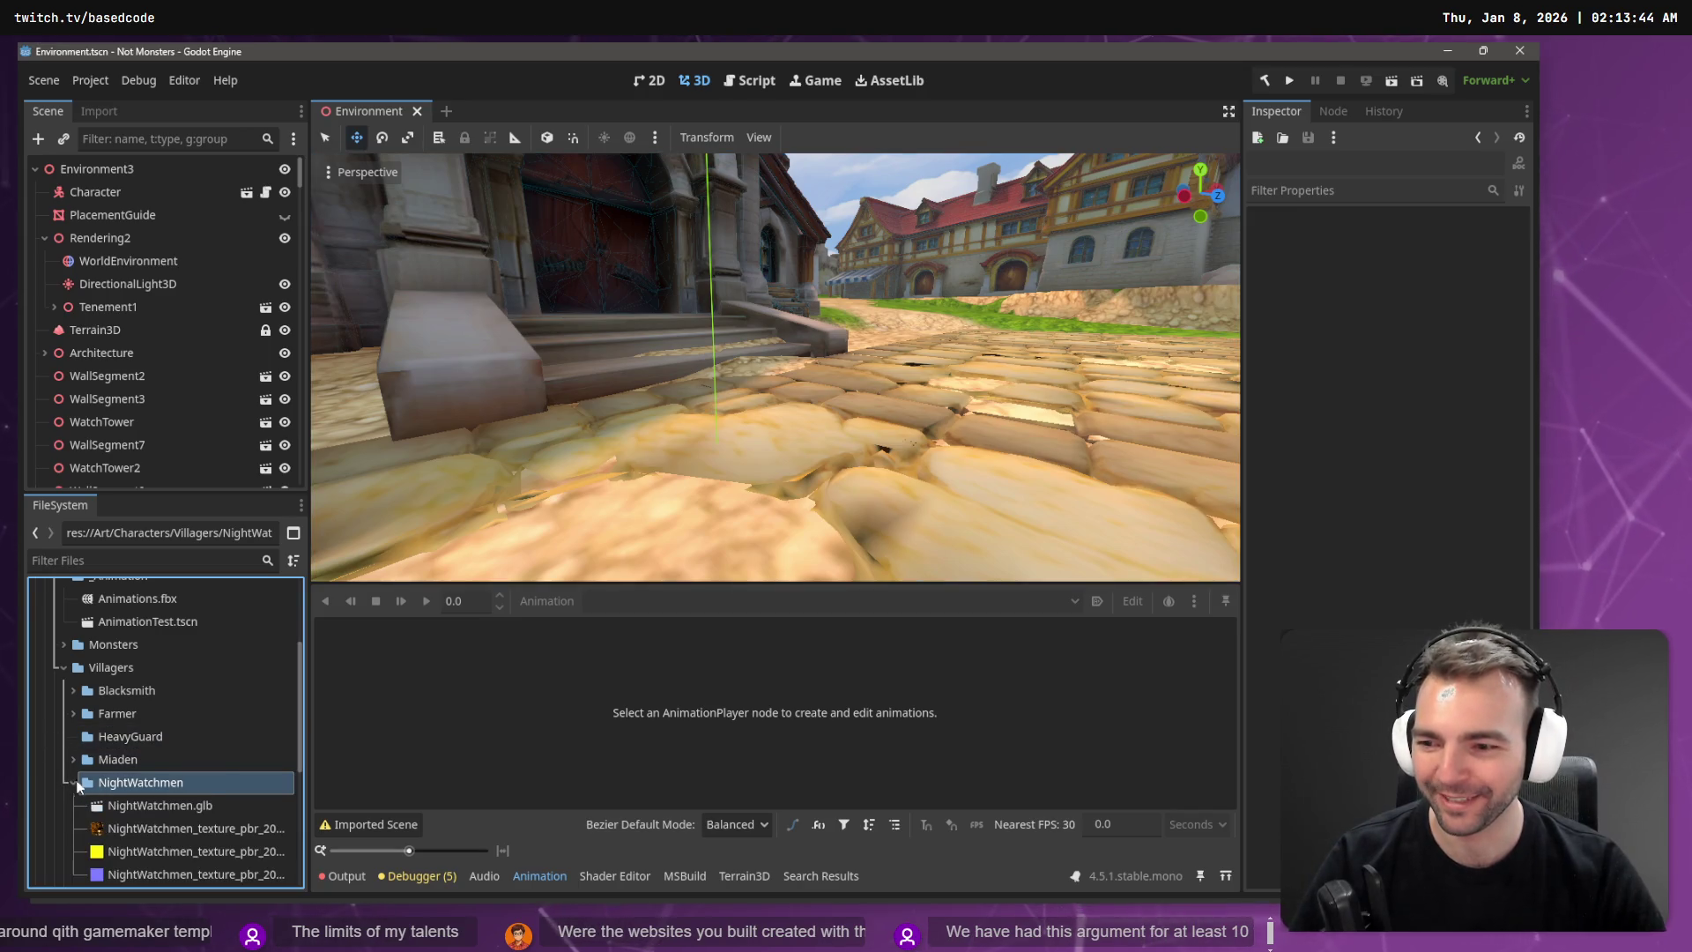
# Step: Open the Advanced import settings for NightWatchmen.glb
pyautogui.click(159, 805)
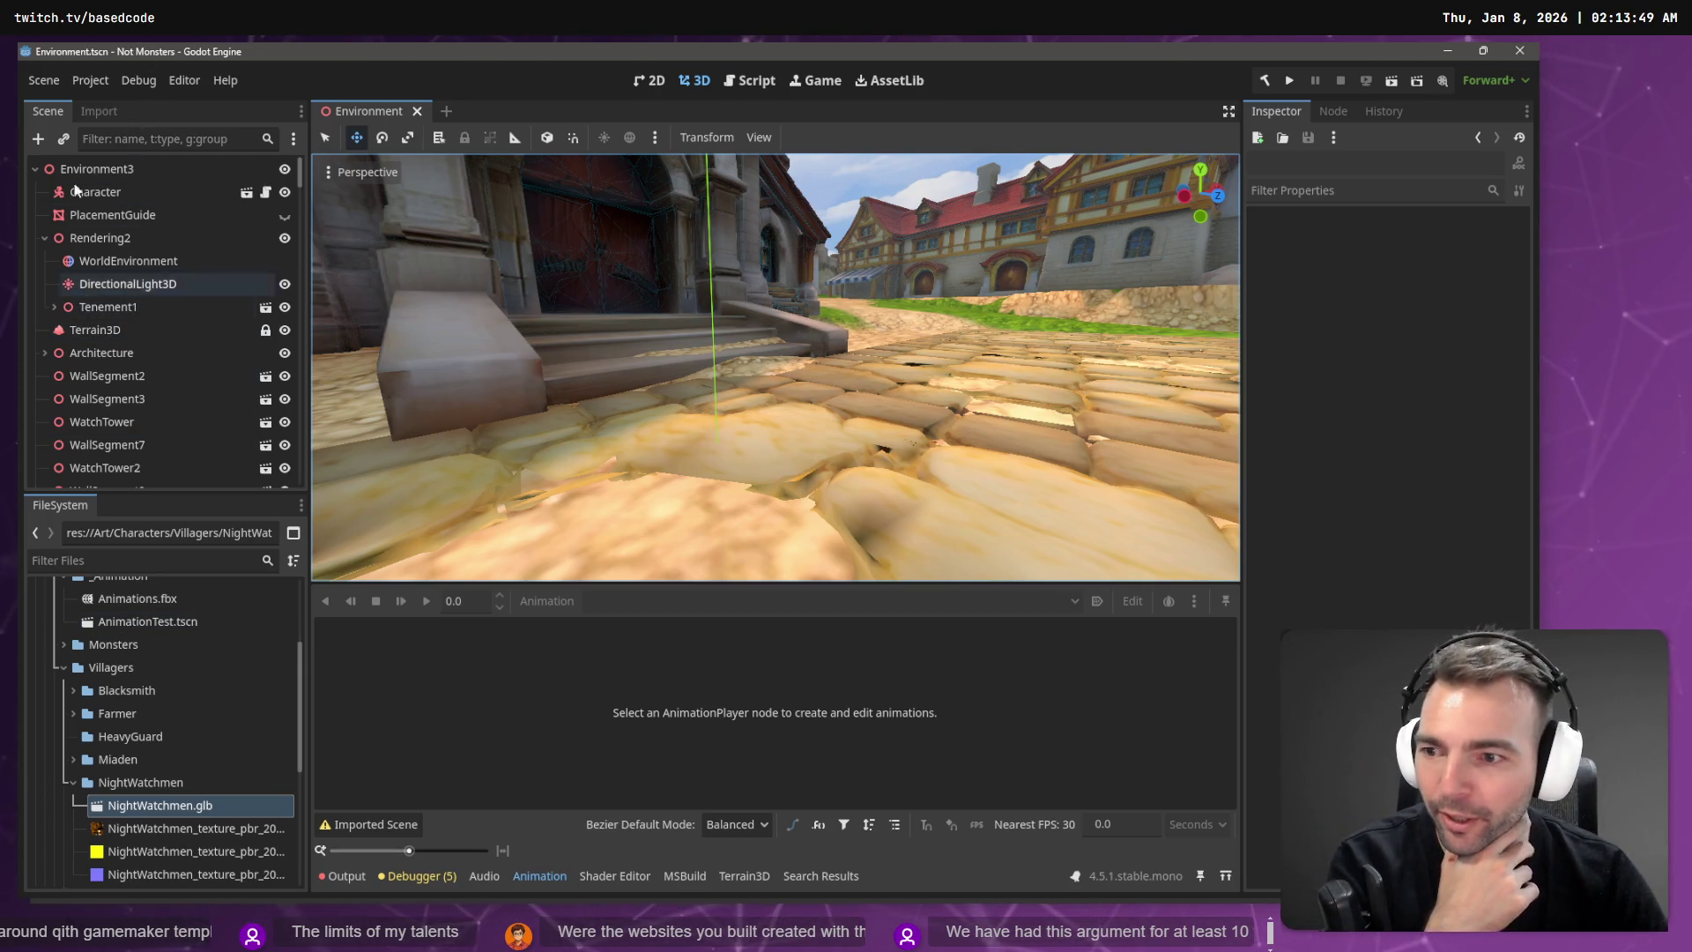
pyautogui.click(100, 112)
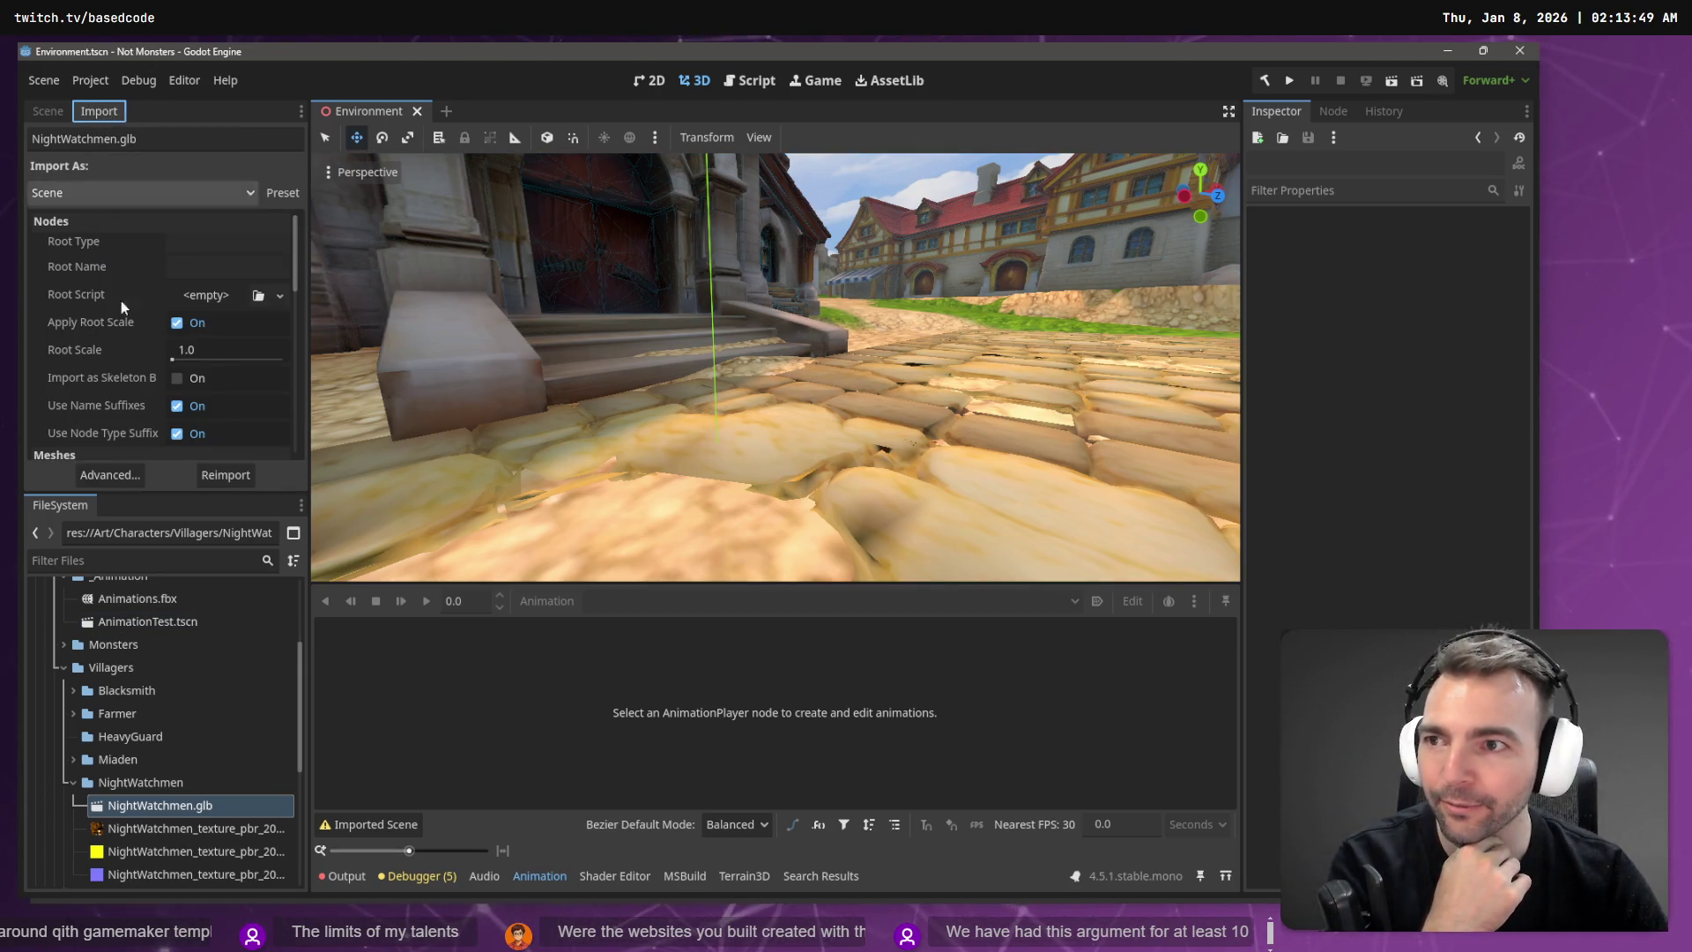
pyautogui.click(110, 472)
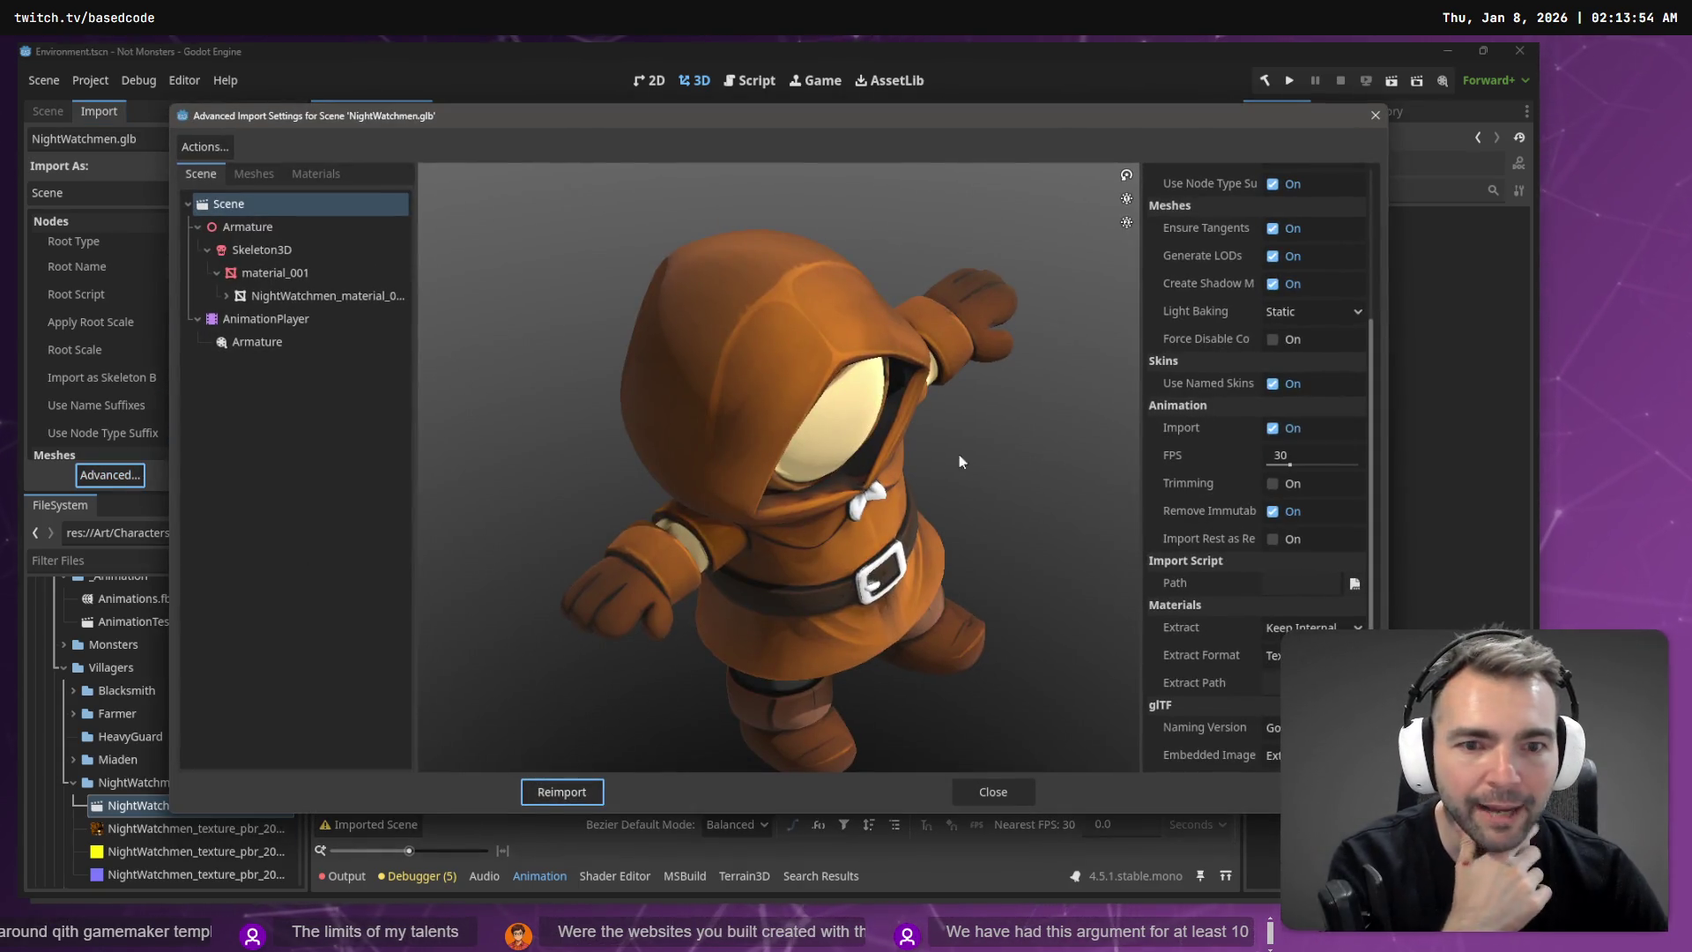
pyautogui.moveTo(874, 496)
pyautogui.mouseDown()
pyautogui.moveTo(975, 427)
pyautogui.moveTo(908, 456)
pyautogui.moveTo(1144, 518)
pyautogui.mouseUp()
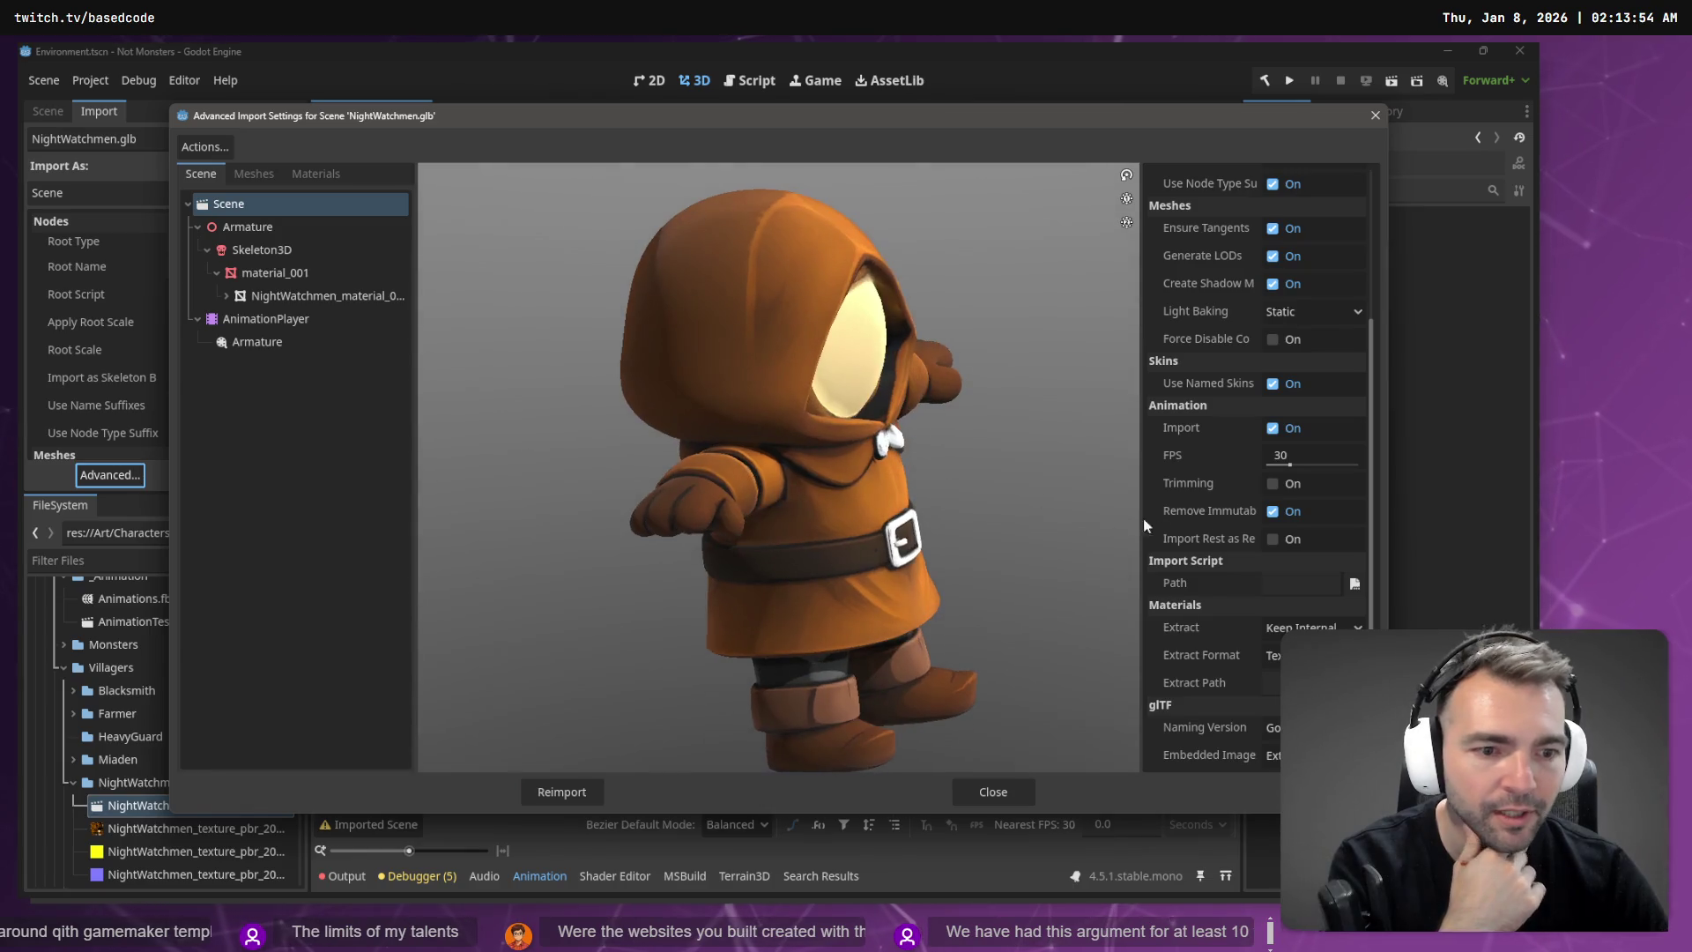
# Step: Give Skeleton3D a new BoneMap using SkeletonProfileHumanoid and reimport the model
pyautogui.click(294, 250)
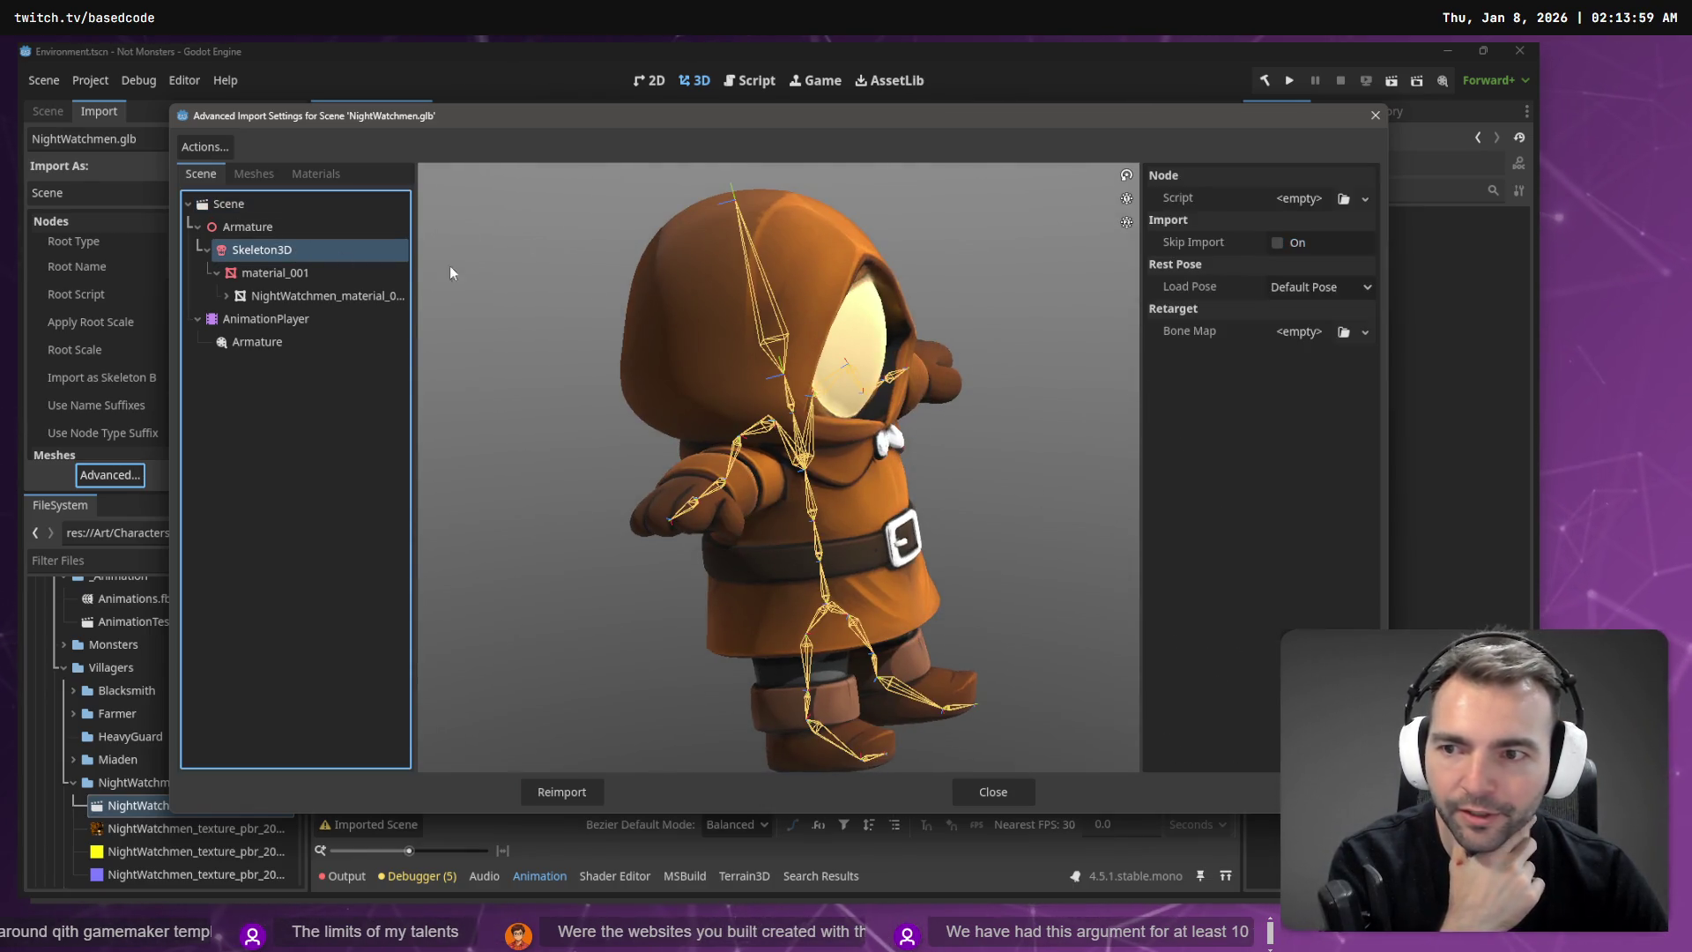
pyautogui.click(1363, 333)
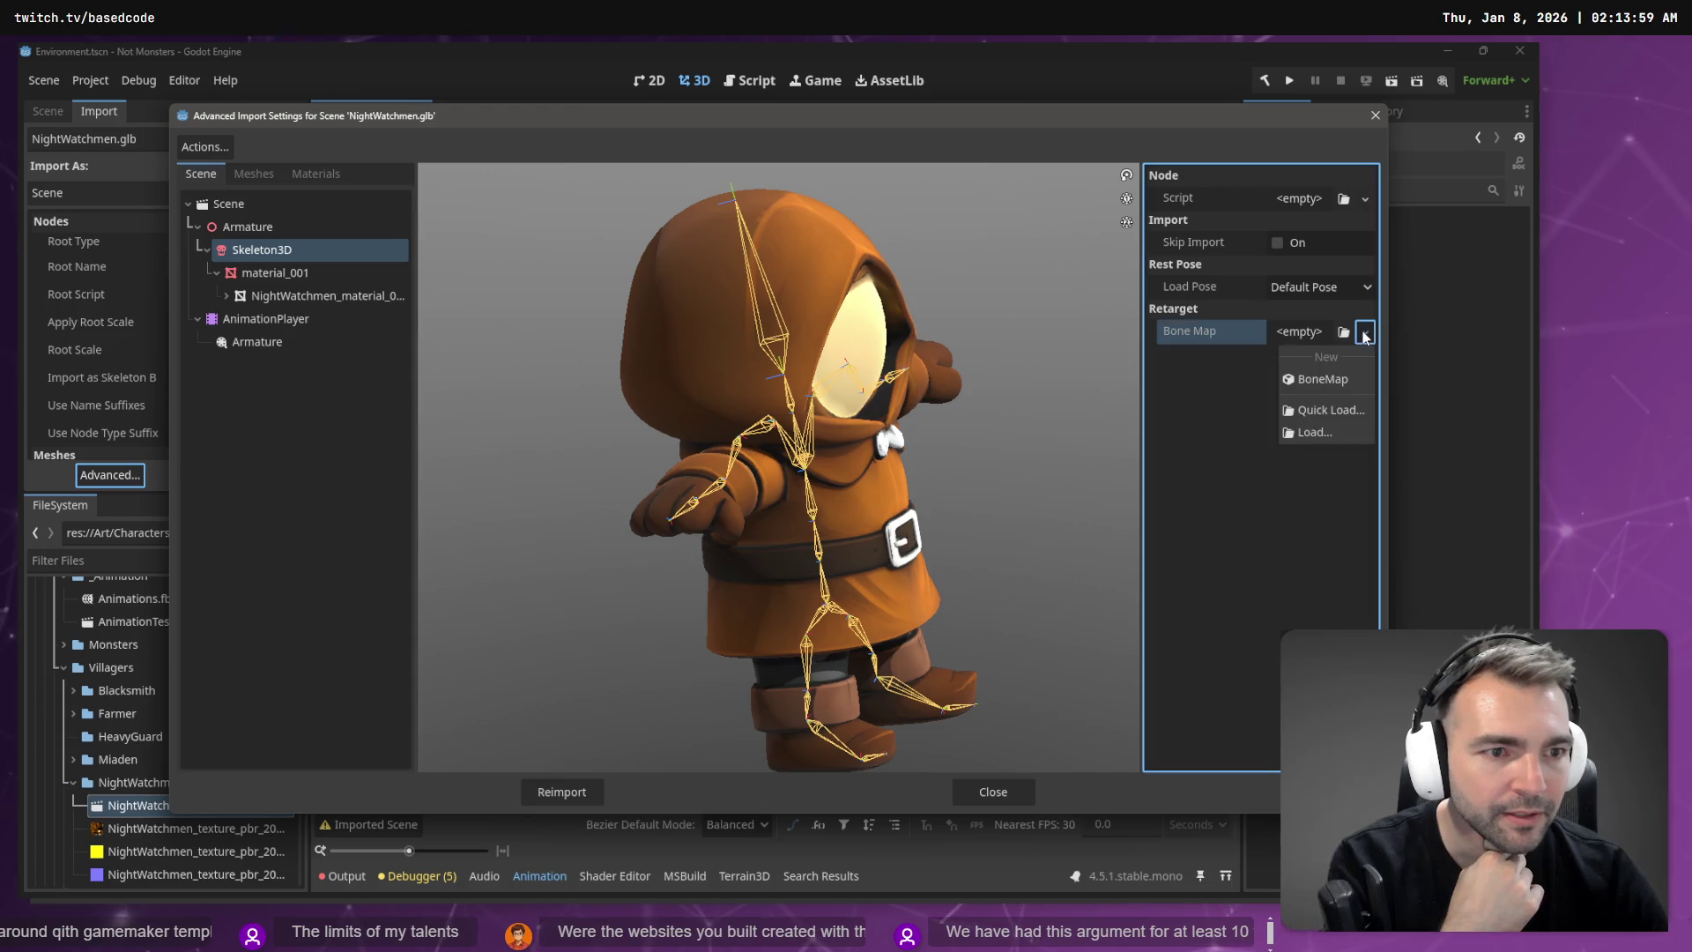
pyautogui.click(1362, 380)
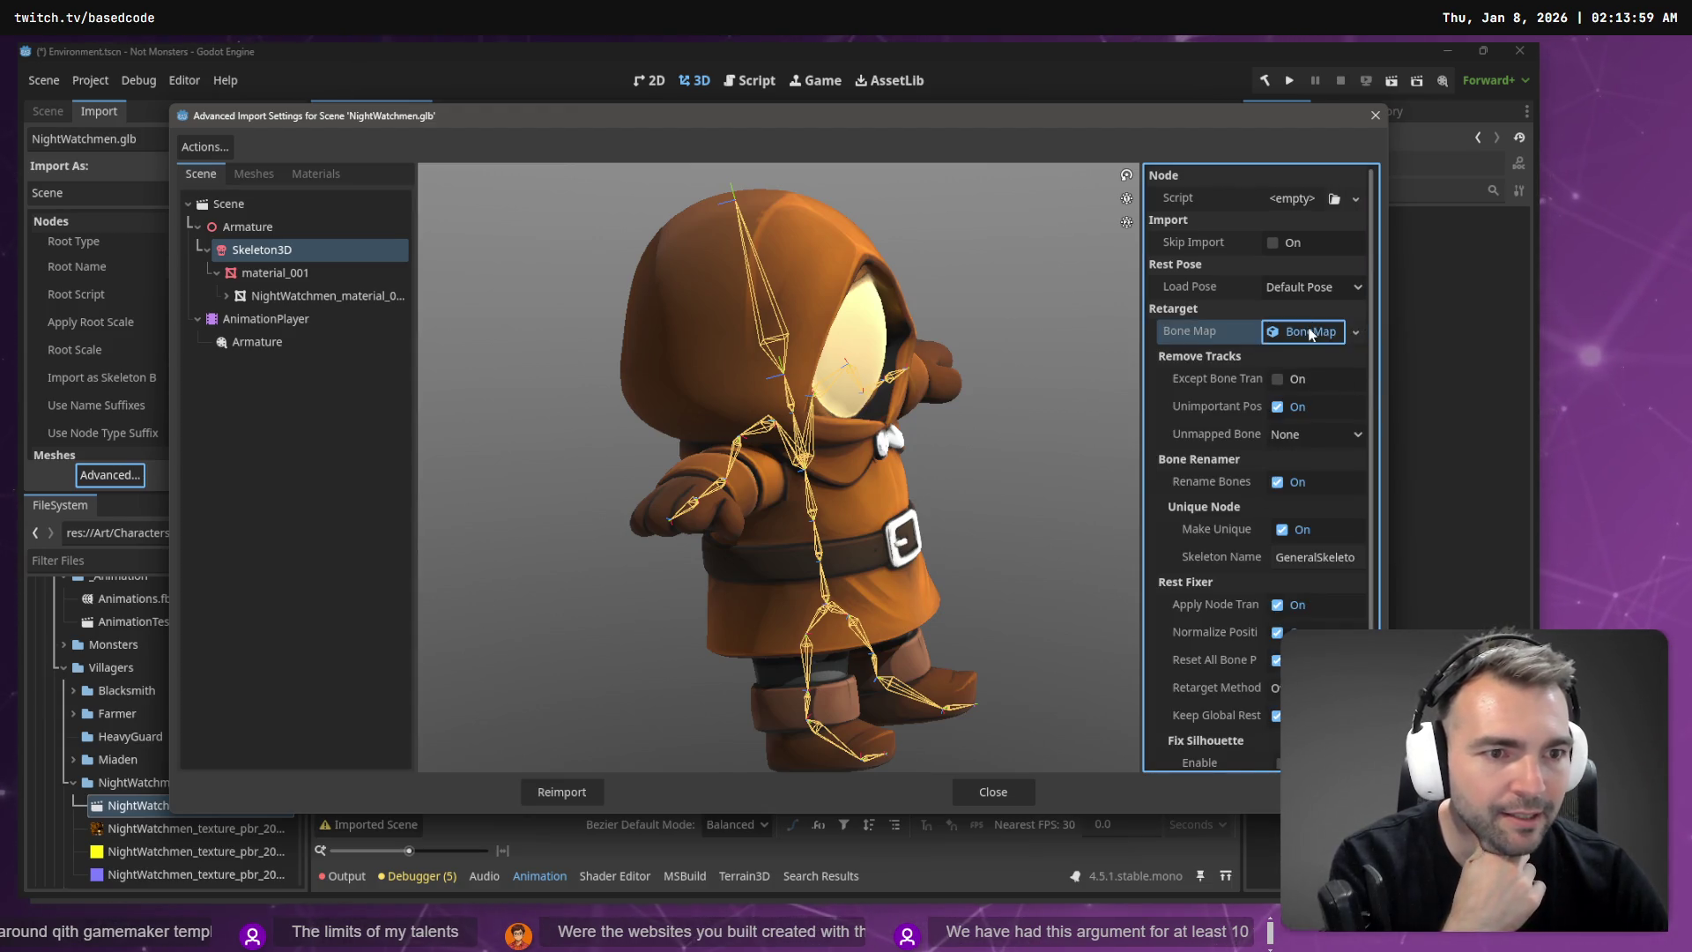
pyautogui.click(1308, 333)
pyautogui.click(1352, 359)
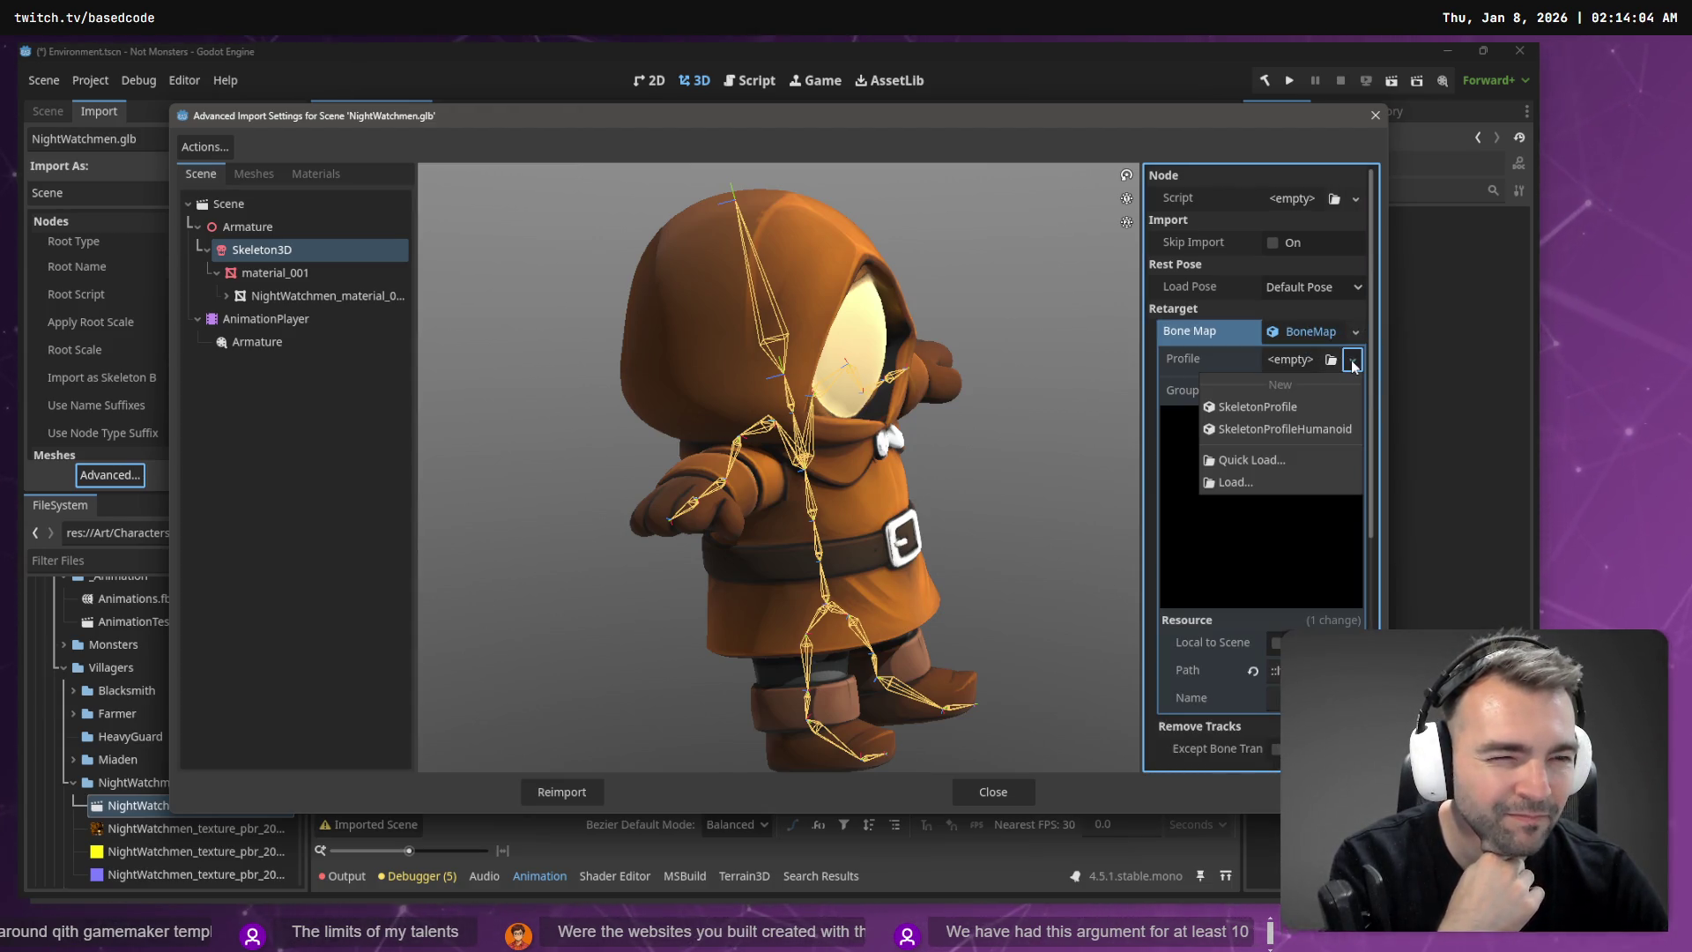
pyautogui.click(1318, 429)
pyautogui.scroll(-5, 1241, 532)
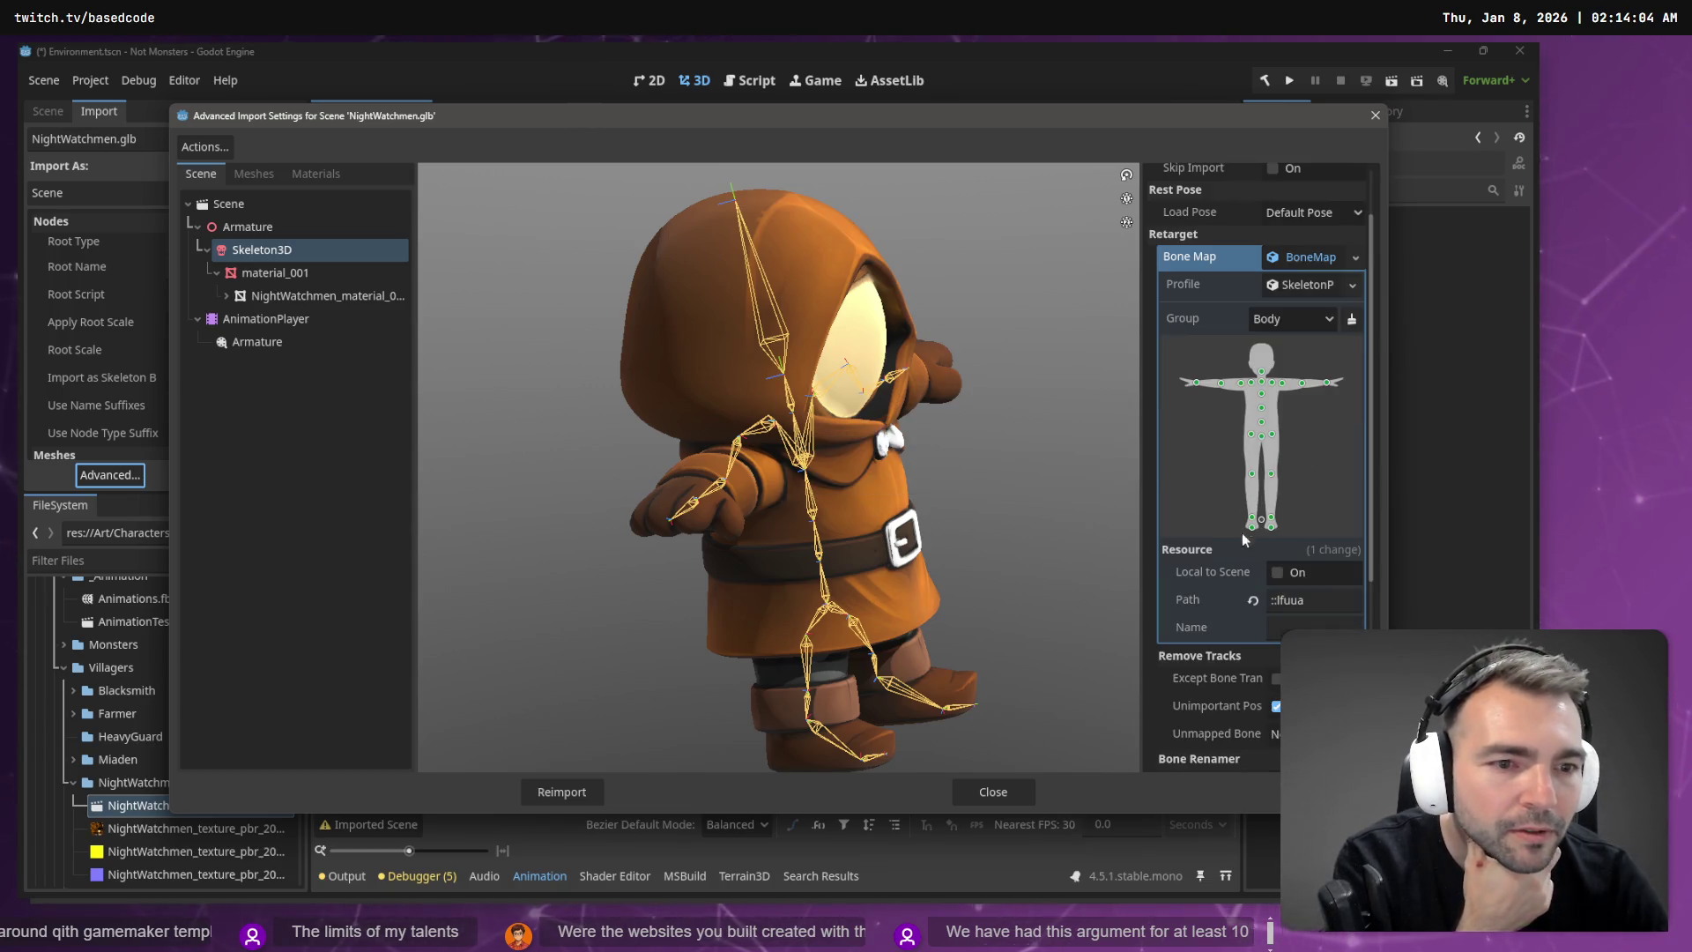
pyautogui.scroll(5, 1286, 434)
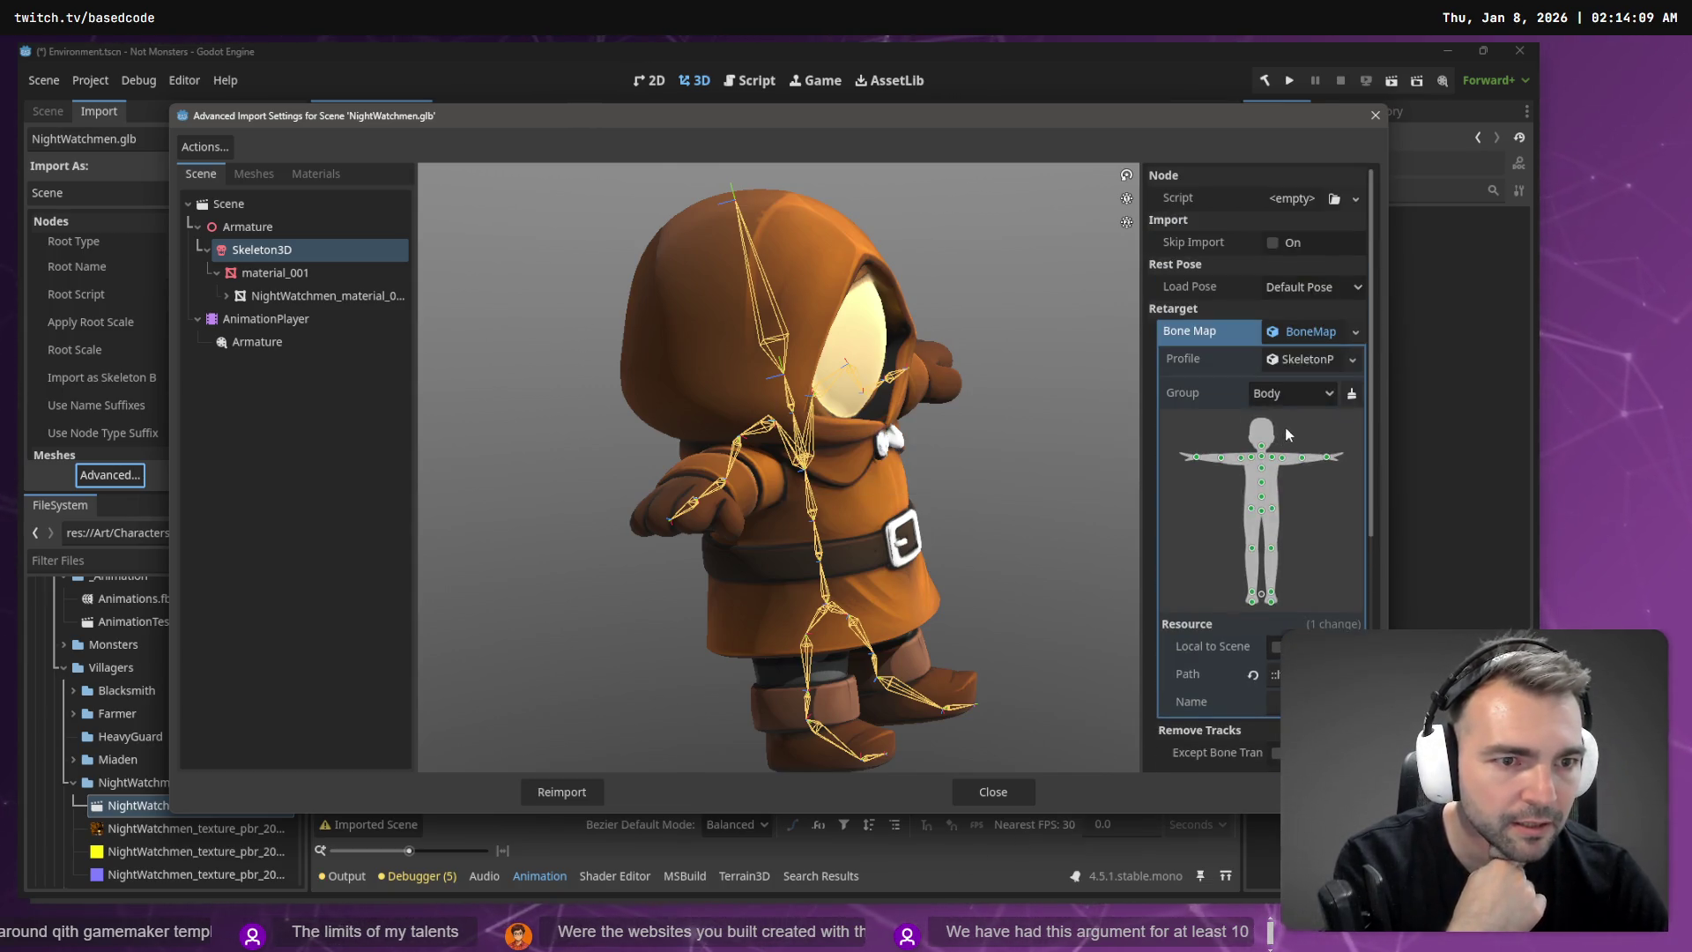
pyautogui.click(565, 792)
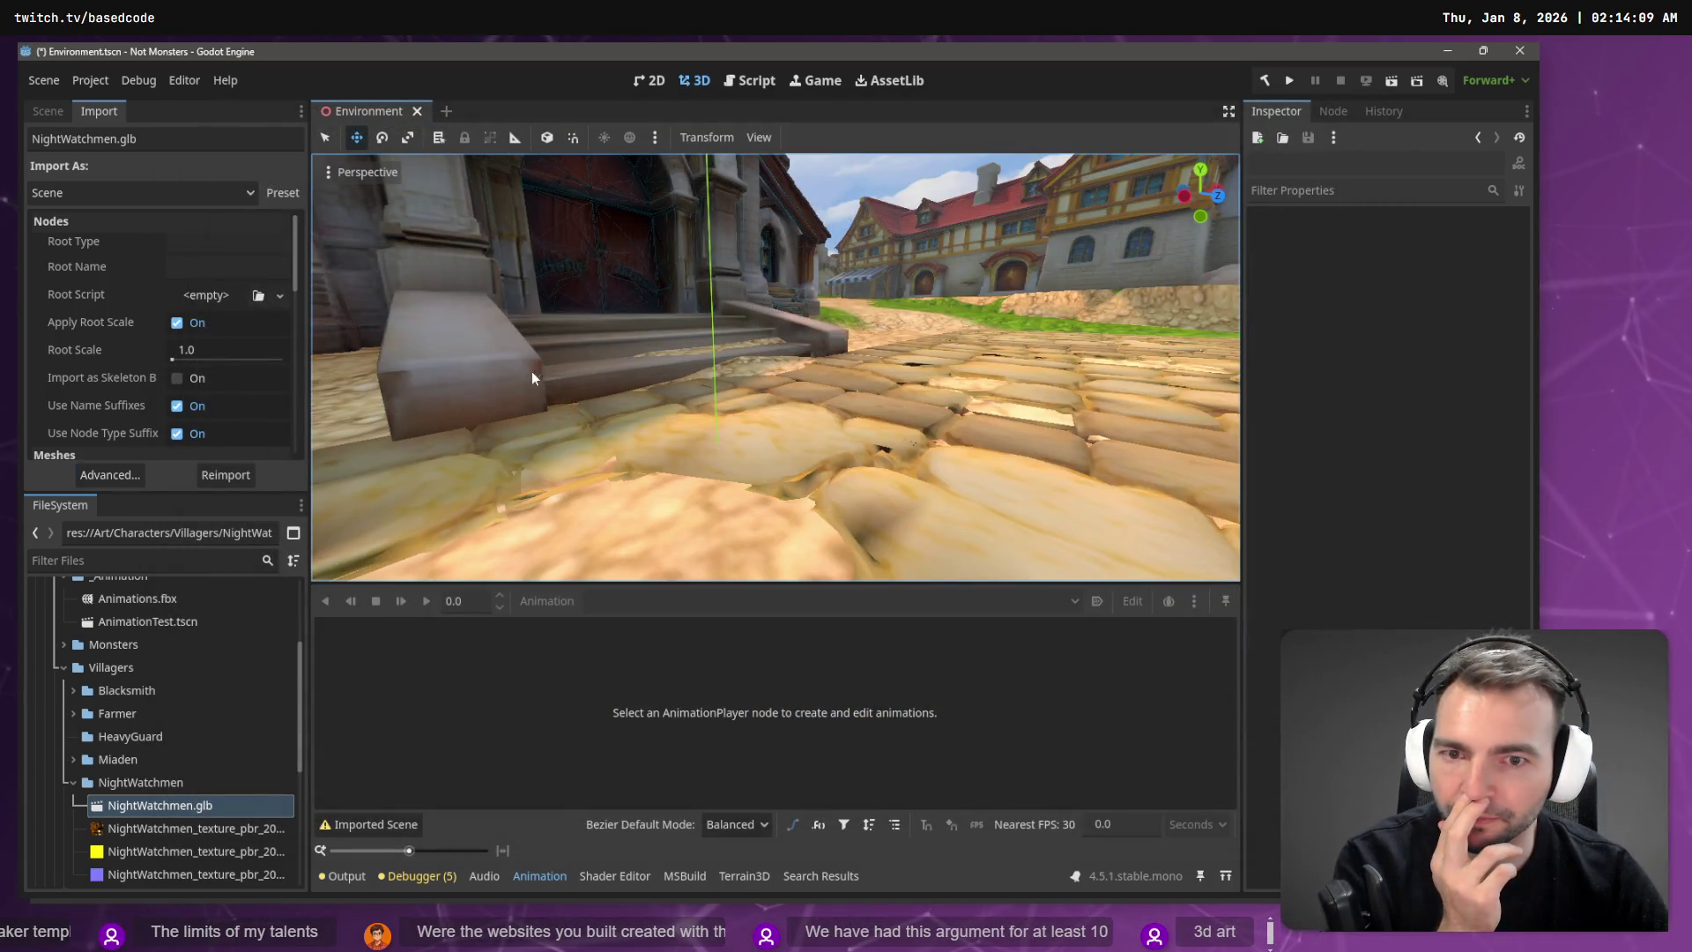
pyautogui.scroll(5, 532, 372)
pyautogui.moveTo(744, 207)
pyautogui.mouseDown()
pyautogui.moveTo(696, 207)
pyautogui.moveTo(744, 207)
pyautogui.mouseUp()
# Step: Create a new scene with a NightWatchmen.glb instance placed at x 0, y 0
pyautogui.hotkey('ctrl', 'n')
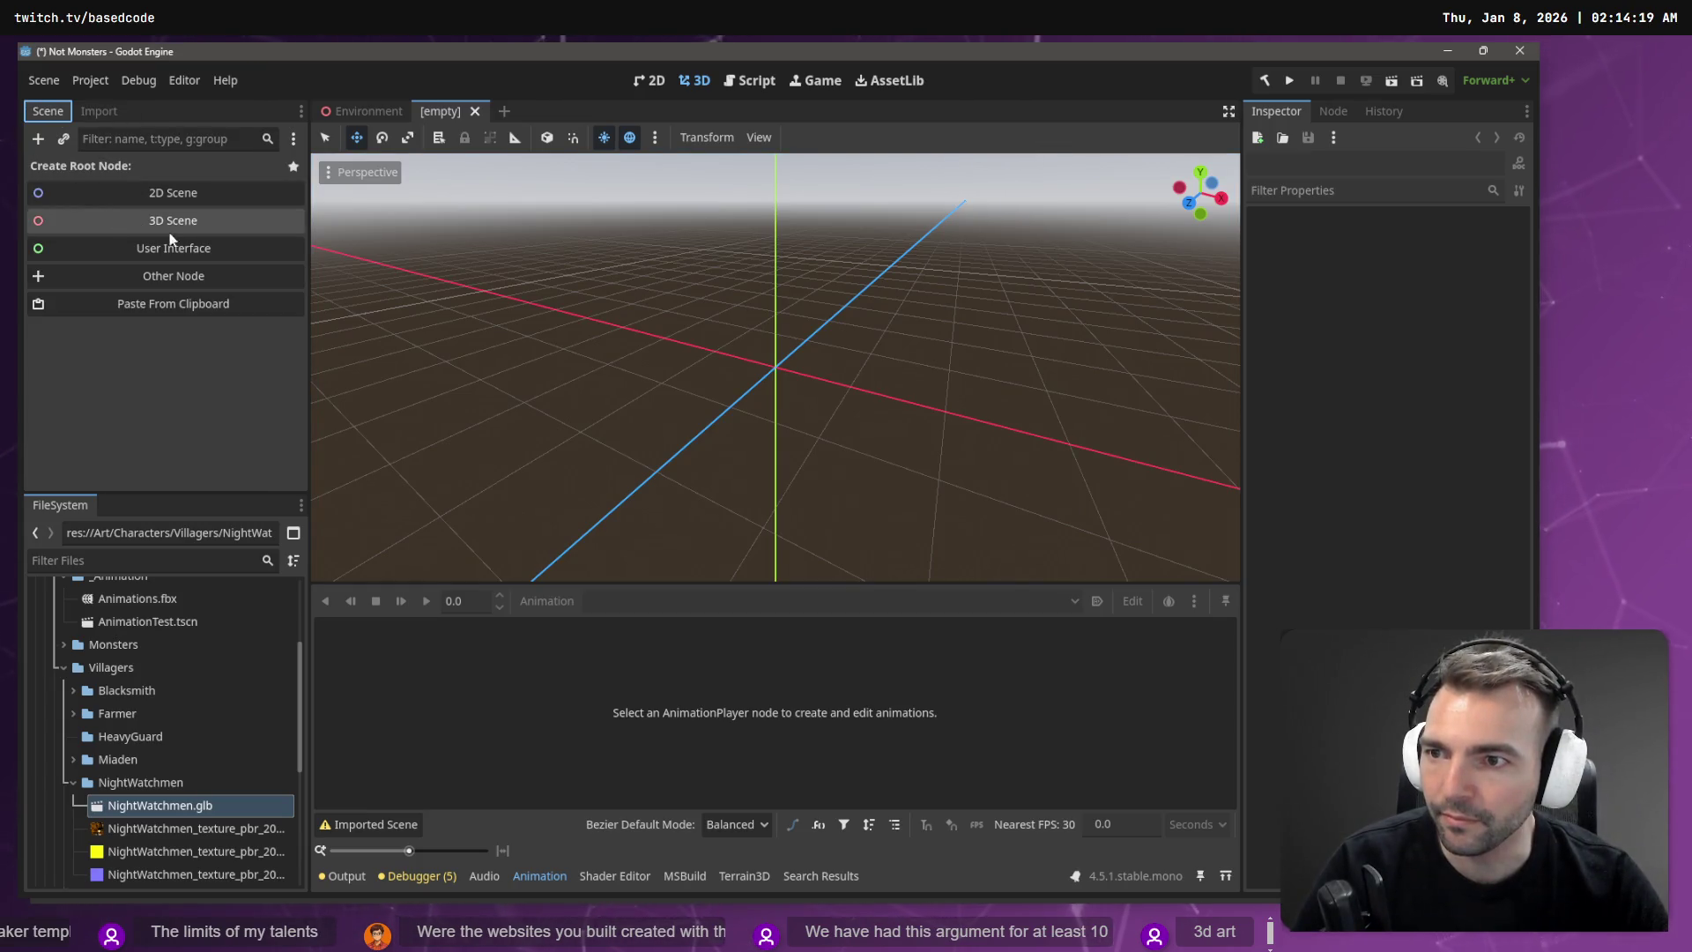
pyautogui.moveTo(132, 805)
pyautogui.mouseDown()
pyautogui.moveTo(580, 387)
pyautogui.moveTo(680, 423)
pyautogui.moveTo(785, 379)
pyautogui.moveTo(774, 361)
pyautogui.mouseUp()
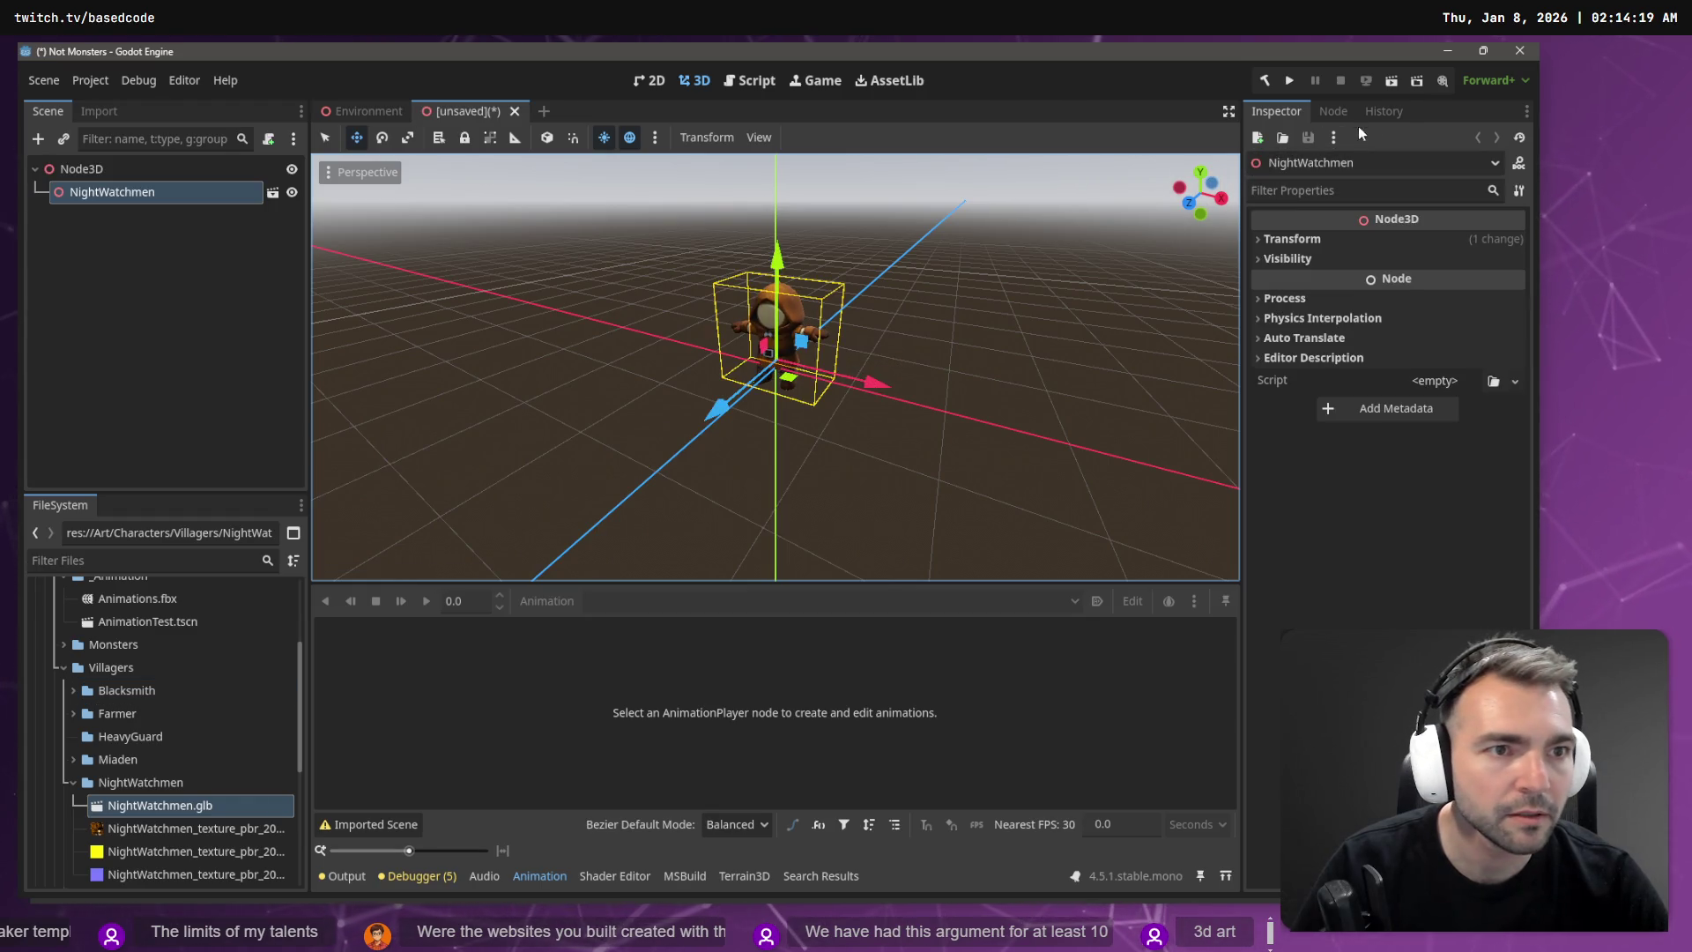
pyautogui.click(1308, 241)
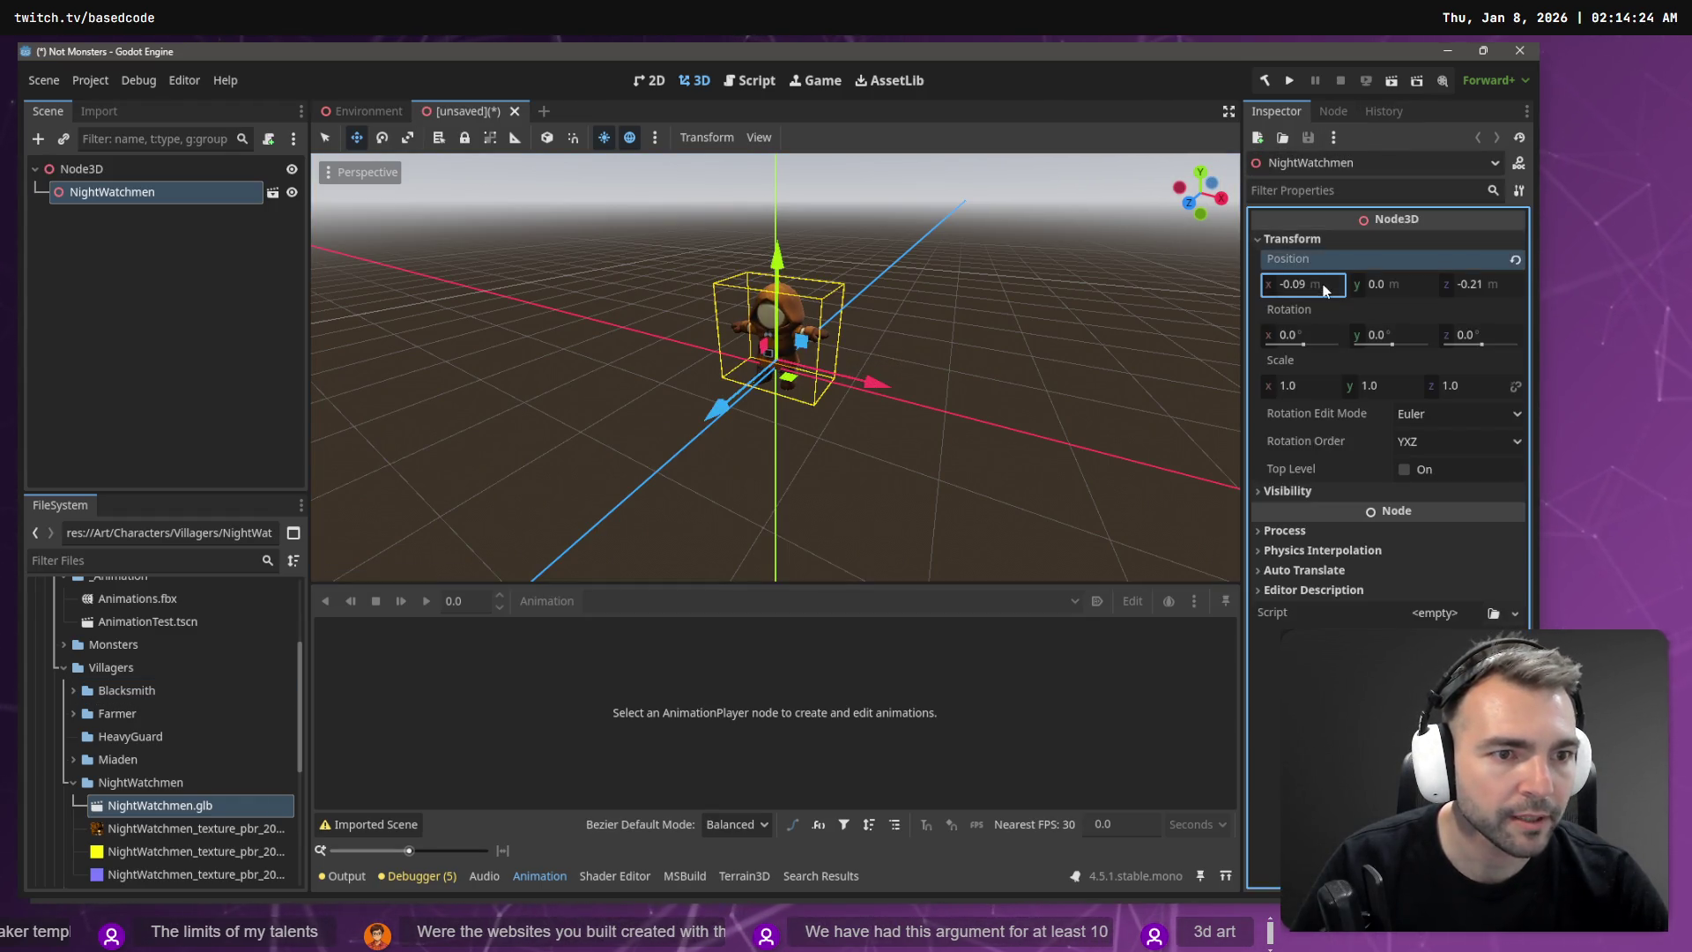
pyautogui.click(1296, 283)
pyautogui.write('0')
pyautogui.press('Tab')
pyautogui.press('Tab')
pyautogui.write('0')
pyautogui.press('Tab')
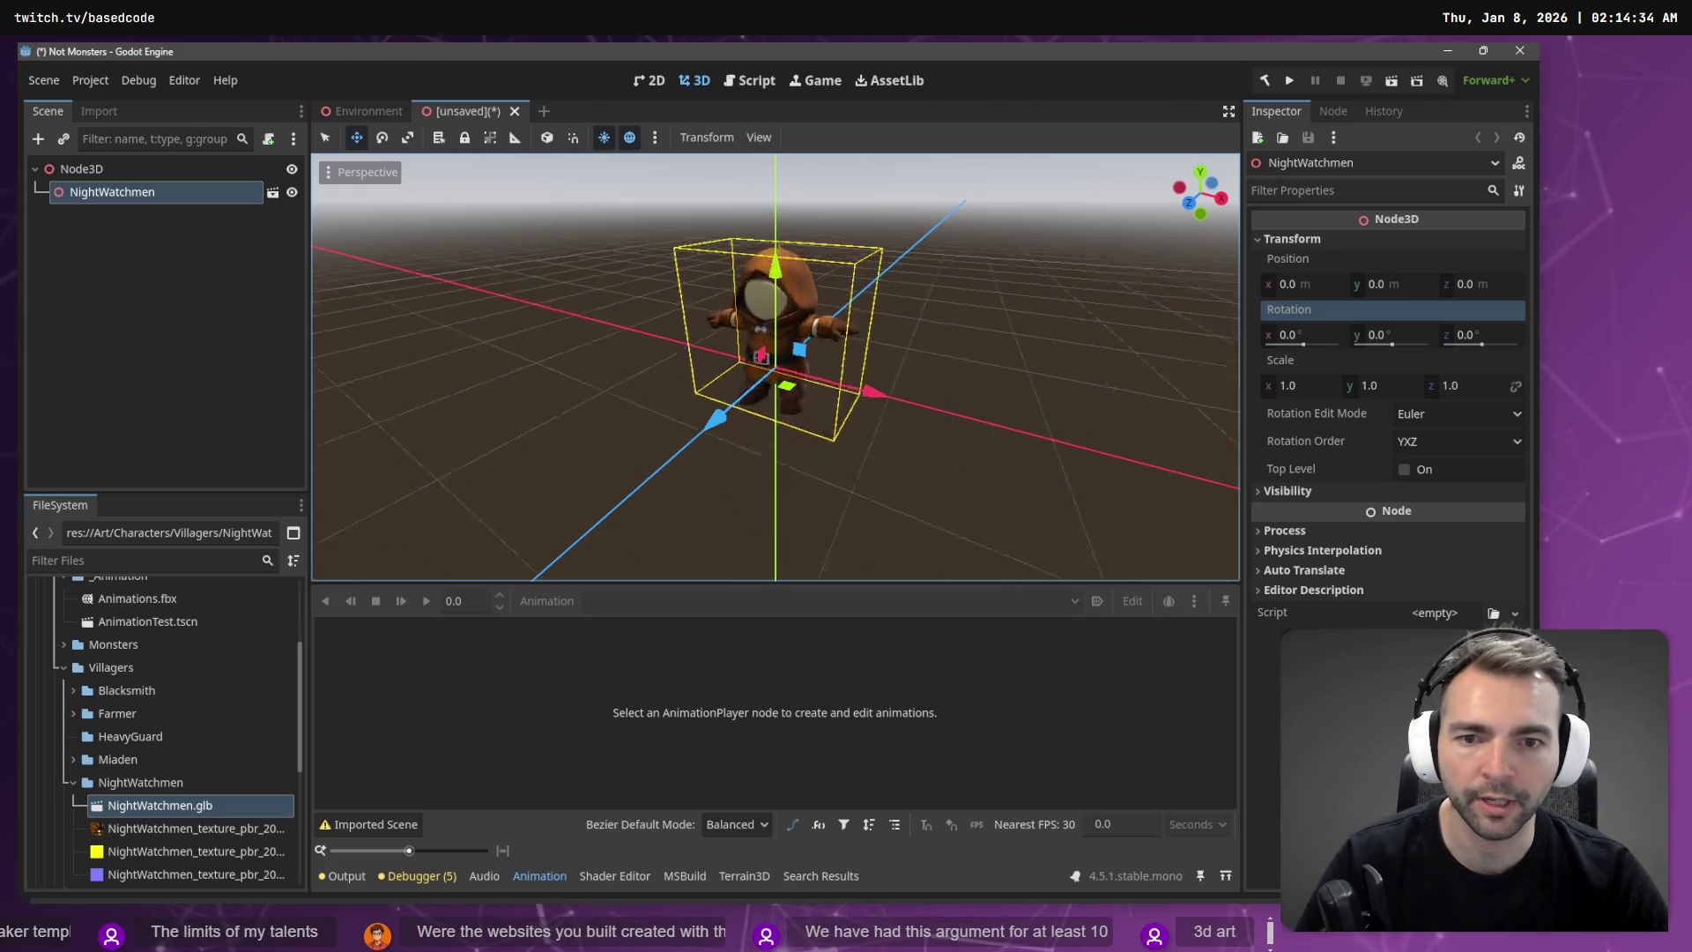
# Step: Frame the model and raise it with the Y move arrow to y 0.287
pyautogui.press('f')
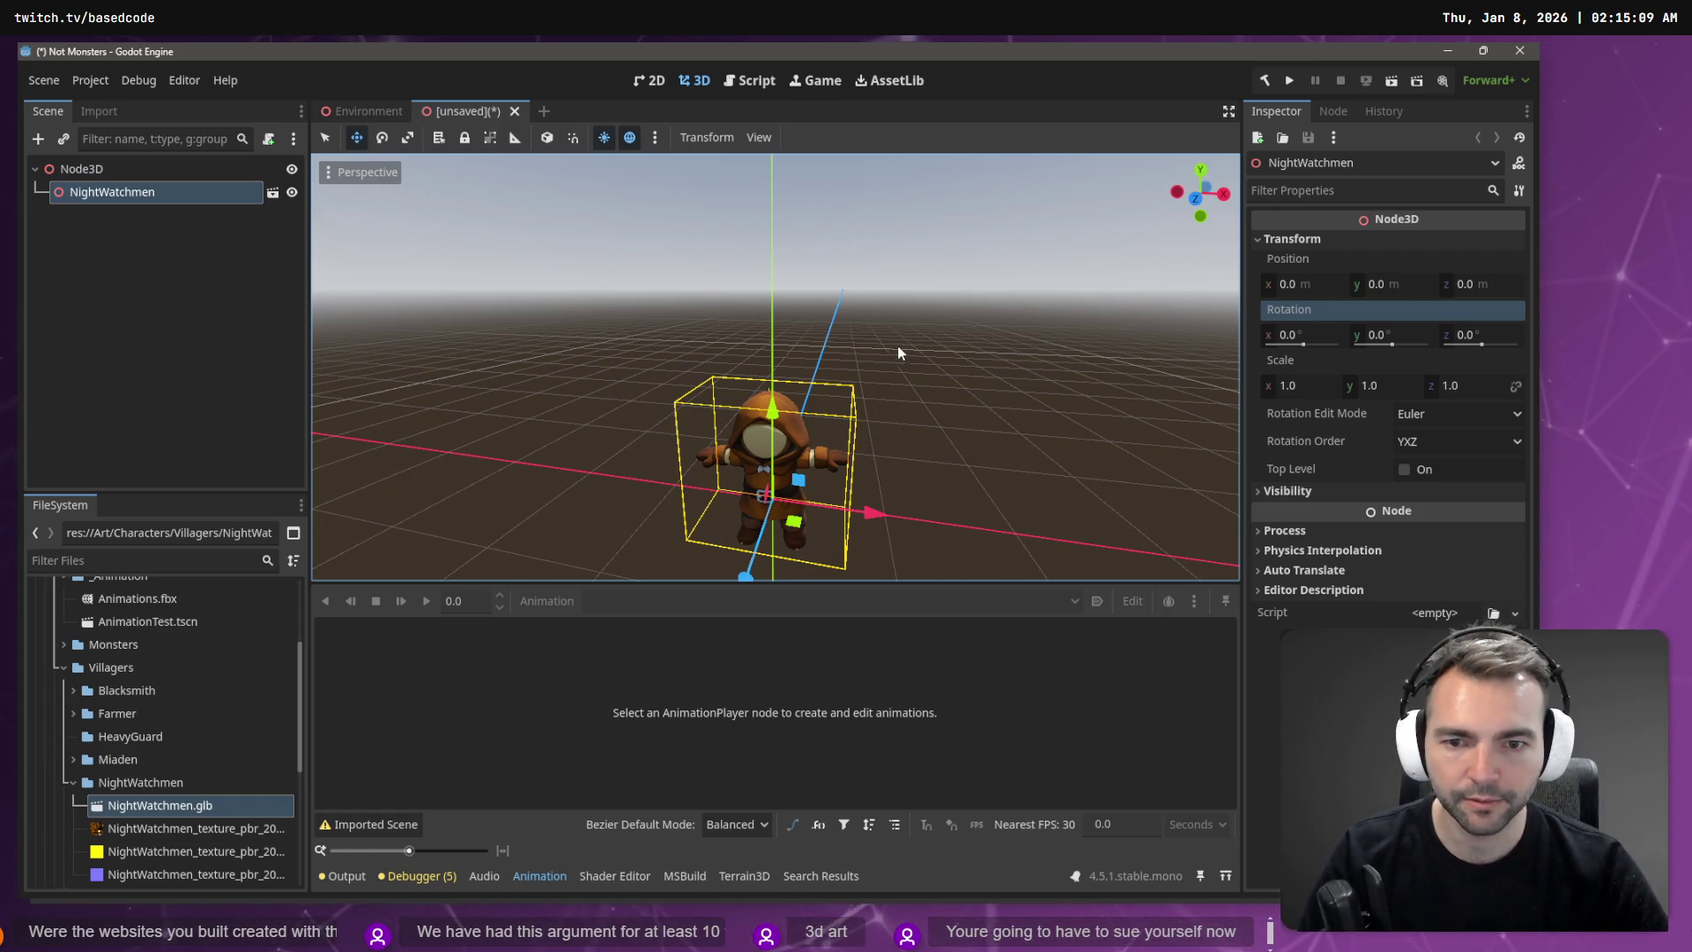
pyautogui.moveTo(898, 344); pyautogui.dragTo(951, 345)
pyautogui.scroll(3, 774, 367)
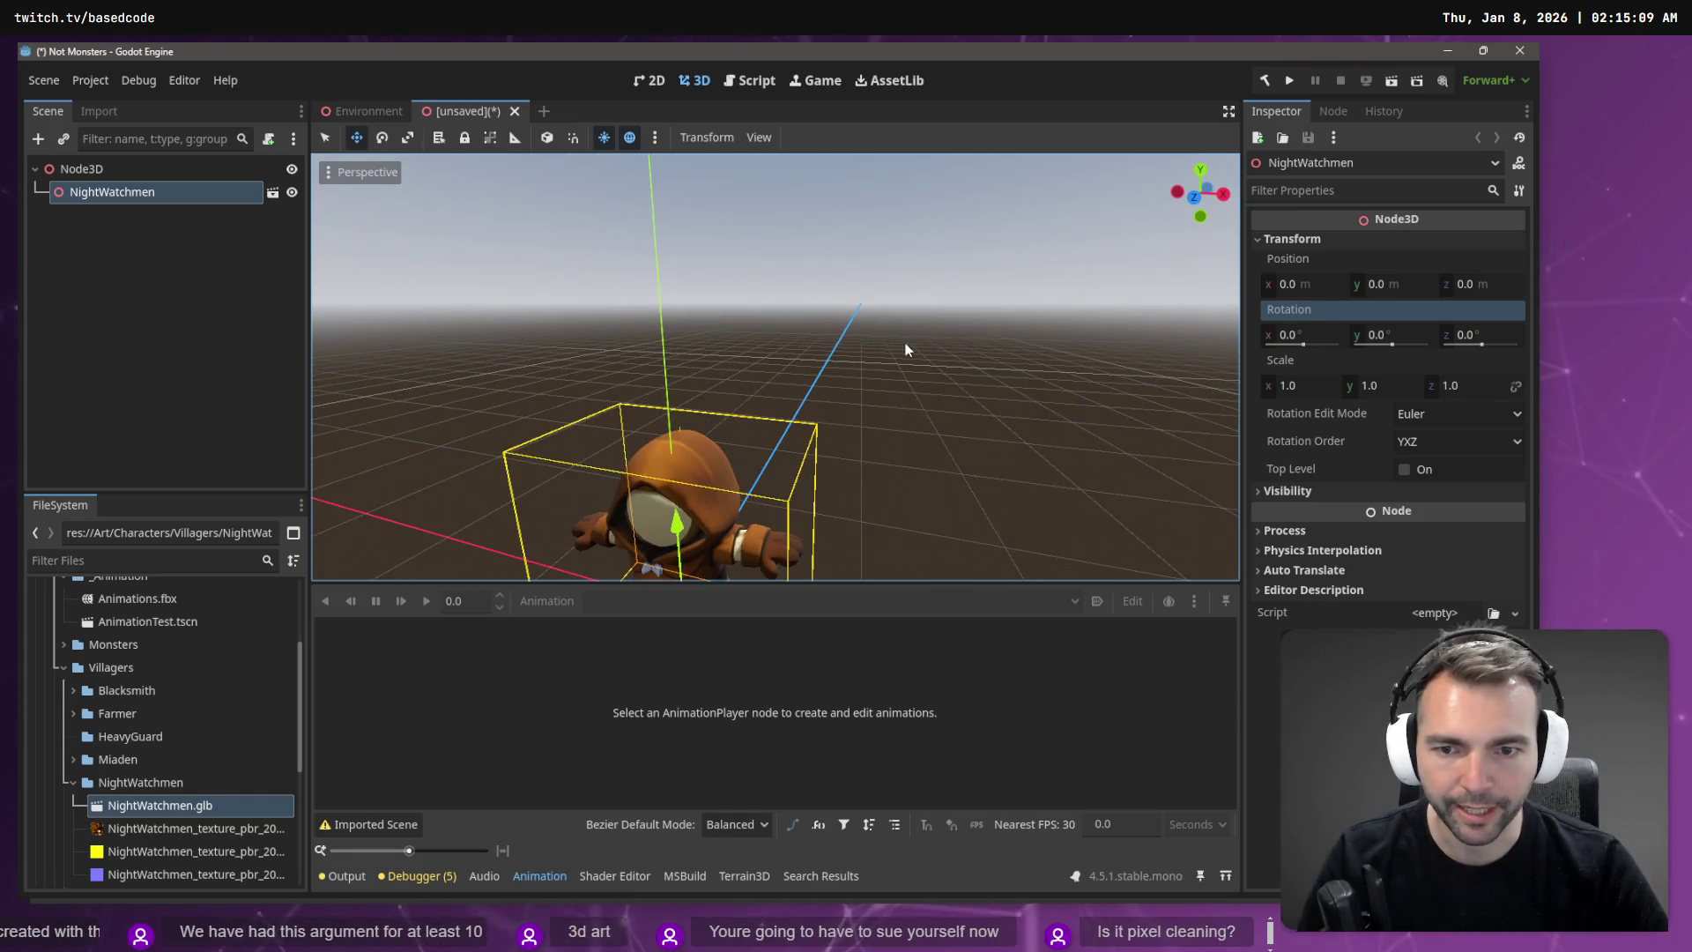
pyautogui.scroll(-5, 905, 349)
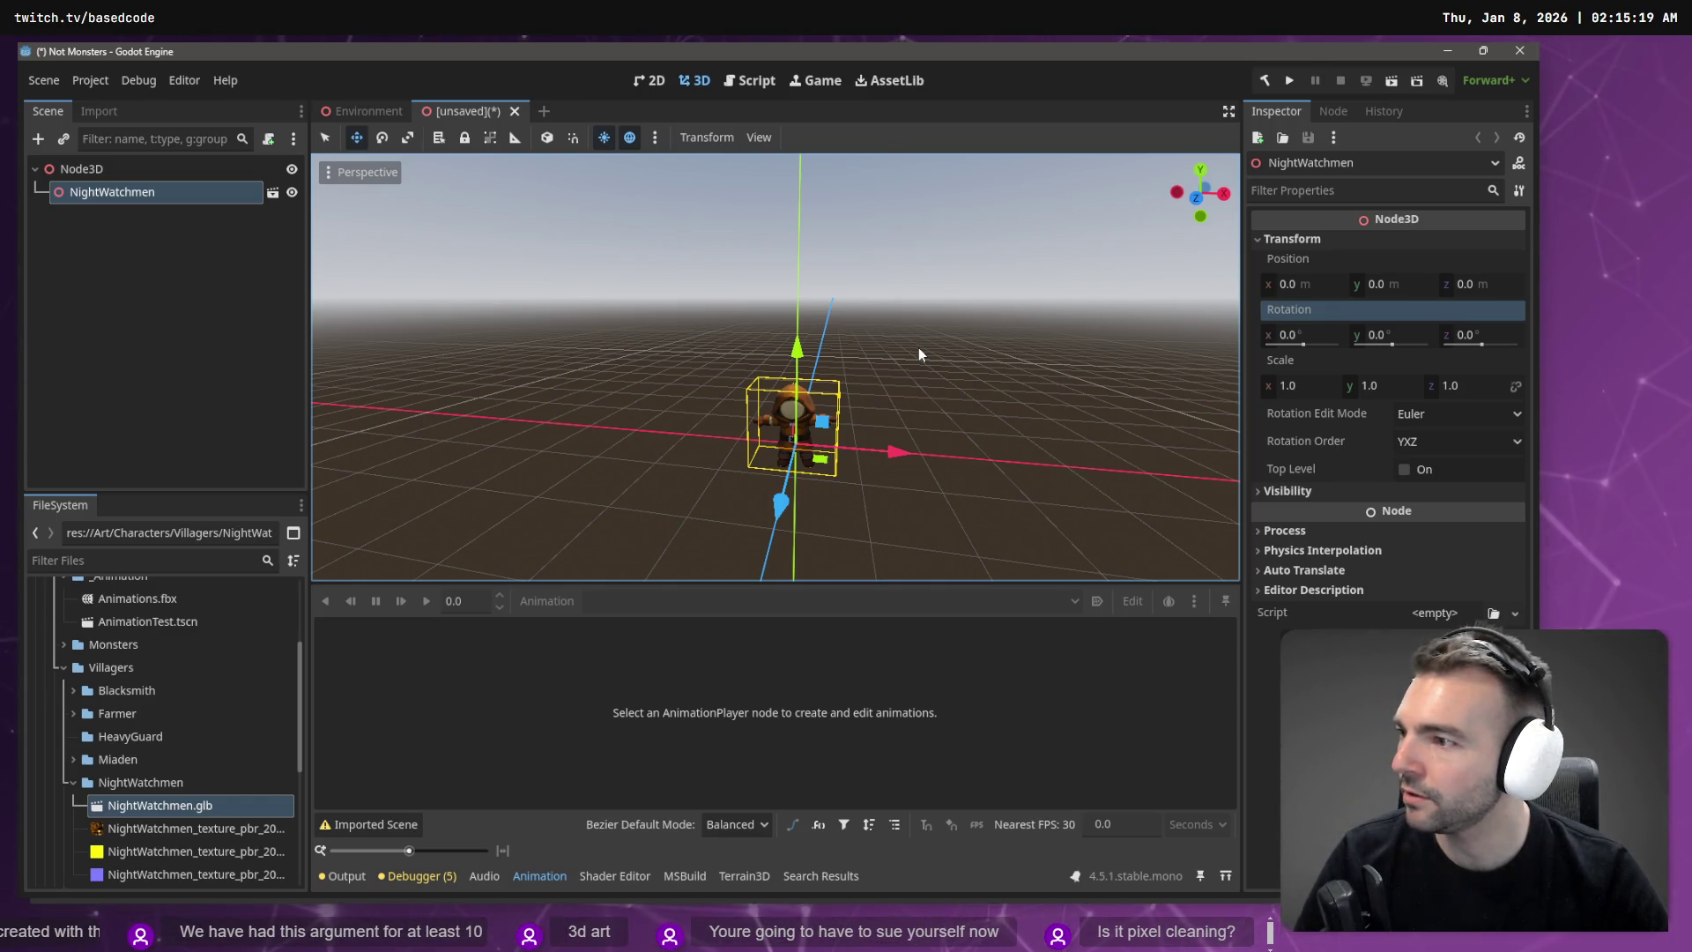
pyautogui.moveTo(918, 347)
pyautogui.mouseDown()
pyautogui.moveTo(952, 353)
pyautogui.moveTo(929, 356)
pyautogui.mouseUp()
pyautogui.moveTo(751, 322); pyautogui.dragTo(762, 291)
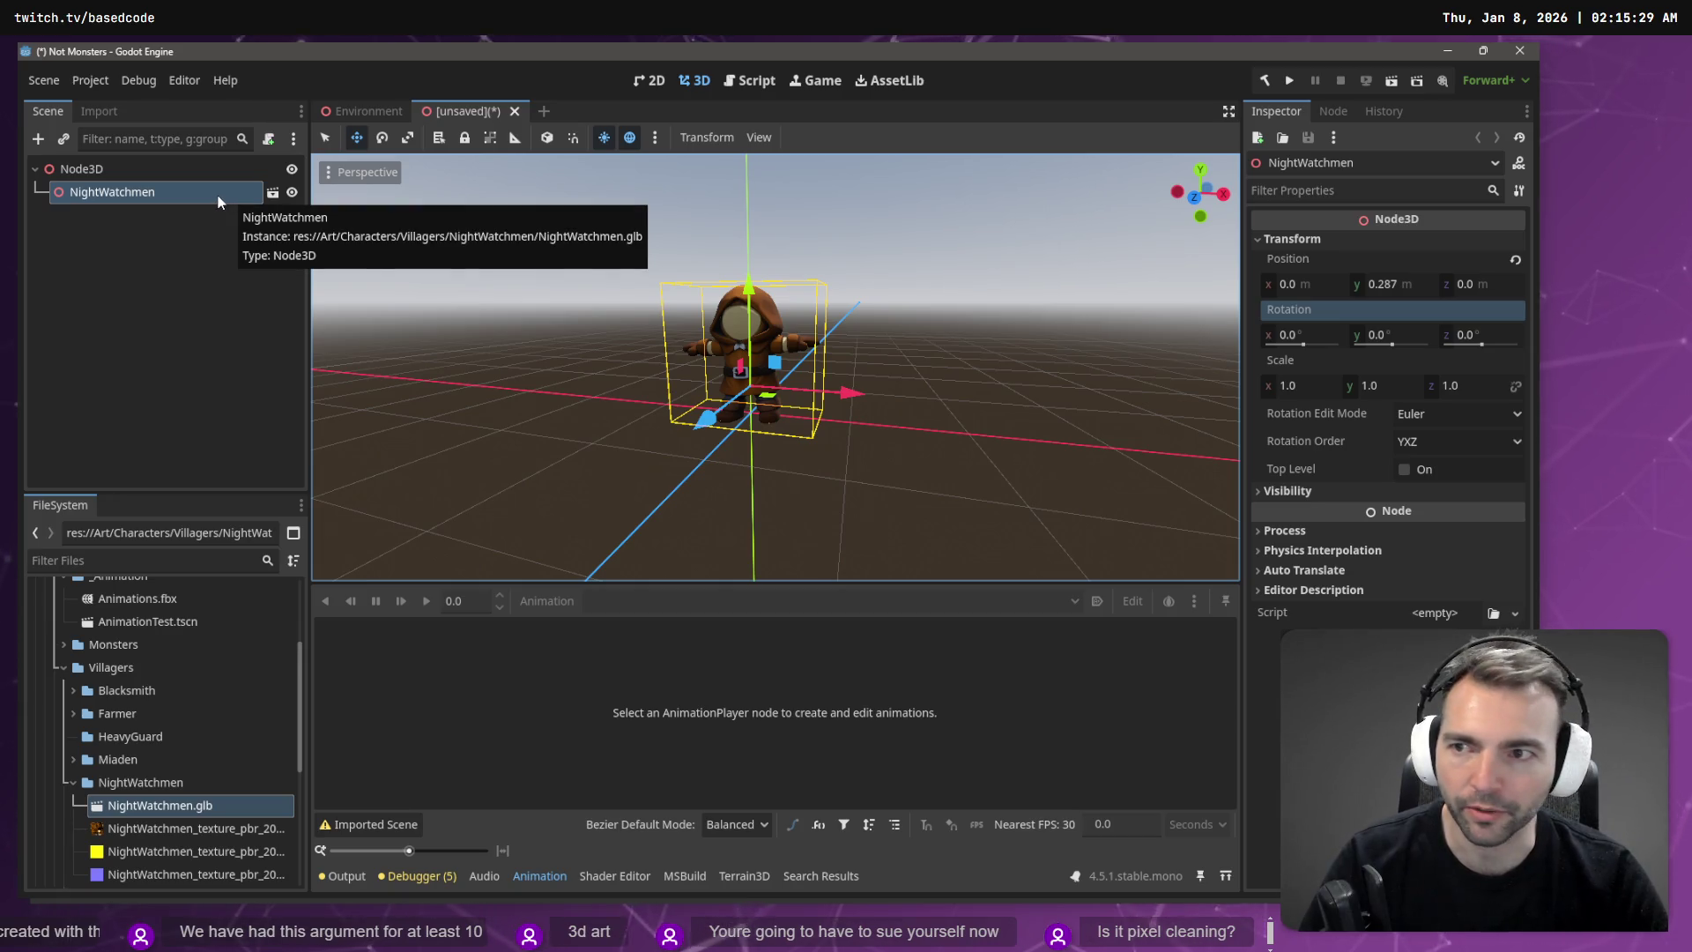
# Step: Make the NightWatchmen instance local to expose its child nodes
pyautogui.rightClick(218, 201)
pyautogui.click(152, 202)
pyautogui.click(272, 192)
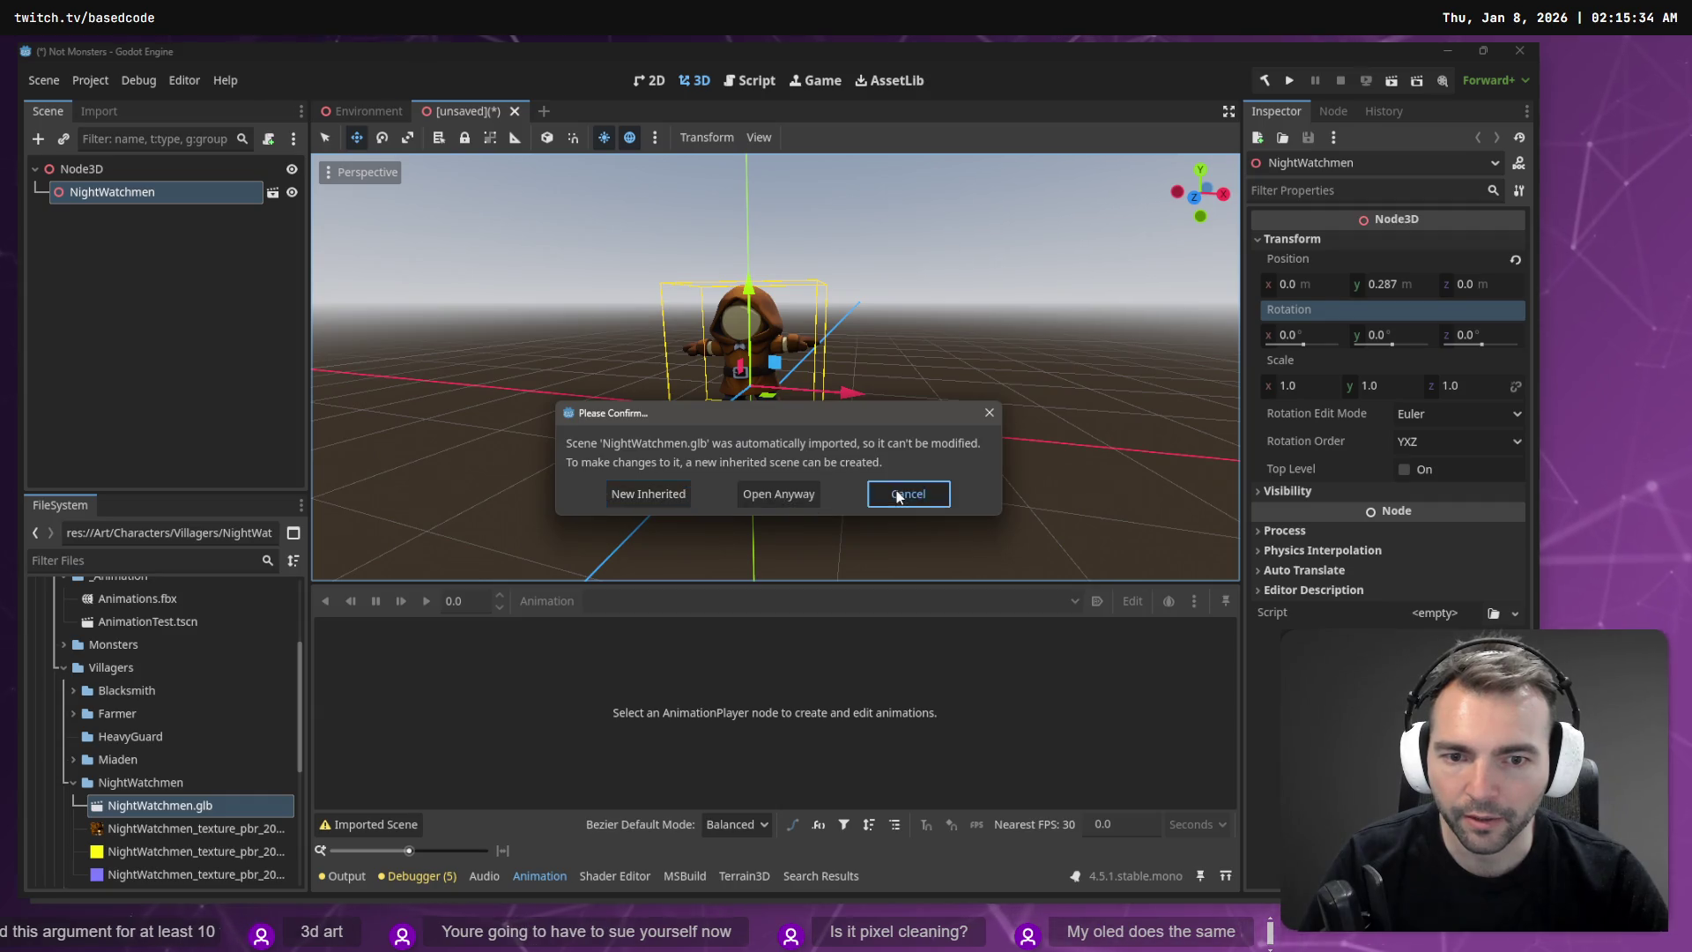
pyautogui.click(899, 493)
pyautogui.rightClick(158, 200)
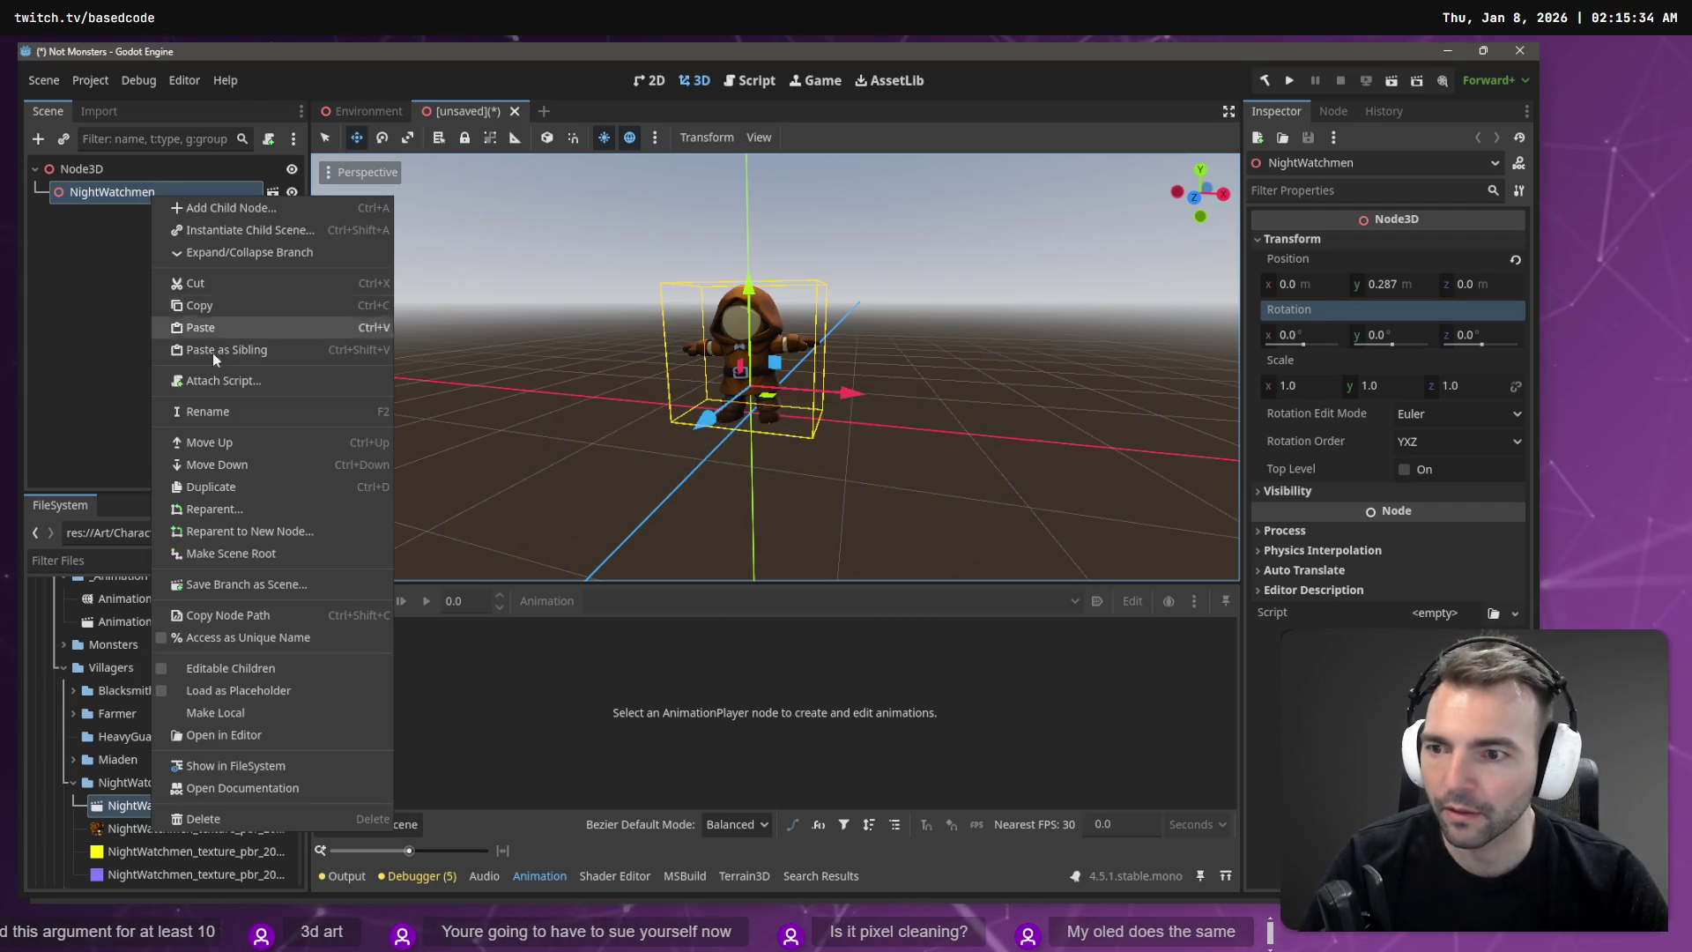
pyautogui.click(268, 710)
# Step: Load Animations.fbx as an Animations library into the AnimationPlayer via Manage Animations
pyautogui.click(132, 238)
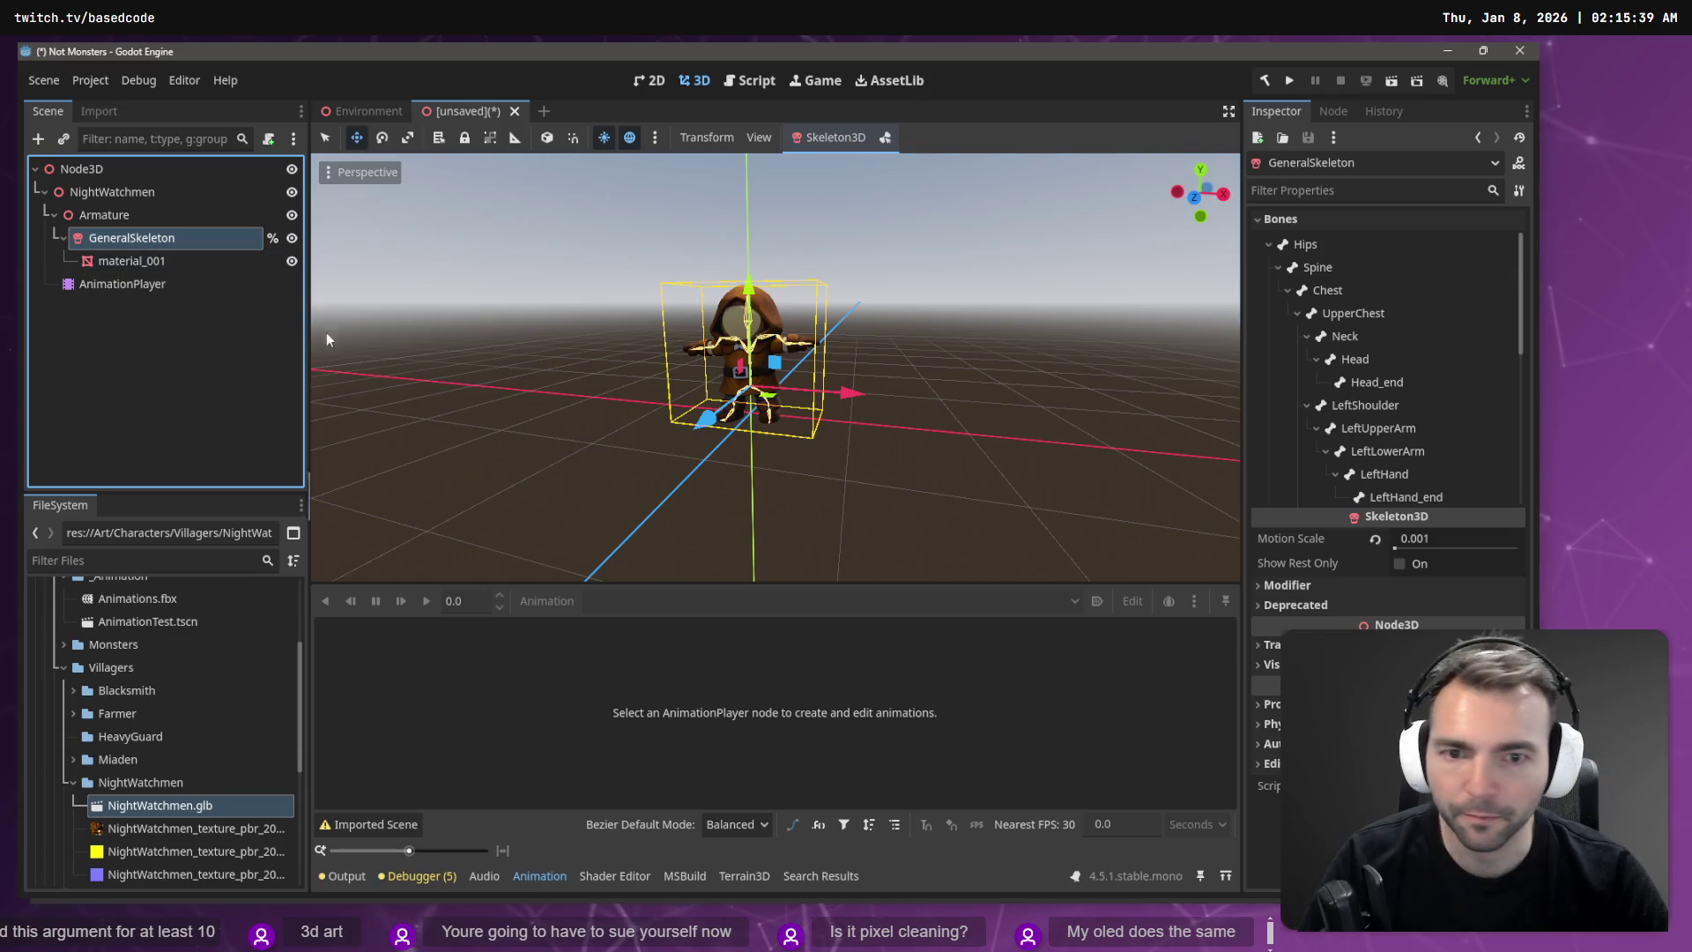
pyautogui.click(157, 286)
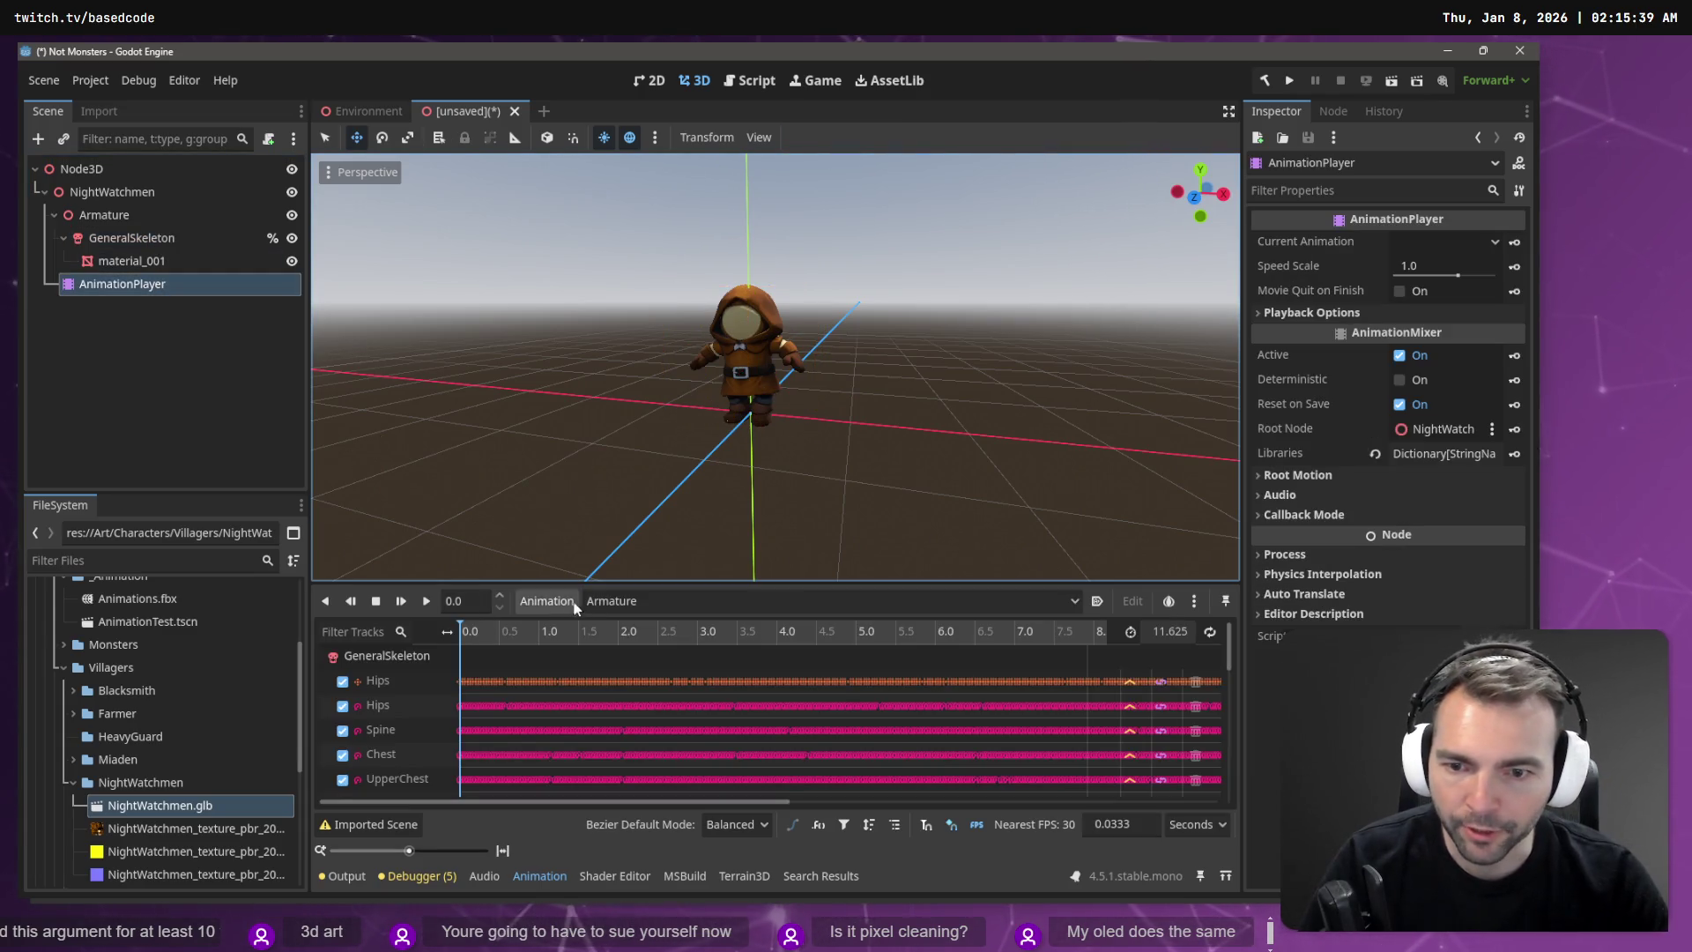
pyautogui.click(617, 600)
pyautogui.click(548, 596)
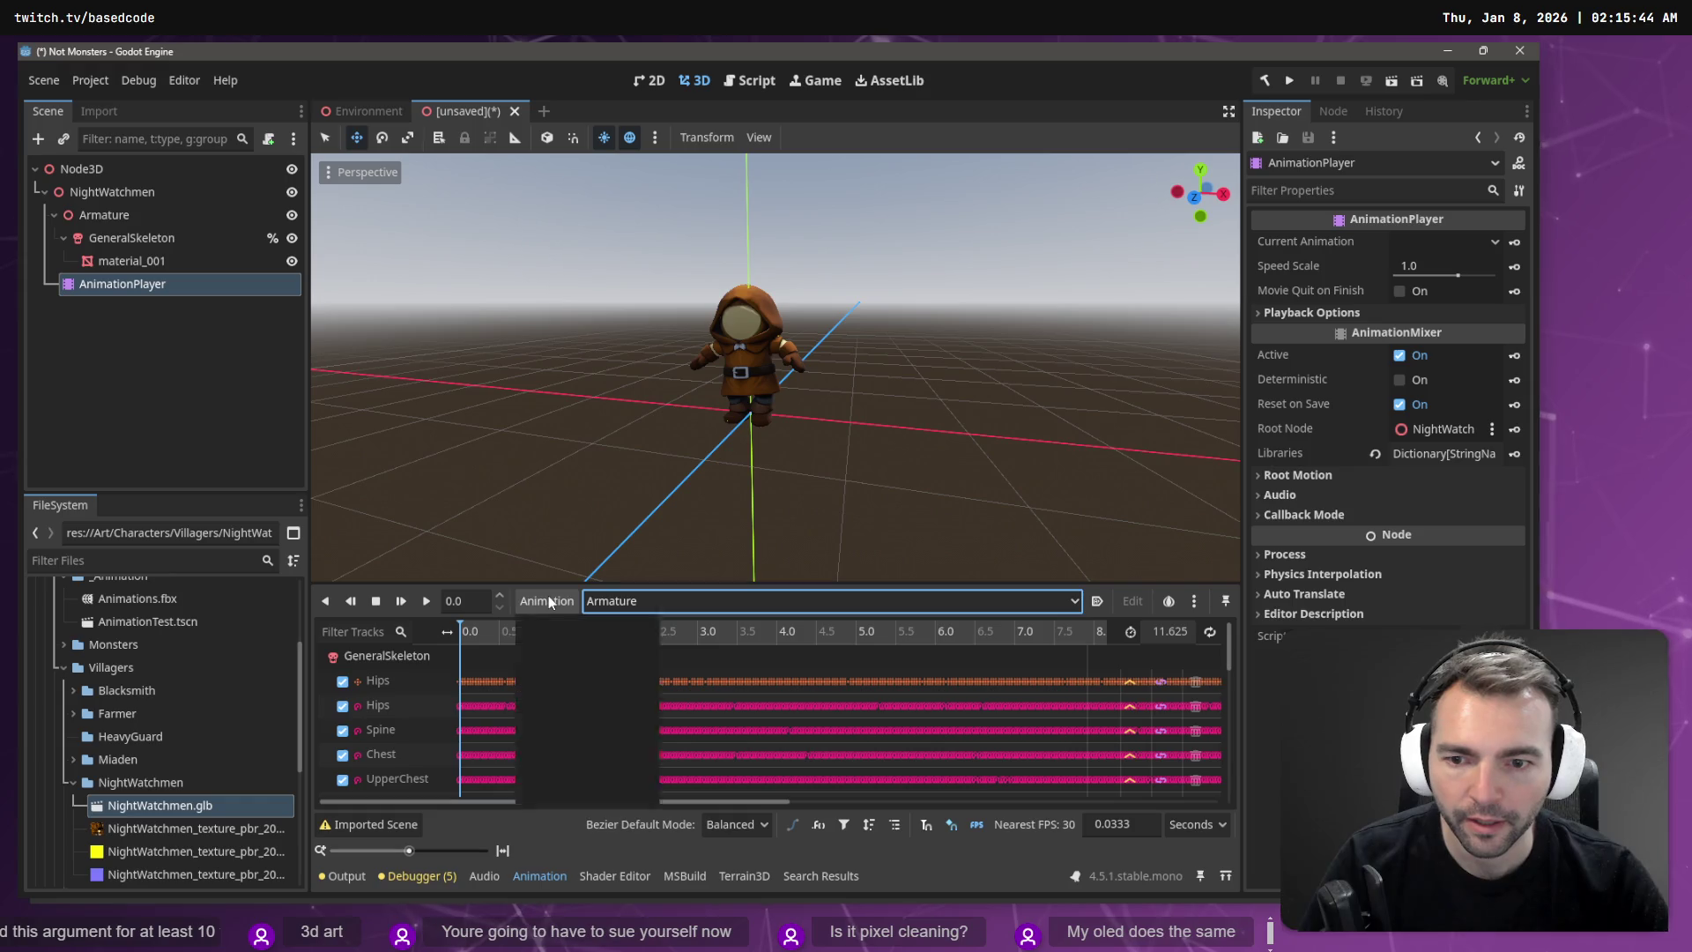
pyautogui.click(546, 601)
pyautogui.click(582, 657)
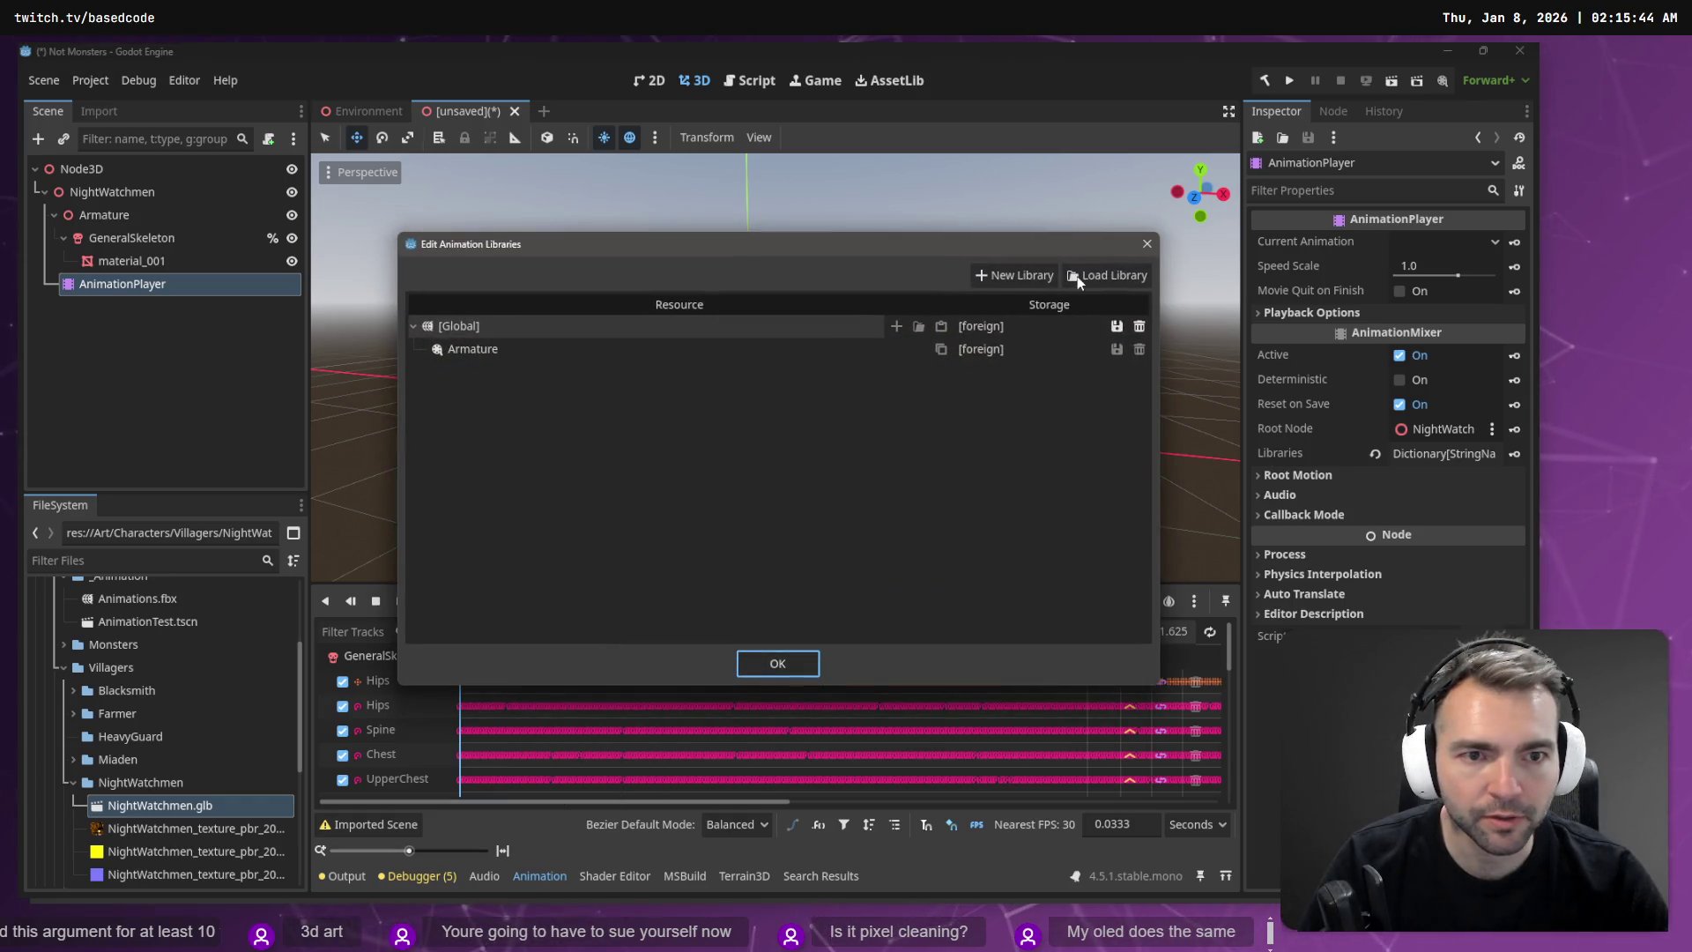
pyautogui.click(1077, 277)
pyautogui.doubleClick(363, 235)
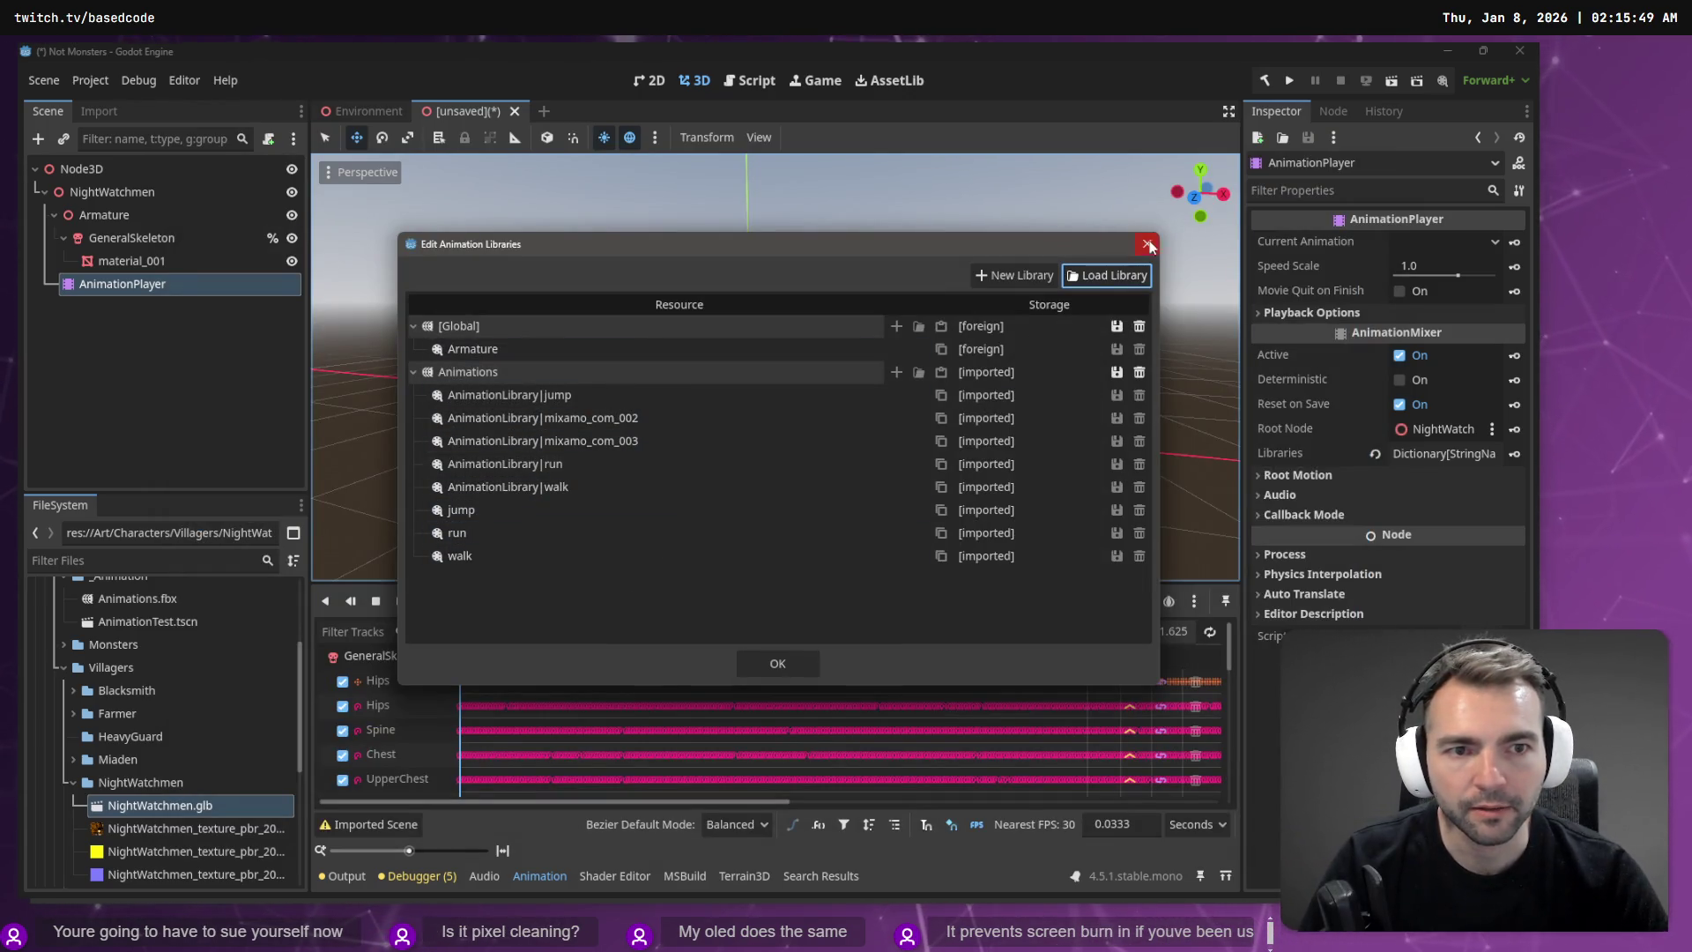
pyautogui.click(498, 511)
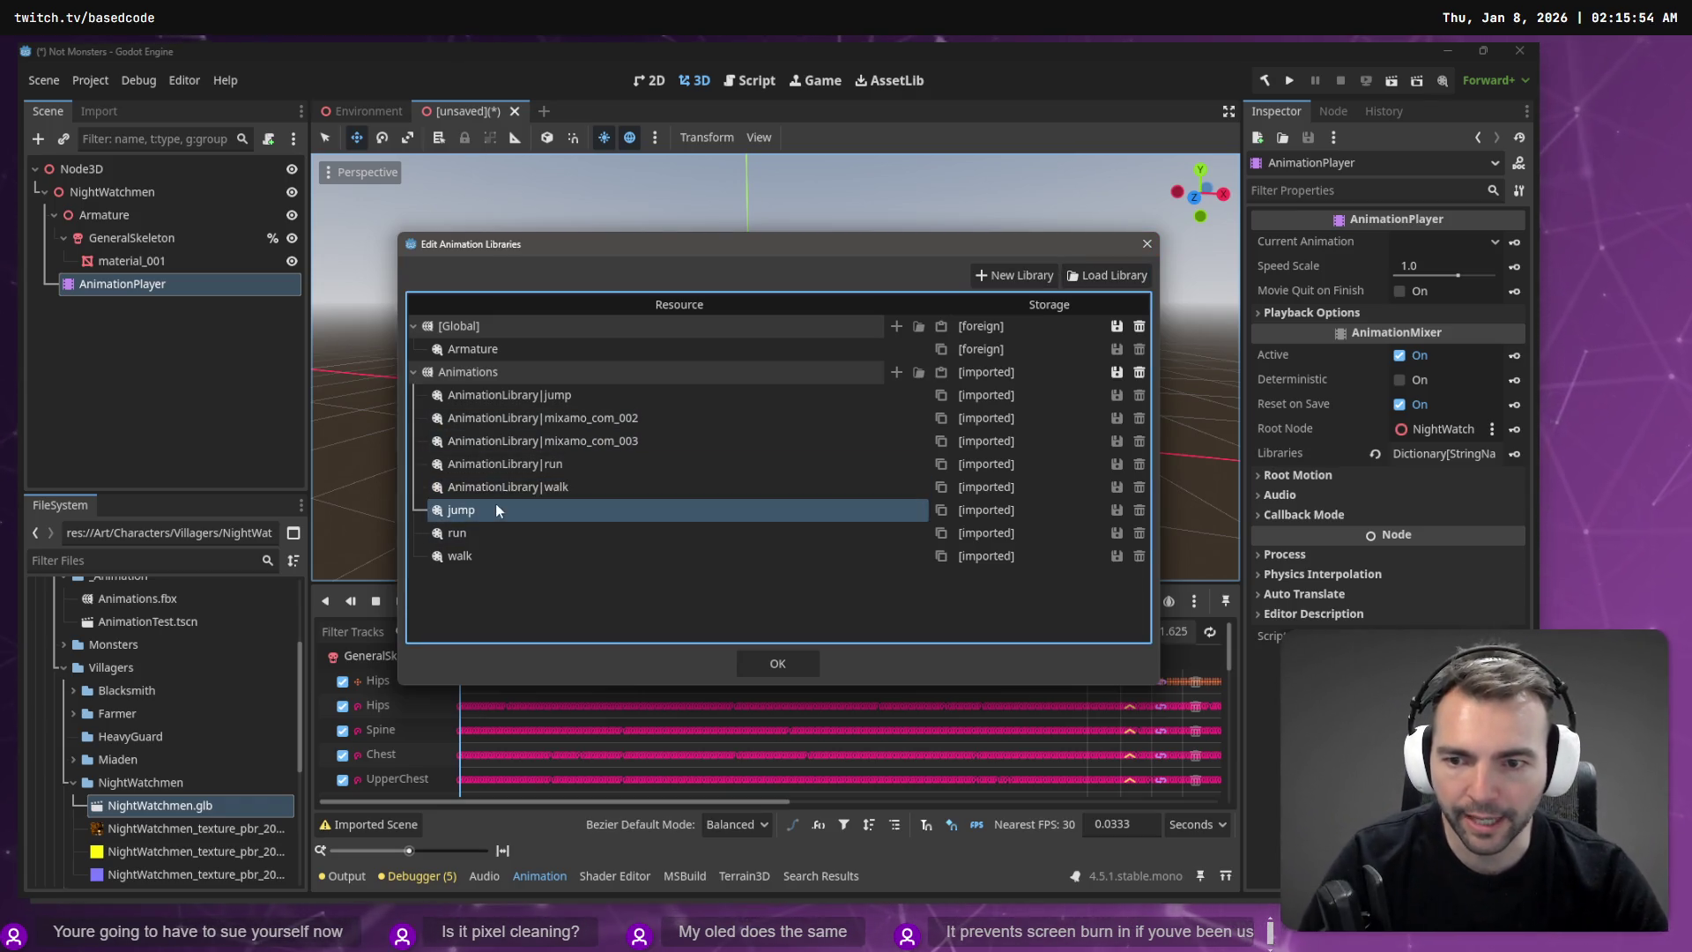
pyautogui.click(768, 665)
# Step: Choose Animations/jump and play it on the NightWatchmen character
pyautogui.click(590, 603)
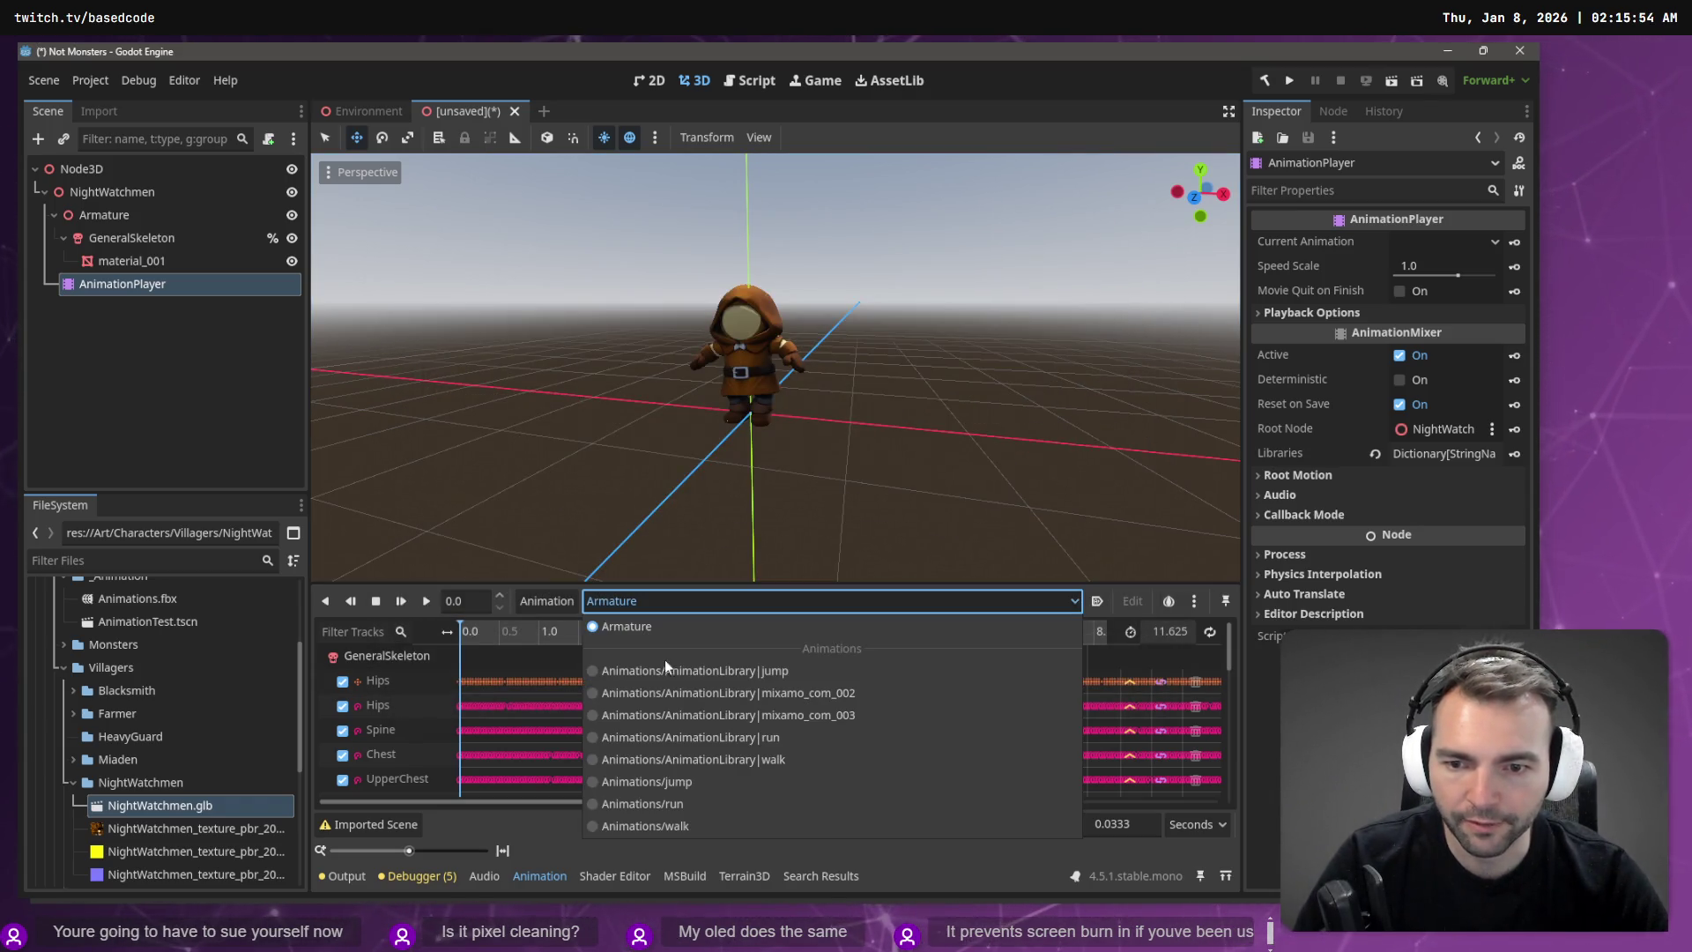
pyautogui.click(733, 784)
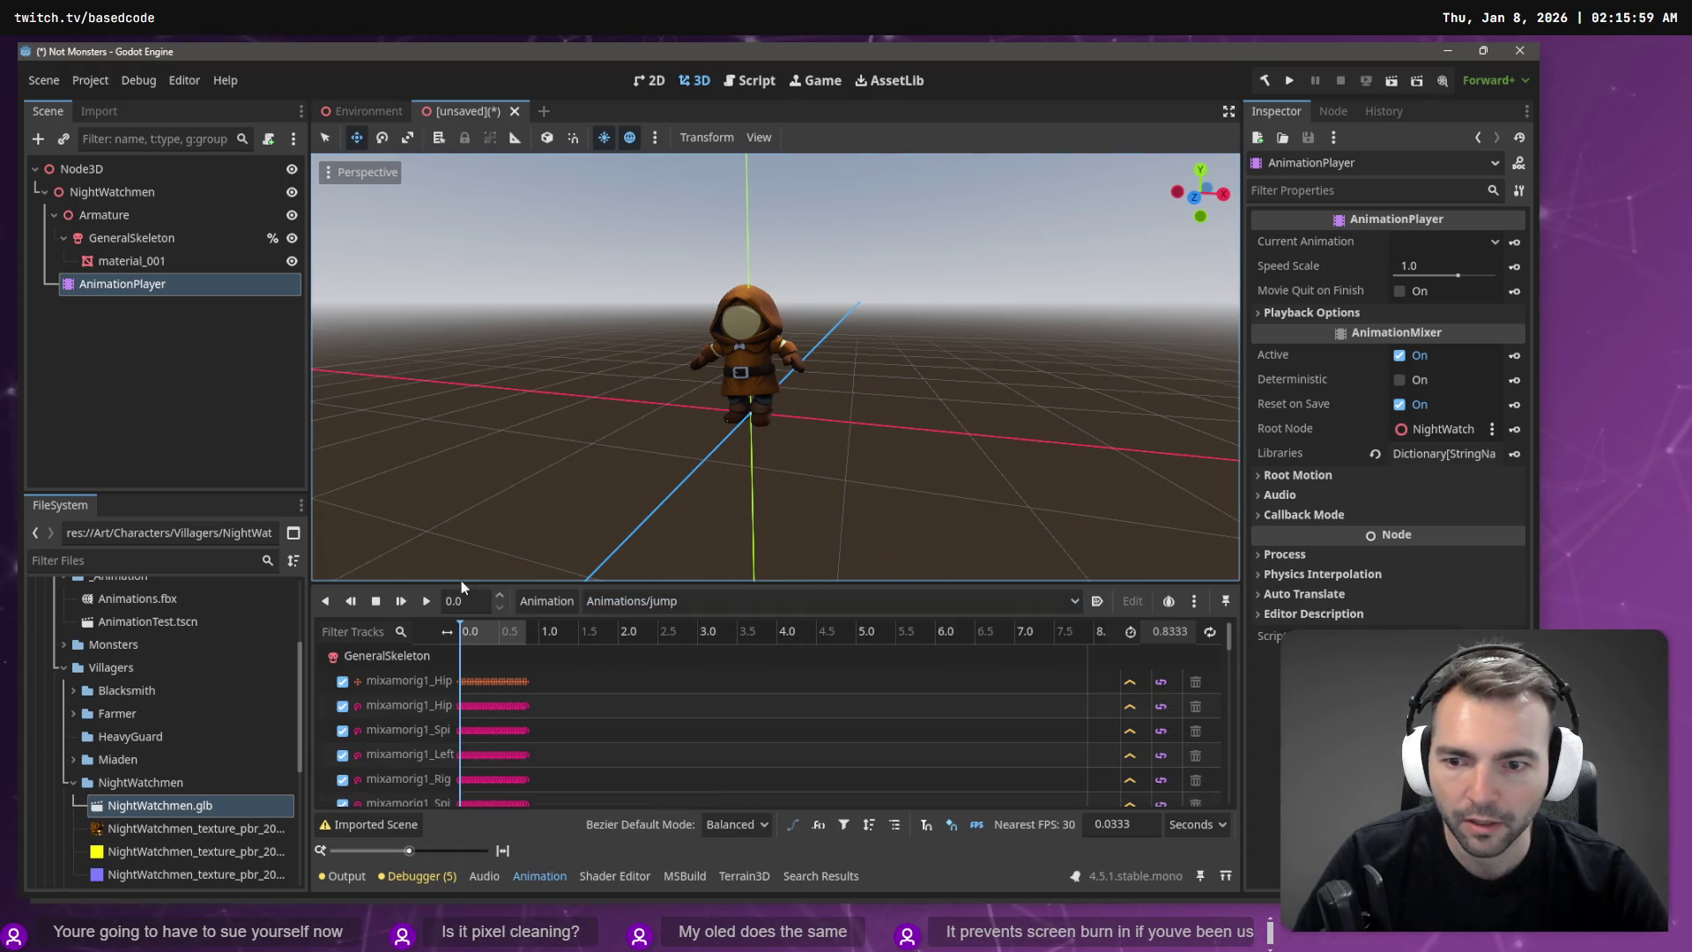
pyautogui.click(427, 604)
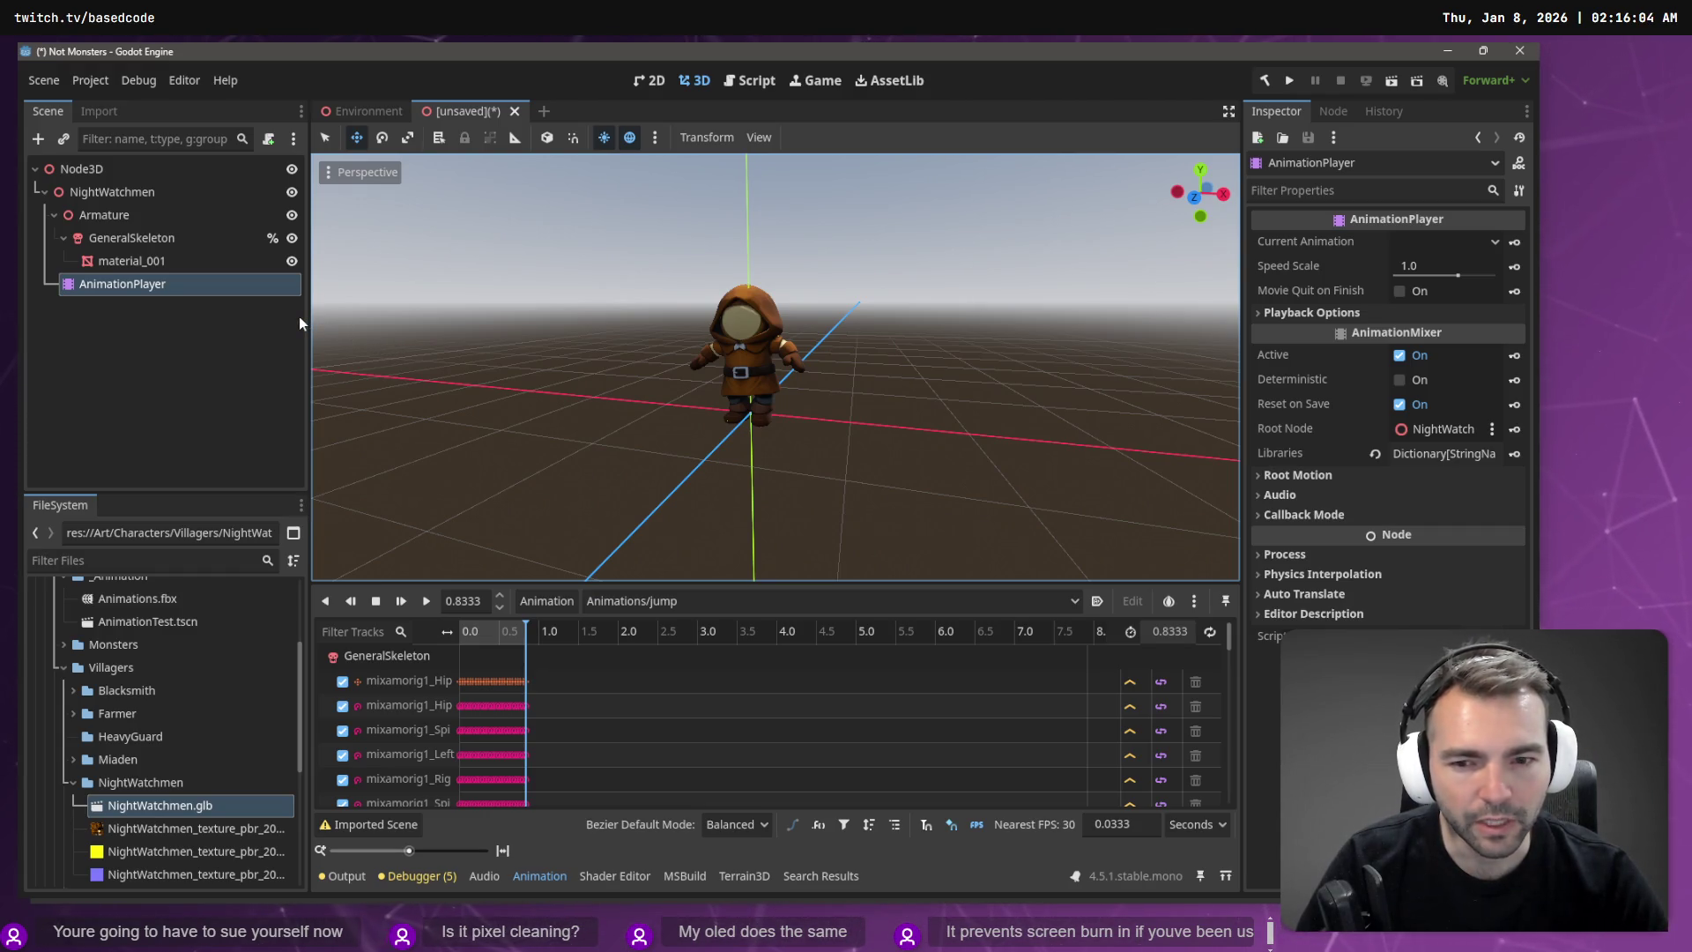
pyautogui.click(175, 603)
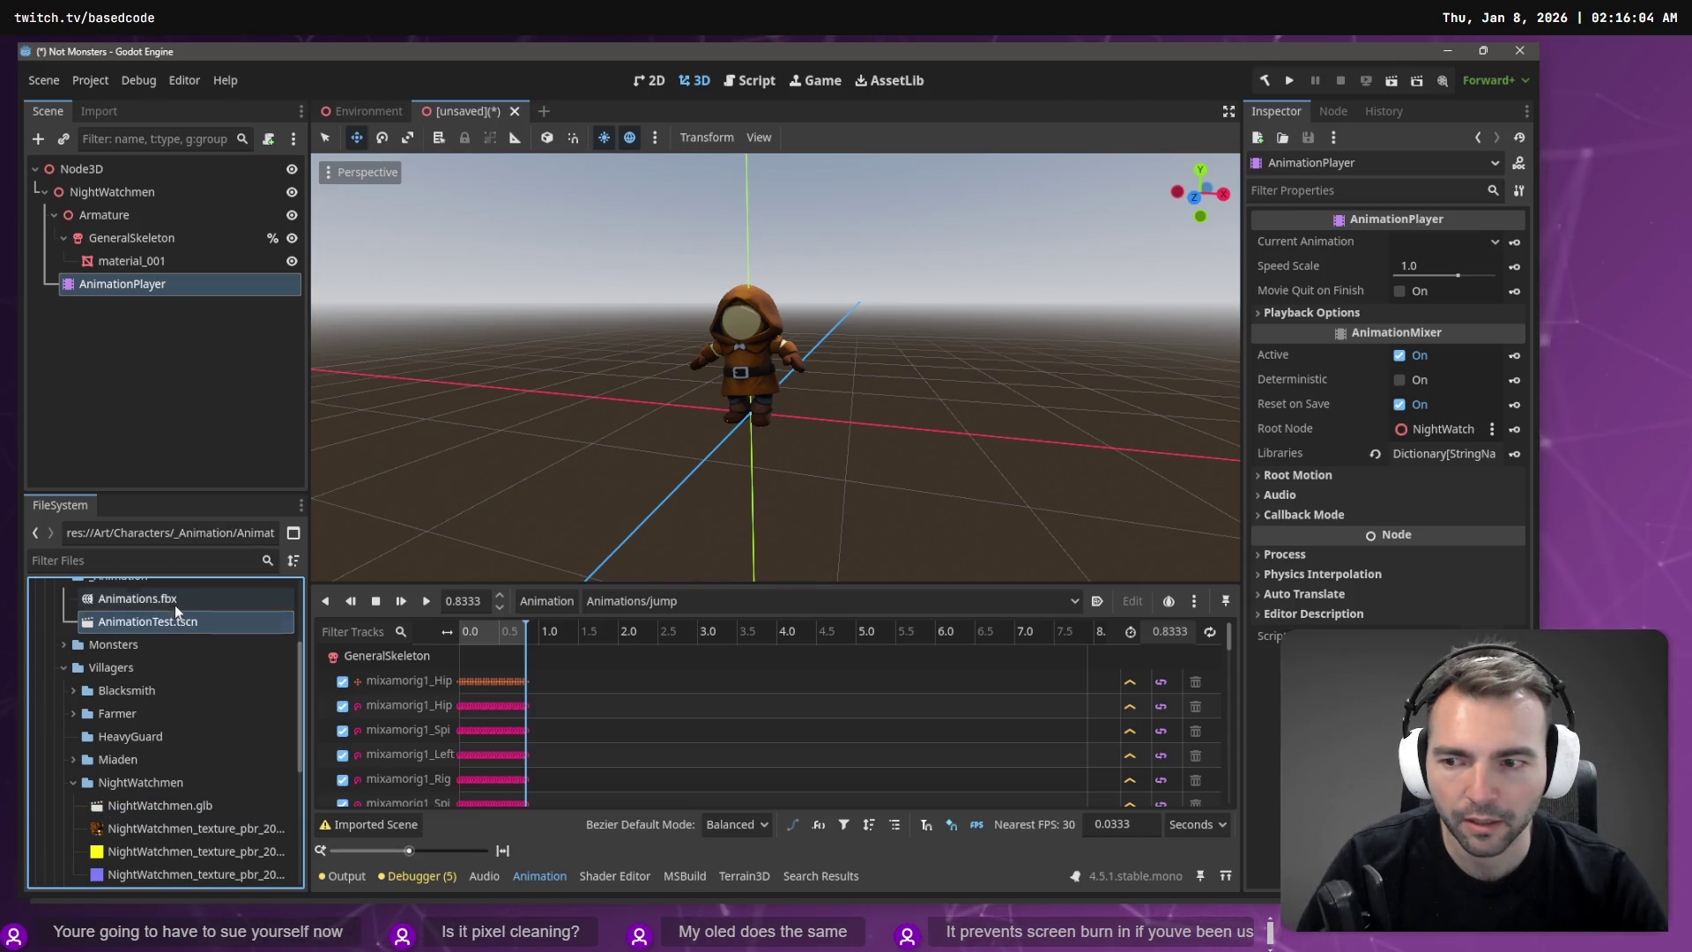
# Step: Inspect the jump and walk entries in Animations.fbx's Advanced import settings, then close it
pyautogui.scroll(3, 176, 626)
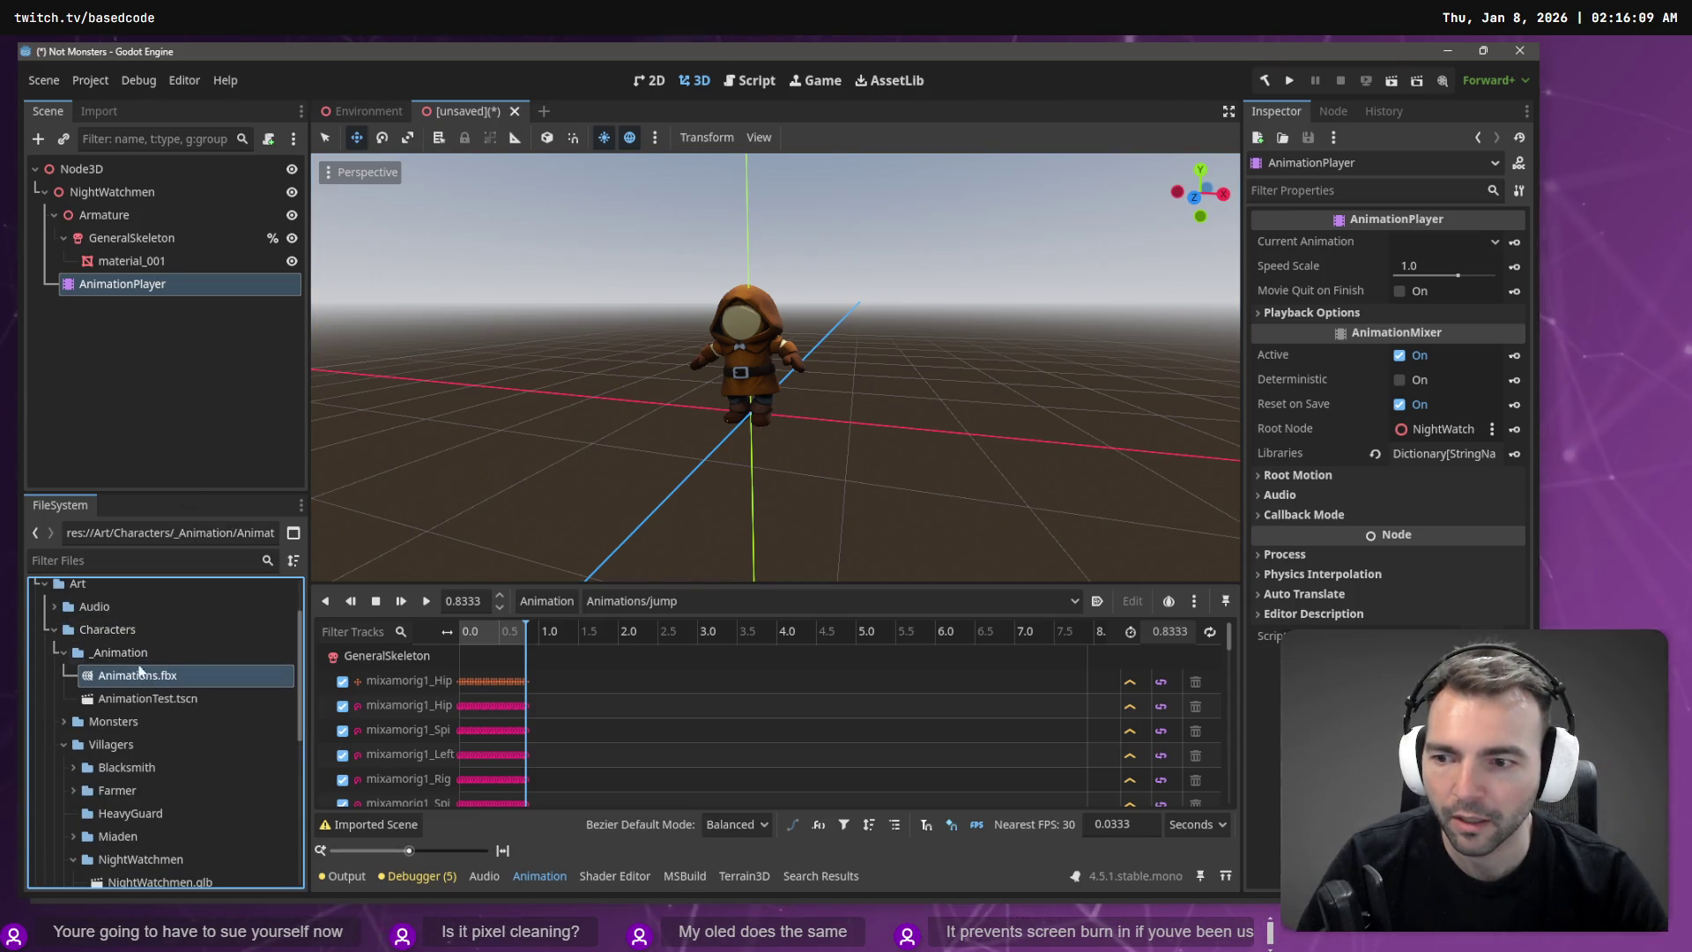
pyautogui.click(97, 111)
pyautogui.click(139, 472)
pyautogui.click(270, 275)
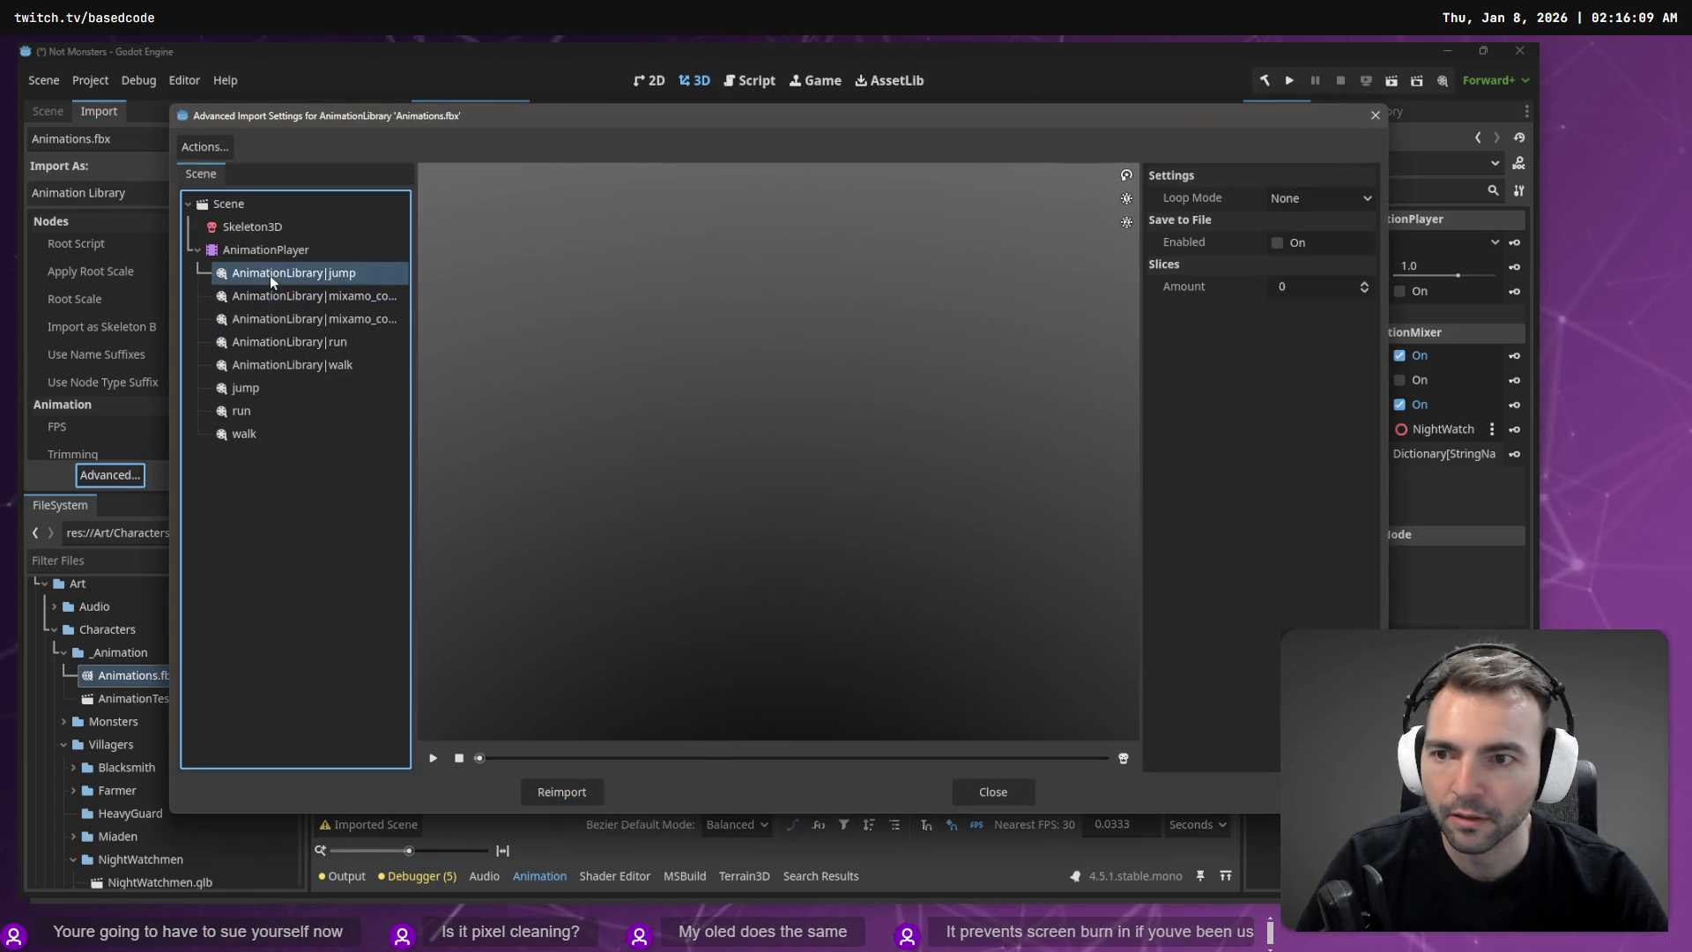
pyautogui.click(283, 361)
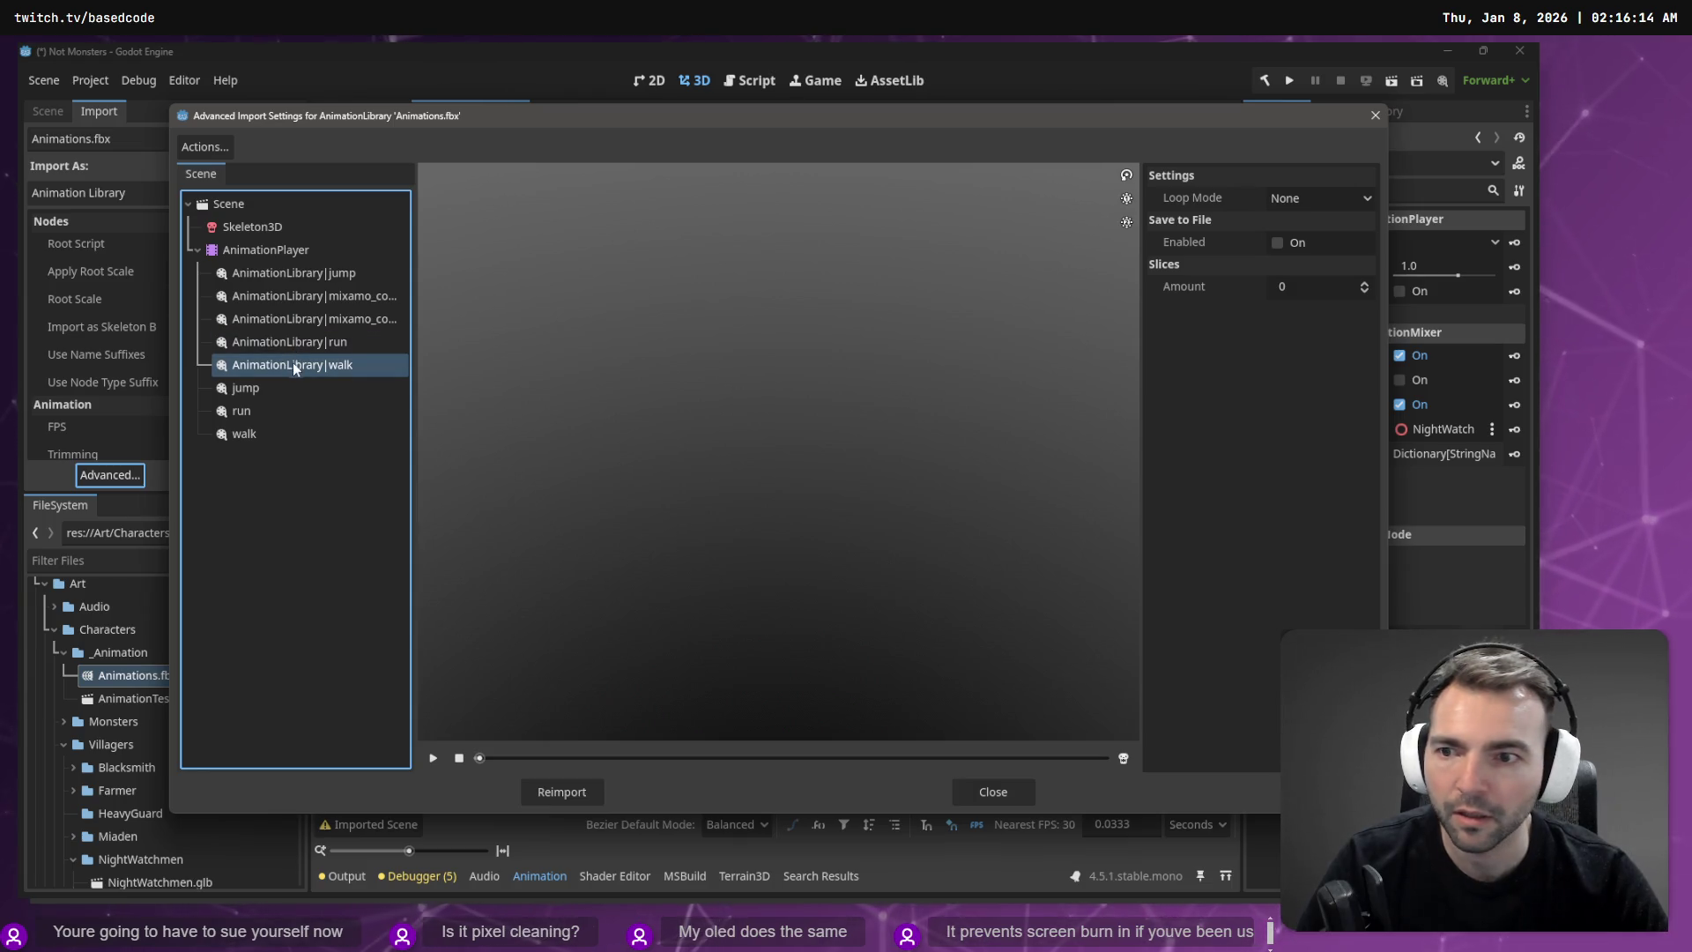
pyautogui.click(309, 275)
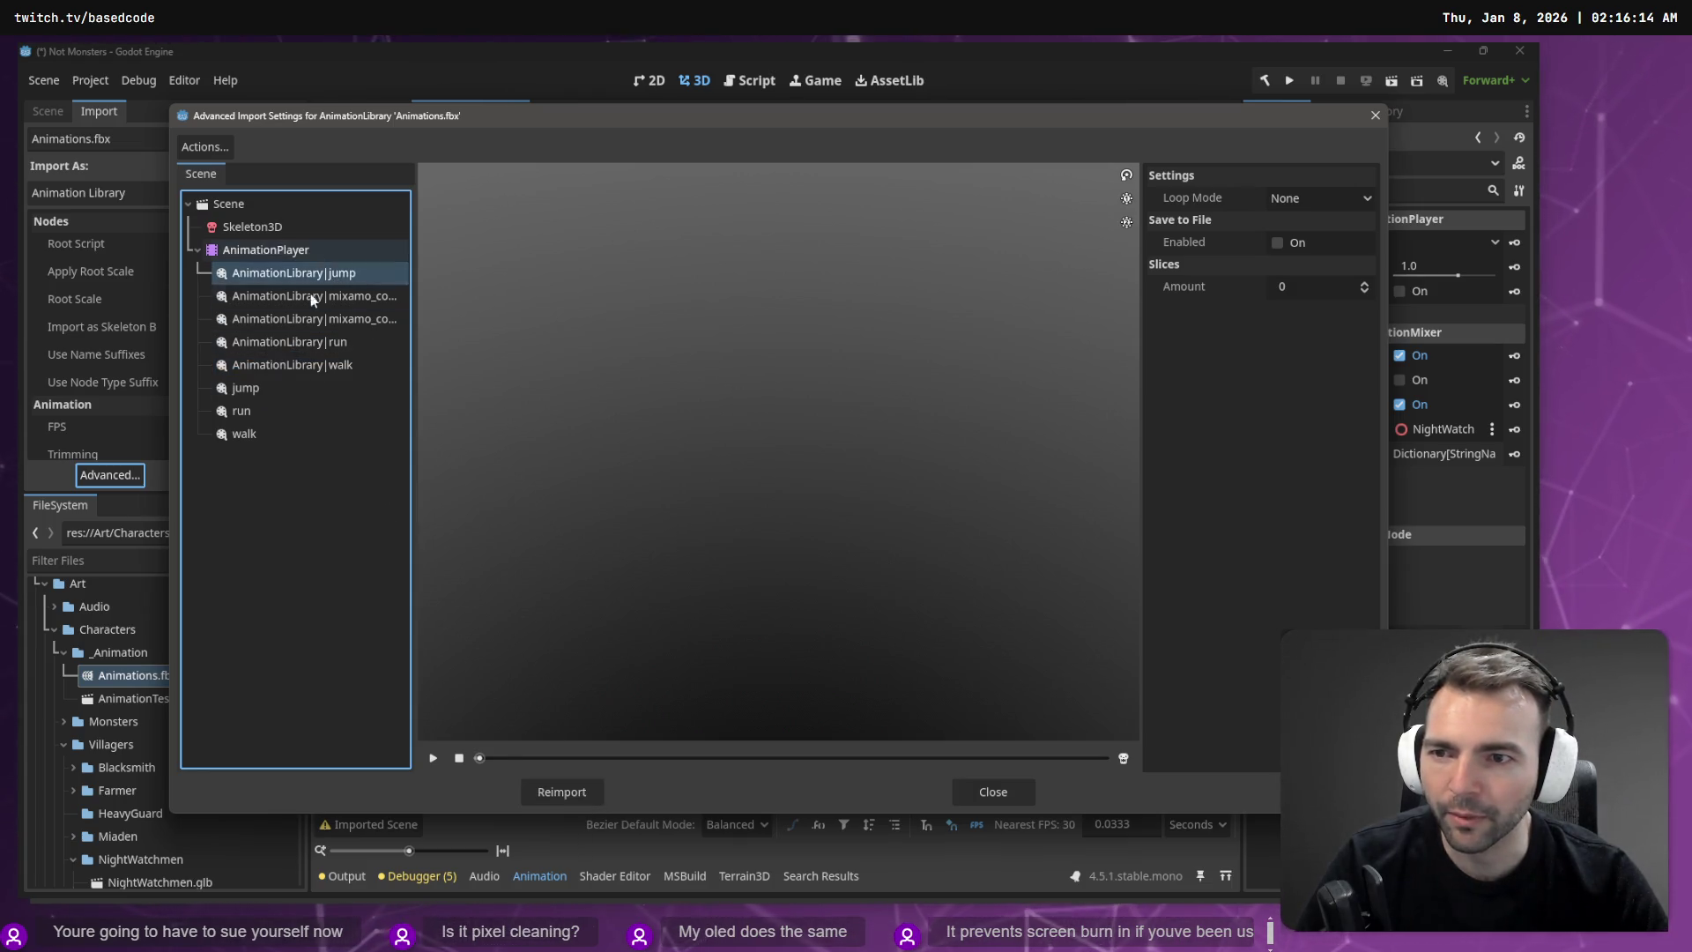
pyautogui.click(1375, 115)
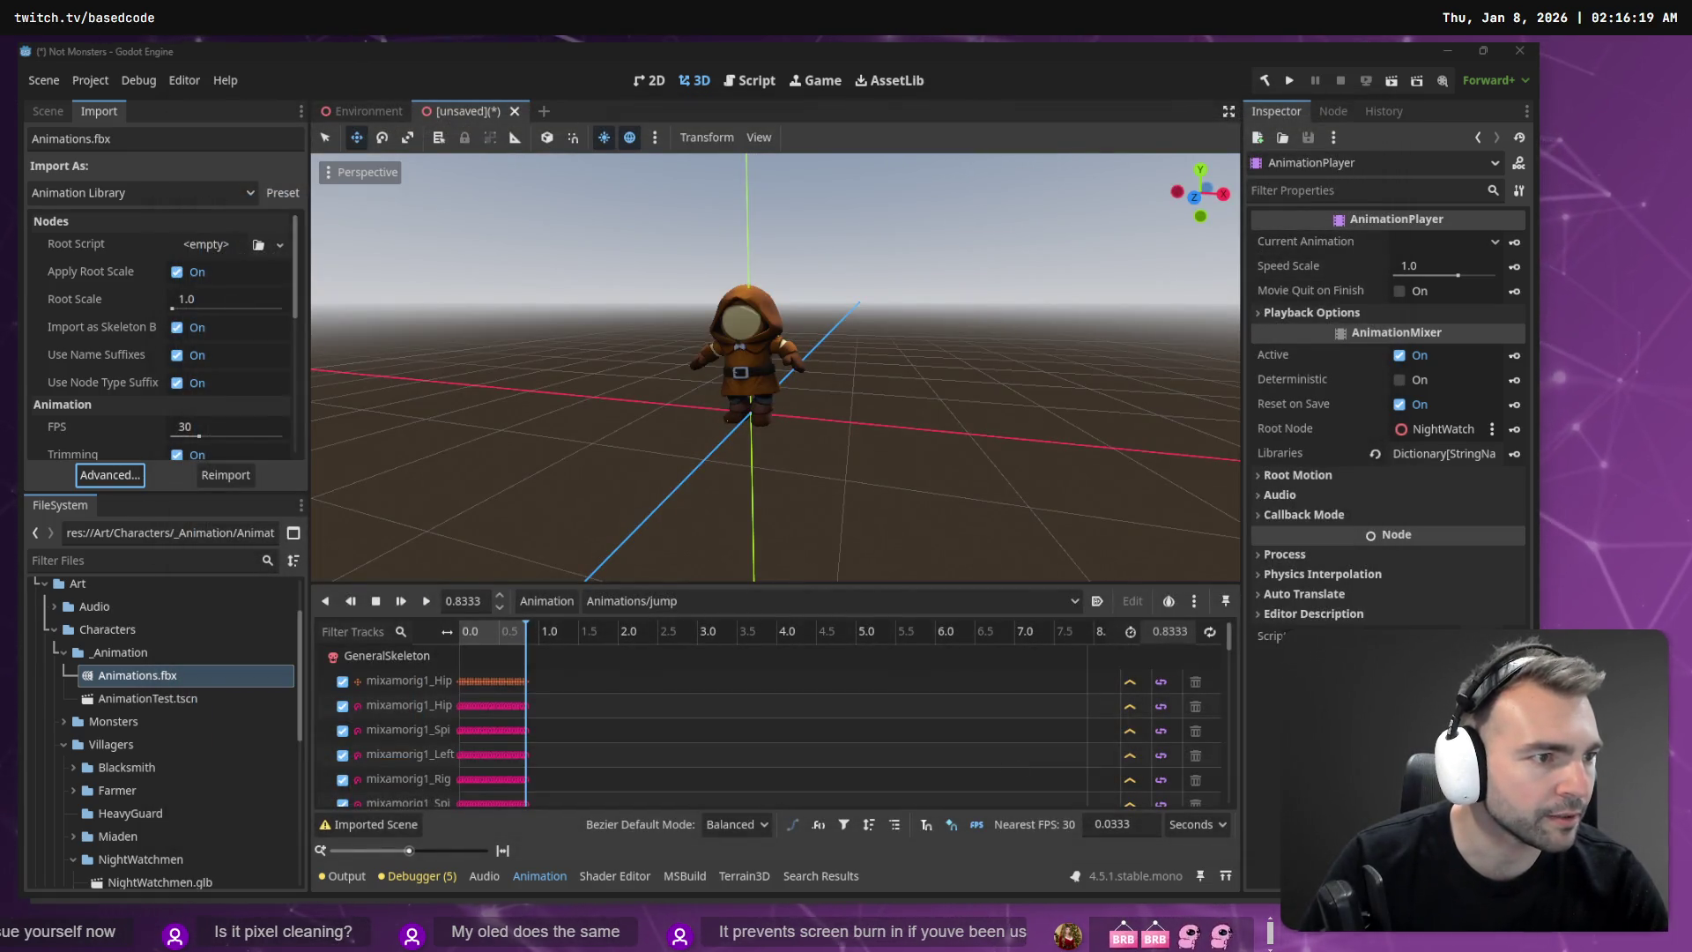
# Step: In Blender's Outliner, expand the NLA tracks to list walk, run and jump, and collapse Armature.005's bone hierarchy
pyautogui.hotkey('alt', 'Tab')
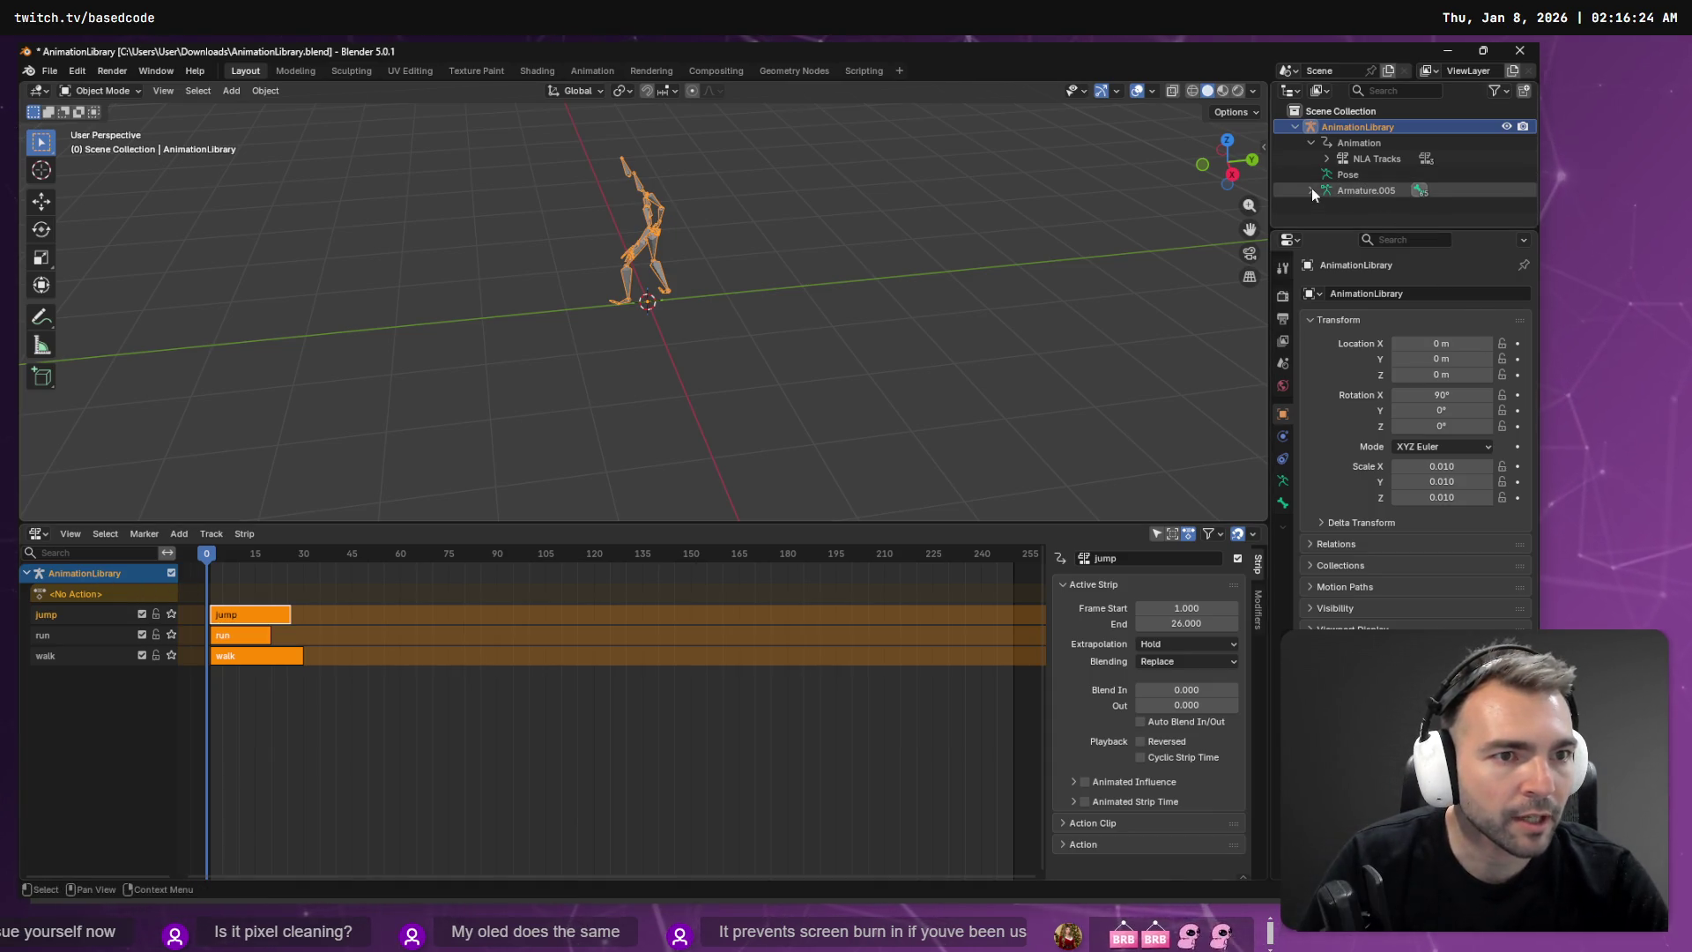
pyautogui.click(1326, 159)
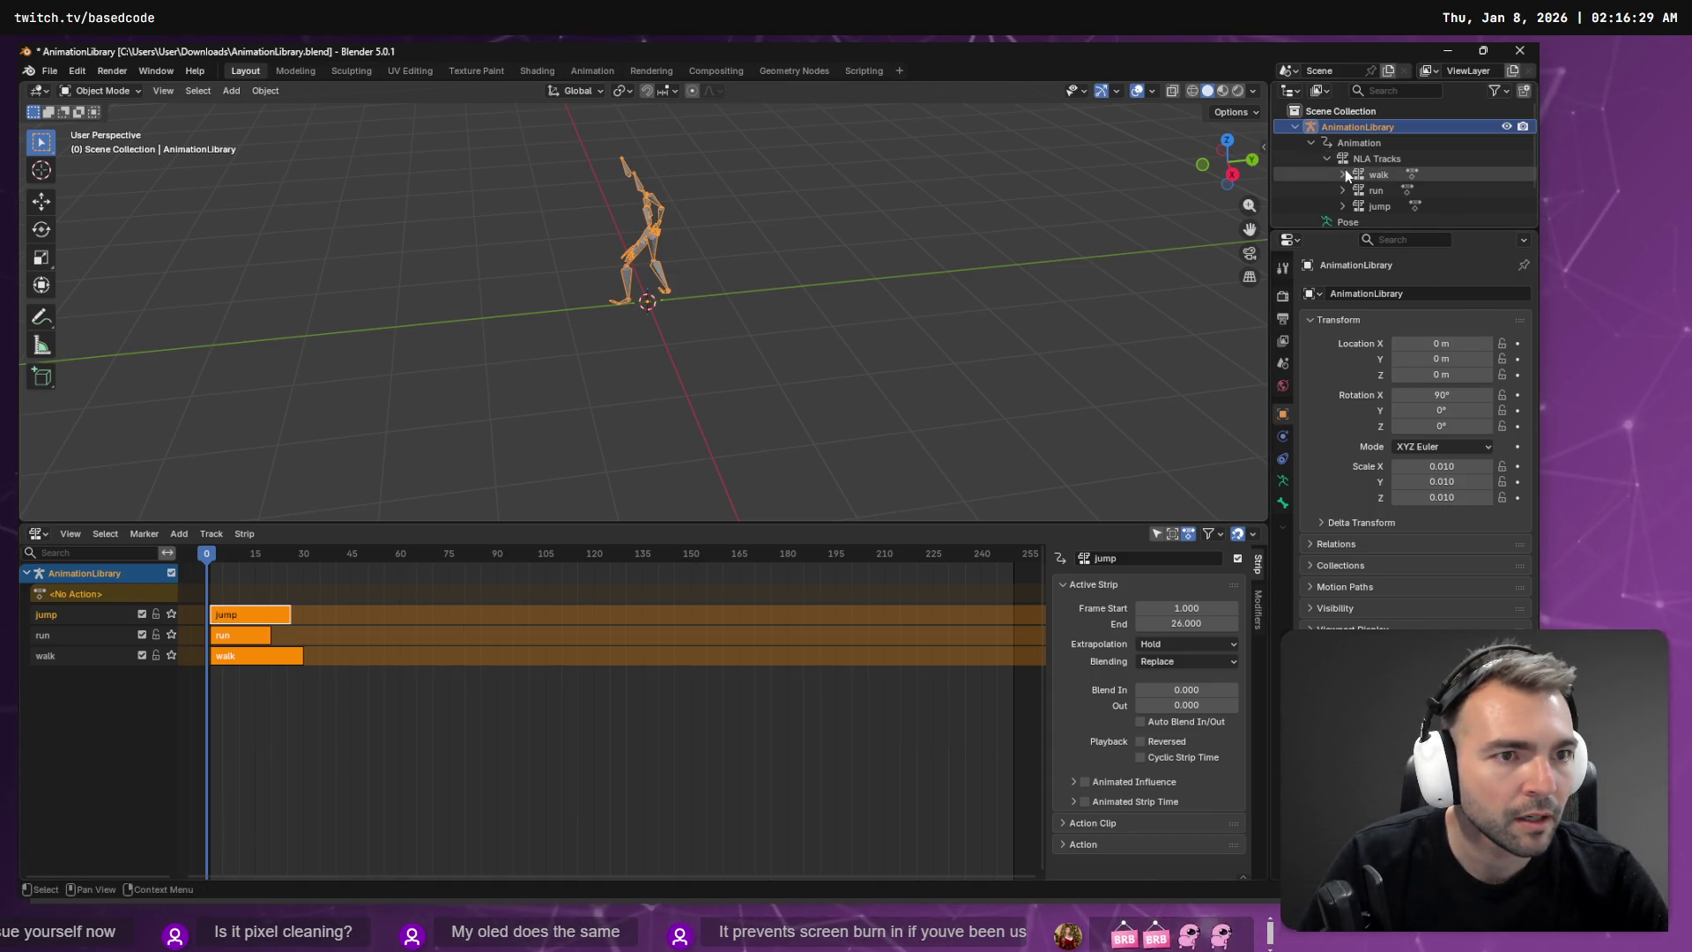
pyautogui.scroll(-4, 1343, 194)
pyautogui.scroll(3, 1341, 212)
pyautogui.click(1327, 211)
pyautogui.click(1311, 194)
pyautogui.scroll(2, 1398, 140)
# Step: Select the AnimationLibrary object and start an FBX export to Animations.fbx in the _Animation folder
pyautogui.click(1398, 140)
pyautogui.click(1354, 124)
pyautogui.scroll(-2, 1366, 154)
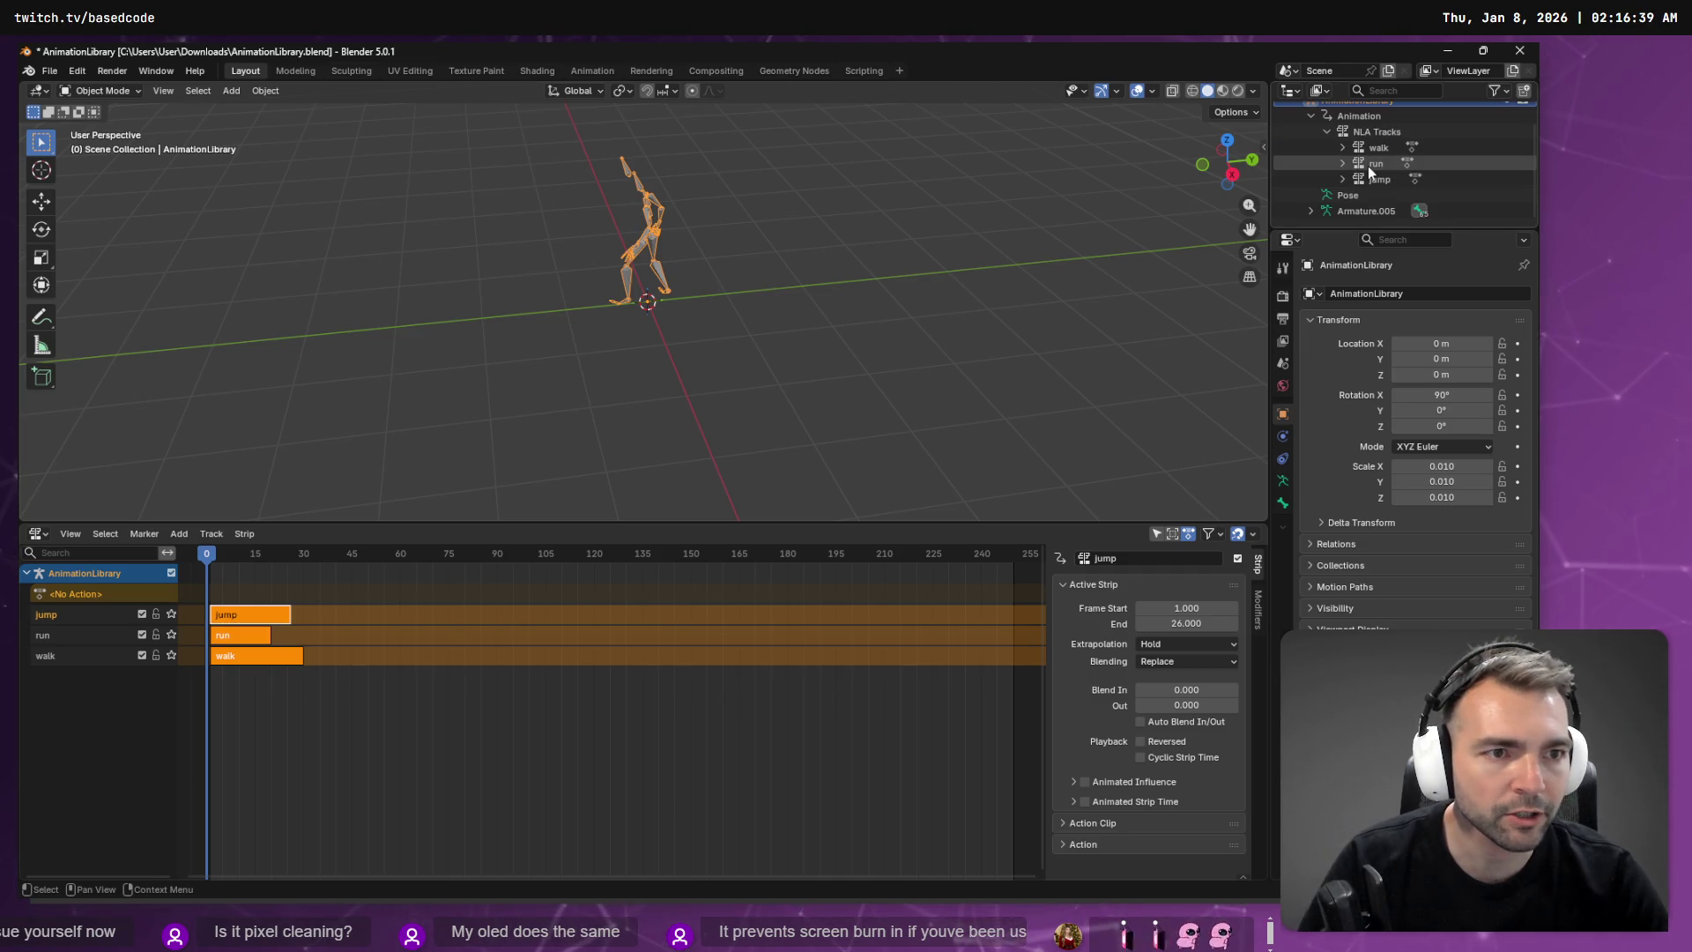
pyautogui.scroll(2, 1368, 166)
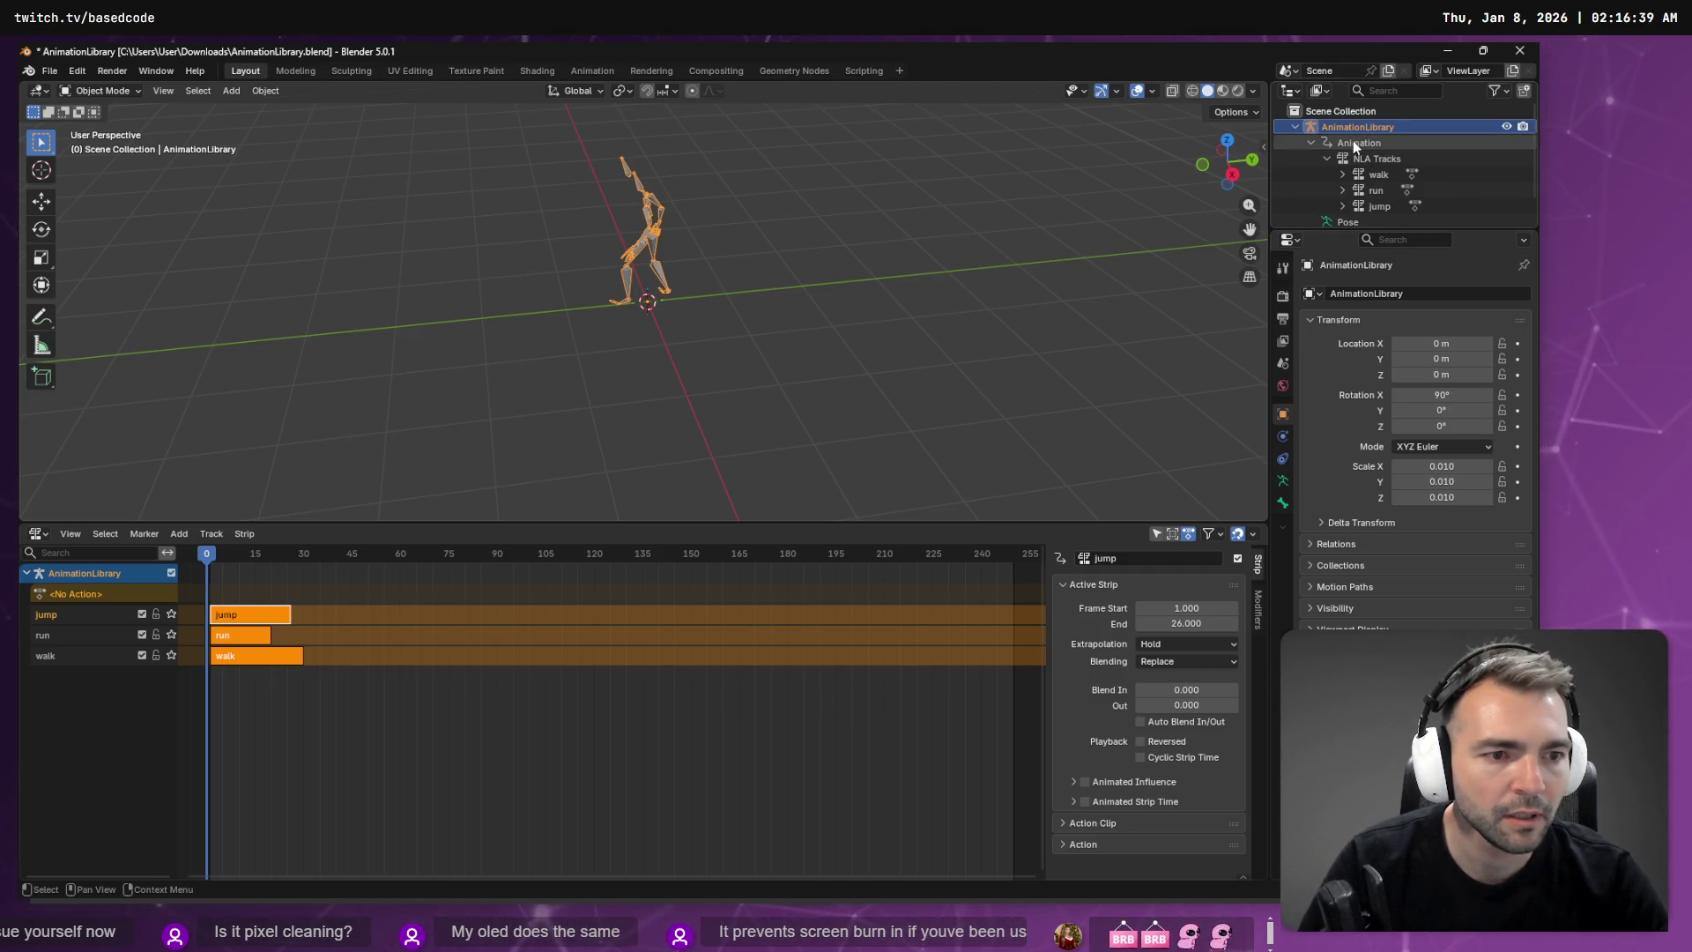
pyautogui.click(50, 71)
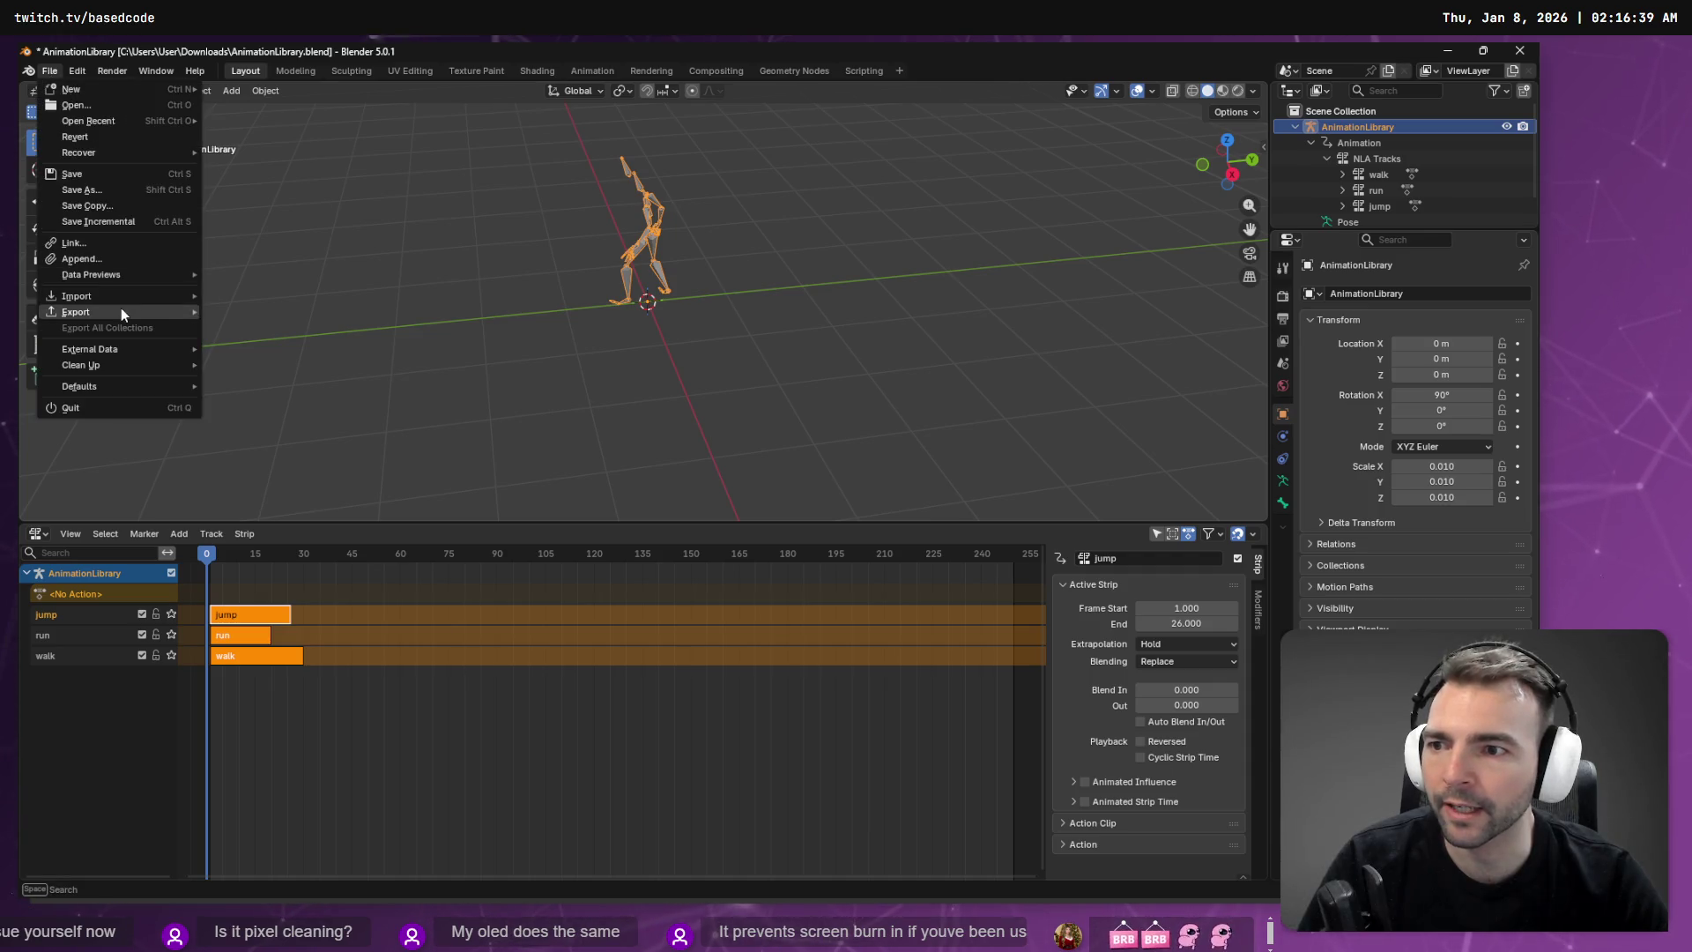
pyautogui.moveTo(108, 310)
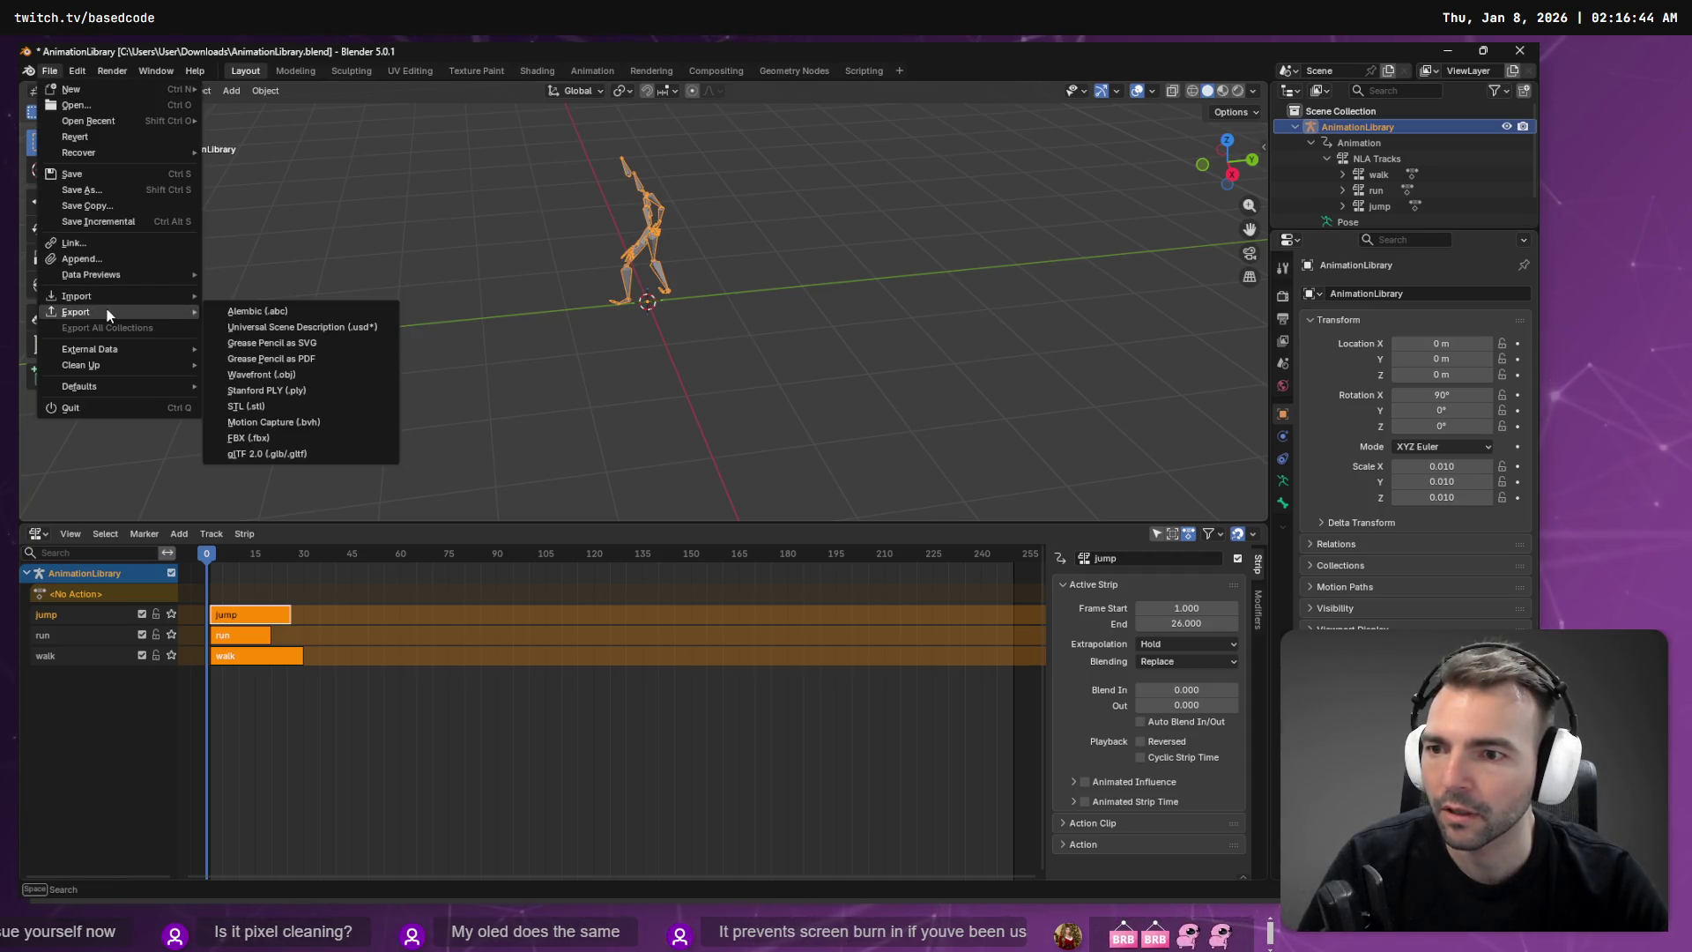
pyautogui.click(332, 438)
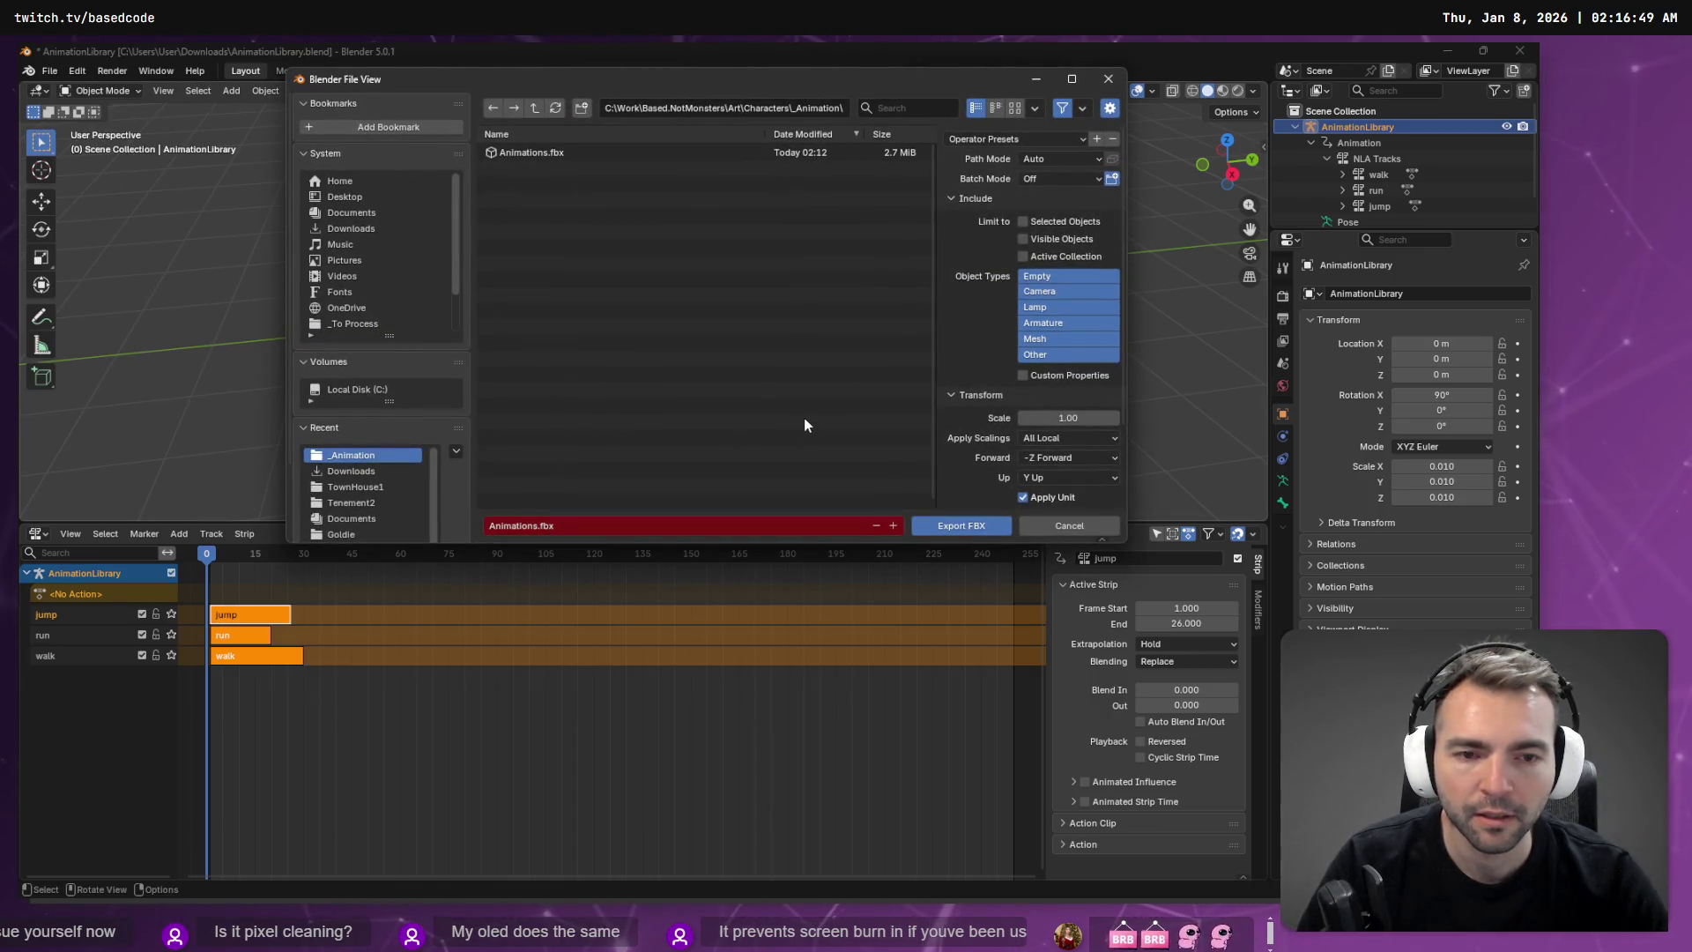
# Step: Export Animations.fbx with only Armature objects, limited to selected objects, then return to Godot
pyautogui.click(1061, 275)
pyautogui.click(1061, 293)
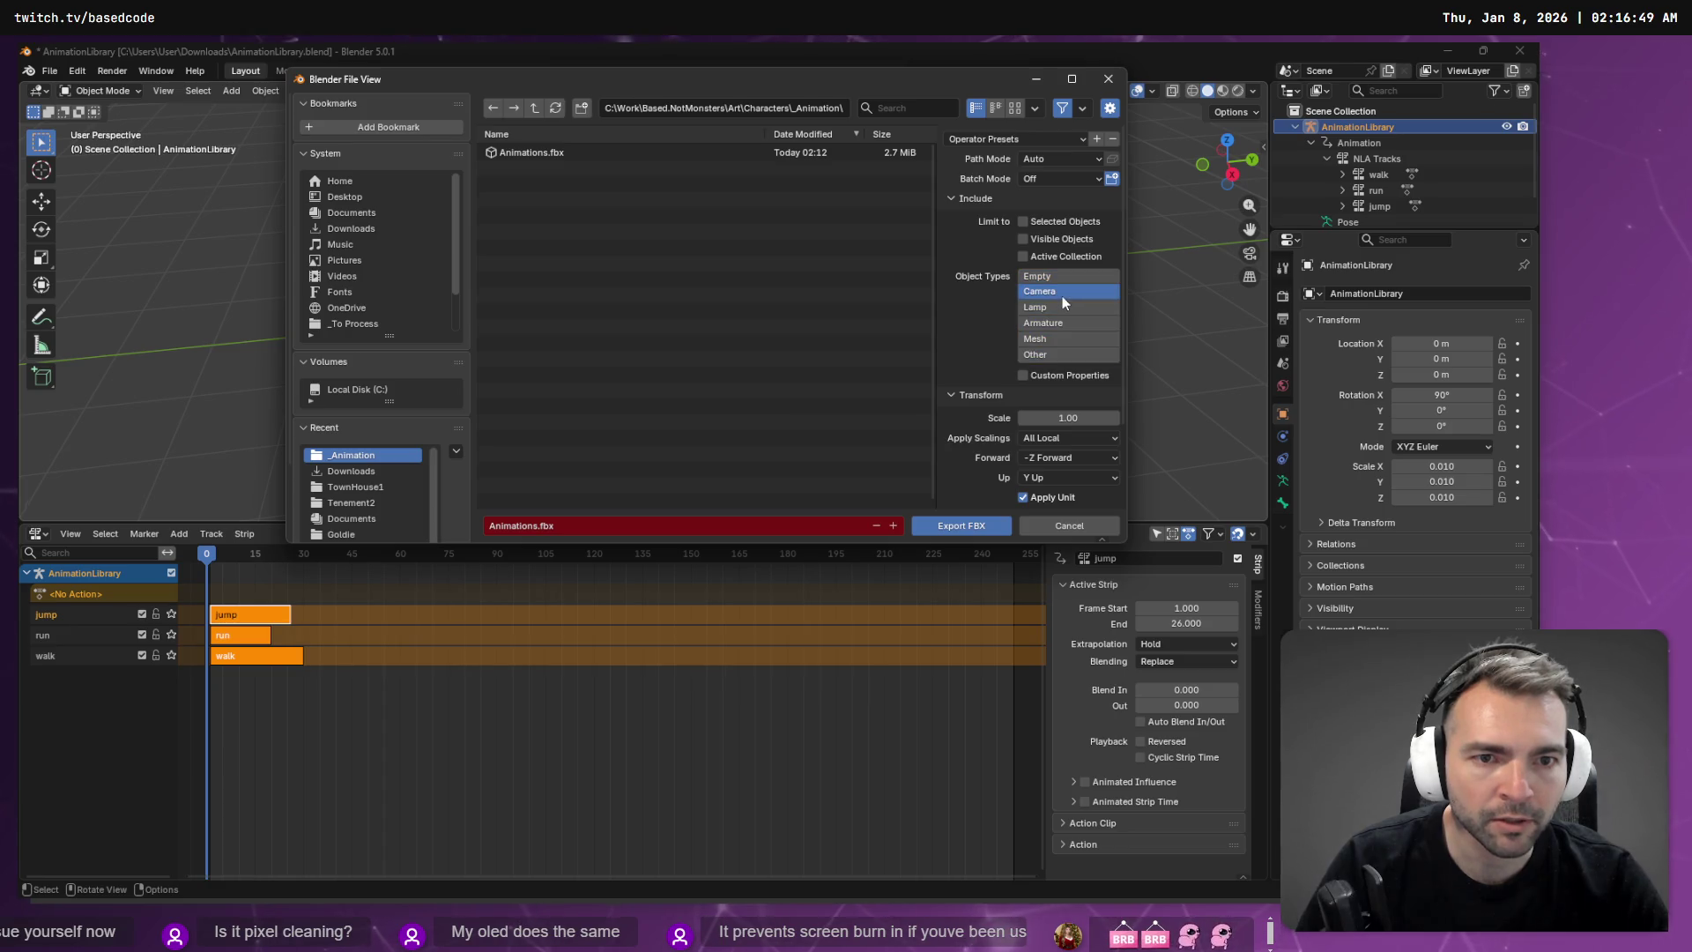
pyautogui.click(1071, 325)
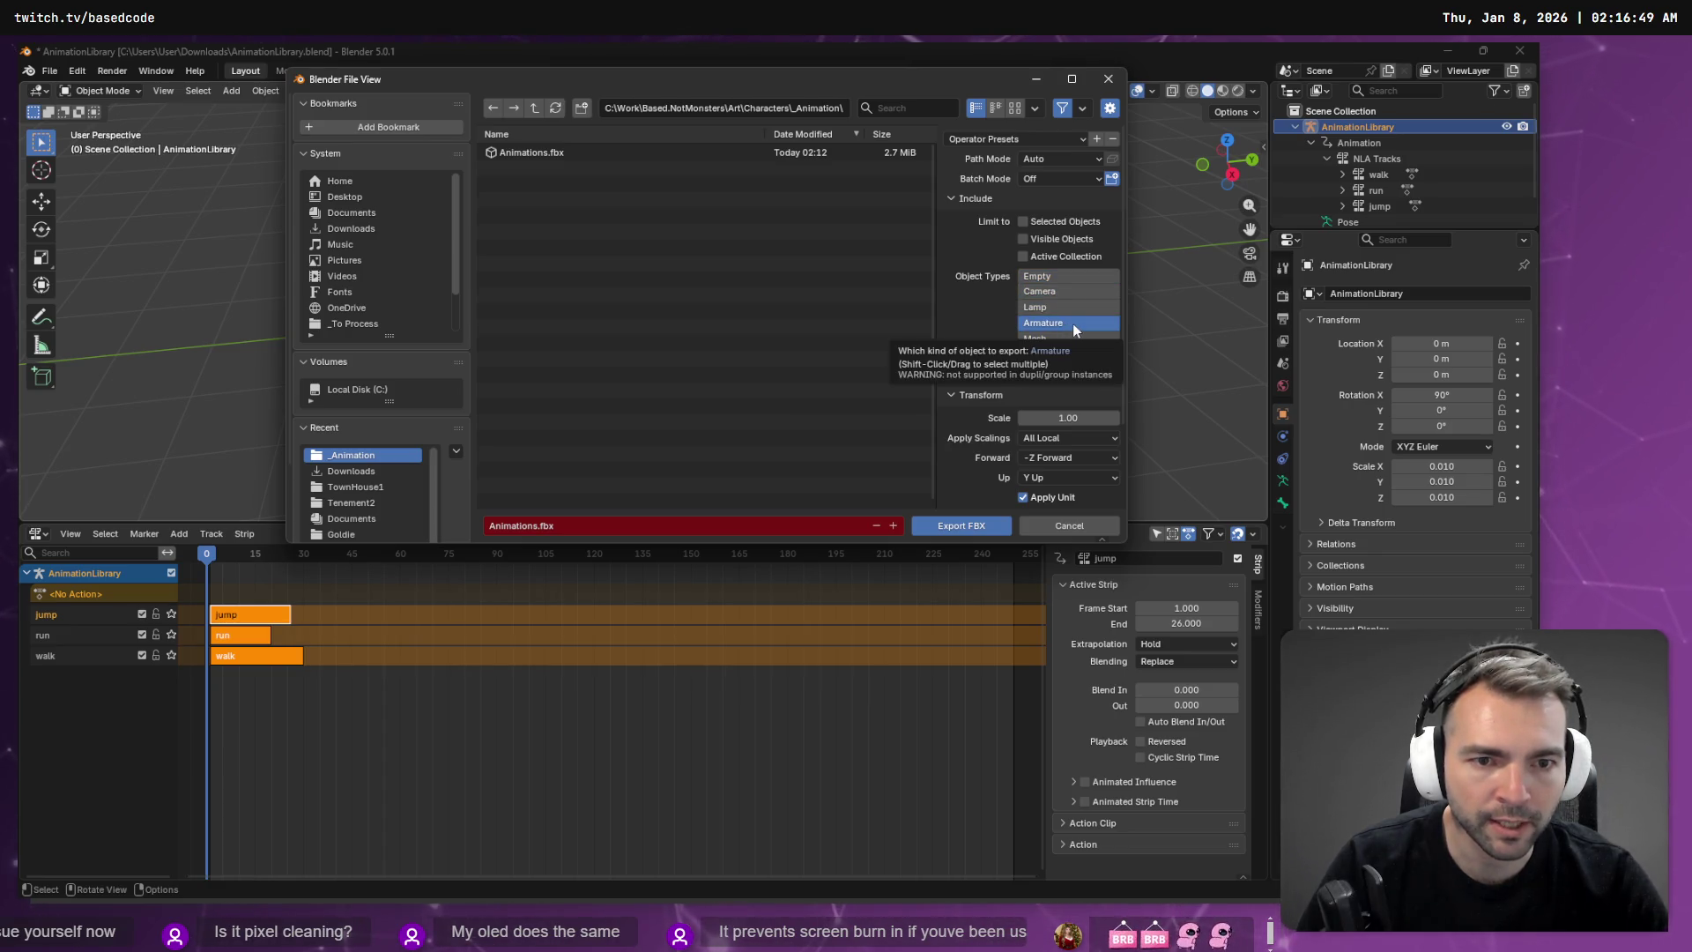
pyautogui.click(1023, 222)
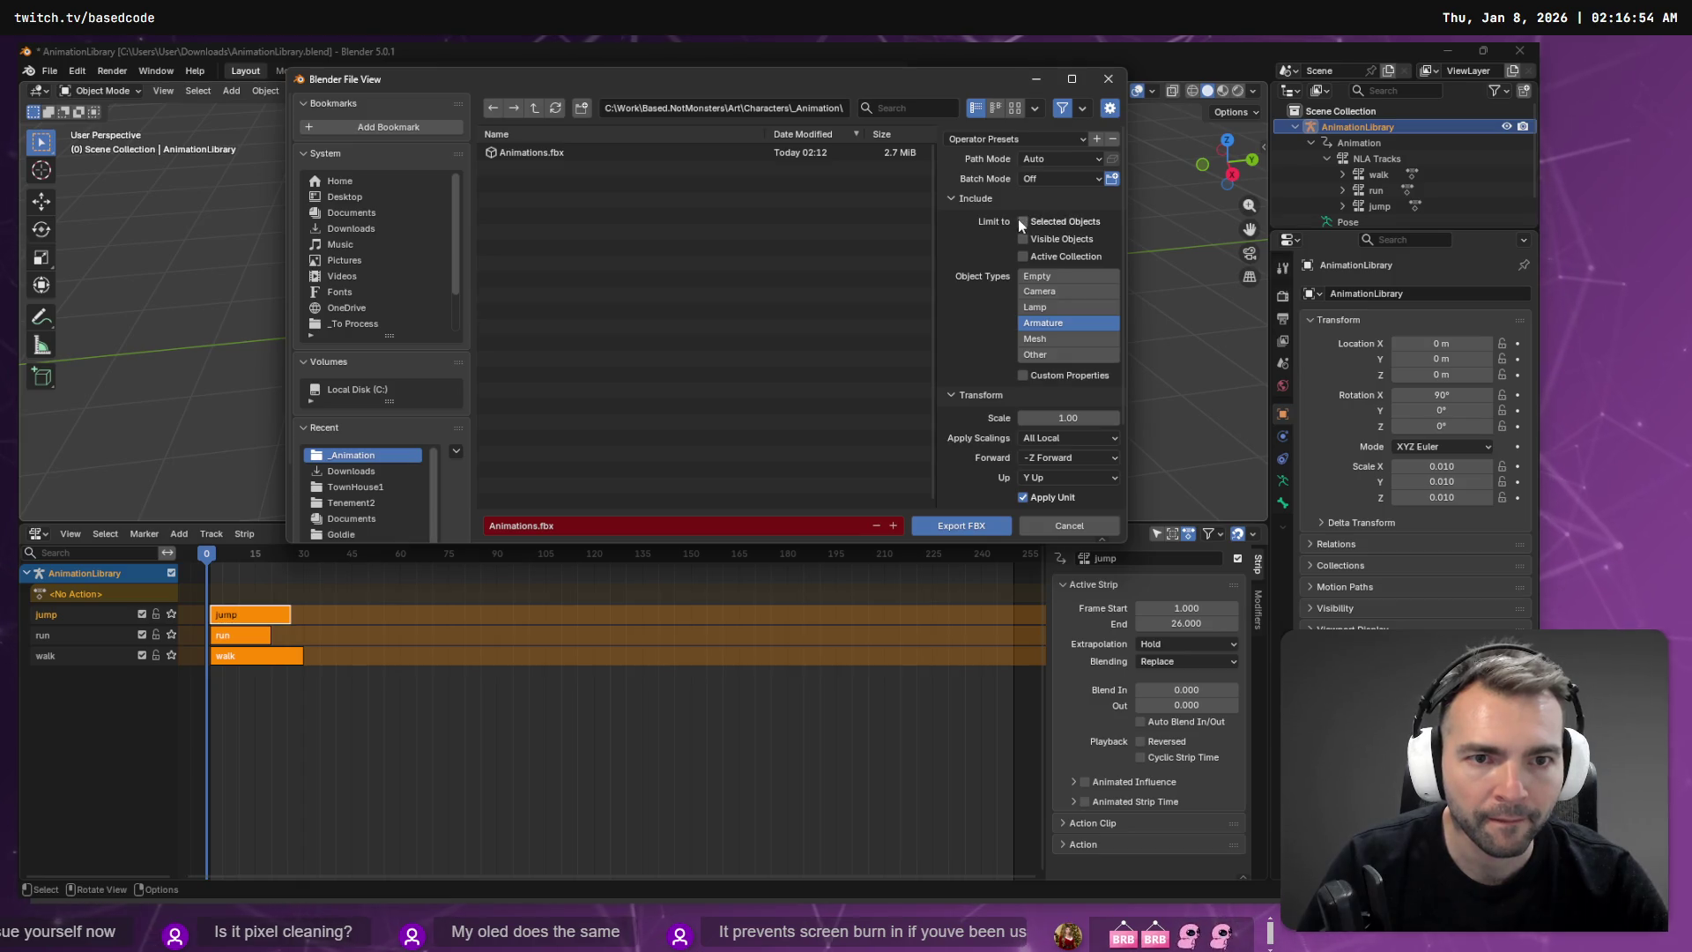
pyautogui.scroll(-3, 1053, 238)
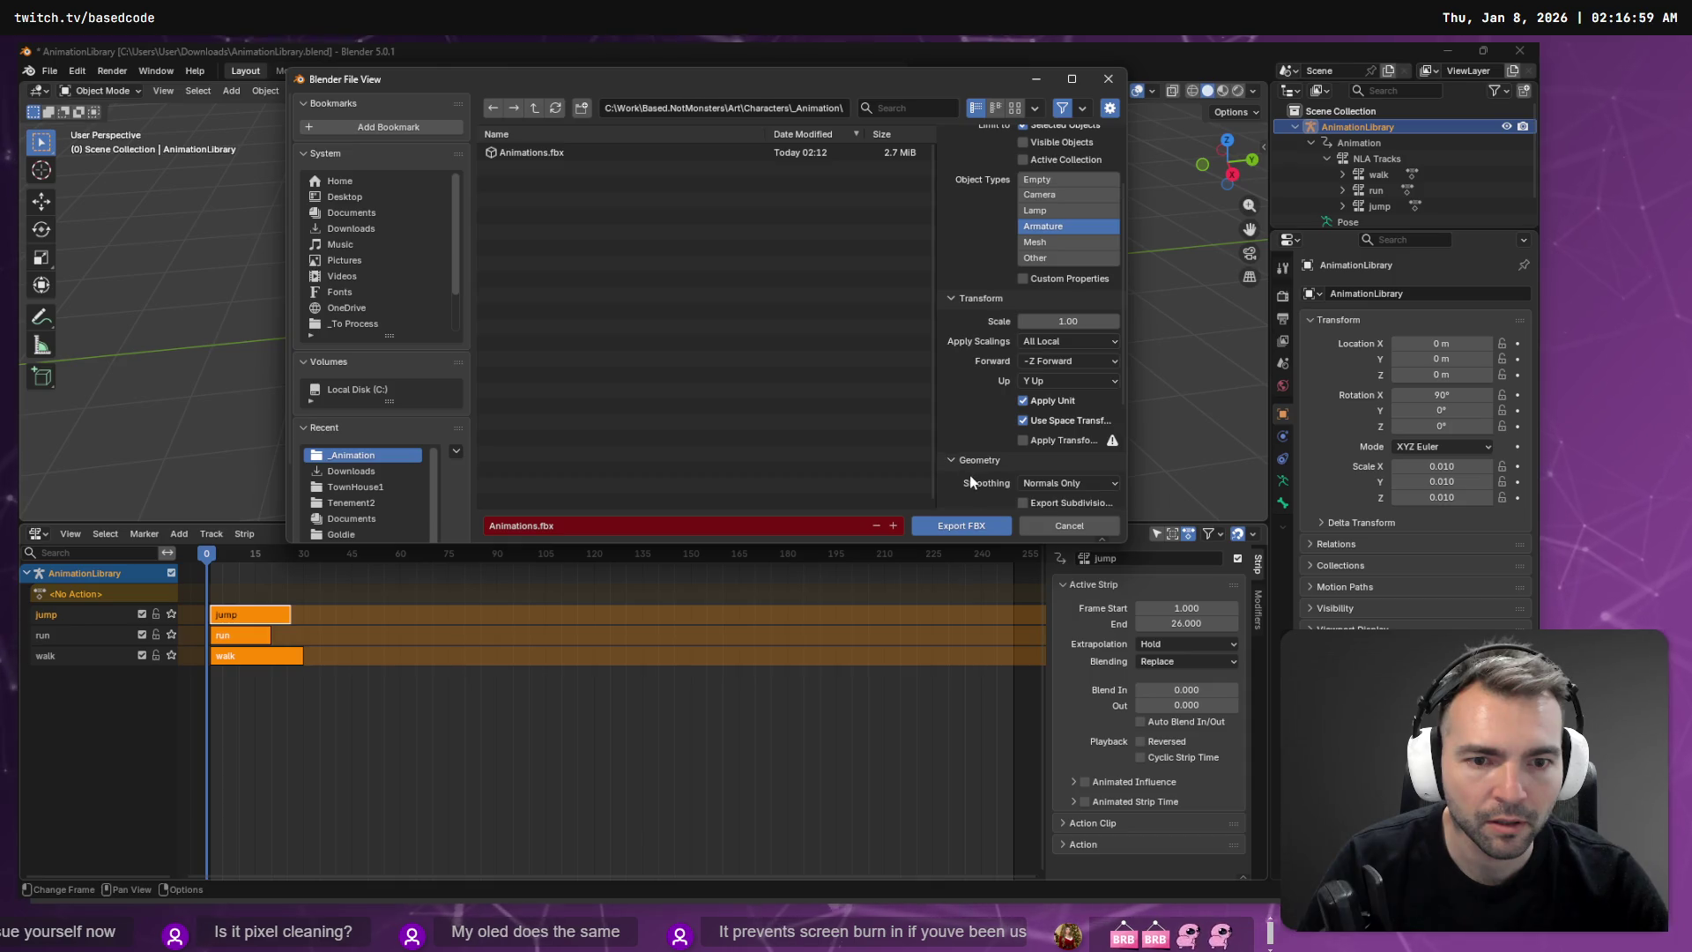
pyautogui.click(978, 478)
pyautogui.scroll(-3, 991, 431)
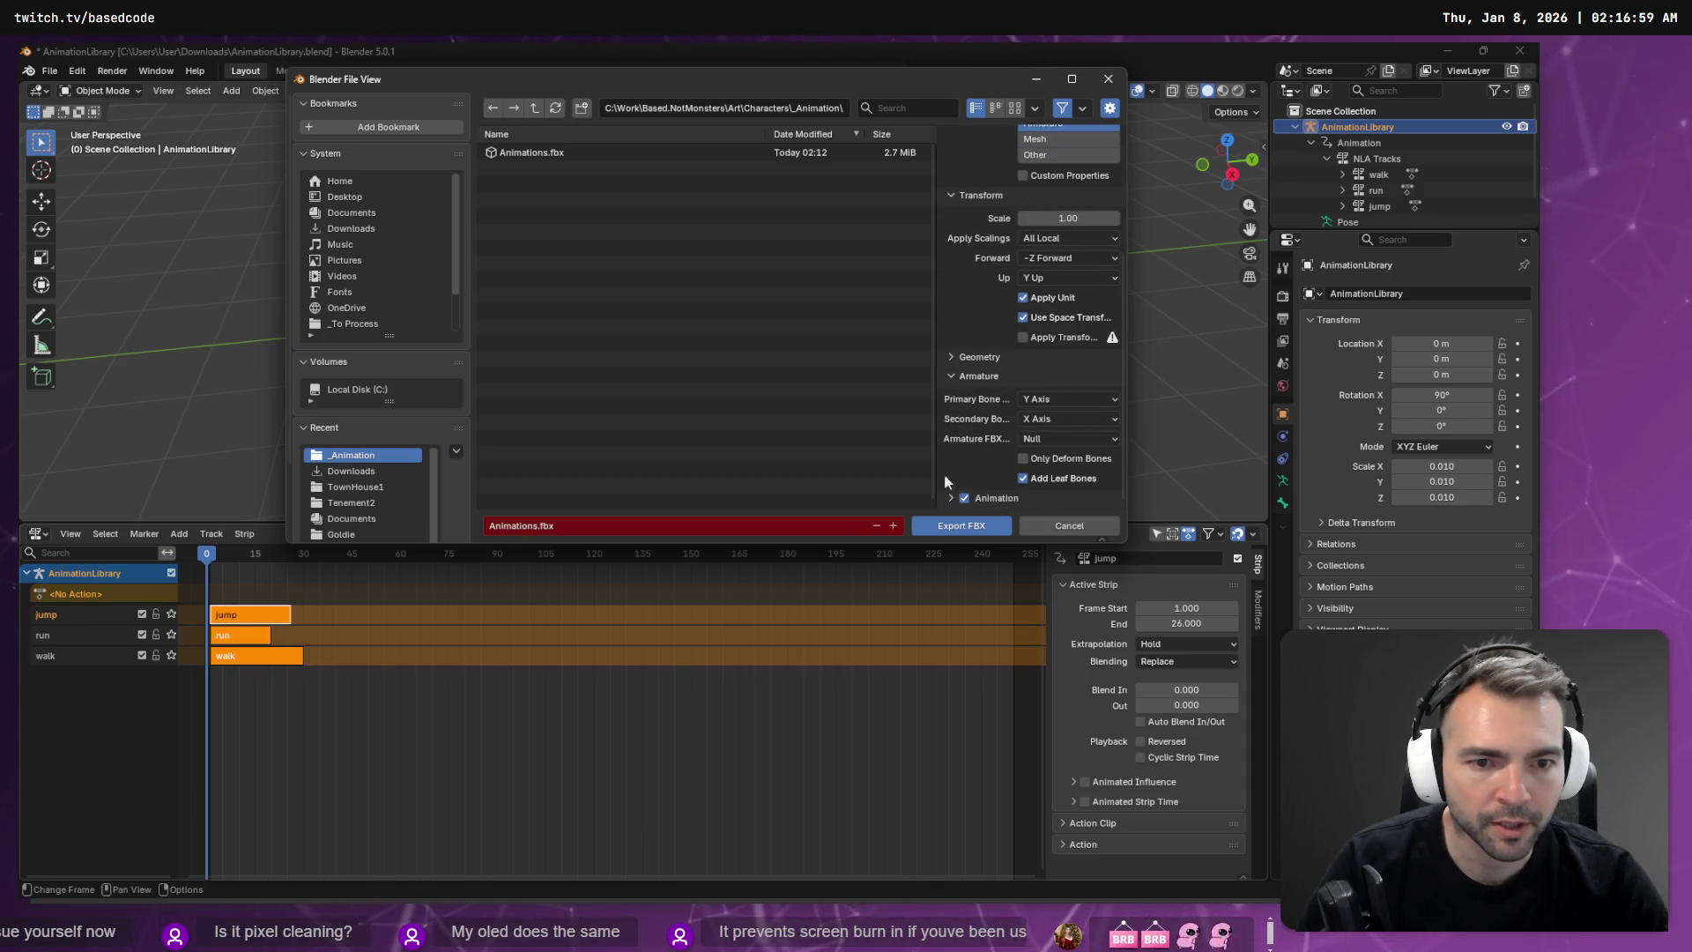
pyautogui.click(939, 532)
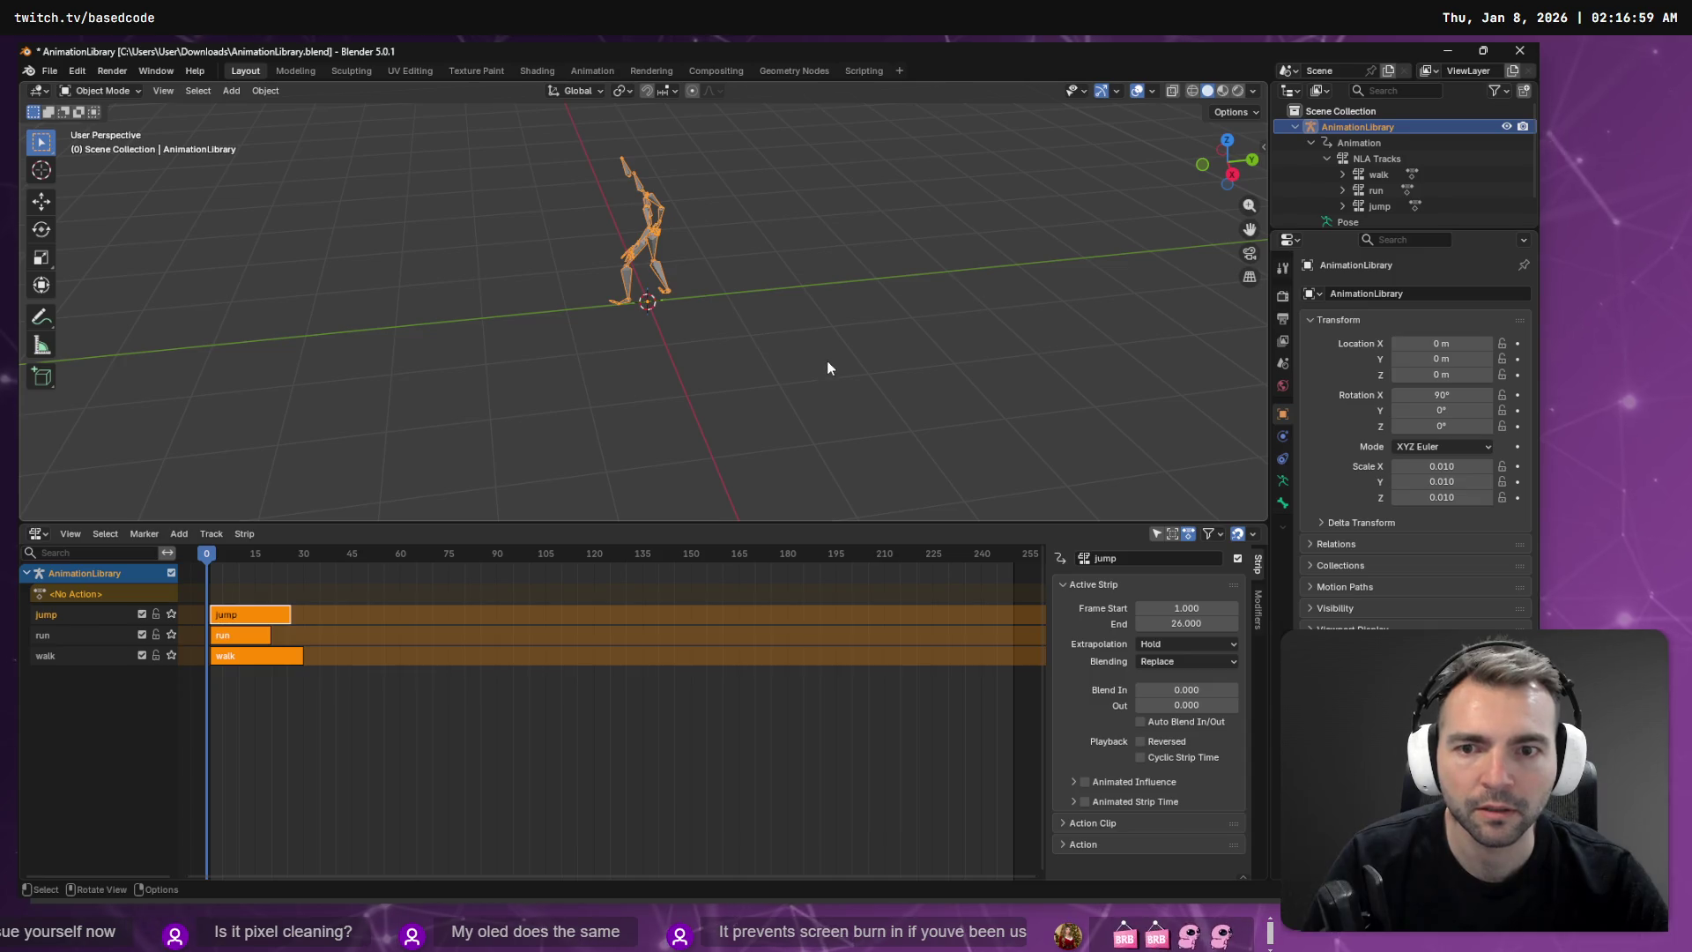
pyautogui.hotkey('alt', 'Tab')
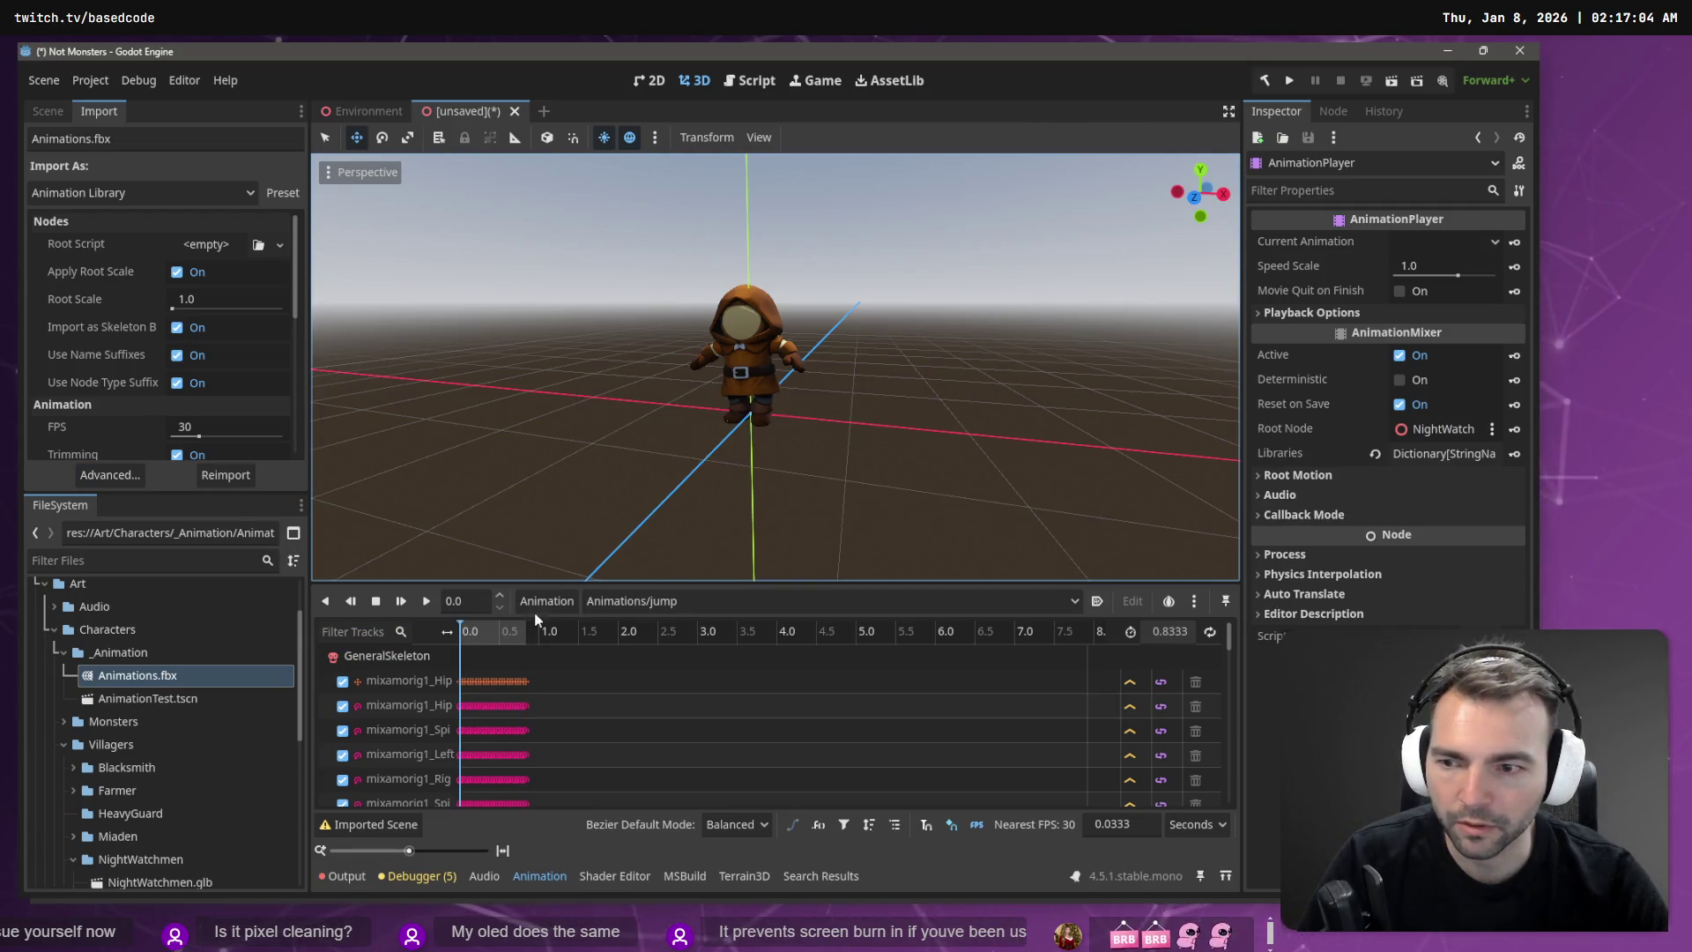
# Step: Inspect Animations.fbx's advanced import settings: walk, jump and extra mixamo entries are listed
pyautogui.doubleClick(157, 679)
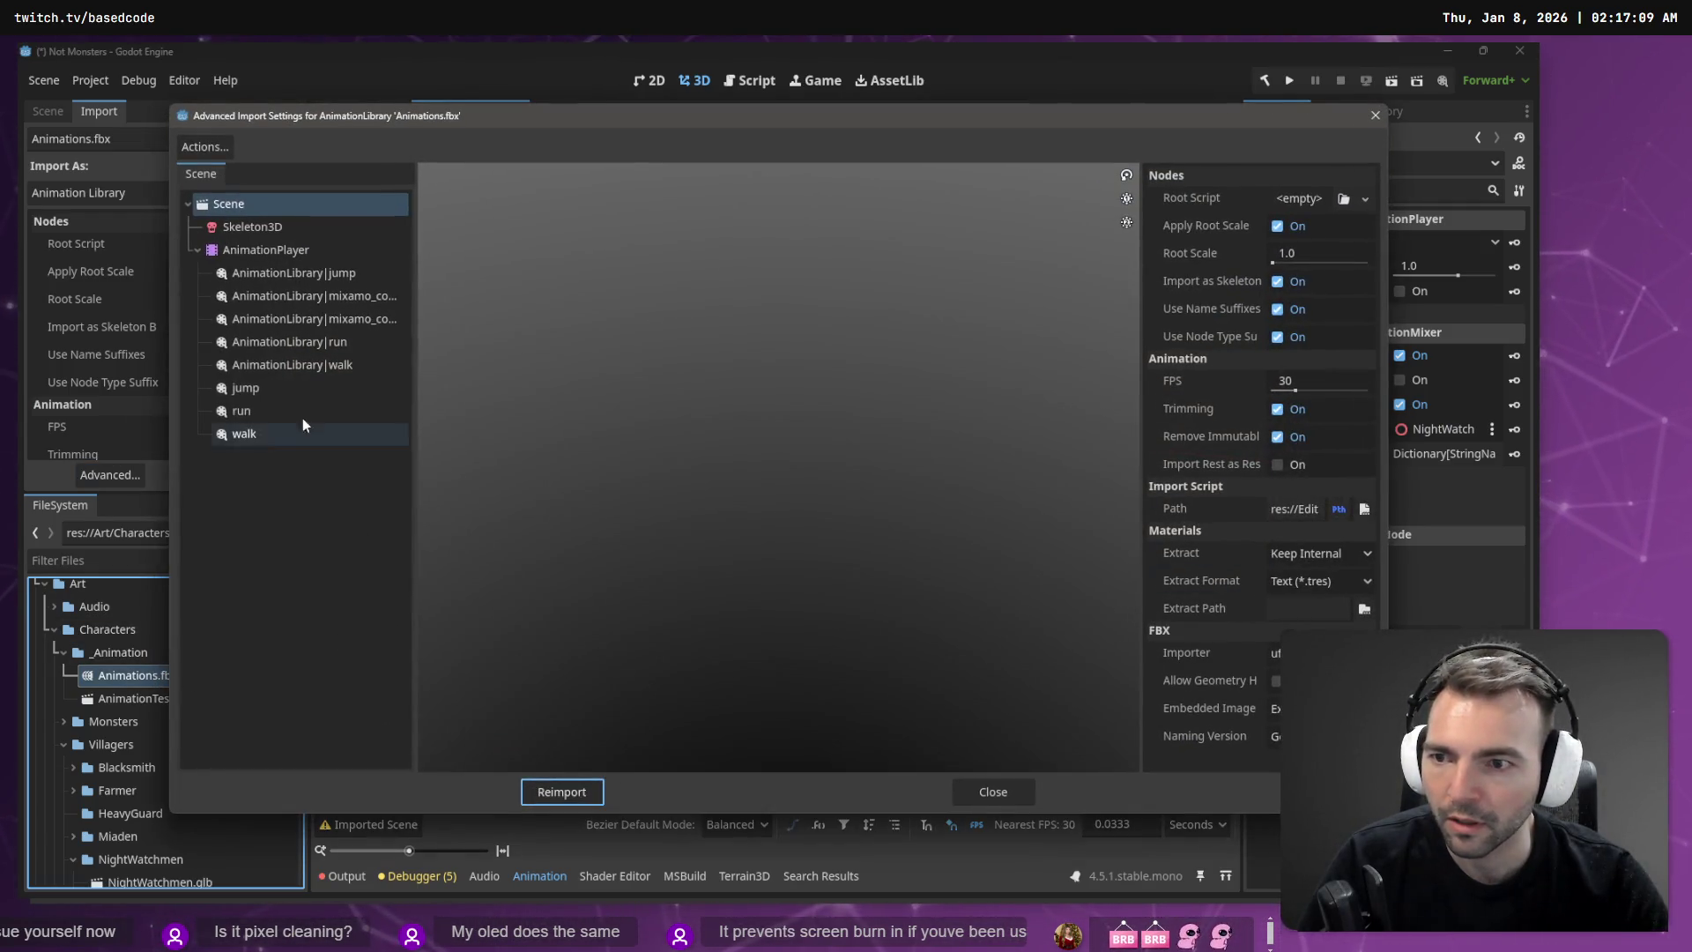
pyautogui.click(280, 364)
pyautogui.click(303, 269)
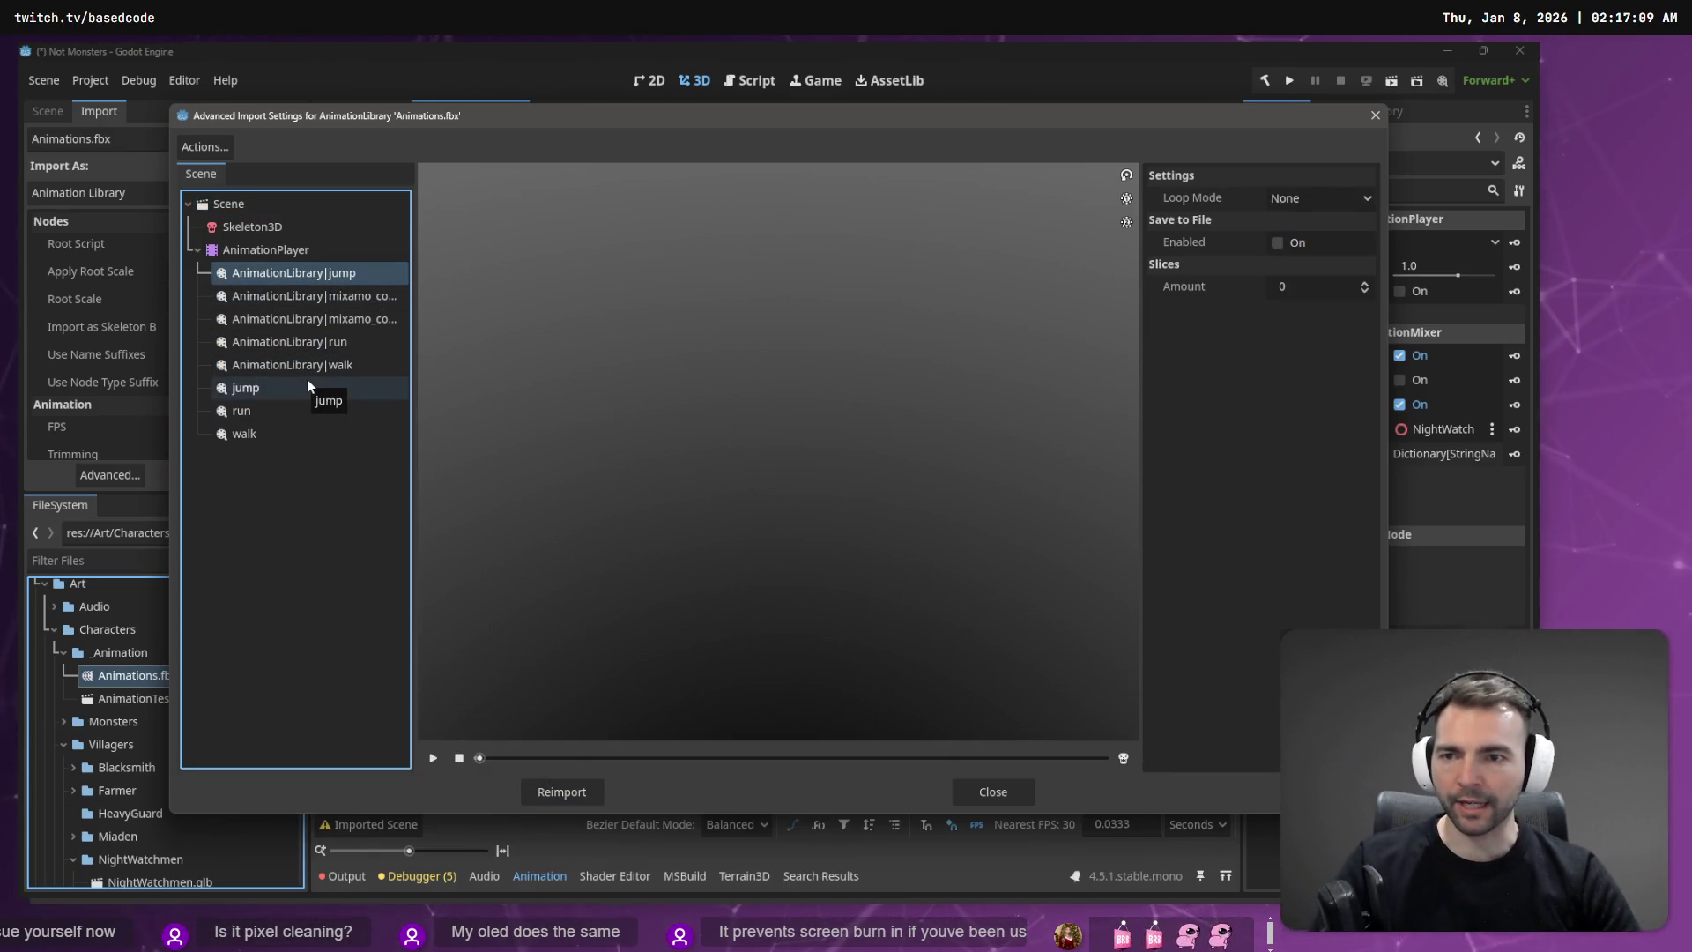
pyautogui.click(319, 319)
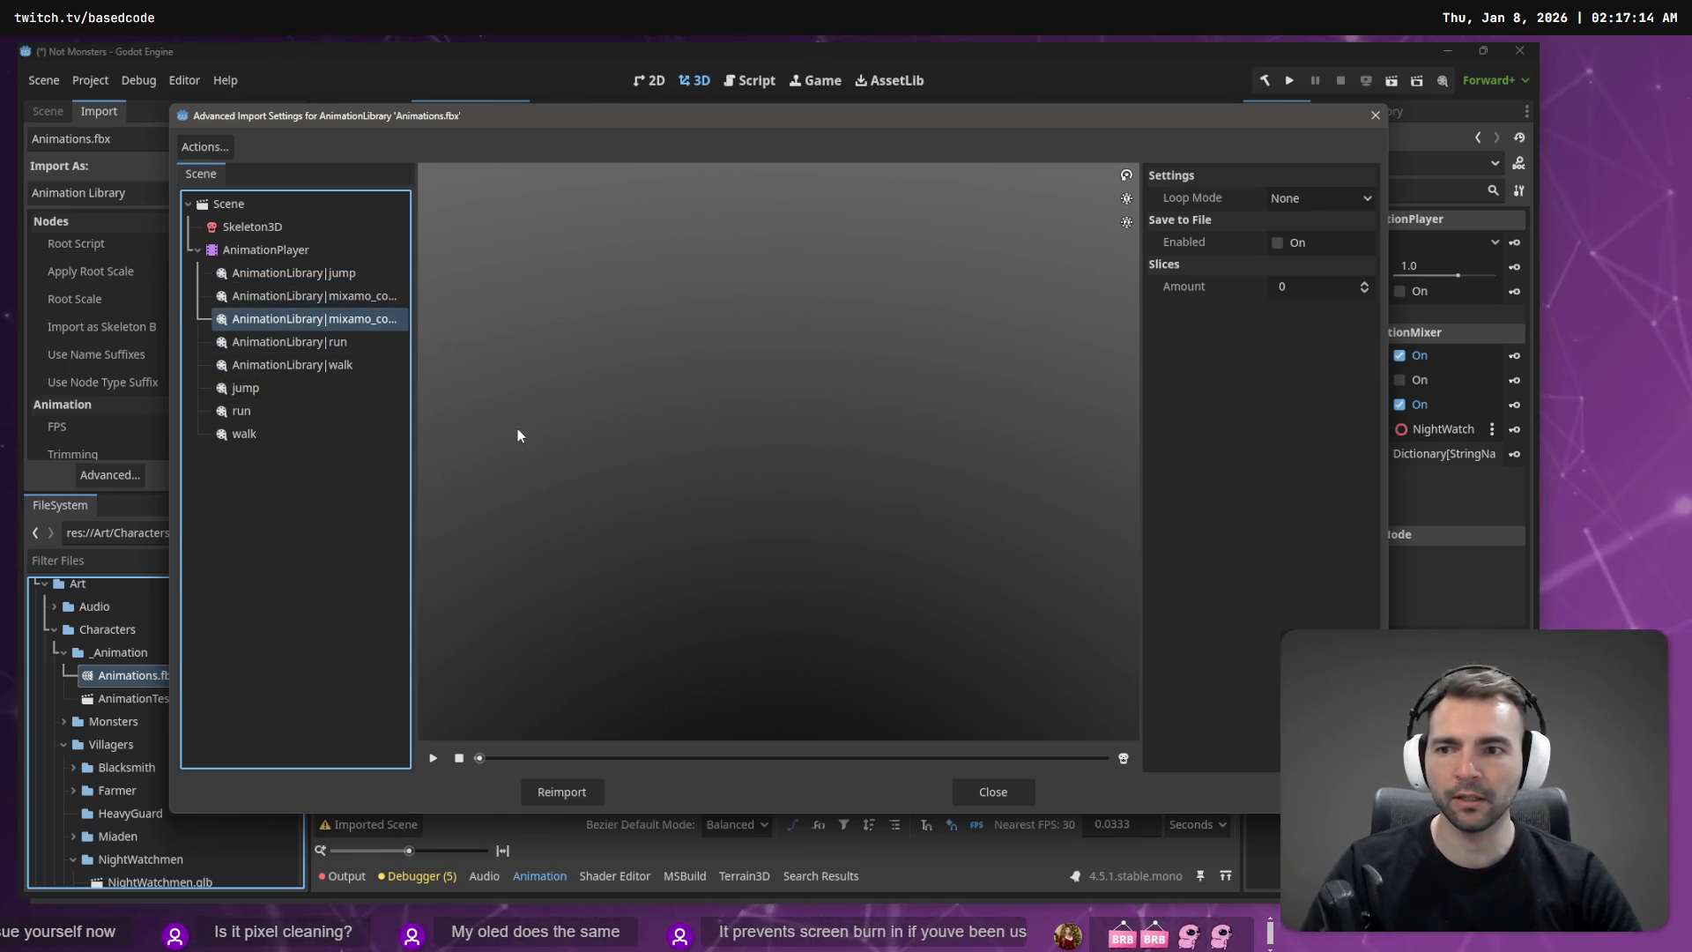
pyautogui.press('Escape')
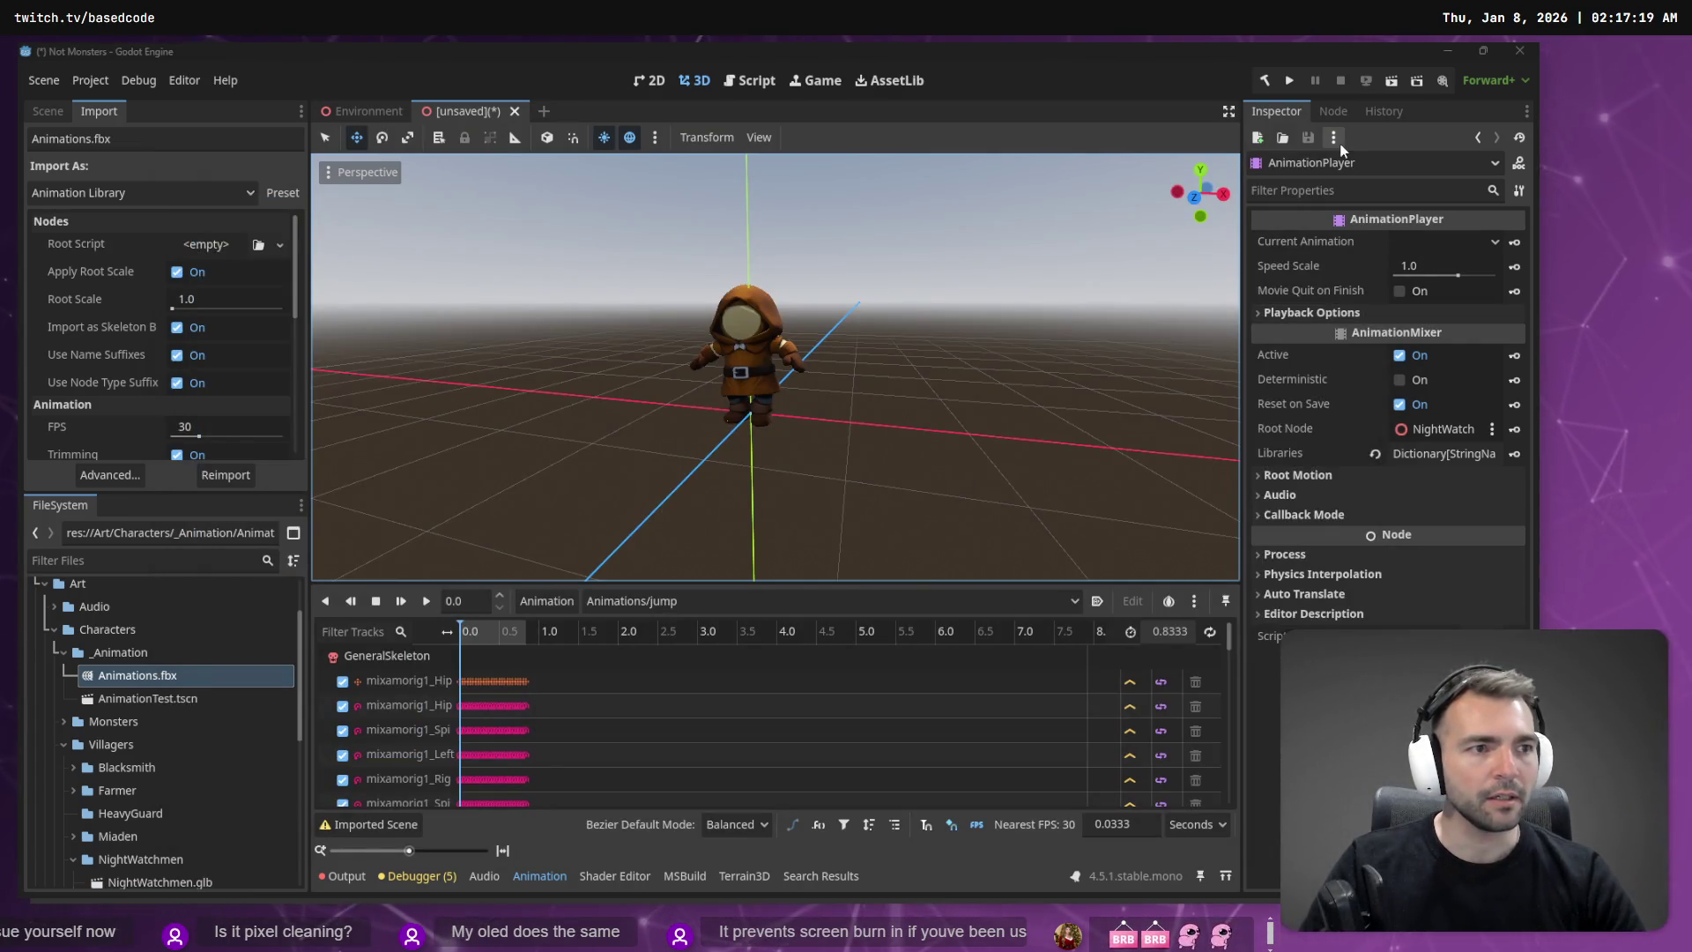
pyautogui.hotkey('alt', 'Tab')
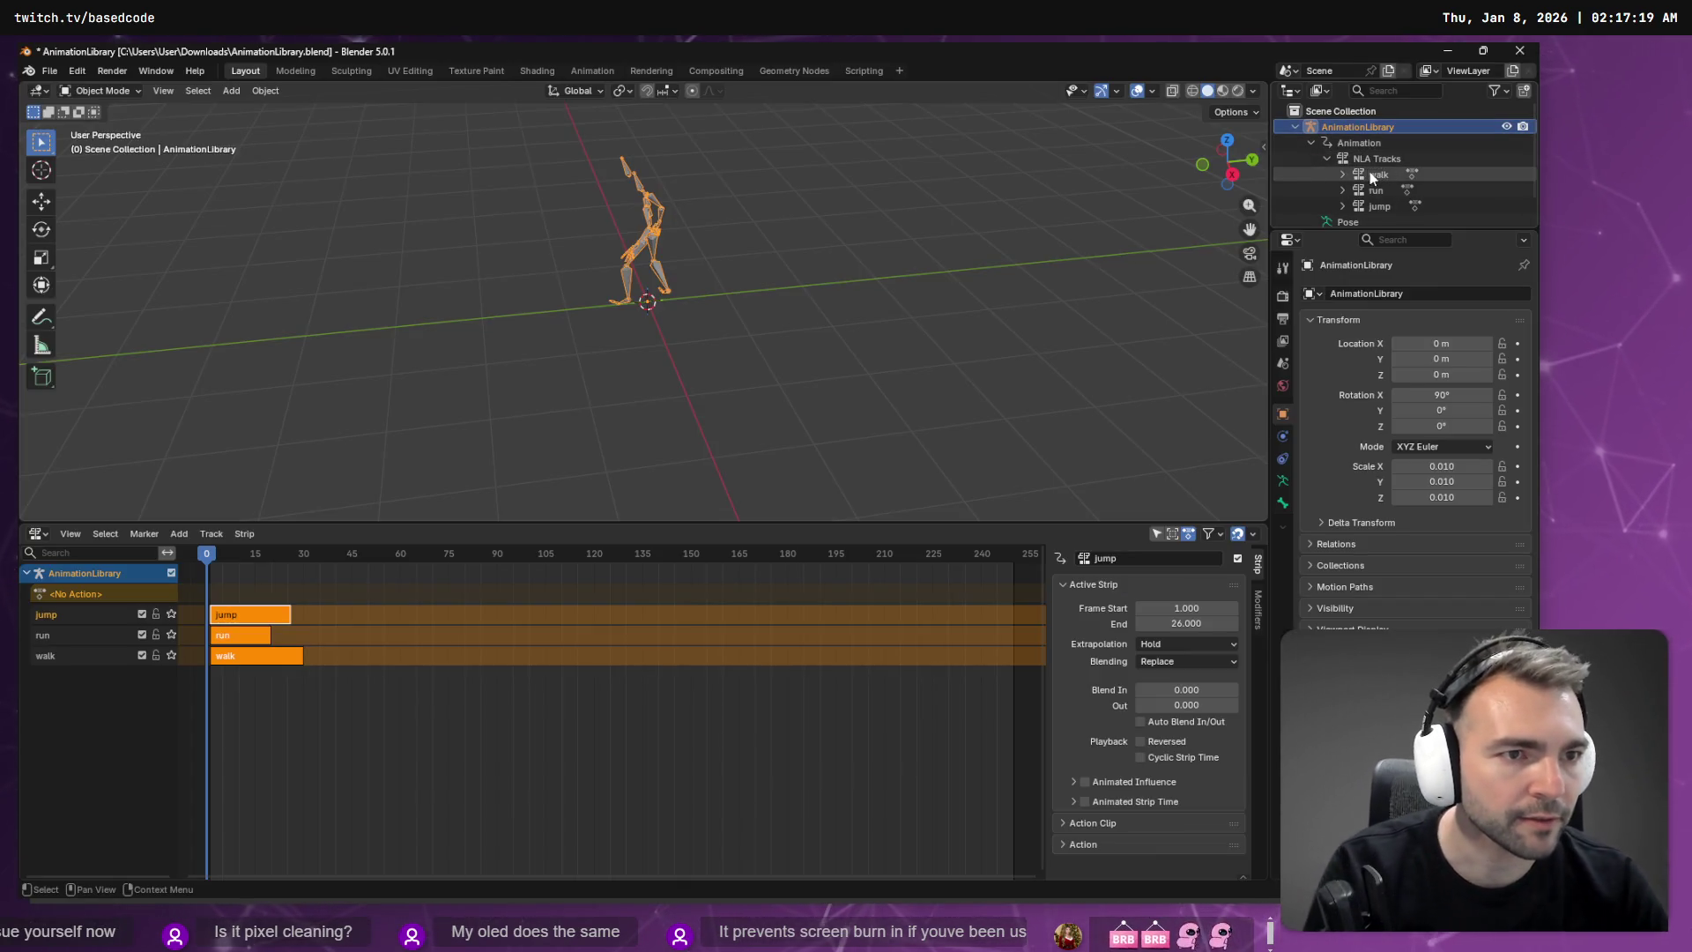
# Step: Temporarily assign the mixamo.com action to AnimationLibrary, then unlink it so No Action remains
pyautogui.rightClick(1366, 157)
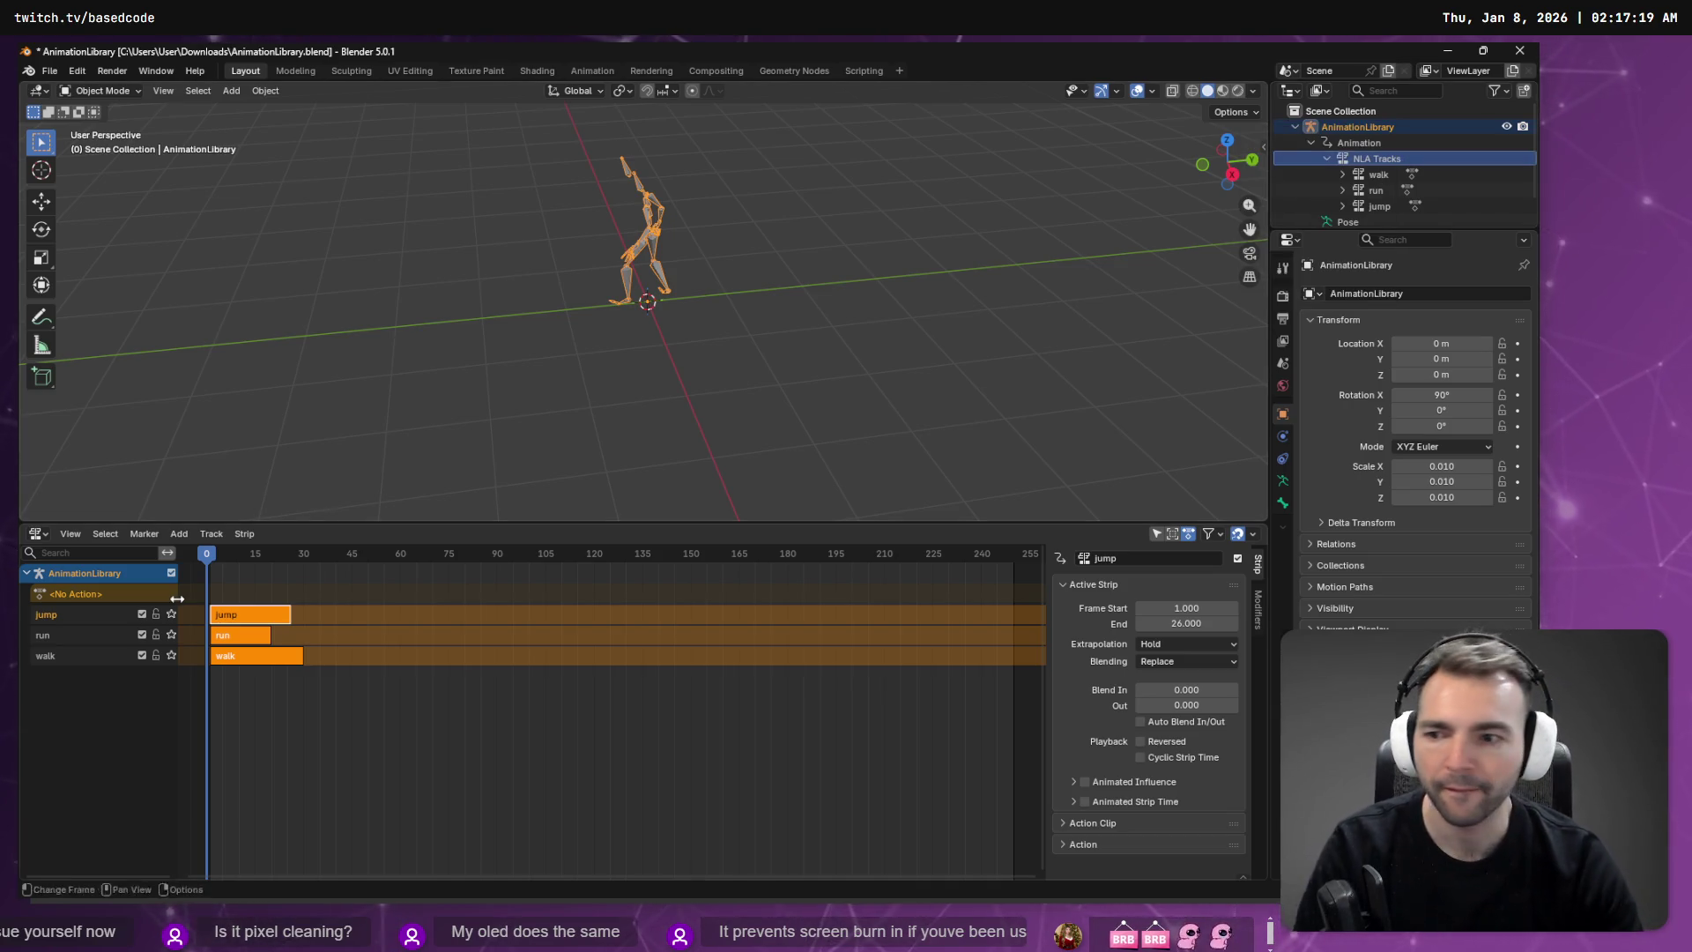
pyautogui.click(83, 591)
pyautogui.click(1067, 587)
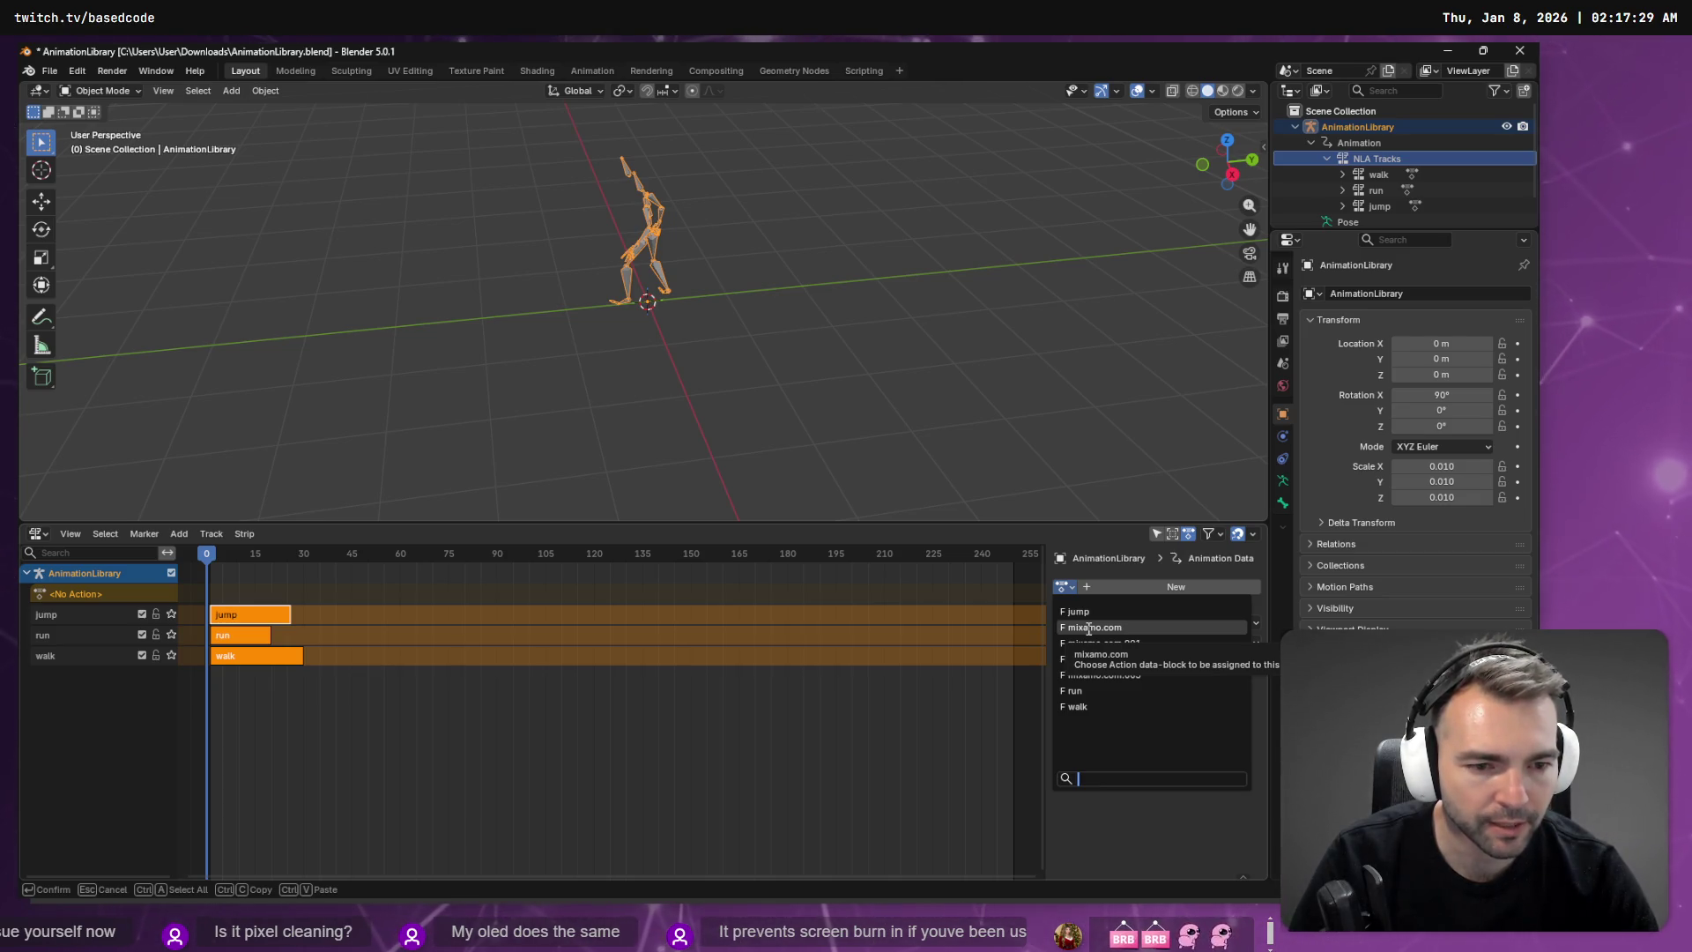
pyautogui.click(1089, 629)
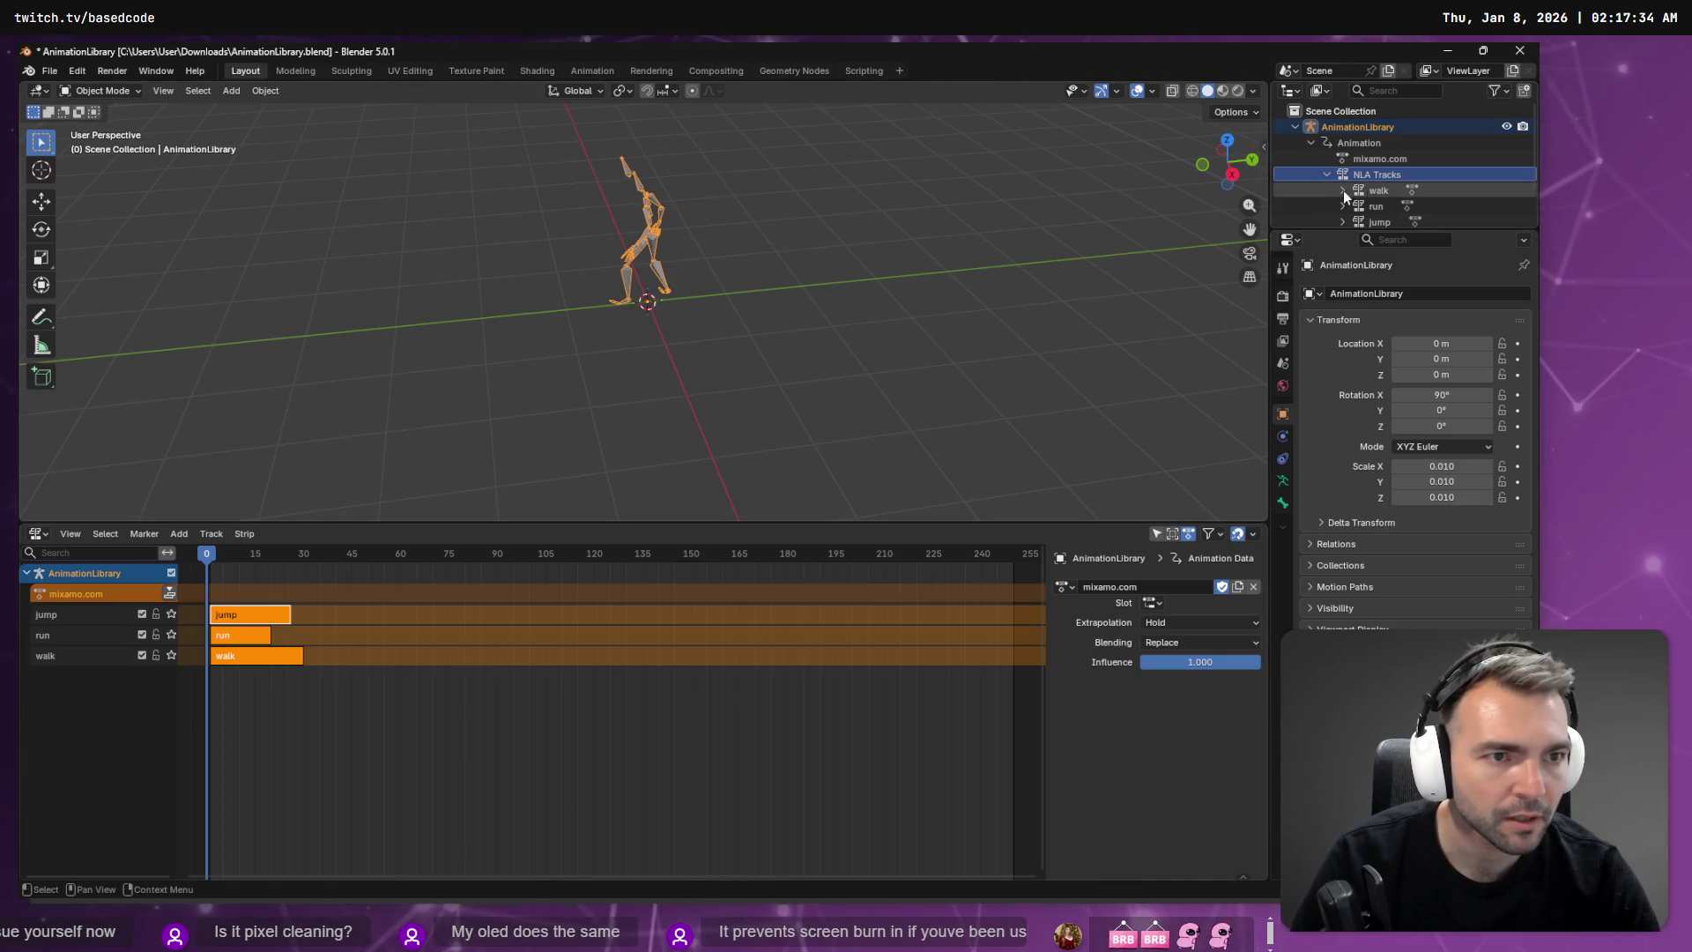
pyautogui.scroll(-2, 1396, 209)
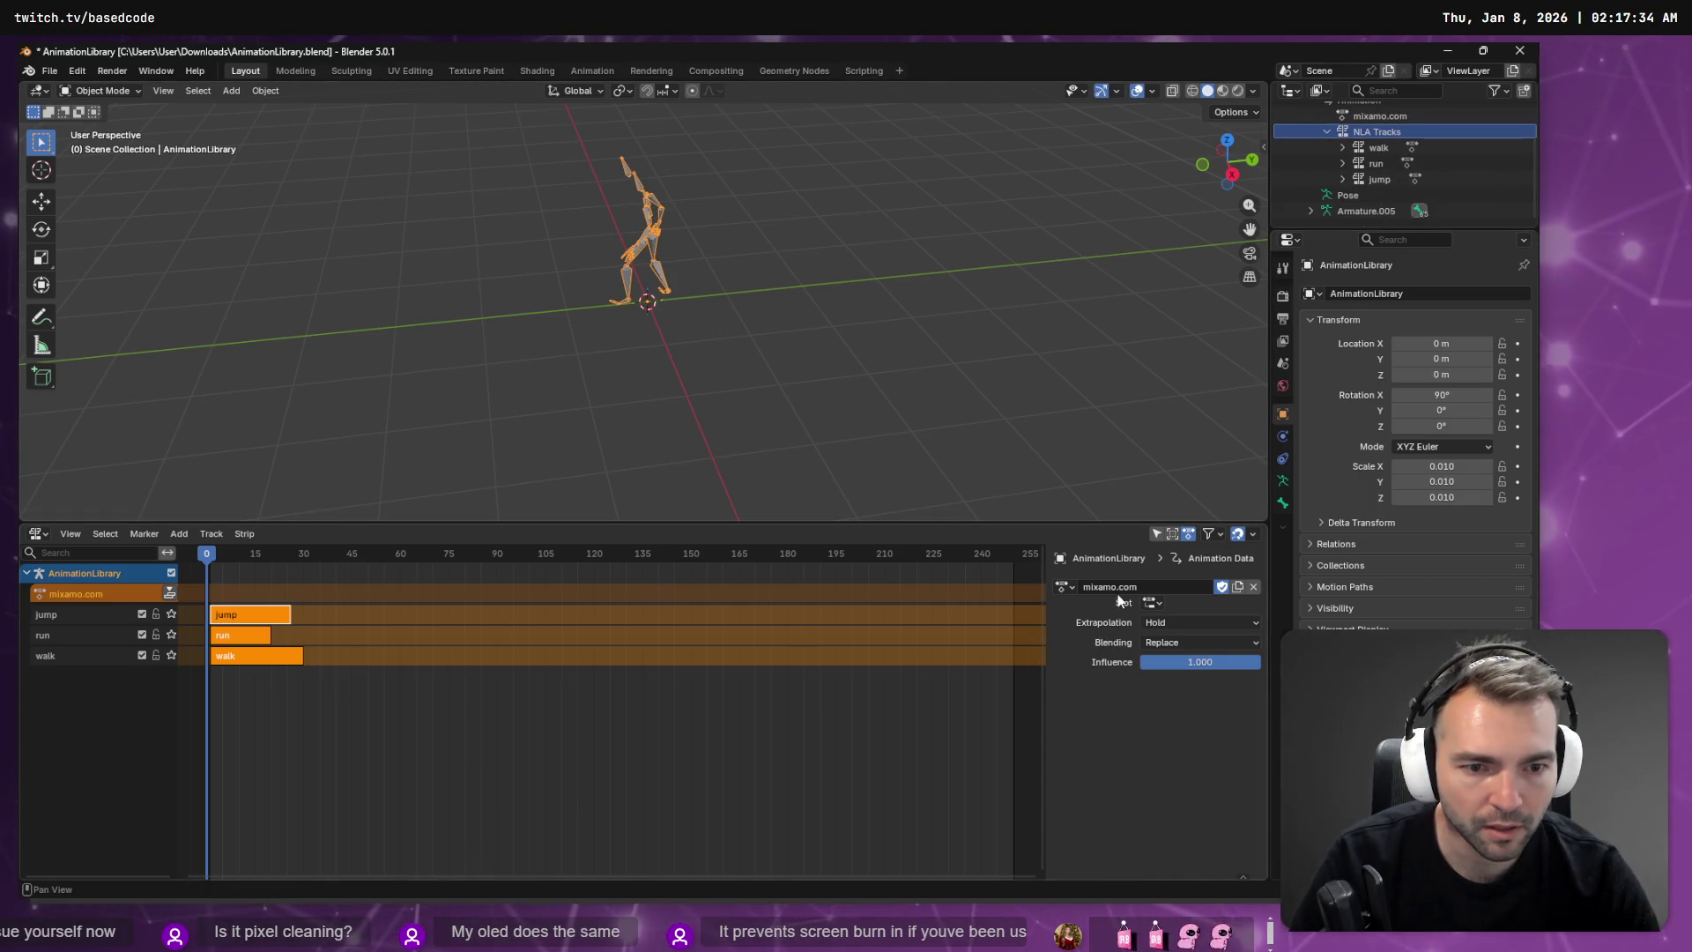
pyautogui.click(1254, 588)
pyautogui.click(1065, 586)
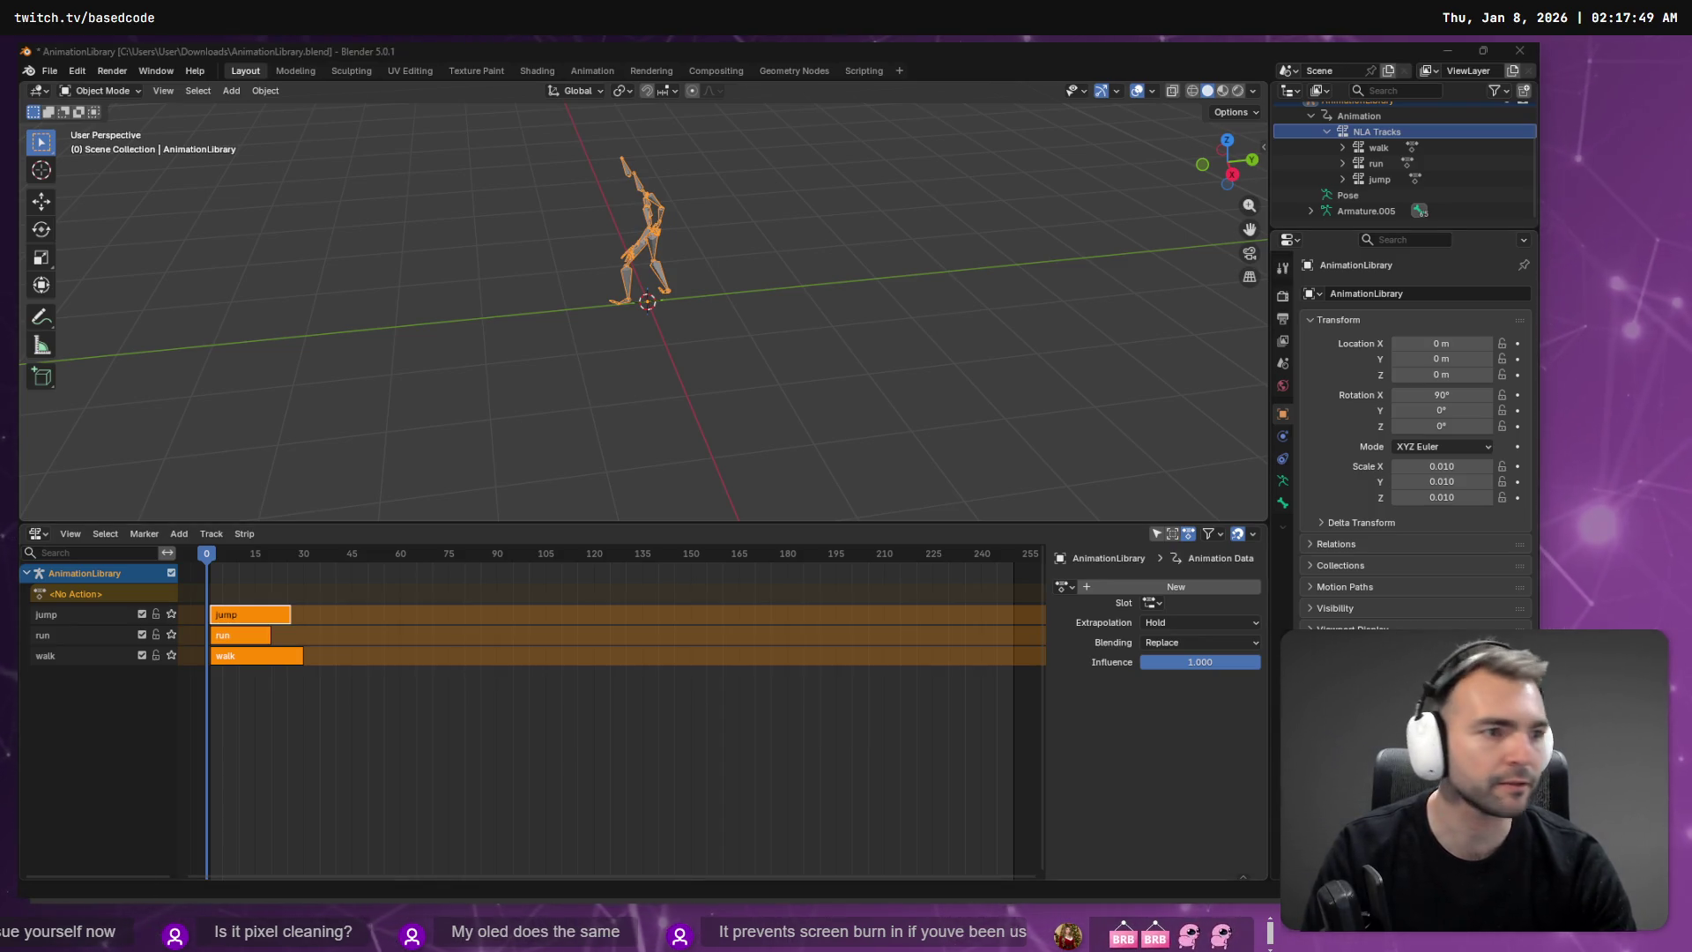
# Step: Open chatgpt.com in a new Chrome tab
pyautogui.hotkey('alt', 'Tab')
pyautogui.hotkey('ctrl', 't')
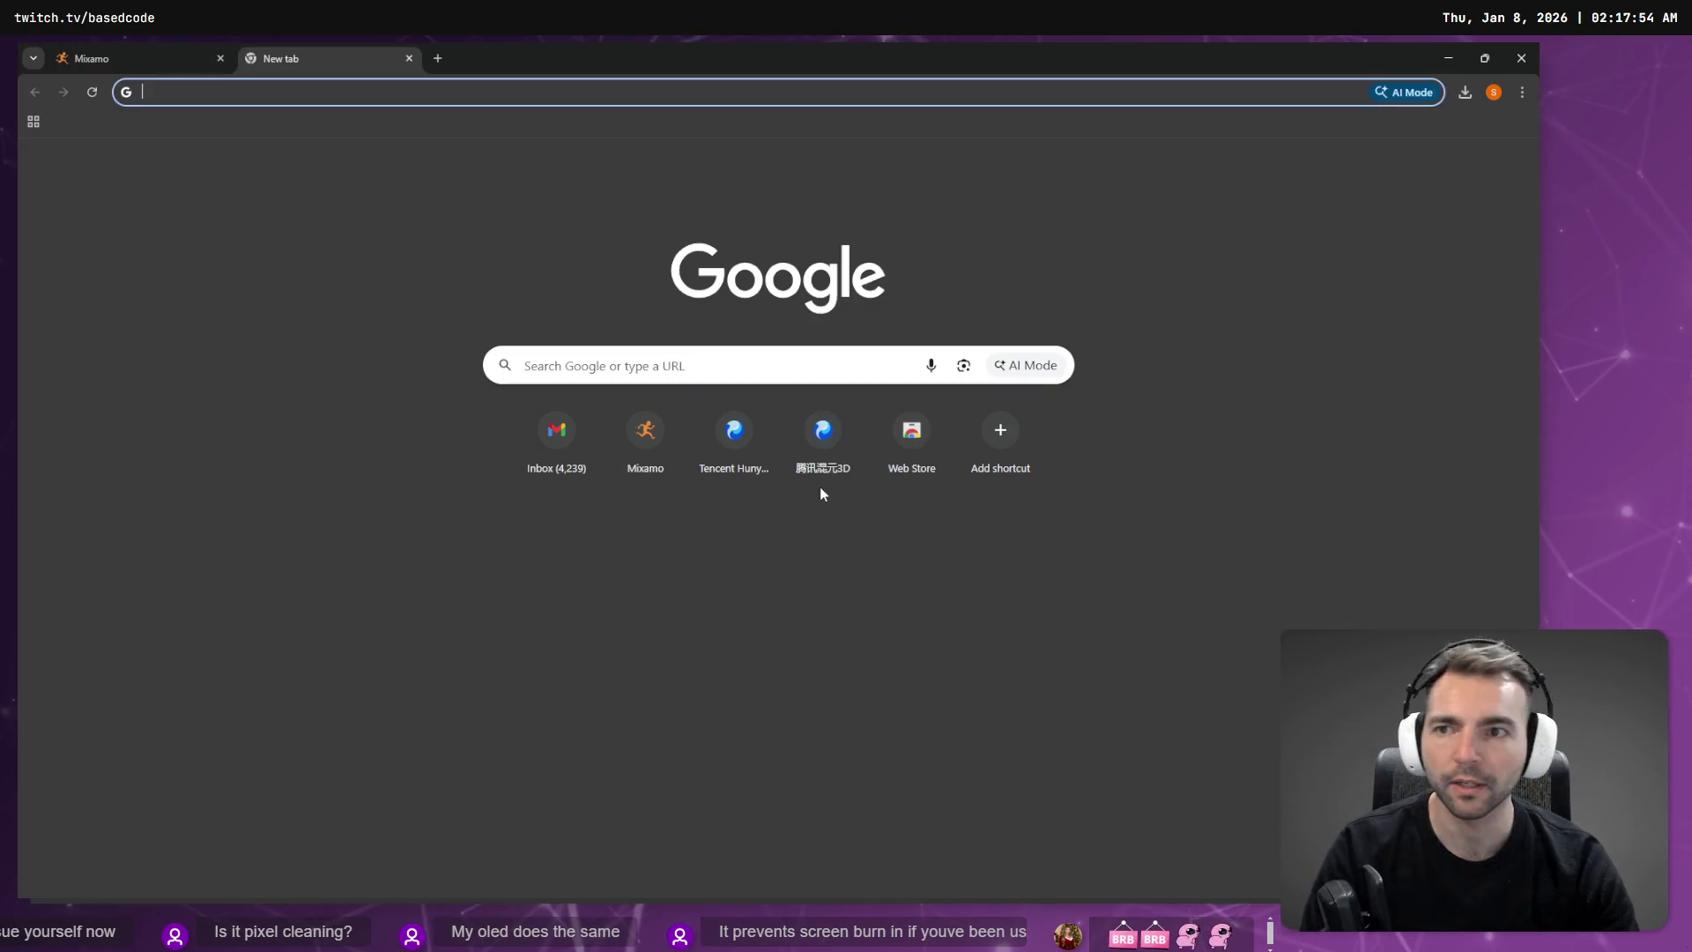
pyautogui.click(611, 371)
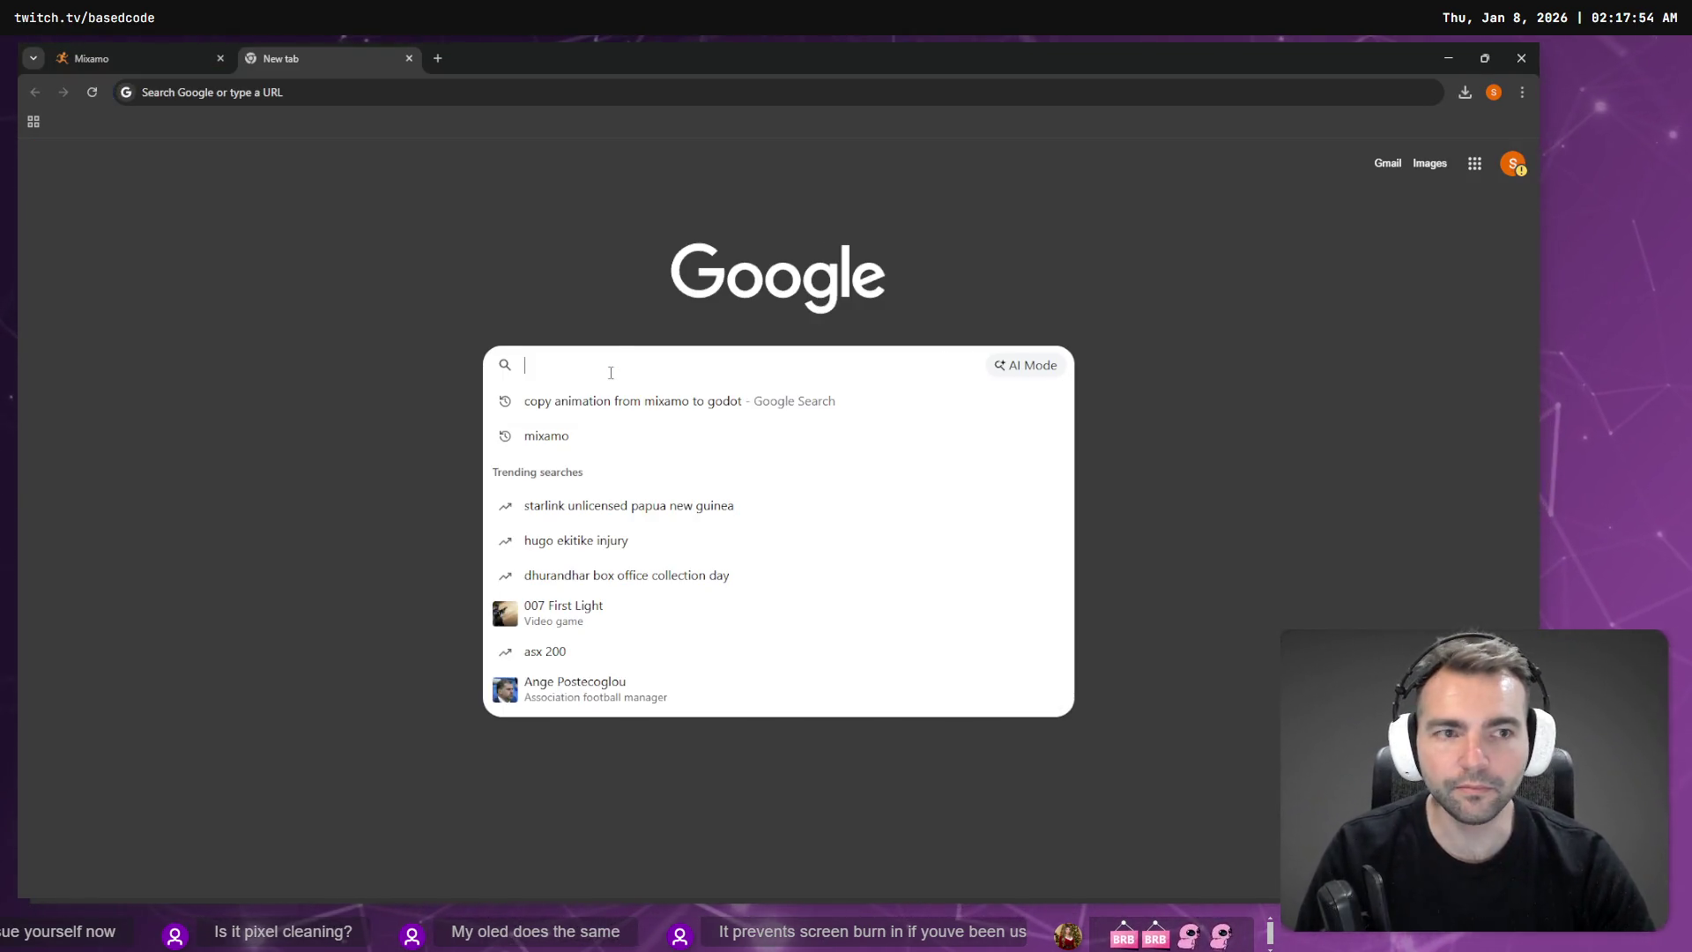
pyautogui.hotkey('ctrl', 'w')
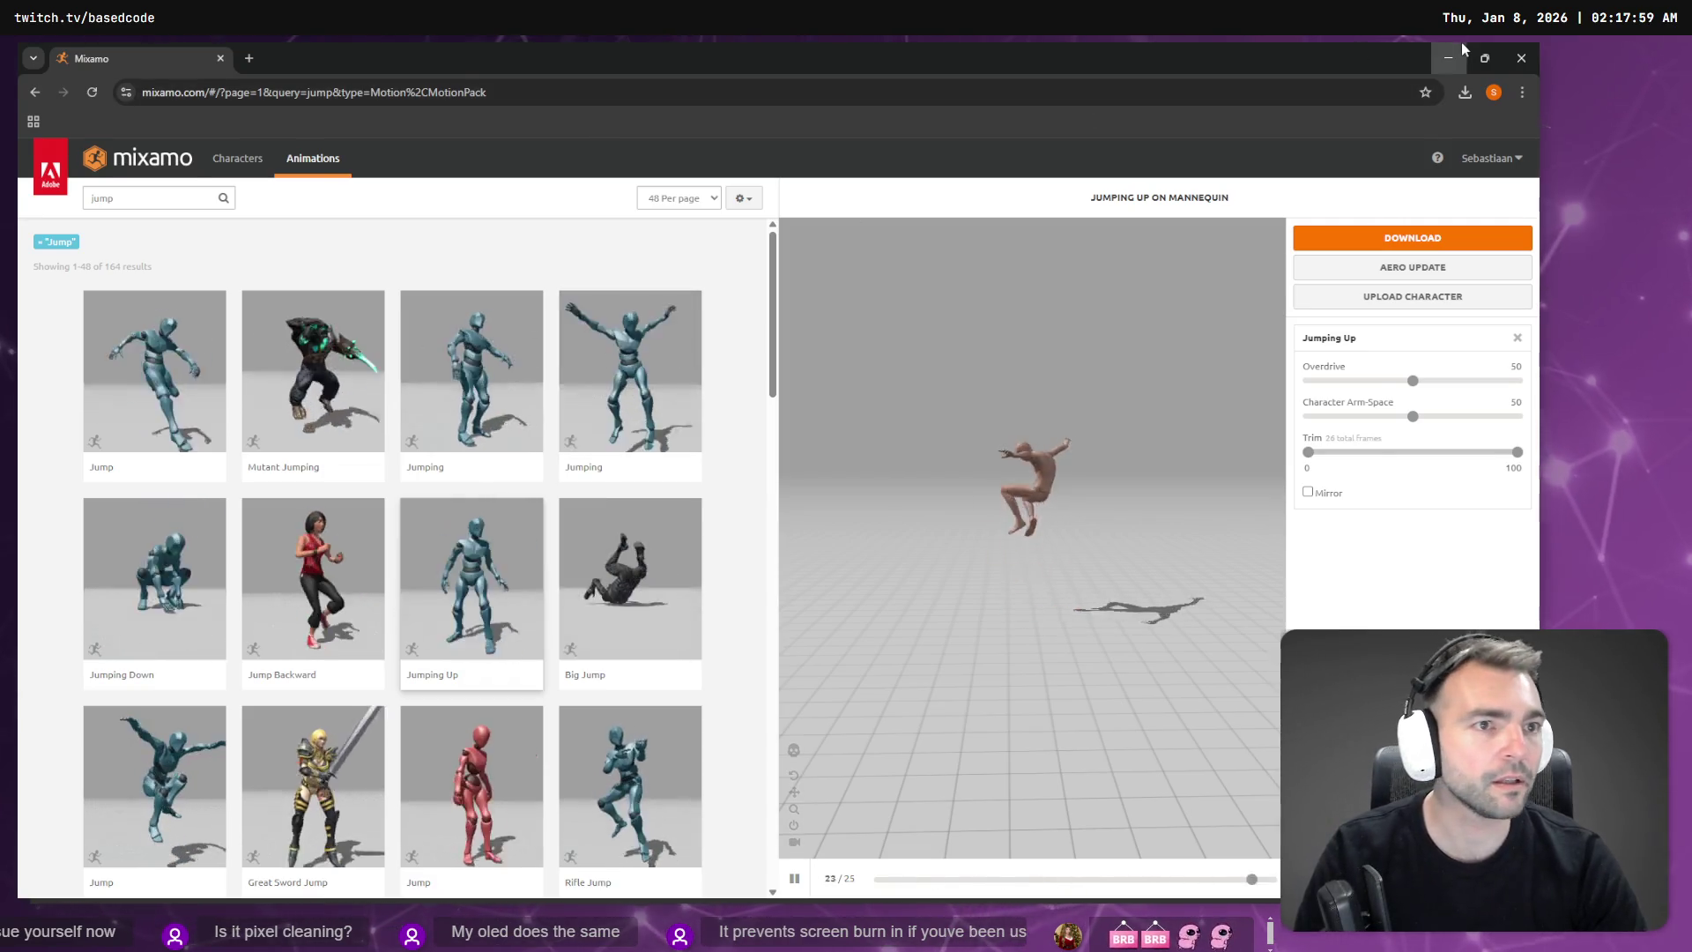
pyautogui.hotkey('alt', 'Tab')
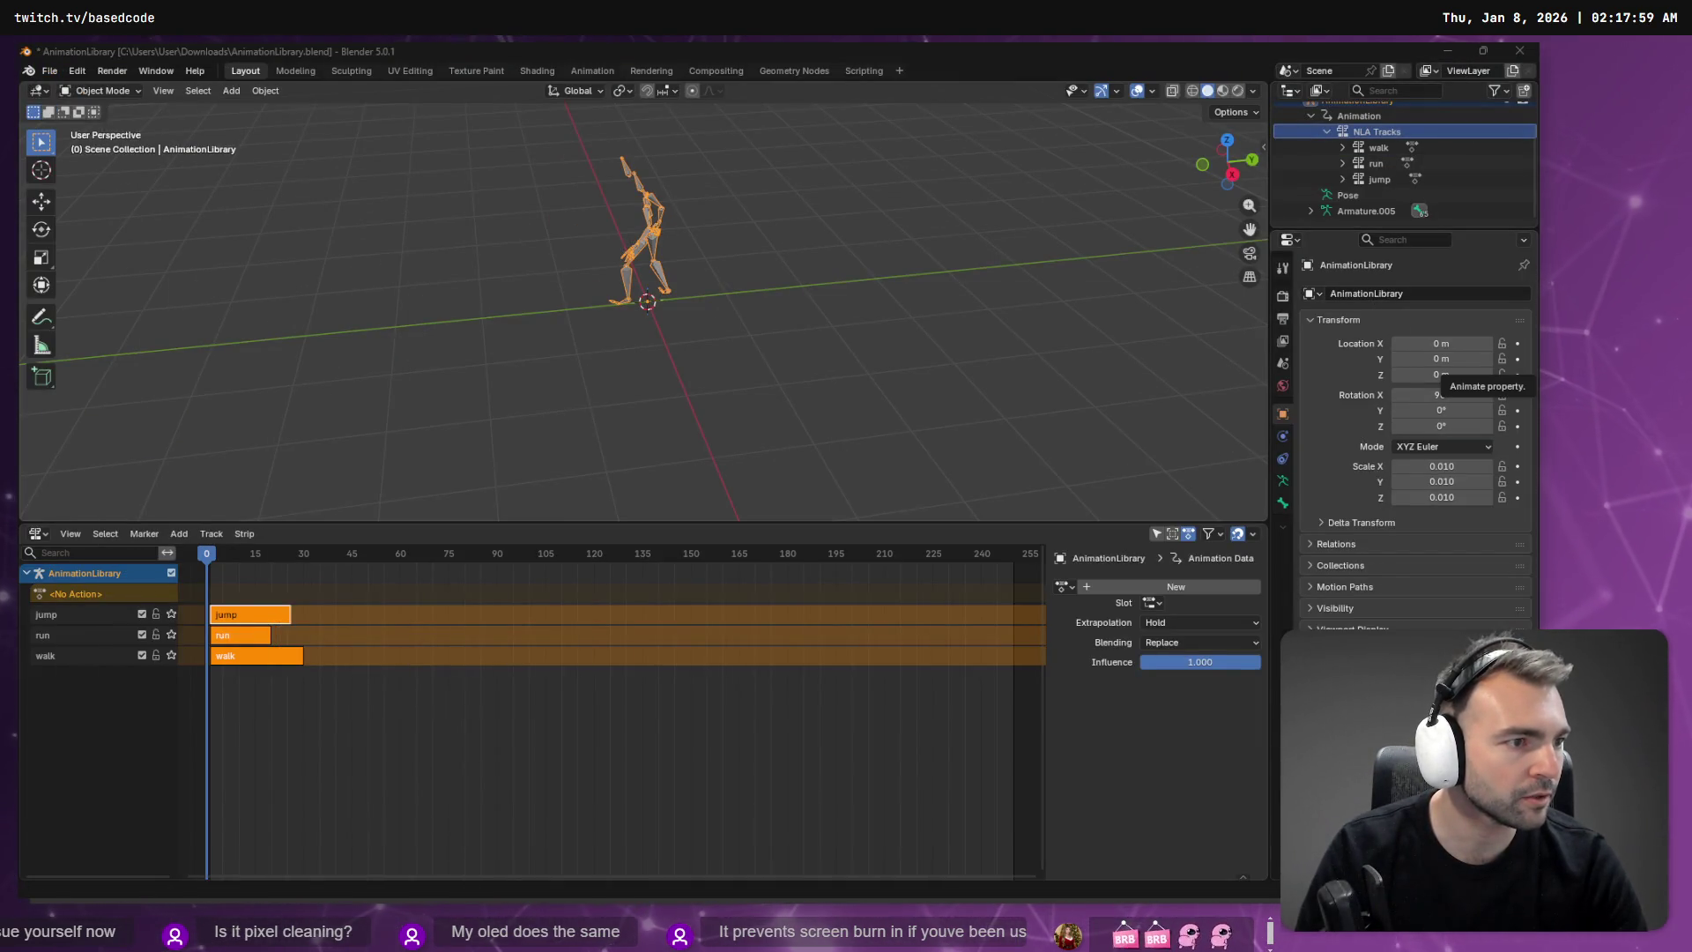
pyautogui.hotkey('alt', 'Tab')
pyautogui.hotkey('ctrl', 't')
pyautogui.write('chatgpt.com')
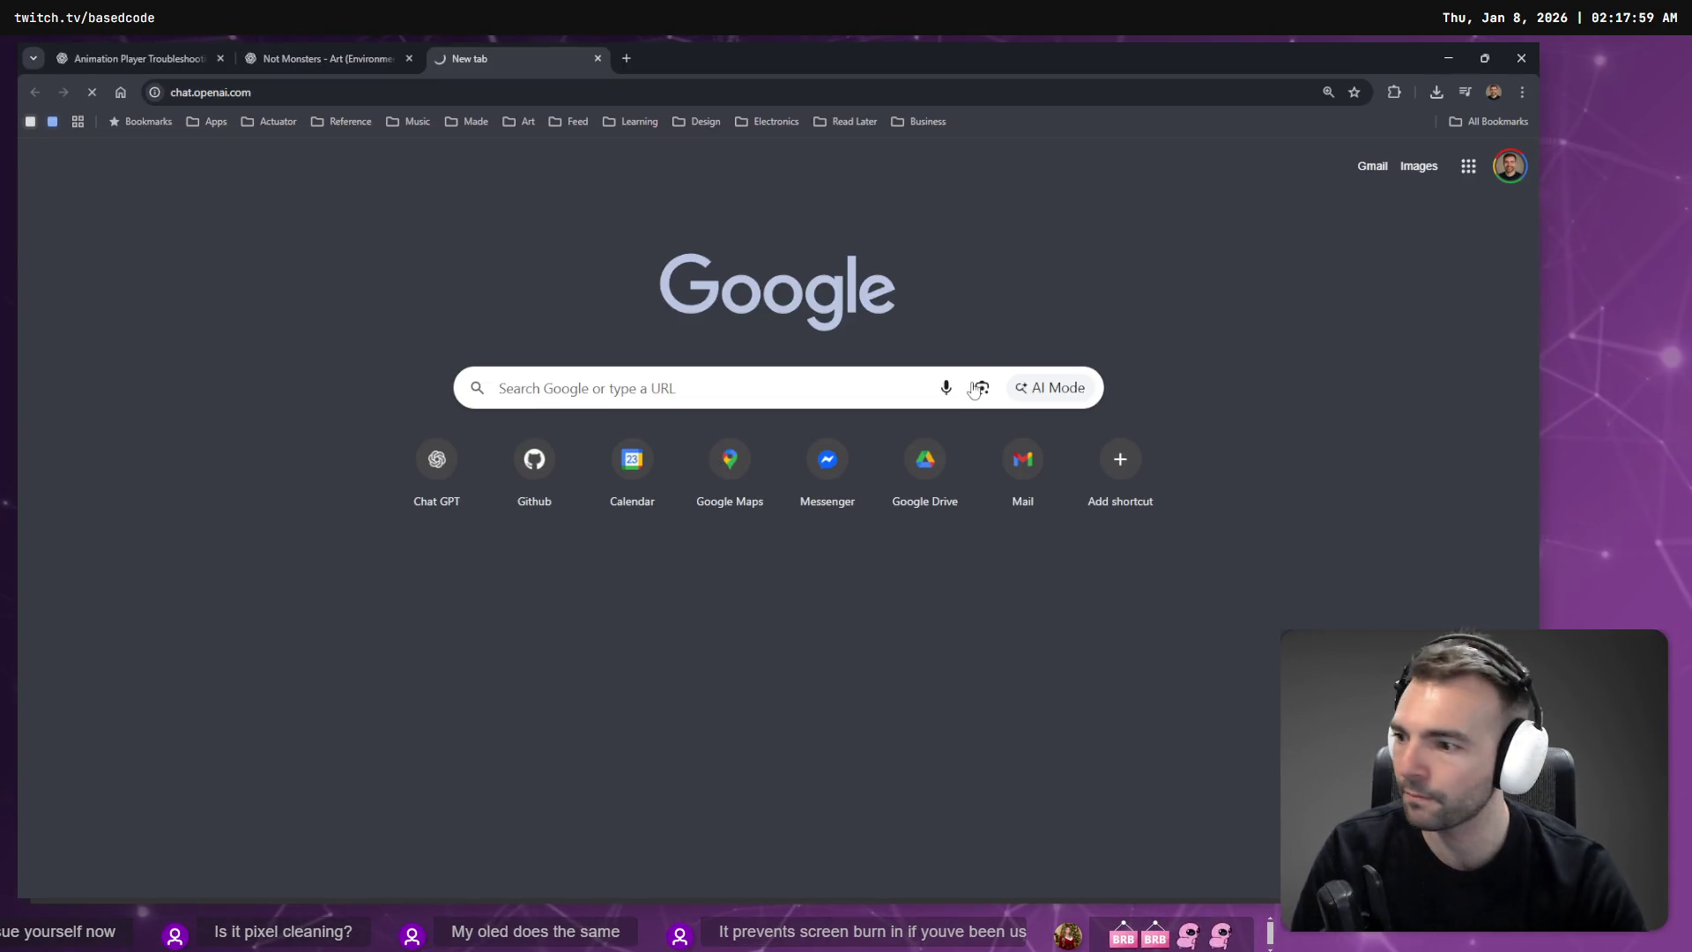
pyautogui.press('Return')
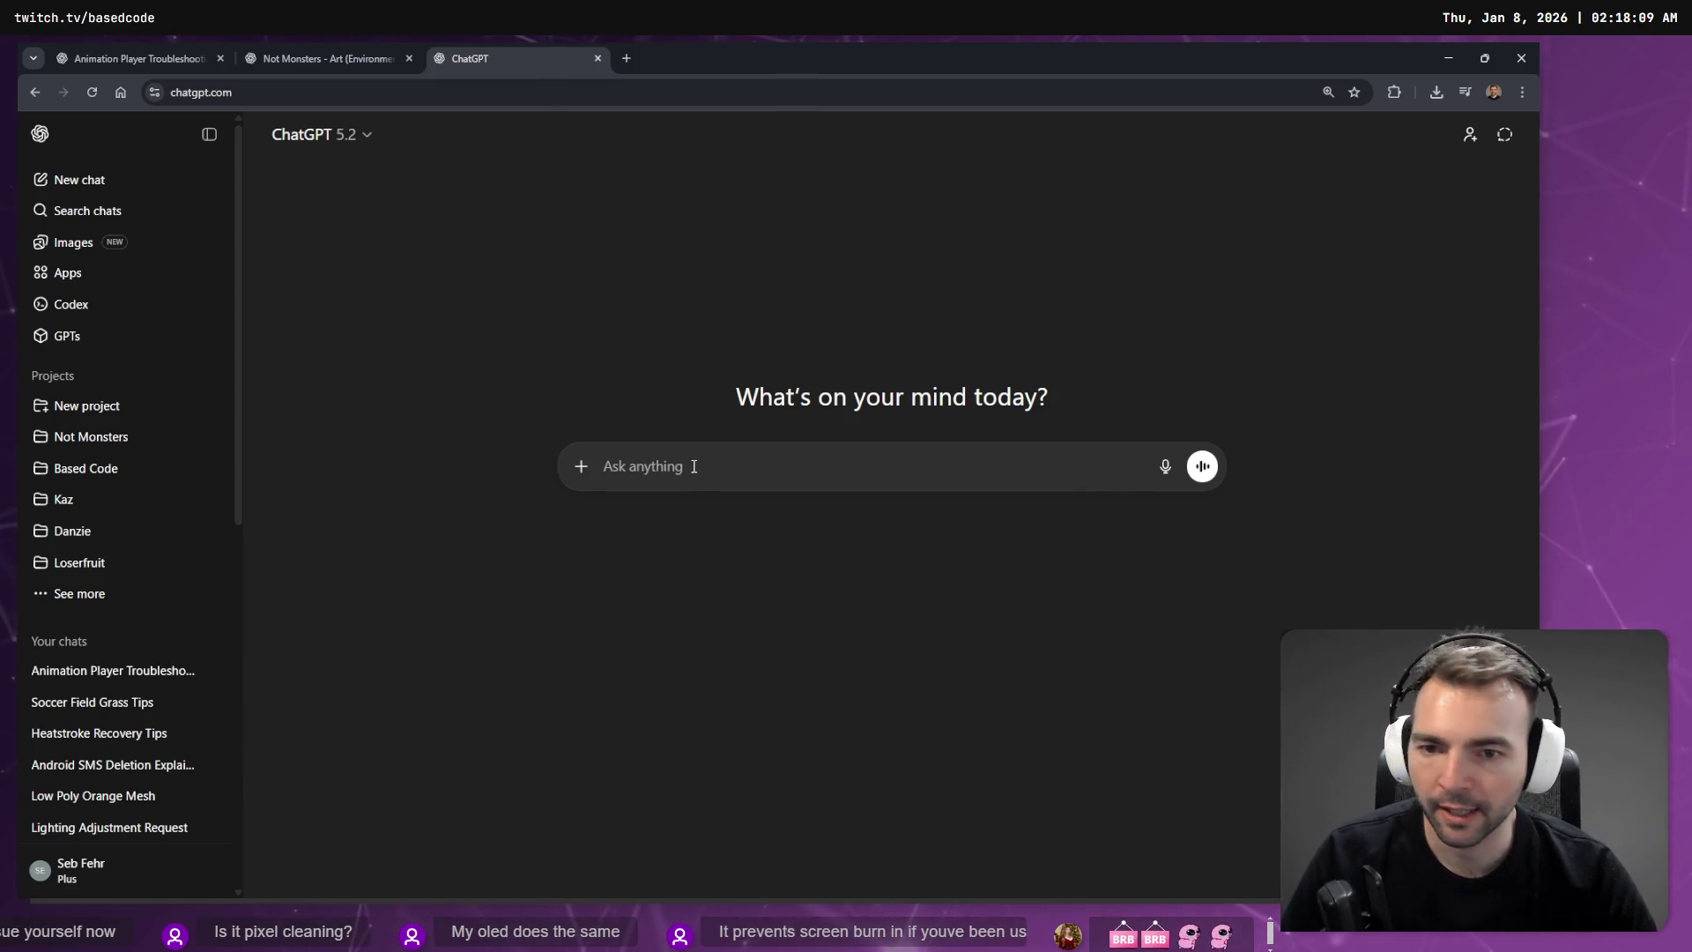
# Step: Dictate and send a question asking how to delete Blender animations not among the NLA tracks
pyautogui.press('super+h')
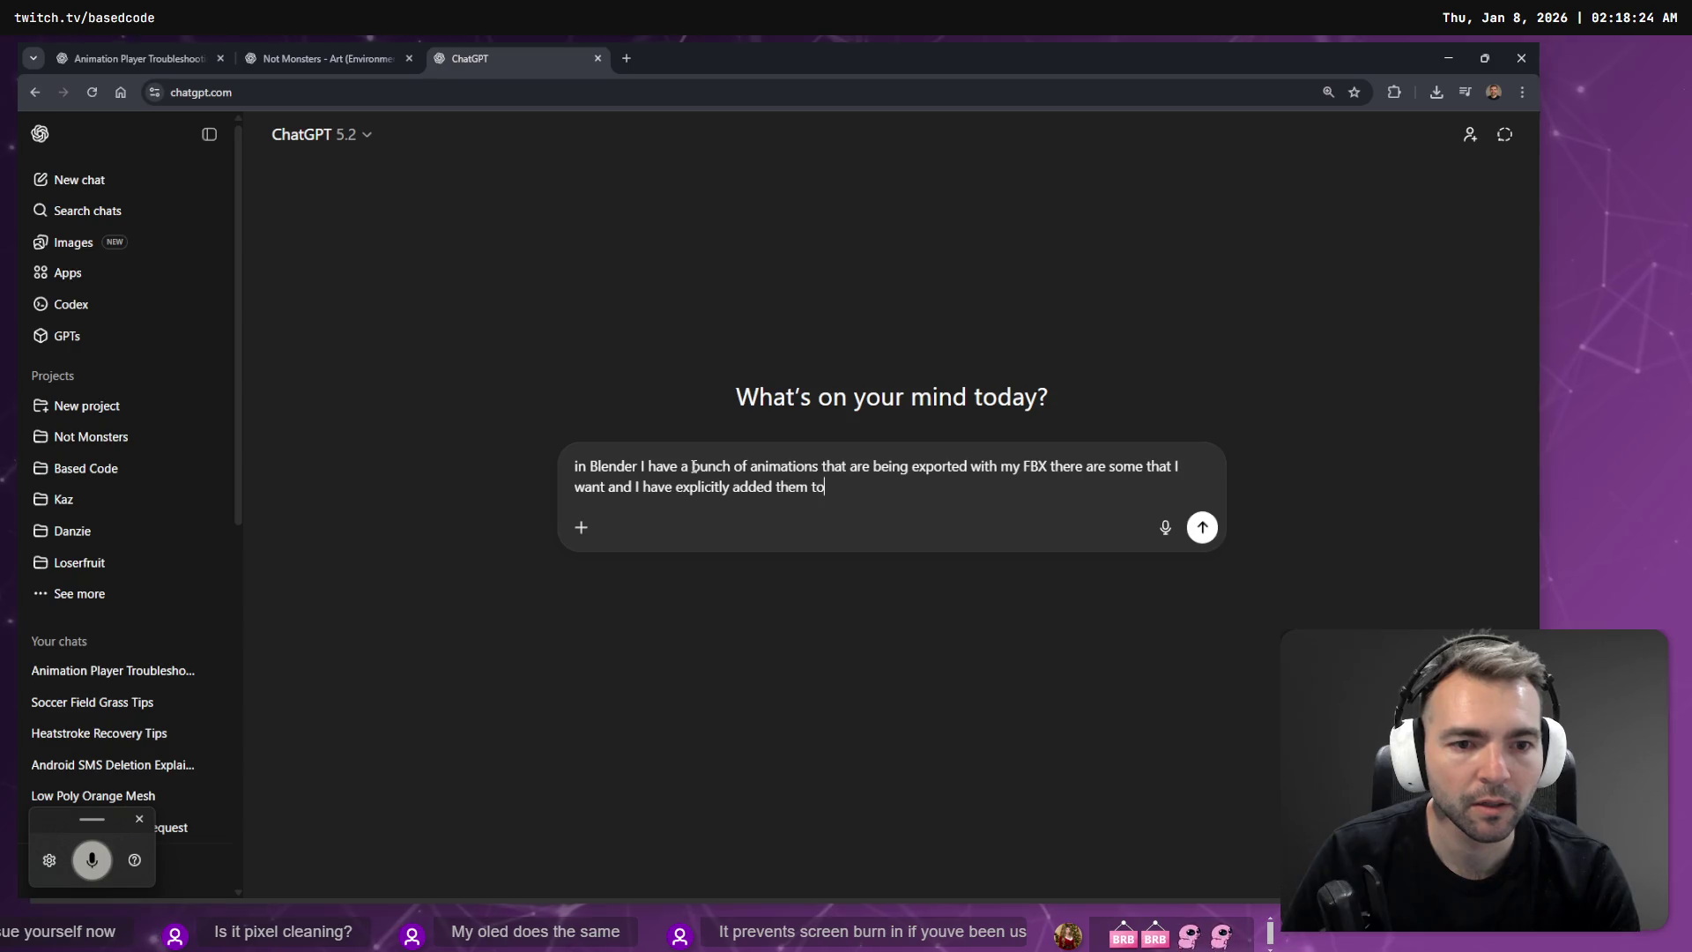
pyautogui.hotkey('alt', 'Tab')
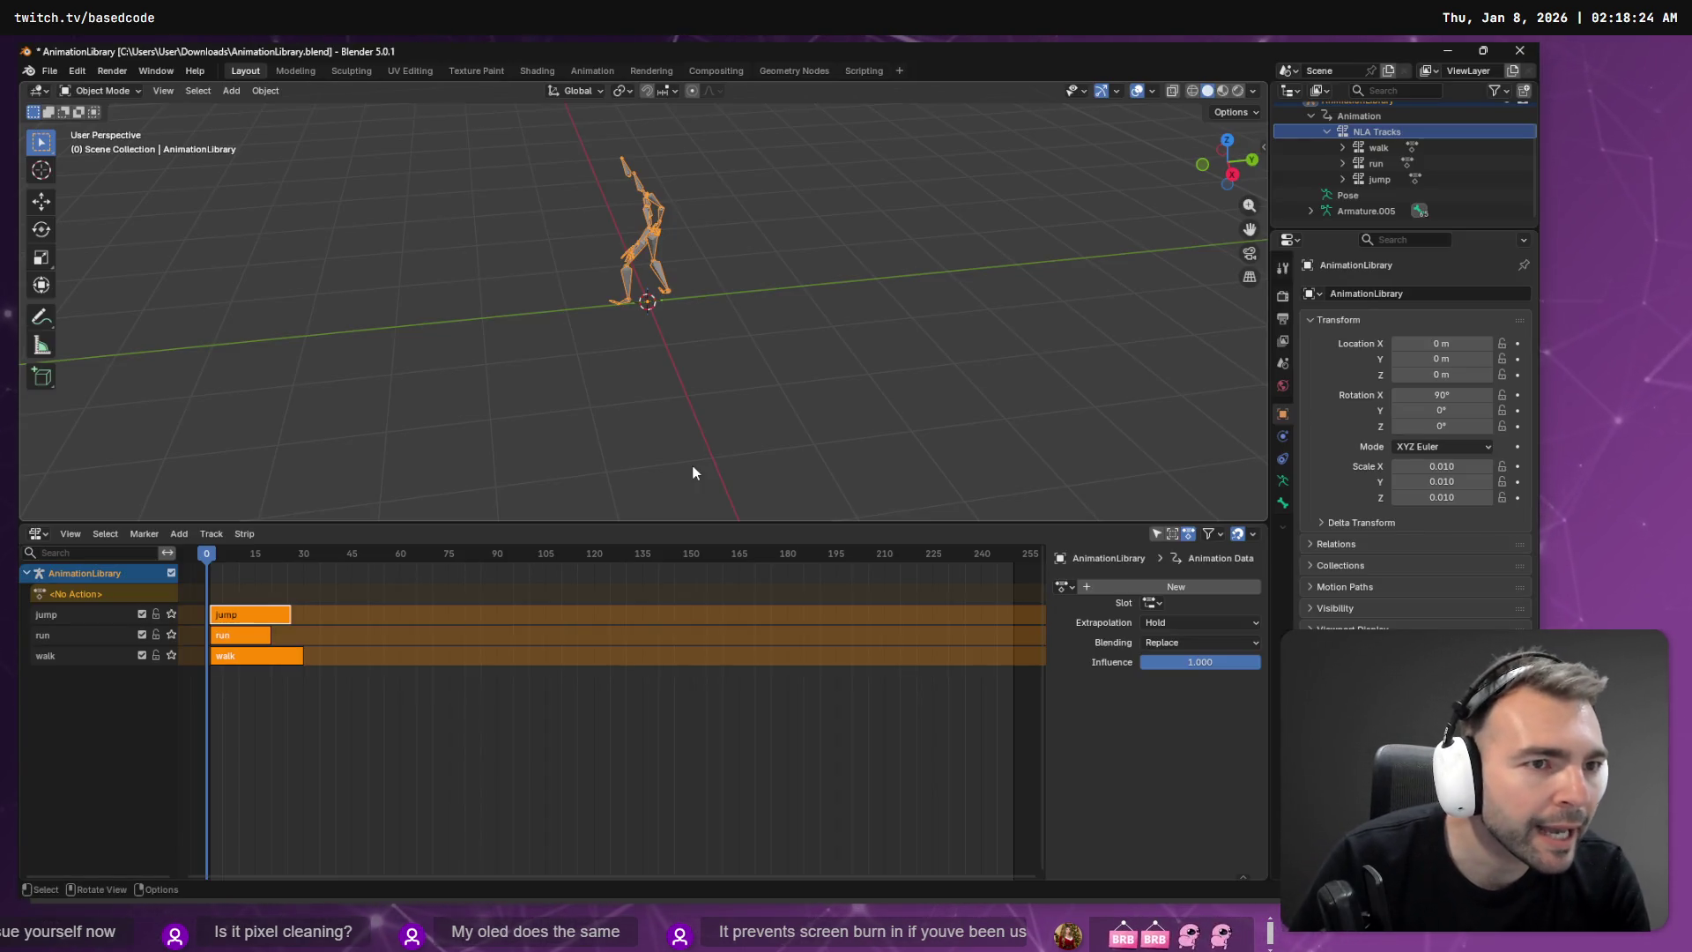
pyautogui.hotkey('alt', 'Tab')
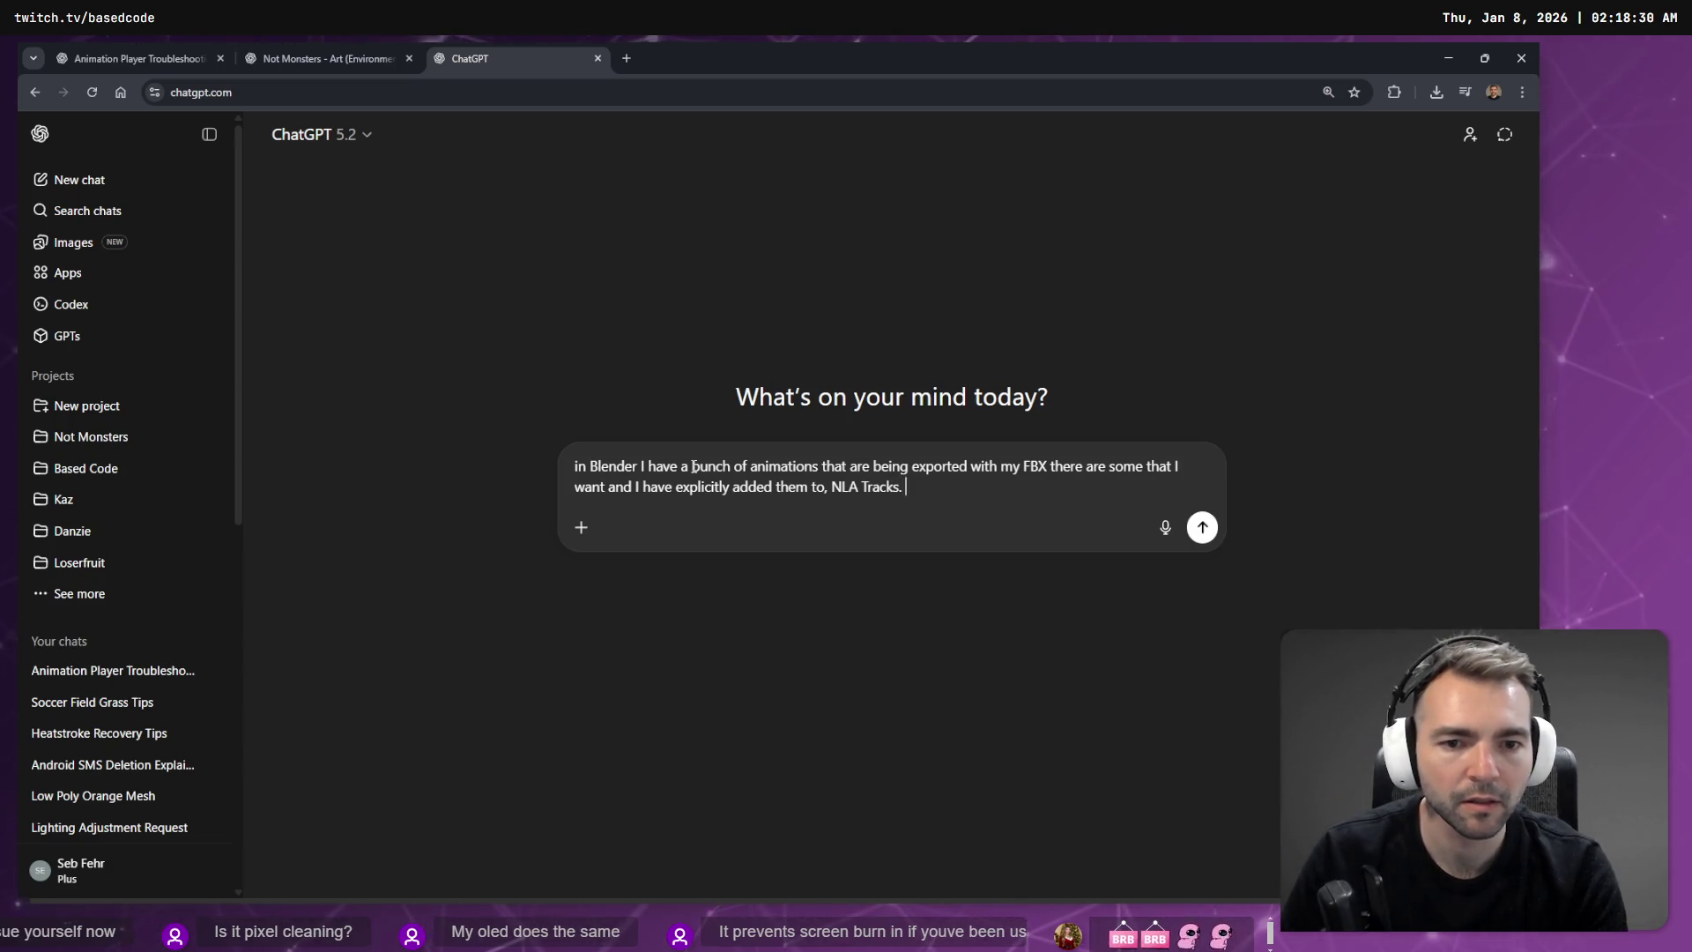
pyautogui.press('super+h')
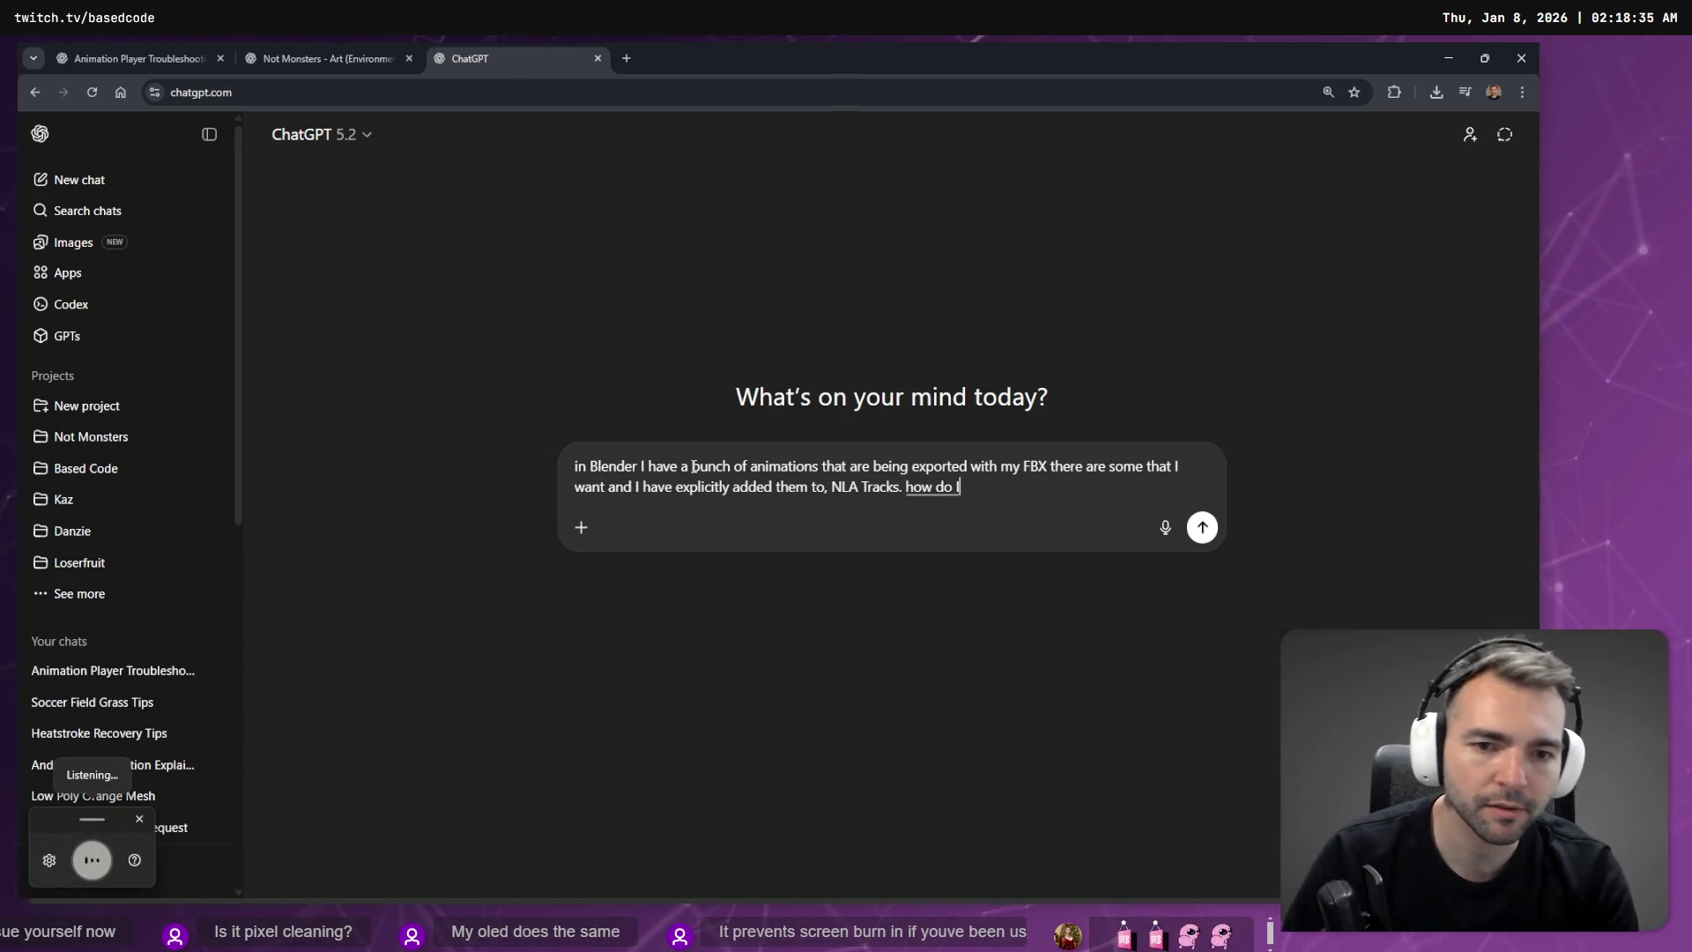
pyautogui.write('delete the other ones?')
pyautogui.press('Return')
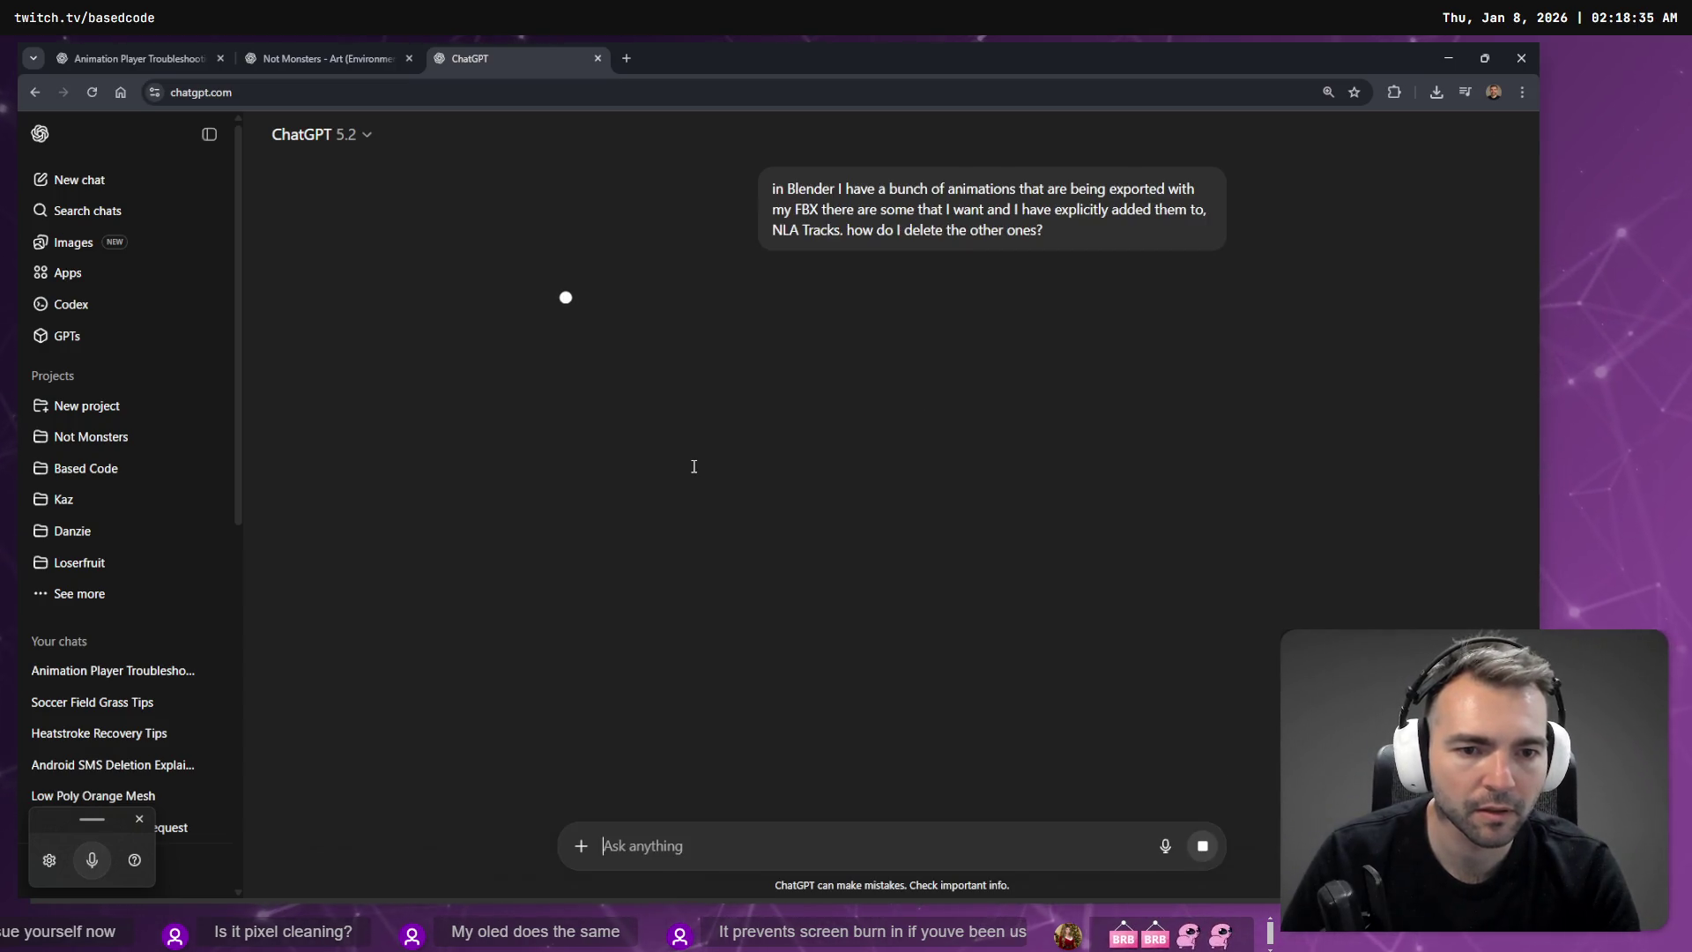
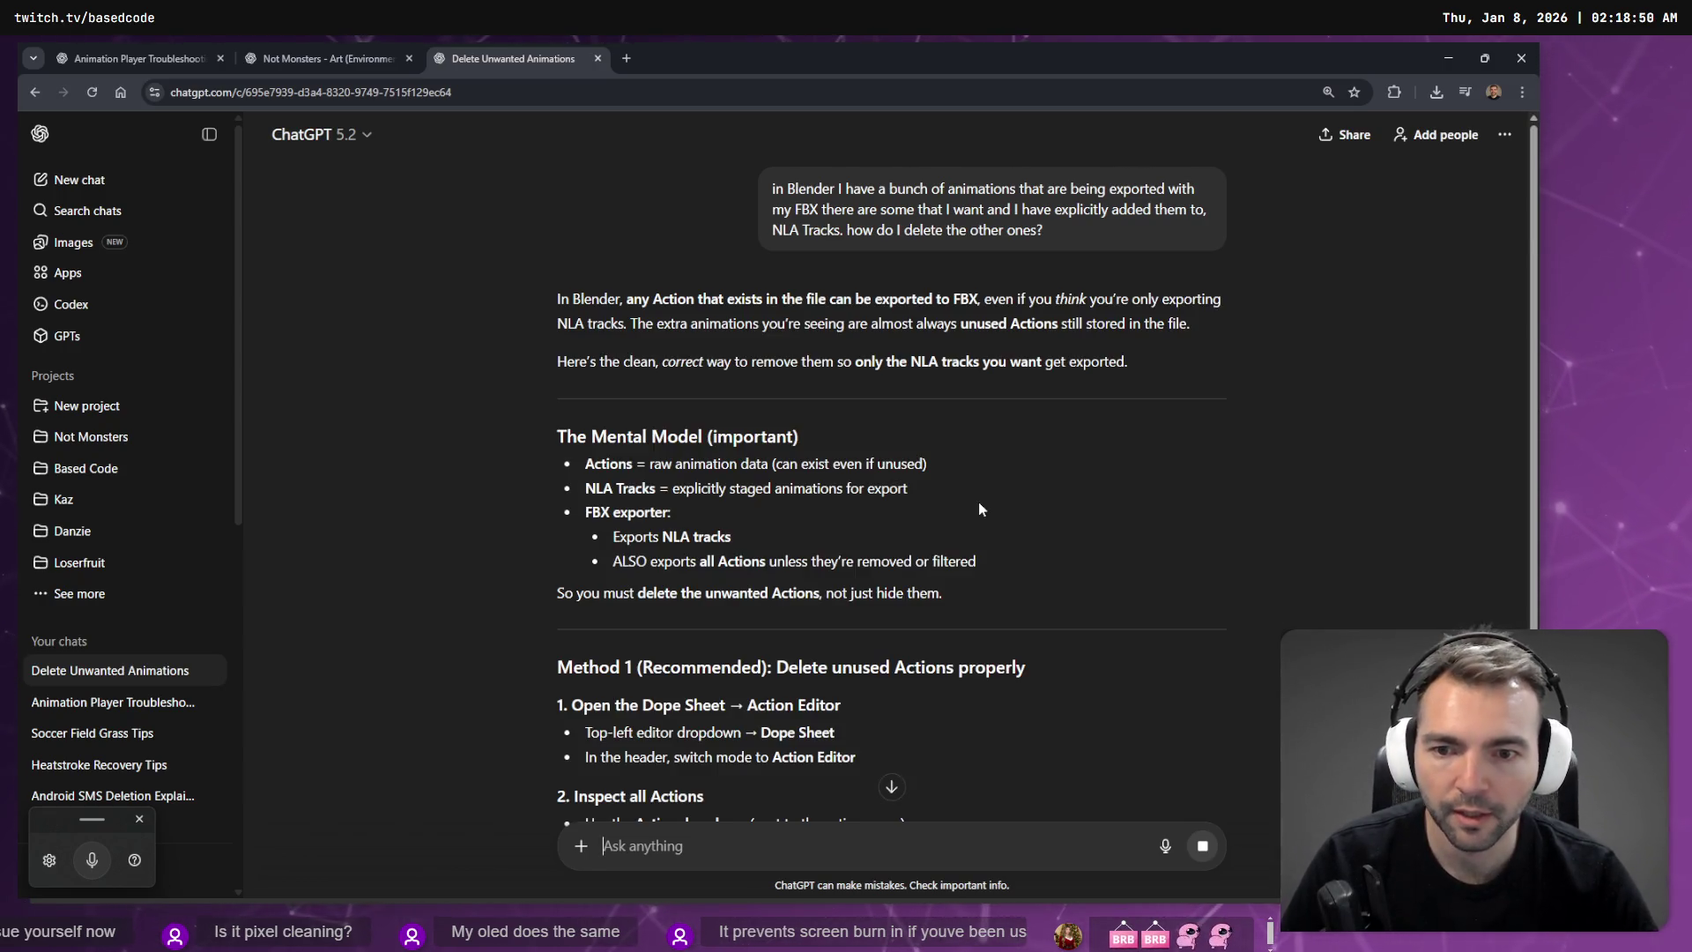
# Step: Turn the NLA editor into the Dope Sheet's Action Editor
pyautogui.scroll(-2, 978, 507)
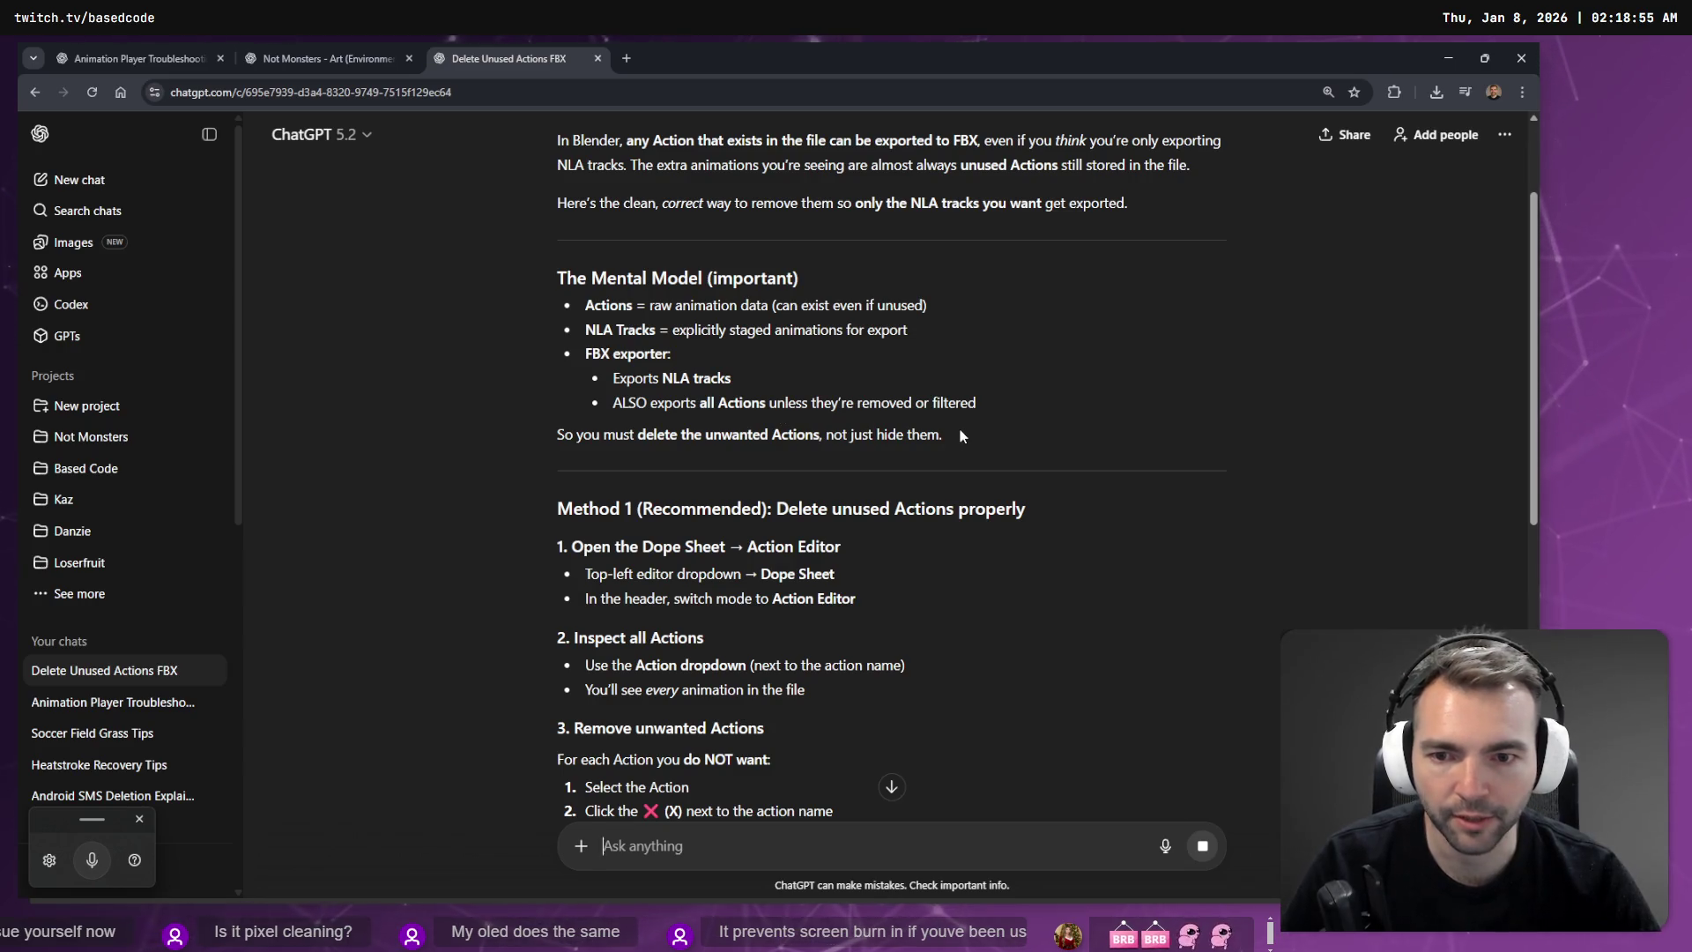
pyautogui.scroll(-2, 959, 426)
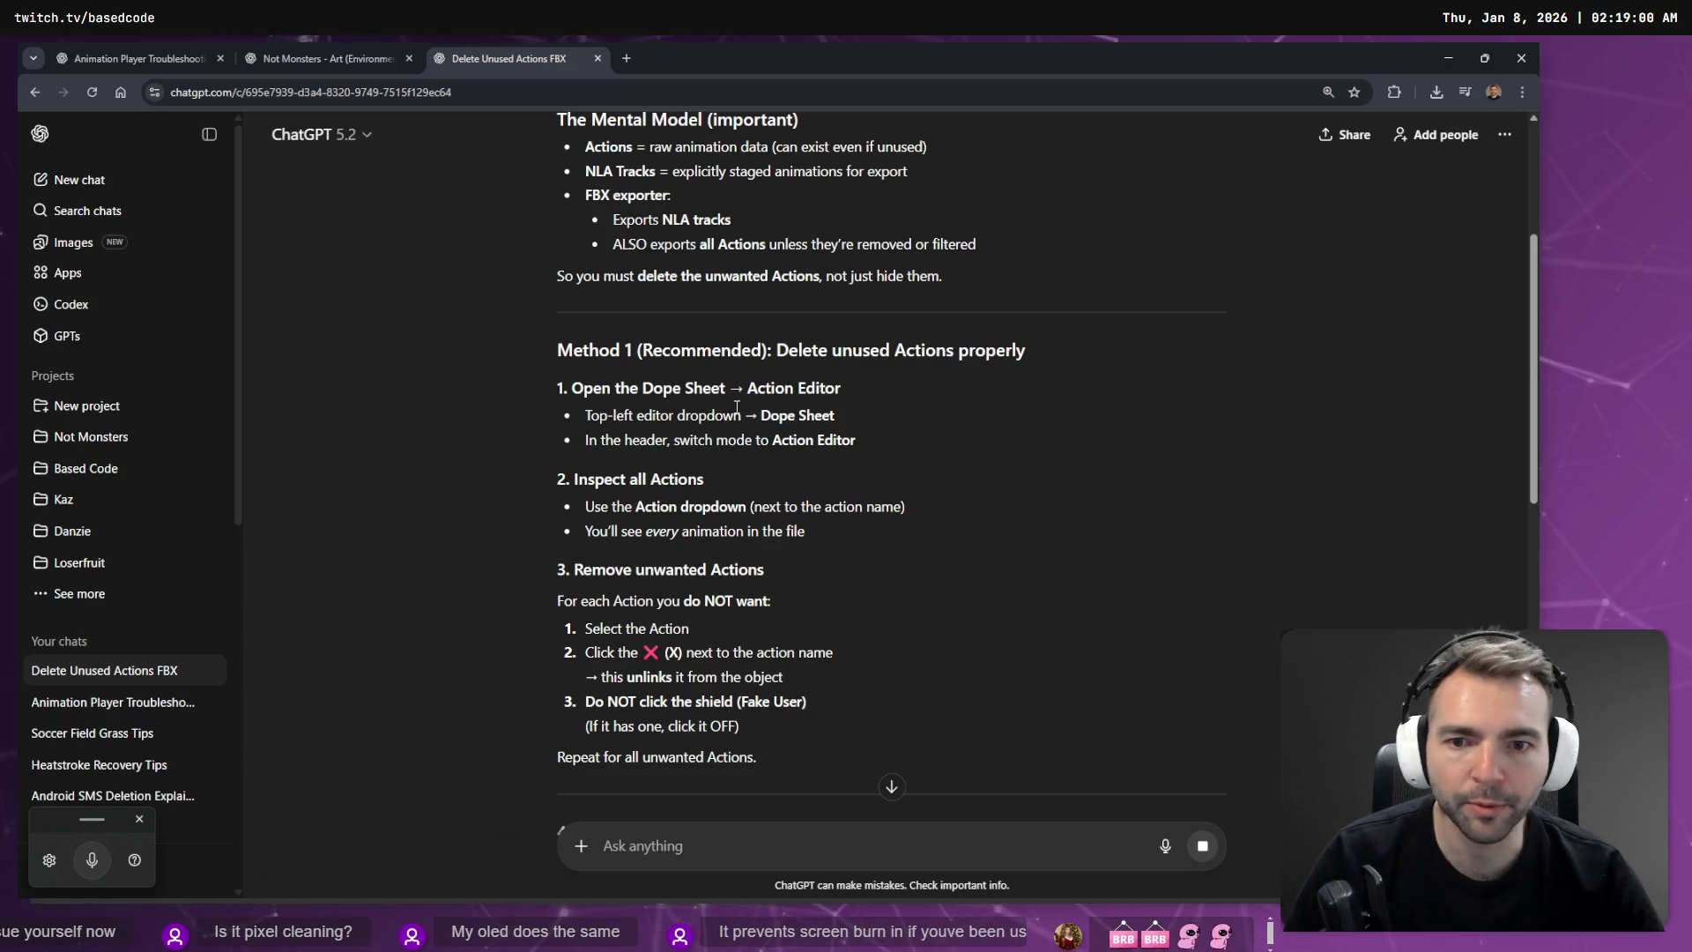
pyautogui.hotkey('alt', 'Tab')
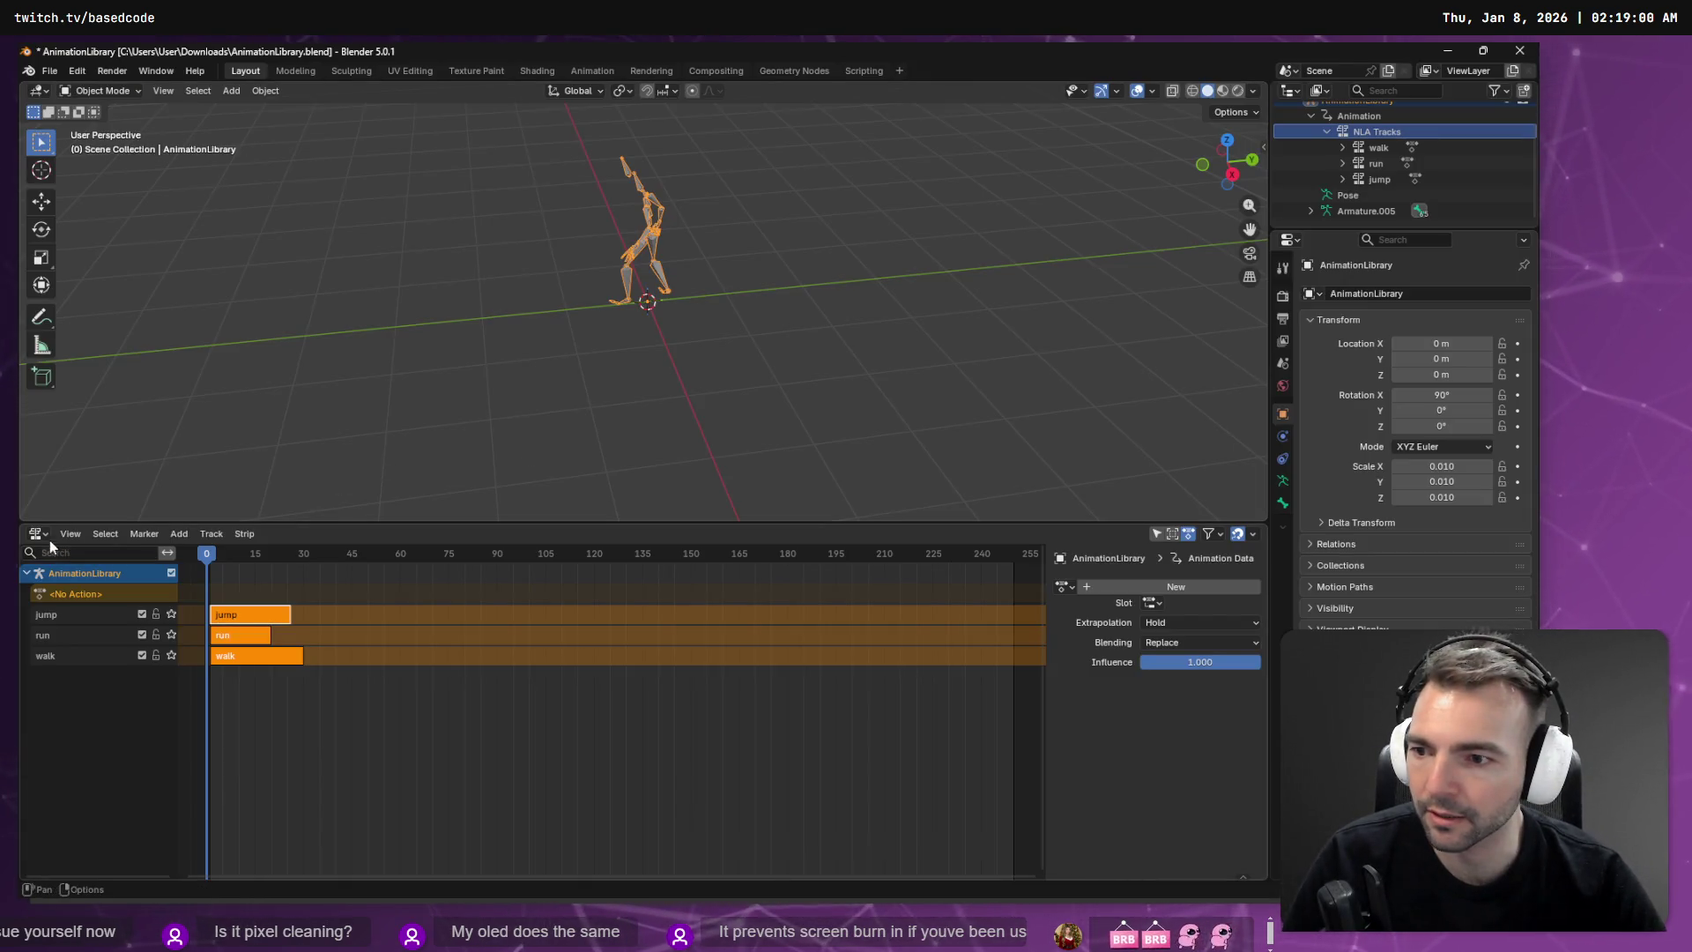
pyautogui.click(37, 534)
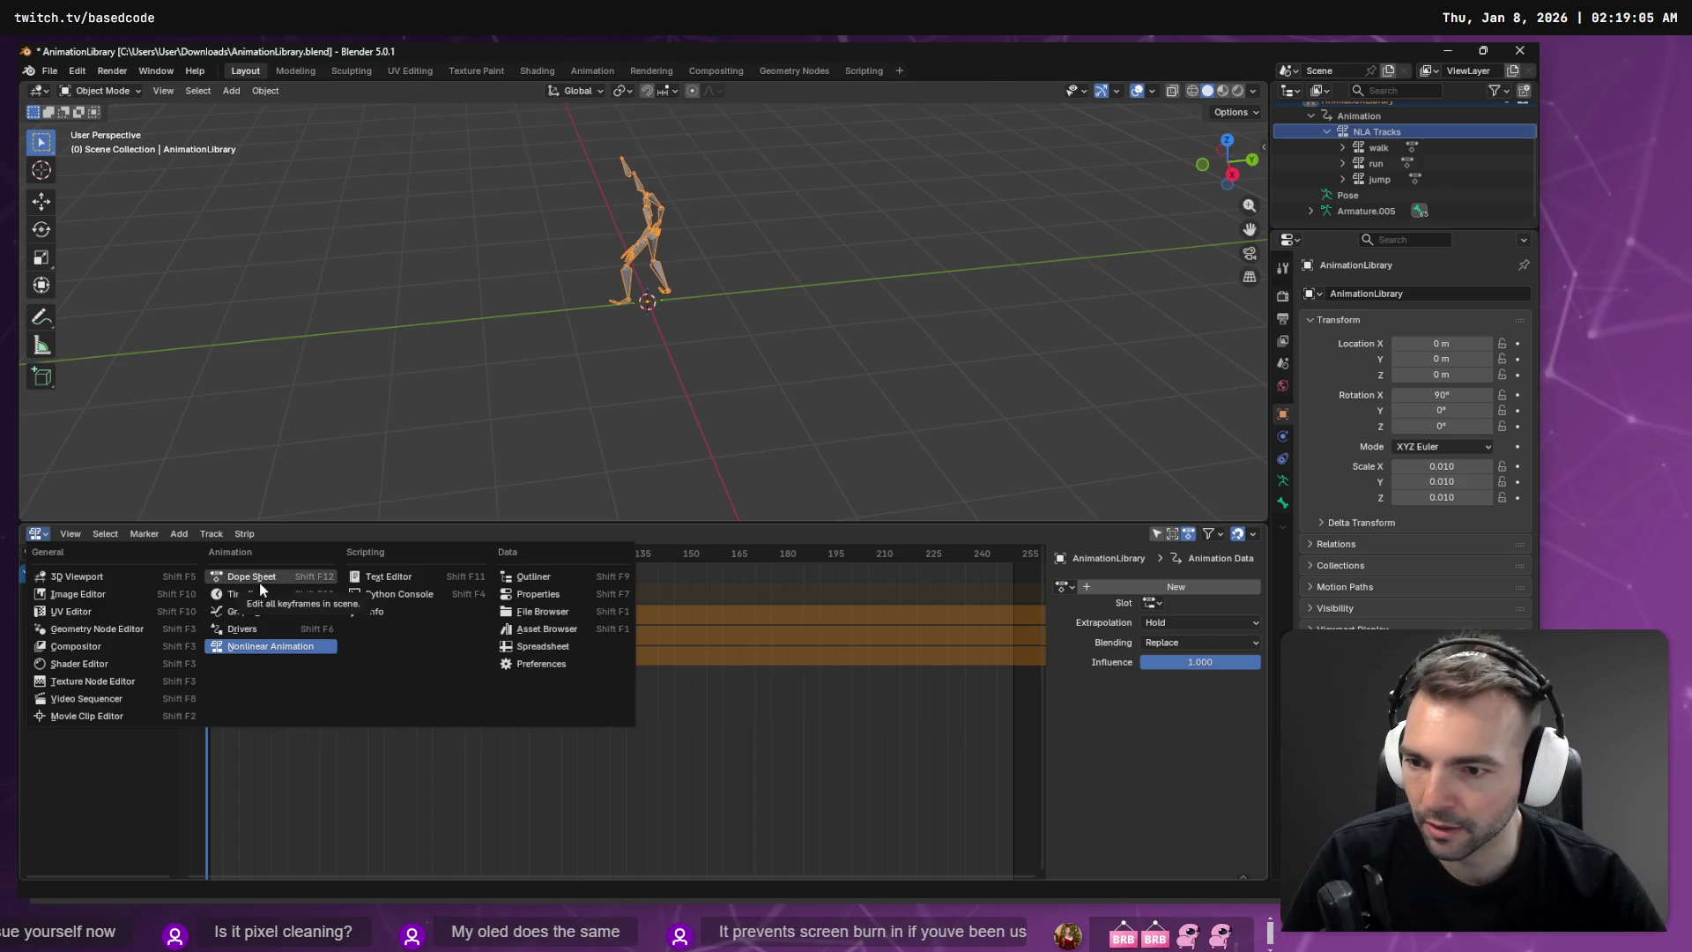
pyautogui.click(261, 584)
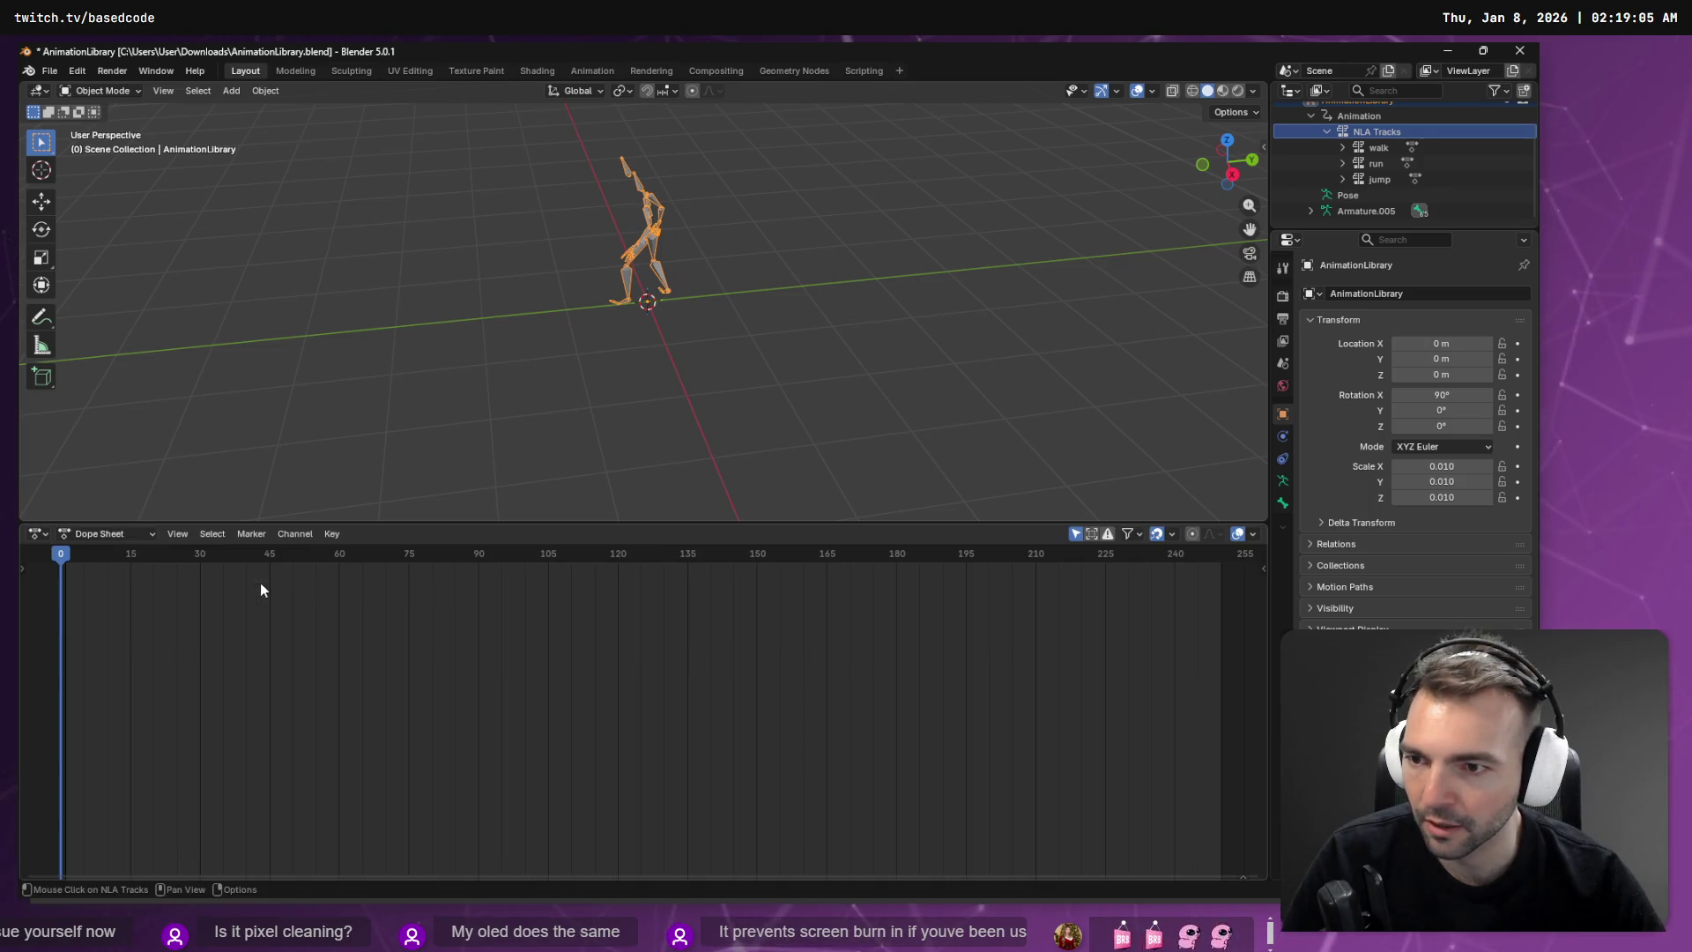
pyautogui.click(115, 536)
pyautogui.click(107, 591)
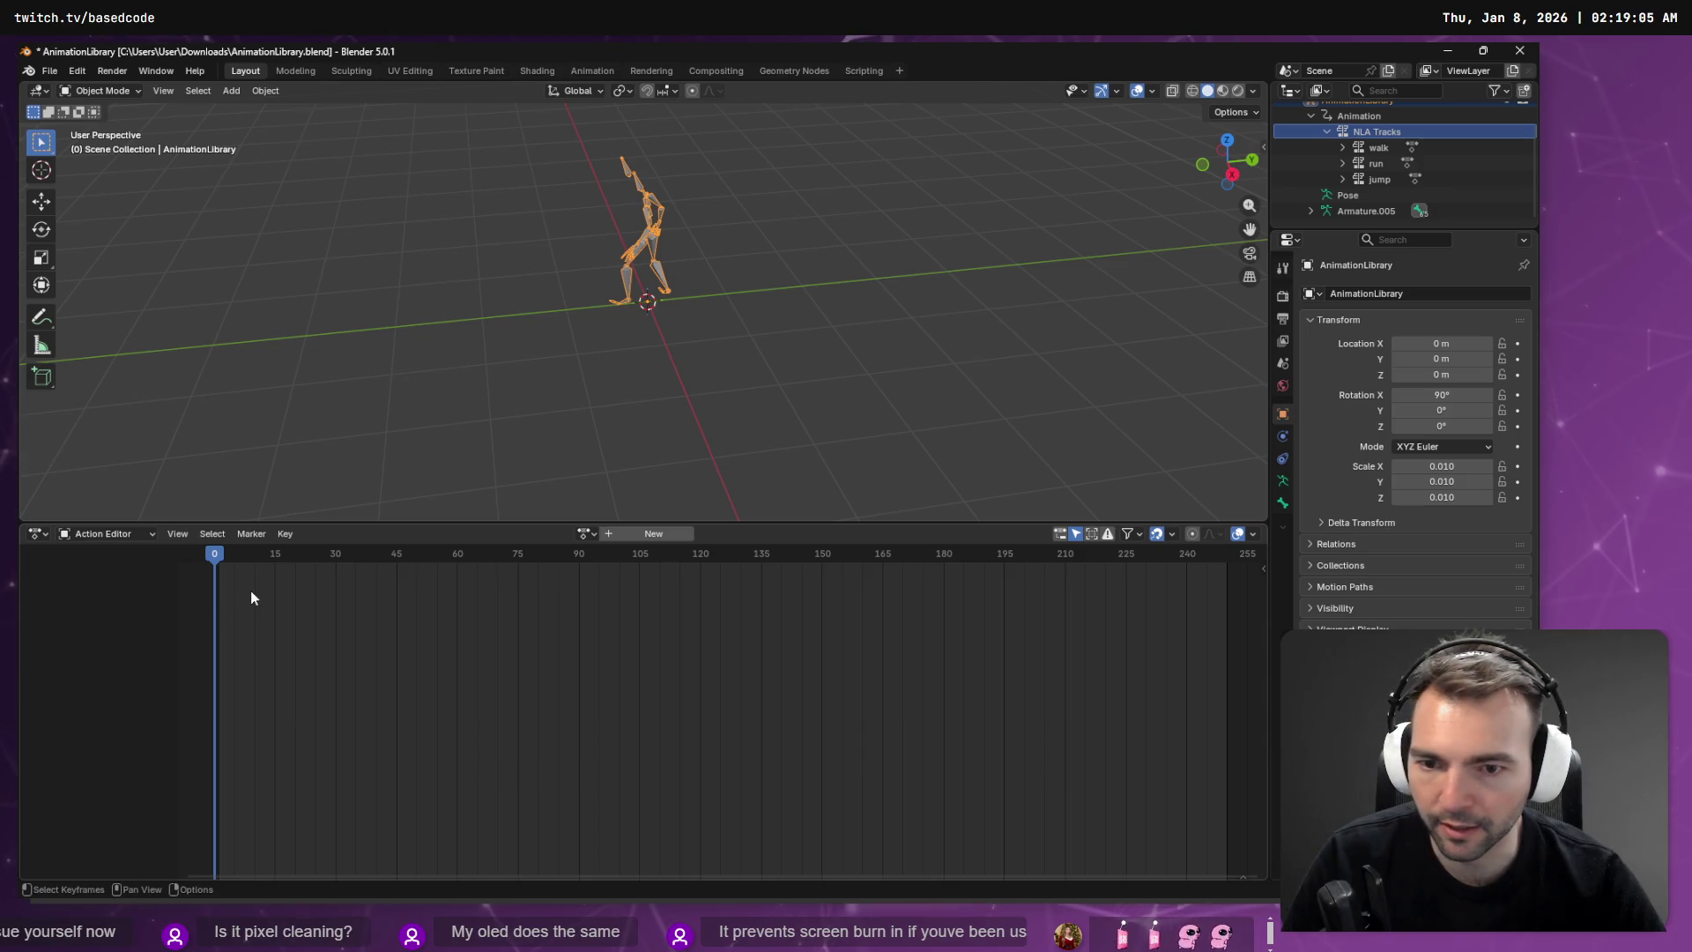
# Step: Select AnimationLibrary and assign the mixamo.com action from the Browse Action list
pyautogui.scroll(1, 1375, 159)
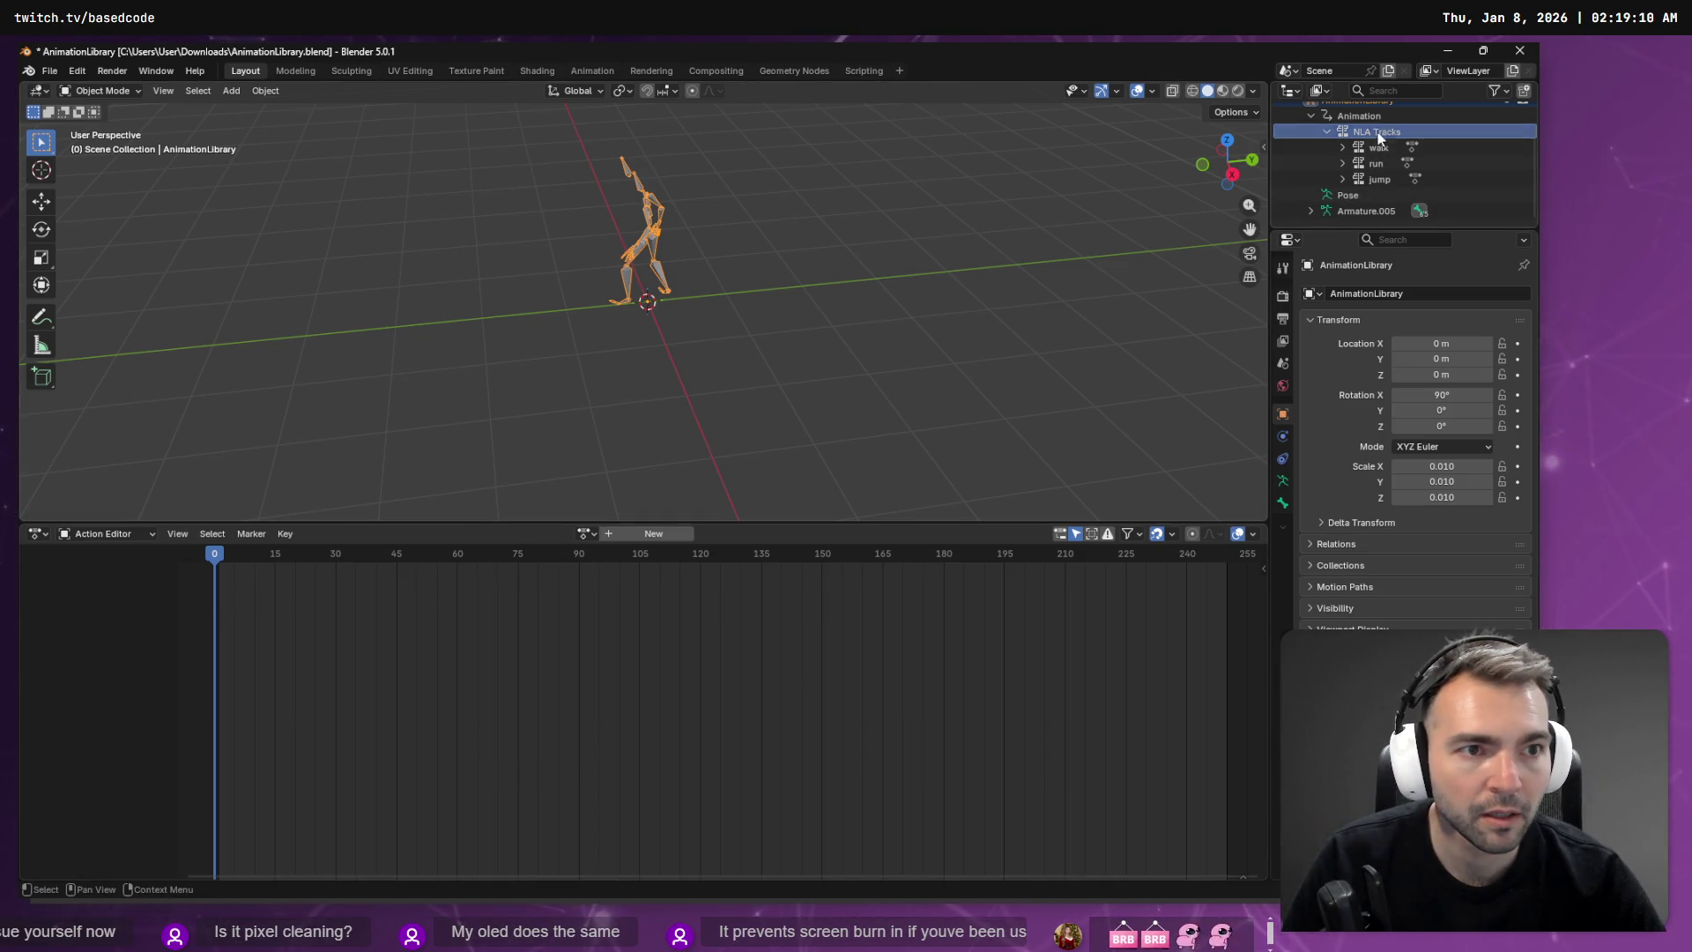
pyautogui.click(1366, 113)
pyautogui.scroll(1, 1366, 123)
pyautogui.click(1366, 128)
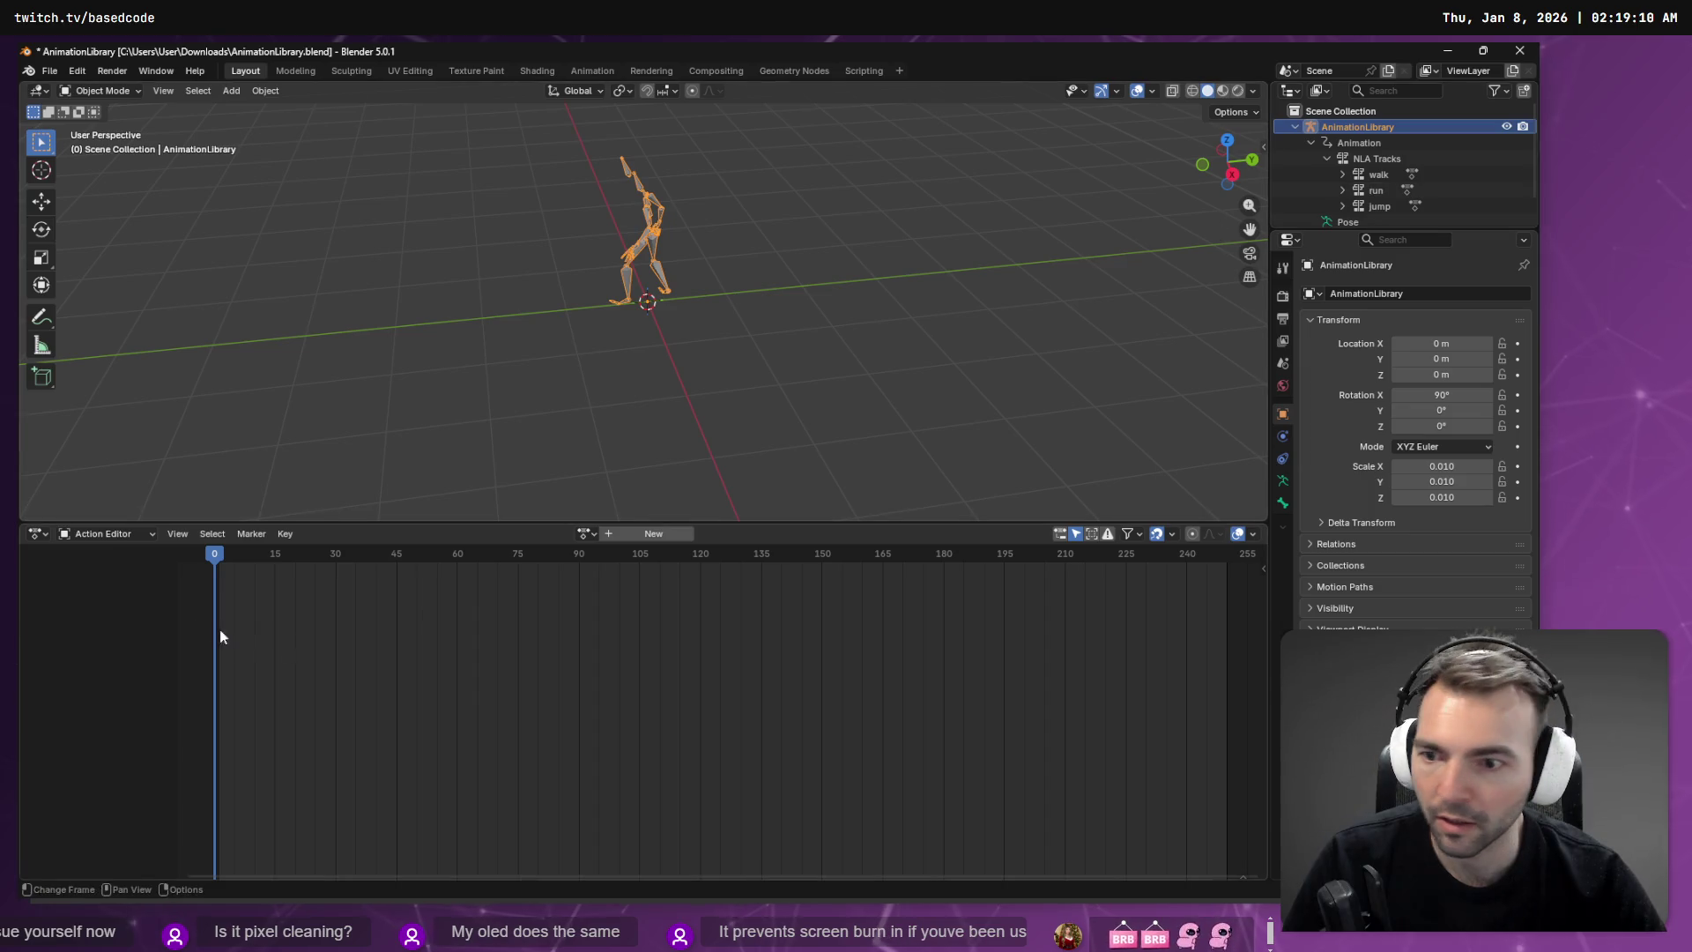
pyautogui.click(585, 535)
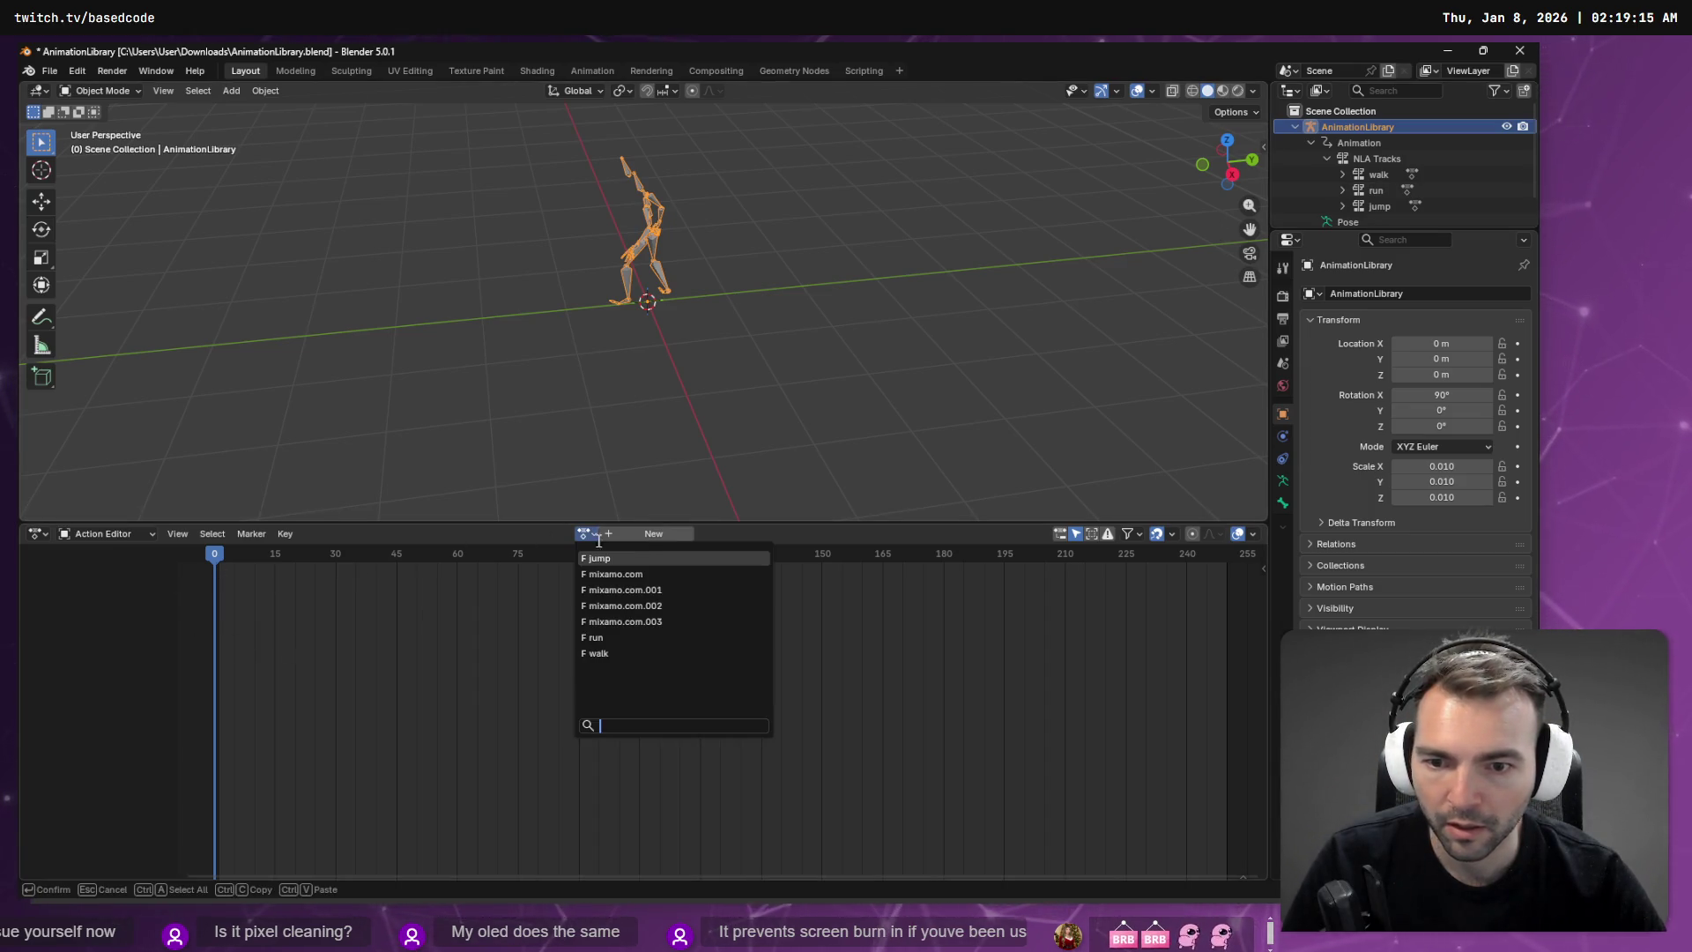
pyautogui.click(632, 577)
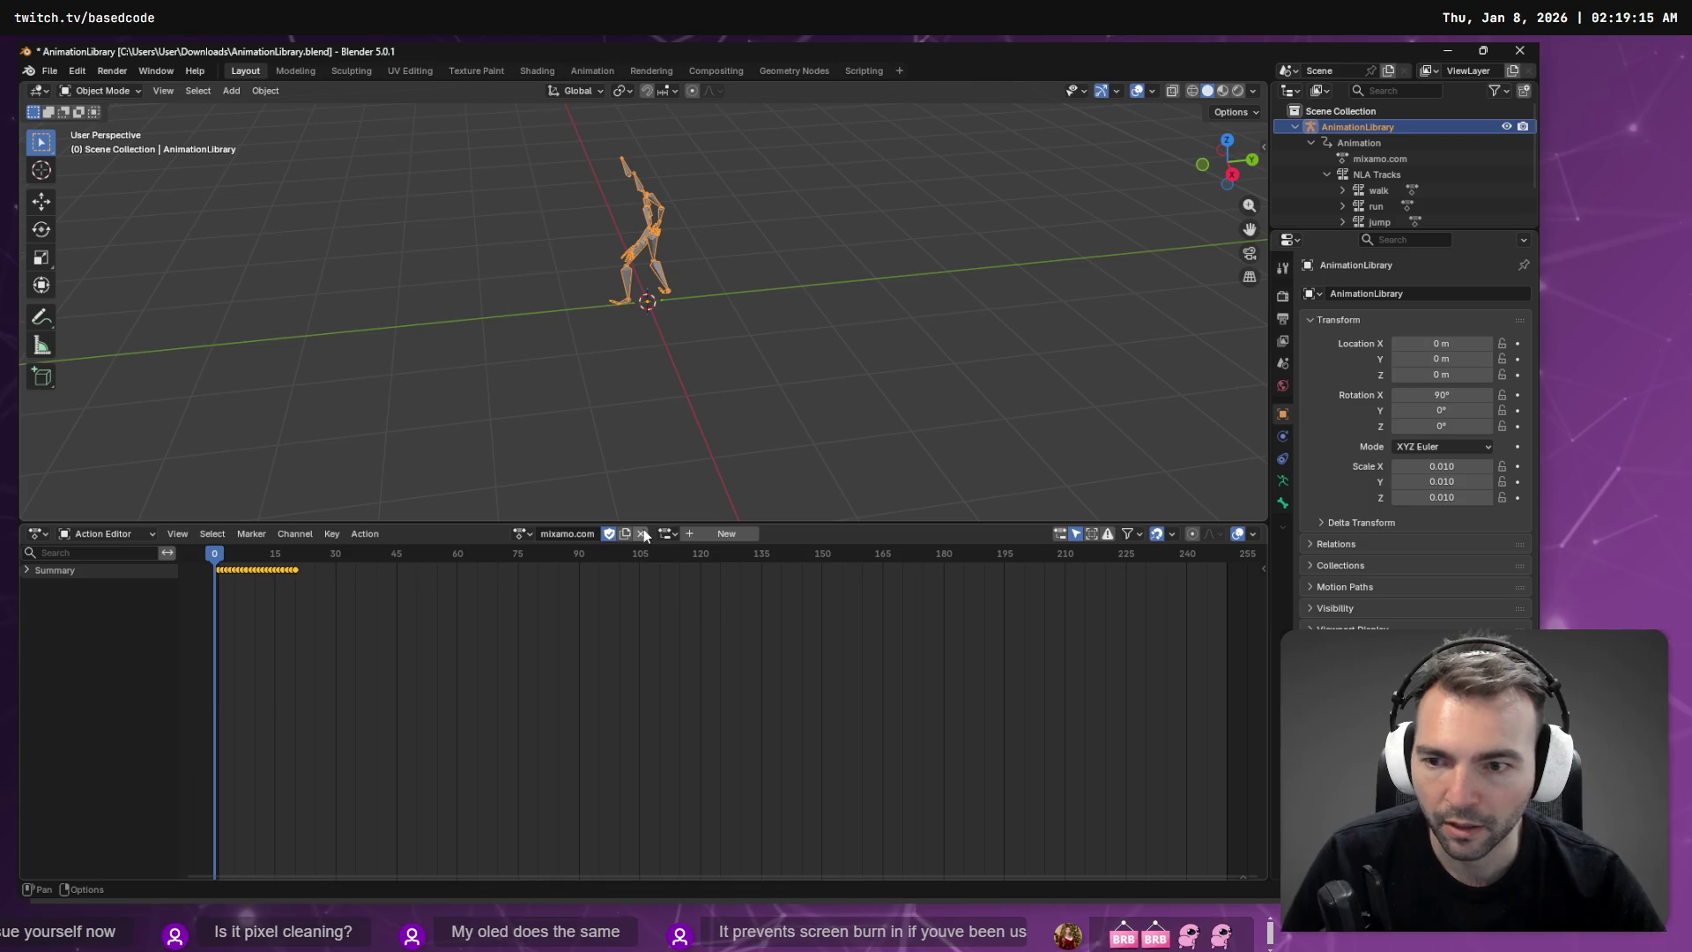
# Step: After checking ChatGPT, unlink the mixamo.com action and then reassign it
pyautogui.hotkey('alt', 'Tab')
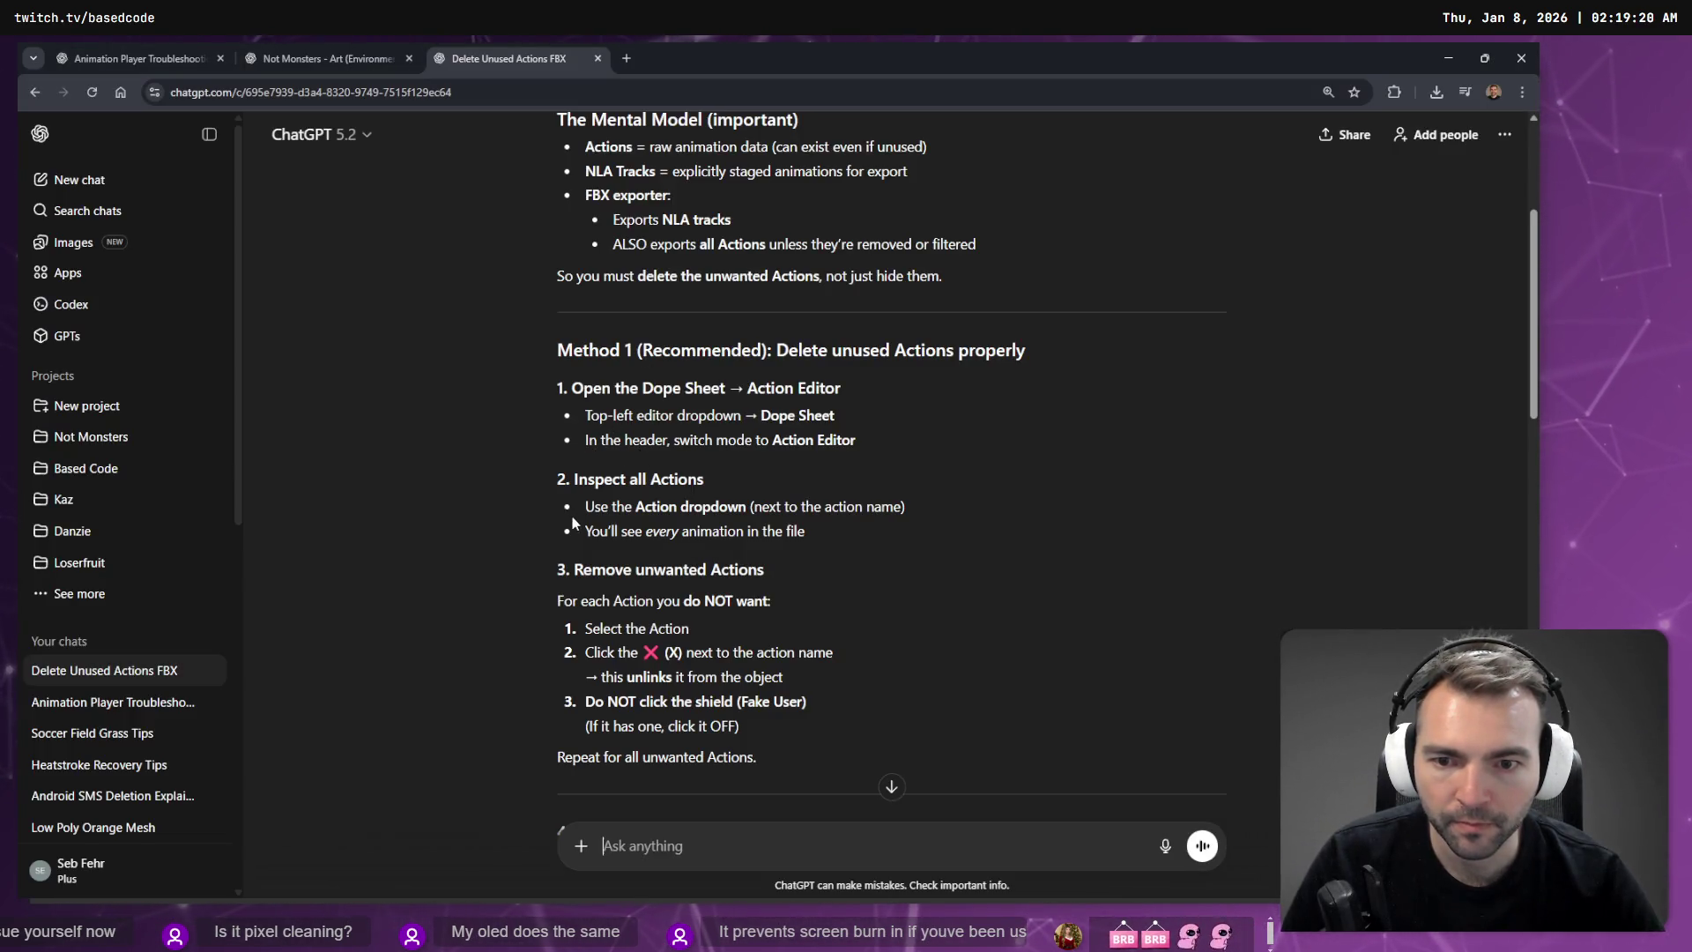
pyautogui.scroll(-1, 719, 522)
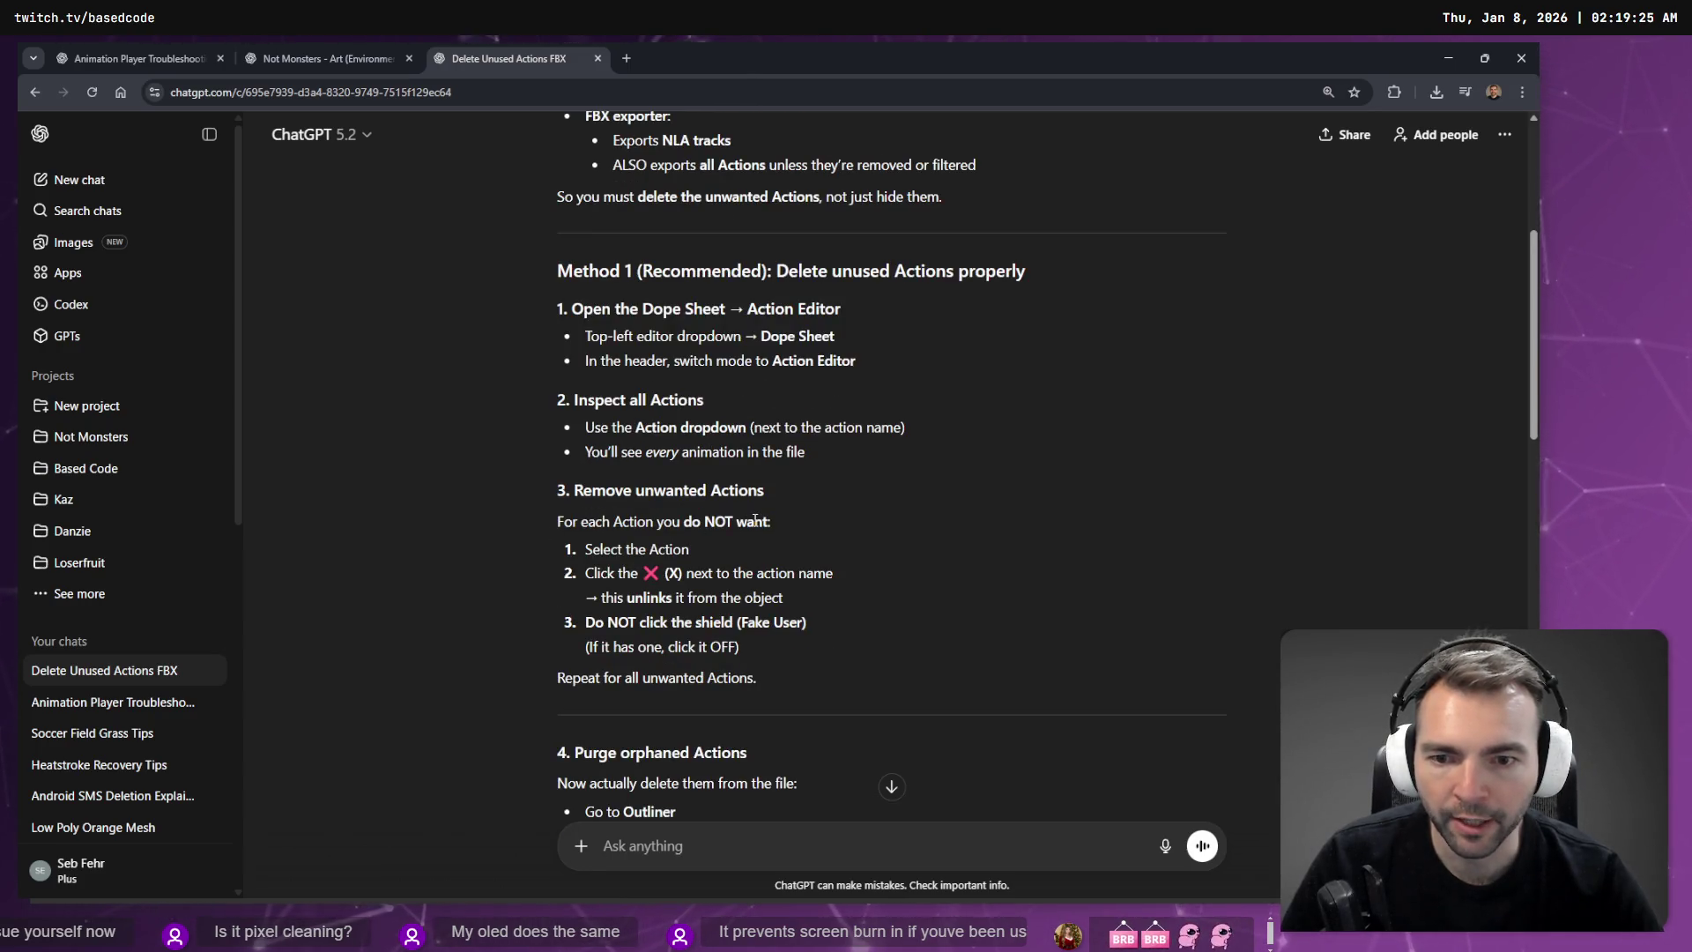
pyautogui.hotkey('alt', 'Tab')
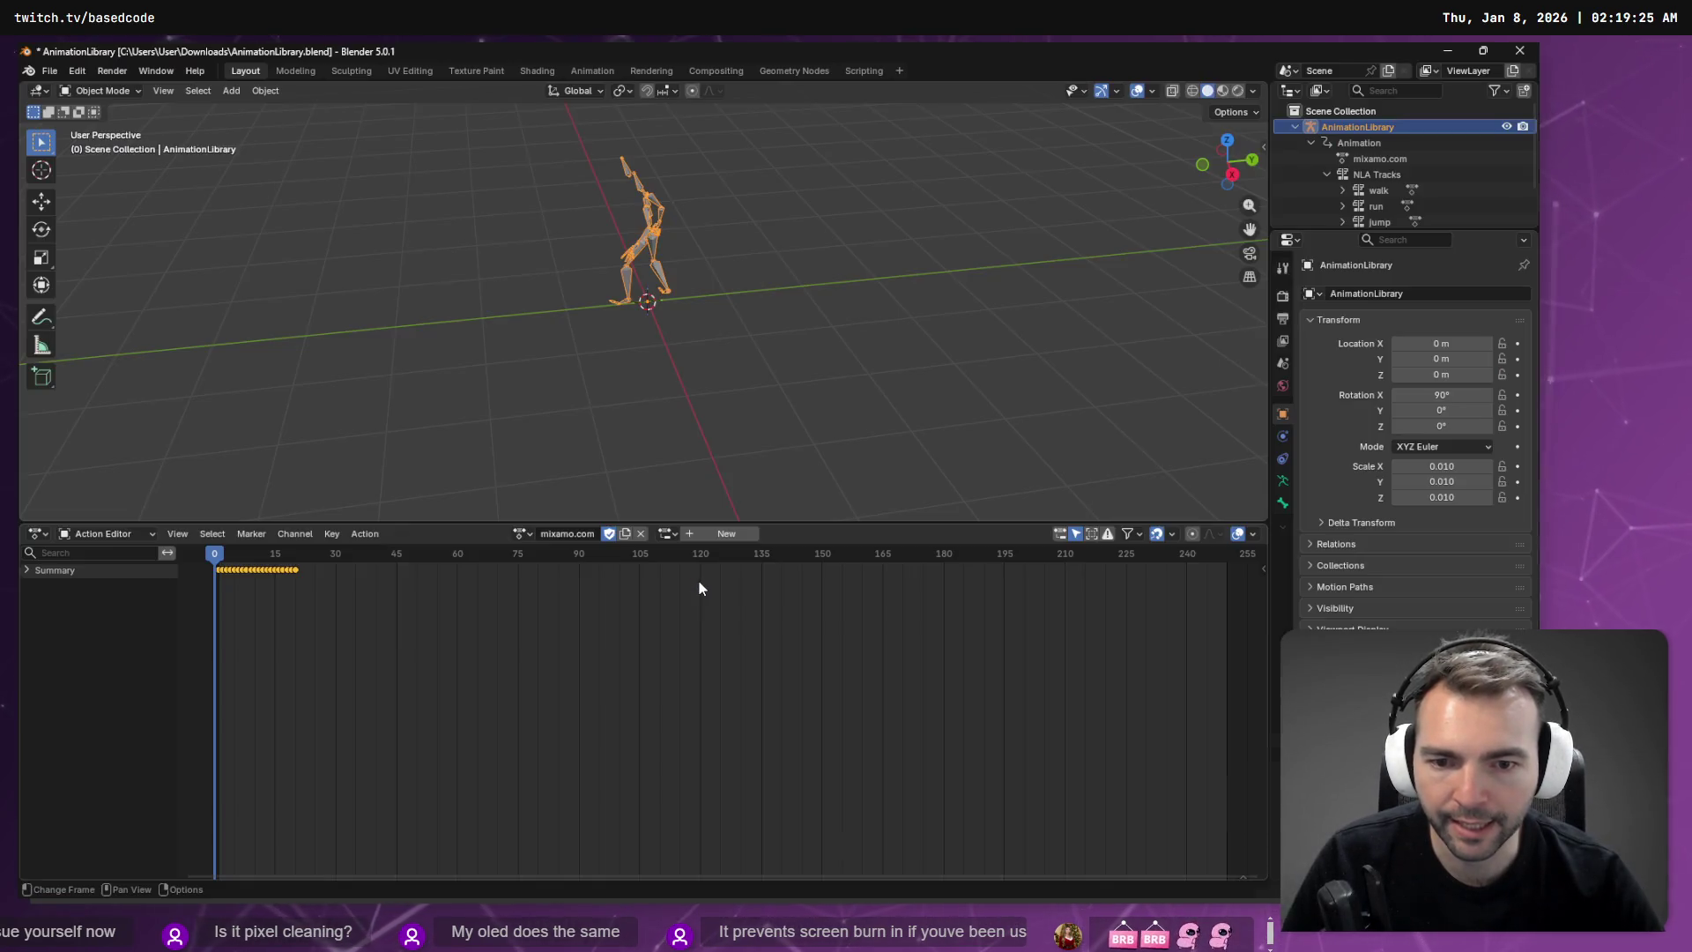
pyautogui.click(642, 538)
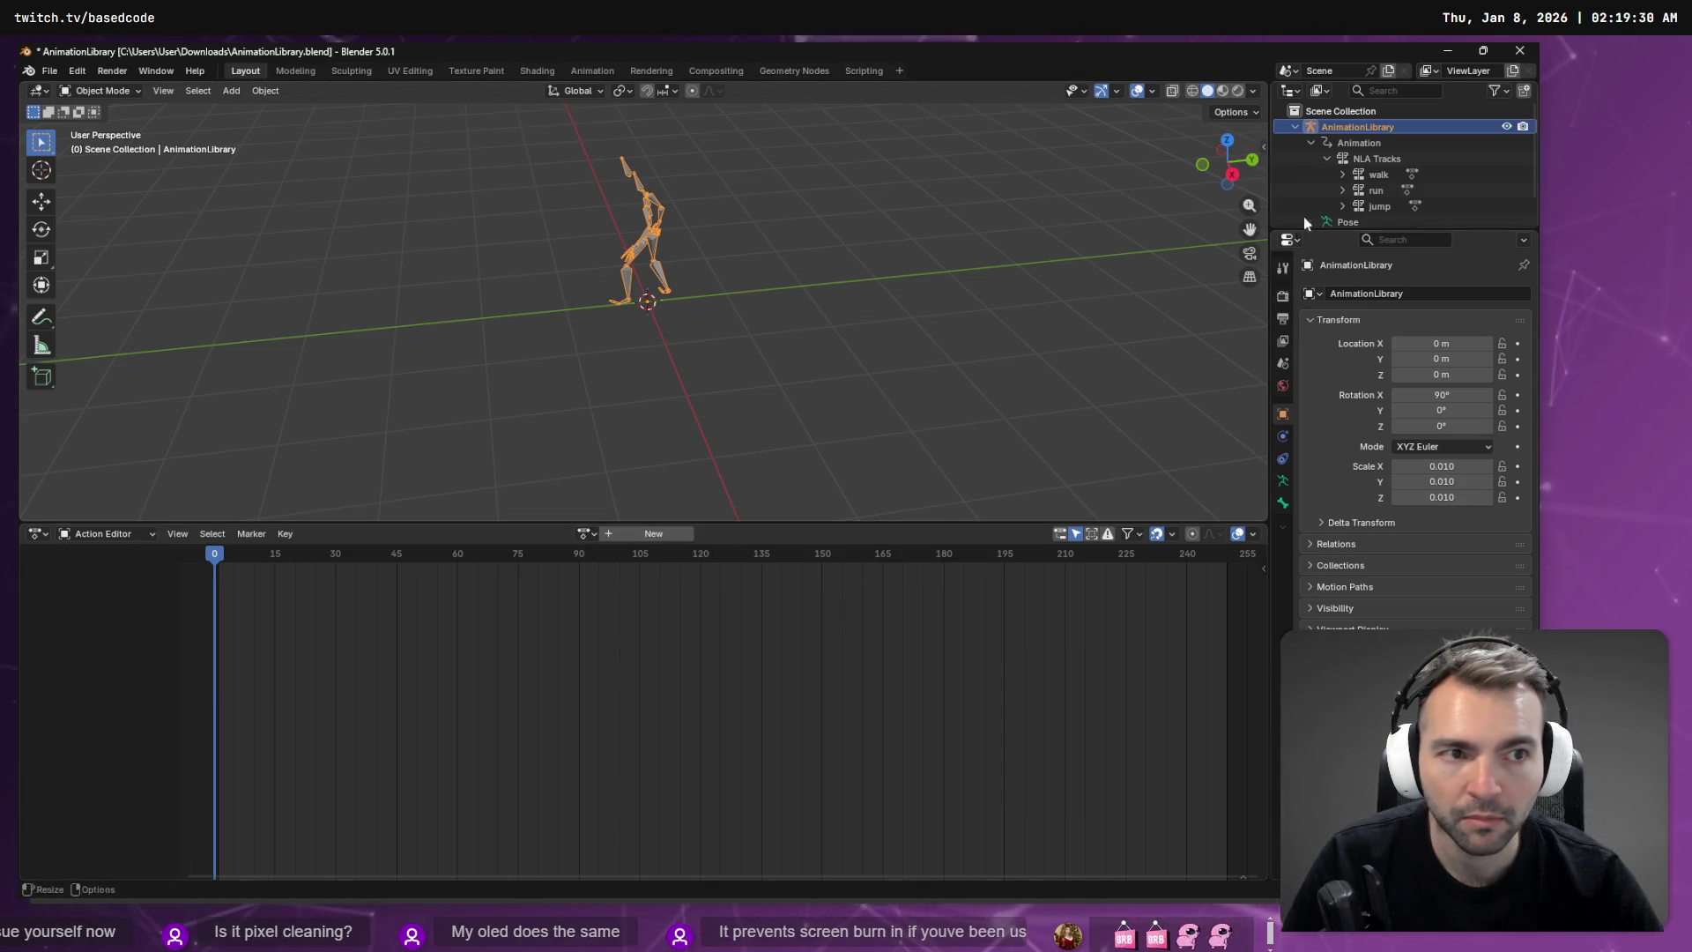
pyautogui.click(1336, 161)
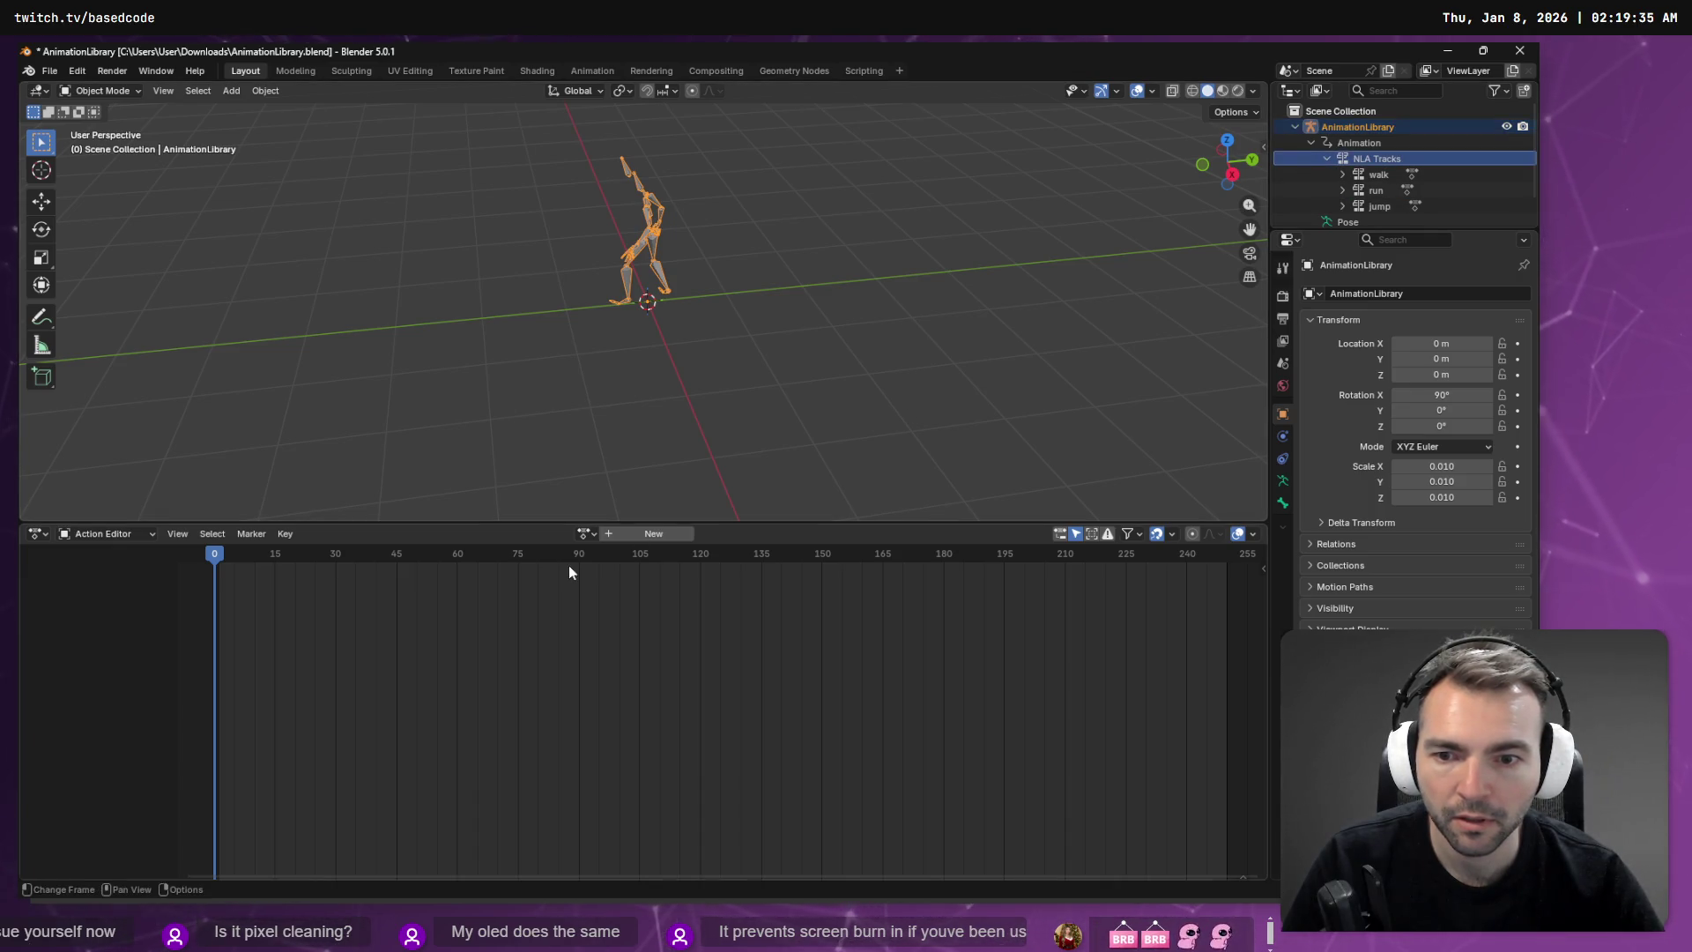
pyautogui.click(587, 534)
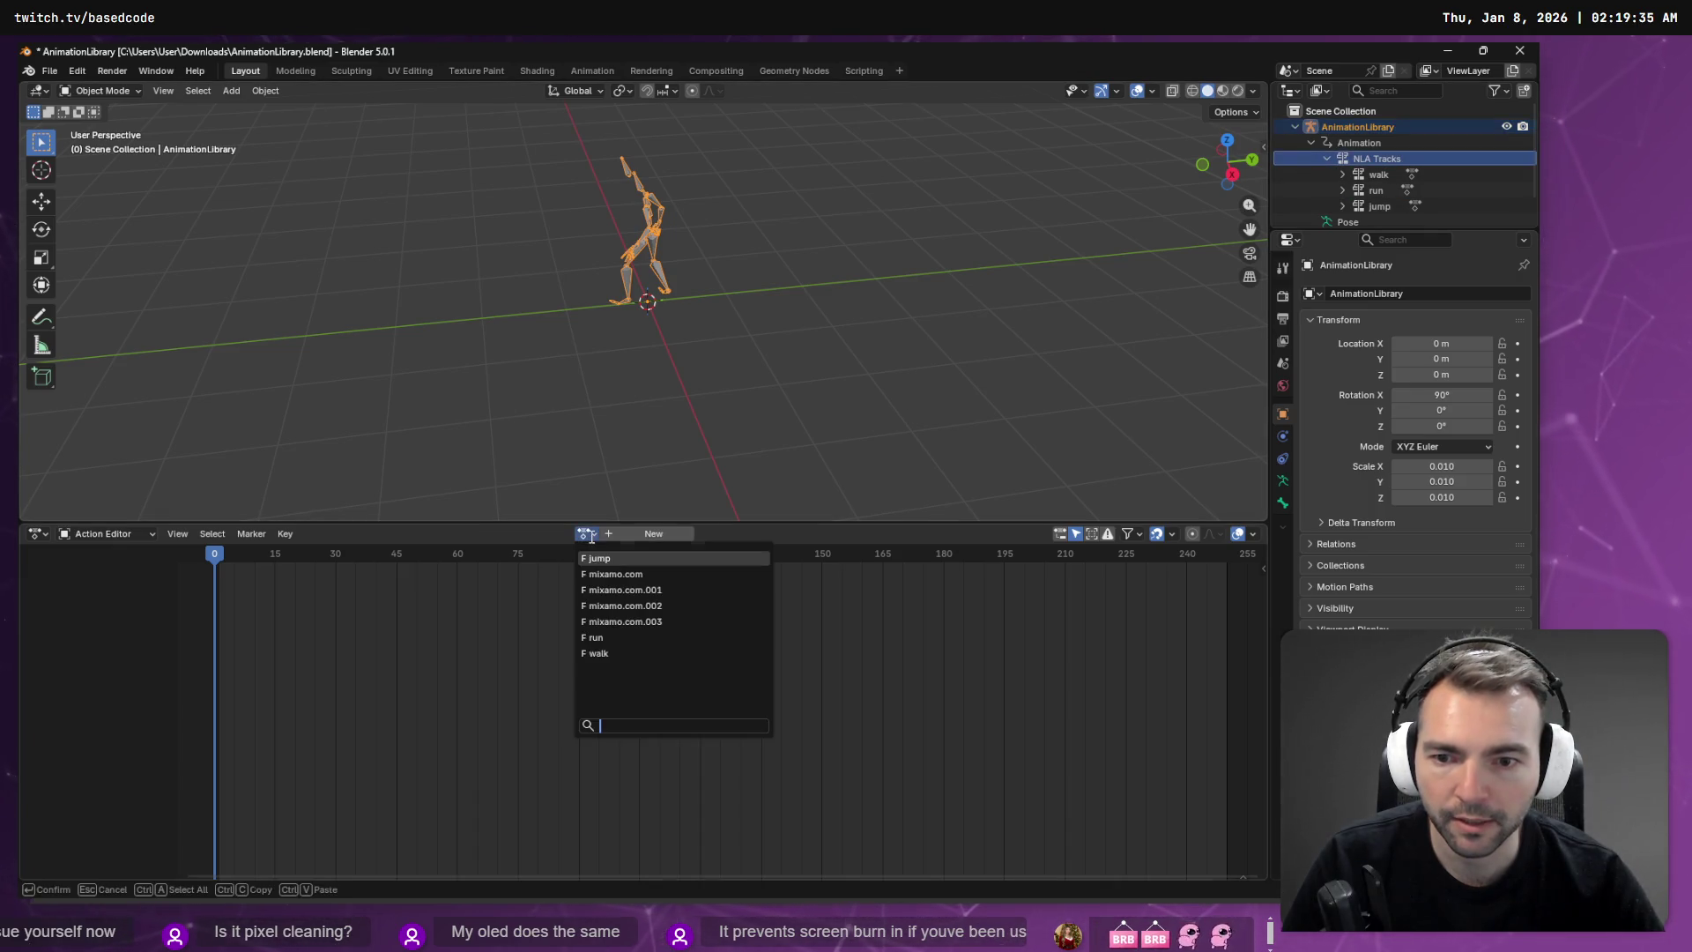
pyautogui.click(628, 574)
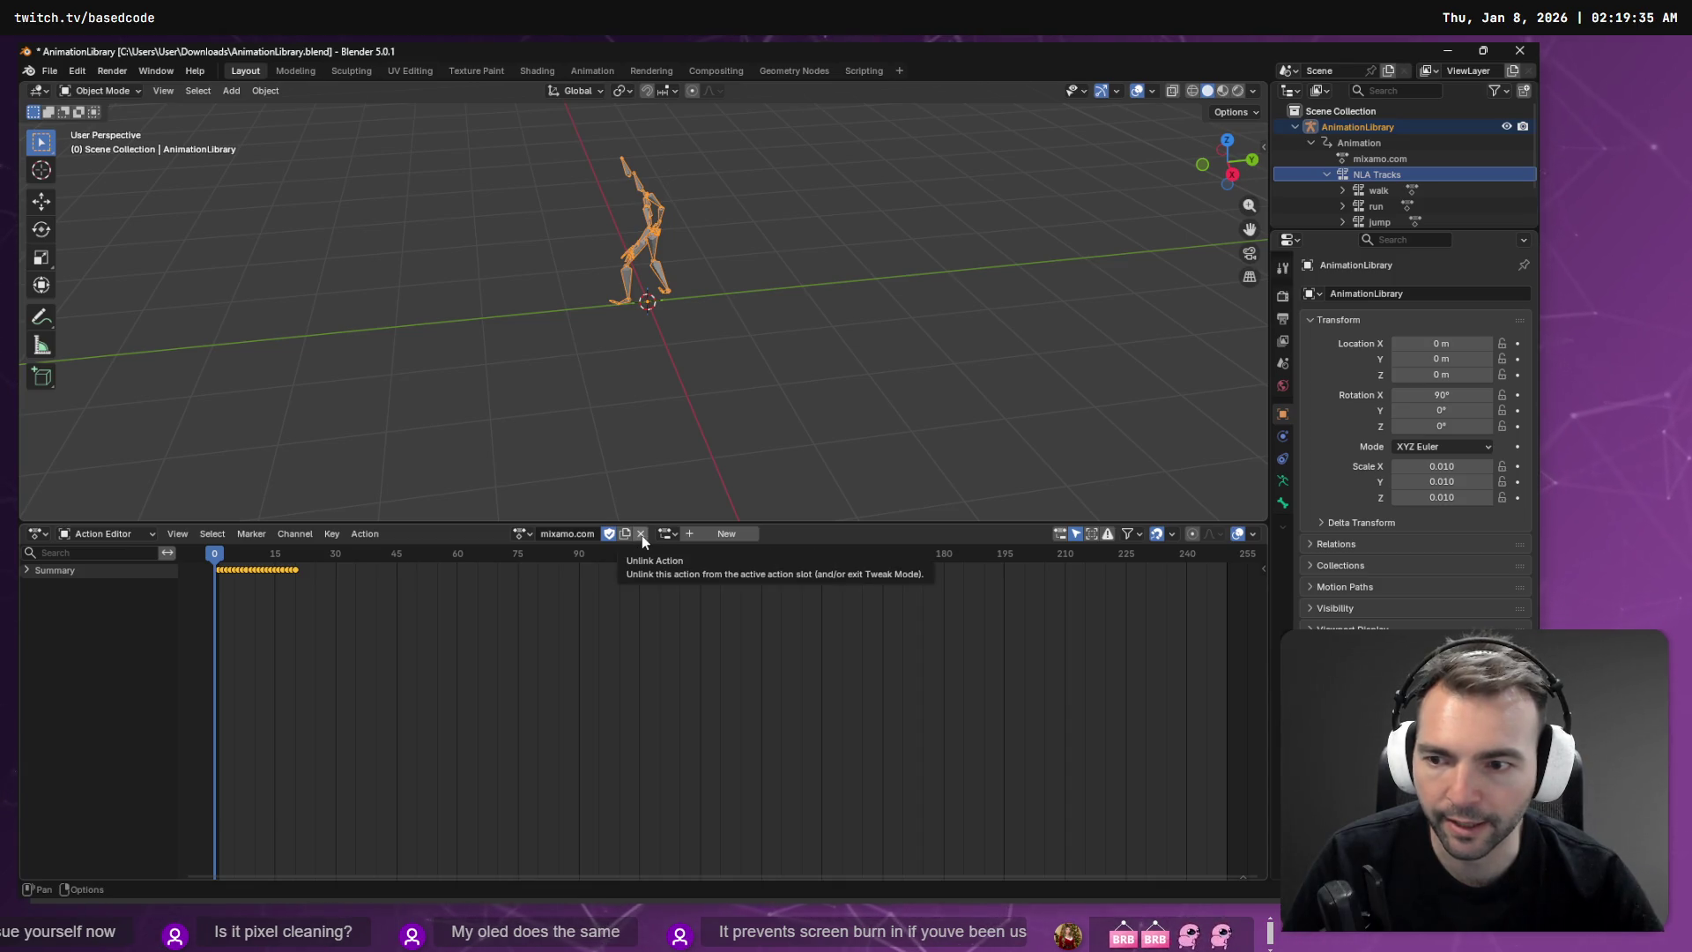
# Step: Unlink and relink mixamo.com again, then expand Summary to show its bone channels
pyautogui.click(642, 534)
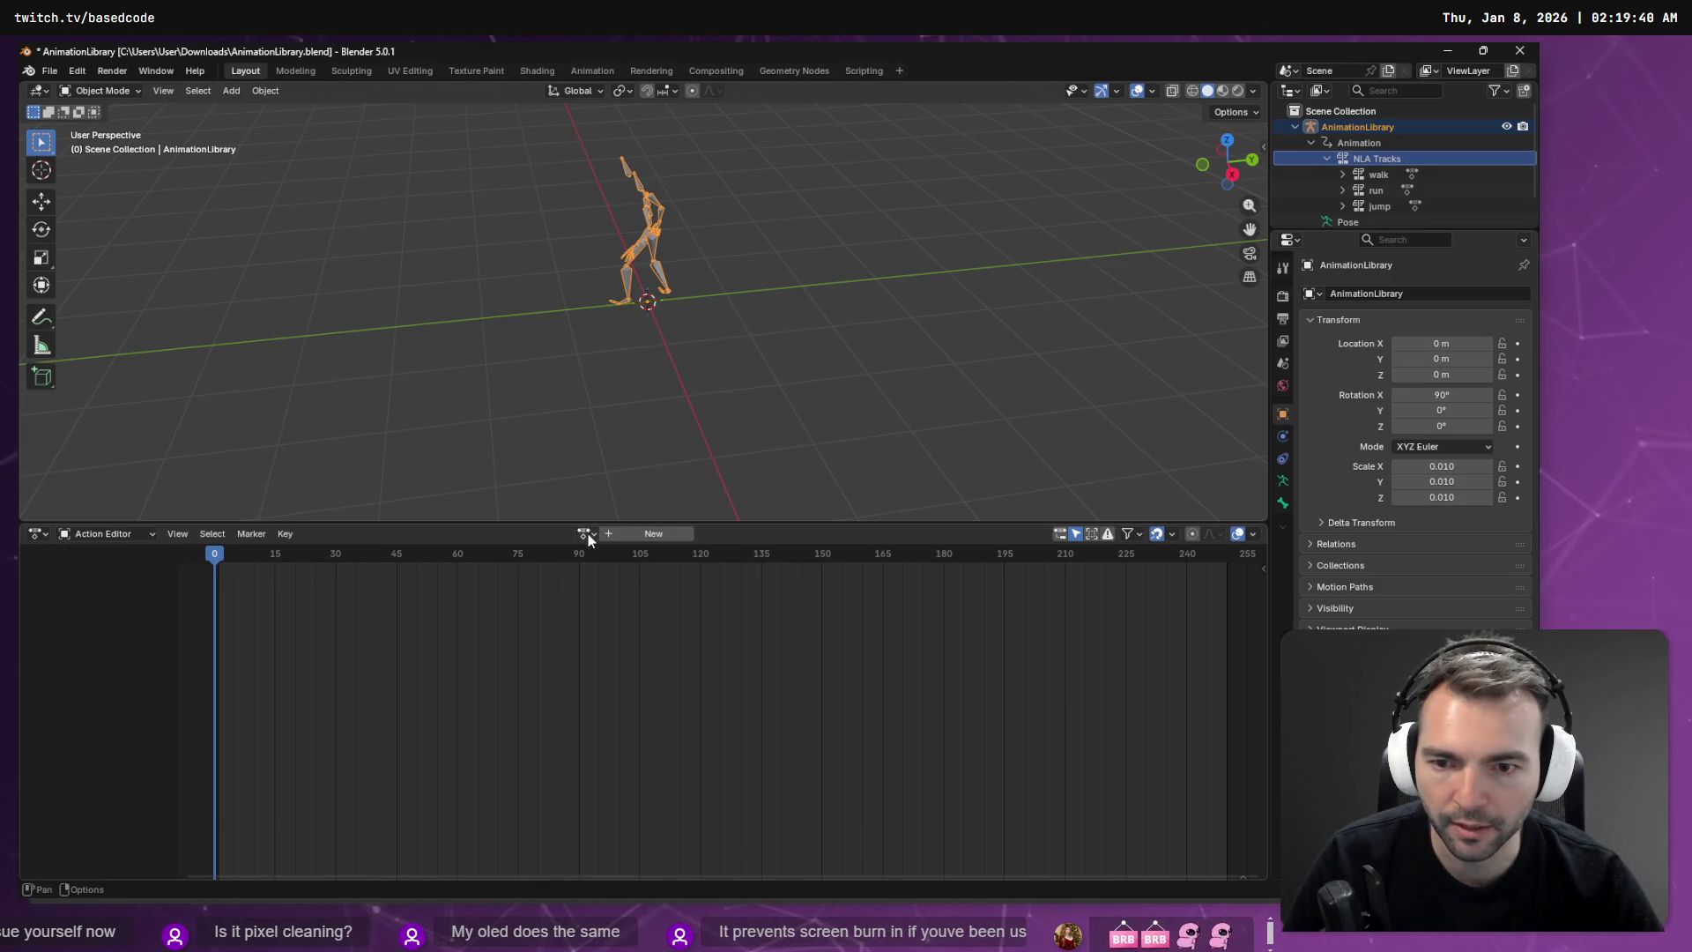
pyautogui.click(587, 534)
pyautogui.click(627, 572)
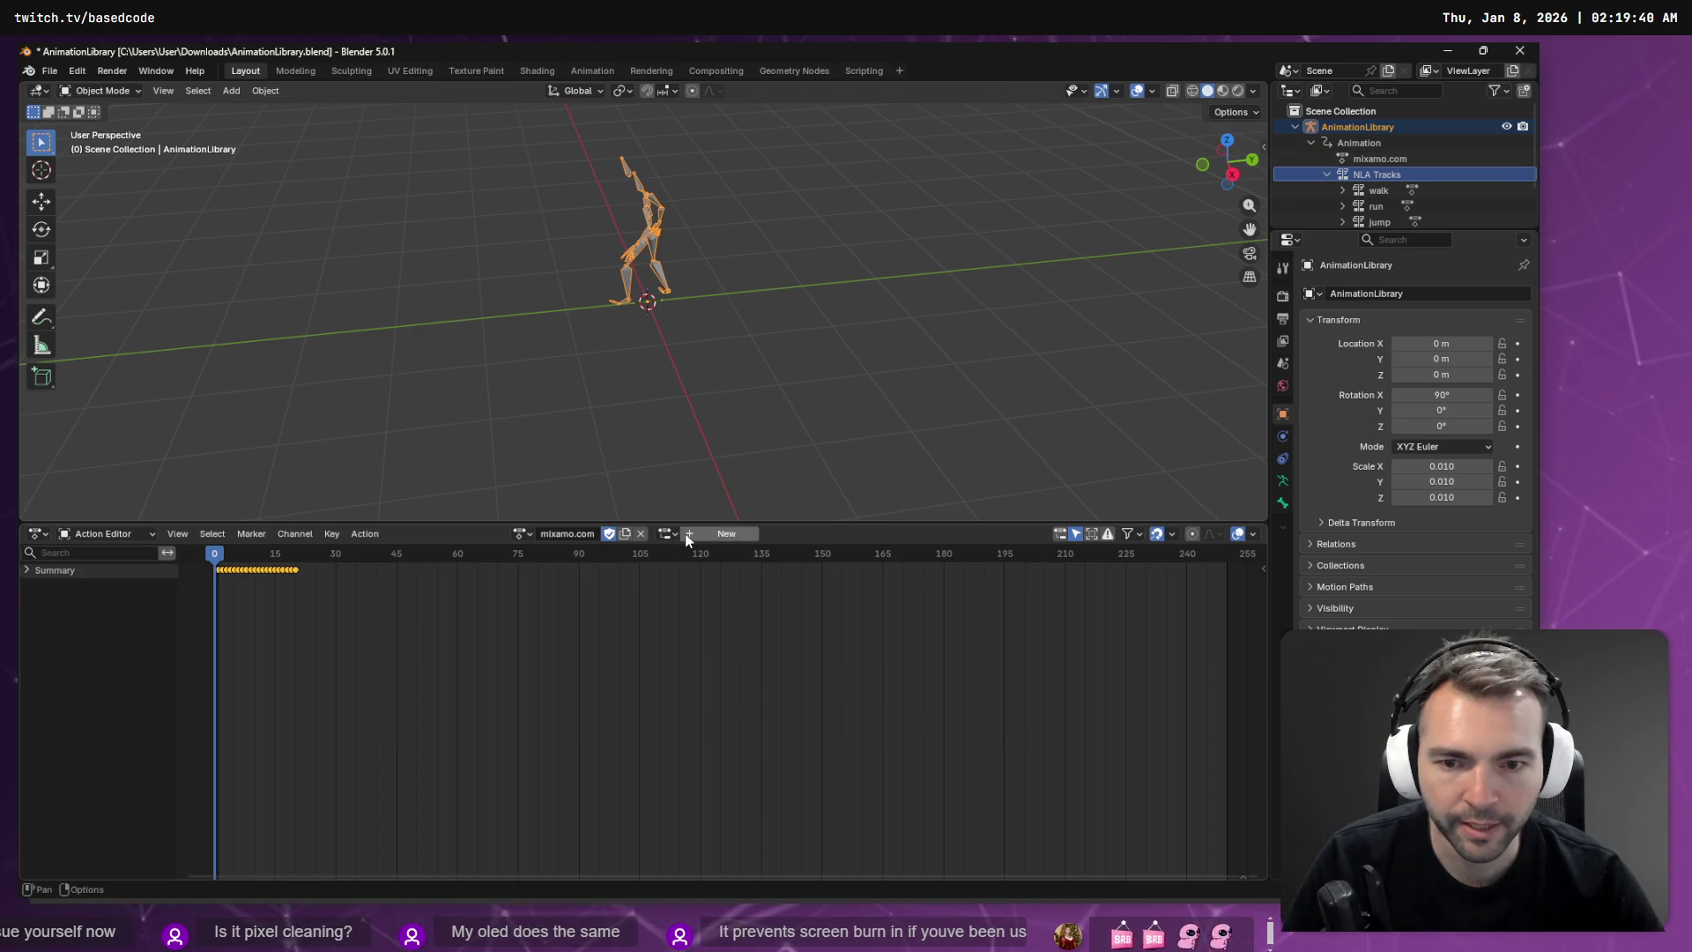
pyautogui.click(27, 571)
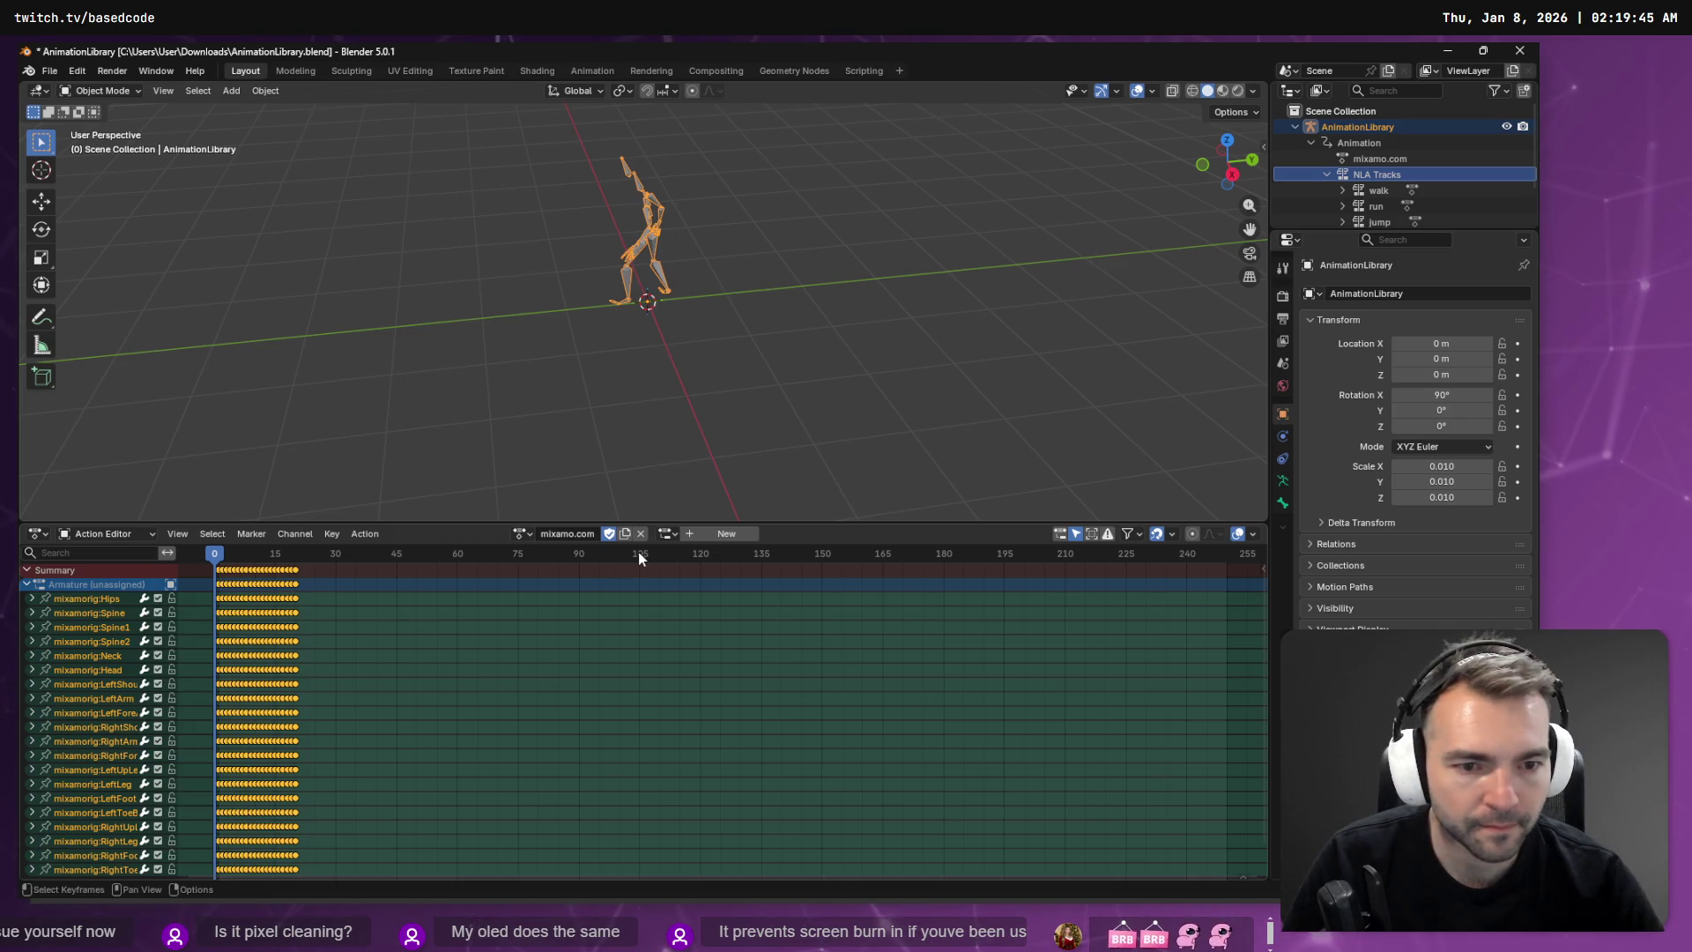
pyautogui.hotkey('alt', 'Tab')
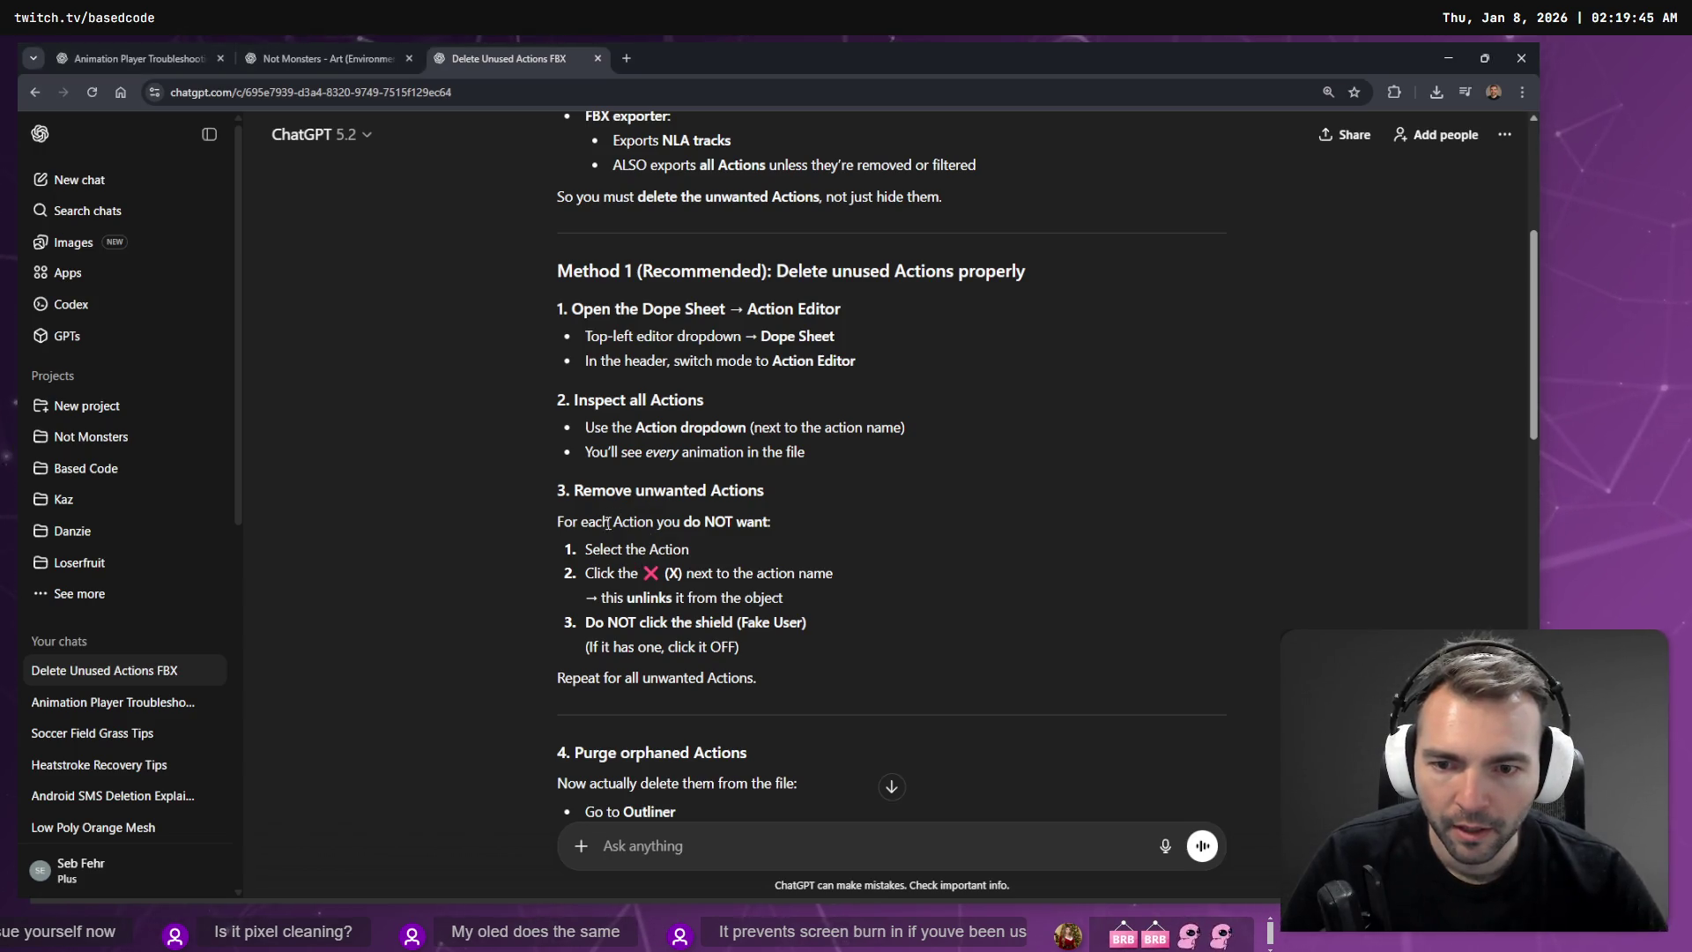
# Step: Reread ChatGPT's unlink (X) instruction, then reselect AnimationLibrary back in Blender
pyautogui.moveTo(664, 573); pyautogui.dragTo(784, 597)
pyautogui.click(673, 615)
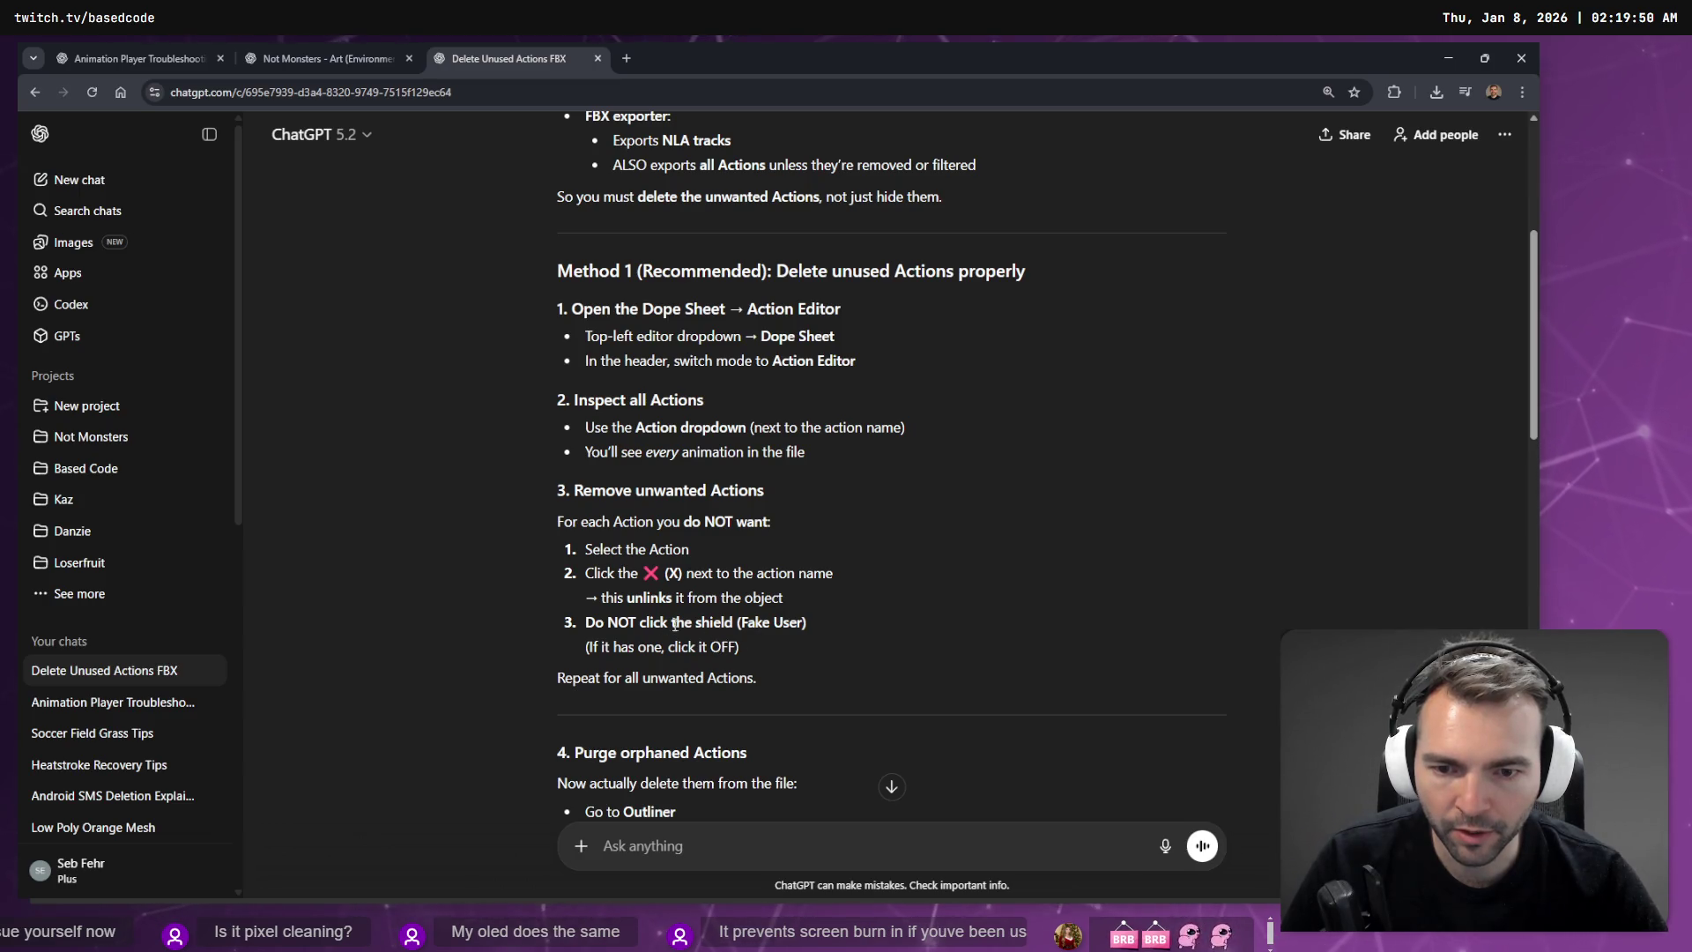
pyautogui.hotkey('alt', 'Tab')
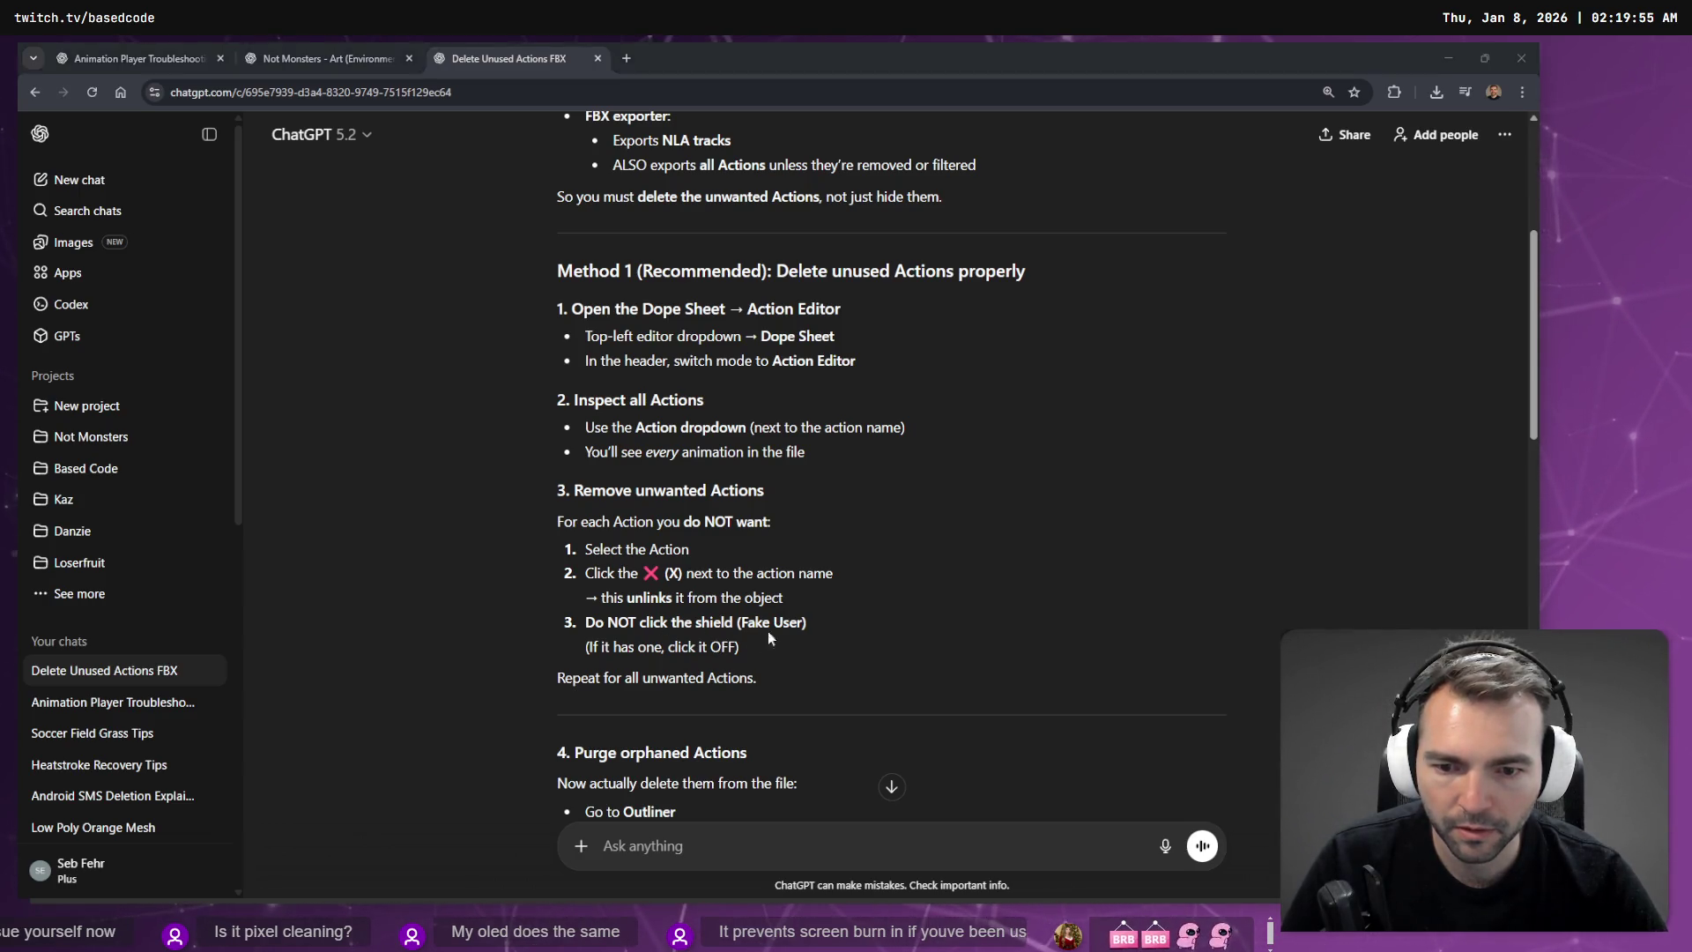
pyautogui.click(1366, 126)
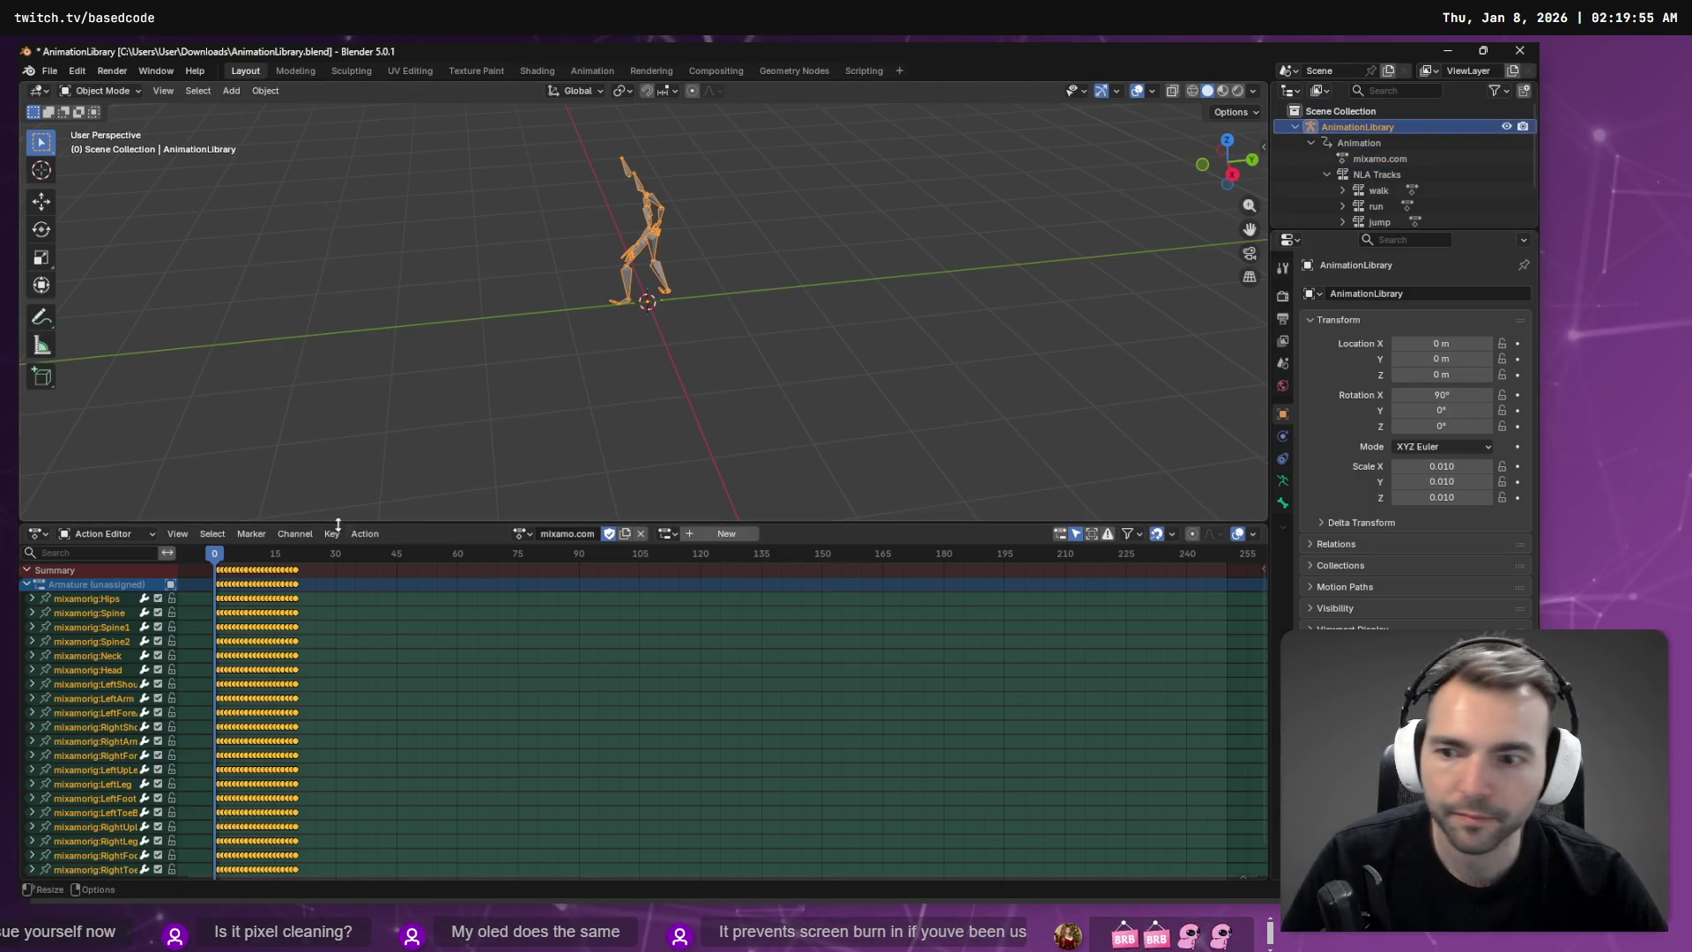
# Step: Look over the channel context menu and the action list, then consult ChatGPT
pyautogui.rightClick(77, 555)
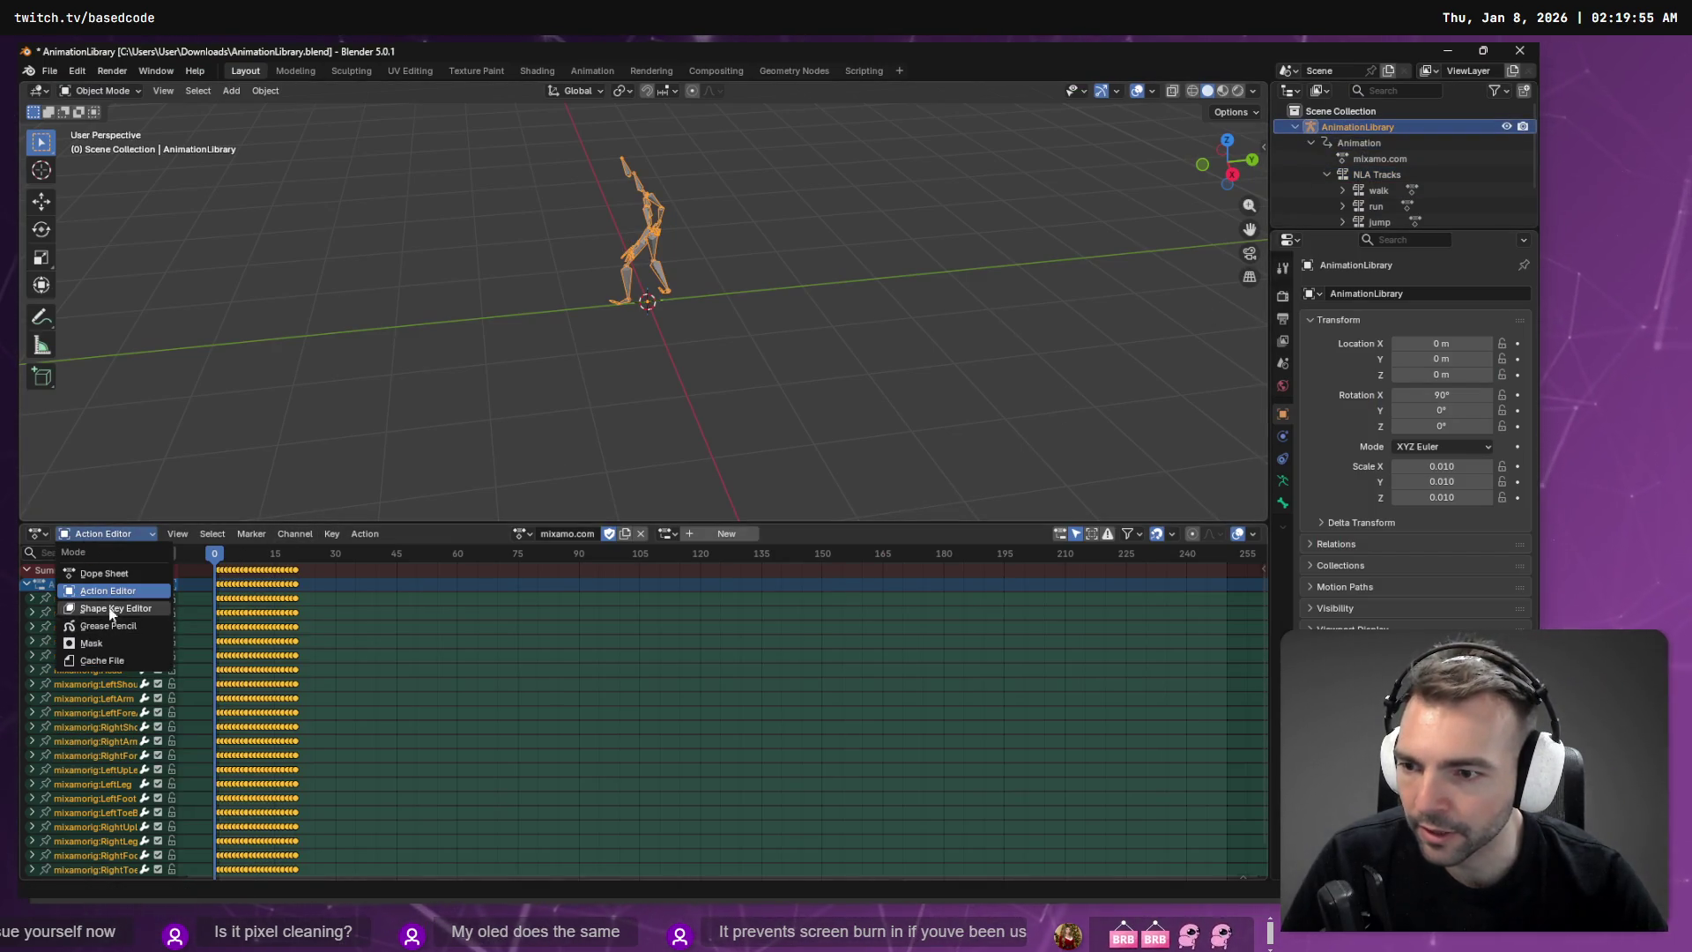
pyautogui.click(522, 534)
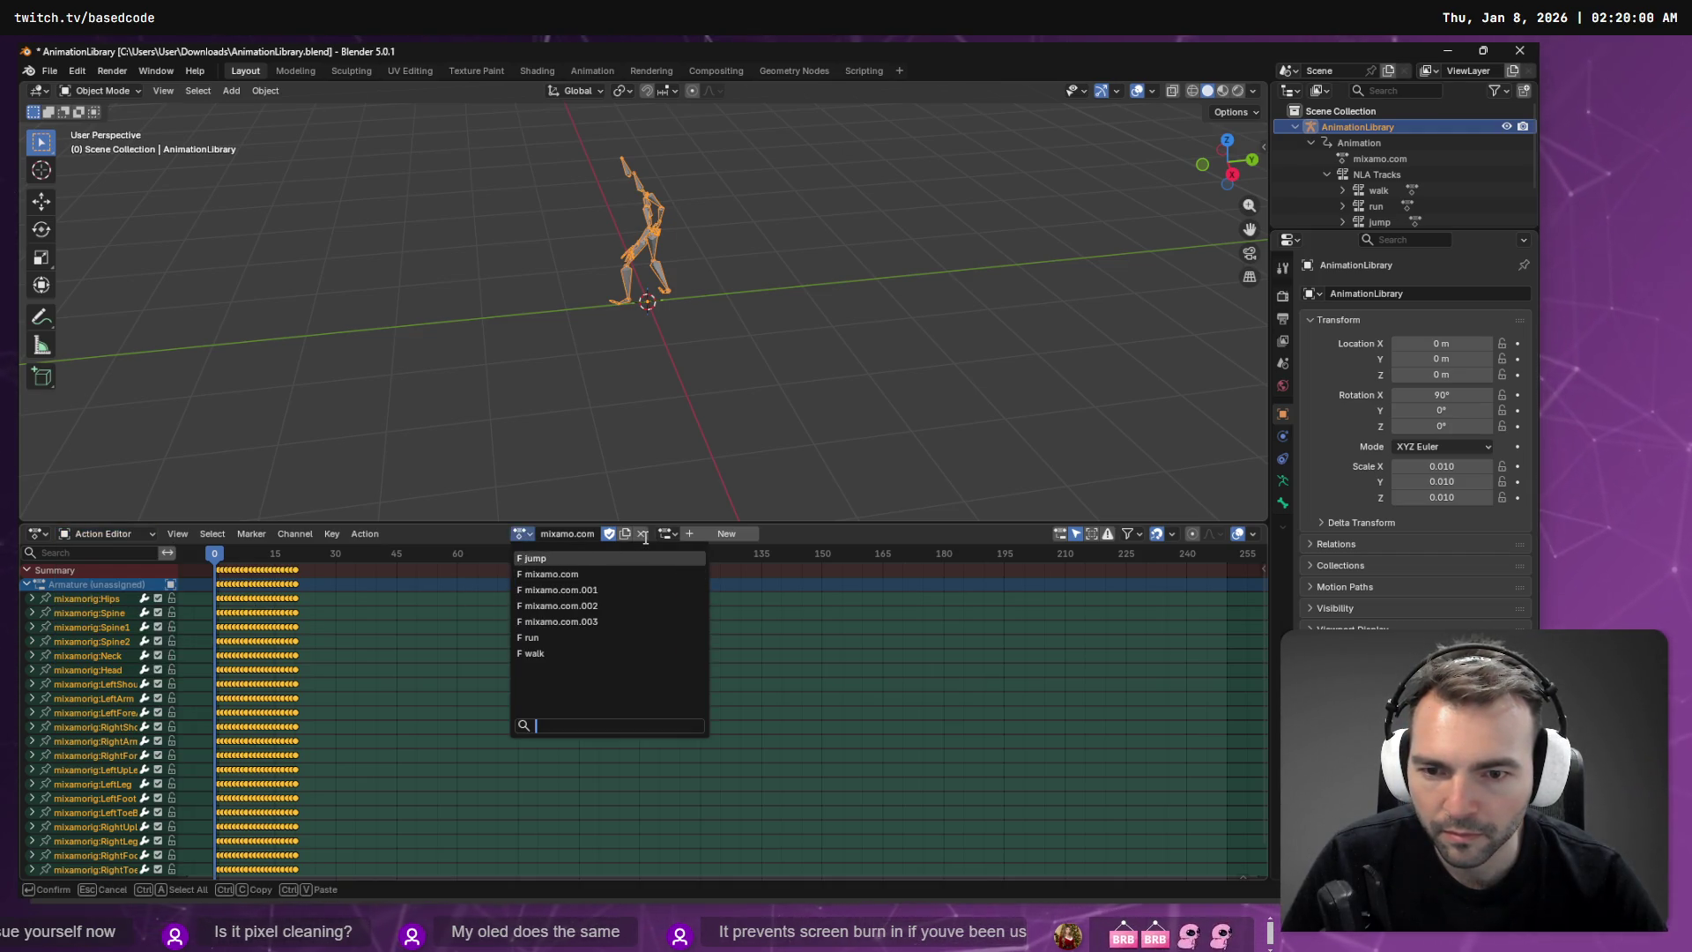
pyautogui.press('Escape')
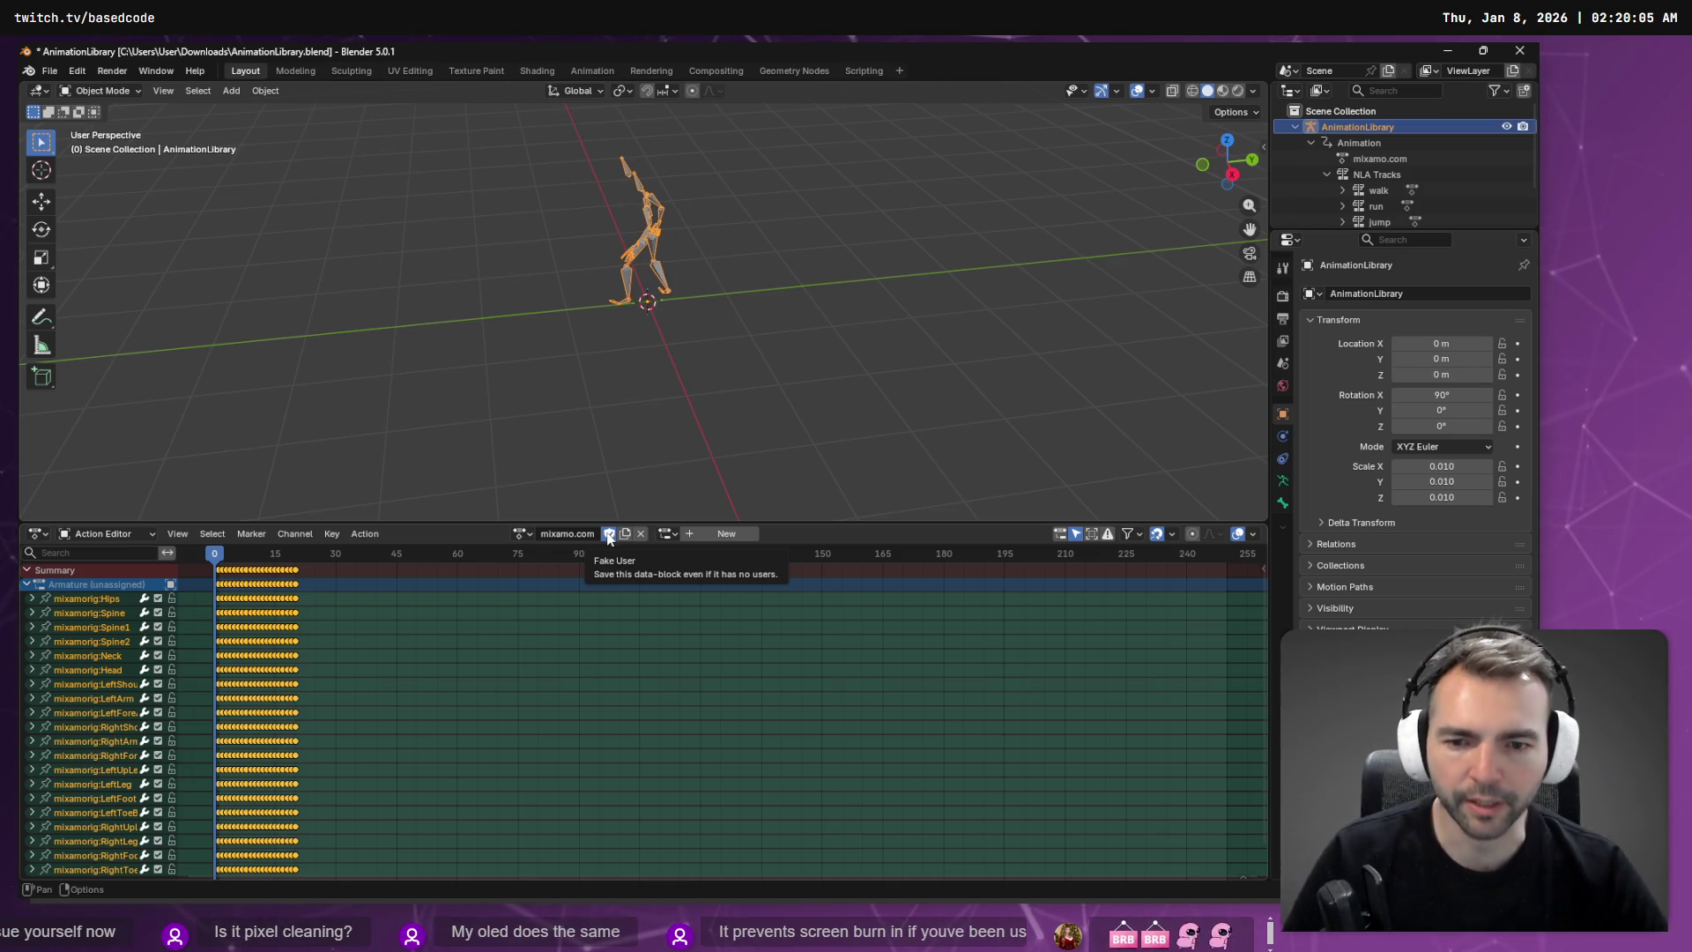
pyautogui.hotkey('alt', 'Tab')
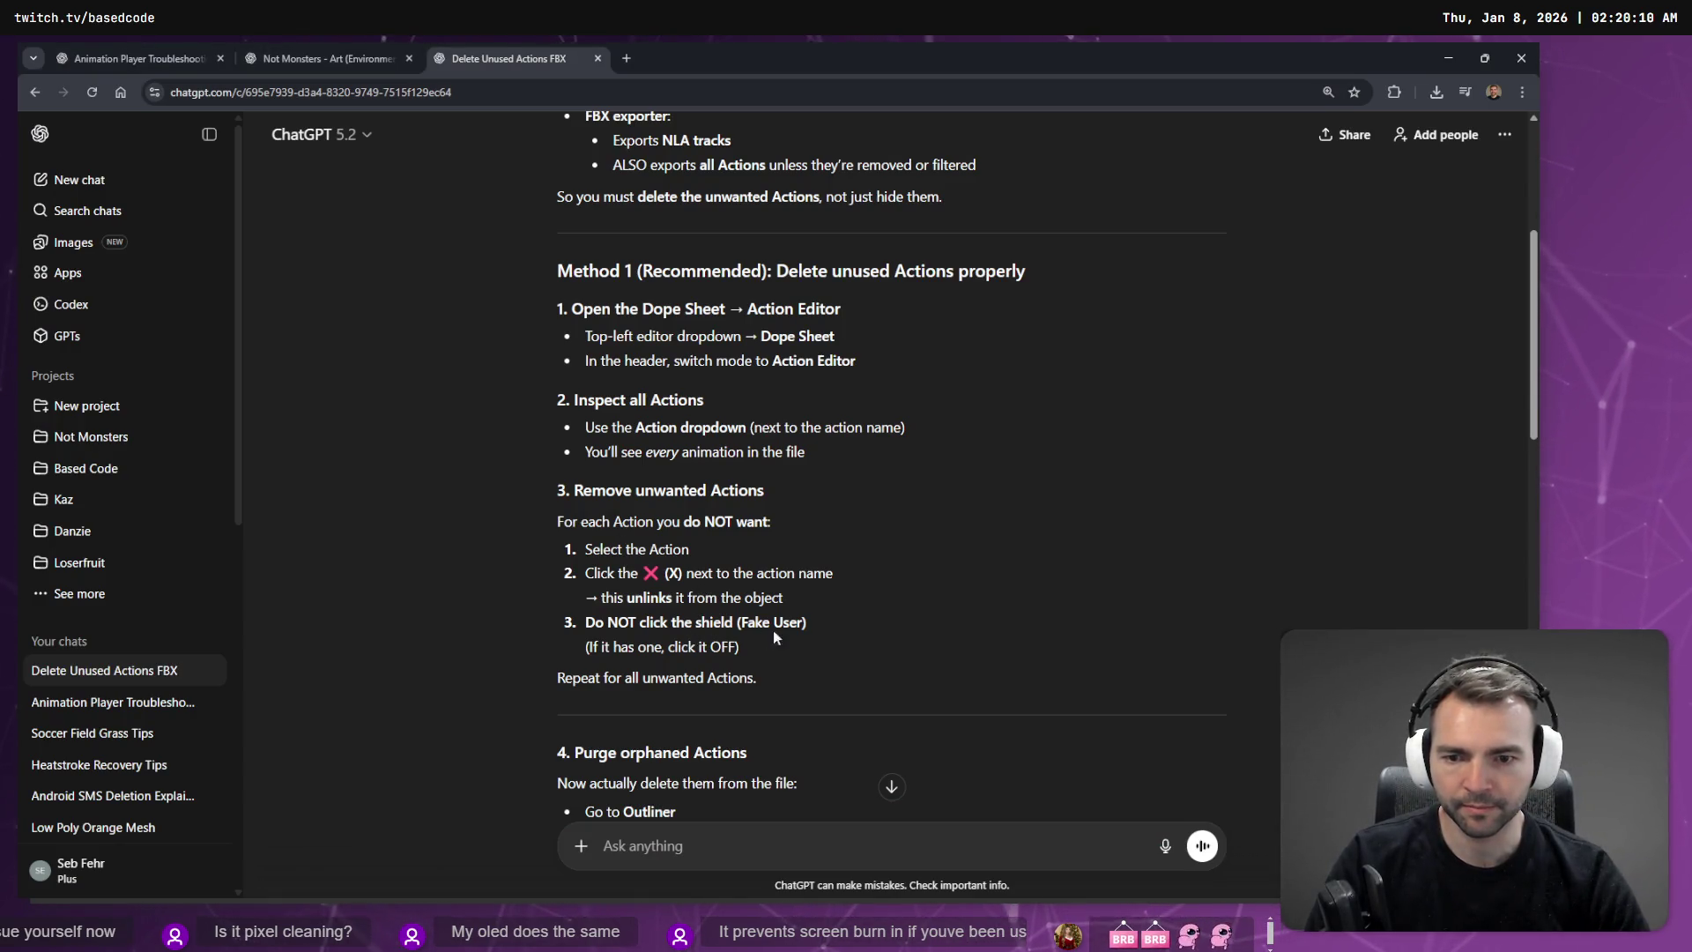
pyautogui.hotkey('alt', 'Tab')
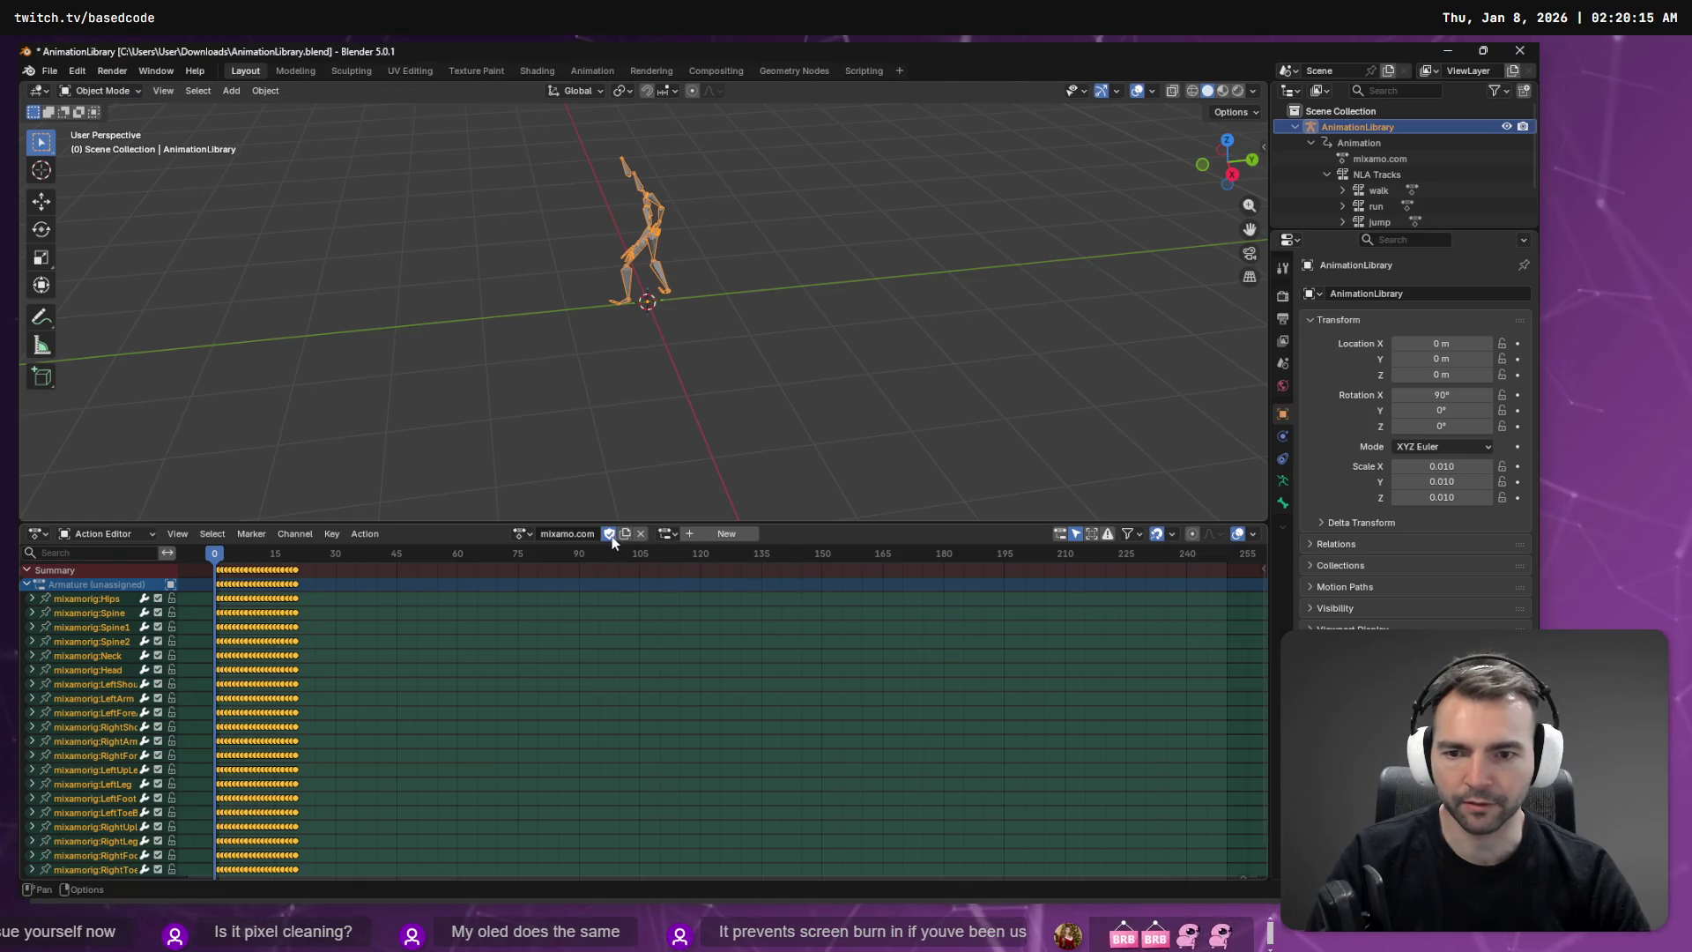
# Step: Step through mixamo.com.001, .002 and .003, turning off mixamo.com.003's Fake User shield
pyautogui.click(574, 536)
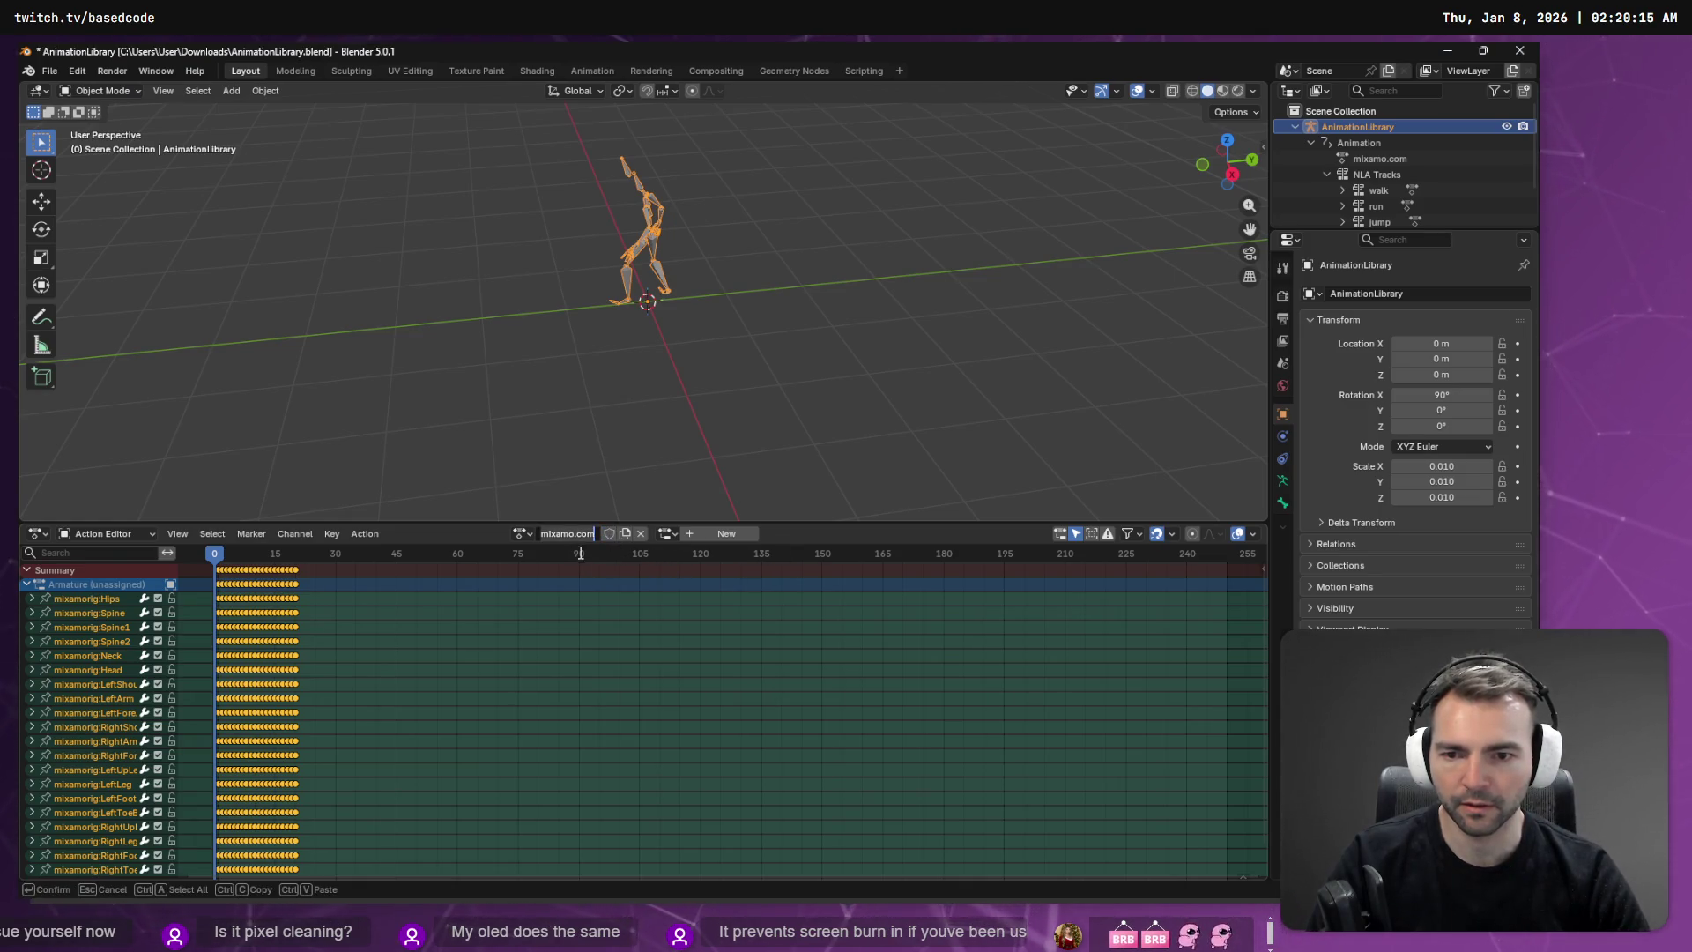
pyautogui.click(523, 534)
pyautogui.click(555, 589)
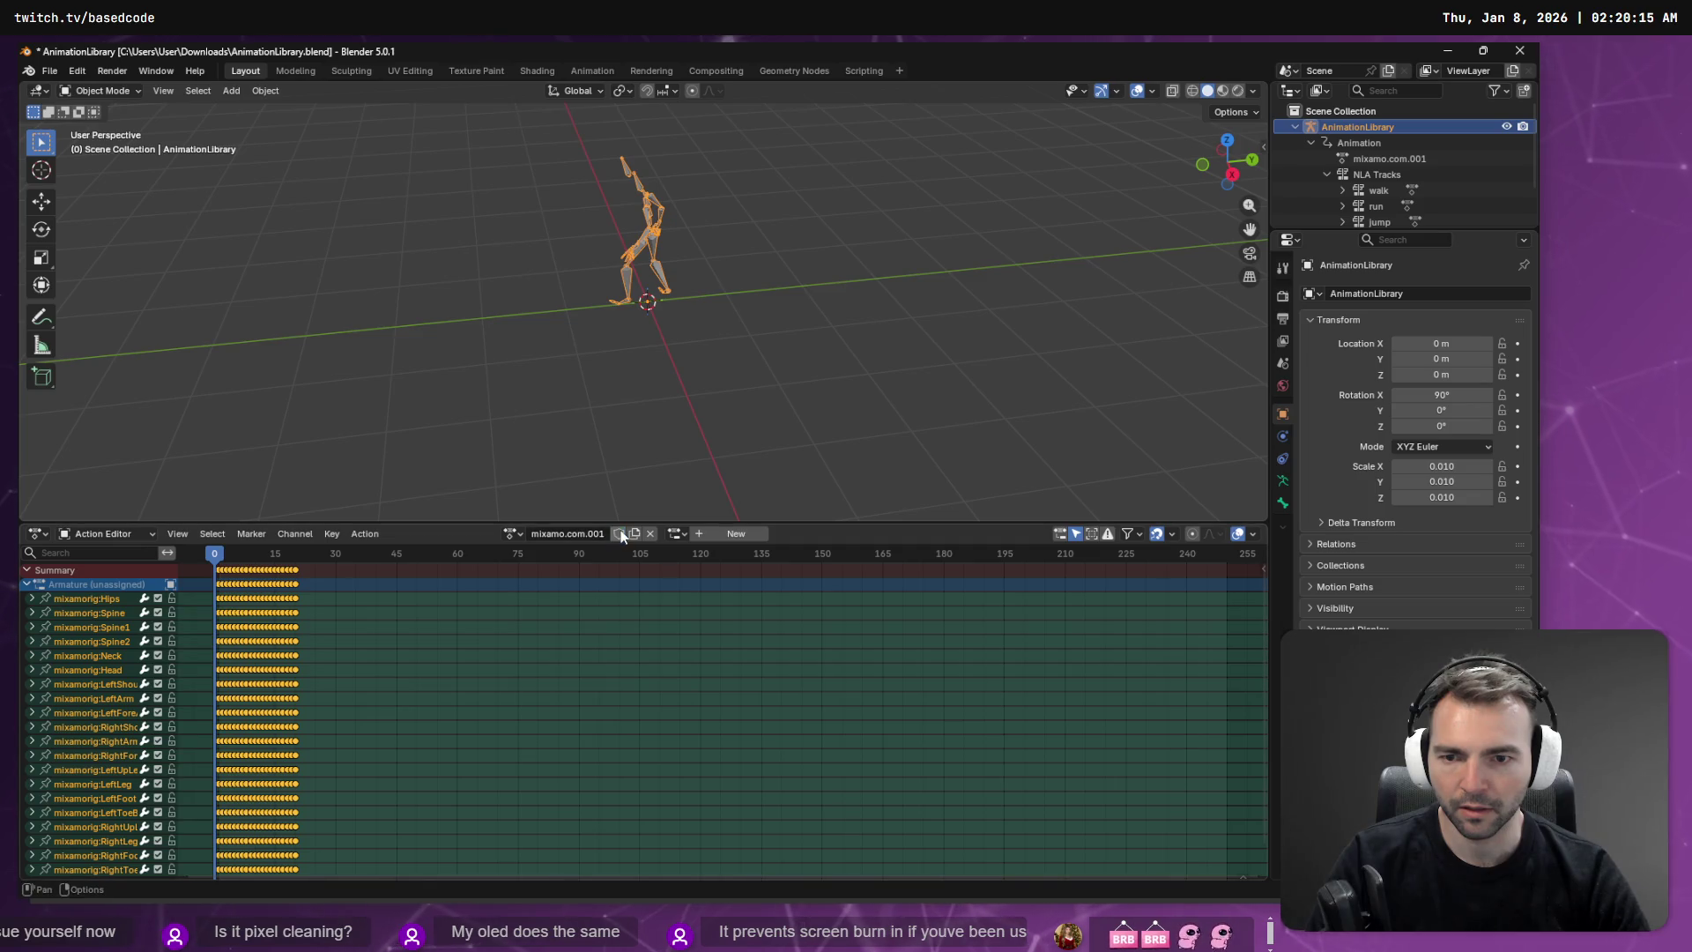
pyautogui.click(513, 534)
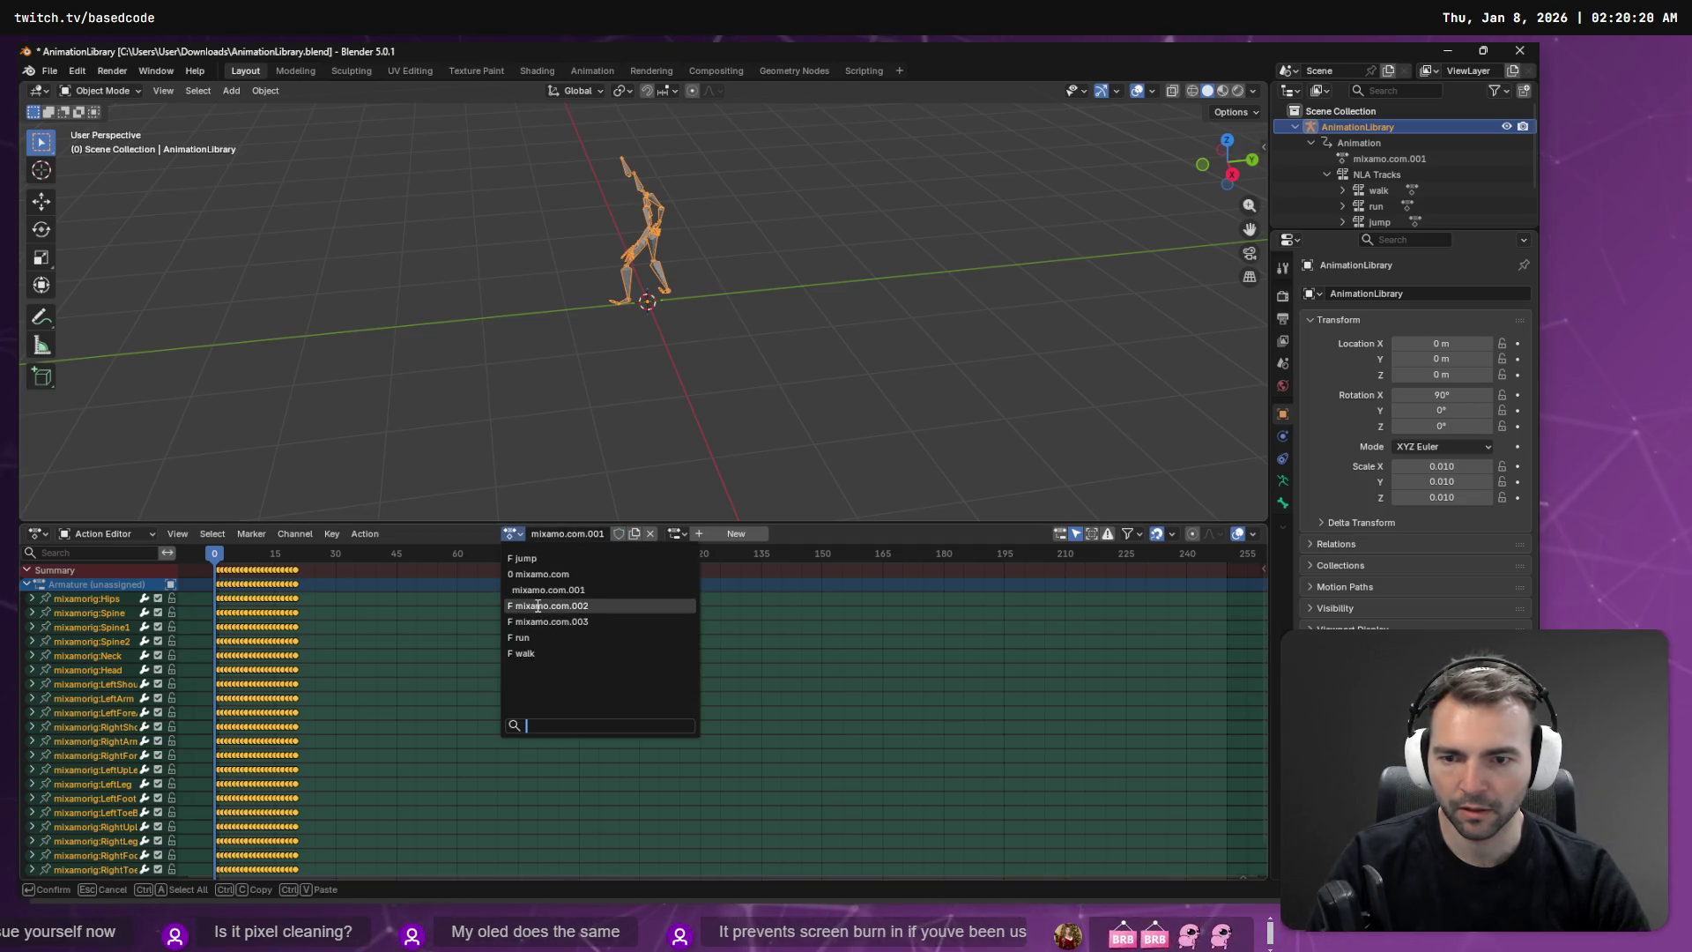
pyautogui.click(538, 606)
pyautogui.click(513, 535)
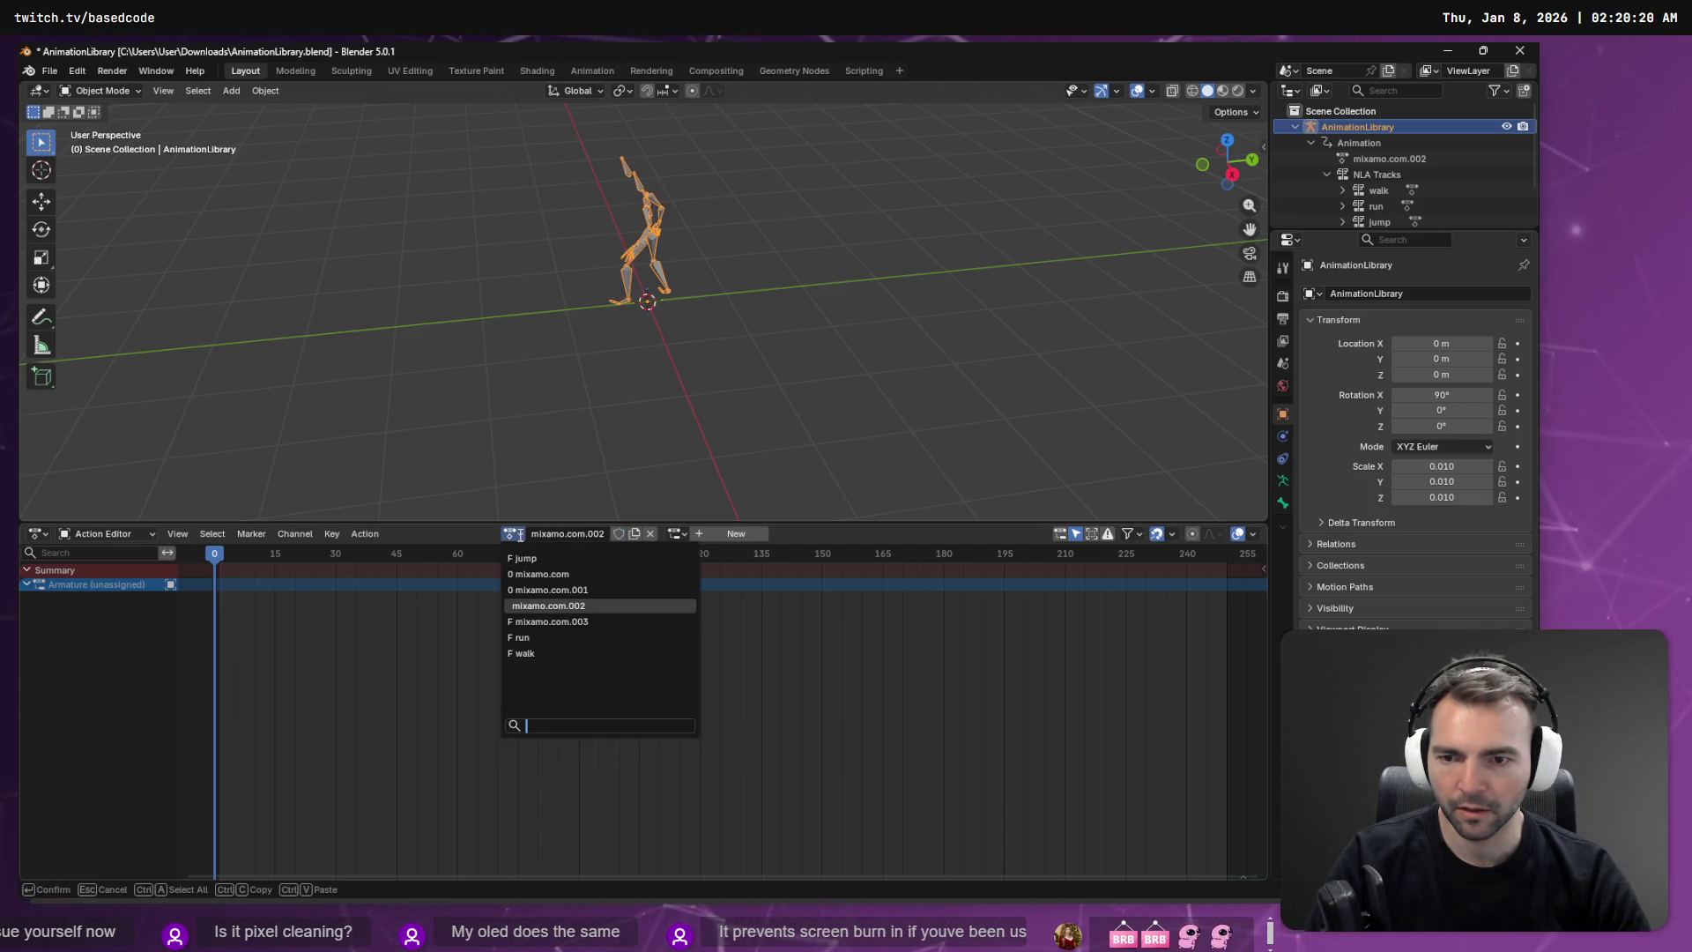
pyautogui.click(548, 616)
pyautogui.click(618, 534)
pyautogui.click(617, 534)
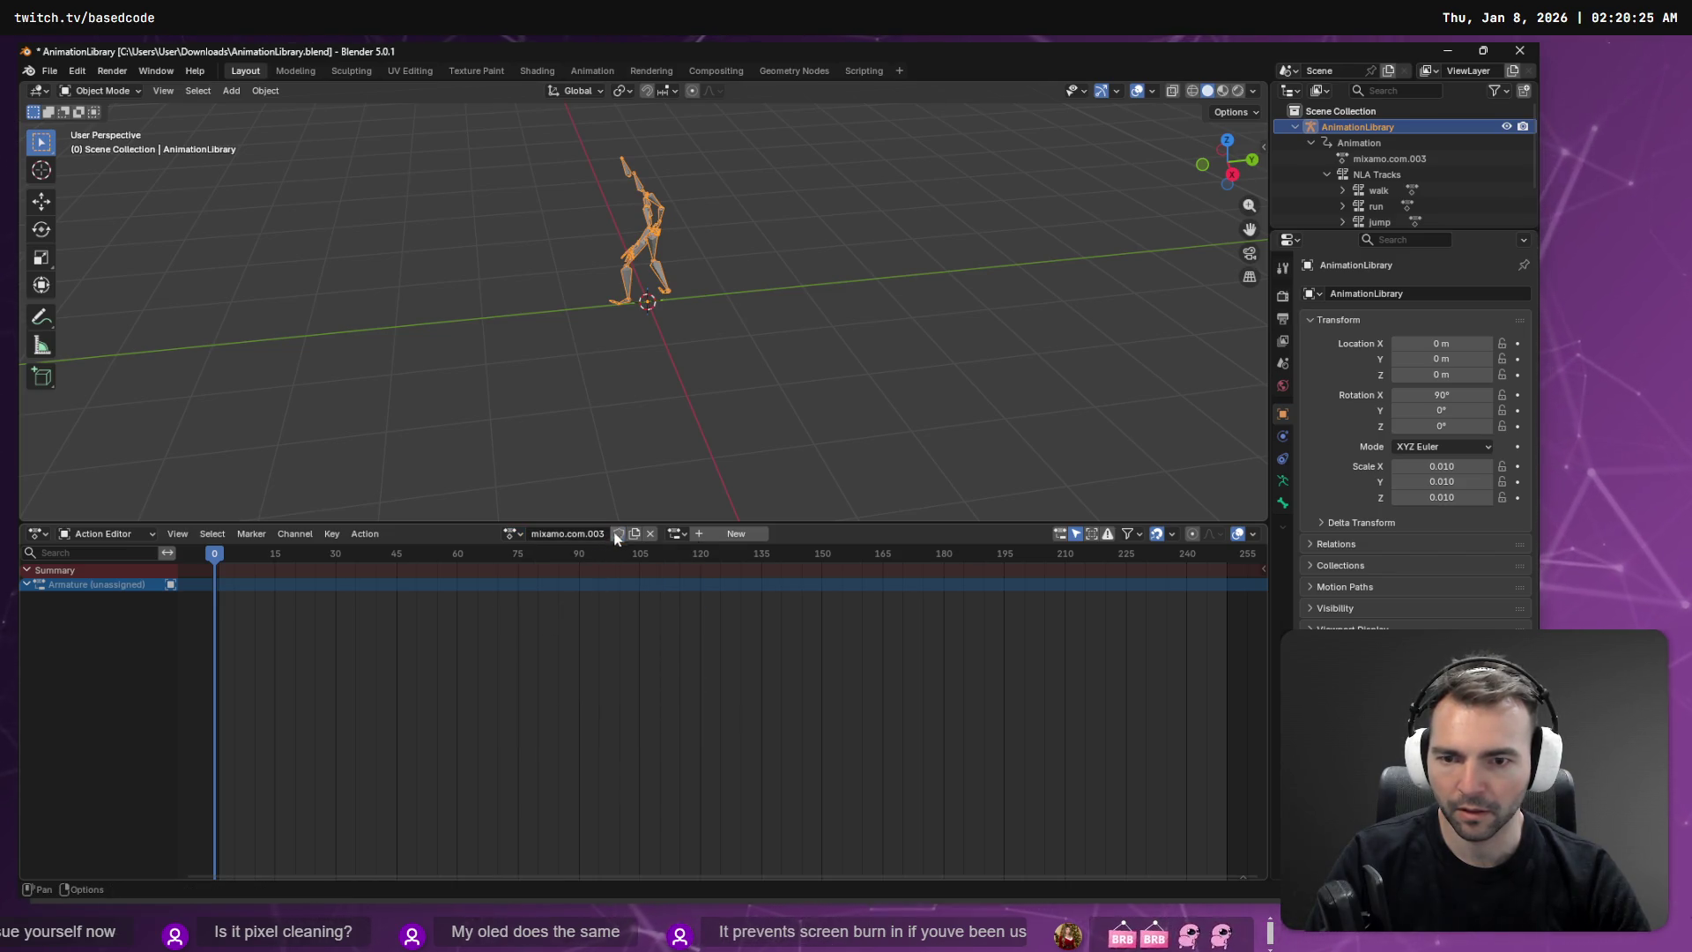
pyautogui.click(513, 534)
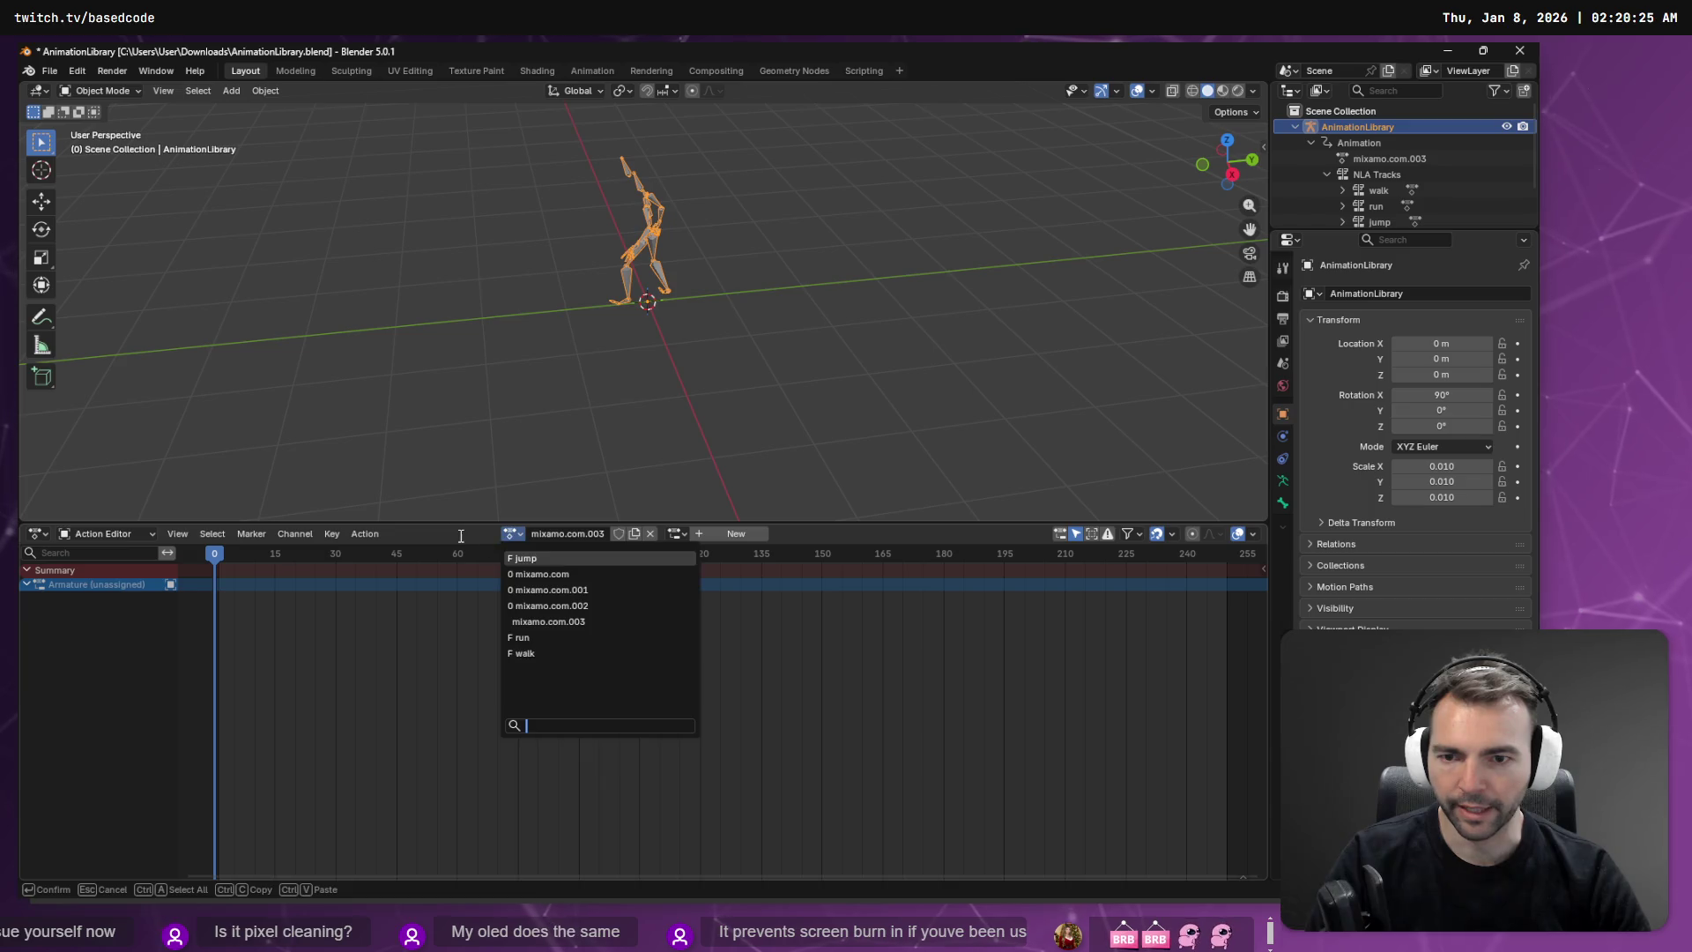
pyautogui.hotkey('alt', 'Tab')
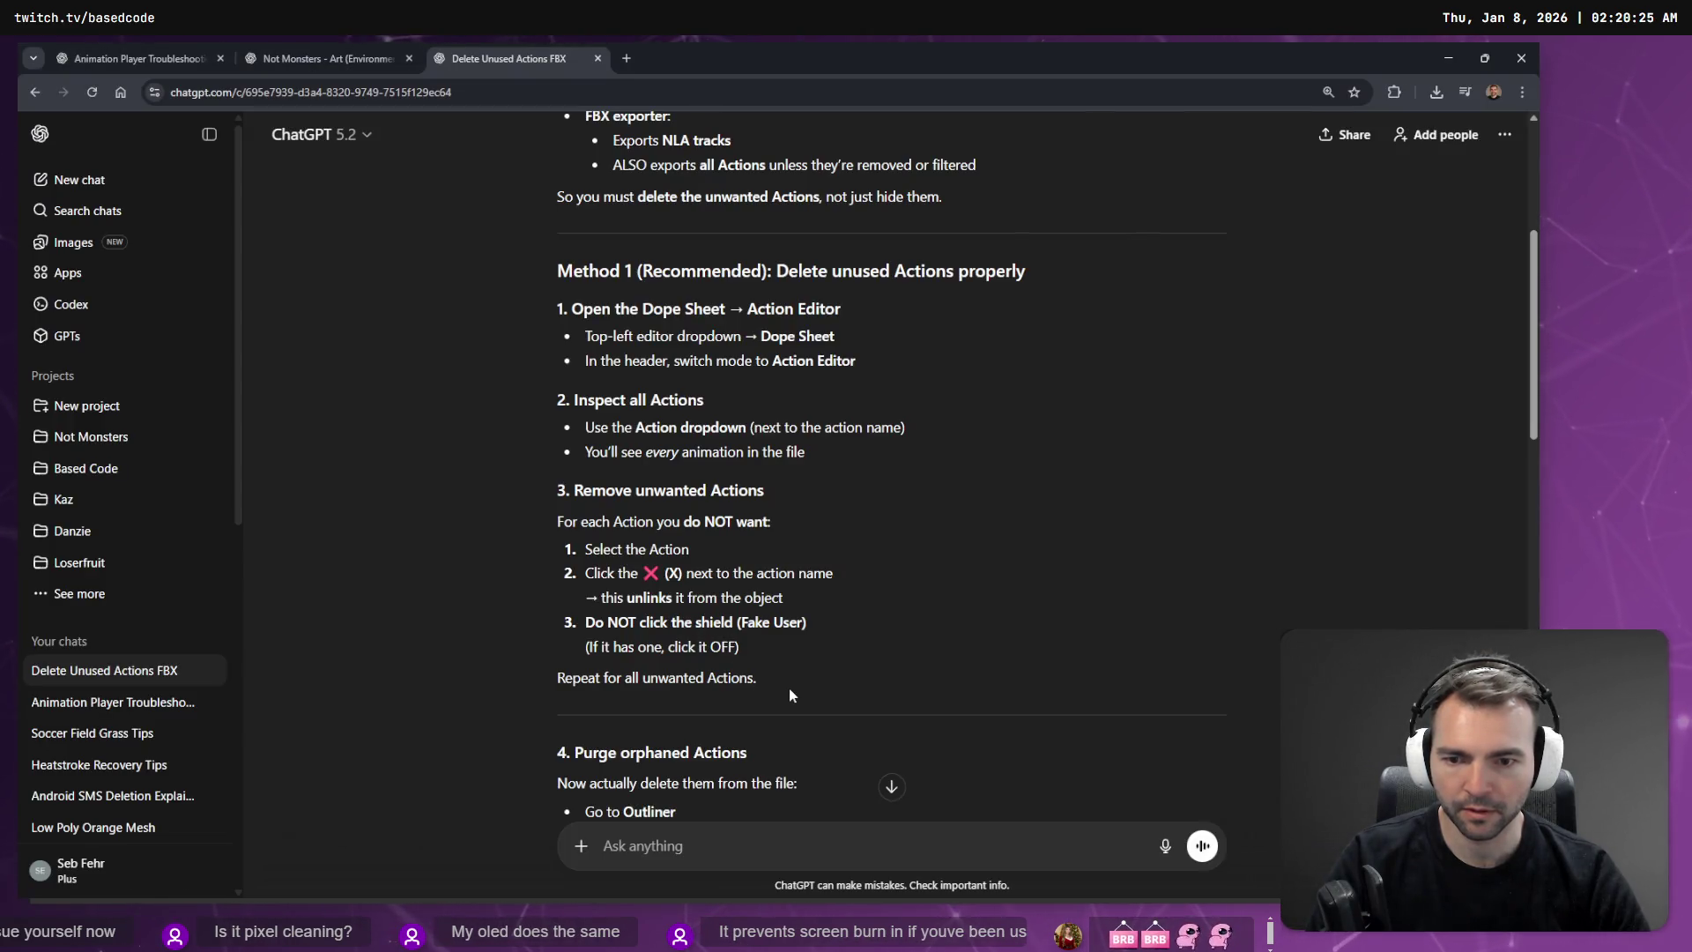
# Step: Scroll ChatGPT to '4. Purge orphaned Actions', then return to Blender
pyautogui.scroll(-3, 795, 687)
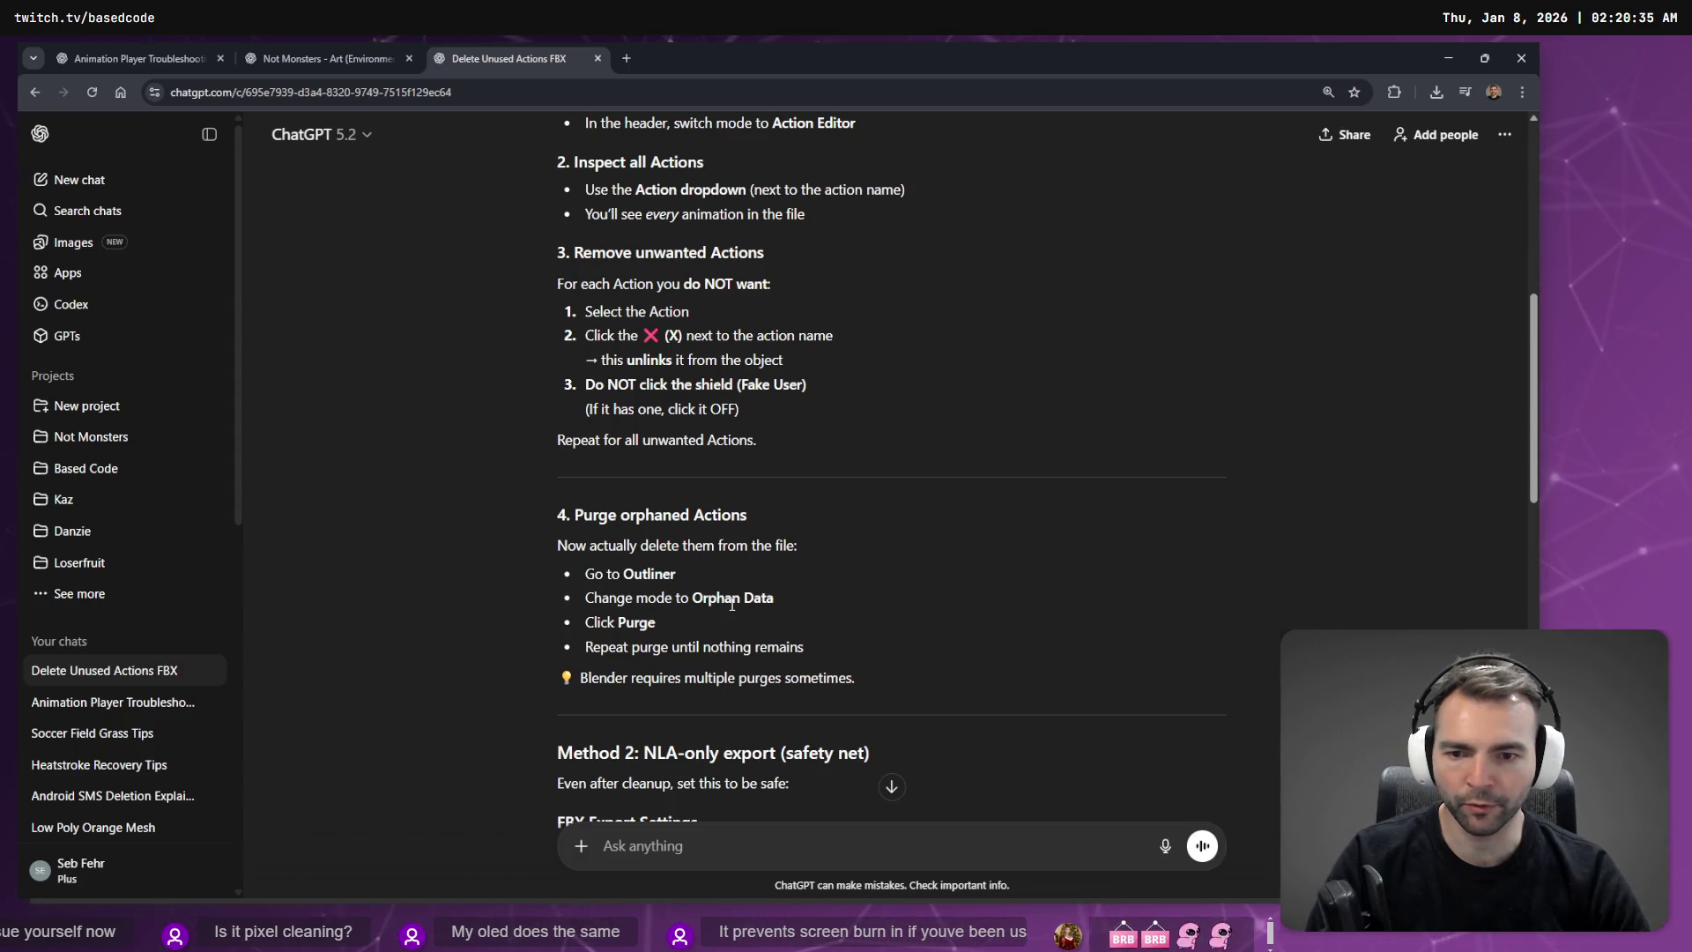
pyautogui.hotkey('alt', 'Tab')
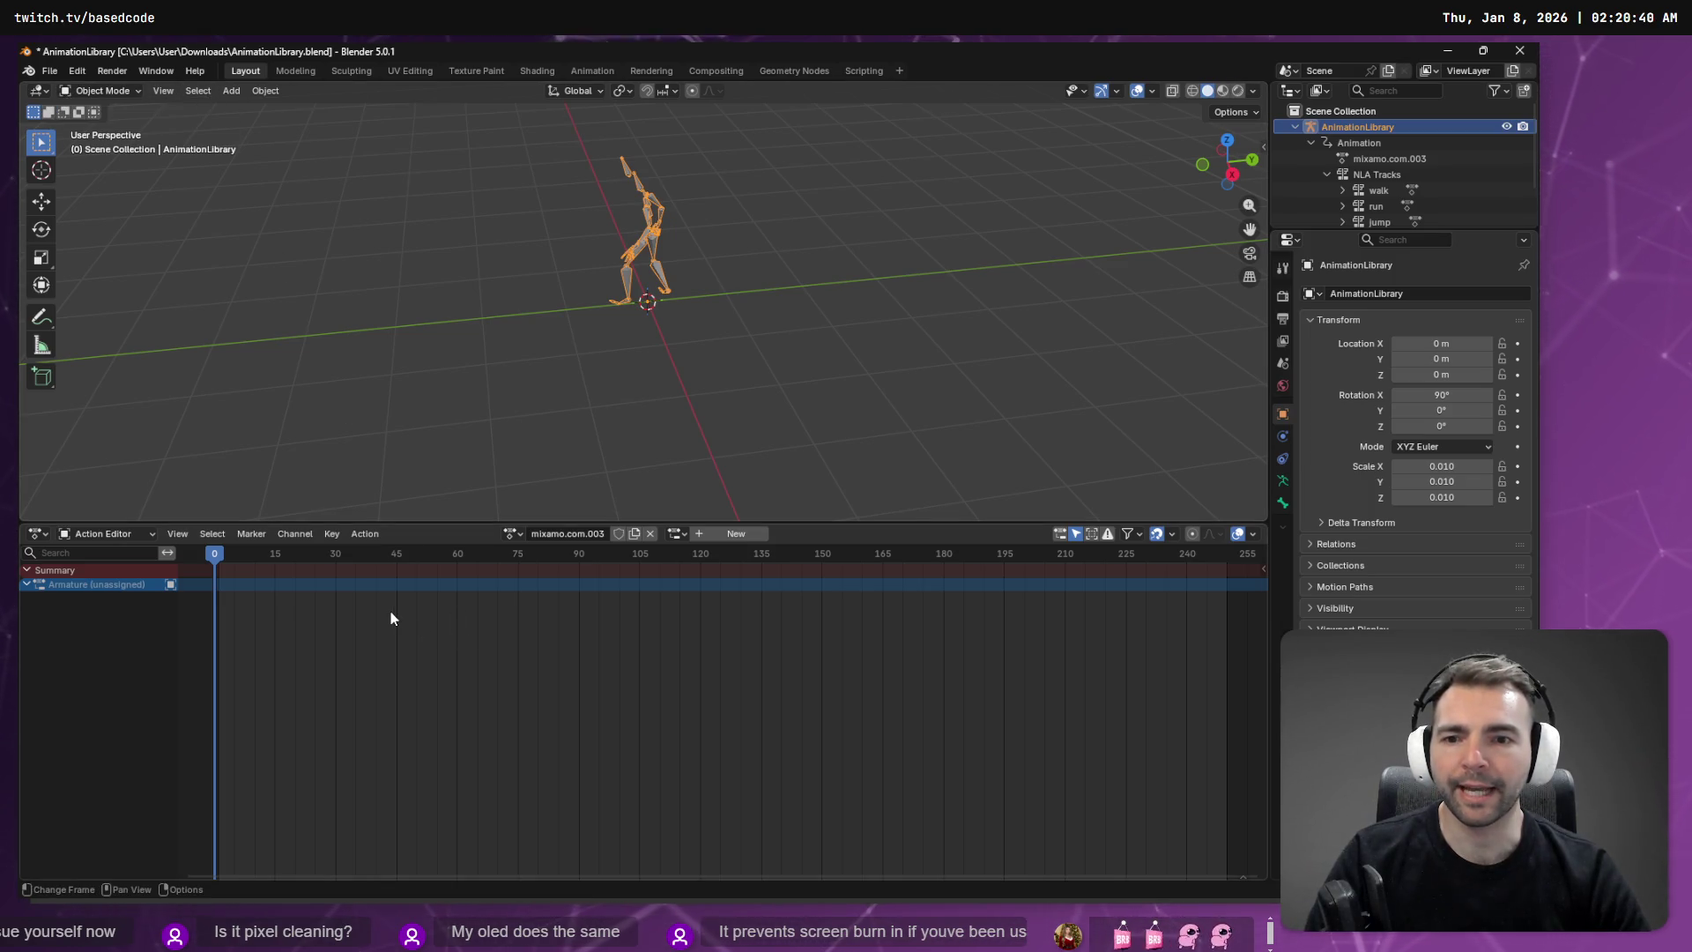
# Step: Change the 3D Viewport to an Outliner and expand AnimationLibrary's Animation, Pose and Armature.005
pyautogui.click(46, 90)
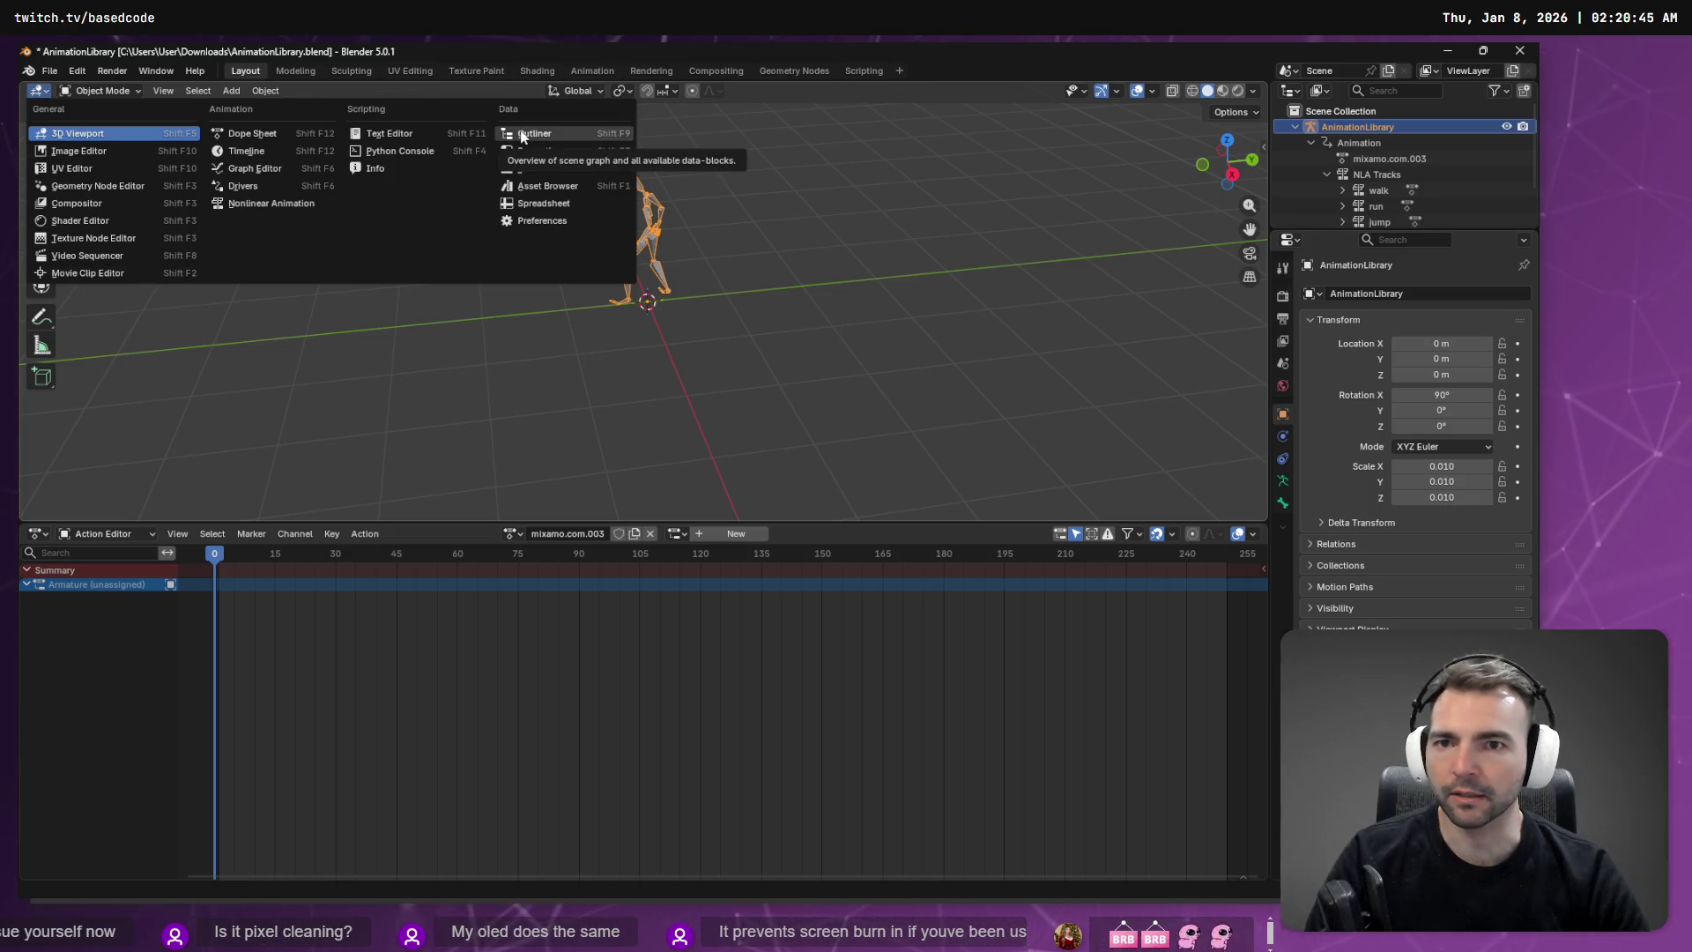
pyautogui.click(520, 134)
pyautogui.click(44, 128)
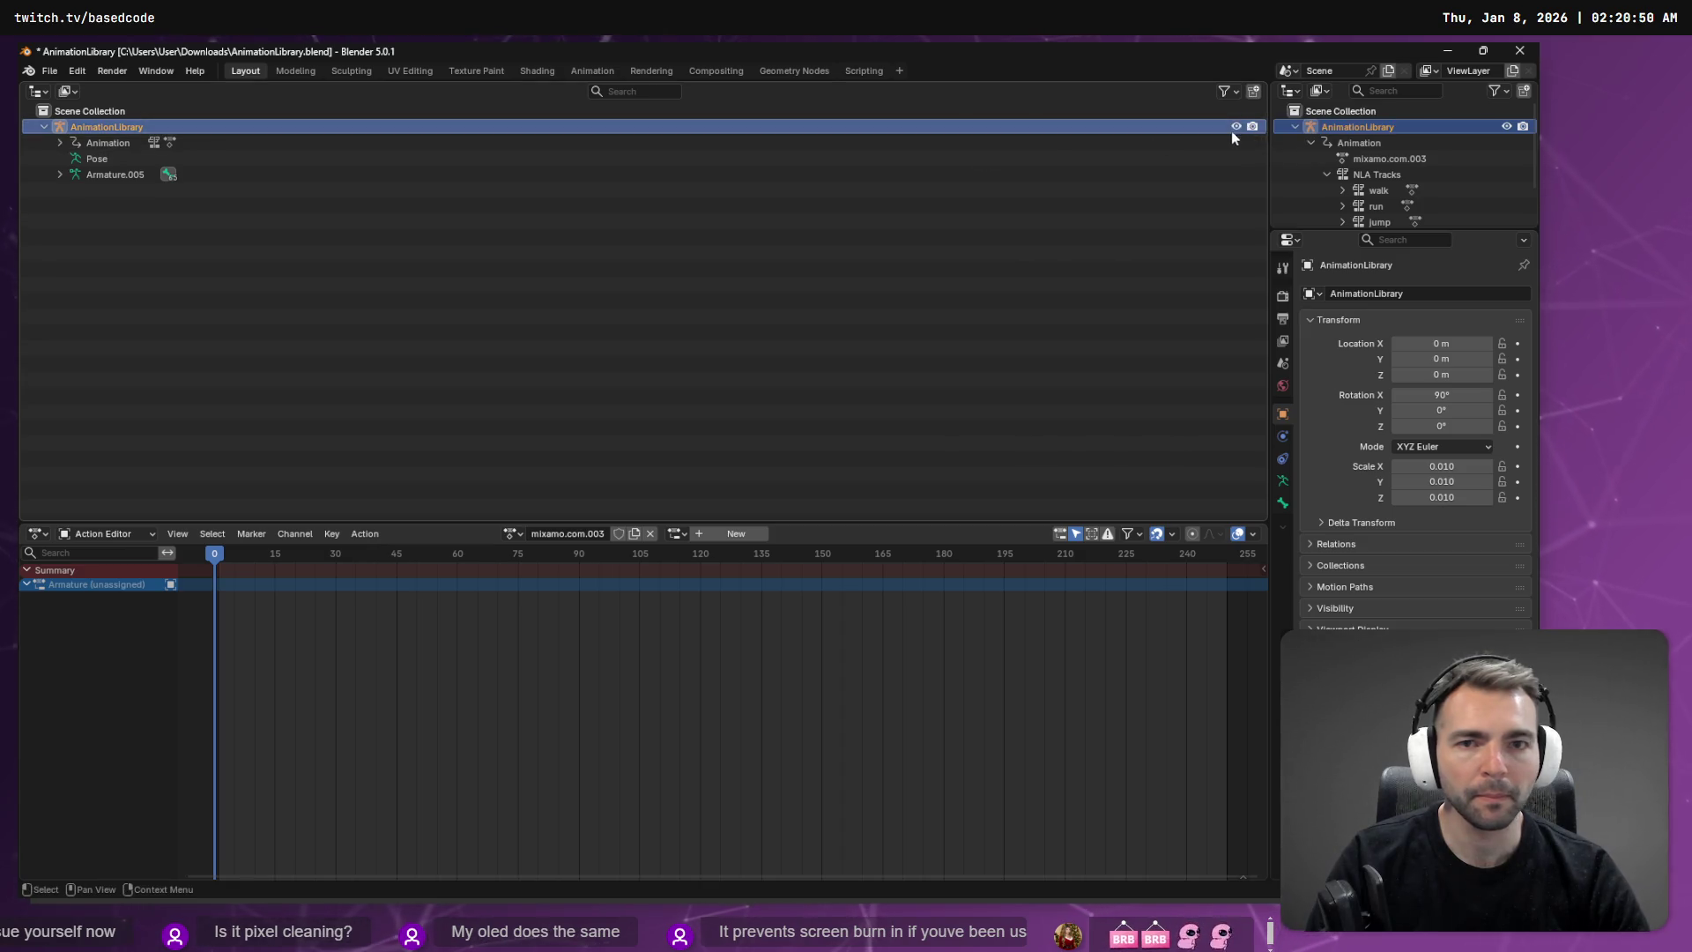
pyautogui.hotkey('alt', 'Tab')
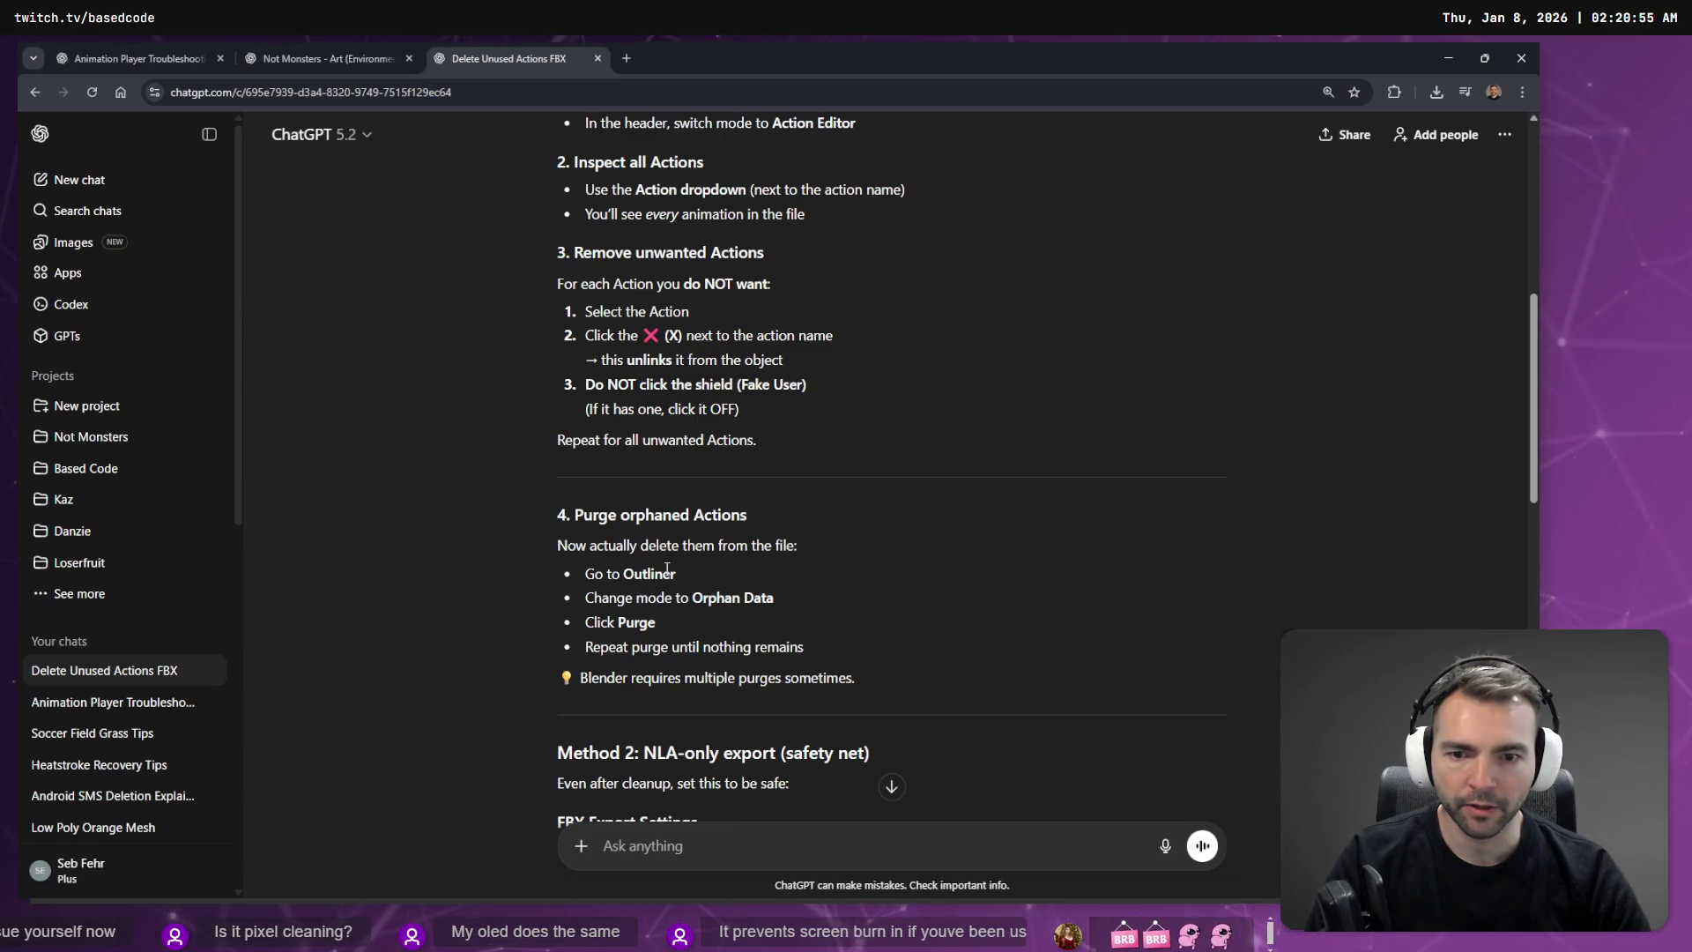
pyautogui.hotkey('alt', 'Tab')
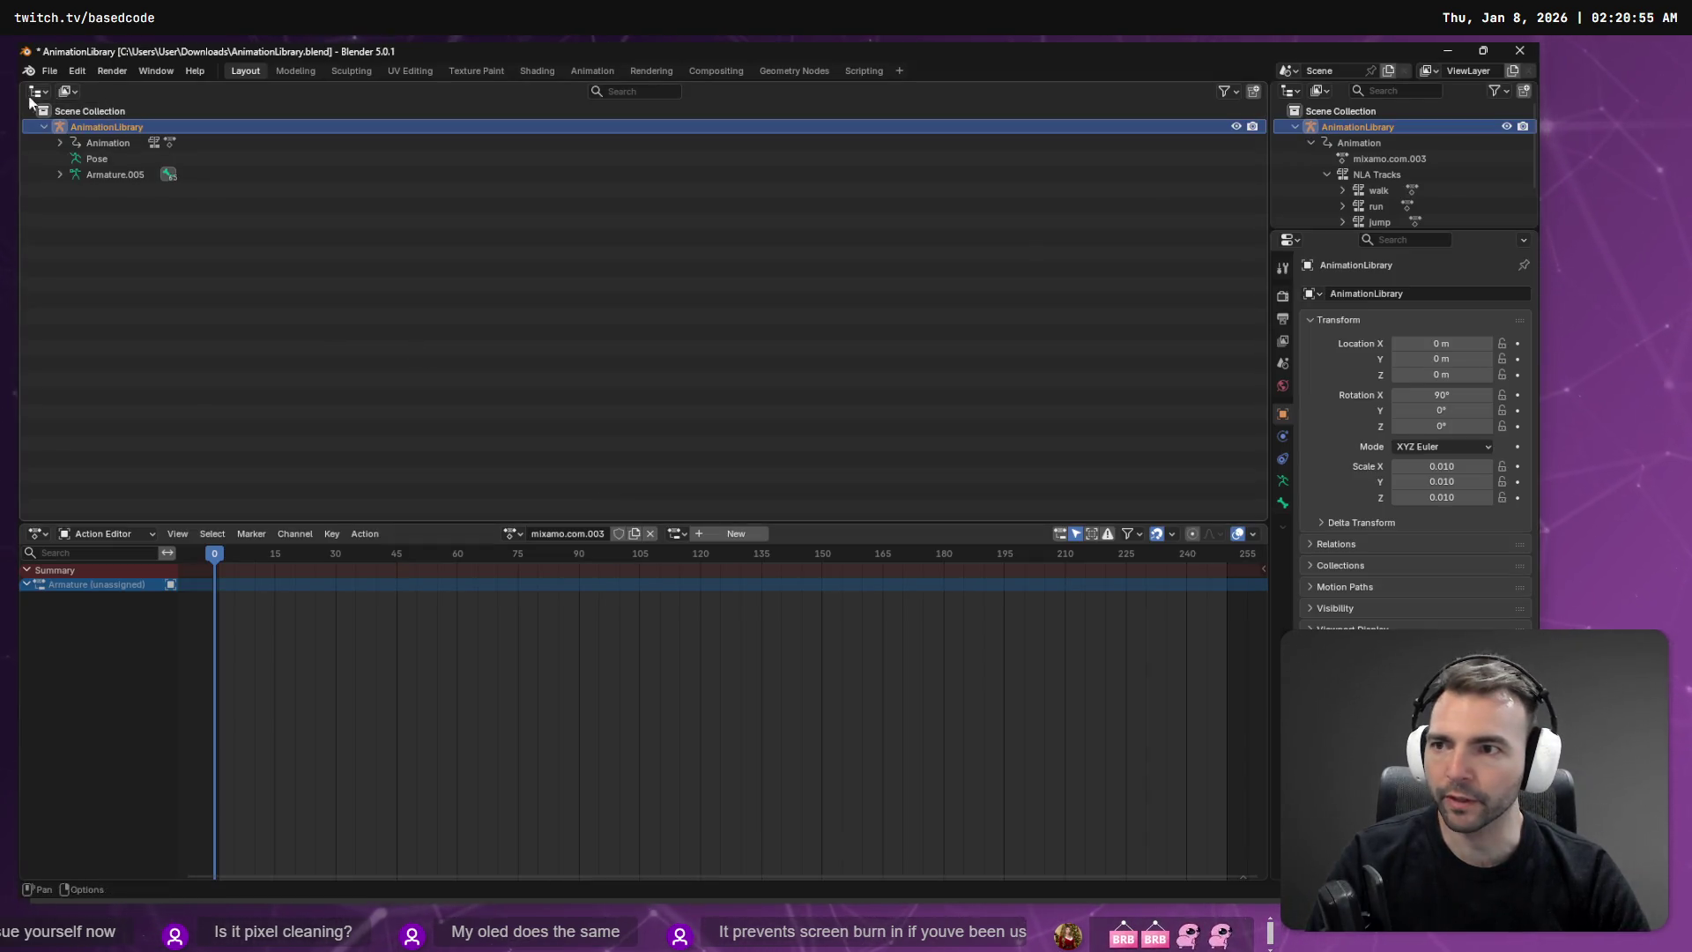
pyautogui.click(67, 91)
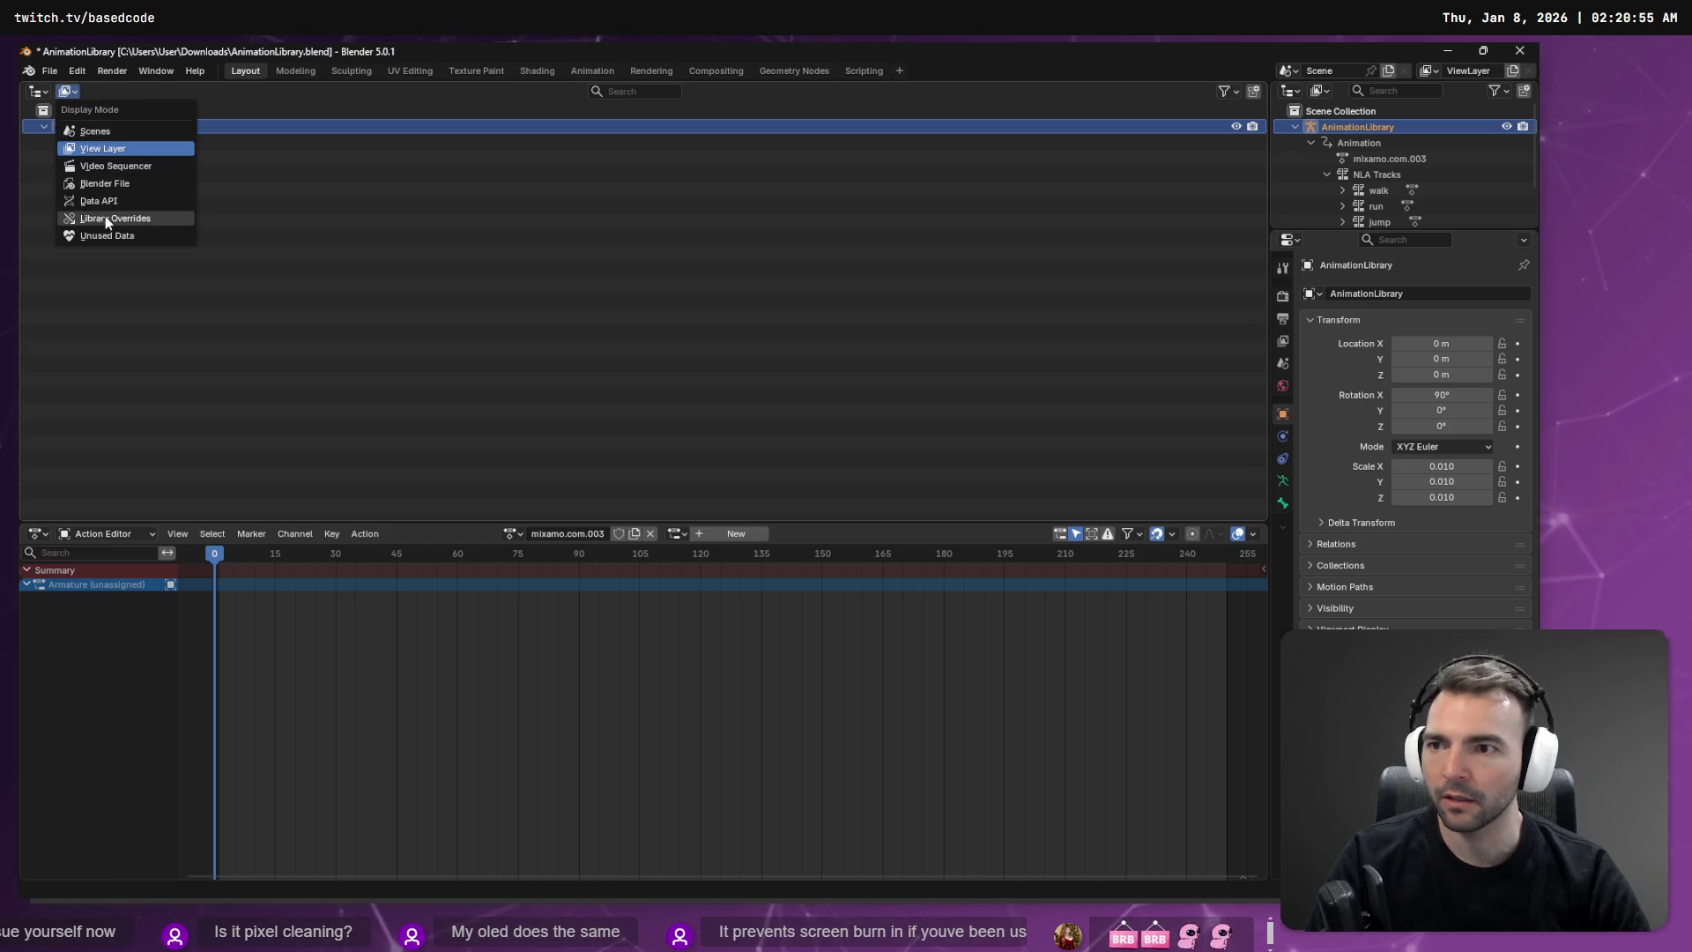
# Step: Set the Outliner to Unused Data and expand the orphaned Armatures and Actions
pyautogui.click(125, 237)
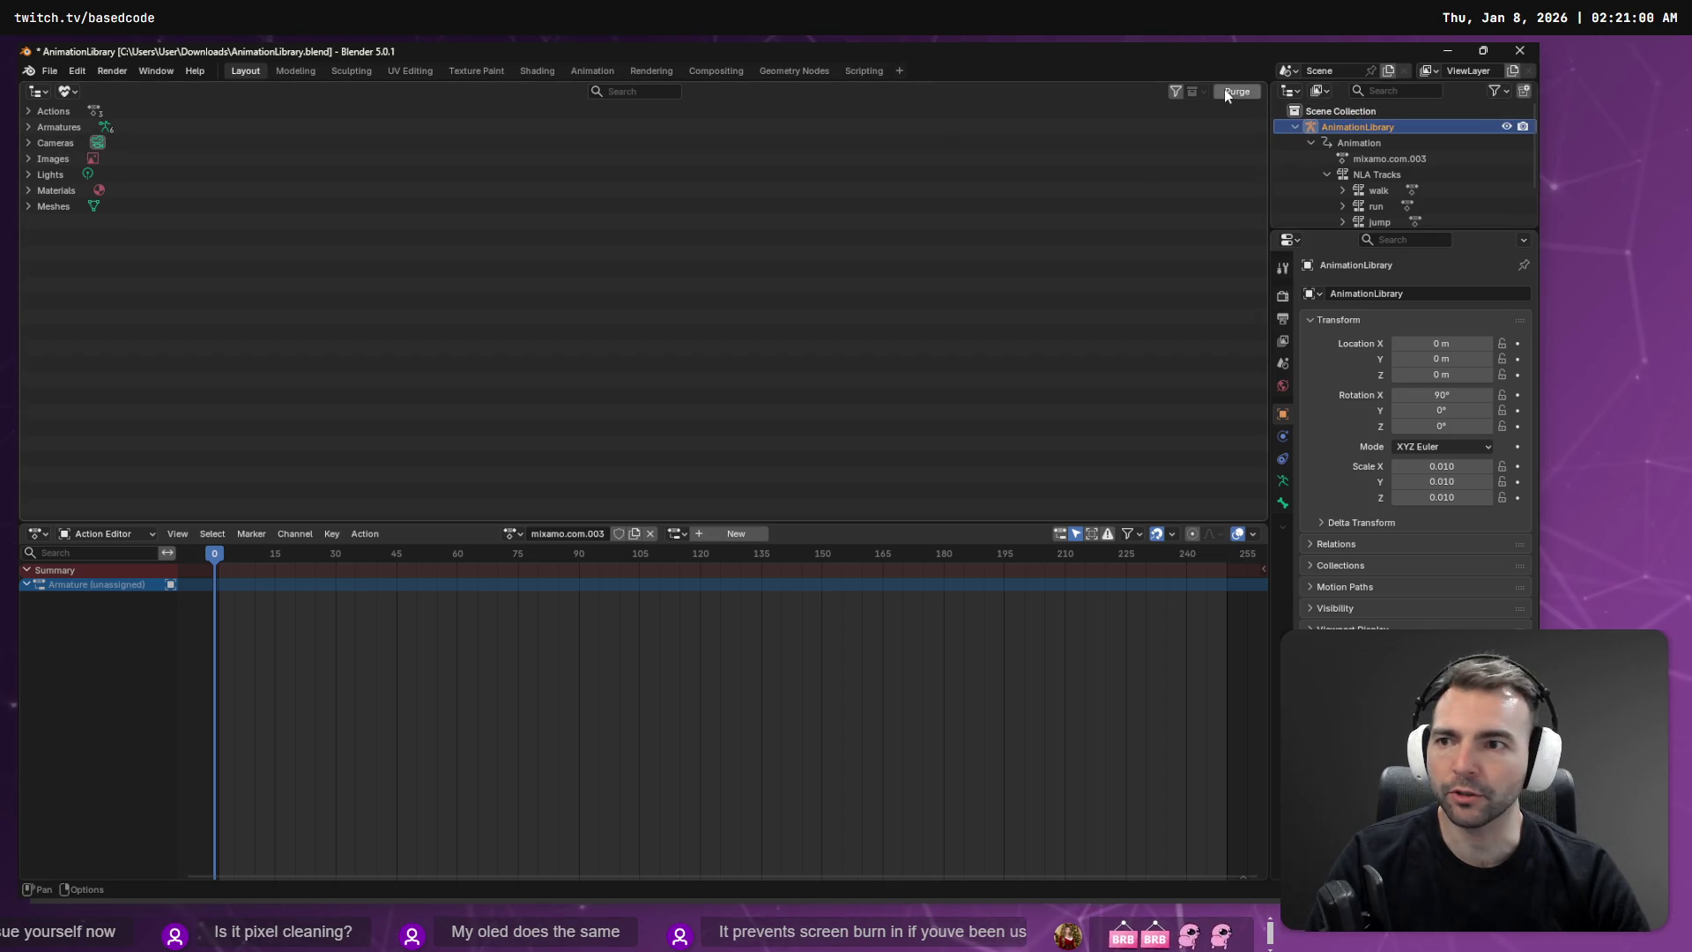
pyautogui.click(28, 127)
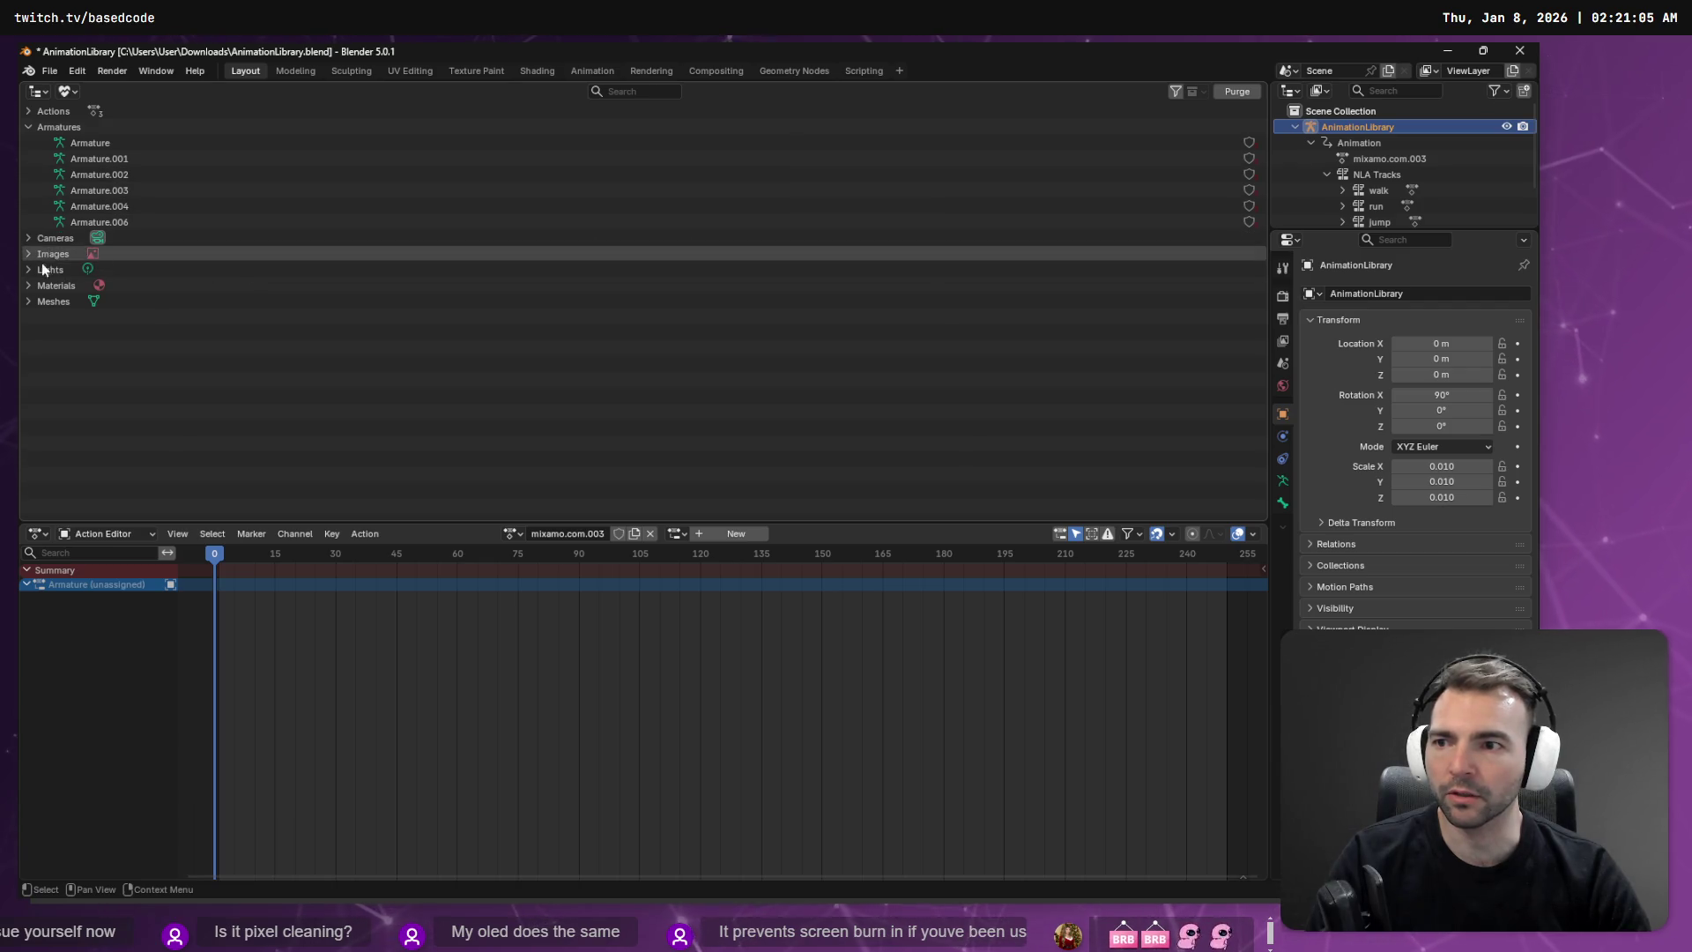
pyautogui.click(29, 113)
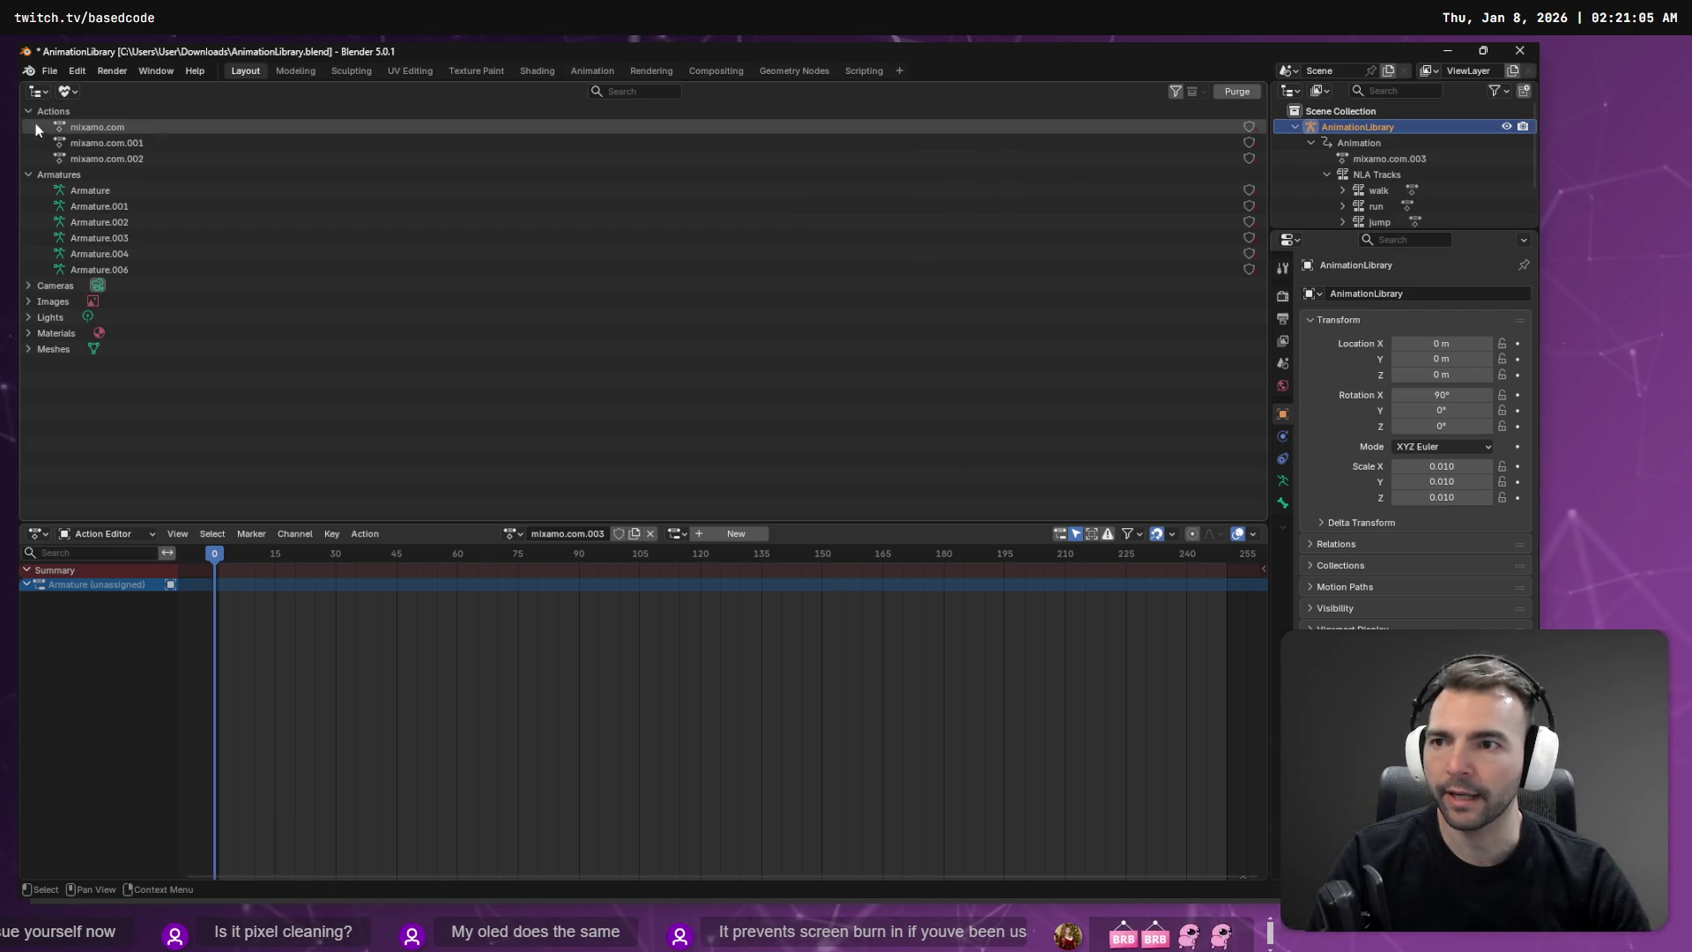
# Step: Purge unused data, deleting 14 data-blocks and leaving only the Render Result image
pyautogui.click(1236, 92)
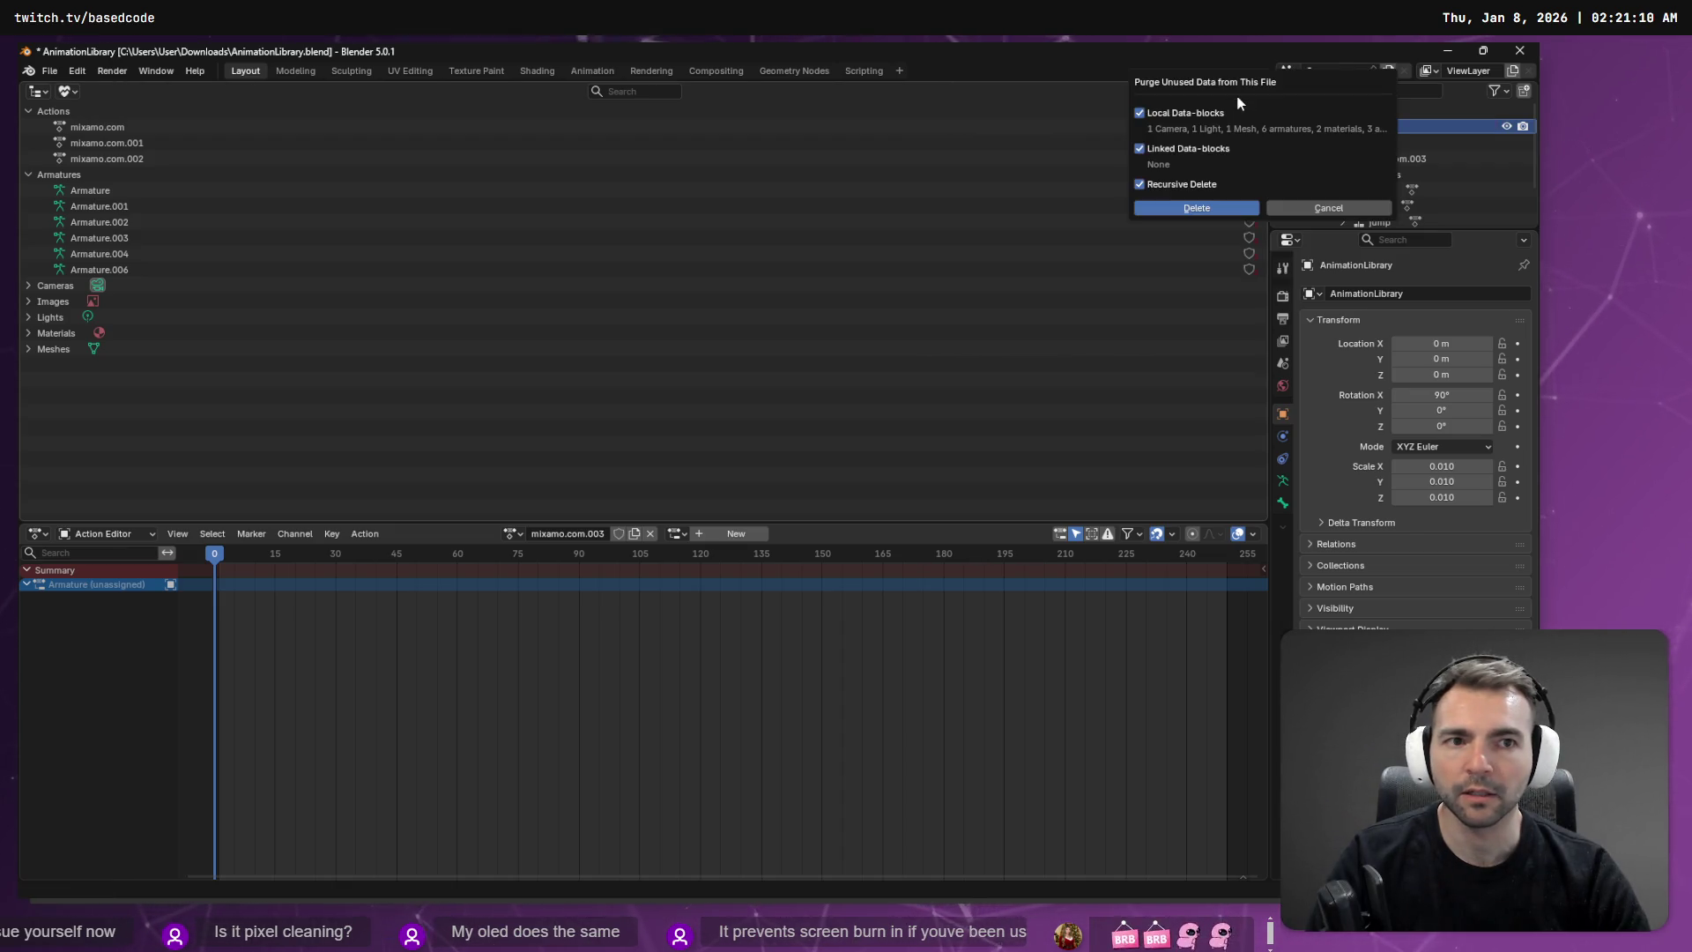
pyautogui.click(1203, 208)
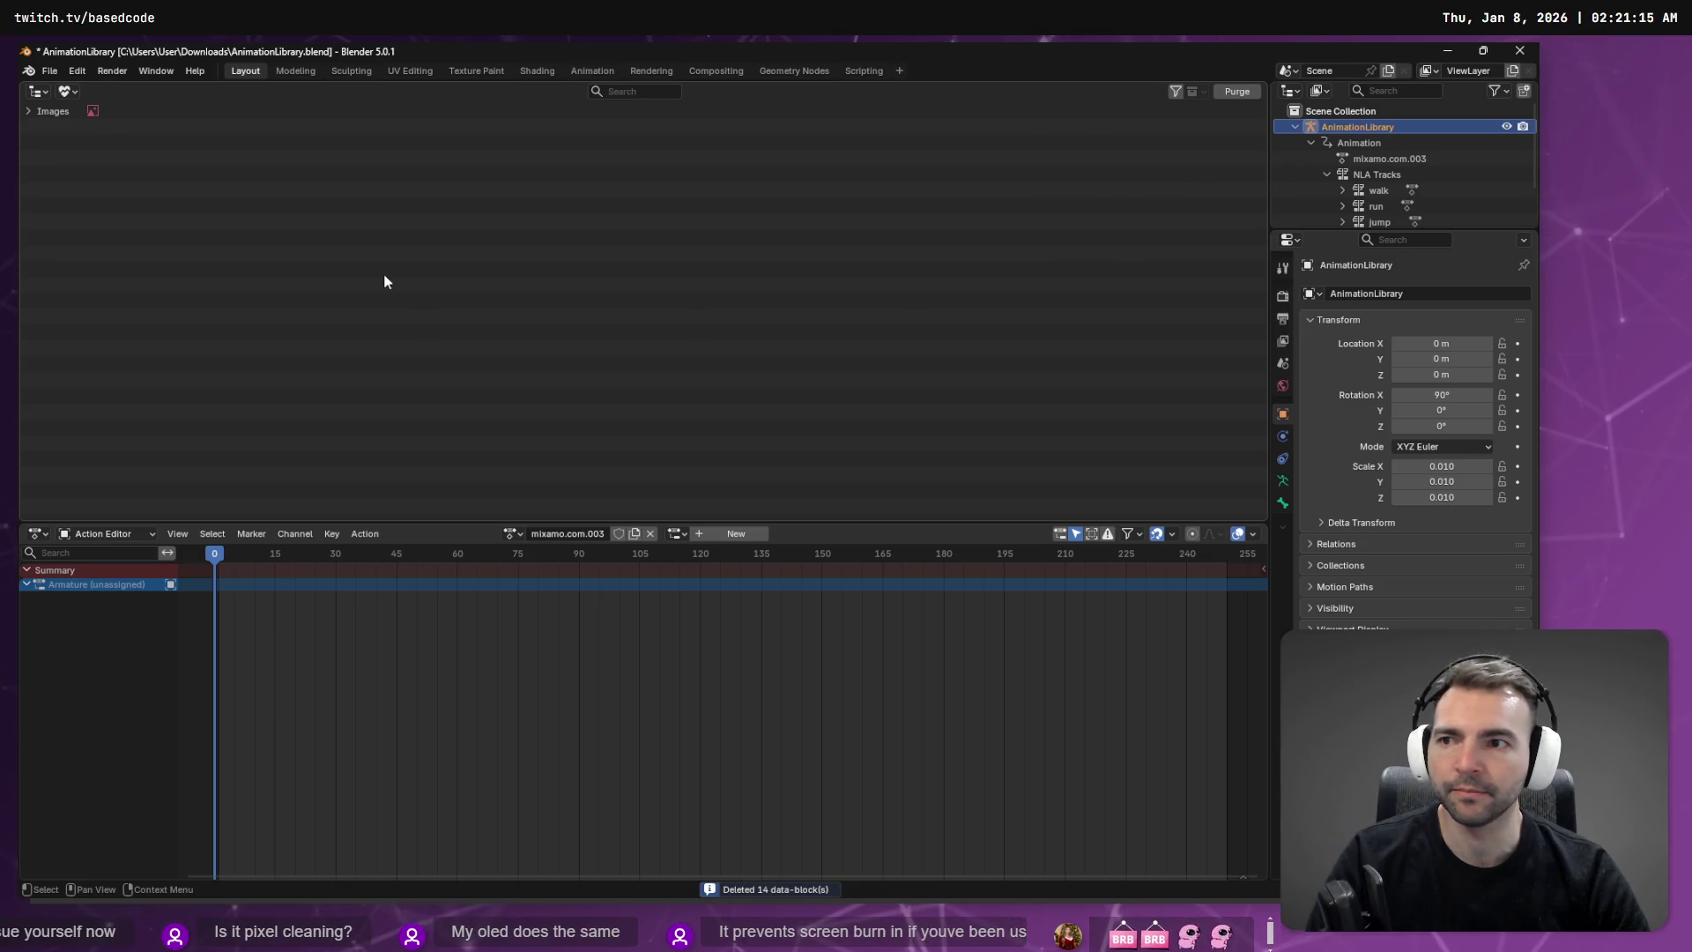
pyautogui.click(40, 114)
pyautogui.click(28, 112)
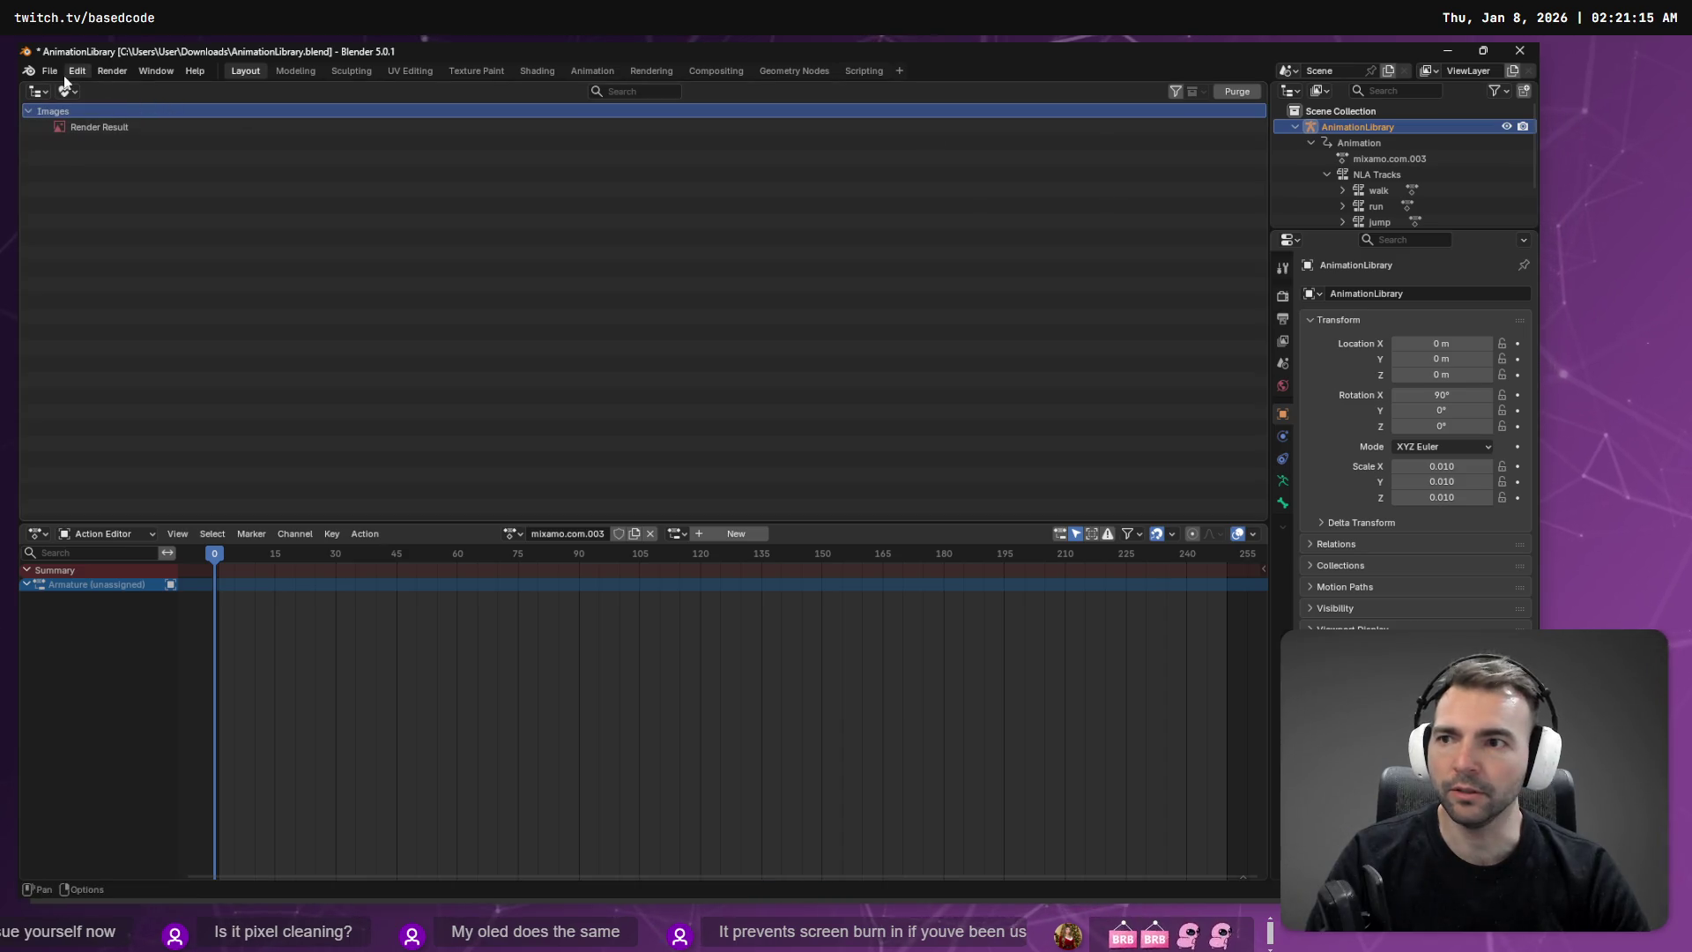
pyautogui.click(39, 92)
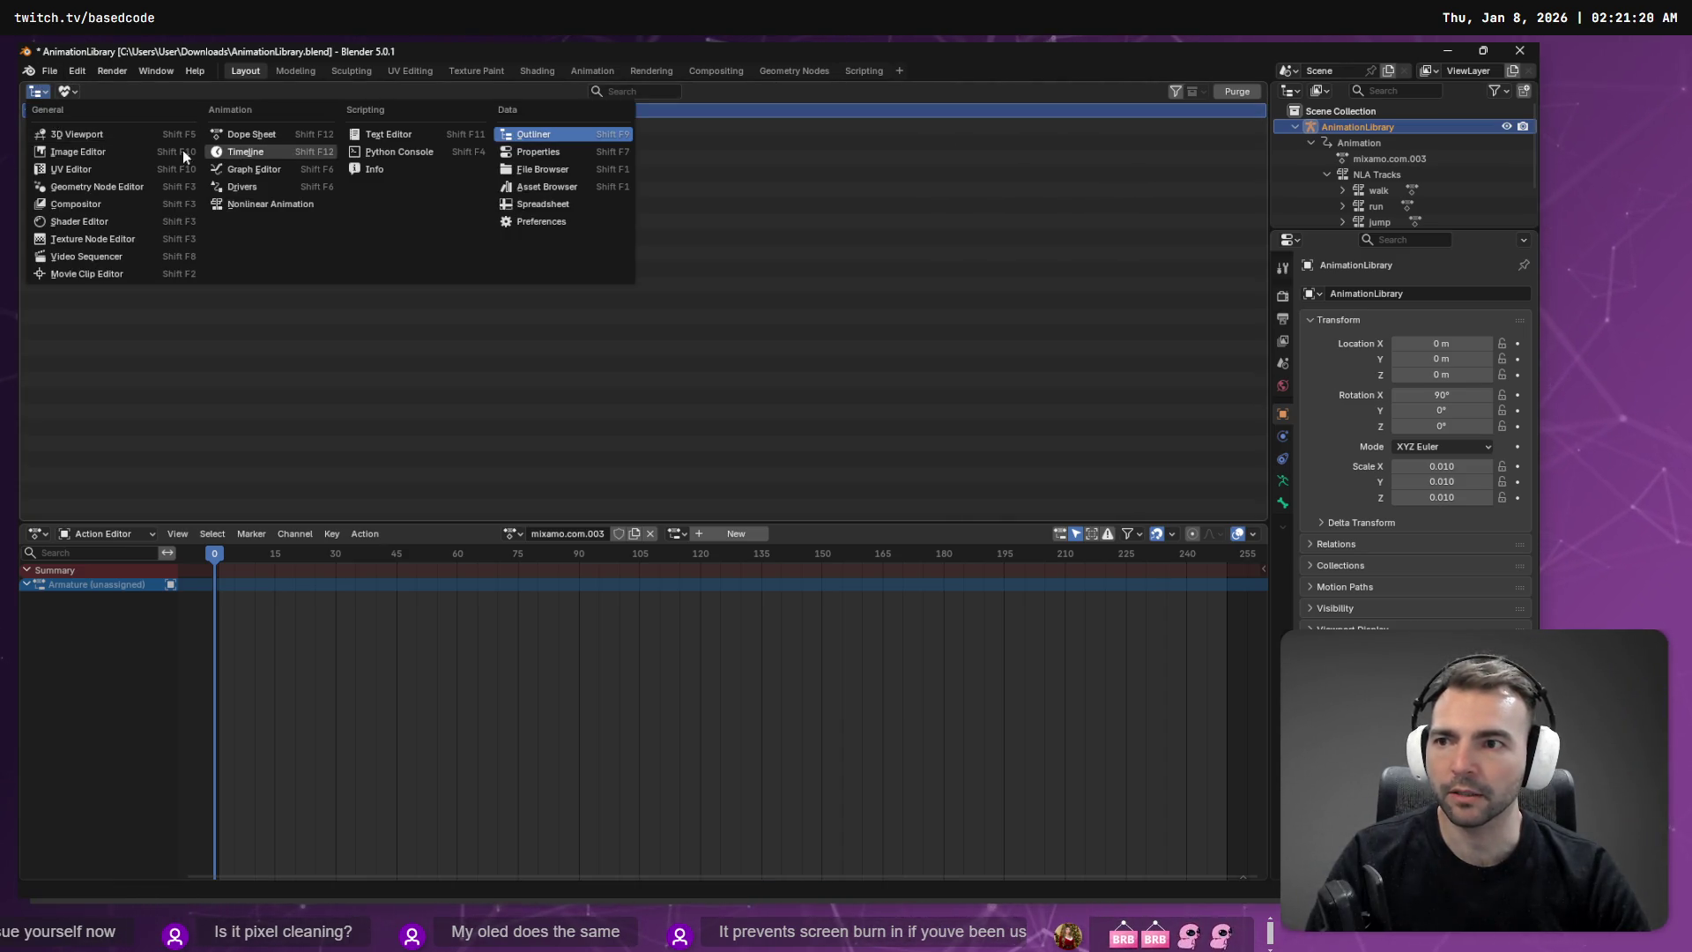
# Step: Restore the 3D Viewport and re-export FBX over Animations.fbx, then switch to Godot
pyautogui.click(88, 134)
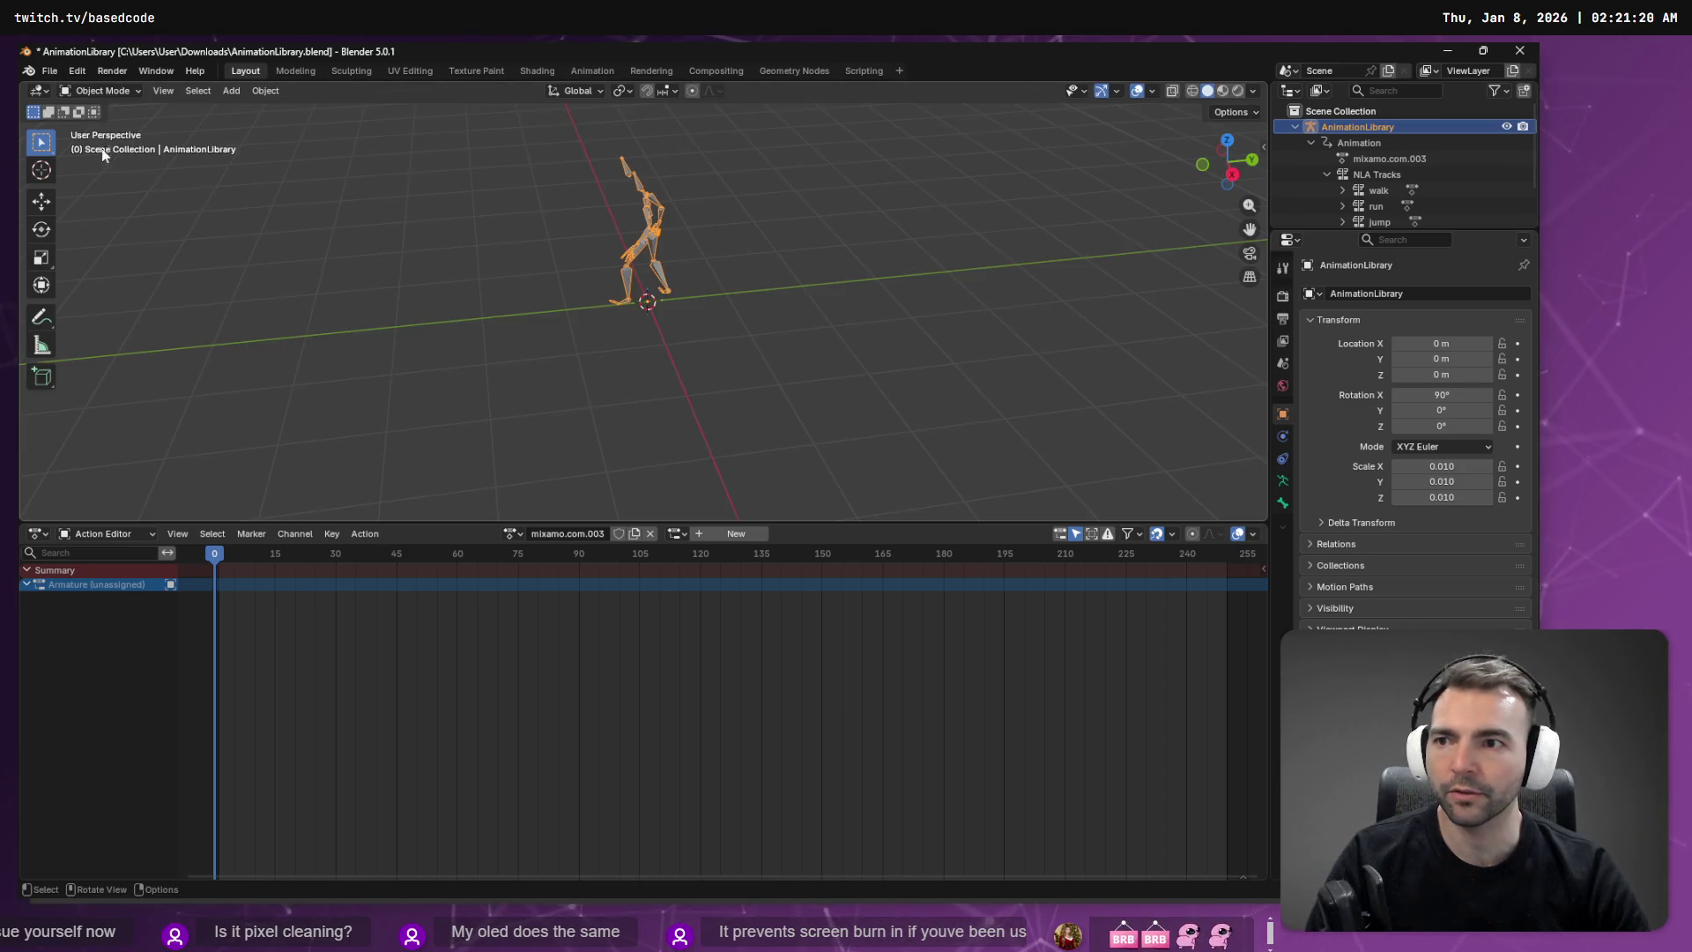
pyautogui.click(50, 70)
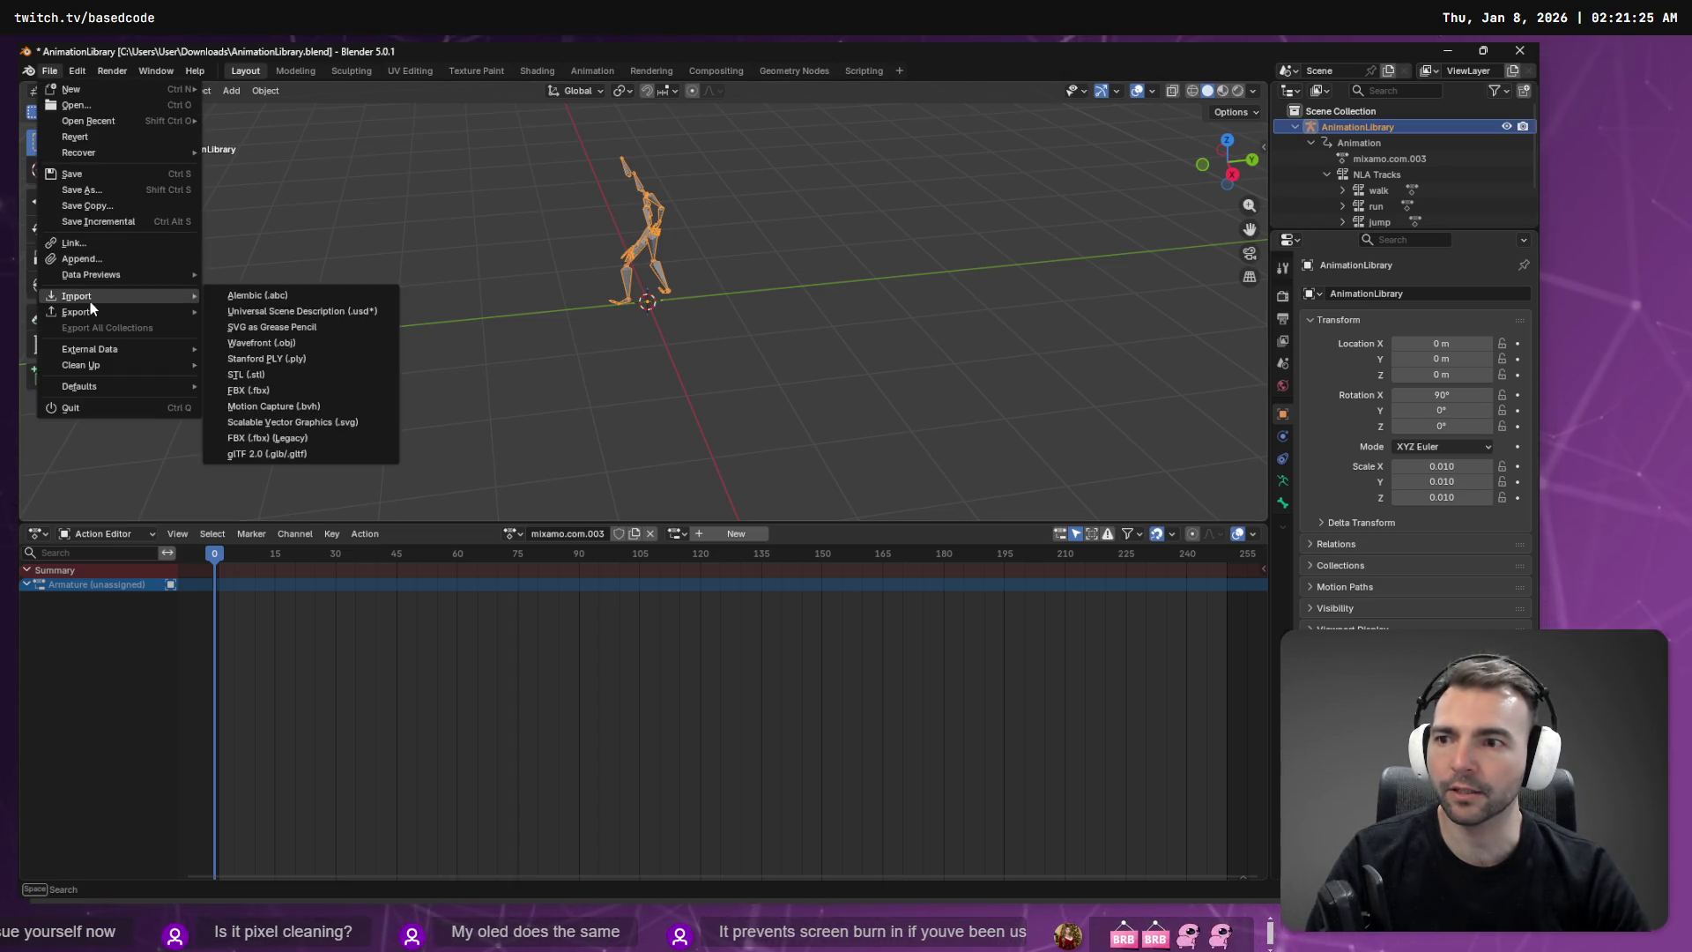
pyautogui.press('Escape')
pyautogui.click(50, 70)
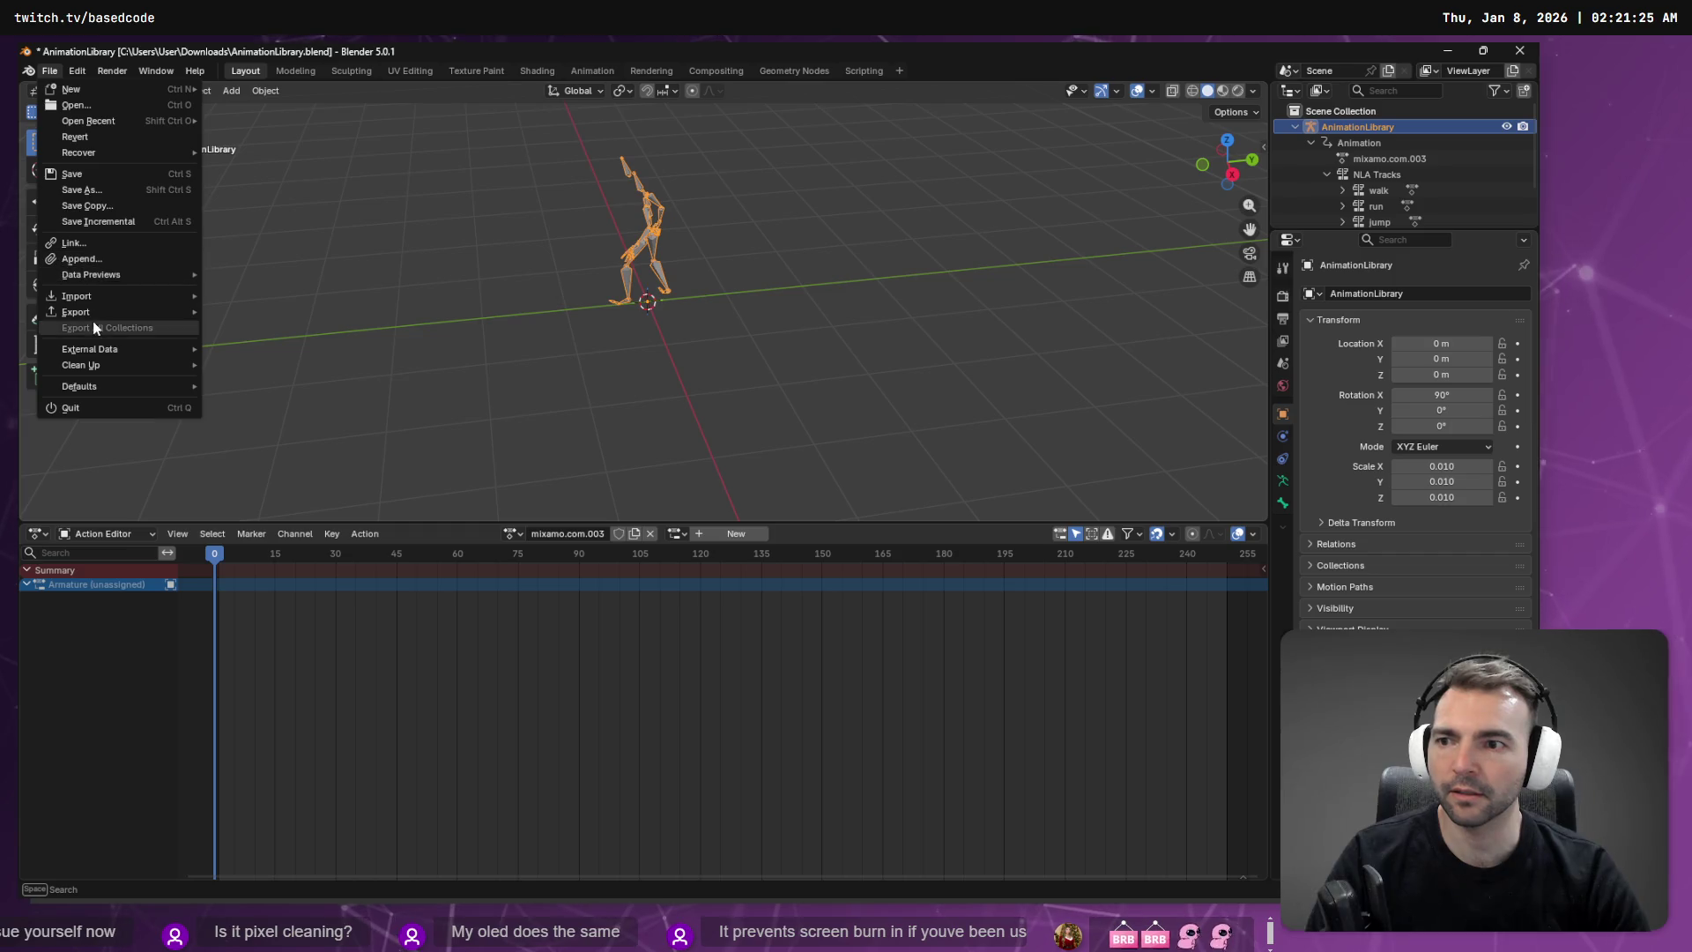
pyautogui.moveTo(104, 311)
pyautogui.click(291, 439)
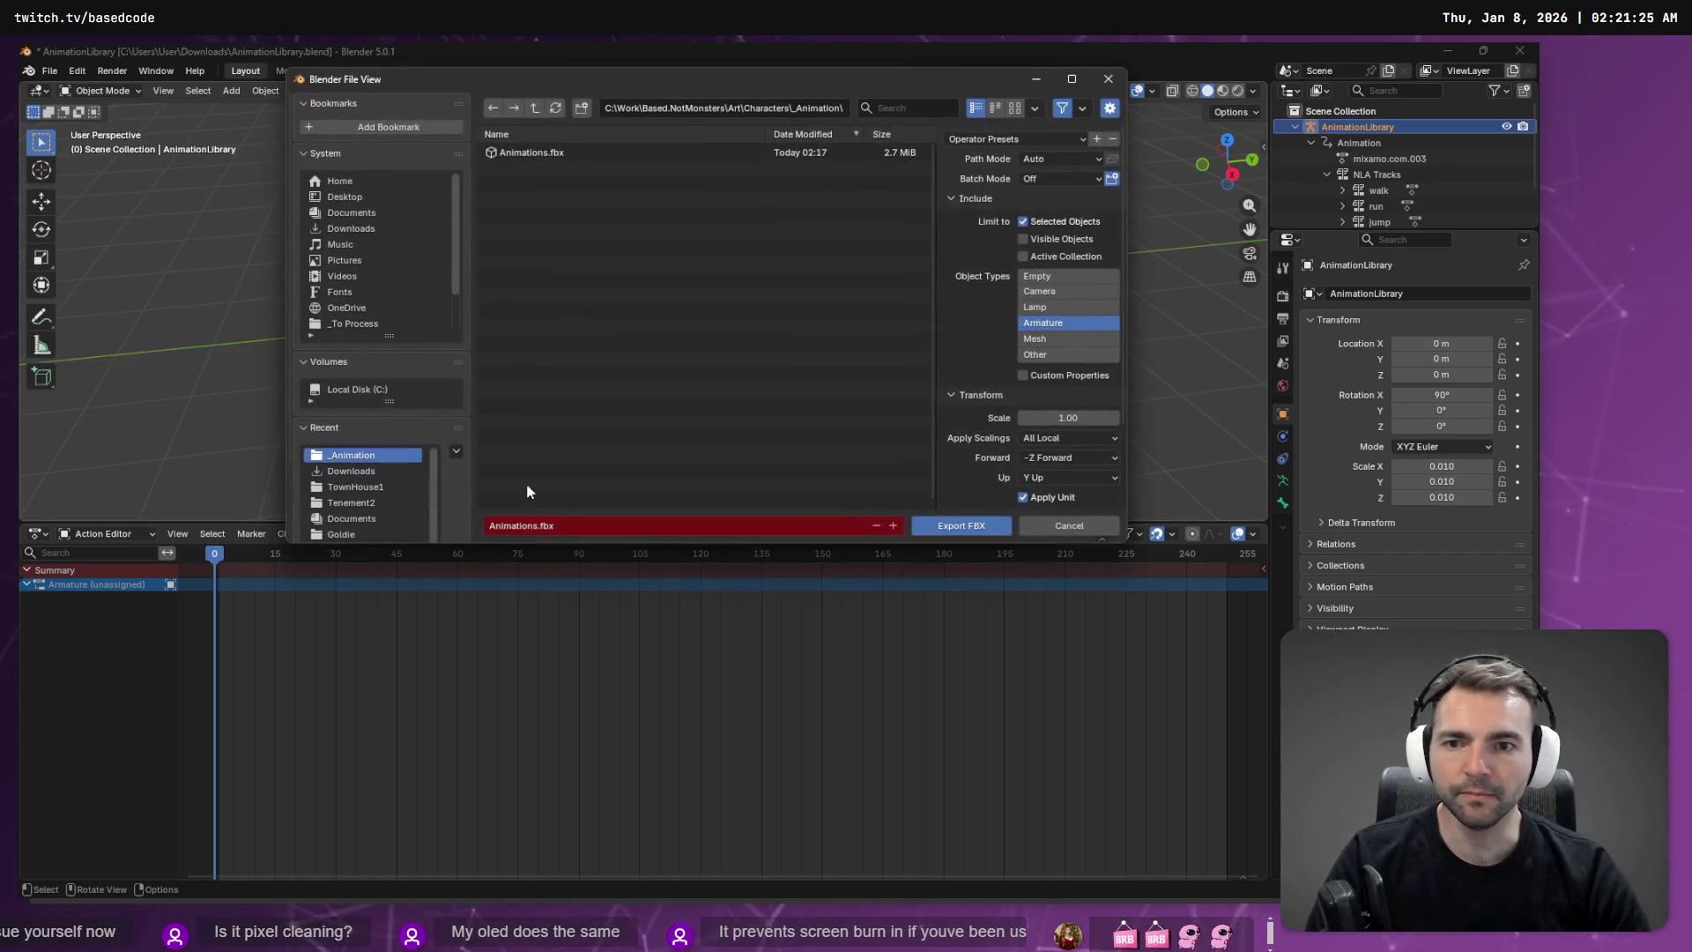
pyautogui.doubleClick(528, 152)
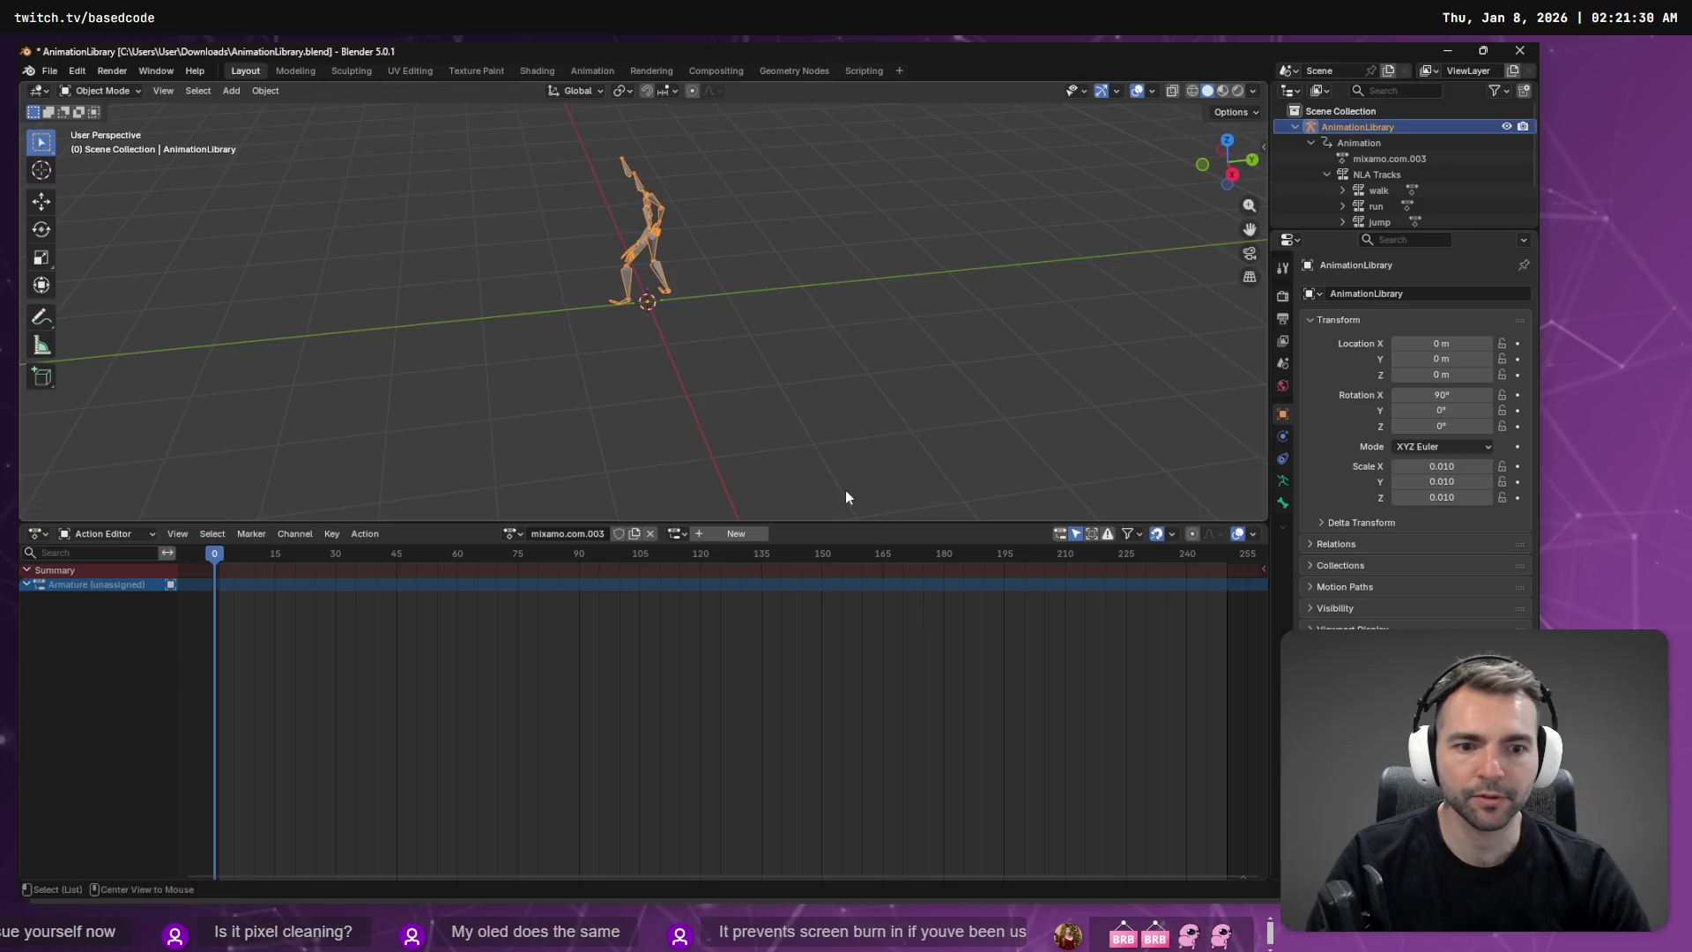
pyautogui.hotkey('alt', 'Tab')
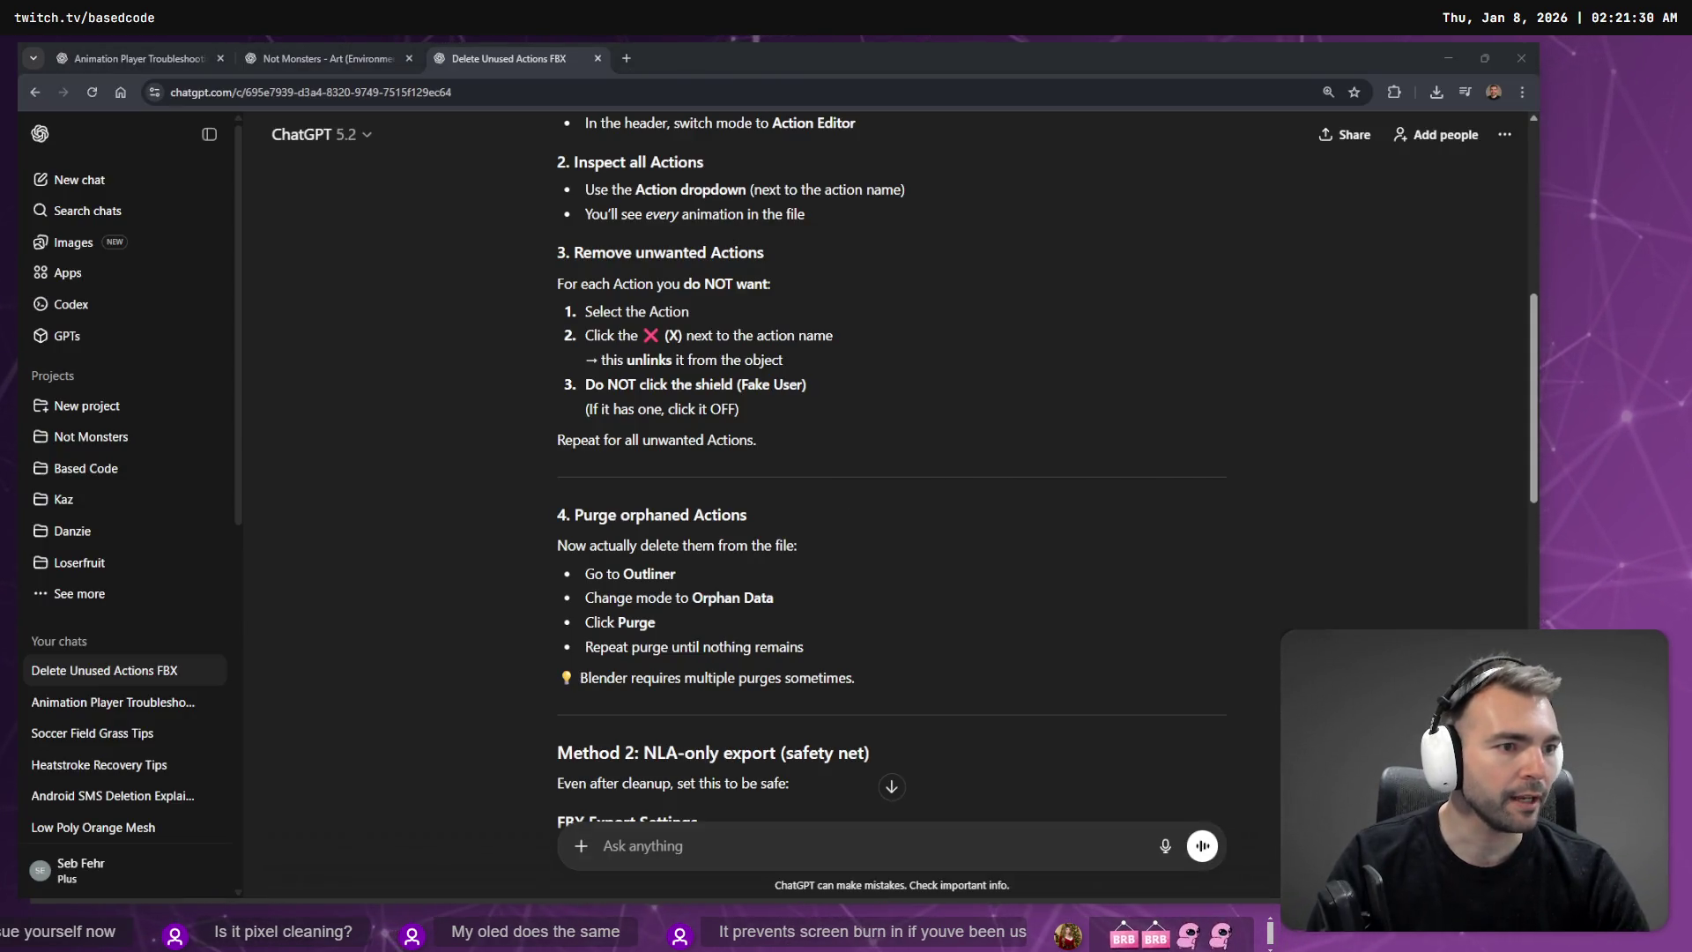
pyautogui.hotkey('alt', 'Tab')
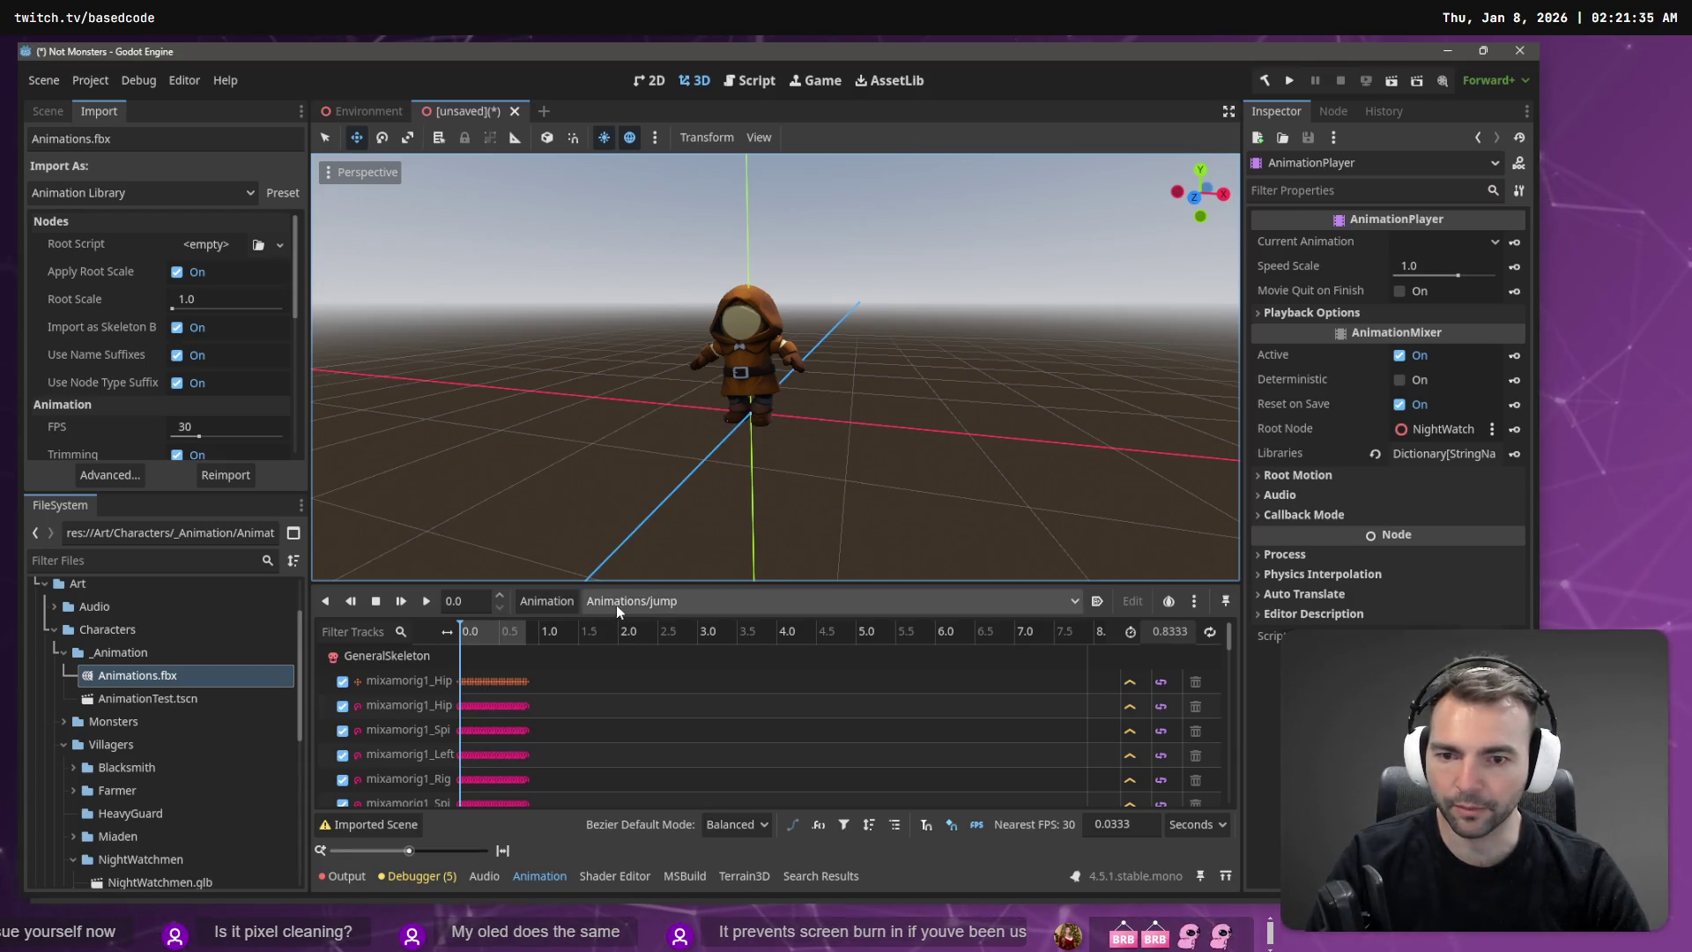
# Step: Check the animation list and reimport Animations.fbx
pyautogui.click(618, 604)
pyautogui.click(149, 626)
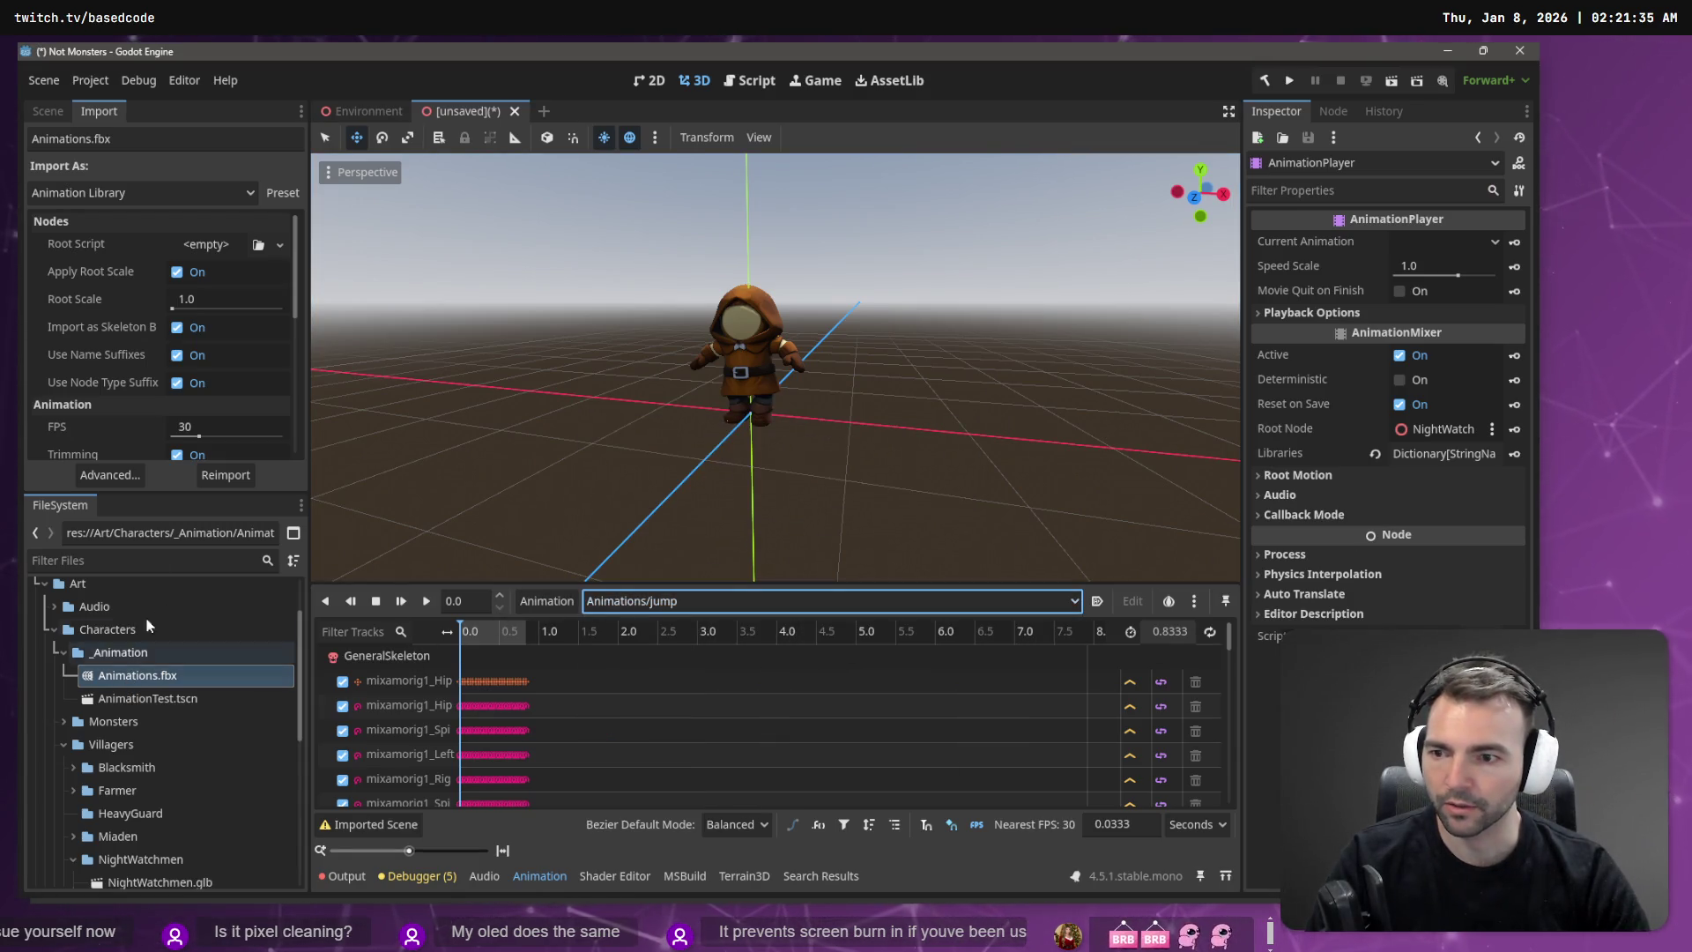
pyautogui.click(204, 476)
# Step: Preview AnimationLibrary jump and walk in Advanced Import Settings, close it, and play jump
pyautogui.click(112, 476)
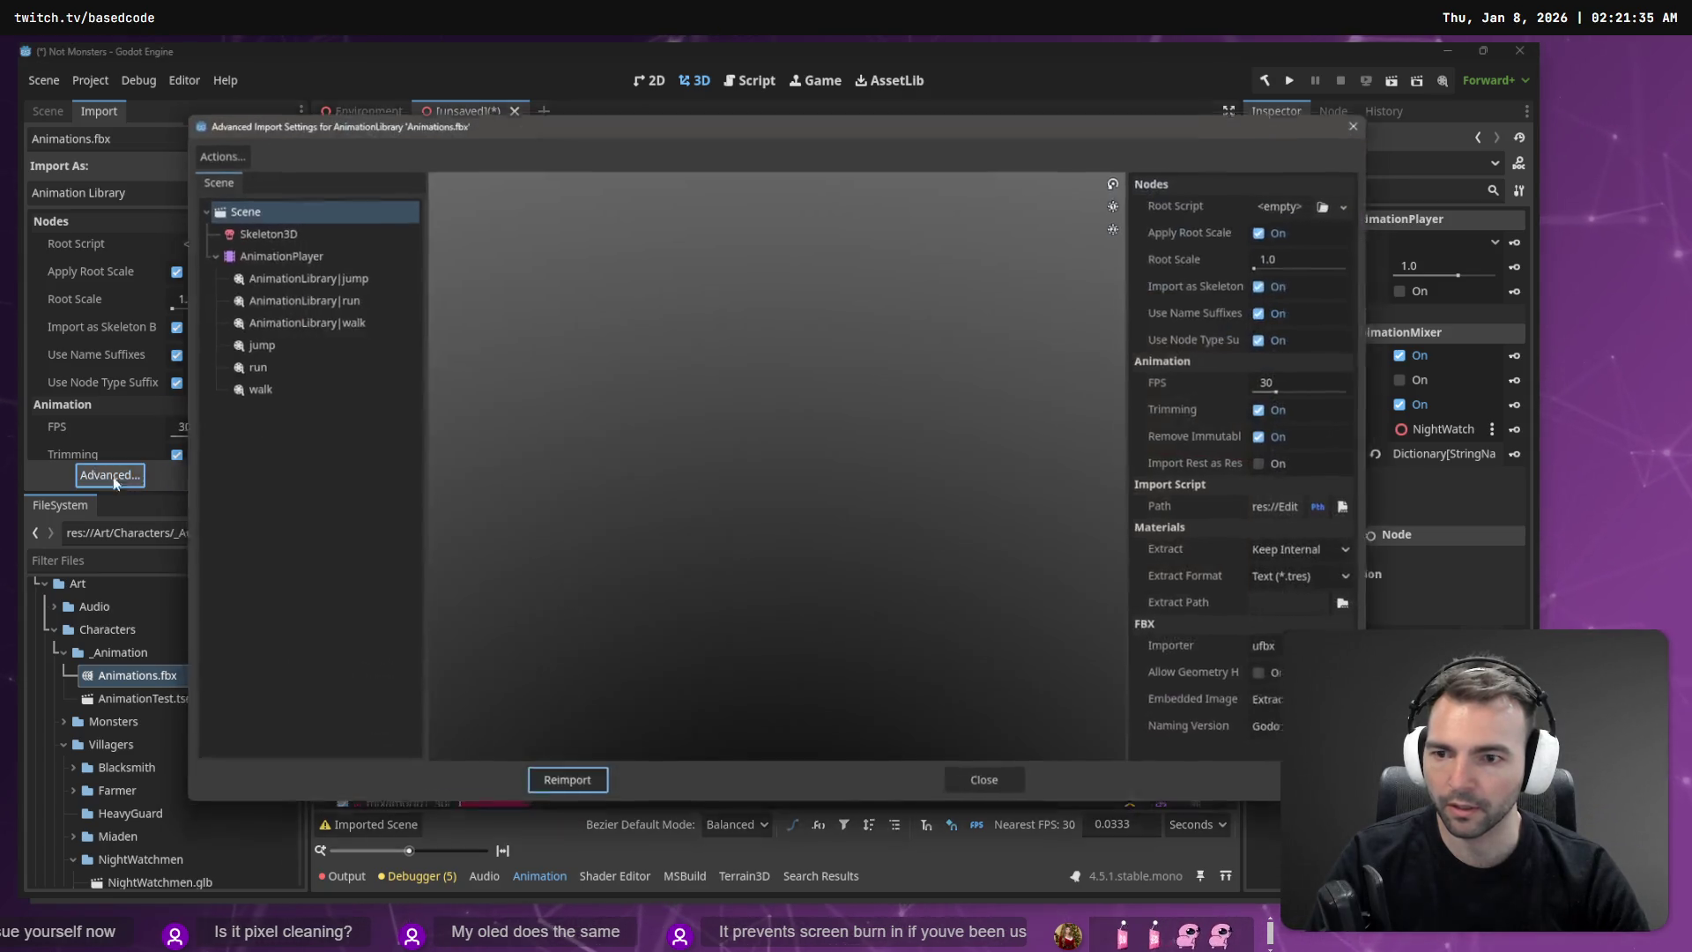
pyautogui.click(310, 298)
pyautogui.click(315, 281)
pyautogui.click(315, 323)
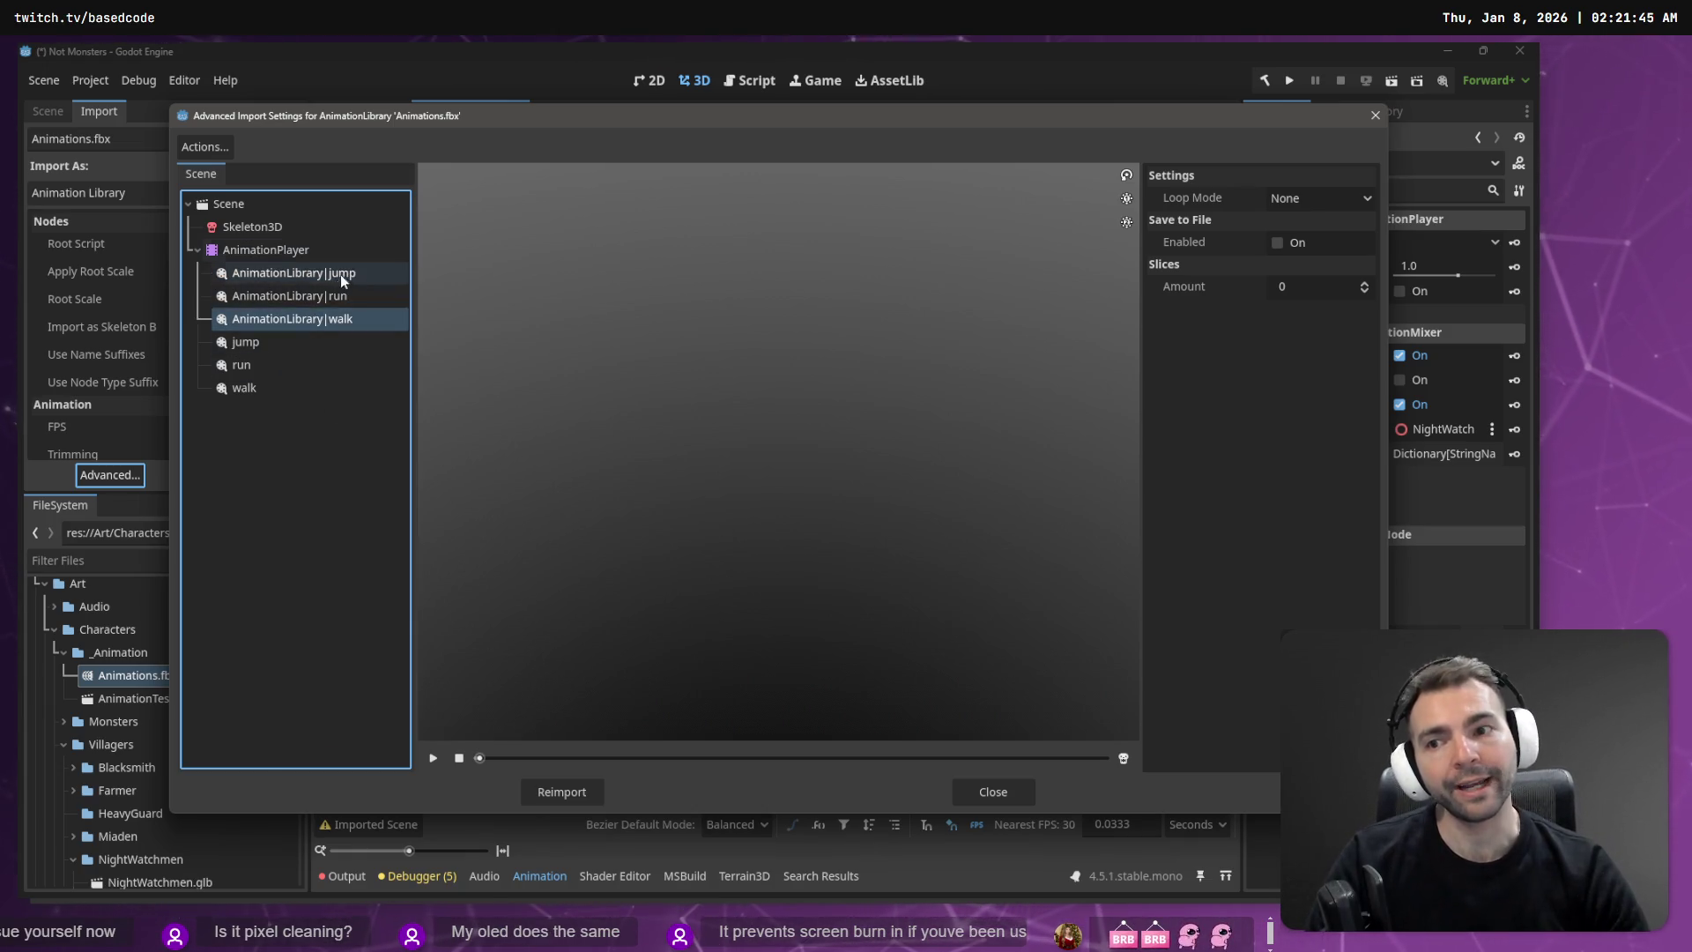
pyautogui.click(971, 787)
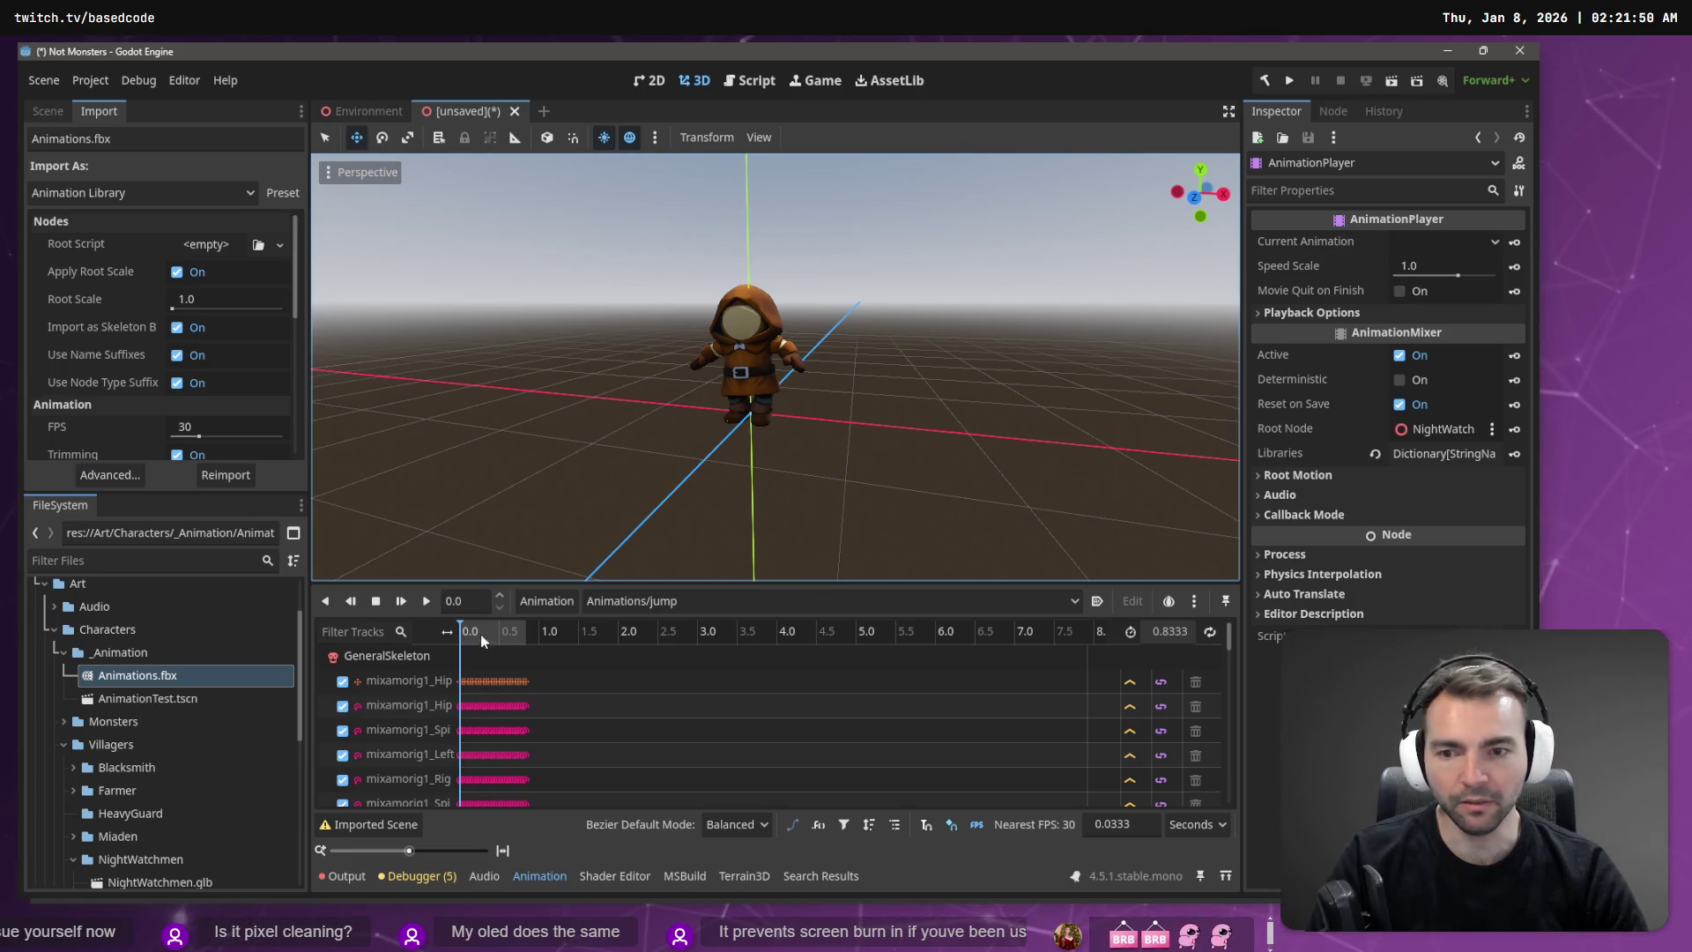
pyautogui.click(426, 601)
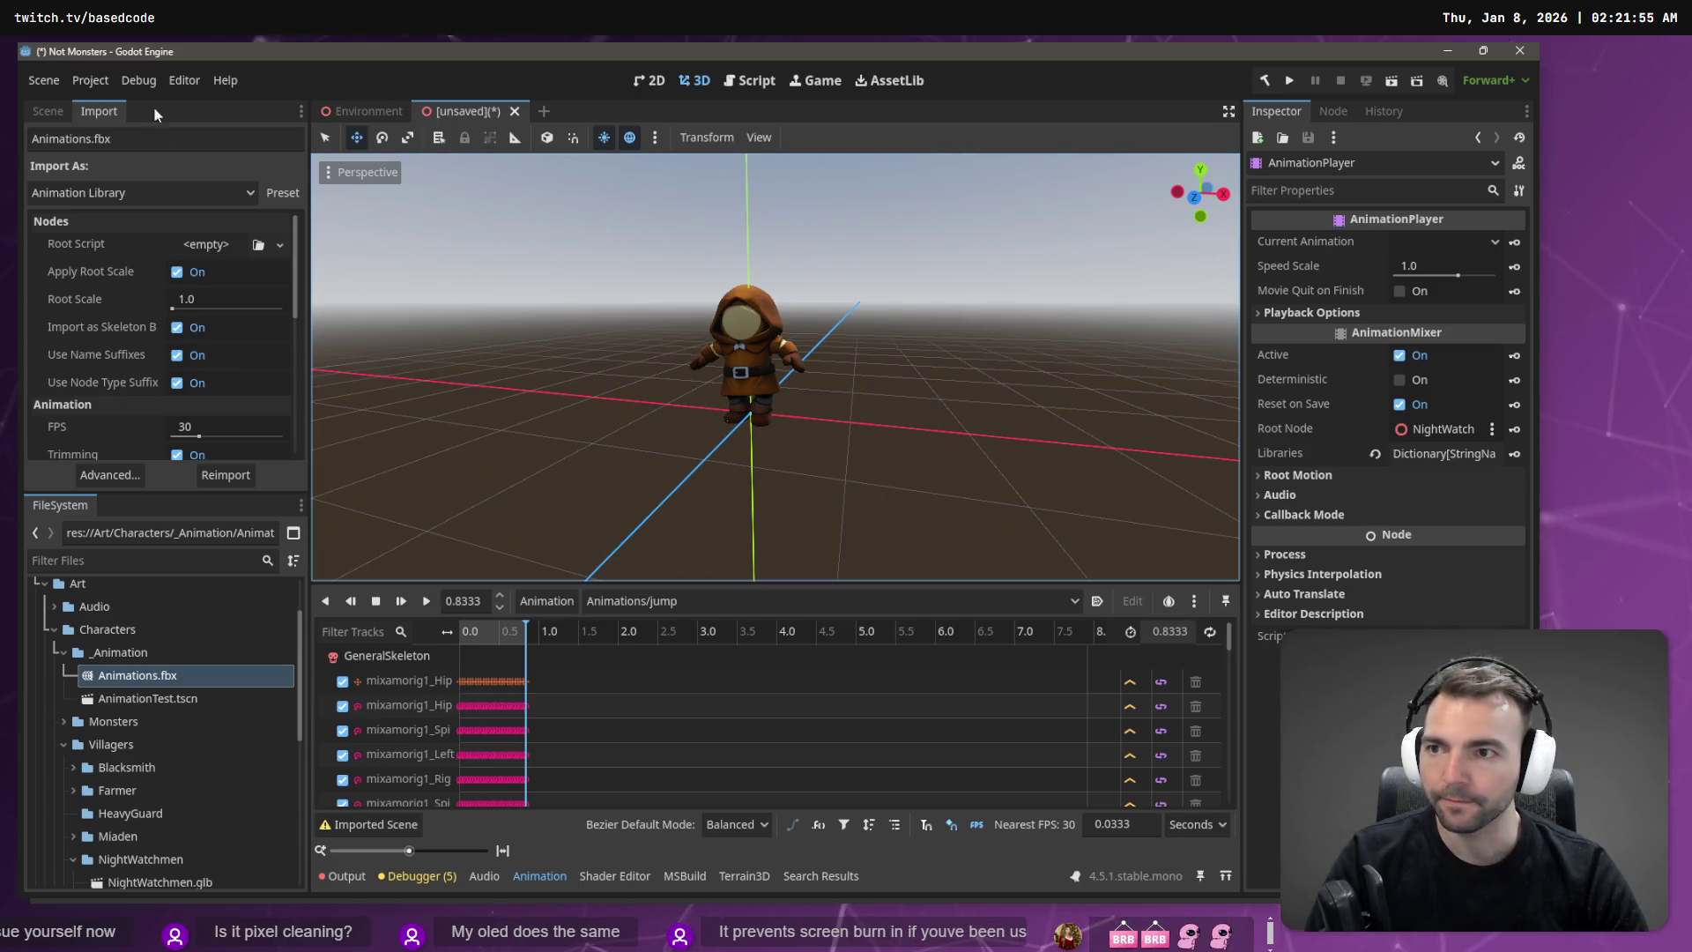
# Step: Delete the NightWatchmen node and its children from the scene
pyautogui.click(49, 112)
pyautogui.click(104, 215)
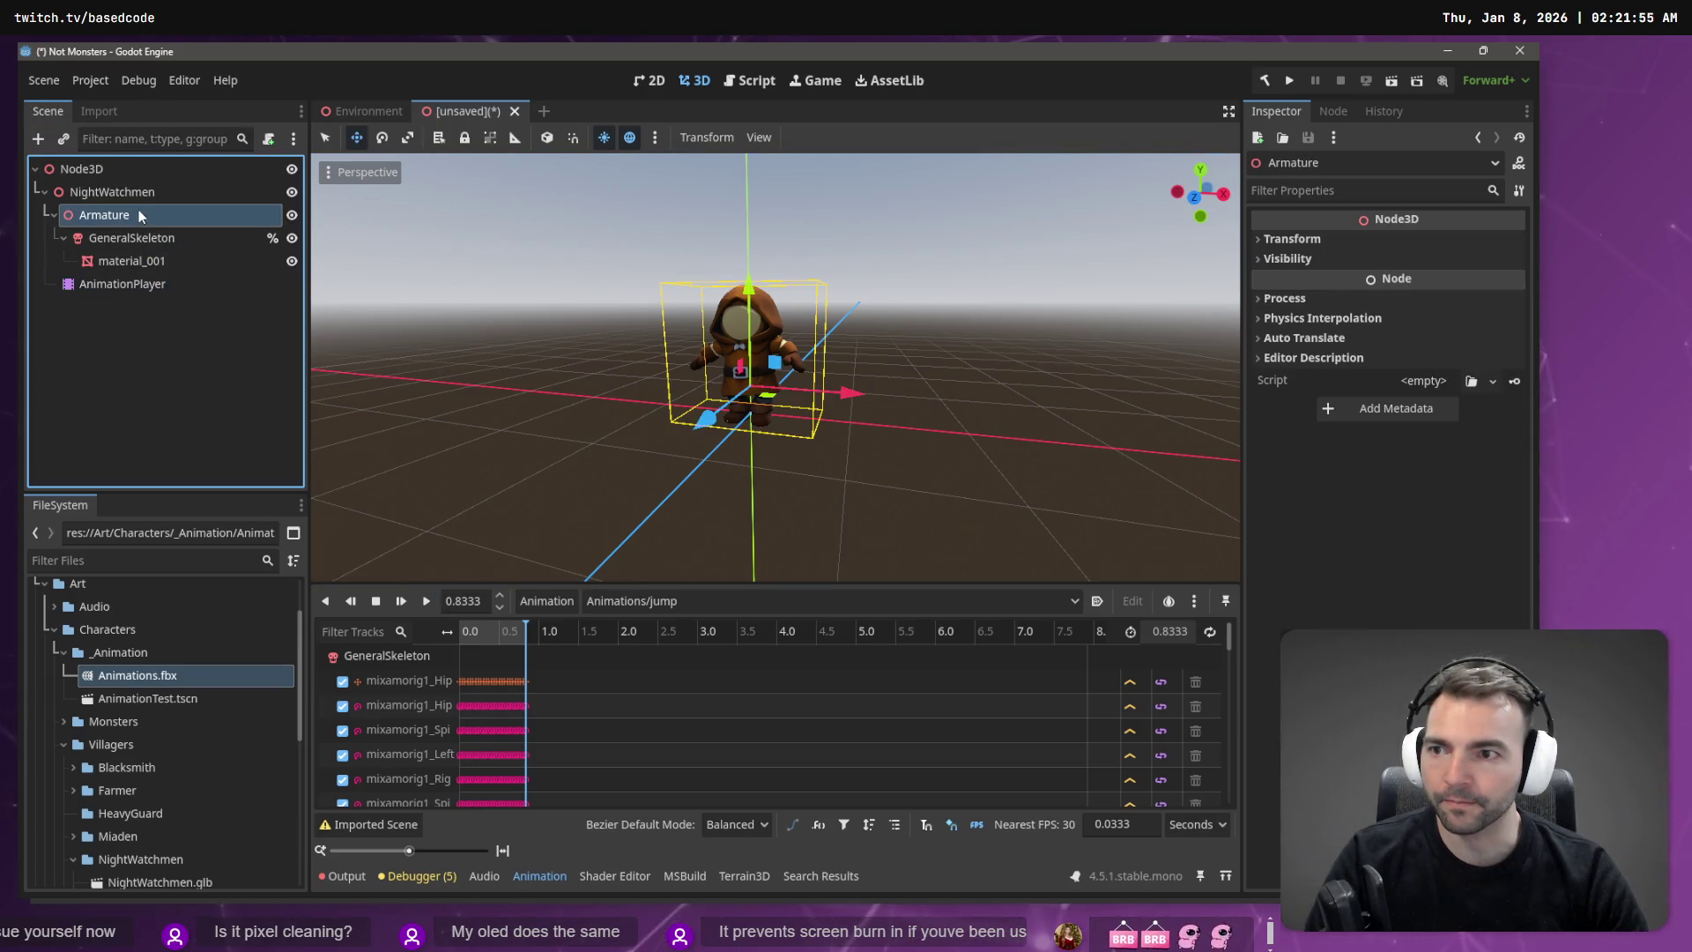
pyautogui.click(135, 196)
pyautogui.press('Delete')
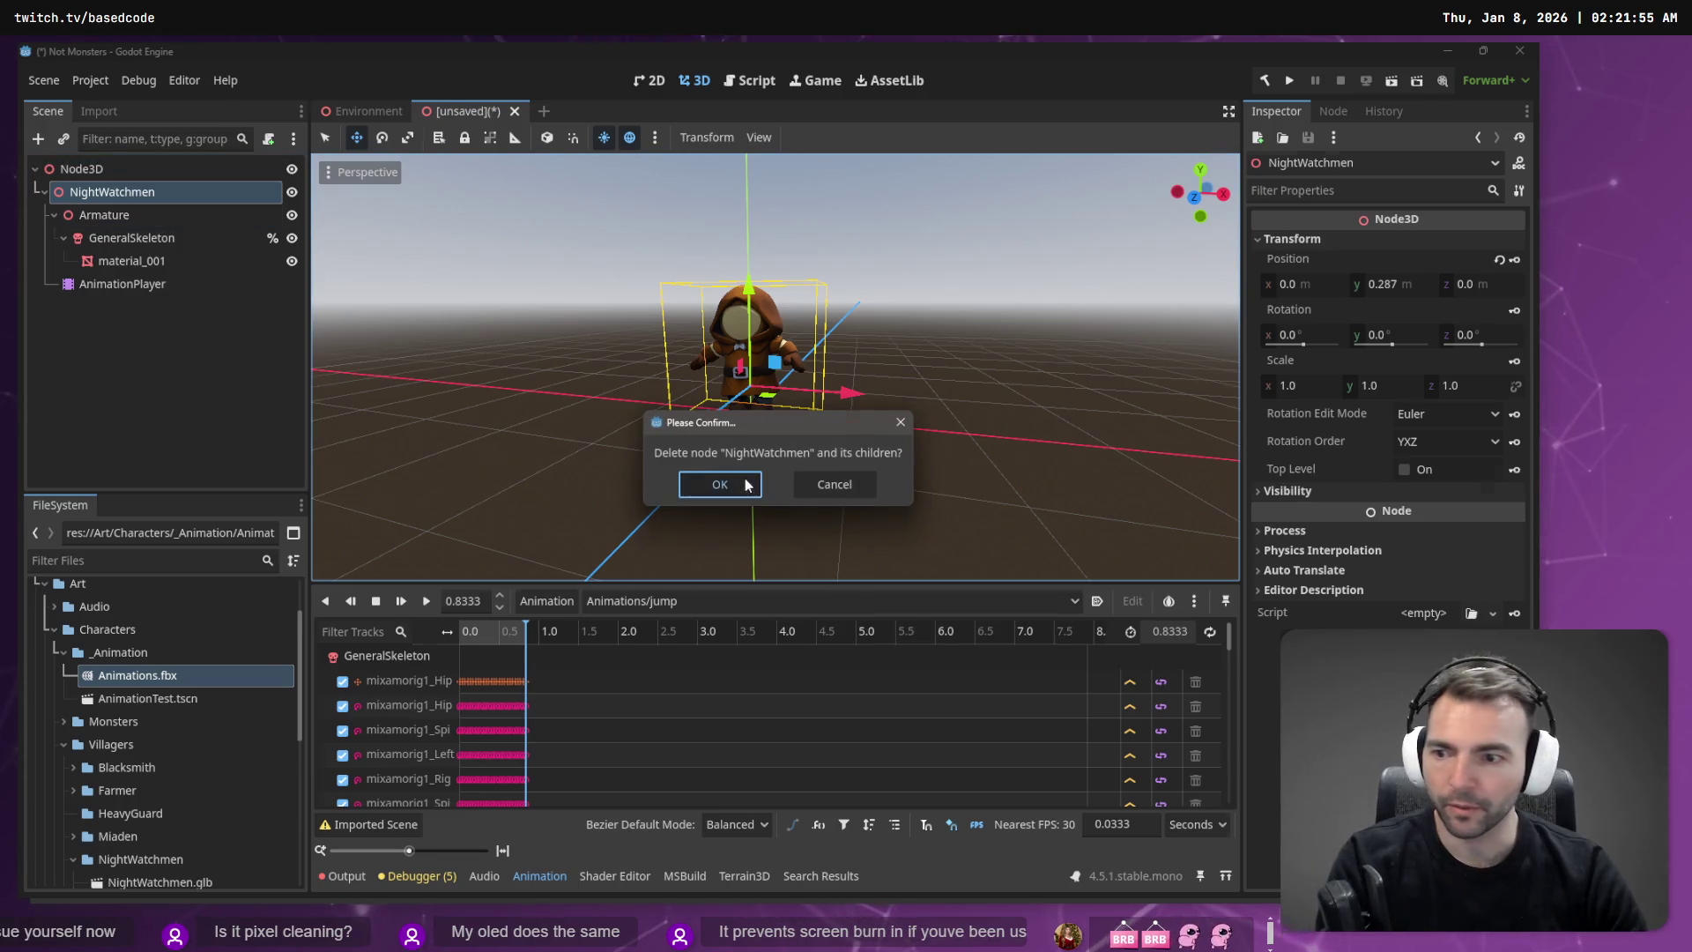
pyautogui.click(746, 485)
# Step: Add NightWatchmen.glb as a child of Node3D
pyautogui.moveTo(133, 679); pyautogui.dragTo(100, 184)
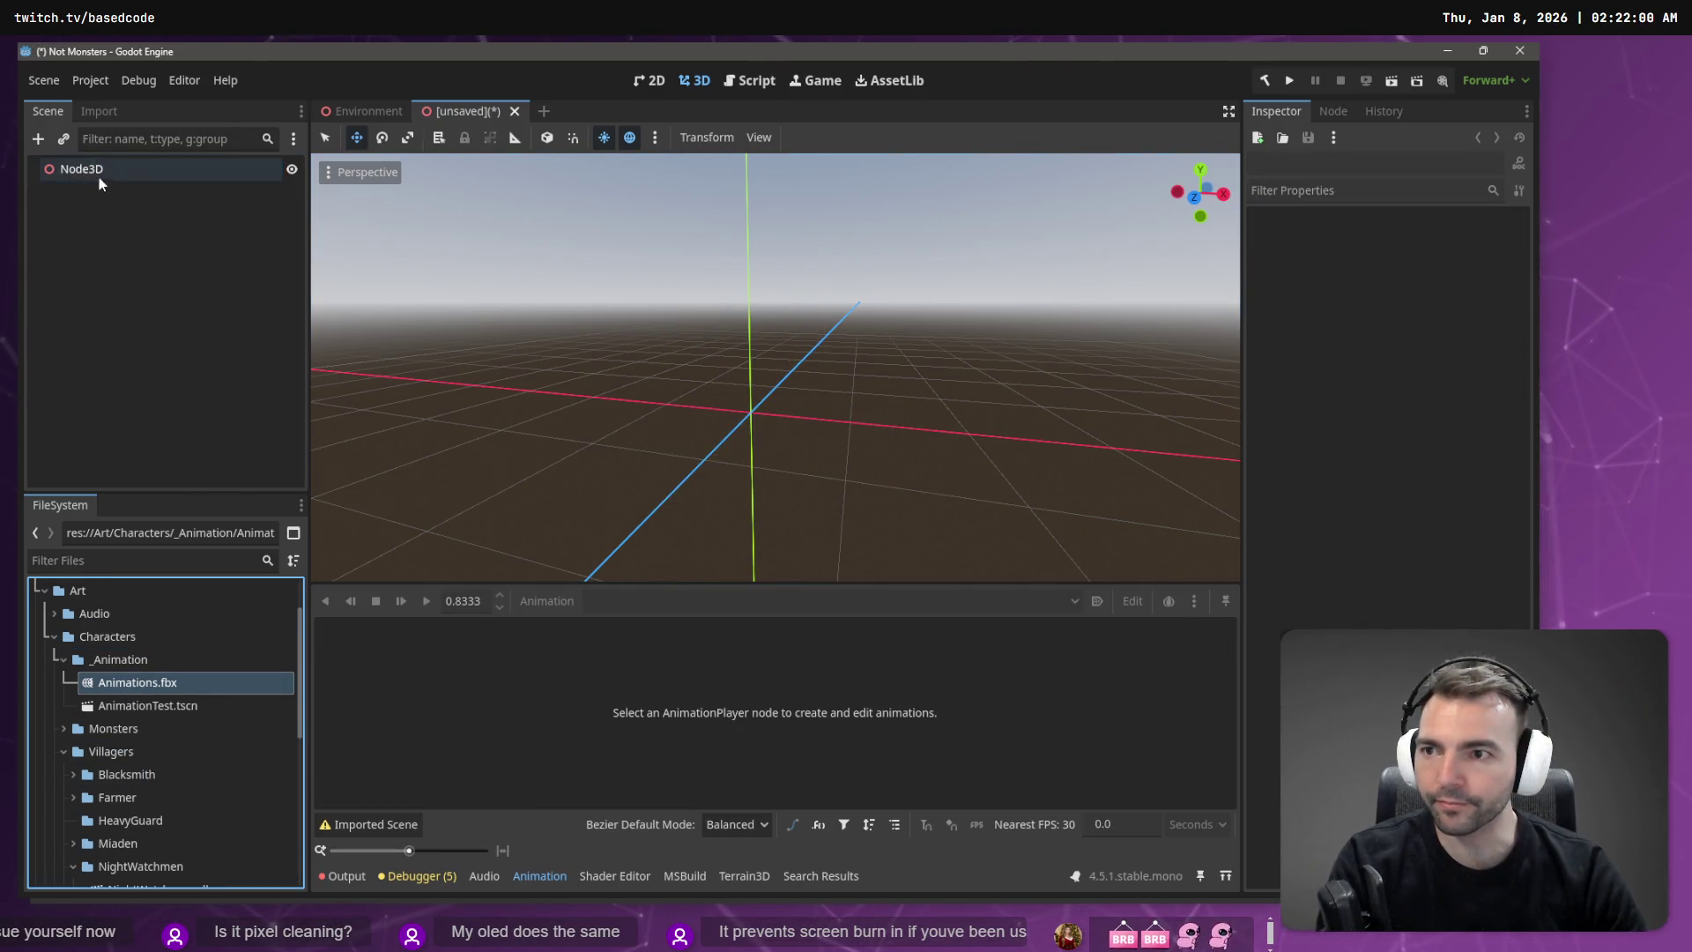
pyautogui.moveTo(112, 694); pyautogui.dragTo(103, 176)
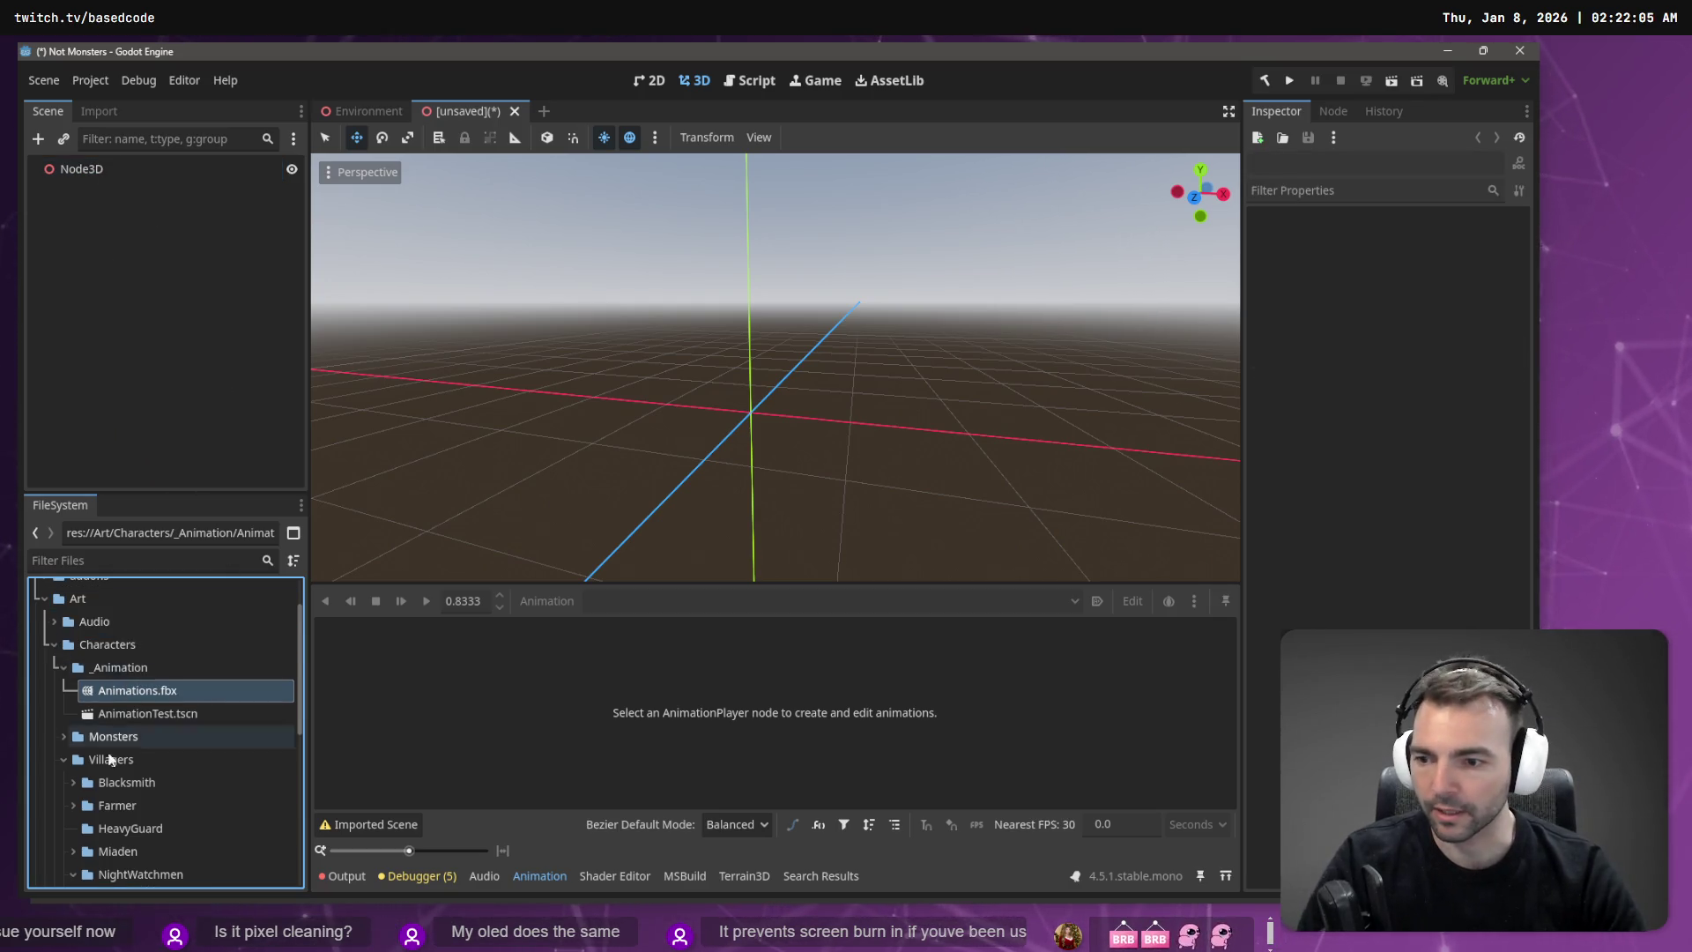
pyautogui.scroll(-4, 113, 760)
pyautogui.click(137, 678)
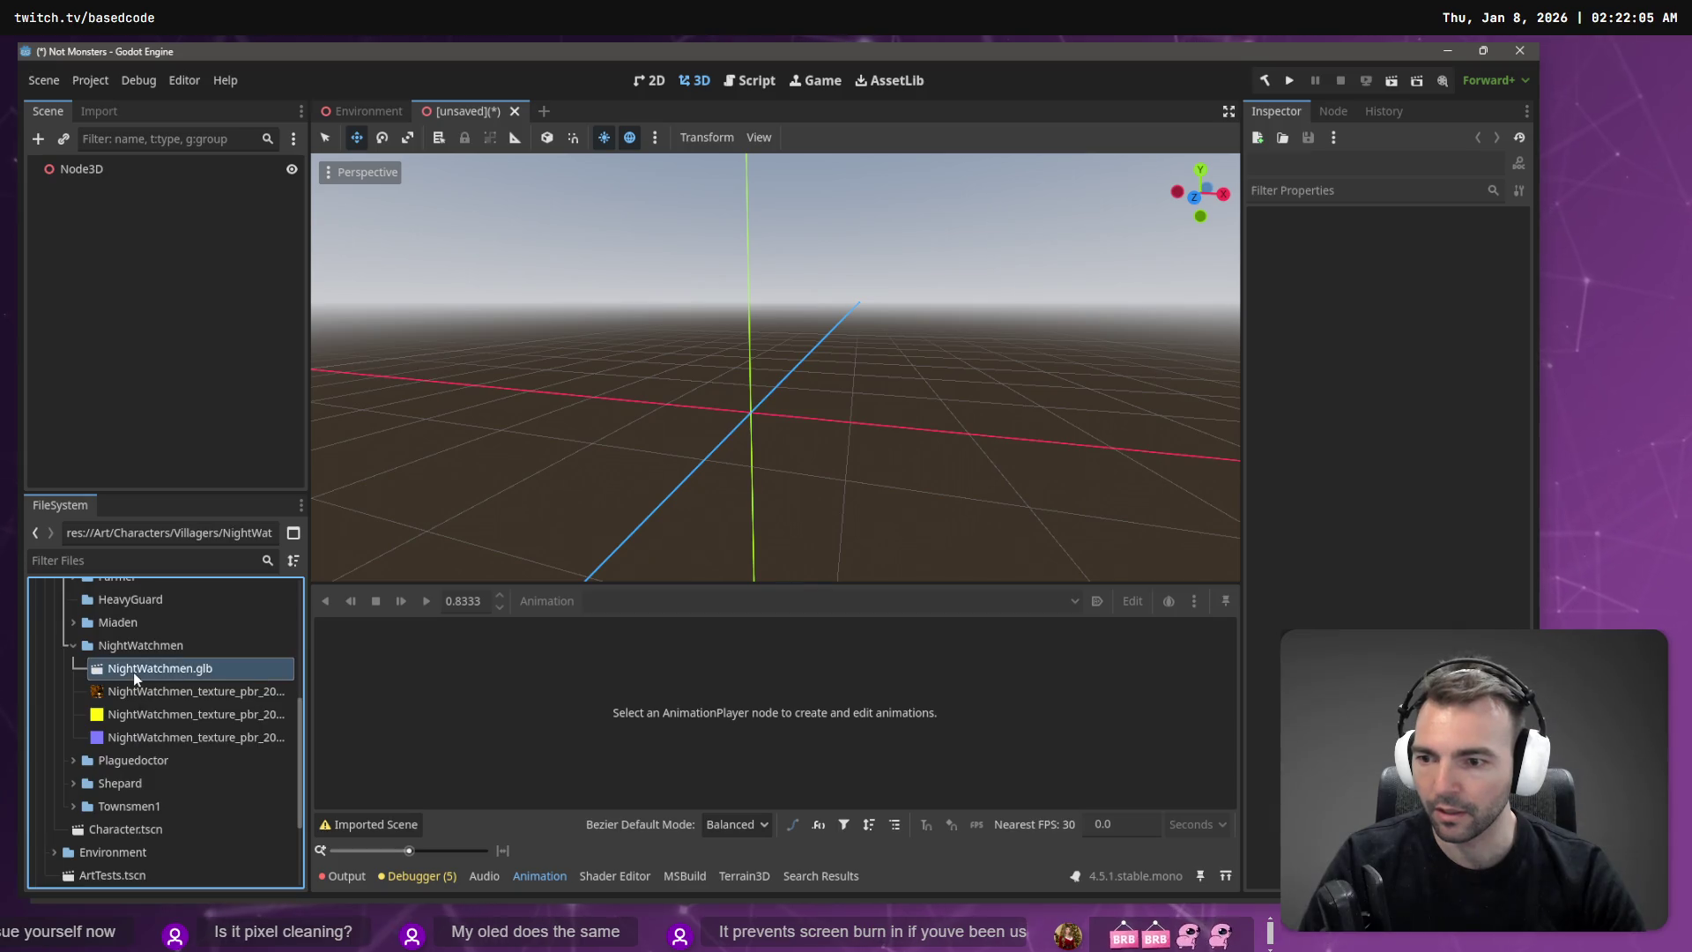
pyautogui.moveTo(141, 679); pyautogui.dragTo(88, 177)
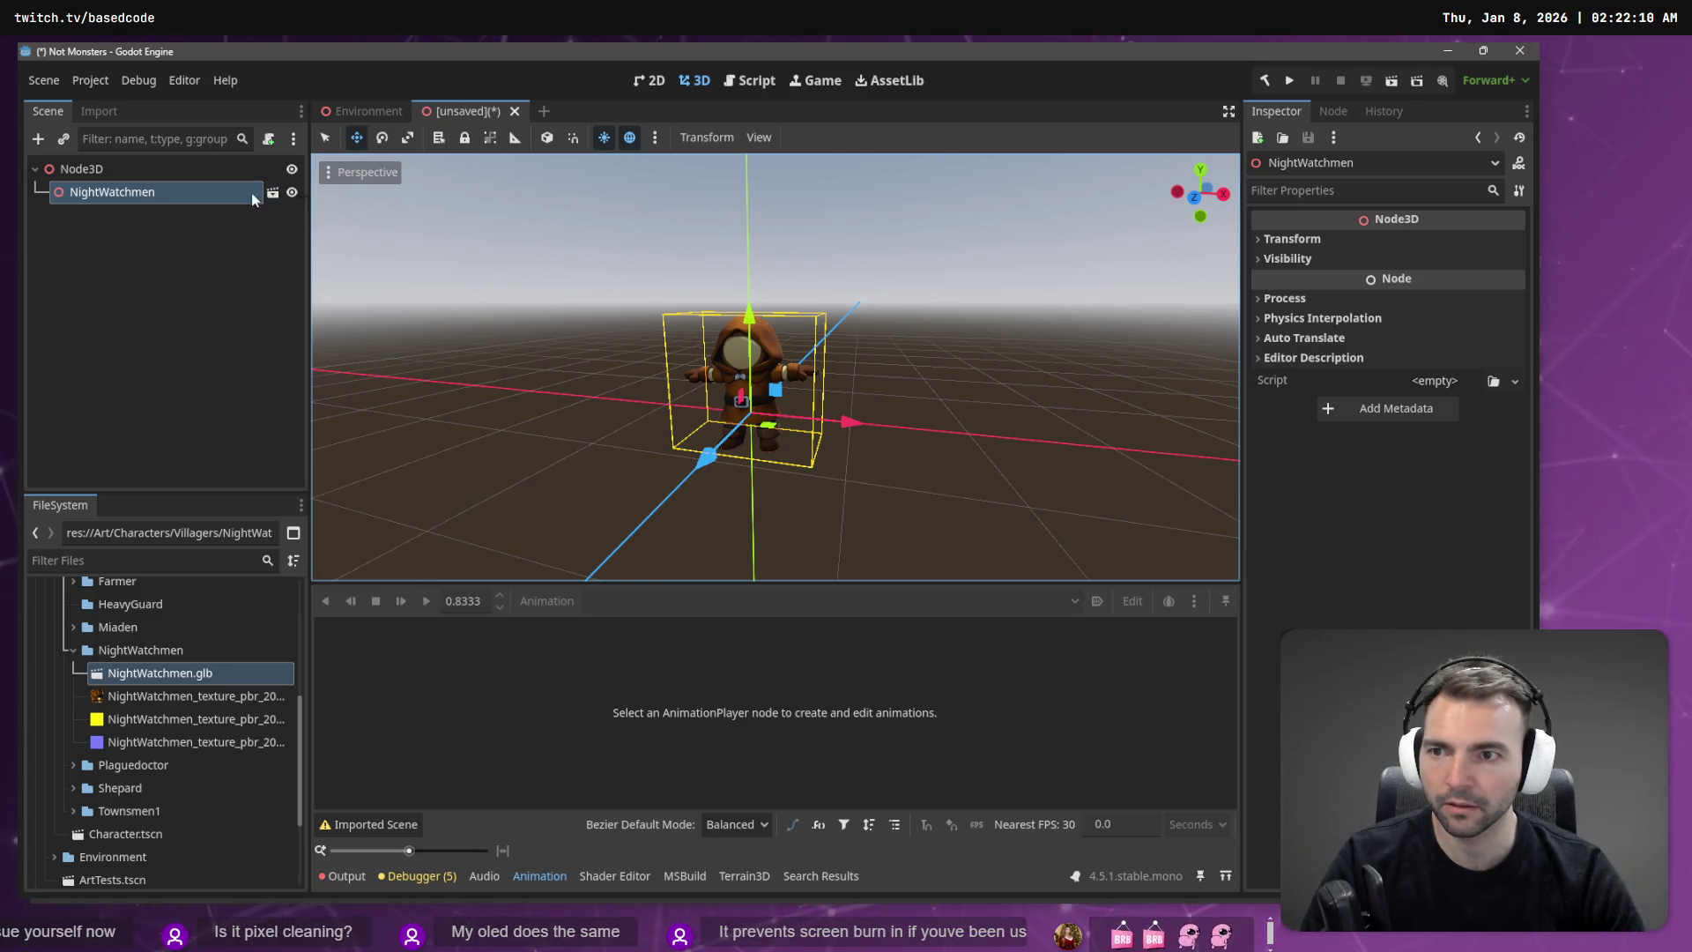
# Step: Make the NightWatchmen instance local and select its AnimationPlayer node
pyautogui.rightClick(186, 194)
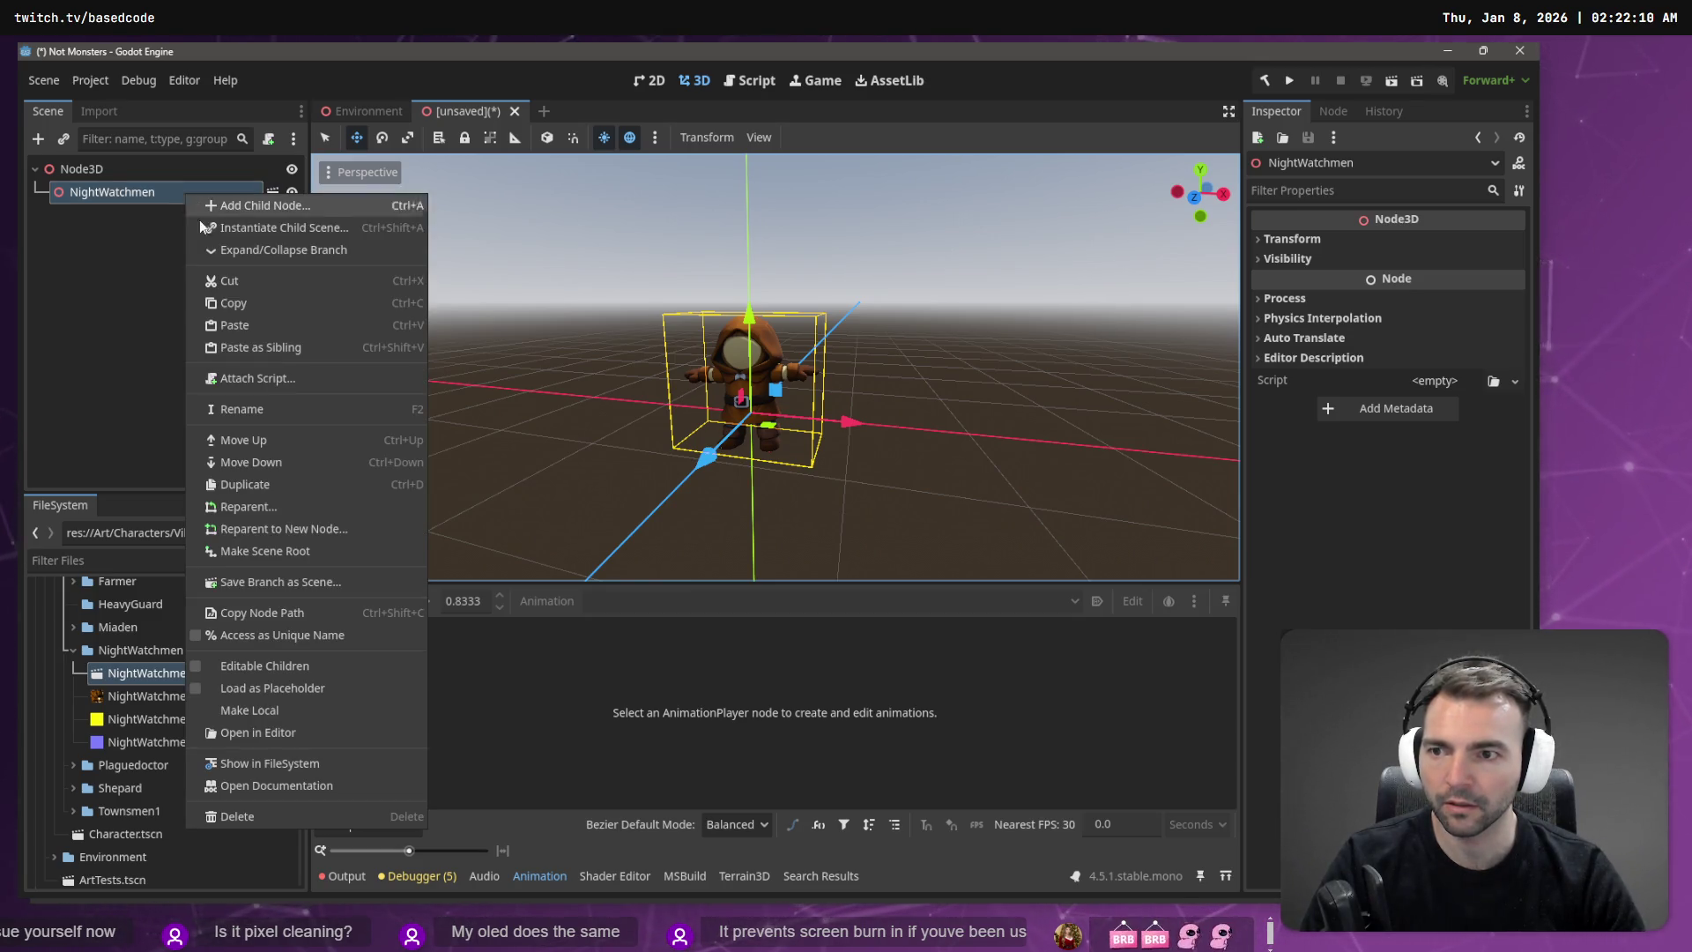
pyautogui.click(298, 714)
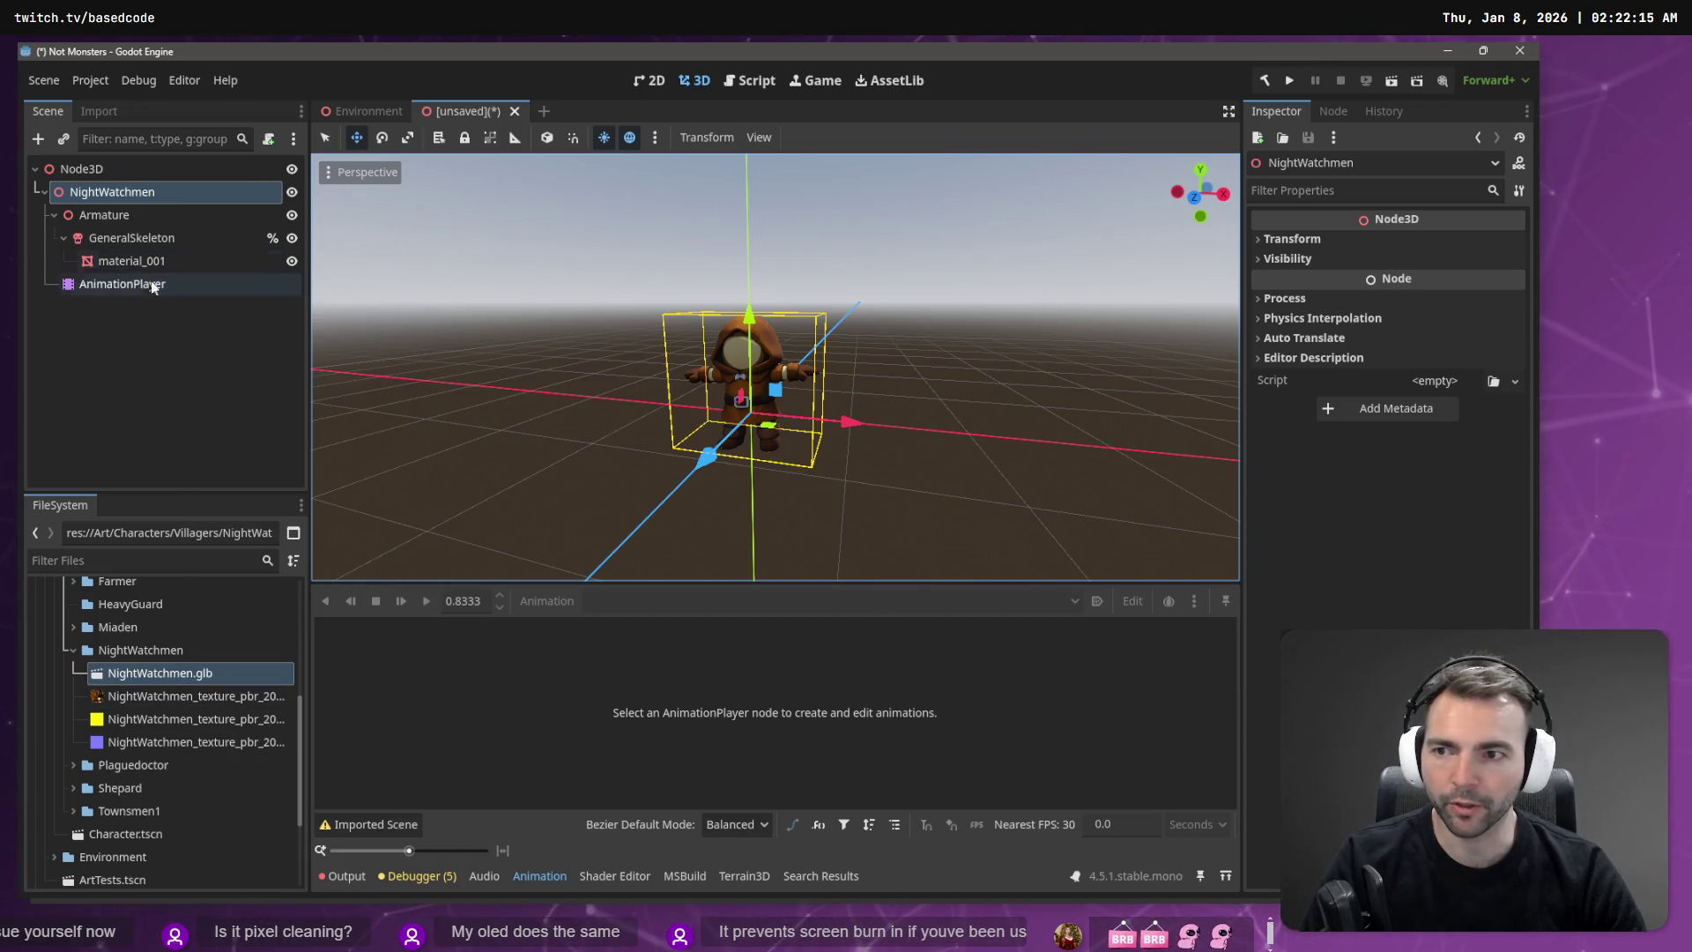
pyautogui.click(154, 286)
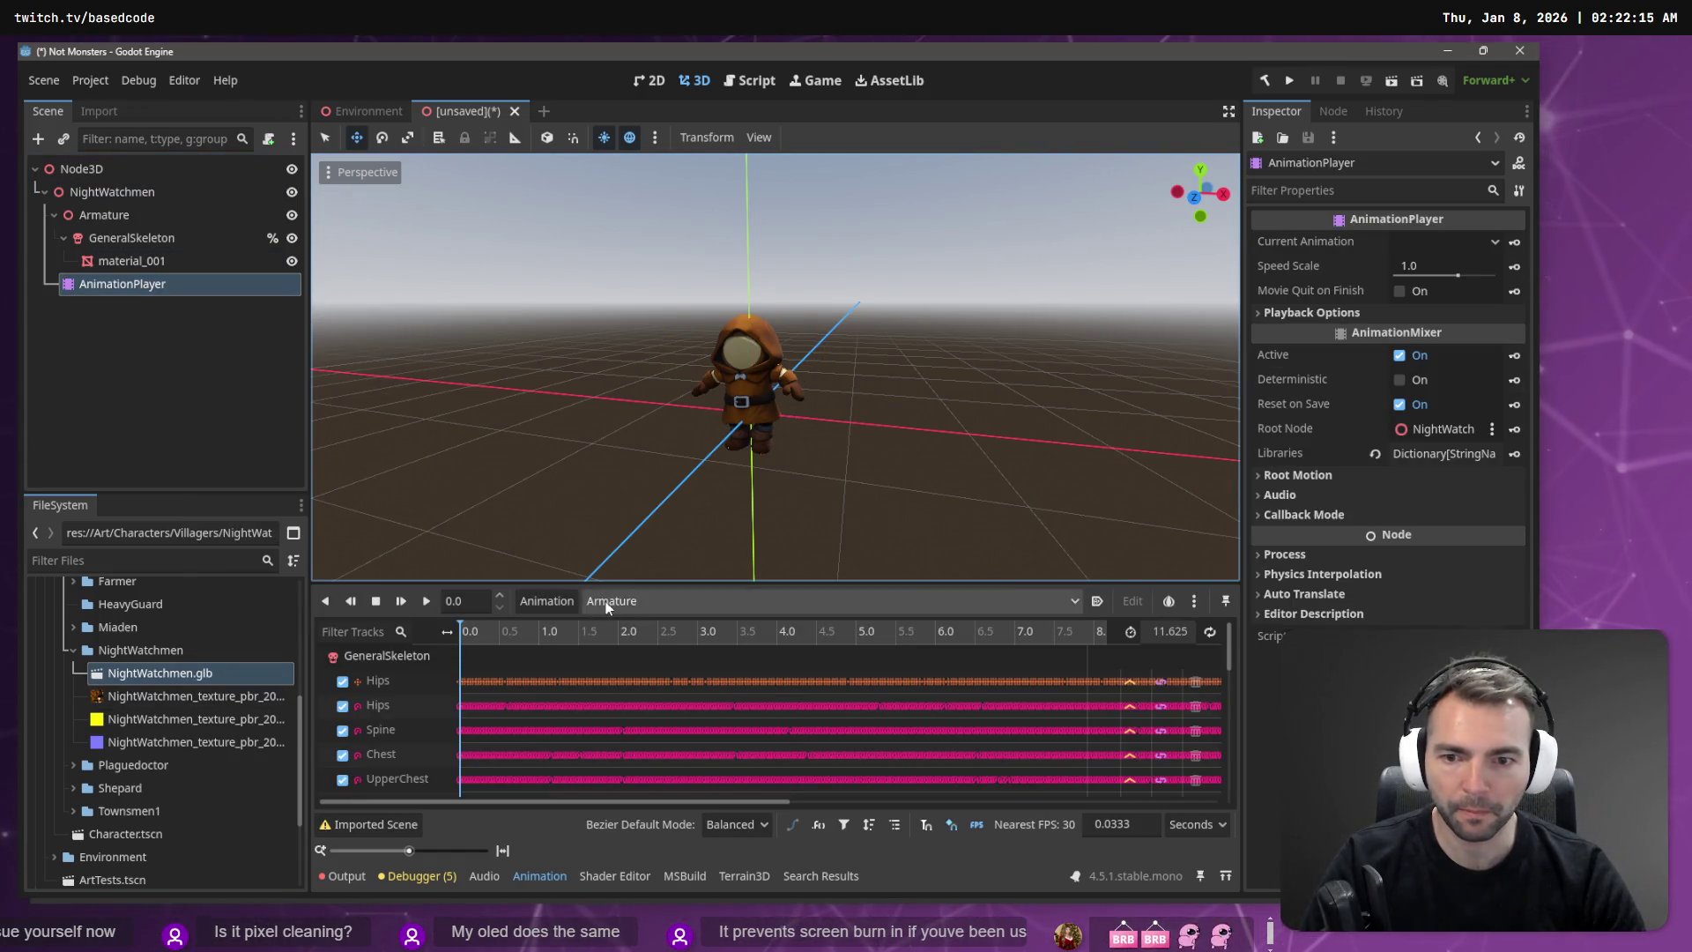
pyautogui.click(574, 600)
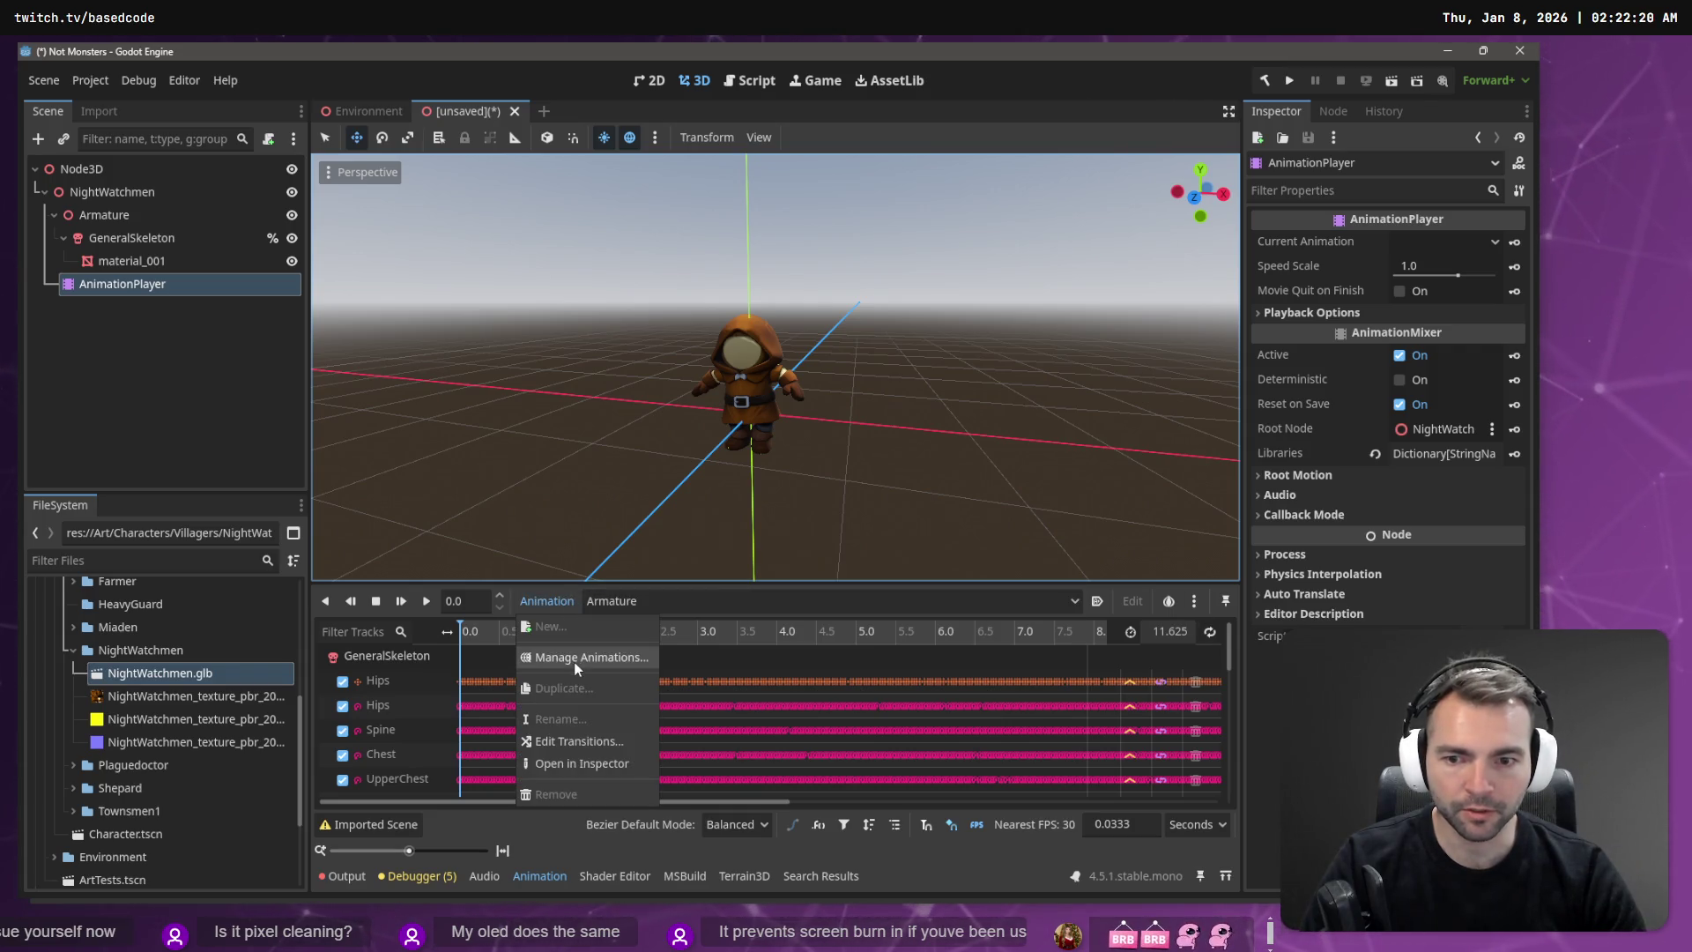
# Step: Load Animations.fbx as an animation library in Manage Animations and confirm
pyautogui.click(573, 661)
pyautogui.click(1107, 275)
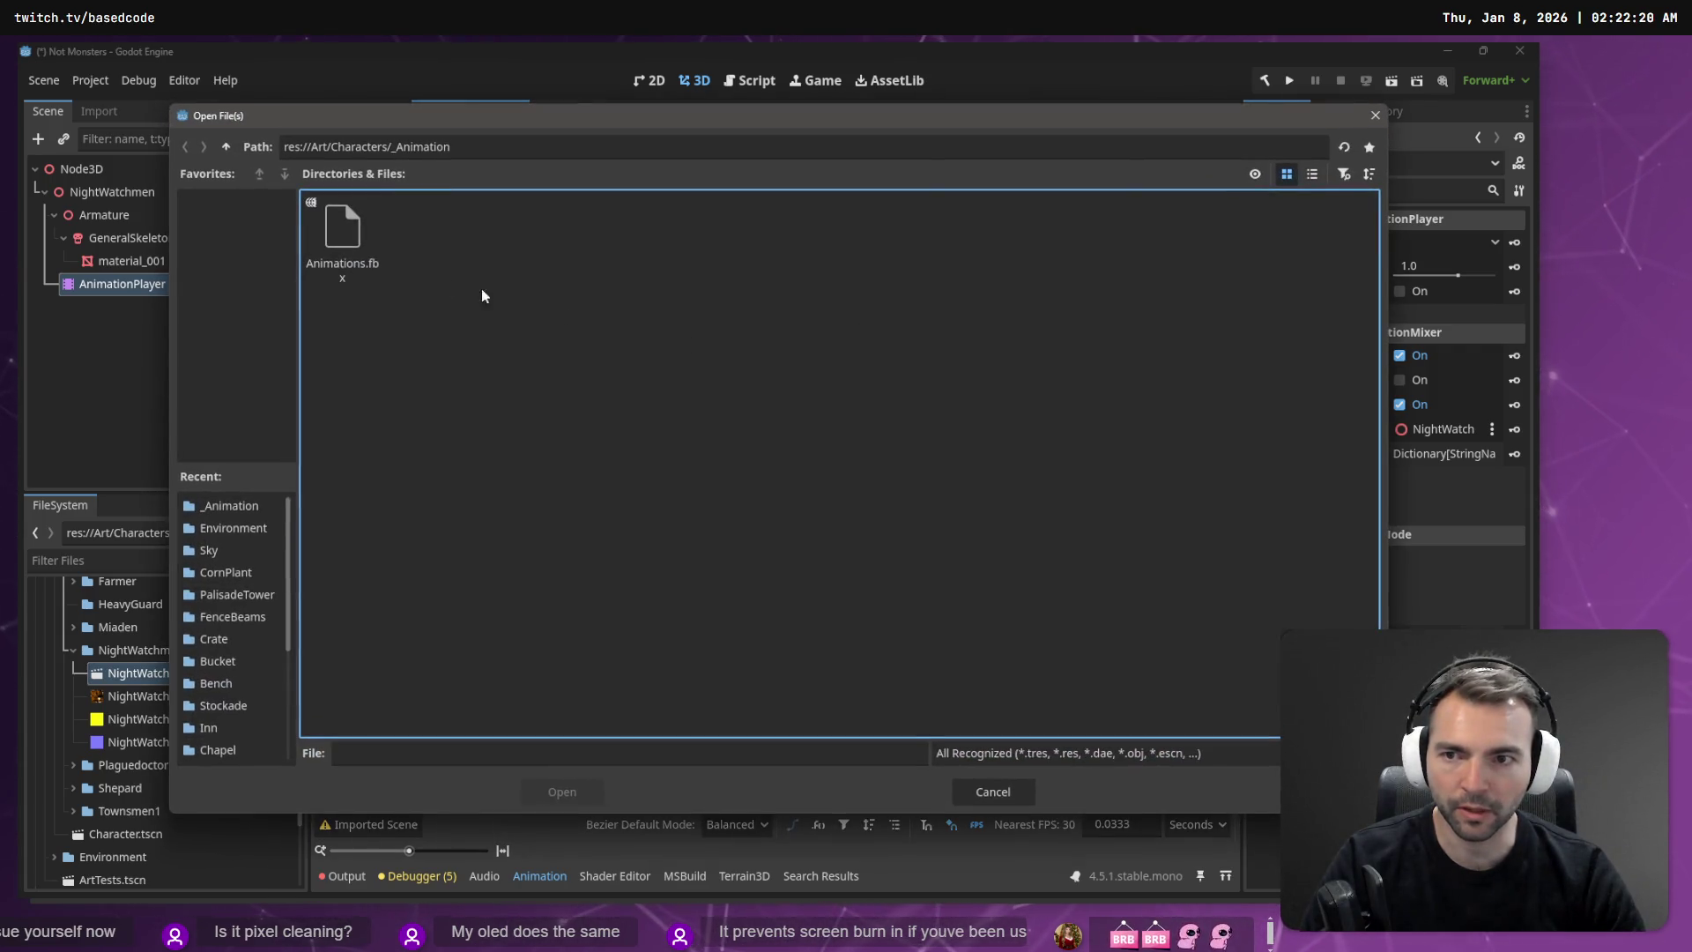
pyautogui.doubleClick(329, 231)
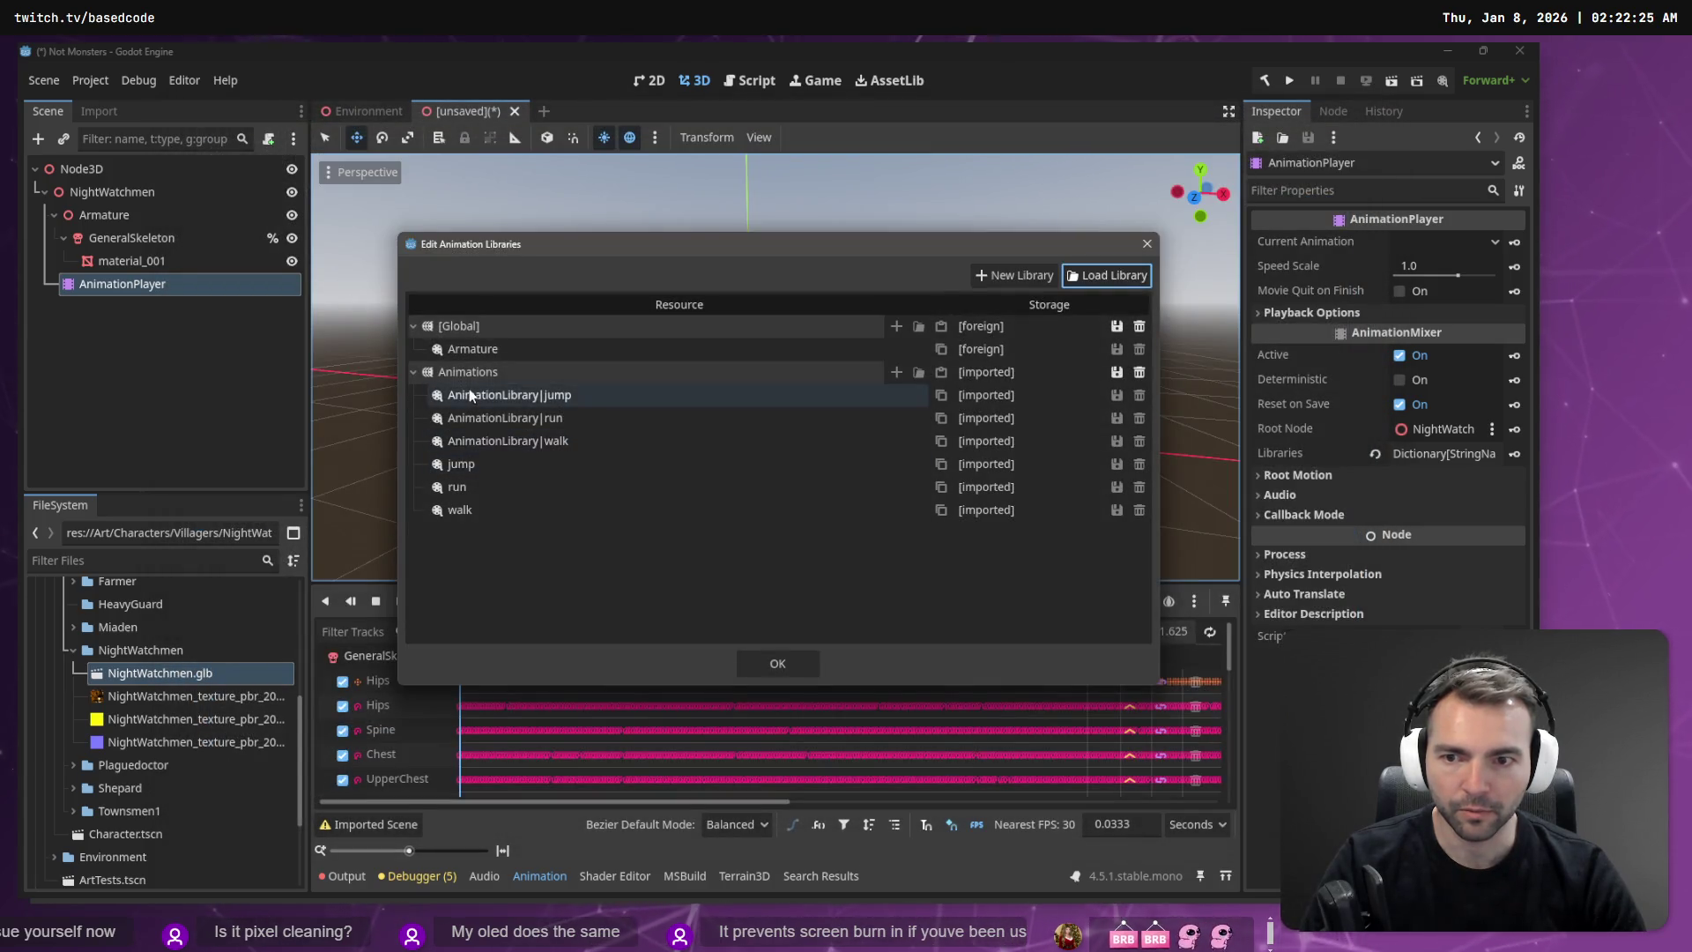
pyautogui.click(749, 662)
# Step: Play AnimationLibrary|jump, then set Current Animation to walk and then Animations/jump
pyautogui.click(680, 608)
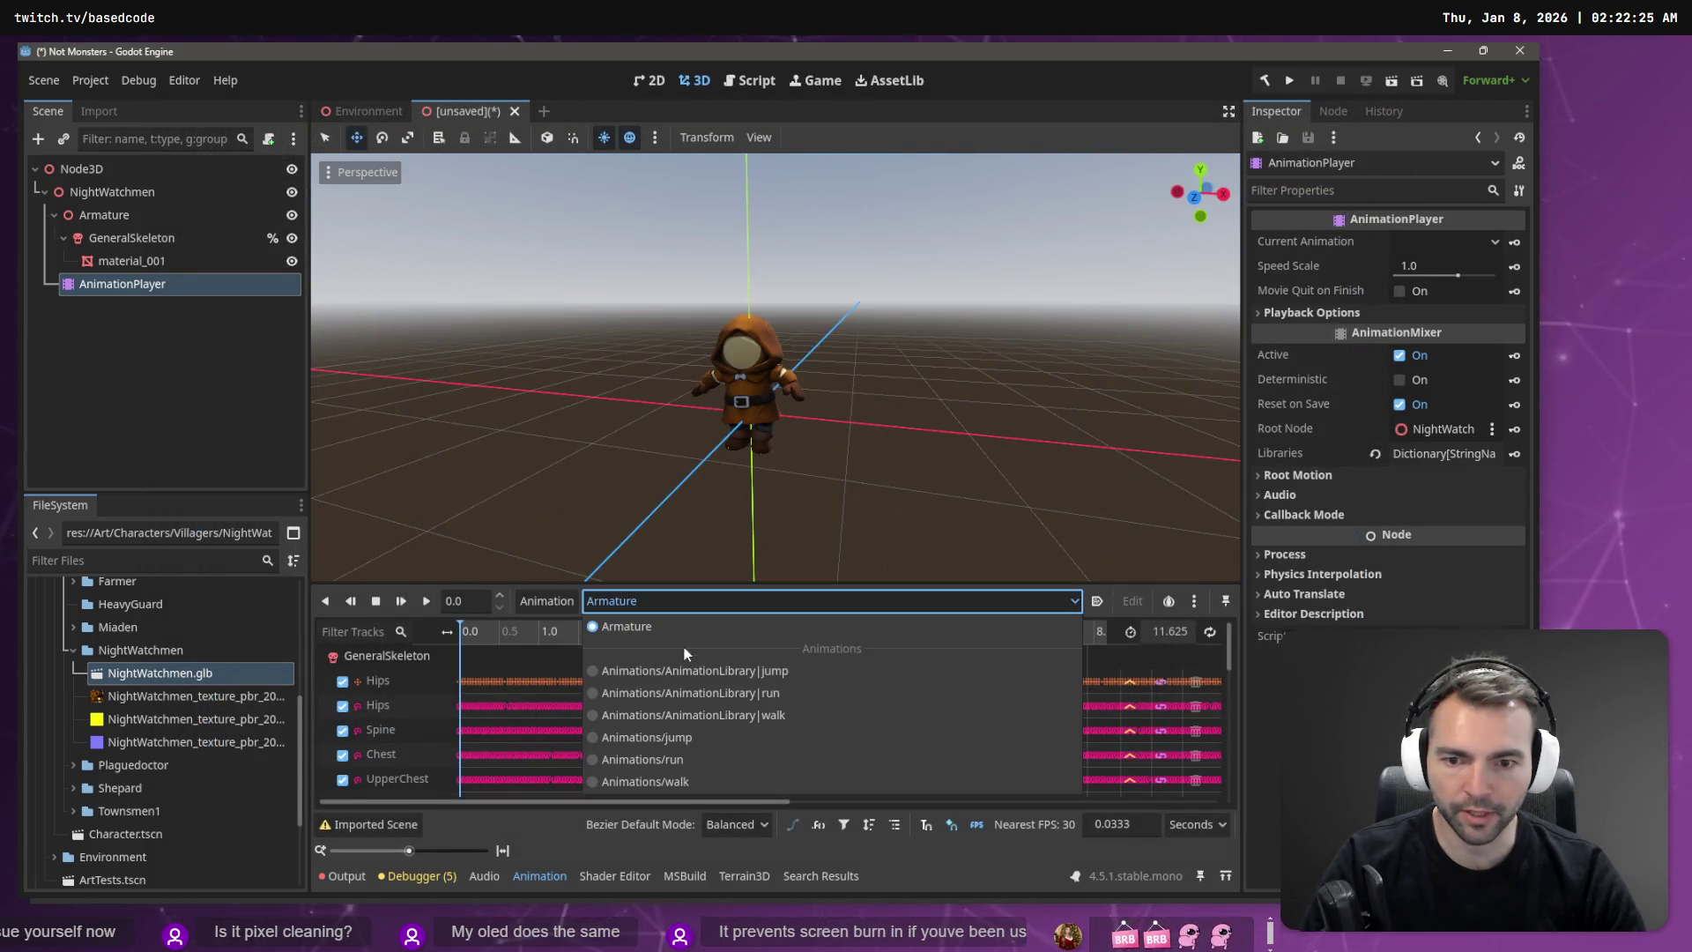
pyautogui.click(685, 668)
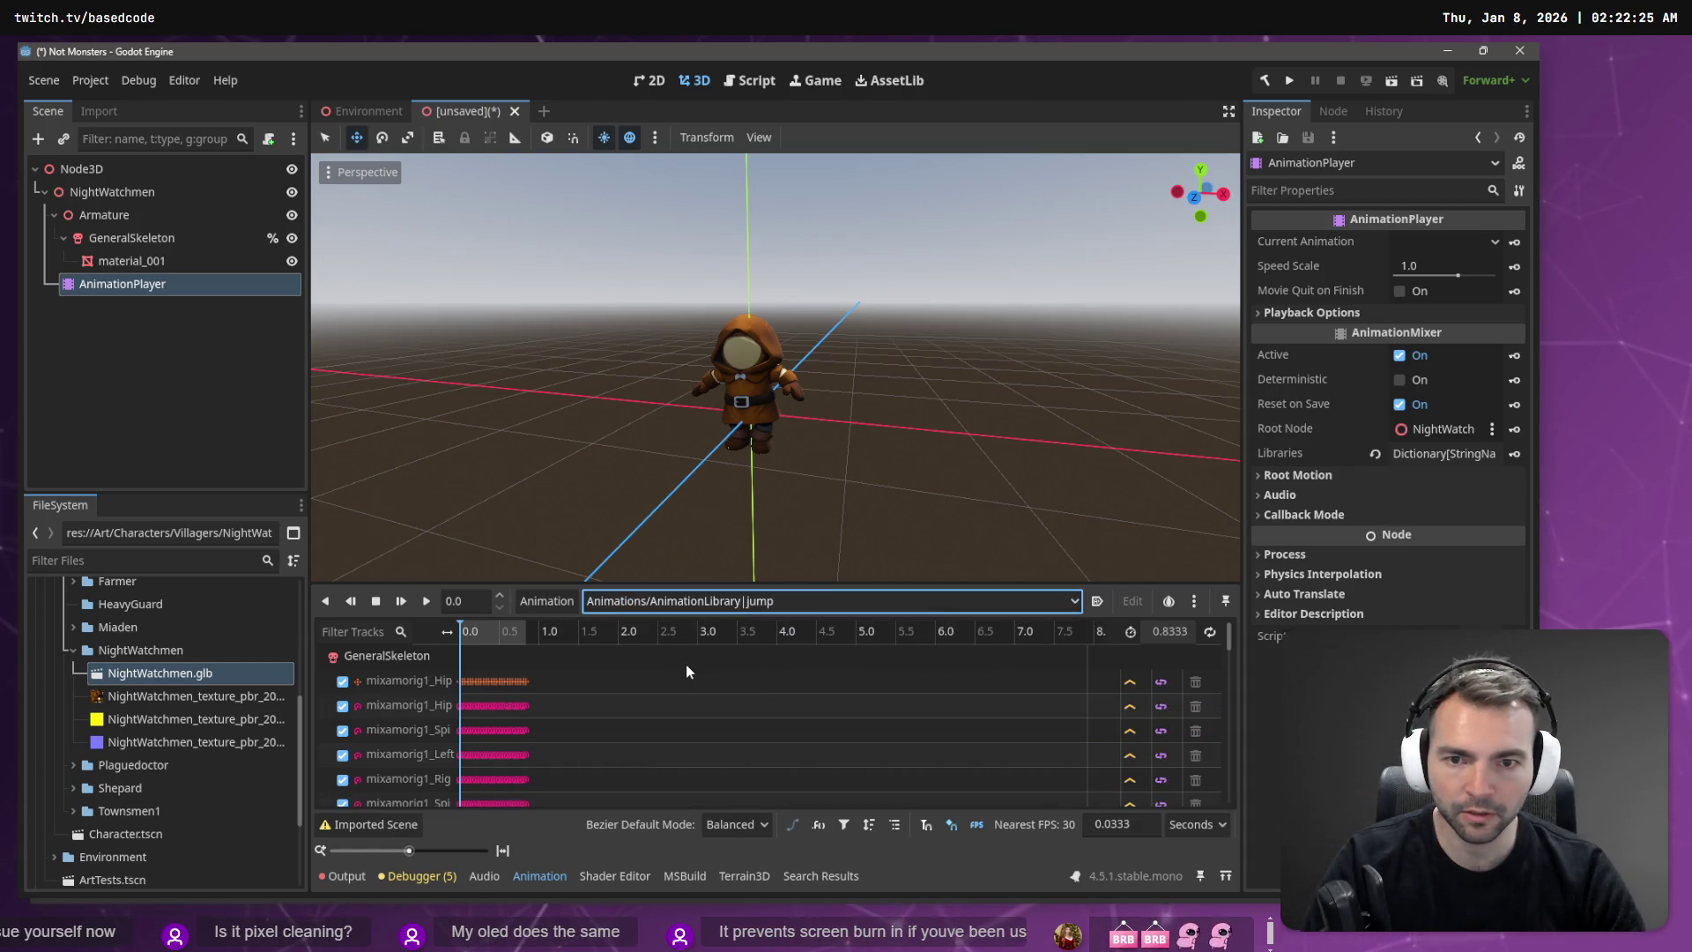
pyautogui.click(427, 602)
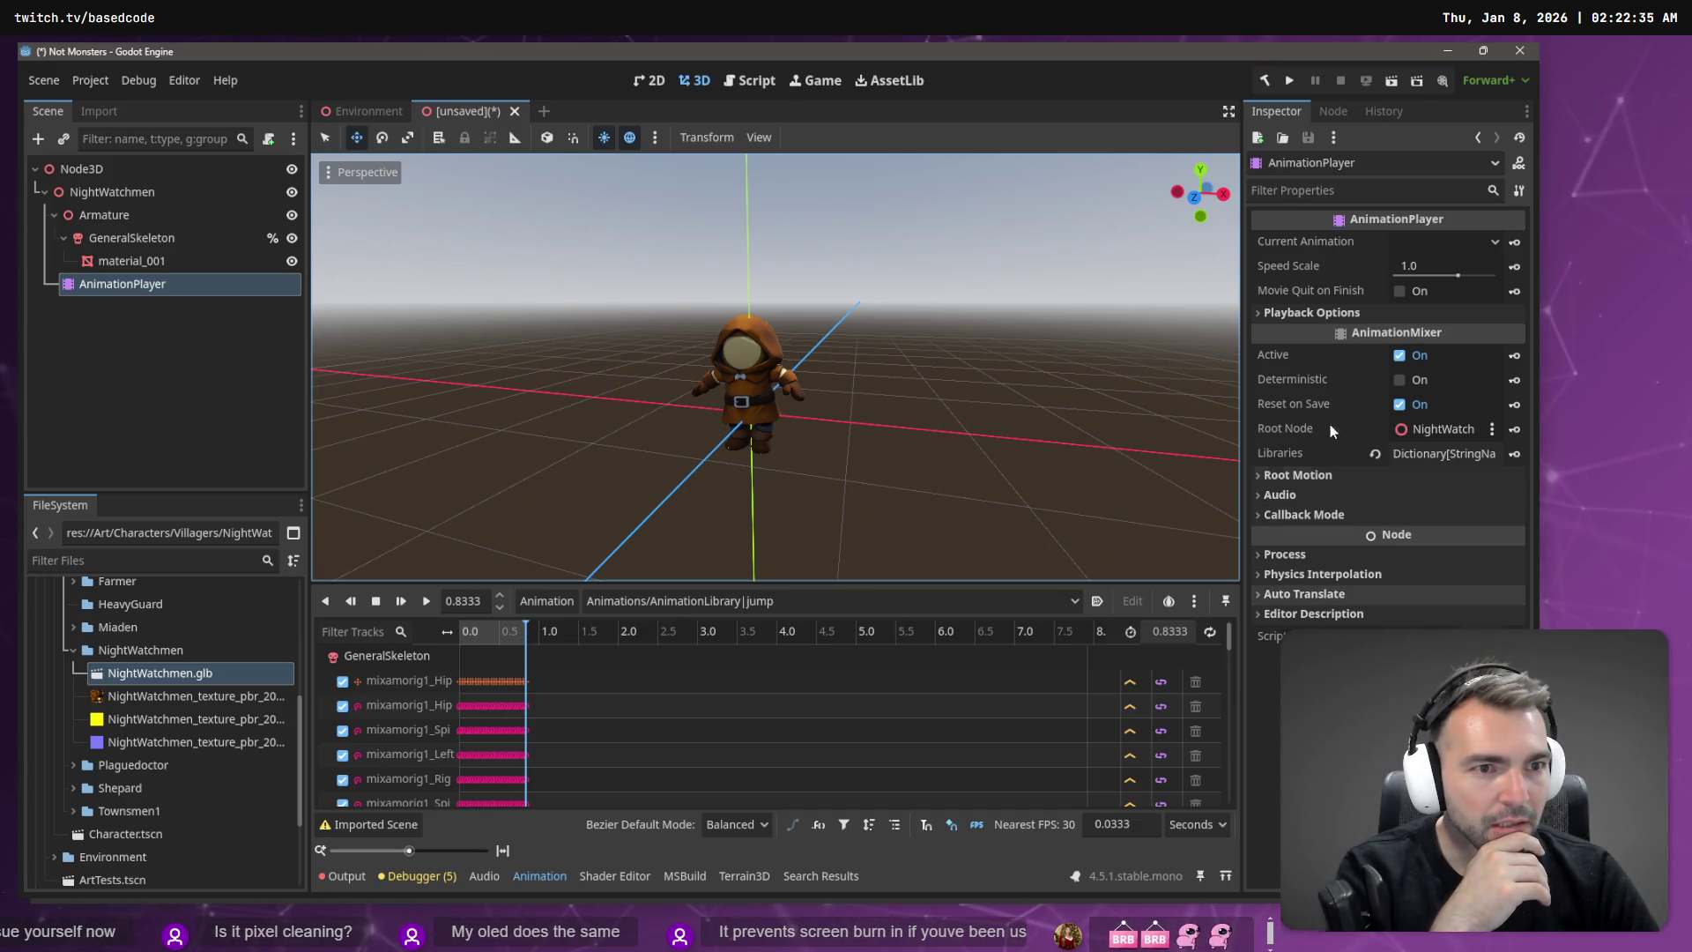
pyautogui.click(1456, 251)
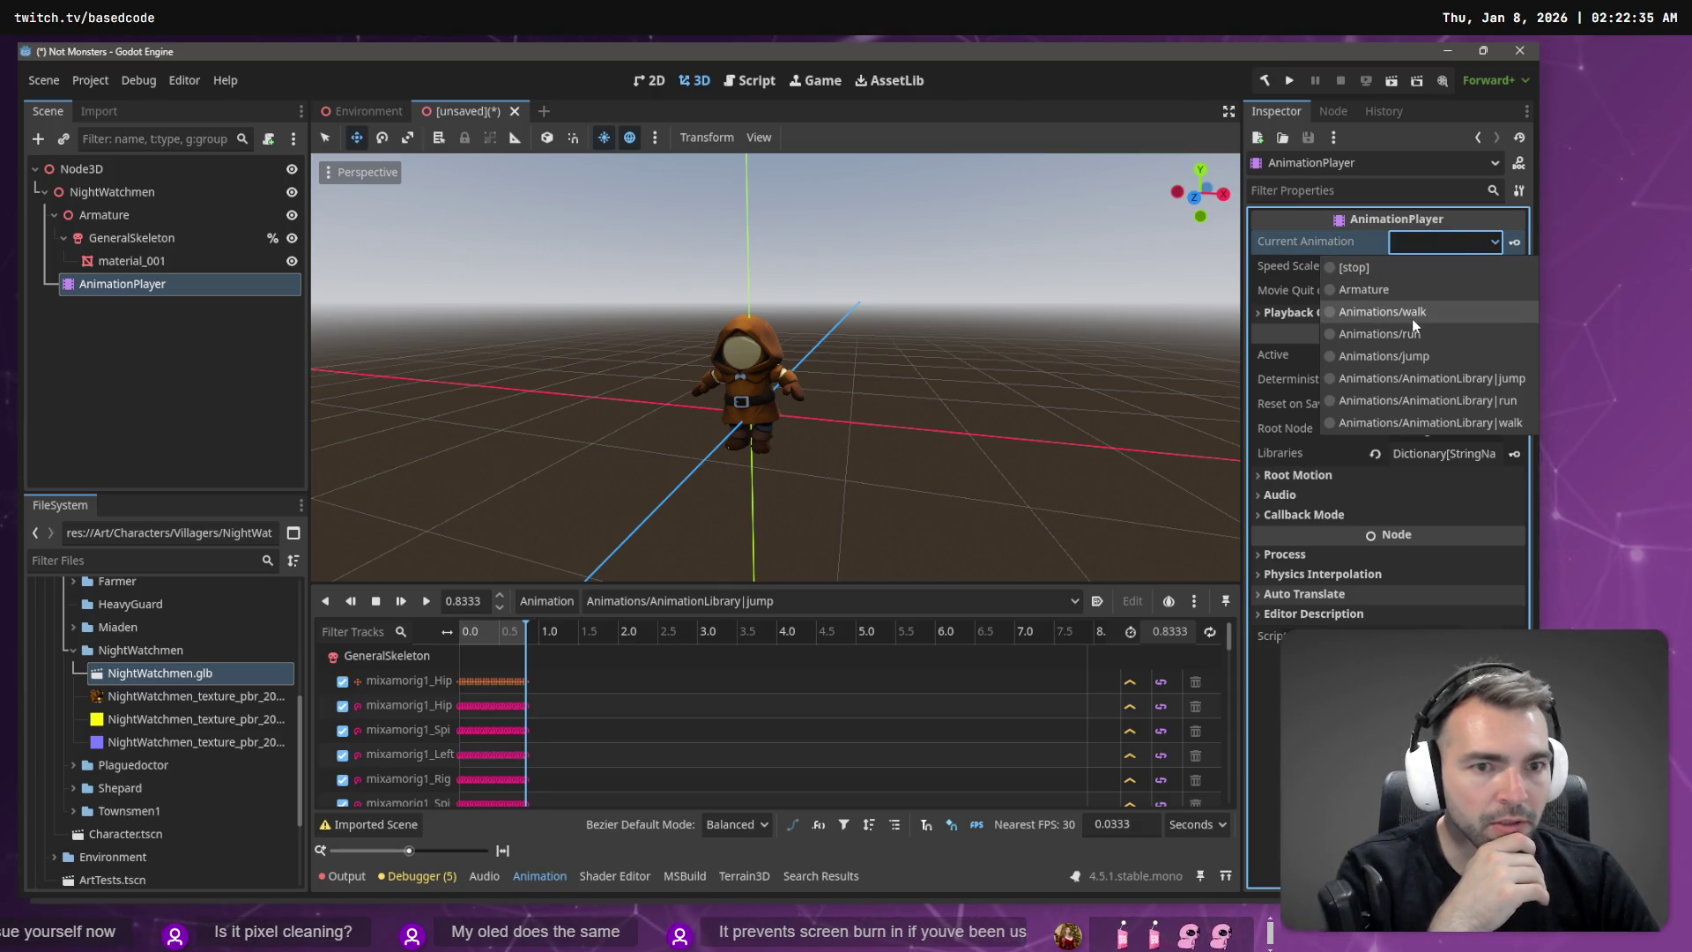
pyautogui.click(1412, 319)
pyautogui.click(1427, 243)
pyautogui.click(1430, 354)
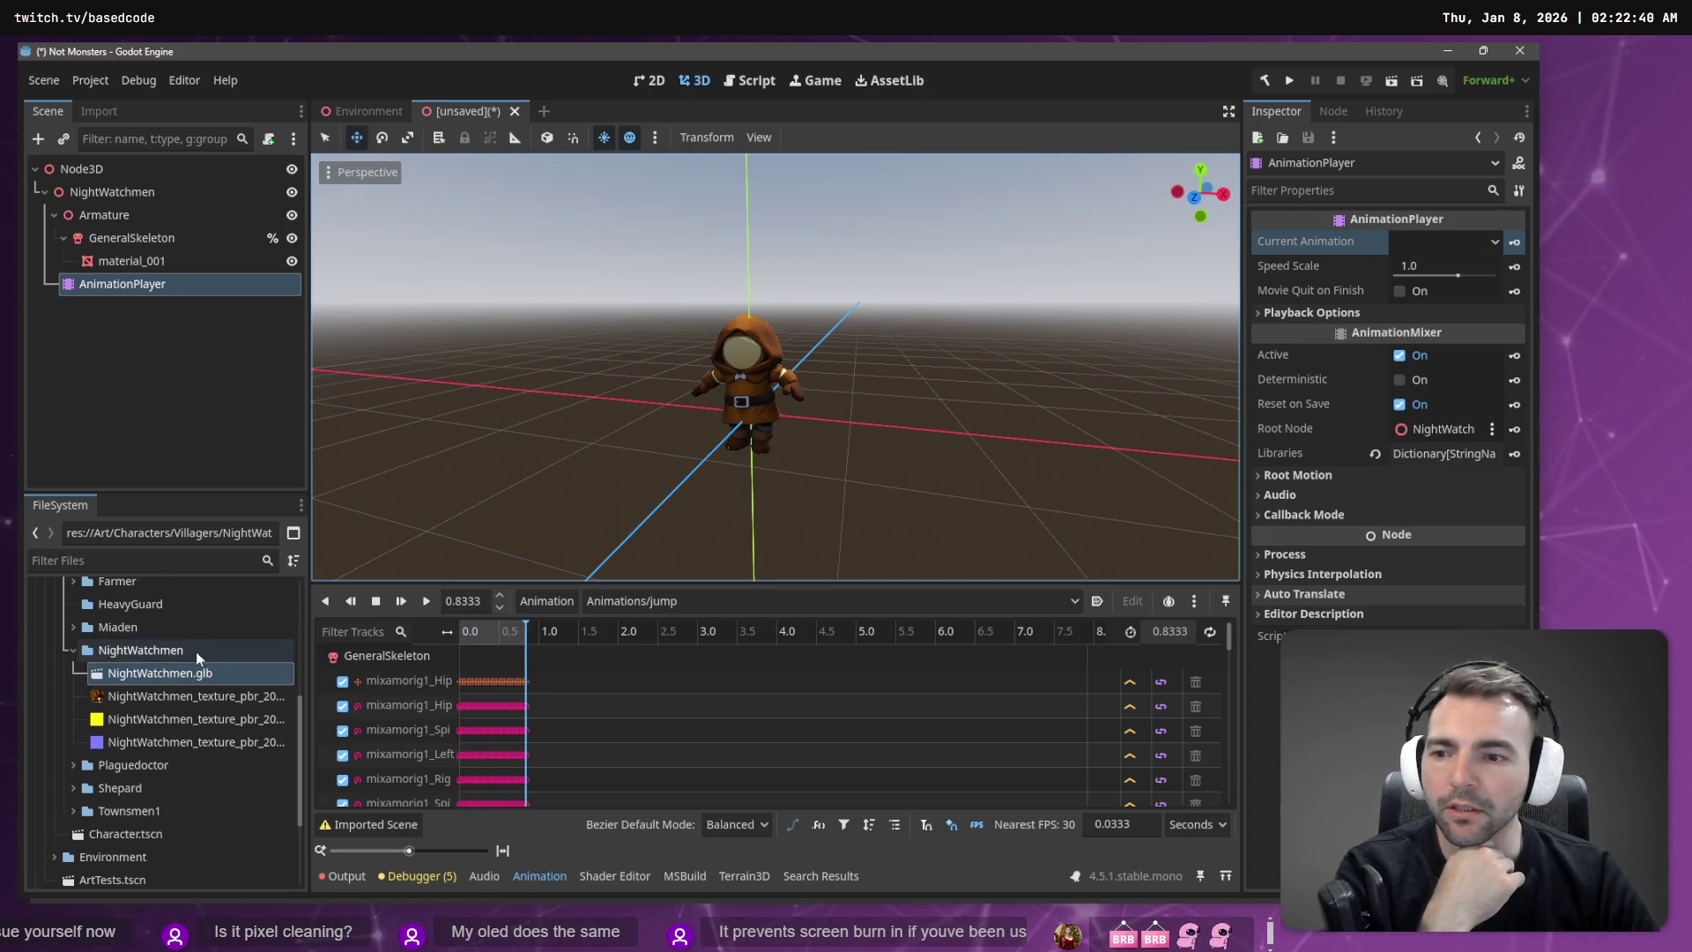
pyautogui.scroll(3, 196, 652)
pyautogui.click(150, 657)
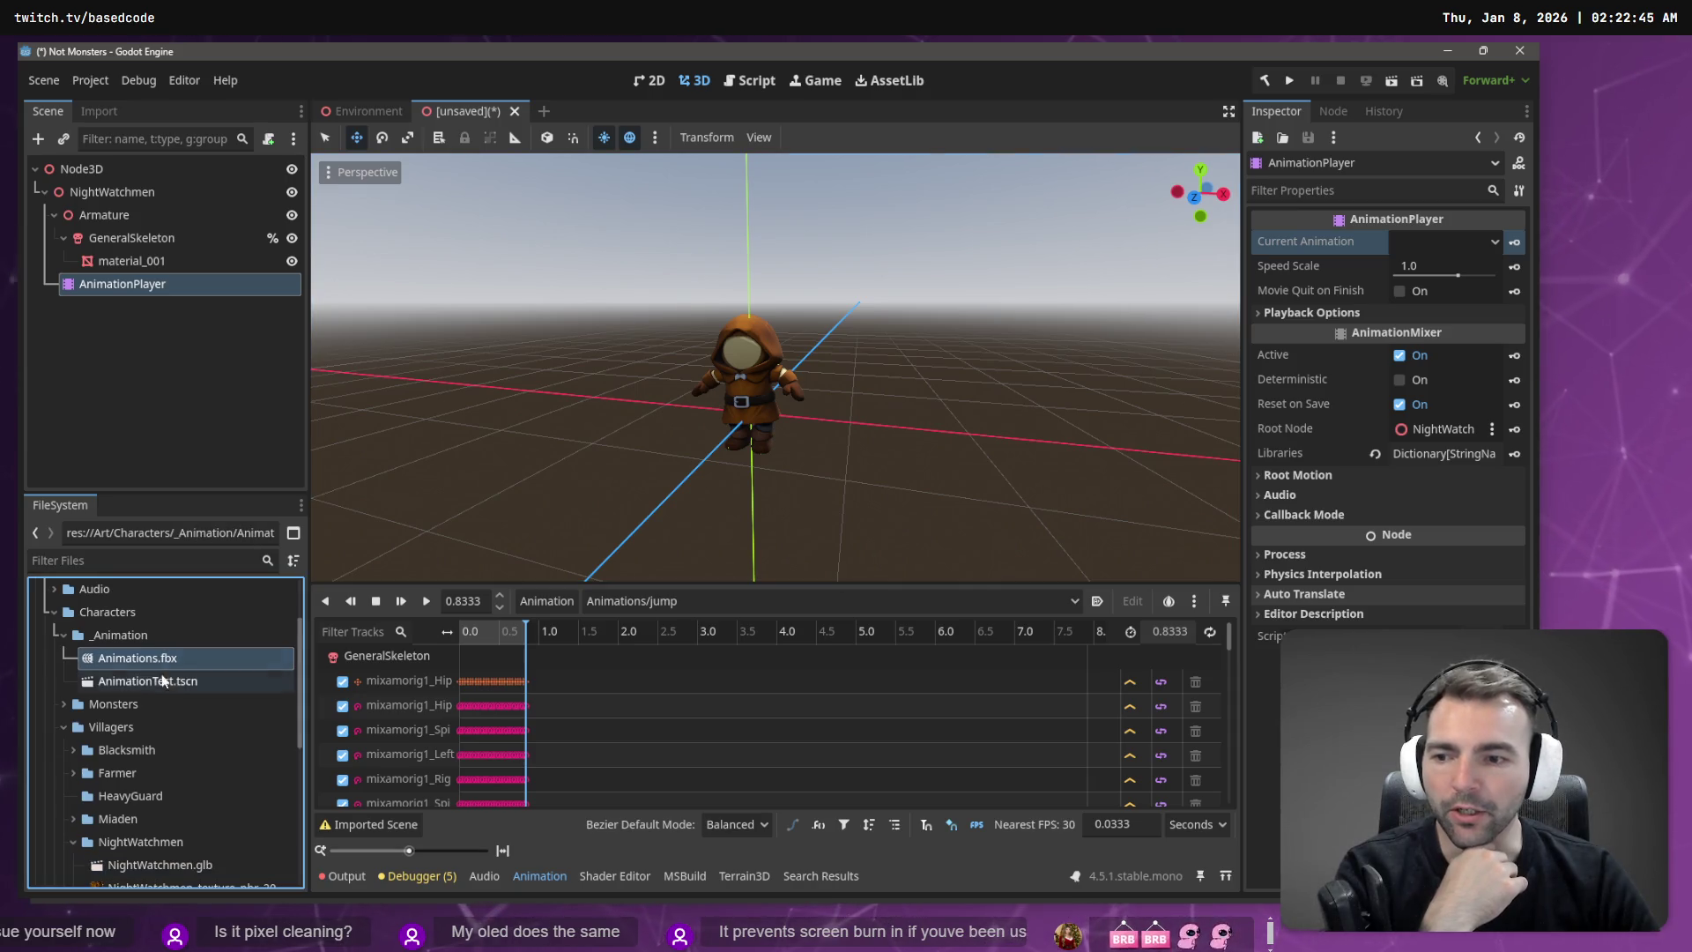
# Step: Give the Animations.fbx Skeleton3D a new BoneMap using SkeletonProfileHumanoid, then reimport the file
pyautogui.click(99, 112)
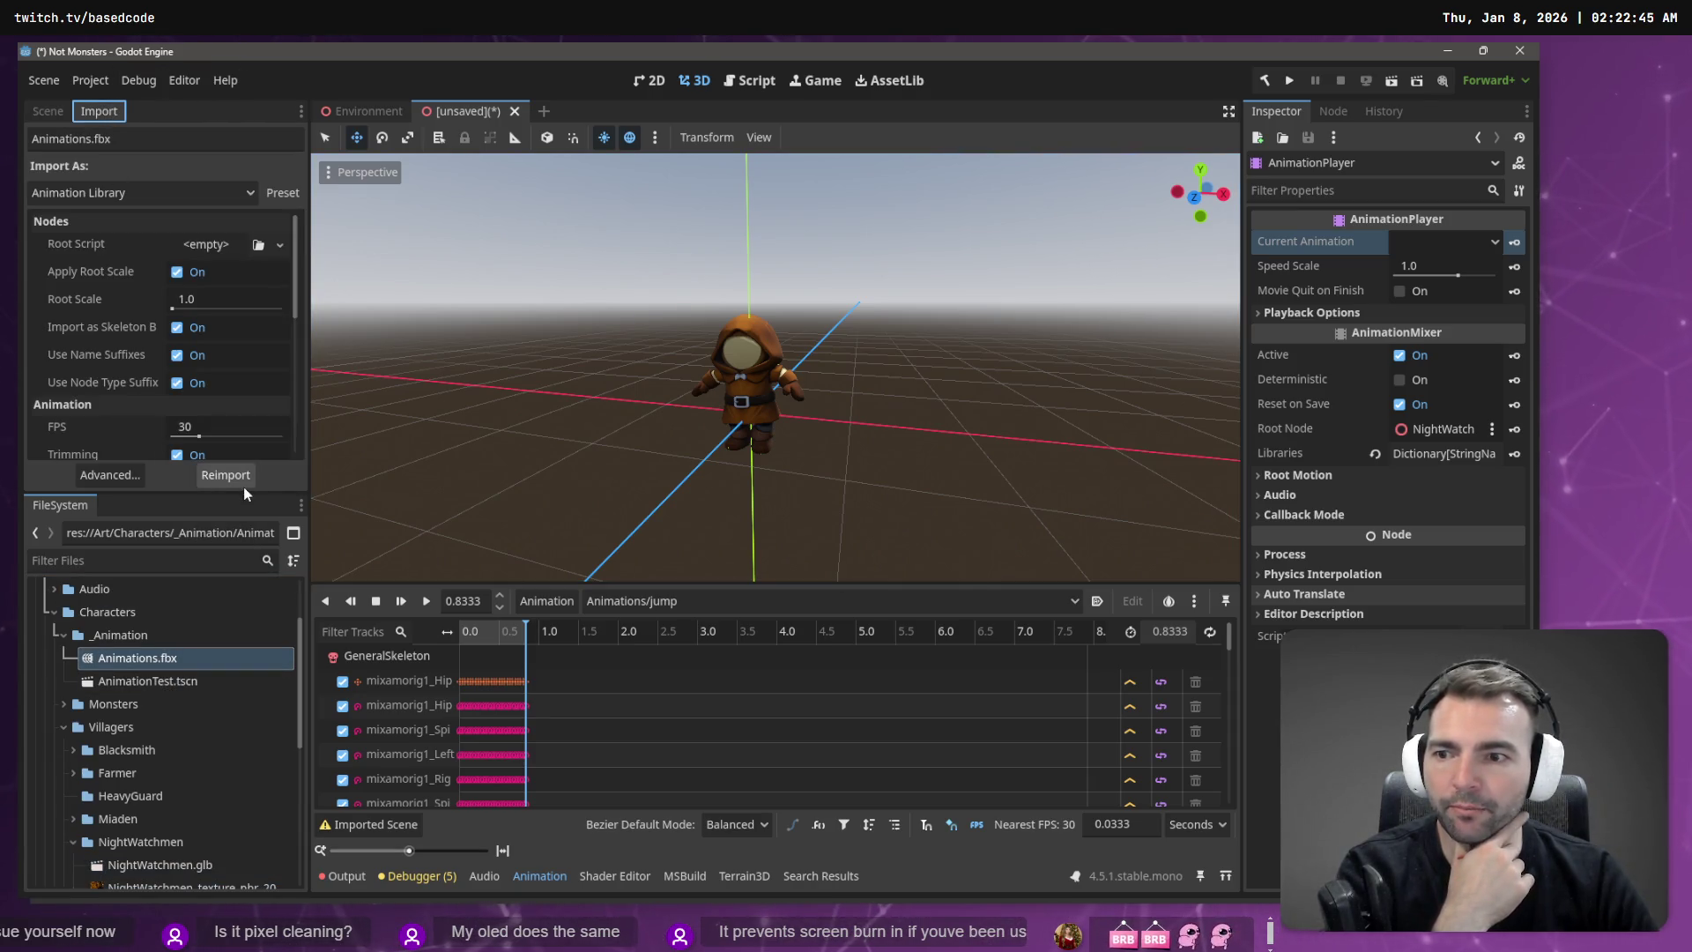
pyautogui.click(109, 476)
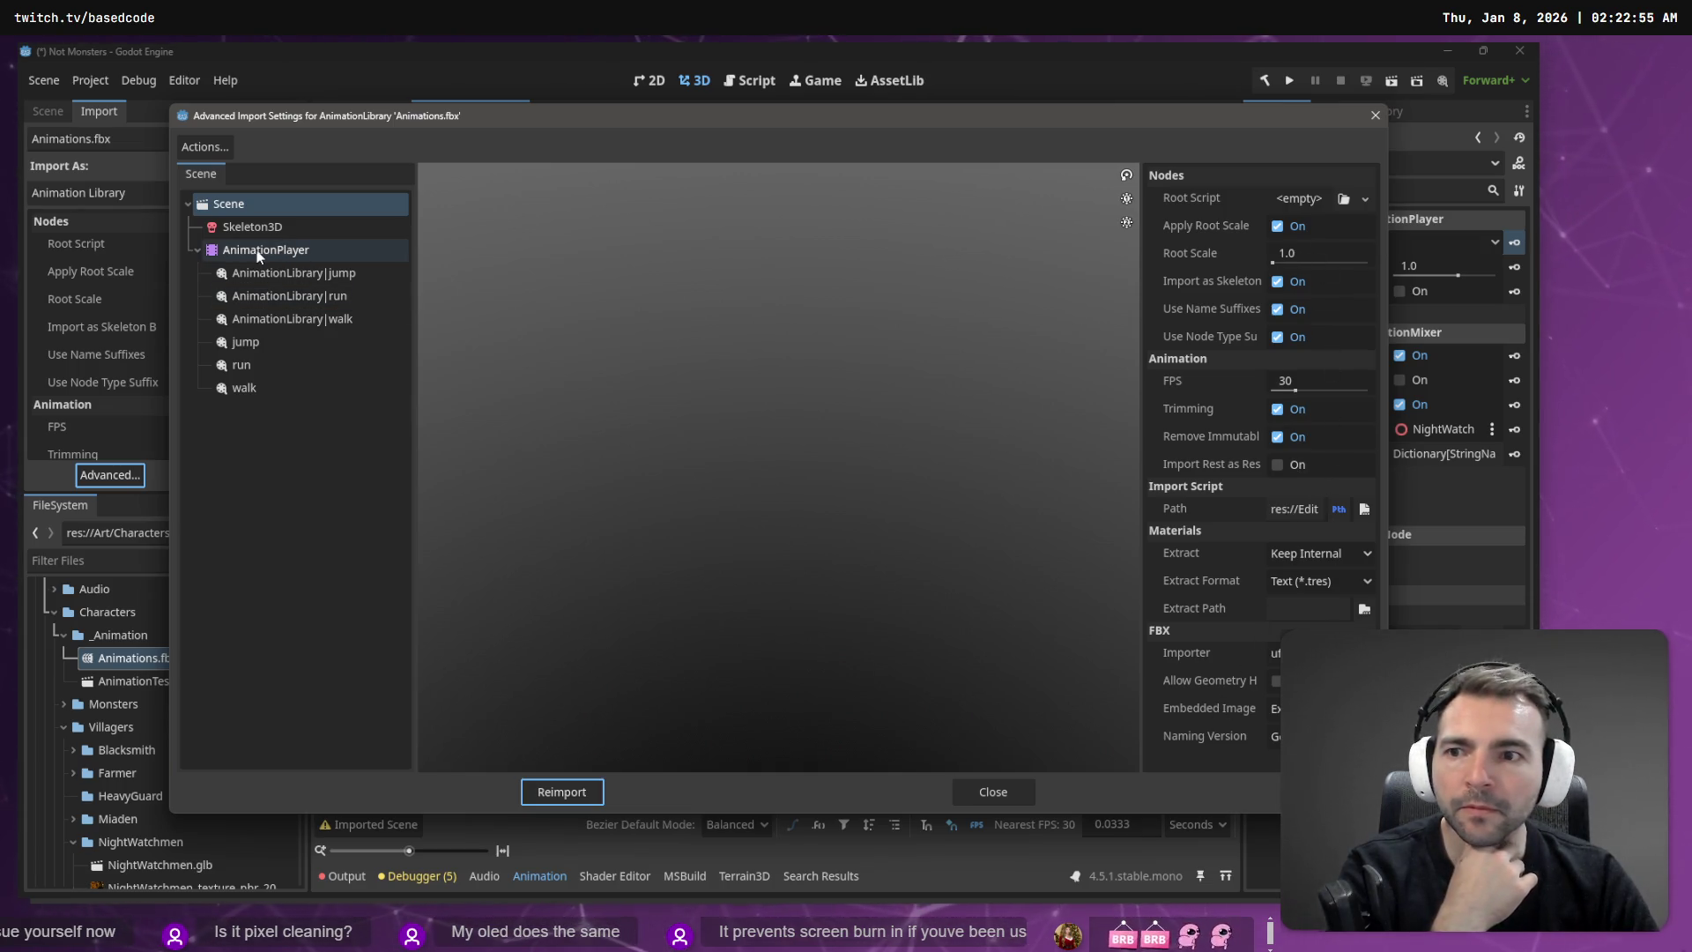
pyautogui.click(270, 228)
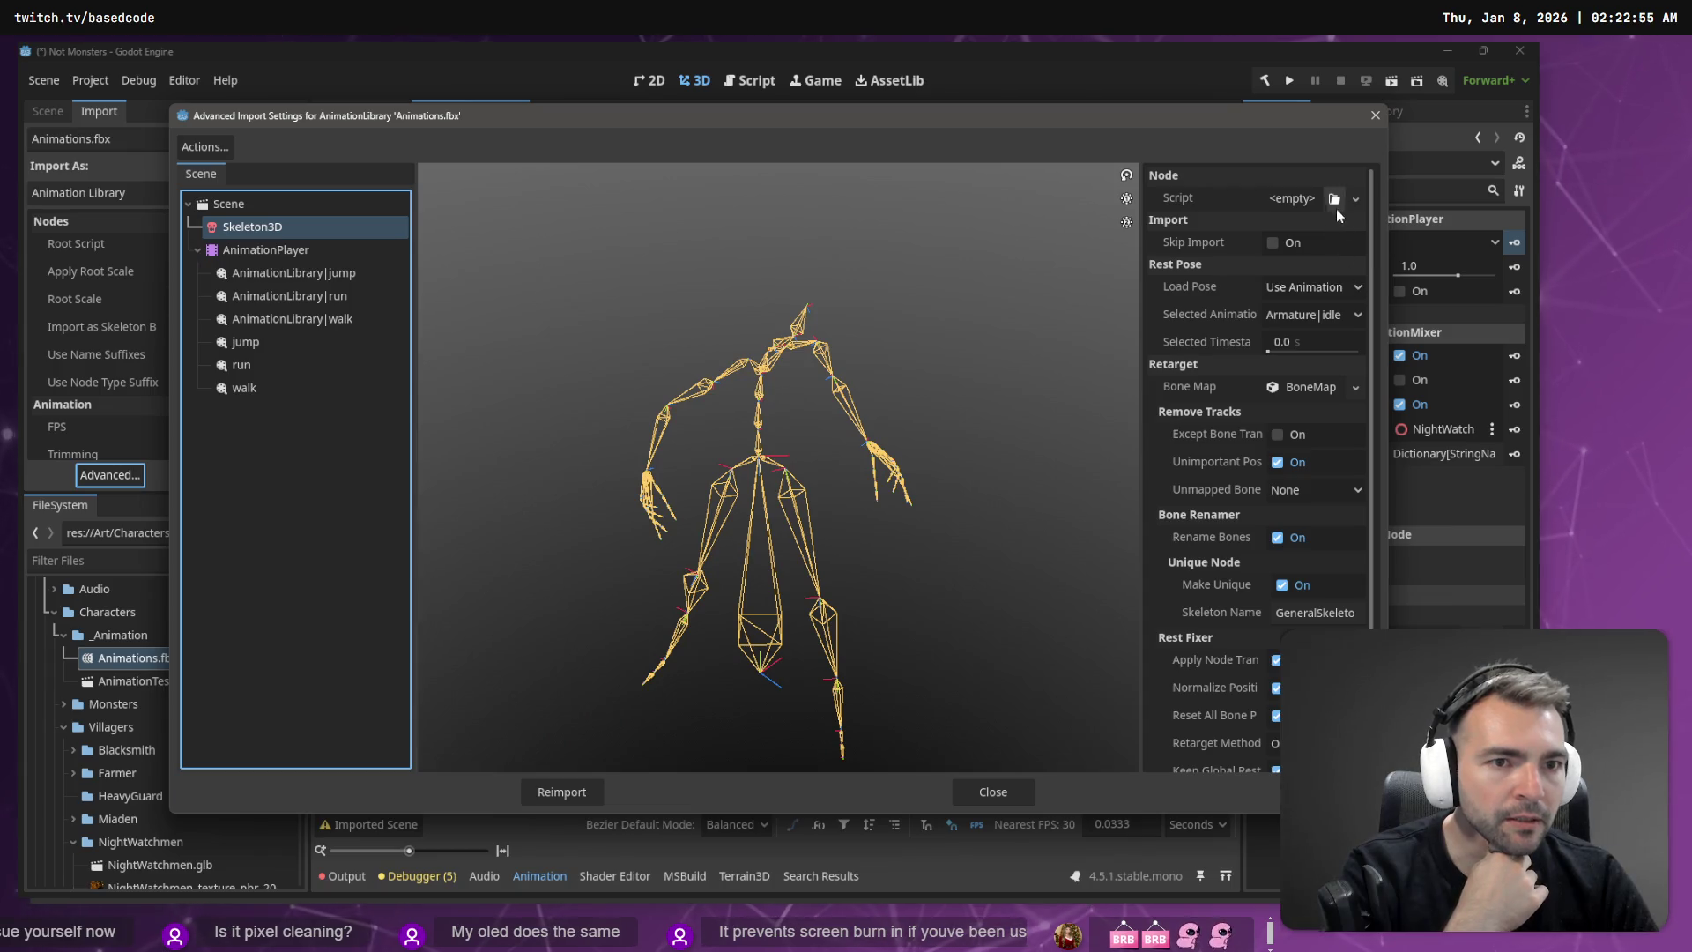
pyautogui.scroll(-2, 1292, 598)
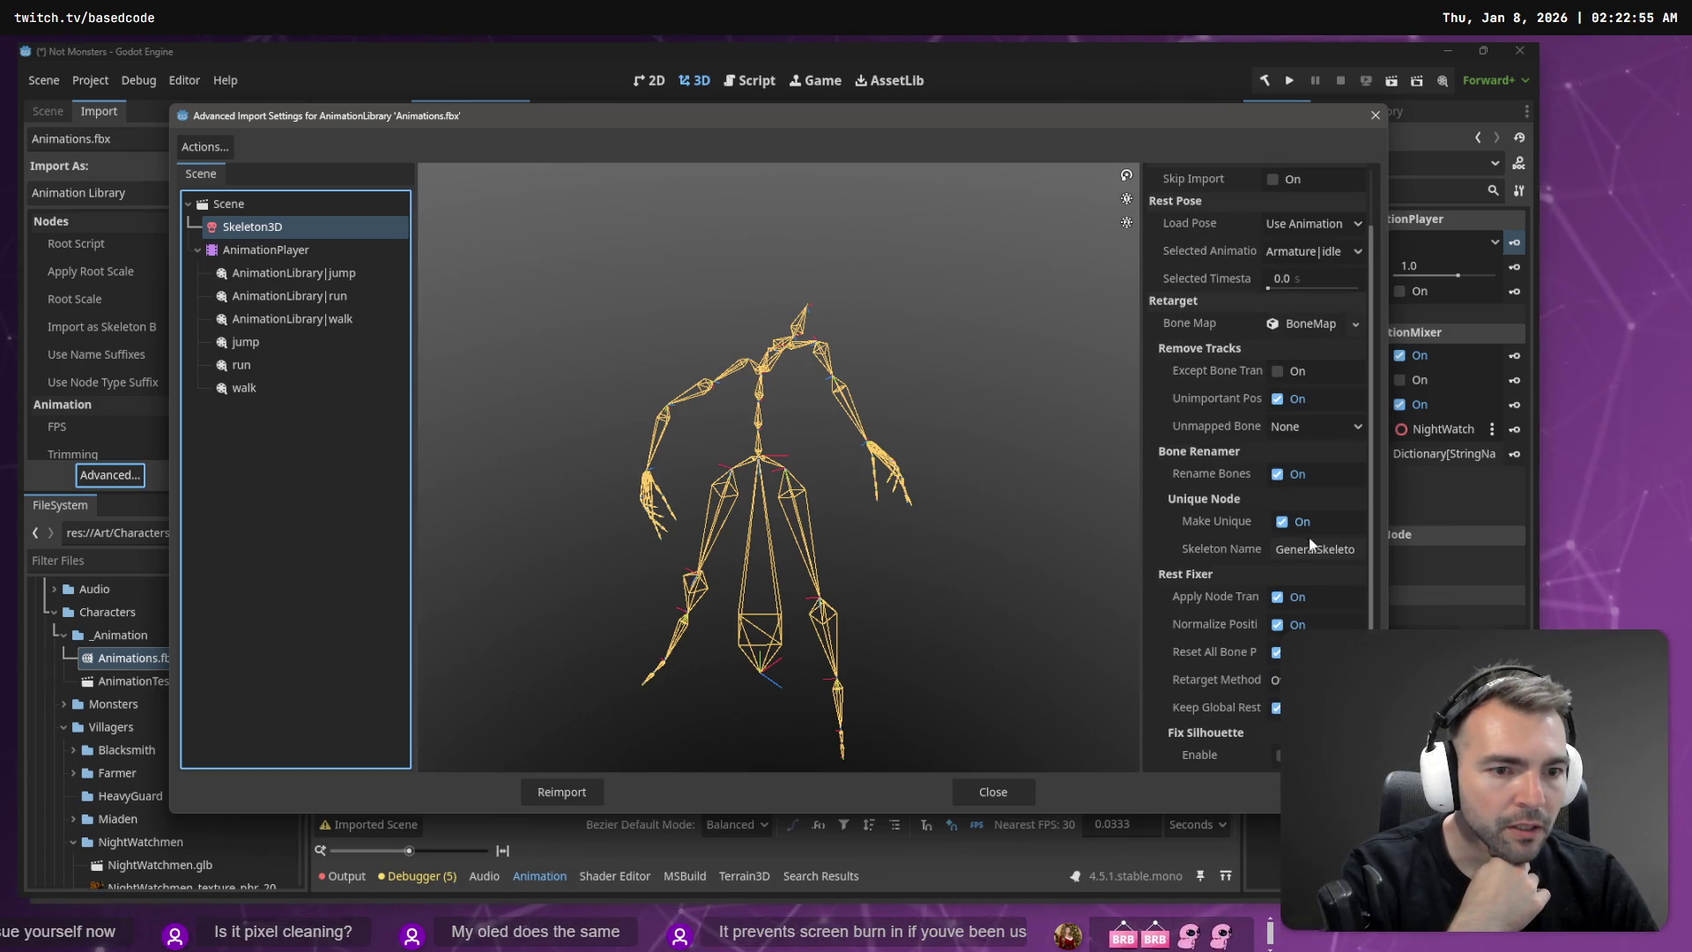
pyautogui.click(1356, 324)
pyautogui.click(1299, 377)
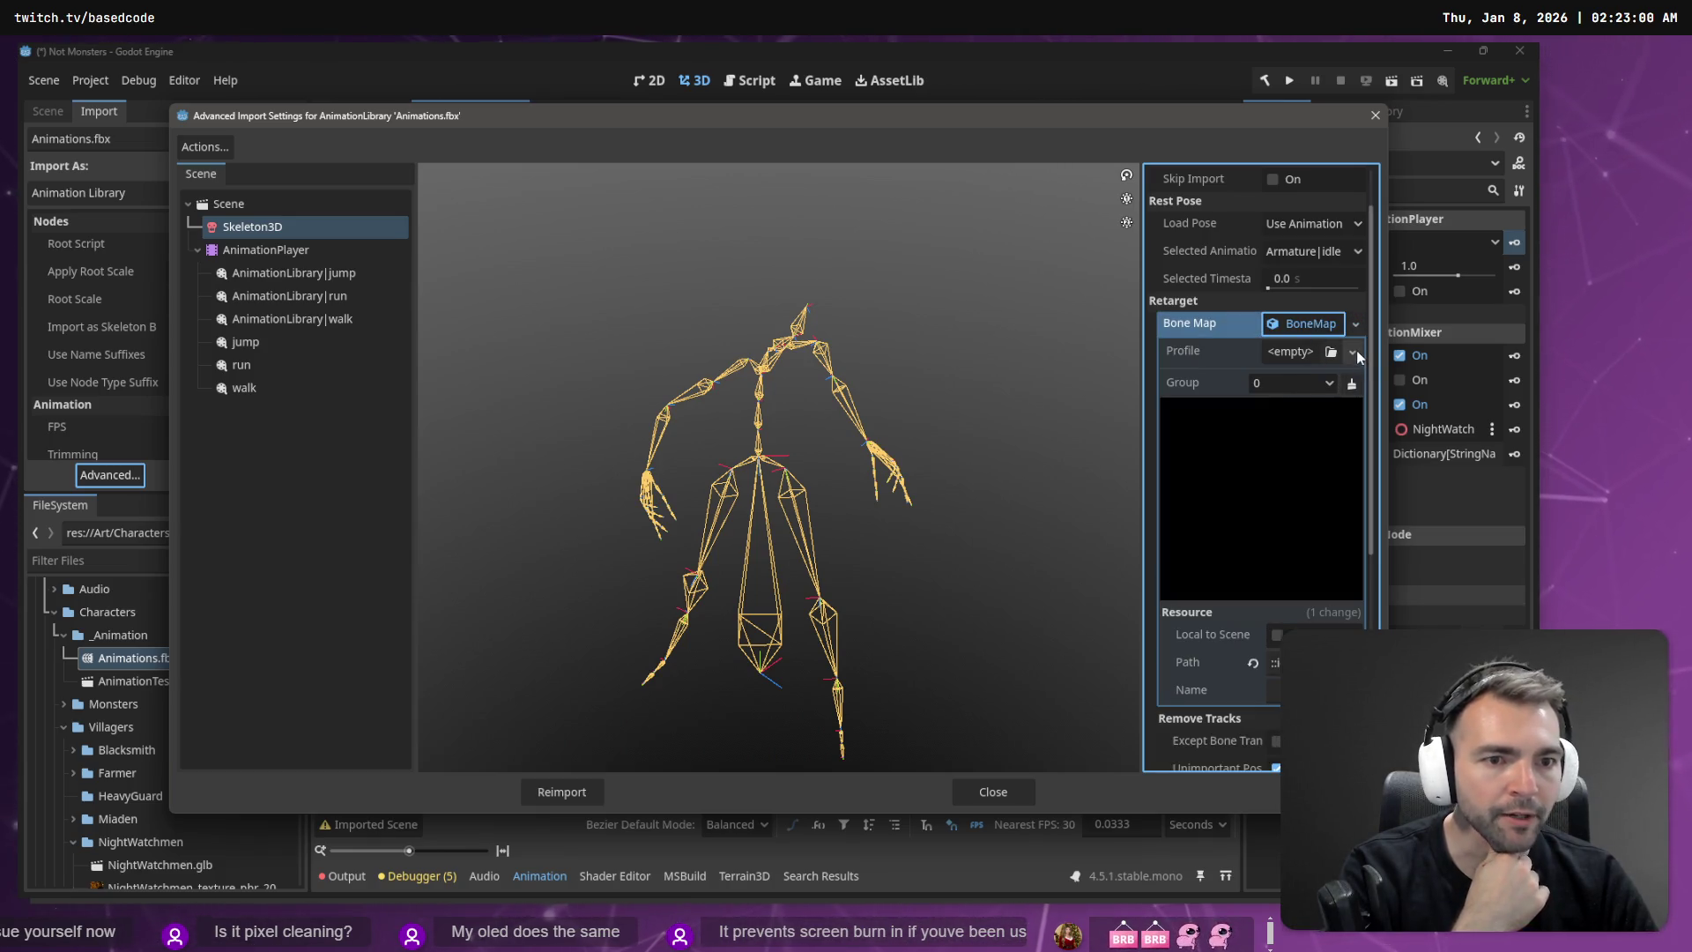
pyautogui.click(1354, 351)
pyautogui.click(1320, 418)
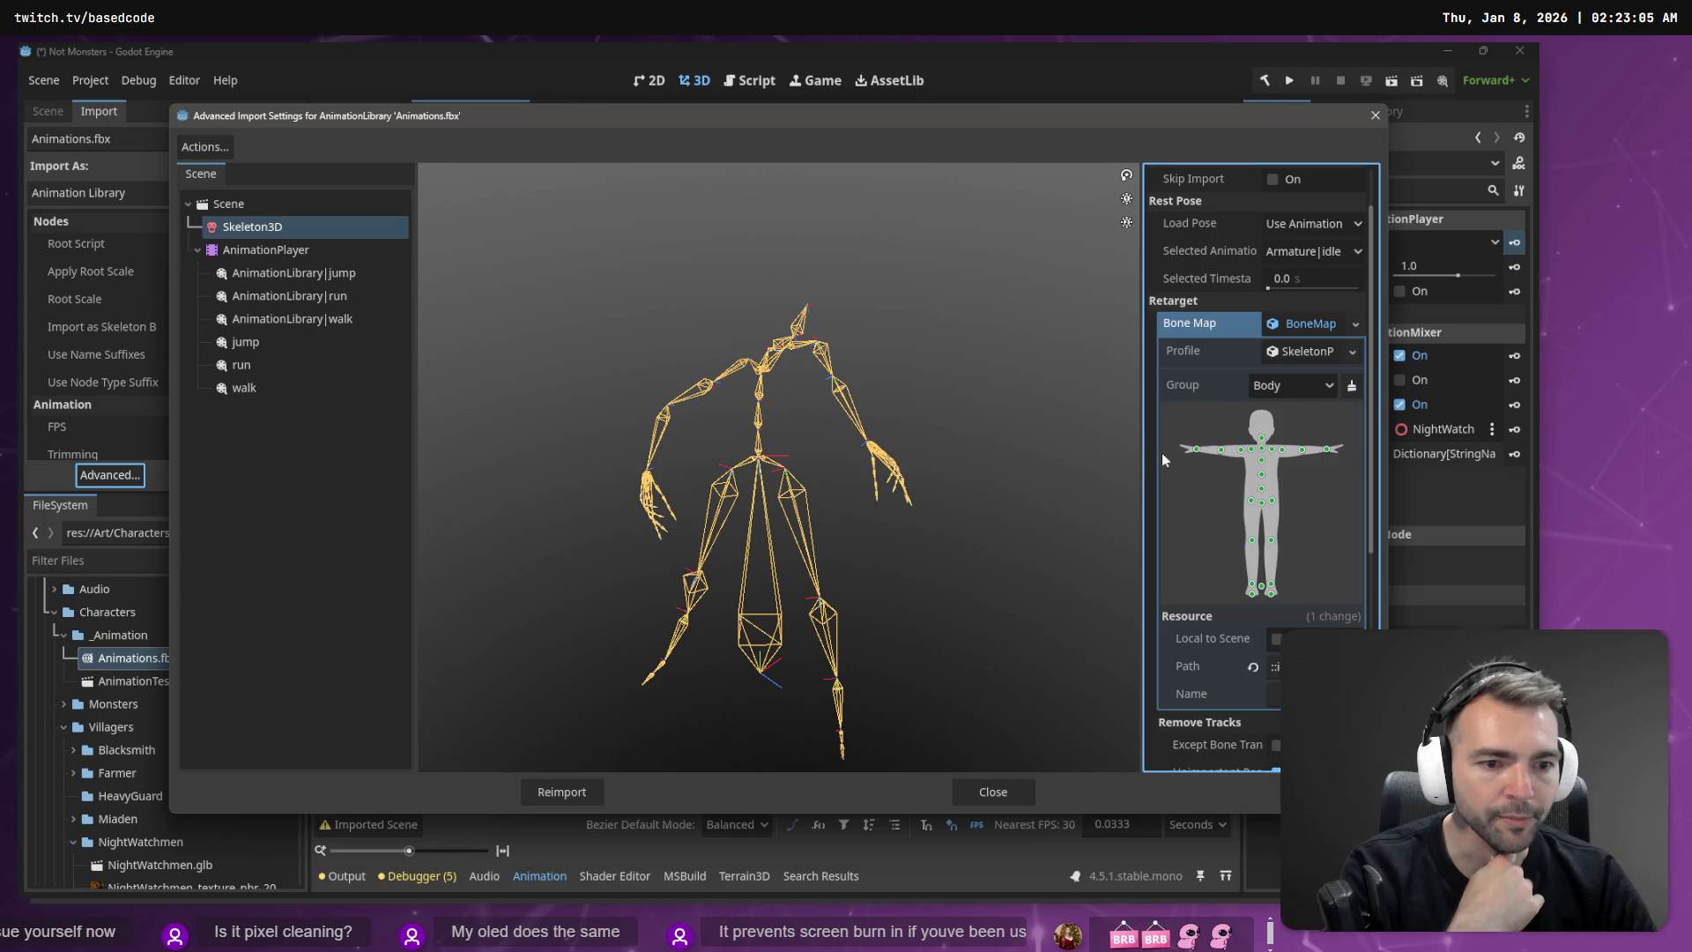
pyautogui.click(556, 793)
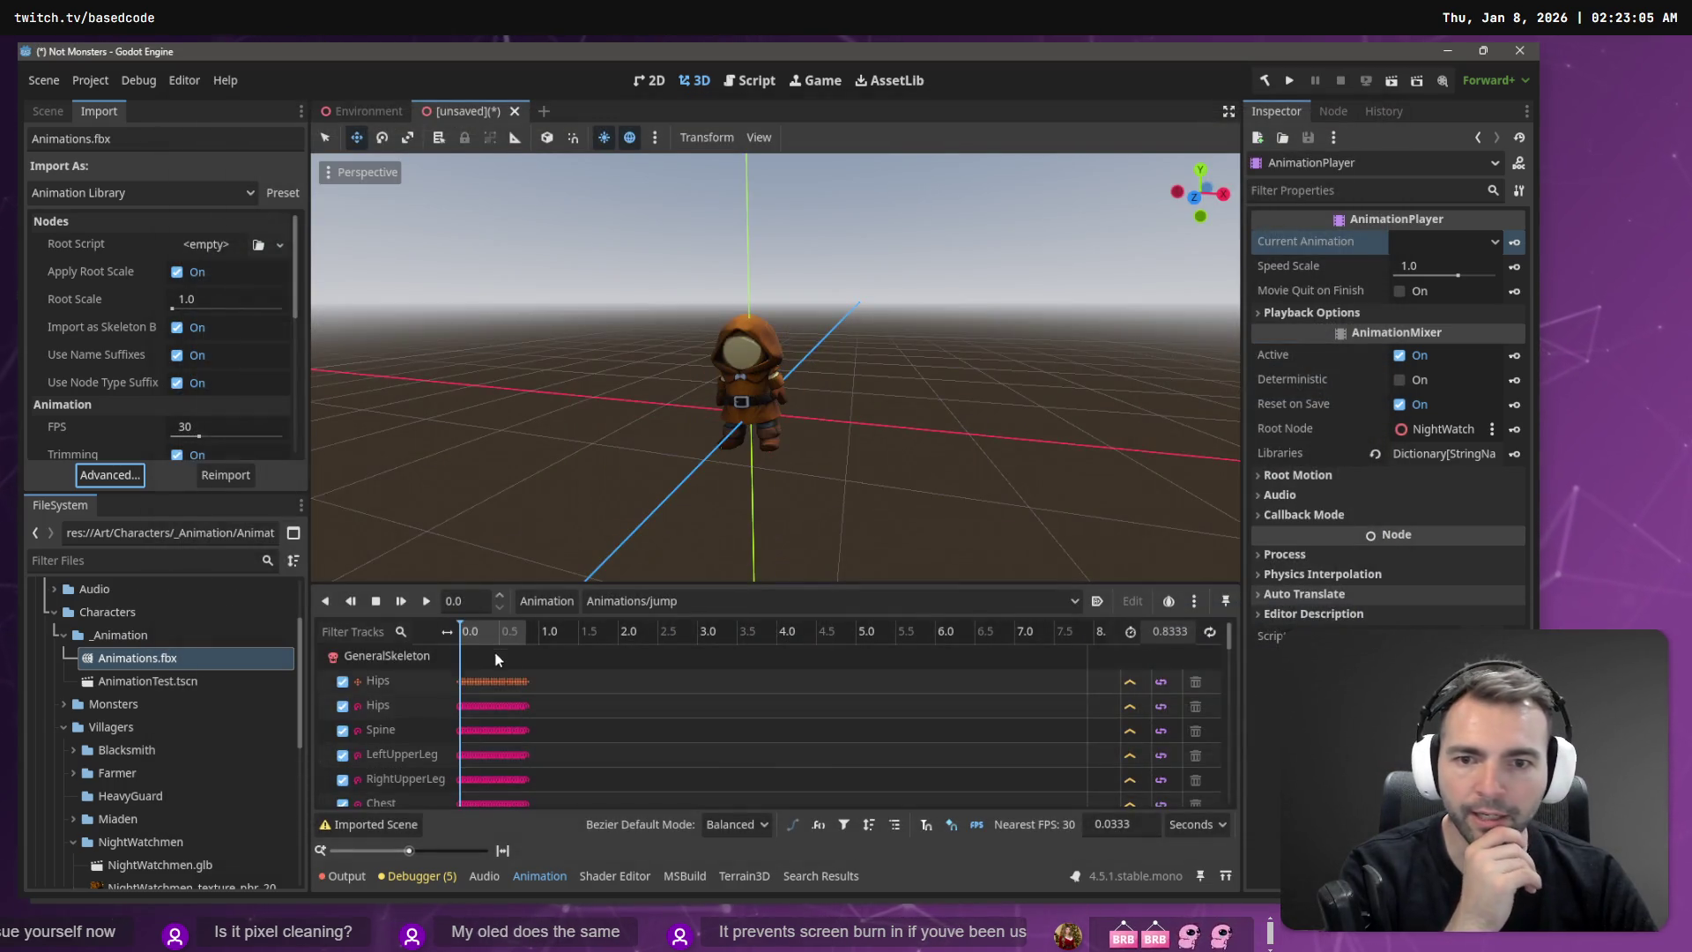
# Step: Replay the jump animation on NightWatchmen and zoom the viewport to watch it
pyautogui.click(425, 603)
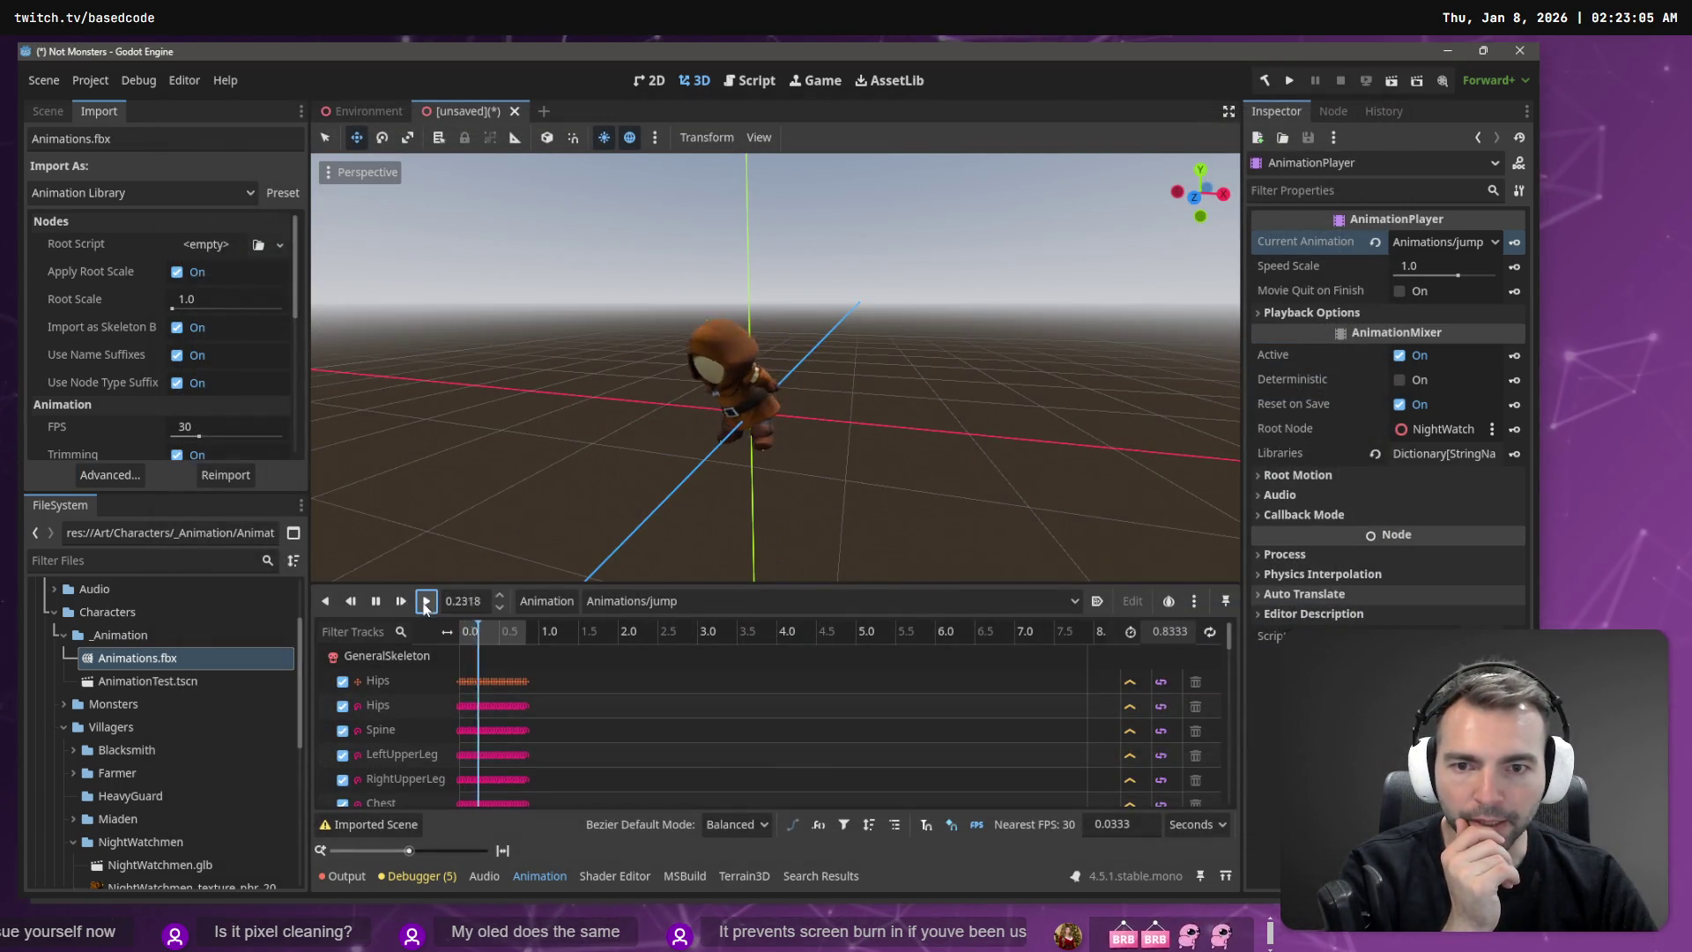
pyautogui.click(419, 616)
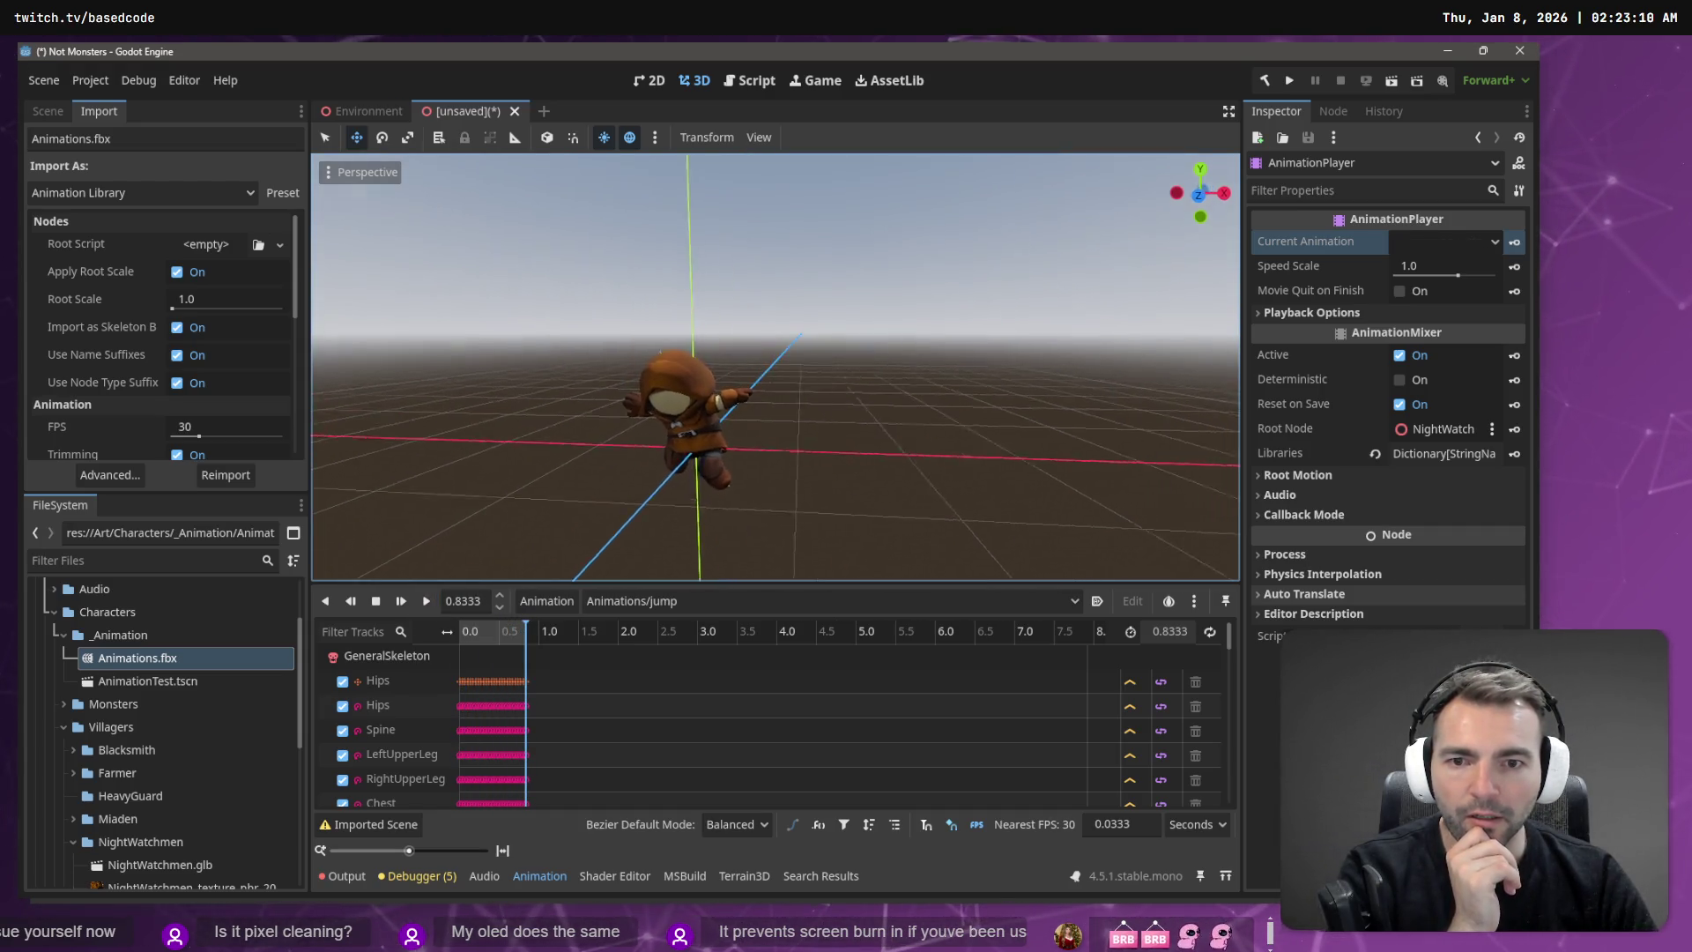
pyautogui.scroll(5, 775, 365)
pyautogui.scroll(5, 776, 366)
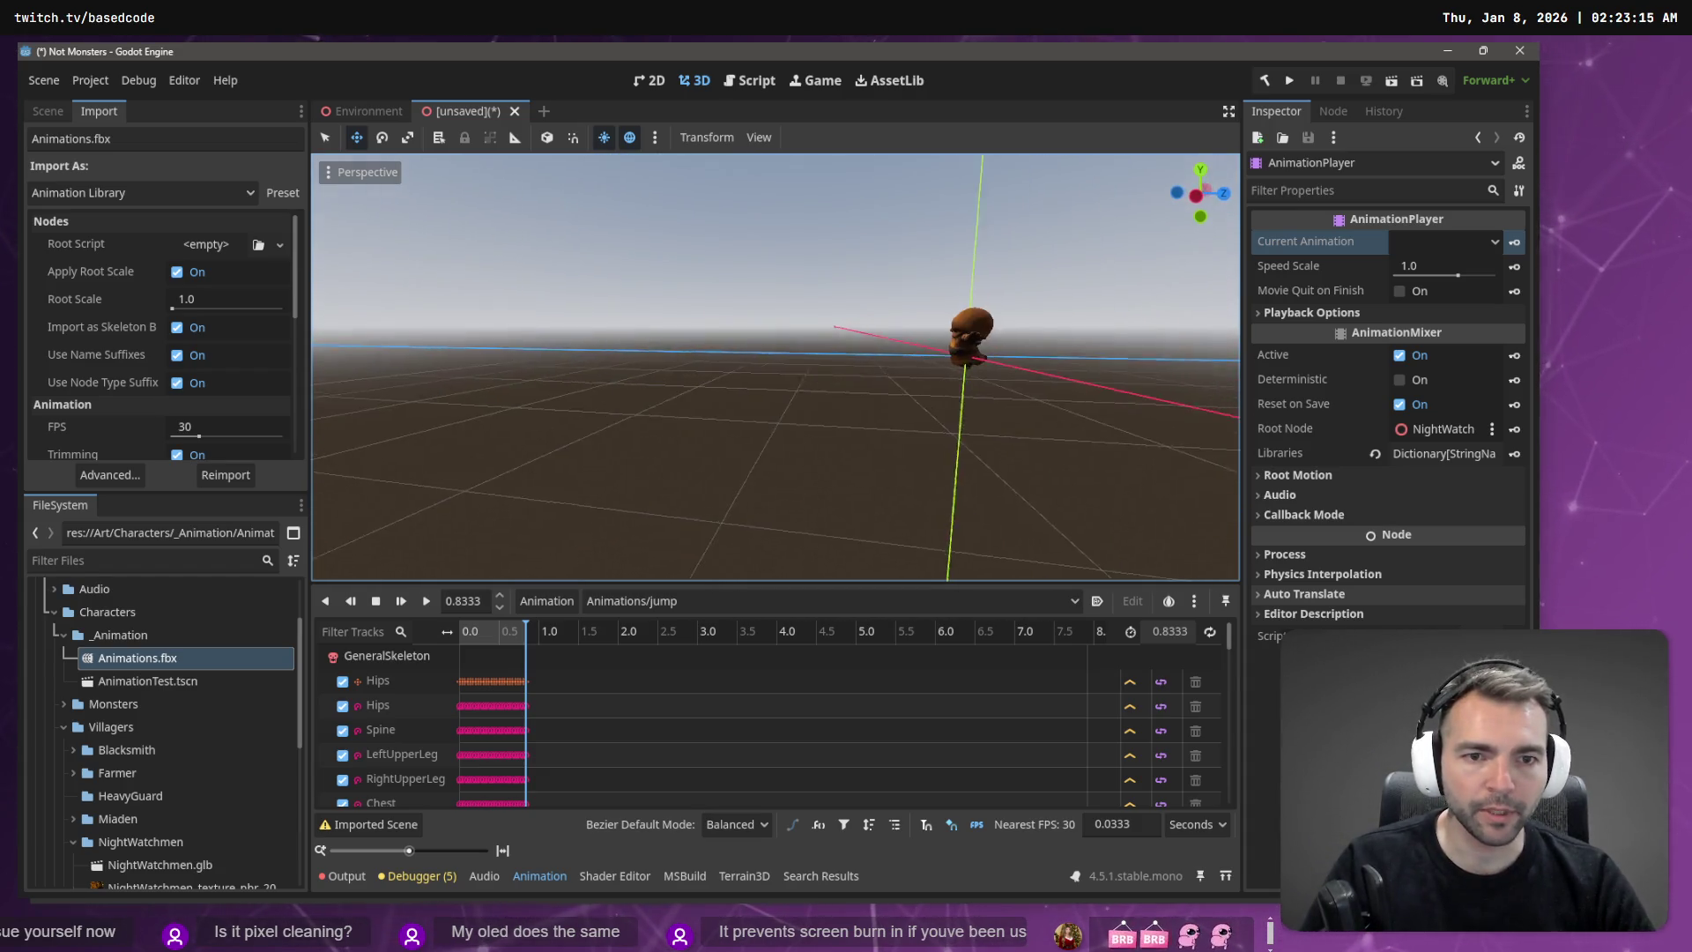
pyautogui.scroll(5, 776, 366)
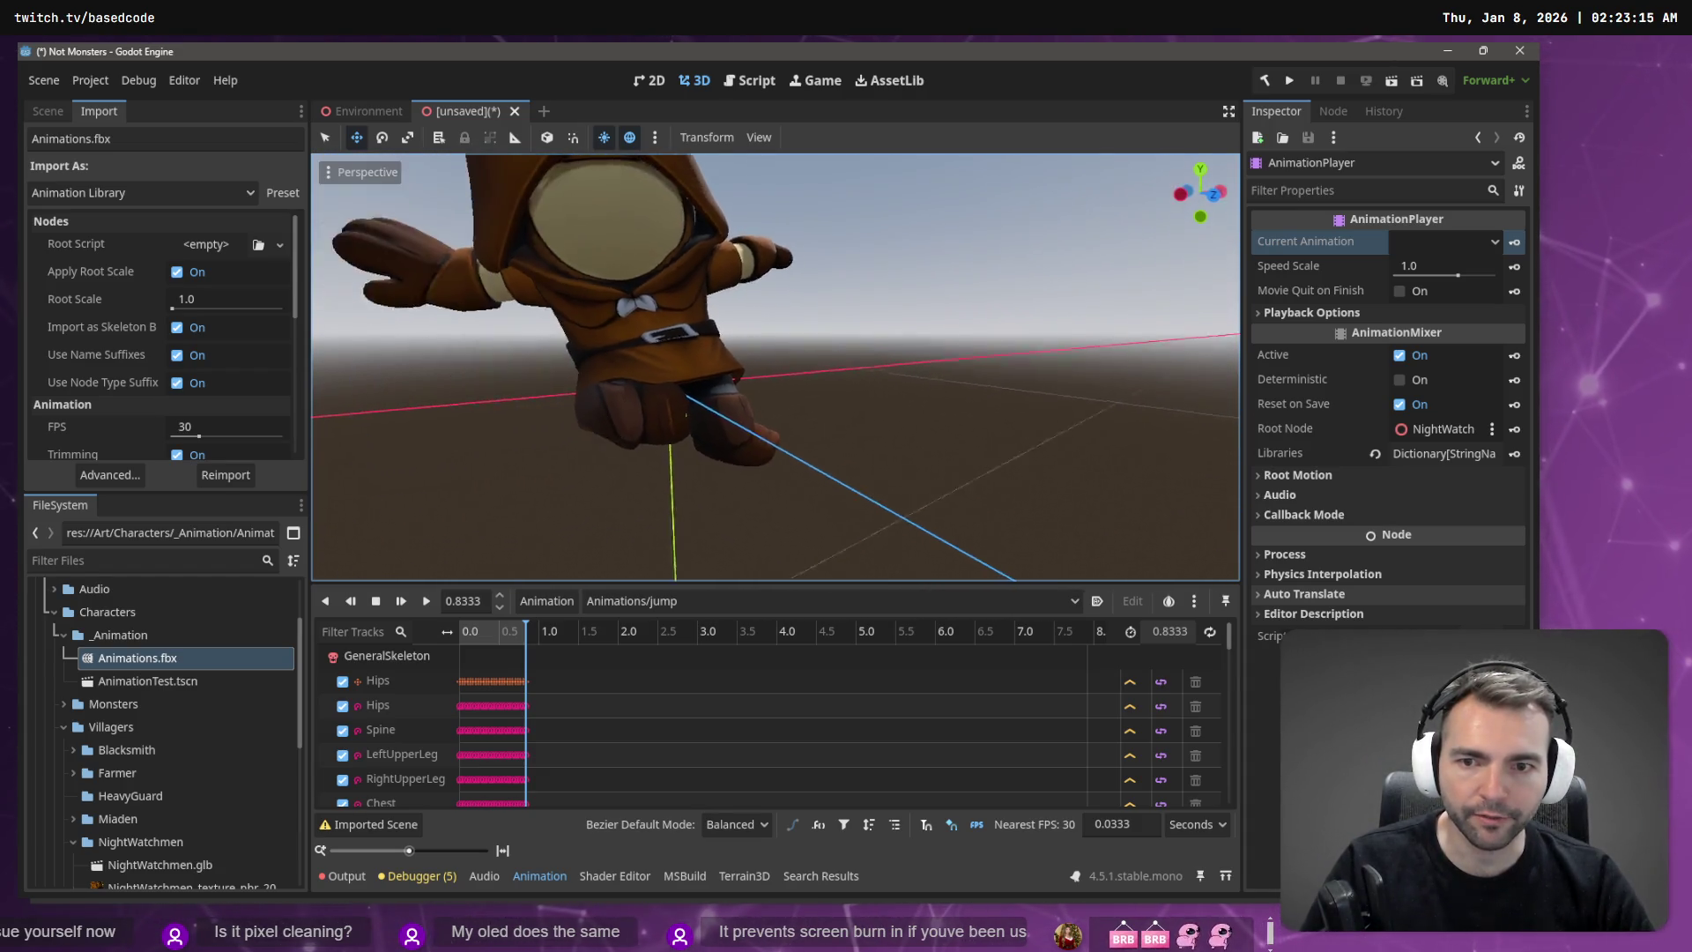
pyautogui.scroll(-3, 689, 499)
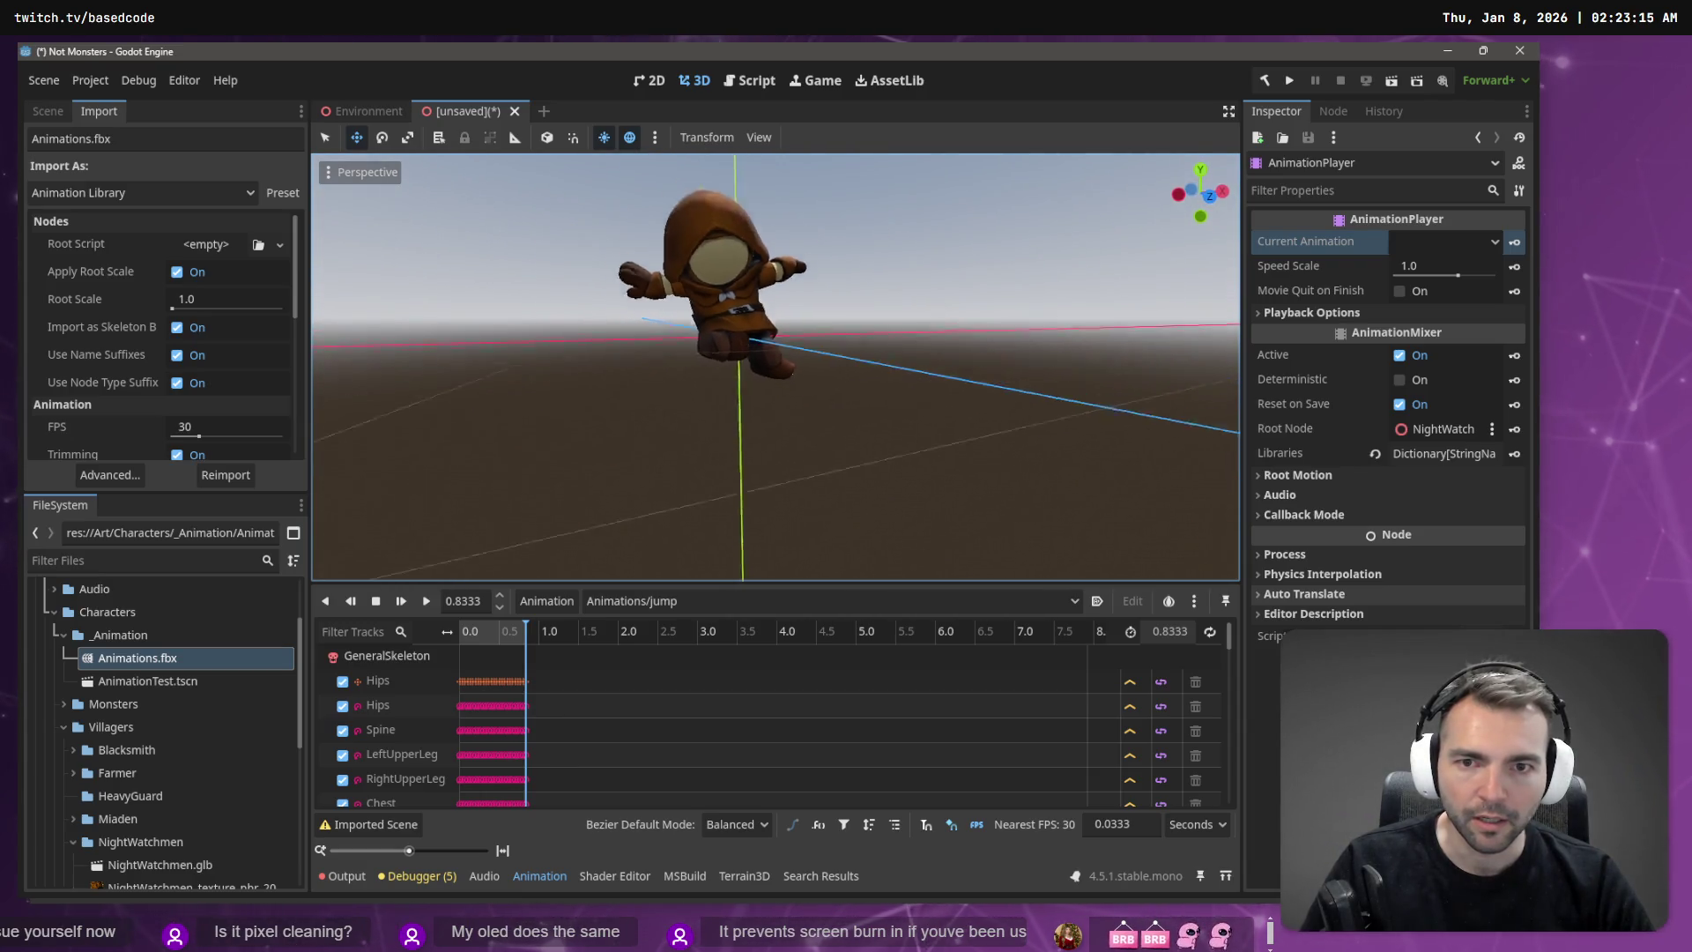
# Step: Switch the preview to Animations/run and play it, then return to Animations.fbx advanced import settings
pyautogui.click(649, 601)
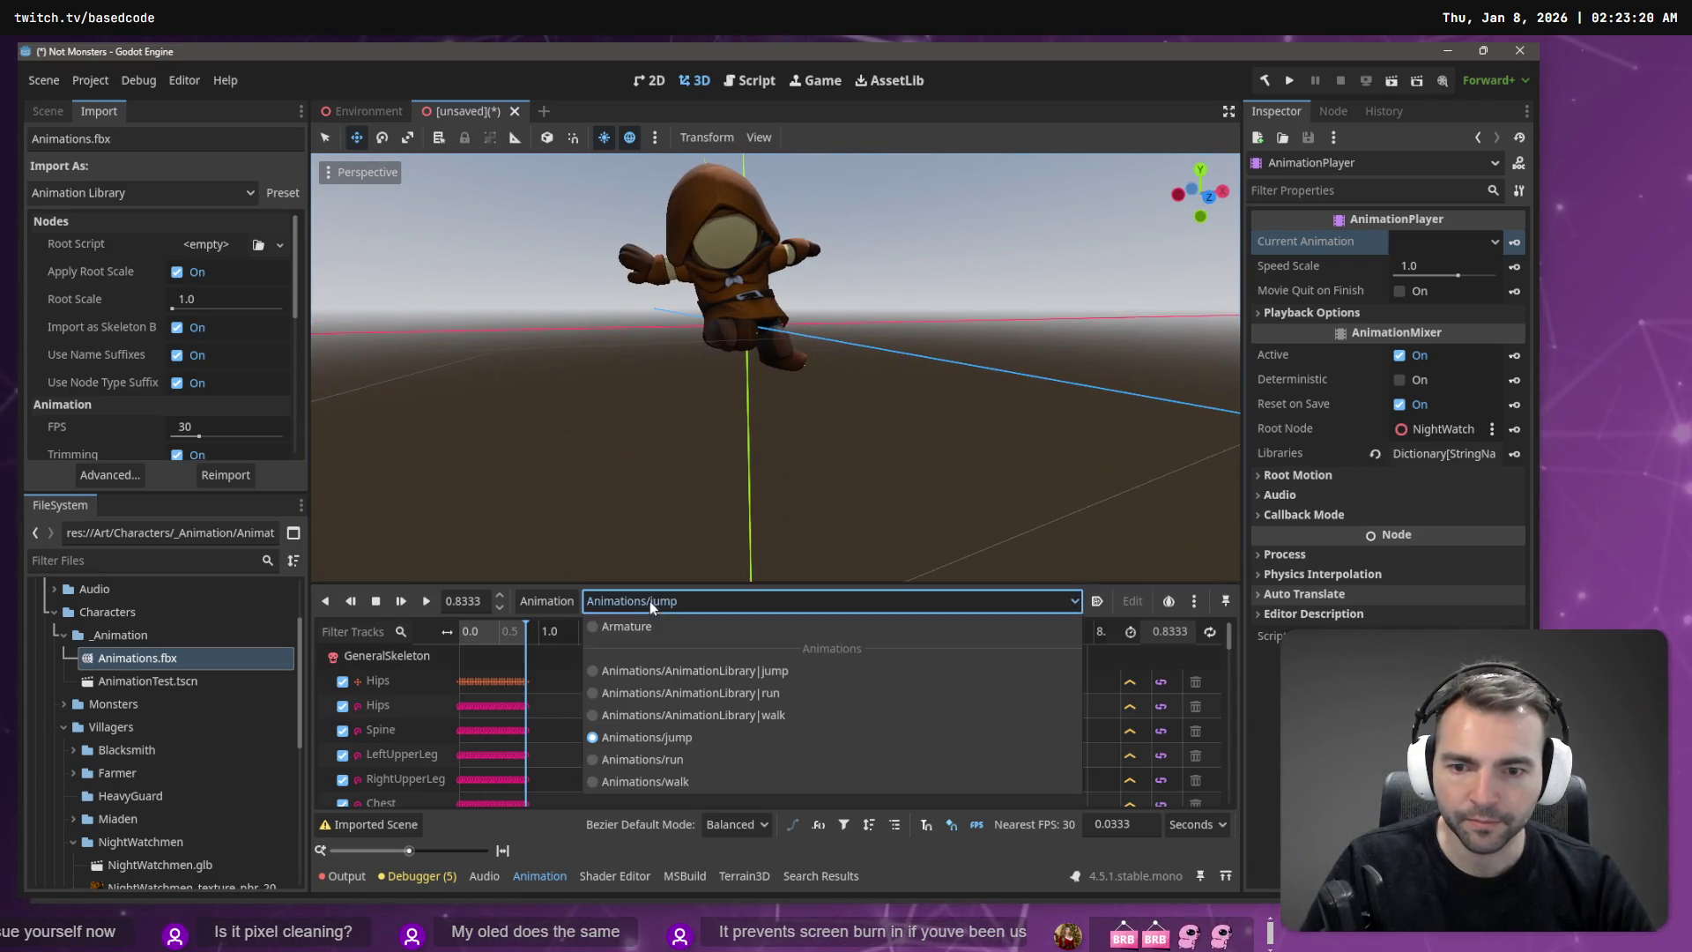
pyautogui.click(689, 753)
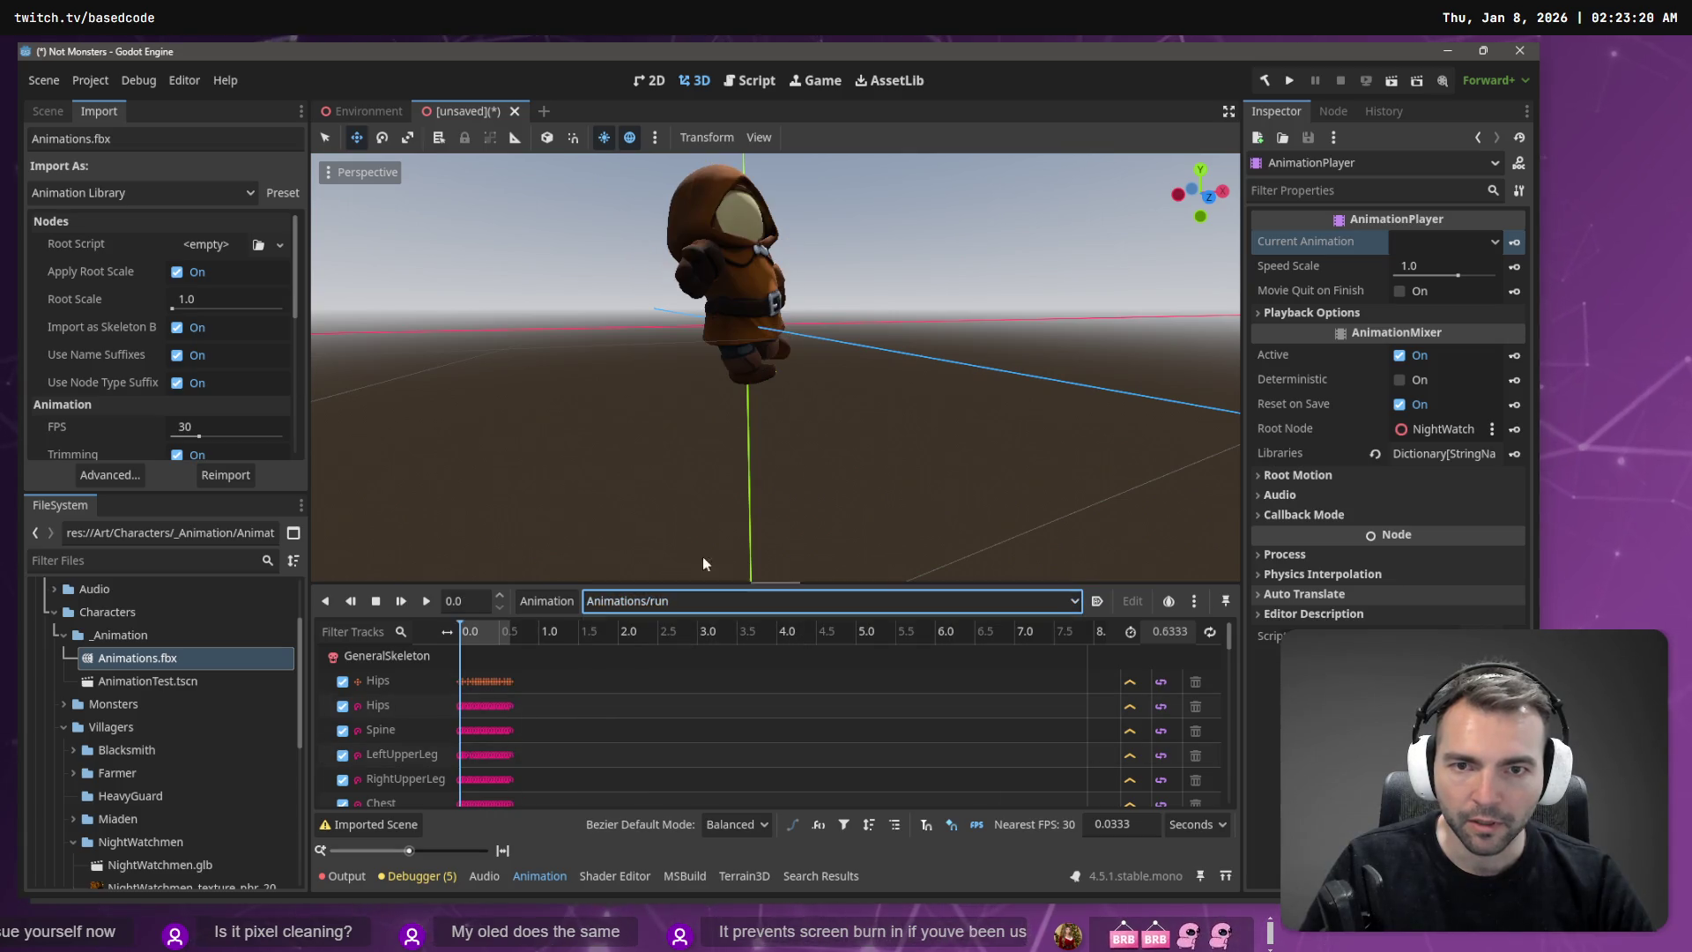
pyautogui.click(426, 601)
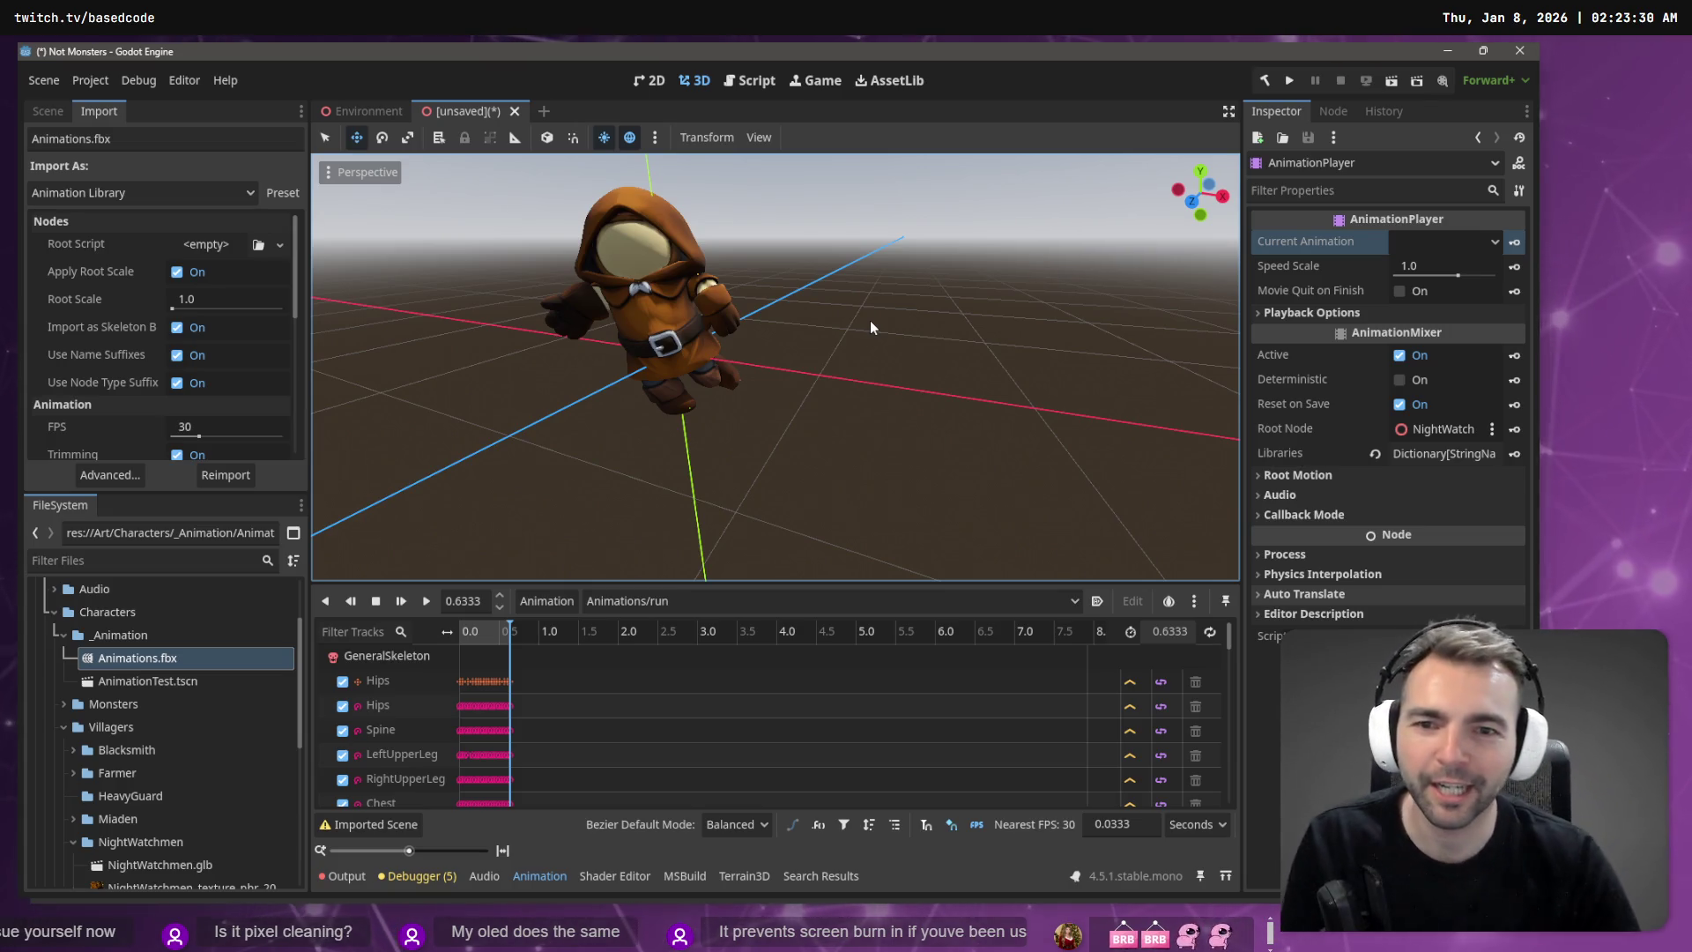
pyautogui.click(421, 606)
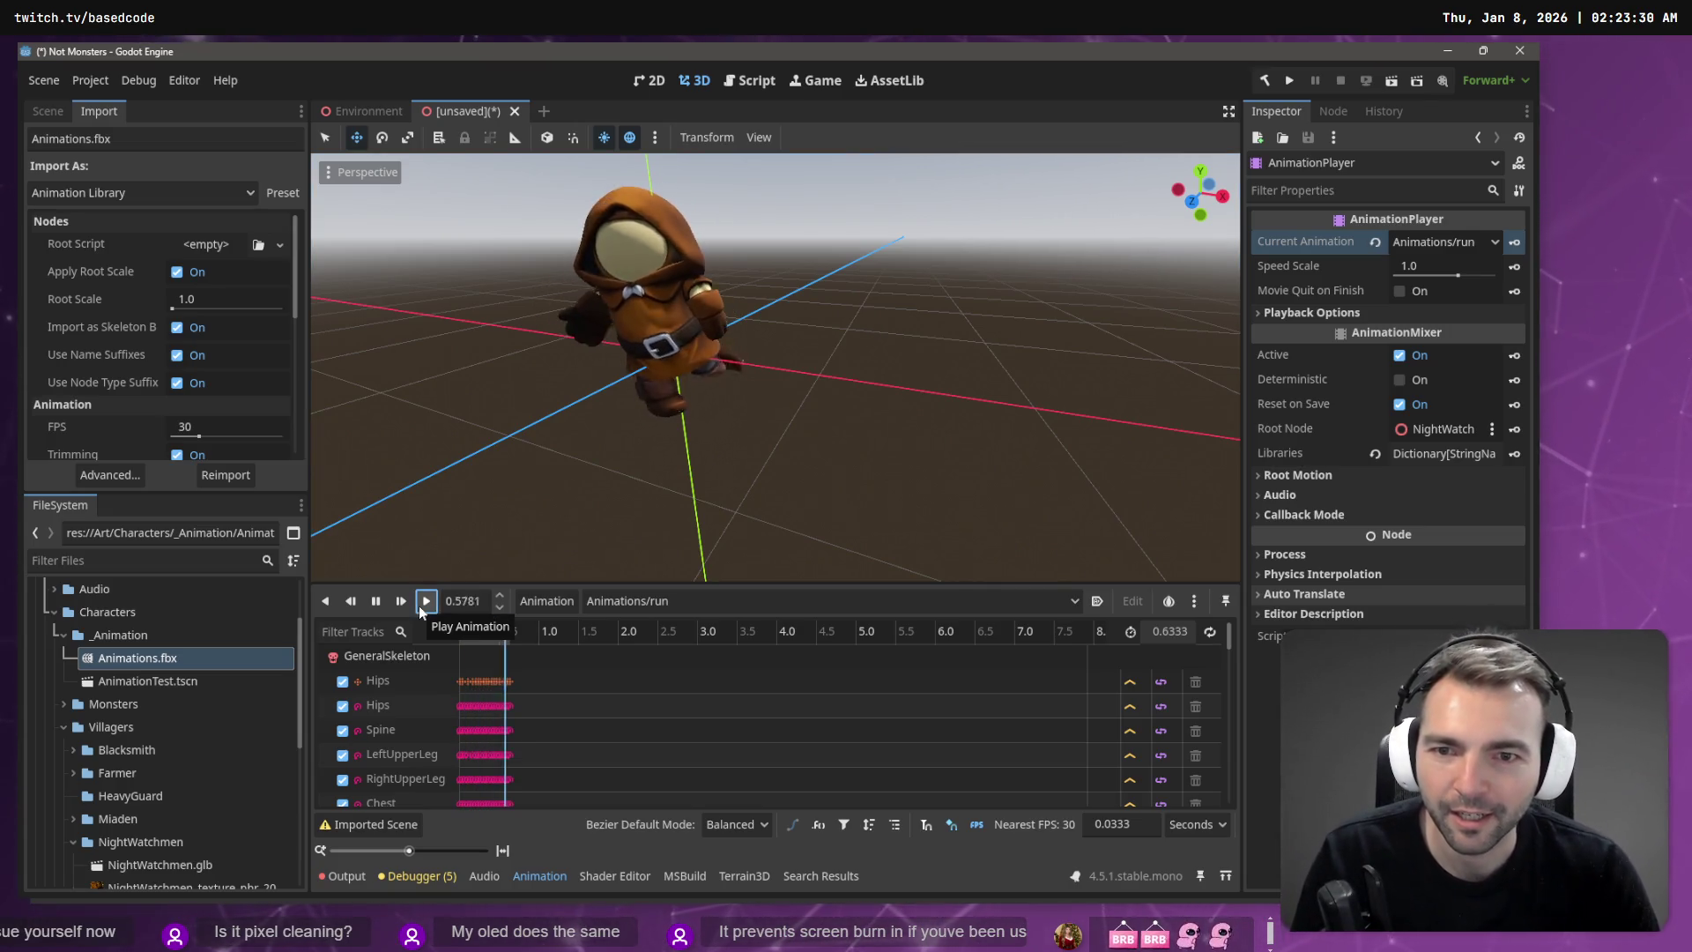
pyautogui.click(420, 605)
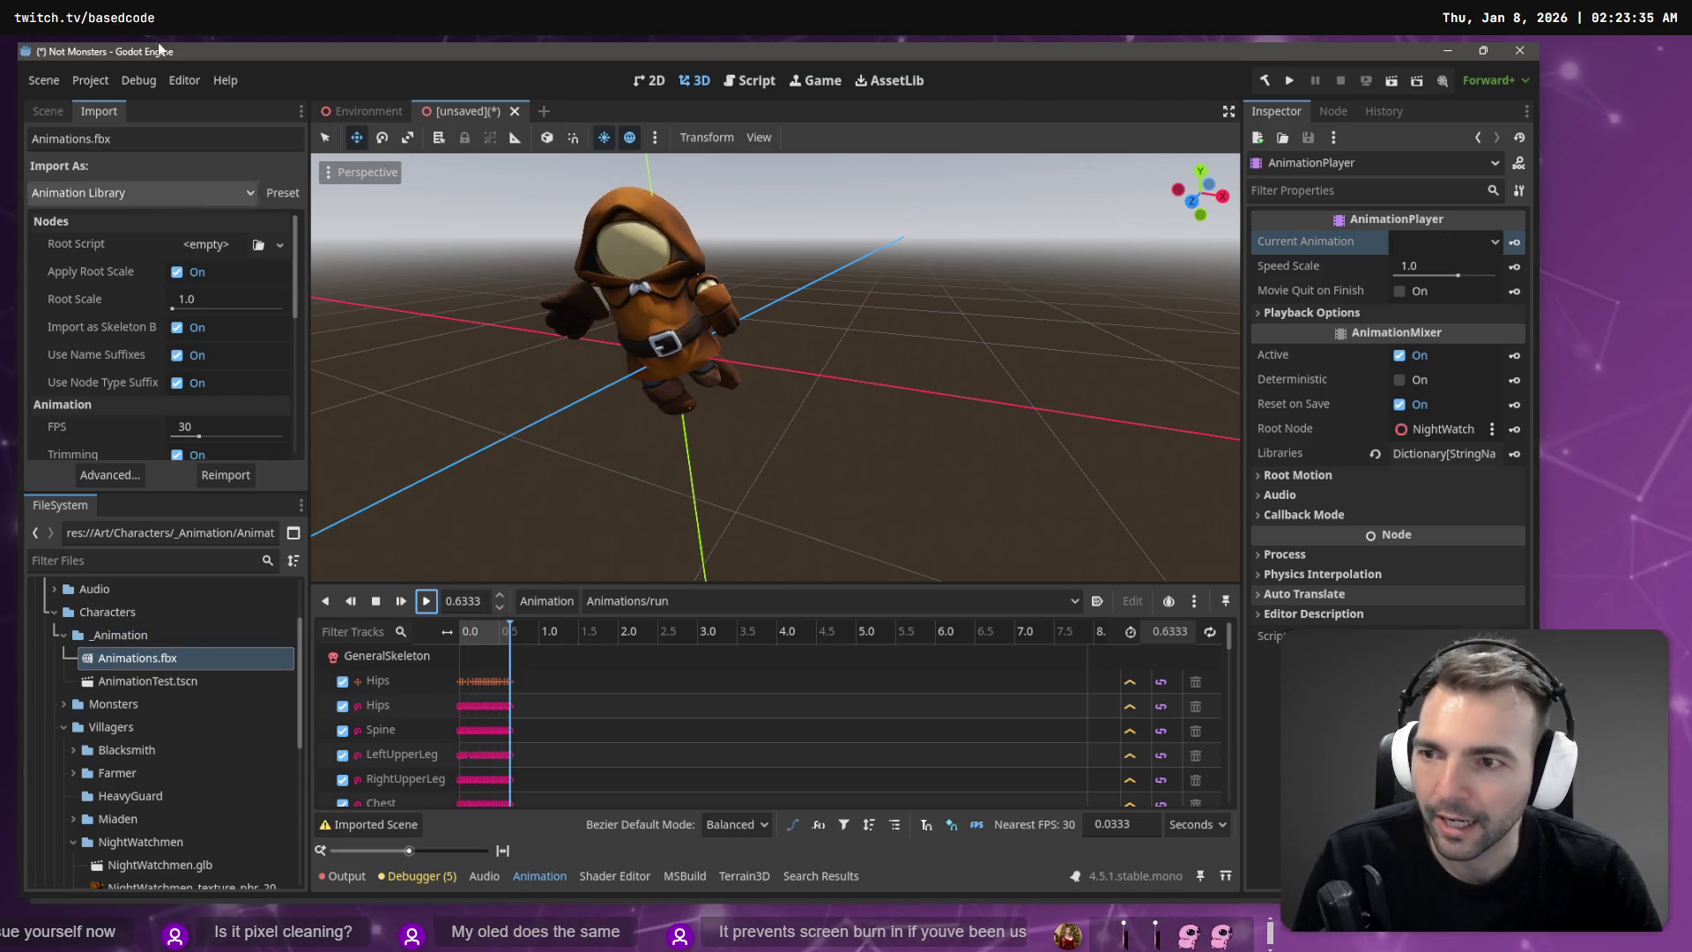
pyautogui.click(116, 480)
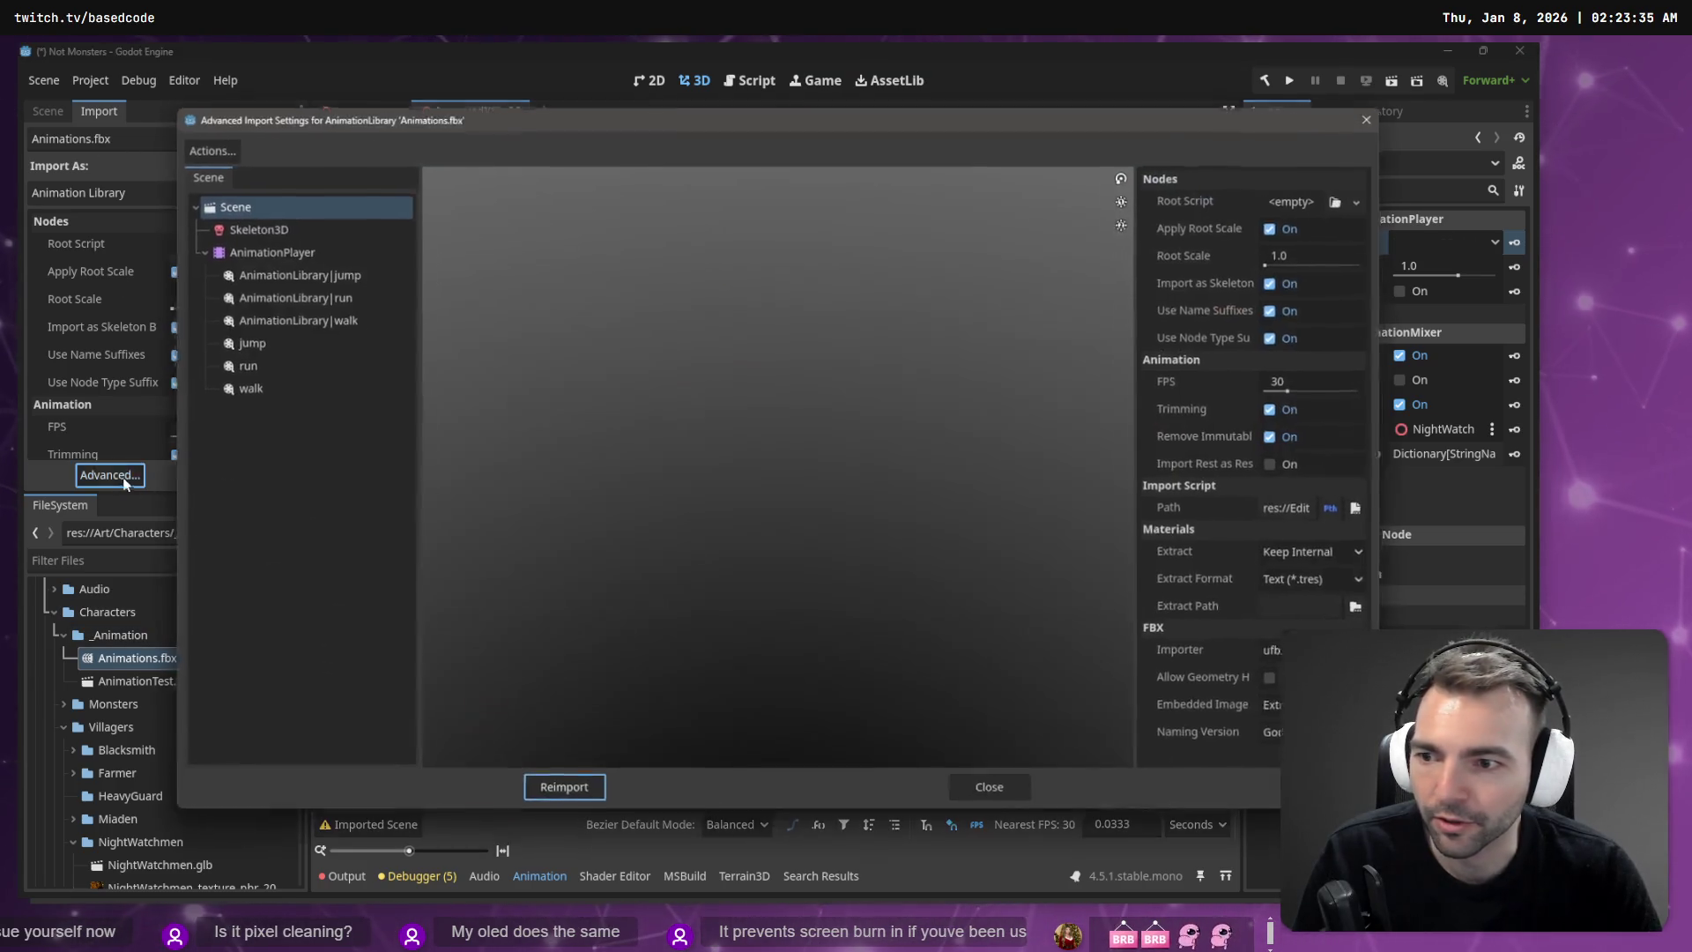
# Step: Leave the jump clip's loop mode at None and choose a loop mode for run
pyautogui.click(267, 344)
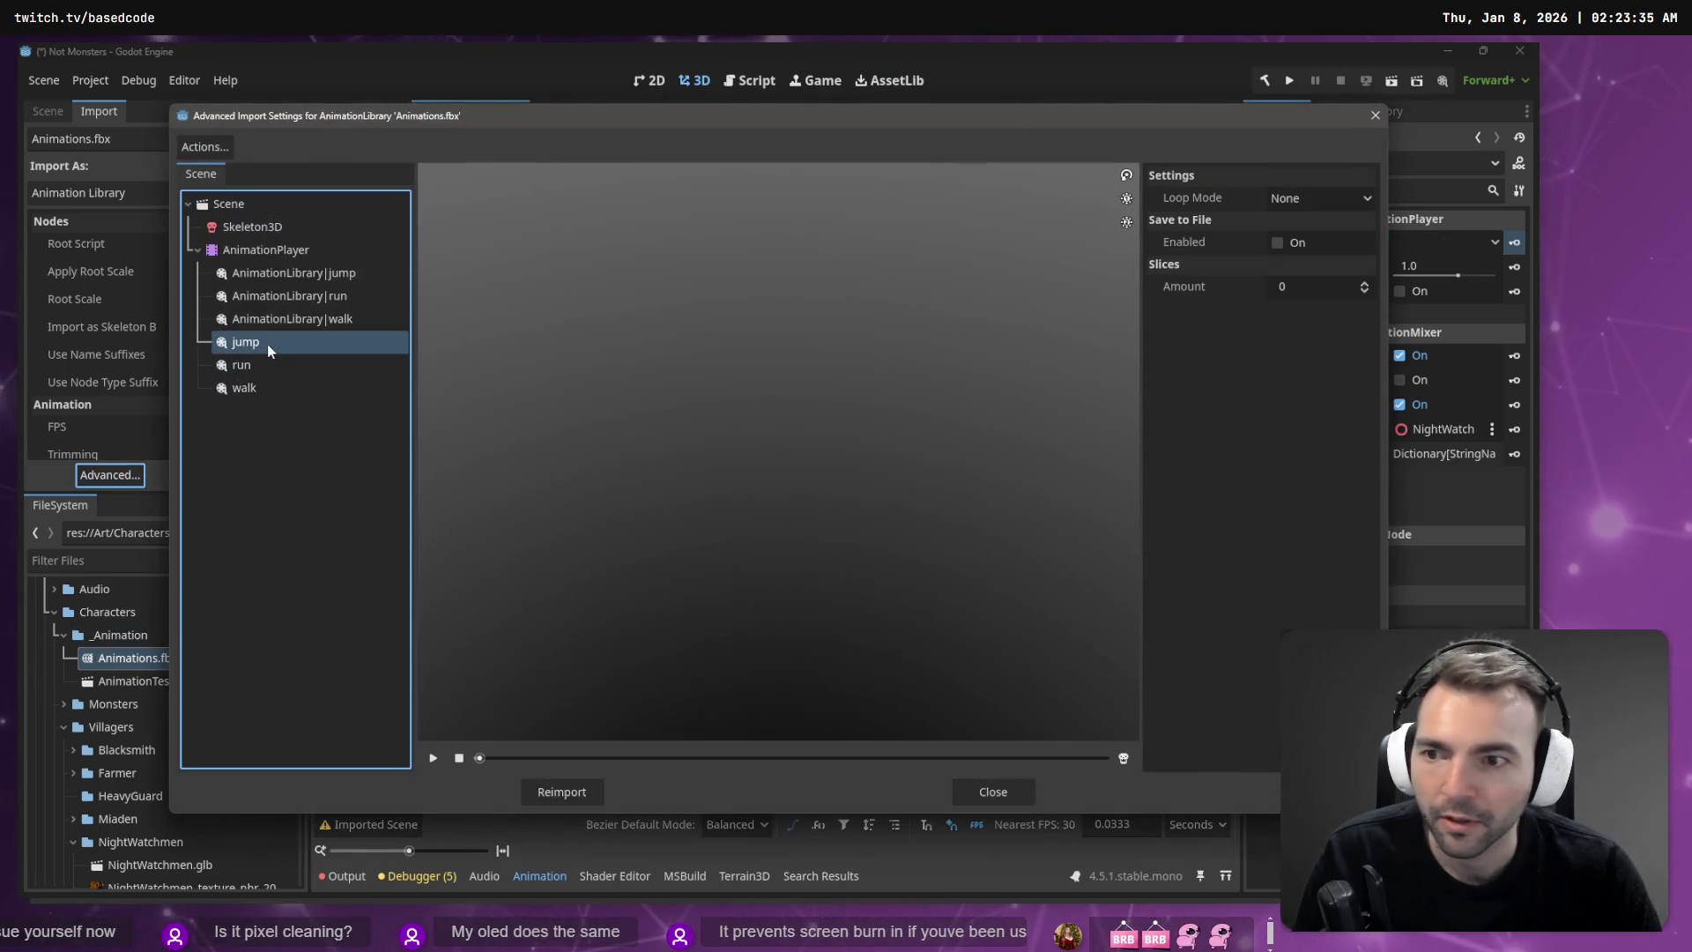
pyautogui.click(1355, 198)
pyautogui.click(1310, 240)
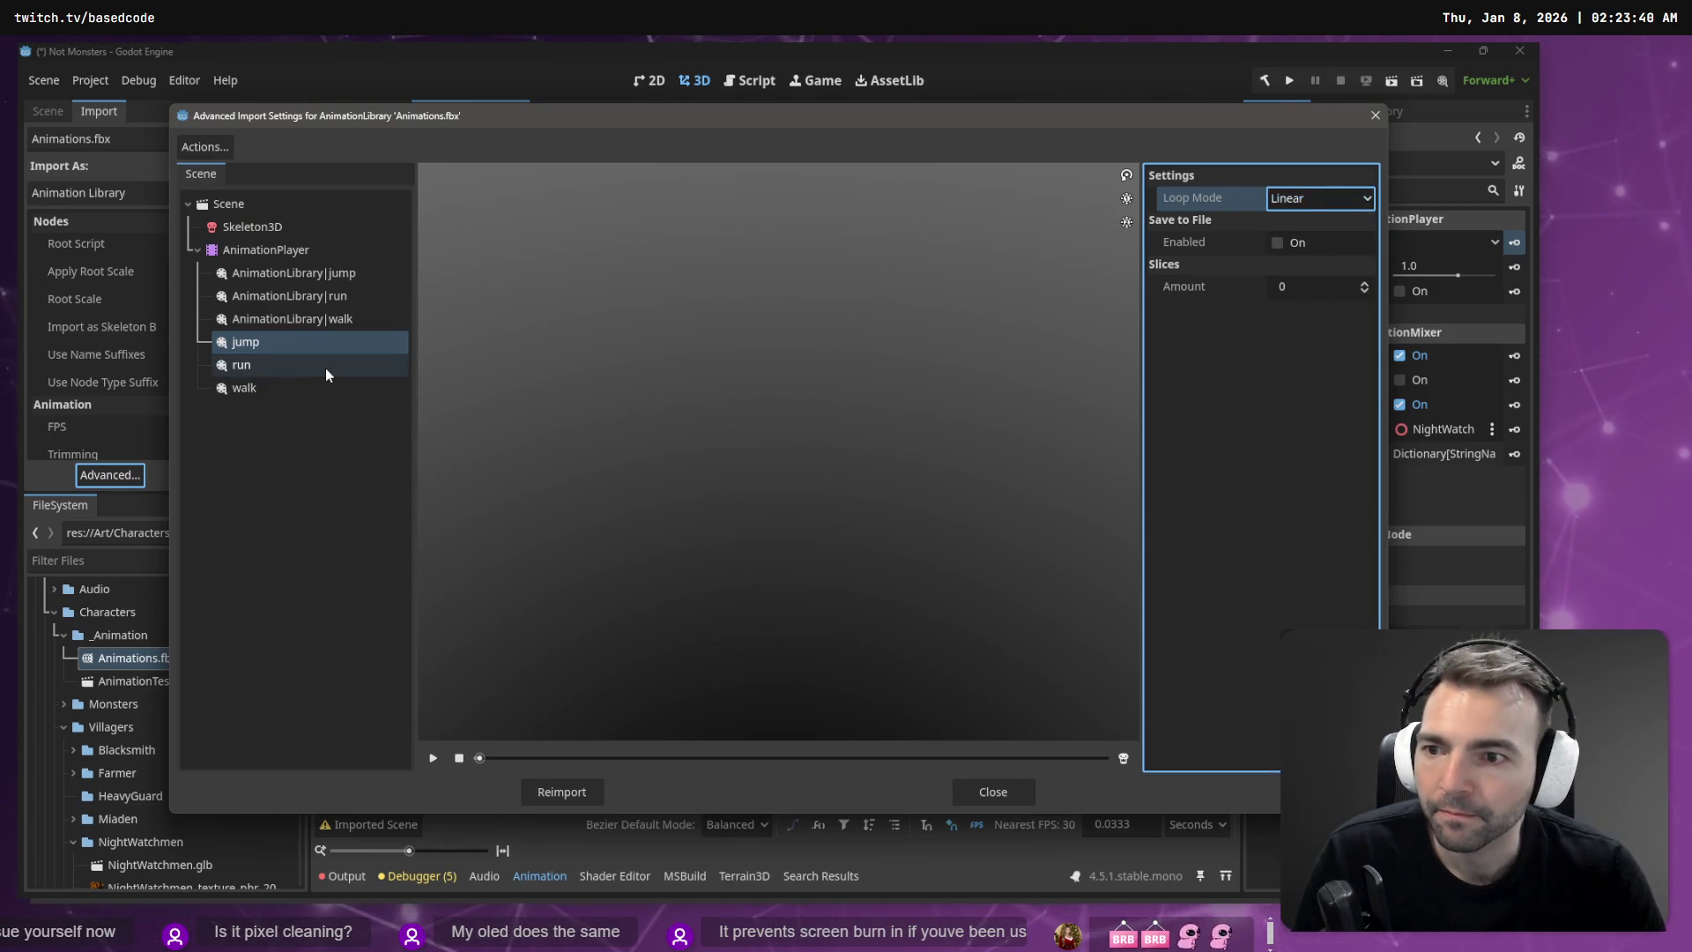
pyautogui.click(1309, 228)
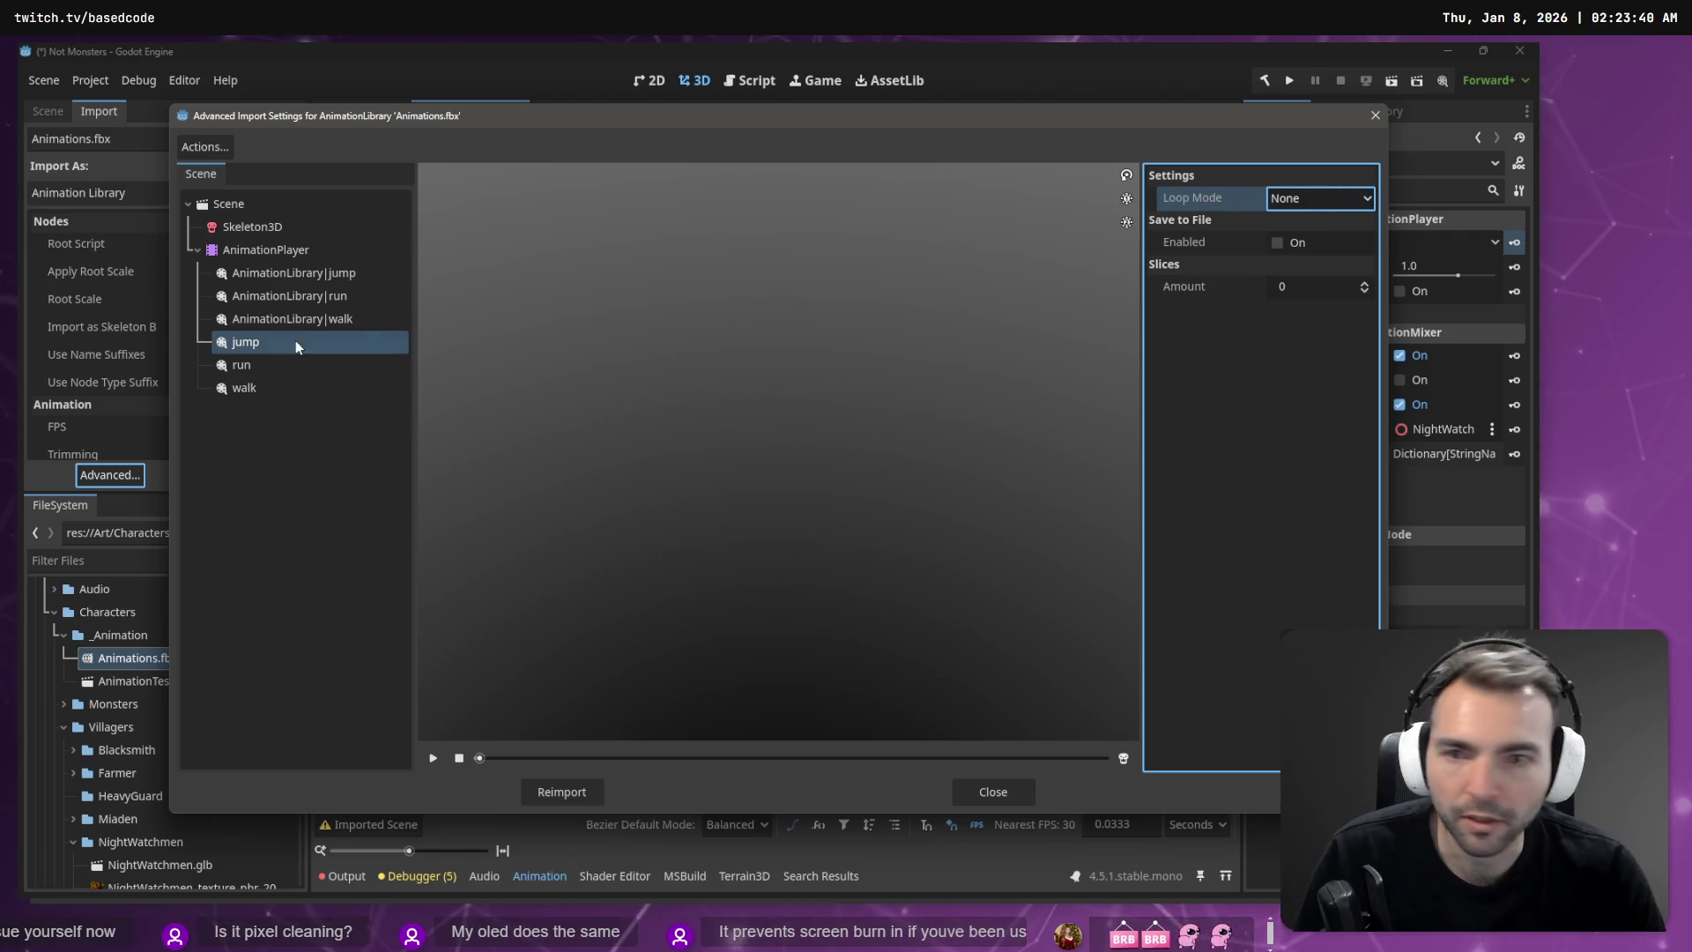
pyautogui.click(264, 364)
pyautogui.click(1320, 198)
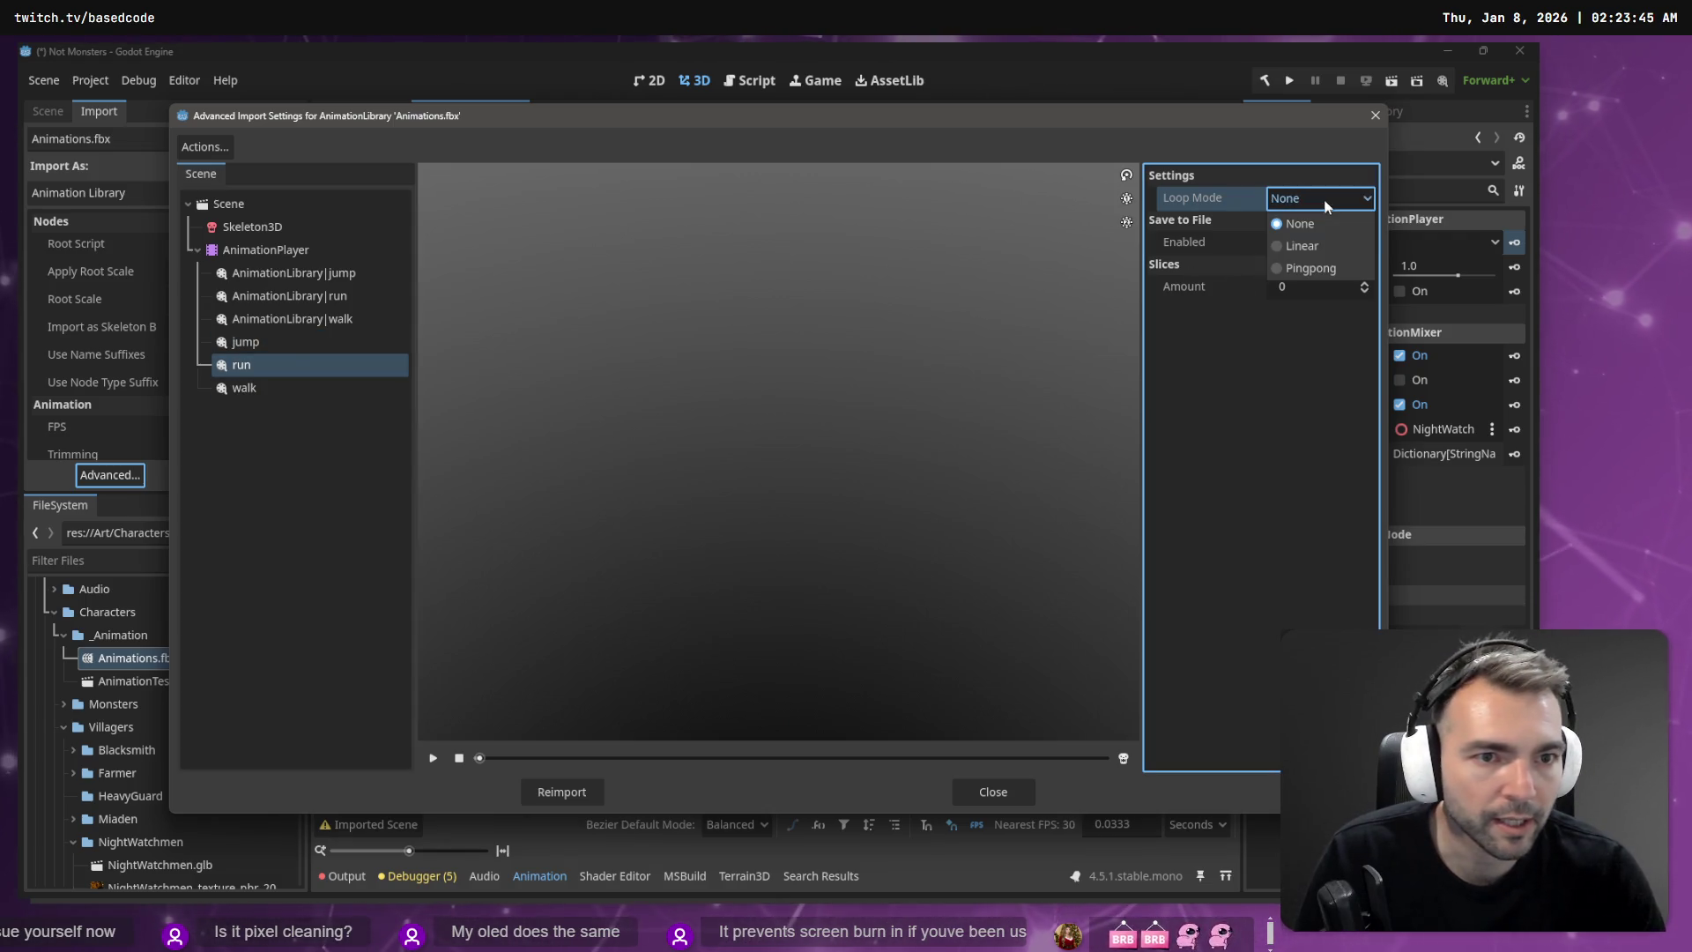
pyautogui.click(1294, 252)
# Step: Set the walk clip's loop mode to Linear and reimport Animations.fbx
pyautogui.click(356, 389)
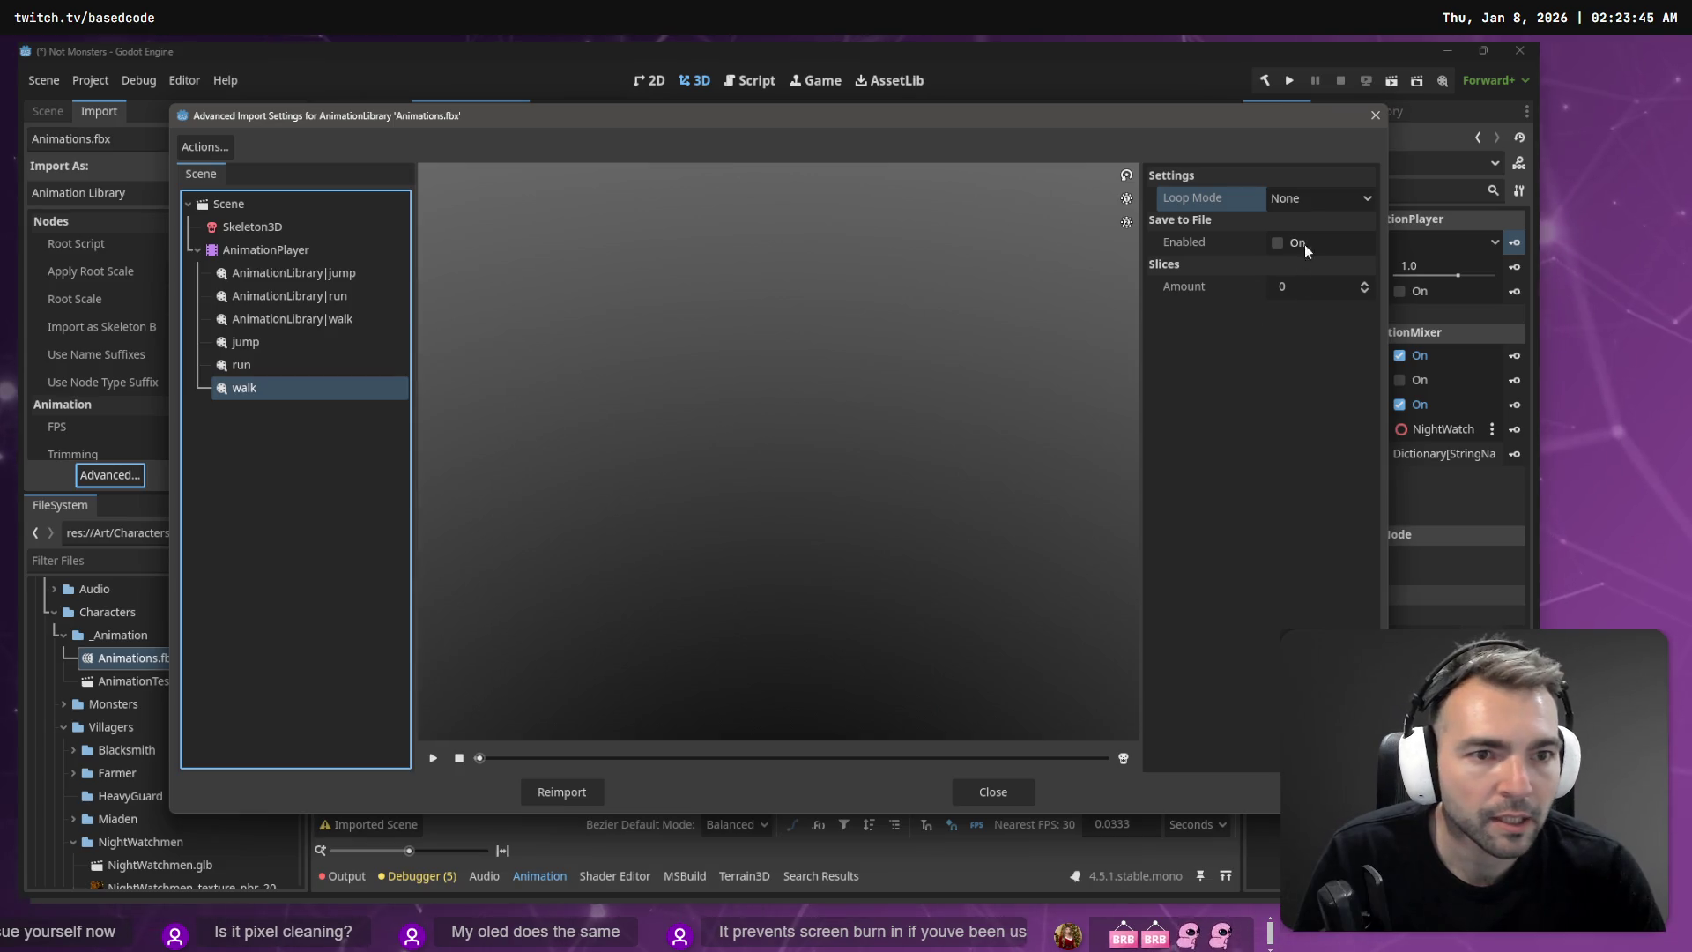
pyautogui.click(1340, 201)
pyautogui.click(1311, 268)
pyautogui.click(1302, 205)
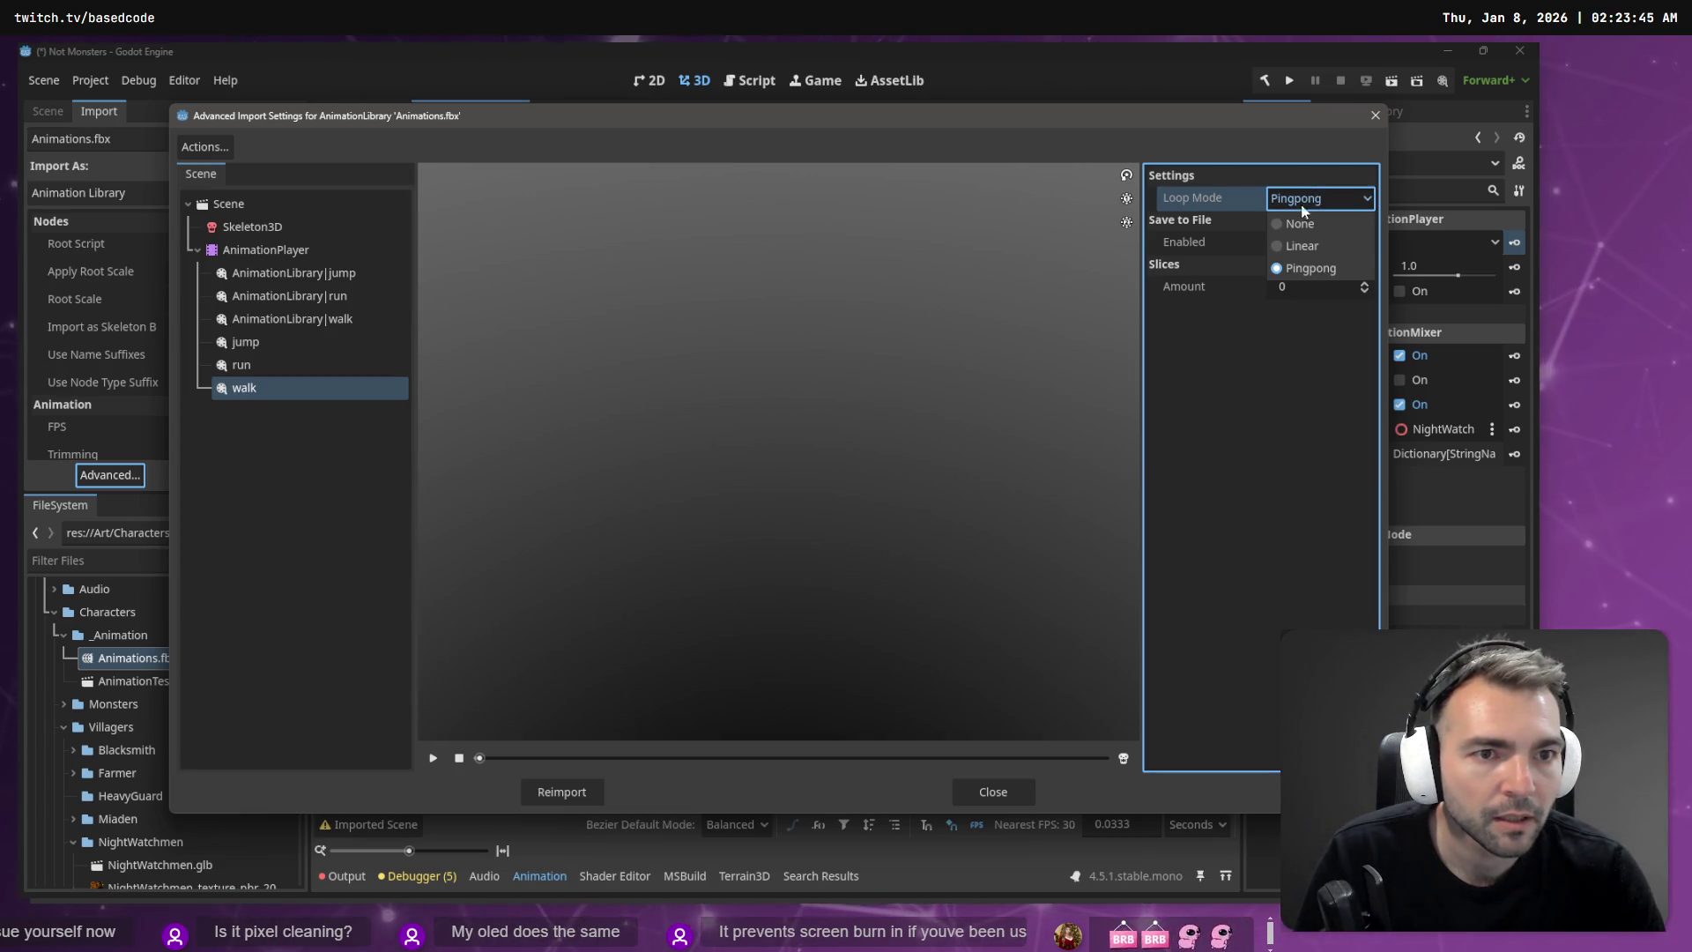
pyautogui.click(565, 781)
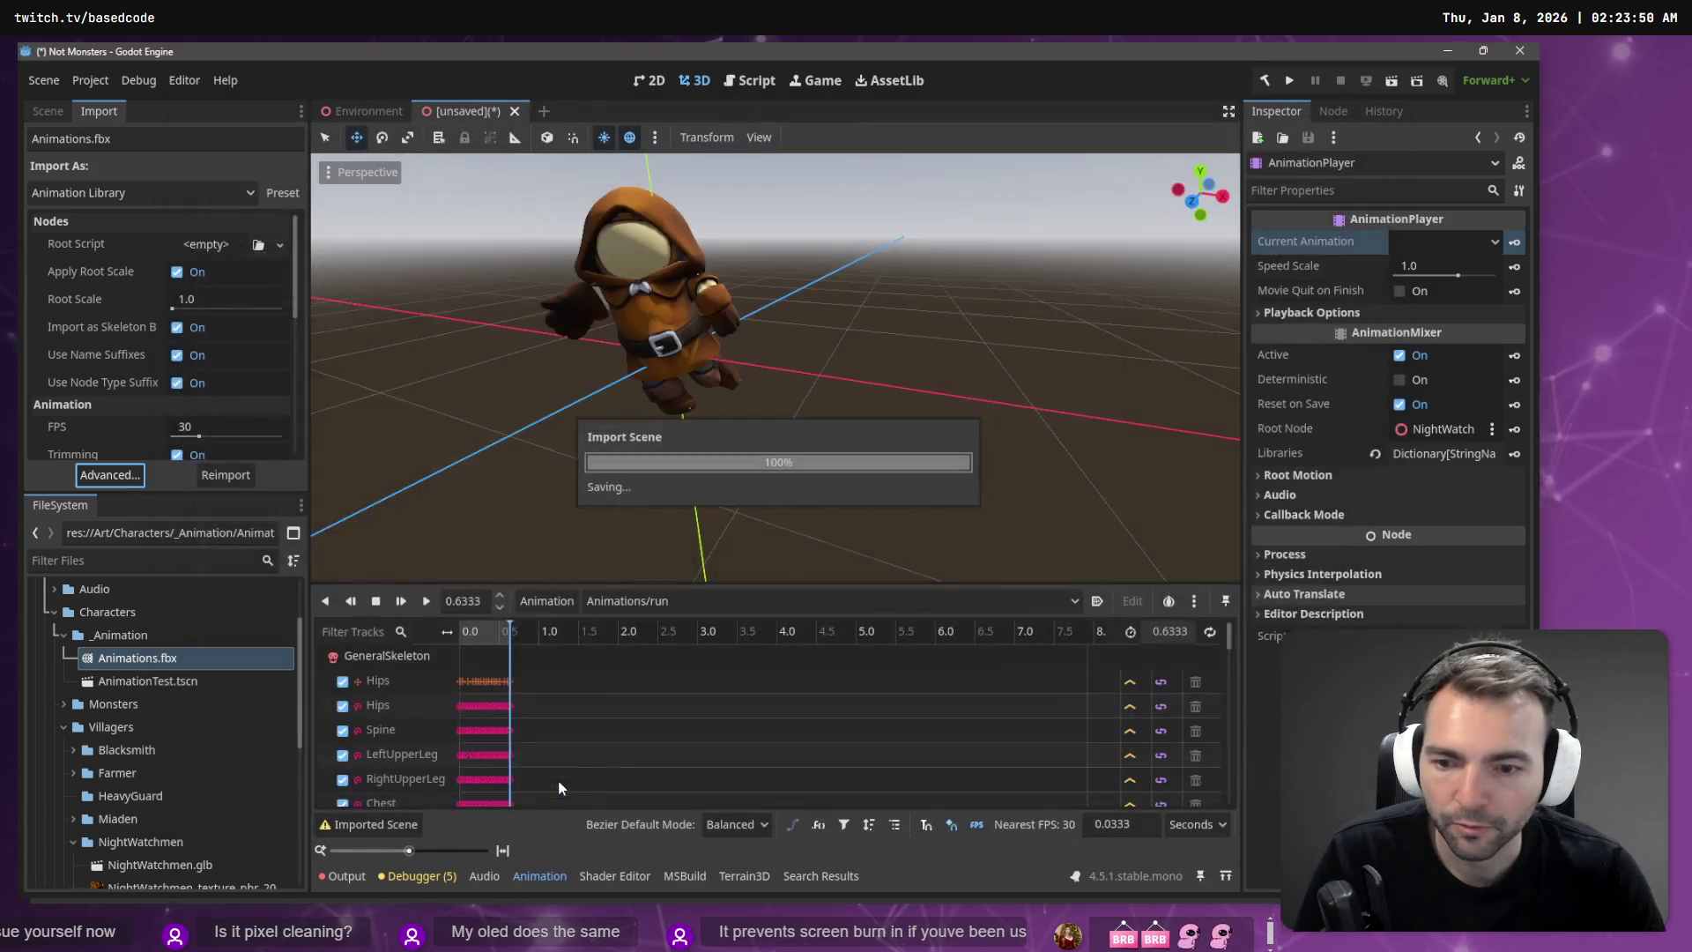
# Step: Play Animations/run from the start and orbit around NightWatchmen to watch it loop
pyautogui.click(426, 601)
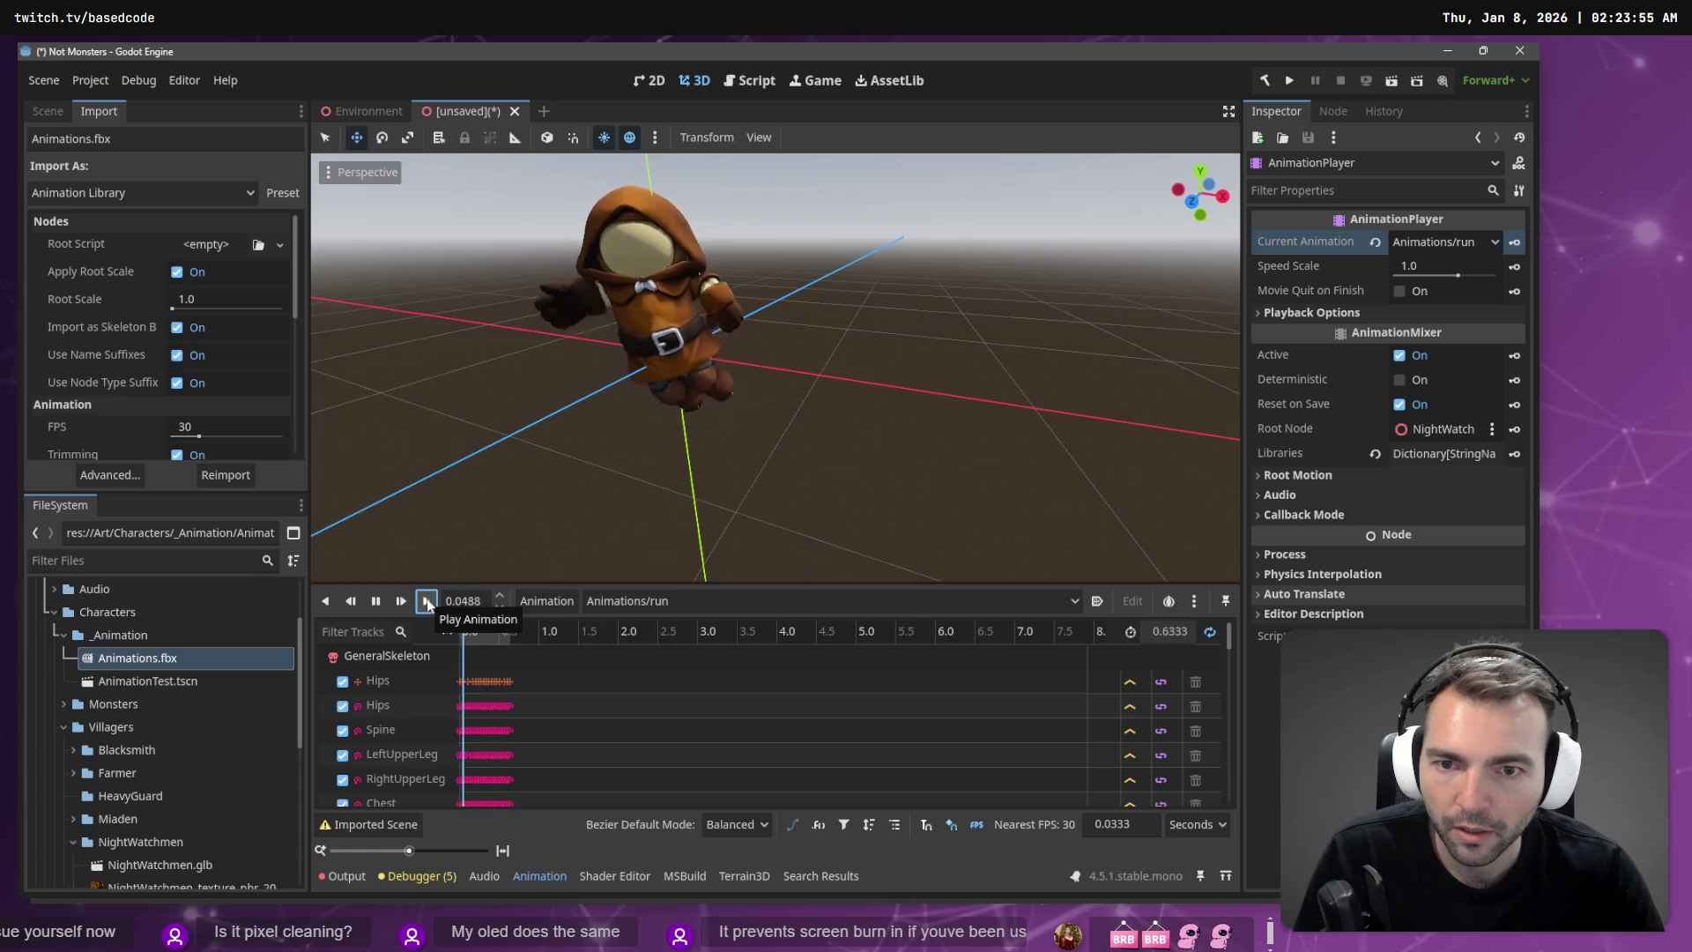
pyautogui.scroll(3, 758, 369)
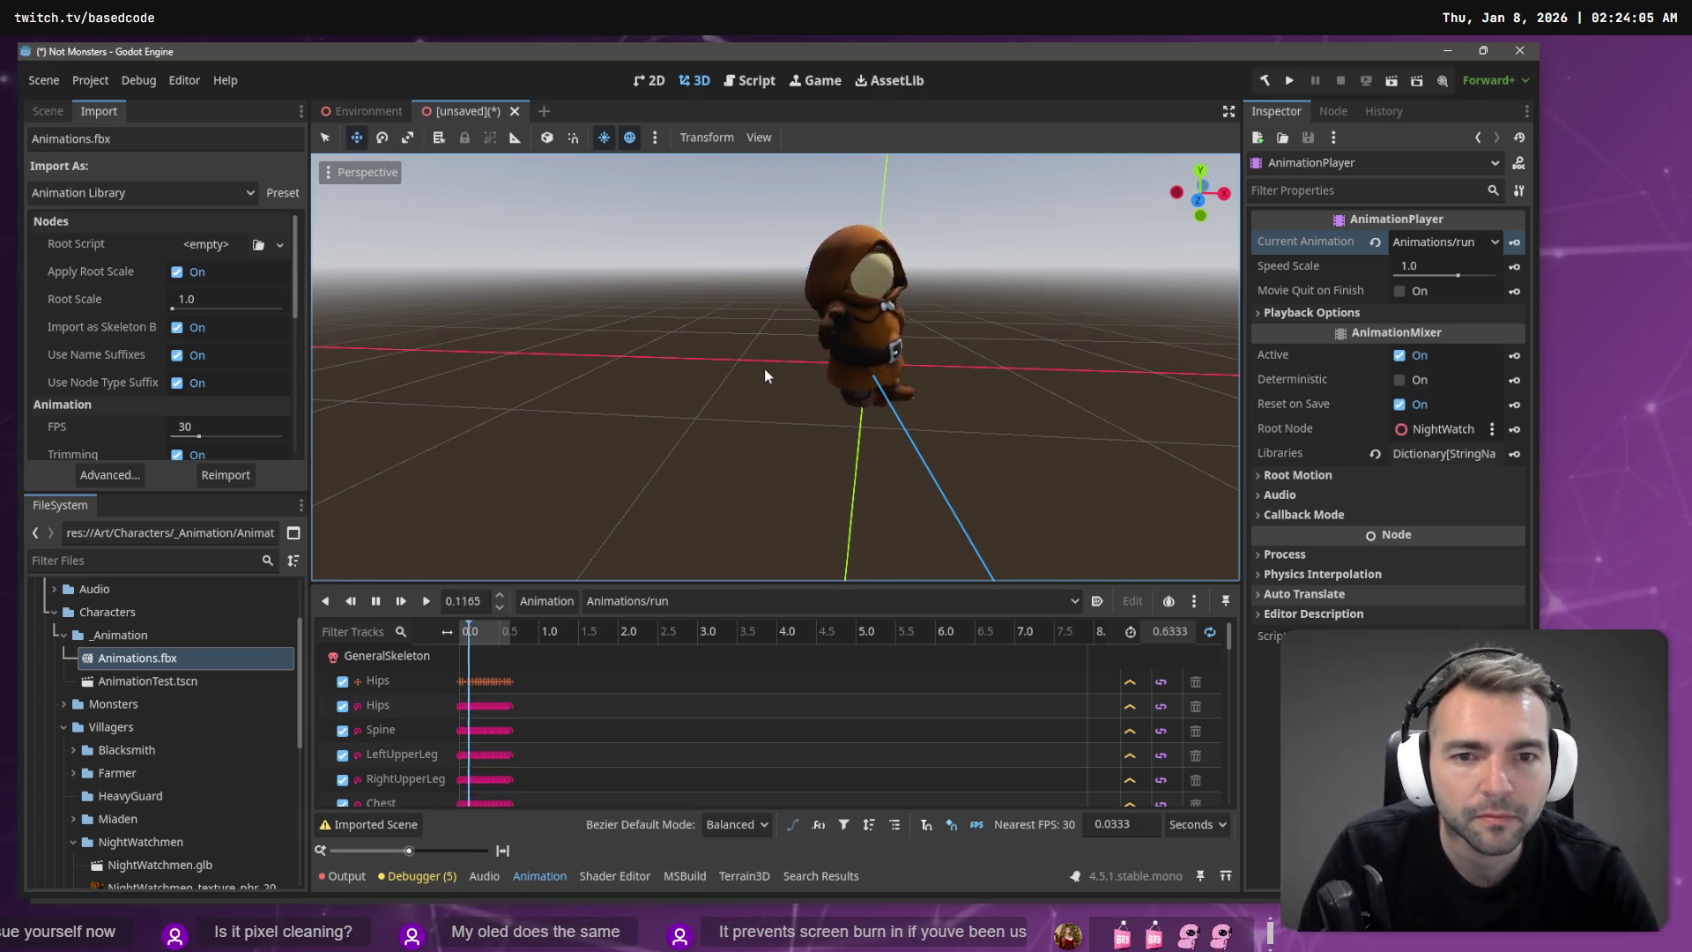
pyautogui.hotkey('alt', 'Tab')
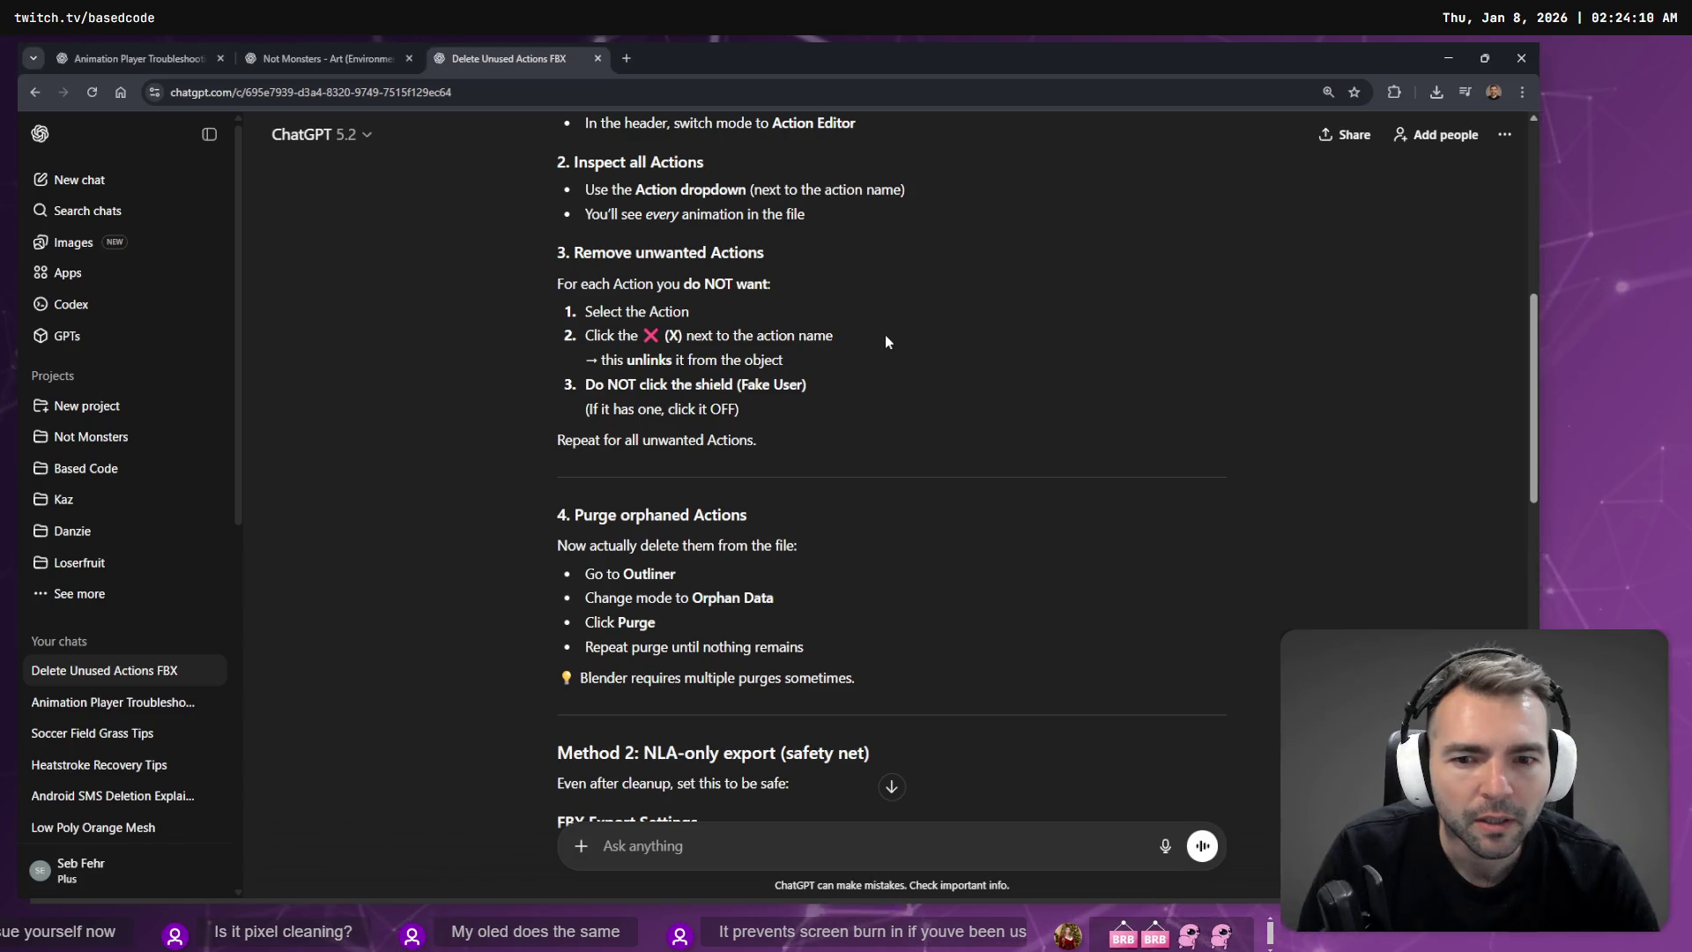
pyautogui.hotkey('alt', 'Tab')
pyautogui.moveTo(885, 334); pyautogui.dragTo(753, 339)
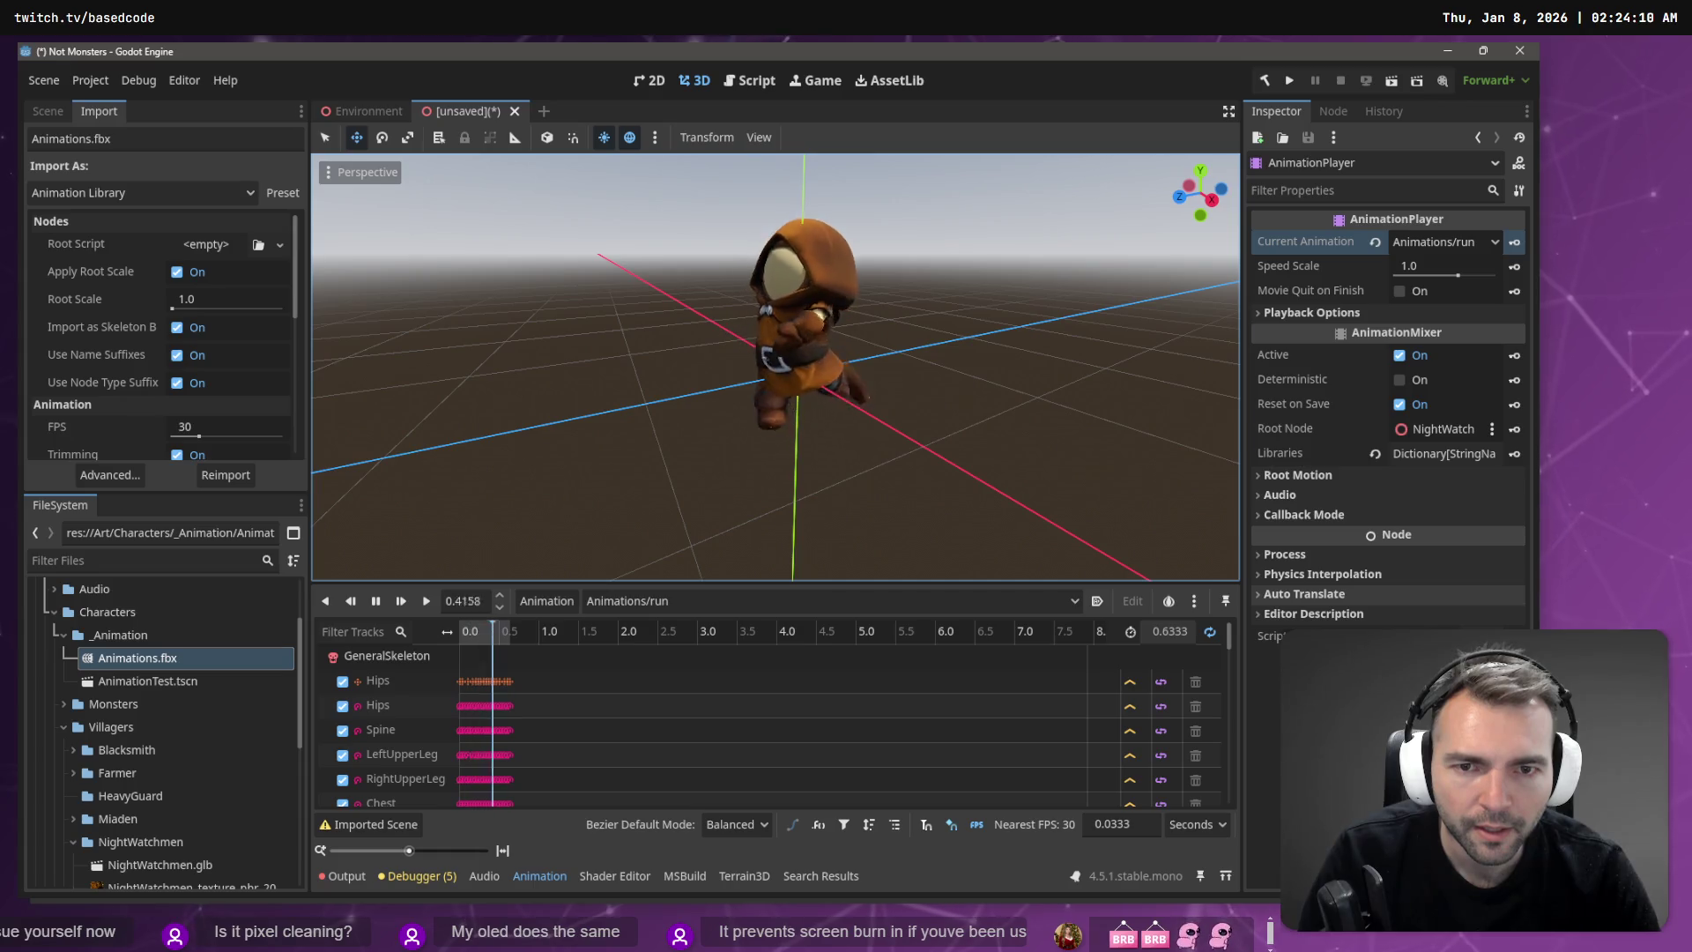
# Step: Switch the character's preview to Animations/walk and play it
pyautogui.moveTo(776, 353); pyautogui.dragTo(688, 361)
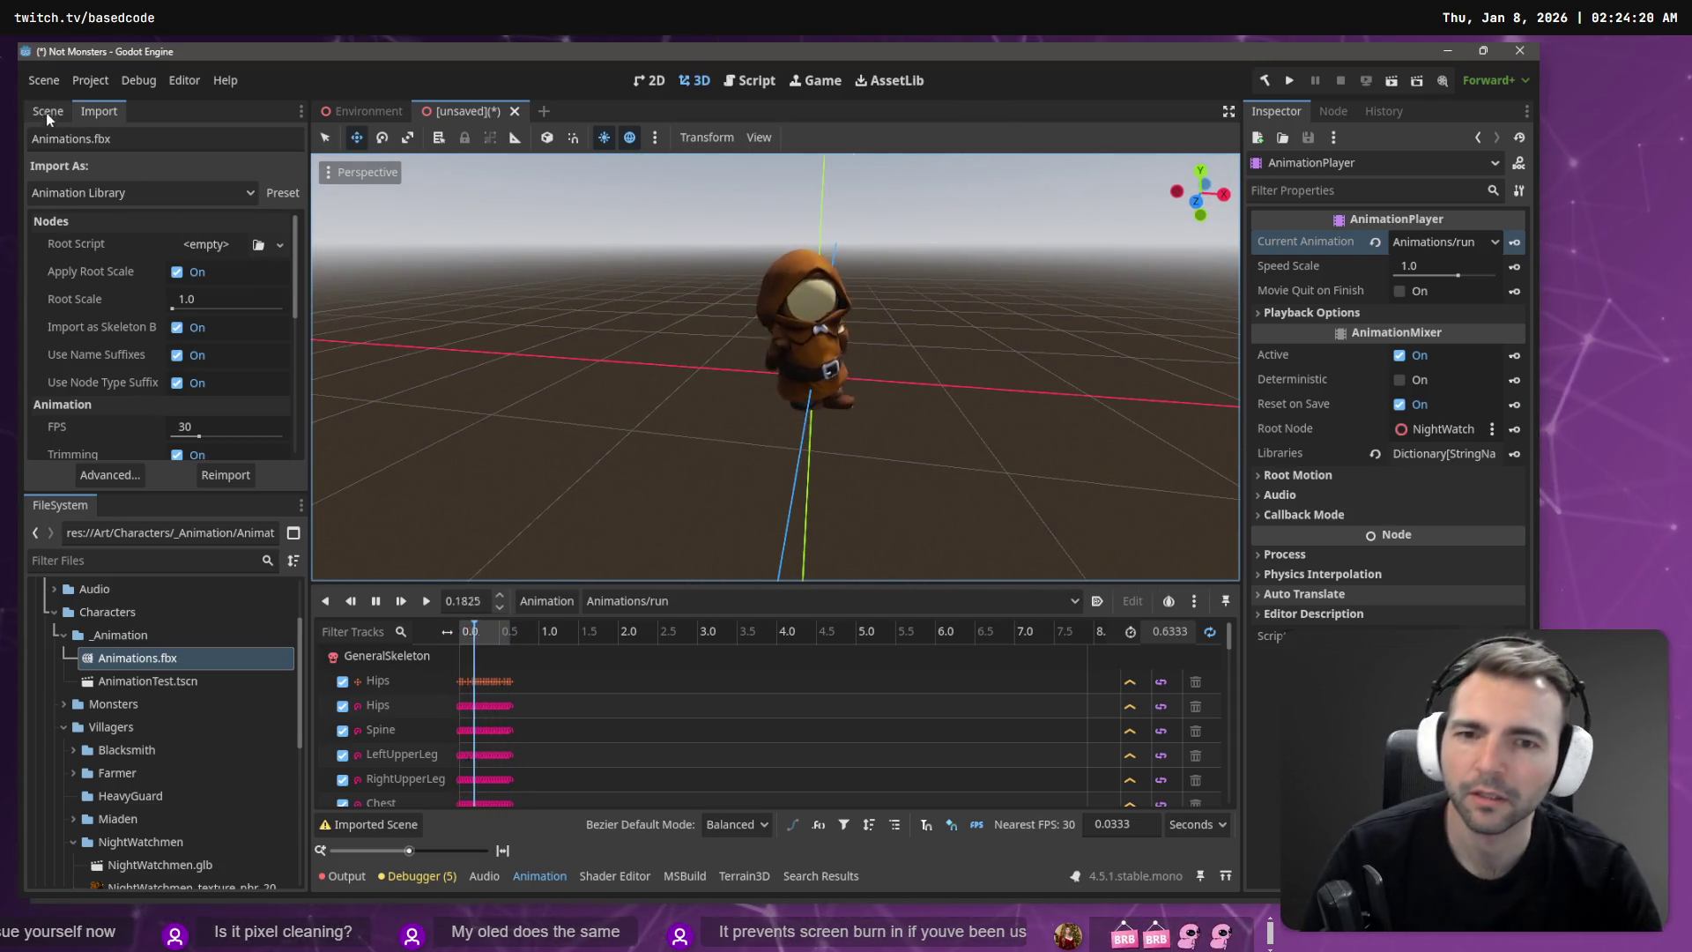
pyautogui.click(716, 608)
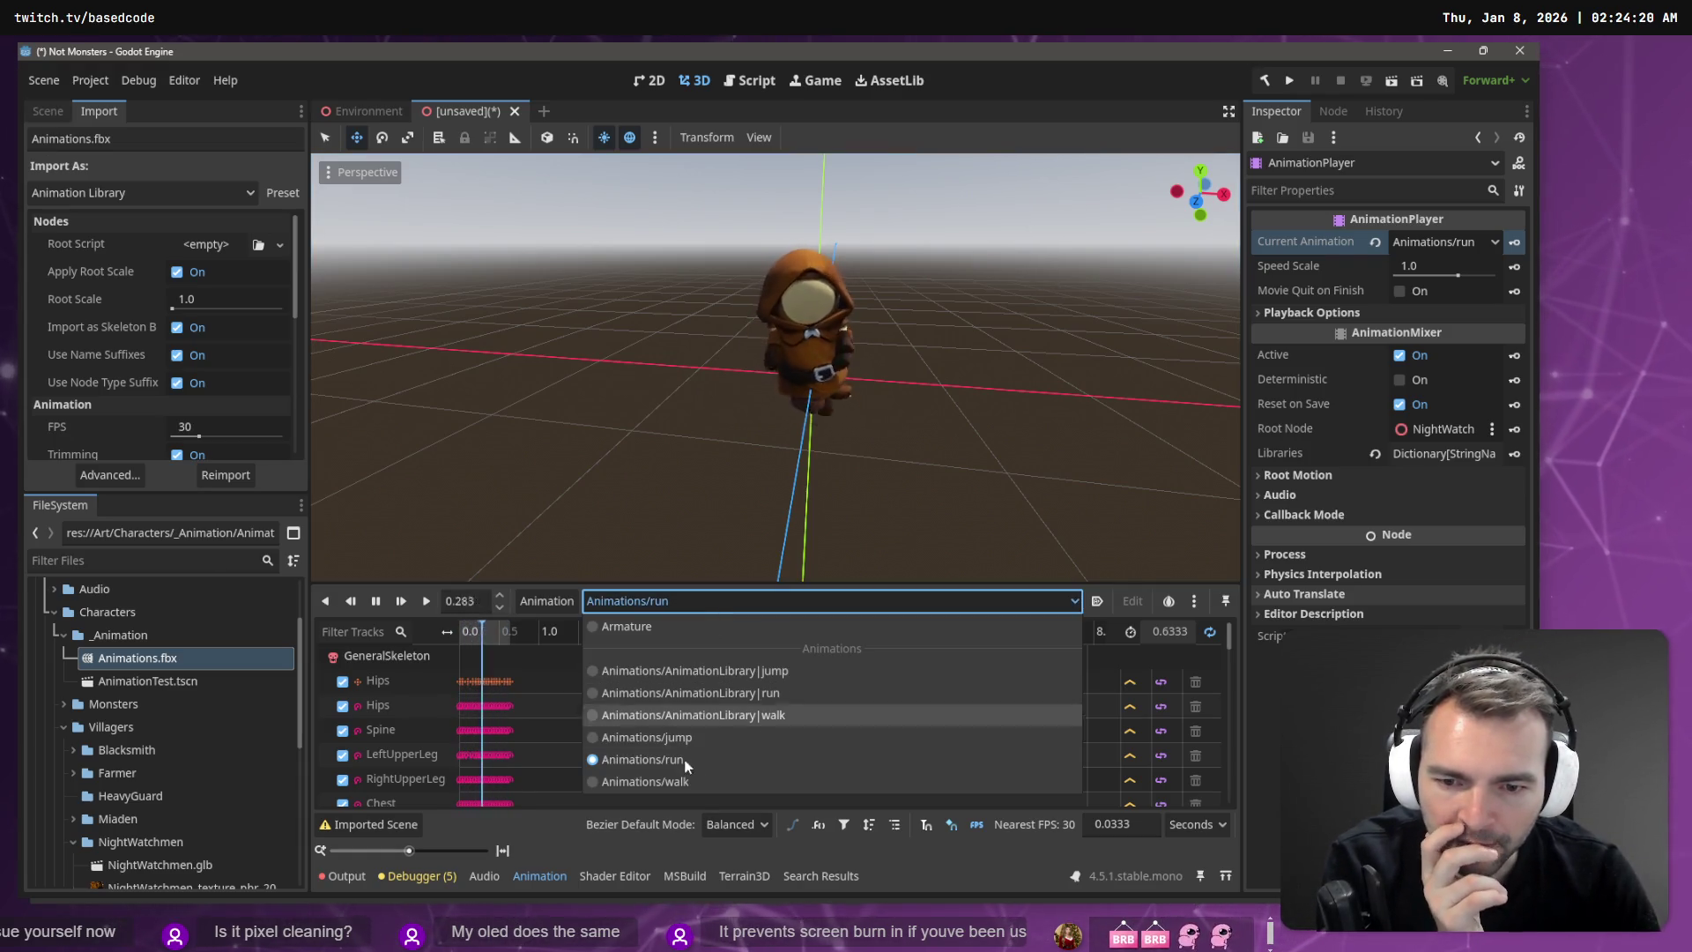
pyautogui.click(689, 785)
pyautogui.click(426, 601)
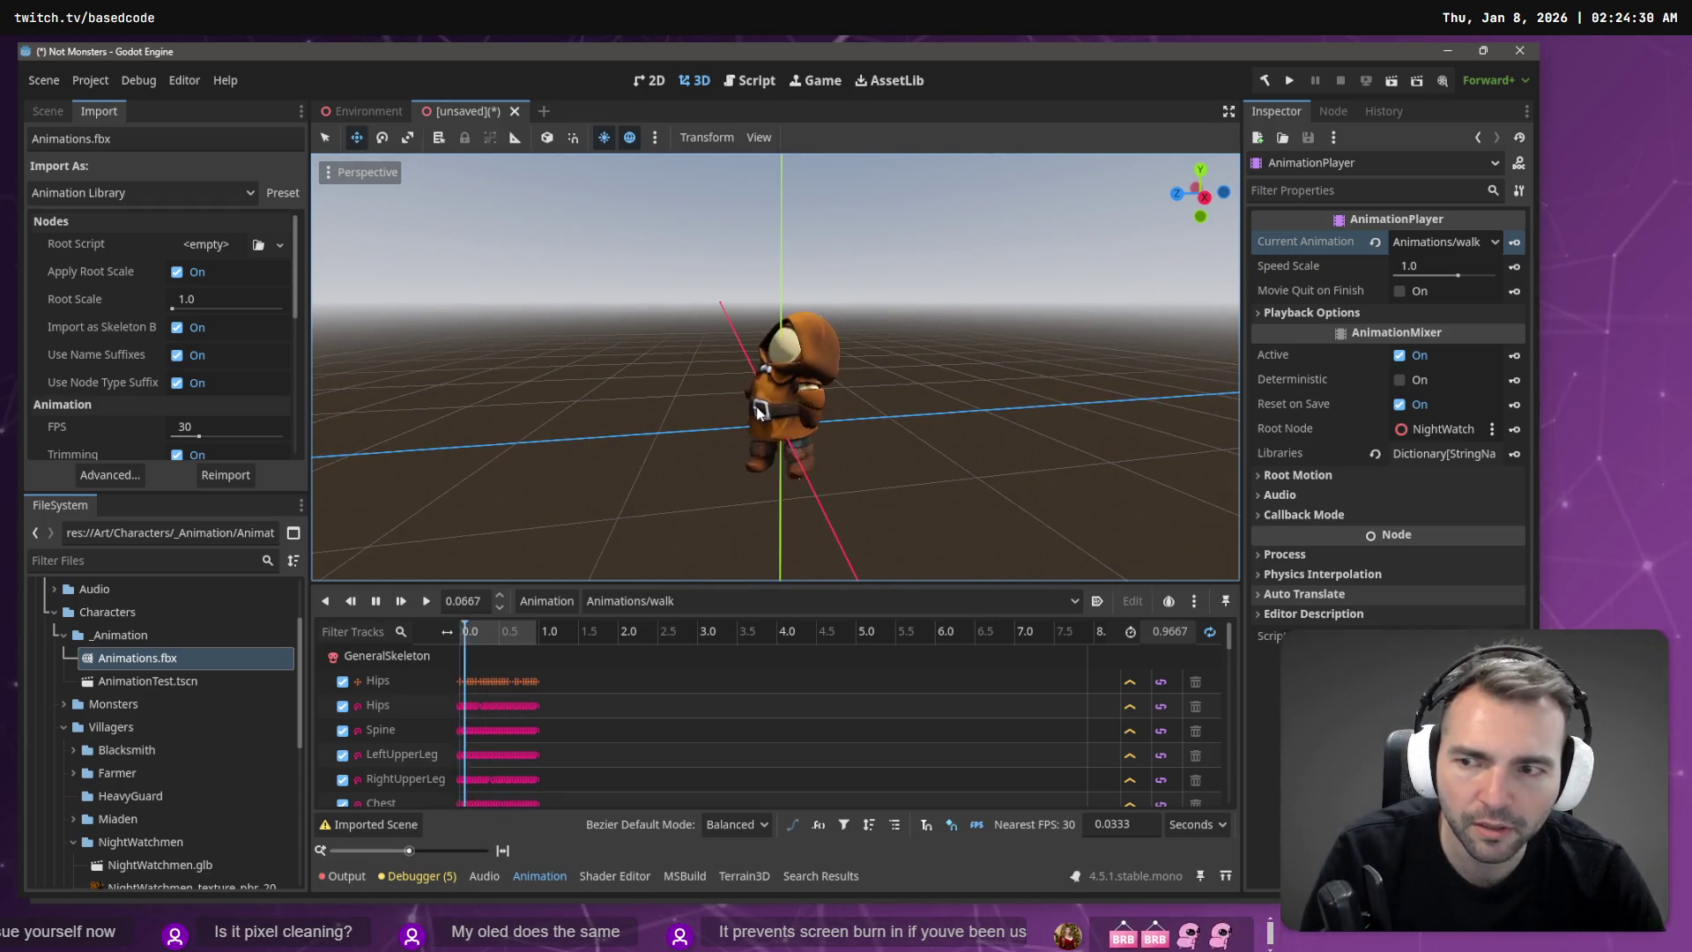
# Step: Reopen the Advanced Import Settings for Animations.fbx from the Import dock
pyautogui.scroll(-5, 129, 332)
pyautogui.scroll(-6, 129, 333)
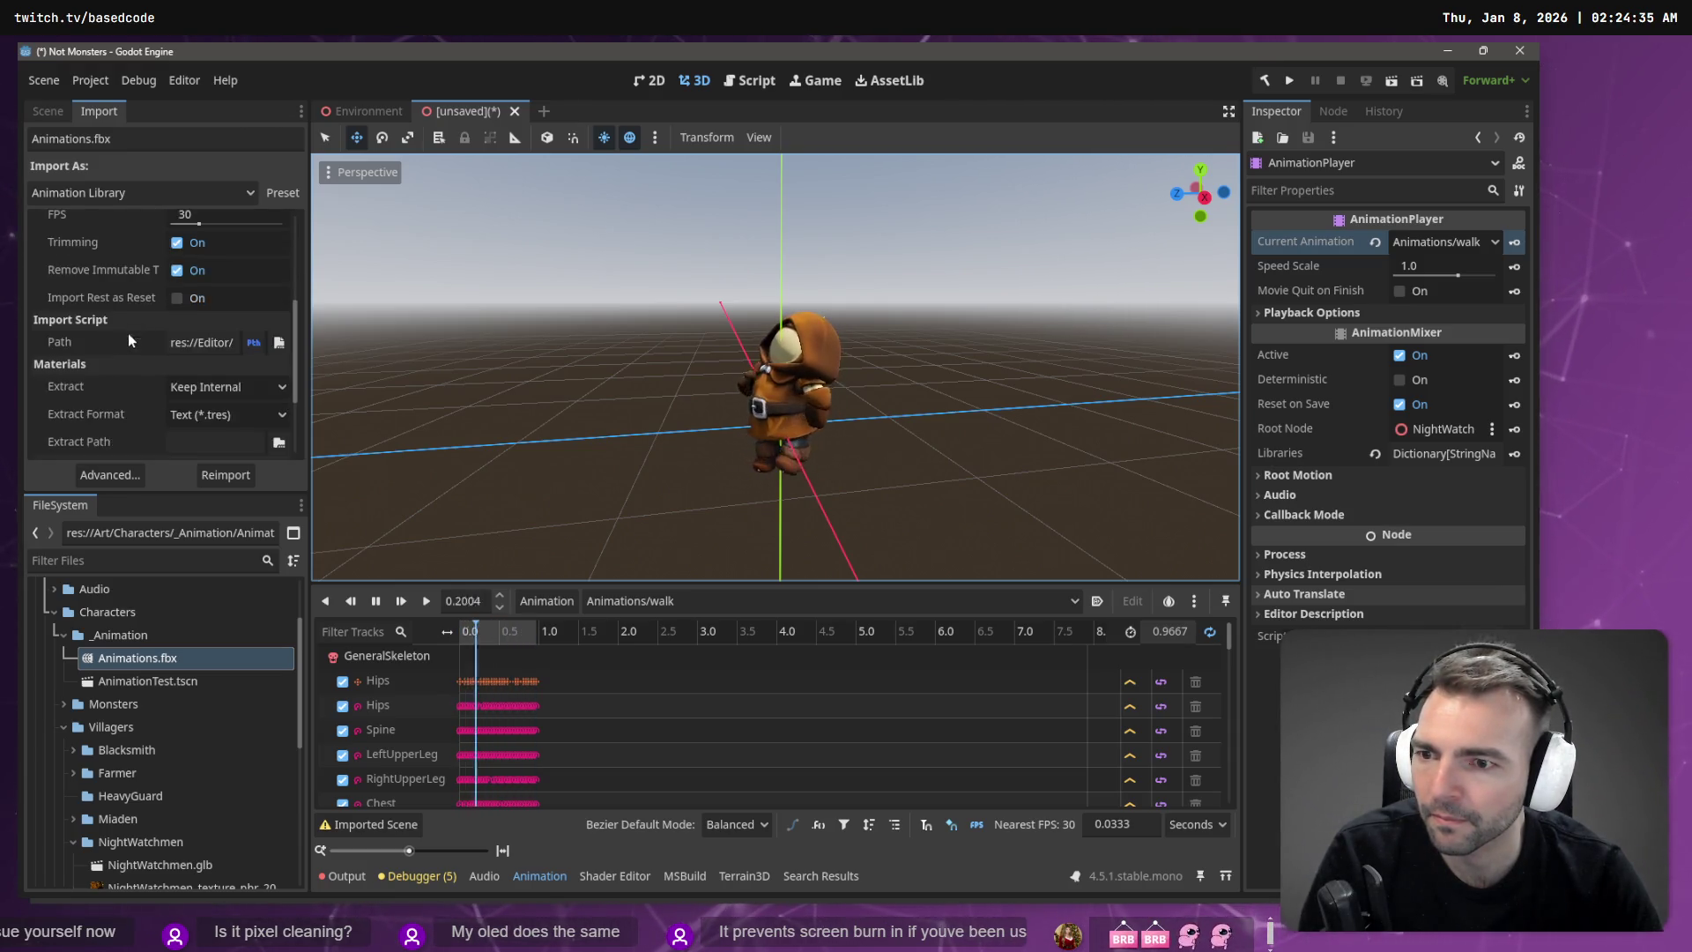
pyautogui.click(118, 479)
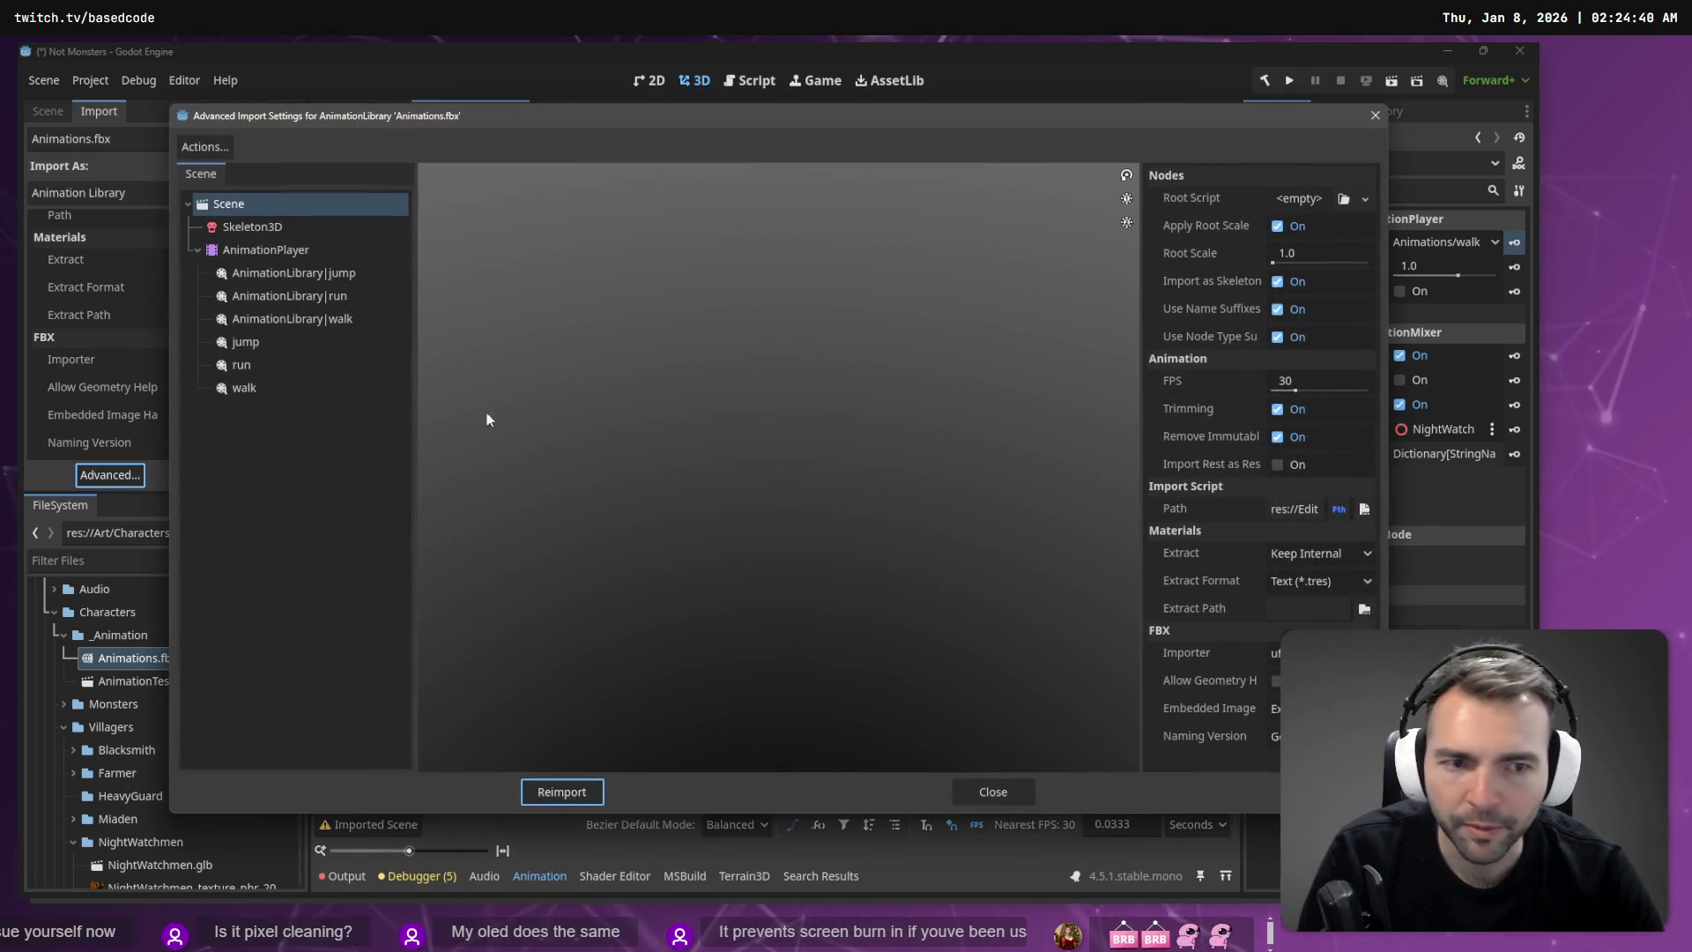
# Step: Inspect the Skeleton3D bone map and rest pose in the preview, then select the jump clip
pyautogui.click(307, 229)
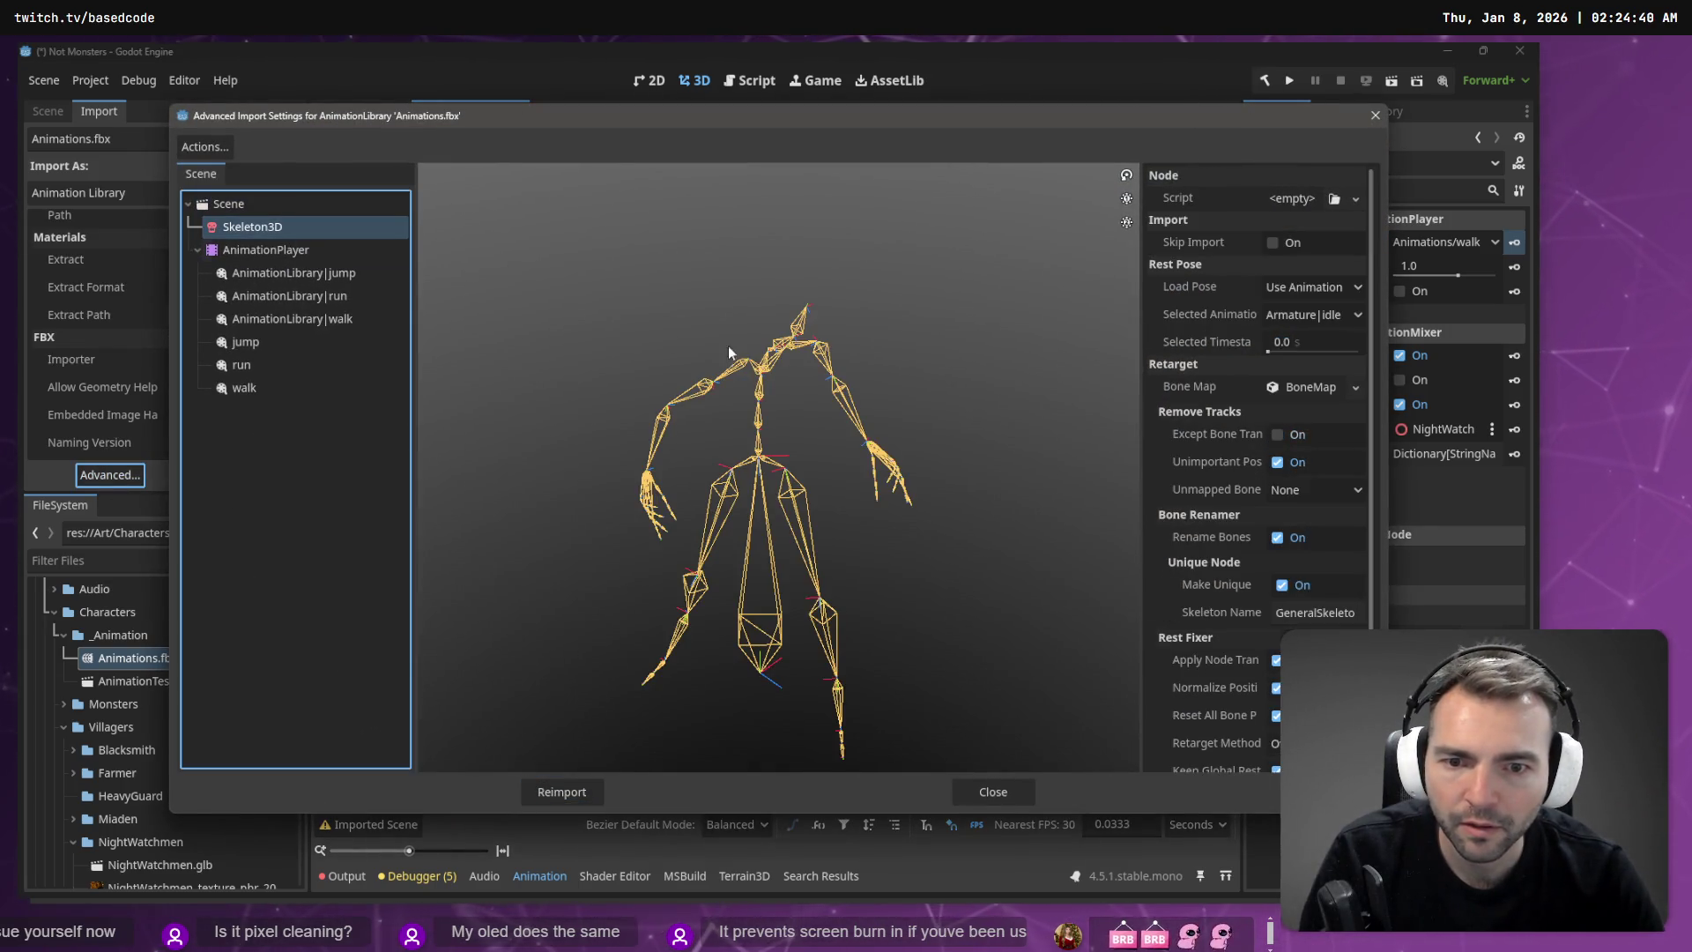
pyautogui.press('Down')
pyautogui.click(266, 228)
pyautogui.moveTo(583, 418)
pyautogui.mouseDown()
pyautogui.moveTo(773, 431)
pyautogui.moveTo(843, 391)
pyautogui.moveTo(917, 395)
pyautogui.moveTo(845, 389)
pyautogui.mouseUp()
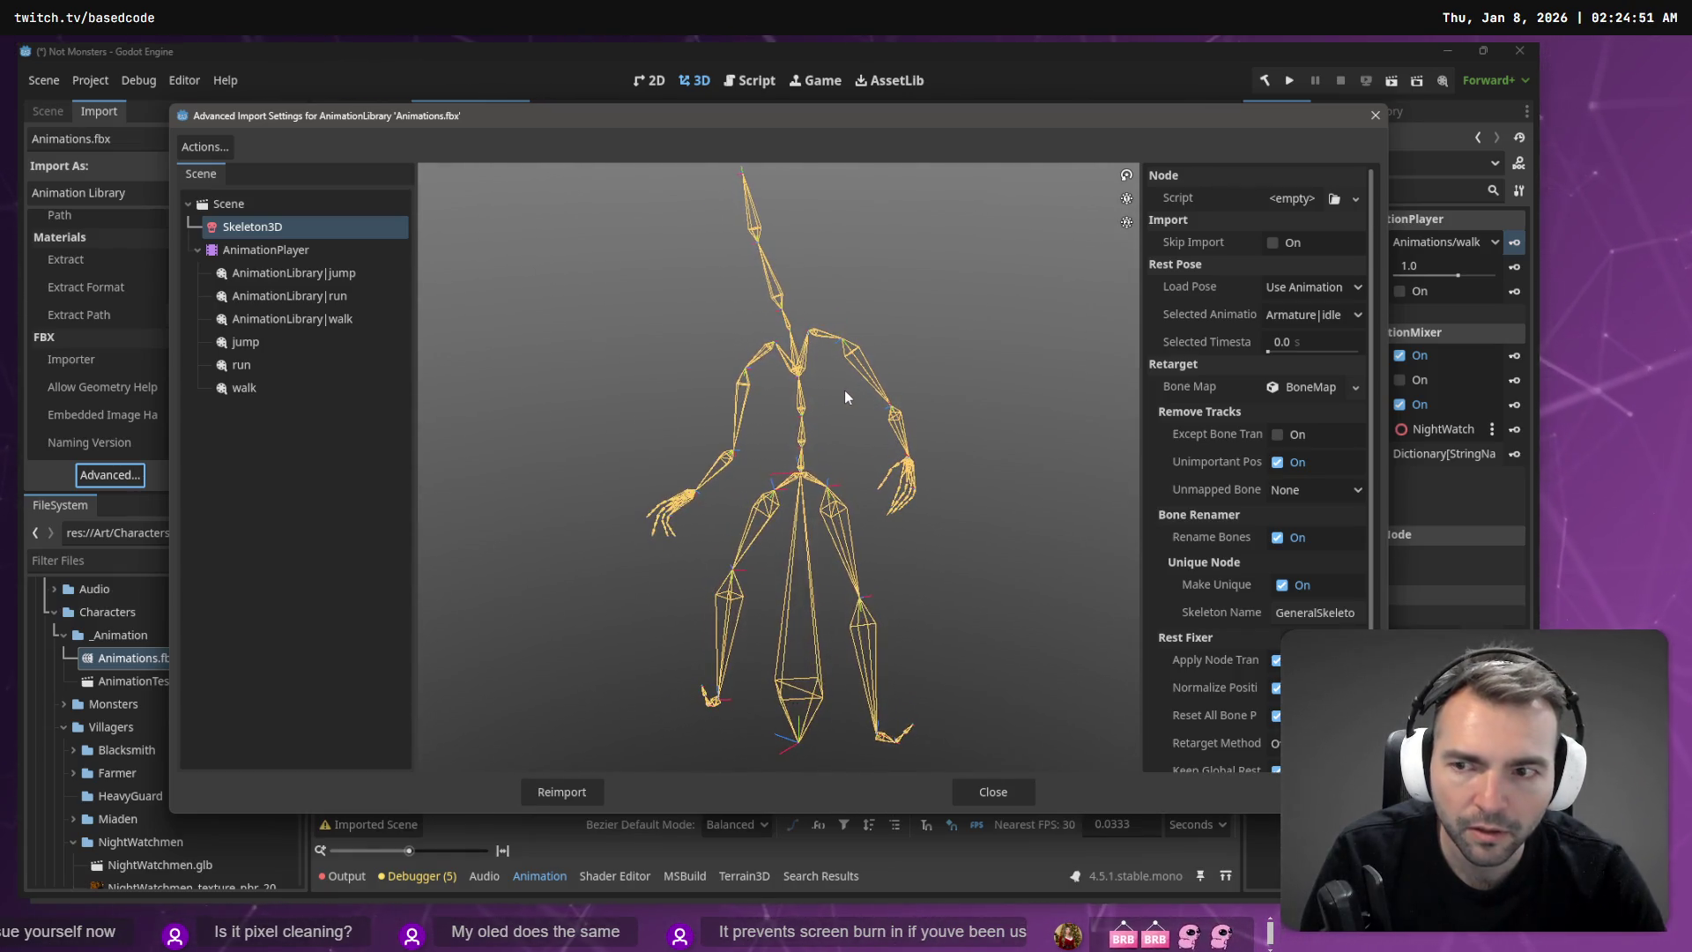
pyautogui.click(245, 344)
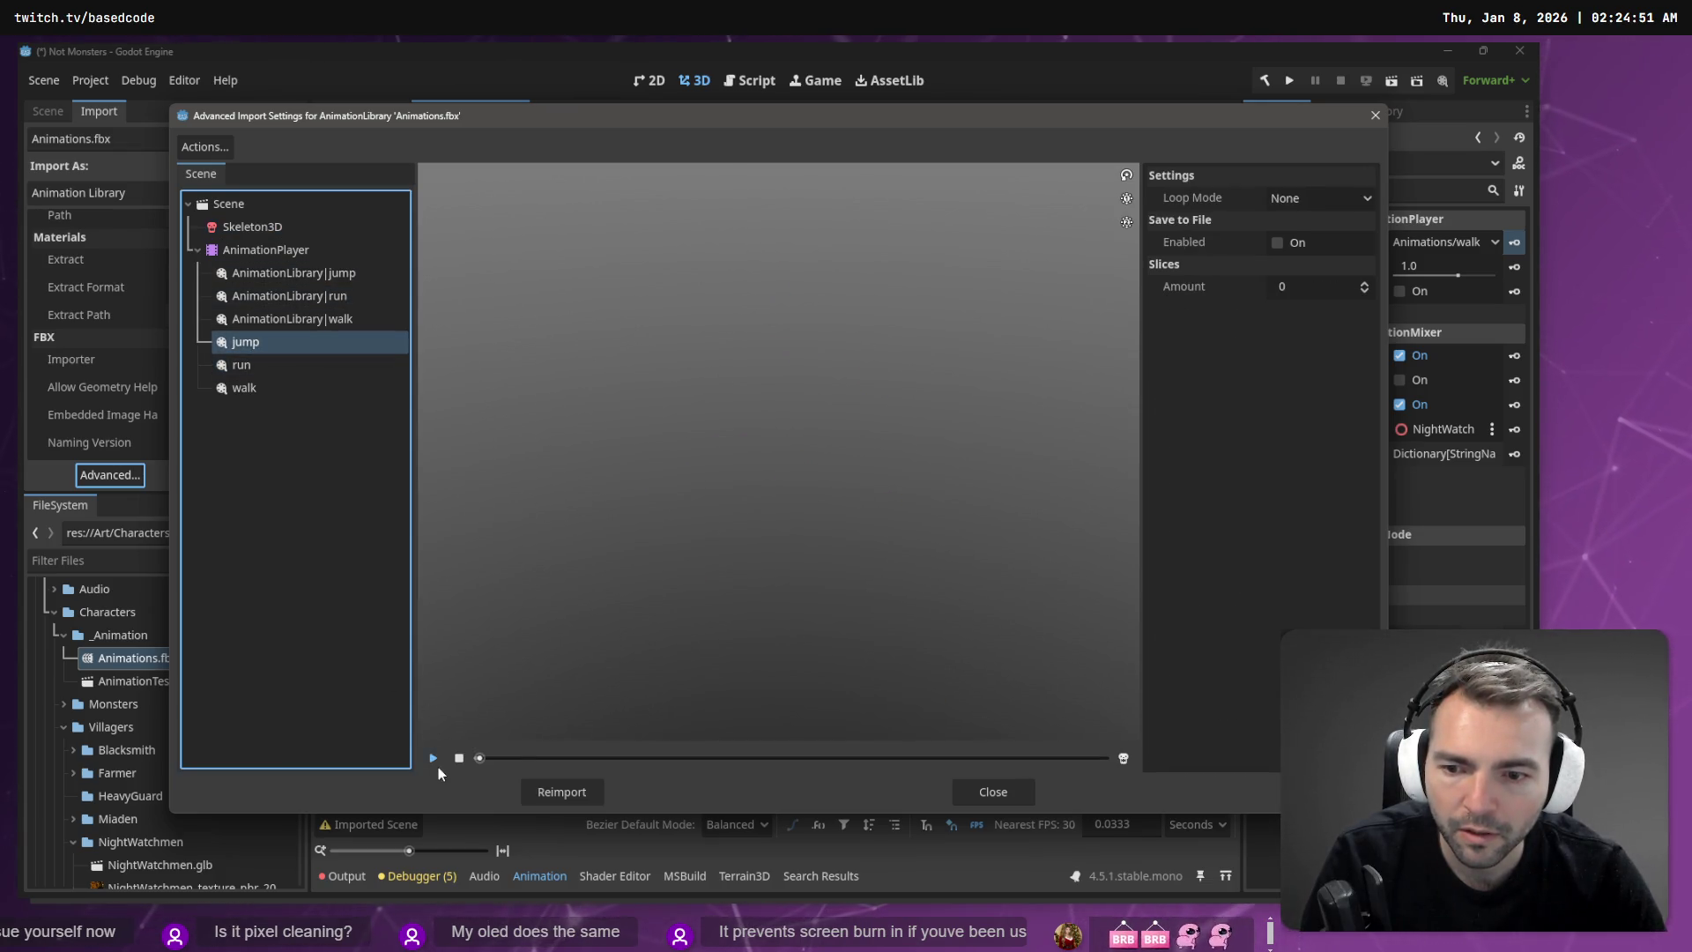